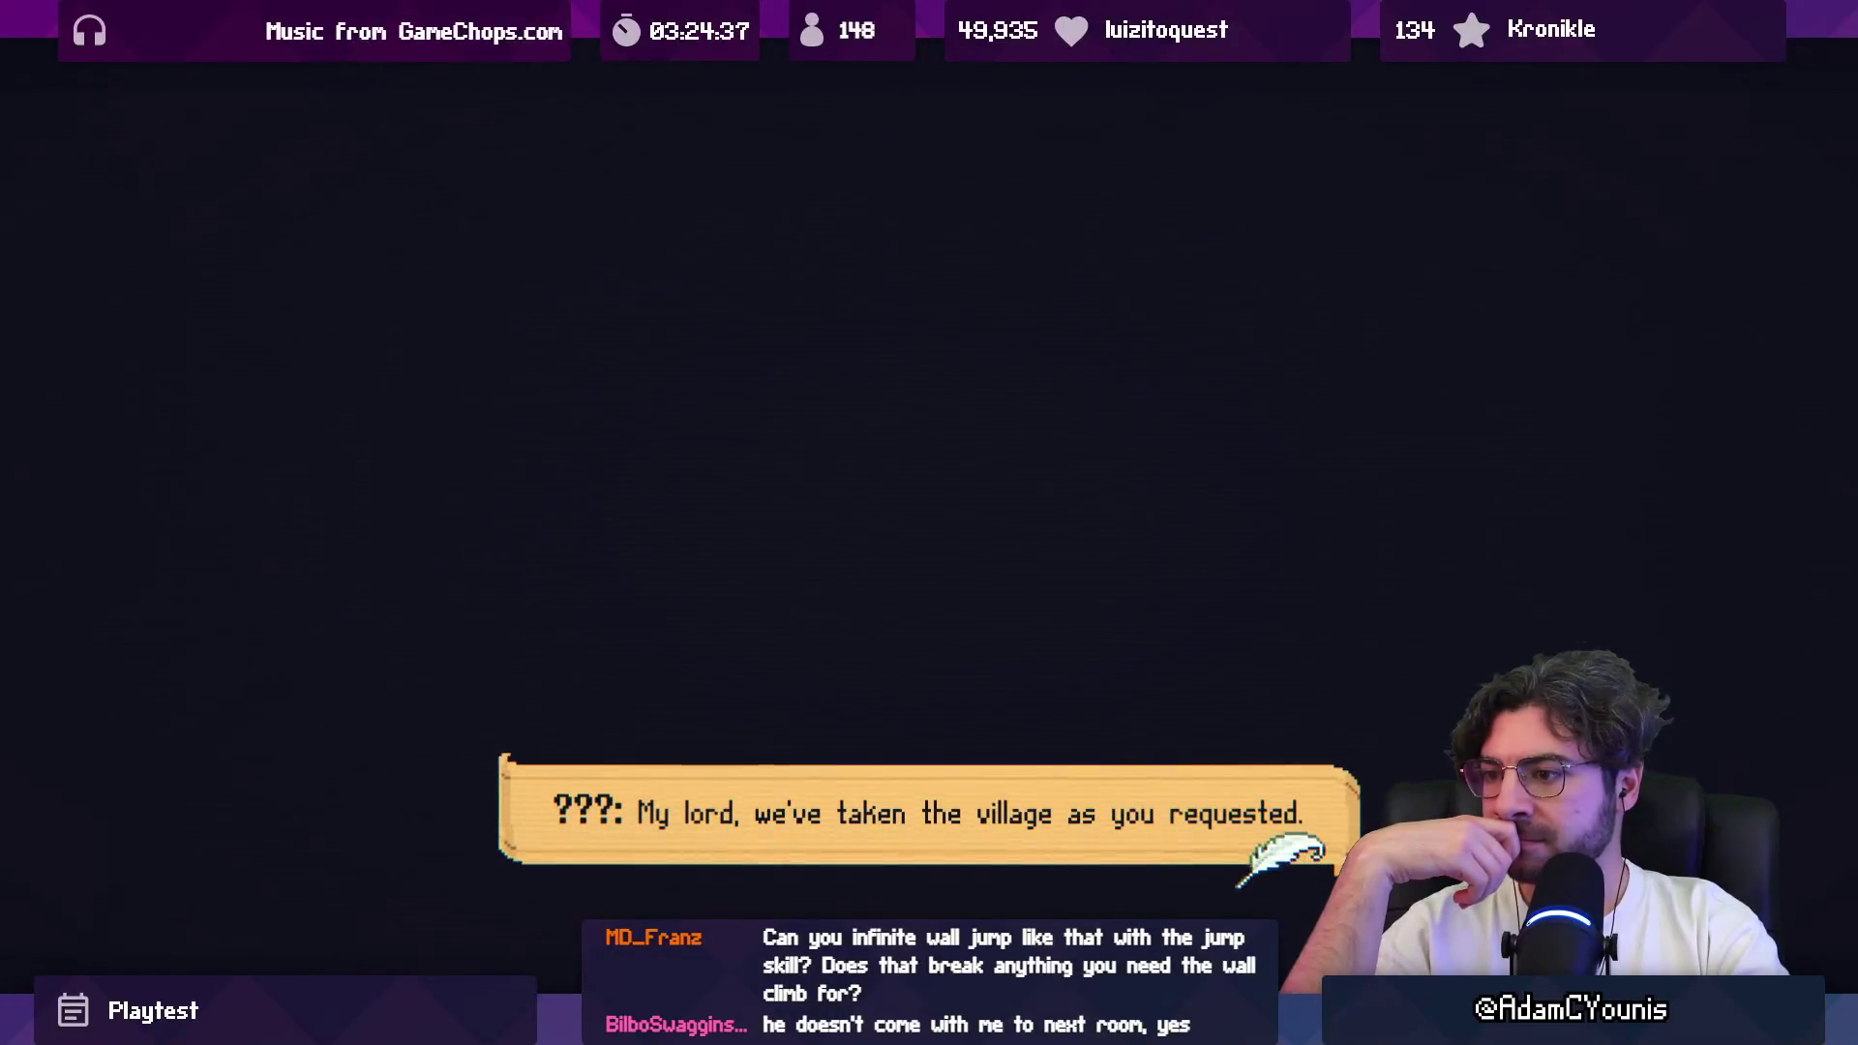
Step: Skip through the dark villain cutscene lines until Harriette greets the awakened character
key("Return")
key("Return")
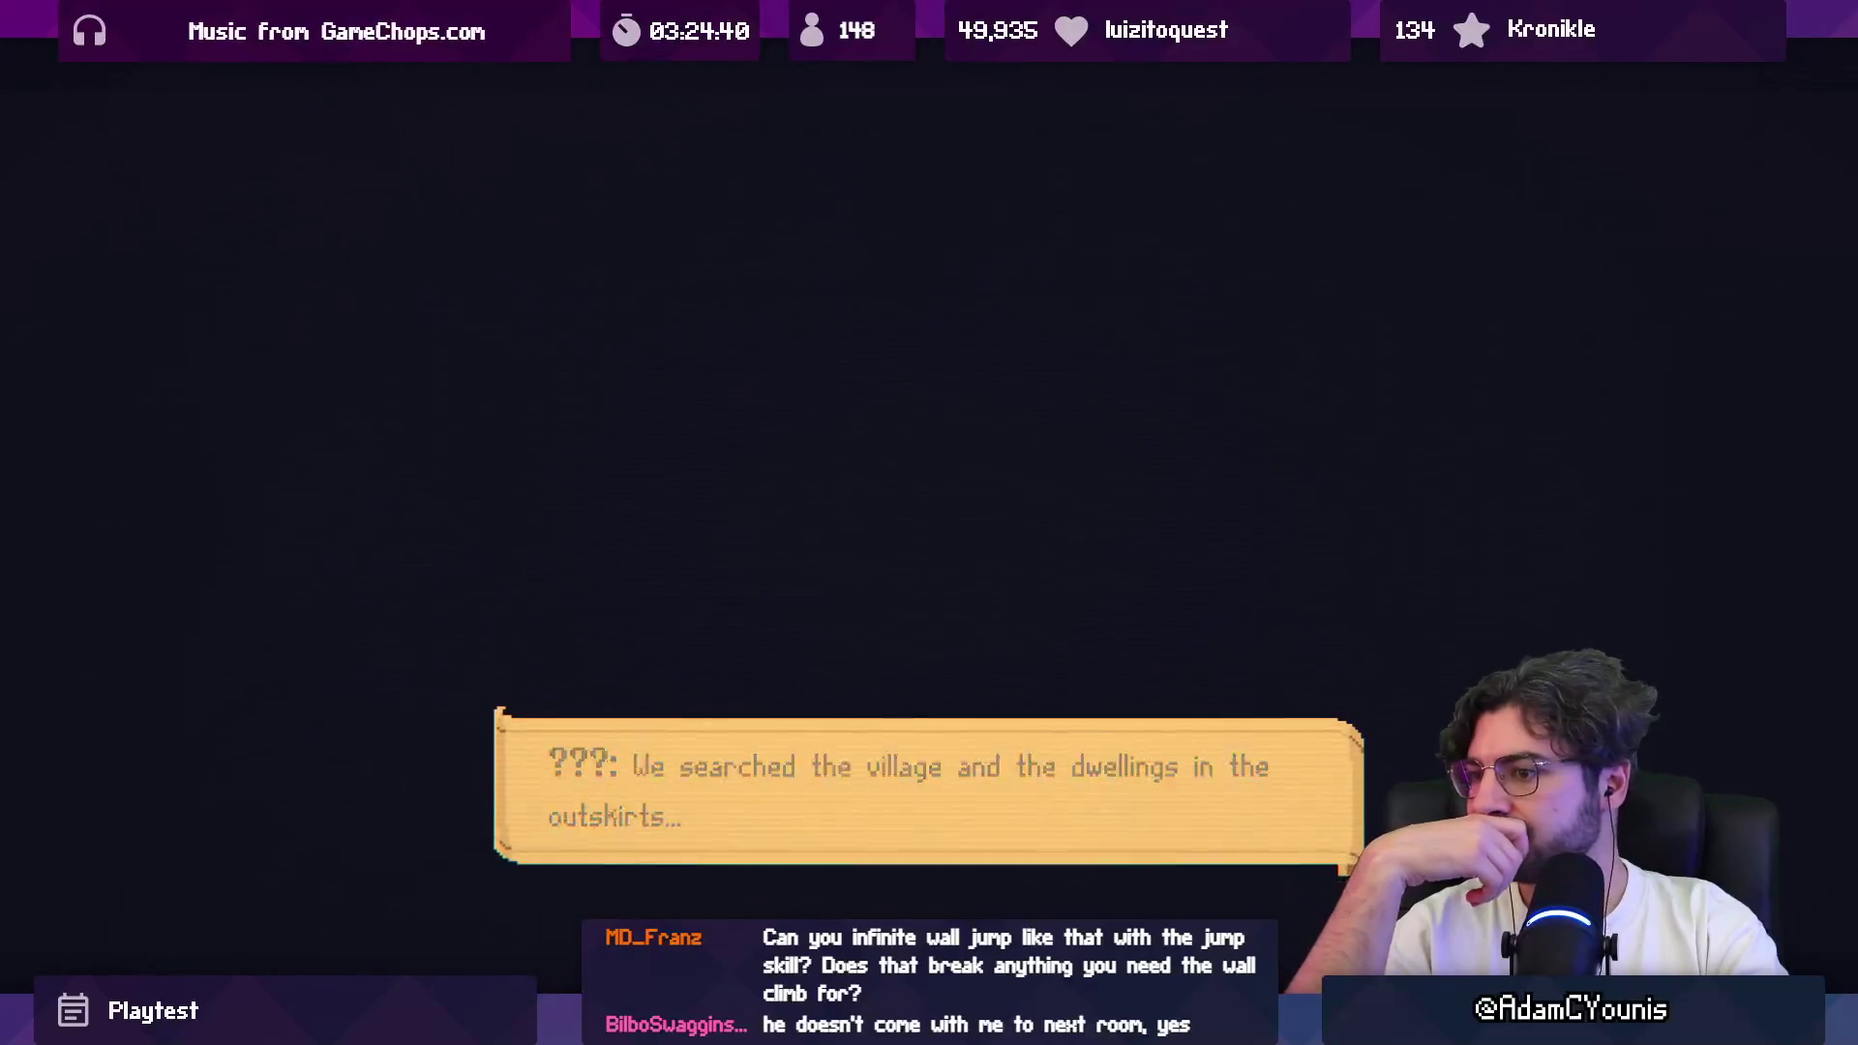
key("Return")
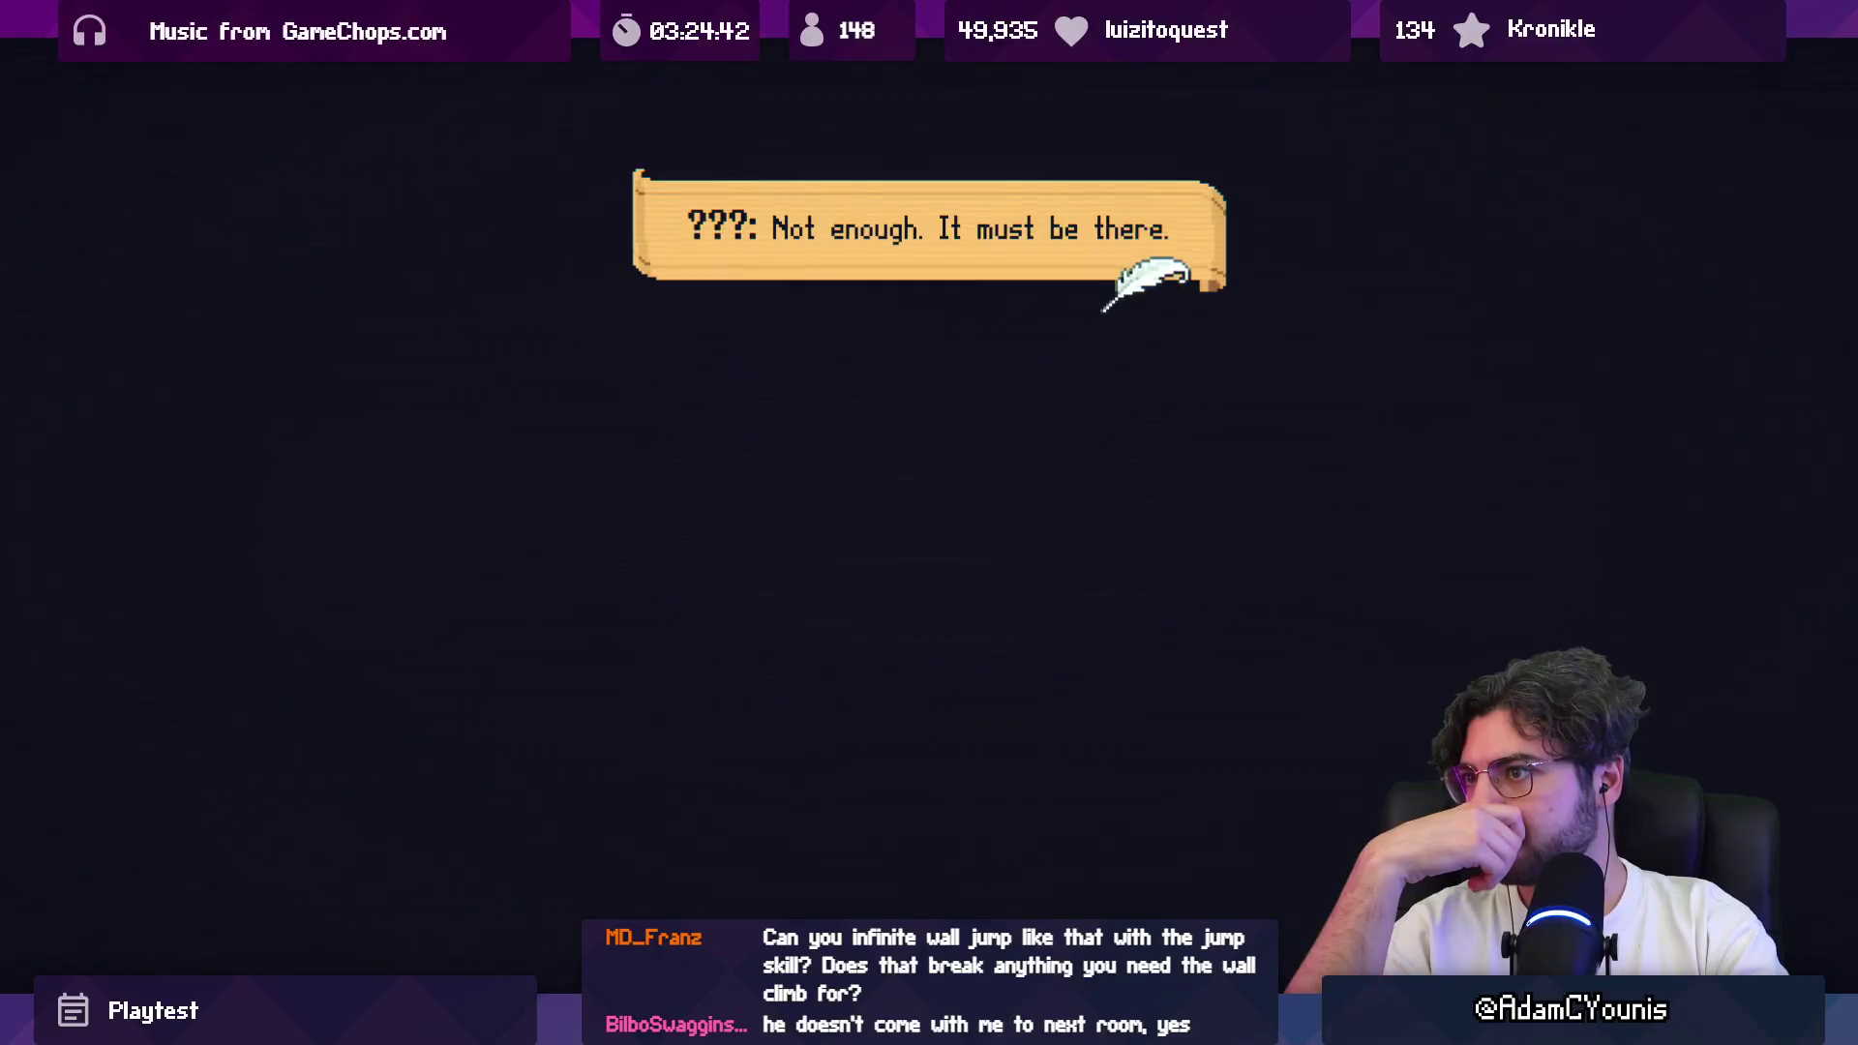
key("Return")
key("Return")
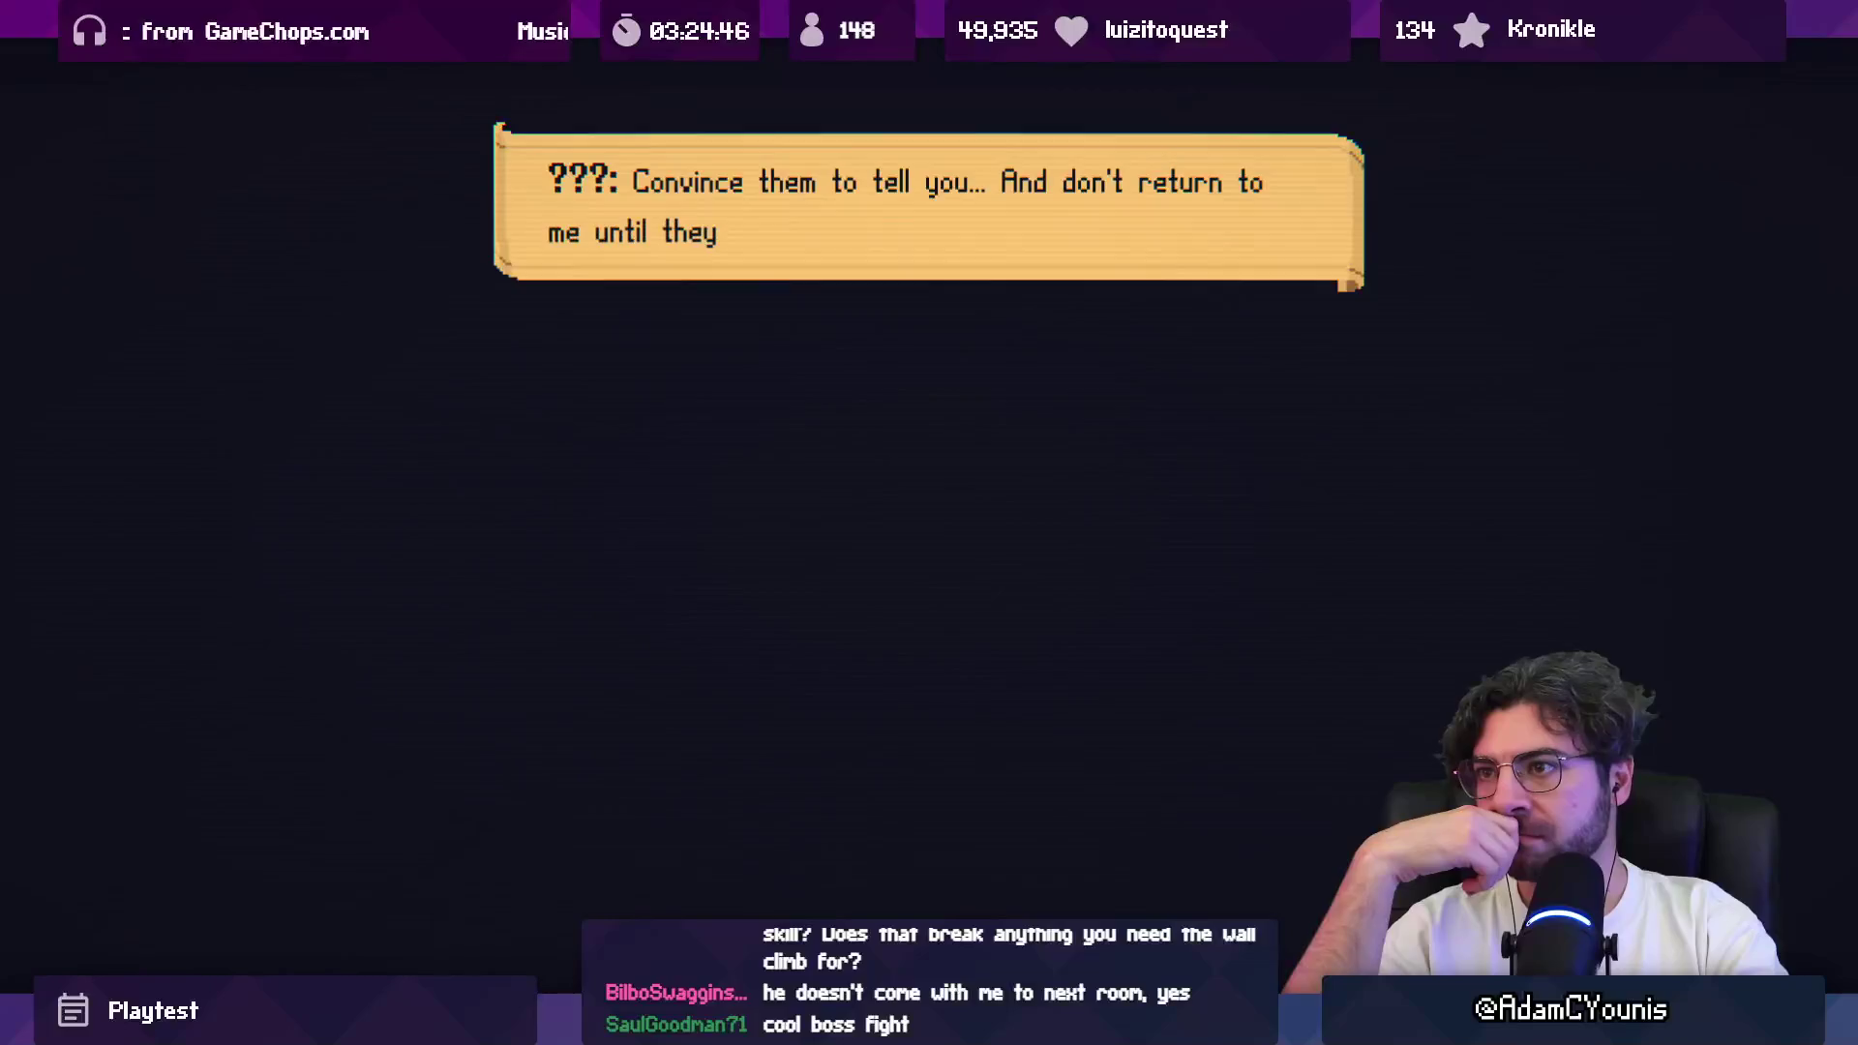
key("Return")
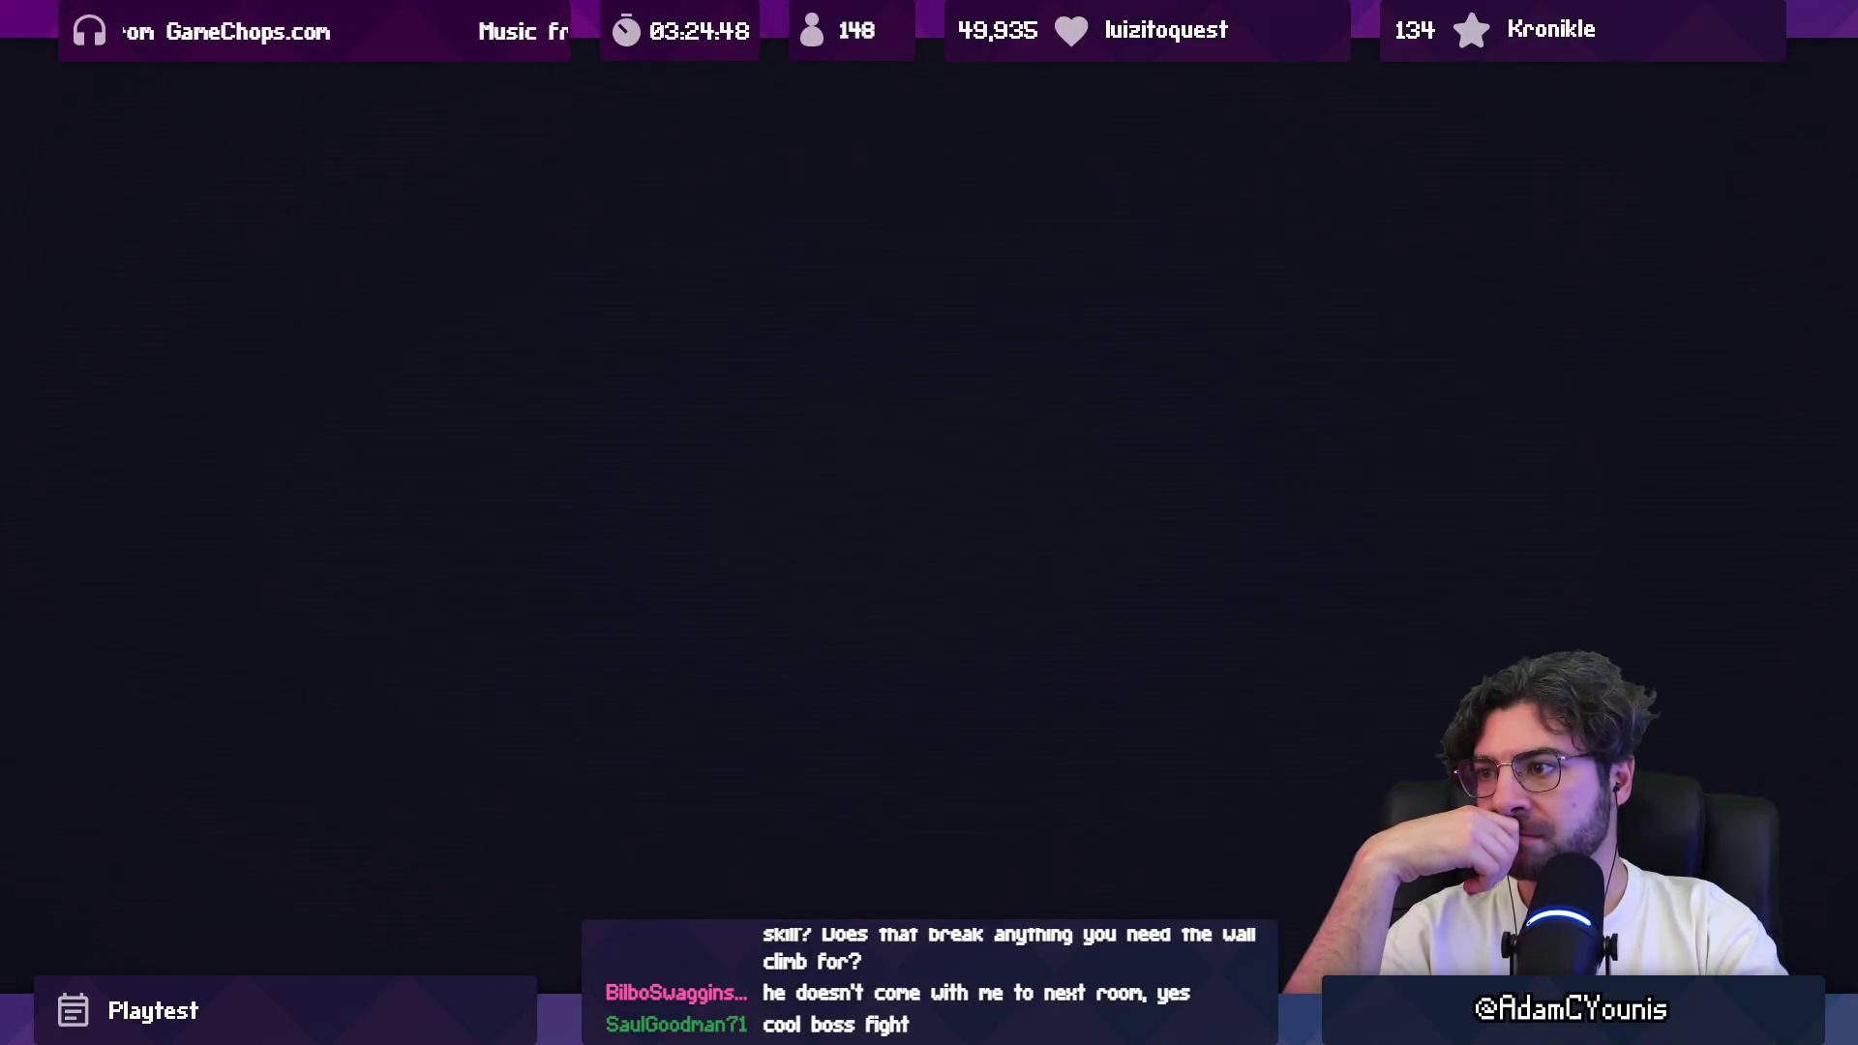
key("Return")
key("Return")
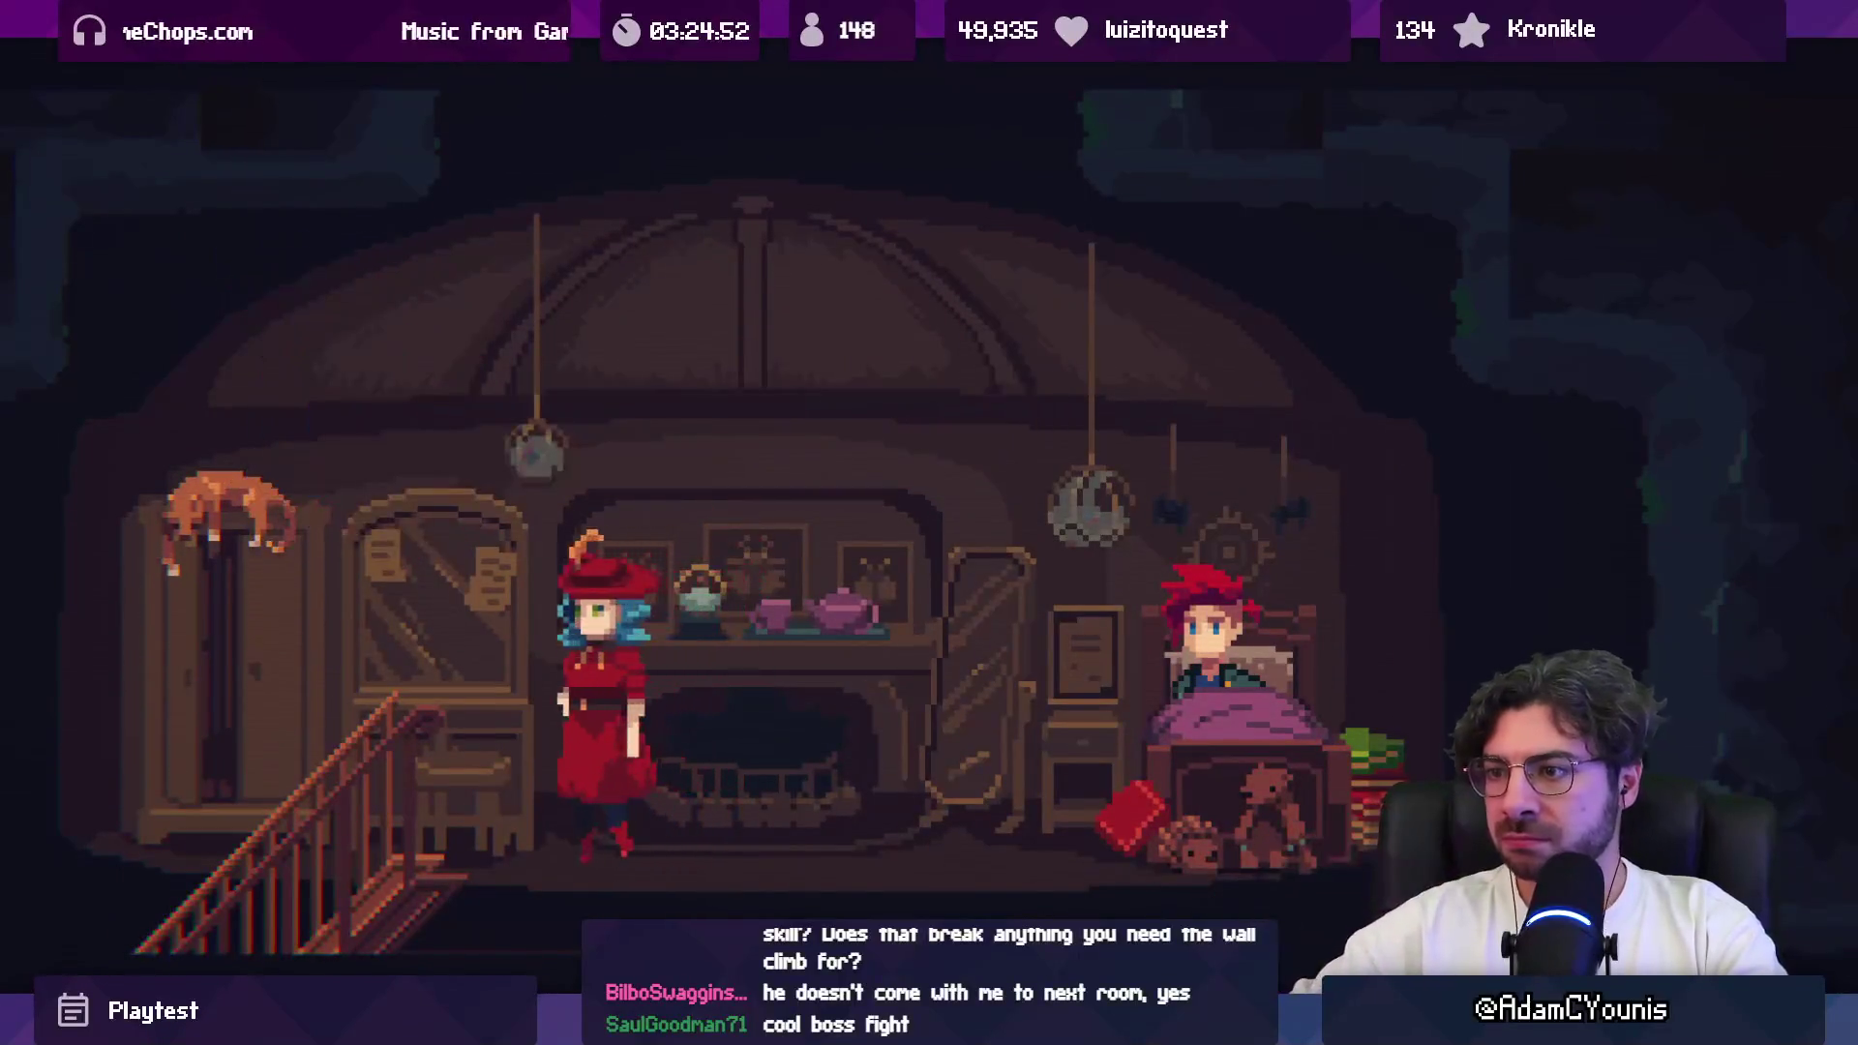
Step: Walk Armin downstairs to Harriette and begin their conversation
key("Left")
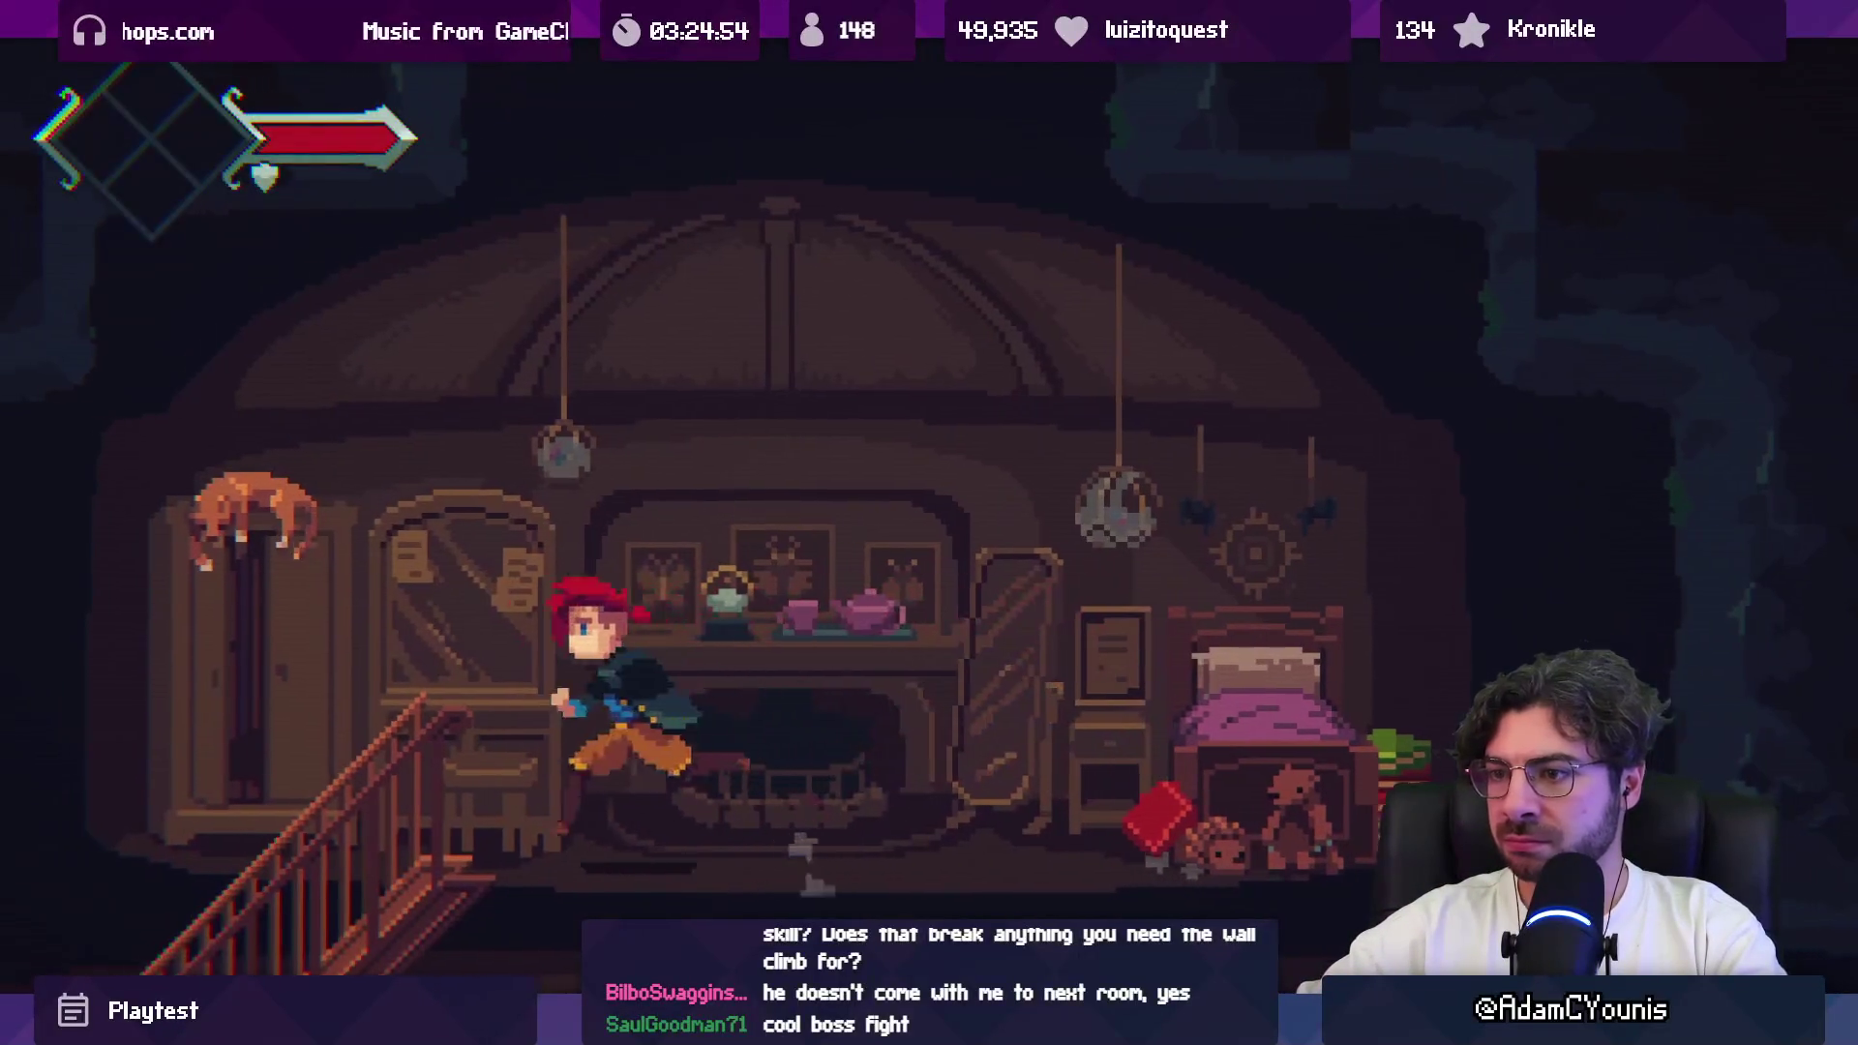
key("Right")
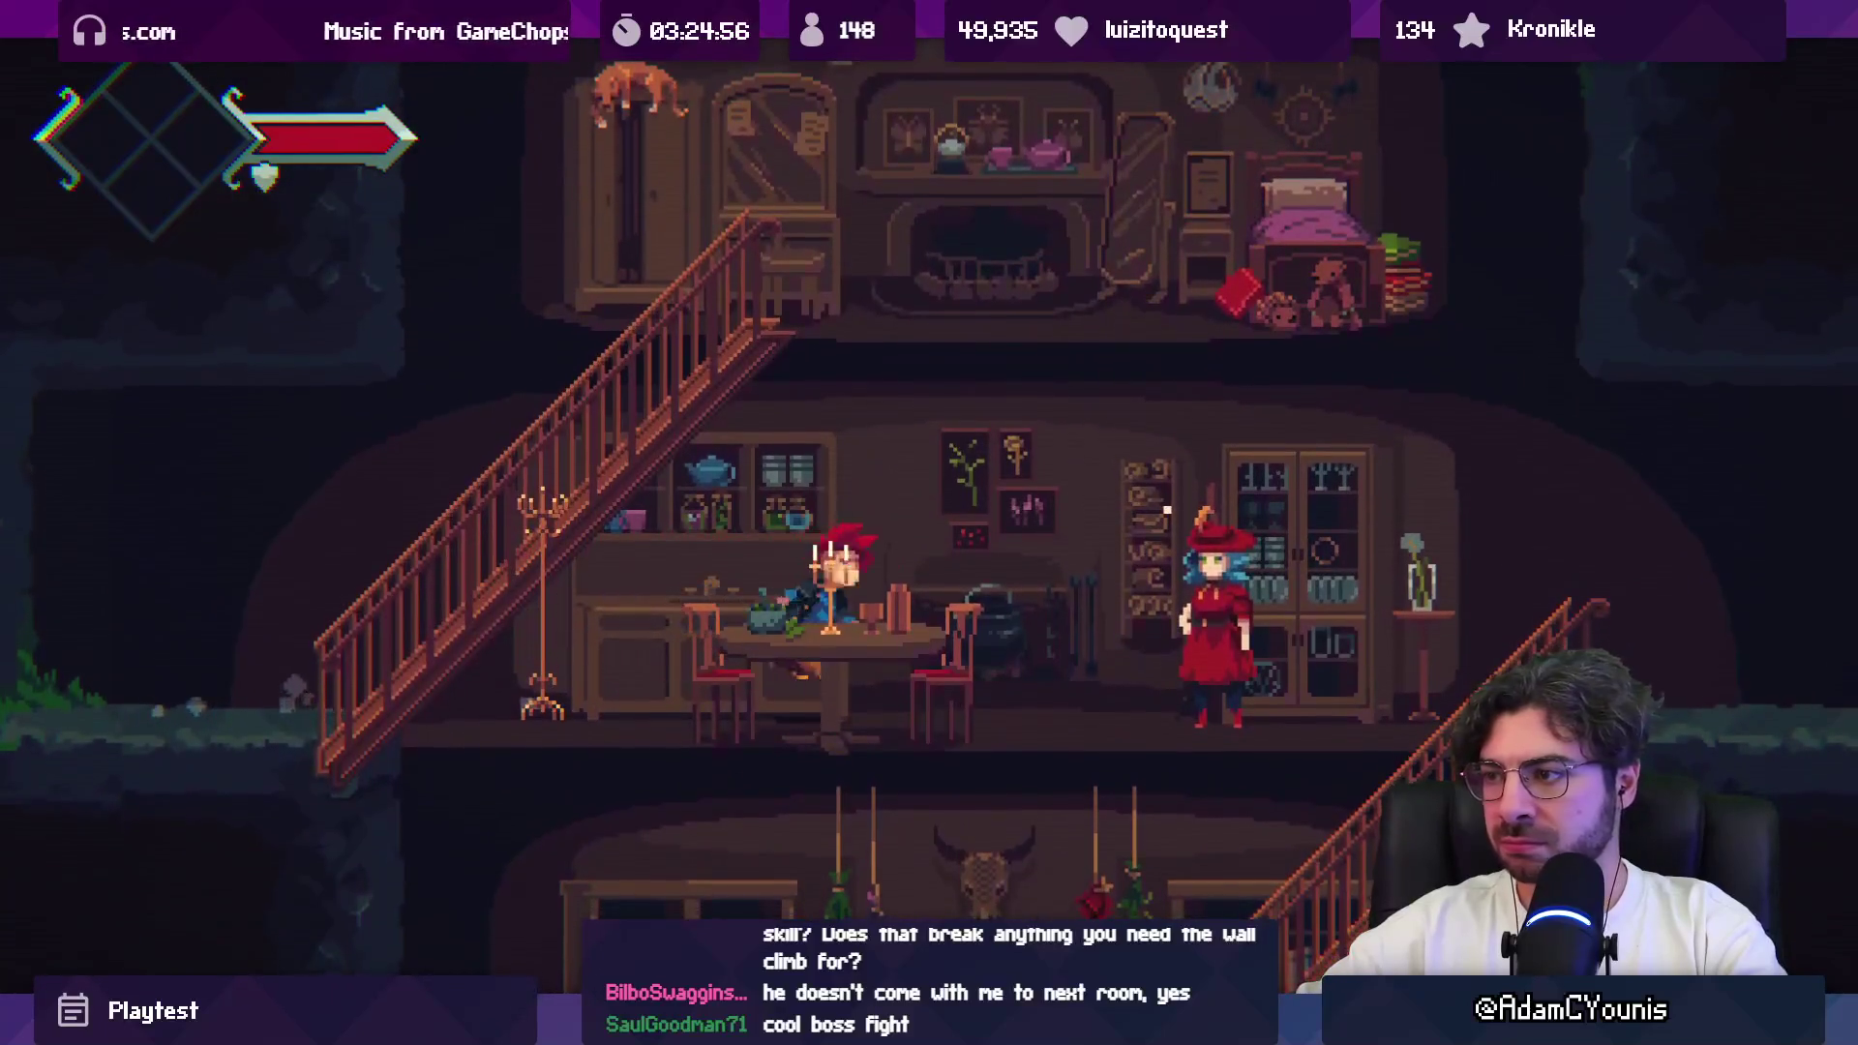
key("Return")
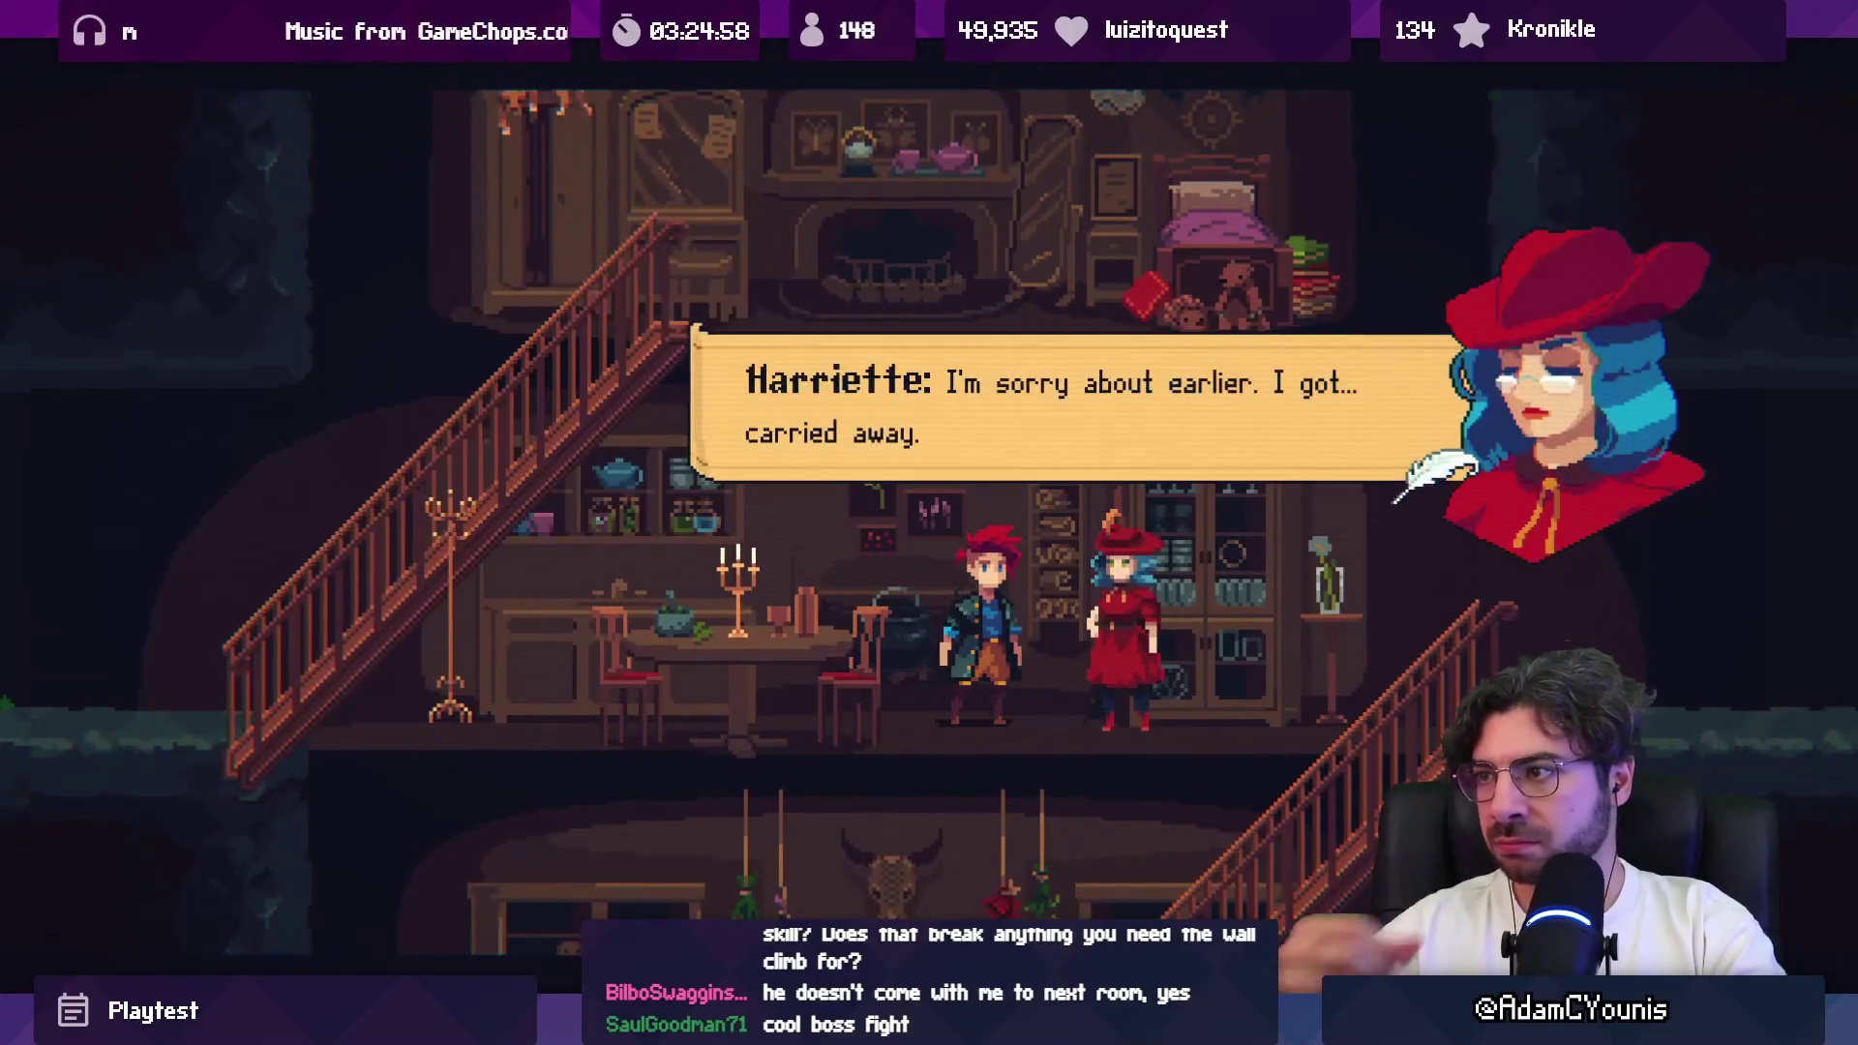
key("Return")
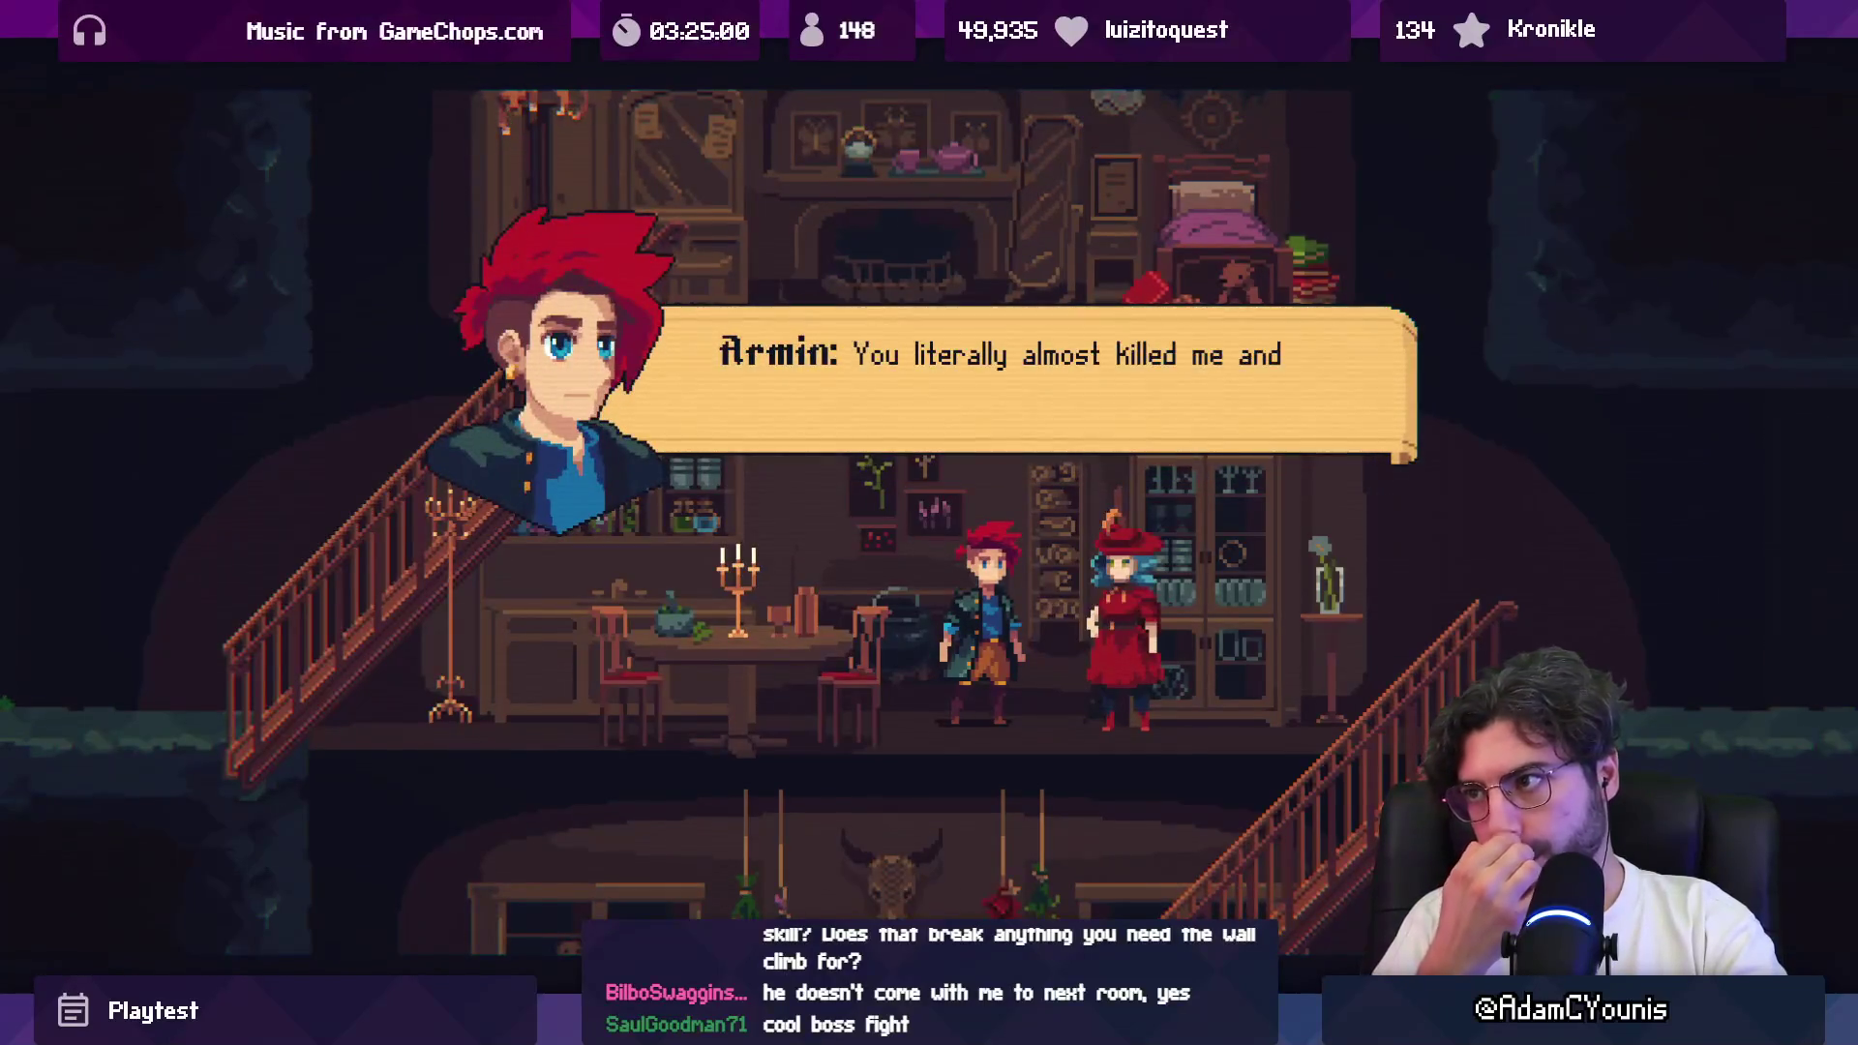
key("Return")
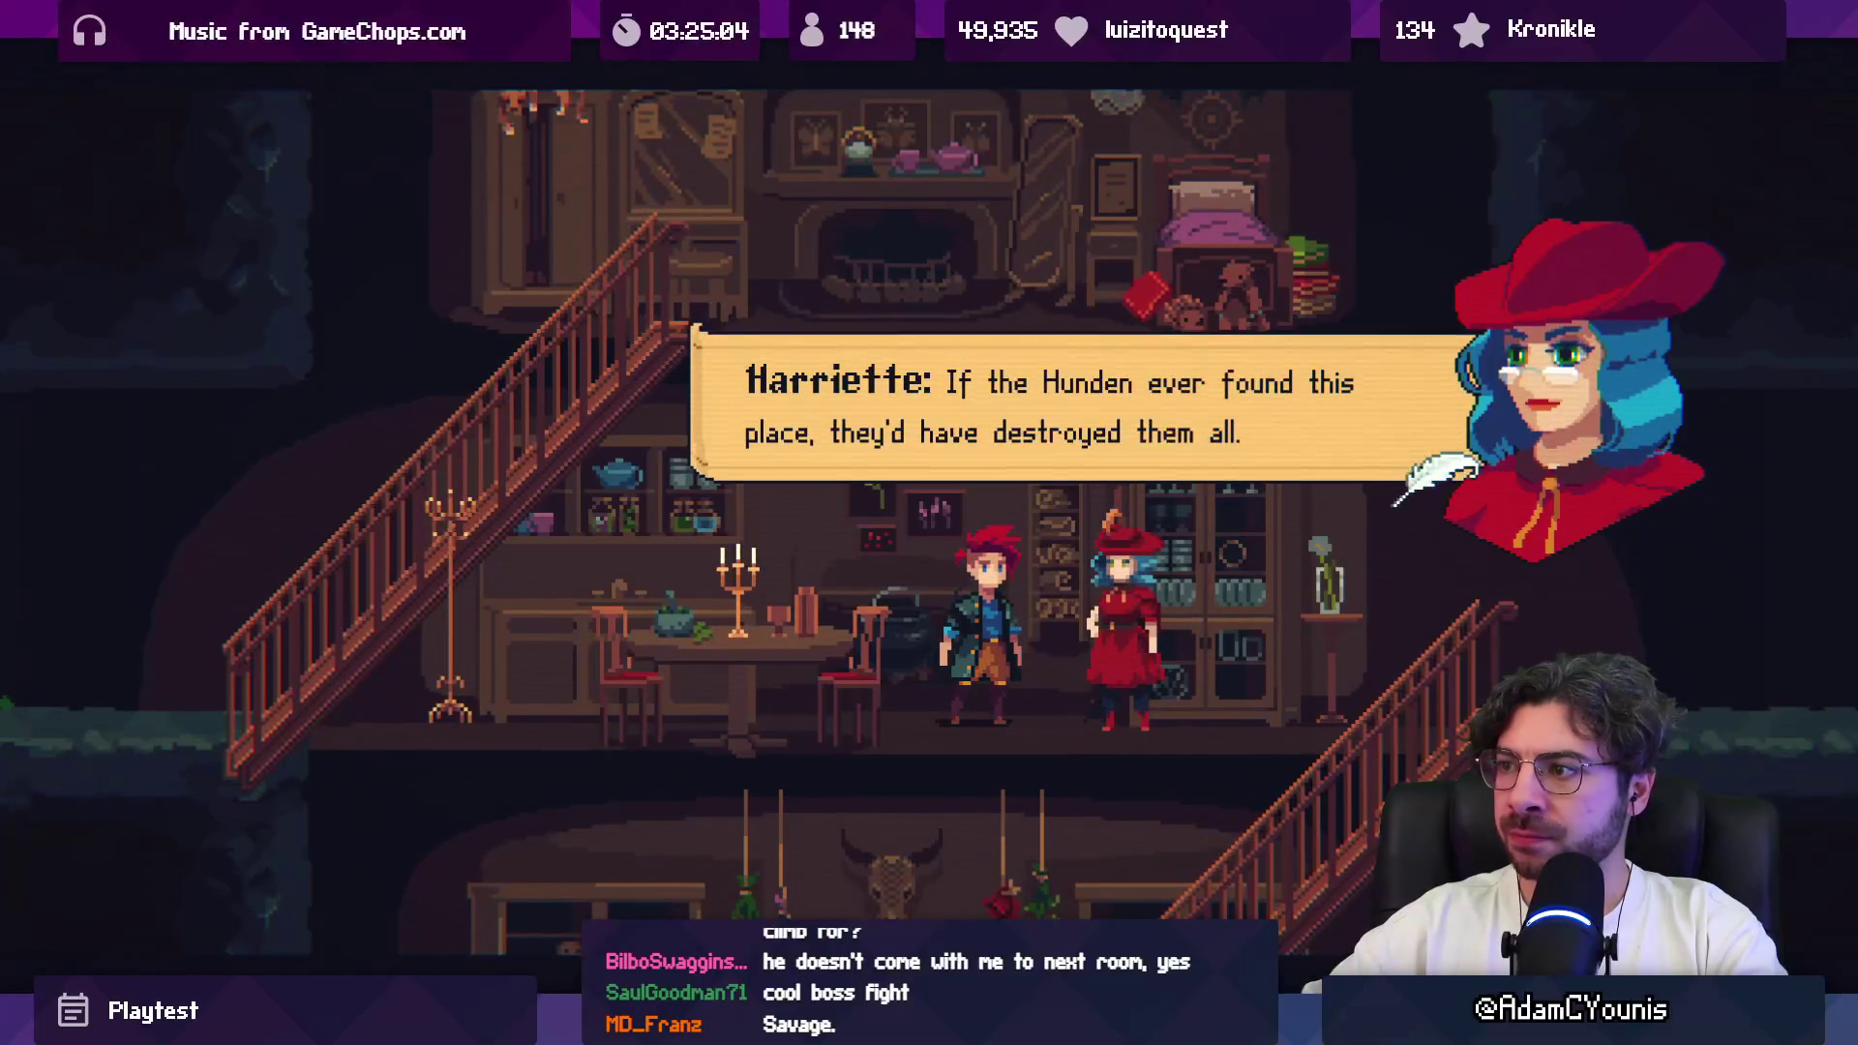
key("Return")
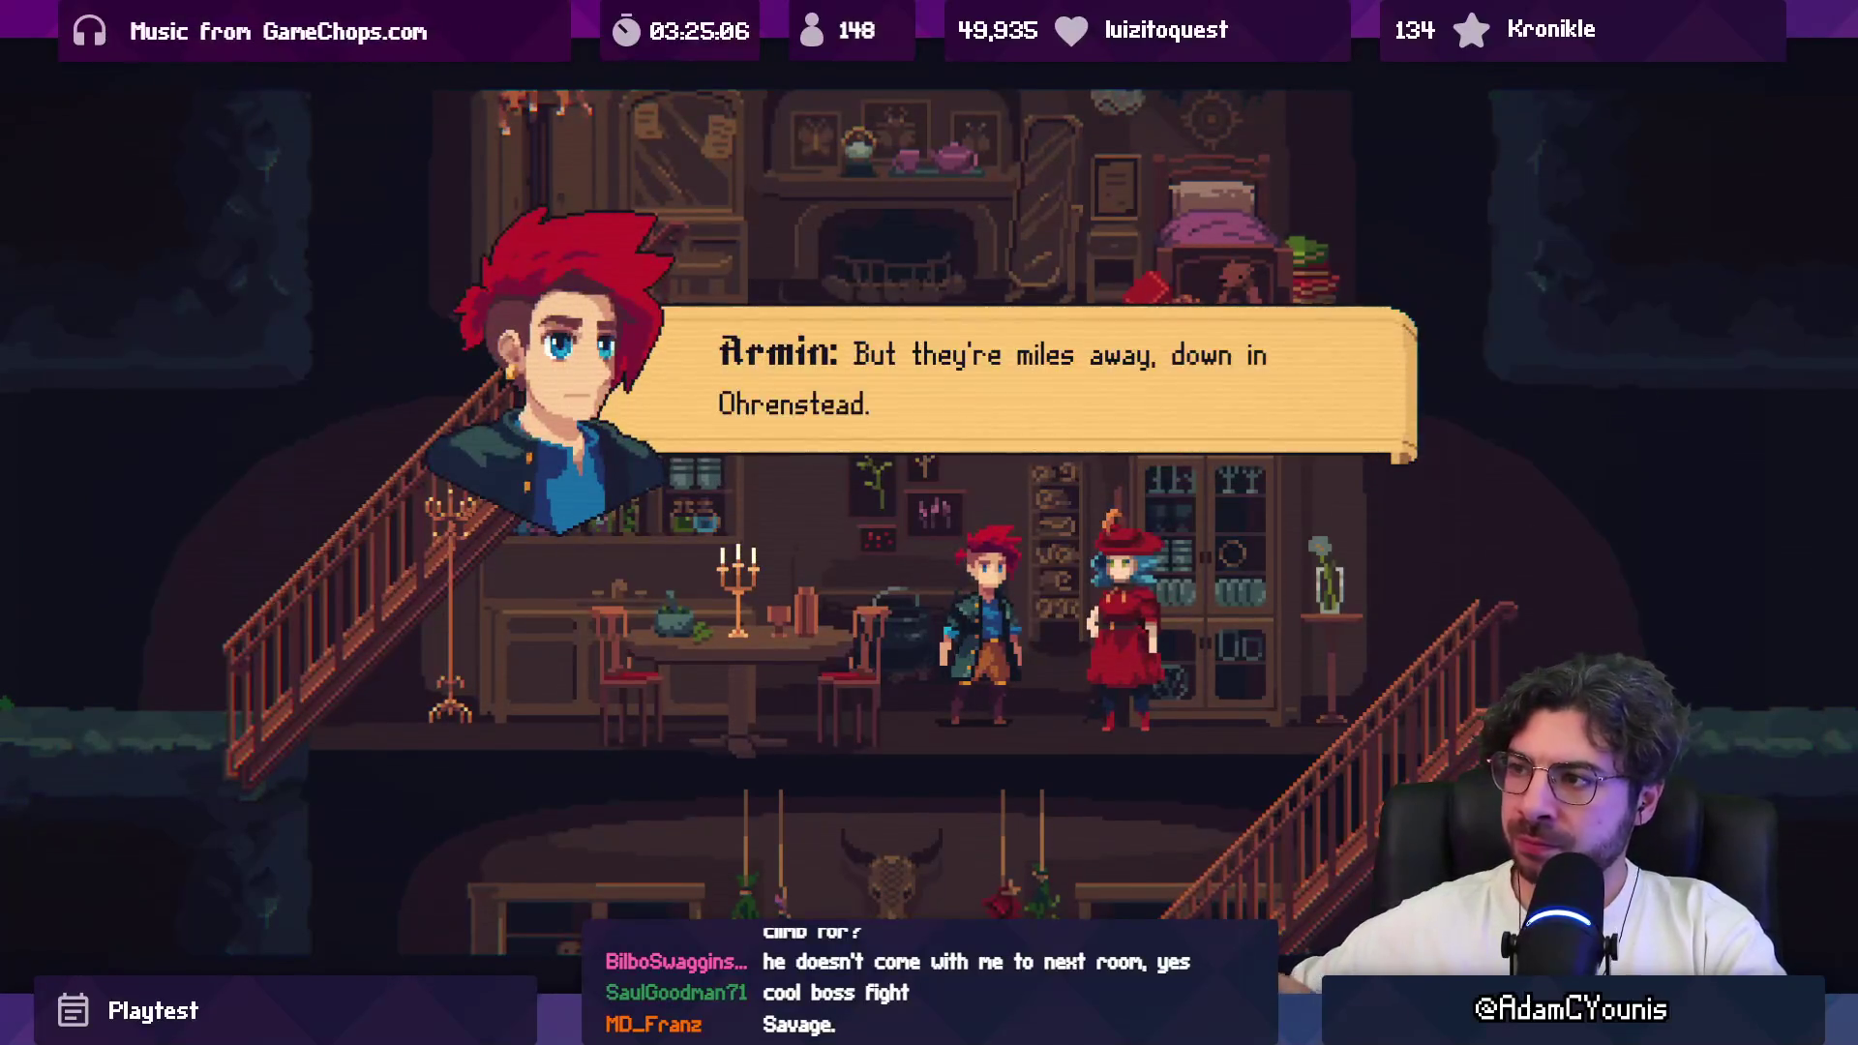
Step: Continue Harriette's explanation about calling for aid, up to the Lord Galiere line
key("Return")
key("Return")
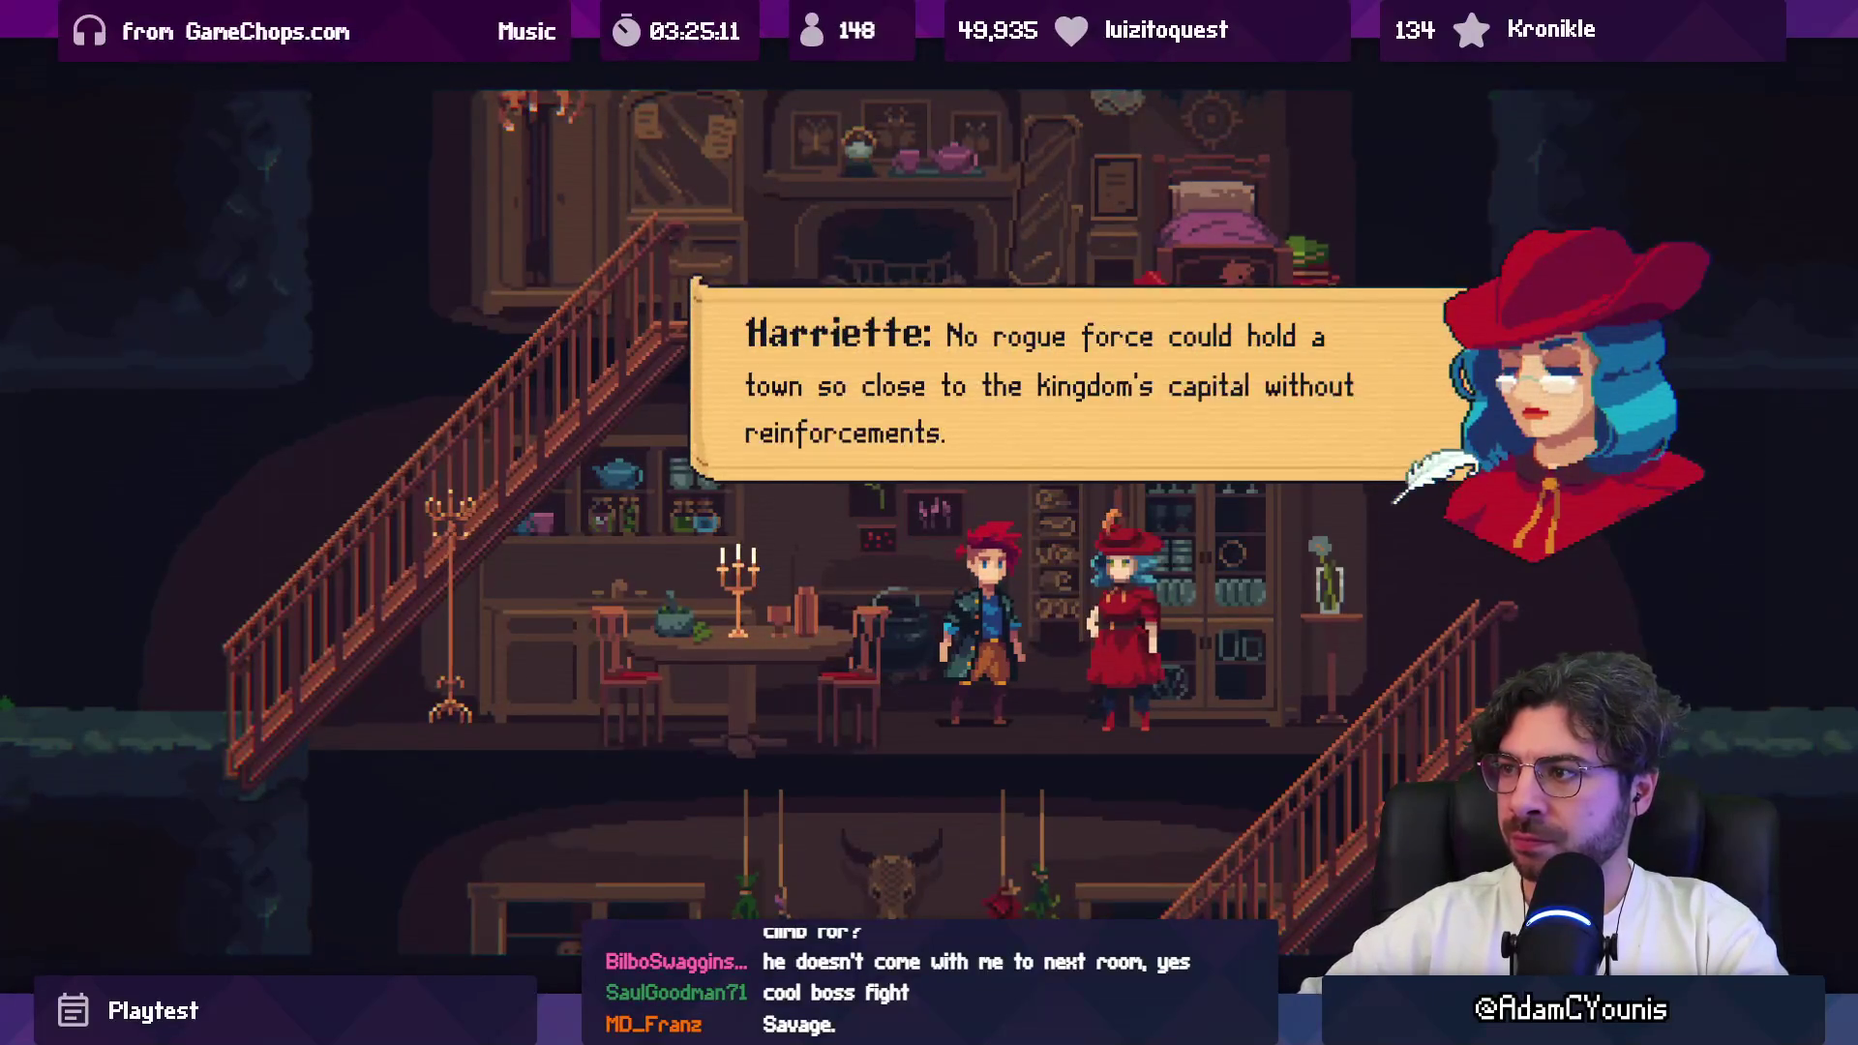
key("Return")
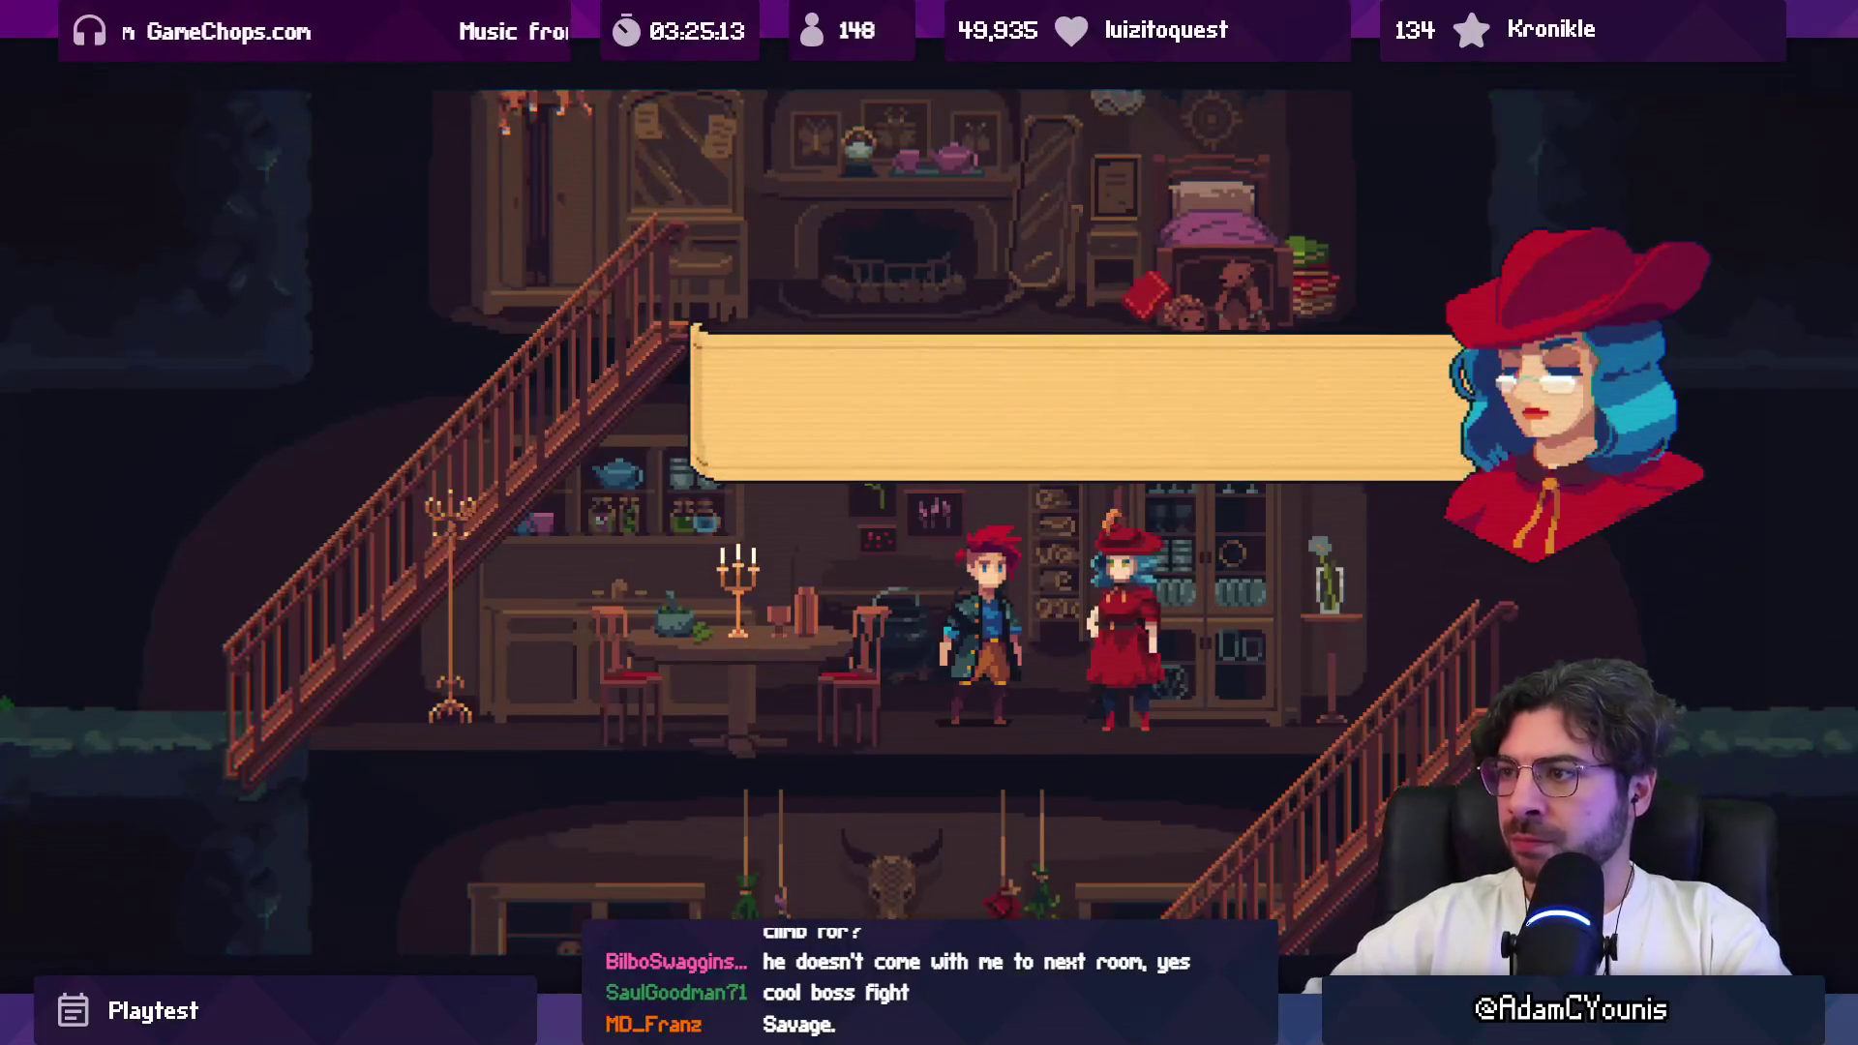
key("Return")
key("Return")
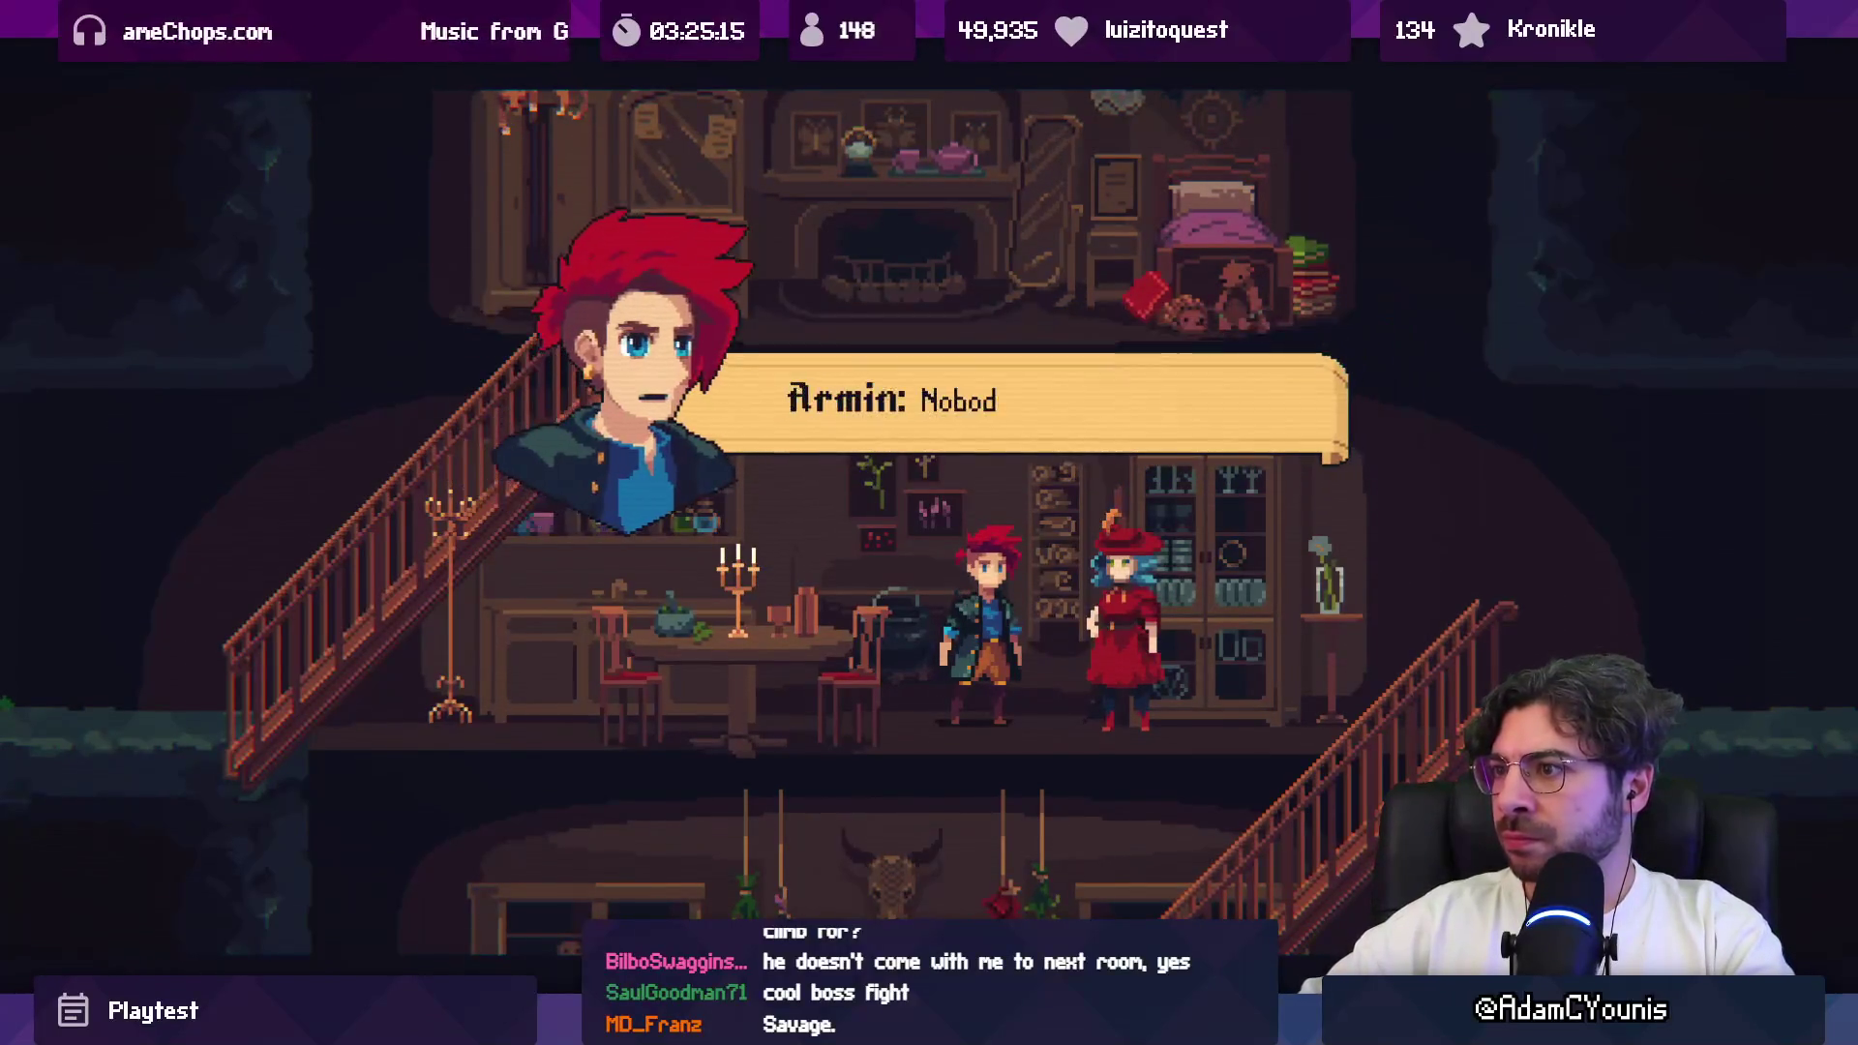
key("Return")
key("Return")
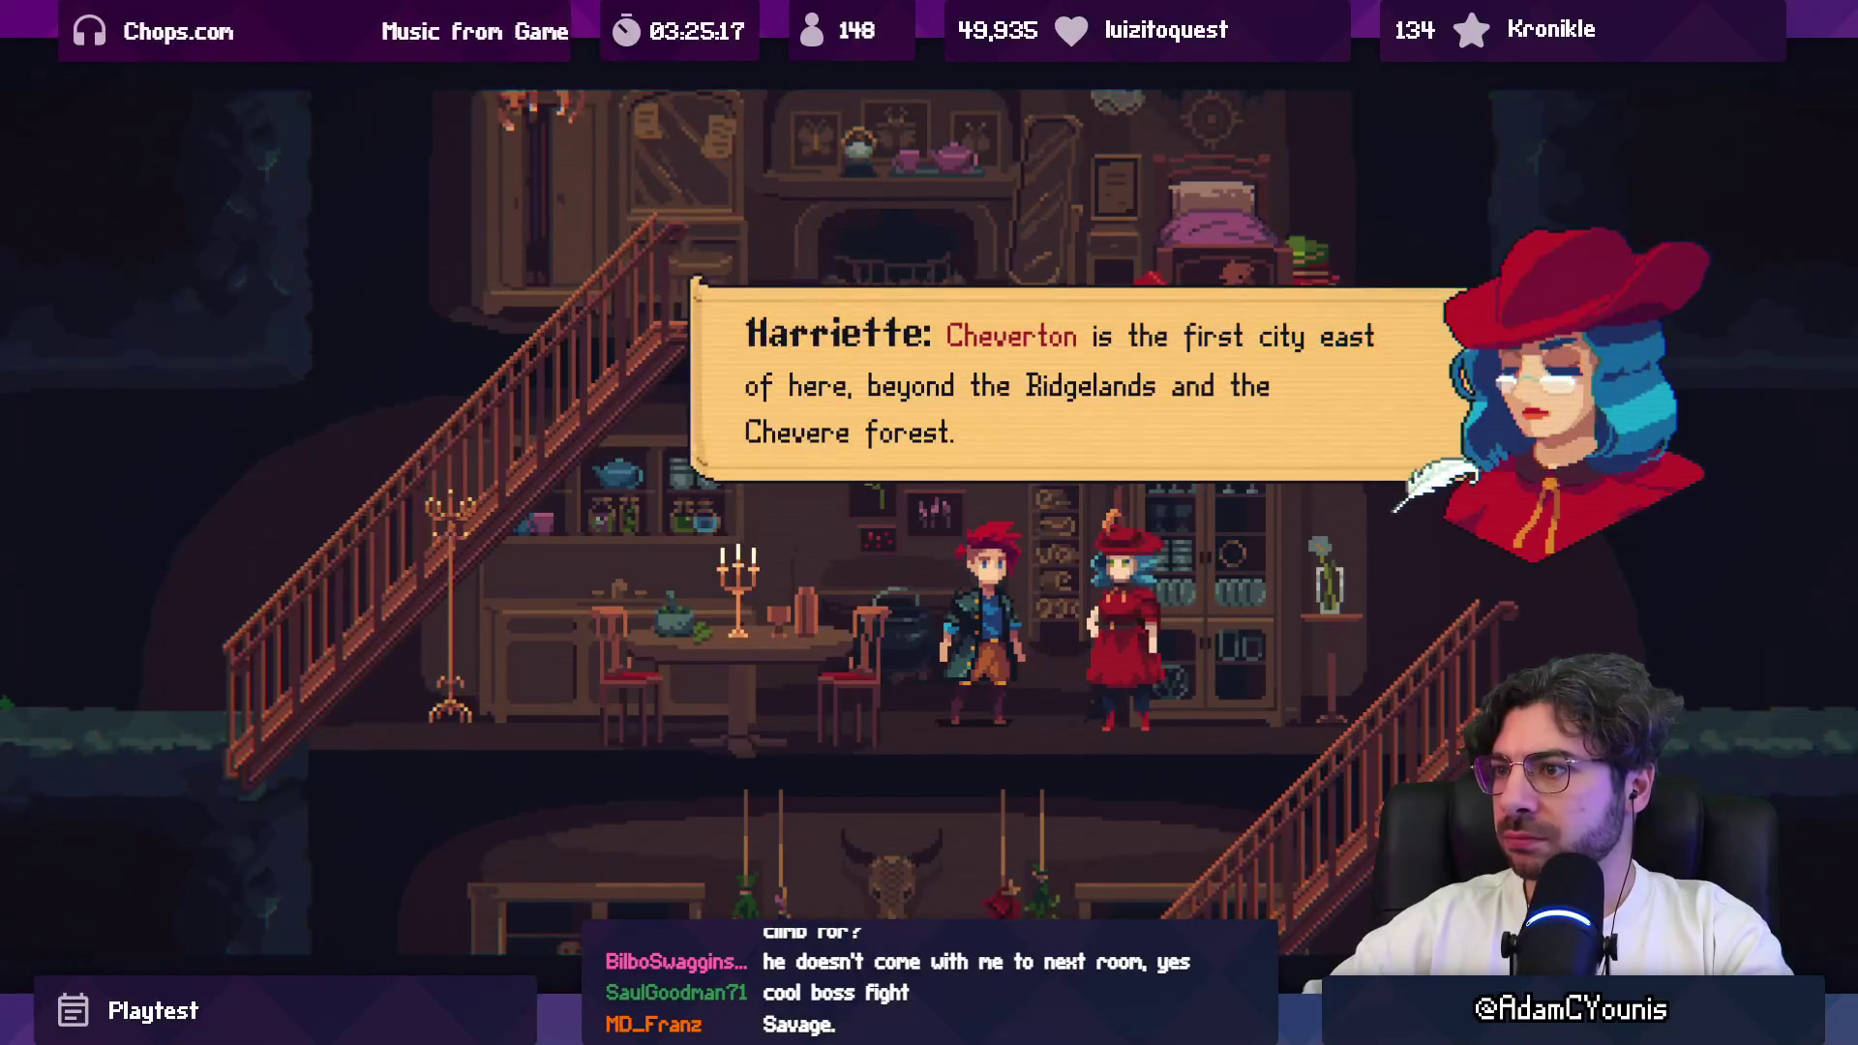
key("Return")
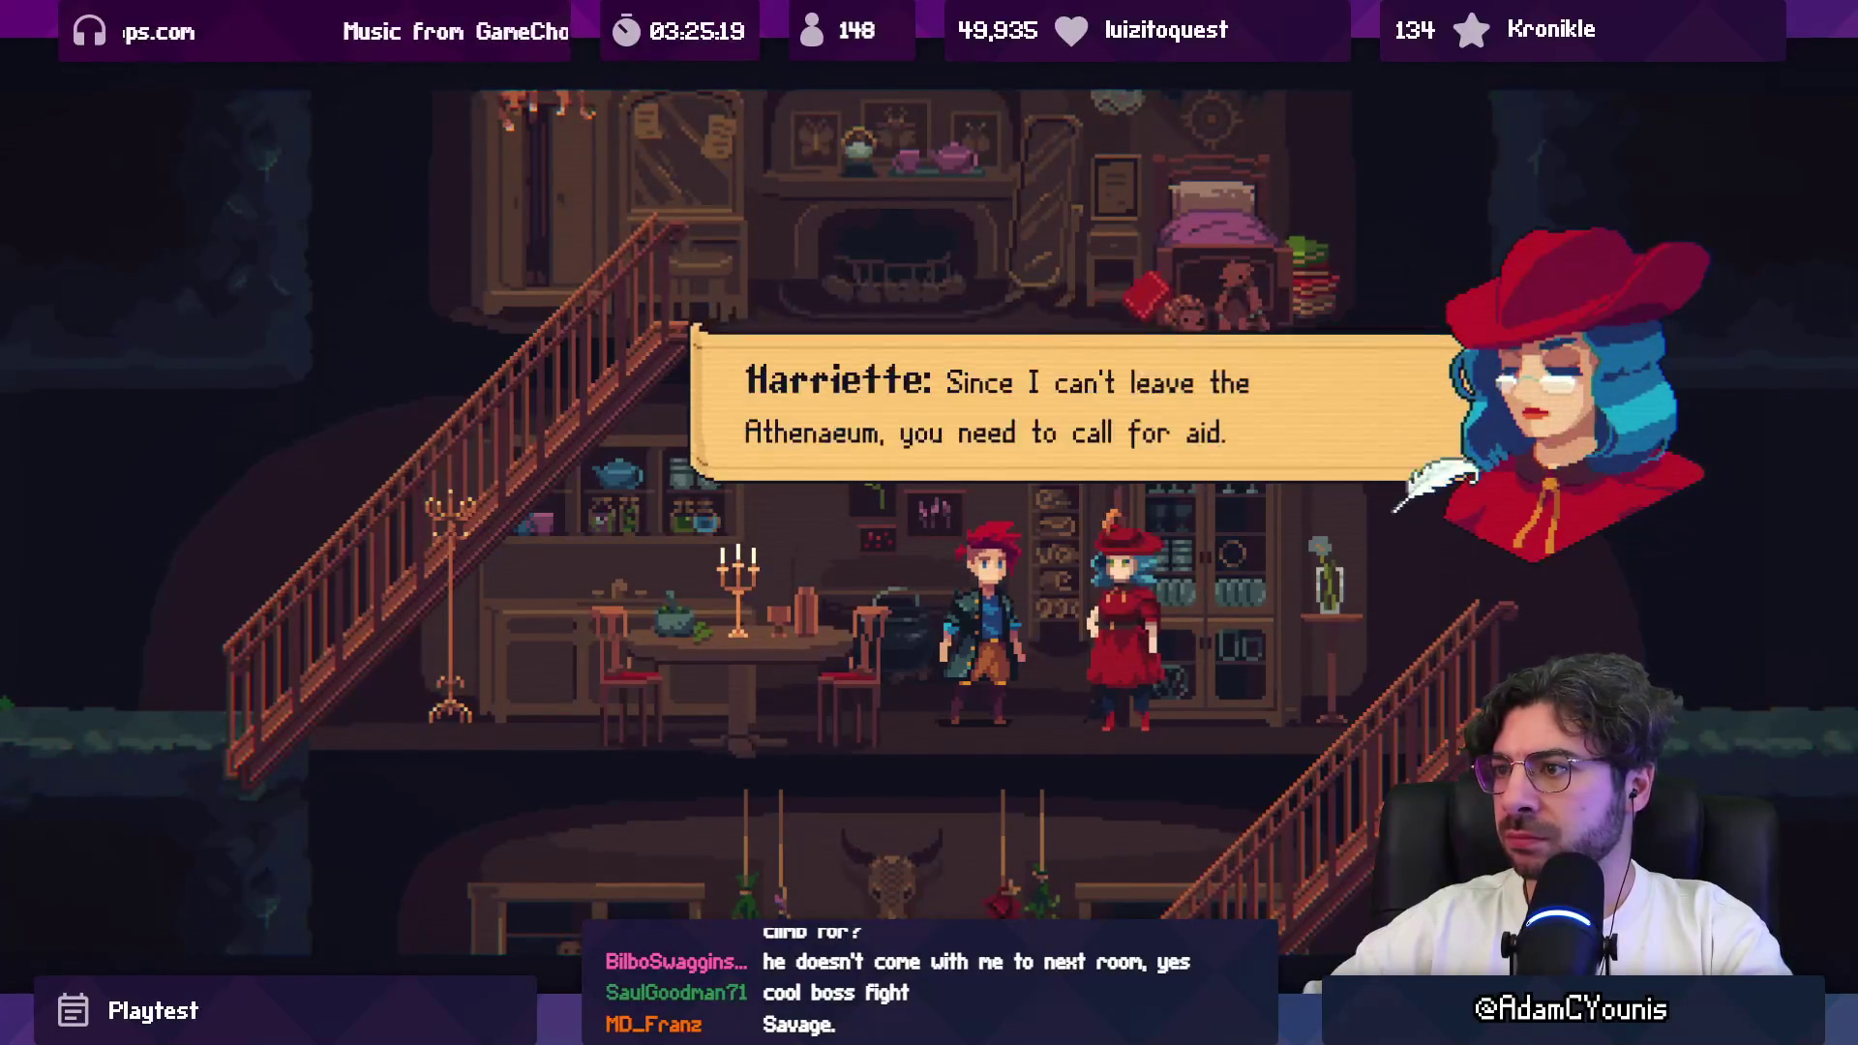
key("Return")
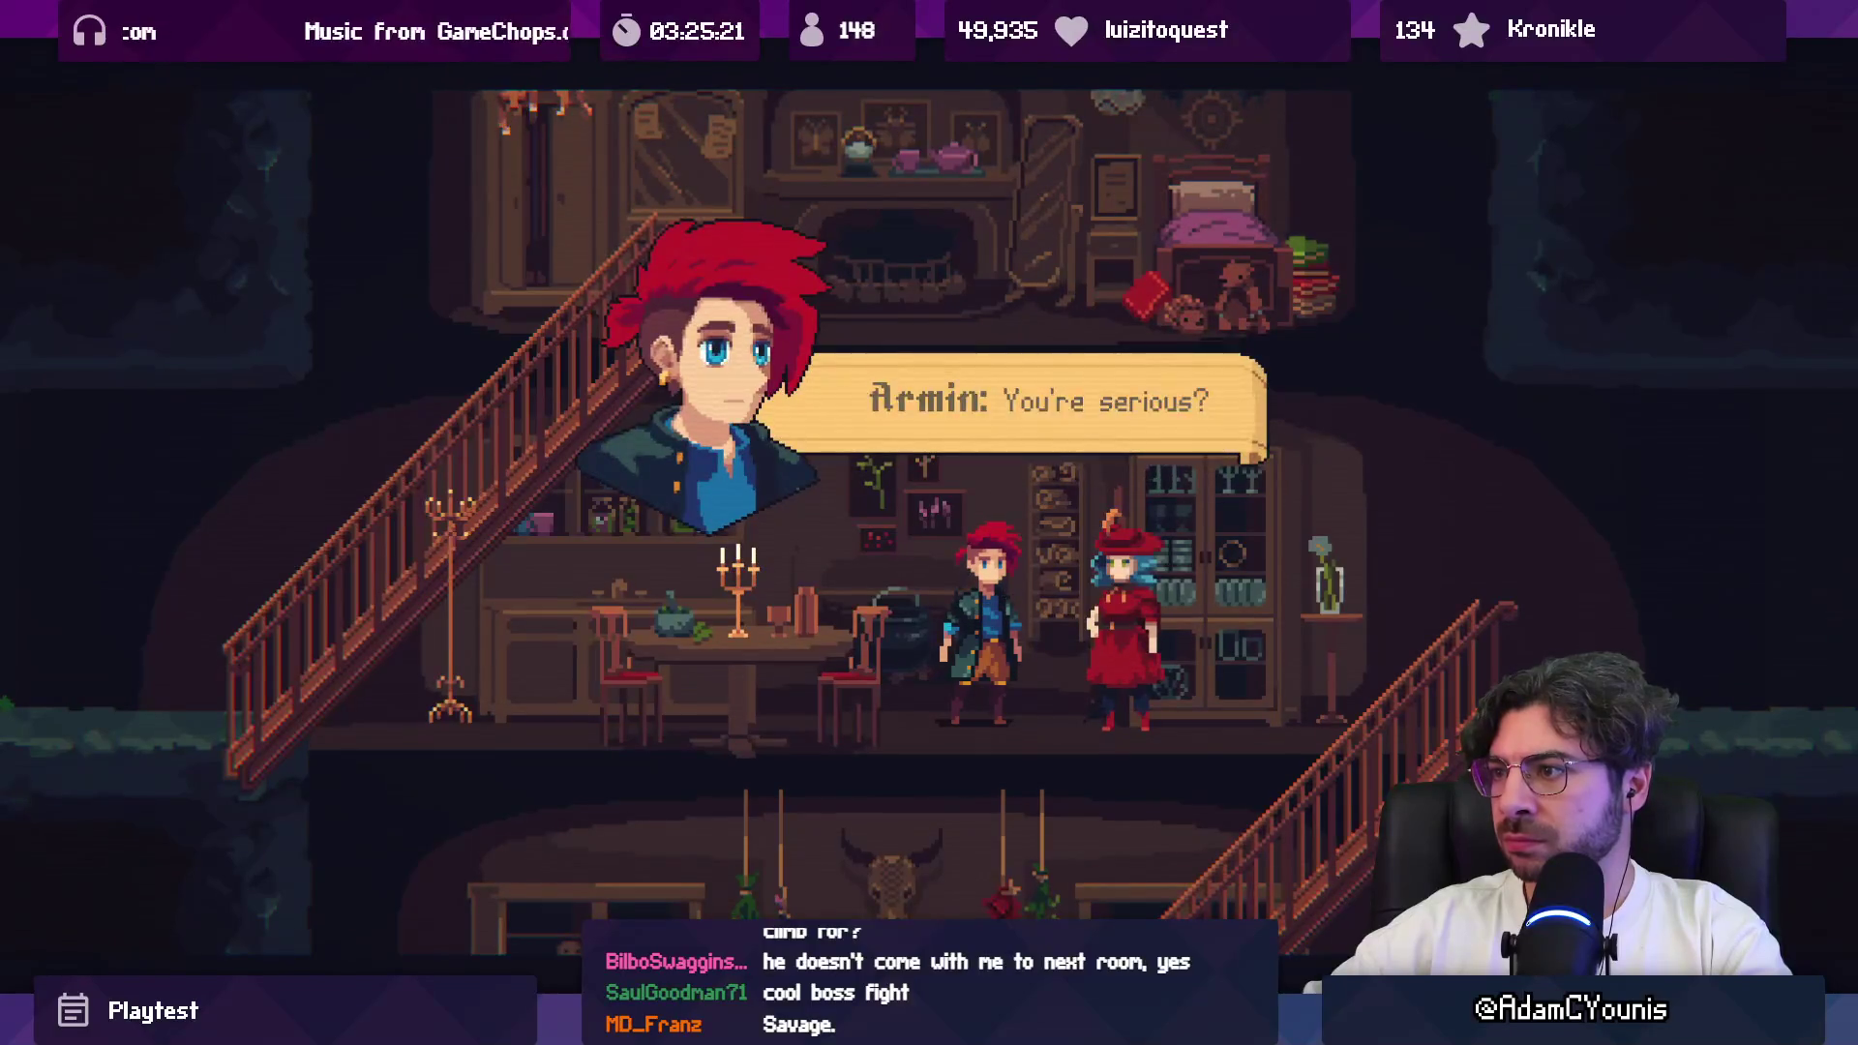
key("Return")
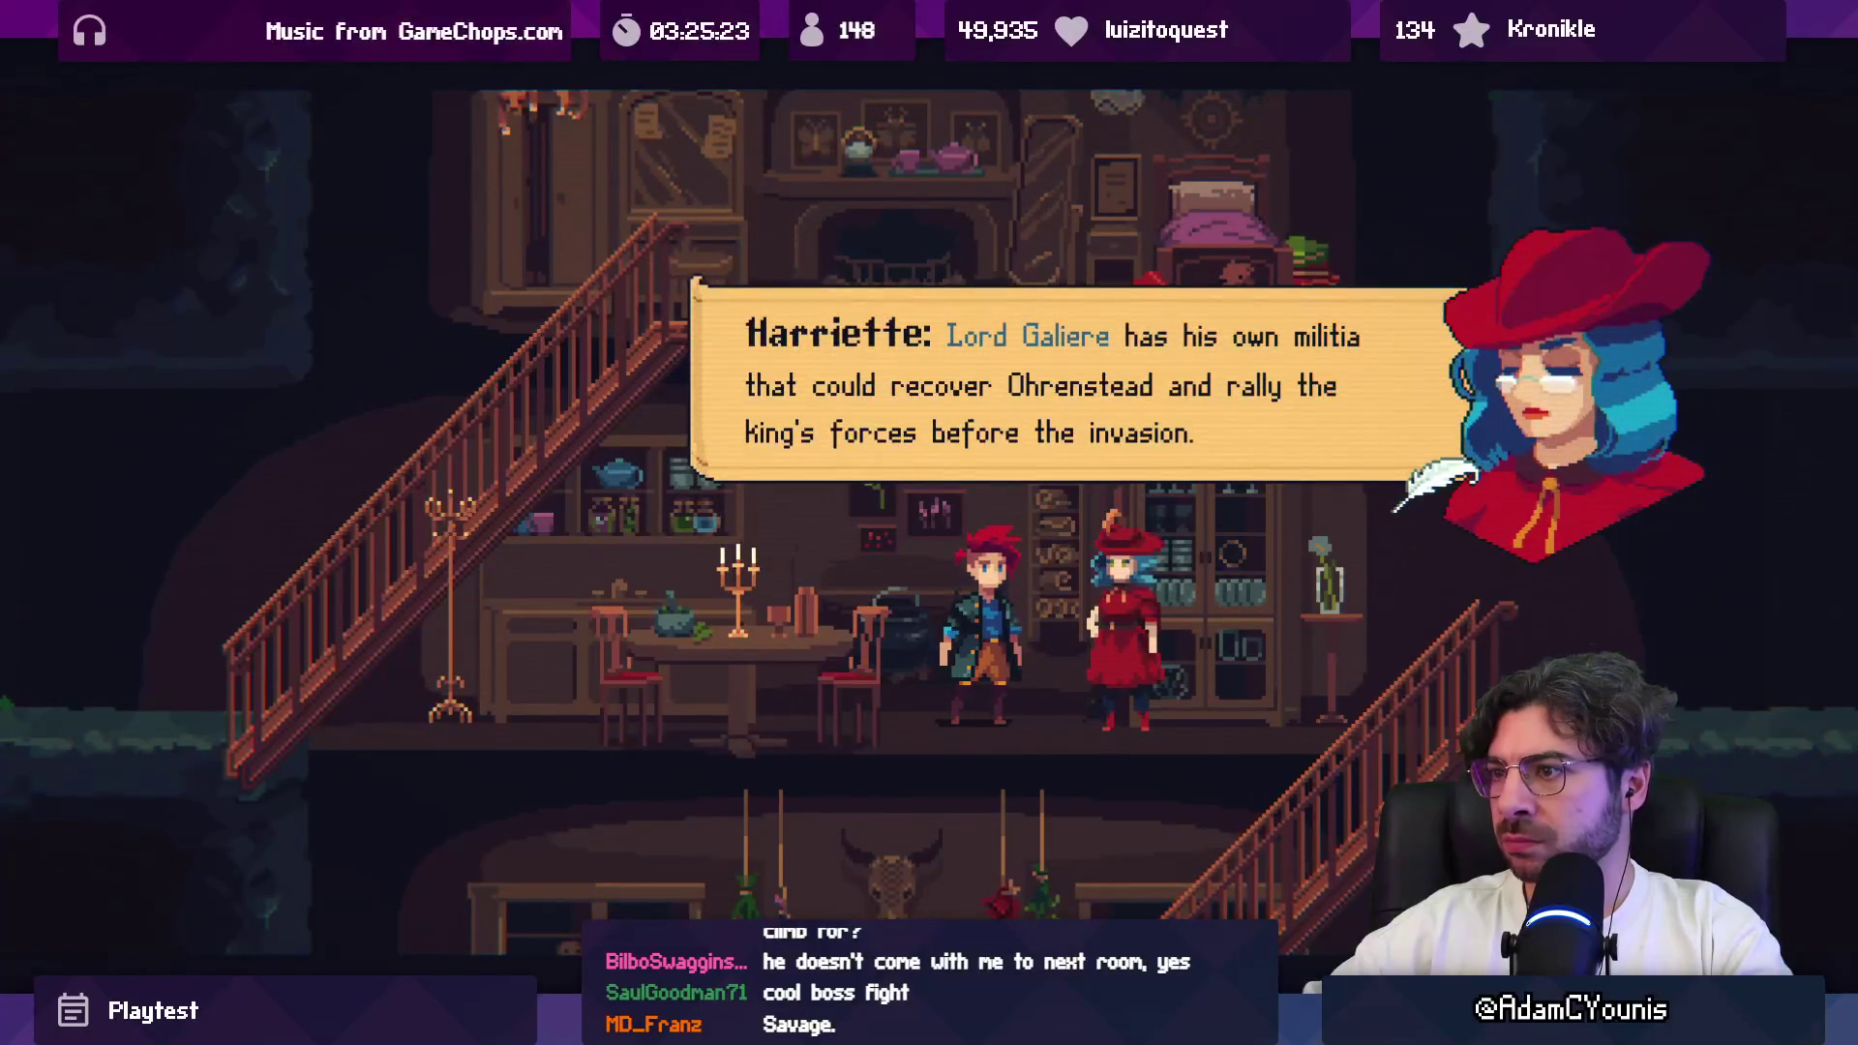
Step: Finish the blacksmith and sword lines, then walk Armin toward the stairs
key("Return")
key("Return")
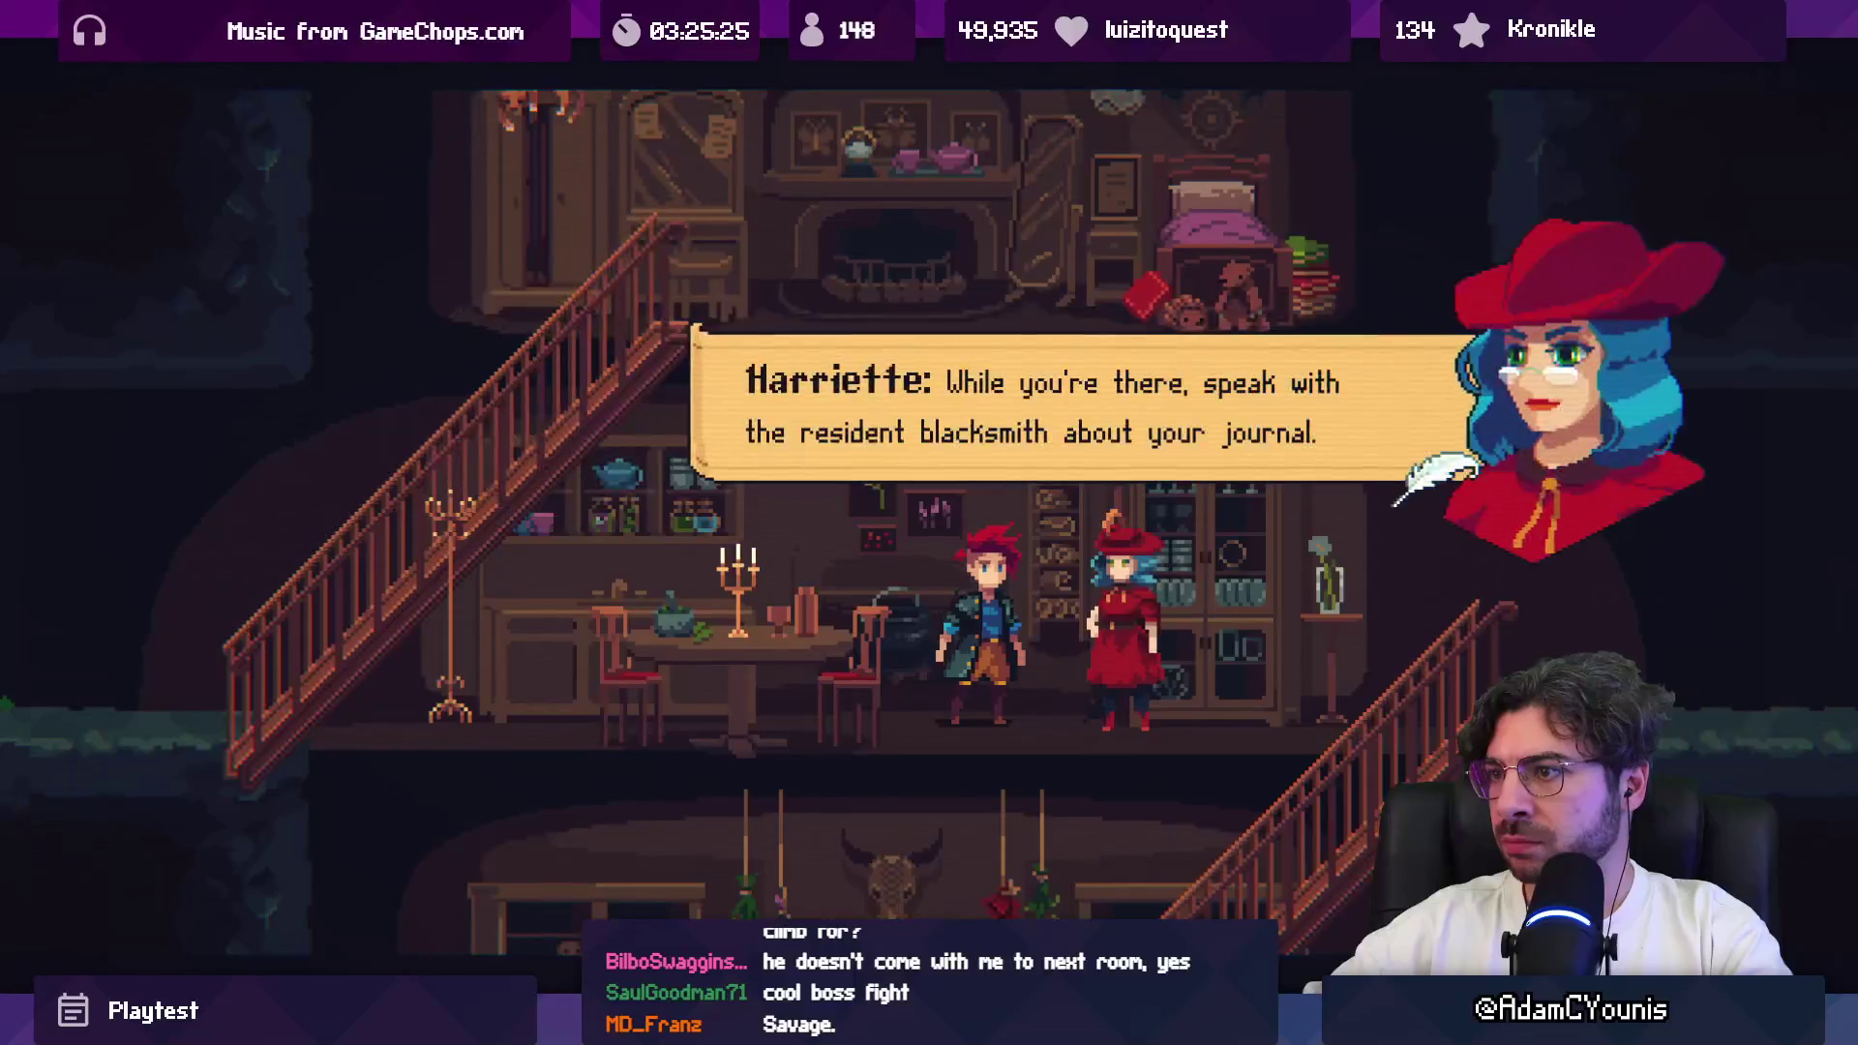
key("Return")
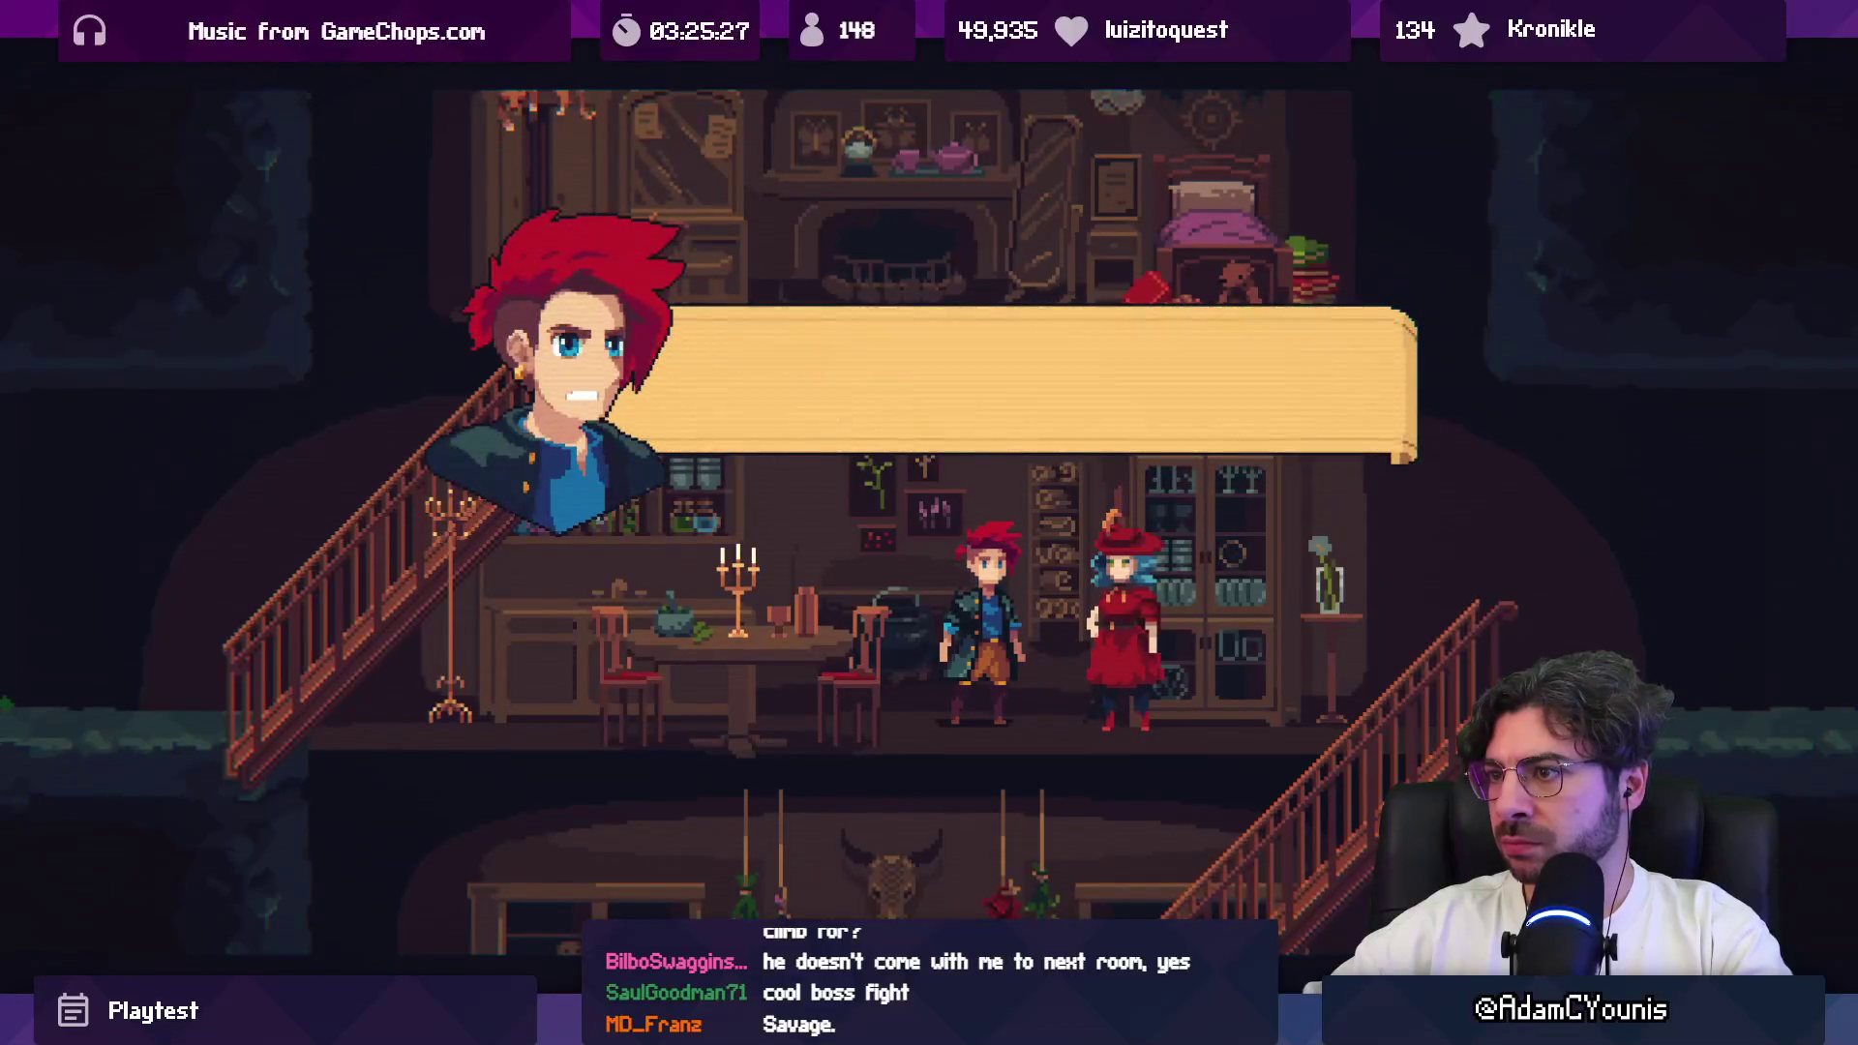
key("Return")
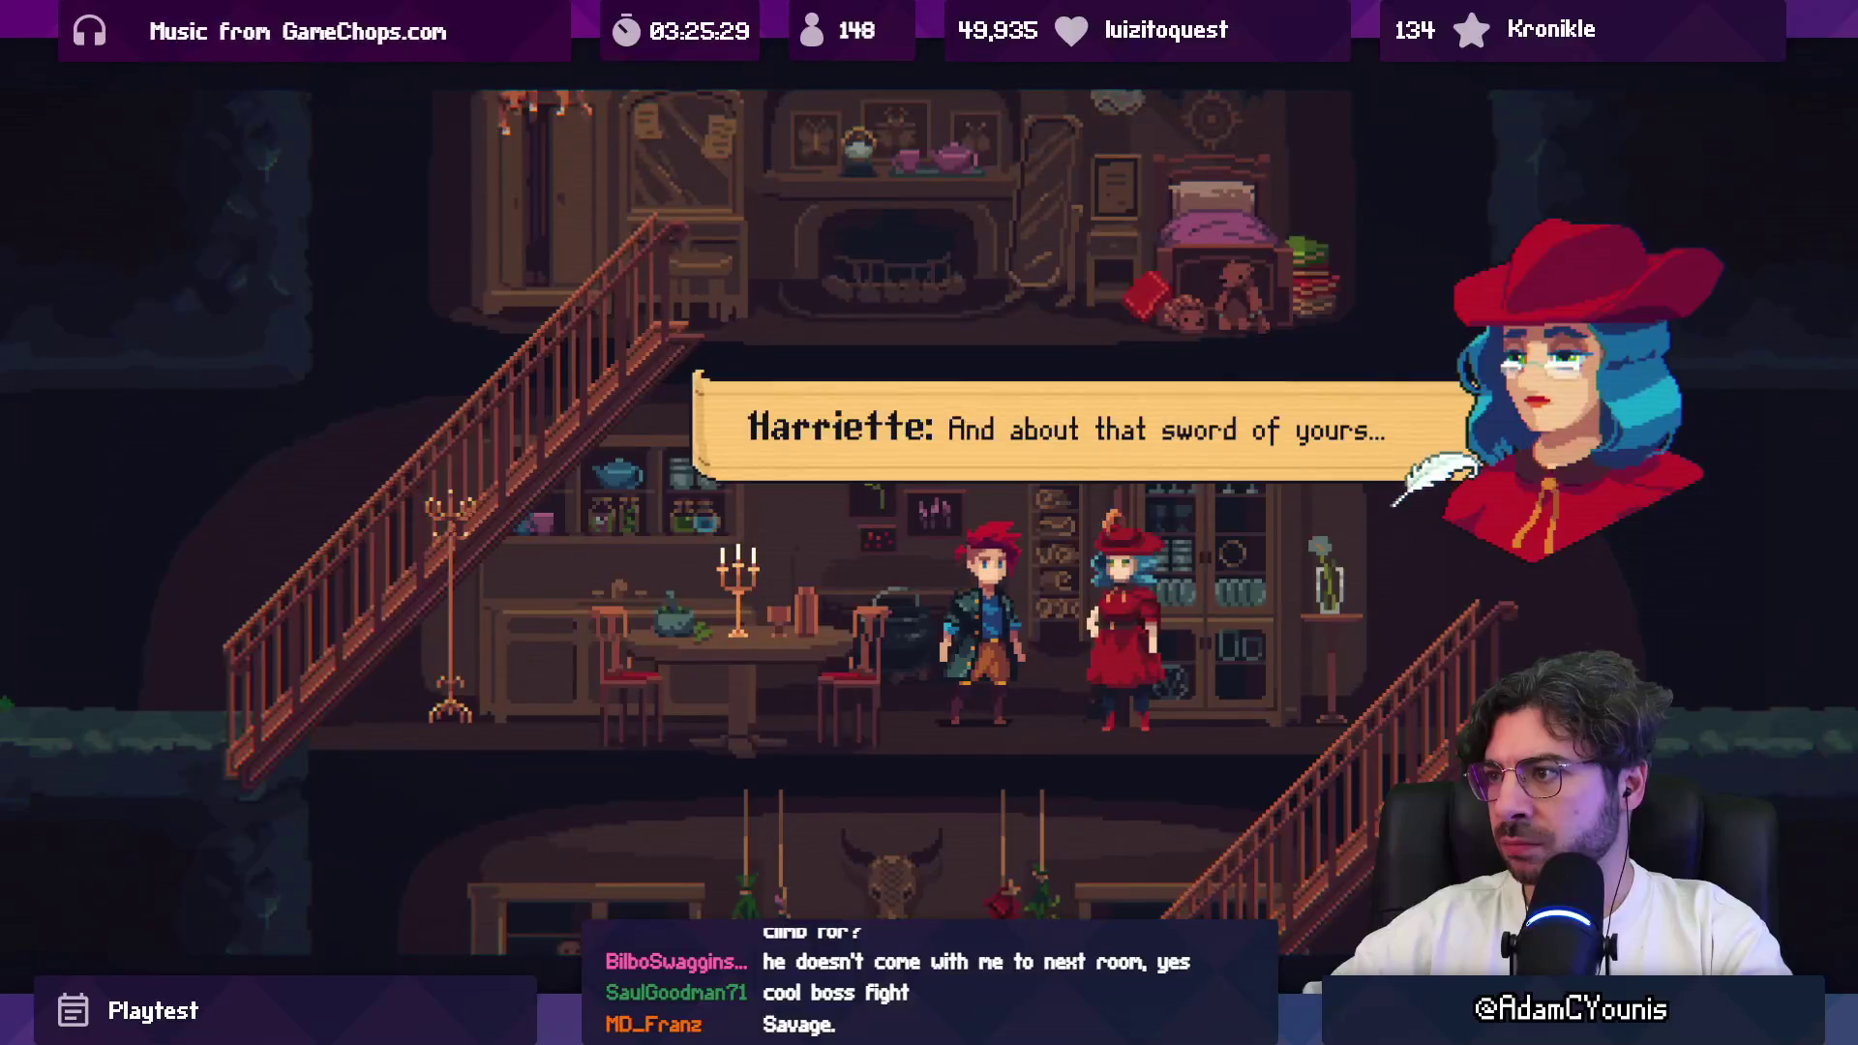
key("Return")
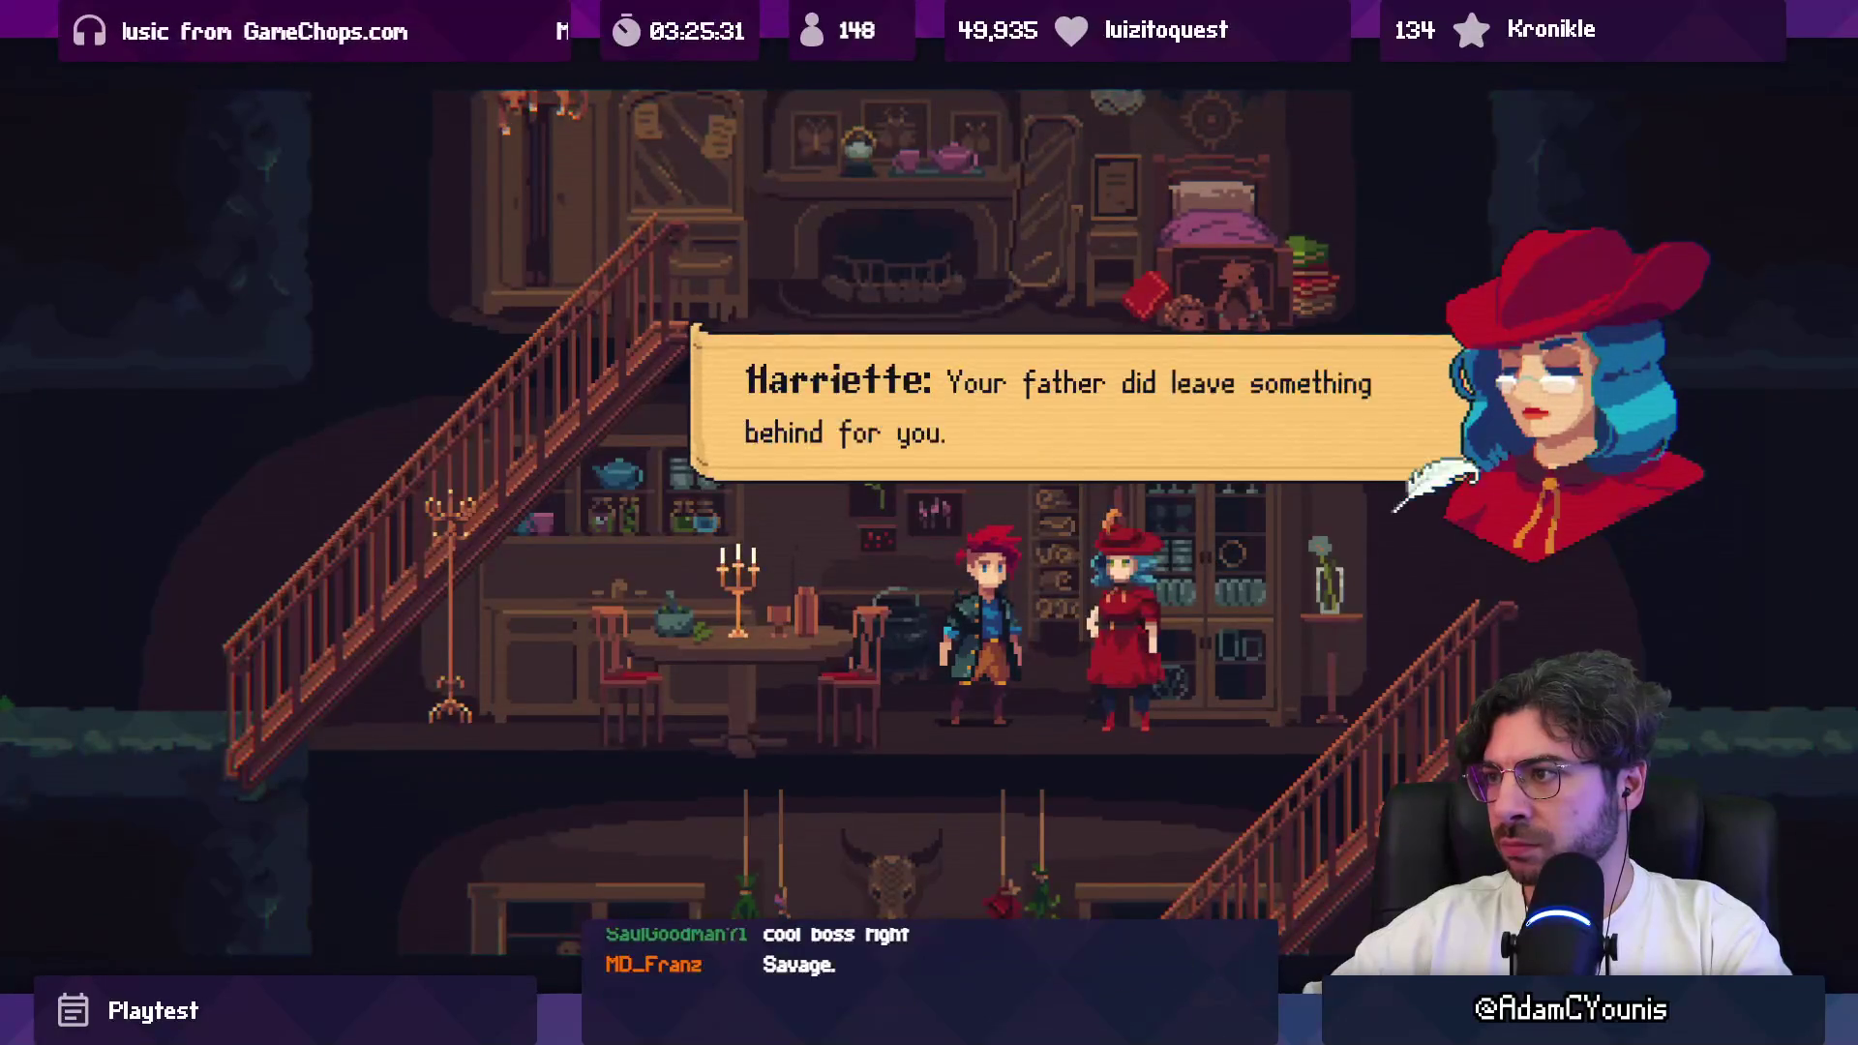
key("Return")
key("Return")
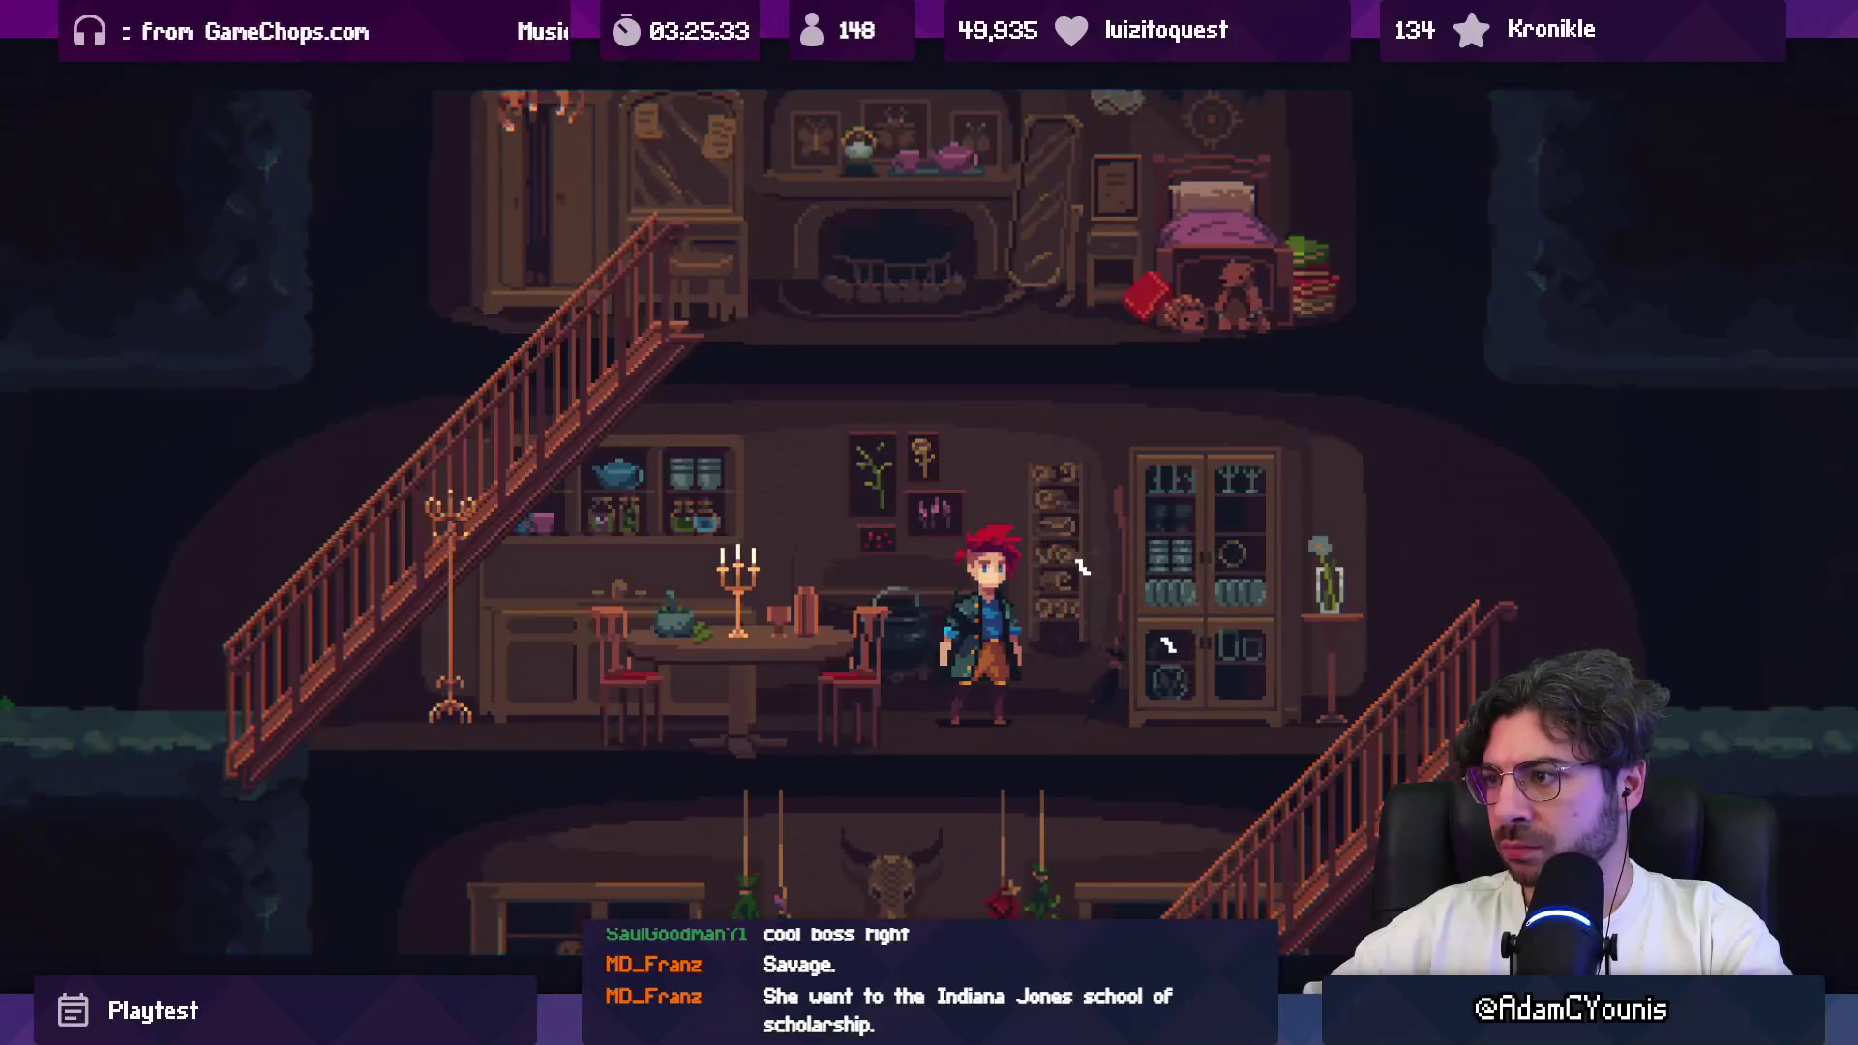
key("Return")
key("Right")
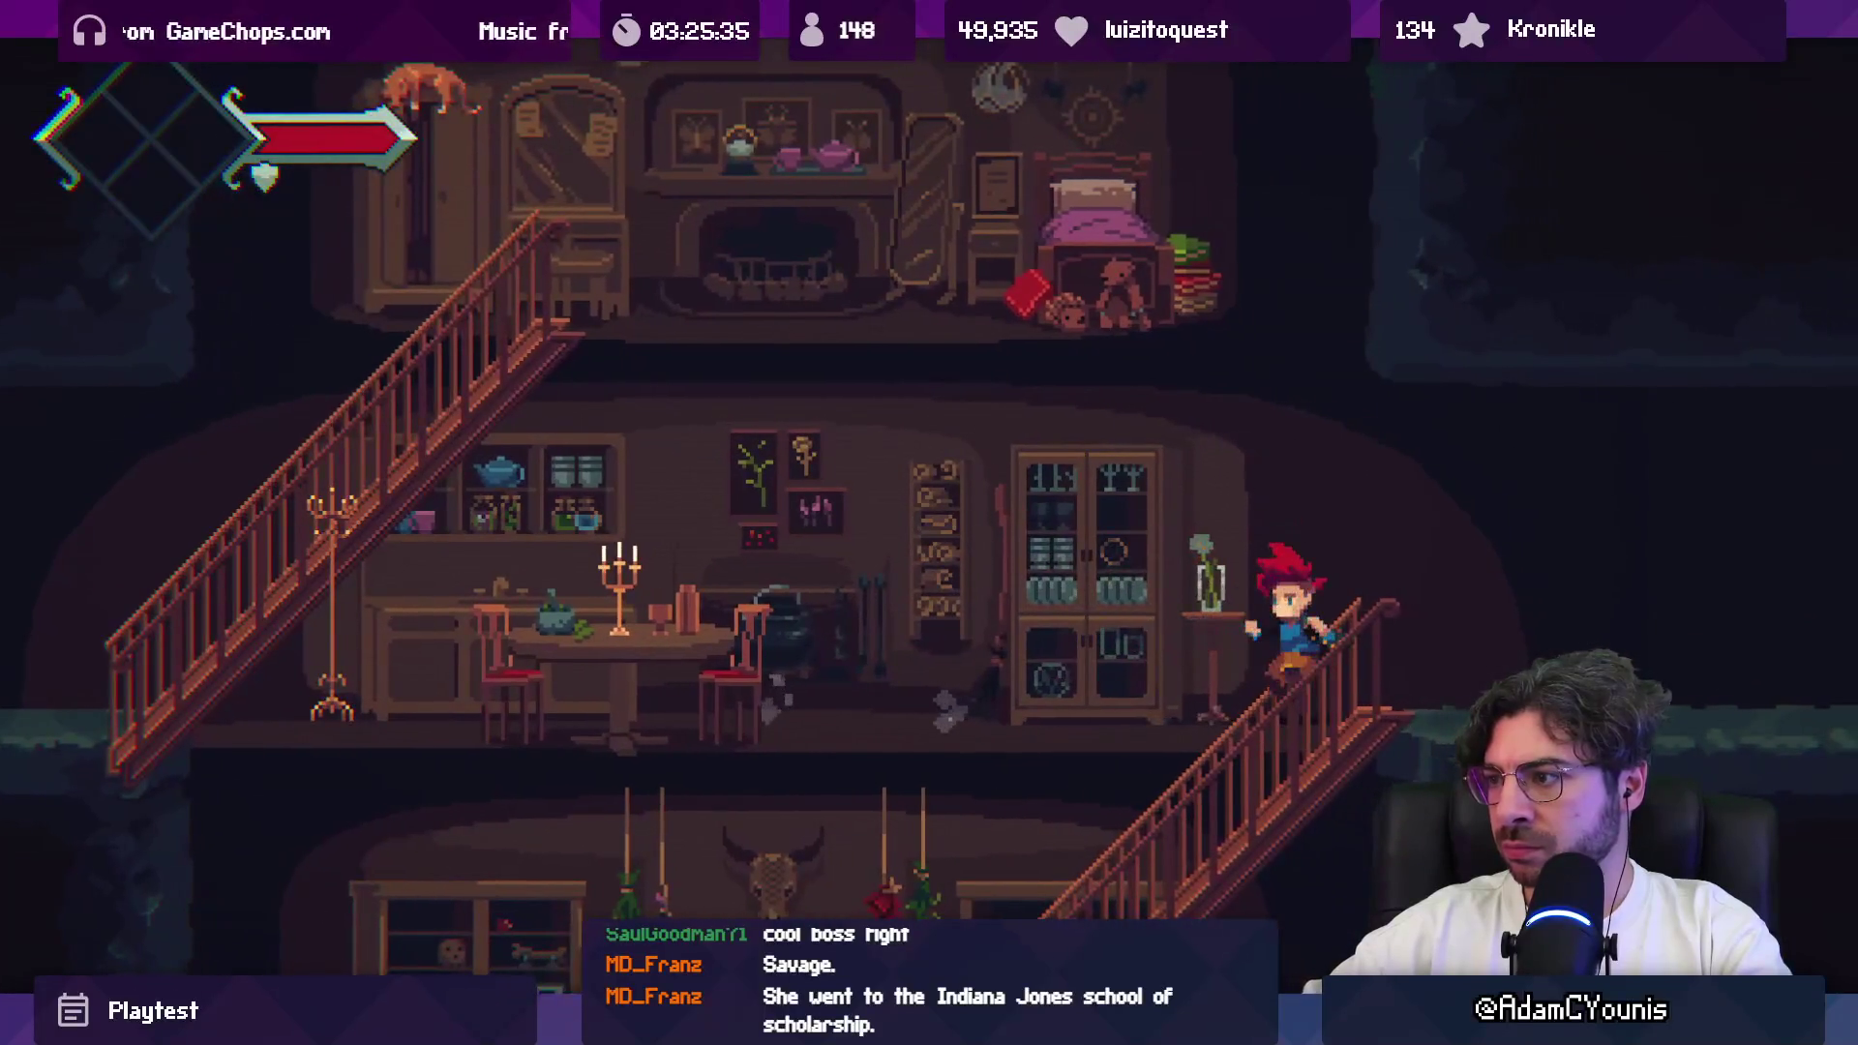
Step: Go down to Harriette and advance her lines about Armin's father
key("s")
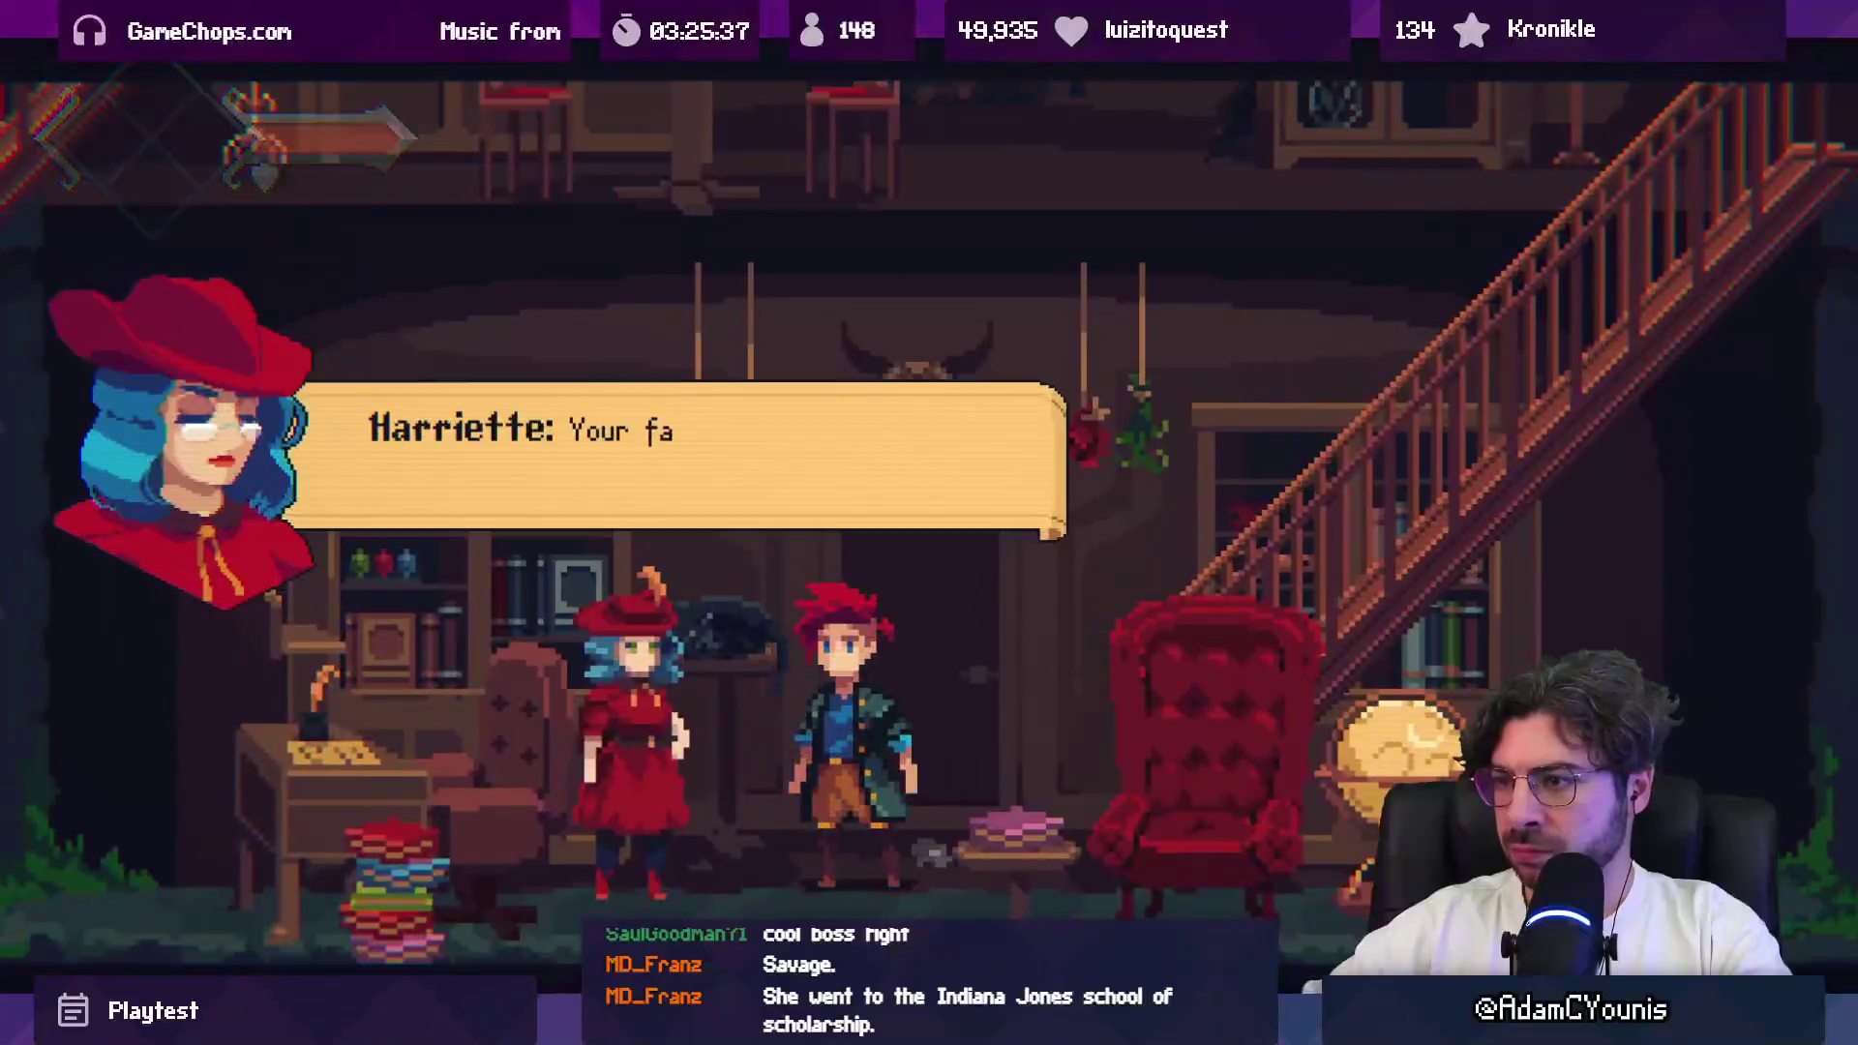
key("Return")
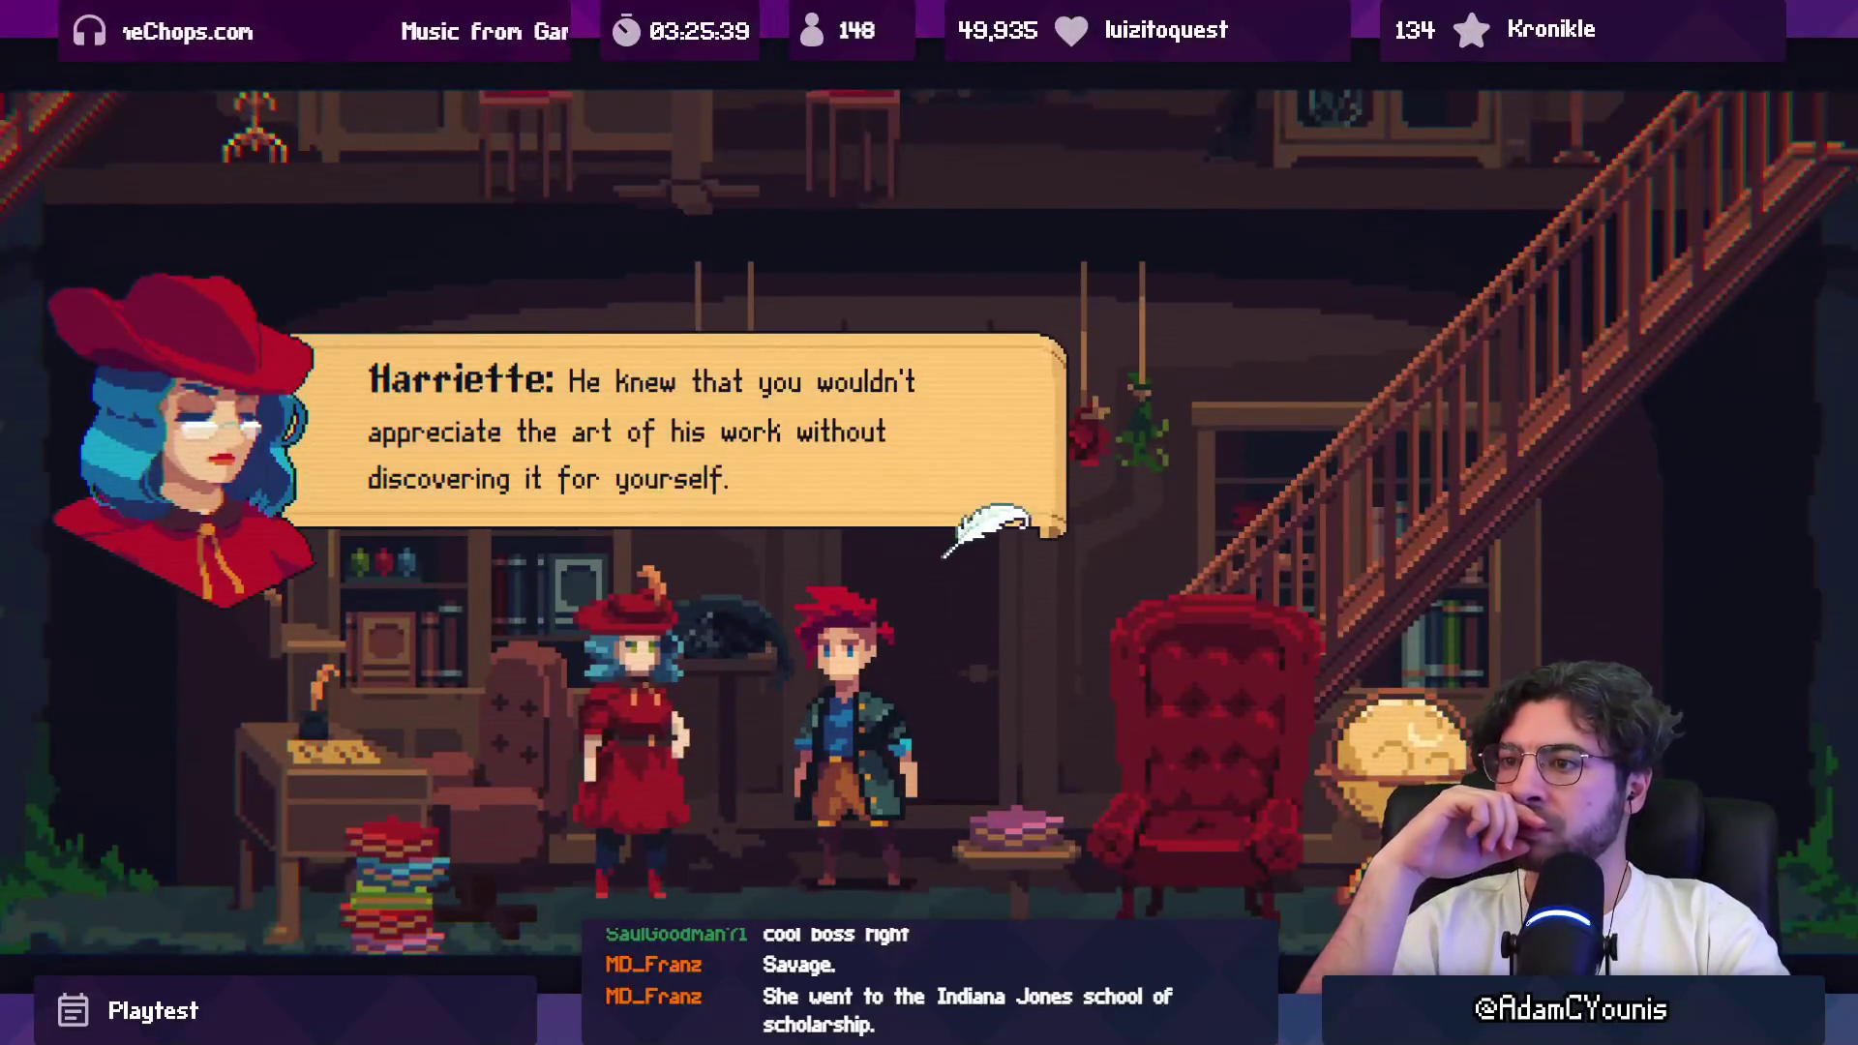
key("Return")
key("Return")
key("Return")
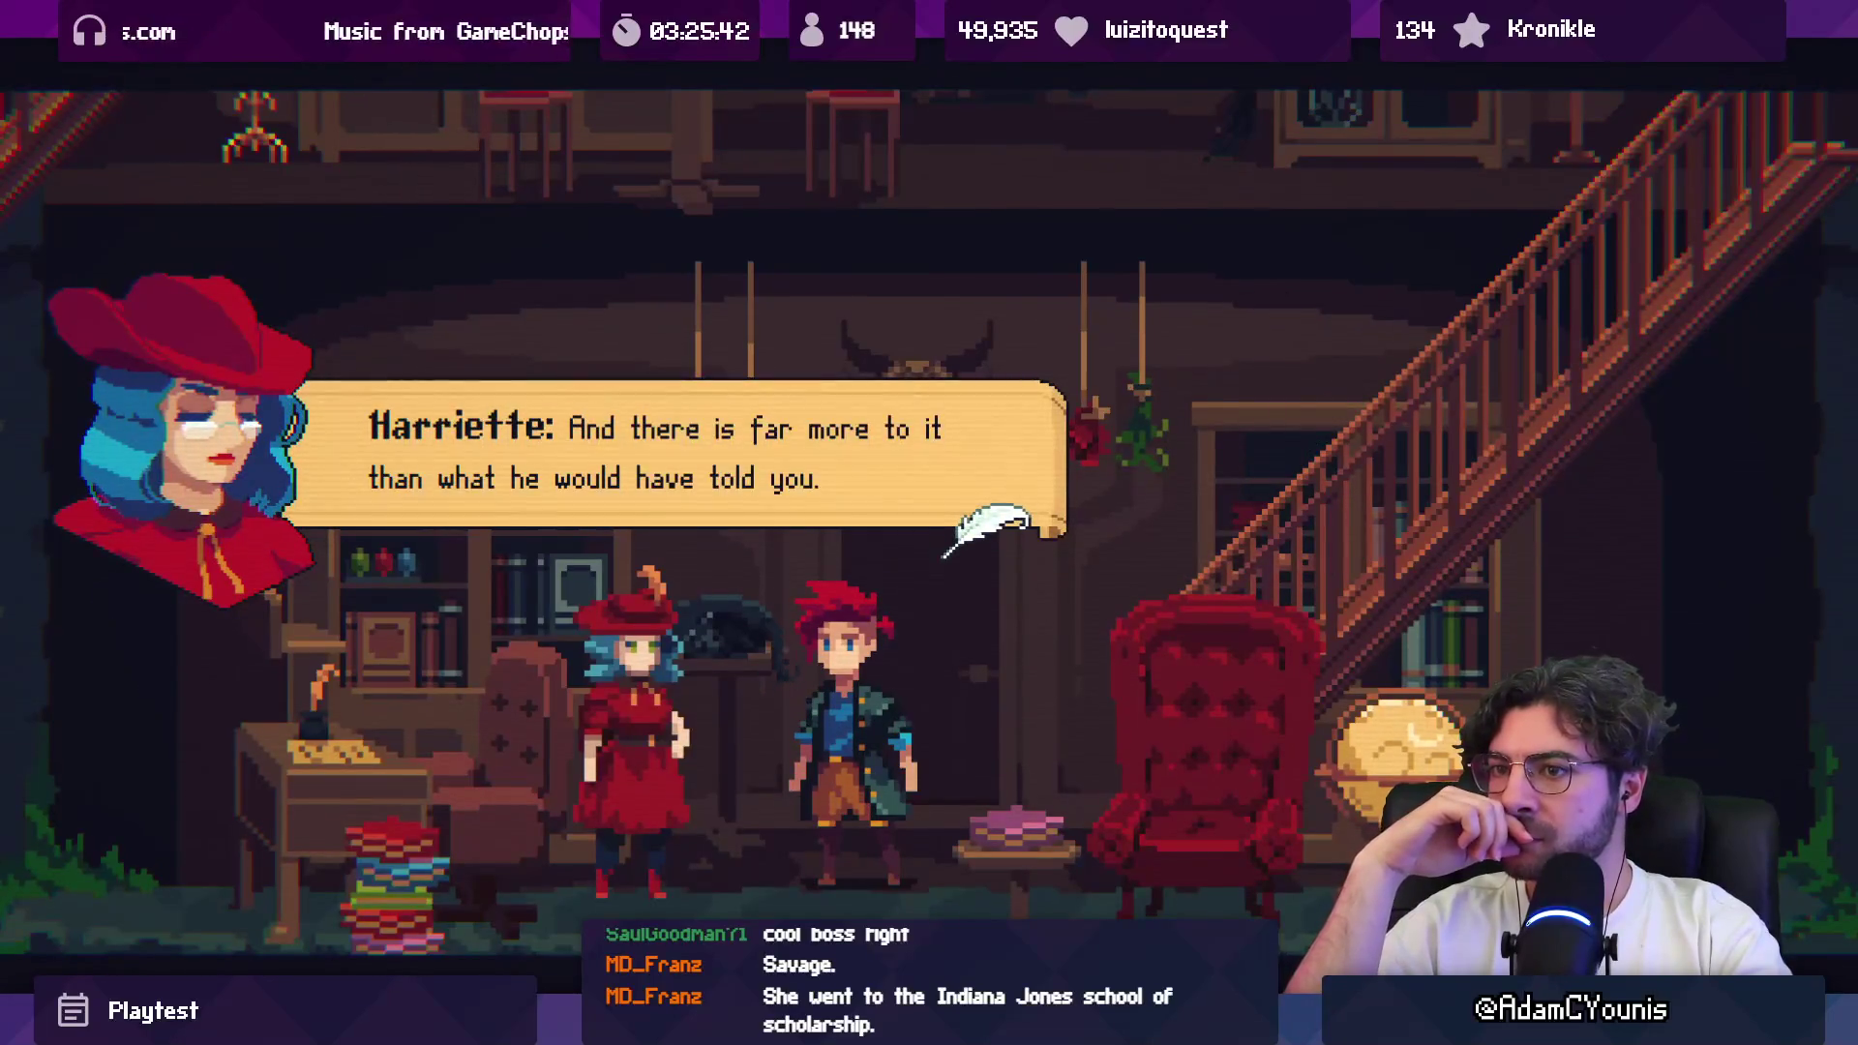
key("Return")
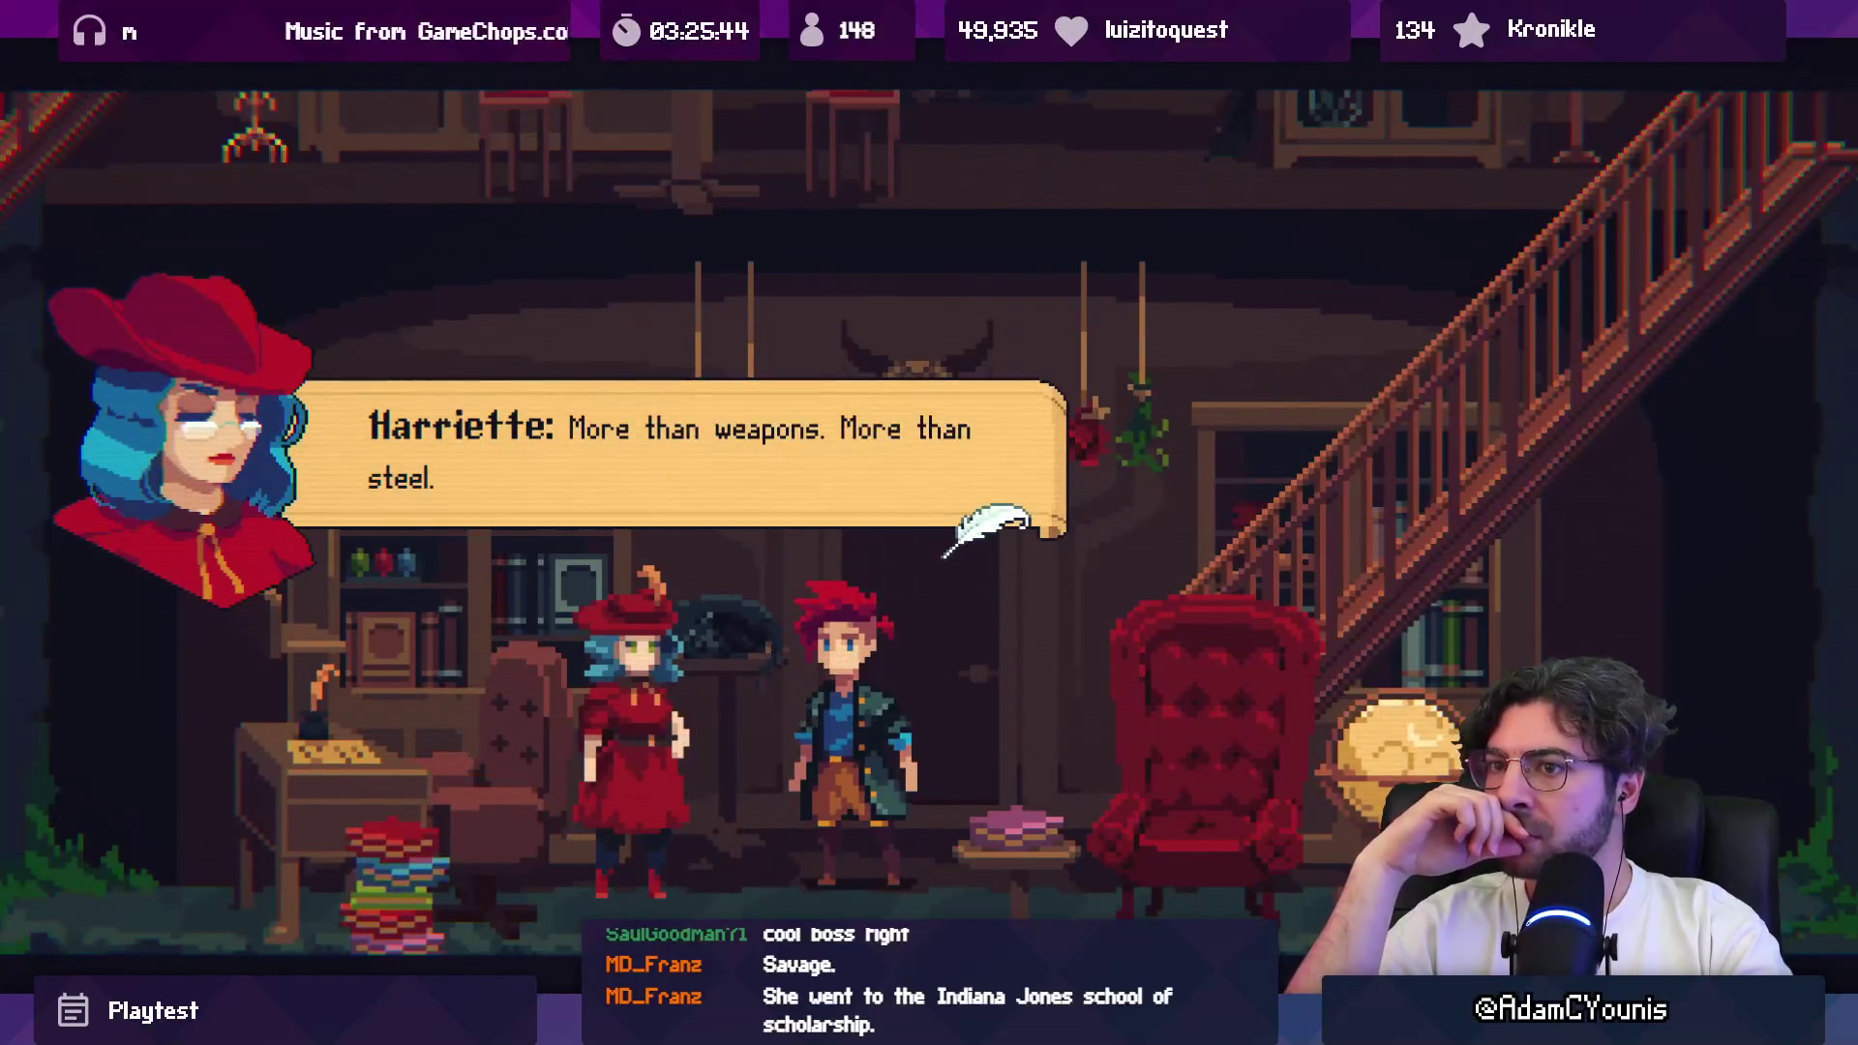
key("Return")
key("Return")
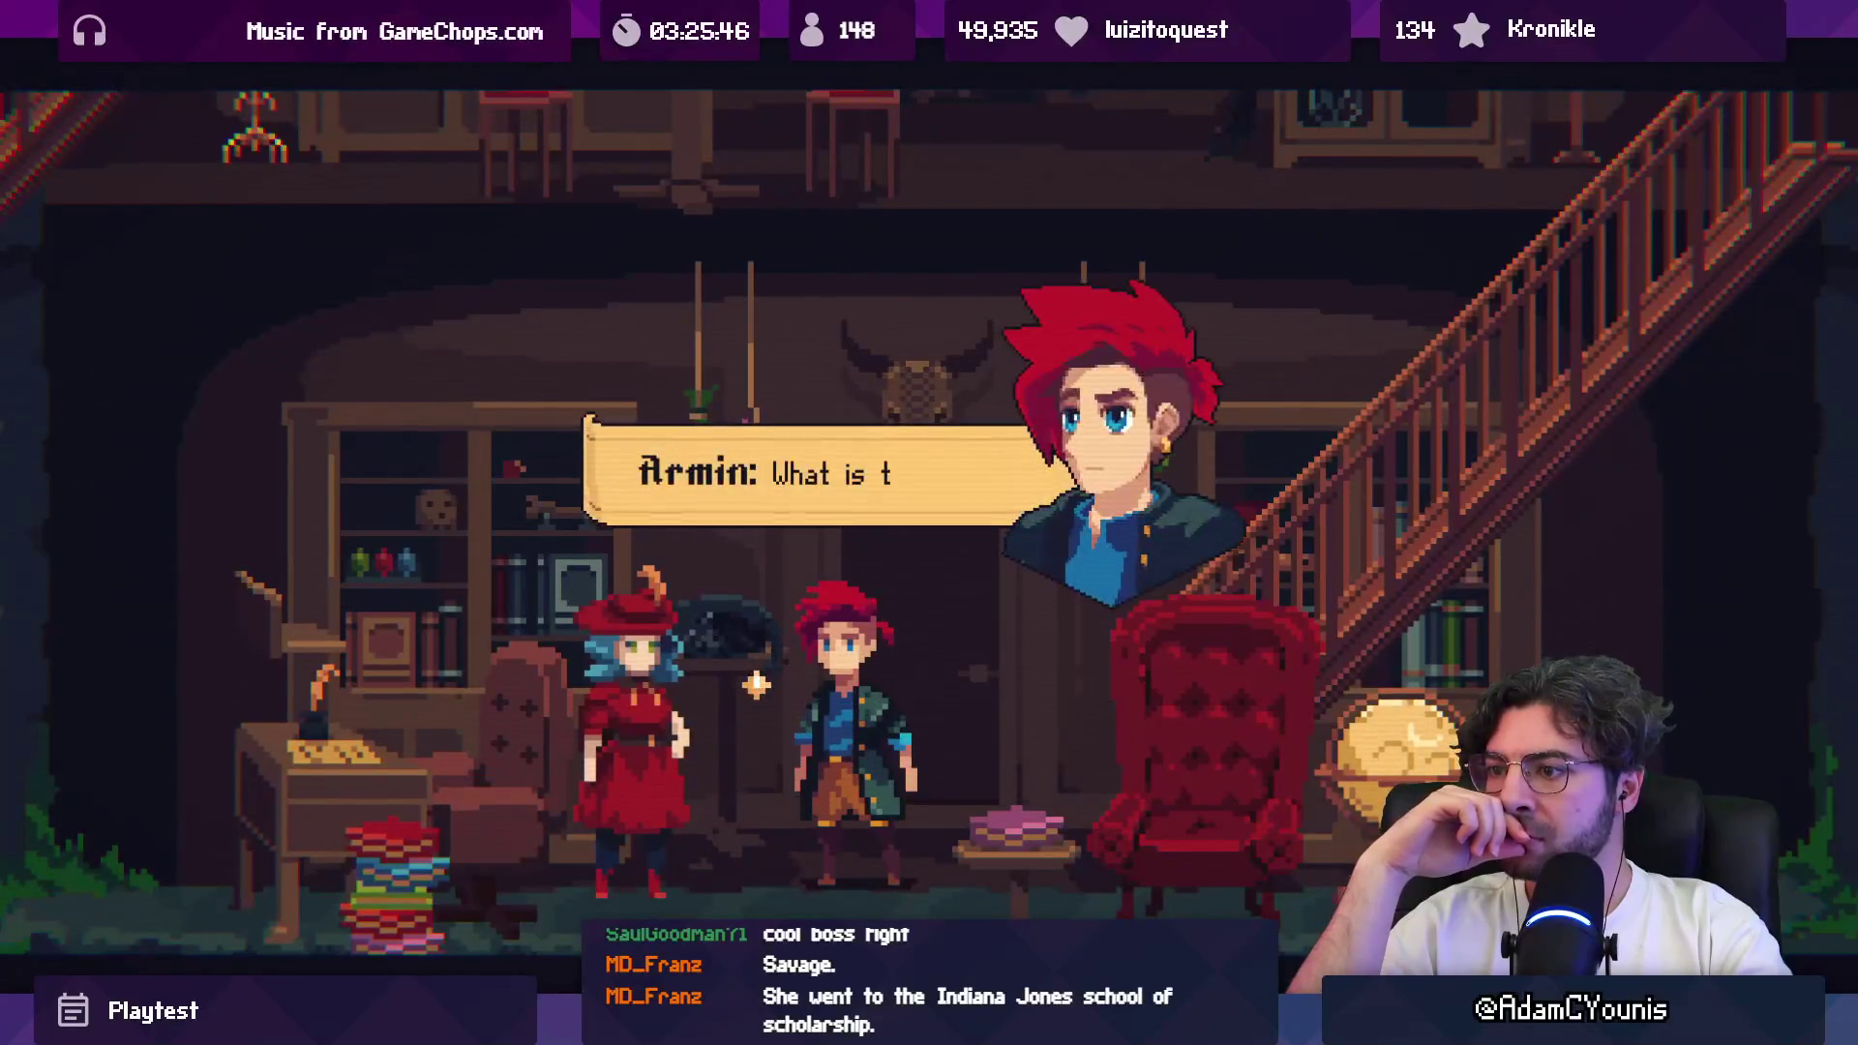
key("Return")
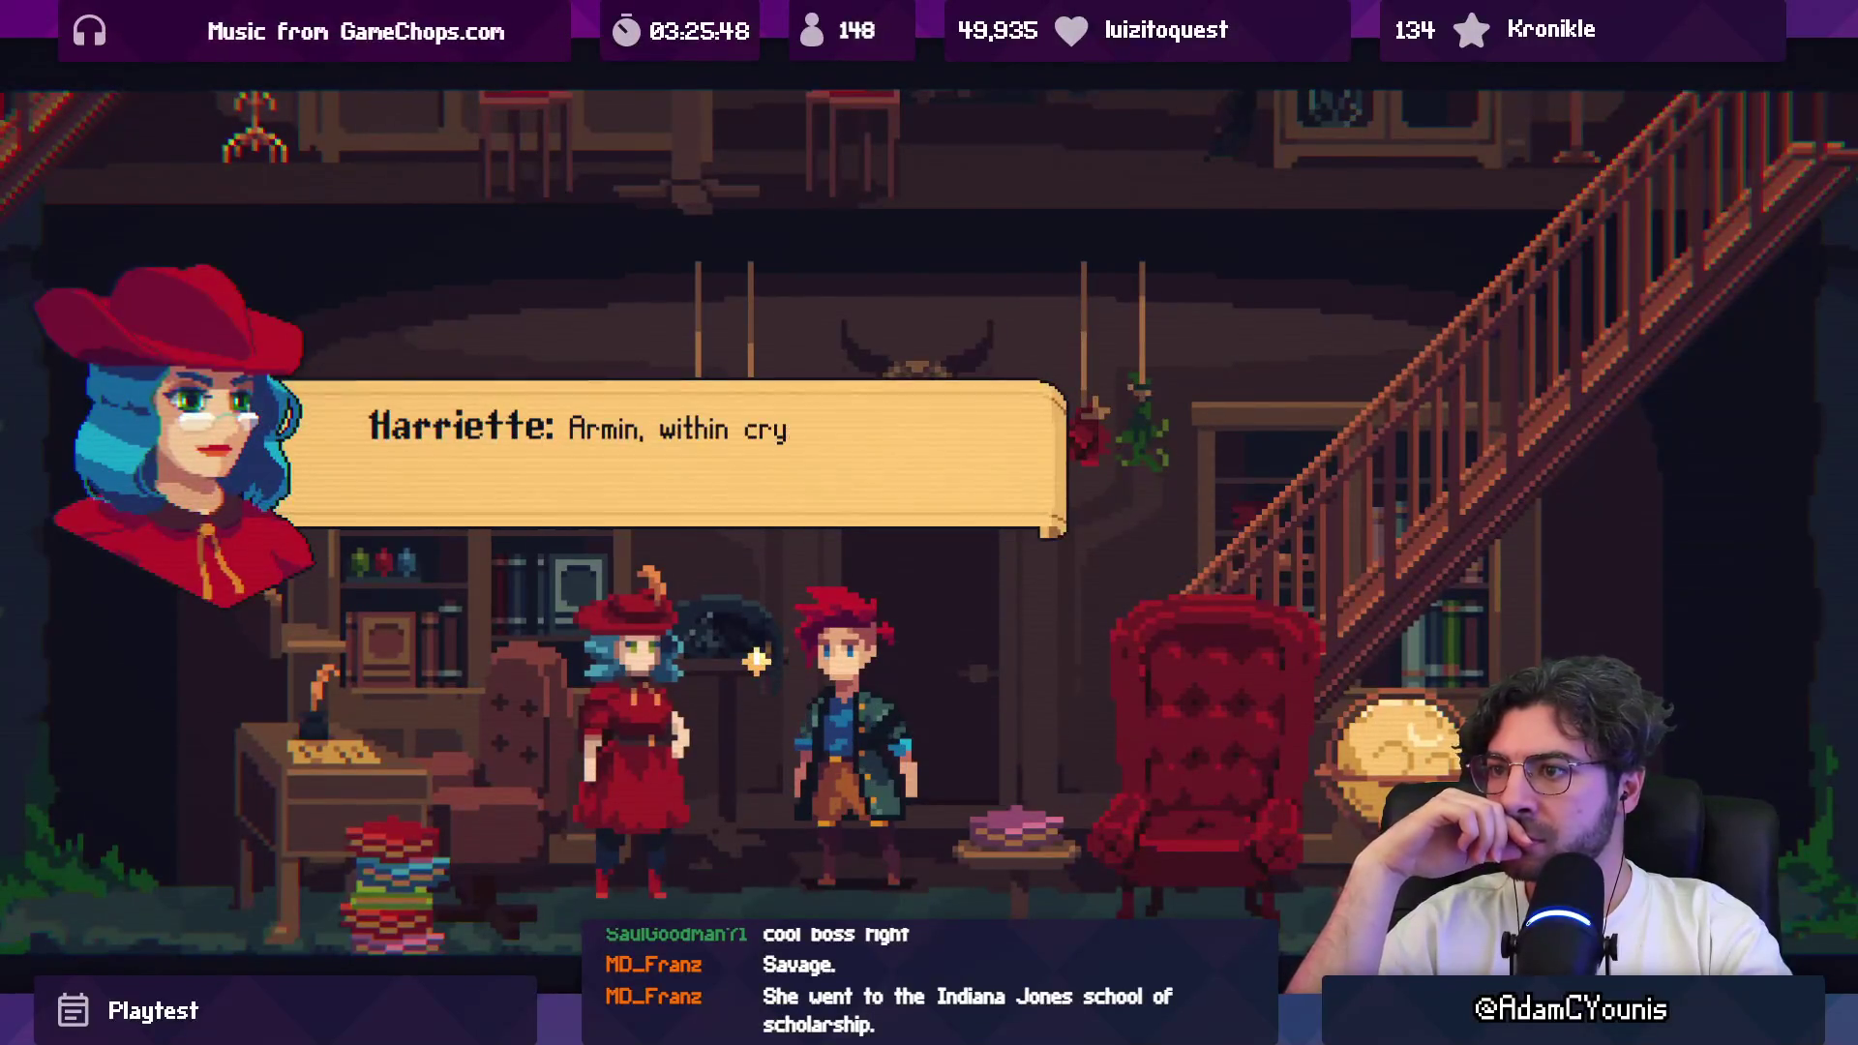
Step: Advance through the Graile hilt and Circle of Knights lines
key("Return")
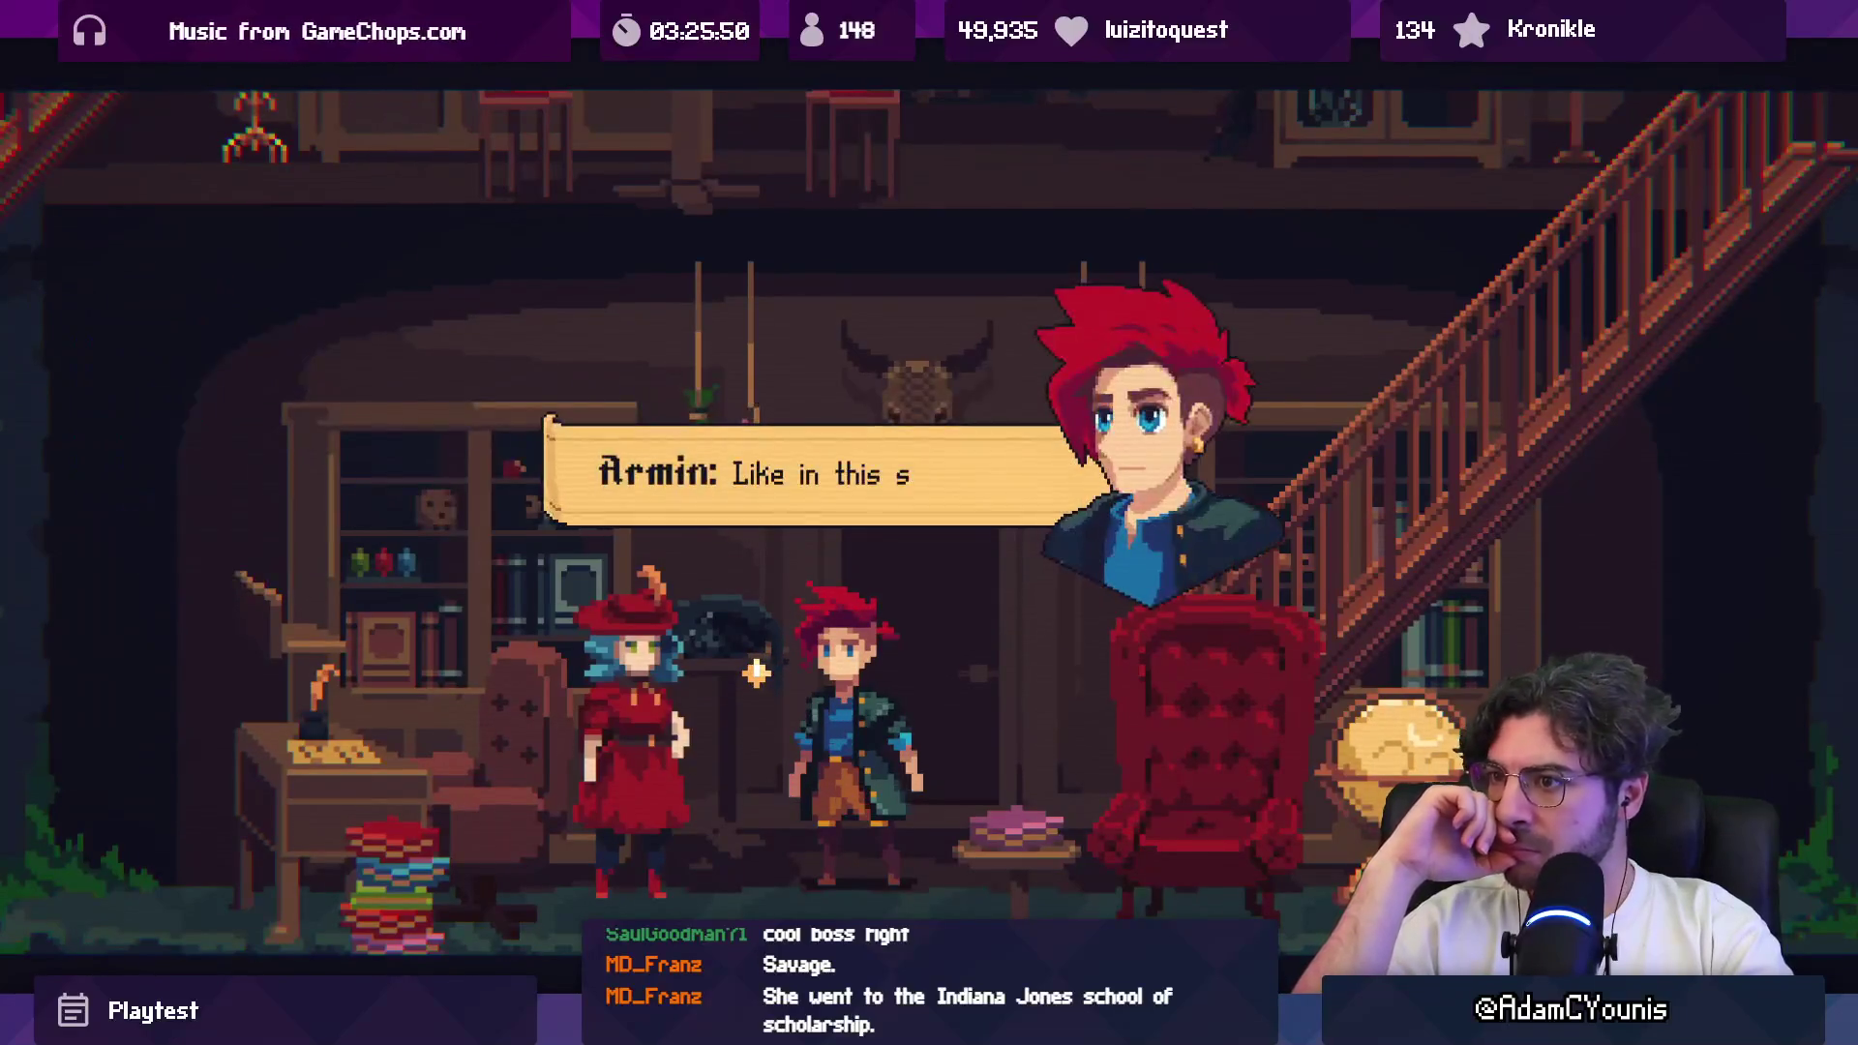
key("Return")
key("Return")
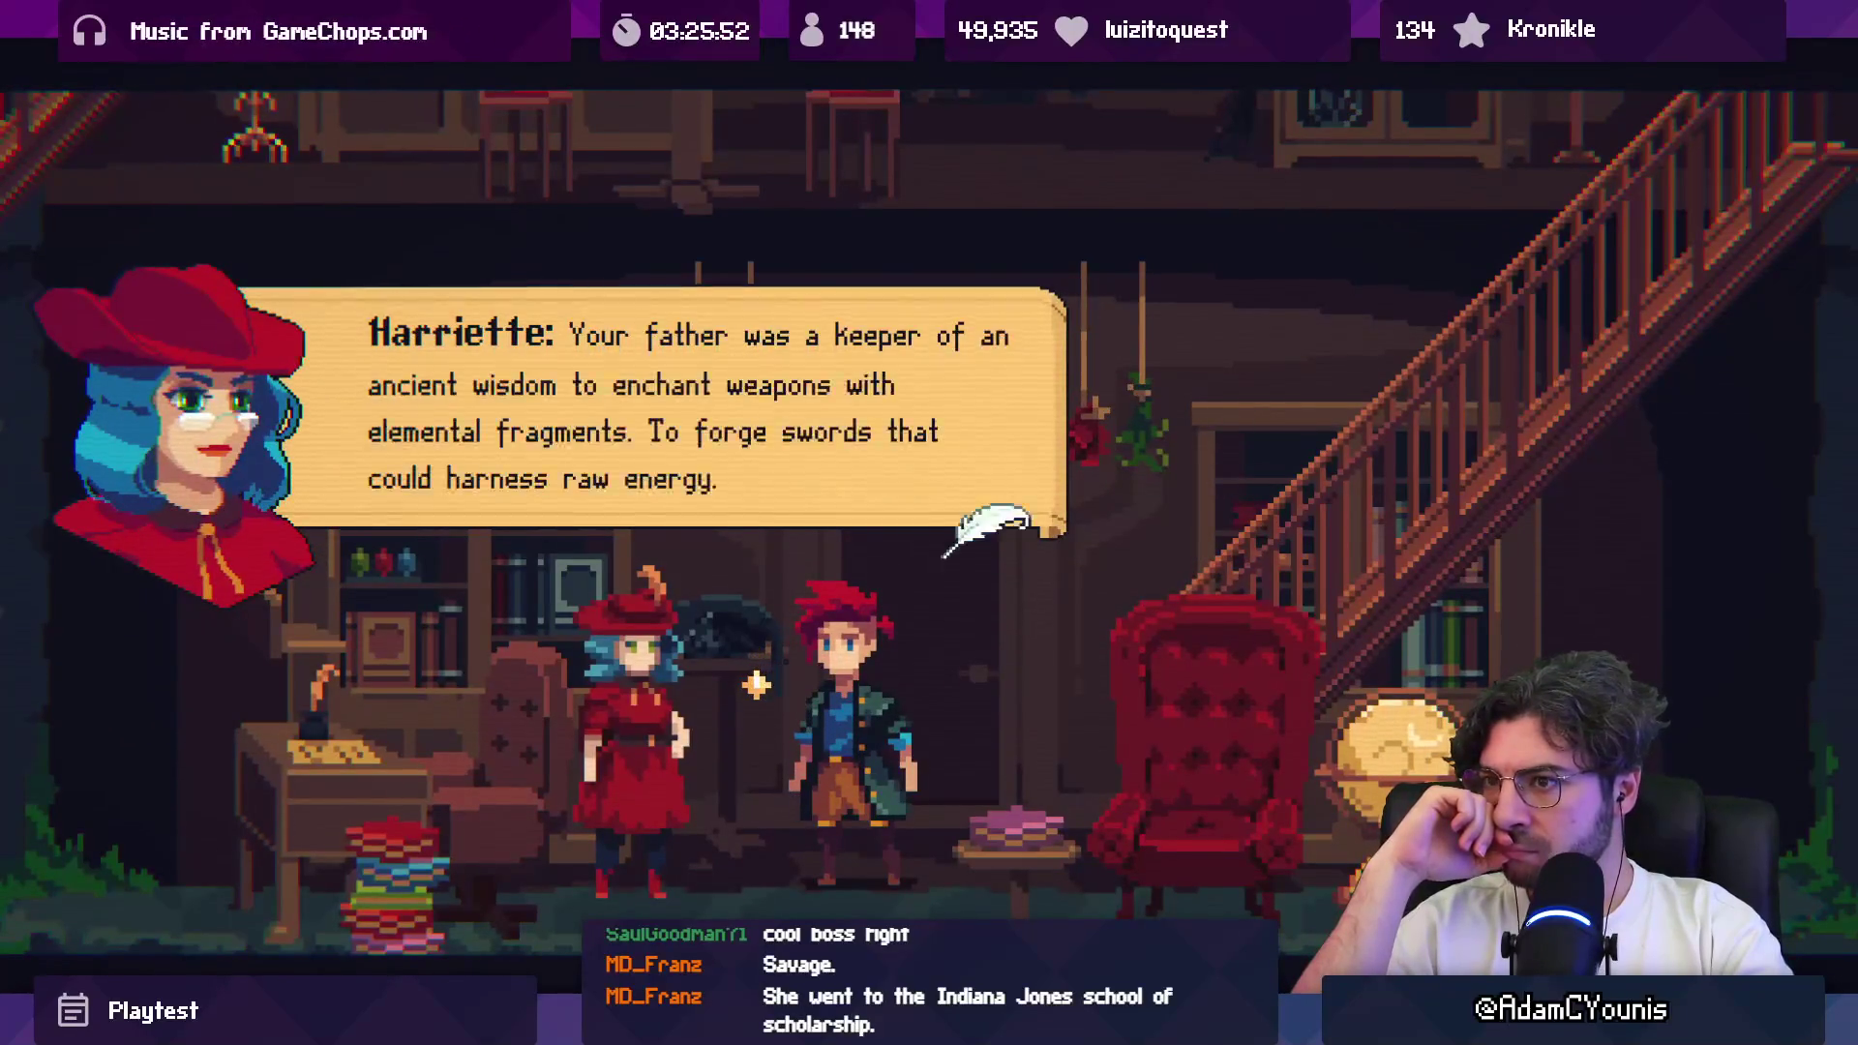
key("Return")
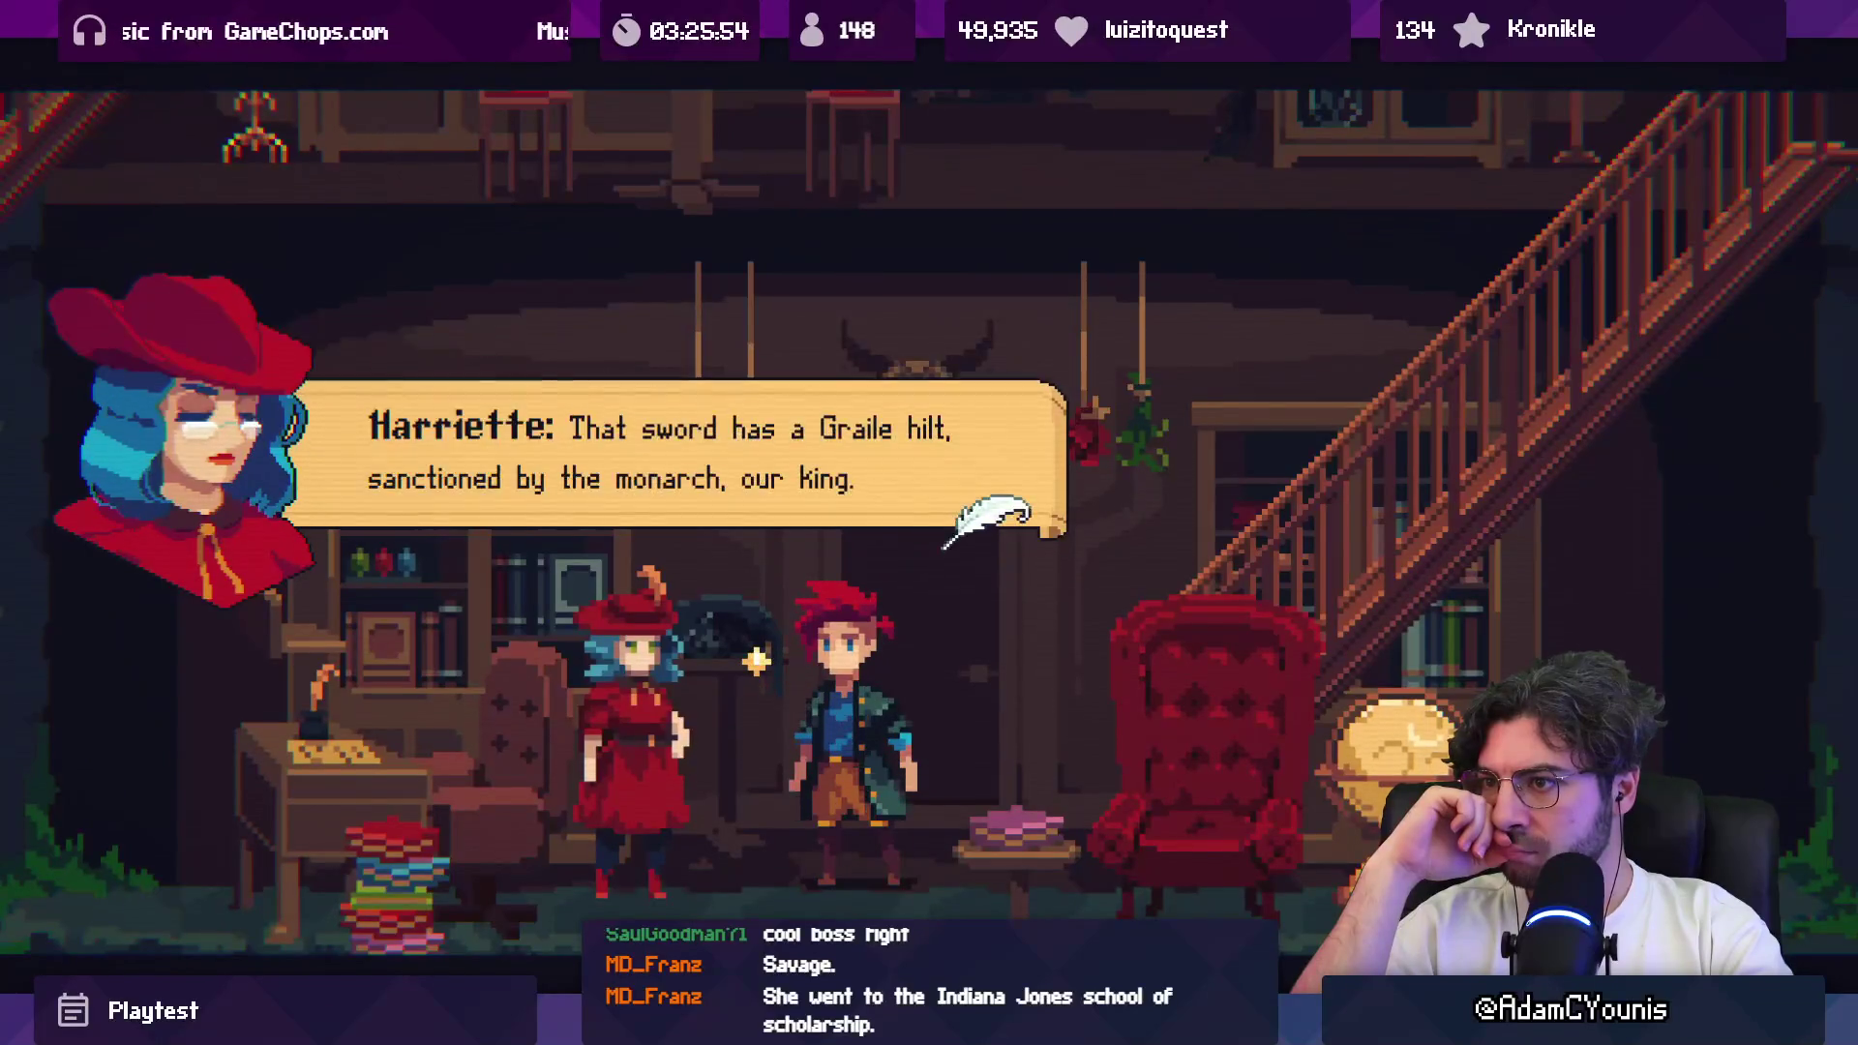
key("Return")
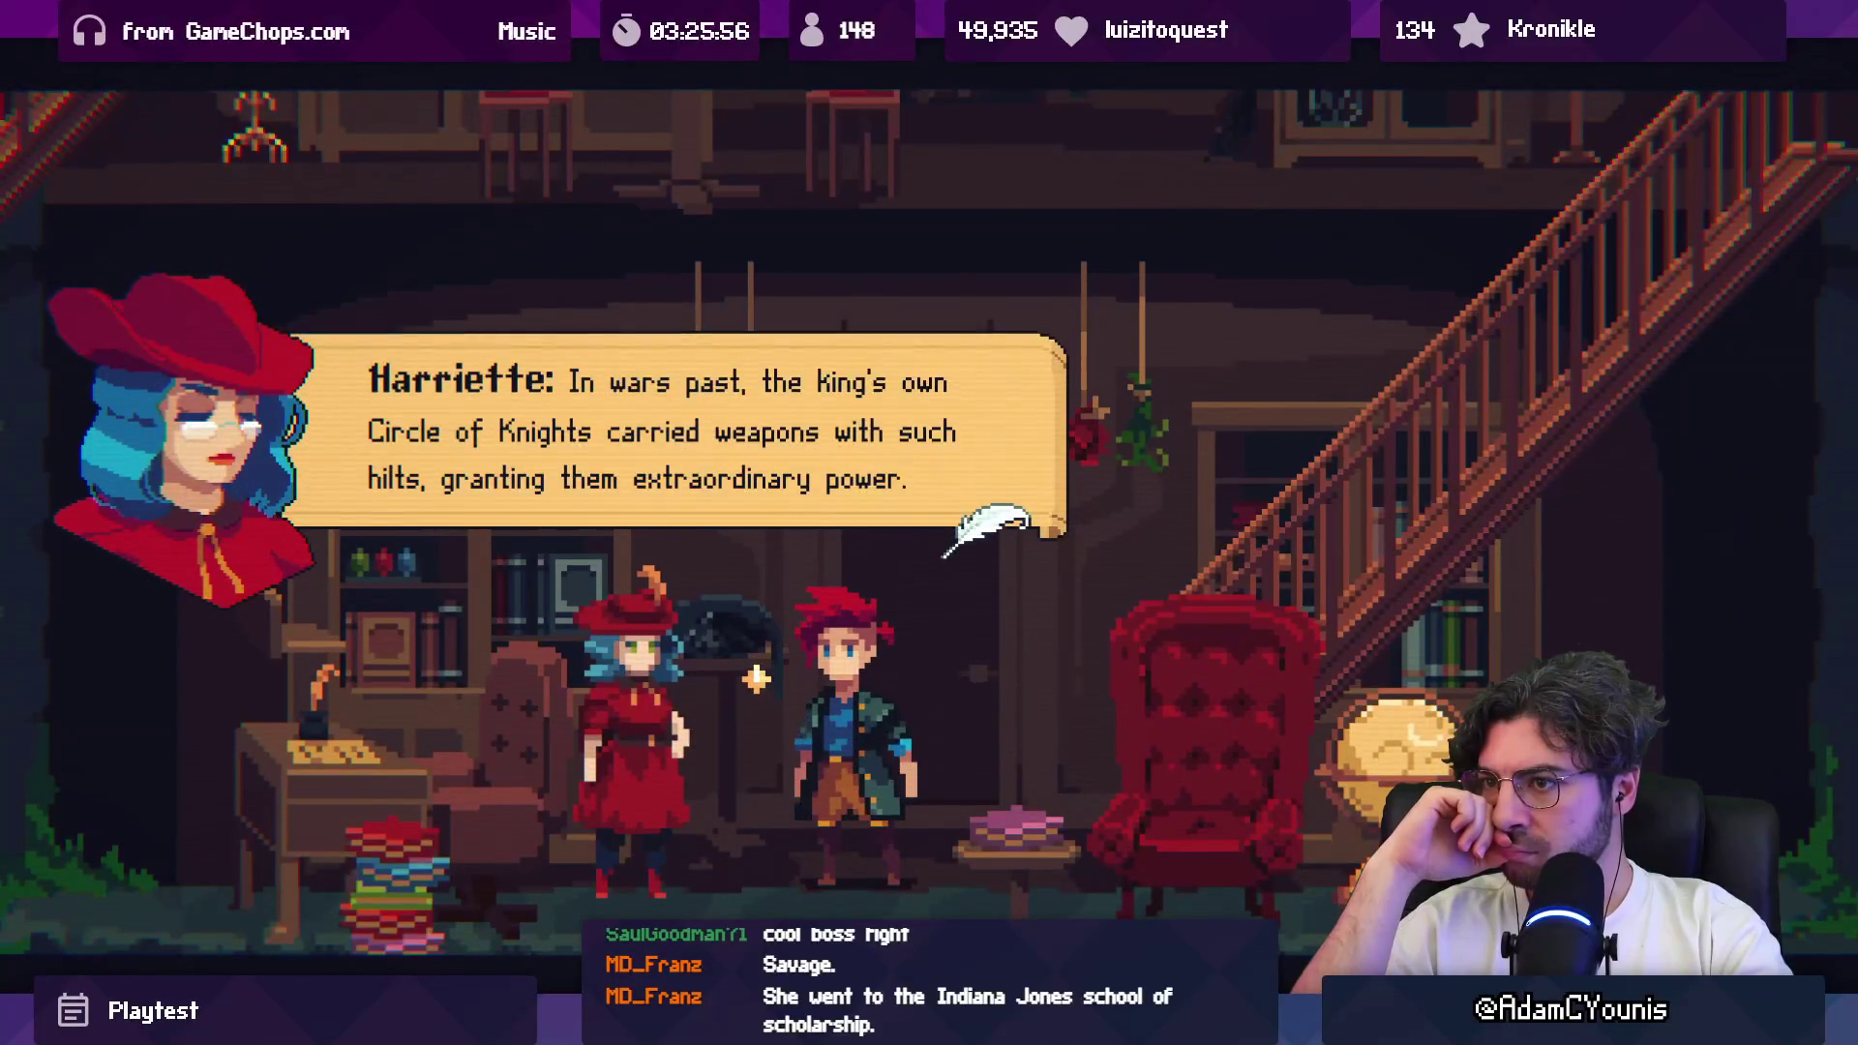
key("Return")
key("Return")
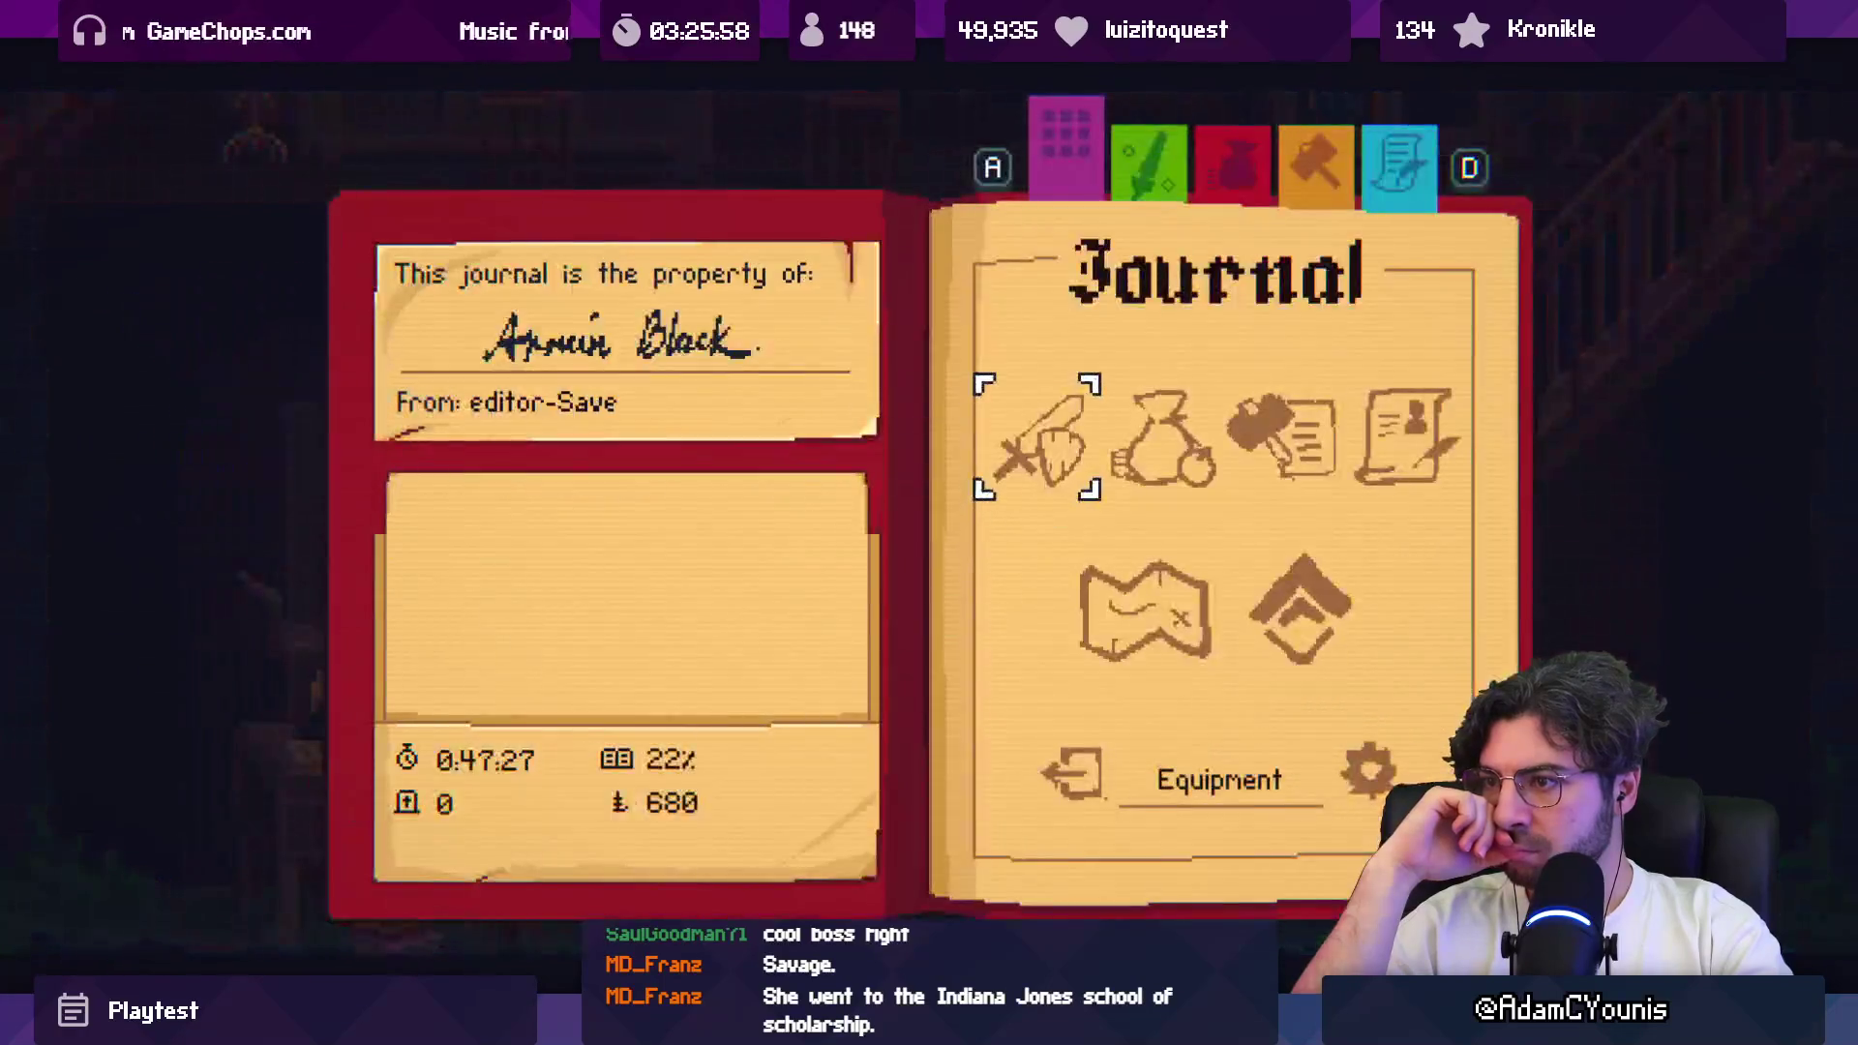
Step: Move the Journal selection to Settings, then close it to reach the Mastery screen
key("s")
key("d")
key("s")
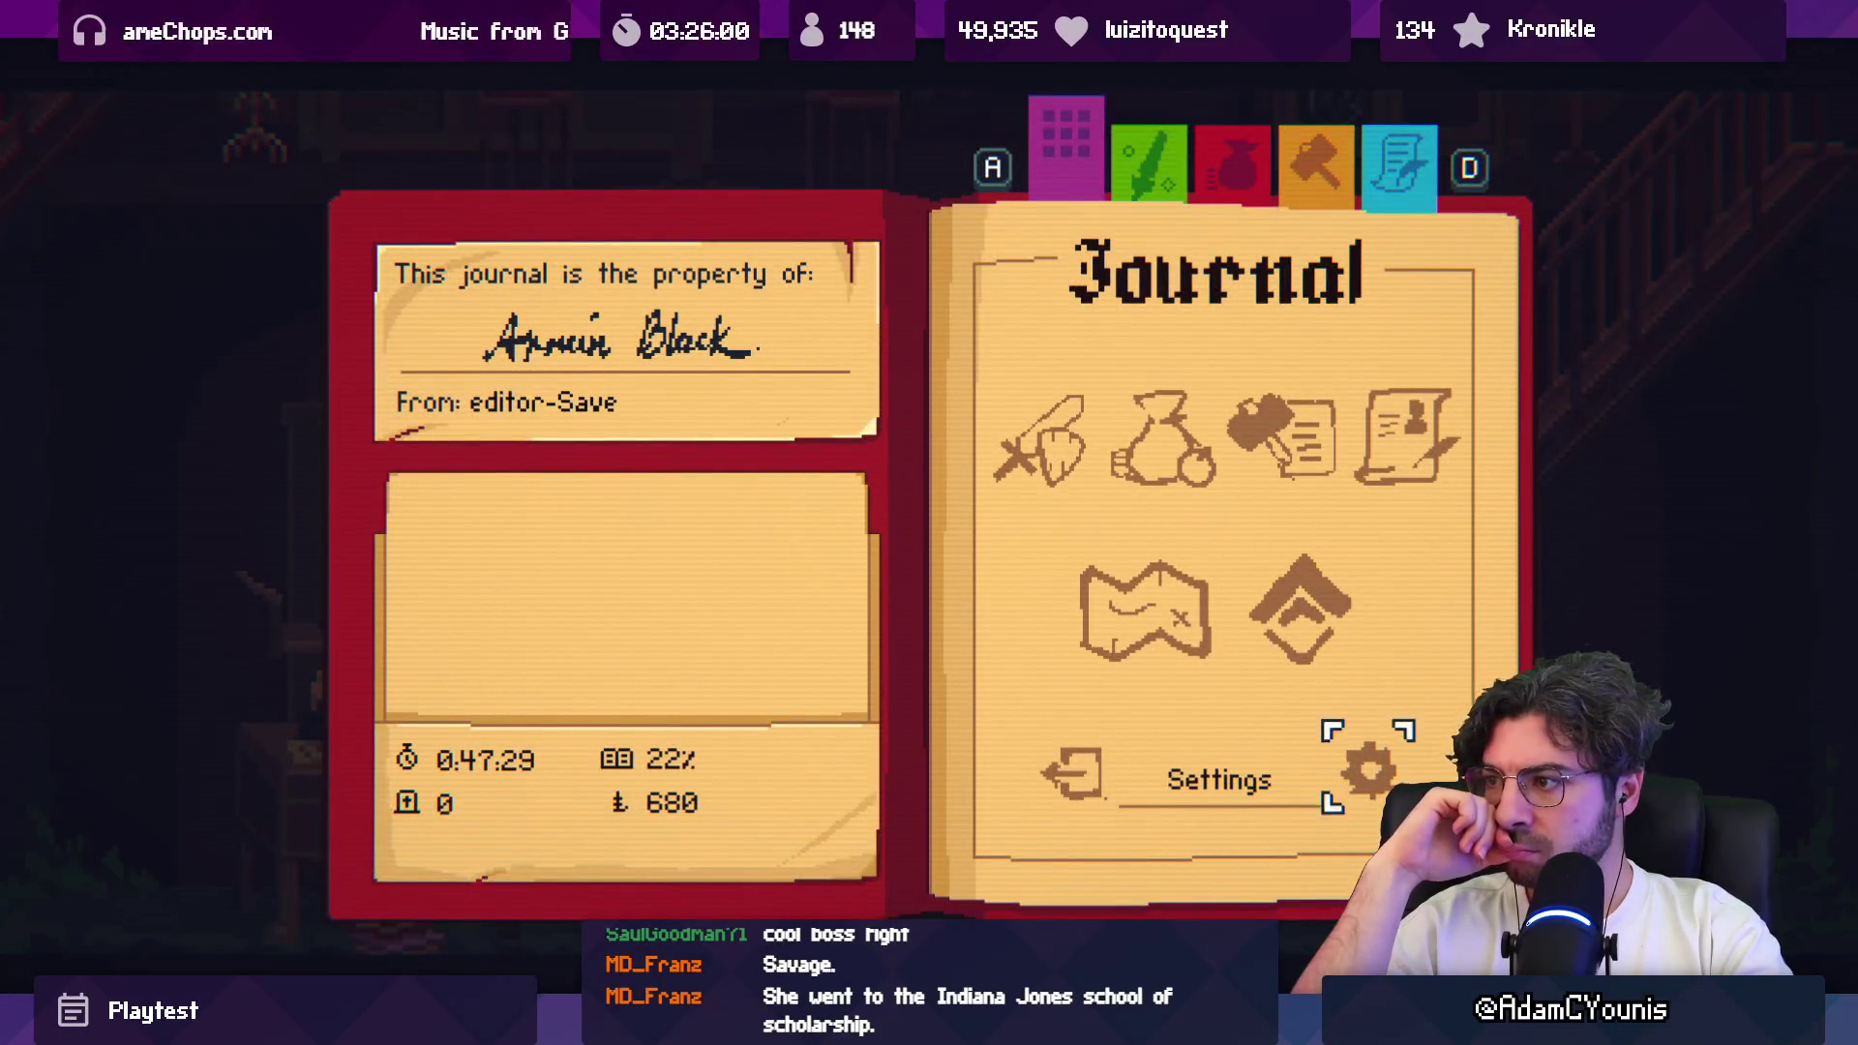
key("w")
key("Return")
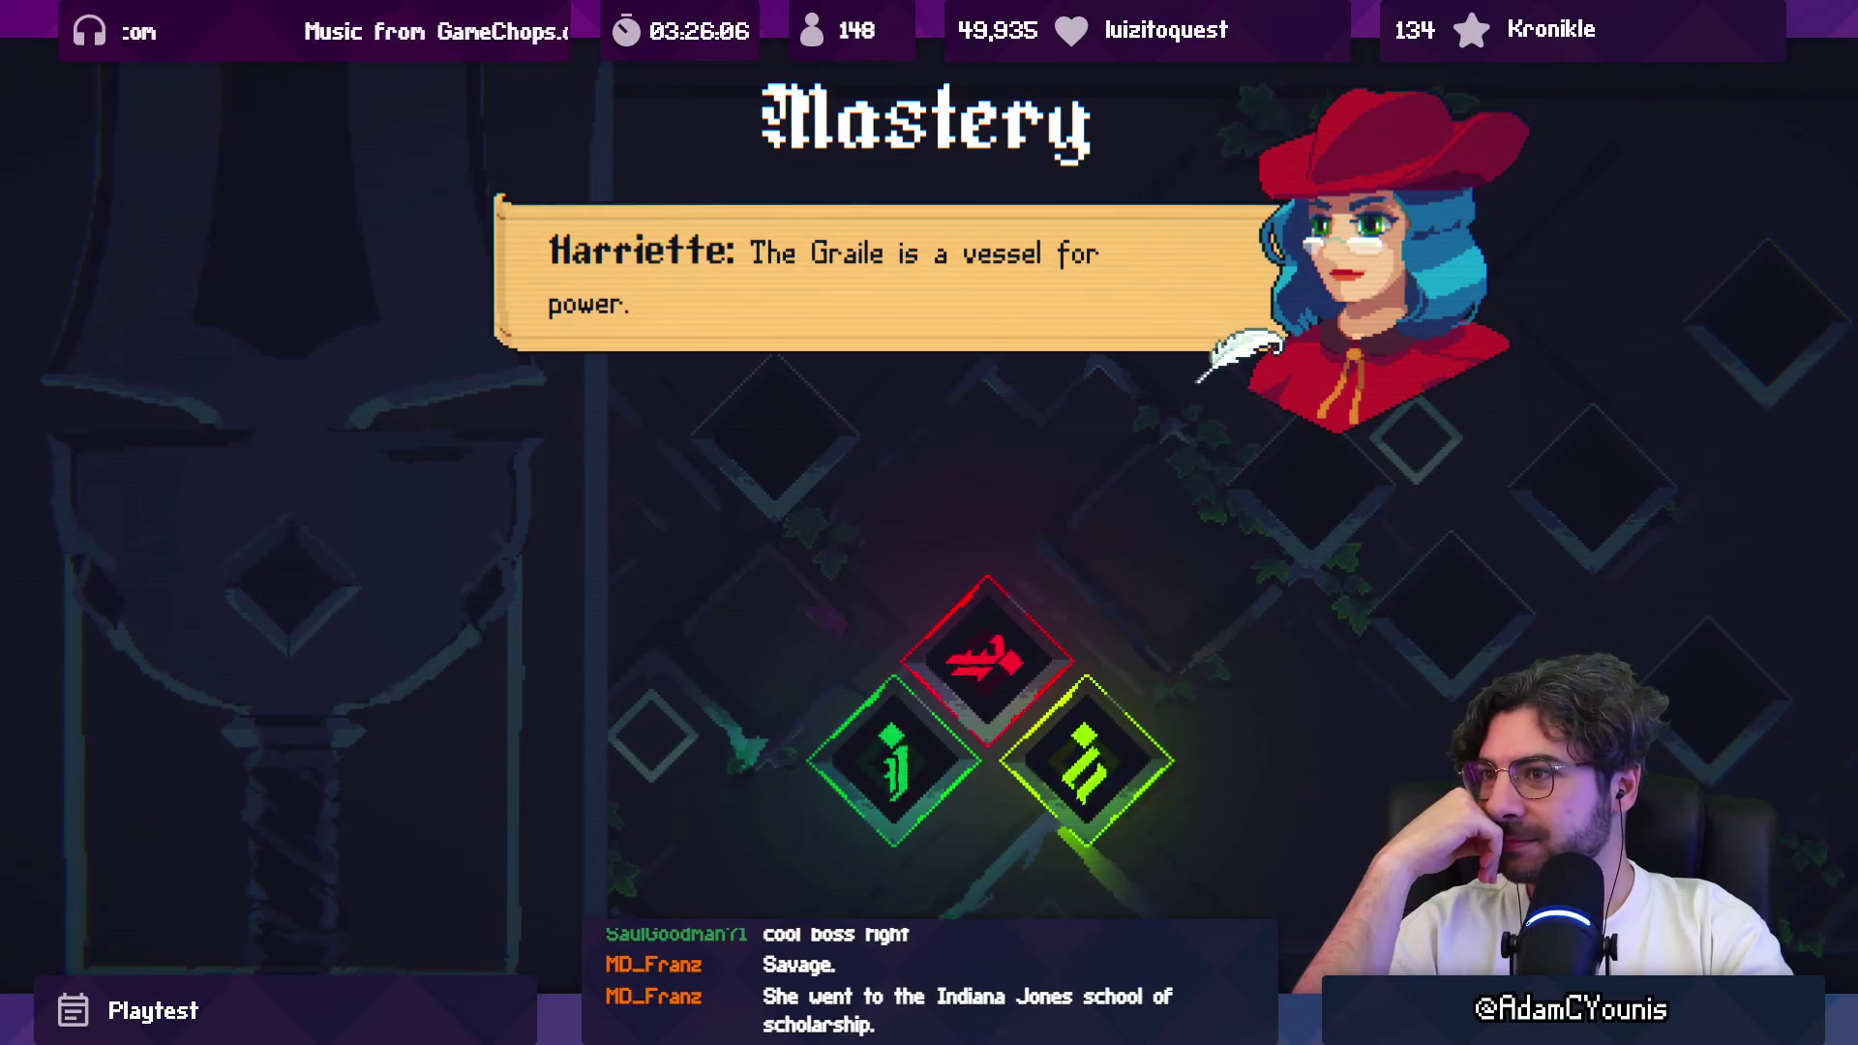
Step: Advance Harriette's Graile explanation and the split, dormant crystal lines
key("Return")
key("Return")
key("Return")
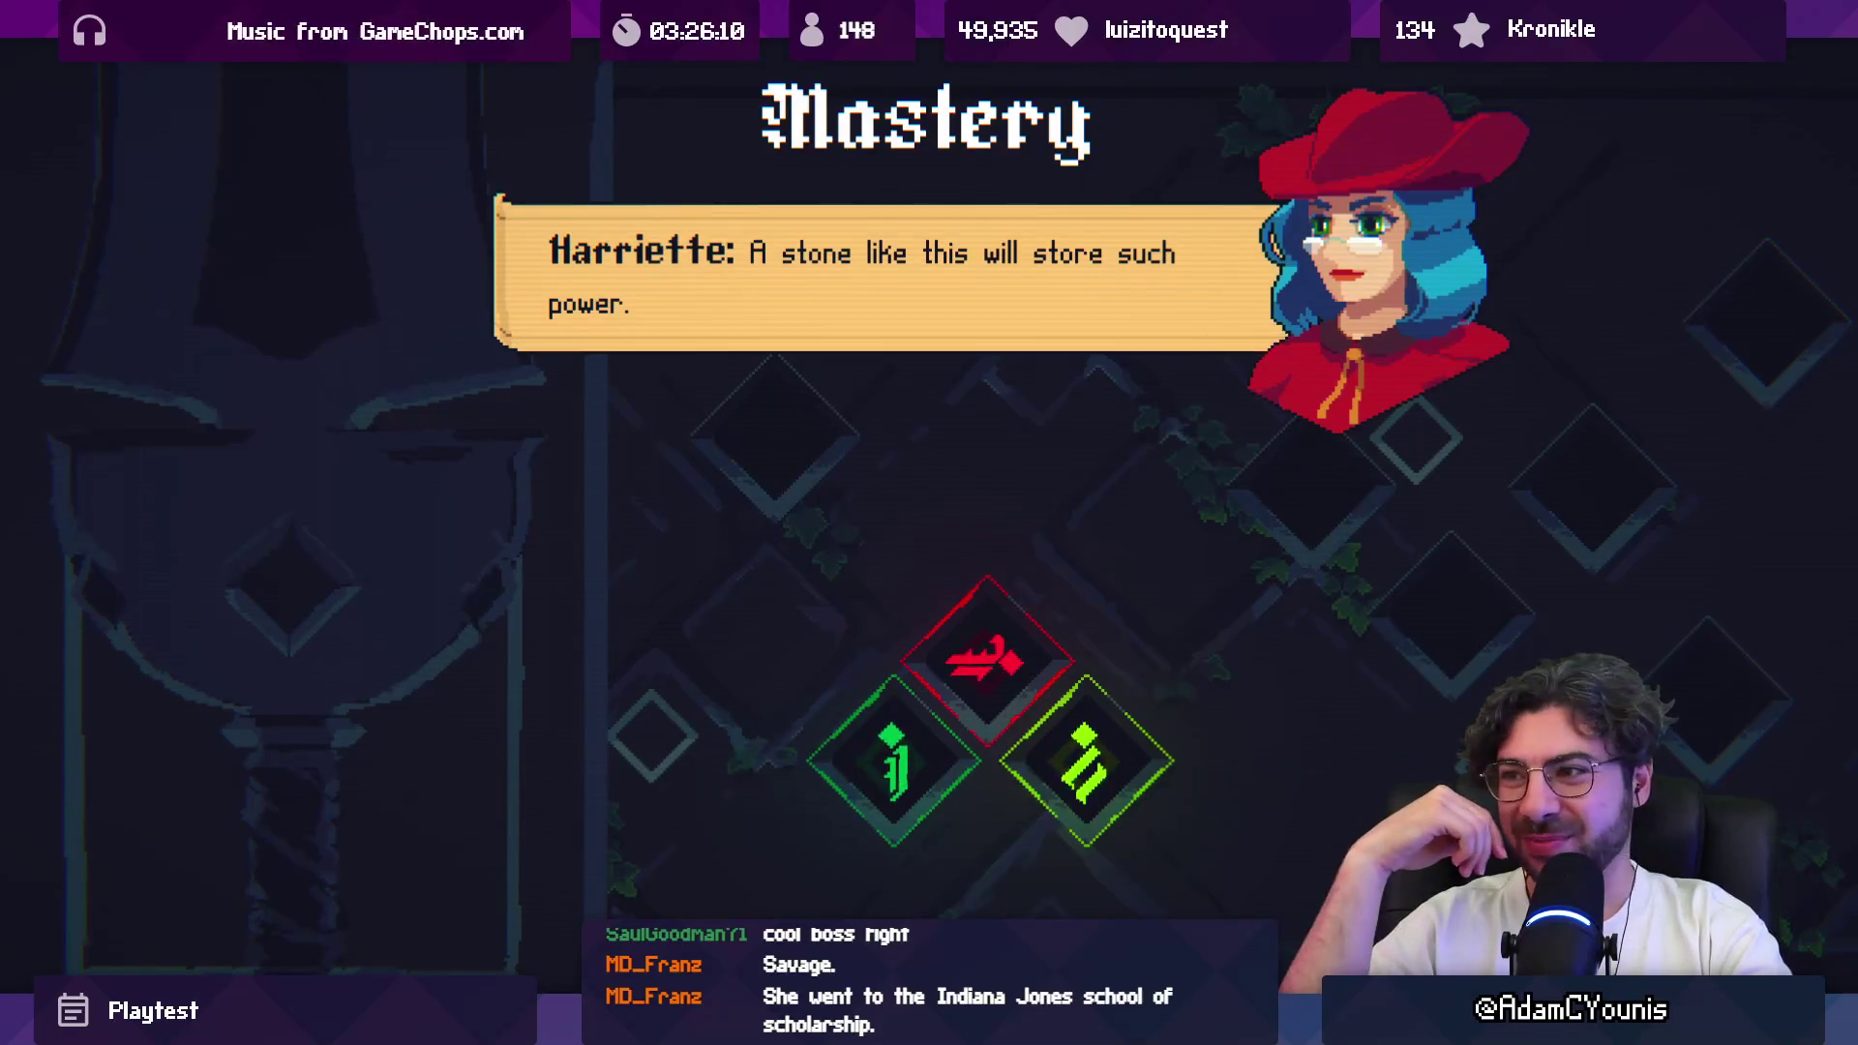
key("Return")
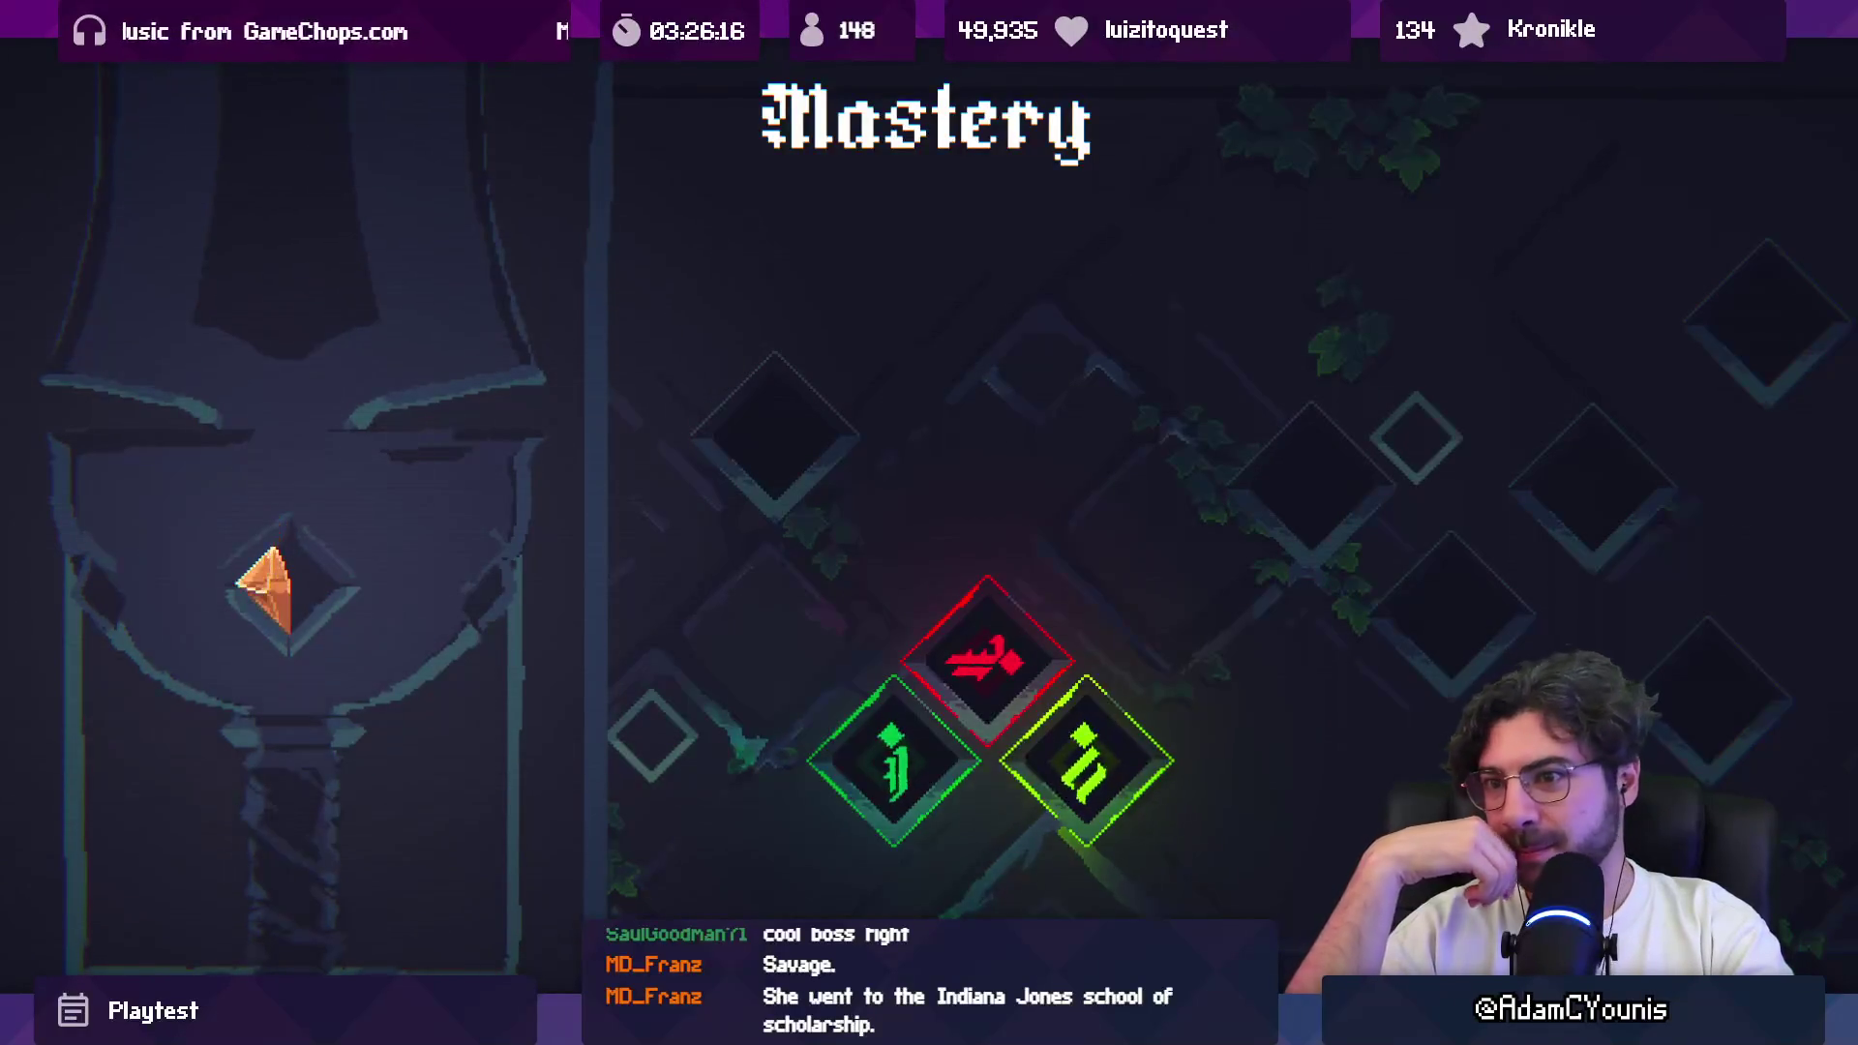
key("space")
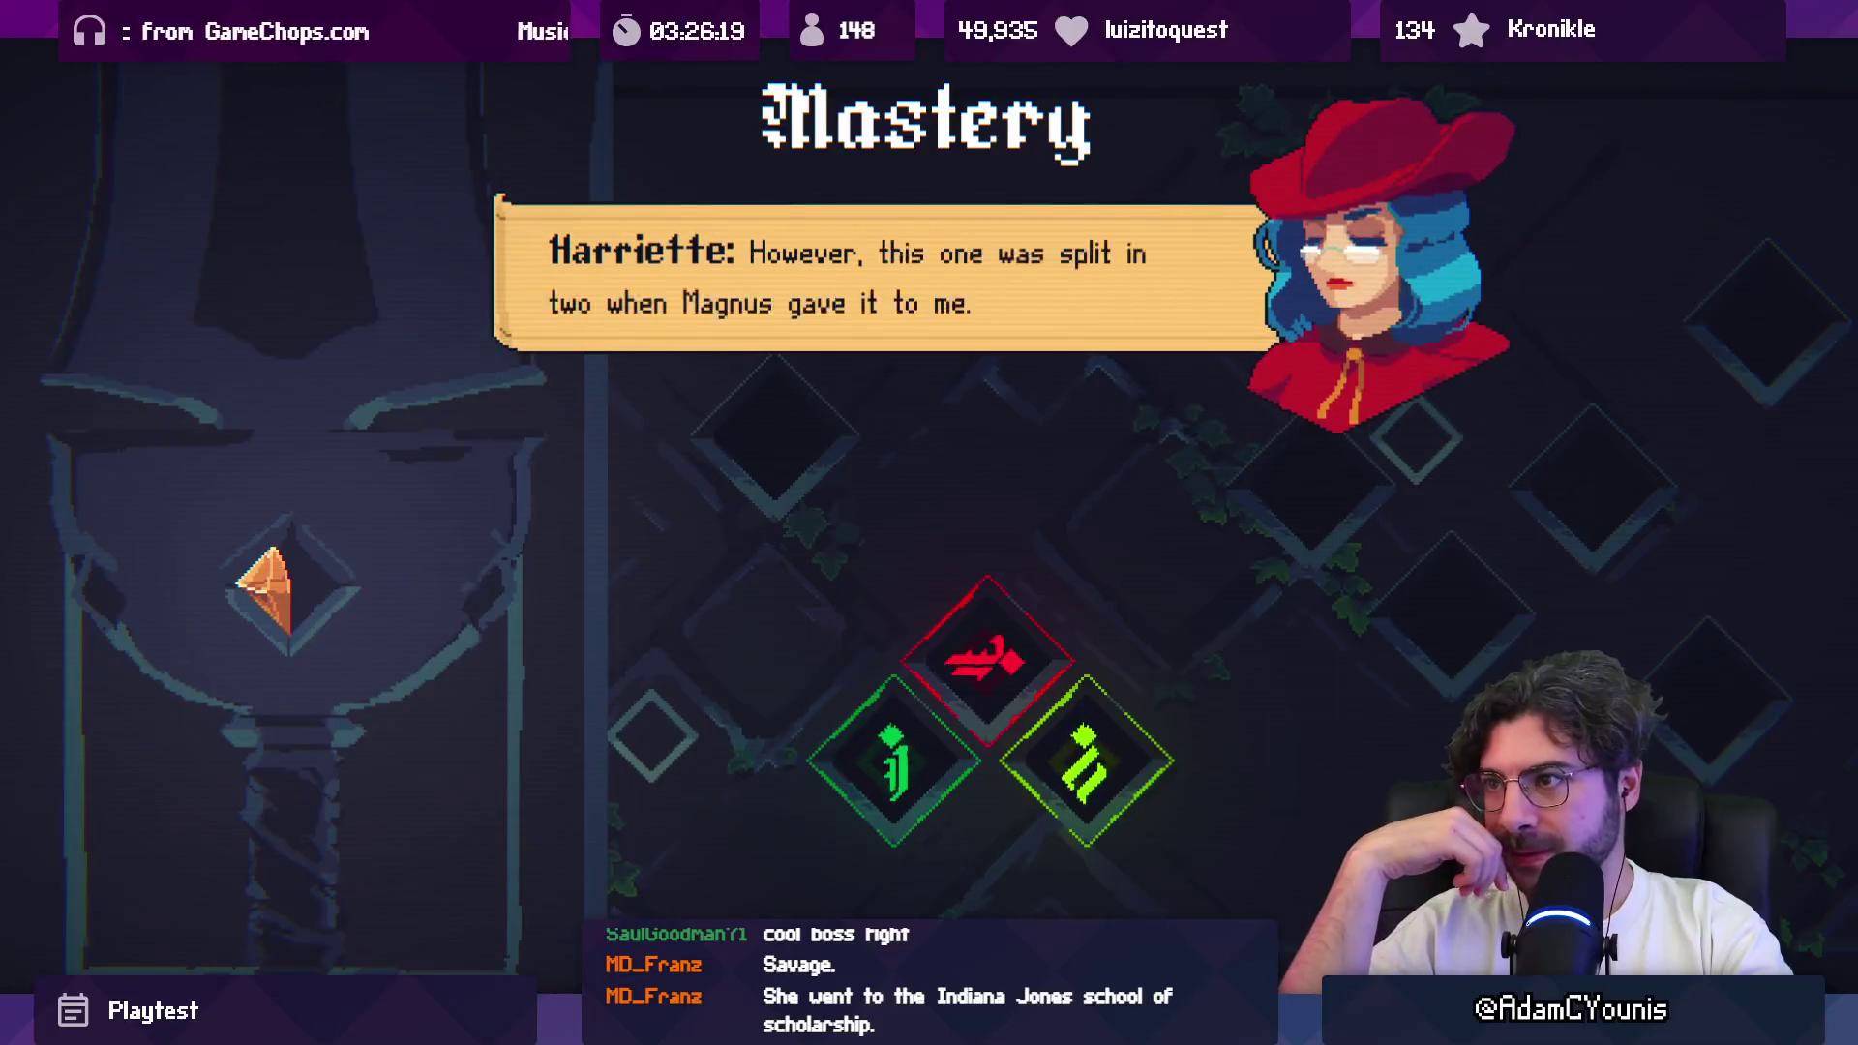
key("space")
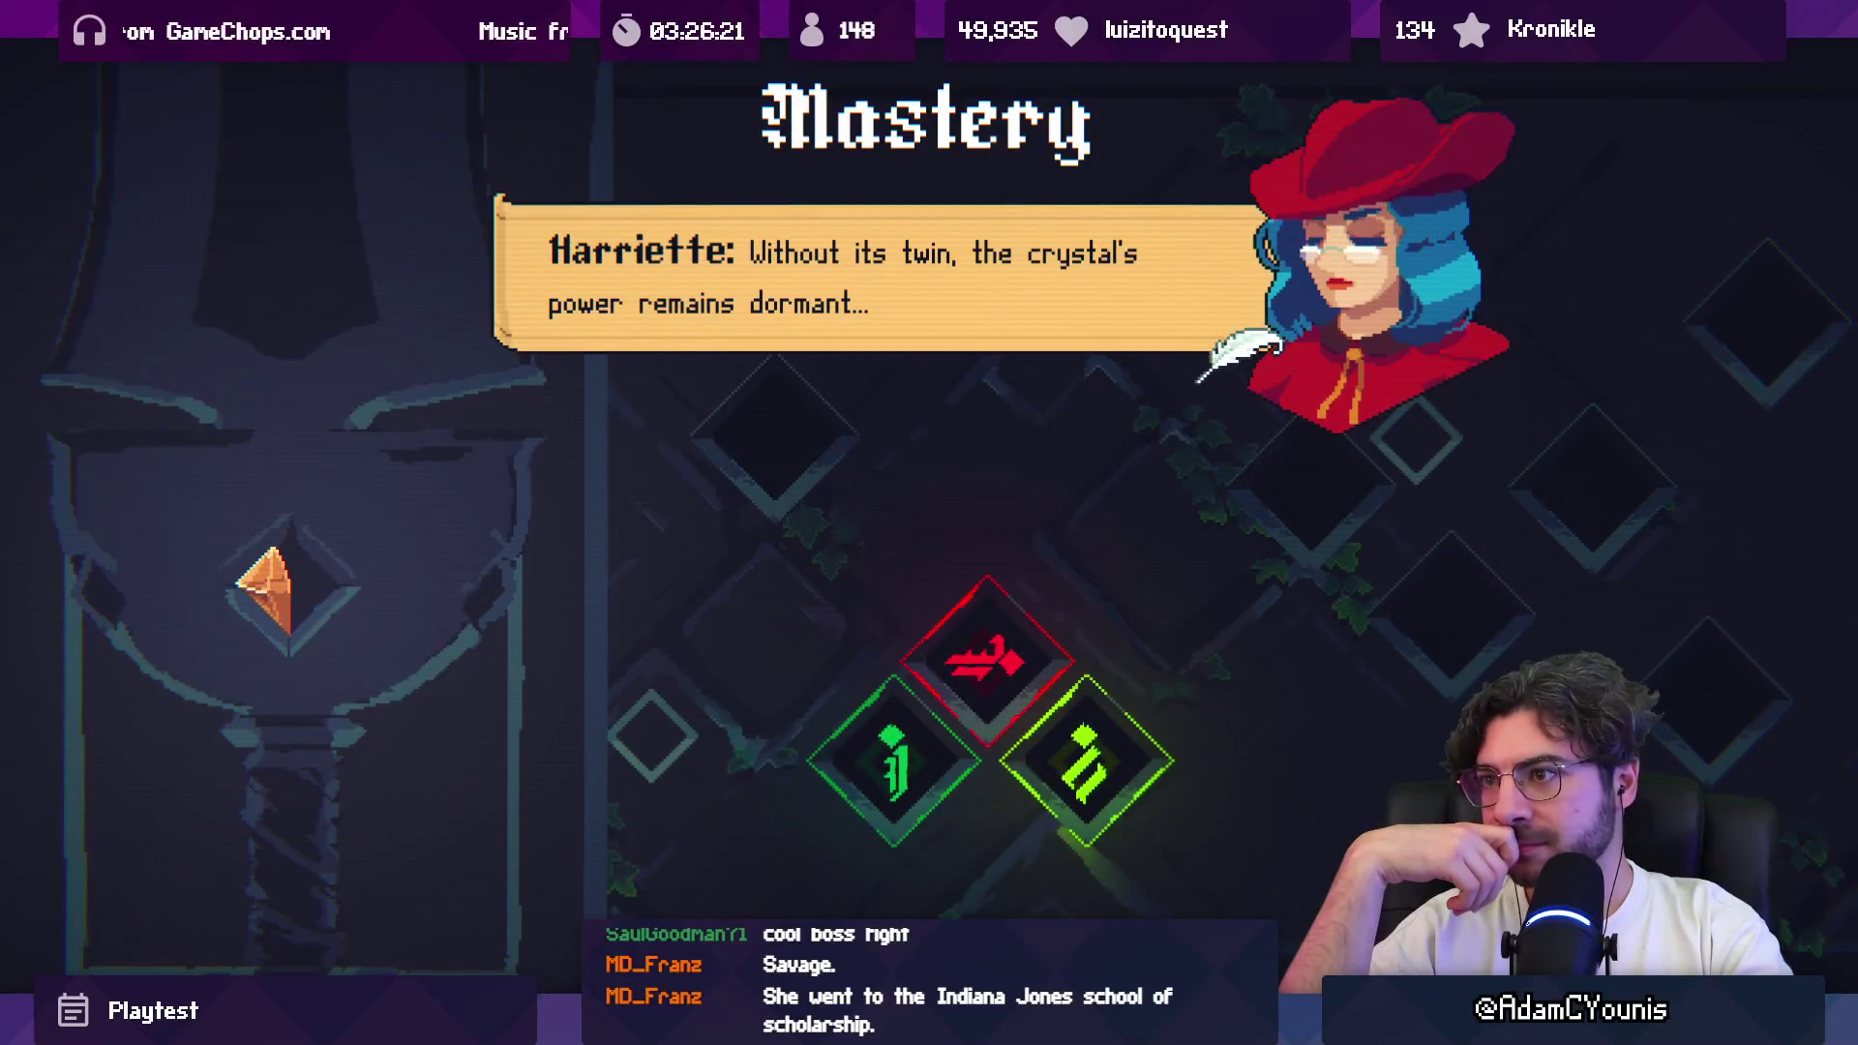
key("space")
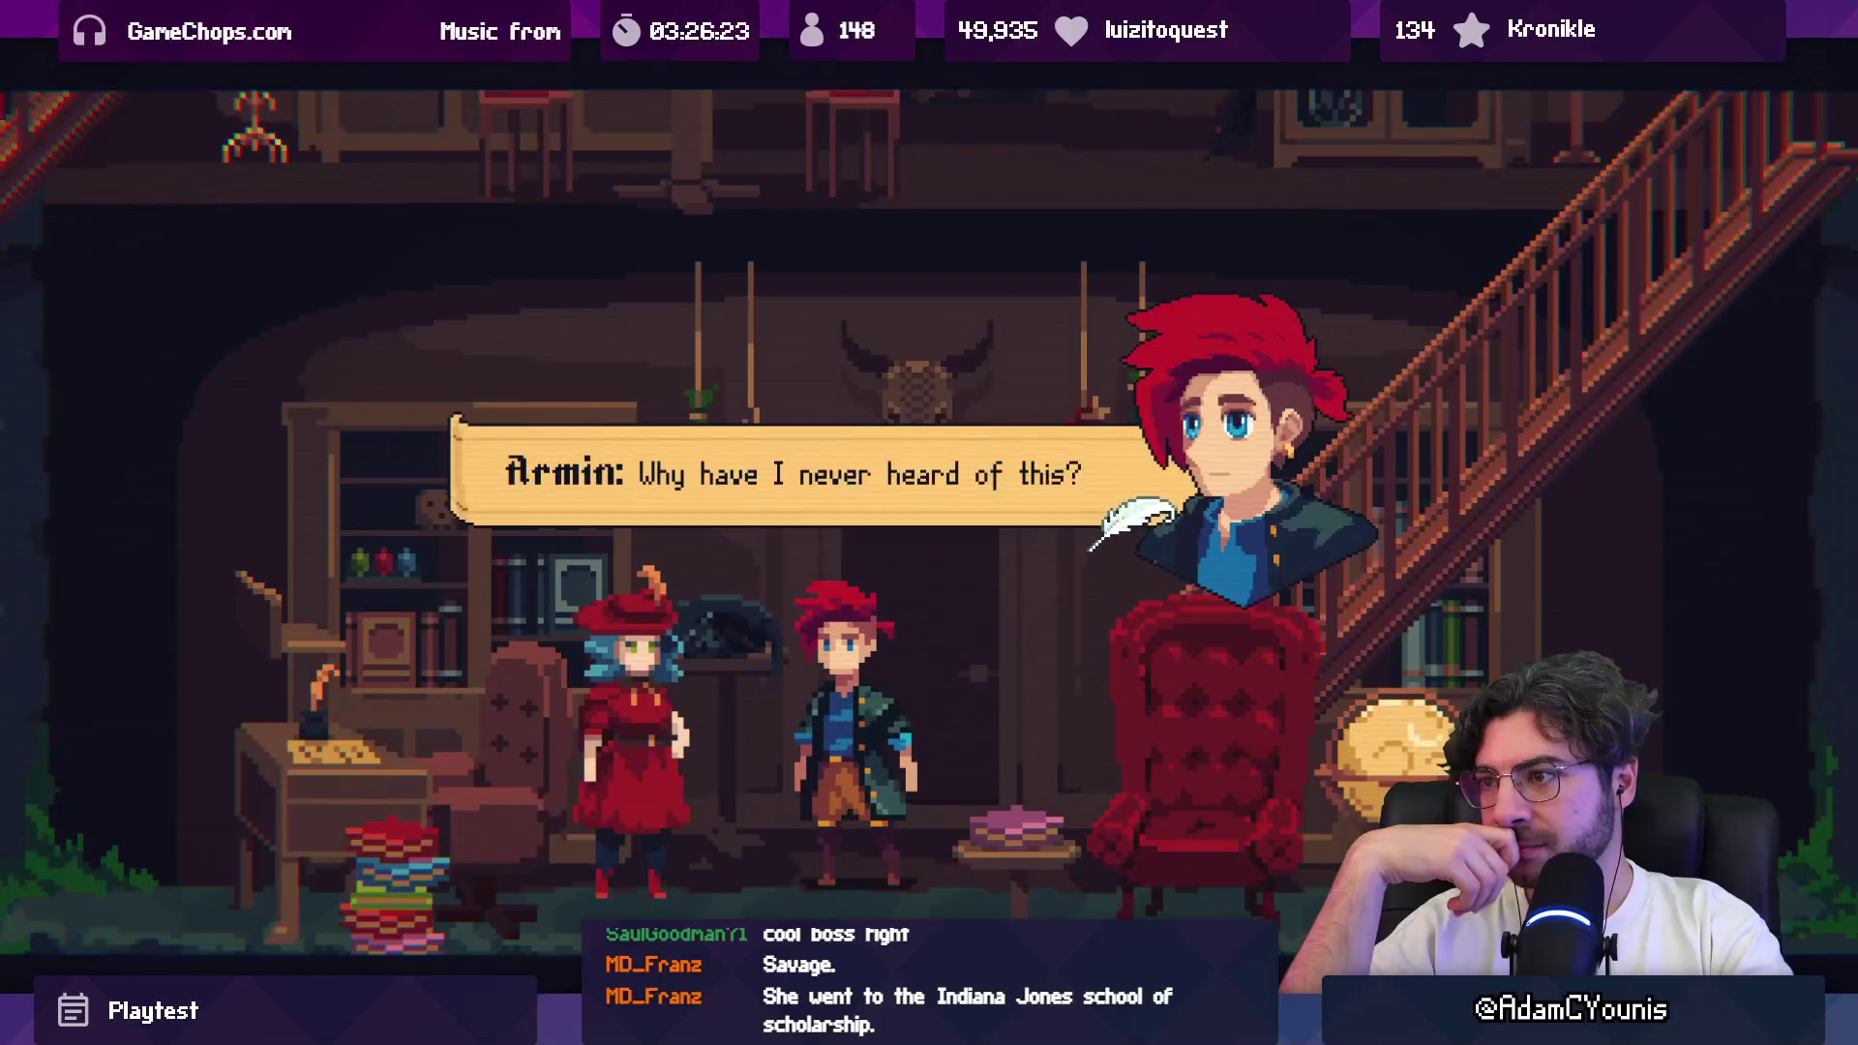
Step: Finish the eastern tunnel and Cheverton talk to start 'The Other Topaz Shard?' quest
key("space")
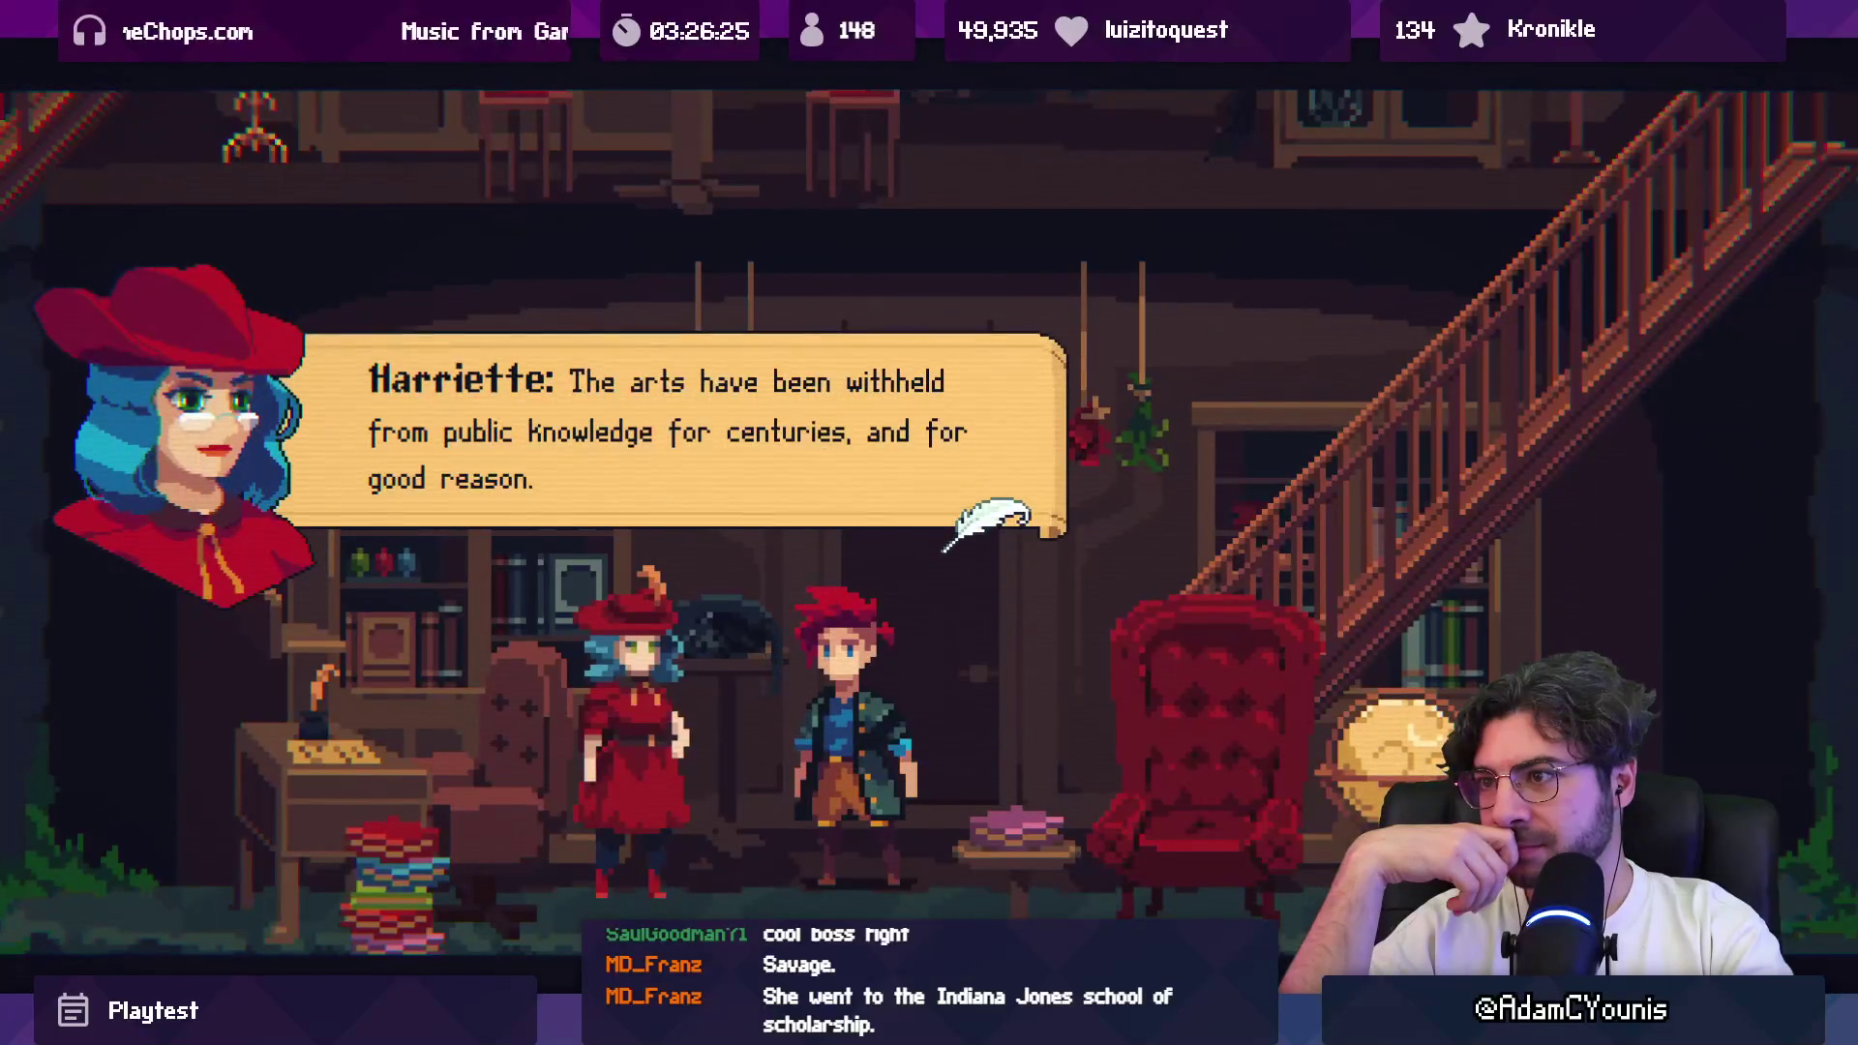
key("space")
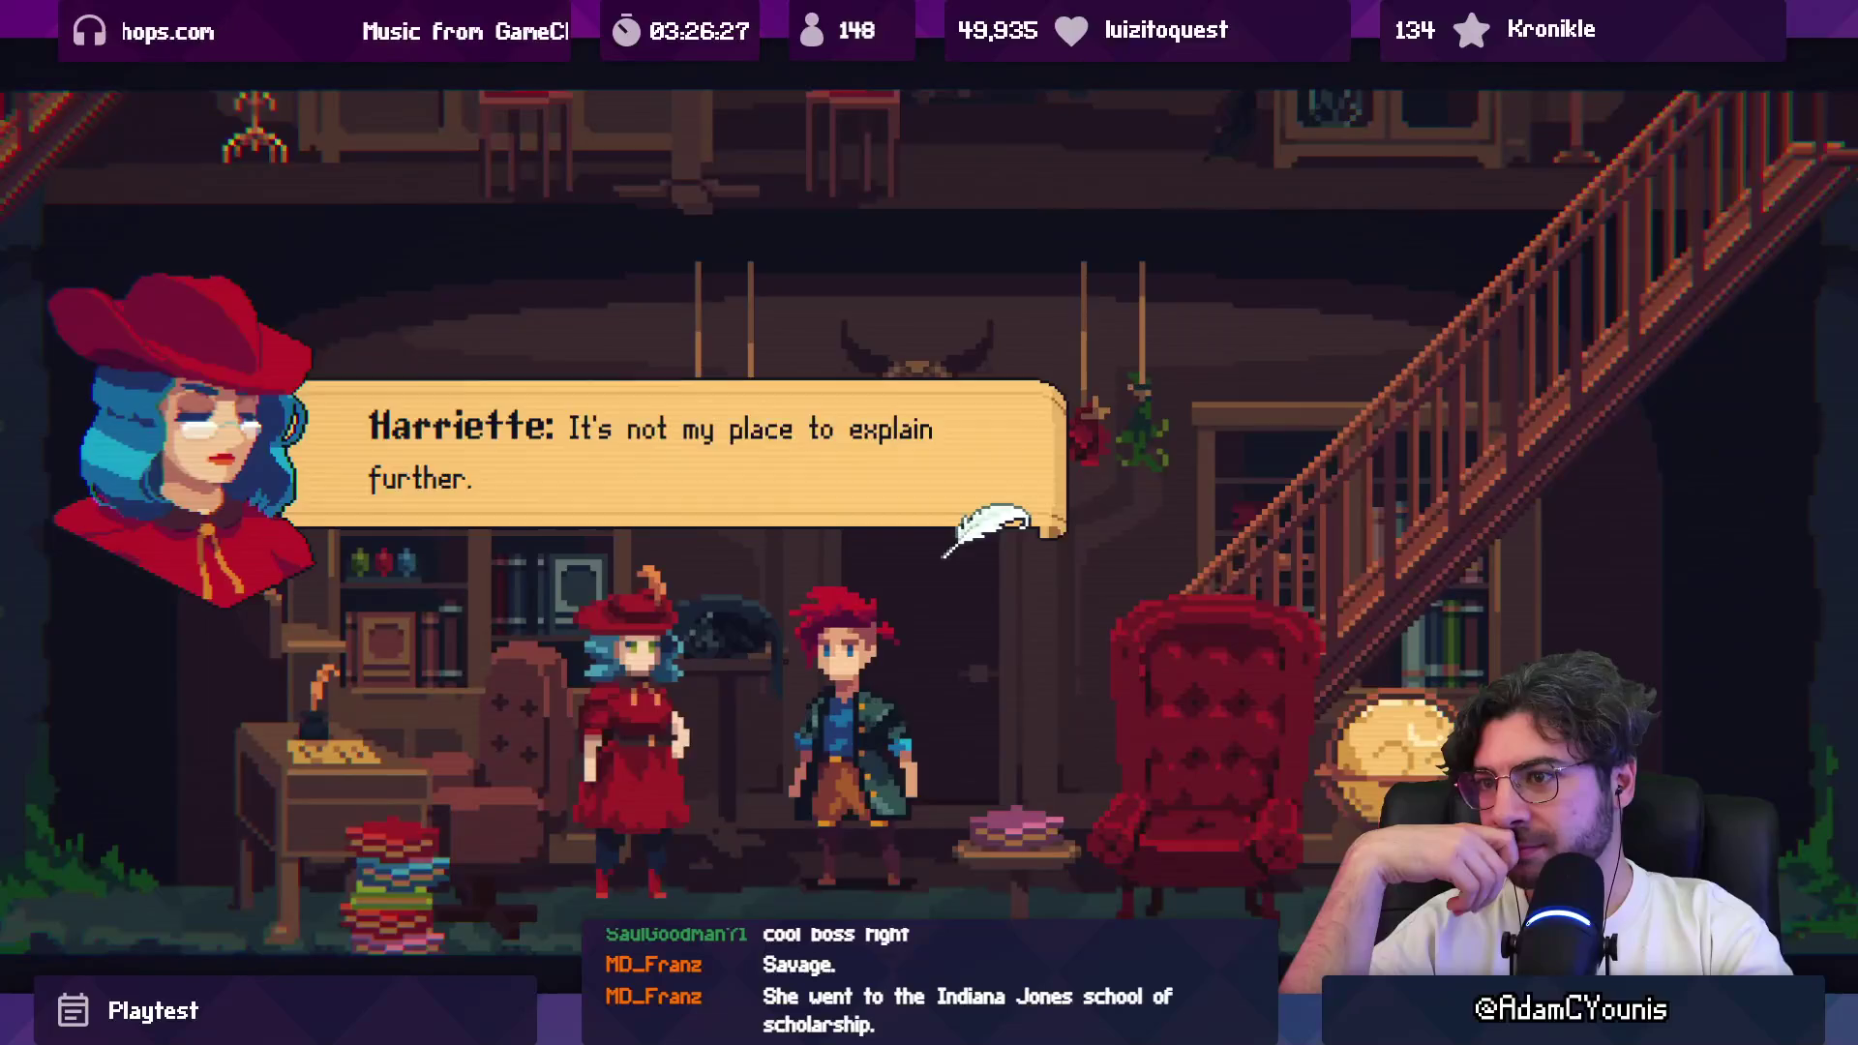
key("space")
key("space")
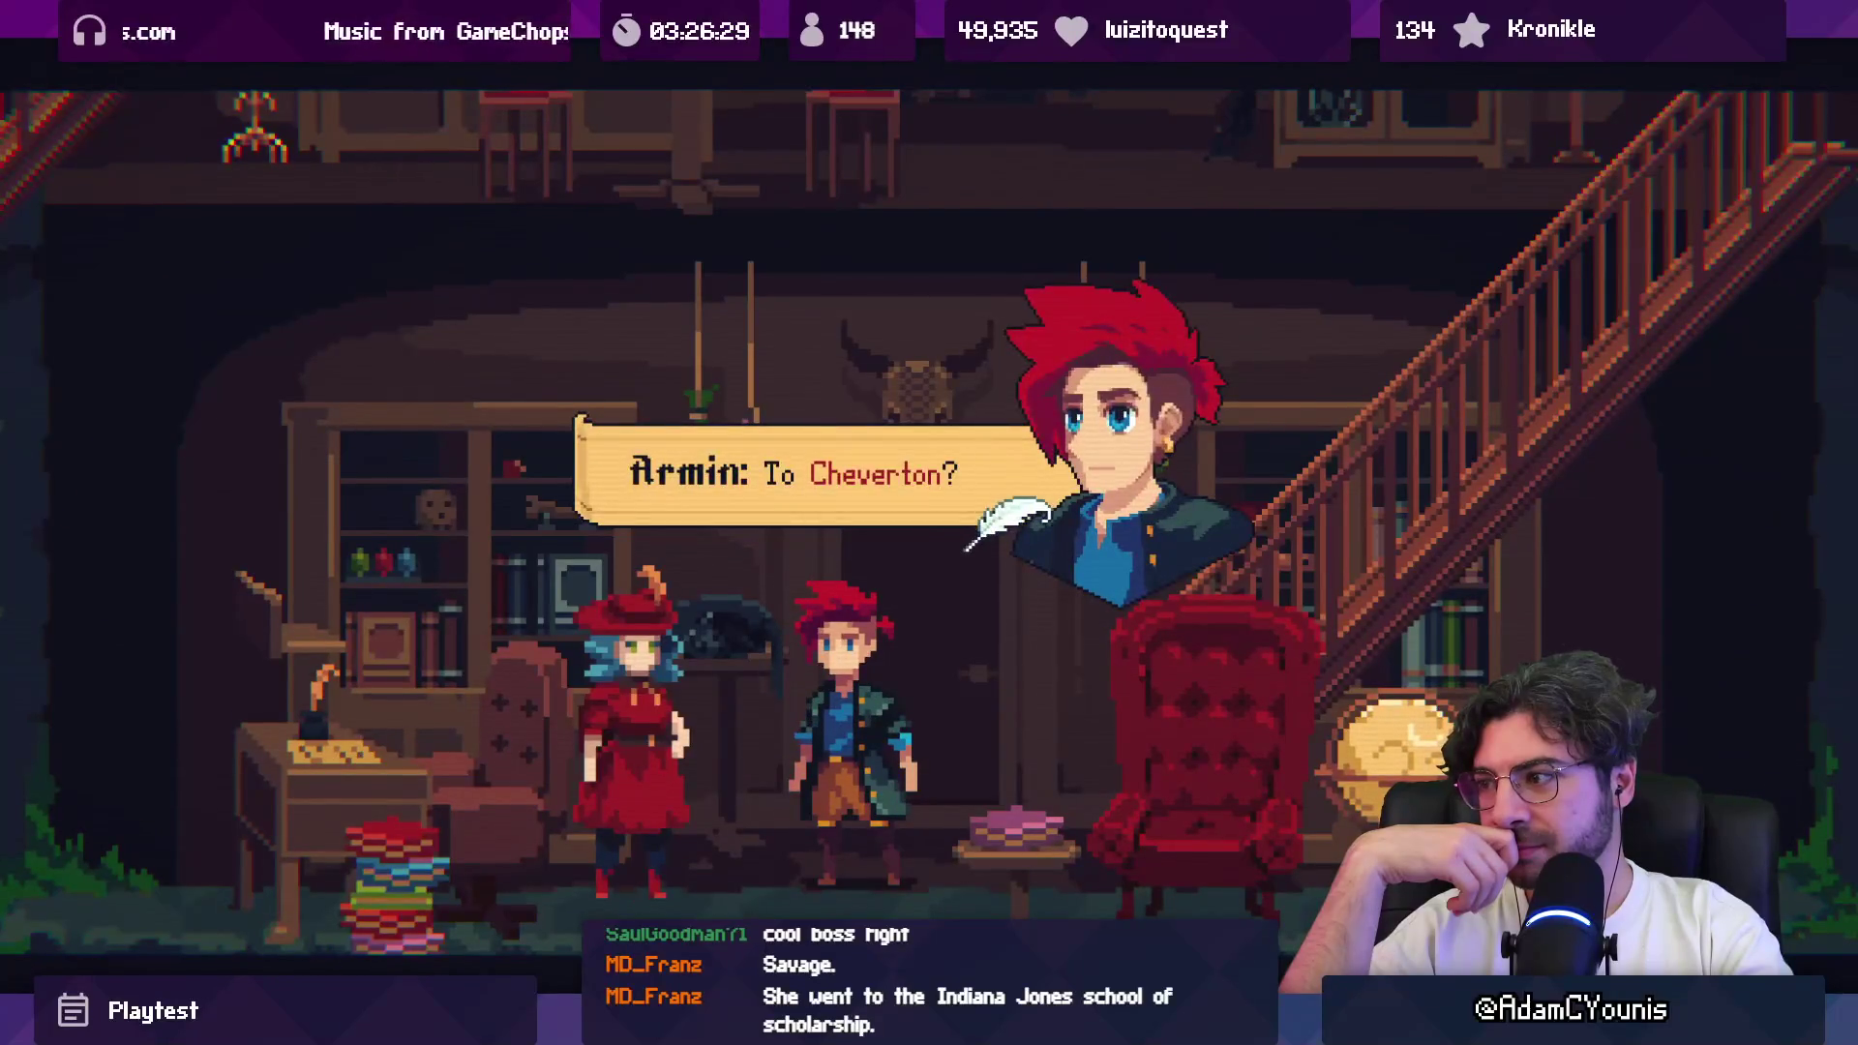
key("space")
key("space")
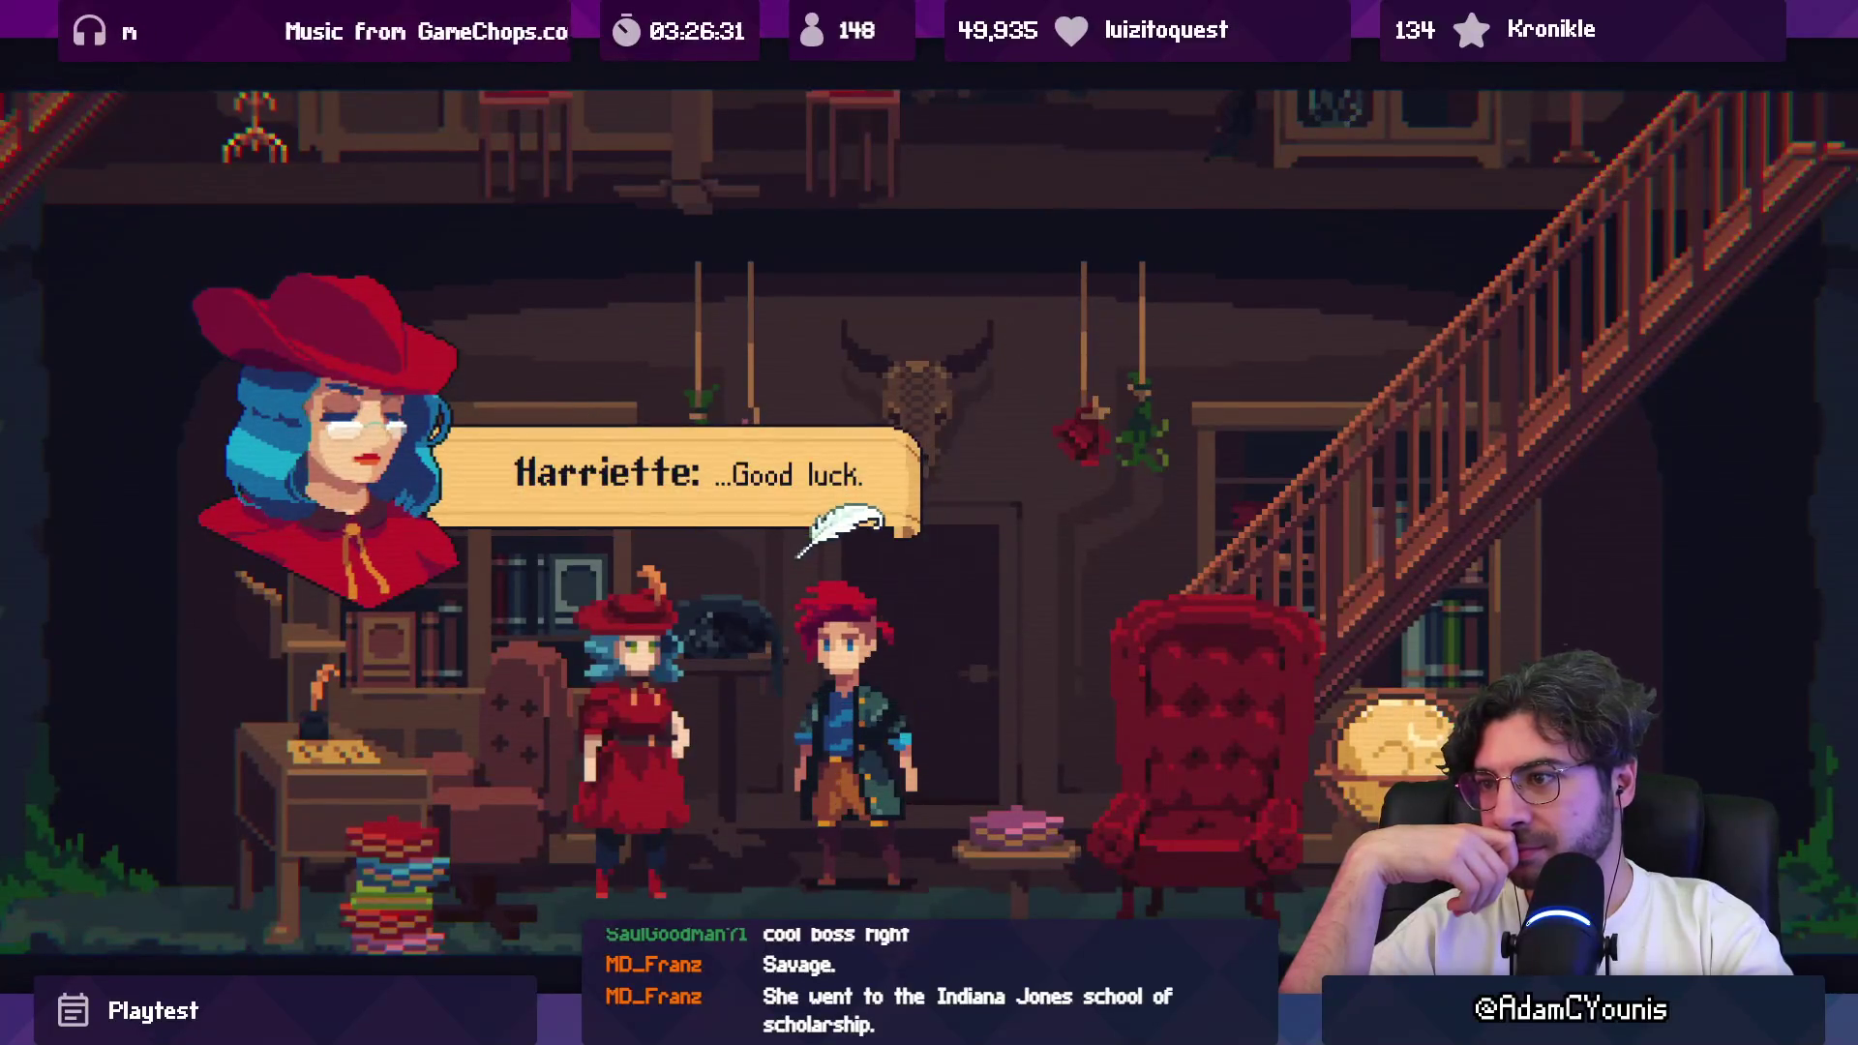
key("space")
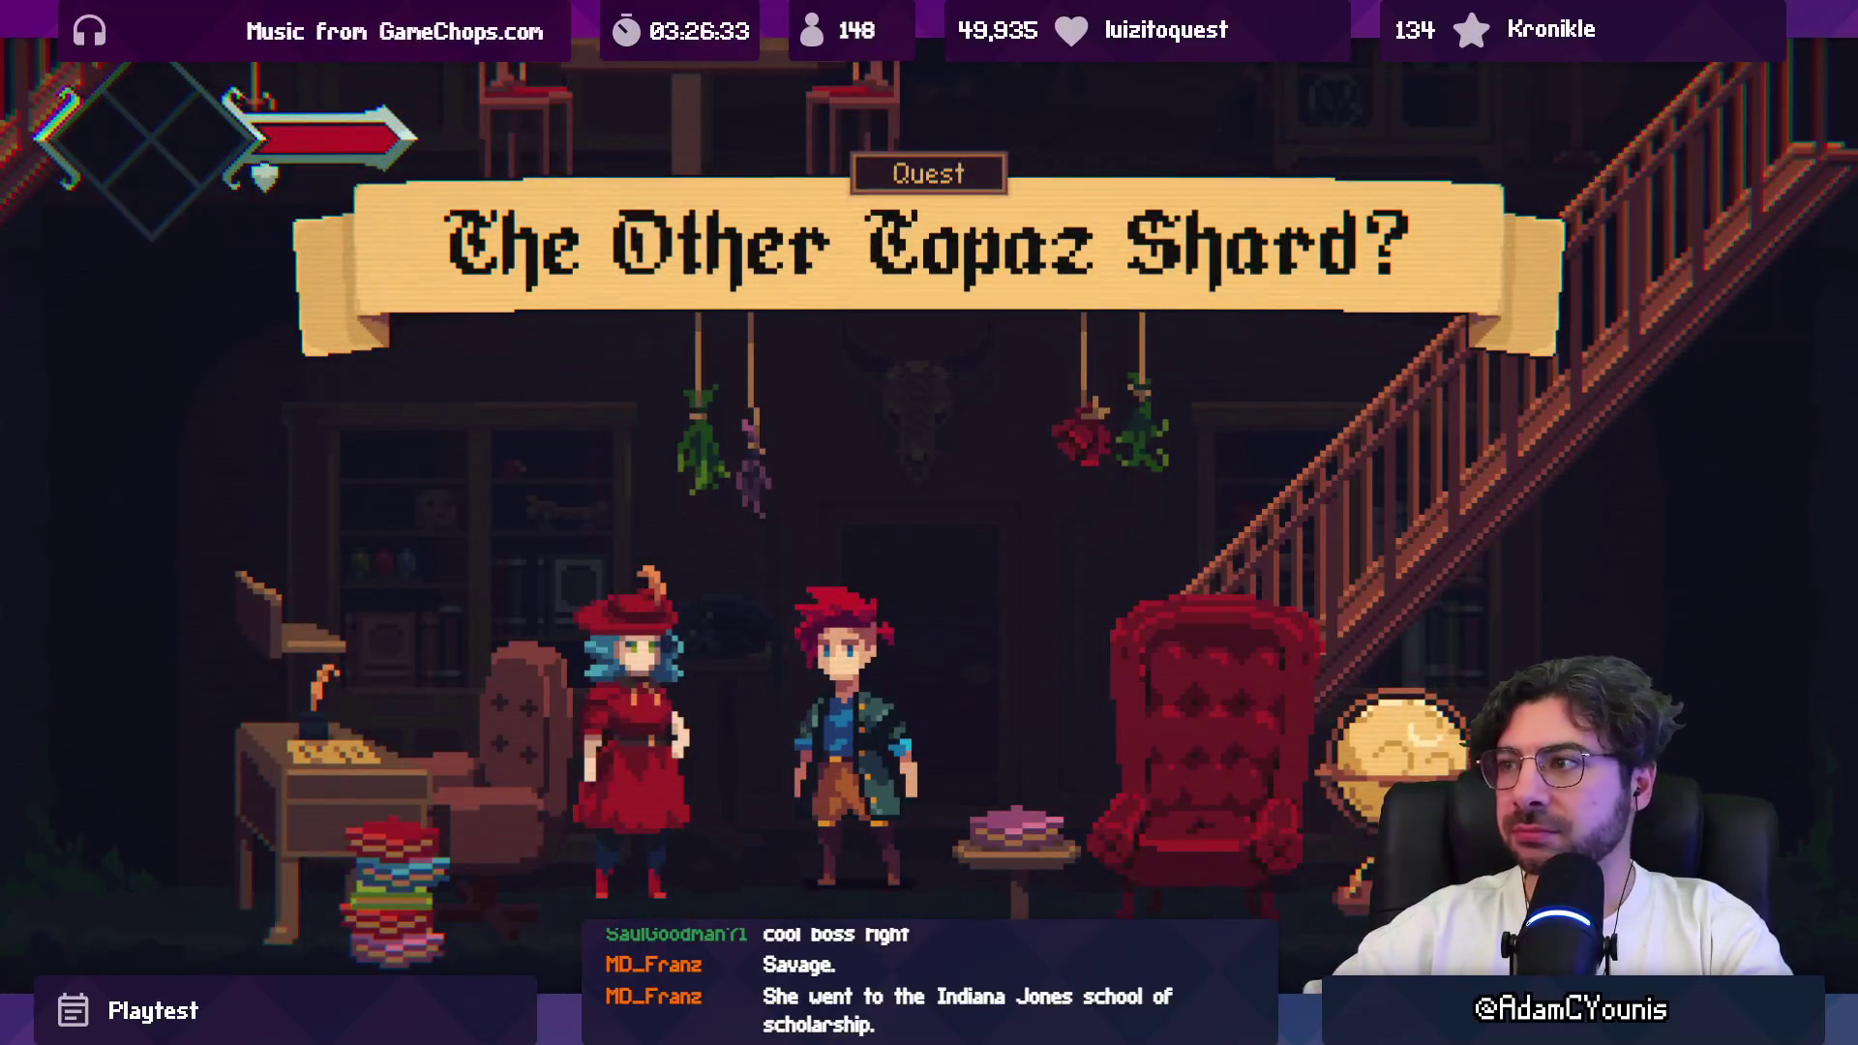
Step: Walk Armin right and show the world map zoomed out to its full overview
key("Right")
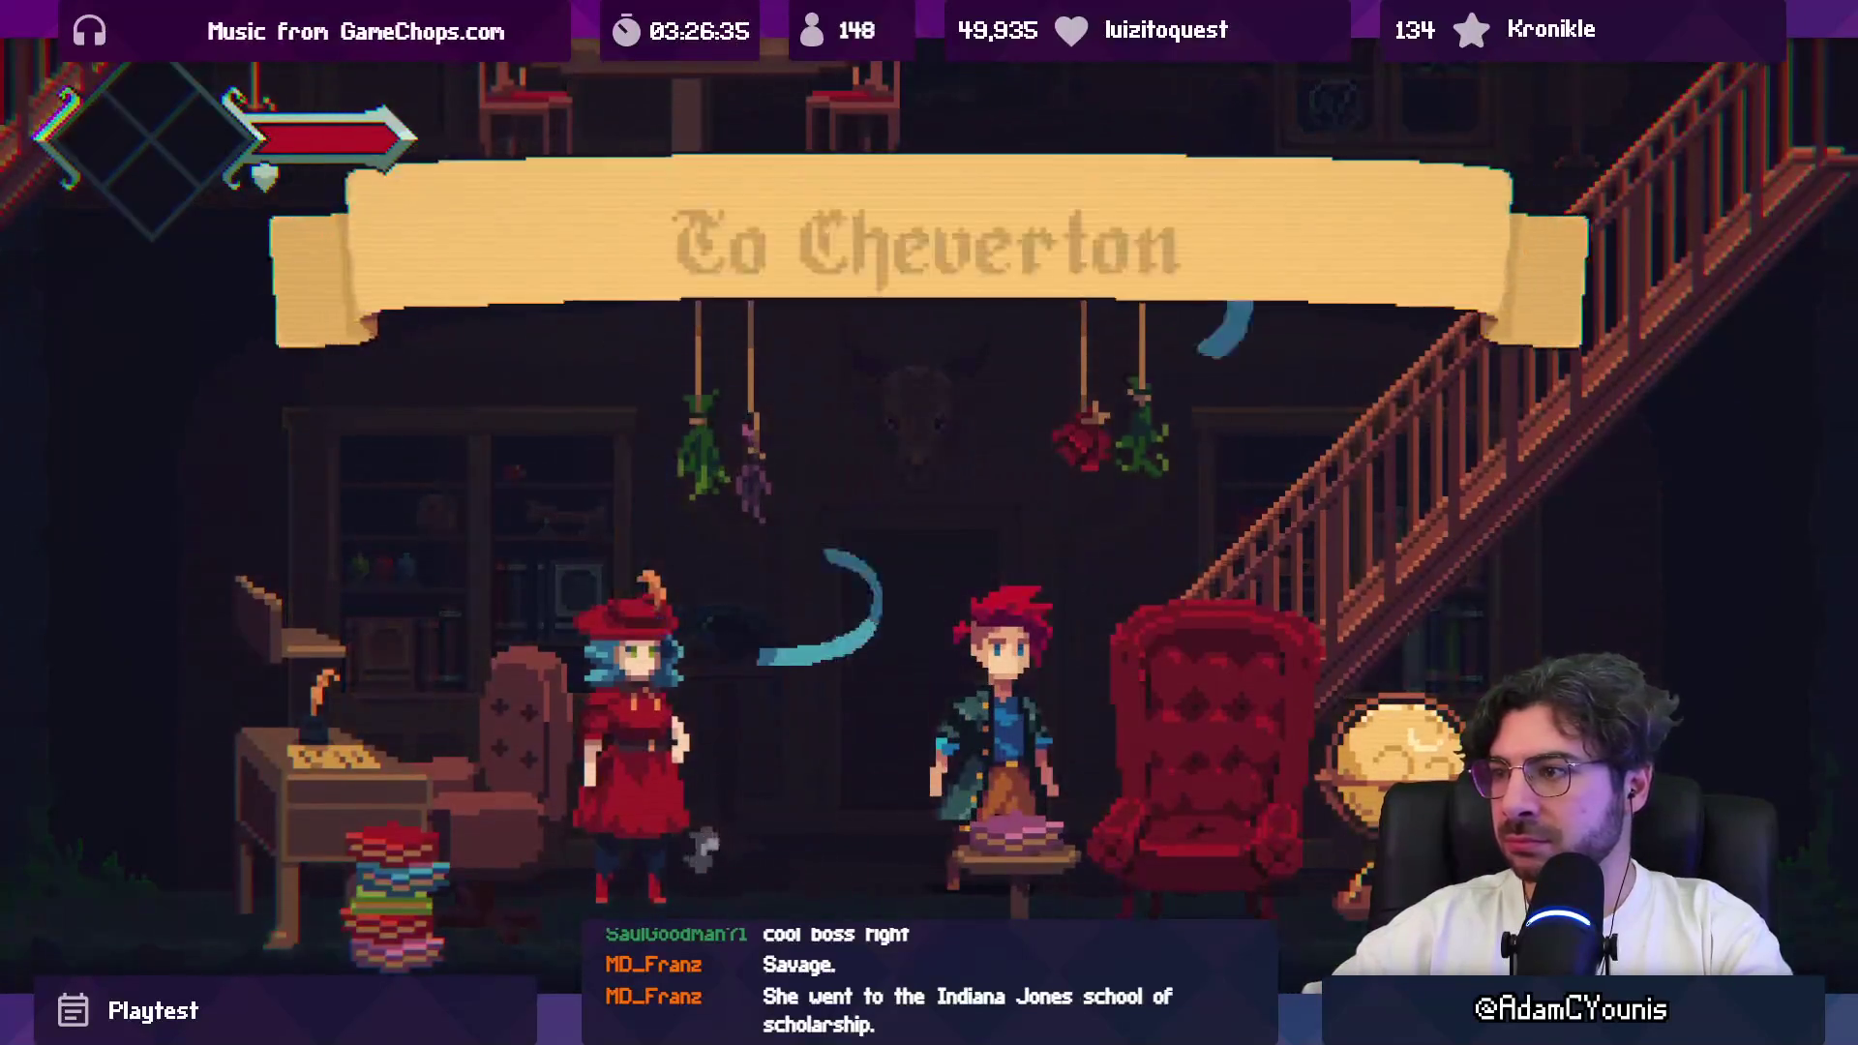
key("m")
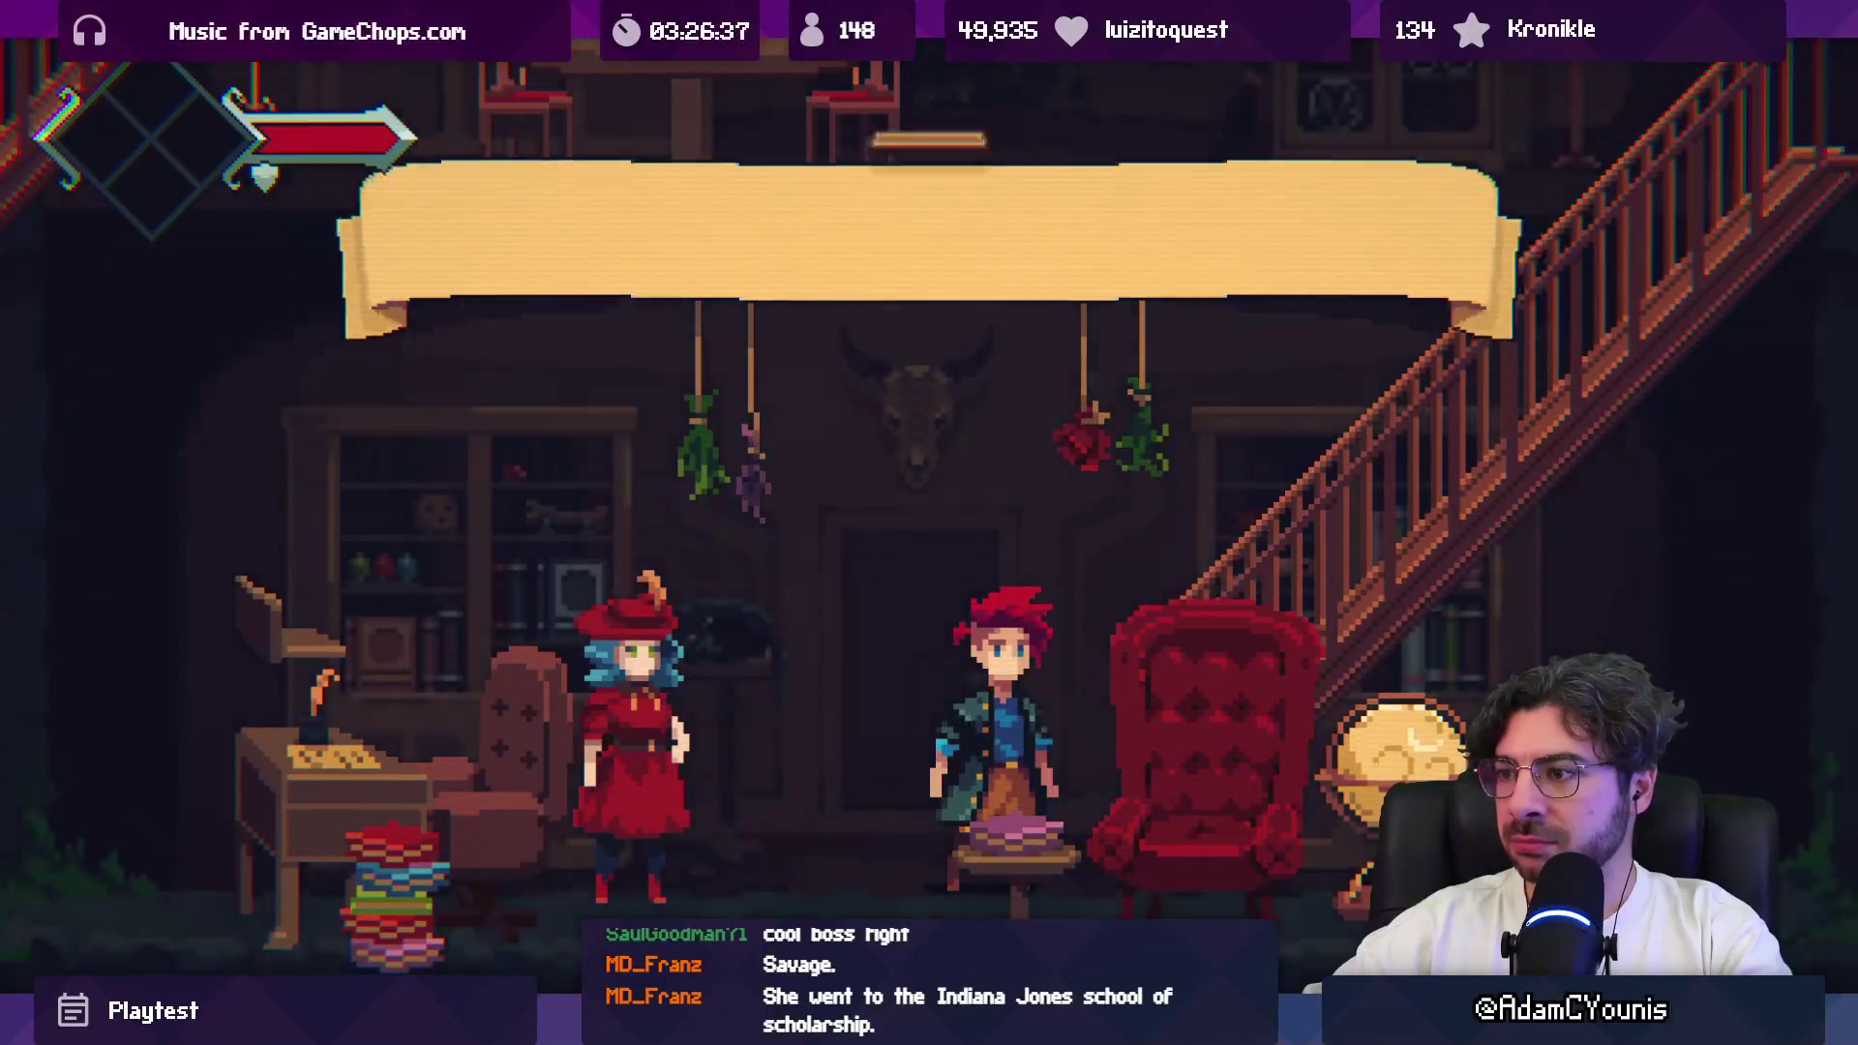
key("minus")
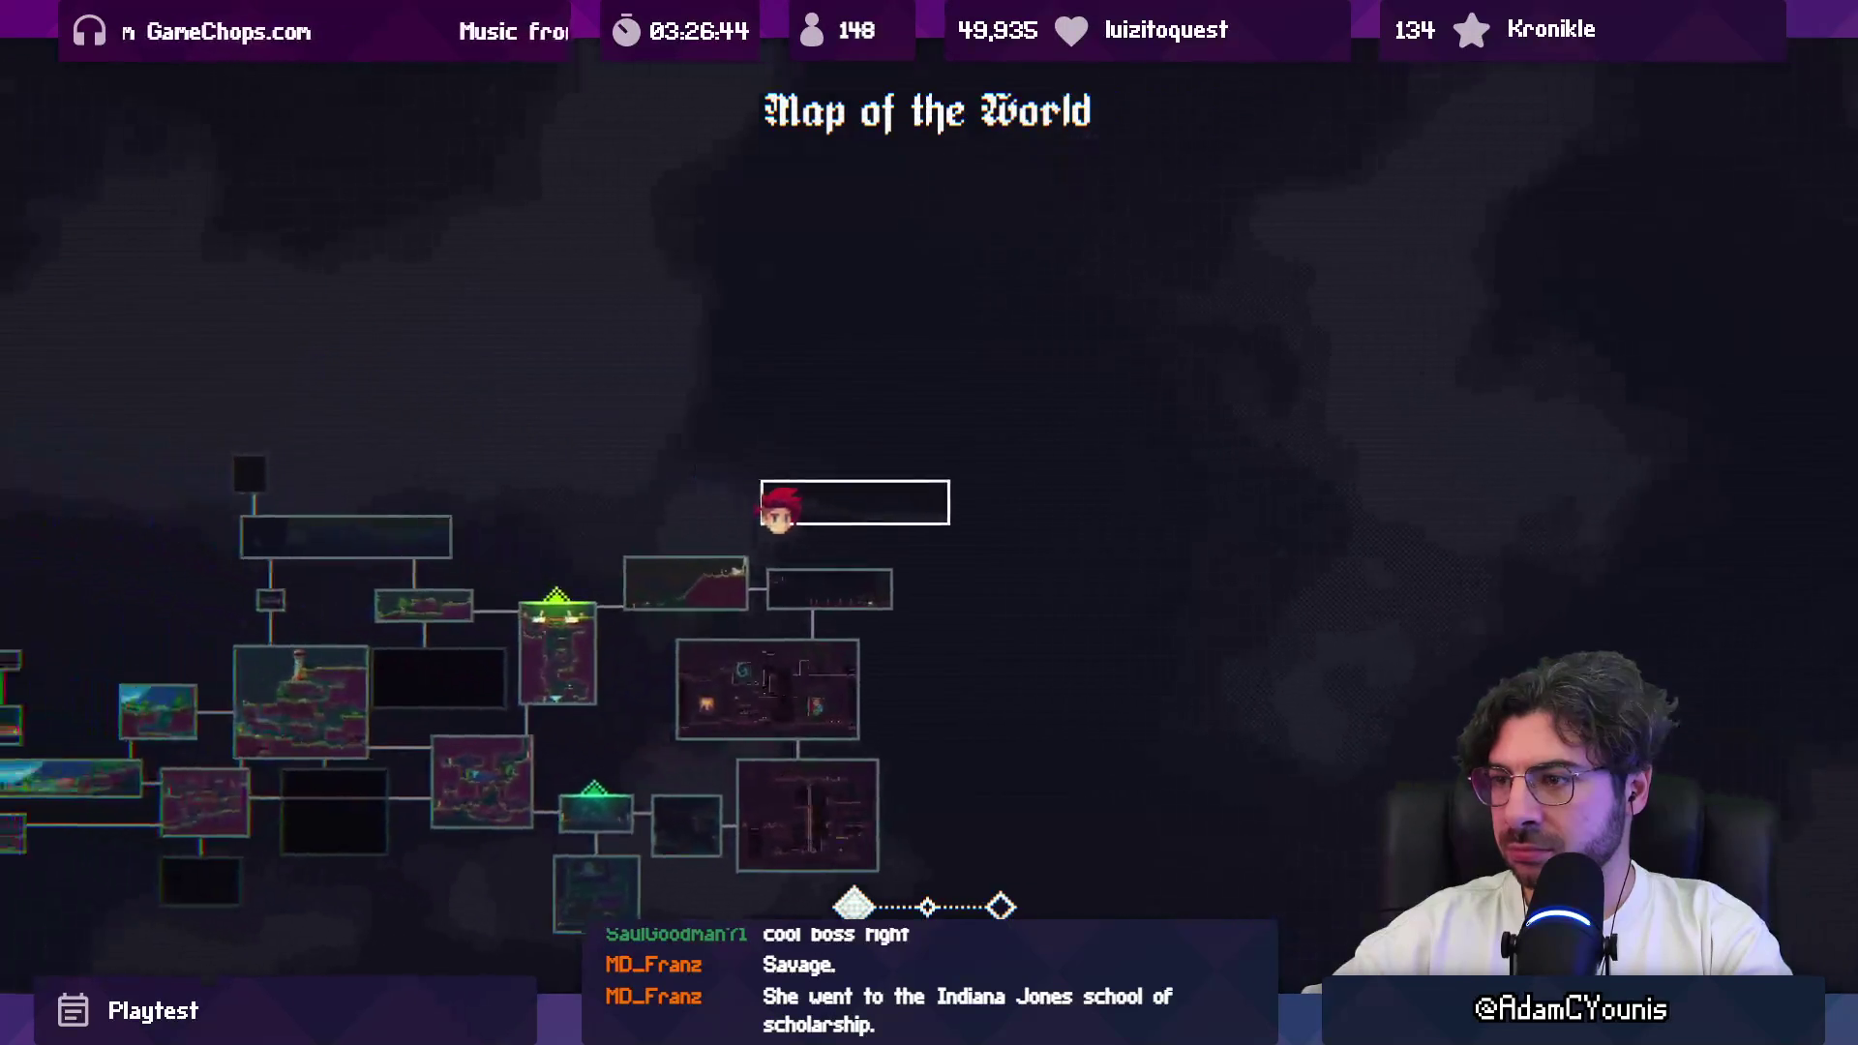
Step: Close the map, collect the Iron Ingot, and head up the stairs toward the exit
key("Escape")
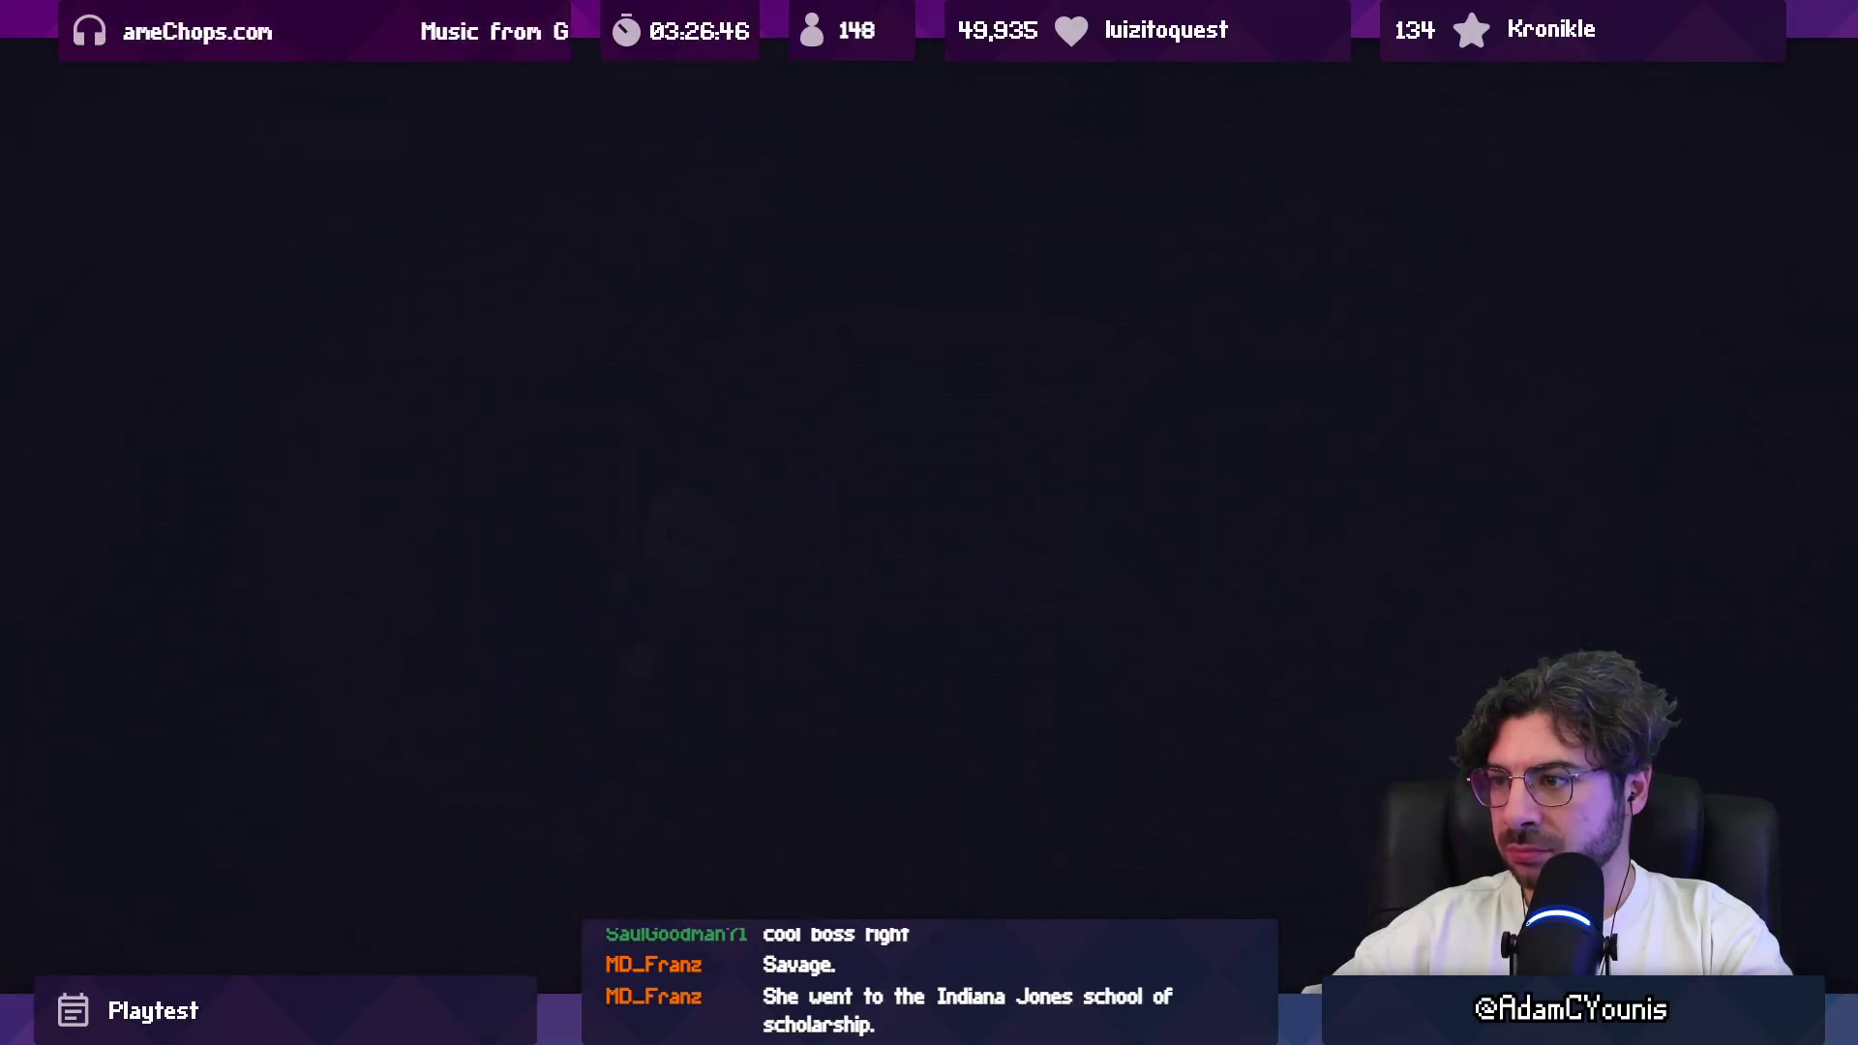
key("Return")
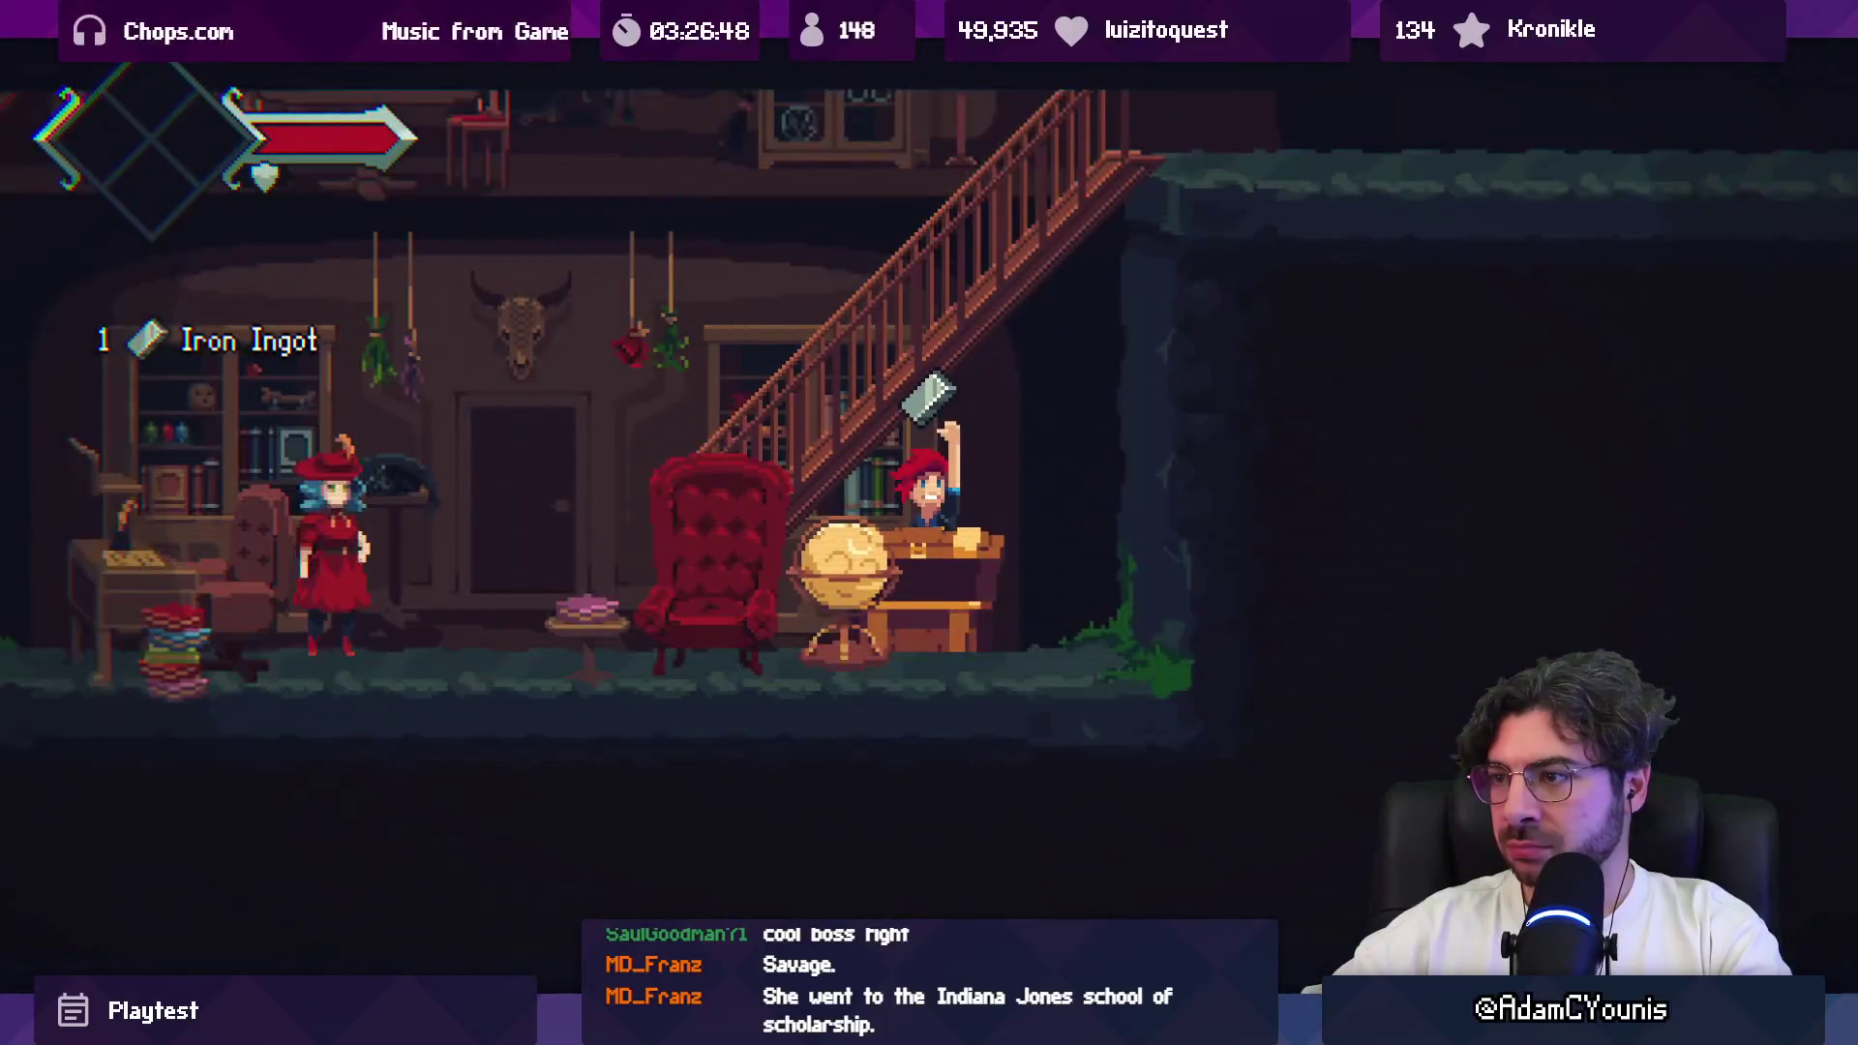
key("Right")
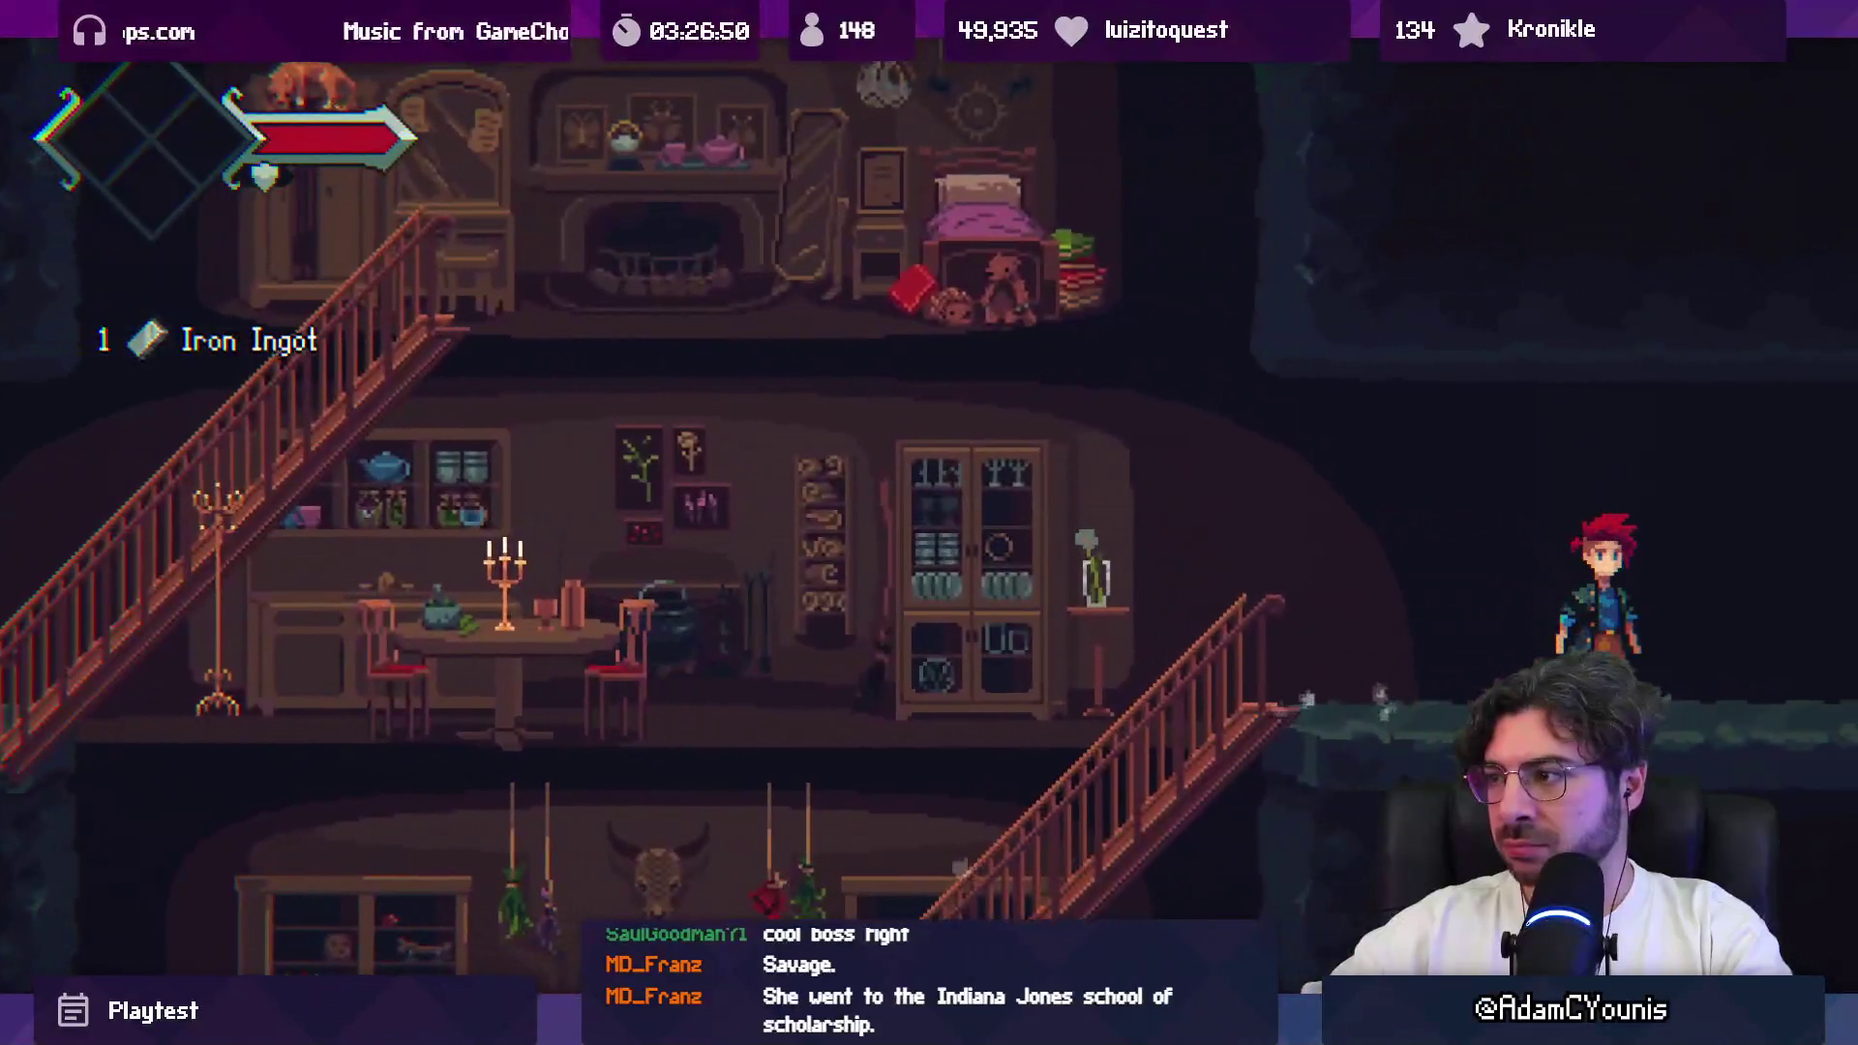
Step: Toggle the world map open and closed repeatedly to test it
key("m")
key("Escape")
key("m")
key("Escape")
key("m")
key("Escape")
key("m")
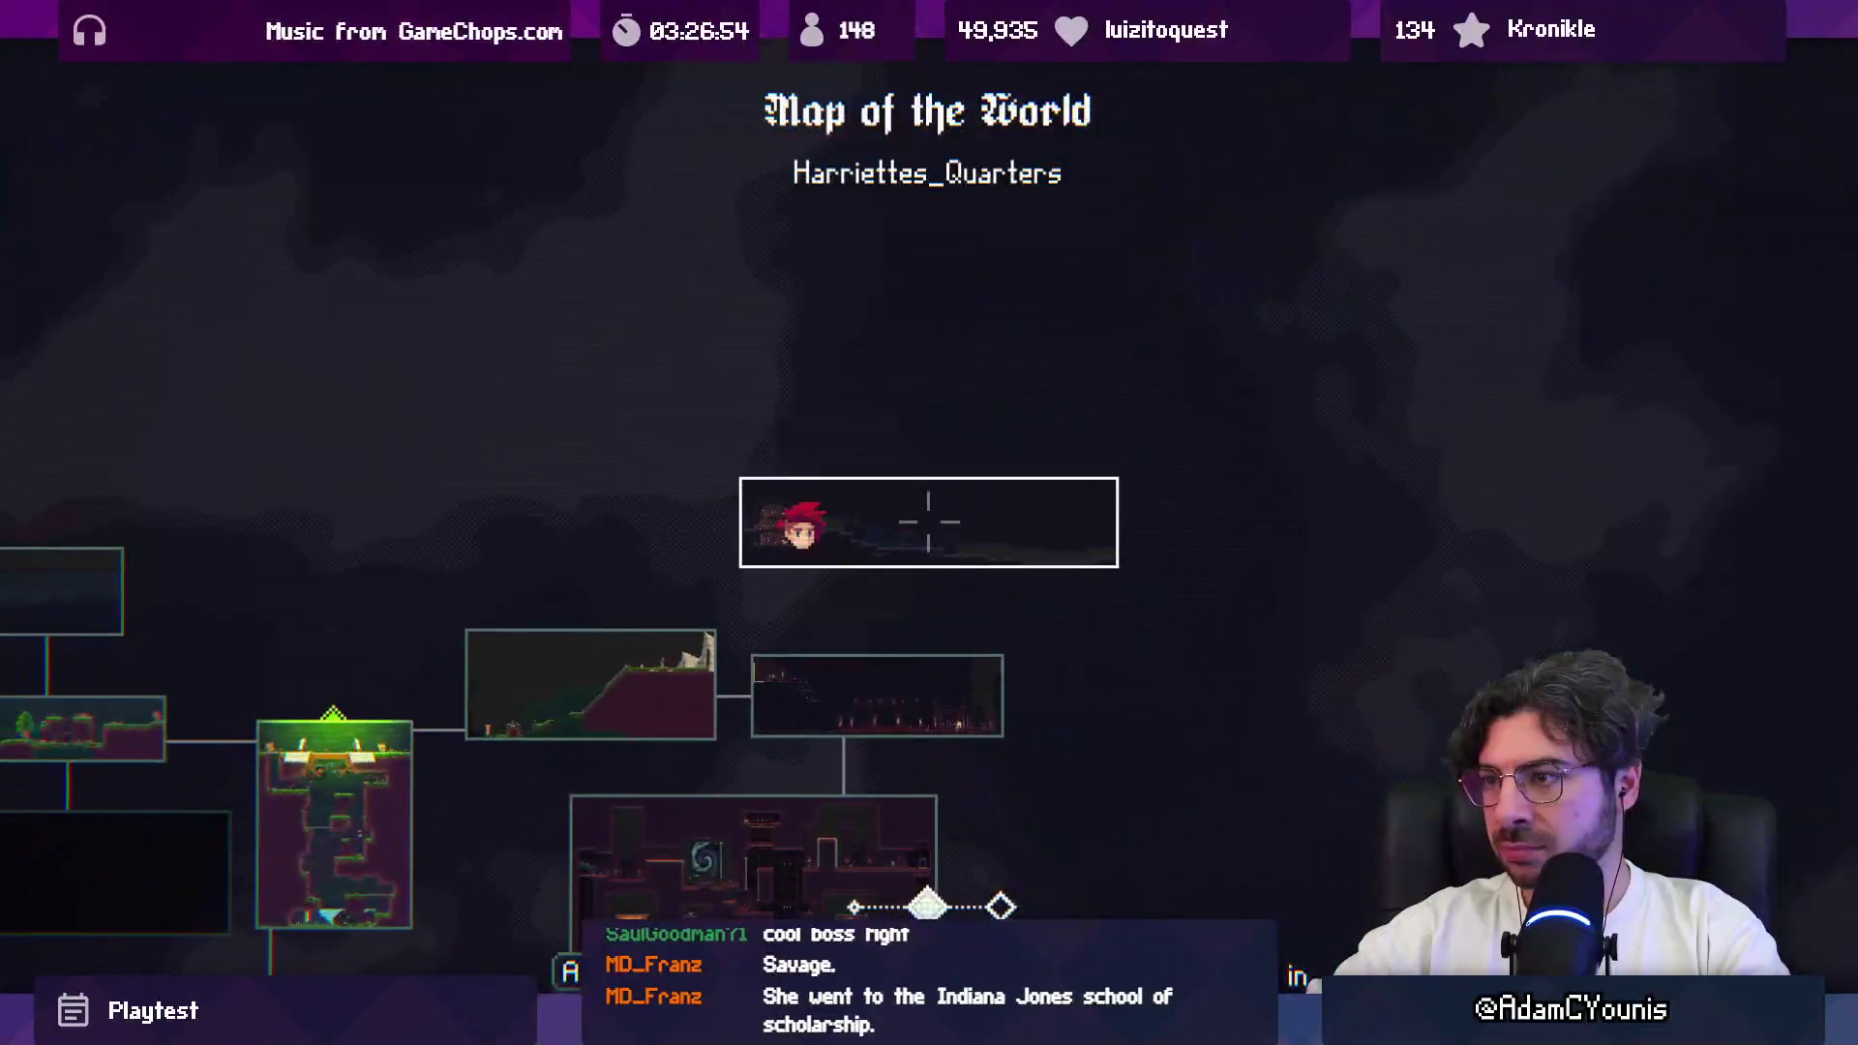
key("Escape")
key("m")
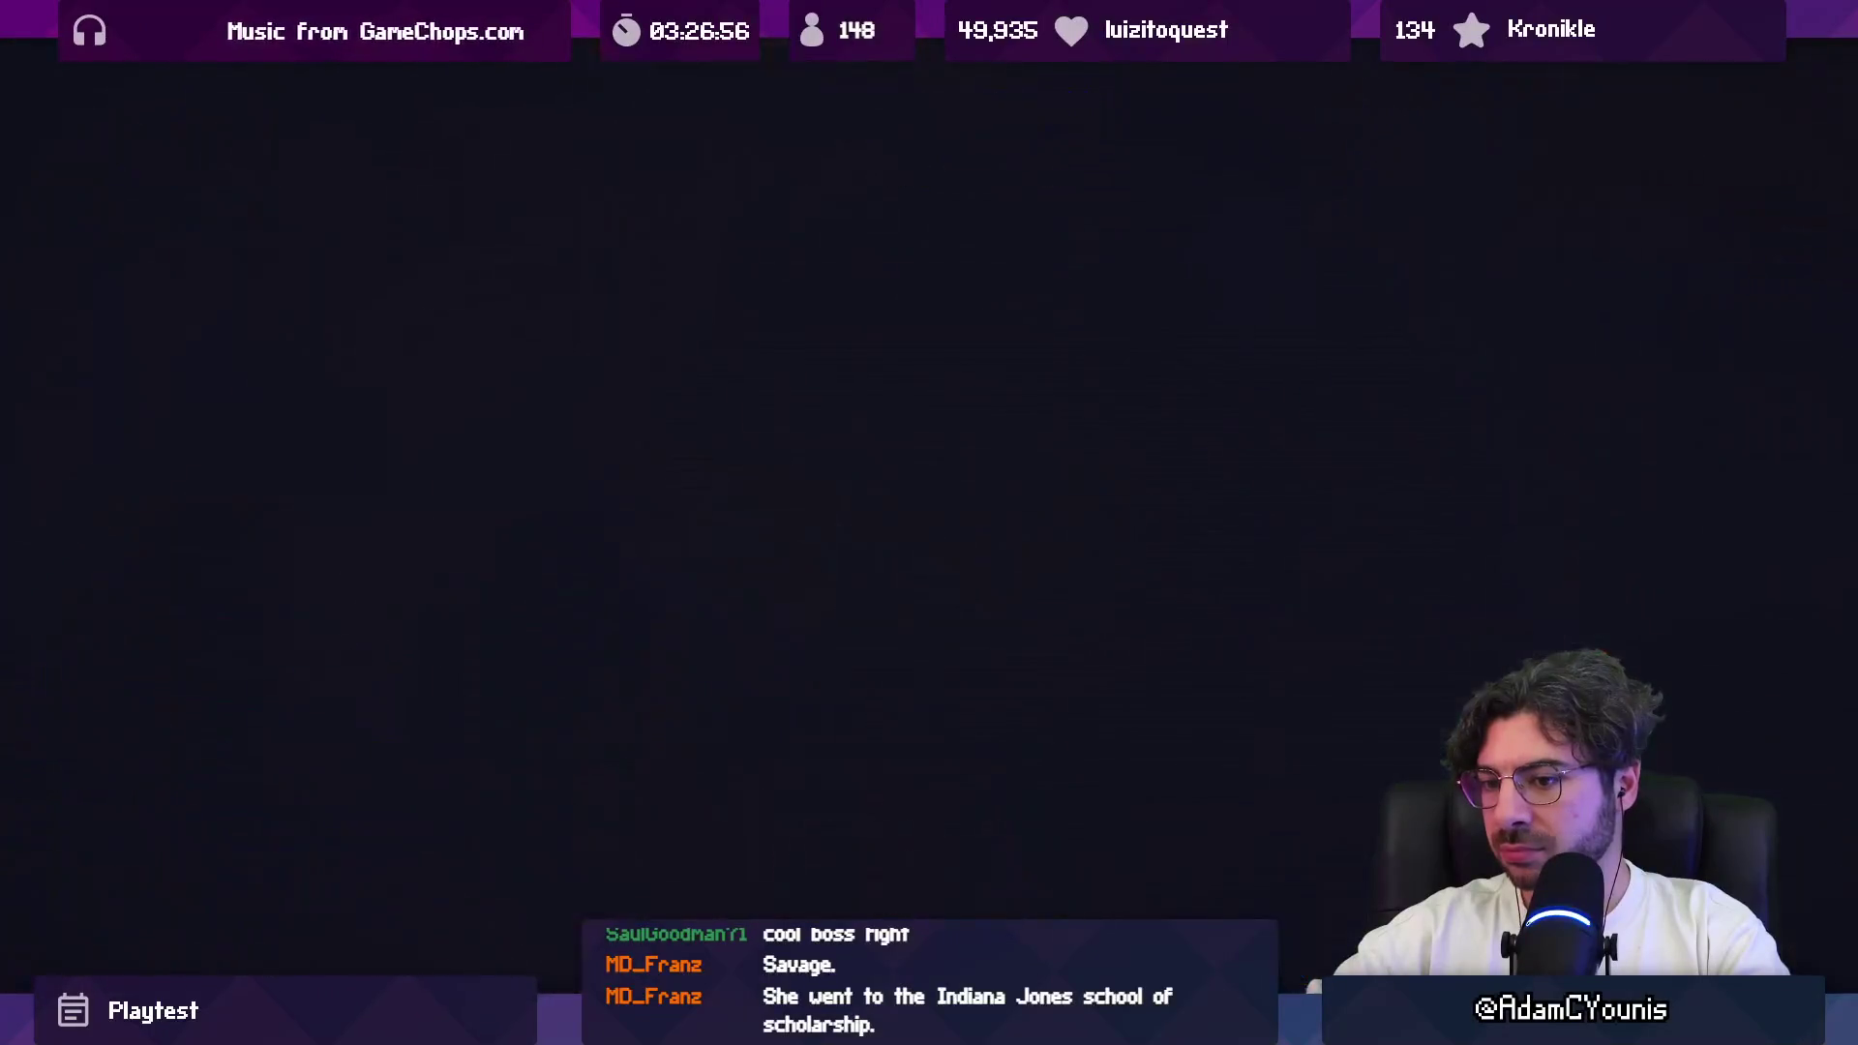
key("Escape")
key("m")
key("Escape")
key("m")
key("Escape")
Step: Run Armin into the dark corridor and check the world map there
key("Right")
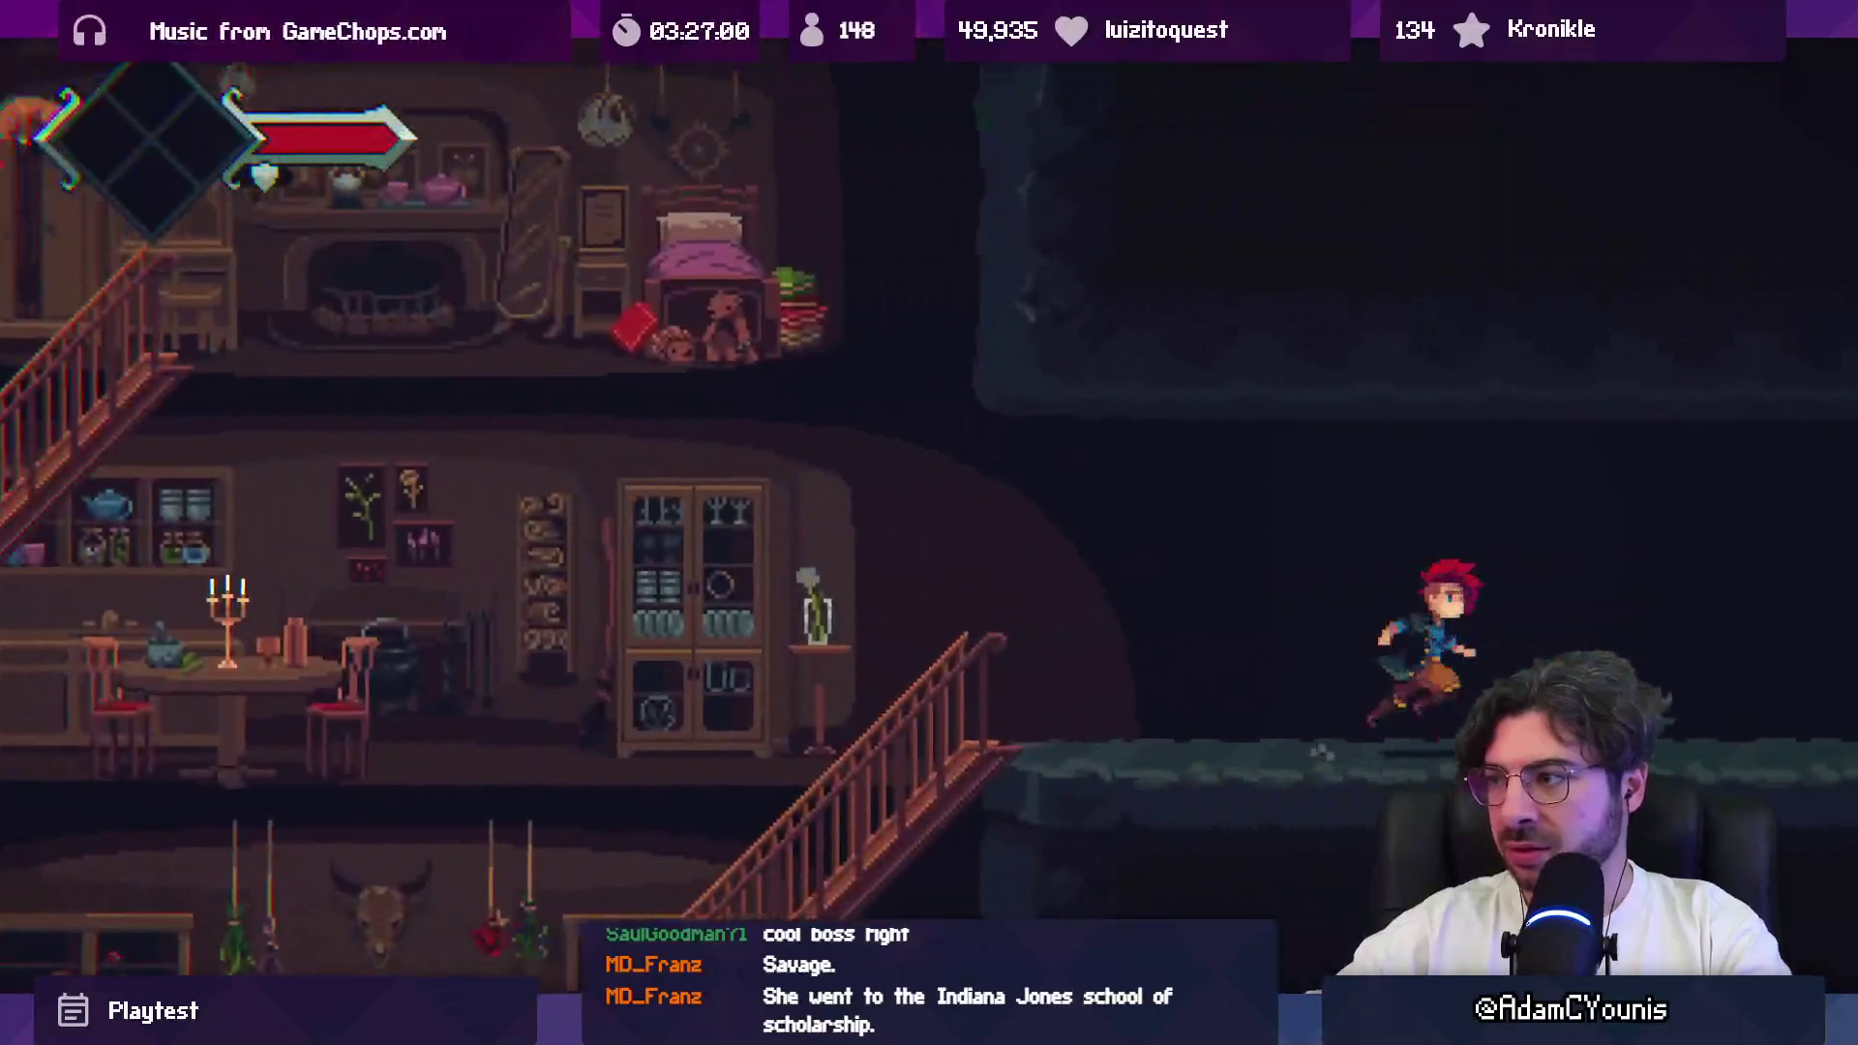
key("m")
key("Escape")
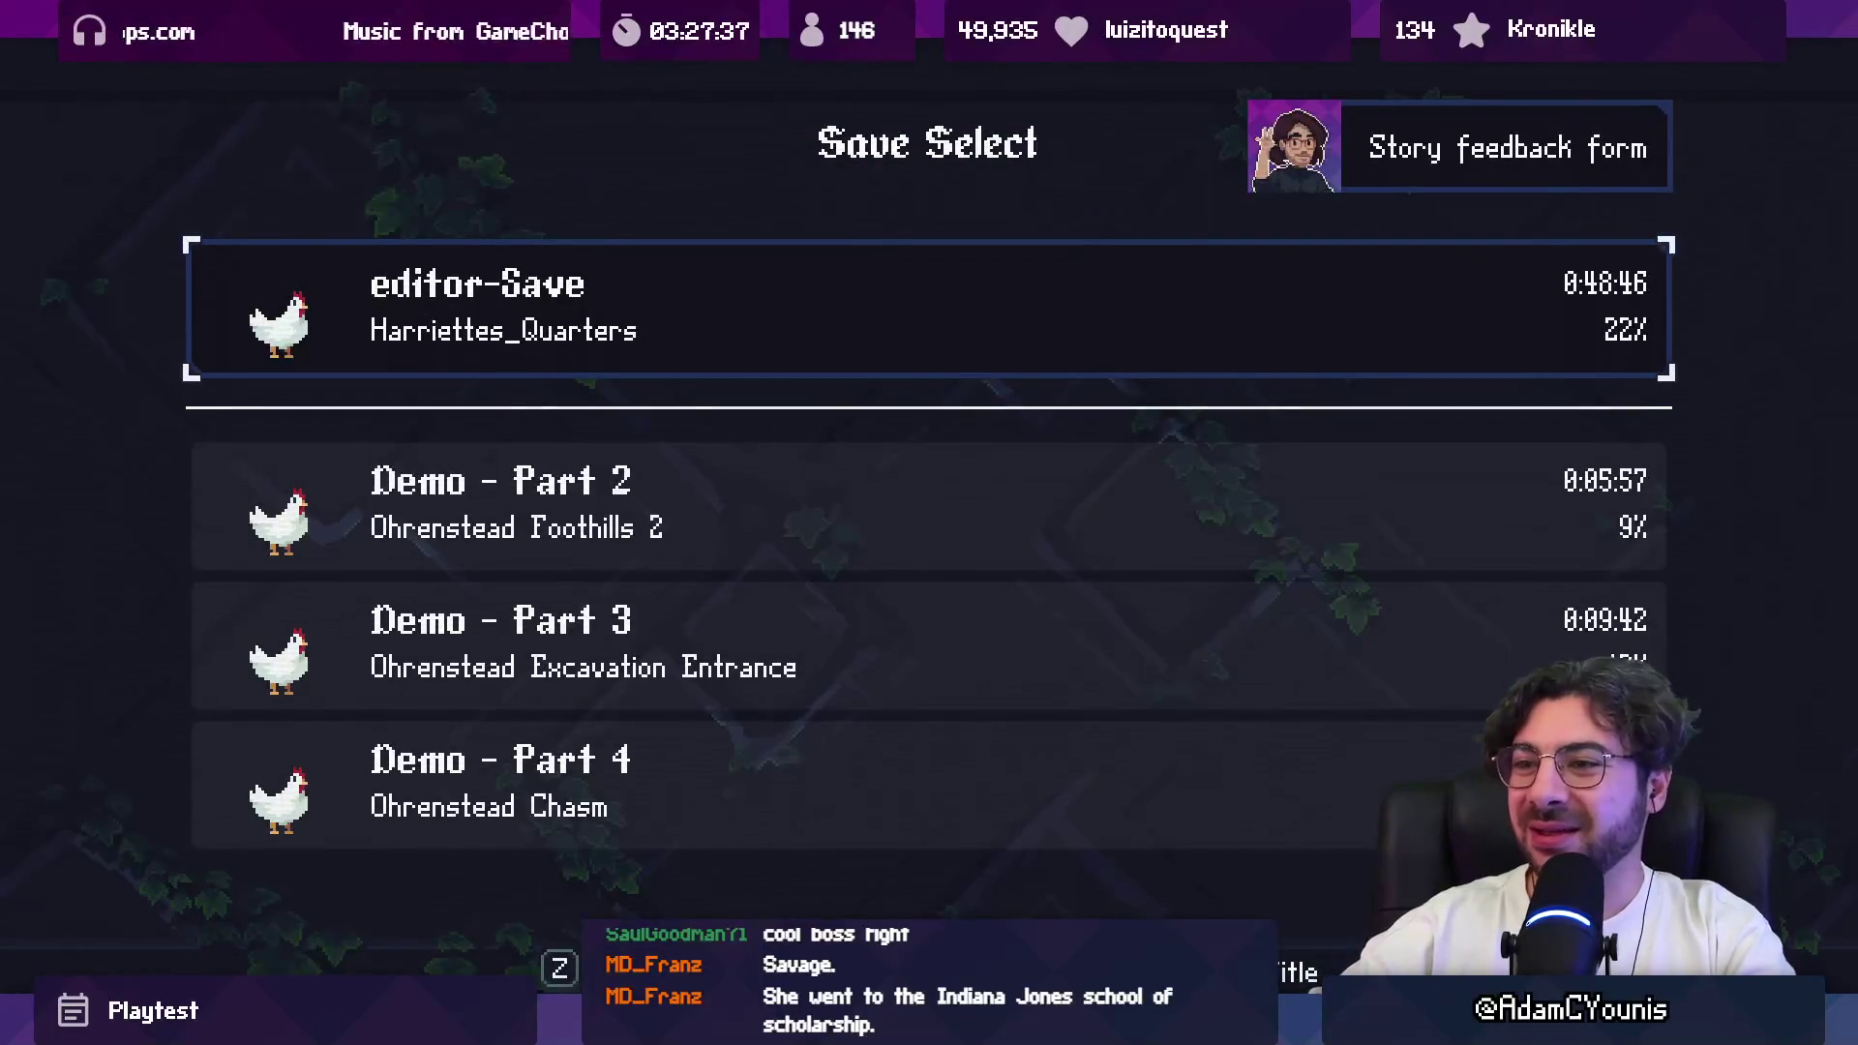
Step: Load the Demo - Part 2 save and run and jump Armin around the cave
key("z")
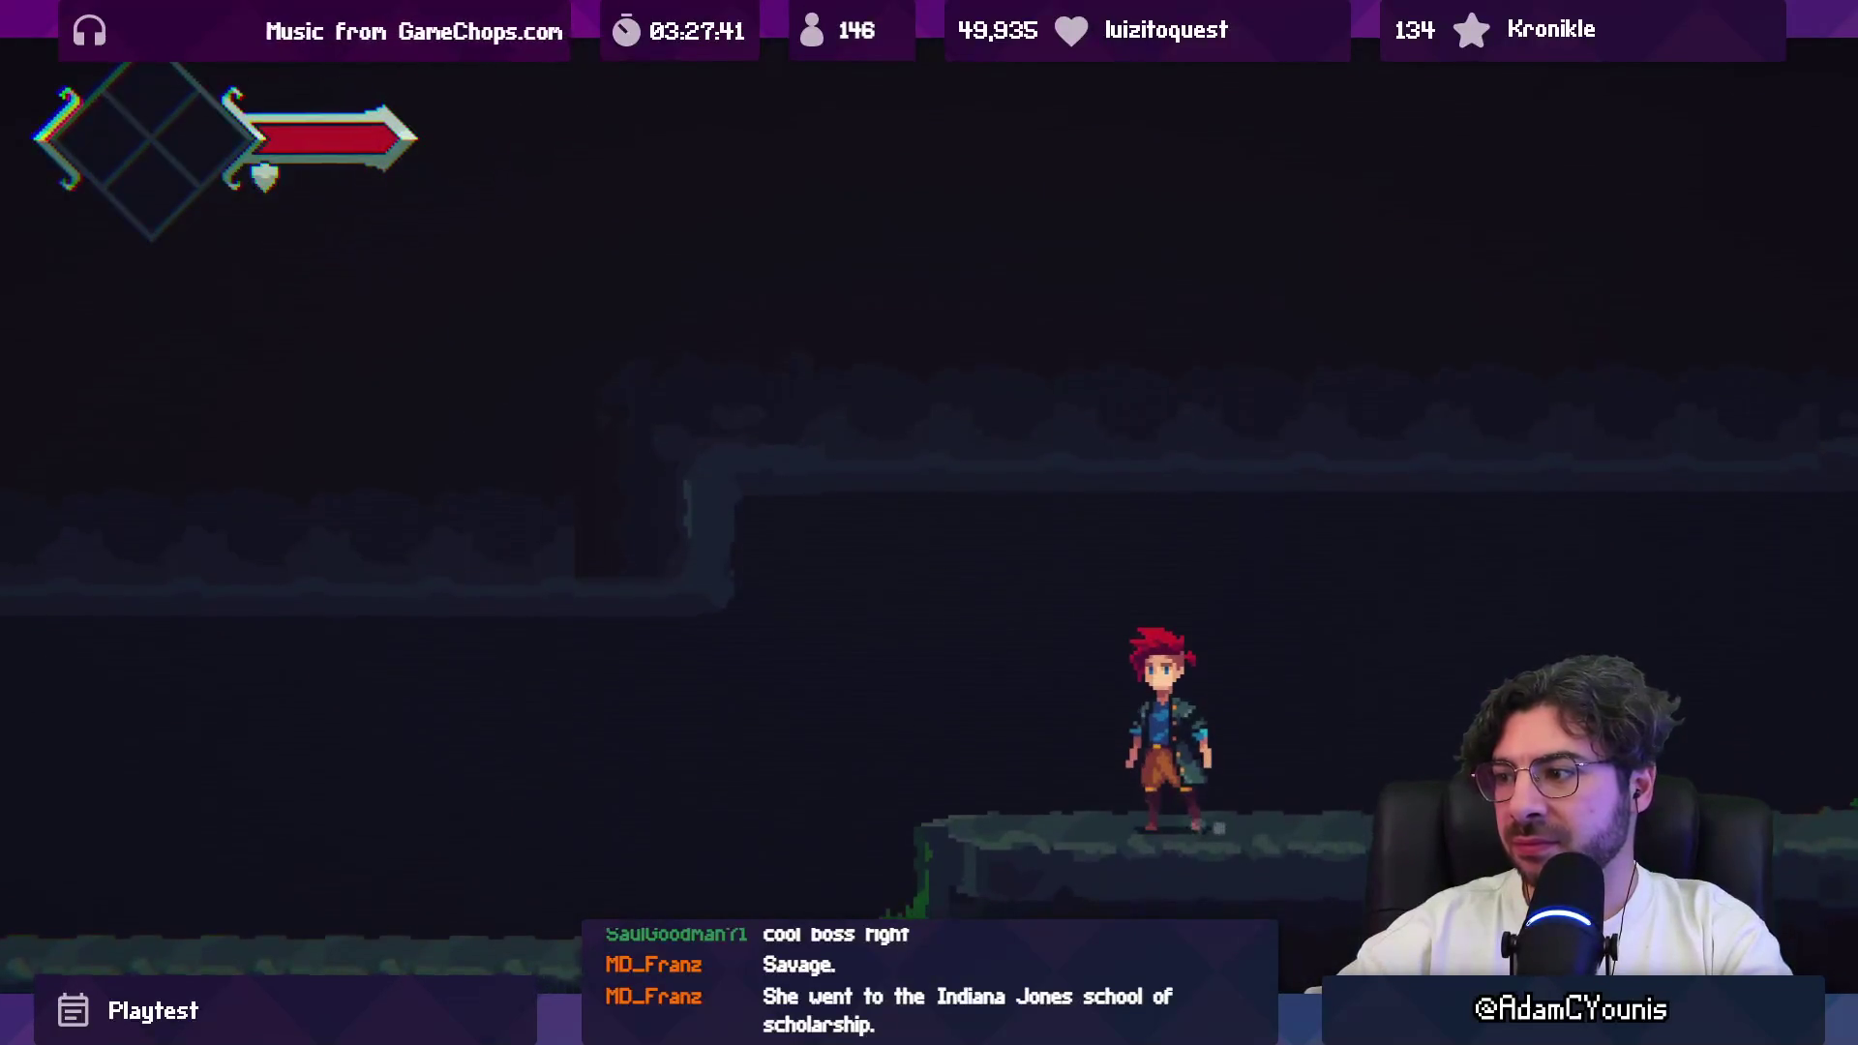
key("Left")
key("Left")
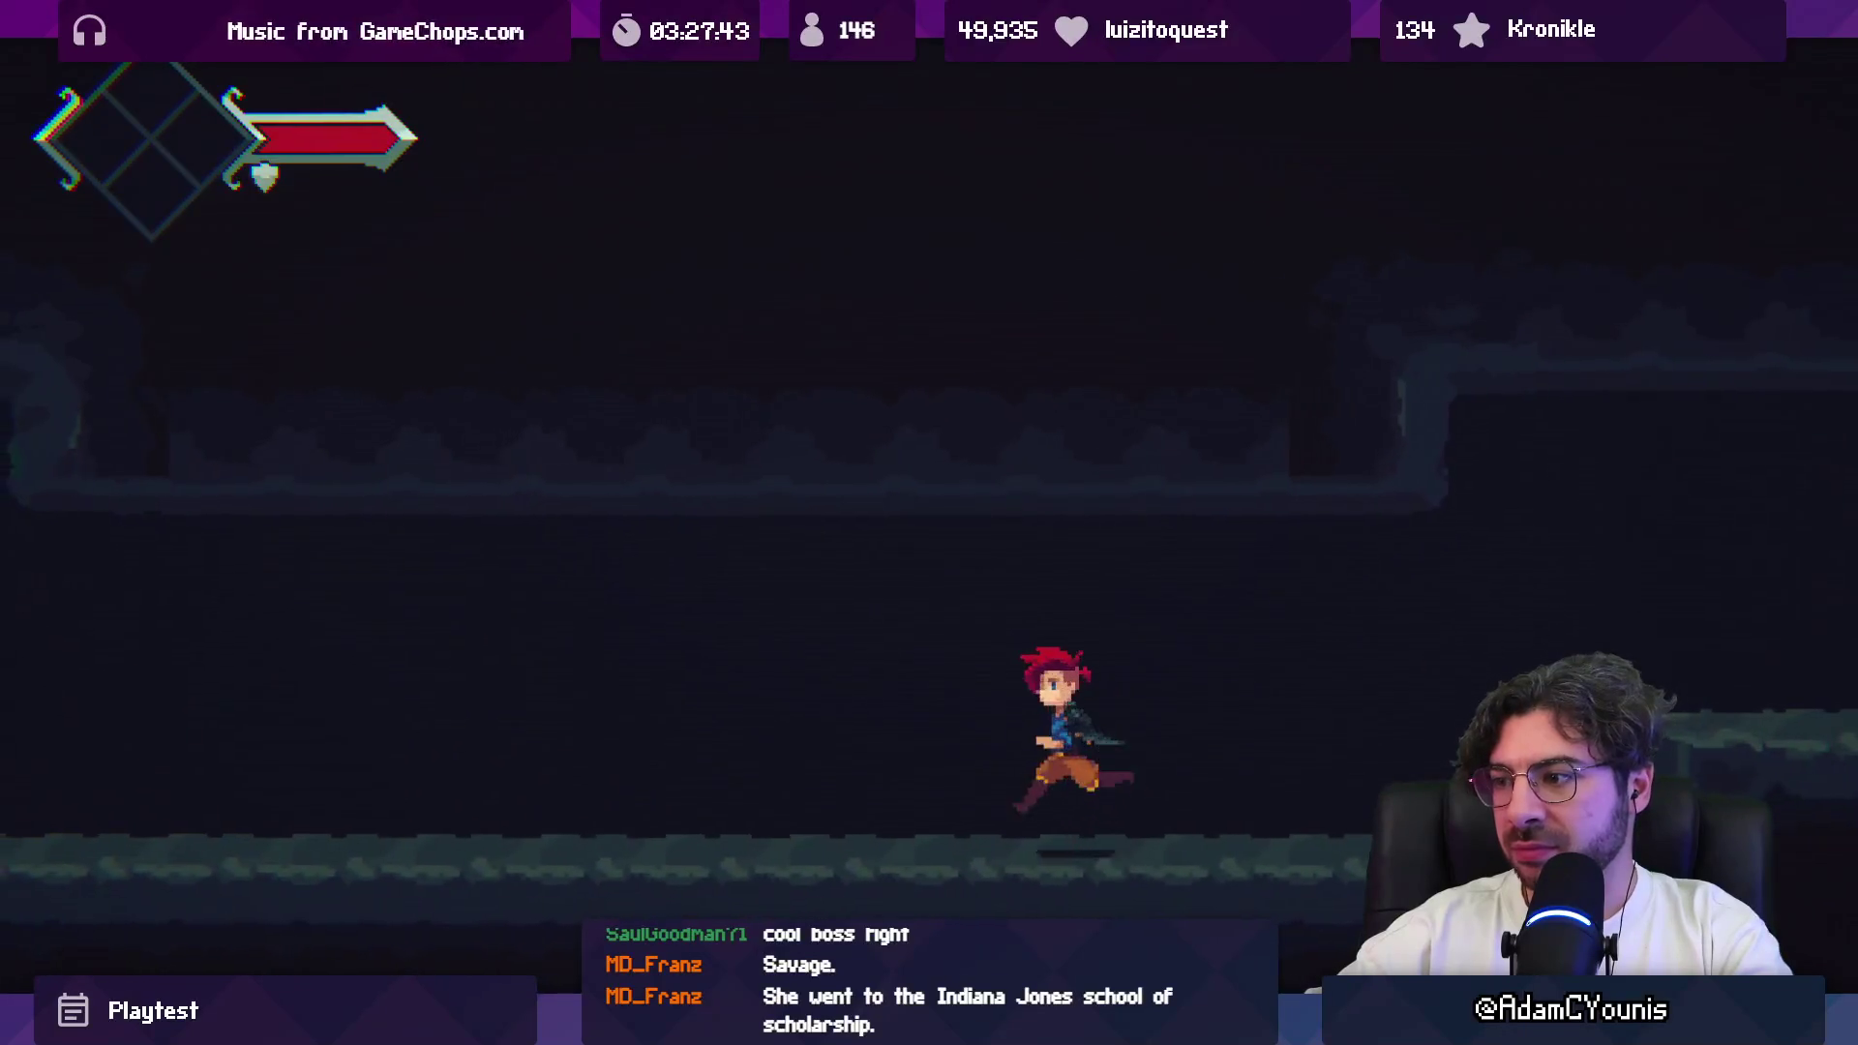
key("Right")
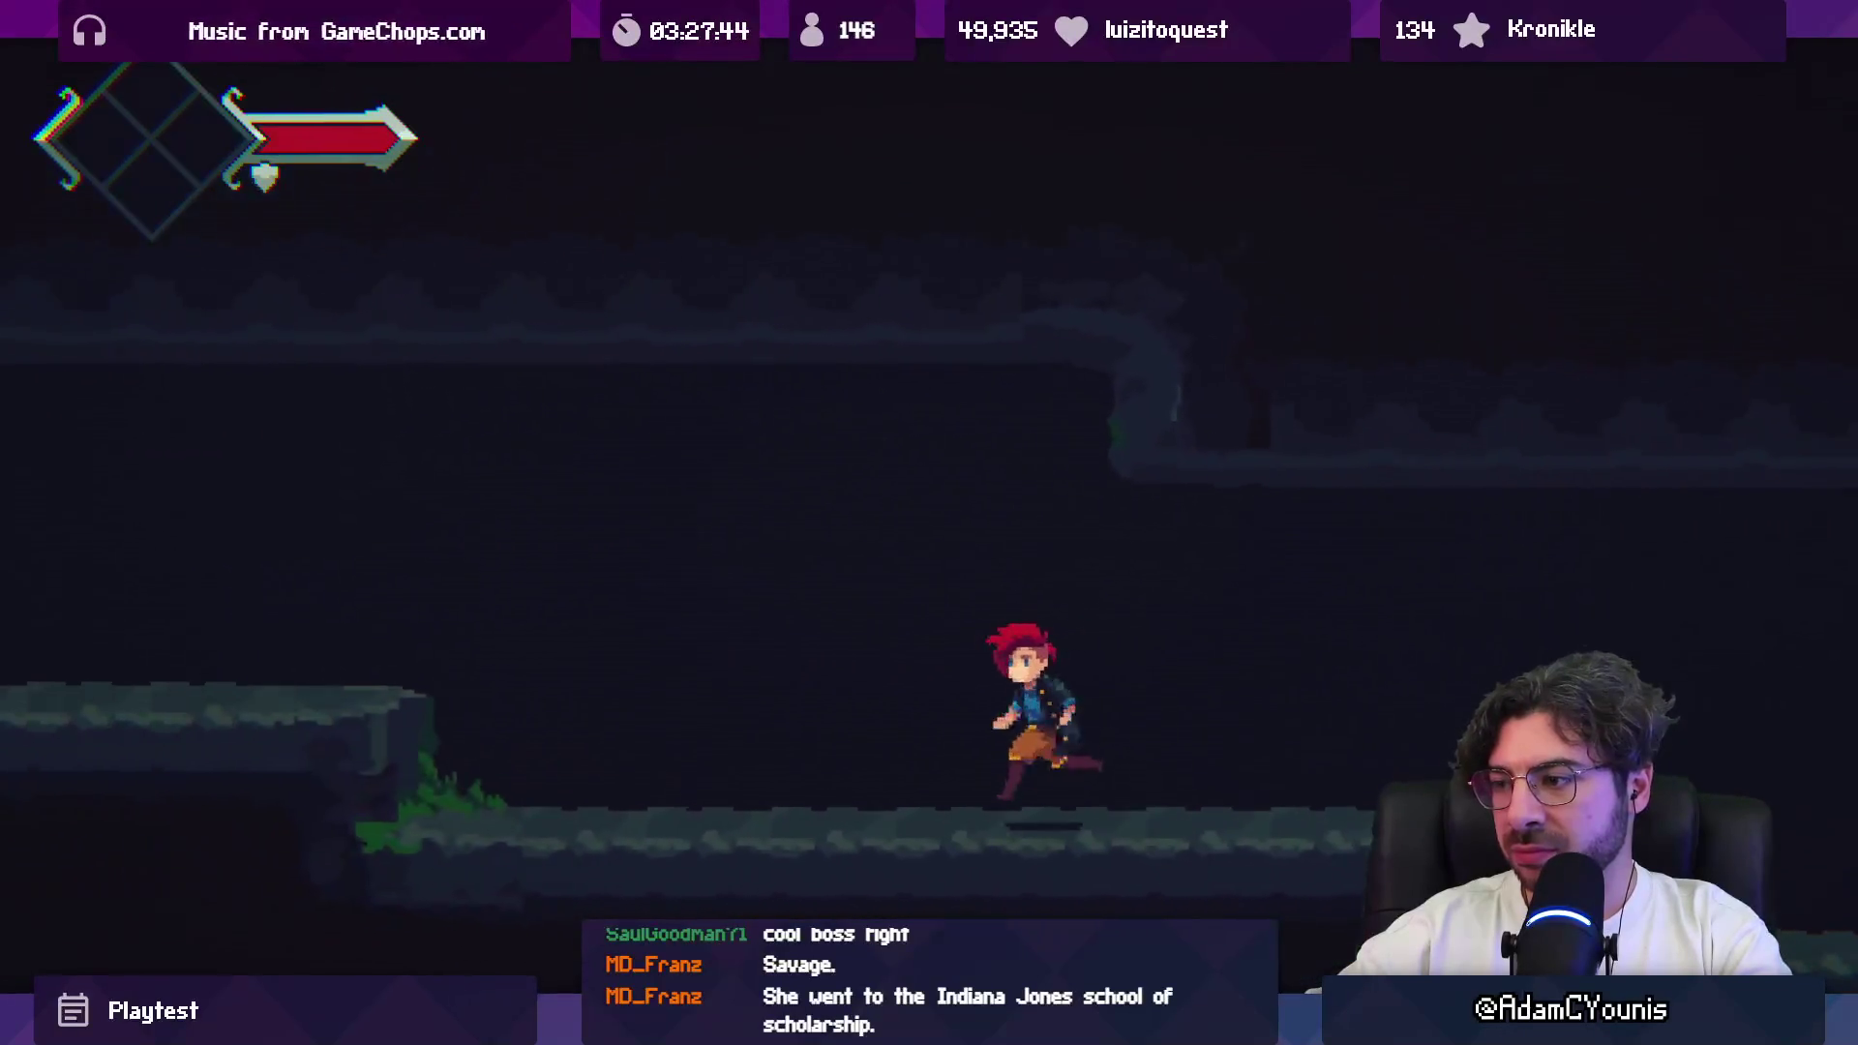
key("Left")
key("space")
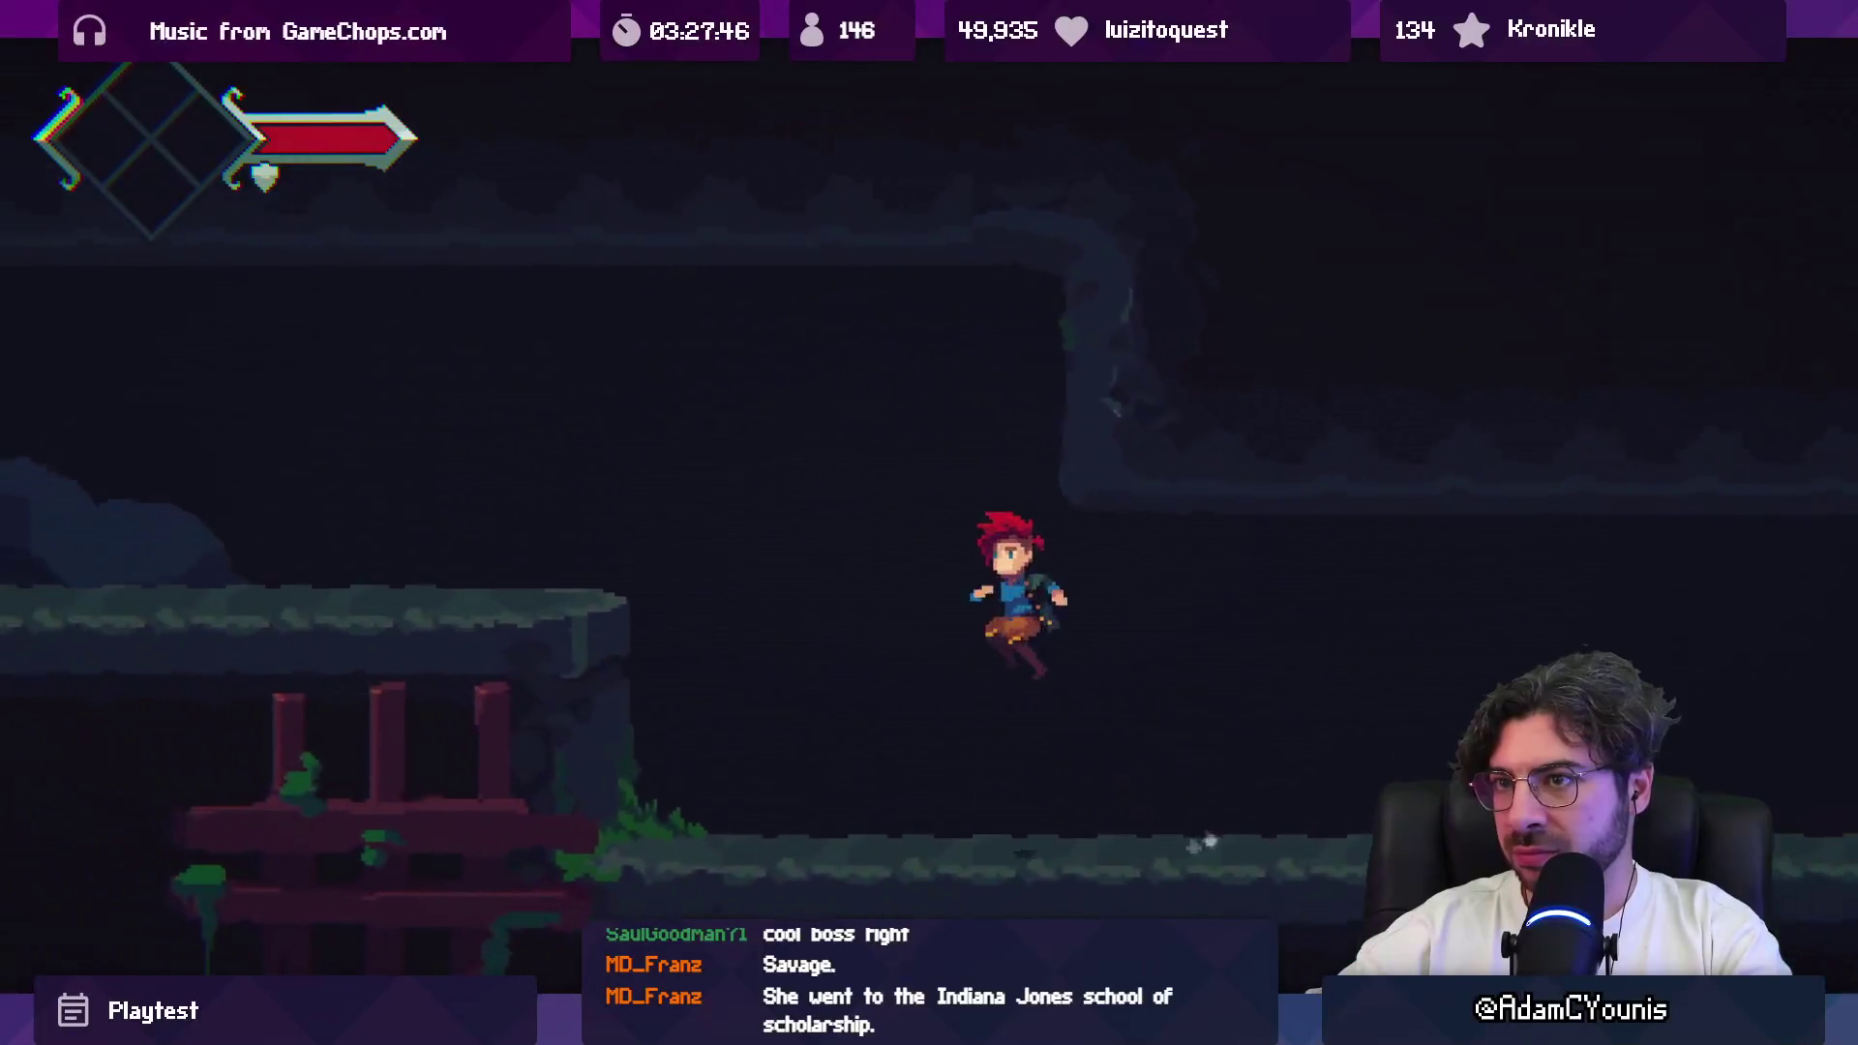
key("Right")
key("space")
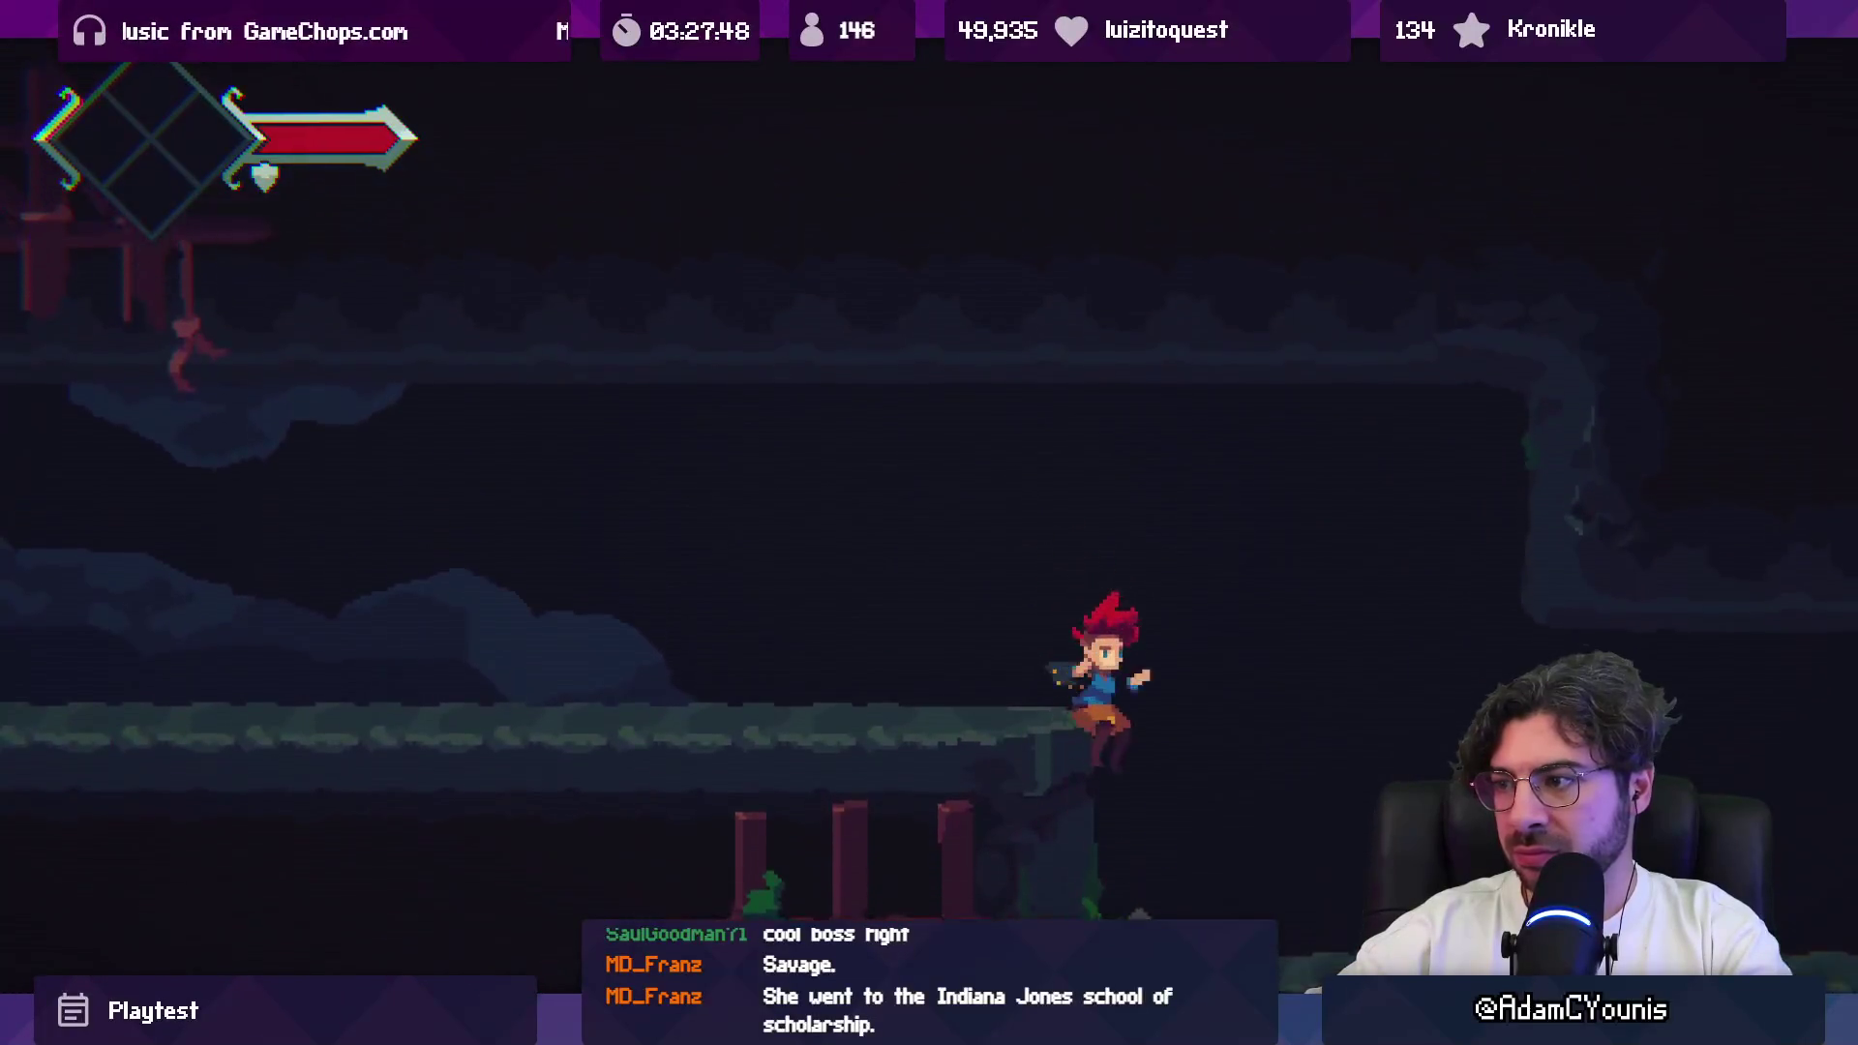
Step: Pause, return to the title menu, and choose Community
key("Escape")
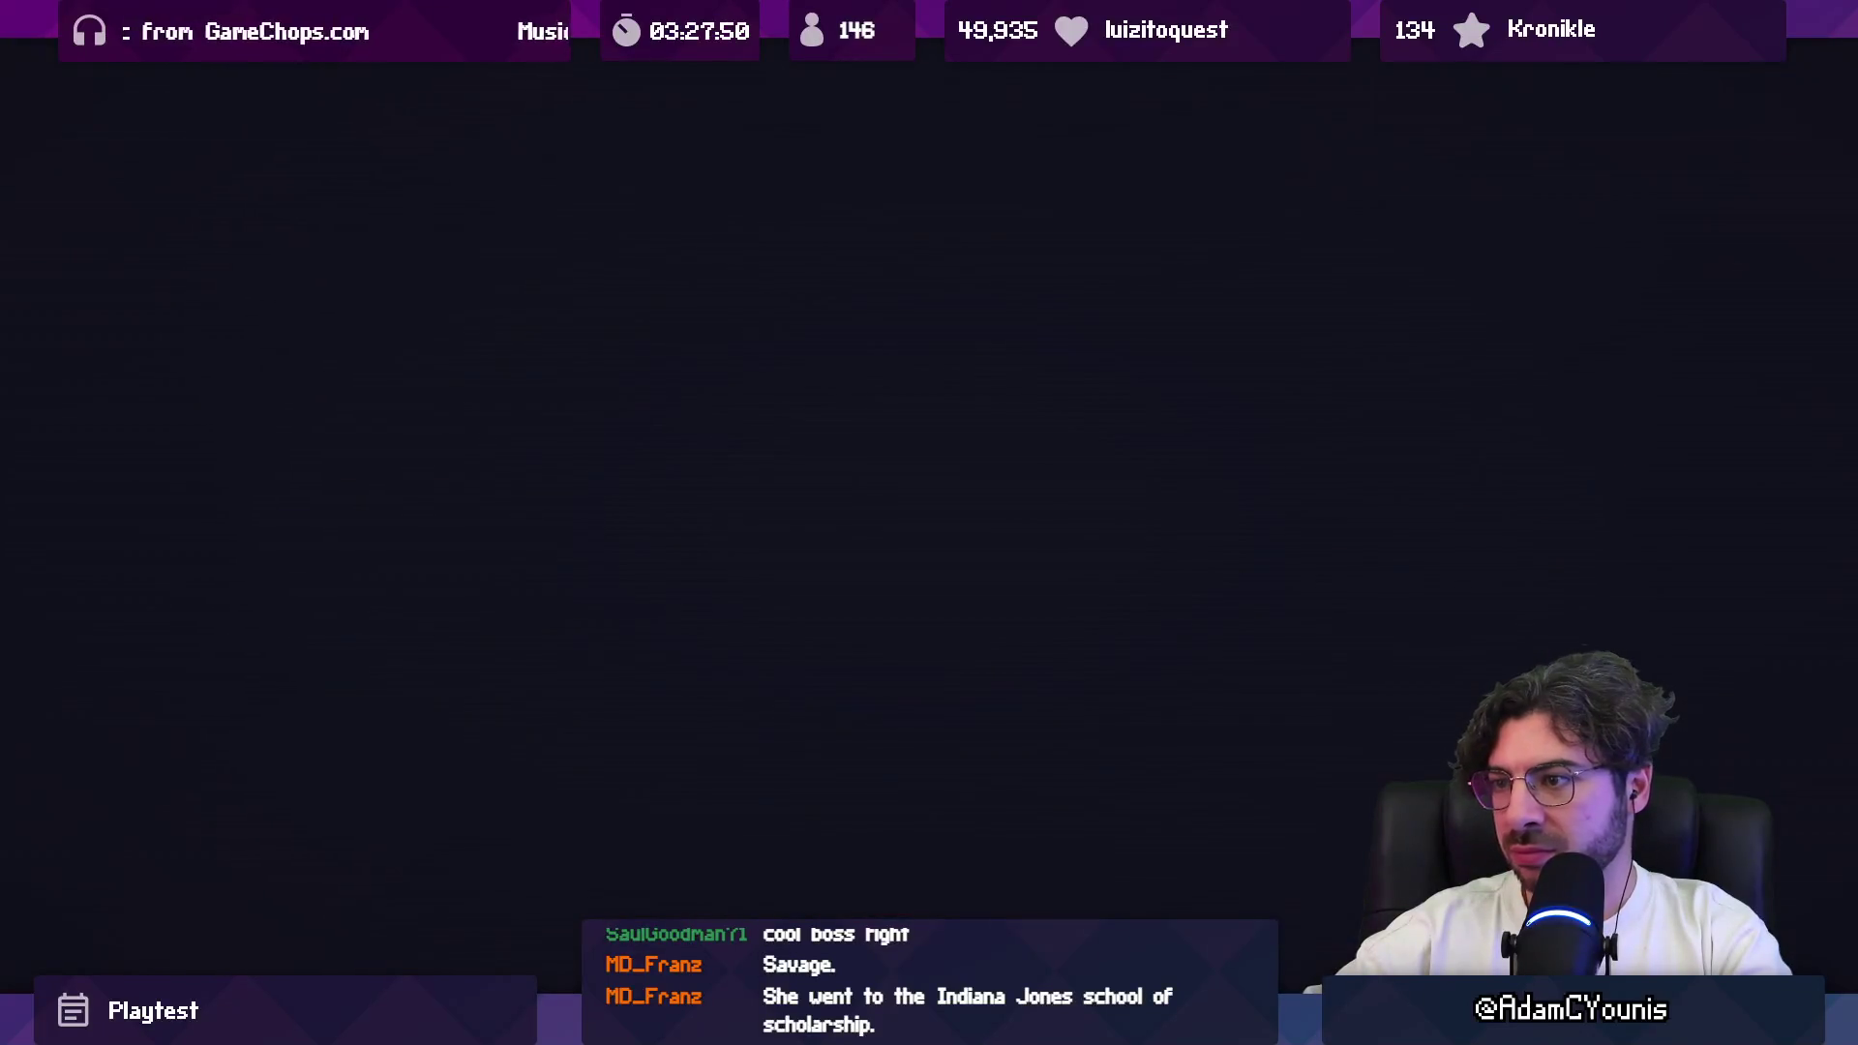
key("Down")
key("Down")
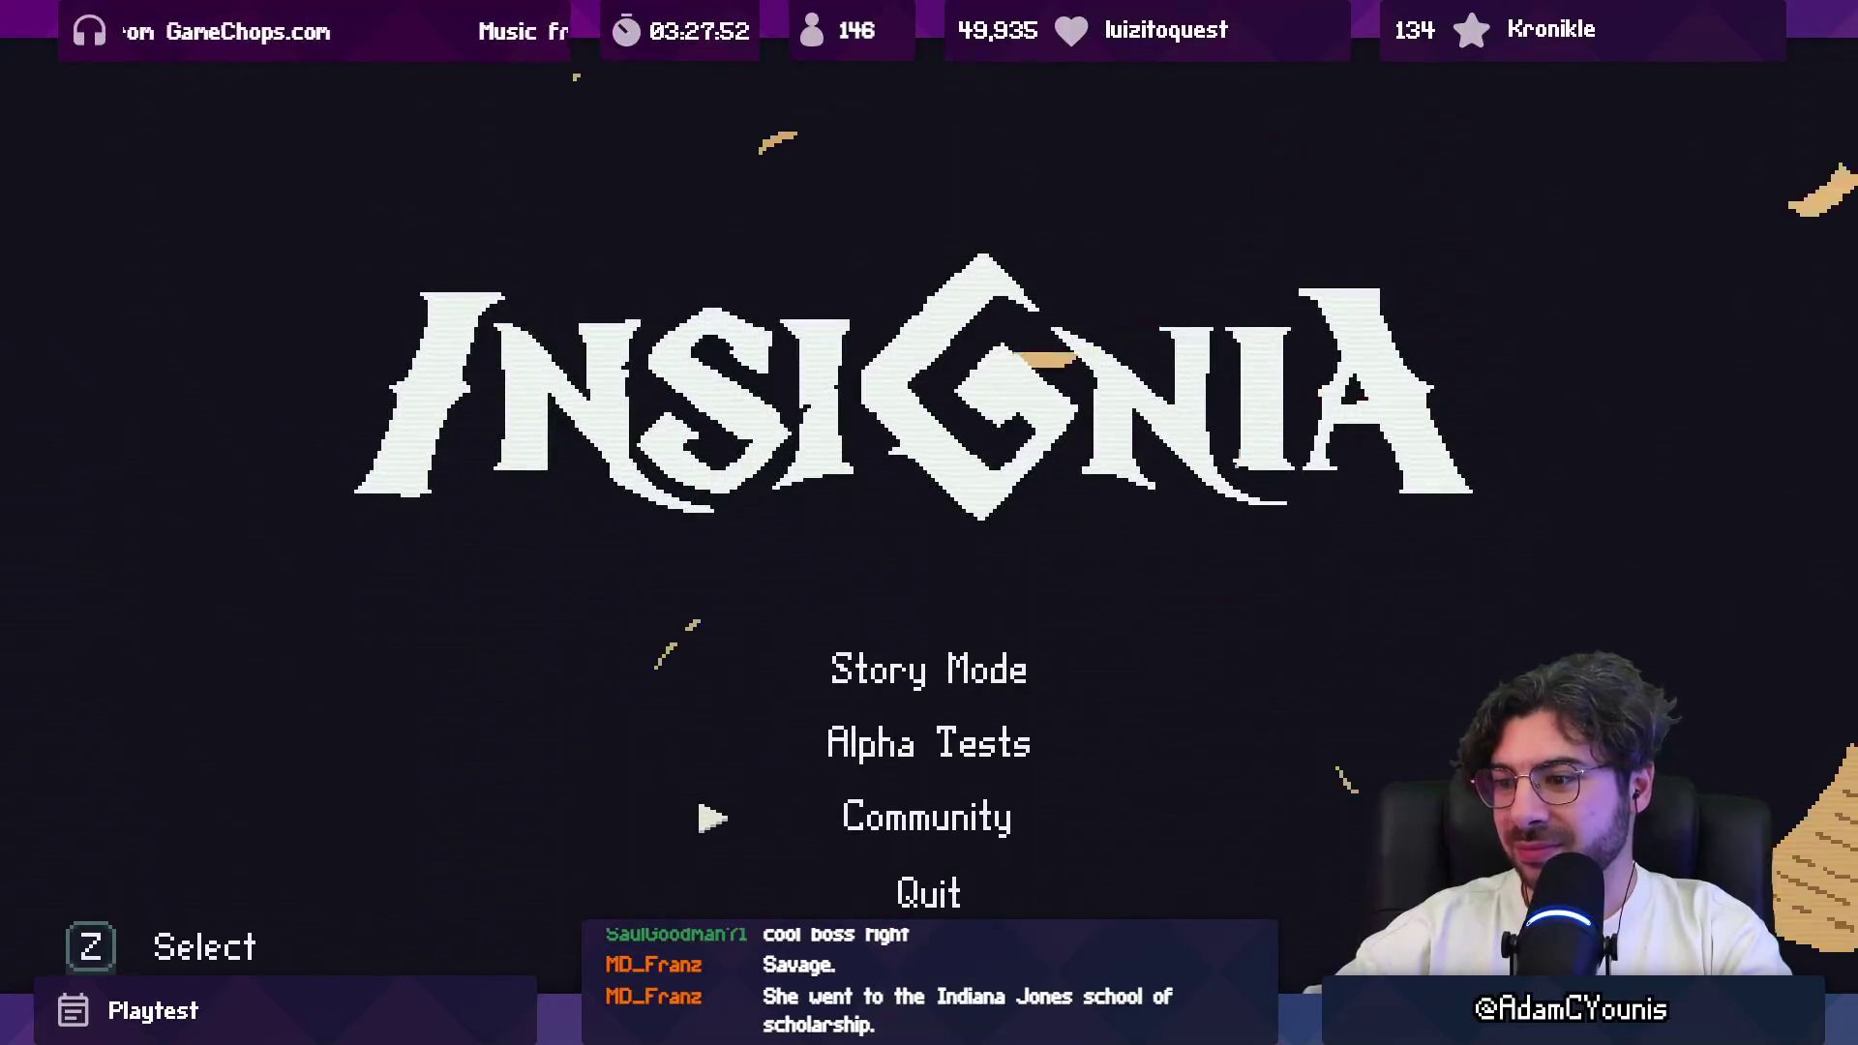
key("z")
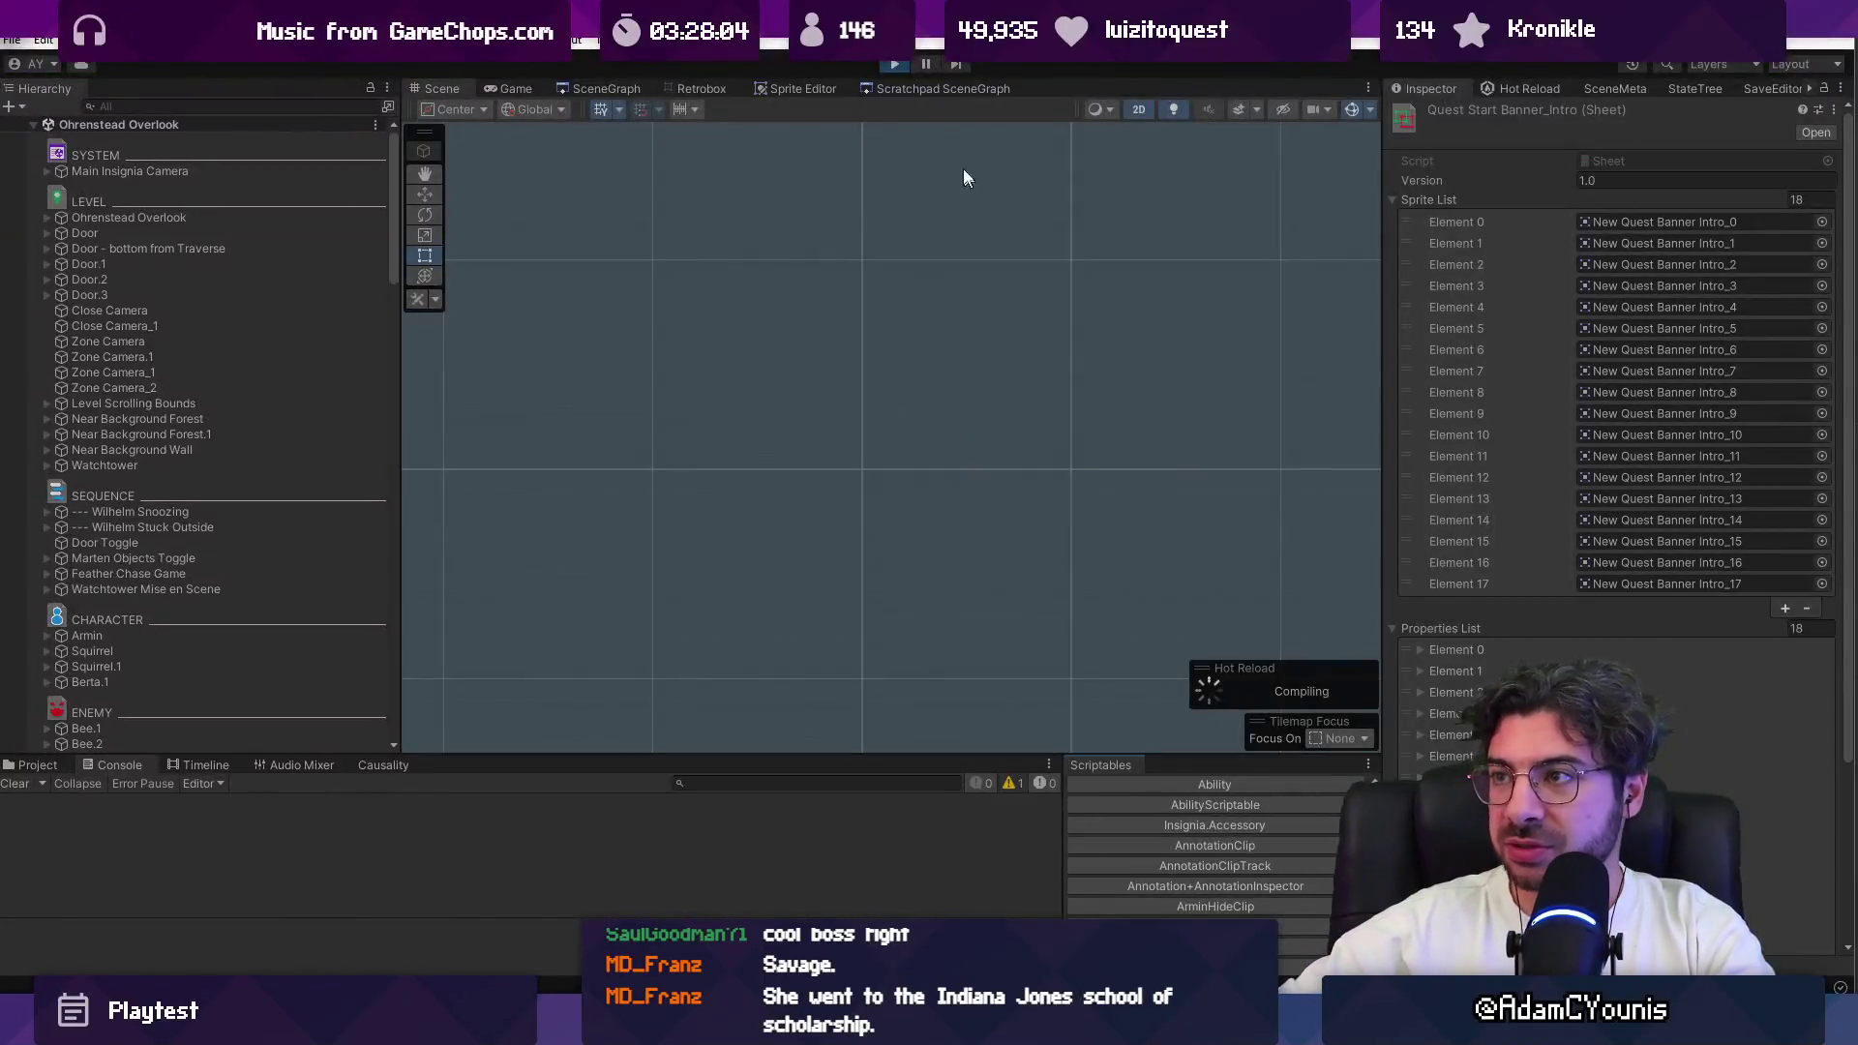
Step: Stop play mode and zoom around the Ohrenstead Overlook level in the Scene view
left_click(897, 65)
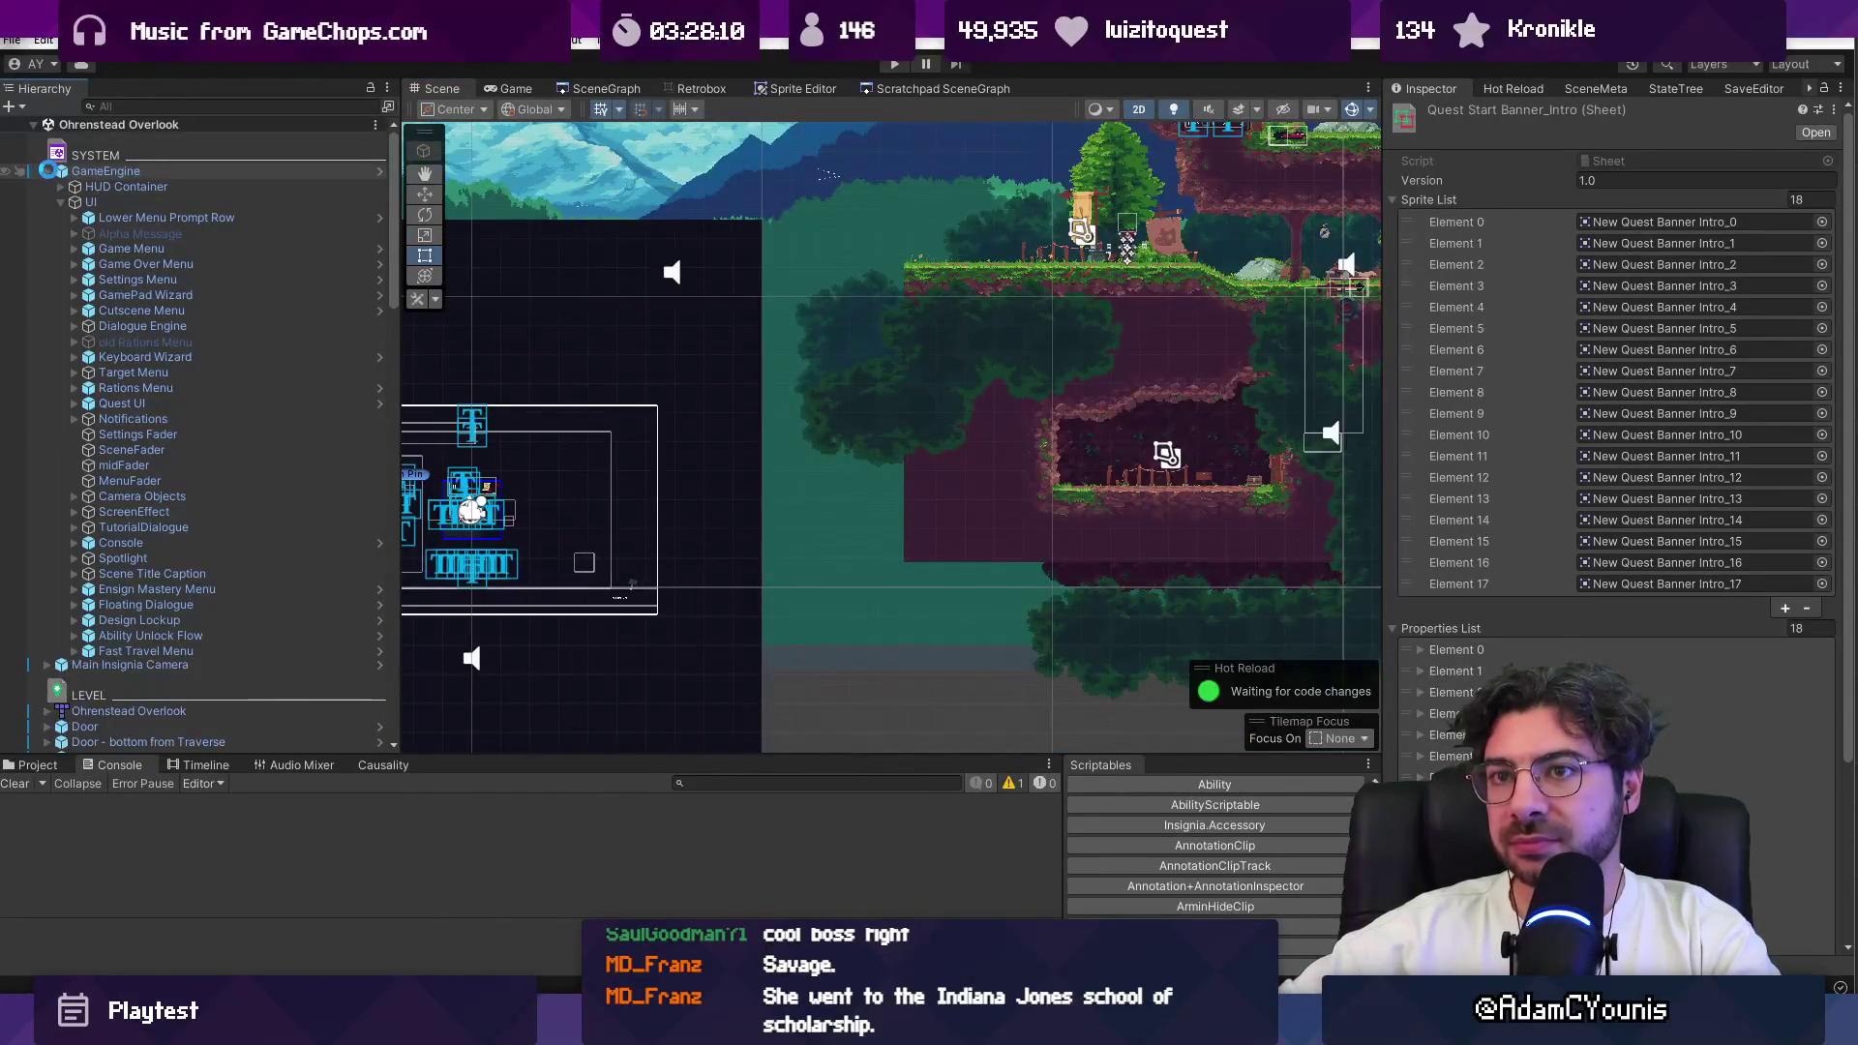
scroll(763, 538, "down", 6)
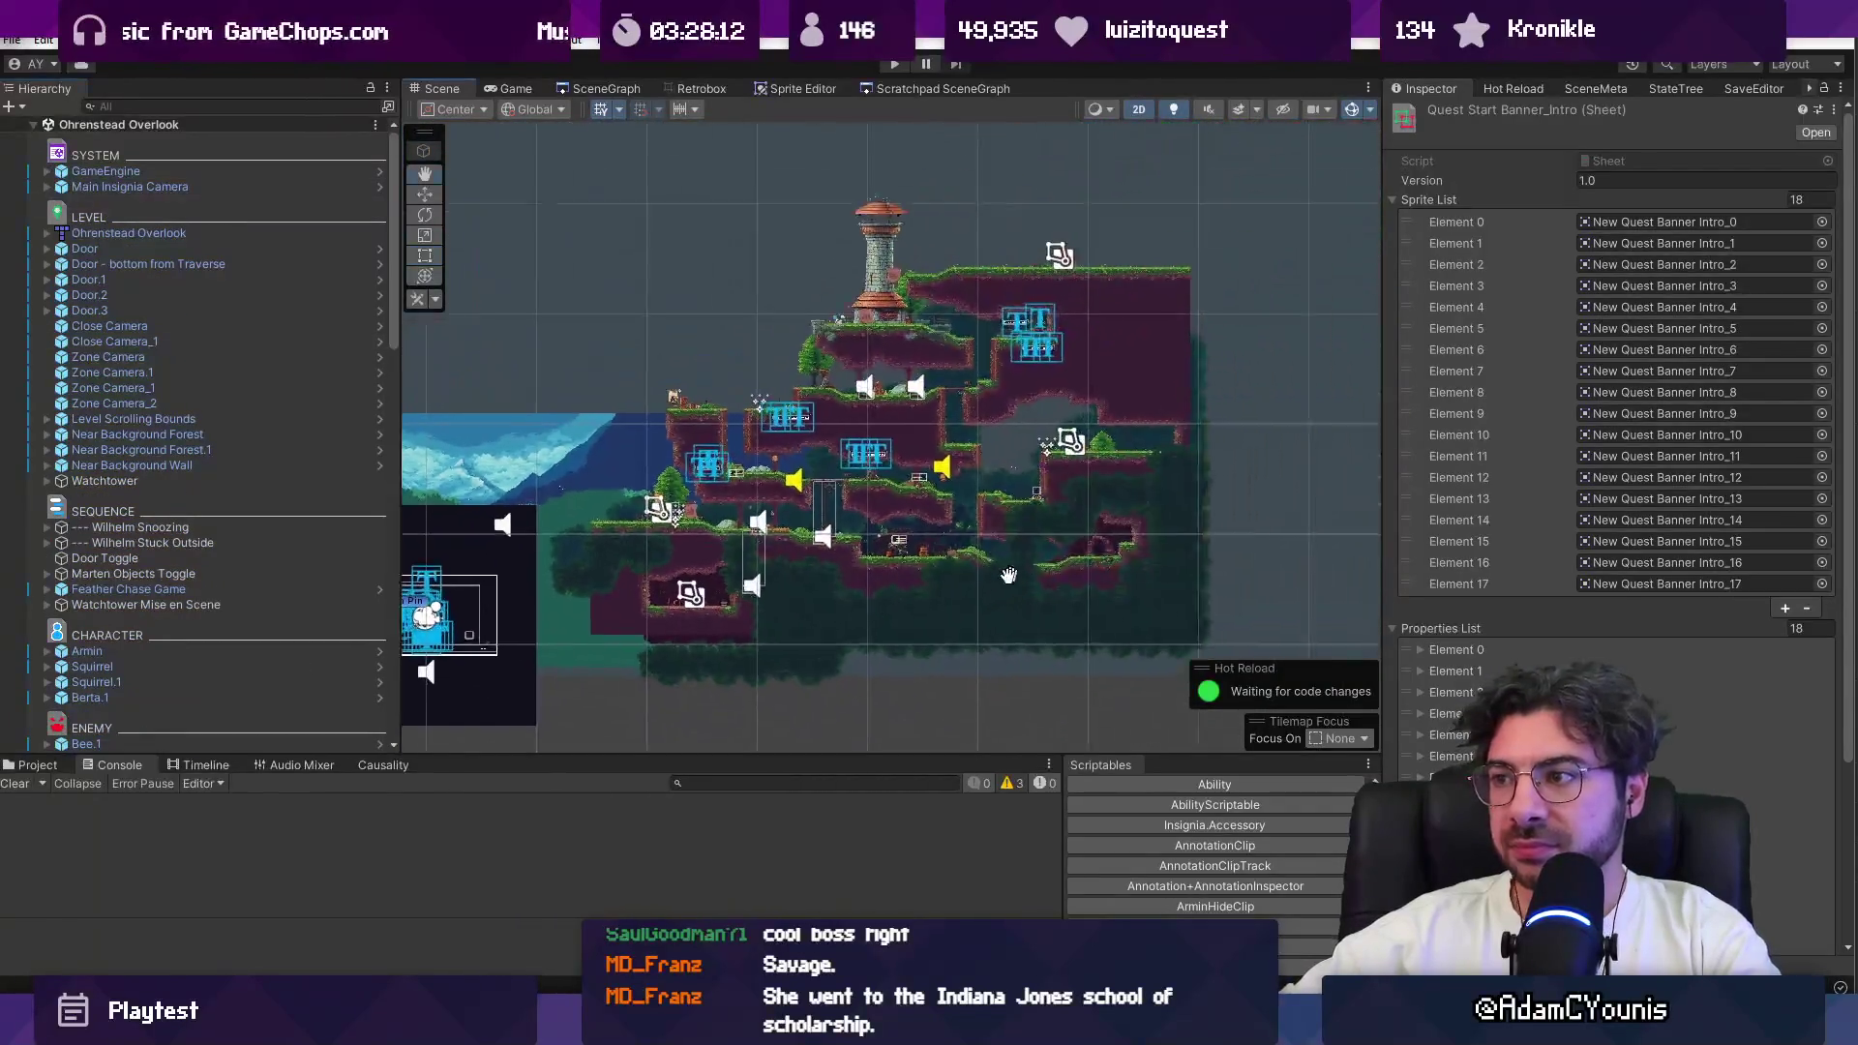
scroll(763, 545, "up", 2)
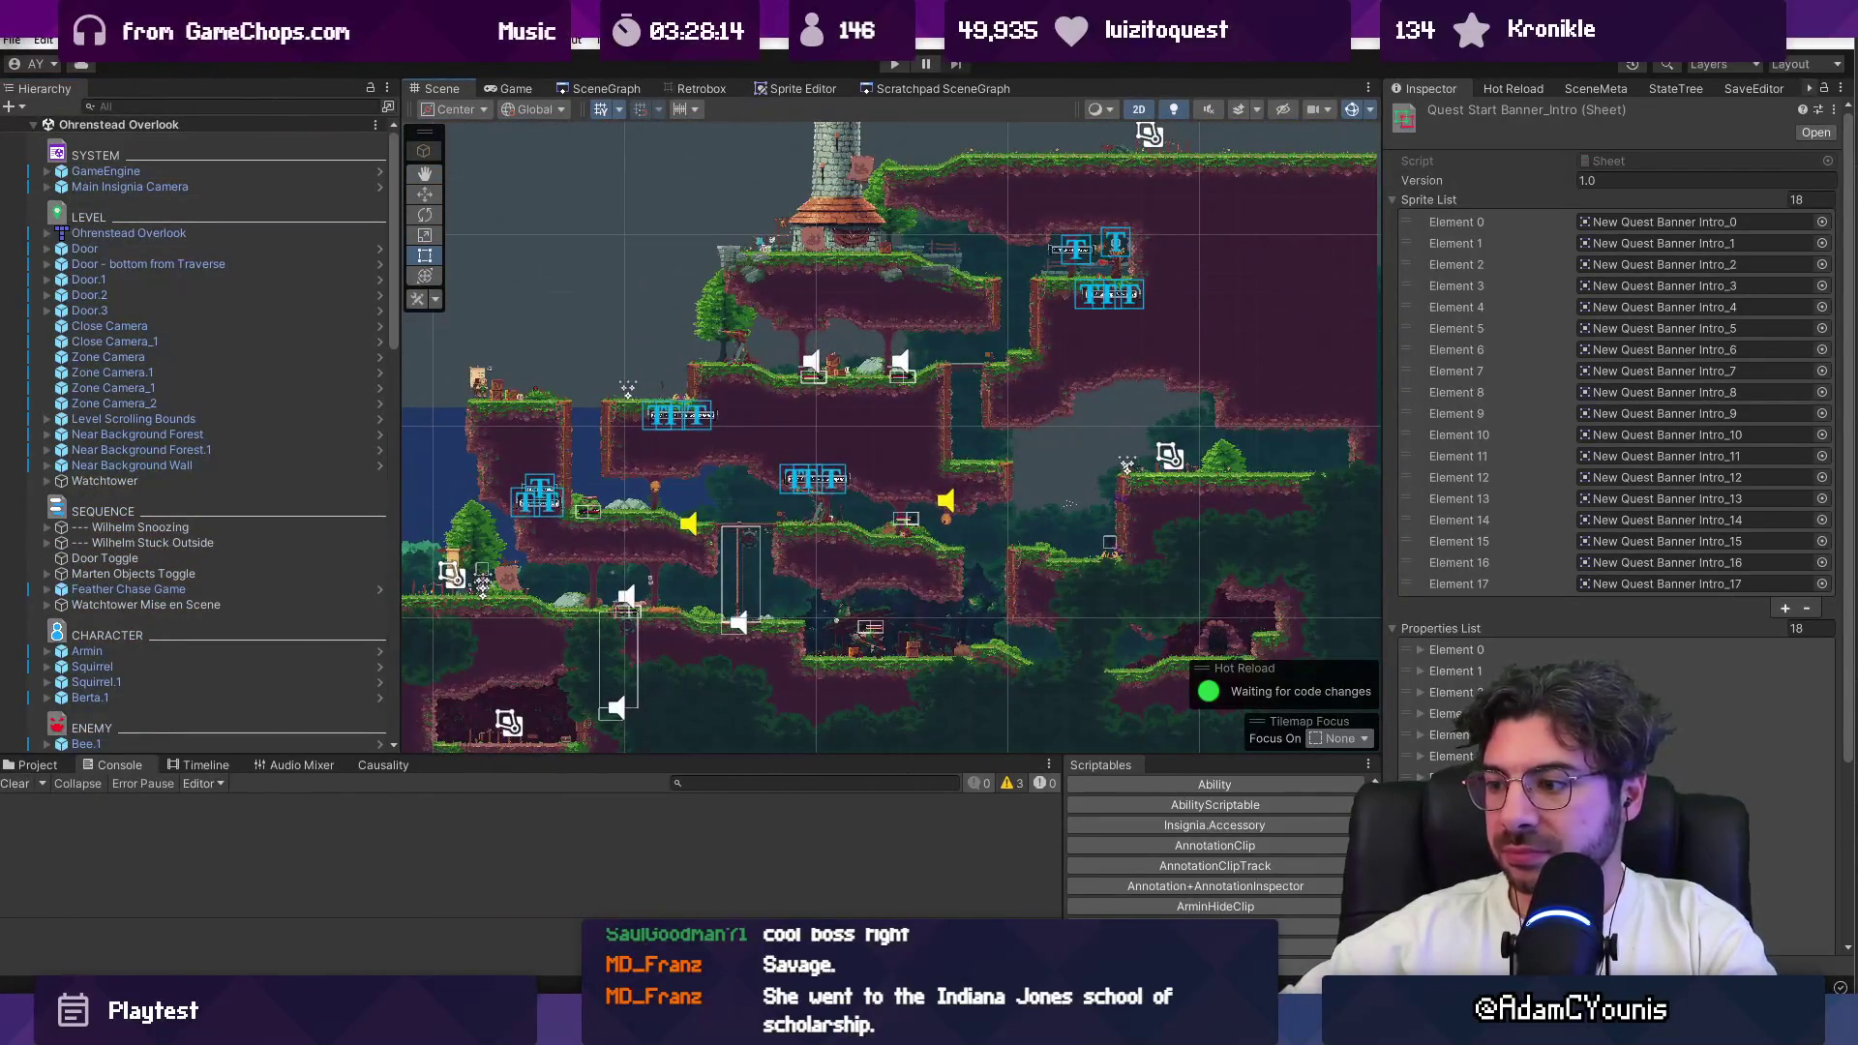
key("alt+Tab")
Step: Duplicate the last Demo Fixes task card, then undo the accidental copy
scroll(716, 769, "down", 3)
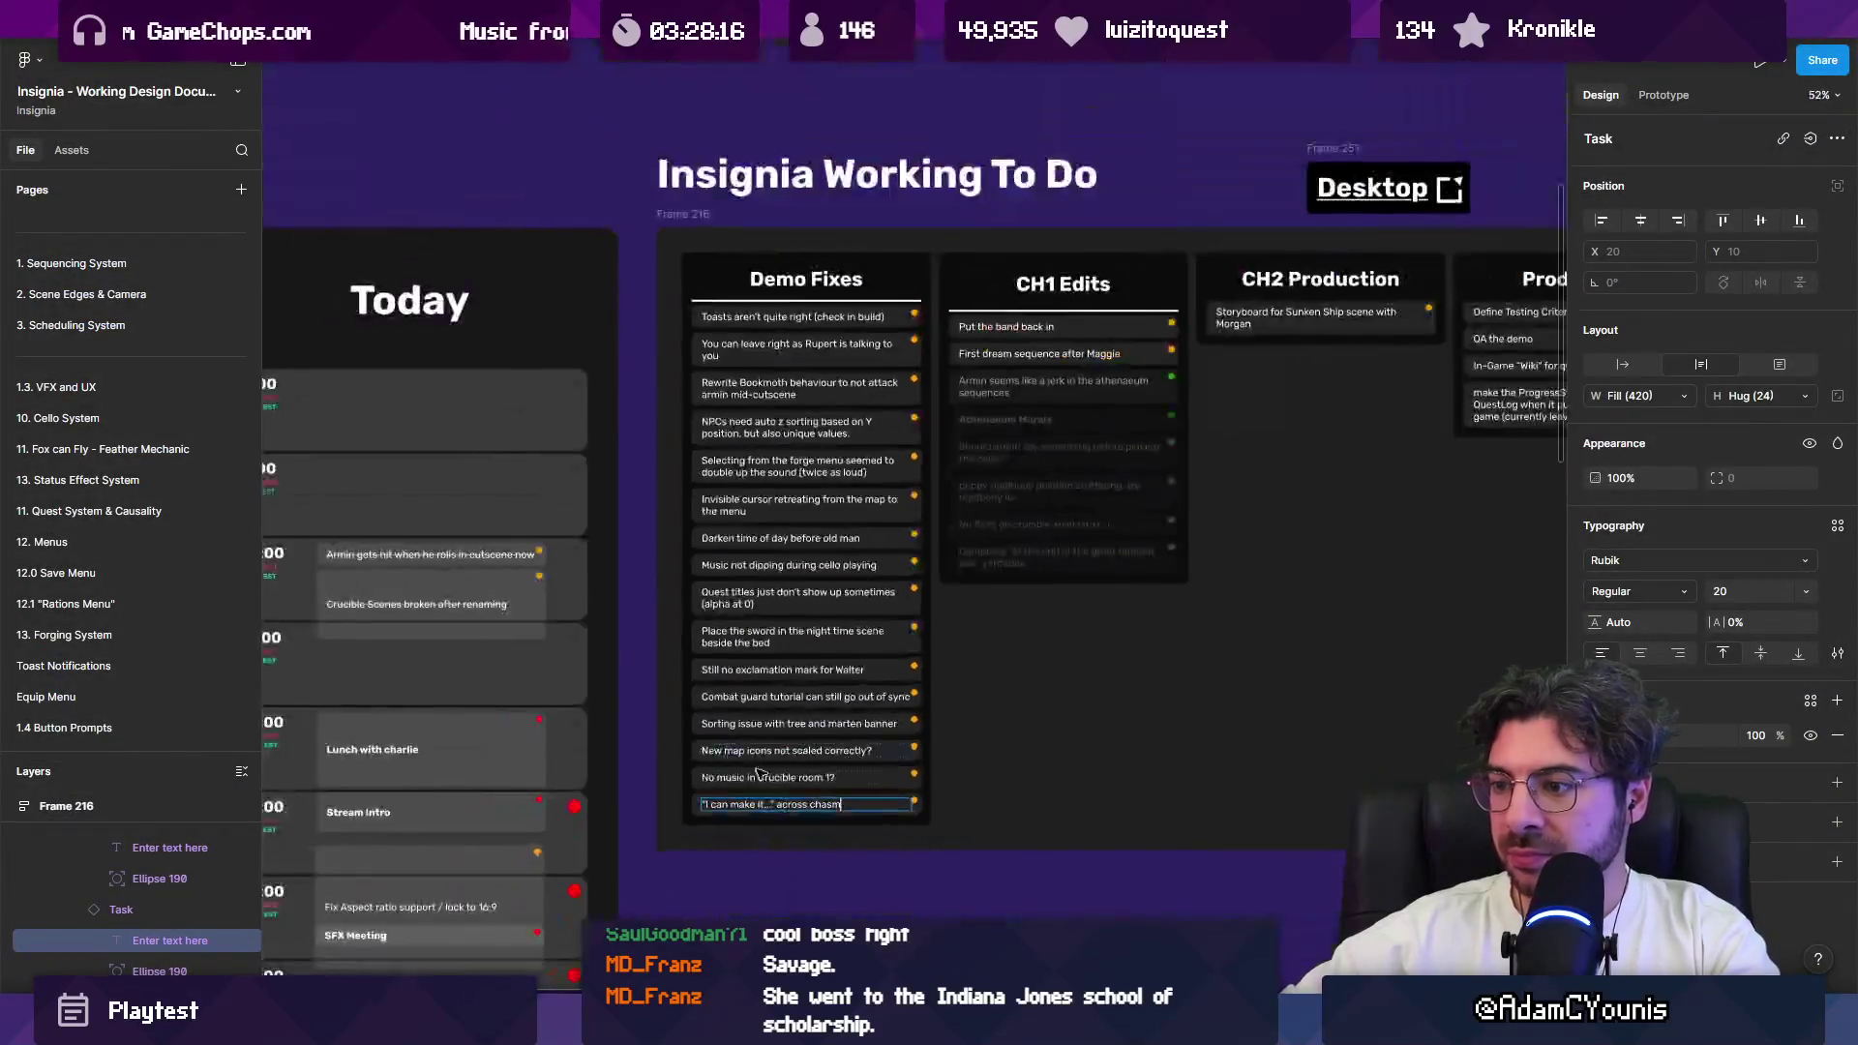
scroll(784, 813, "up", 5)
left_click(767, 806)
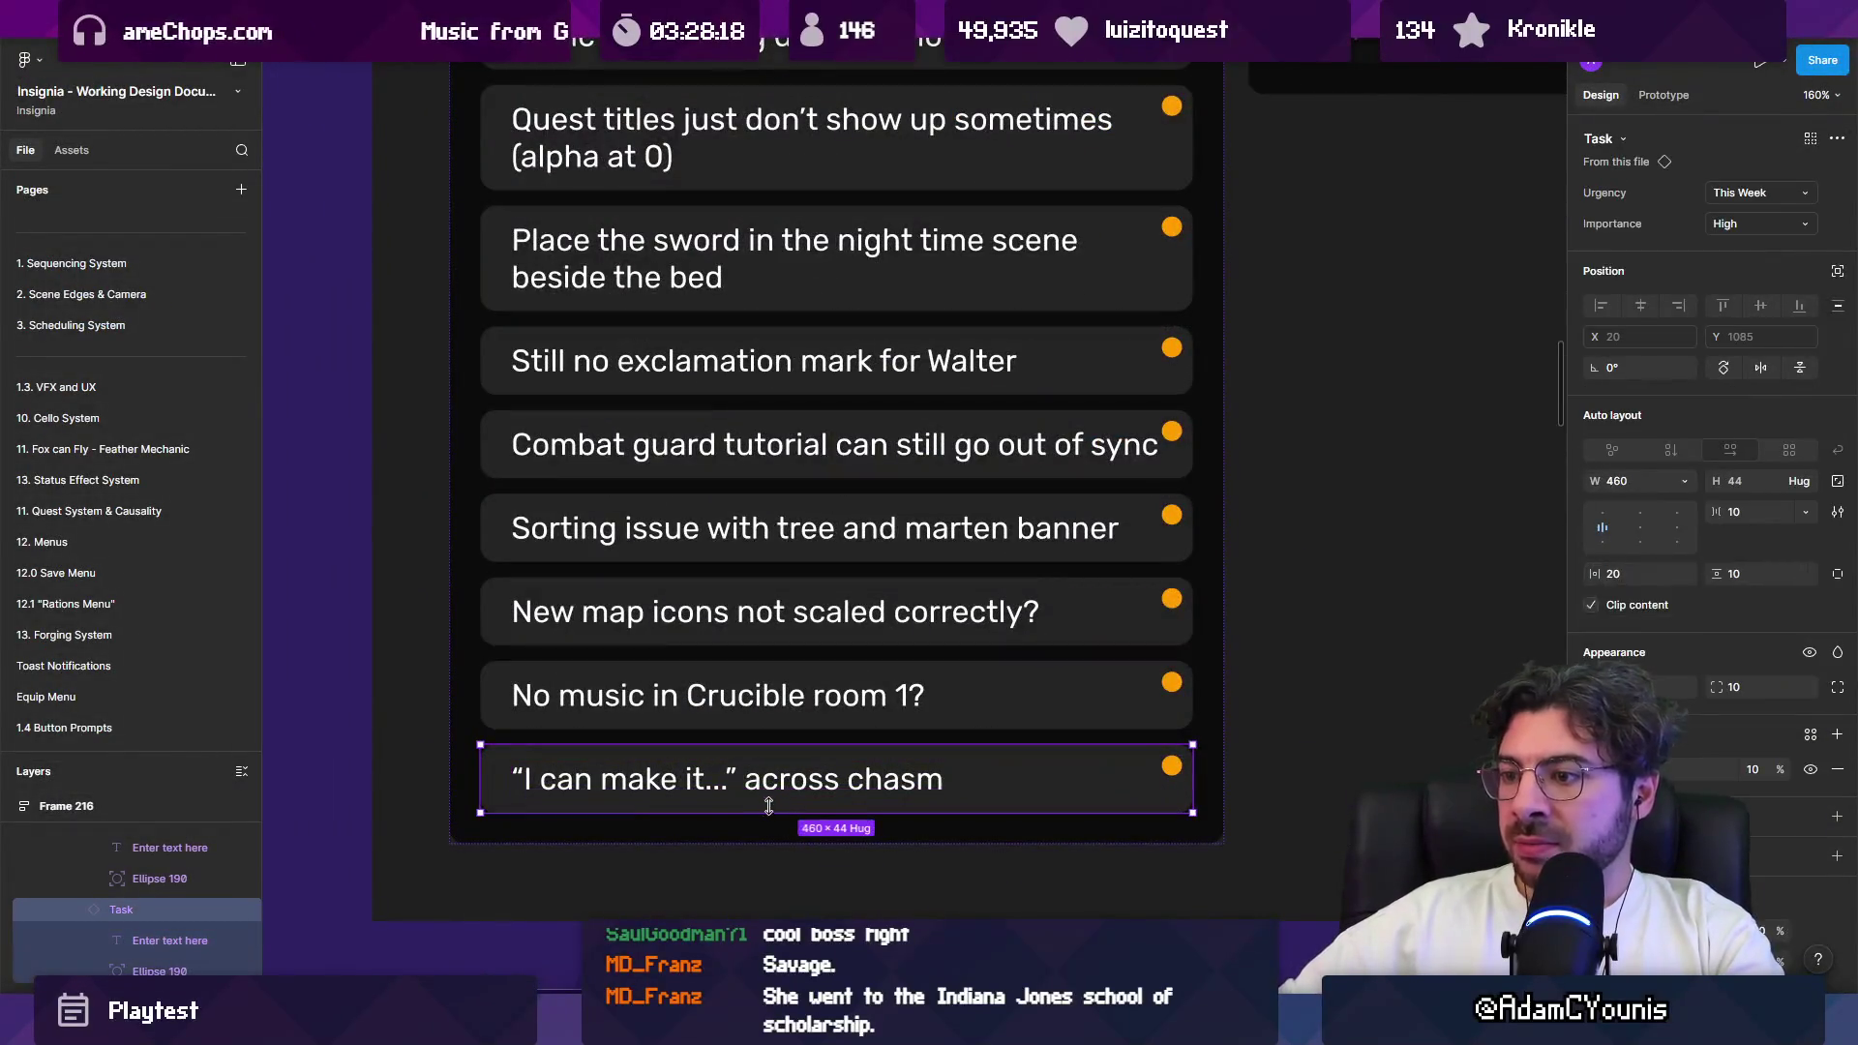
key("ctrl+d")
key("ctrl+z")
scroll(775, 822, "down", 5)
key("Escape")
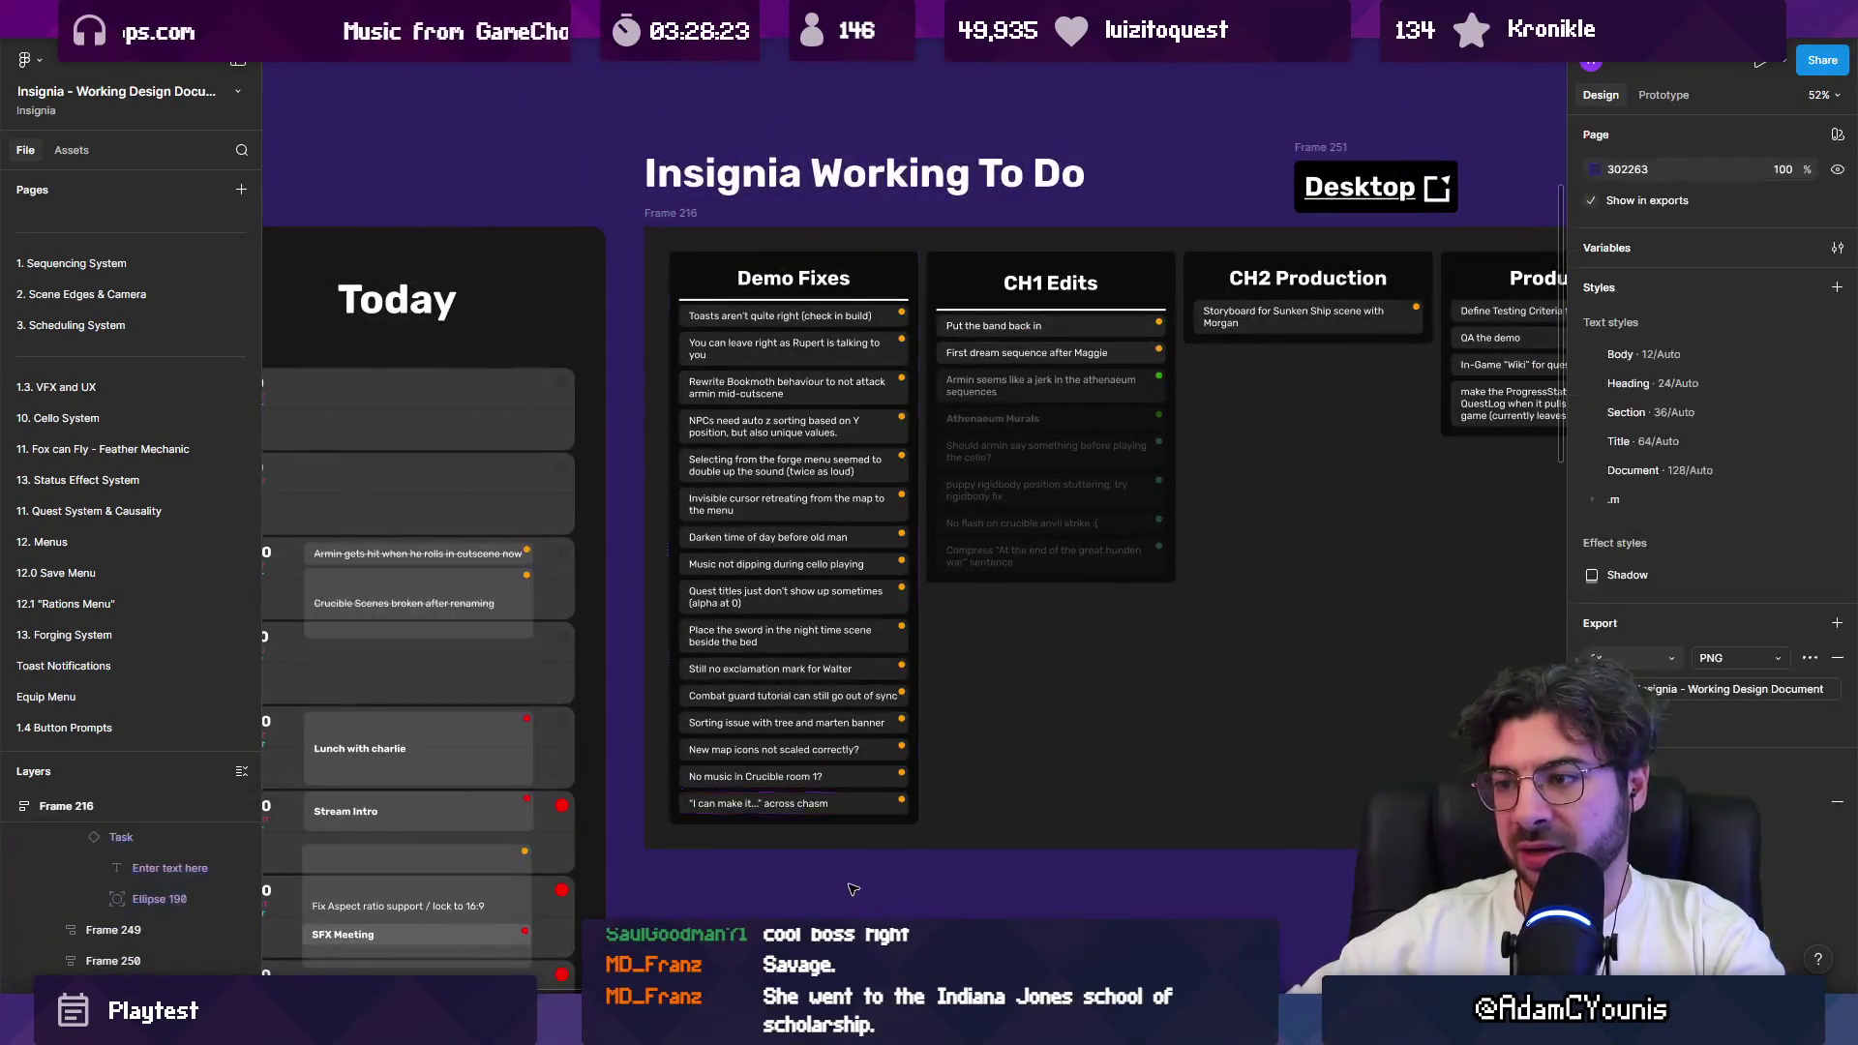
scroll(801, 358, "up", 3)
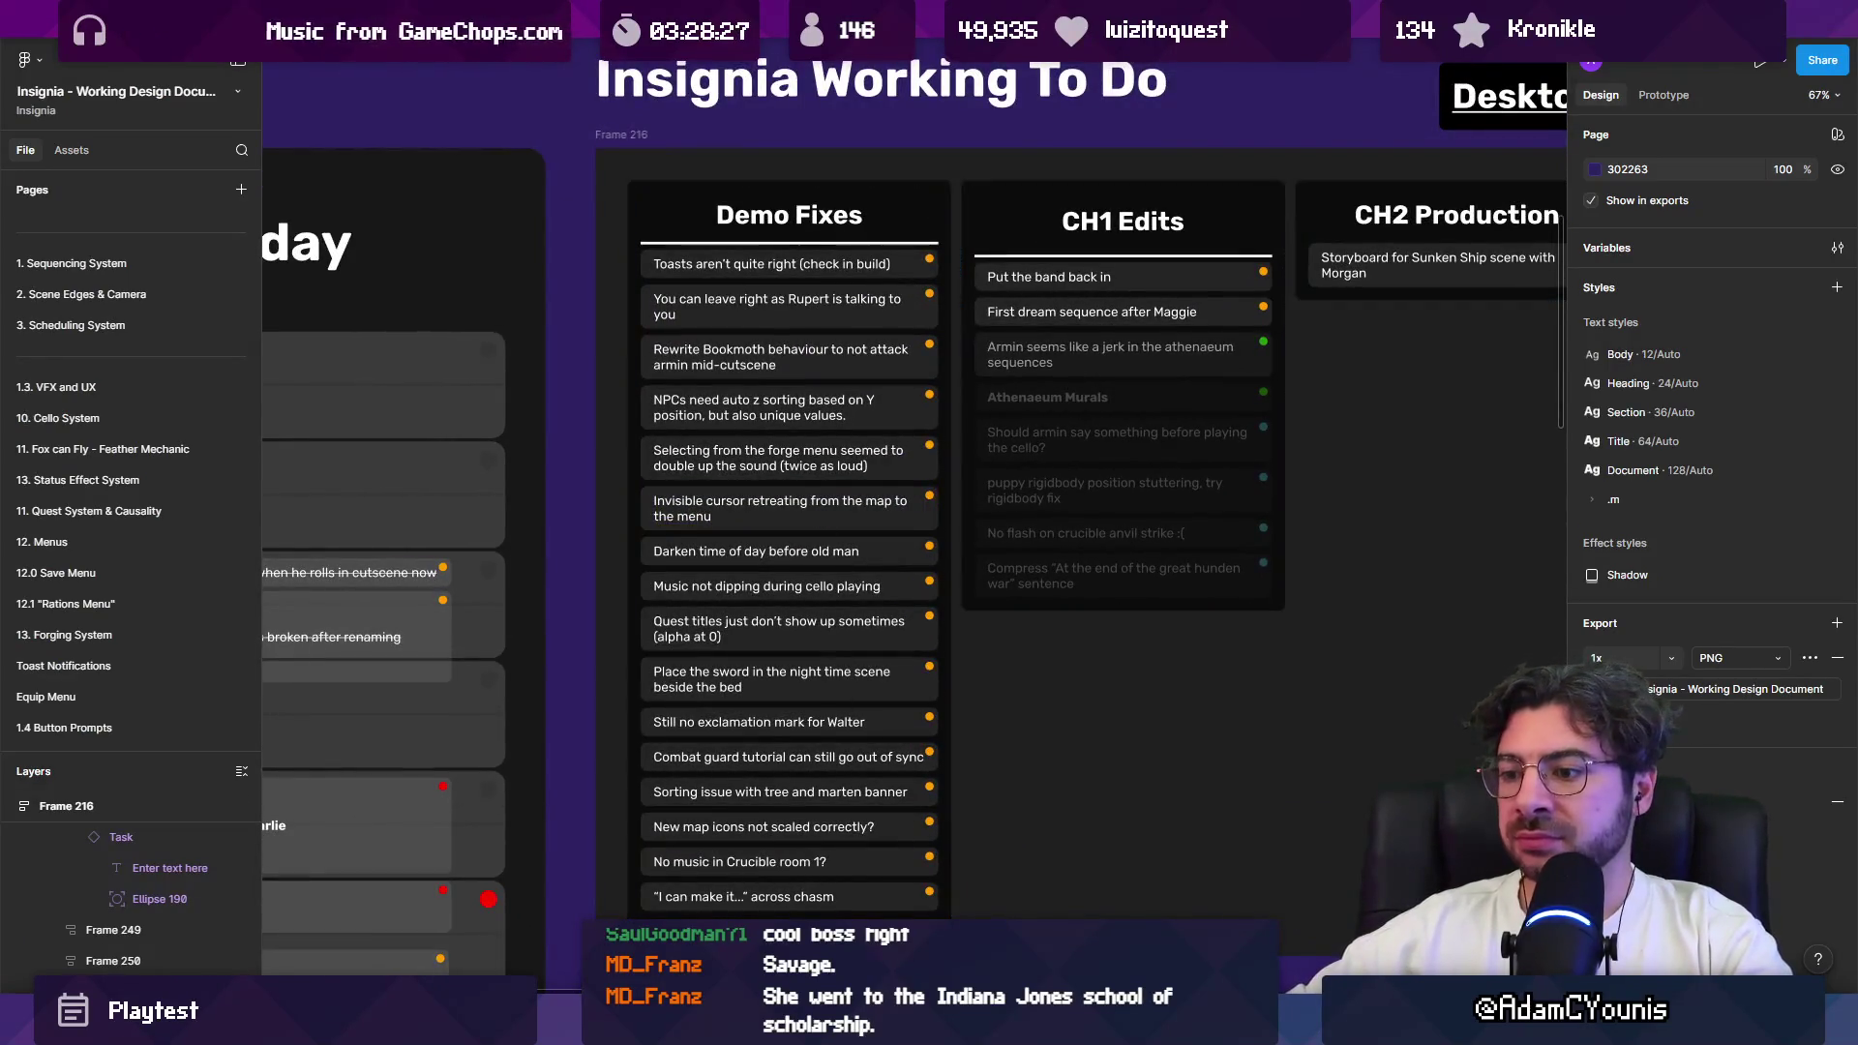
Step: Duplicate the 'I can make it…' task and reword it 'Harriette should teleport with nicer puff of smoke'
left_click(768, 900)
scroll(767, 898, "up", 3)
scroll(767, 900, "down", 3)
key("ctrl+d")
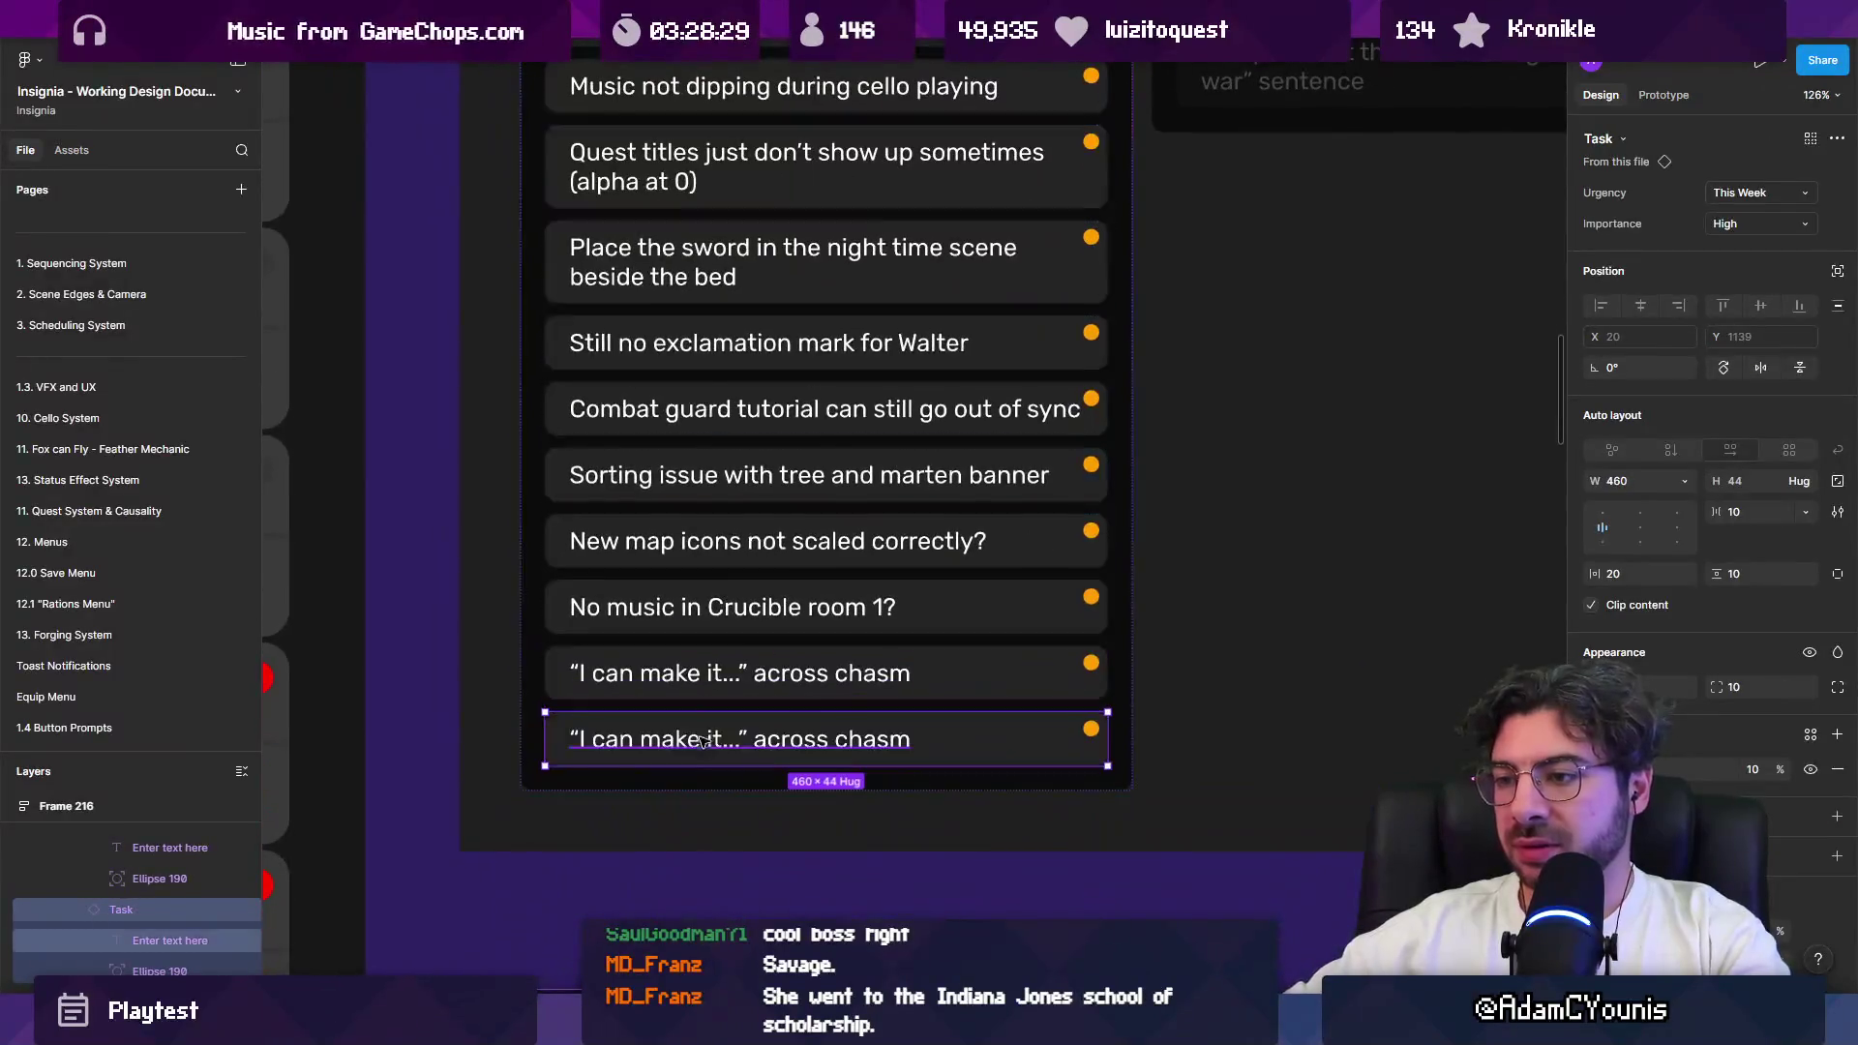
double_click(697, 742)
type("H")
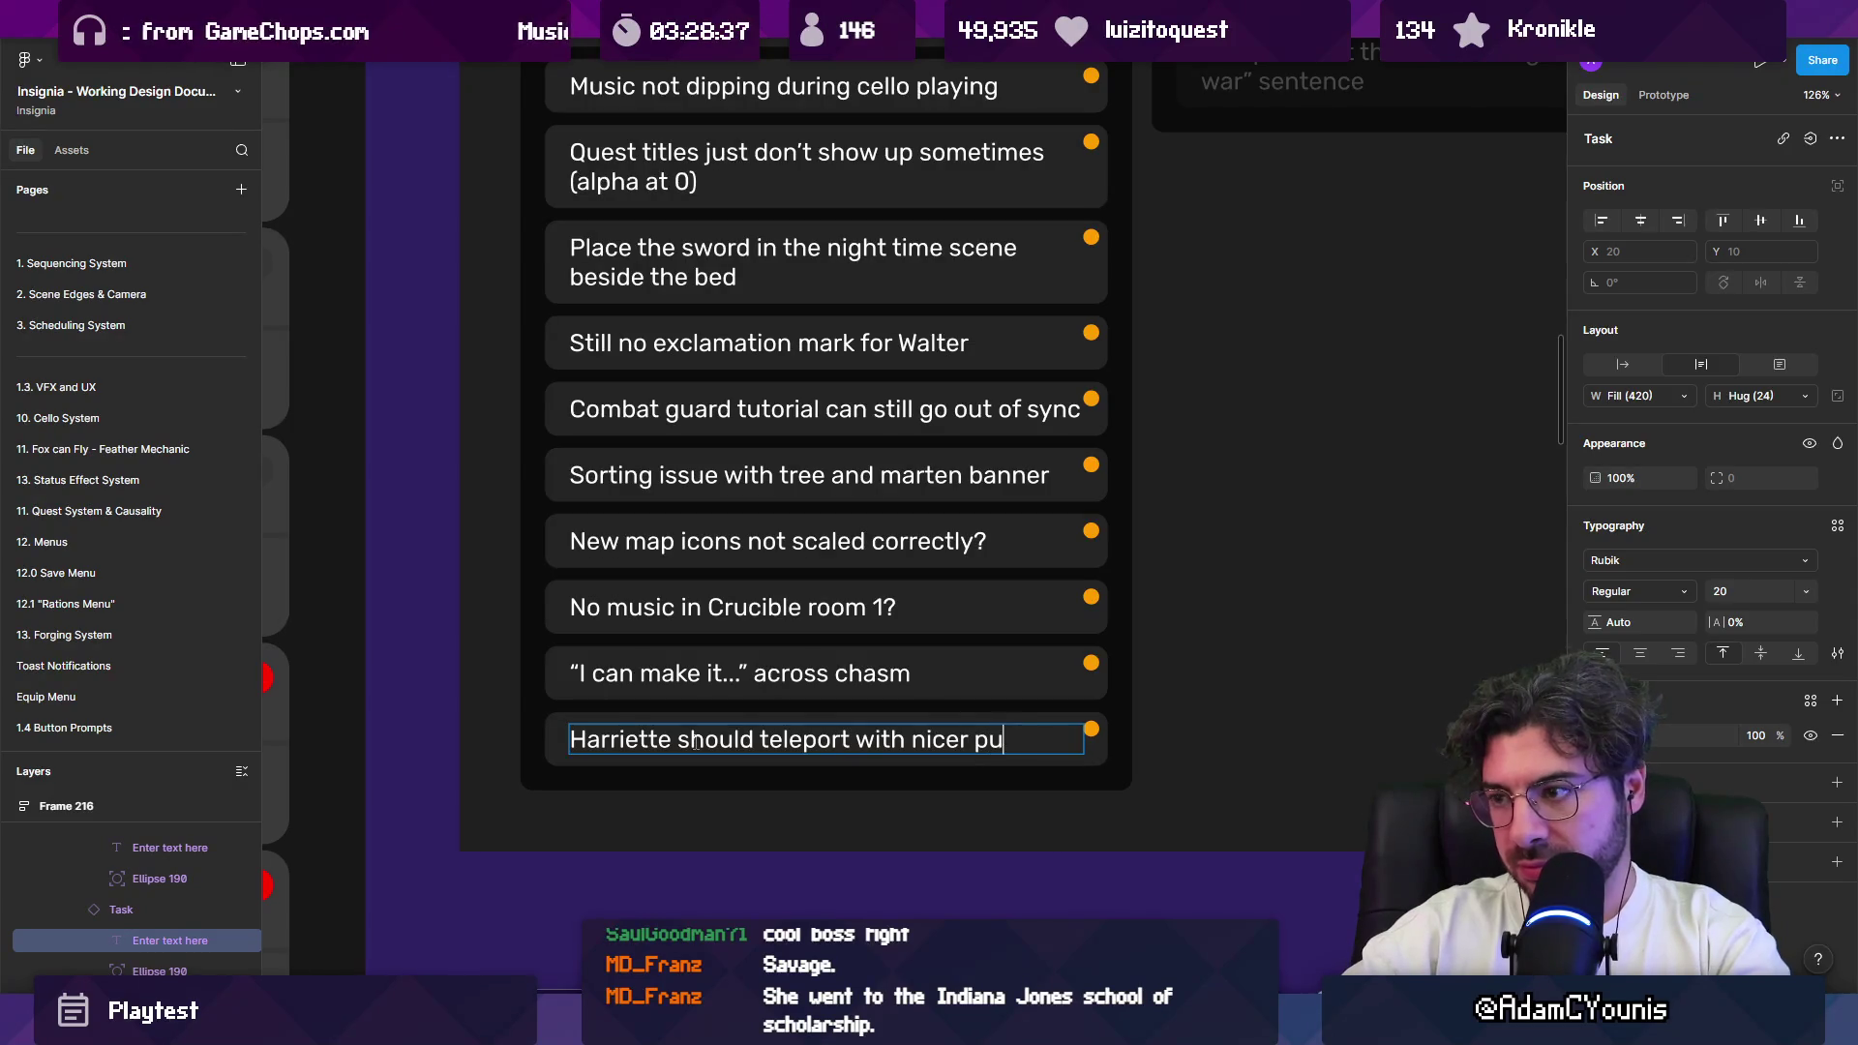
type("f smoke")
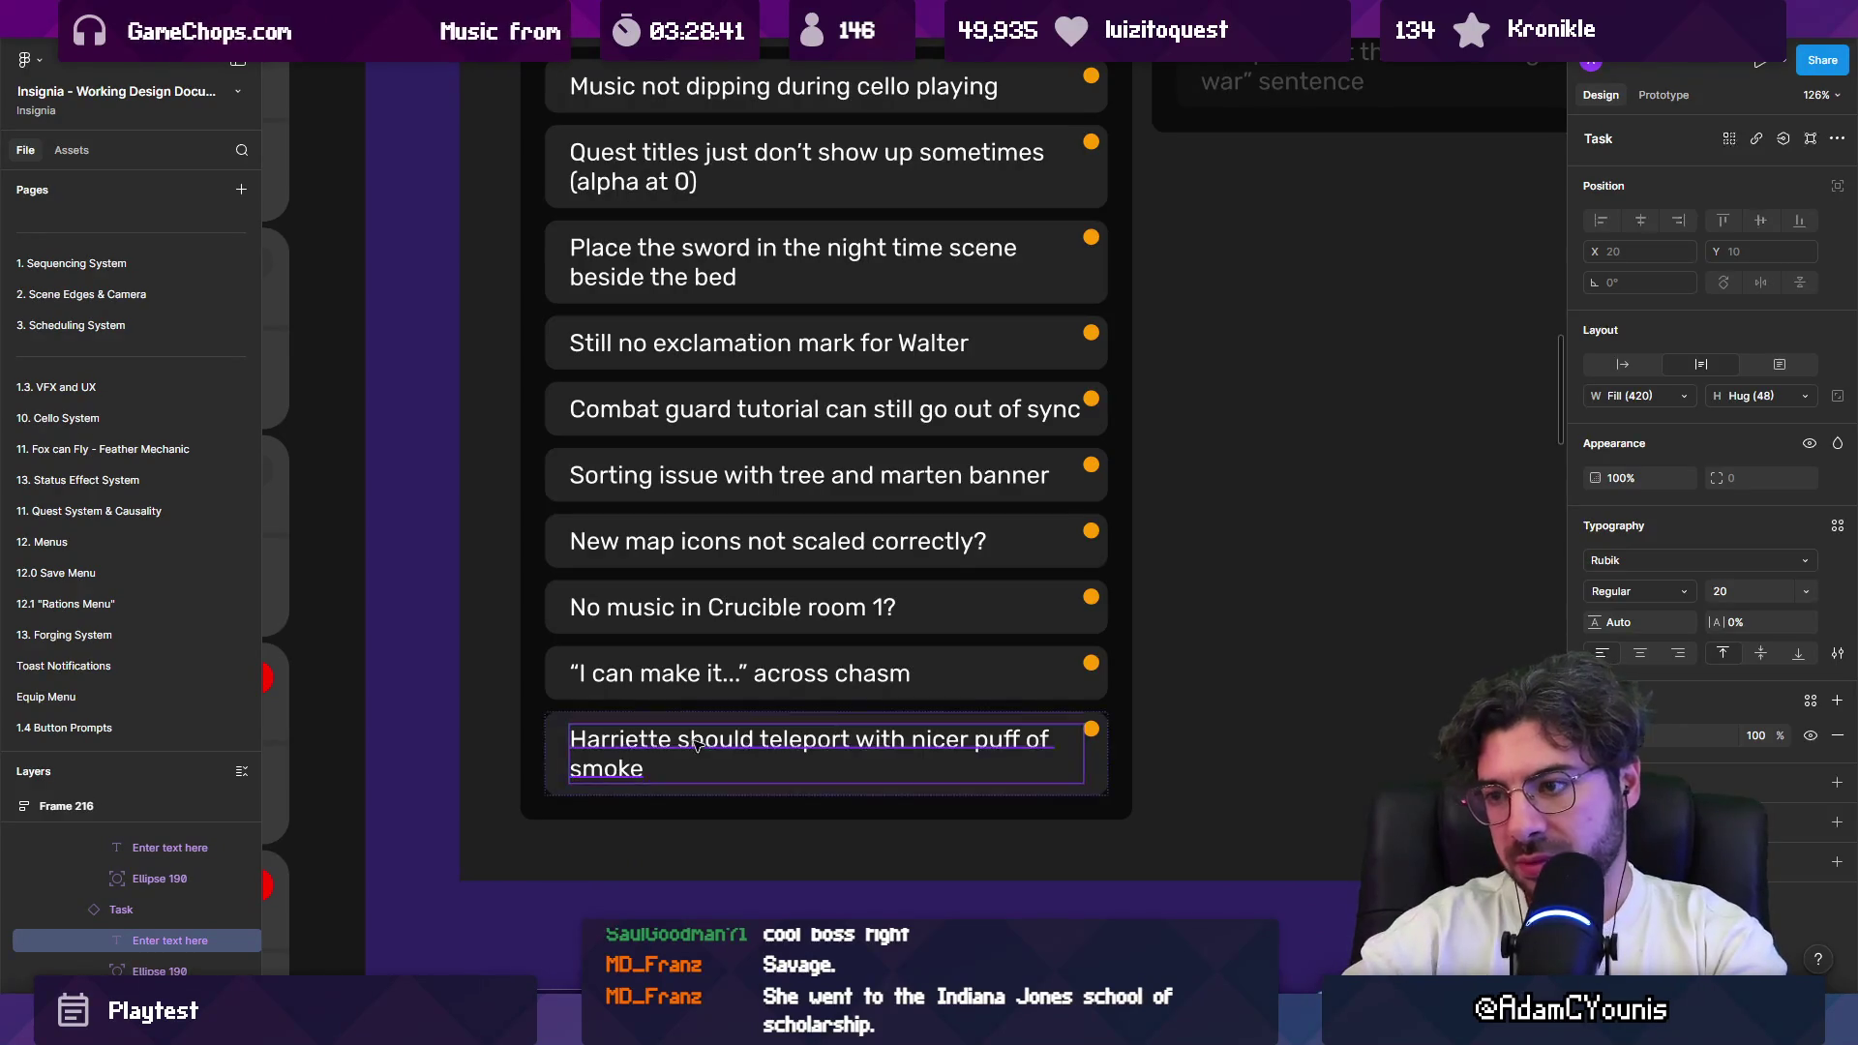
key("Escape")
Step: Resume the stream music in Windows Media Player
key("alt+Tab")
key("alt+Tab")
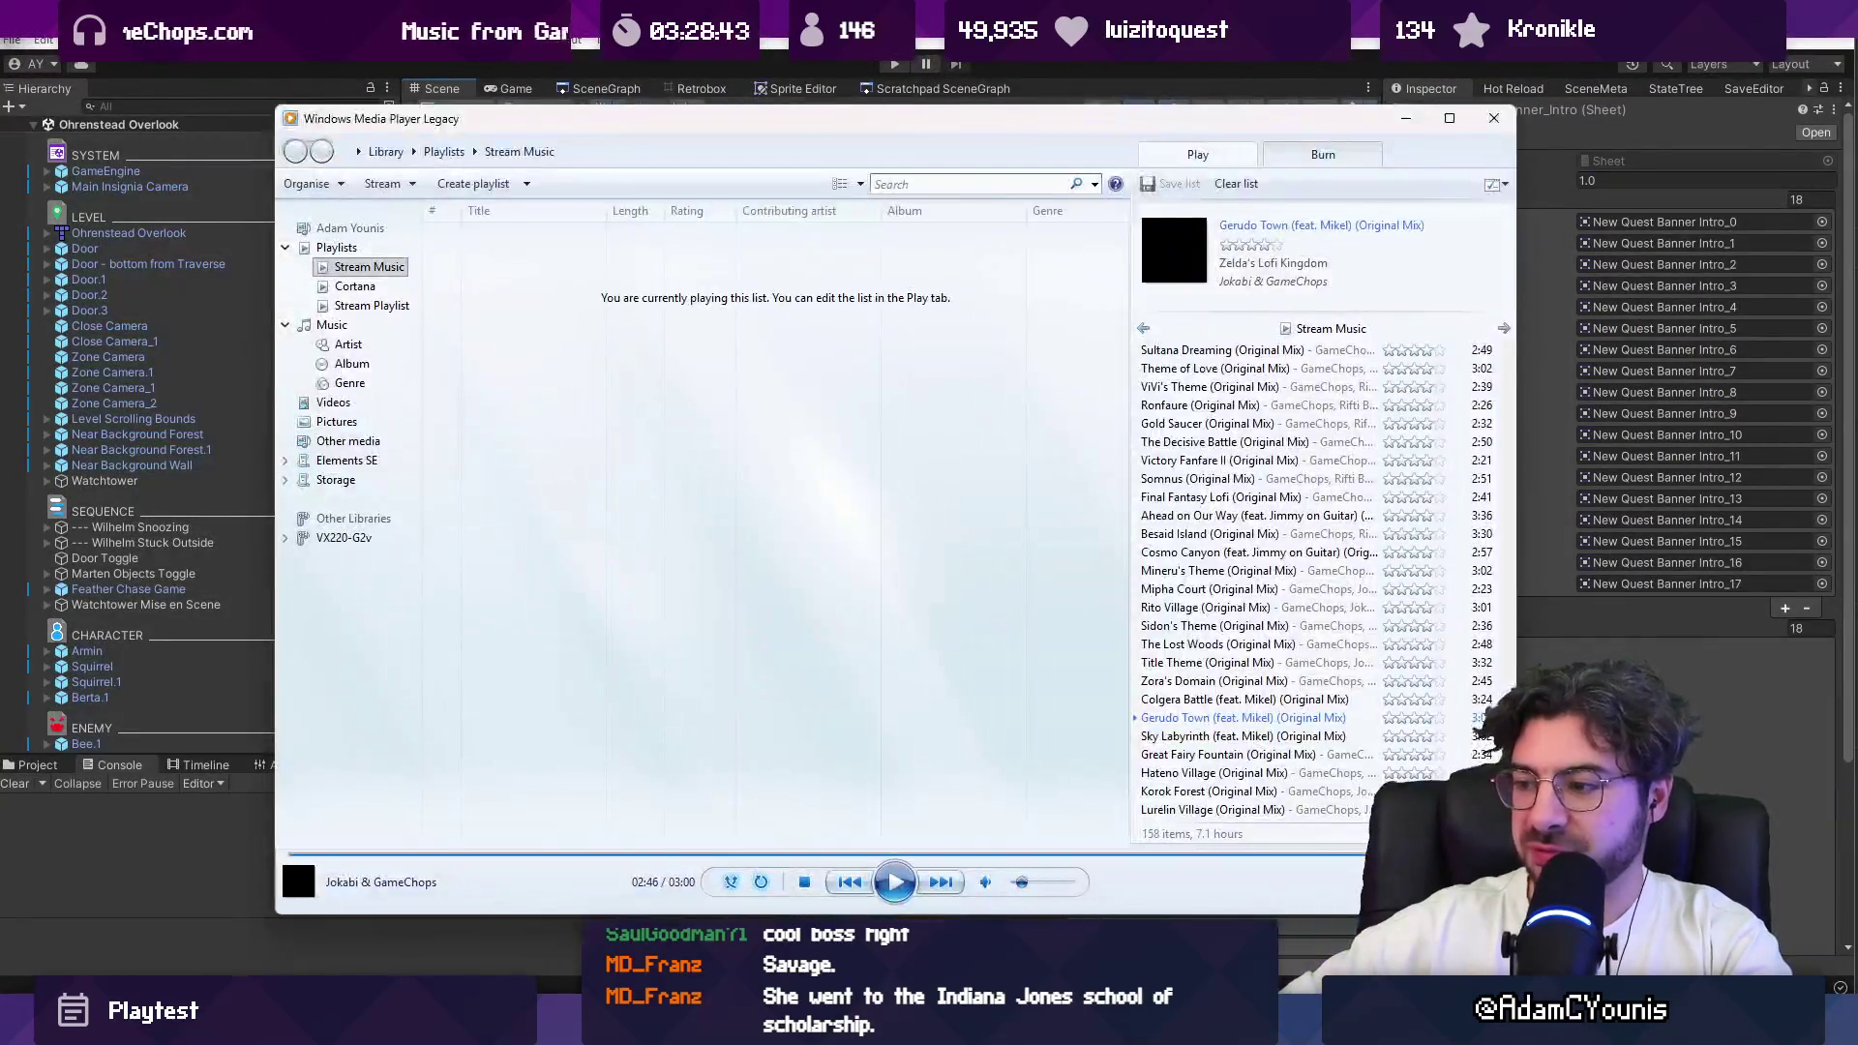
left_click(893, 881)
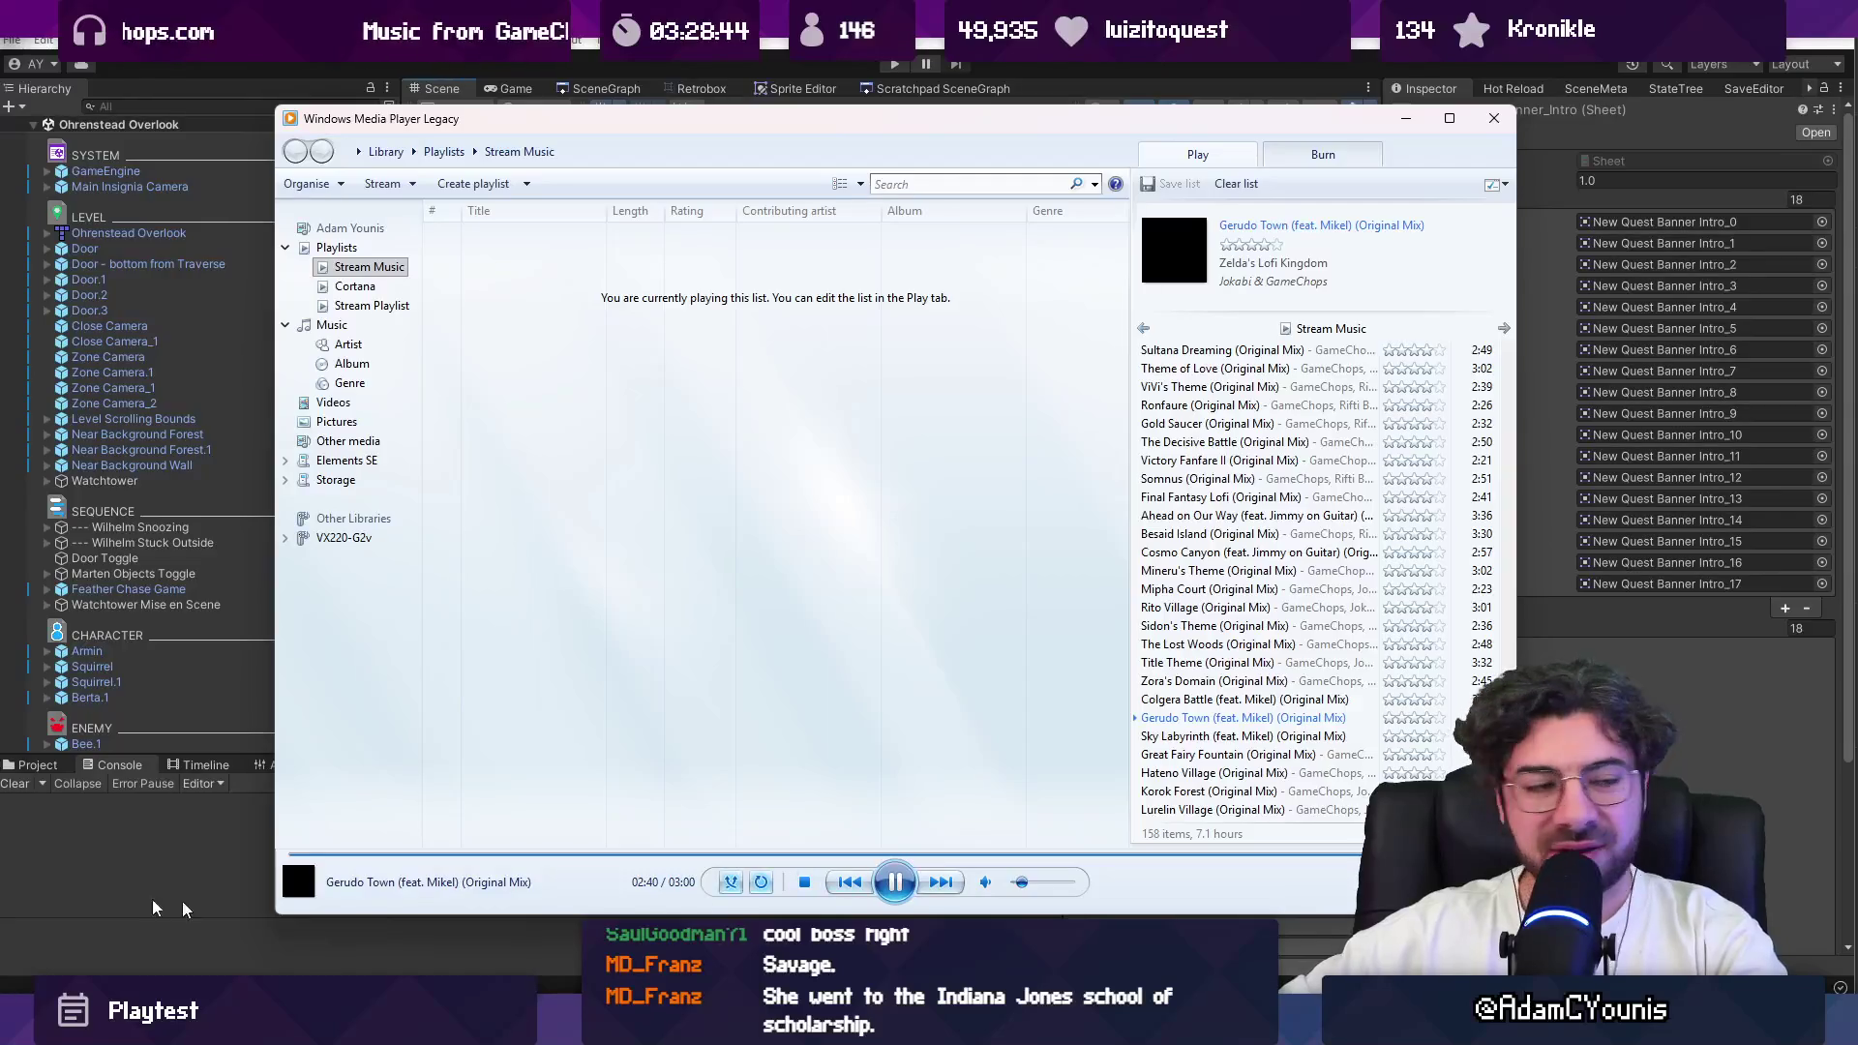
key("alt+Tab")
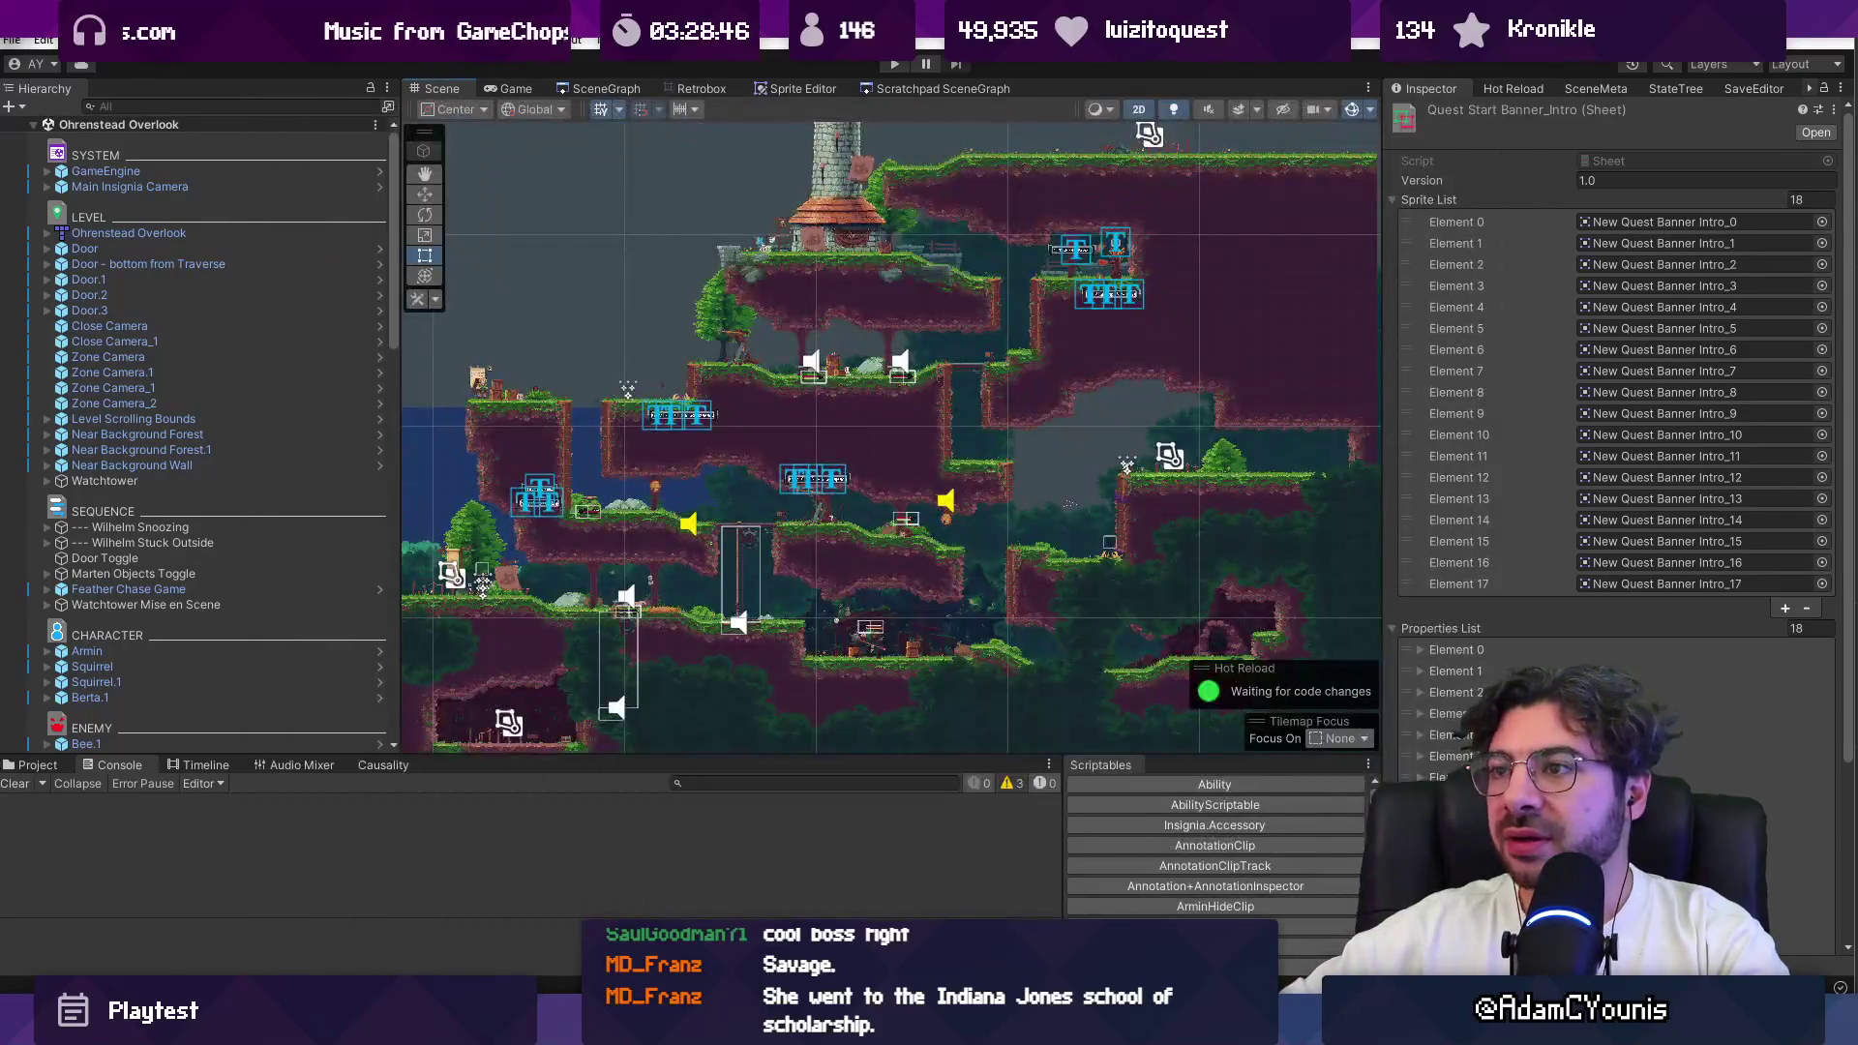
Step: Find the Harriettes_Quarters node in the level SceneGraph and load that scene
left_click(604, 83)
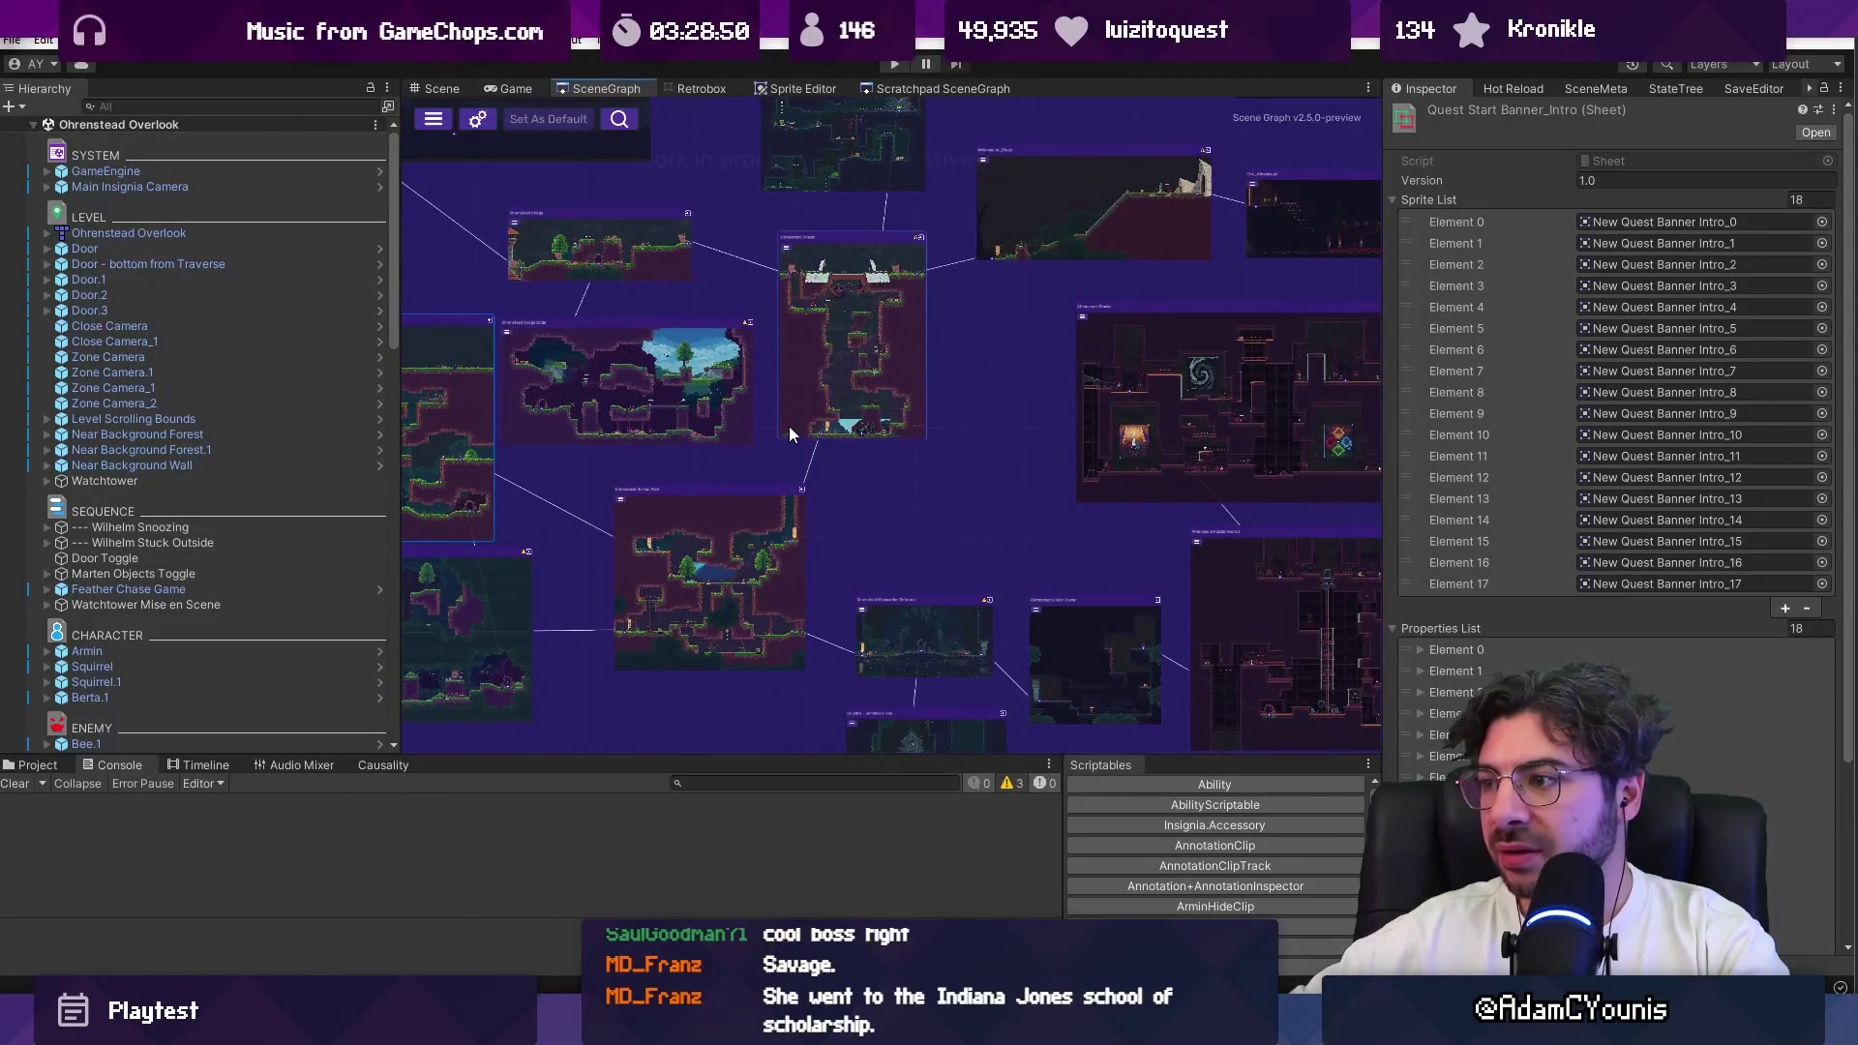
scroll(788, 426, "down", 3)
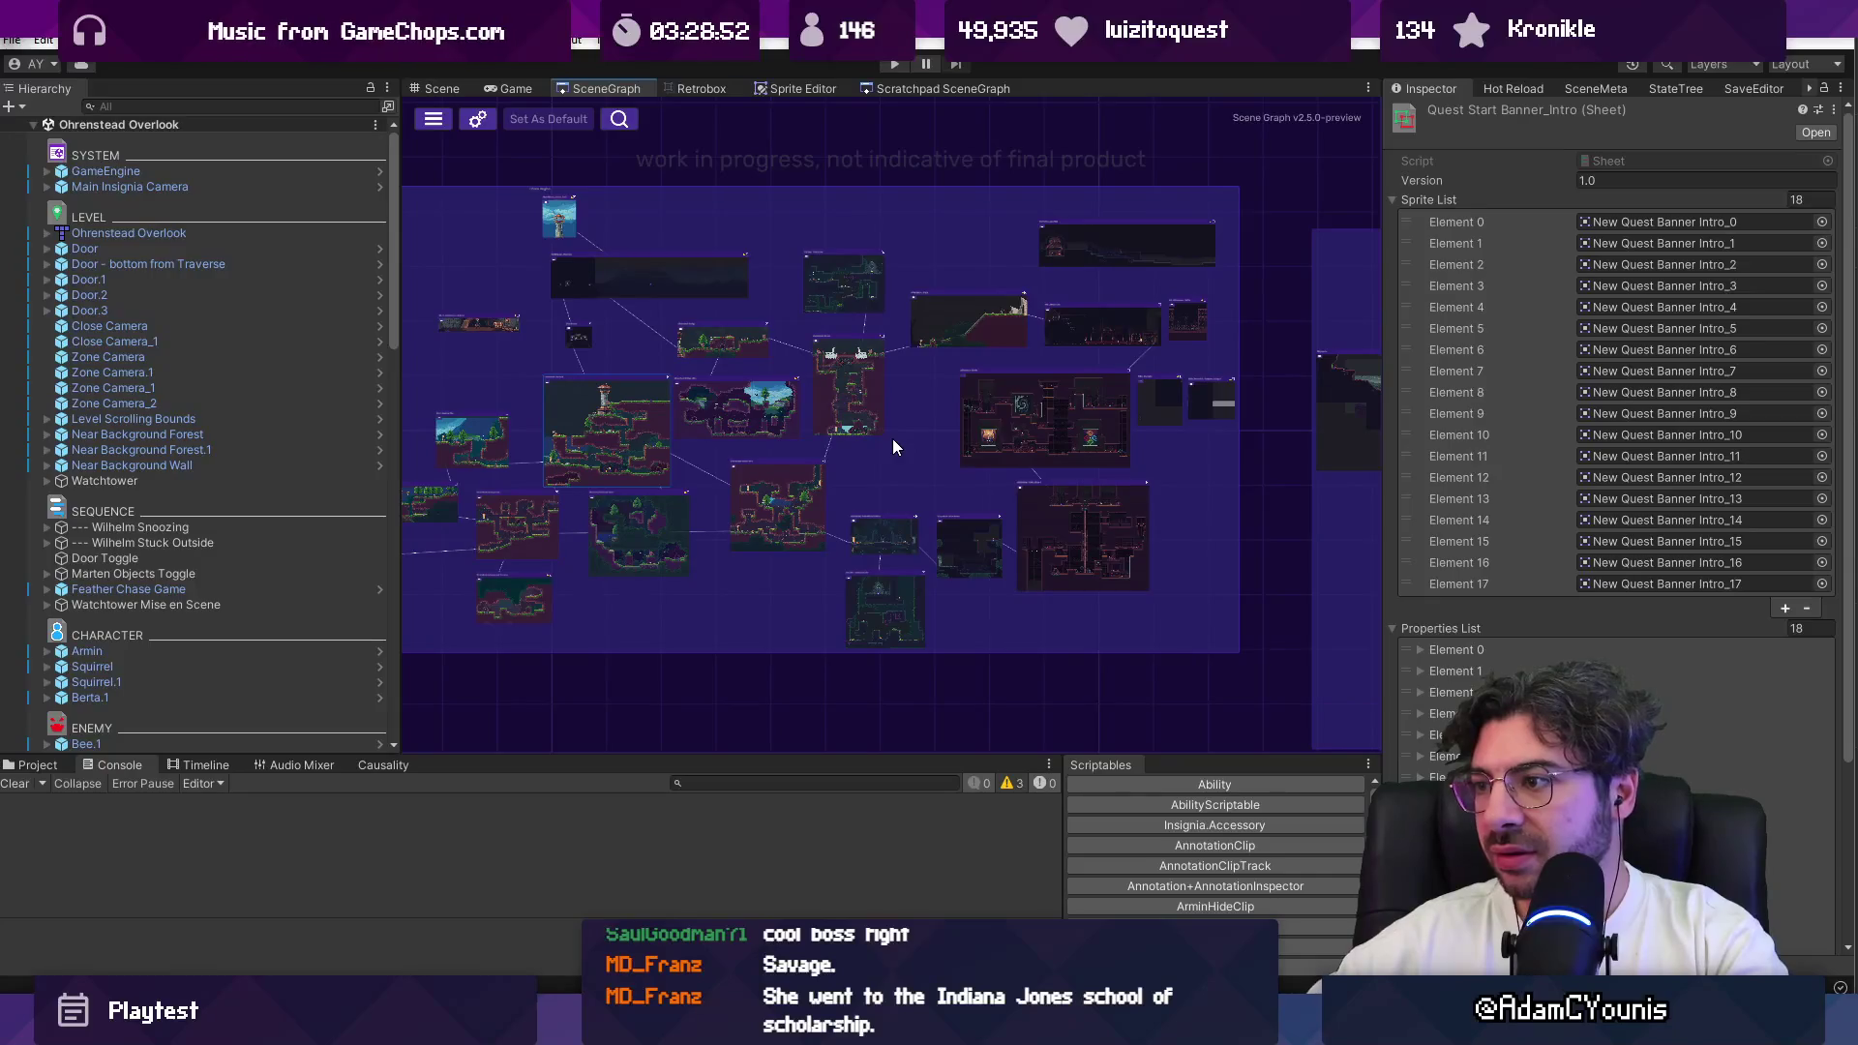
scroll(1235, 281, "up", 3)
scroll(781, 367, "up", 2)
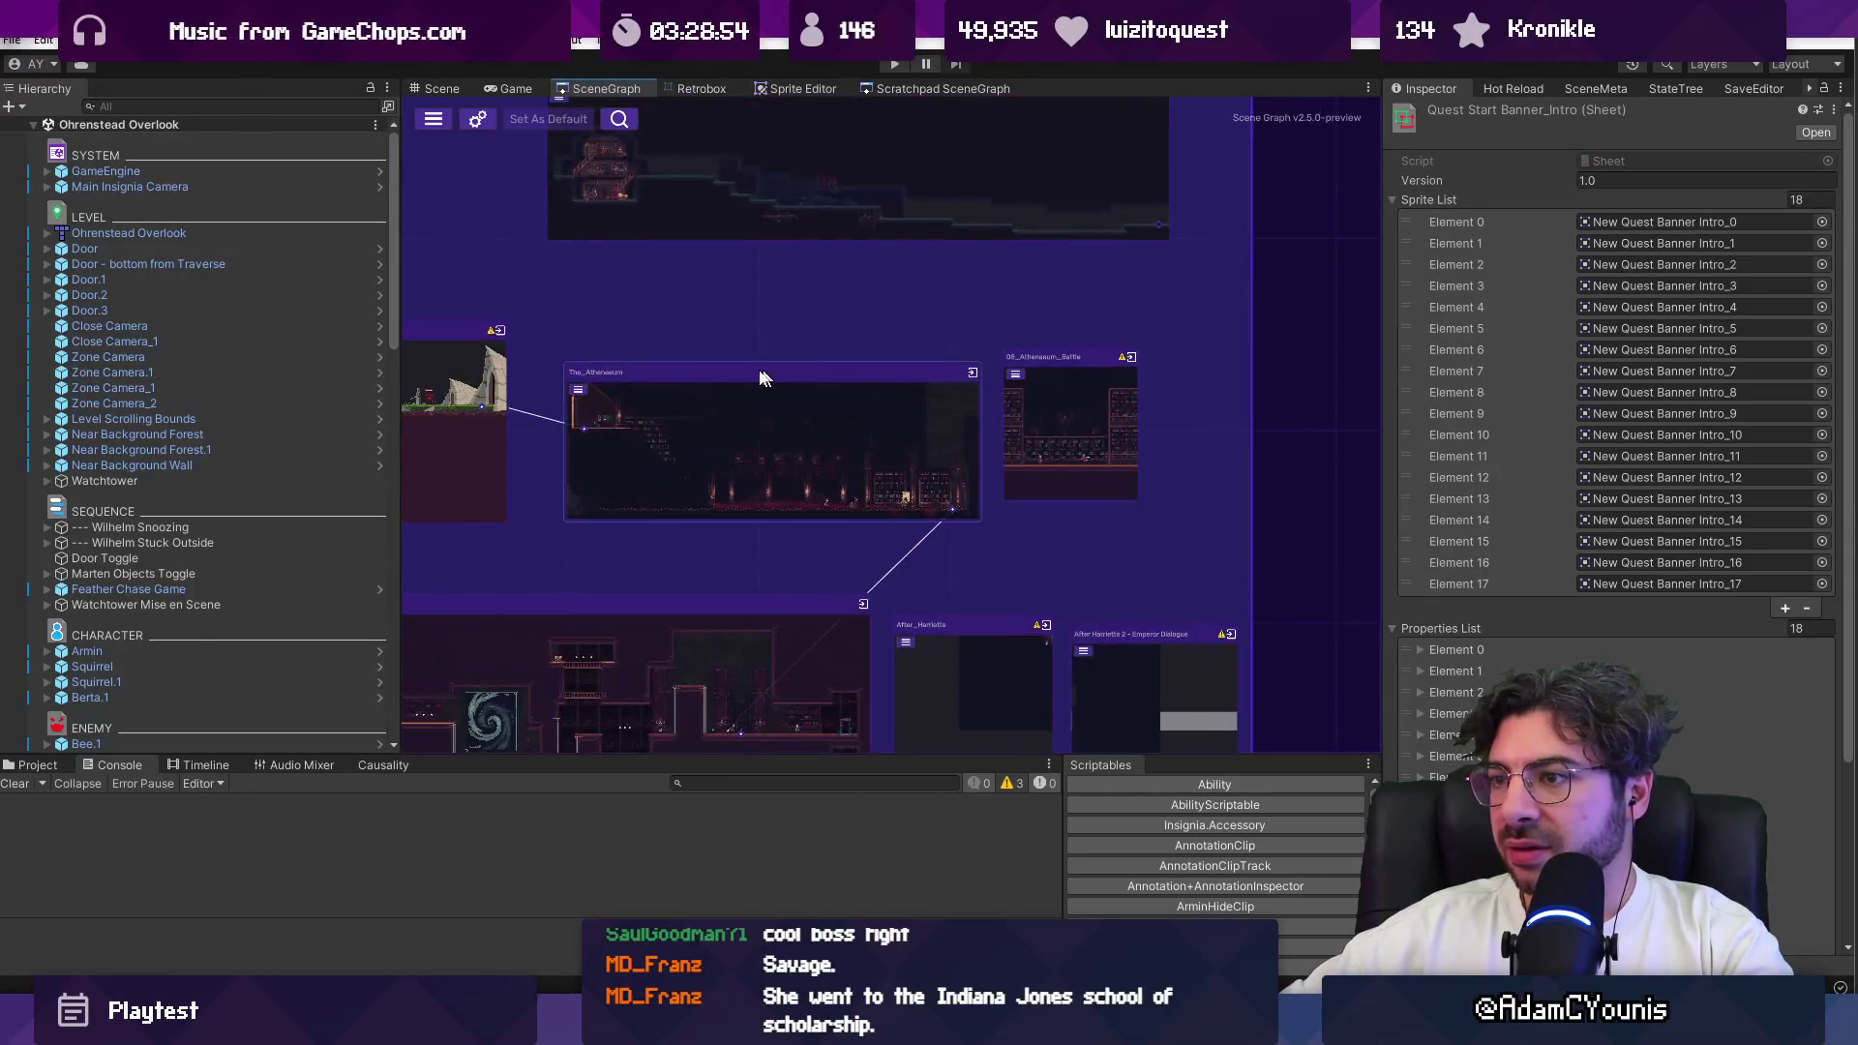
scroll(1024, 465, "down", 2)
scroll(975, 554, "up", 3)
scroll(905, 478, "up", 2)
double_click(835, 402)
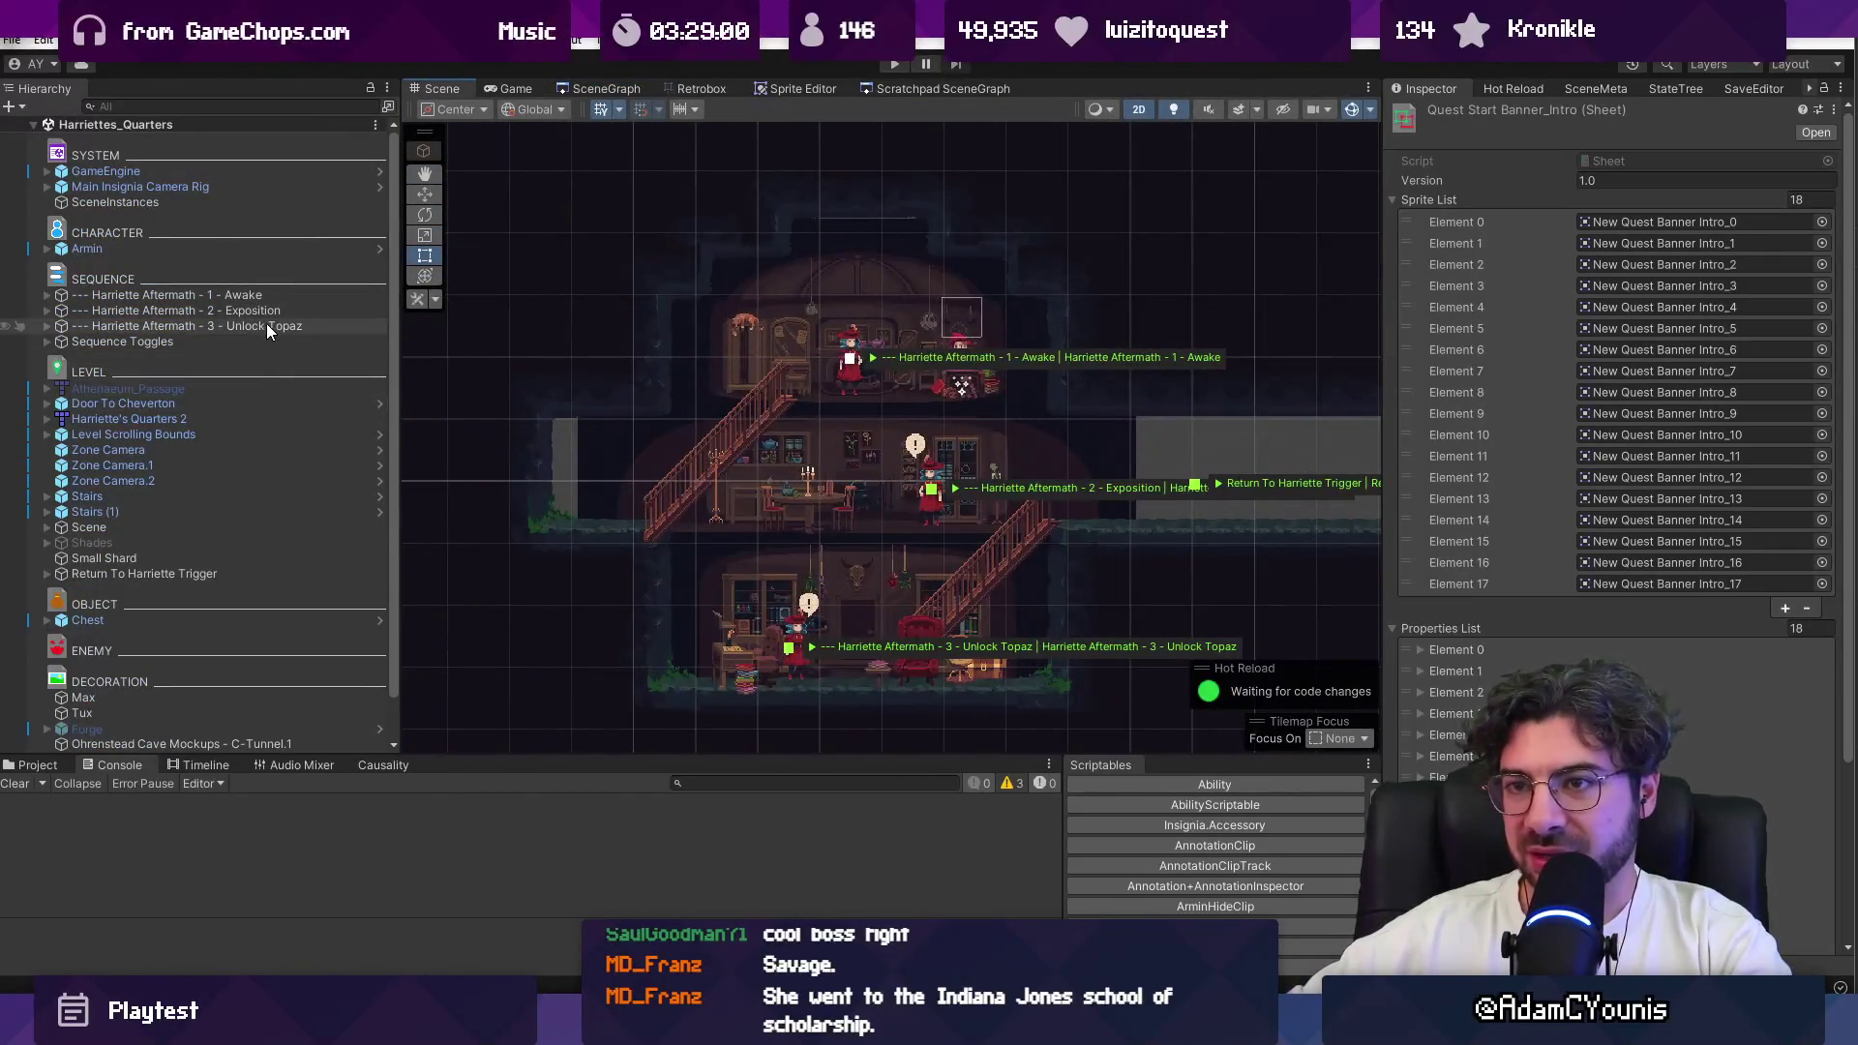
Step: Load the Harriette Aftermath - 1 - Awake event sequence into the Timeline
left_click(242, 295)
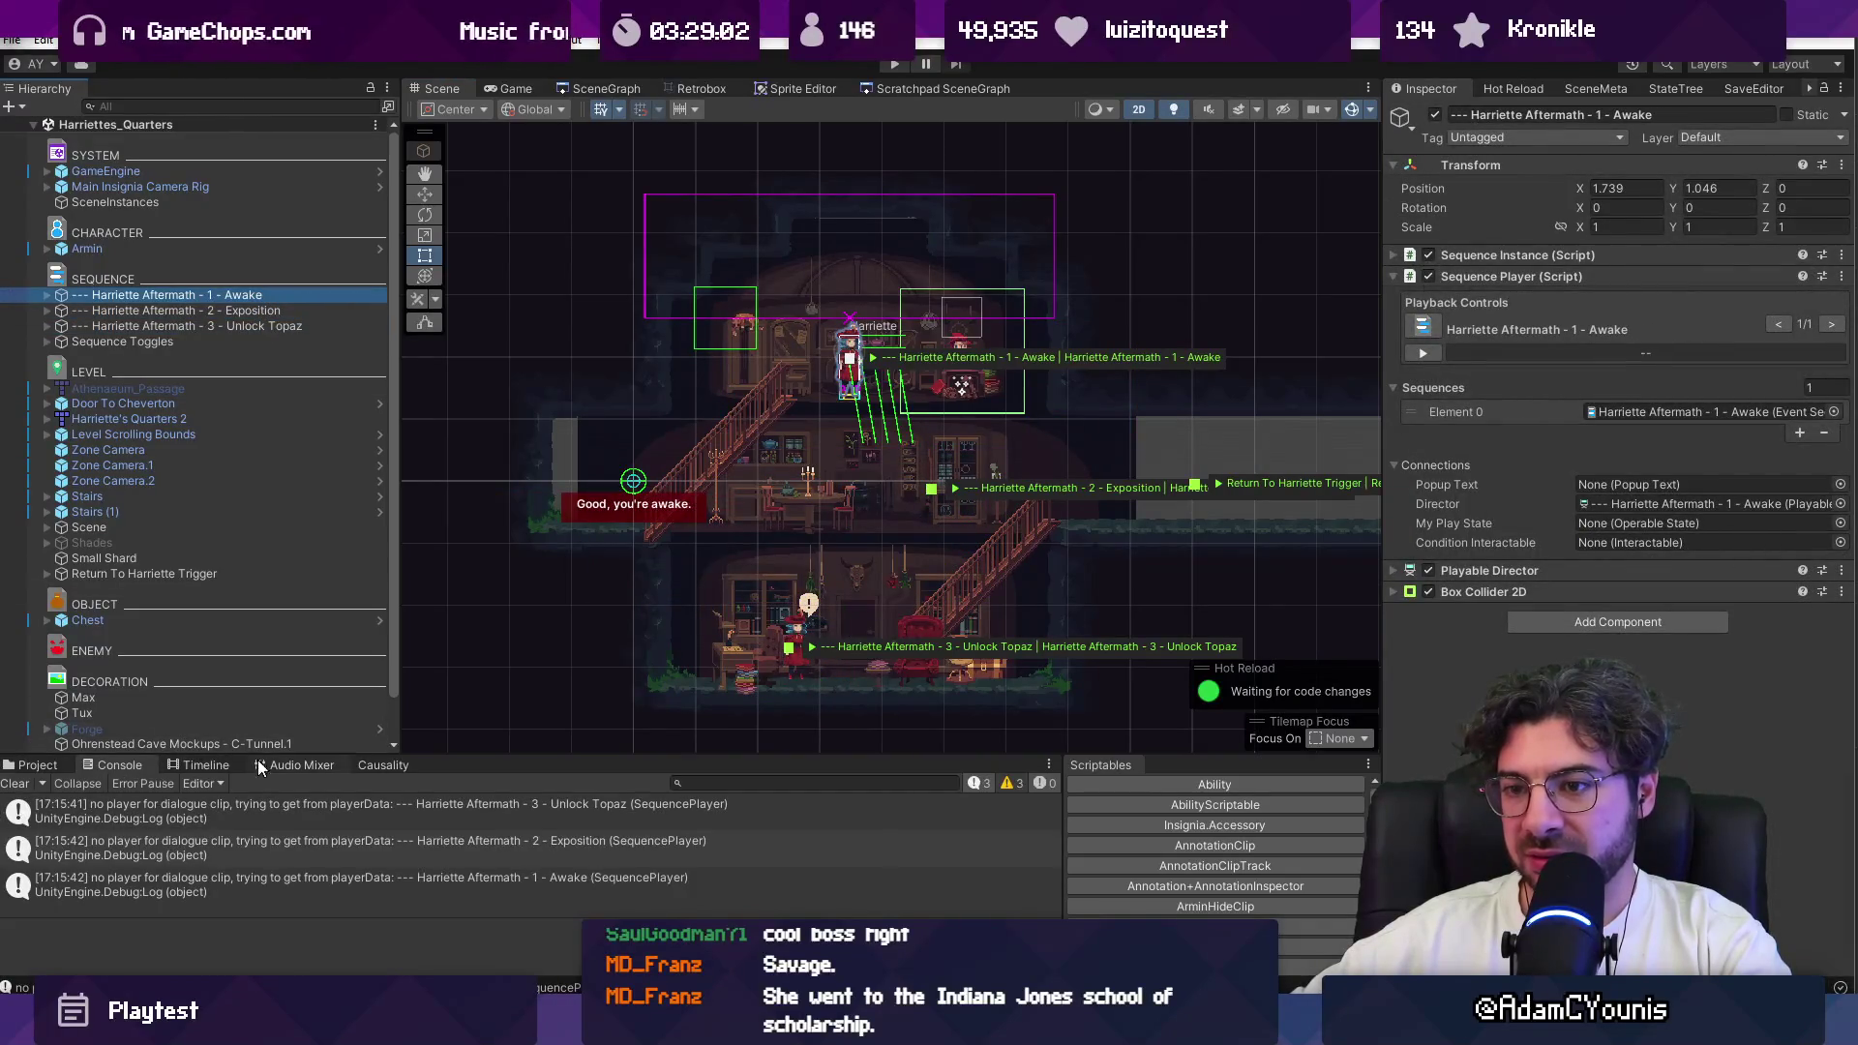
left_click(197, 765)
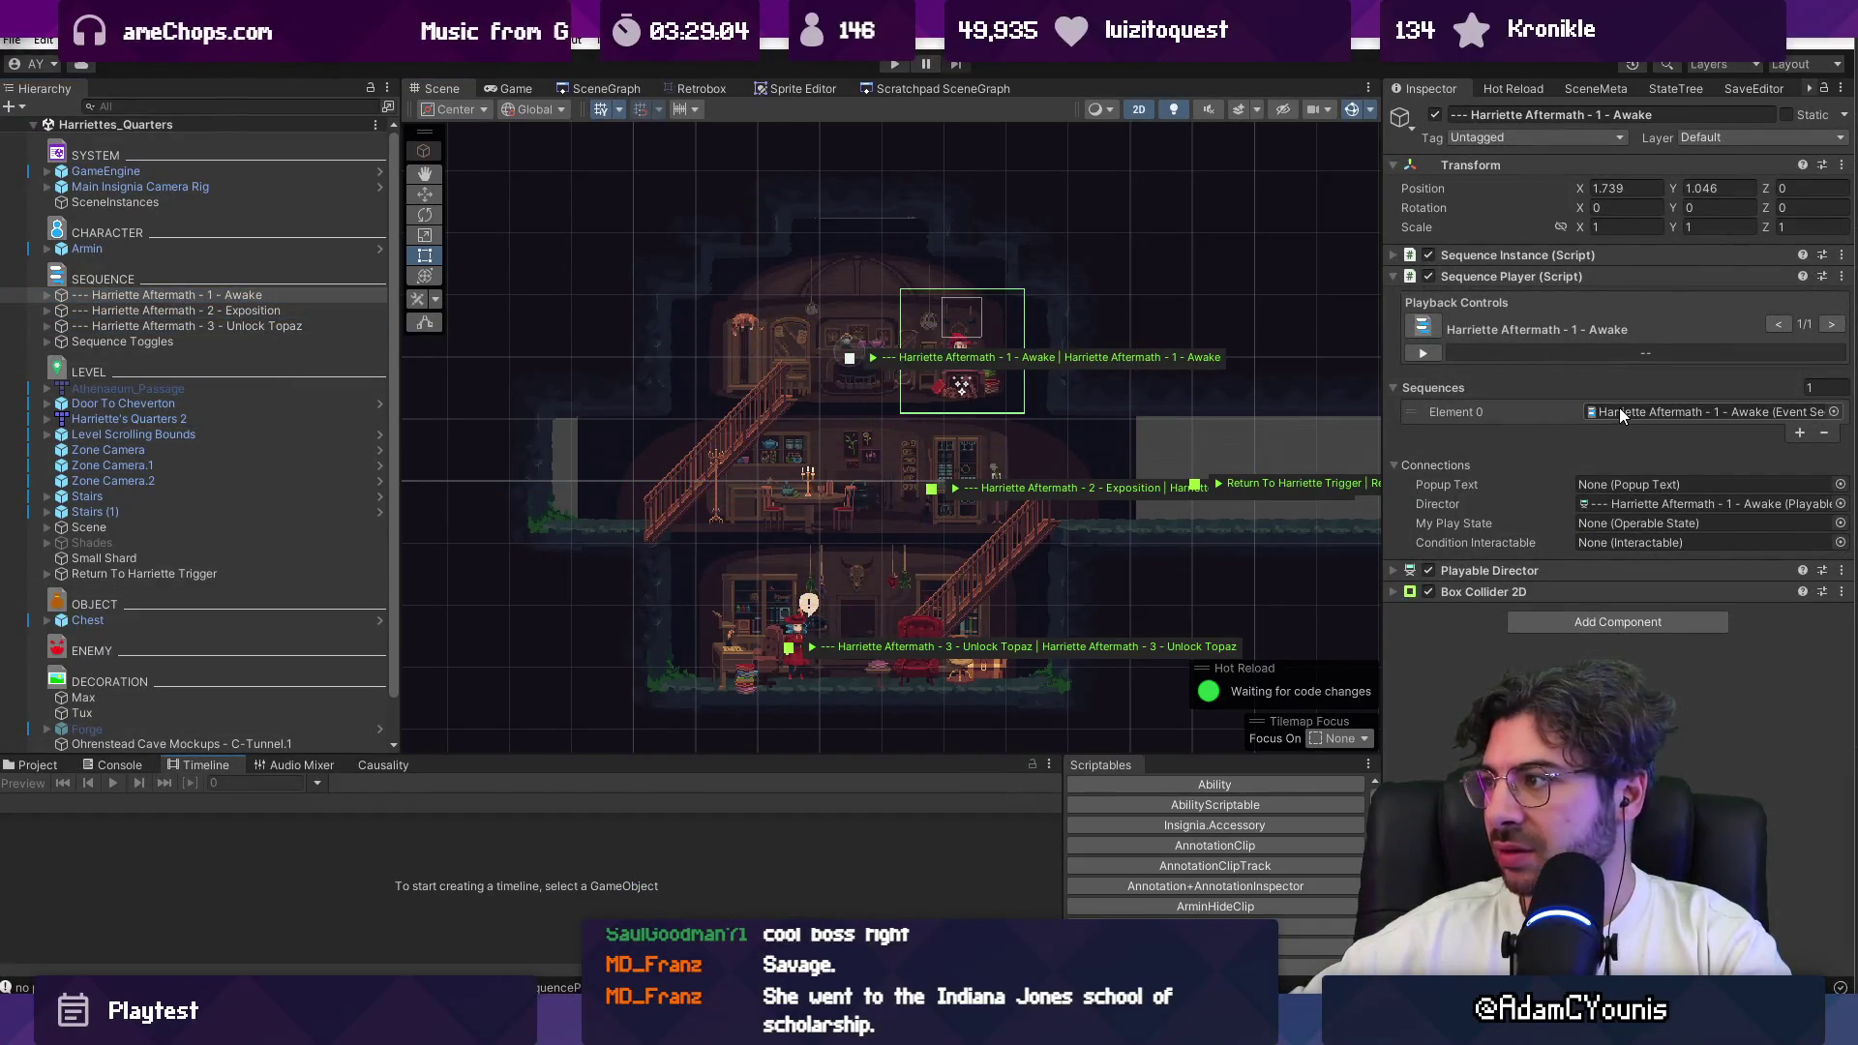
double_click(1618, 410)
left_click(1593, 364)
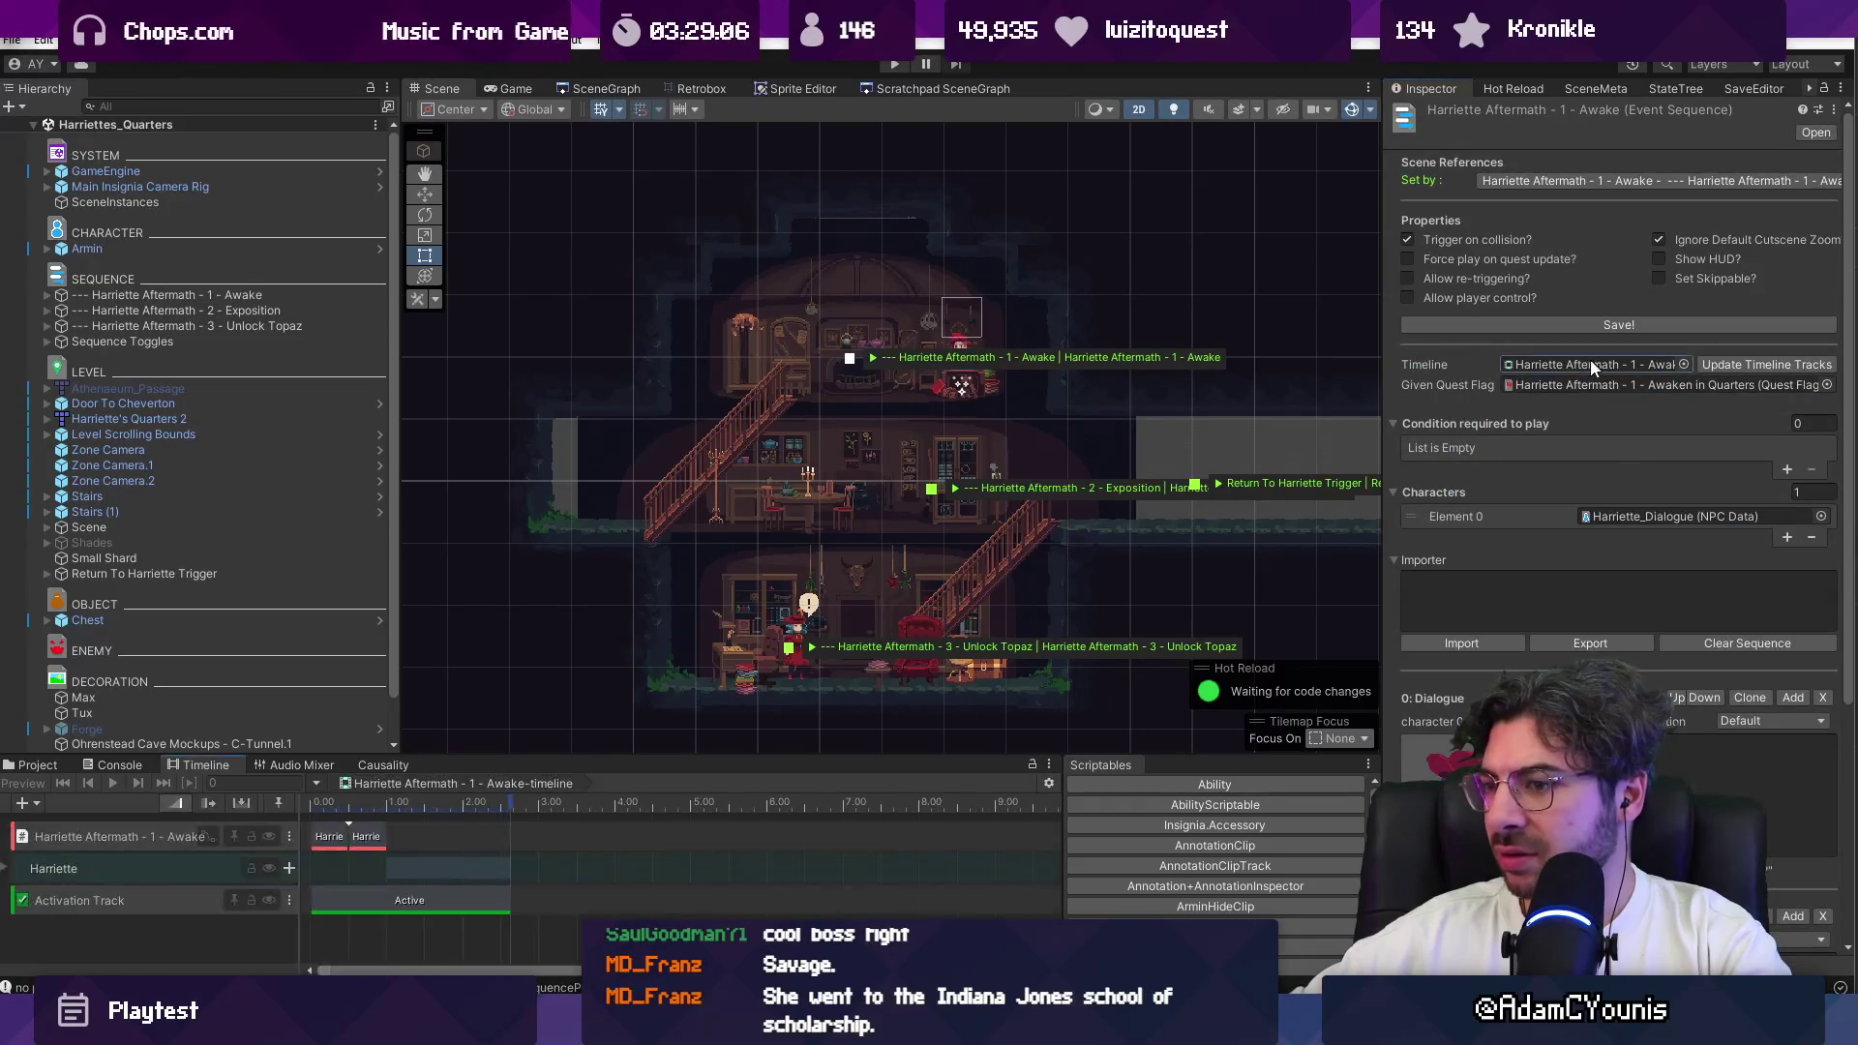
Step: Expand Harriette's animation tracks and inspect the Puff of Smoke clip
left_click(331, 838)
scroll(349, 836, "up", 5)
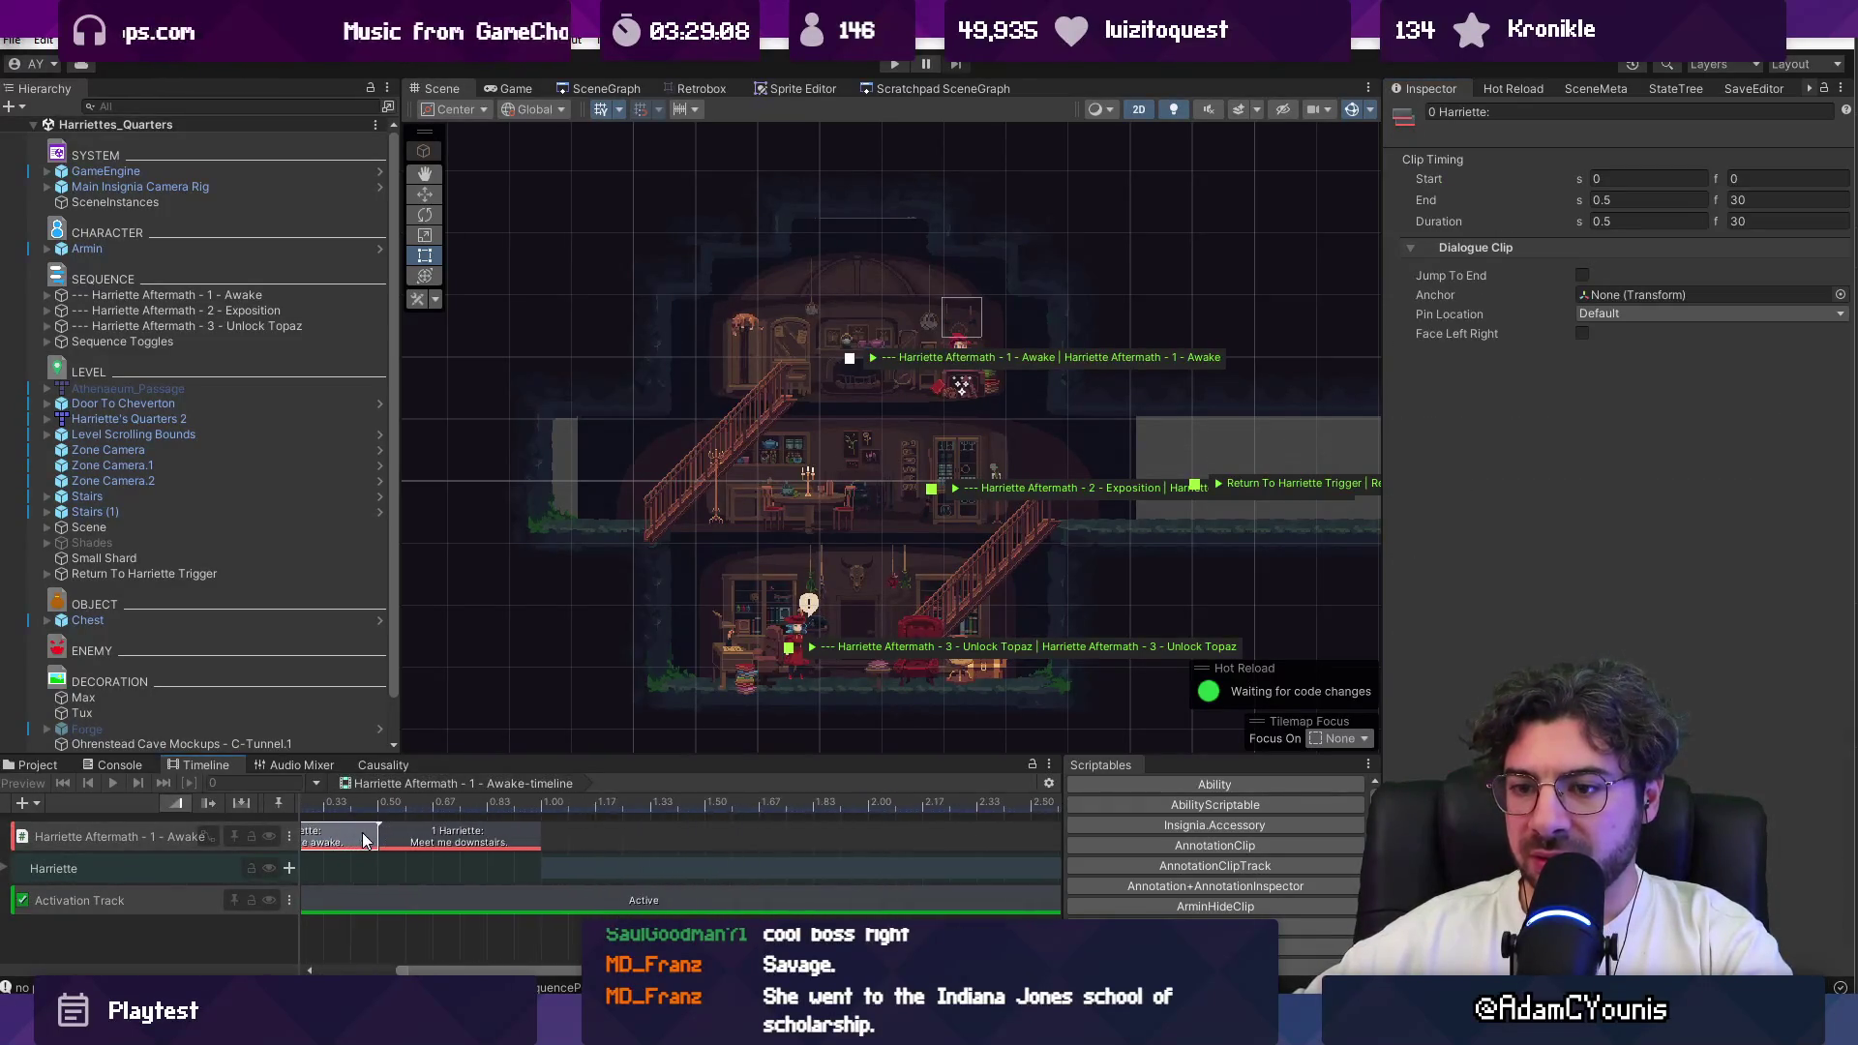
left_click(5, 856)
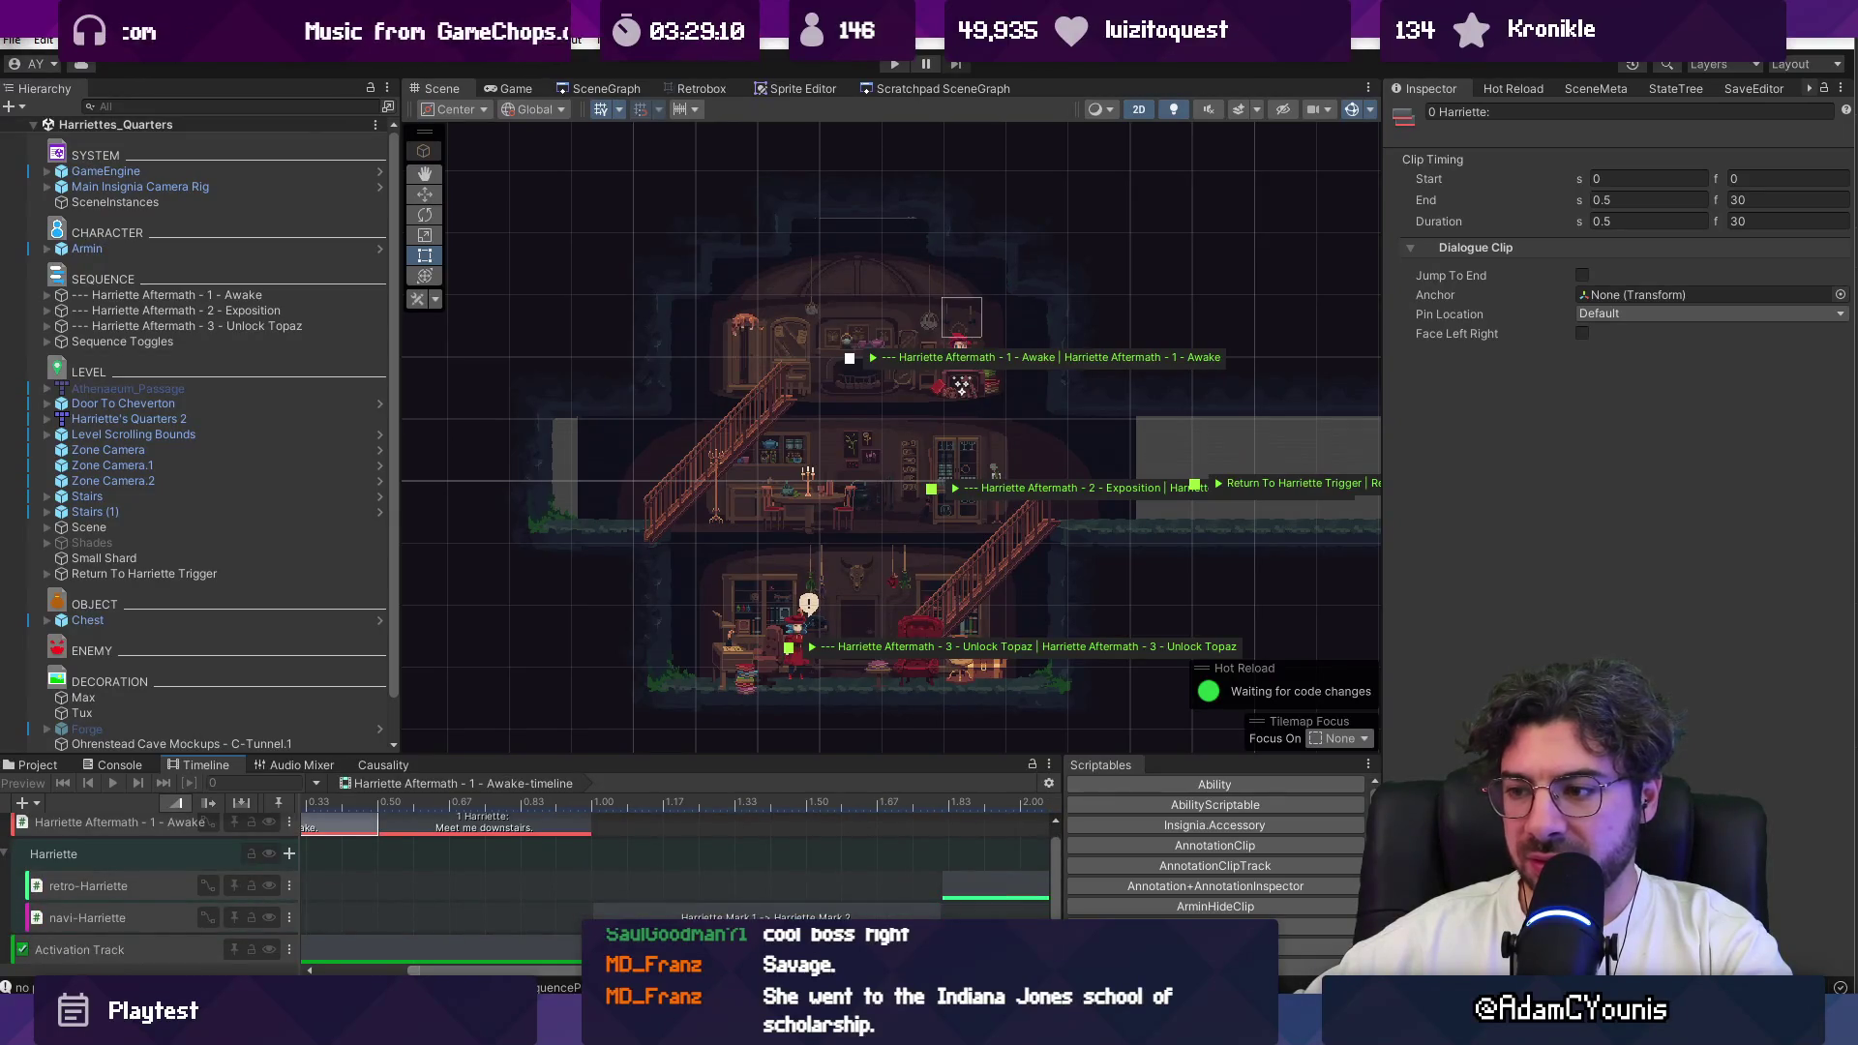
left_click(968, 885)
scroll(734, 902, "down", 3)
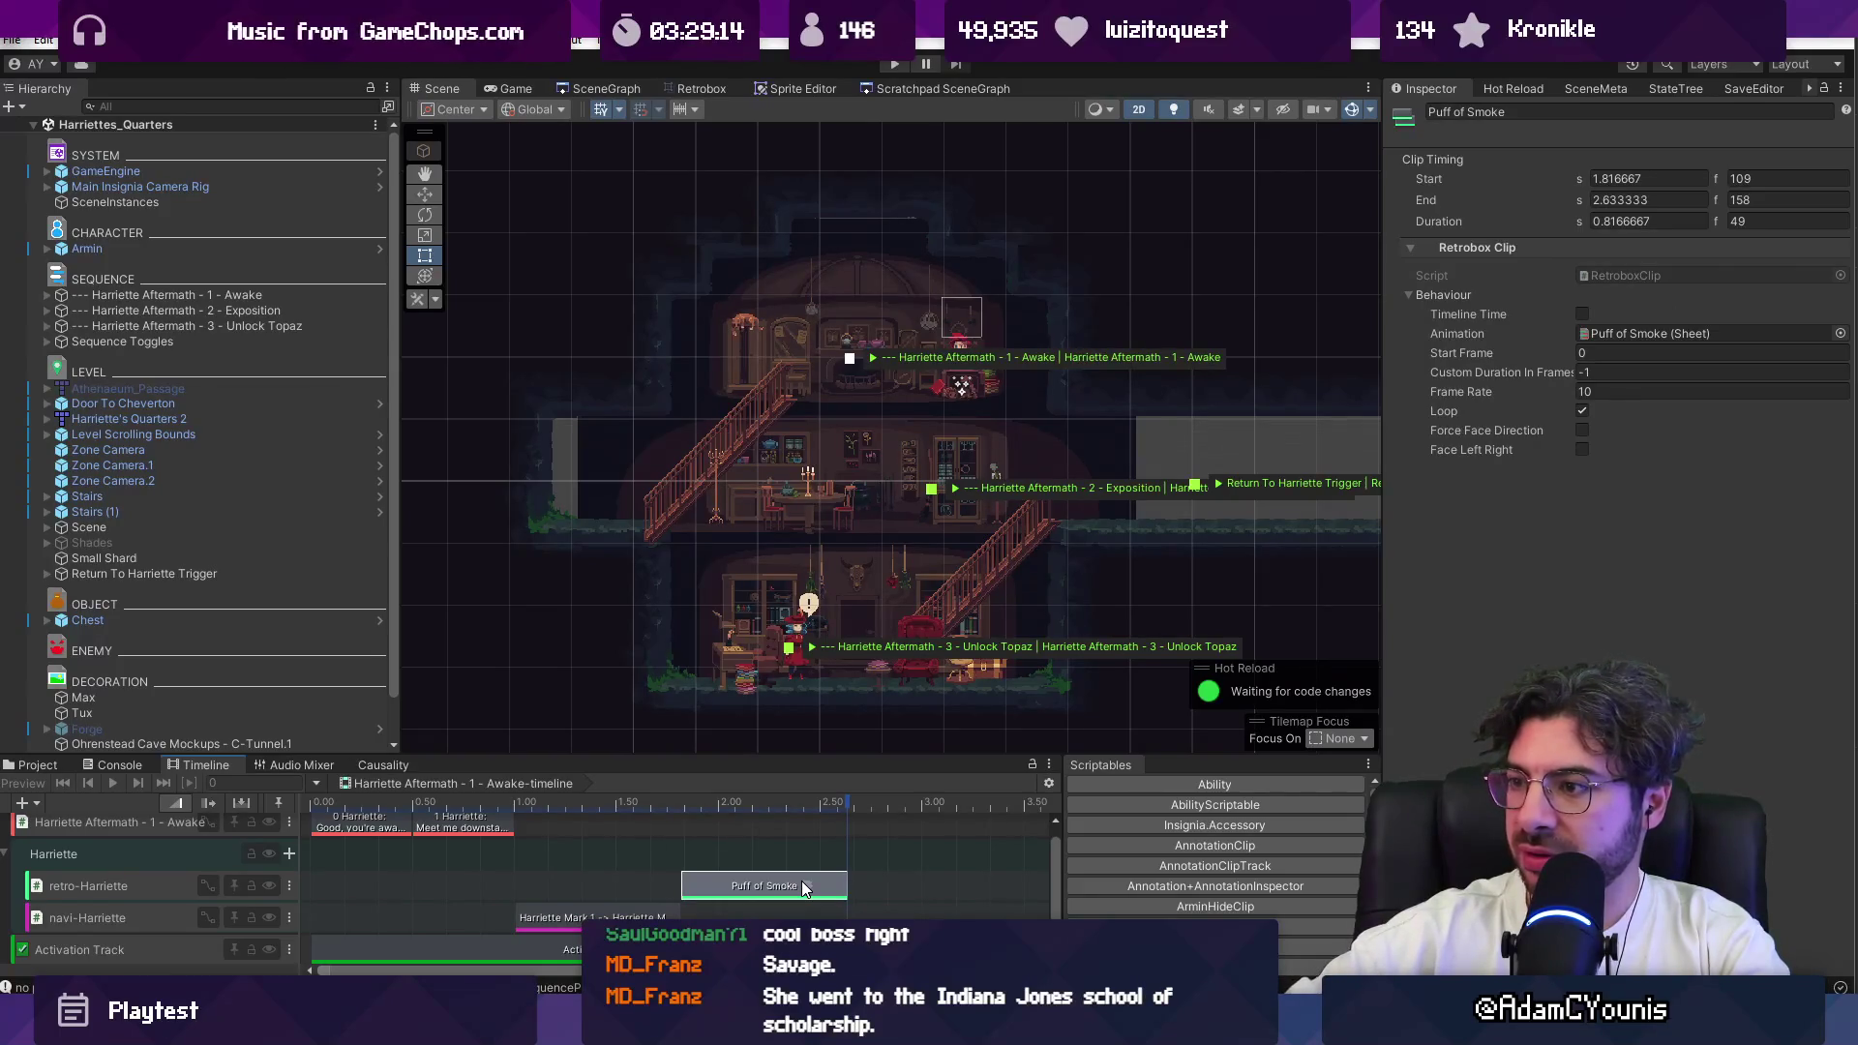
left_click(600, 88)
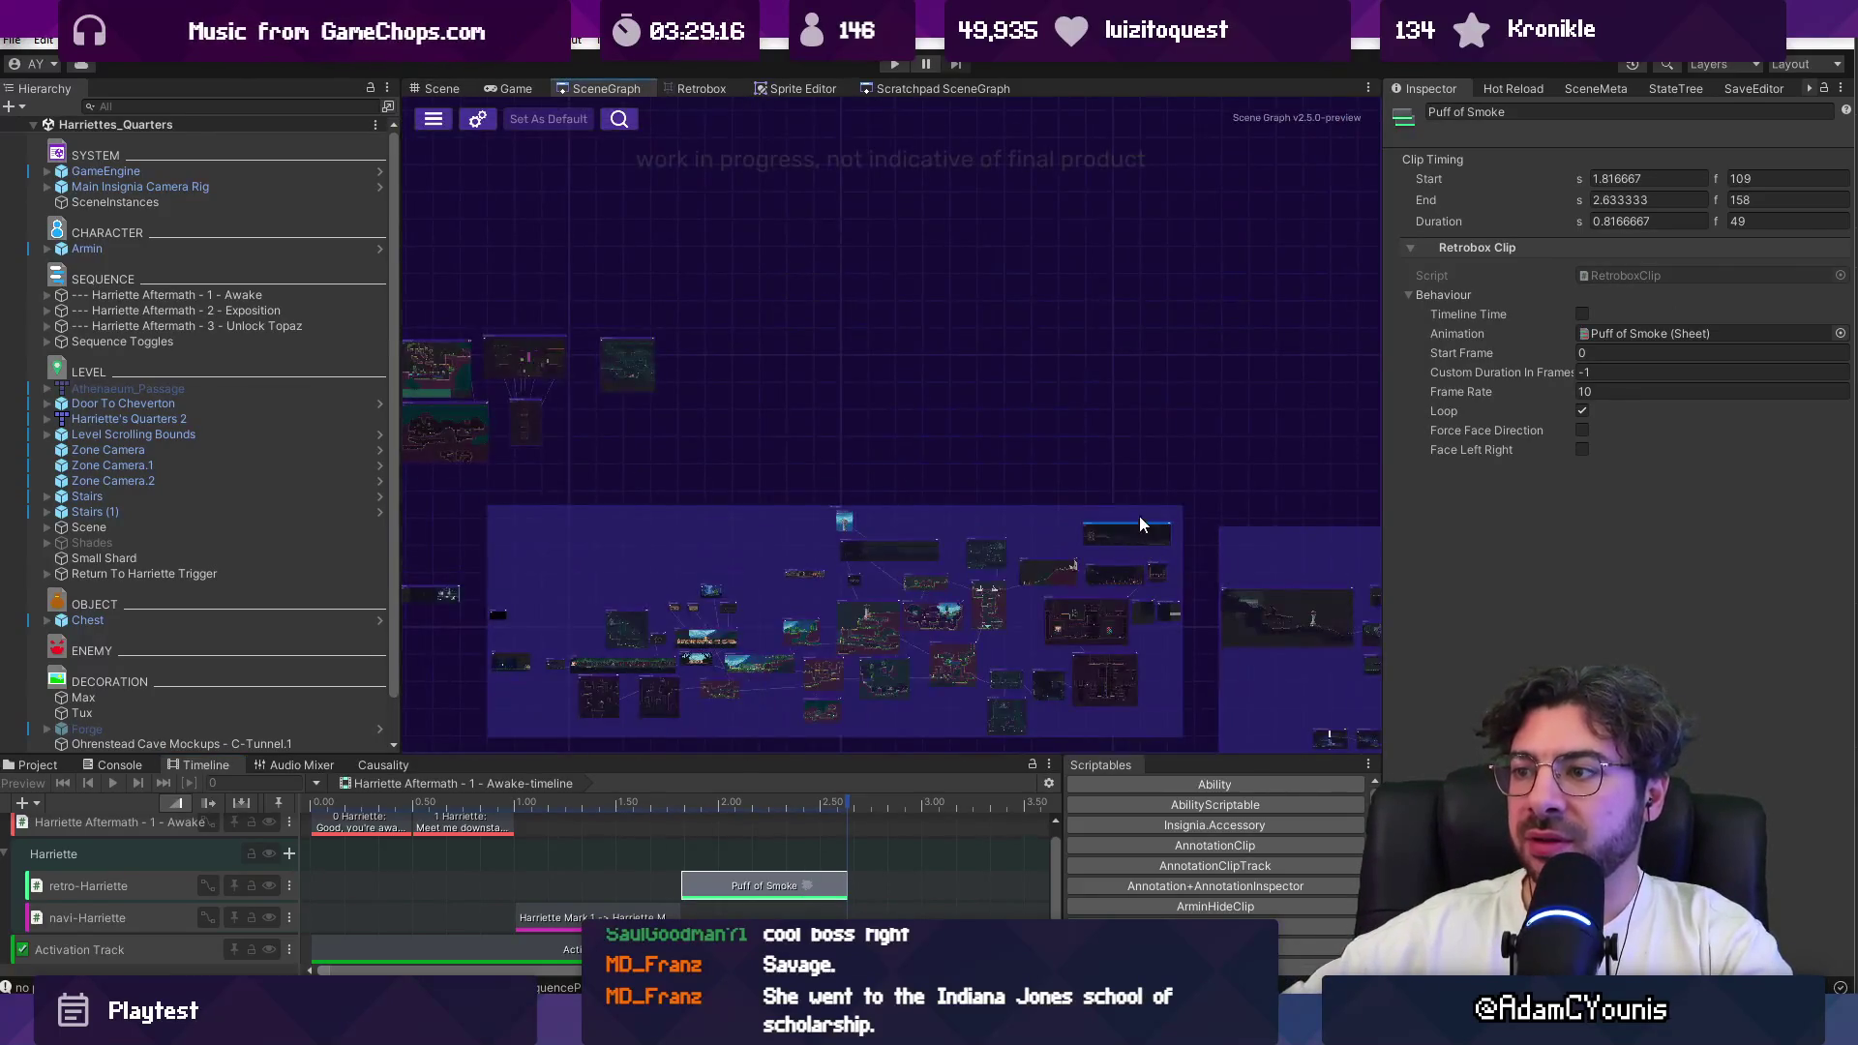
Step: Open the 00 - Meet Harriette timeline and expand Harriette's animation tracks
scroll(1260, 590, "up", 5)
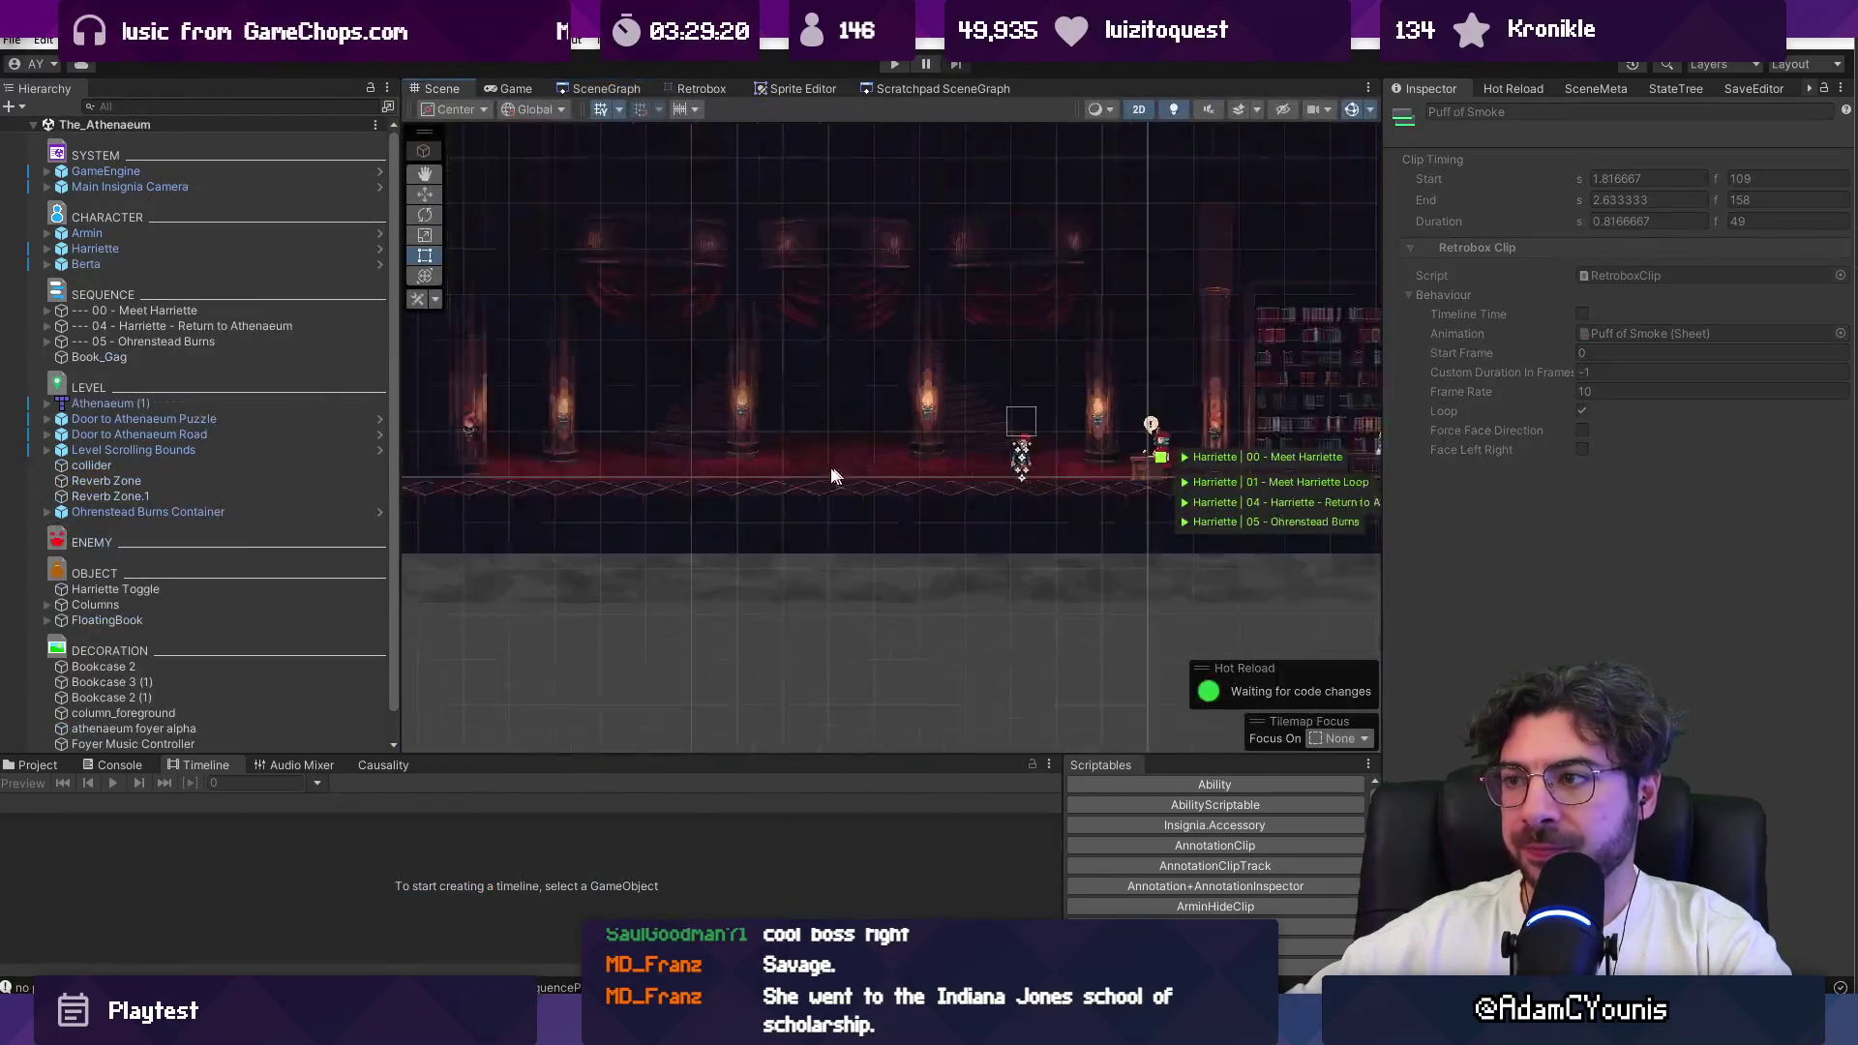
left_click_drag(1100, 450, 548, 412)
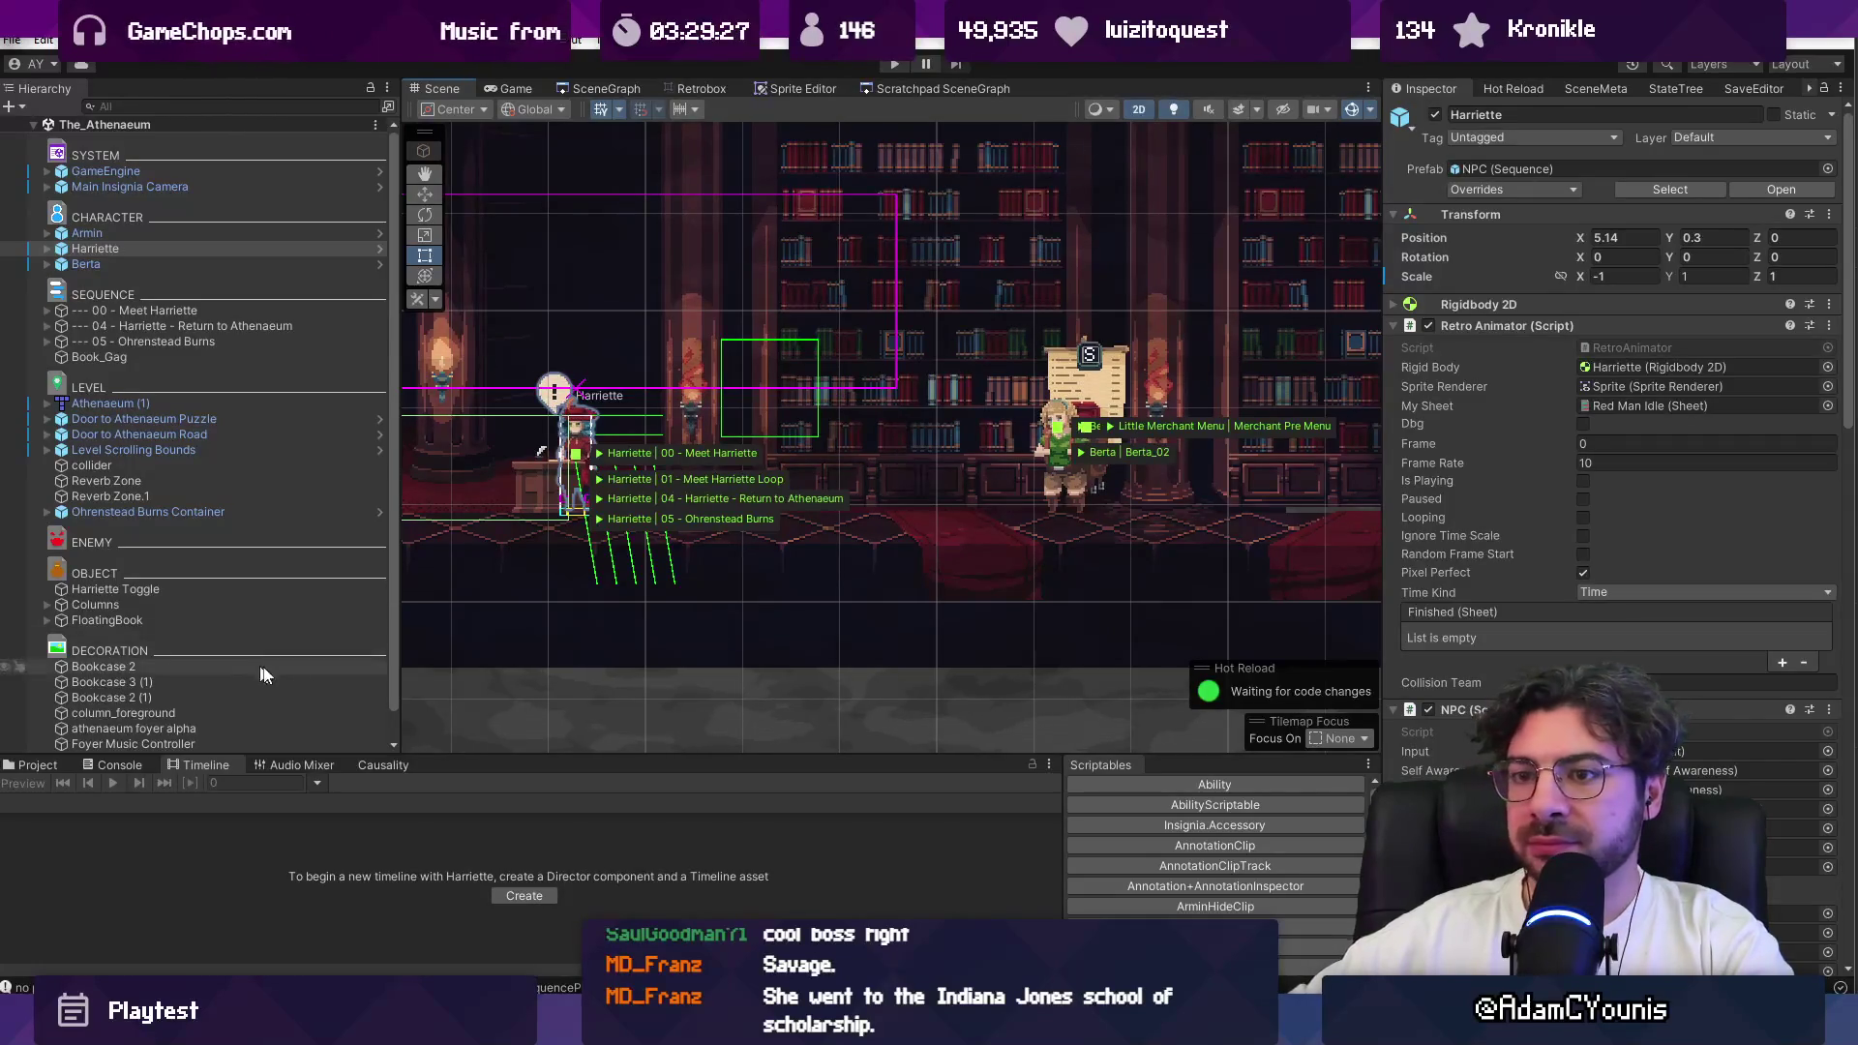
left_click(244, 310)
mouse_move(625, 759)
left_mouse_down()
mouse_move(436, 596)
mouse_move(175, 527)
left_mouse_up()
left_click(7, 643)
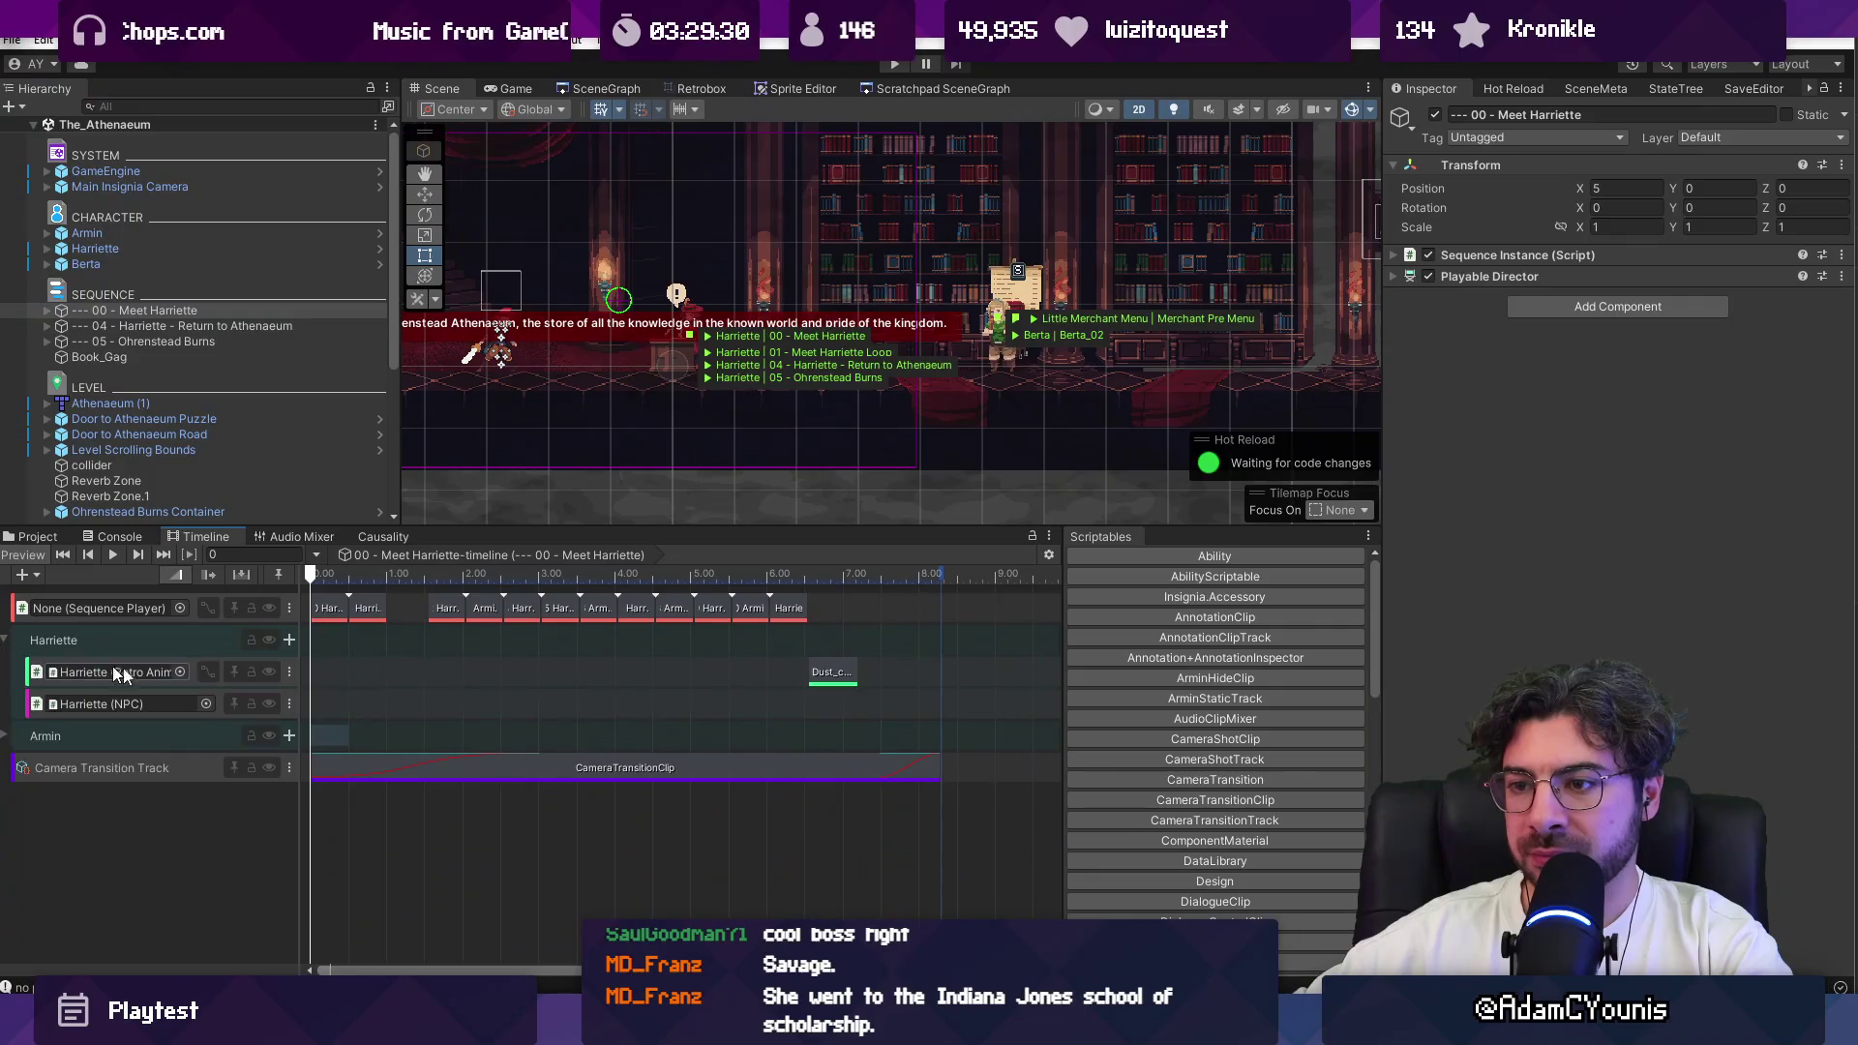
Step: Switch the Dust_cloud_2 clip to Puff of Smoke, save, and lengthen it to 50 frames
left_click(832, 671)
left_click(1839, 344)
type("puff")
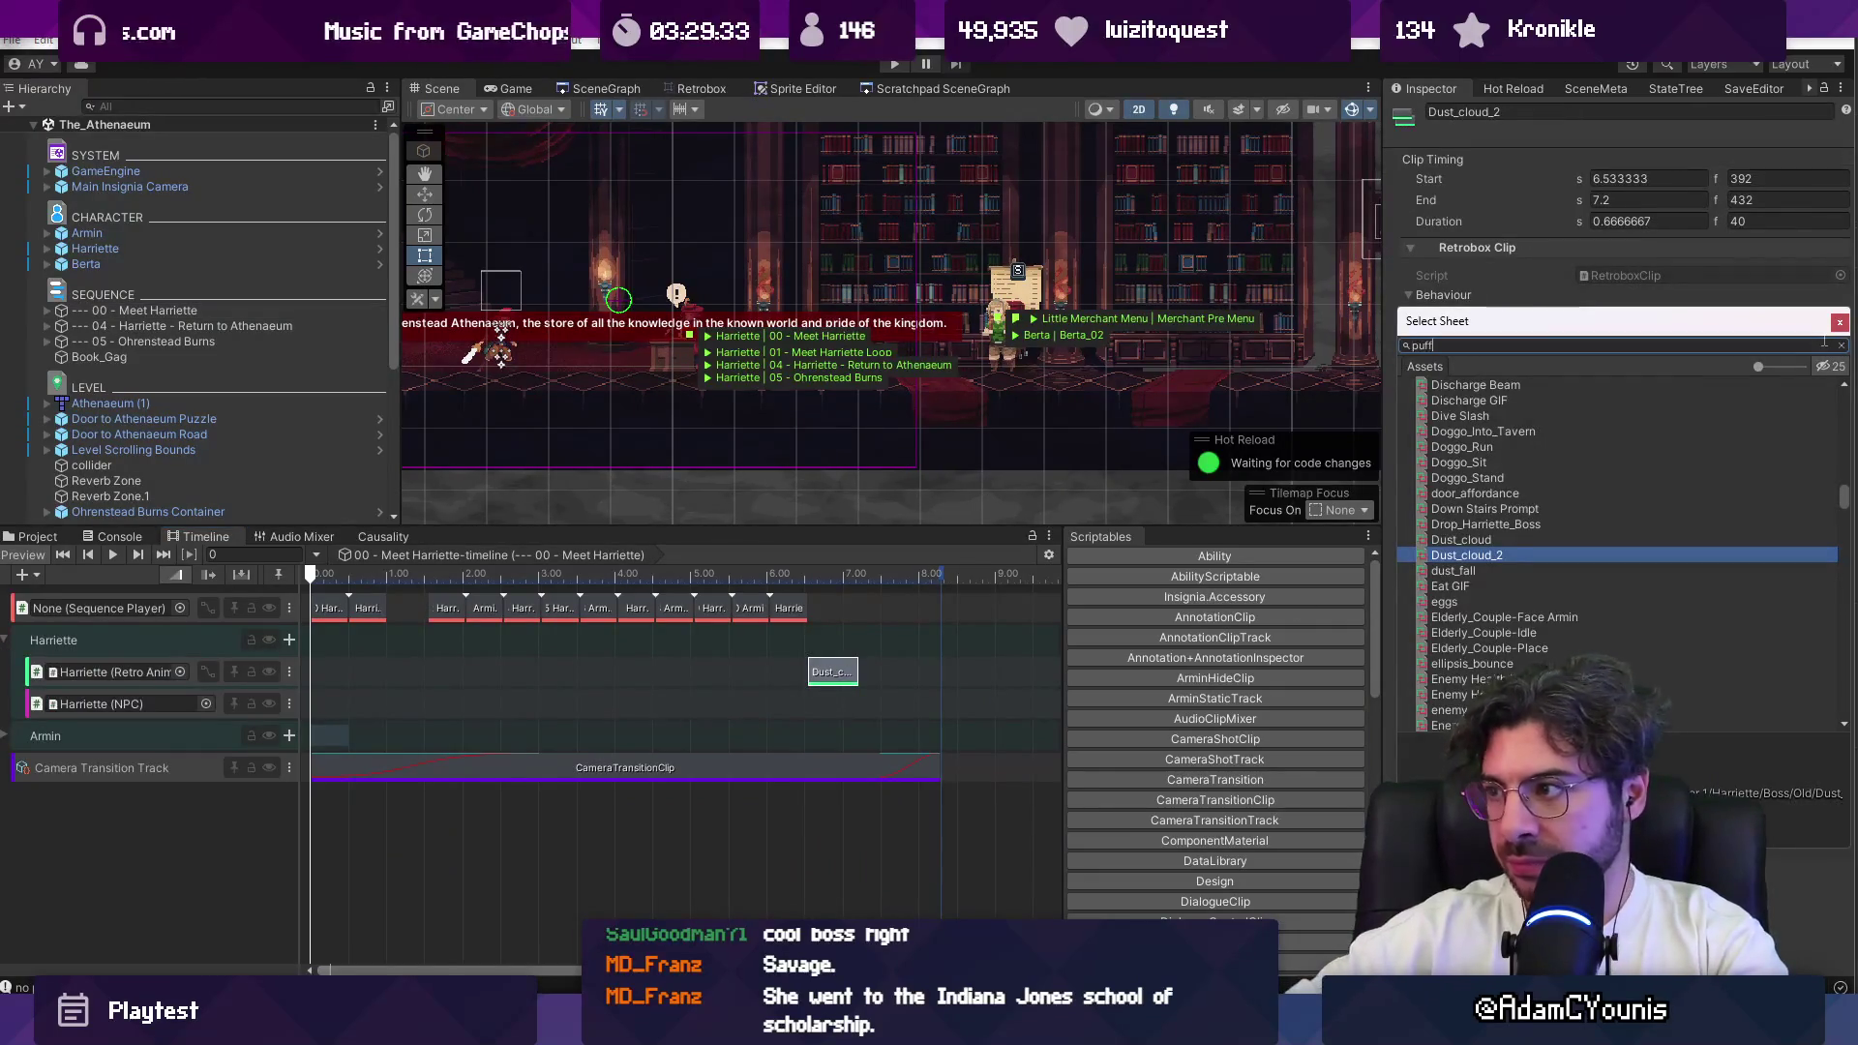
key("Return")
key("ctrl+s")
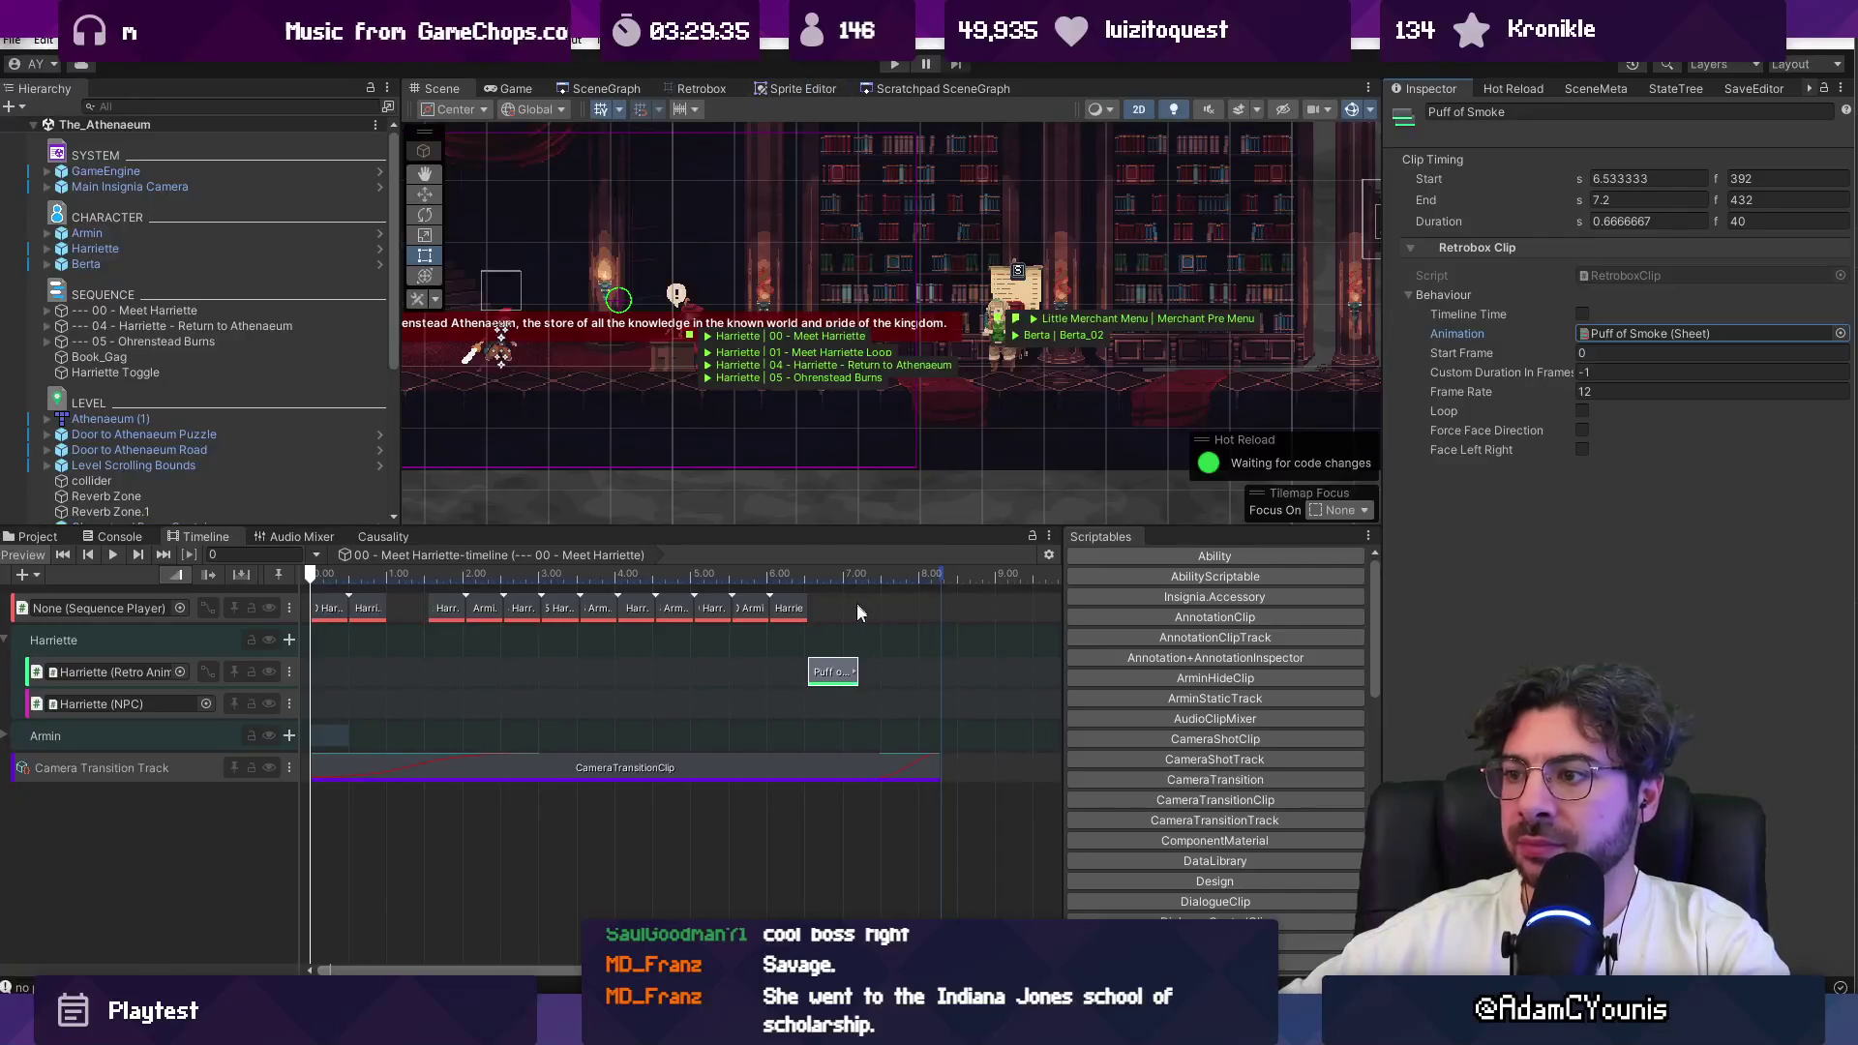
left_click_drag(854, 671, 881, 674)
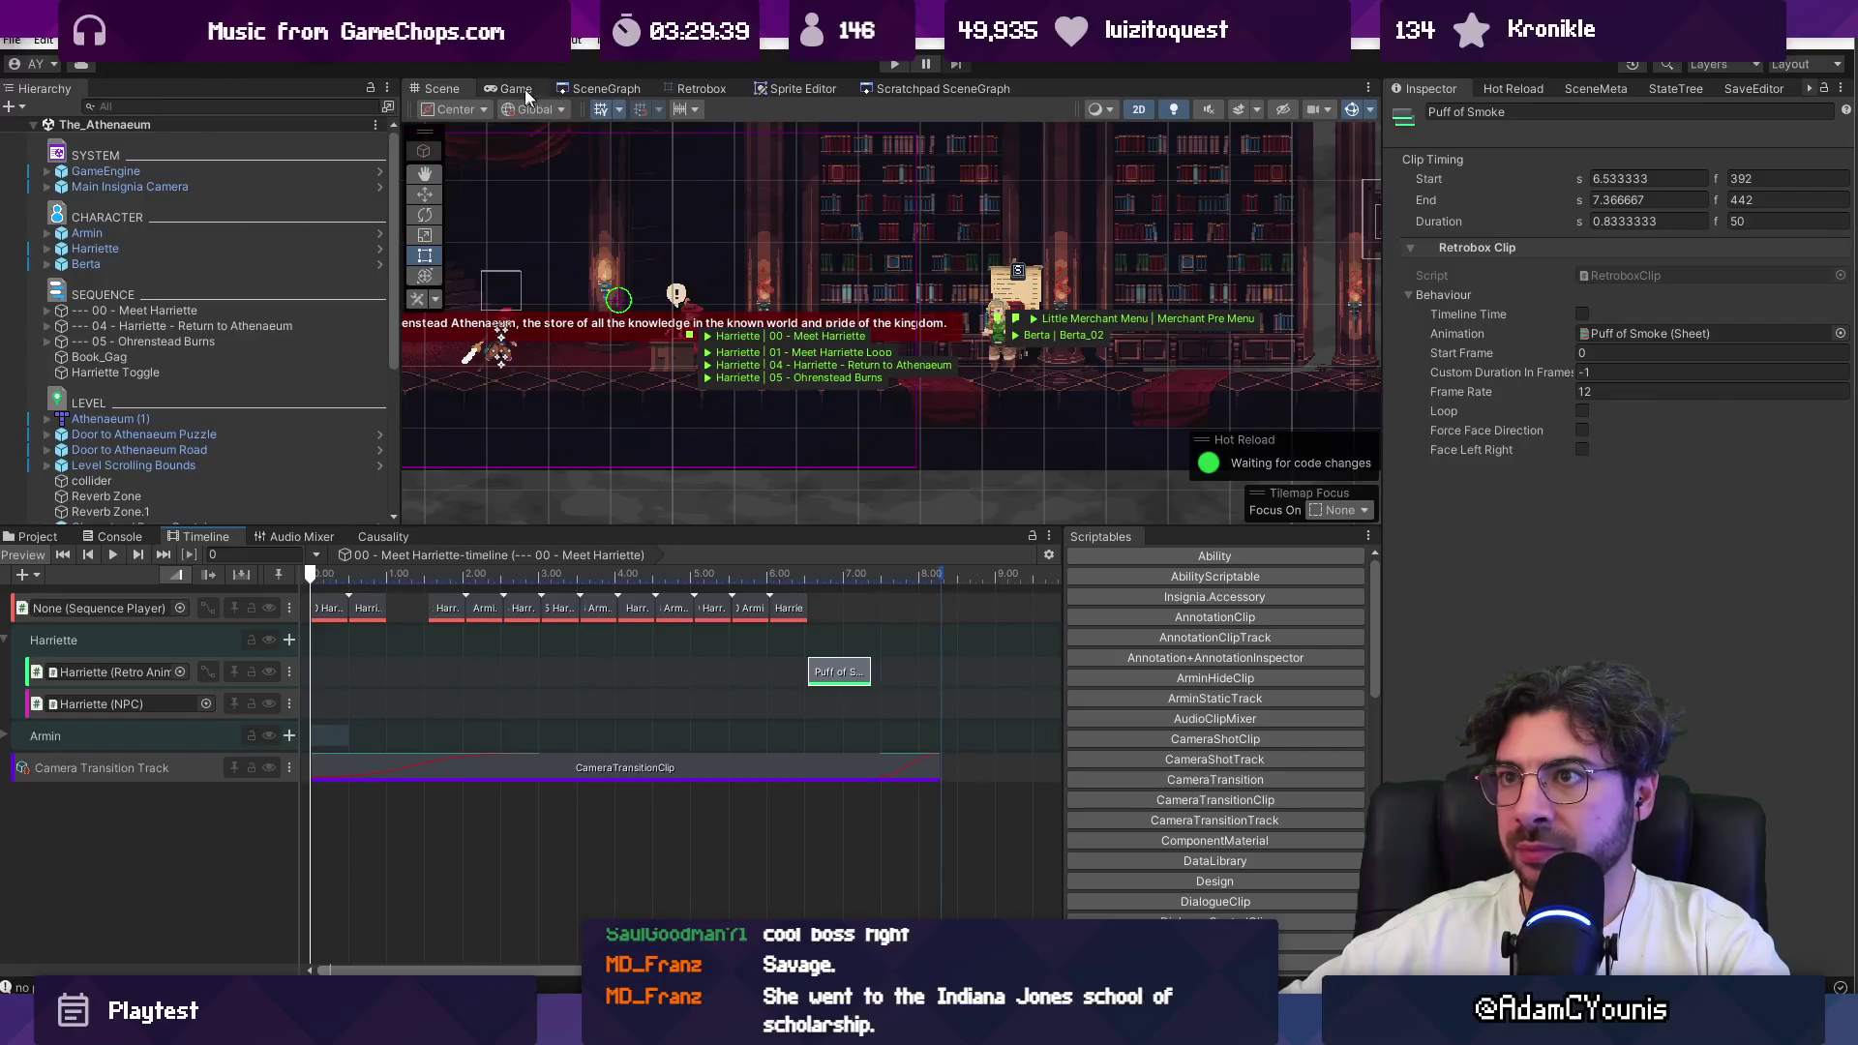
left_click(572, 87)
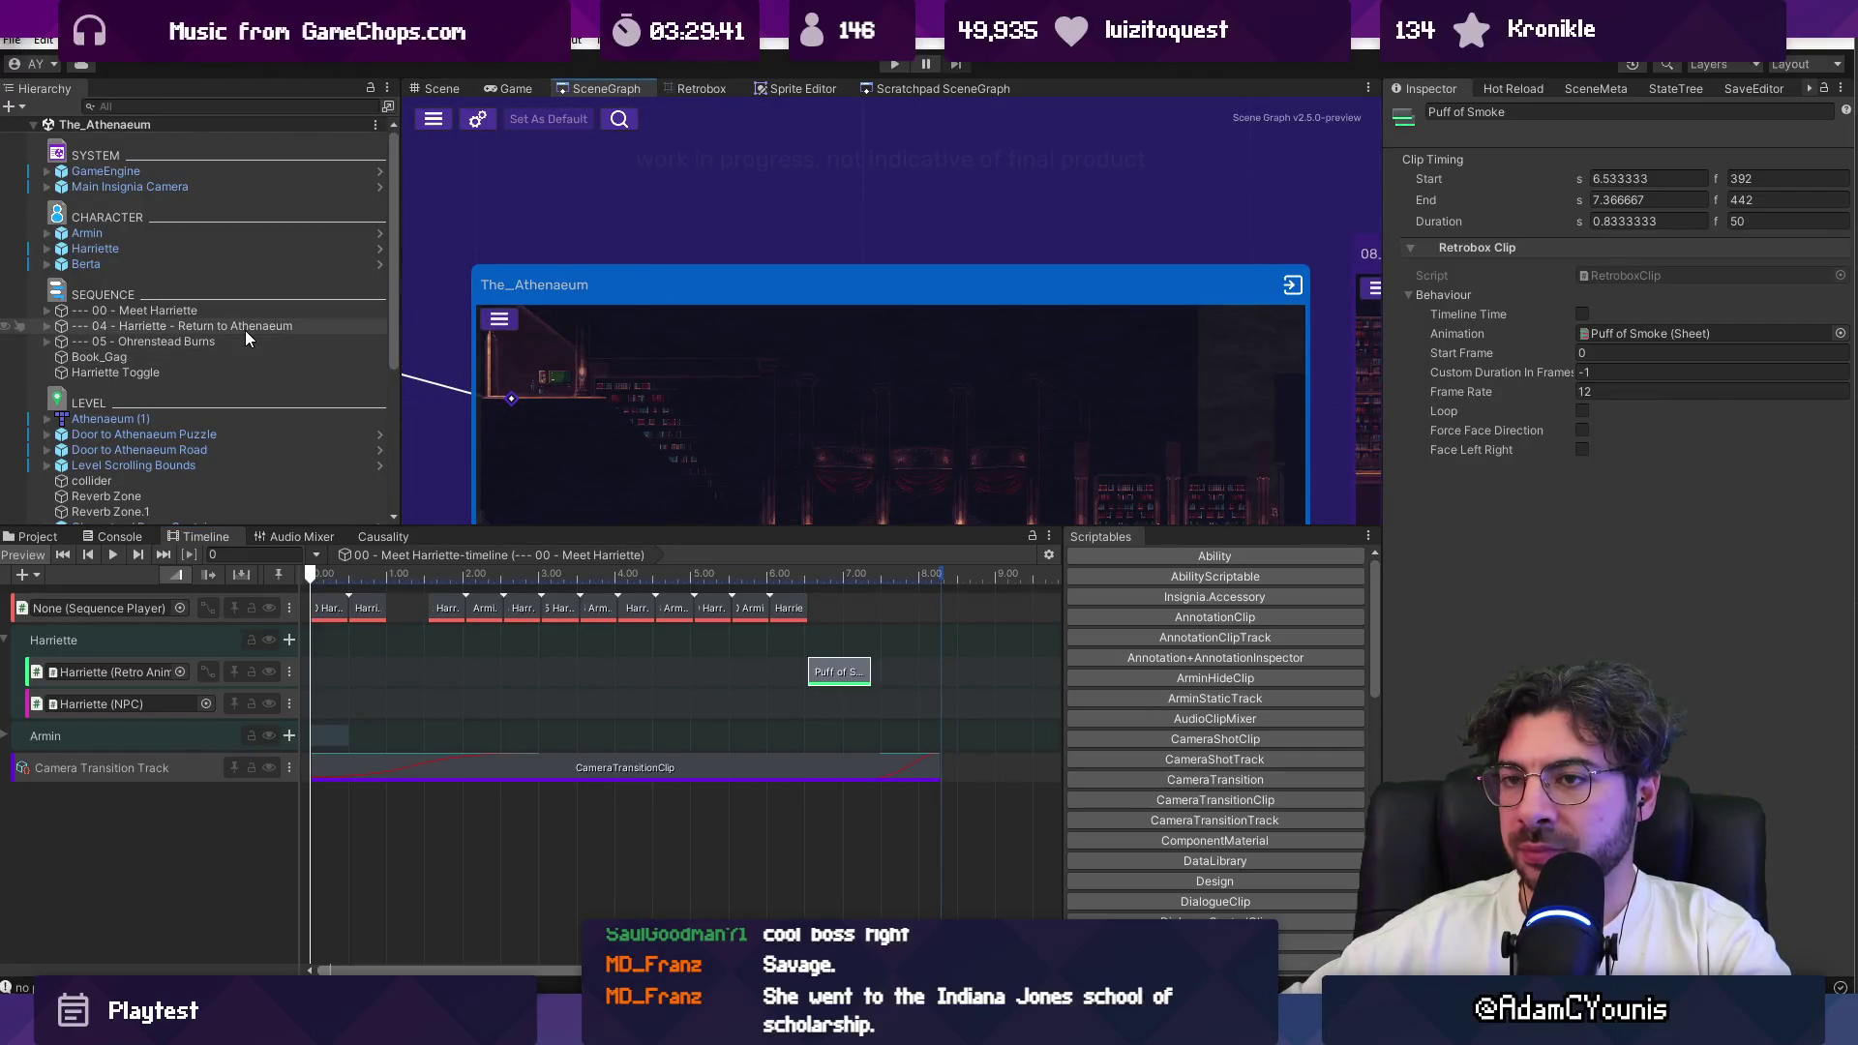
Step: Load Athenaeum Stacks and open the Harriette Walk - Part 1 timeline
scroll(588, 333, "down", 2)
scroll(842, 404, "up", 5)
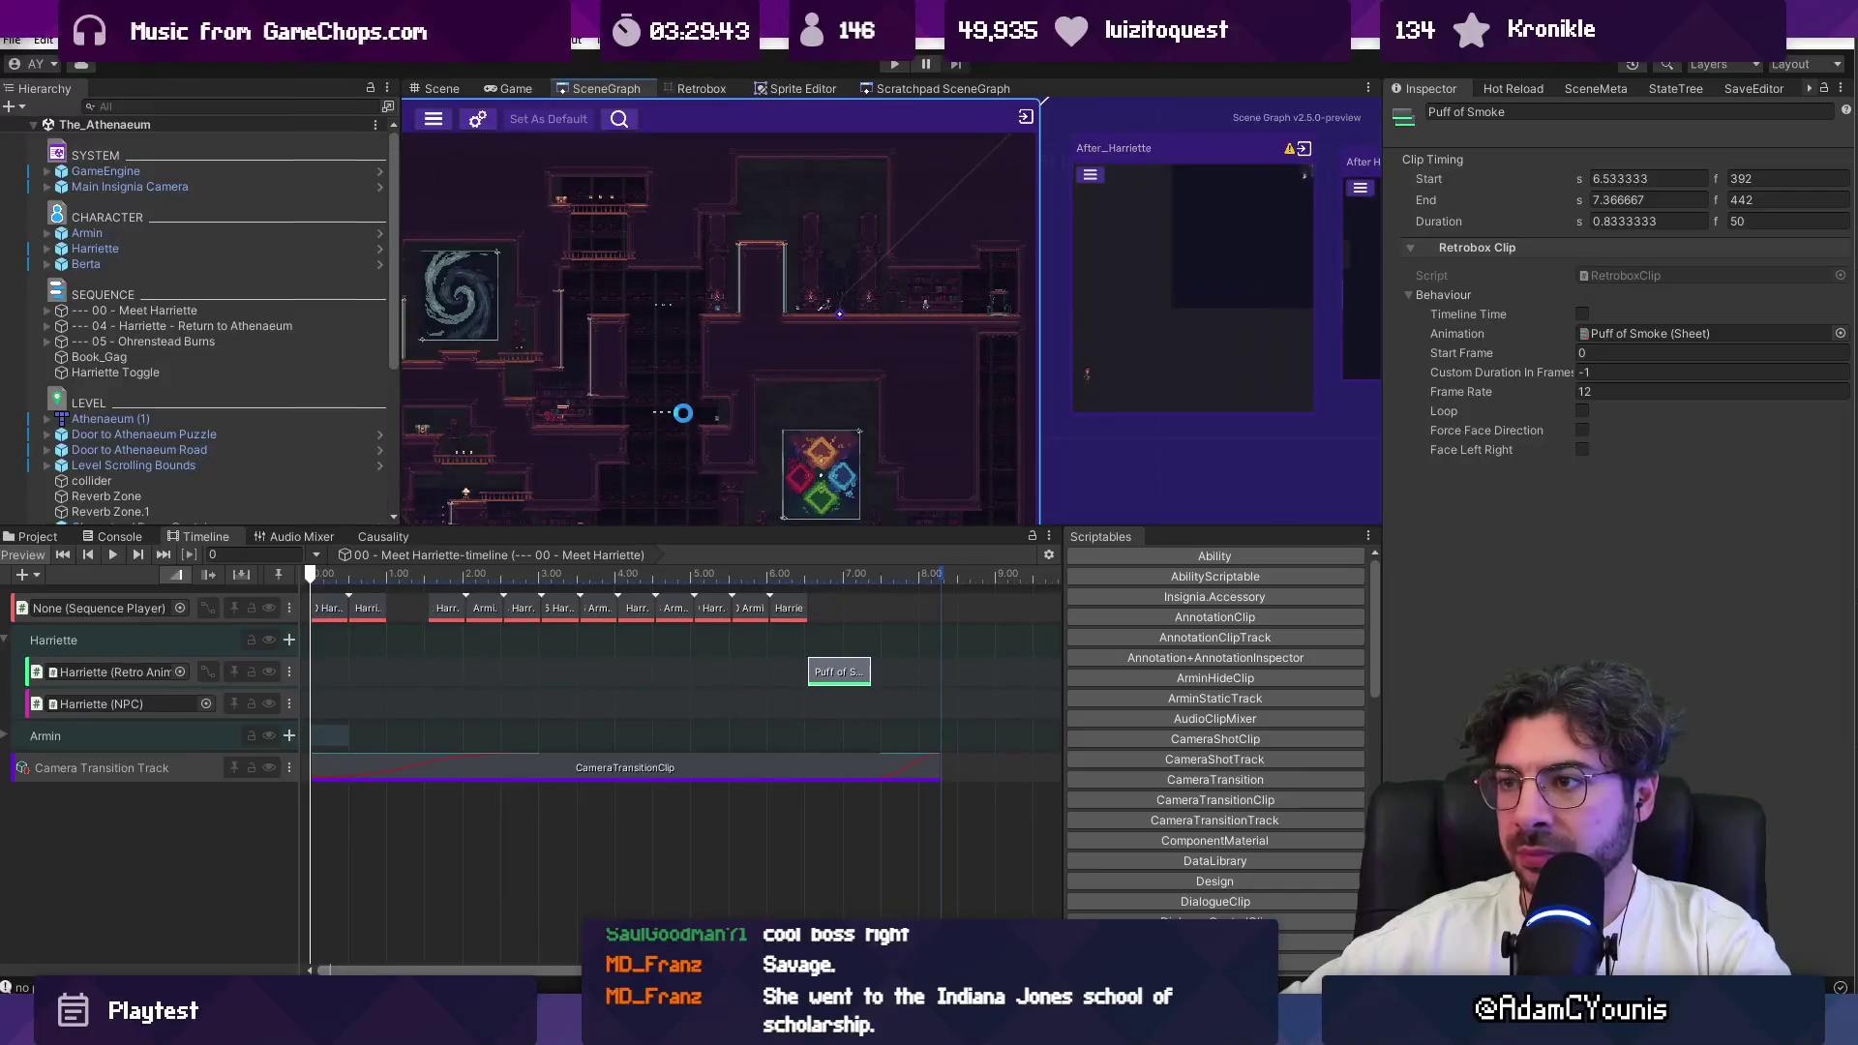
double_click(683, 413)
left_click(156, 108)
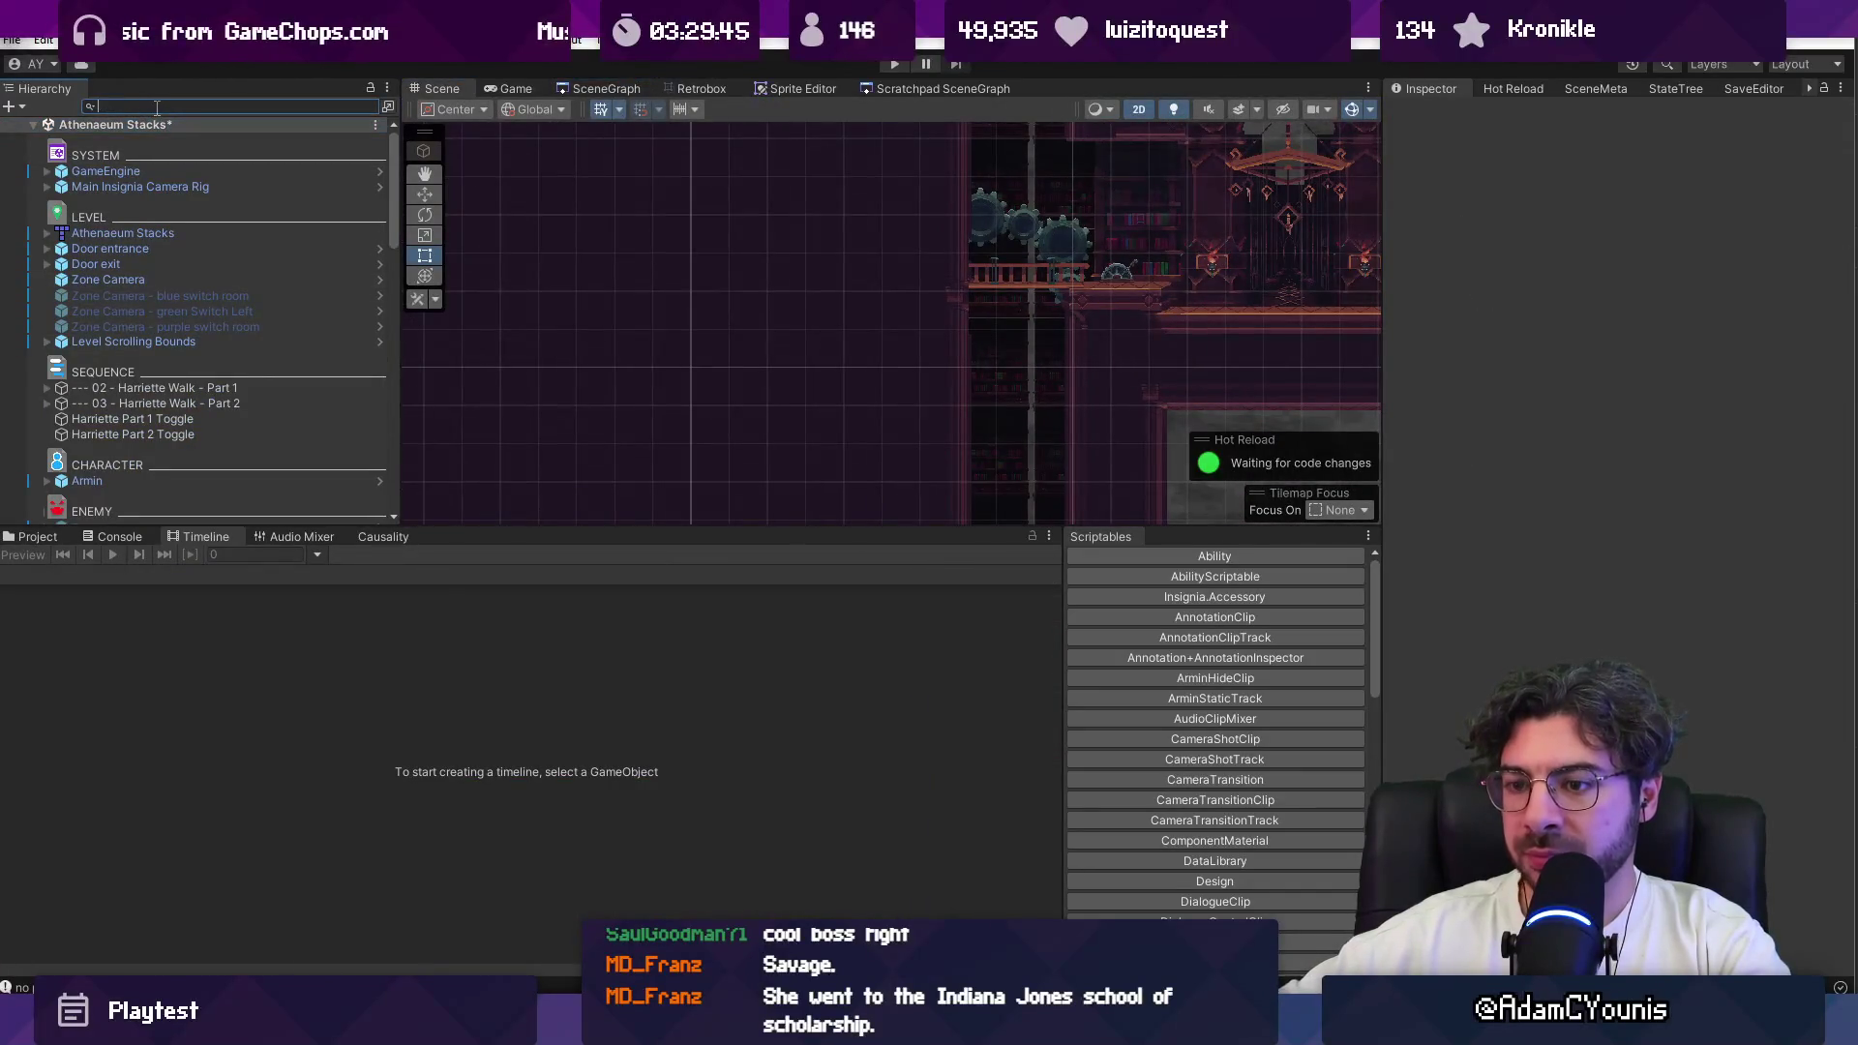
key("Escape")
left_click(199, 388)
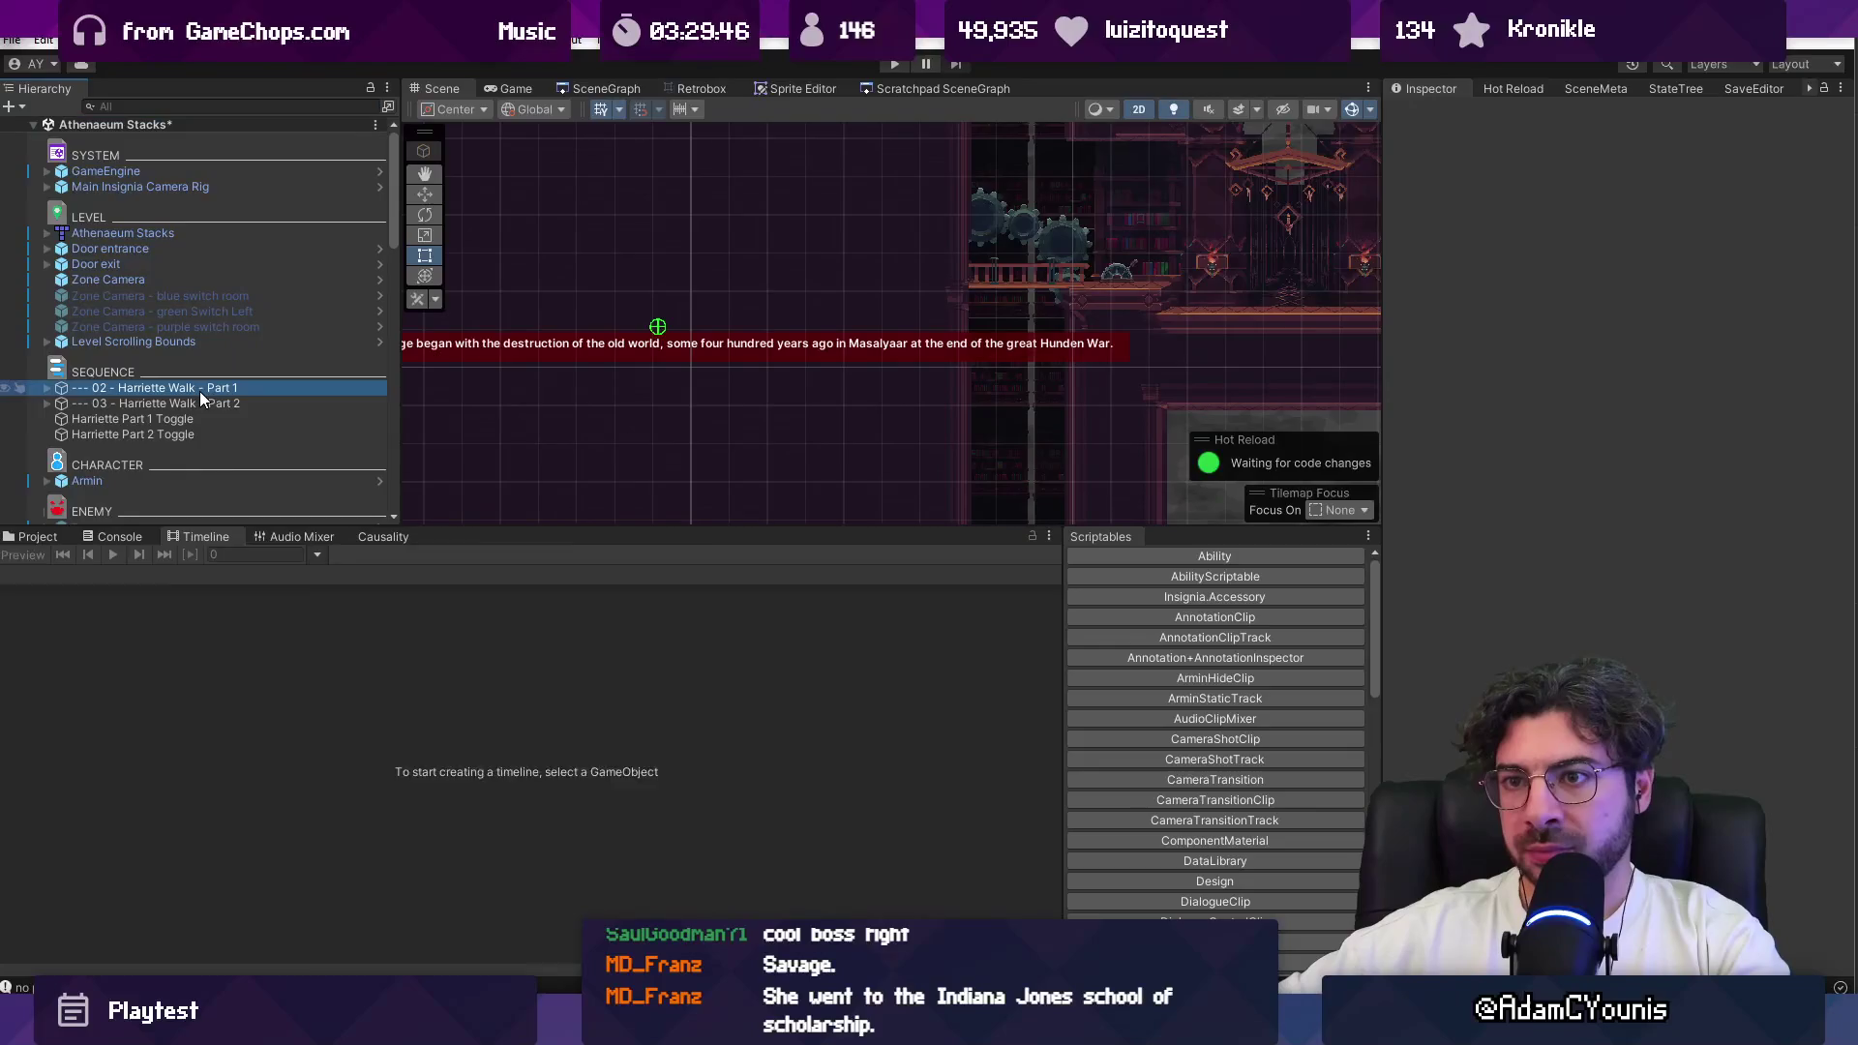
scroll(822, 740, "up", 6)
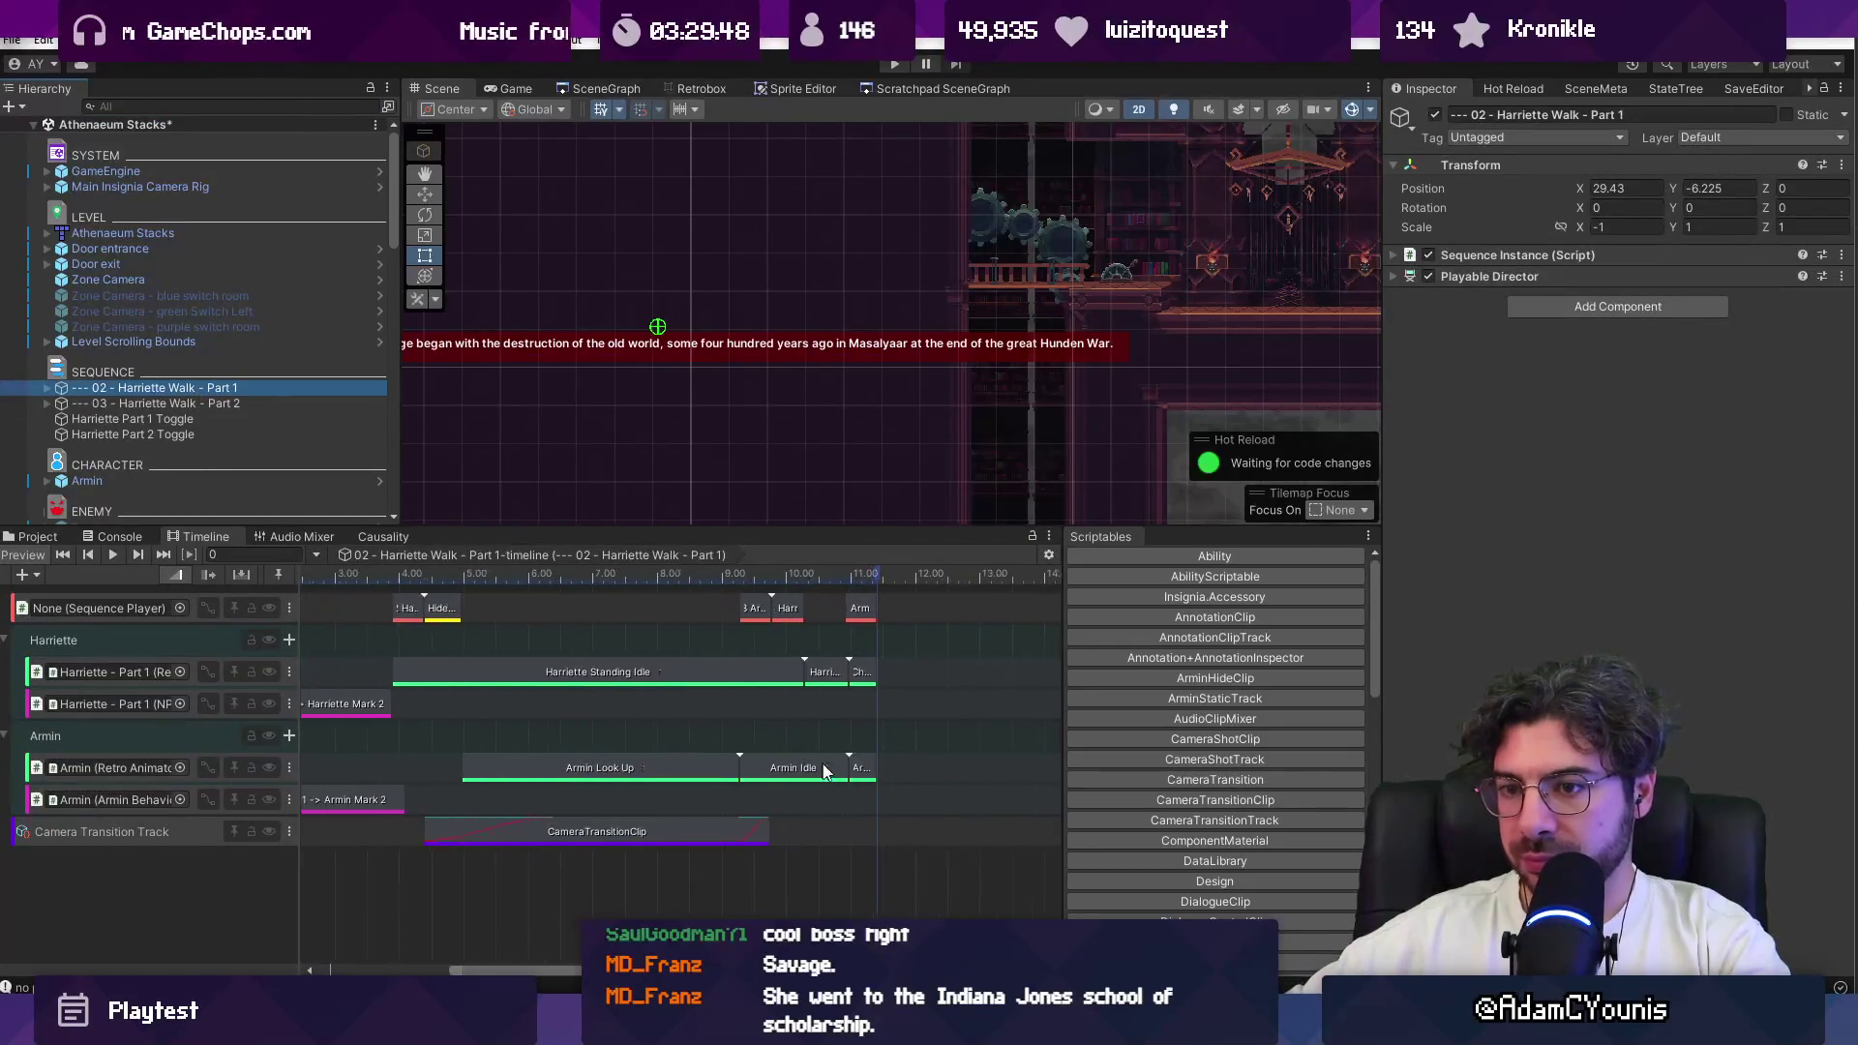
scroll(911, 687, "up", 3)
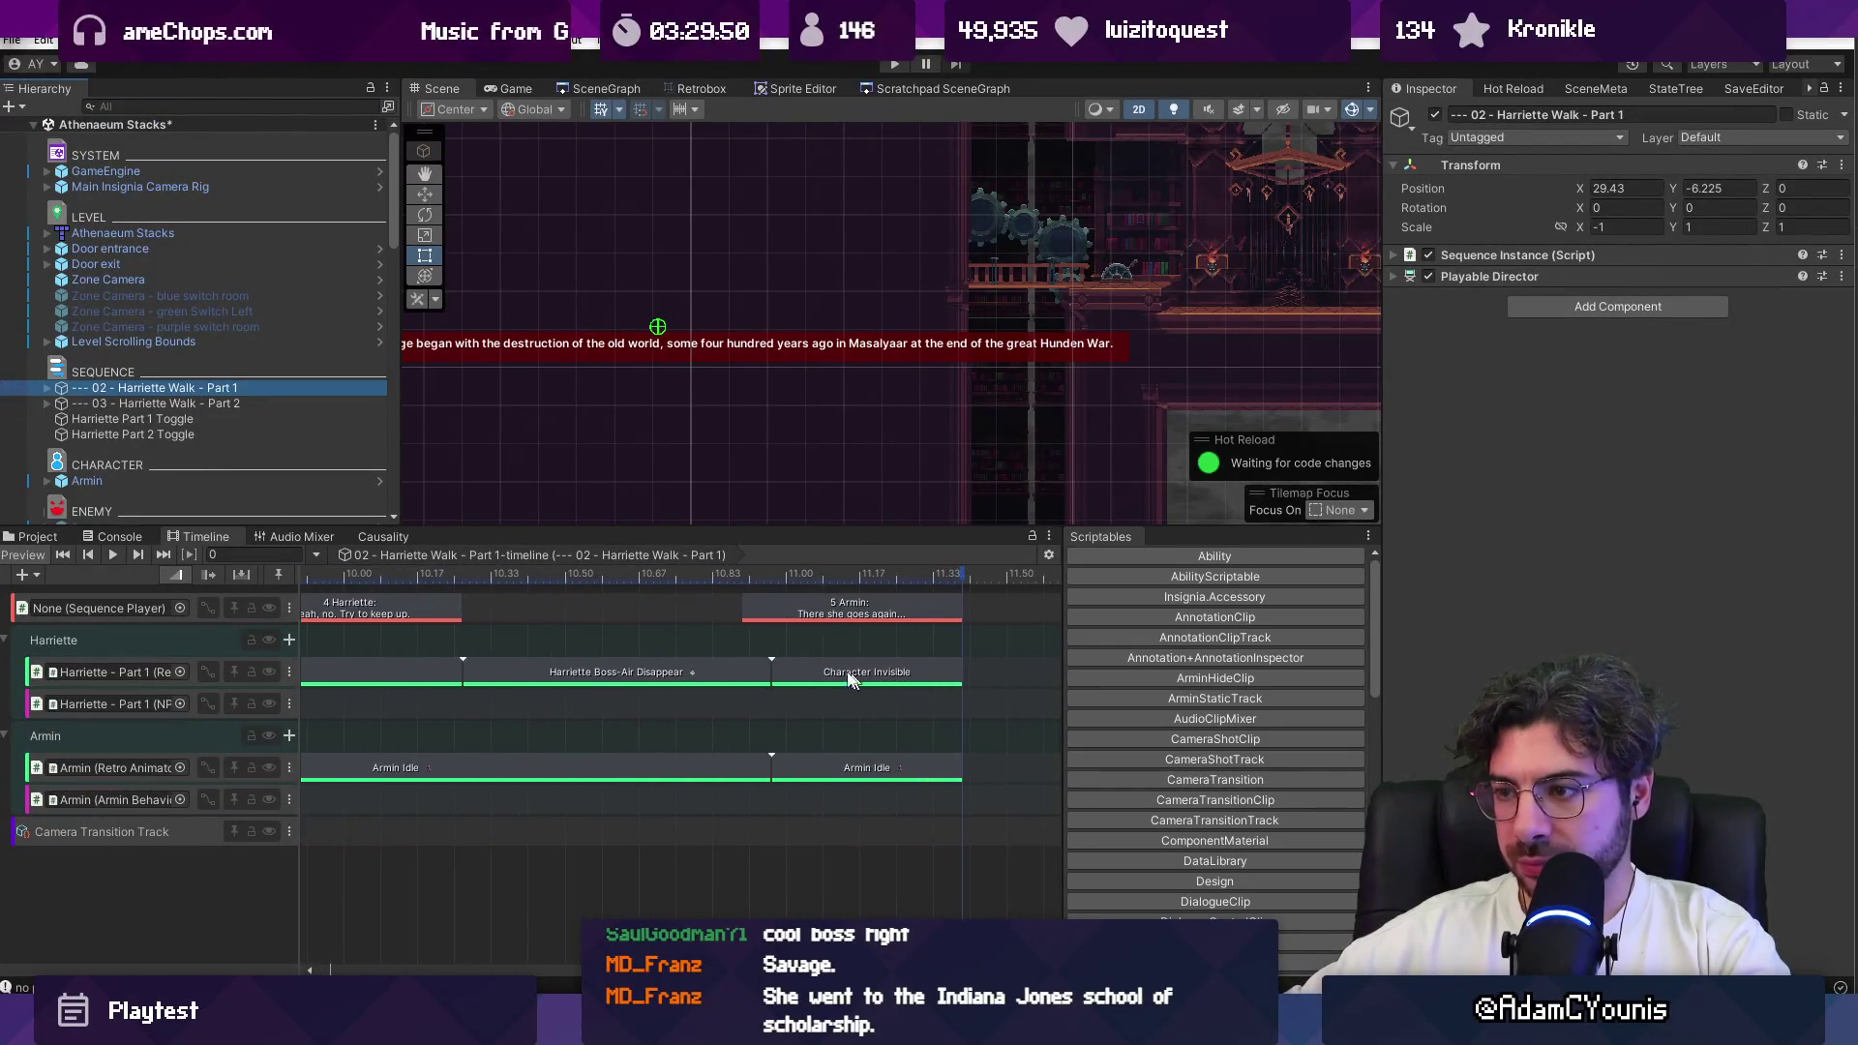
Step: Change the Harriette Boss-Air Disappear clip's animation to Puff of Smoke
left_click(666, 664)
left_click(1823, 338)
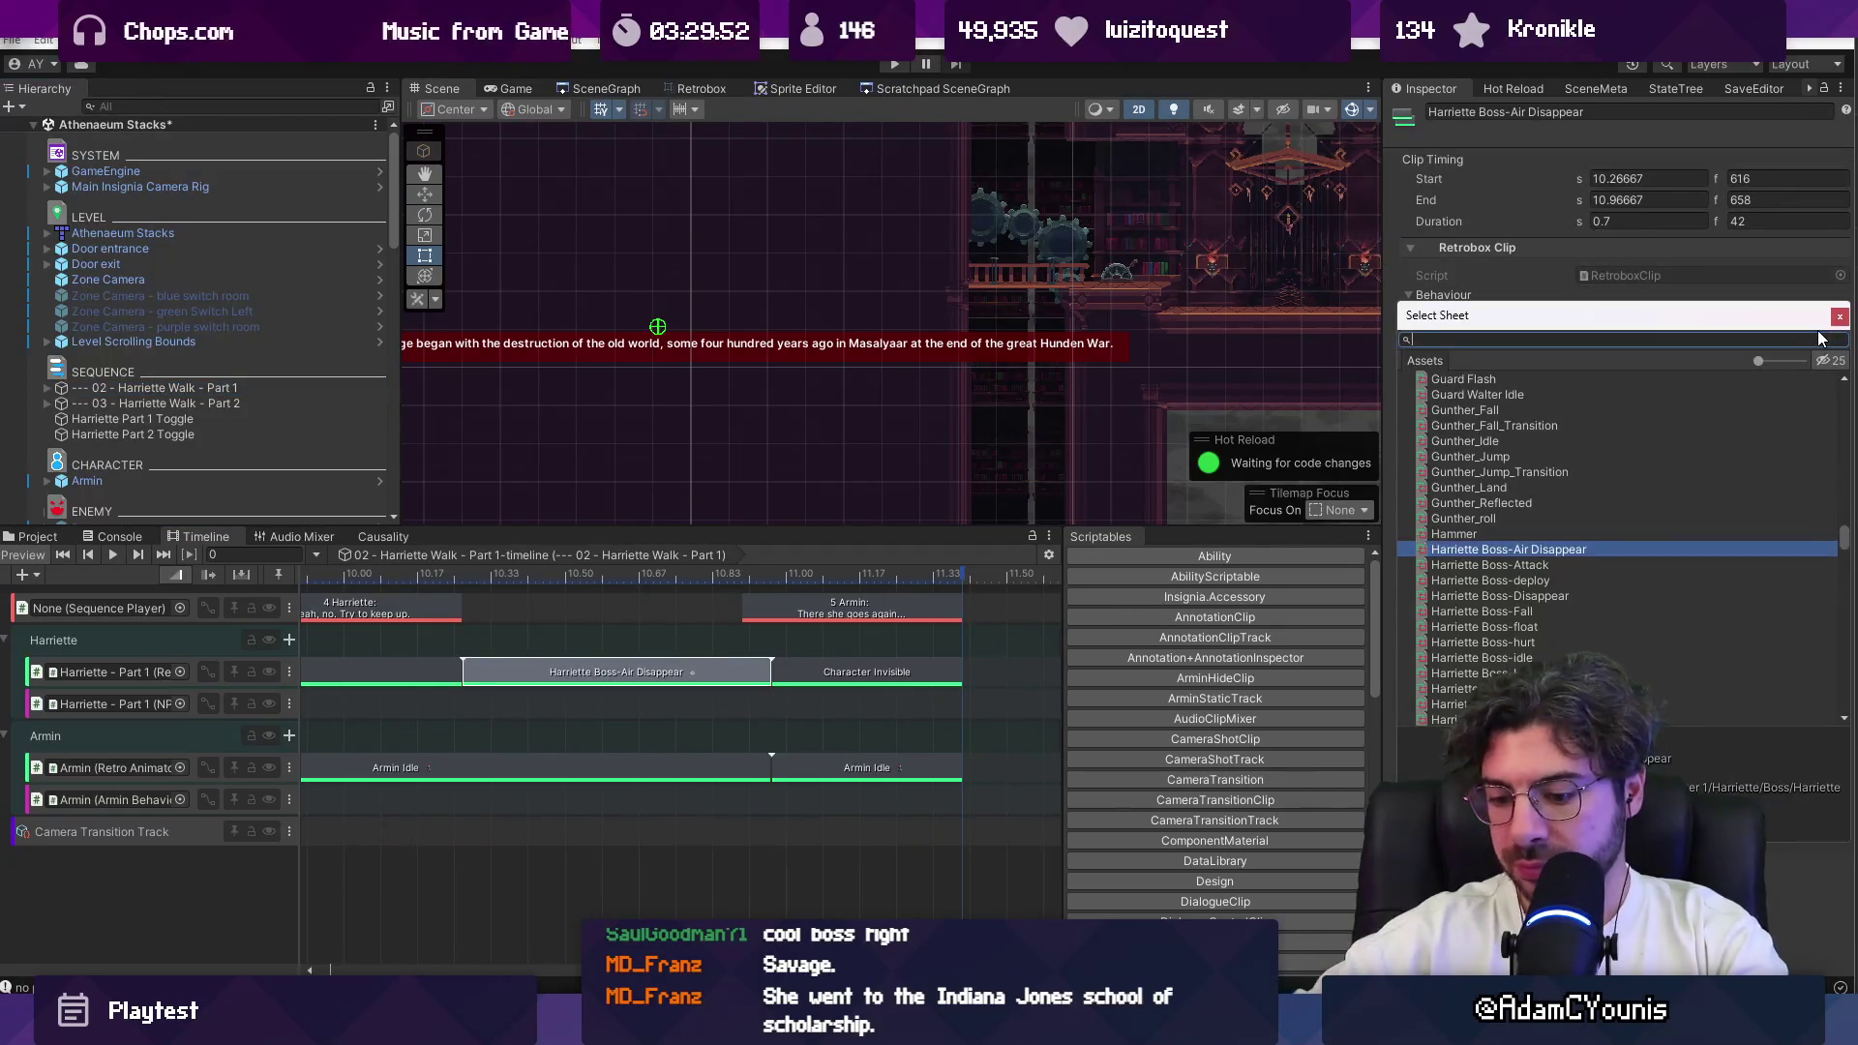
type("puff o")
key("Down")
key("Return")
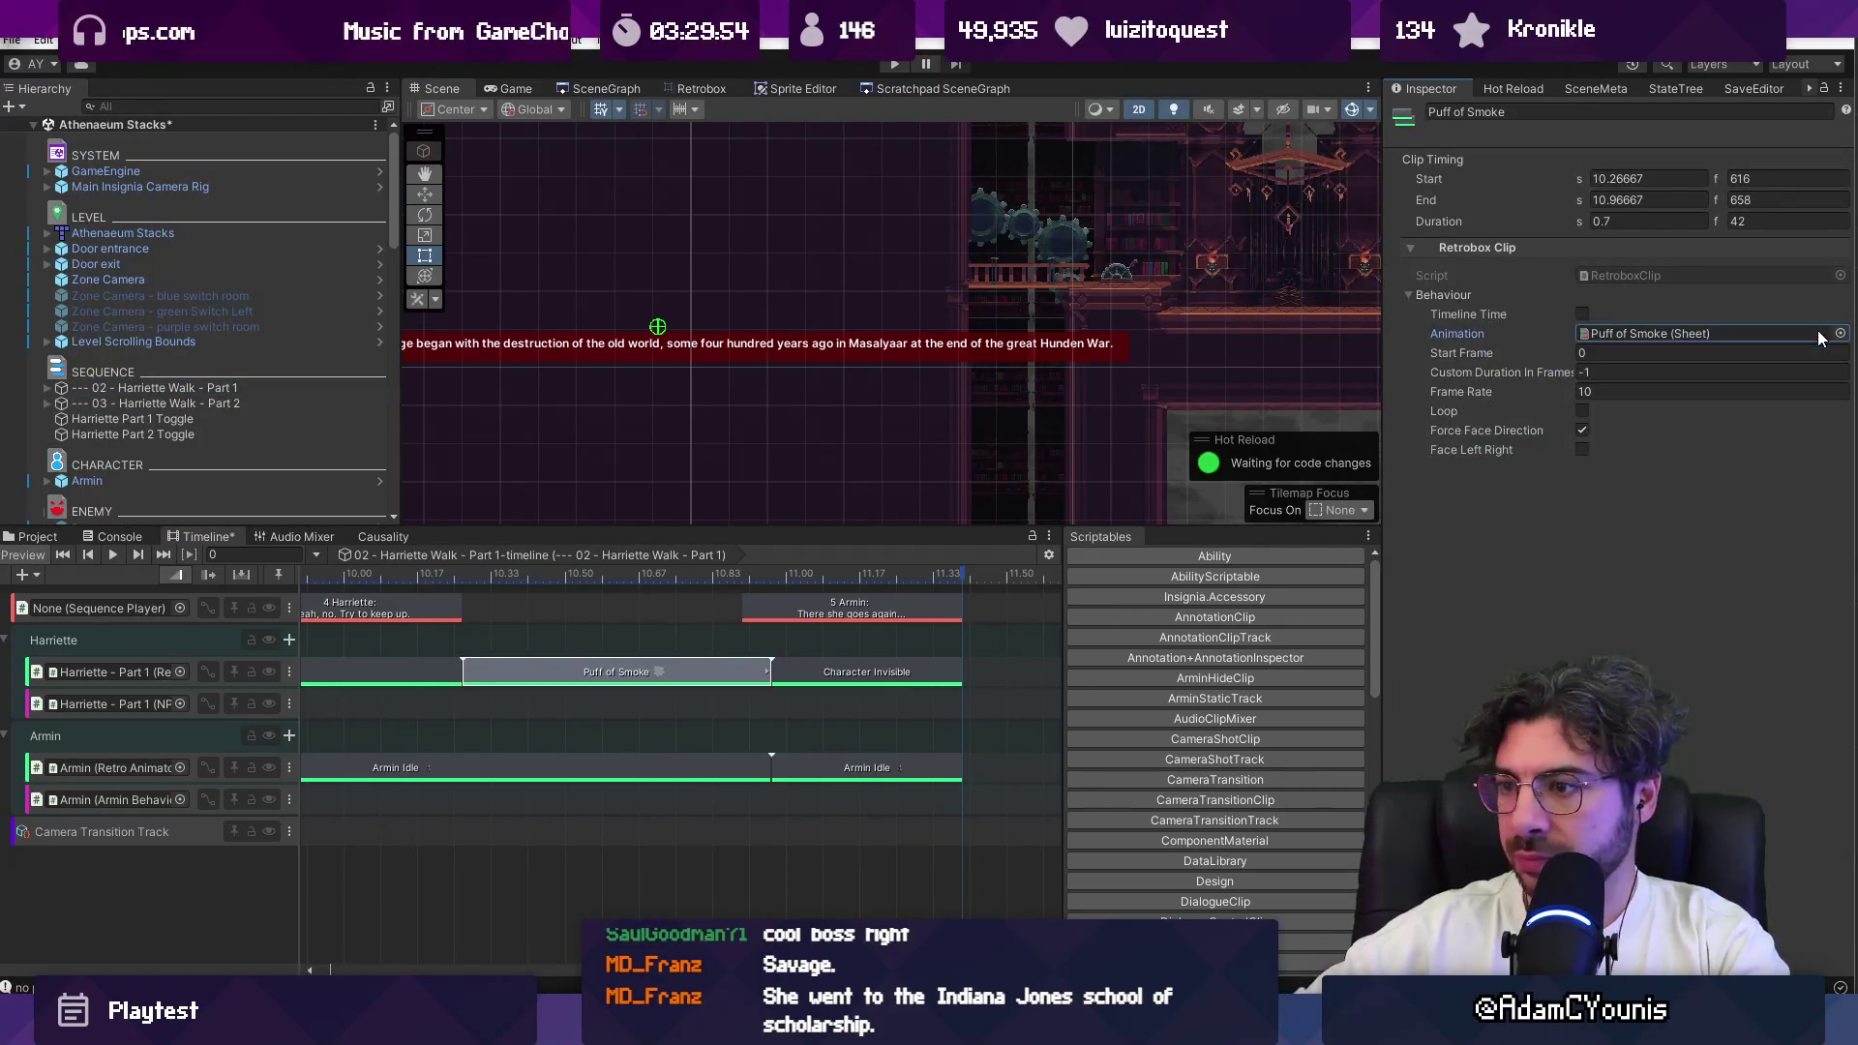
Step: Push Character Invisible later and stretch Puff of Smoke to about 1.1 seconds
left_click(849, 677)
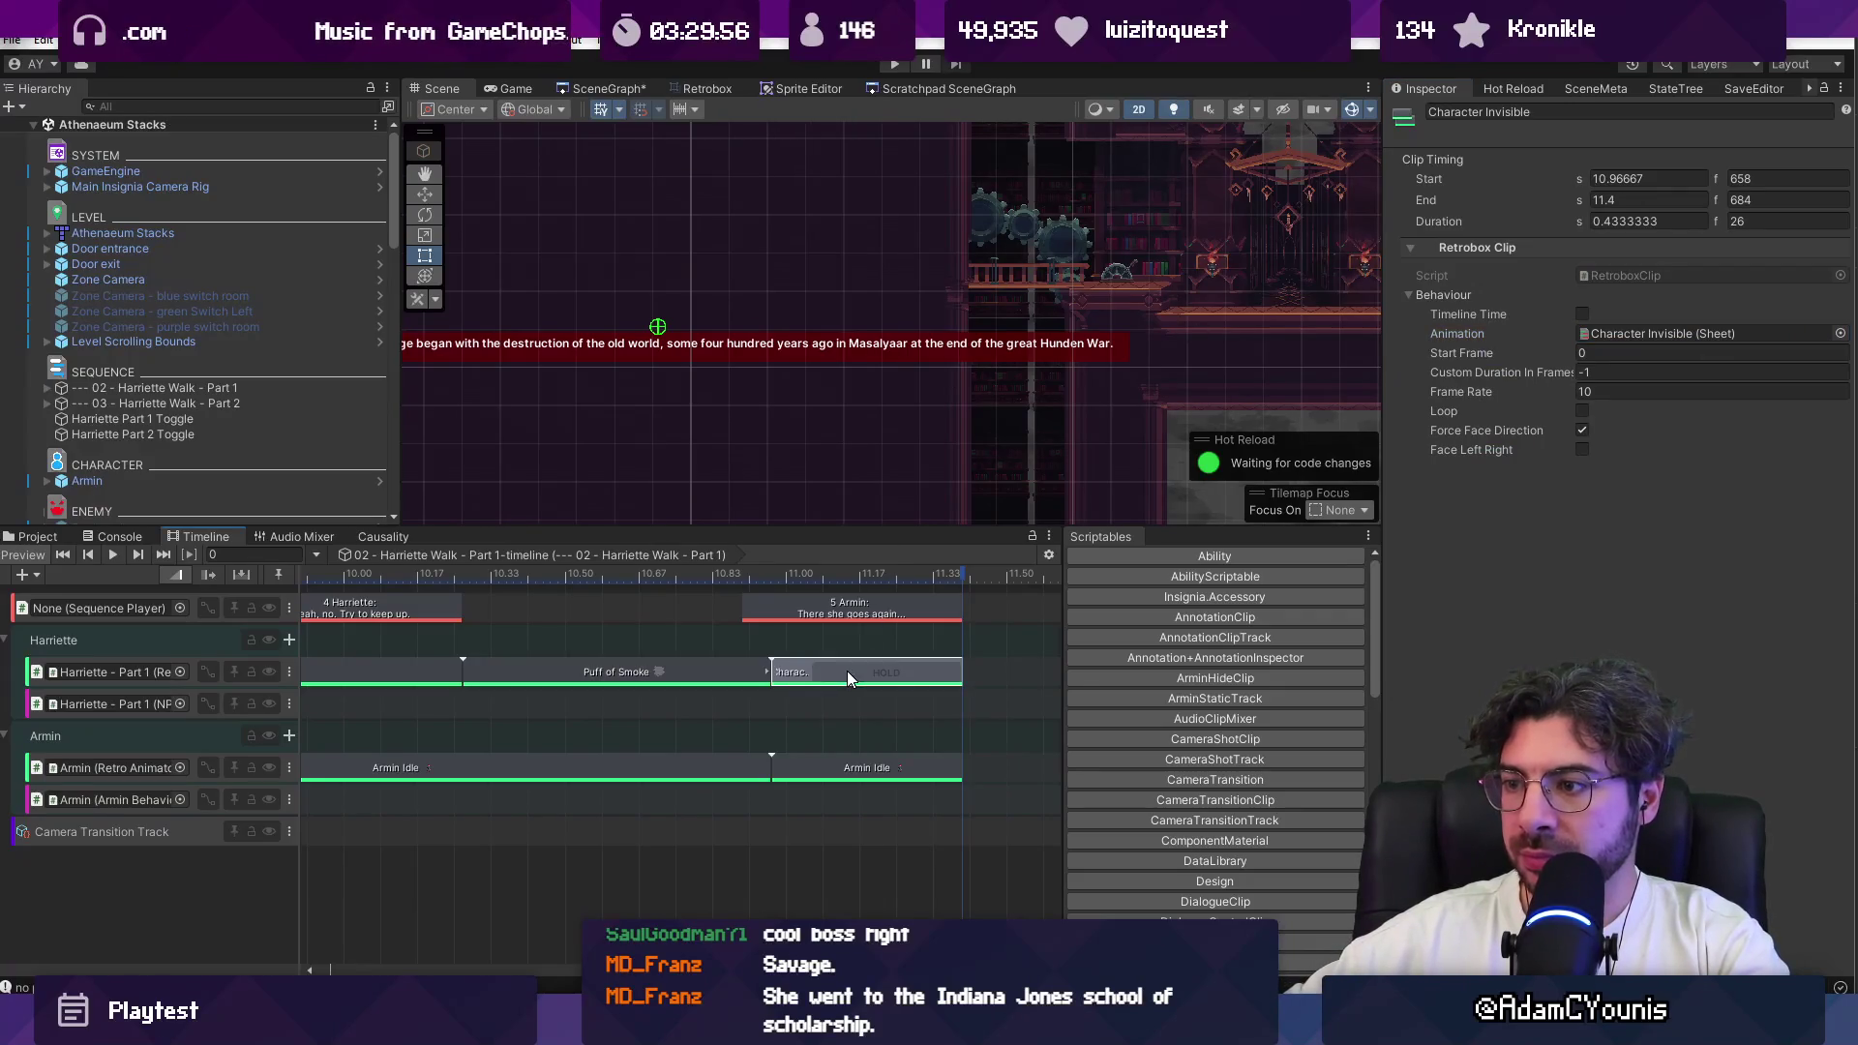
left_click(760, 674)
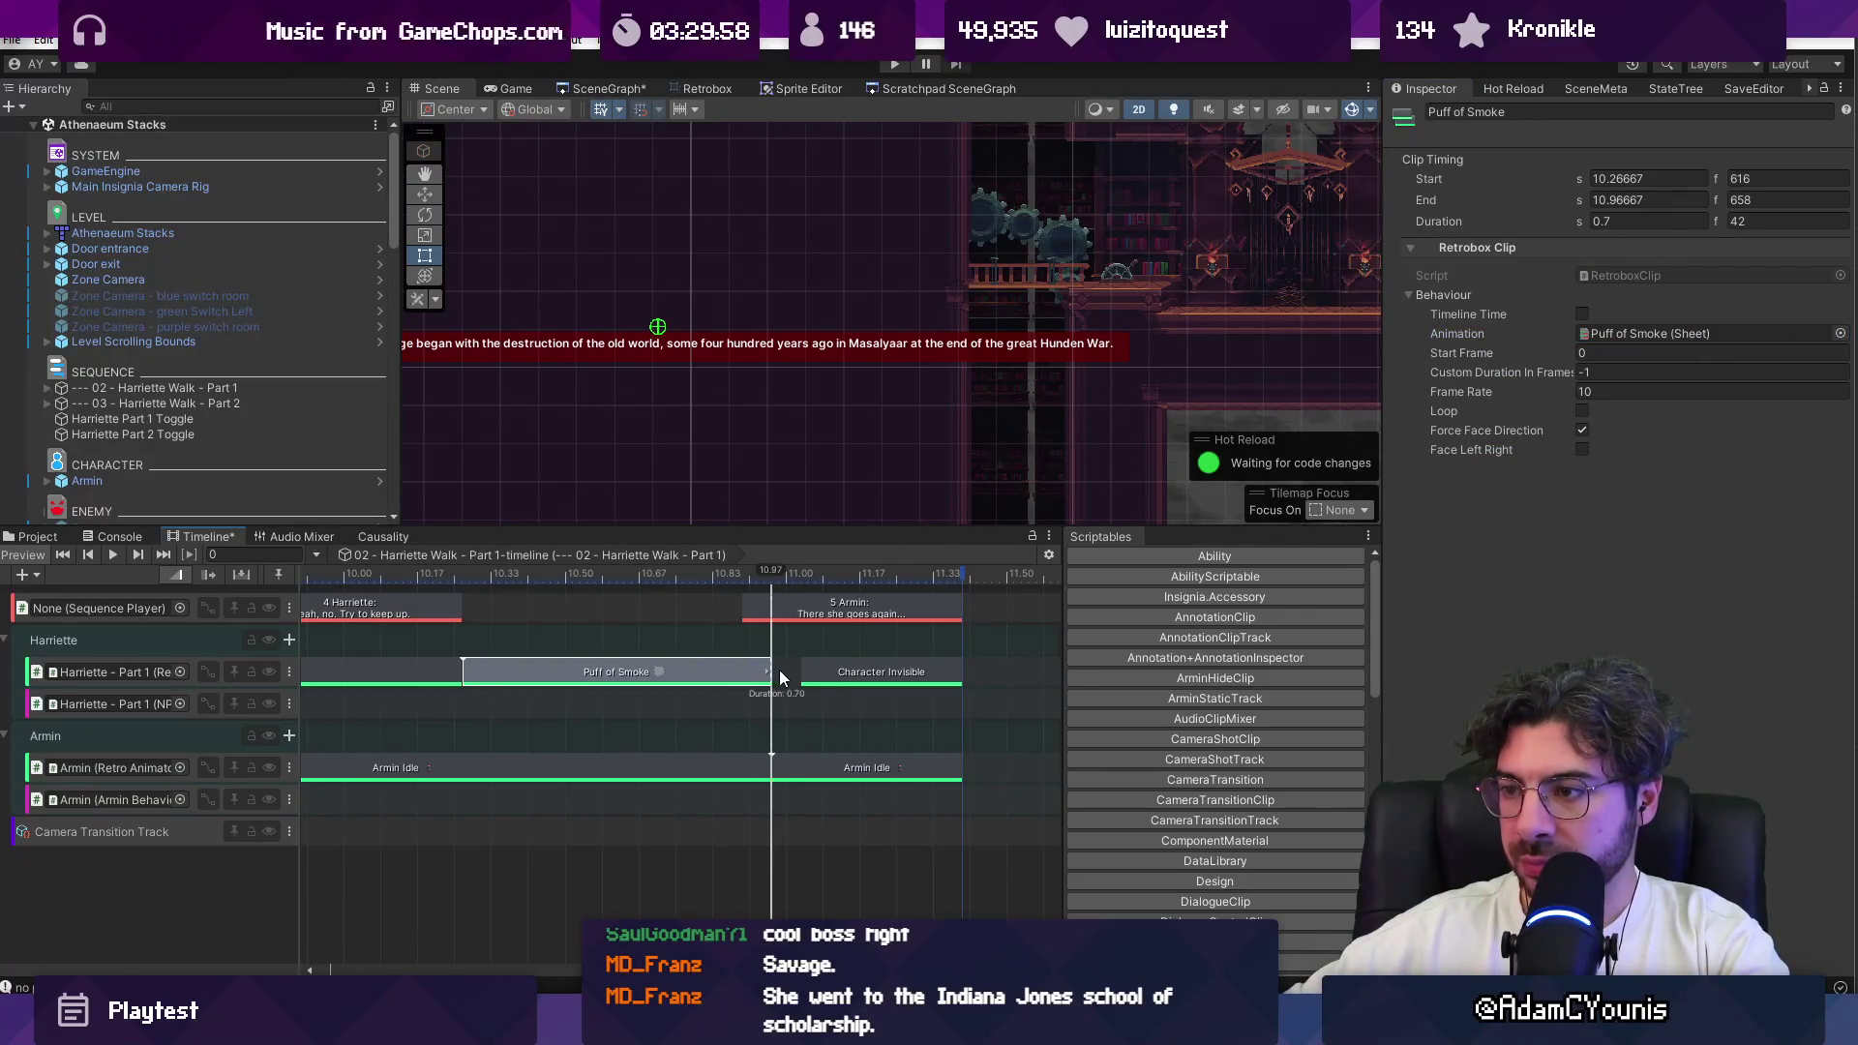
left_click_drag(802, 671, 801, 671)
left_click_drag(871, 672, 1026, 672)
left_click(738, 678)
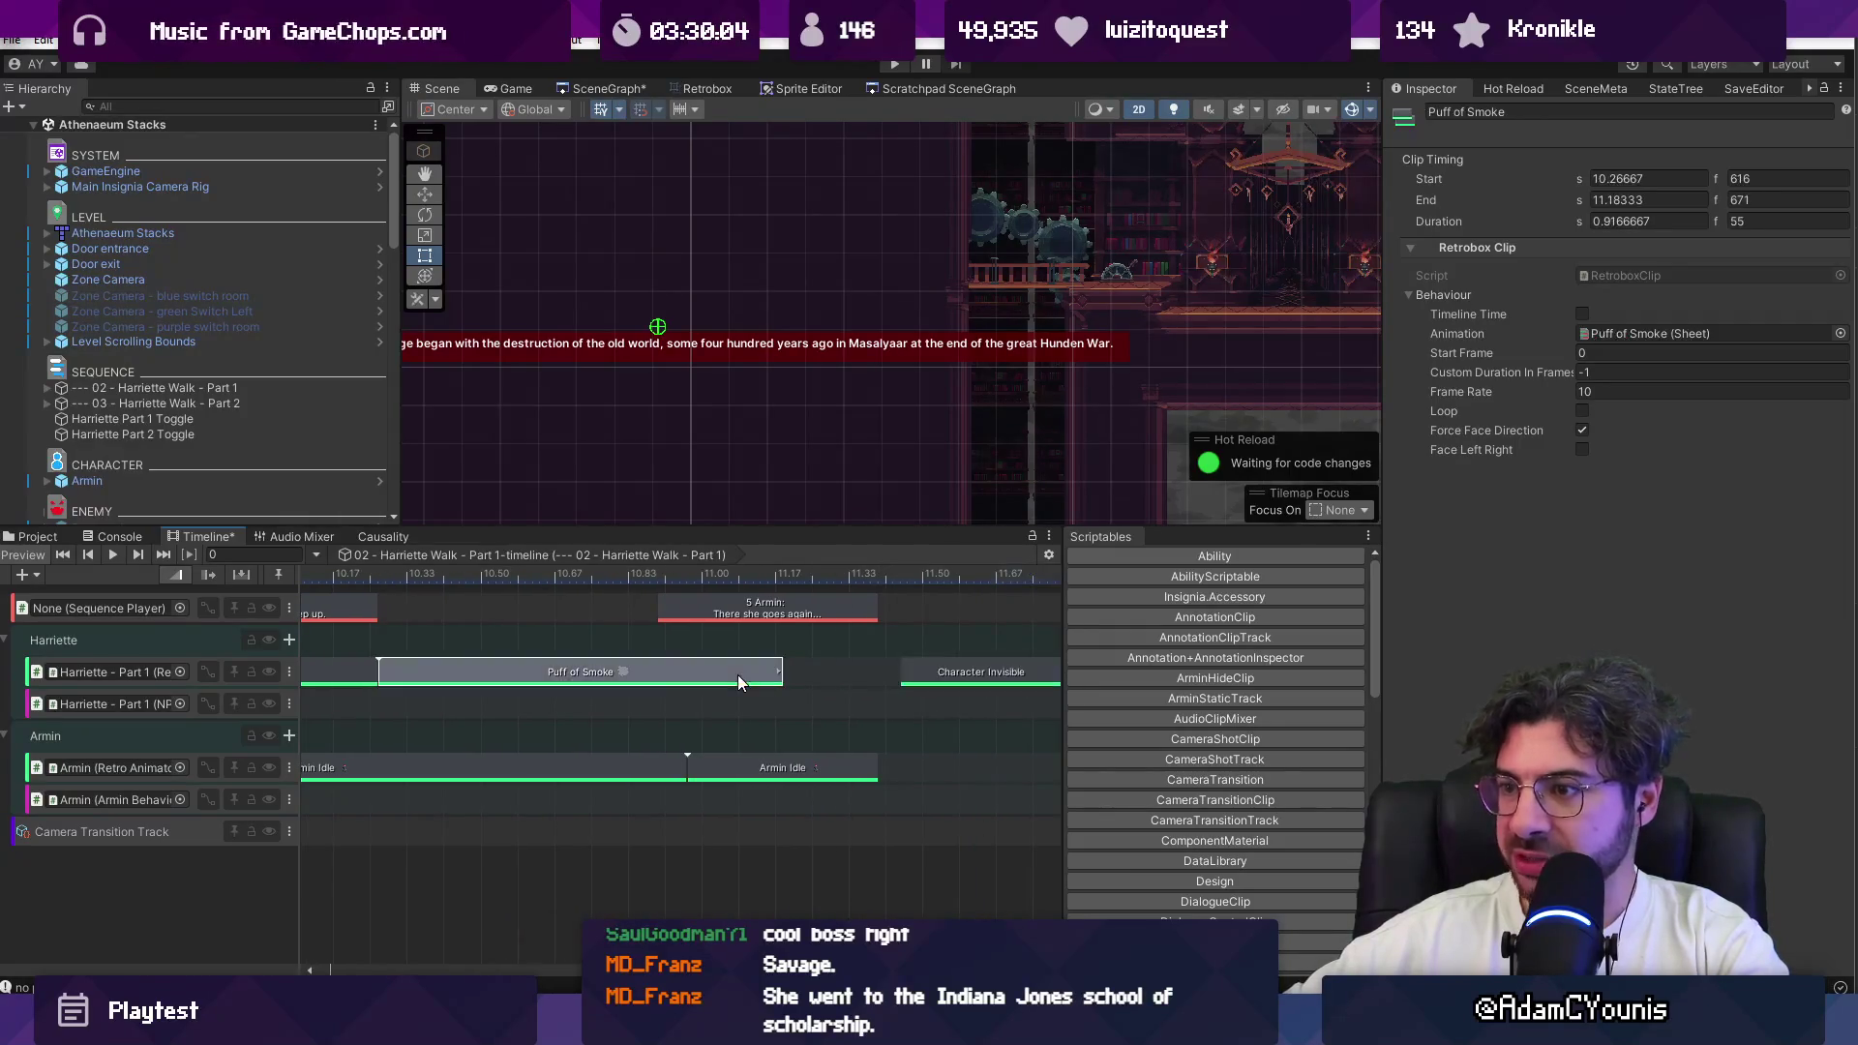
double_click(784, 668)
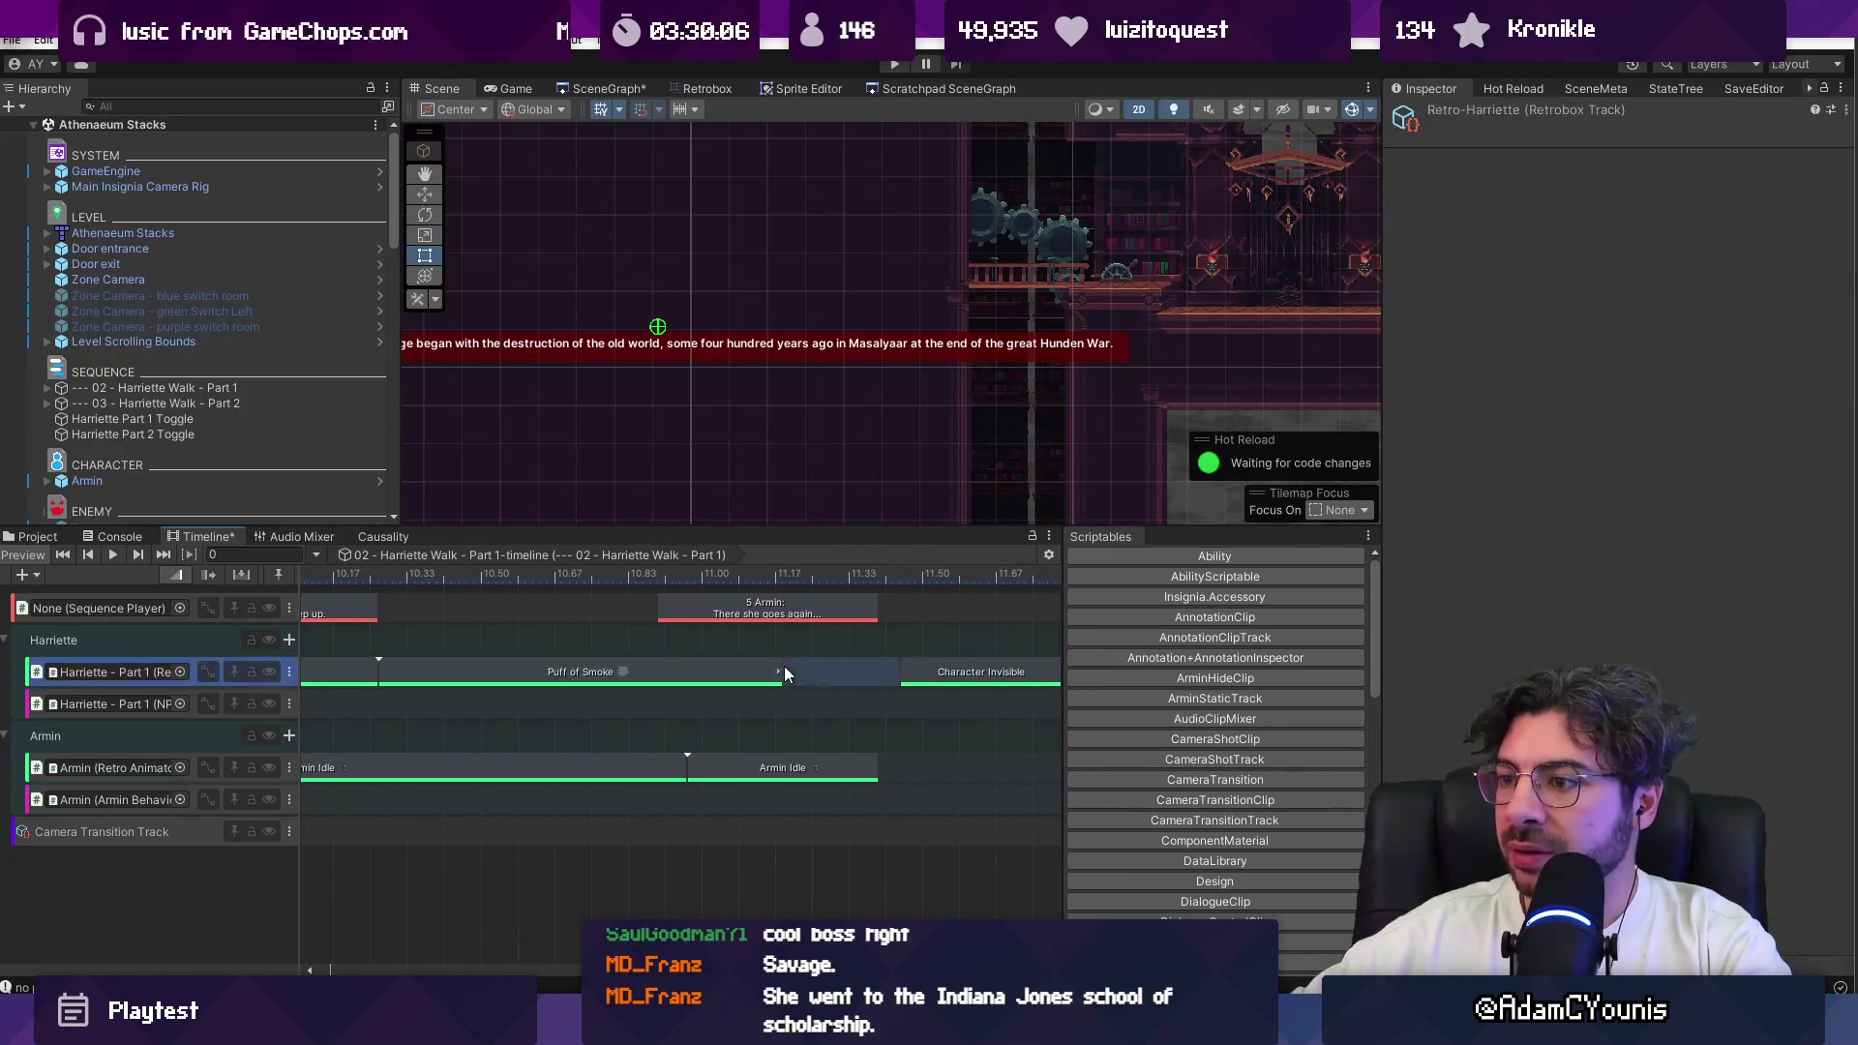
left_click_drag(782, 668, 861, 671)
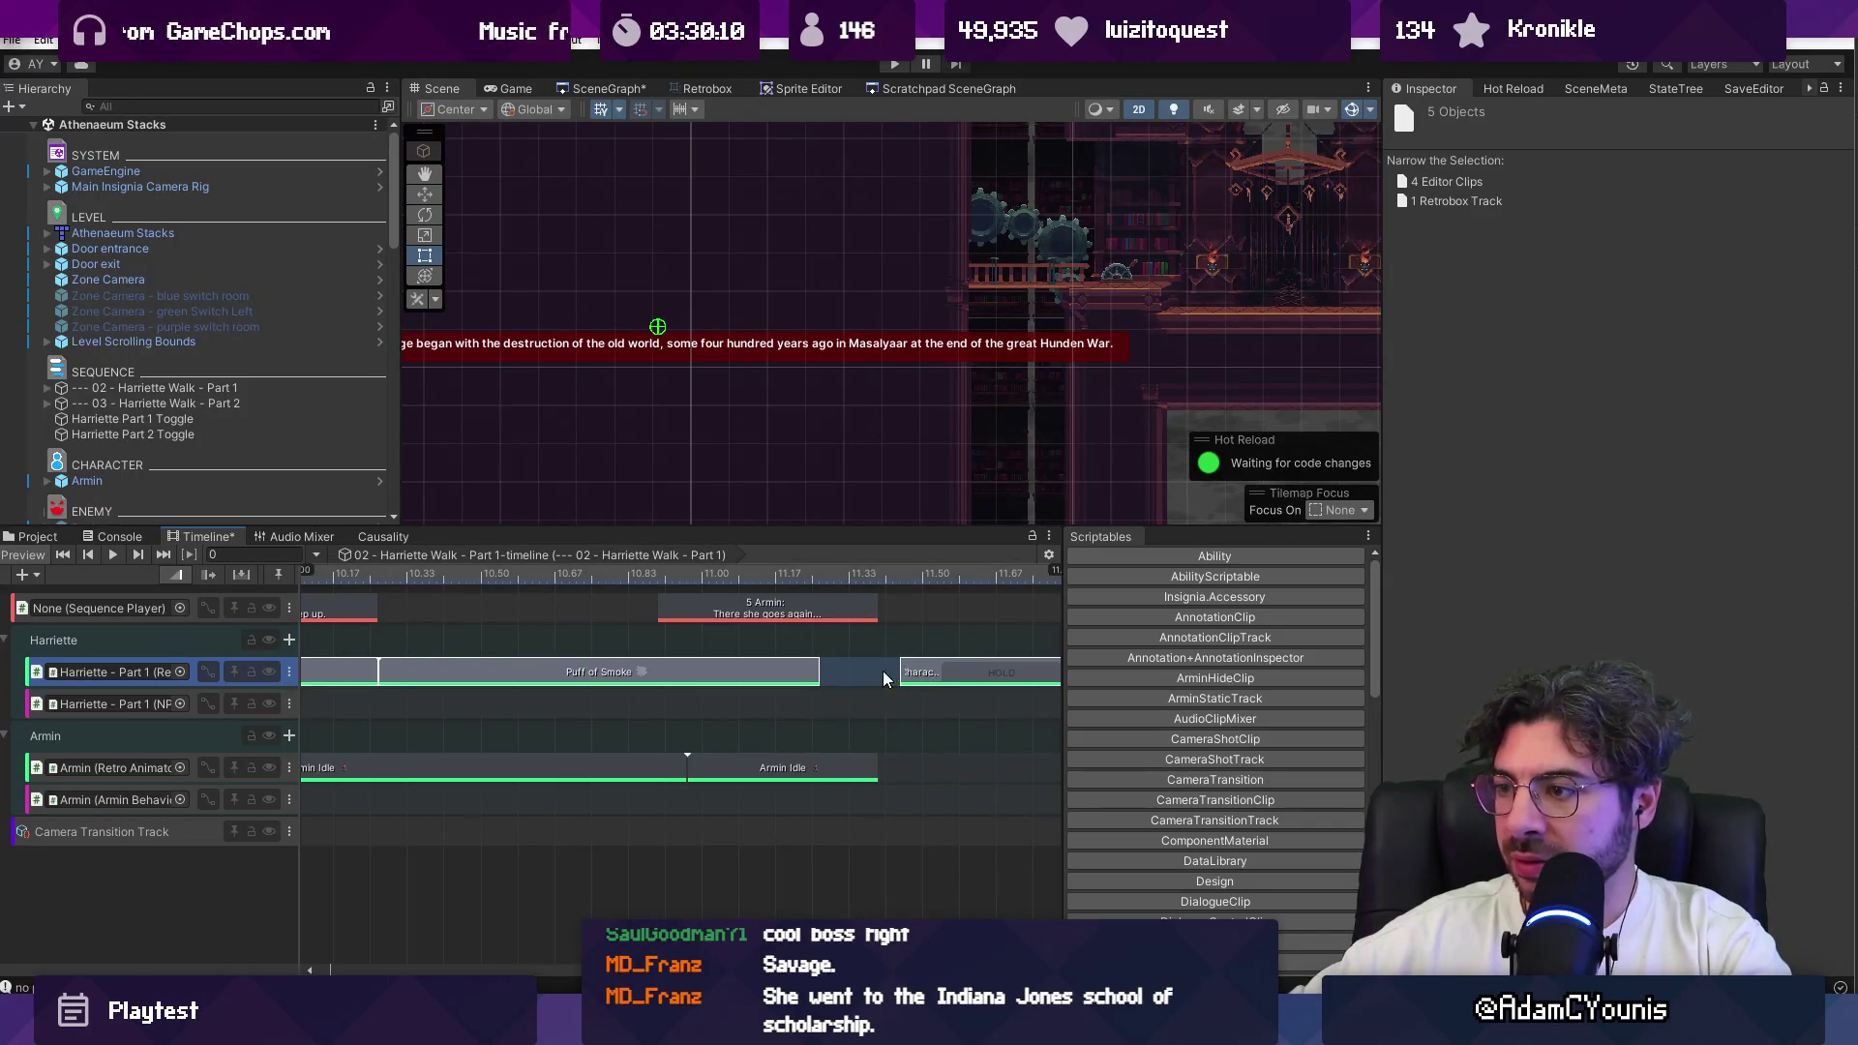
Step: Trim the Character Invisible clip down to 8 frames
scroll(883, 674, "down", 3)
left_click(1004, 678)
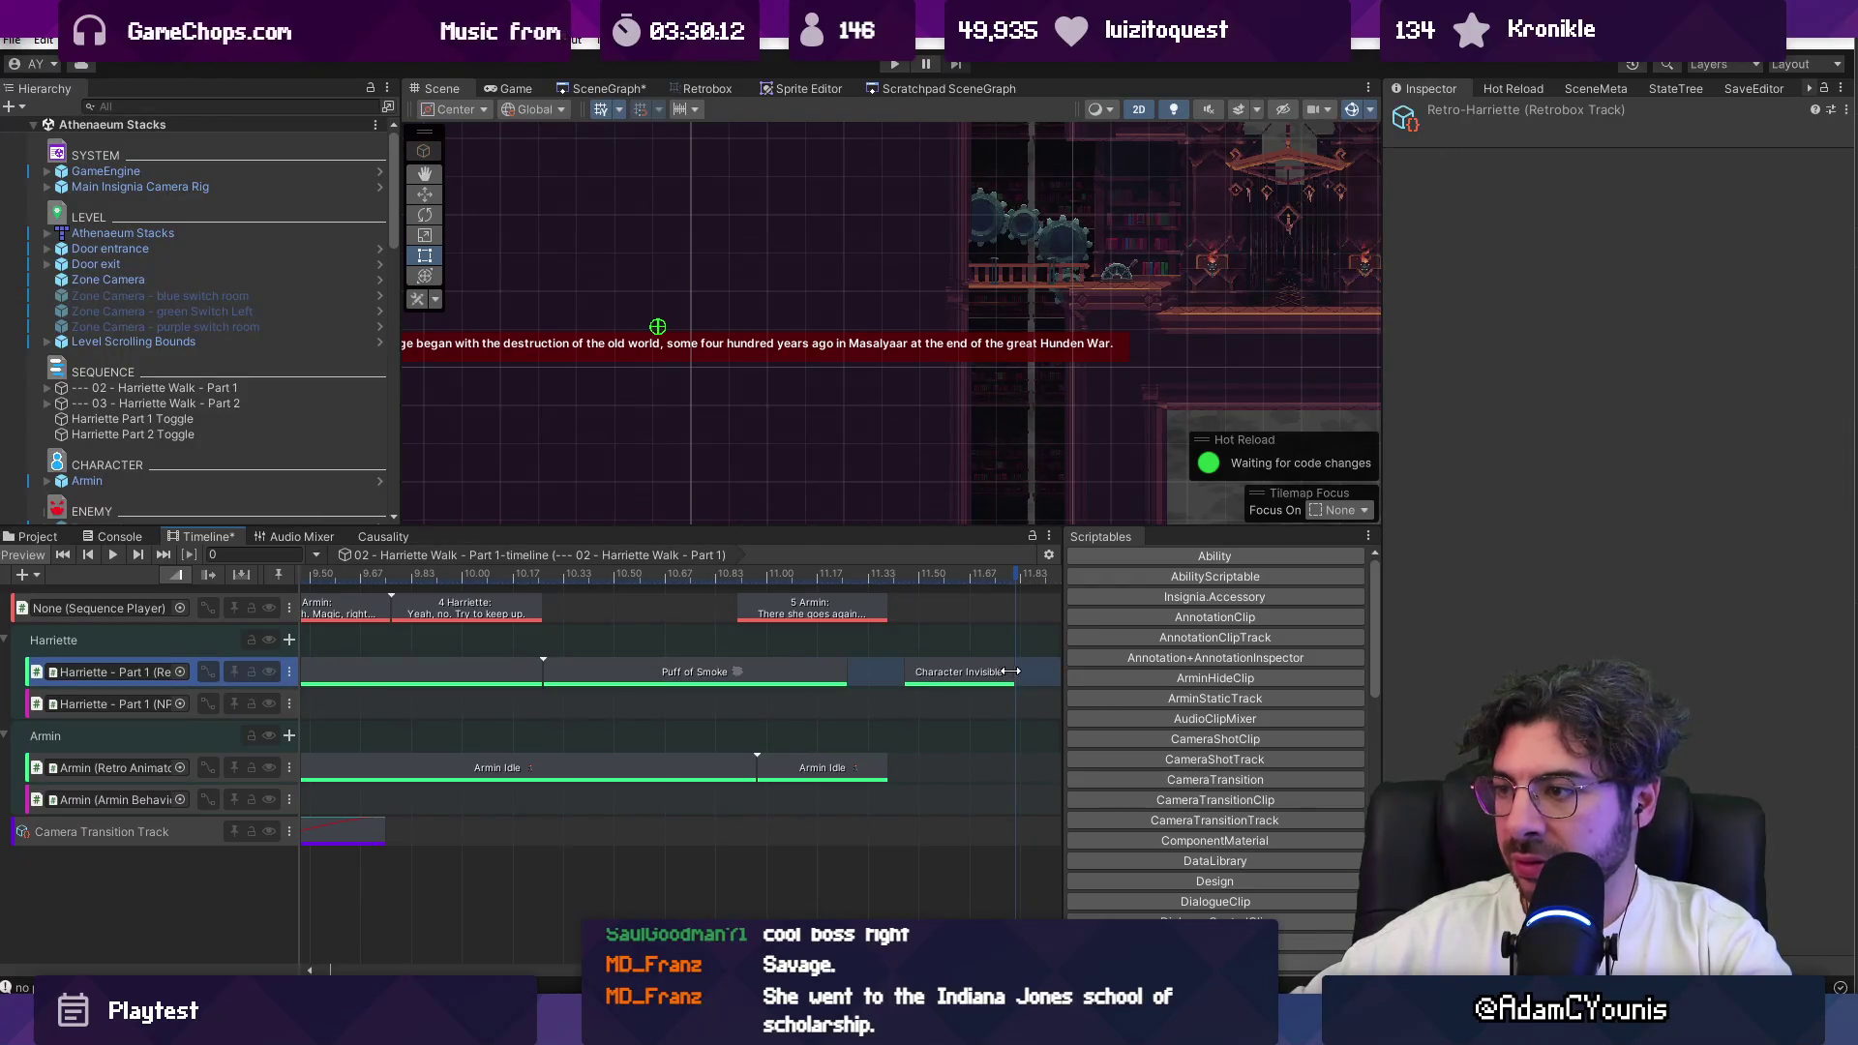
left_click(1003, 678)
left_click_drag(1004, 671, 864, 681)
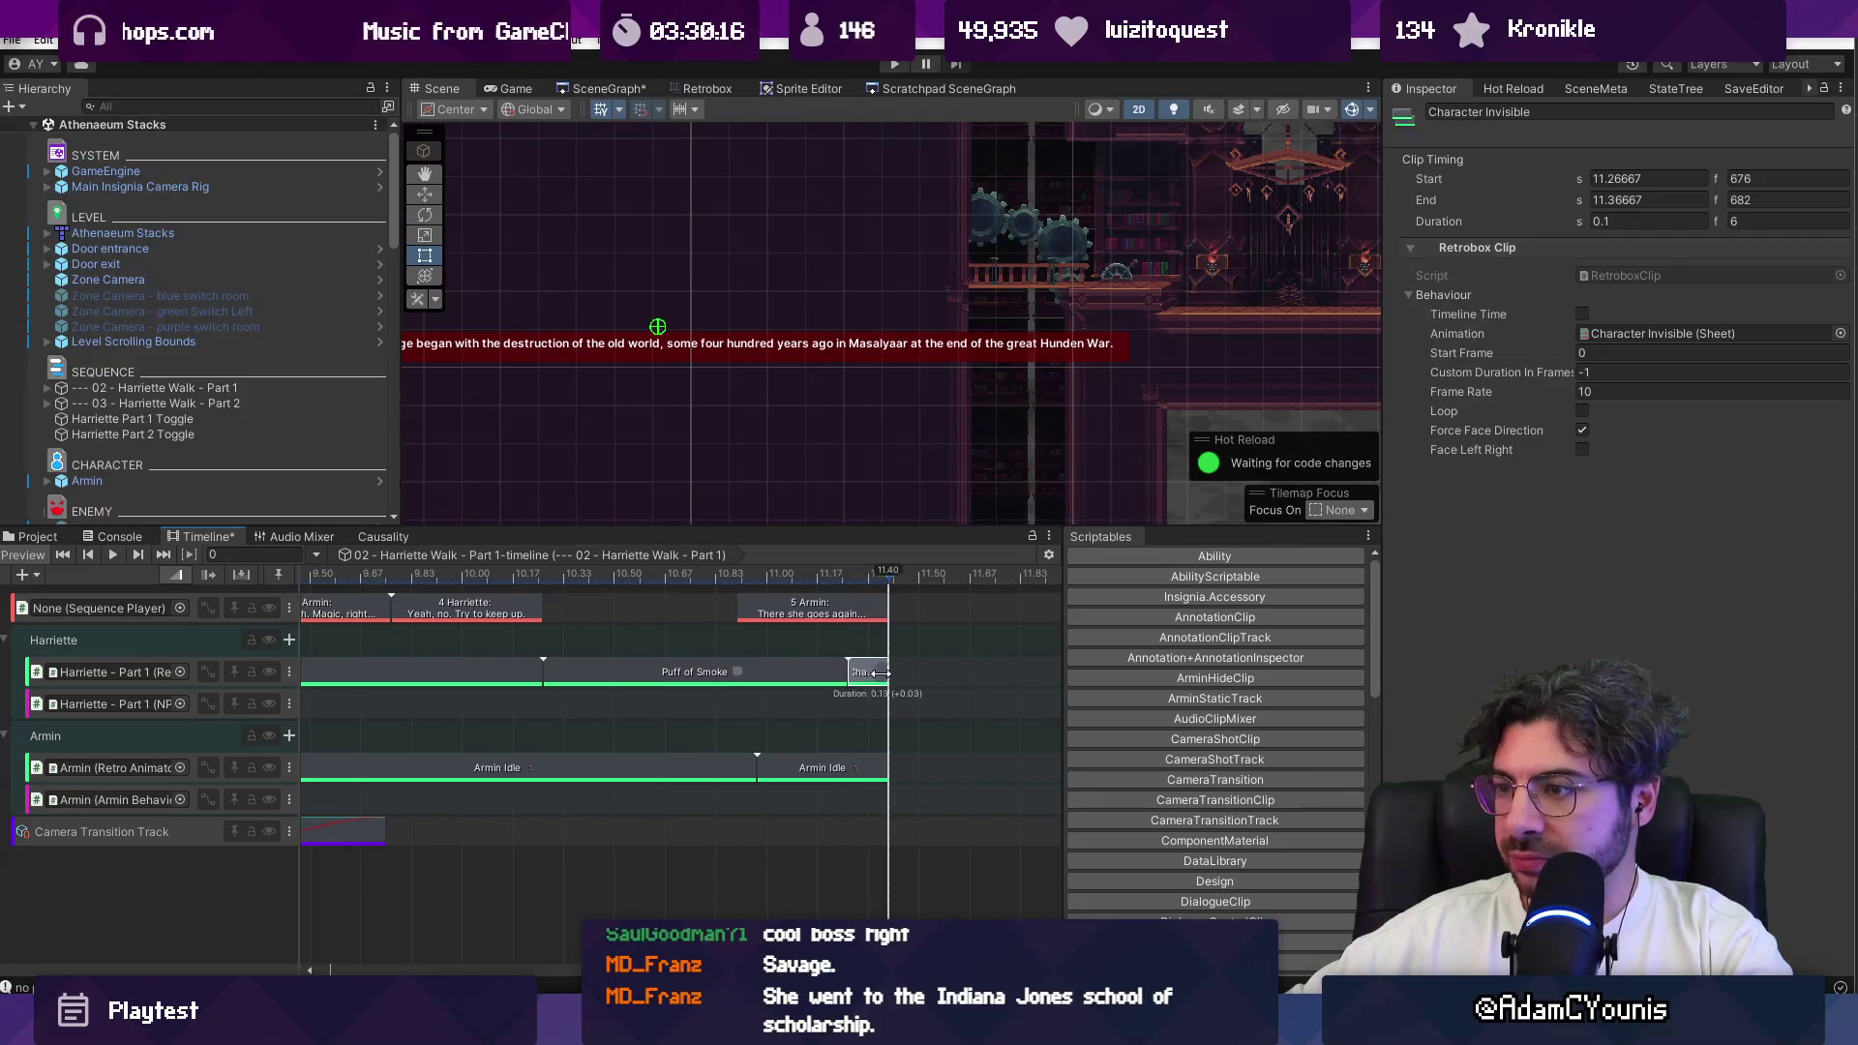
scroll(892, 658, "down", 2)
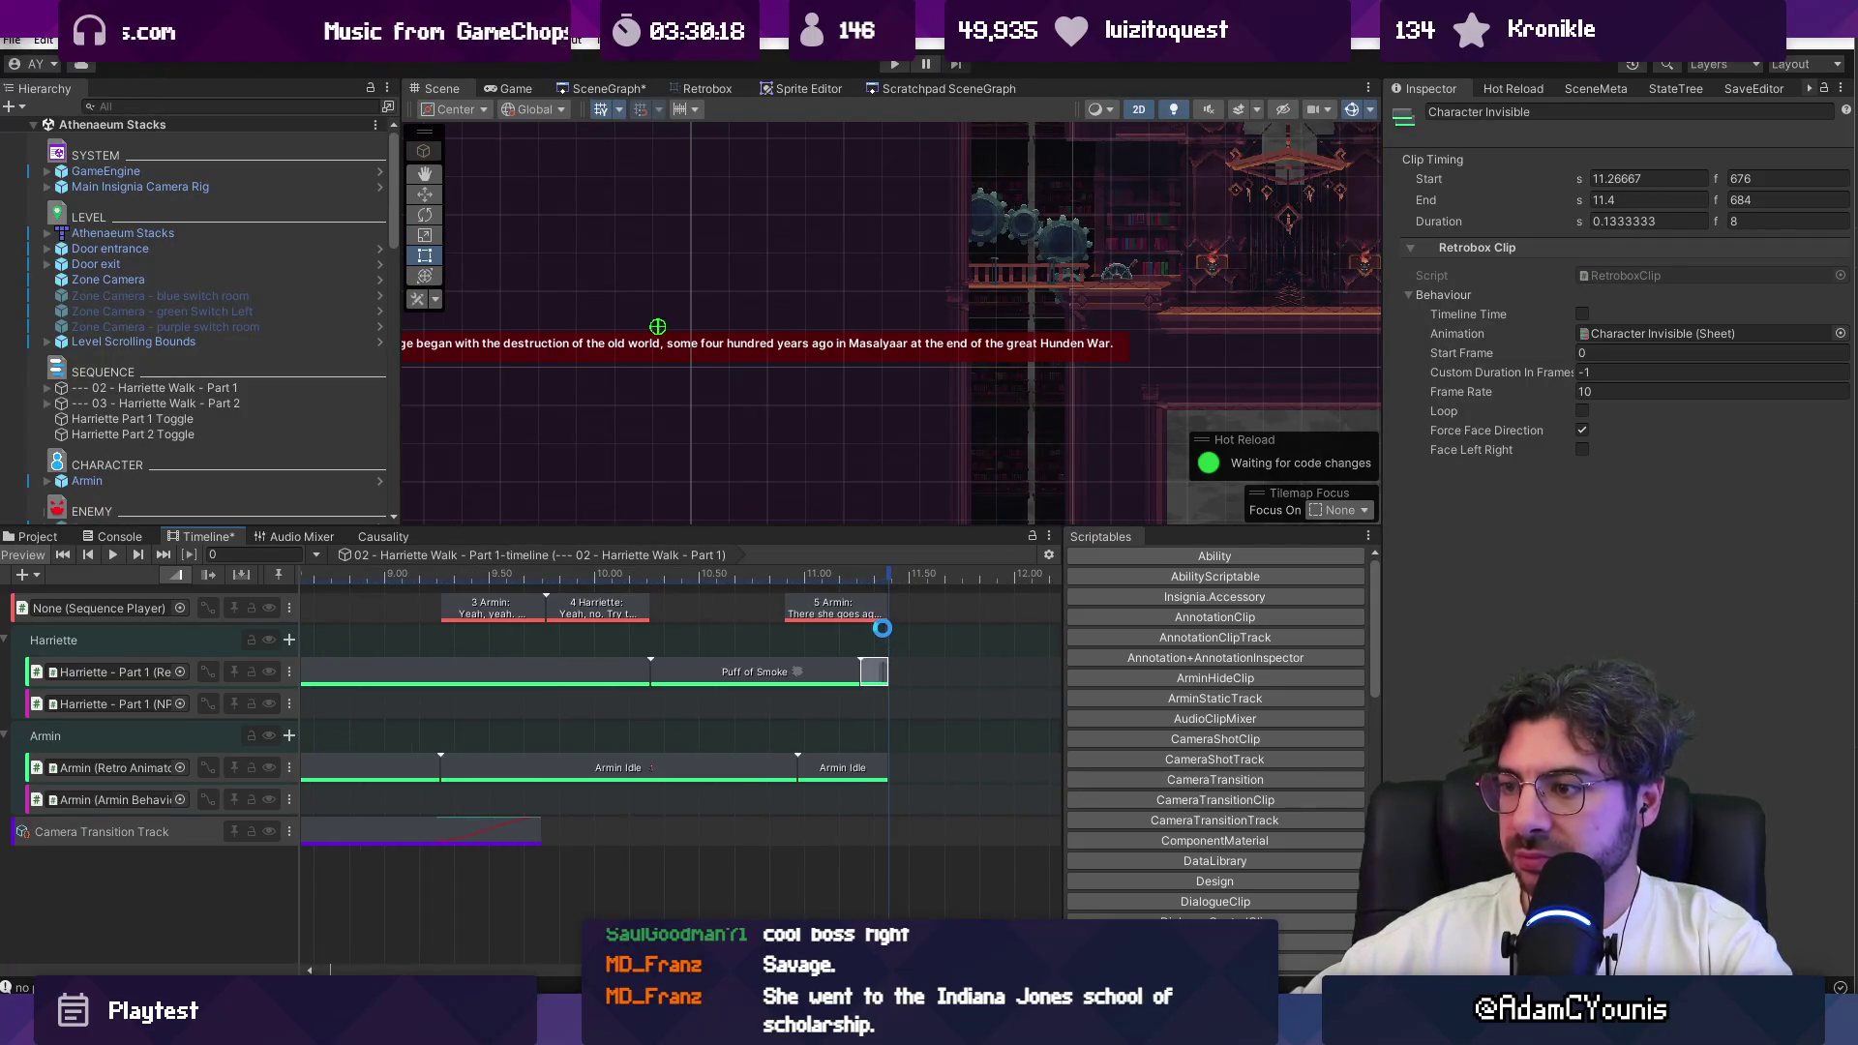
left_click(602, 90)
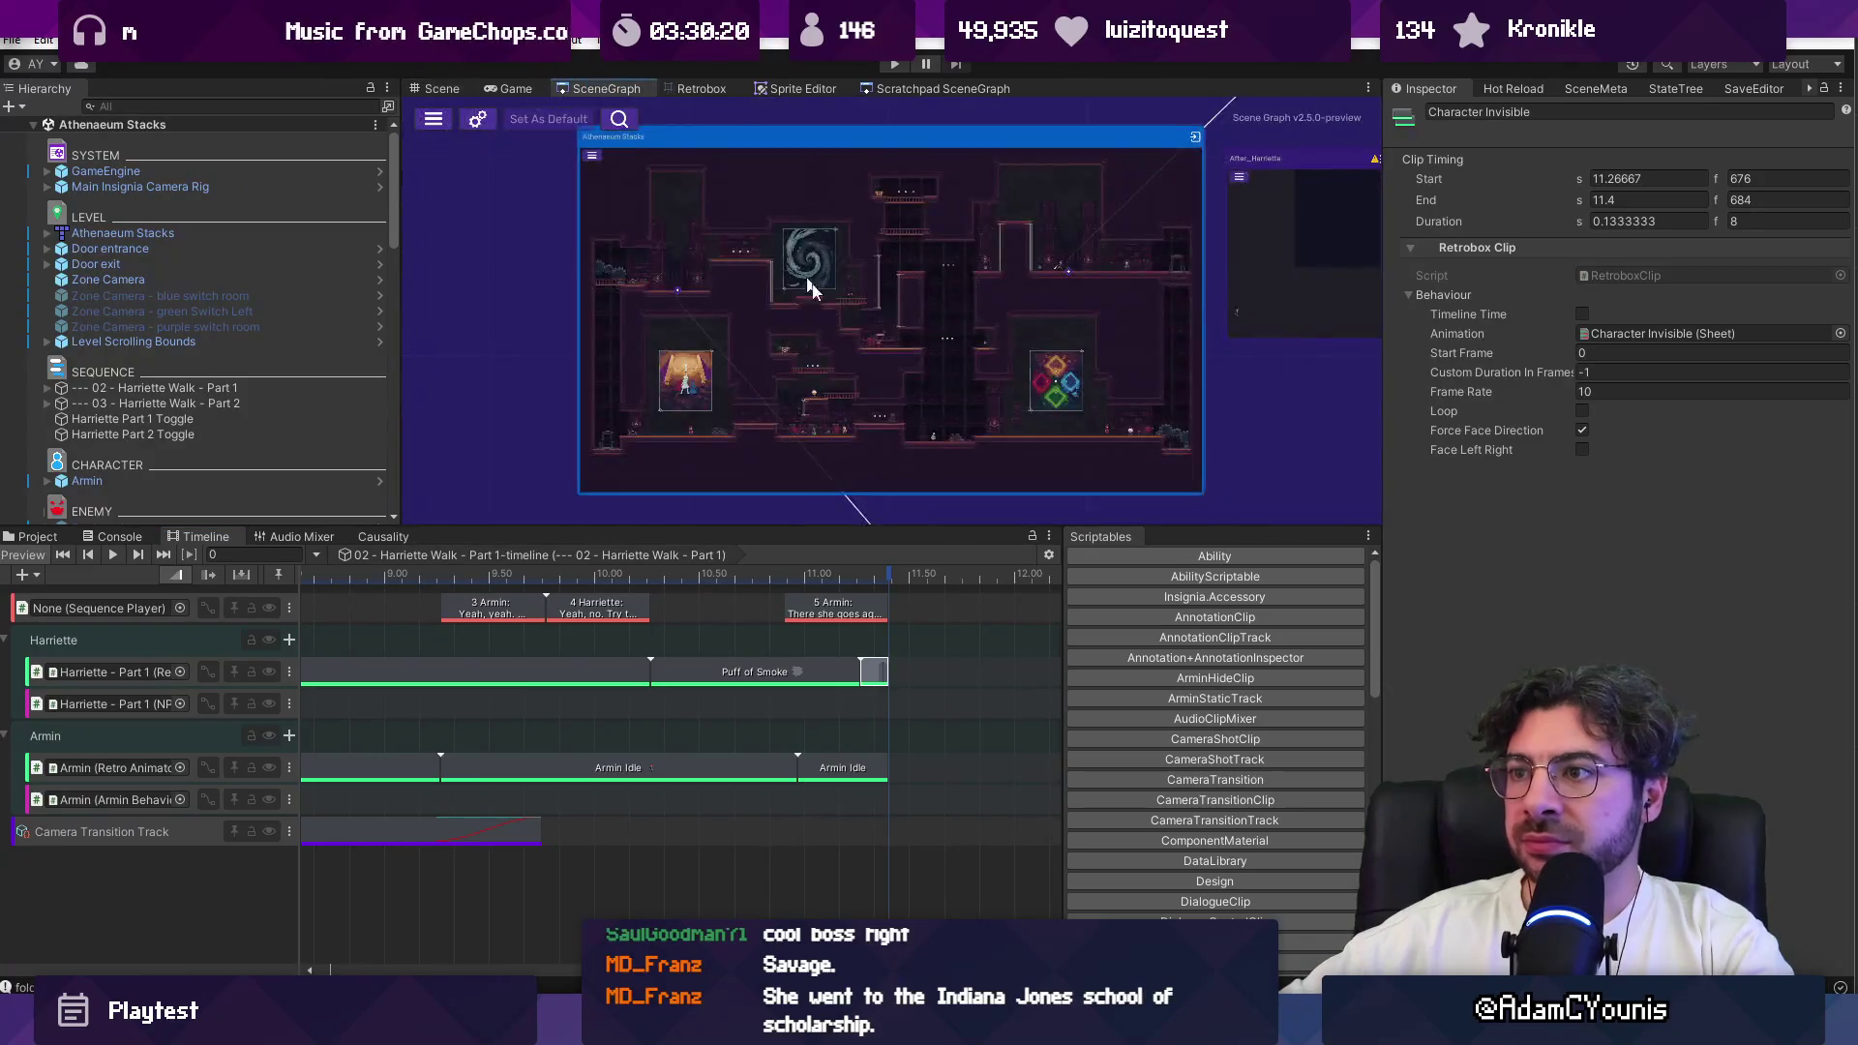
Step: Open Athenaeum Puzzle Room 3's Sendoff to Crucible timeline and expand Harriette's tracks
scroll(840, 387, "down", 5)
scroll(799, 321, "up", 4)
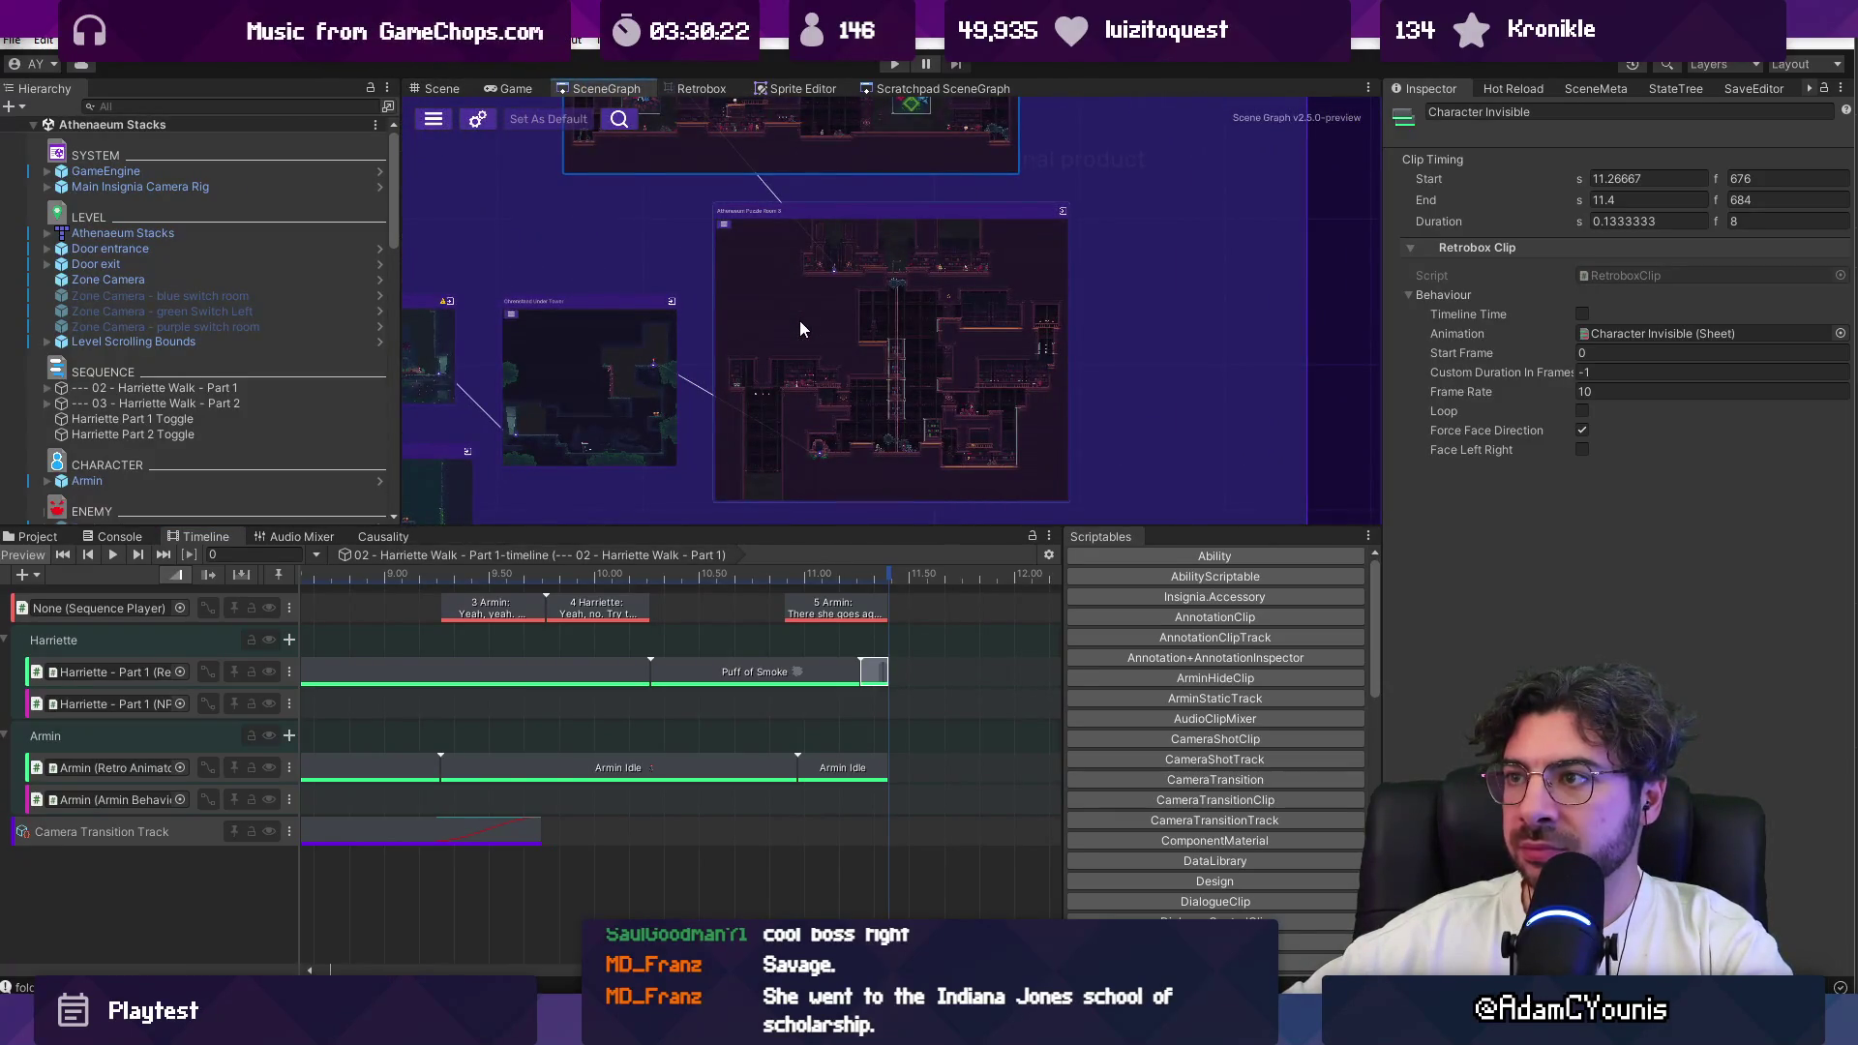
double_click(800, 329)
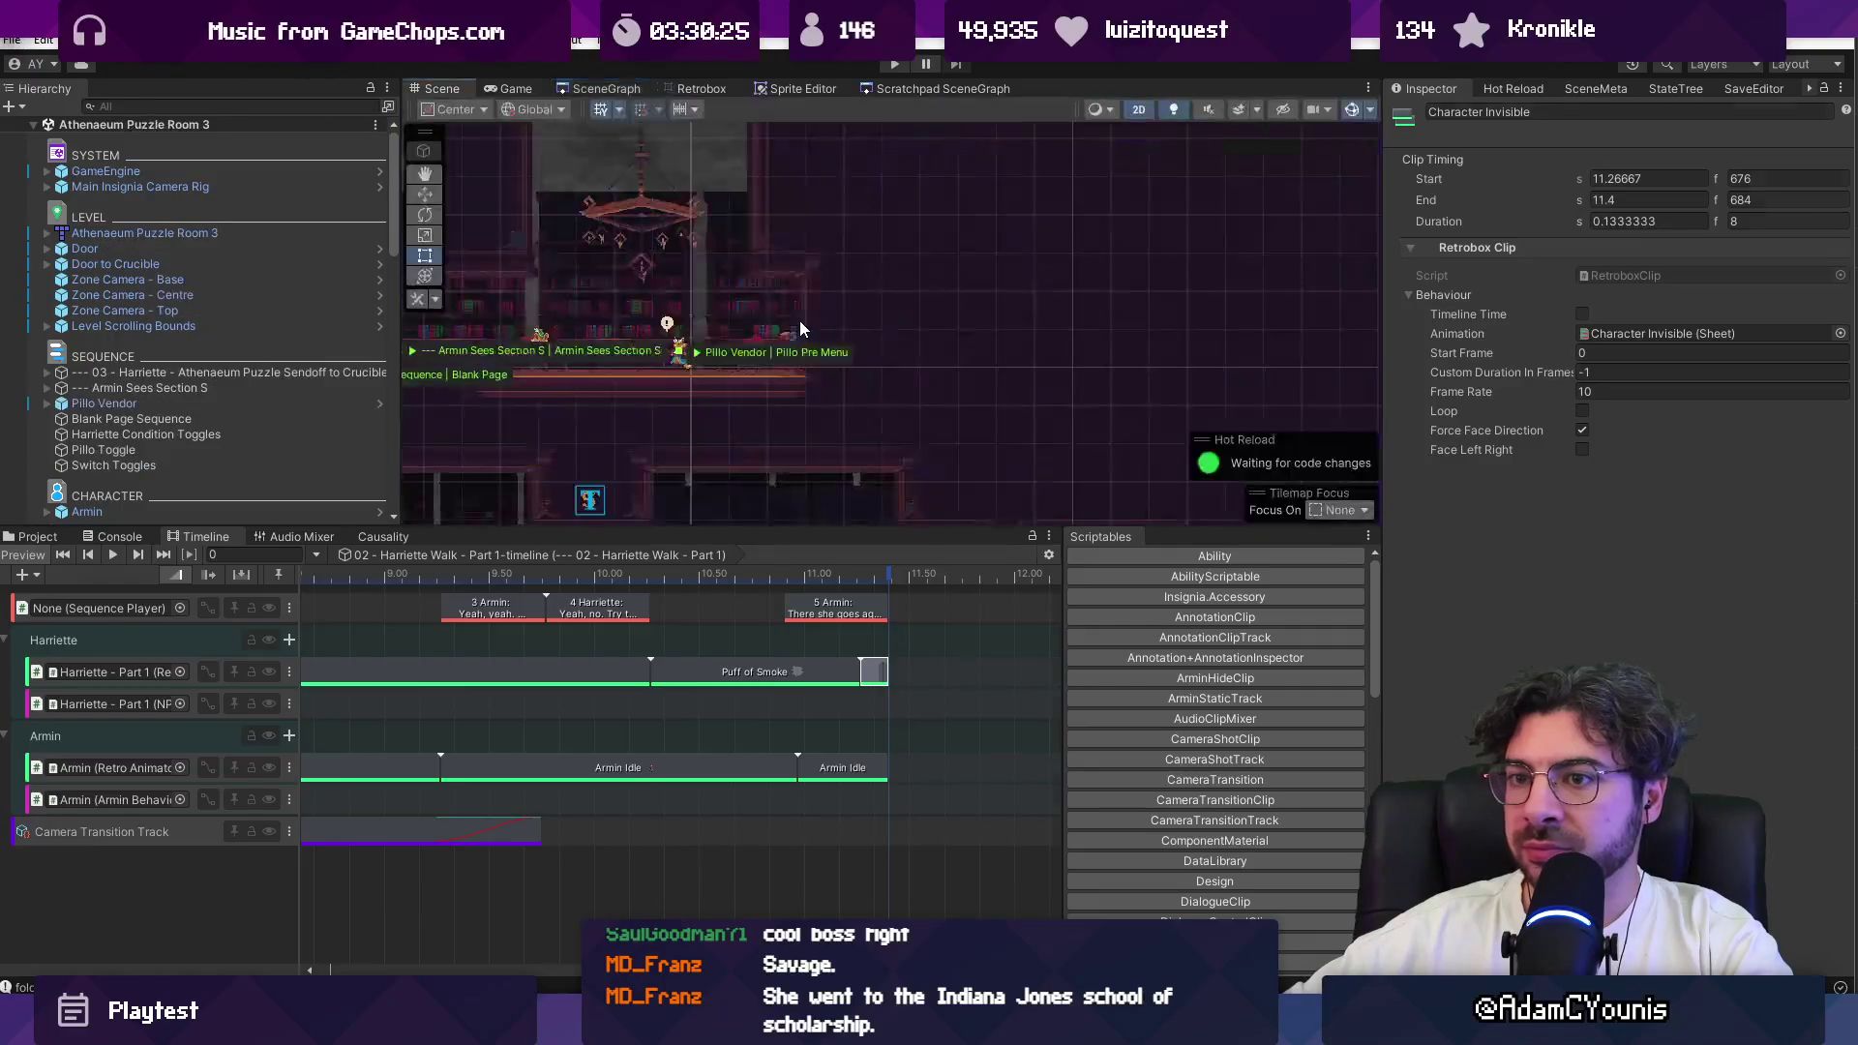
left_click(252, 374)
scroll(658, 682, "down", 5)
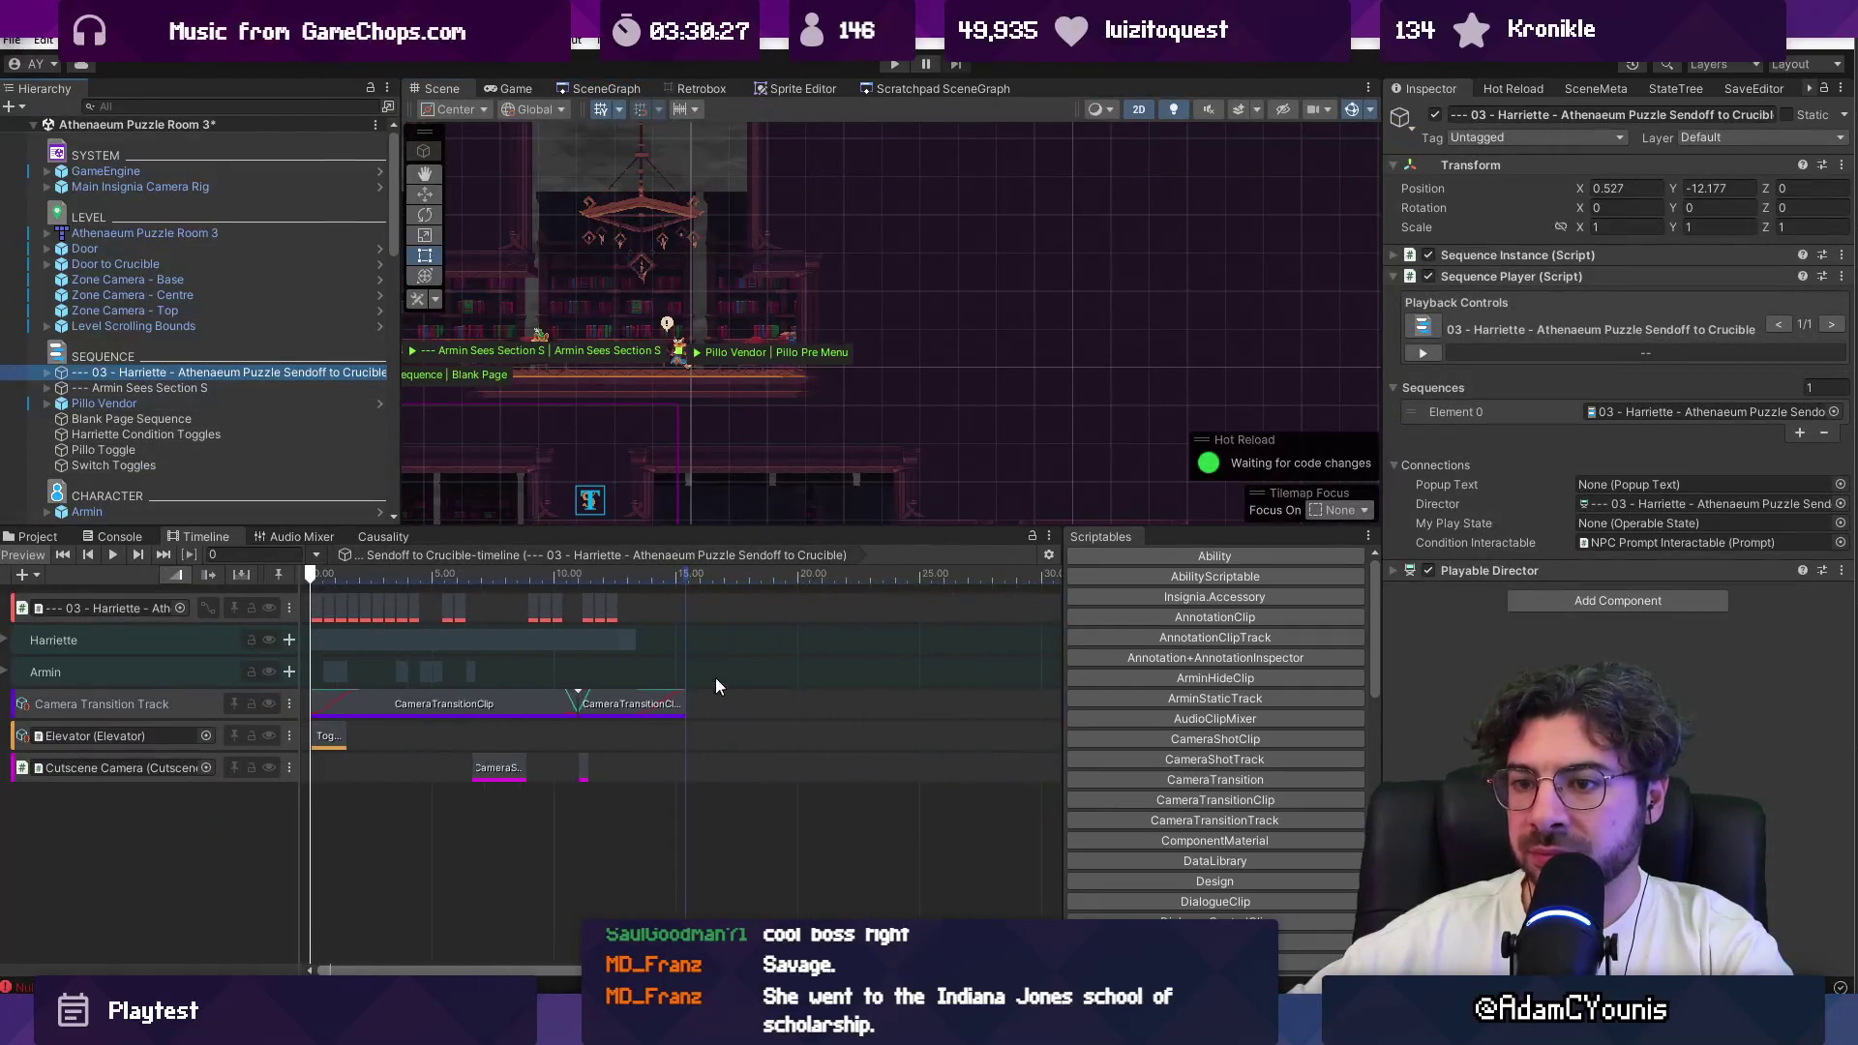
left_click(8, 647)
scroll(594, 699, "up", 10)
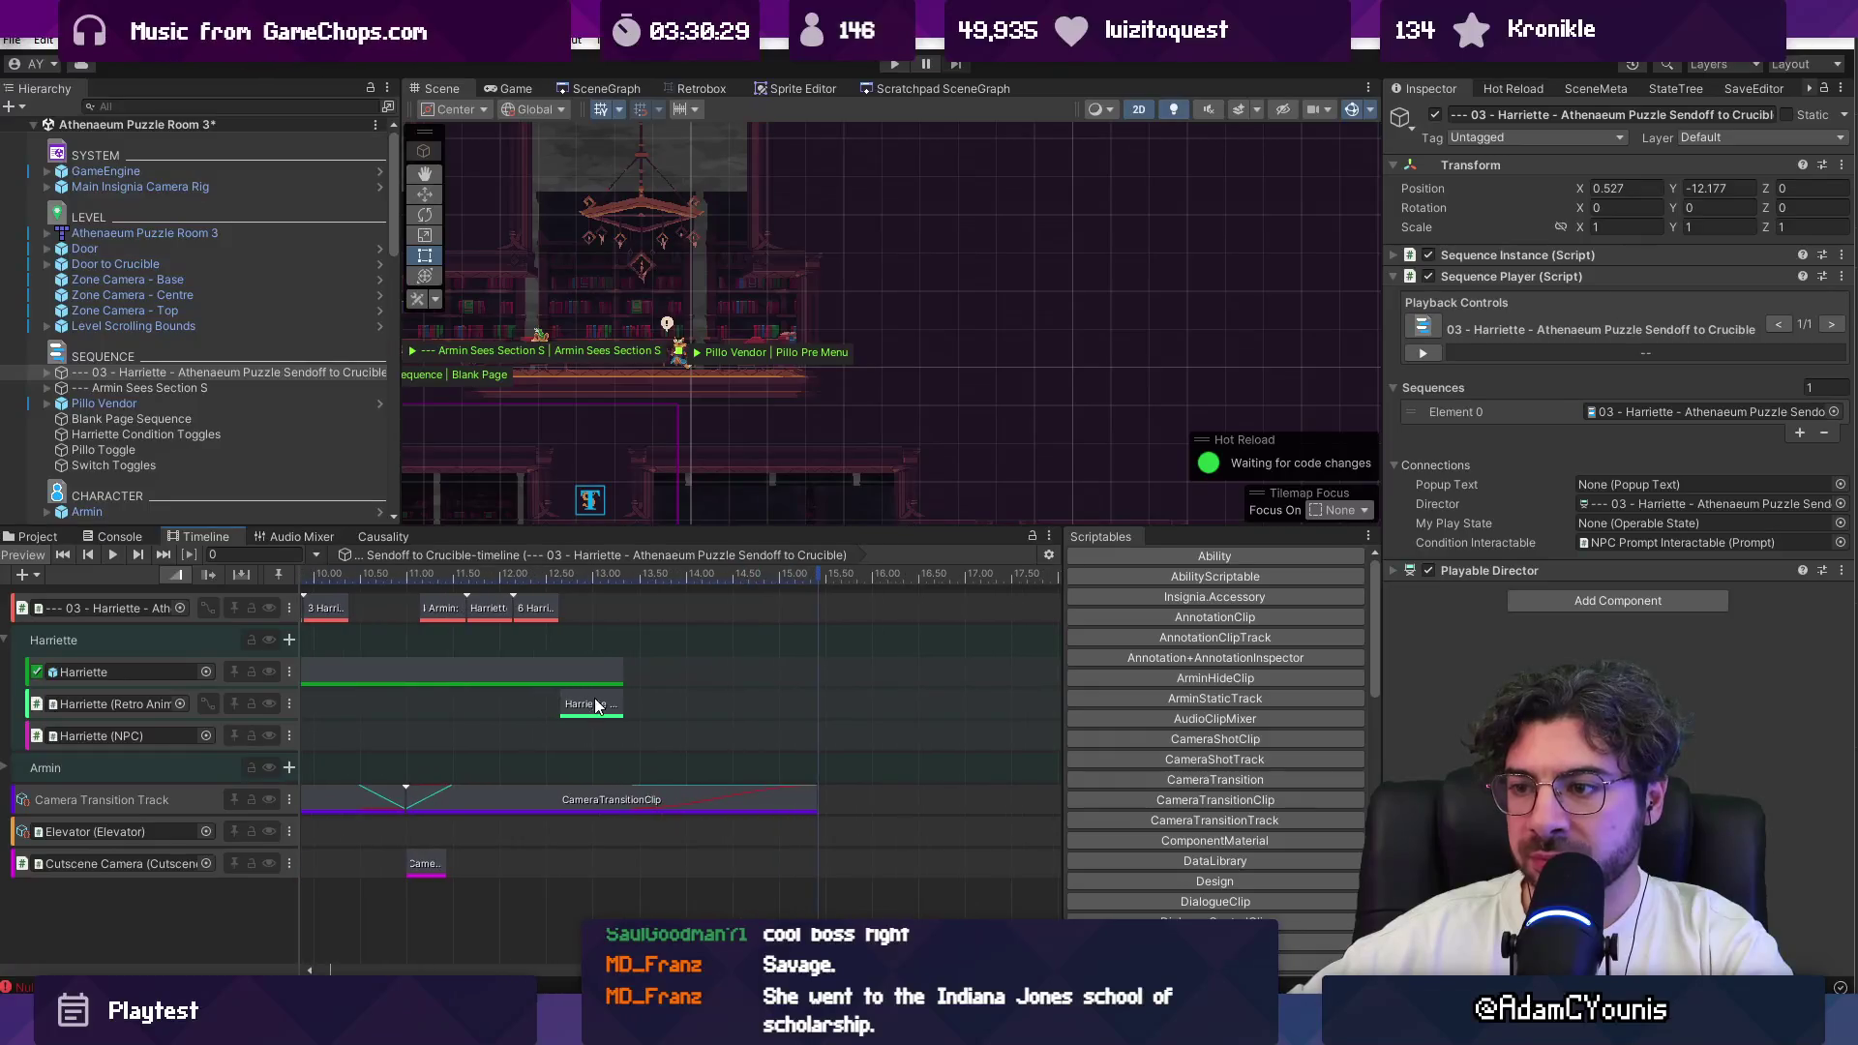
Step: Change the Harriette Boss-Air Disappear clip's animation to Puff of Smoke
left_click(592, 714)
scroll(620, 706, "down", 3)
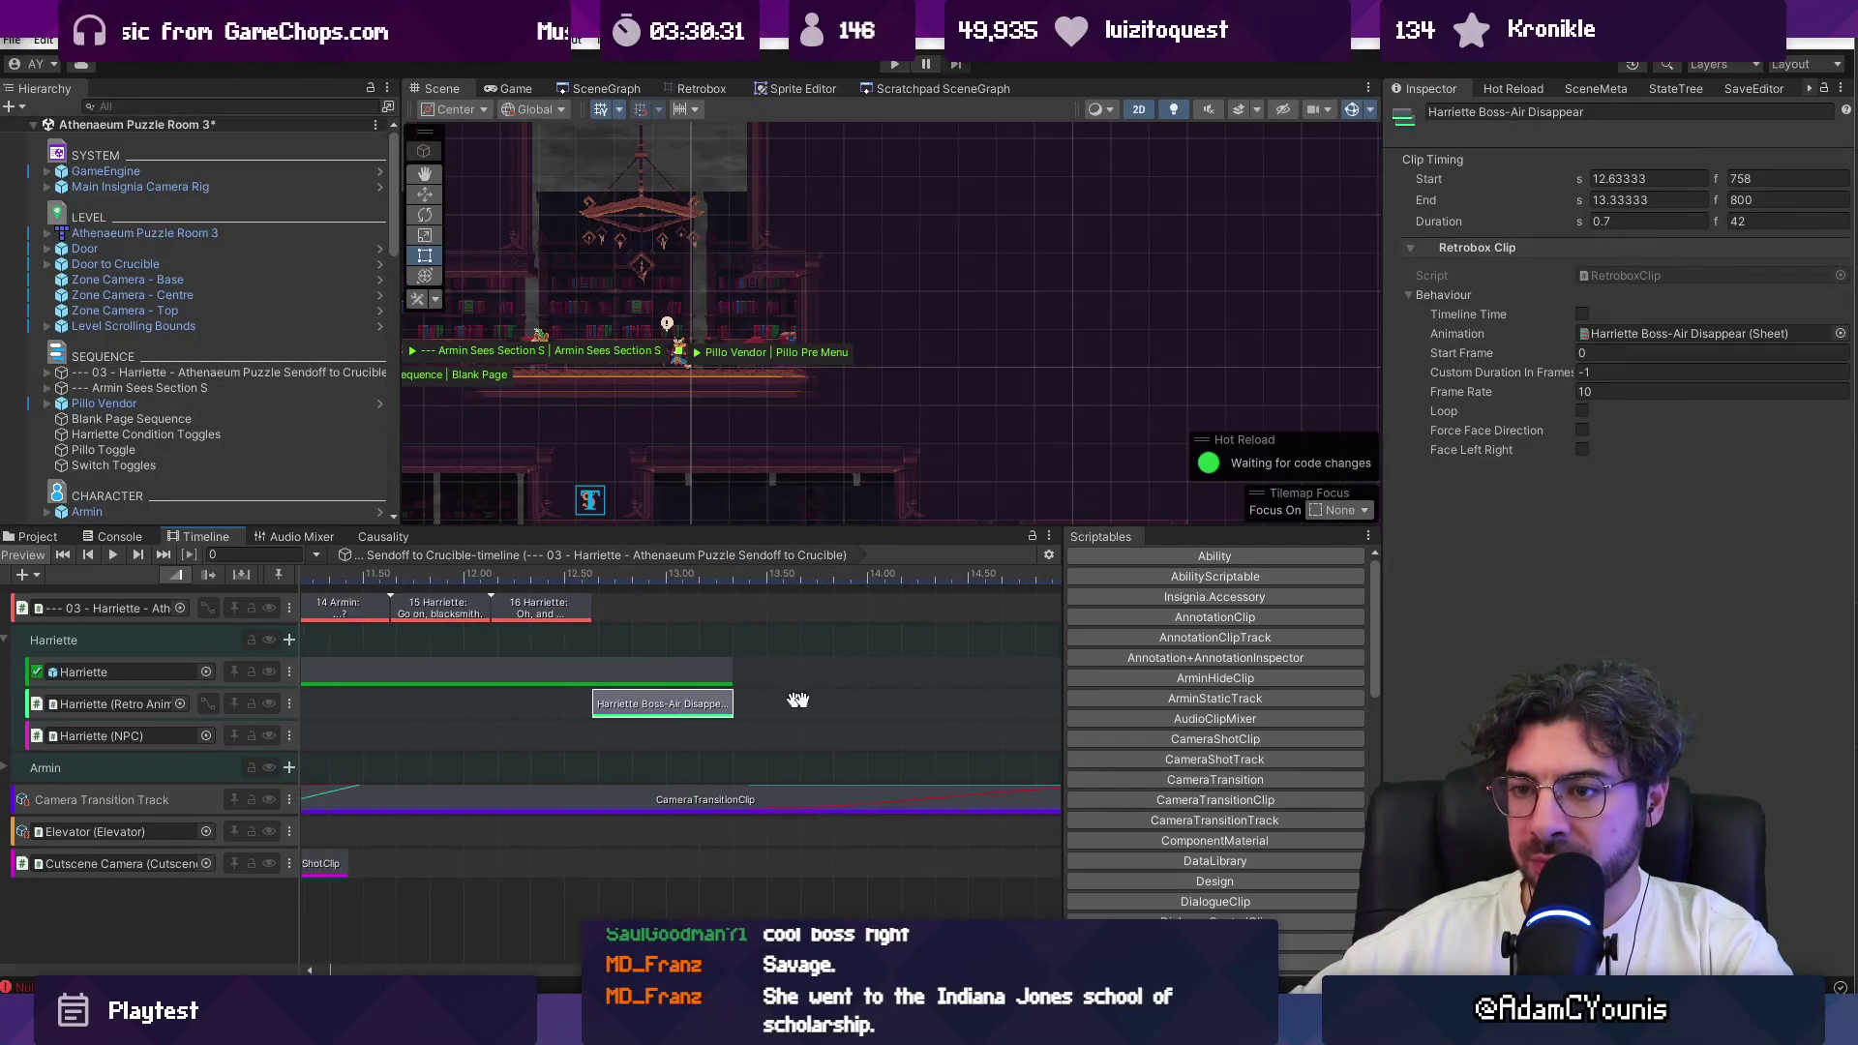
left_click(1837, 335)
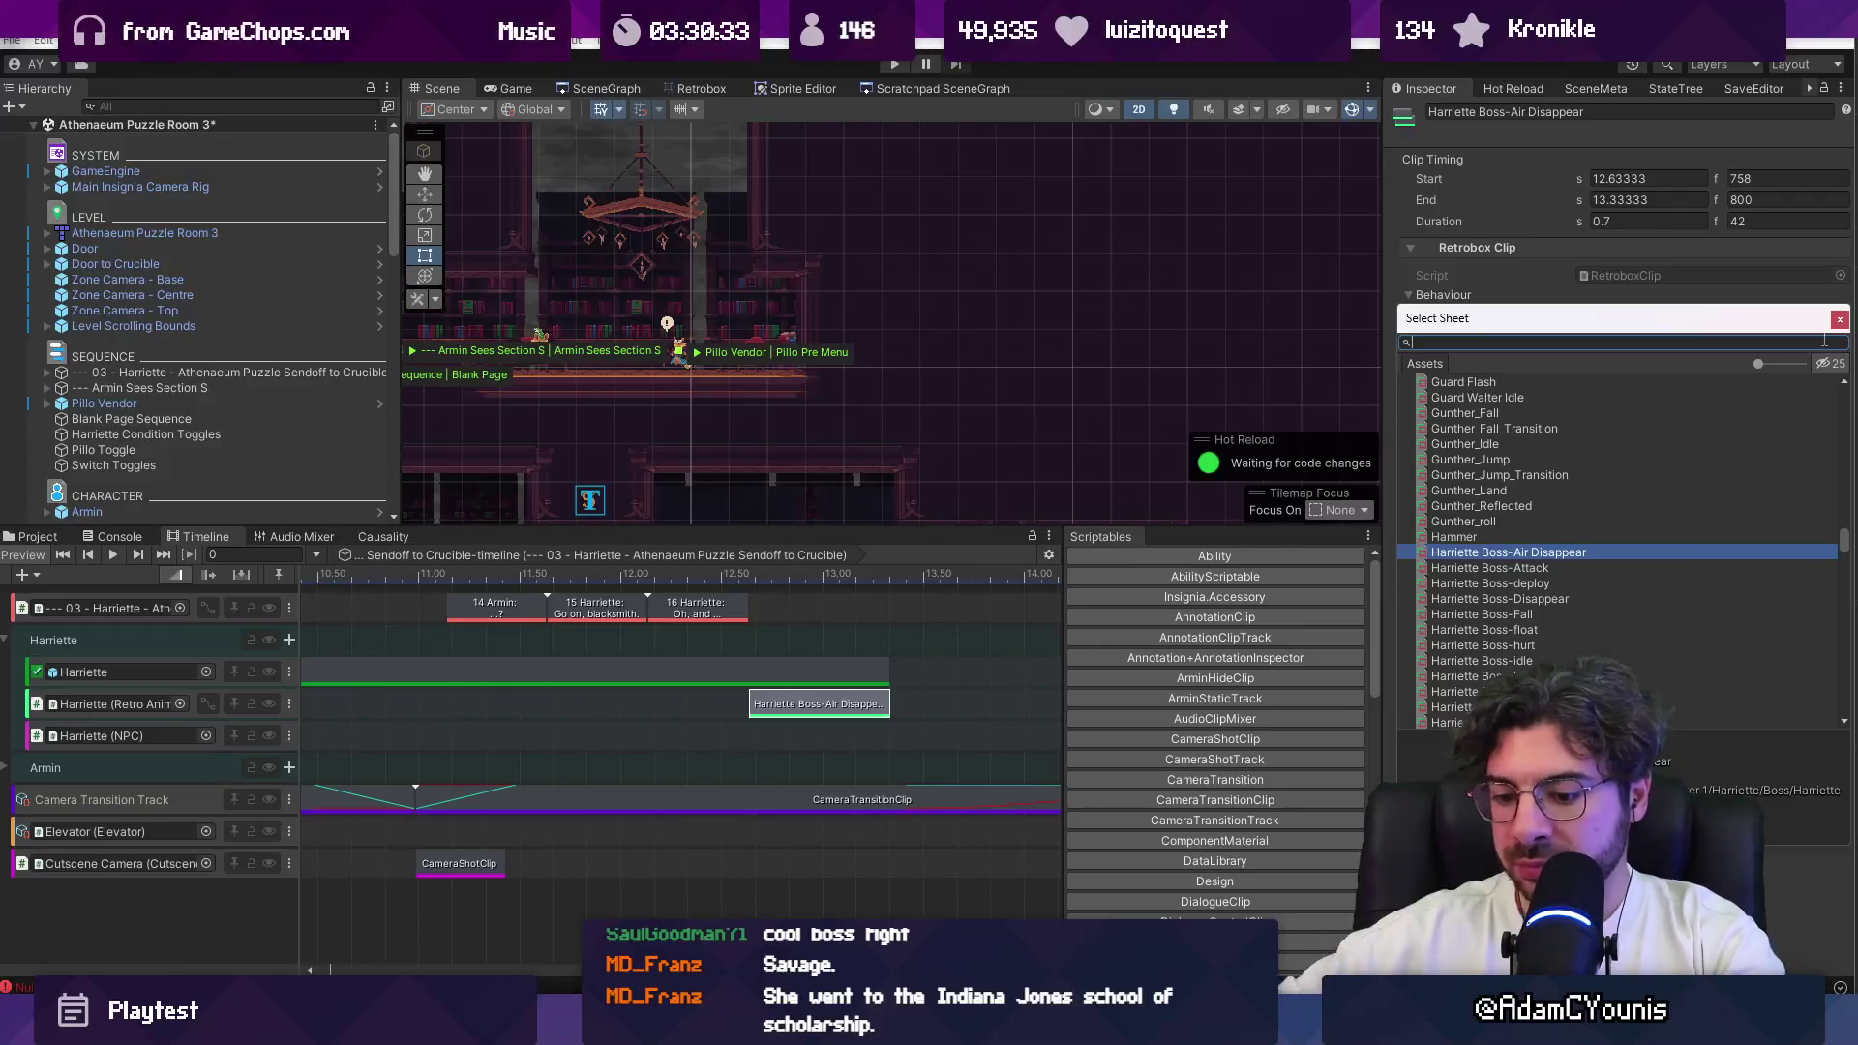
type("puff o f")
key("Down")
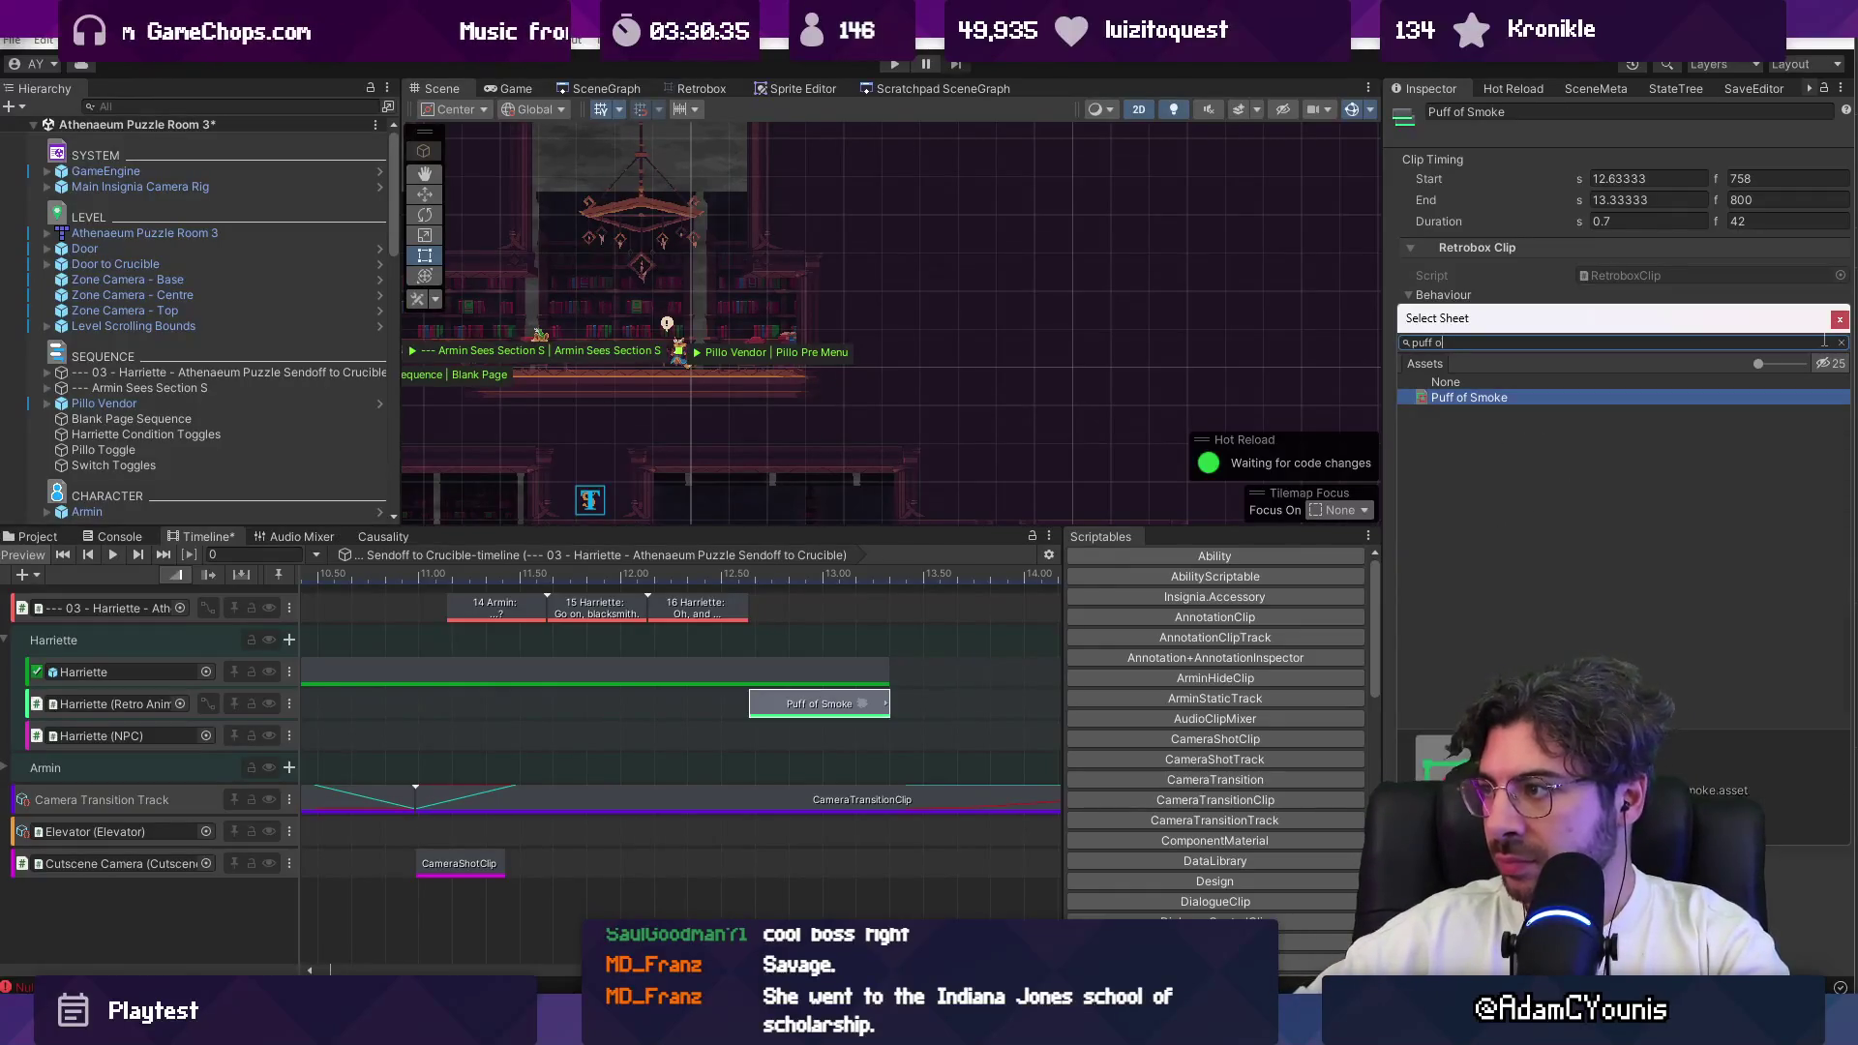
key("Return")
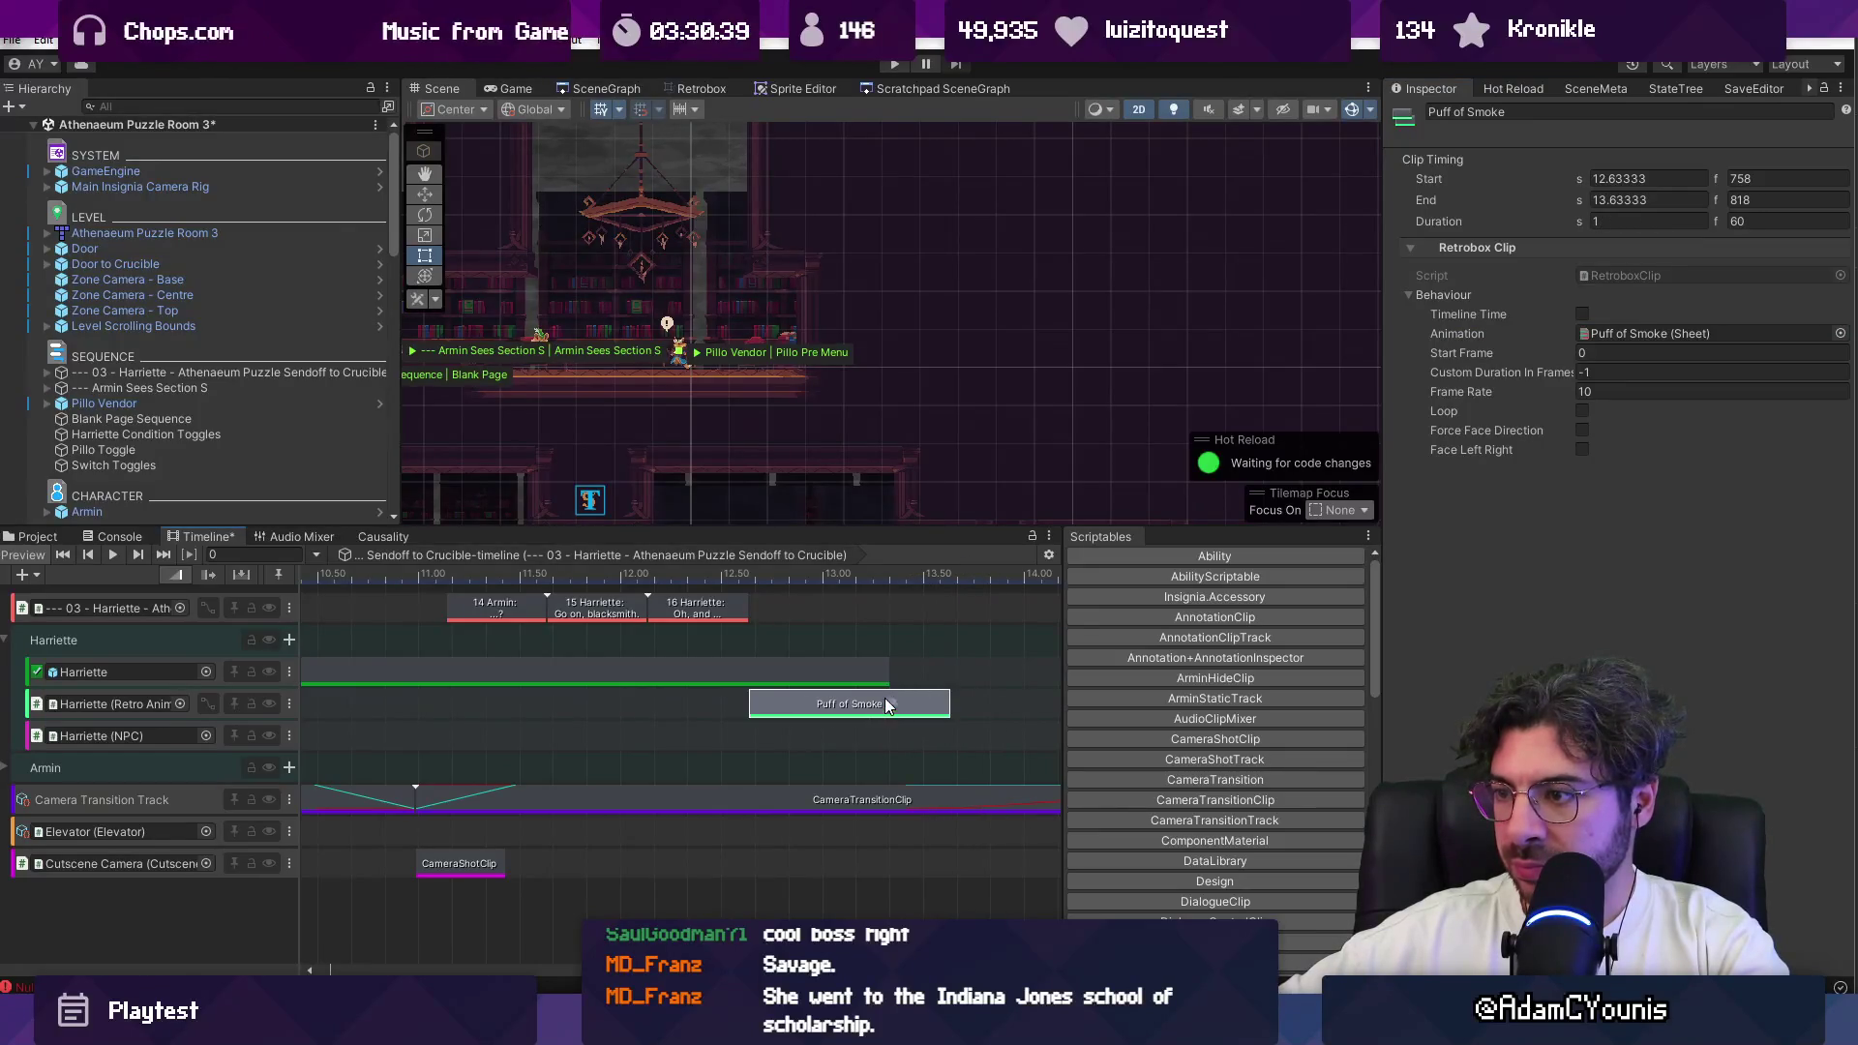
Step: Extend the camera transition clip to end at frame 943, then start Play mode
scroll(942, 675, "down", 2)
left_click(695, 794)
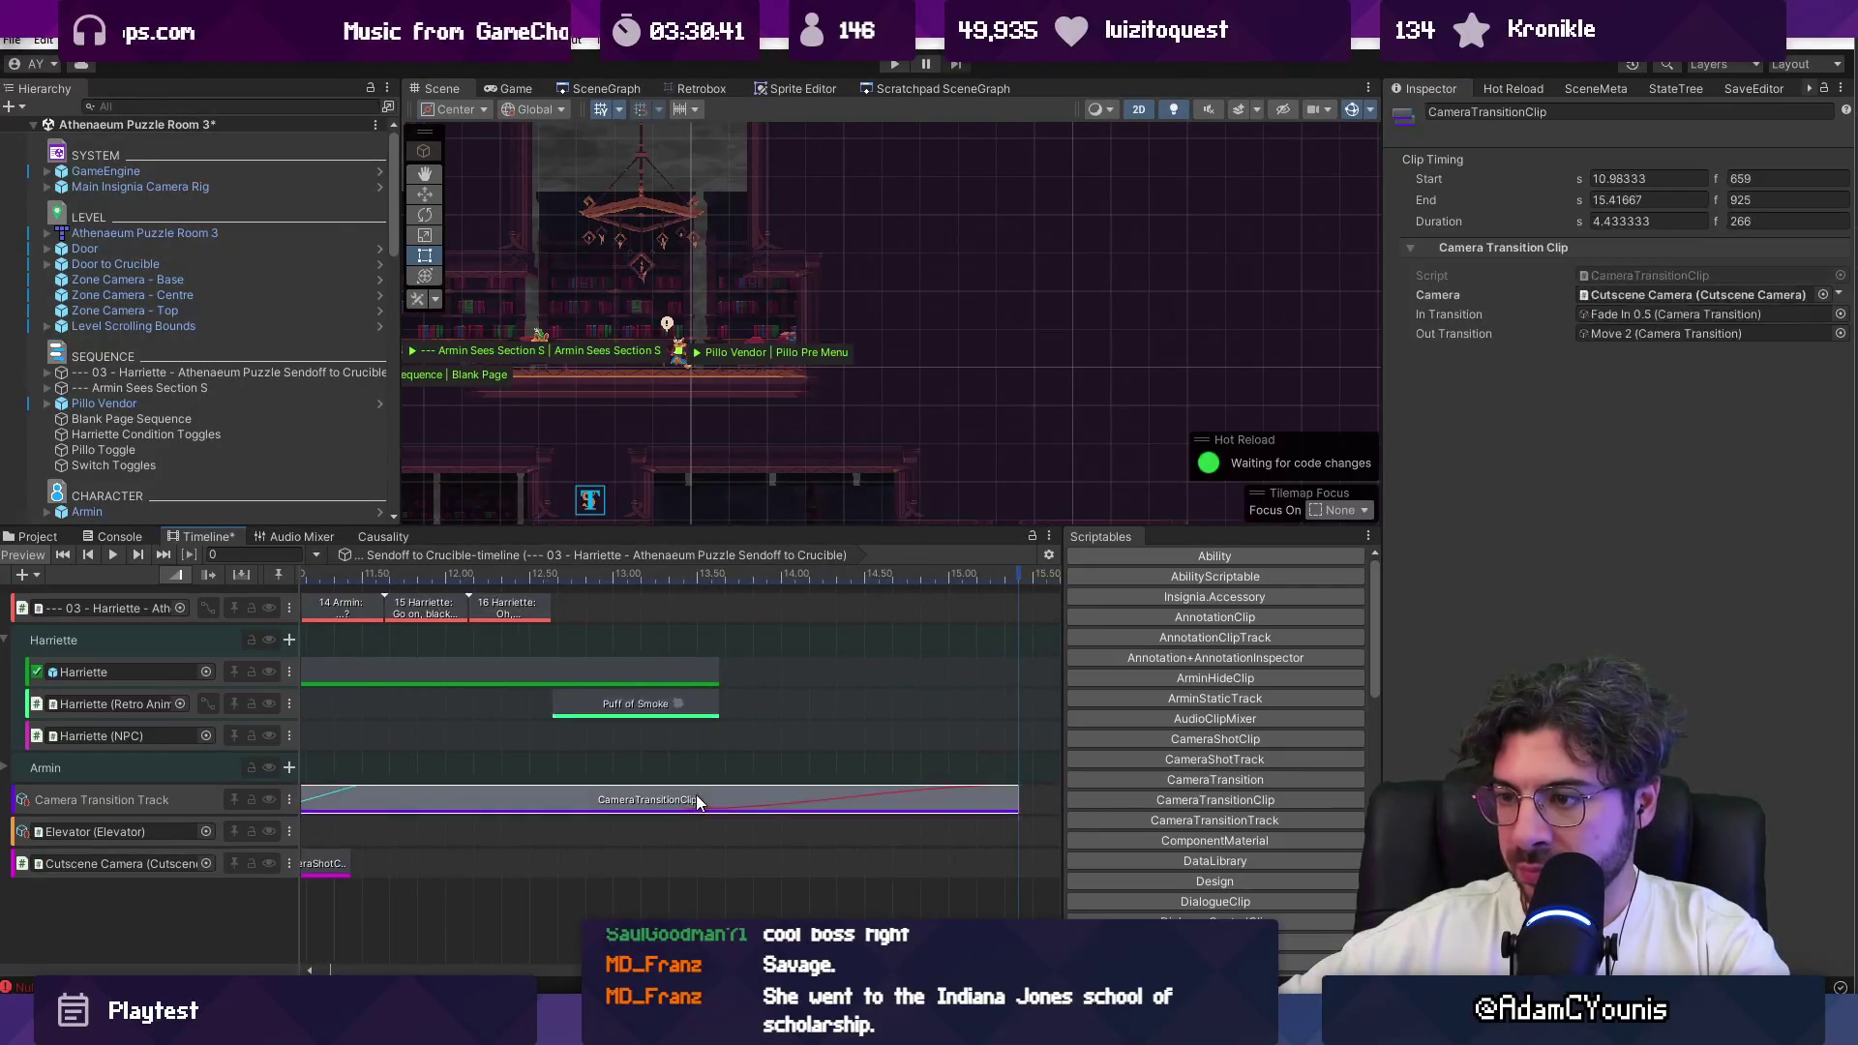
left_click_drag(1072, 795, 1075, 796)
scroll(838, 721, "down", 2)
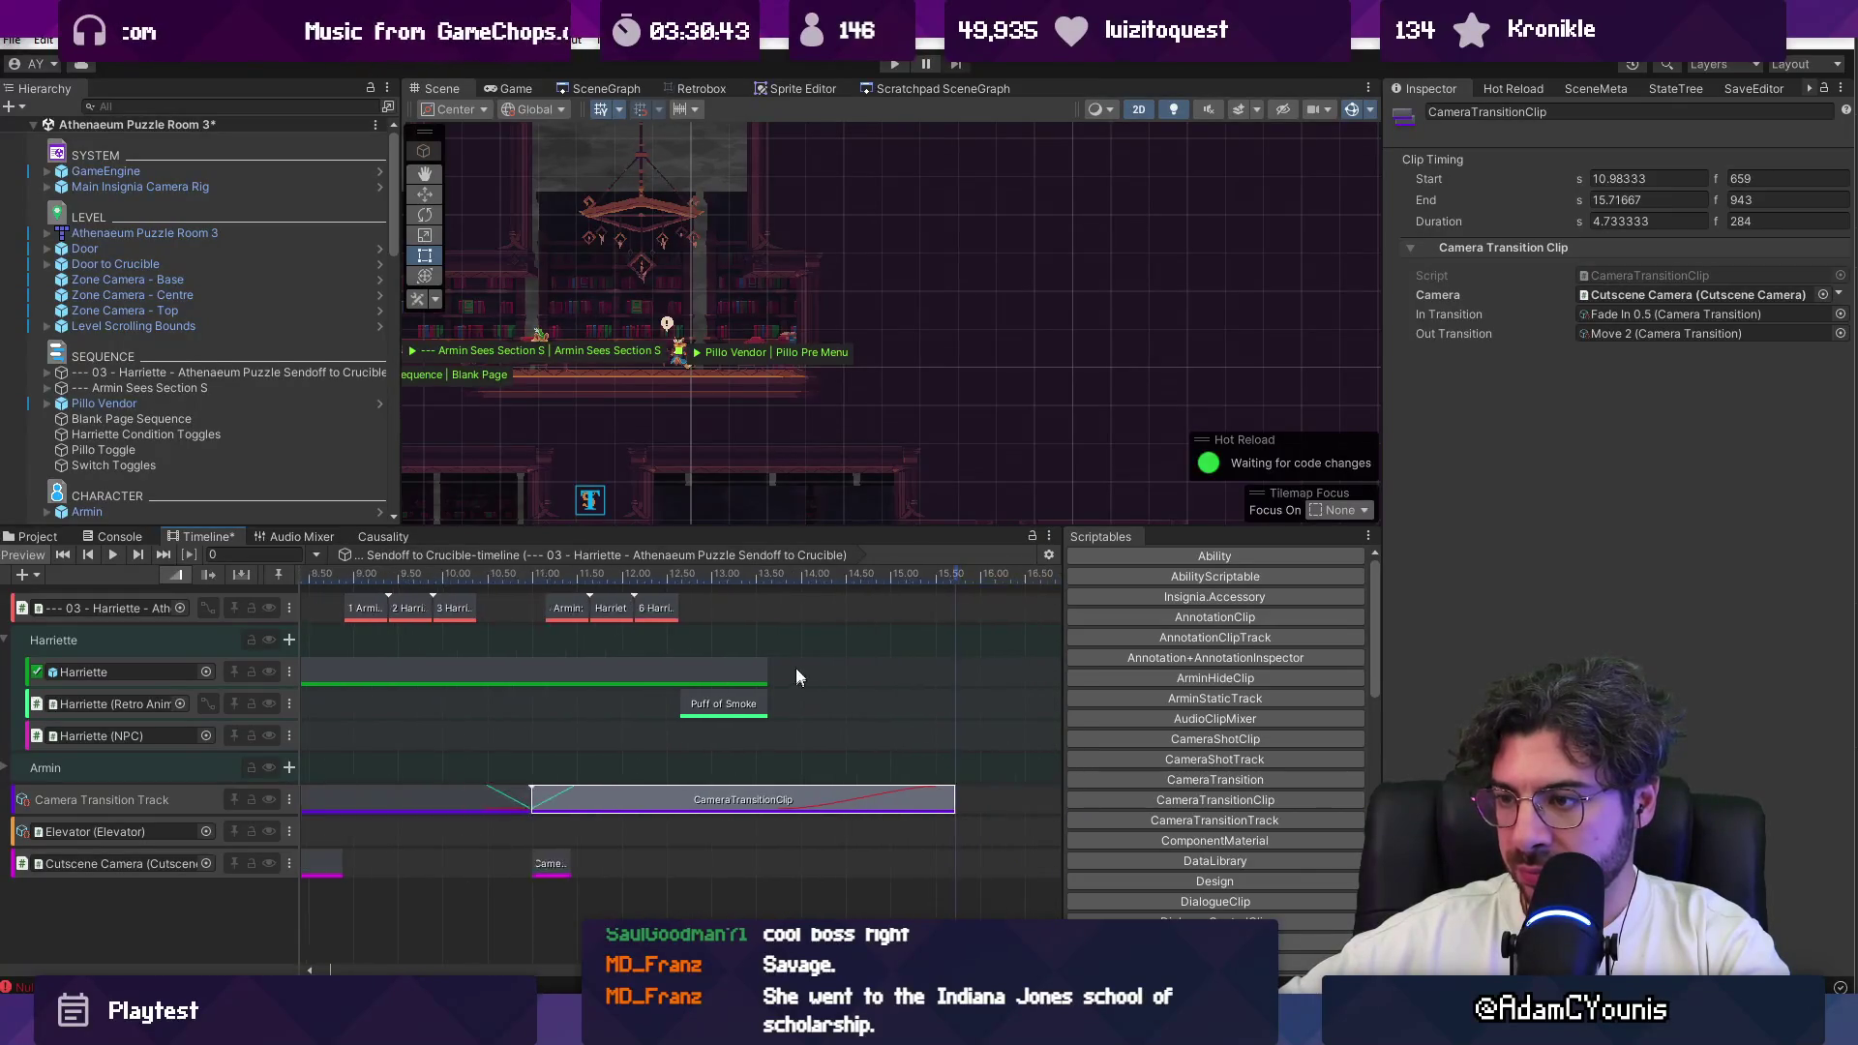
left_click(896, 65)
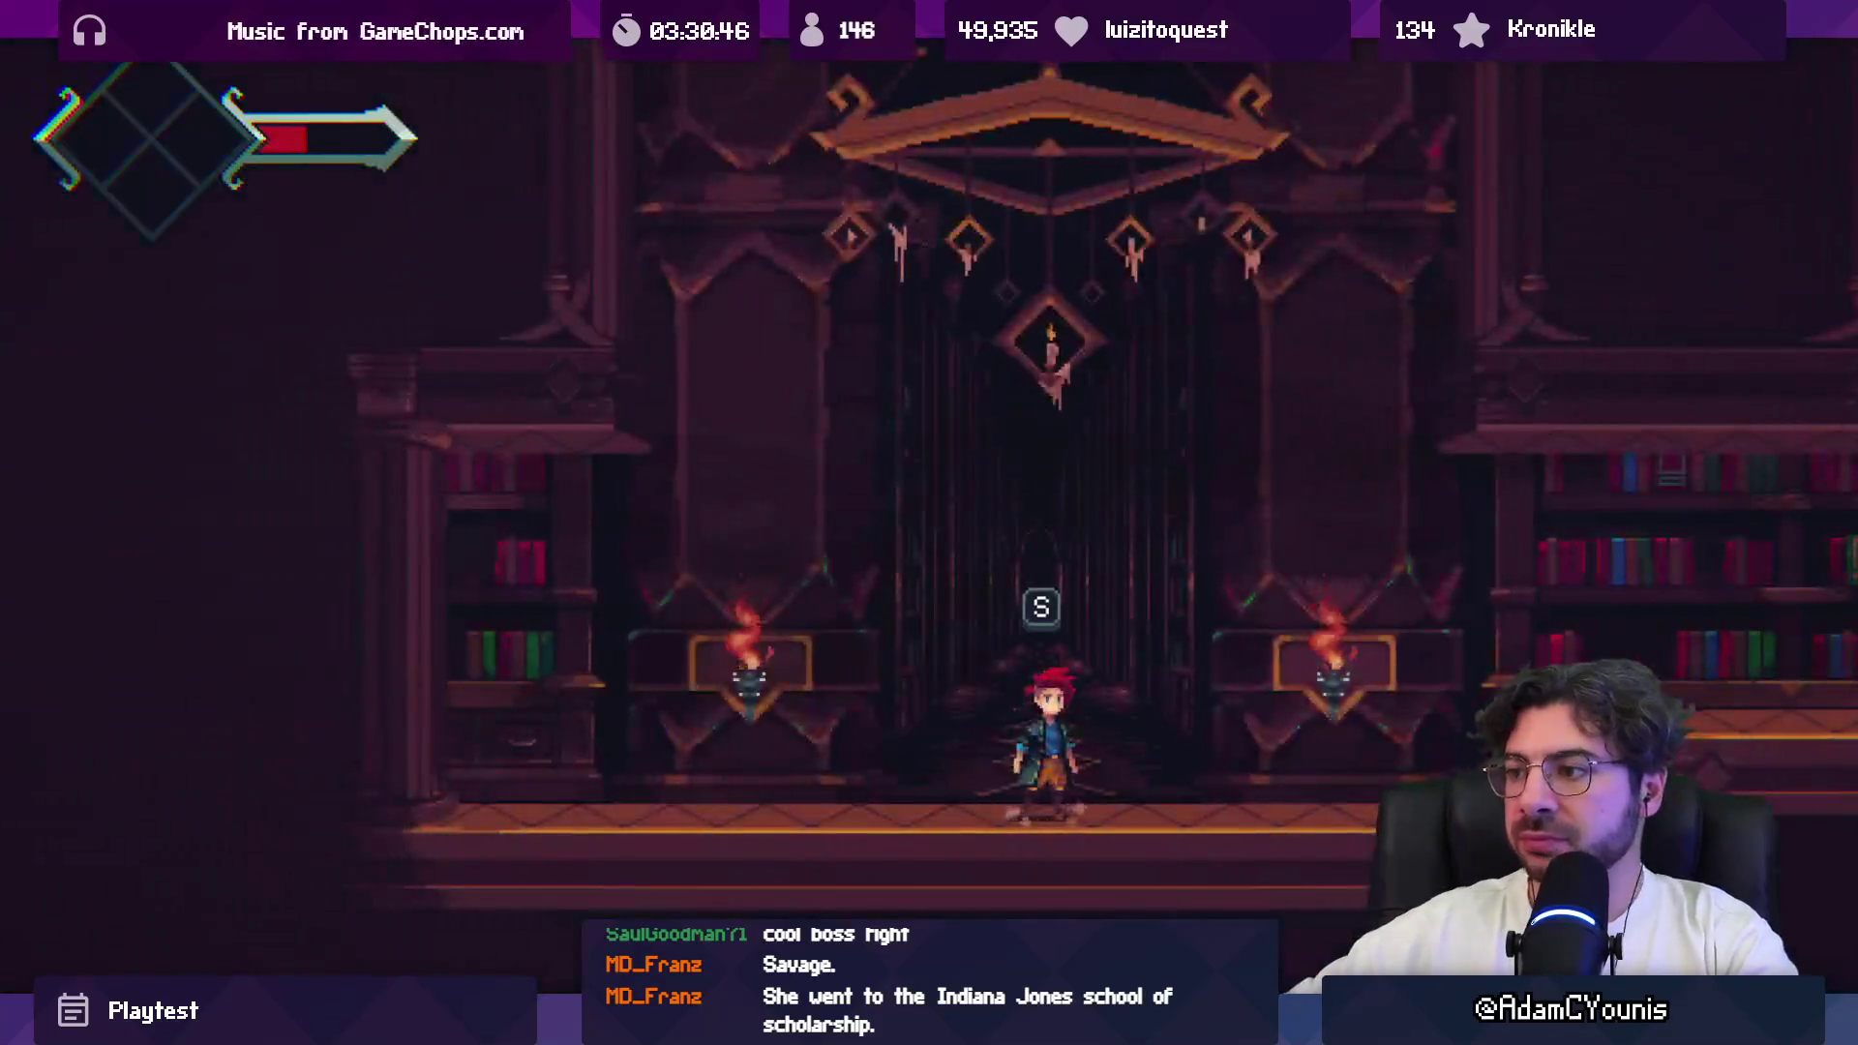
Step: Lower the in-game Music volume to 03, save, then walk down and pull the gears lever
key("Escape")
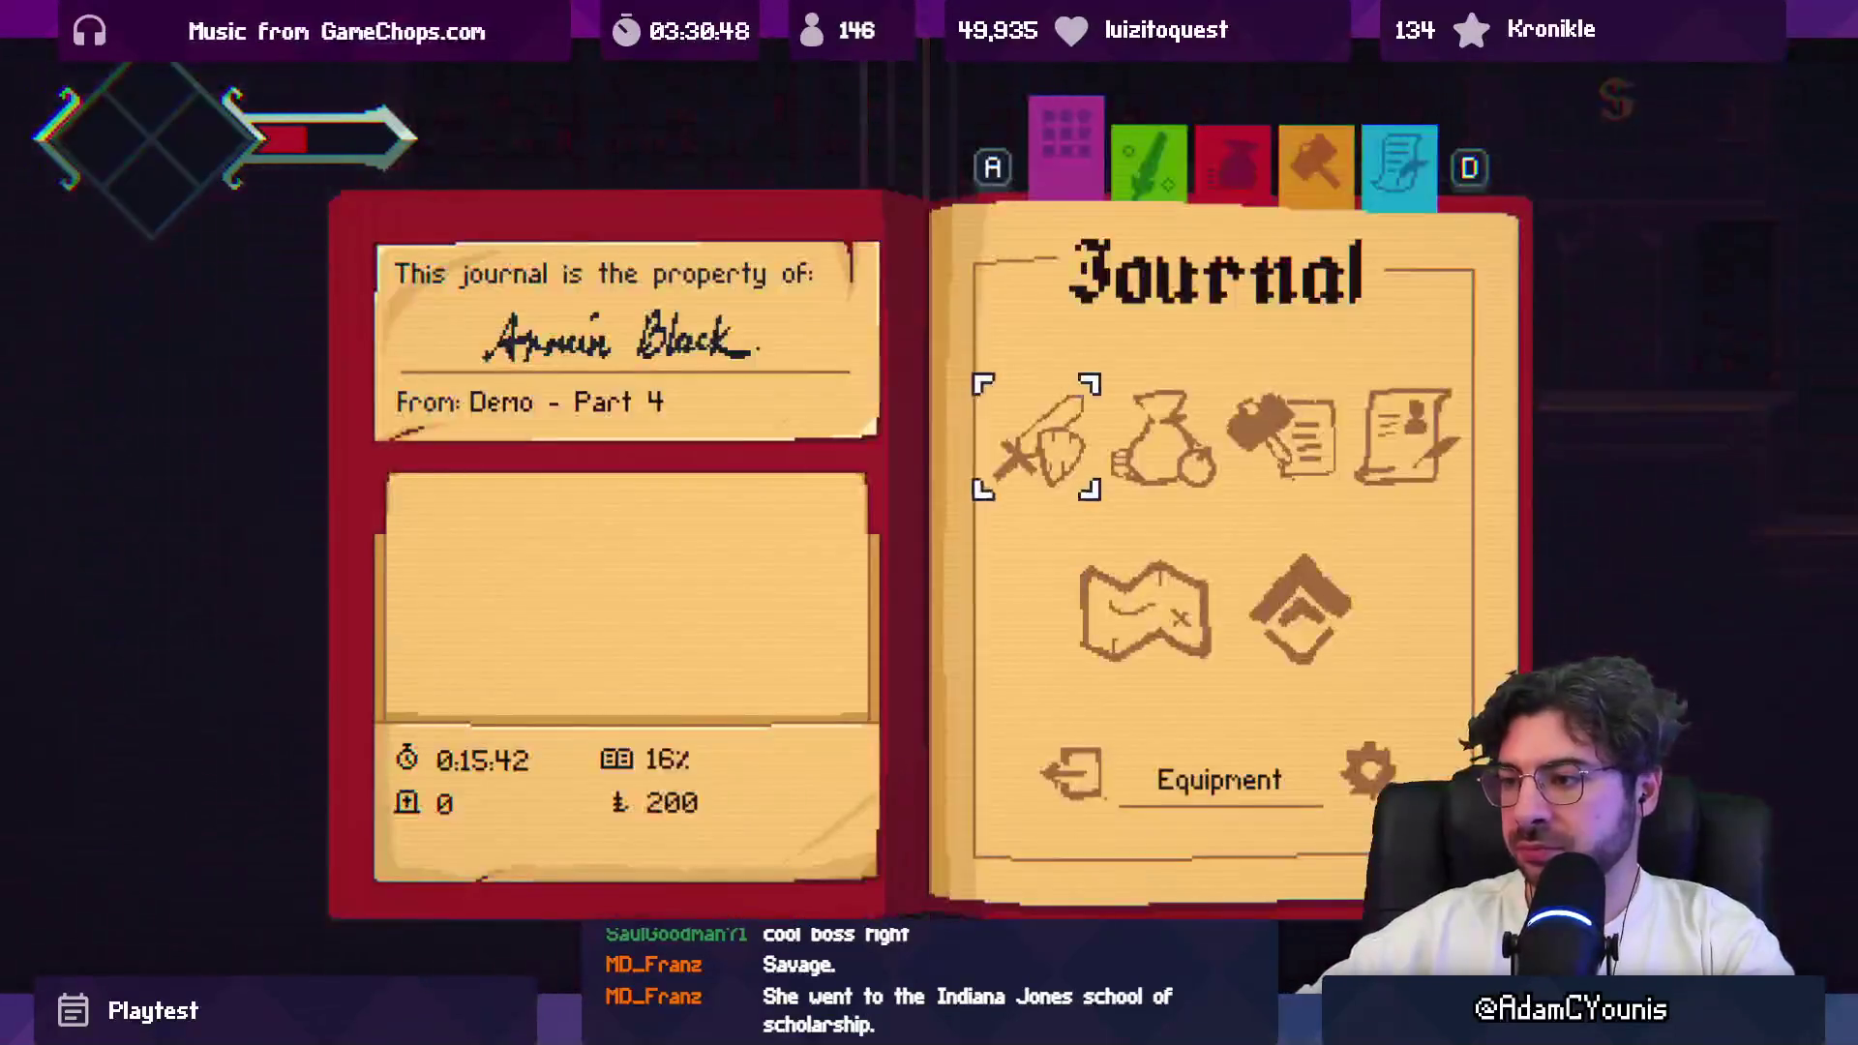
key("Right")
key("Return")
key("Down")
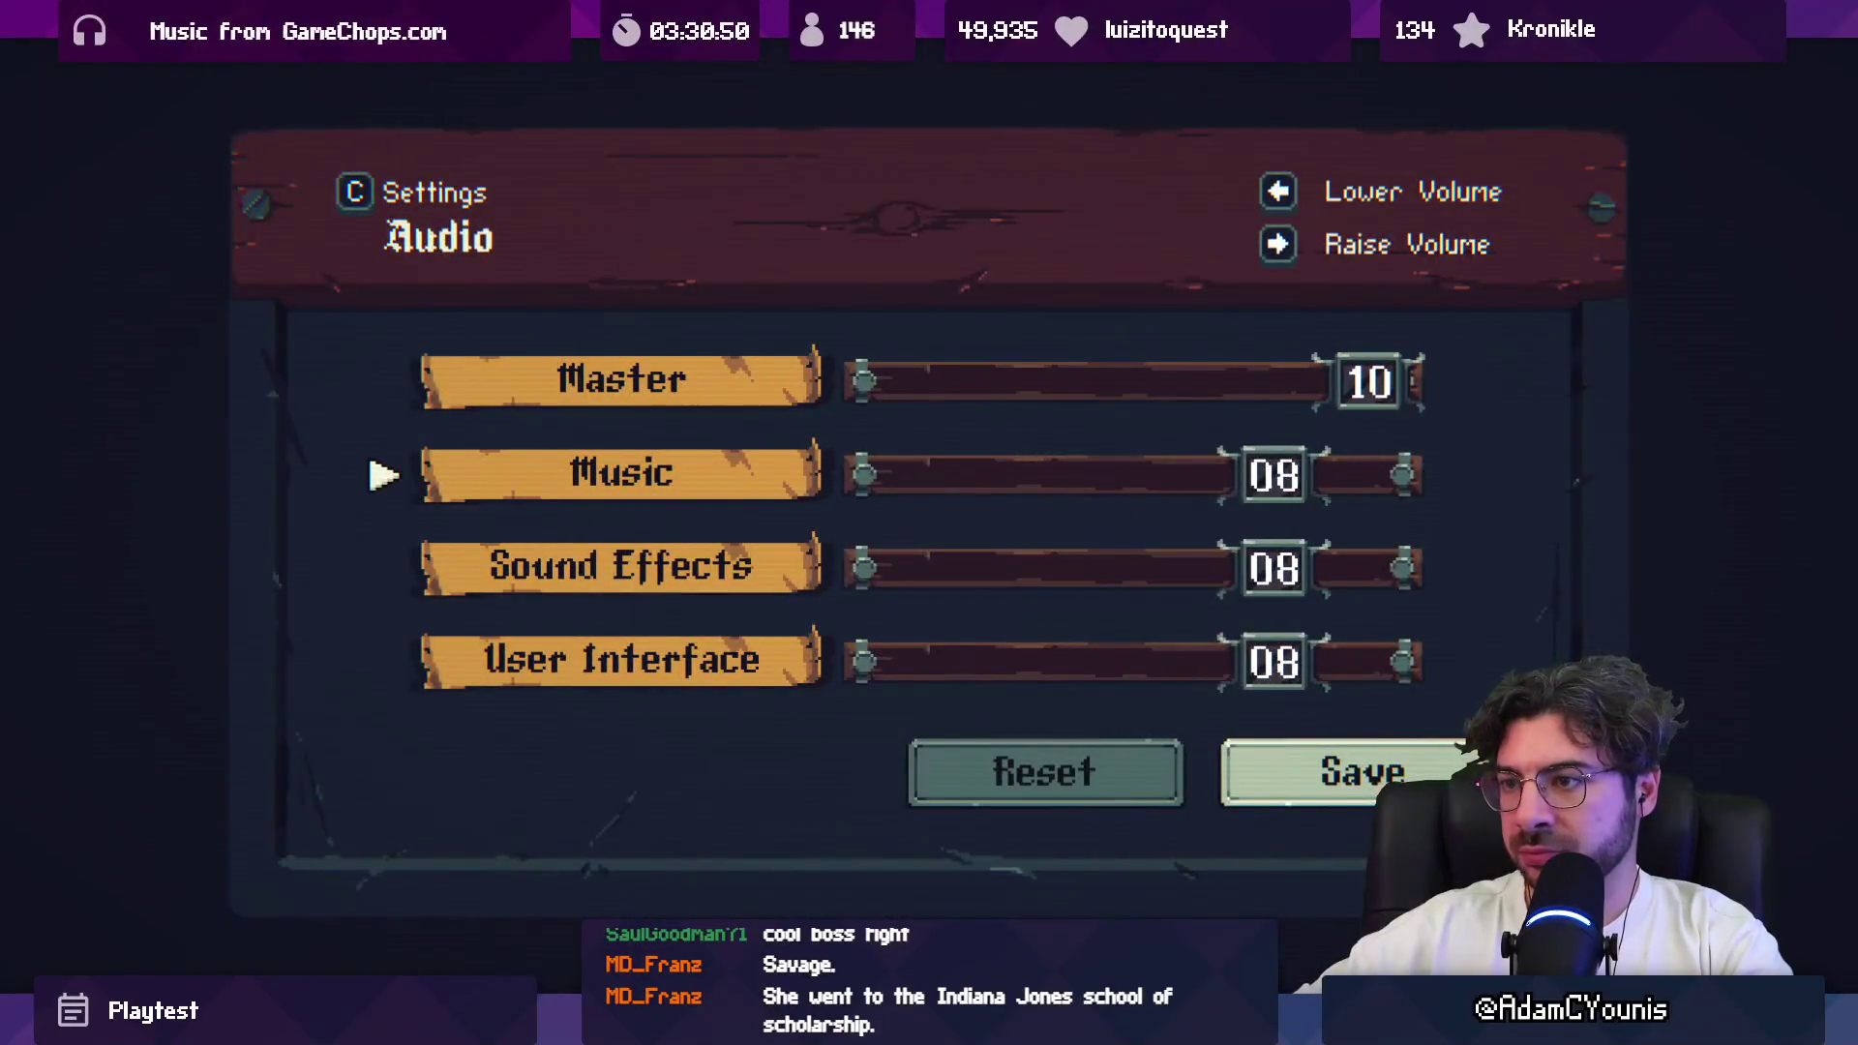
key("Left")
key("Left")
key("Left")
key("Left")
key("Left")
key("Left")
key("Return")
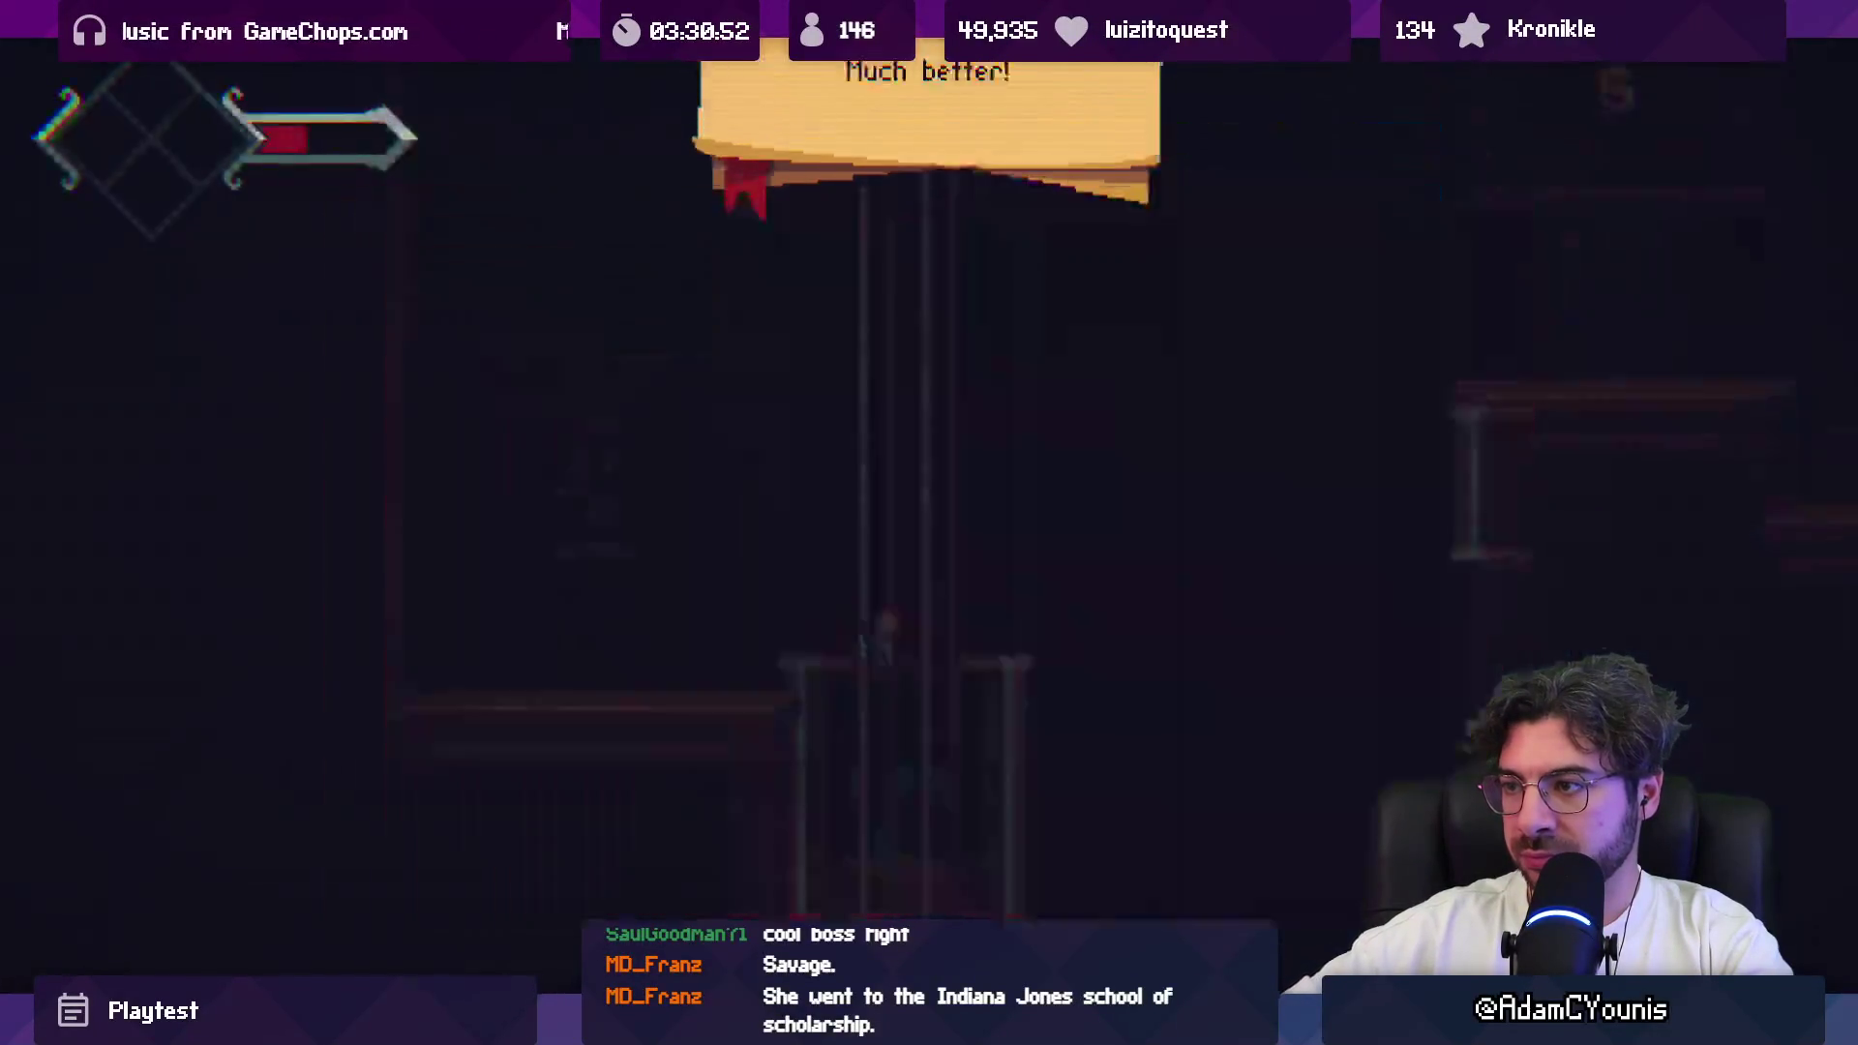
key("Right")
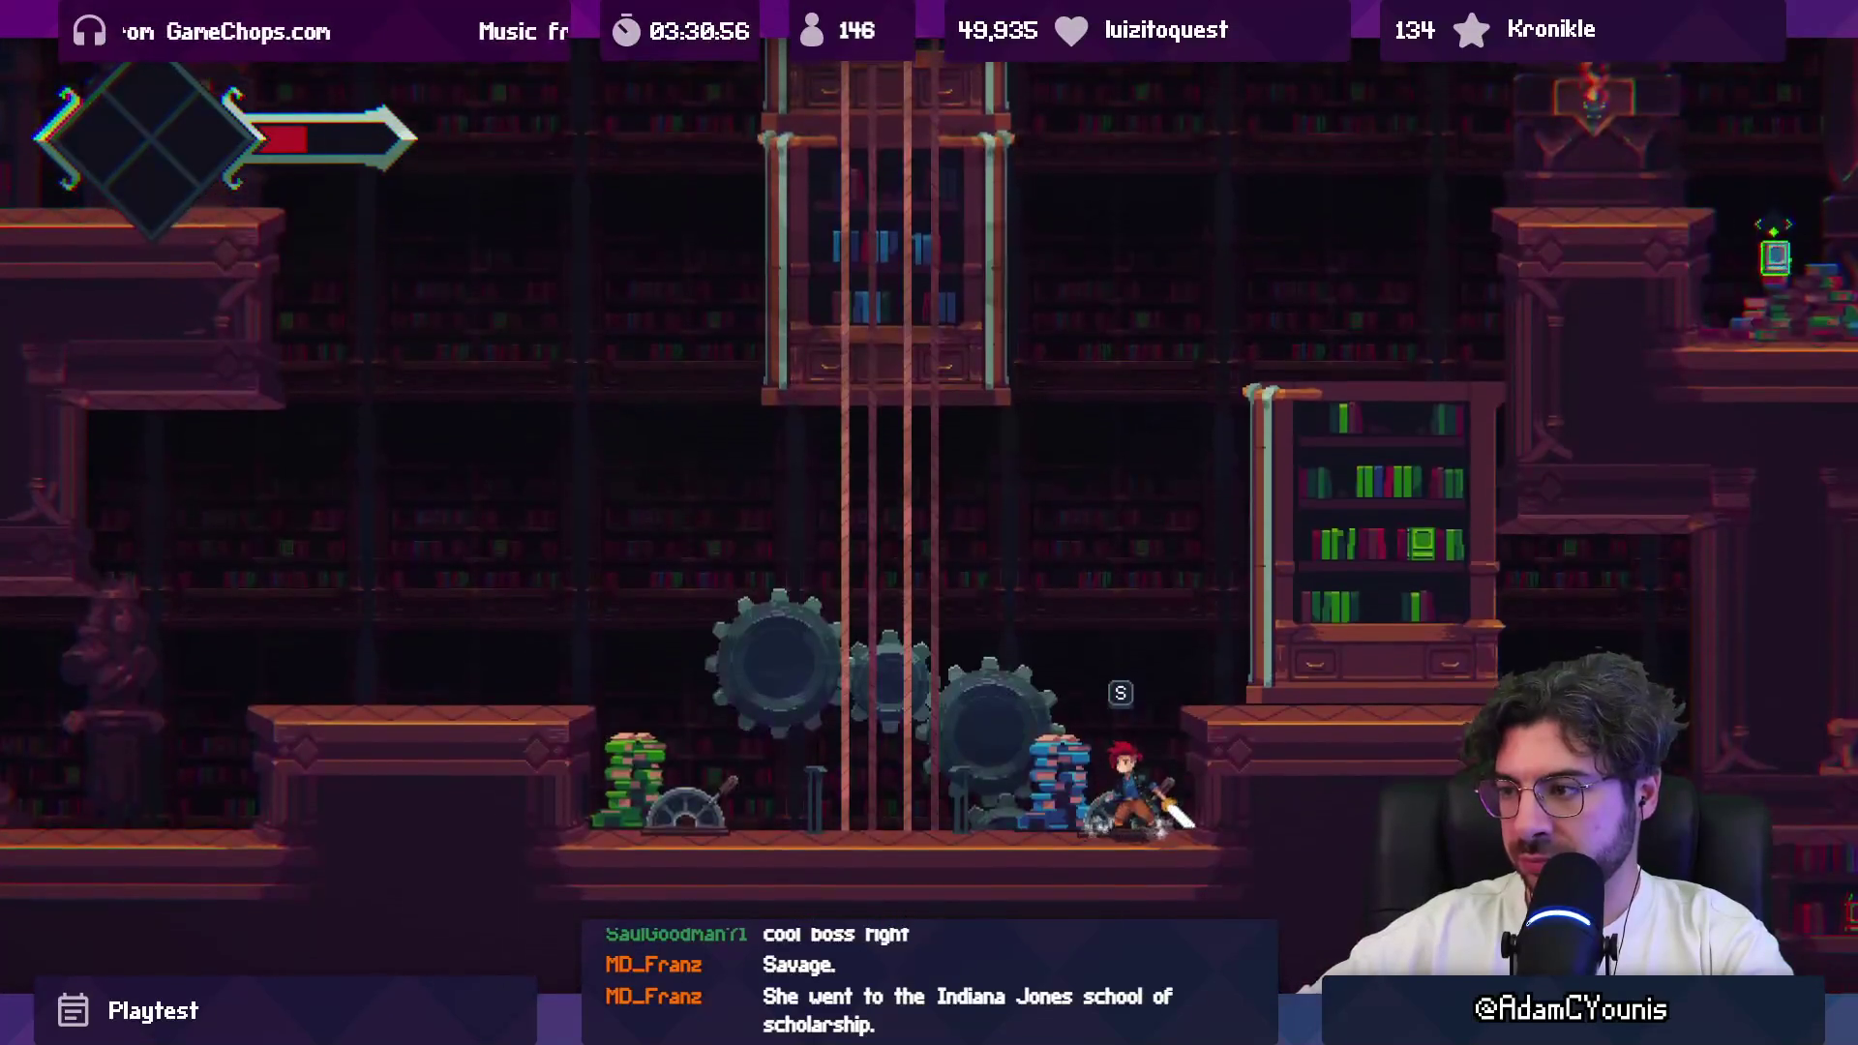
key("s")
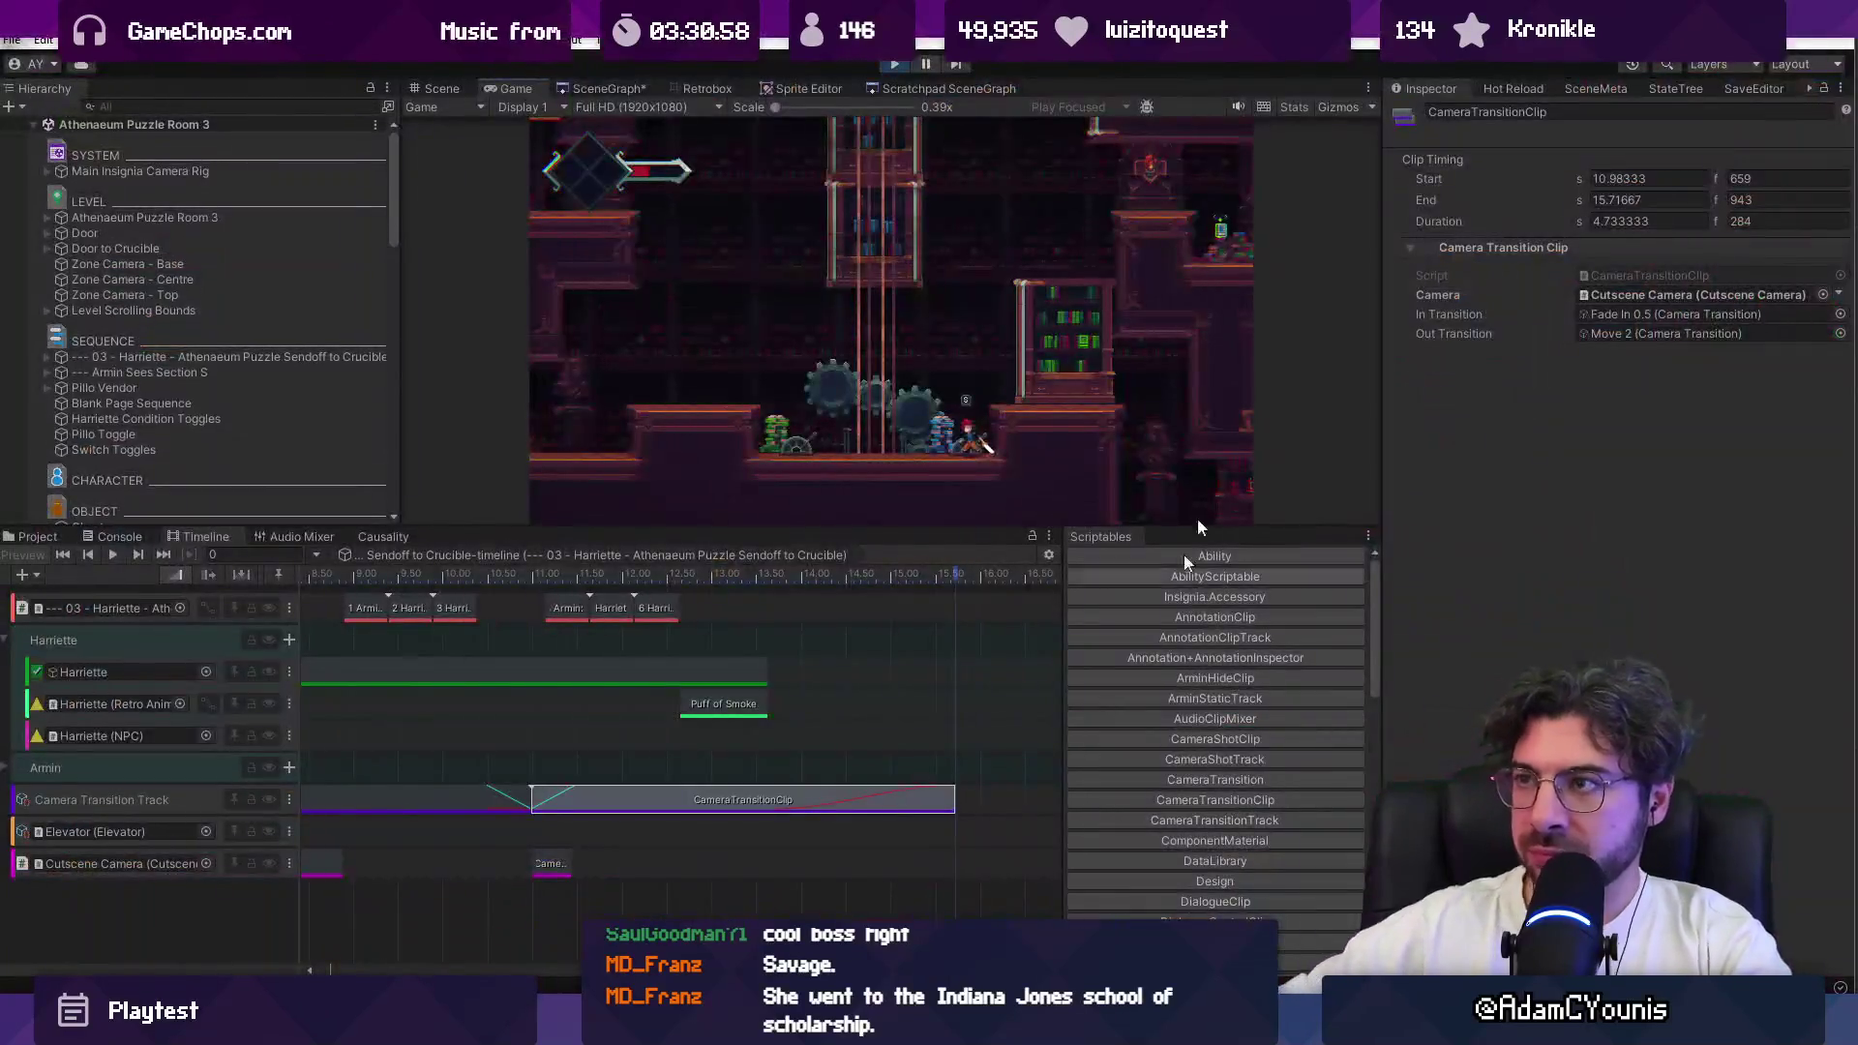
Step: Stop the test and play the Athenaeum Stacks scene from the SceneGraph overview
left_click(895, 64)
left_click(620, 91)
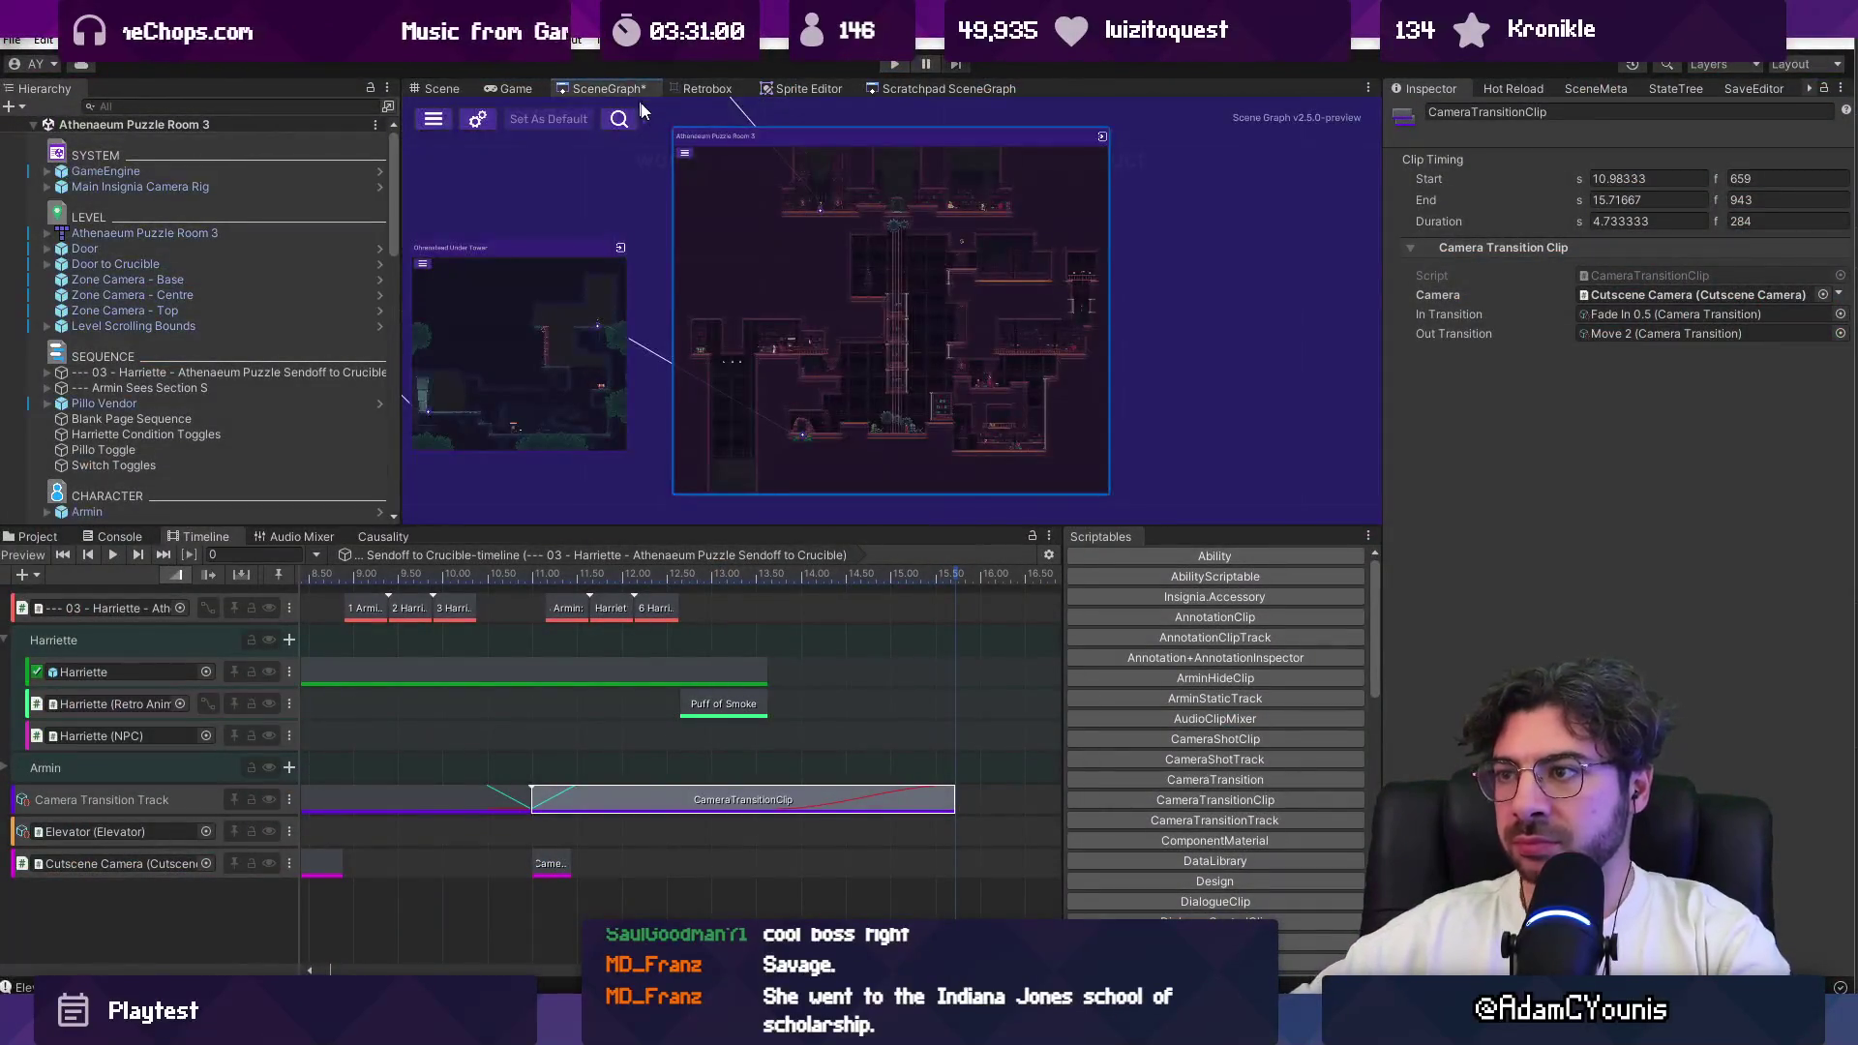
left_click(894, 64)
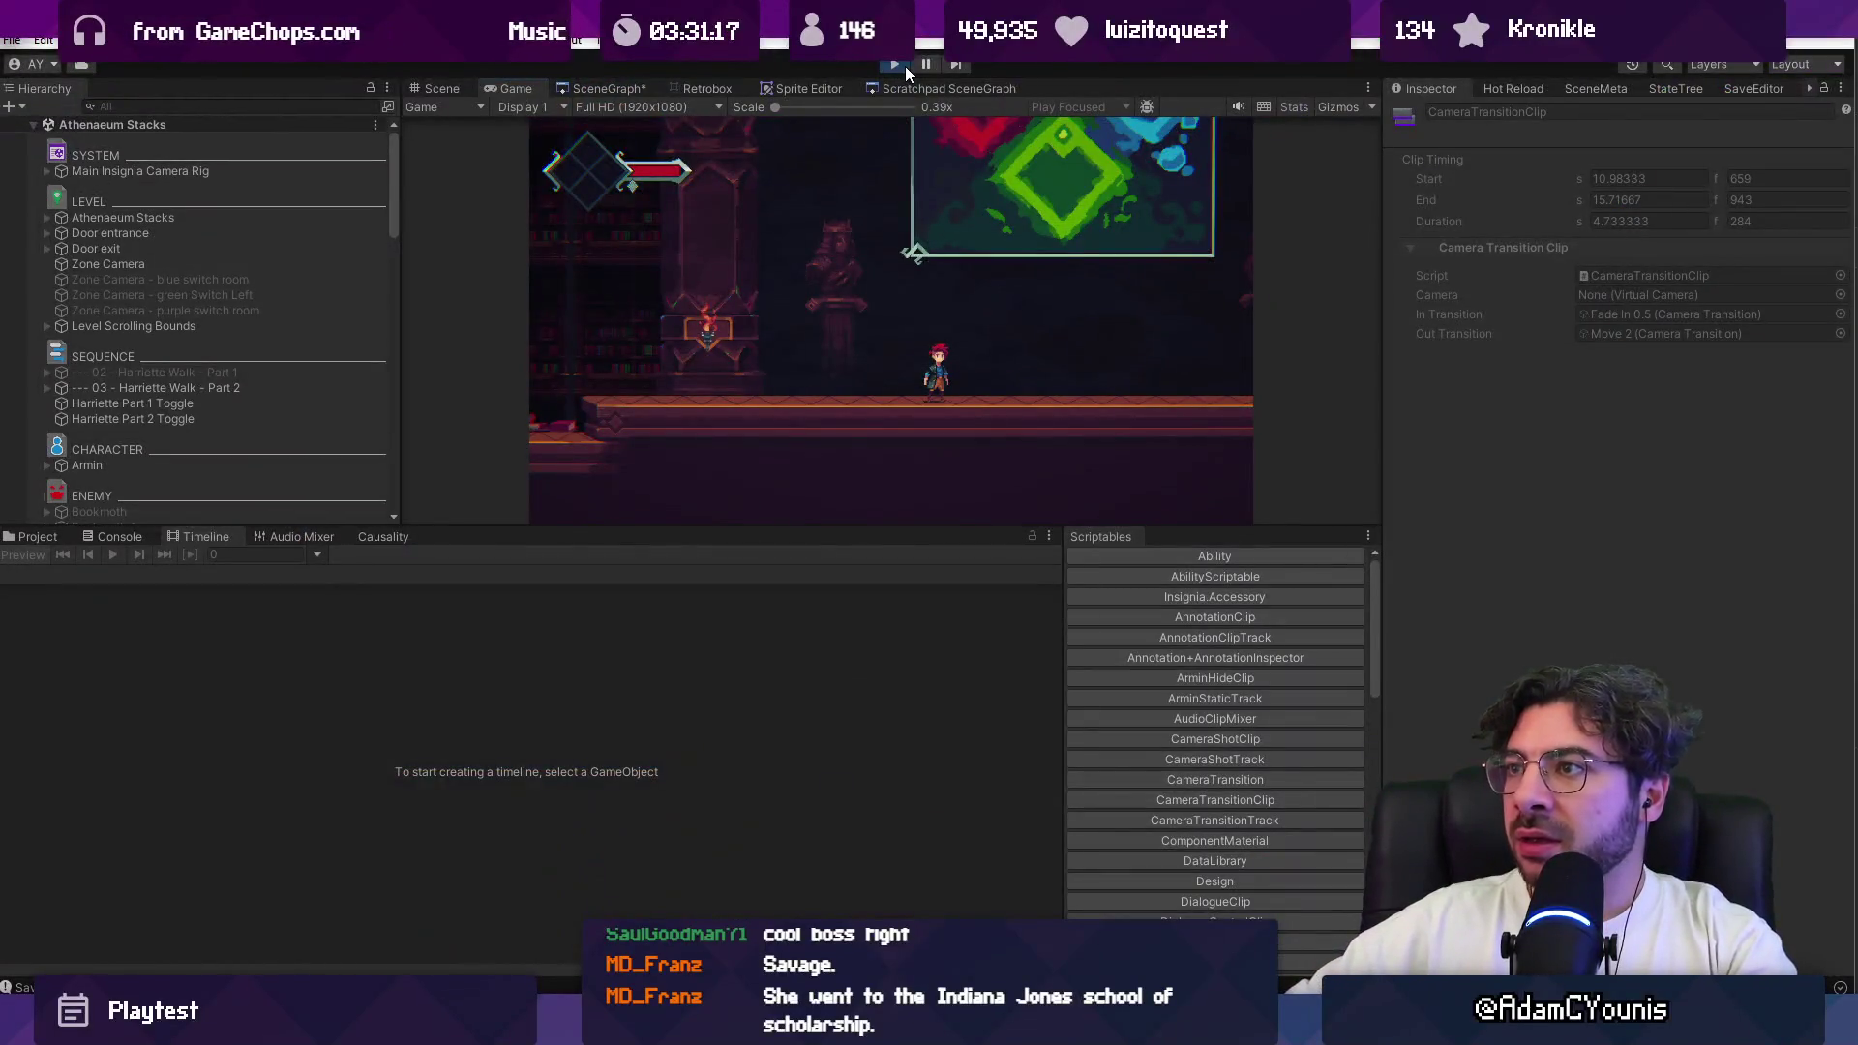
Step: Play through Athenaeum Stacks briefly, then stop Play mode
left_click(904, 66)
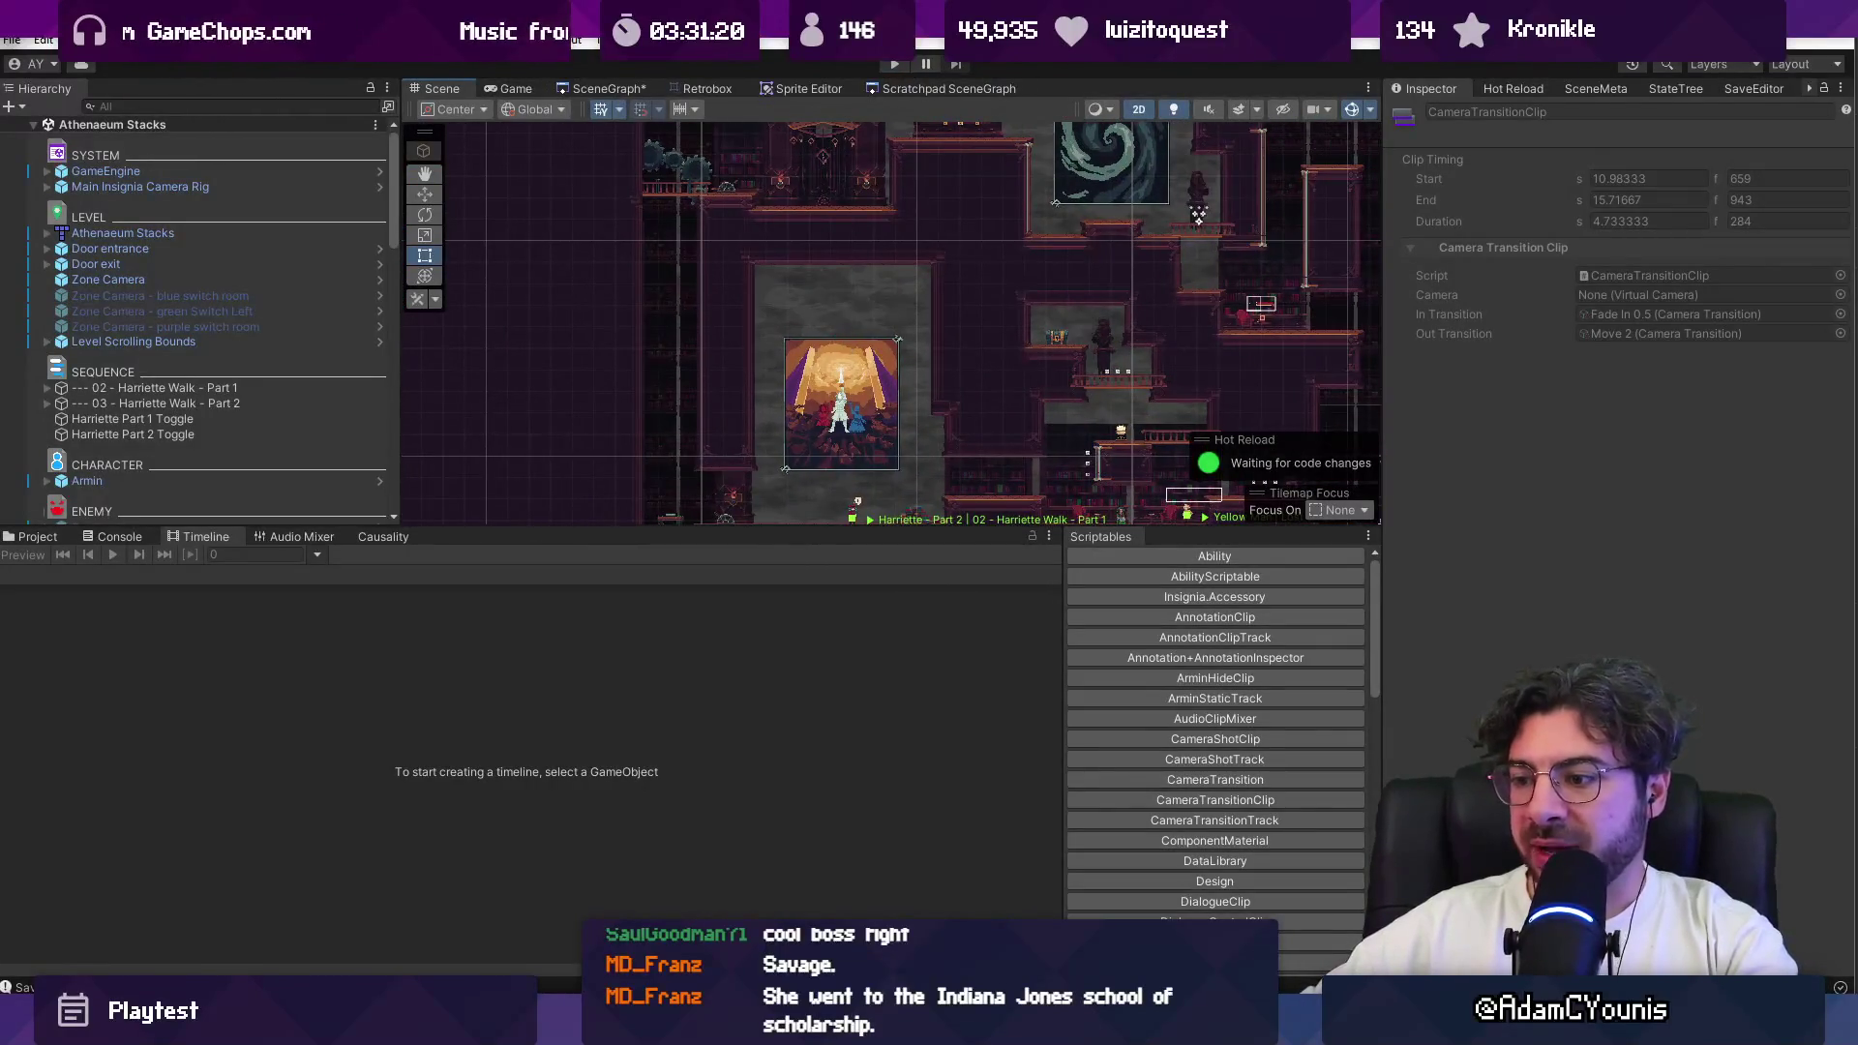
Step: Review the Figma design document task list, then return to Unity
key("alt+Tab")
scroll(659, 565, "up", 4)
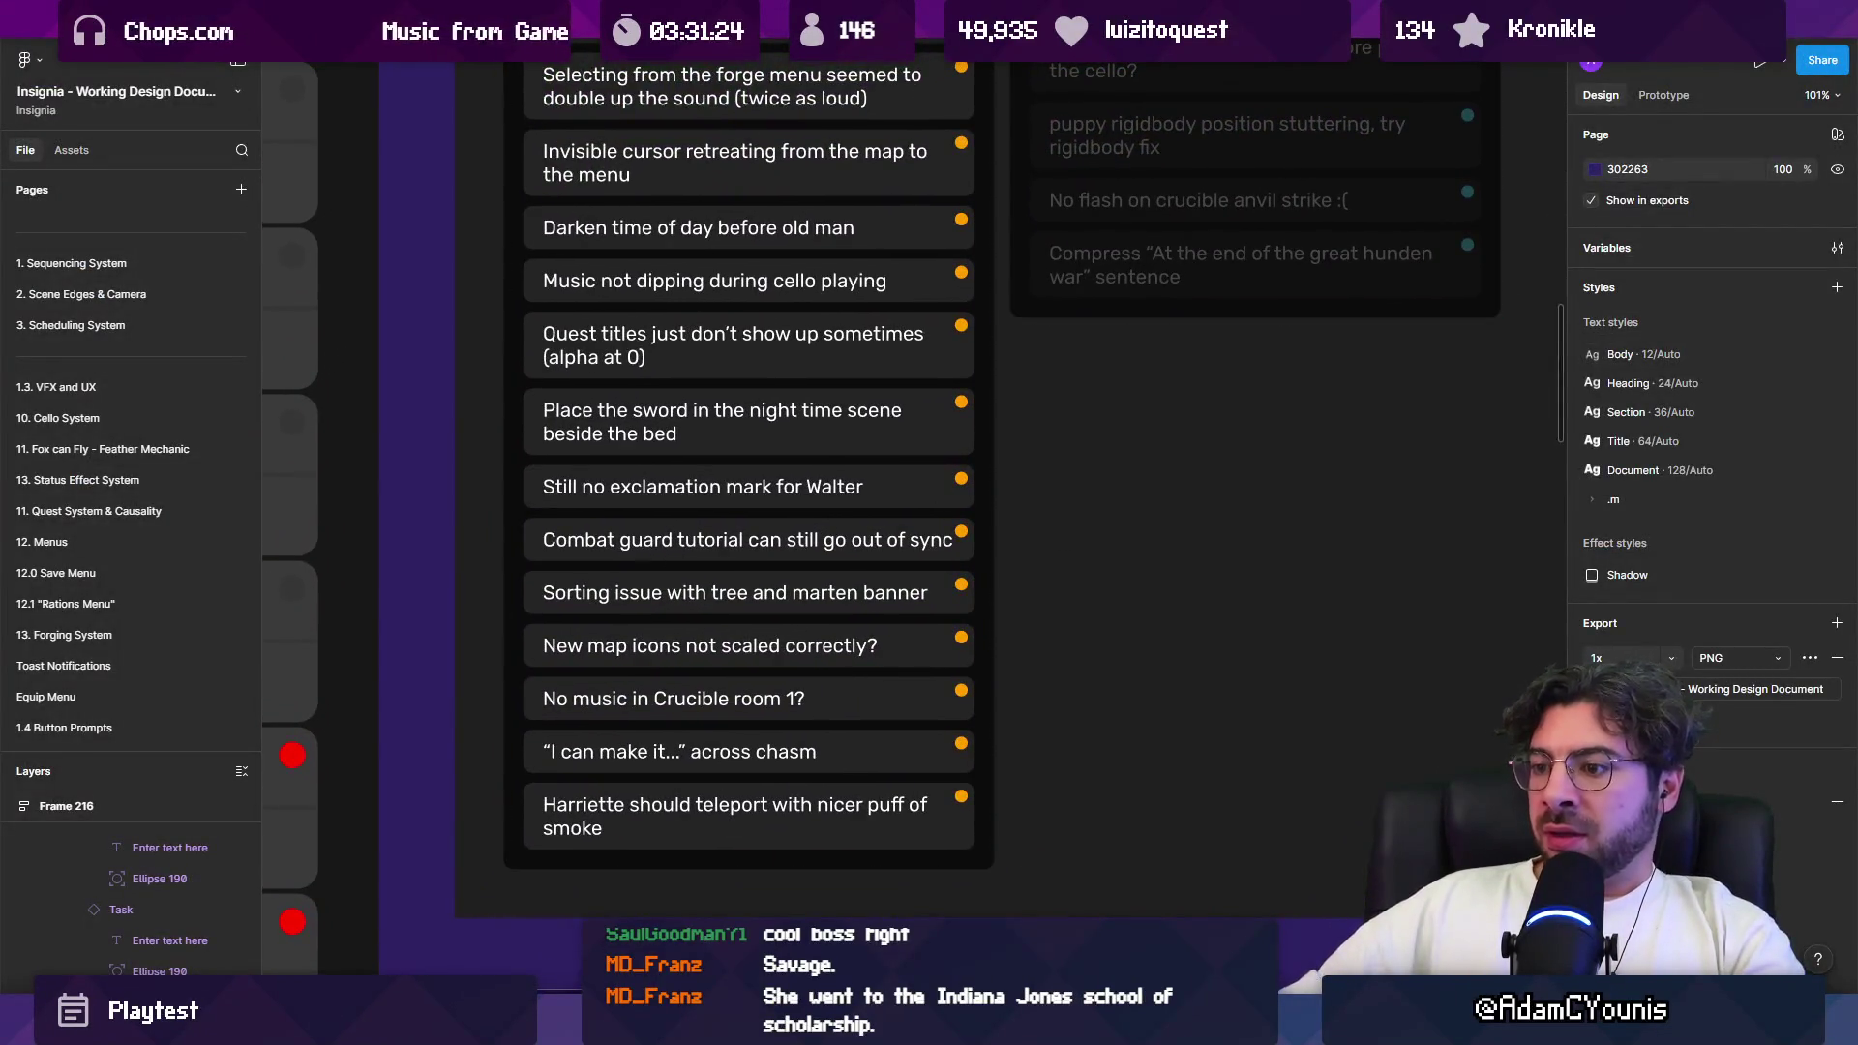
key("alt+Tab")
scroll(765, 431, "up", 3)
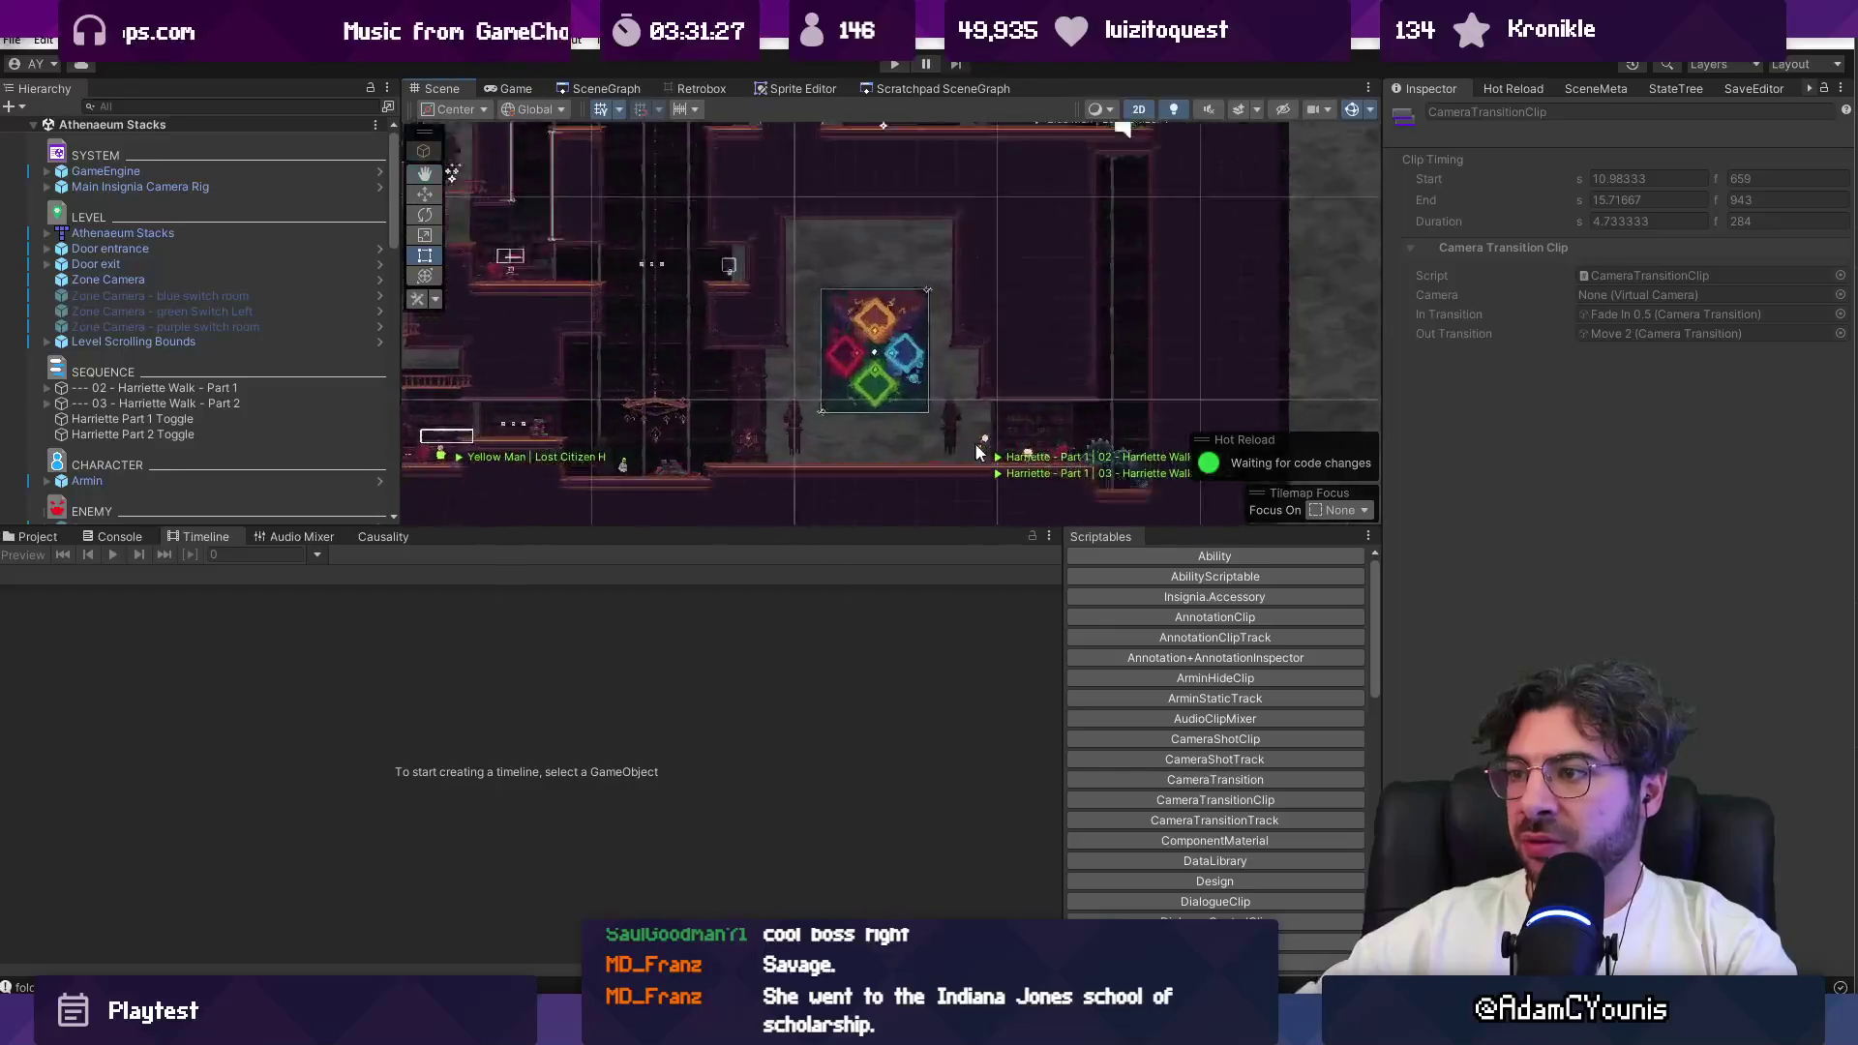
scroll(769, 424, "down", 3)
Step: Select Harriette - Part 1 and the 02 - Harriette Walk - Part 1 sequence
left_click(724, 408)
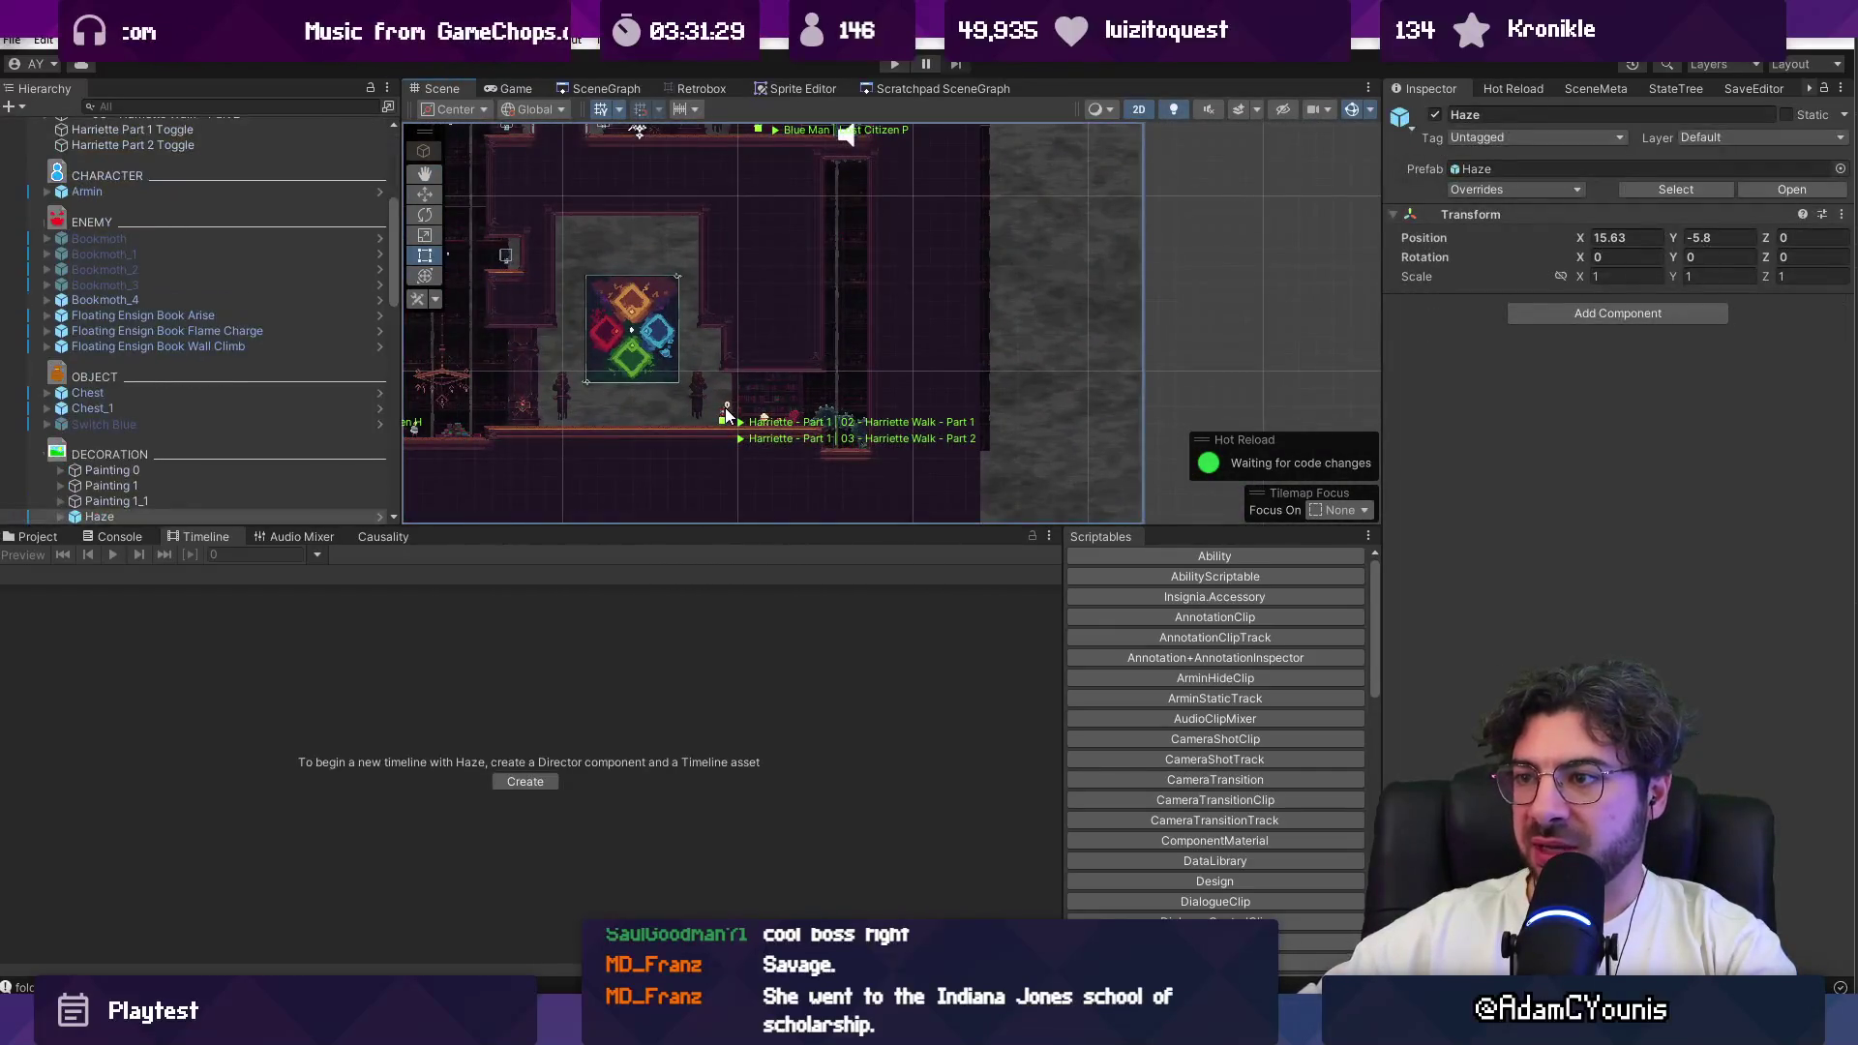
scroll(735, 418, "up", 5)
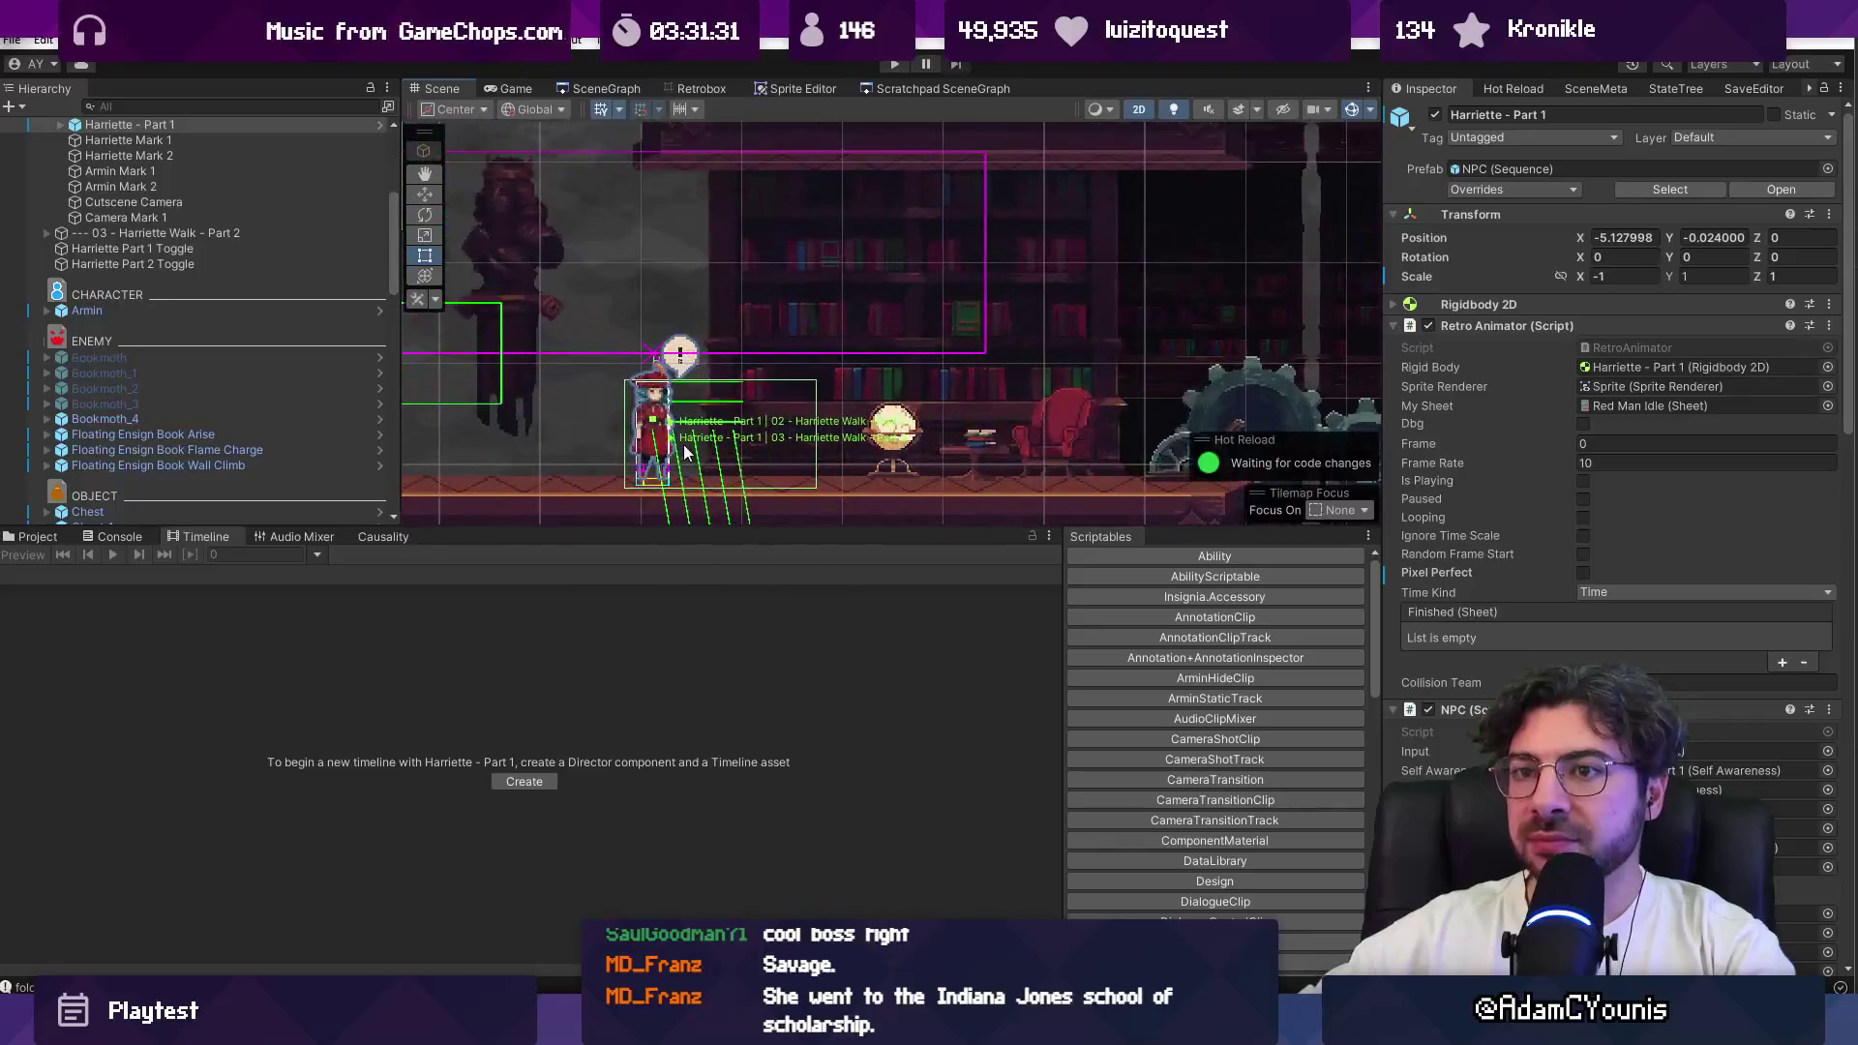
scroll(150, 147, "up", 2)
left_click(134, 168)
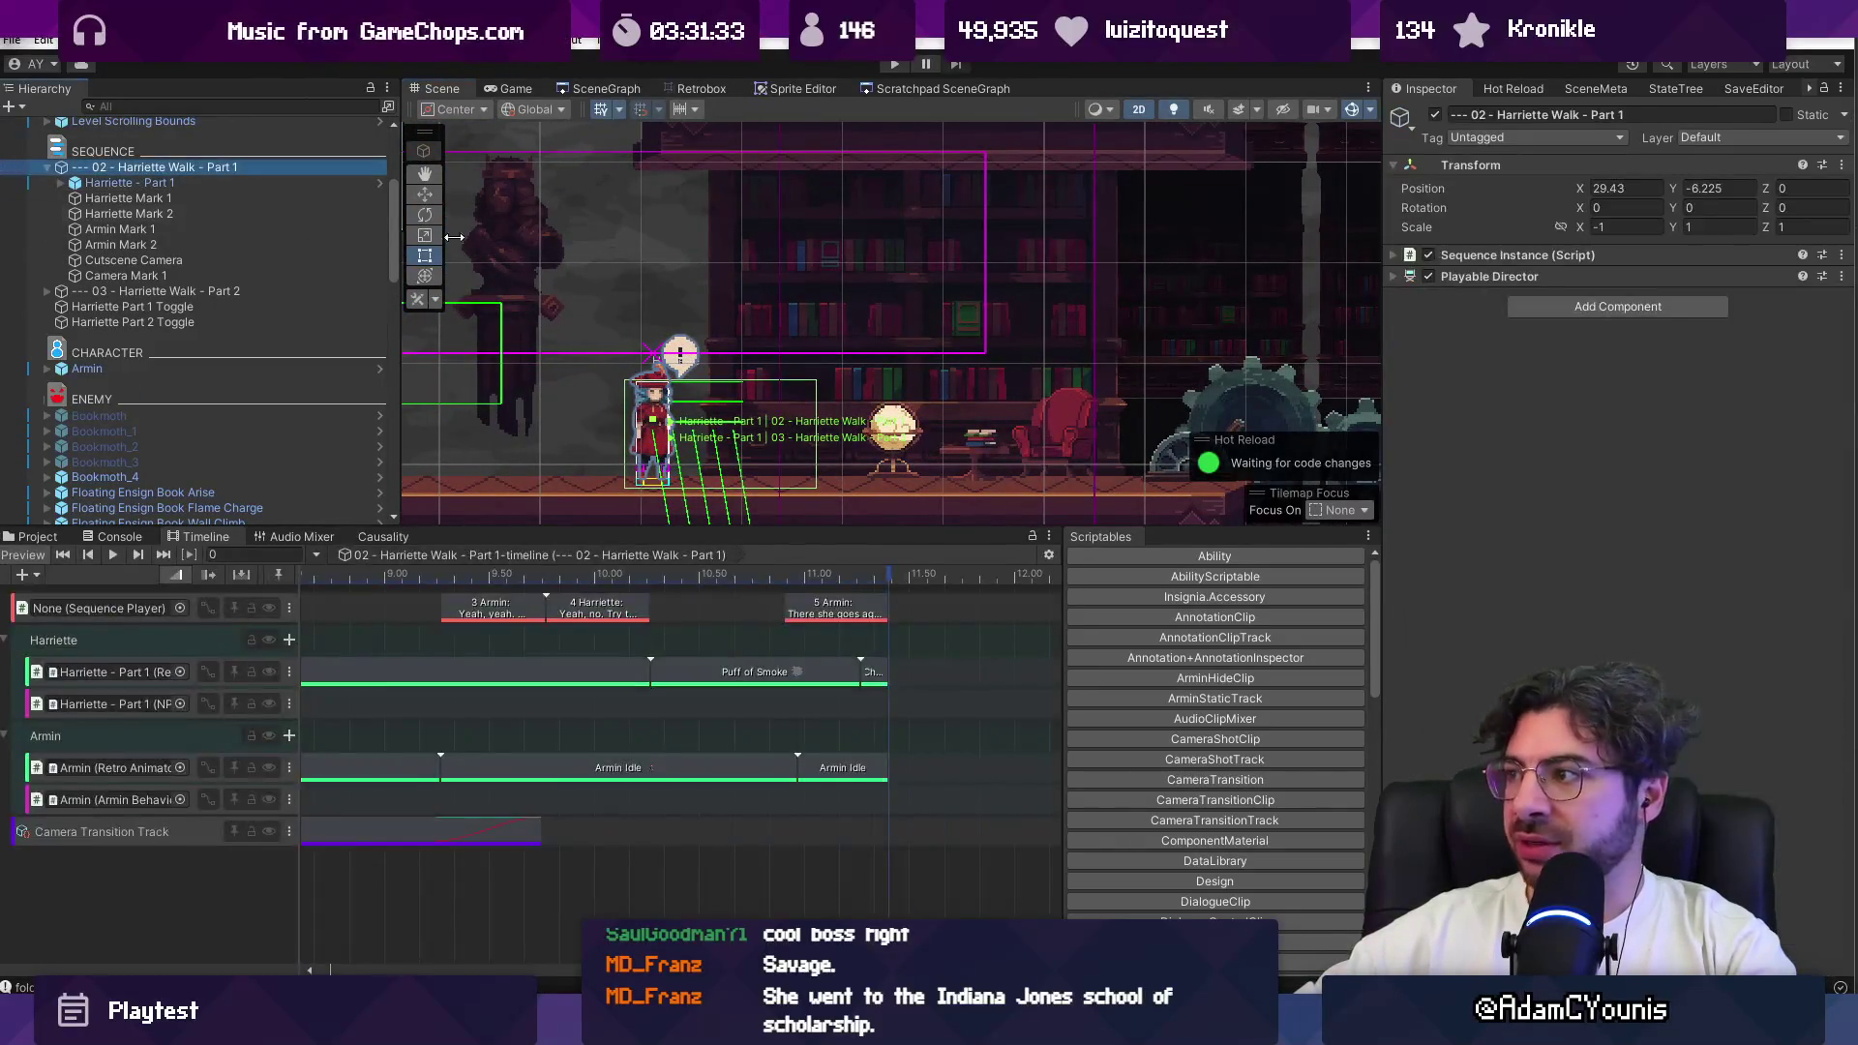
Step: Collapse Harriette's Retro Animator, NPC, Life, Idle State and Animator components and open Sequence Player Element 0
left_click(1533, 278)
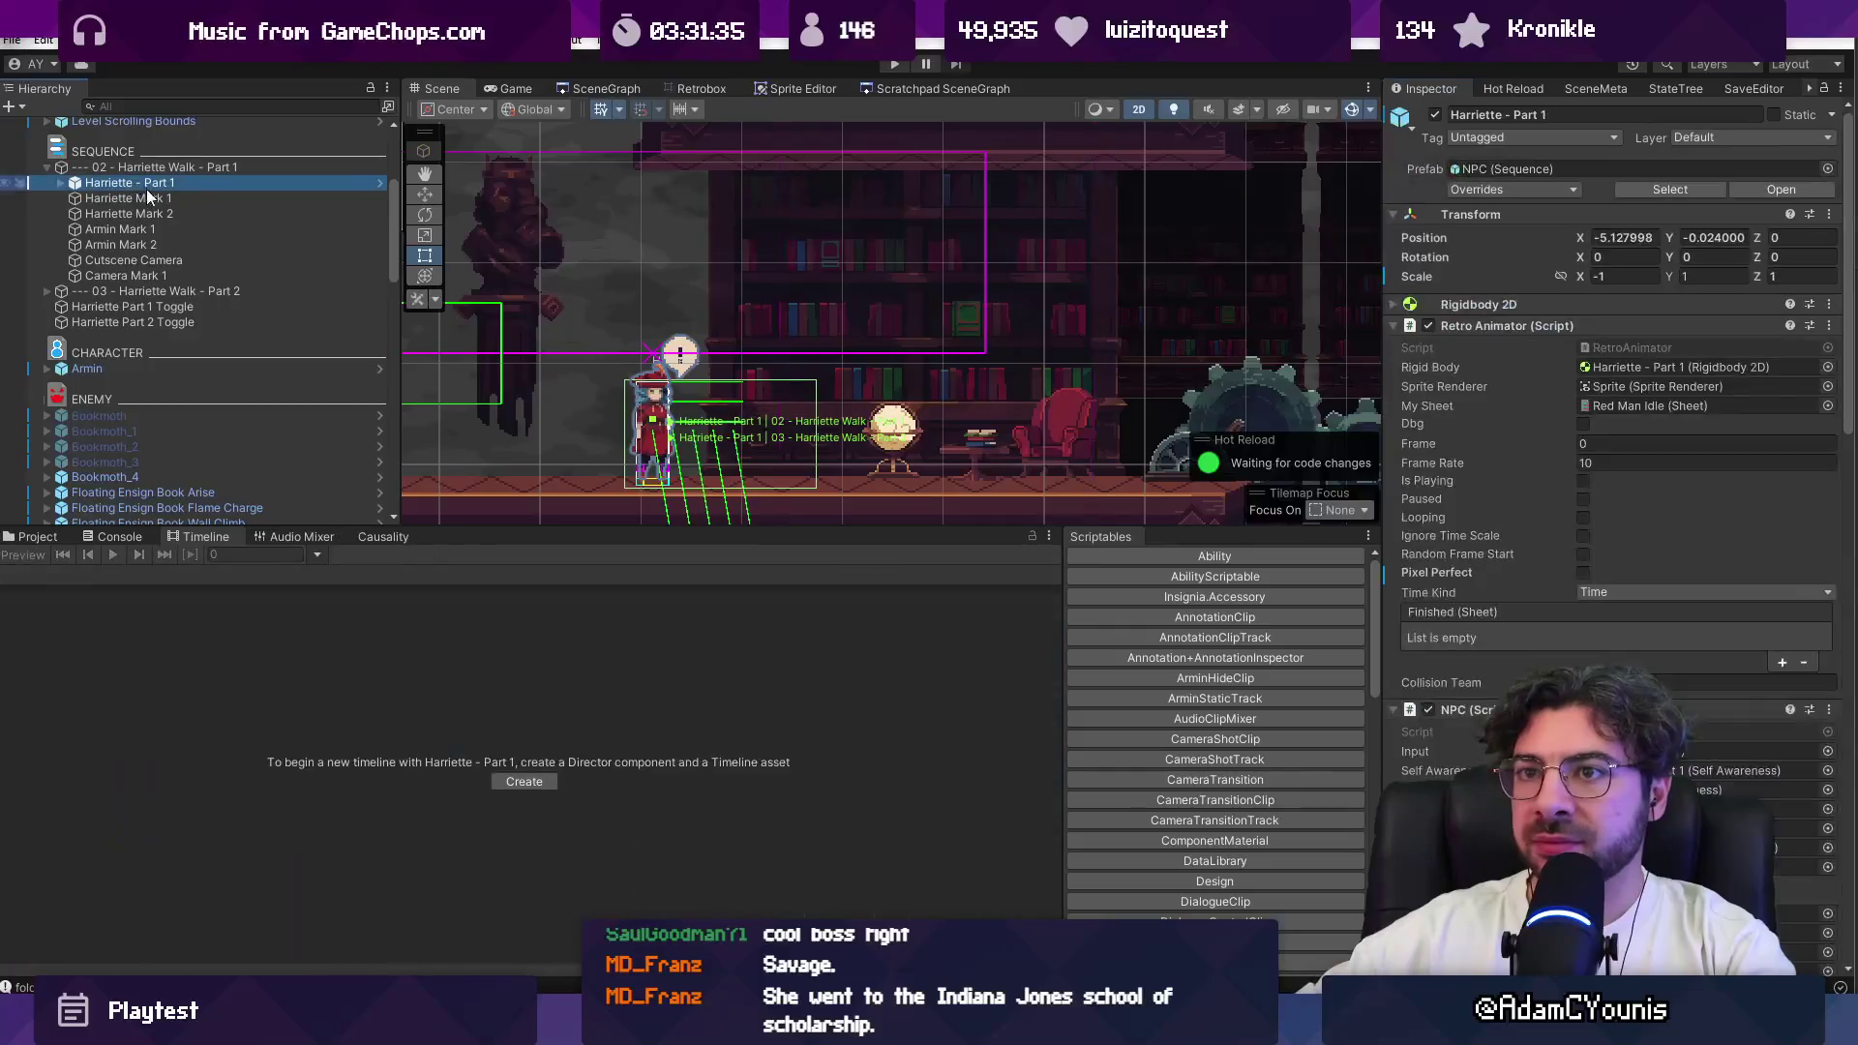
left_click(1529, 325)
left_click(1519, 347)
left_click(1514, 368)
left_click(1485, 410)
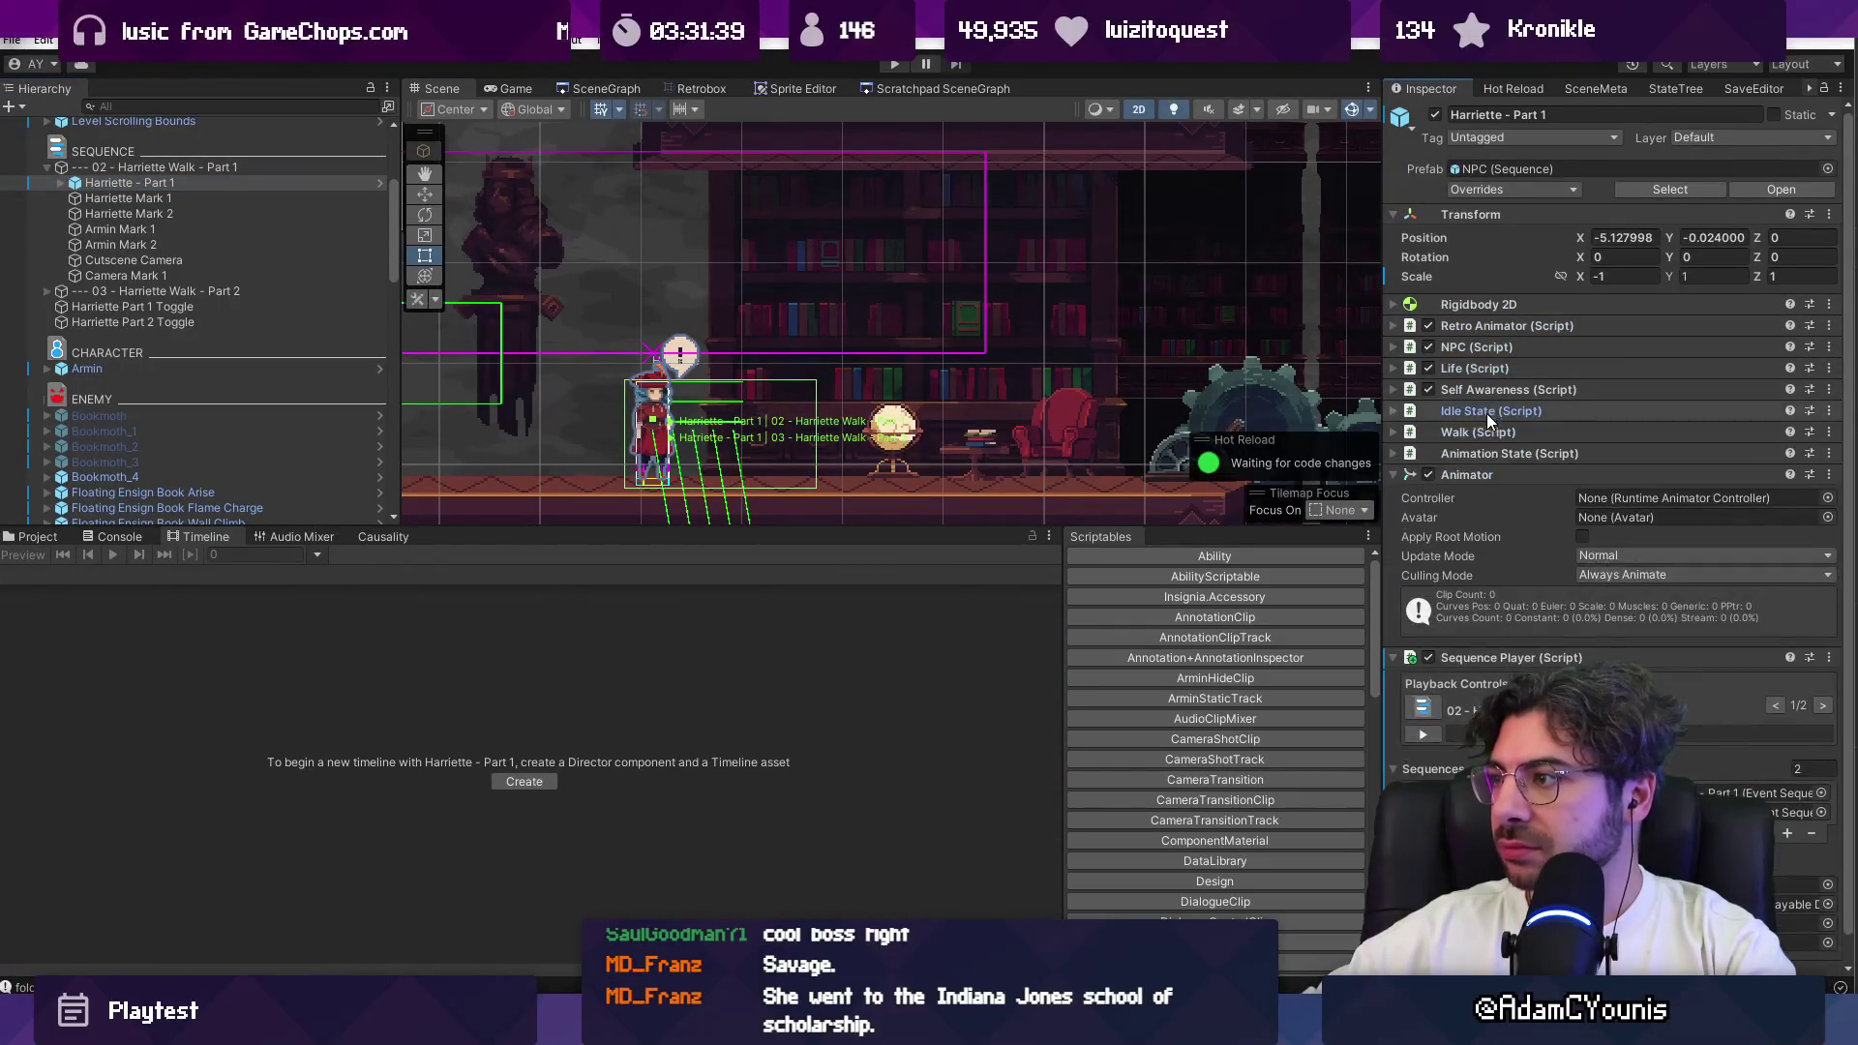
left_click(1472, 472)
double_click(1630, 632)
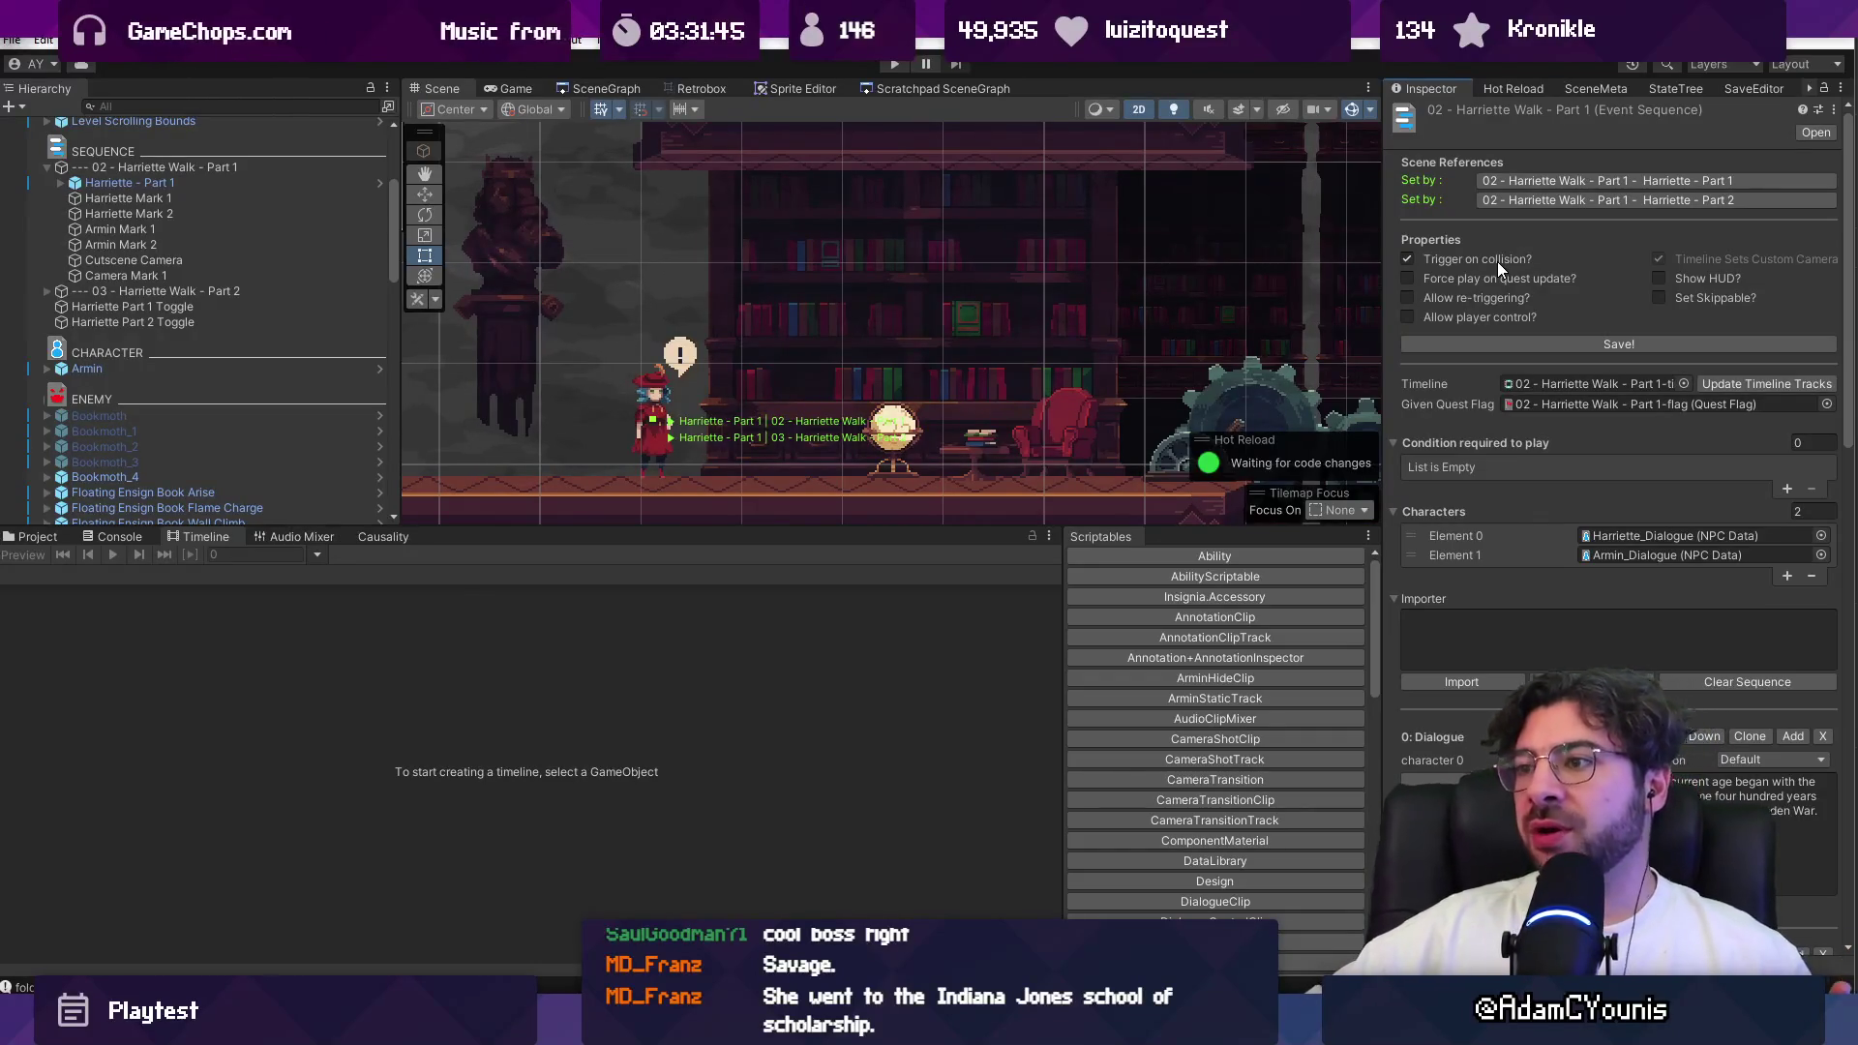
key("alt+Tab")
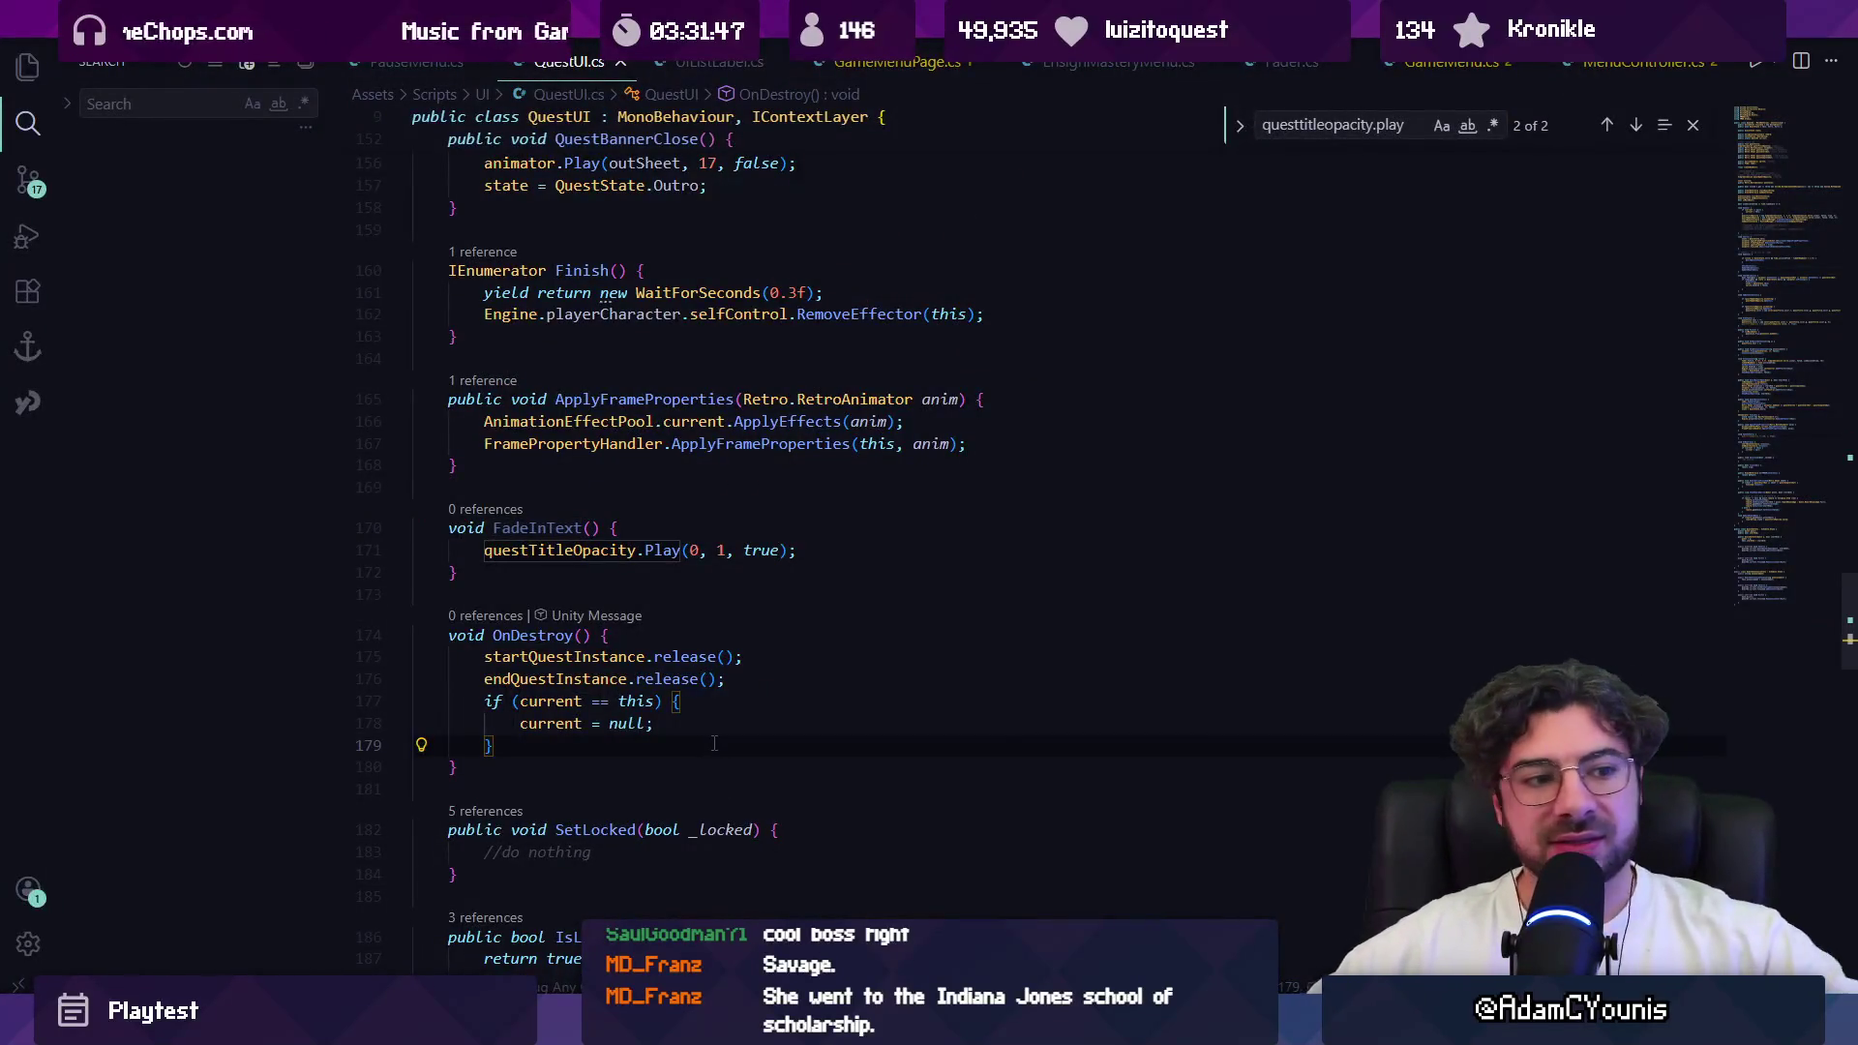
Step: Open SequencePlayer.cs in VS Code via quick file search
key("ctrl+p")
type("sequence")
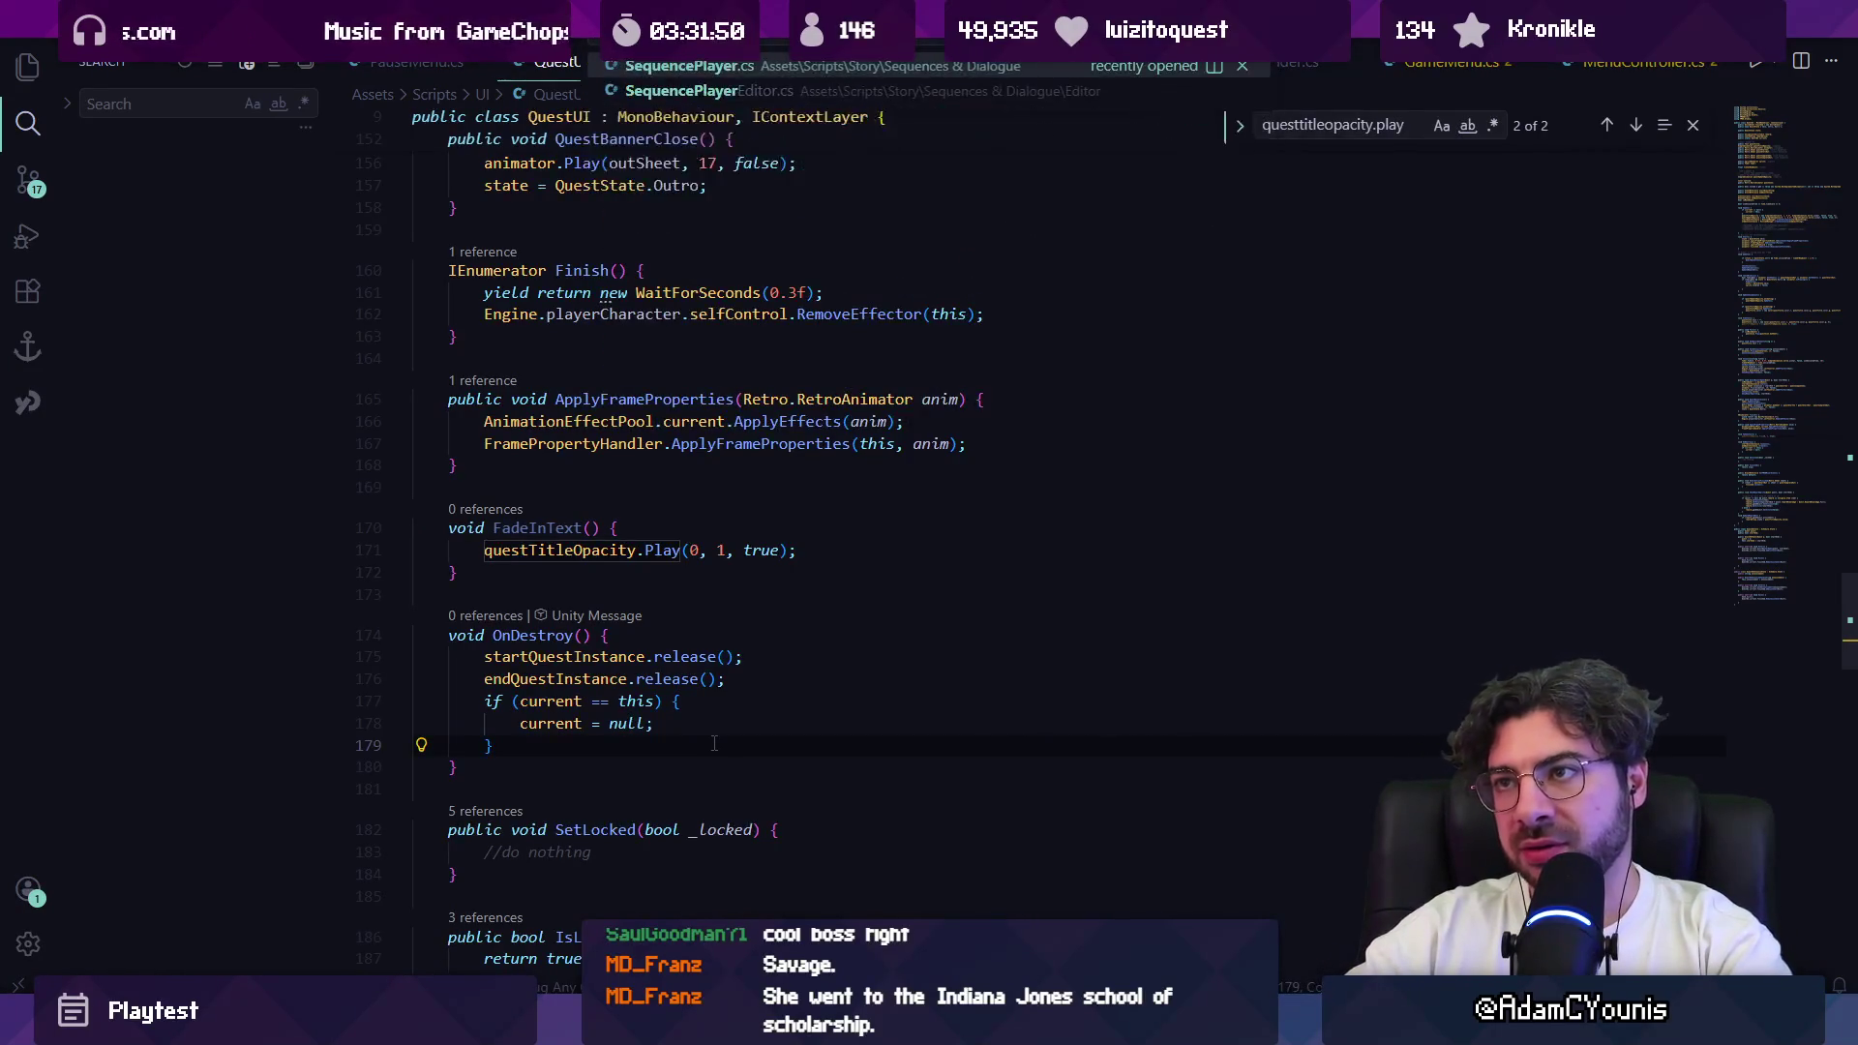
key("Return")
Step: Search SequencePlayer.cs for triggerOnCollision to find the WillTriggerOnCollision check
key("ctrl+f")
type("tgri")
key("BackSpace")
key("BackSpace")
type("riggeroncollision")
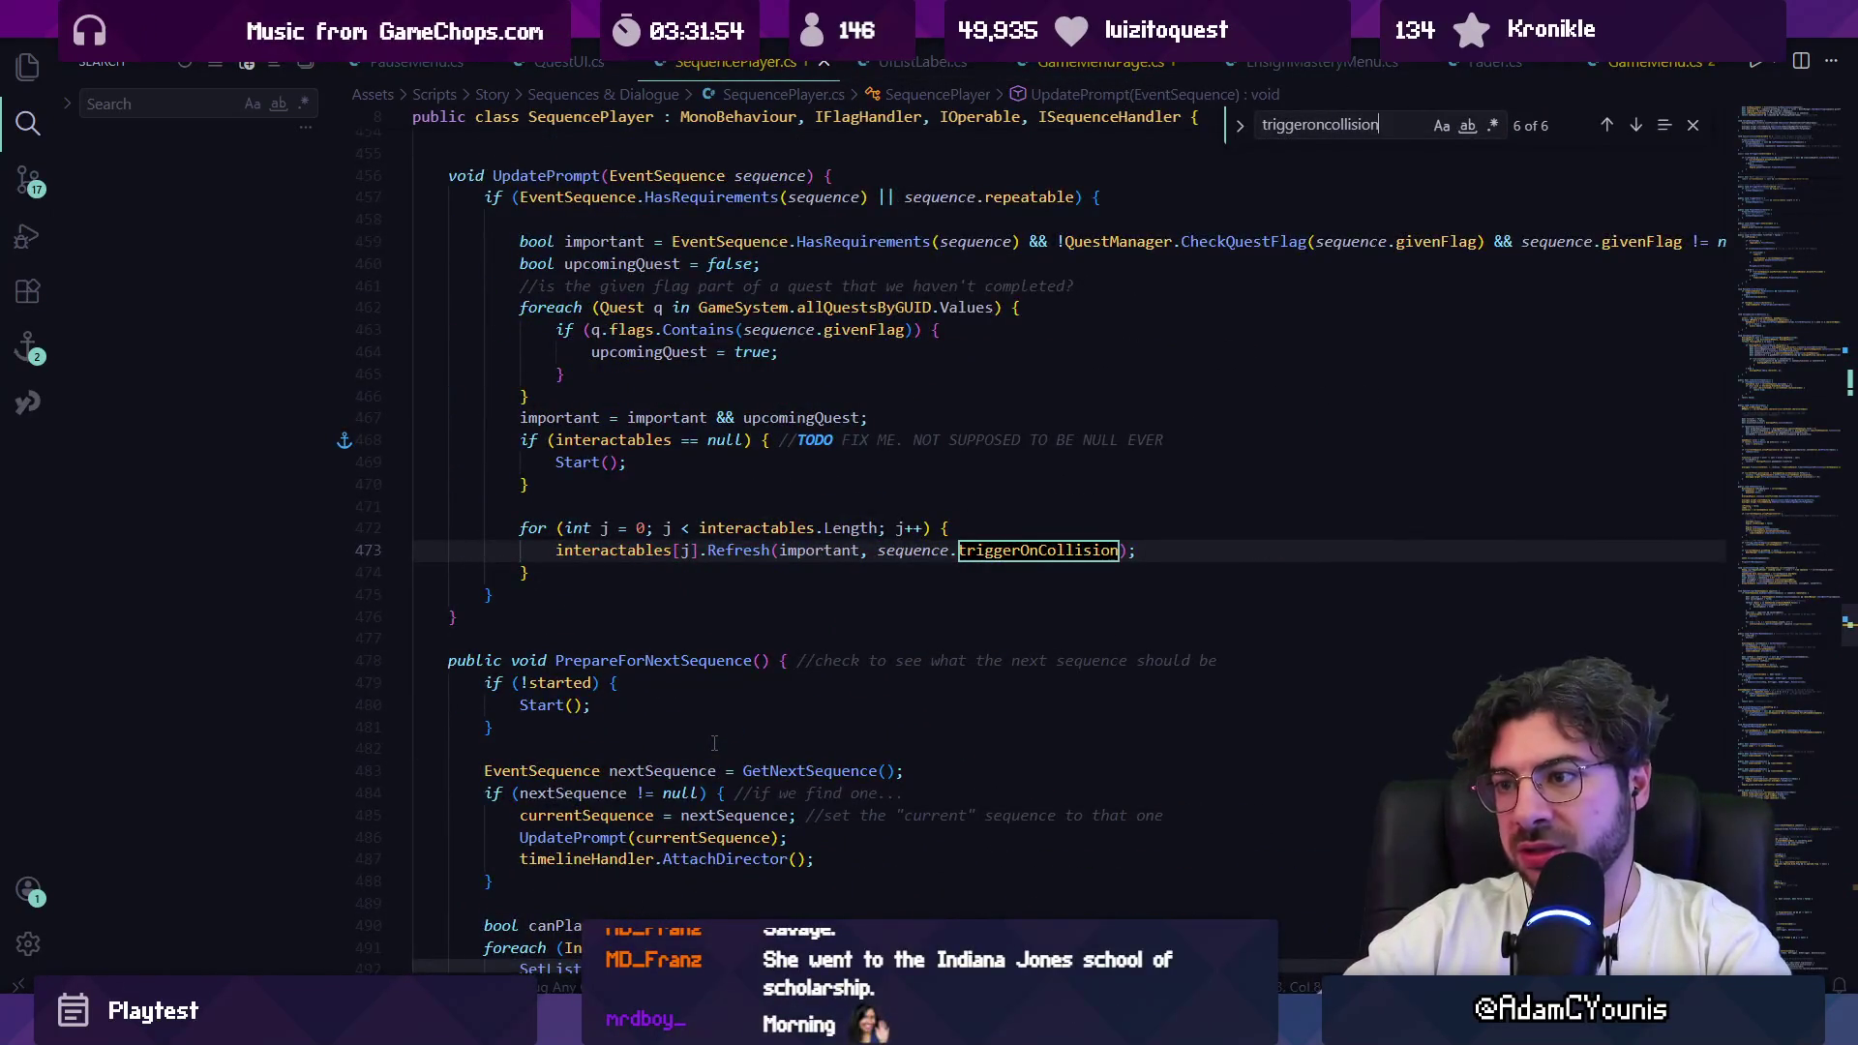
key("Return")
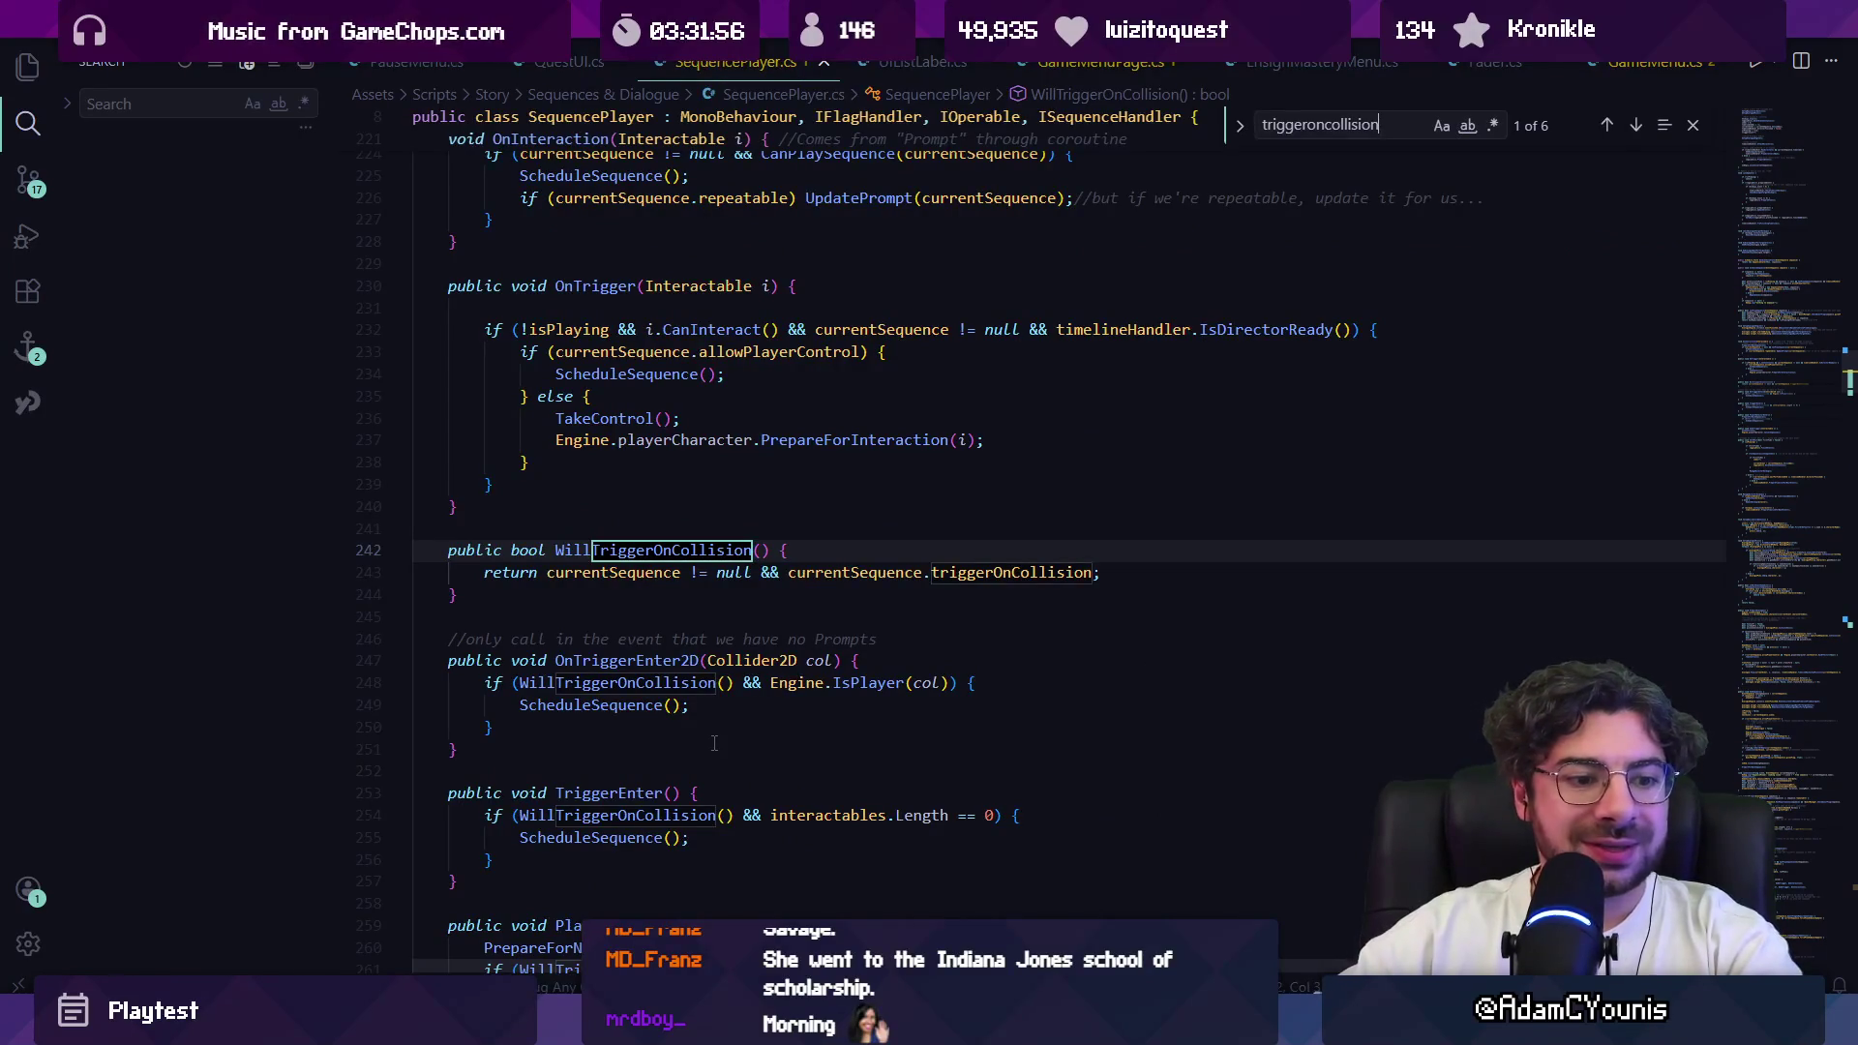
key("alt+Tab")
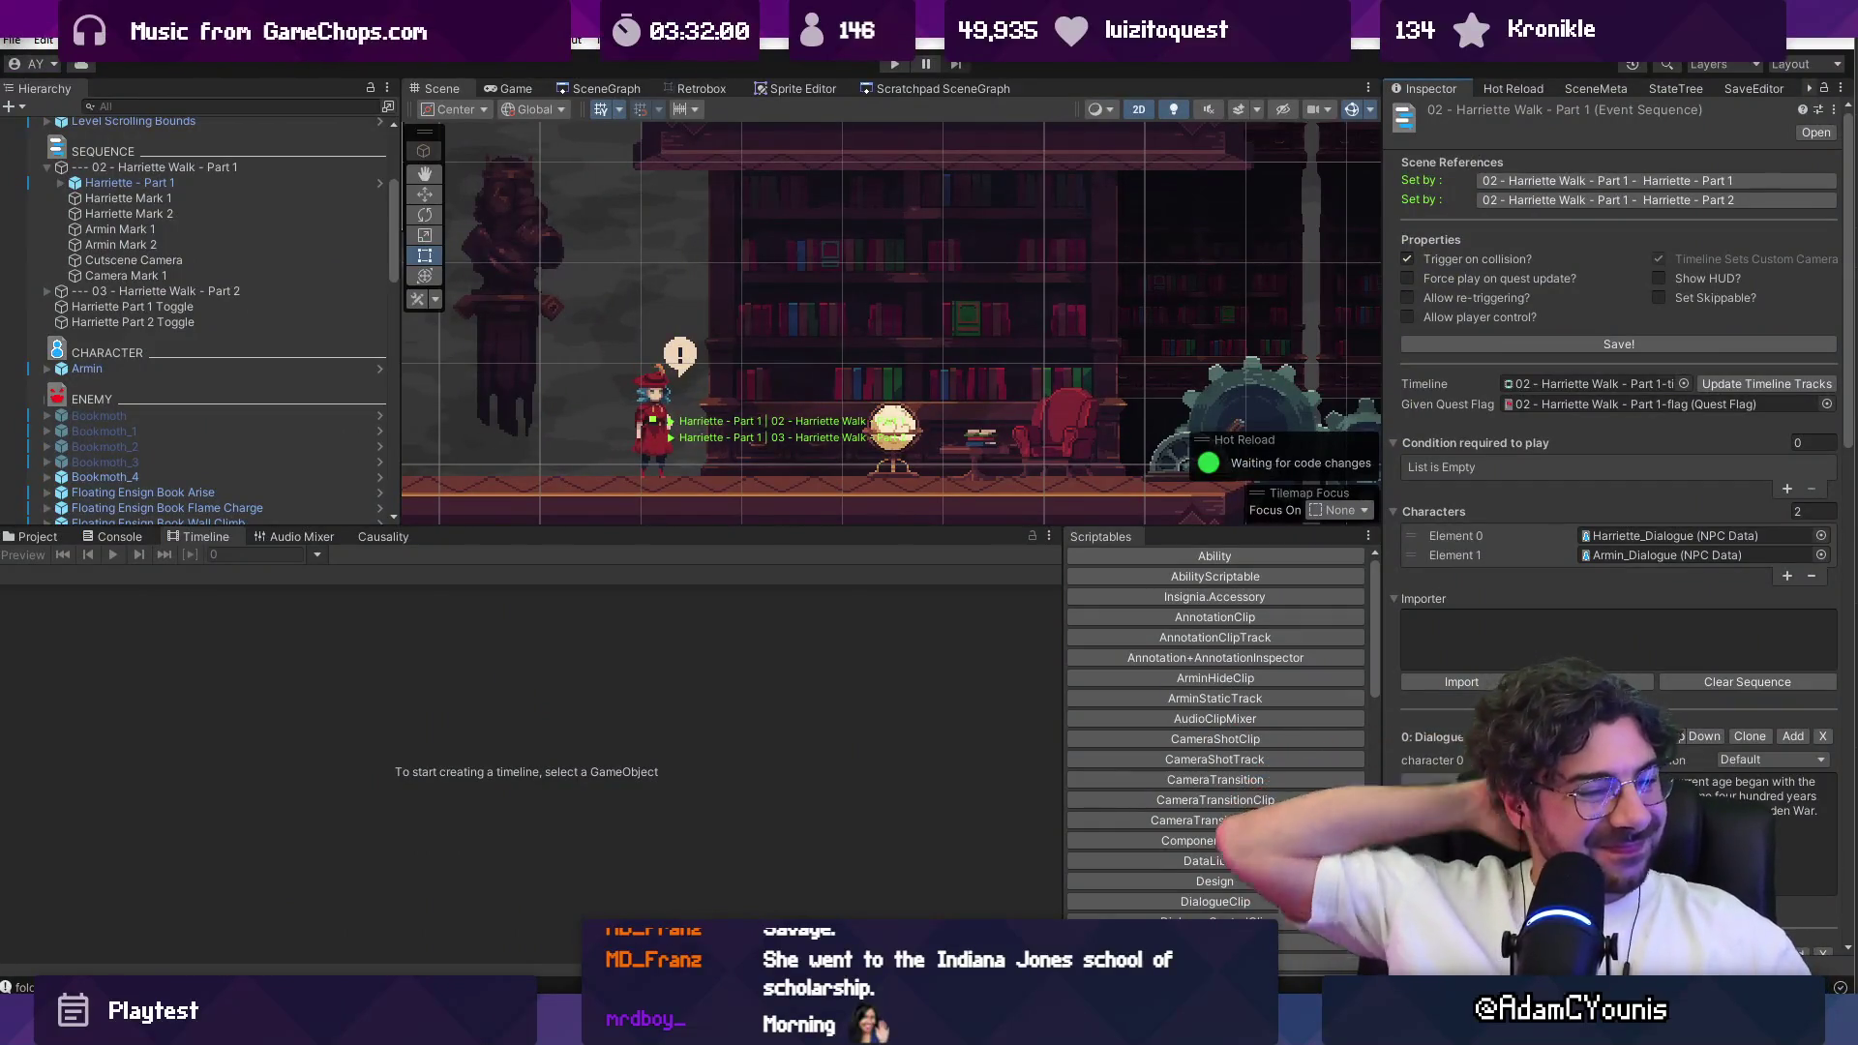
Step: Load the forest scene from SceneGraph and select Walter beside the Smith Shed
left_click(606, 88)
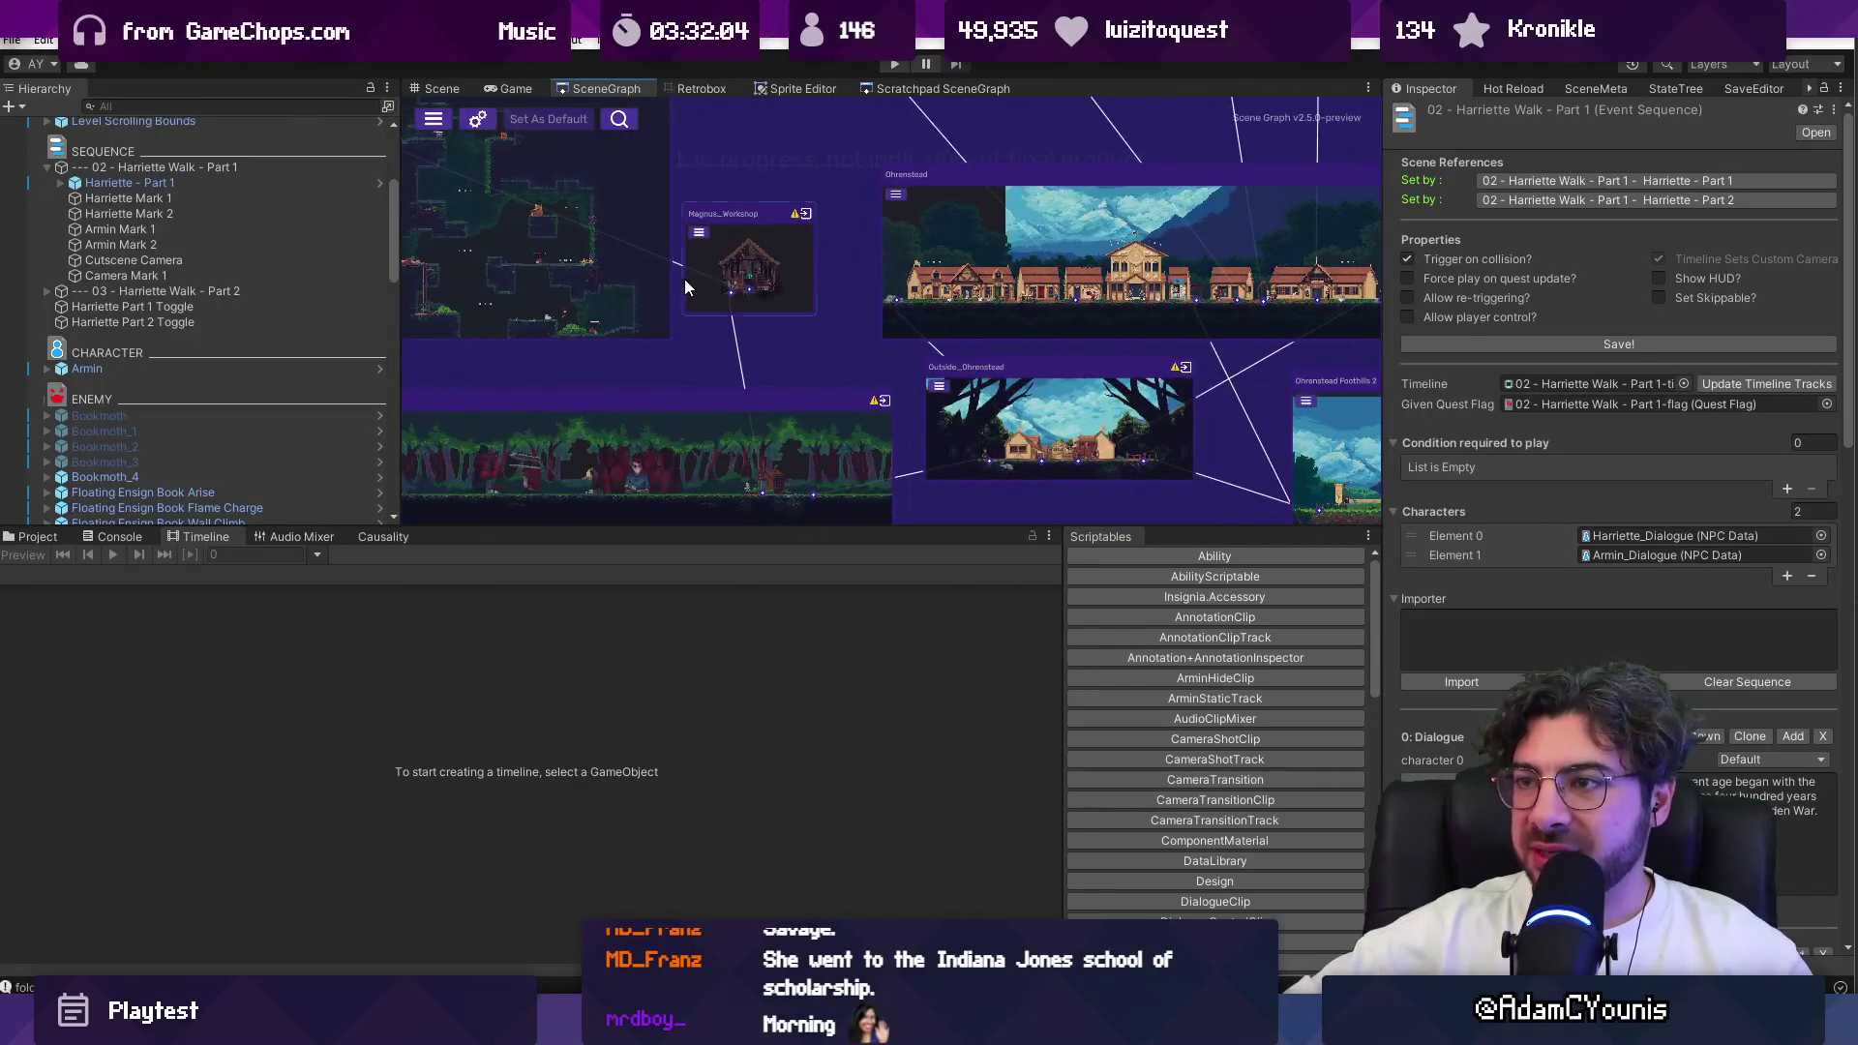
double_click(697, 422)
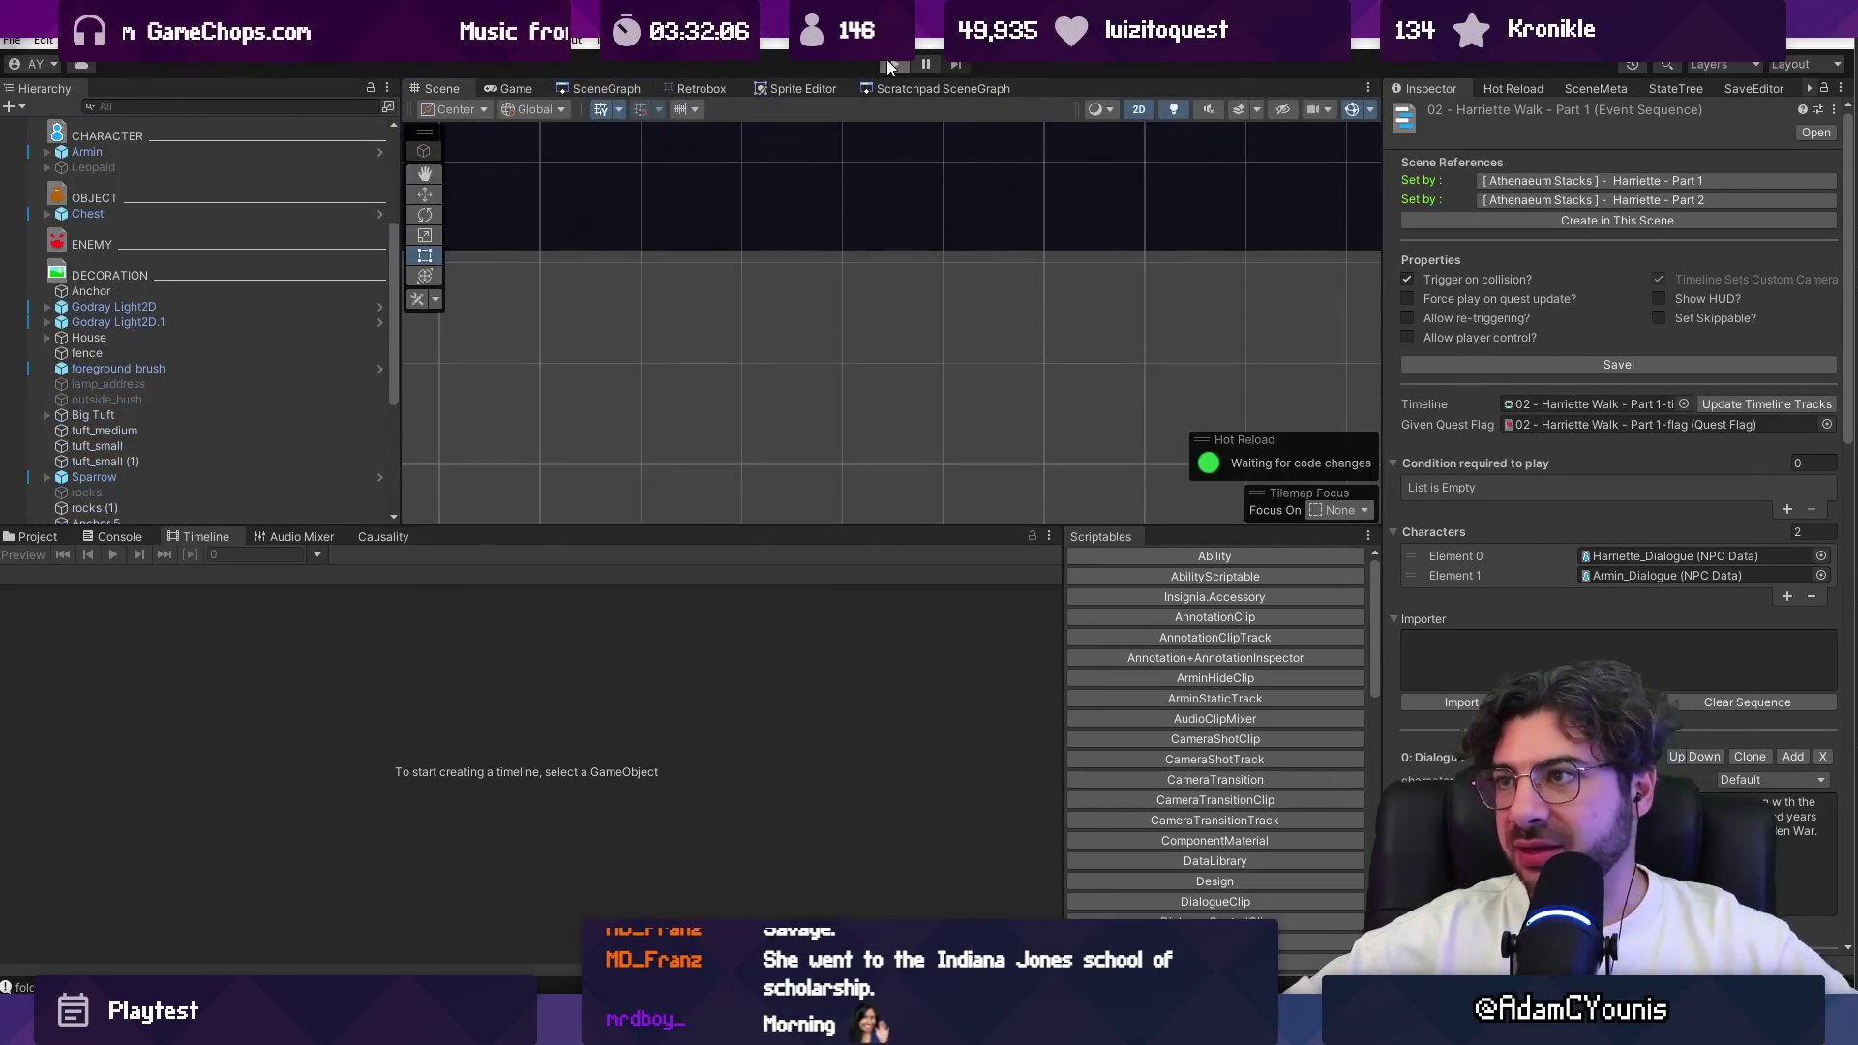
key("ctrl+p")
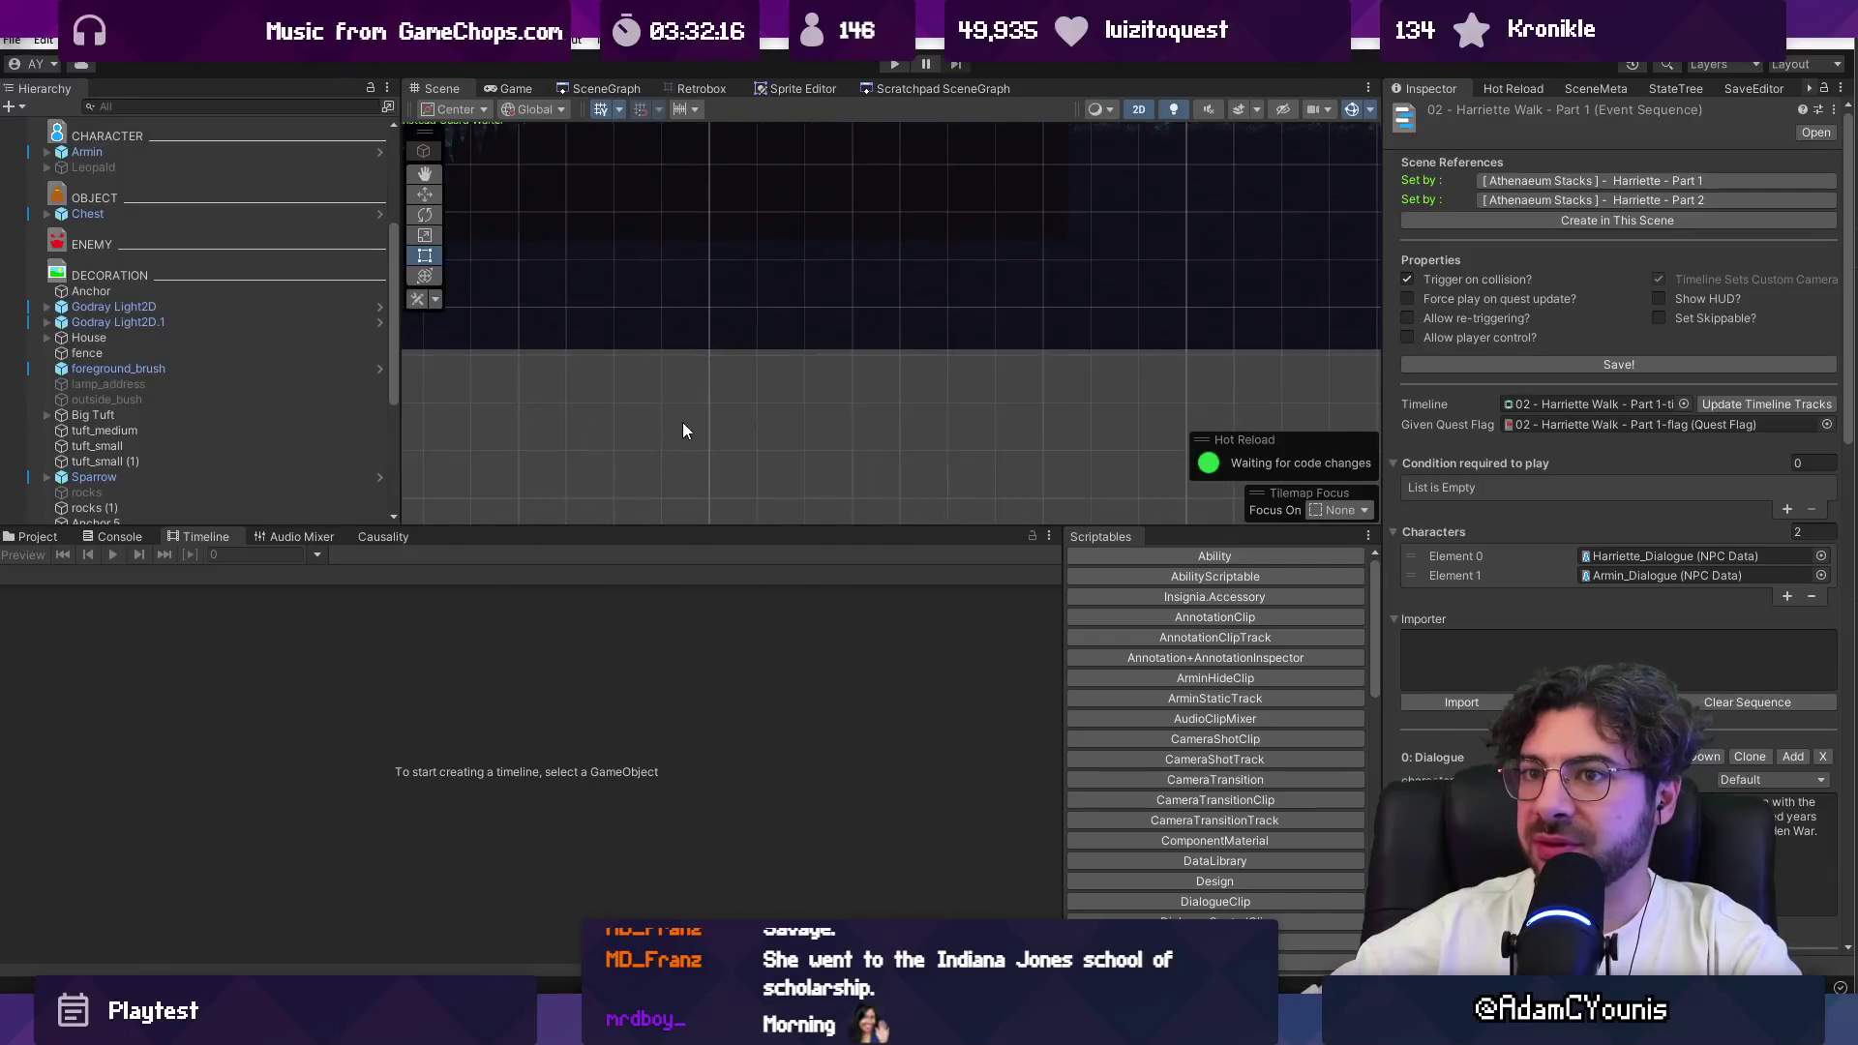
scroll(706, 387, "up", 3)
left_click(707, 387)
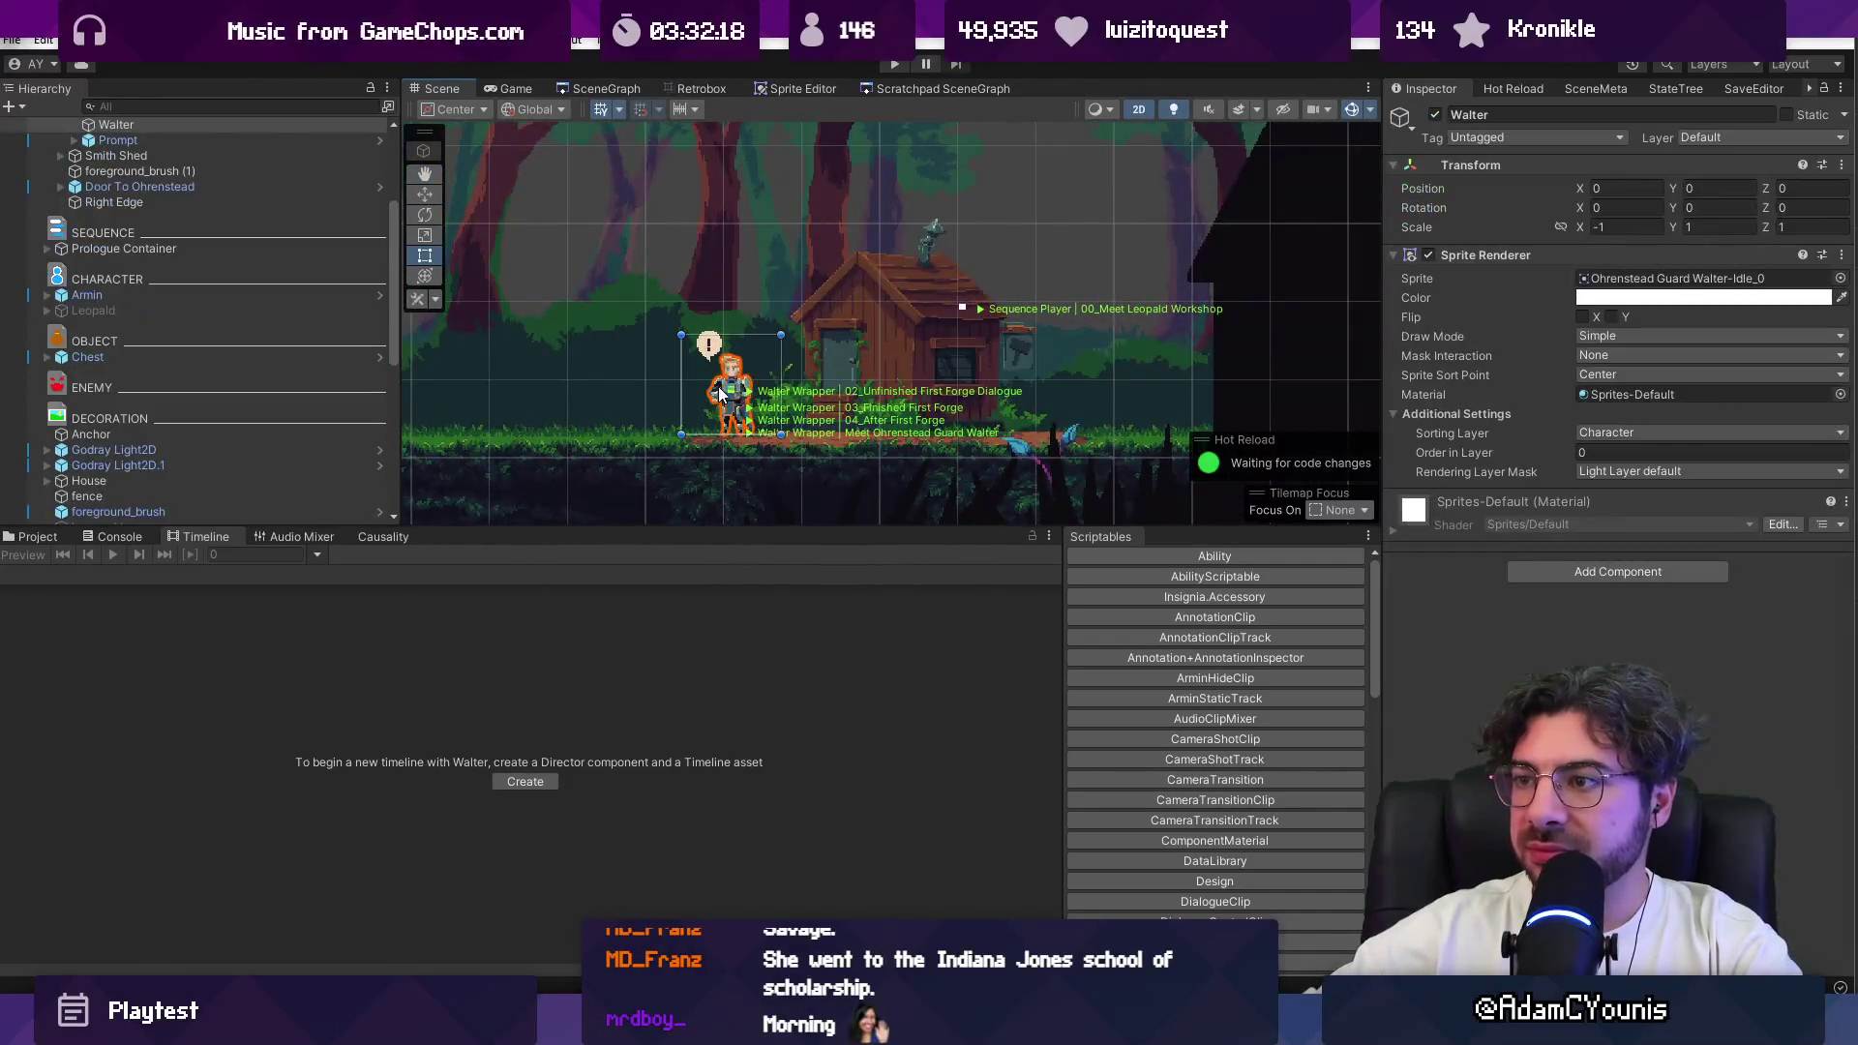
Step: Select Walter Wrapper in the Hierarchy to view its Sequence Player
scroll(629, 351, "up", 3)
left_click(113, 152)
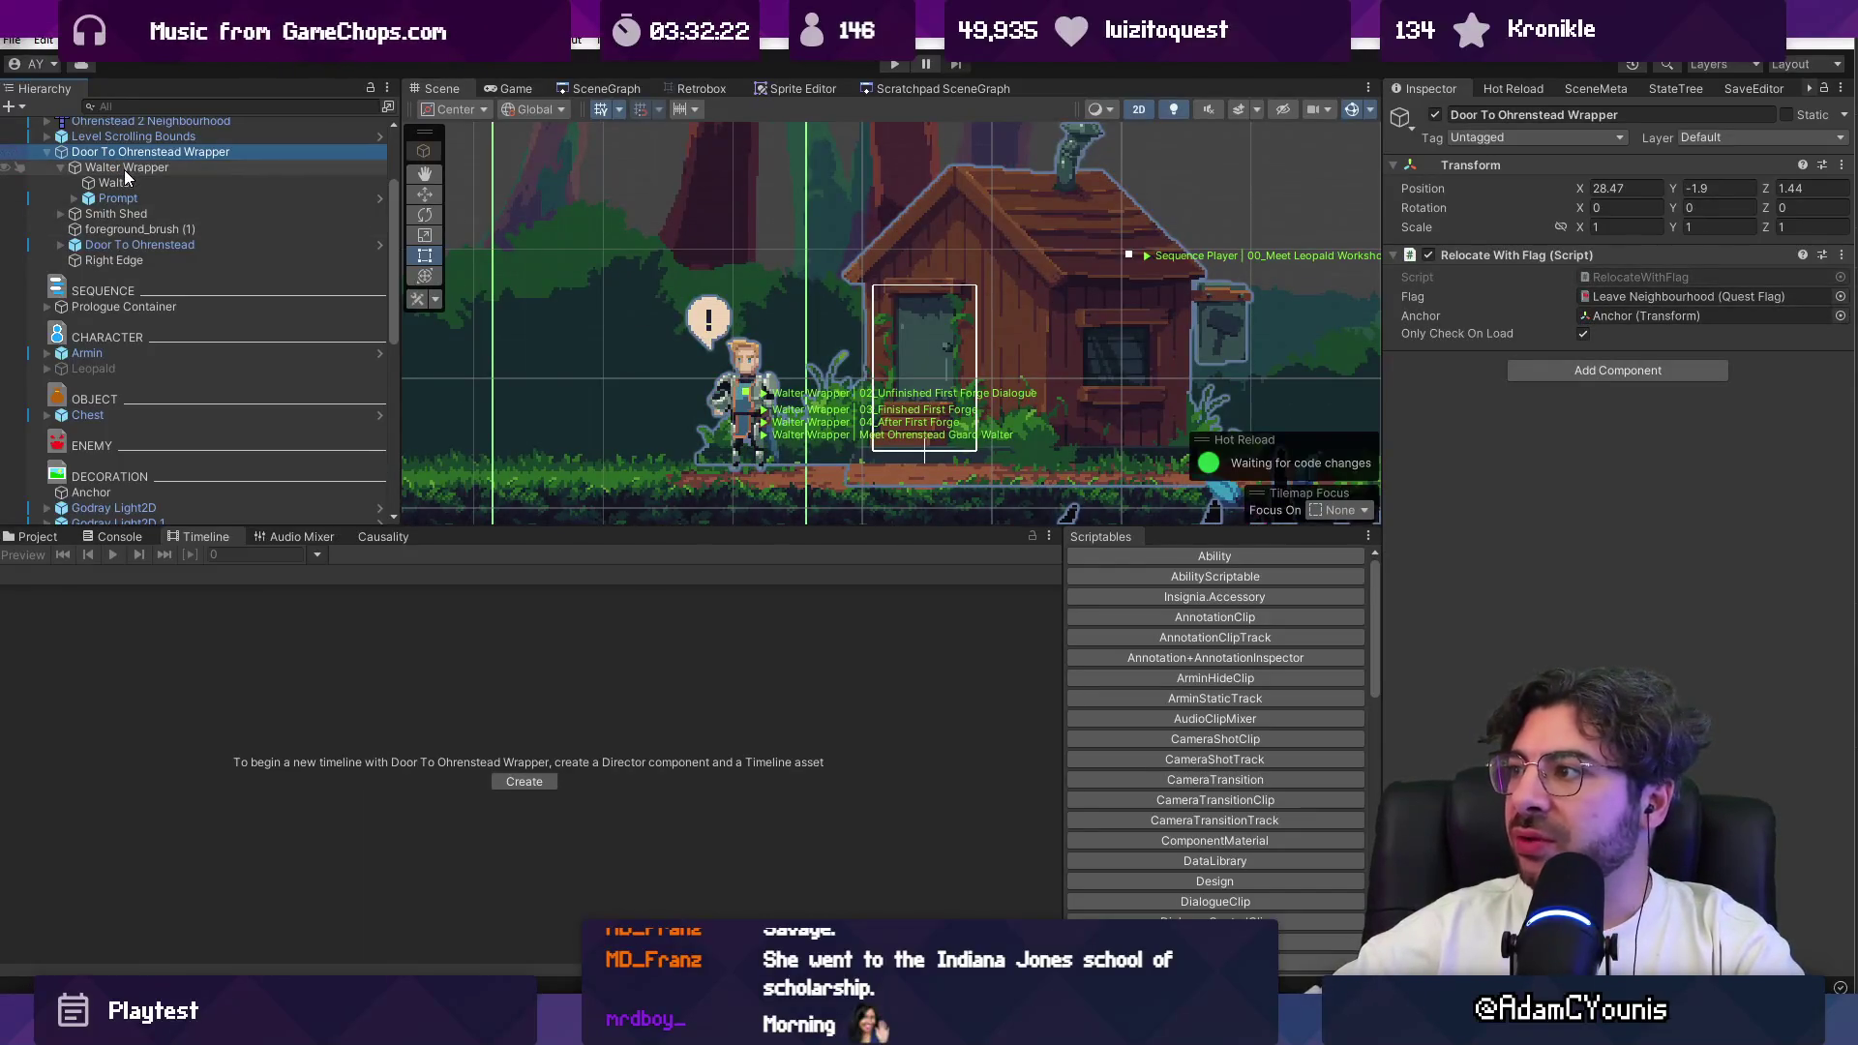
scroll(592, 359, "down", 3)
left_click(184, 181)
left_click(184, 170)
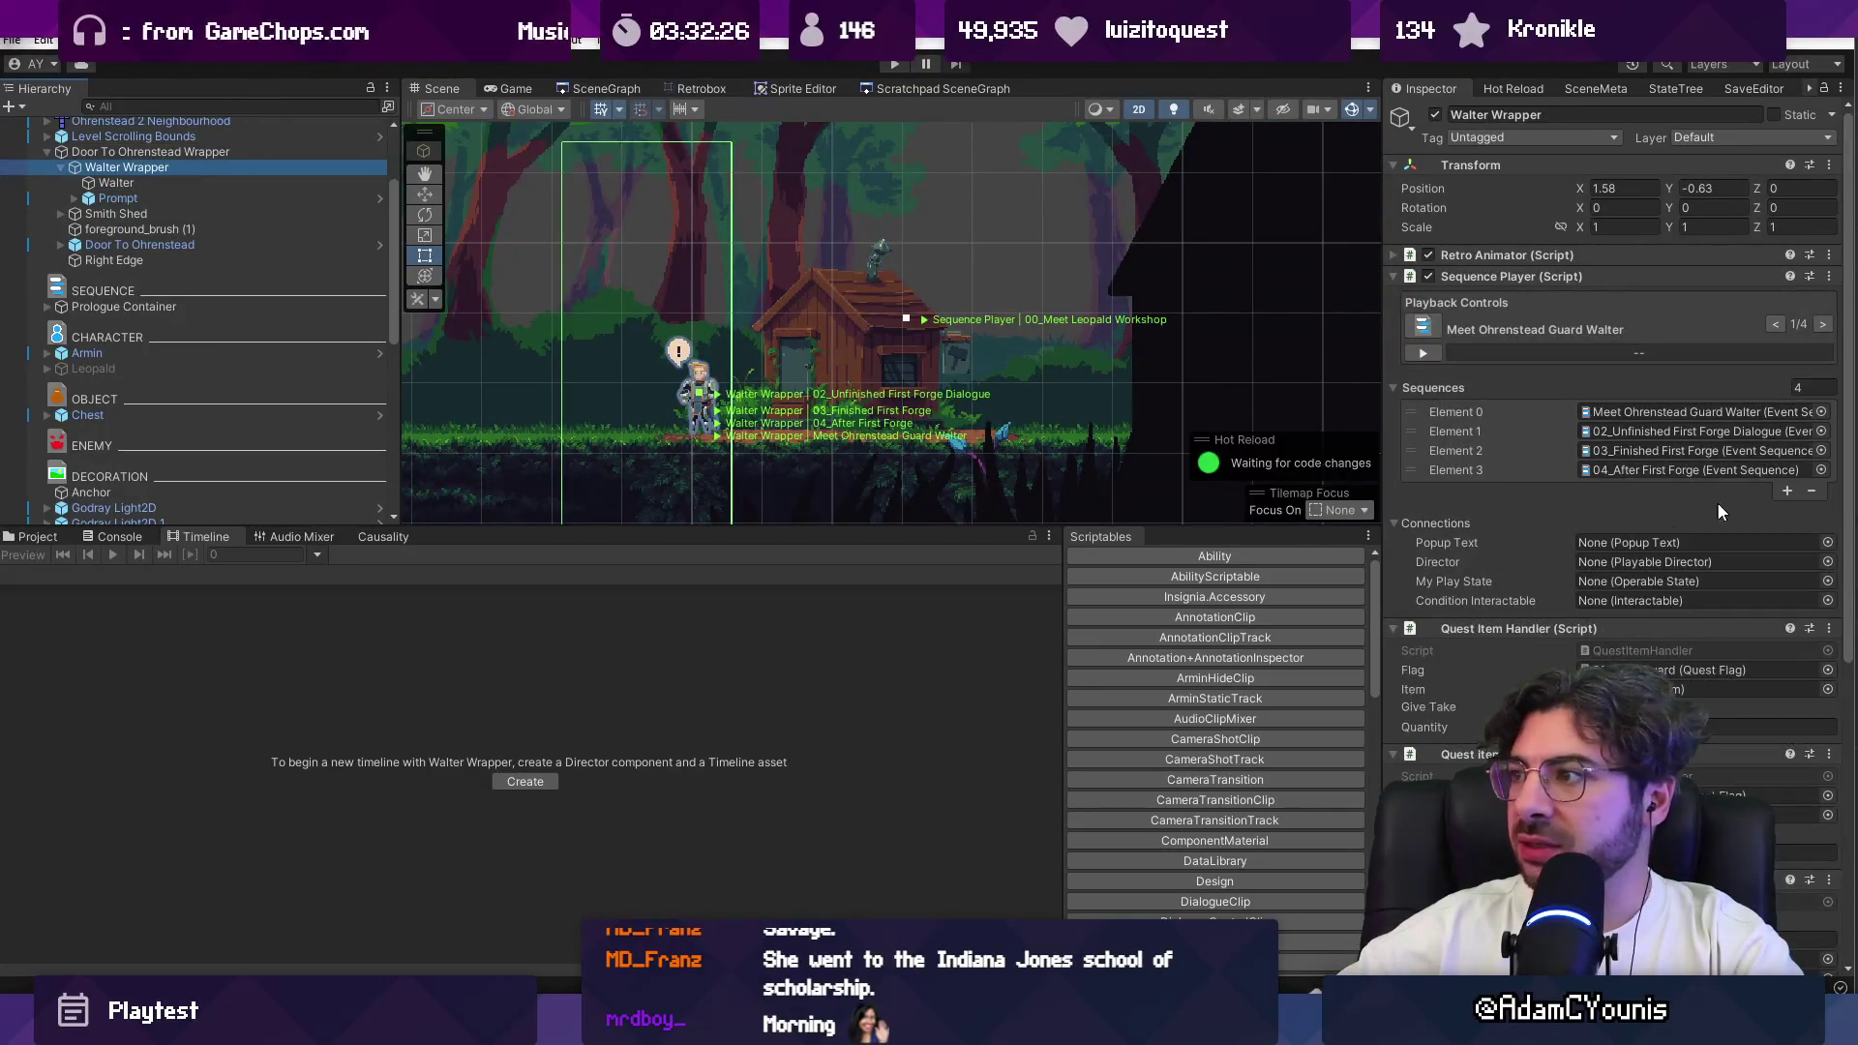
scroll(1702, 503, "down", 5)
scroll(1460, 461, "up", 3)
scroll(1459, 461, "down", 3)
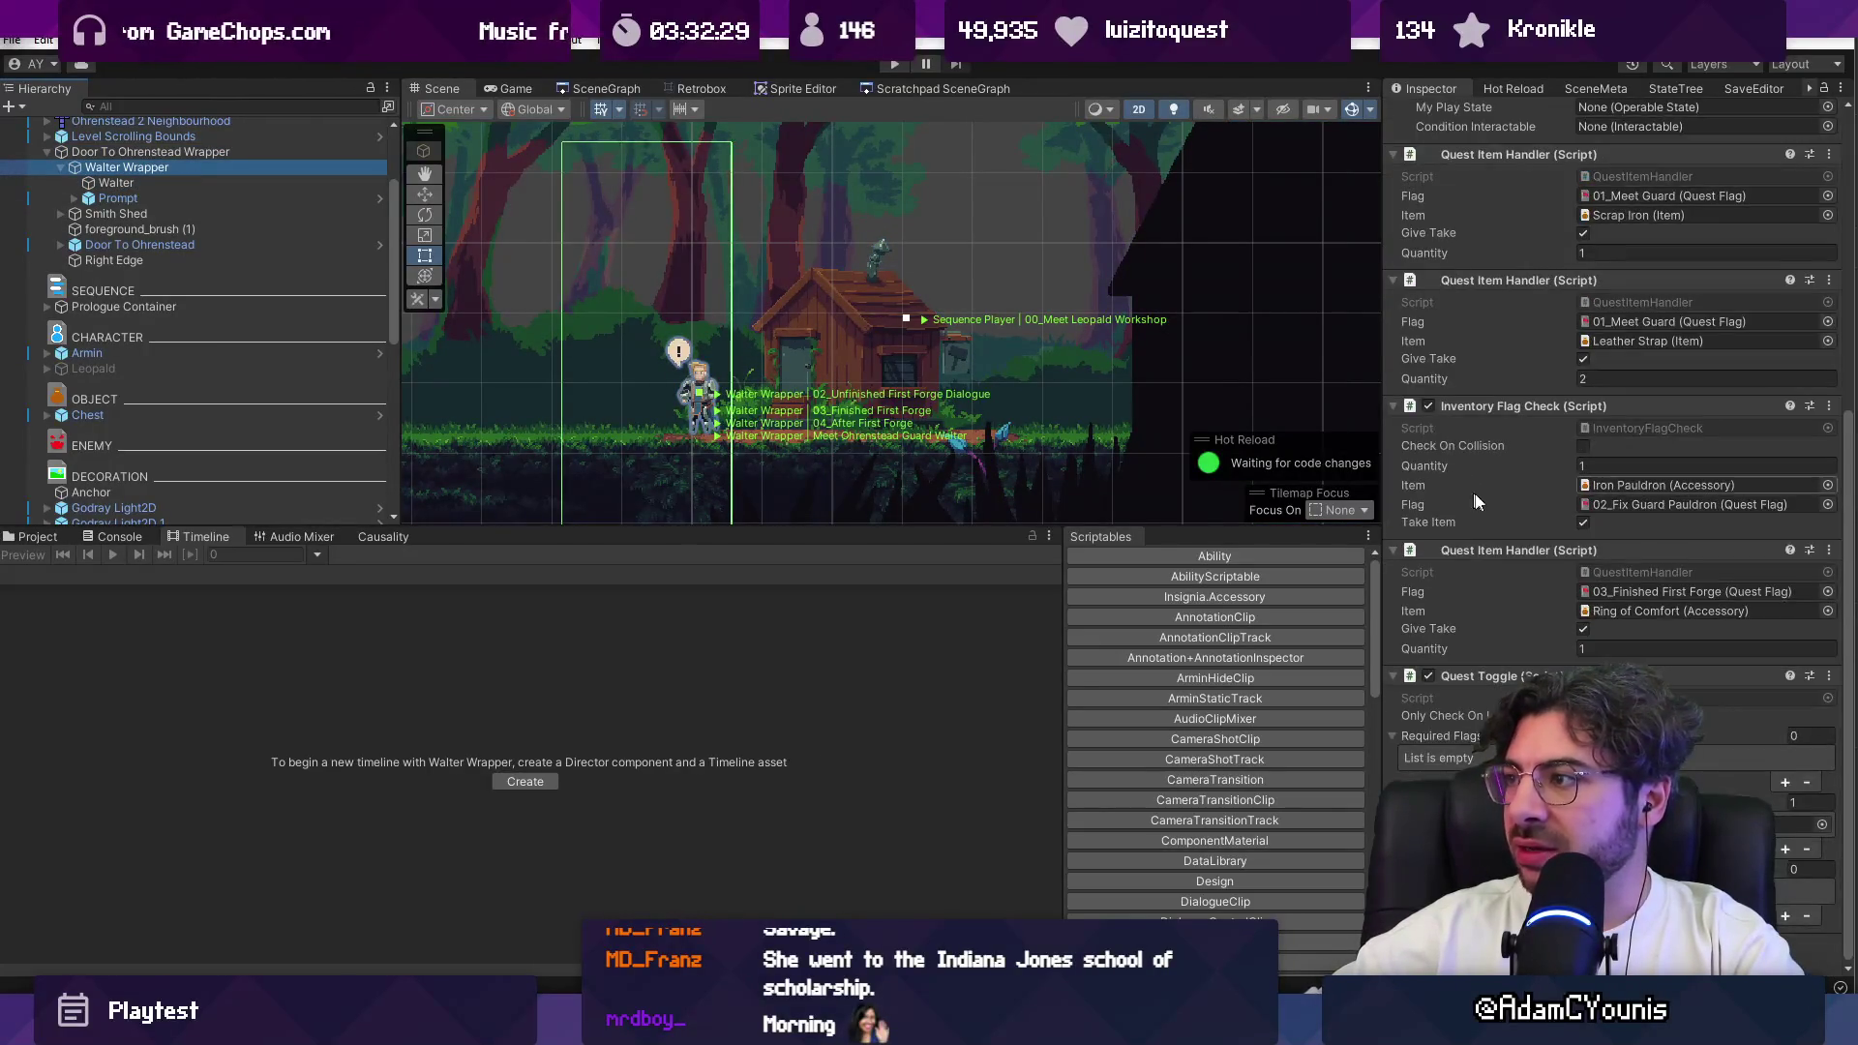
Step: Collapse the Quest Item Handler components and the Inventory Flag Check
left_click(1496, 550)
left_click(1492, 498)
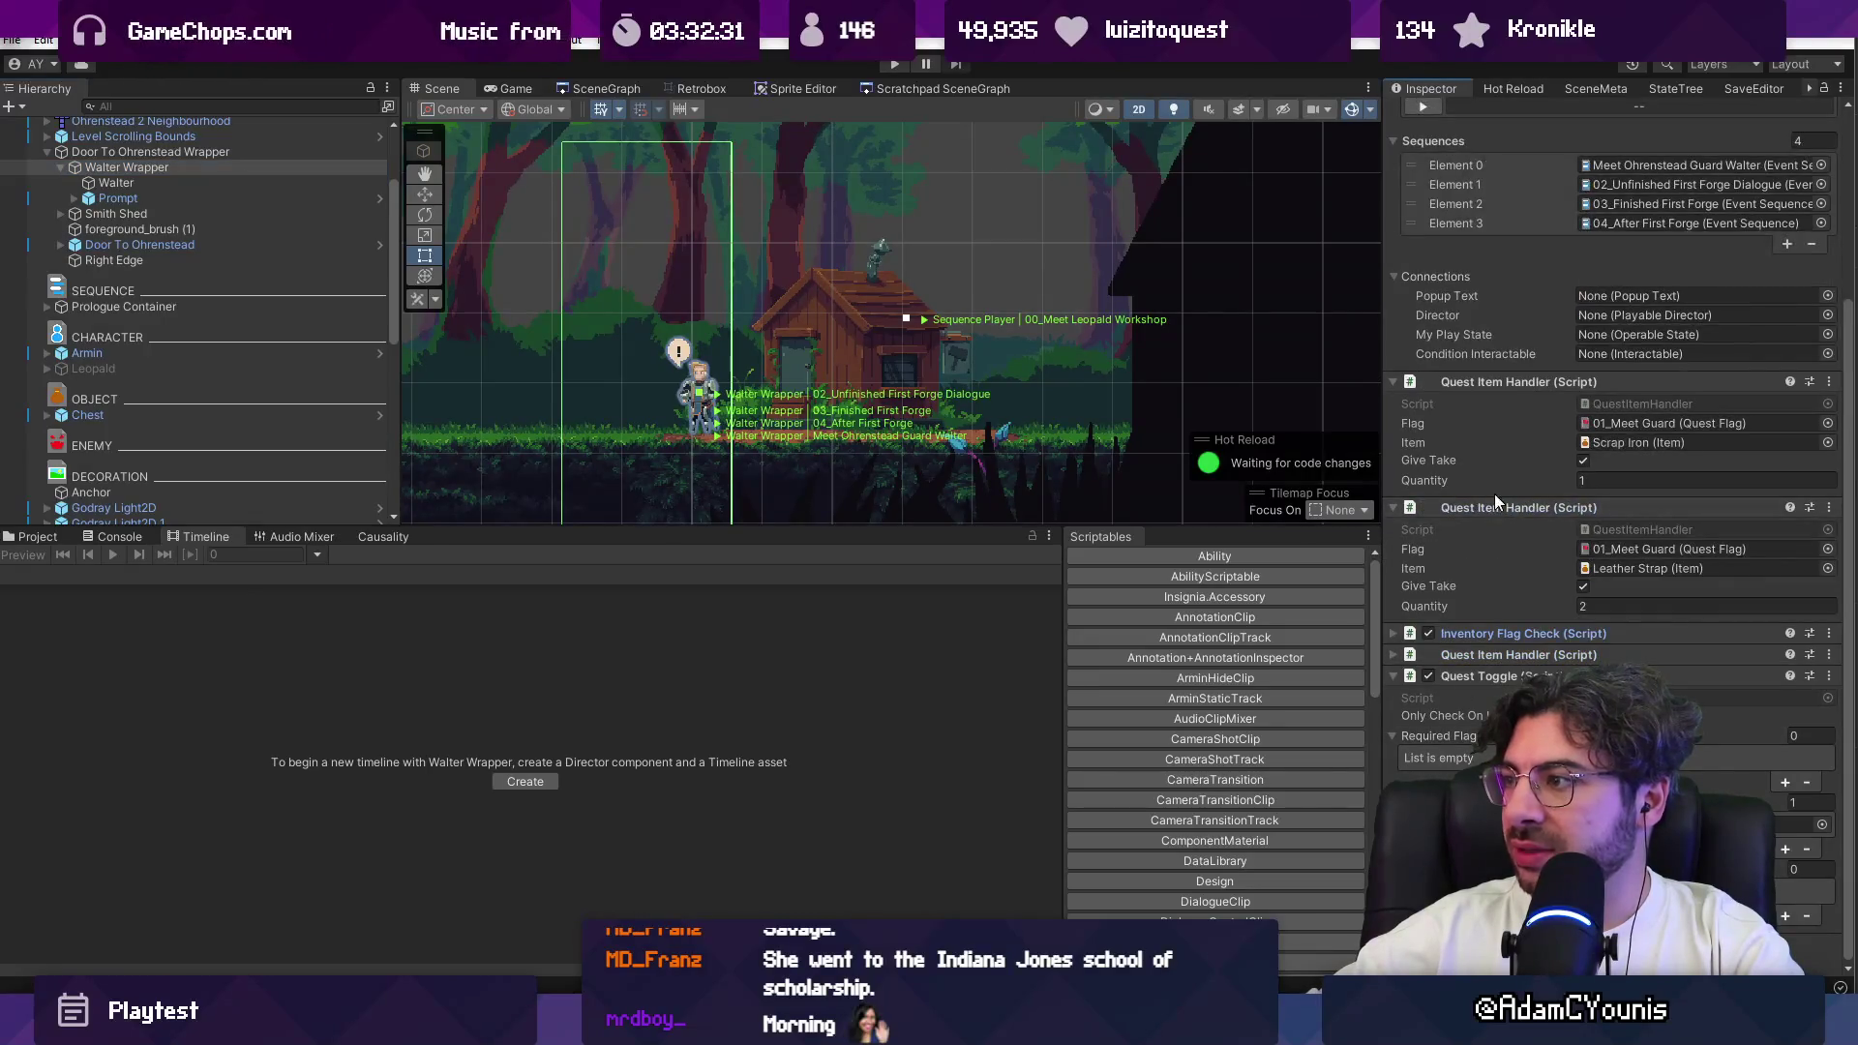
left_click(1496, 477)
left_click(1492, 476)
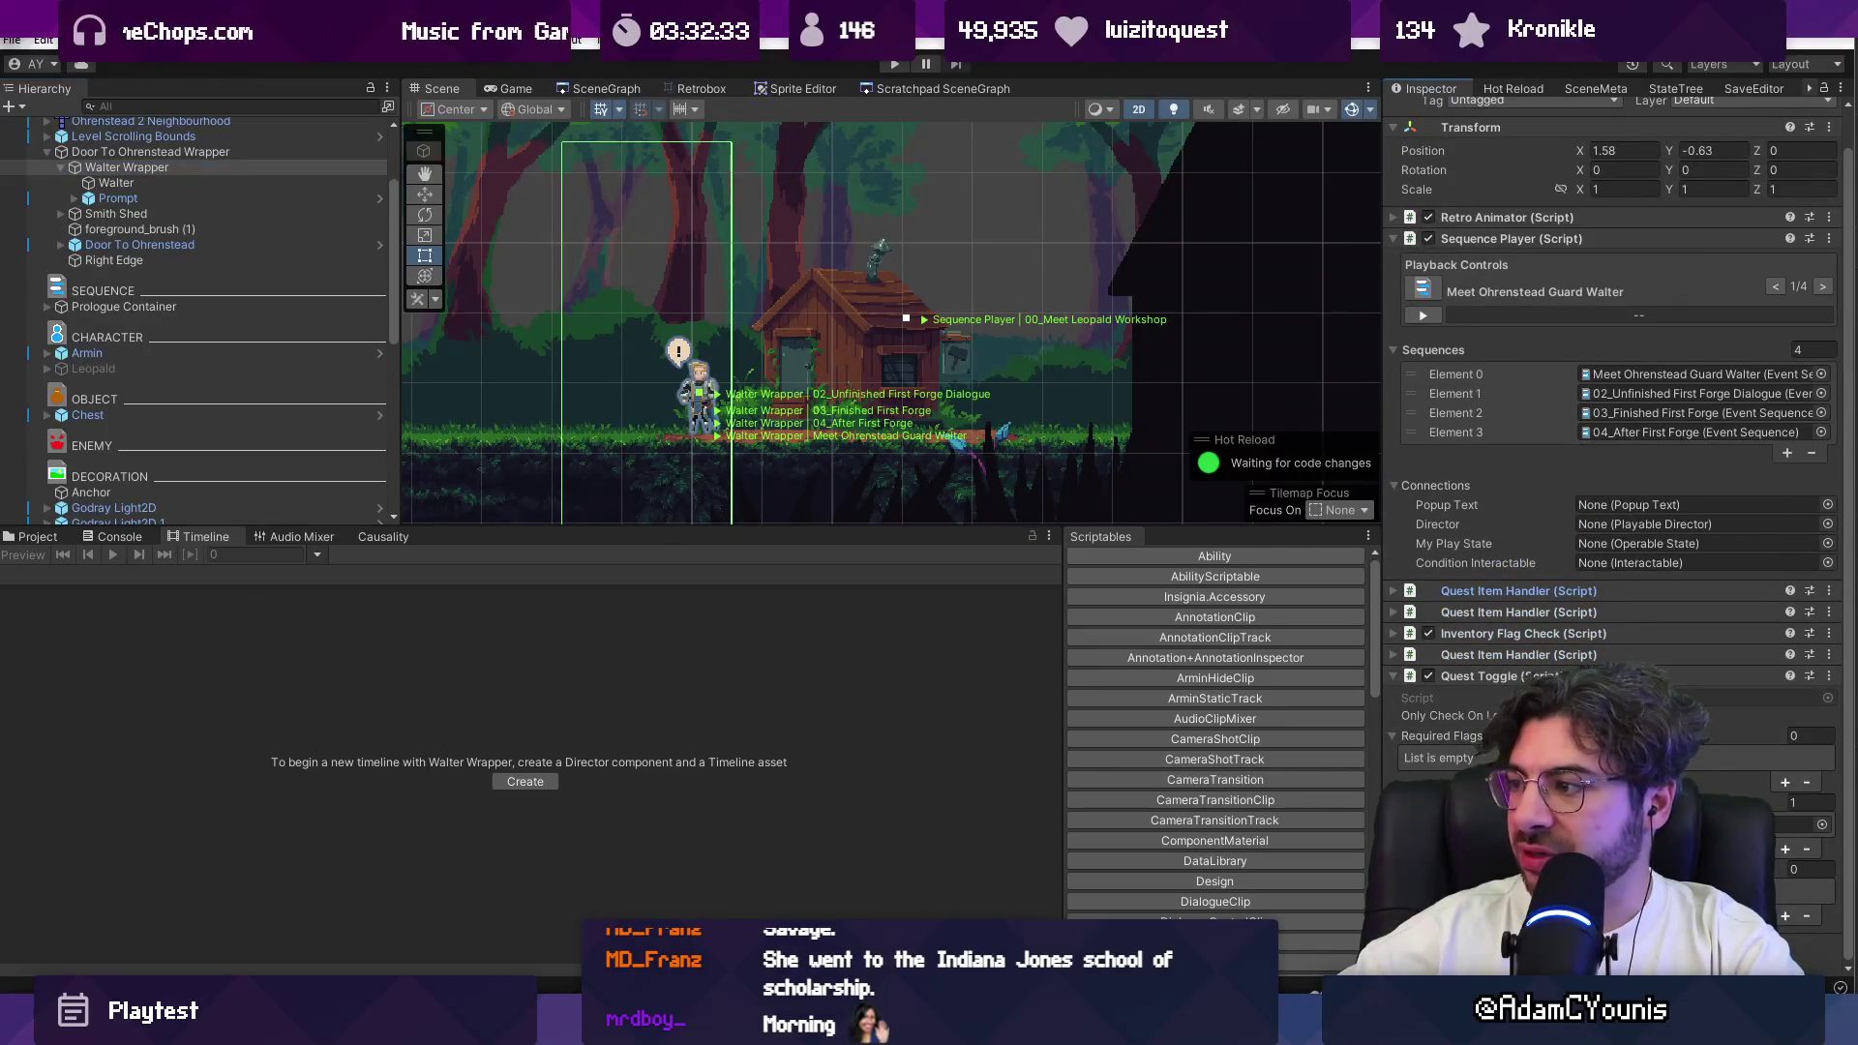
Step: Inspect the Walter sprite, Prompt and Meet Ohrenstead Guard Walter sequence, then reselect Walter Wrapper
left_click(211, 182)
left_click(136, 198)
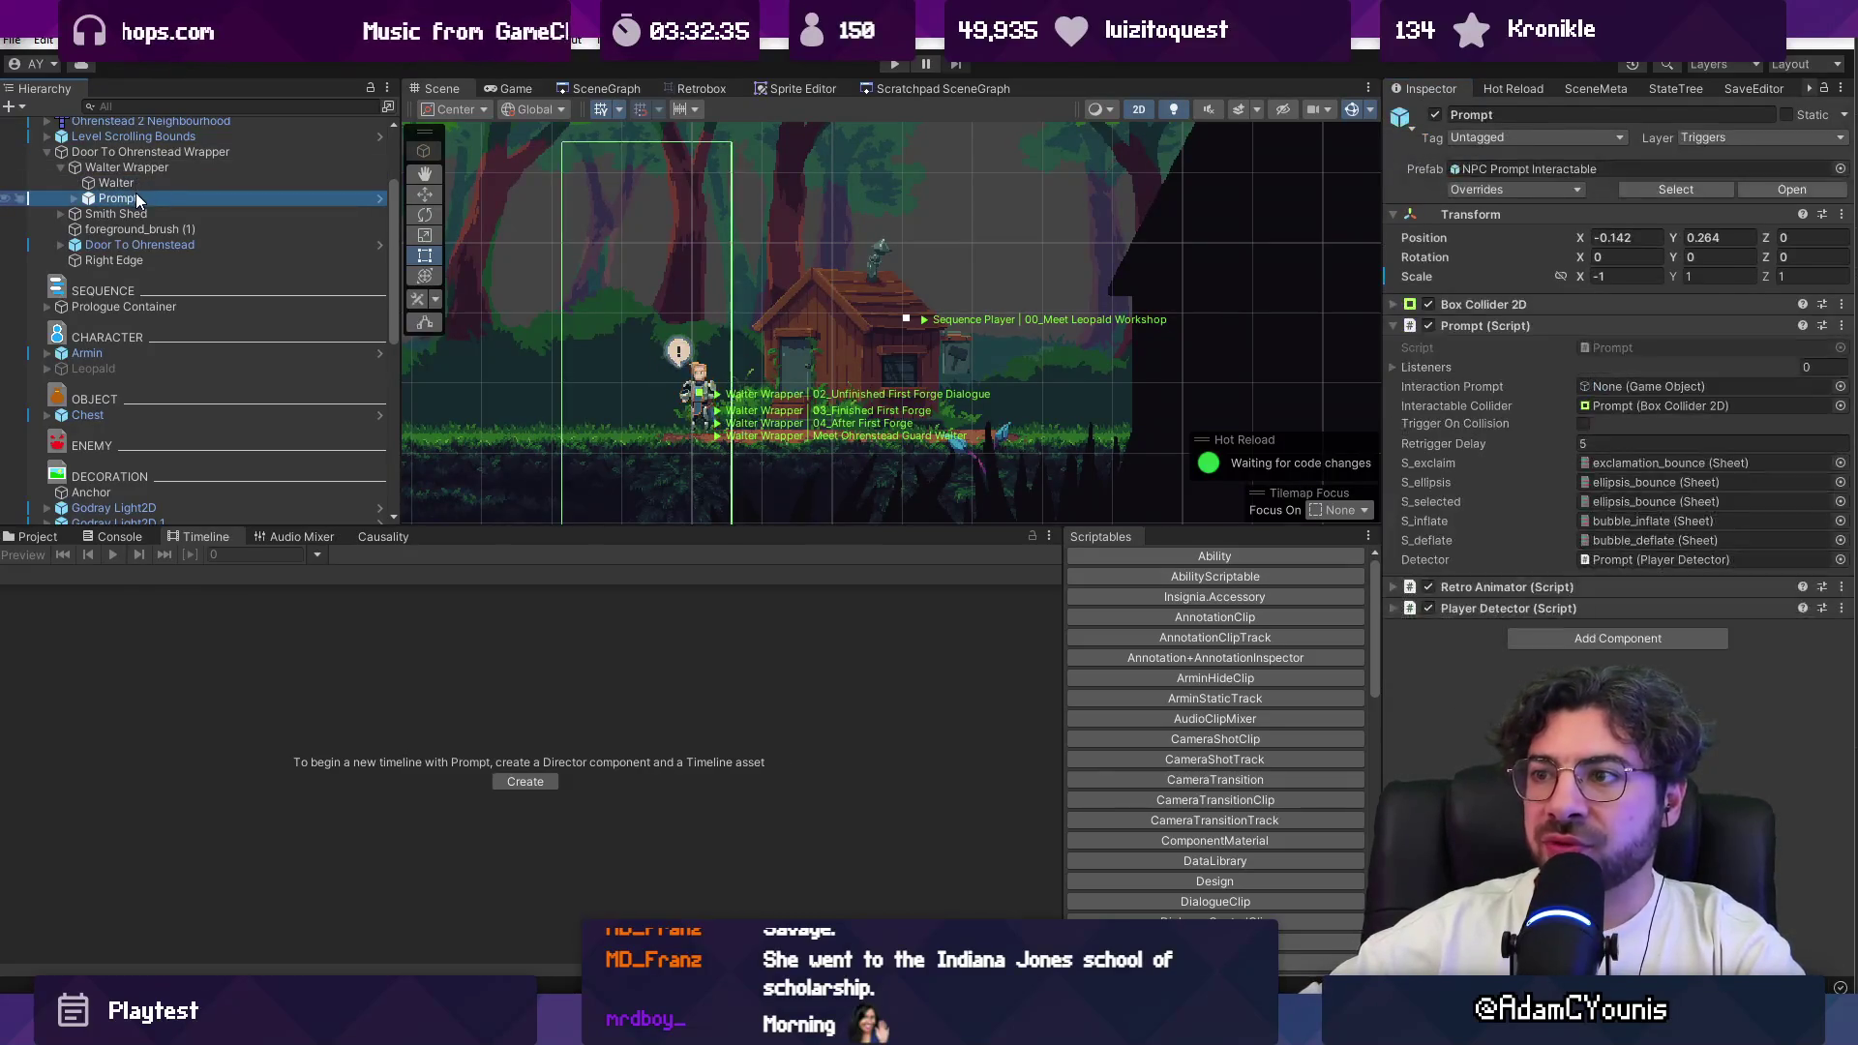
left_click(68, 199)
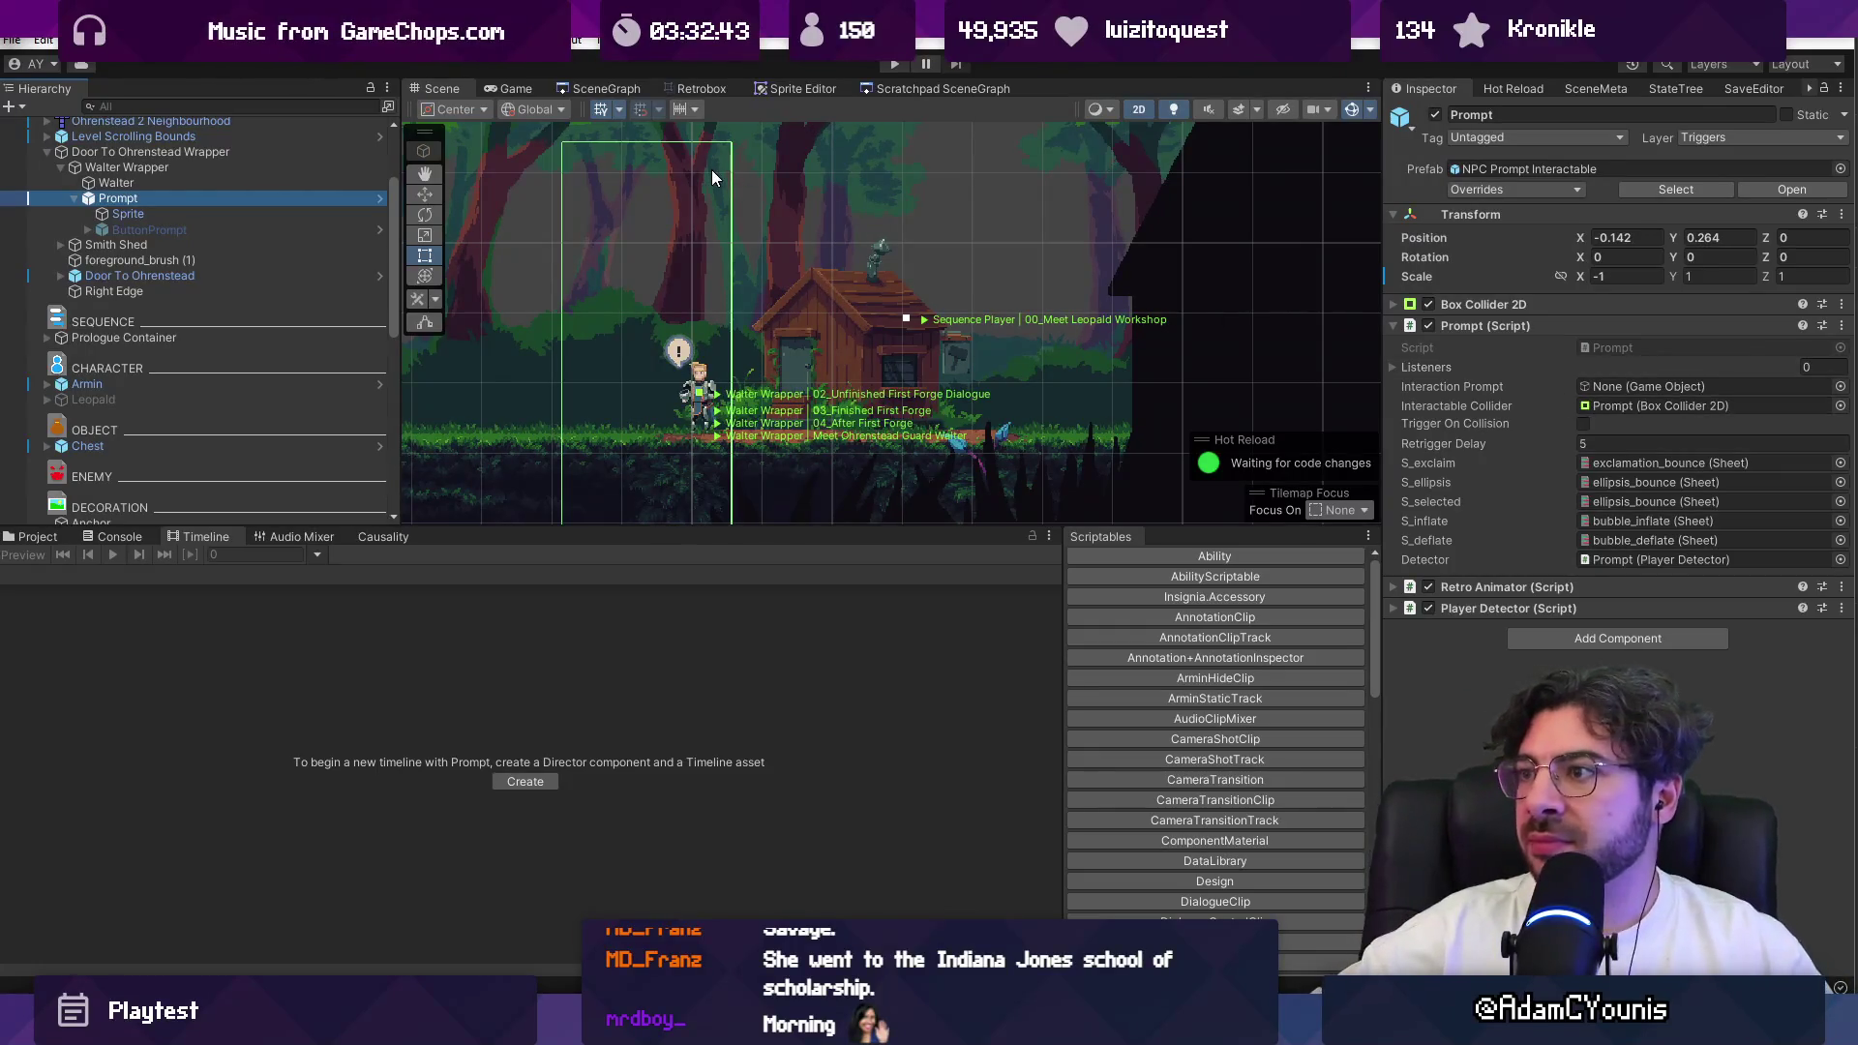
left_click(186, 165)
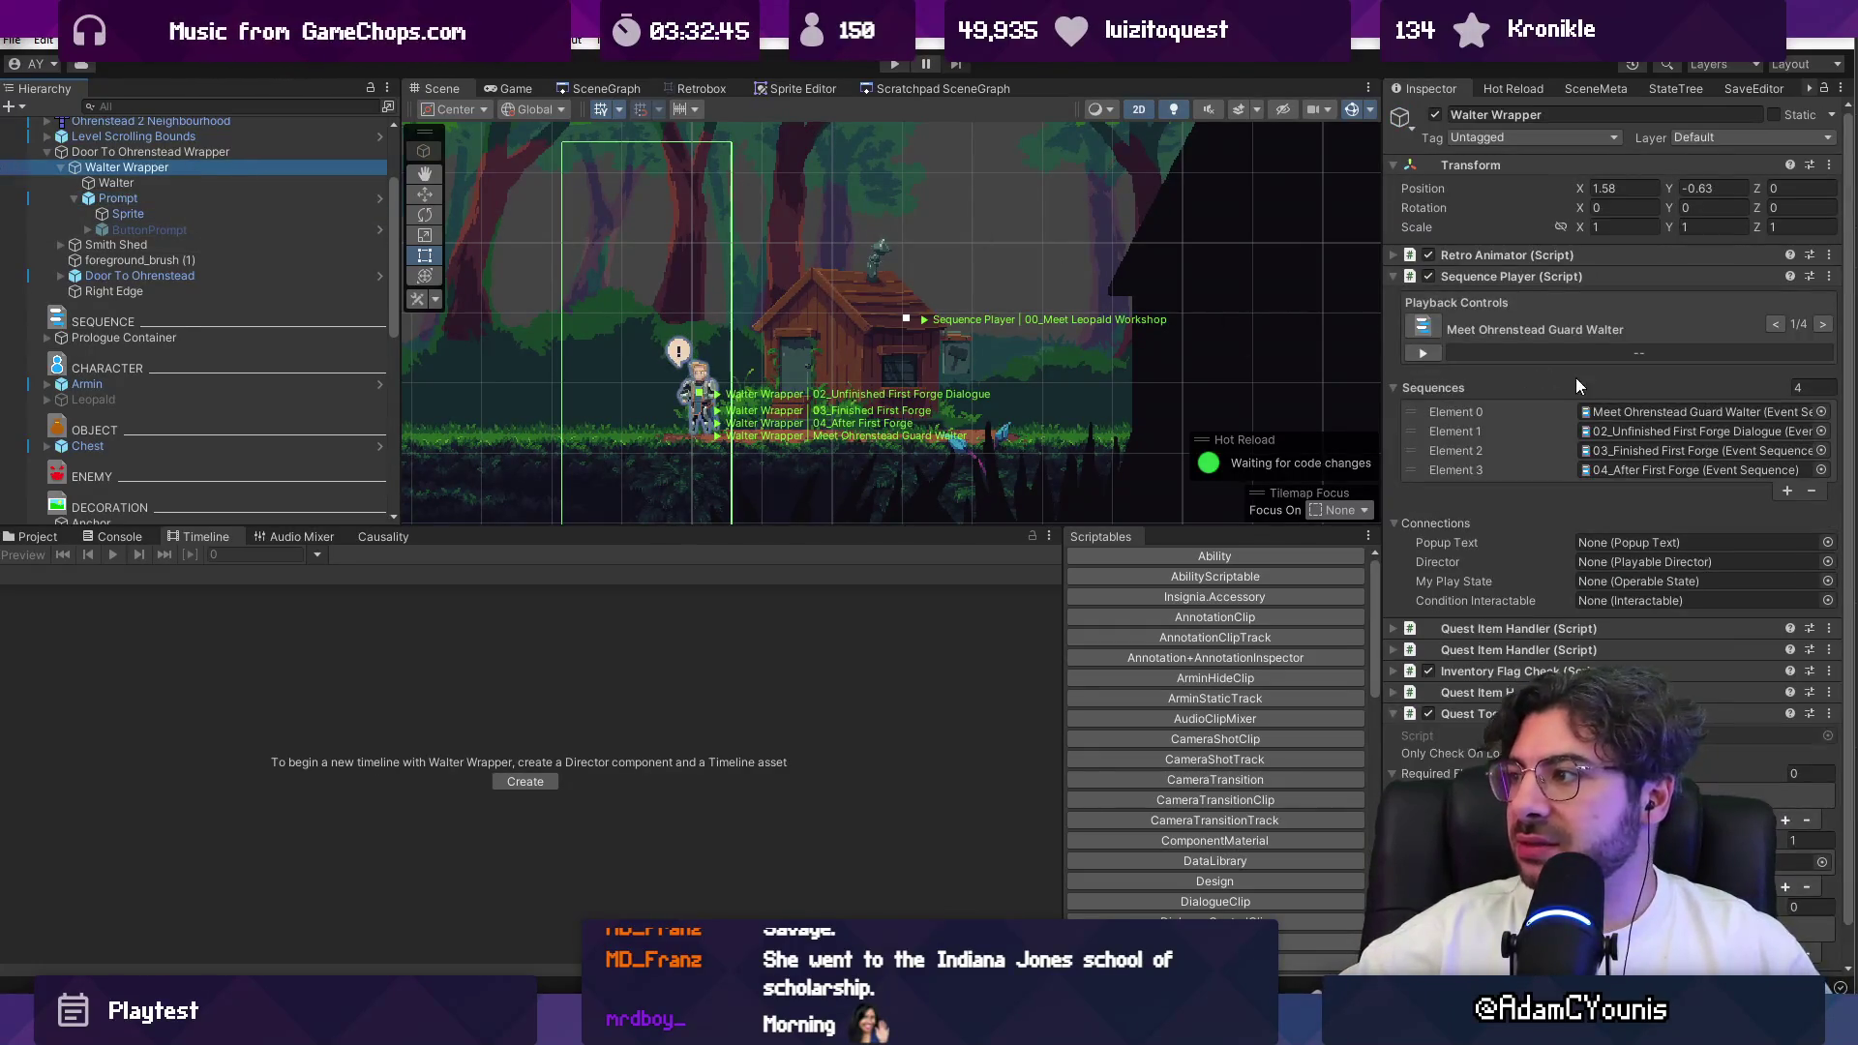
double_click(1622, 411)
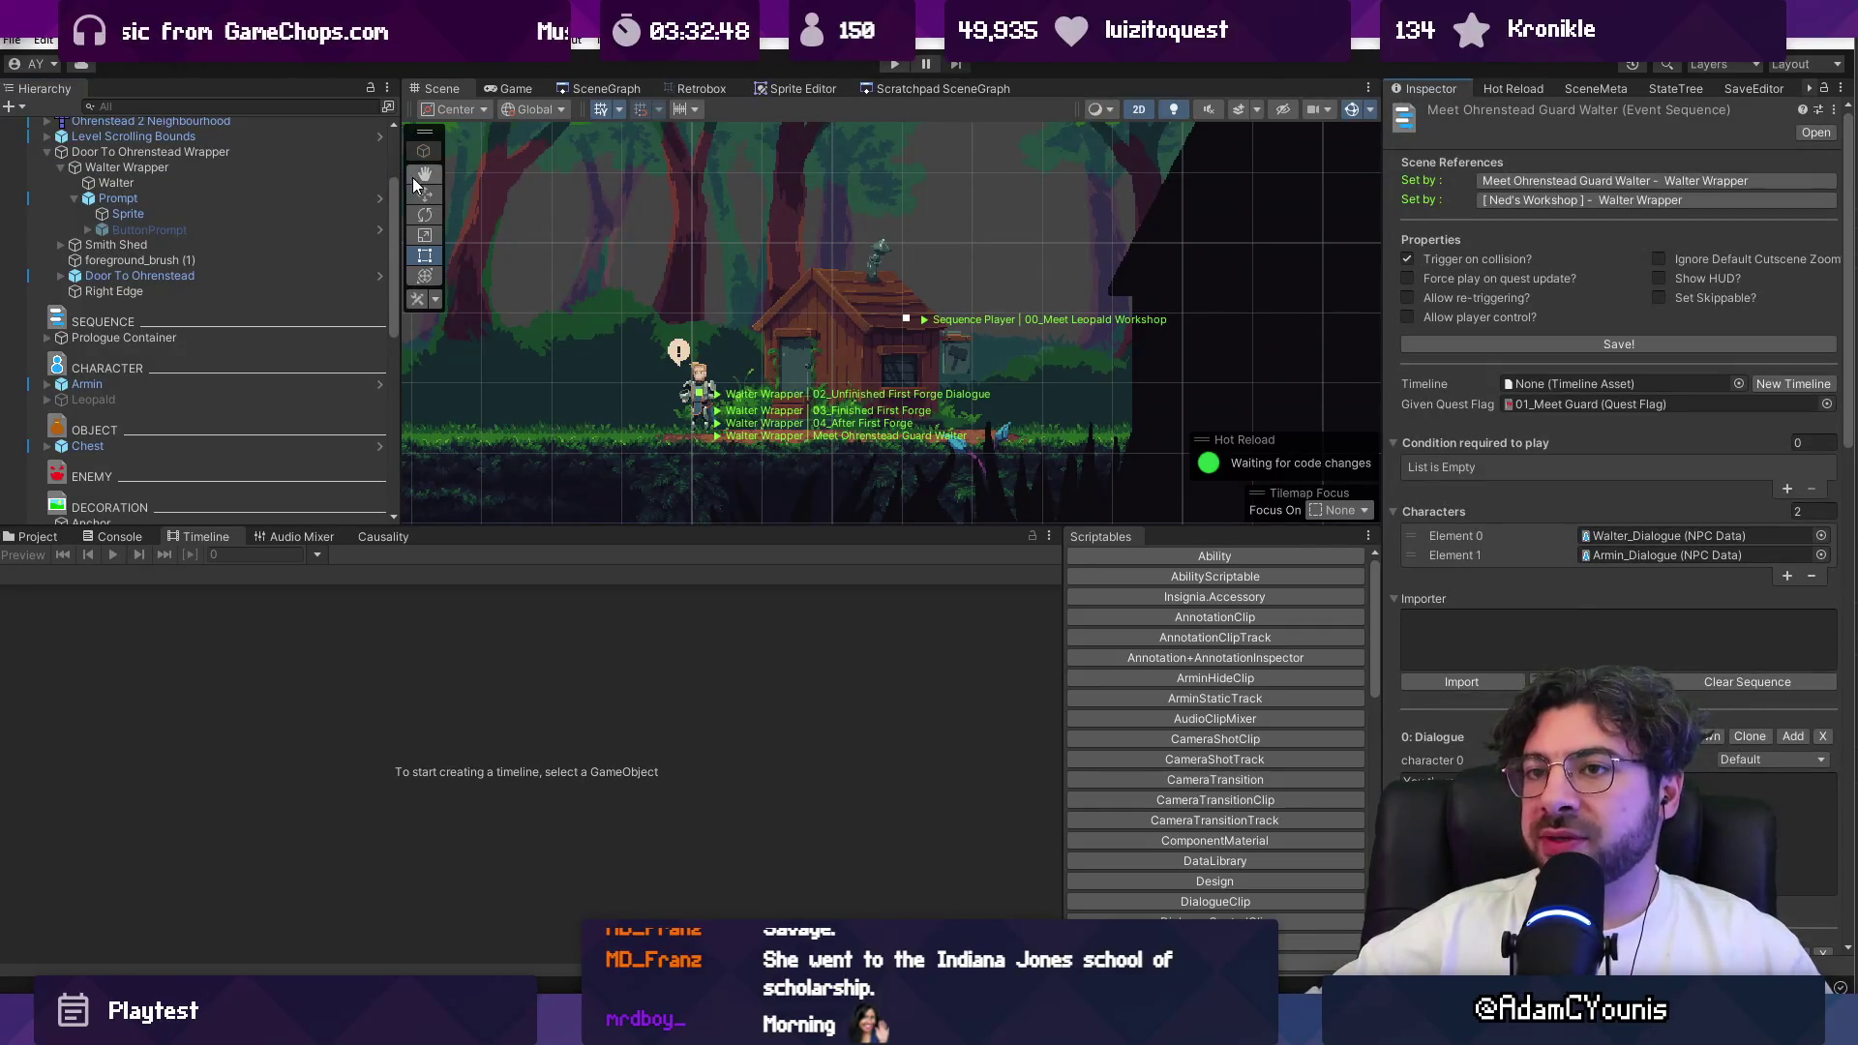
left_click(299, 186)
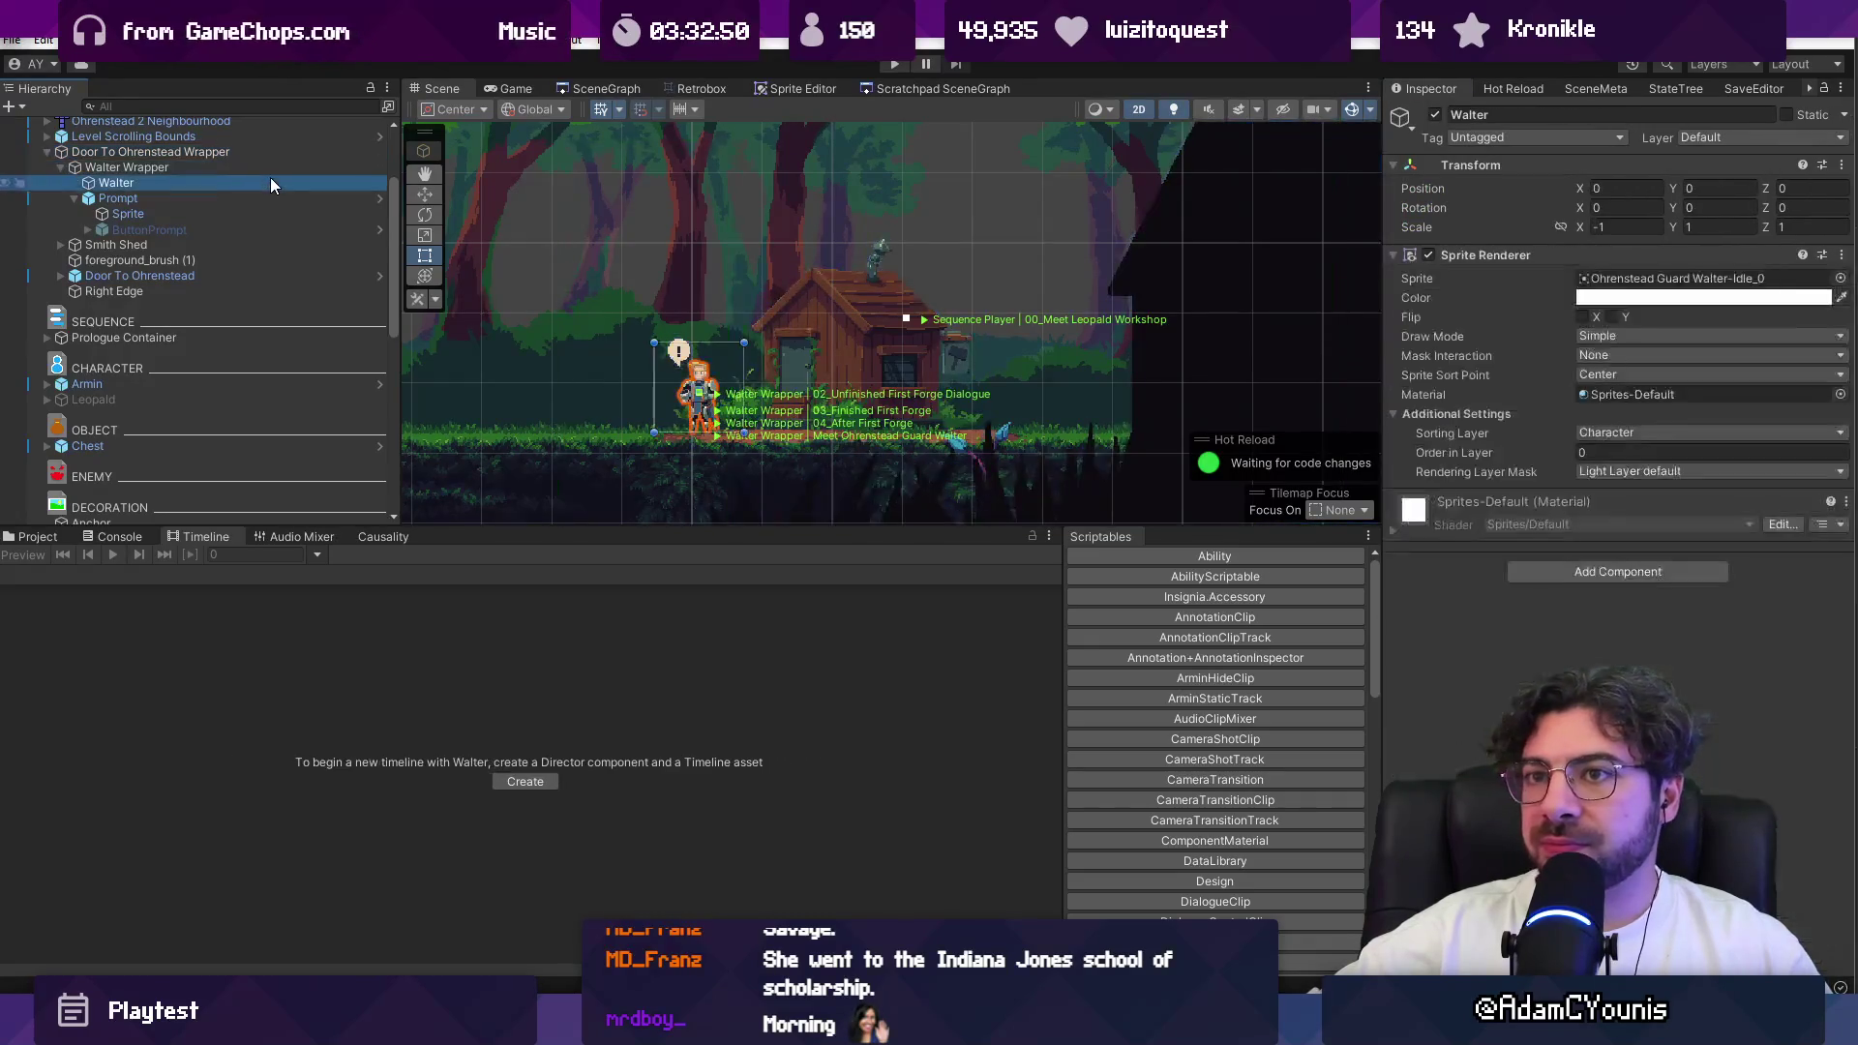
left_click(130, 165)
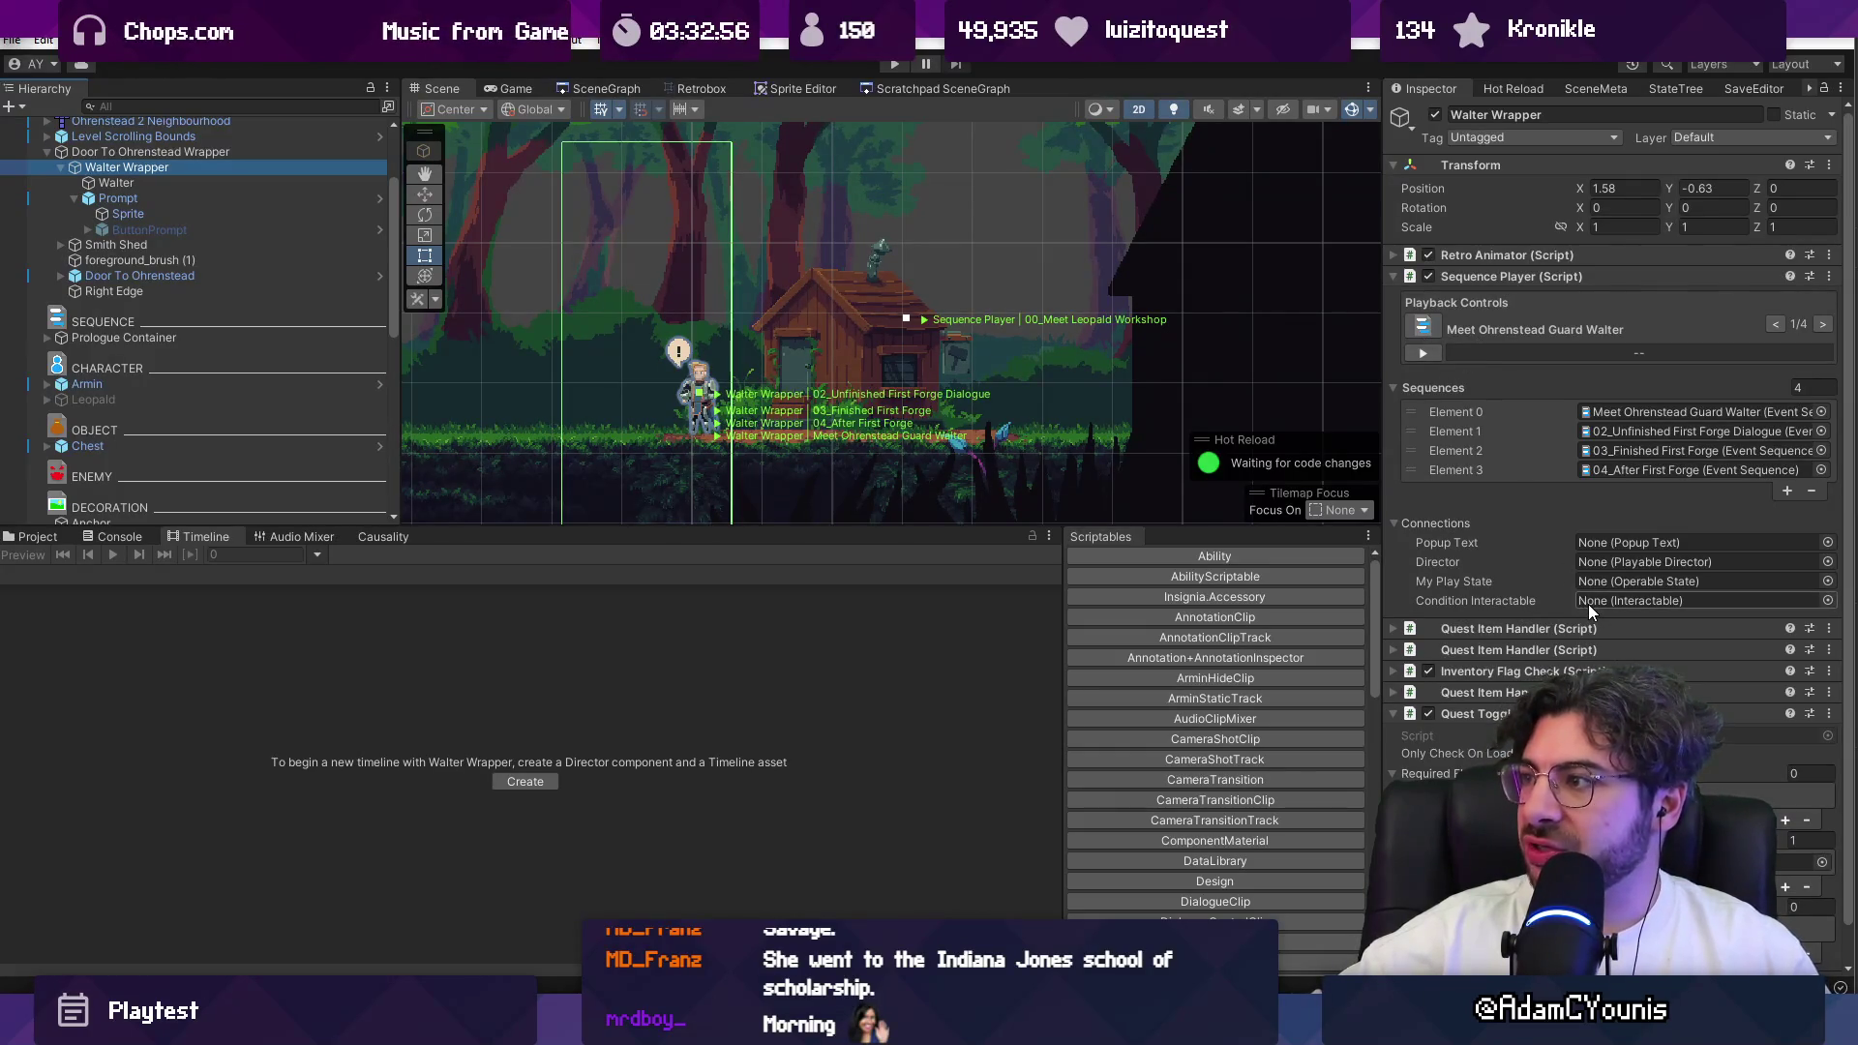
scroll(1588, 604, "down", 1)
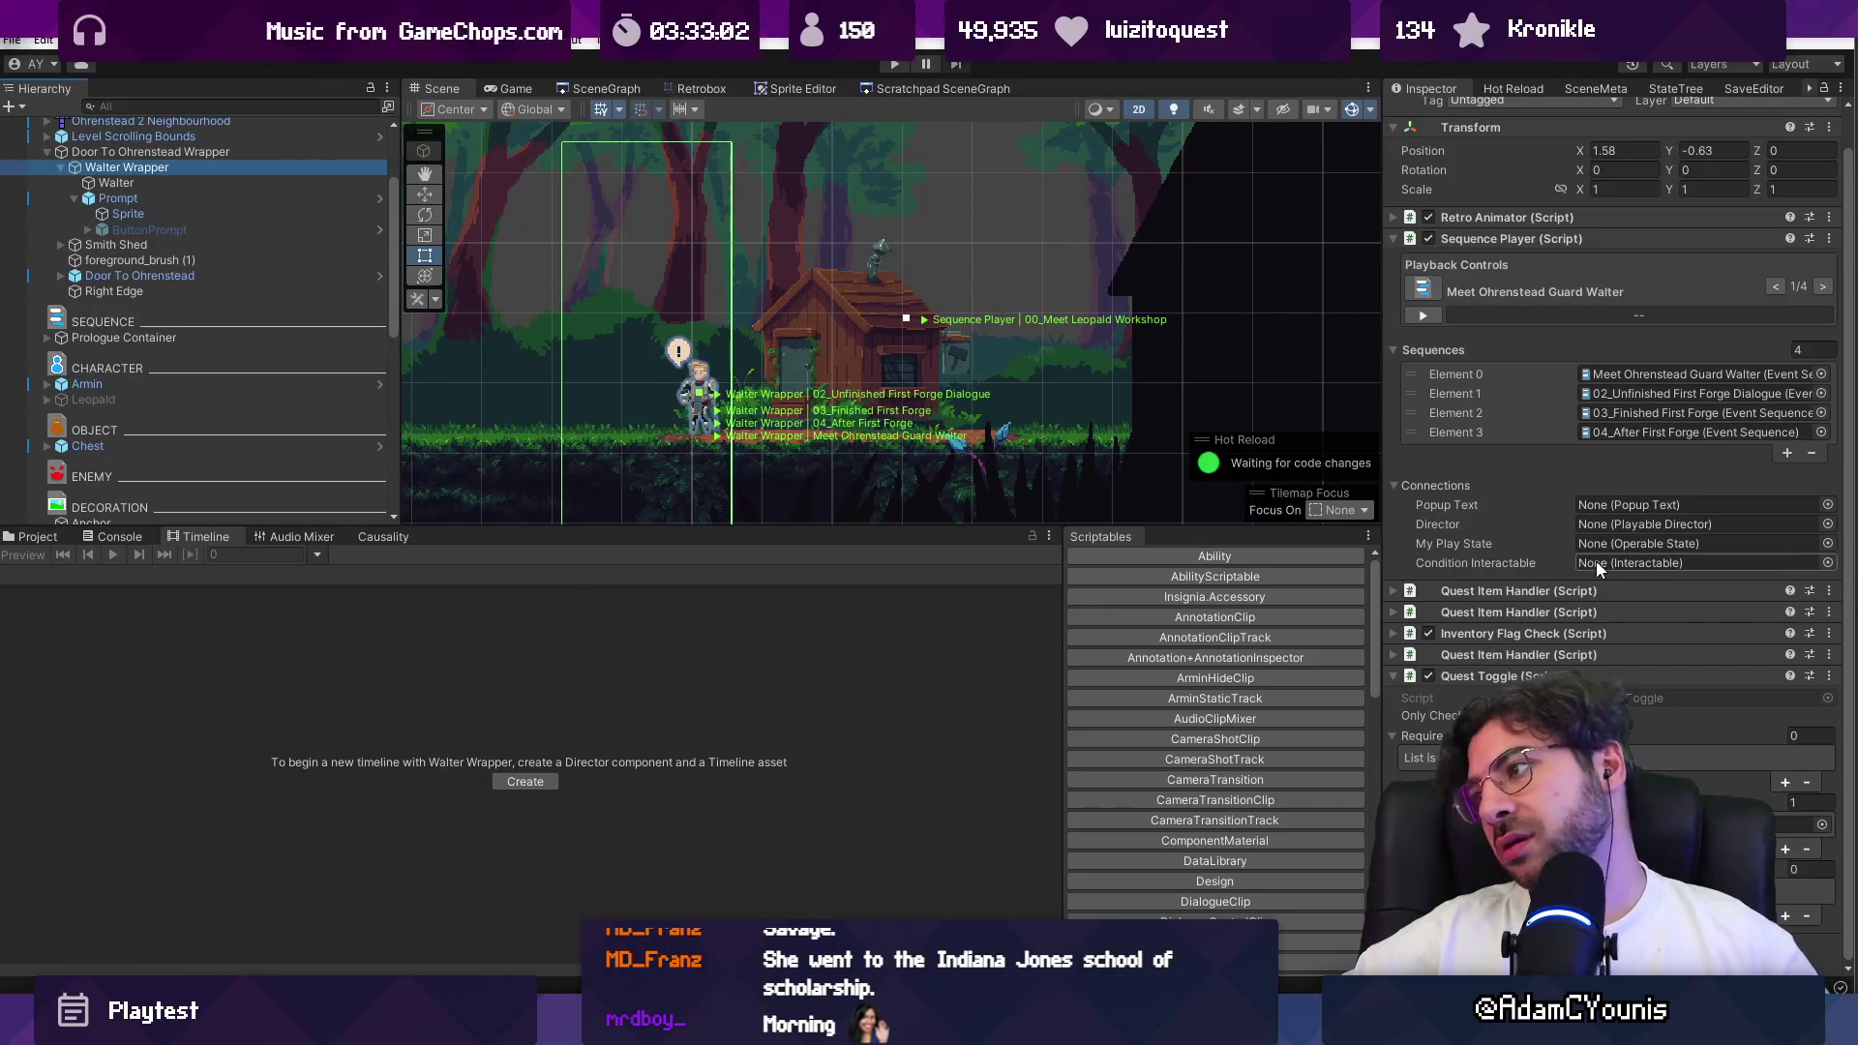
left_click(893, 66)
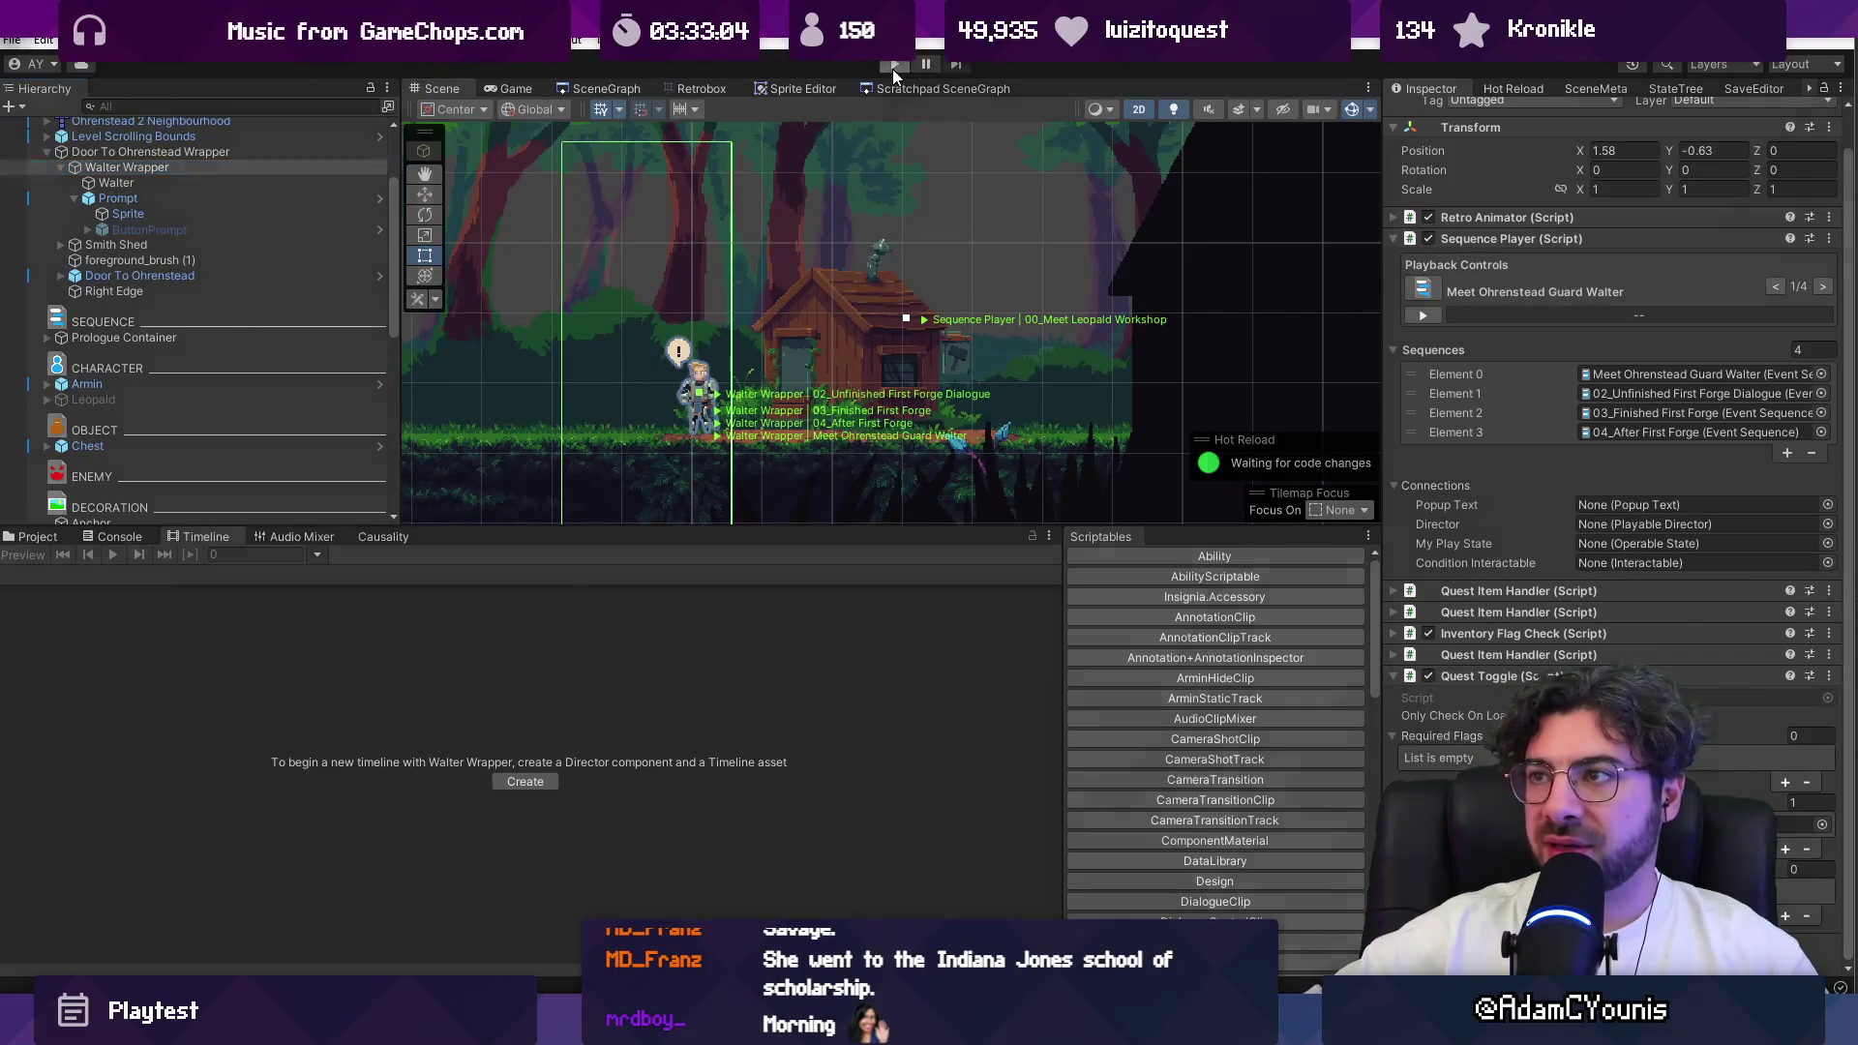
Step: Play-test the scene with Prompt selected until the opening cutscene starts
left_click(1599, 639)
left_click(87, 182)
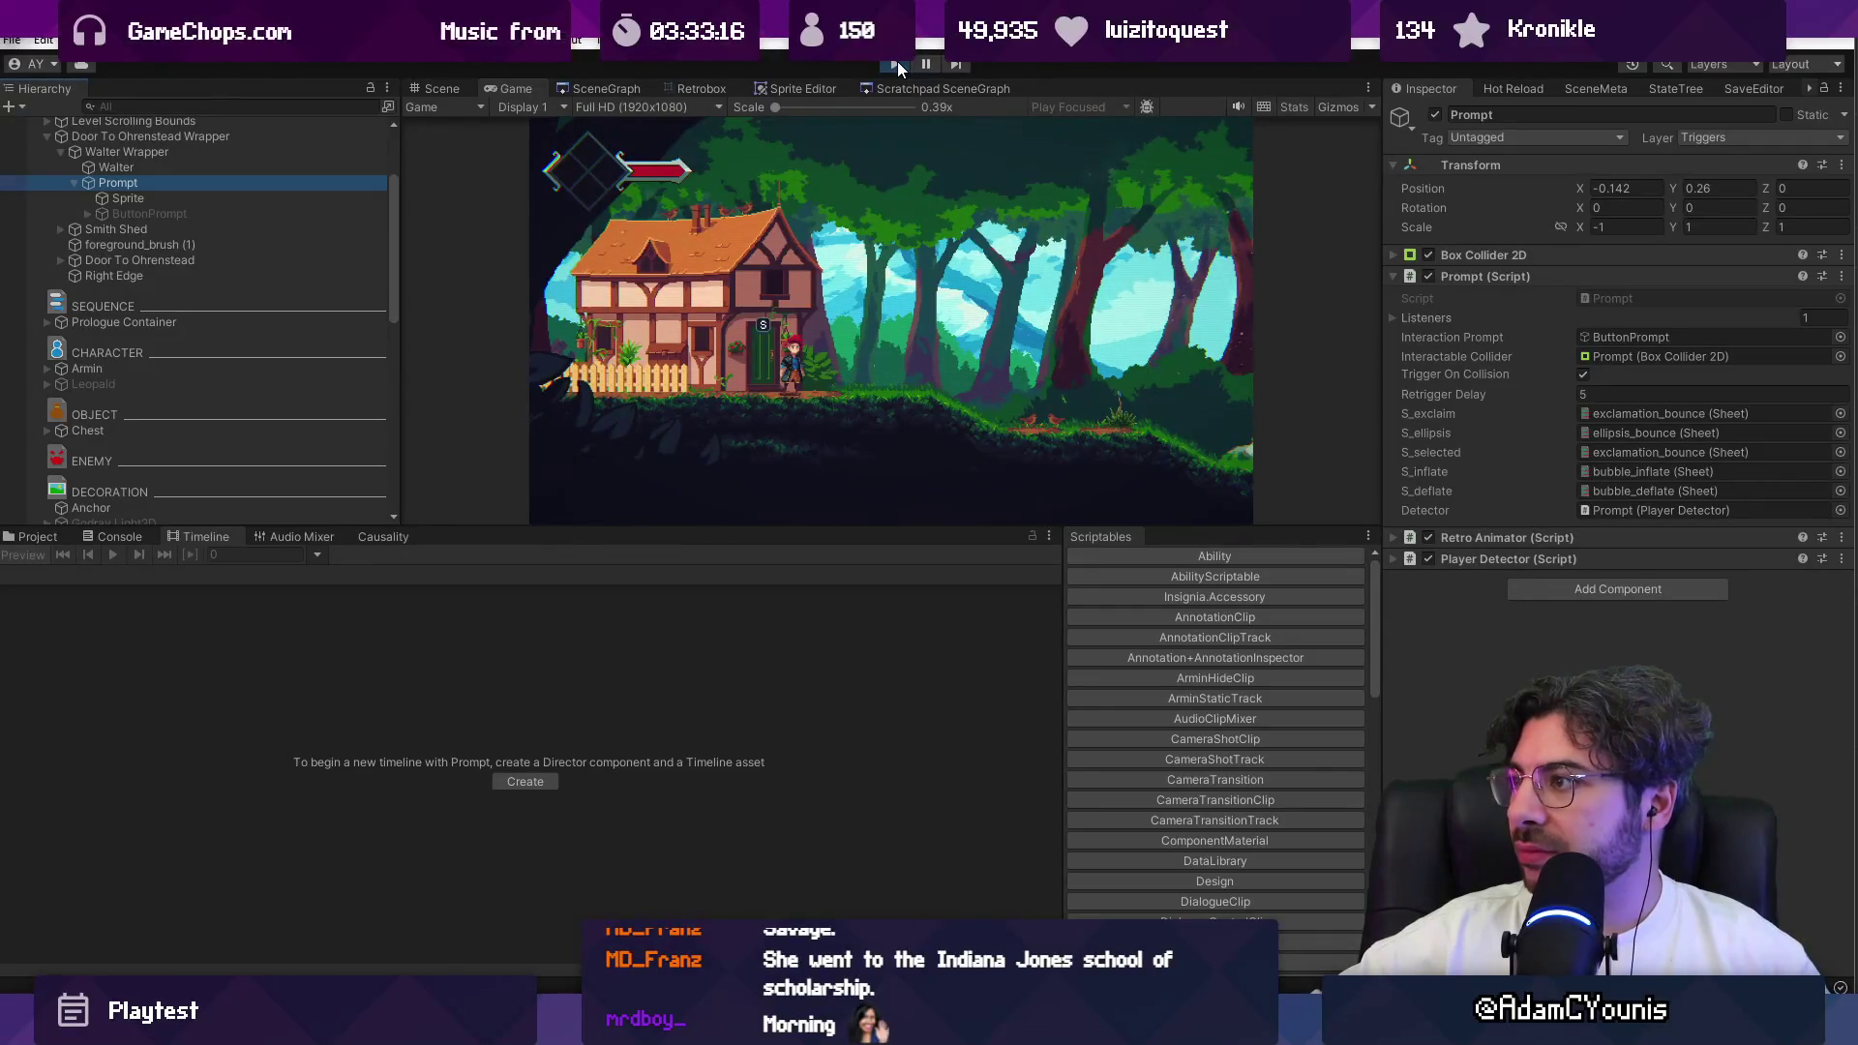
left_click(1140, 395)
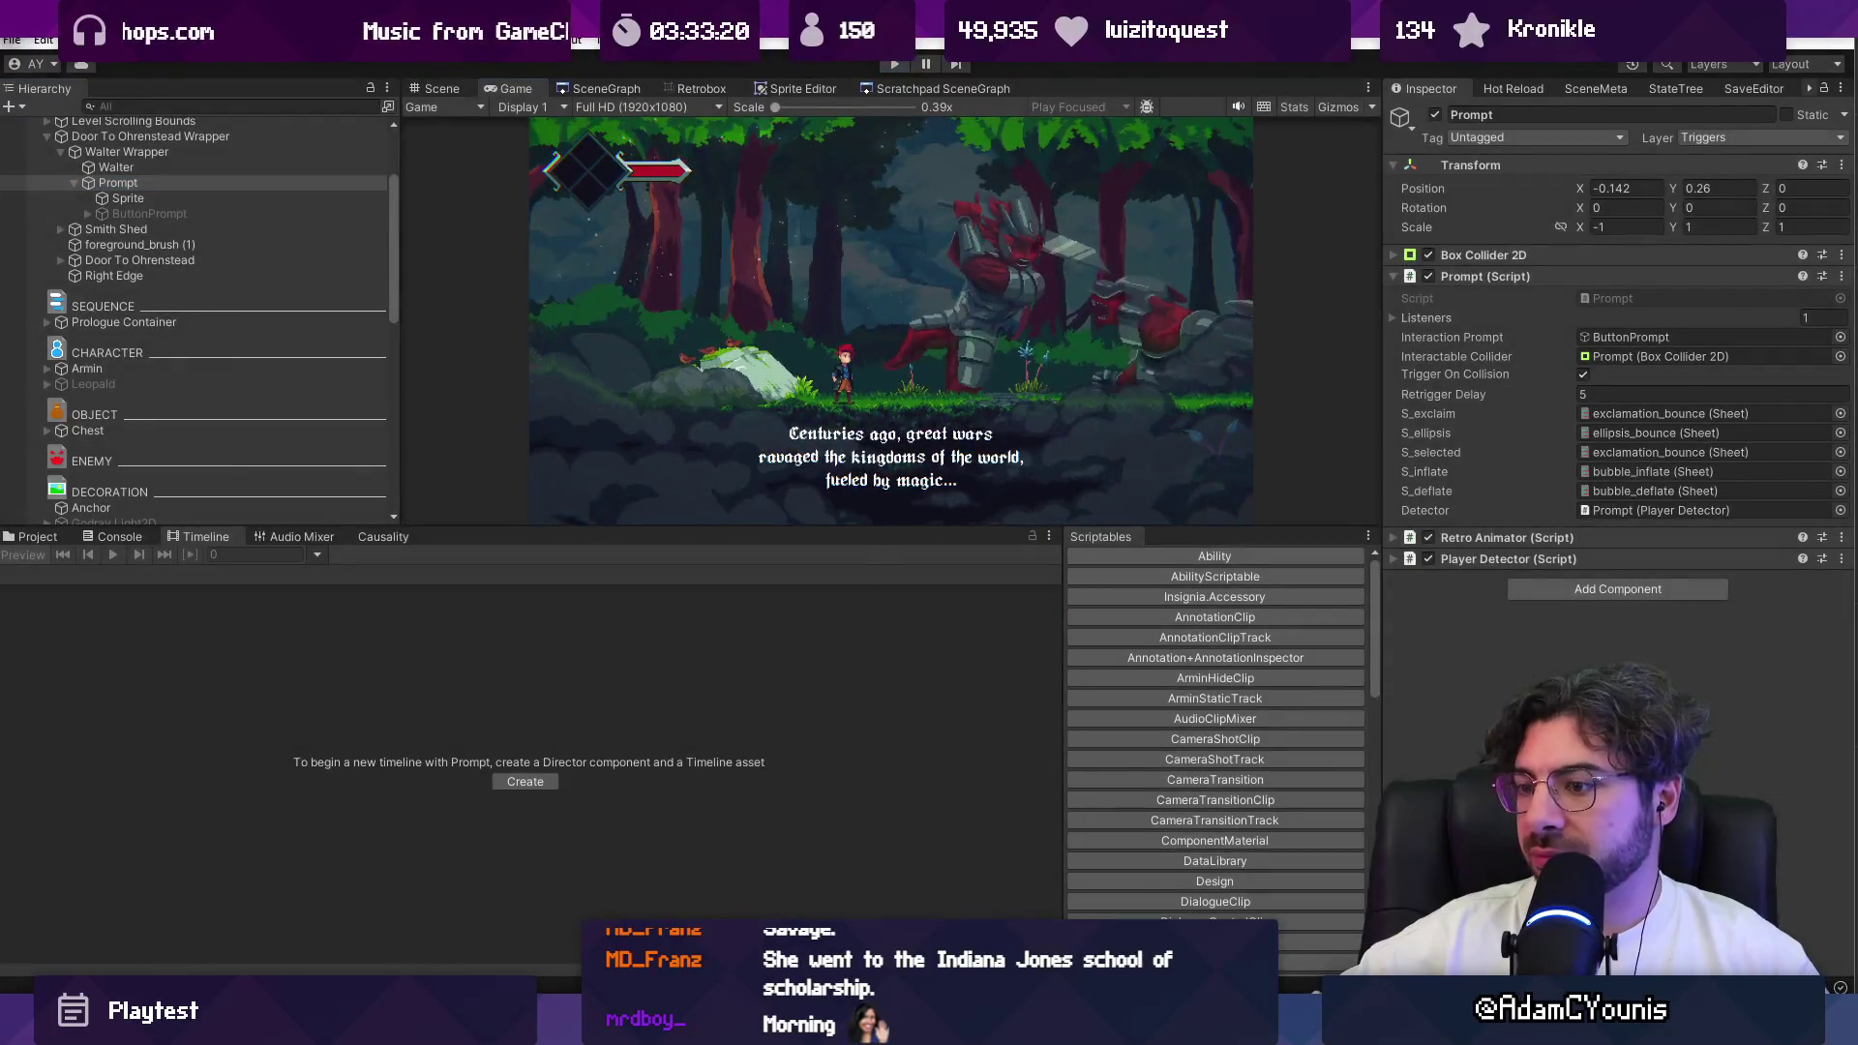
Step: Search SequencePlayer.cs in VS Code for 'beginsequence' to reach the BeginSequence methods
key("alt+Tab")
key("ctrl+p")
key("Escape")
key("ctrl+f")
type("beginsequence")
key("Return")
Step: Go to the BeginSequence definition, start a Debug line there, then undo it
key("F12")
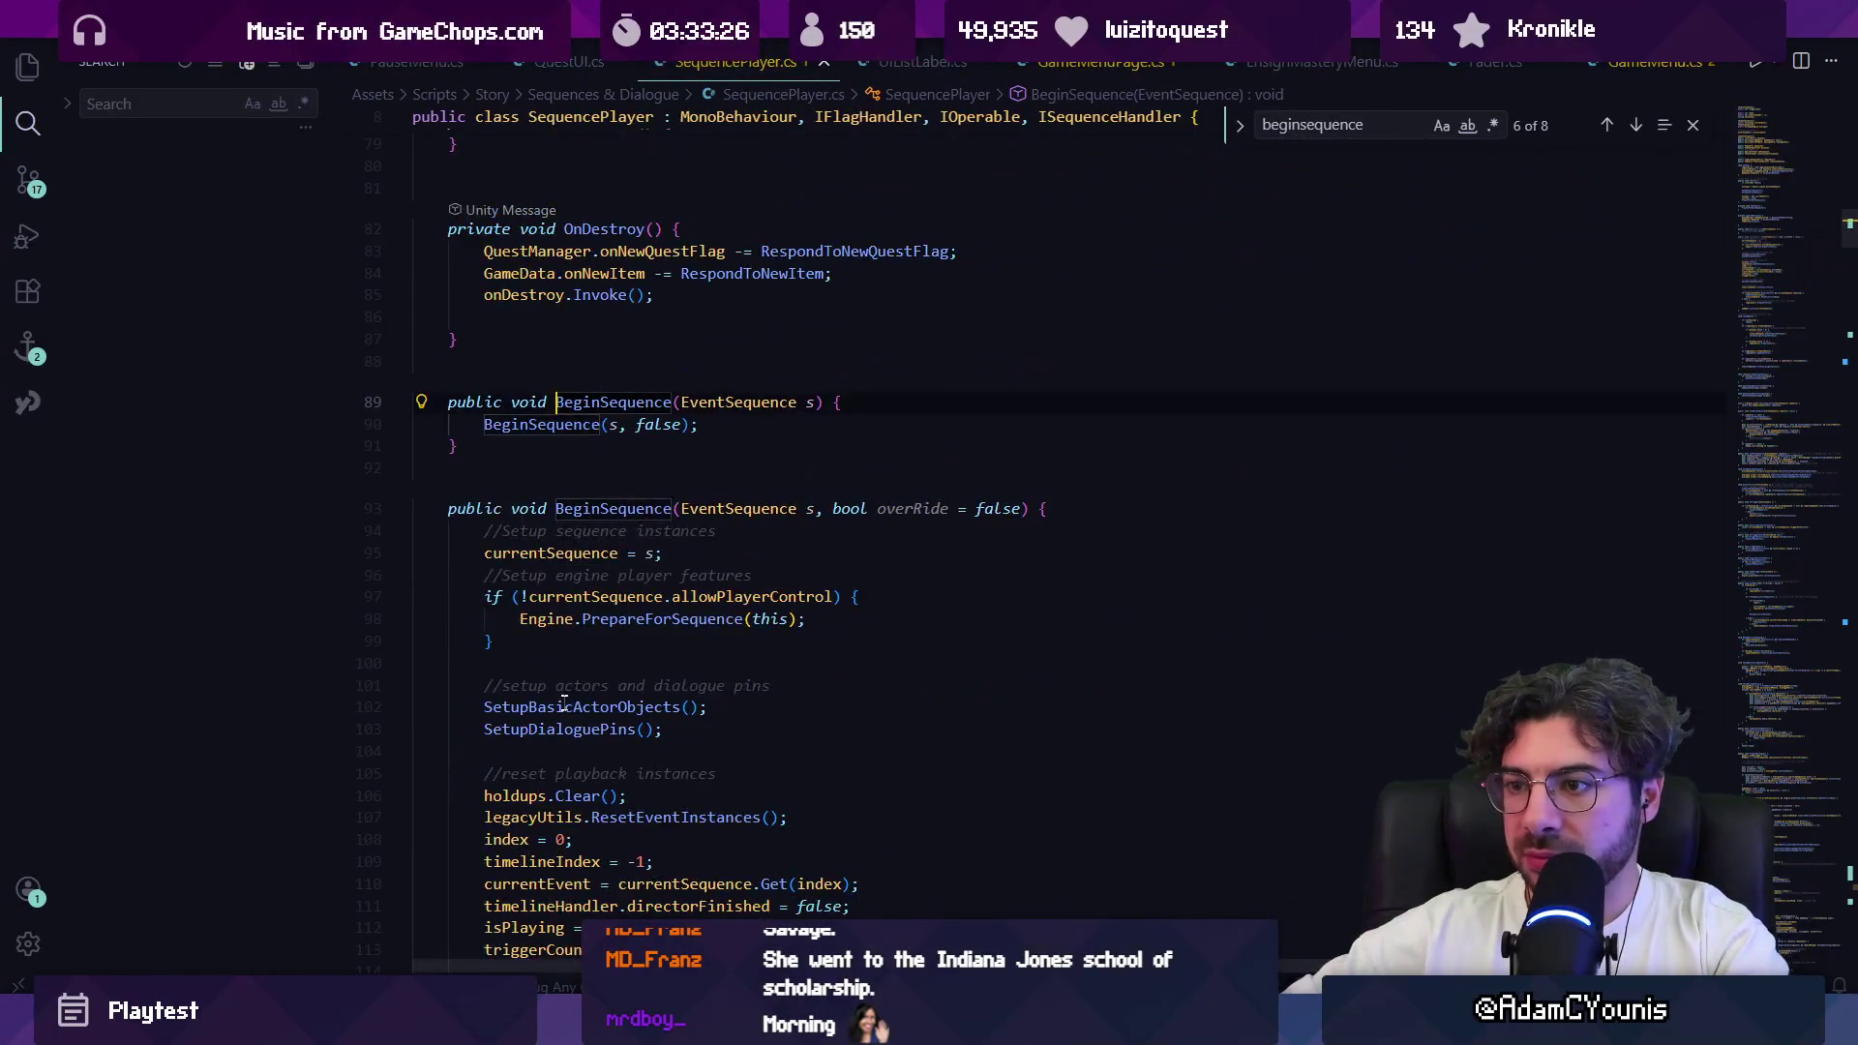
left_click(1117, 516)
key("Return")
type("Debug.Log(\"Beginning sequence: \" + s.name);")
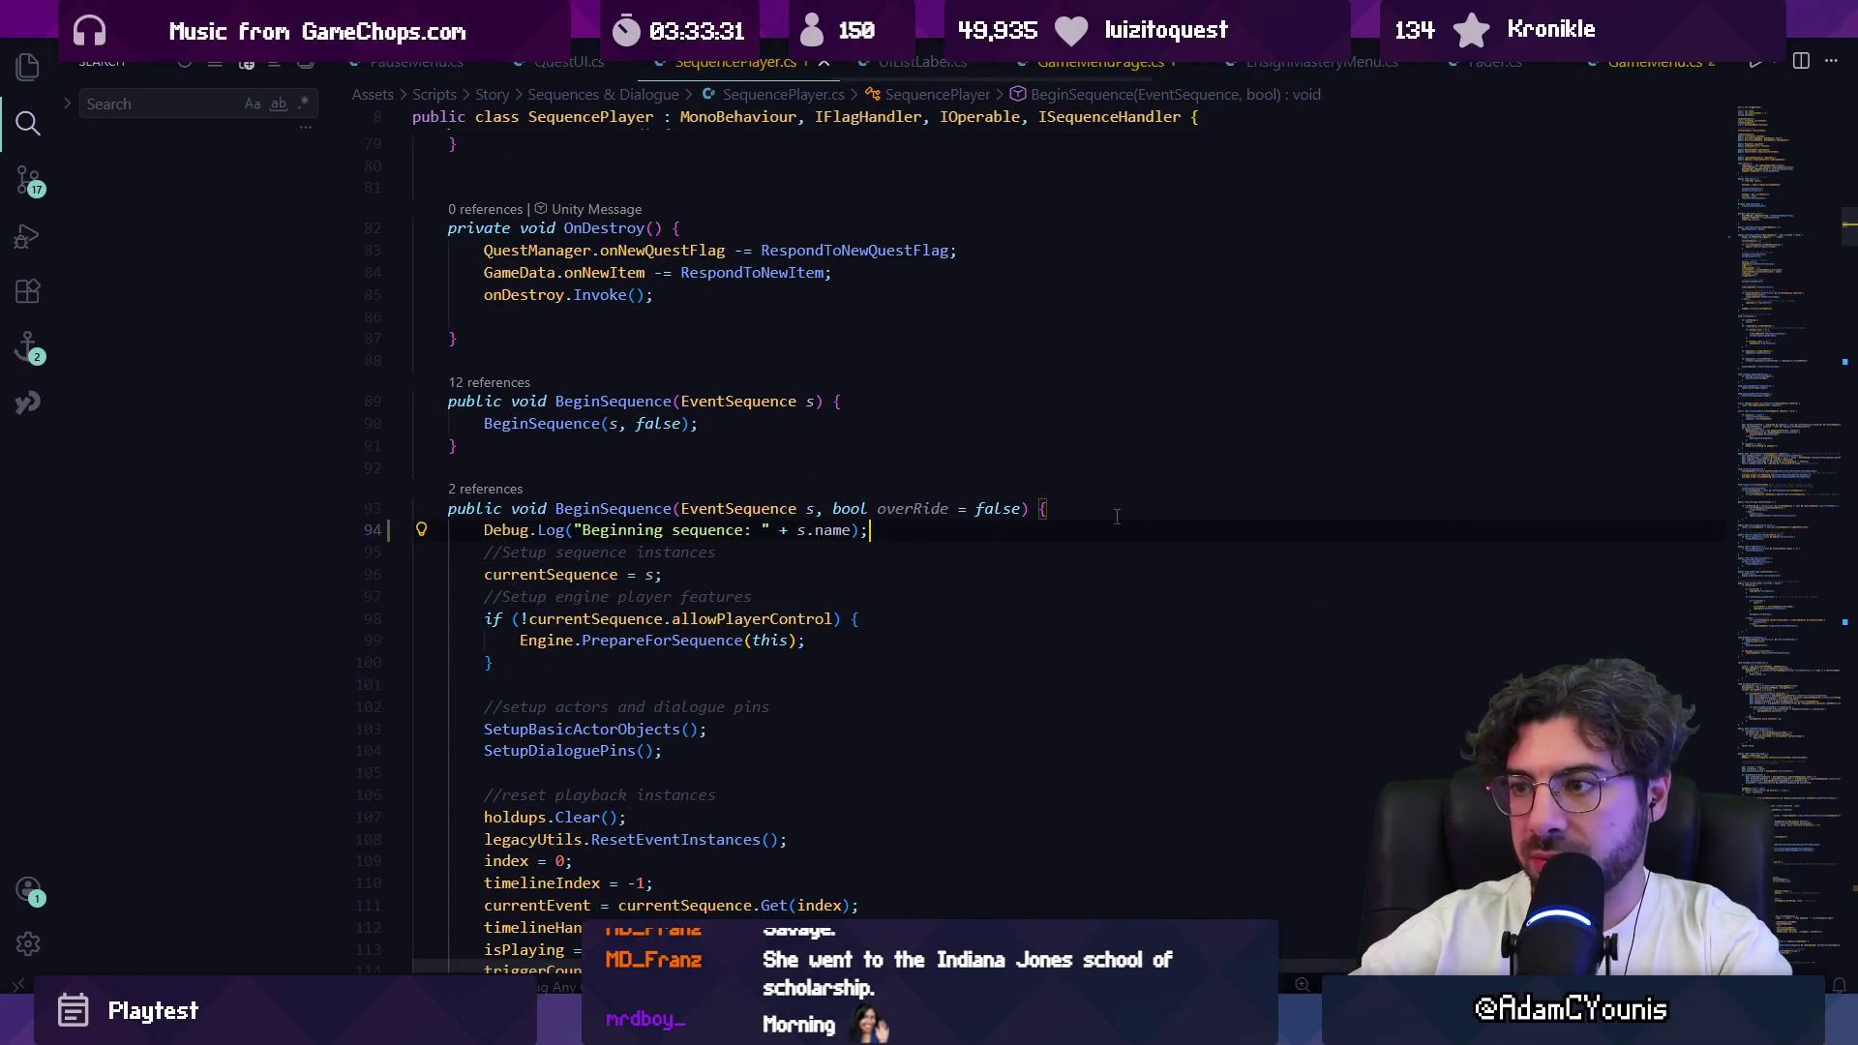
key("ctrl+z")
key("ctrl+z")
Step: Search SequencePlayer.cs for 'coll' to find WillTriggerOnCollision, then return to Unity
key("ctrl+p")
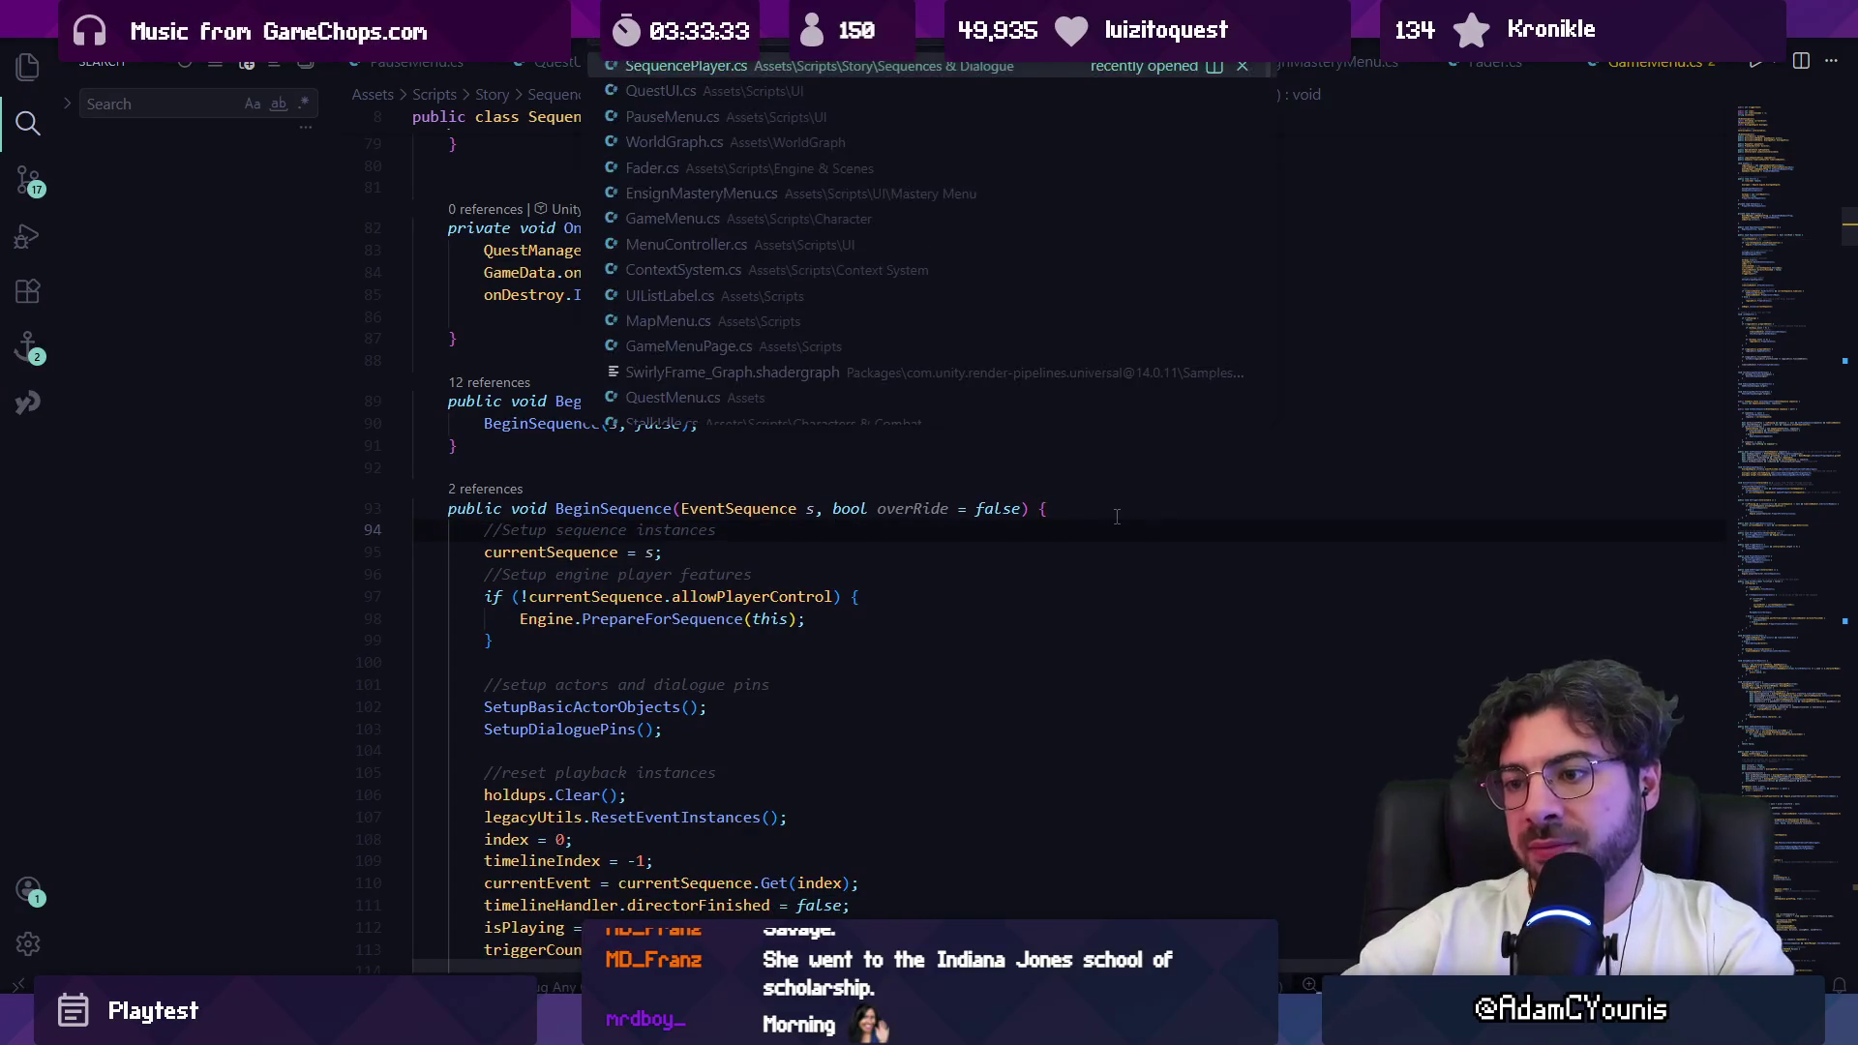
key("Escape")
key("ctrl+f")
type("coll")
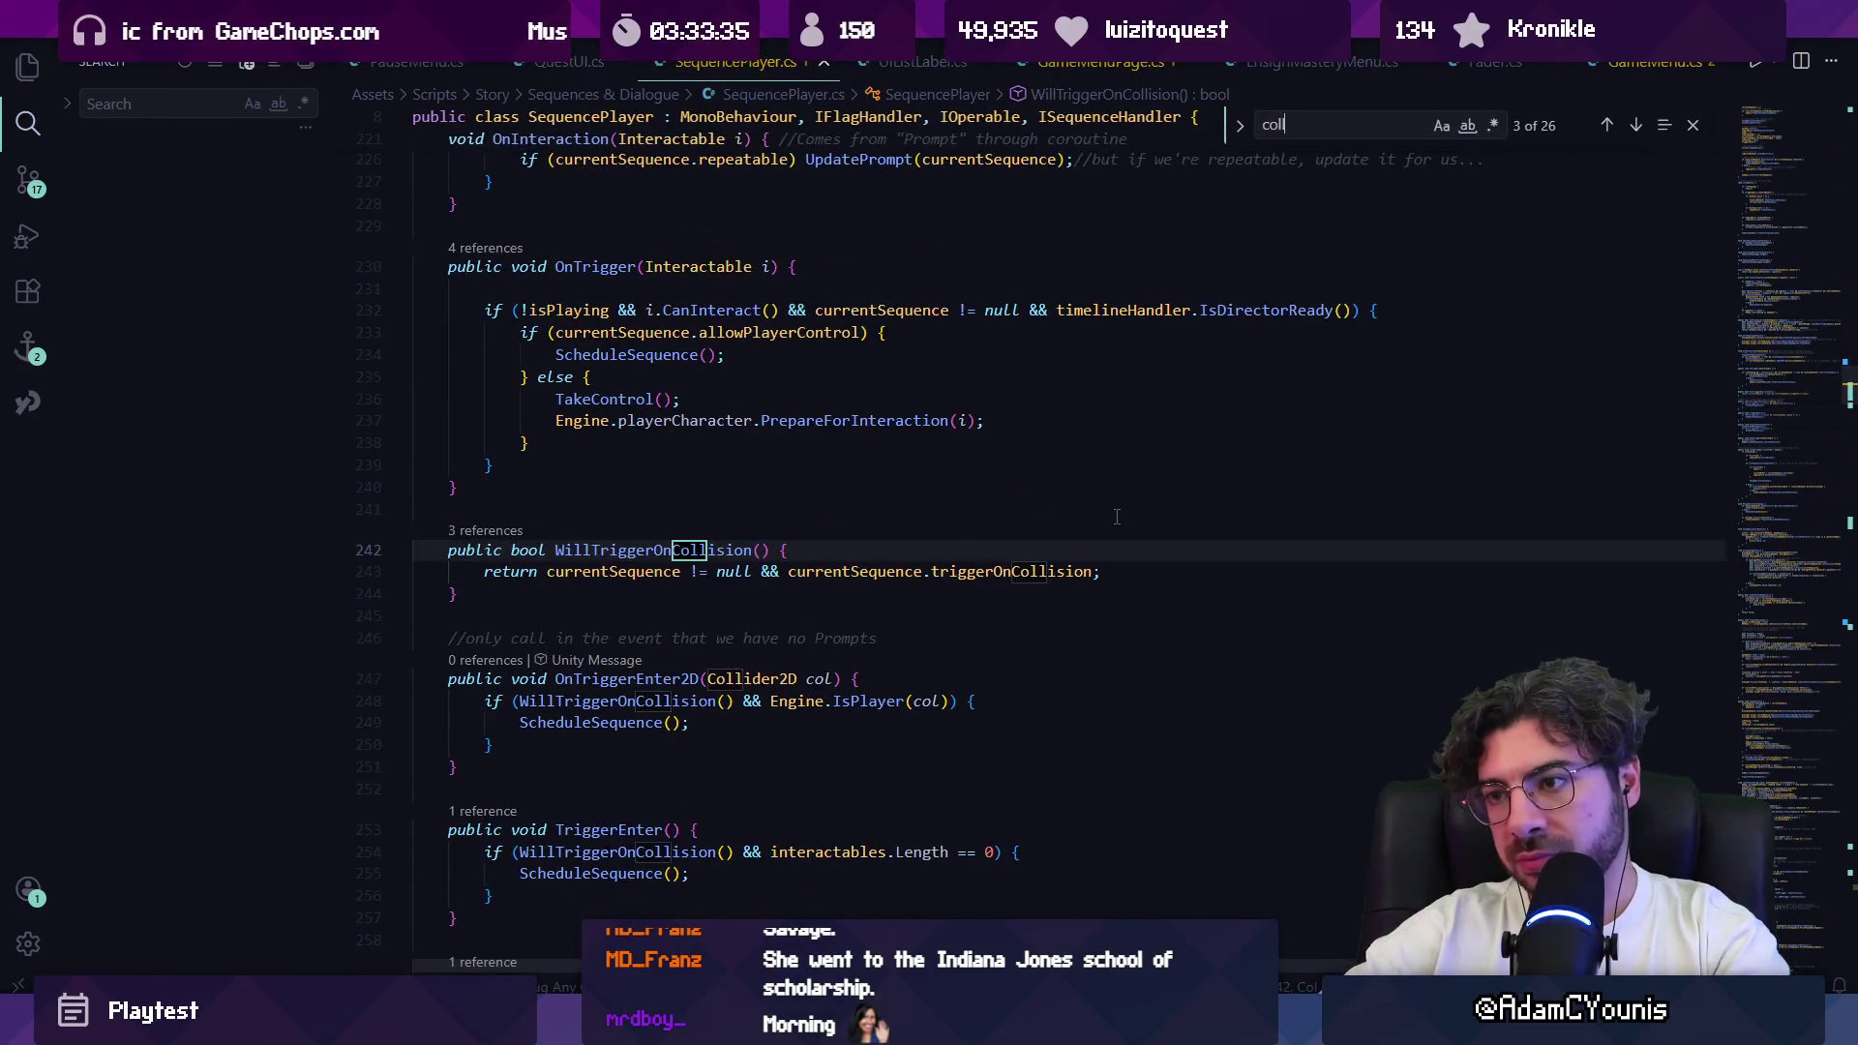
key("Escape")
key("alt+Tab")
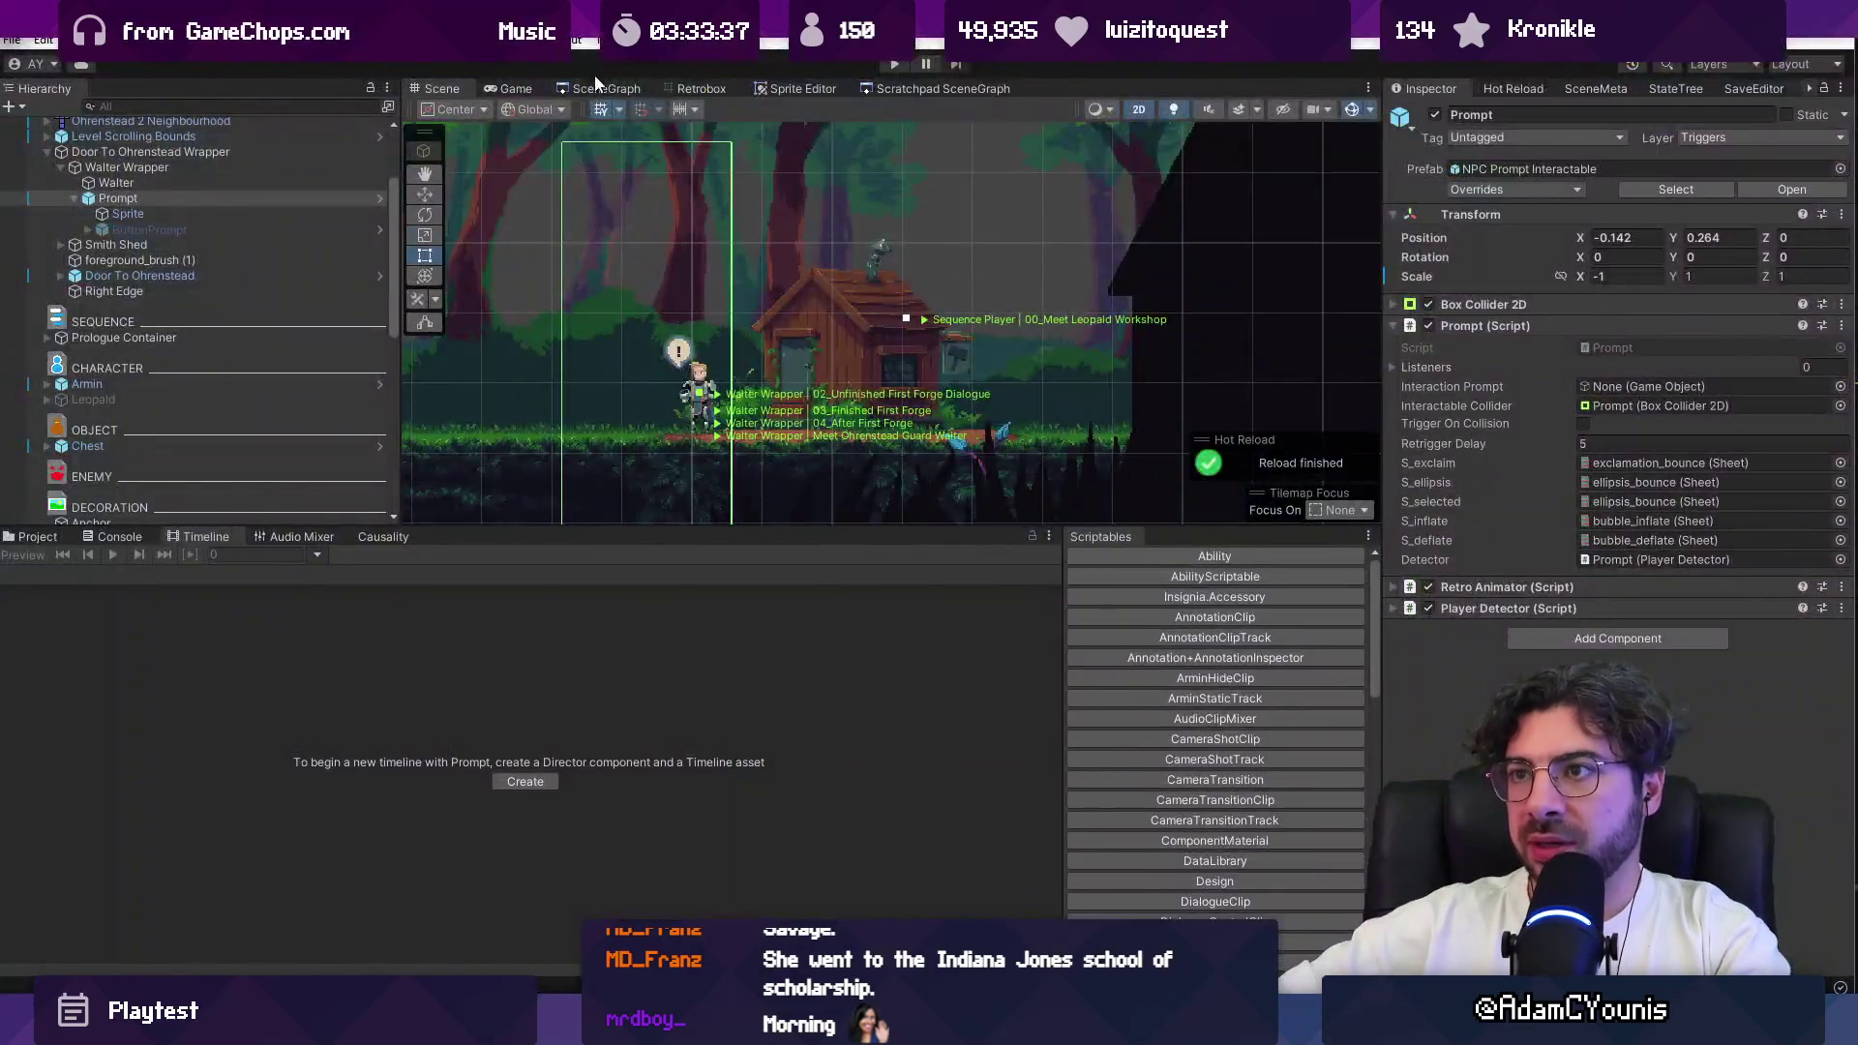
Step: Open the library room from the SceneGraph, answering the unsaved-changes prompt
scroll(1102, 331, "up", 5)
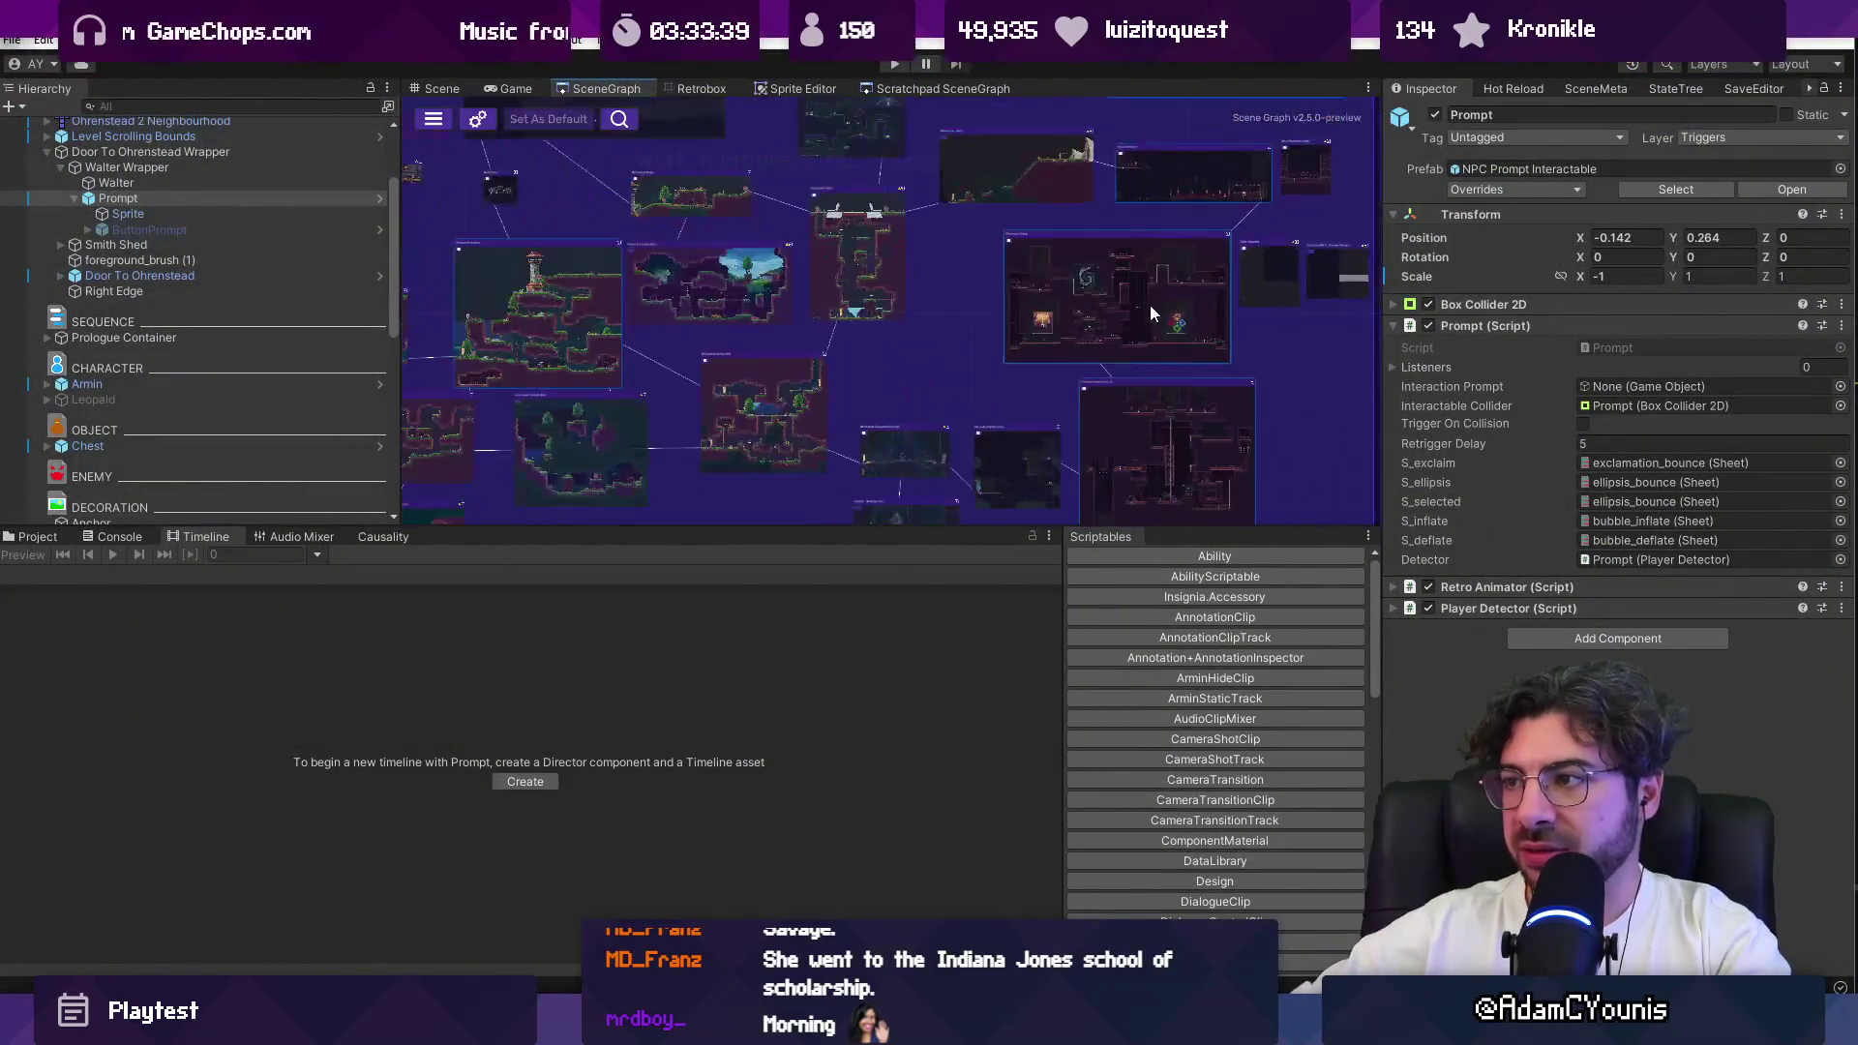
scroll(1163, 337, "up", 1)
double_click(1117, 327)
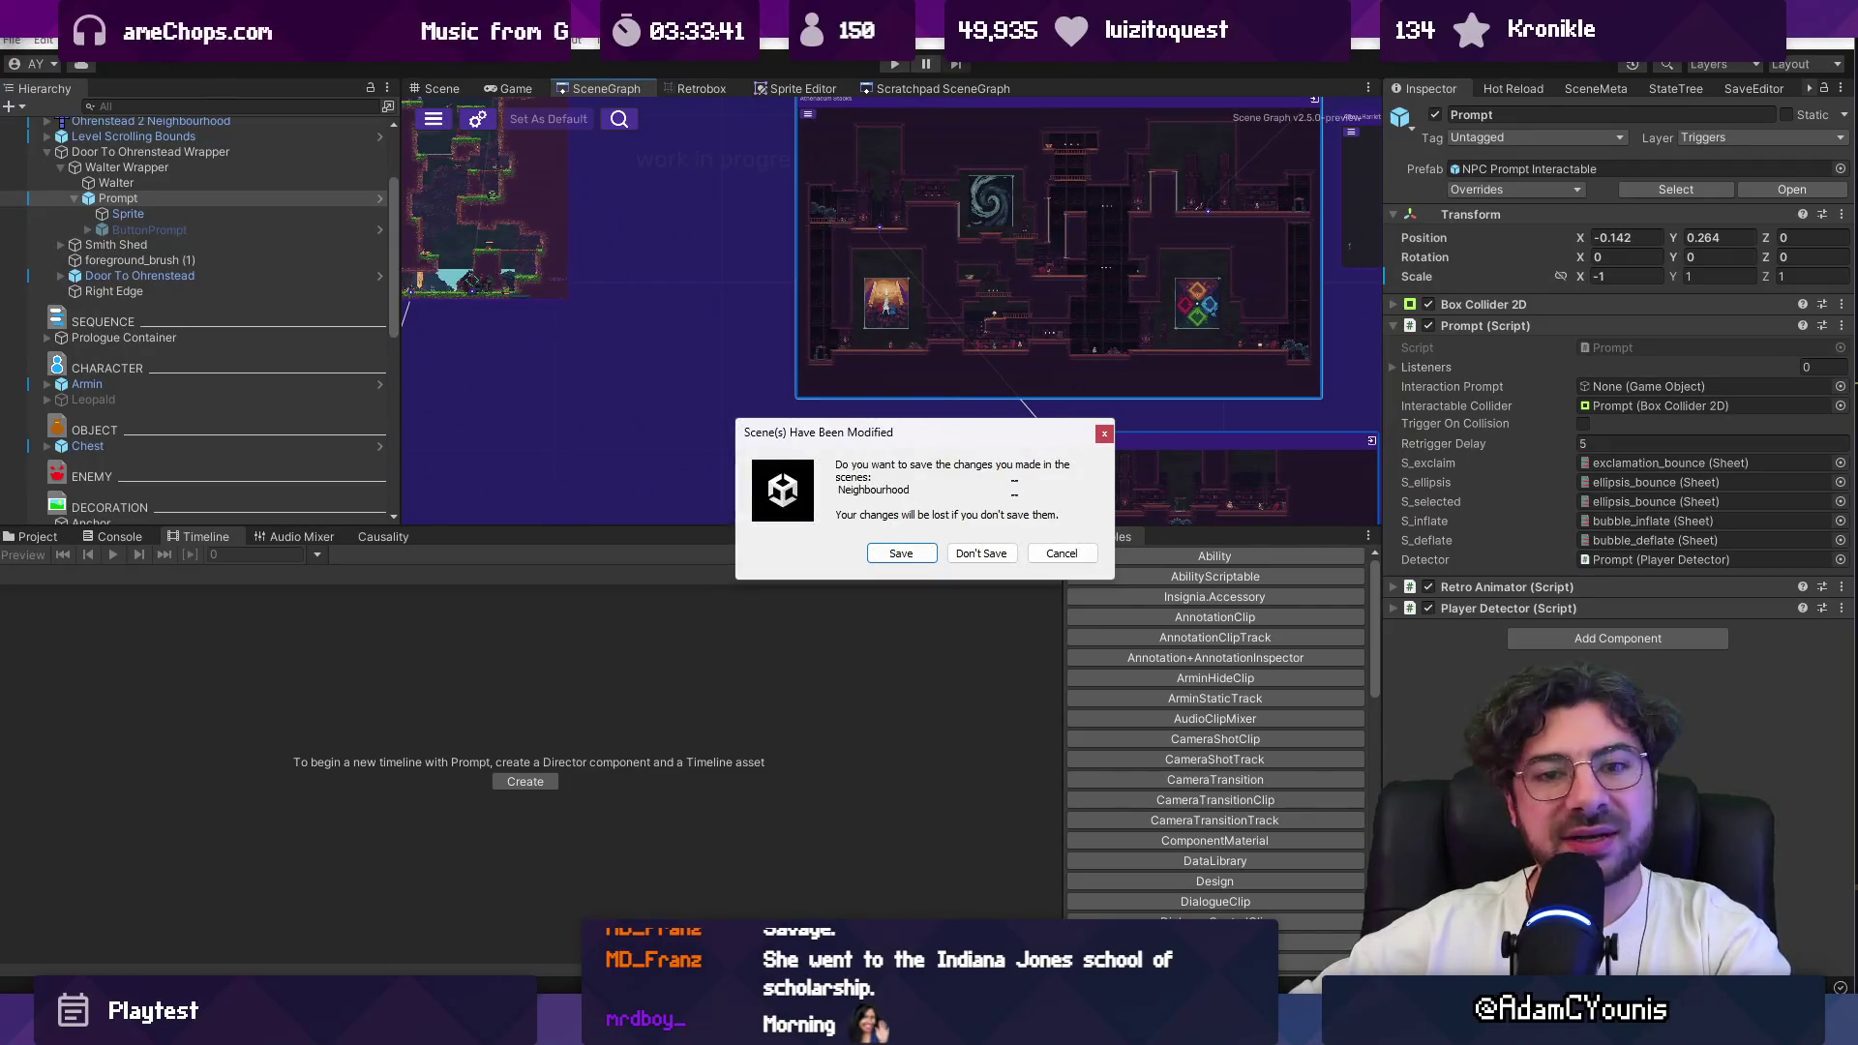
left_click(981, 554)
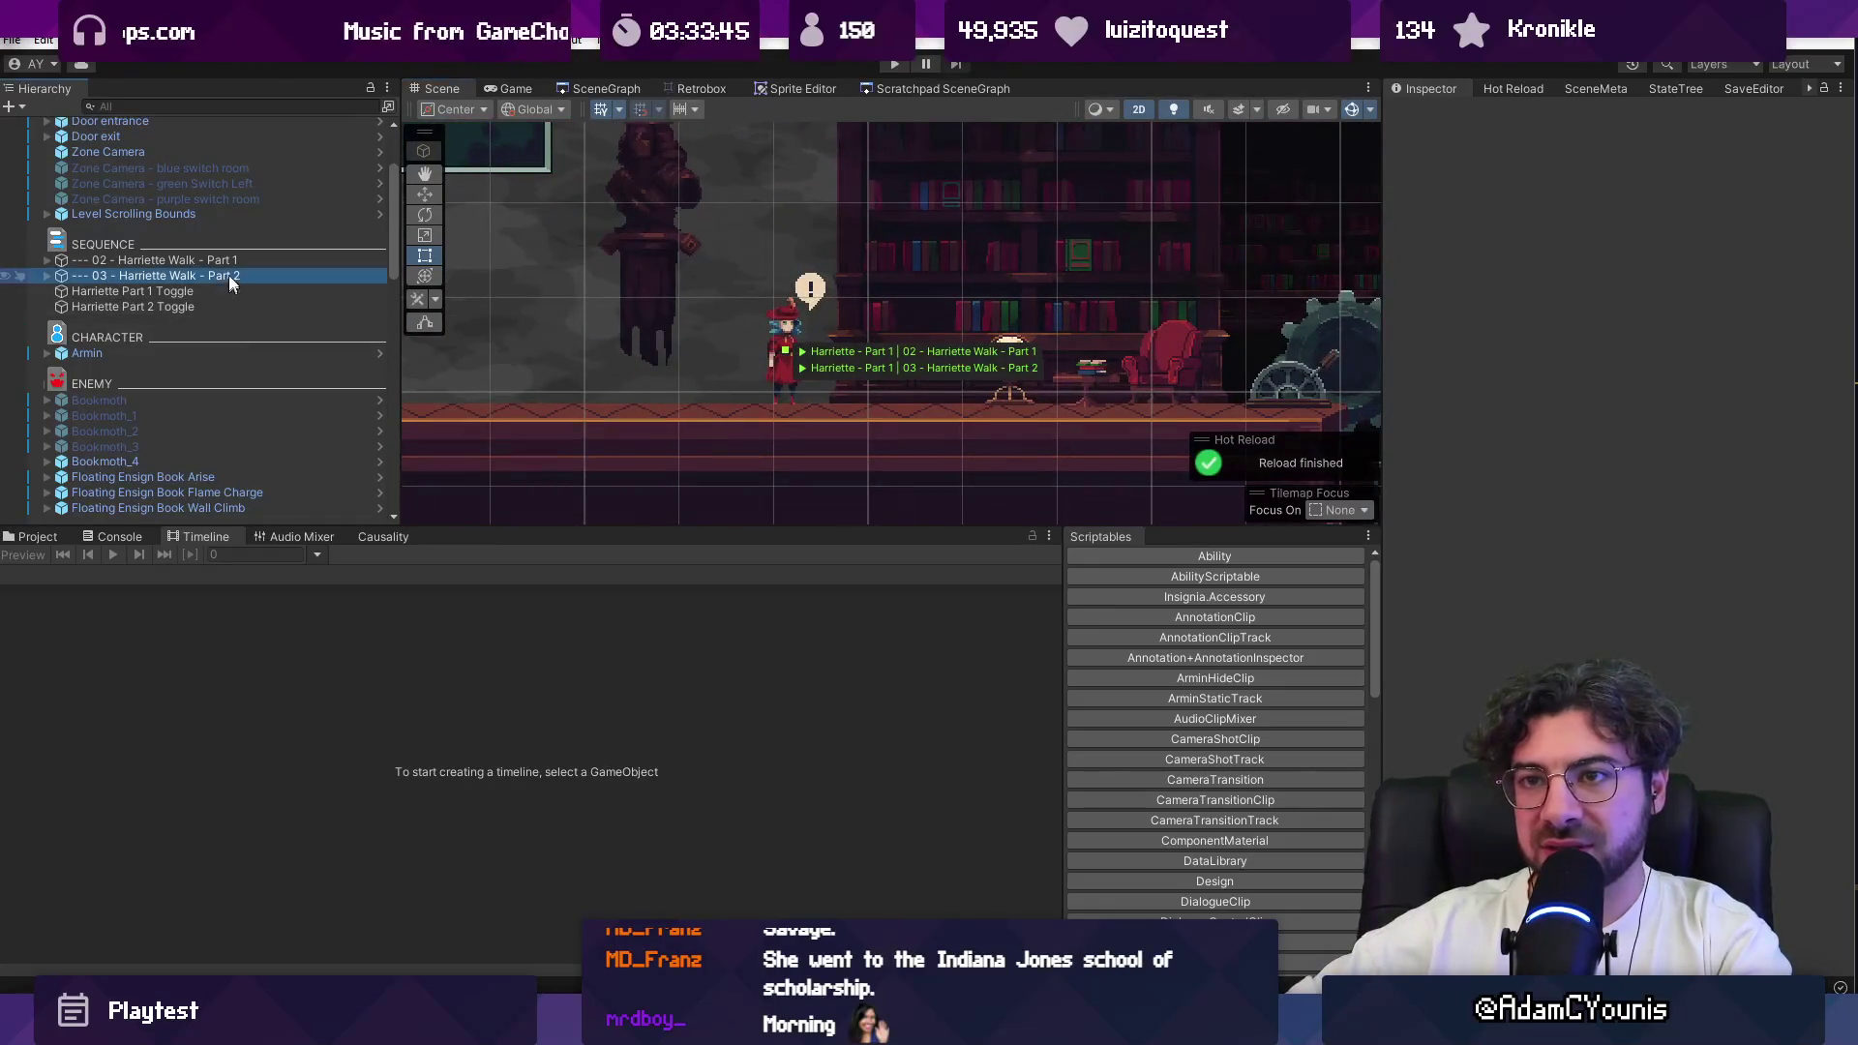
Step: Frame and expand '--- 02 - Harriette Walk - Part 1', then inspect Harriette - Part 1
double_click(229, 261)
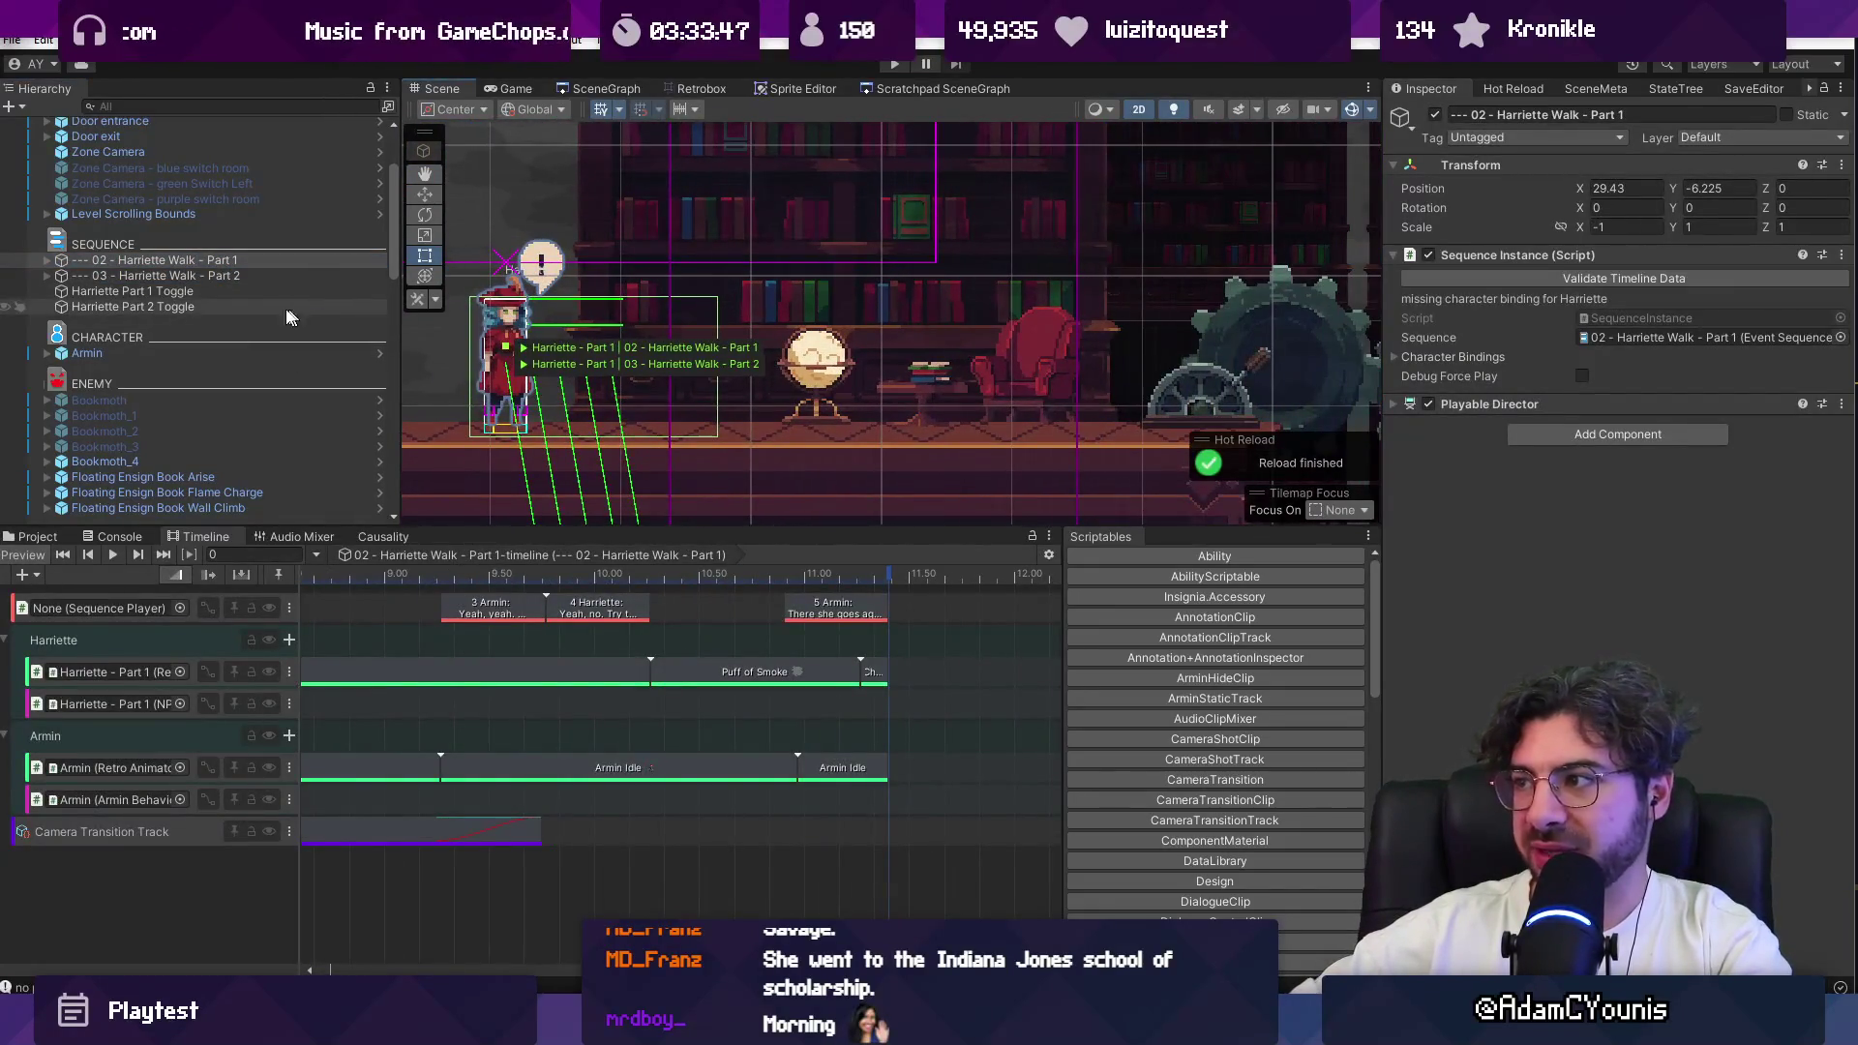
left_click(47, 260)
left_click(83, 259)
left_click(121, 276)
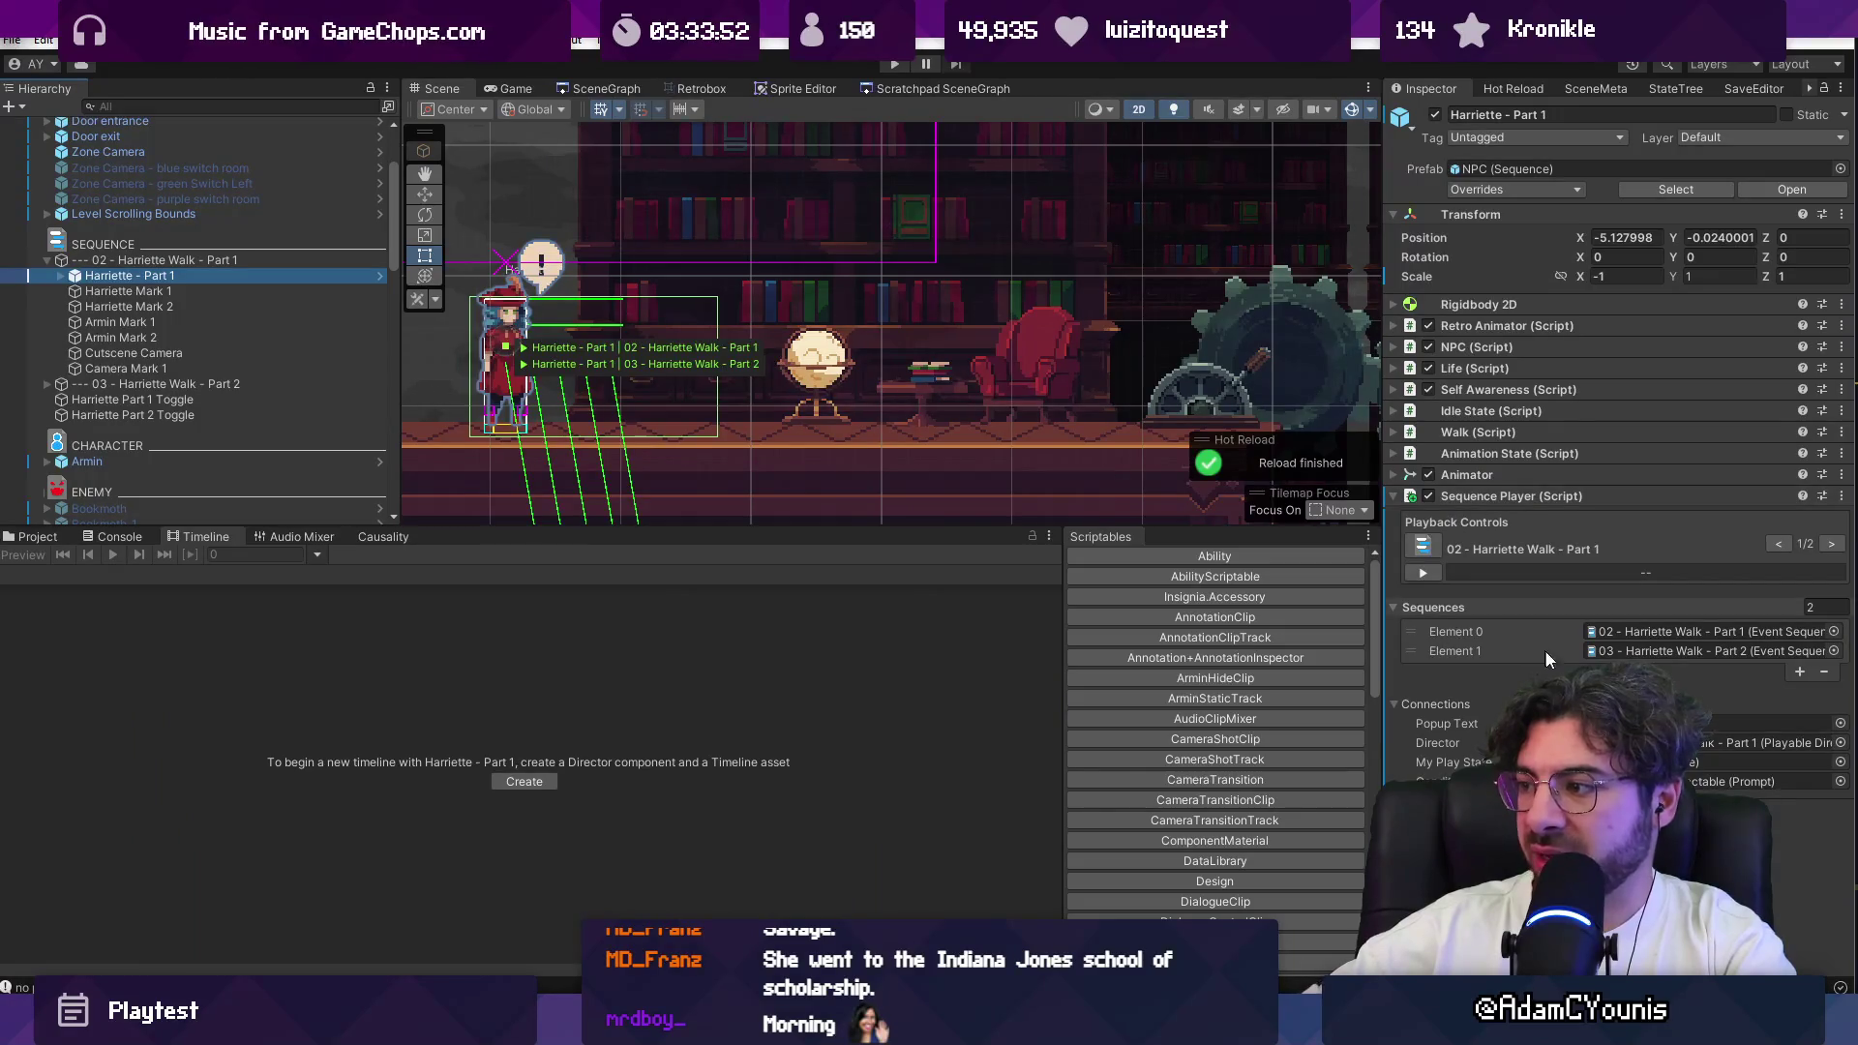
key("Right")
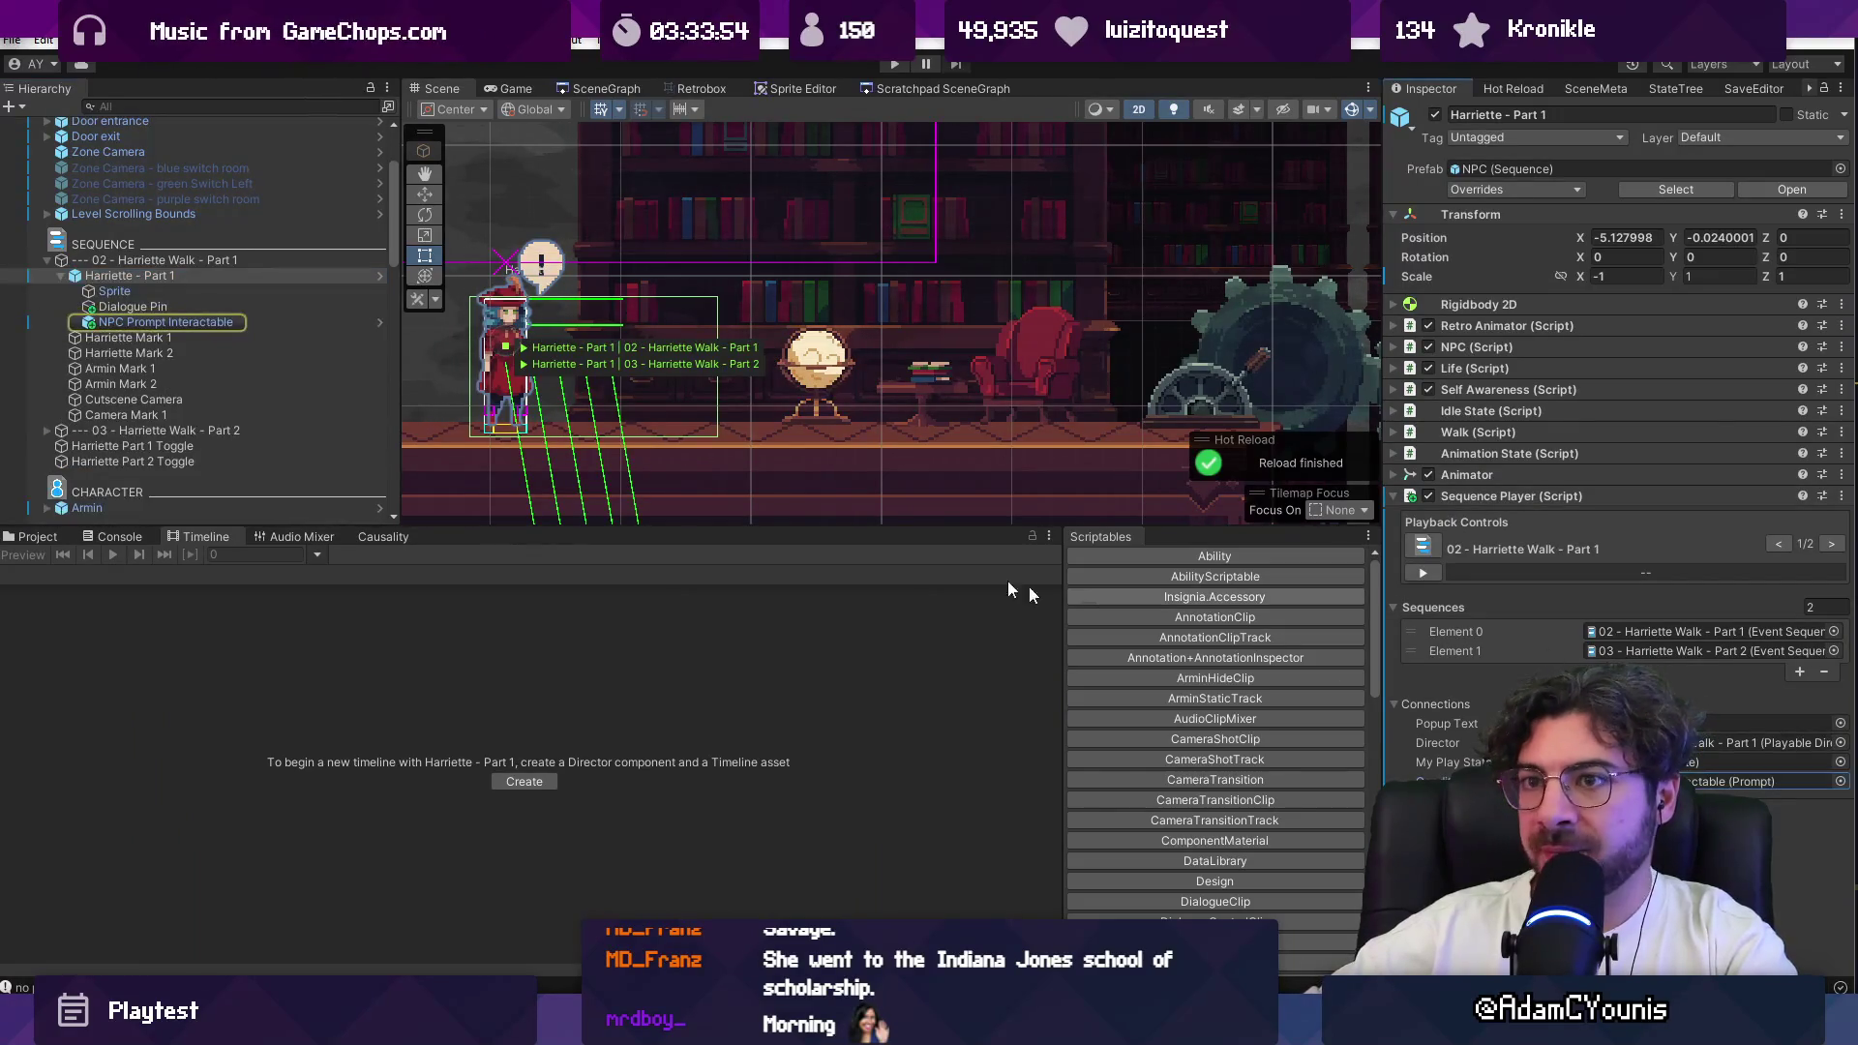
Step: Review Harriette's NPC Prompt Interactable and Sprite, and locate the prompt her sequence uses
left_click(173, 321)
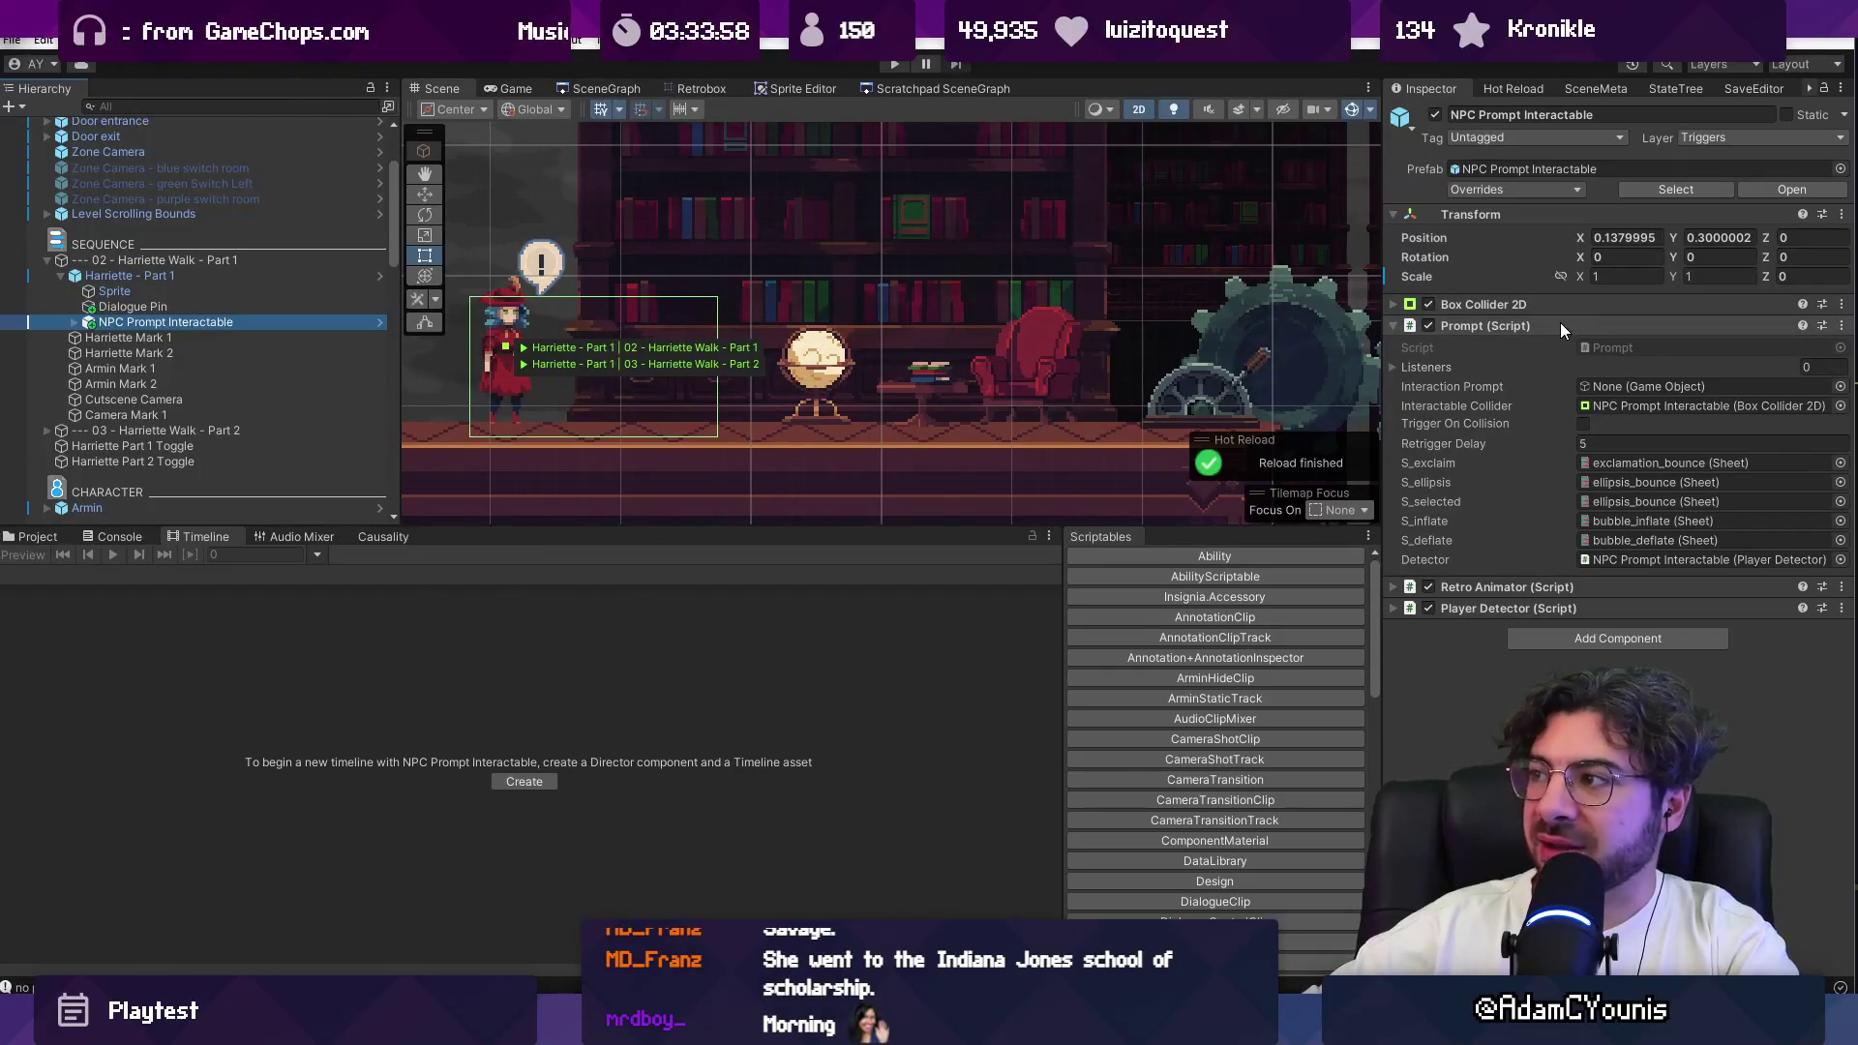
scroll(624, 321, "up", 3)
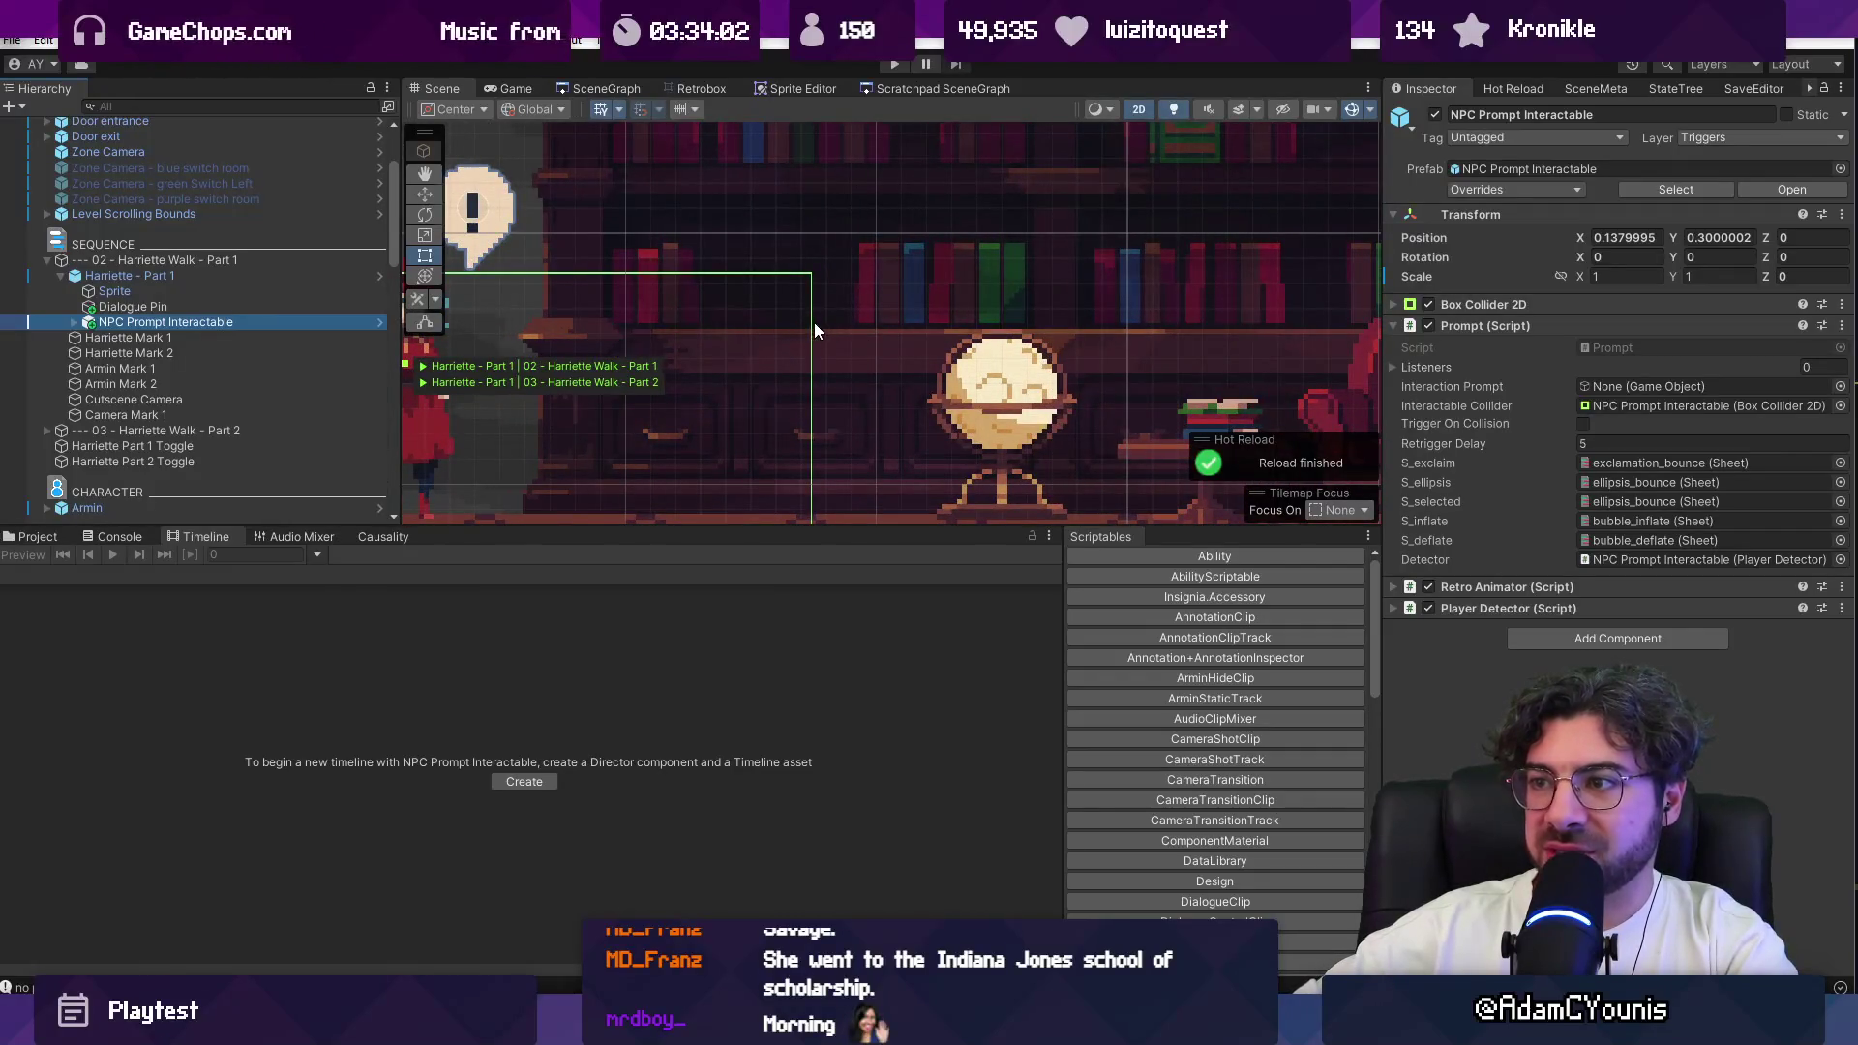
scroll(594, 381, "down", 2)
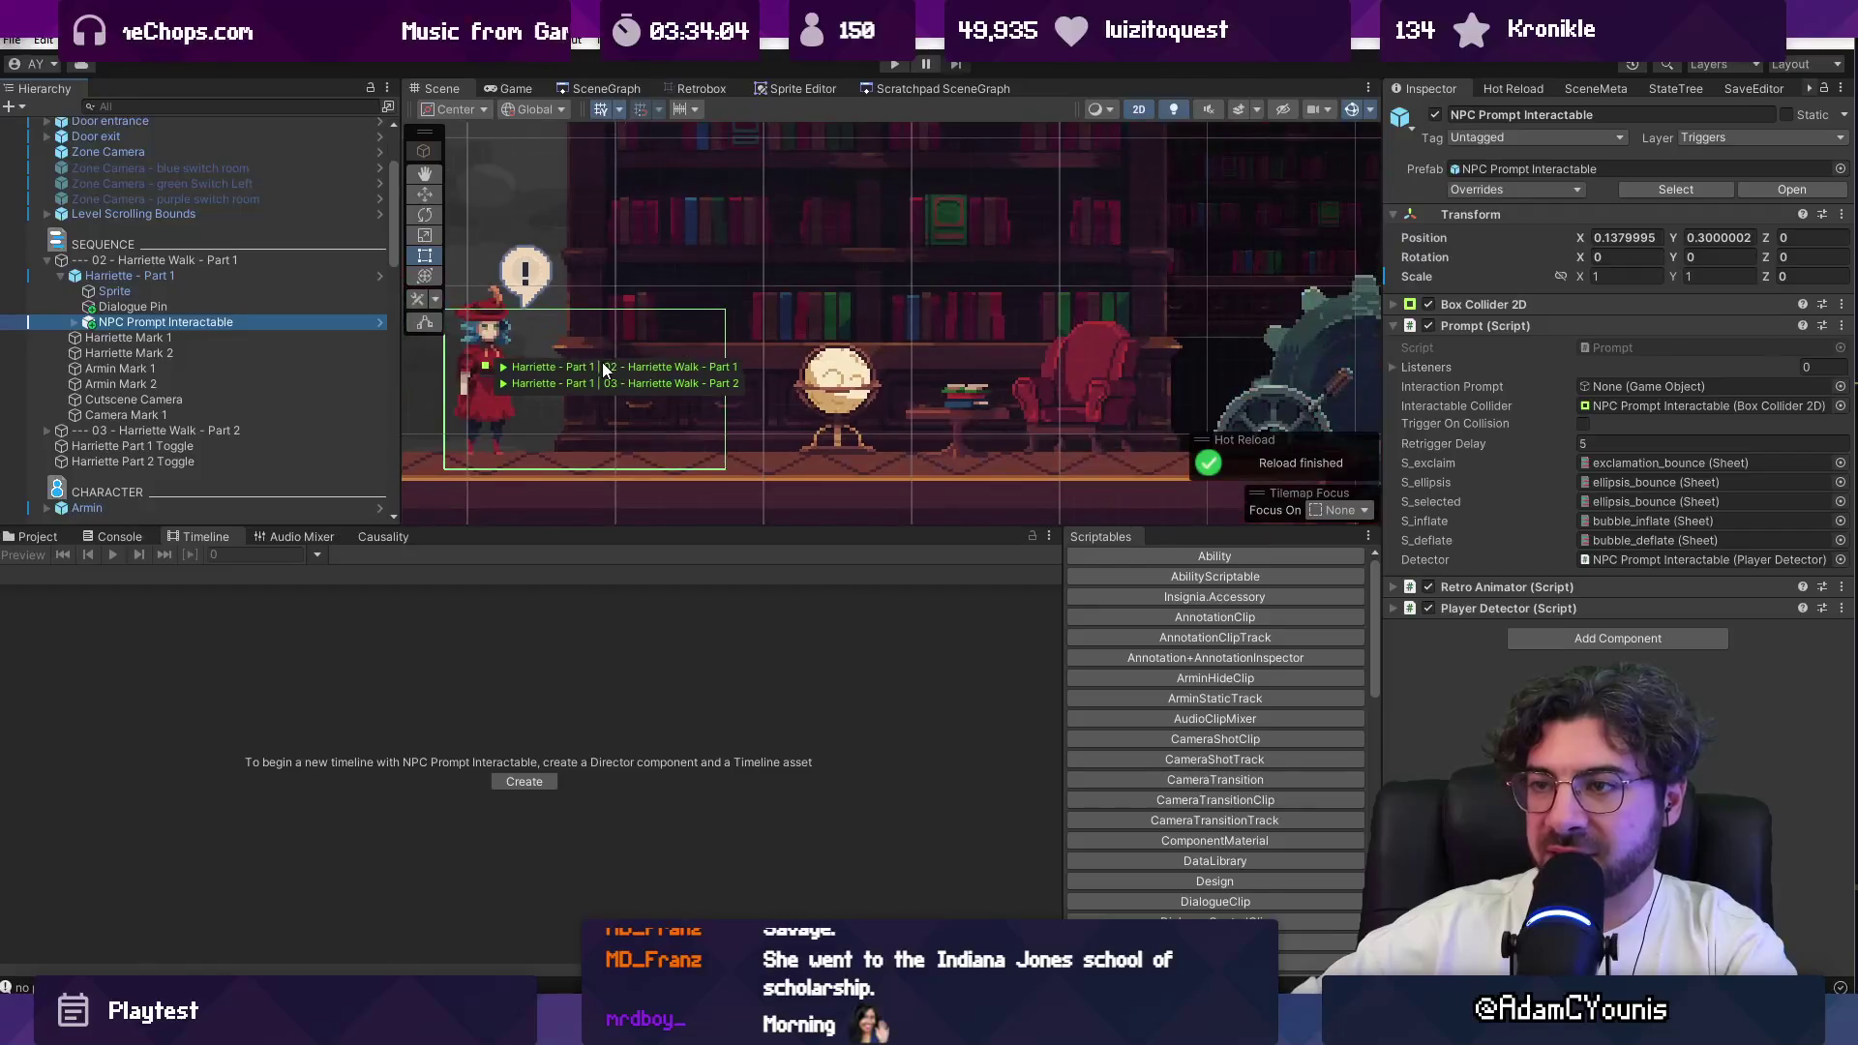
left_click(178, 290)
left_click(207, 276)
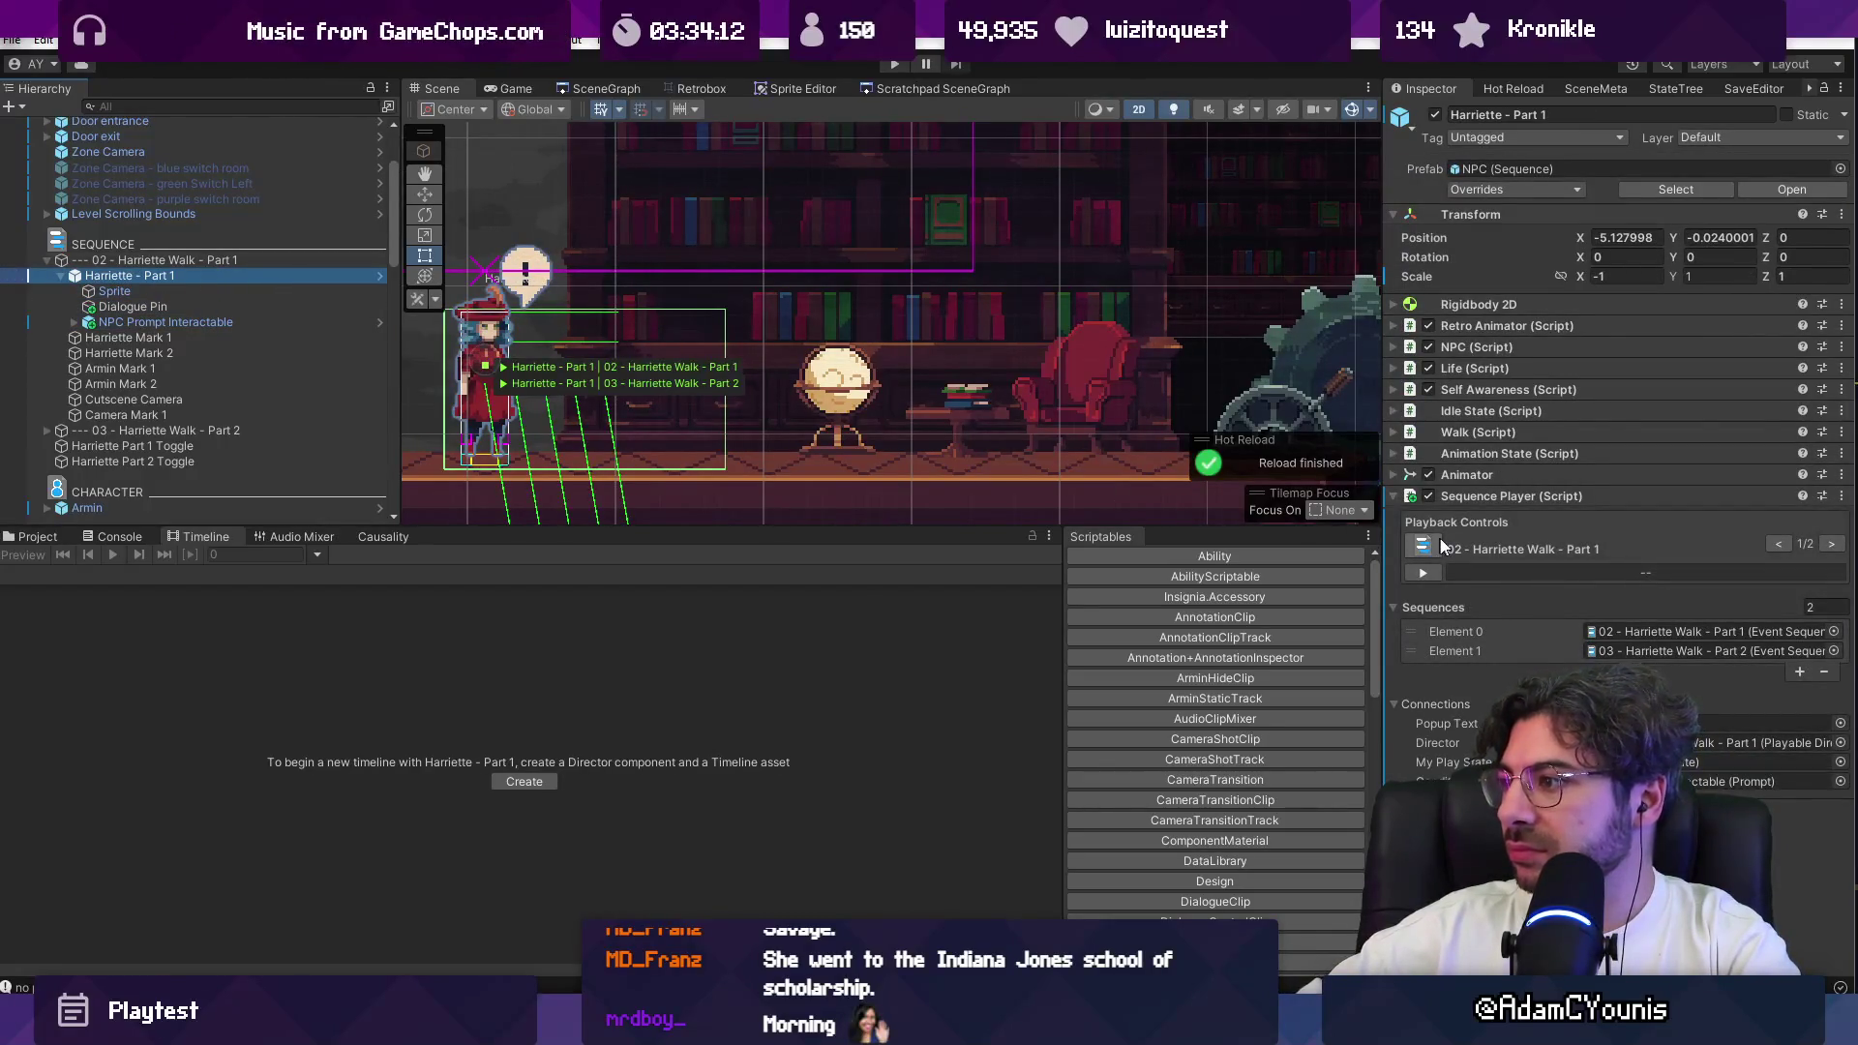
left_click(1757, 781)
key("alt+Tab")
Step: Search SequencePlayer.cs for 'trigger(' to find the OnTrigger code calling TakeControl
key("Return")
type("trigger")
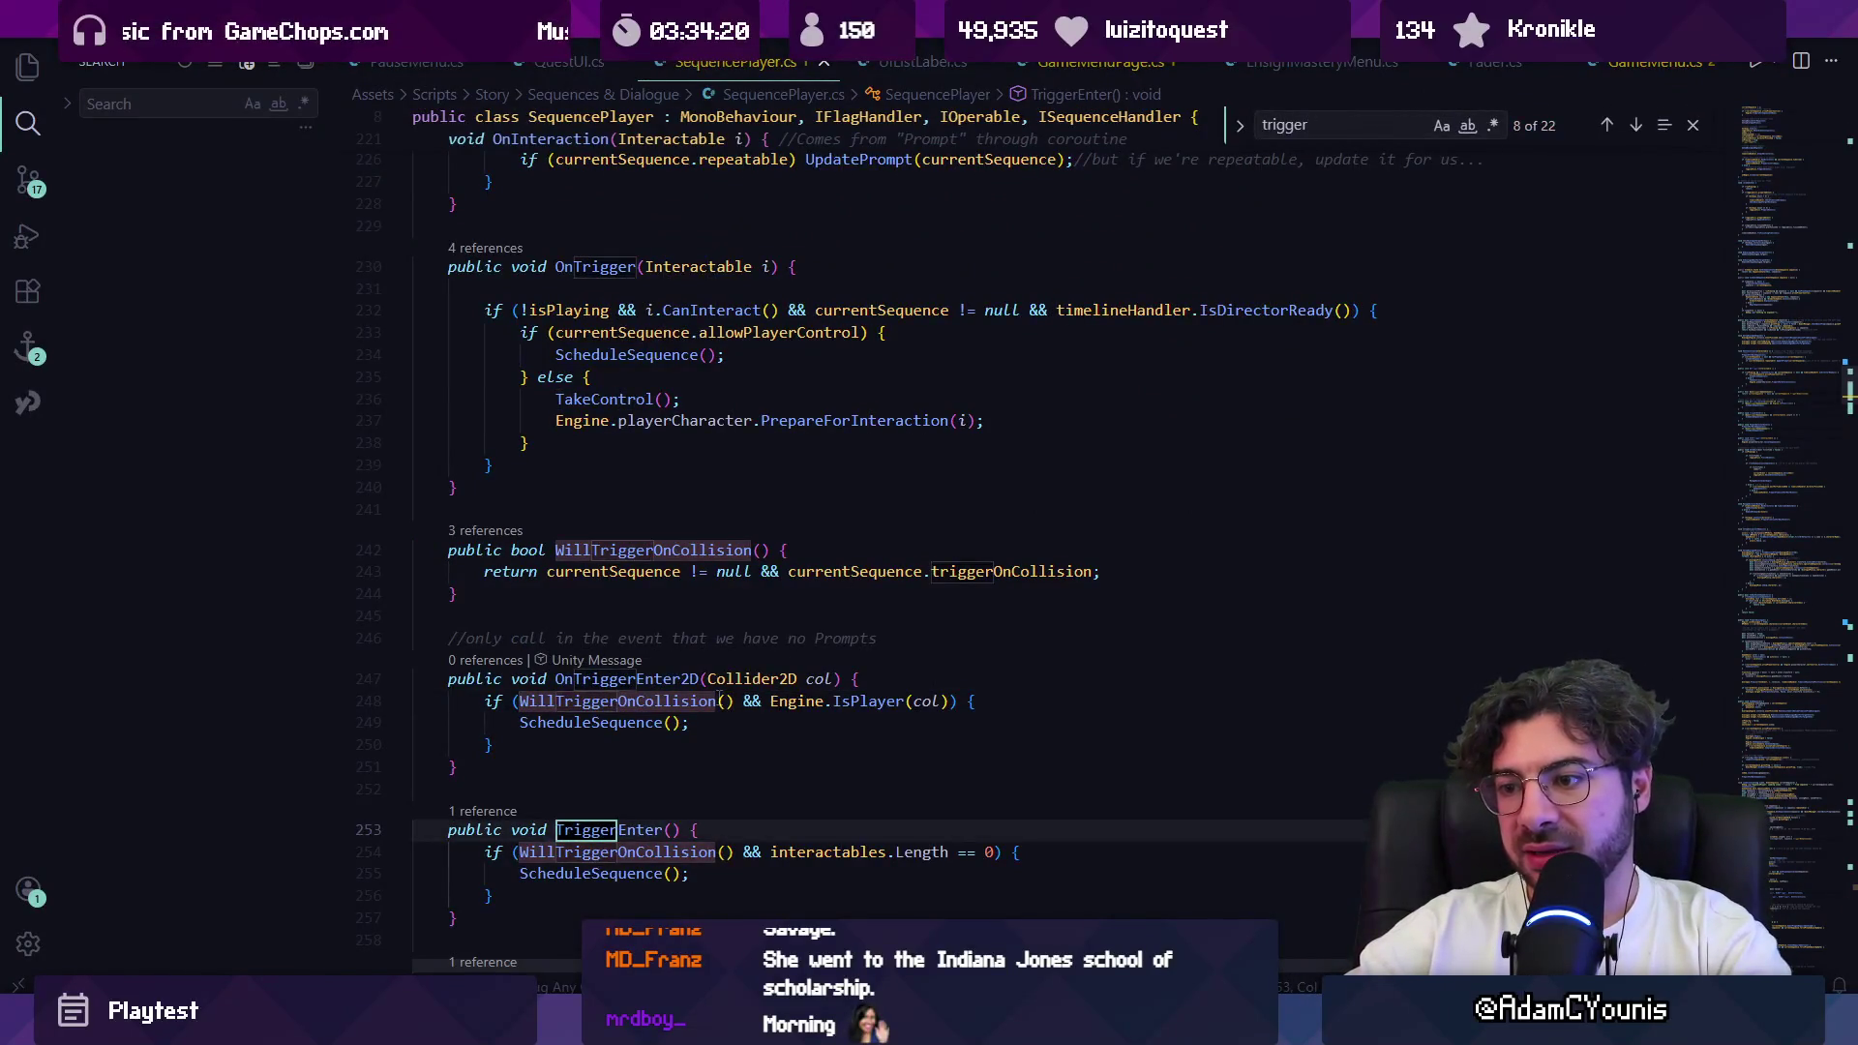
type("(")
key("Return")
key("Return")
key("Return")
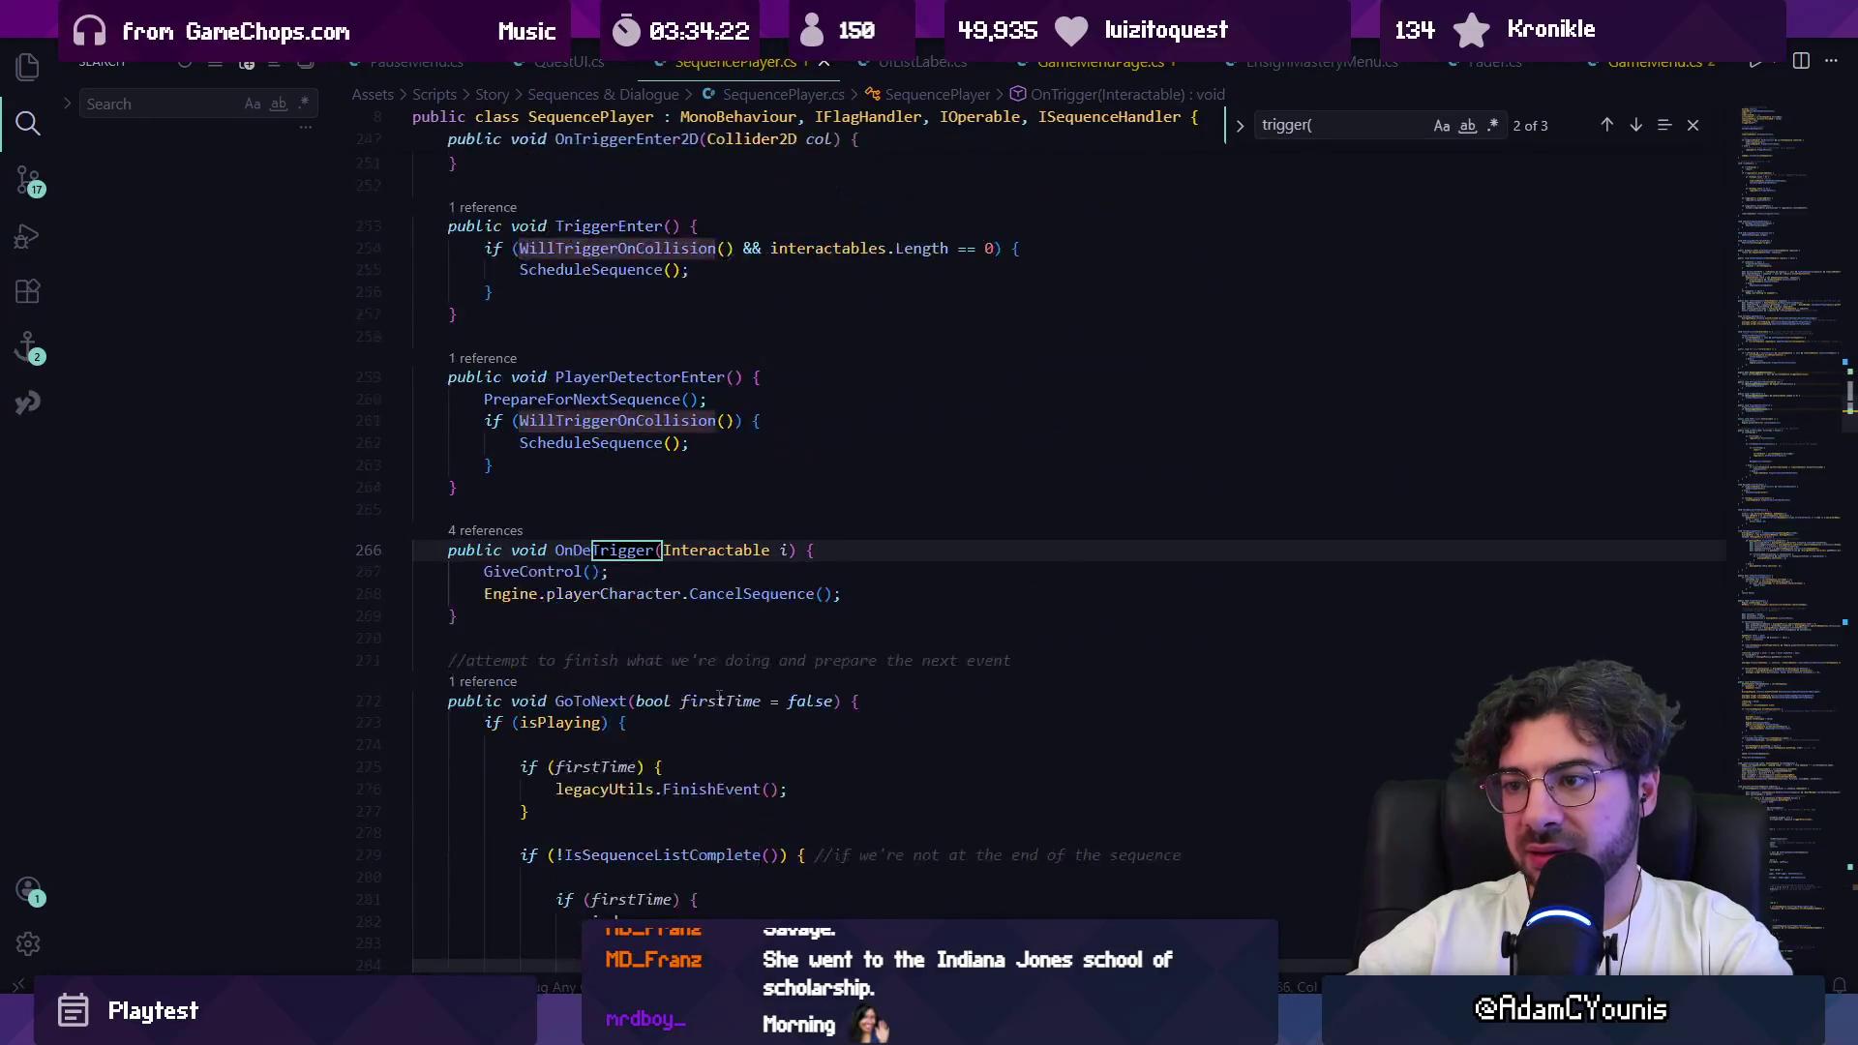
key("shift+Return")
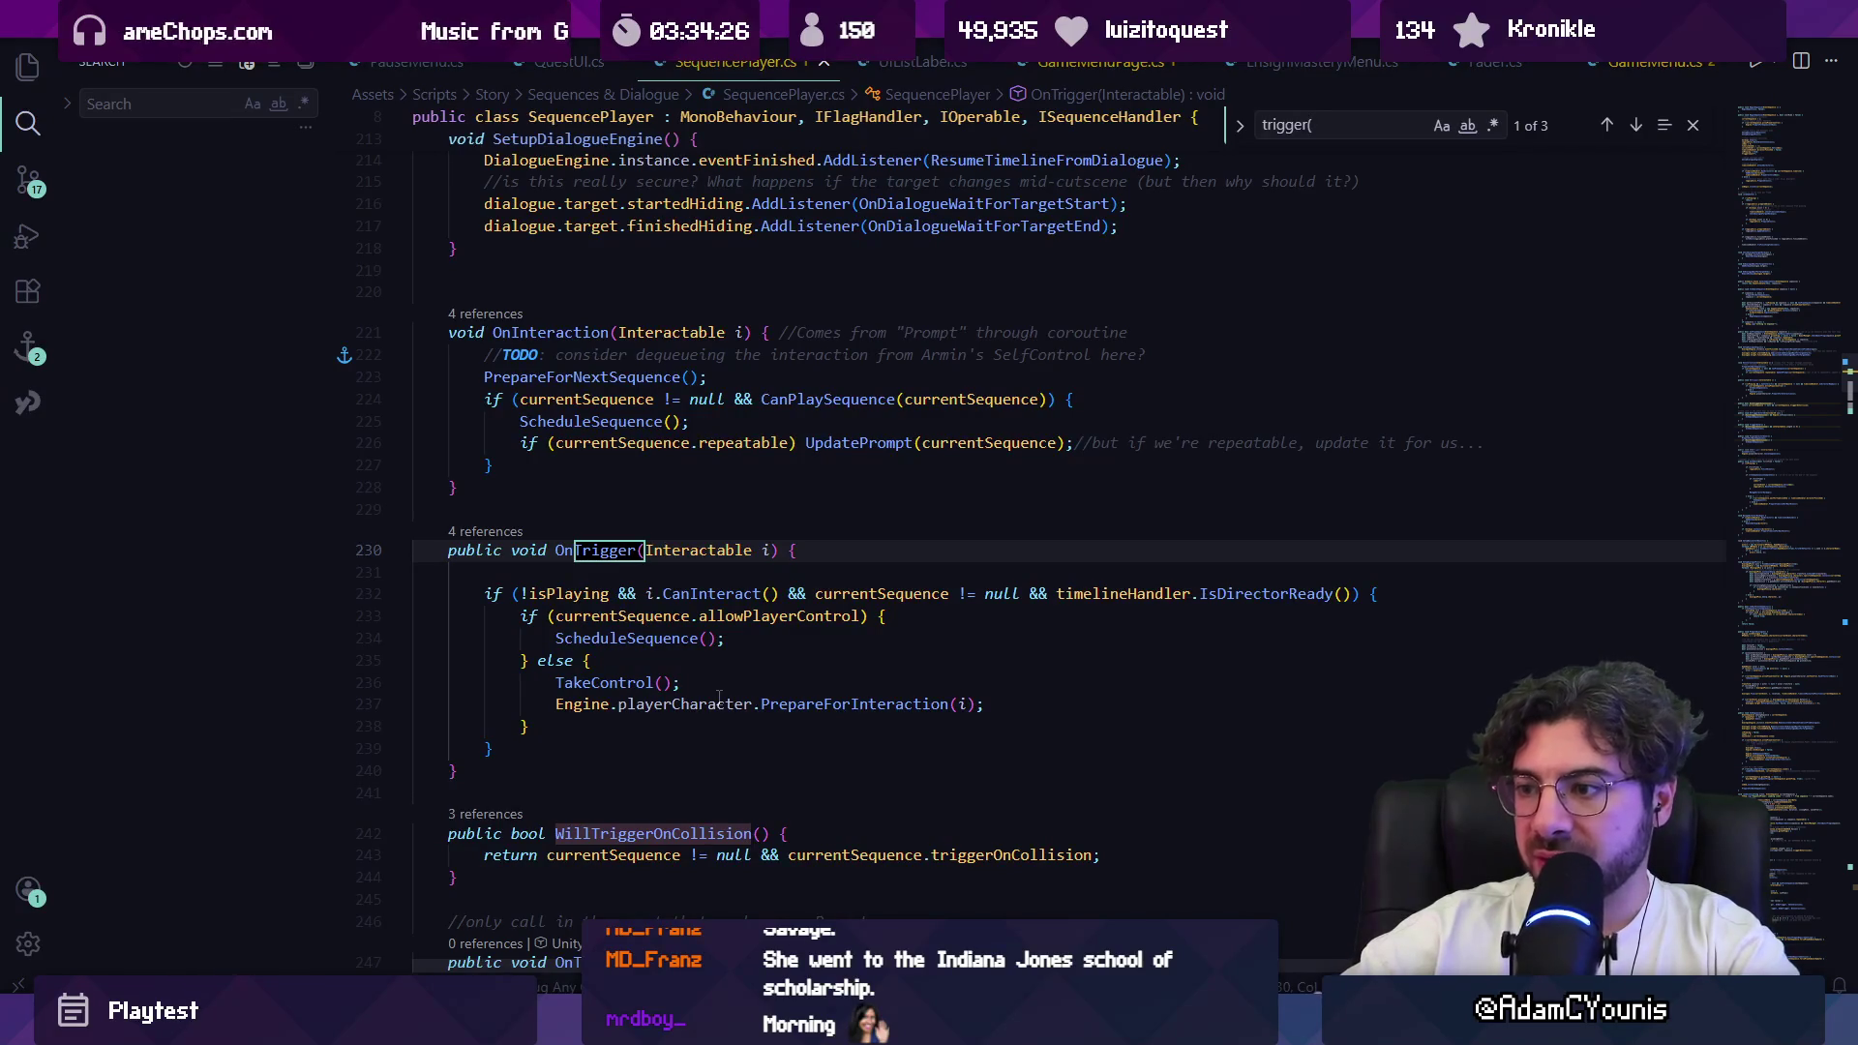
left_click(632, 617)
Step: Inspect OnTrigger's allowPlayerControl and IsDirectorReady conditions down to the else line
left_click(597, 683)
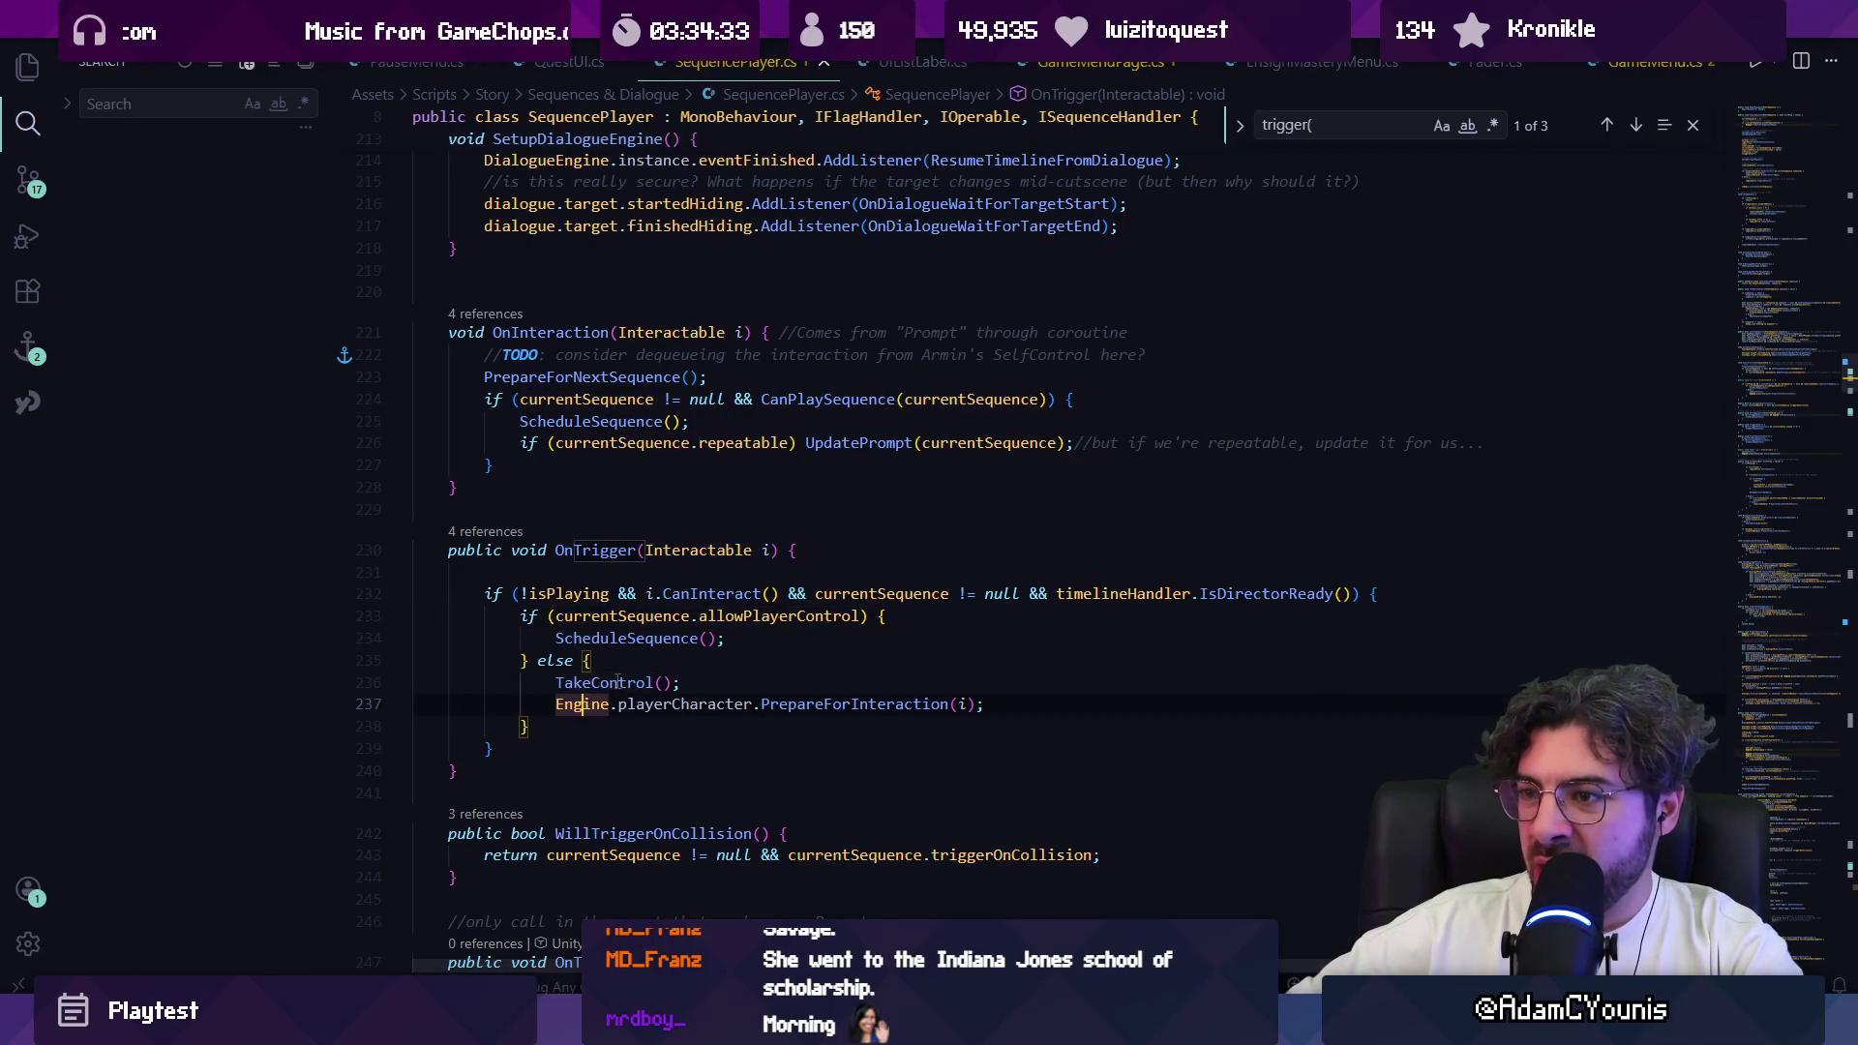
left_click(1017, 605)
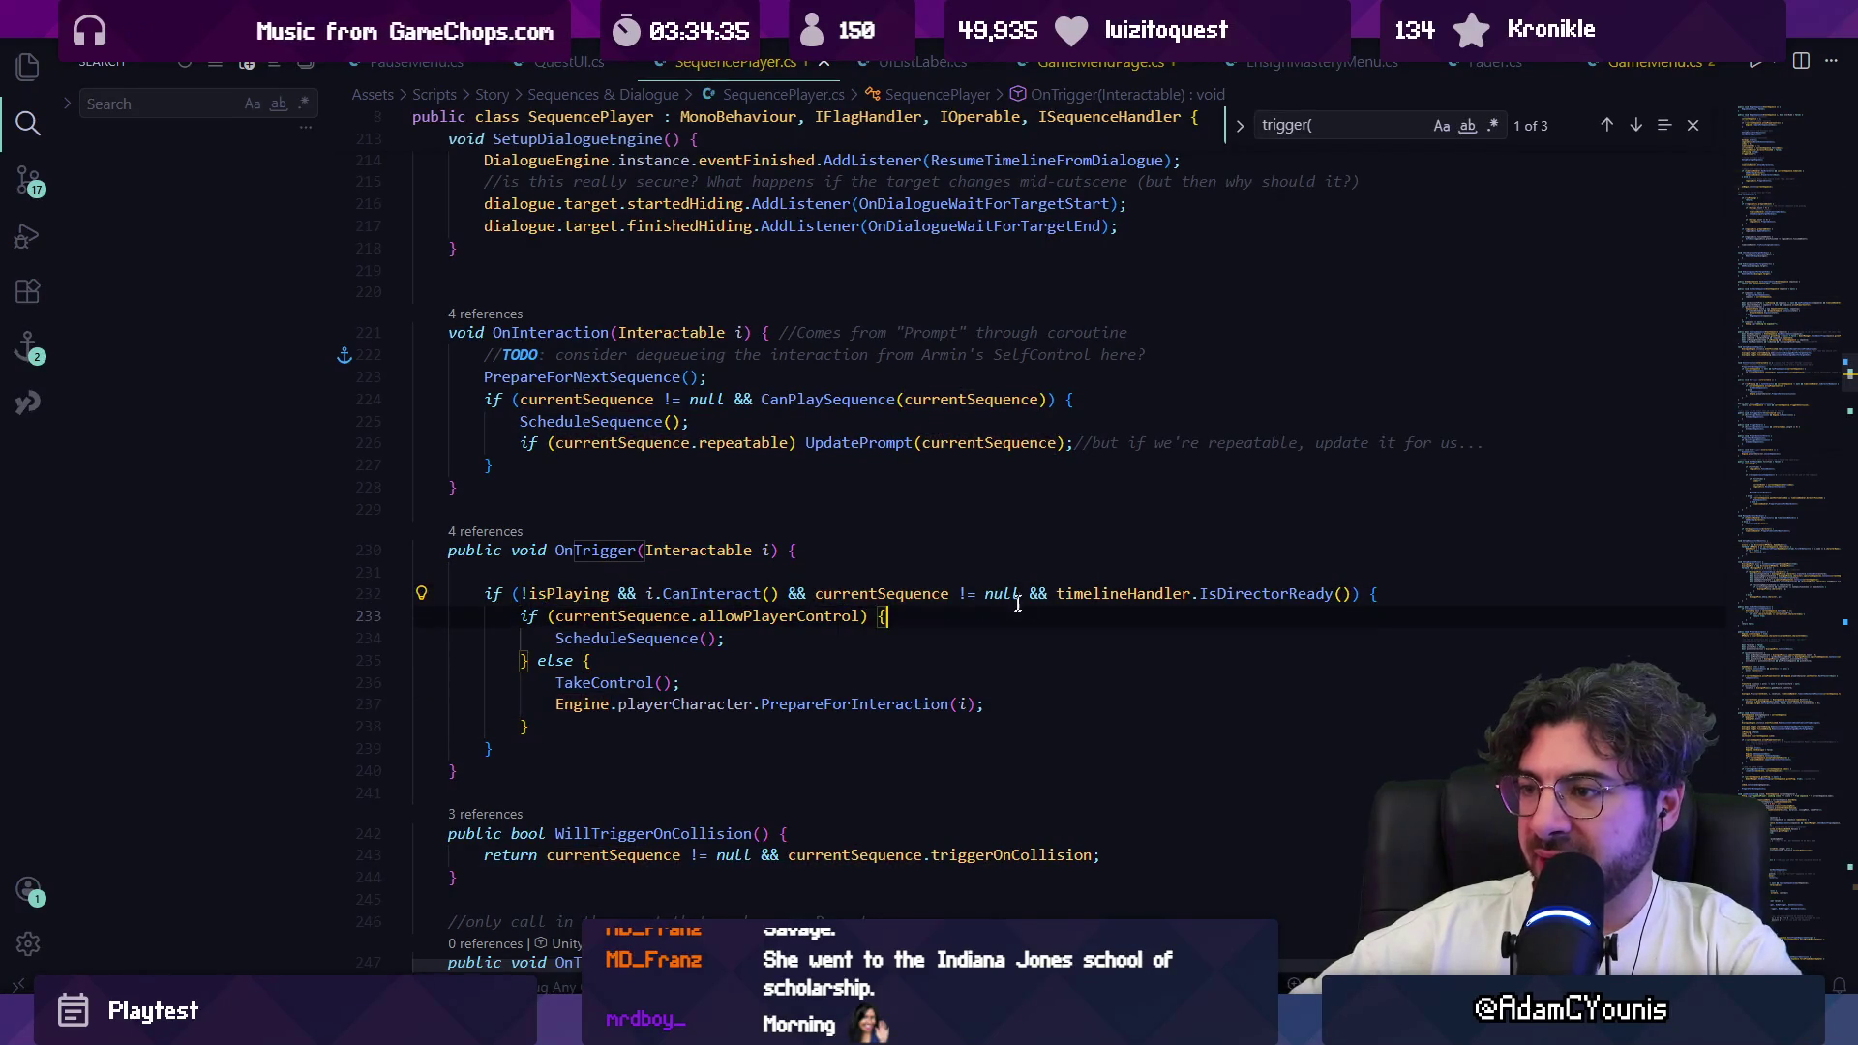
left_click(1081, 593)
key("ctrl+Right")
key("ctrl+Right")
key("Right")
left_click(820, 678)
left_click(775, 659)
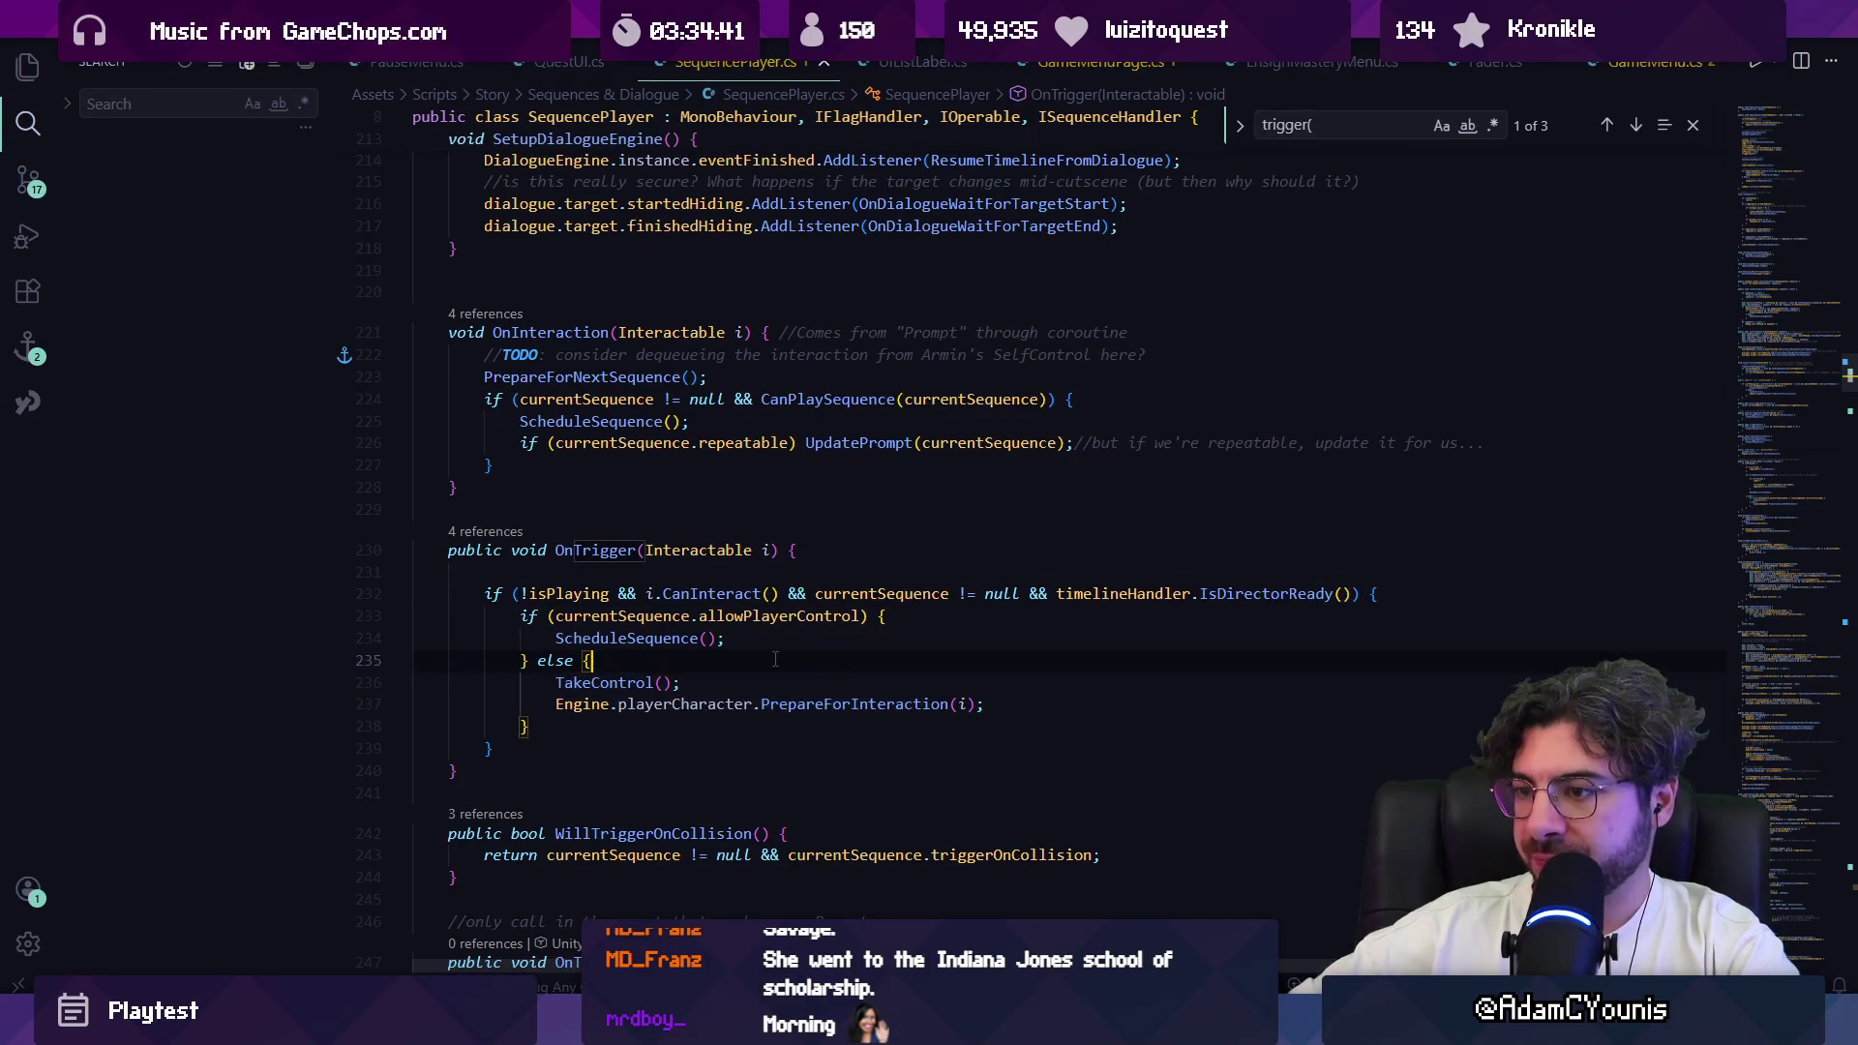
Step: Add Debug.Log("setting up player for sequence"); in the else branch and start a Unity play-test
key("Return")
type("F")
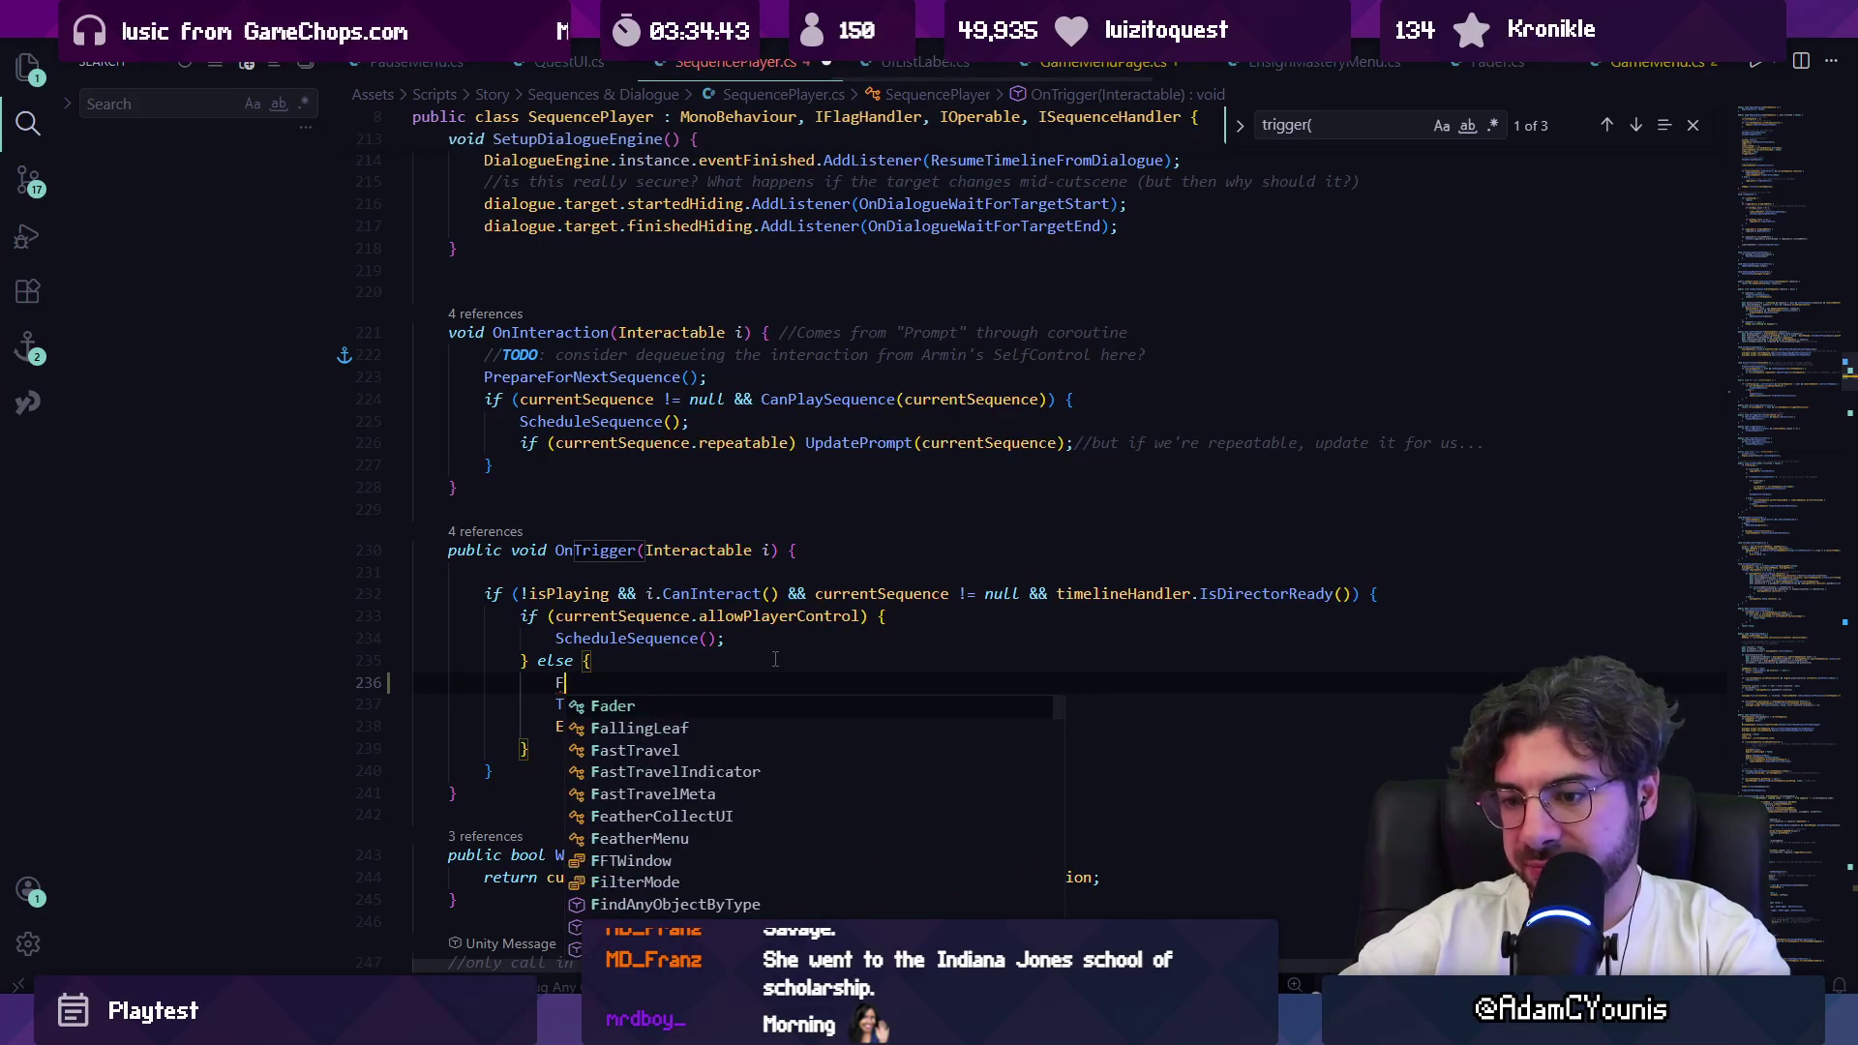
key("BackSpace")
type("De")
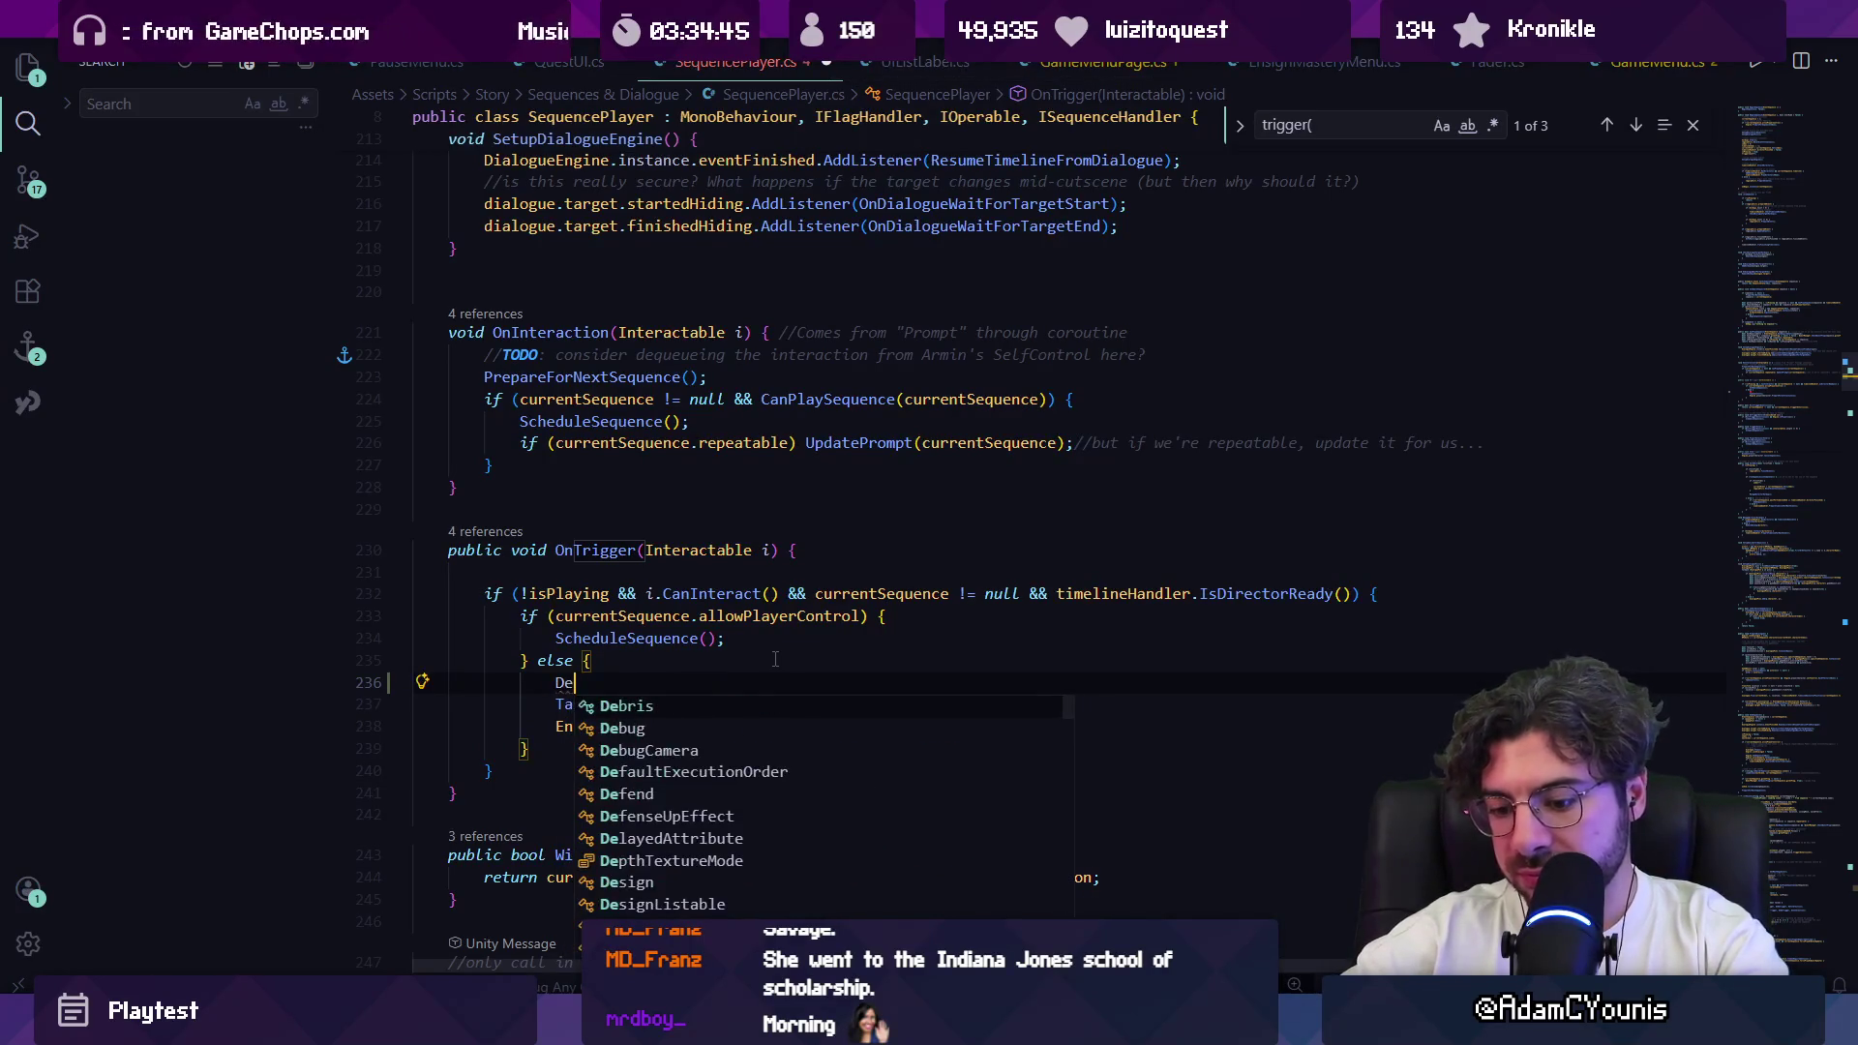
type("bug.Lo")
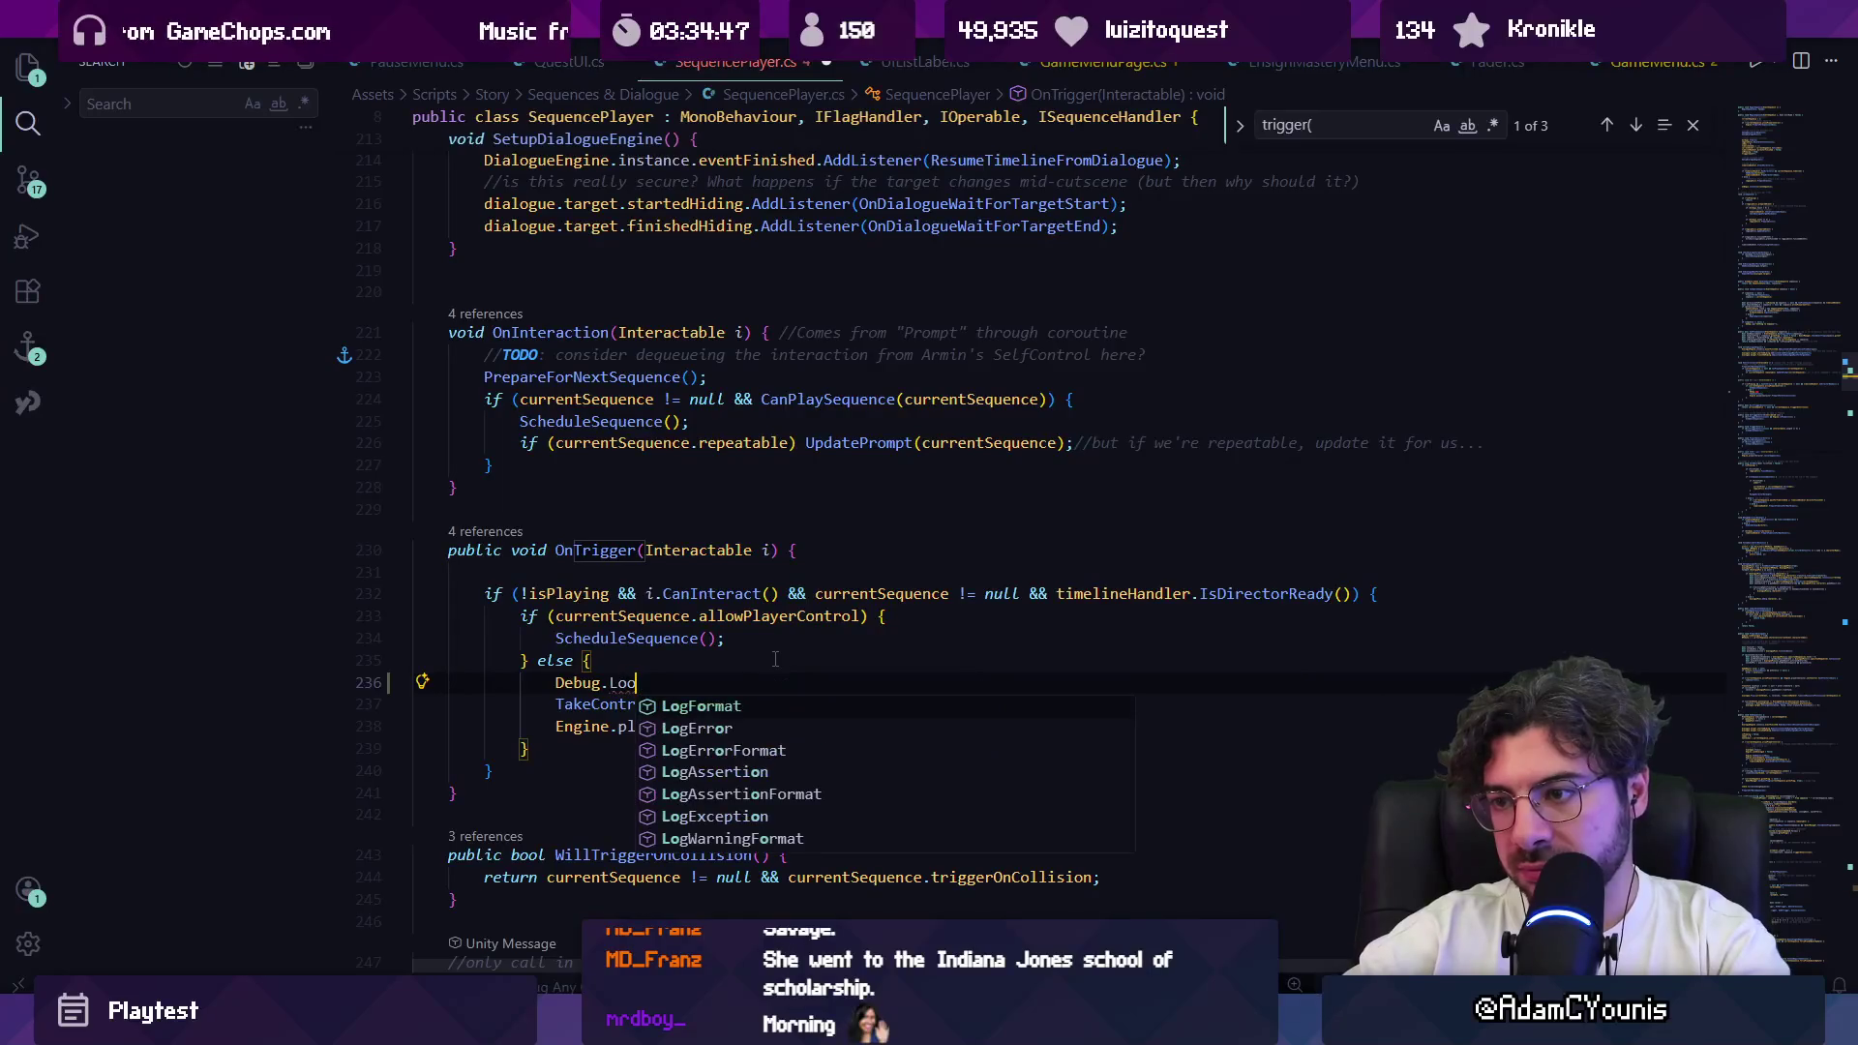
type("g(\"sd")
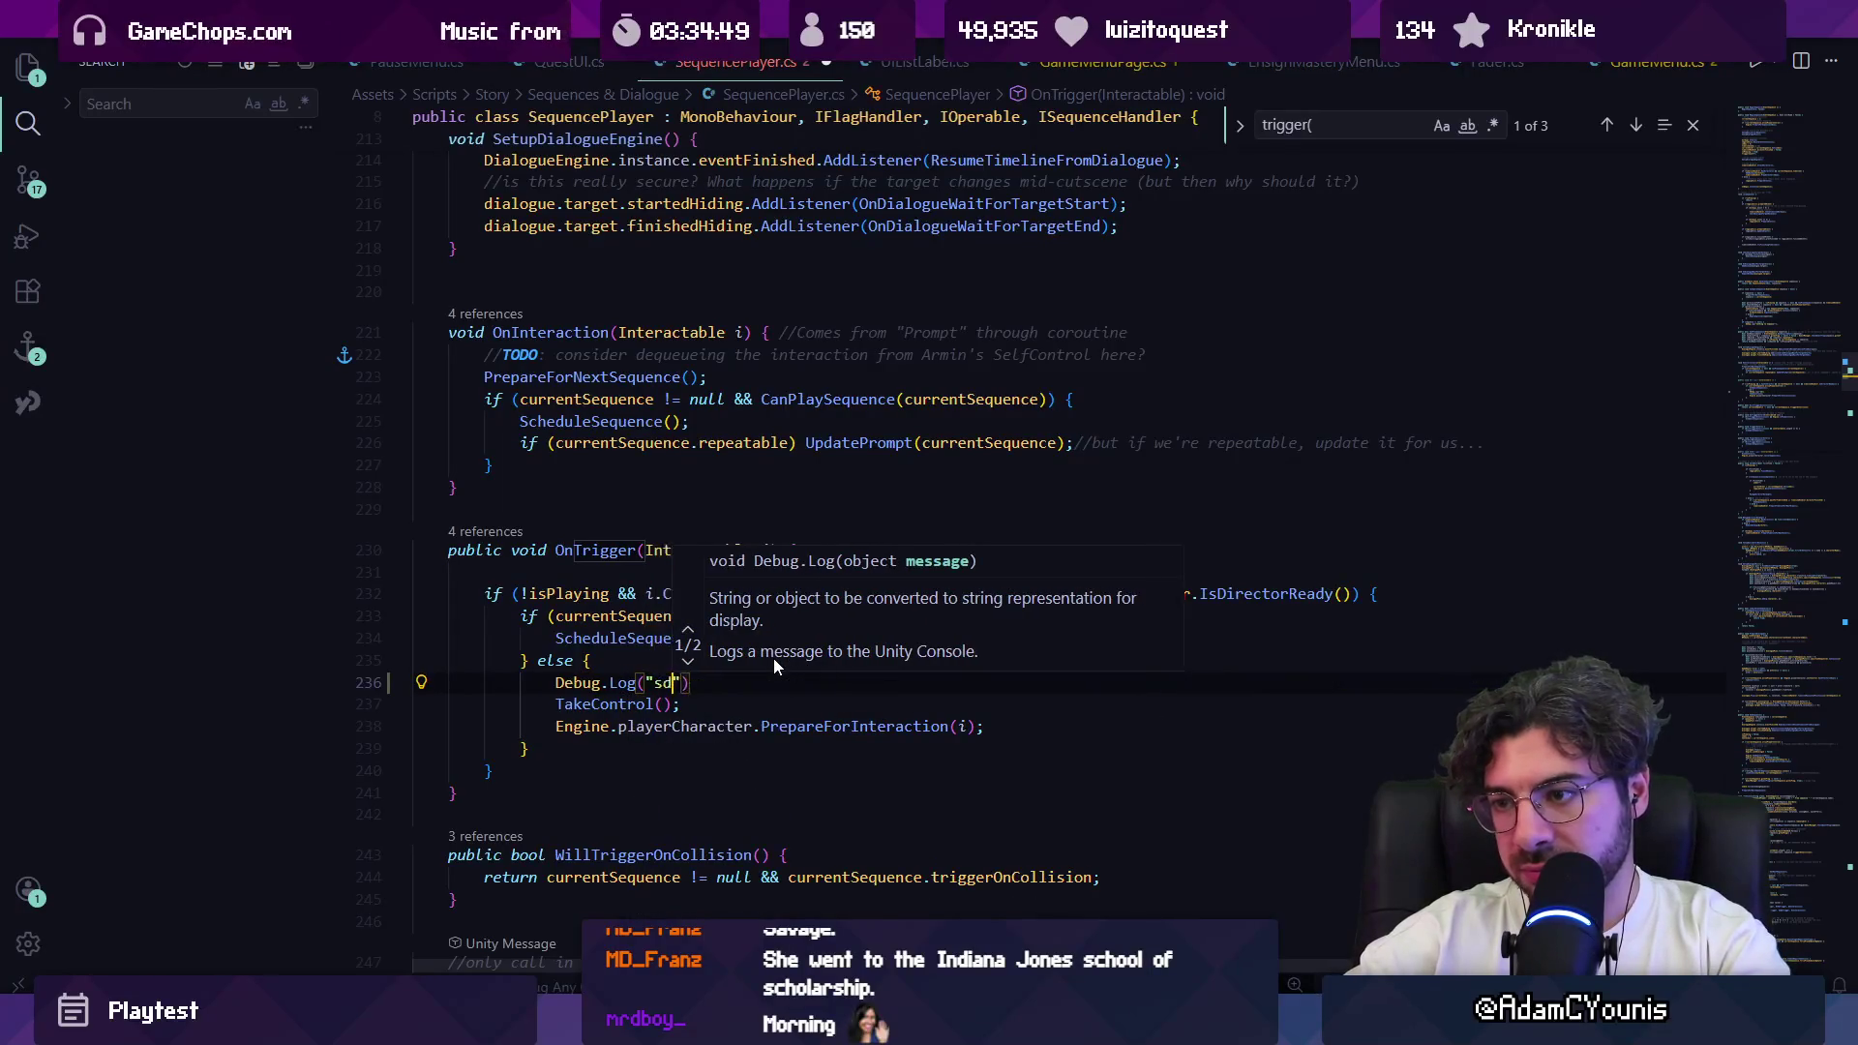
key("BackSpace")
type("etting up player f")
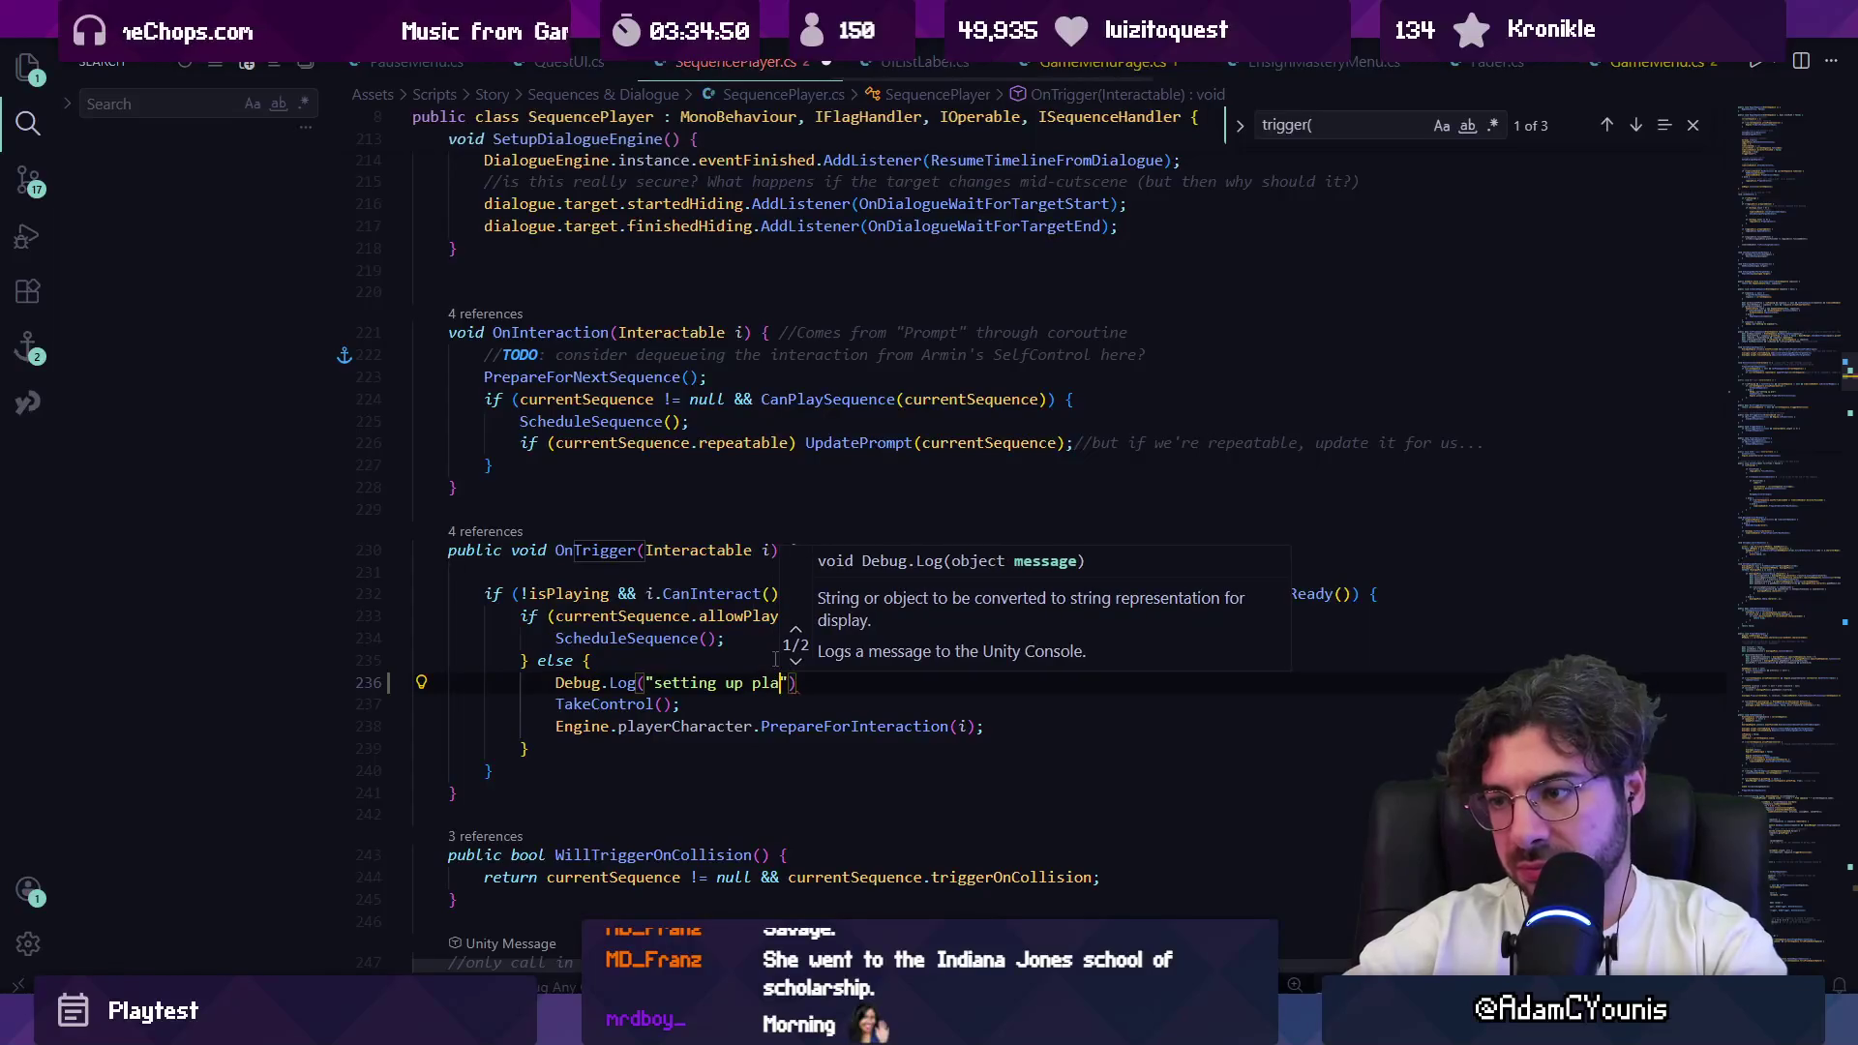
type("or sequence")
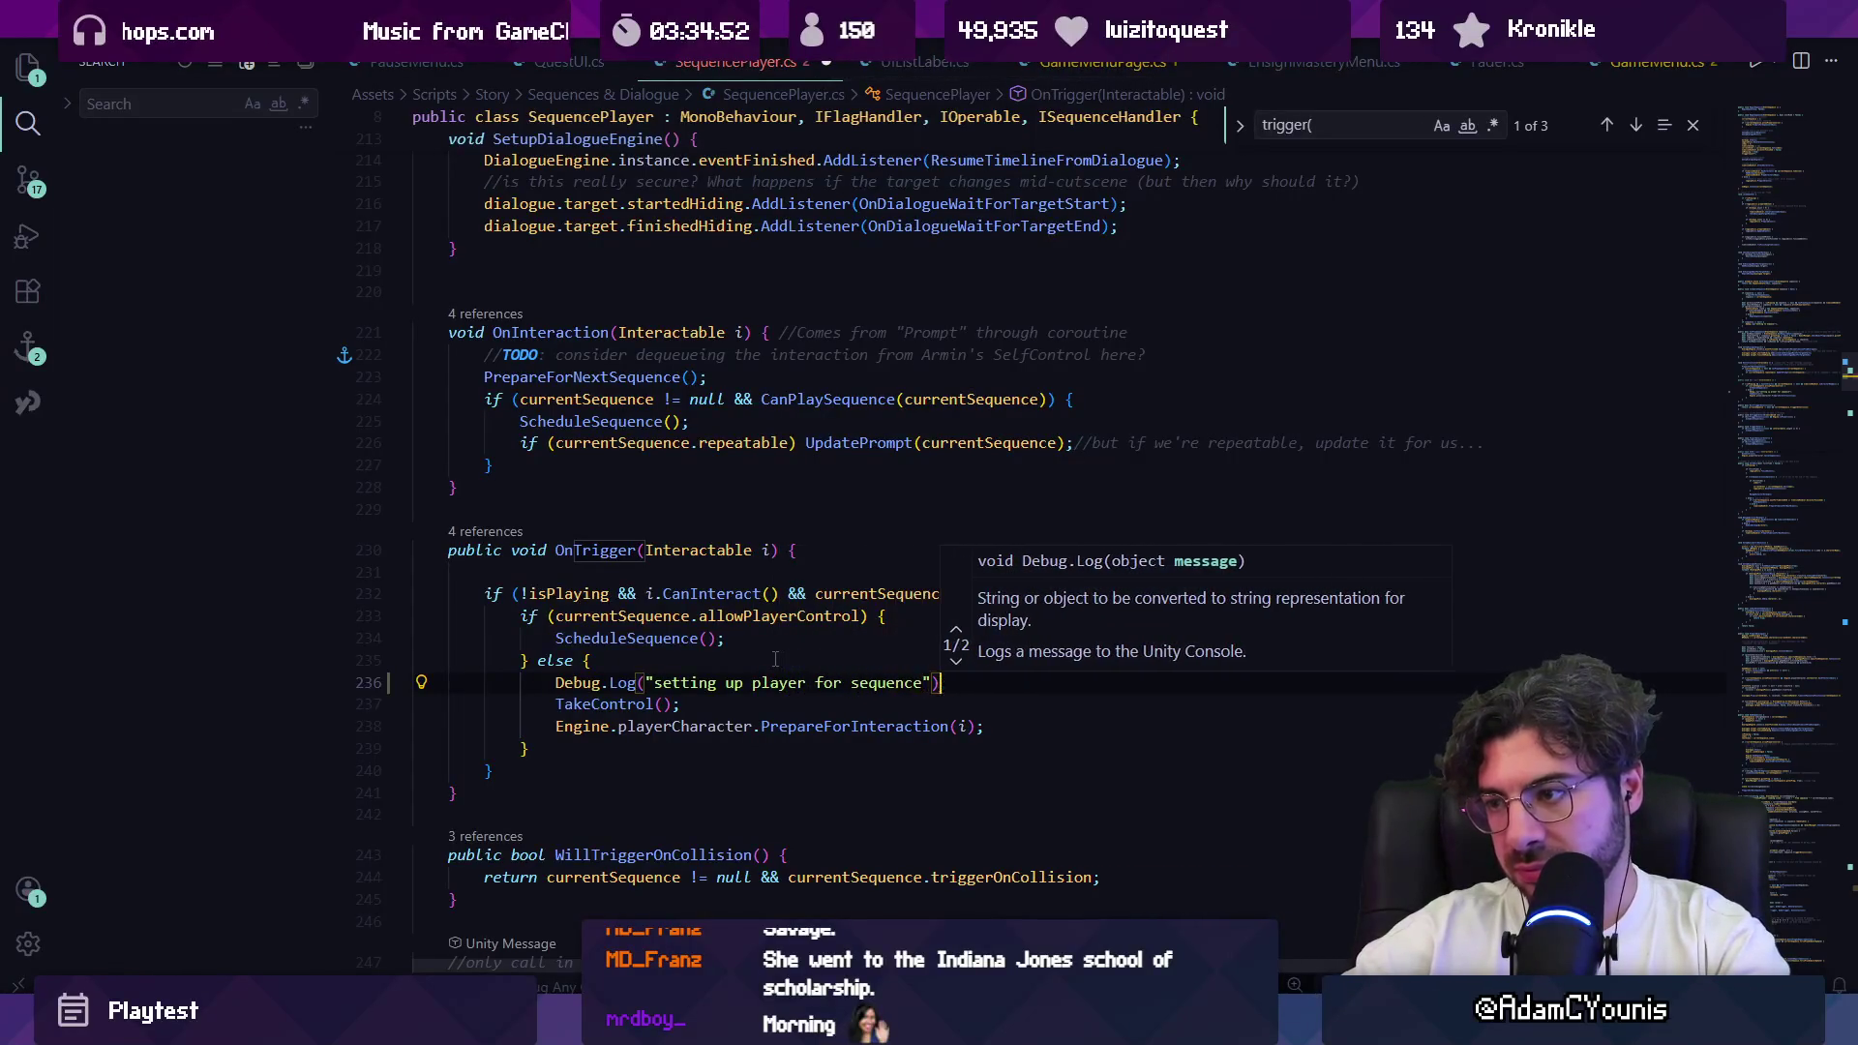
type("\");")
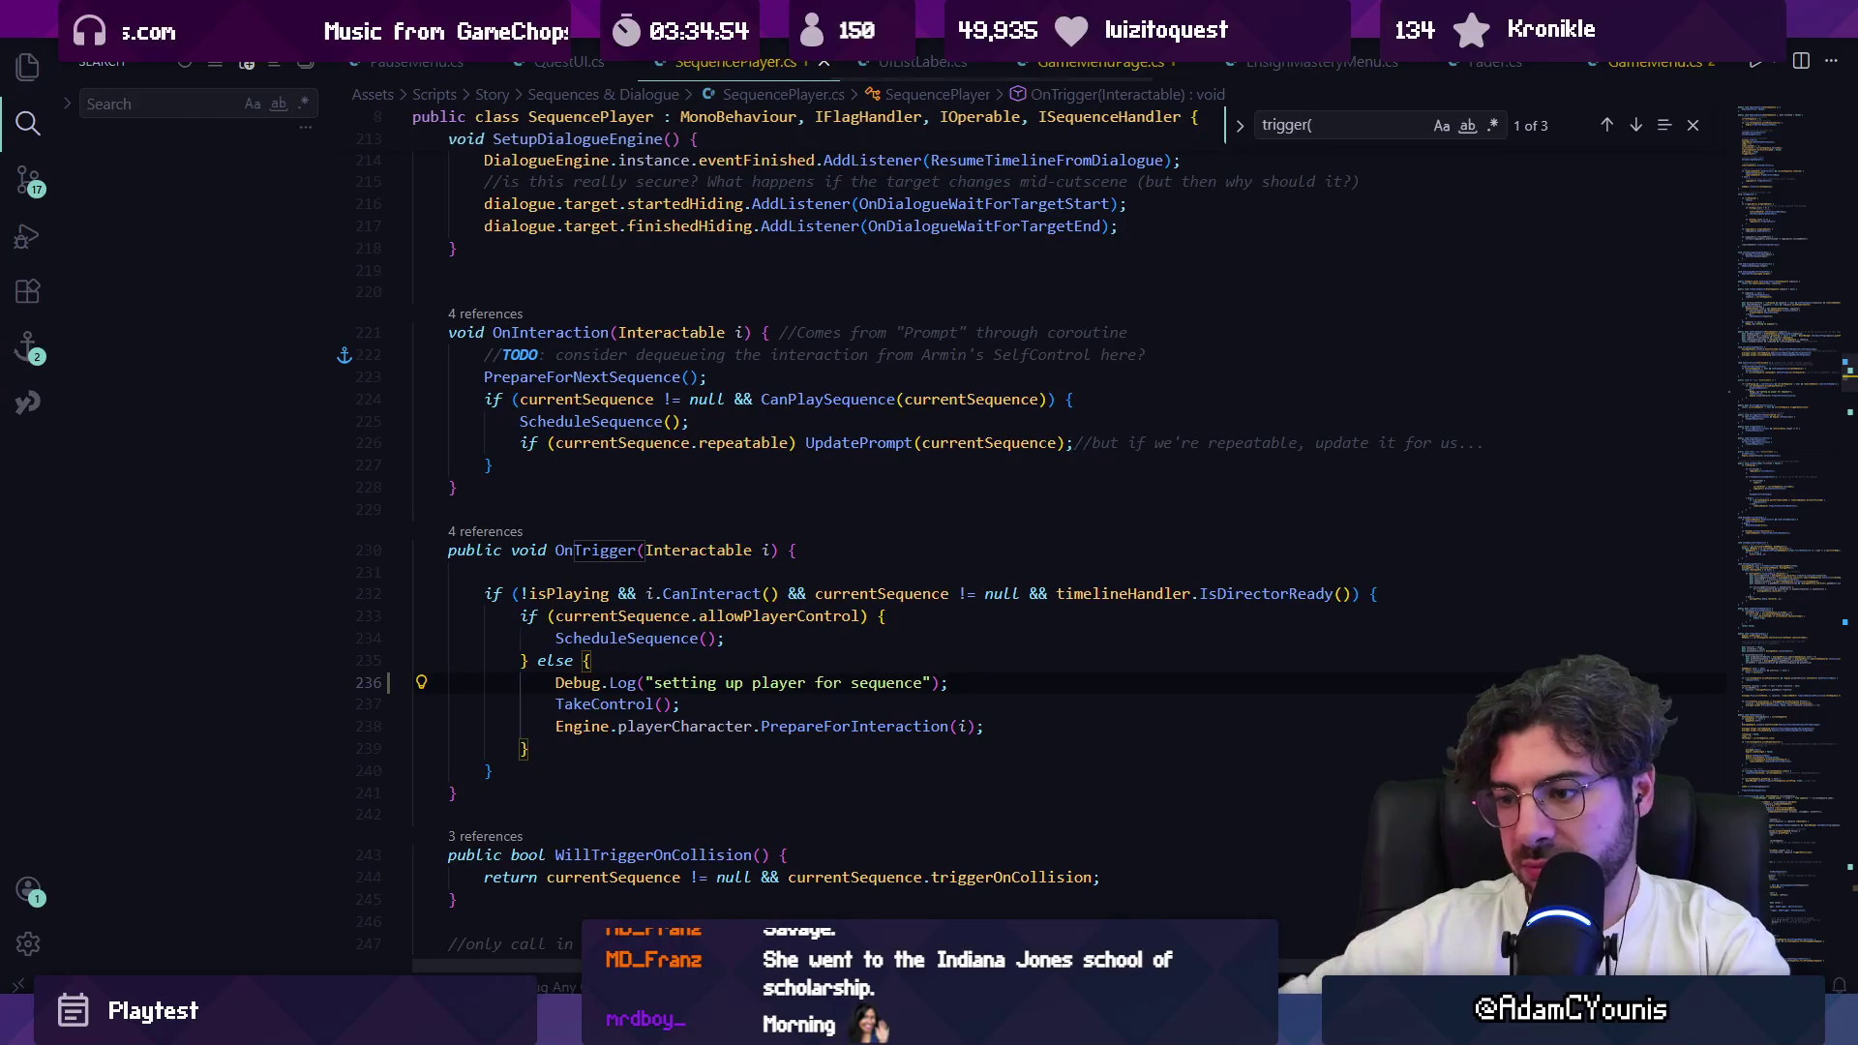
key("alt+Tab")
left_click(892, 64)
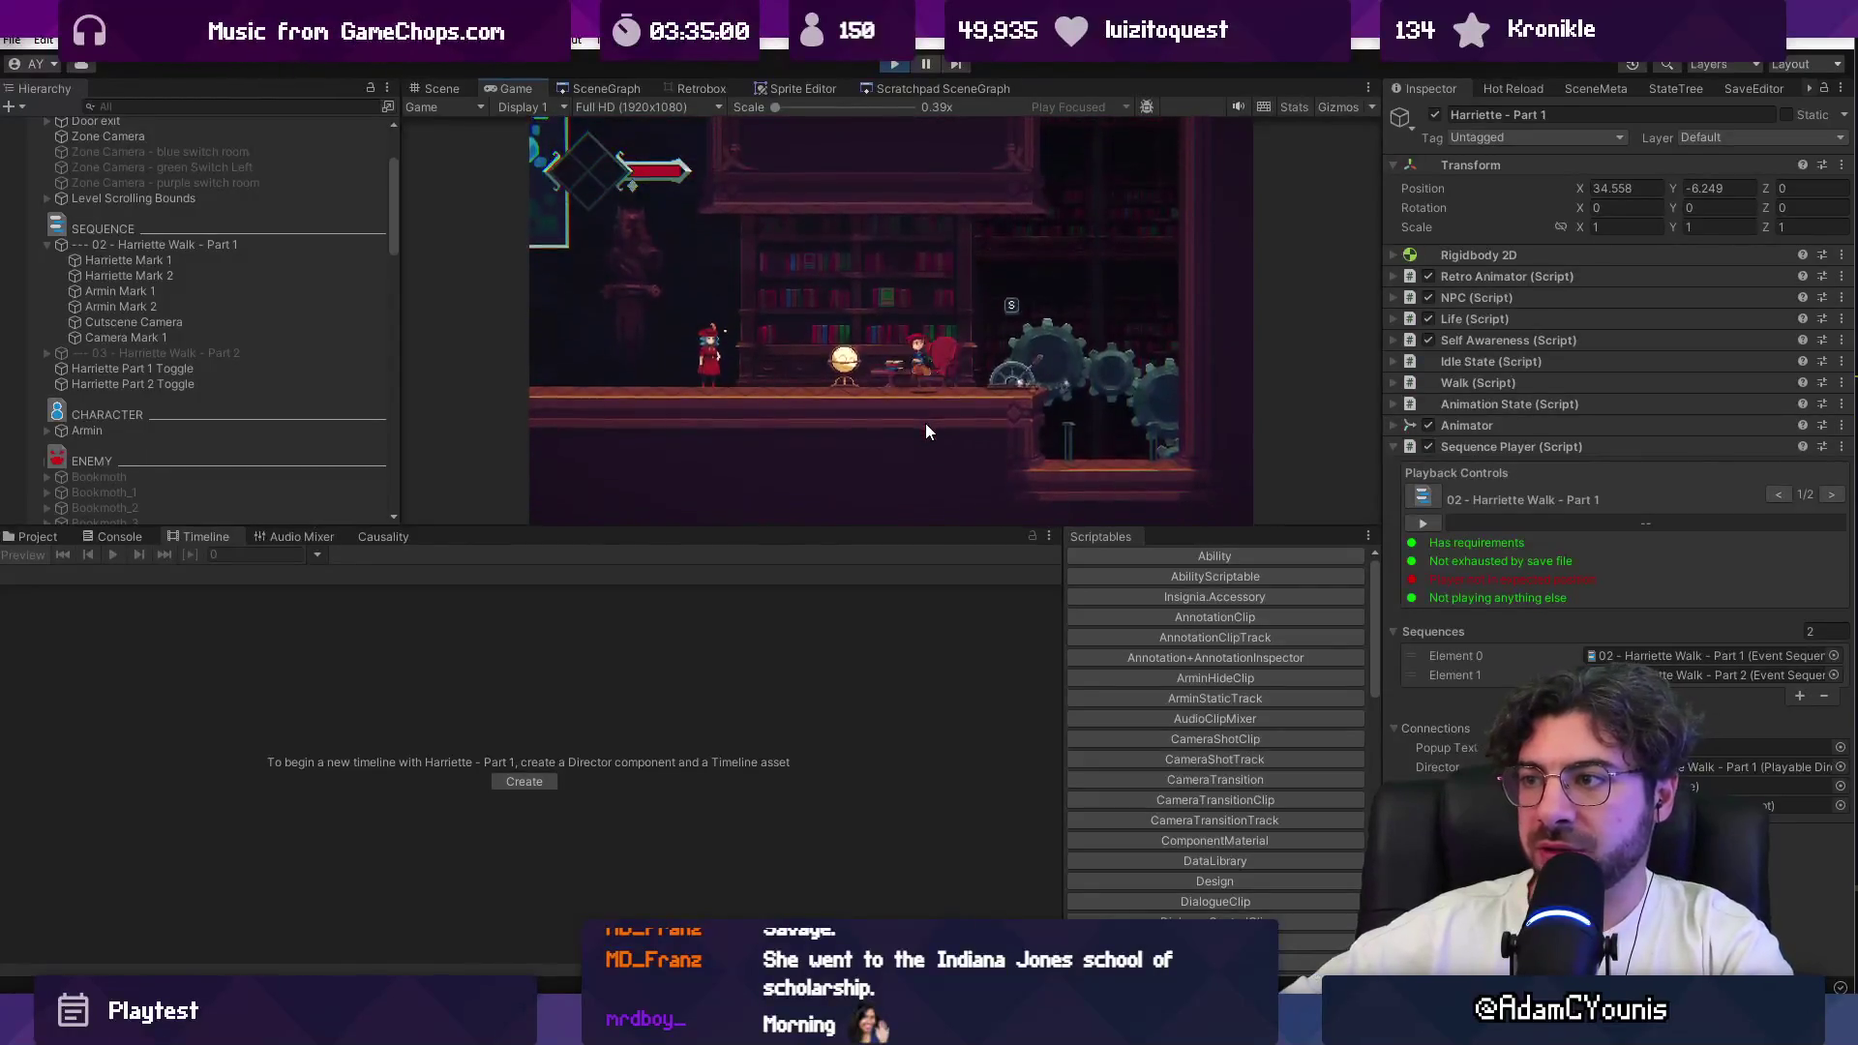
Step: Find the 'setting up player for sequence' log in the Console and open SequencePlayer.cs:236
left_click(126, 540)
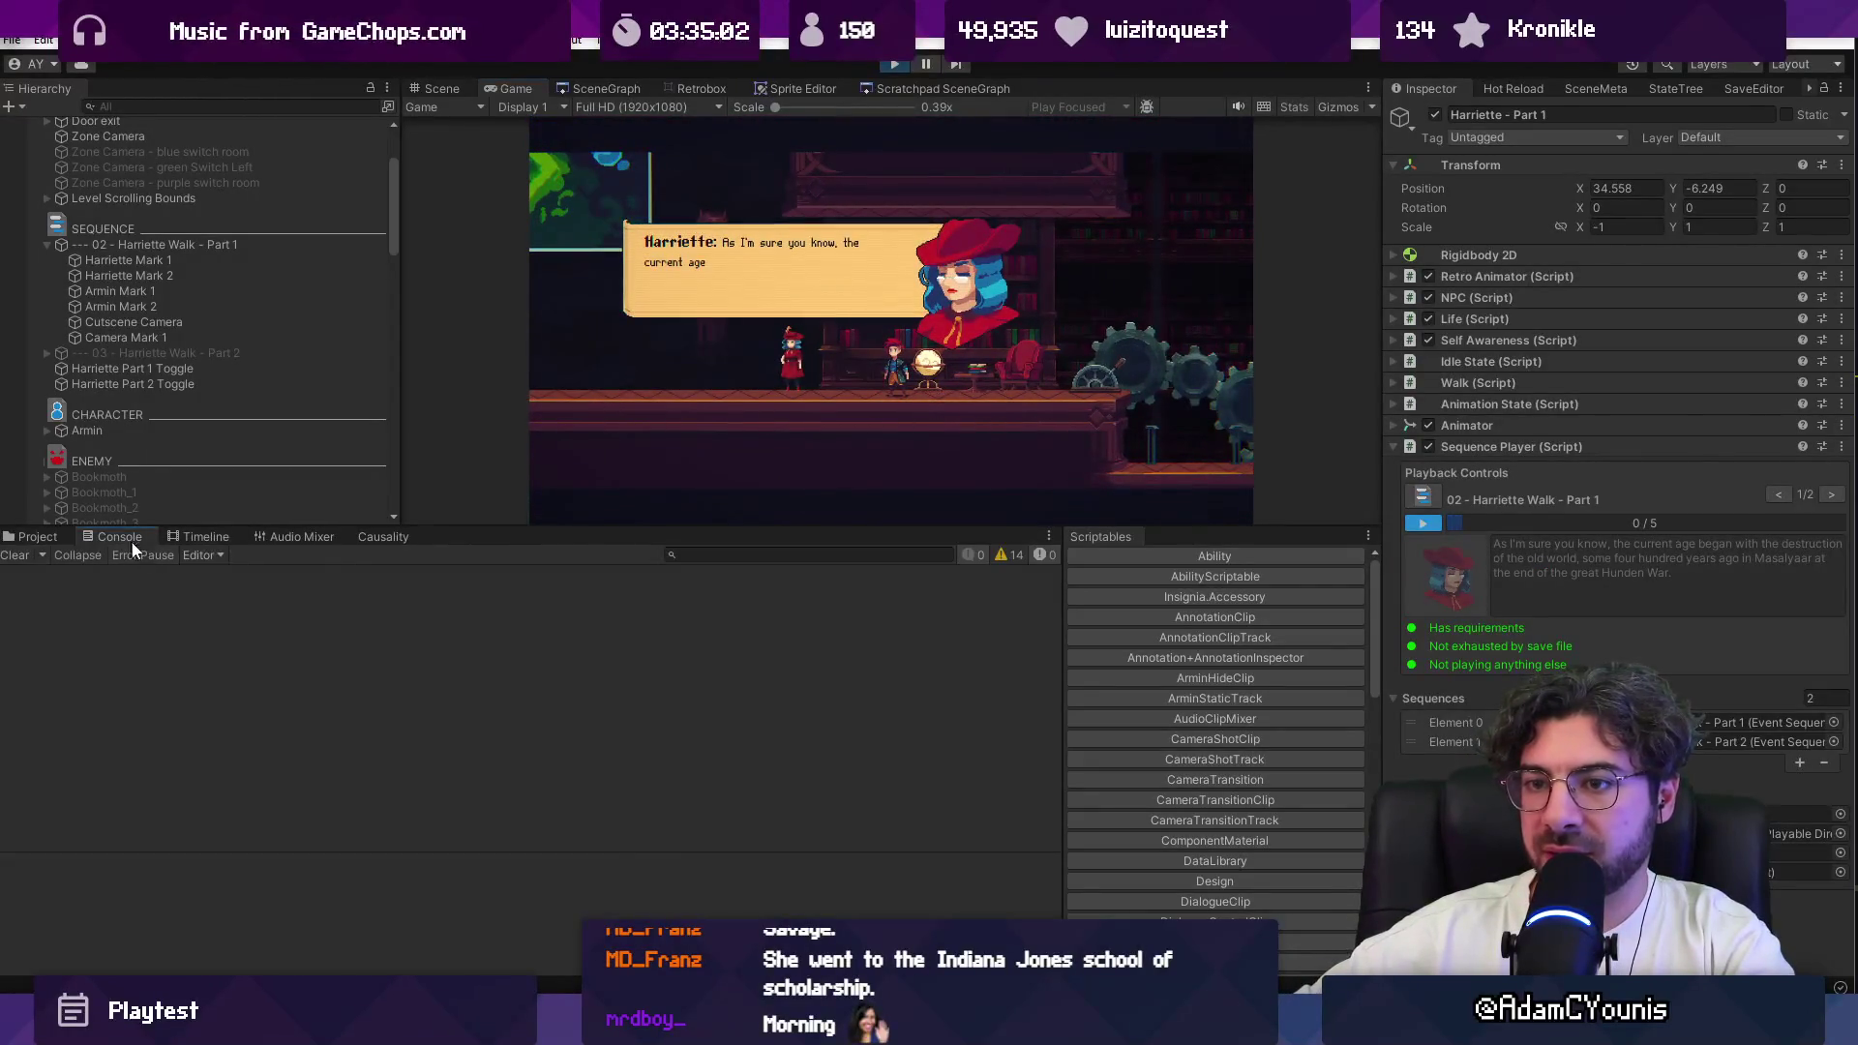
left_click(892, 65)
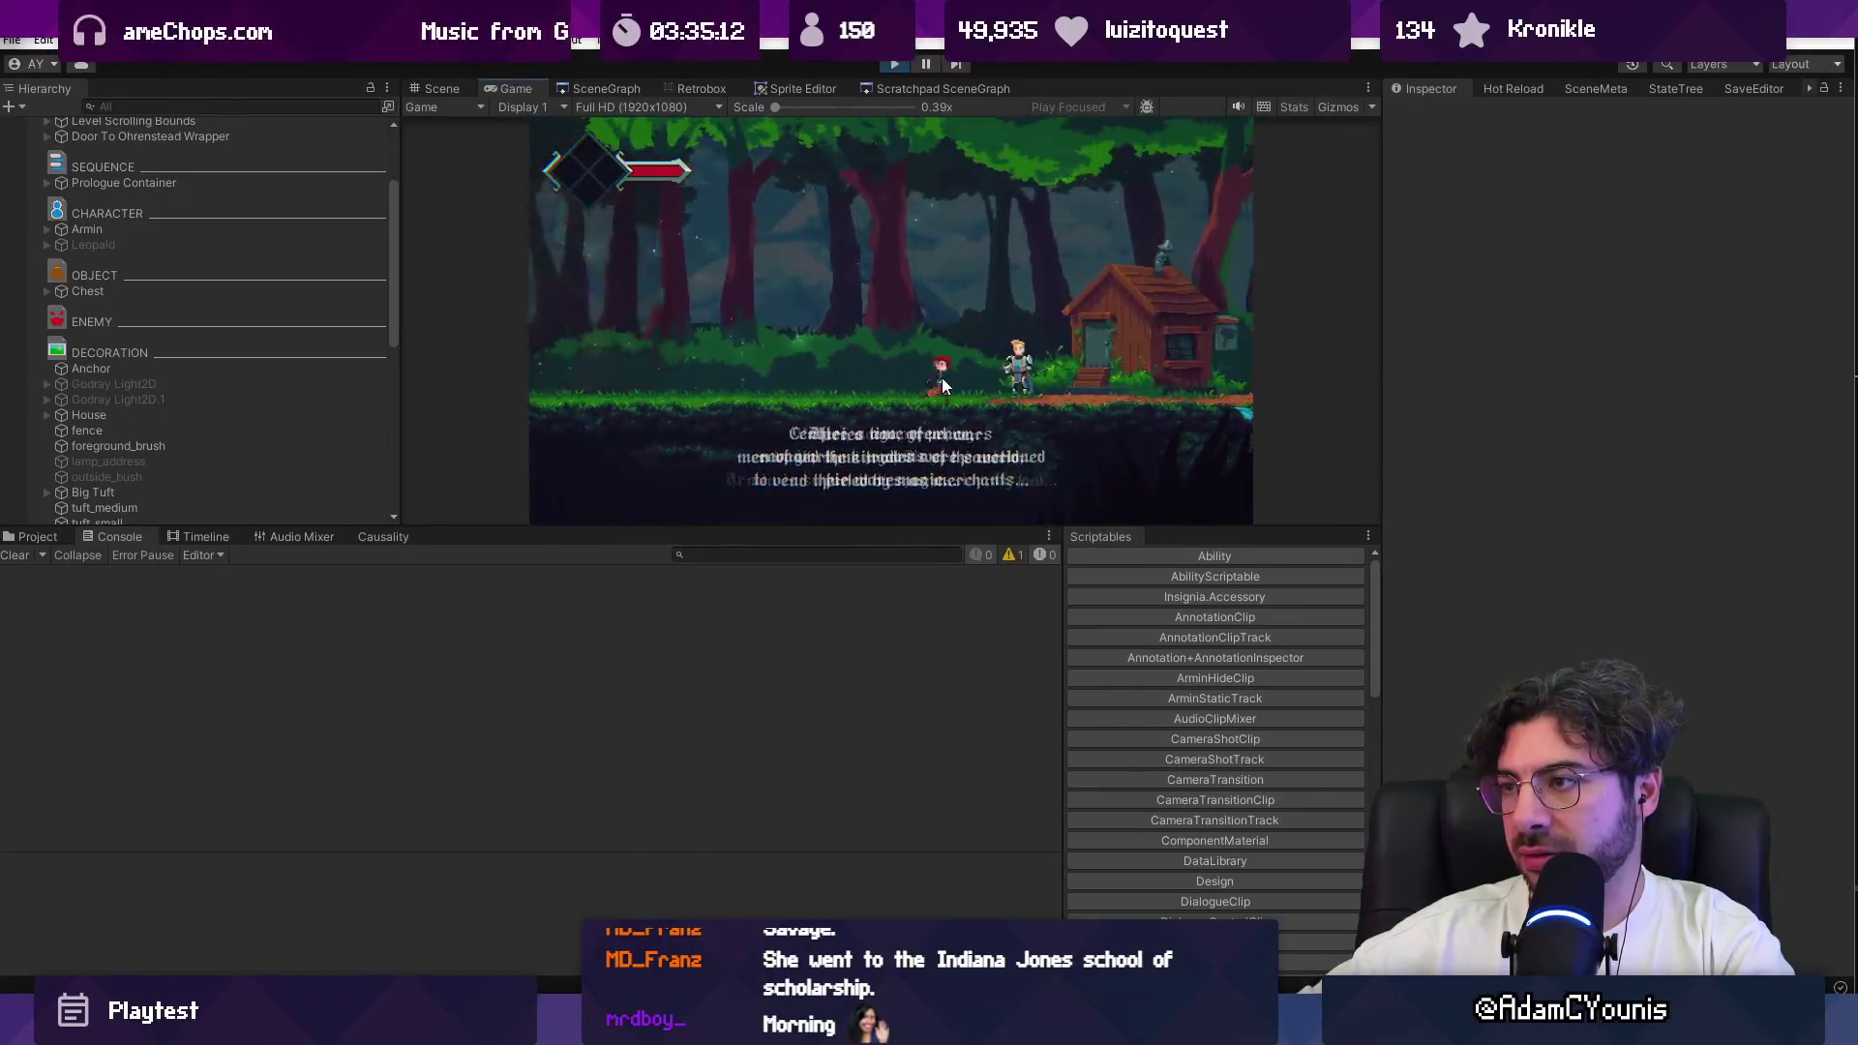
left_click(348, 591)
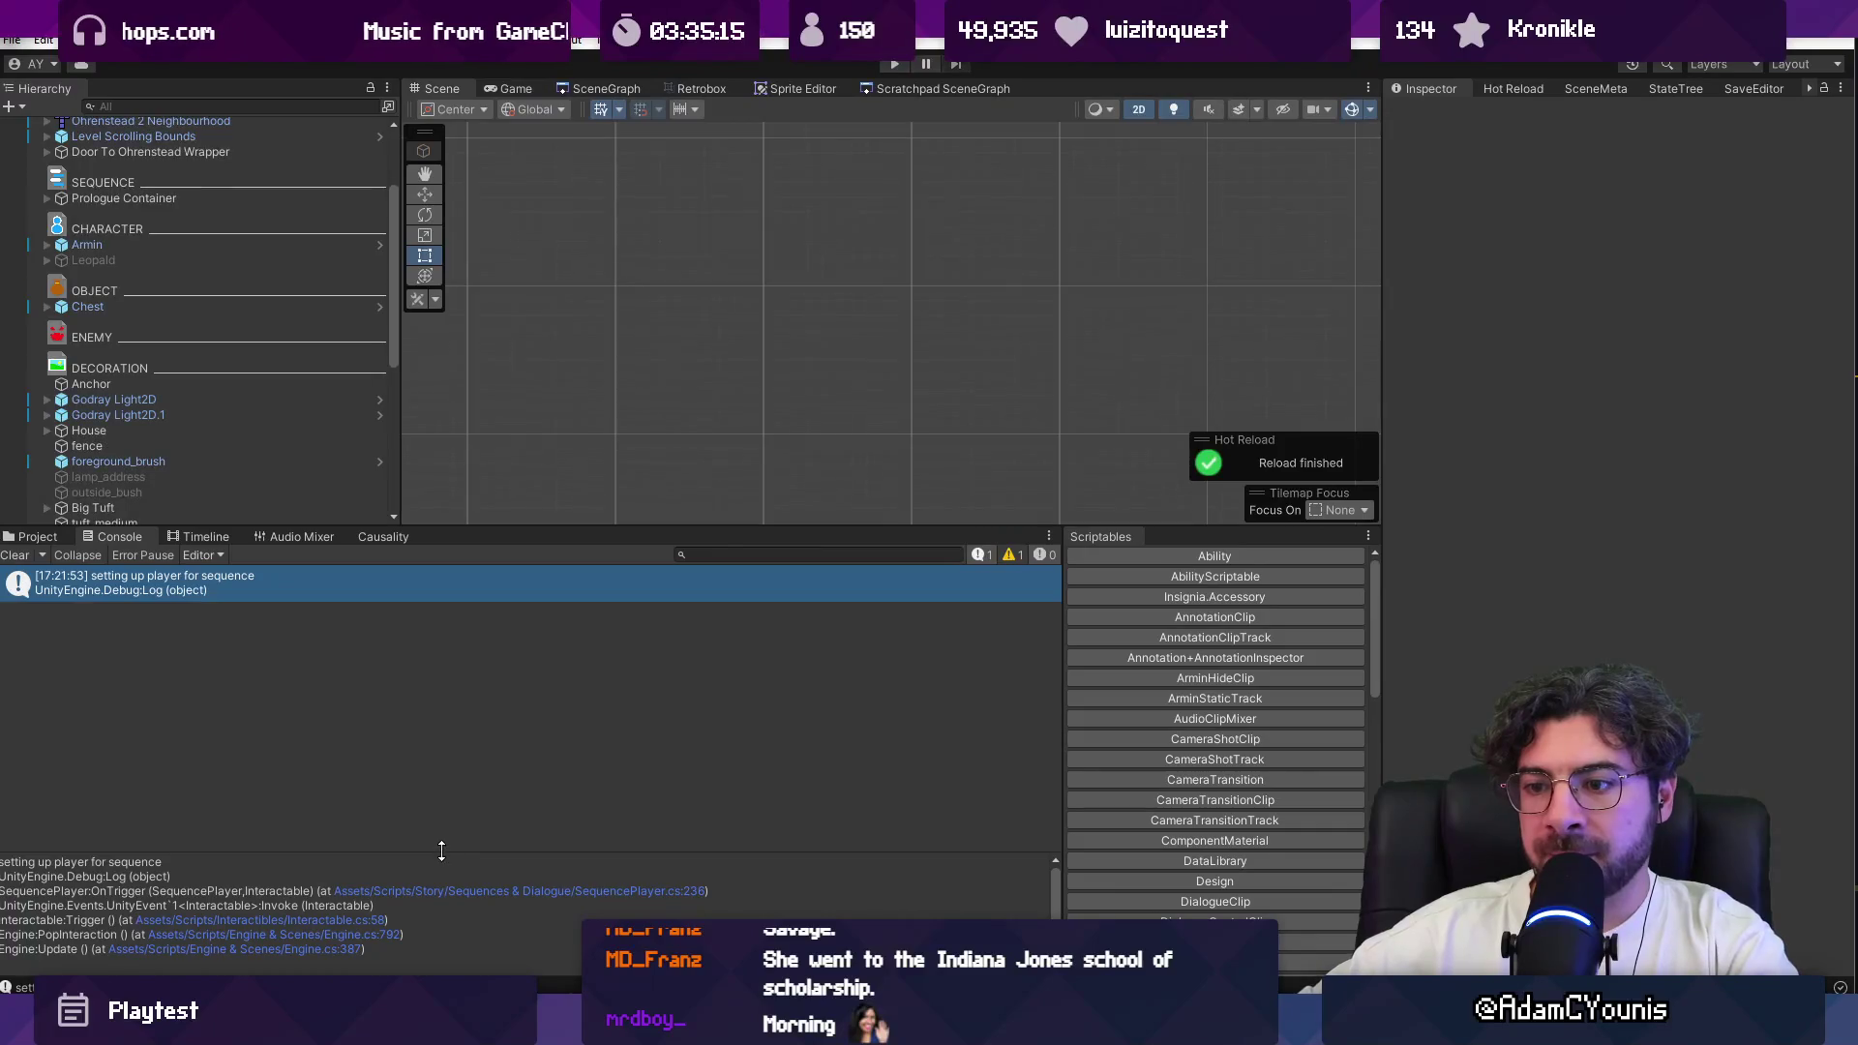
left_click_drag(443, 851, 443, 792)
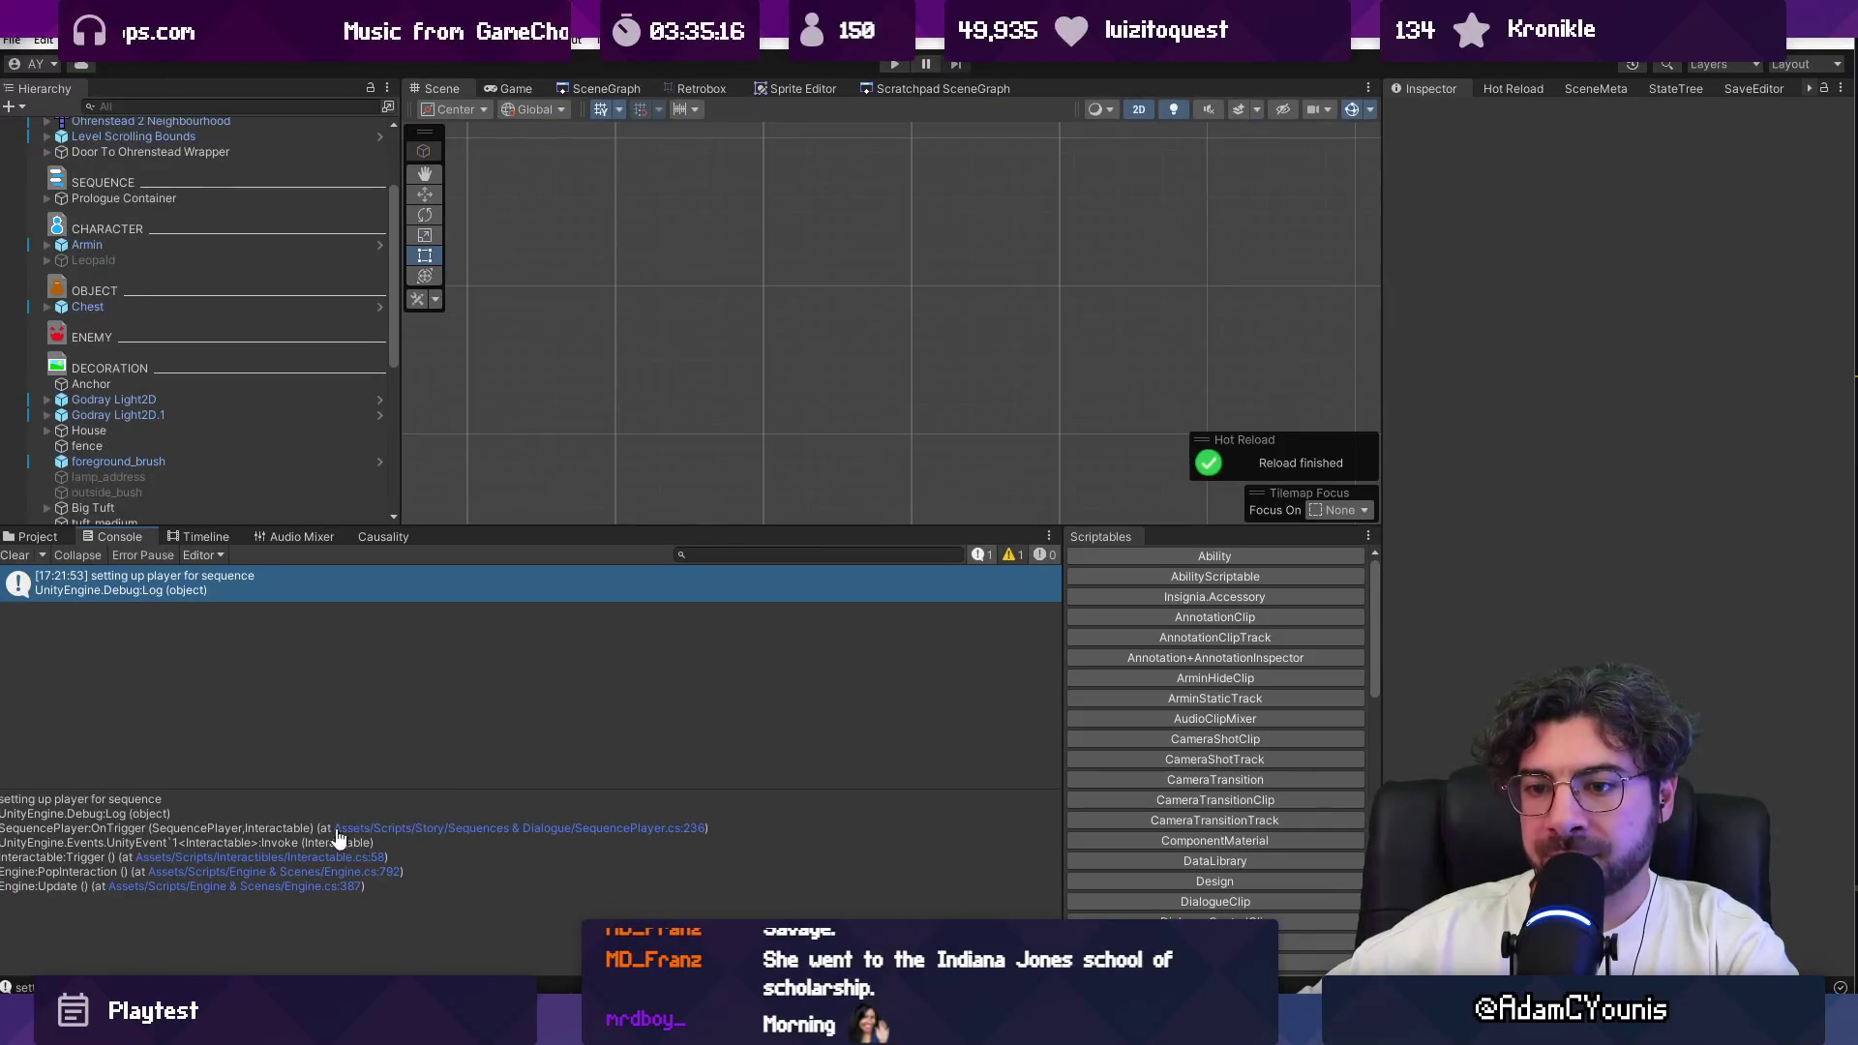
left_click(344, 830)
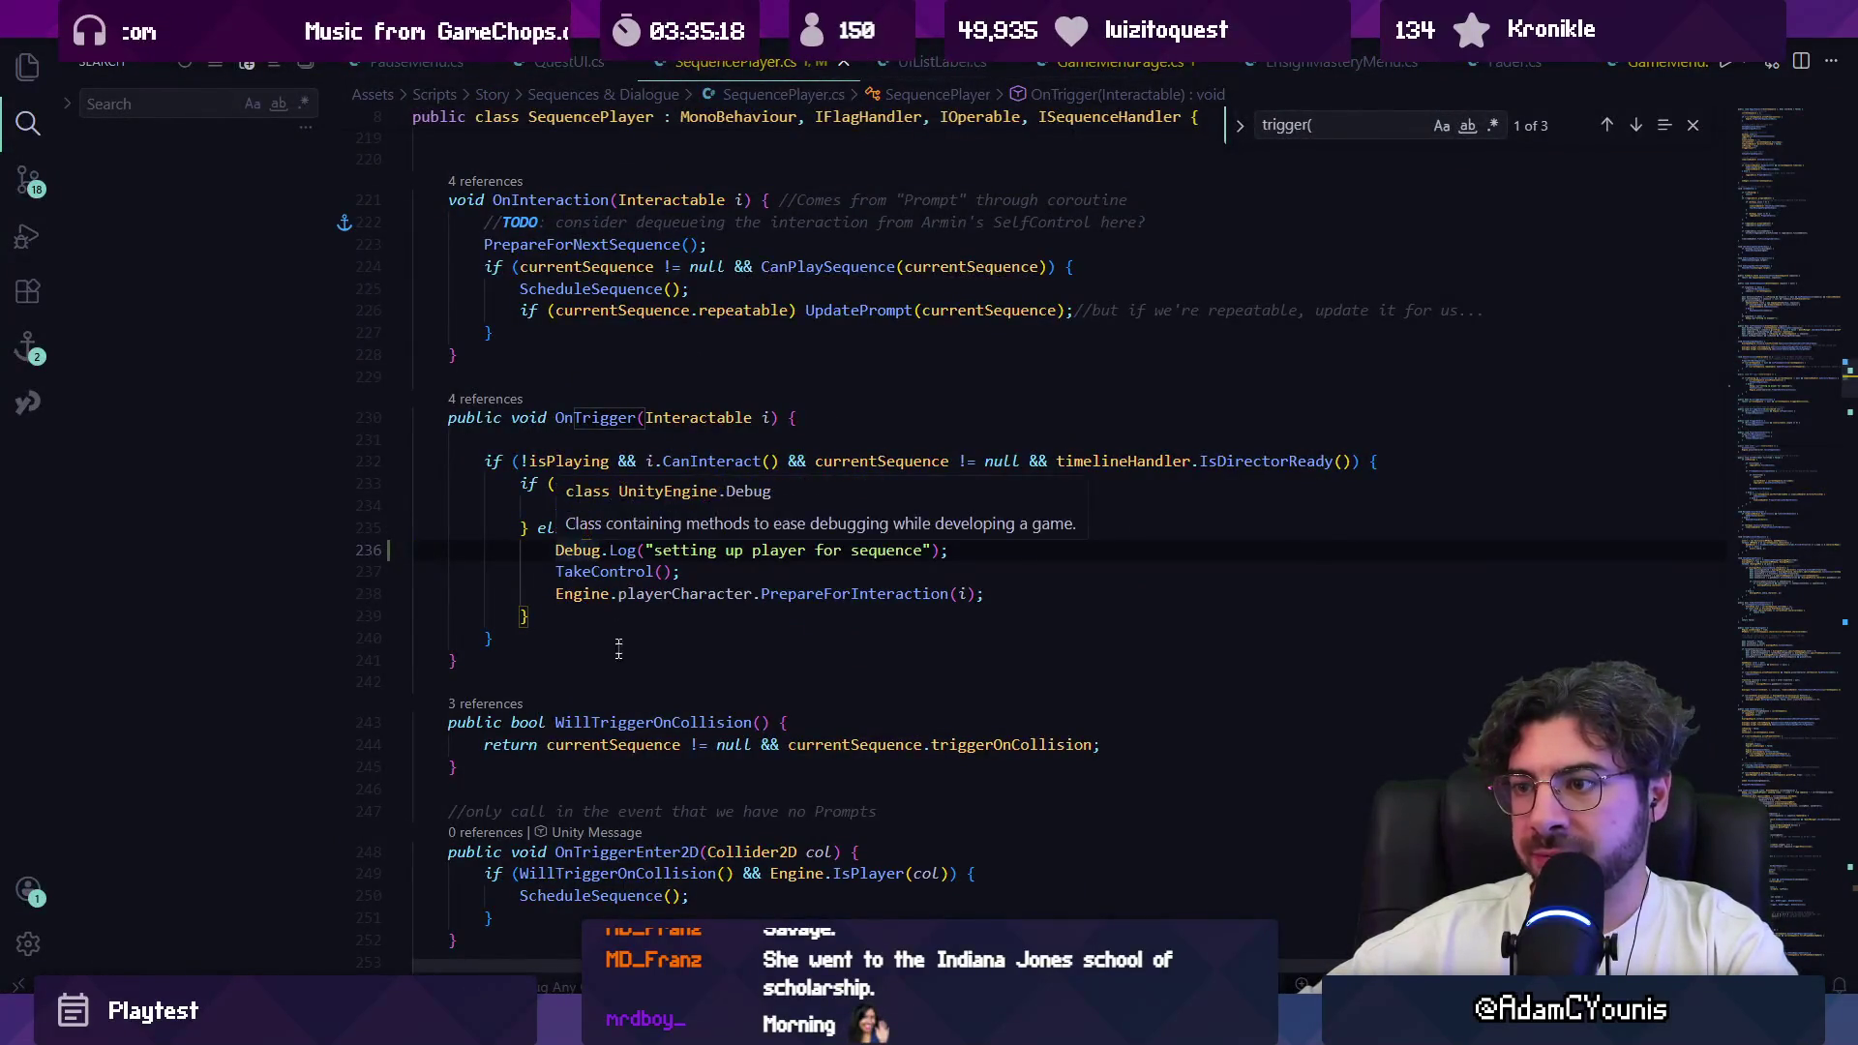
Step: Search SequencePlayer.cs for 'ontriggerenter2d' to review the OnTrigger methods, cross-checking Unity
key("alt+Tab")
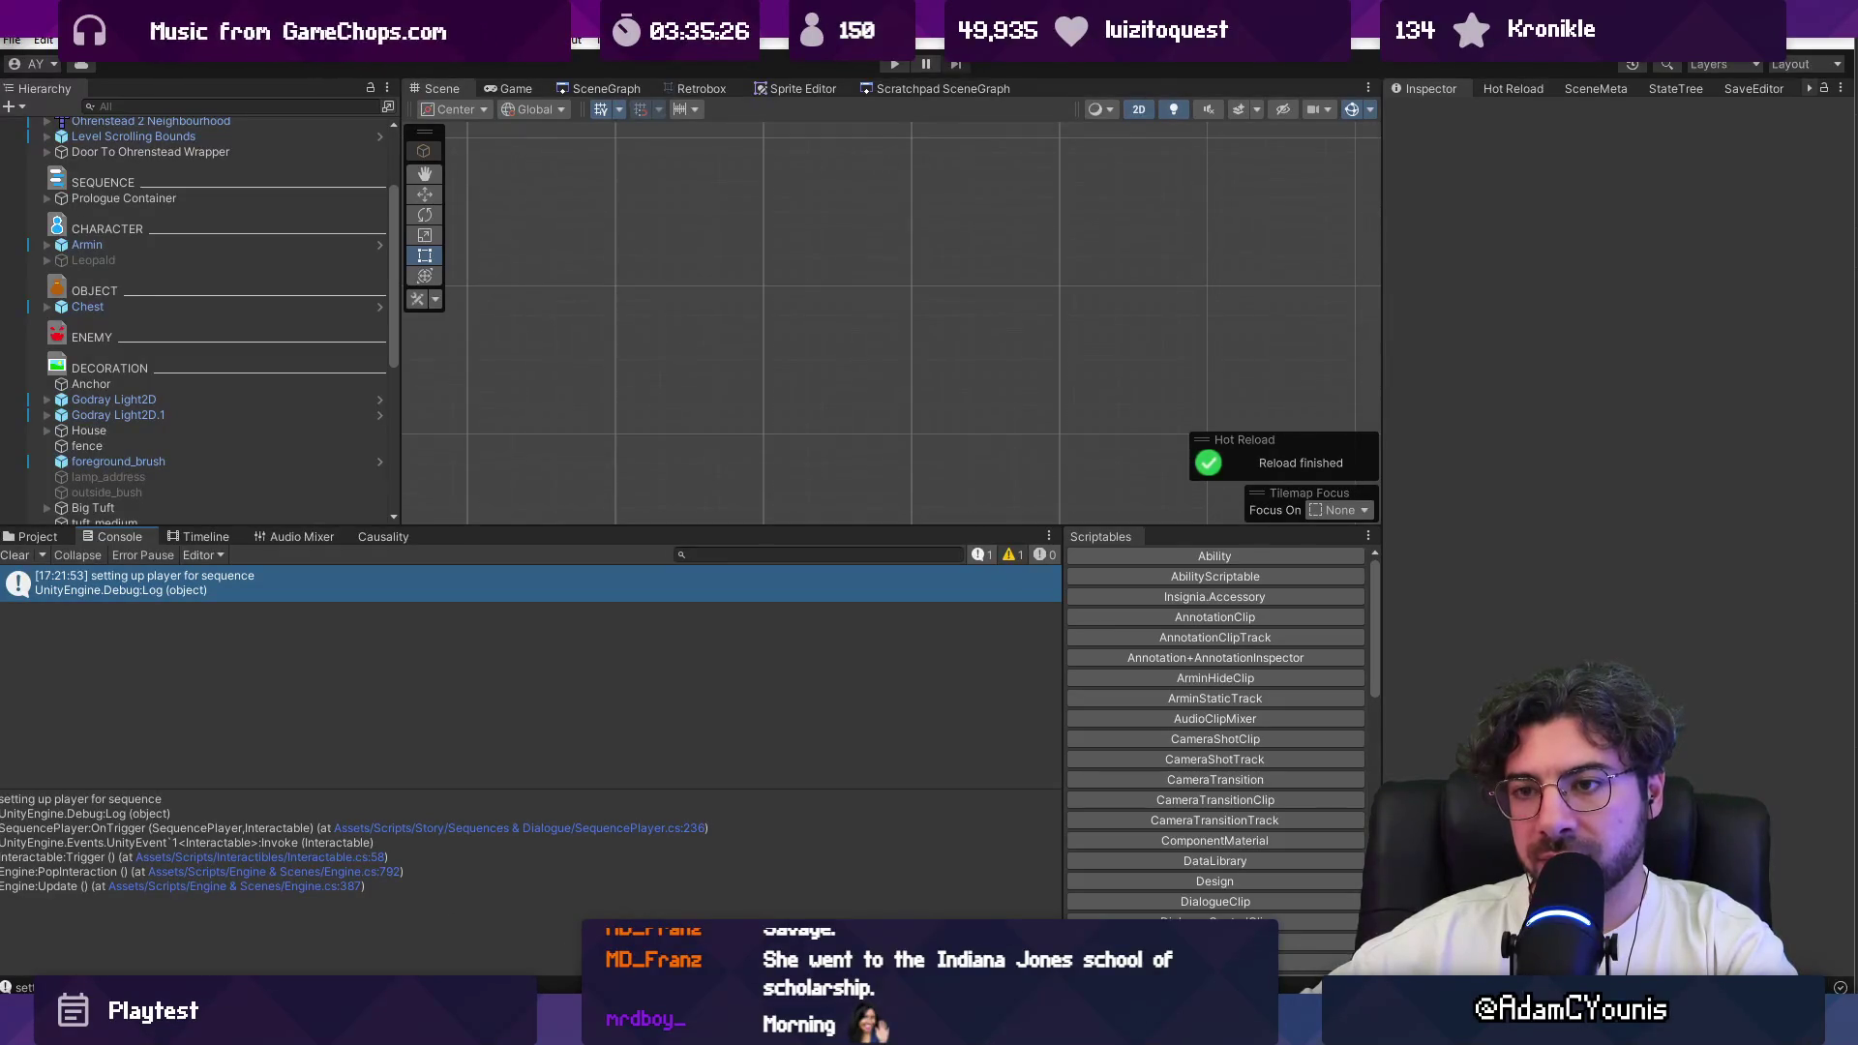
key("alt+Tab")
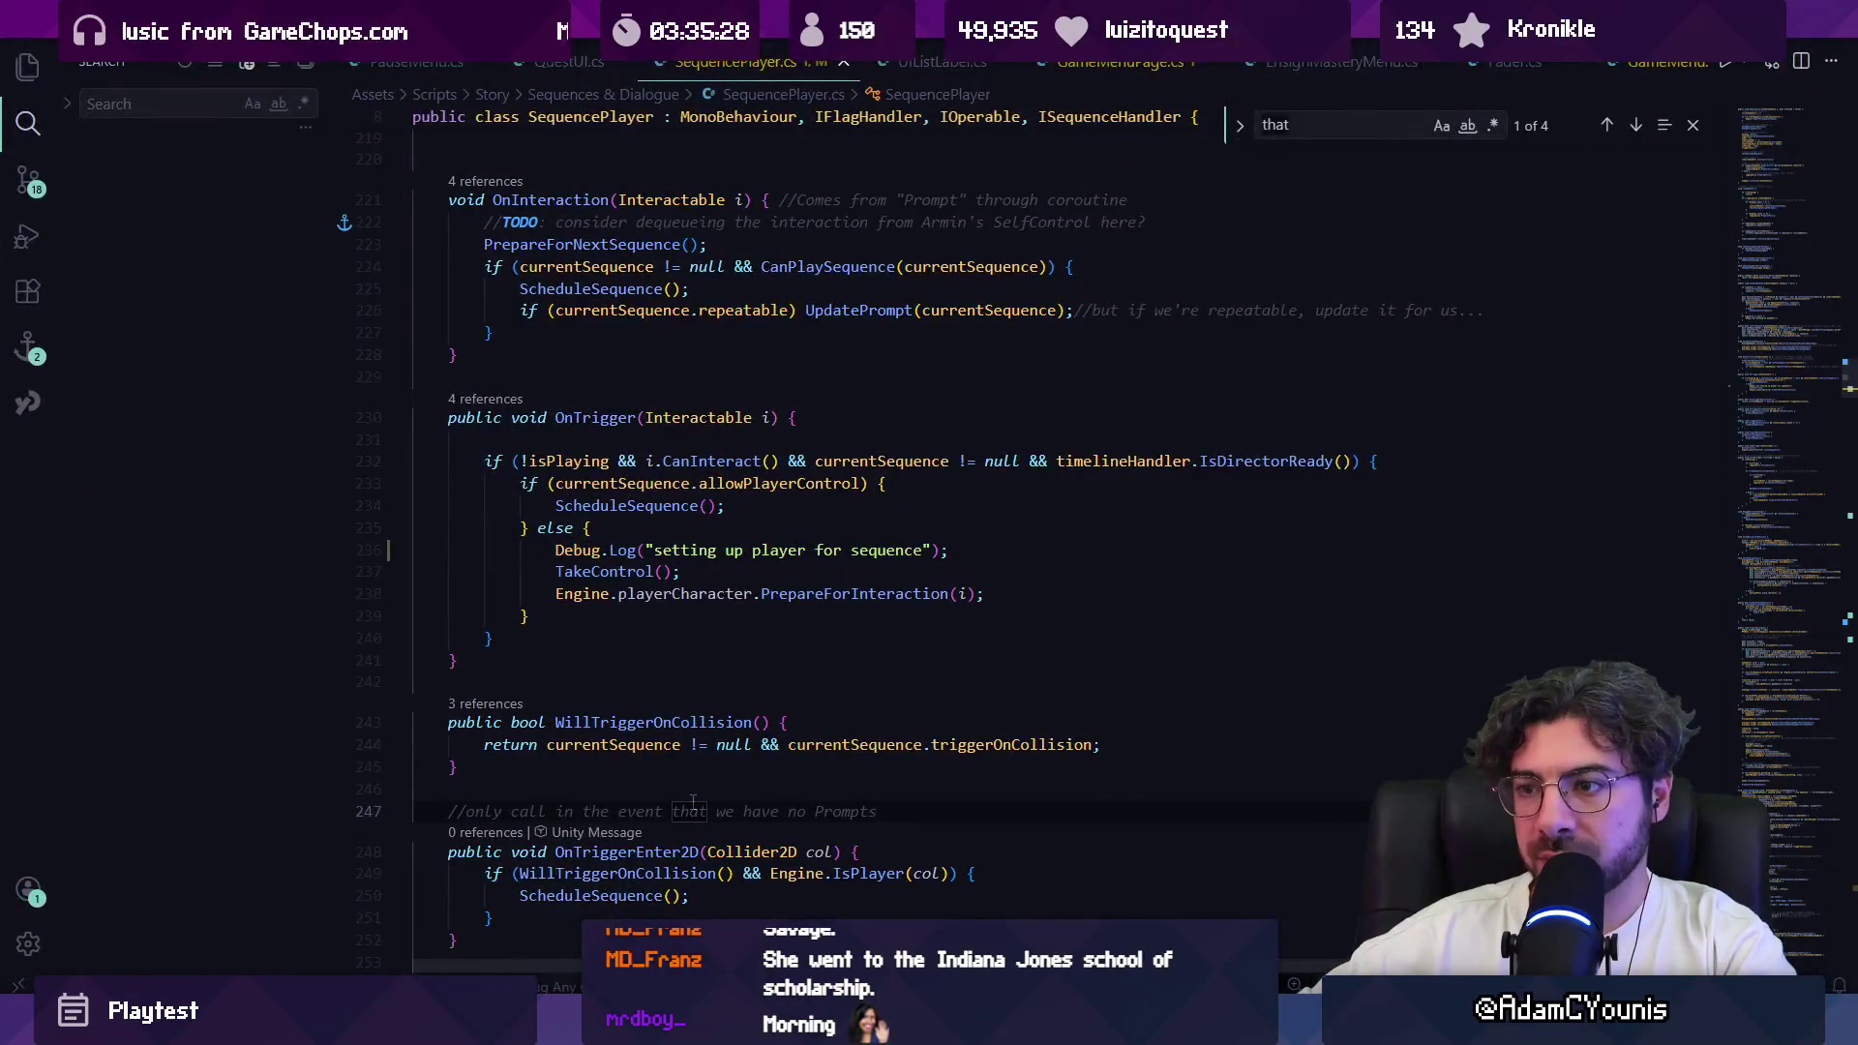
key("ctrl+f")
type("ontriggerenter2d")
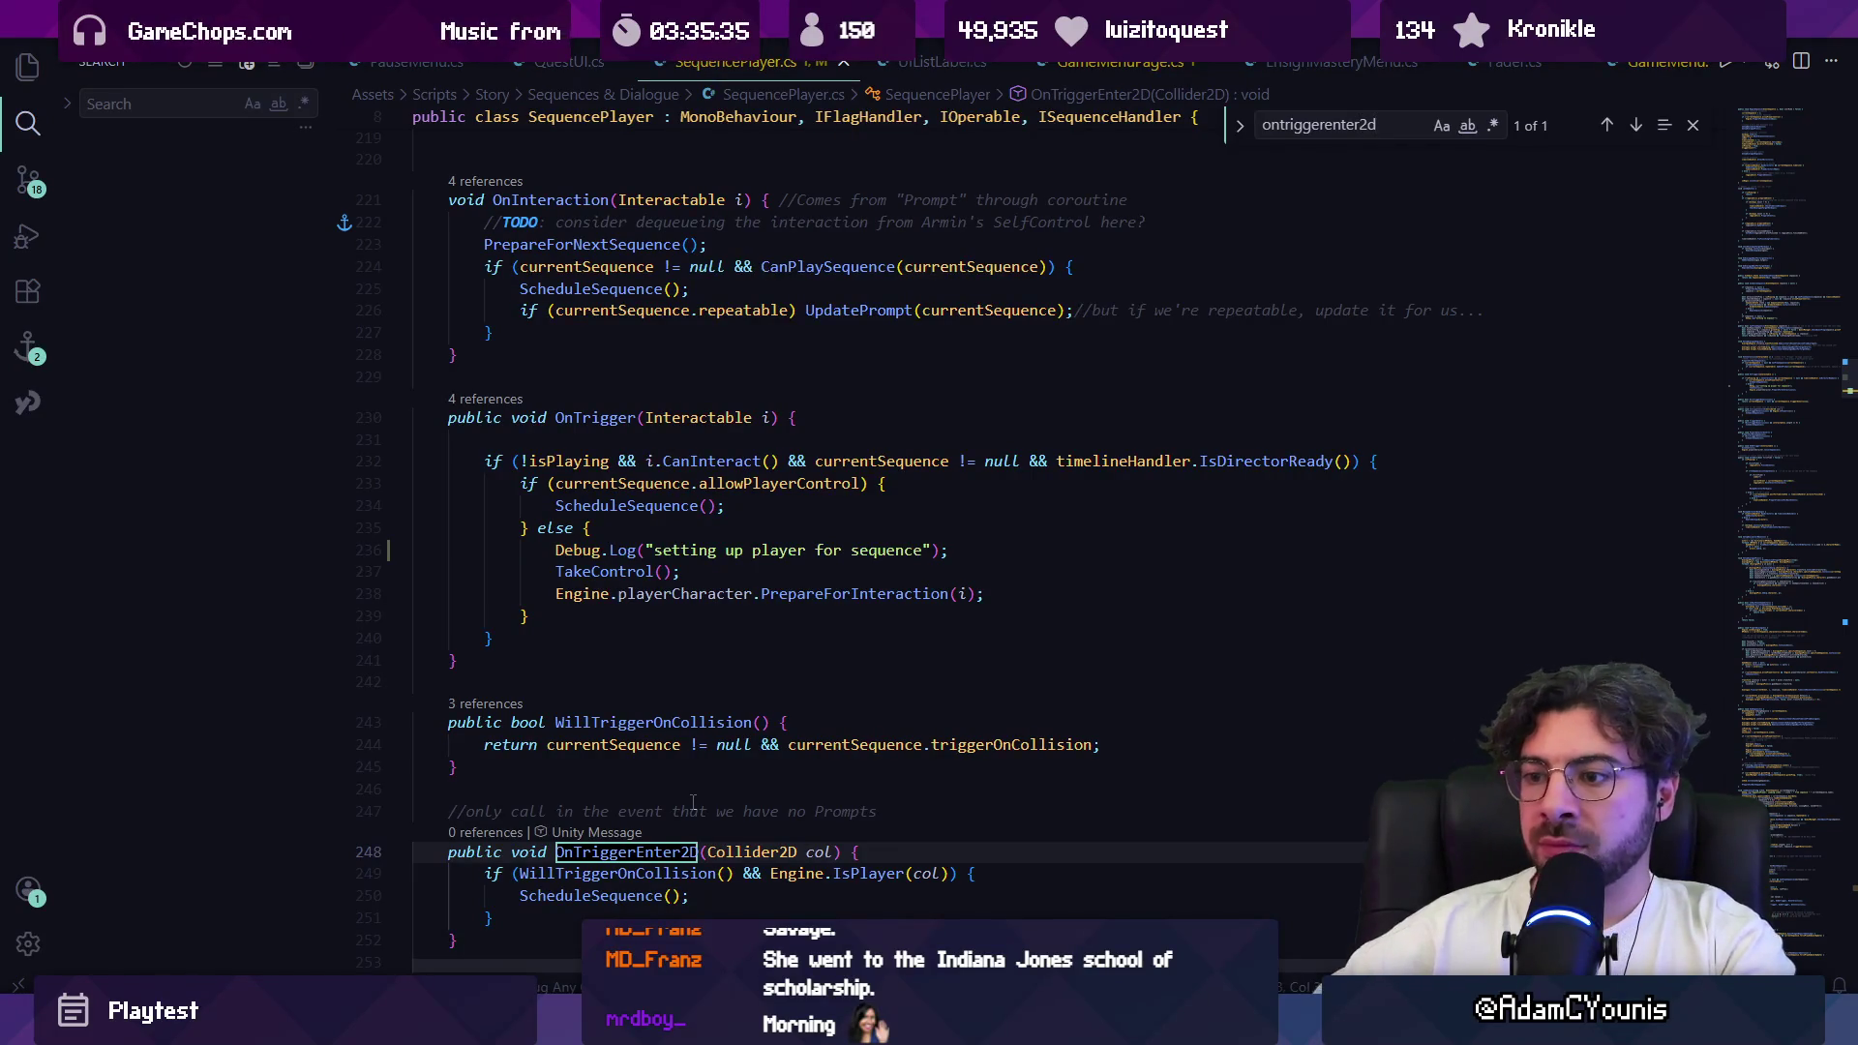
scroll(677, 735, "down", 3)
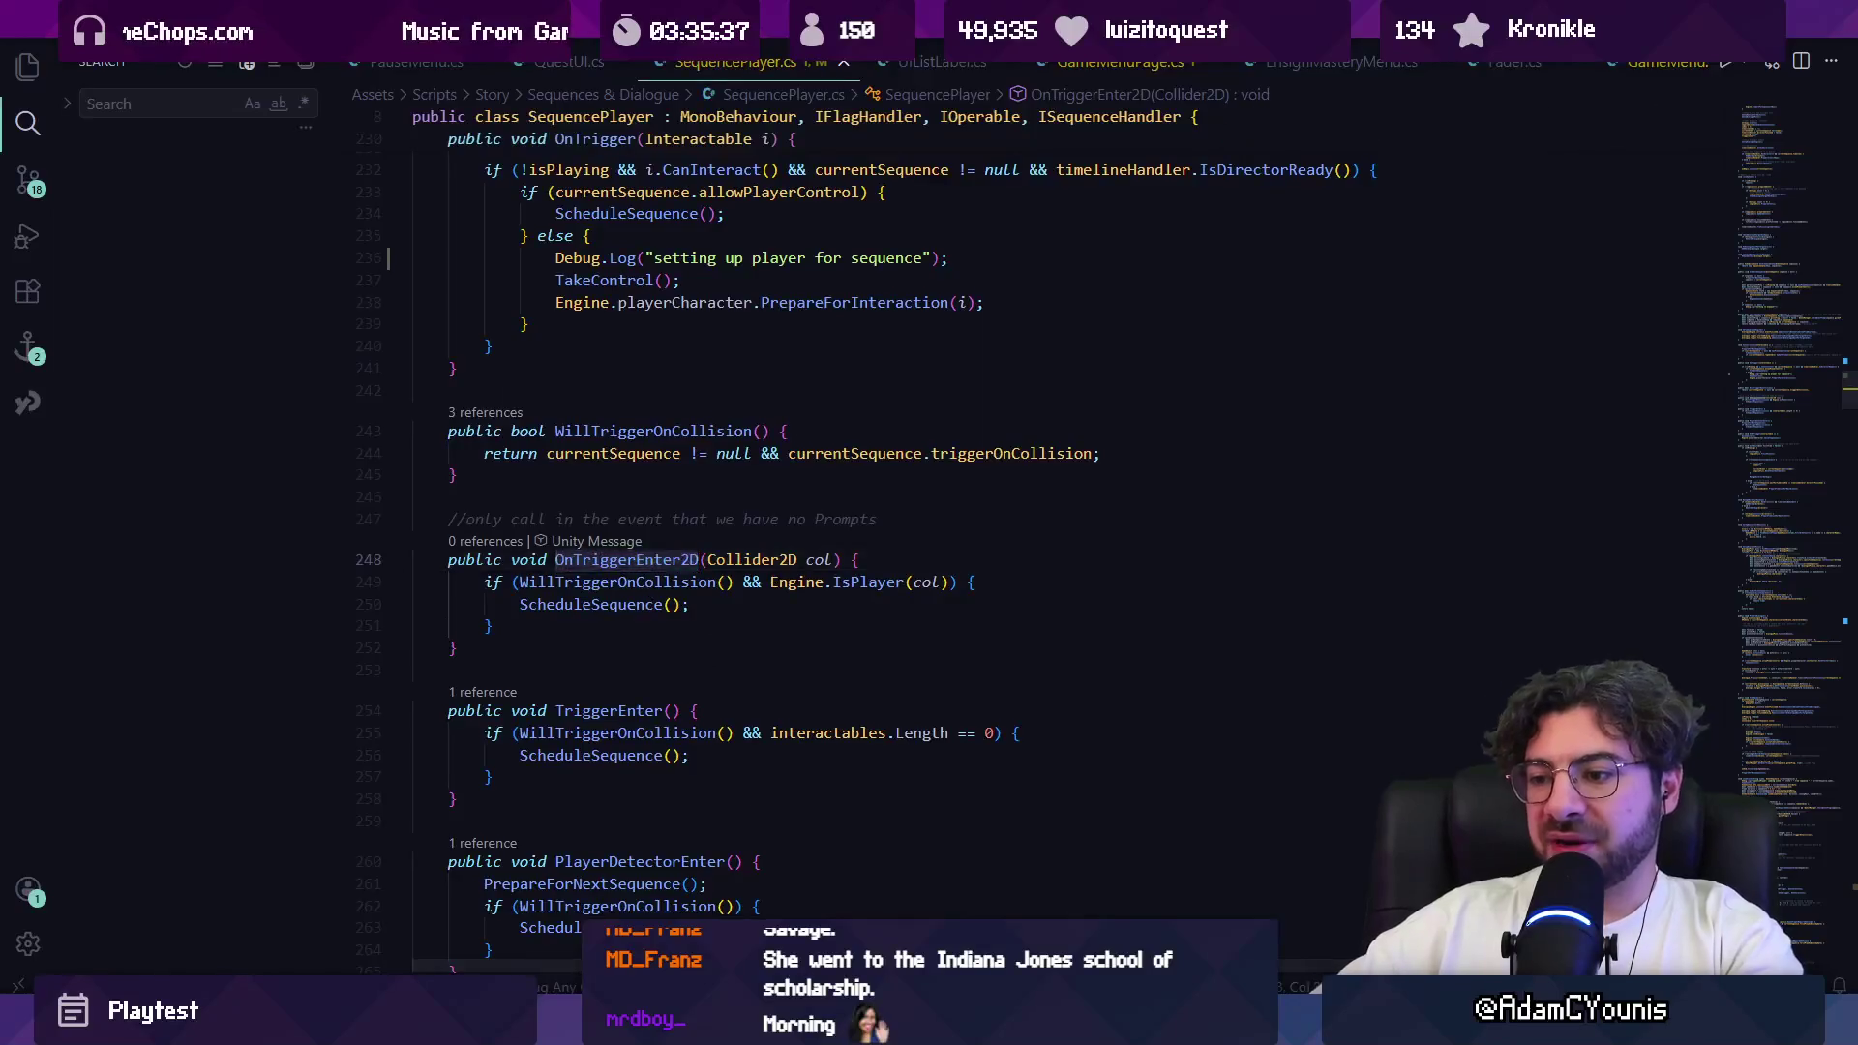
key("alt+Tab")
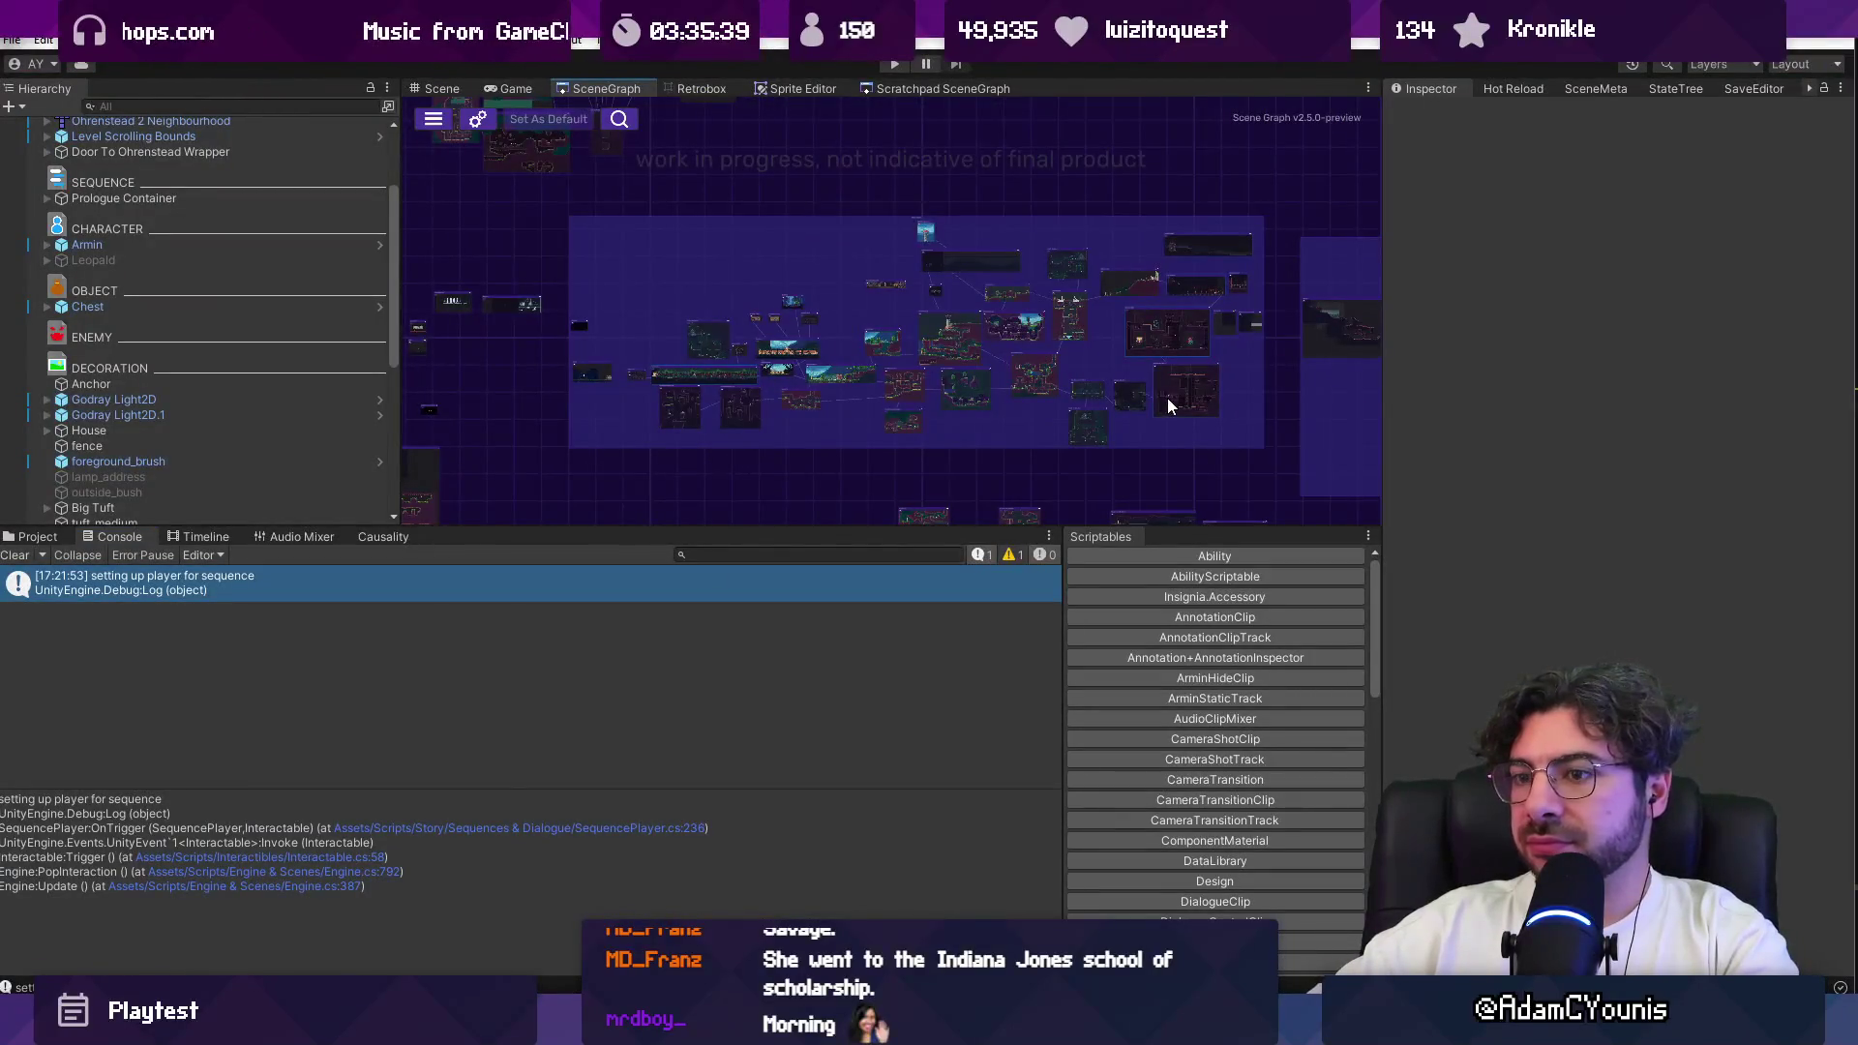
scroll(224, 261, "up", 3)
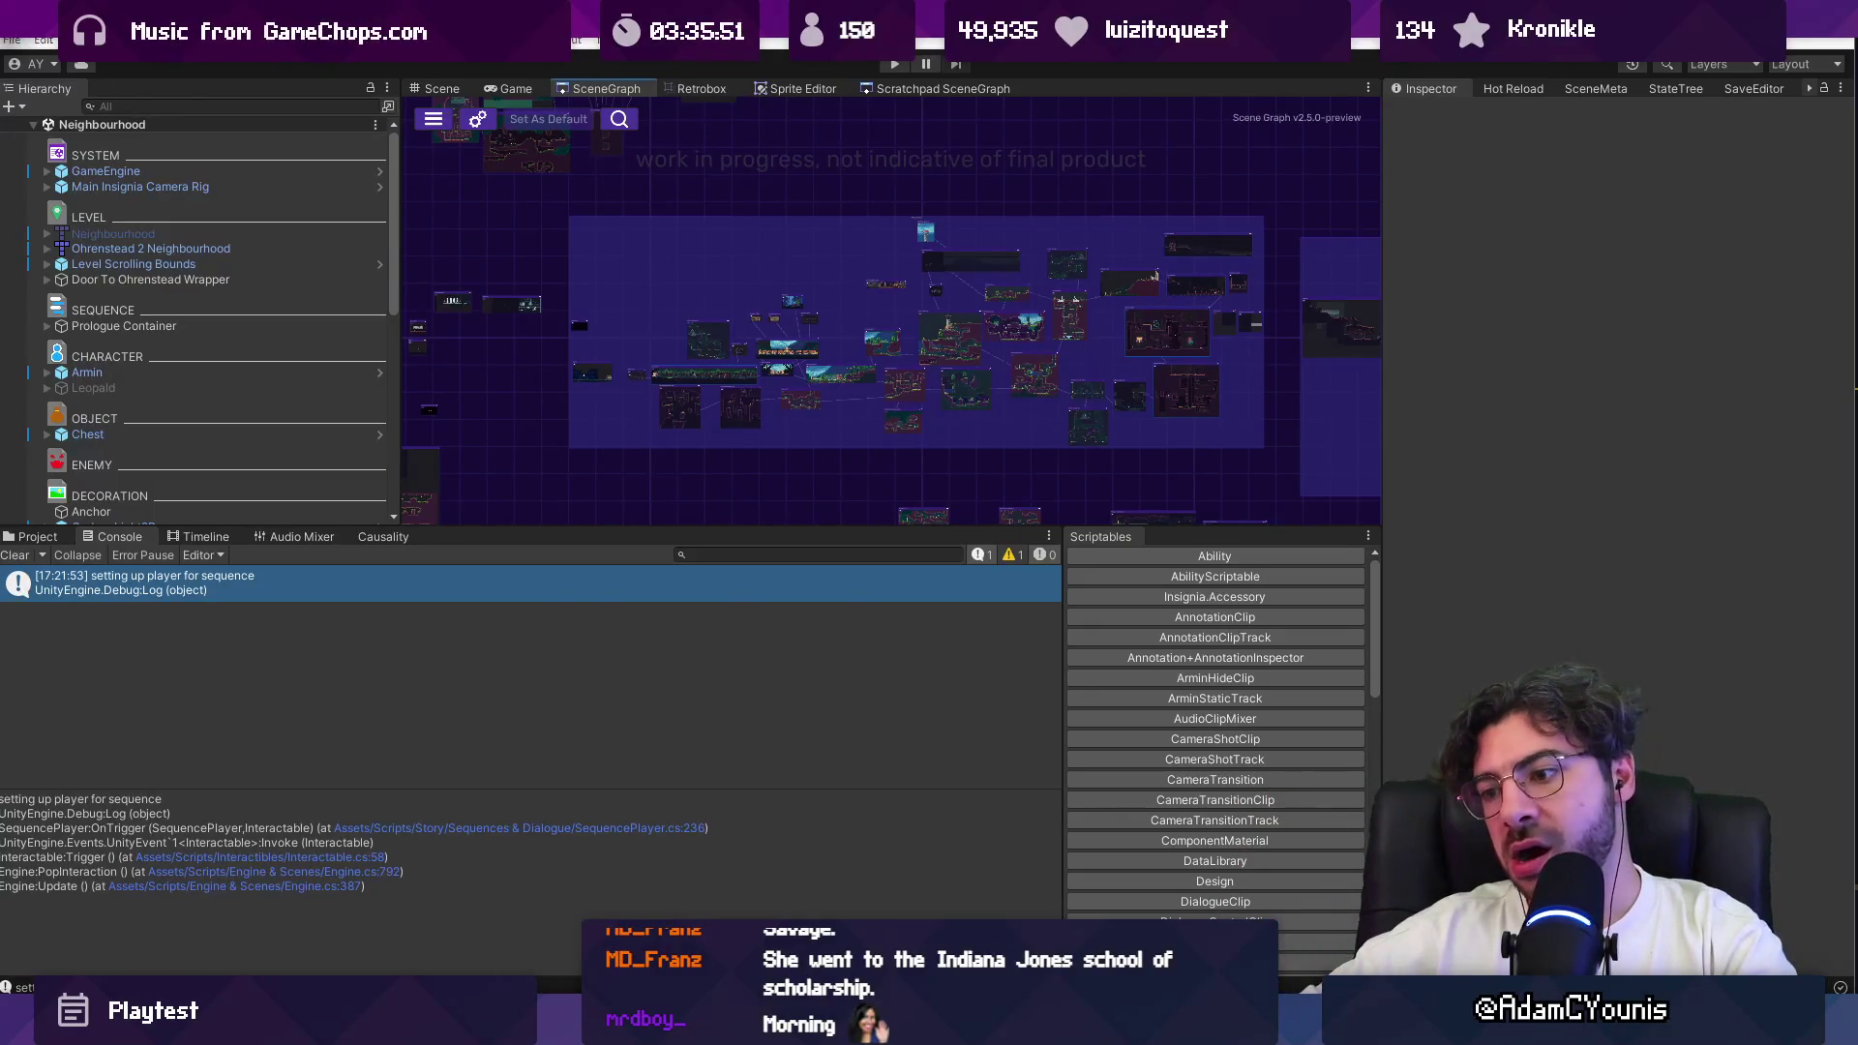
left_click(678, 829)
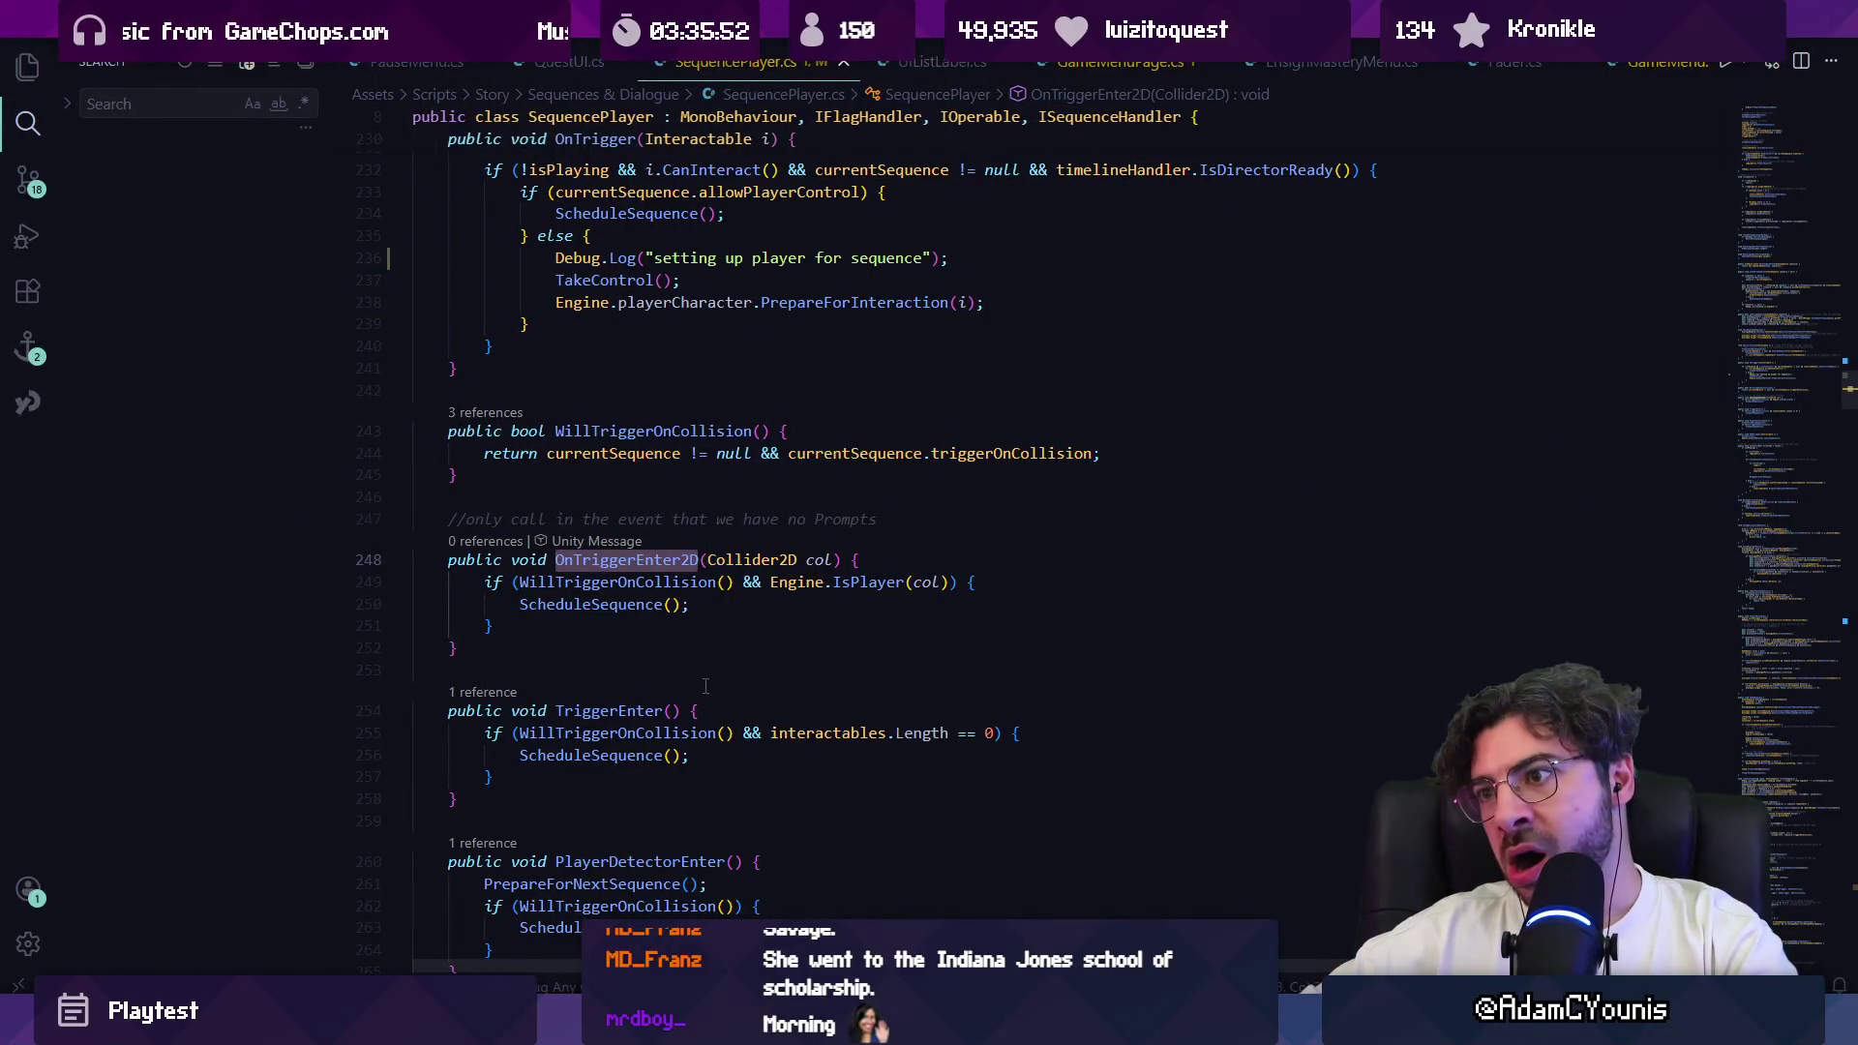
Step: Search for 'execute' to land on RespondToExecute in SetupInteractables
key("ctrl+f")
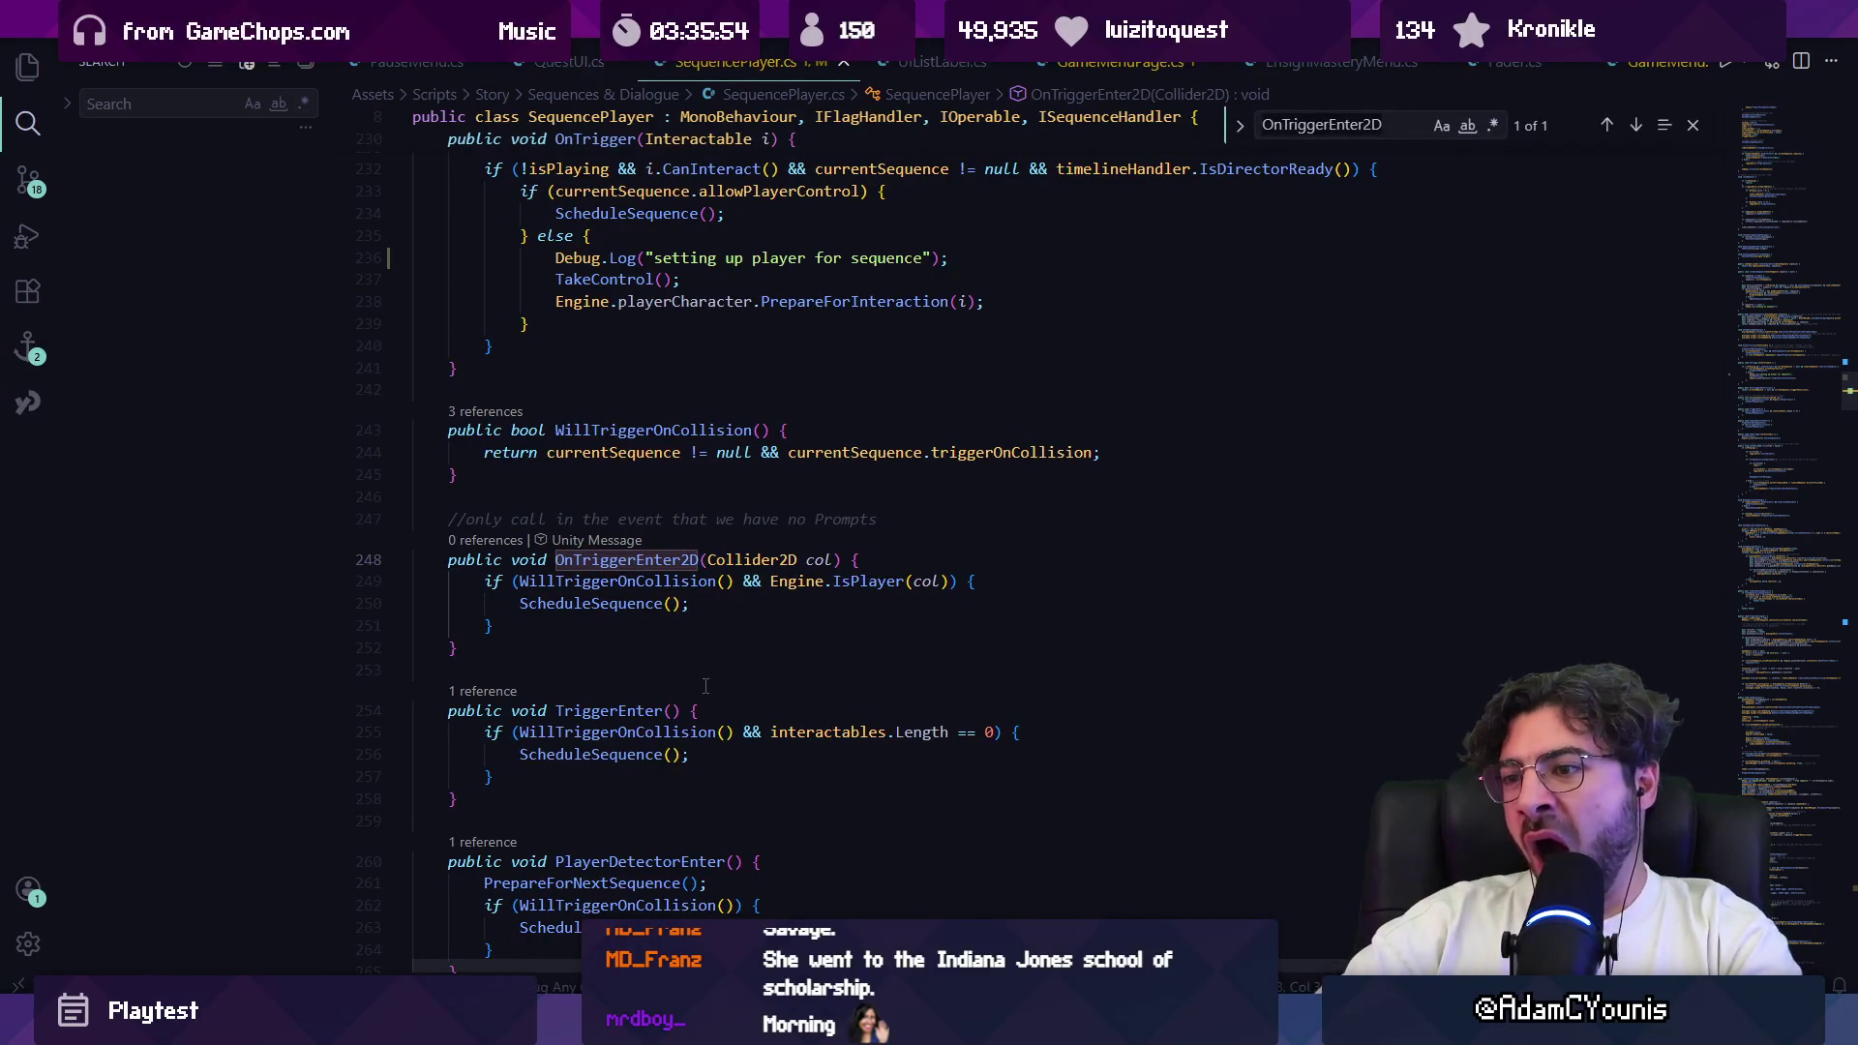
type("BeginSequence")
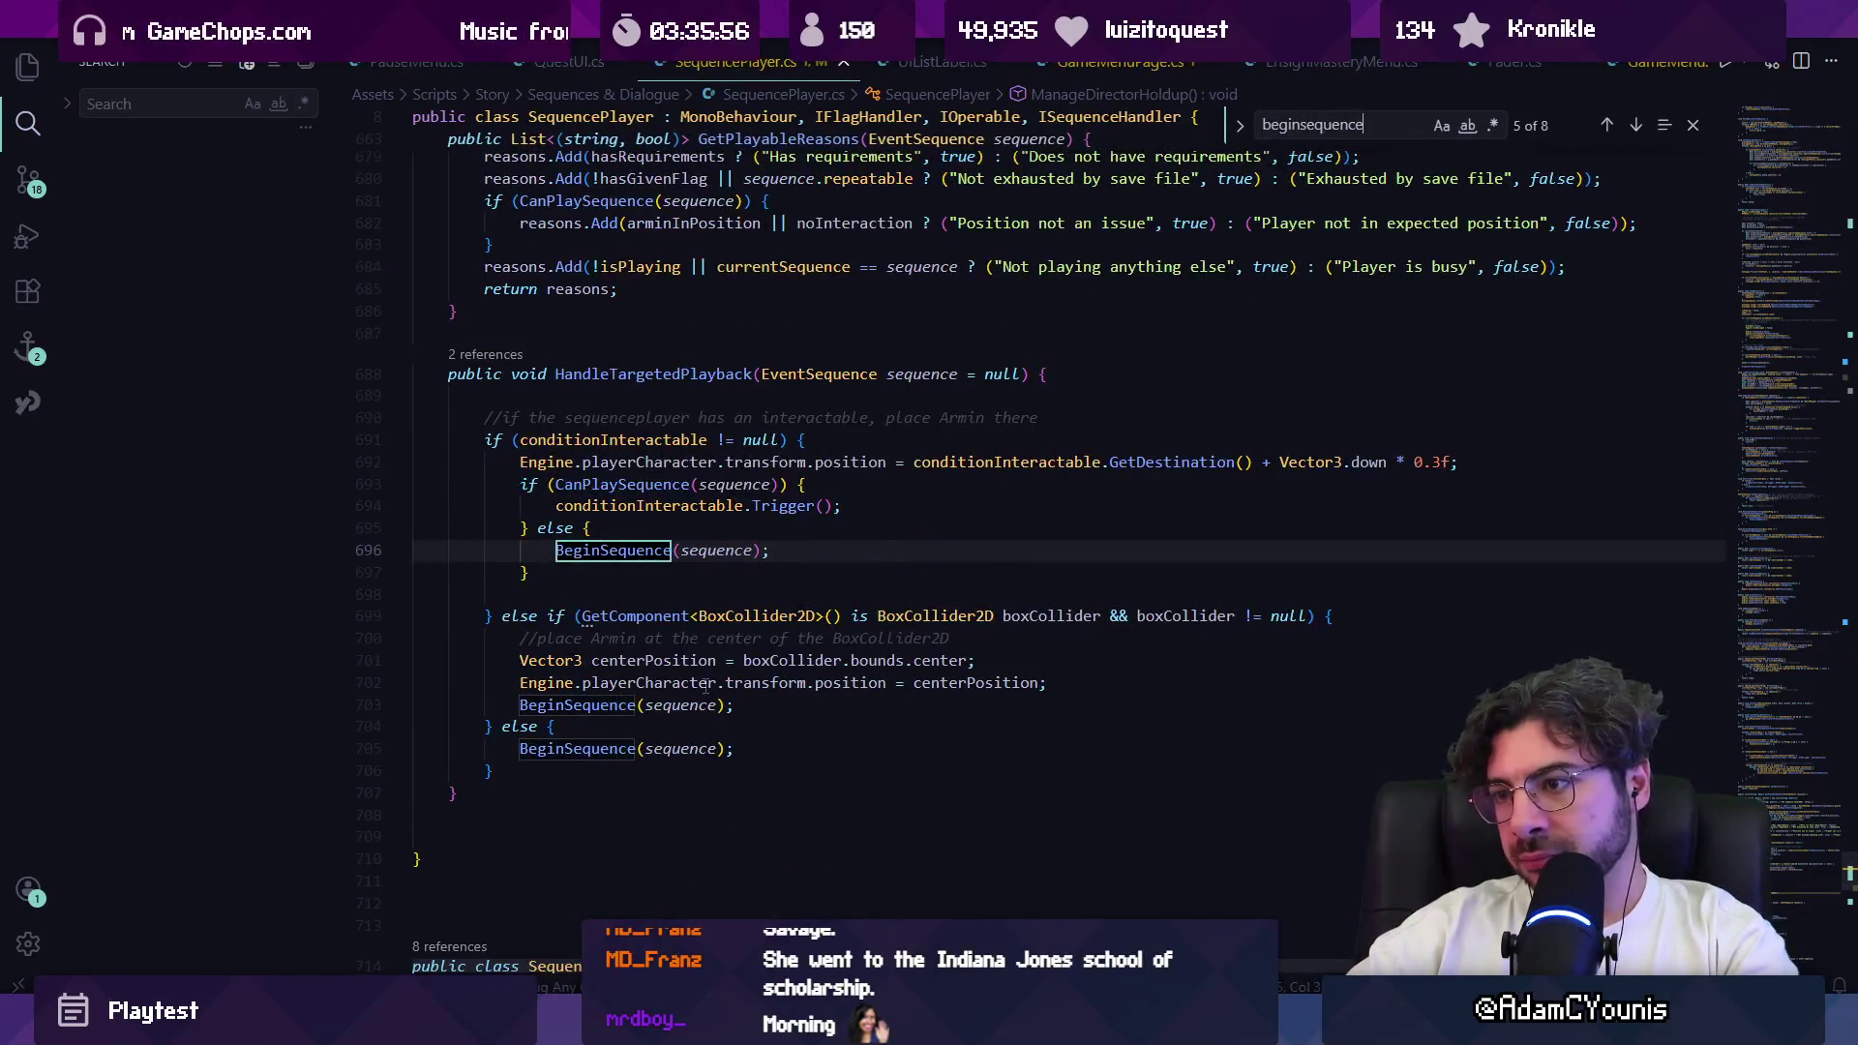
type("executge")
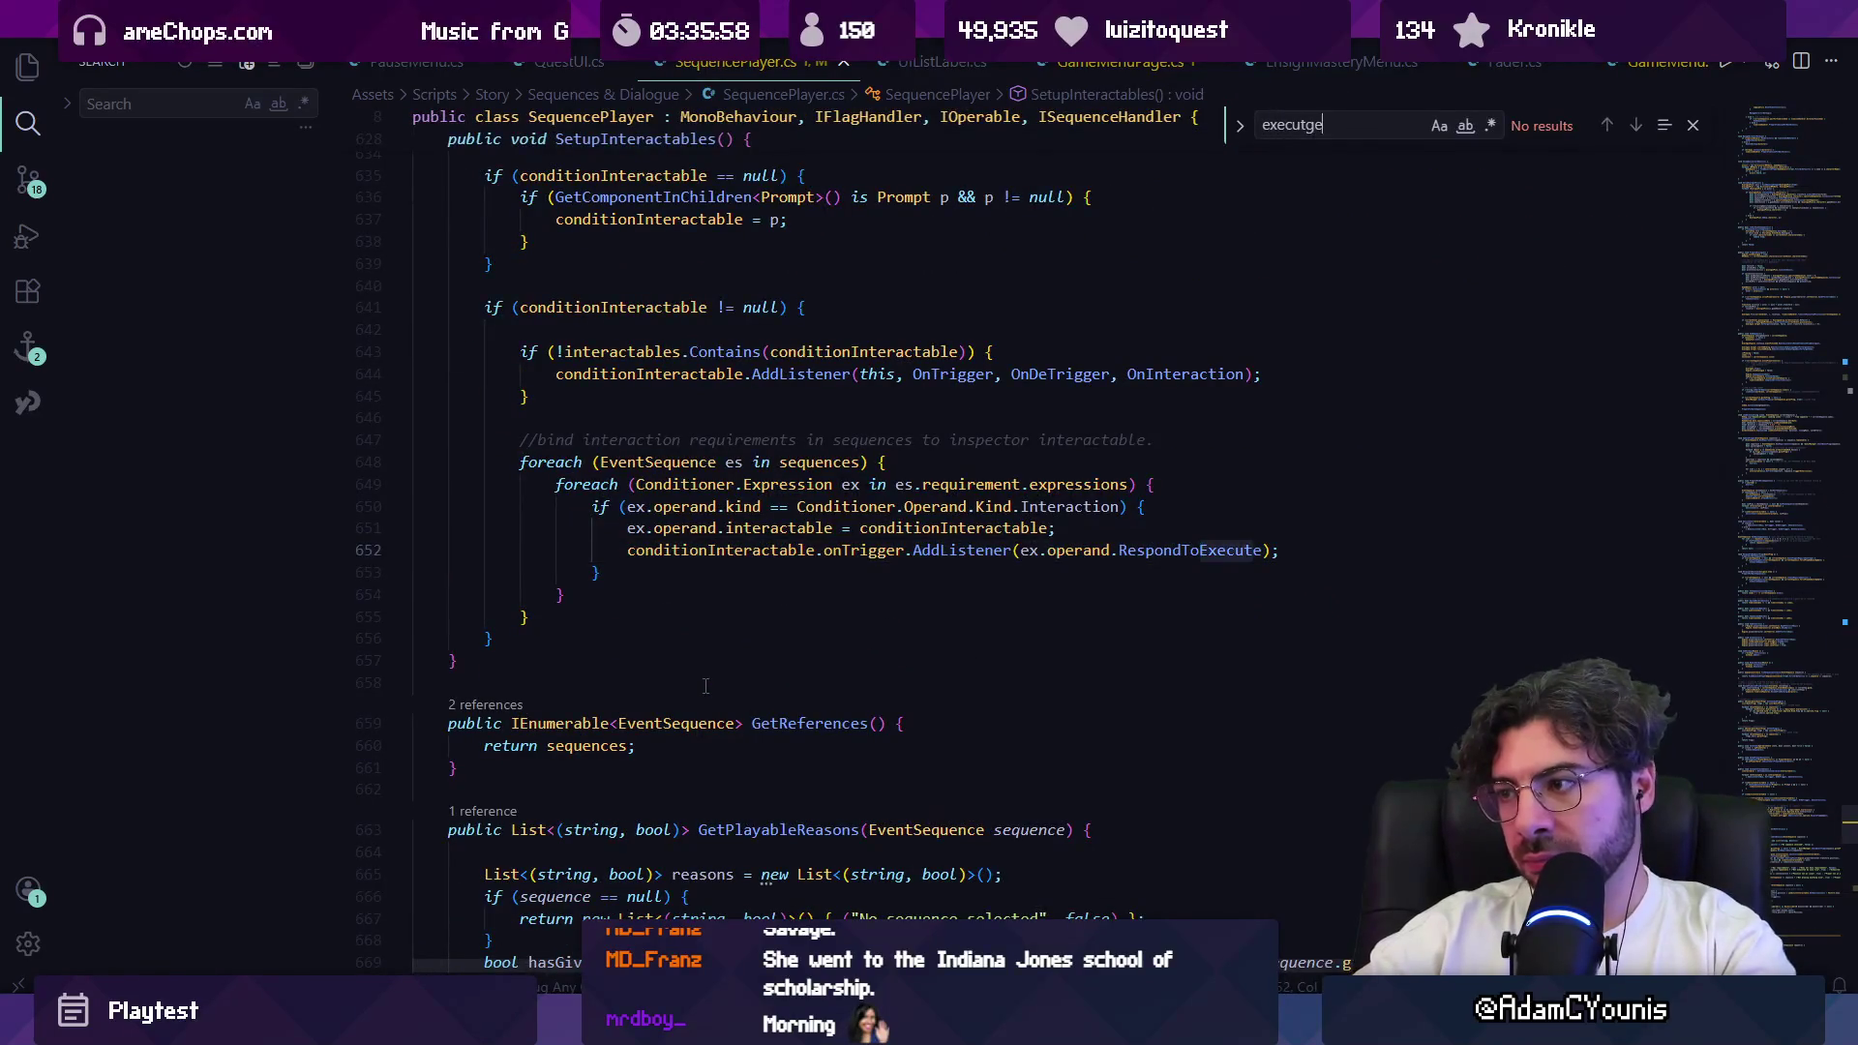
key("BackSpace")
key("BackSpace")
type("e(")
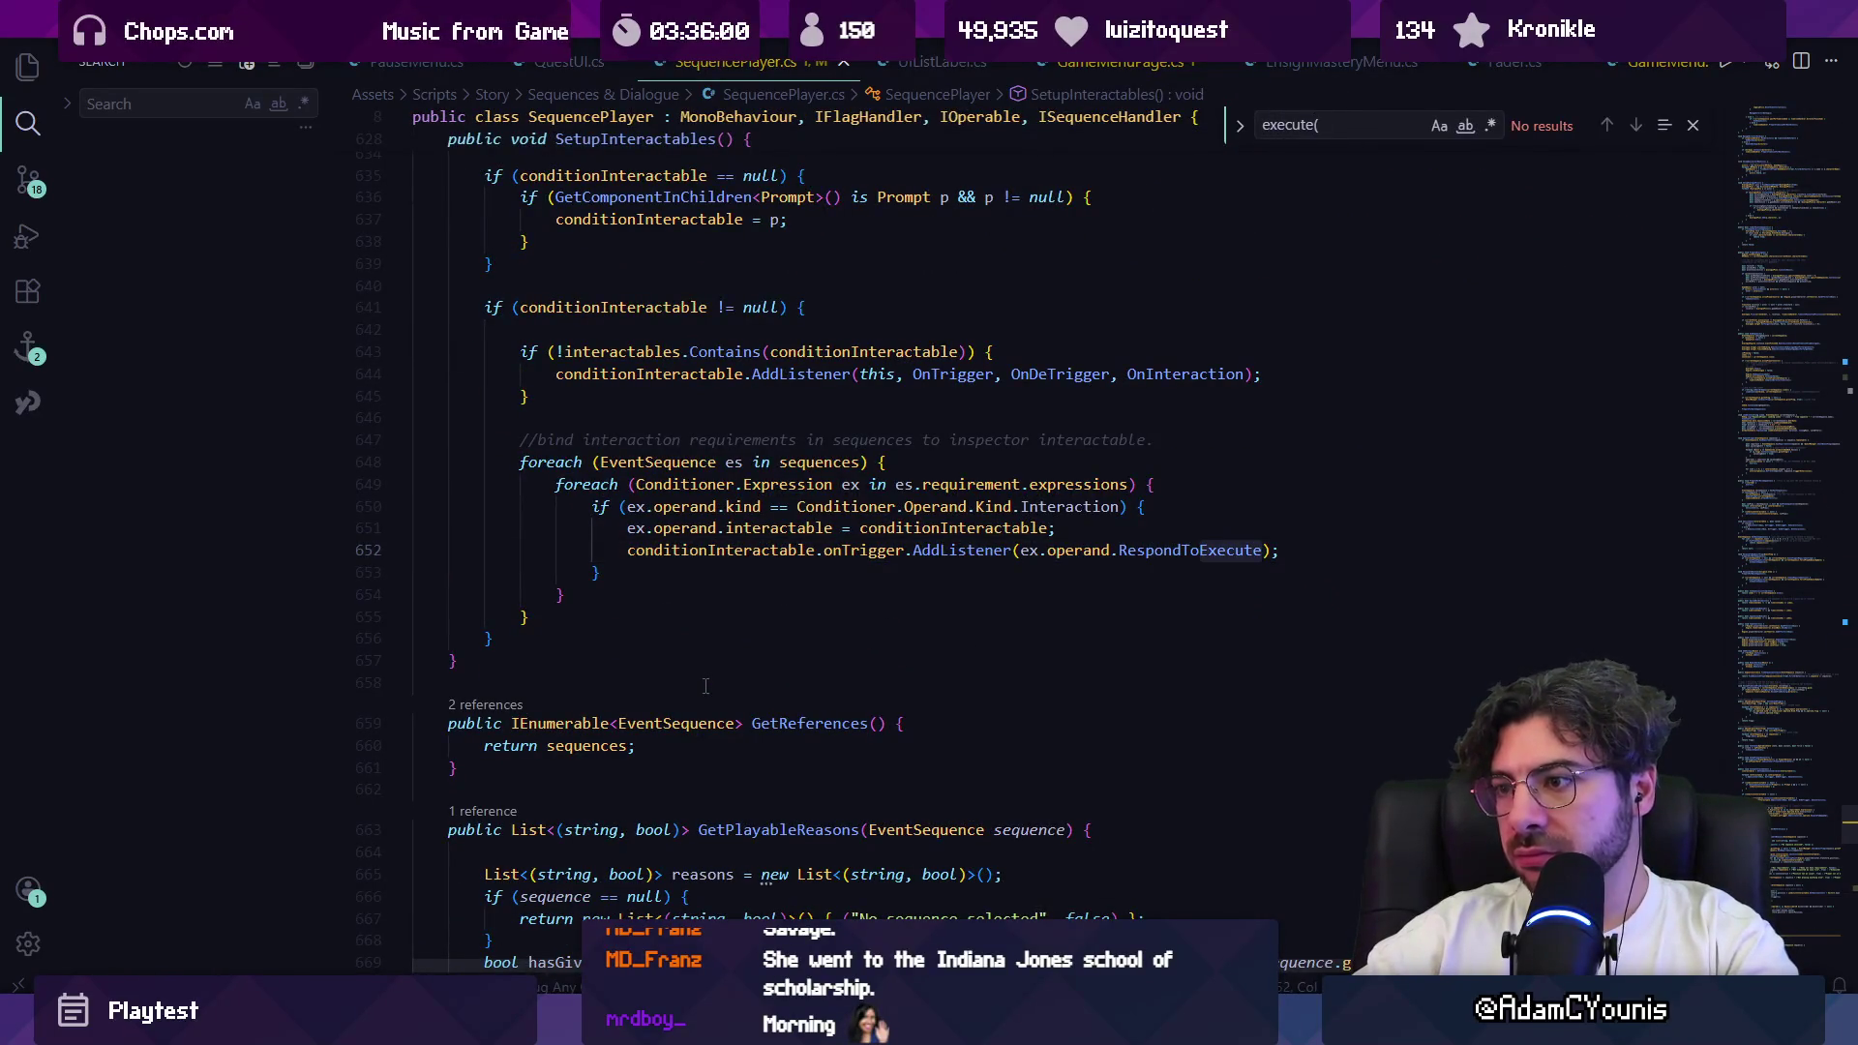
key("BackSpace")
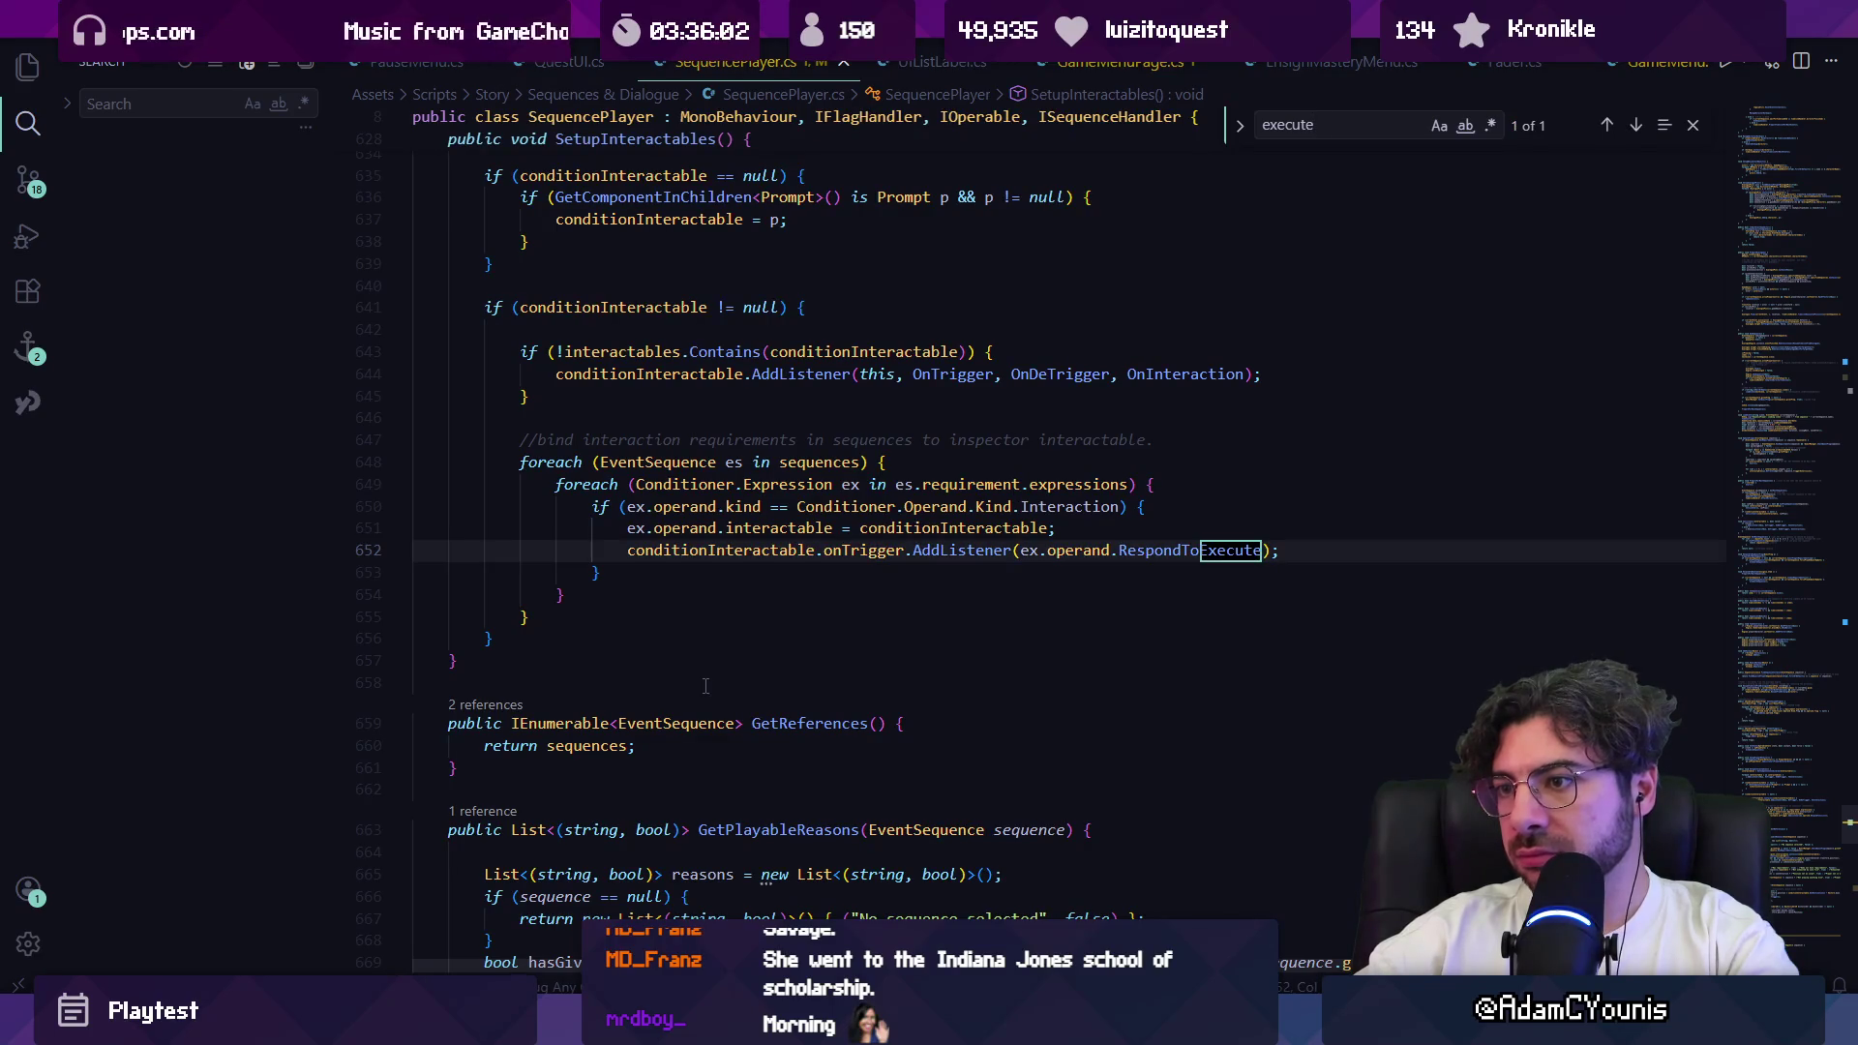
key("Escape")
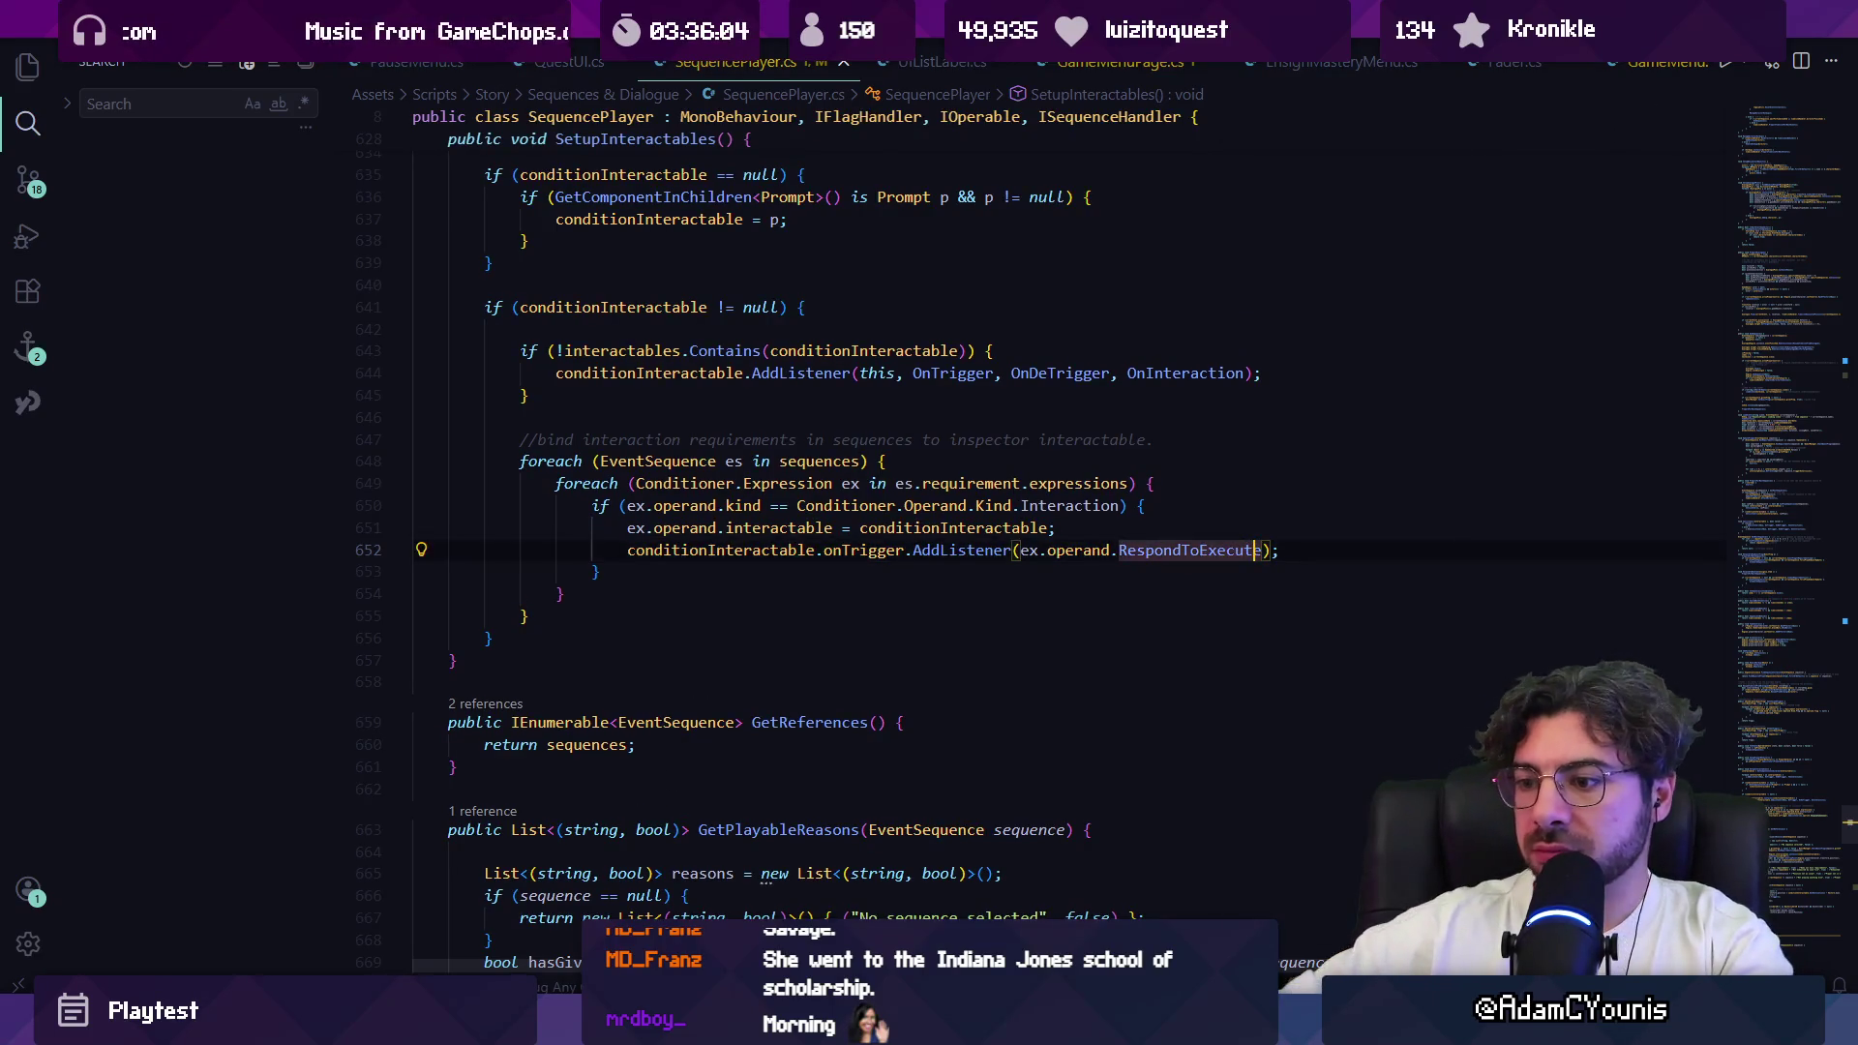
key("alt+Tab")
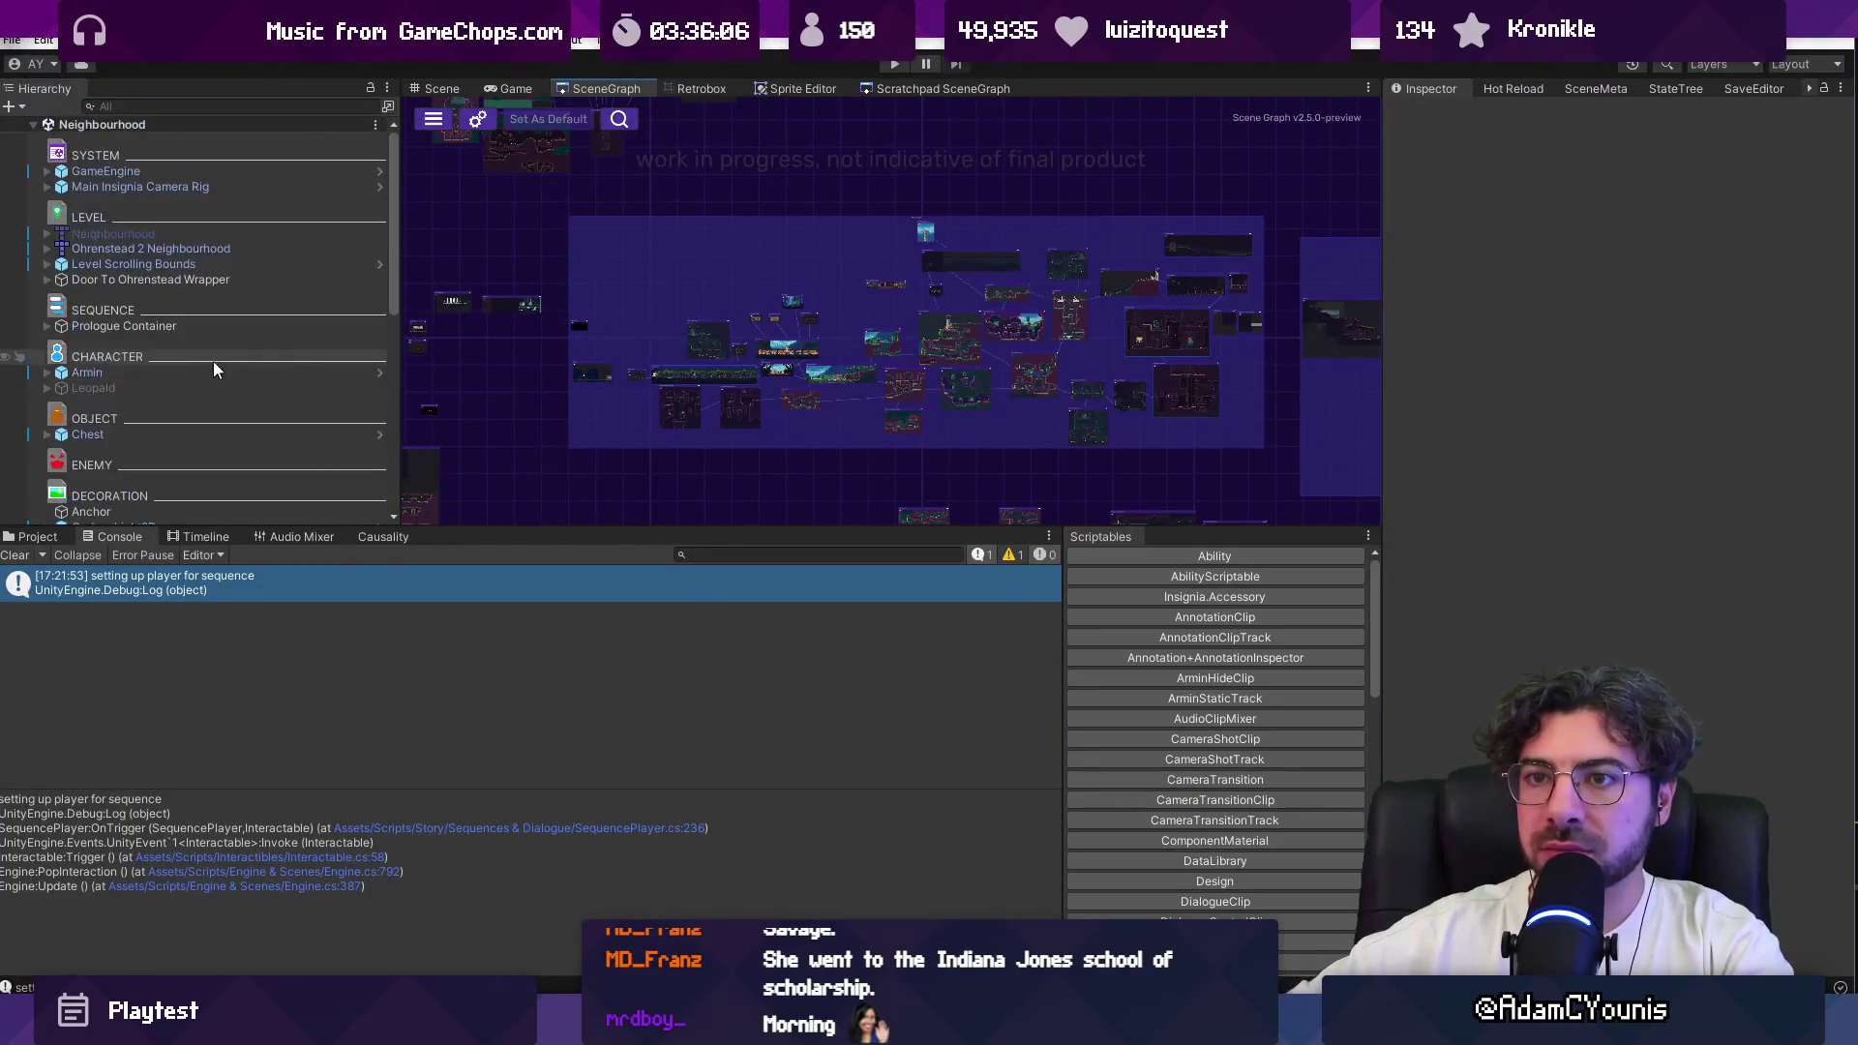
Step: In the level scene, expand Door To Ohrenstead Wrapper and select Walter Wrapper
left_click(437, 88)
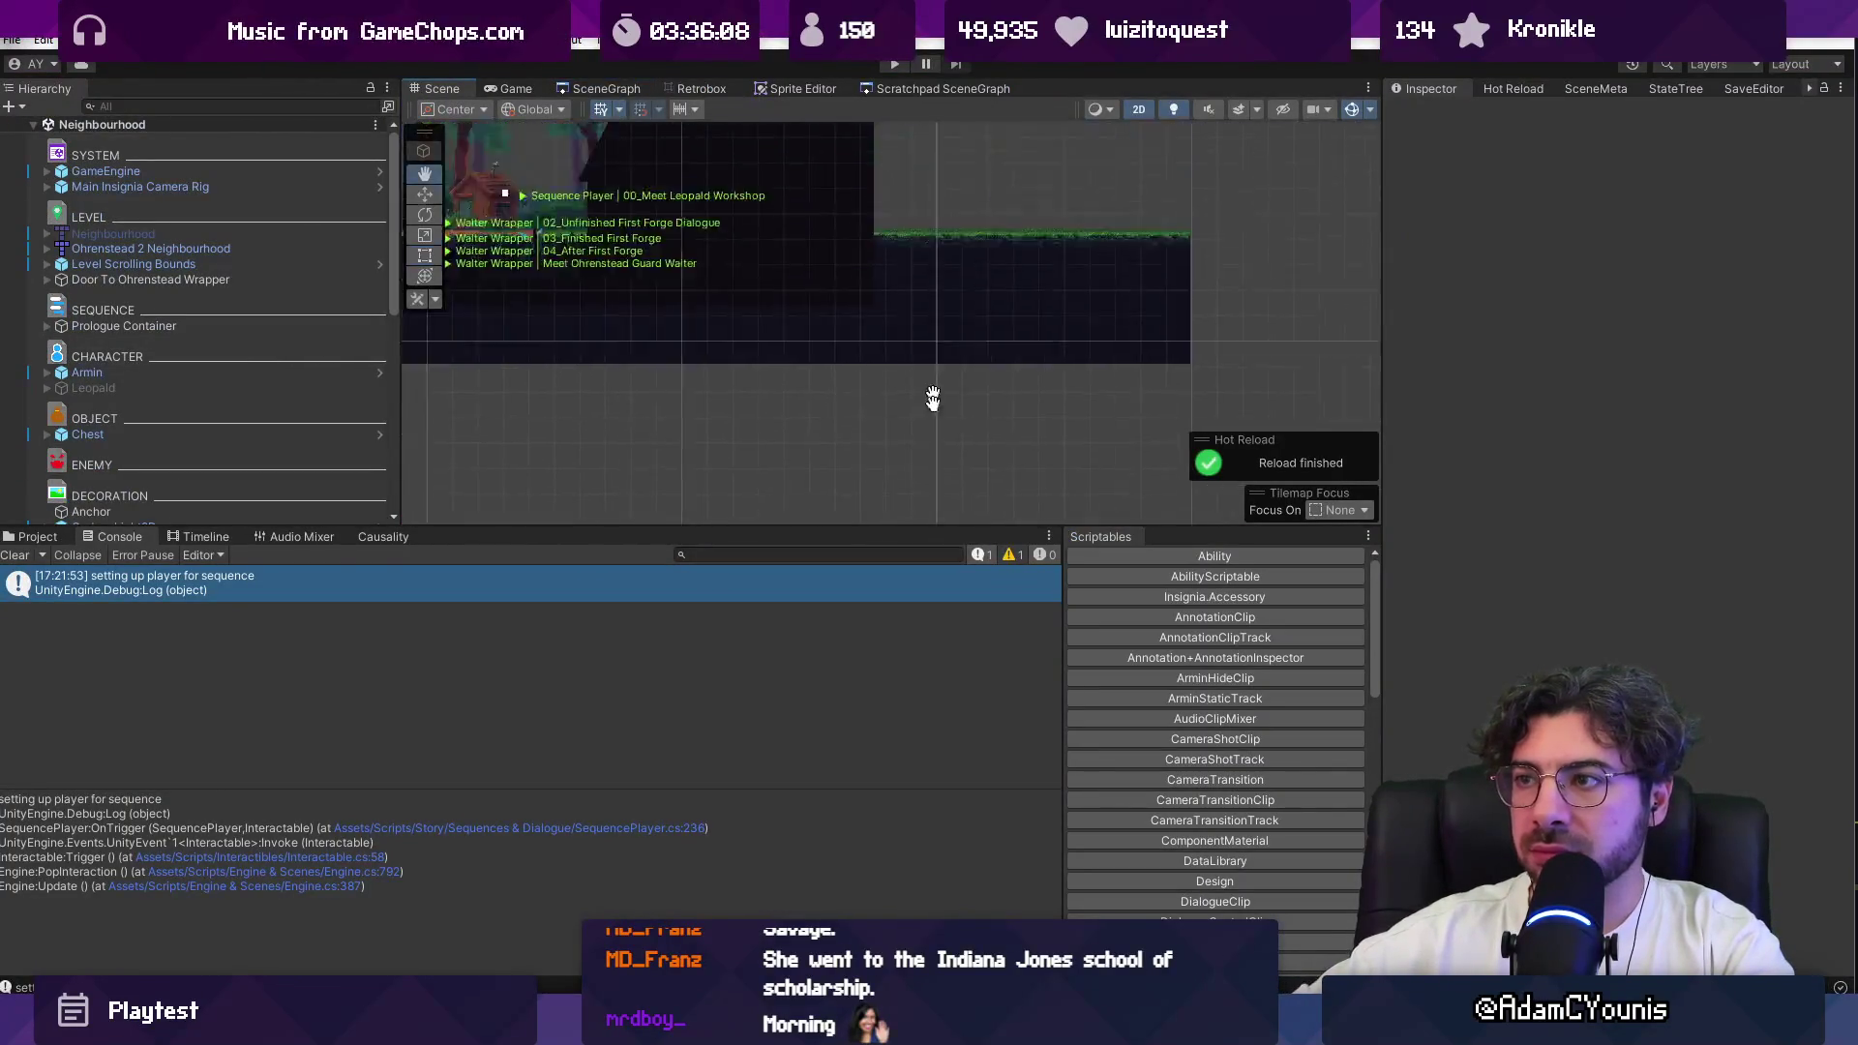
left_click_drag(934, 370, 780, 402)
scroll(921, 451, "up", 5)
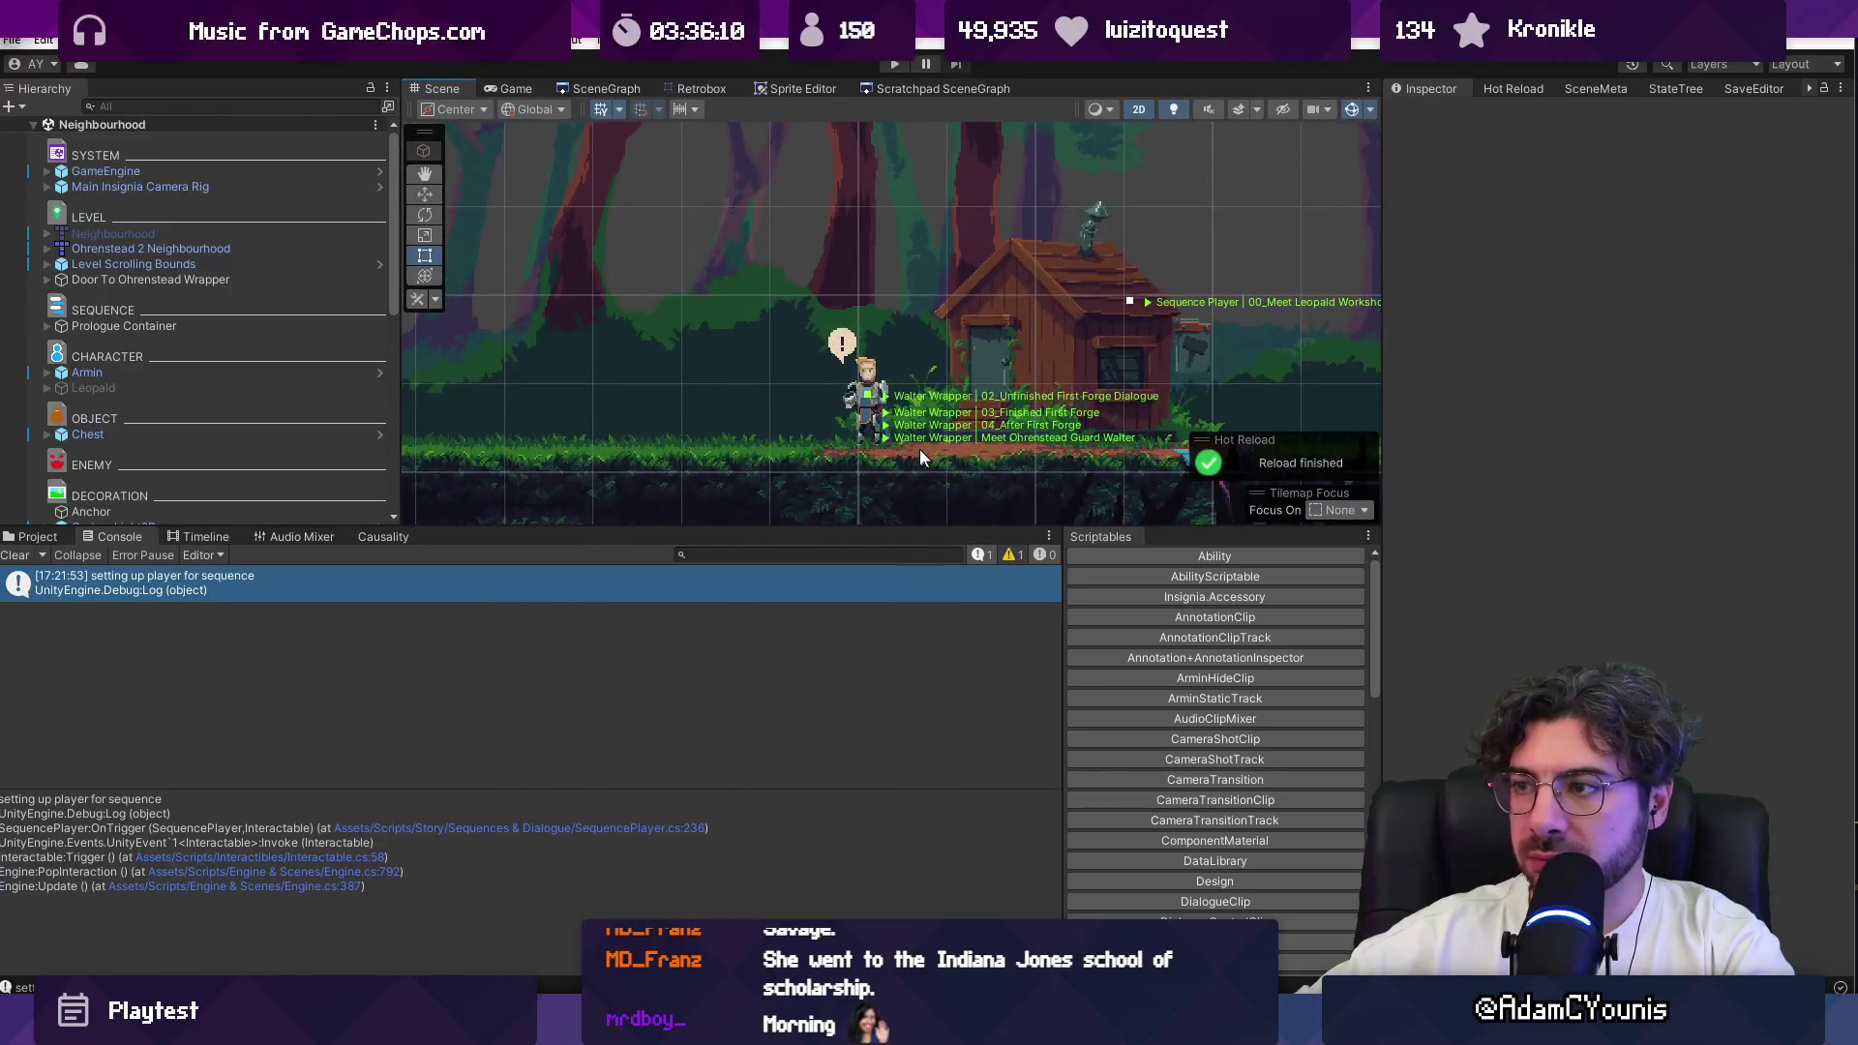
left_click(921, 461)
left_click(114, 282)
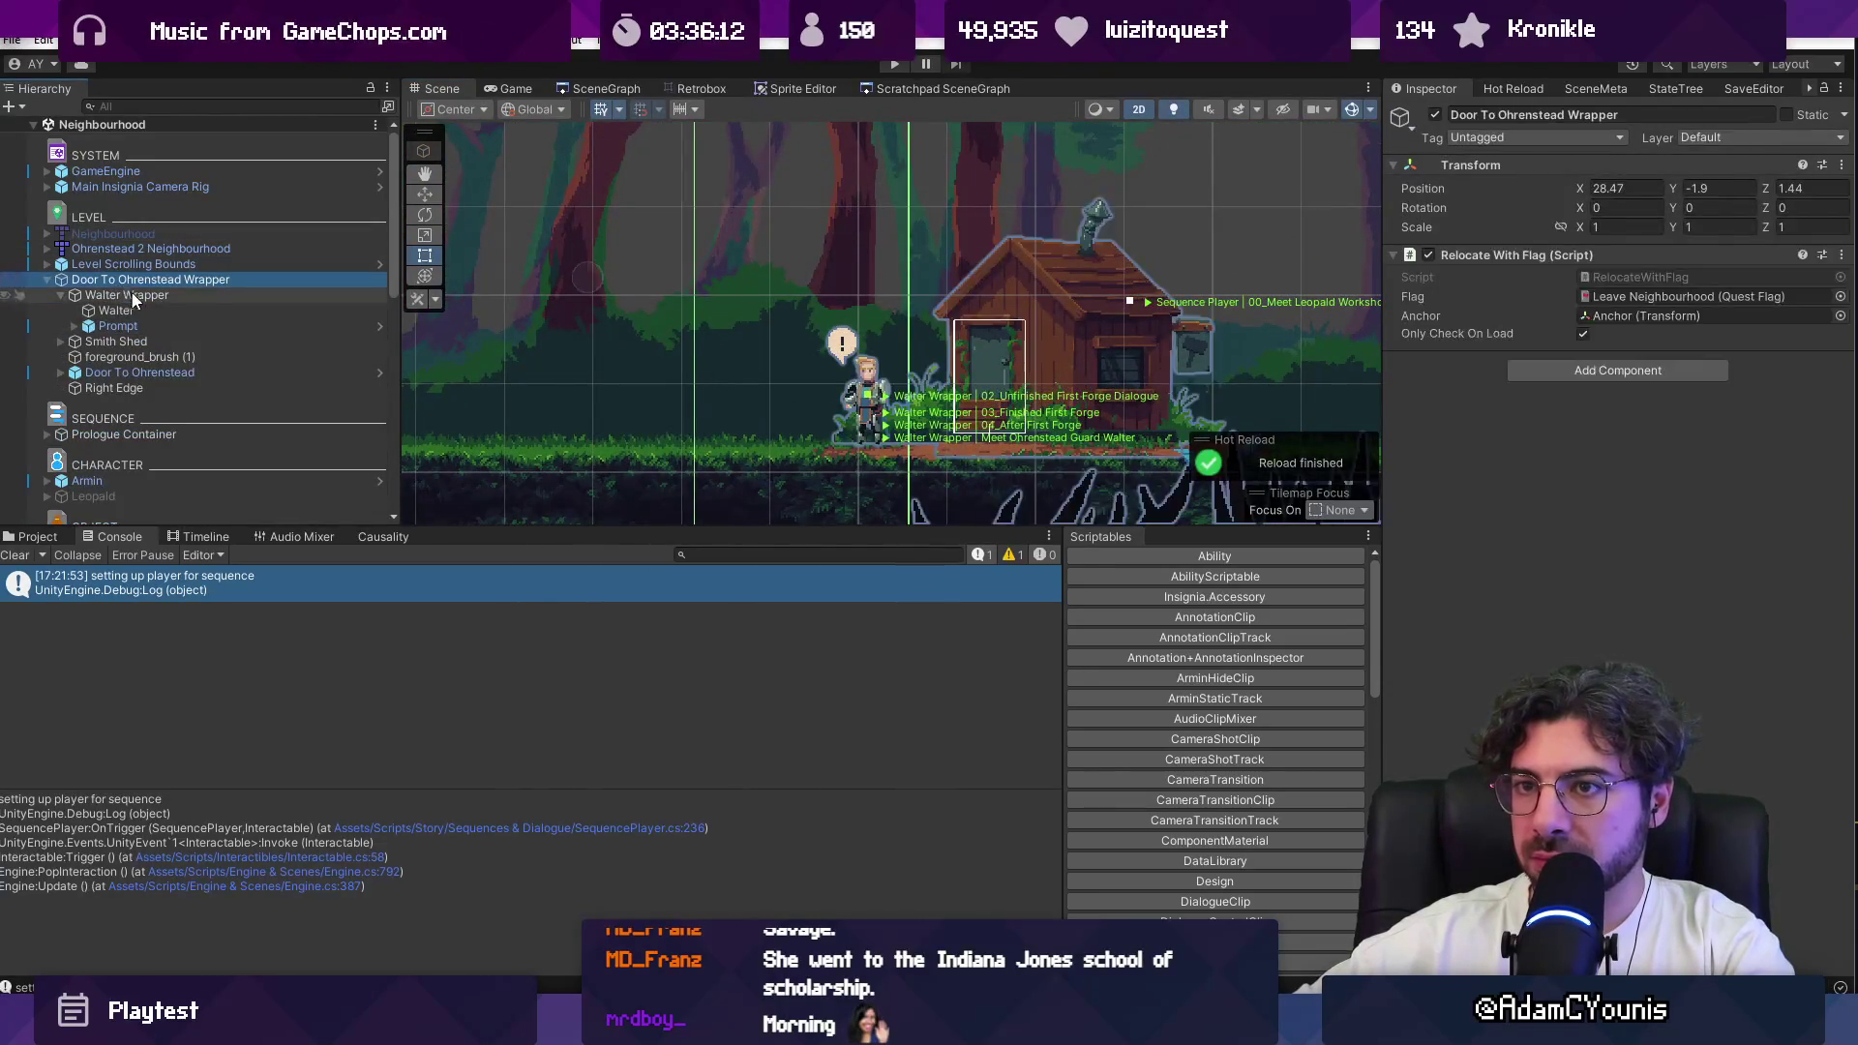
left_click(130, 292)
Step: Open the Athenaeum Stacks library room from the level rooms overview
left_click(602, 88)
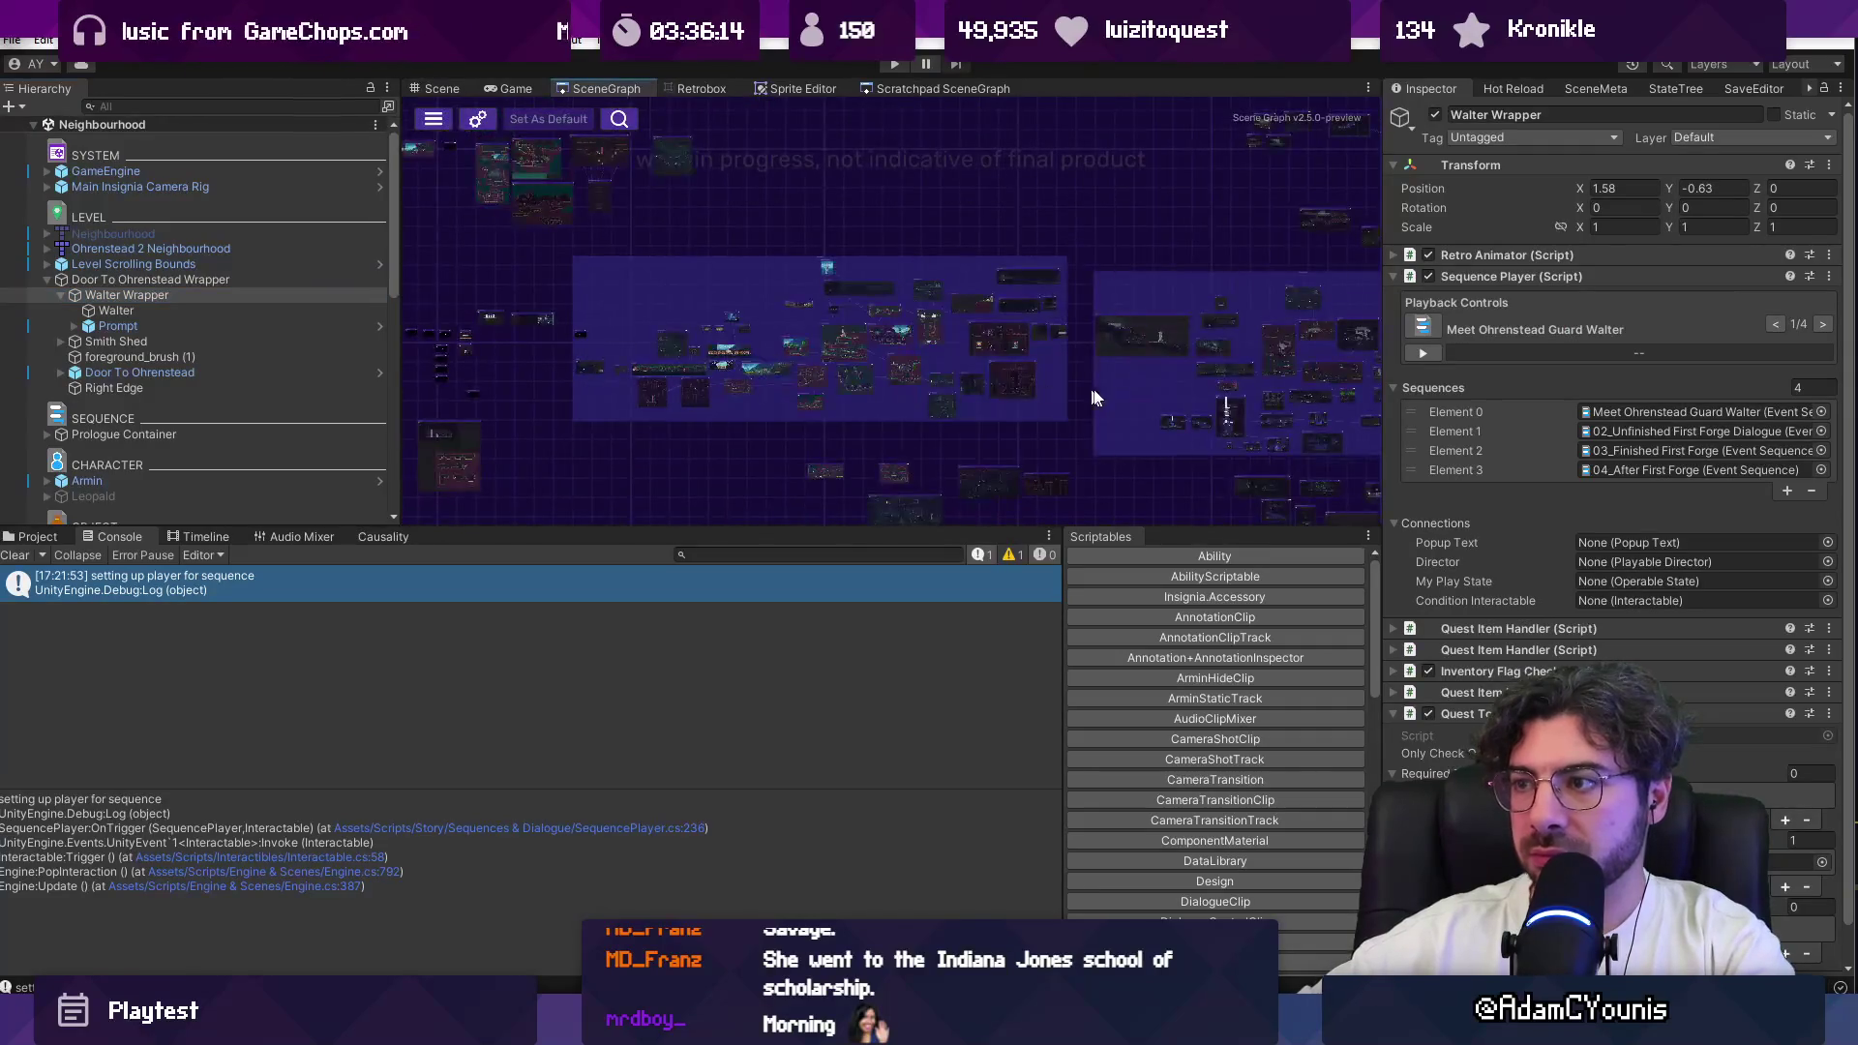
scroll(1084, 397, "up", 5)
scroll(820, 265, "down", 3)
scroll(838, 274, "up", 4)
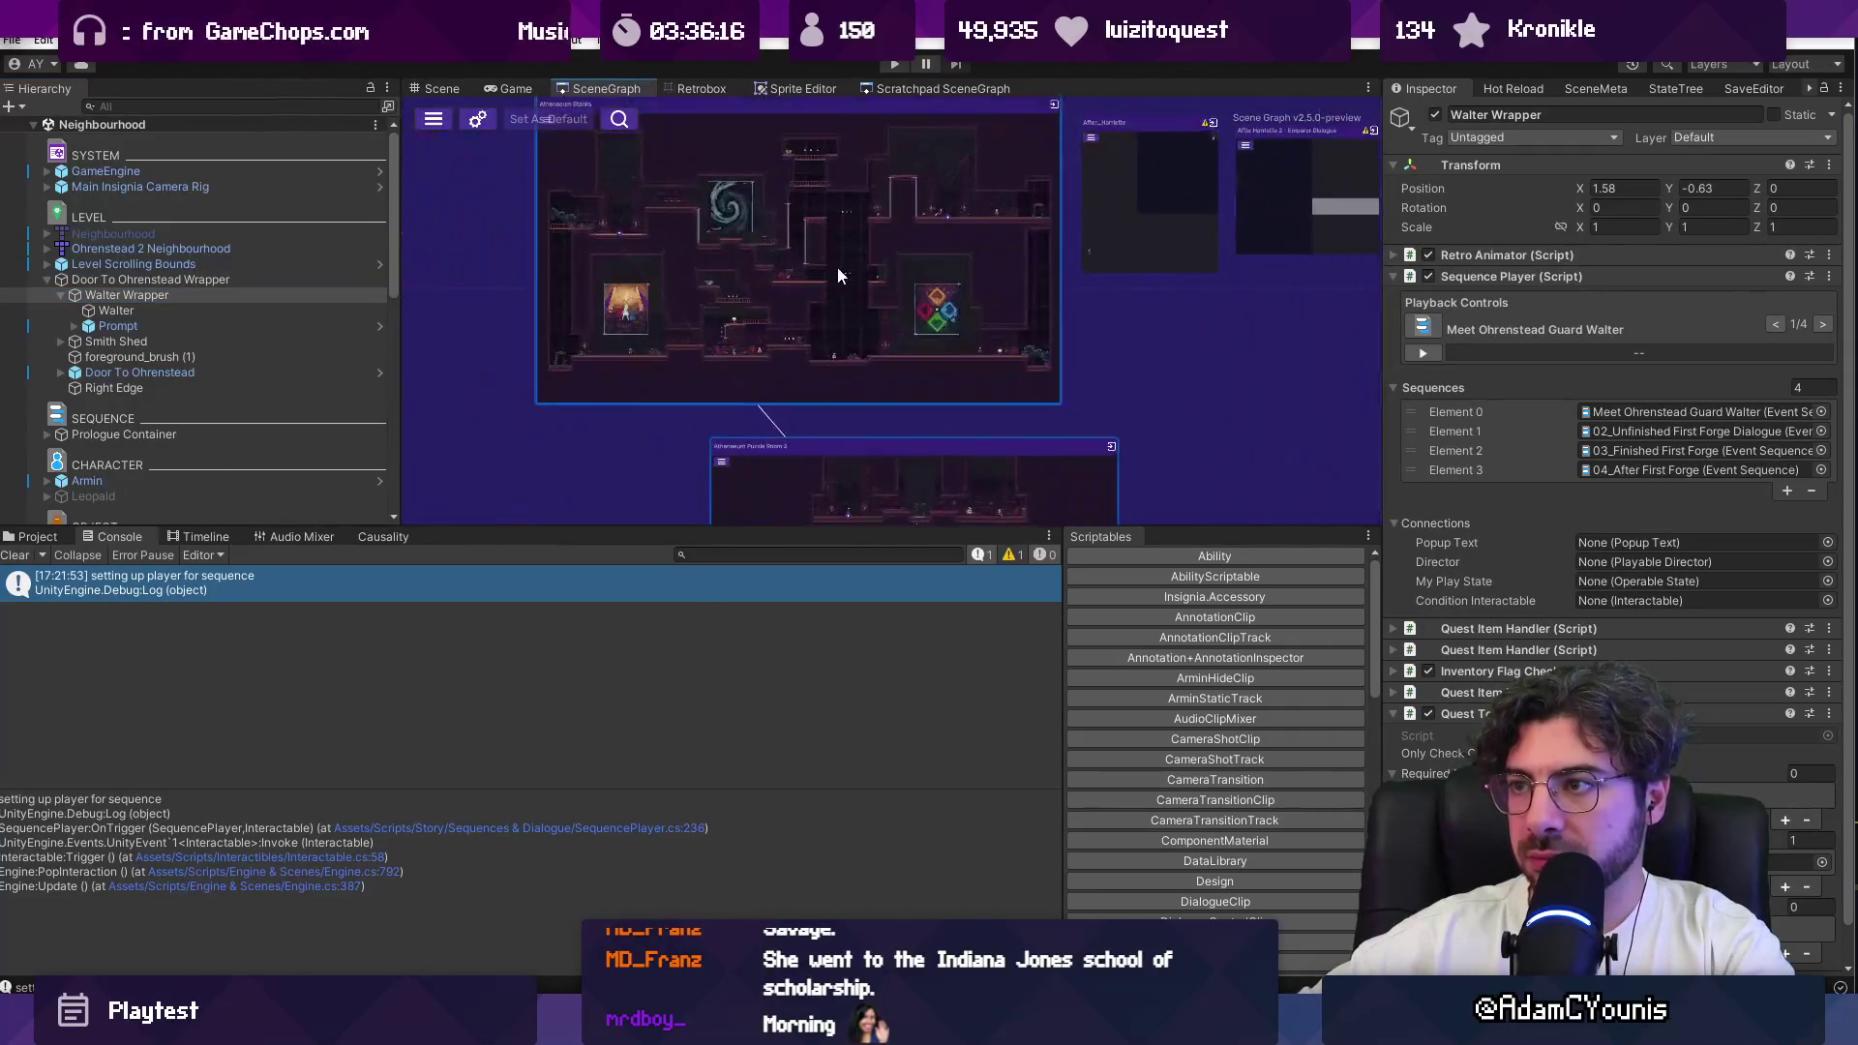
double_click(838, 313)
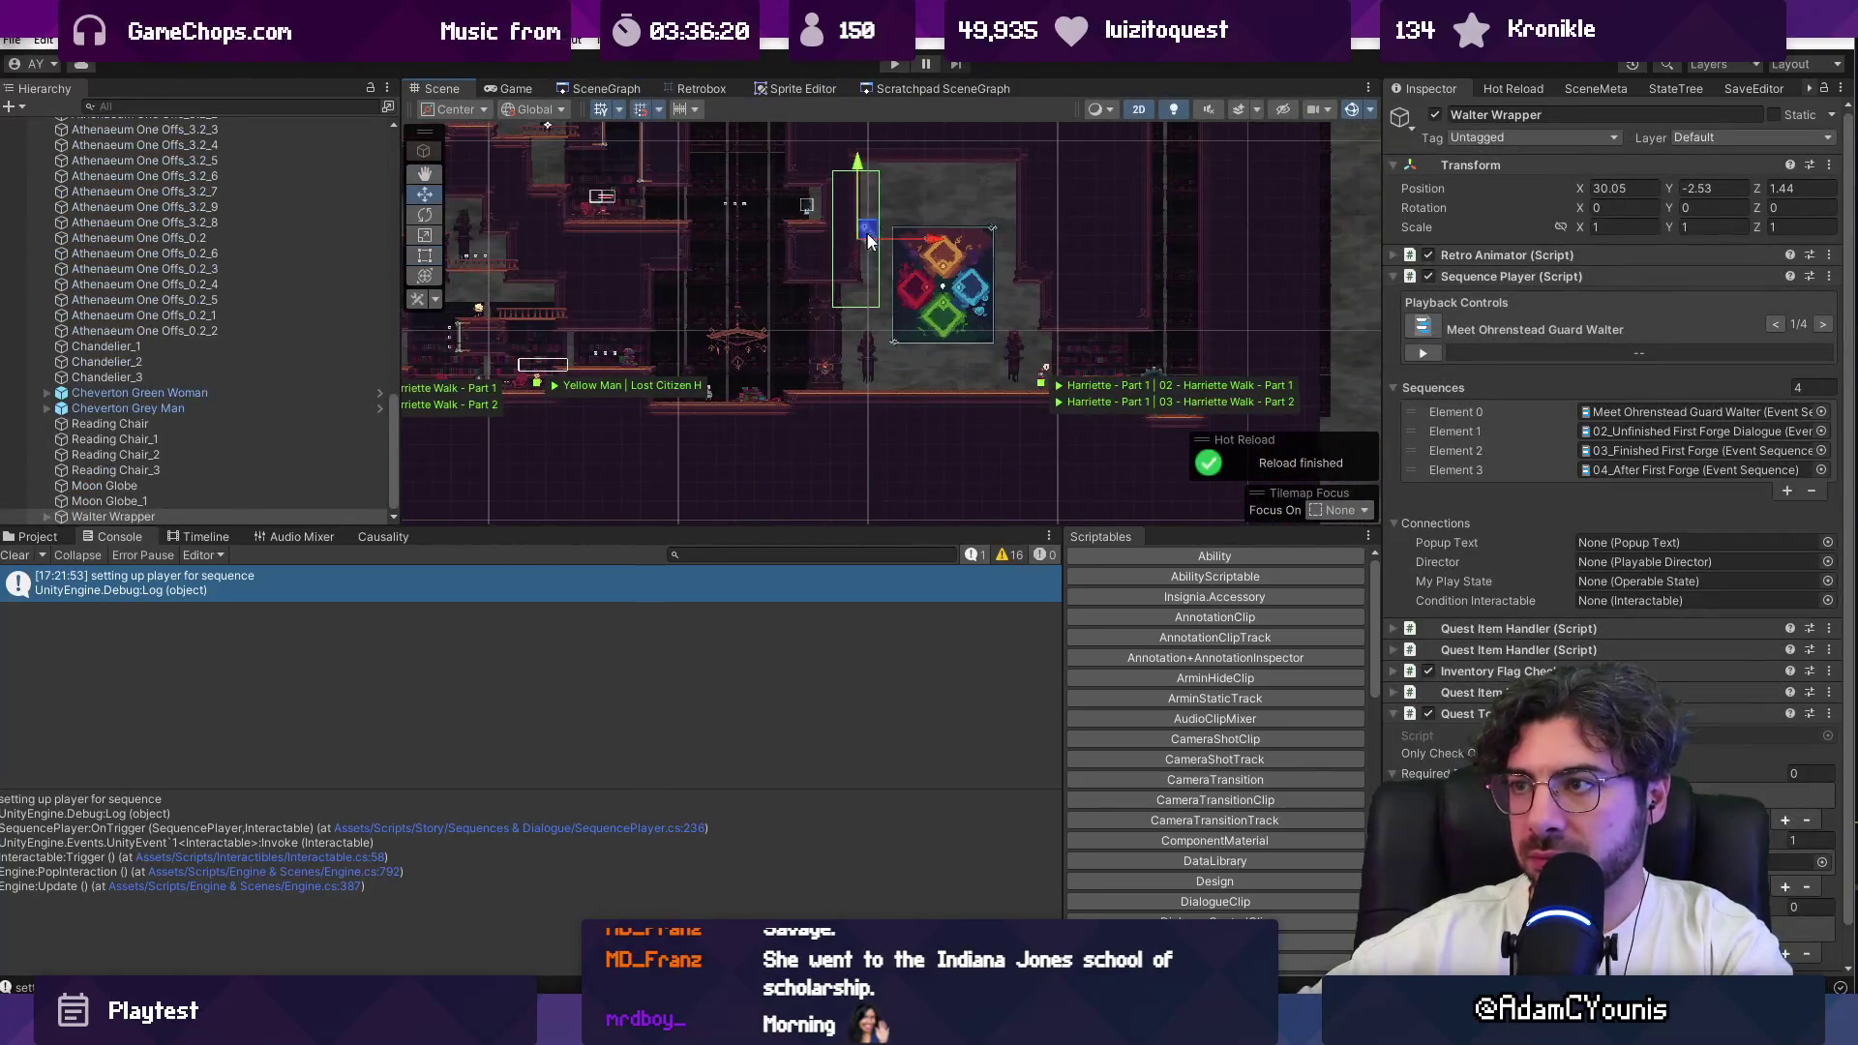
Step: Drag Walter Wrapper onto the library floor left of Harriette - Part 1
scroll(868, 240, "up", 2)
mouse_move(867, 240)
left_mouse_down()
mouse_move(864, 329)
mouse_move(1055, 399)
mouse_move(1129, 397)
left_mouse_up()
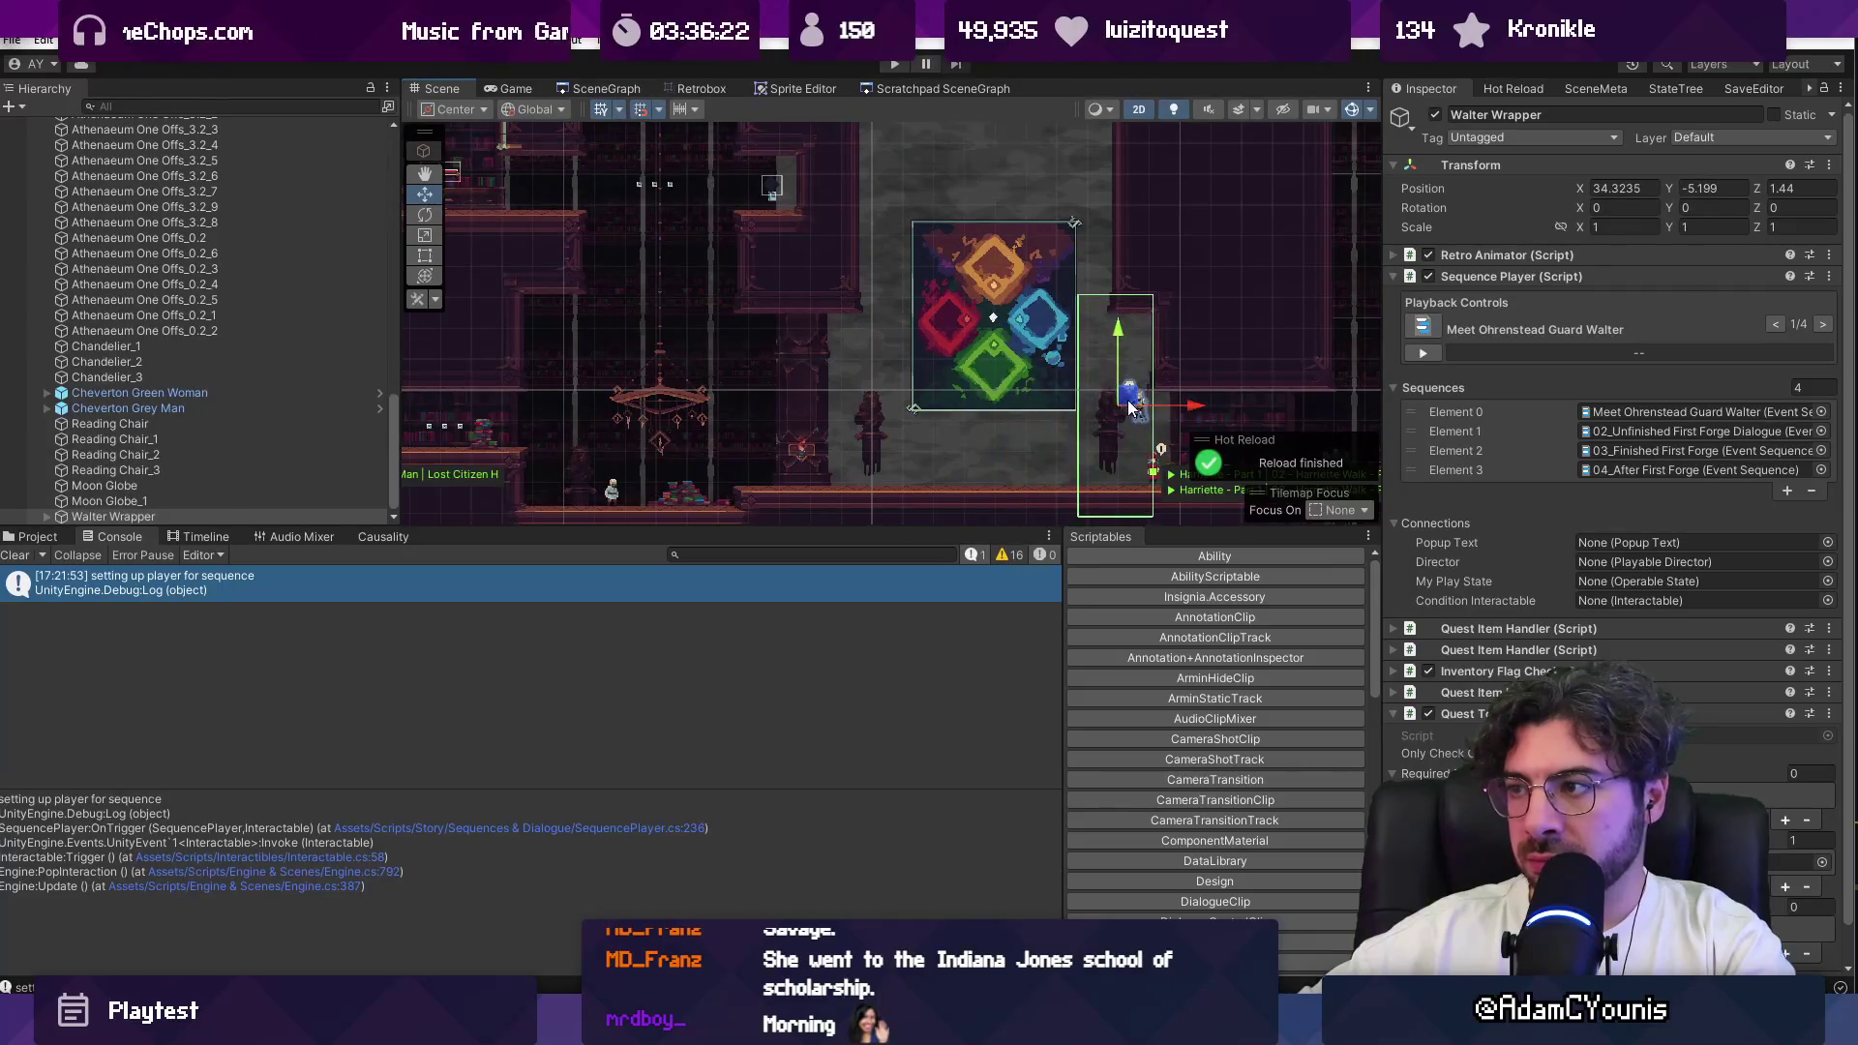
scroll(1129, 404, "up", 2)
mouse_move(622, 309)
left_mouse_down()
mouse_move(595, 330)
mouse_move(571, 427)
left_mouse_up()
scroll(651, 428, "up", 2)
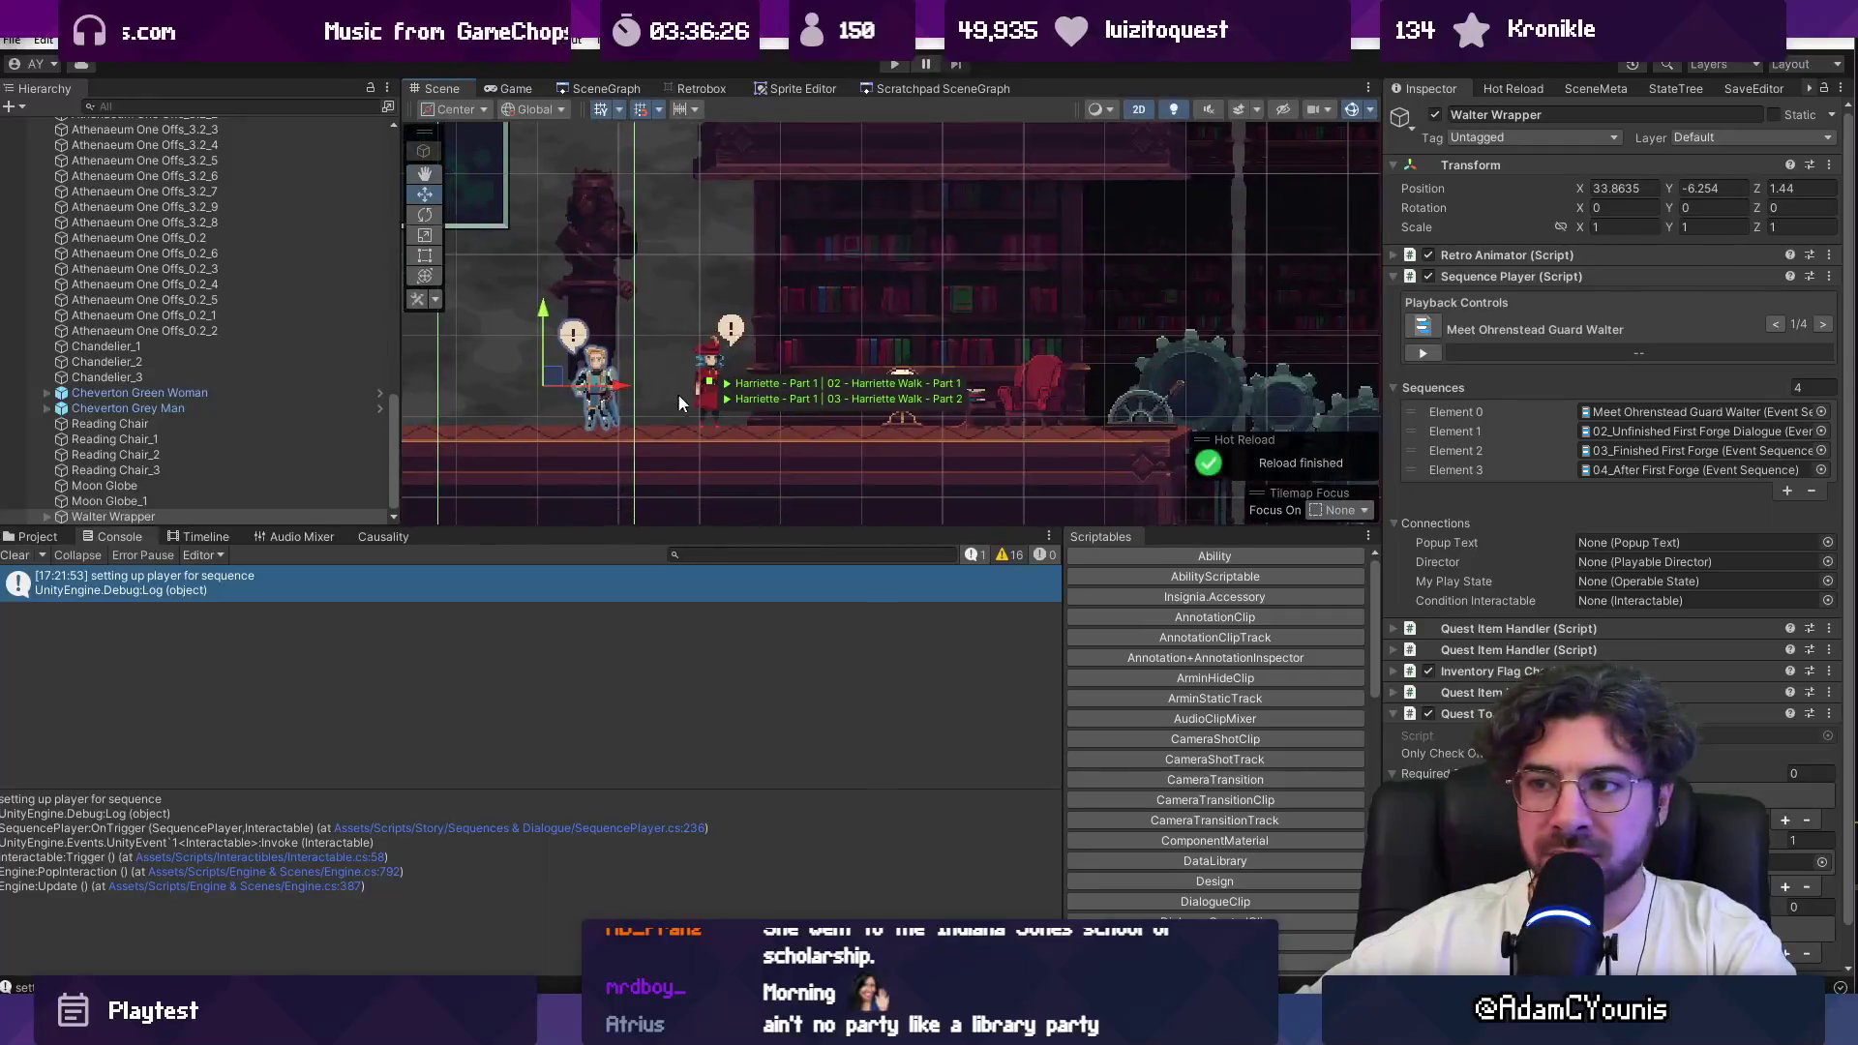
scroll(676, 405, "up", 1)
left_click(713, 392)
scroll(158, 260, "up", 4)
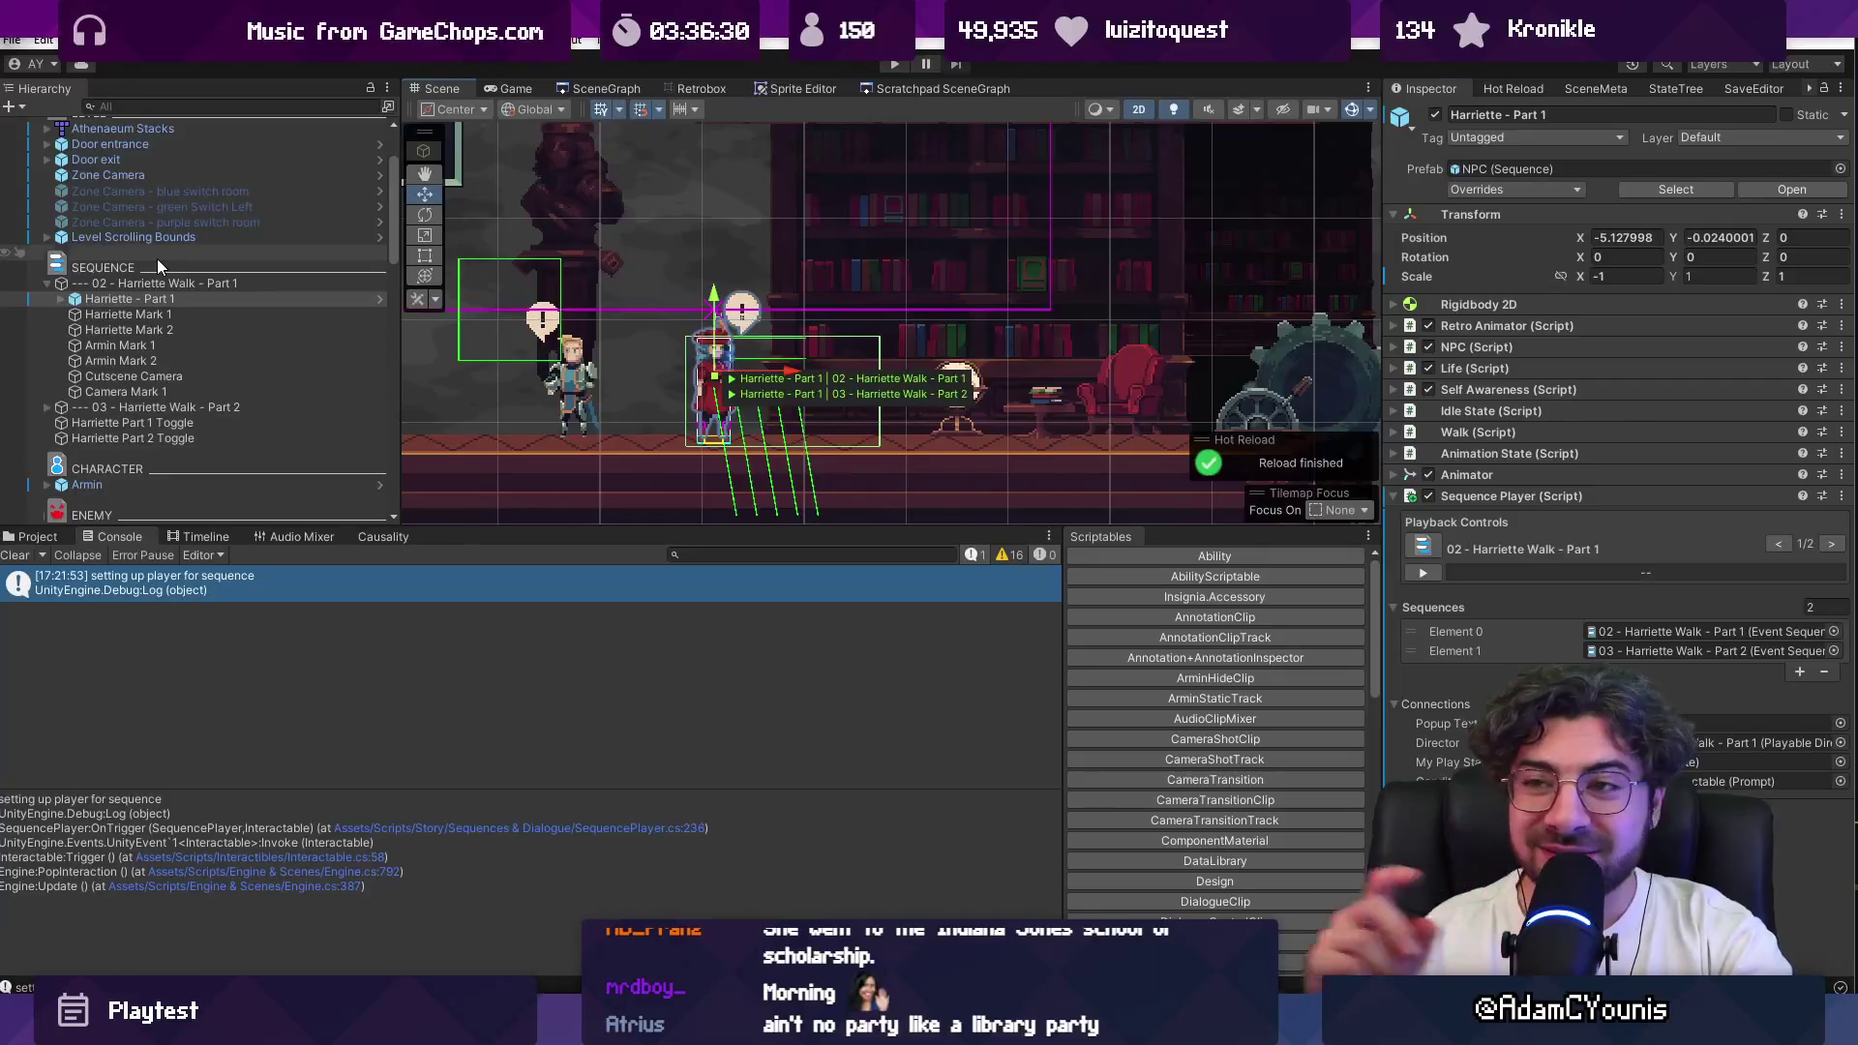
left_click(60, 299)
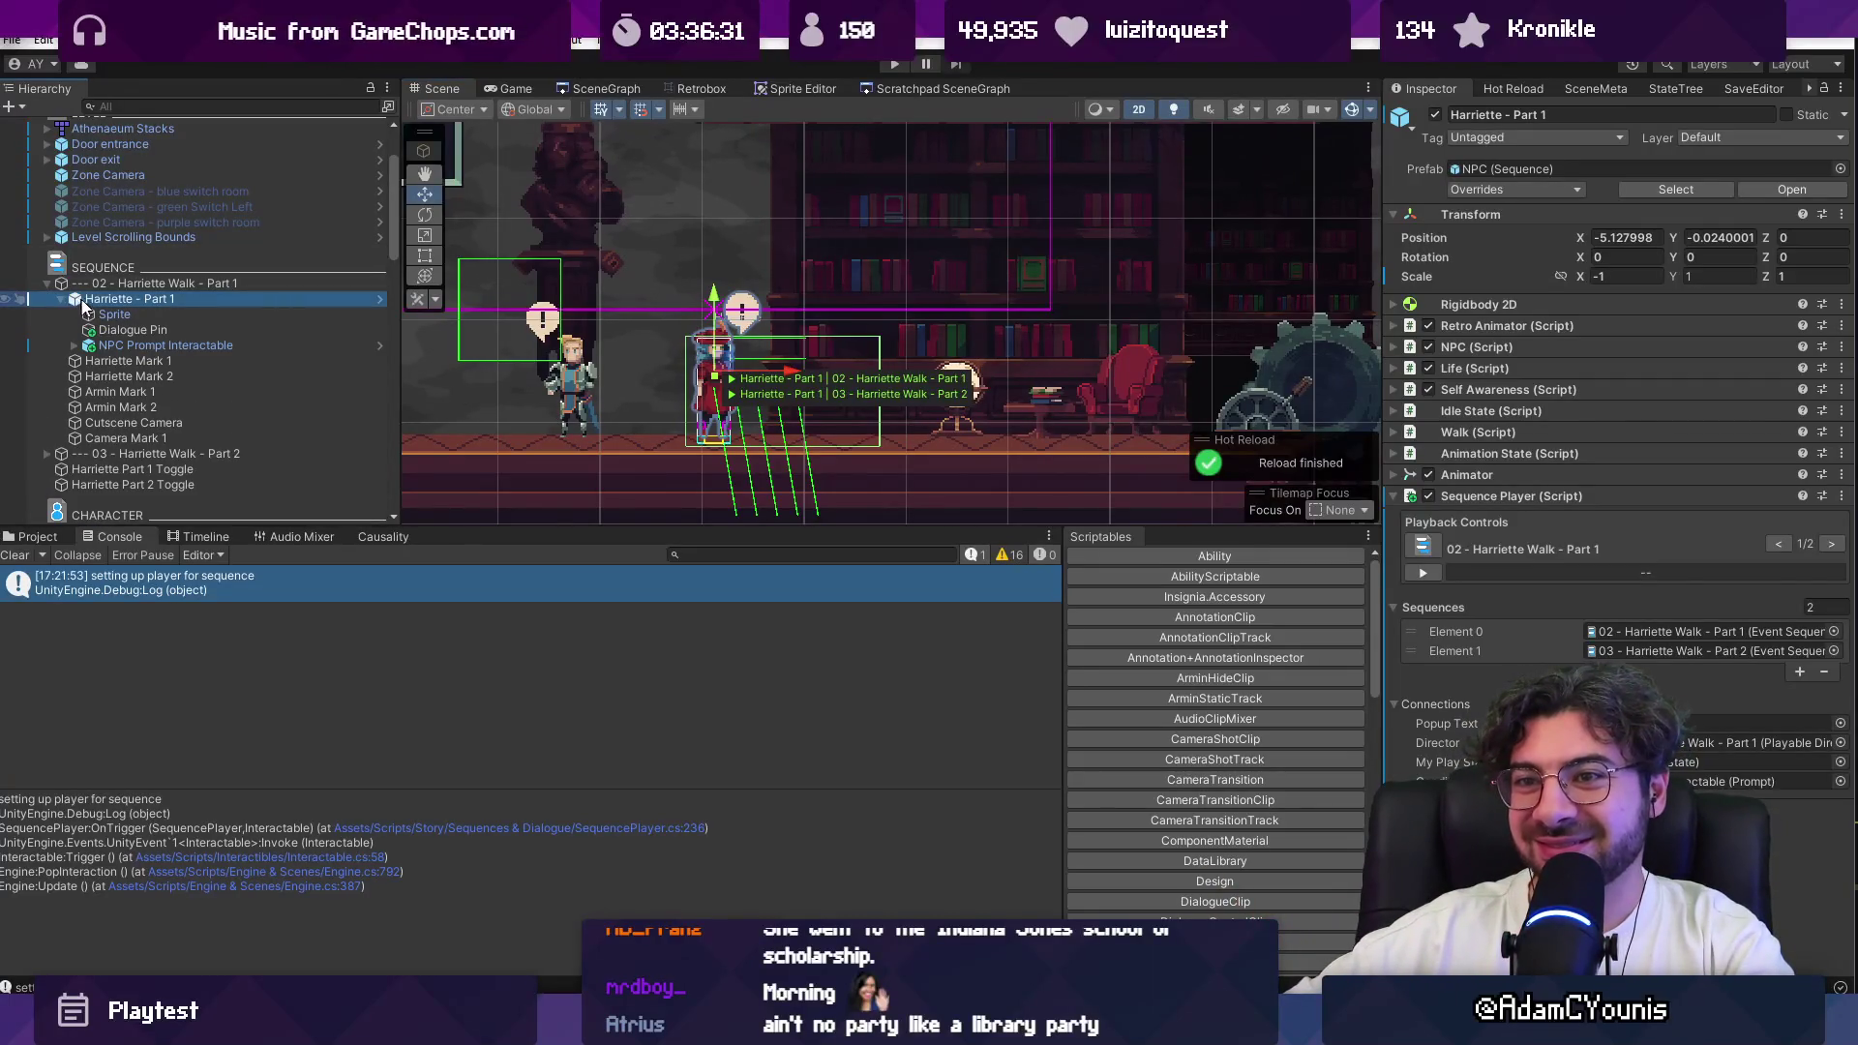
left_click(103, 347)
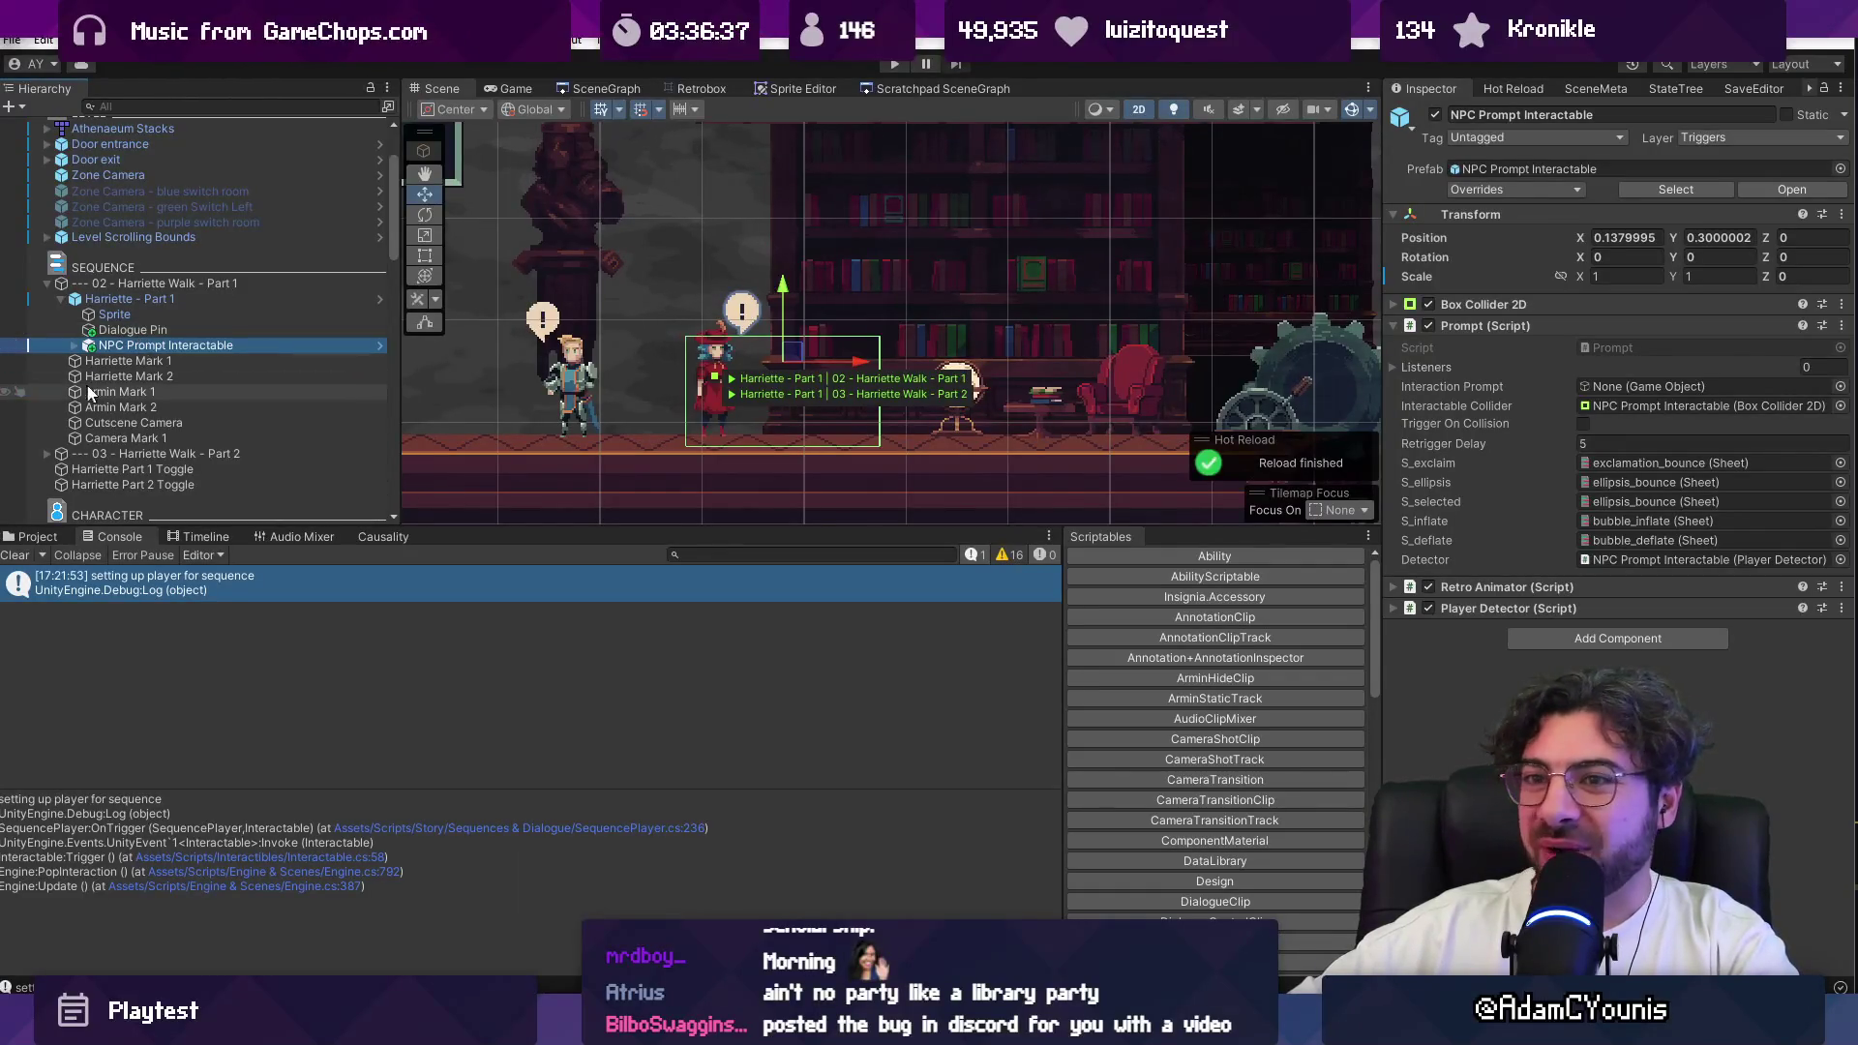
left_click(108, 363)
left_click(116, 349)
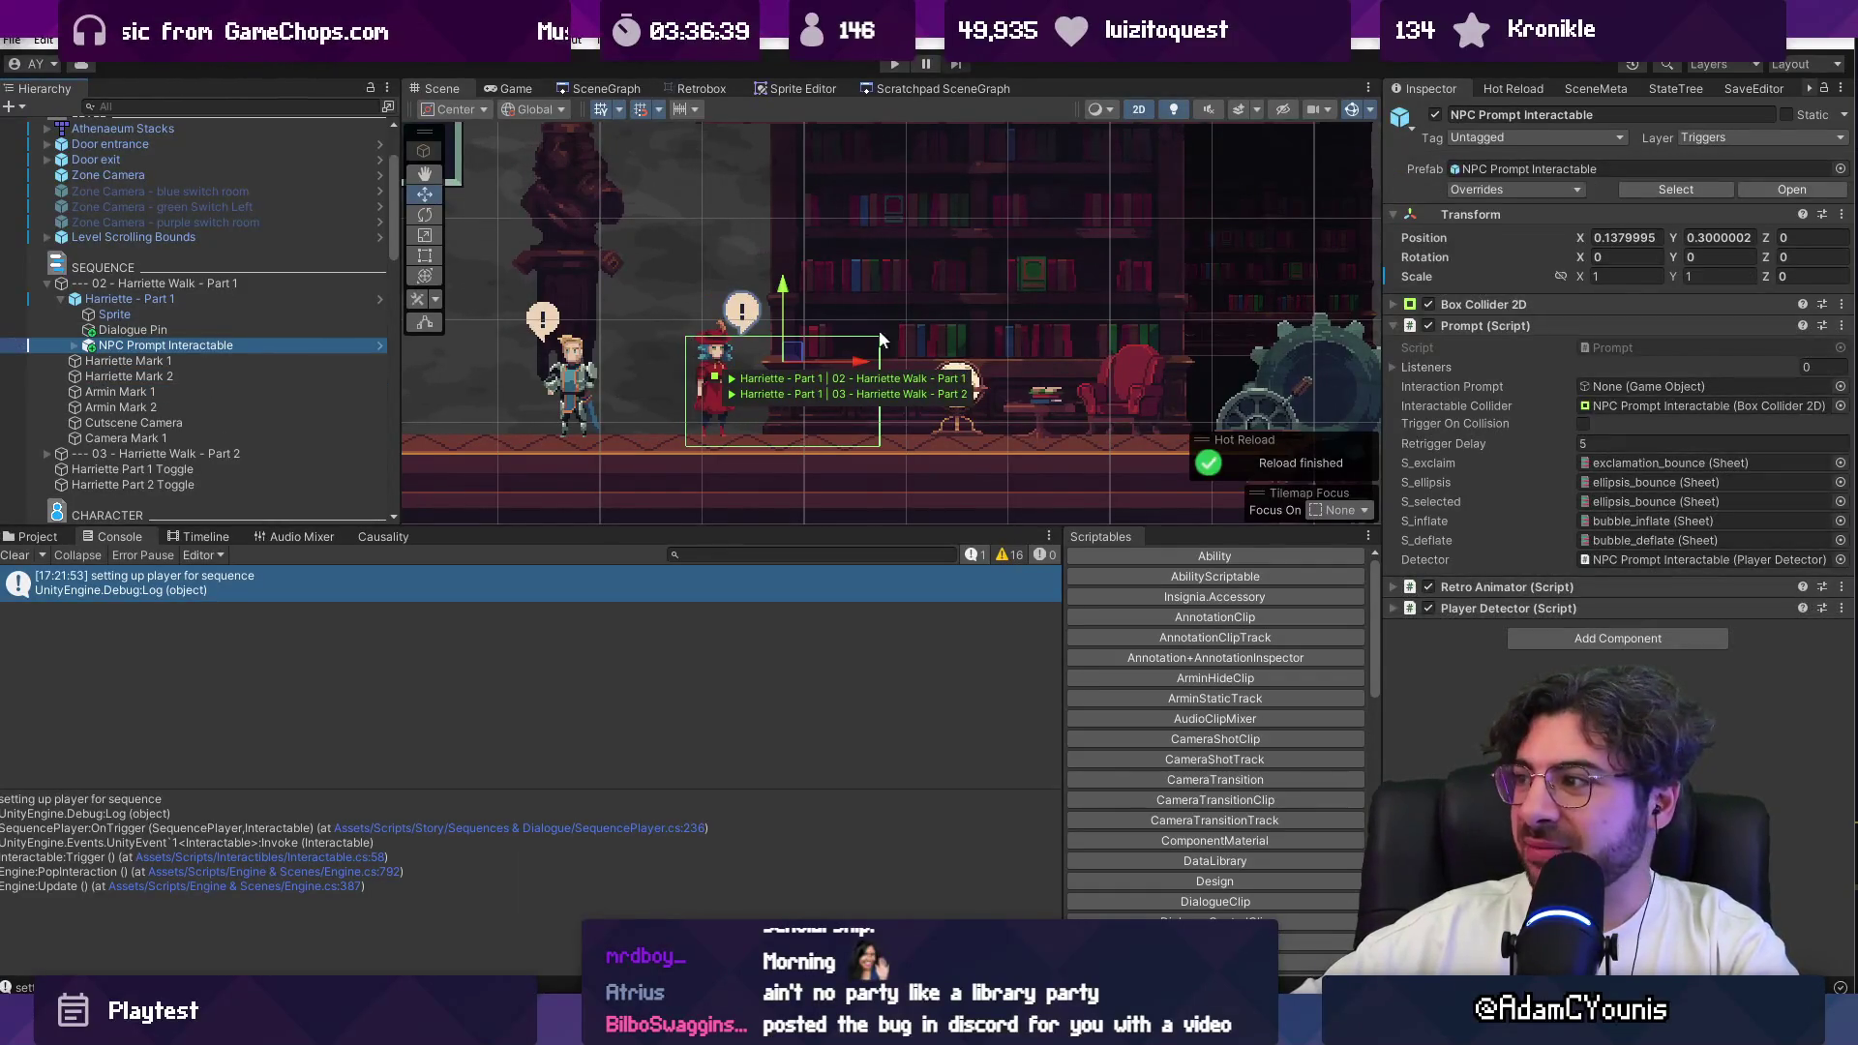
left_click(571, 372)
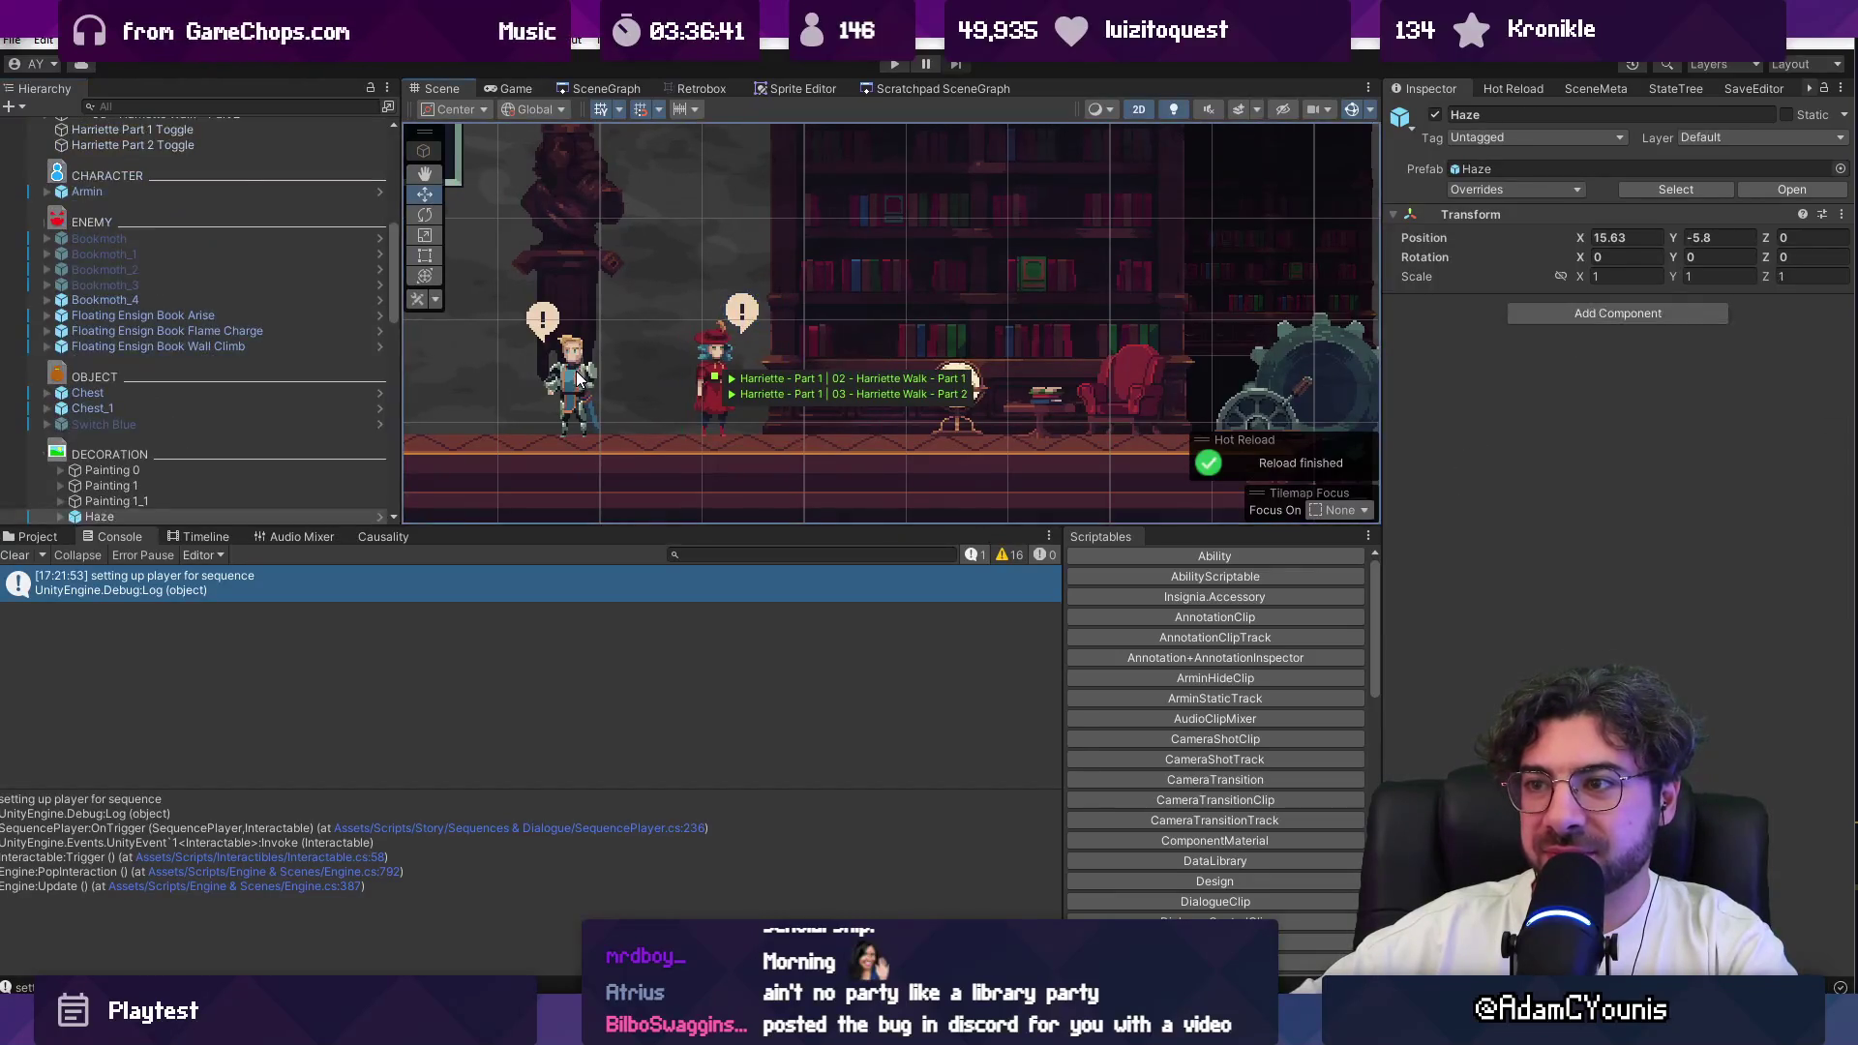
left_click(571, 373)
left_click_drag(464, 283, 626, 453)
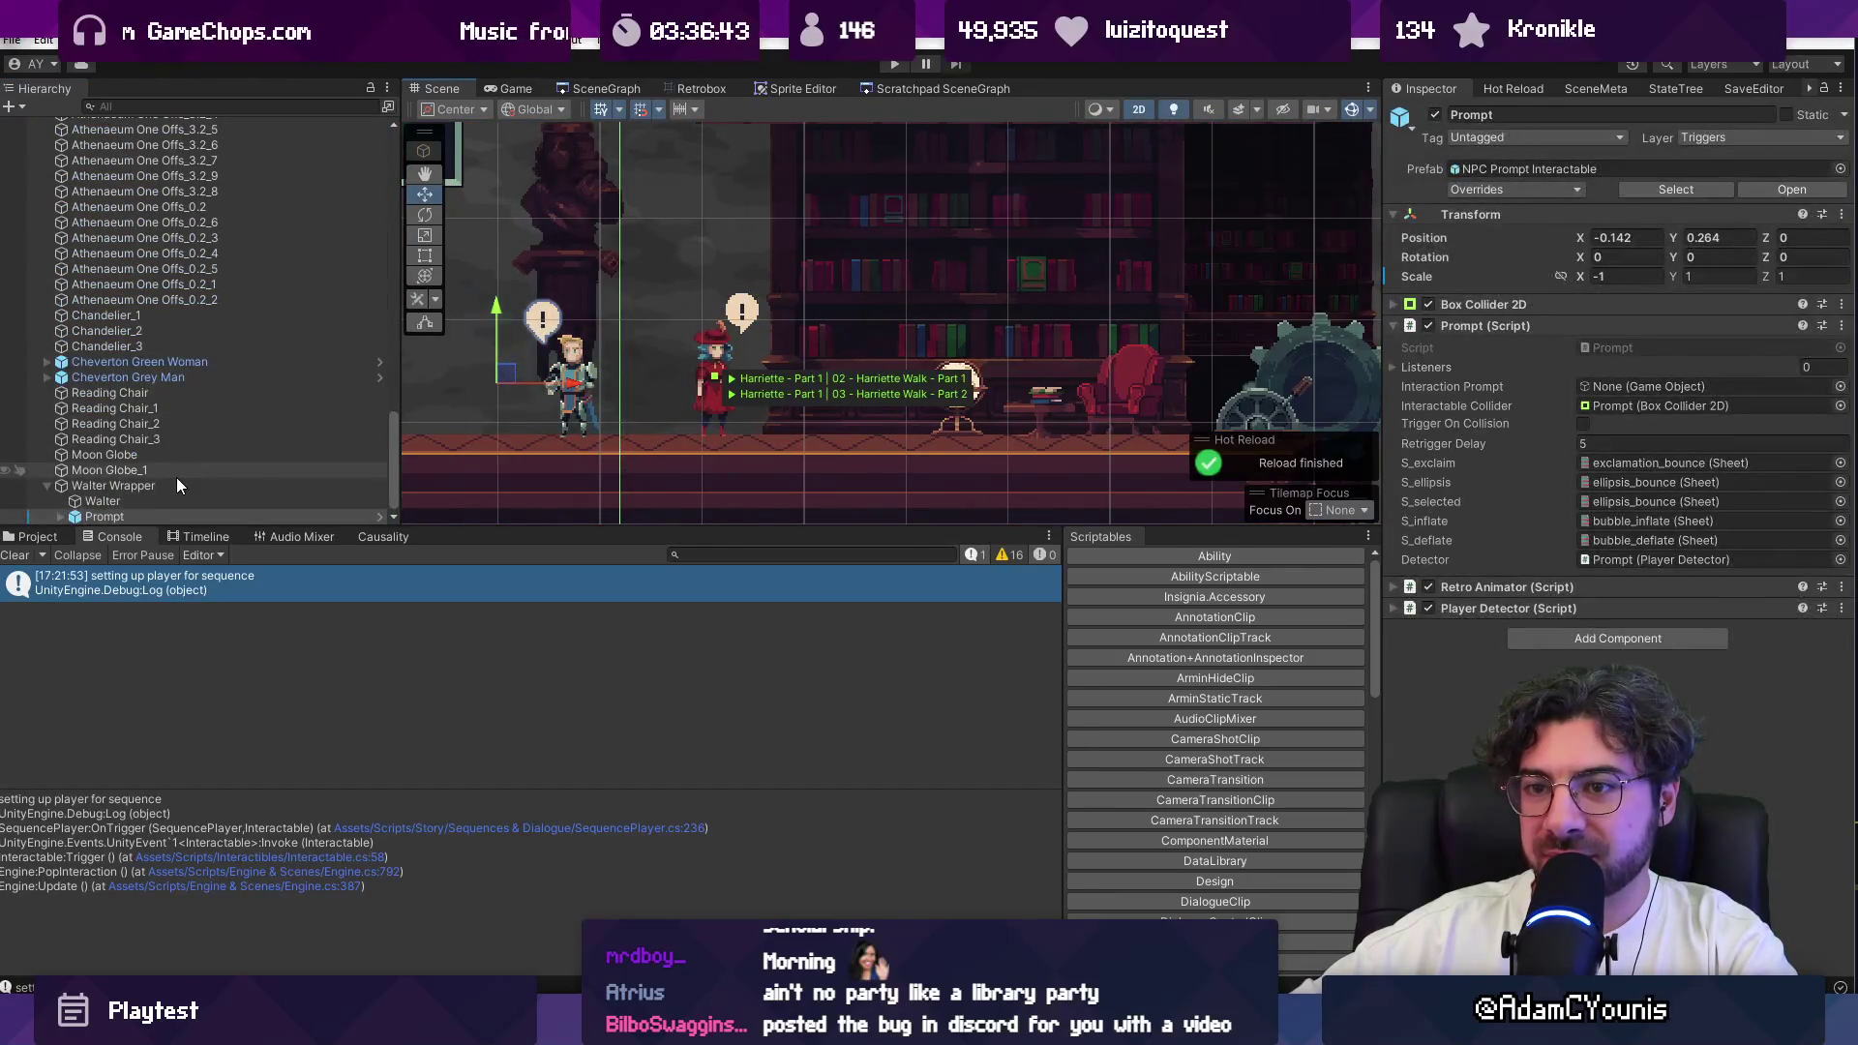
left_click(378, 517)
left_click(7, 132)
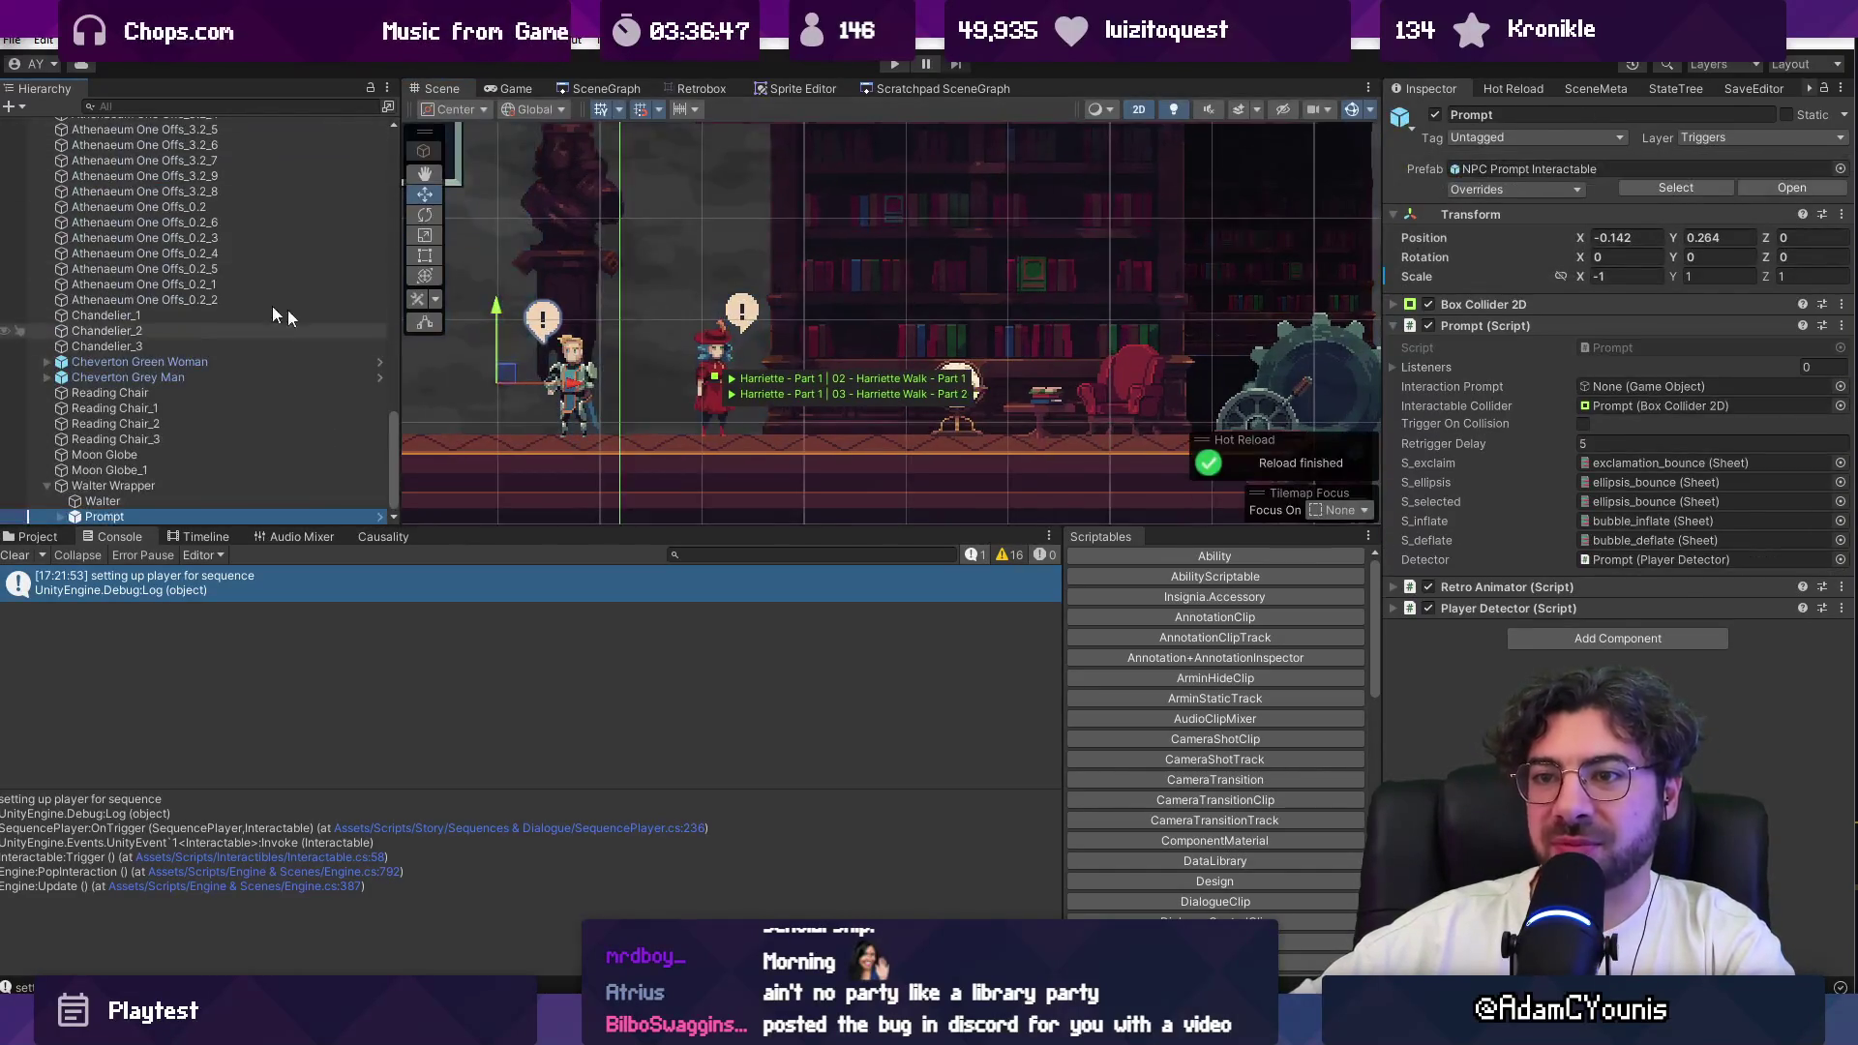
scroll(195, 342, "down", 5)
scroll(154, 289, "up", 5)
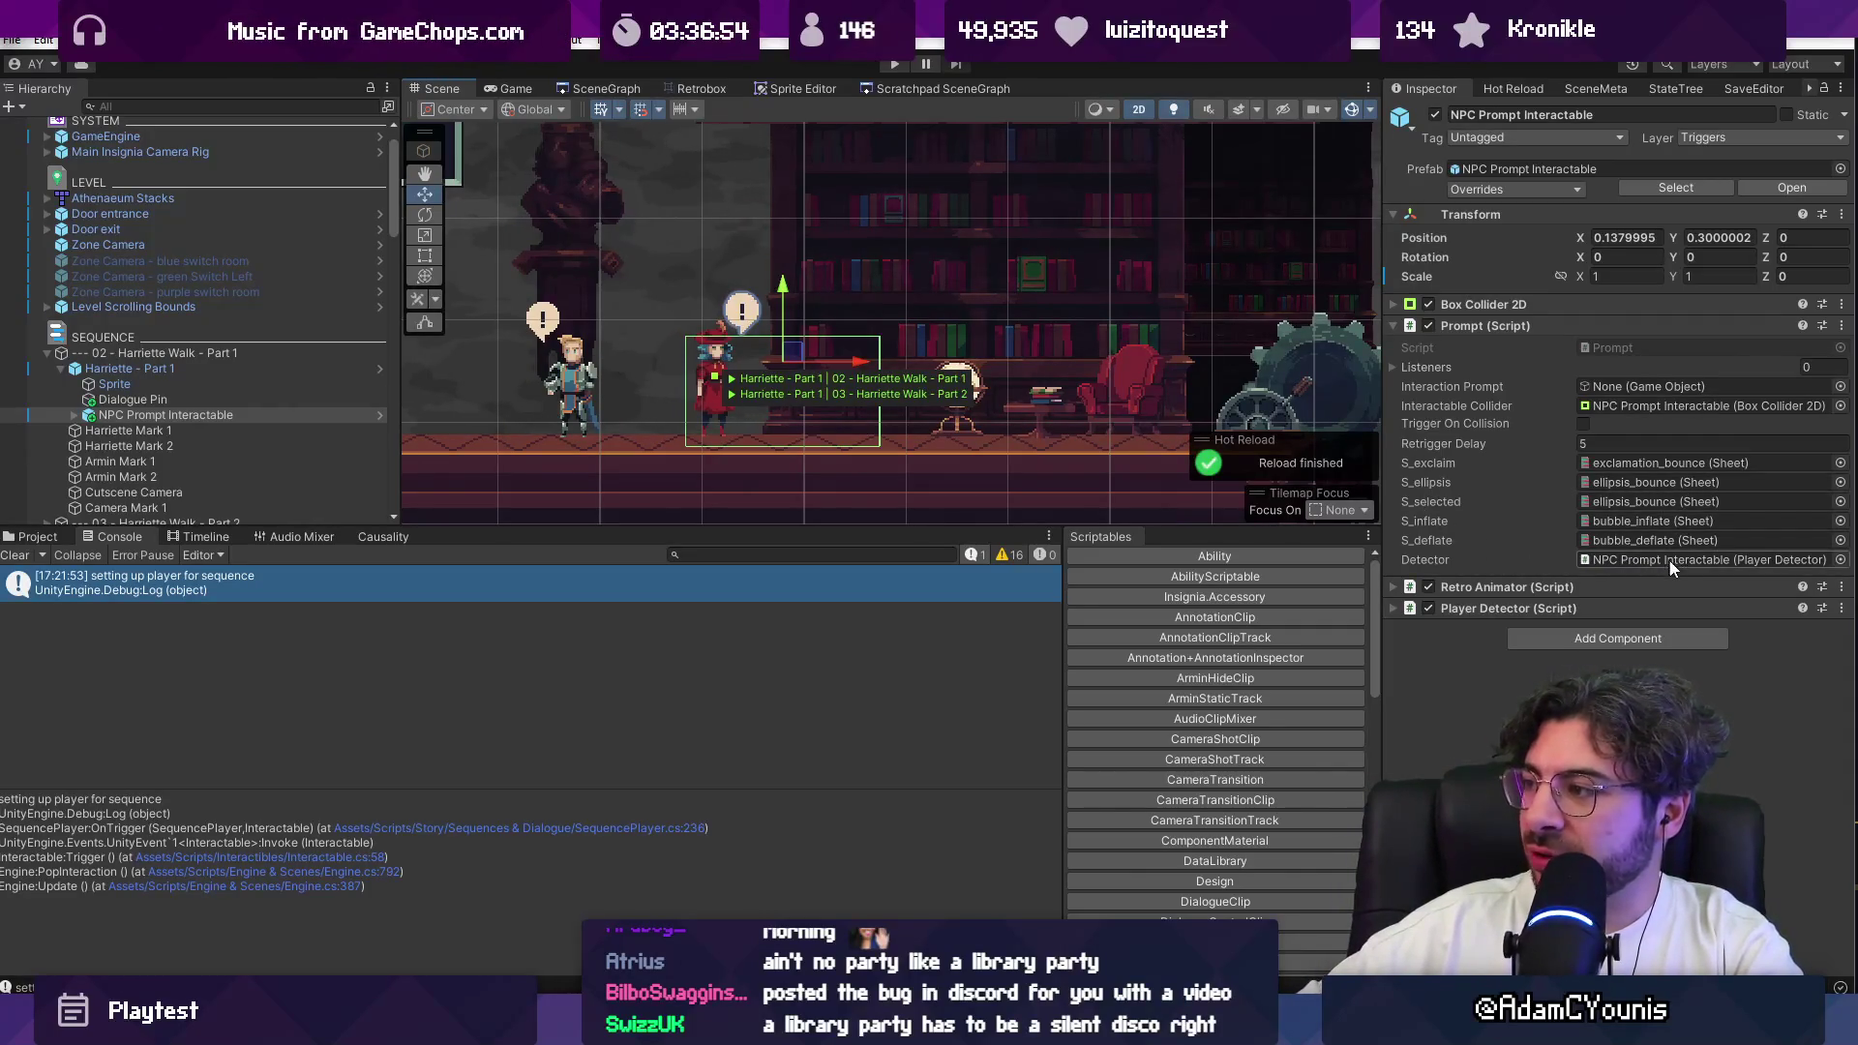
left_click(1605, 559)
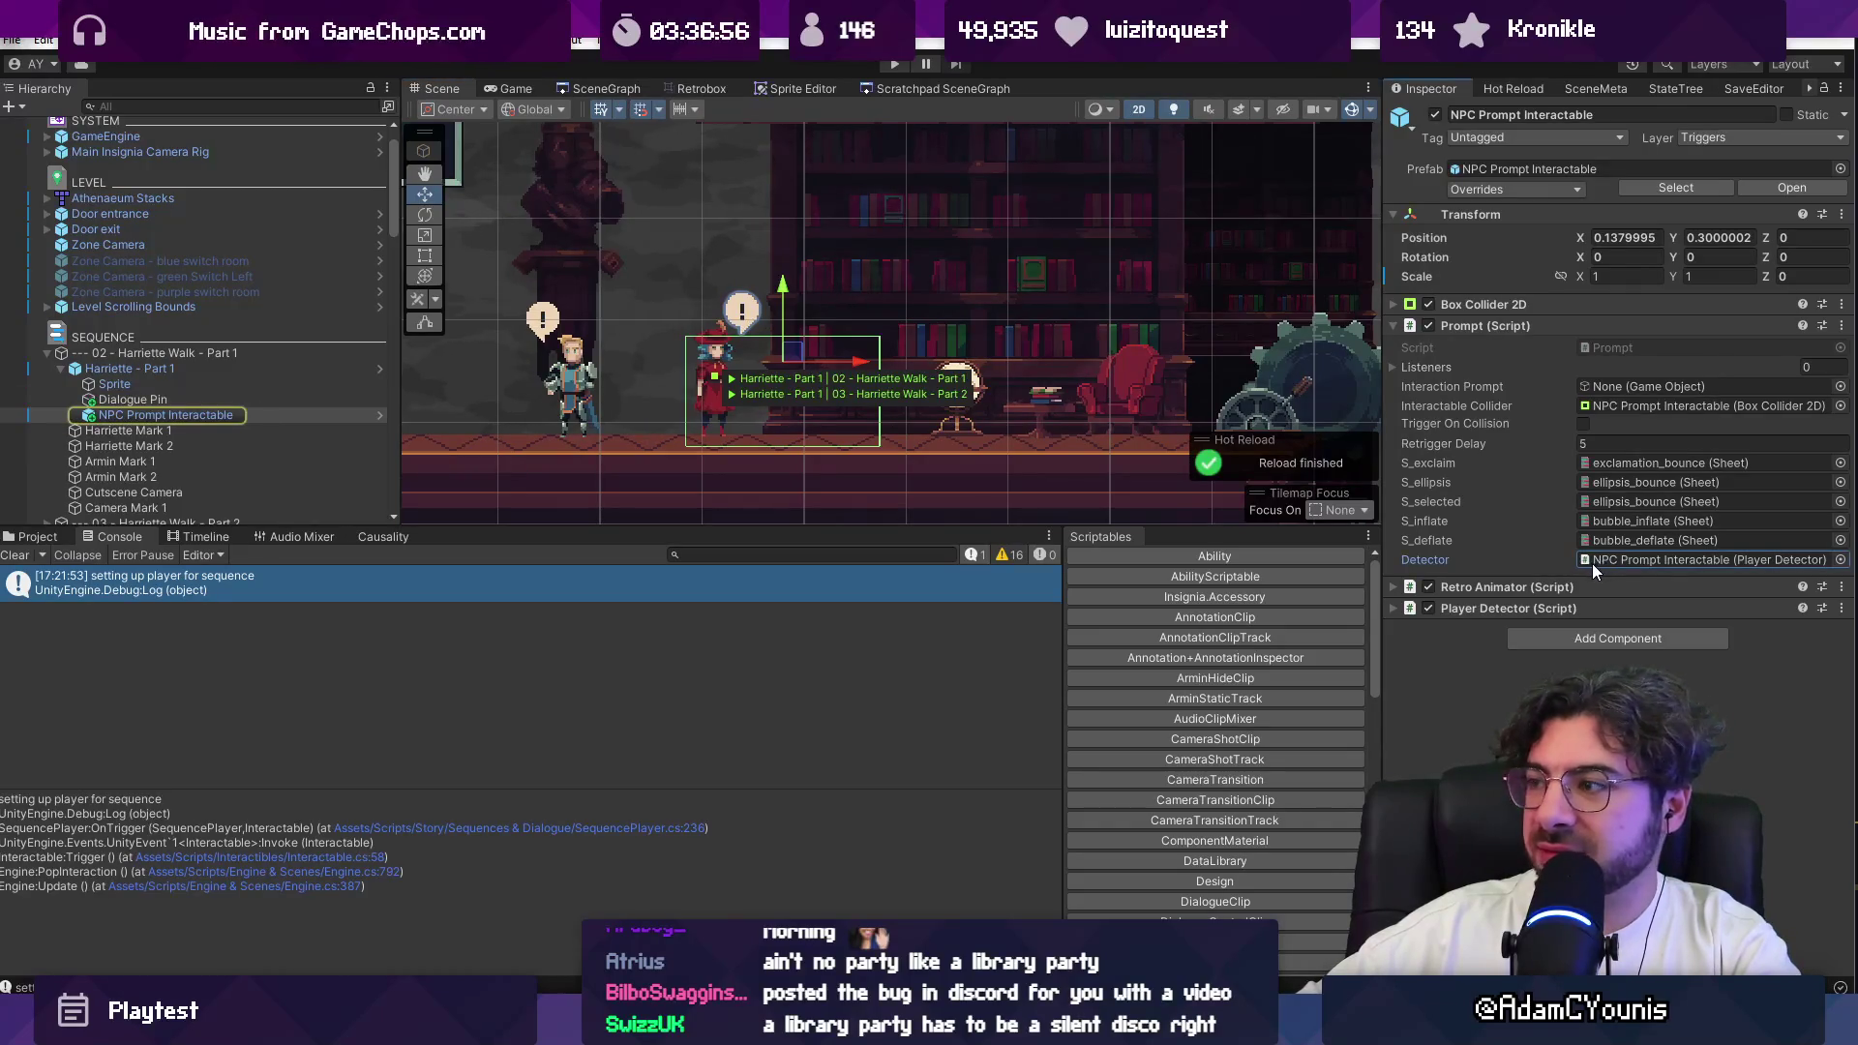
left_click(1610, 385)
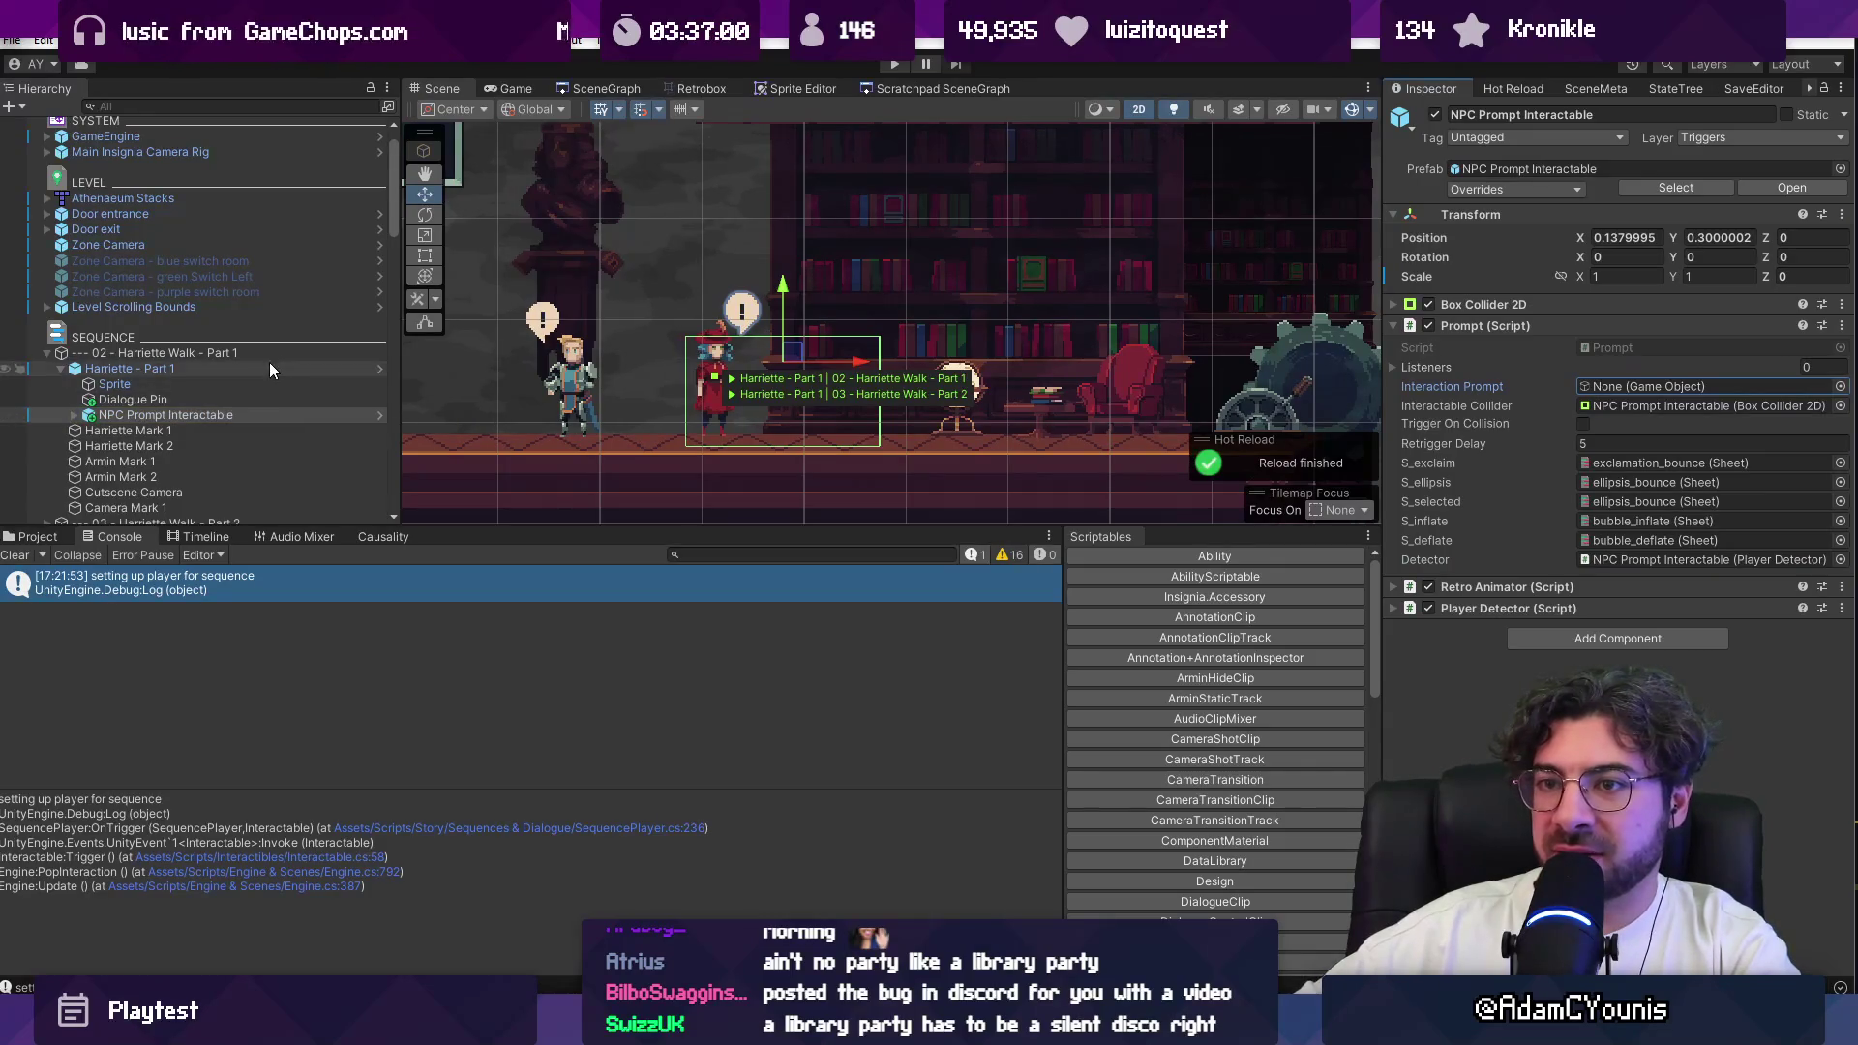
scroll(257, 414, "down", 10)
left_click(229, 503)
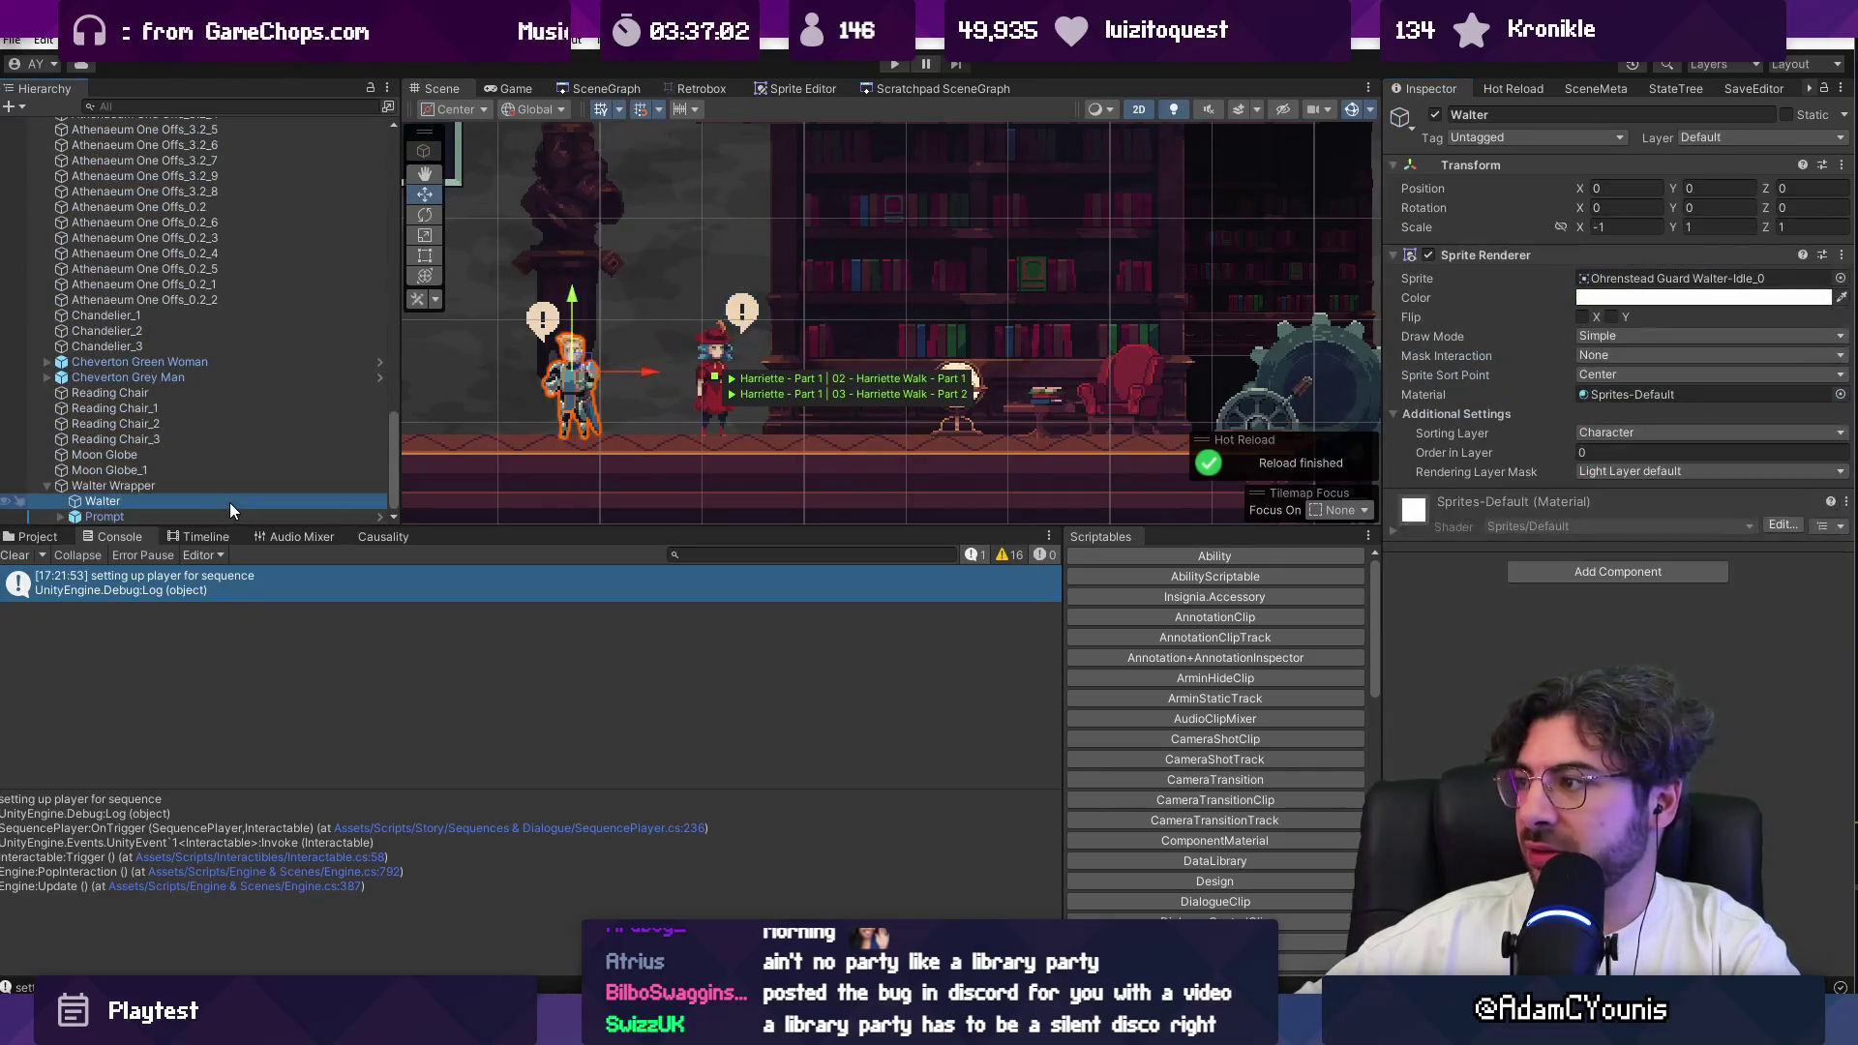
left_click(238, 488)
left_click(241, 519)
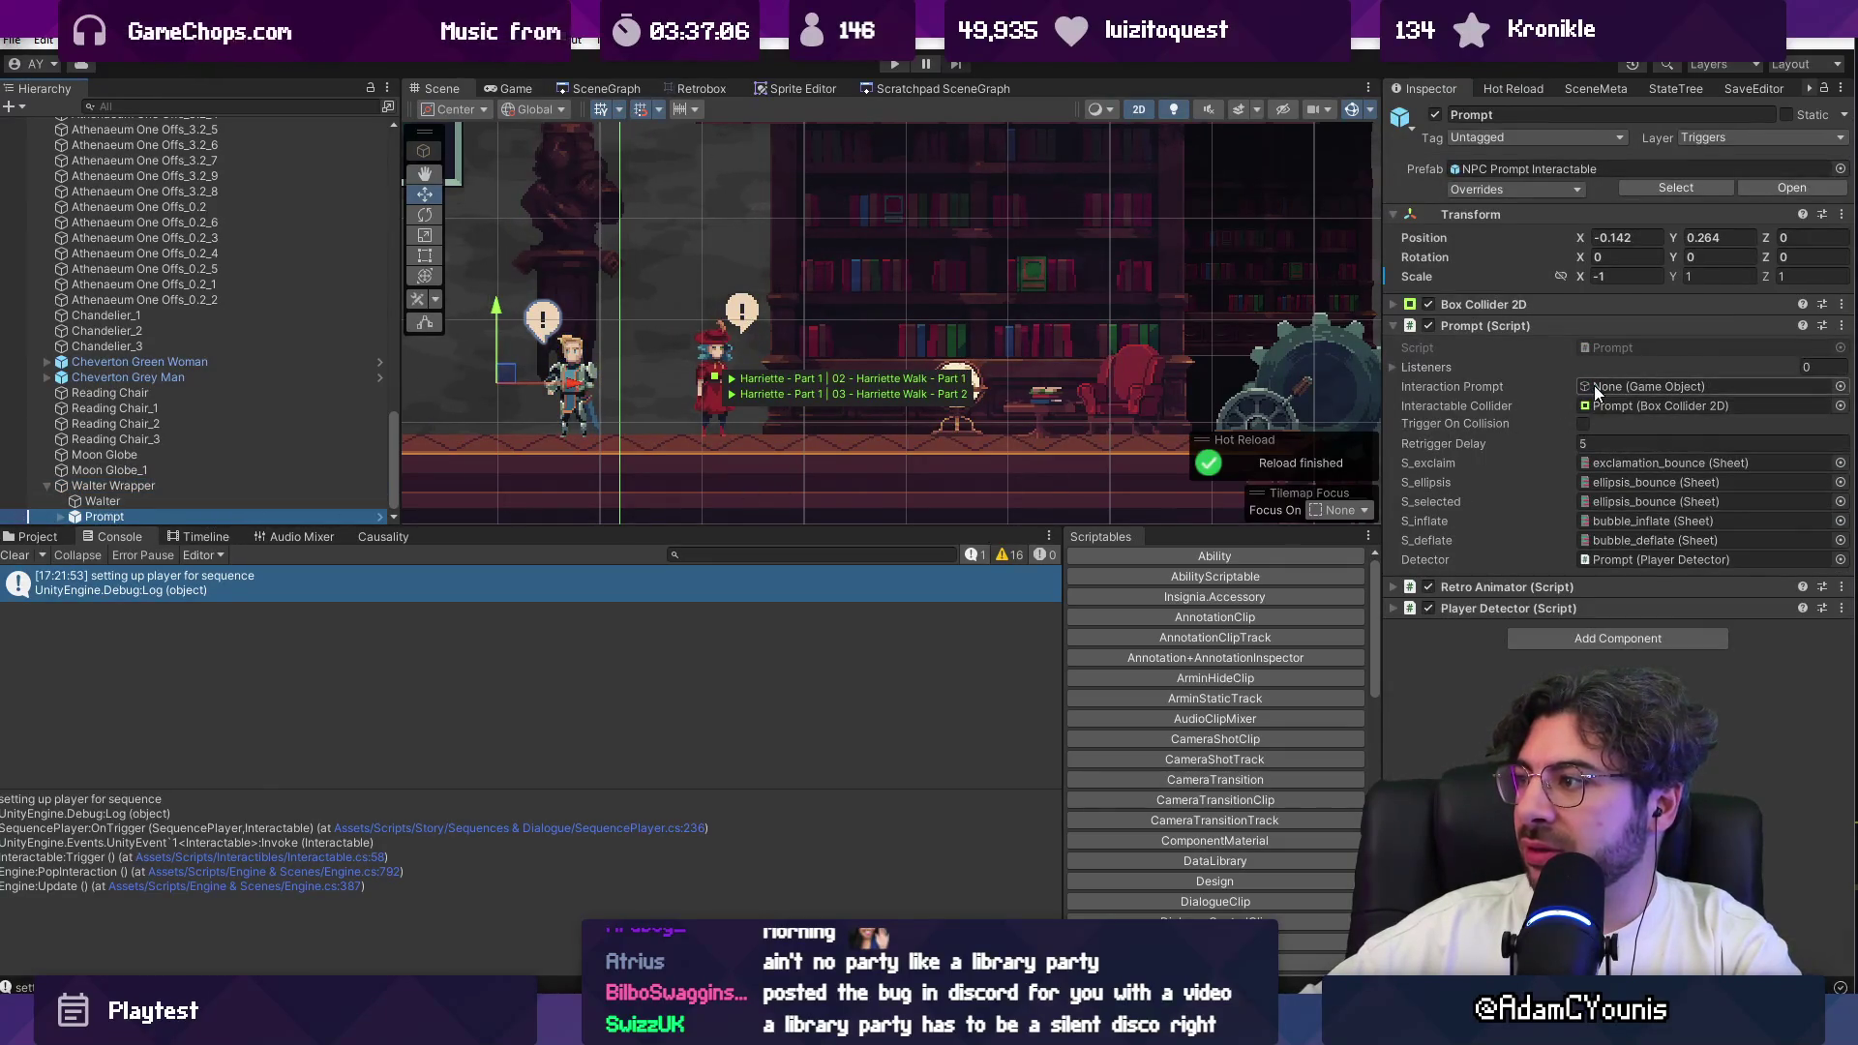
left_click(60, 515)
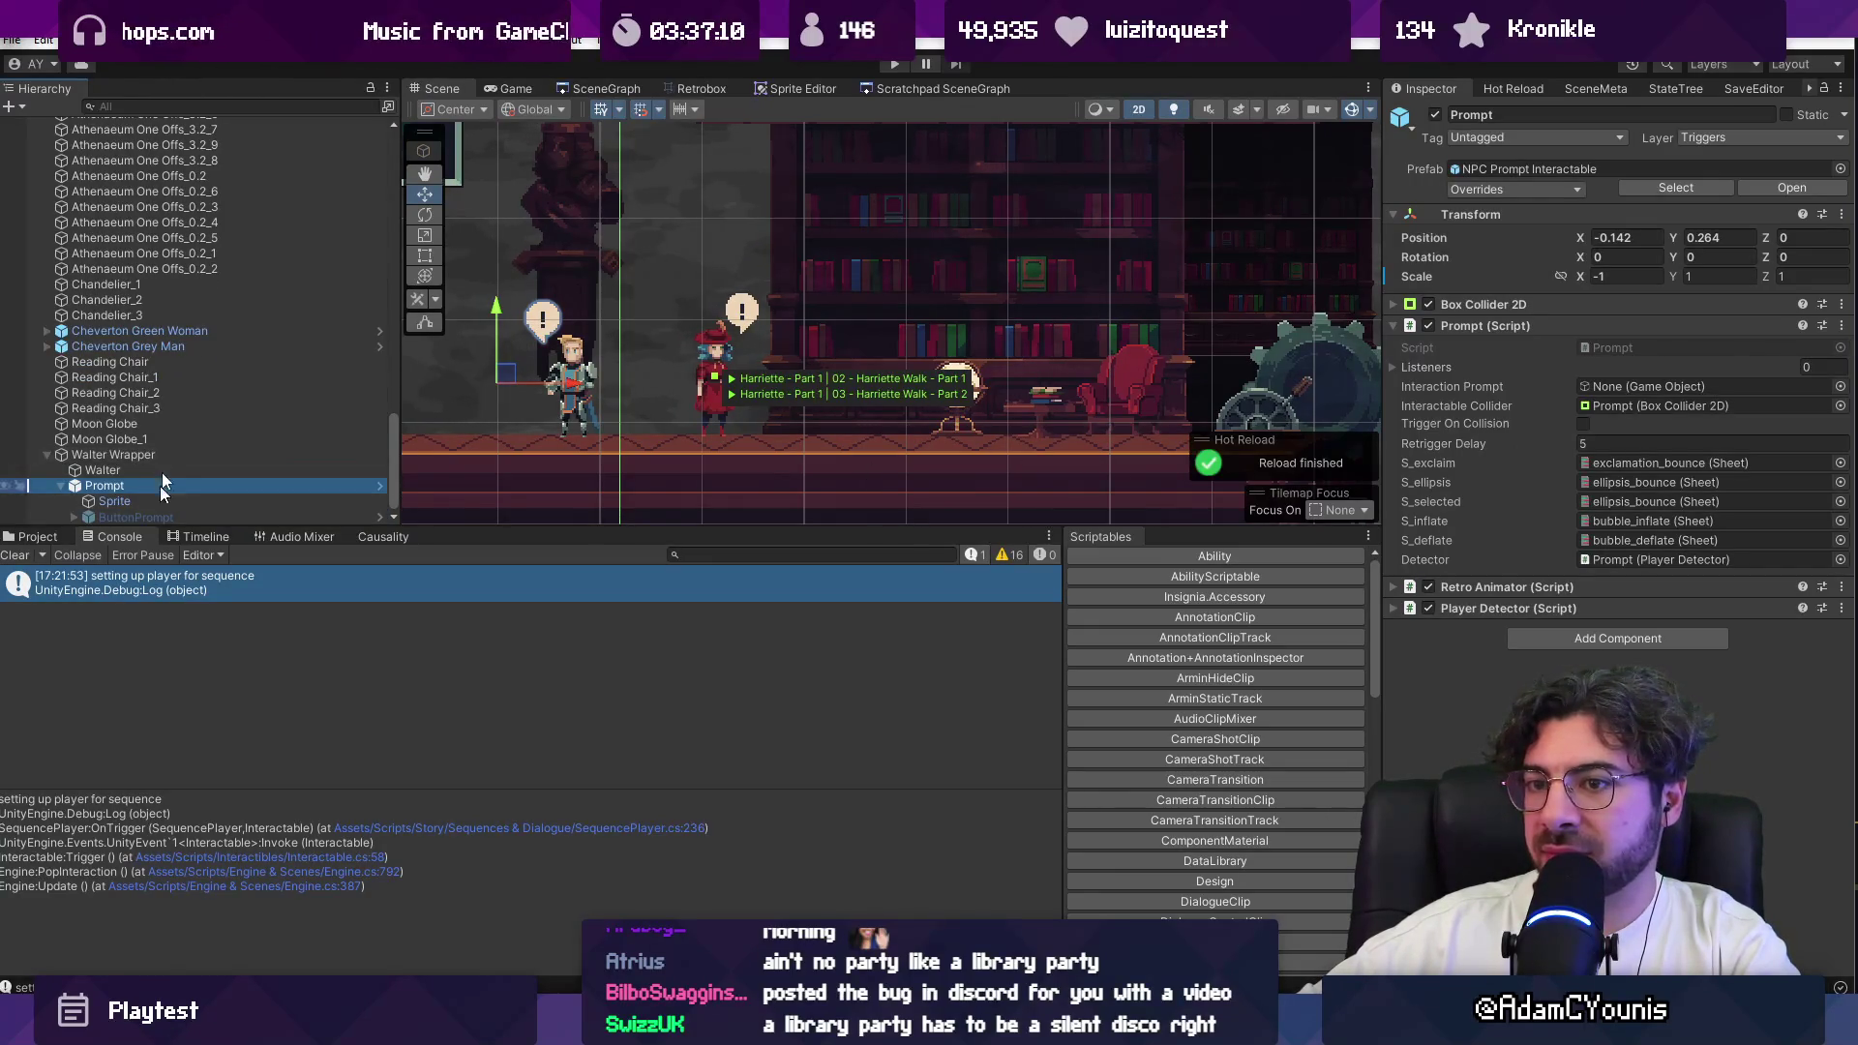
left_click(167, 455)
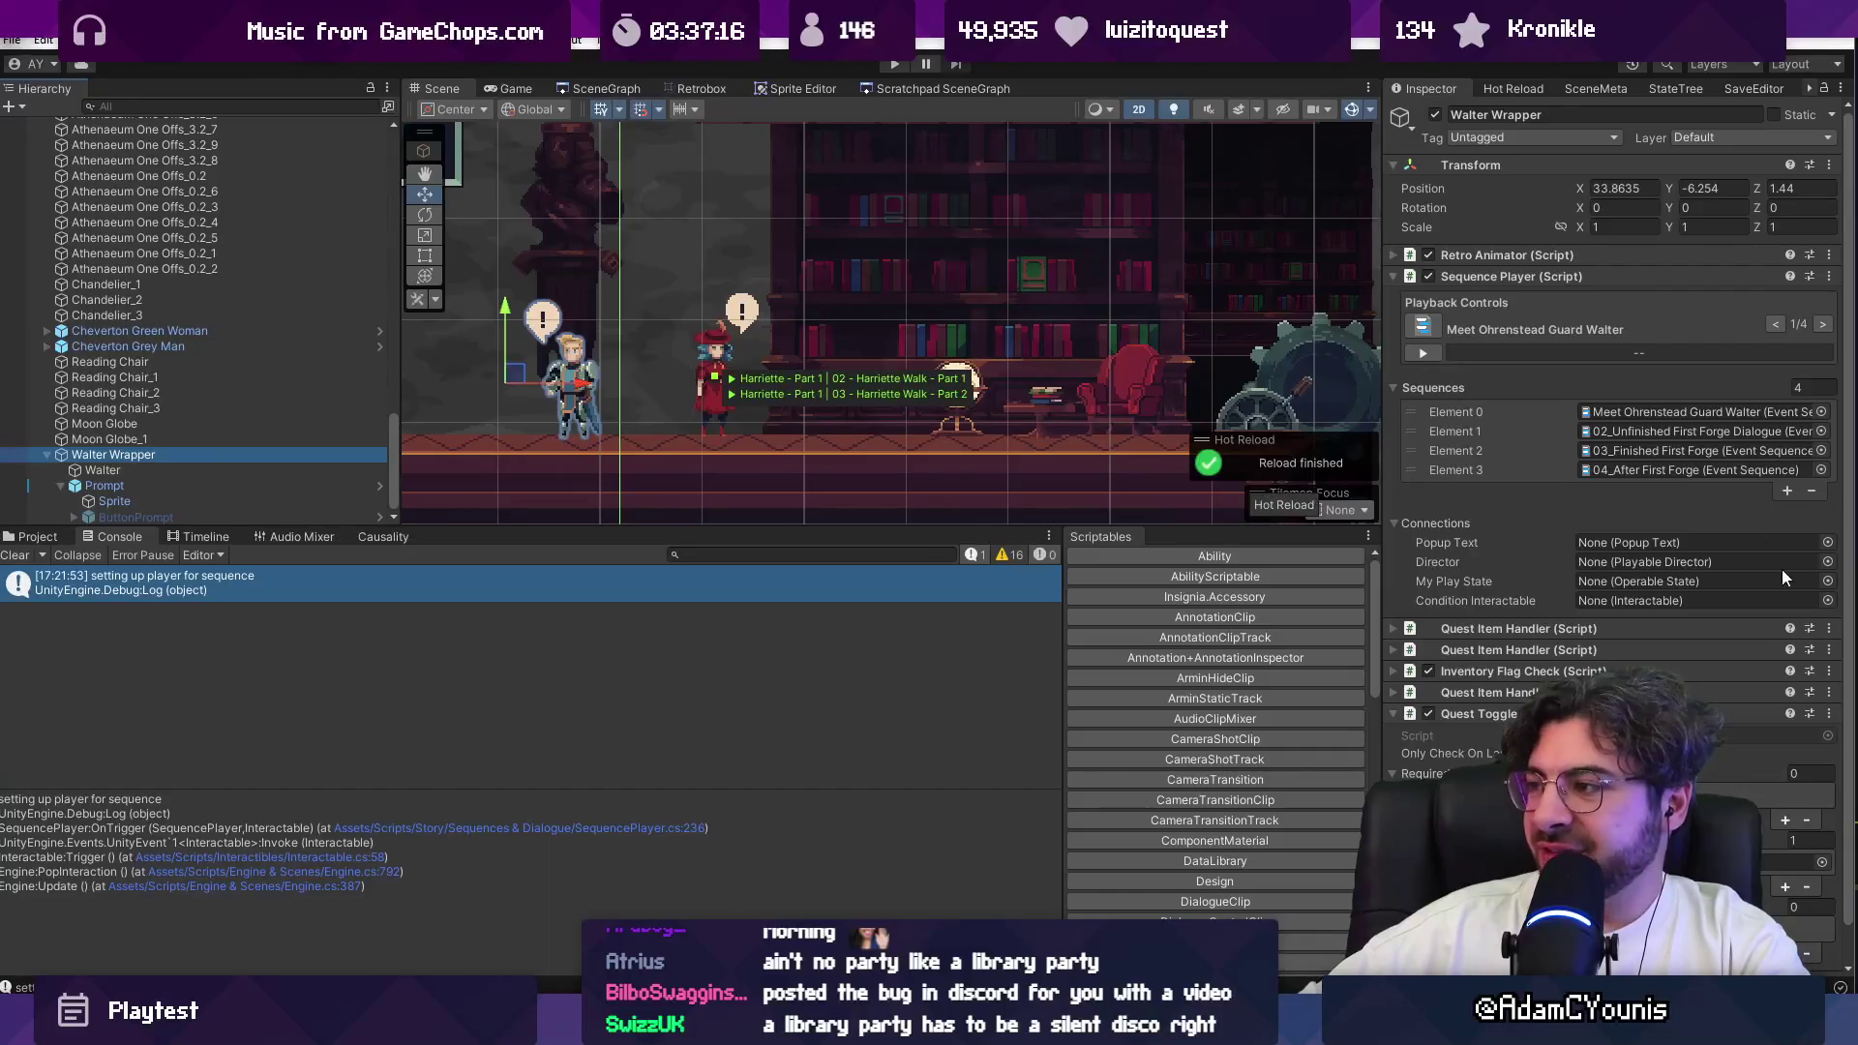
left_click(774, 435)
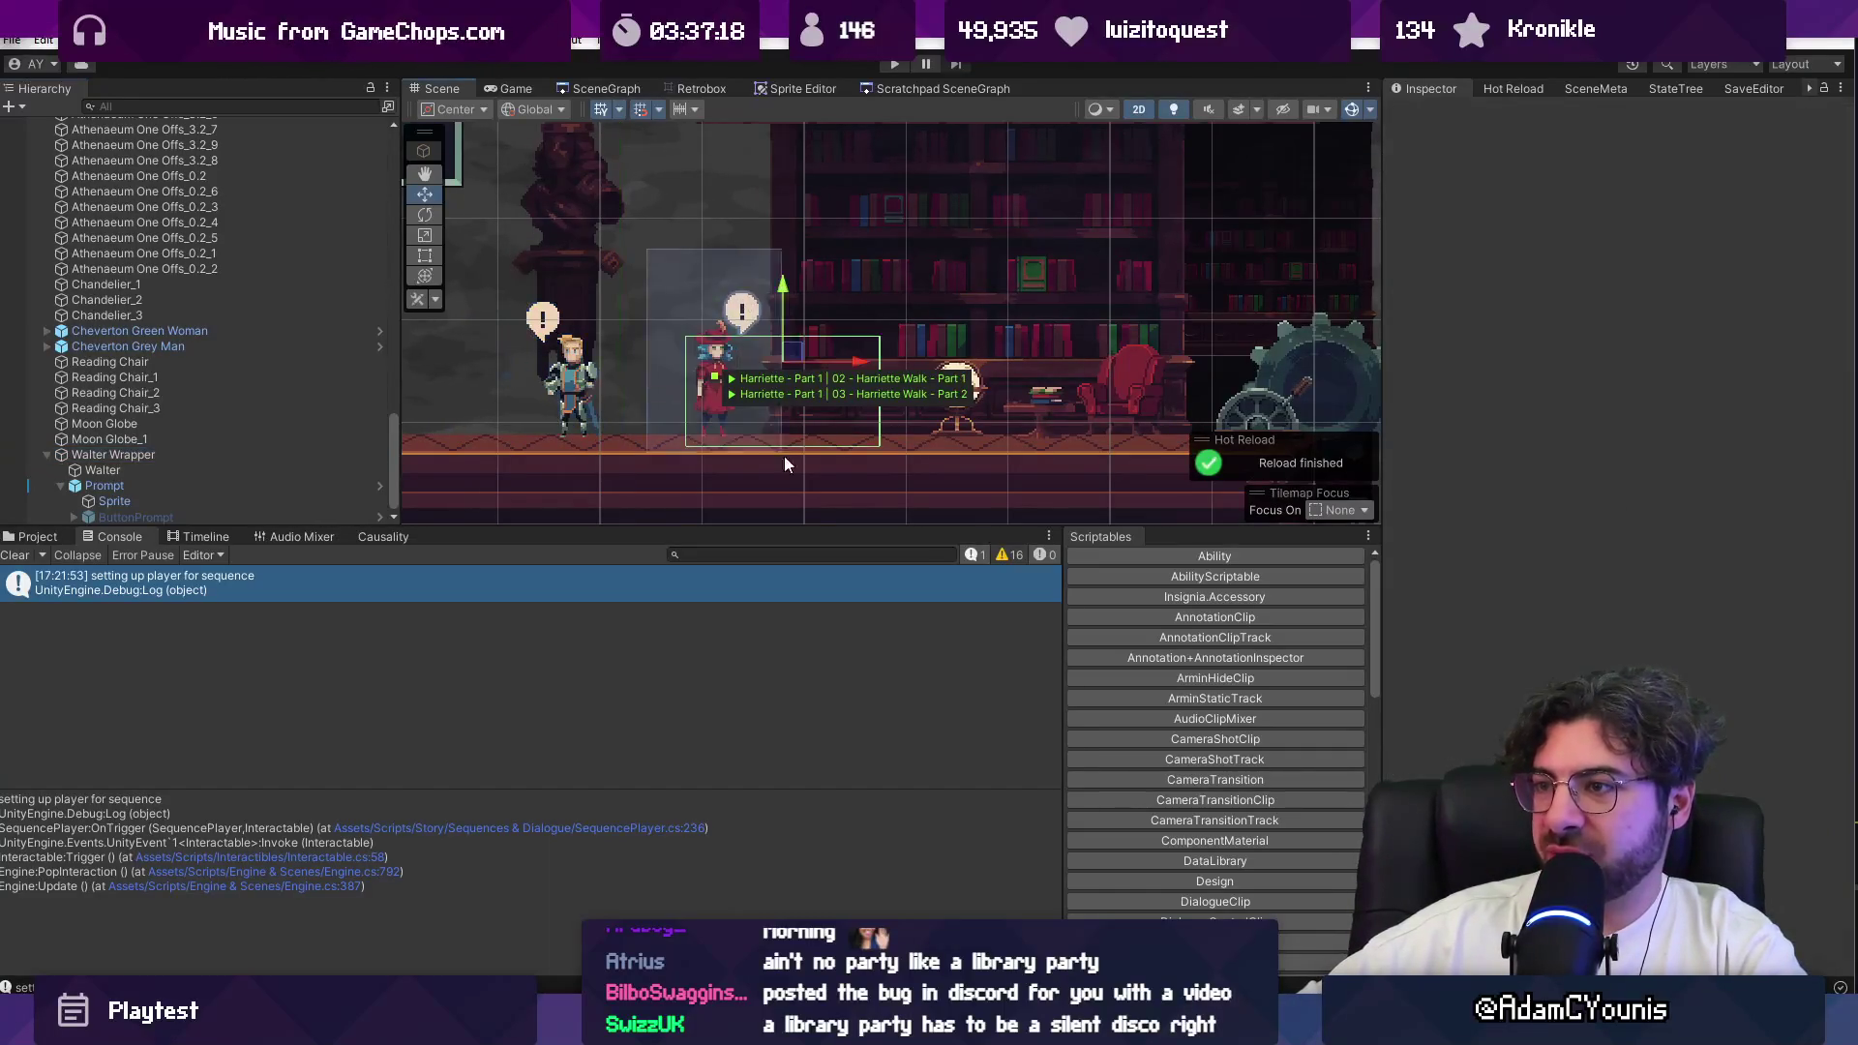
scroll(165, 358, "up", 3)
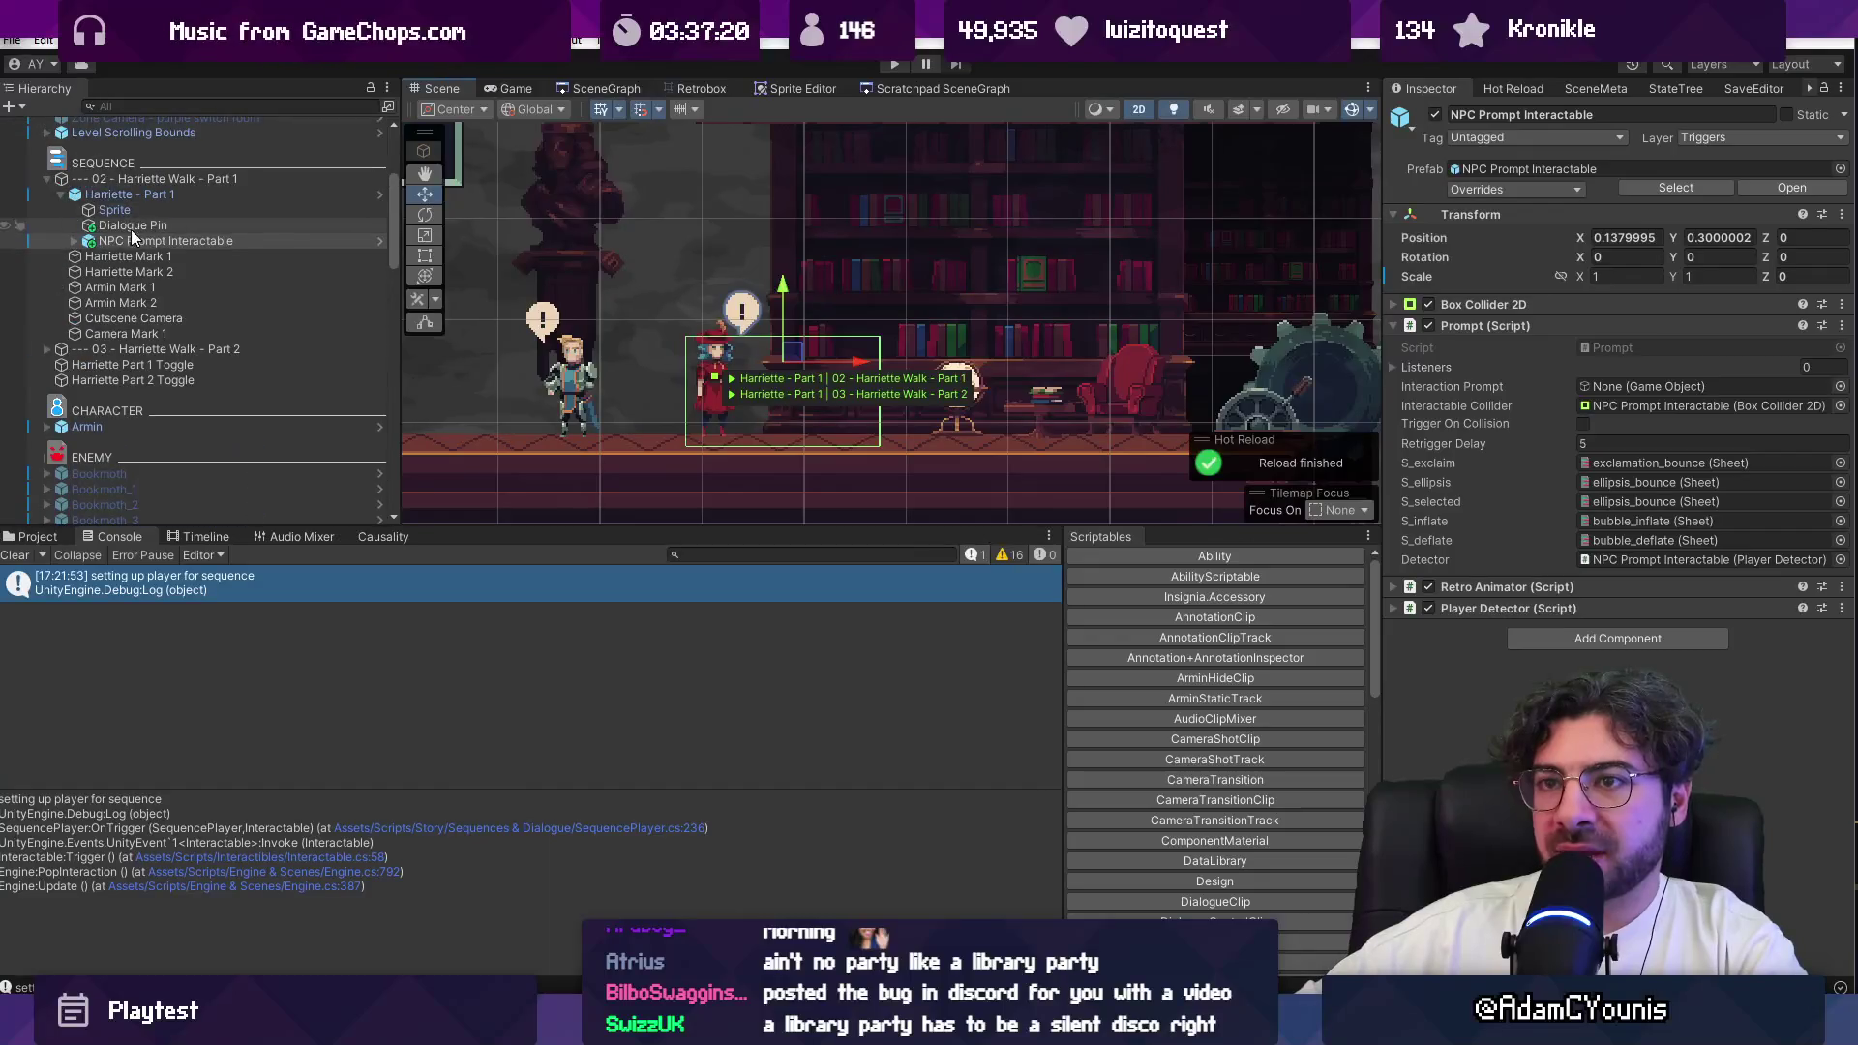
left_click(75, 241)
left_click(120, 196)
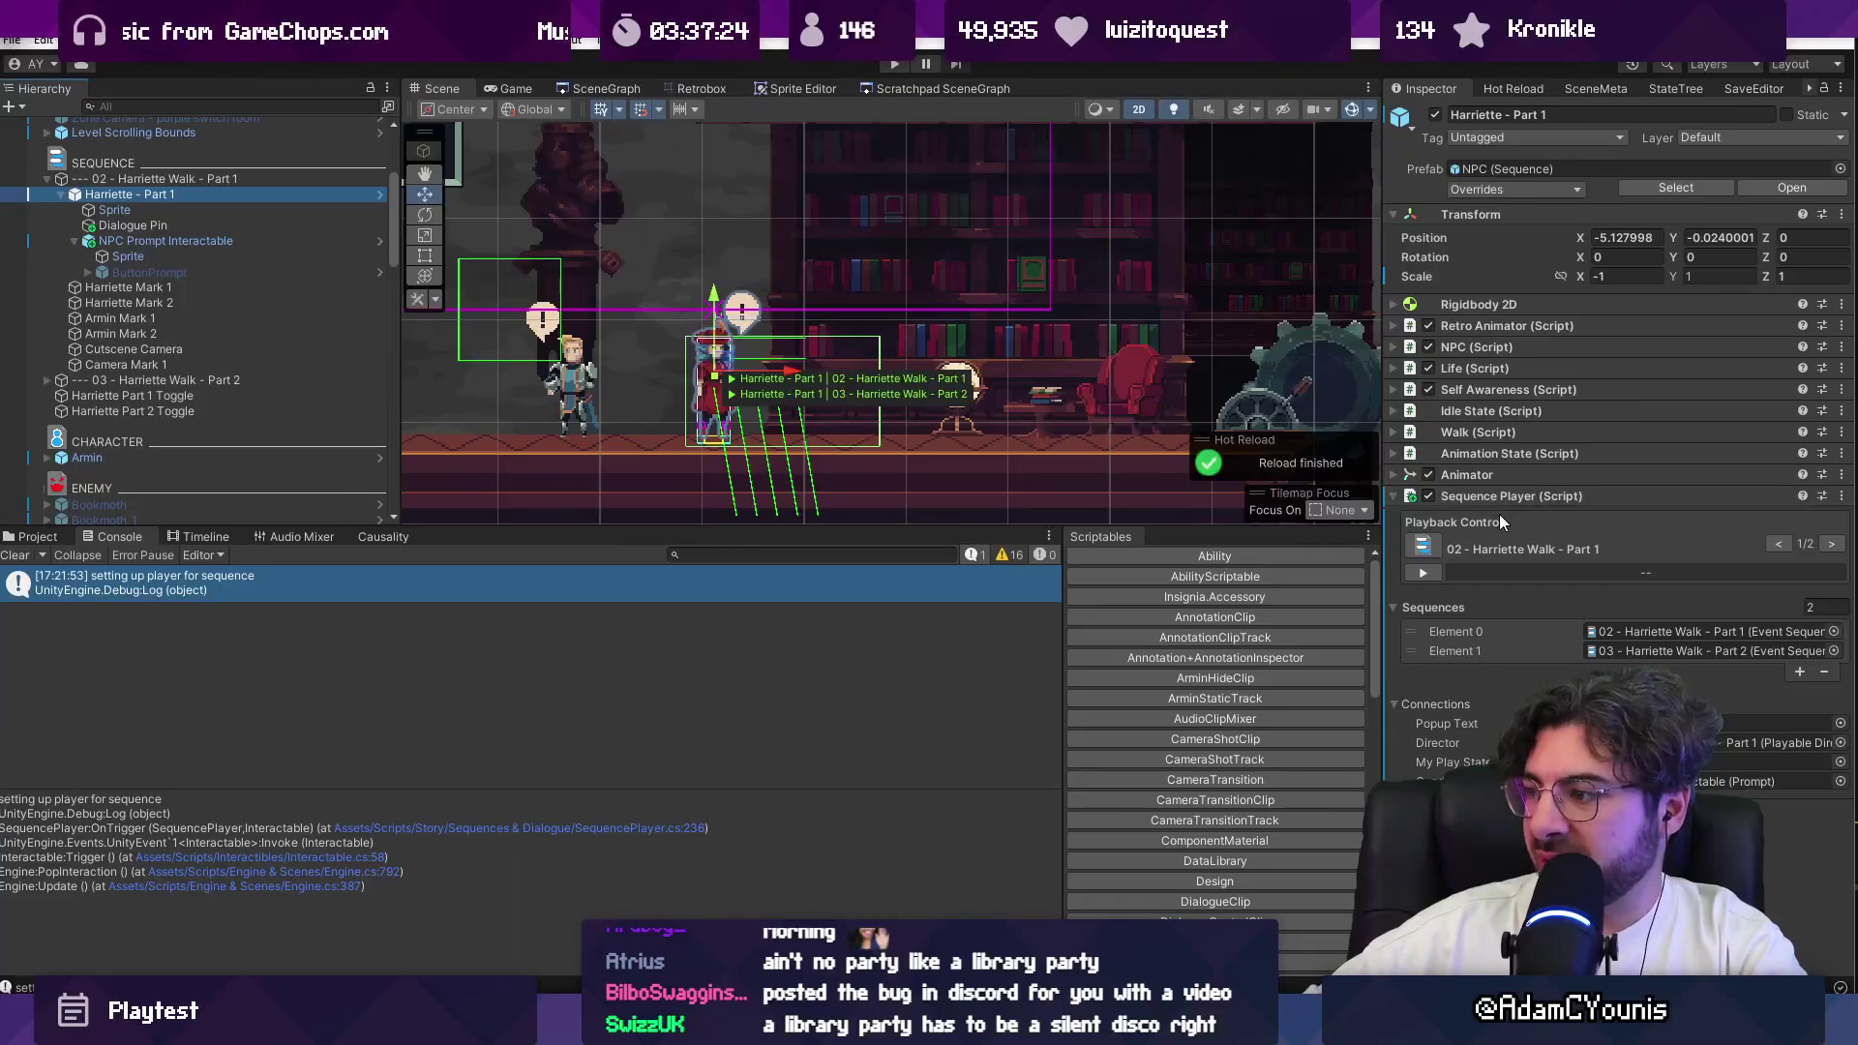
Step: Set Harriette's sequence condition interactable to None
left_click(1839, 781)
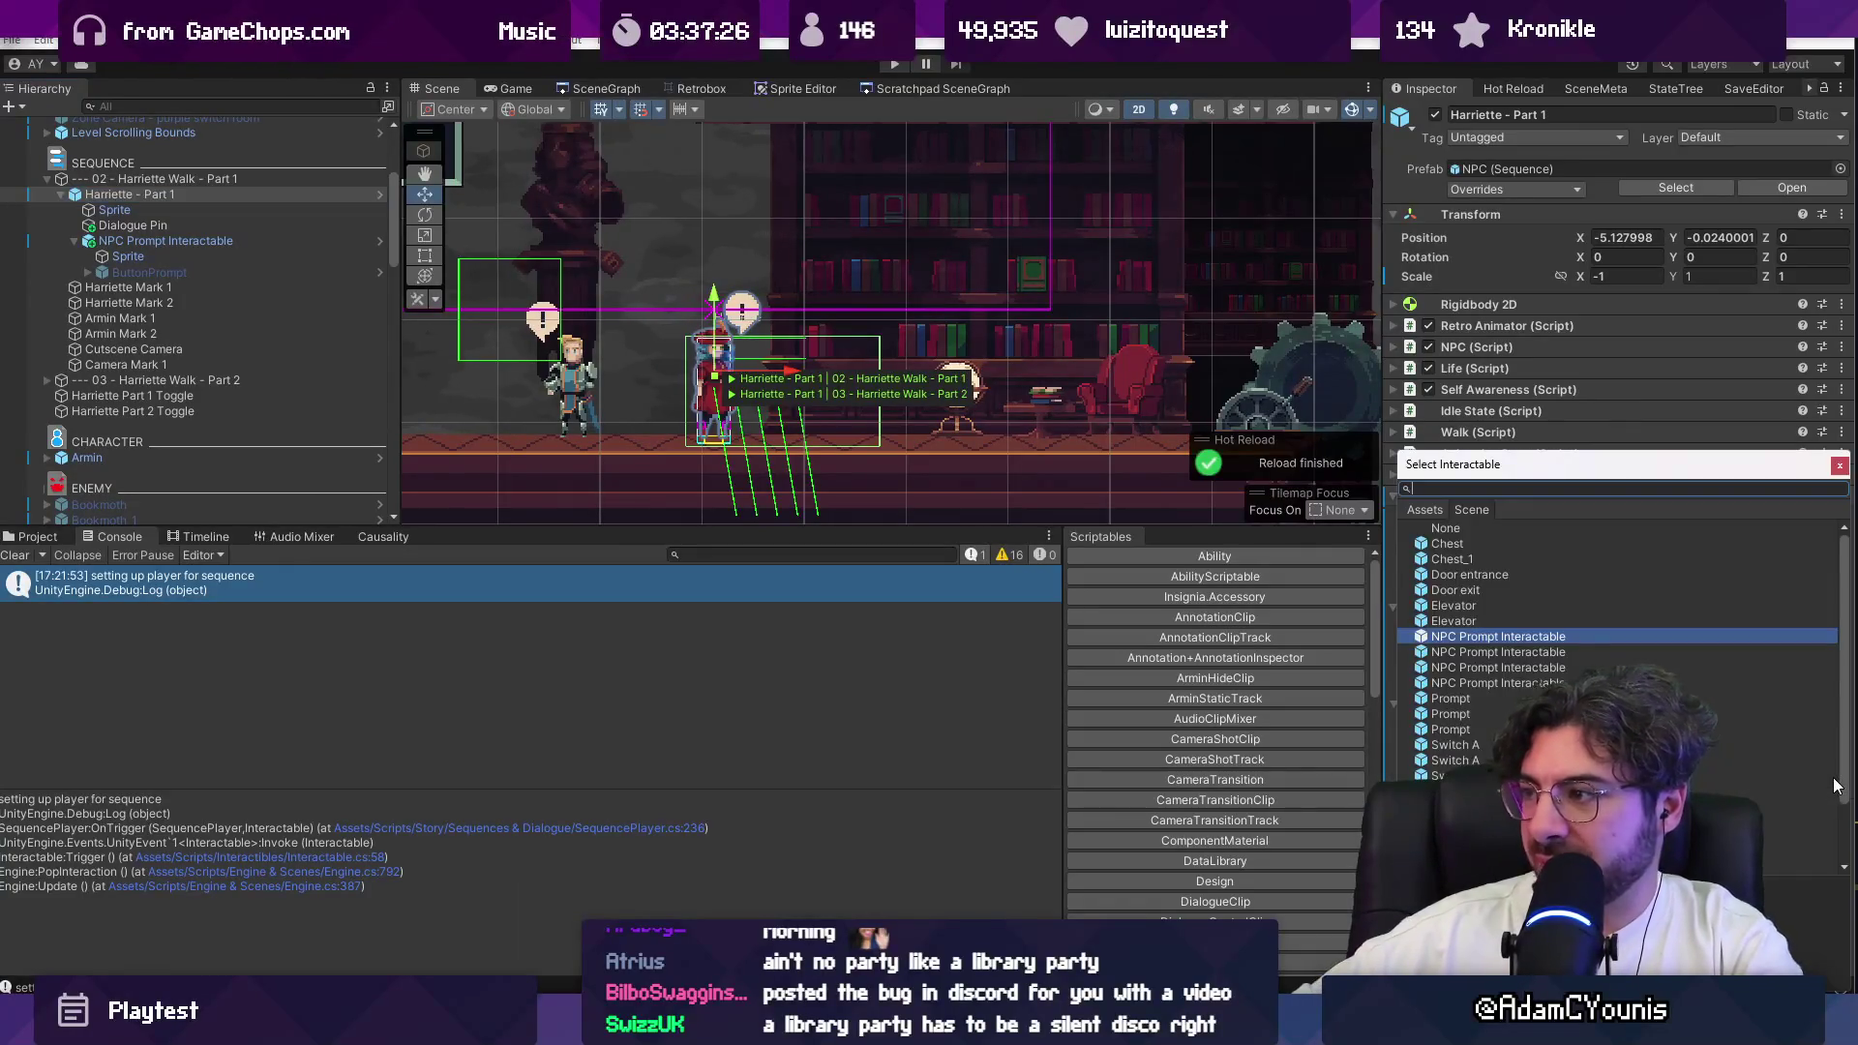
type("none")
key("Return")
Step: Run and stop several play-tests, then inspect the 02 - Harriette Walk - Part 1 sequence settings
key("ctrl+p")
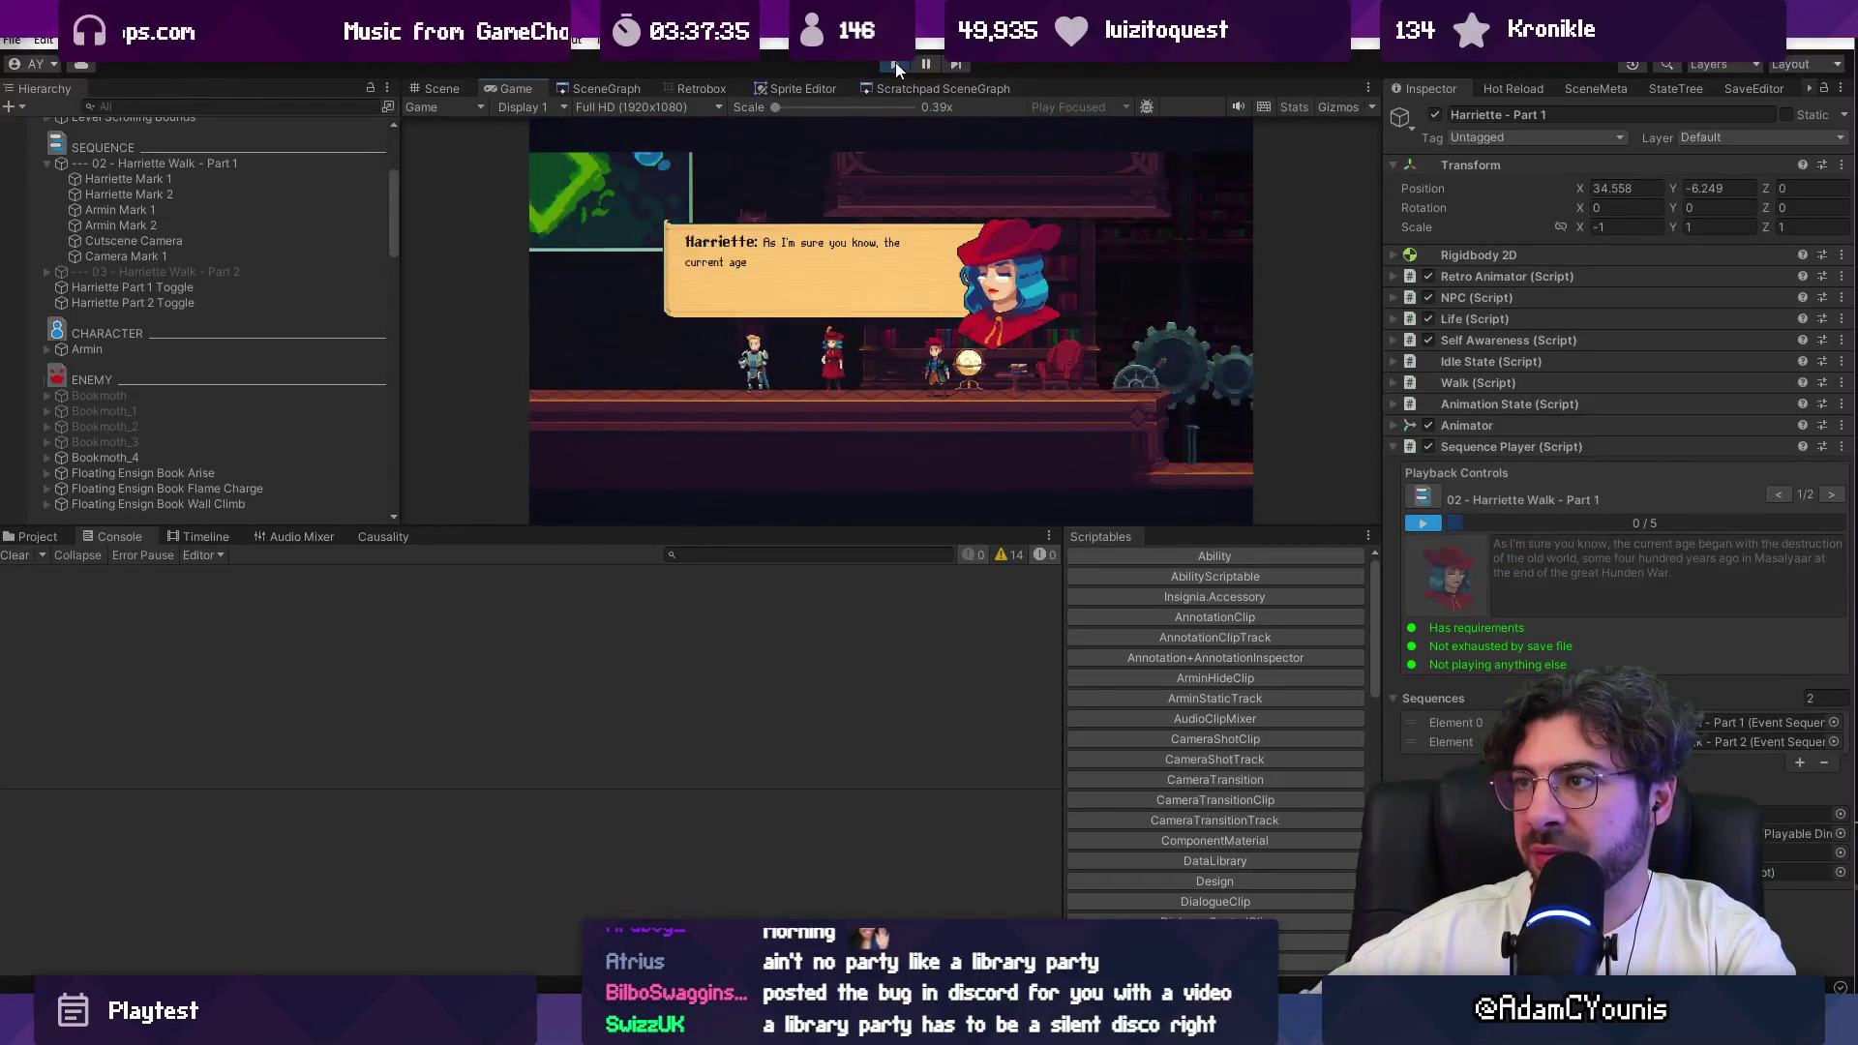
left_click(896, 61)
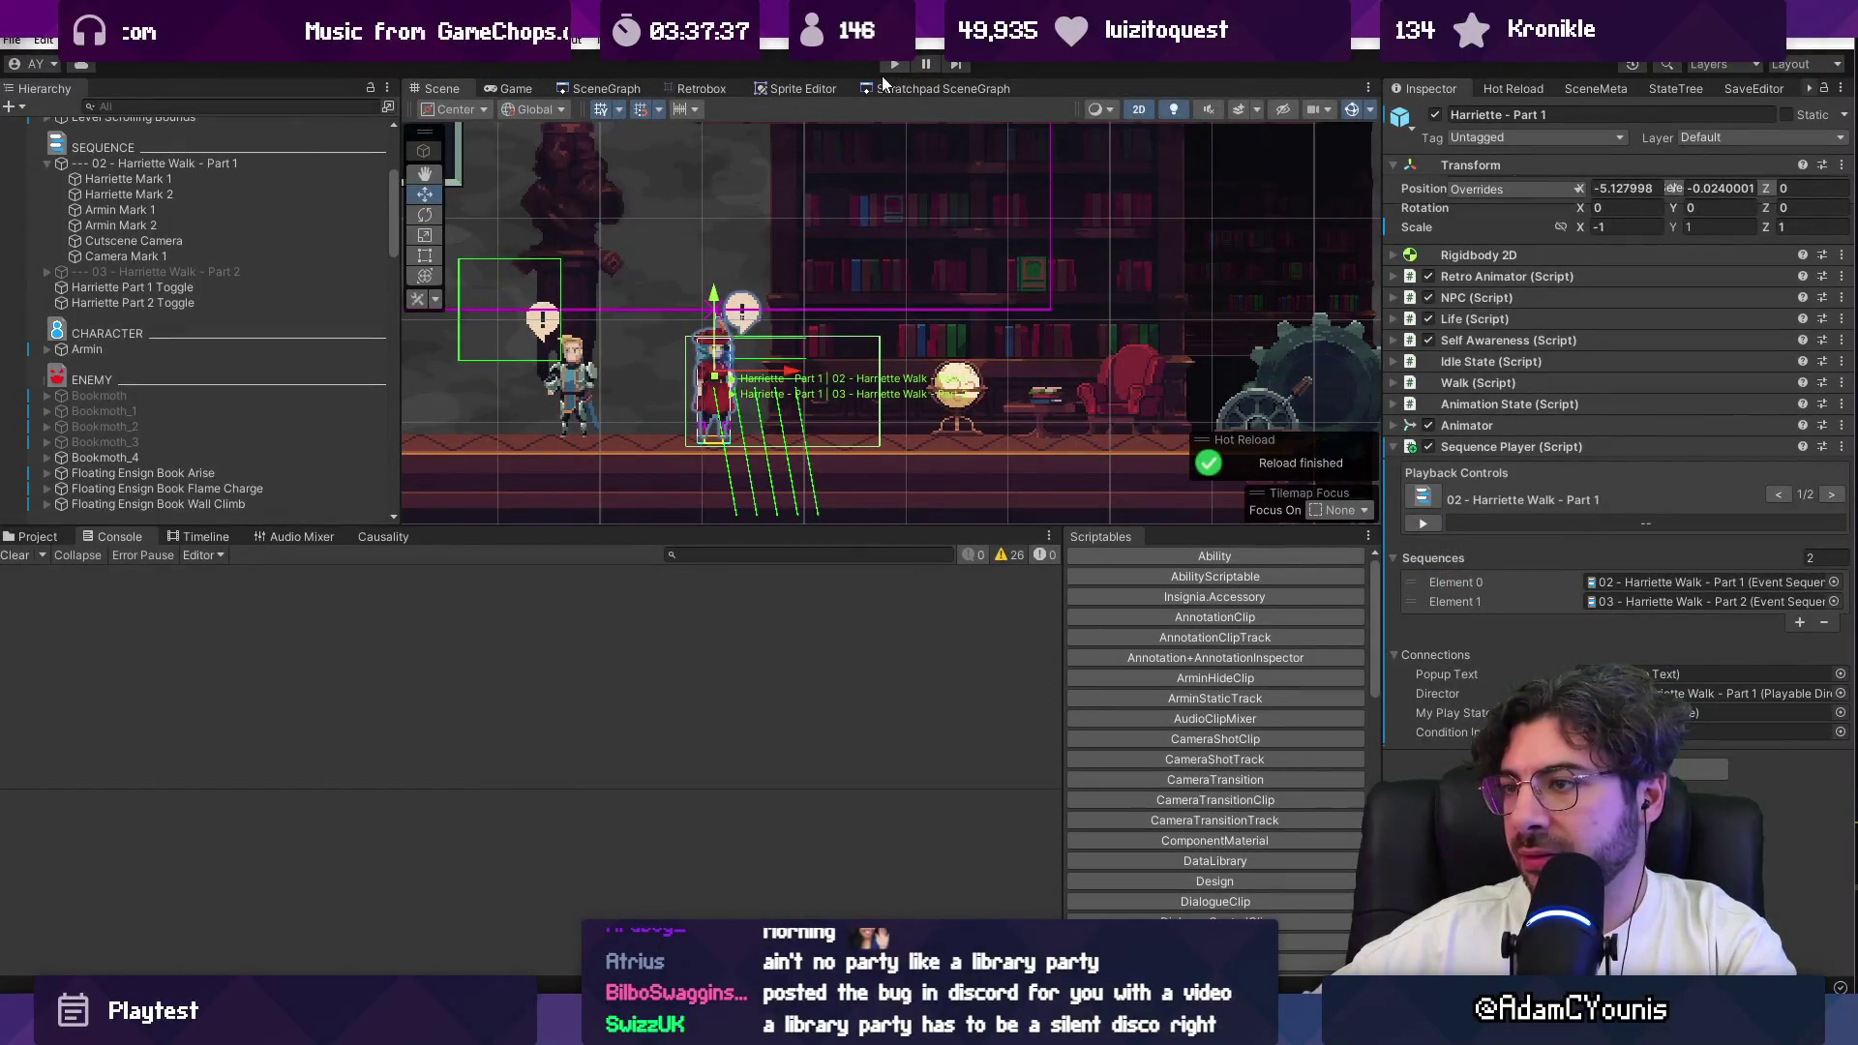
left_click(892, 64)
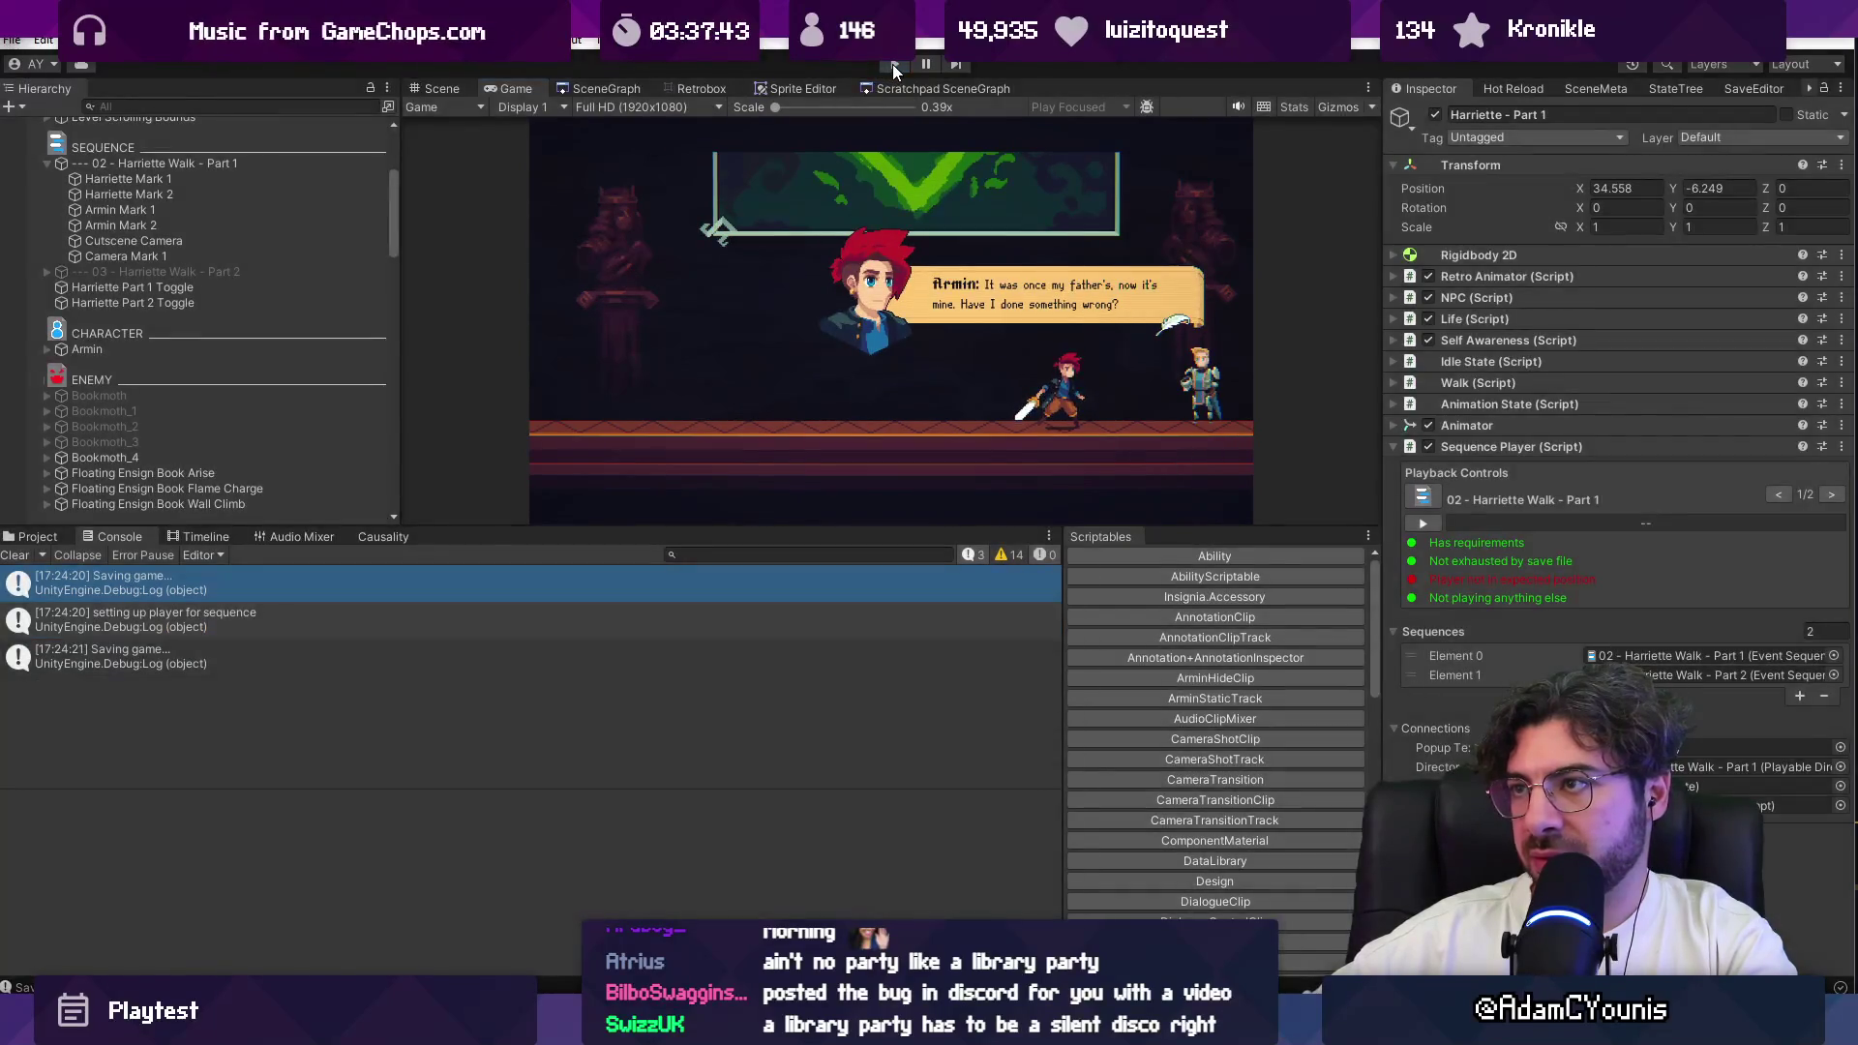
left_click(892, 63)
key("ctrl+p")
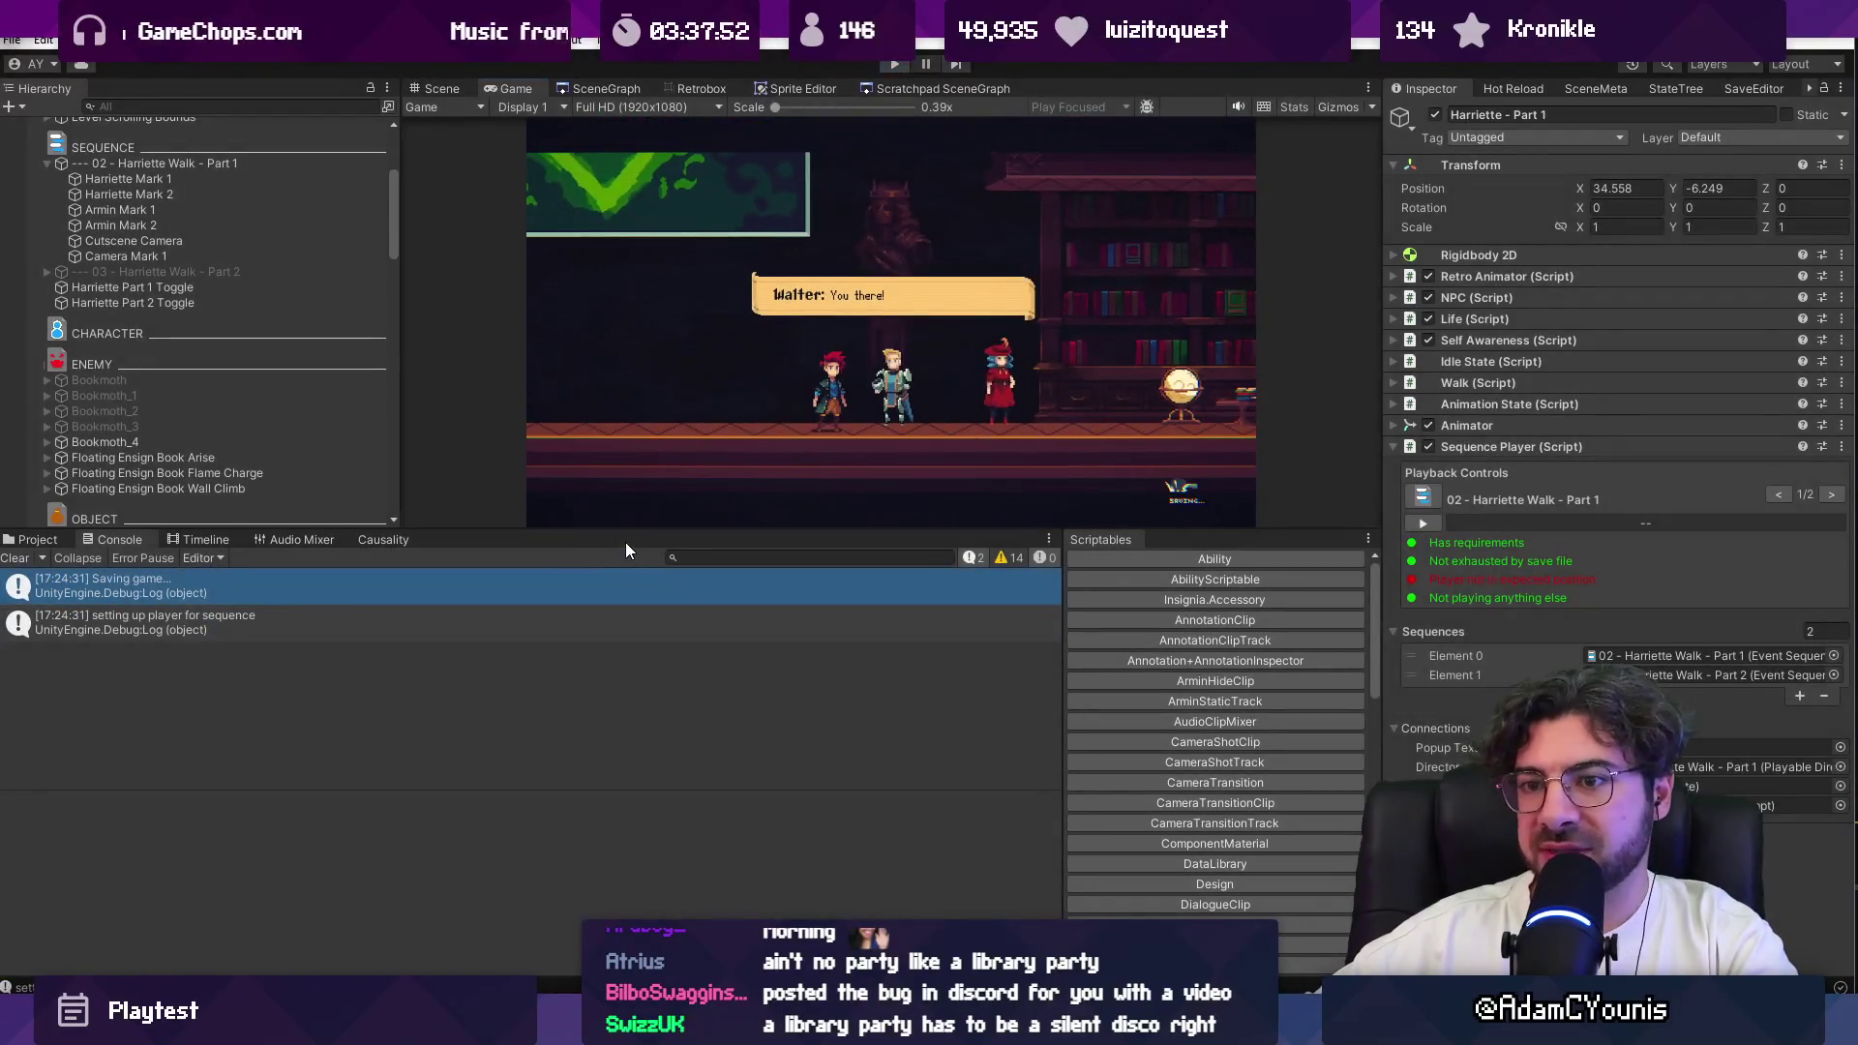
key("ctrl+p")
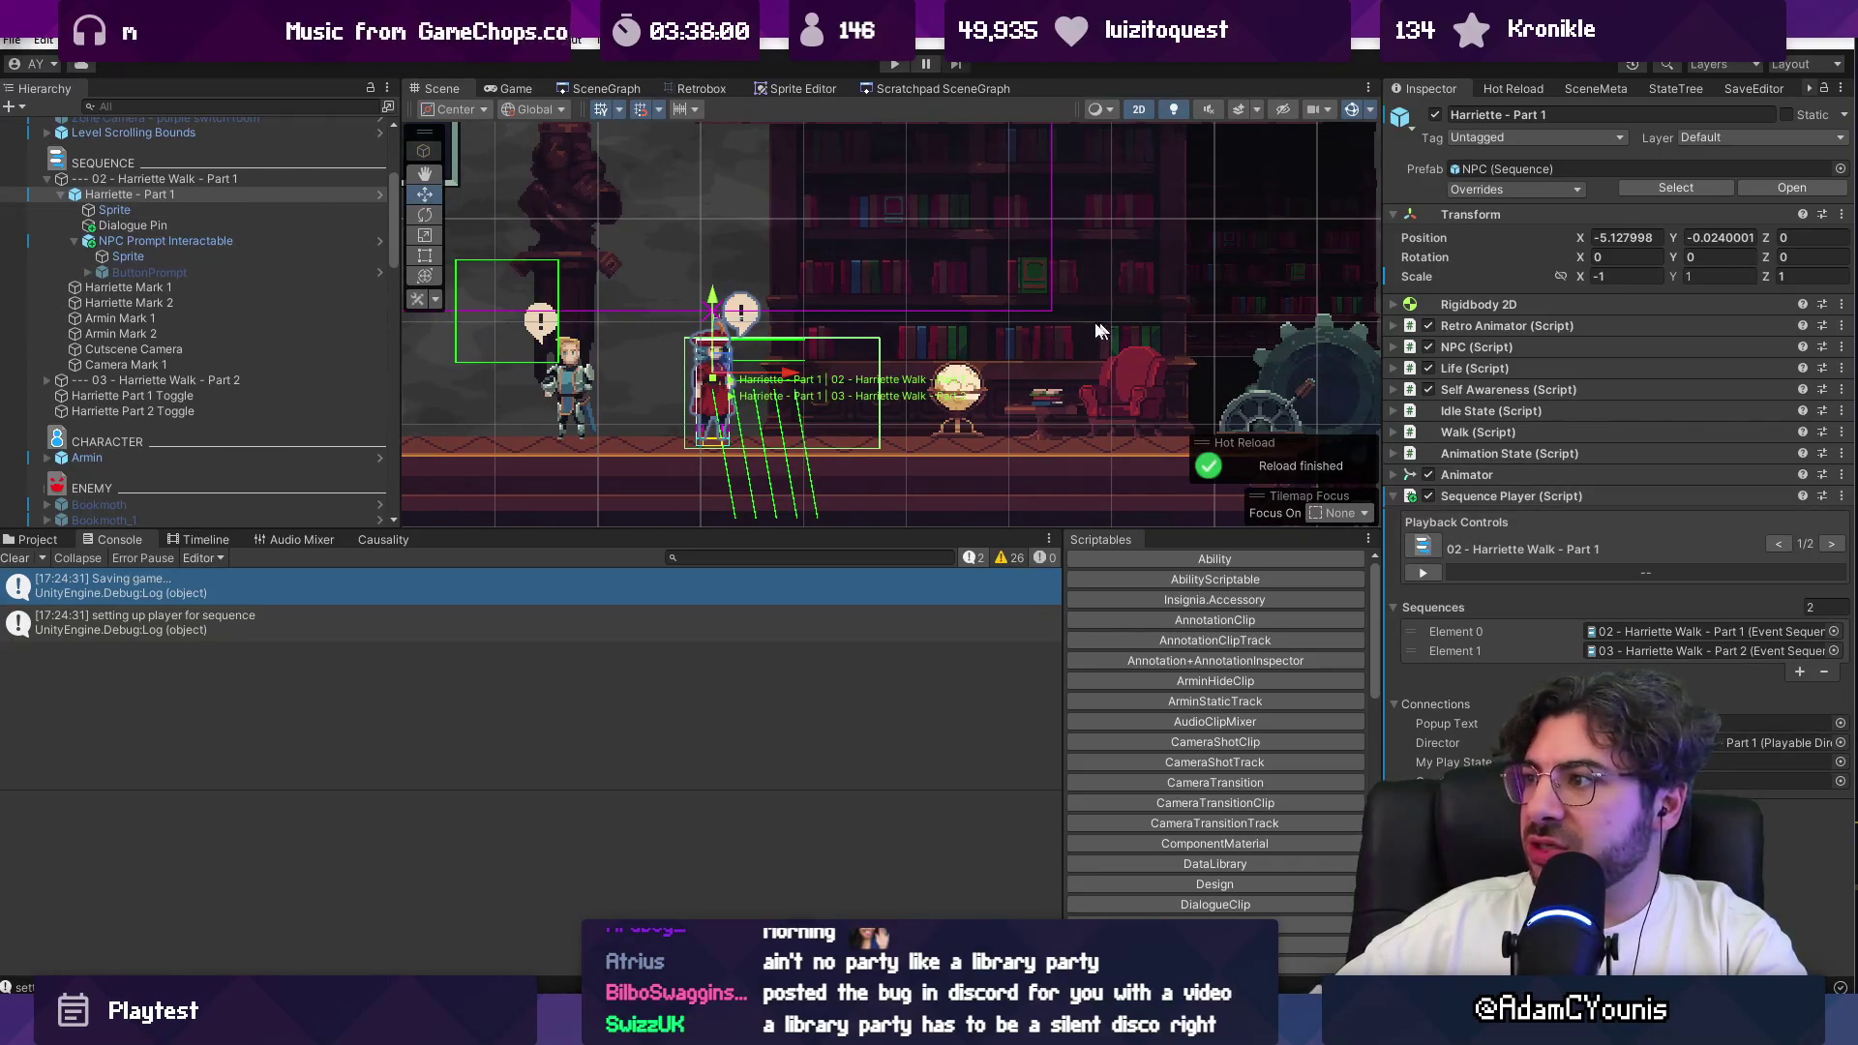
left_click(163, 181)
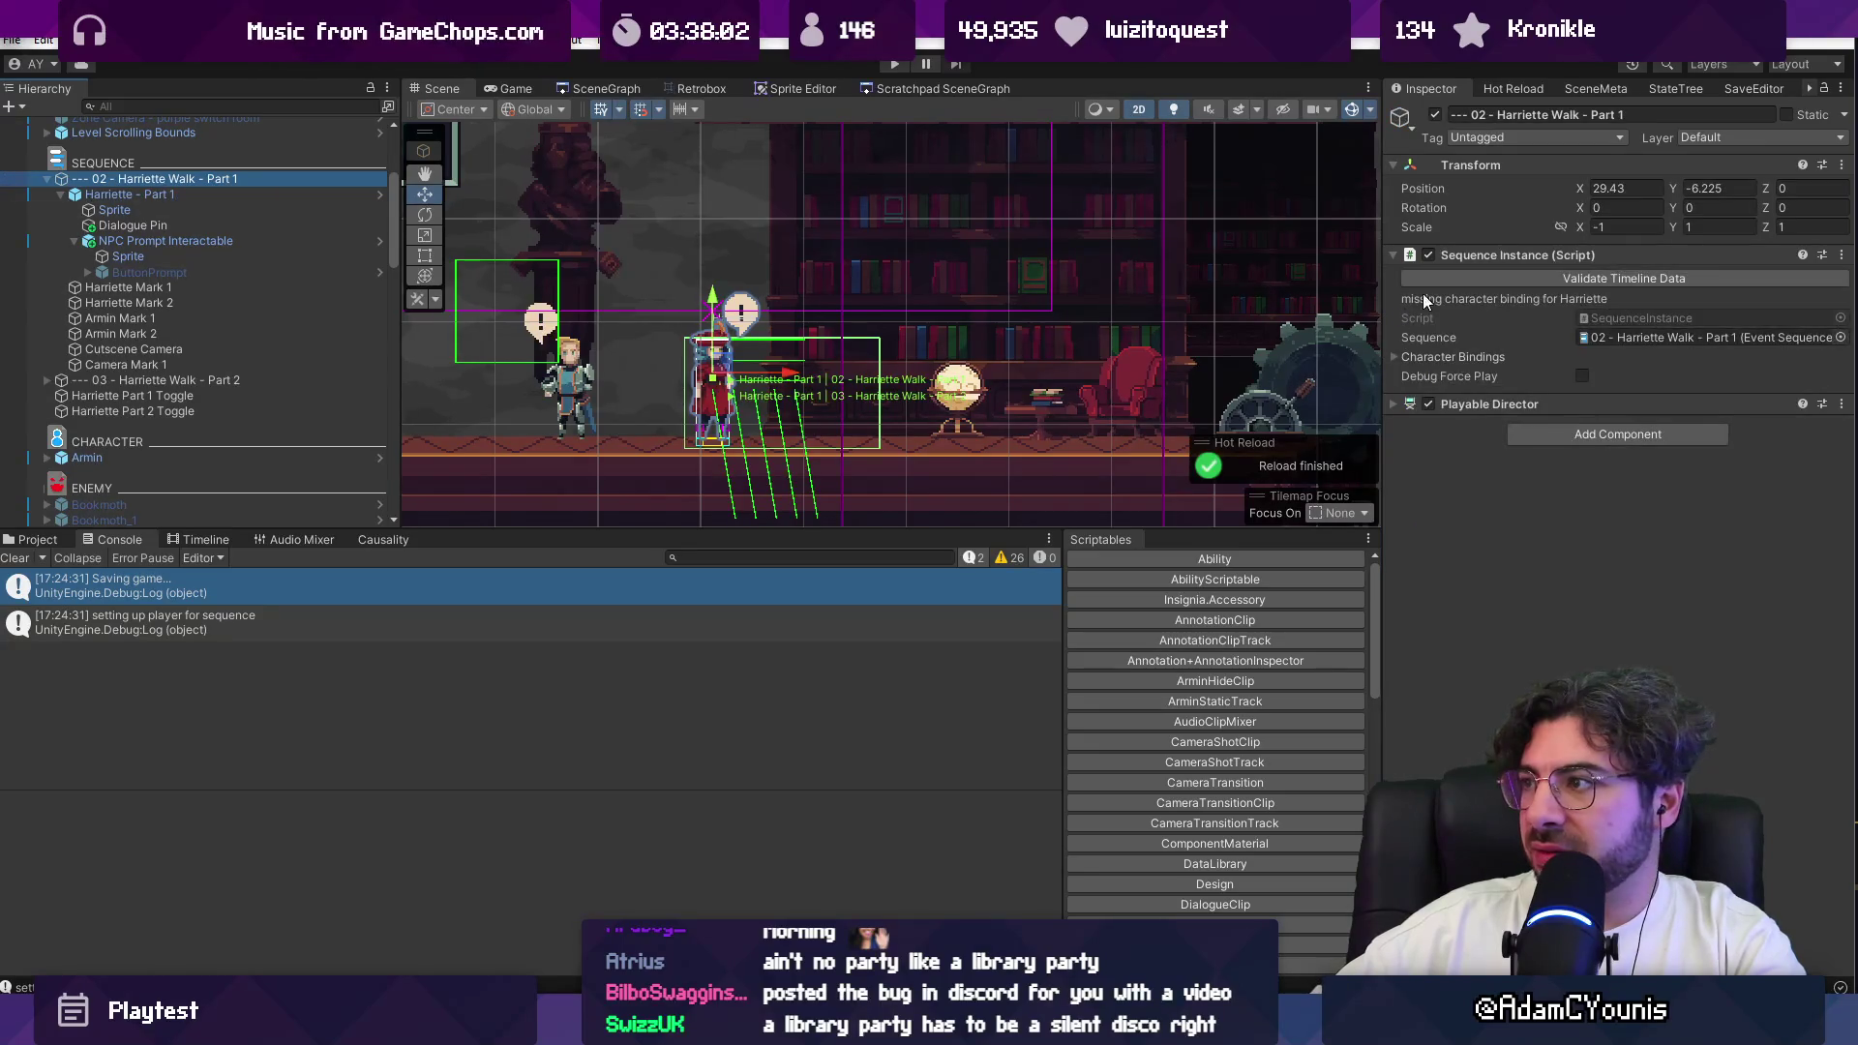
Step: Open SequenceInstance.cs and search it, checking the setup log's stack trace in Unity
double_click(1594, 315)
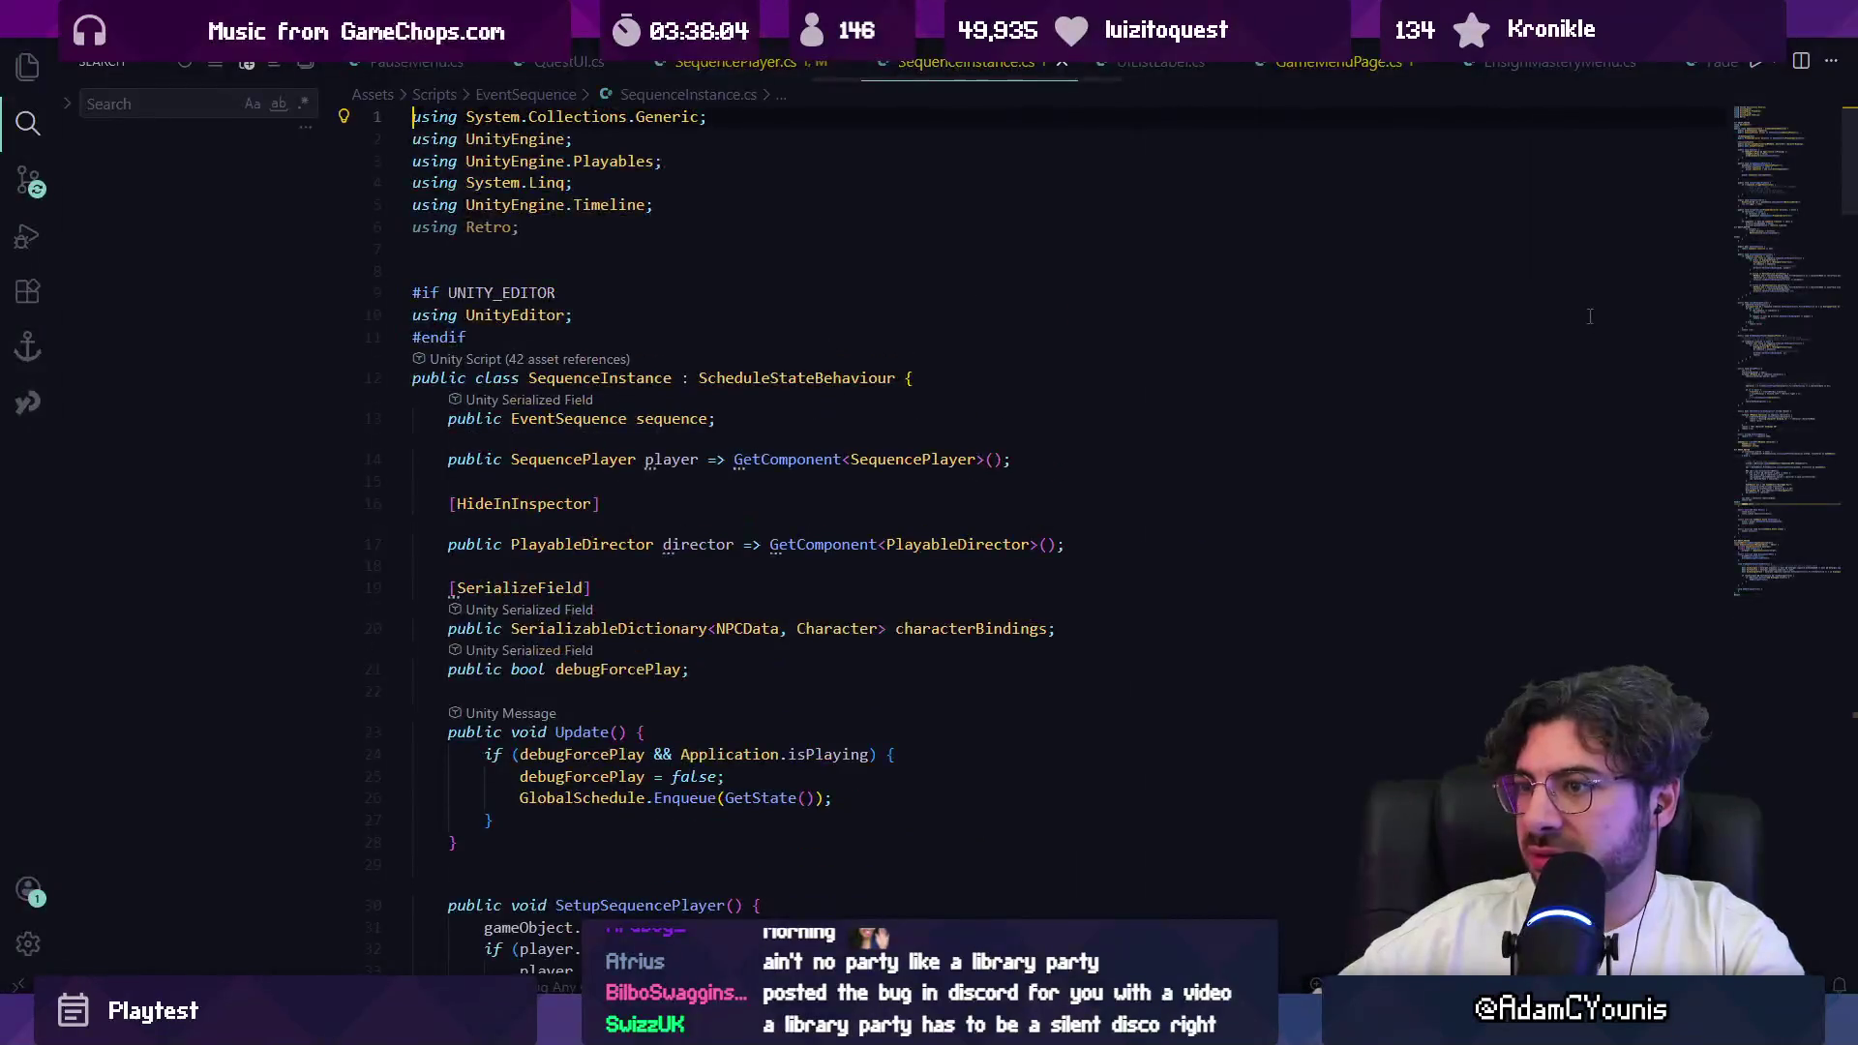
key("ctrl+f")
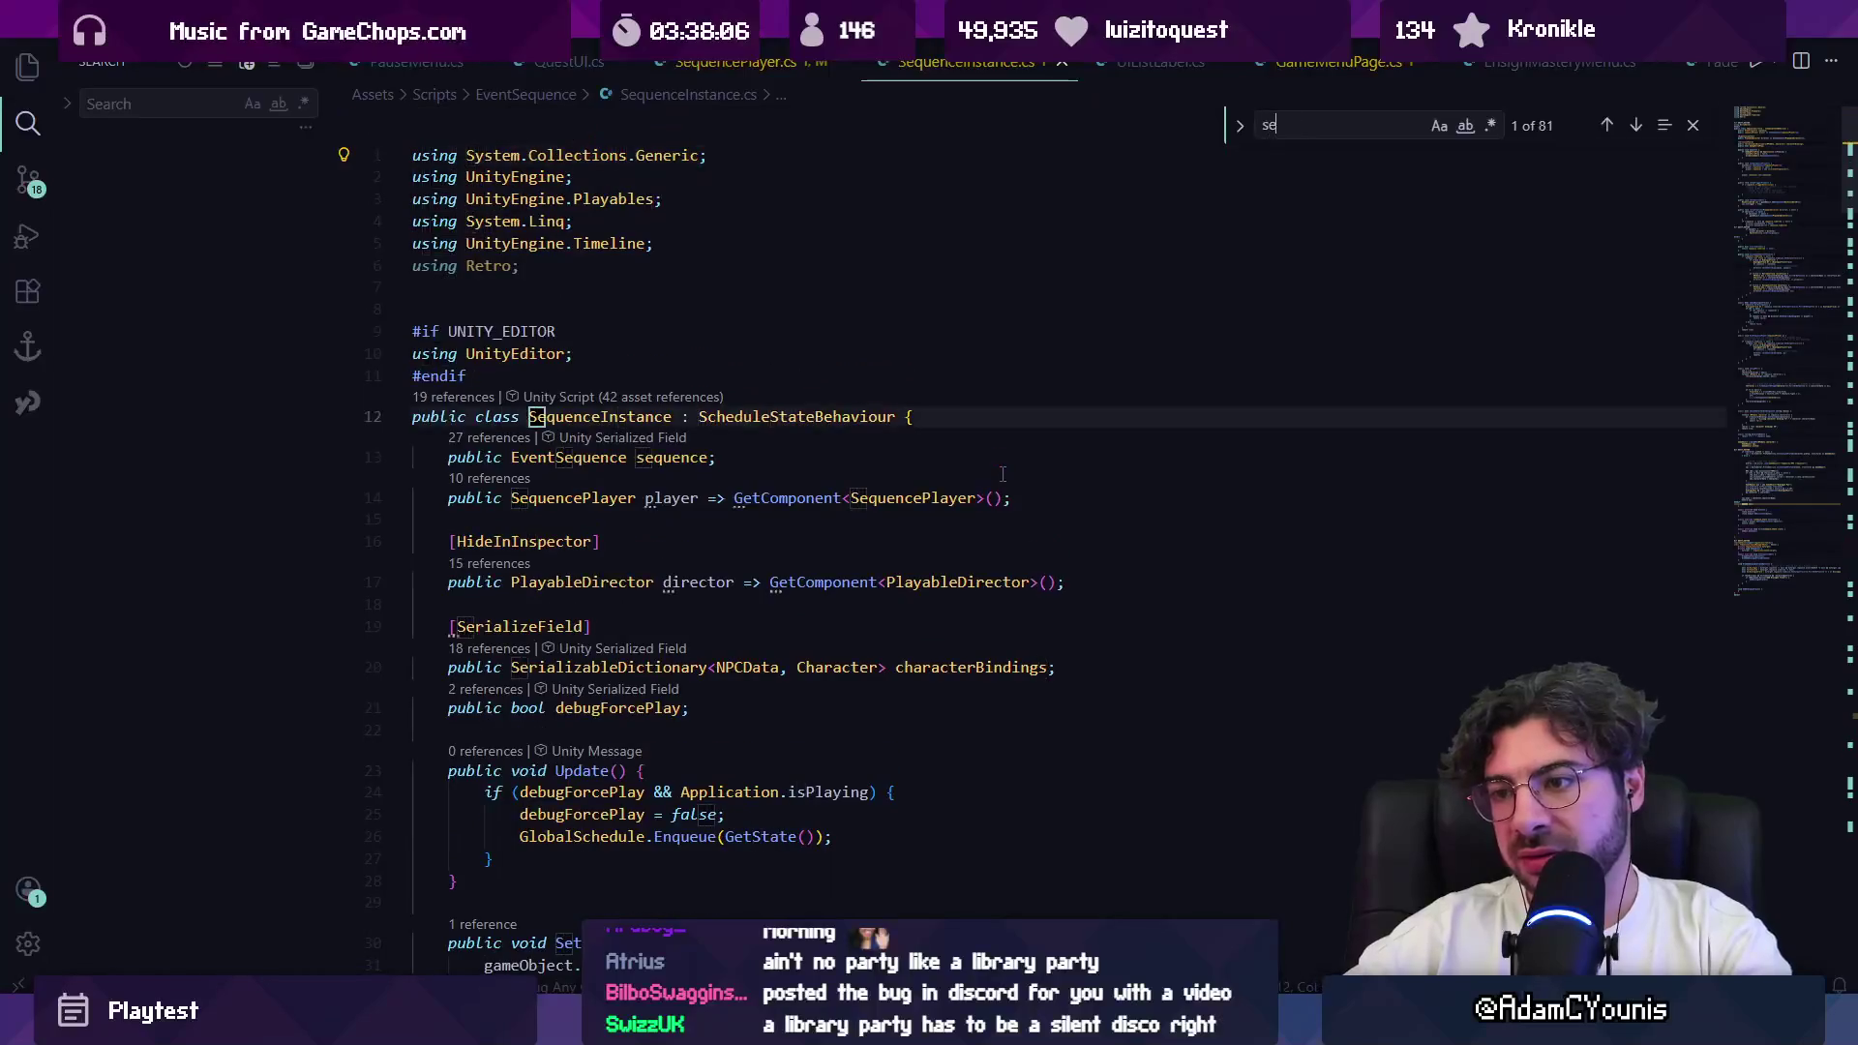
type("beginsequn")
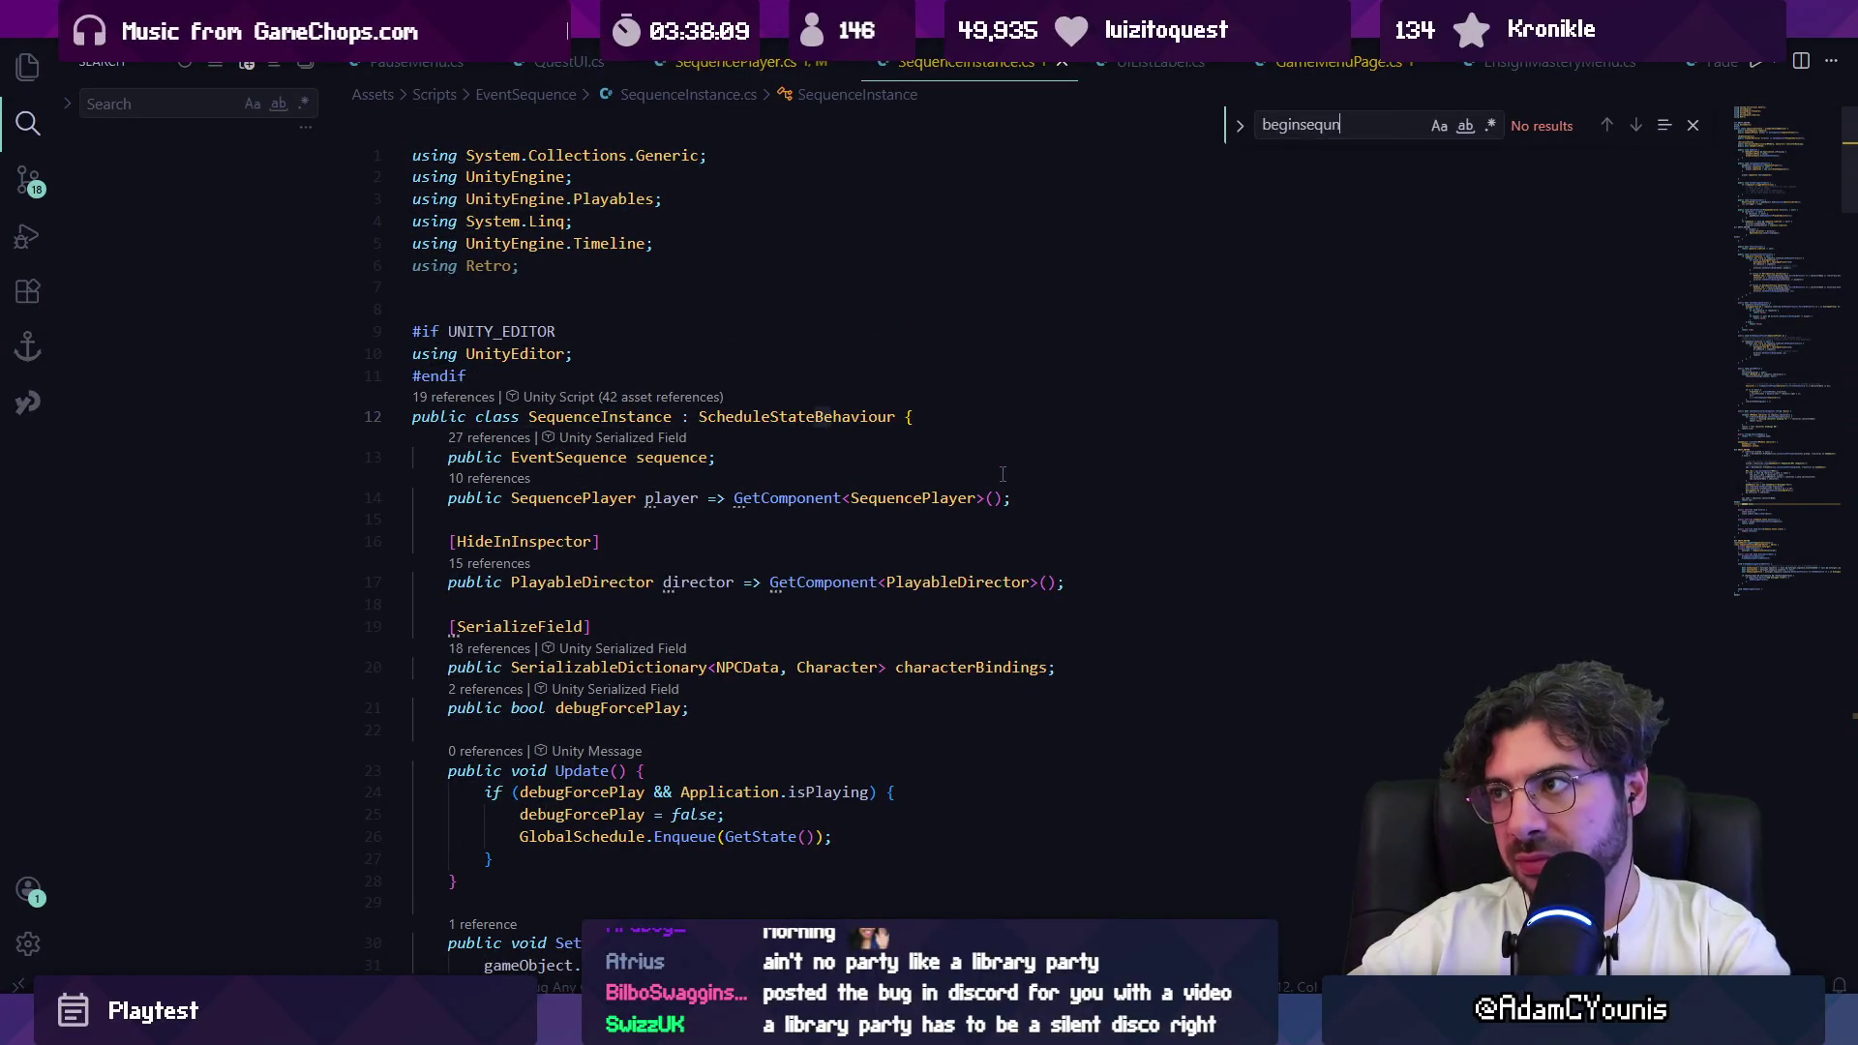
key("Escape")
key("alt+Tab")
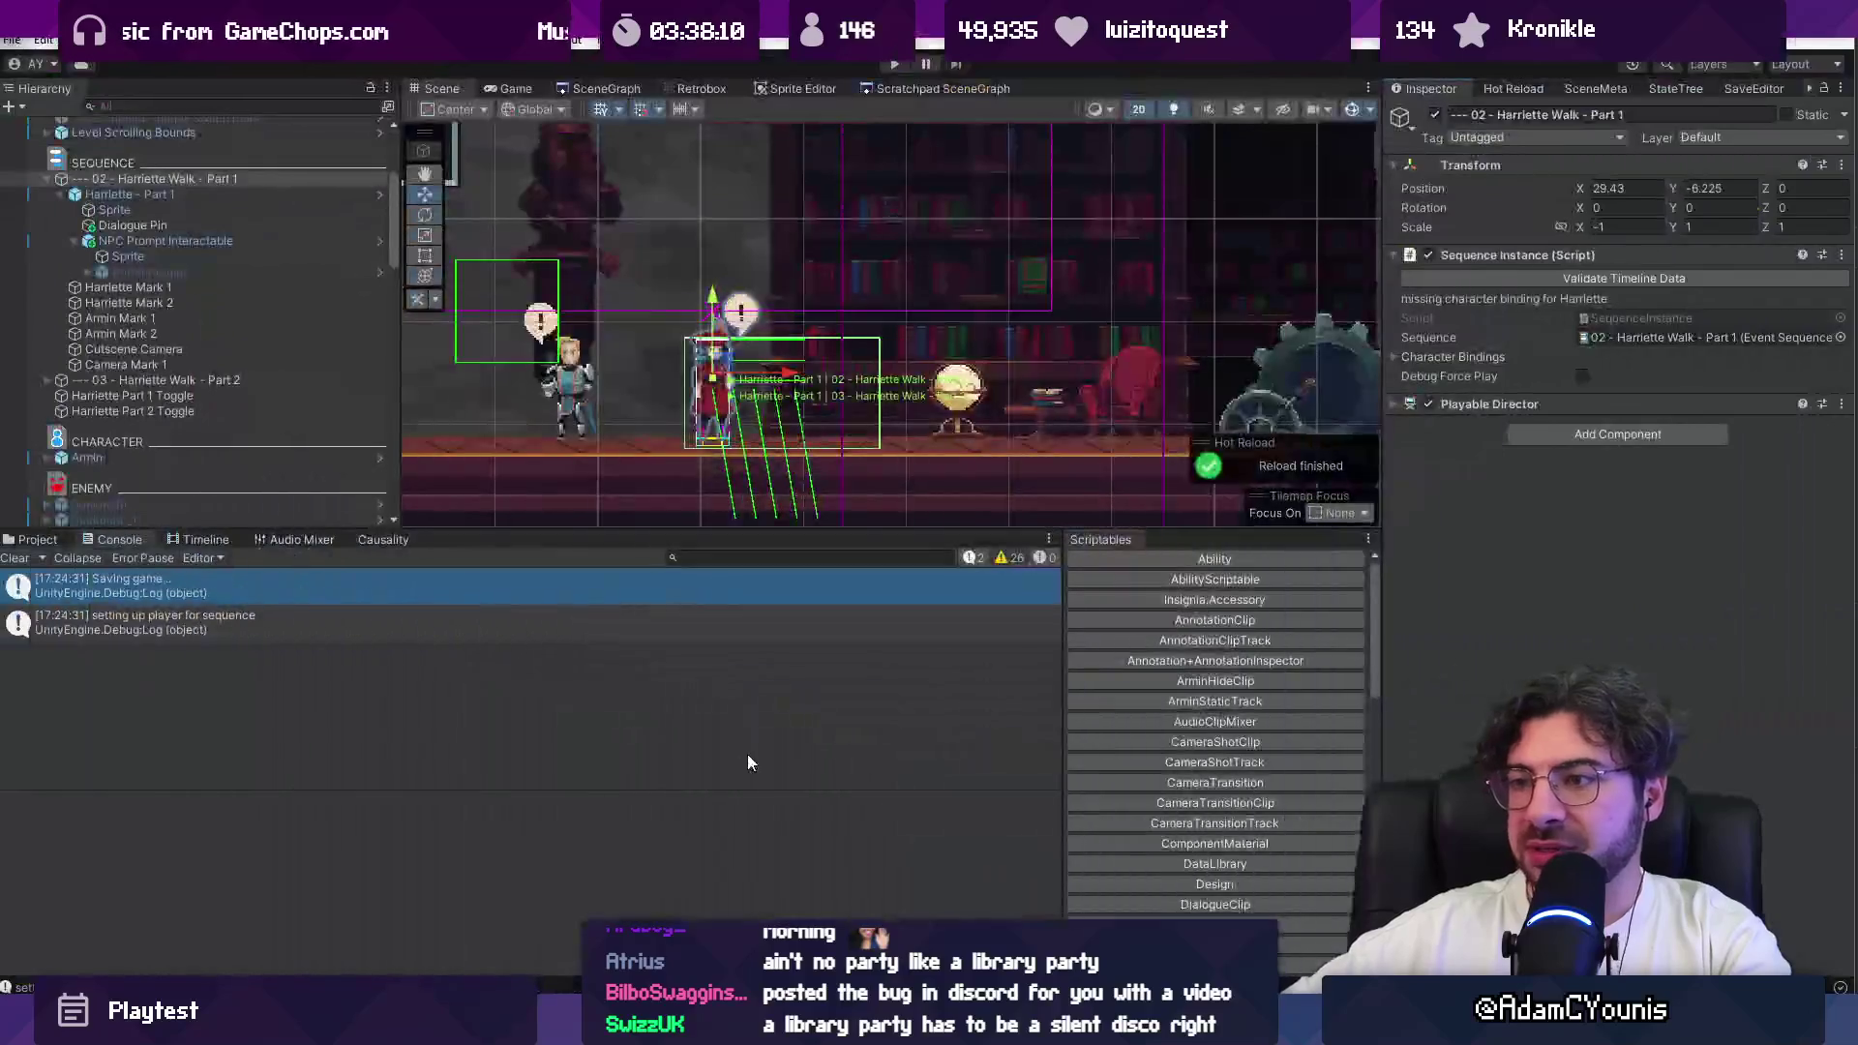
left_click(433, 631)
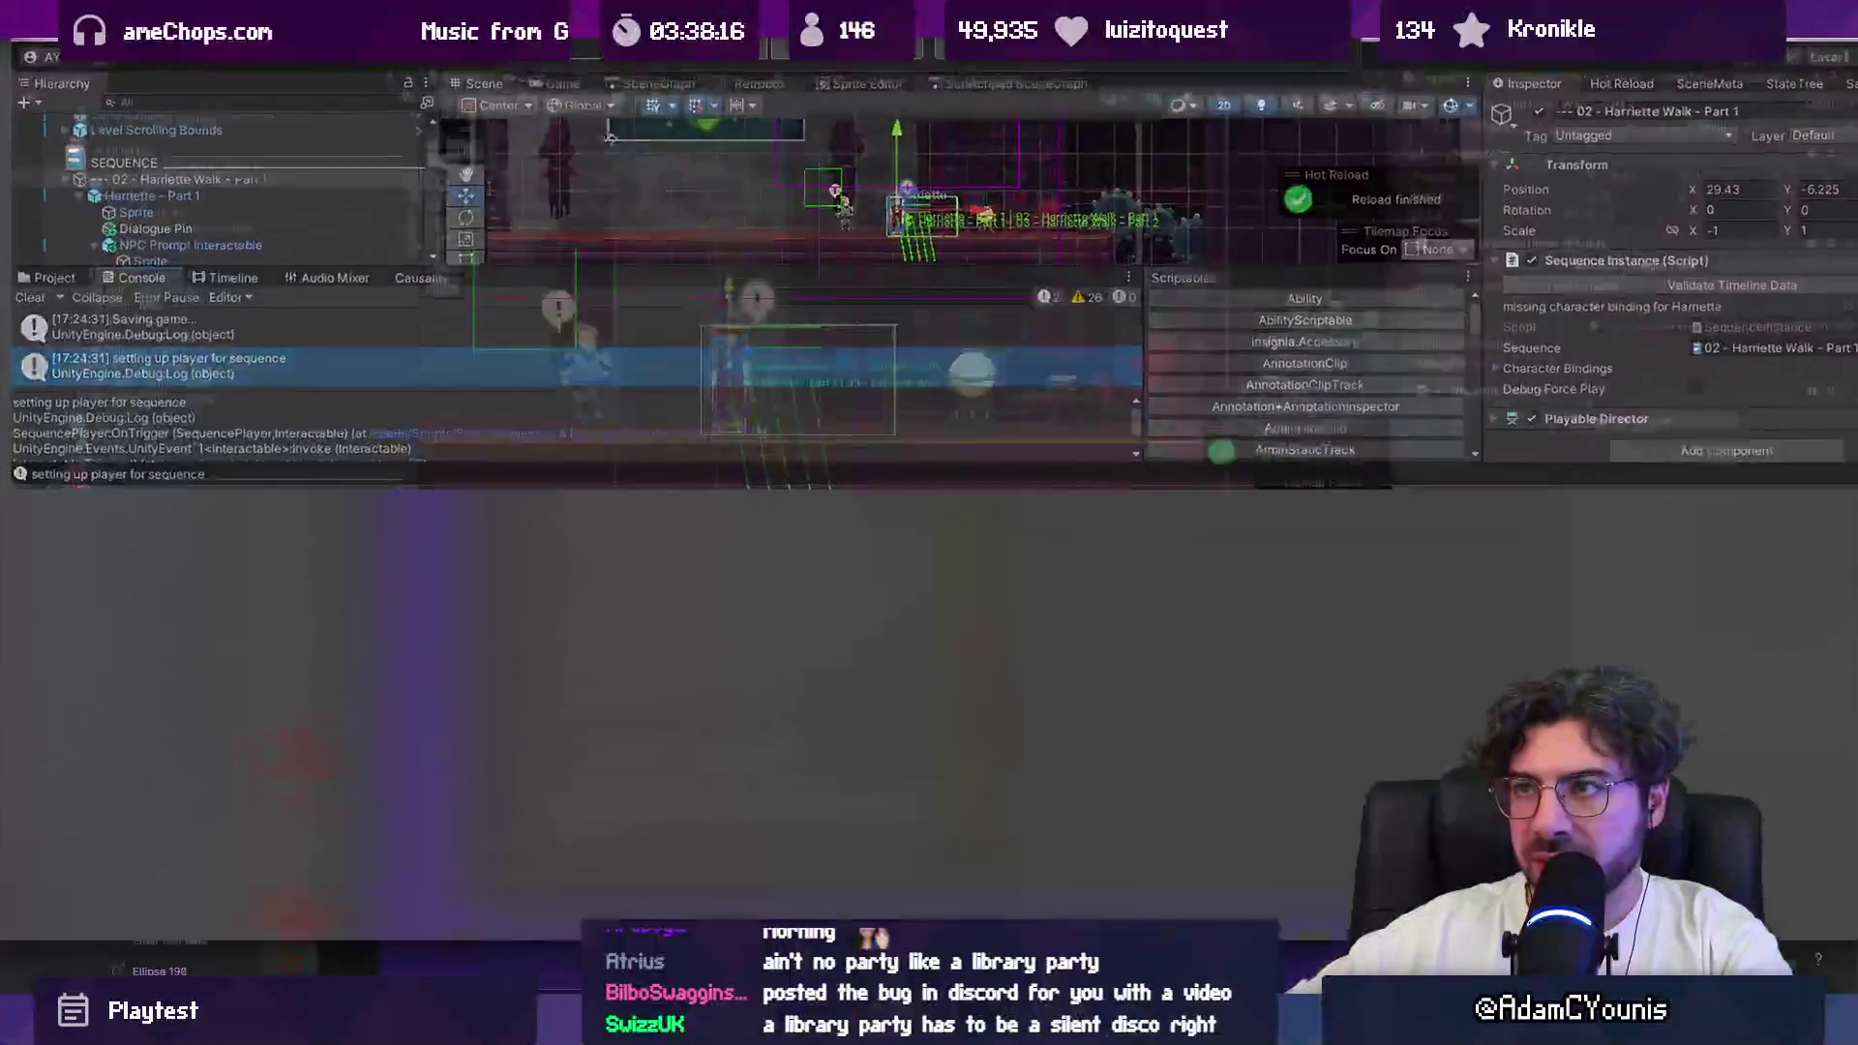
key("alt+Tab")
key("ctrl+f")
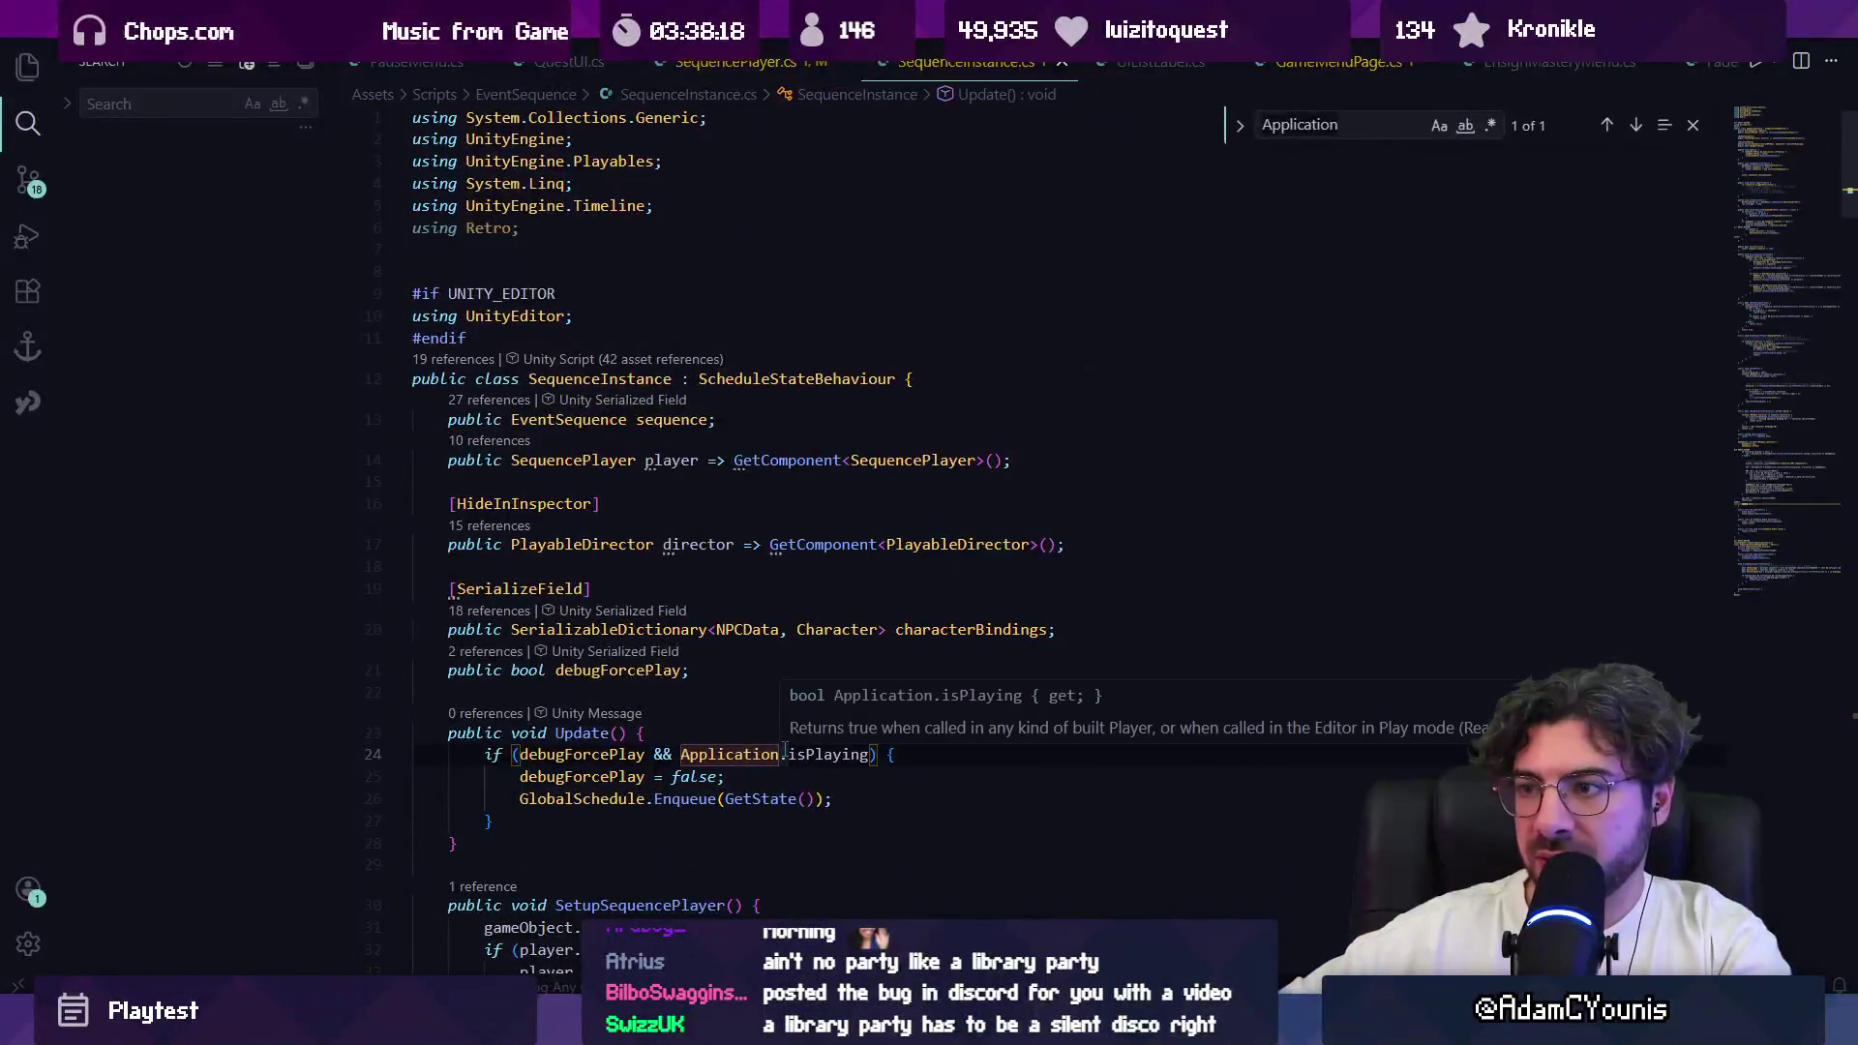
type("ve")
key("Escape")
Step: Open SequencePlayer.cs and jump to the BeginSequence definition
key("ctrl+p")
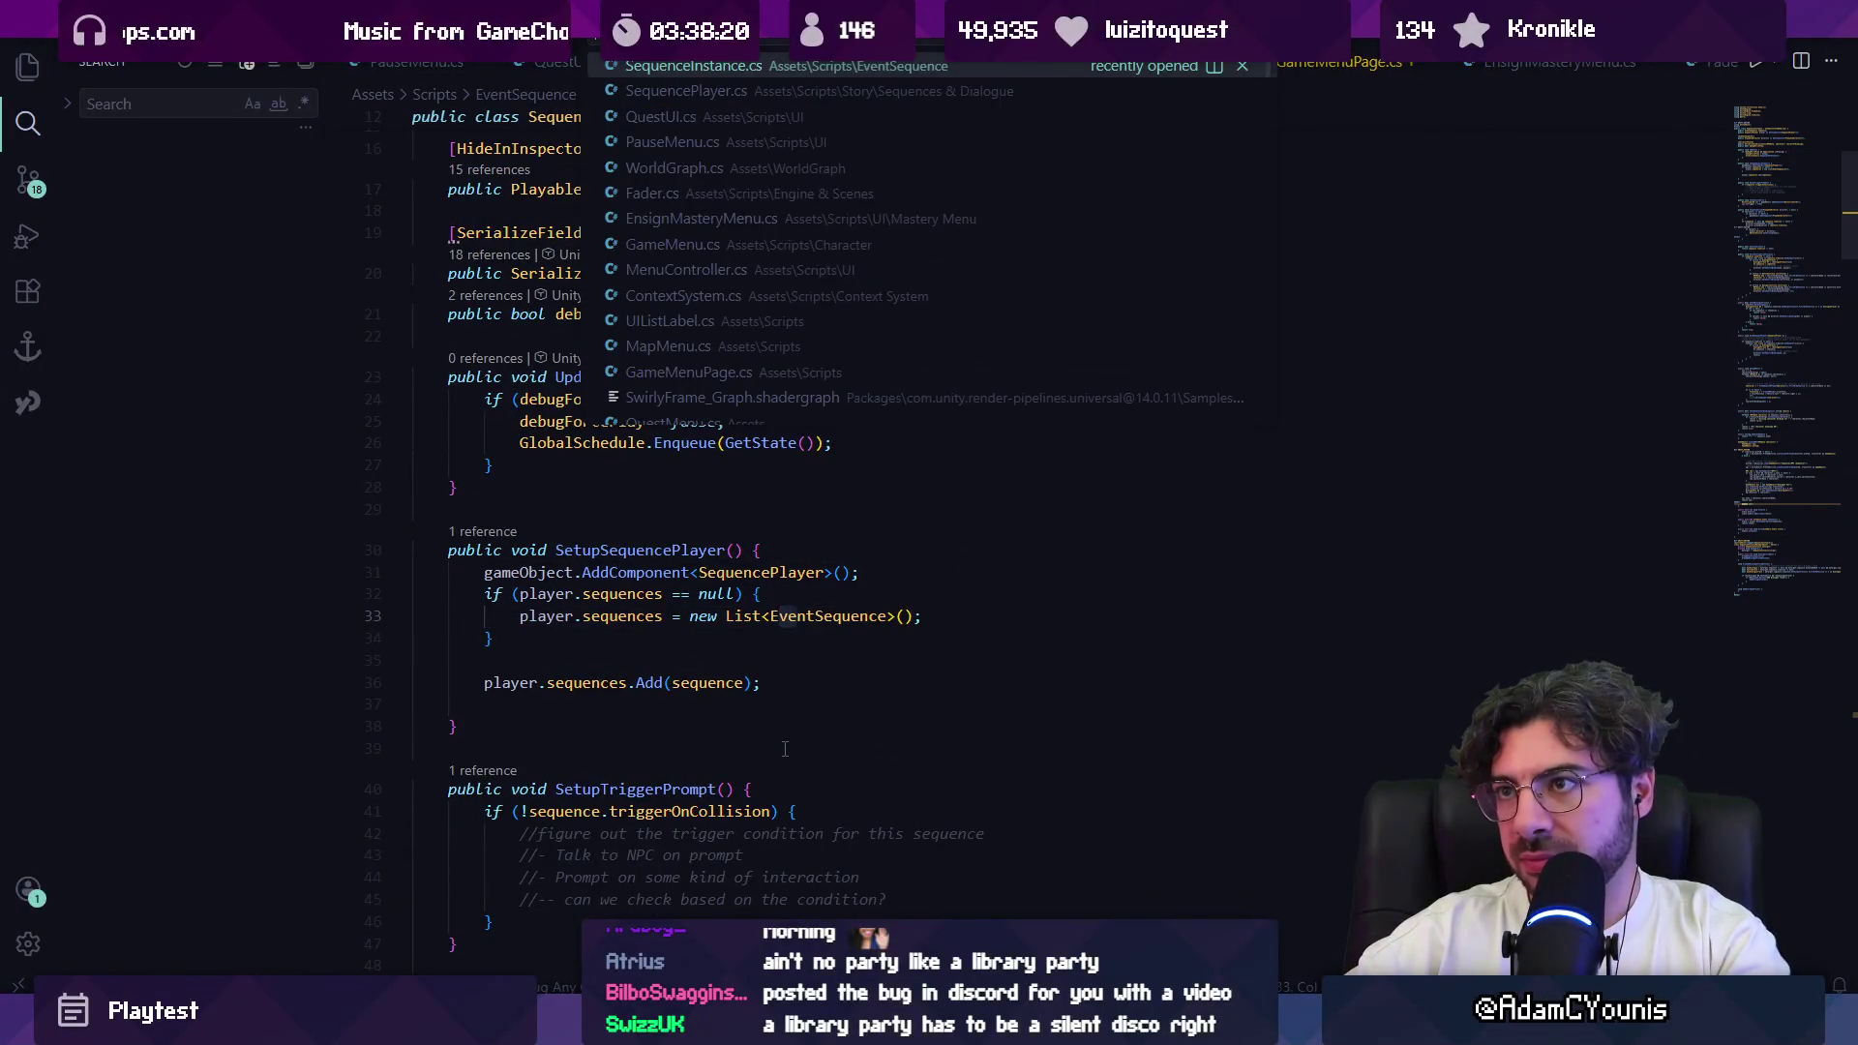
type("seq")
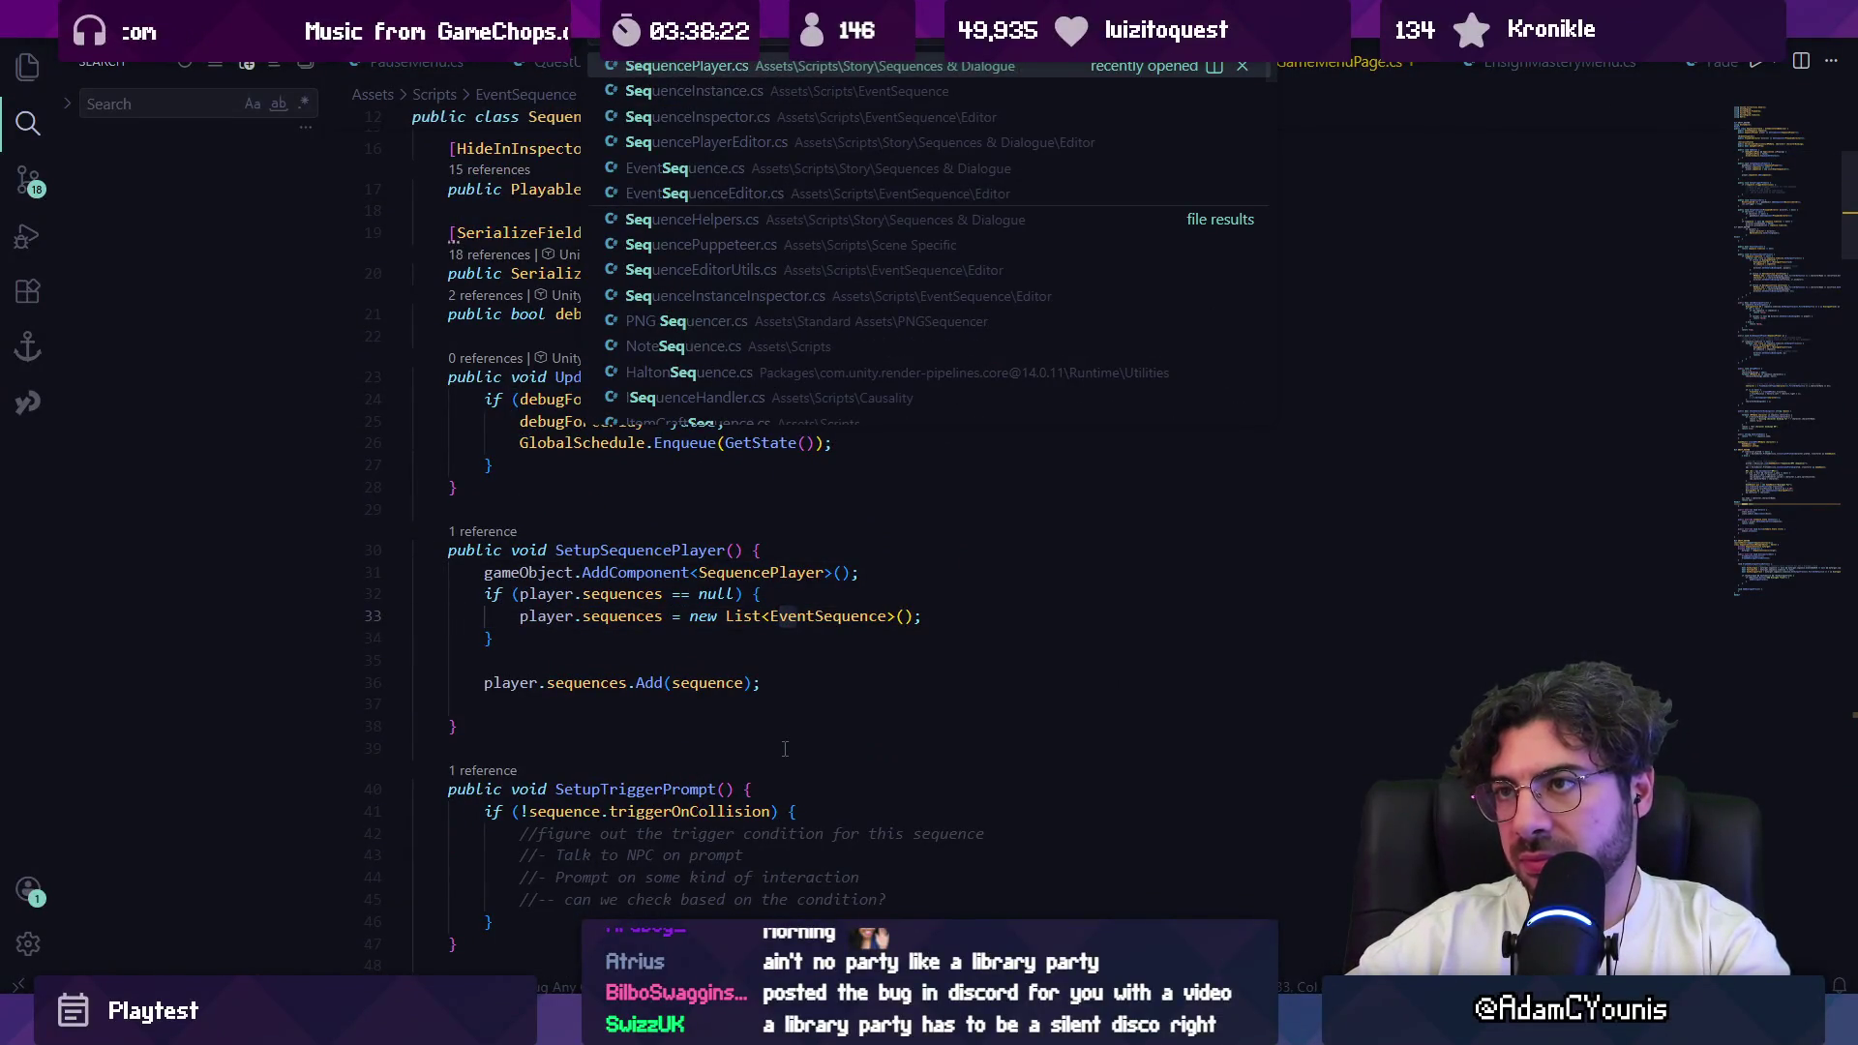
key("Escape")
key("ctrl+p")
type("sequencepl")
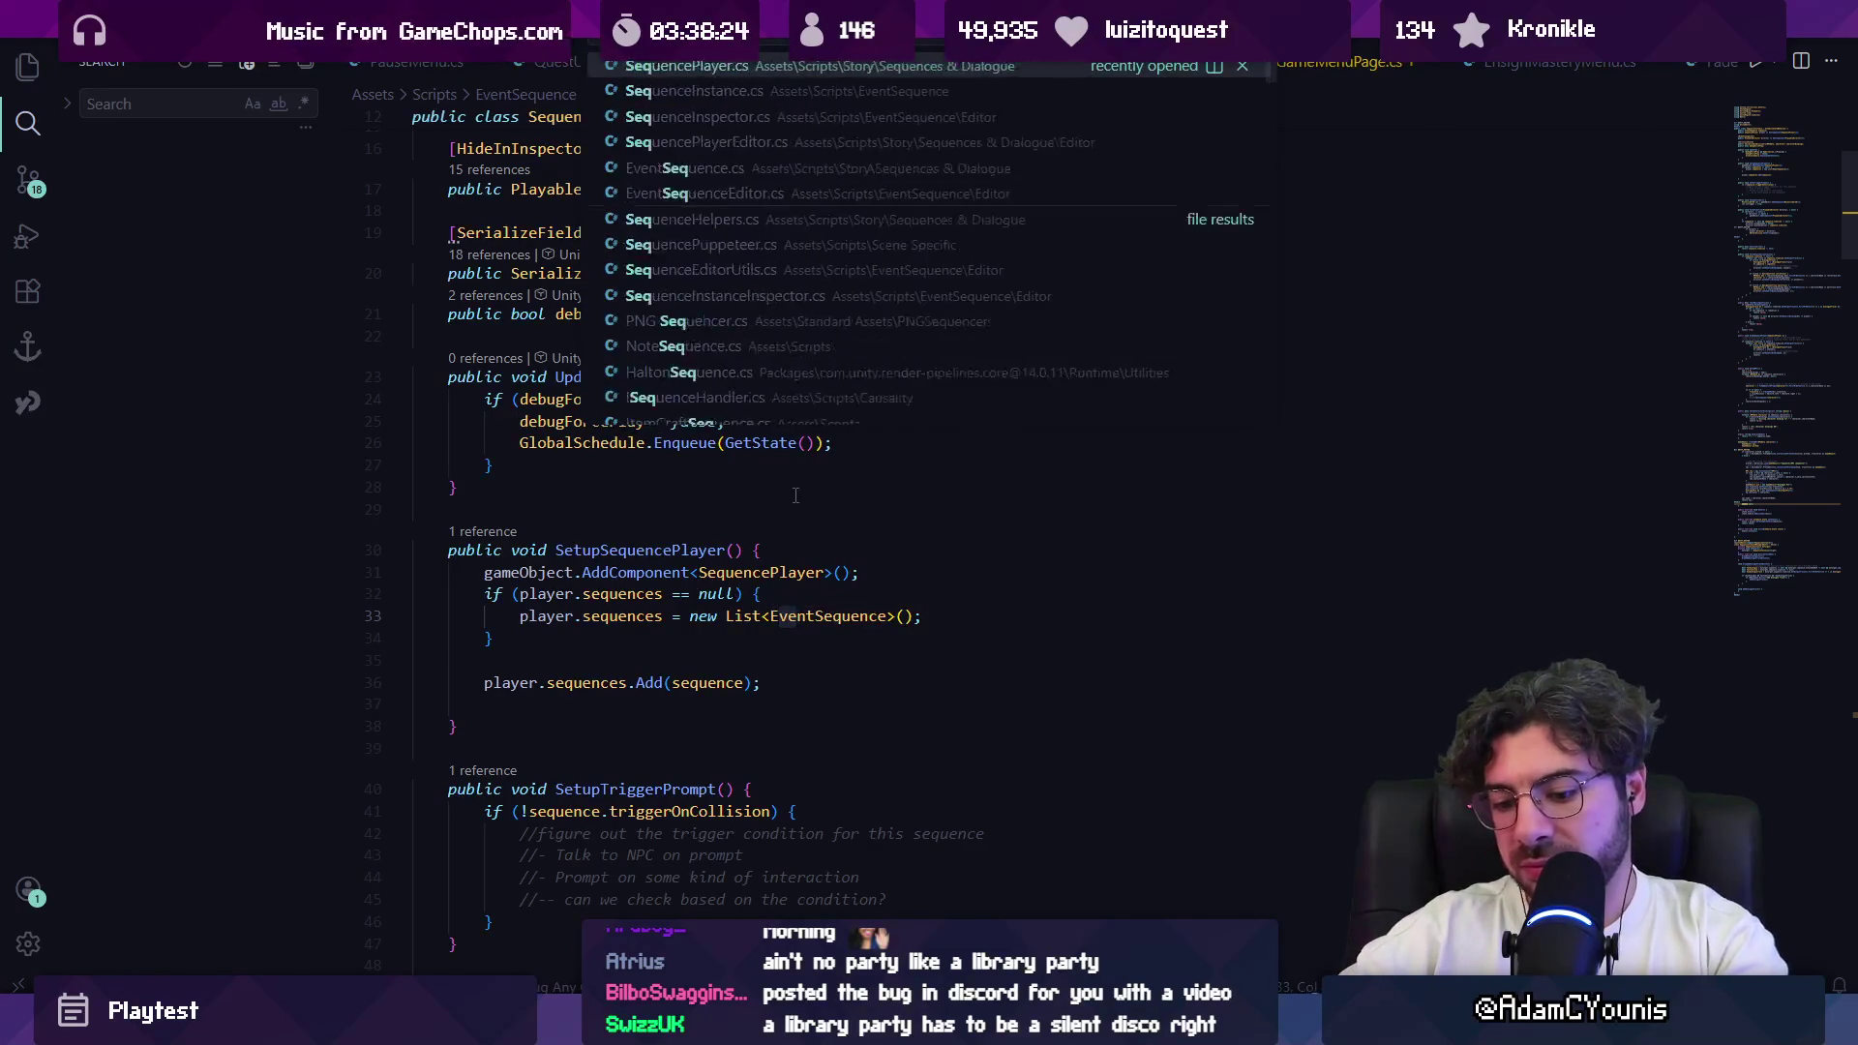
key("Return")
key("ctrl+f")
type("begi")
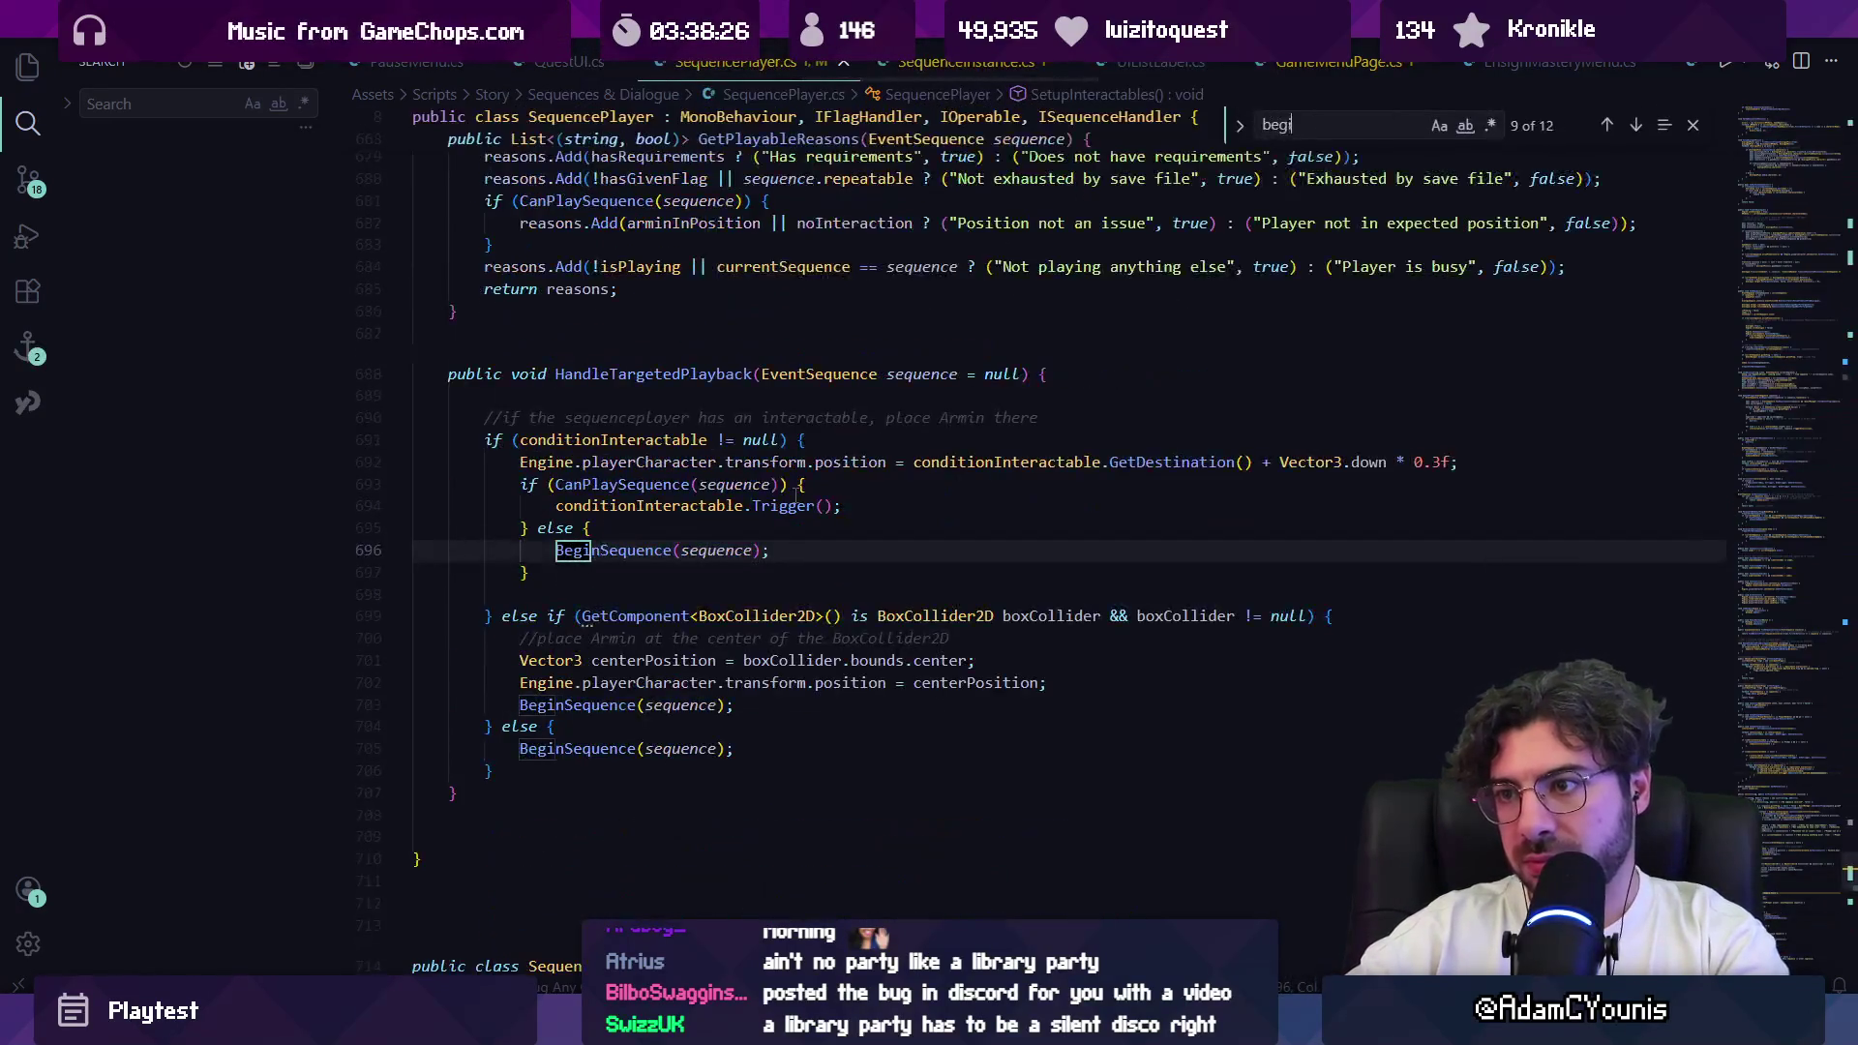
type("nce")
key("Return")
key("Escape")
key("F12")
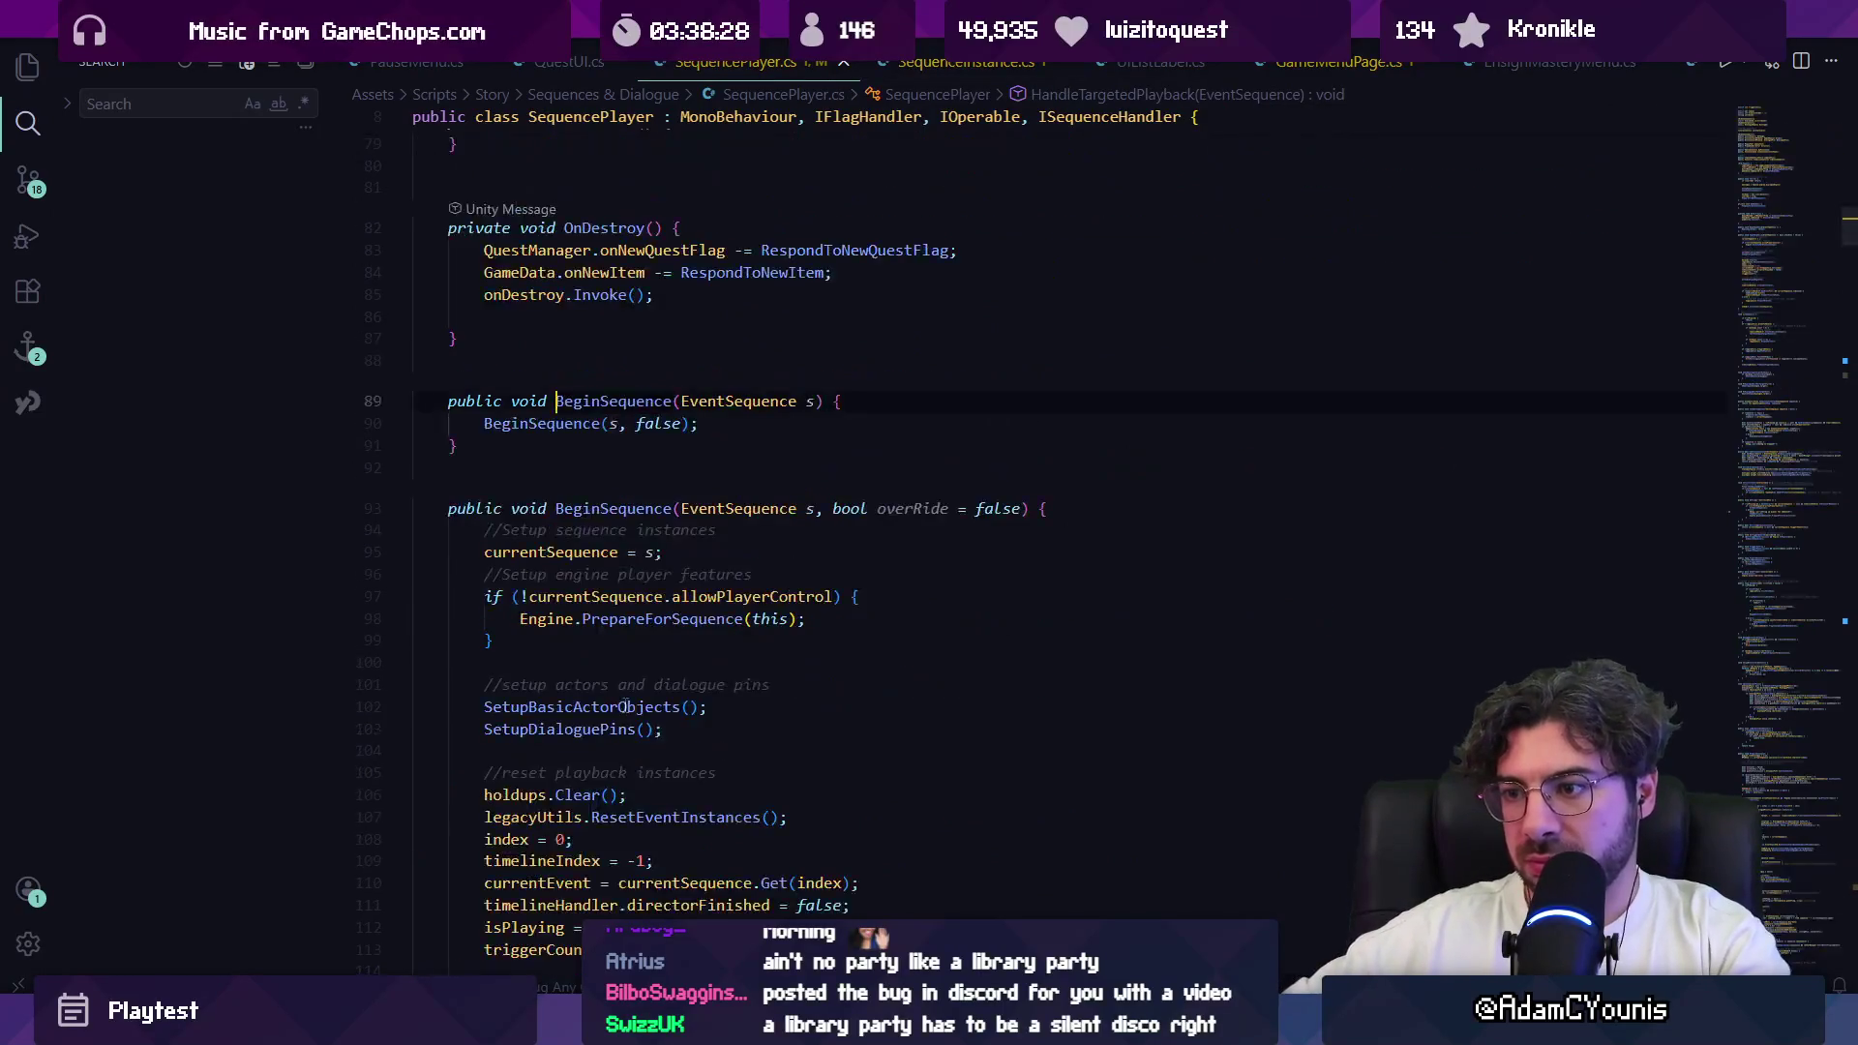
Step: Add a Debug.Log line at the top of BeginSequence for the 'Beginning sequence' message
key("Return")
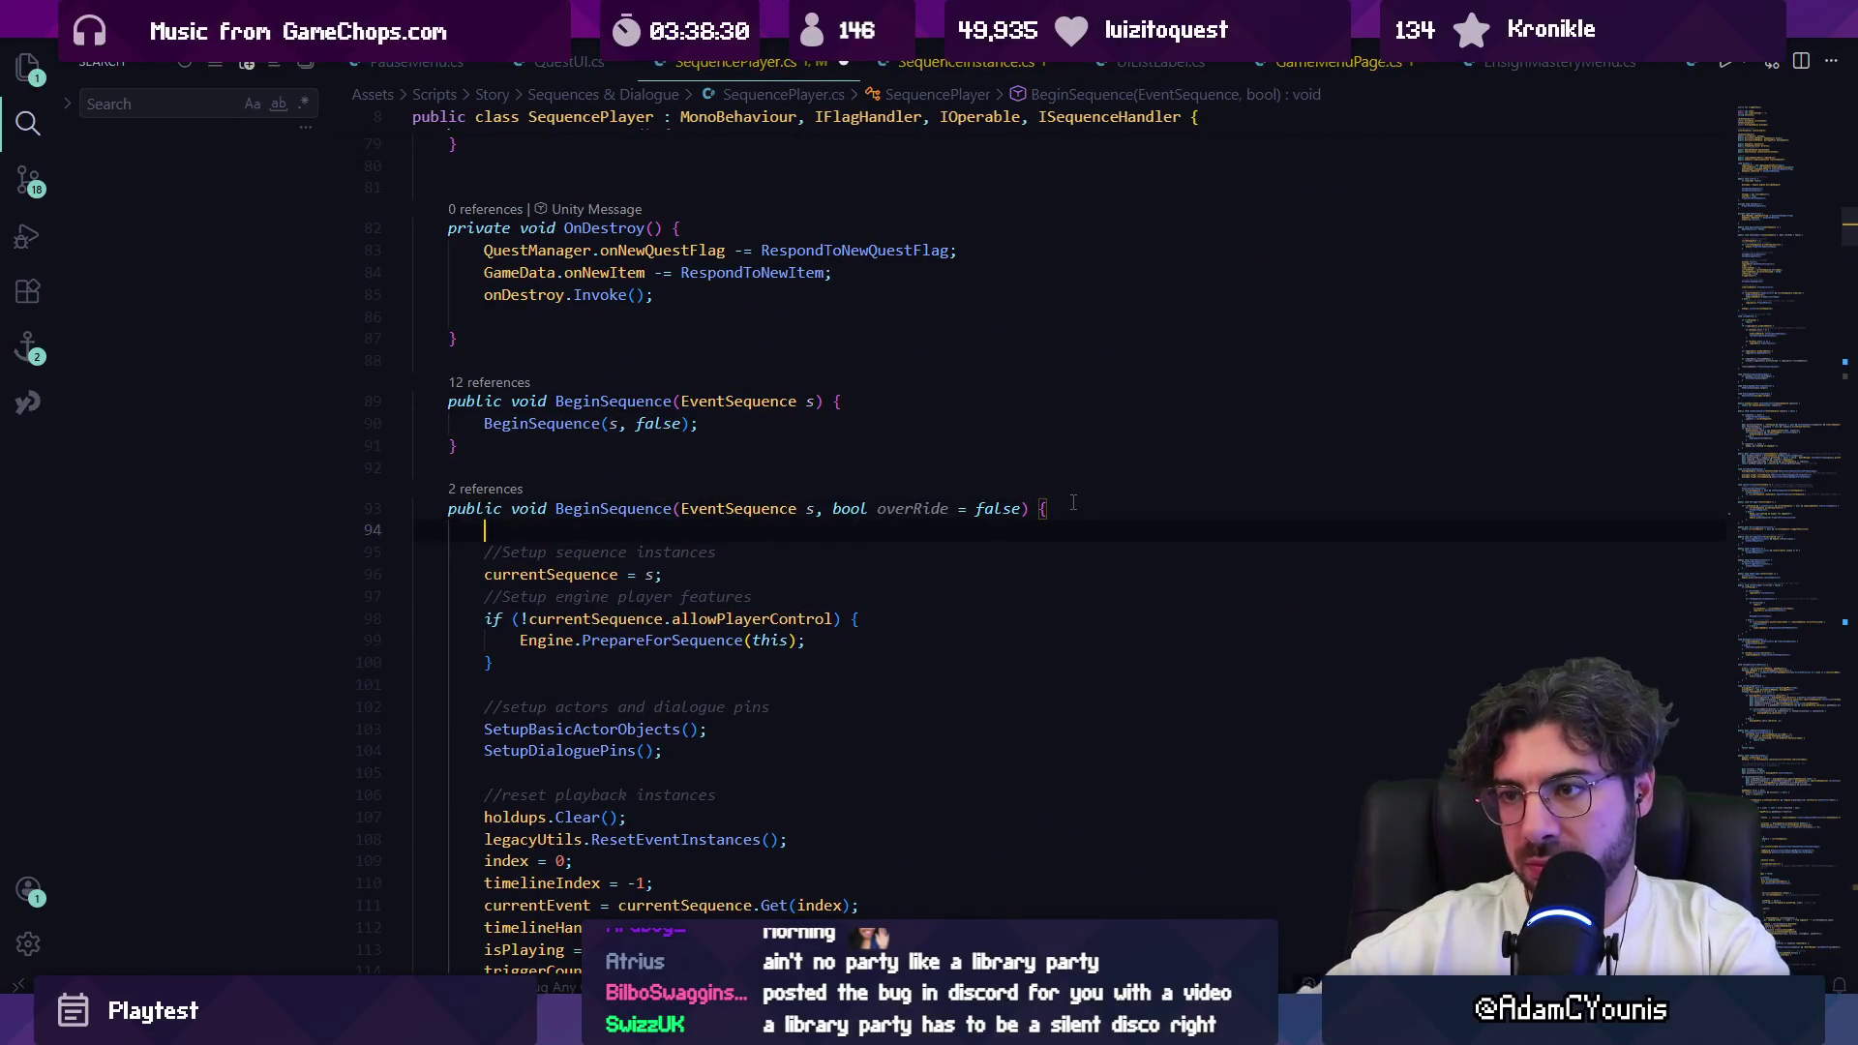
type("Debug.Loog")
key("BackSpace")
key("BackSpace")
type("g")
key("alt+Tab")
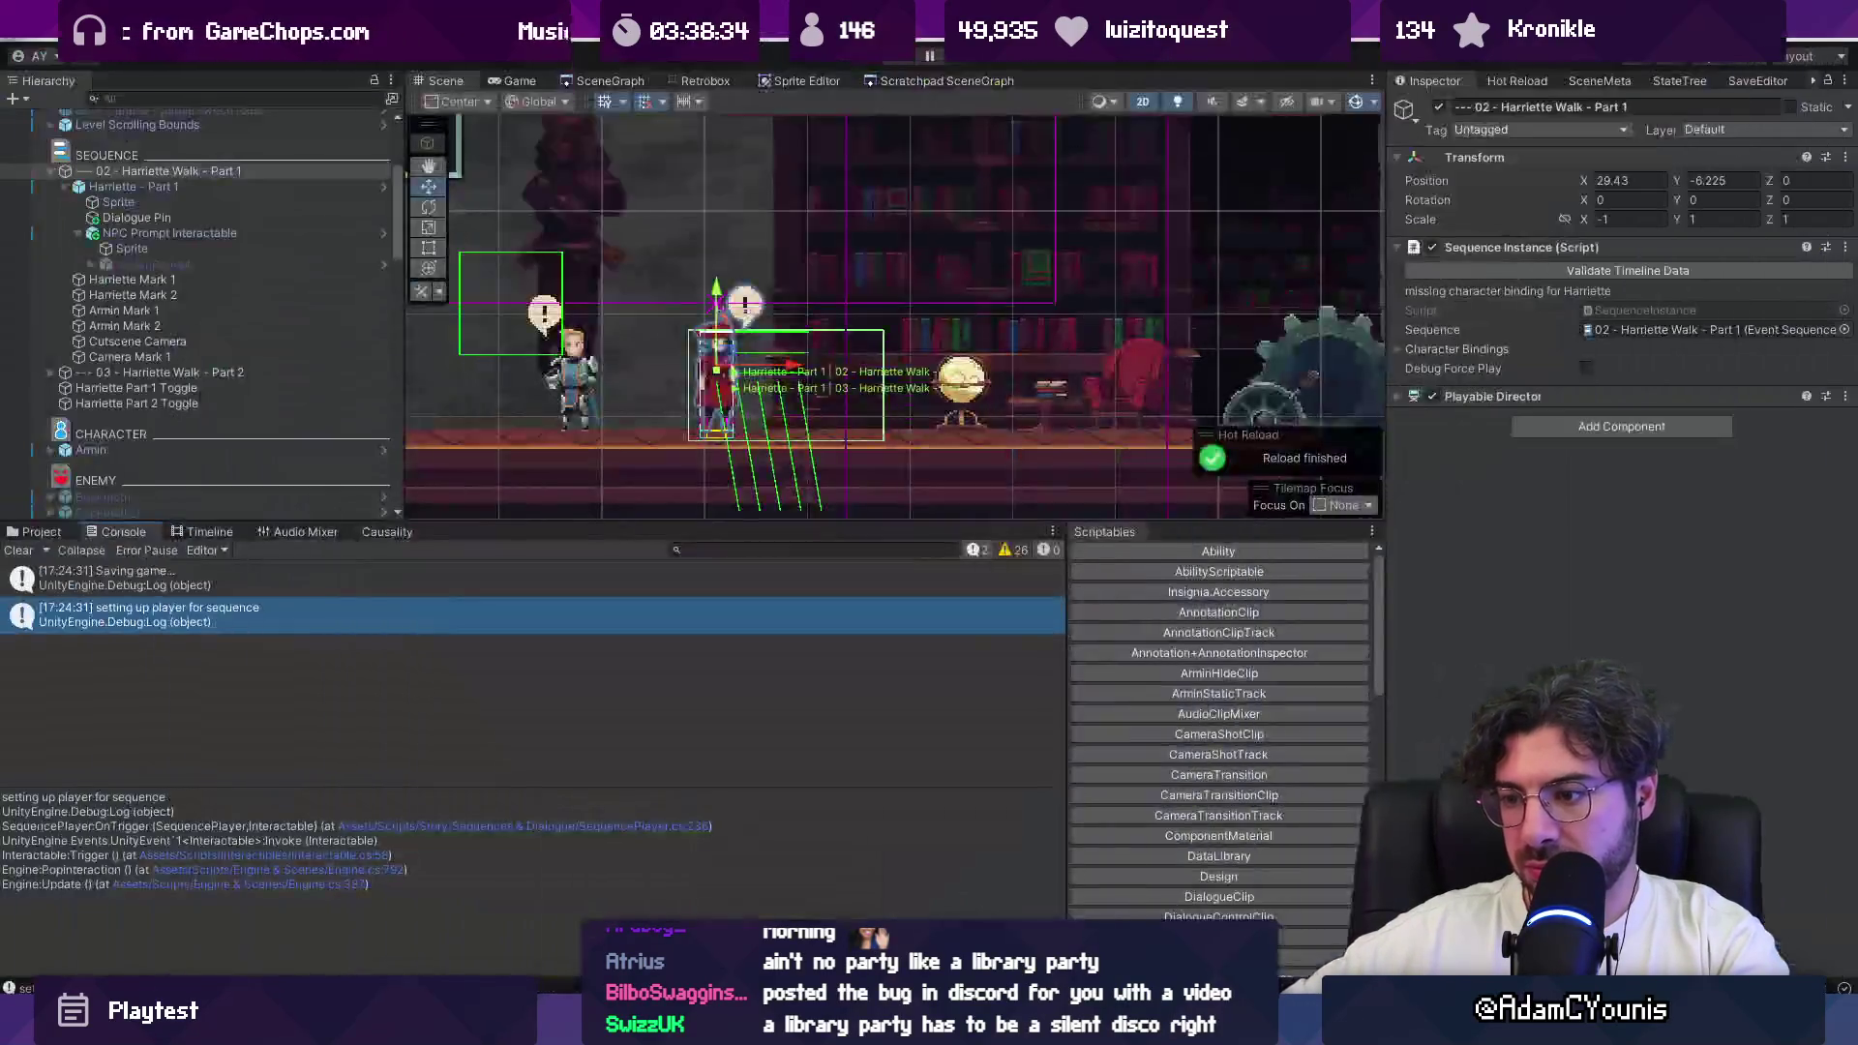
Step: Play-test Harriette's walk, check the 'Beginning sequence 02 - Harriette Walk - Part 1' log, then stop
key("ctrl+p")
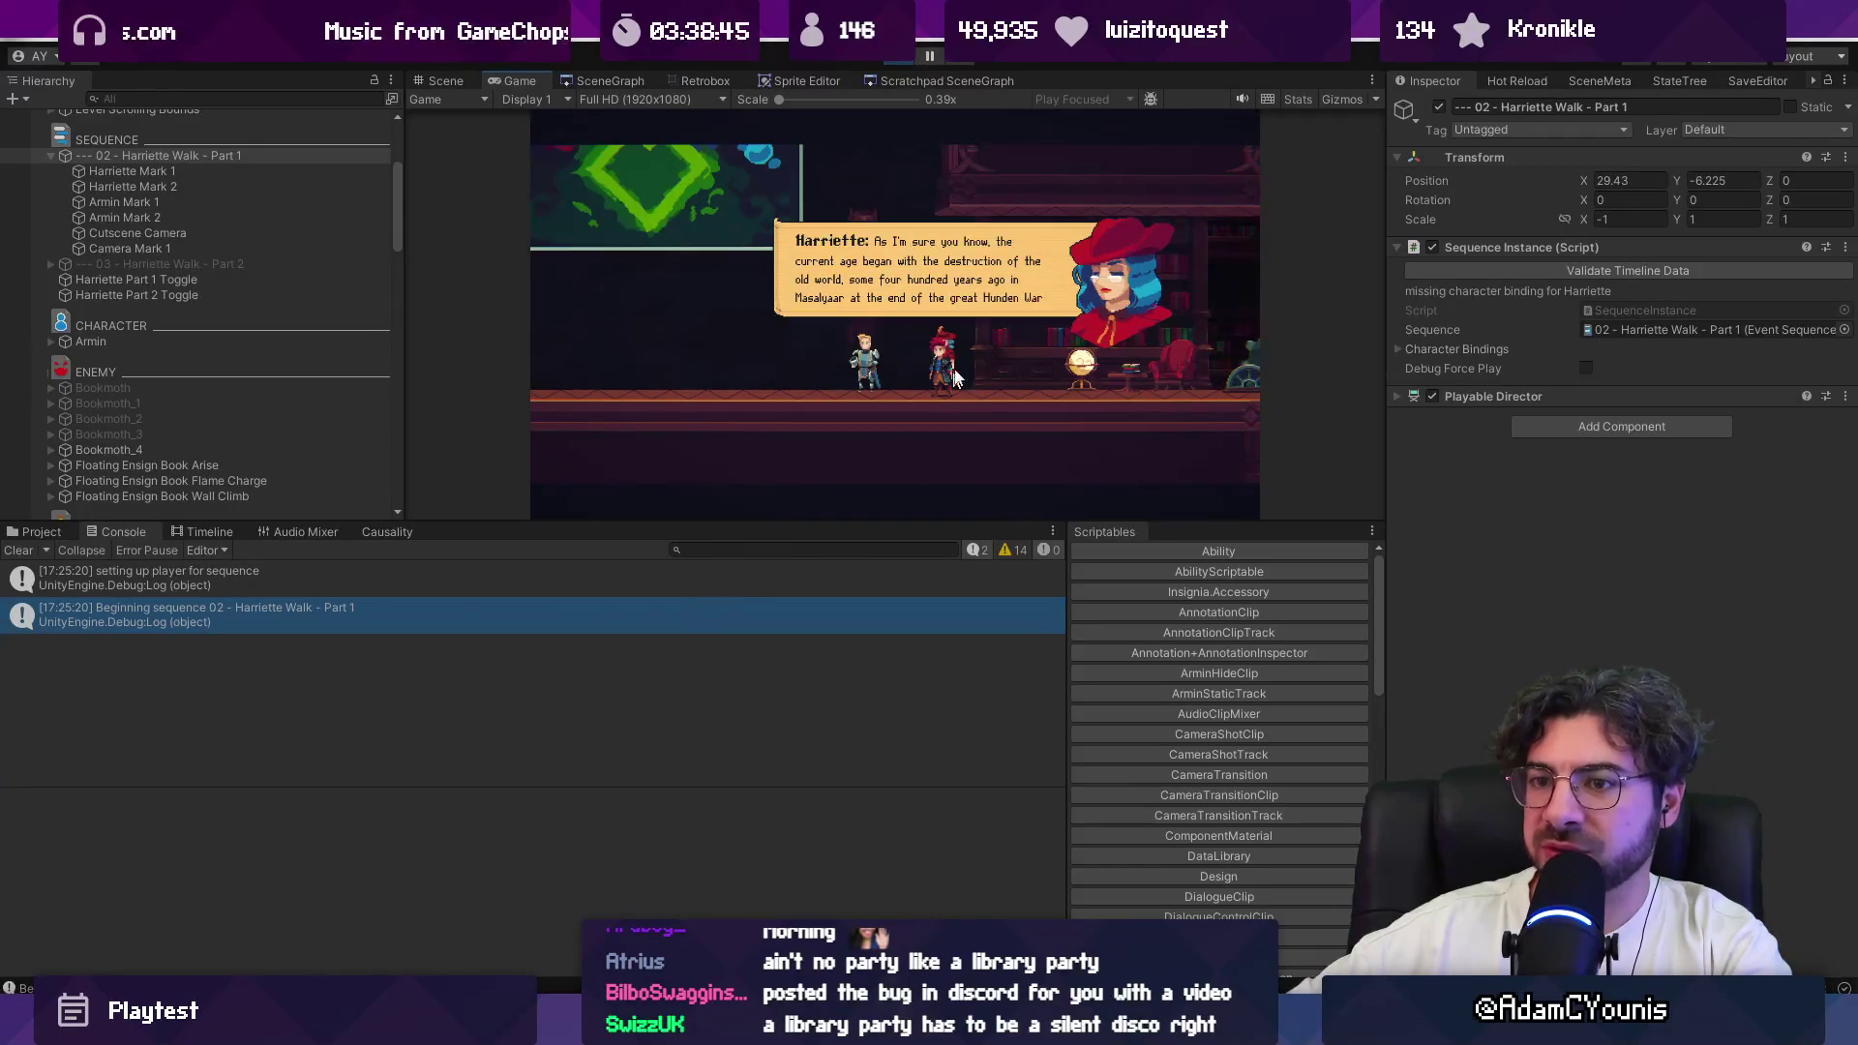
left_click(630, 580)
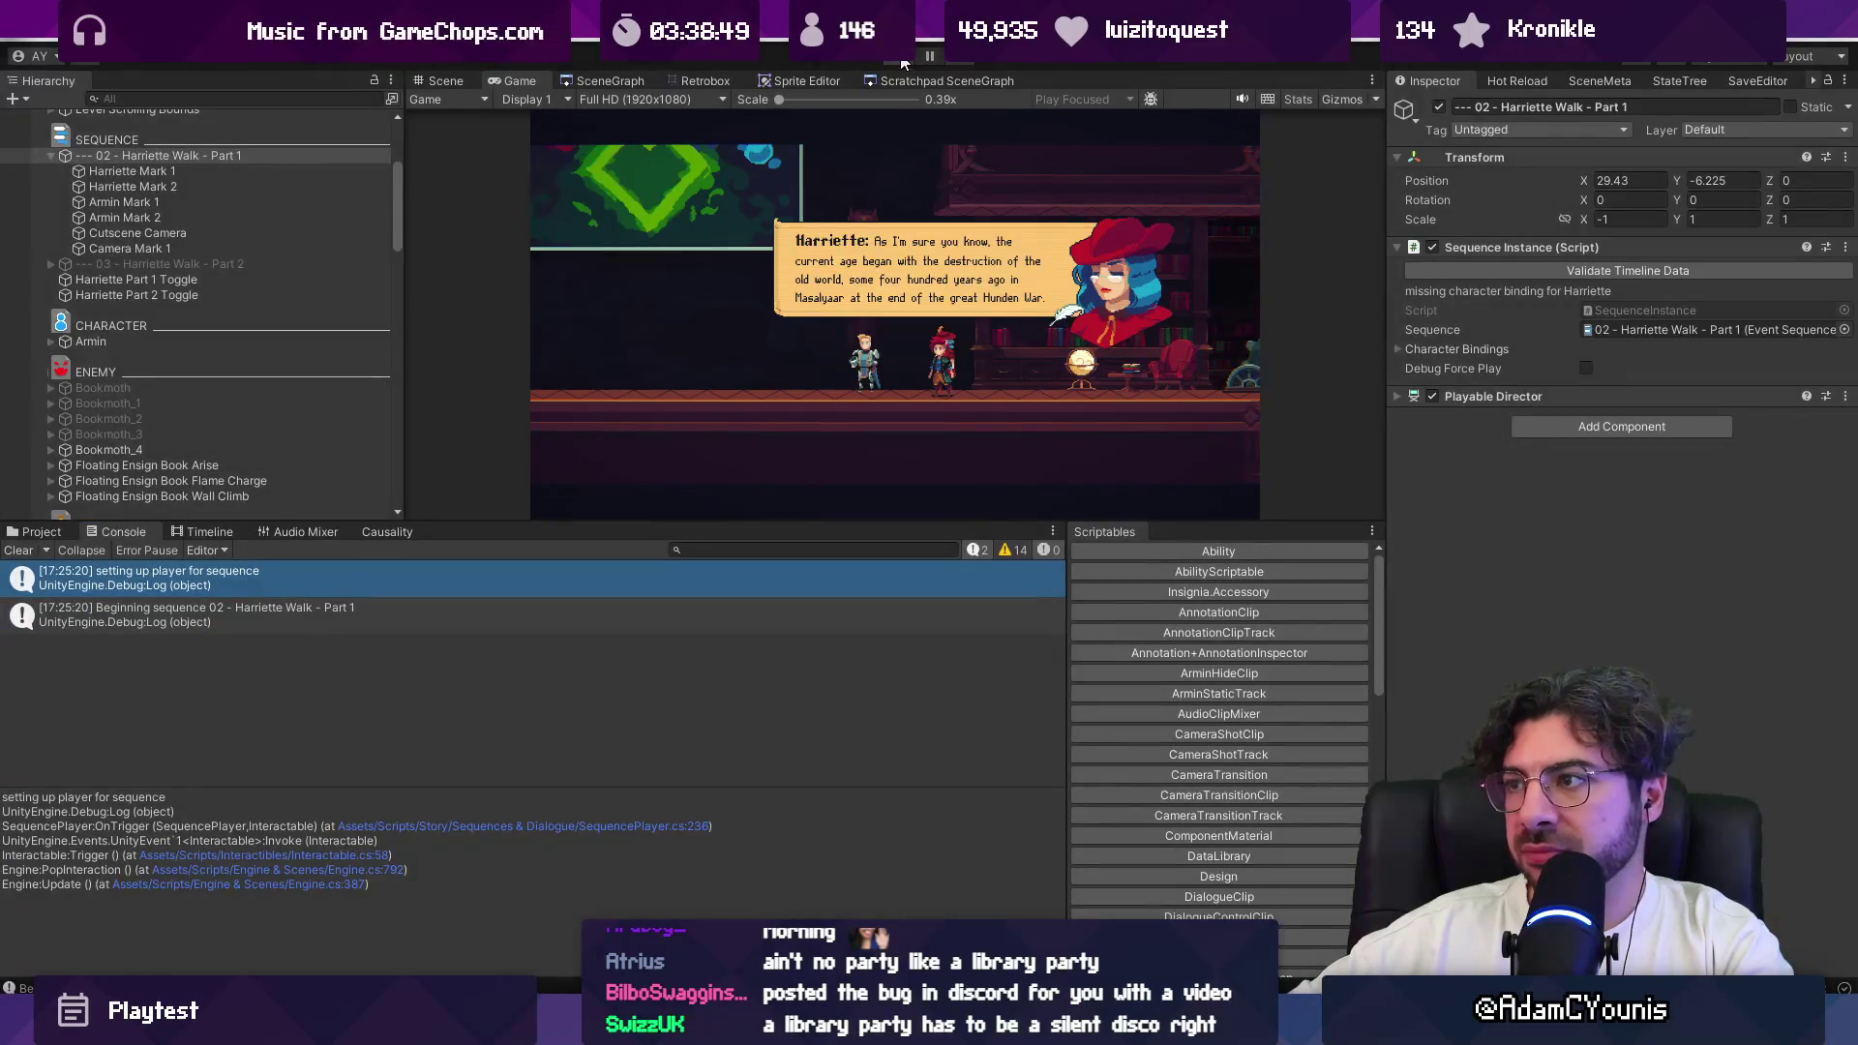
left_click(898, 58)
key("ctrl+p")
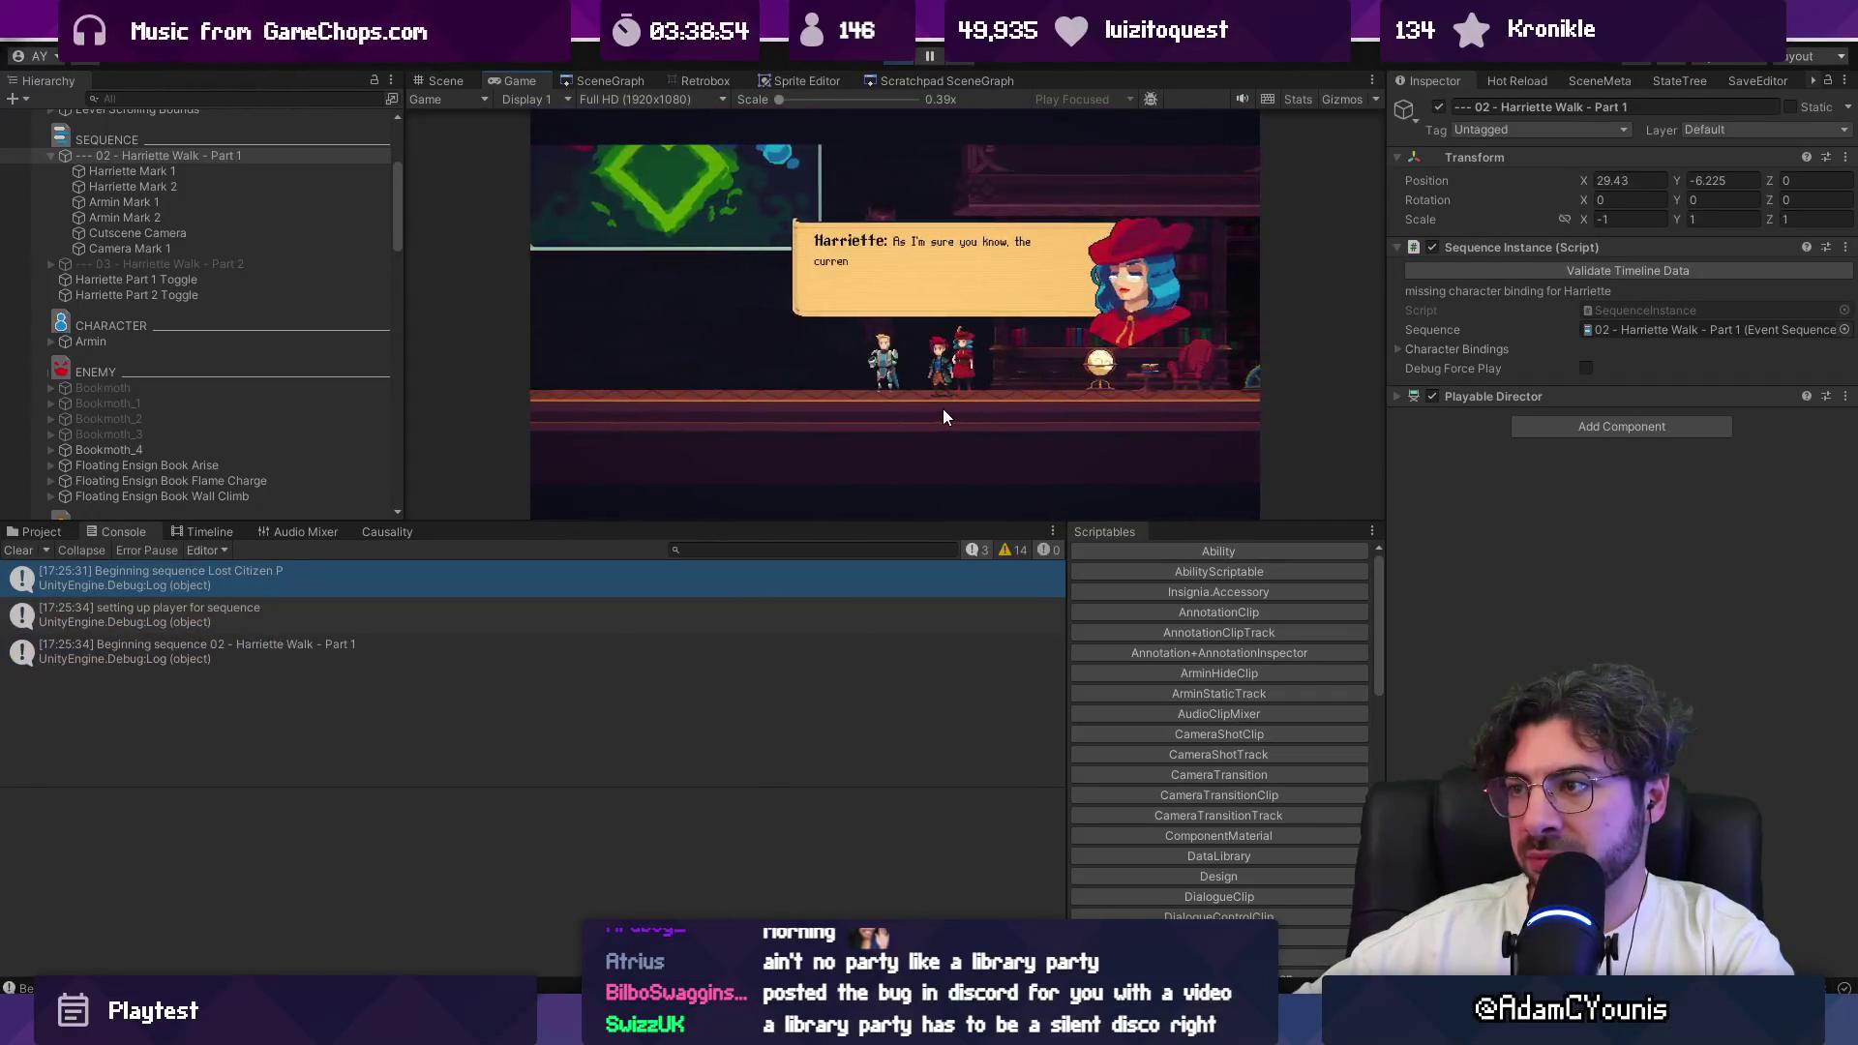
left_click(888, 60)
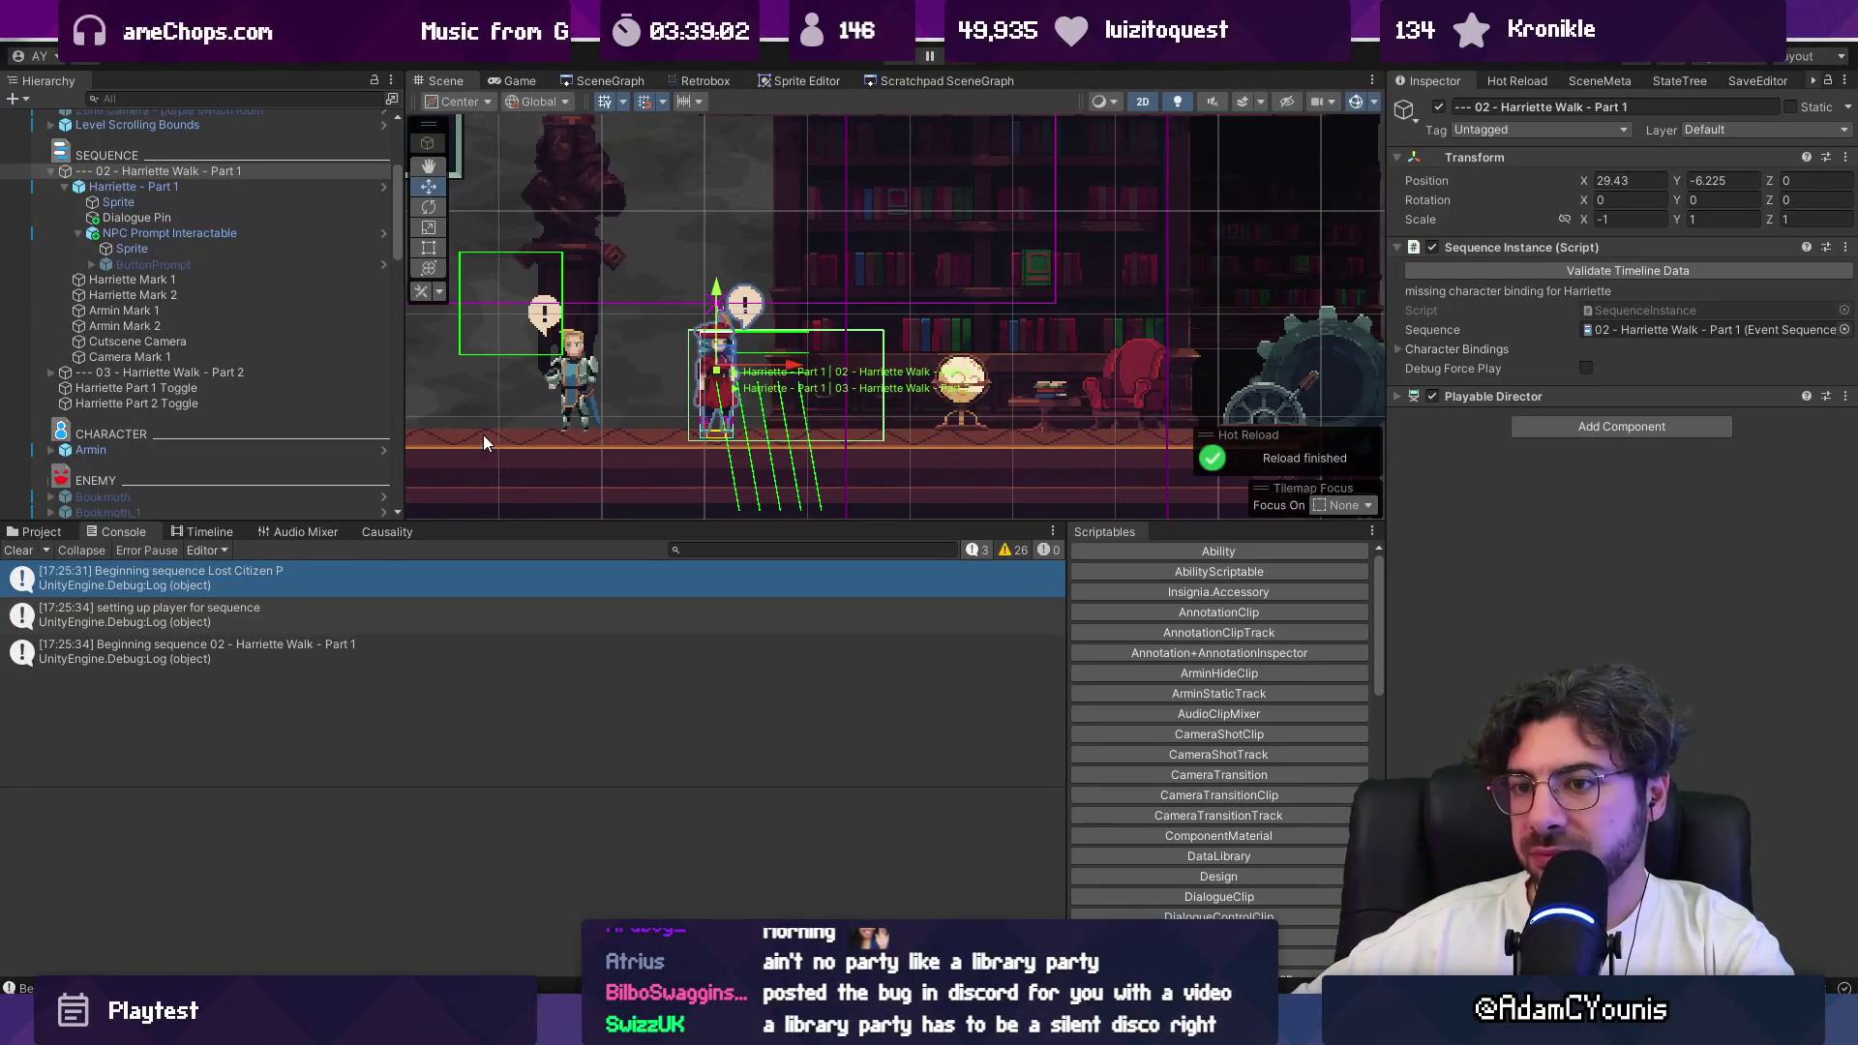
Step: Raise Harriette - Part 2 slightly in the scene, rounding its Y position to 1.05
left_click(158, 173)
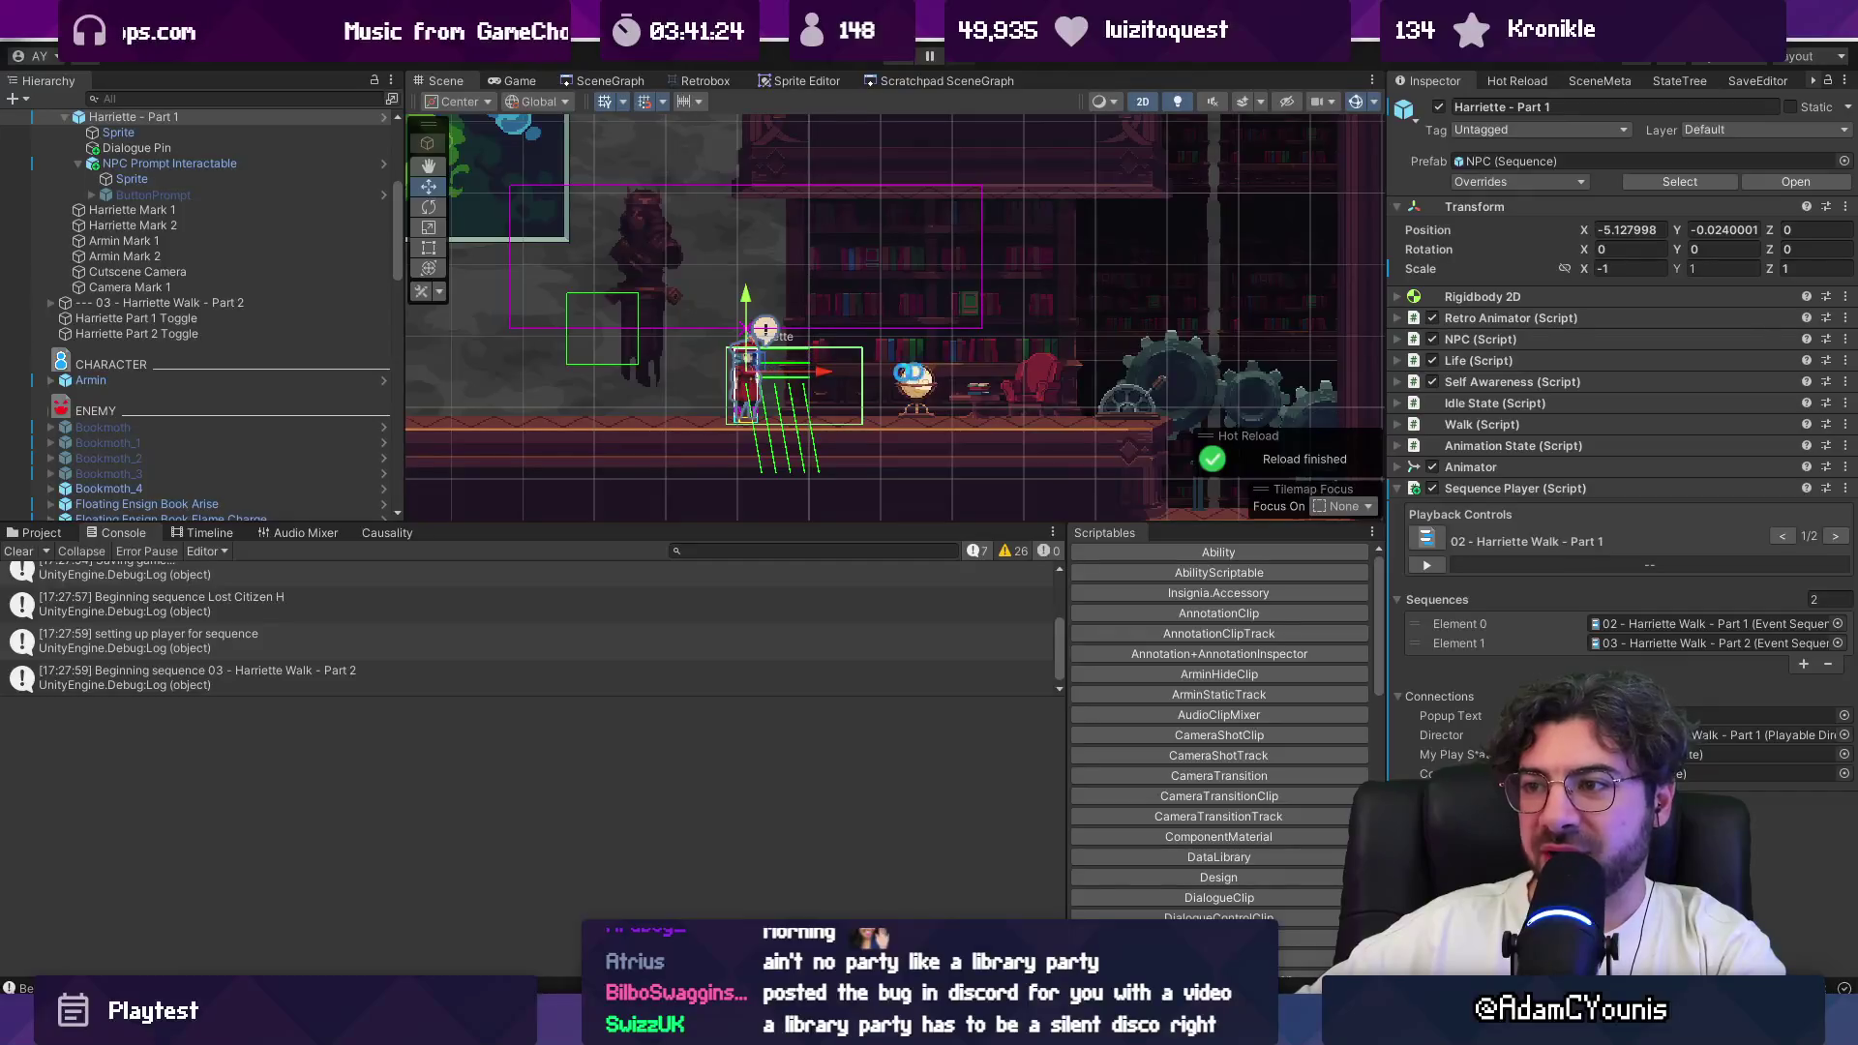
left_click(180, 211)
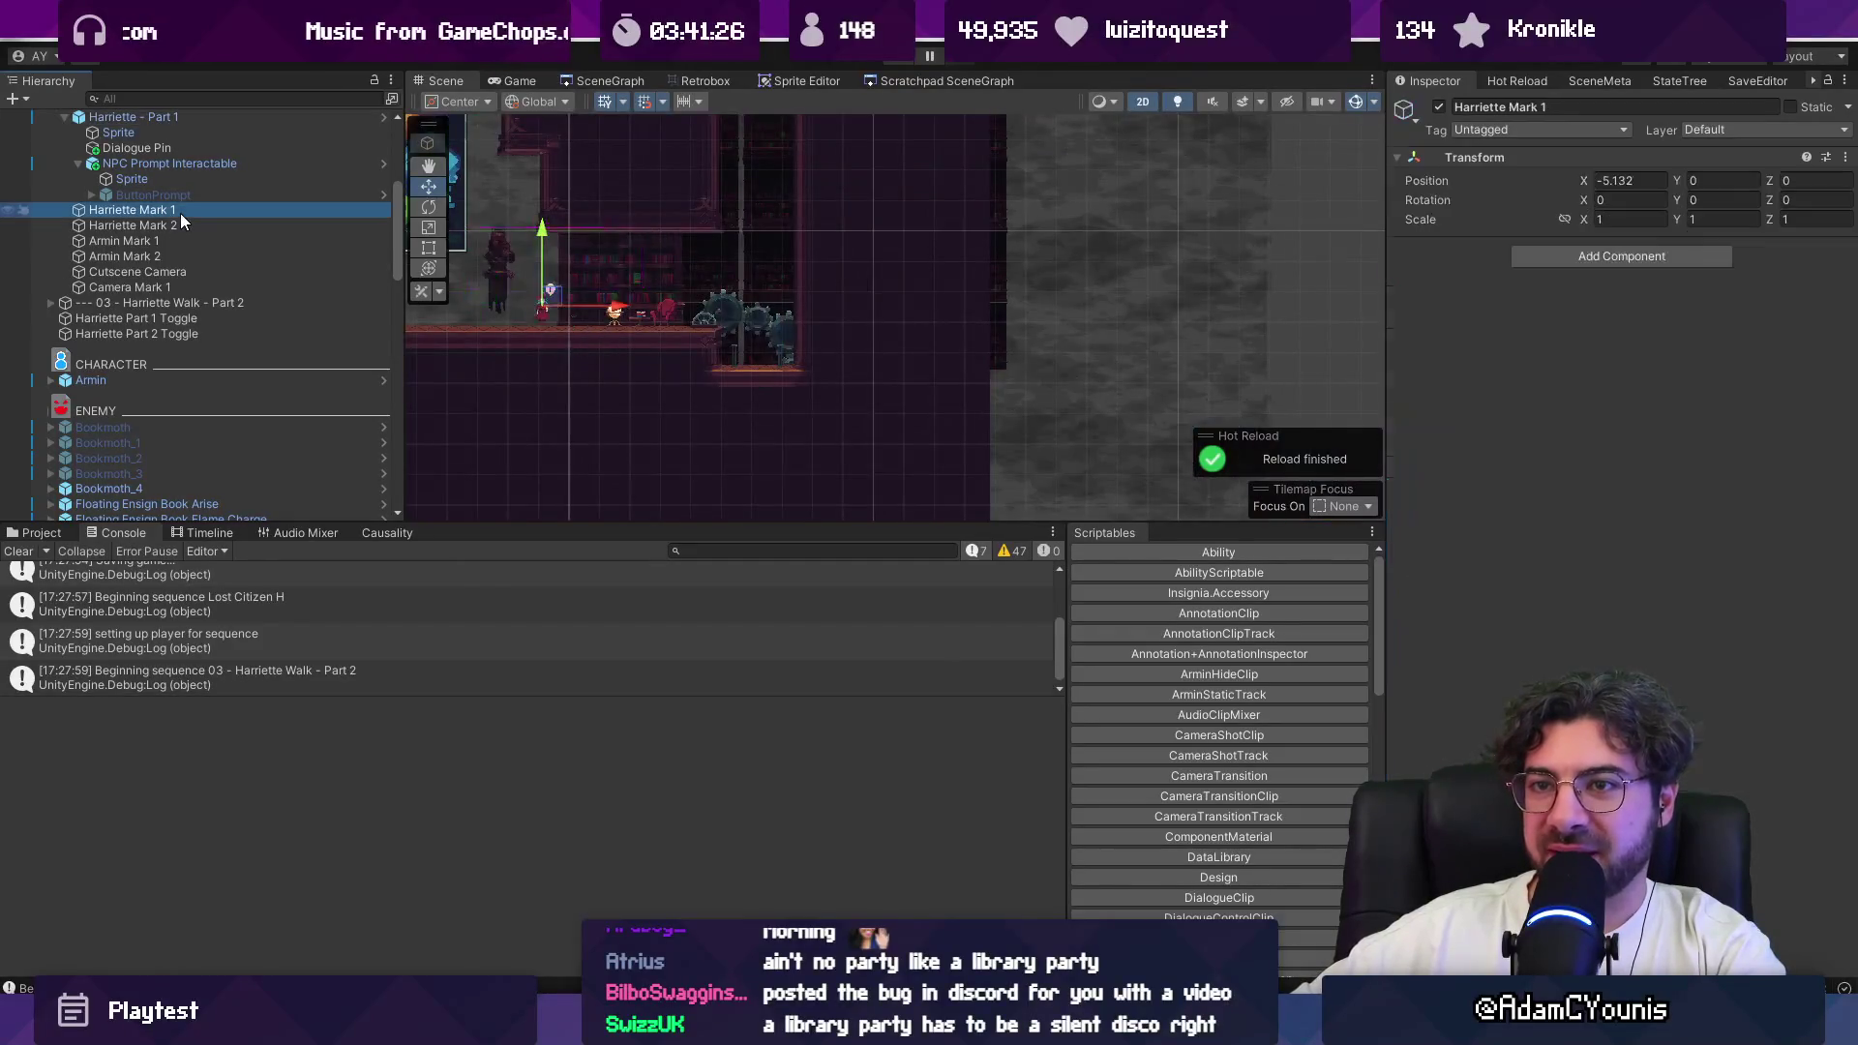
left_click(51, 302)
double_click(83, 317)
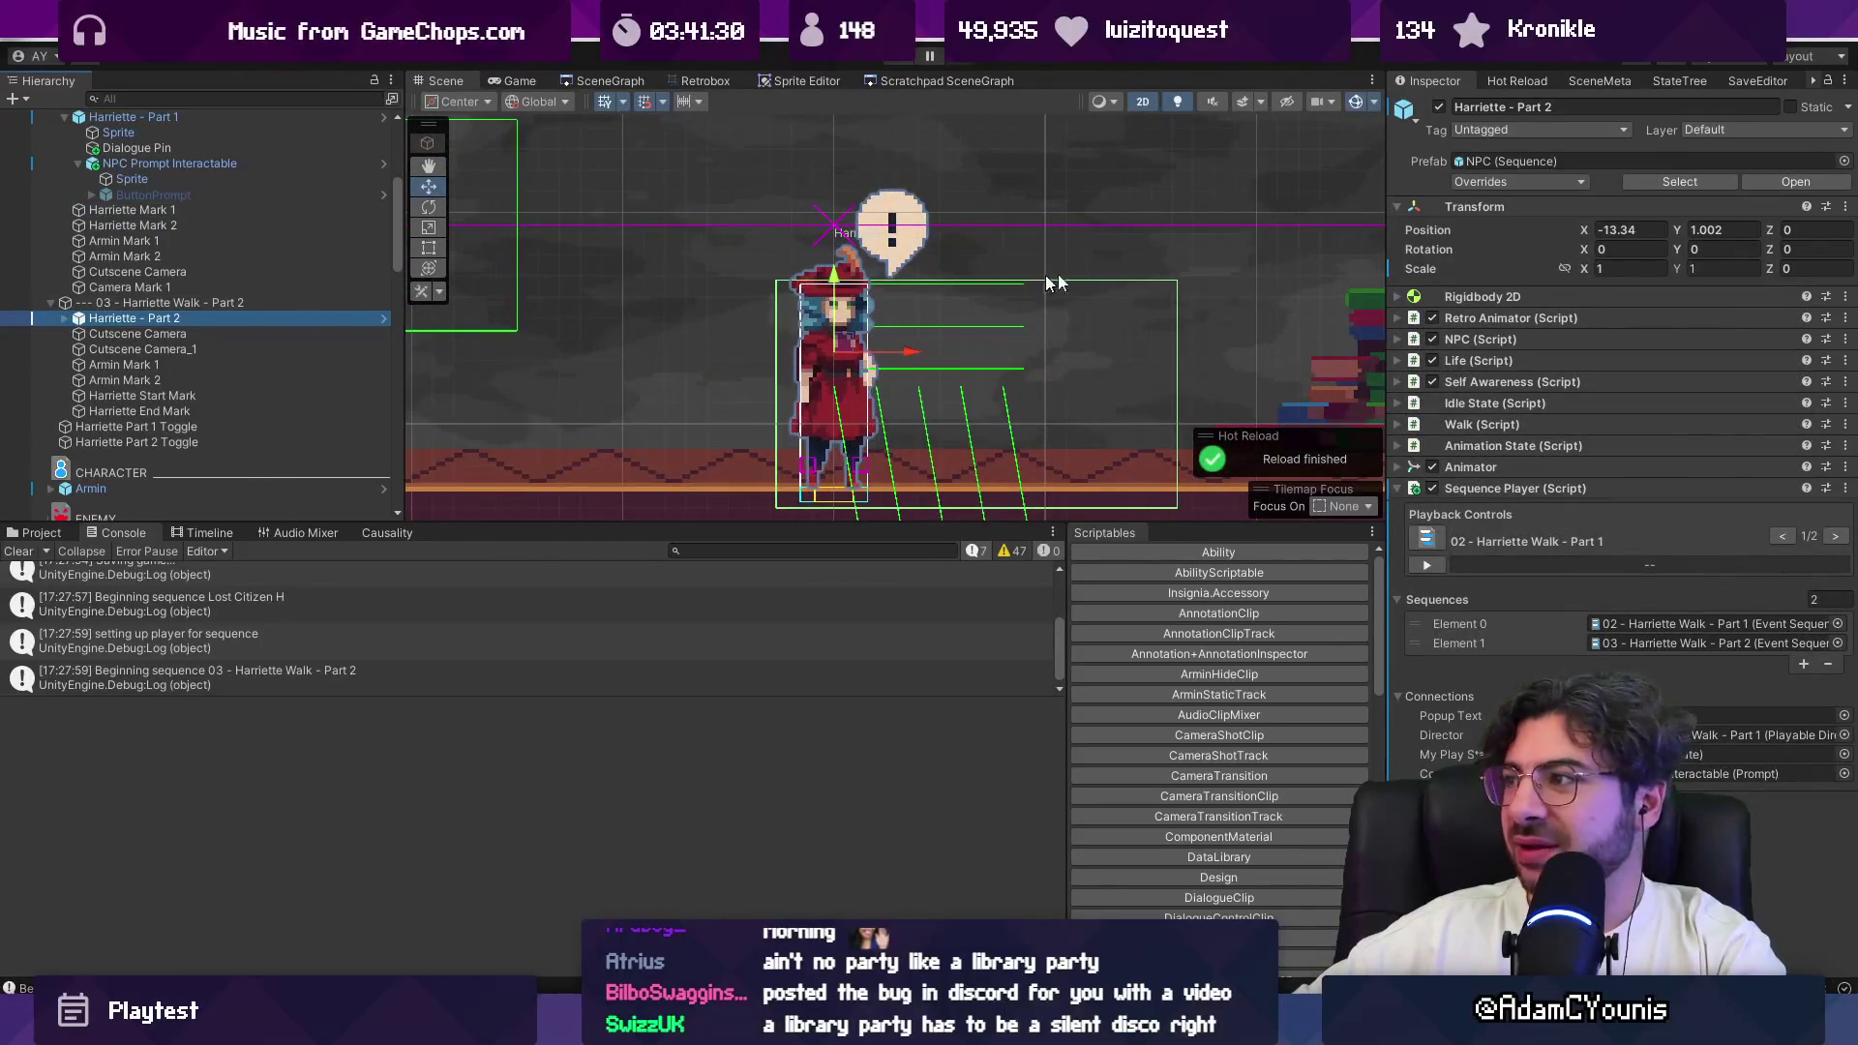
left_click_drag(838, 279, 844, 268)
scroll(844, 268, "down", 3)
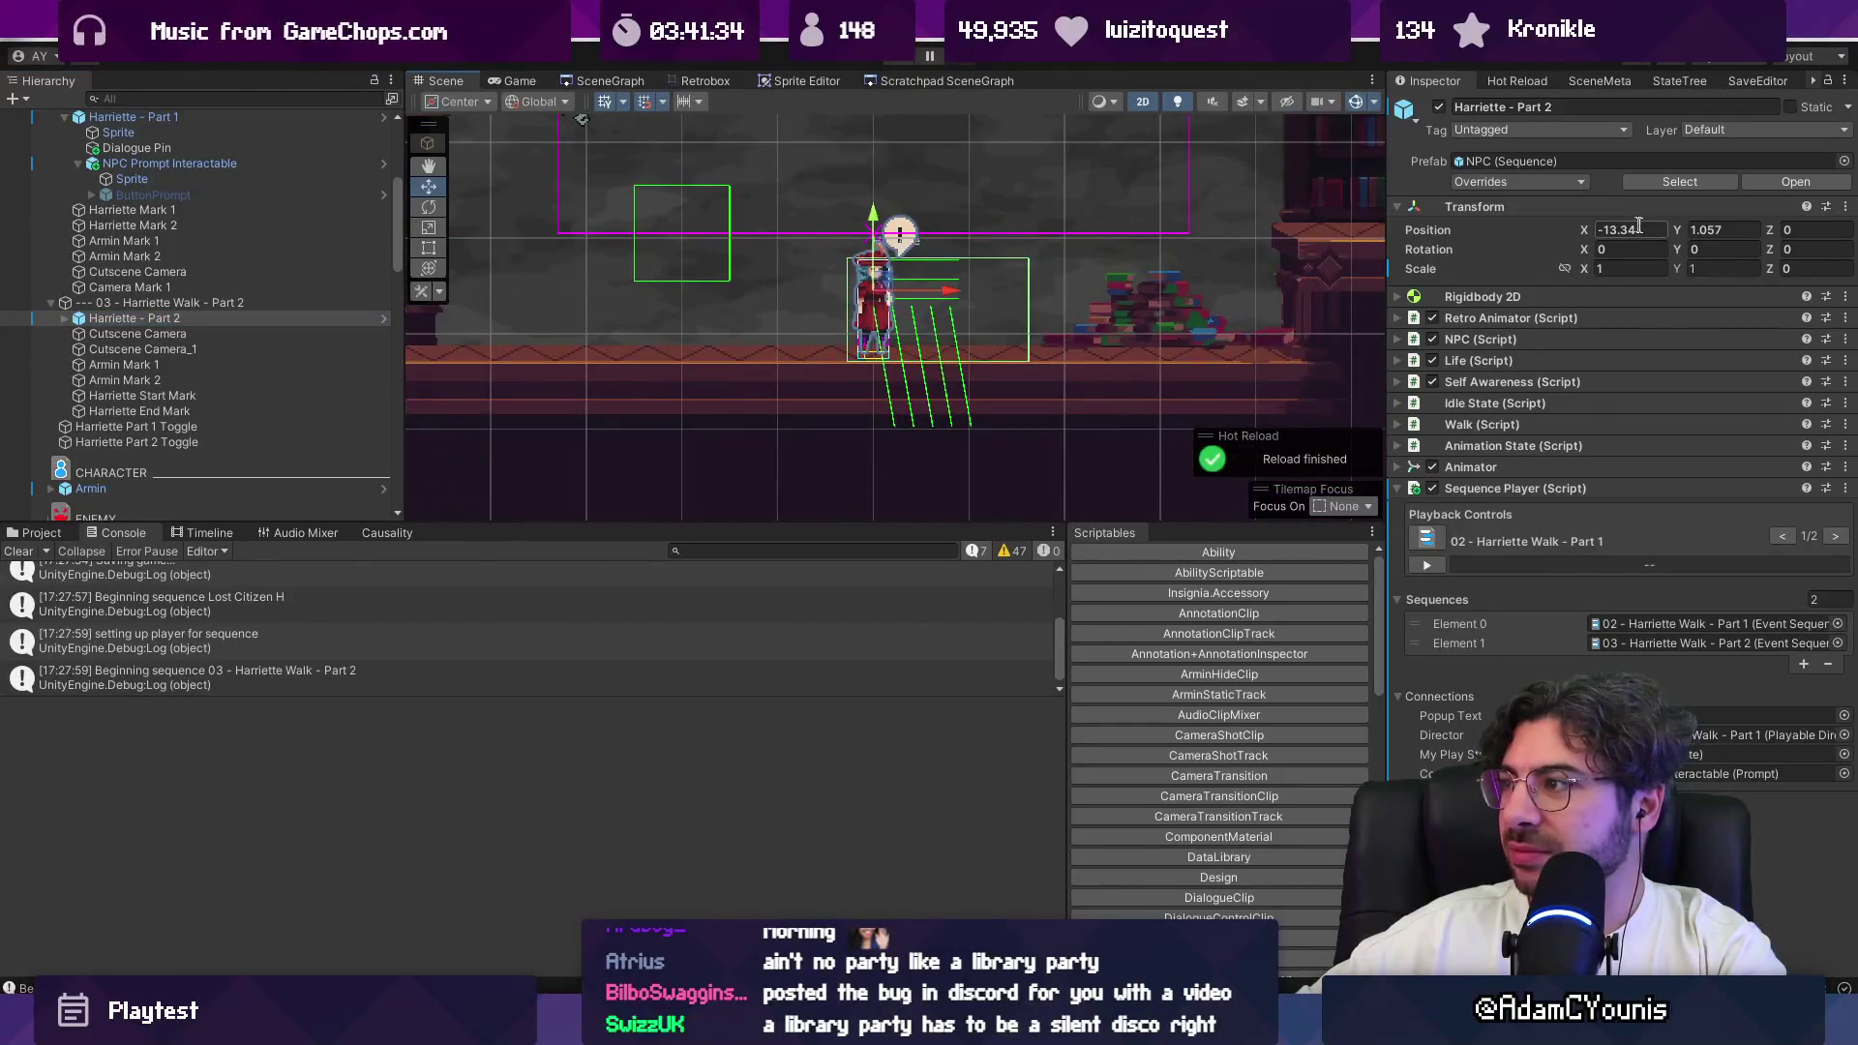
key("BackSpace")
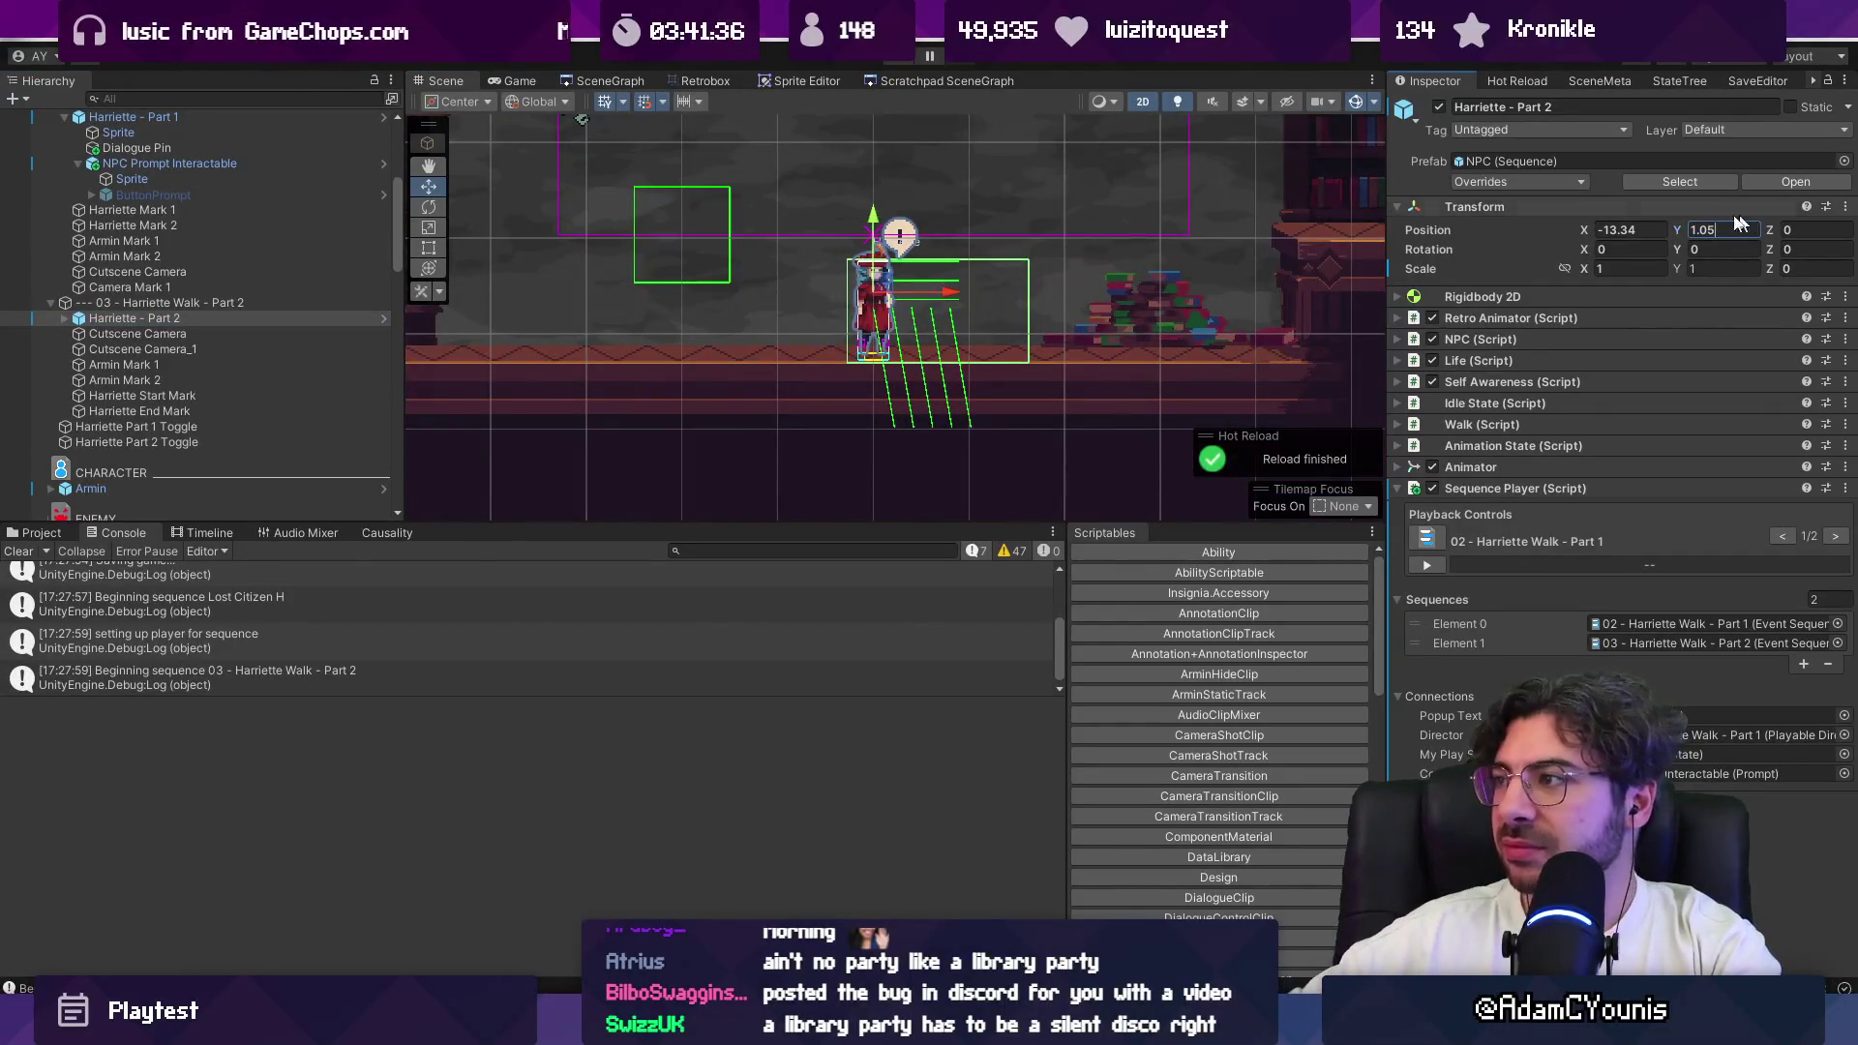
scroll(900, 233, "down", 5)
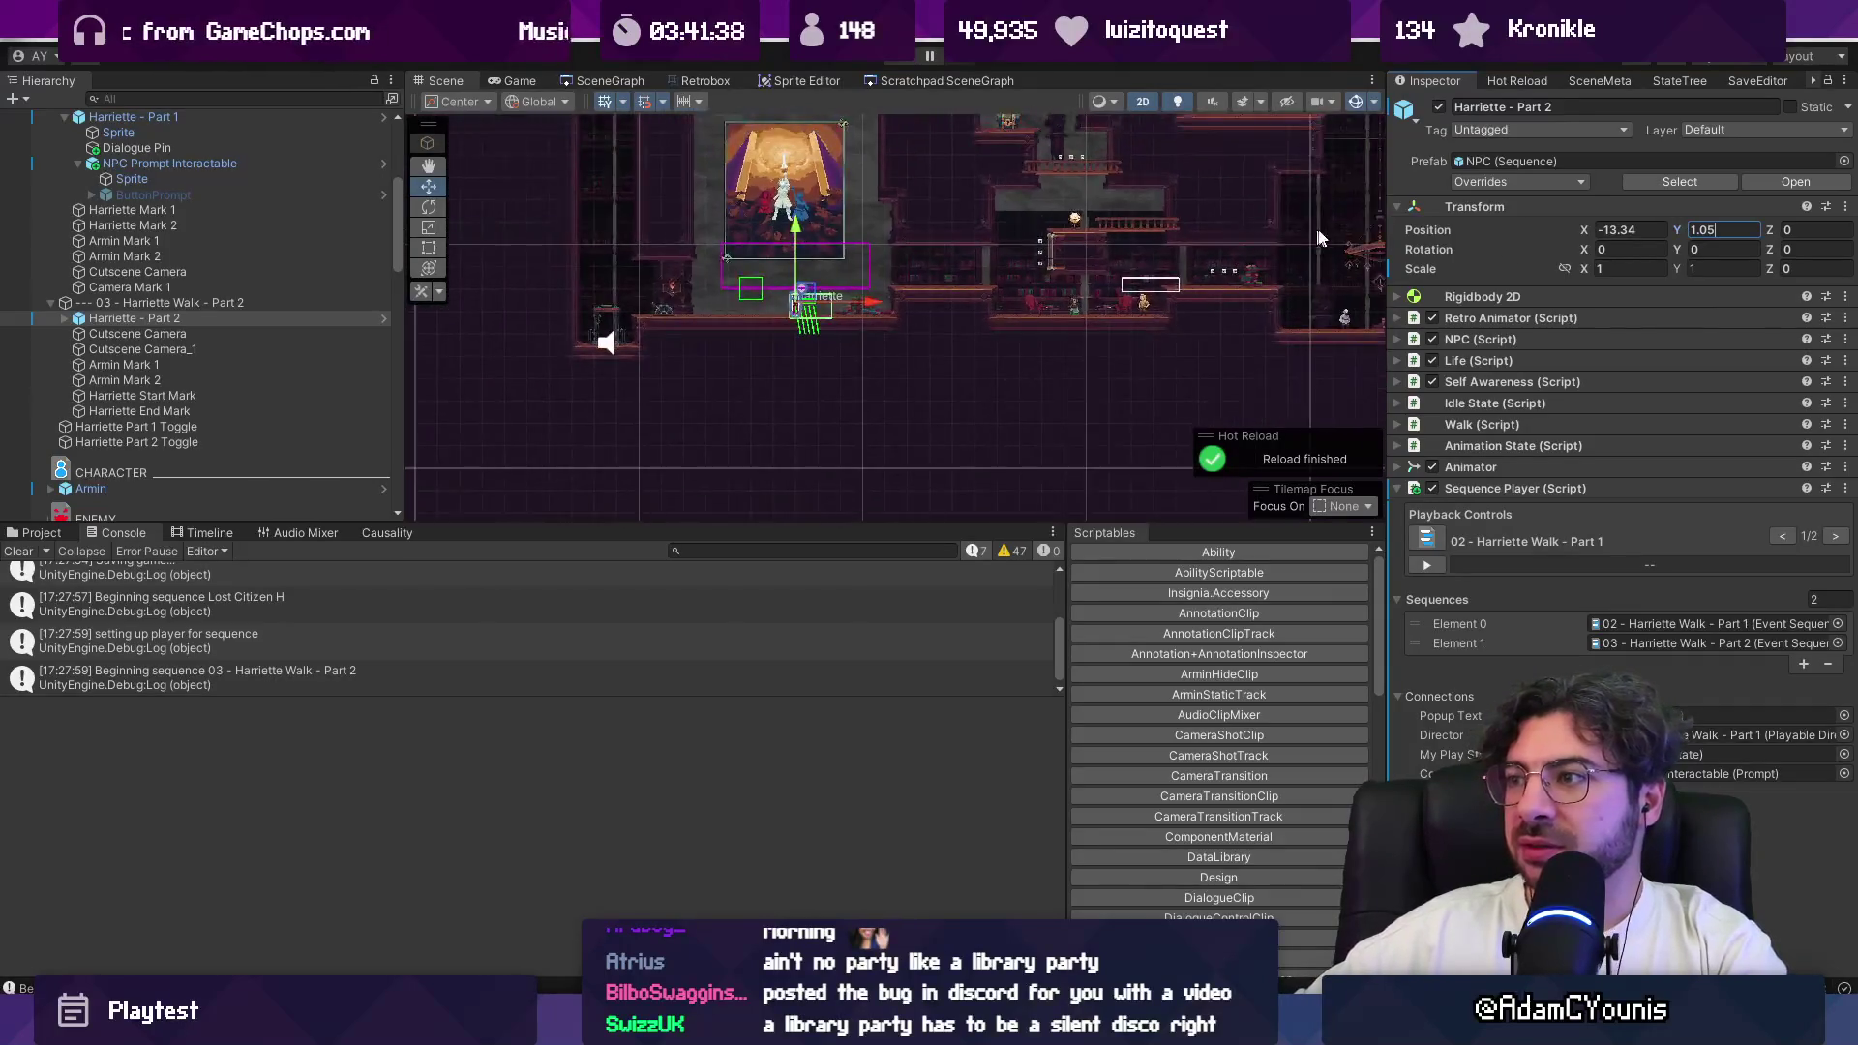
Step: Move Harriette - Part 1 to X -5.12, Y -0.04, then enter Play mode with Ctrl+P
left_click_drag(1006, 356, 765, 322)
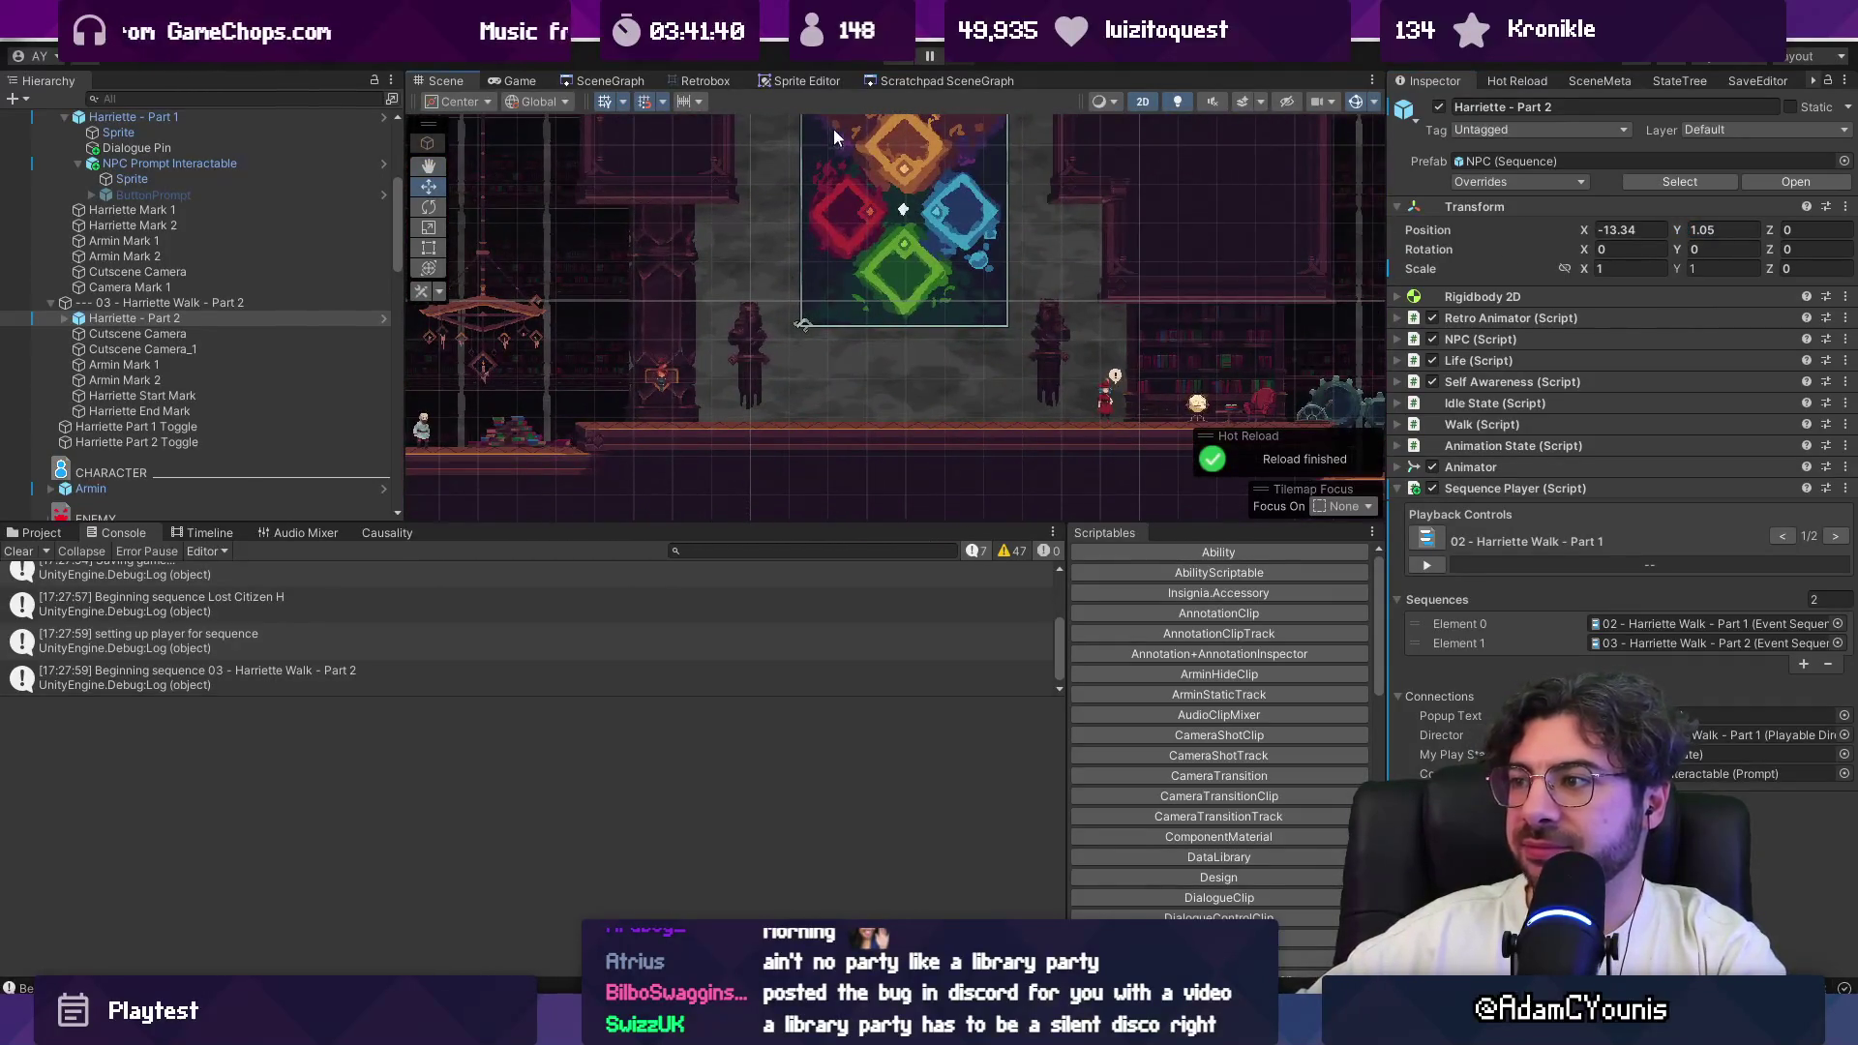
scroll(1118, 397, "up", 5)
left_click(1063, 389)
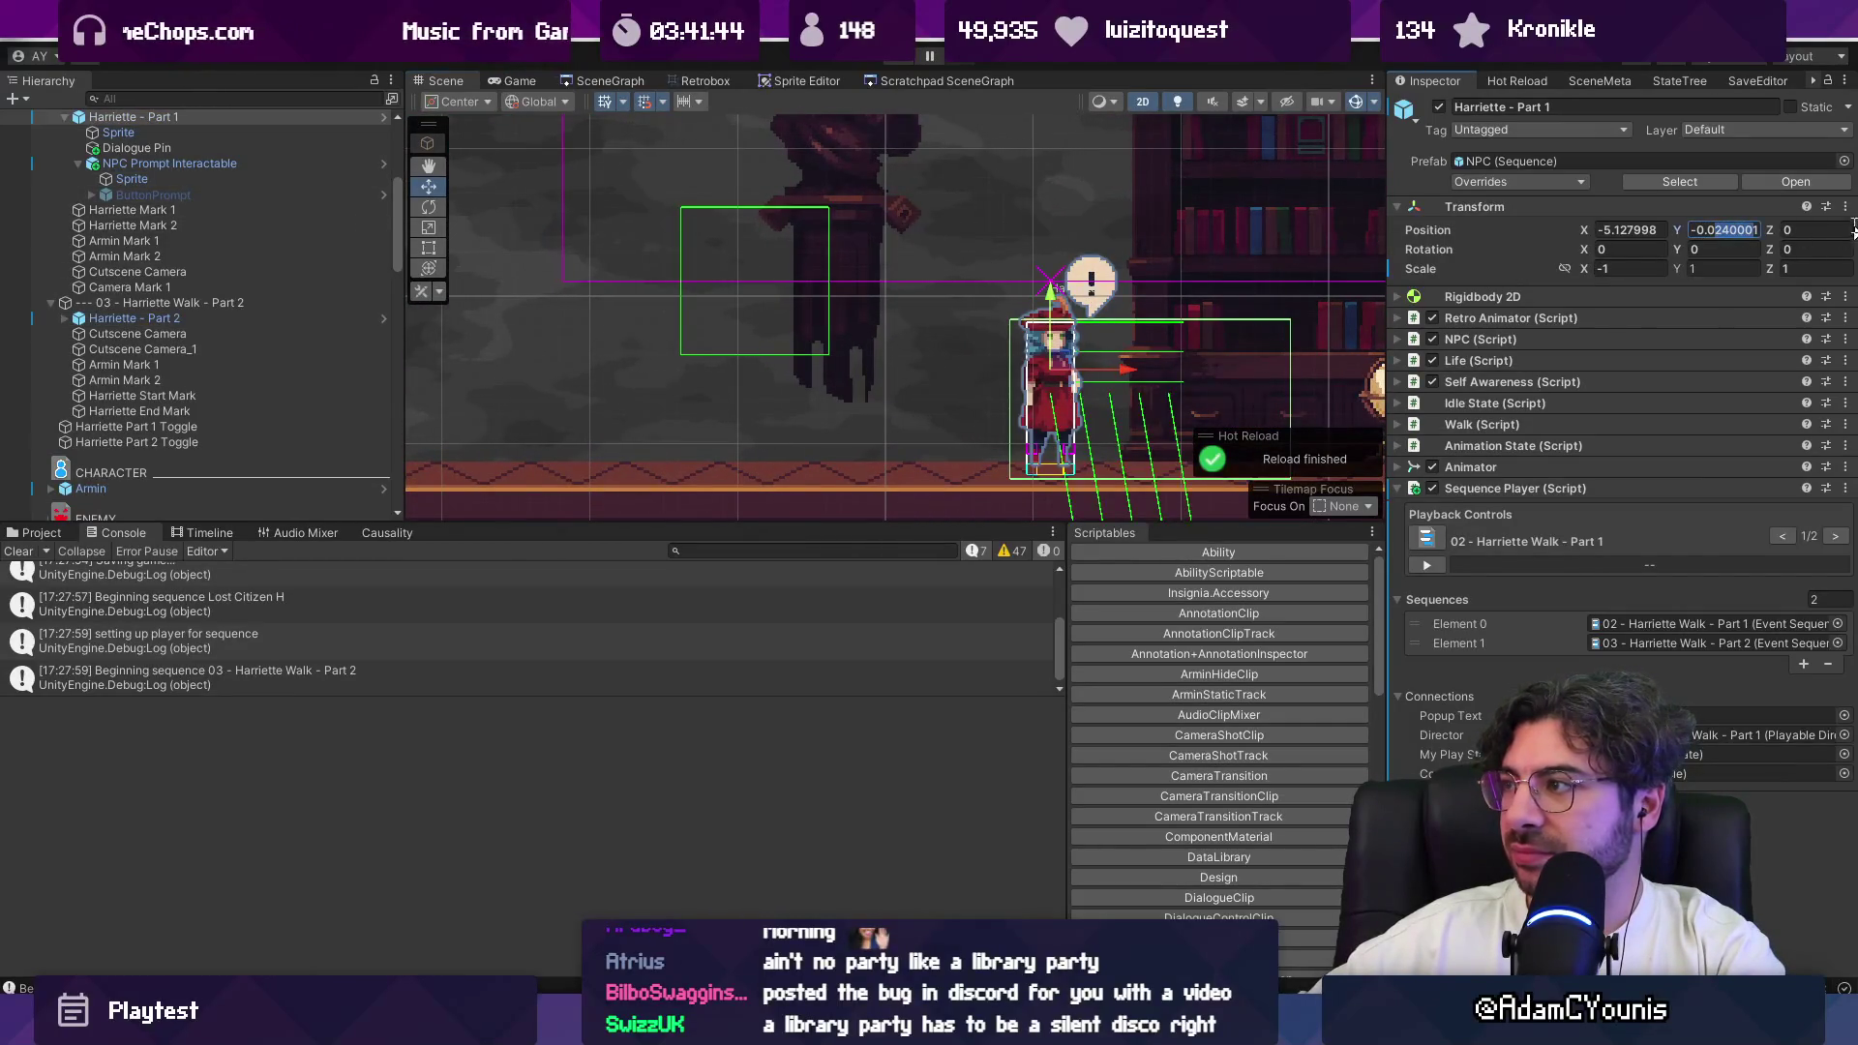
type("417")
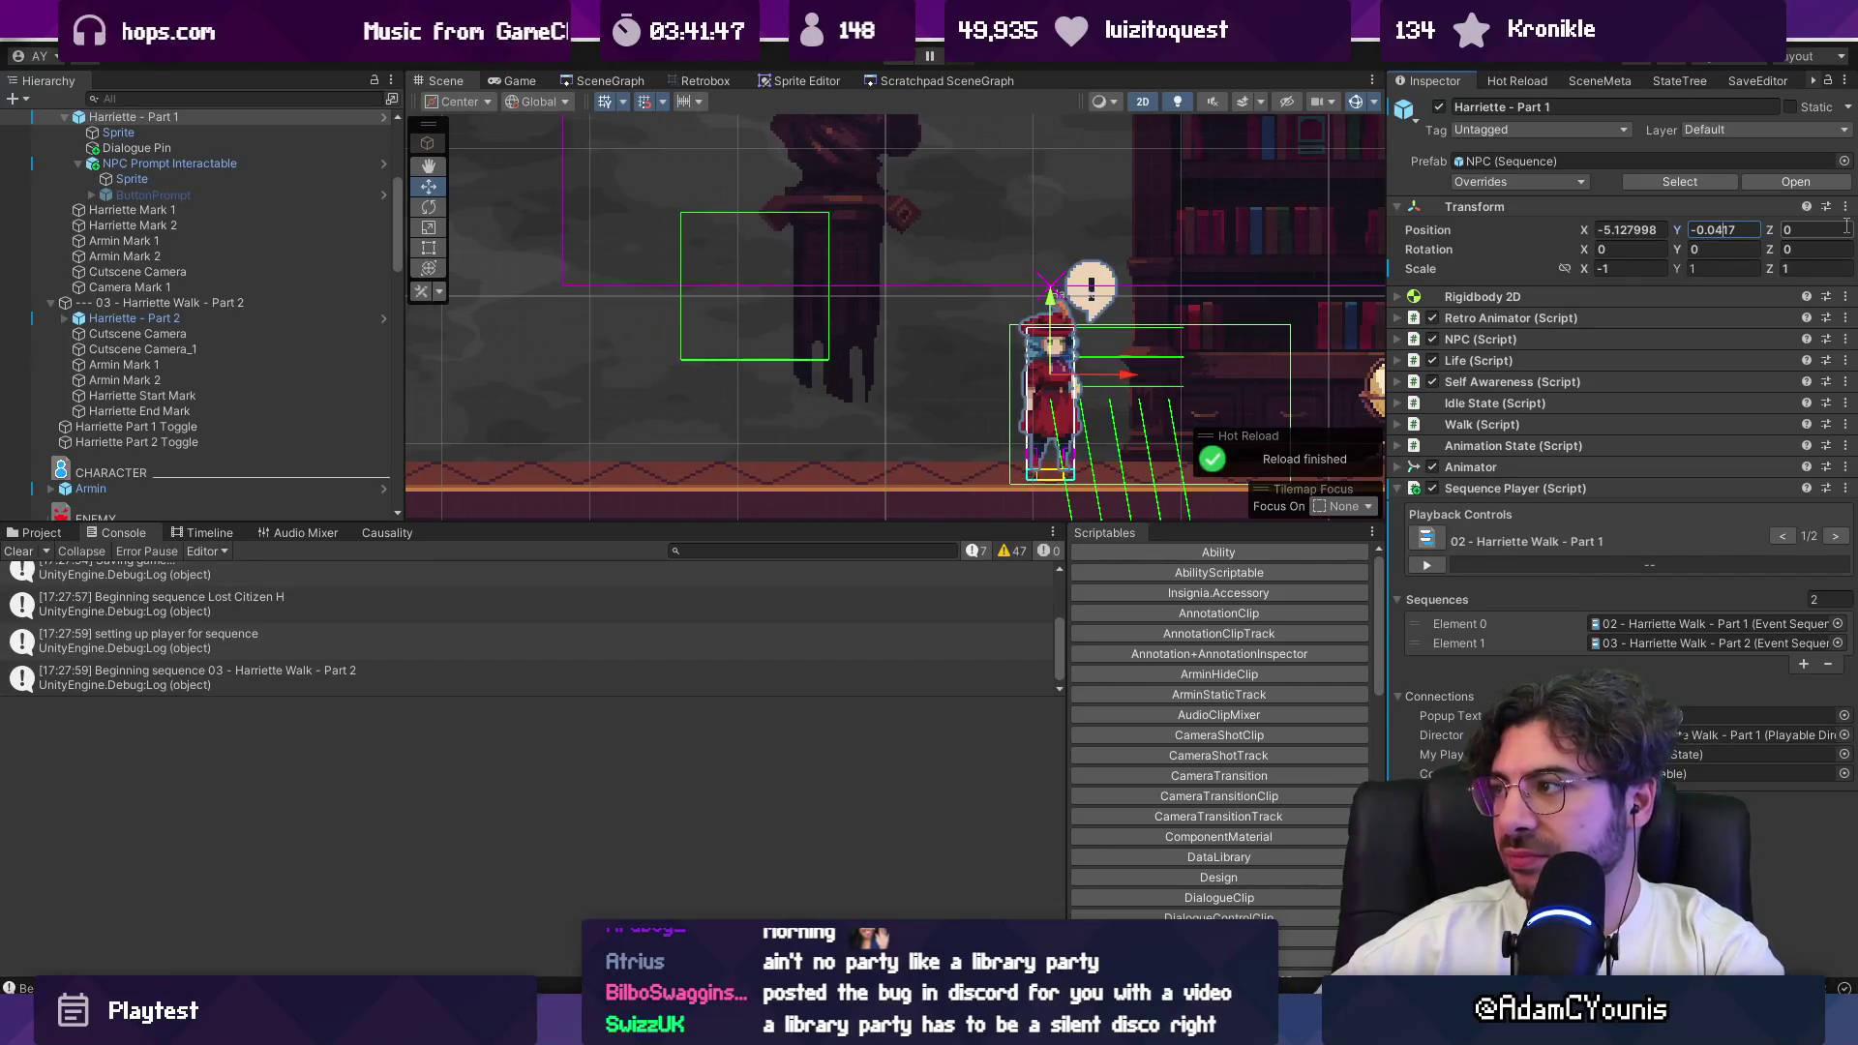
key("BackSpace")
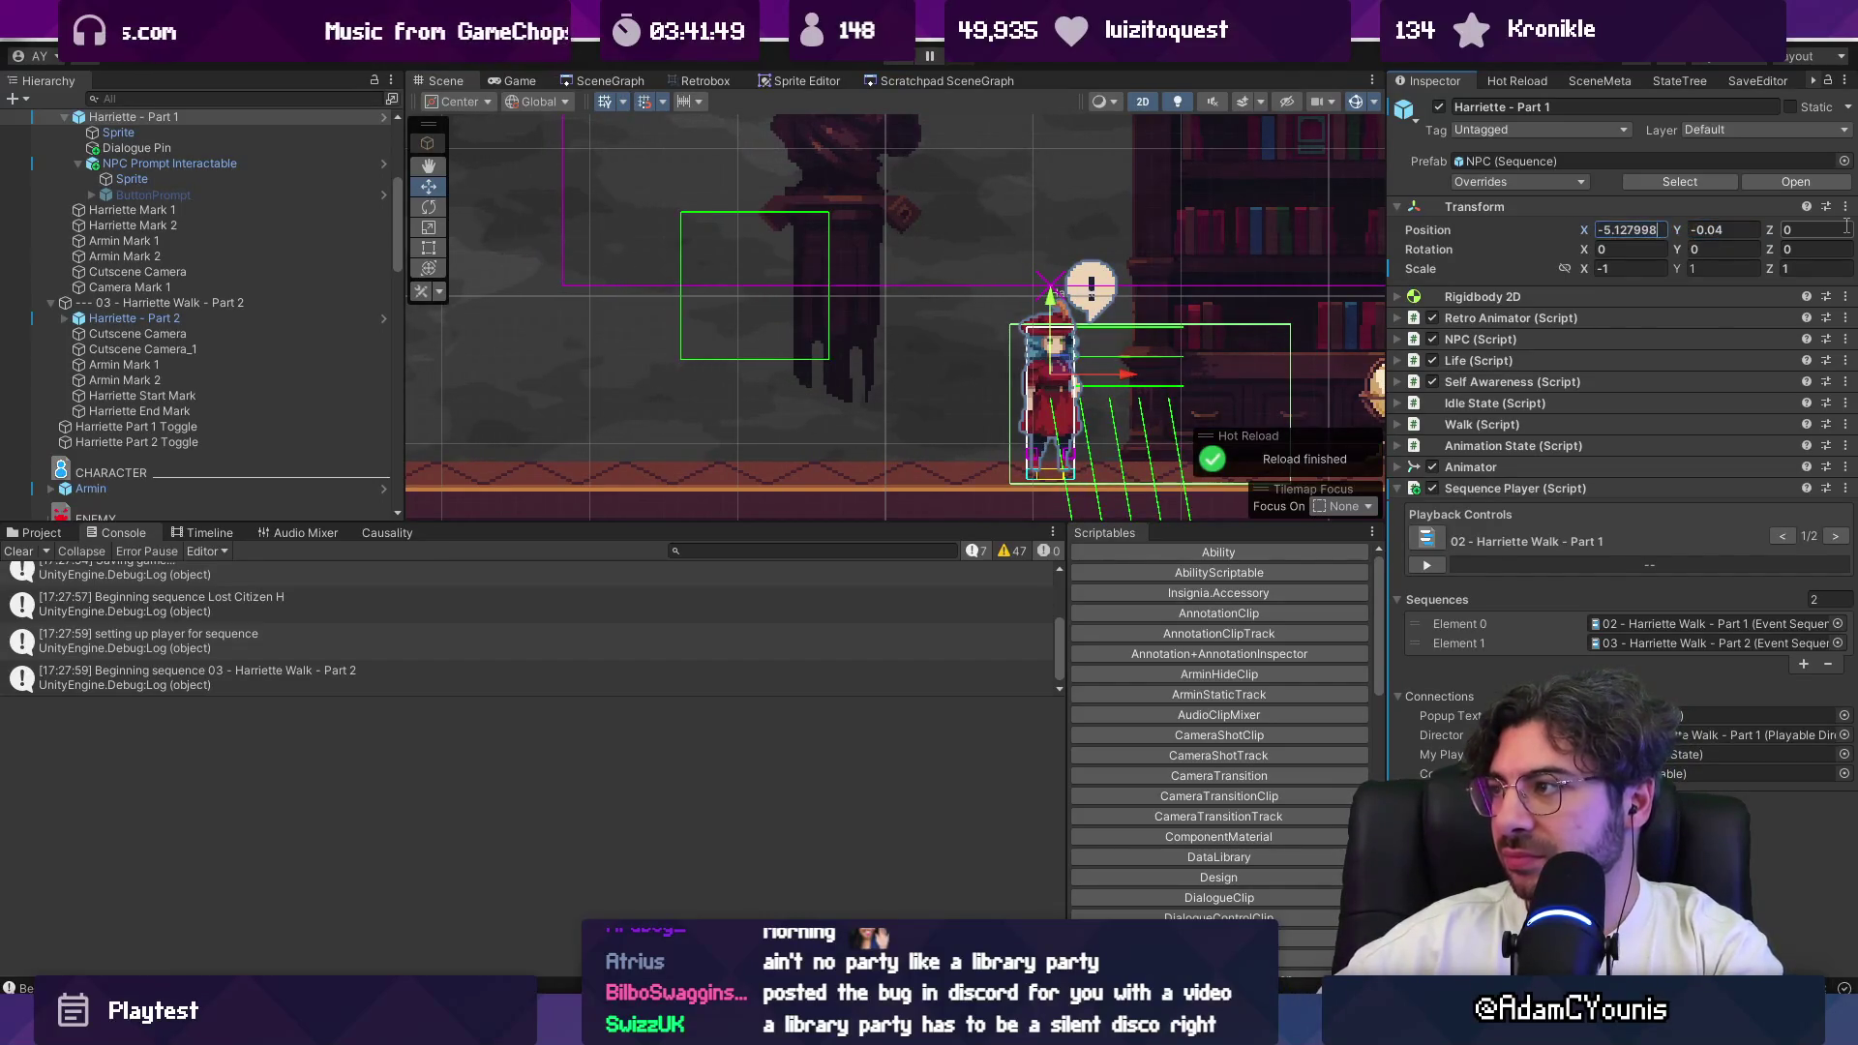
key("BackSpace")
key("Return")
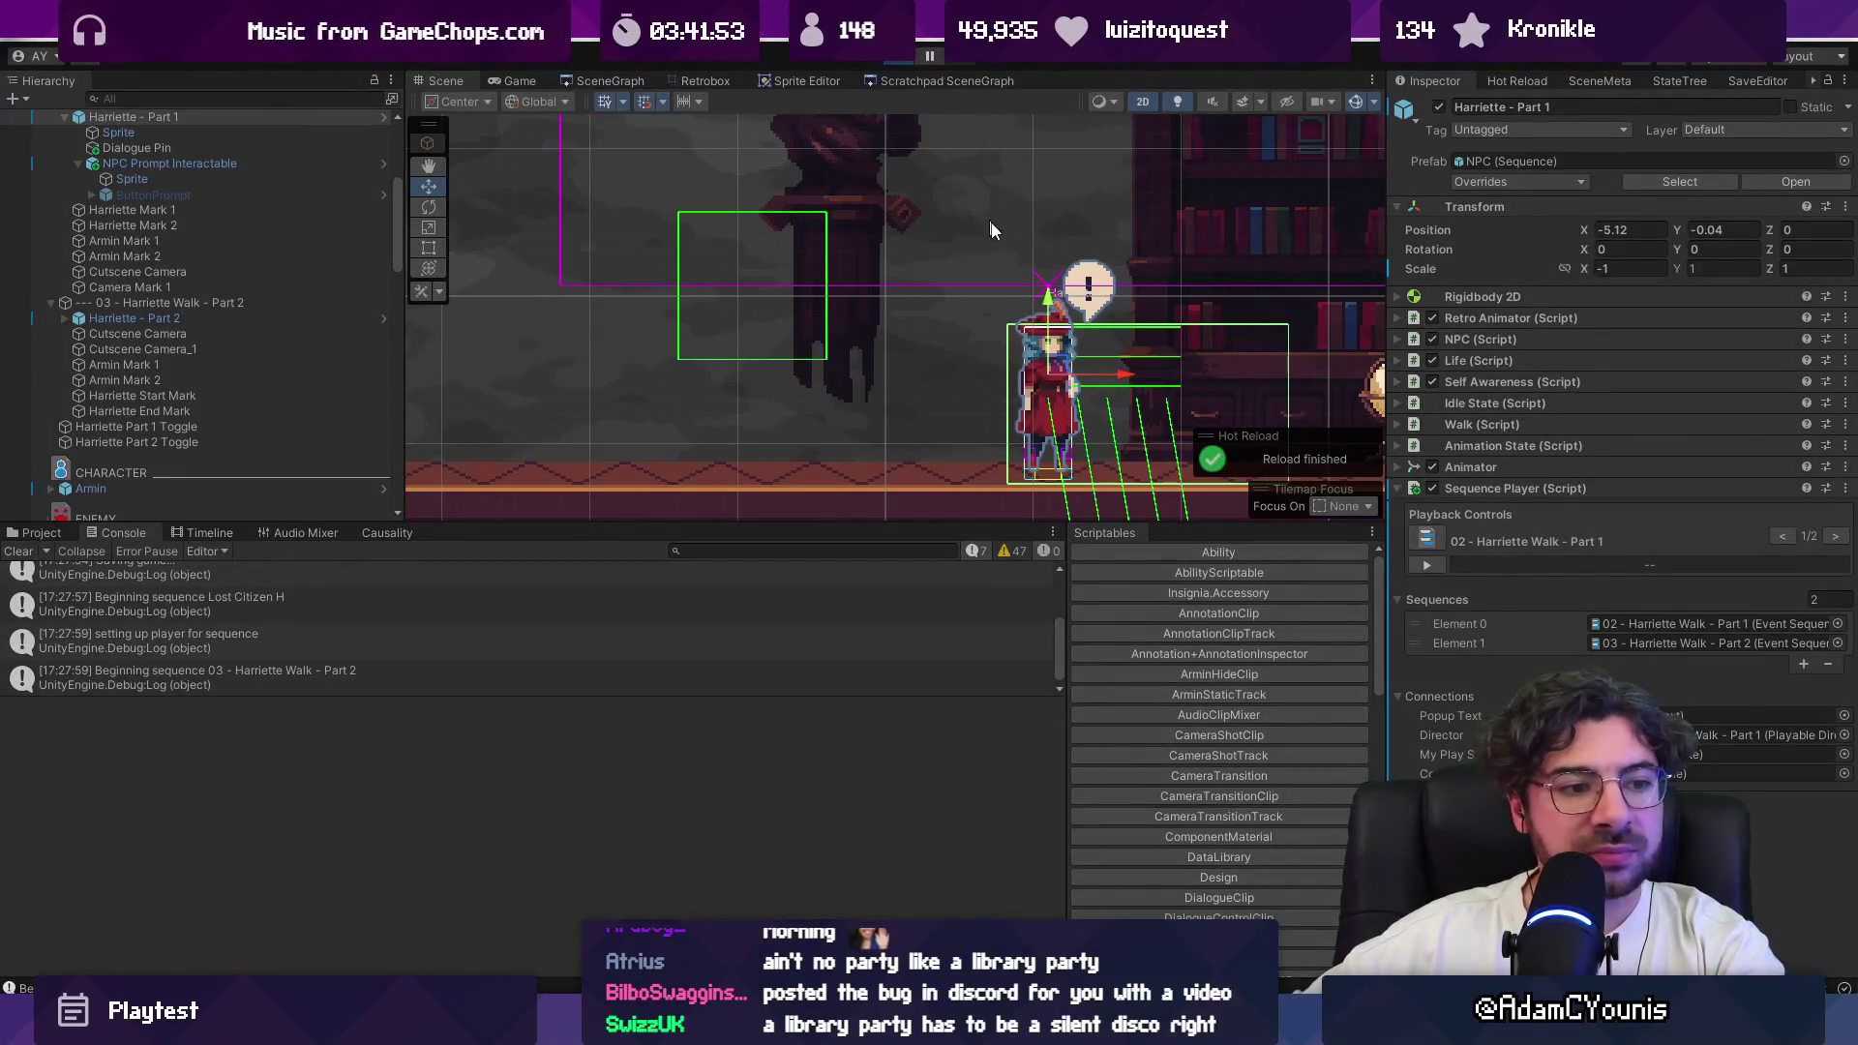
key("ctrl+p")
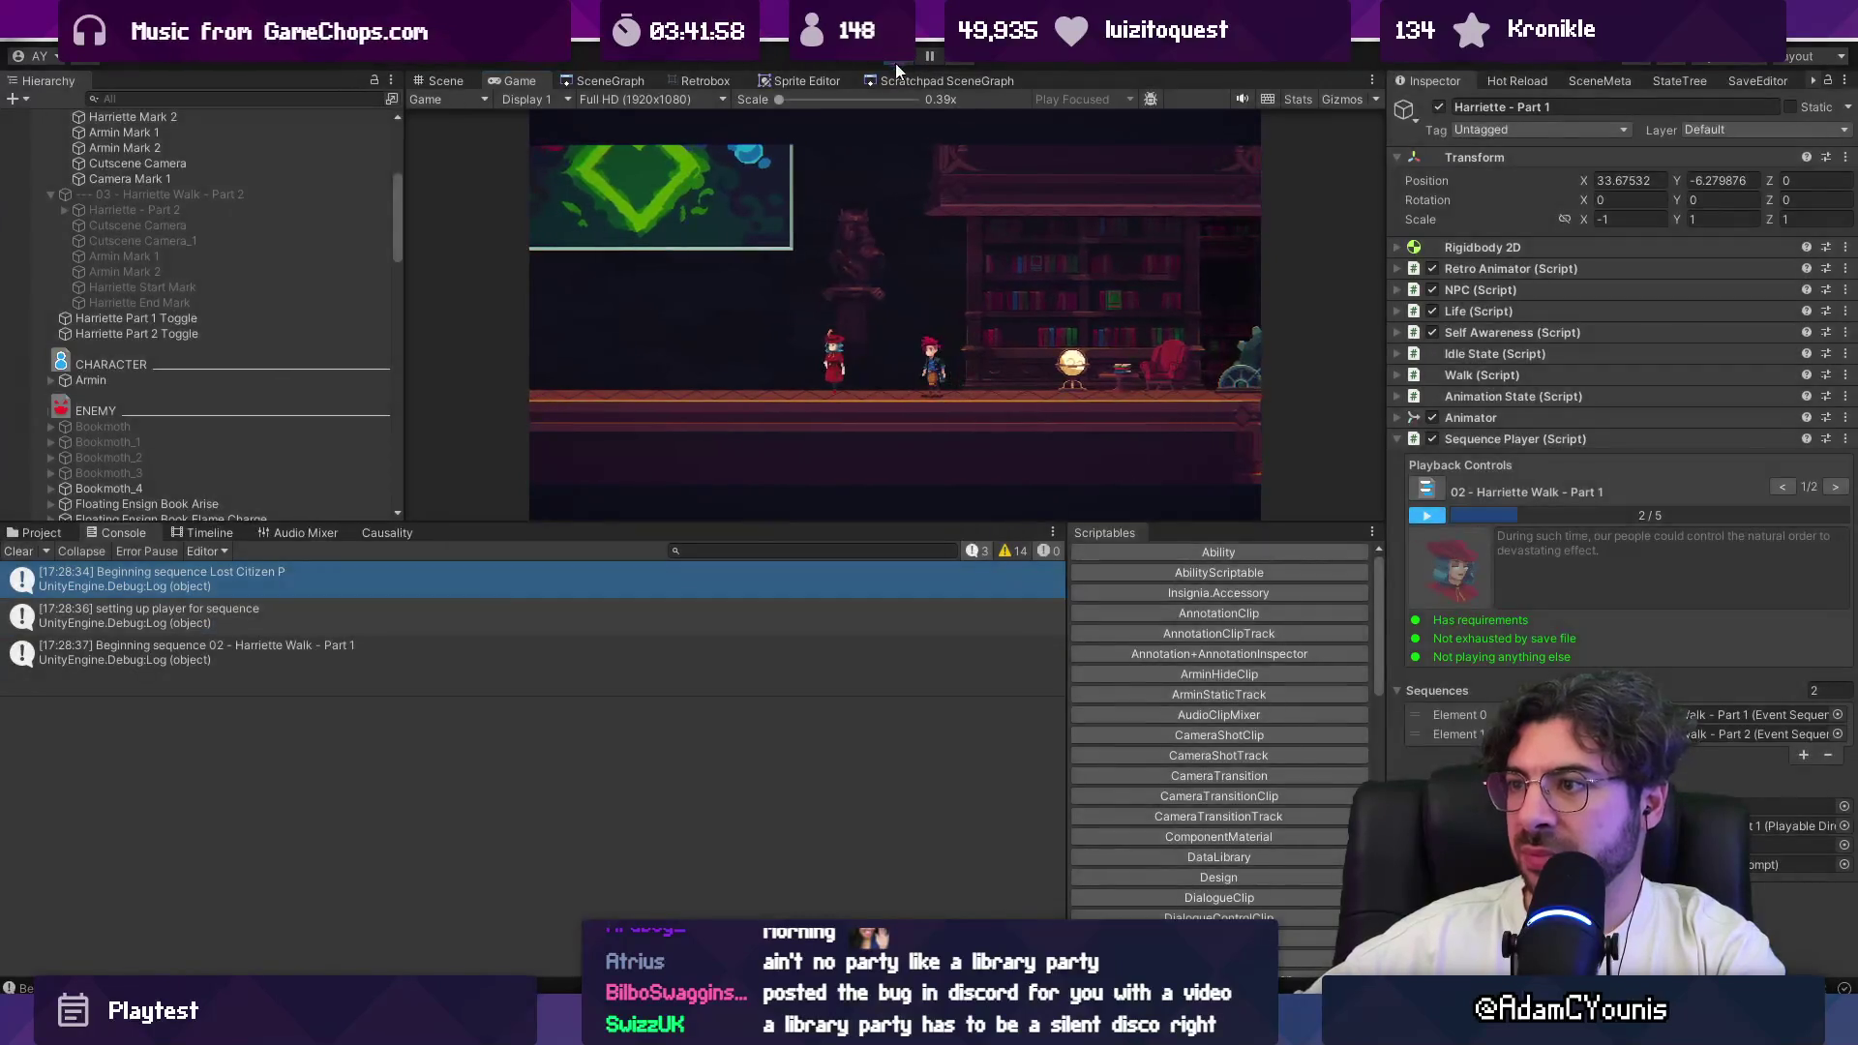
Step: Maximize the Game view to watch Harriette's Part 1 sequence full-screen
left_click(896, 62)
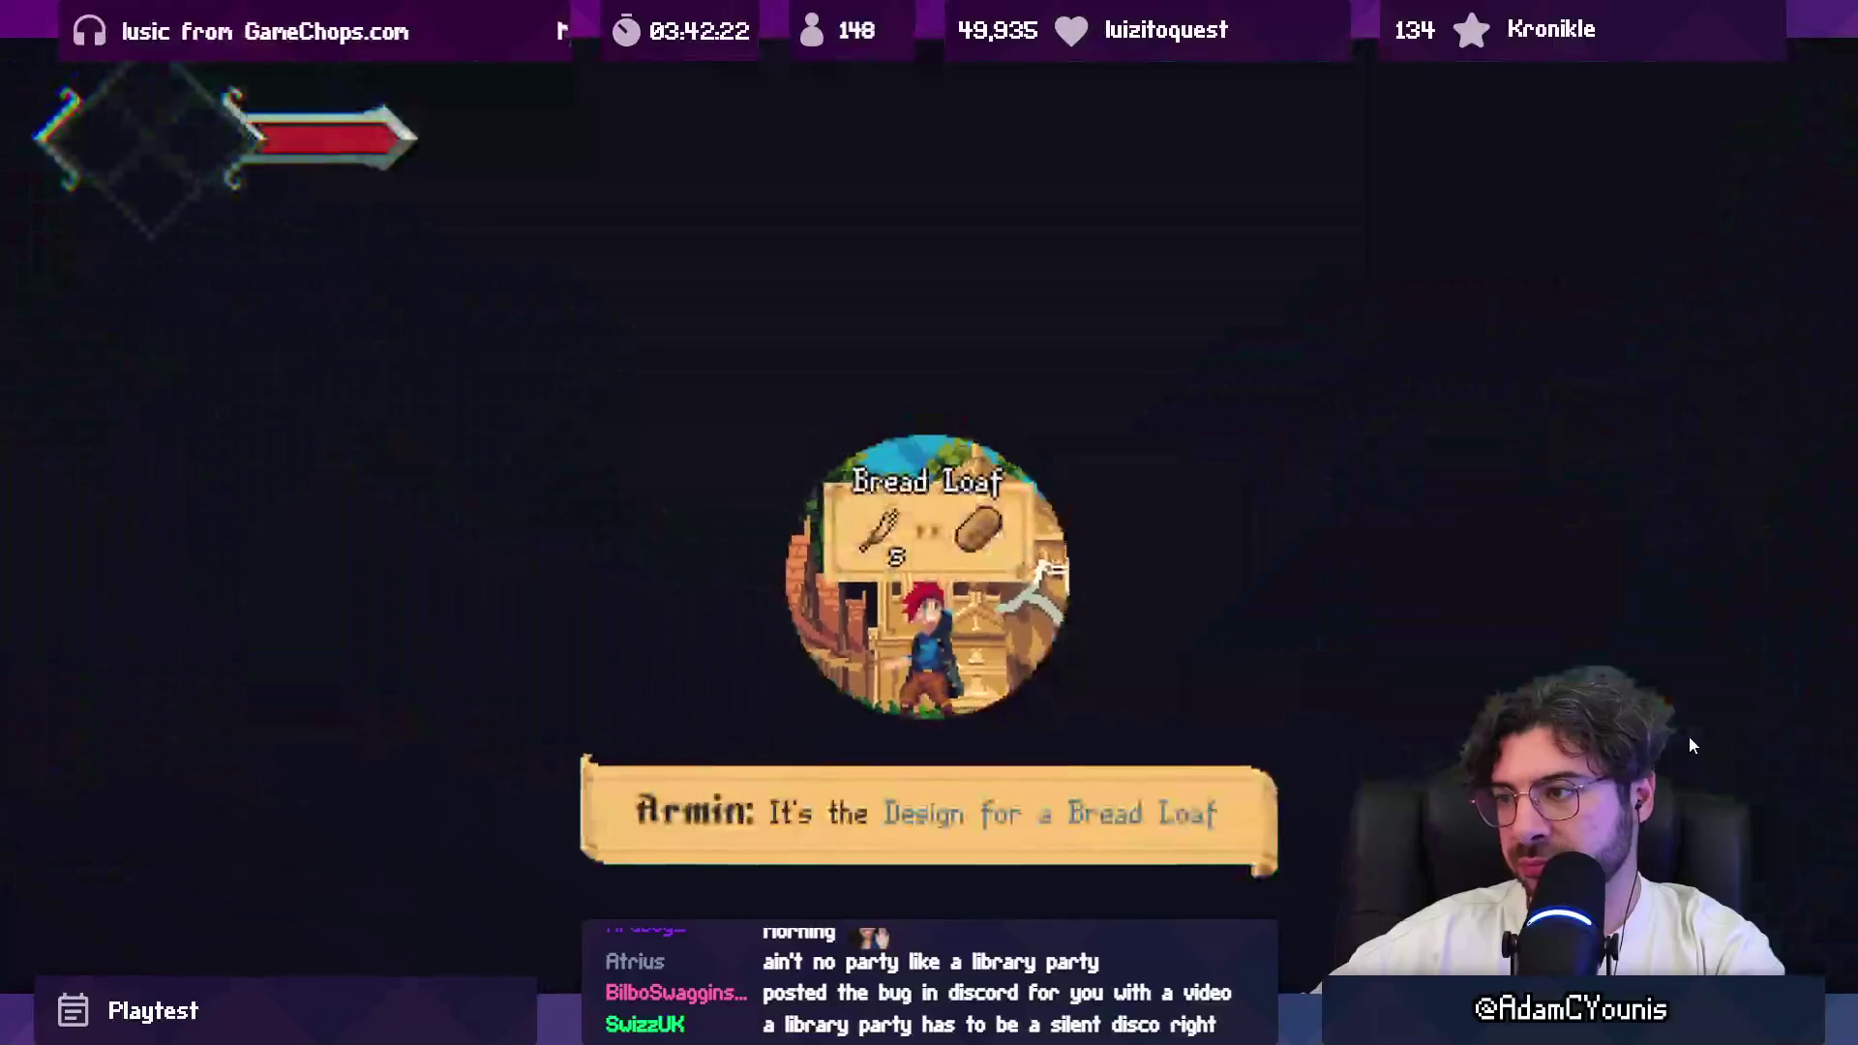
Step: Pass the Bread Loaf dialogue, visit the merchant's shop, then restore the editor layout
key("Left")
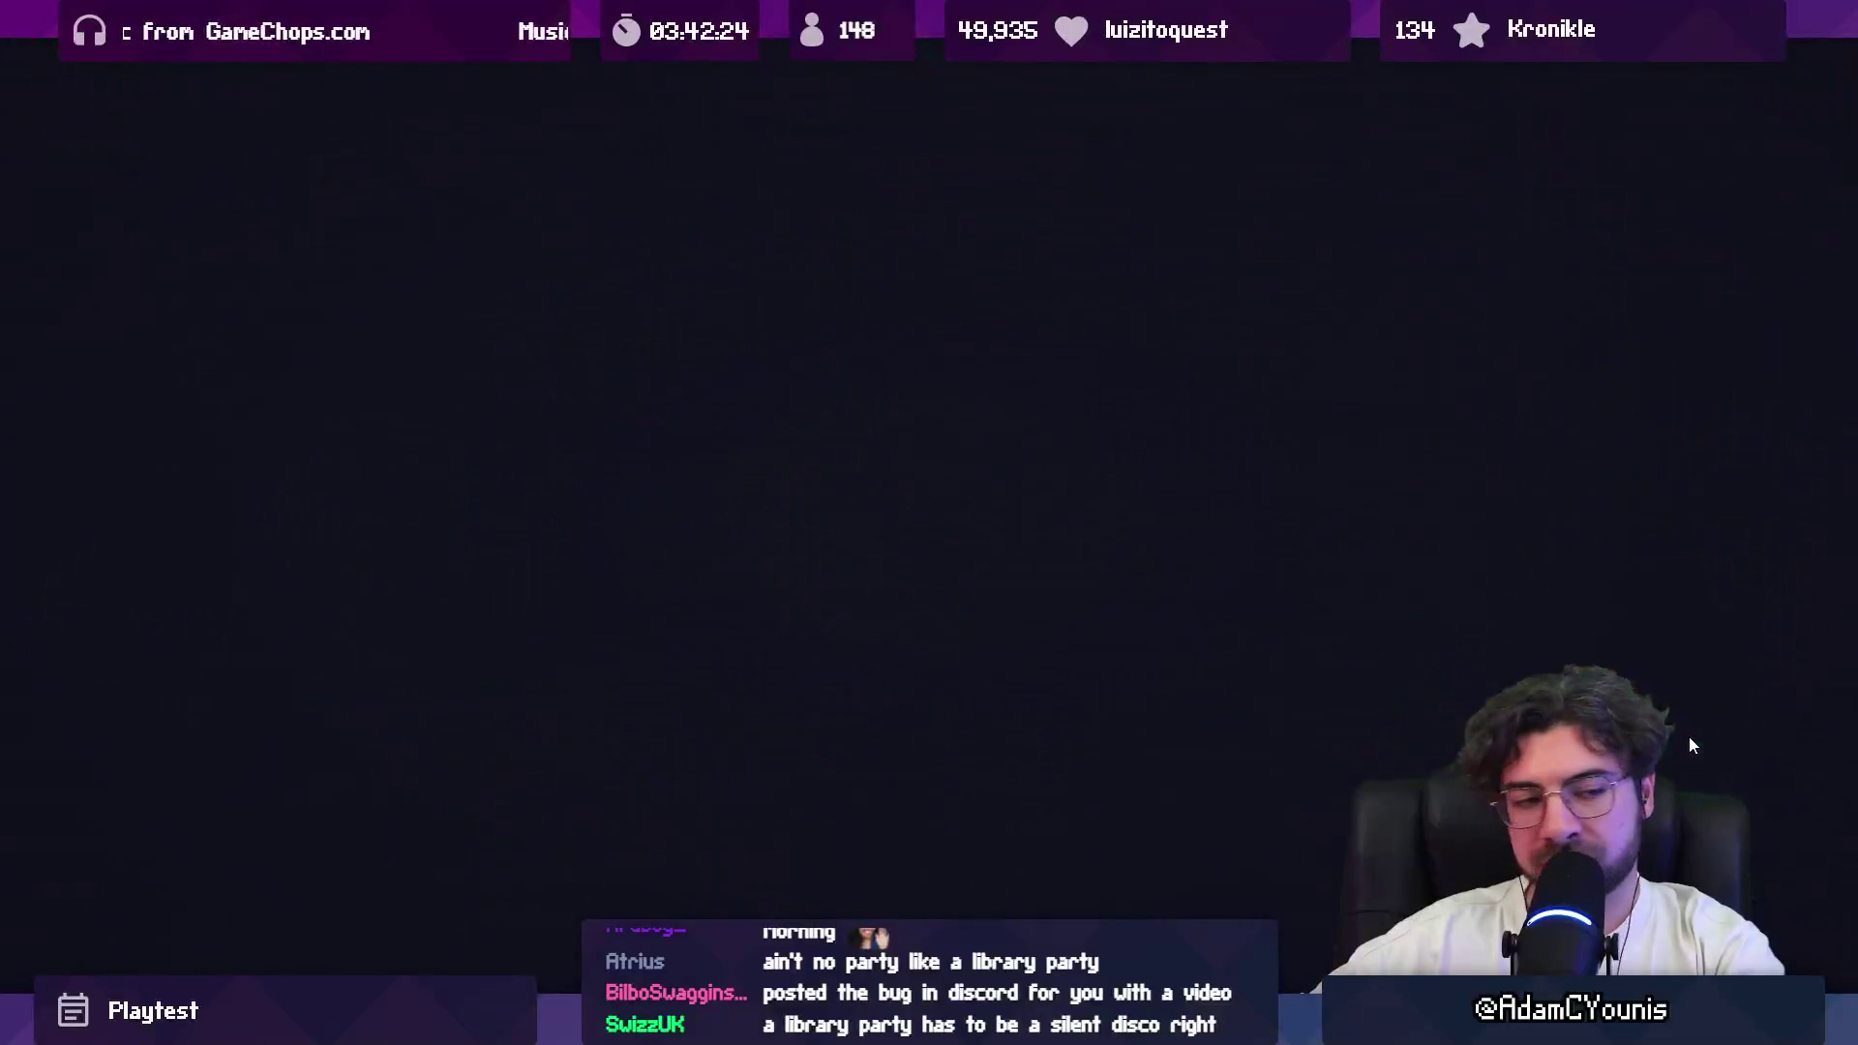
key("Right")
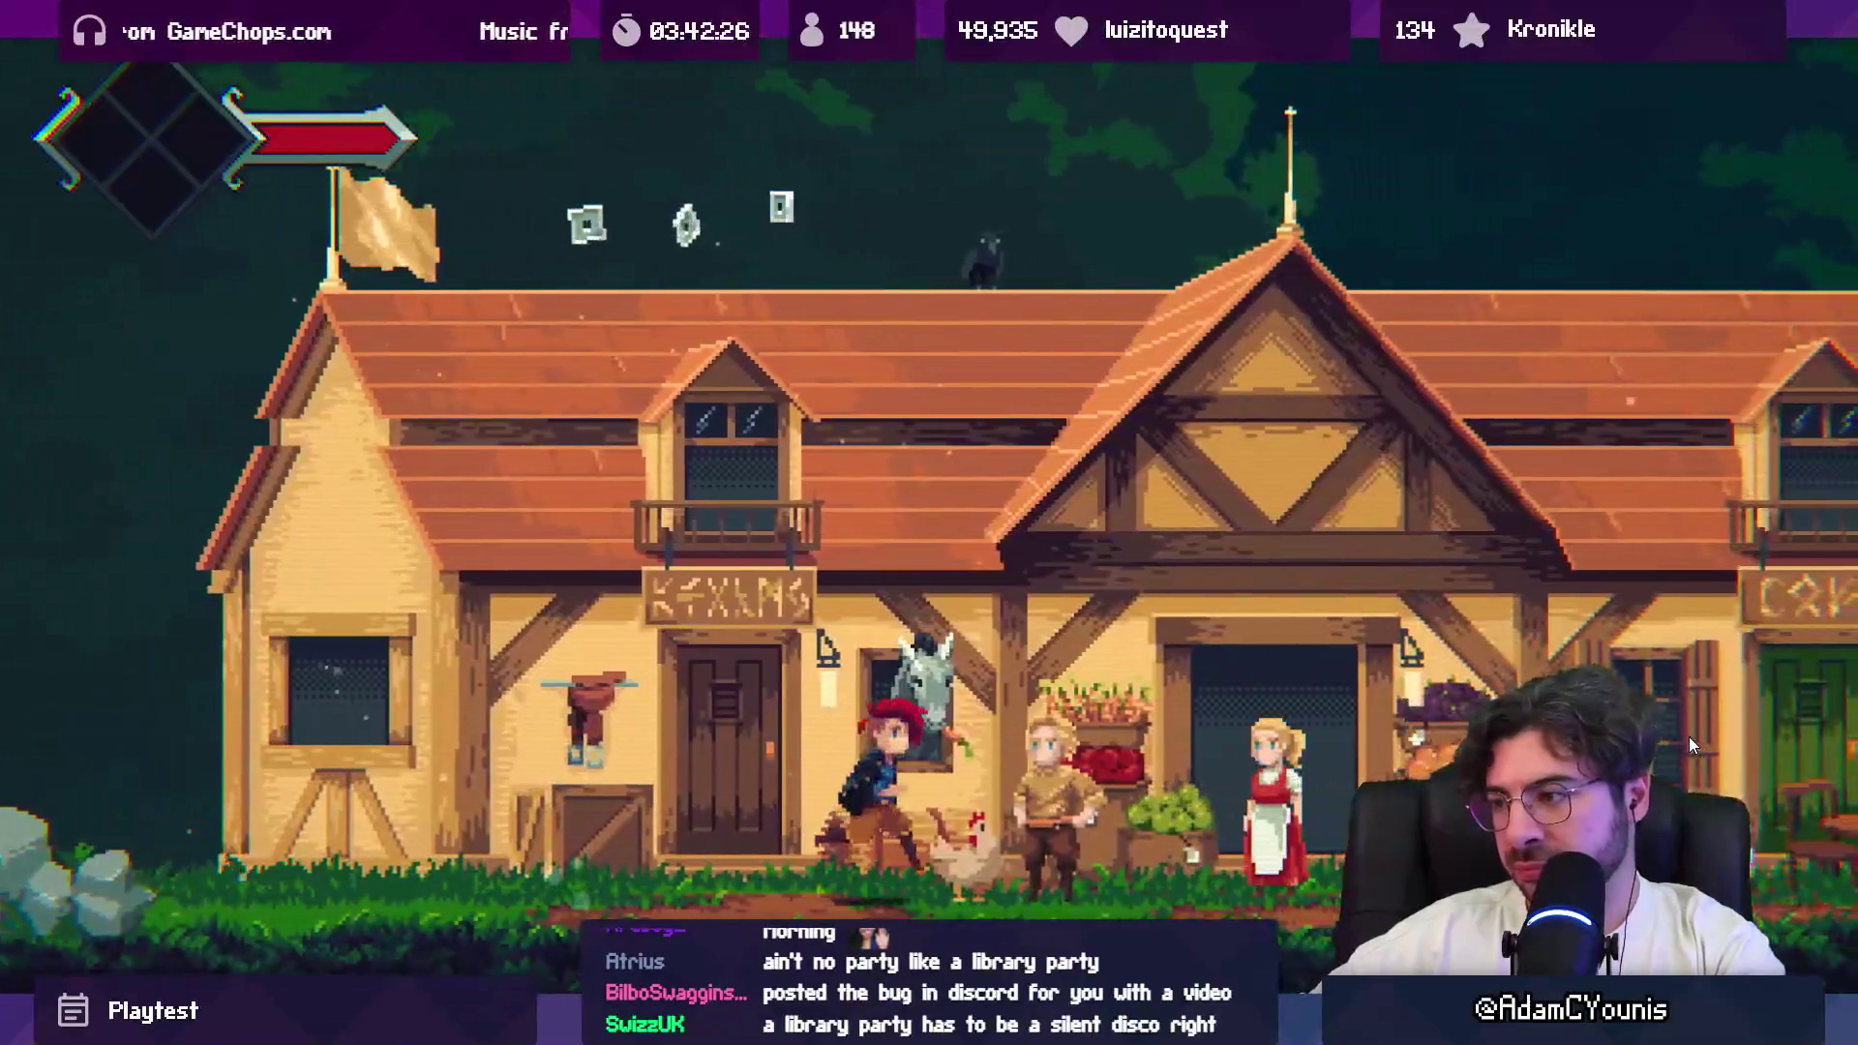
key("s")
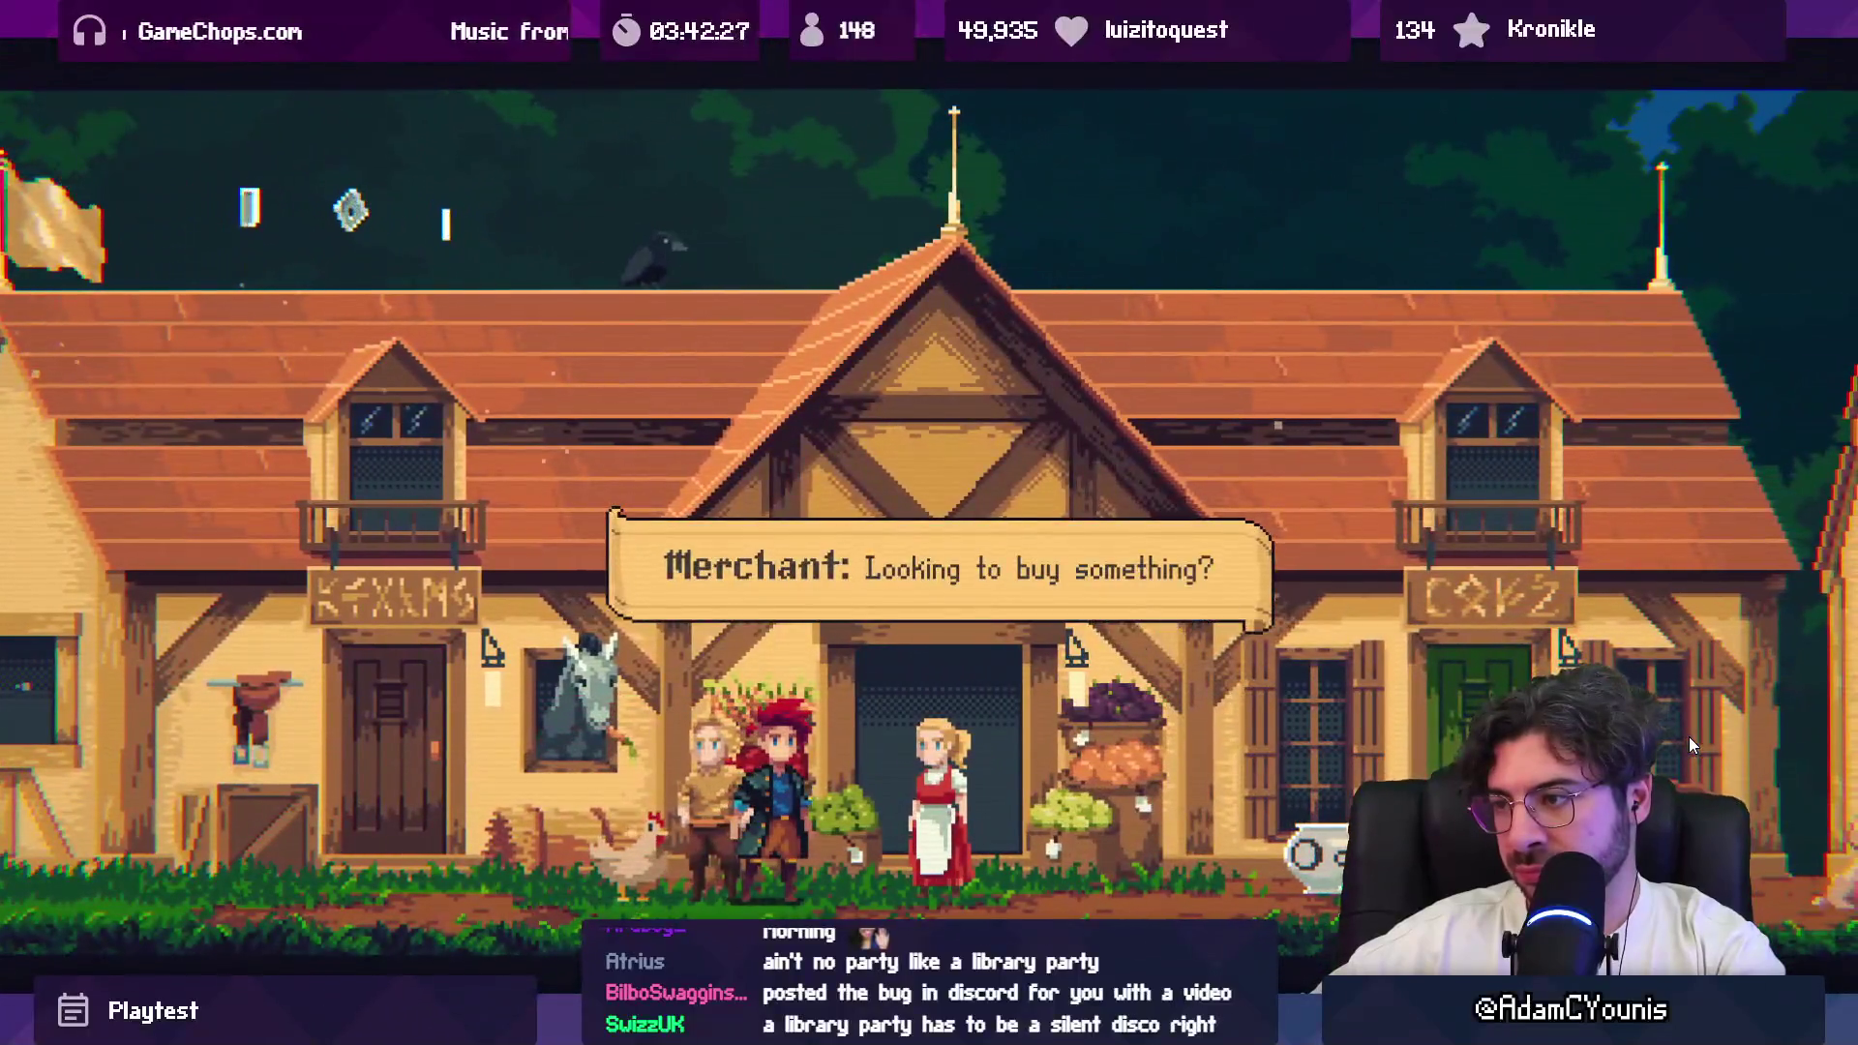
key("s")
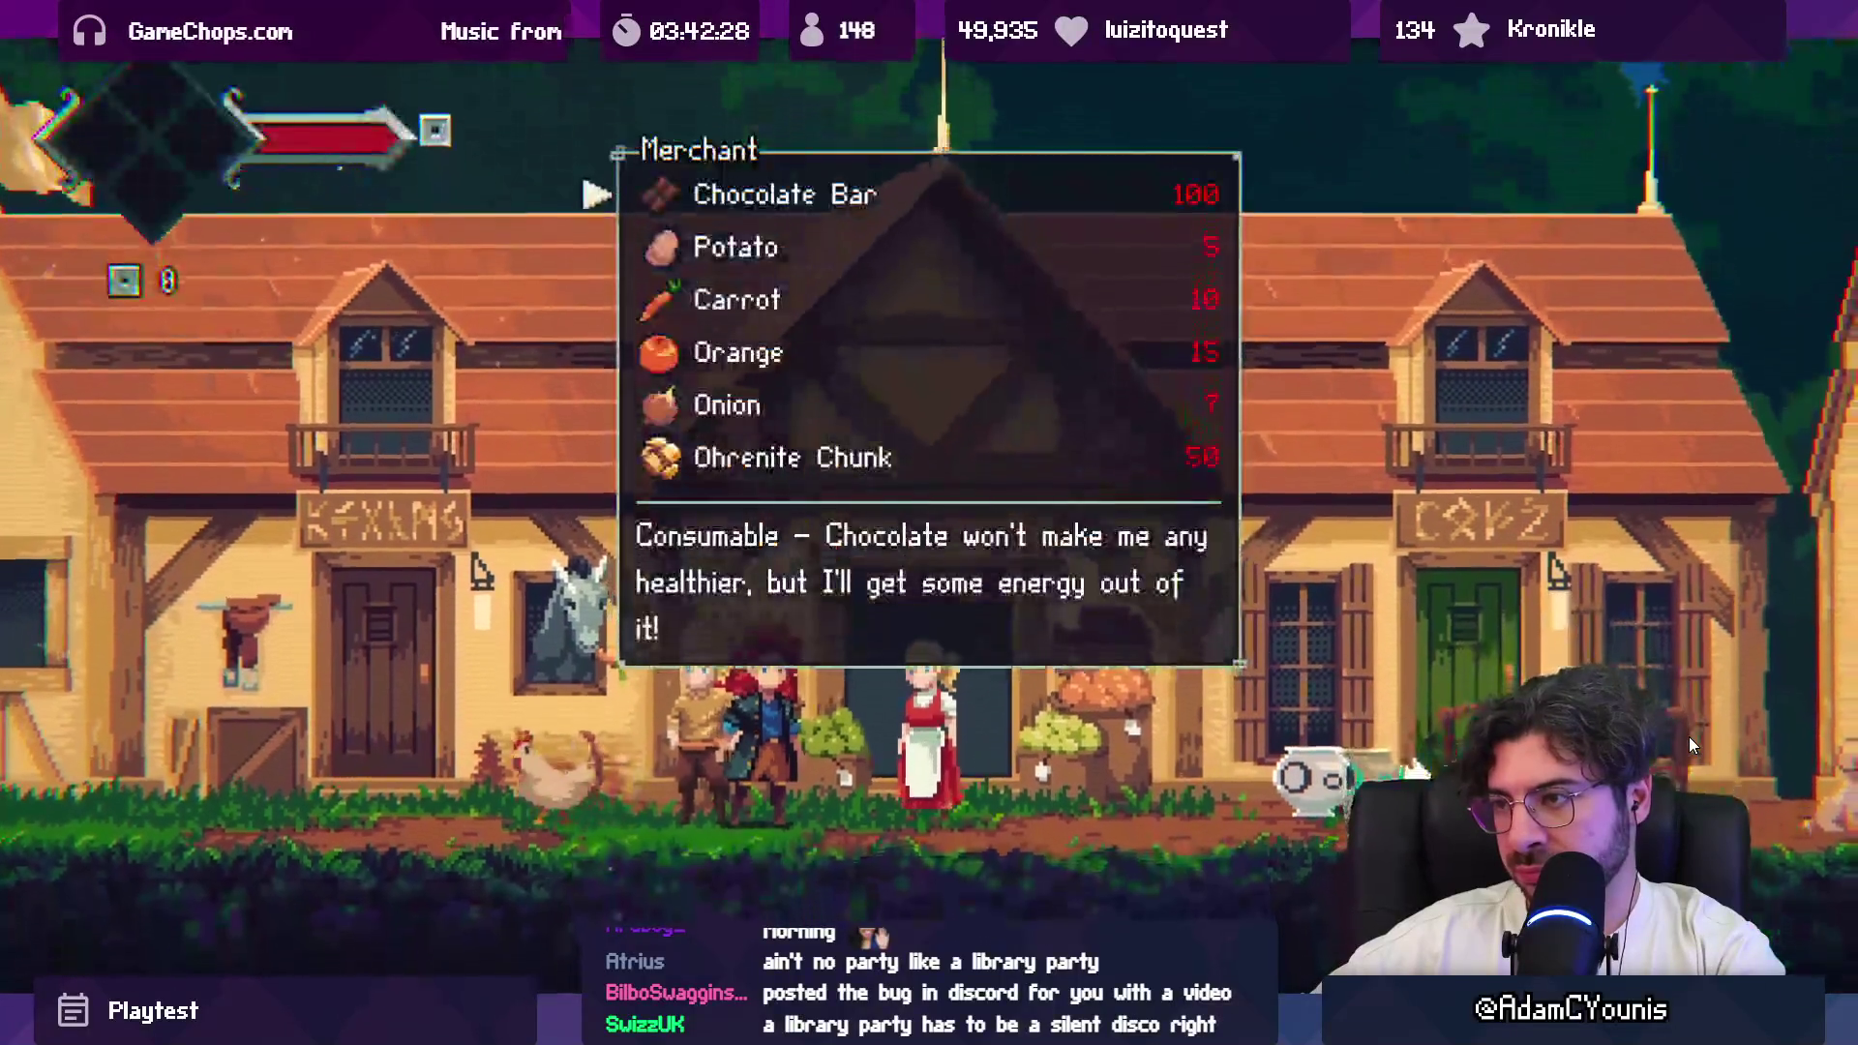
key("Escape")
key("Right")
key("Right")
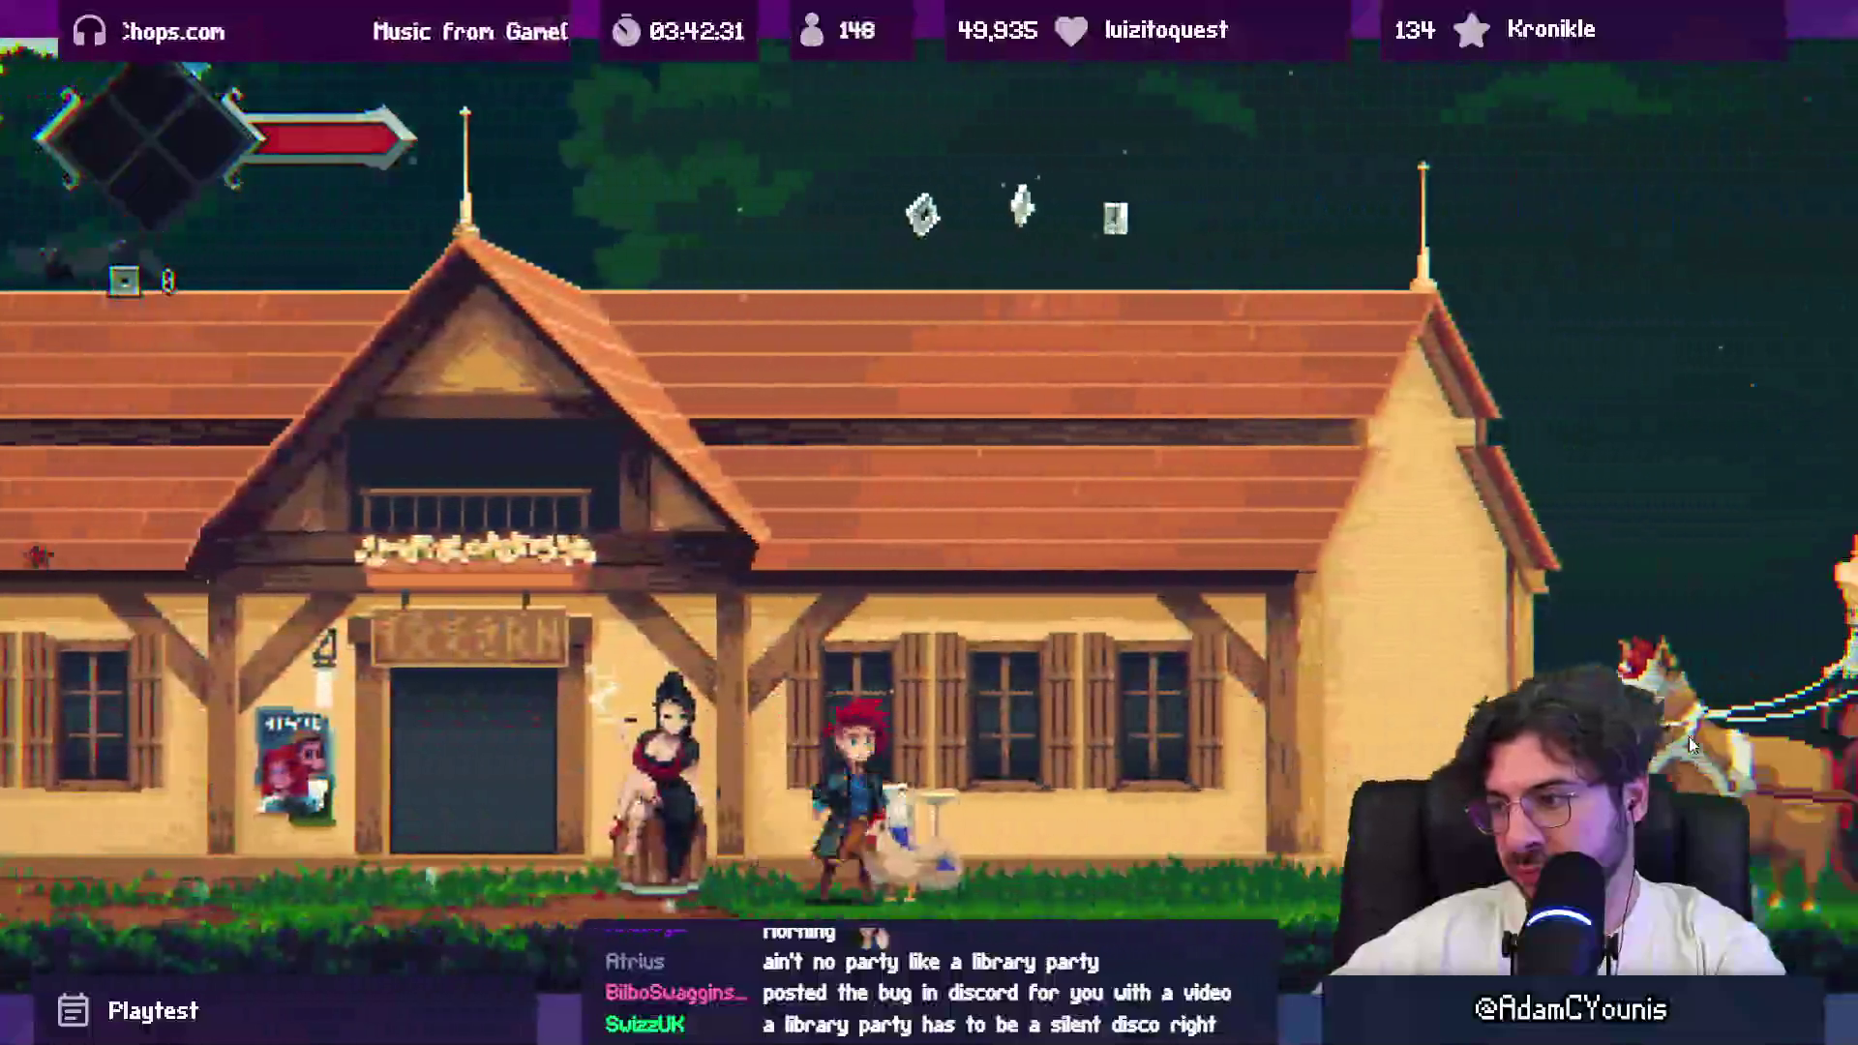
key("Left")
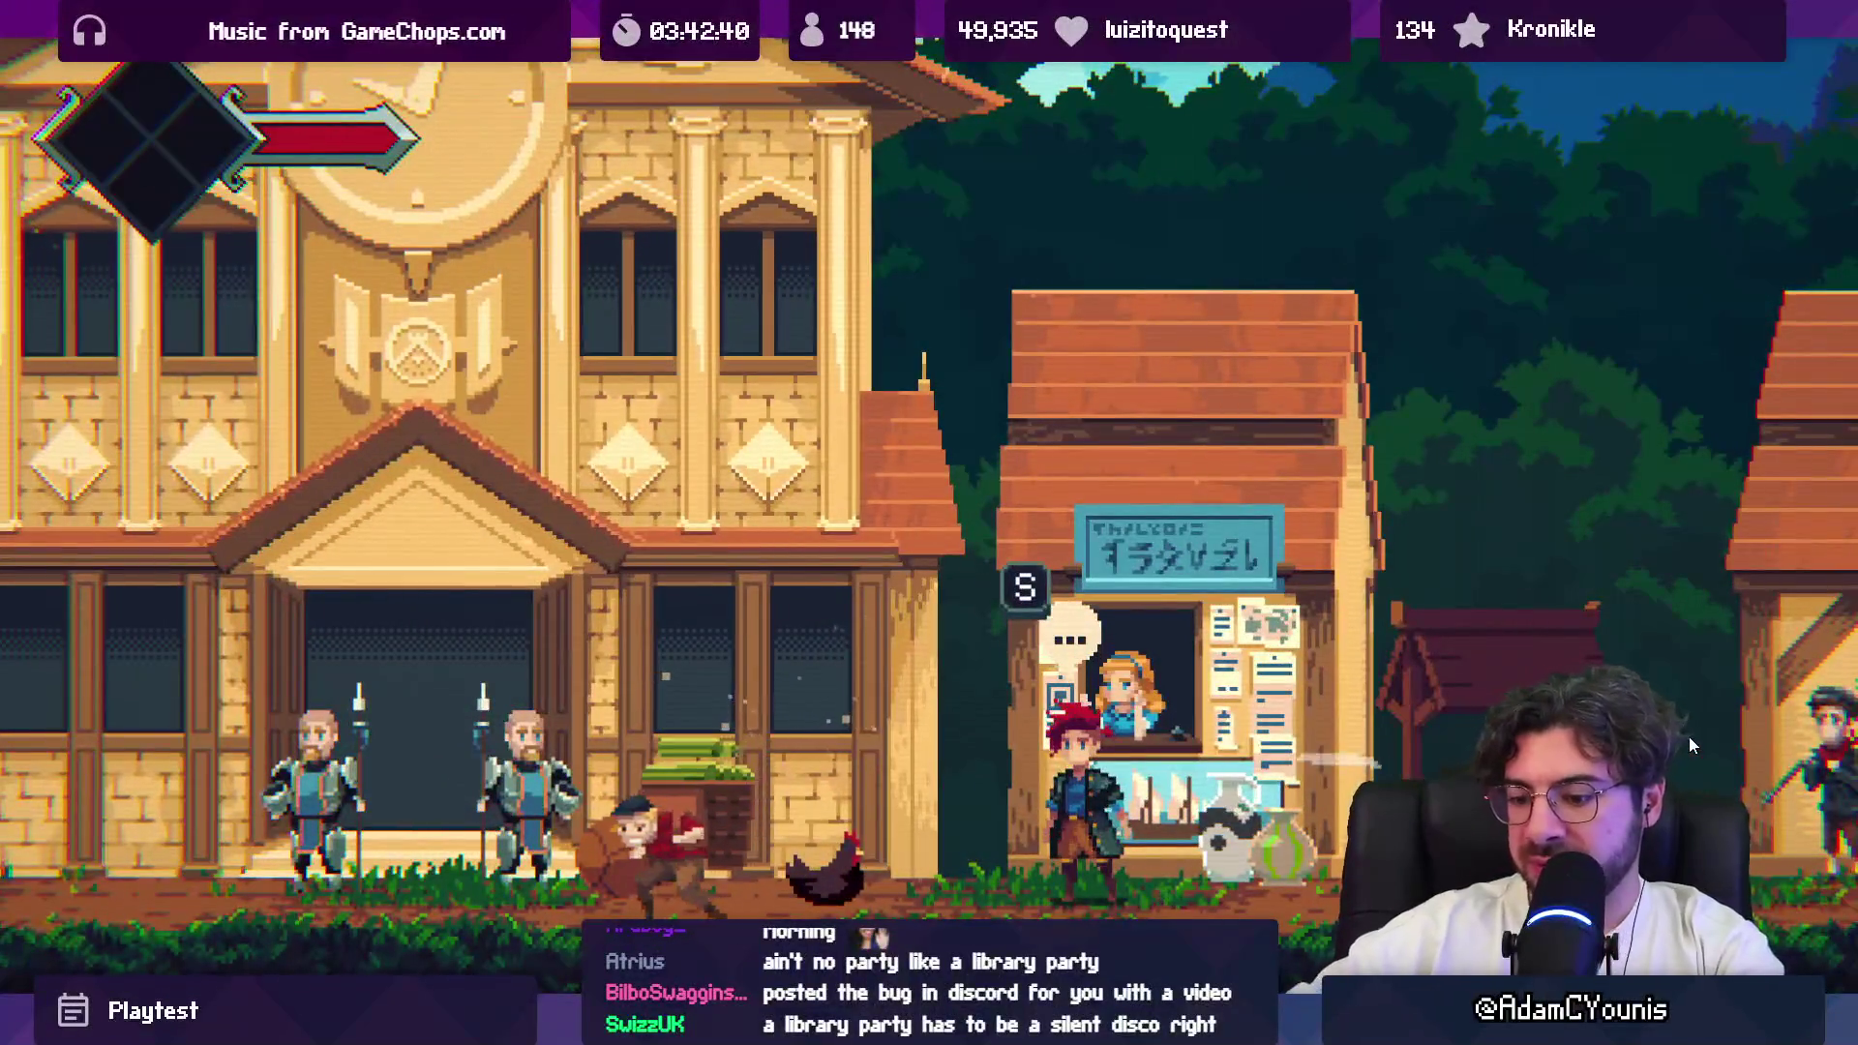
key("shift+space")
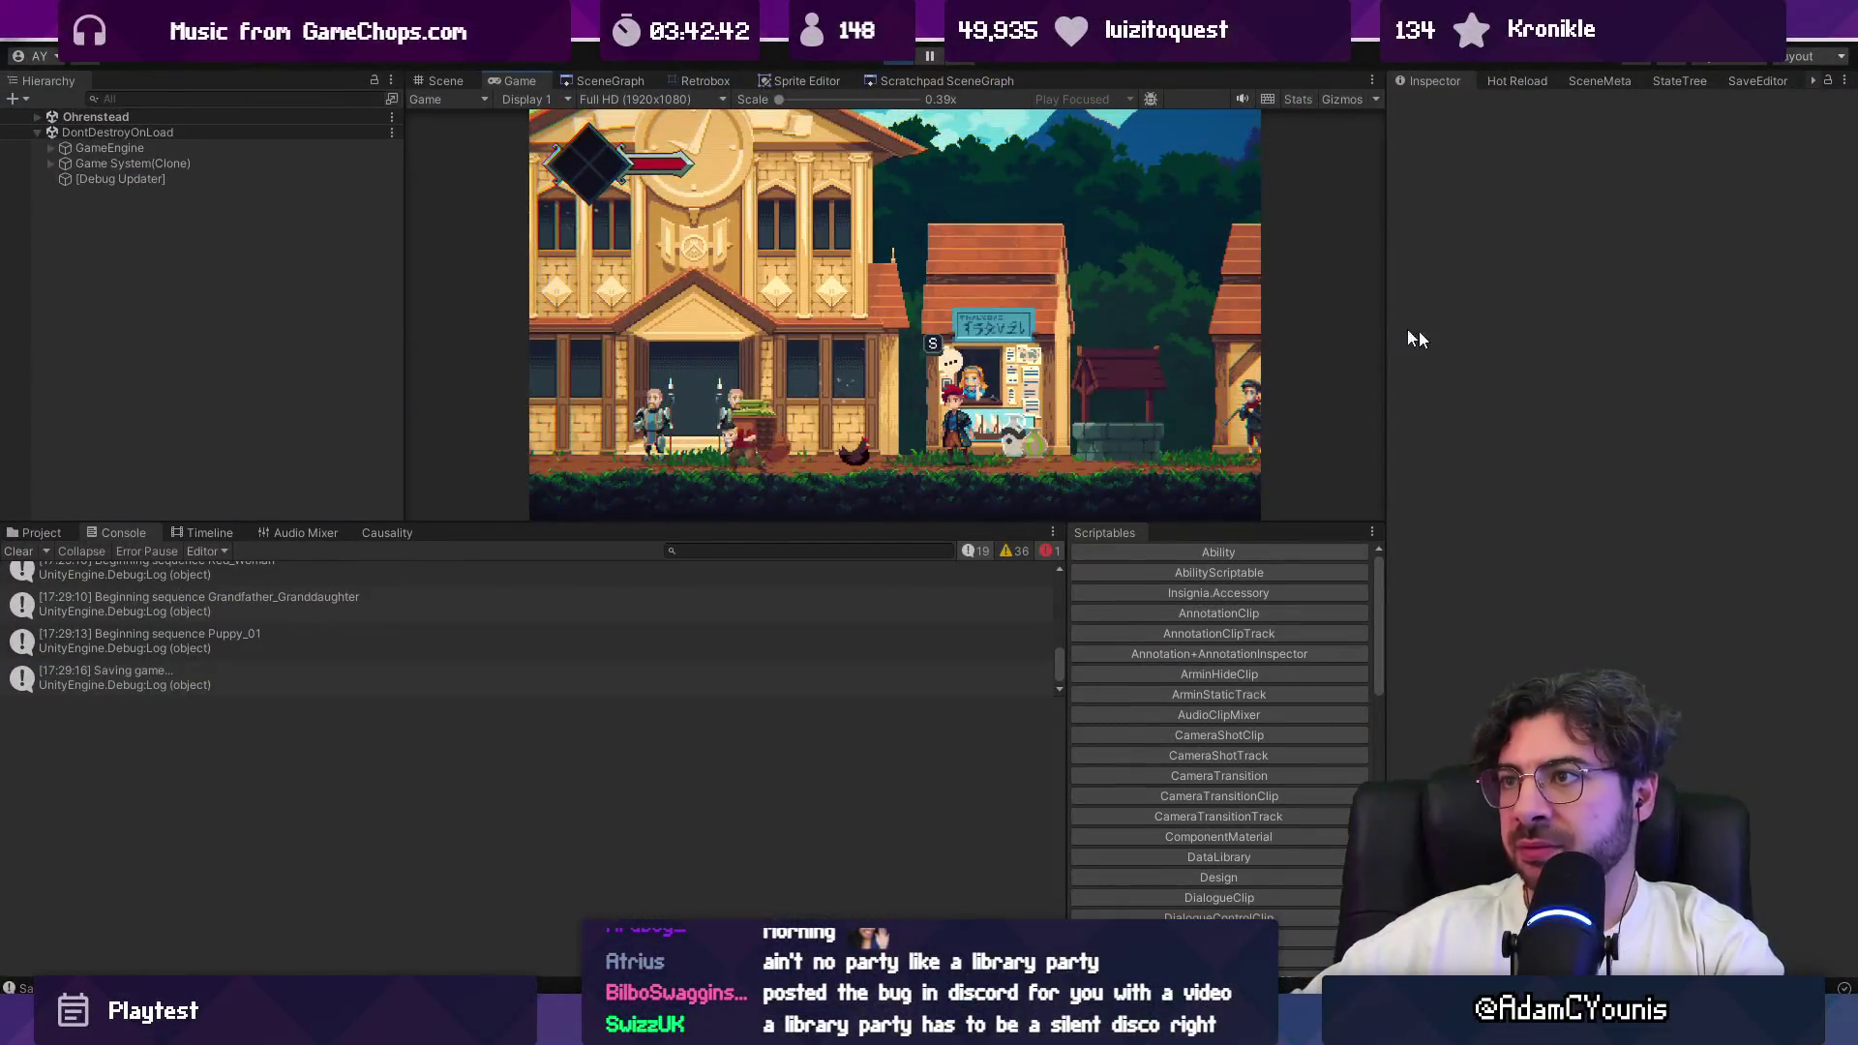
Step: Load Pillo's Landing Site from the SceneGraph, then briefly start and stop Play mode
key("ctrl+1")
left_click(648, 79)
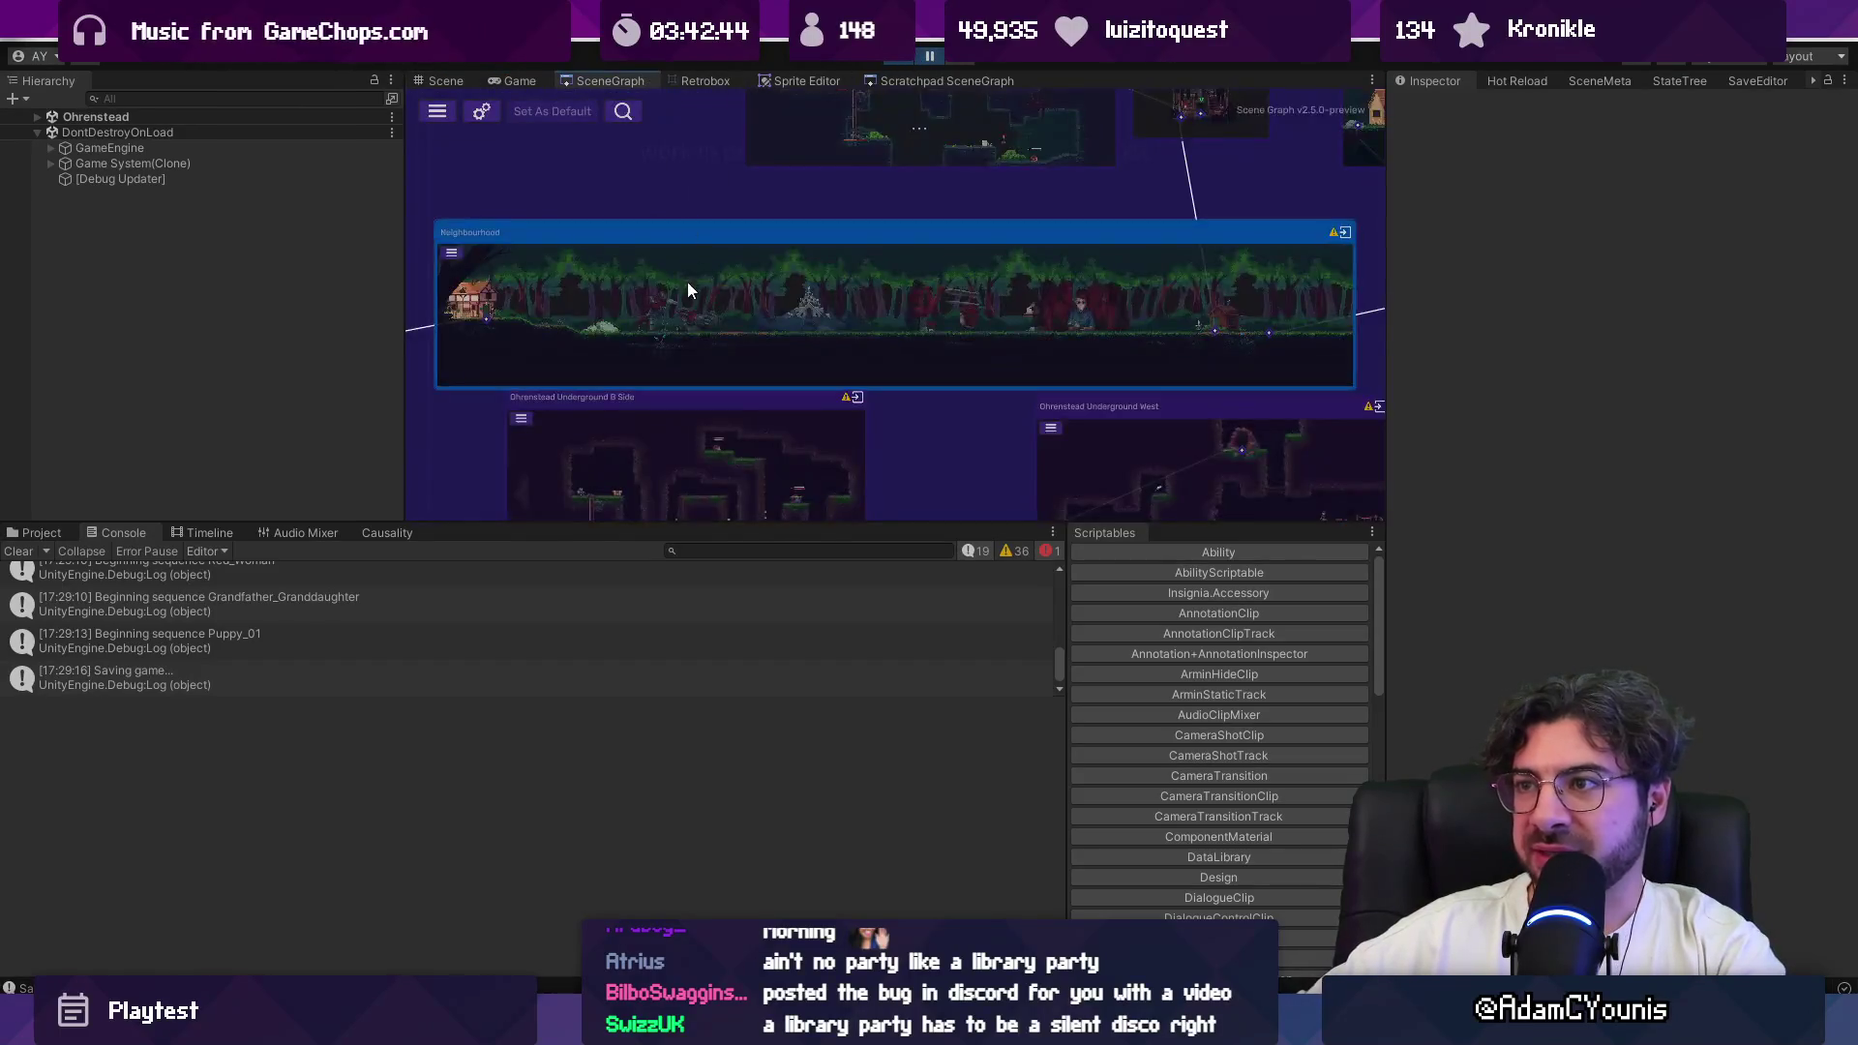
scroll(804, 338, "up", 2)
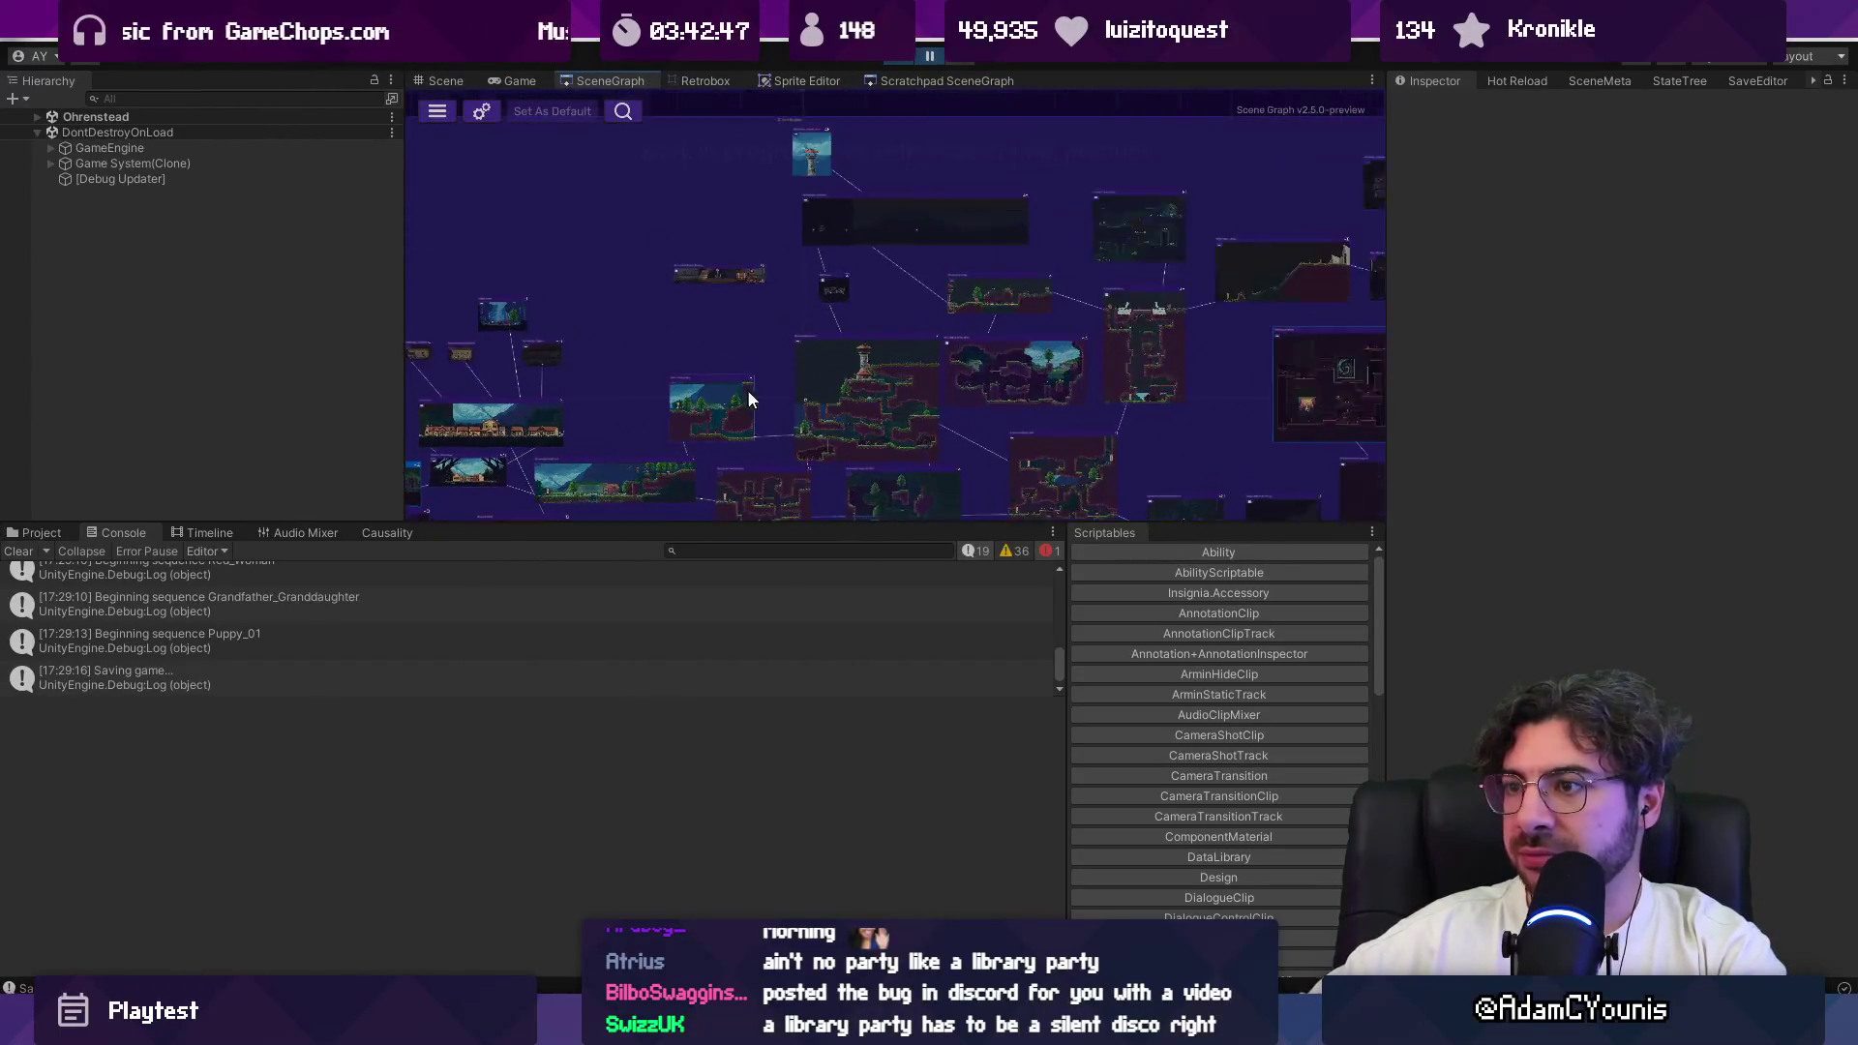
double_click(751, 396)
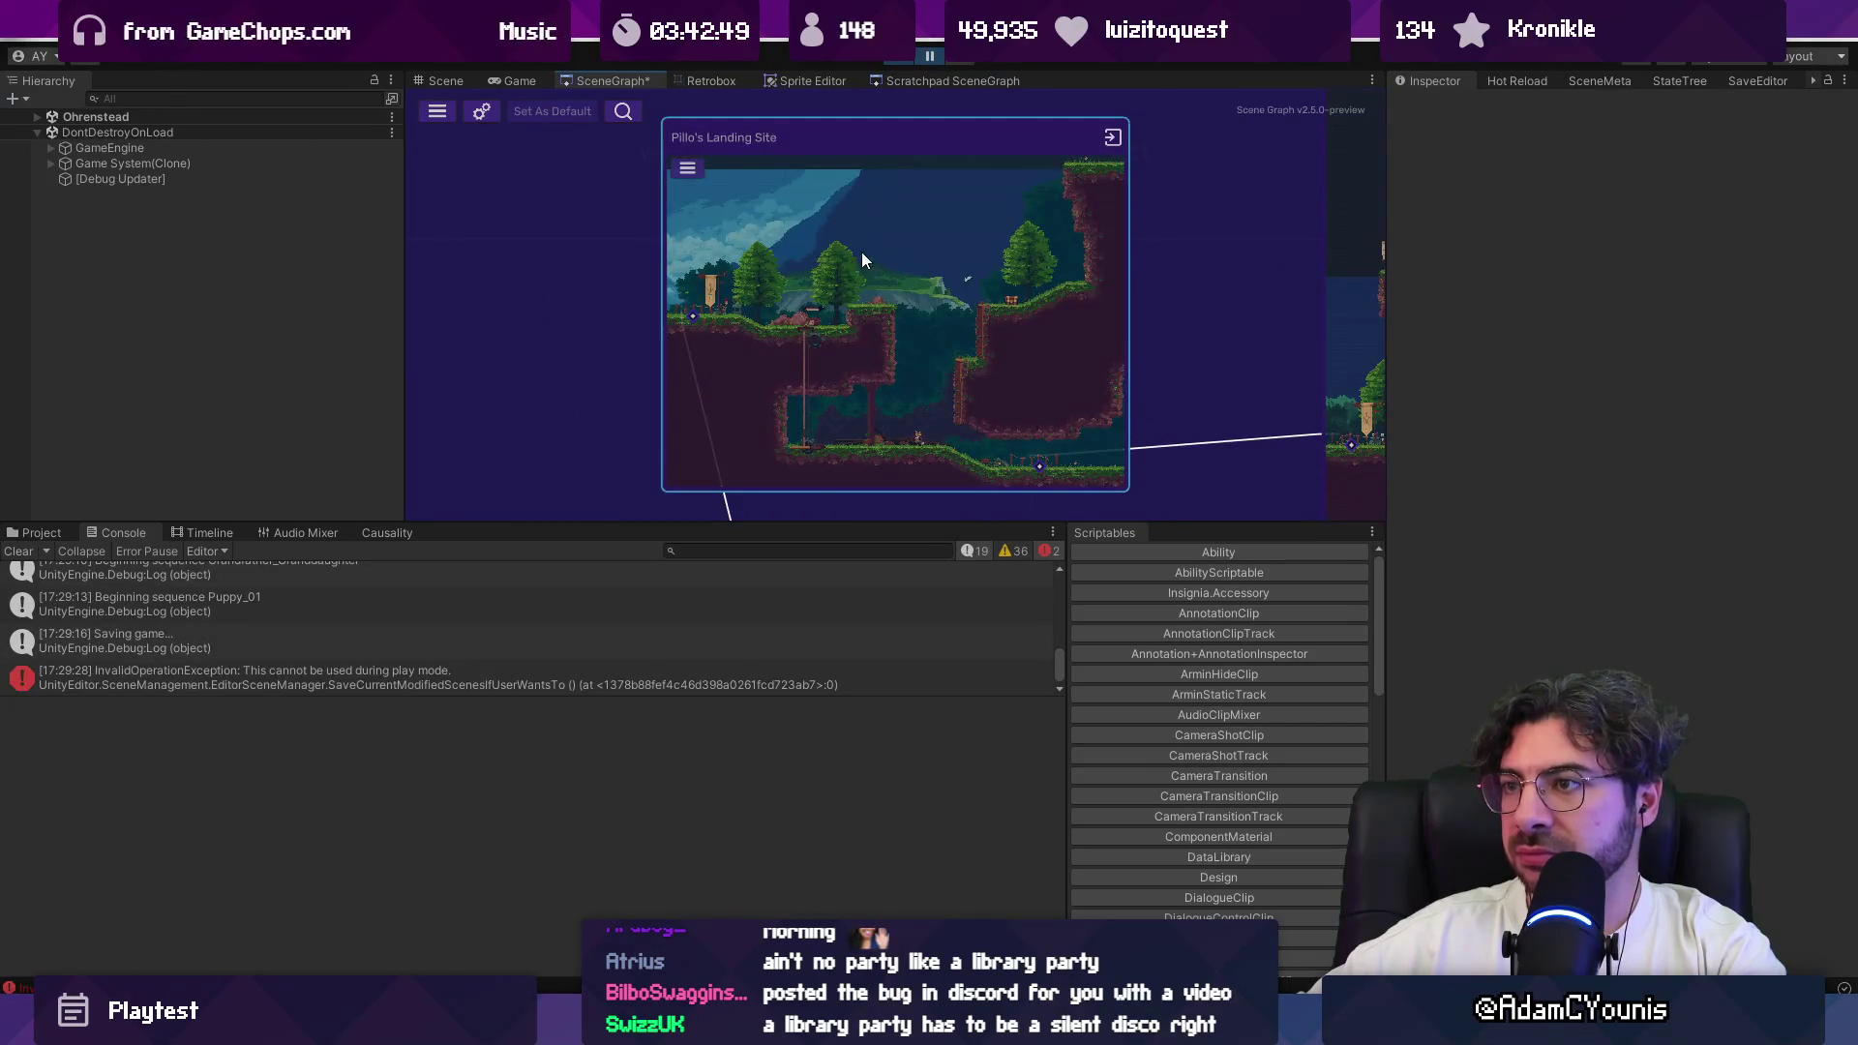
scroll(861, 252, "down", 3)
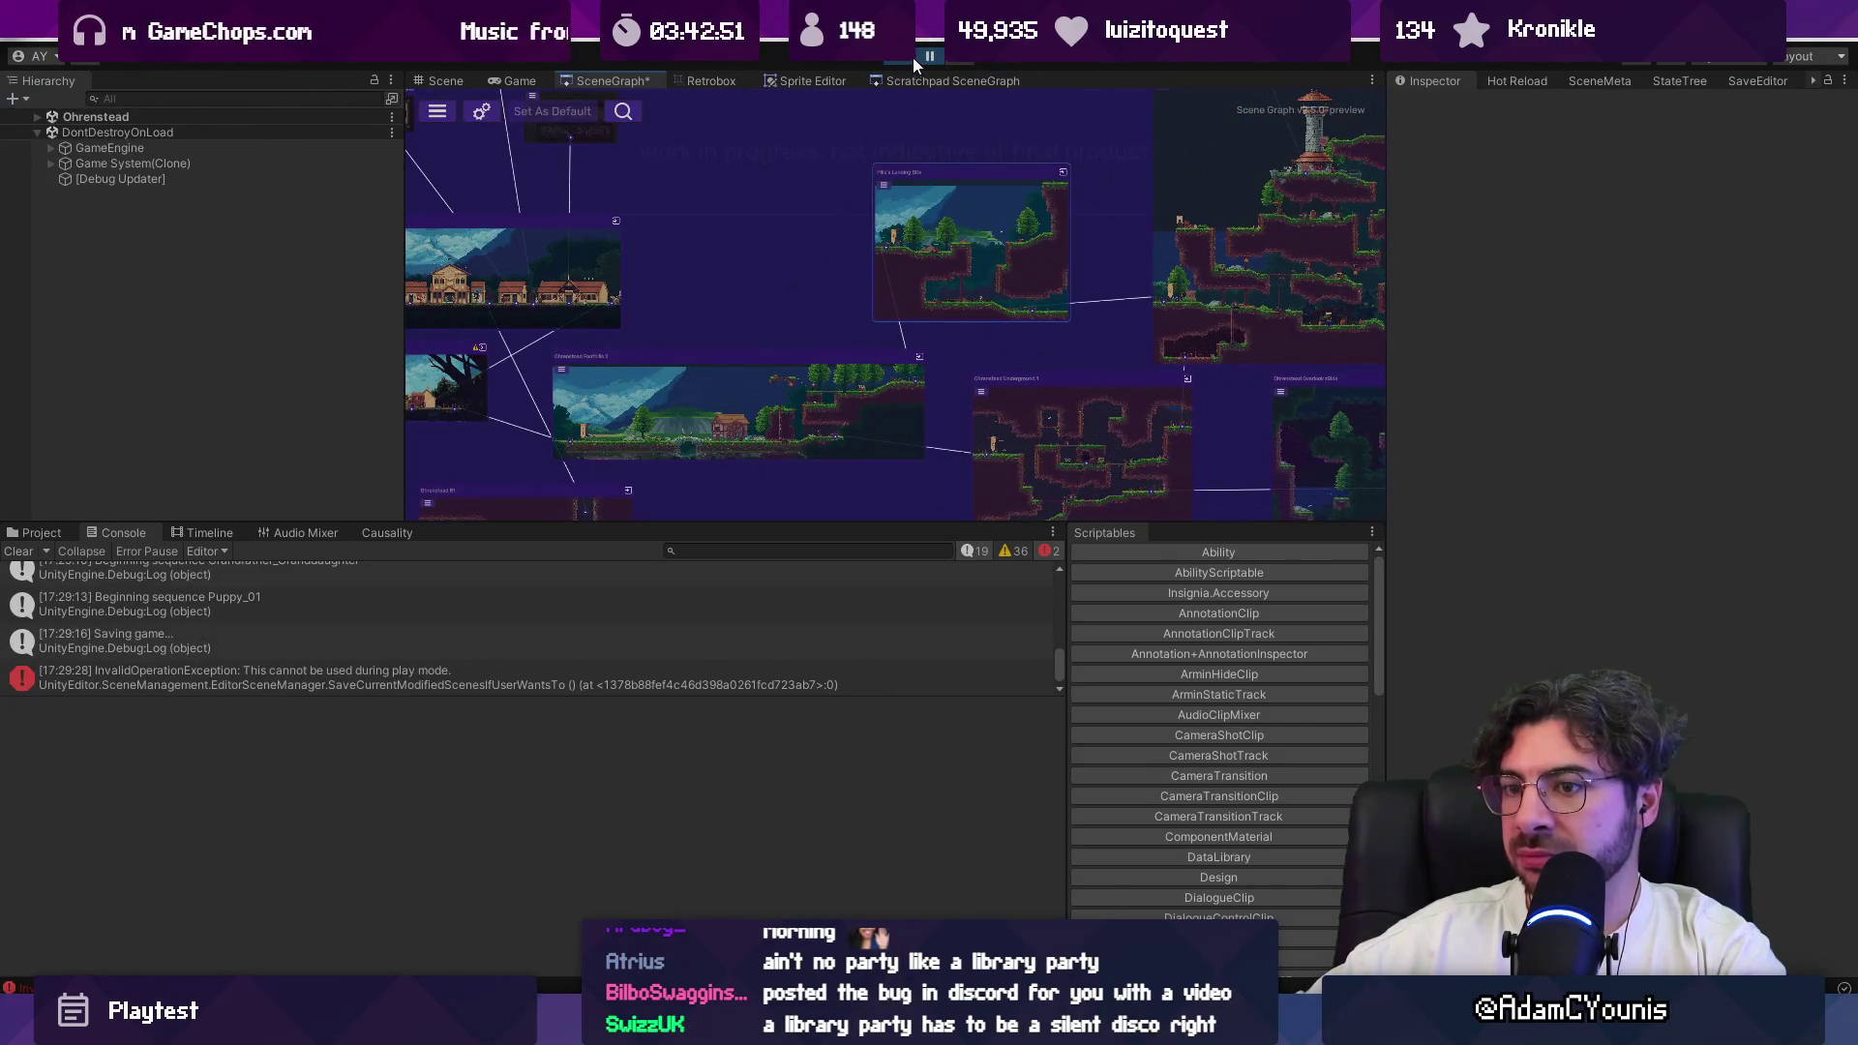
left_click(902, 58)
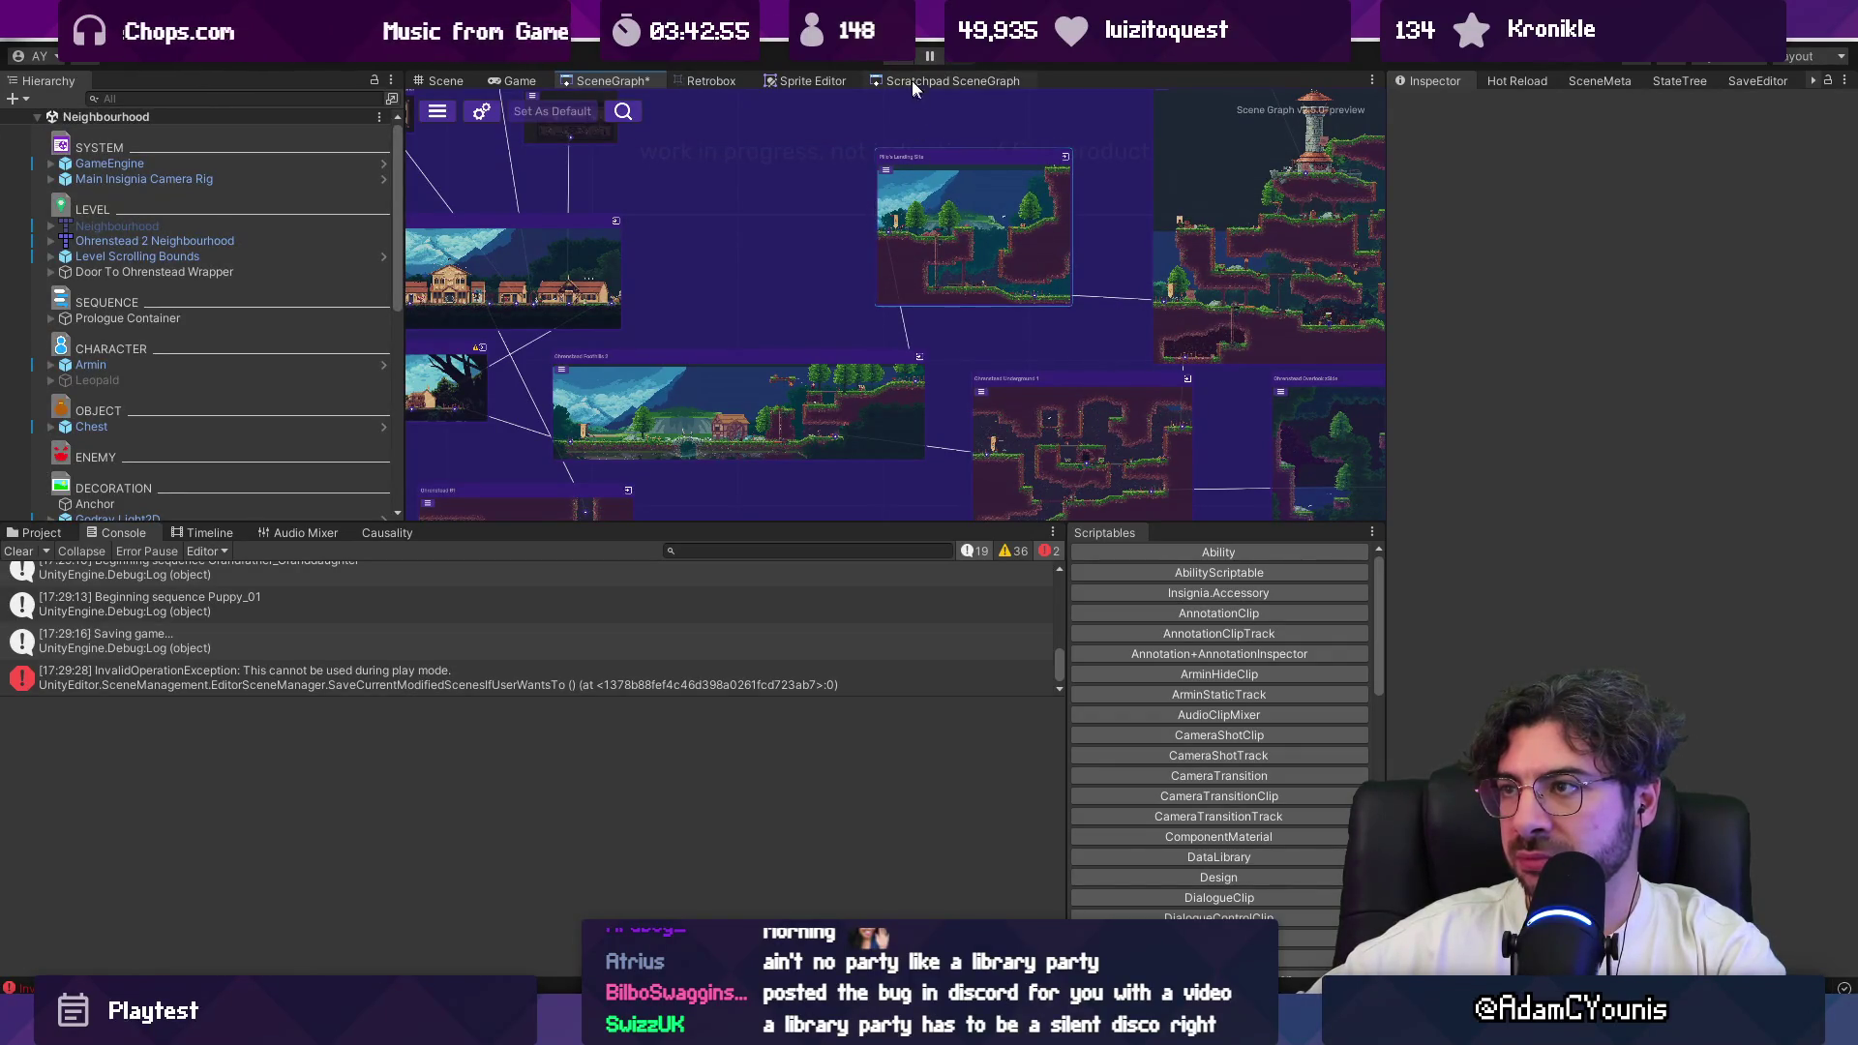
left_click(898, 60)
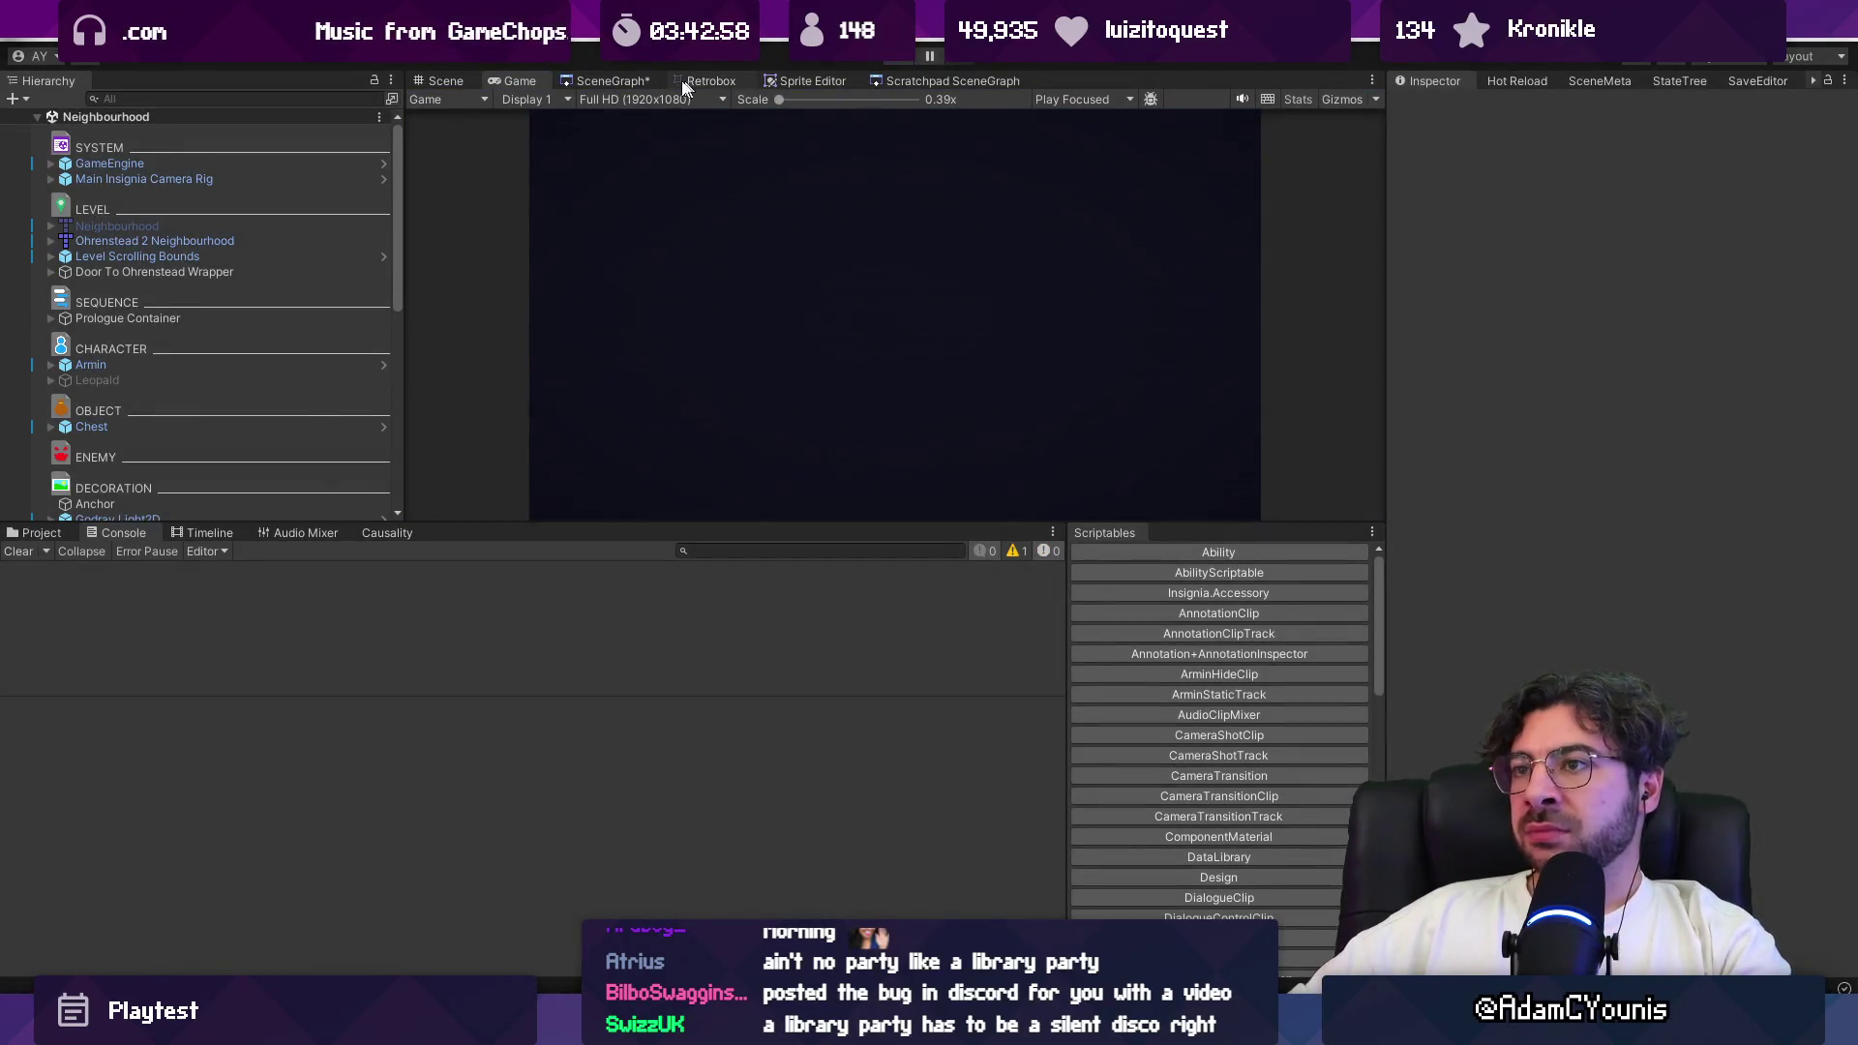
left_click(892, 58)
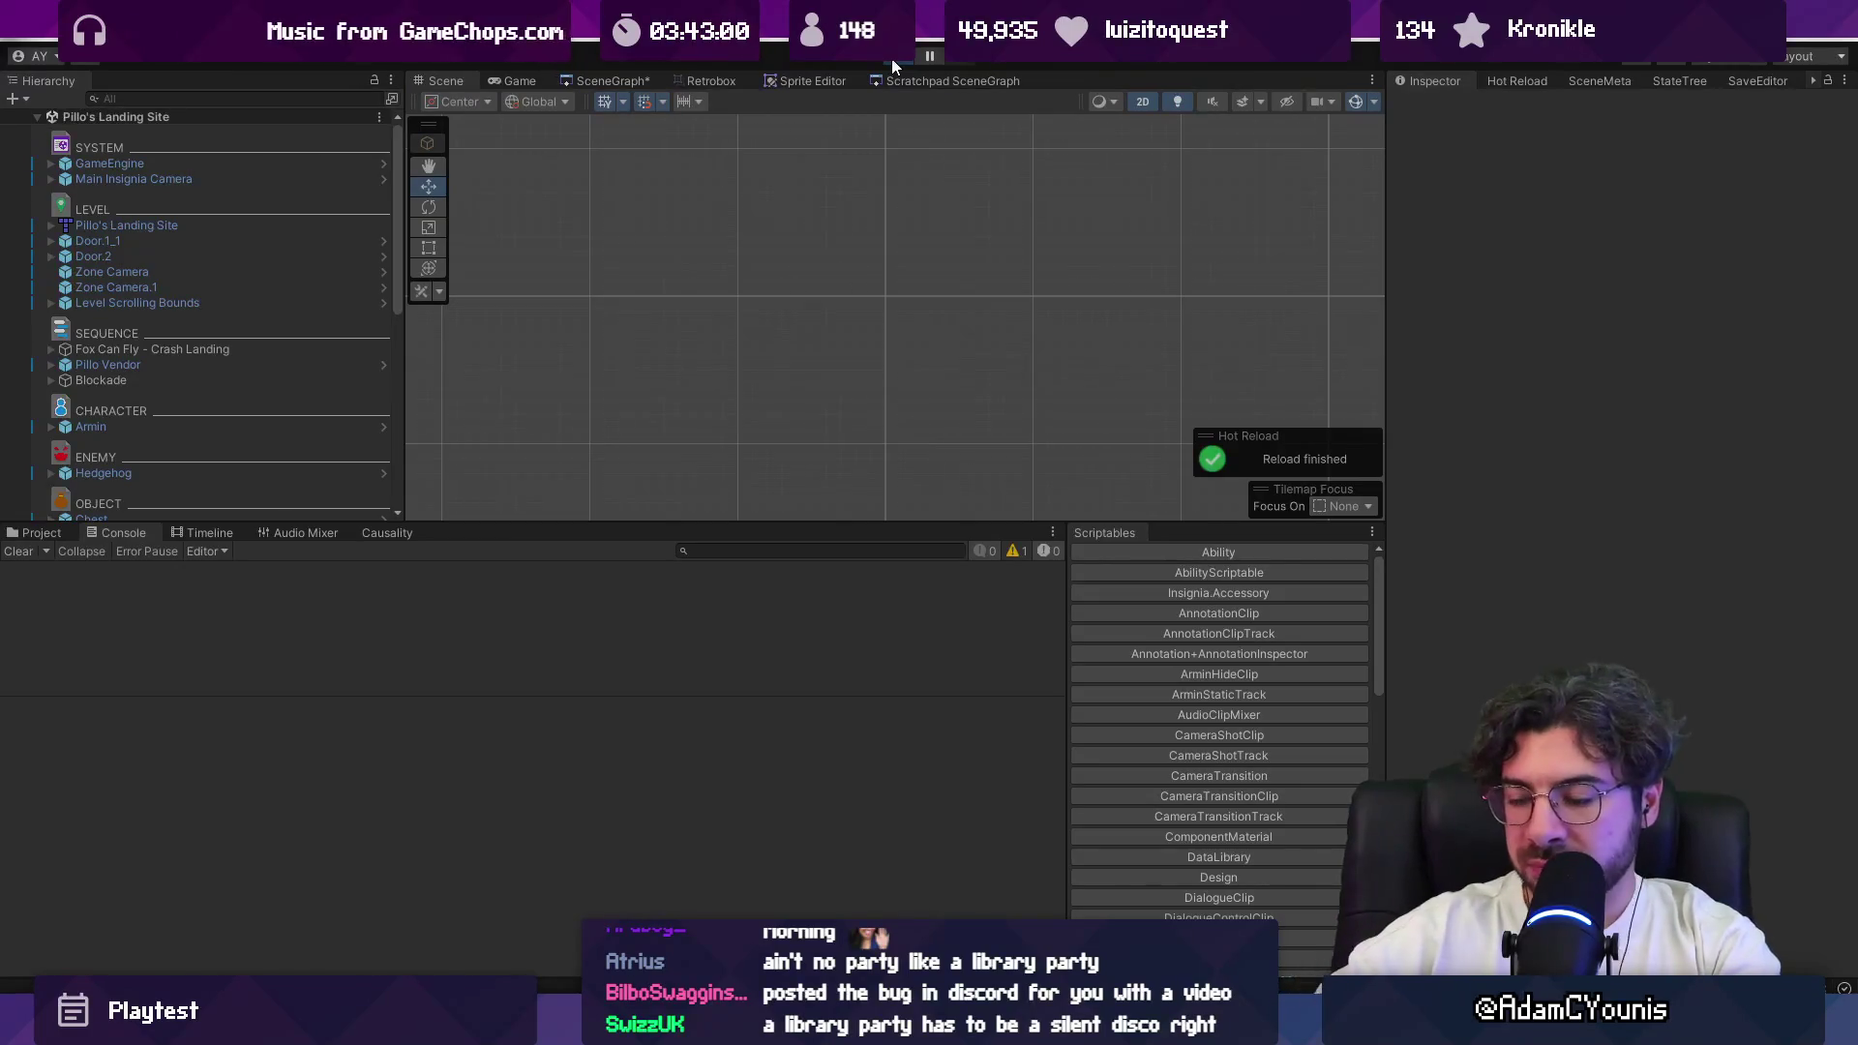
Step: Defeat the hedgehog for a Quill Cluster and cross the log bridge
key("Right")
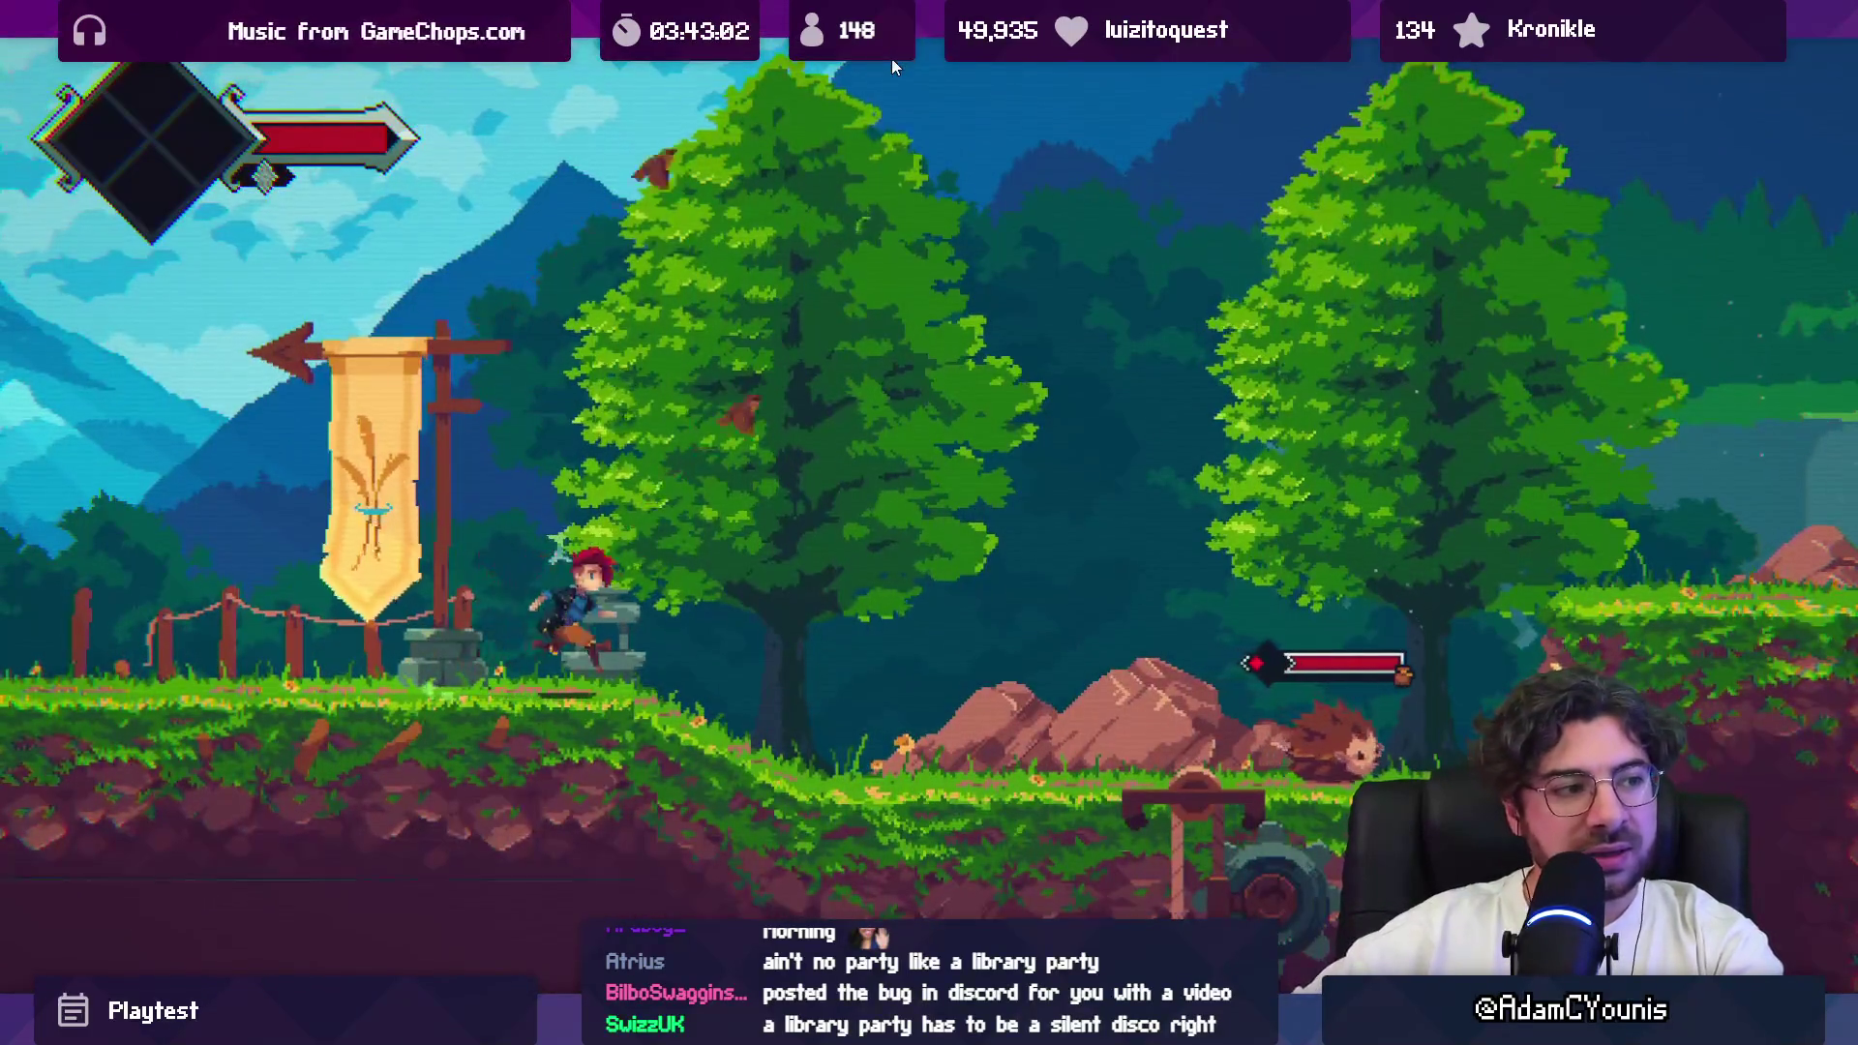
key("x")
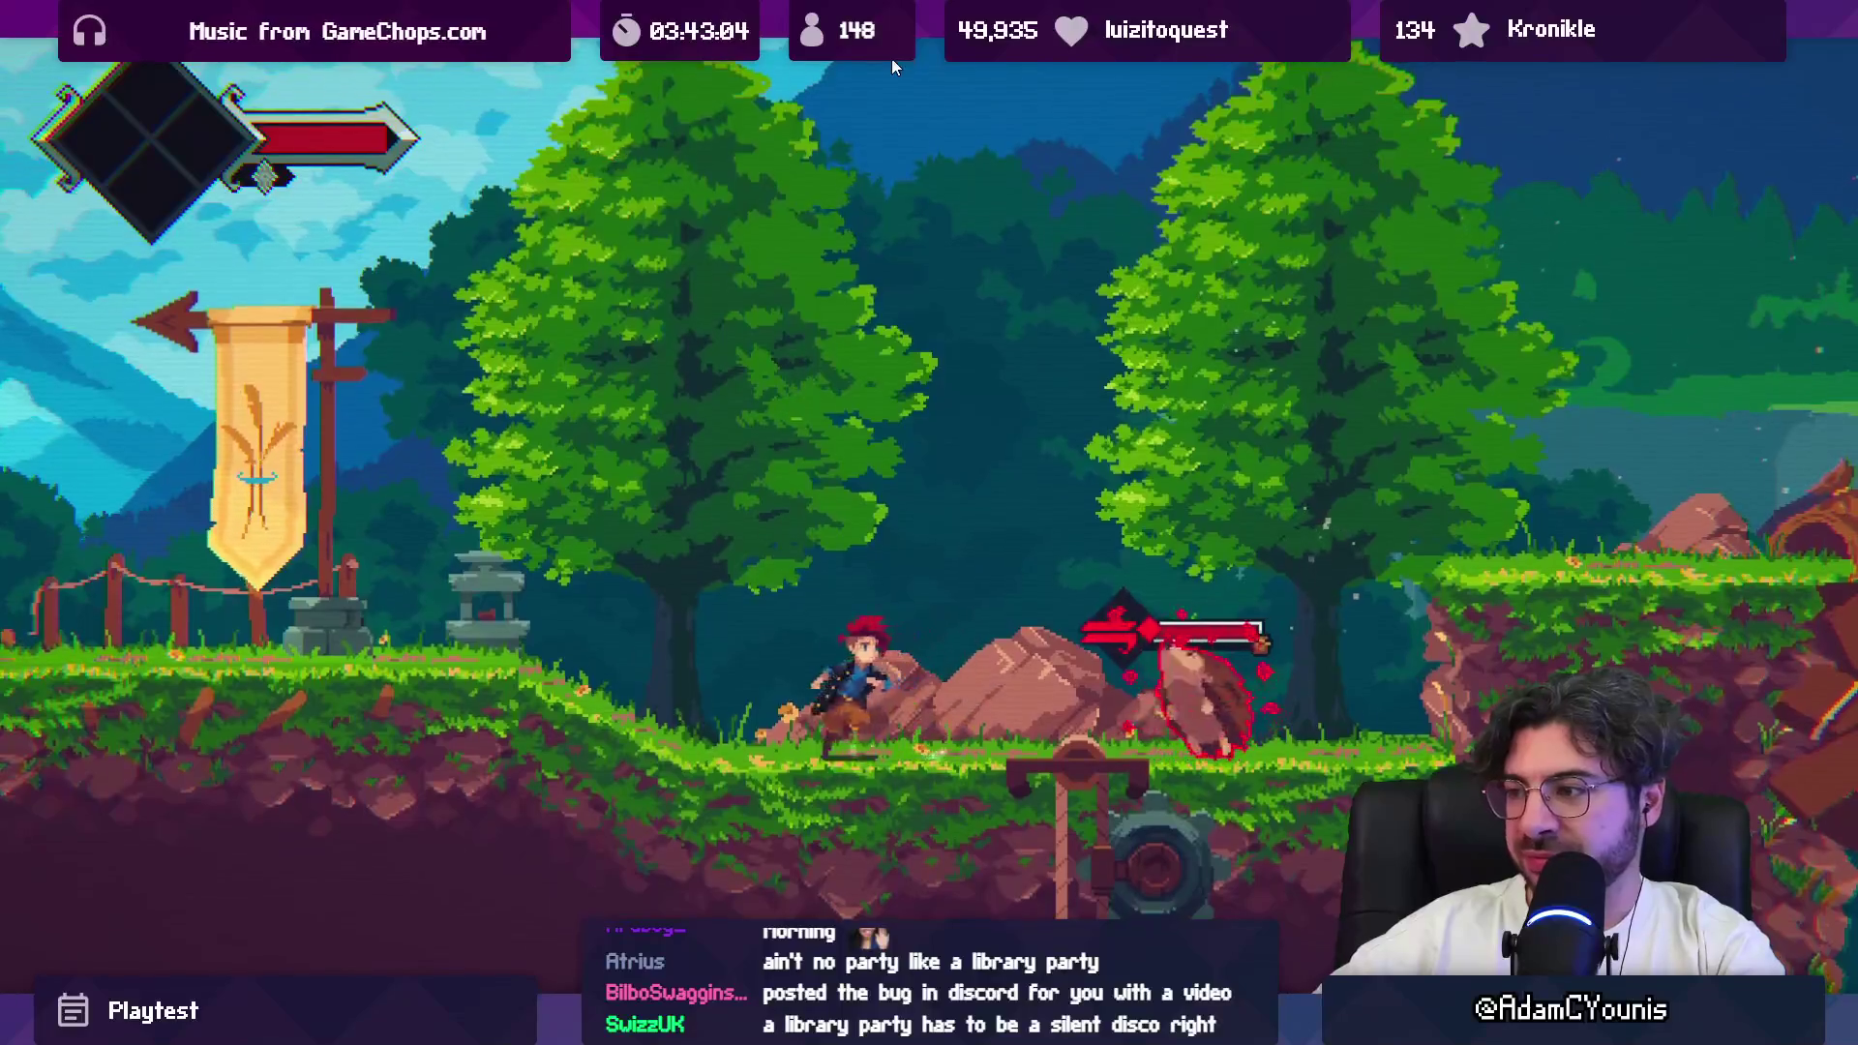
key("x")
key("Right")
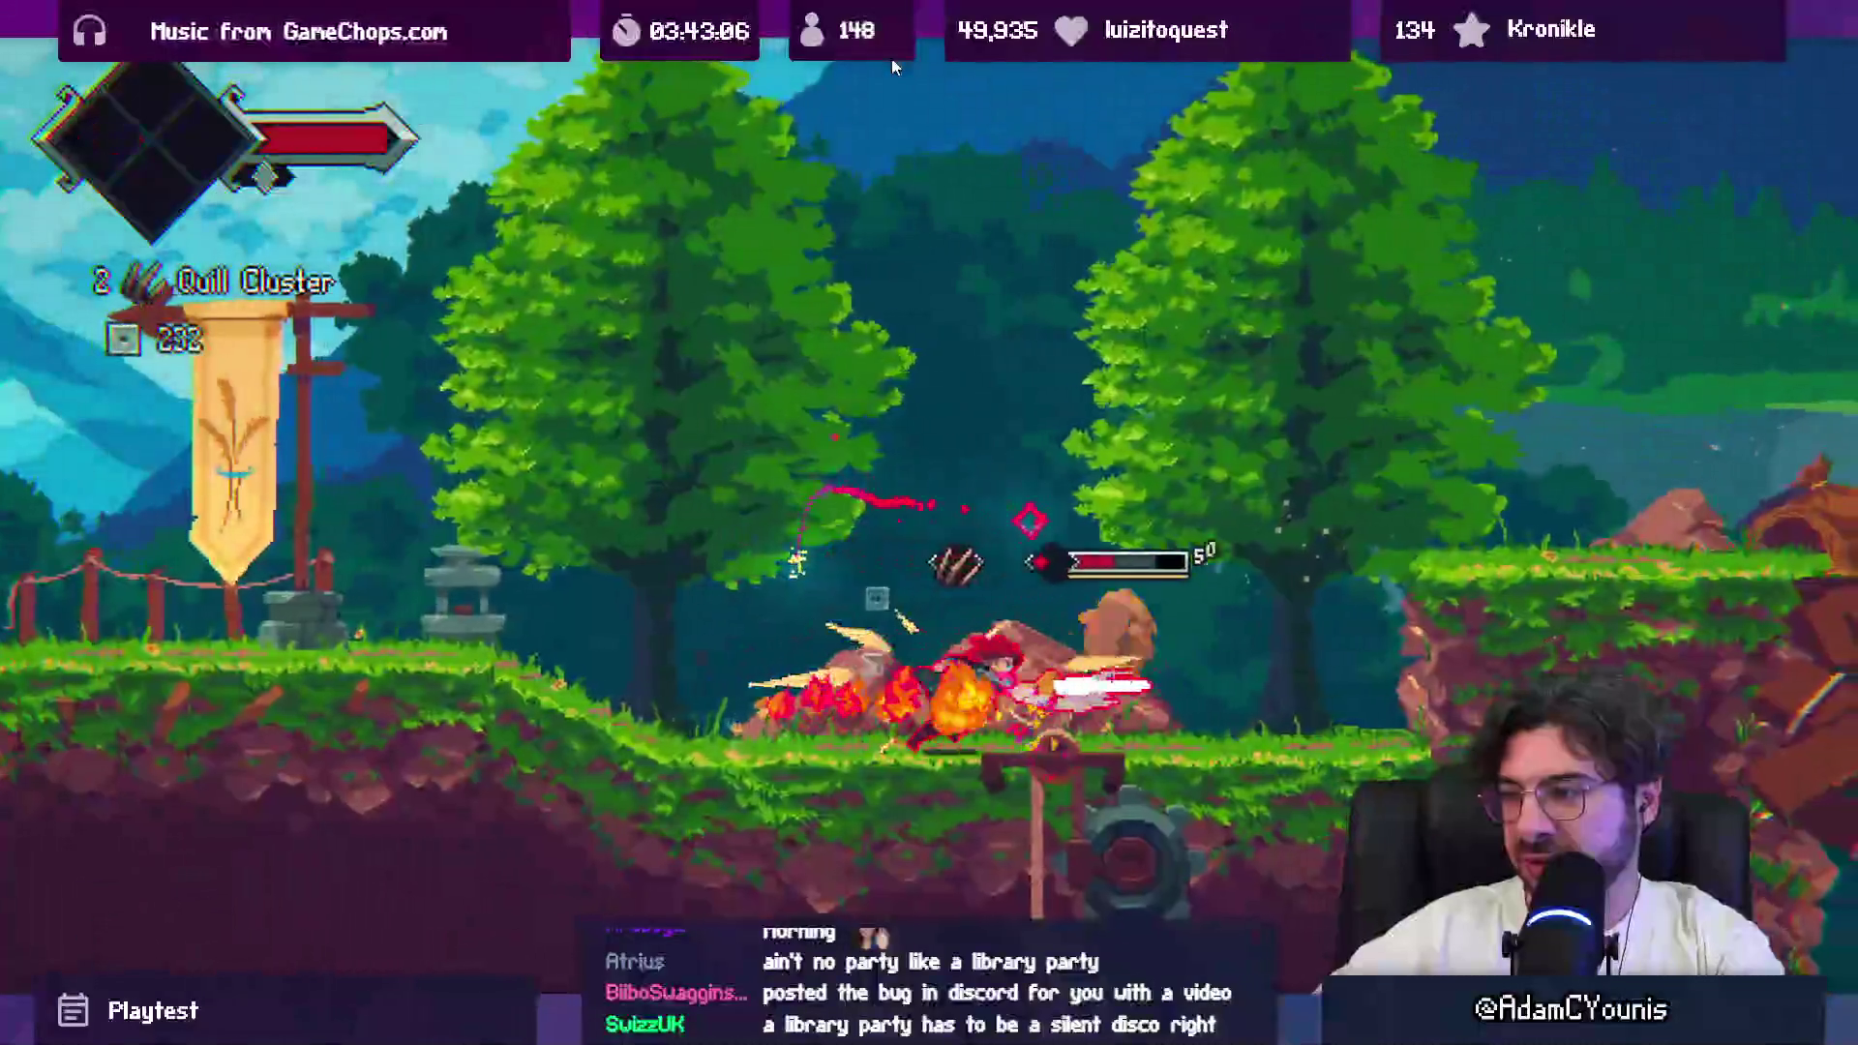
key("x")
key("Right")
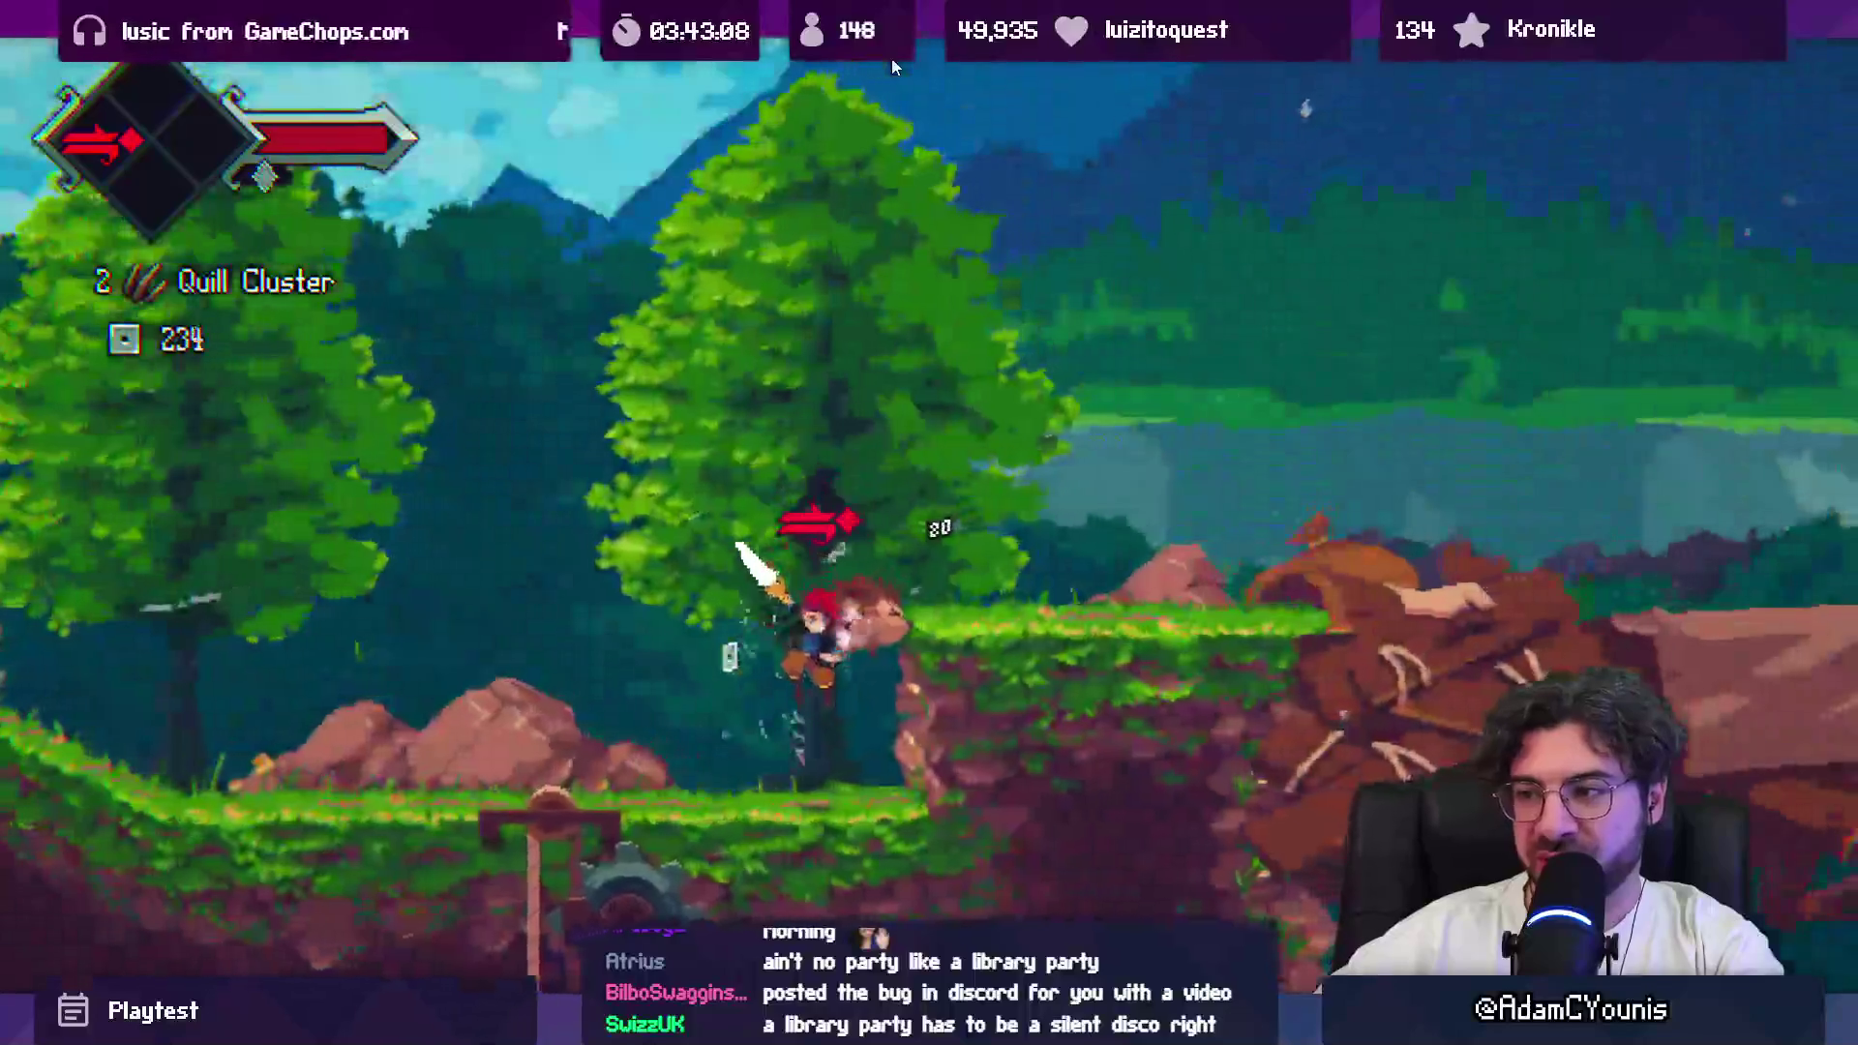
key("Right")
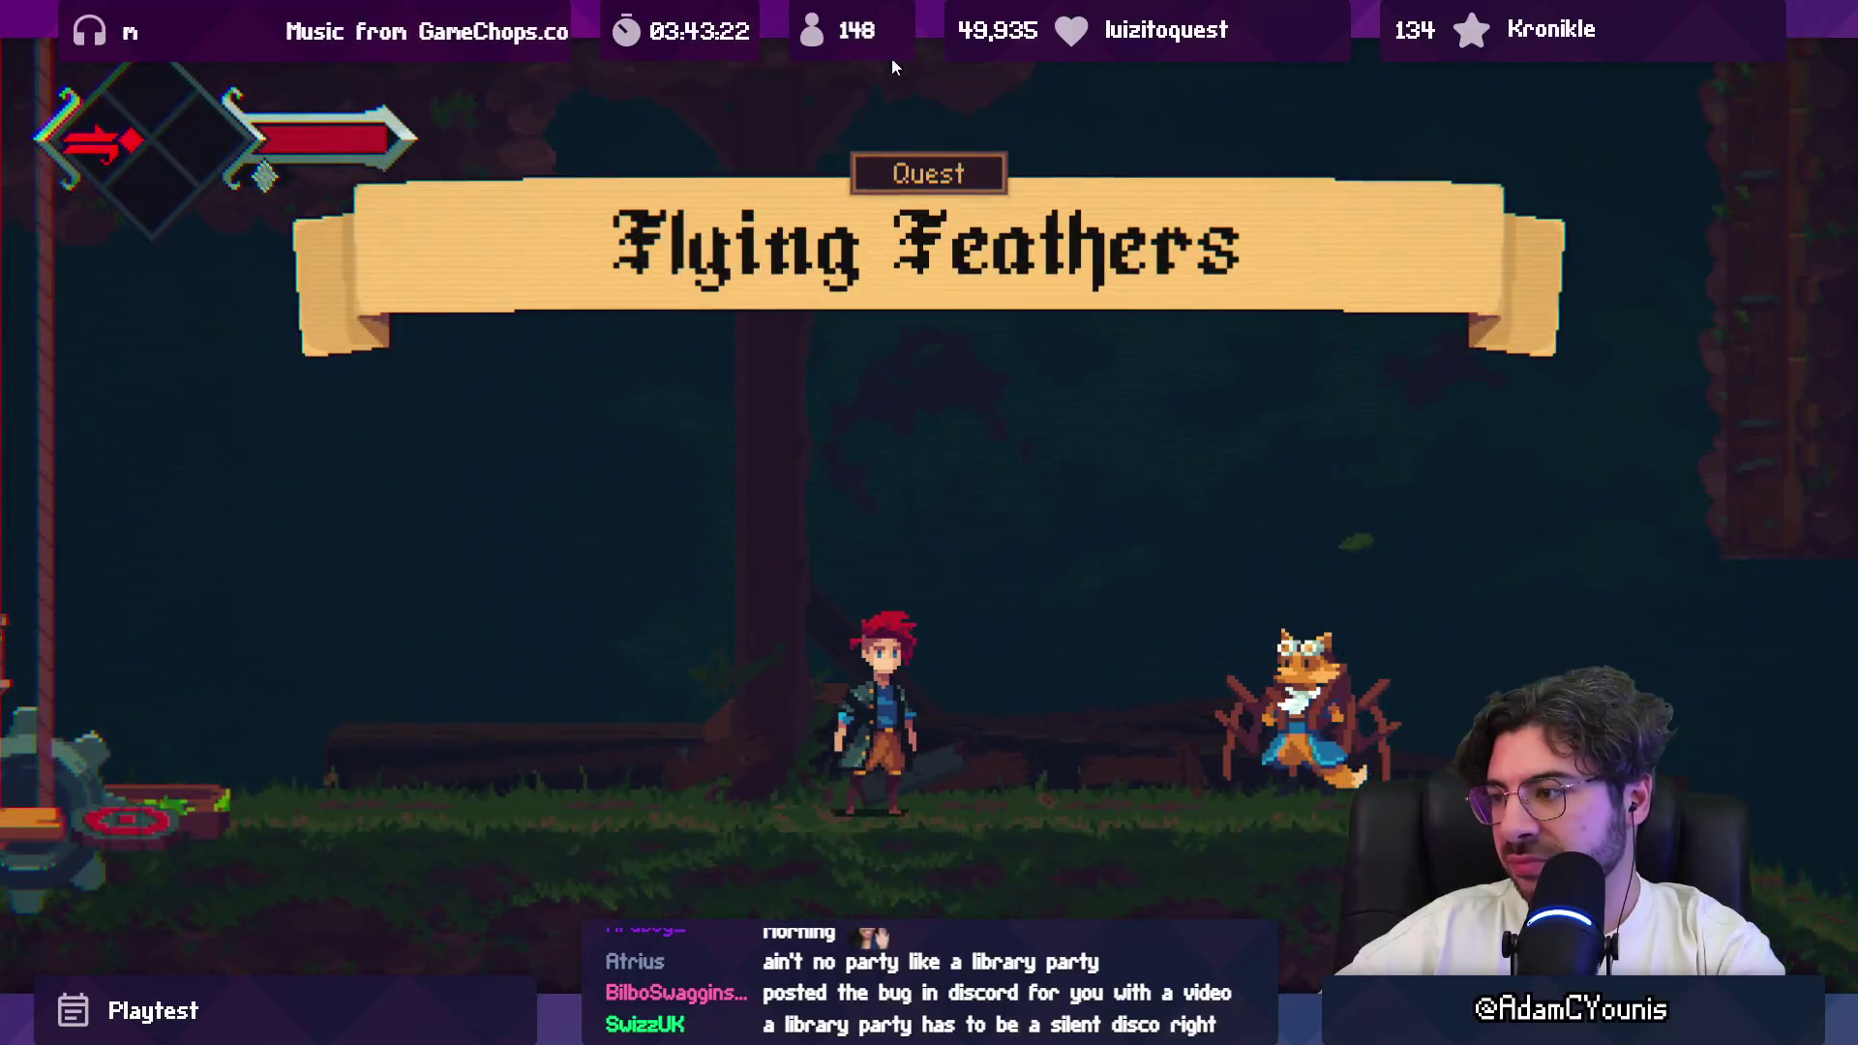
Step: Talk to Pillo, attack the fox in the next area, then stop the play-test
key("Right")
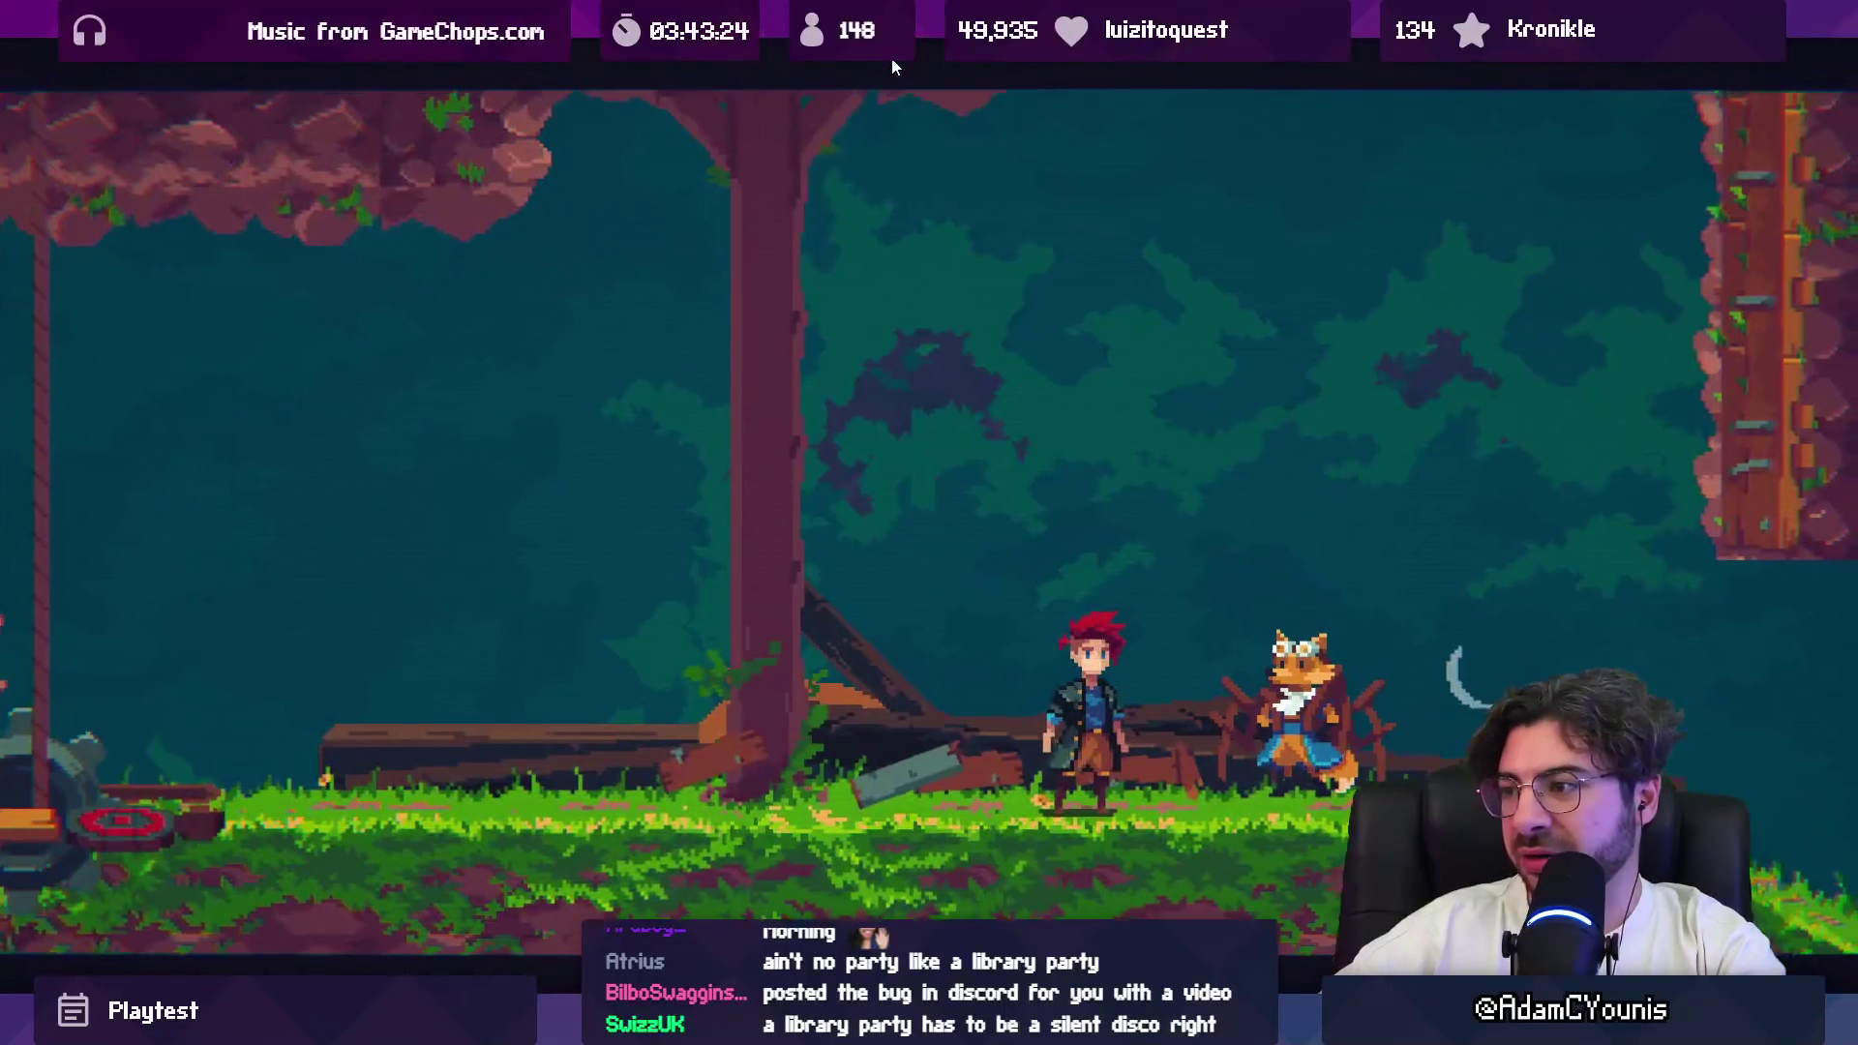
key("Right")
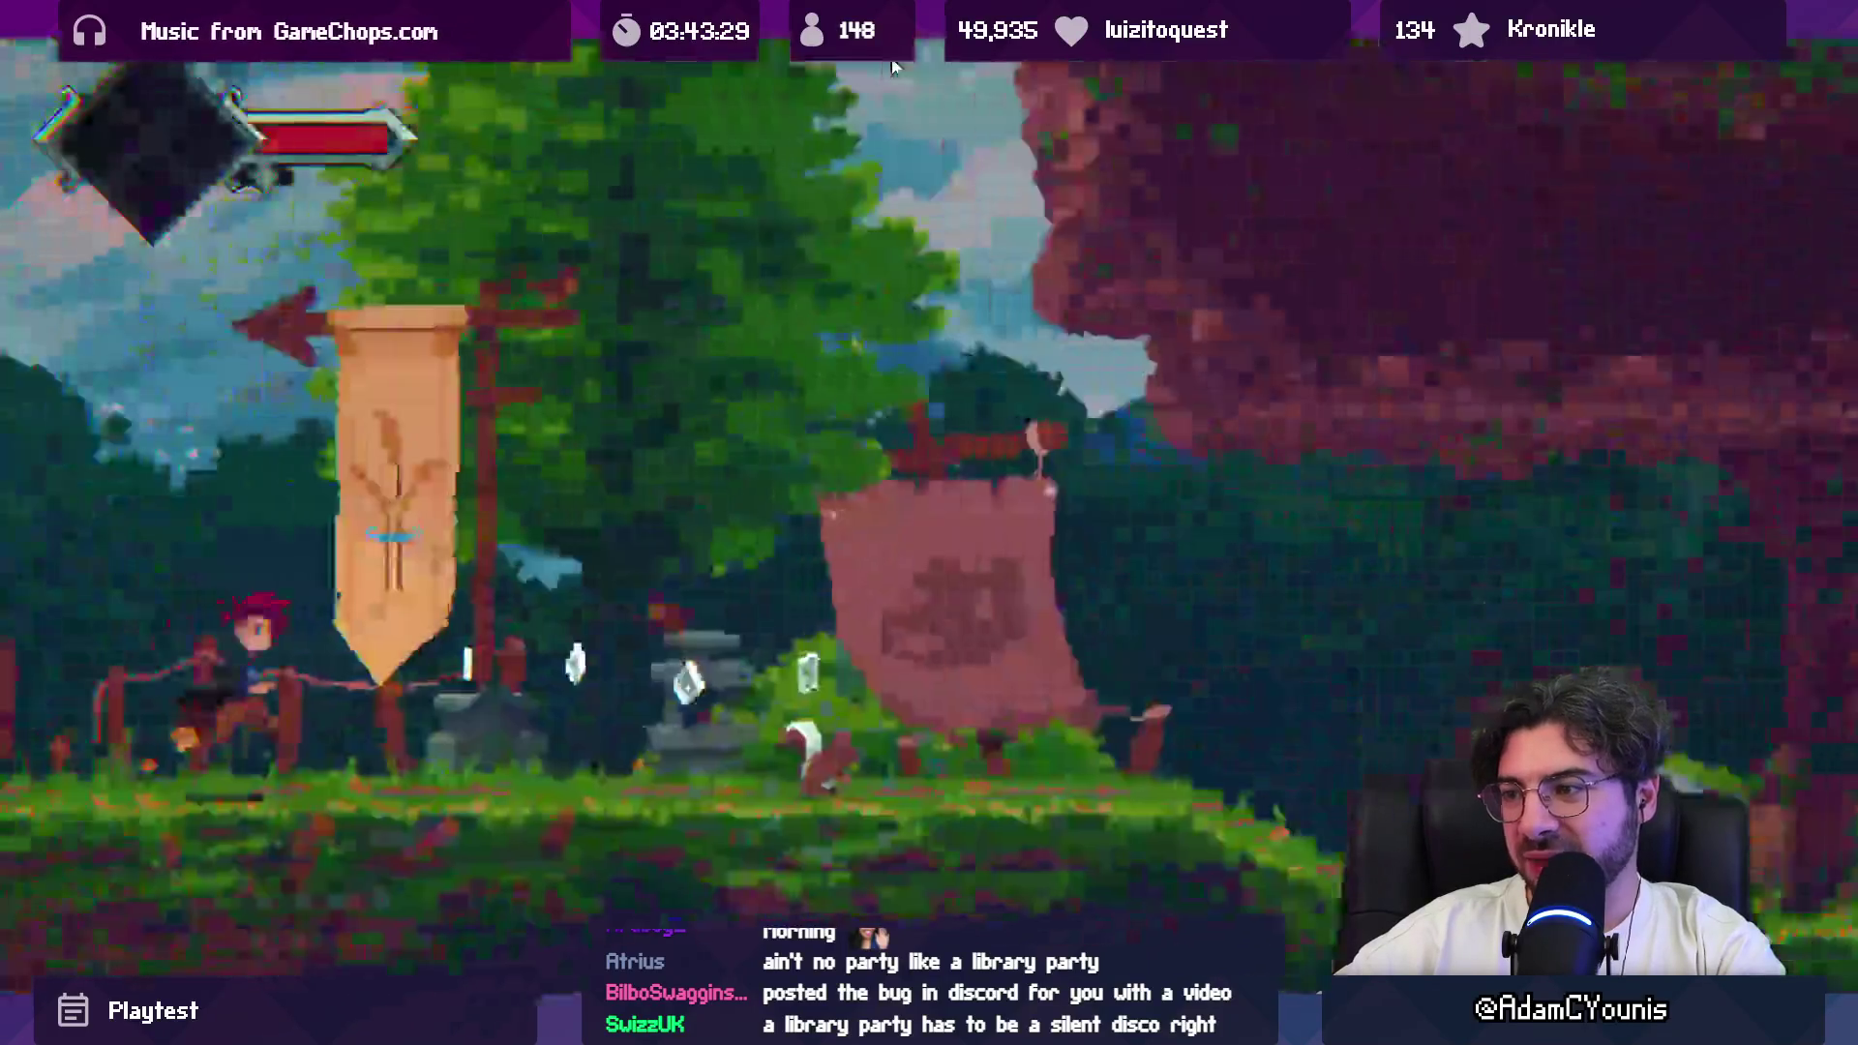
key("Right")
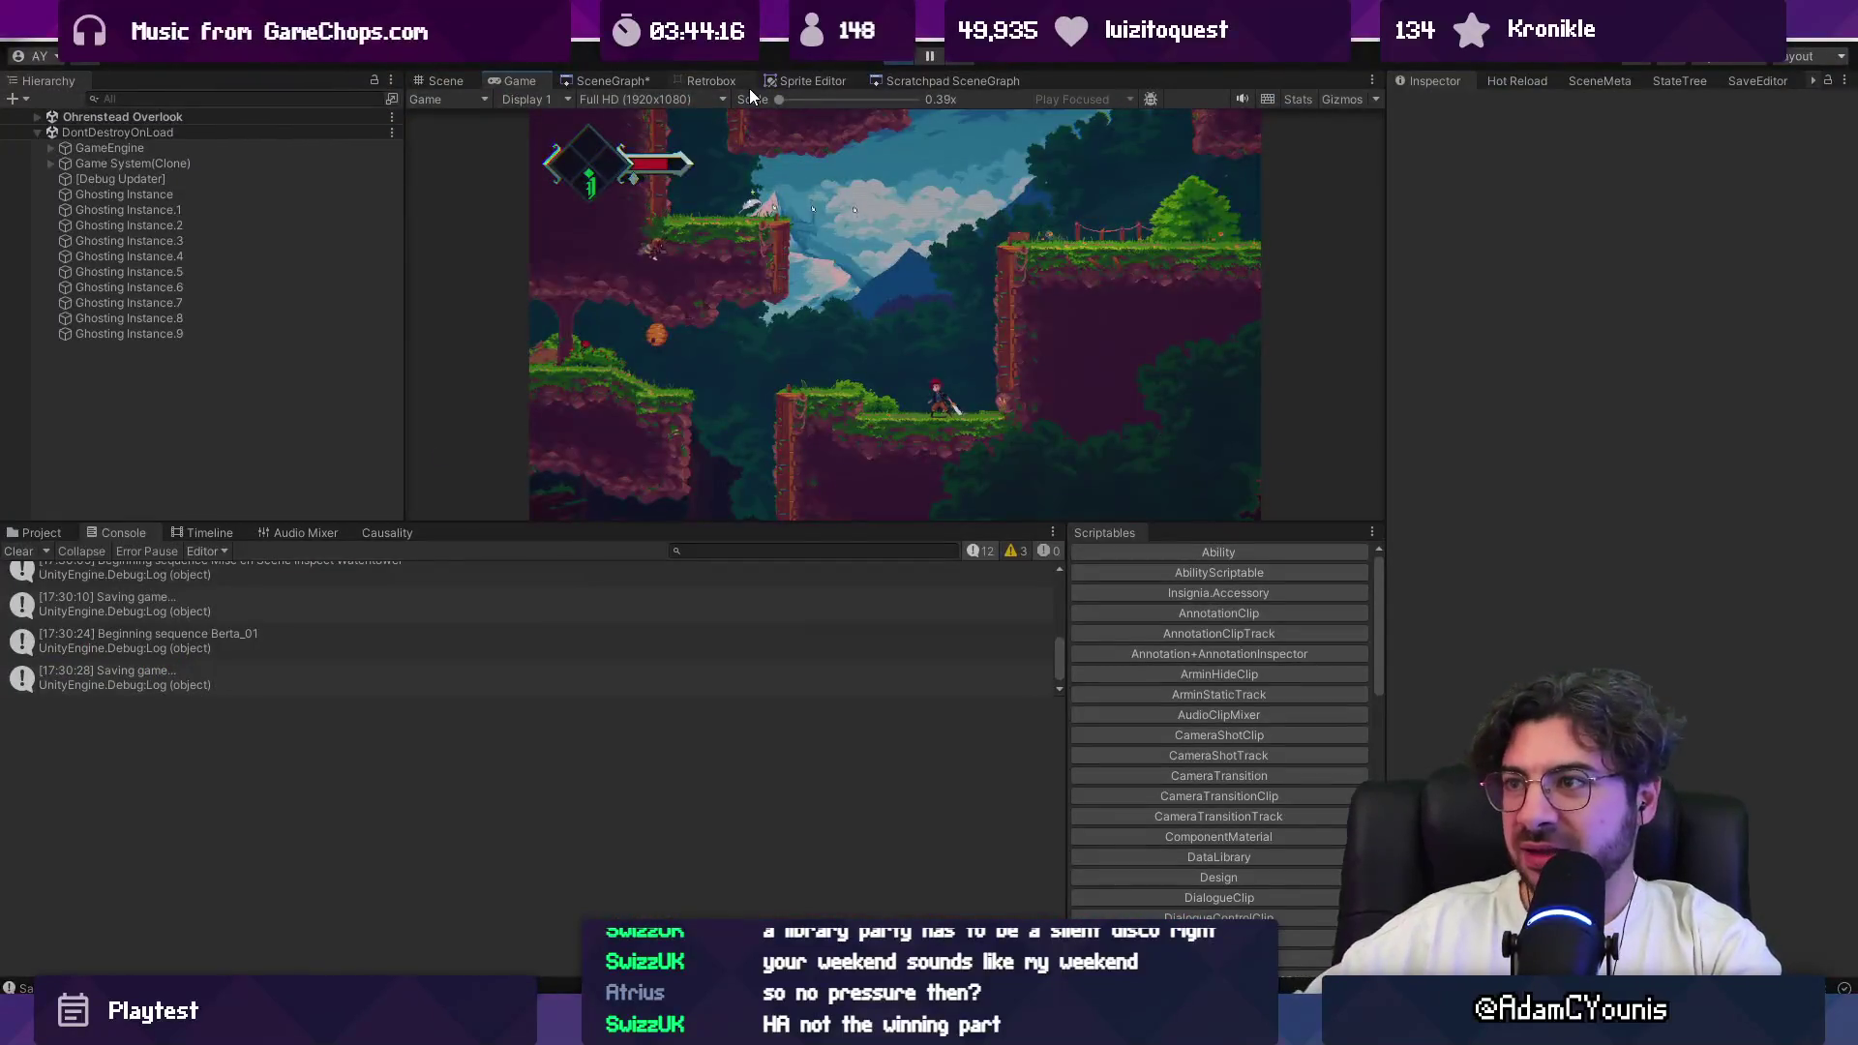
left_click(894, 65)
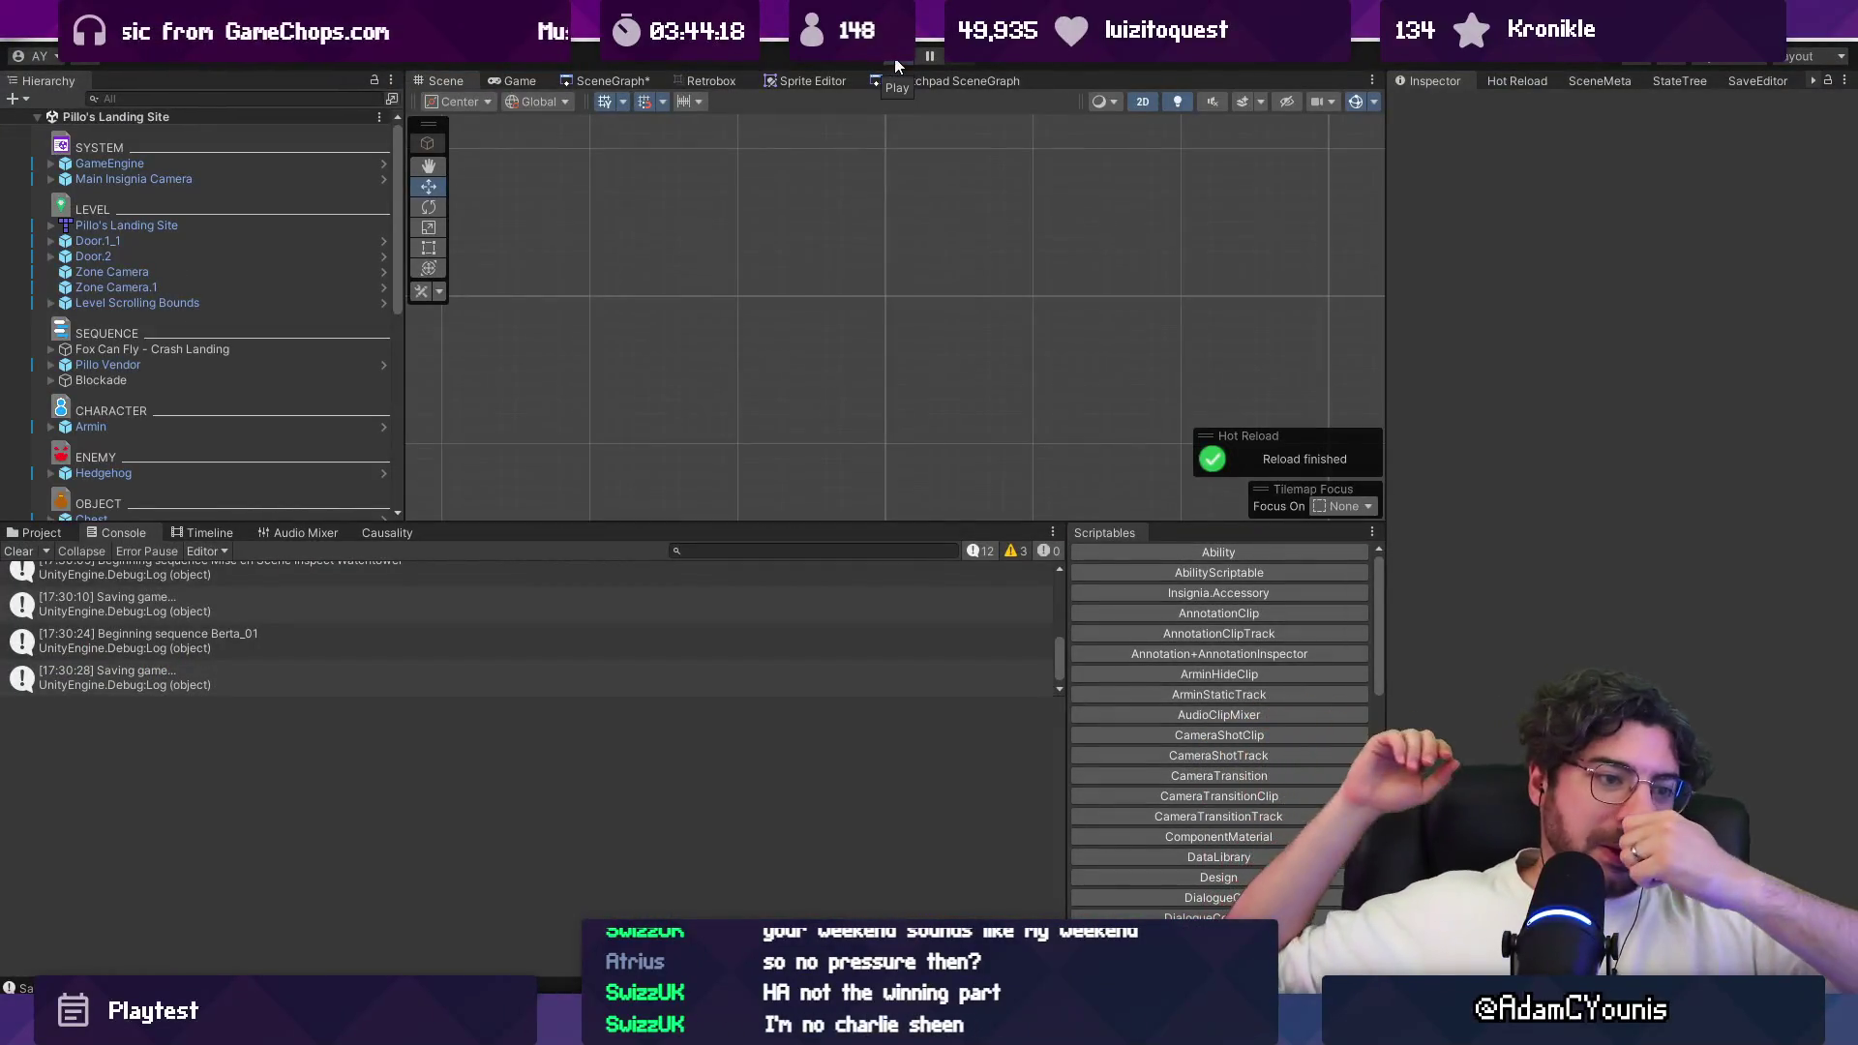
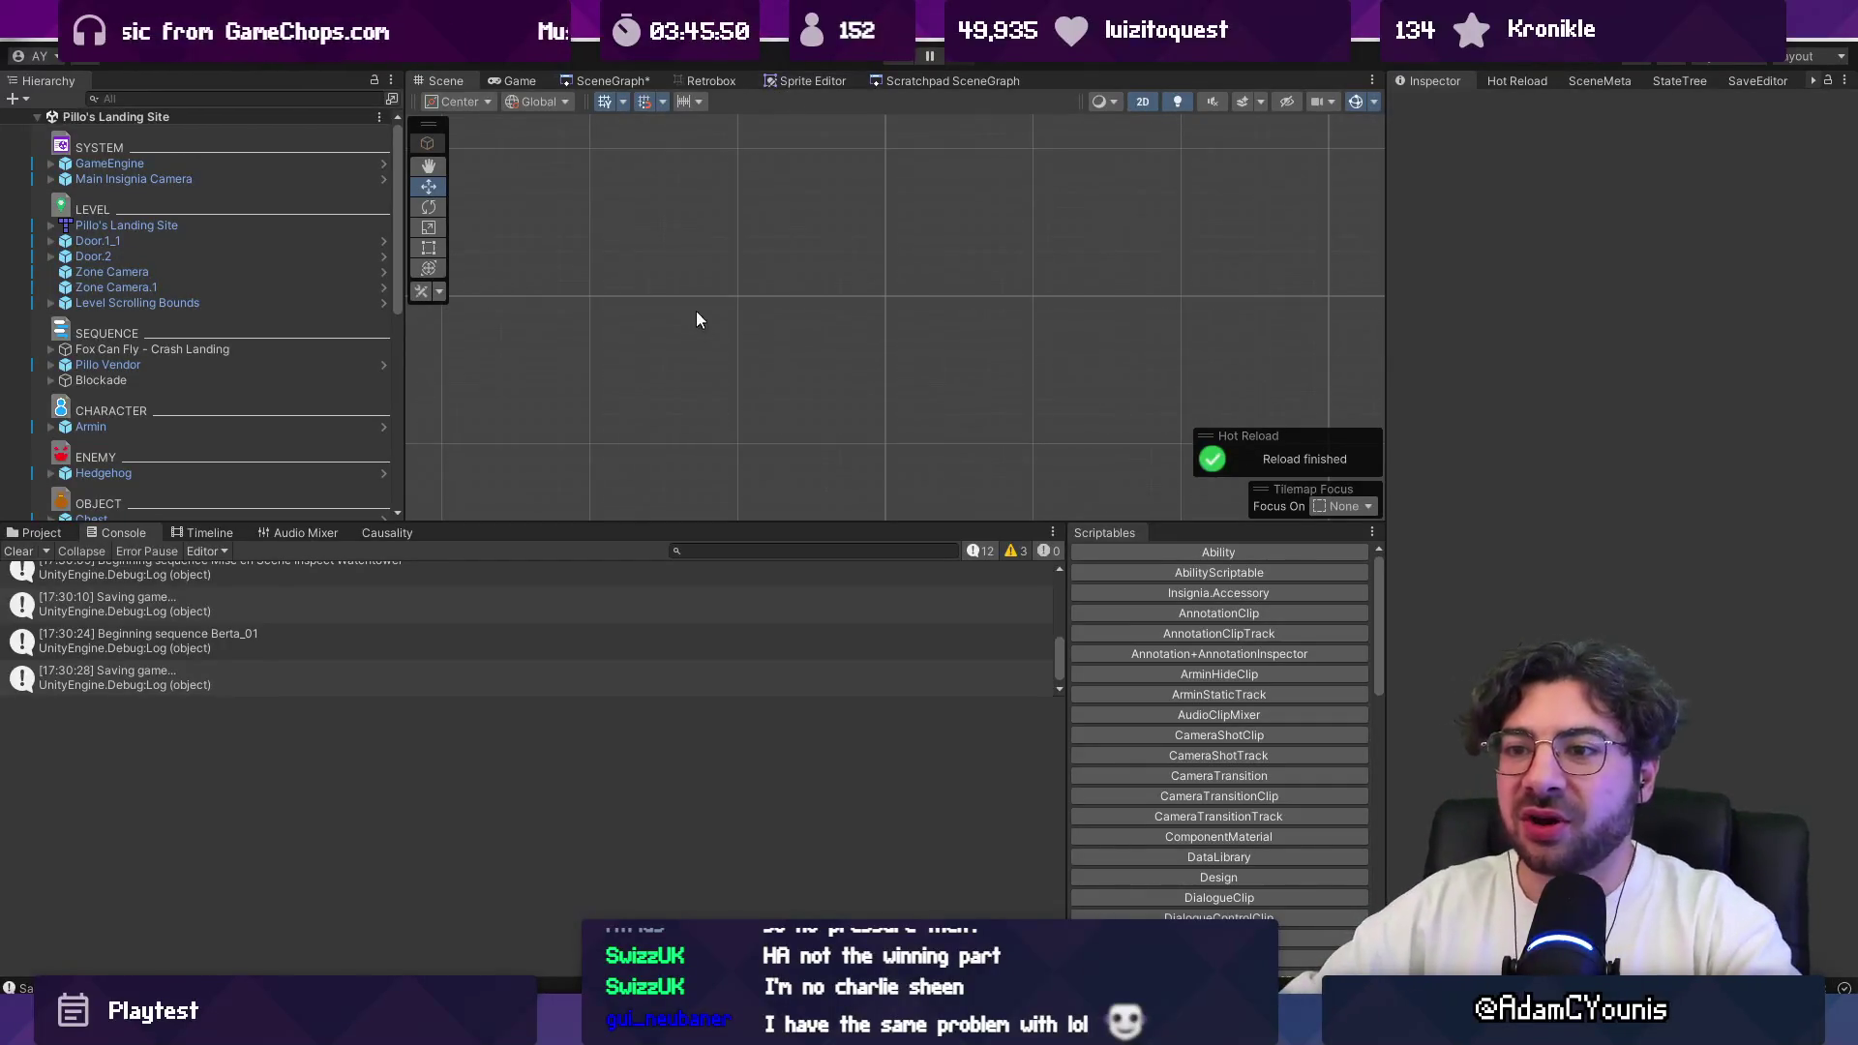
Step: Resize the Console panel and open SequencePlayer.cs from the 'Beginning sequence Berta_01' log entry
left_click_drag(569, 523, 571, 653)
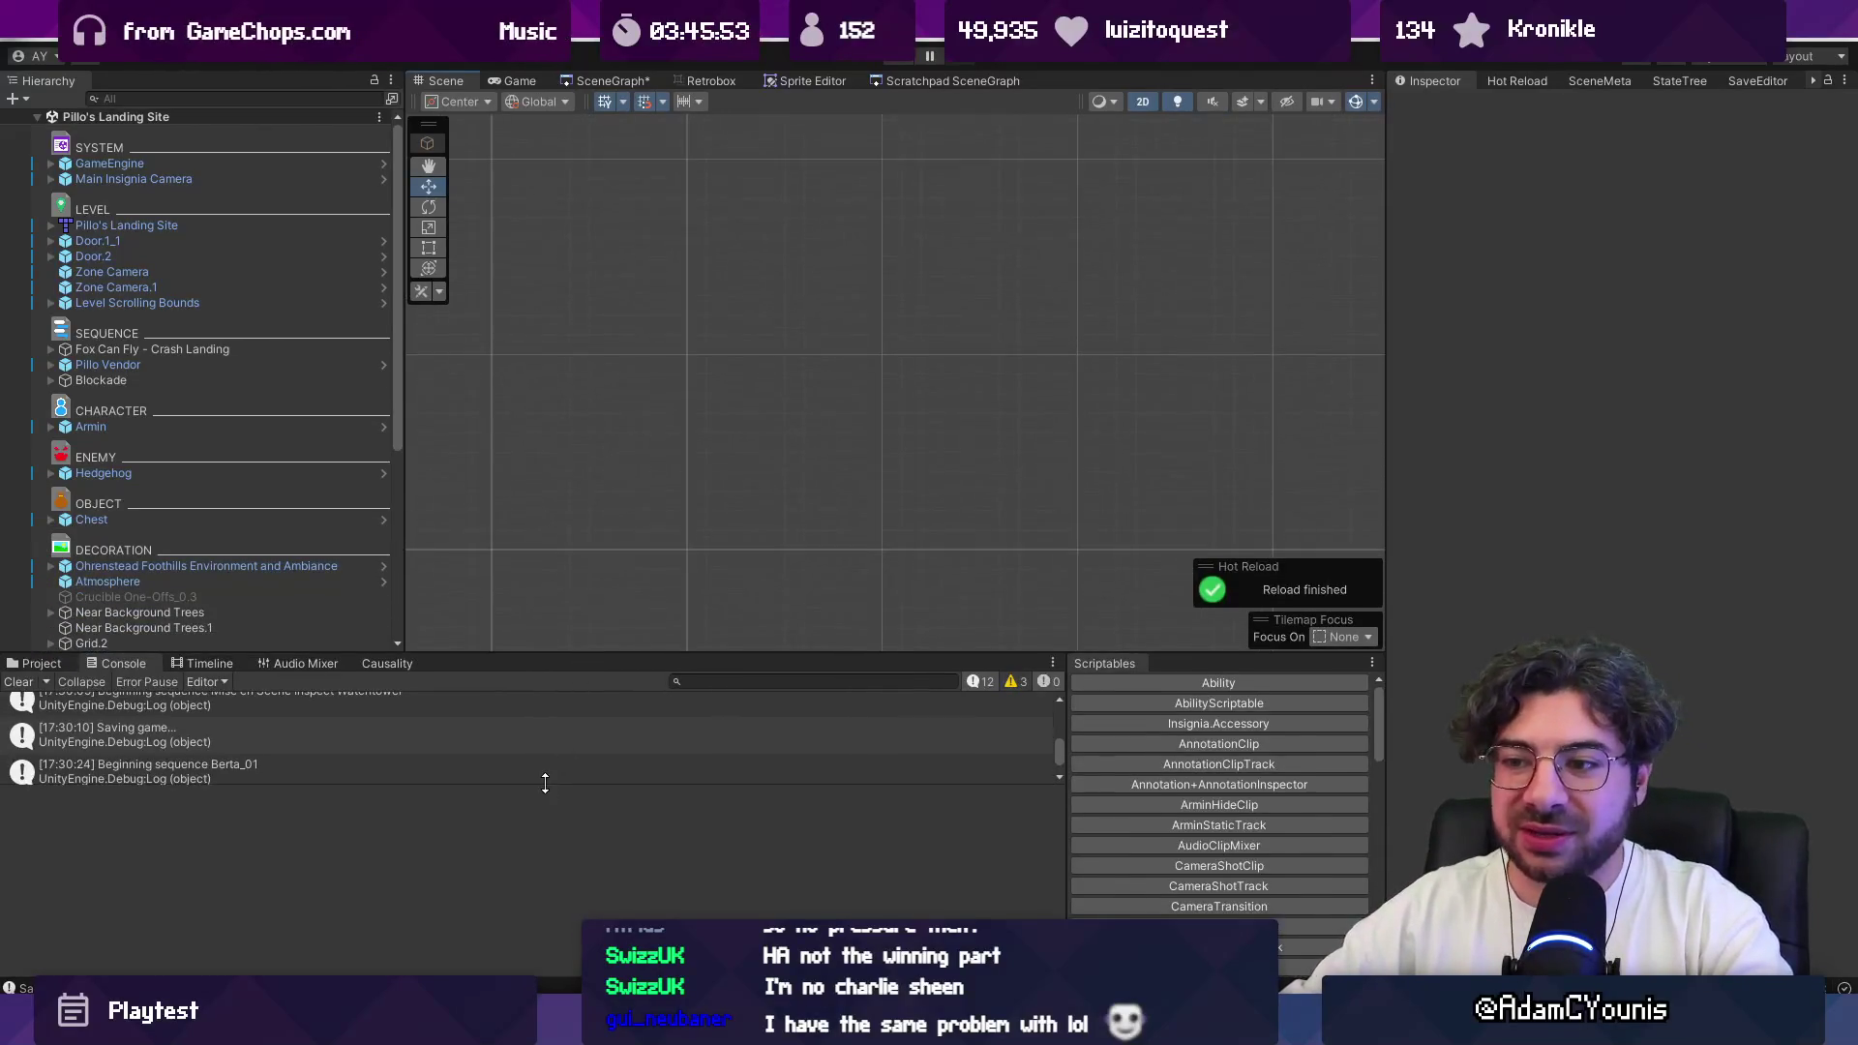
left_click_drag(513, 907, 513, 911)
double_click(426, 852)
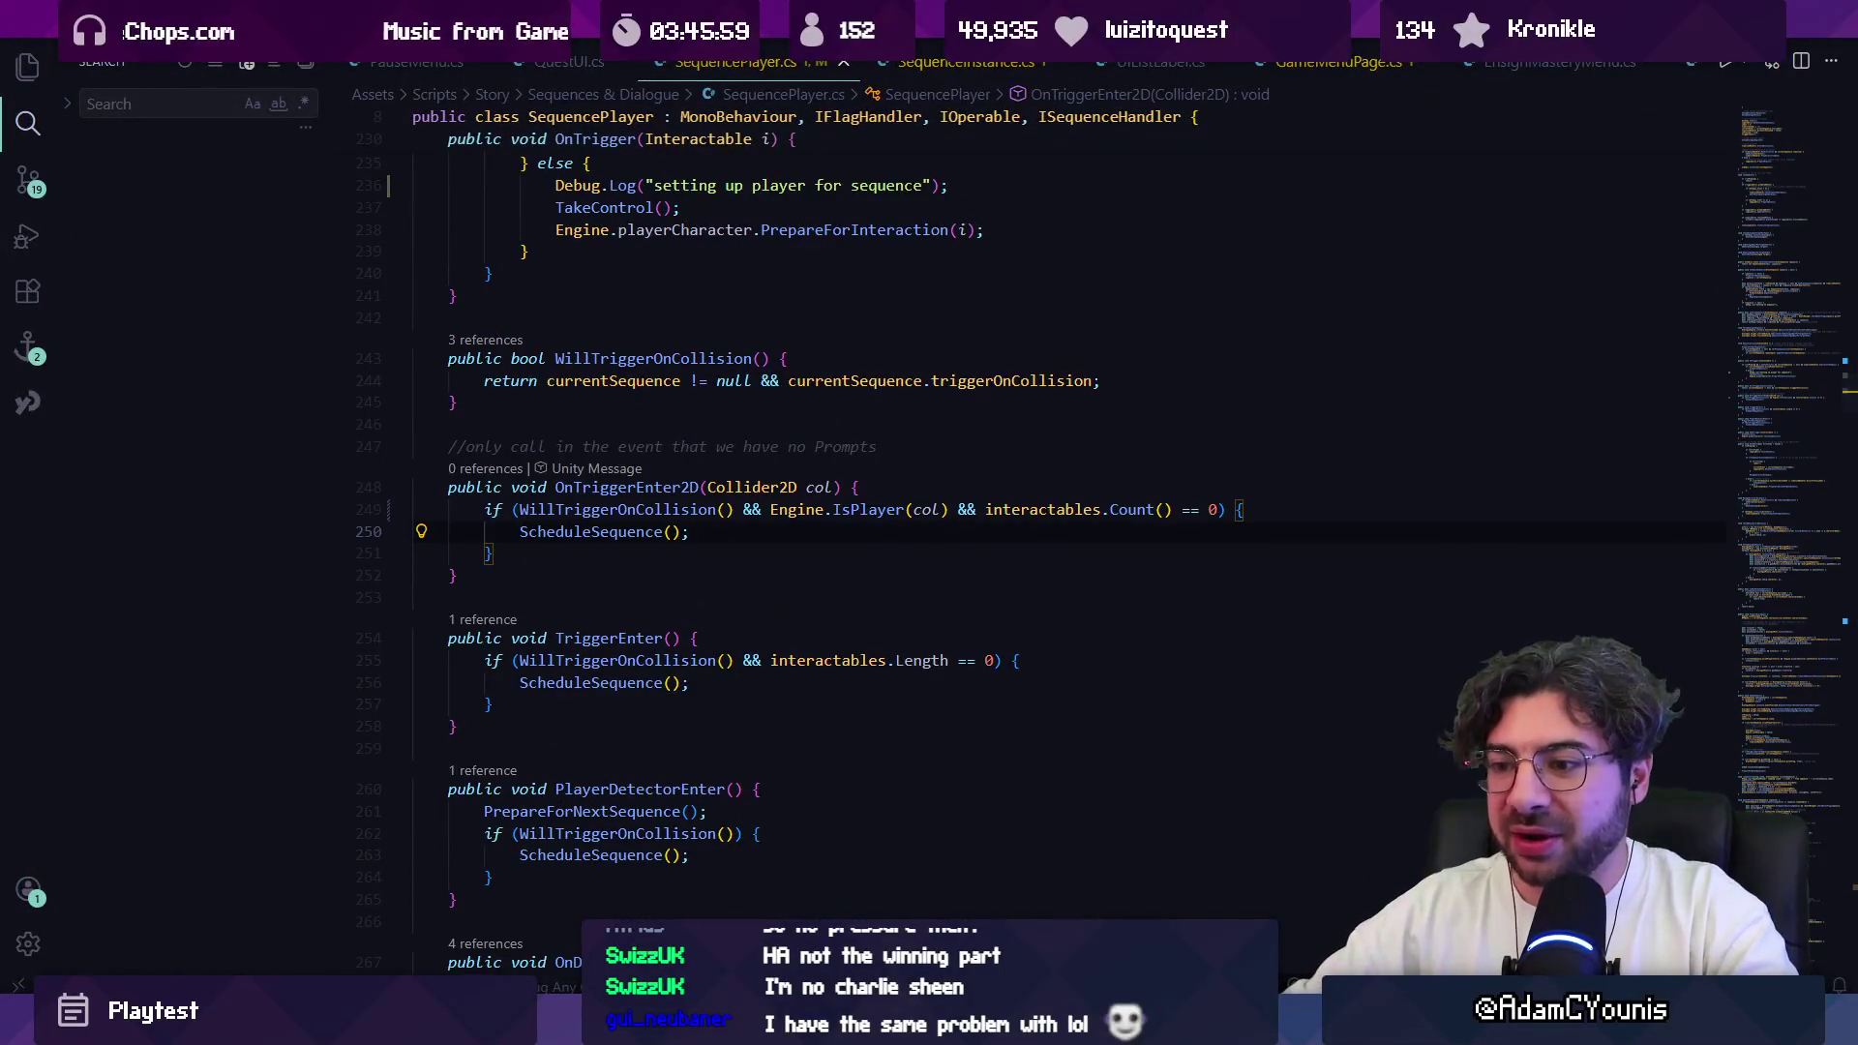
Step: Switch from VS Code back to the Unity Editor window via the taskbar
left_click(674, 1027)
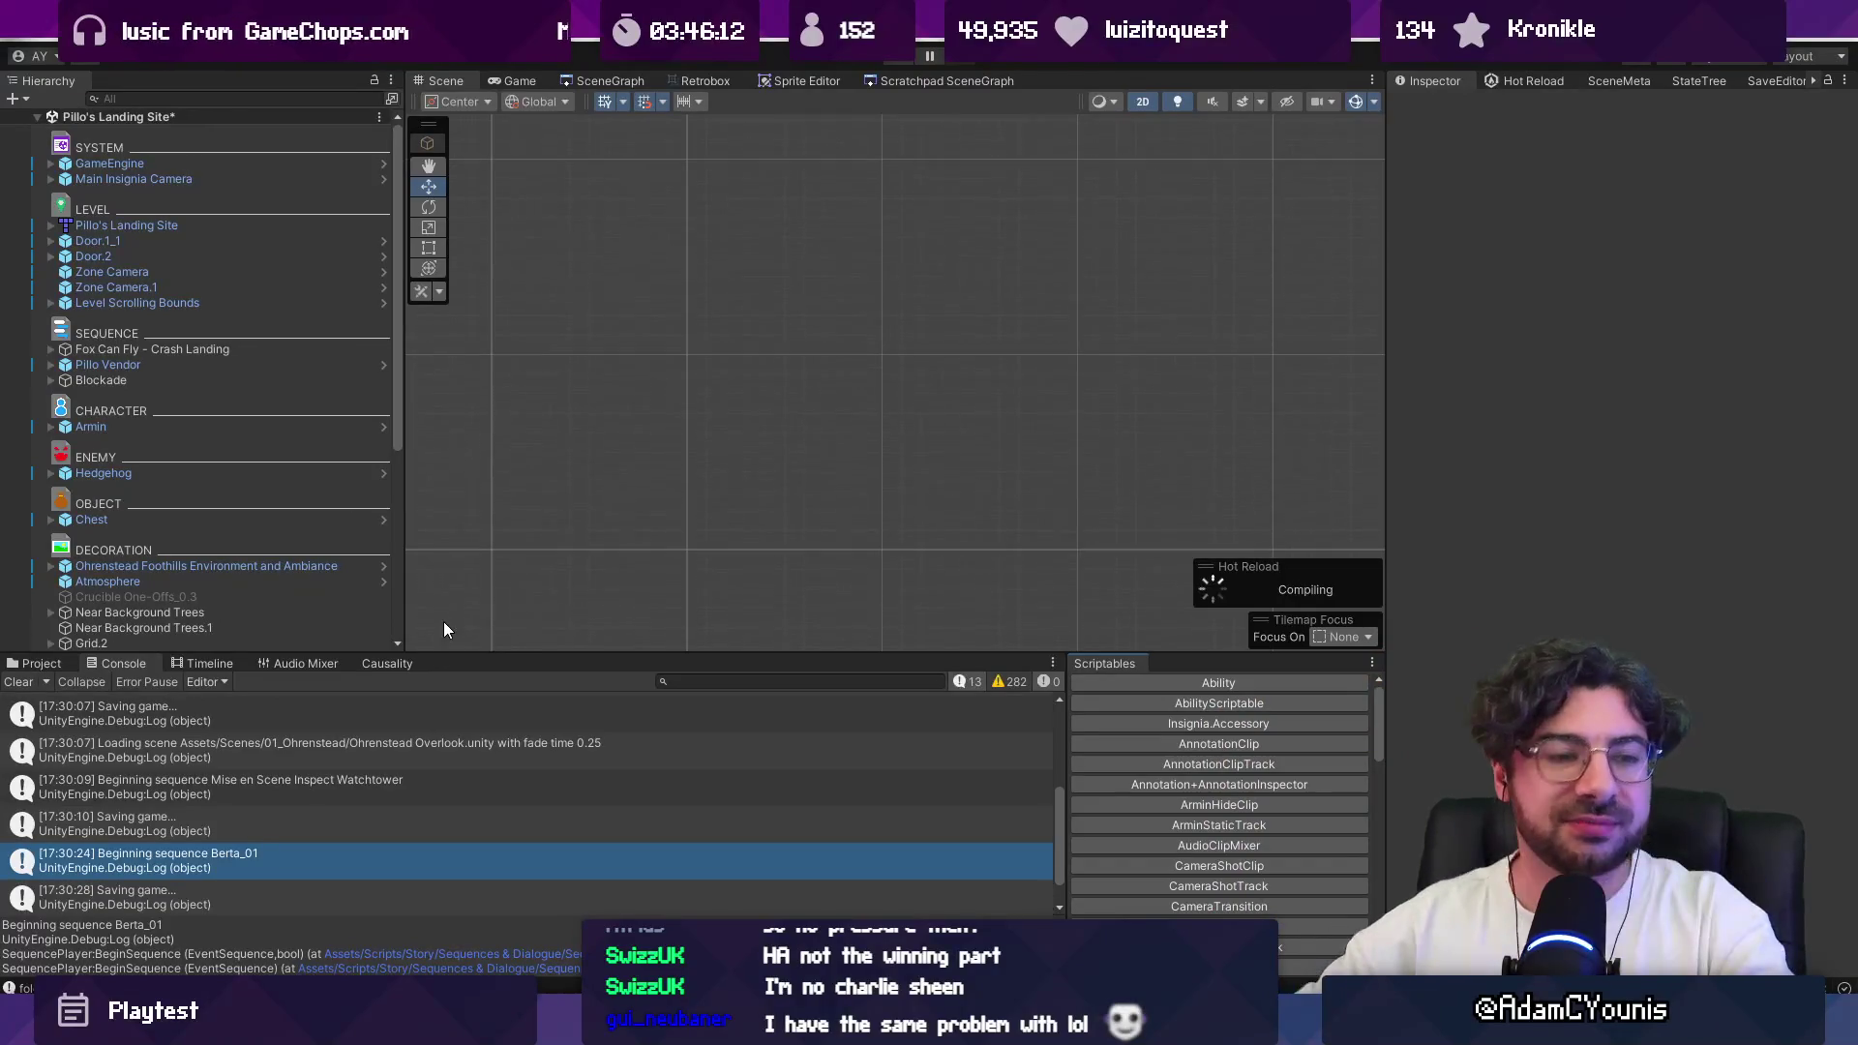
Step: Resize the Console and Scene panels, glance at the Project folders, then return to the Console
left_click_drag(512, 653, 514, 609)
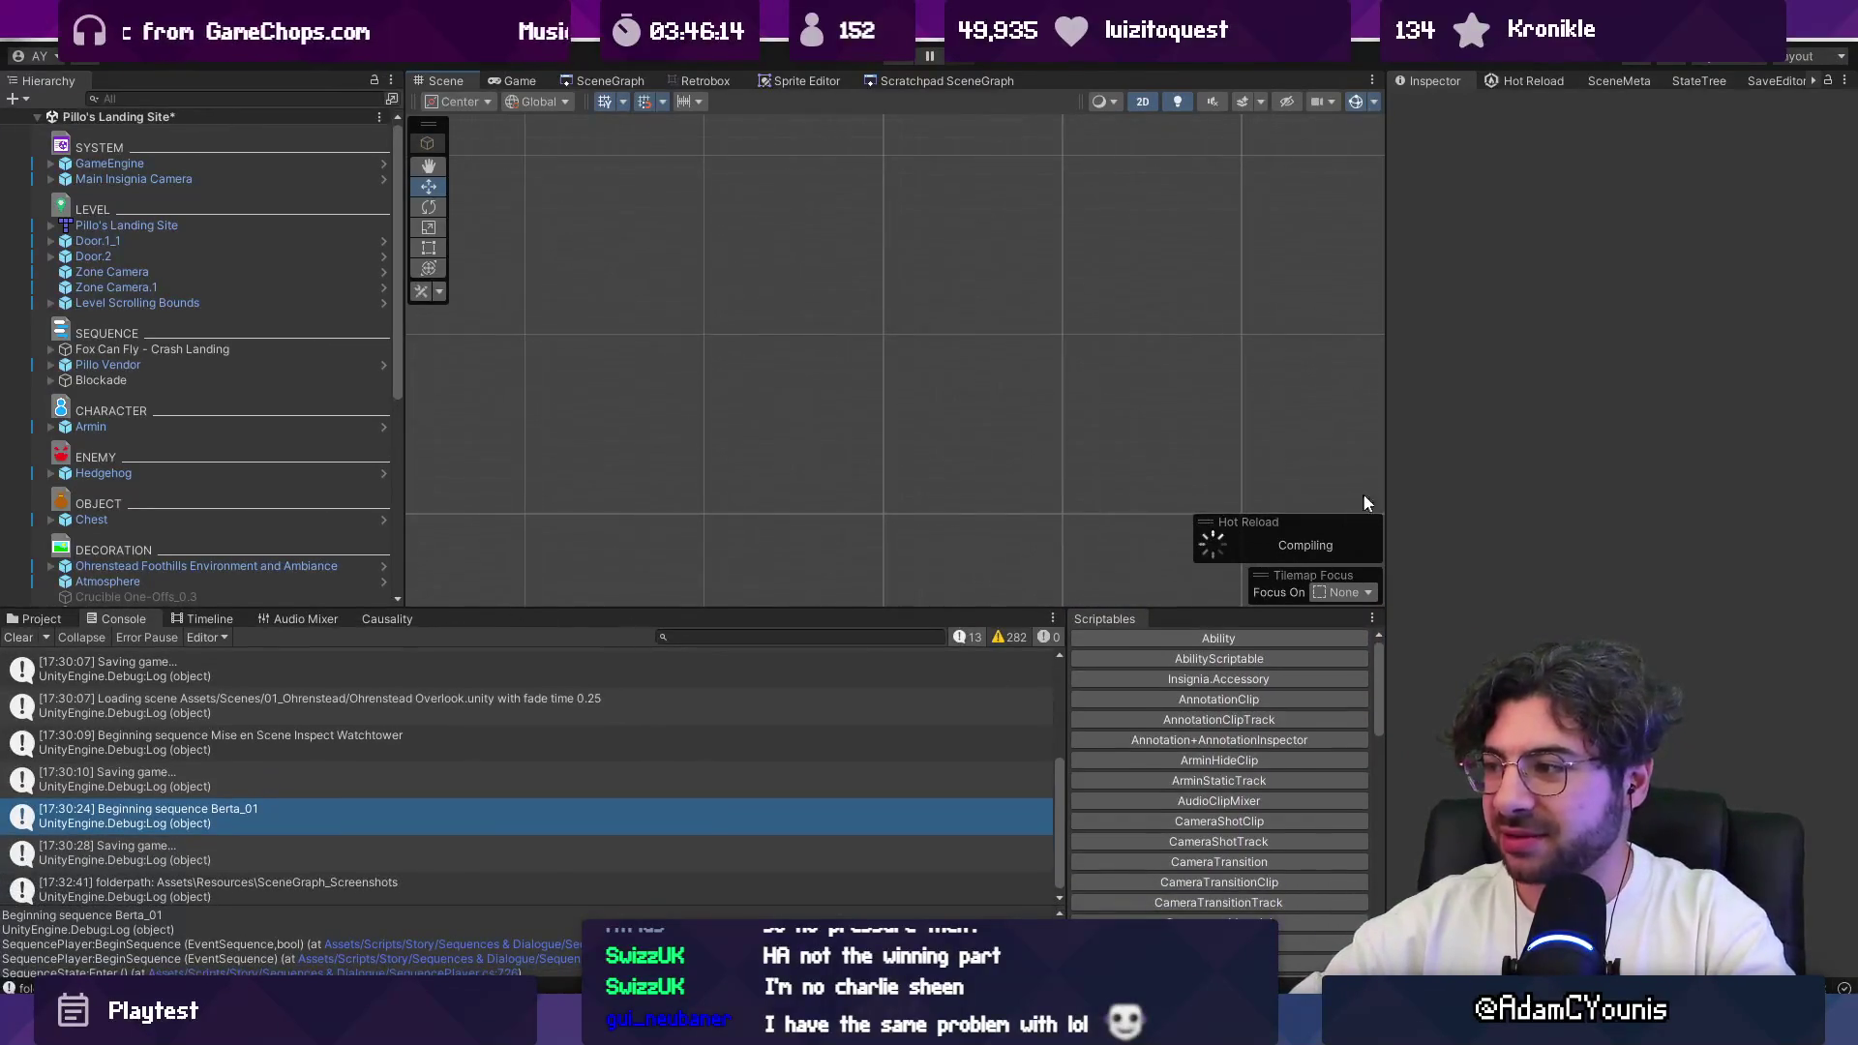
left_click_drag(1384, 482, 1413, 479)
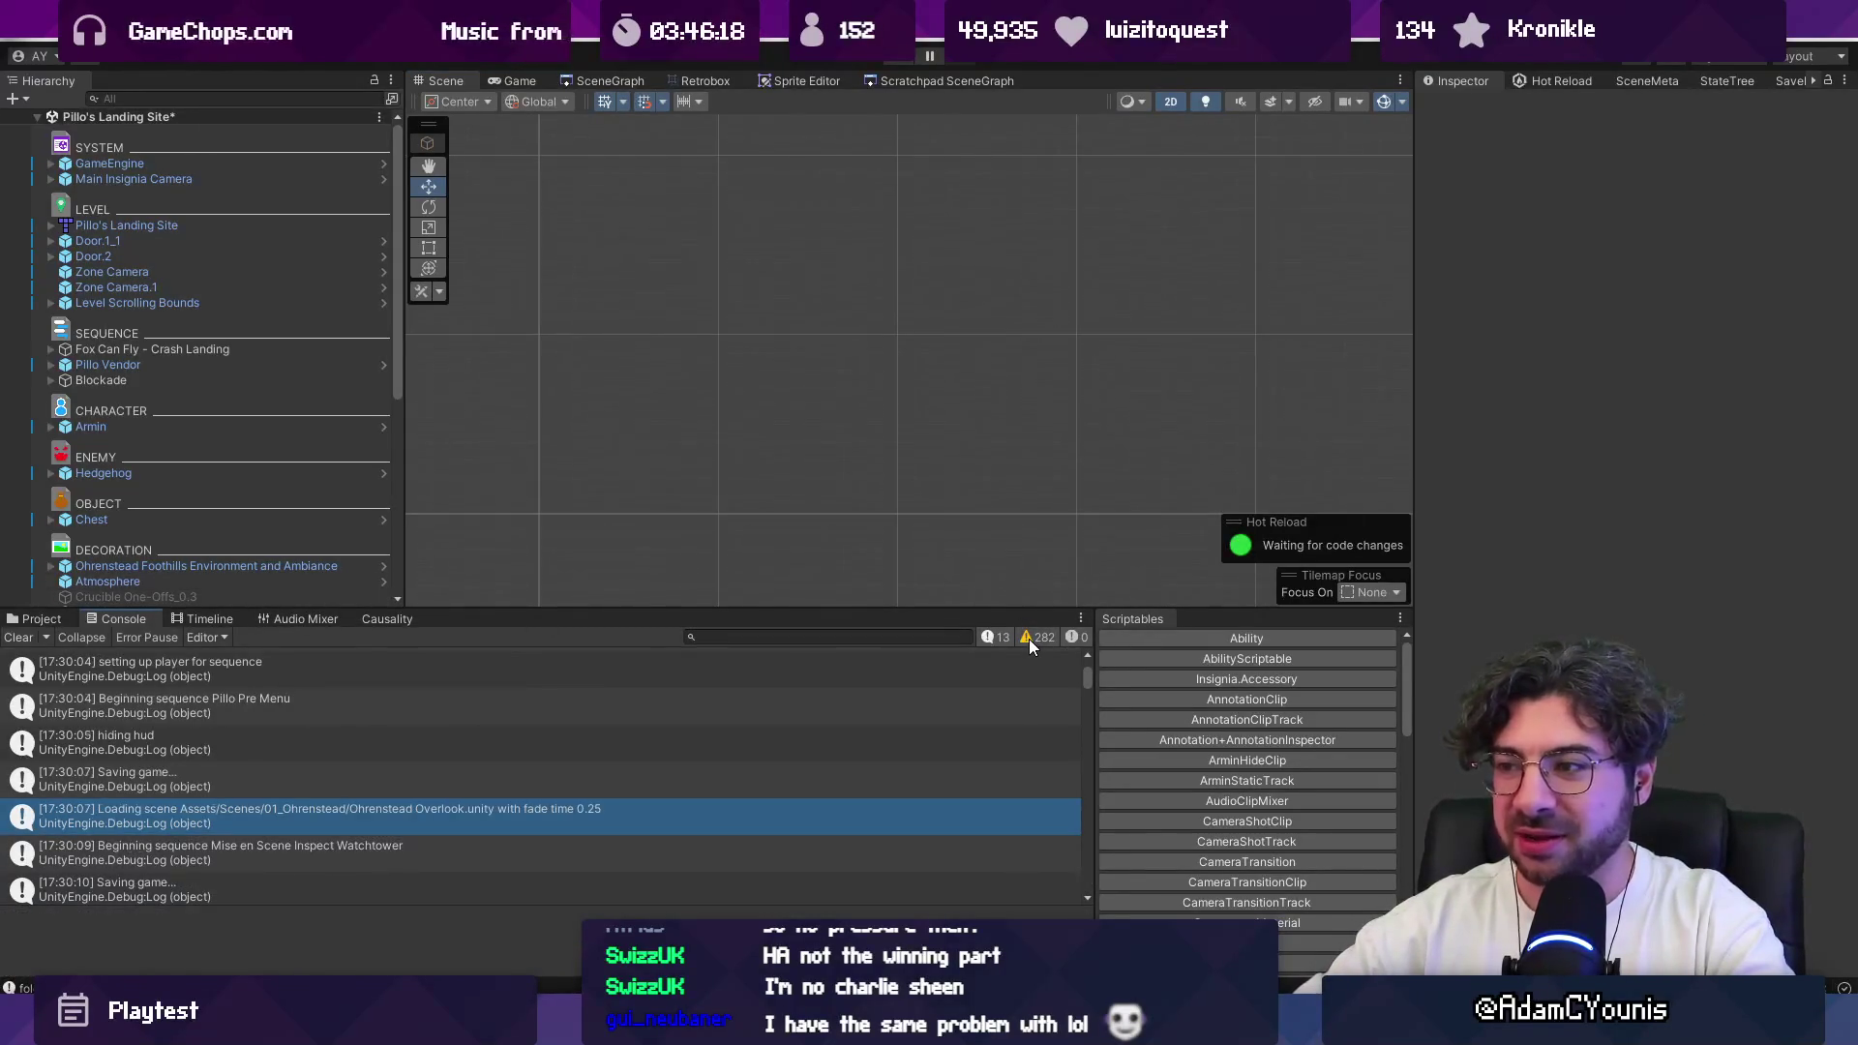
left_click(41, 619)
left_click(123, 620)
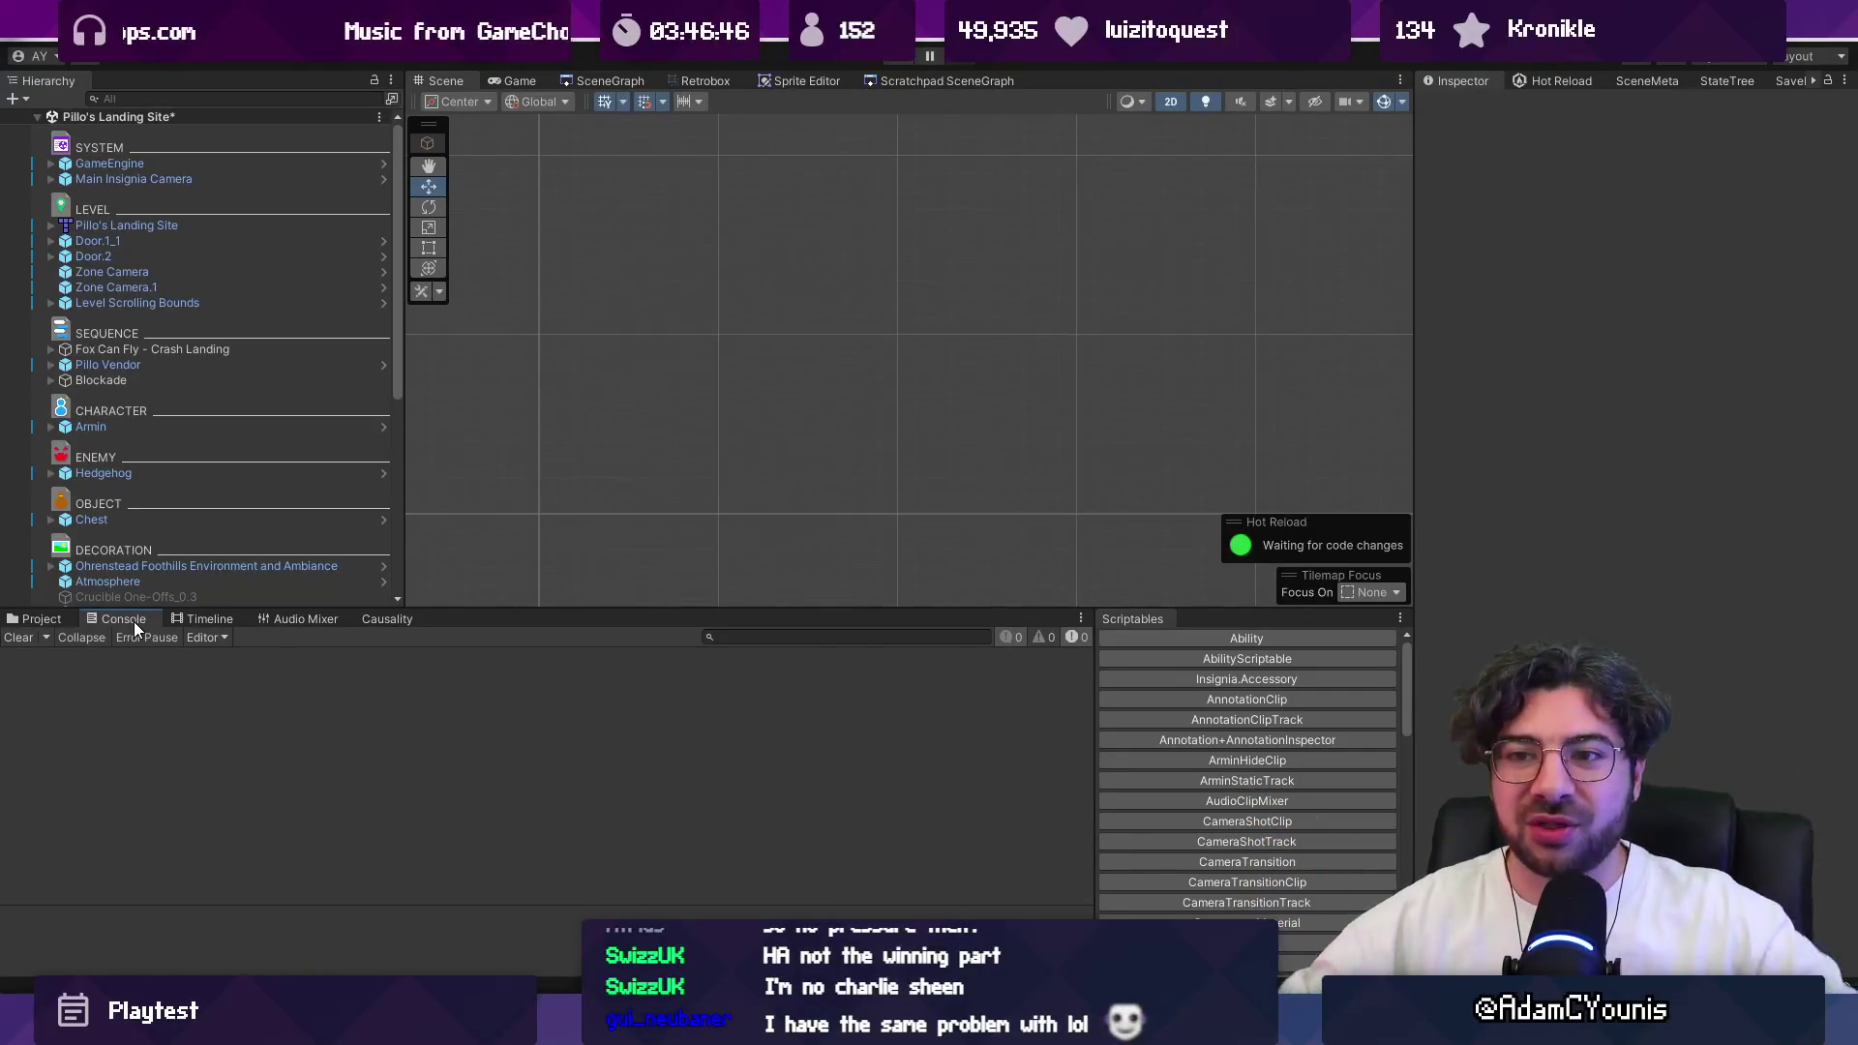
left_click_drag(467, 609, 467, 669)
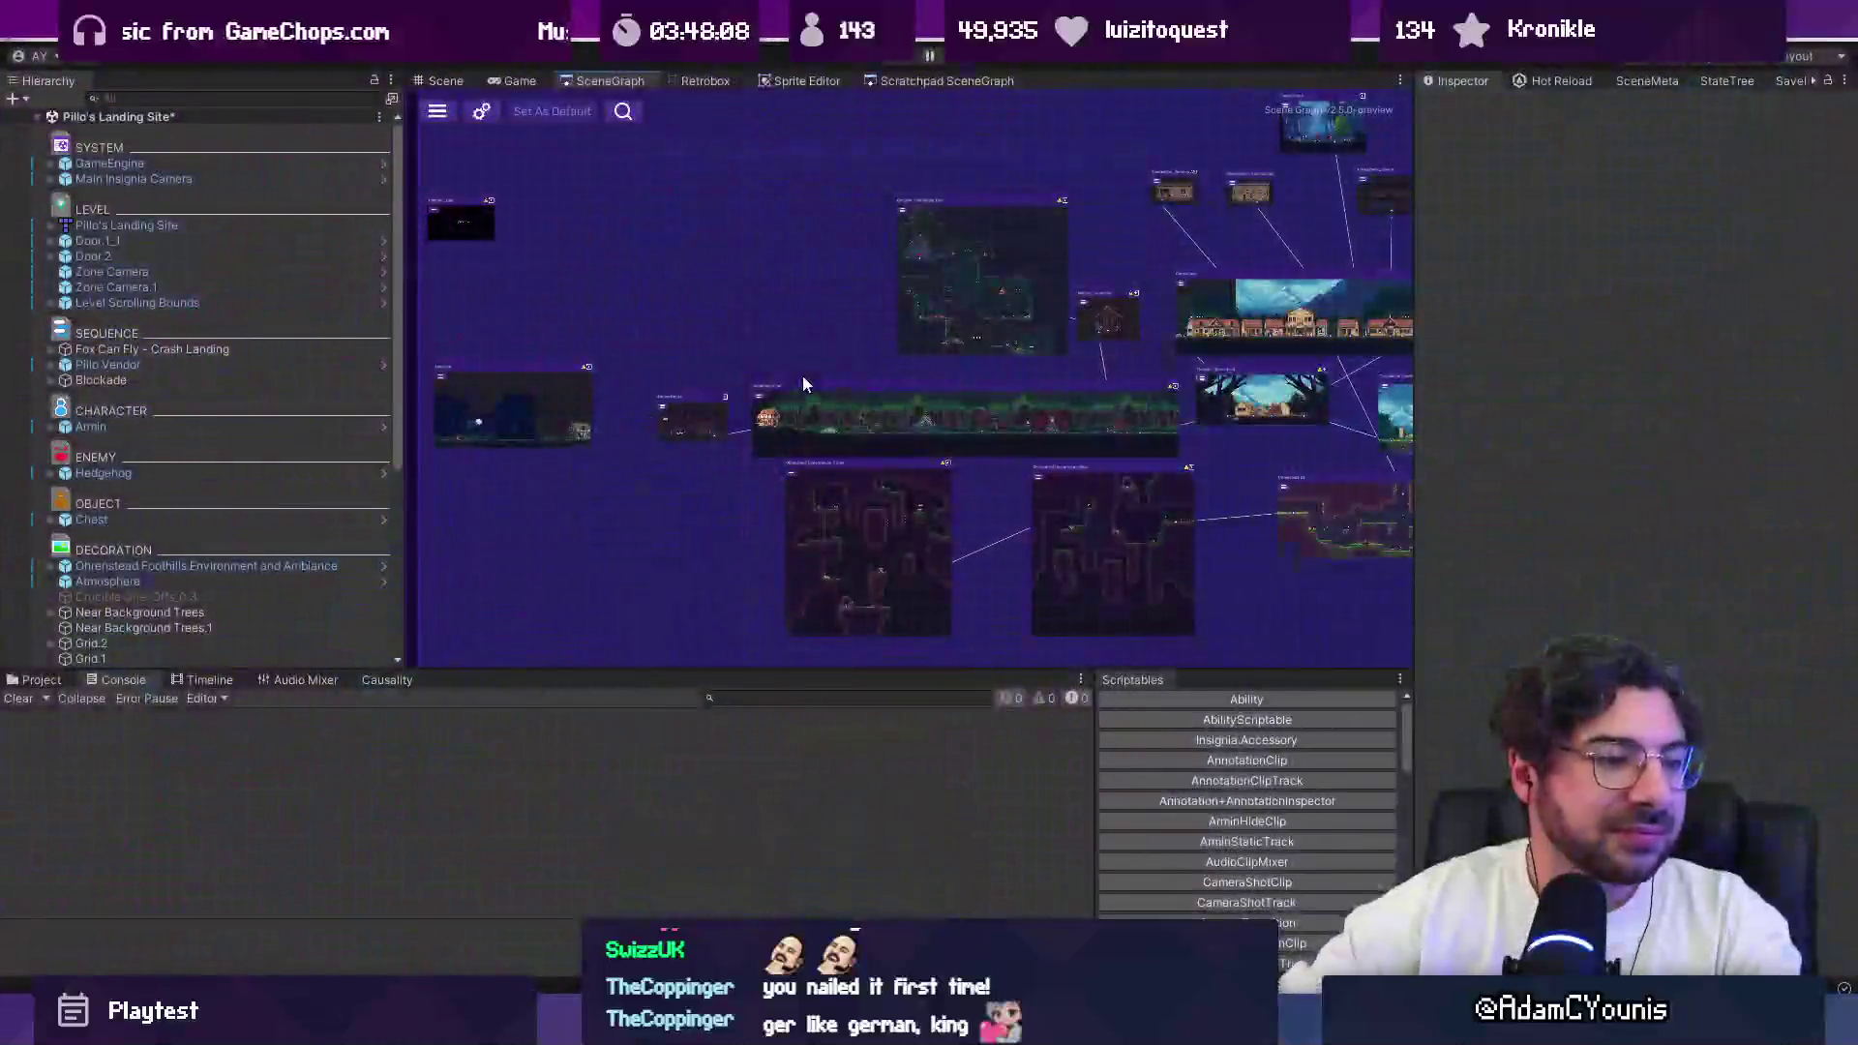
Step: Open the Ohrenstead Overlook node from the scene graph, saving the modified current scene first
scroll(977, 316, "down", 2)
scroll(747, 340, "up", 4)
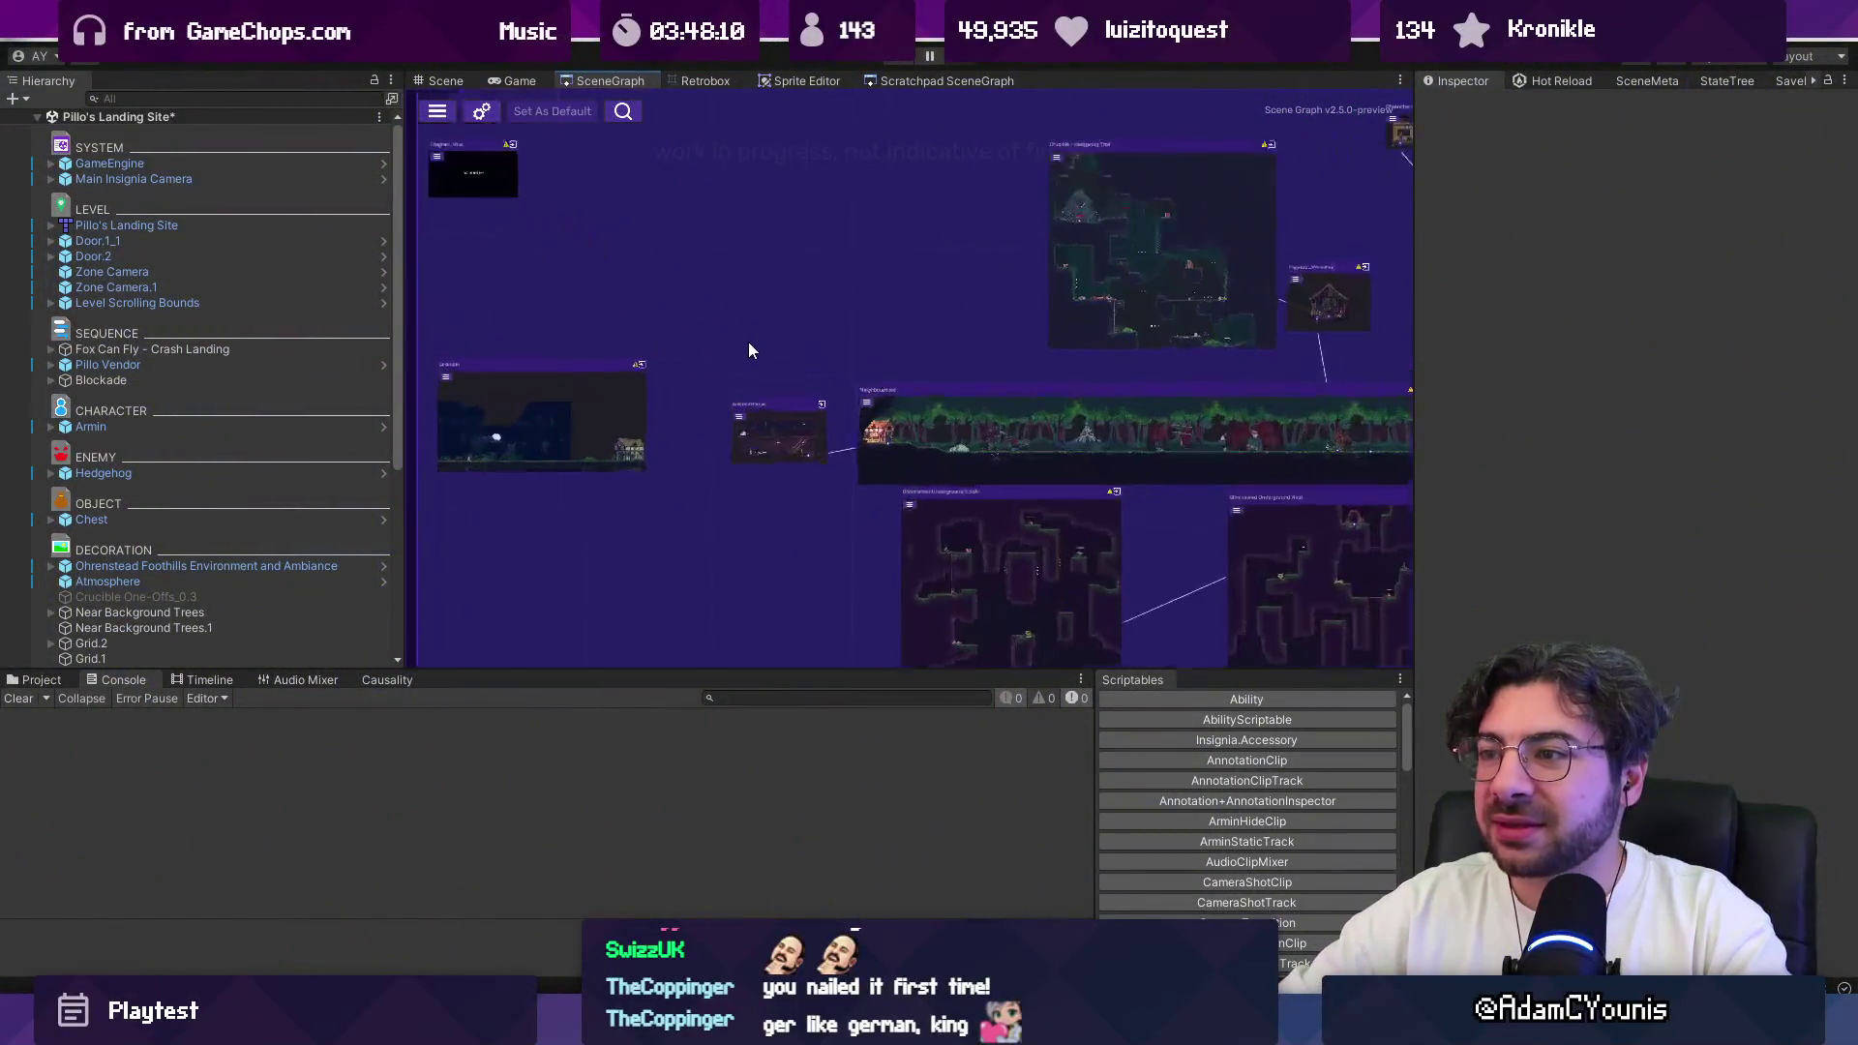
scroll(954, 321, "right", 5)
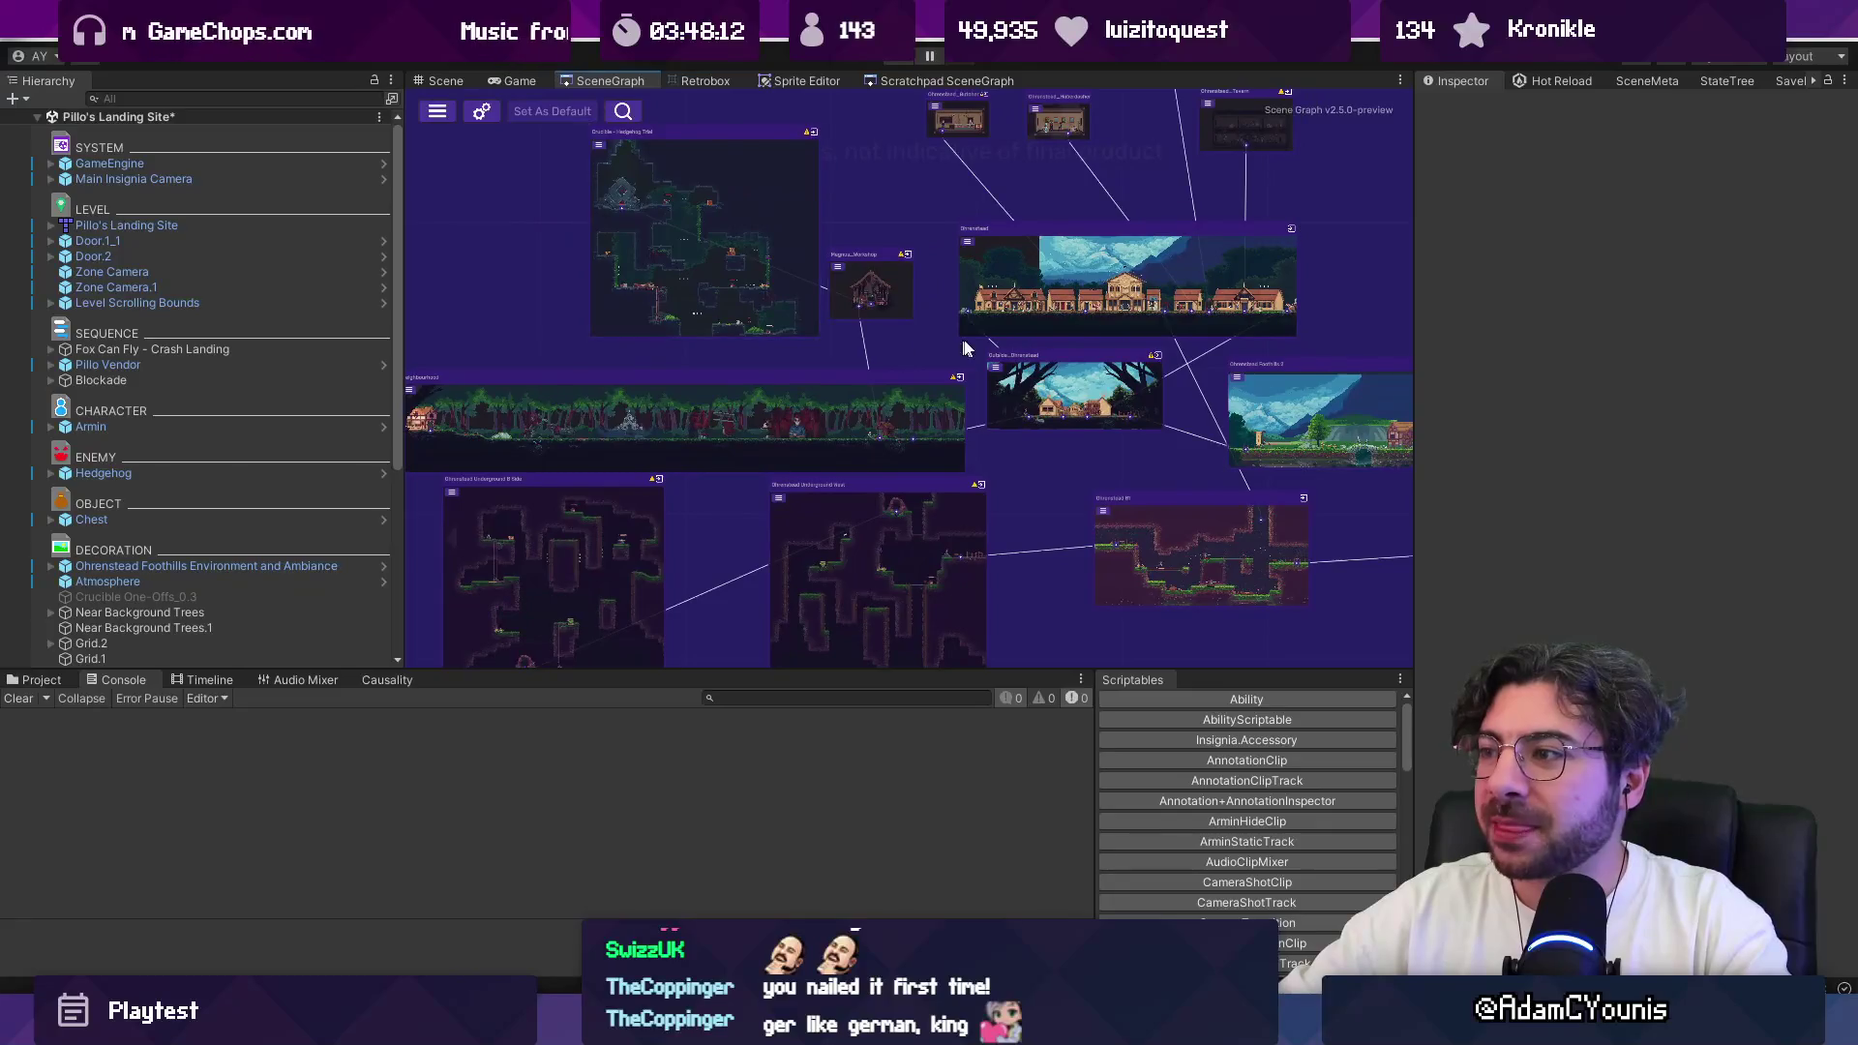
scroll(794, 387, "down", 2)
scroll(879, 451, "up", 2)
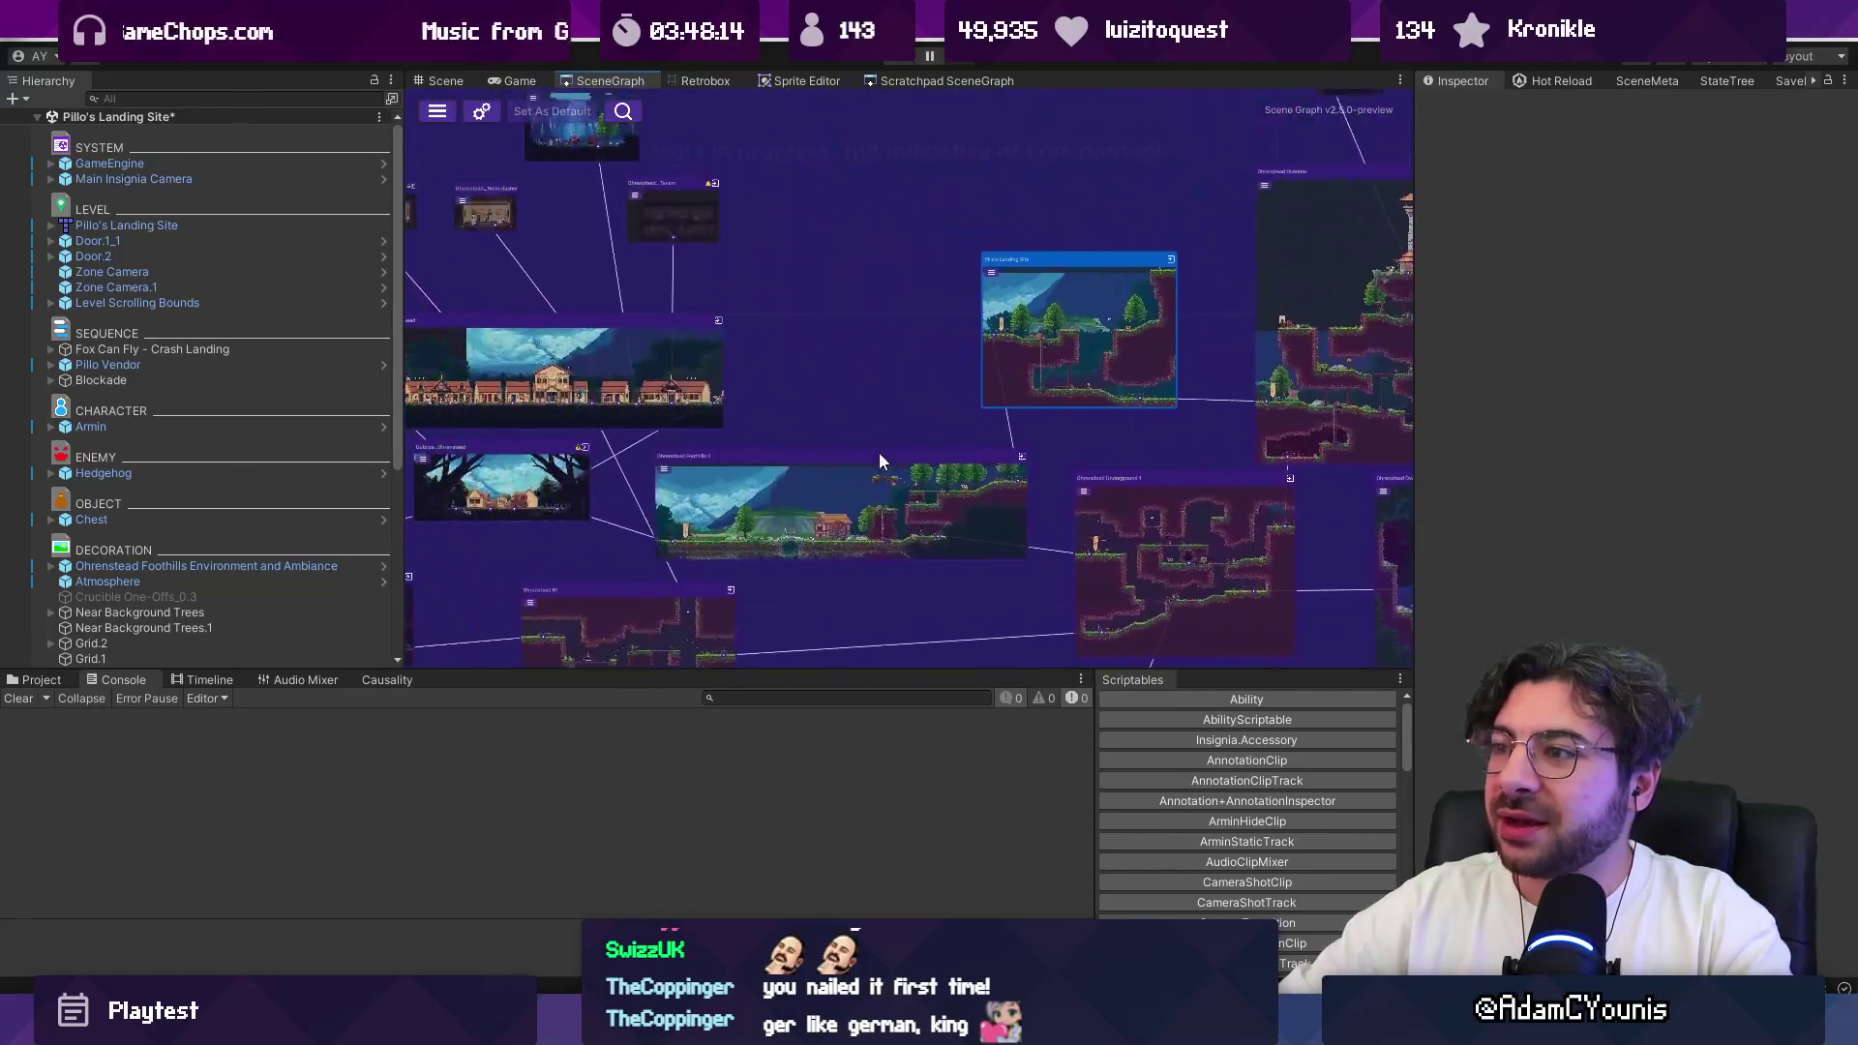
scroll(876, 495, "right", 3)
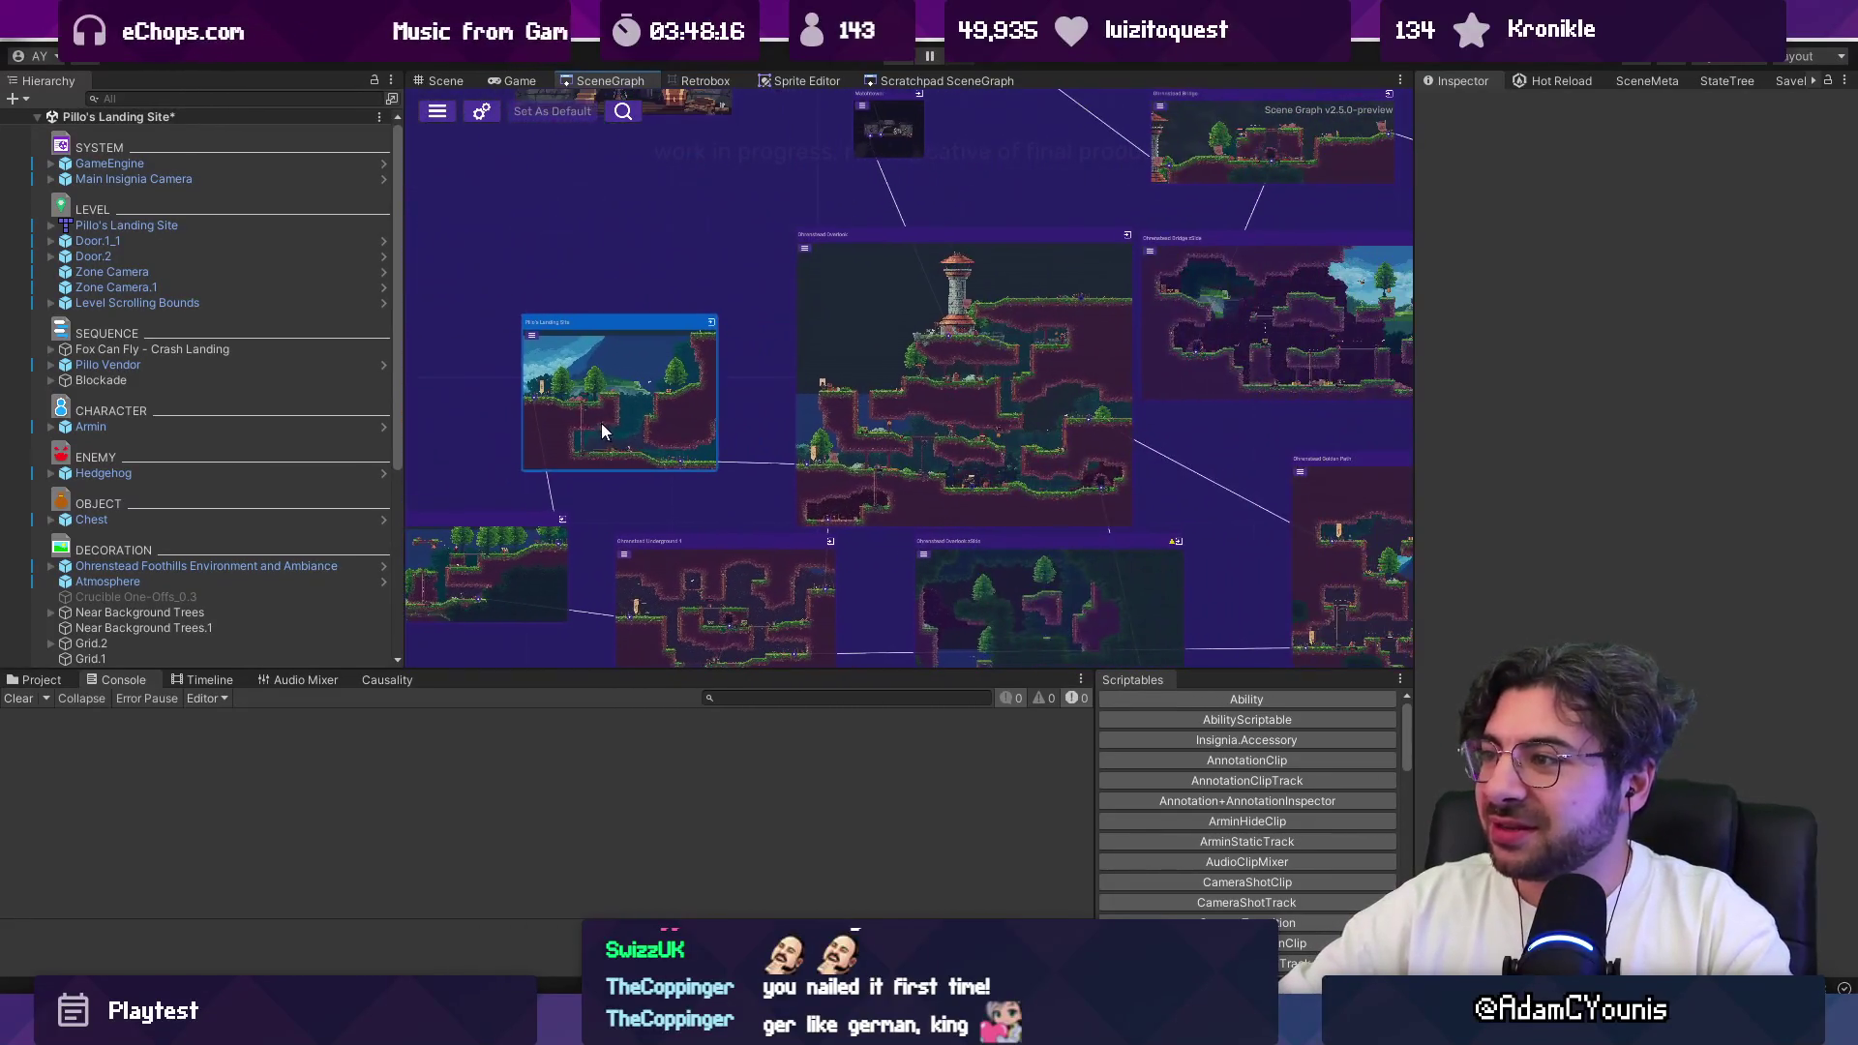
double_click(891, 335)
left_click(904, 549)
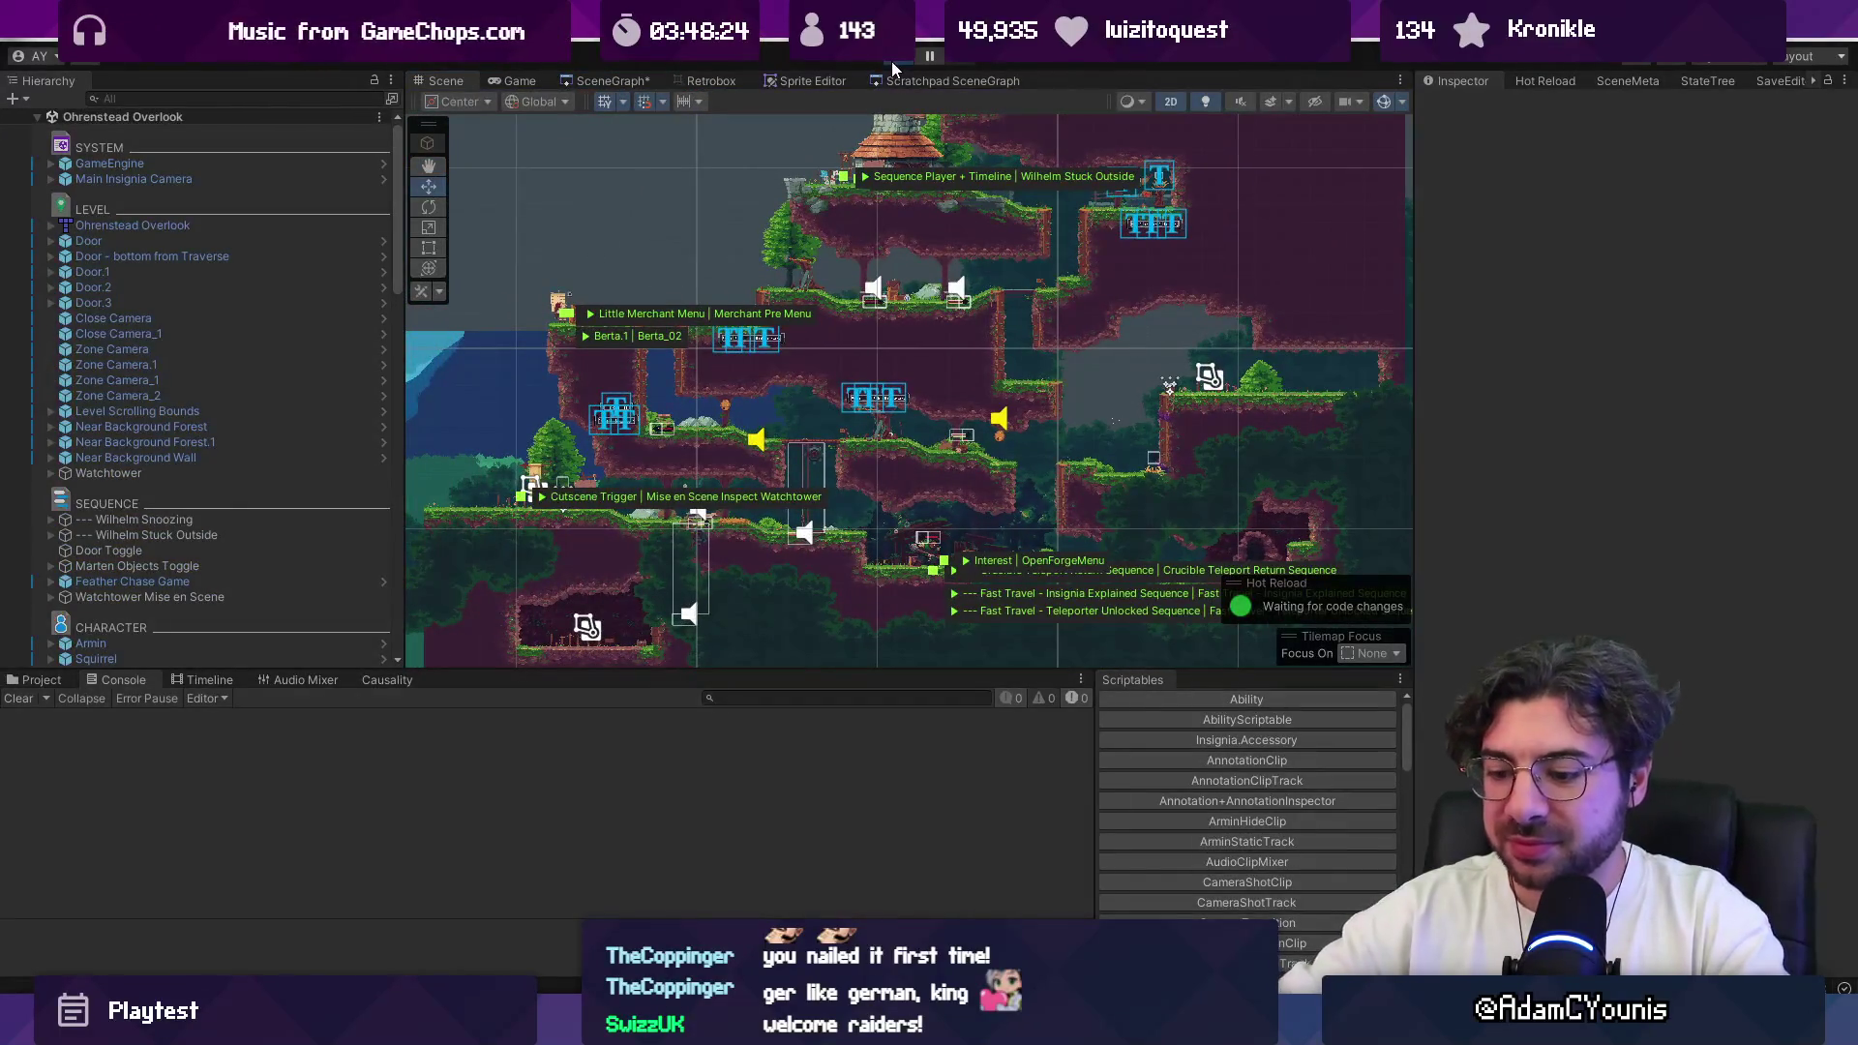
Step: Start play mode and set the GameEngine Progress State to Alpha Weapon Progress
left_click(892, 61)
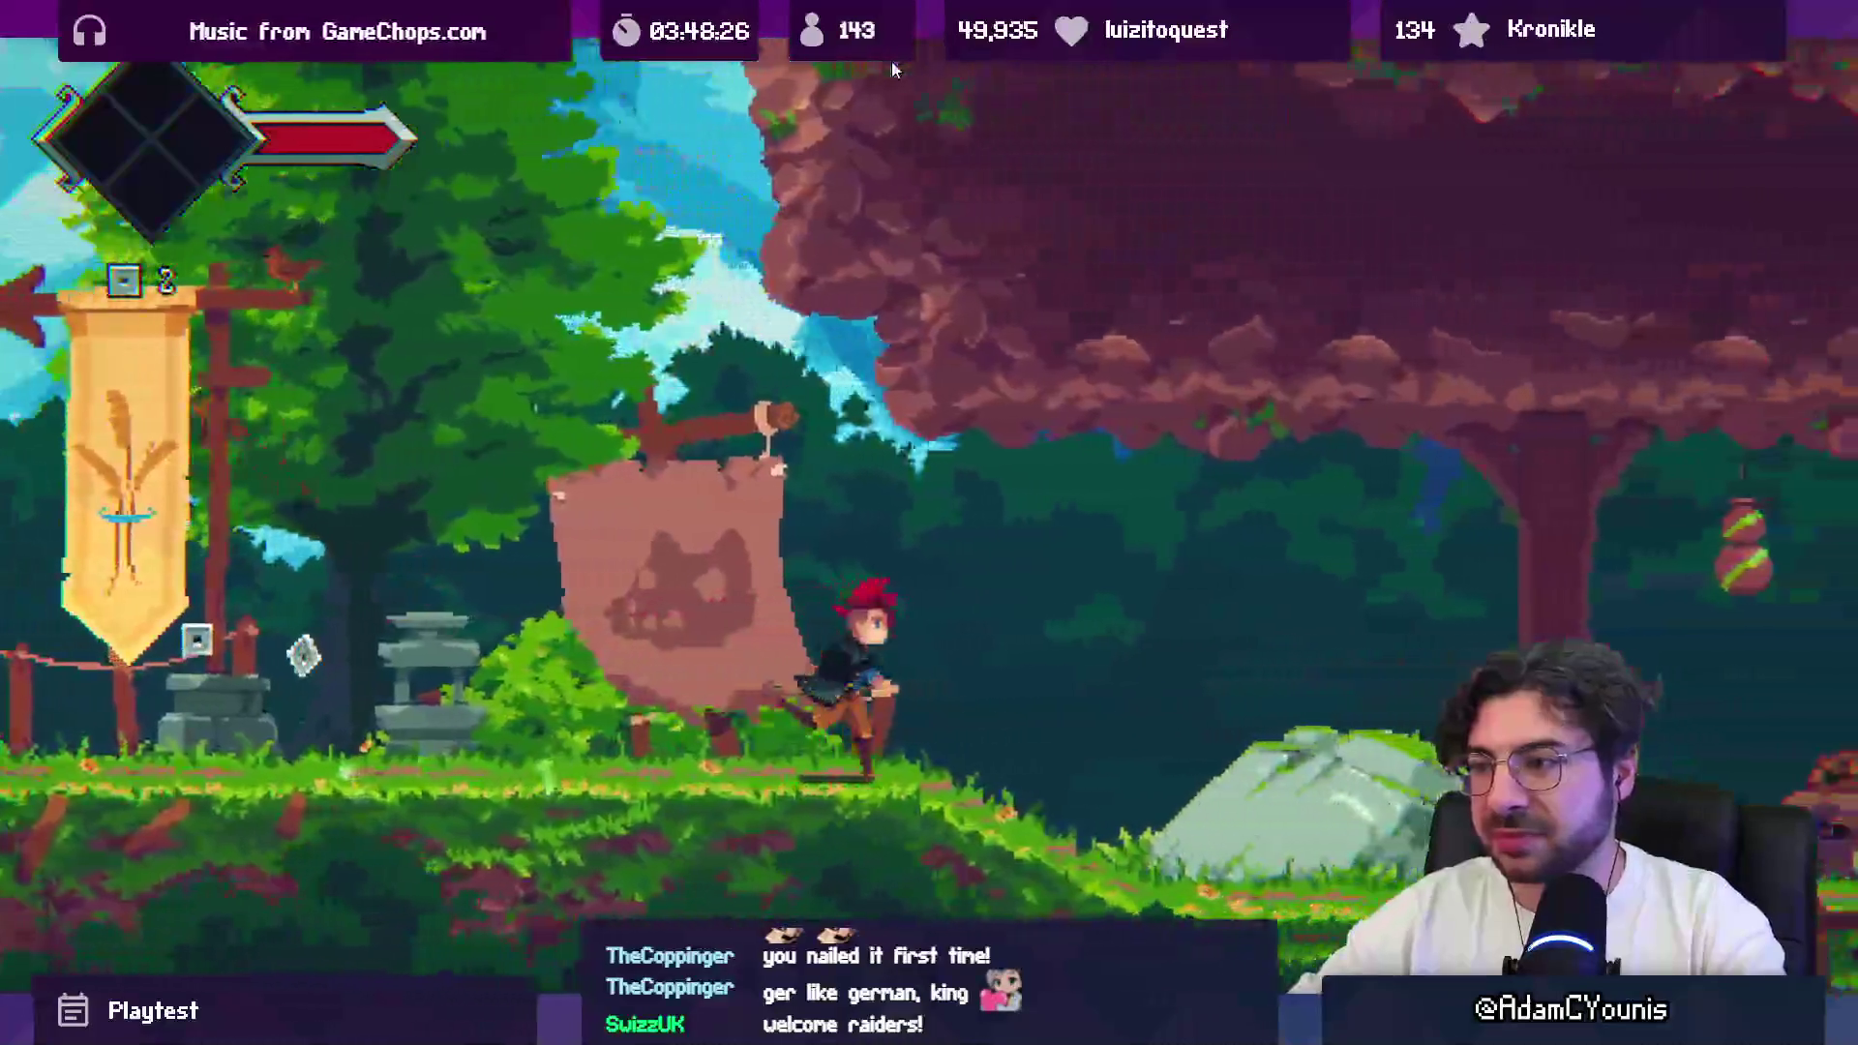
key("shift+space")
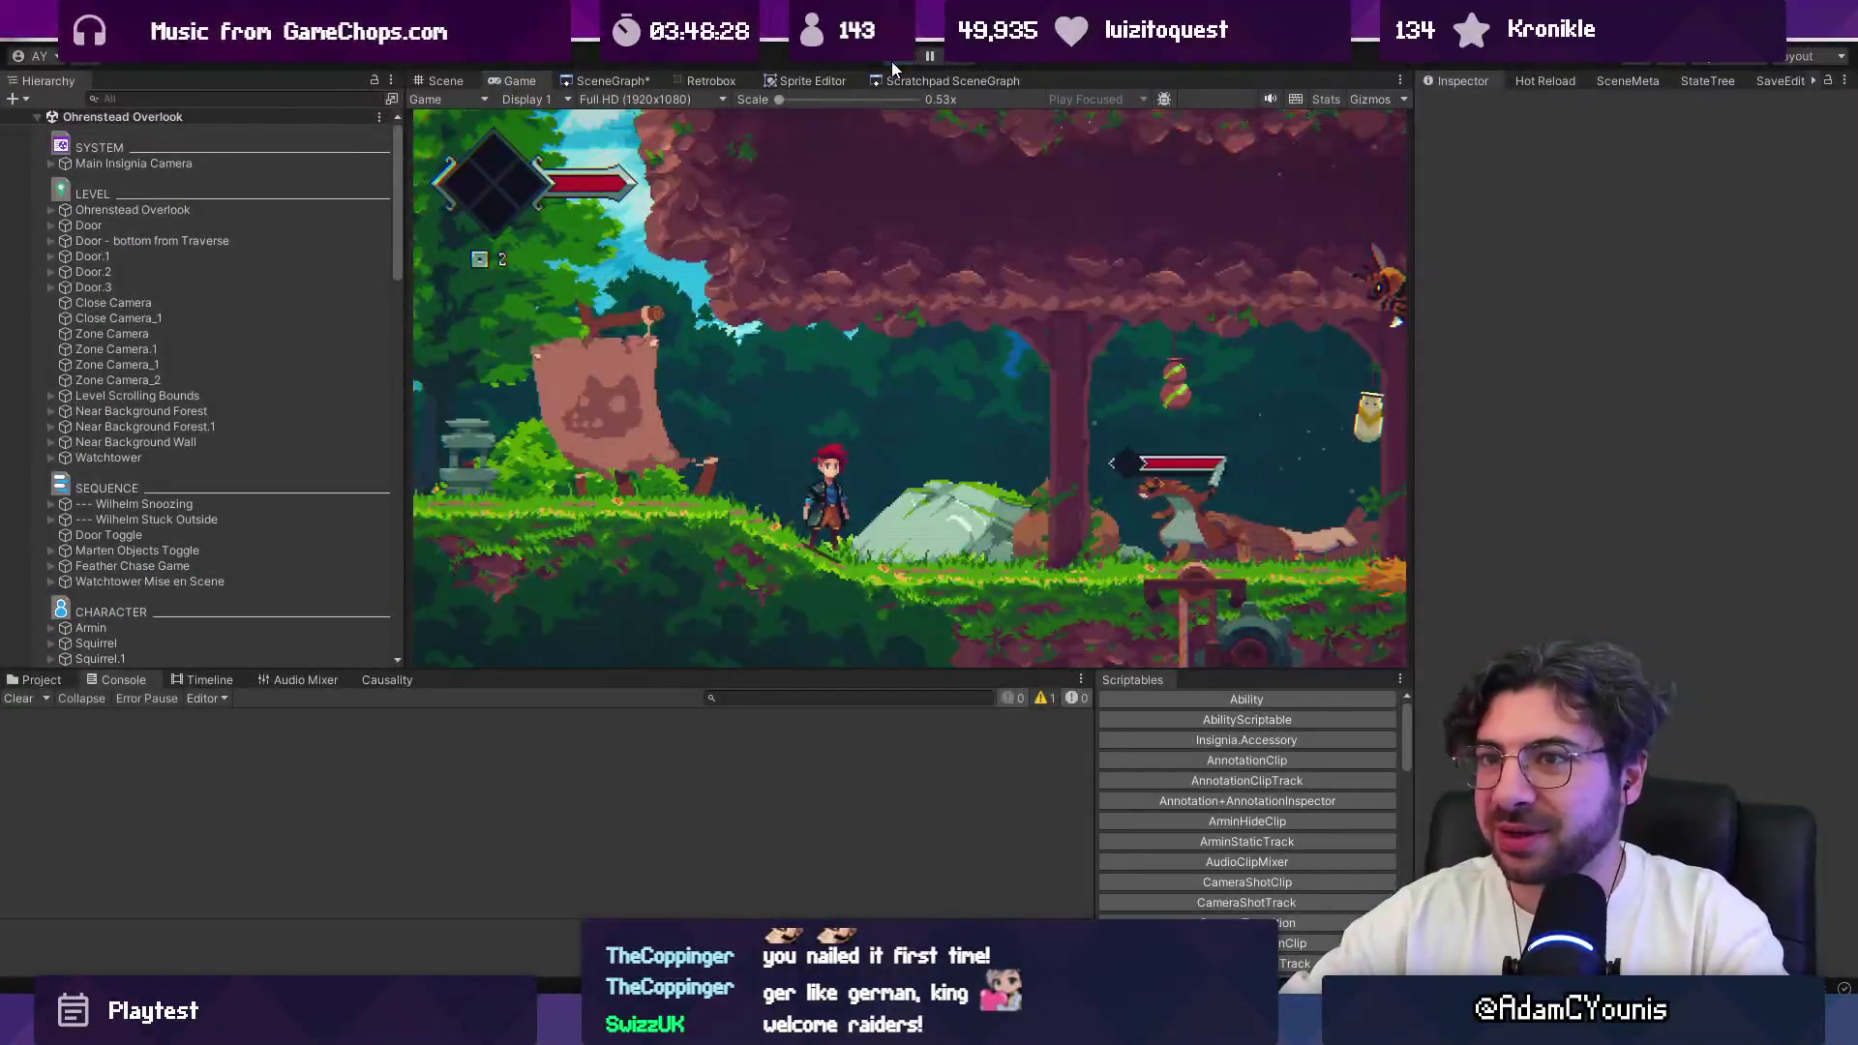
double_click(155, 164)
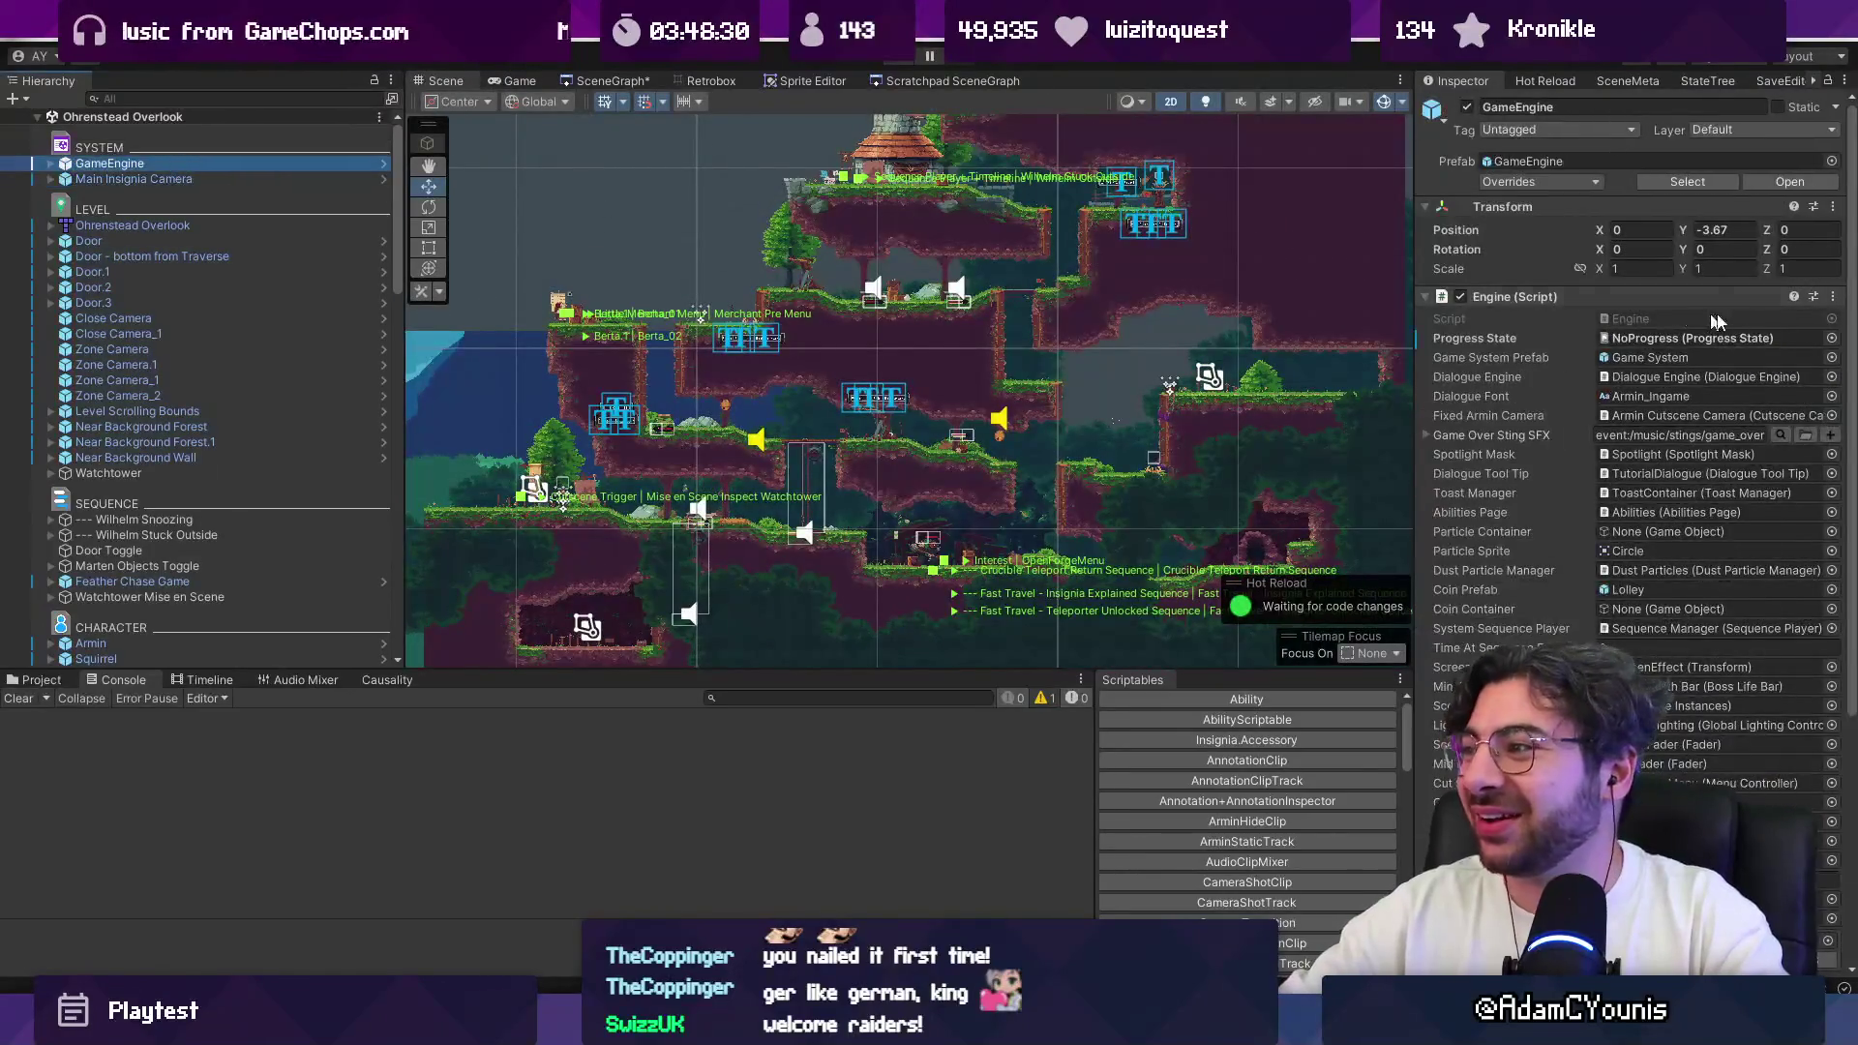
left_click(1831, 338)
type("a weapon")
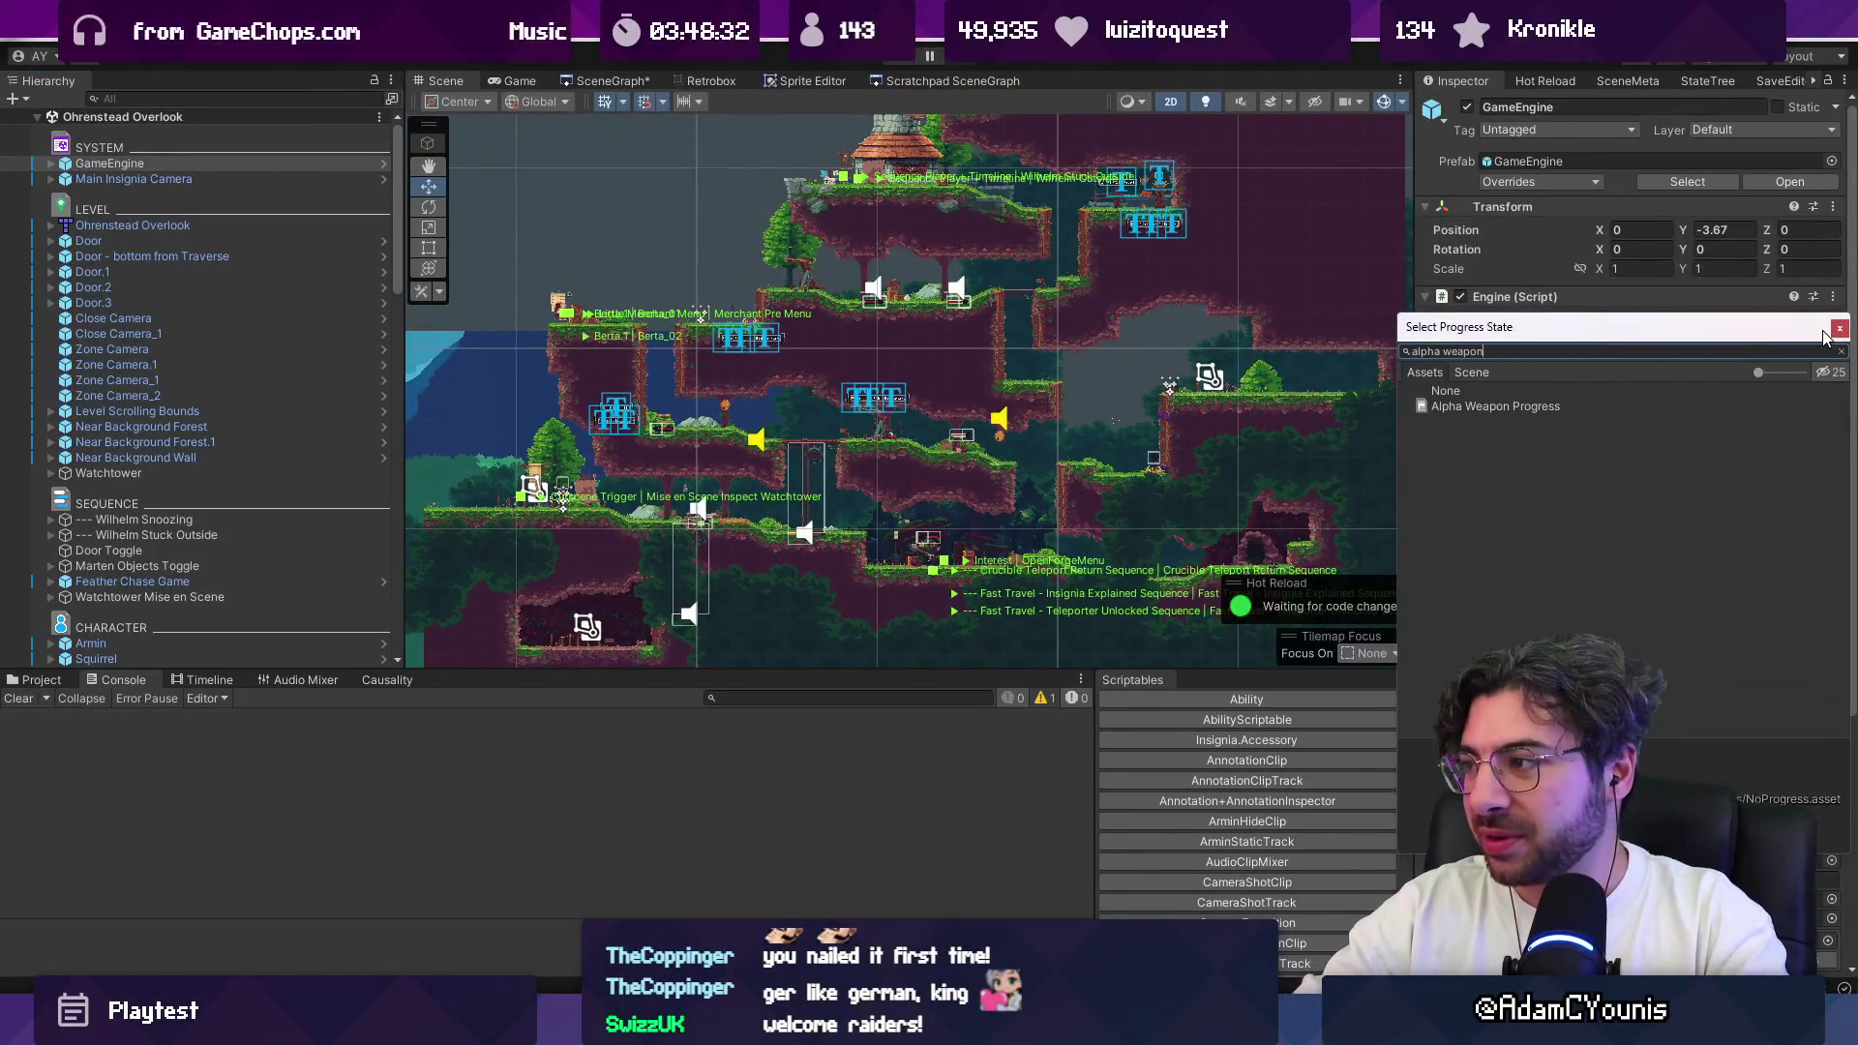
key("Down")
key("Return")
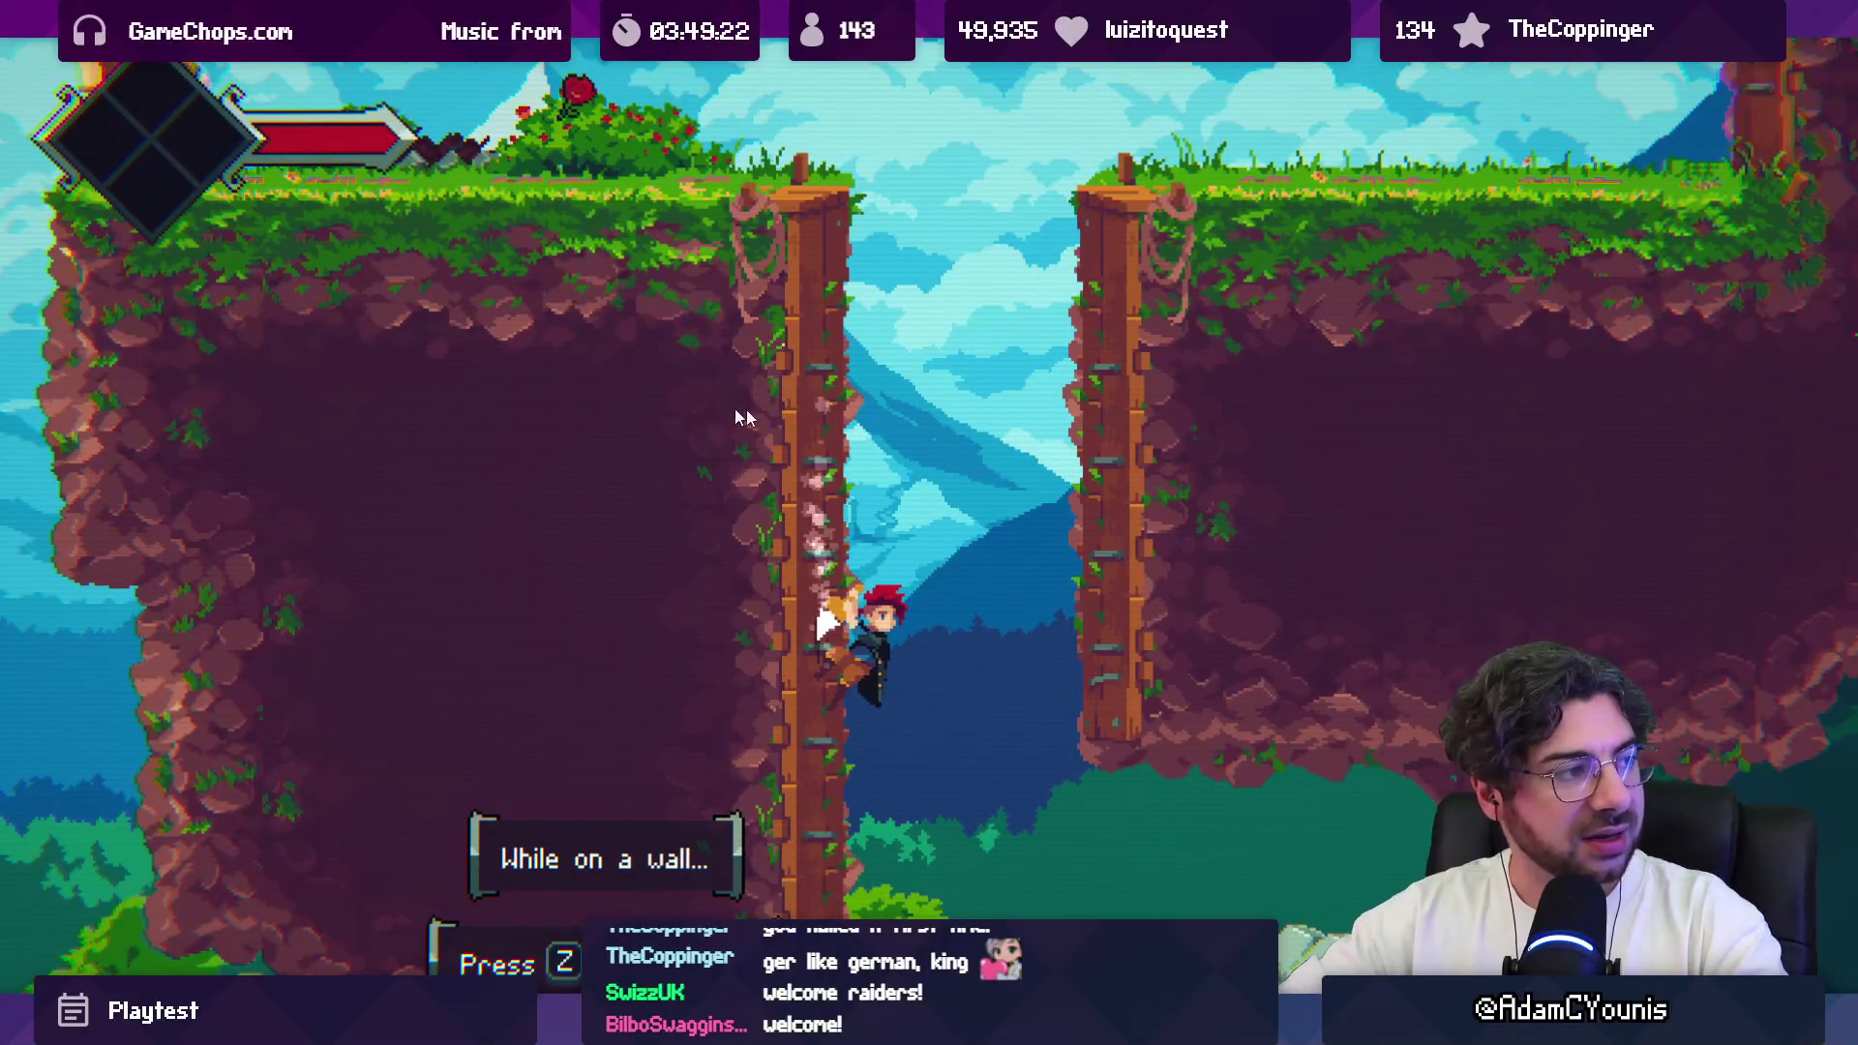
Step: Exit the full-screen game view, stop the playtest, and switch to Fork
key("shift+space")
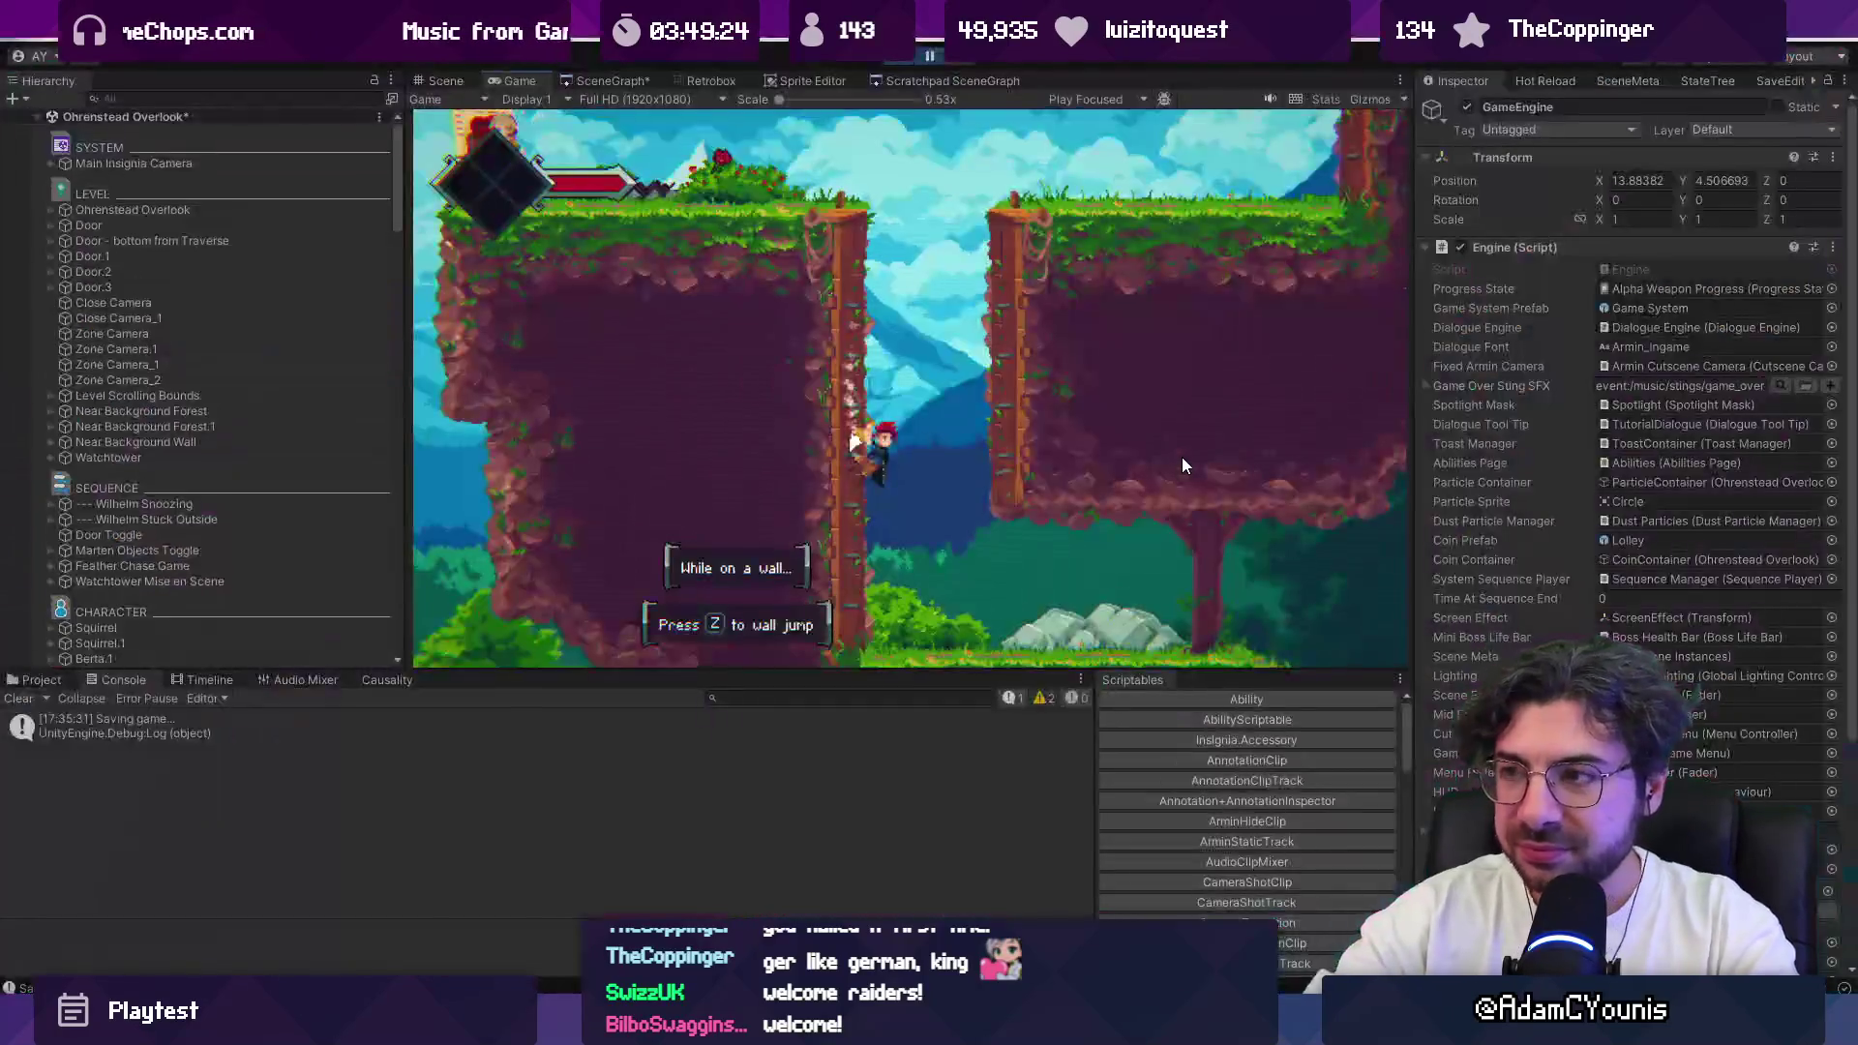
left_click(892, 62)
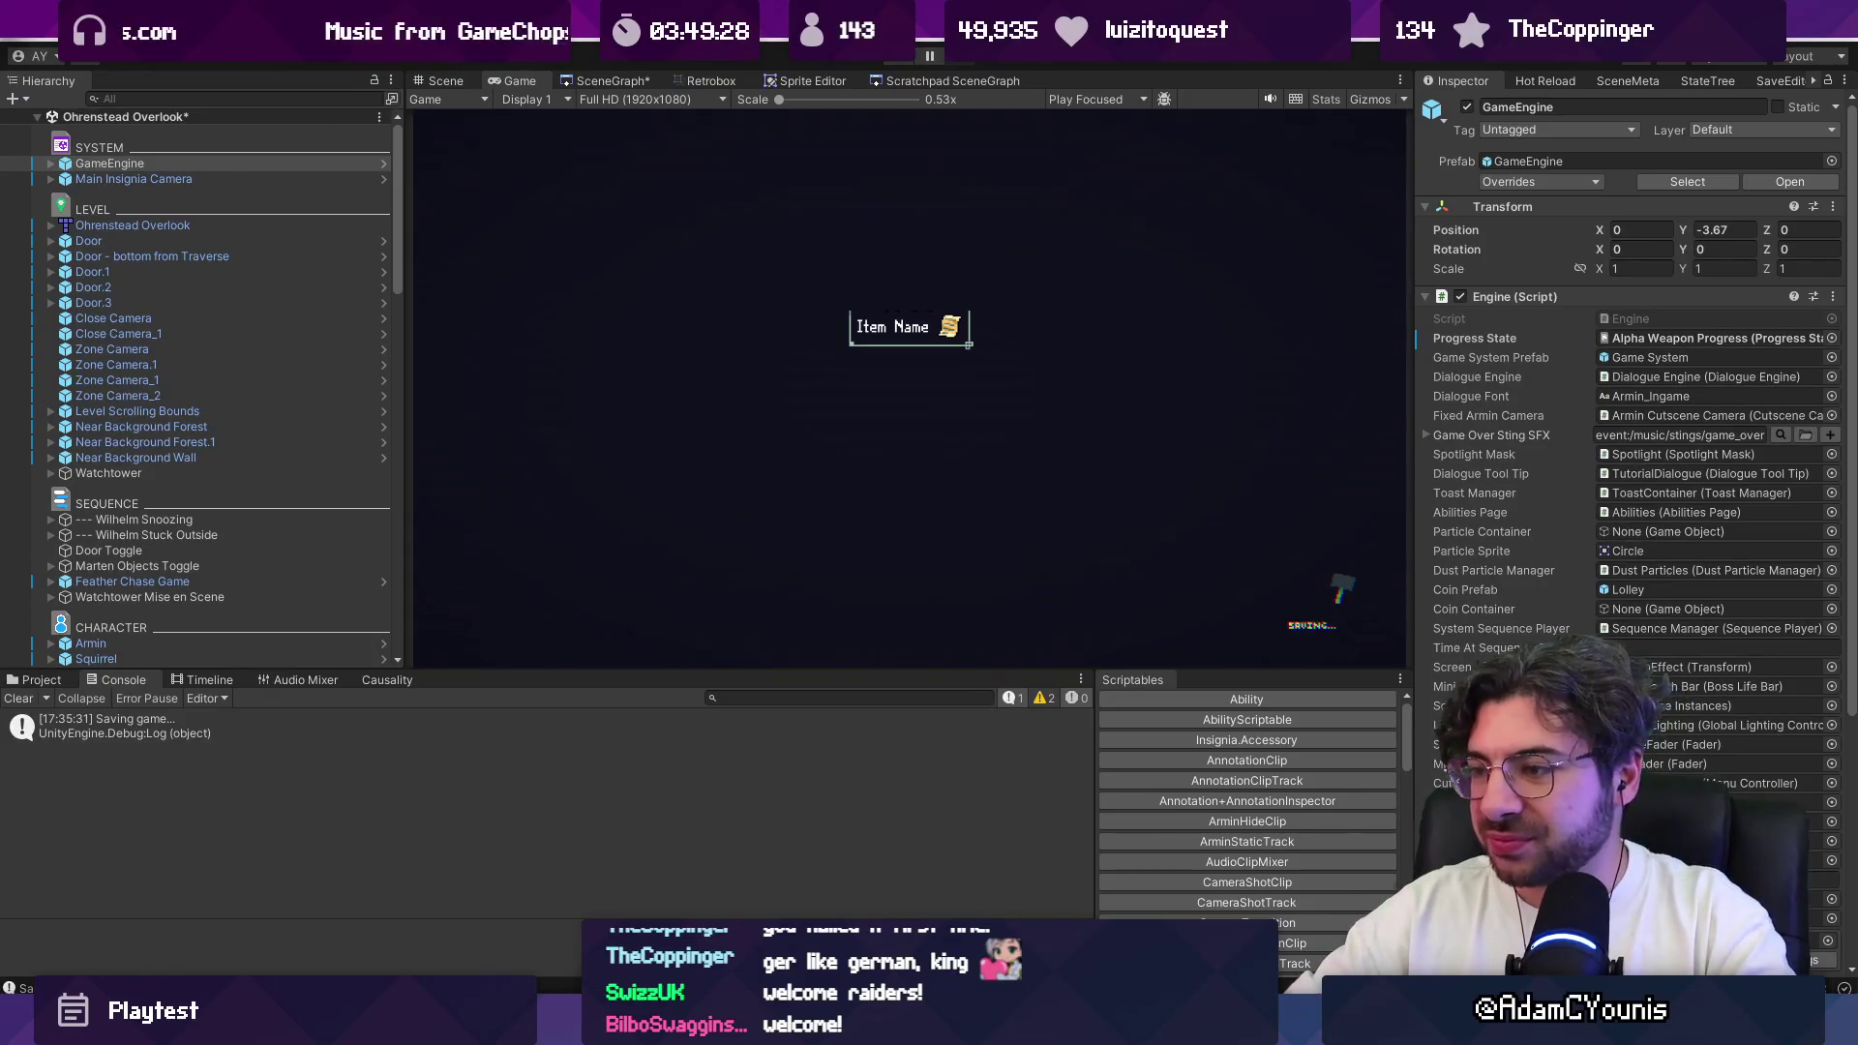
key("alt+Tab")
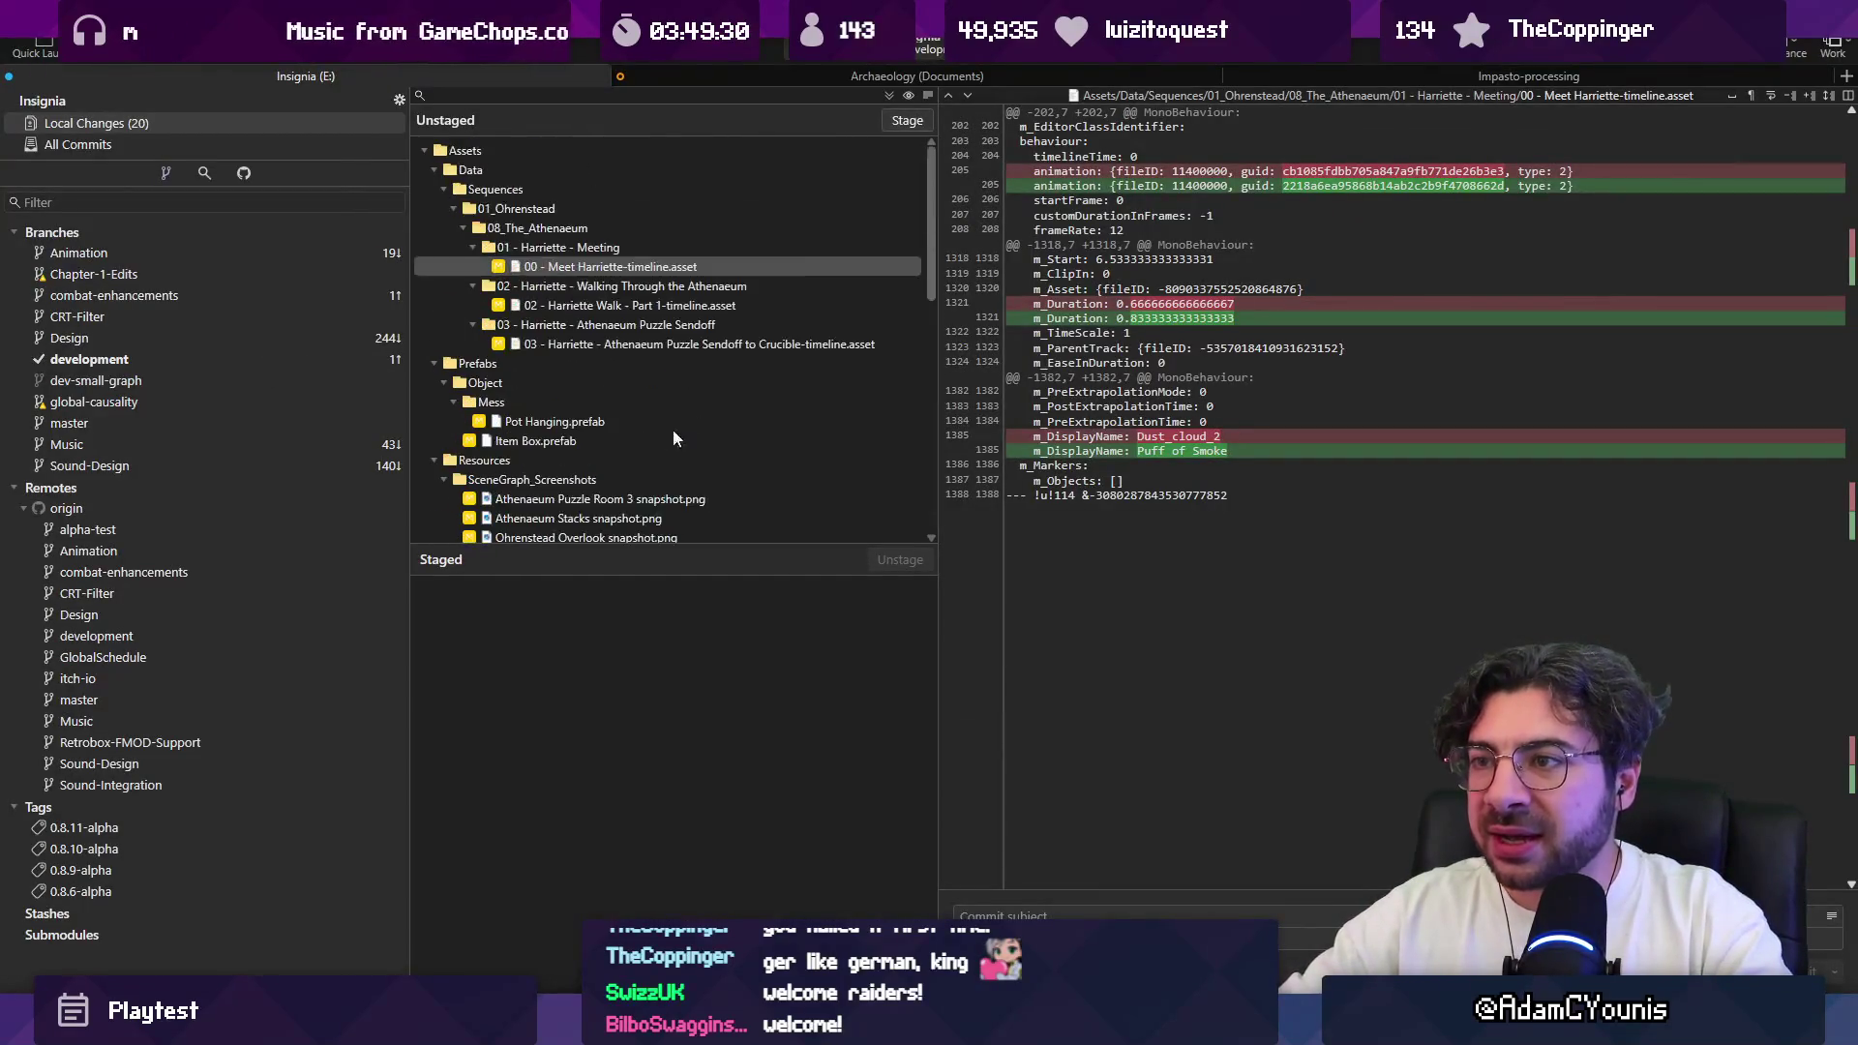
Step: Discard Cloud Shader.mat and the render texture changes, then stage and commit everything else
scroll(664, 362, "down", 10)
left_click(557, 518)
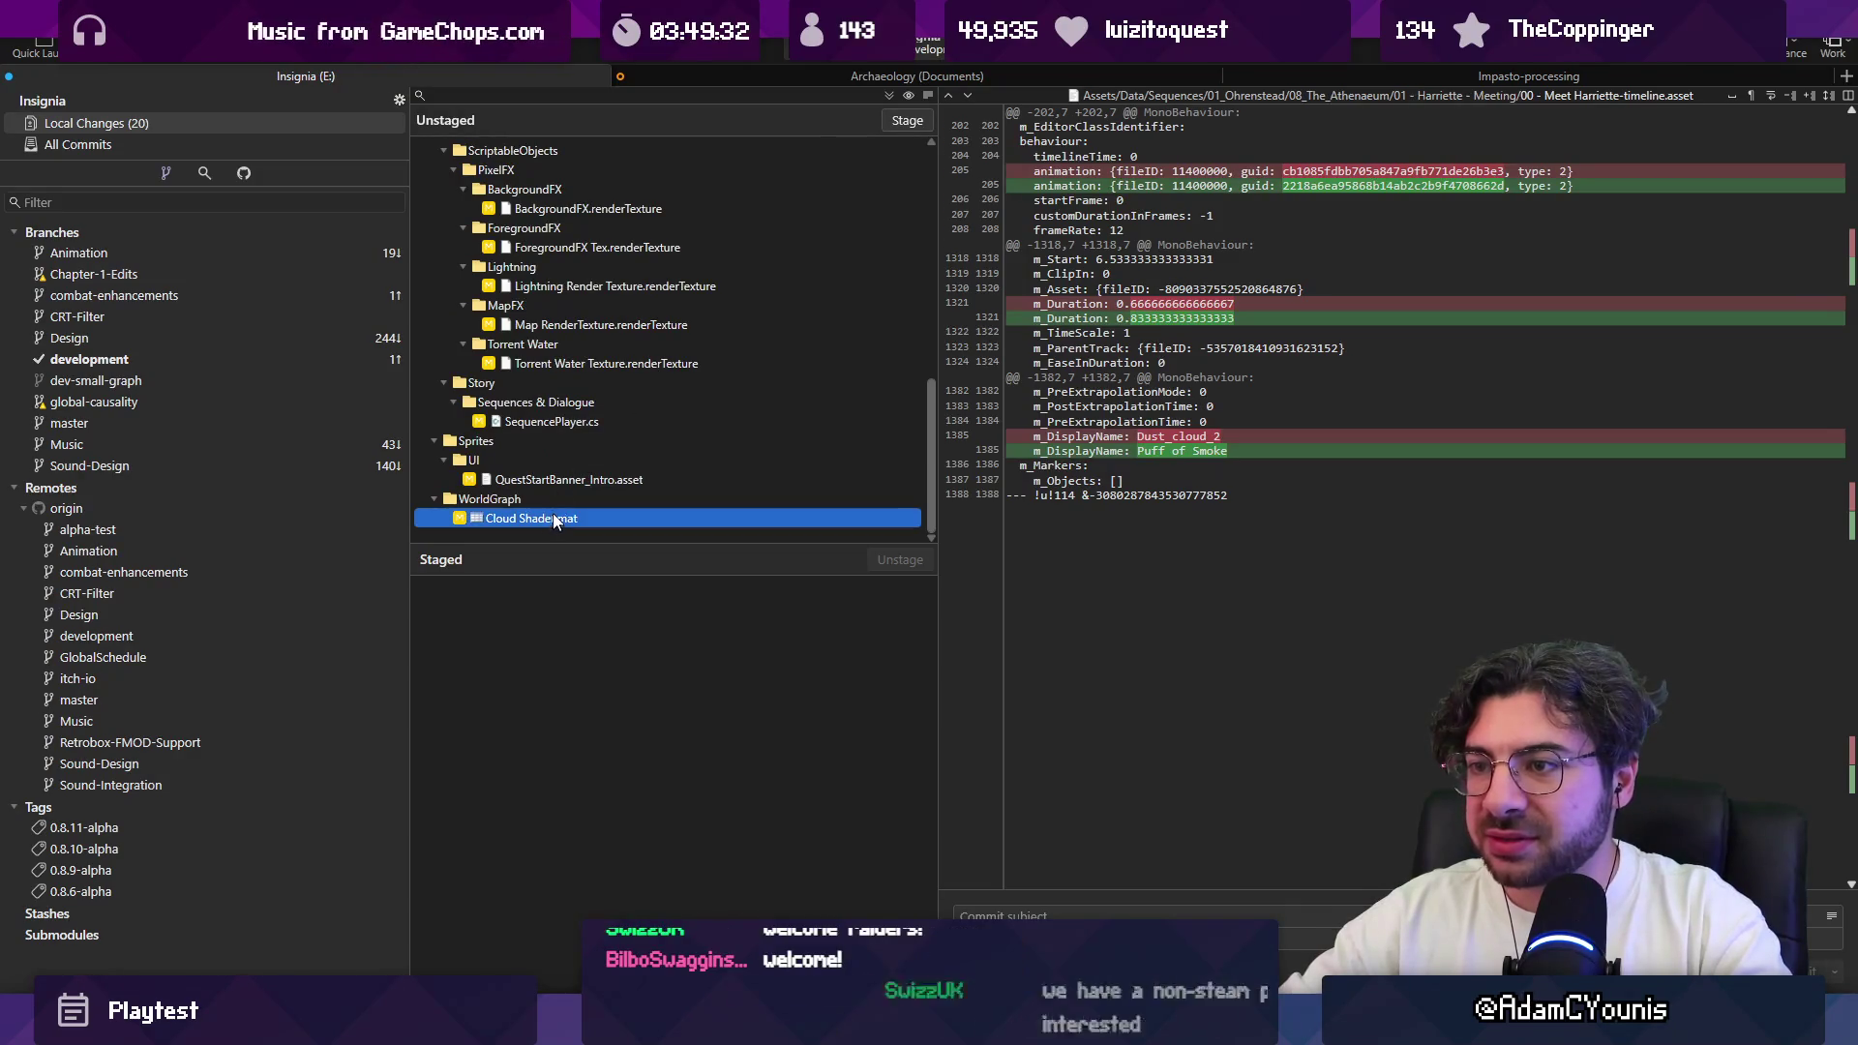
left_click(581, 362, "ctrl")
left_click(581, 325, "ctrl")
left_click(581, 285, "ctrl")
left_click(581, 266, "ctrl")
left_click(592, 211, "ctrl")
left_click(595, 248, "ctrl")
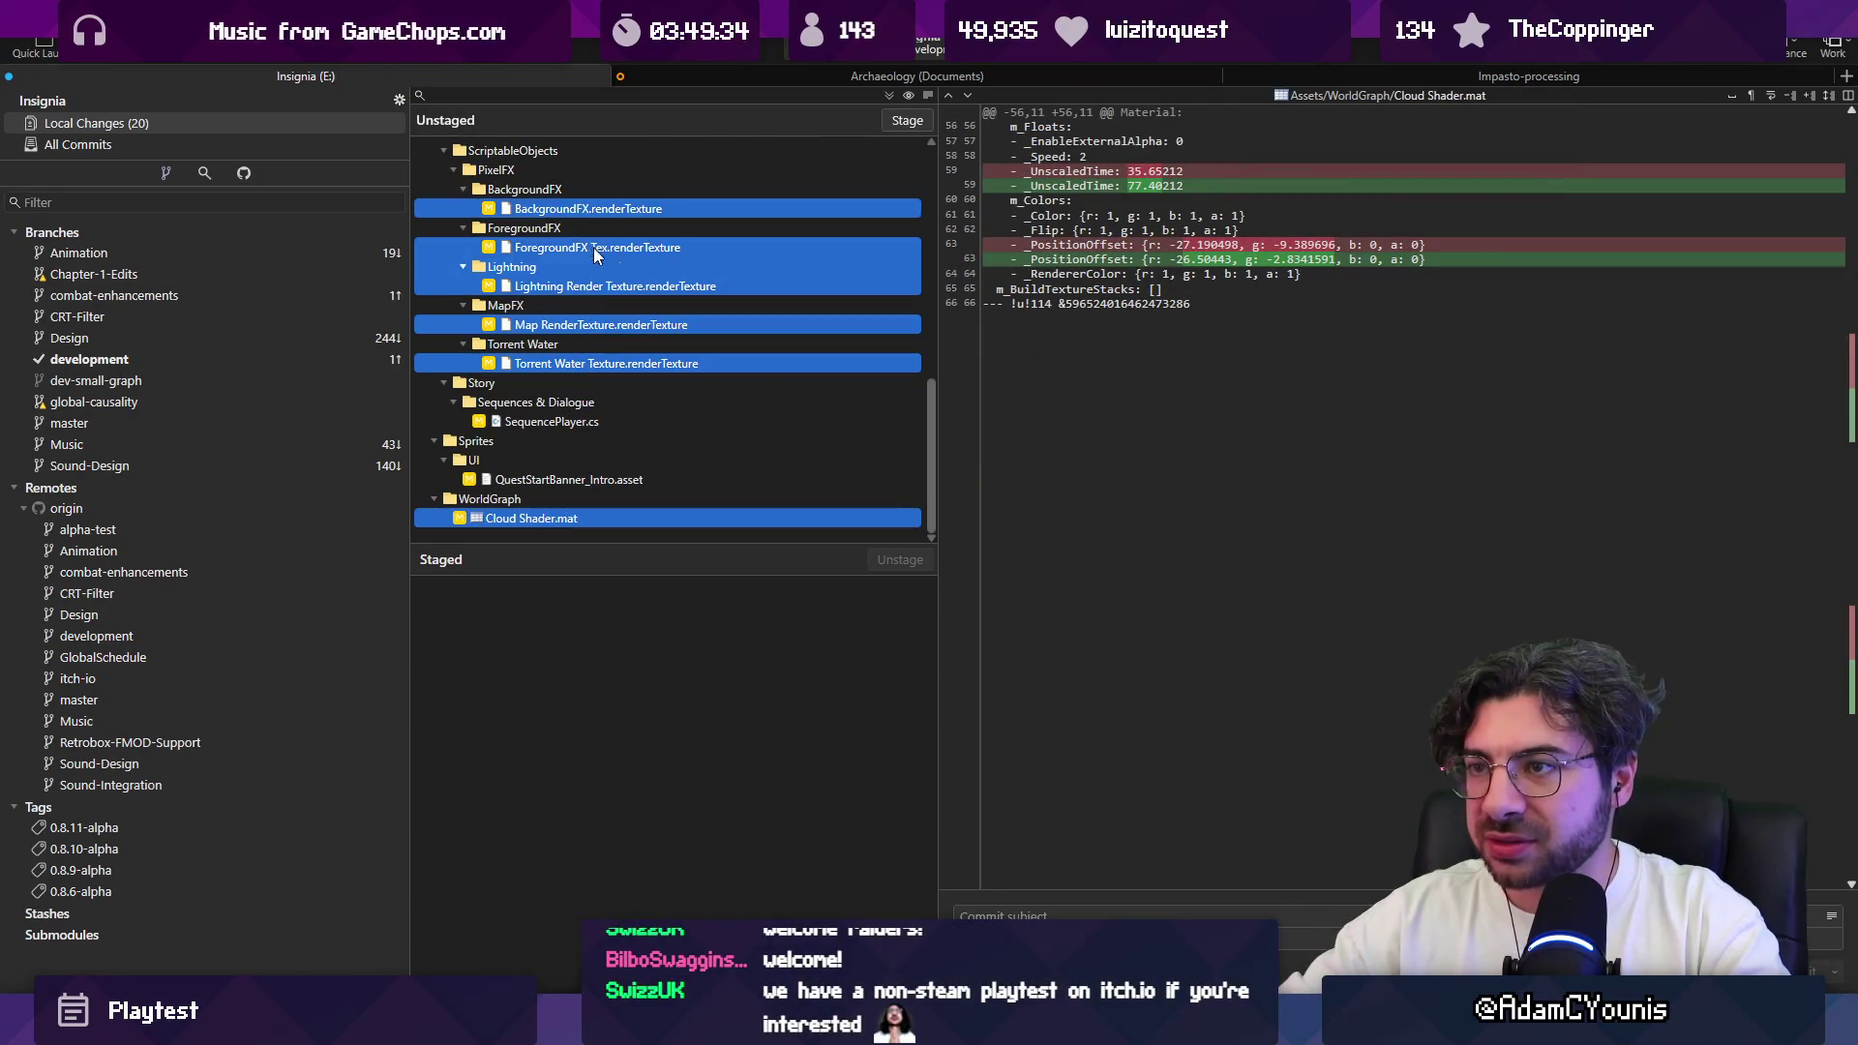
key("Delete")
key("Return")
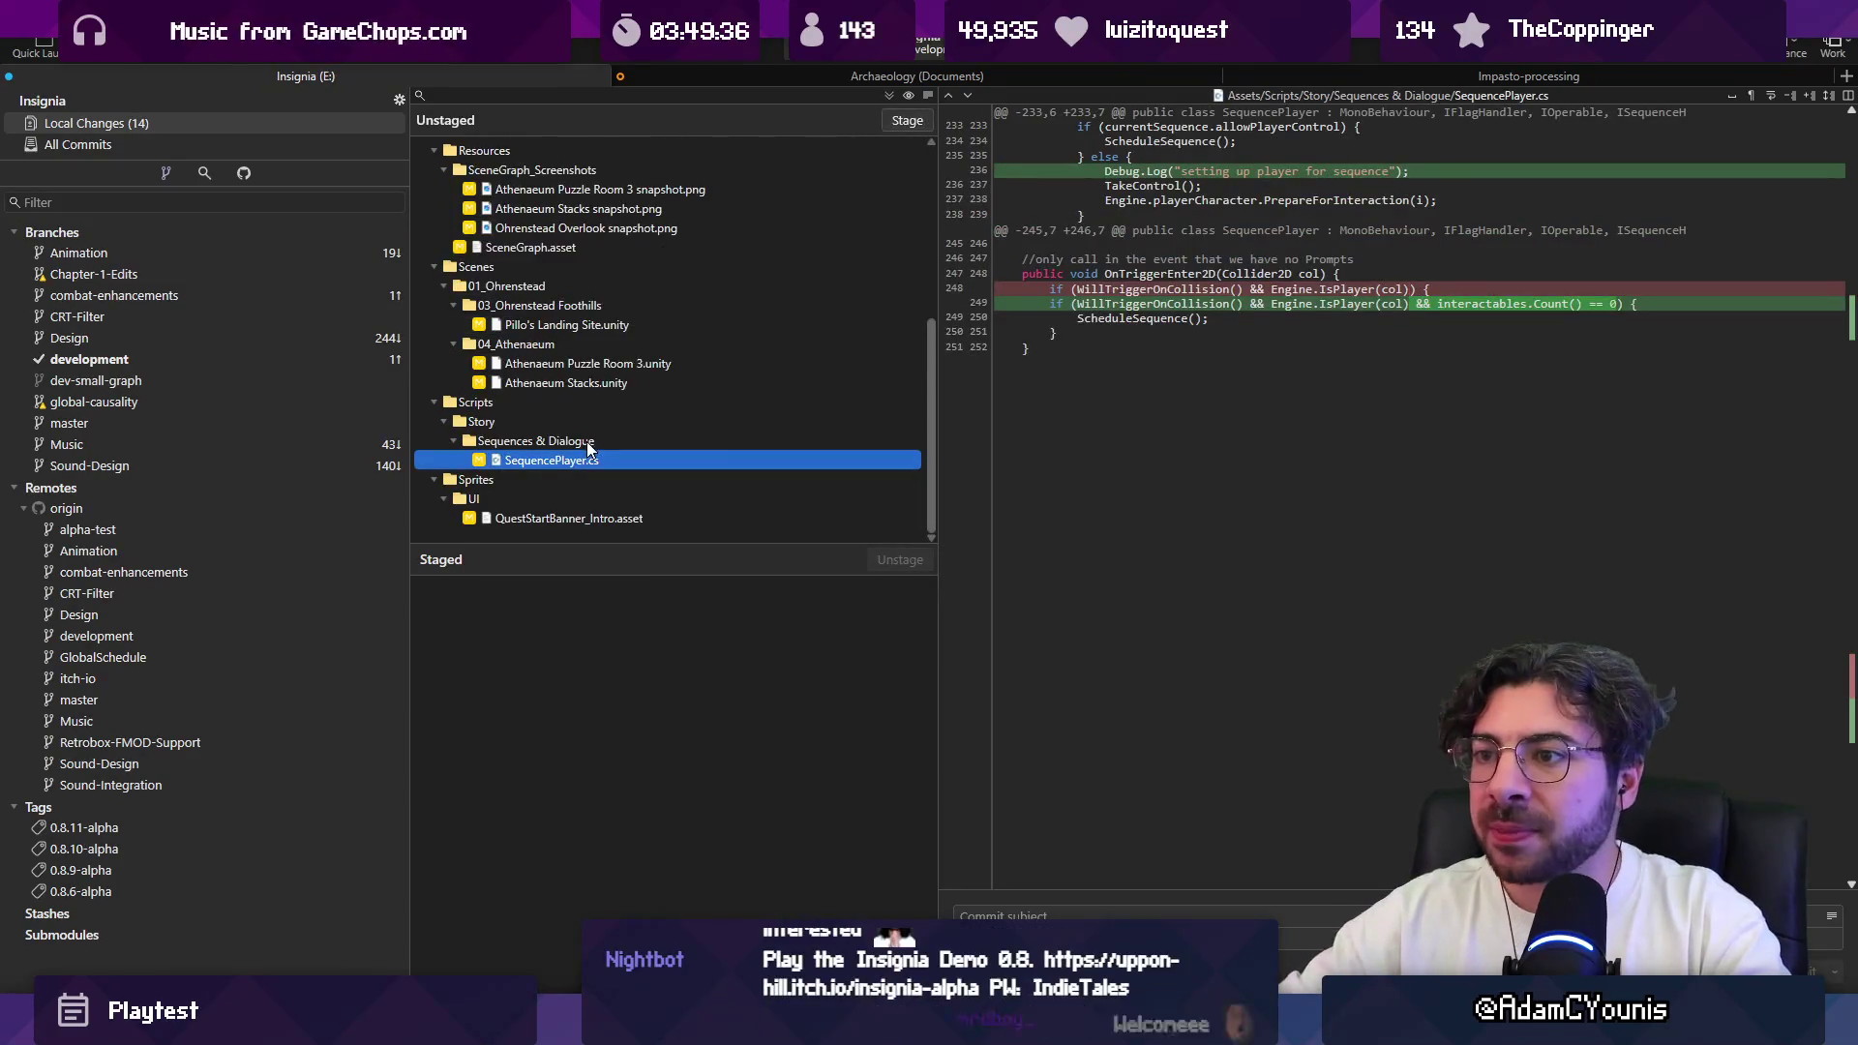
left_click(891, 96)
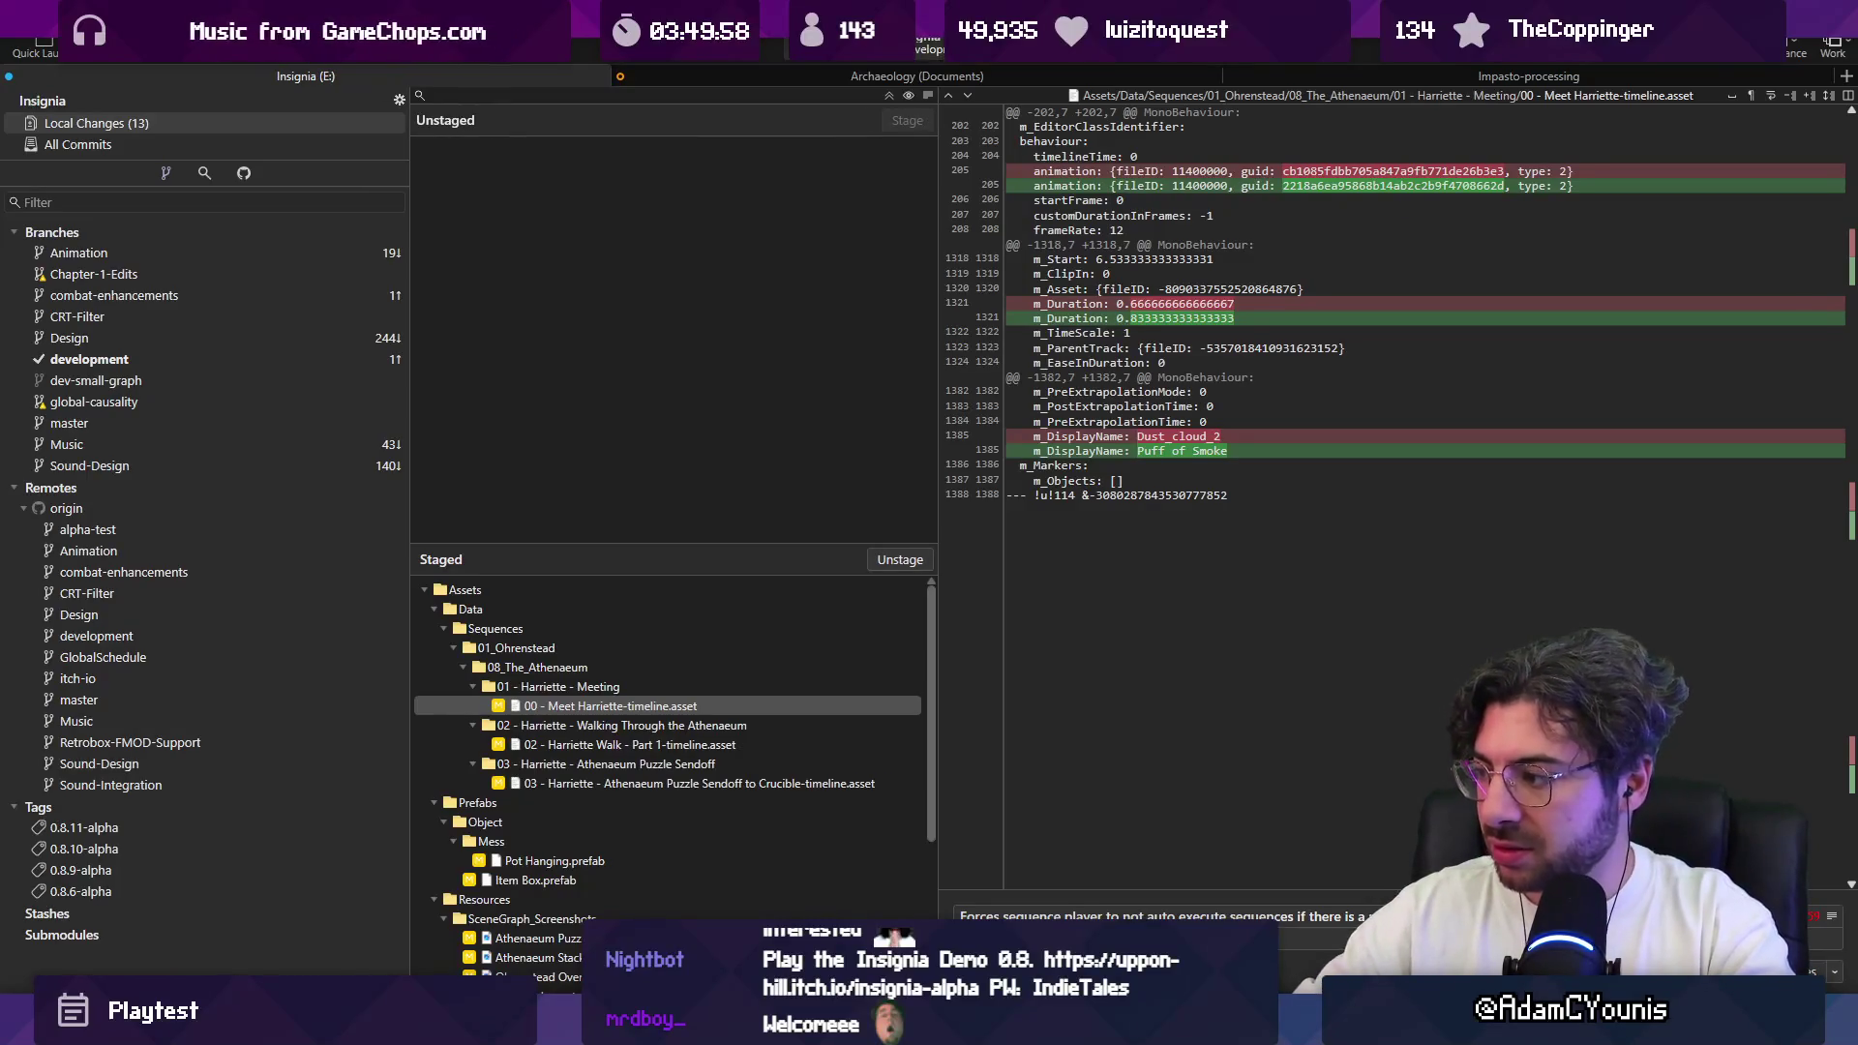
key("ctrl+Return")
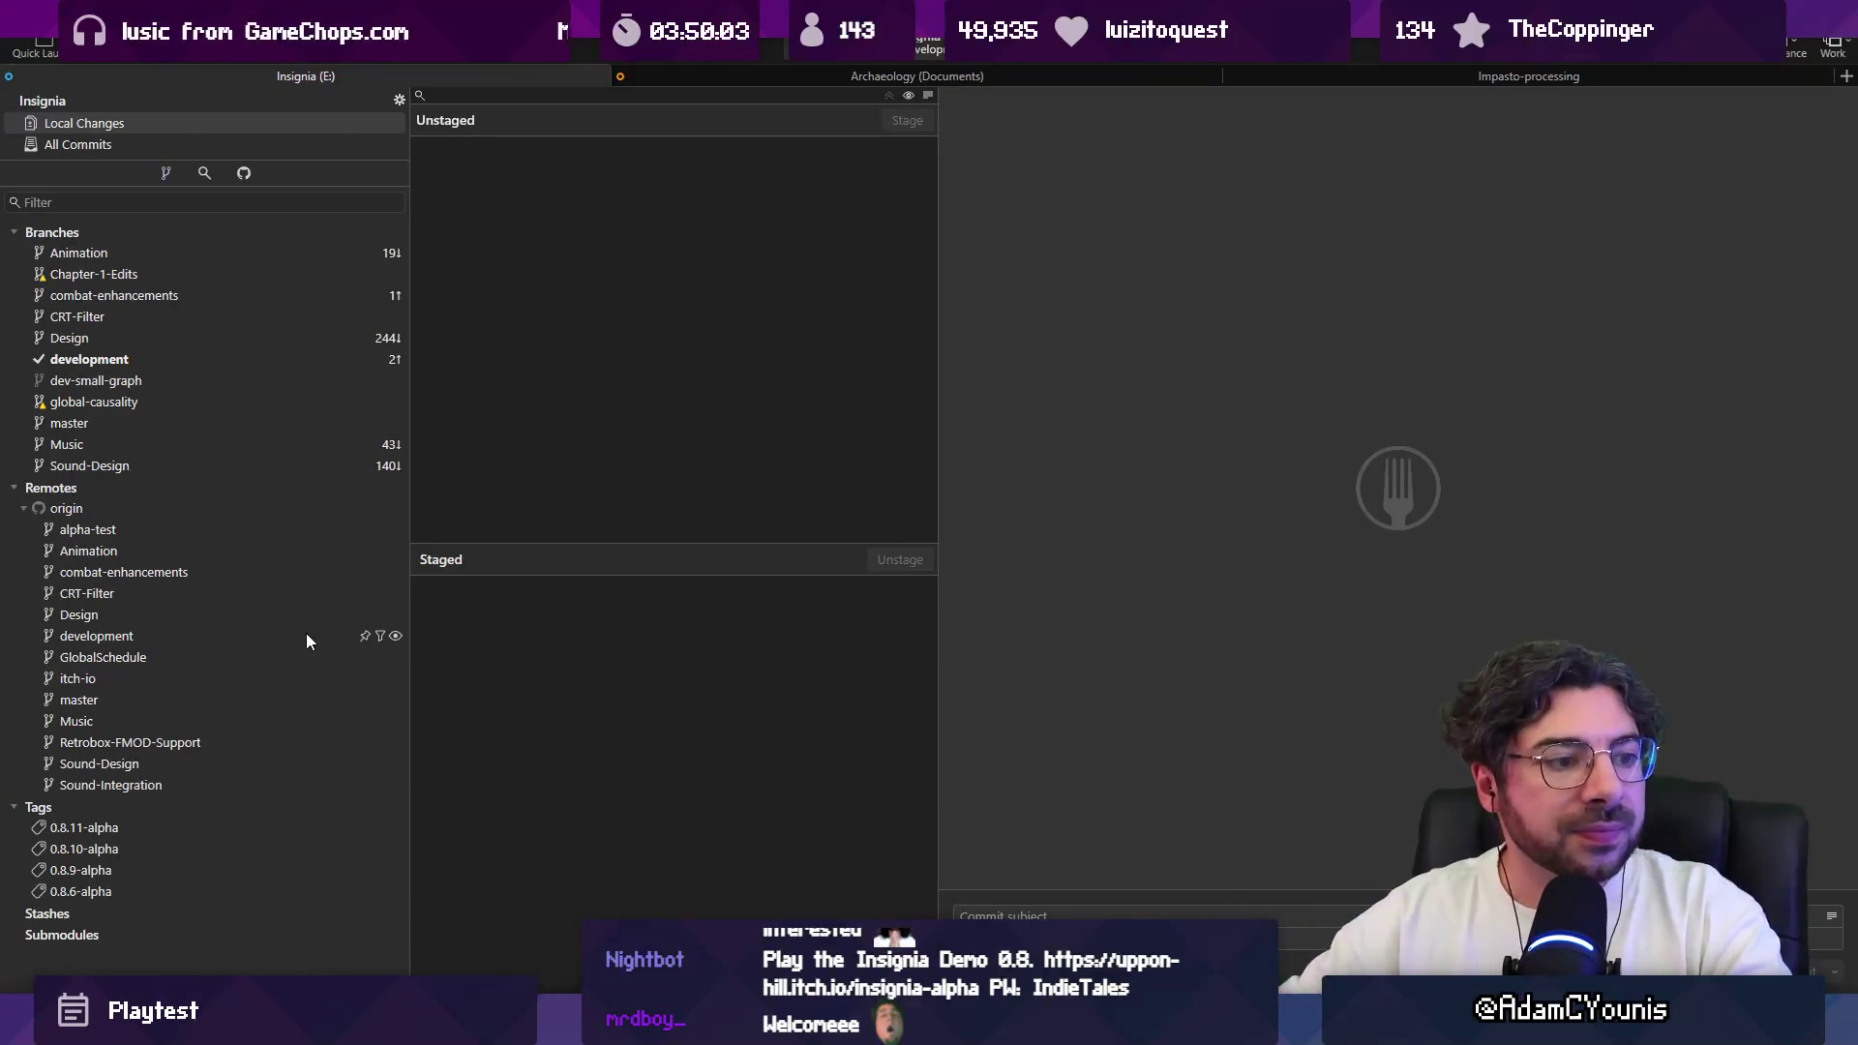
Step: Back in Unity, enlarge the Game view by adjusting the panel splitters
key("alt+Tab")
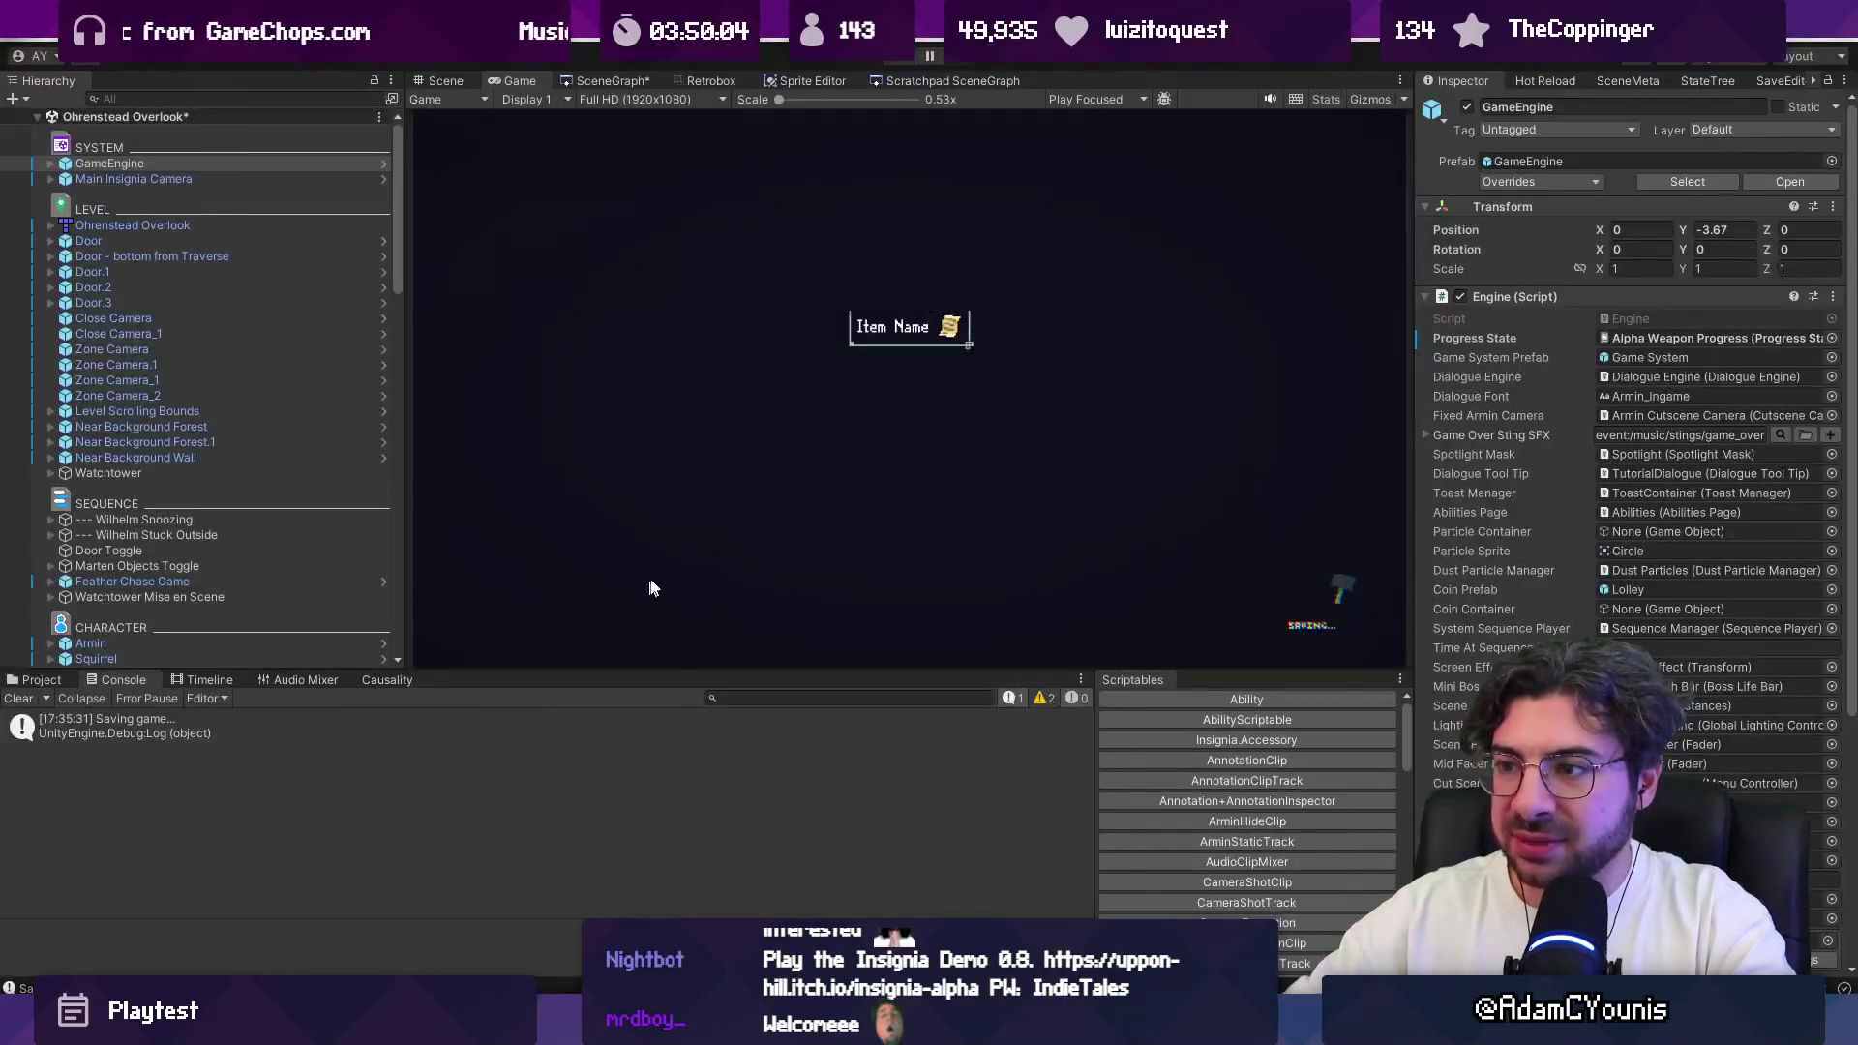
mouse_move(674, 670)
left_mouse_down()
mouse_move(666, 726)
mouse_move(663, 678)
mouse_move(663, 698)
left_mouse_up()
left_click_drag(396, 538, 336, 537)
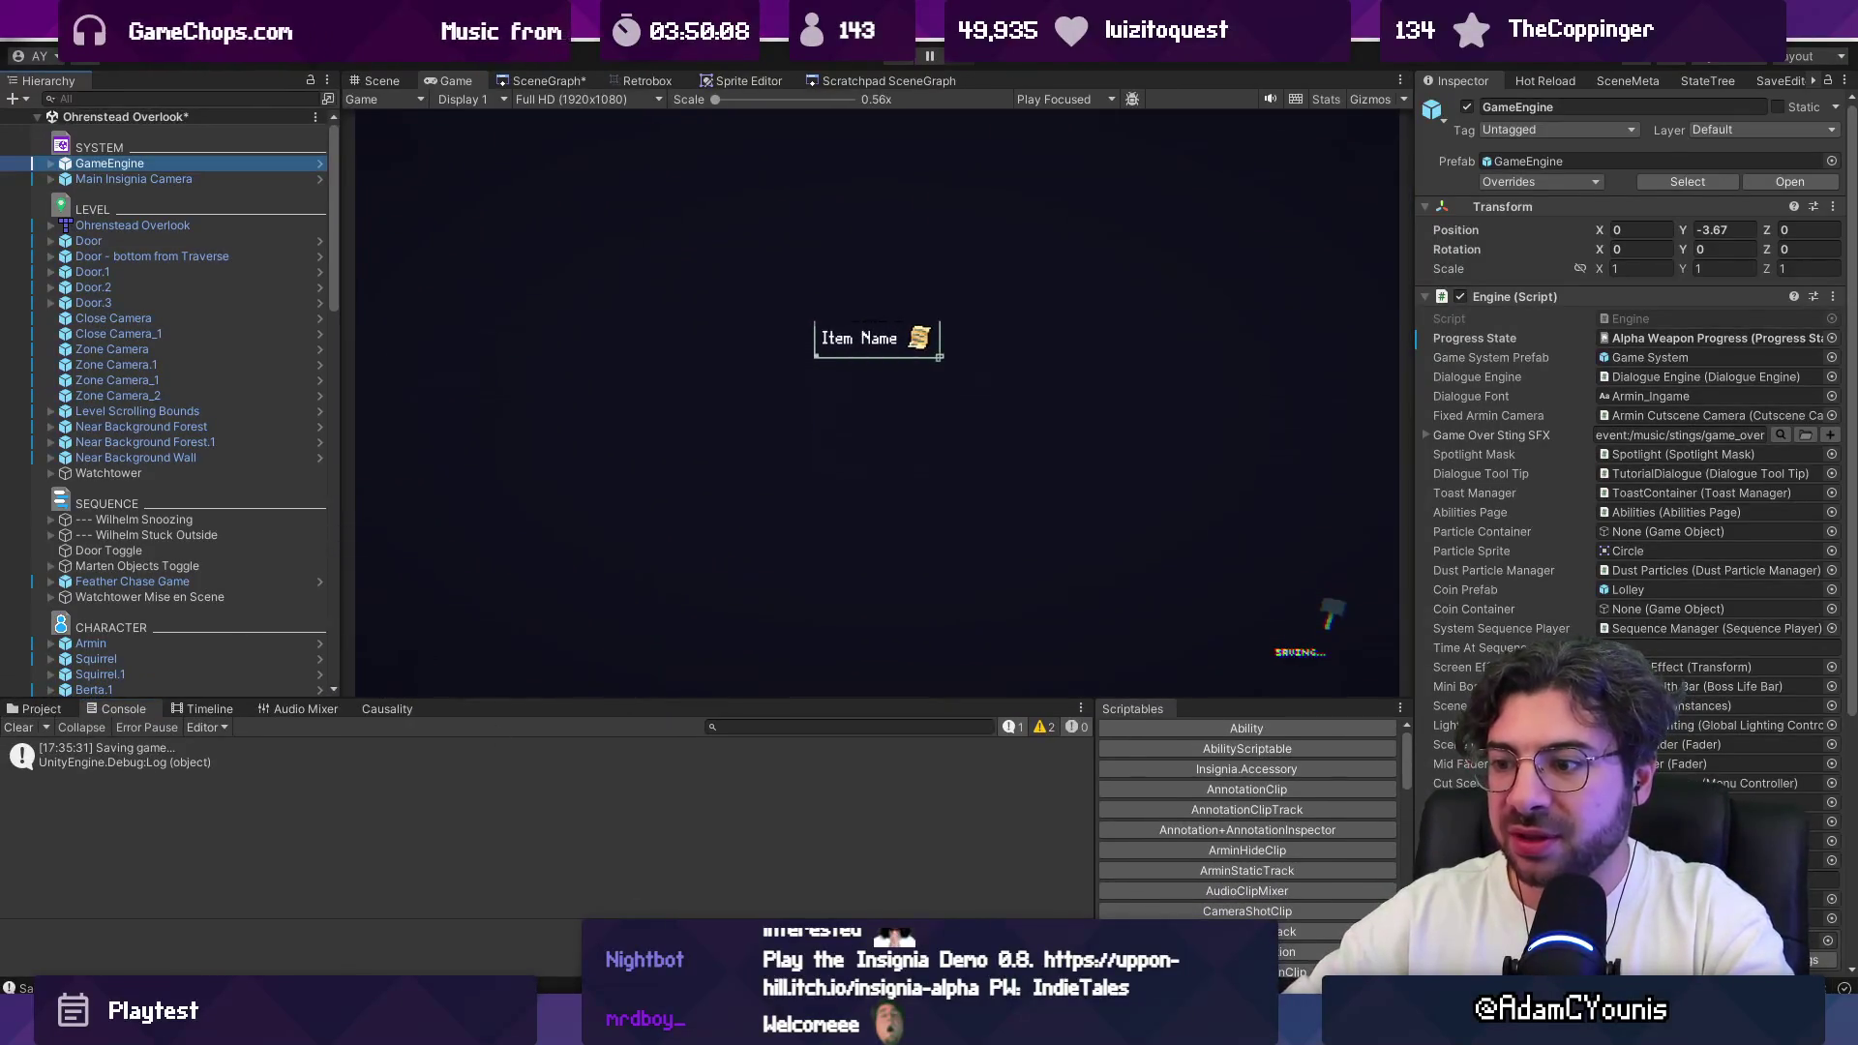
Step: Show the scene graph of Ohrenstead Overlook's rooms and save the scene with Ctrl+S
left_click(567, 80)
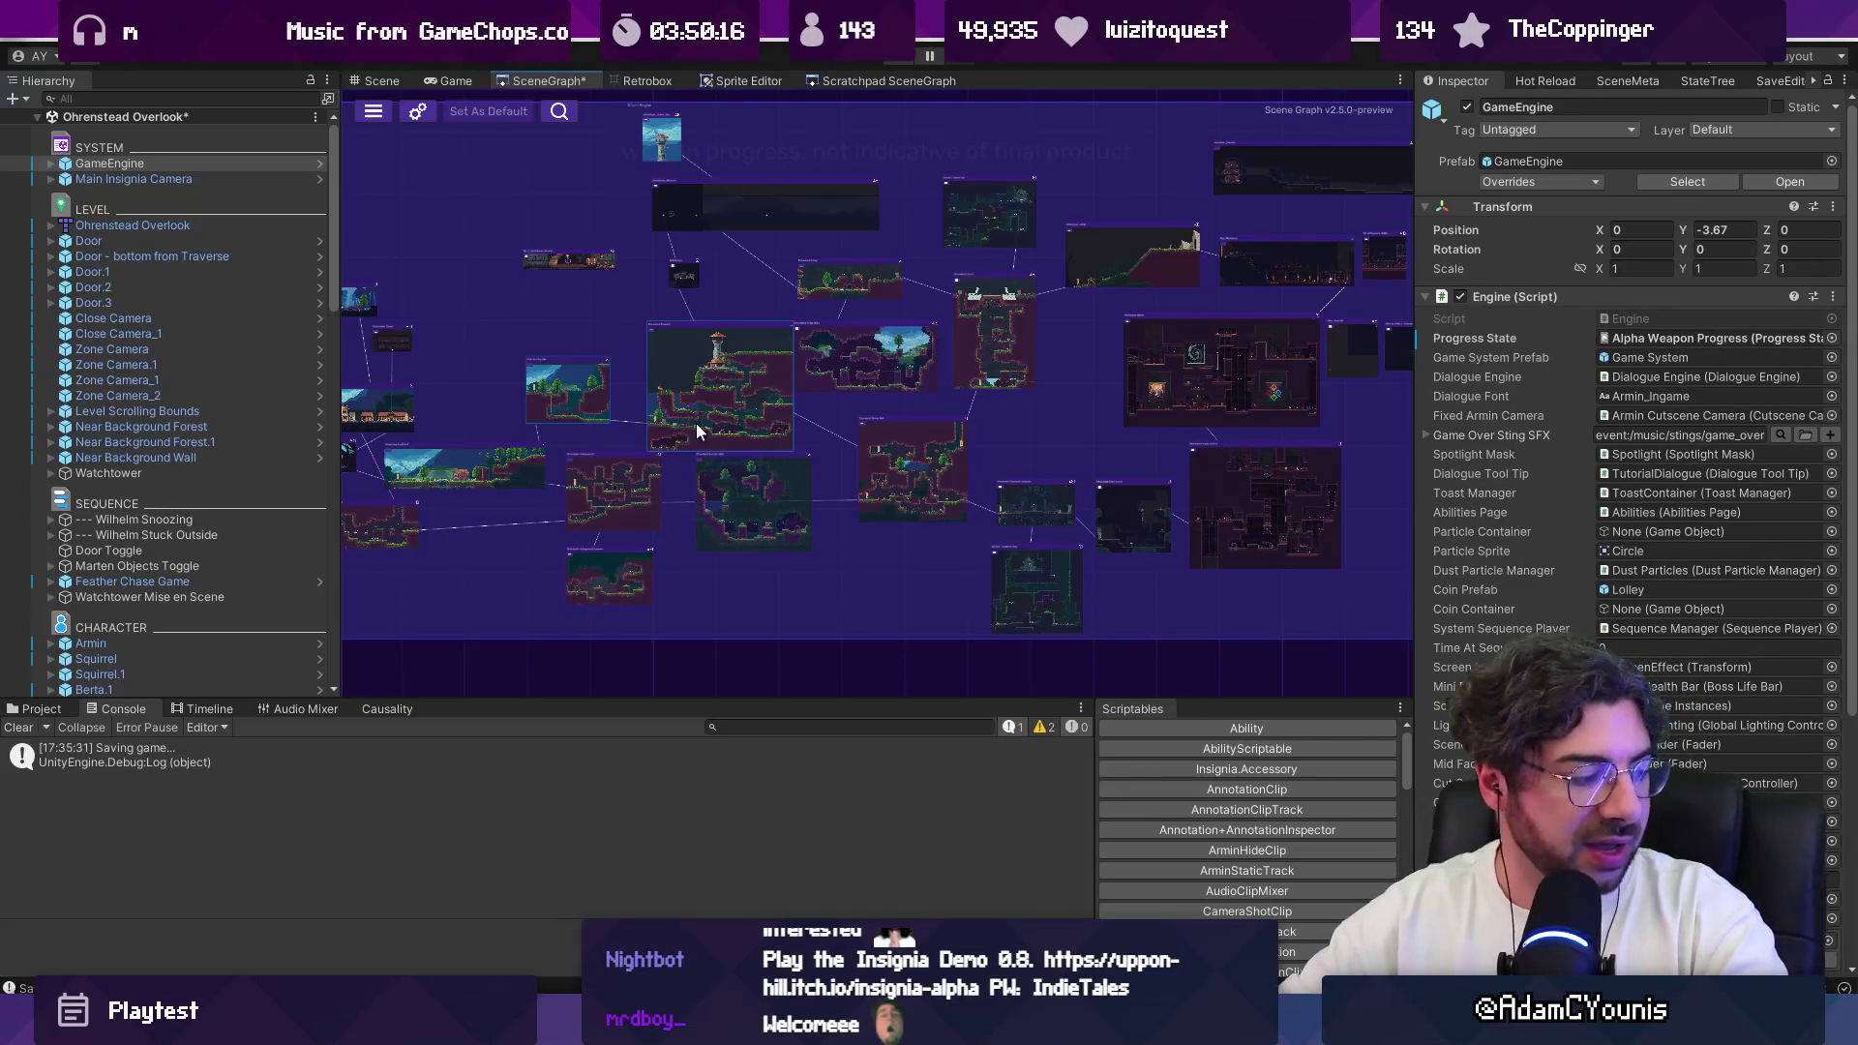
scroll(671, 337, "down", 3)
scroll(737, 418, "up", 6)
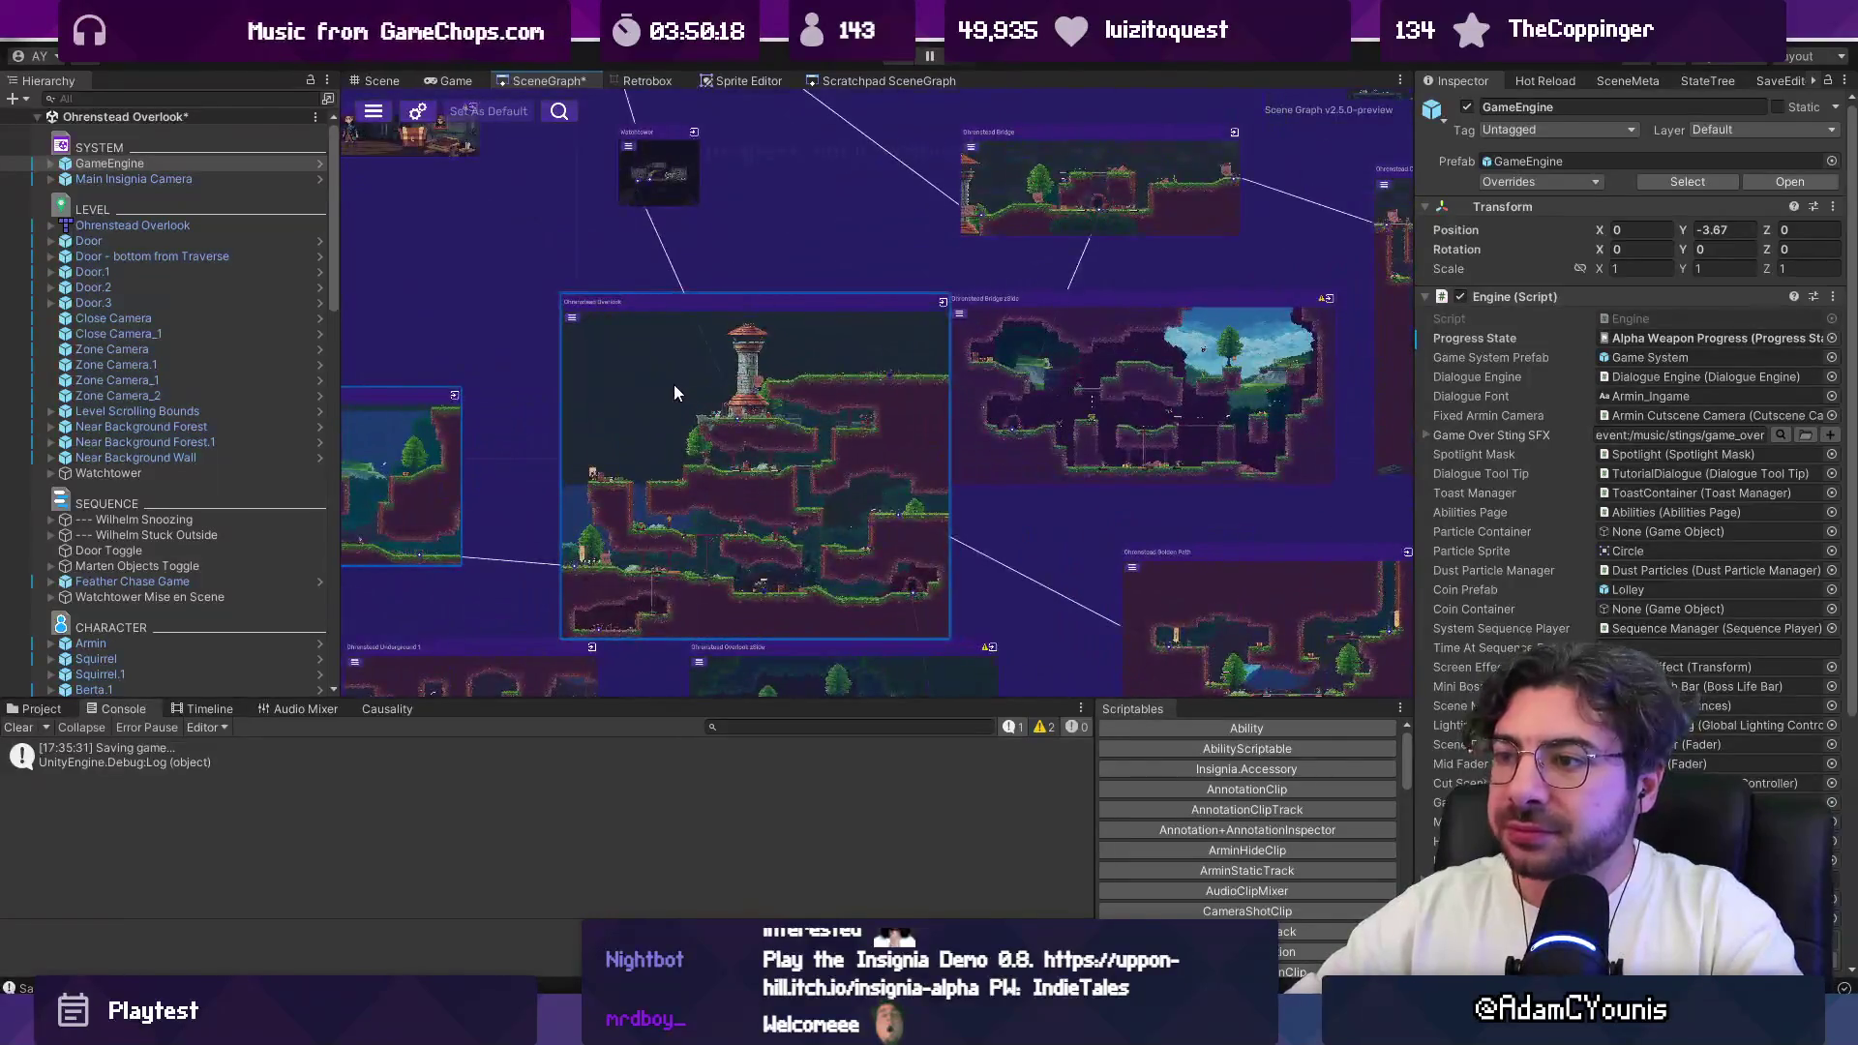
scroll(738, 358, "down", 3)
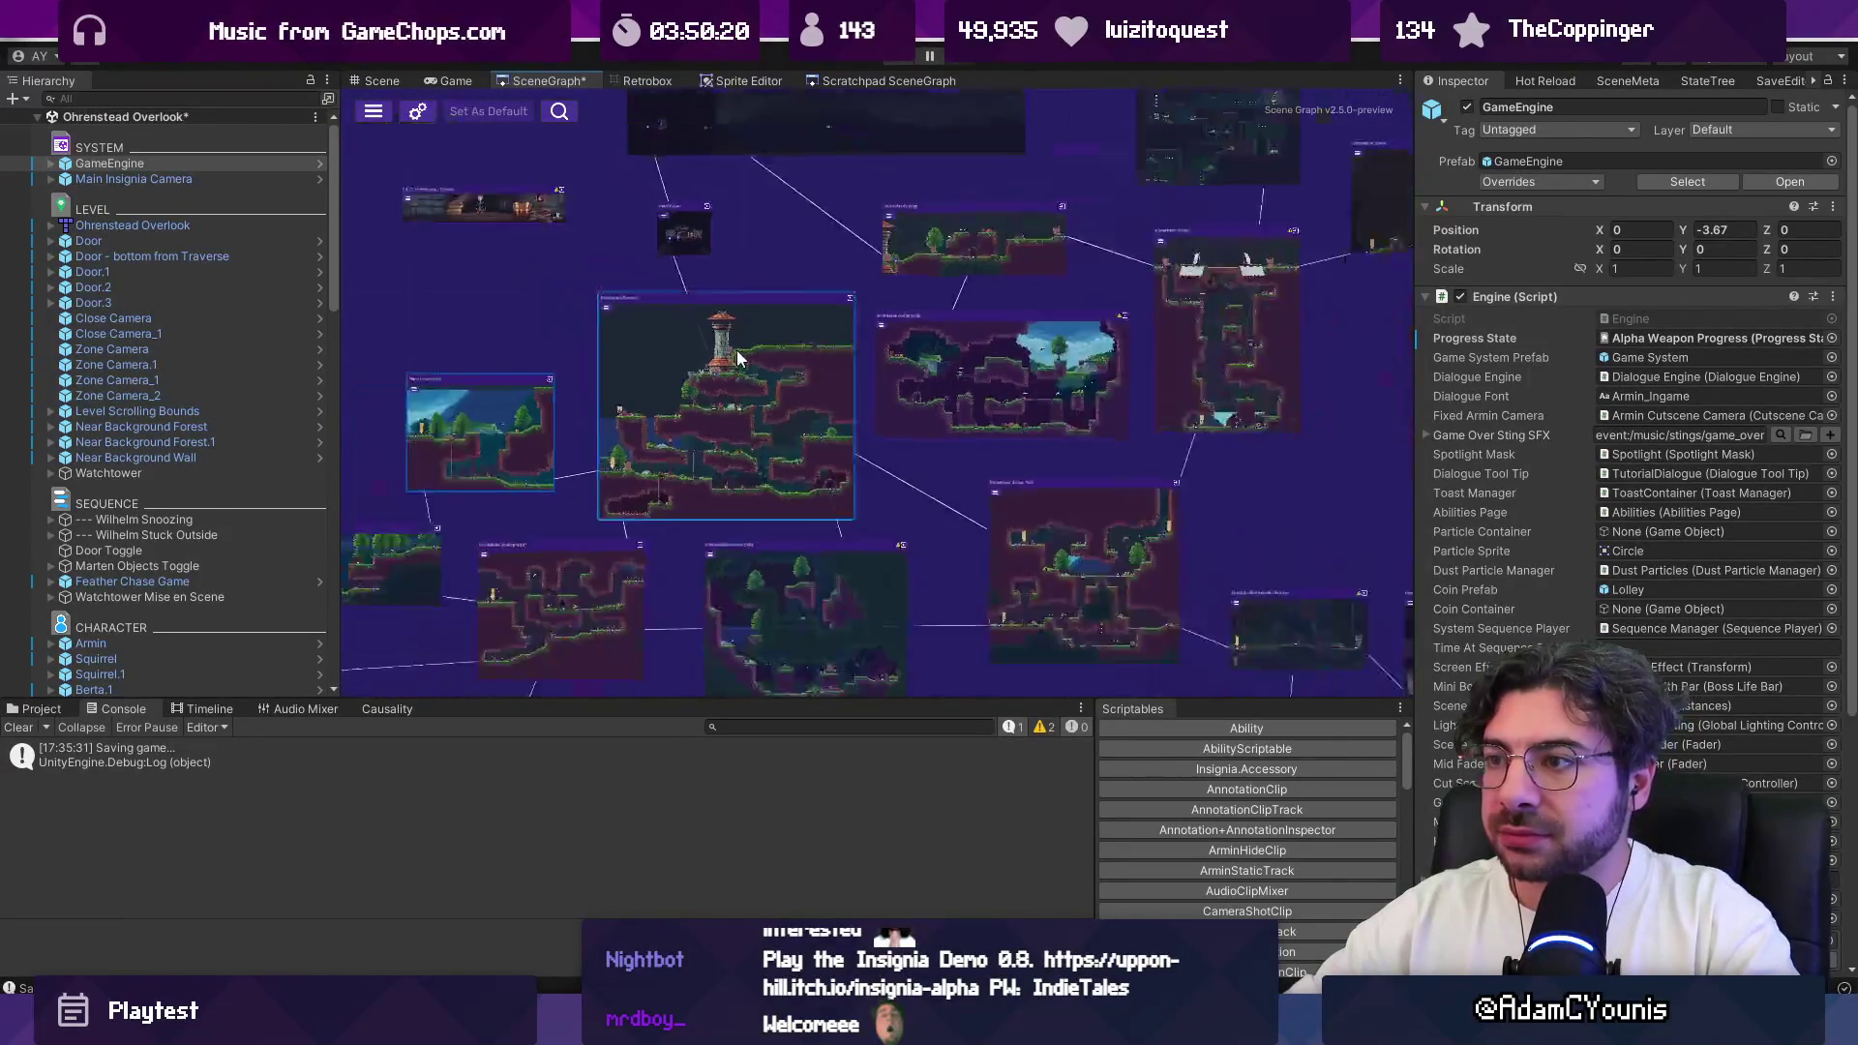
scroll(745, 360, "down", 2)
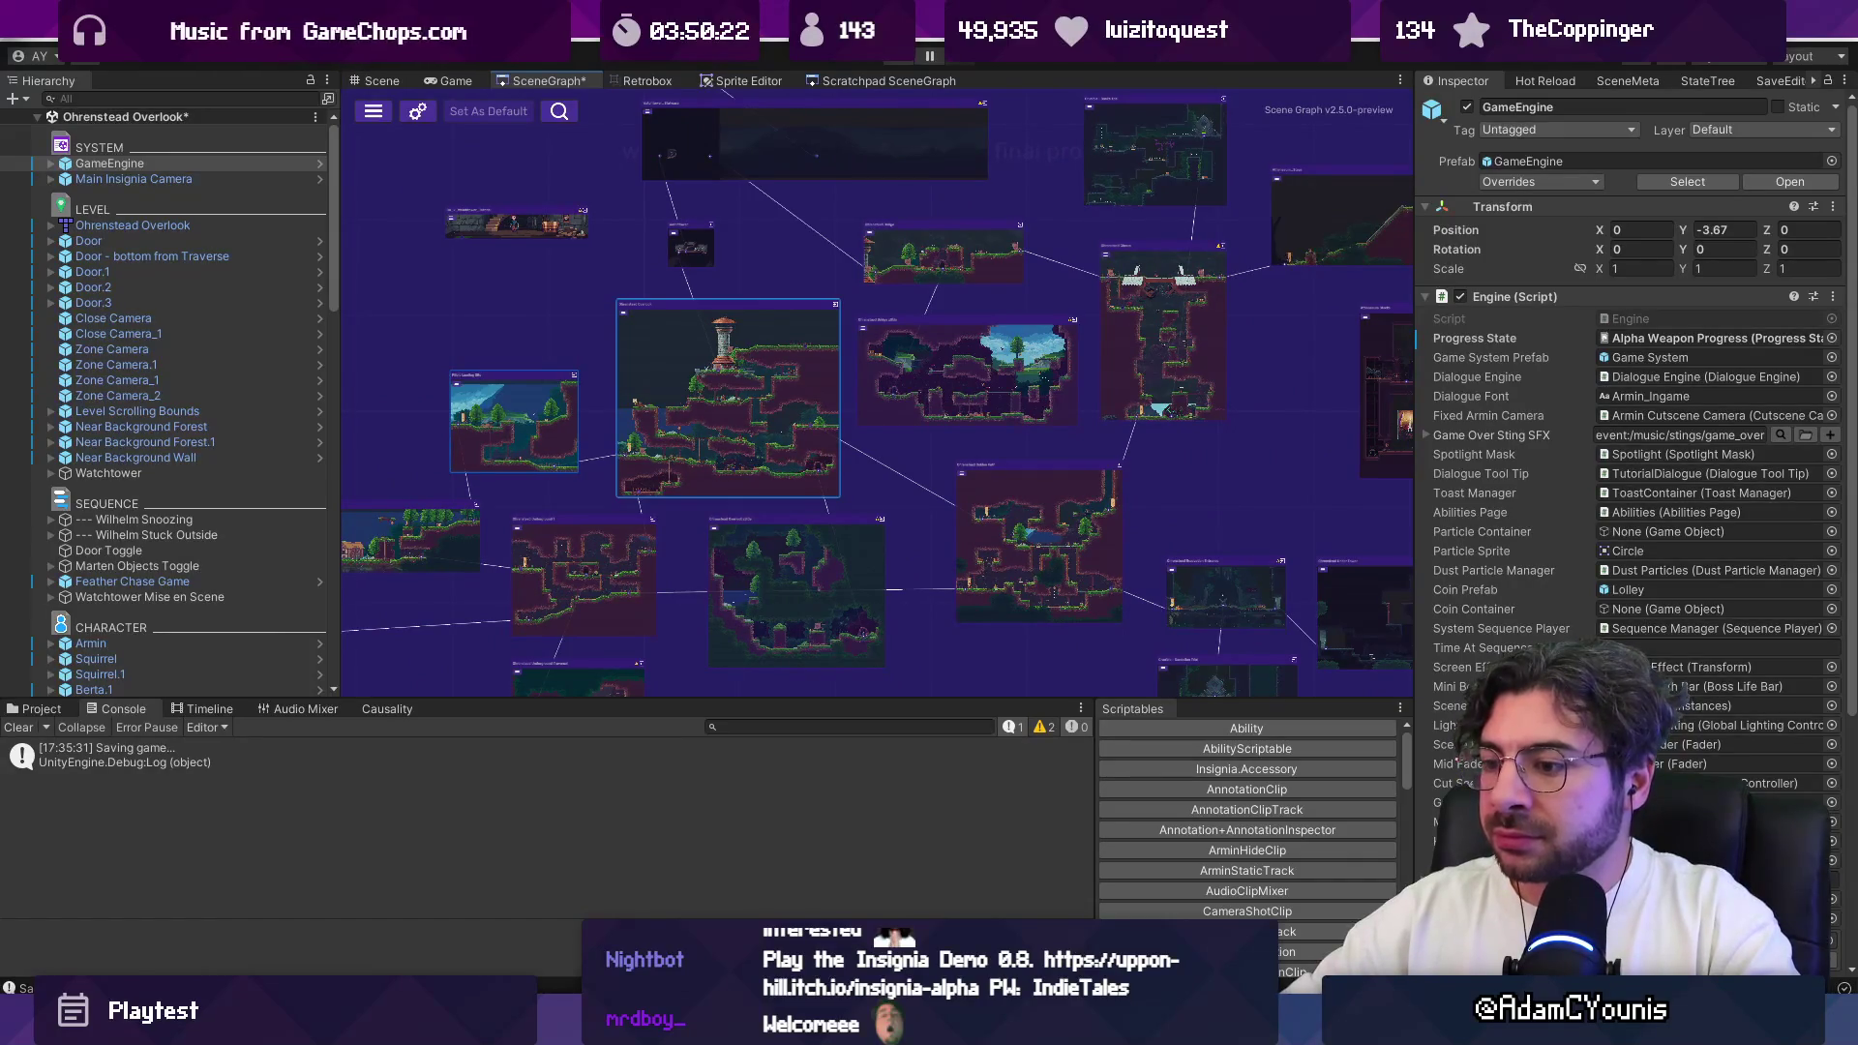
mouse_move(674, 1025)
key("ctrl+s")
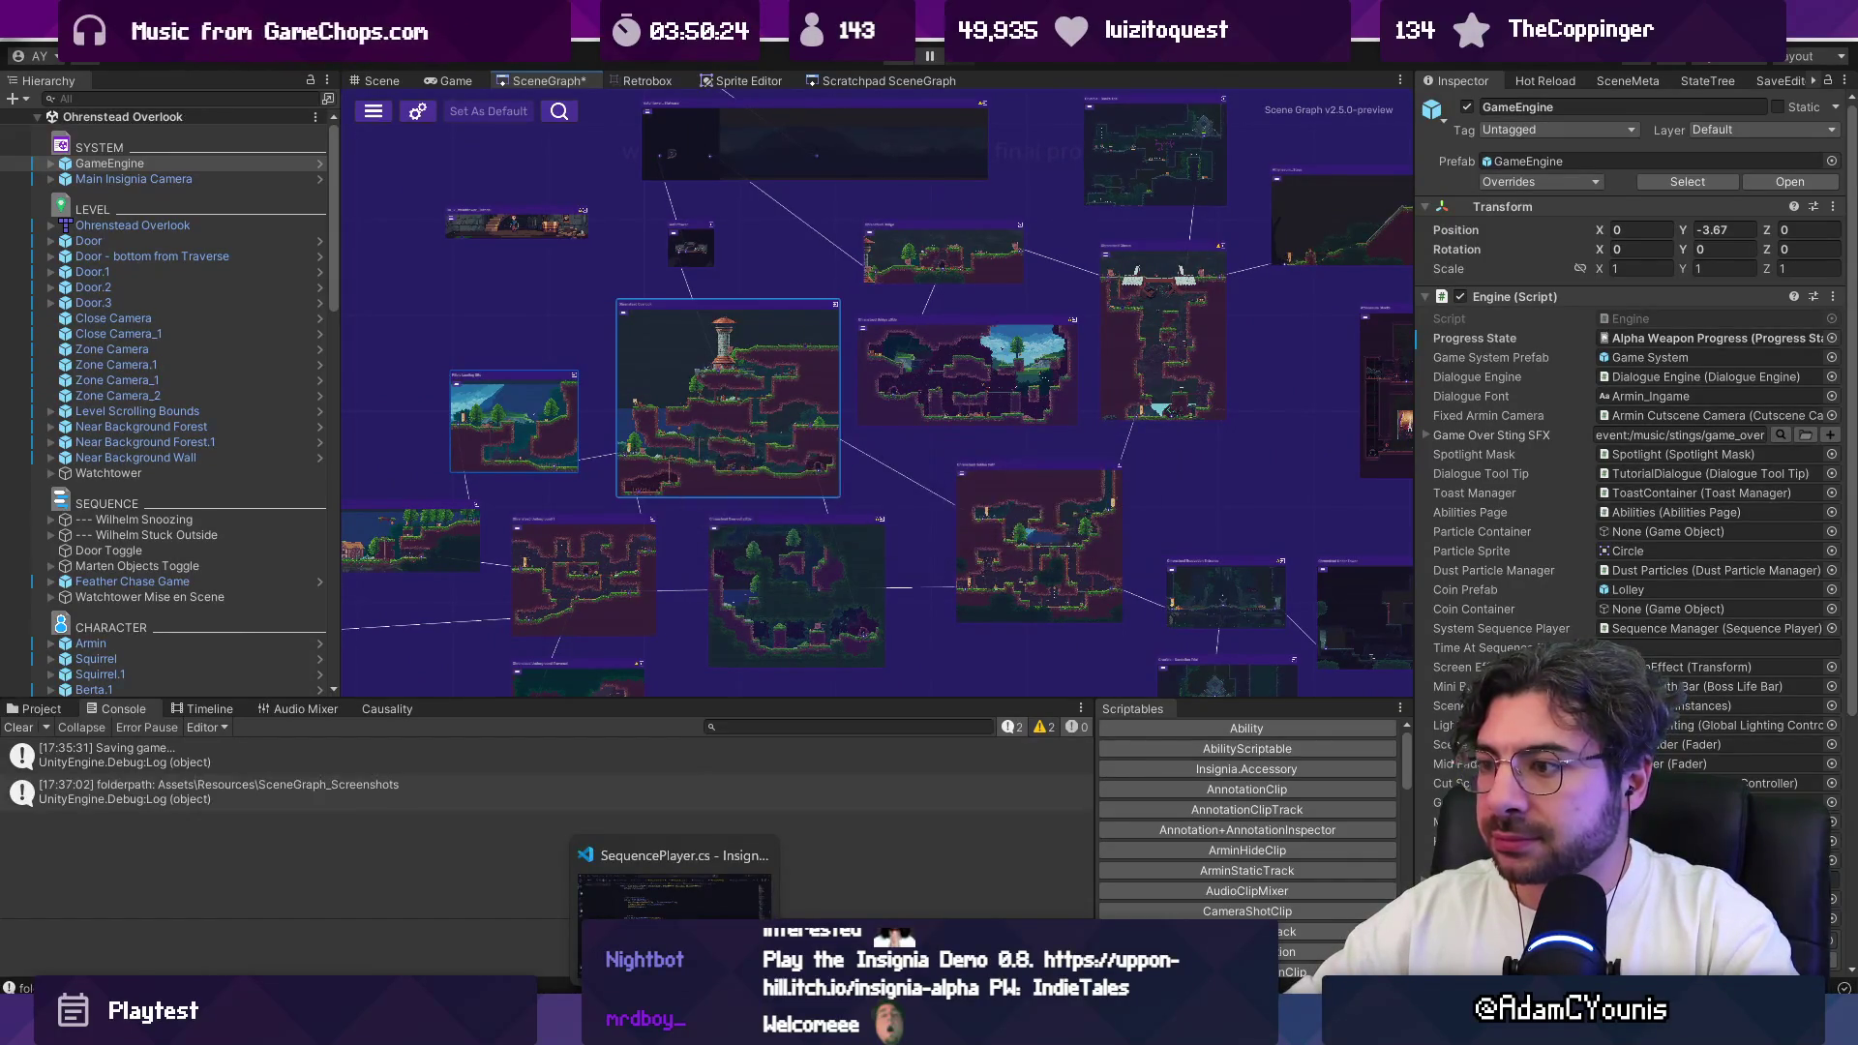
Step: In Figma, duplicate the Harriette teleport card, strike through the original, and move it into 15:00
left_click(774, 1026)
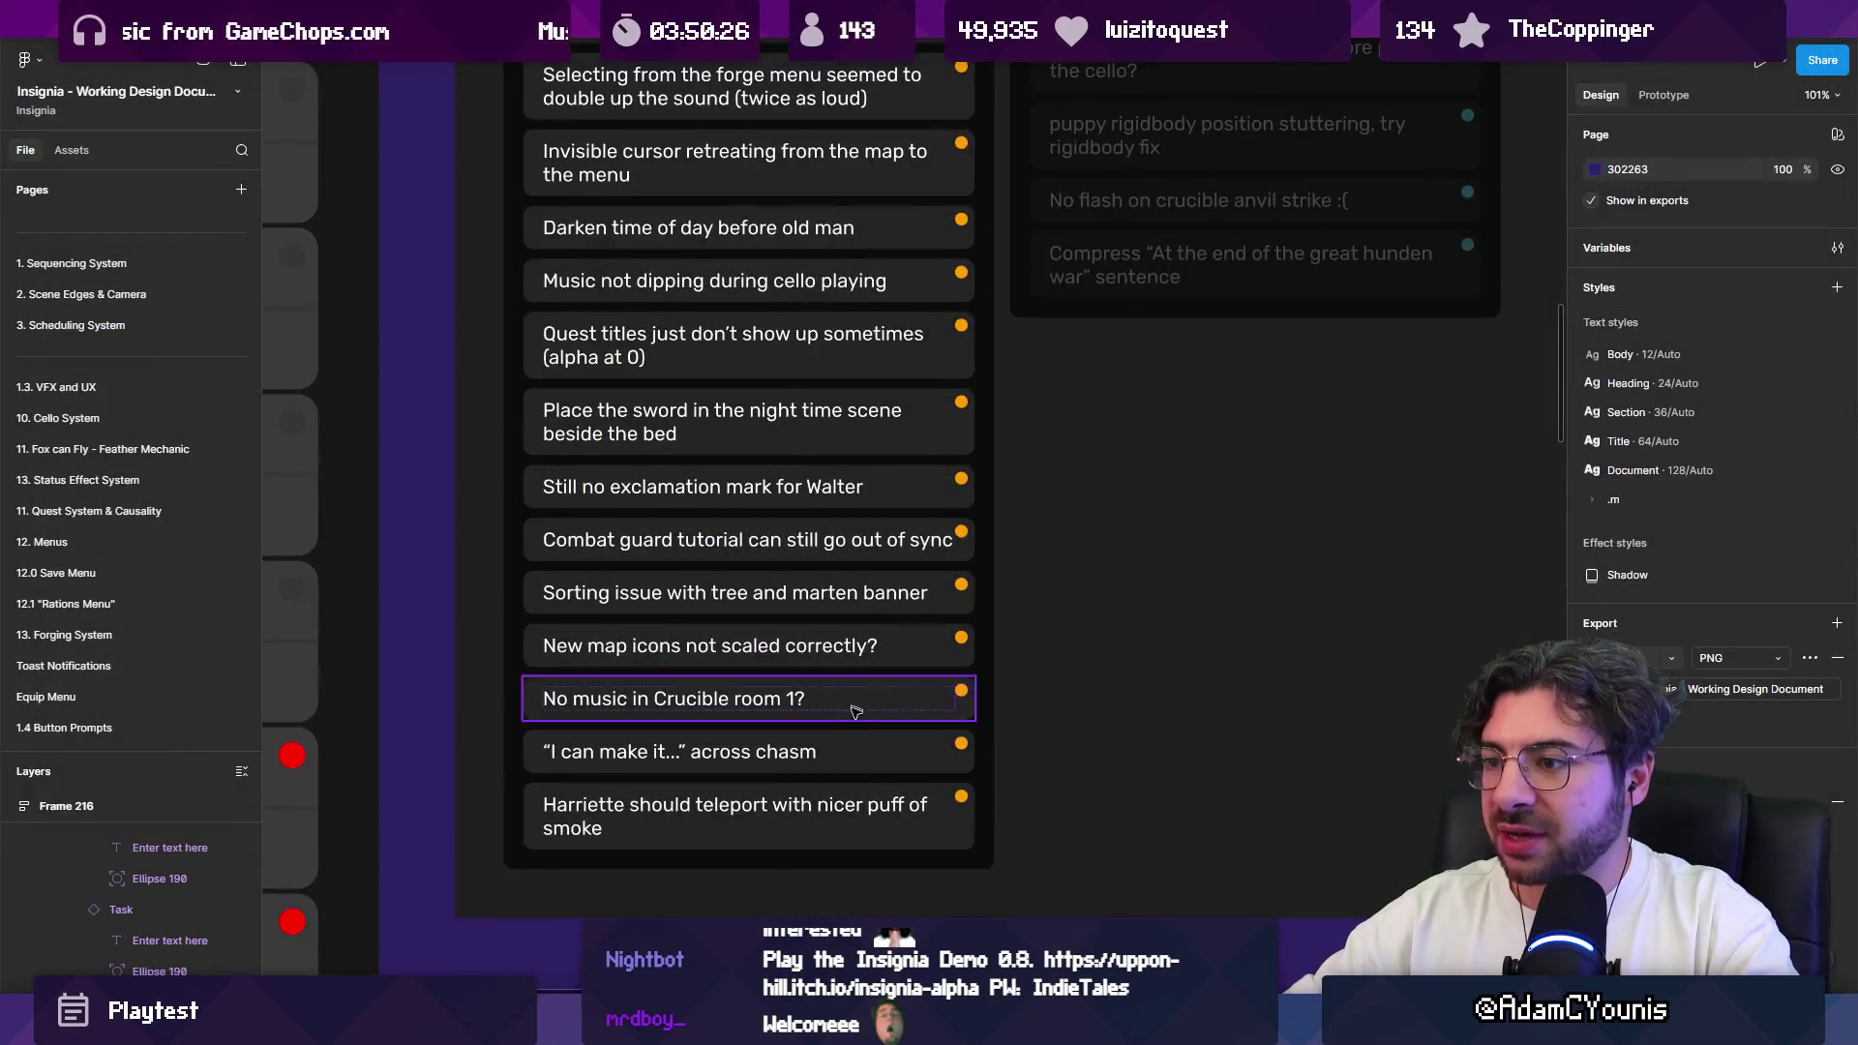
left_click(774, 822)
scroll(790, 741, "down", 2)
scroll(790, 741, "up", 5)
key("ctrl+d")
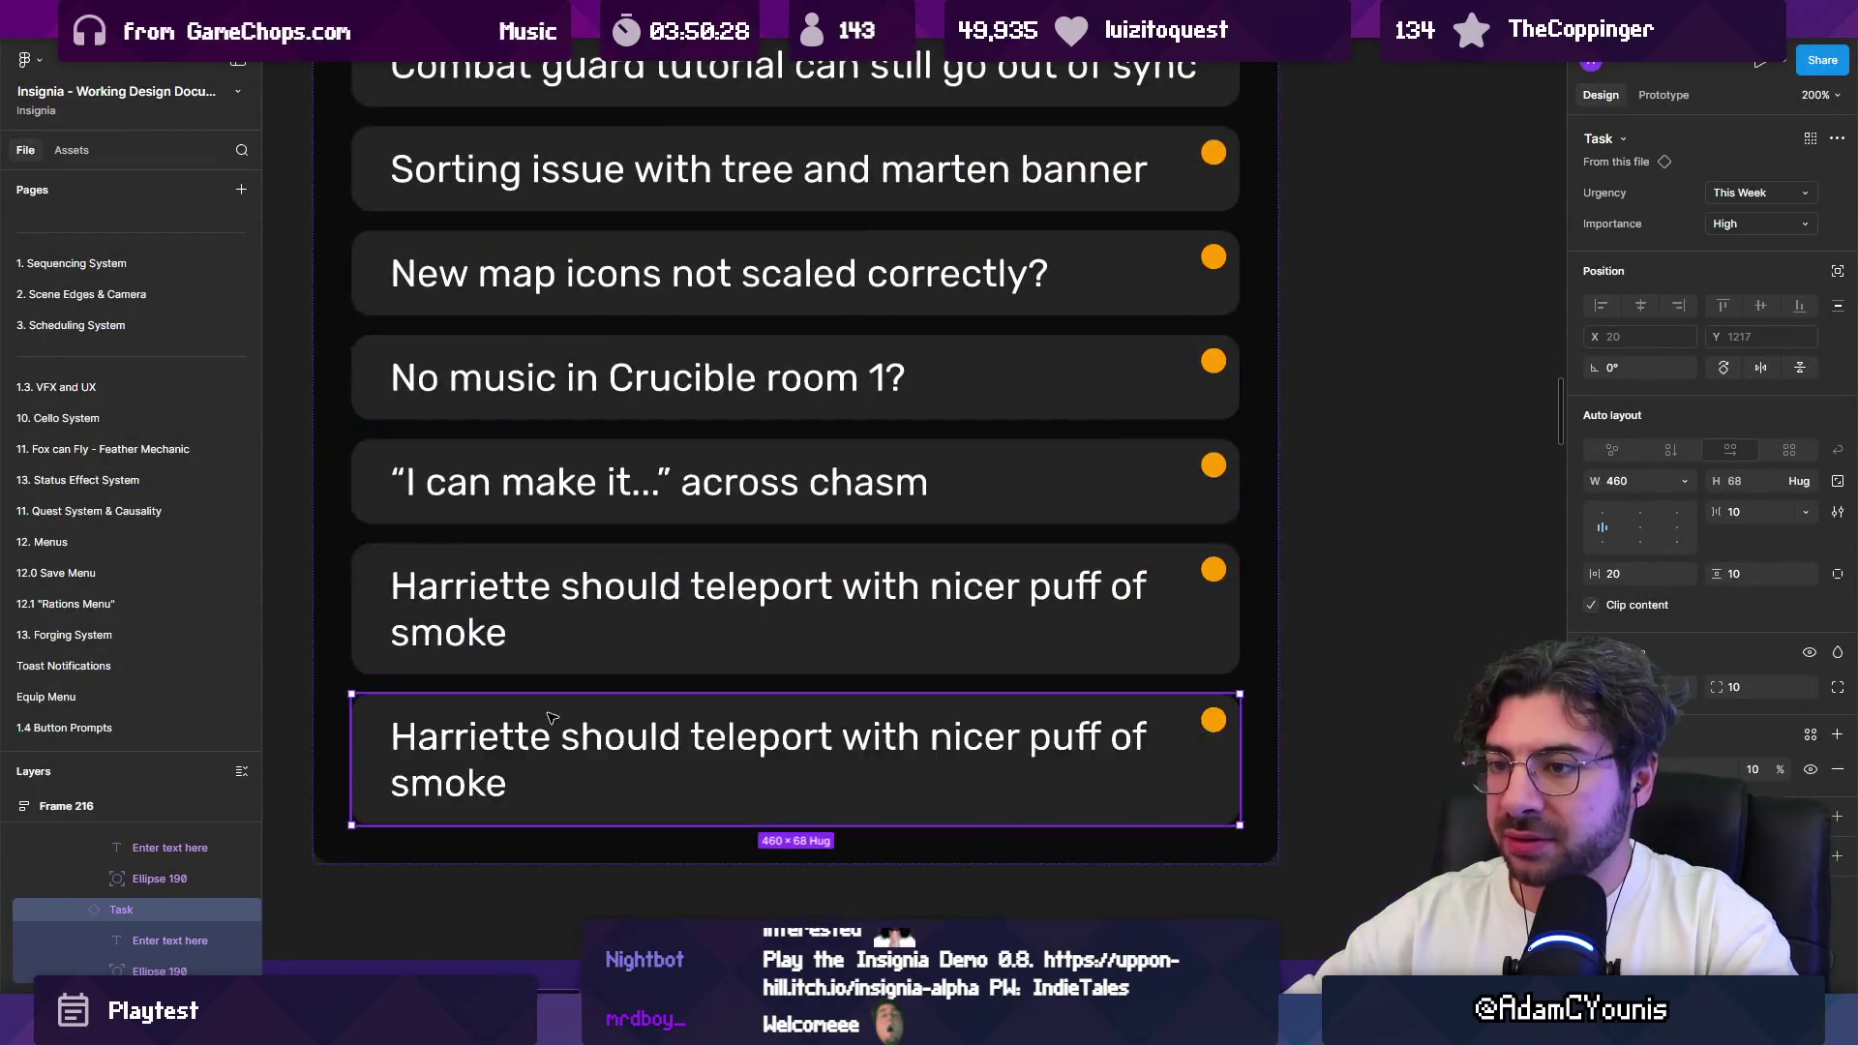
left_click(790, 639)
key("ctrl+shift+x")
scroll(790, 639, "down", 5)
left_click_drag(790, 640, 799, 680)
scroll(790, 688, "left", 3)
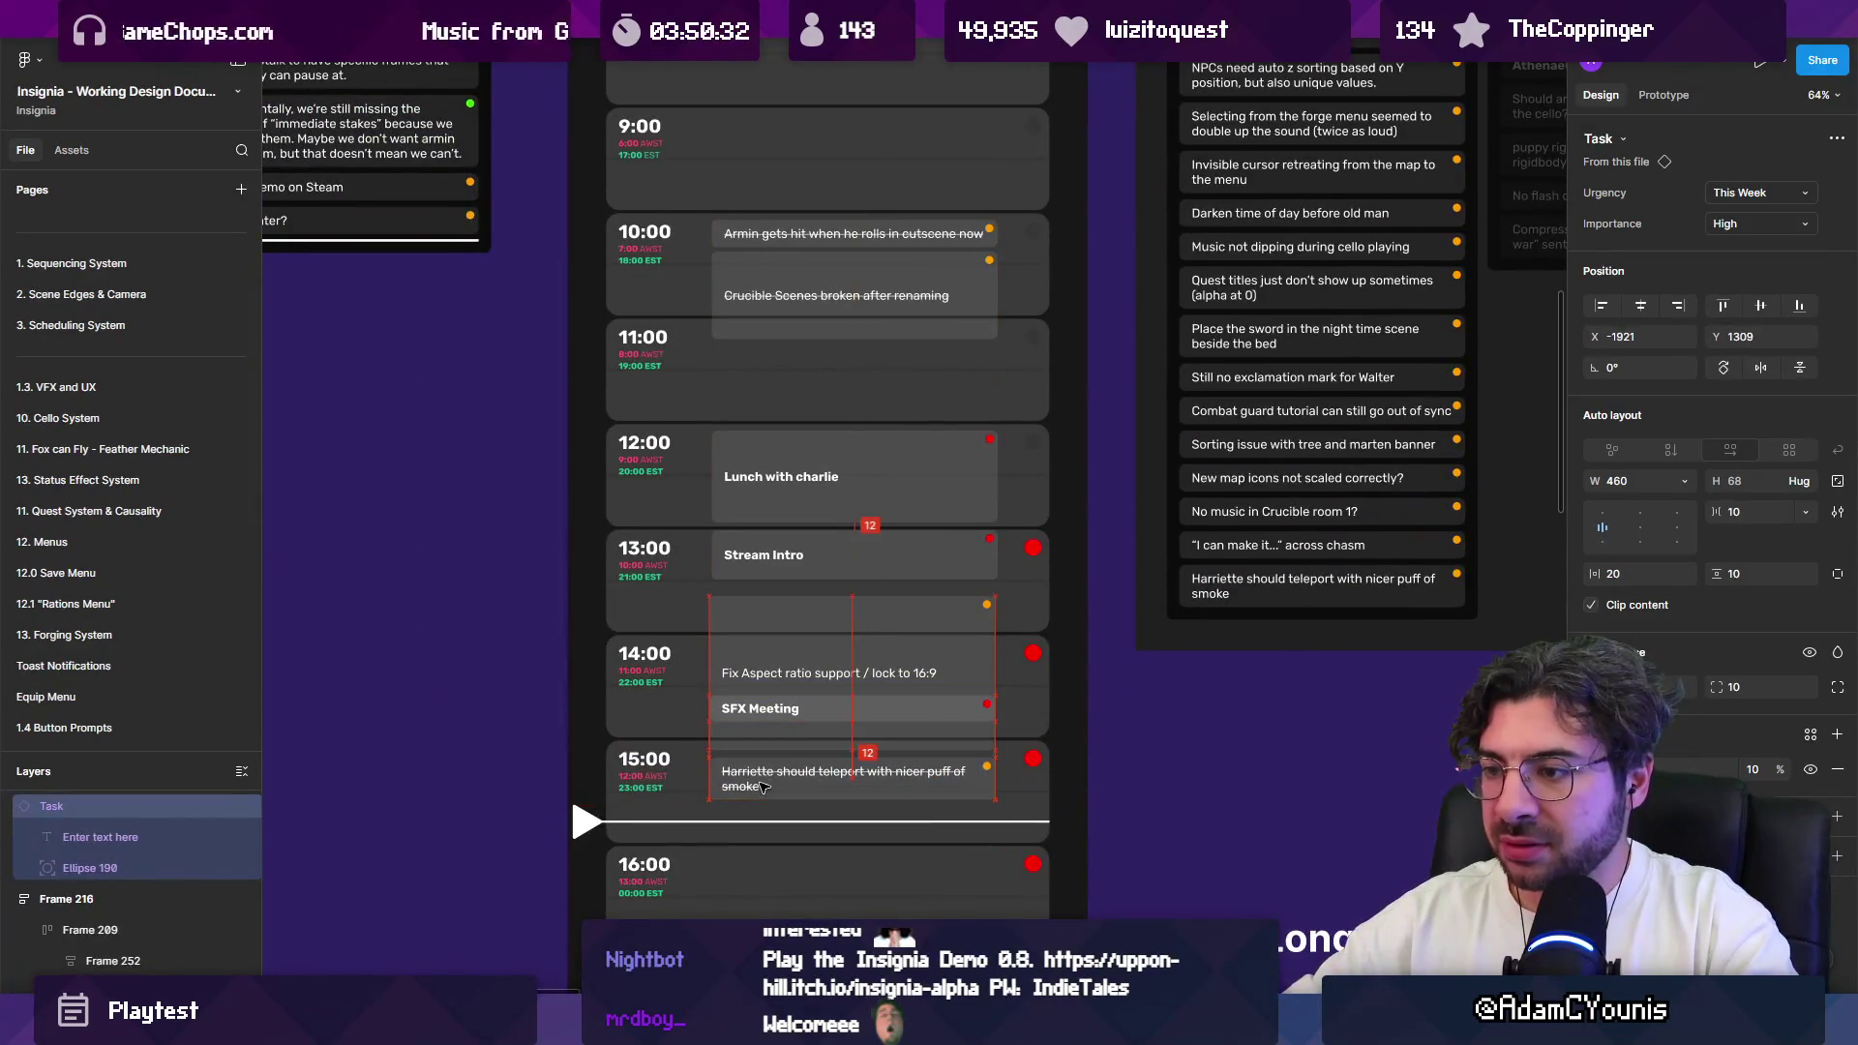
Step: Delete the 14:00 Fix Aspect ratio and SFX Meeting block; place Harriette under Stream Intro
left_click(806, 677)
left_click(804, 711)
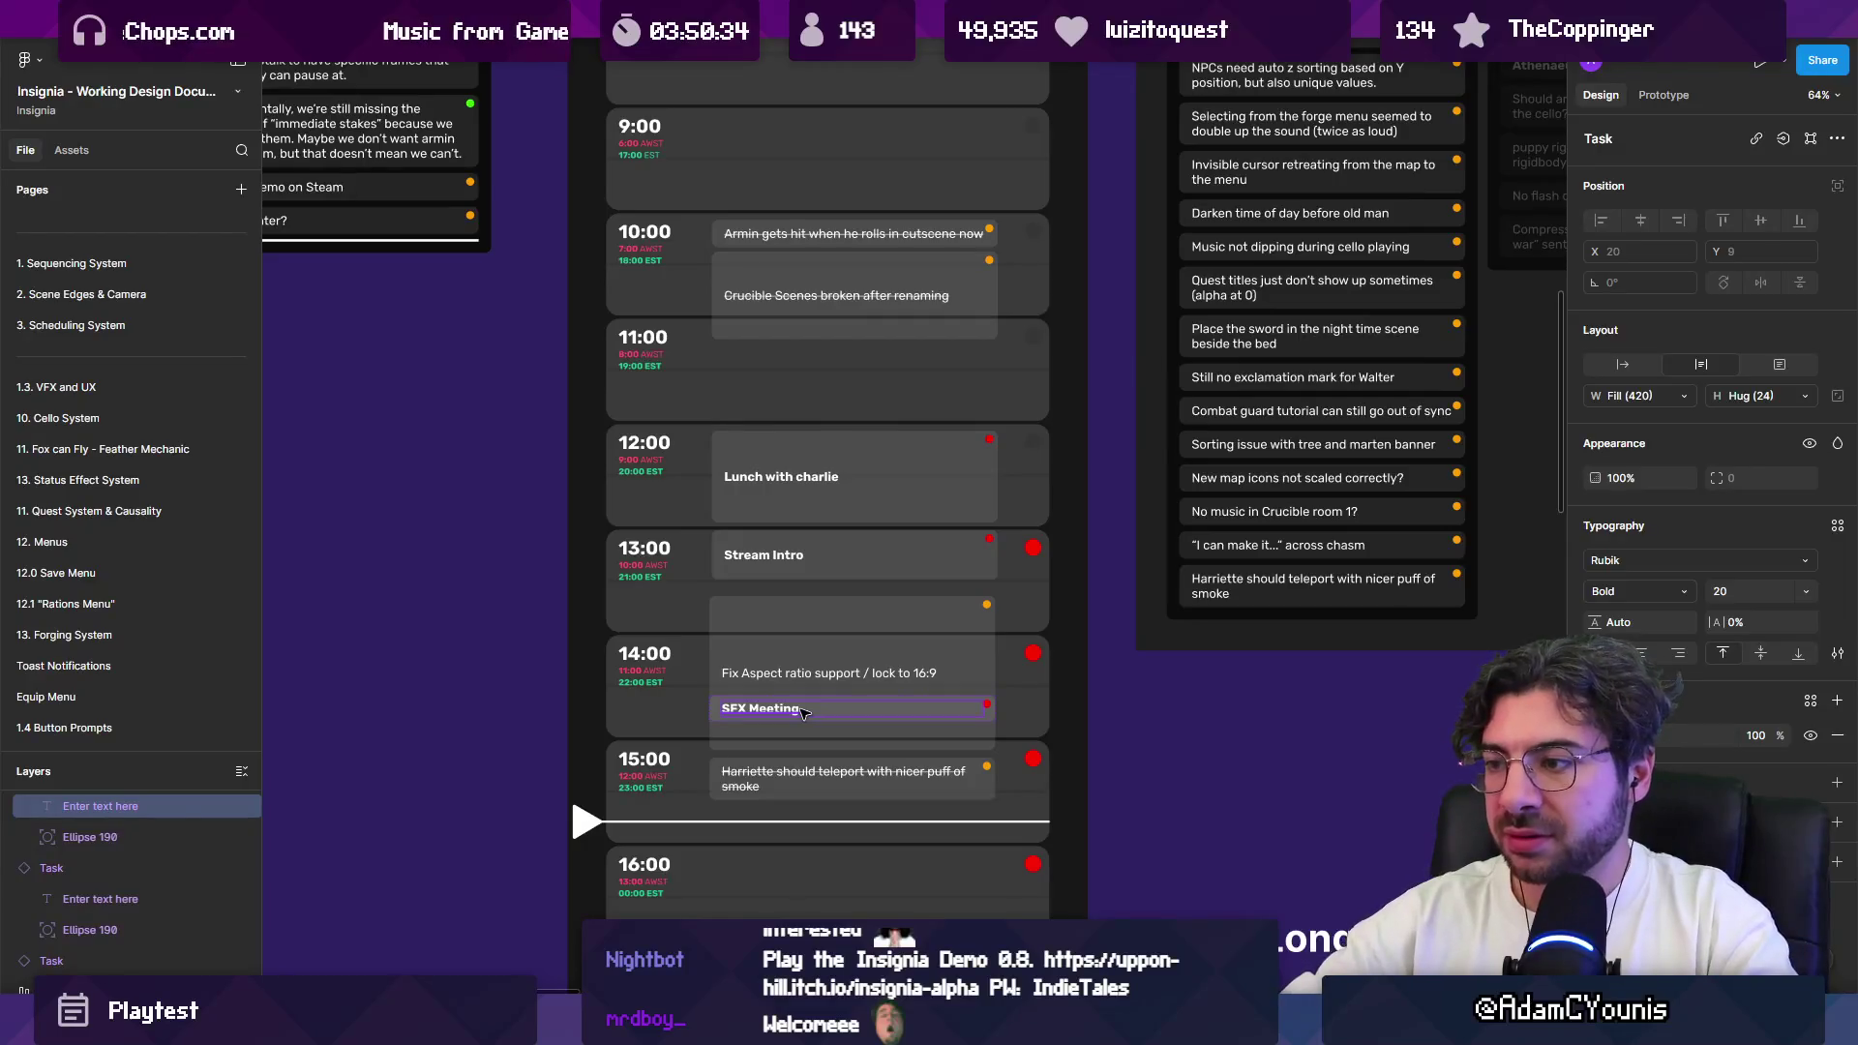
key("Escape")
key("Delete")
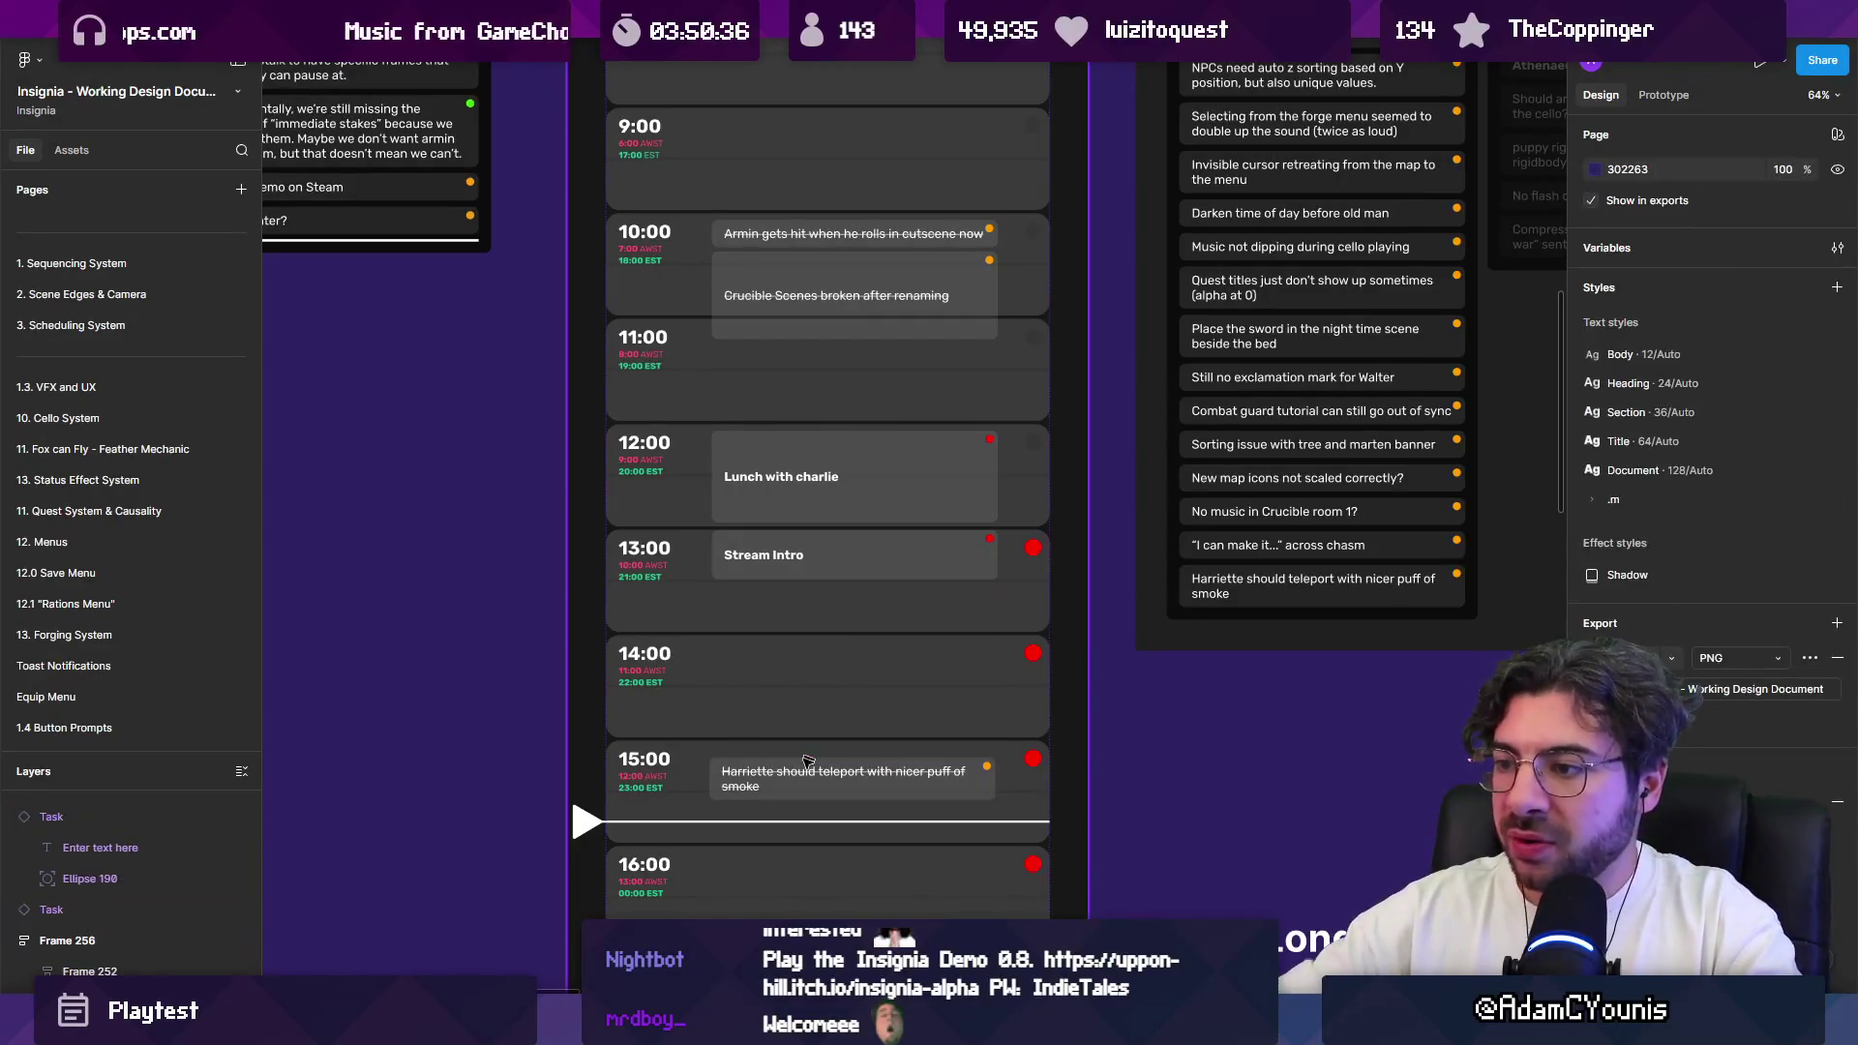
left_click_drag(806, 762, 769, 629)
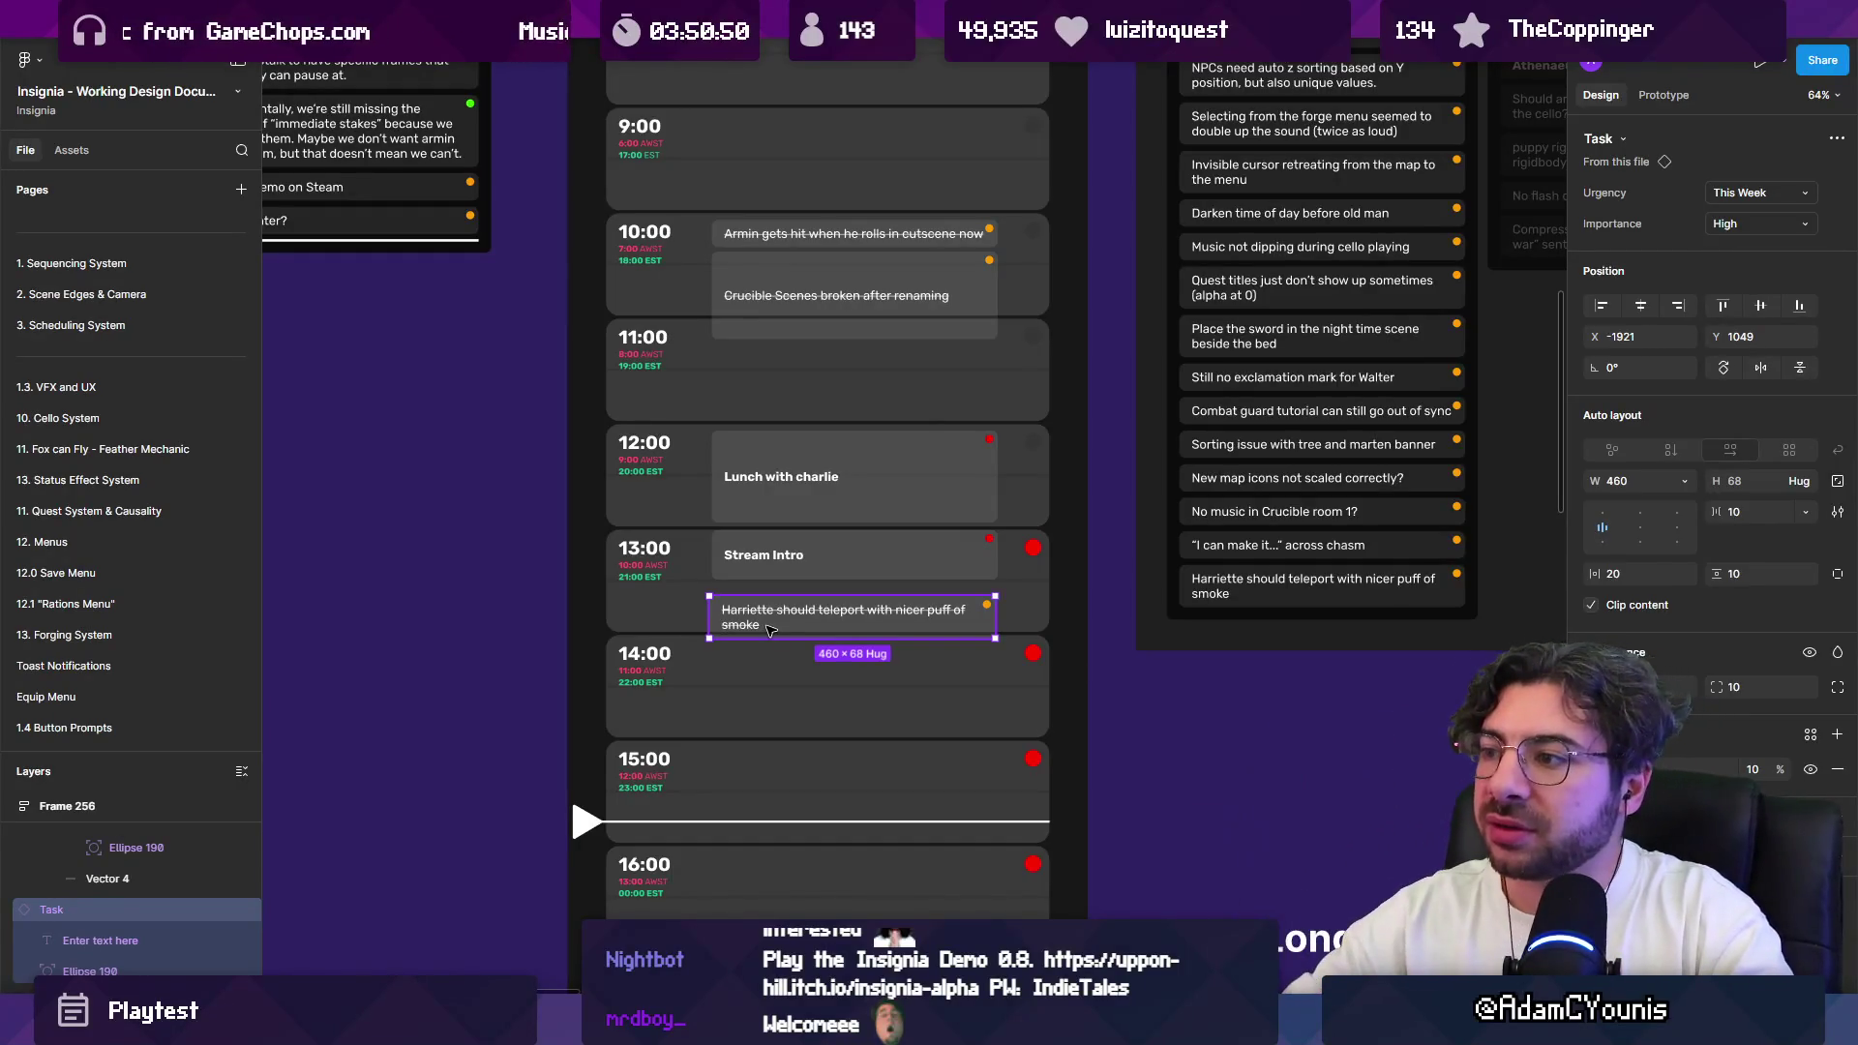
Step: Remove the Harriette card from the bug list and move the scheduled one to 16:00
scroll(947, 604, "right", 5)
scroll(947, 688, "up", 5)
left_click(950, 719)
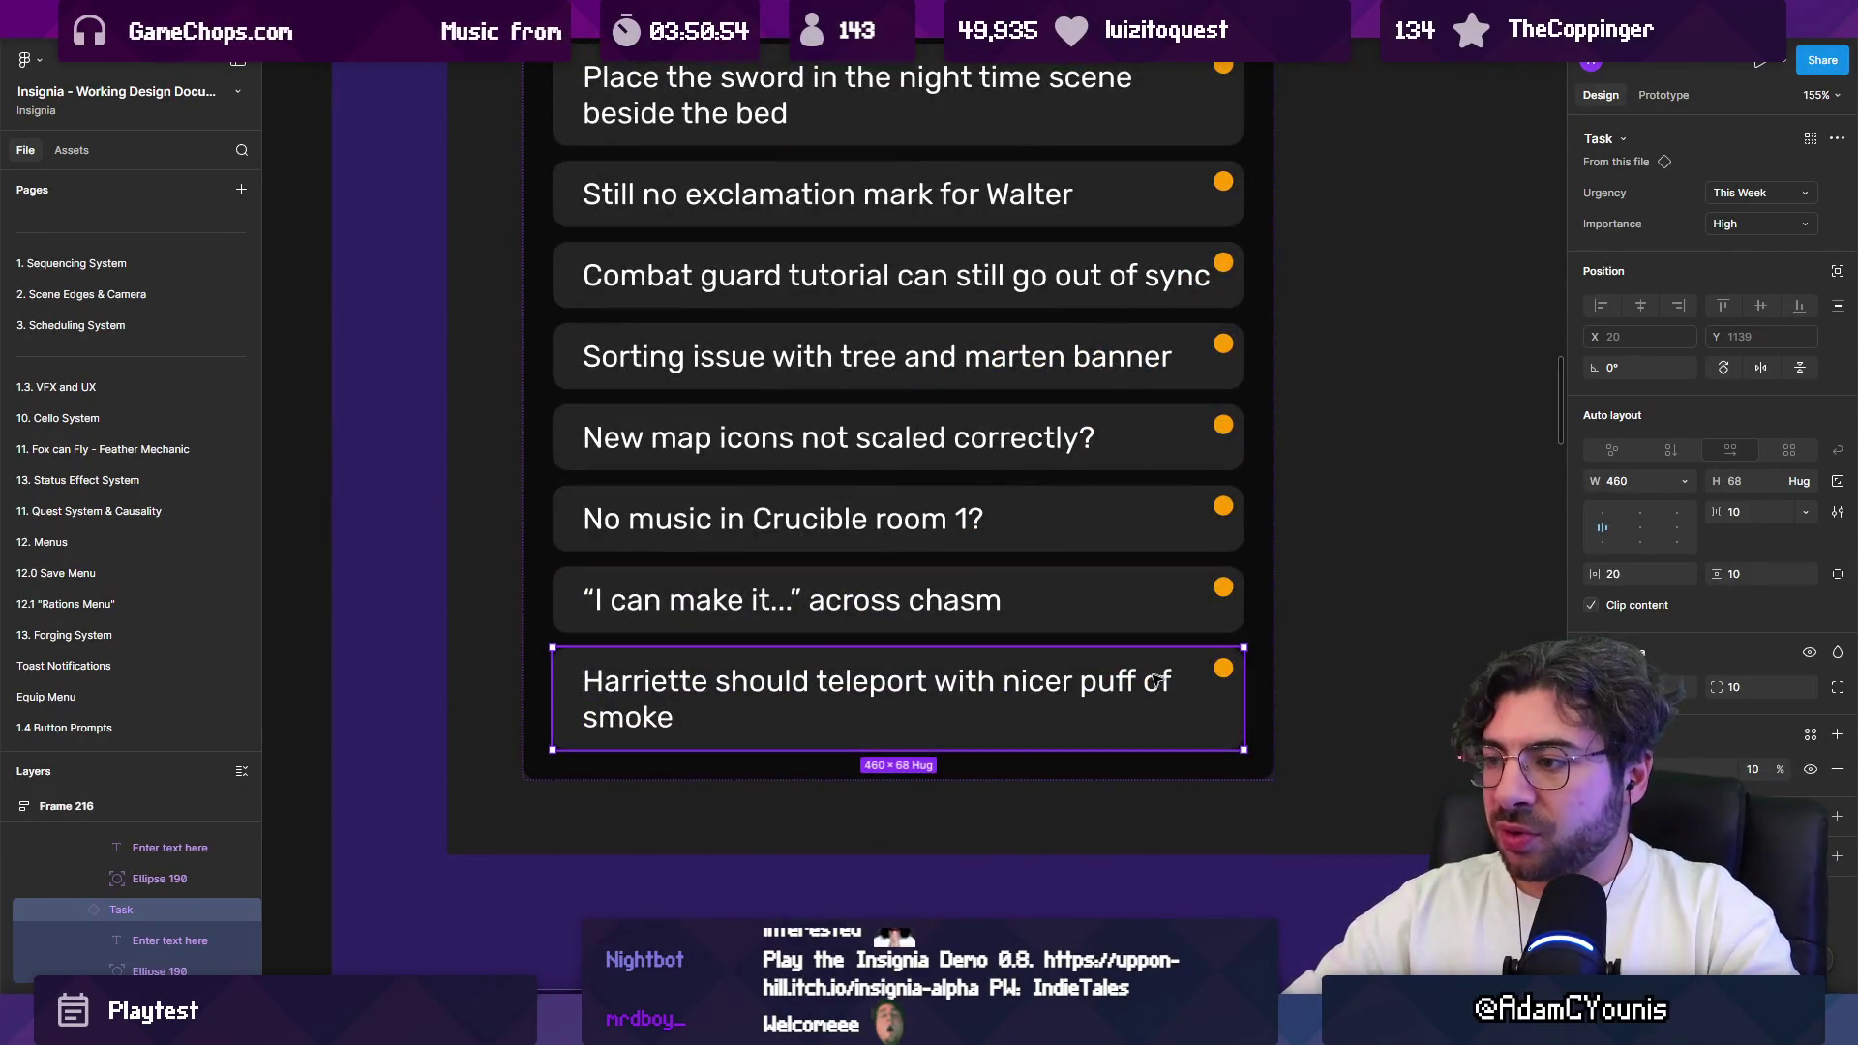
scroll(733, 707, "down", 10)
scroll(968, 629, "up", 5)
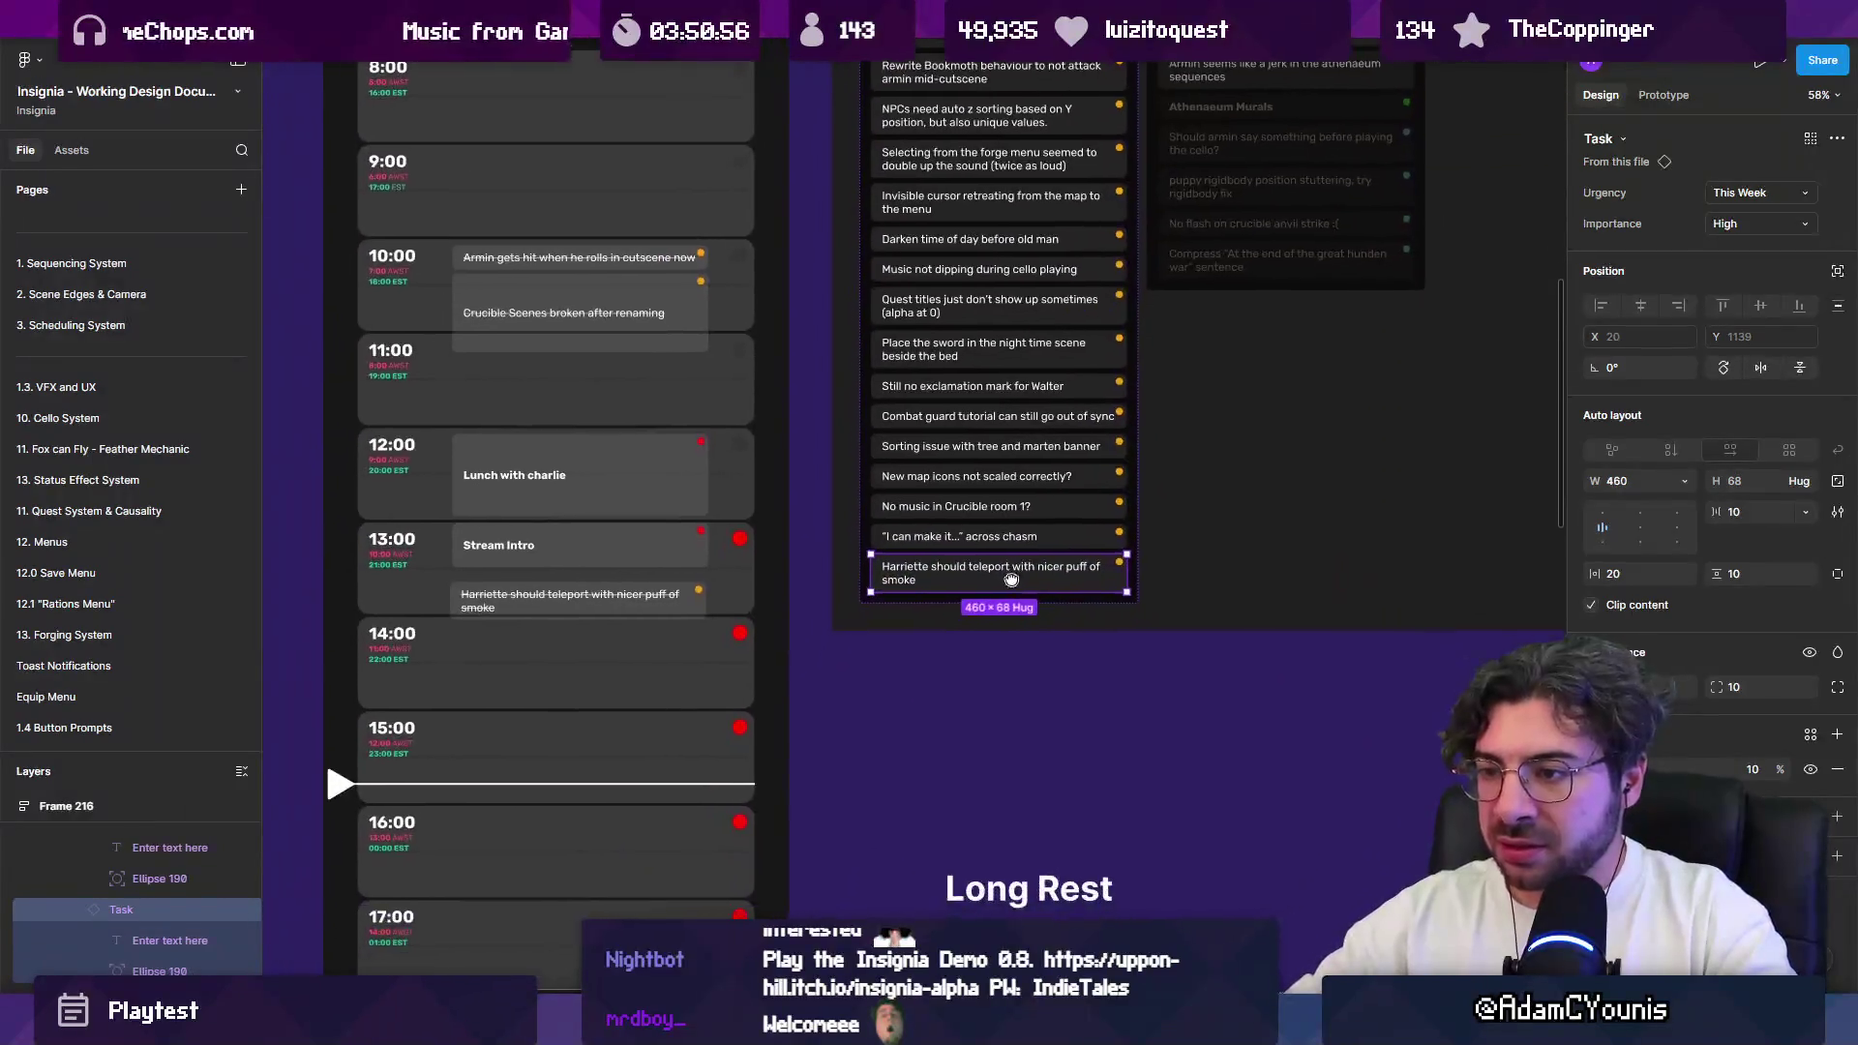
key("Delete")
left_click_drag(560, 598, 560, 861)
Step: Copy a task card into the 15:00 slot and retitle it Playtest
left_click(353, 865)
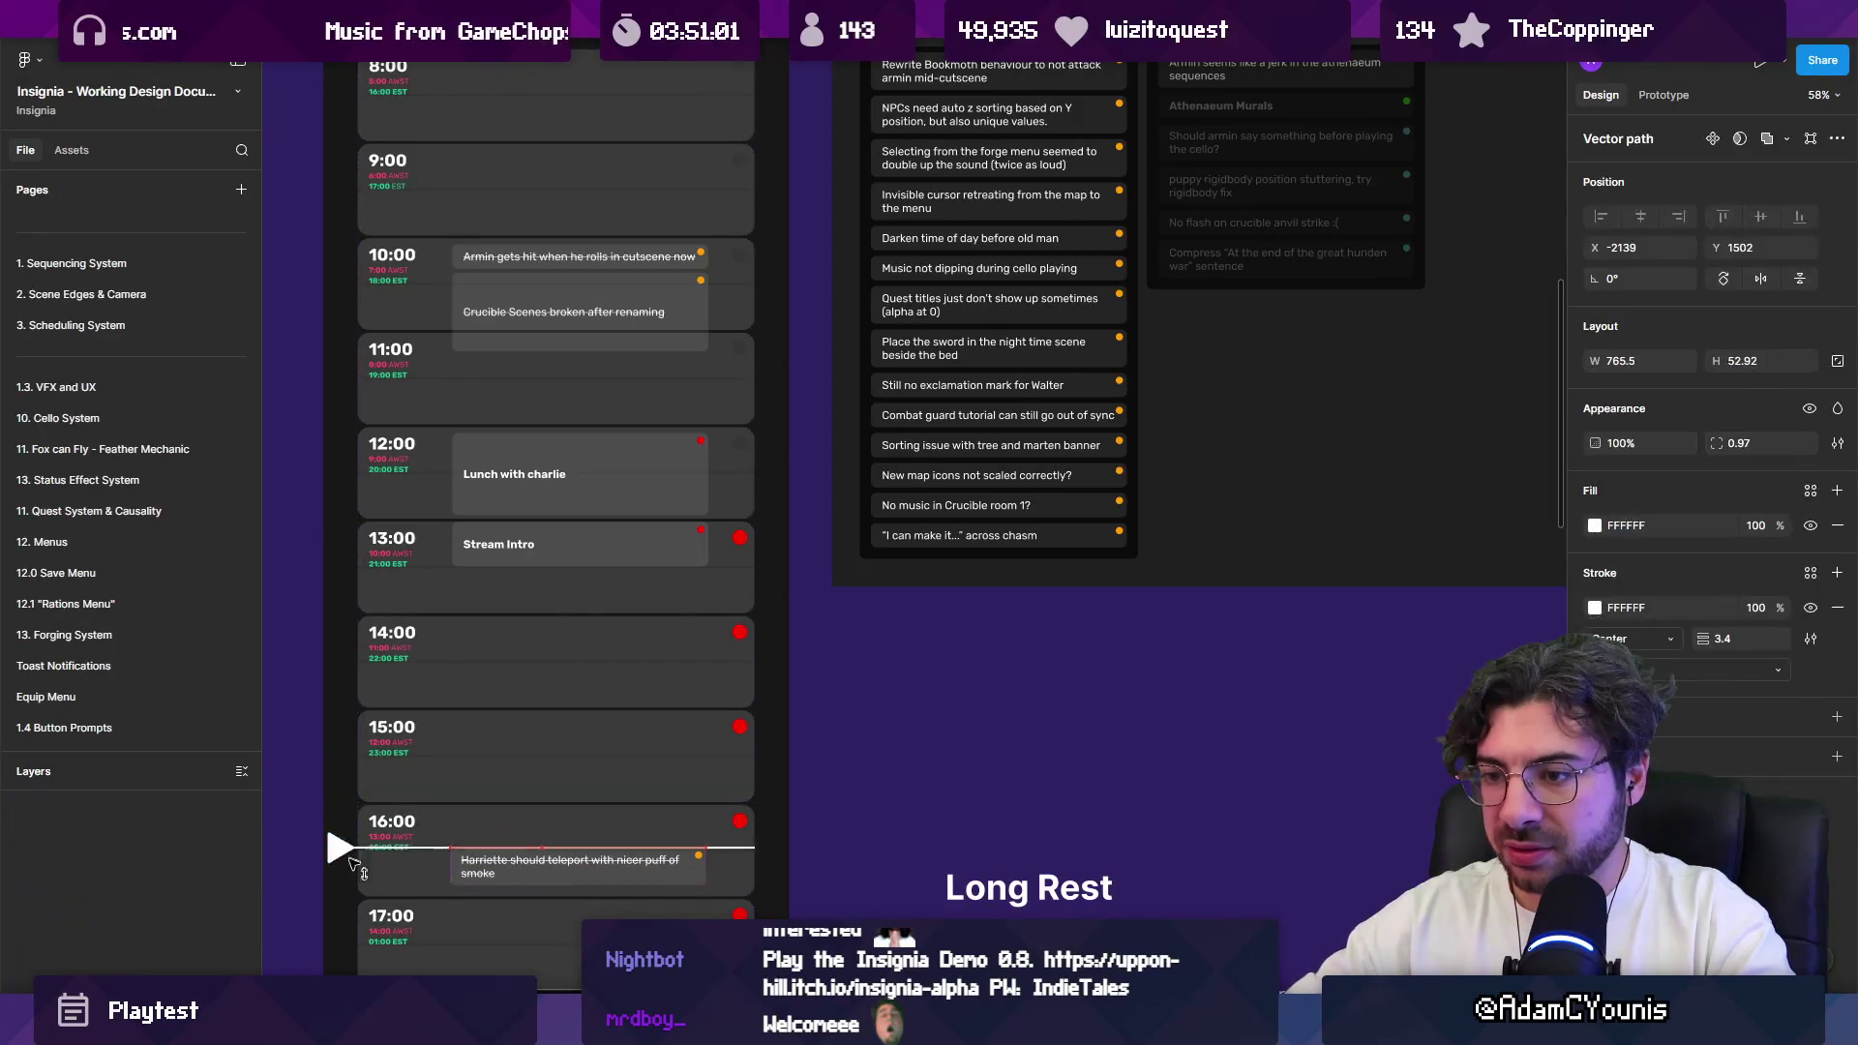
mouse_move(354, 864)
left_mouse_down()
mouse_move(519, 847)
mouse_move(518, 716)
left_mouse_up()
left_click(520, 847)
double_click(522, 776)
type("Pl")
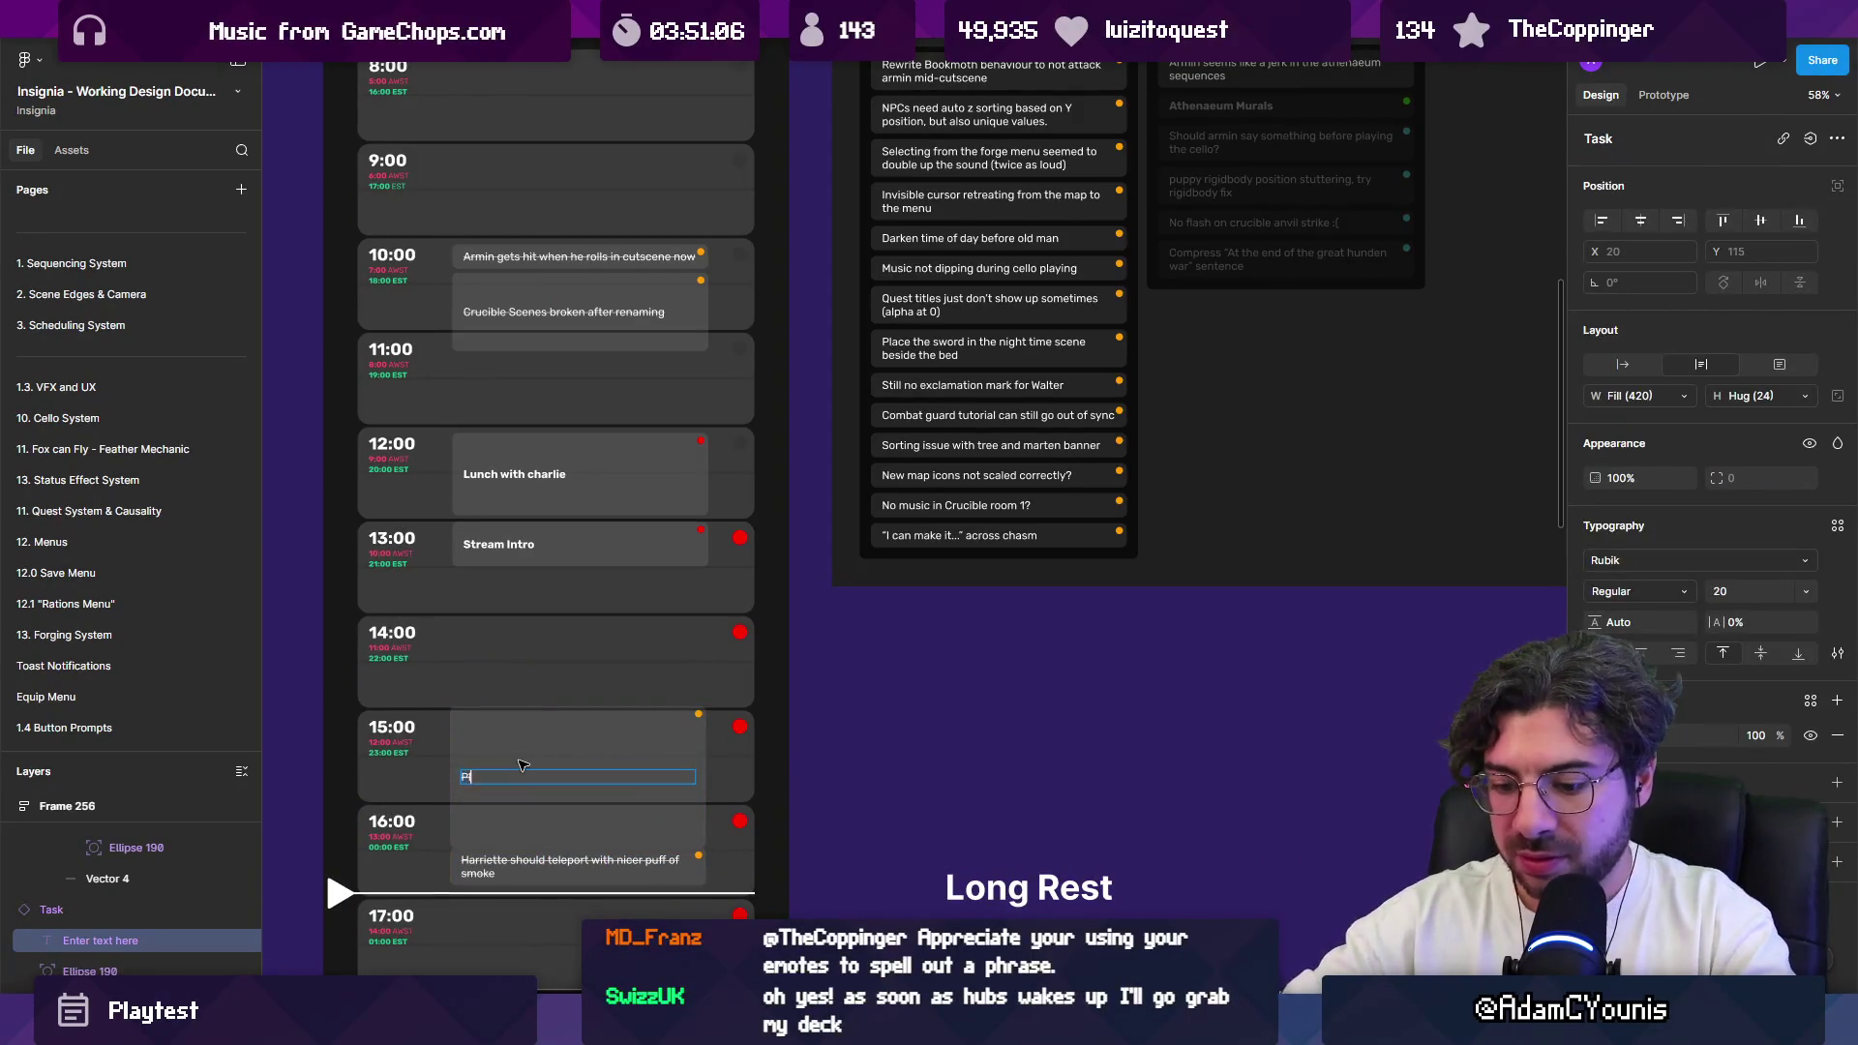
key("Escape")
key("Escape")
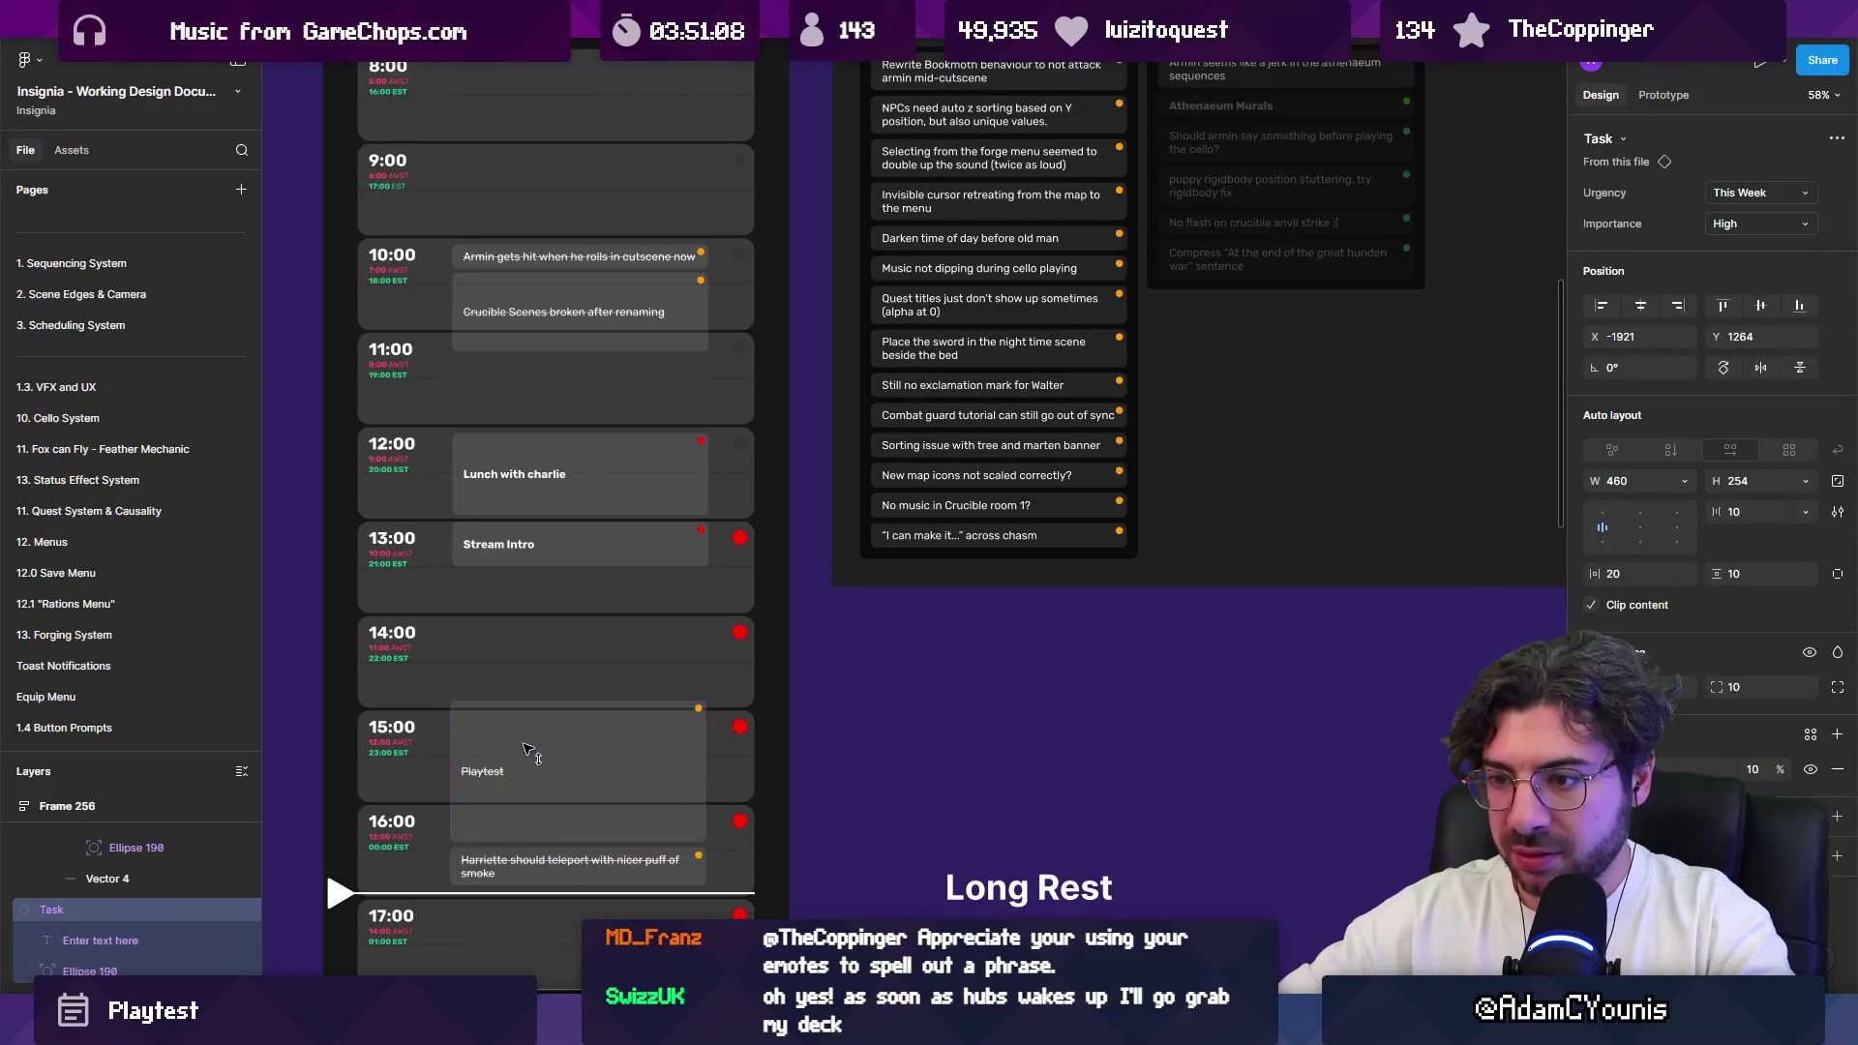
Step: Move the Demo Fixes divider to sit just above the “I can make it…” row
scroll(538, 720, "right", 4)
scroll(538, 720, "up", 2)
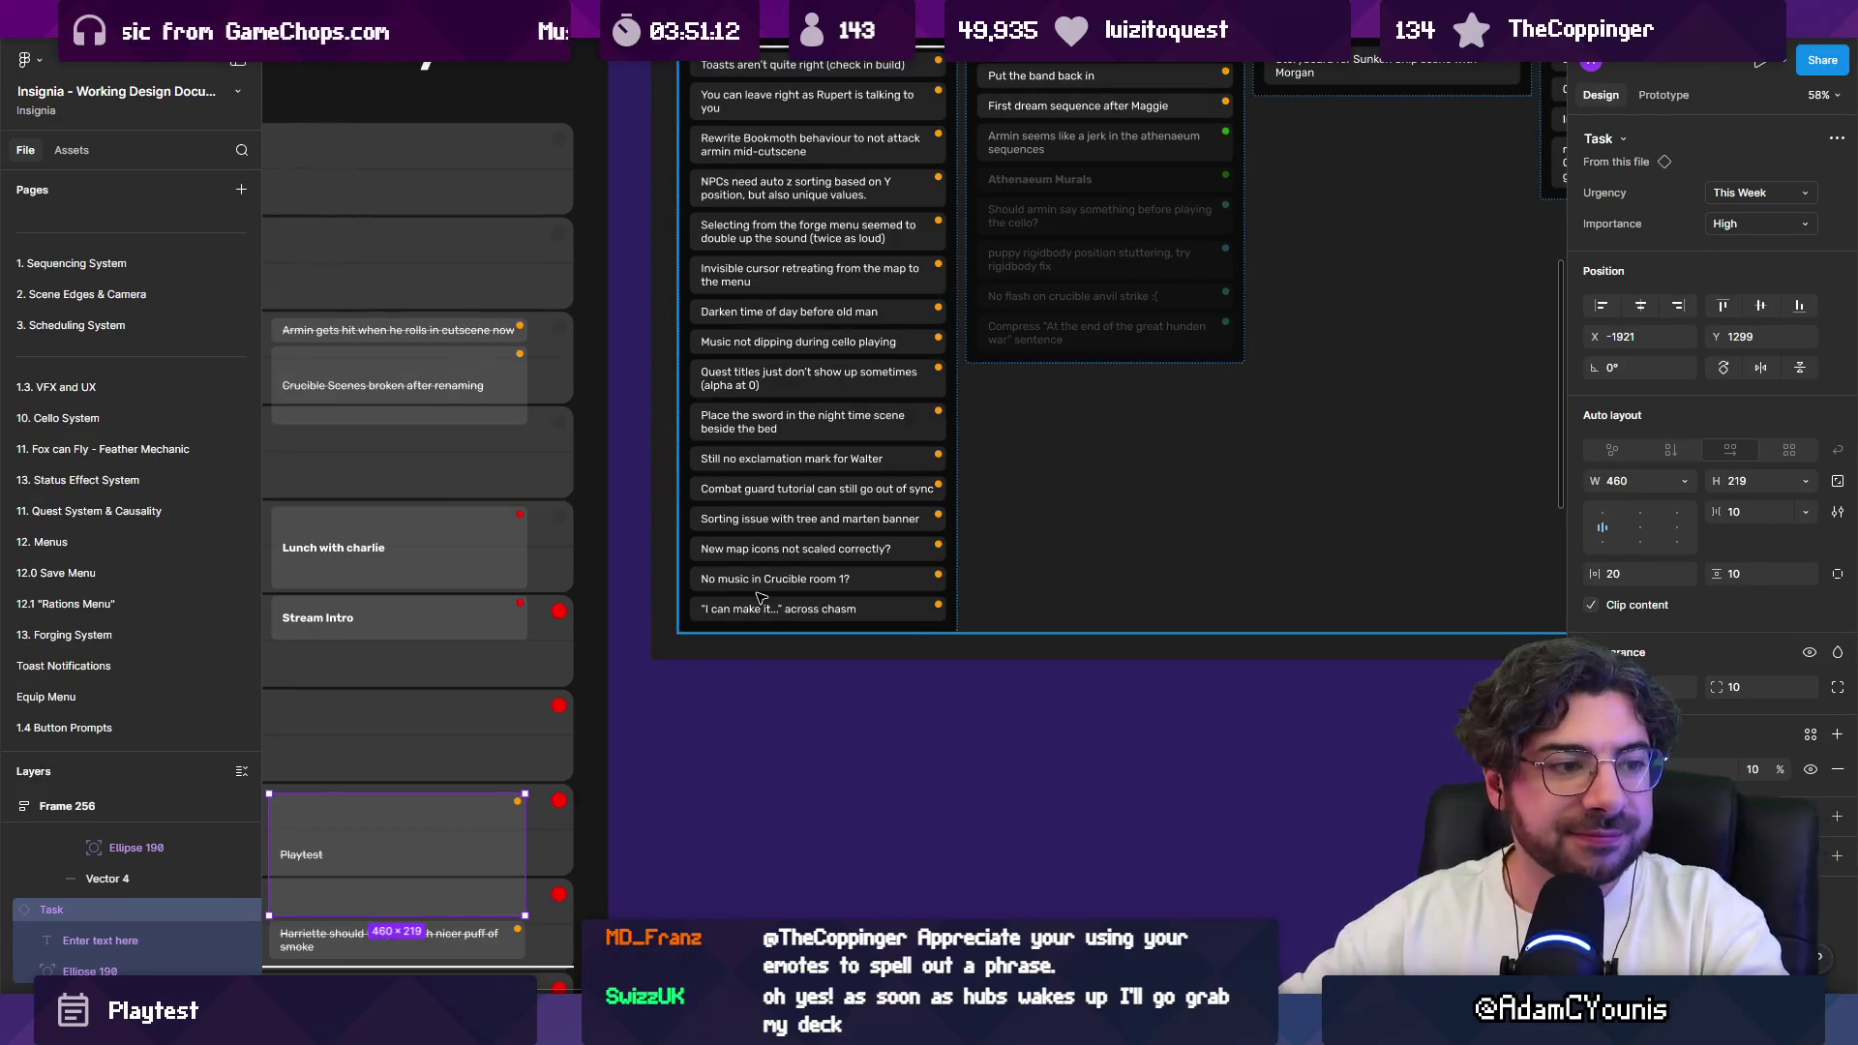
scroll(748, 584, "up", 6)
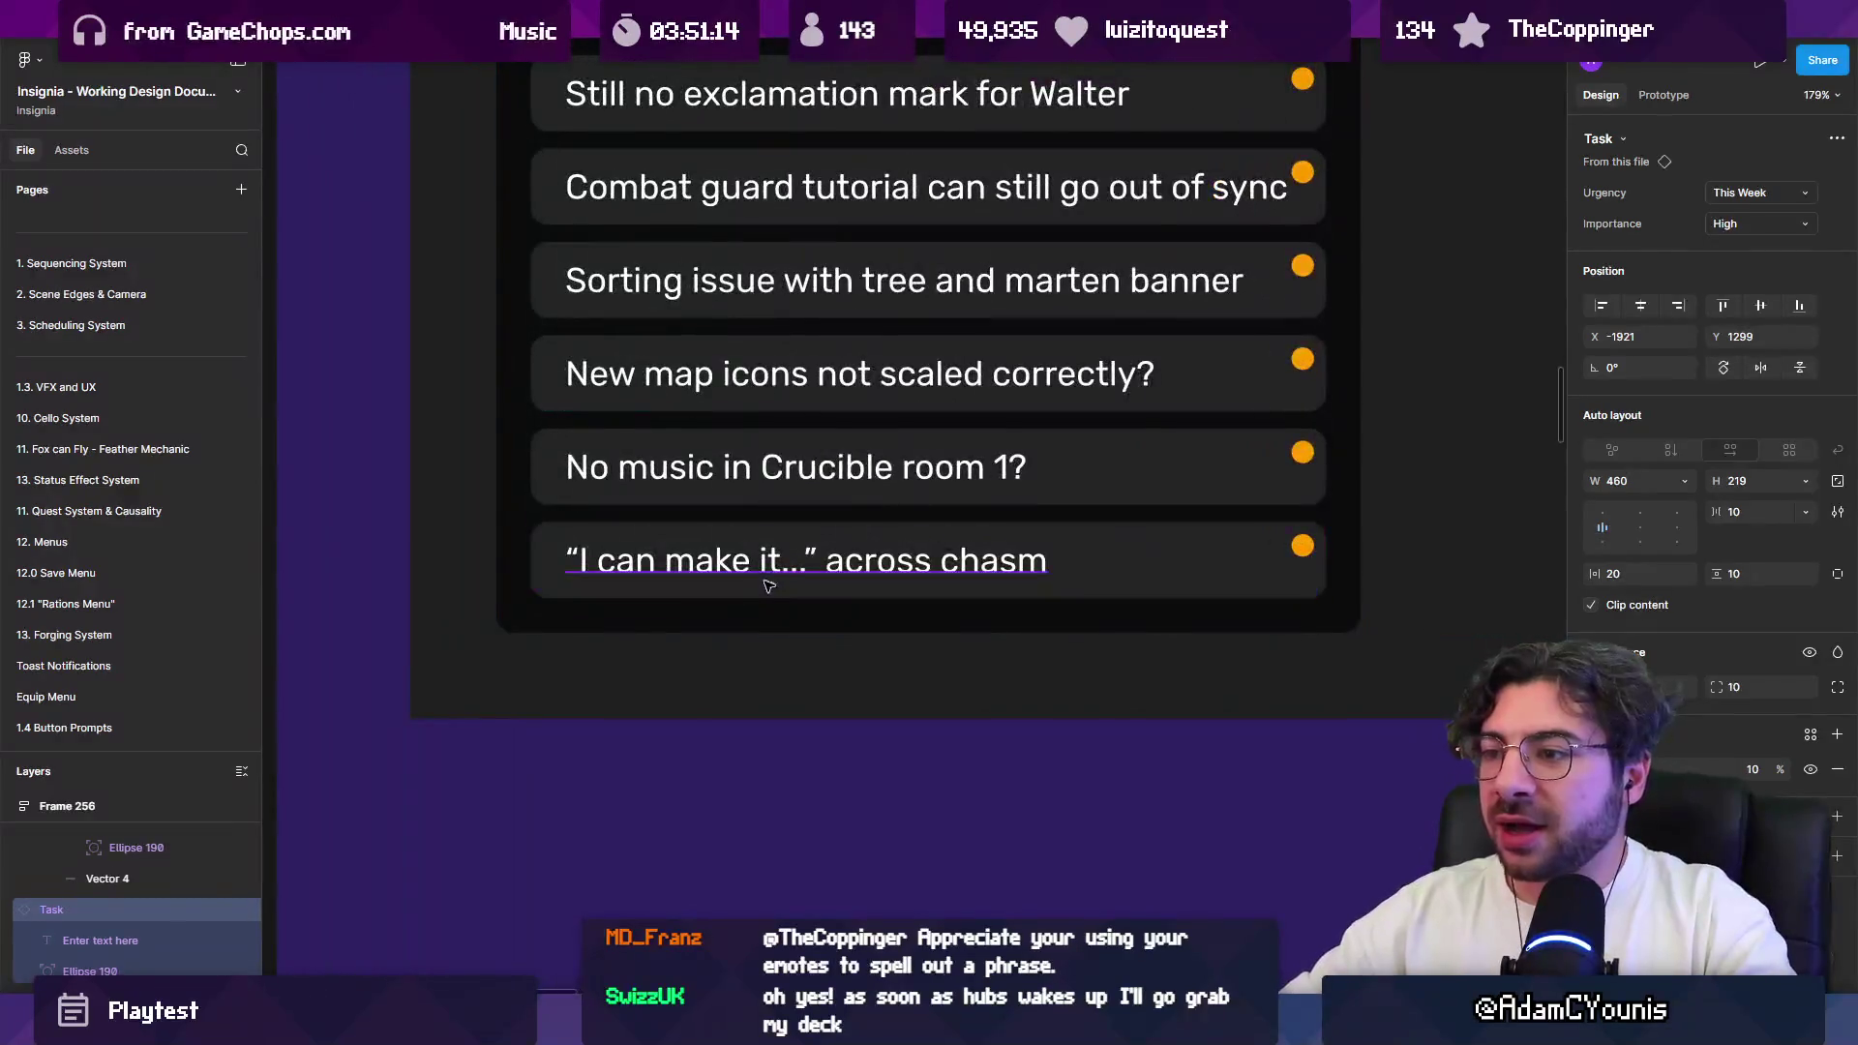
left_click_drag(879, 620, 761, 753)
left_click(761, 753)
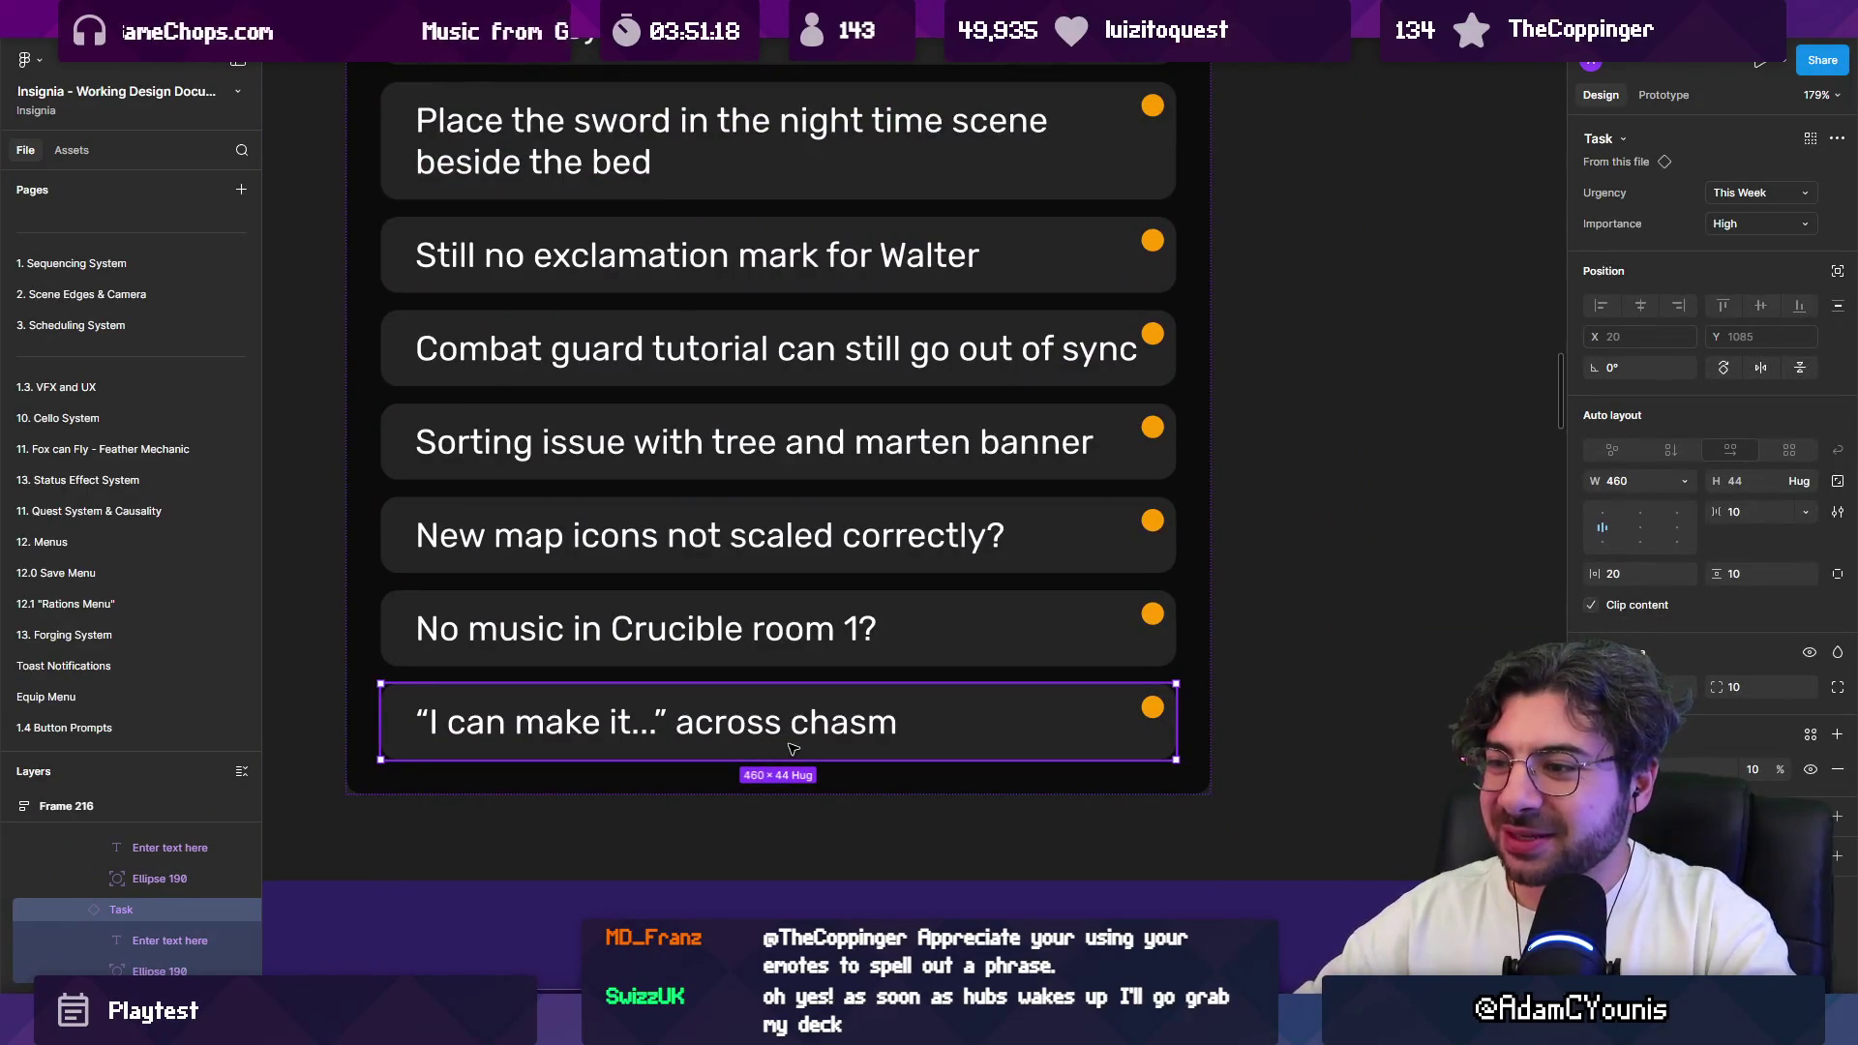
scroll(758, 733, "down", 6)
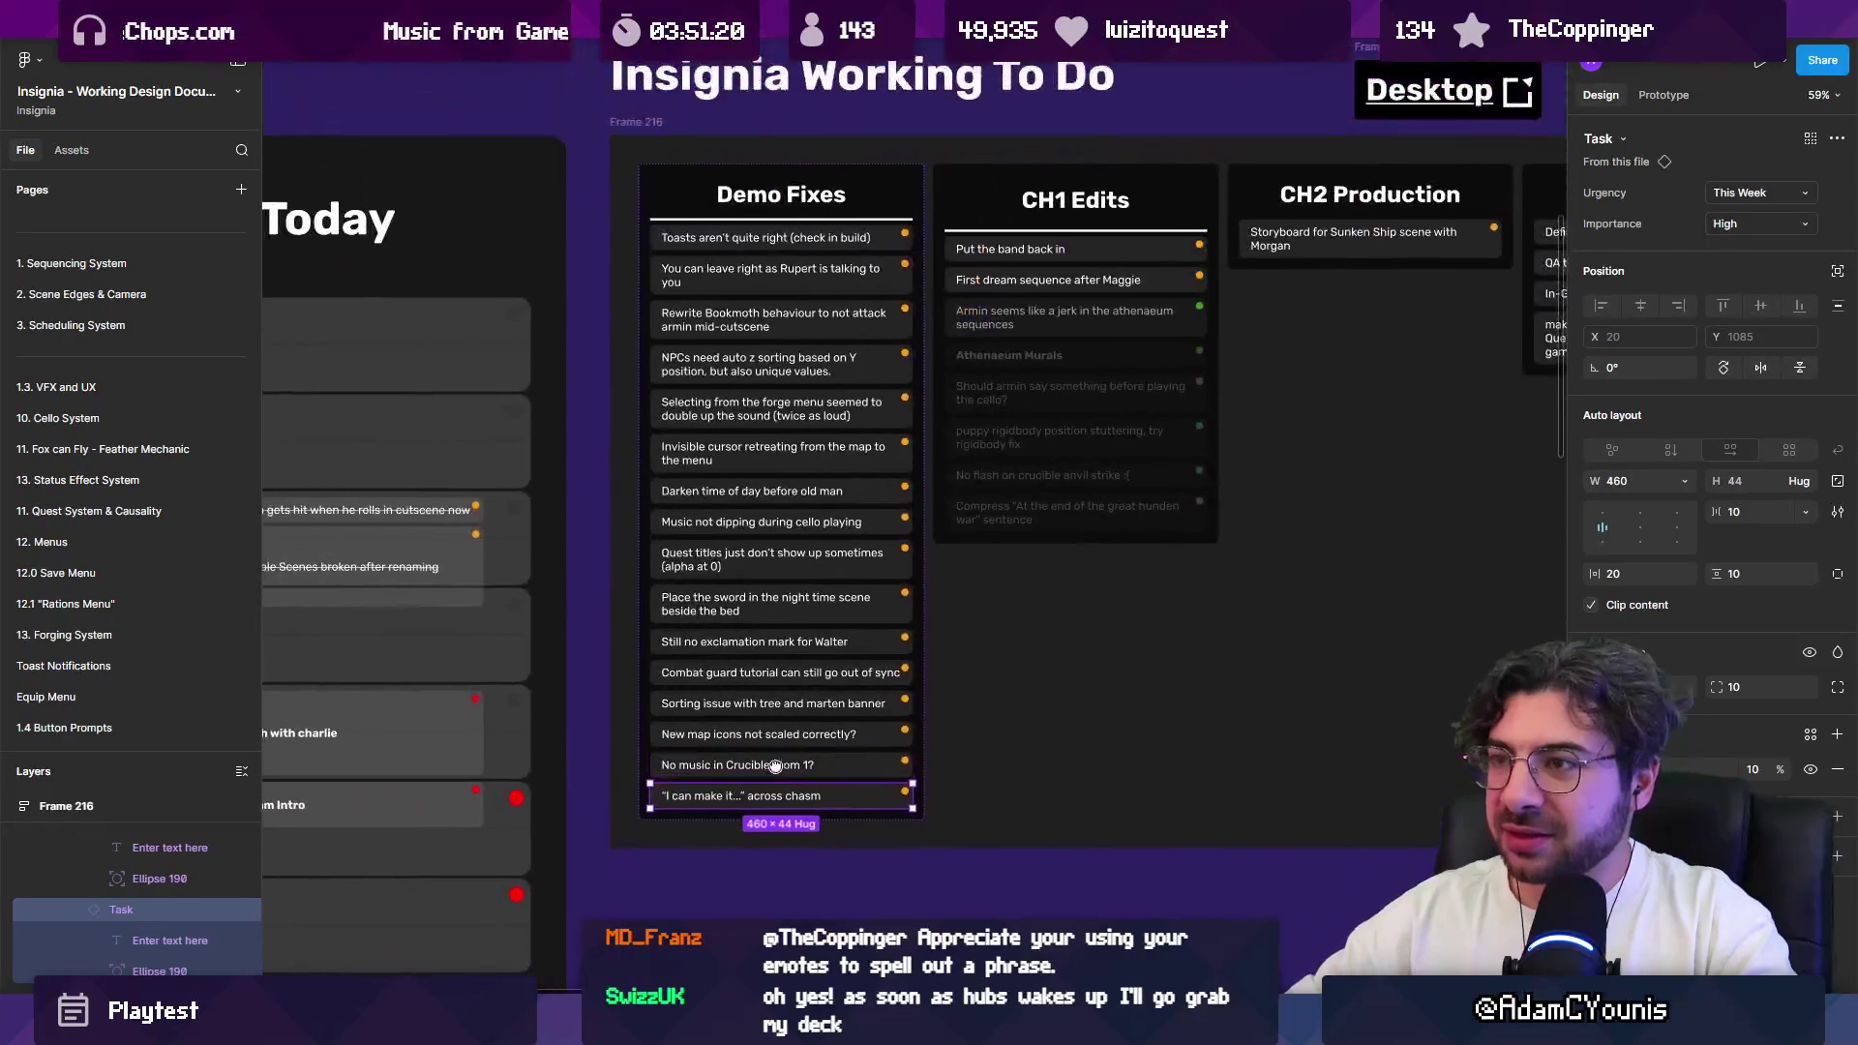
left_click_drag(716, 227, 742, 796)
scroll(742, 796, "up", 5)
scroll(741, 795, "up", 3)
Step: Move the Crucible room music and New map icons tasks up the Demo Fixes list
left_click(719, 721)
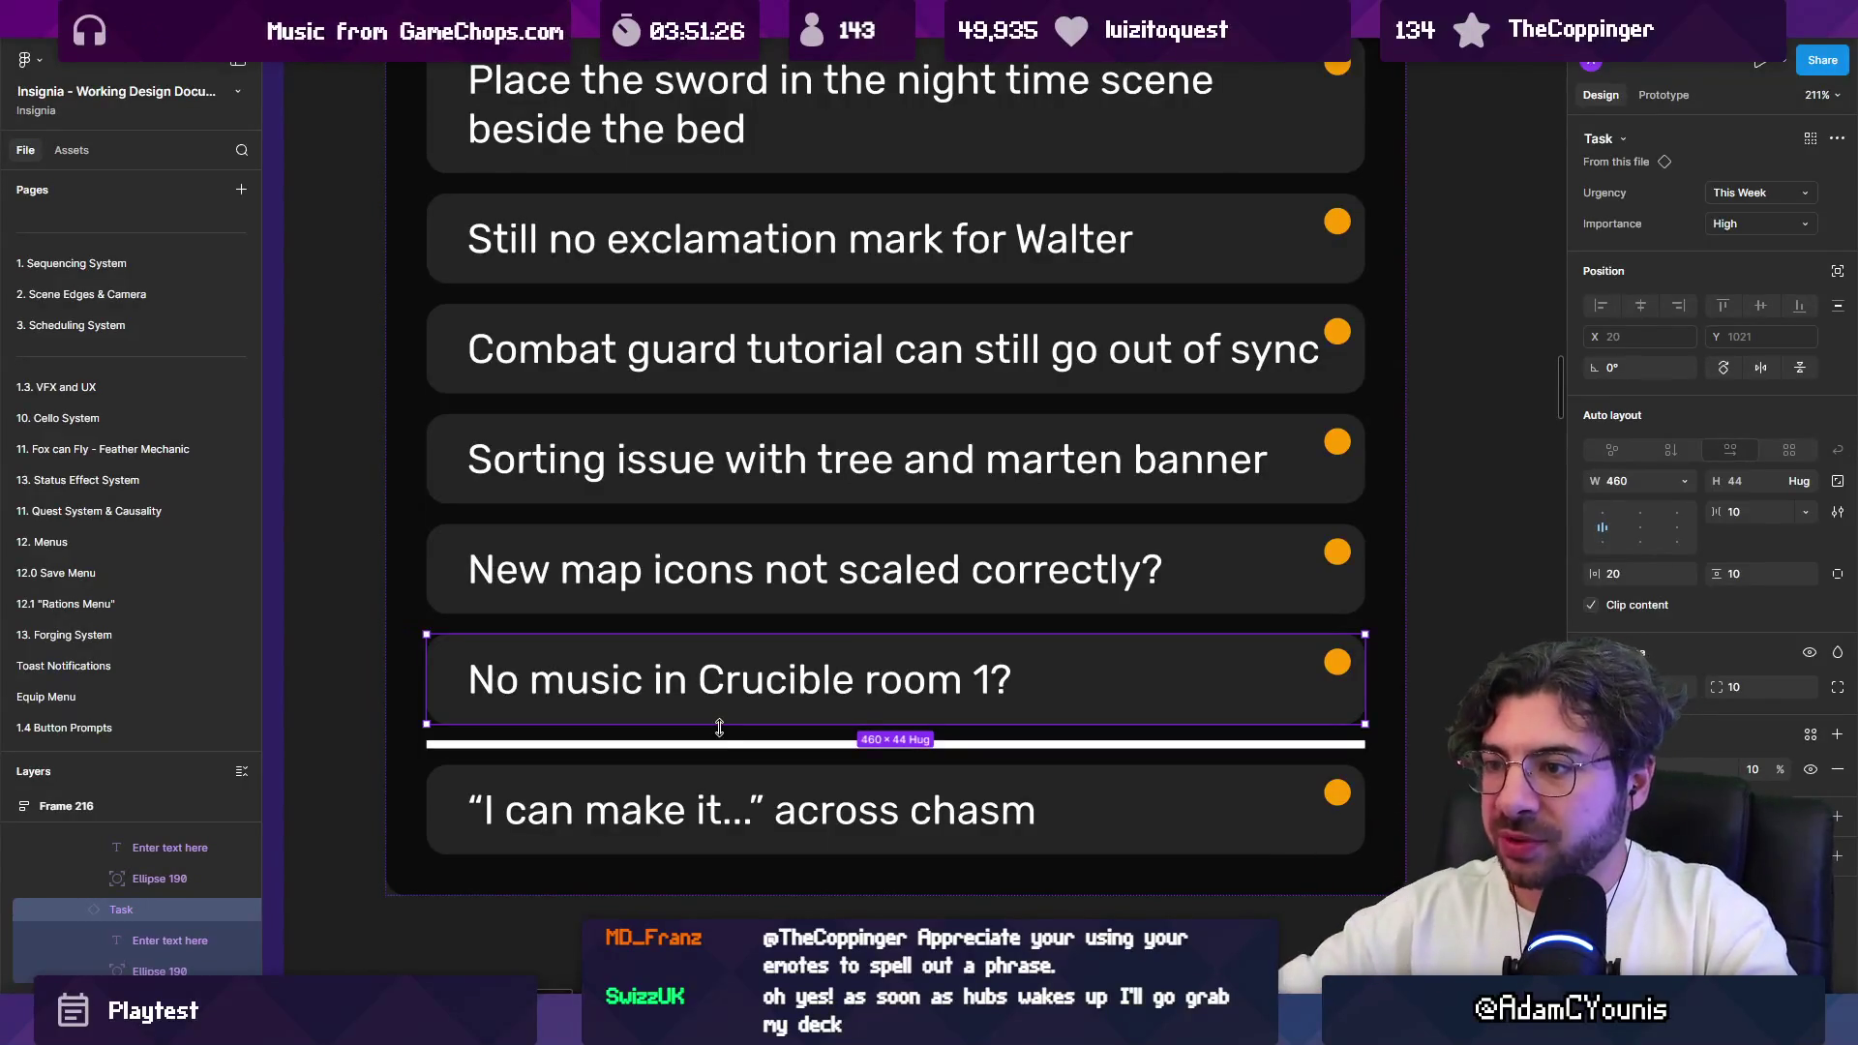
key("Up")
key("Up")
key("Up")
left_click(720, 730)
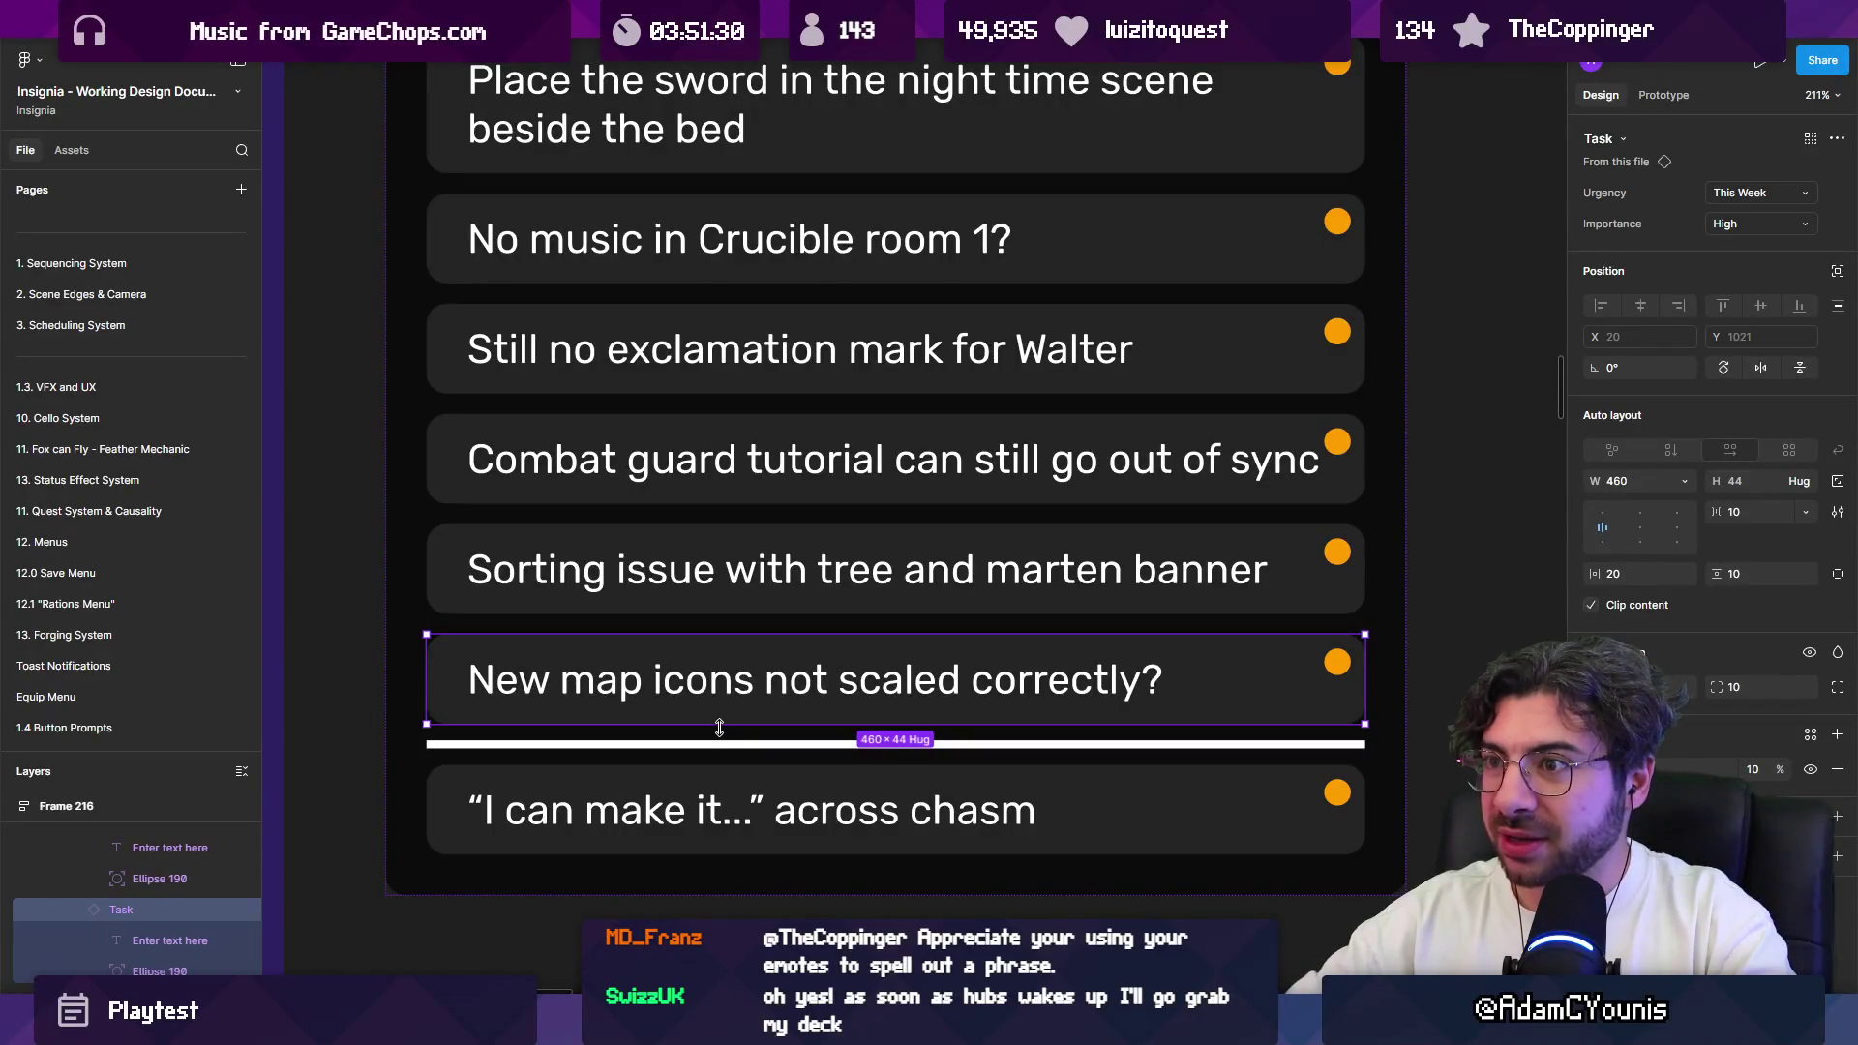
key("Up")
key("Up")
key("Up")
left_click(720, 728)
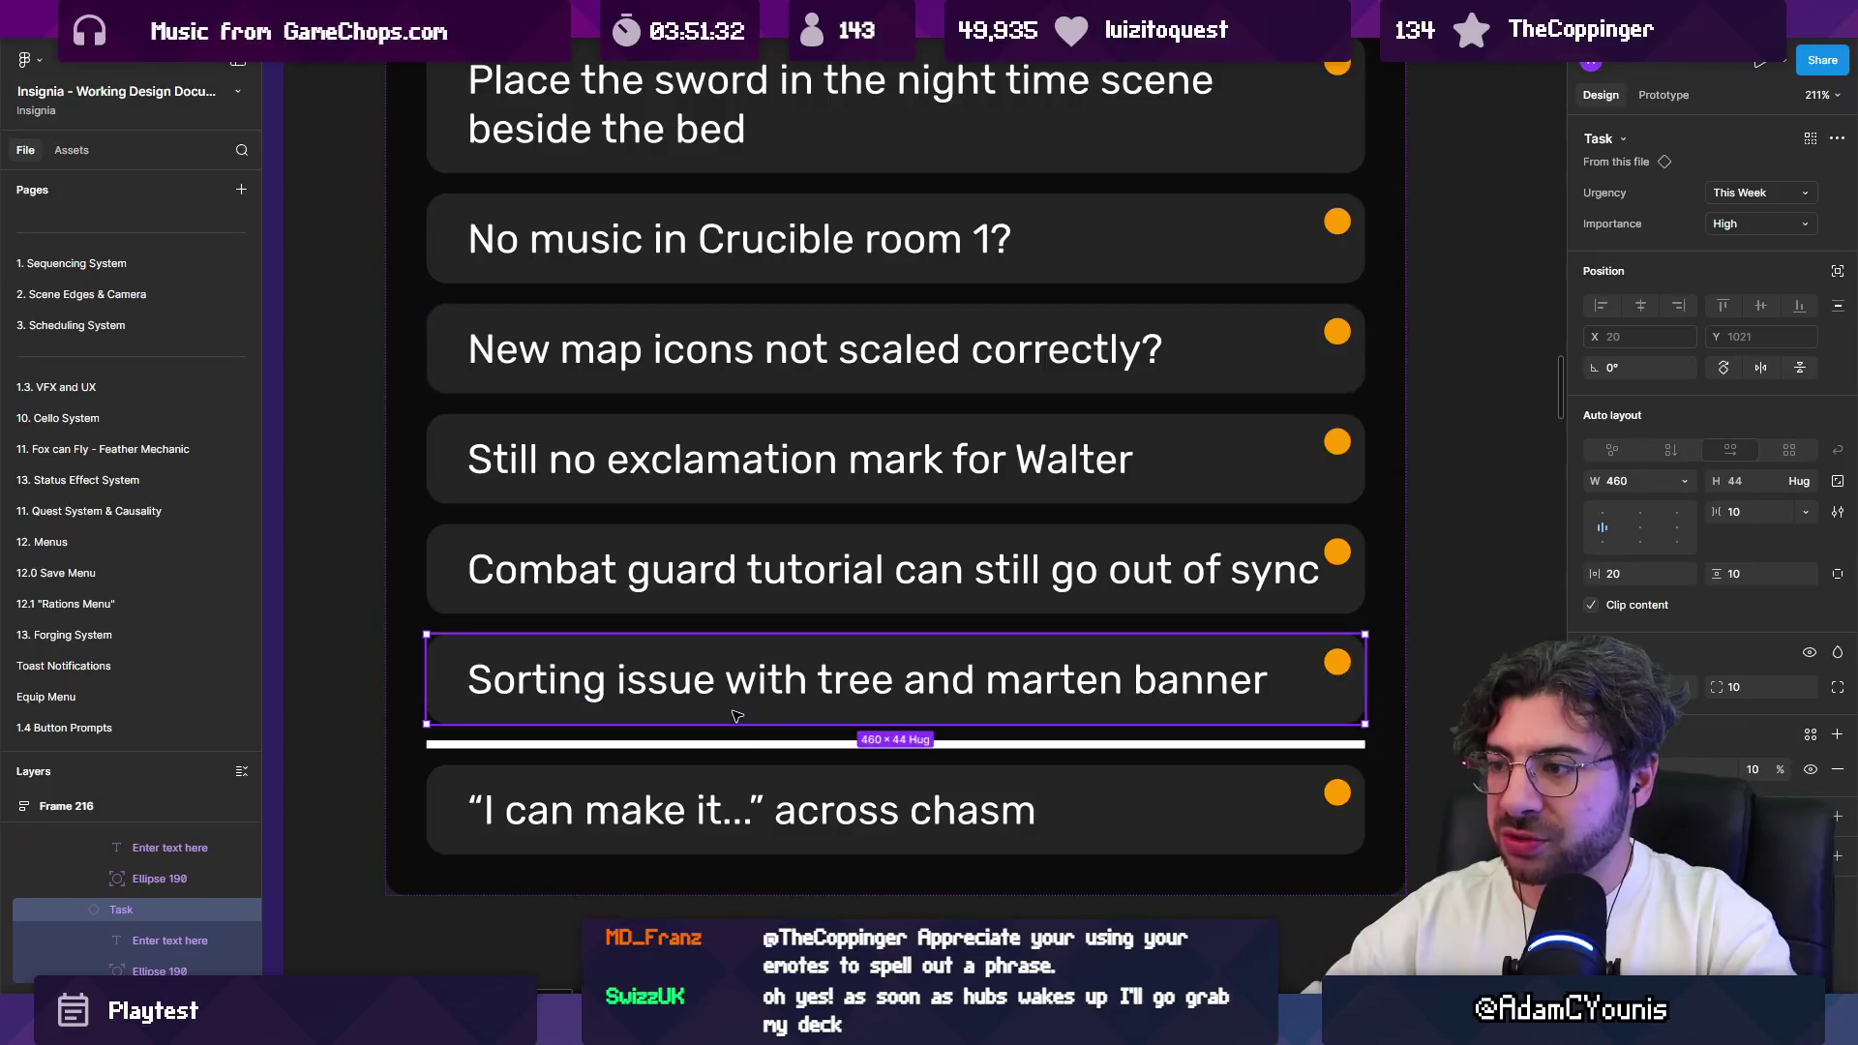
key("alt+Tab")
scroll(759, 369, "up", 5)
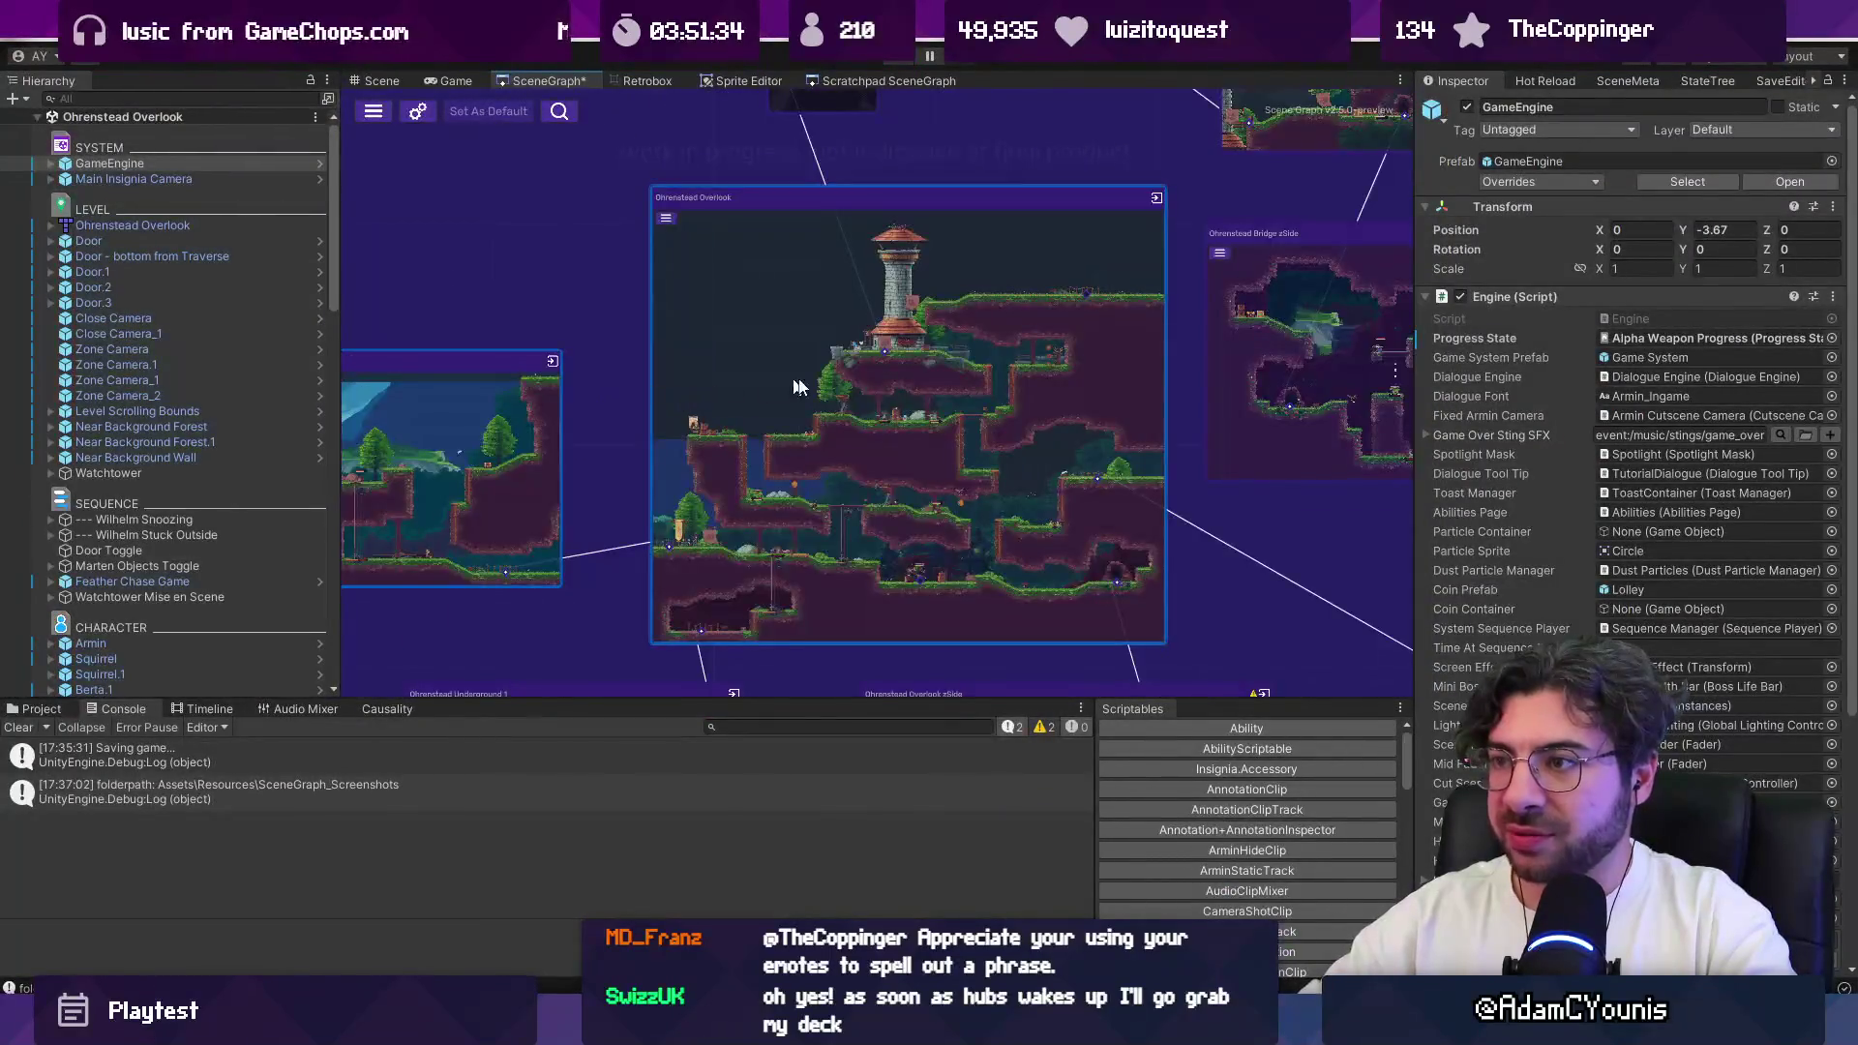
Step: Open Ohrenstead Bridge, set the Marten Stuff Flagpole prefab's sorting order to 10, and save
double_click(869, 420)
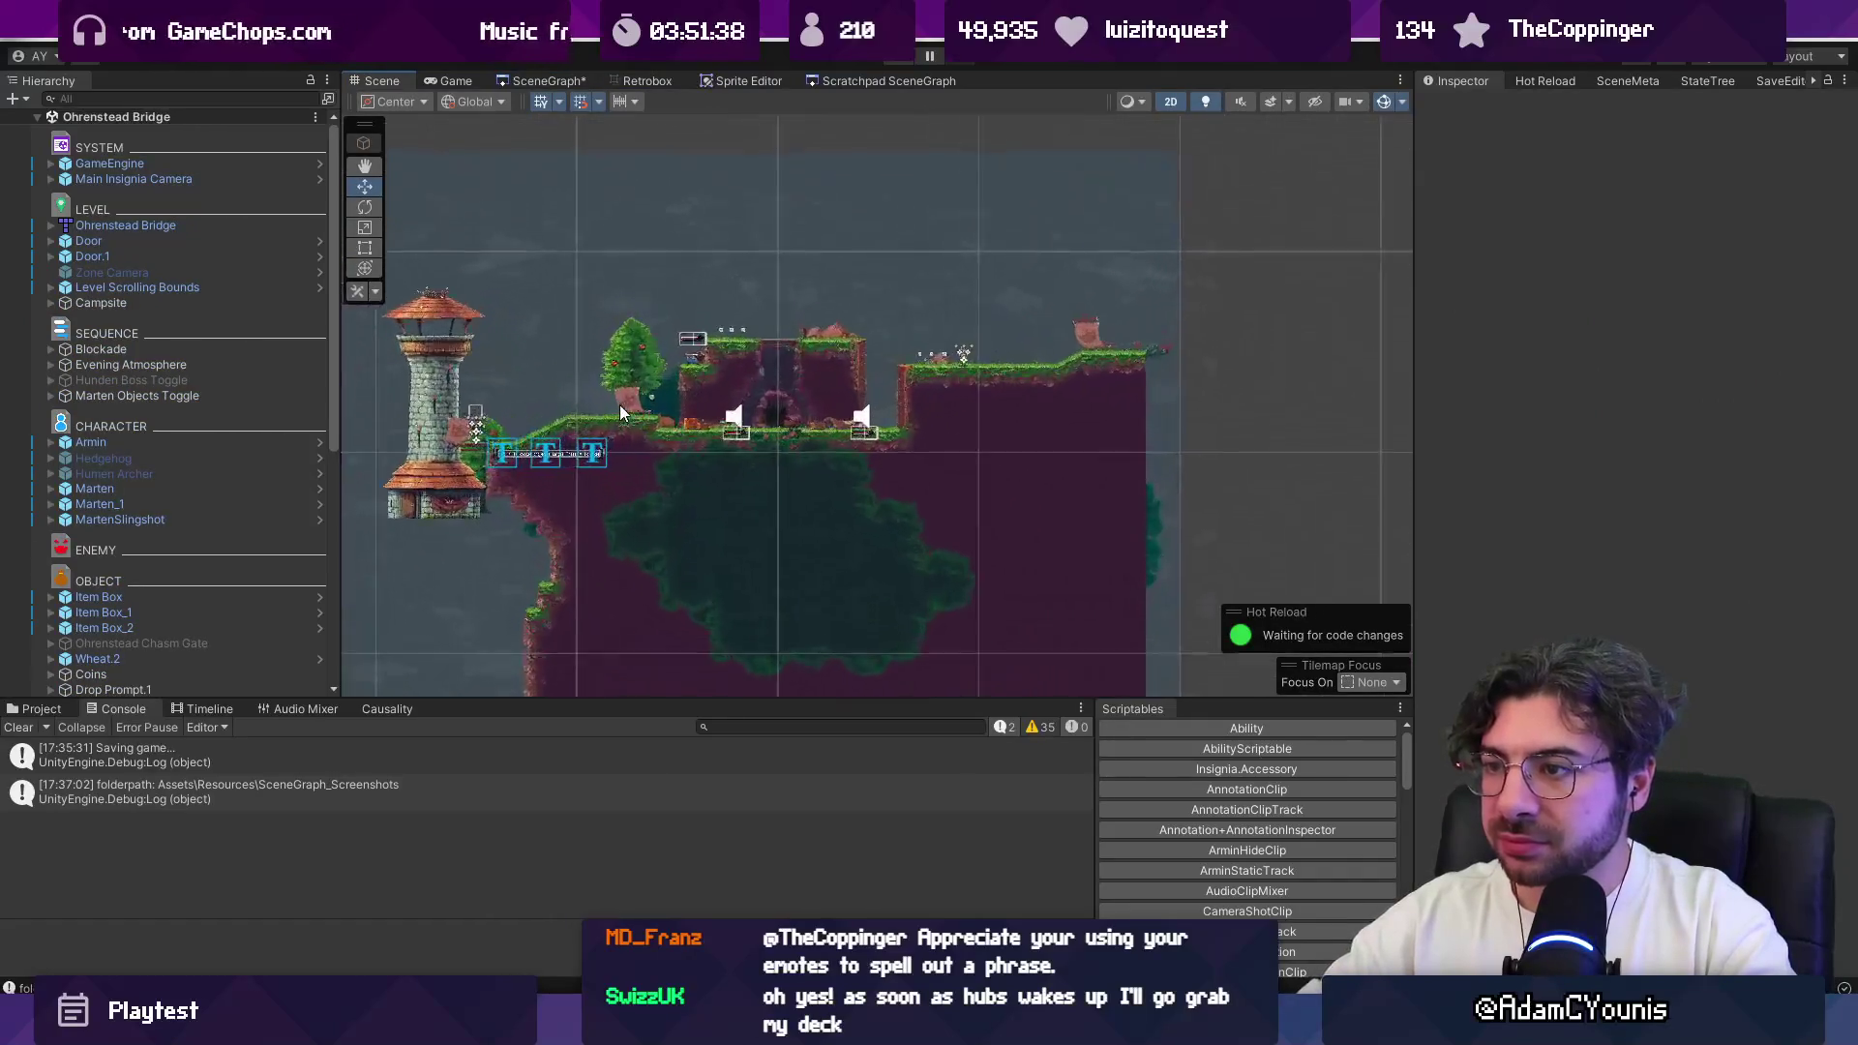
scroll(621, 393, "up", 3)
left_click(623, 376)
scroll(611, 368, "up", 5)
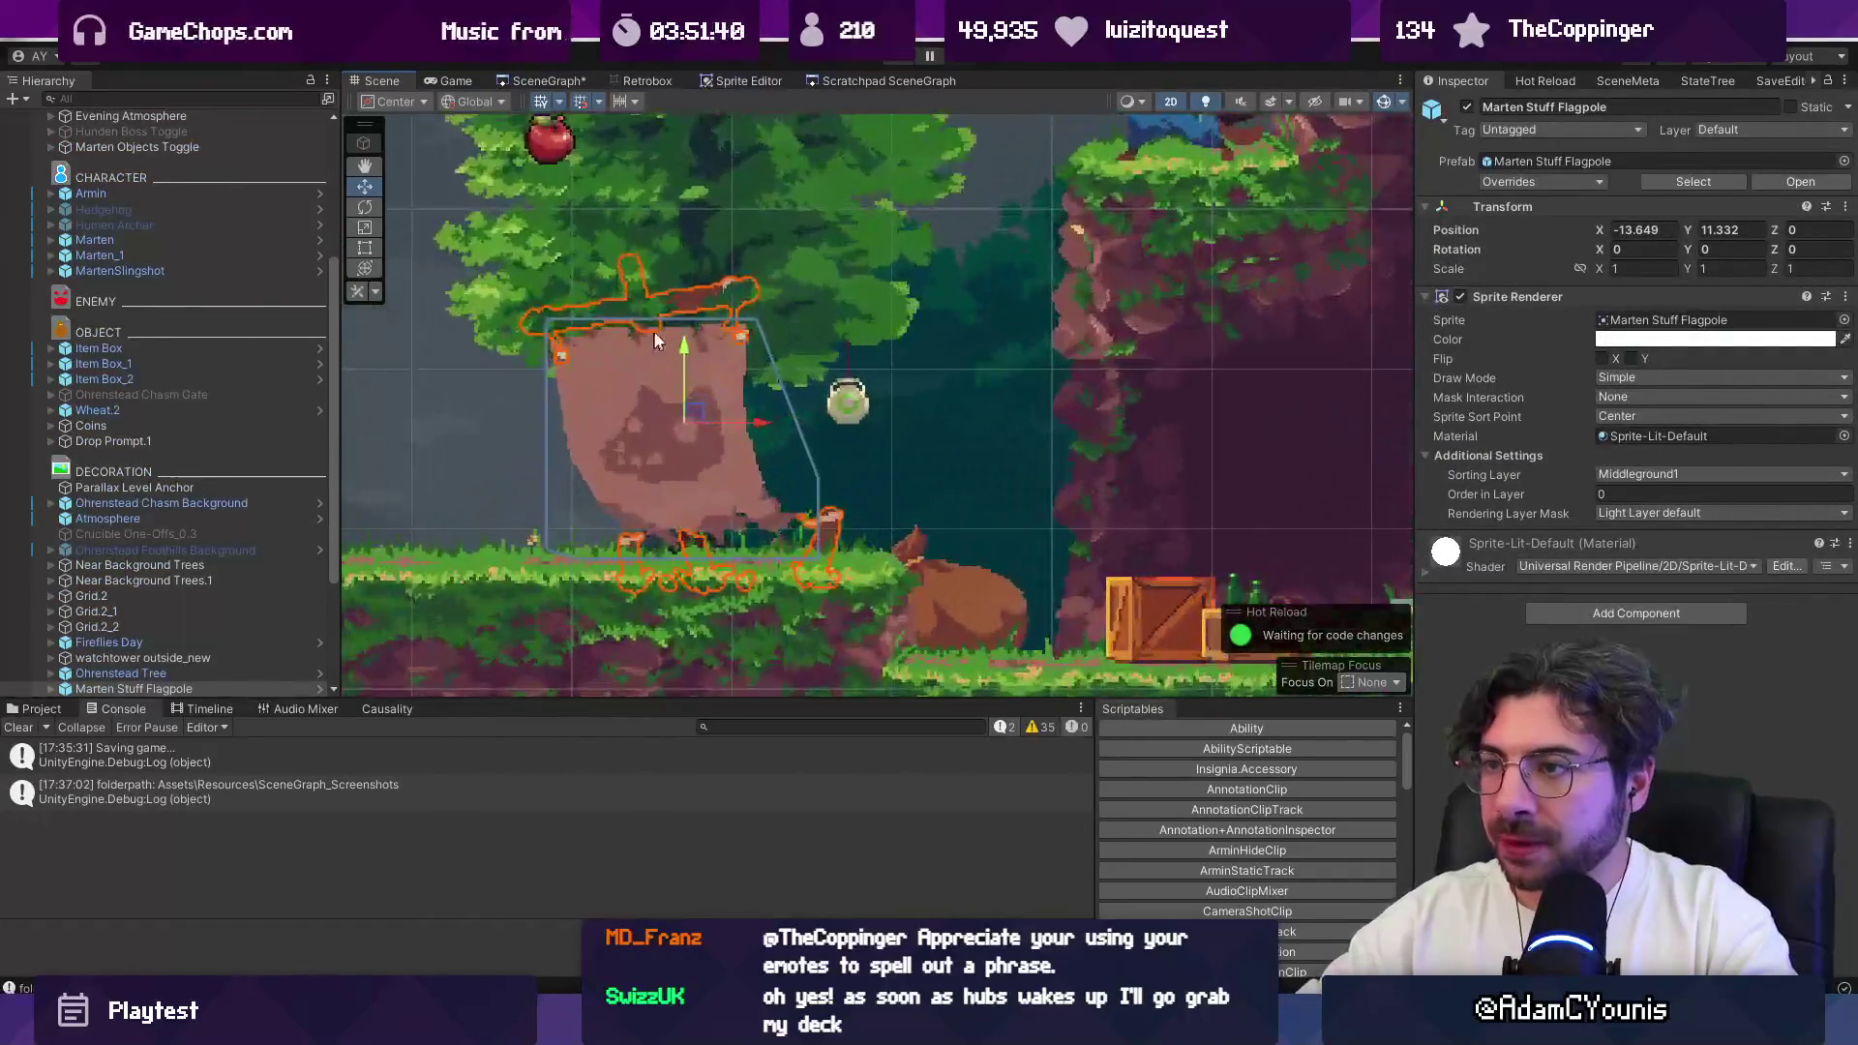
left_click(318, 688)
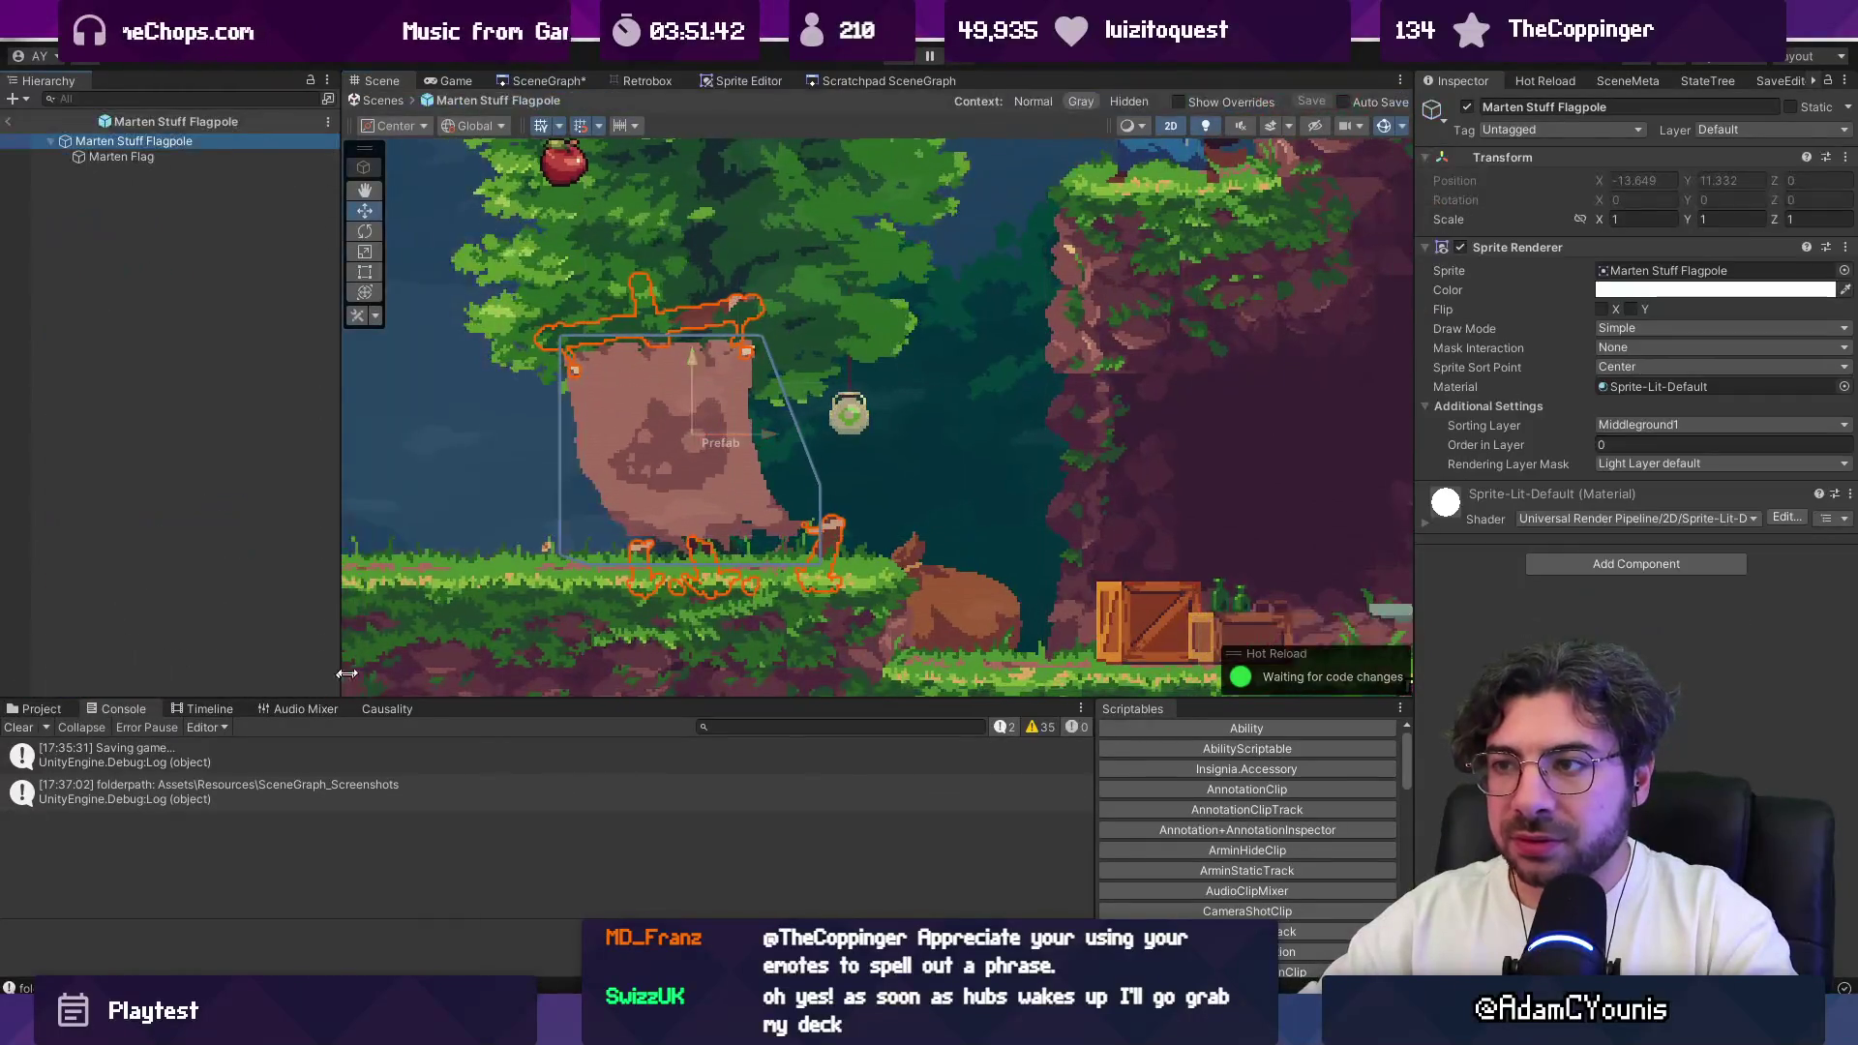
left_click(84, 158)
left_click(107, 141)
left_click(1623, 445)
type("10")
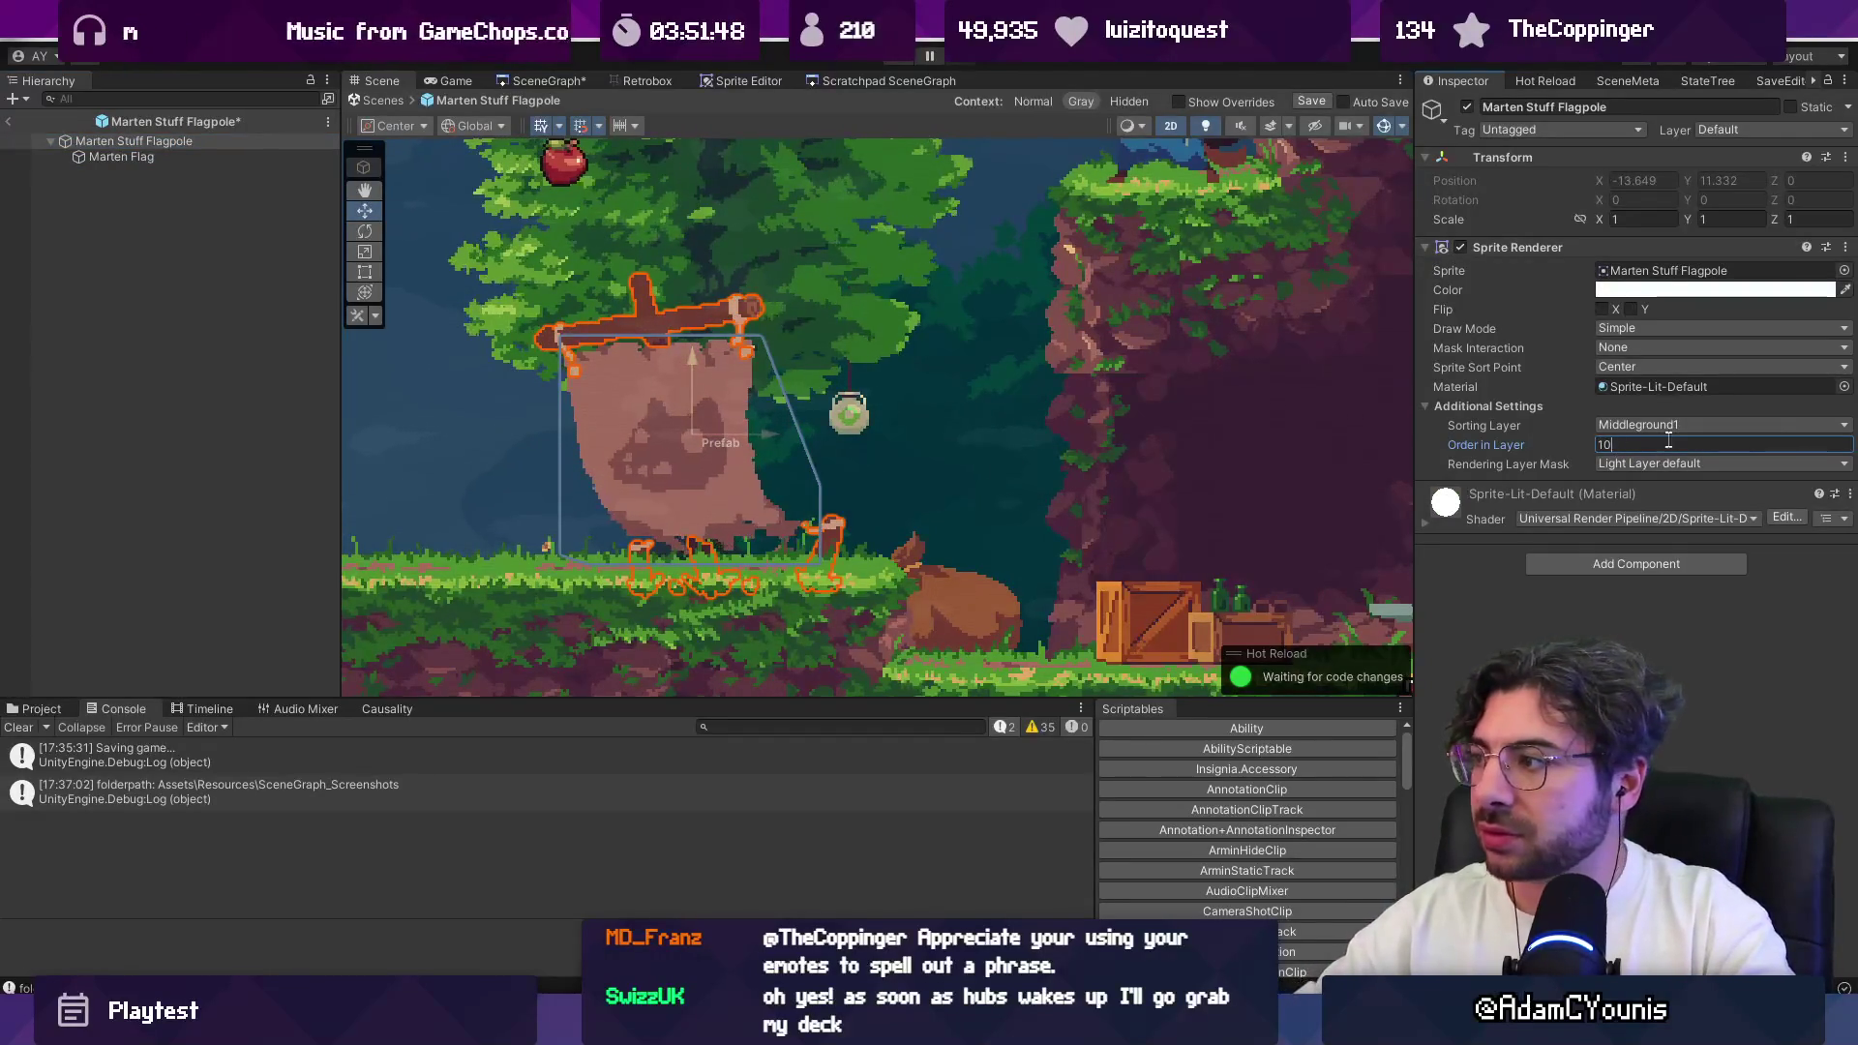
left_click(219, 173)
key("ctrl+s")
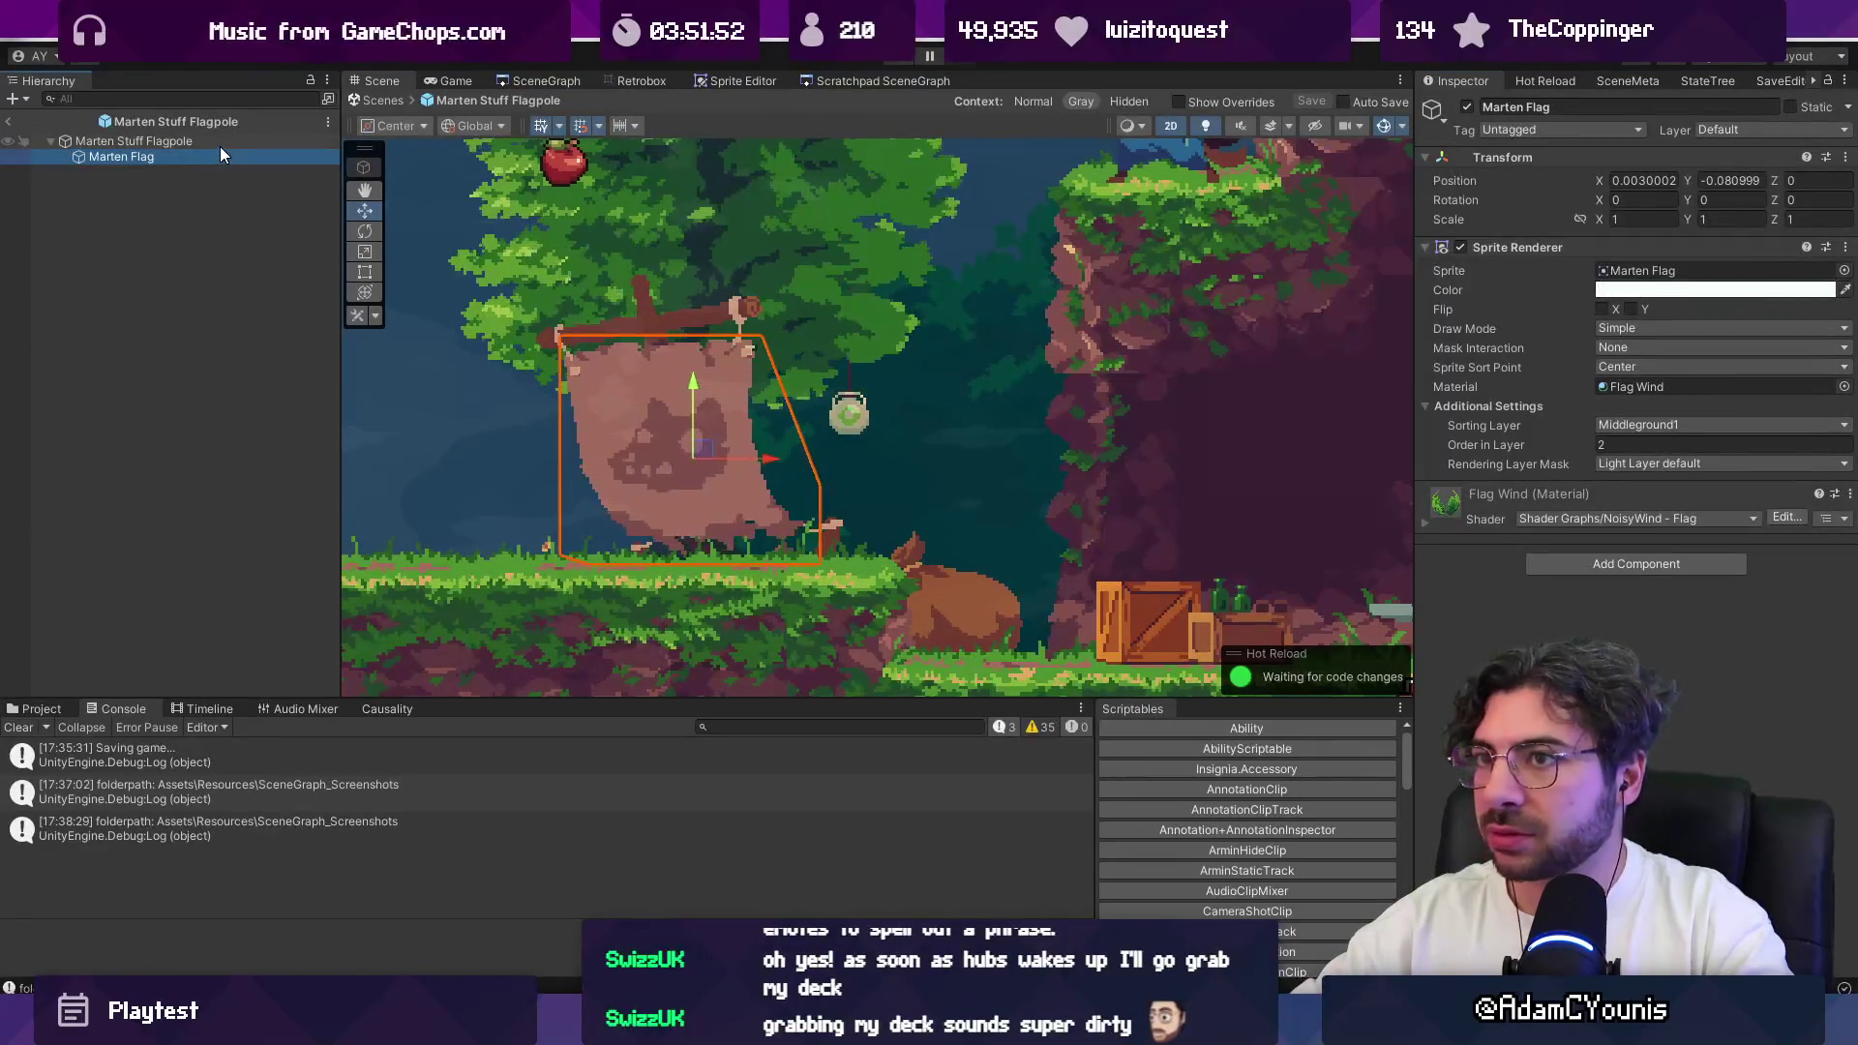
Step: Set the Marten Flag's sorting order to 12, leave prefab mode, and switch to Fork
left_click(219, 147)
left_click(227, 166)
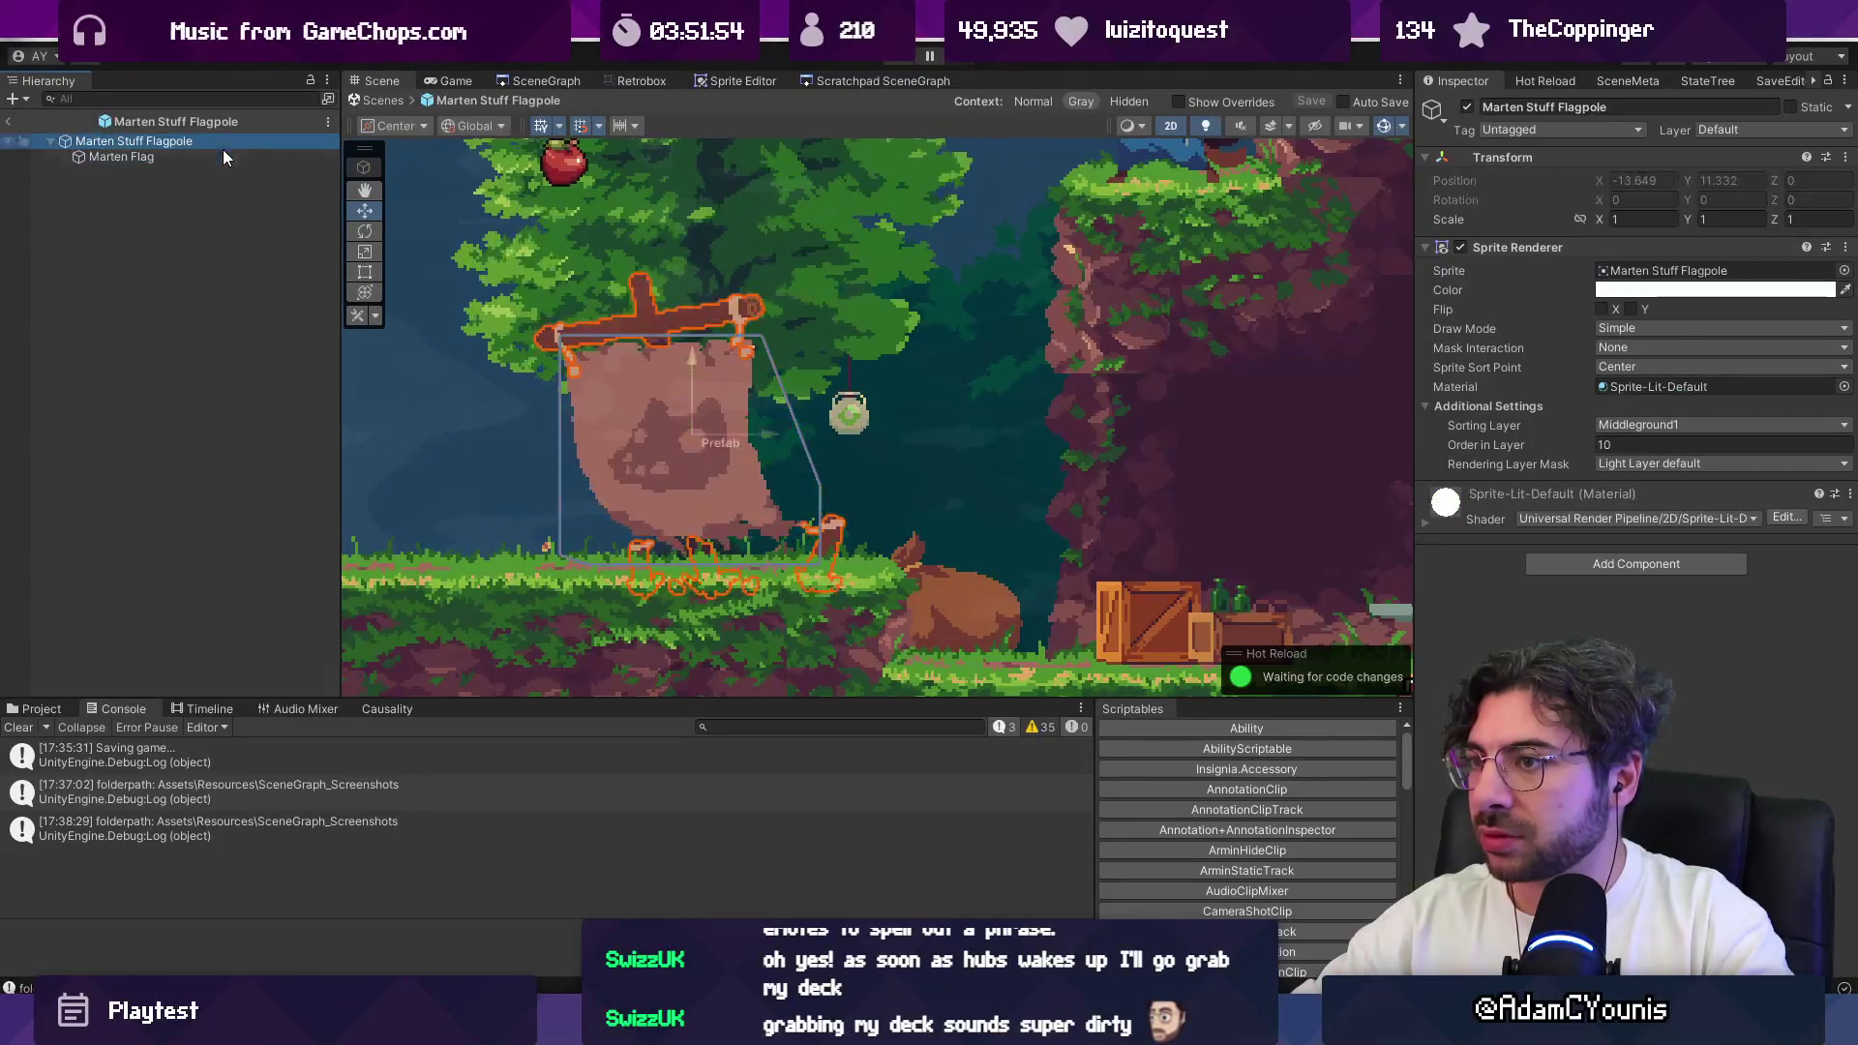
left_click(223, 158)
left_click(1670, 445)
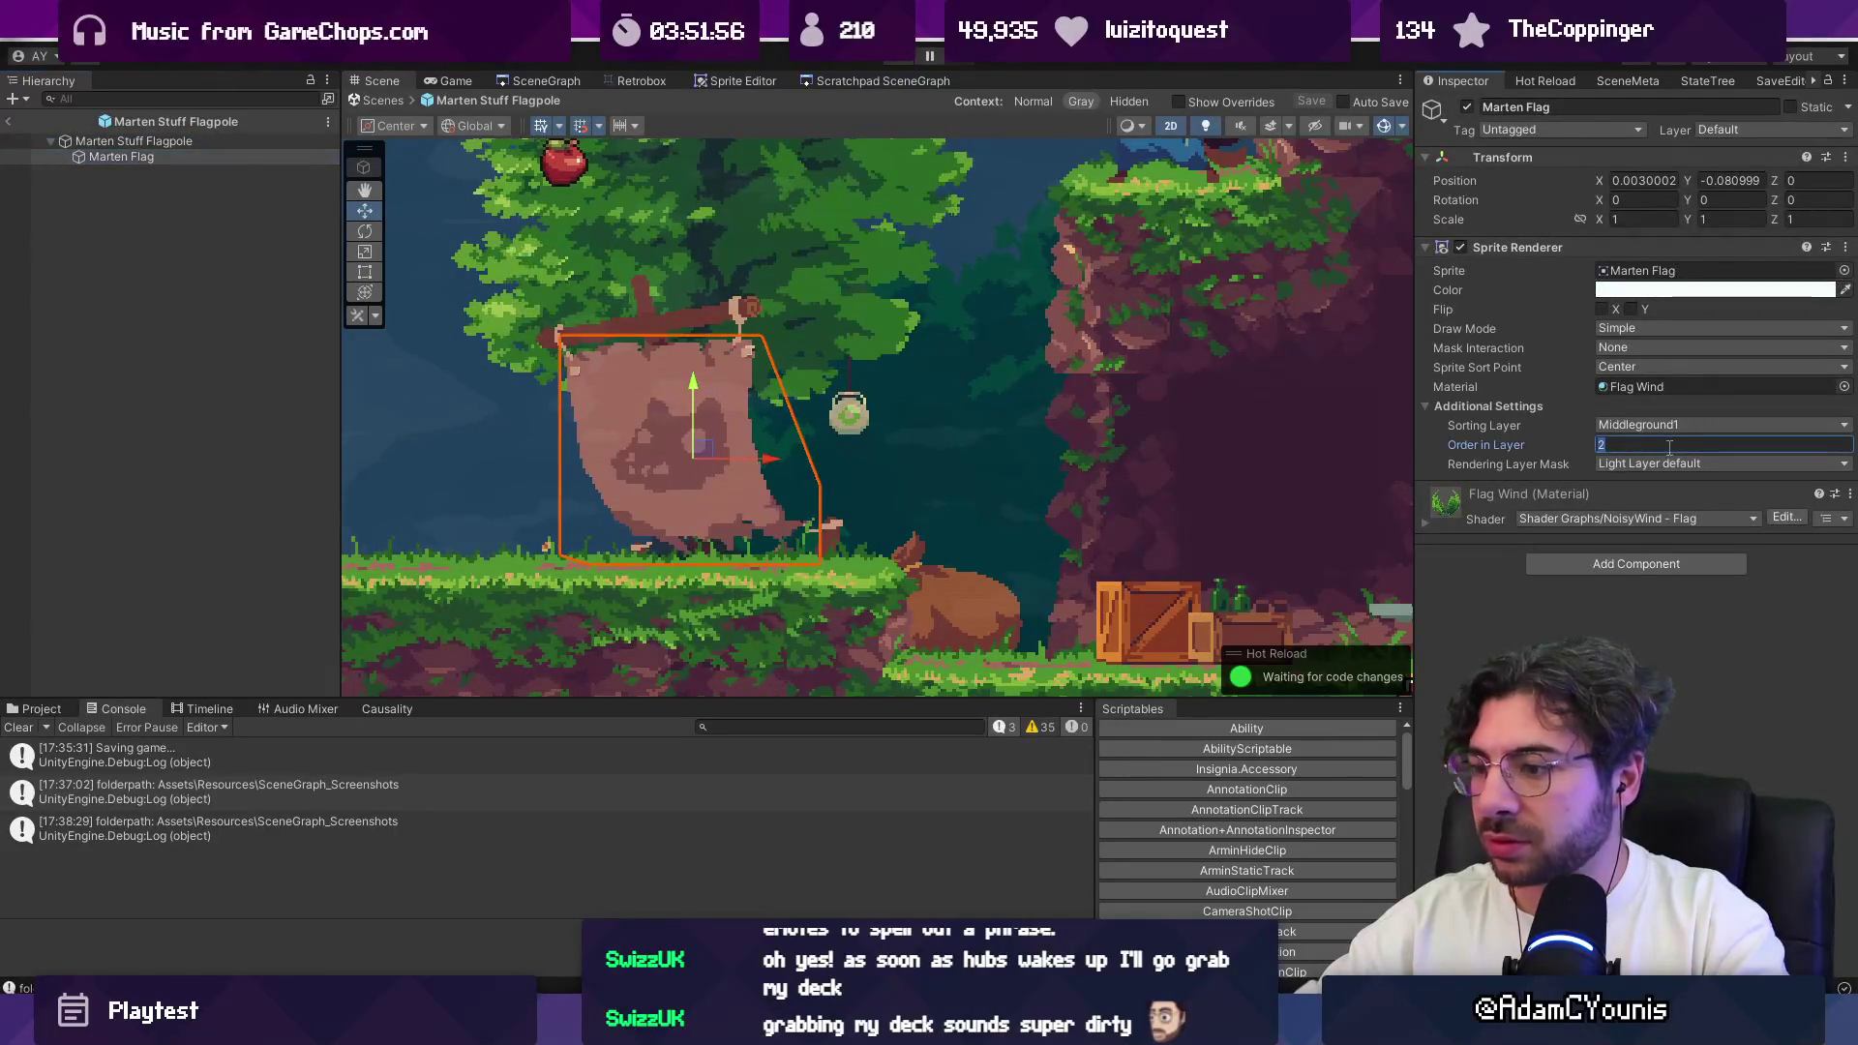
type("12")
key("Return")
left_click(389, 99)
left_click(596, 212)
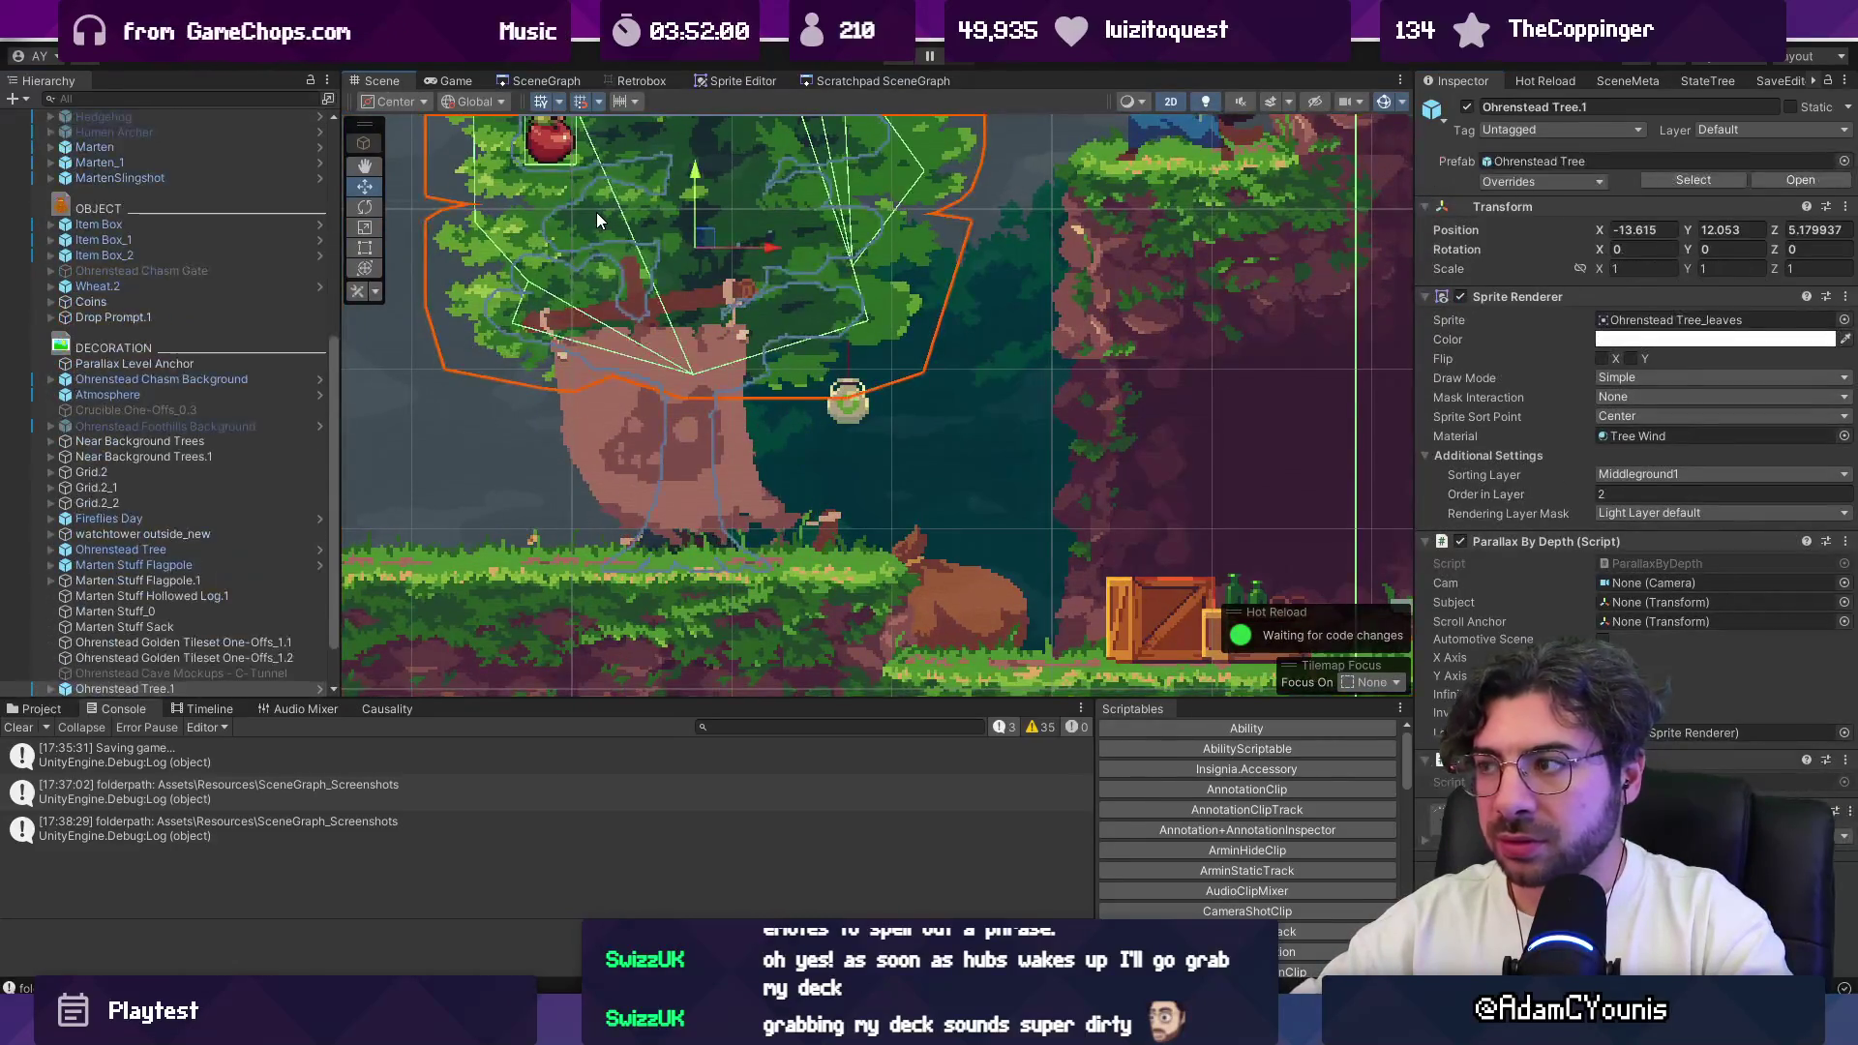
scroll(596, 212, "down", 5)
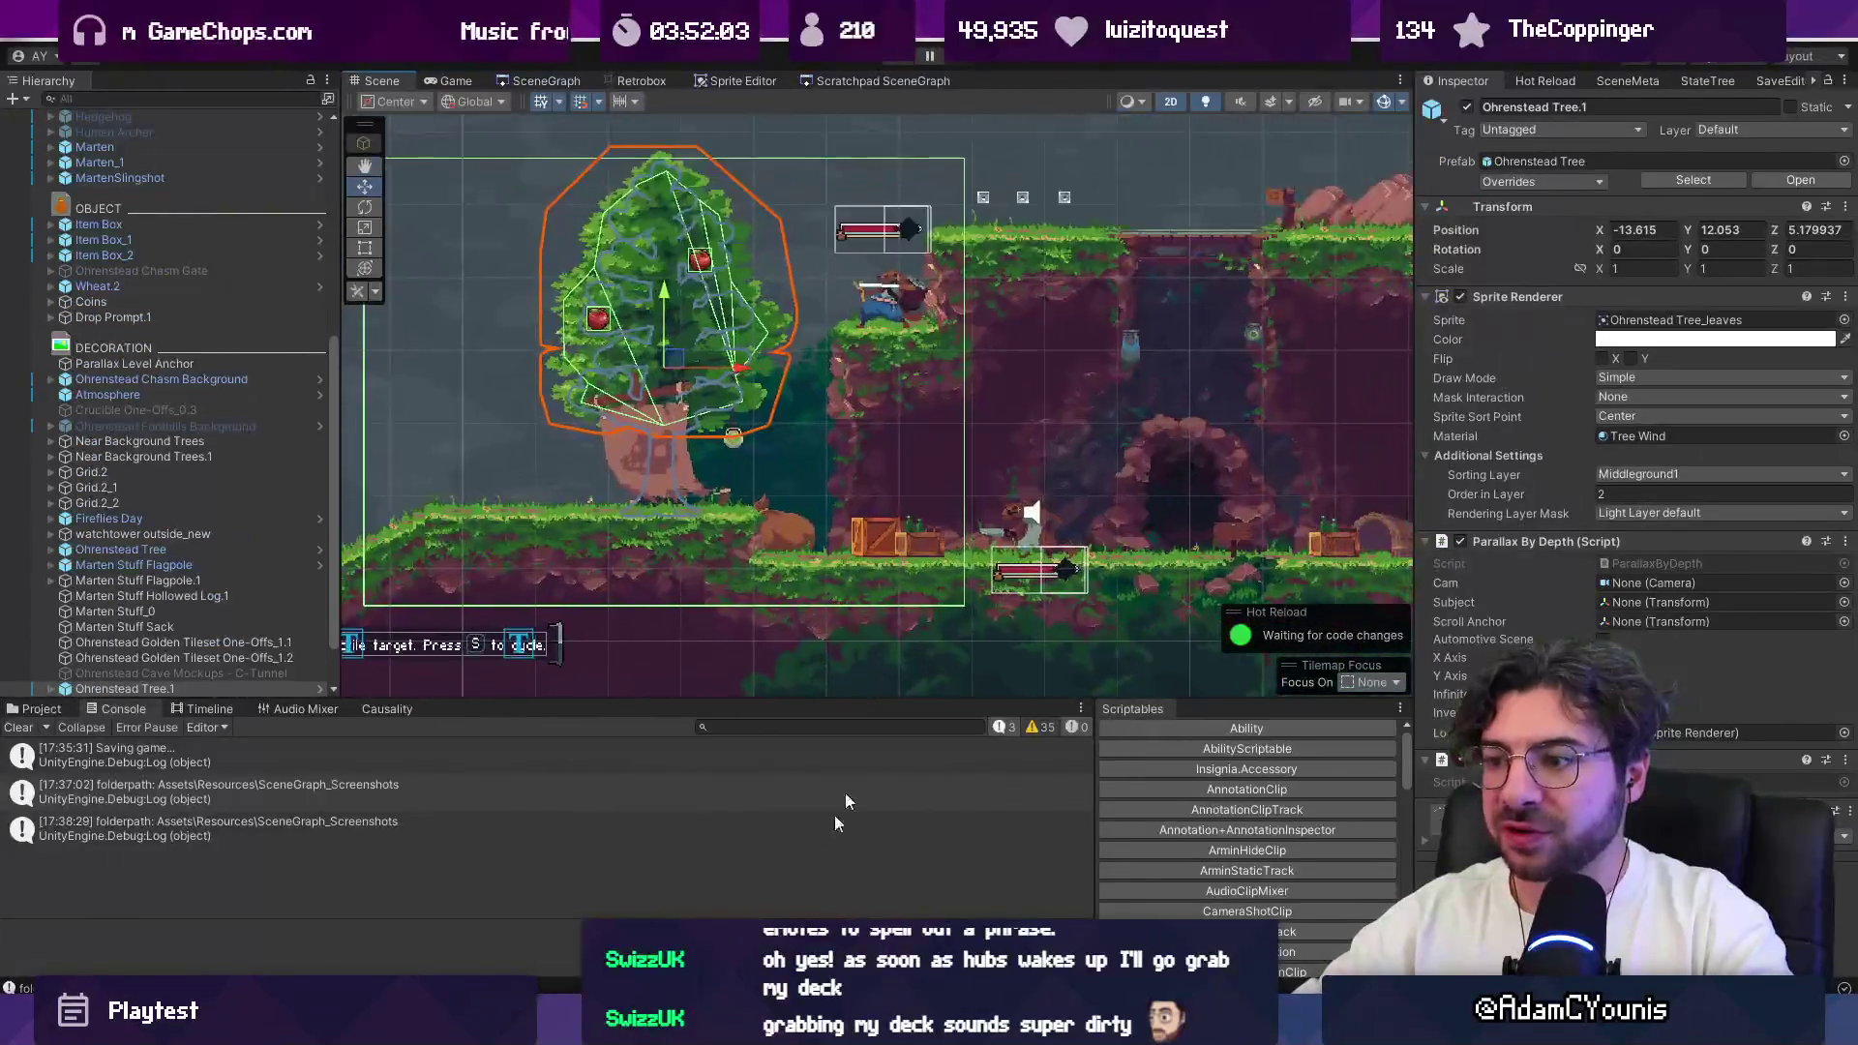
key("alt+Tab")
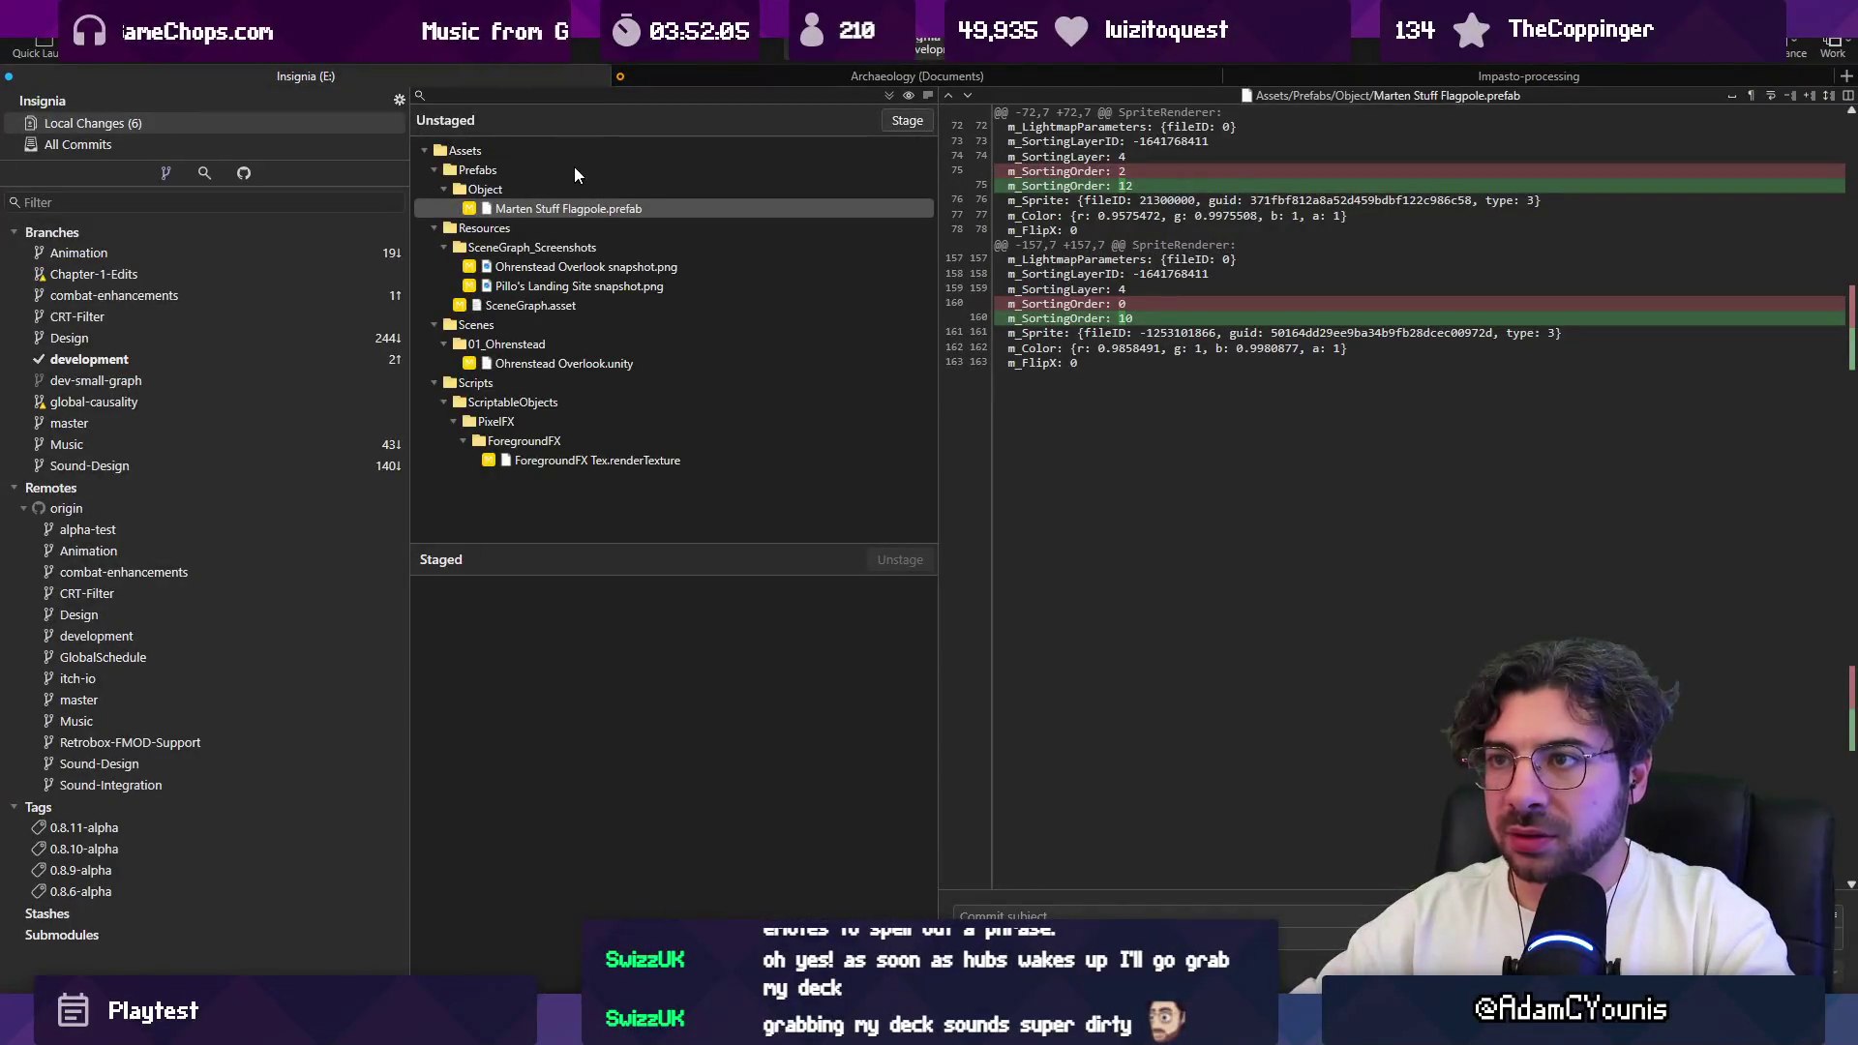
Step: Discard the ForegroundFX Tex.renderTexture change
left_click(600, 458)
key("Delete")
key("Return")
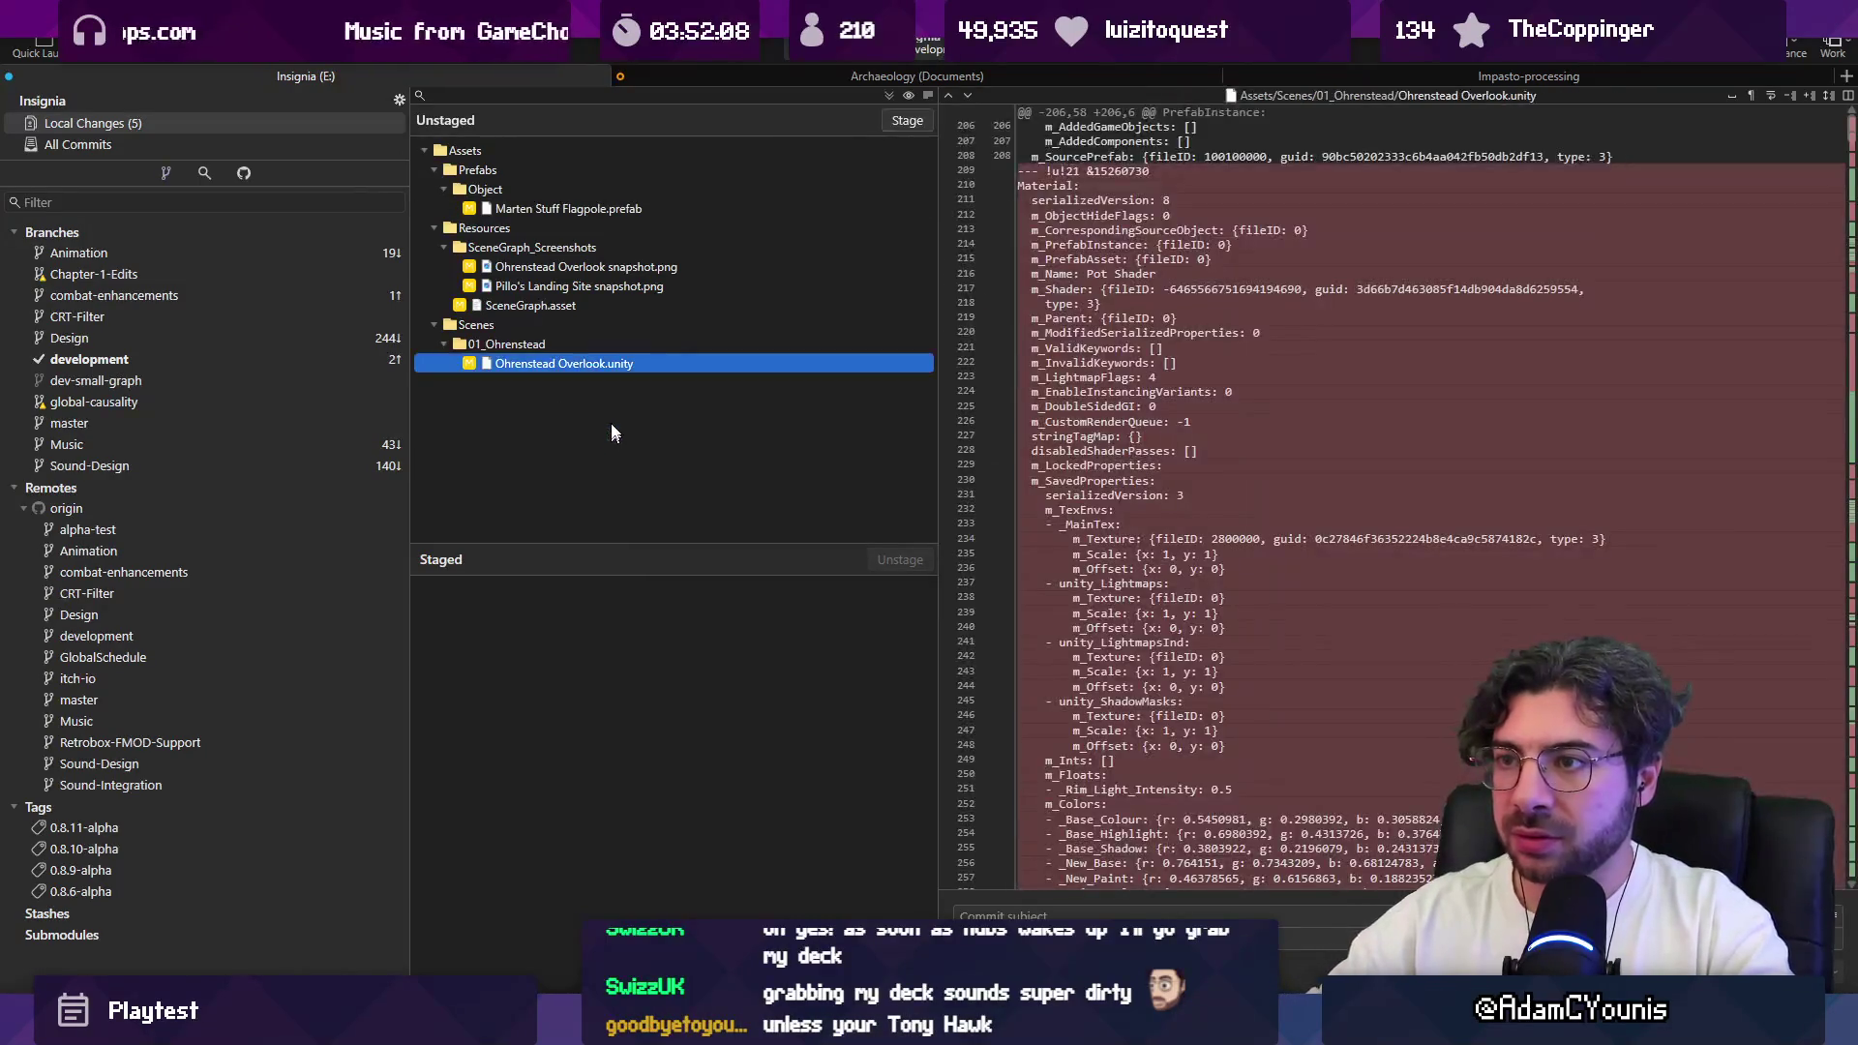
Step: Stage the remaining files and commit them as 'fixes sorting issue with marten flagpole'
left_click(566, 211, "shift")
left_click(896, 120)
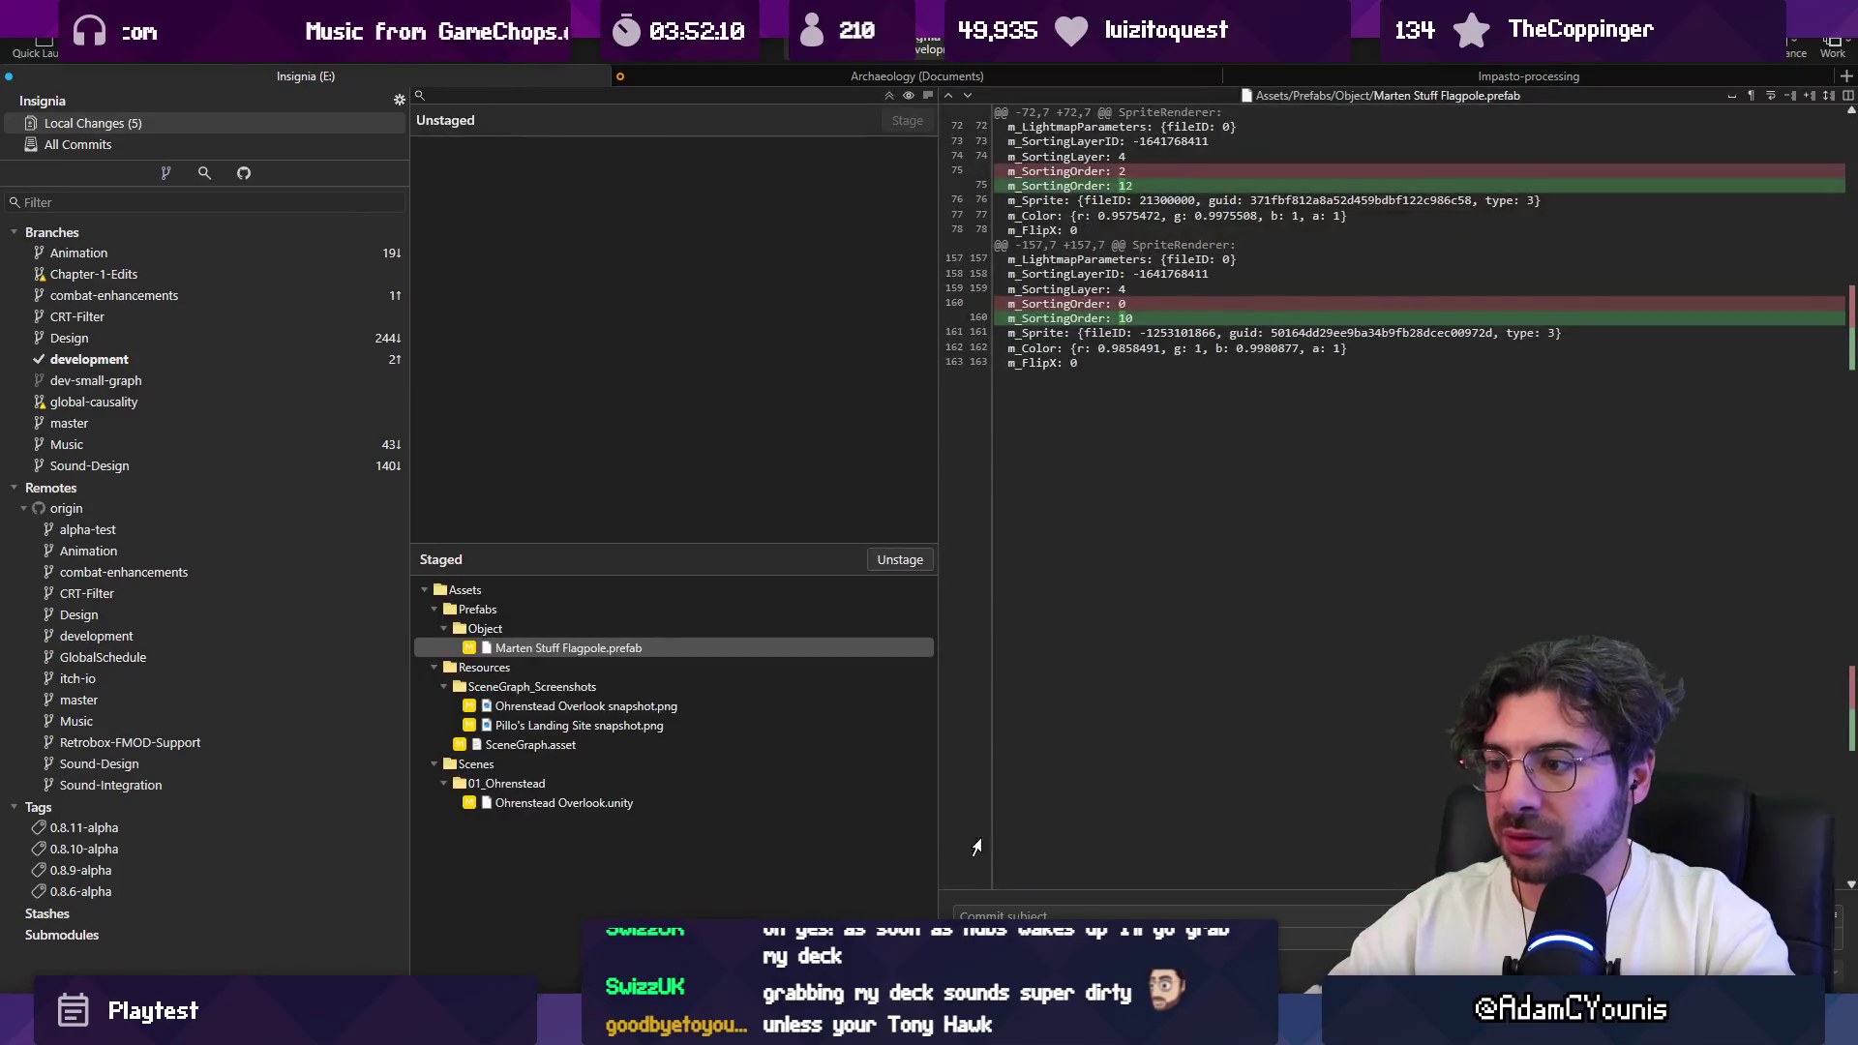
type("fixes sor")
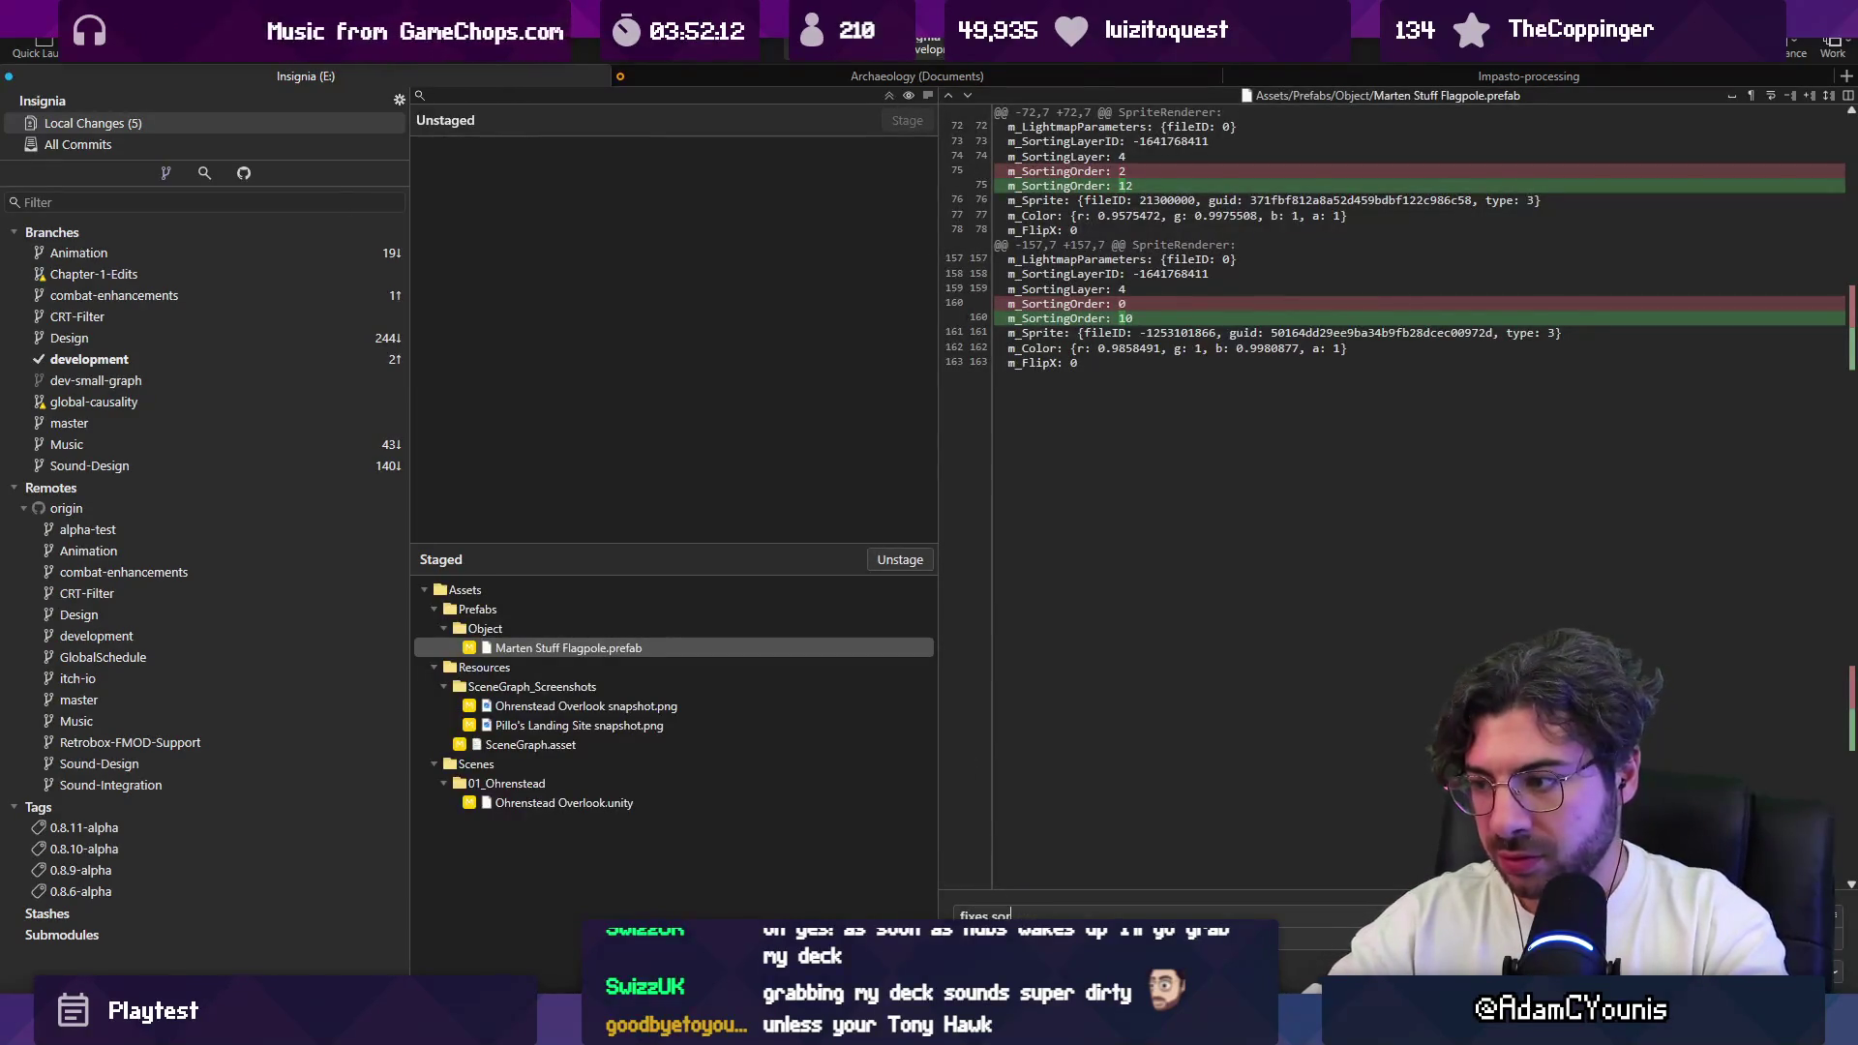
type("ting issue with ")
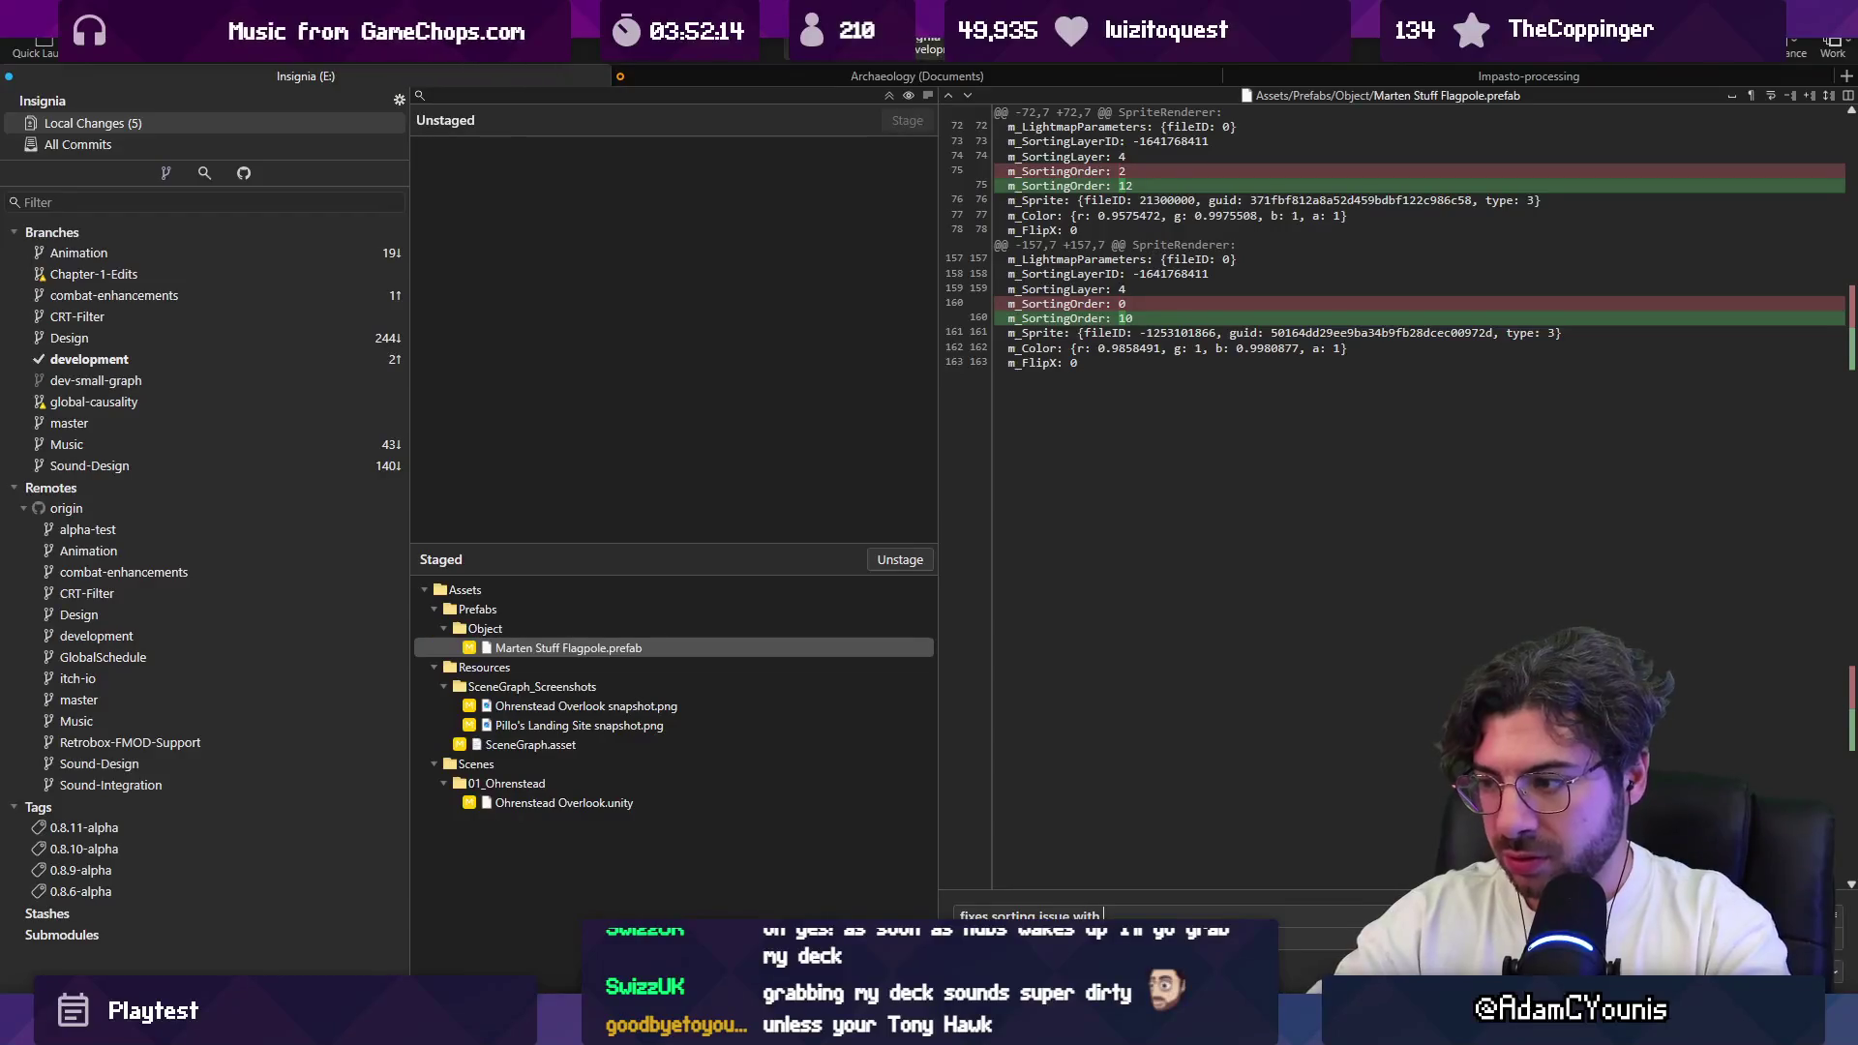
type("marten flagpole")
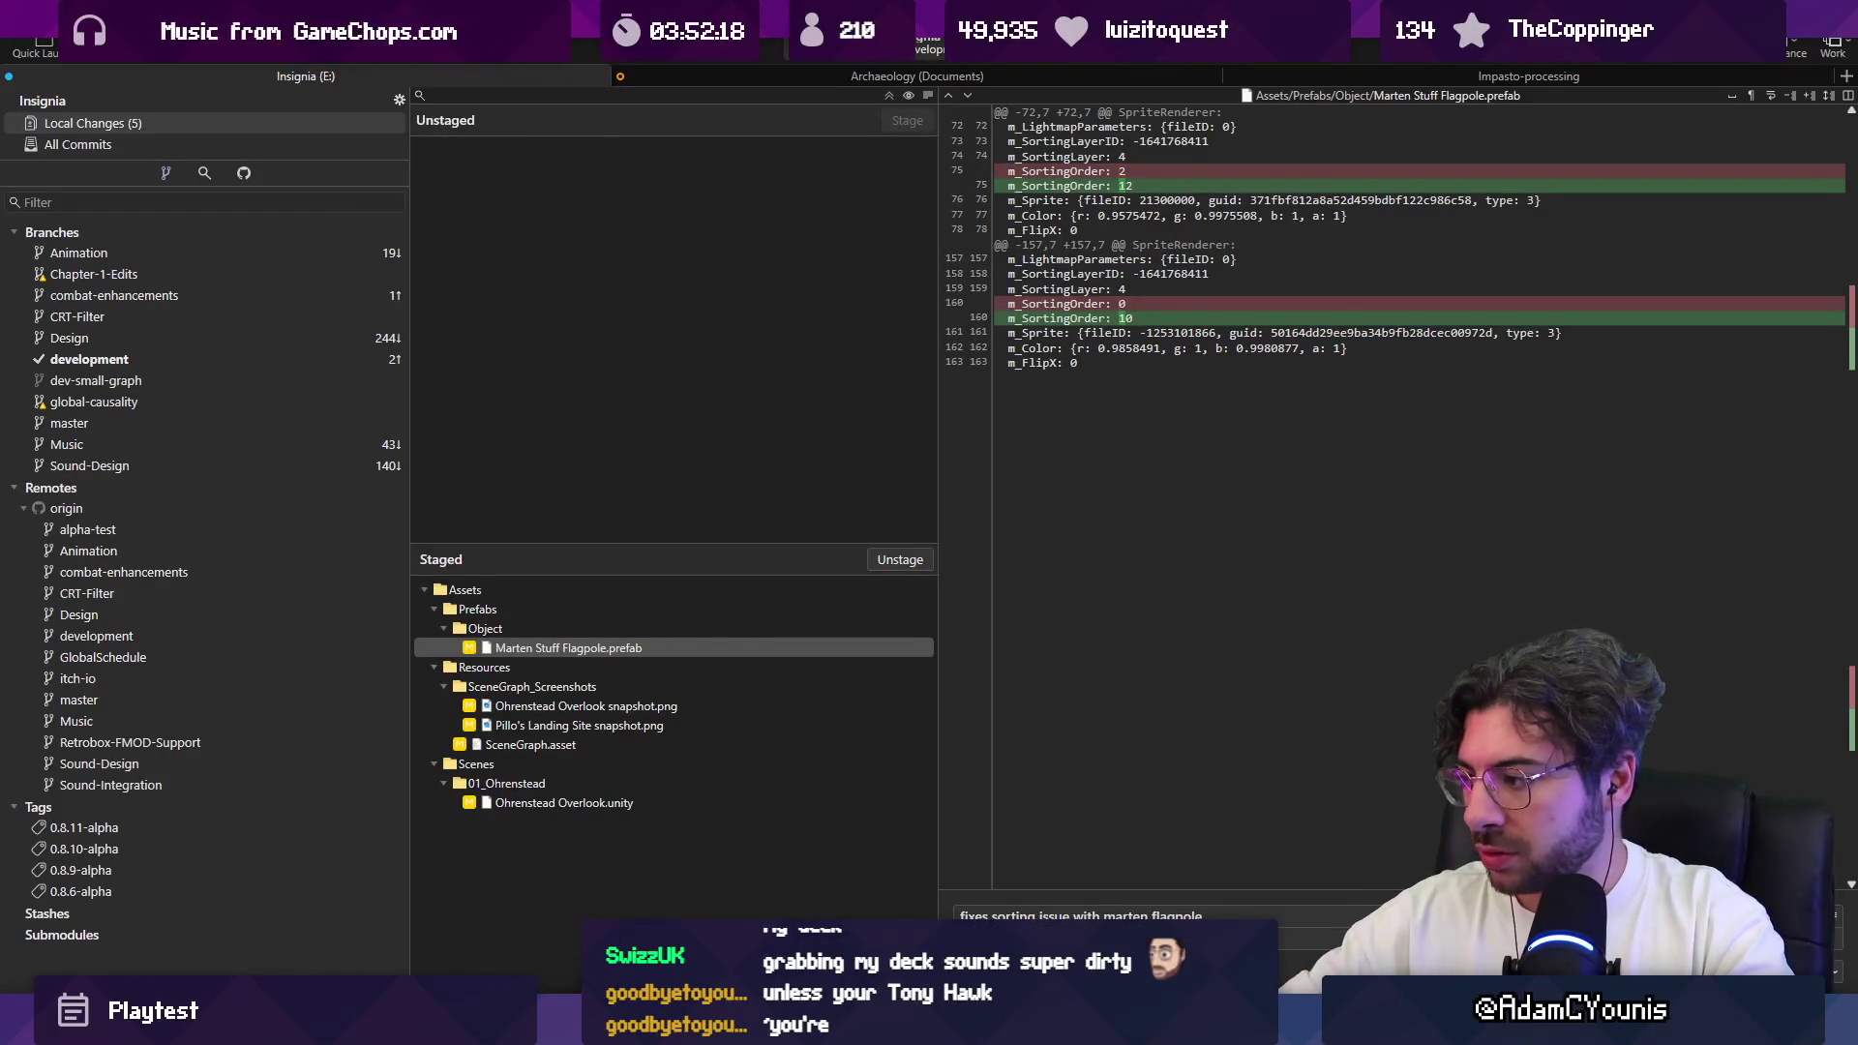
key("ctrl+Return")
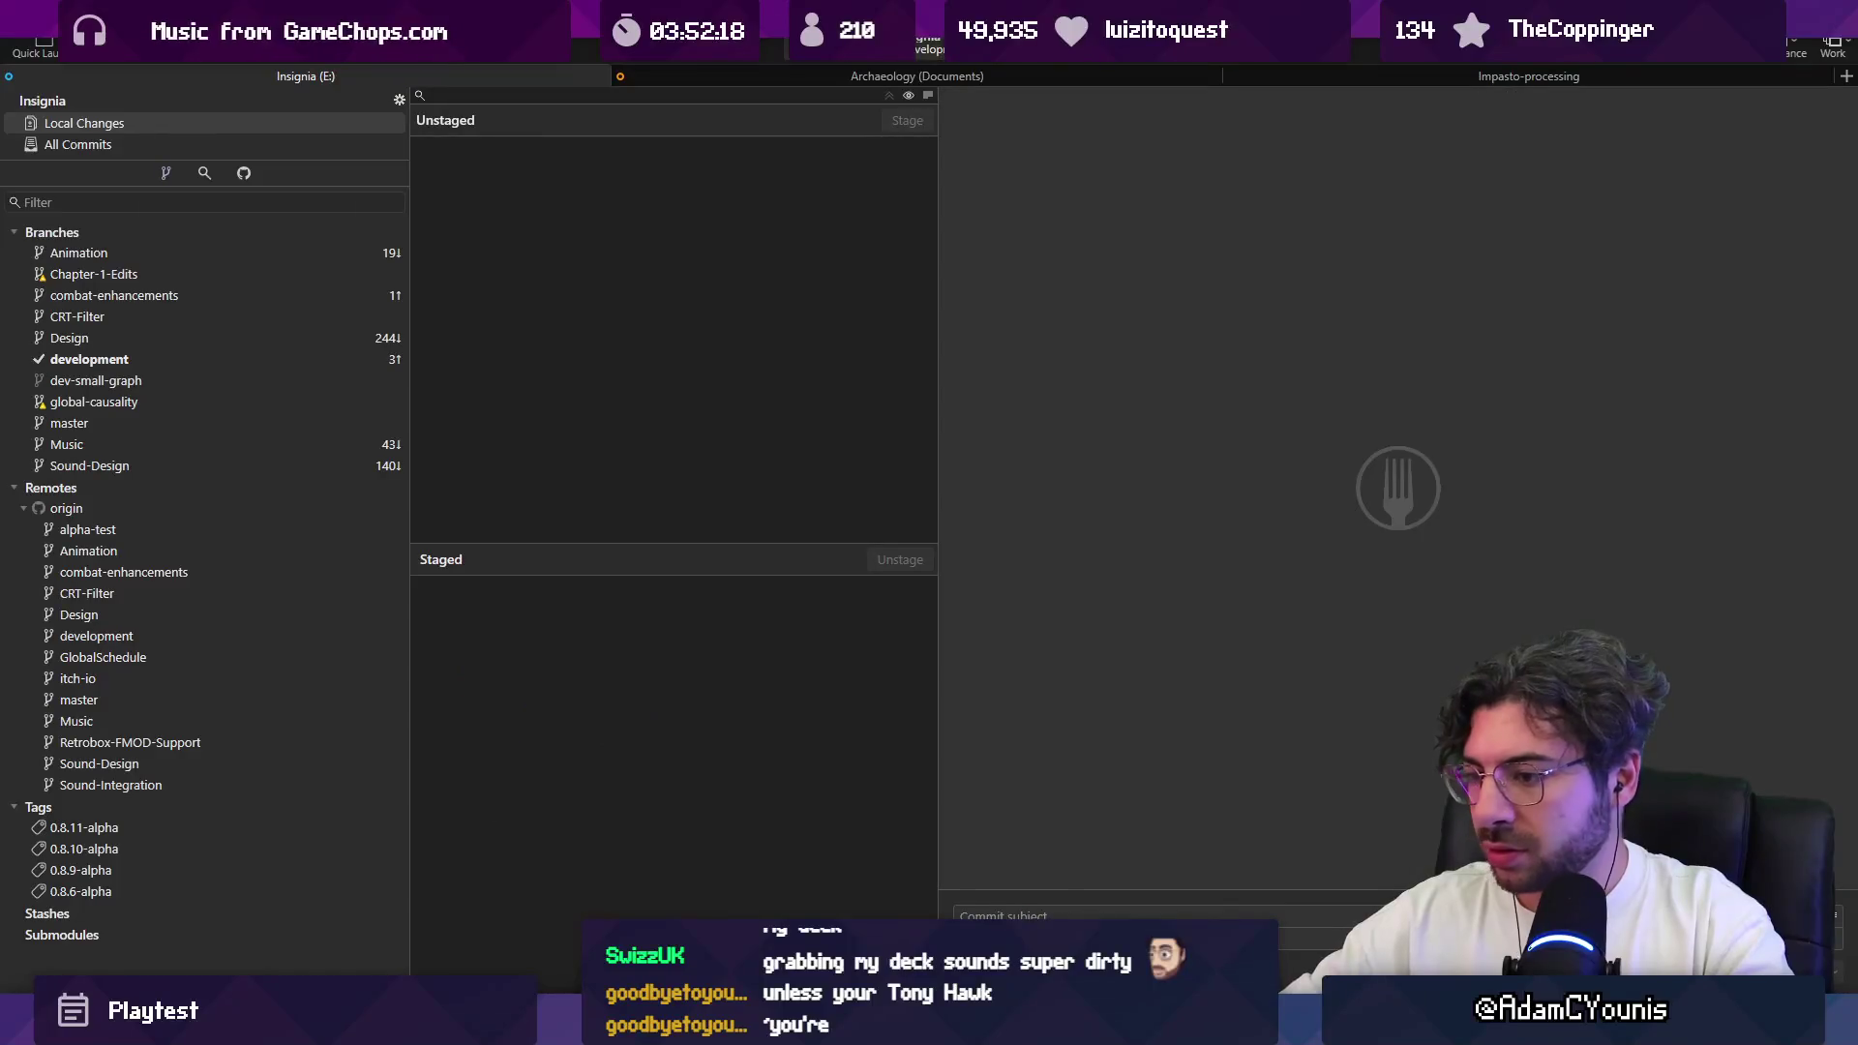
key("alt+Tab")
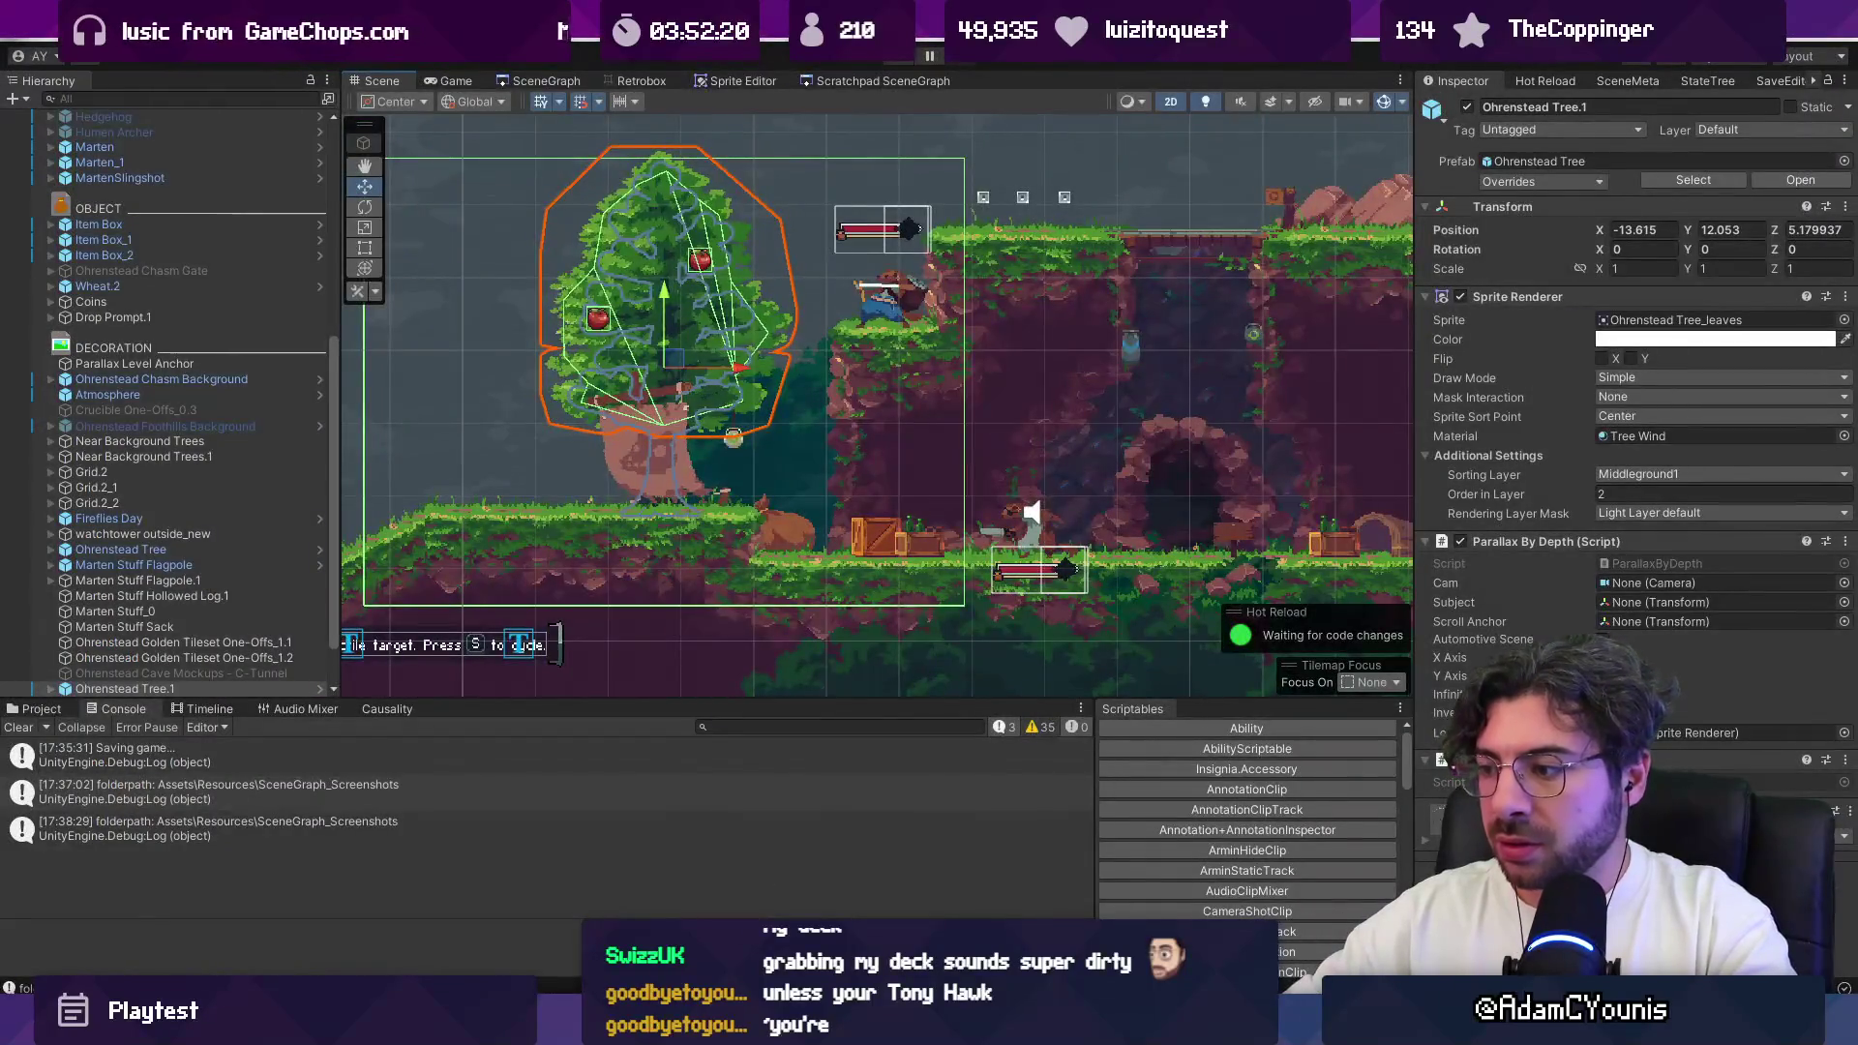
Step: Move the Sorting issue task out of the list and the Place the sword task below the divider
key("alt+Tab")
scroll(991, 443, "down", 5)
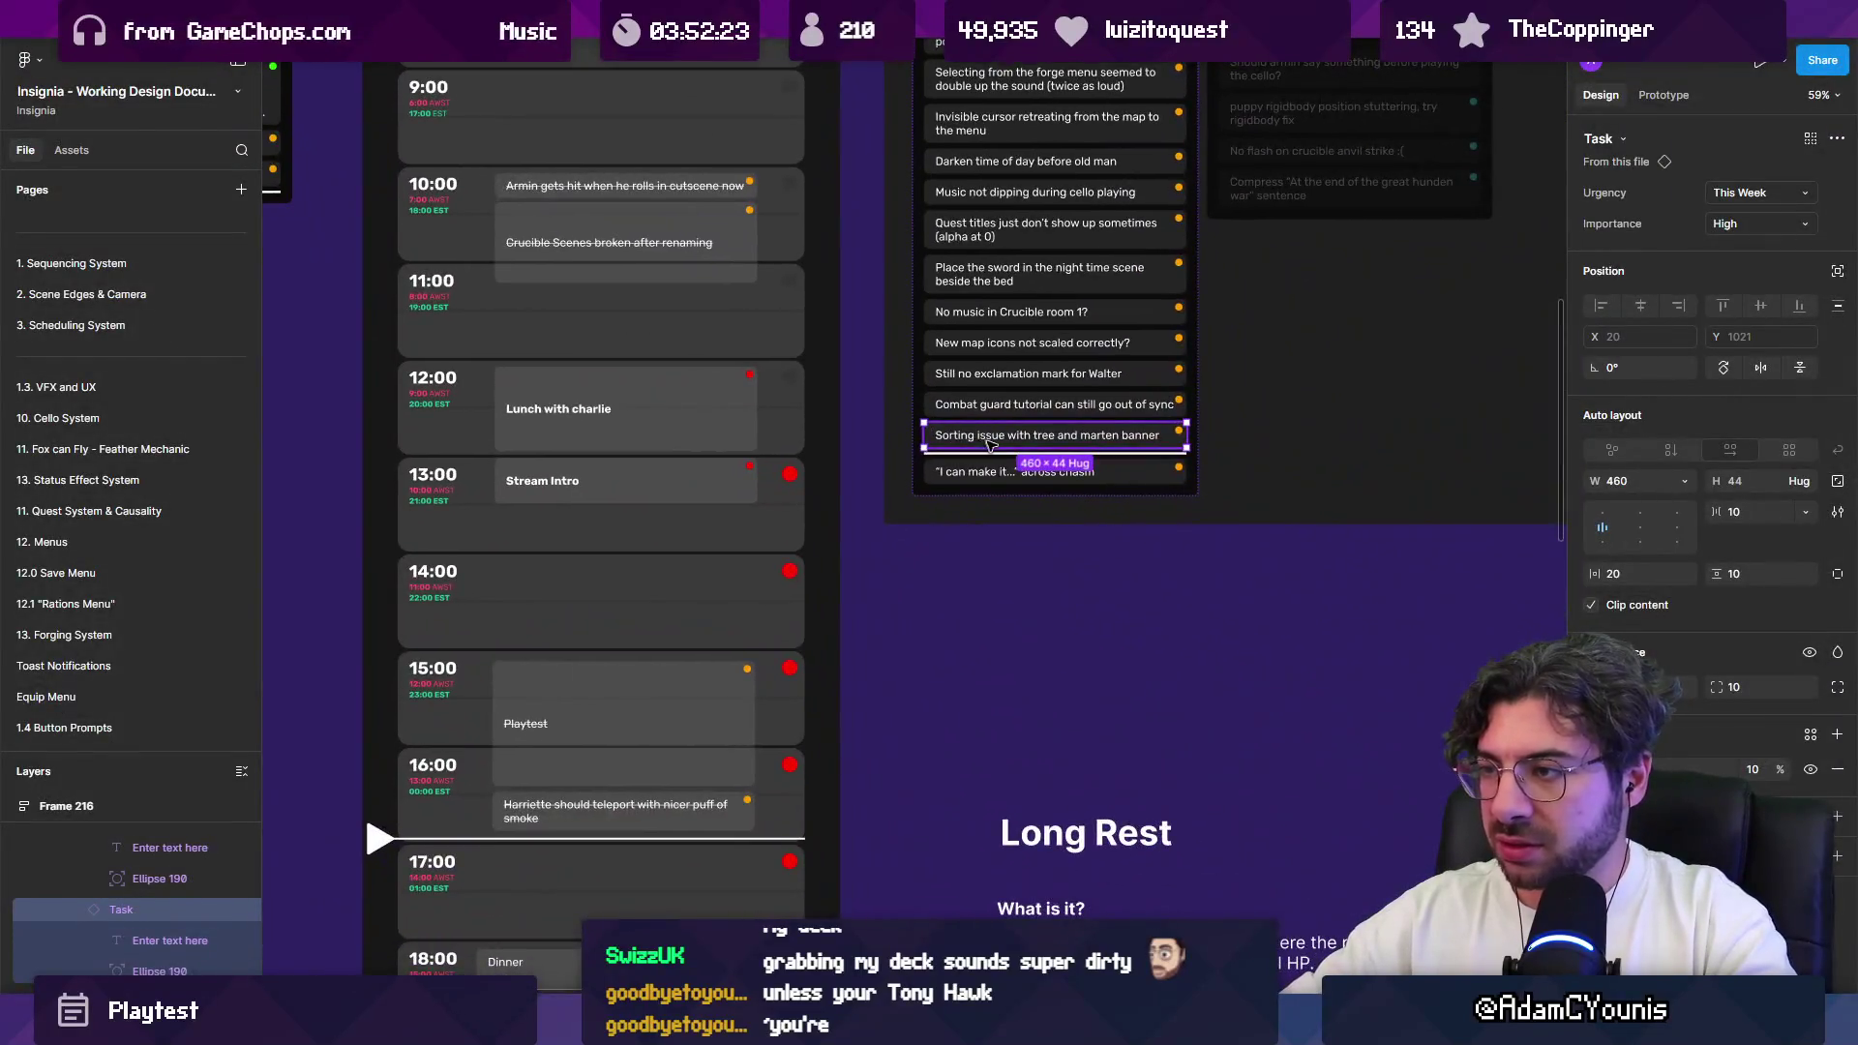
mouse_move(989, 443)
left_mouse_down()
mouse_move(677, 822)
mouse_move(616, 858)
left_mouse_up()
scroll(1041, 340, "up", 5)
left_click(842, 604)
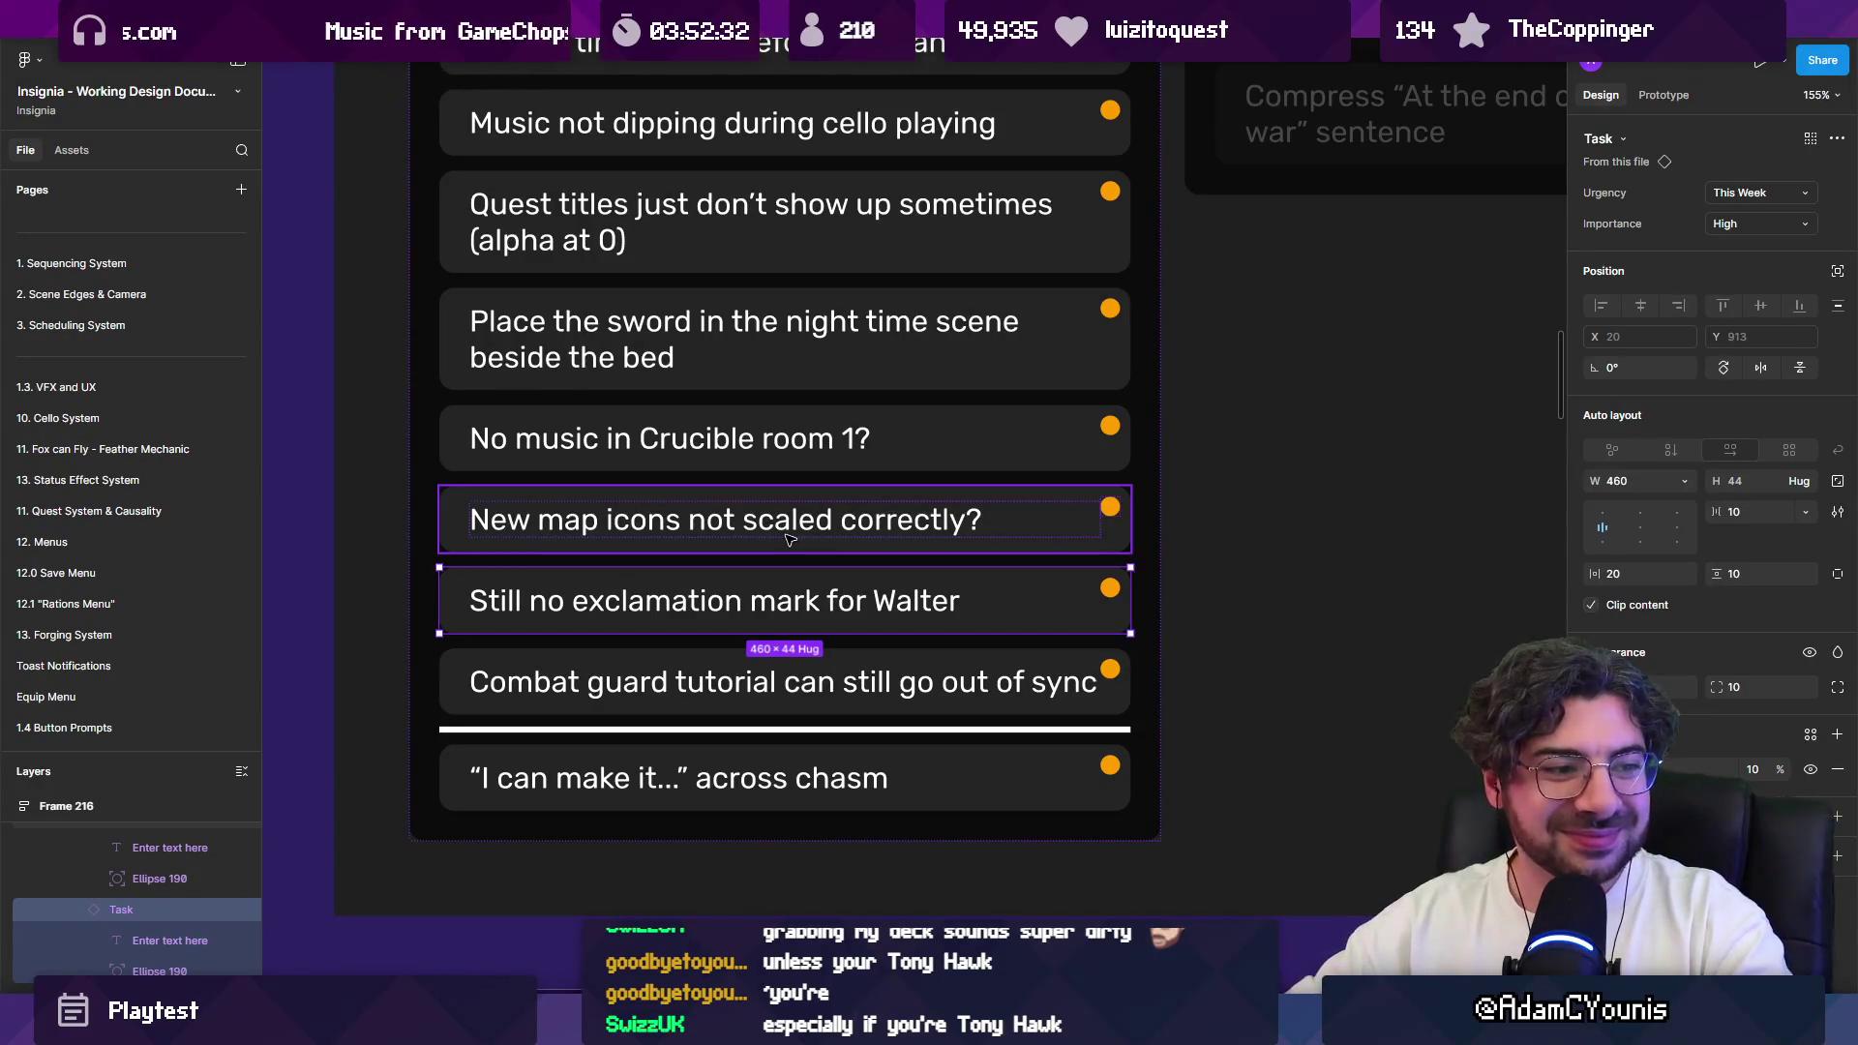
left_click(627, 412)
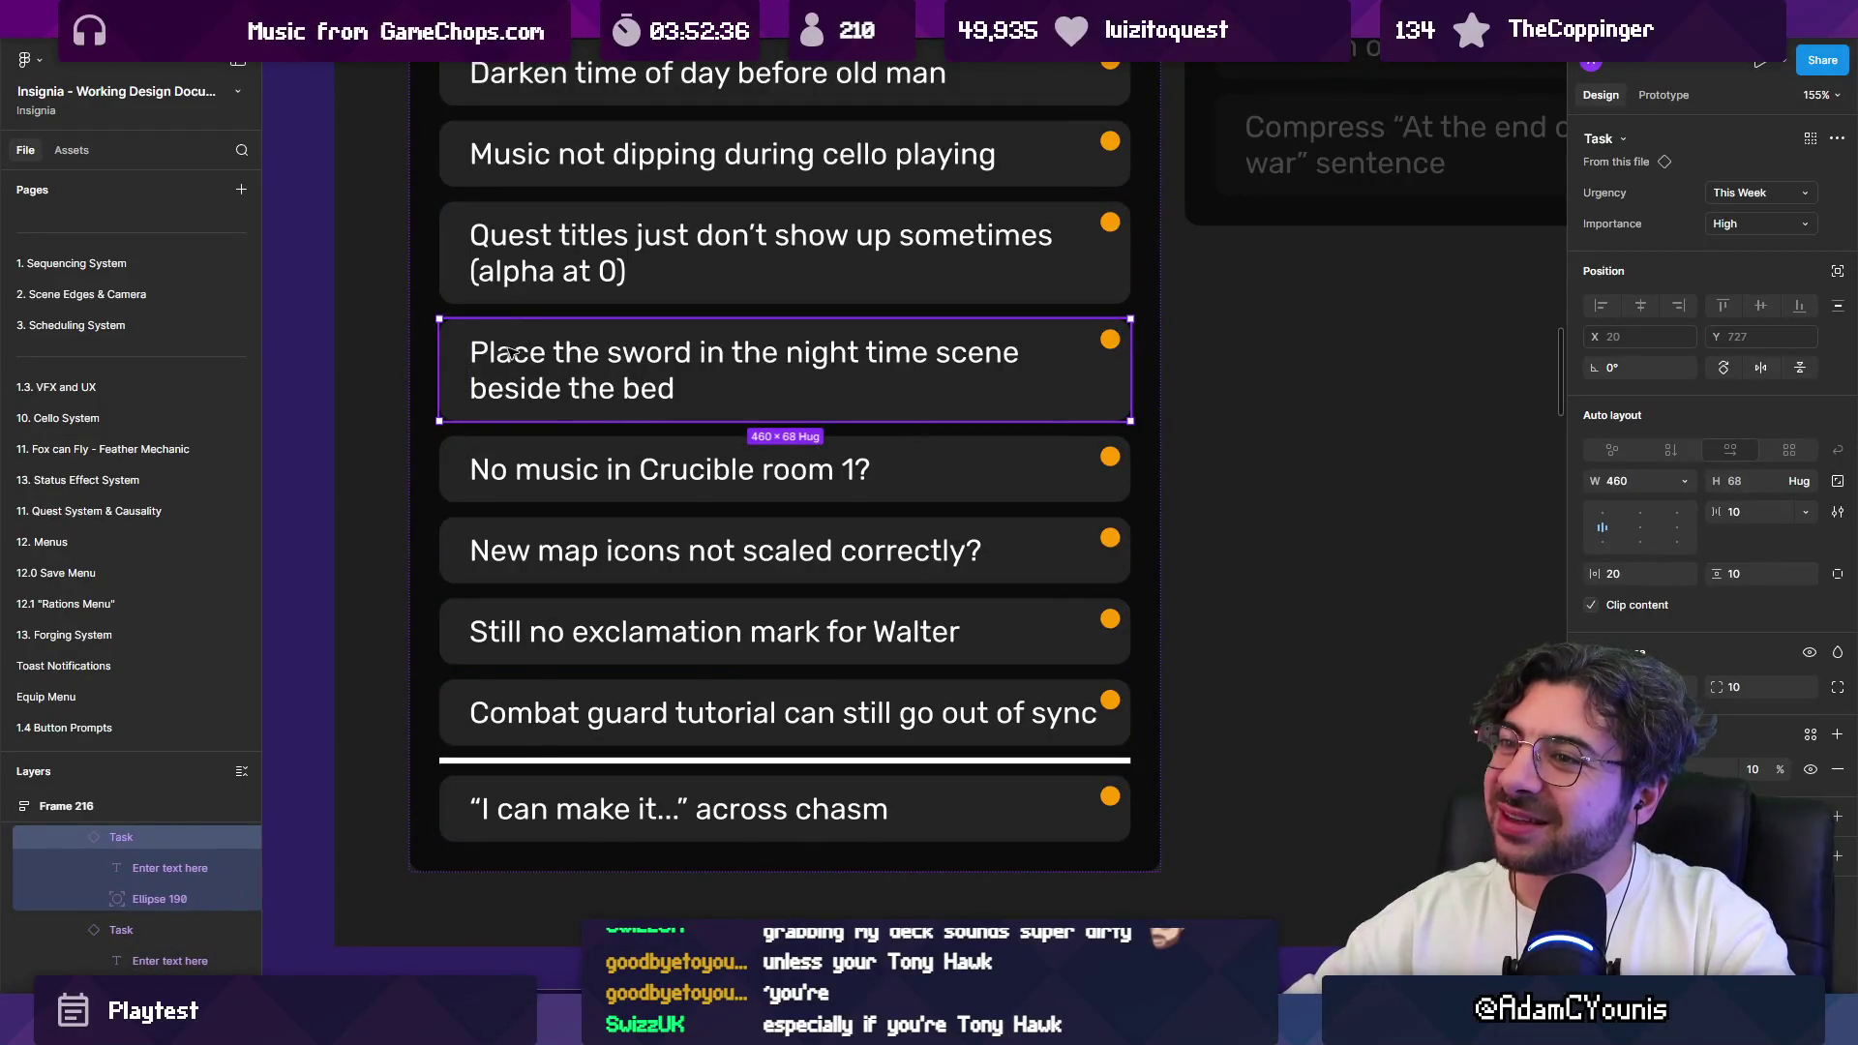
double_click(474, 364)
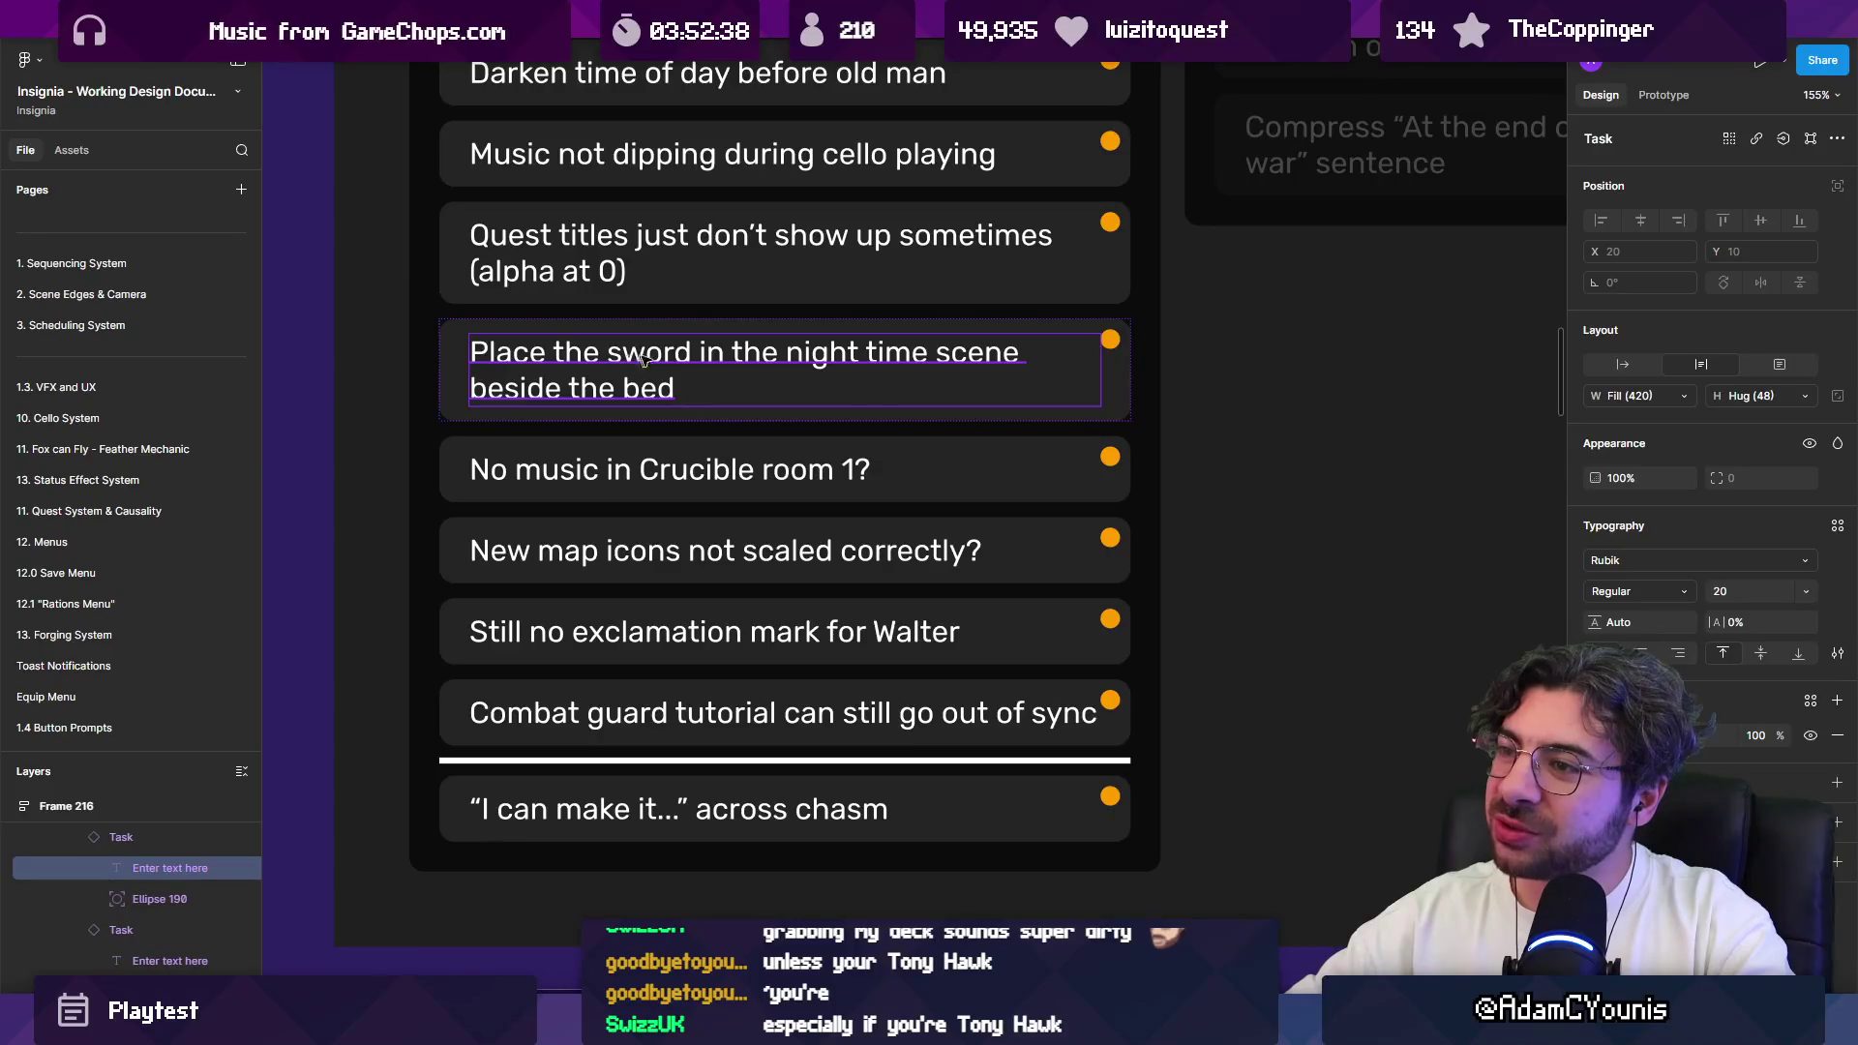
scroll(706, 396, "up", 1)
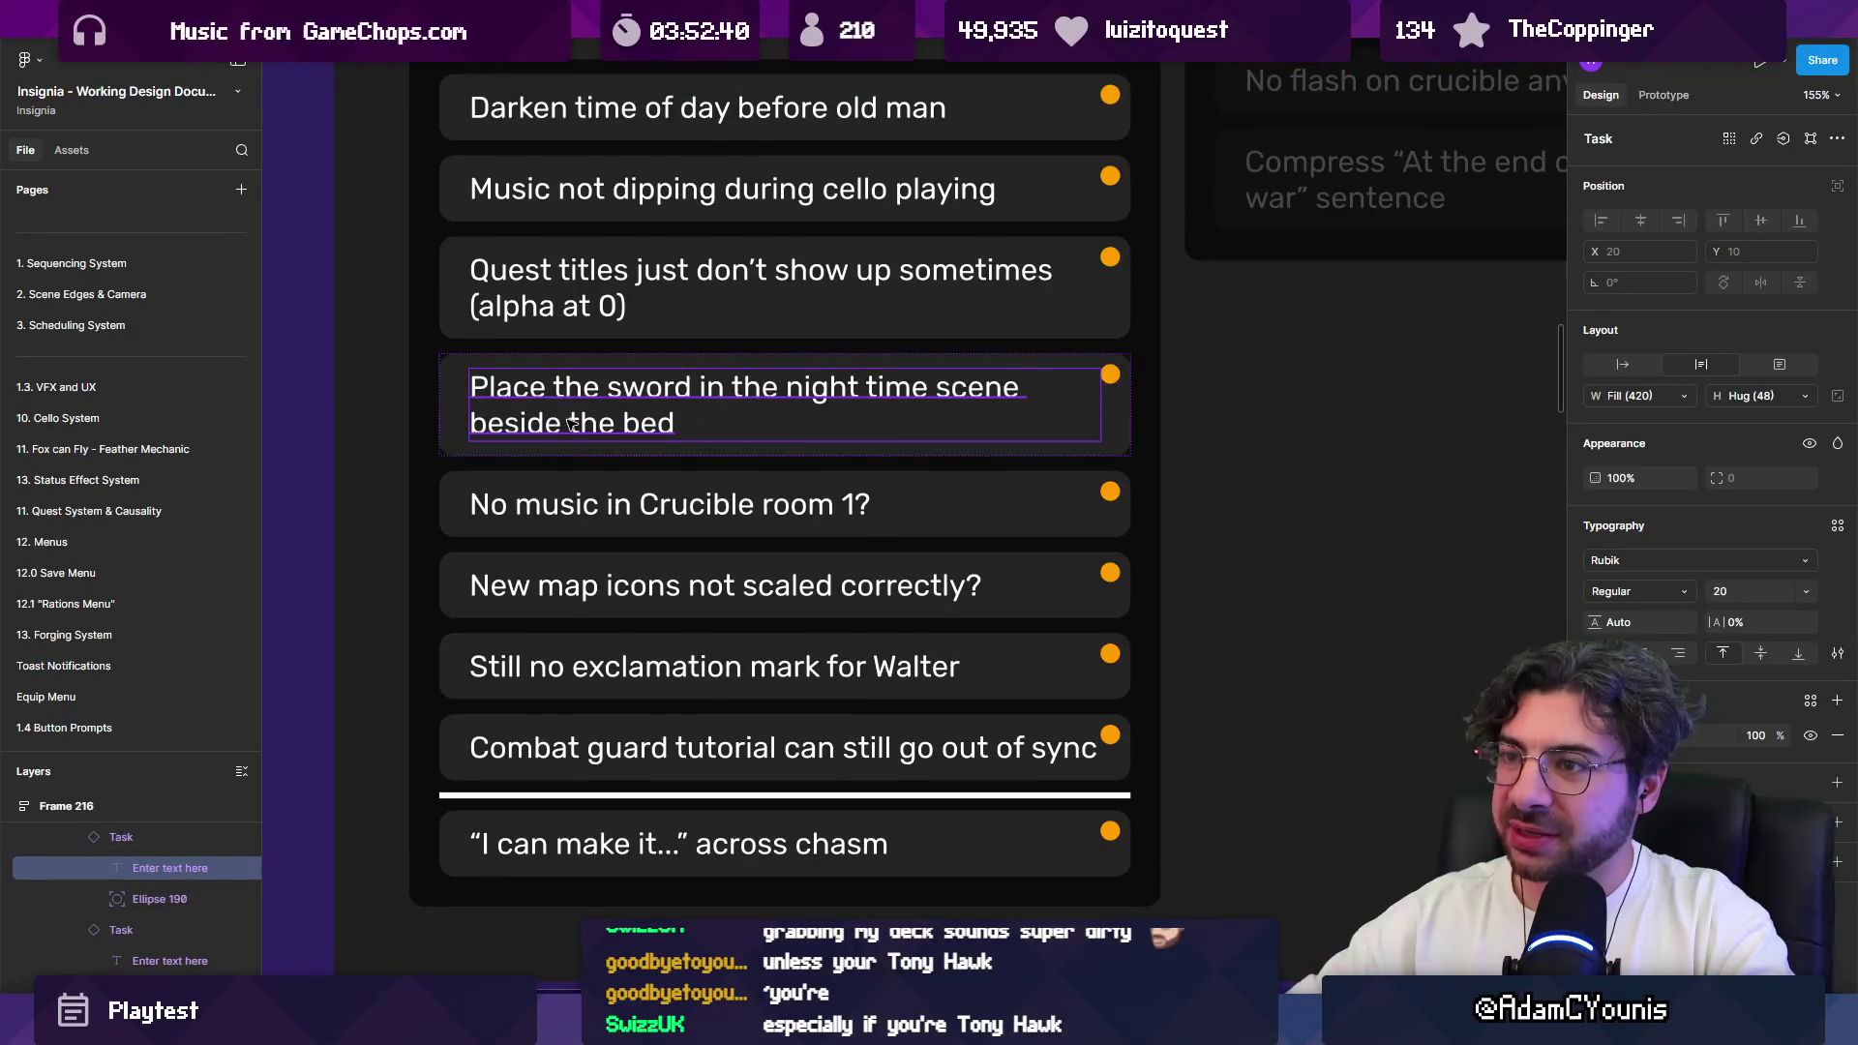
key("Escape")
scroll(571, 424, "down", 4)
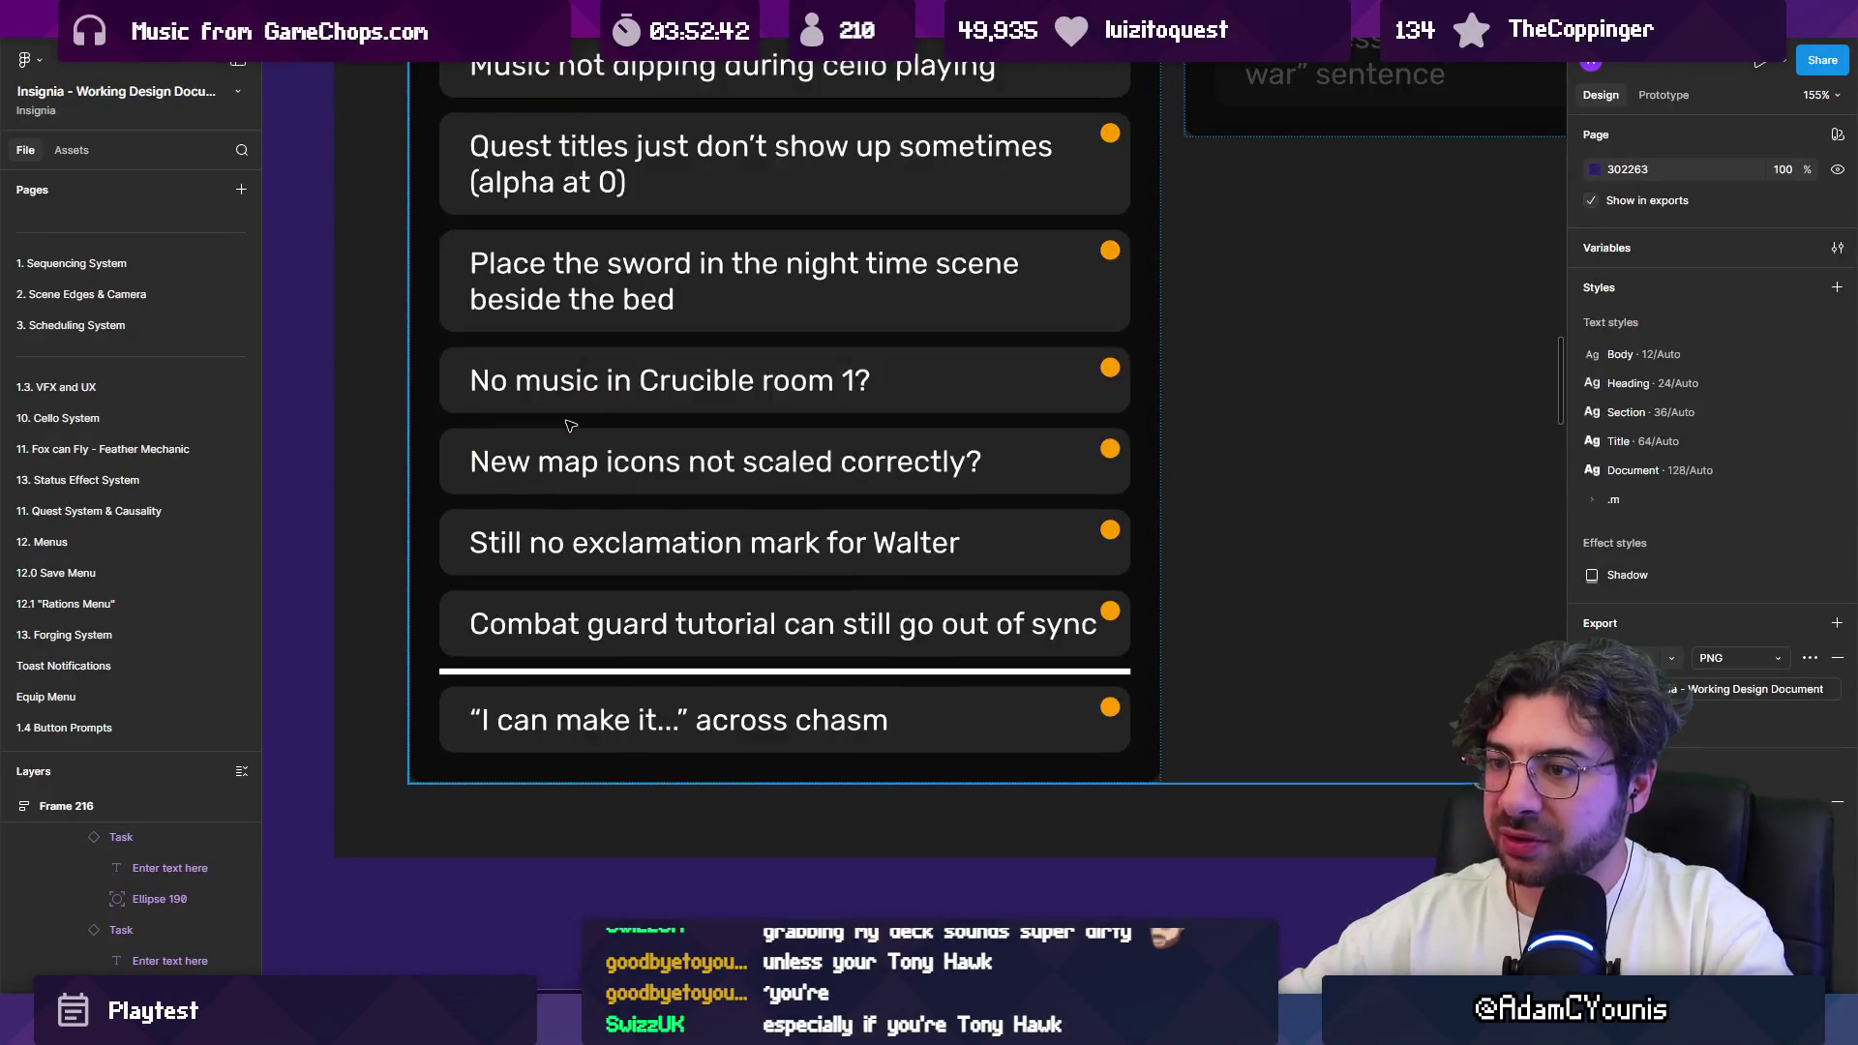
scroll(571, 426, "up", 5)
left_click(571, 426)
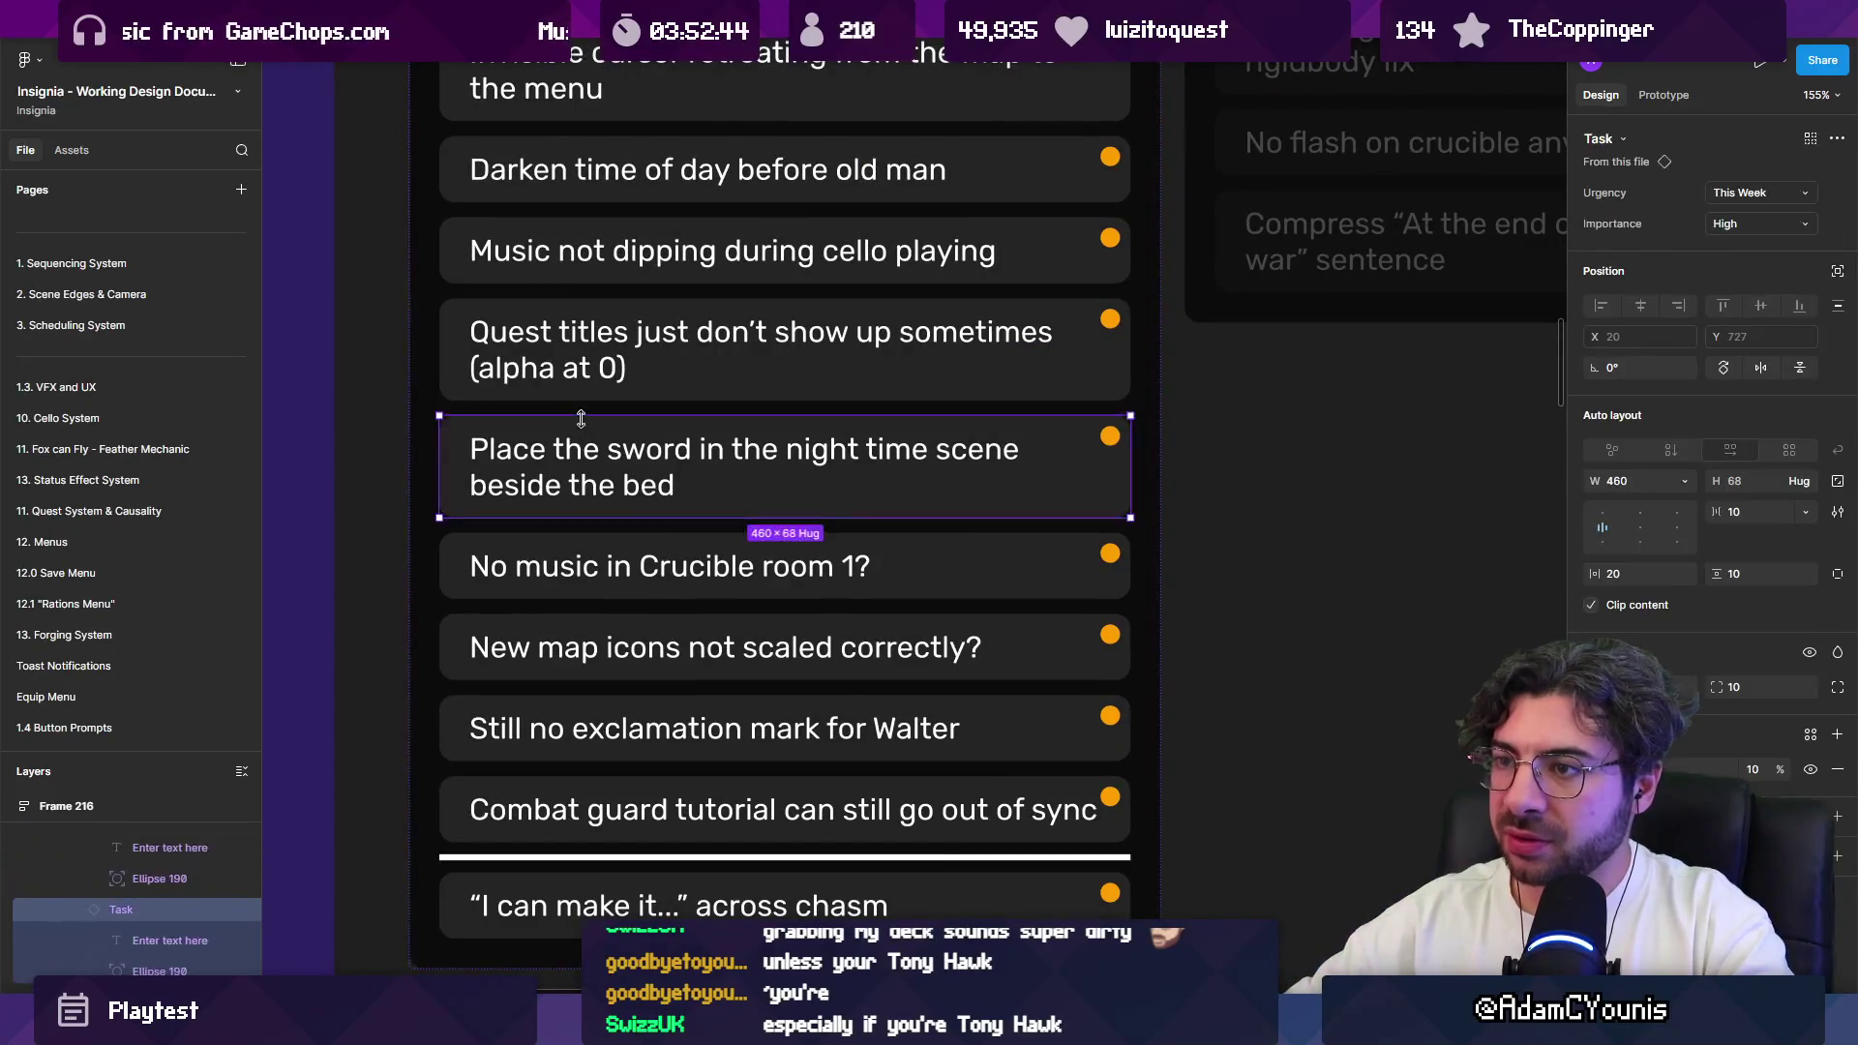
left_click_drag(574, 419, 576, 759)
Step: Move the Darken time of day and forge-menu sound tasks below the divider
left_click(608, 372)
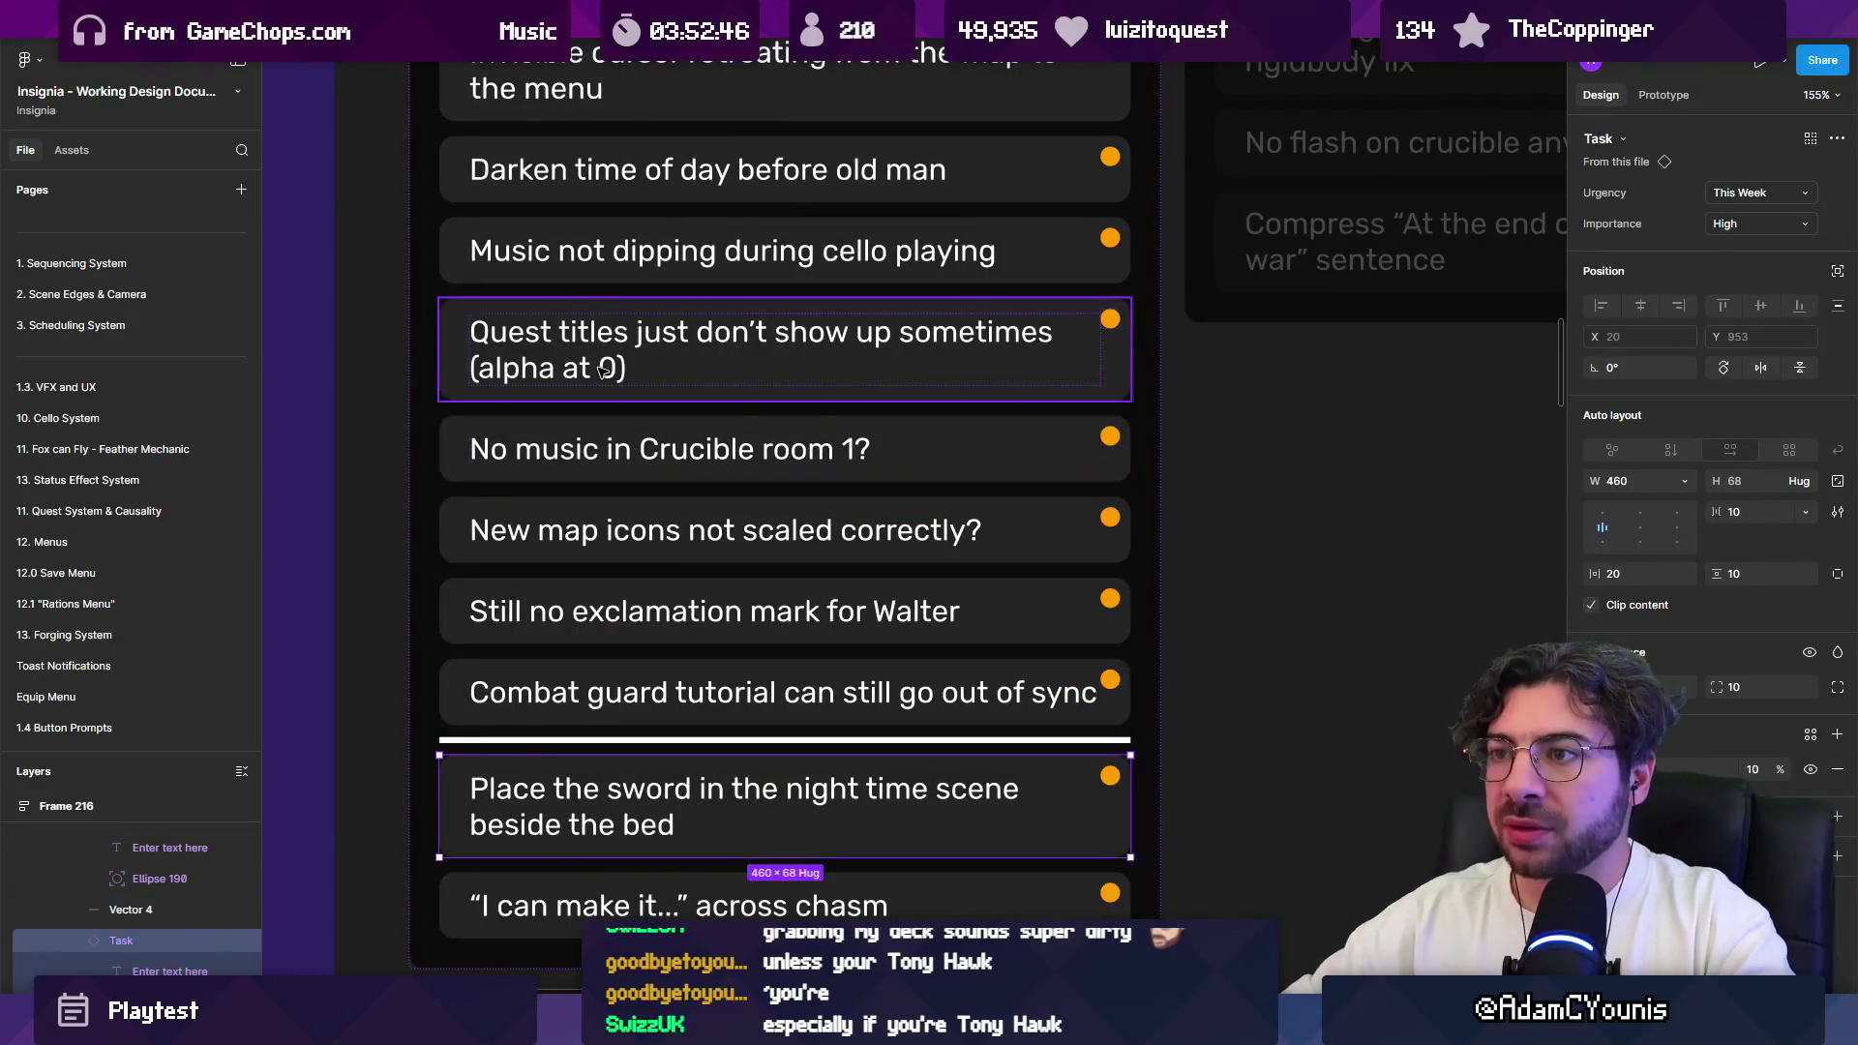
scroll(550, 336, "up", 1)
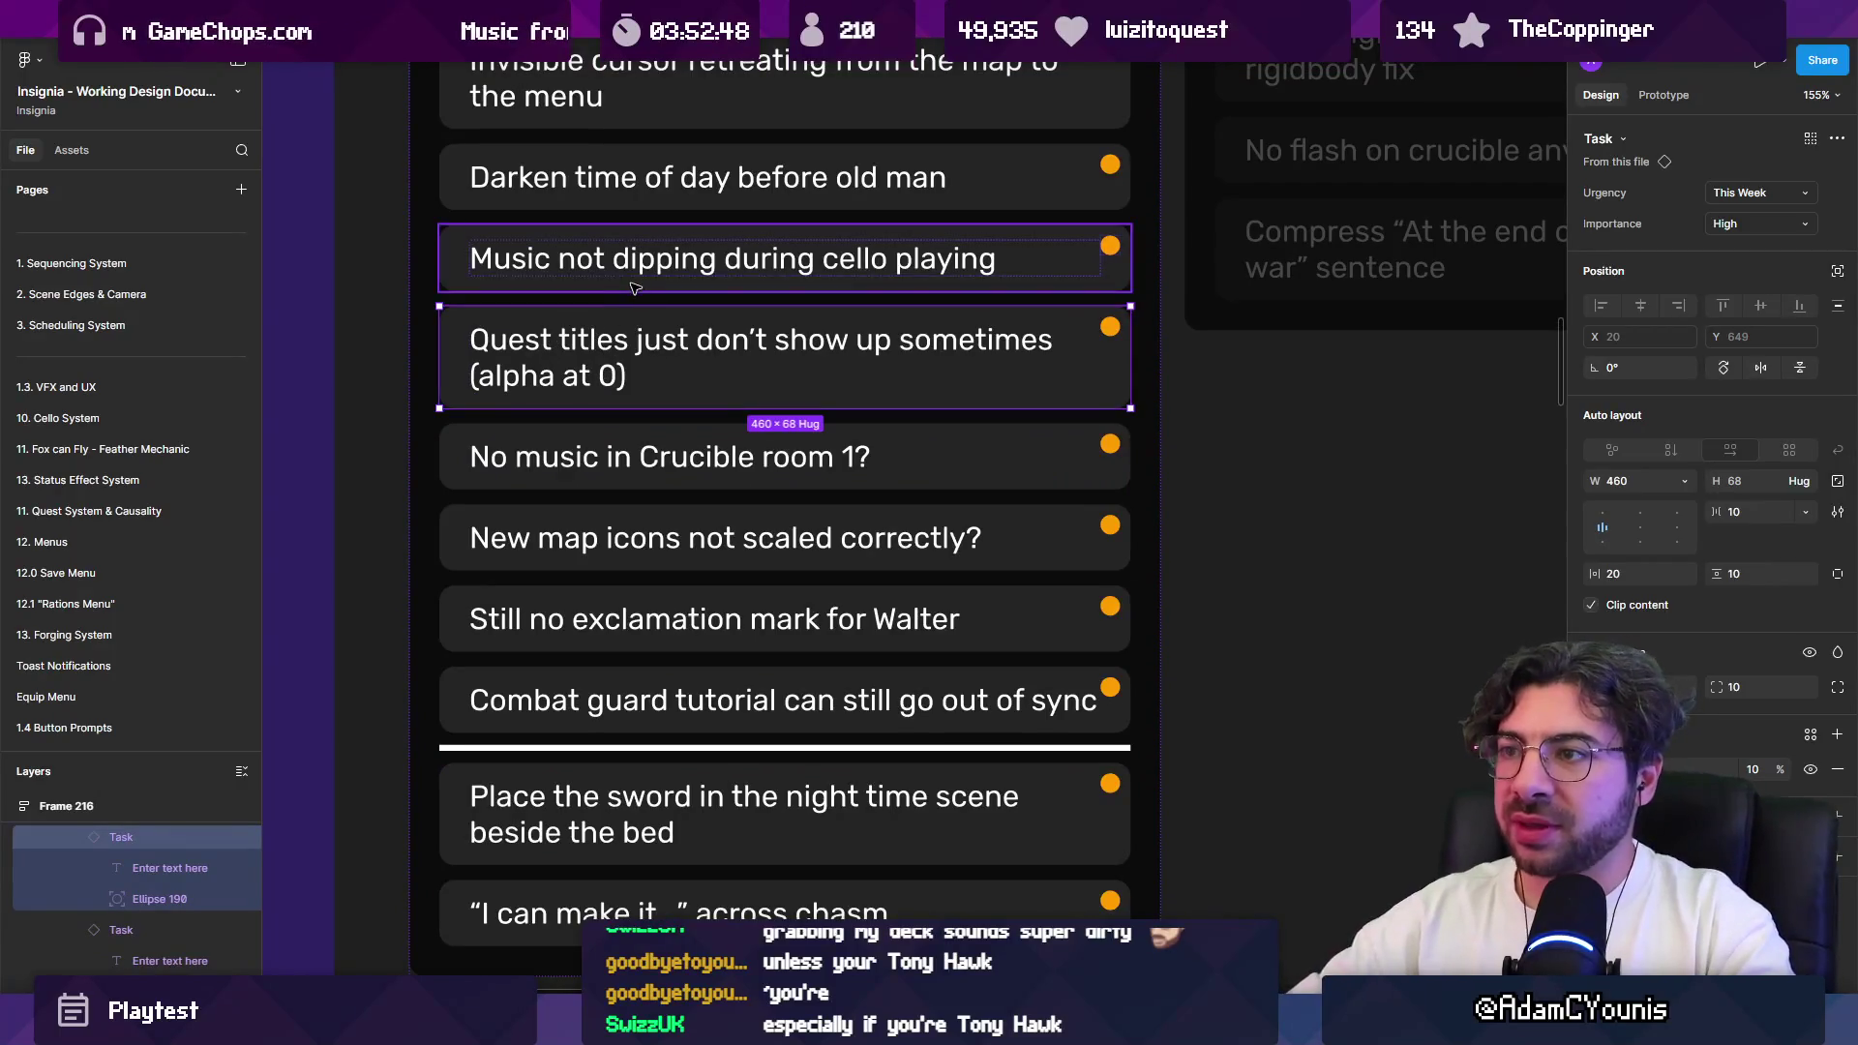
scroll(624, 281, "up", 3)
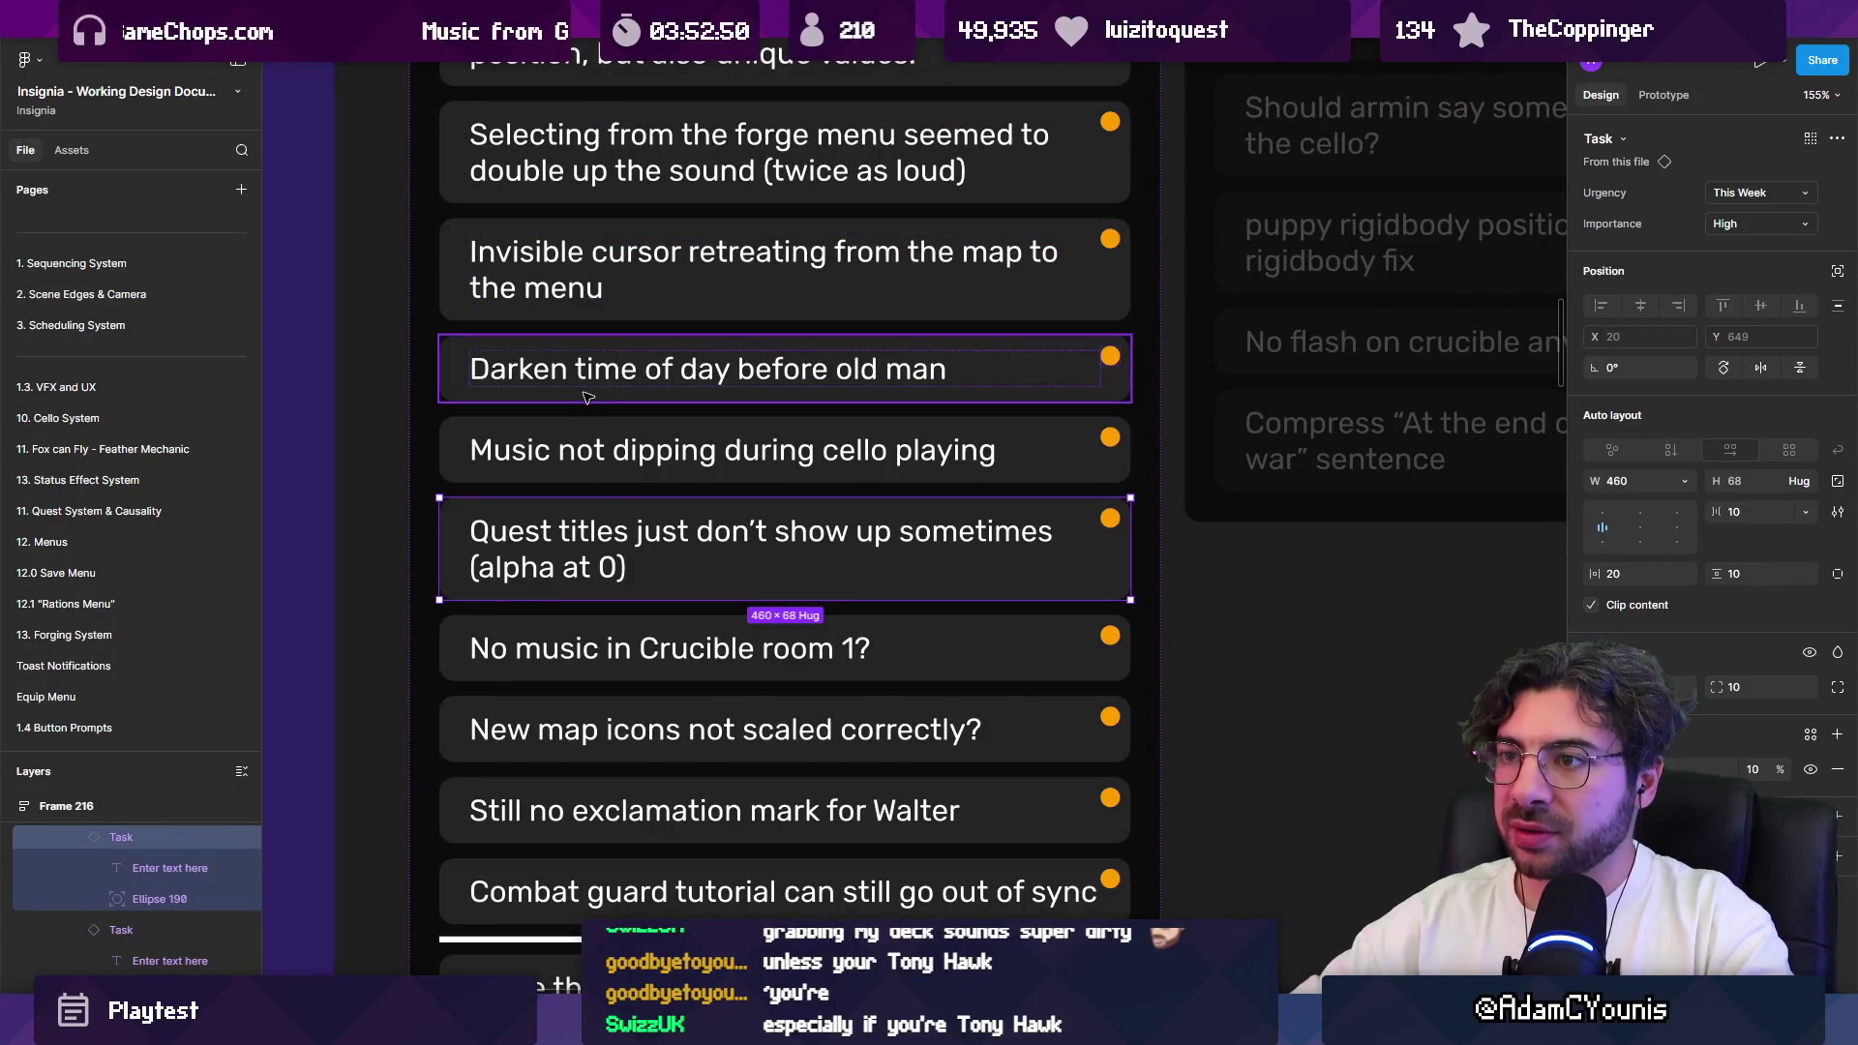
left_click(588, 396)
scroll(585, 407, "up", 1)
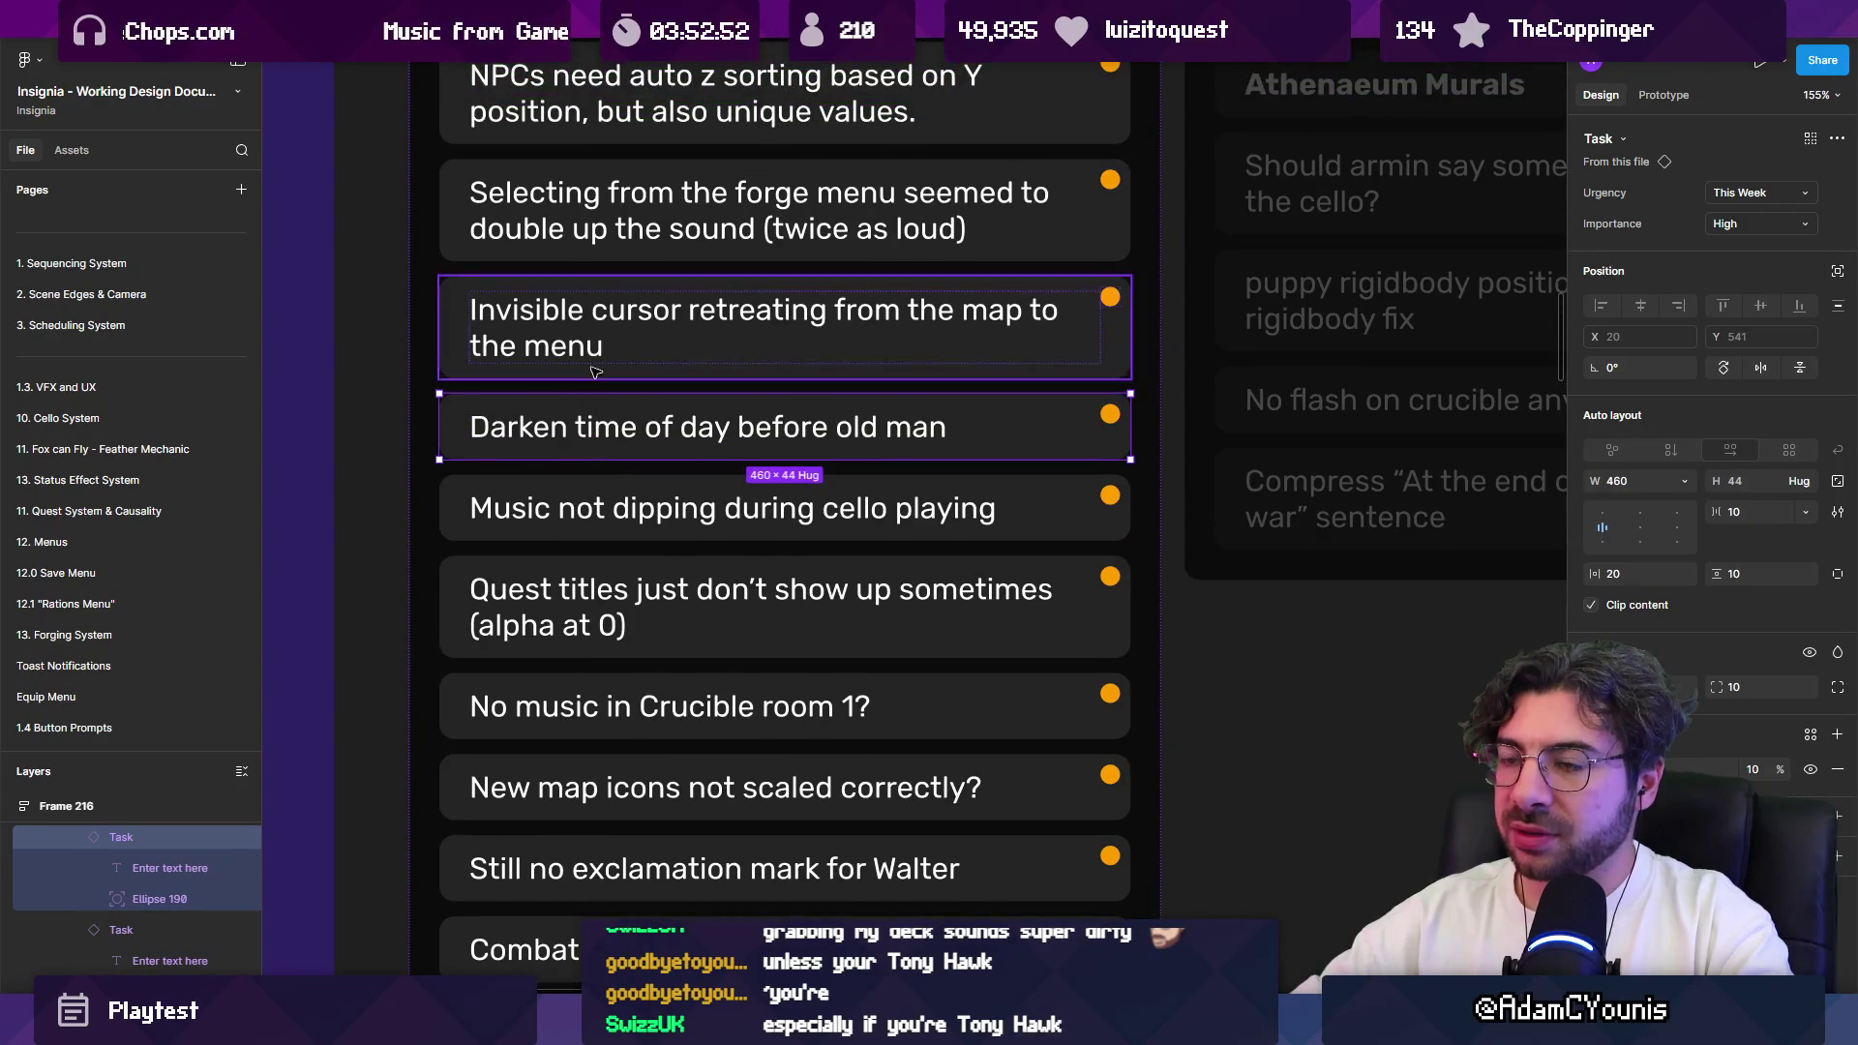
scroll(583, 465, "down", 5, "ctrl")
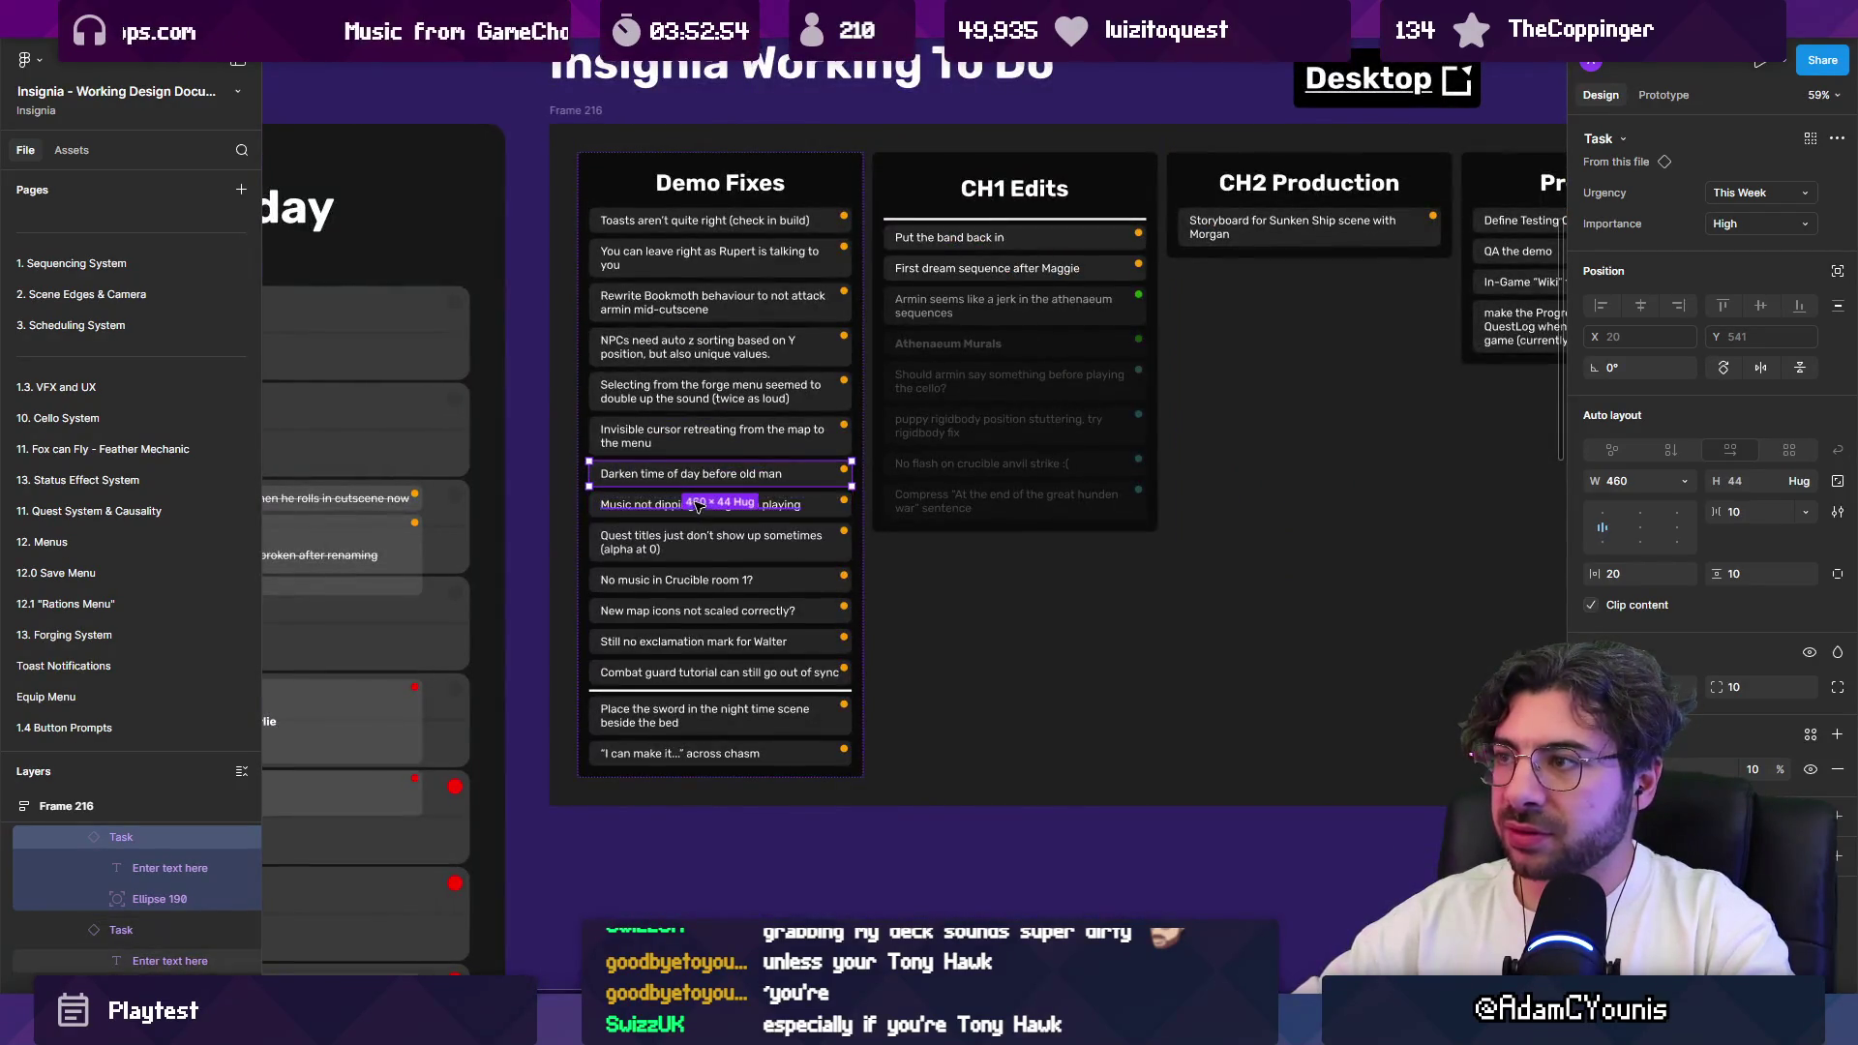
scroll(596, 411, "up", 4, "ctrl")
scroll(600, 416, "up", 1, "ctrl")
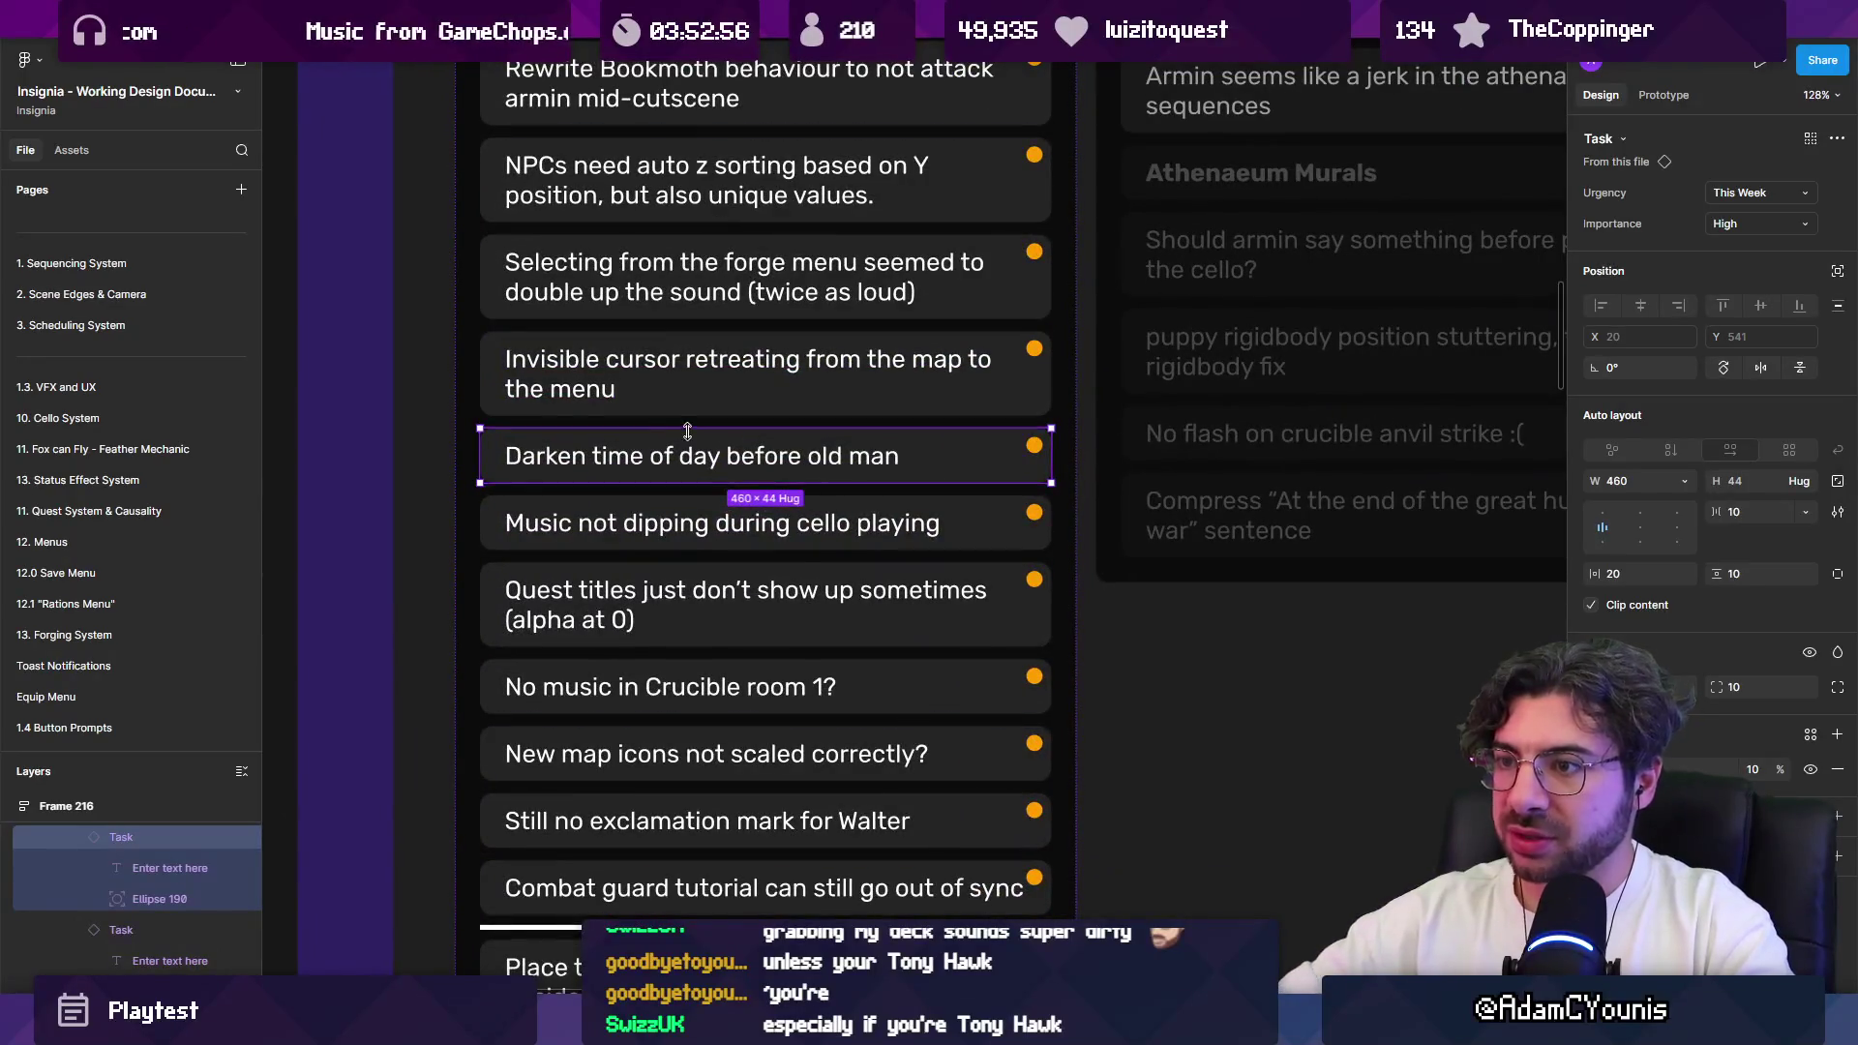
key("Down")
key("Down")
key("Down")
left_click(707, 380)
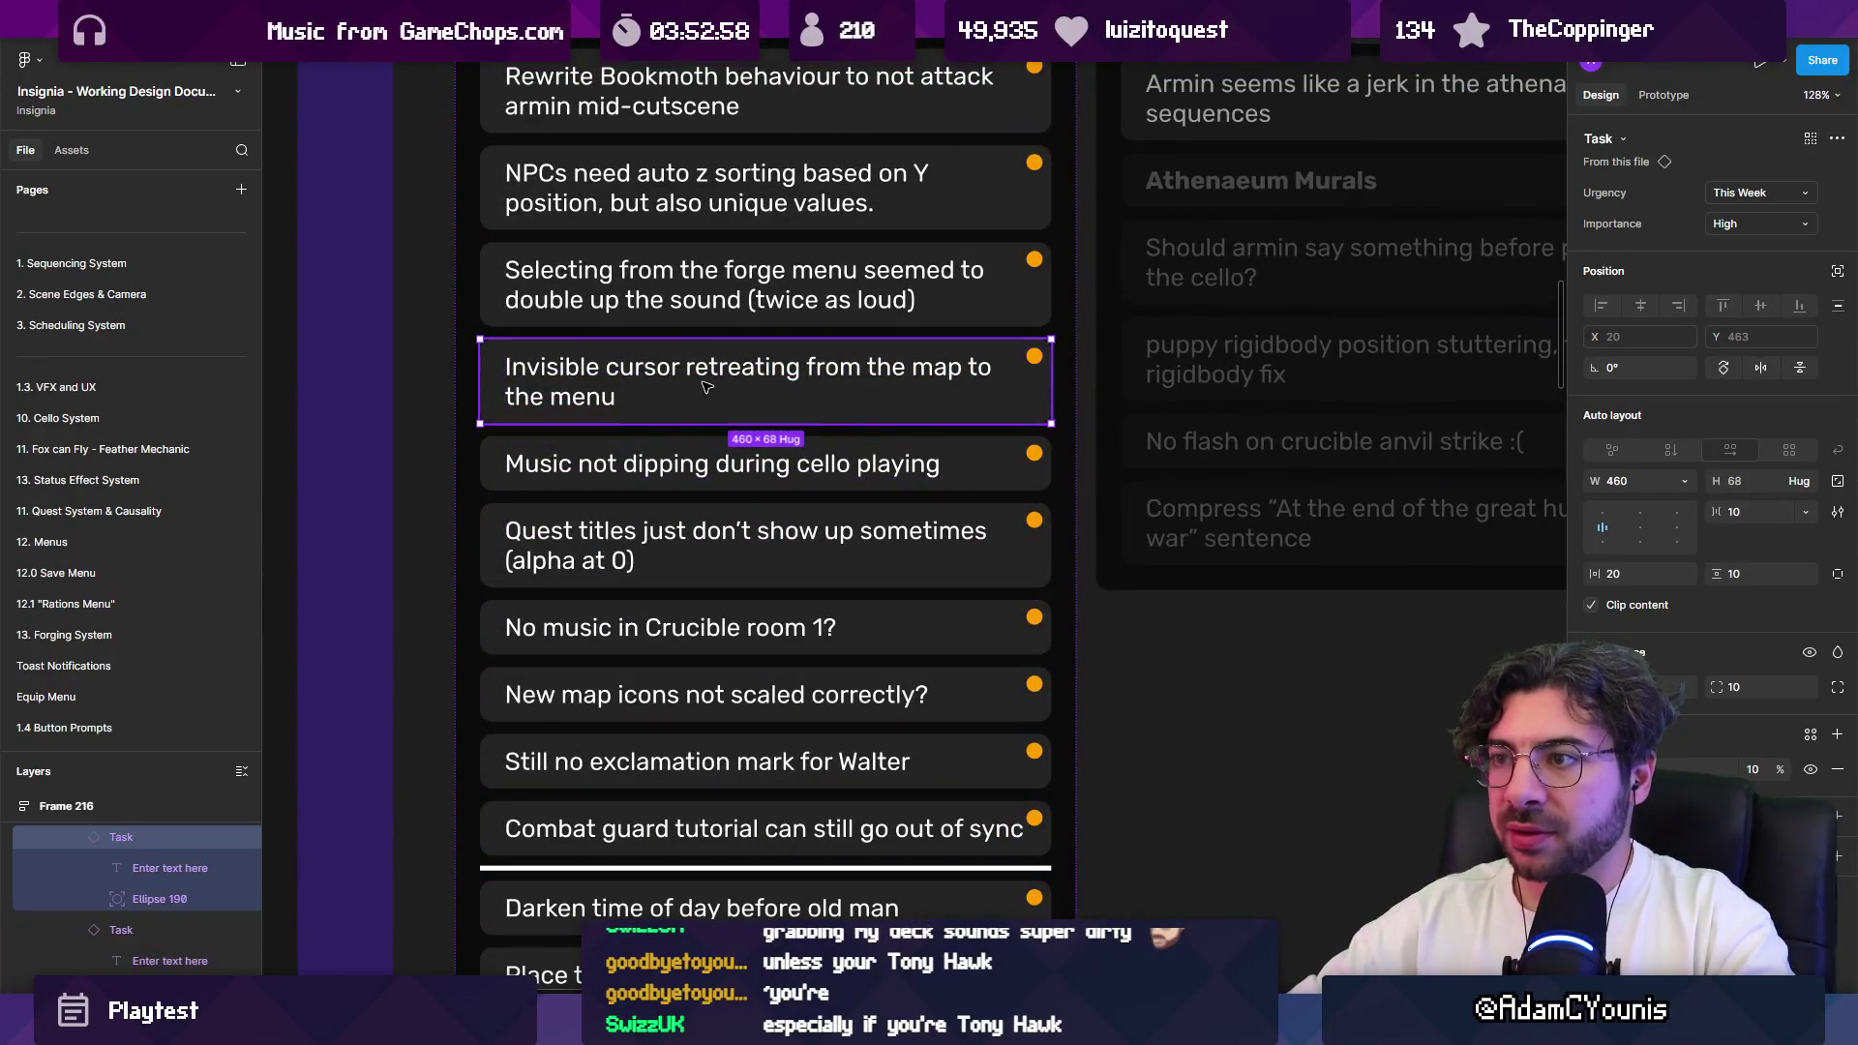
key("shift+Tab")
scroll(699, 377, "up", 1)
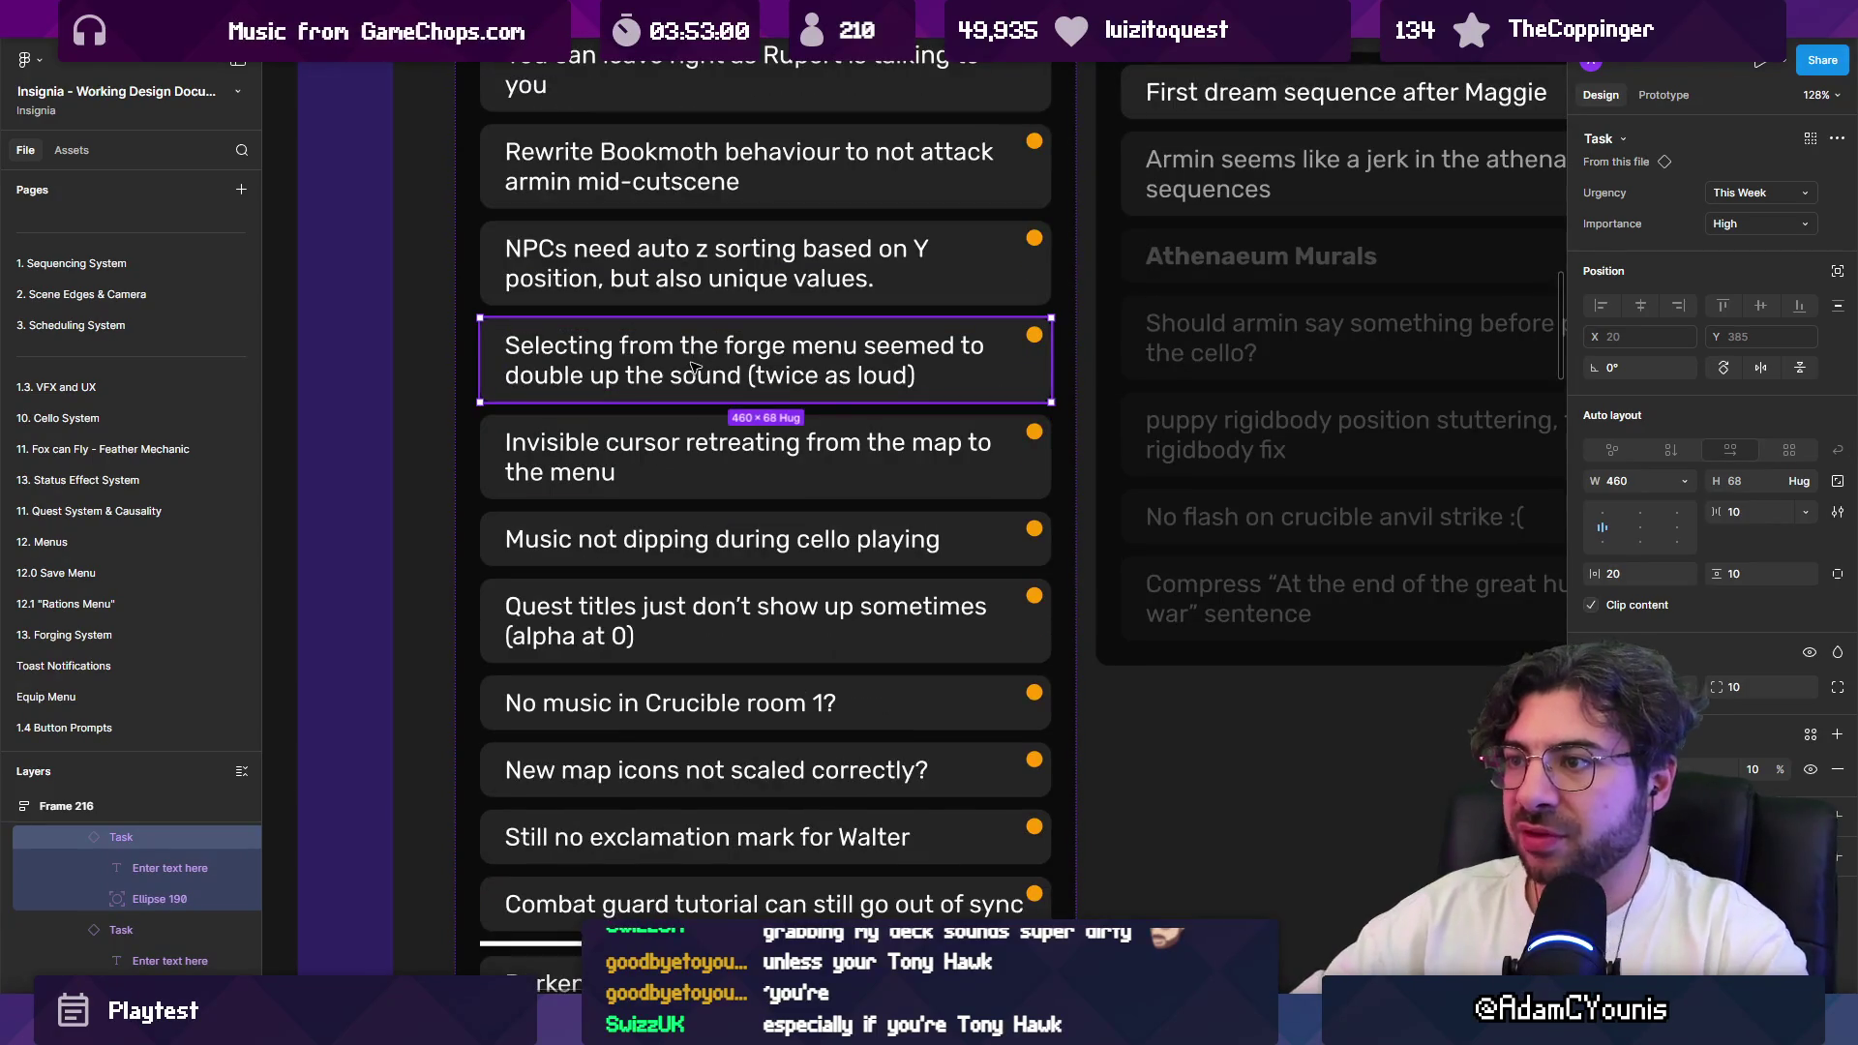
scroll(676, 356, "up", 1)
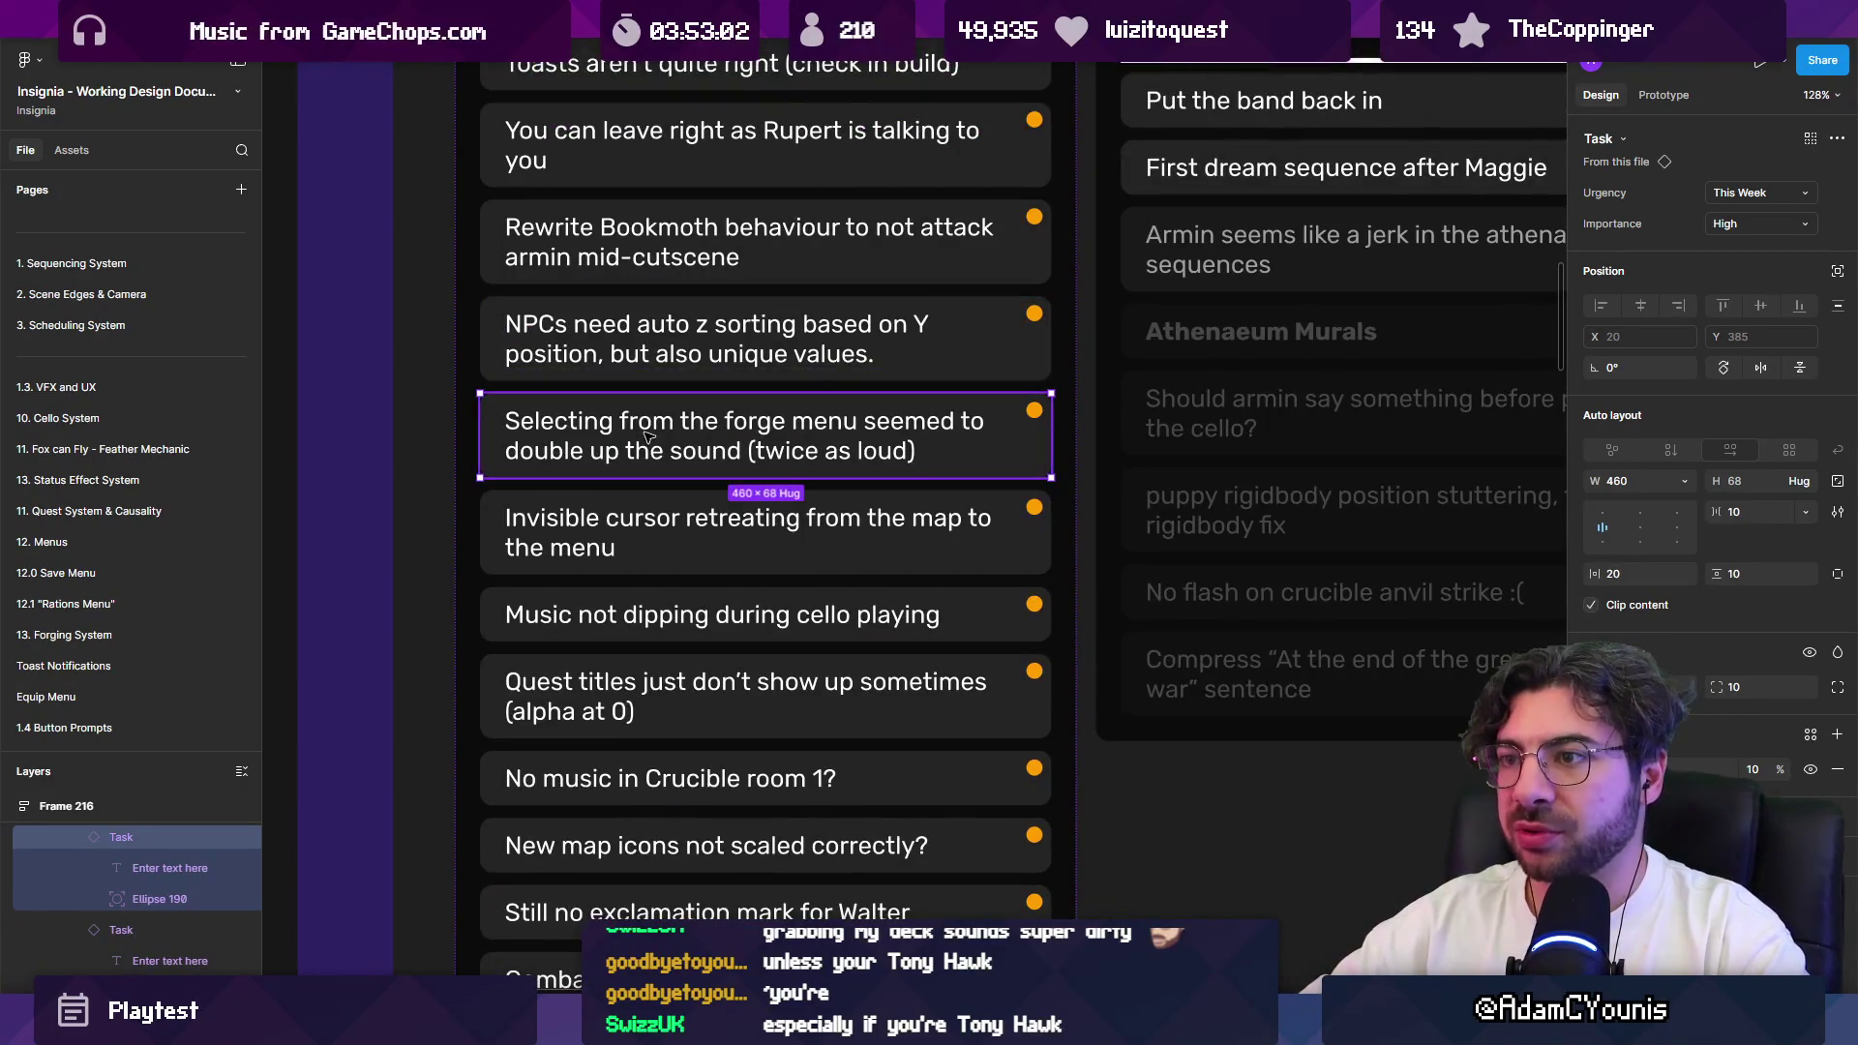
scroll(646, 435, "down", 1)
key("Down")
key("Down")
key("Down")
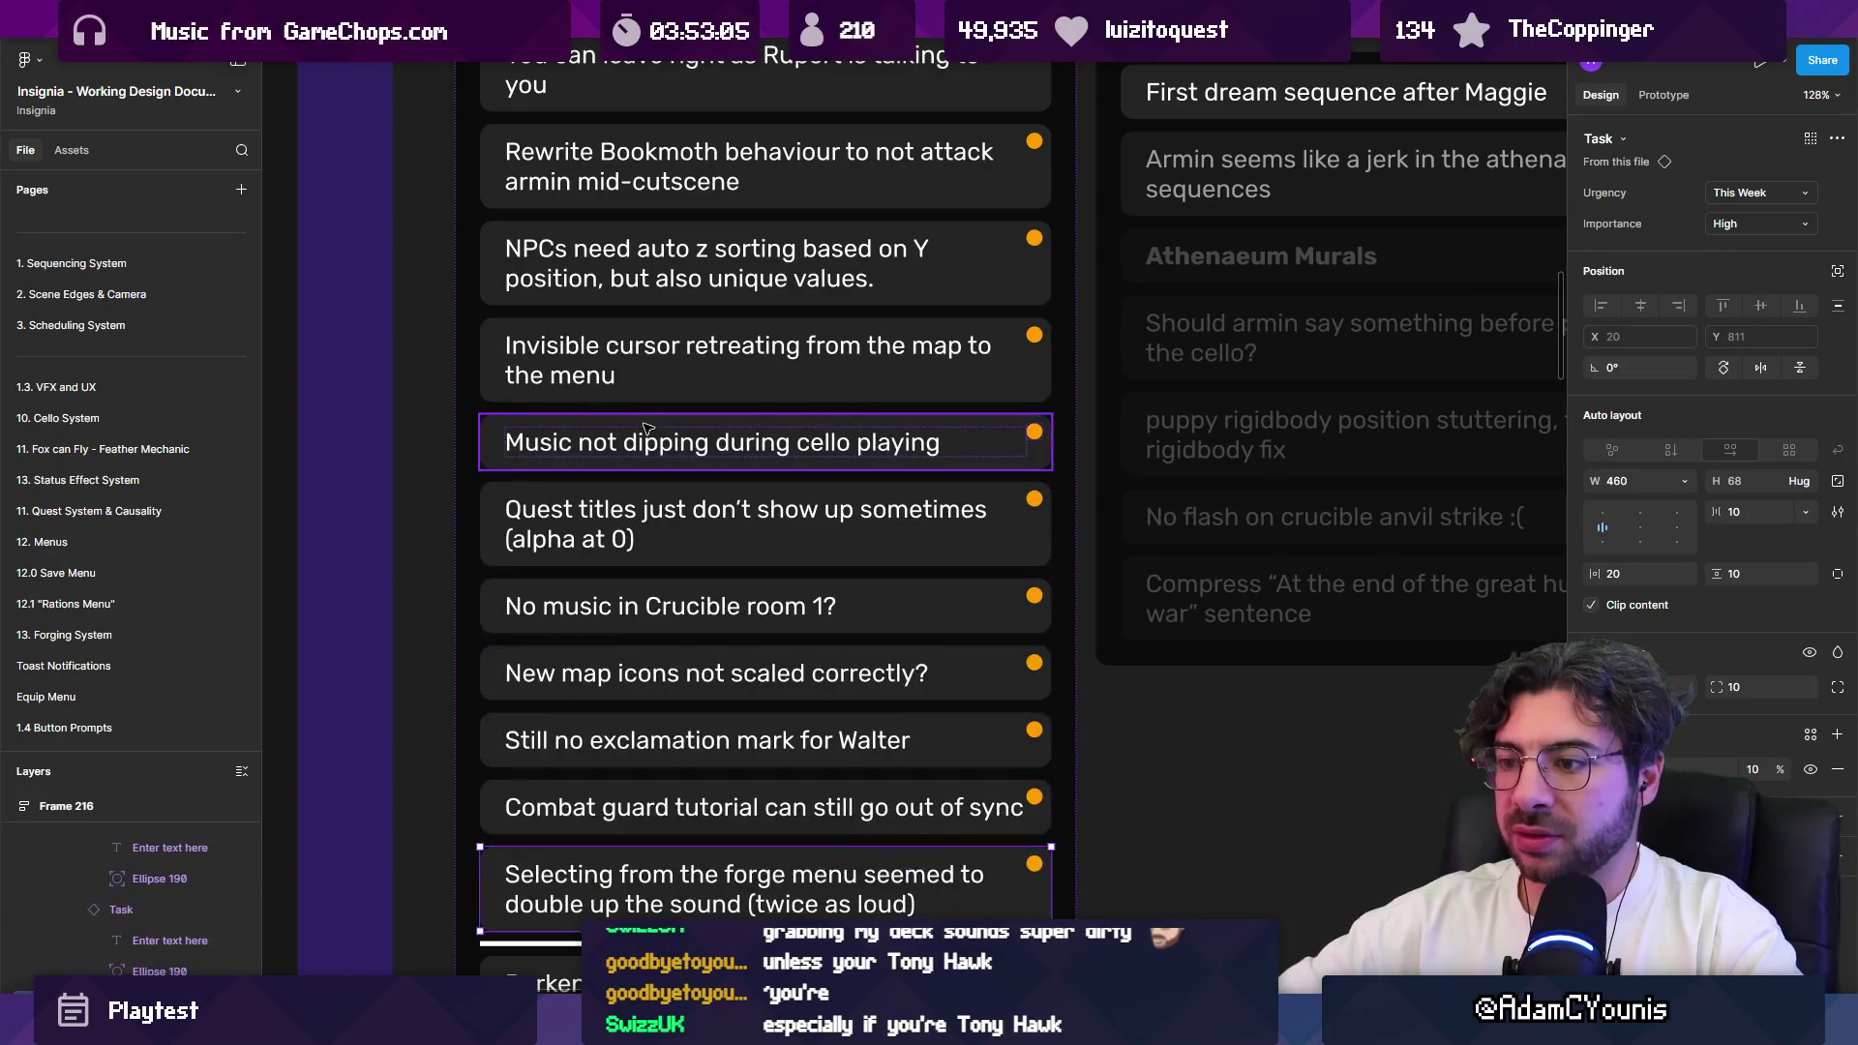
Step: Move the Music not dipping and NPCs need auto z sorting tasks below the divider
left_click(694, 462)
key("Down")
key("Down")
key("Down")
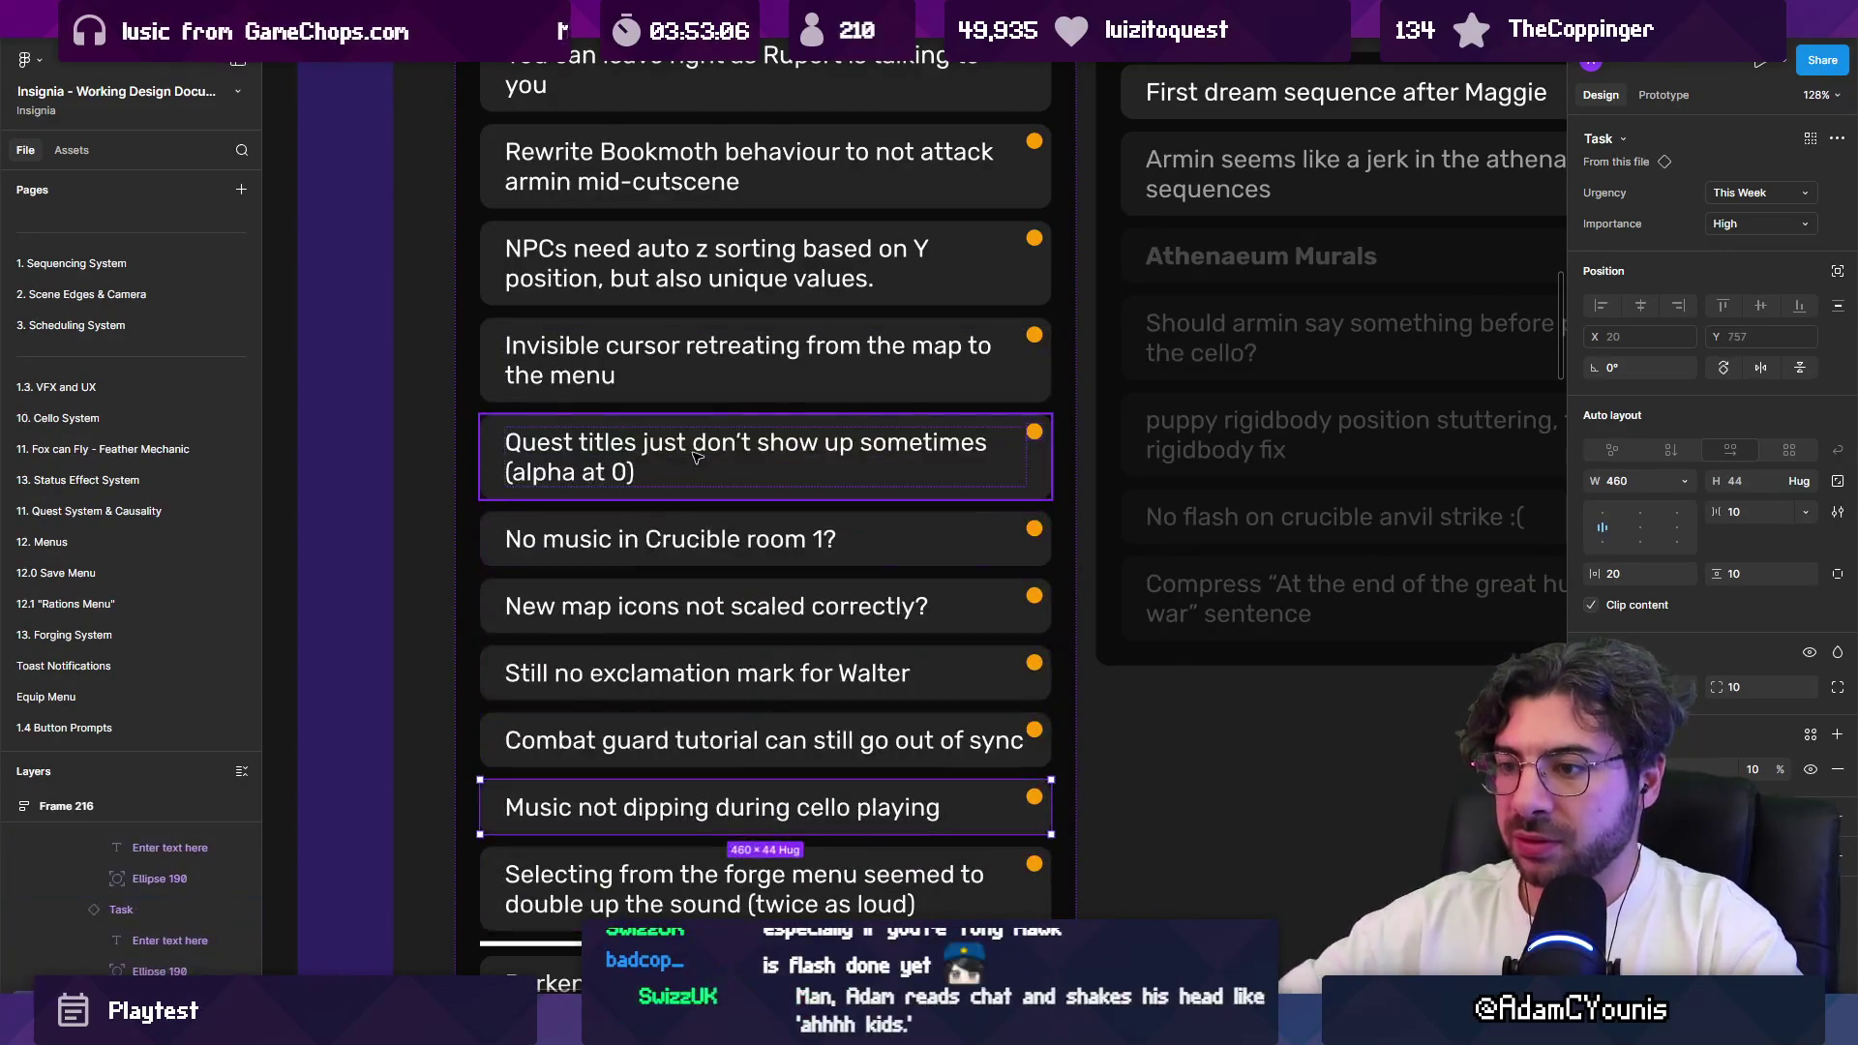
scroll(697, 426, "up", 3)
left_click(697, 397)
left_click(729, 490)
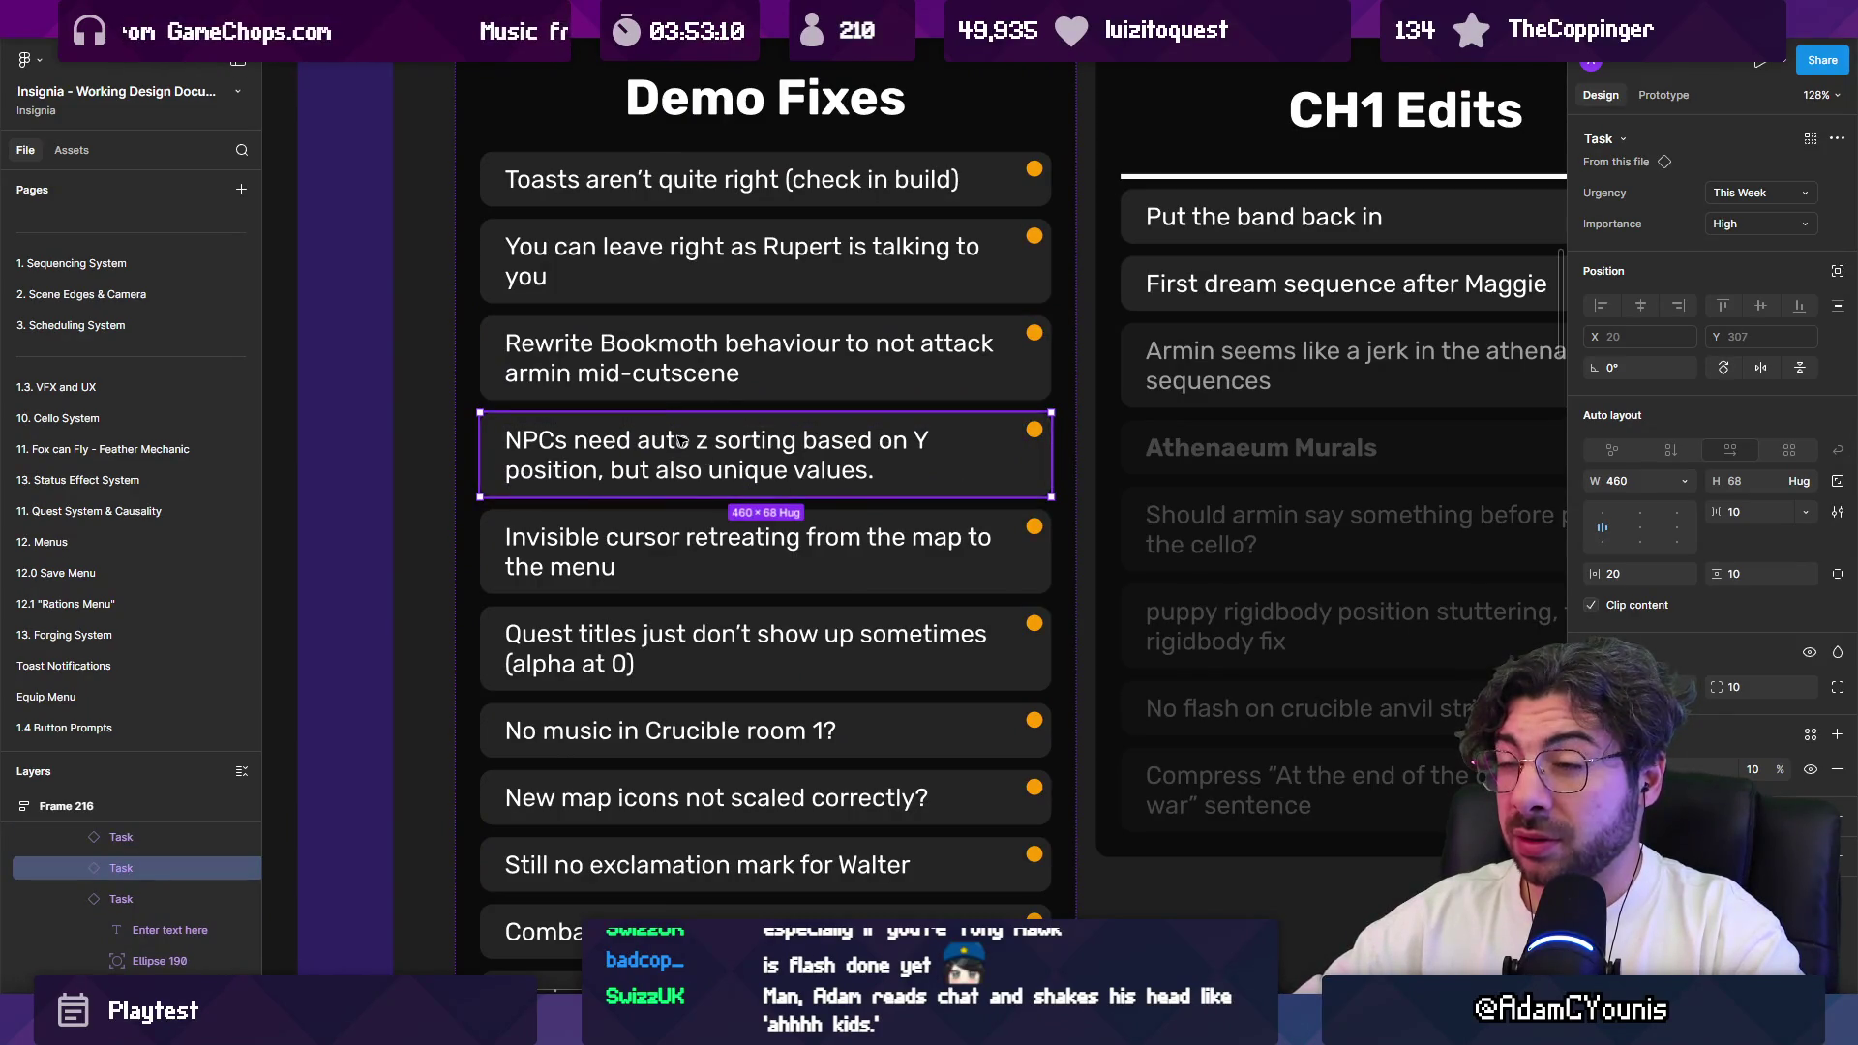
scroll(661, 432, "down", 4)
key("Down")
key("Down")
key("Down")
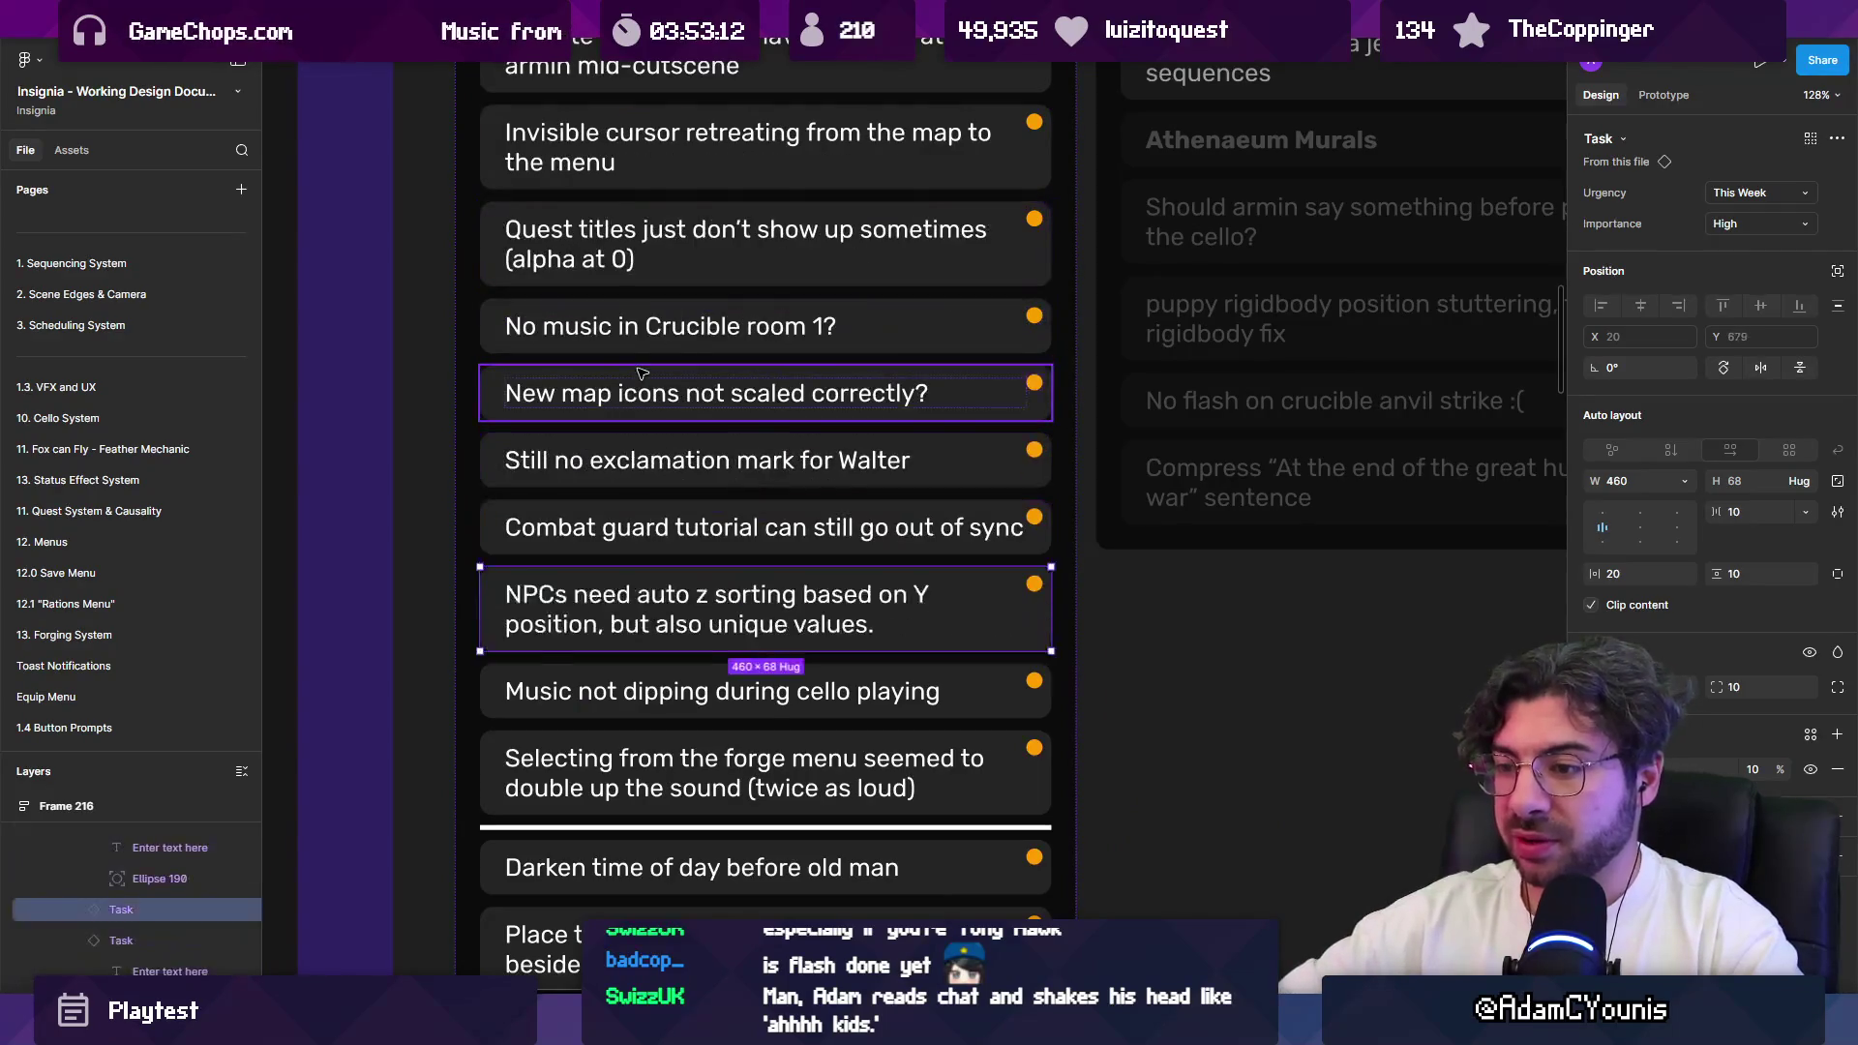
scroll(642, 373, "up", 3)
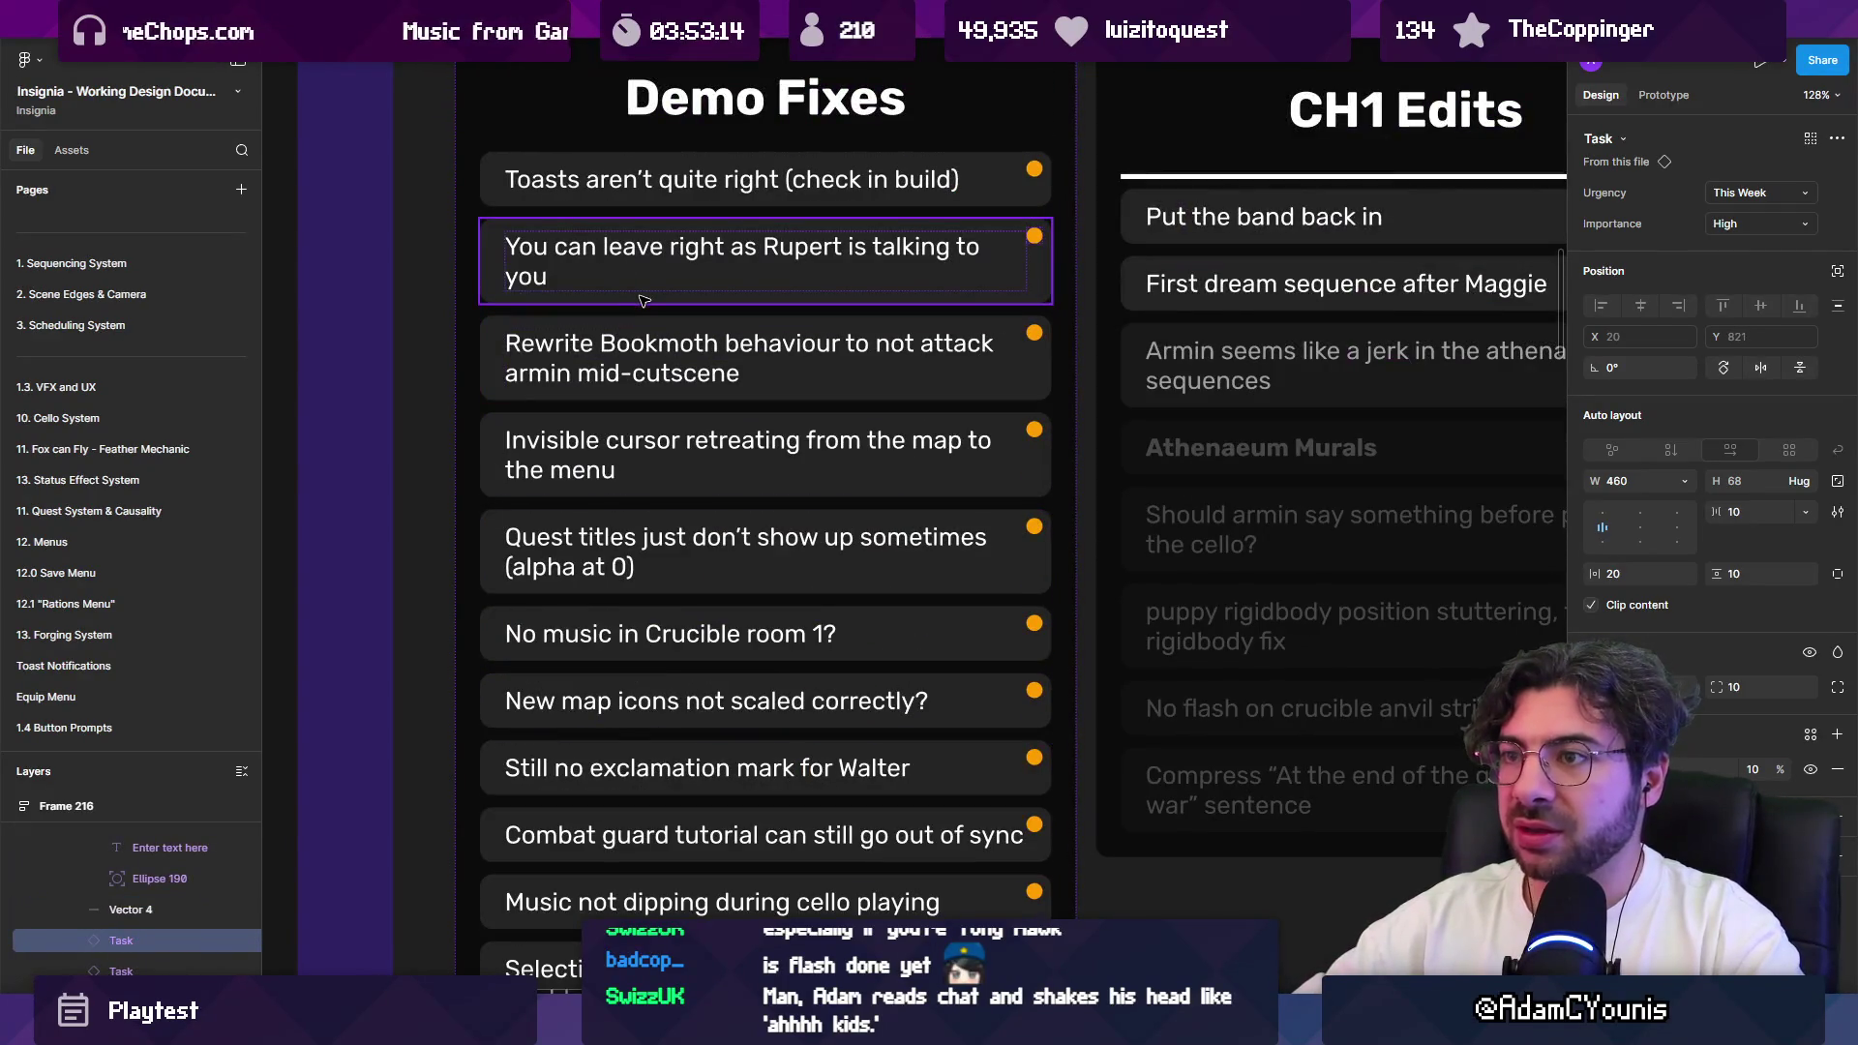
left_click(642, 298)
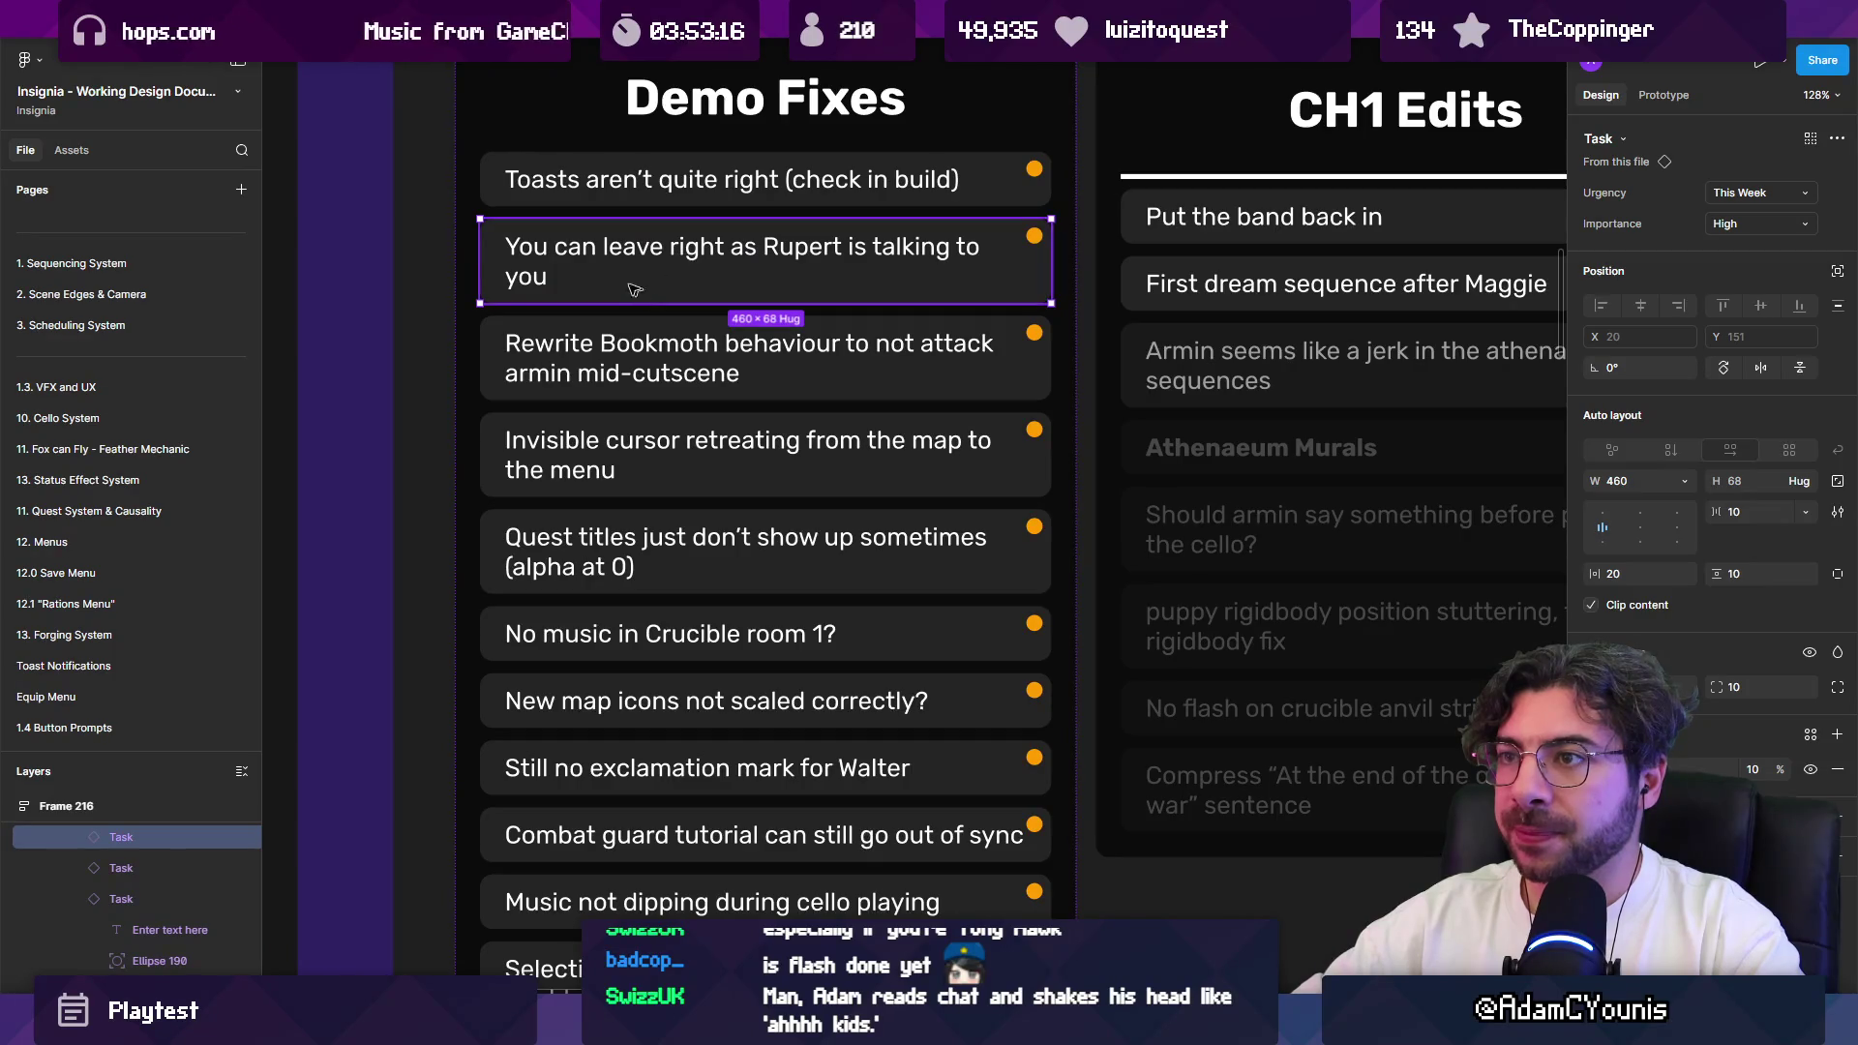
scroll(636, 286, "down", 1)
scroll(636, 387, "down", 3)
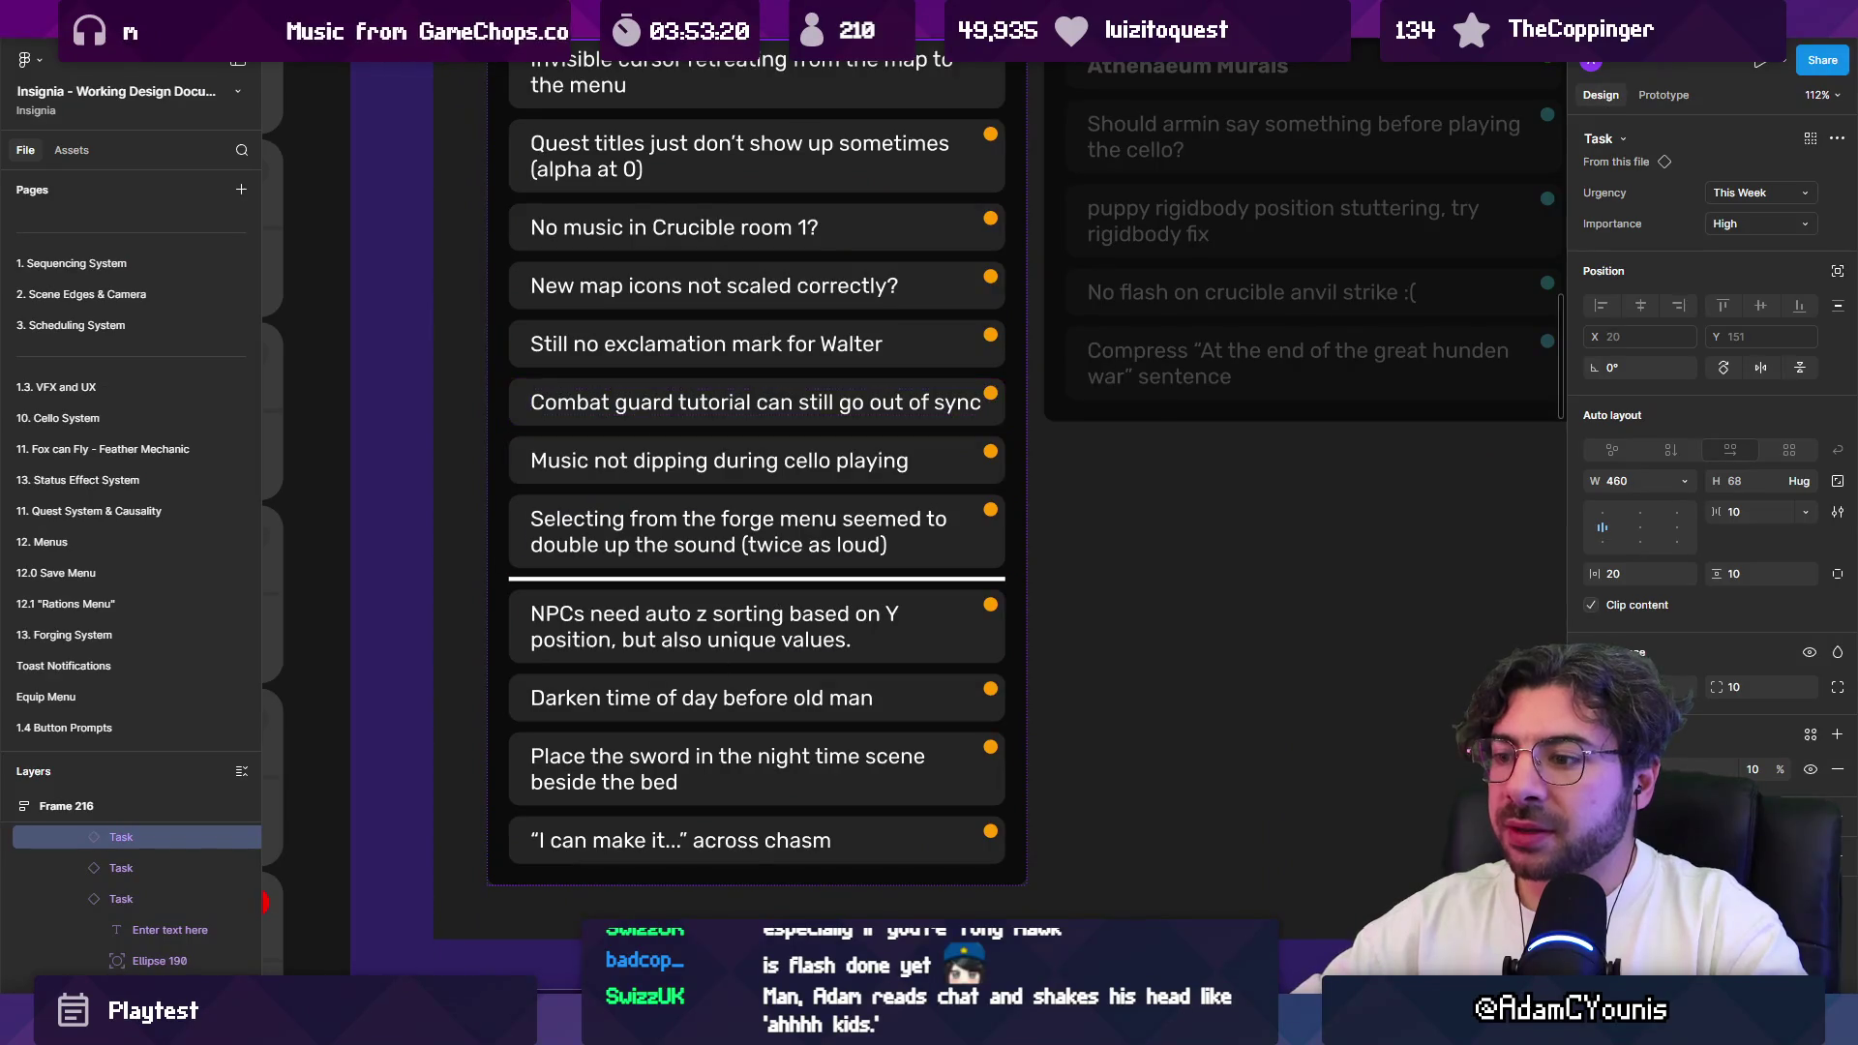
Step: Duplicate the forge-menu double-sound card and retitle the copy 'Tiles splitting visually'
left_click(647, 537)
key("ctrl+d")
double_click(647, 600)
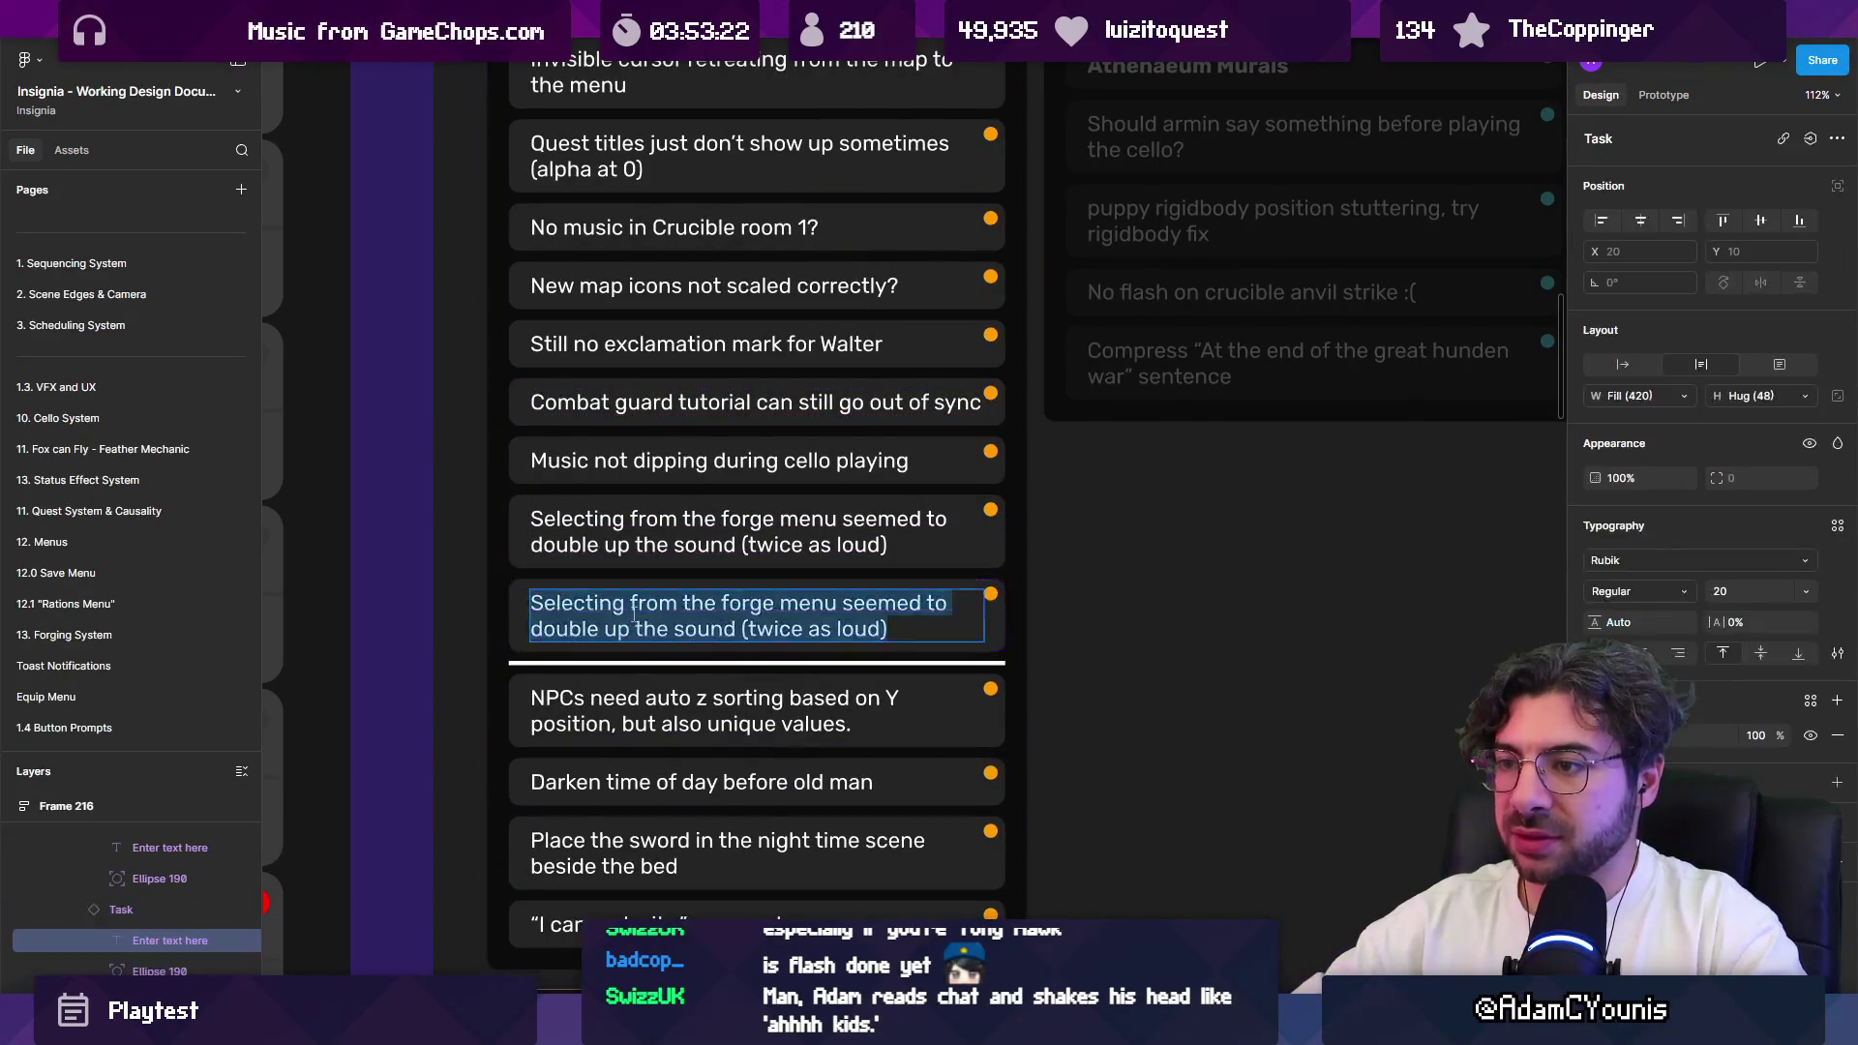
type("Tiles spolk")
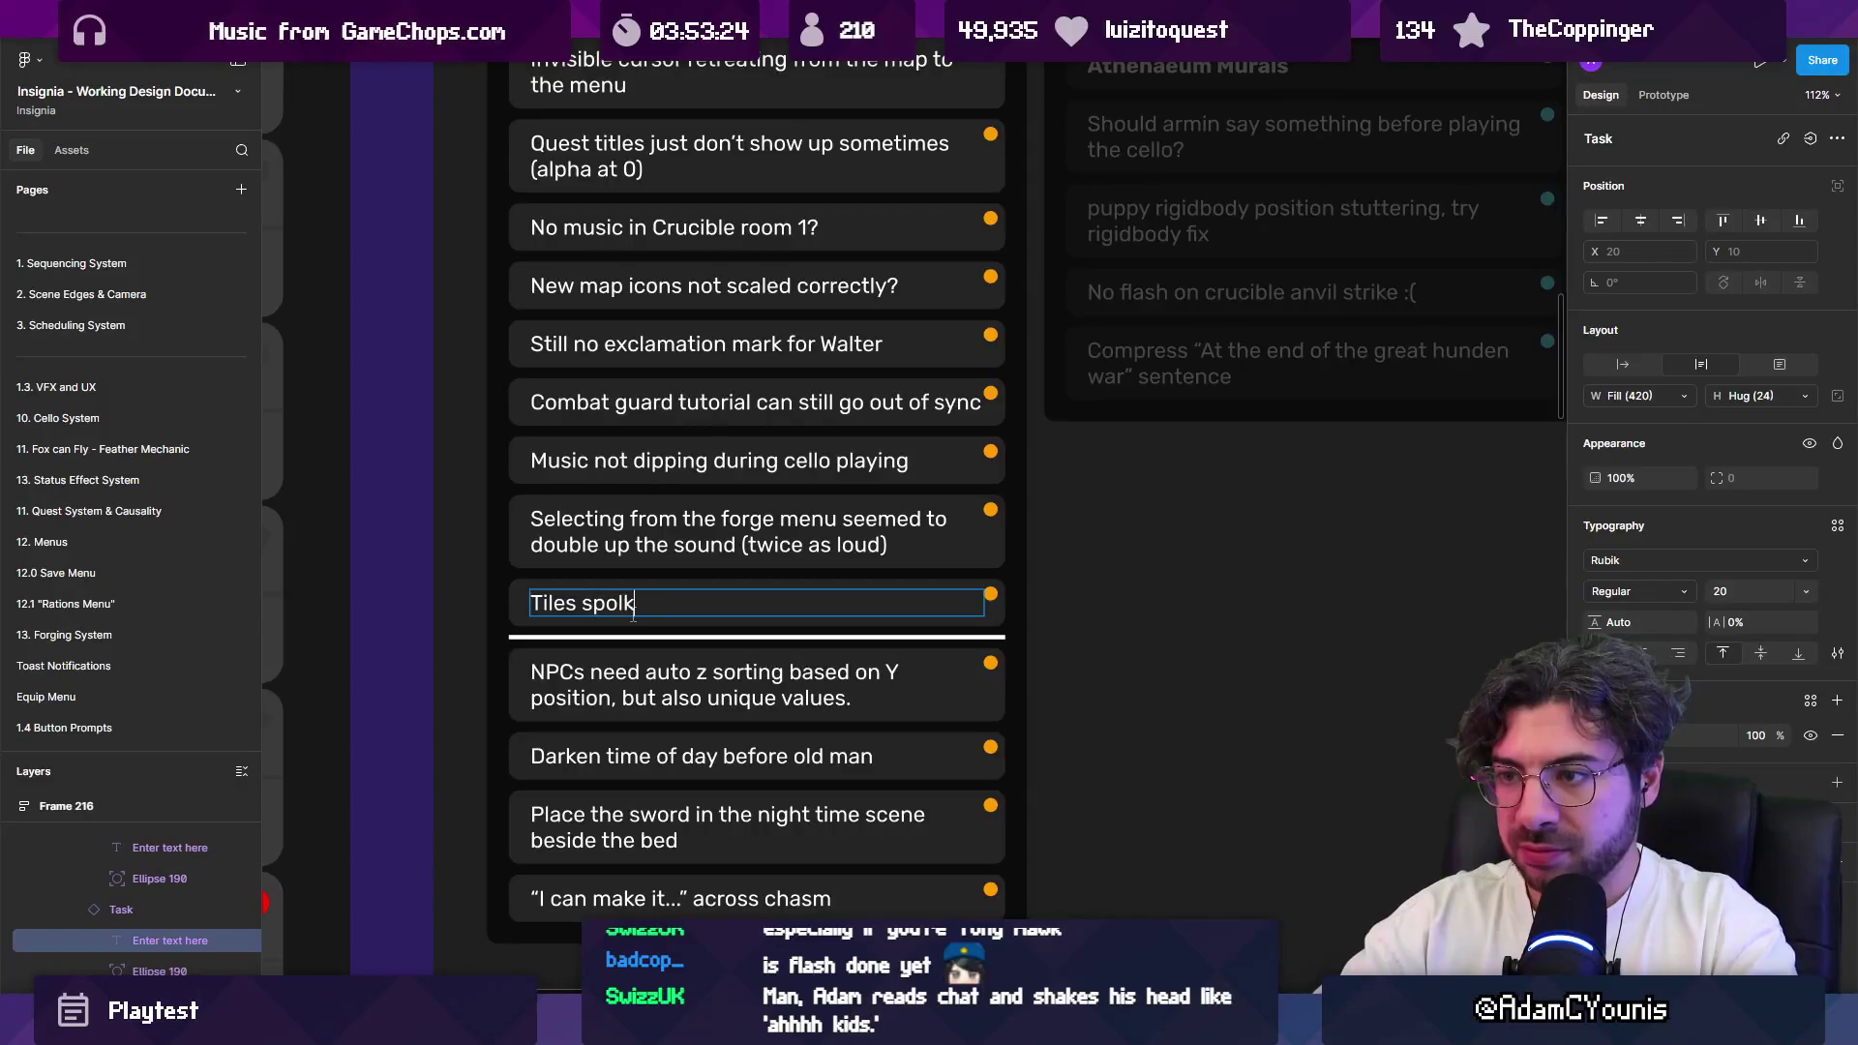
type("visually")
key("Escape")
key("alt+Tab")
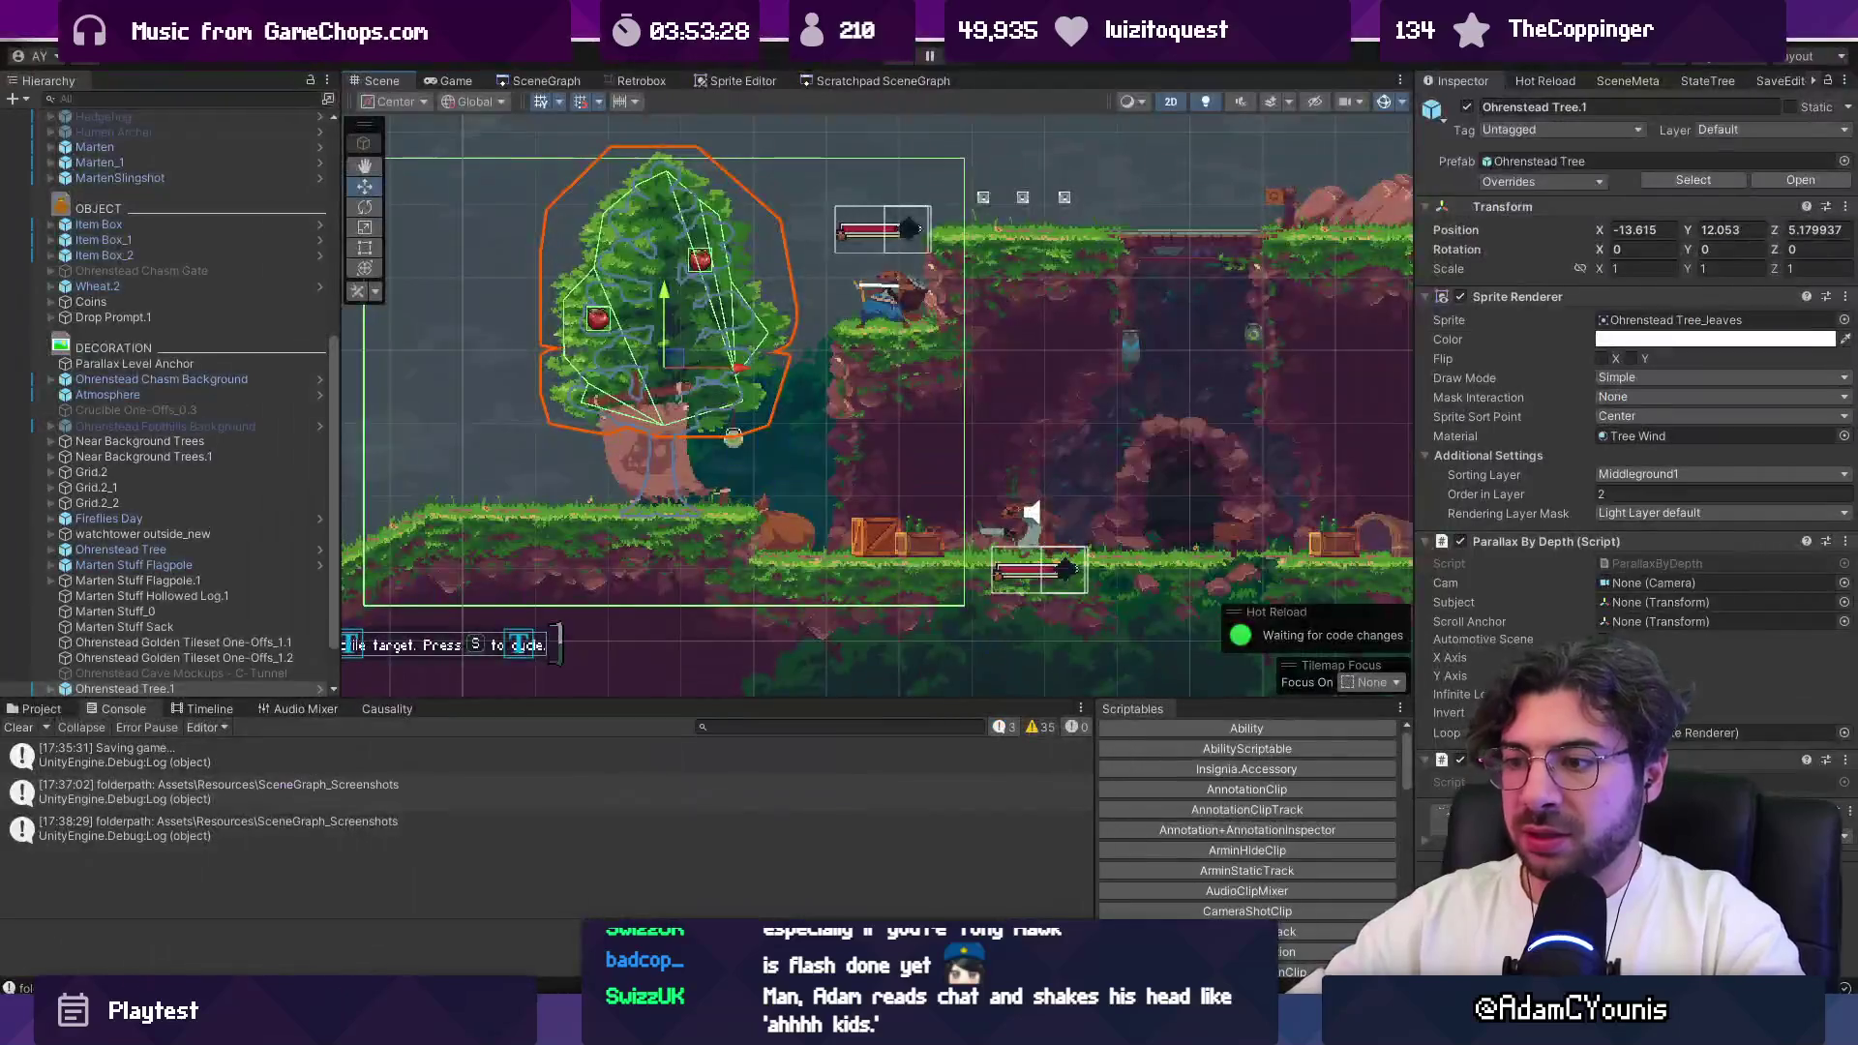
Step: Switch from Unity to Visual Studio Code and bring up its File menu to reach recent folders
scroll(745, 500, "down", 4)
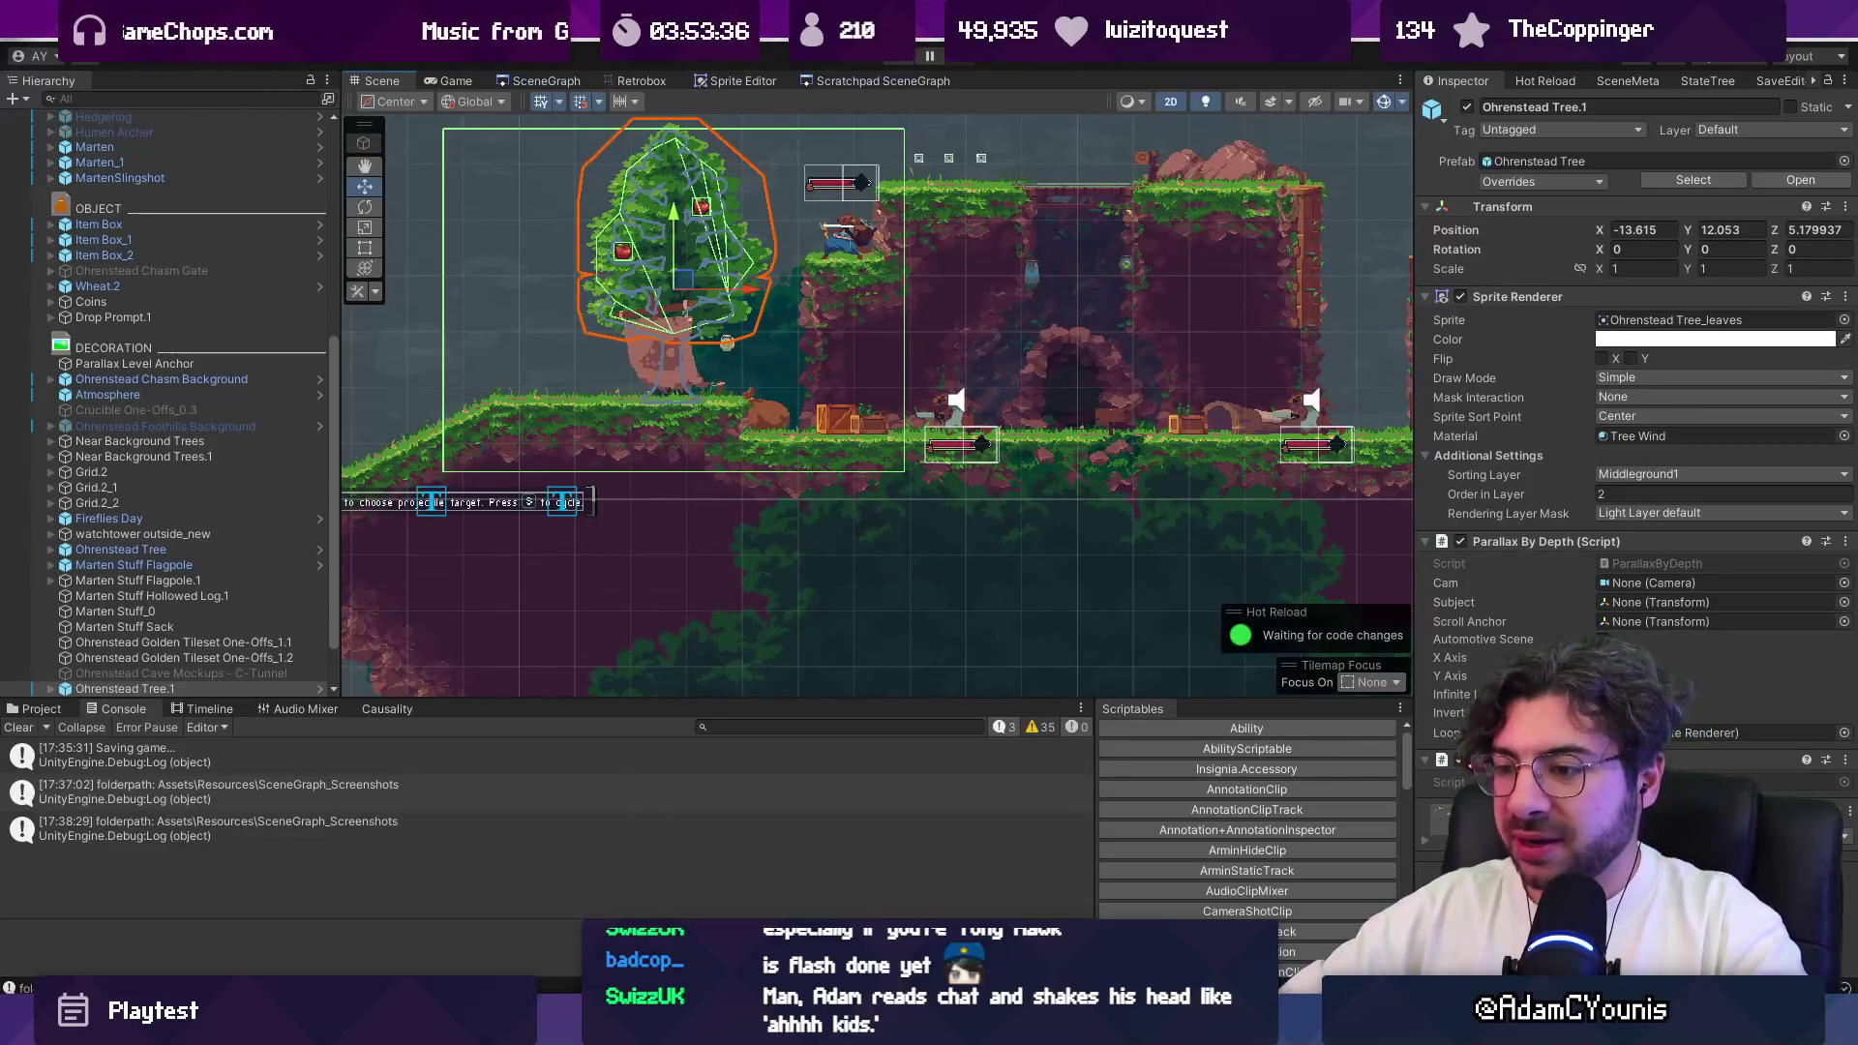
key("alt+Tab")
key("alt+f")
Step: Open the recent Impasto-processing folder and paint a first grey blob on the sketch canvas
mouse_move(208, 281)
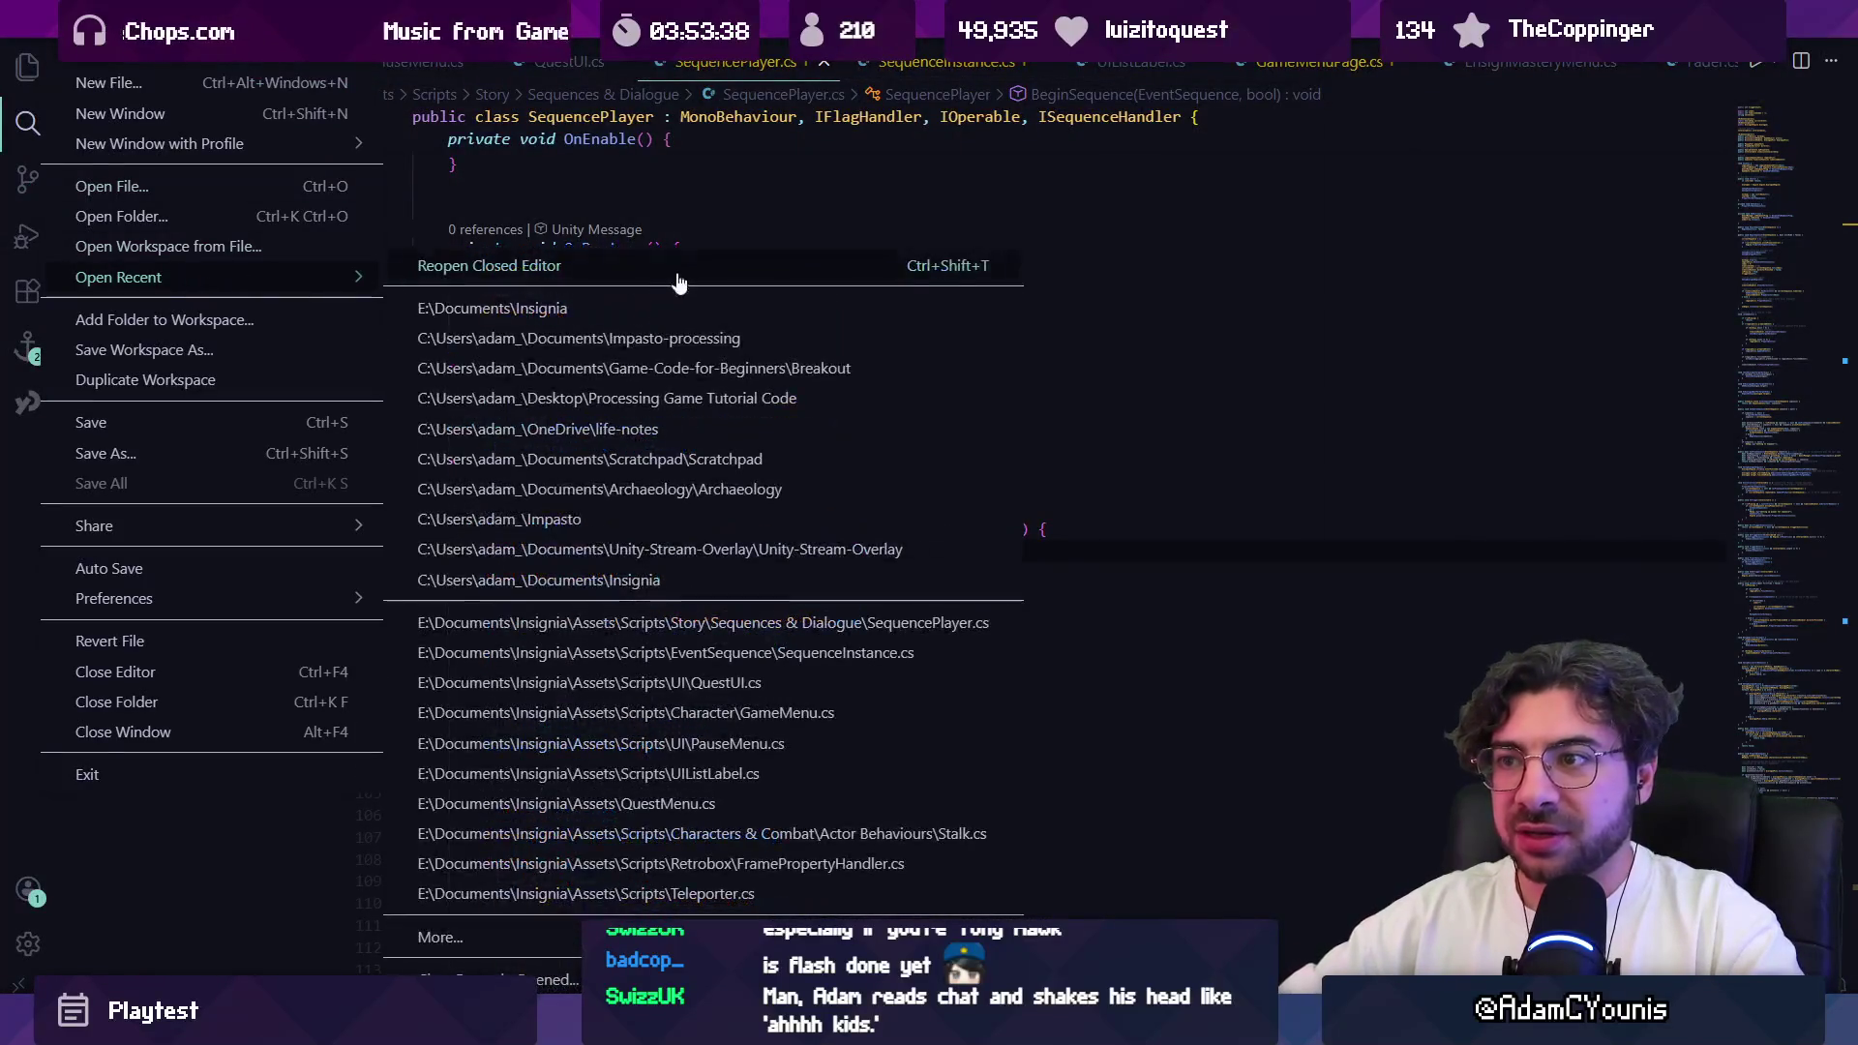
left_click(697, 331)
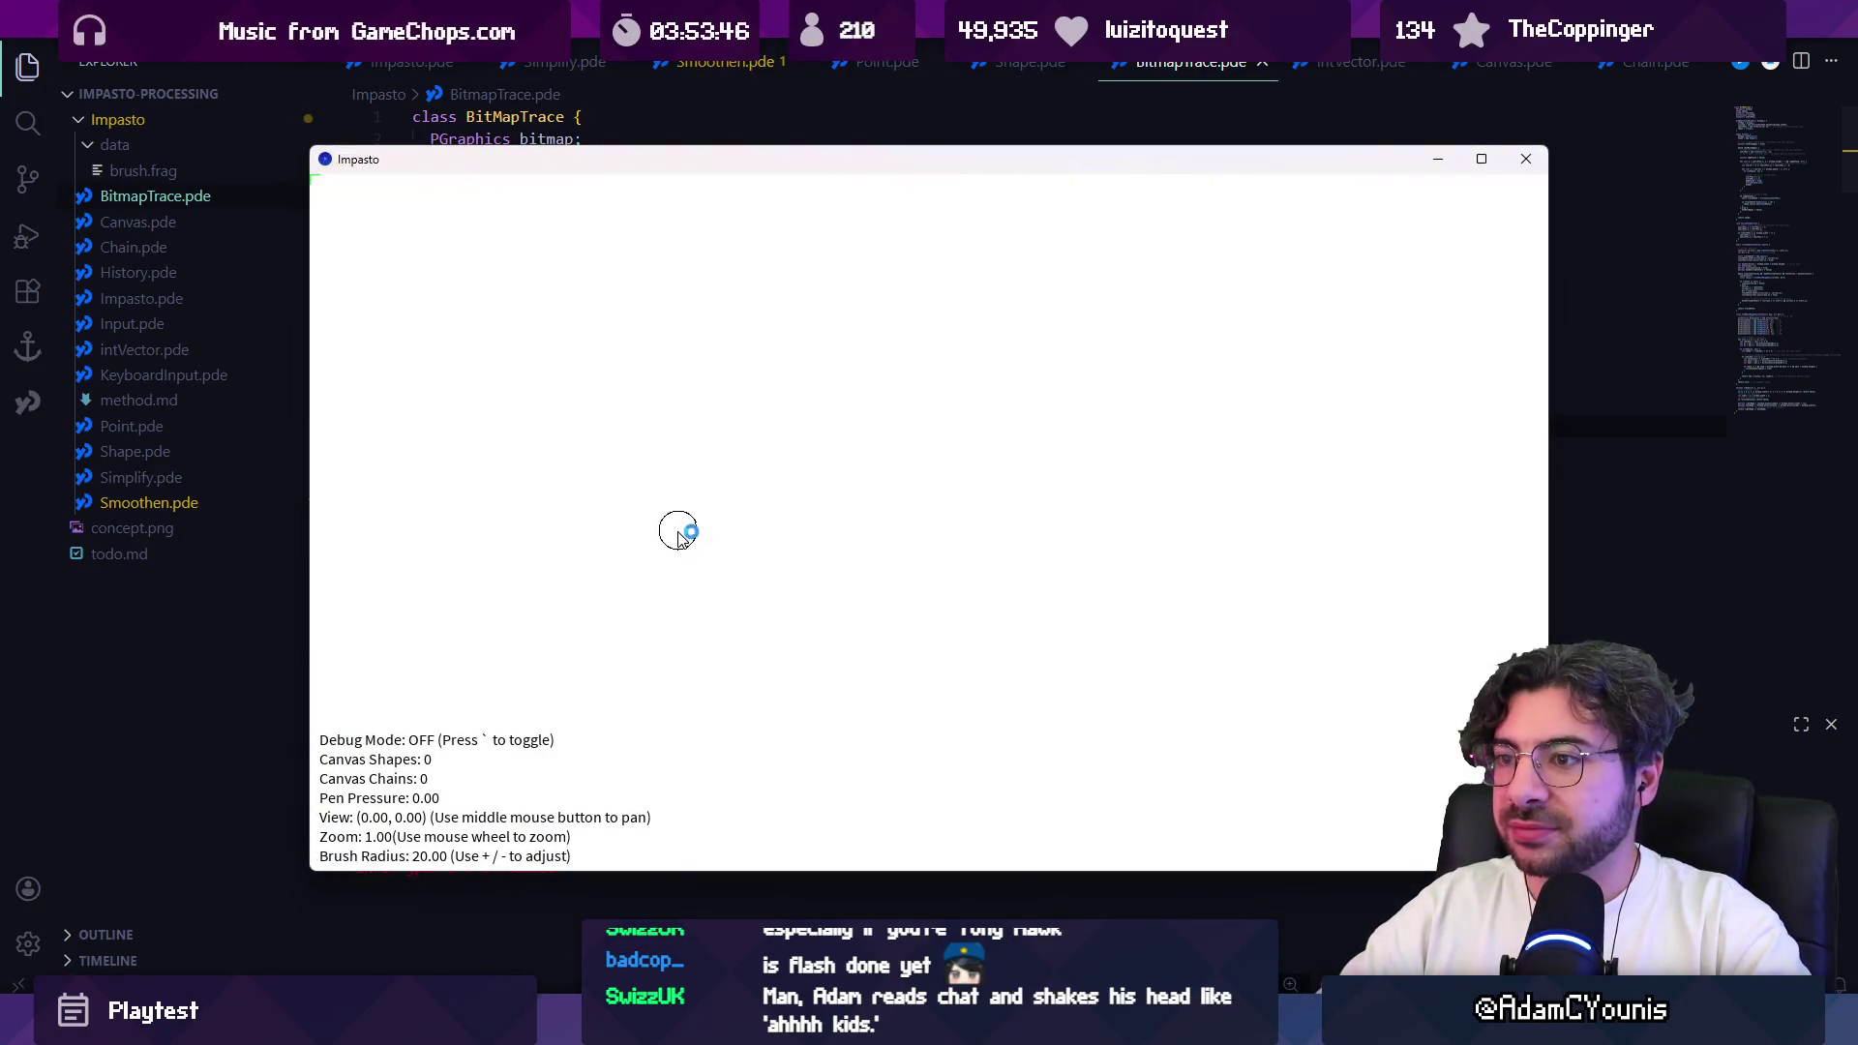
left_click_drag(677, 532, 639, 508)
Step: Paint a second blob, relaunch the sketch, then add a long wavy stroke, a V and a squiggle
left_click_drag(646, 531, 689, 575)
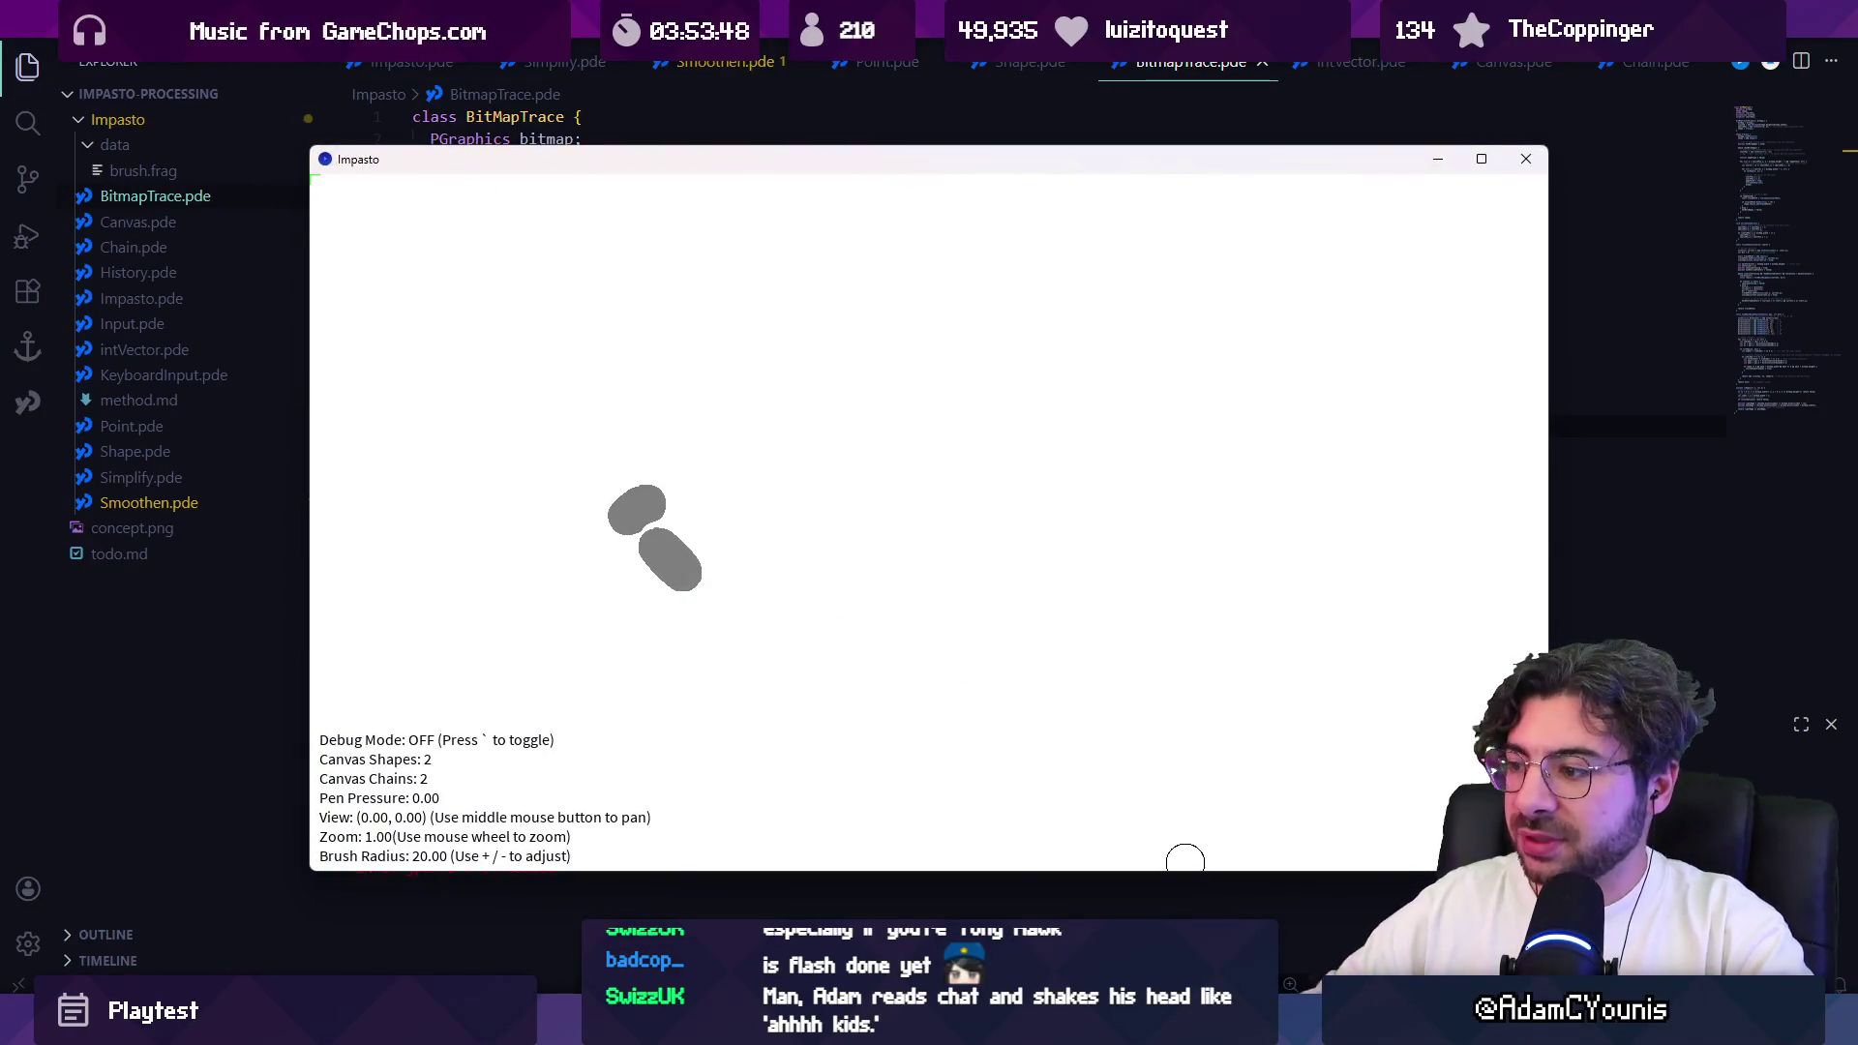
key("Escape")
key("ctrl+shift+b")
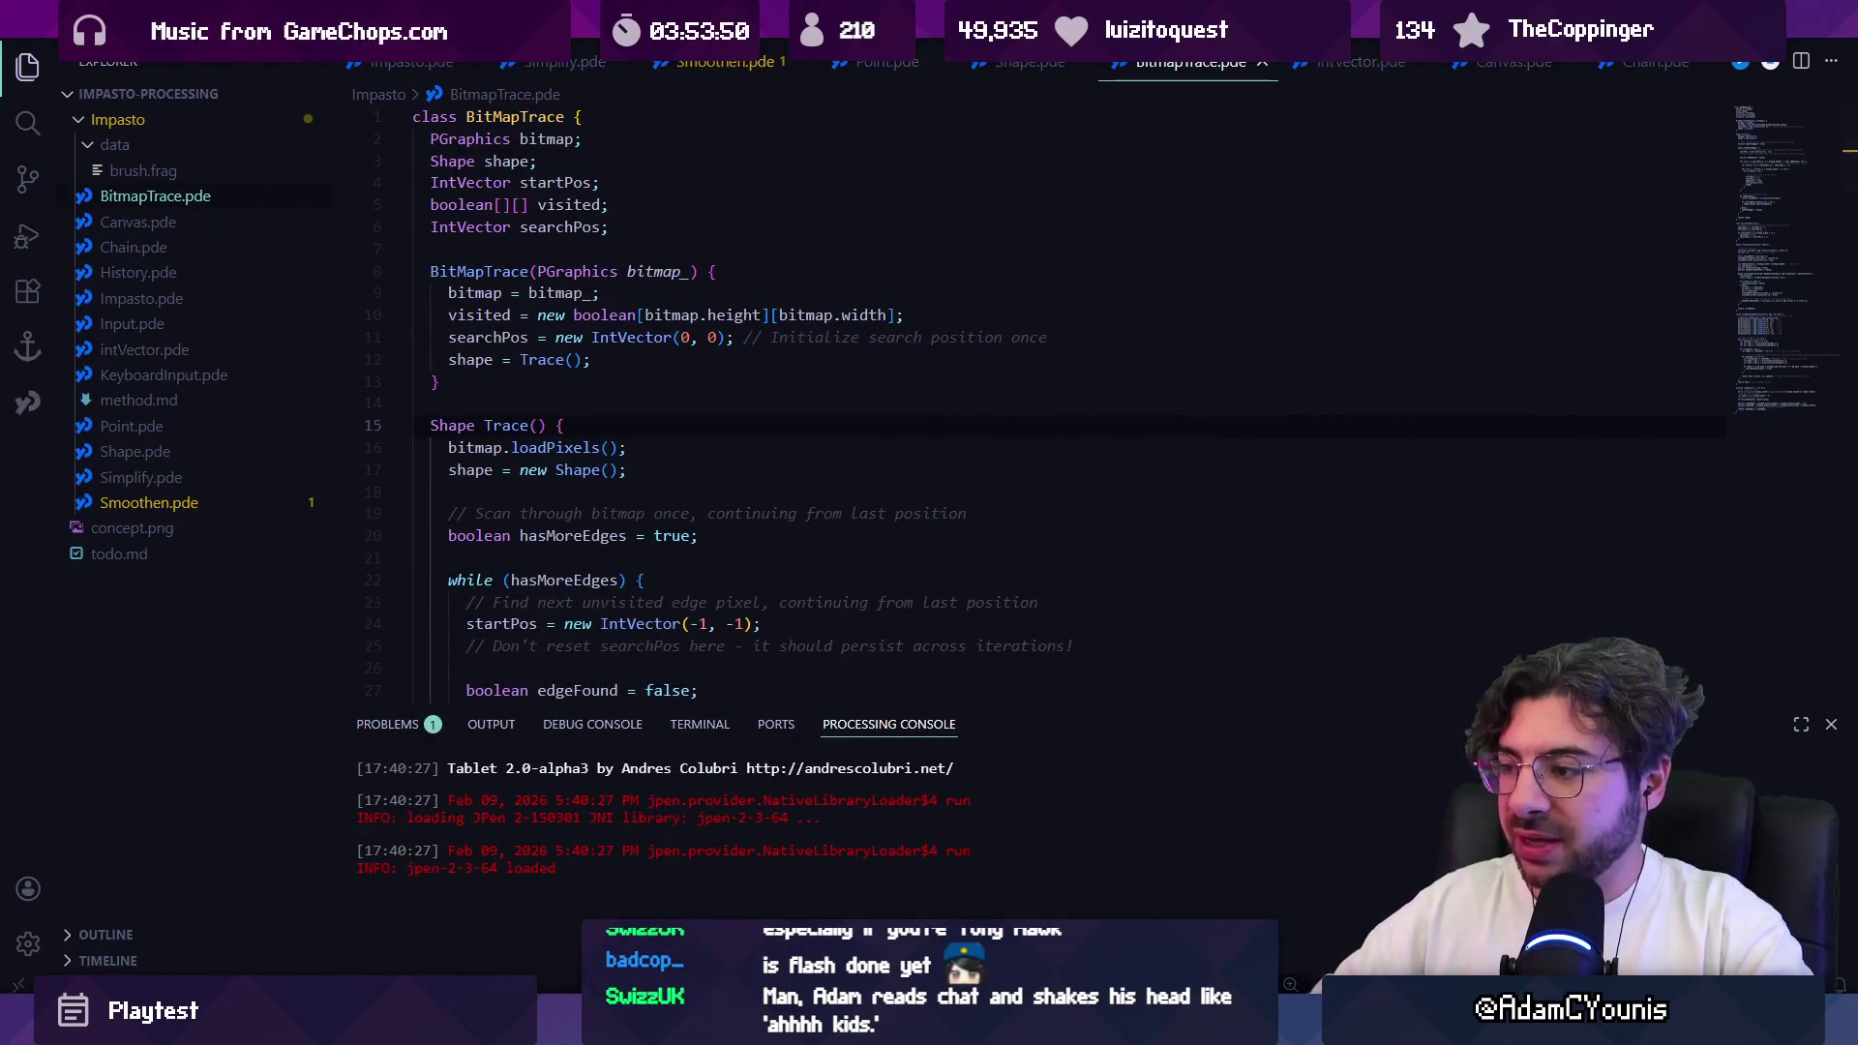
scroll(968, 600, "up", 10)
scroll(1094, 552, "down", 10)
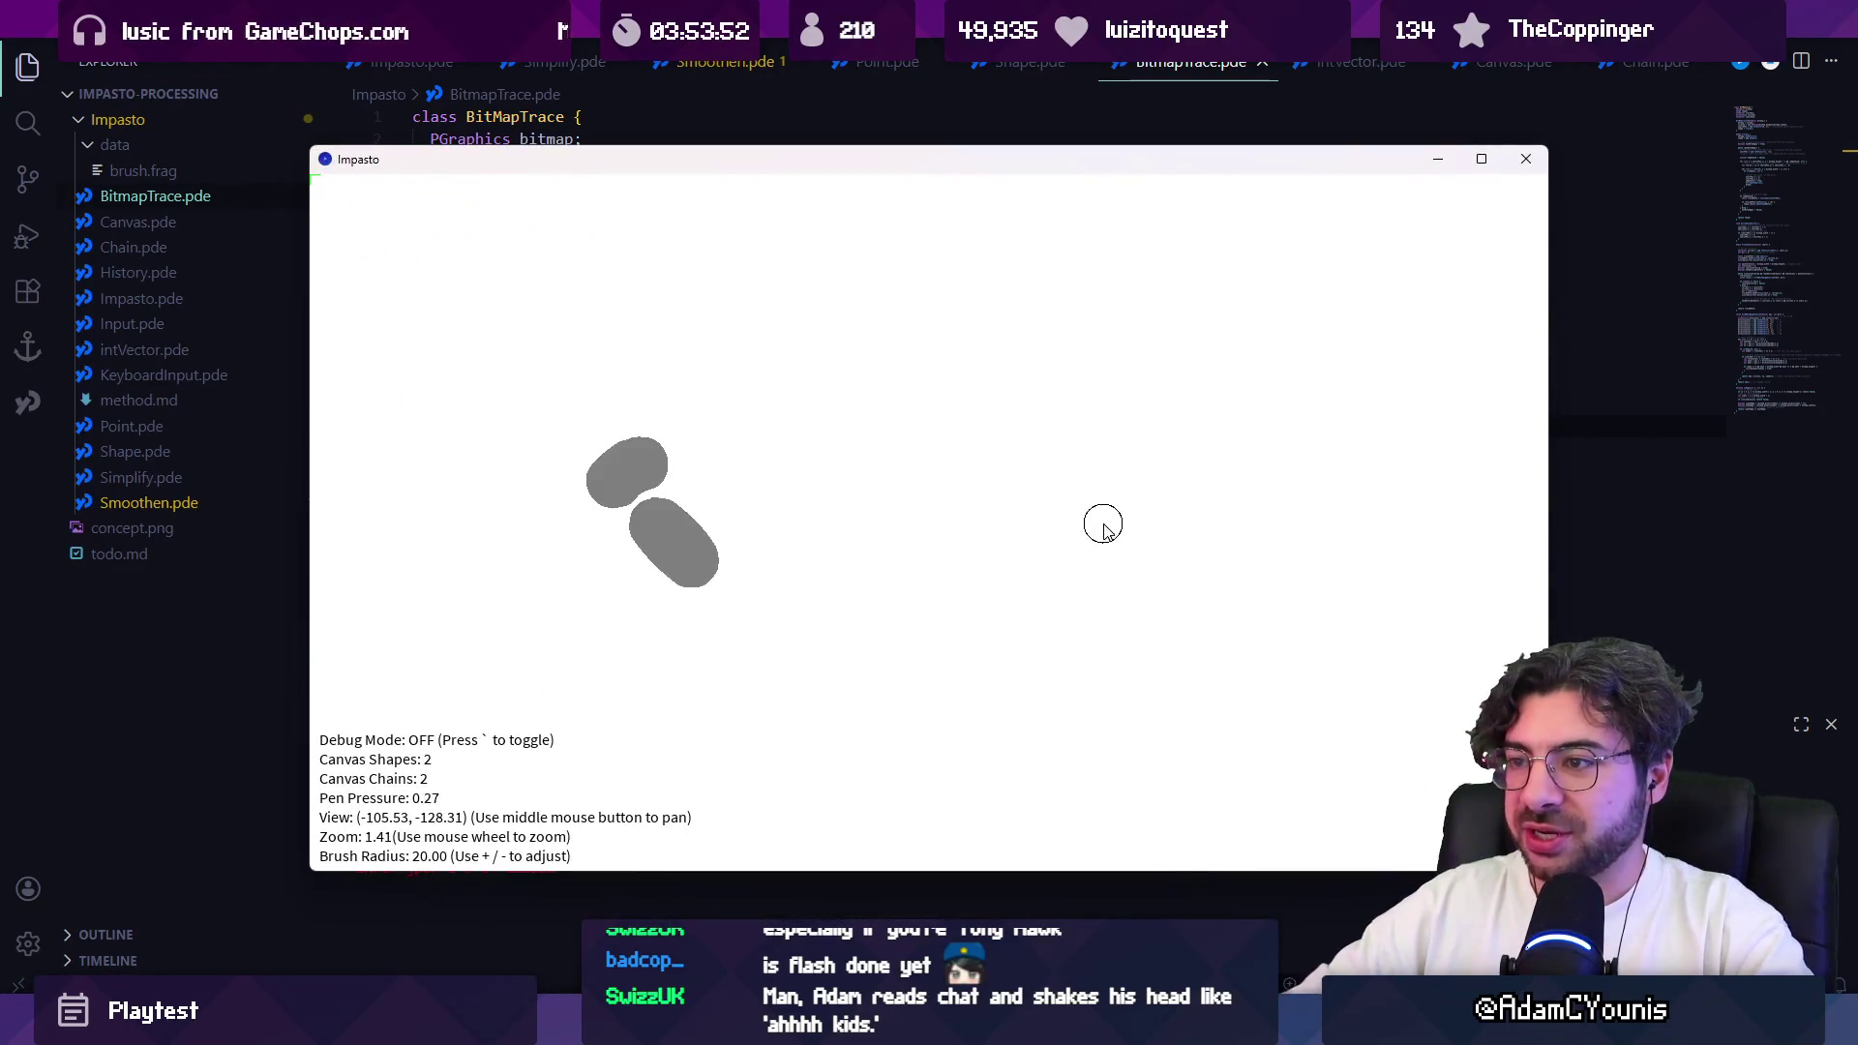
mouse_move(844, 571)
left_mouse_down()
mouse_move(958, 550)
mouse_move(1100, 383)
mouse_move(861, 329)
left_mouse_up()
scroll(975, 454, "up", 5)
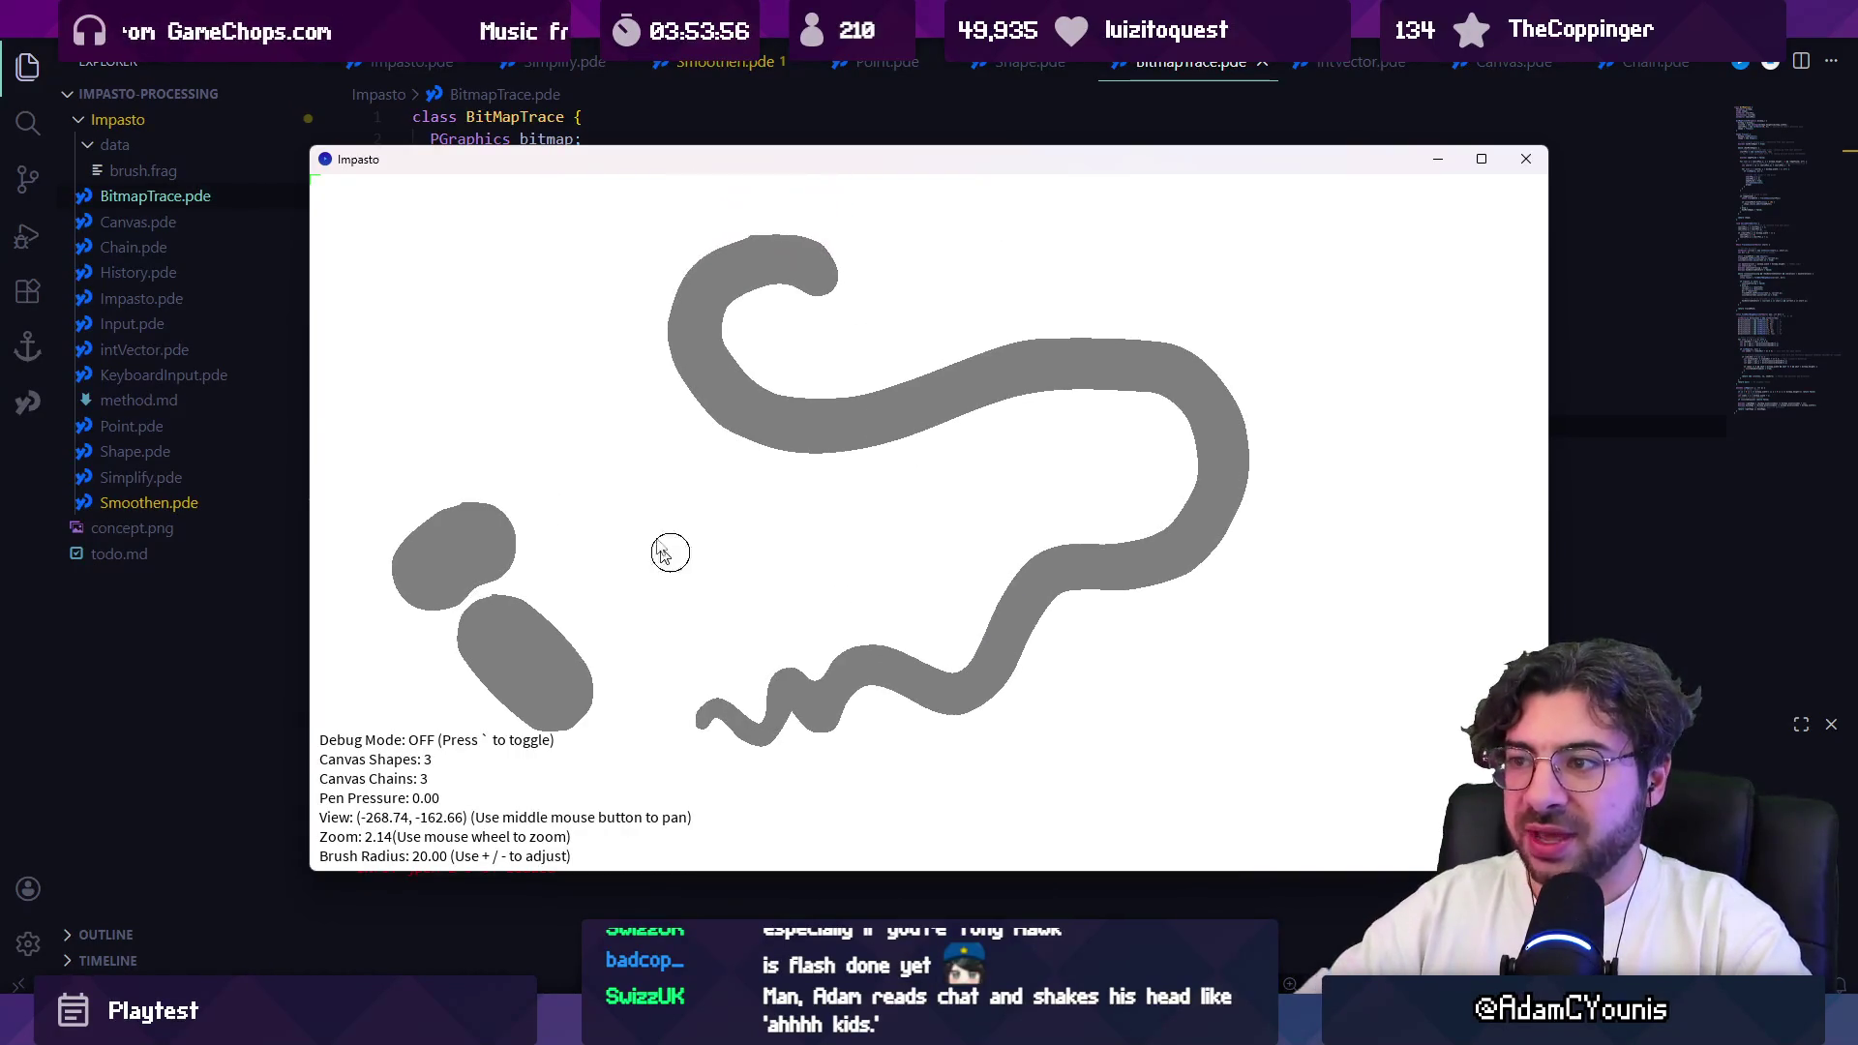
left_click_drag(402, 225, 573, 211)
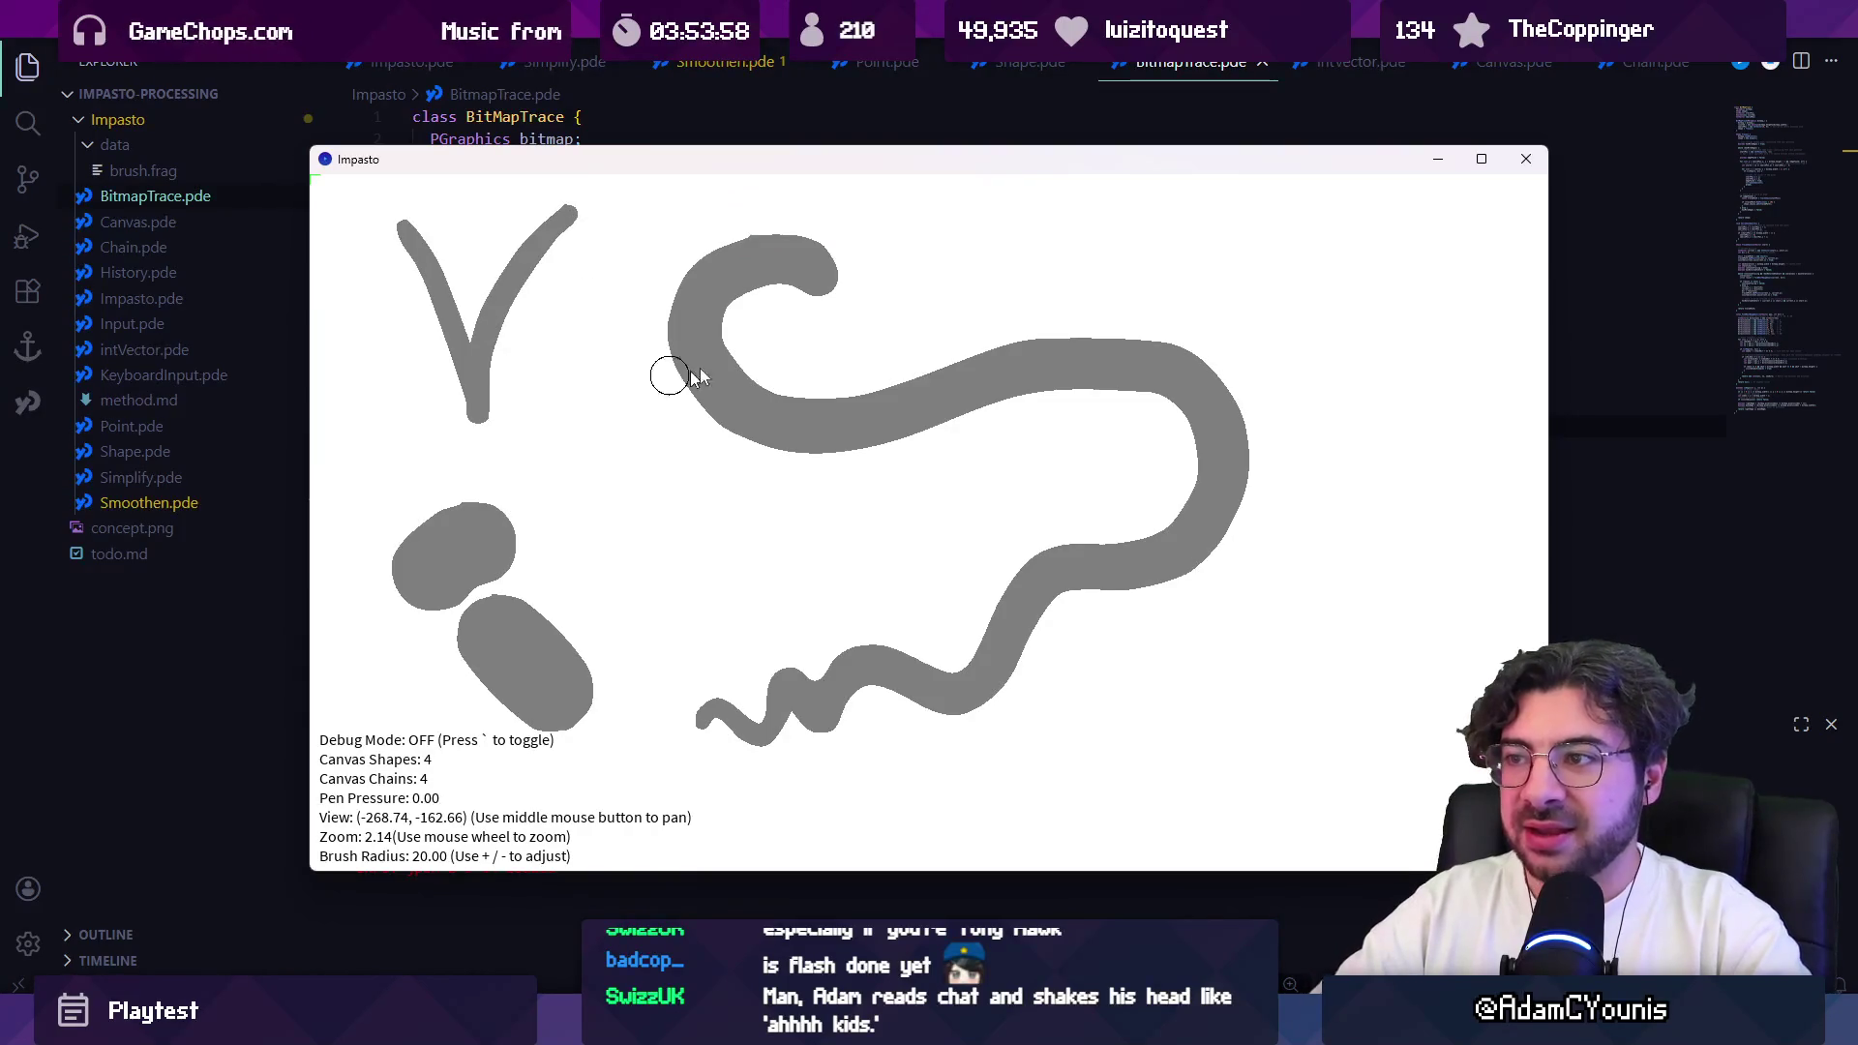
mouse_move(538, 424)
left_mouse_down()
mouse_move(577, 464)
mouse_move(690, 489)
left_mouse_up()
Step: Toggle Debug Mode with backtick to inspect the stroke outlines, then turn it off
scroll(601, 382, "up", 14)
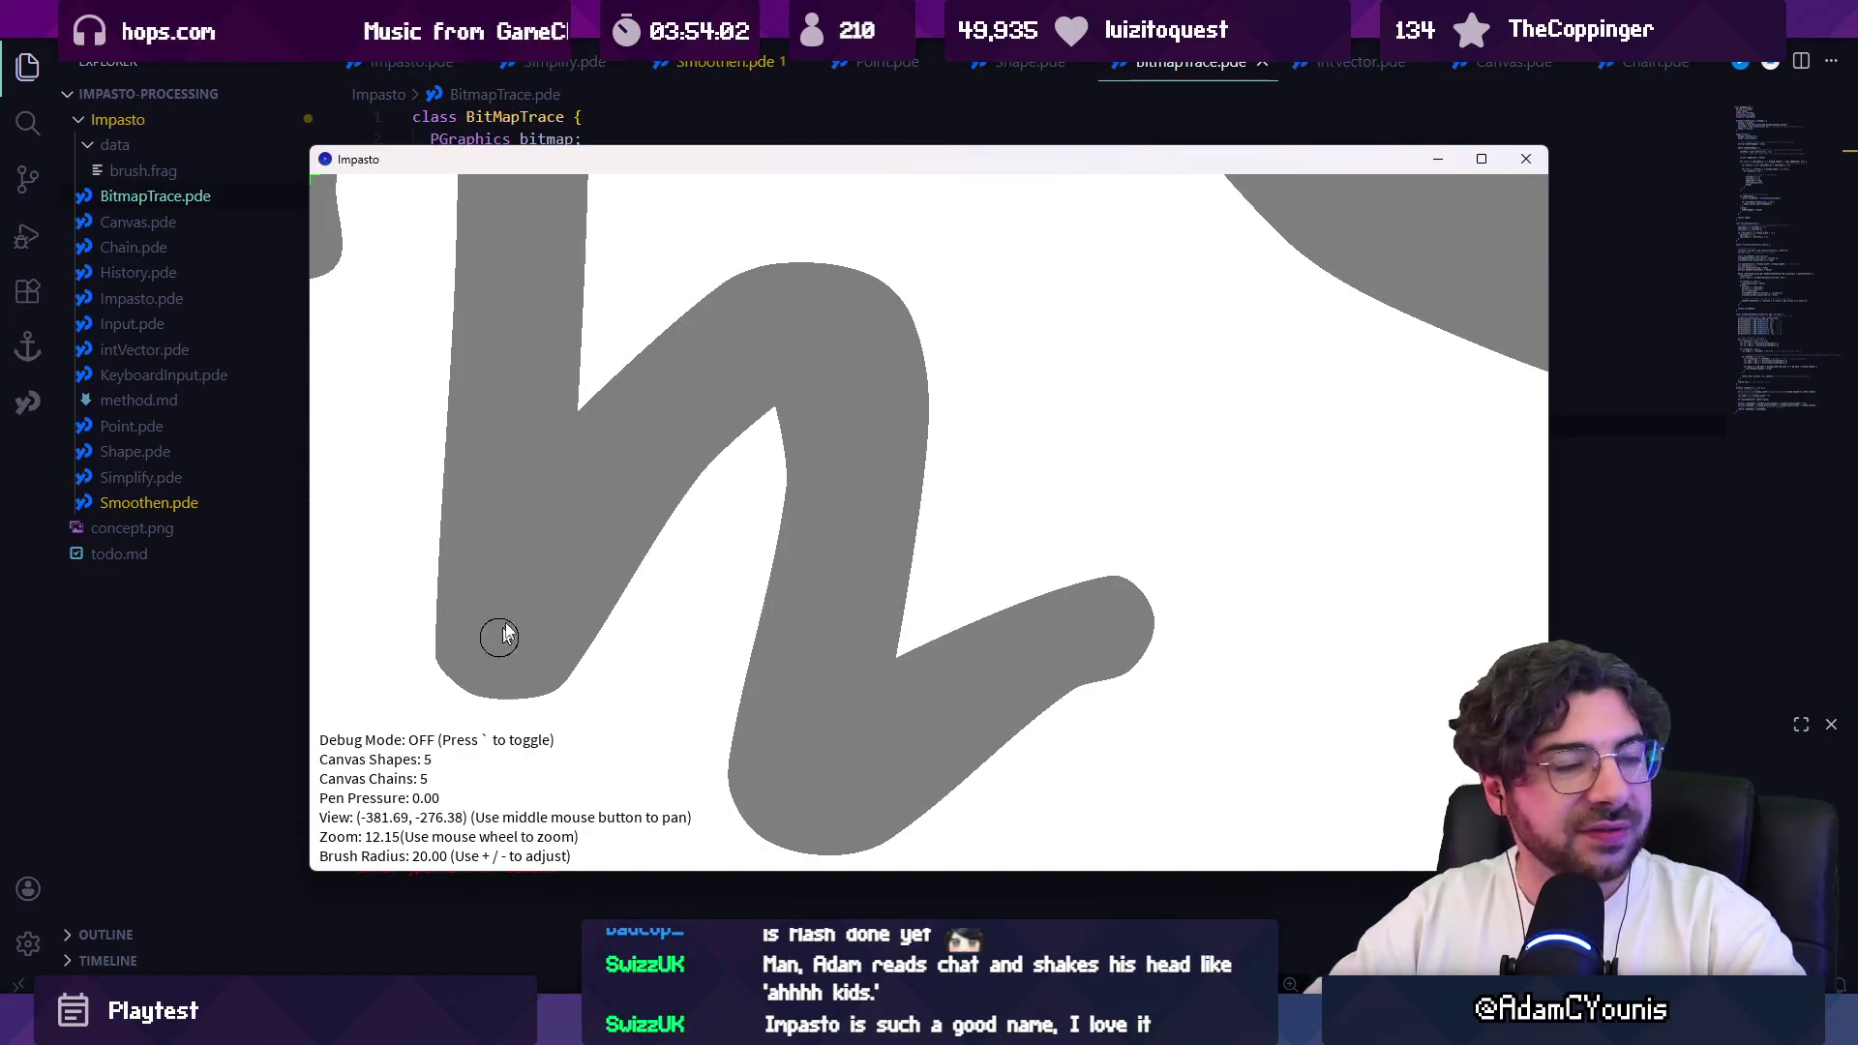
key("grave")
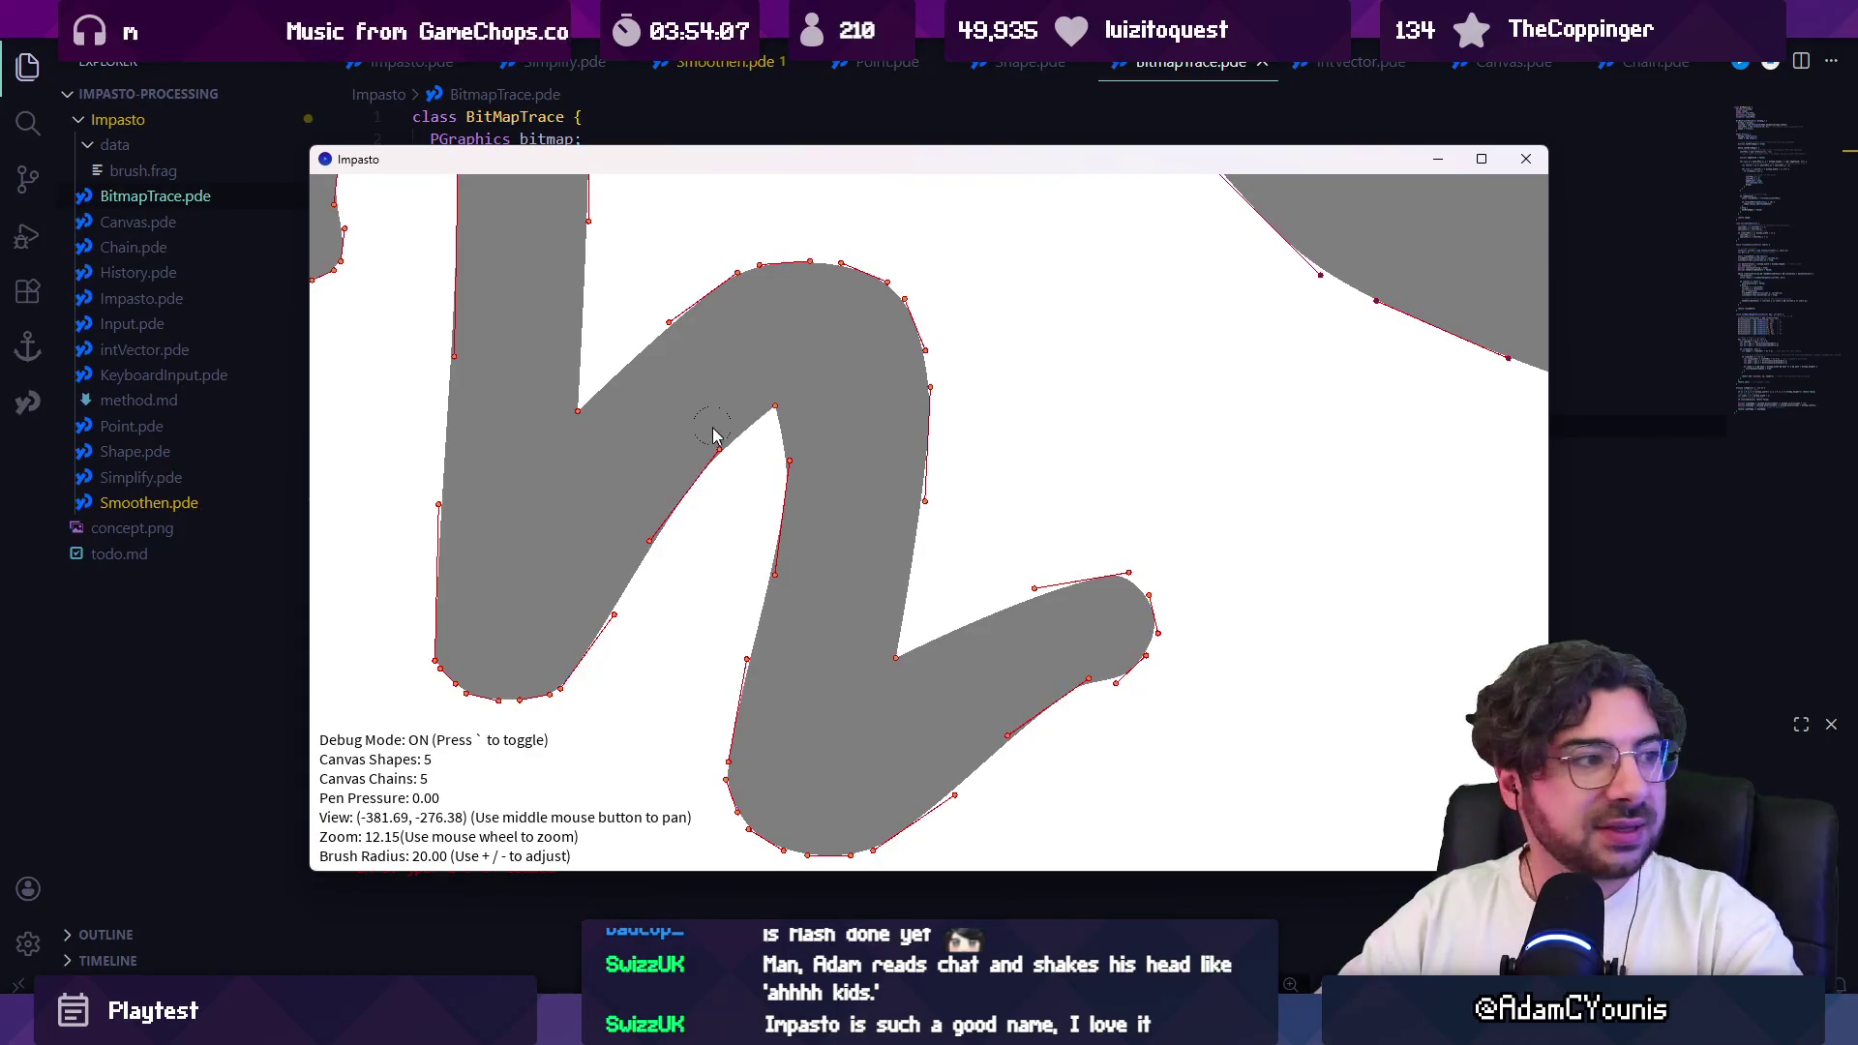
key("grave")
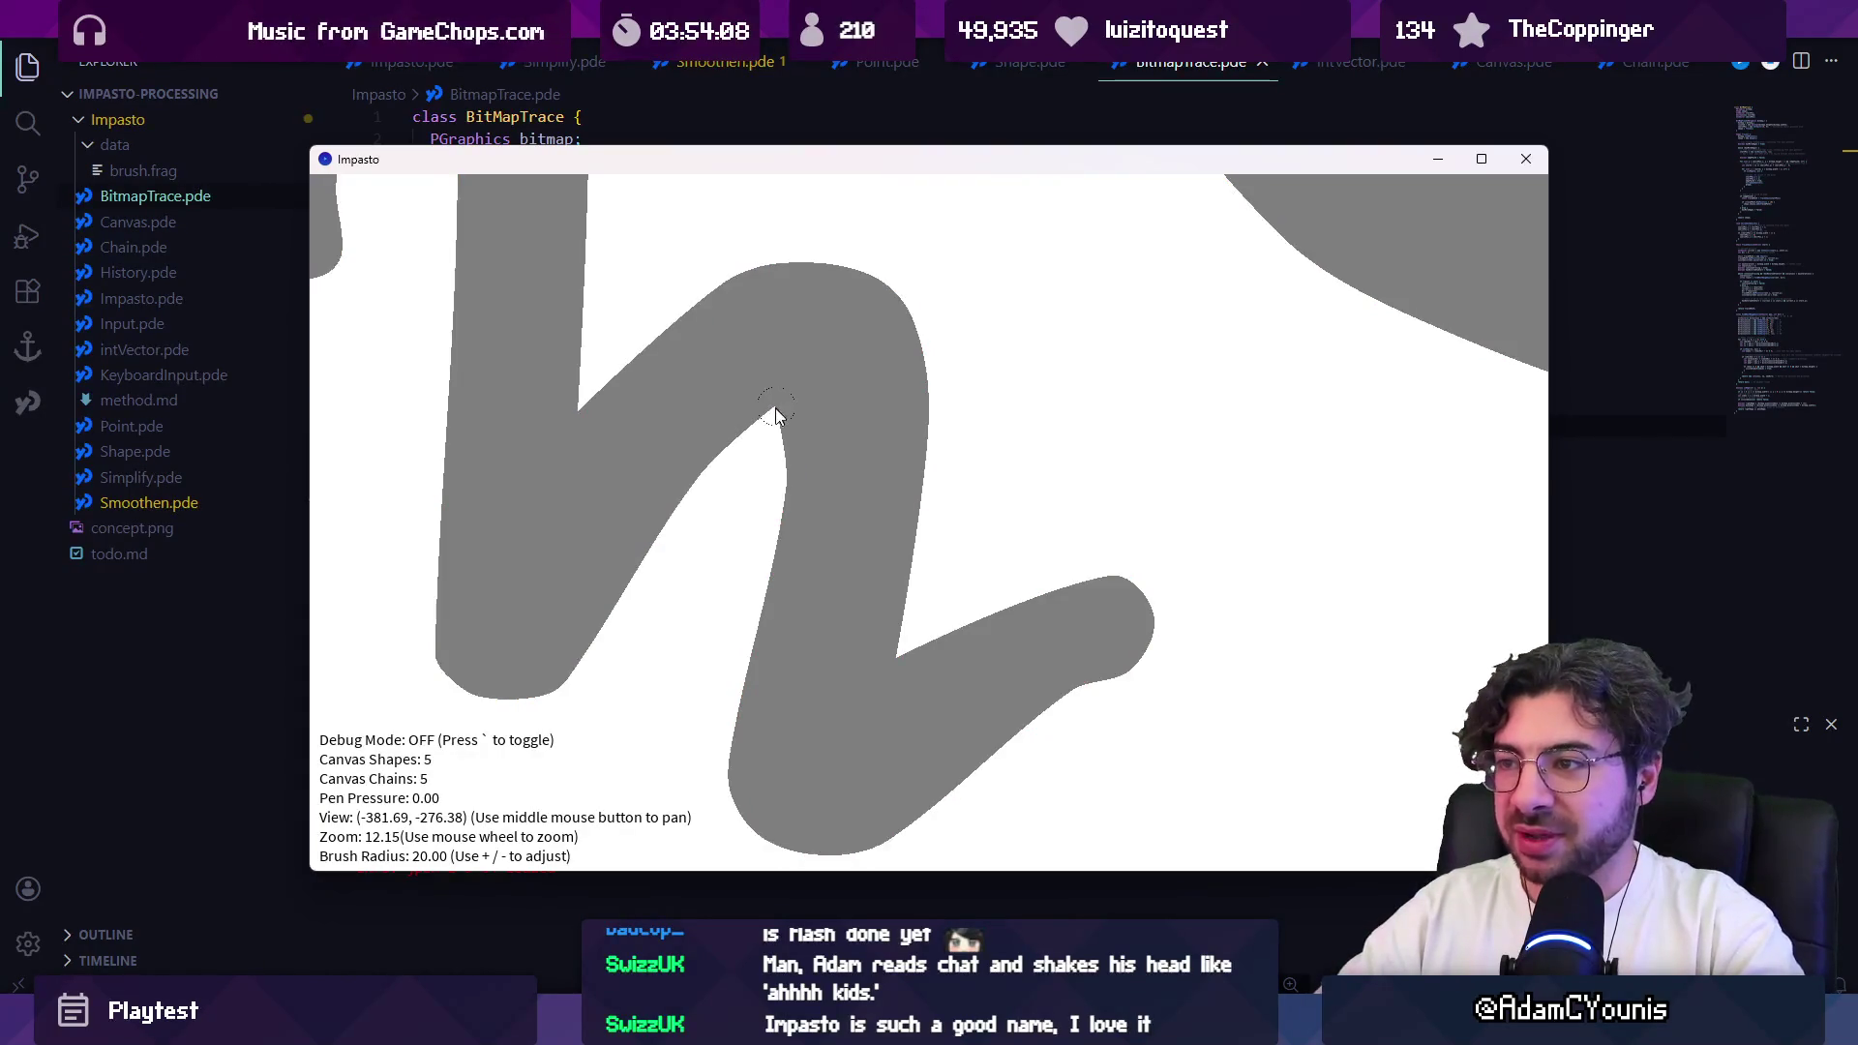
scroll(784, 407, "up", 5)
key("grave")
key("grave")
scroll(779, 411, "down", 10)
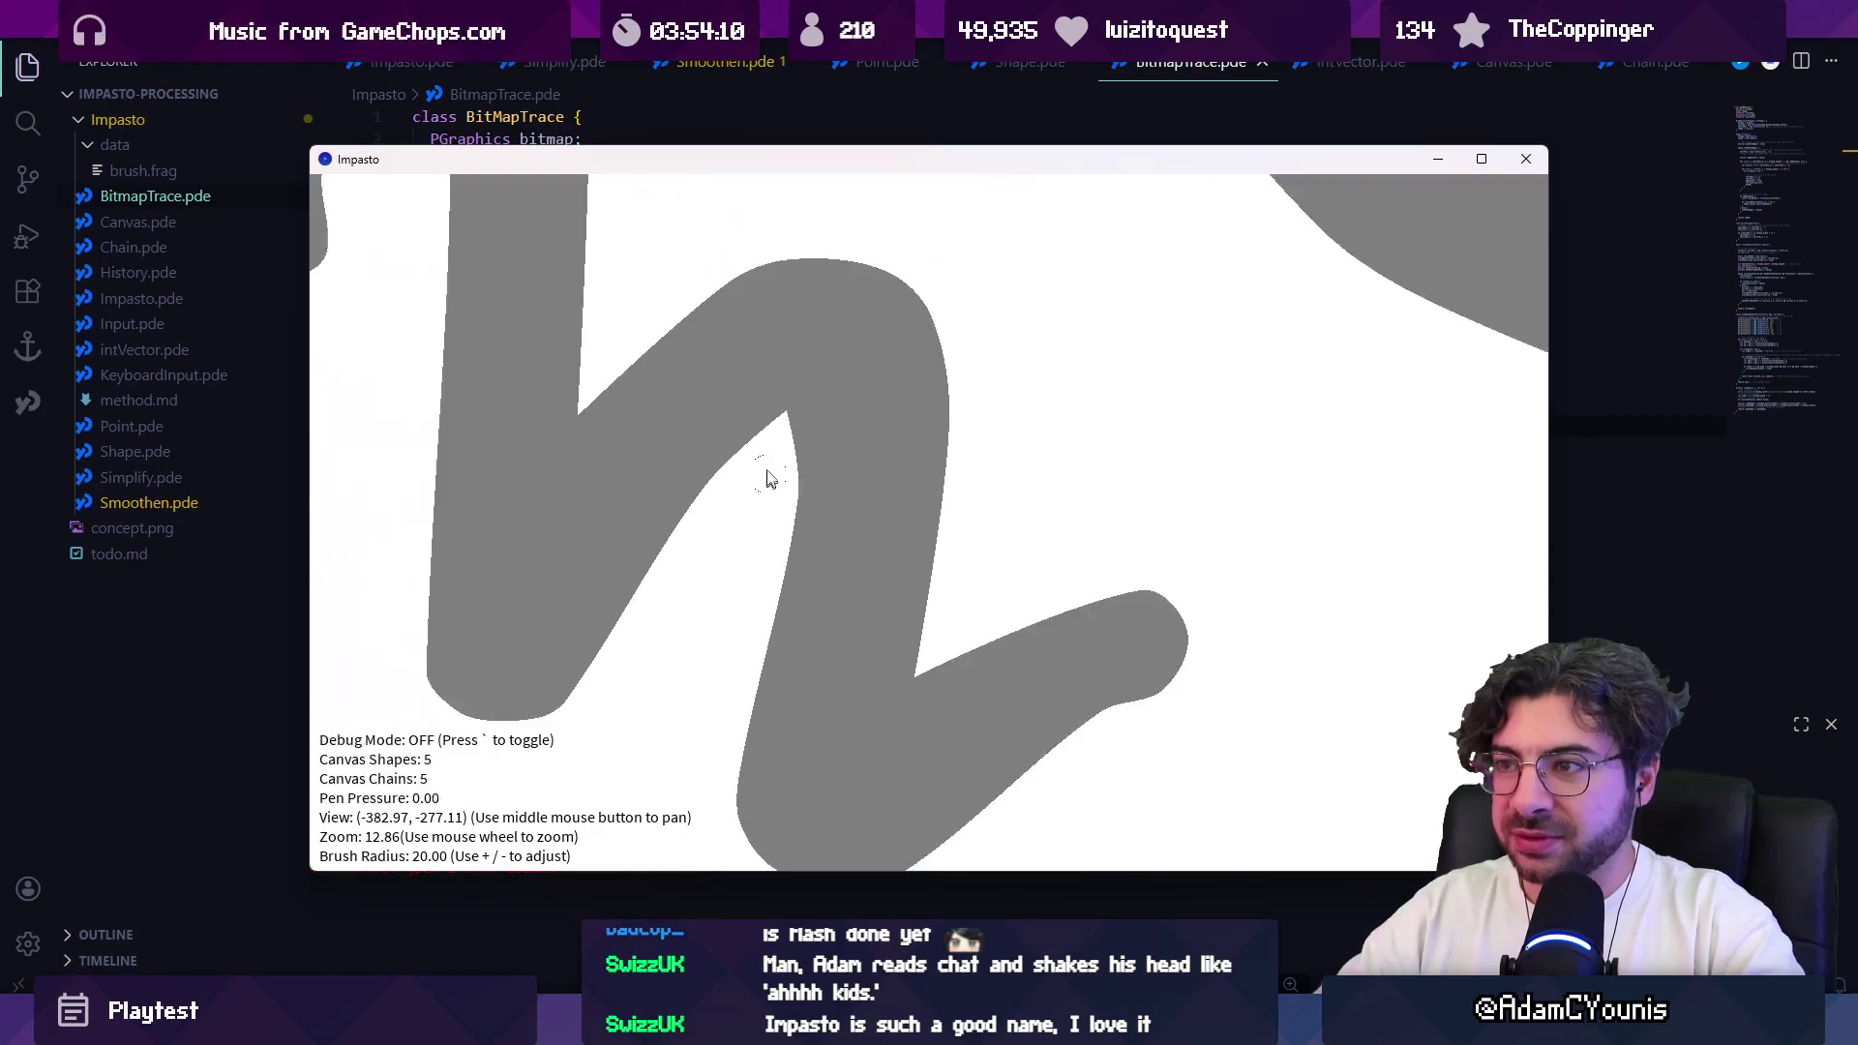
key("grave")
key("grave")
scroll(763, 431, "up", 5)
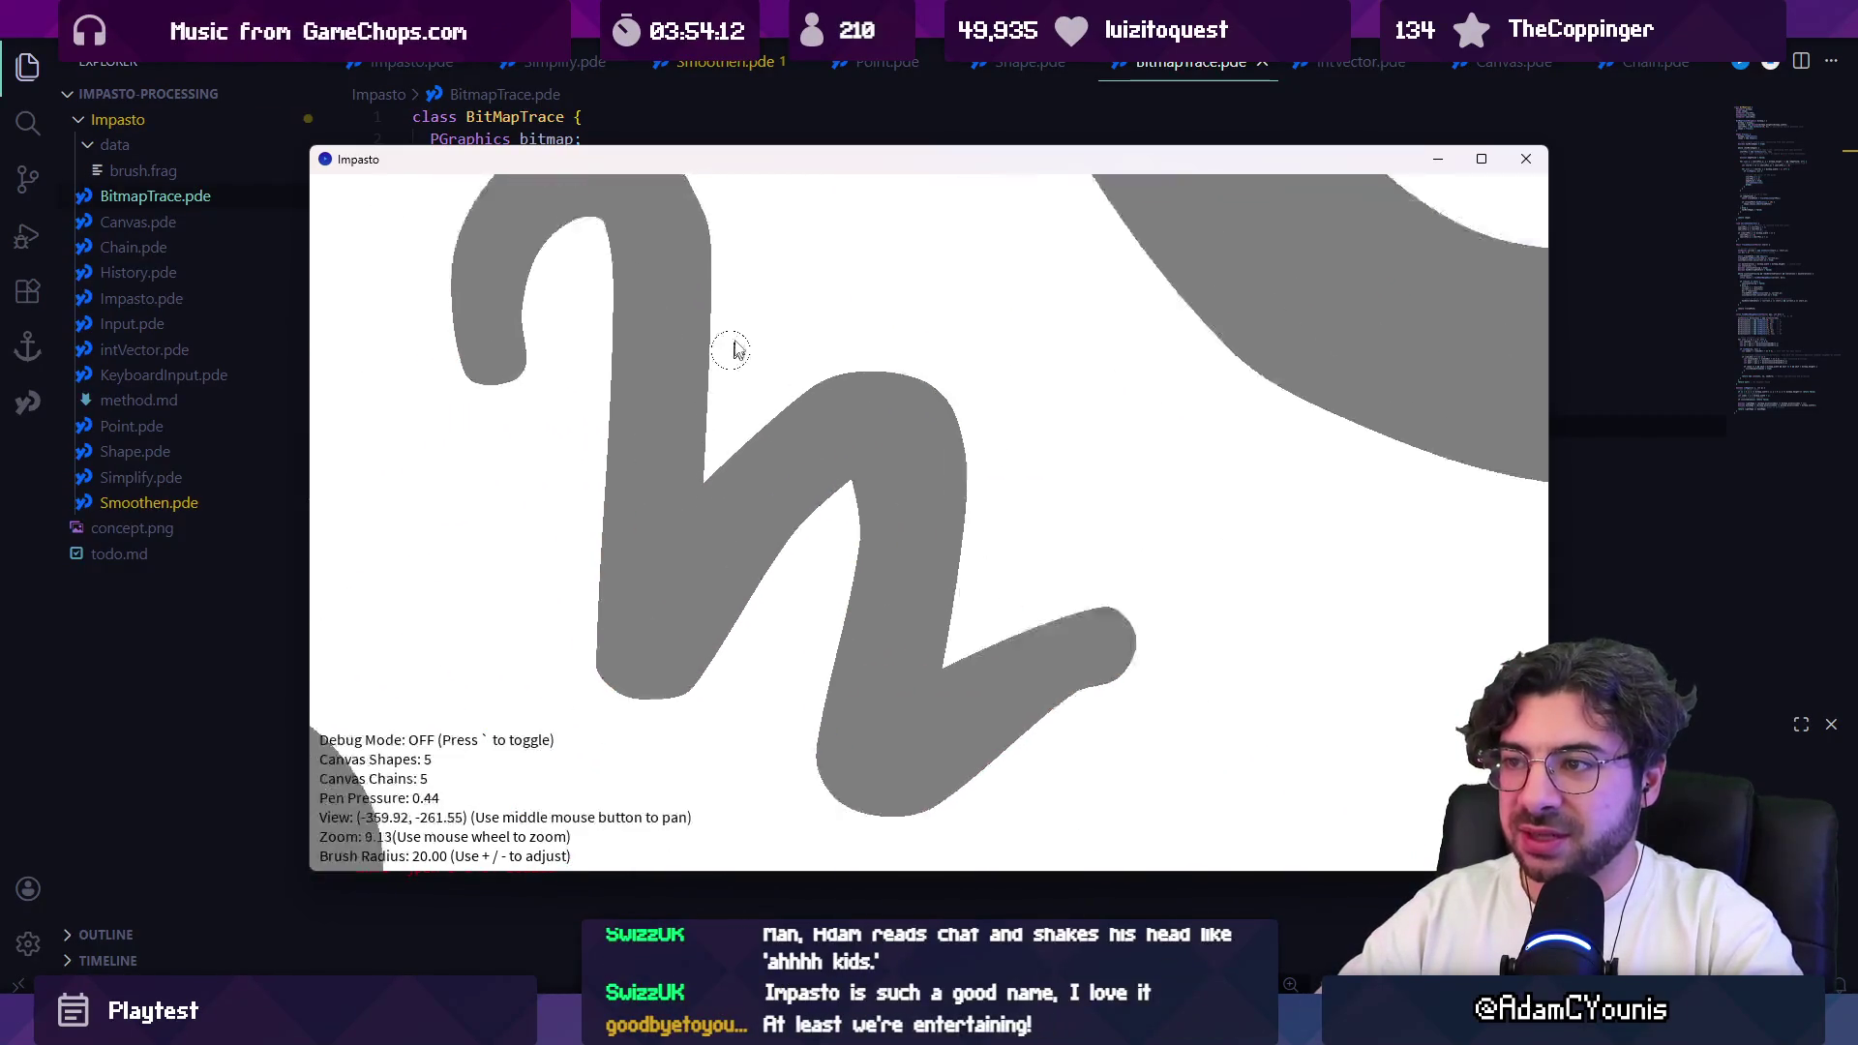
key("grave")
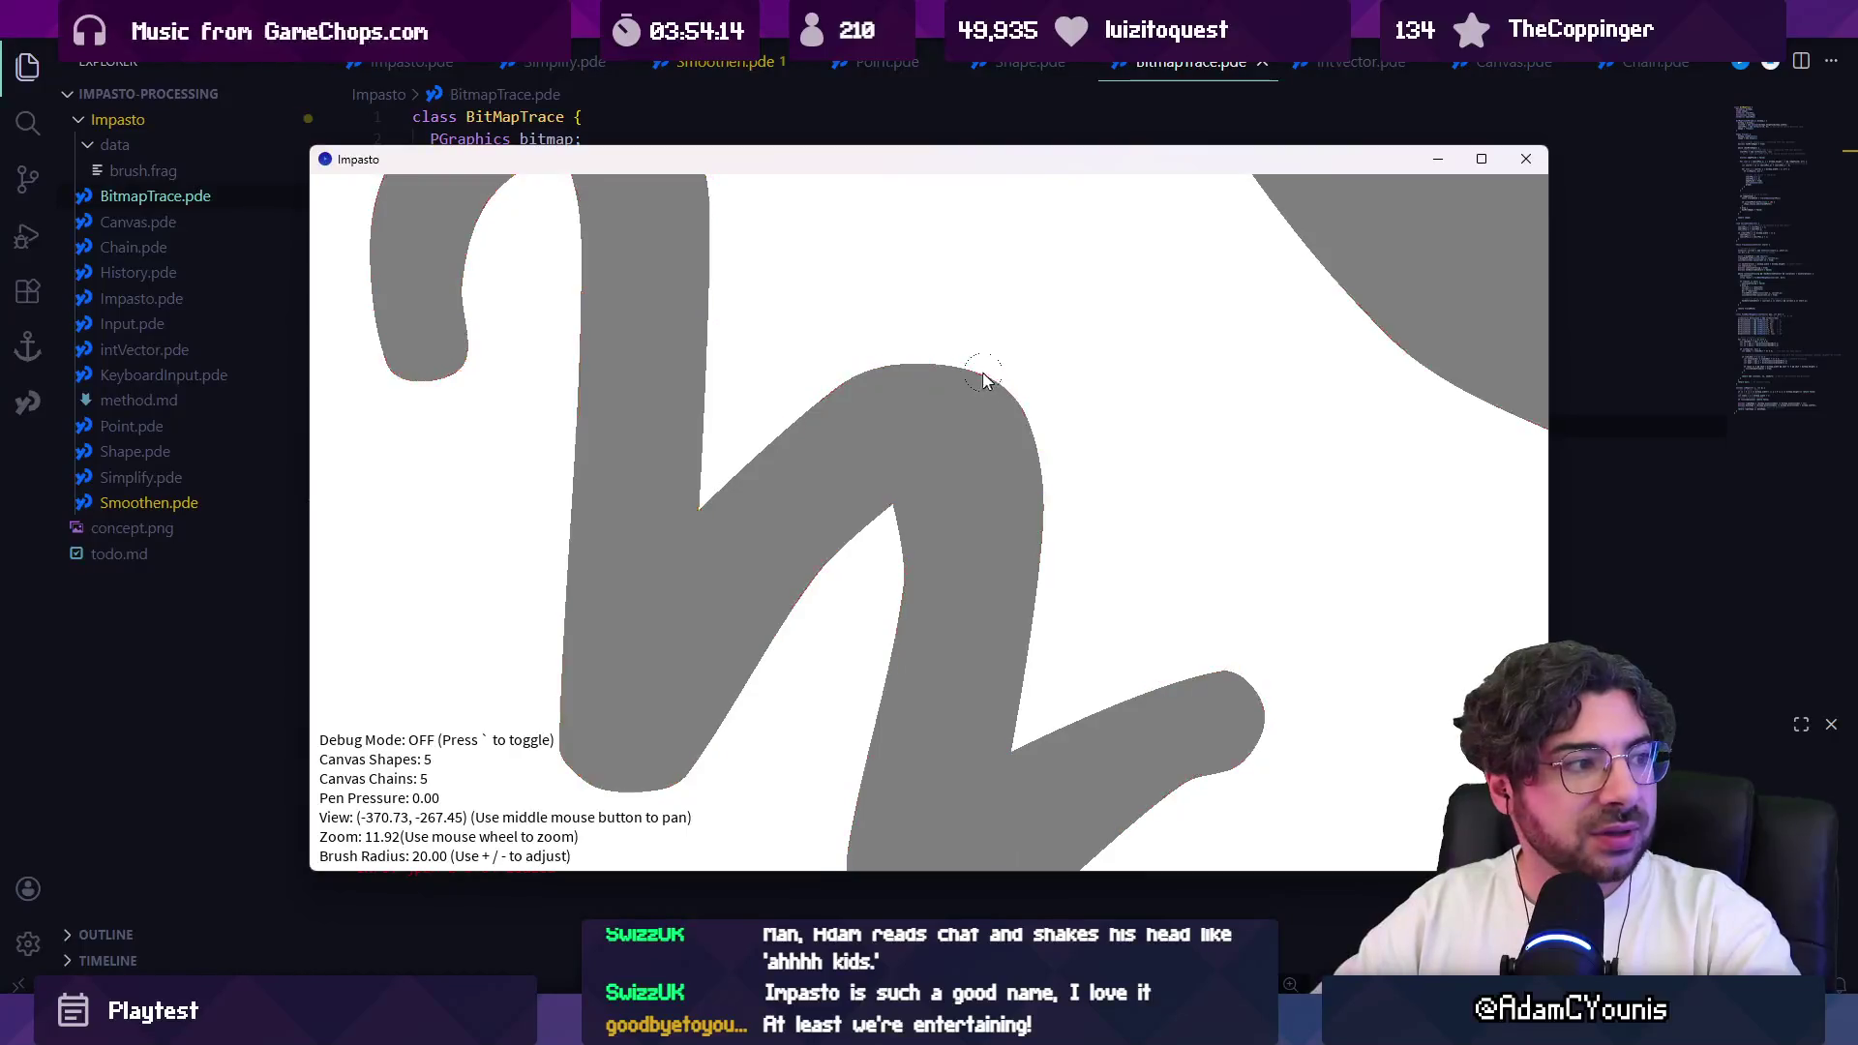
scroll(939, 383, "up", 4)
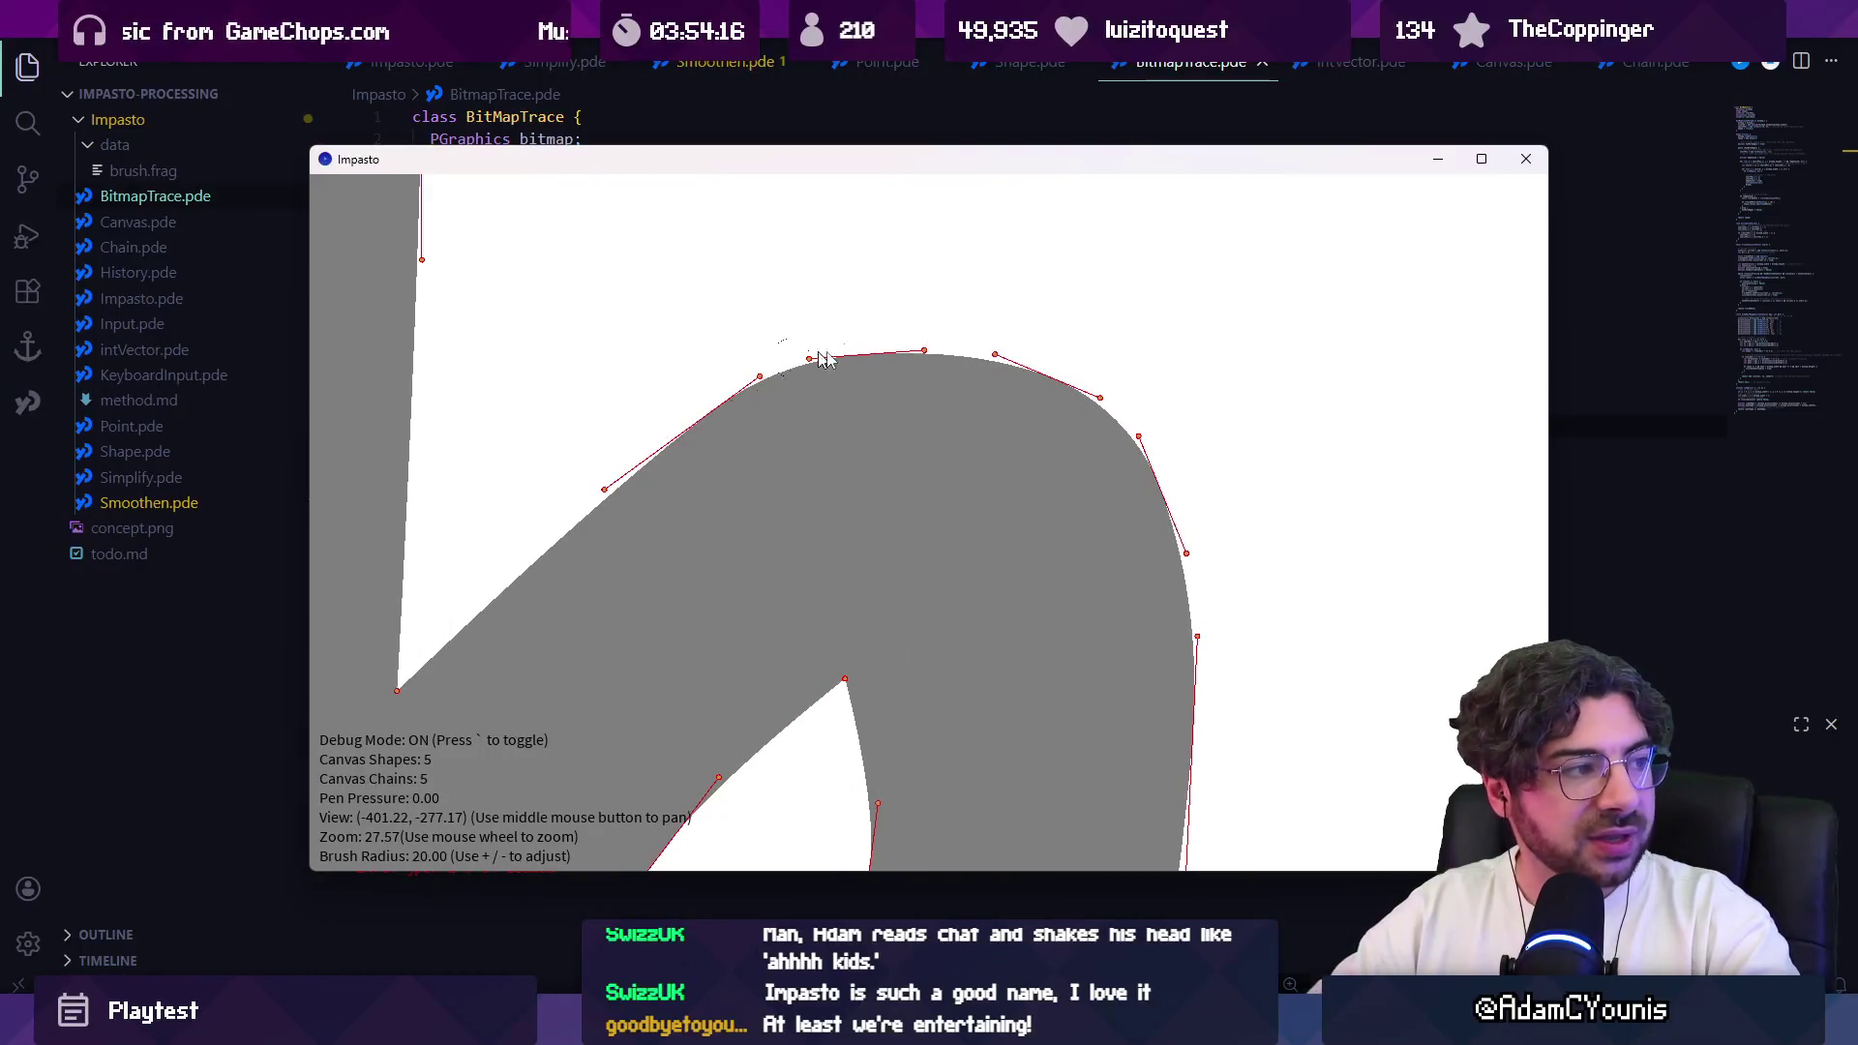
left_click_drag(758, 503, 851, 395)
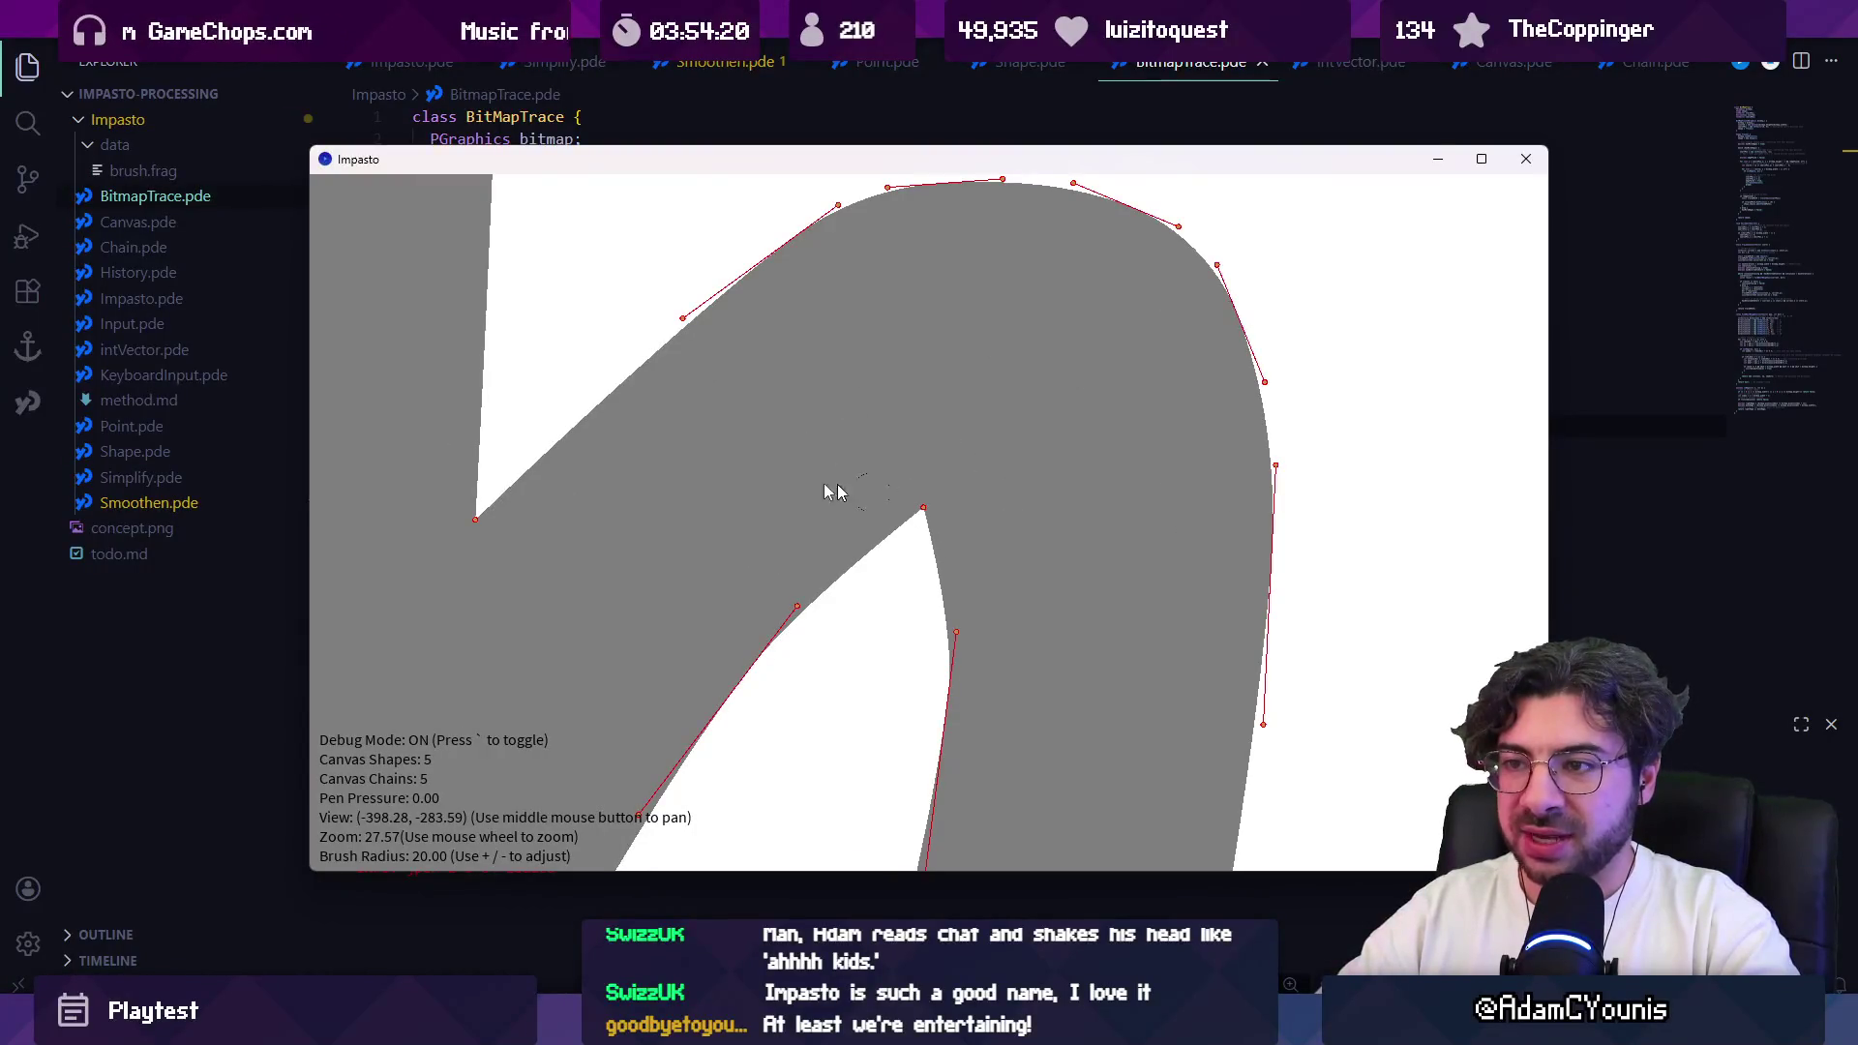
key("grave")
scroll(684, 465, "down", 15)
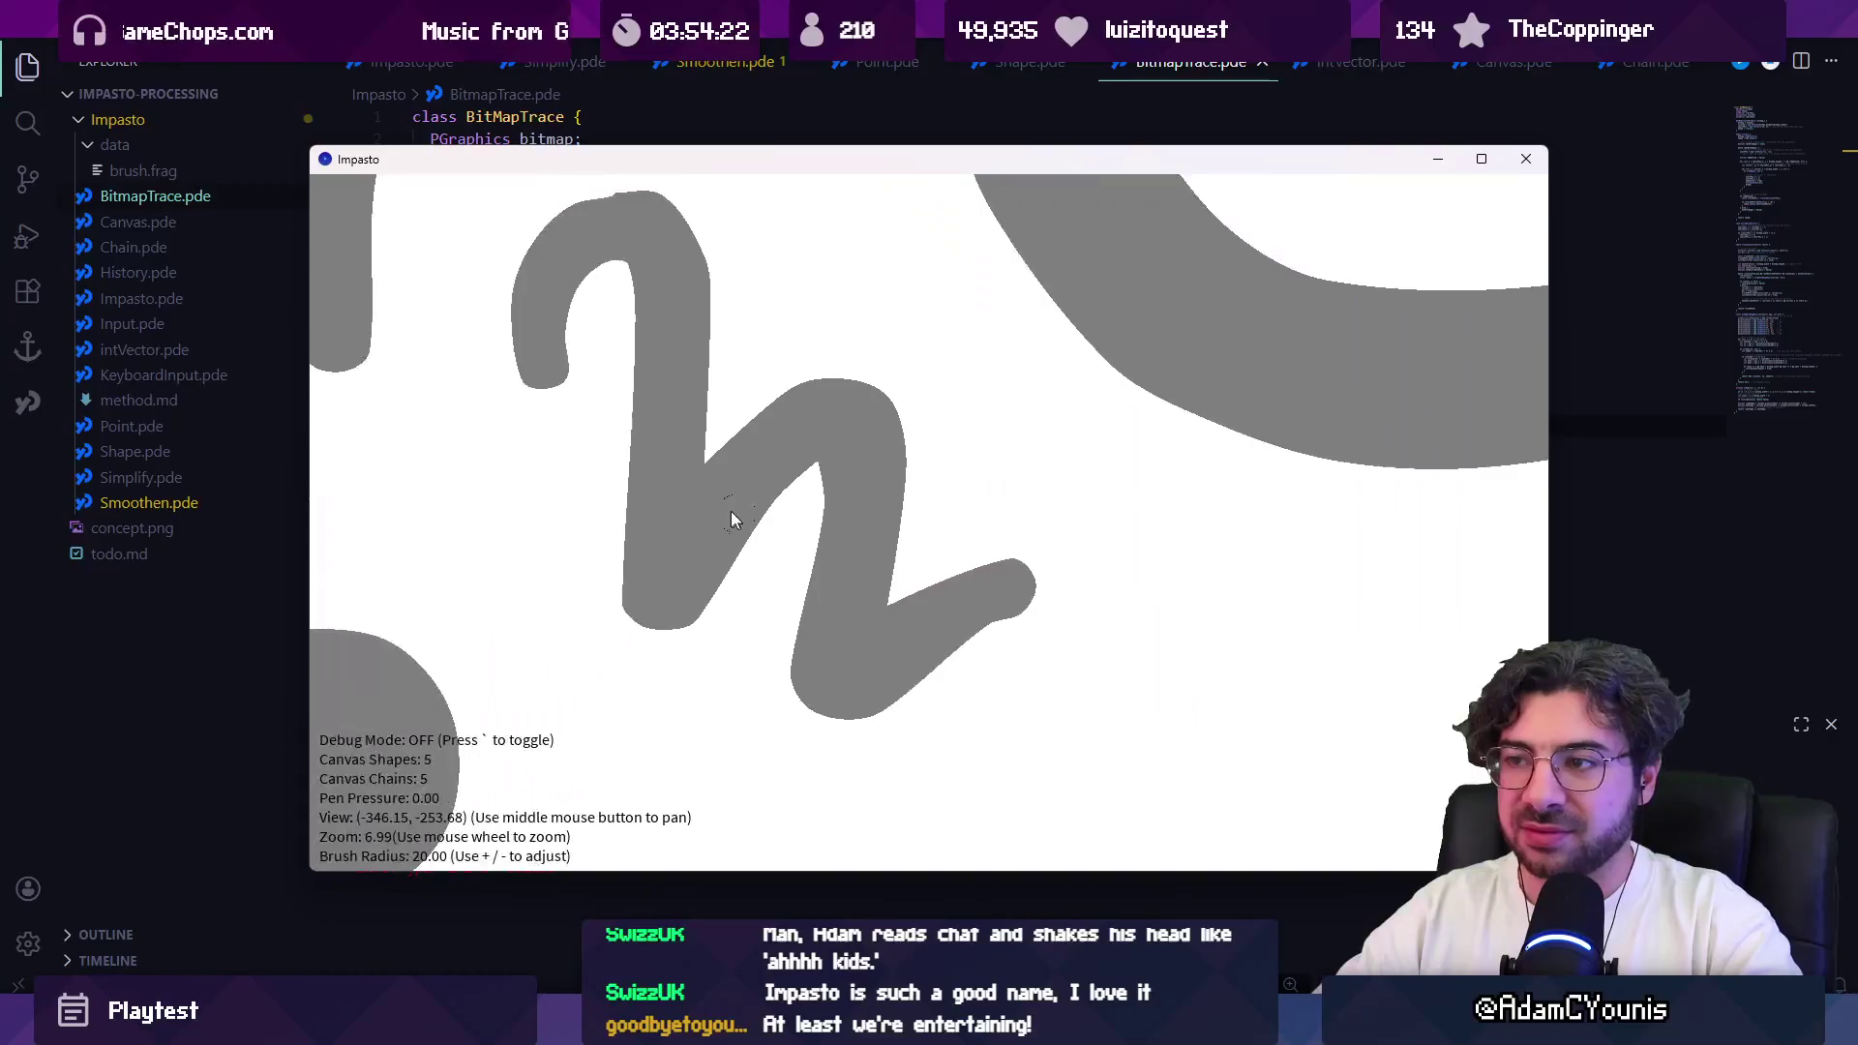
scroll(782, 472, "up", 2)
Step: Paint a squiggle and arch strokes, then try handwriting 'PDF' and undo it
mouse_move(544, 528)
left_mouse_down()
mouse_move(586, 564)
mouse_move(745, 592)
left_mouse_up()
mouse_move(607, 379)
left_mouse_down()
mouse_move(759, 427)
mouse_move(714, 289)
mouse_move(900, 324)
mouse_move(838, 303)
mouse_move(881, 349)
left_mouse_up()
mouse_move(940, 317)
left_mouse_down()
mouse_move(804, 419)
mouse_move(892, 415)
mouse_move(940, 450)
left_mouse_up()
mouse_move(771, 500)
left_mouse_down()
mouse_move(841, 505)
mouse_move(798, 479)
left_mouse_up()
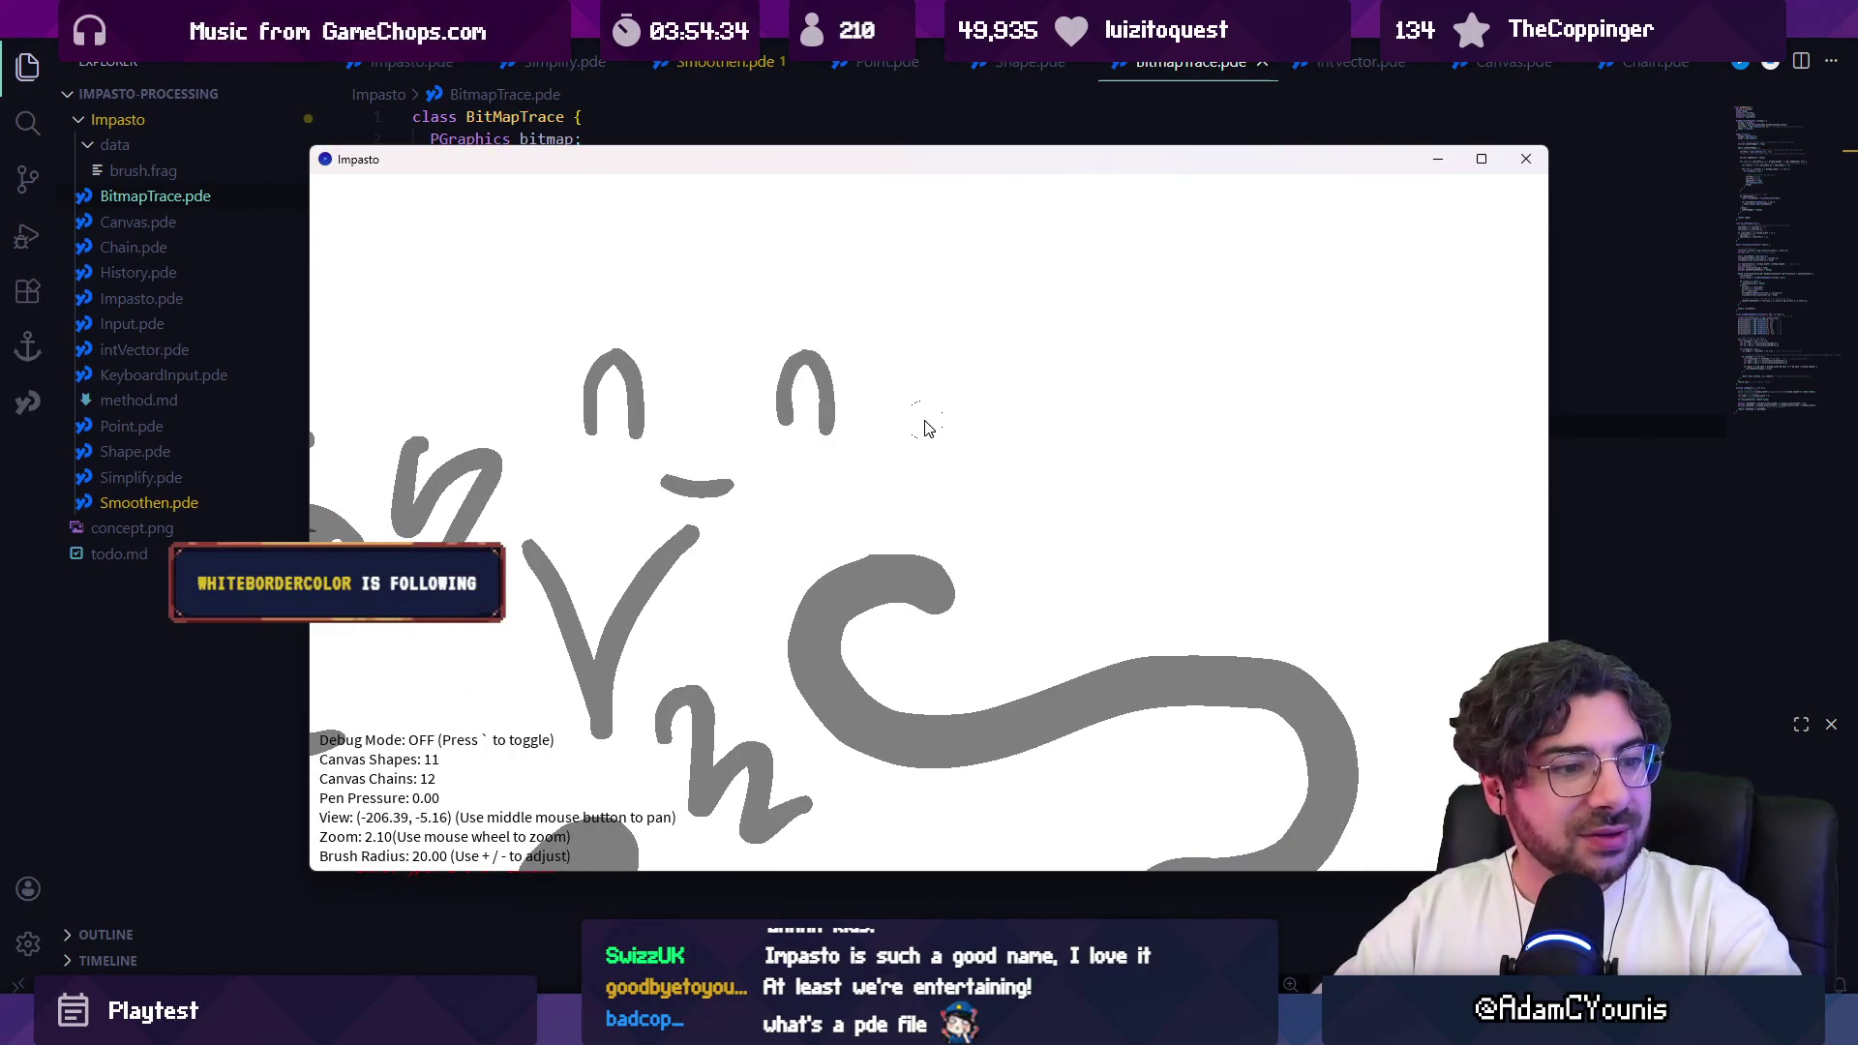
left_click_drag(920, 411, 883, 436)
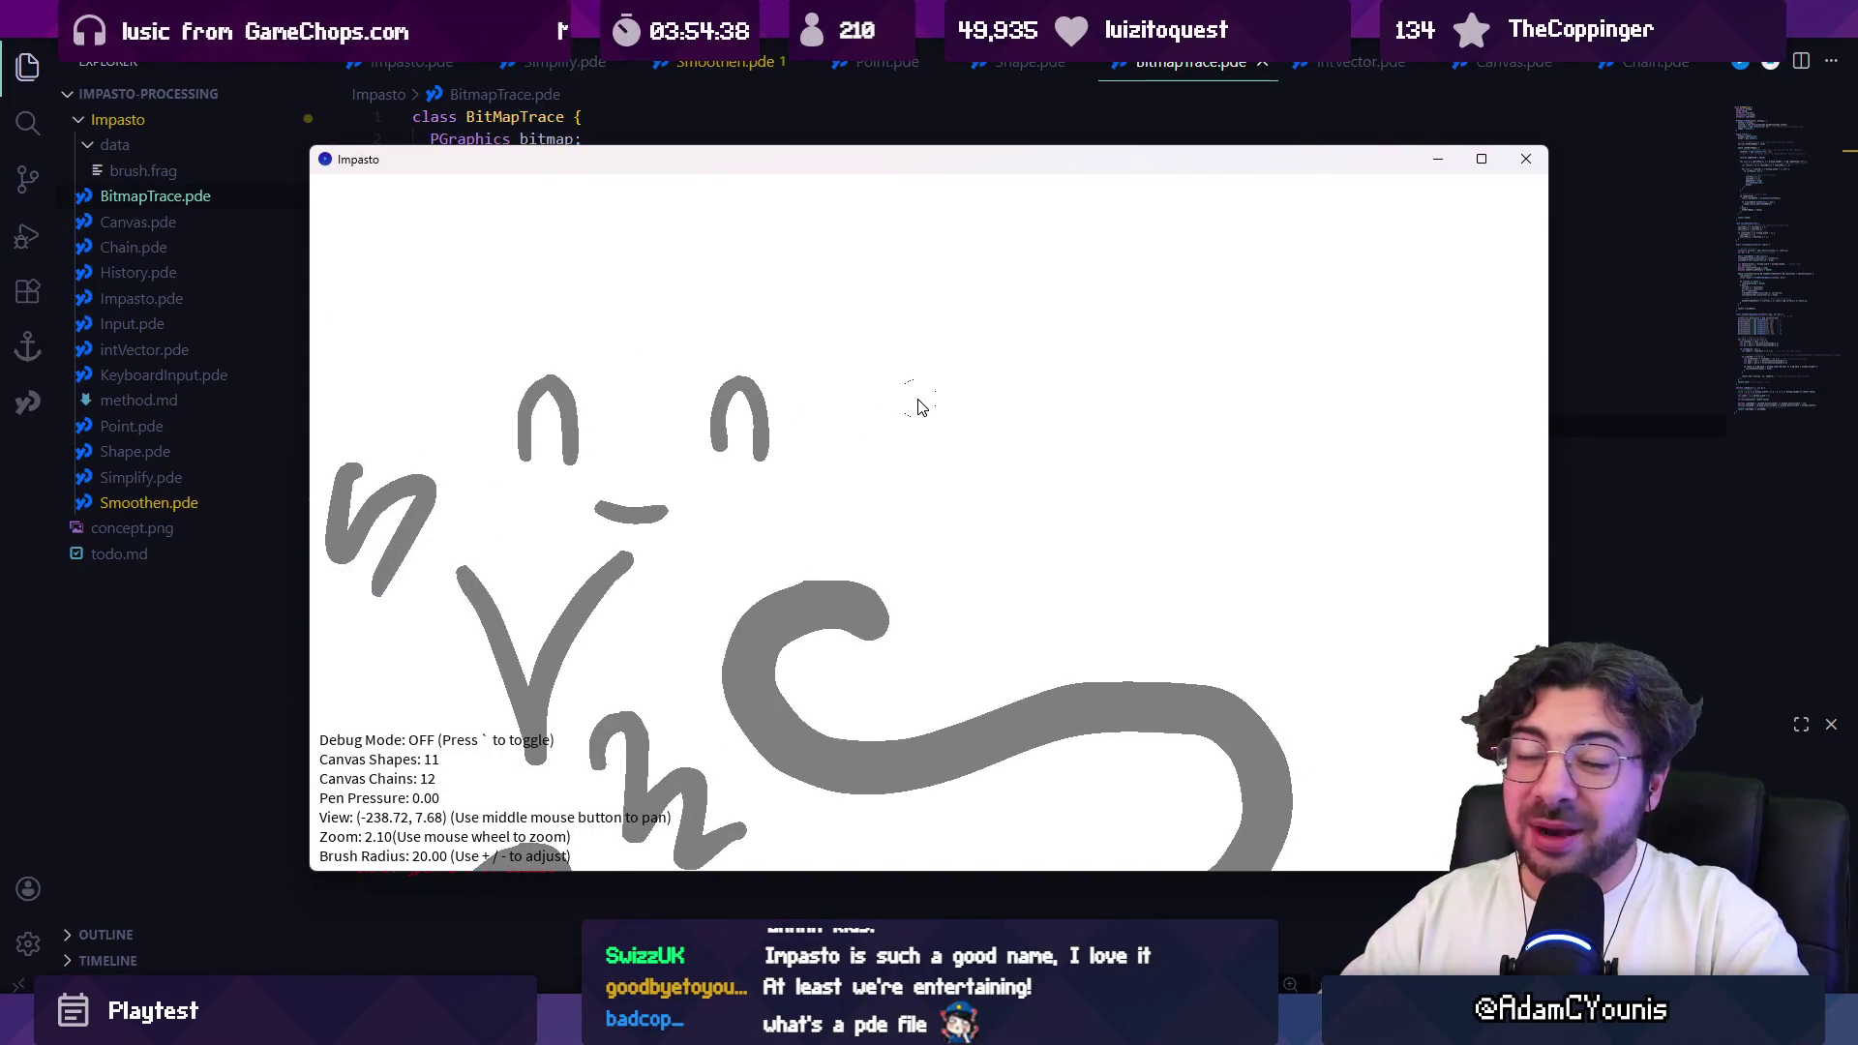
mouse_move(965, 418)
left_mouse_down()
mouse_move(800, 403)
mouse_move(884, 432)
mouse_move(842, 444)
left_mouse_up()
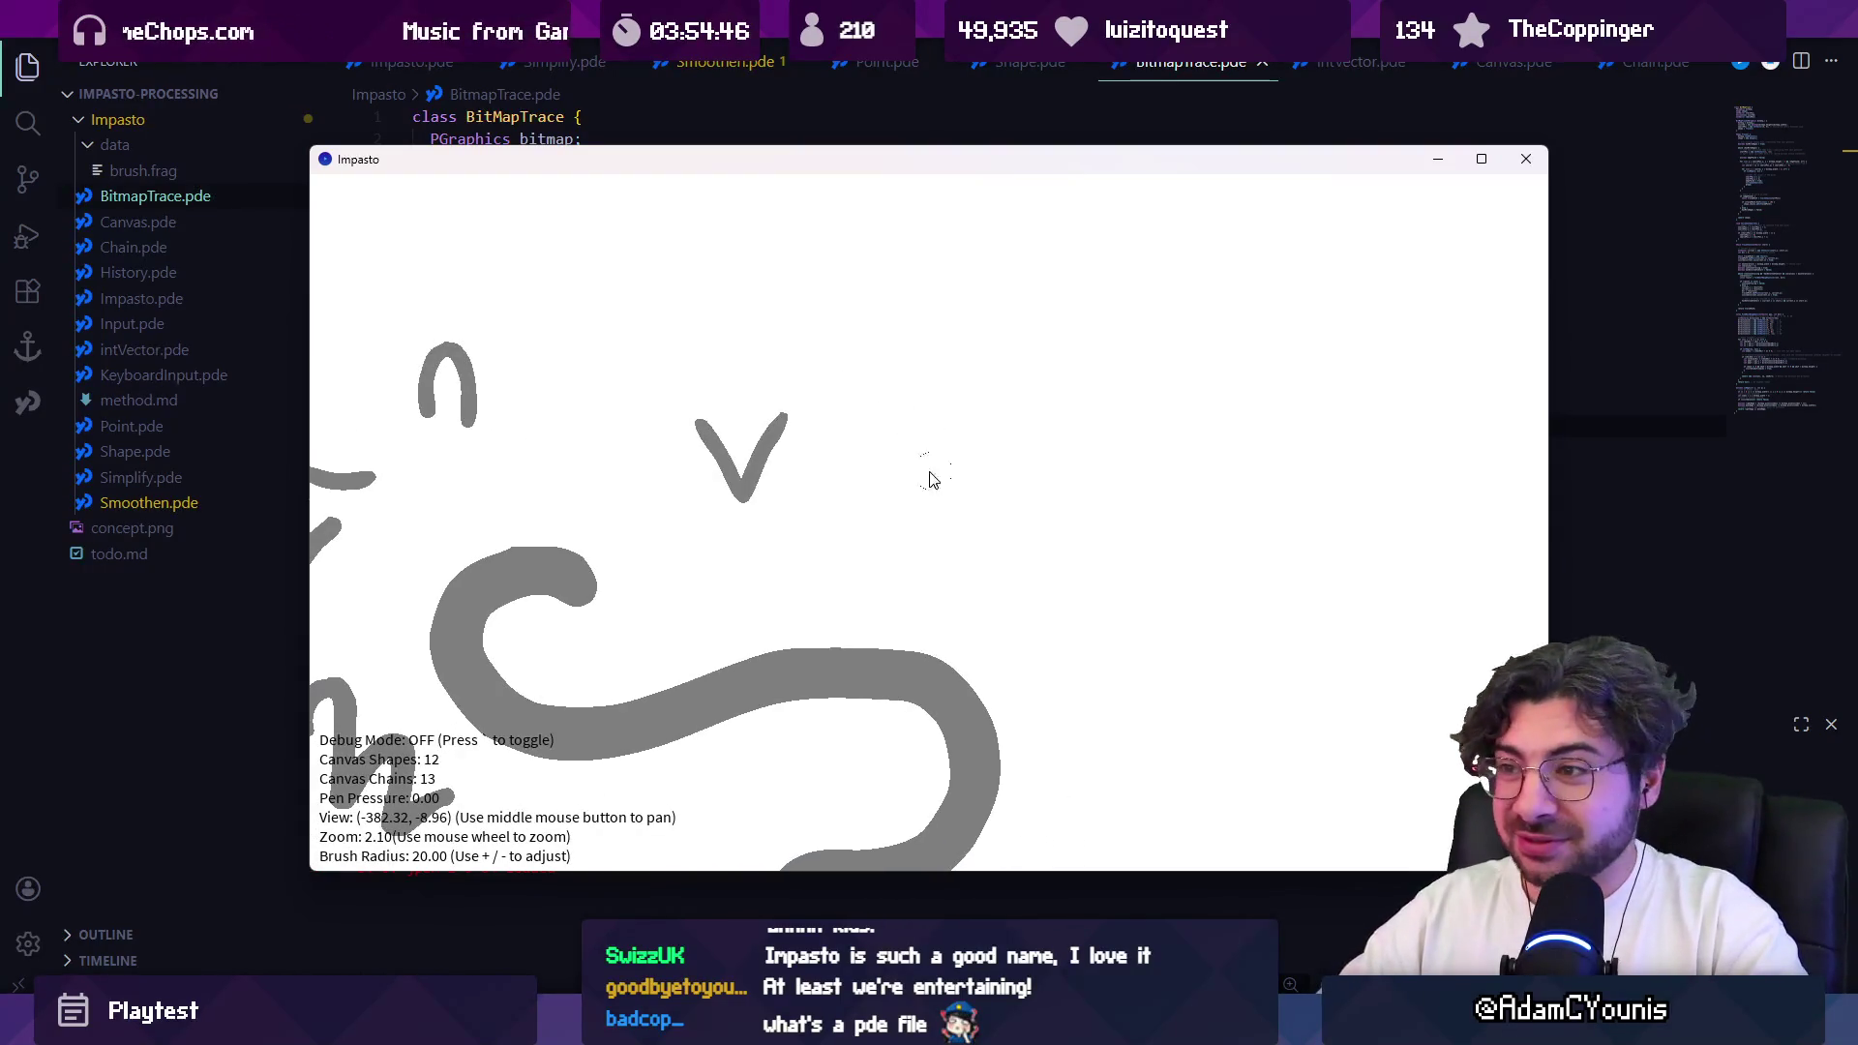
left_click_drag(893, 432, 898, 528)
mouse_move(892, 455)
left_mouse_down()
mouse_move(944, 441)
mouse_move(927, 412)
mouse_move(970, 479)
left_mouse_up()
key("ctrl+z")
mouse_move(968, 397)
left_mouse_down()
mouse_move(1018, 445)
mouse_move(973, 474)
left_mouse_up()
mouse_move(1053, 398)
left_mouse_down()
mouse_move(1058, 473)
mouse_move(1094, 392)
left_mouse_up()
left_click_drag(1047, 440, 1089, 435)
scroll(1115, 443, "up", 5)
mouse_move(450, 295)
left_mouse_down()
mouse_move(394, 353)
mouse_move(484, 274)
left_mouse_up()
key("ctrl+z")
scroll(871, 427, "down", 4)
left_click_drag(841, 280, 1084, 373)
key("ctrl+z")
key("ctrl+z")
key("ctrl+z")
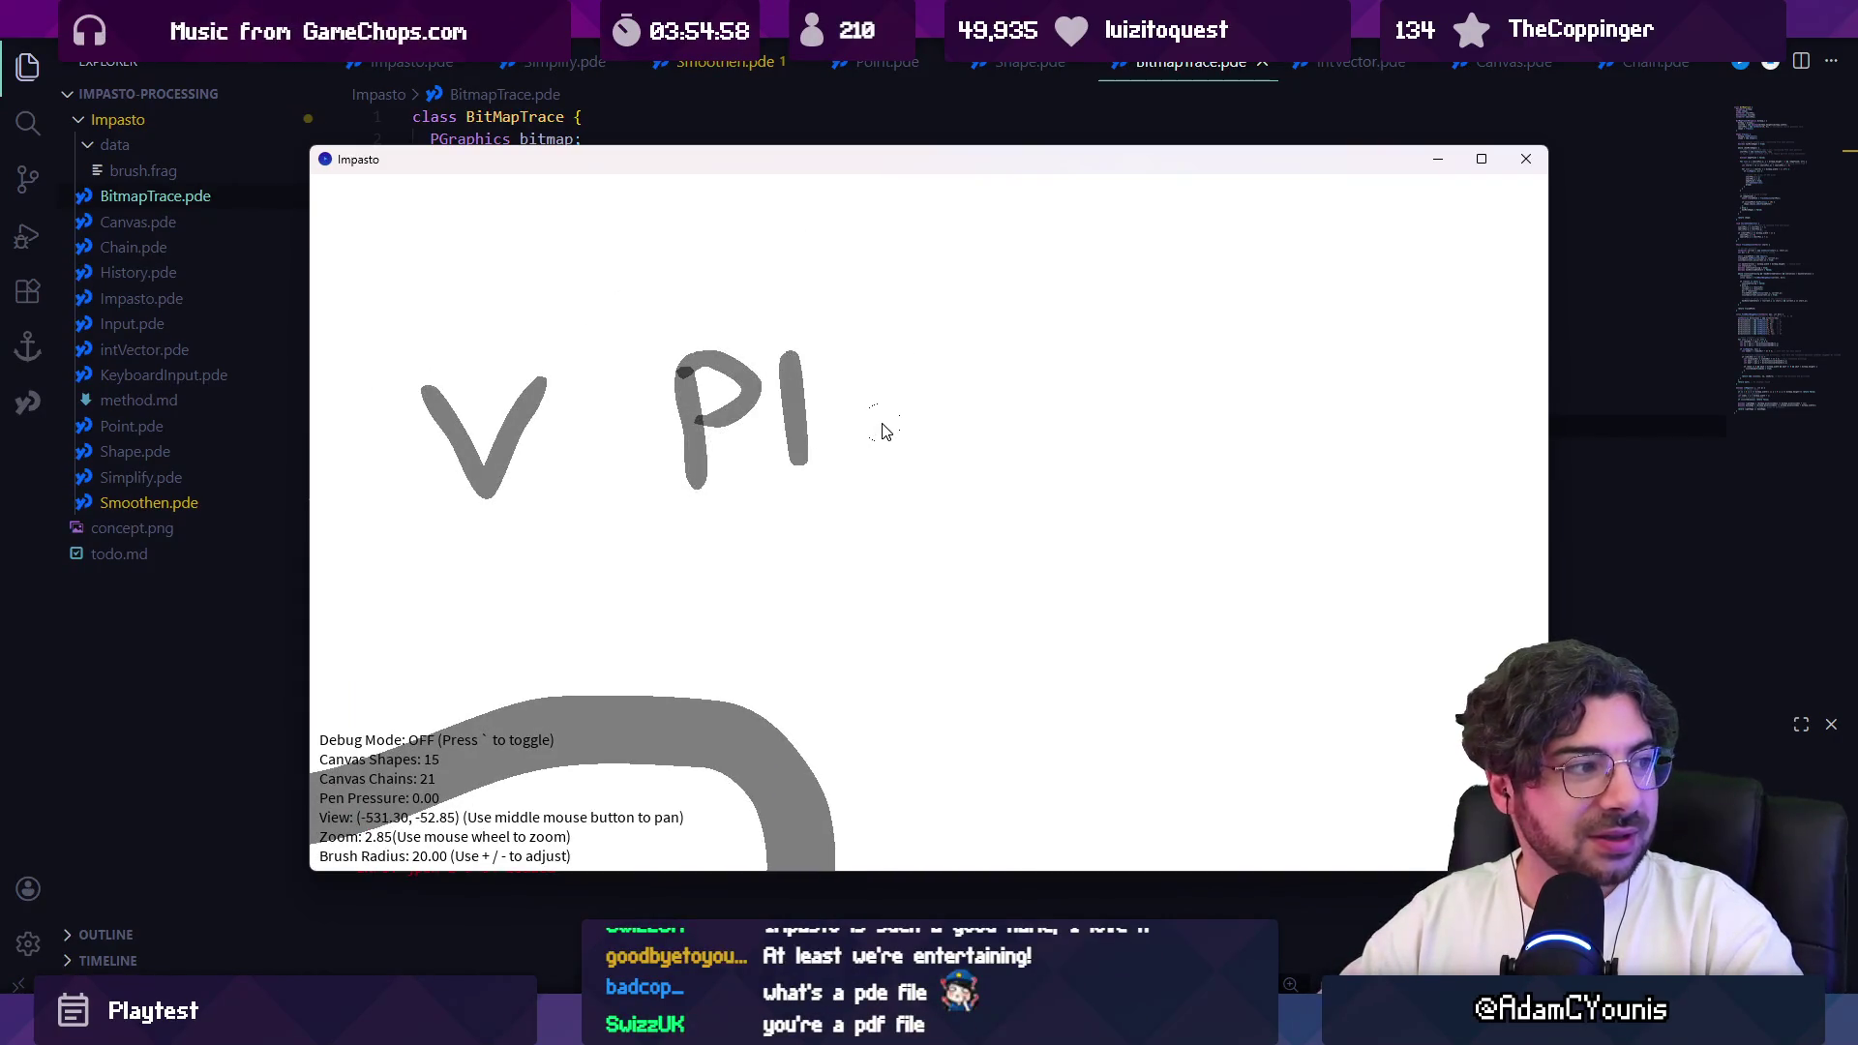
Step: Handwrite 'hello!' beside the V, then undo it along with the V strokes
mouse_move(794, 412)
left_mouse_down()
mouse_move(801, 531)
mouse_move(931, 450)
mouse_move(970, 513)
left_mouse_up()
mouse_move(983, 378)
left_mouse_down()
mouse_move(1012, 513)
mouse_move(1046, 503)
mouse_move(1079, 428)
mouse_move(1087, 448)
left_mouse_up()
key("ctrl+z")
left_click_drag(1137, 340, 1104, 540)
scroll(1094, 580, "down", 15)
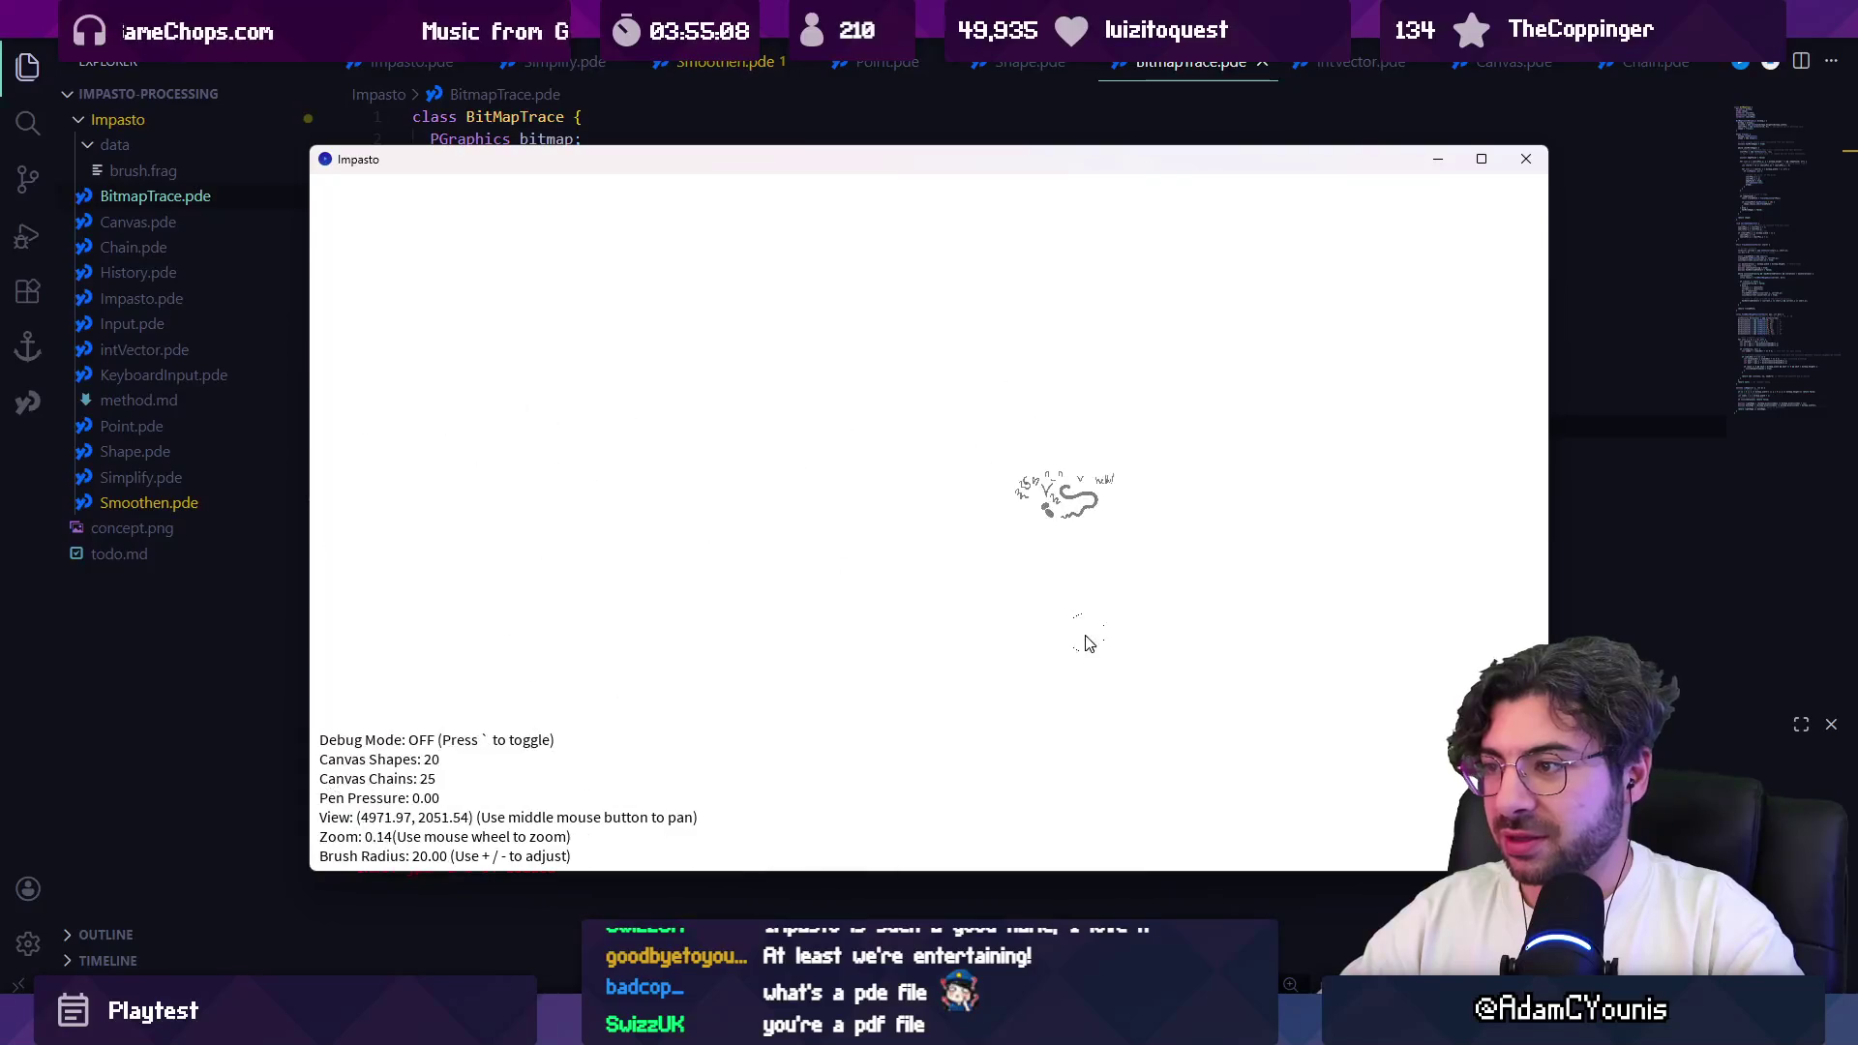
scroll(1014, 487, "up", 9)
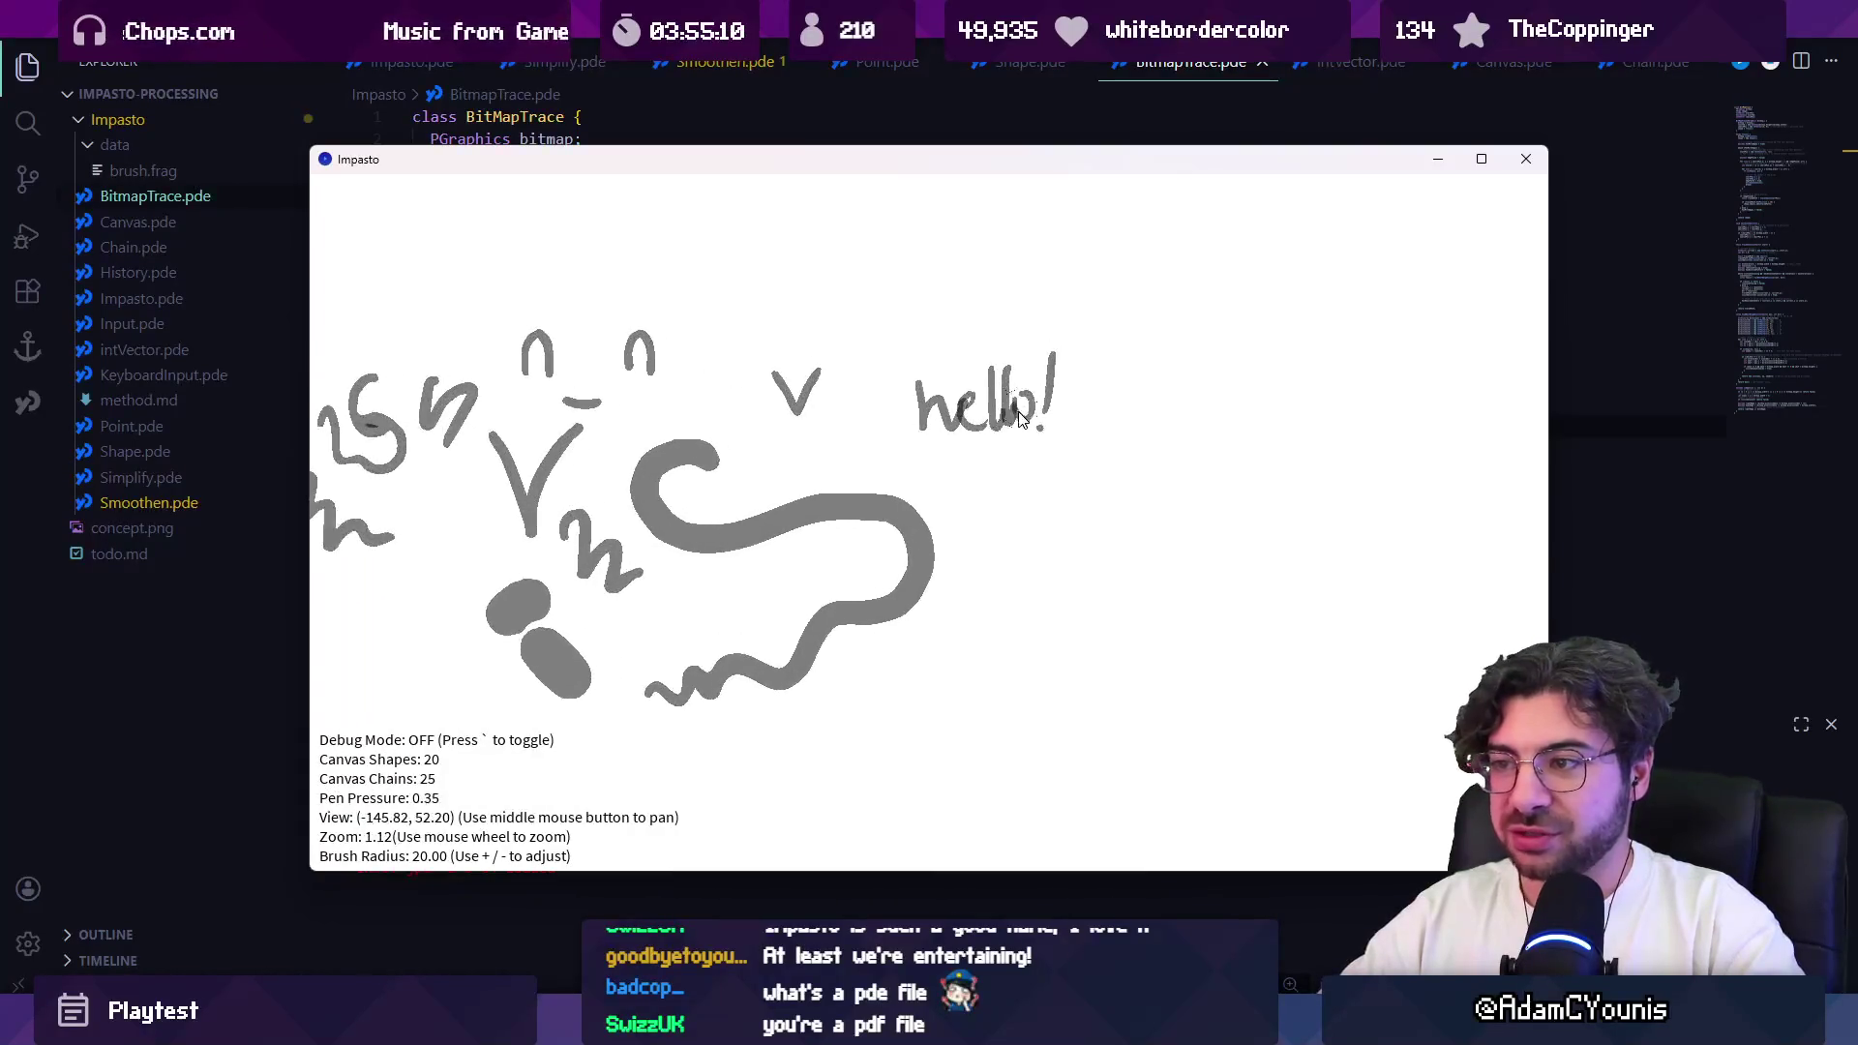
scroll(888, 522, "down", 2)
key("ctrl+z")
key("ctrl+z")
key("ctrl+z")
key("ctrl+z")
key("ctrl+z")
key("ctrl+z")
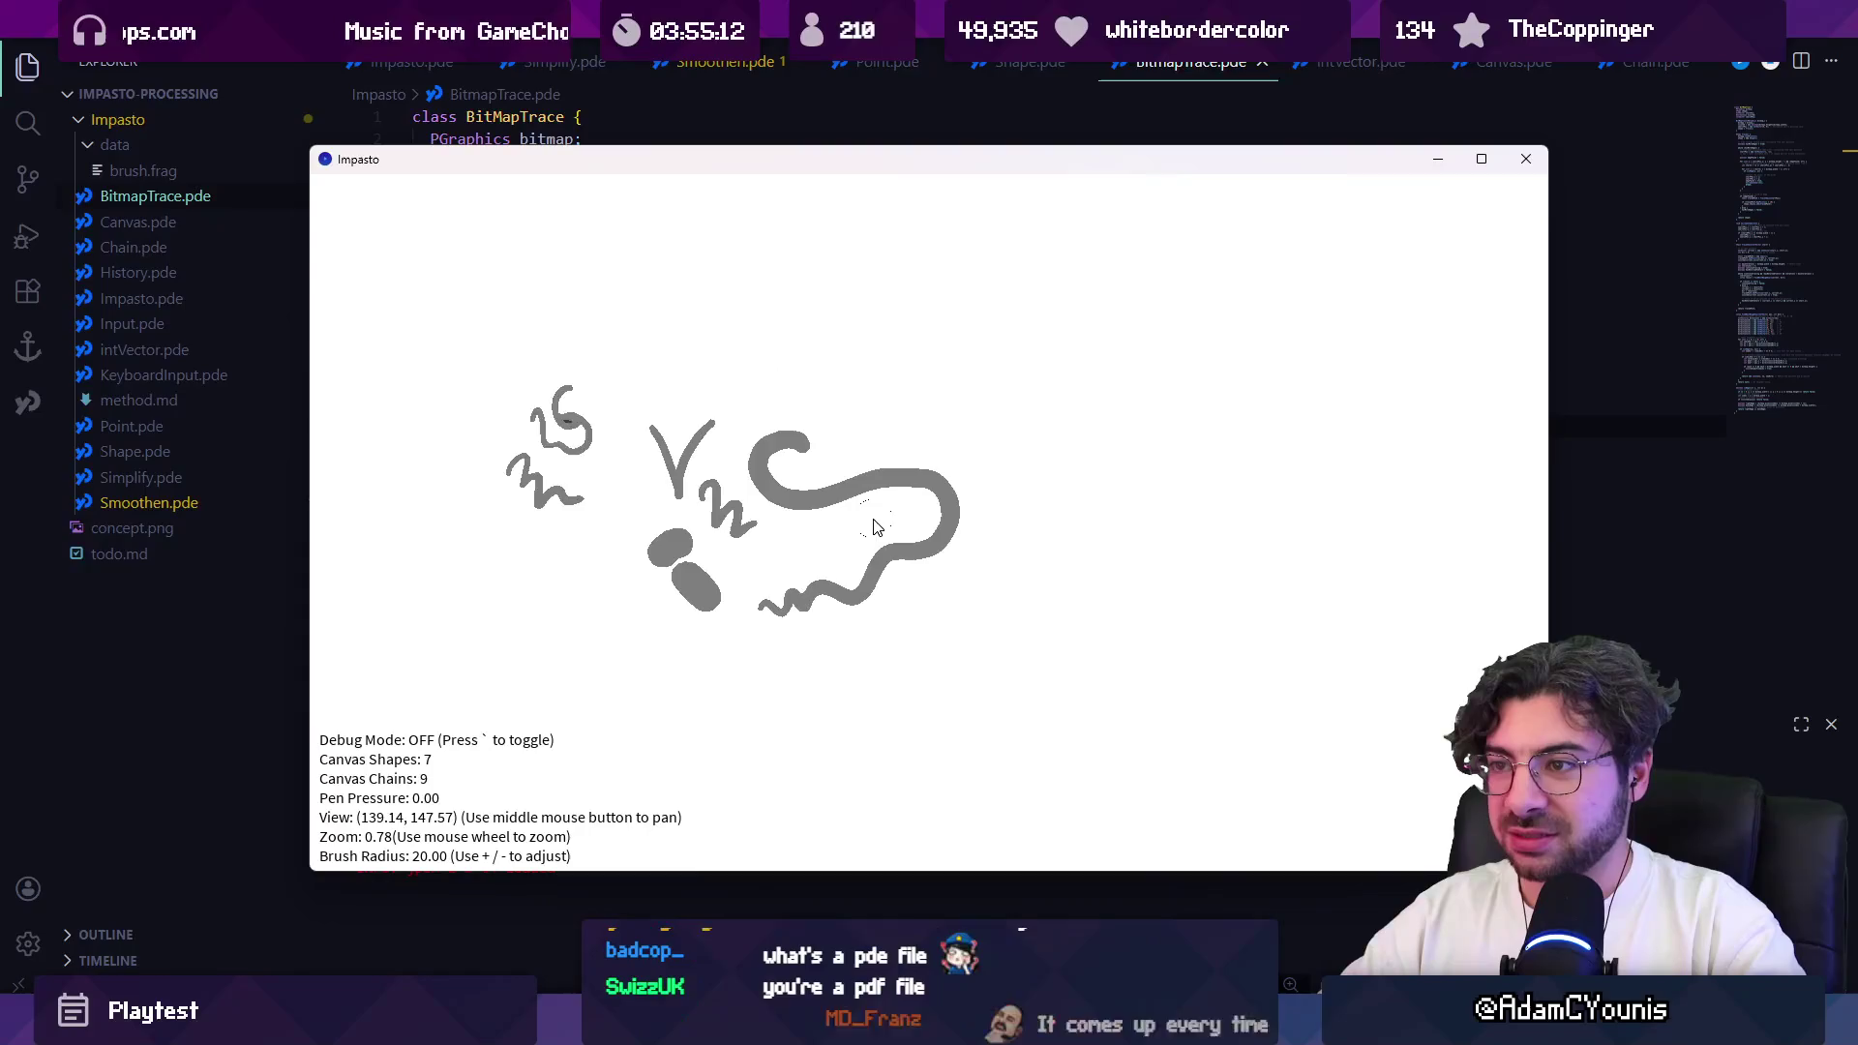
scroll(771, 496, "up", 10)
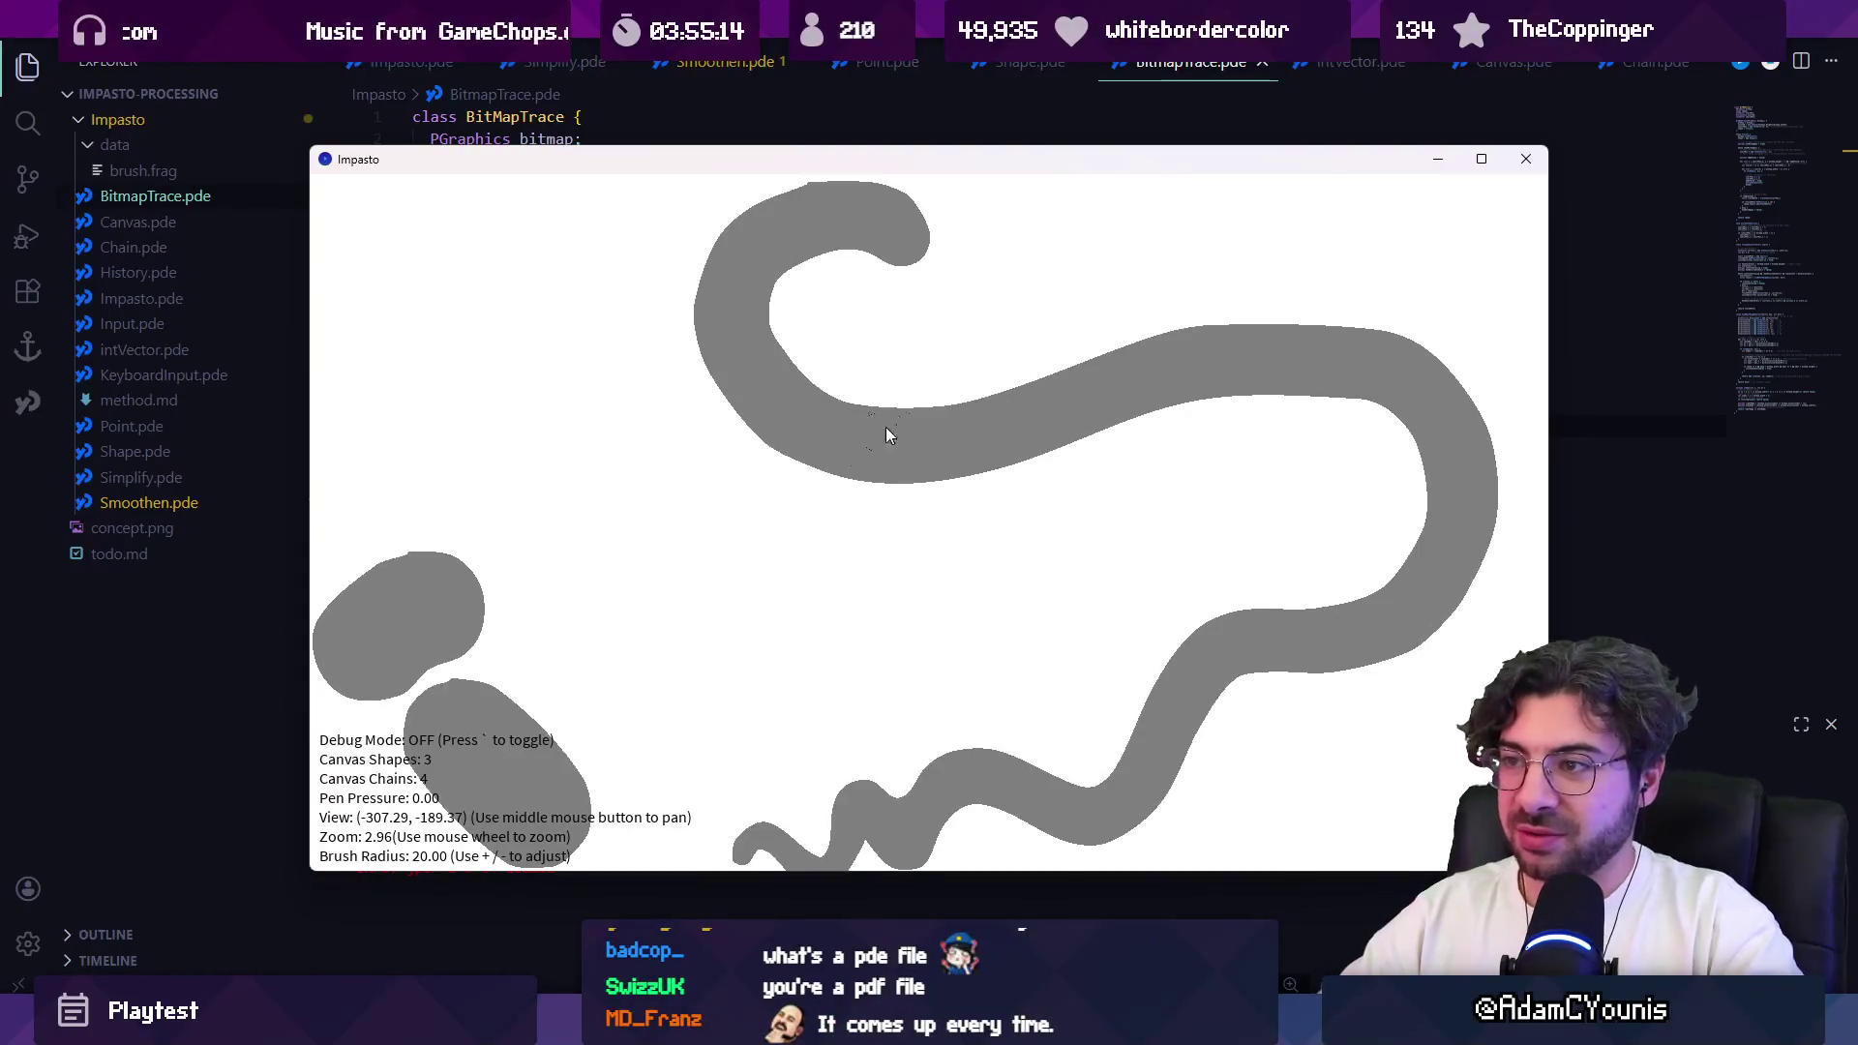
scroll(822, 431, "up", 5)
Step: Paint freehand strokes, a large zigzag across the upper canvas, and an h-shaped stroke on the right
mouse_move(844, 368)
left_mouse_down()
mouse_move(796, 364)
mouse_move(1028, 473)
left_mouse_up()
left_click_drag(883, 531, 968, 329)
scroll(630, 581, "down", 8)
scroll(793, 518, "up", 2)
mouse_move(811, 533)
left_mouse_down()
mouse_move(949, 532)
mouse_move(883, 705)
mouse_move(752, 765)
mouse_move(648, 774)
mouse_move(765, 667)
mouse_move(834, 634)
left_mouse_up()
scroll(929, 534, "down", 3)
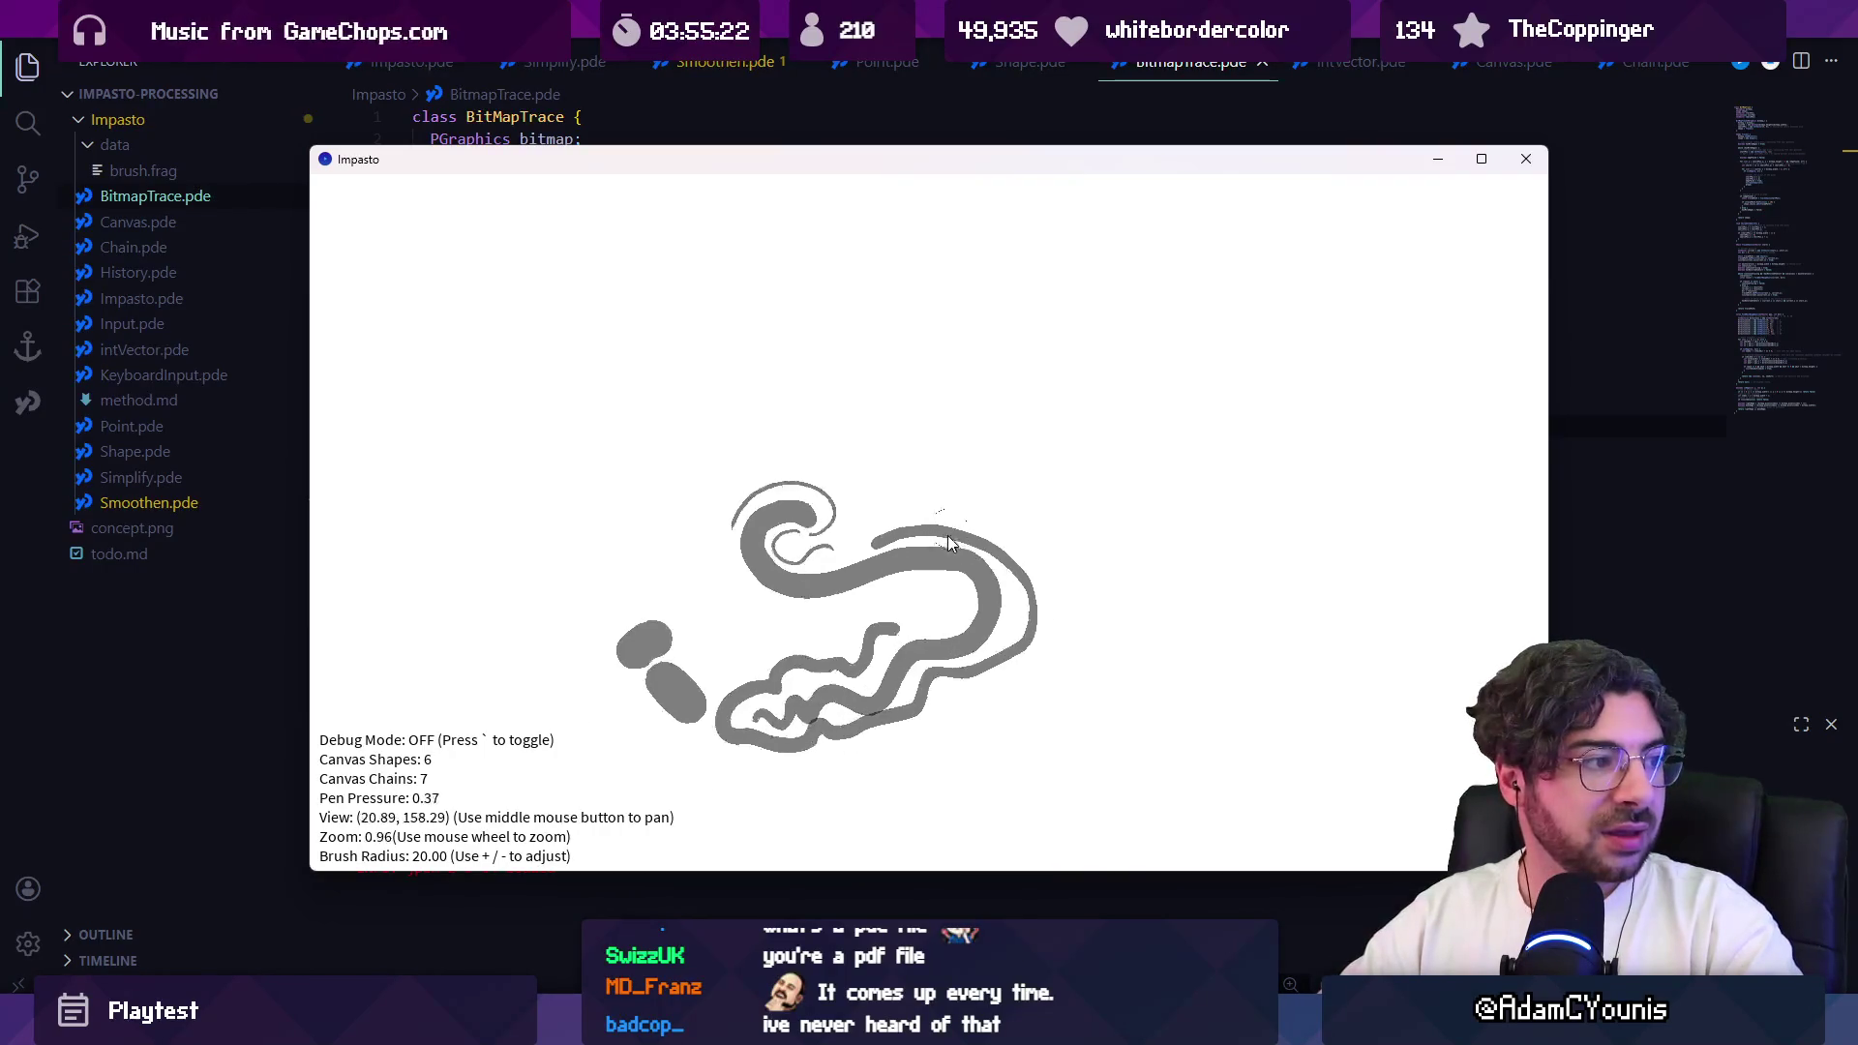
mouse_move(677, 411)
left_mouse_down()
mouse_move(929, 343)
mouse_move(1151, 726)
left_mouse_up()
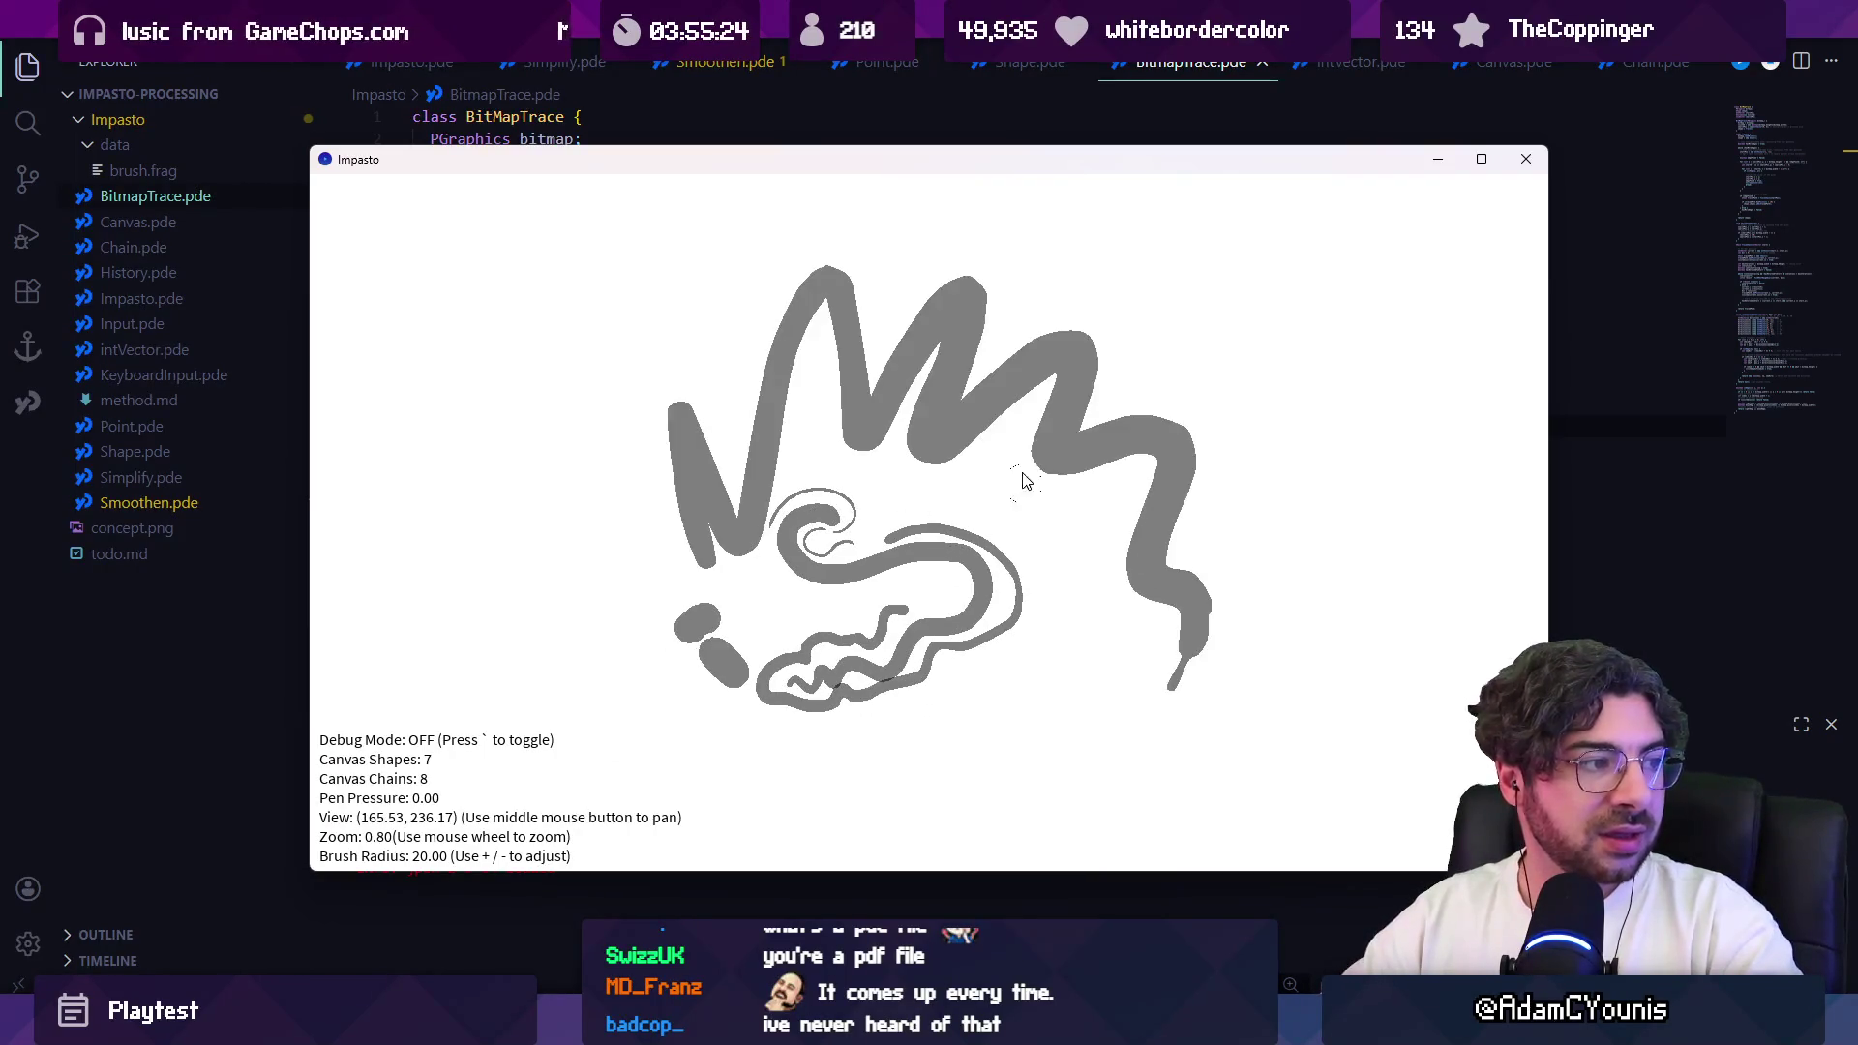
mouse_move(1210, 528)
left_mouse_down()
mouse_move(1249, 476)
mouse_move(1368, 580)
mouse_move(1373, 614)
left_mouse_up()
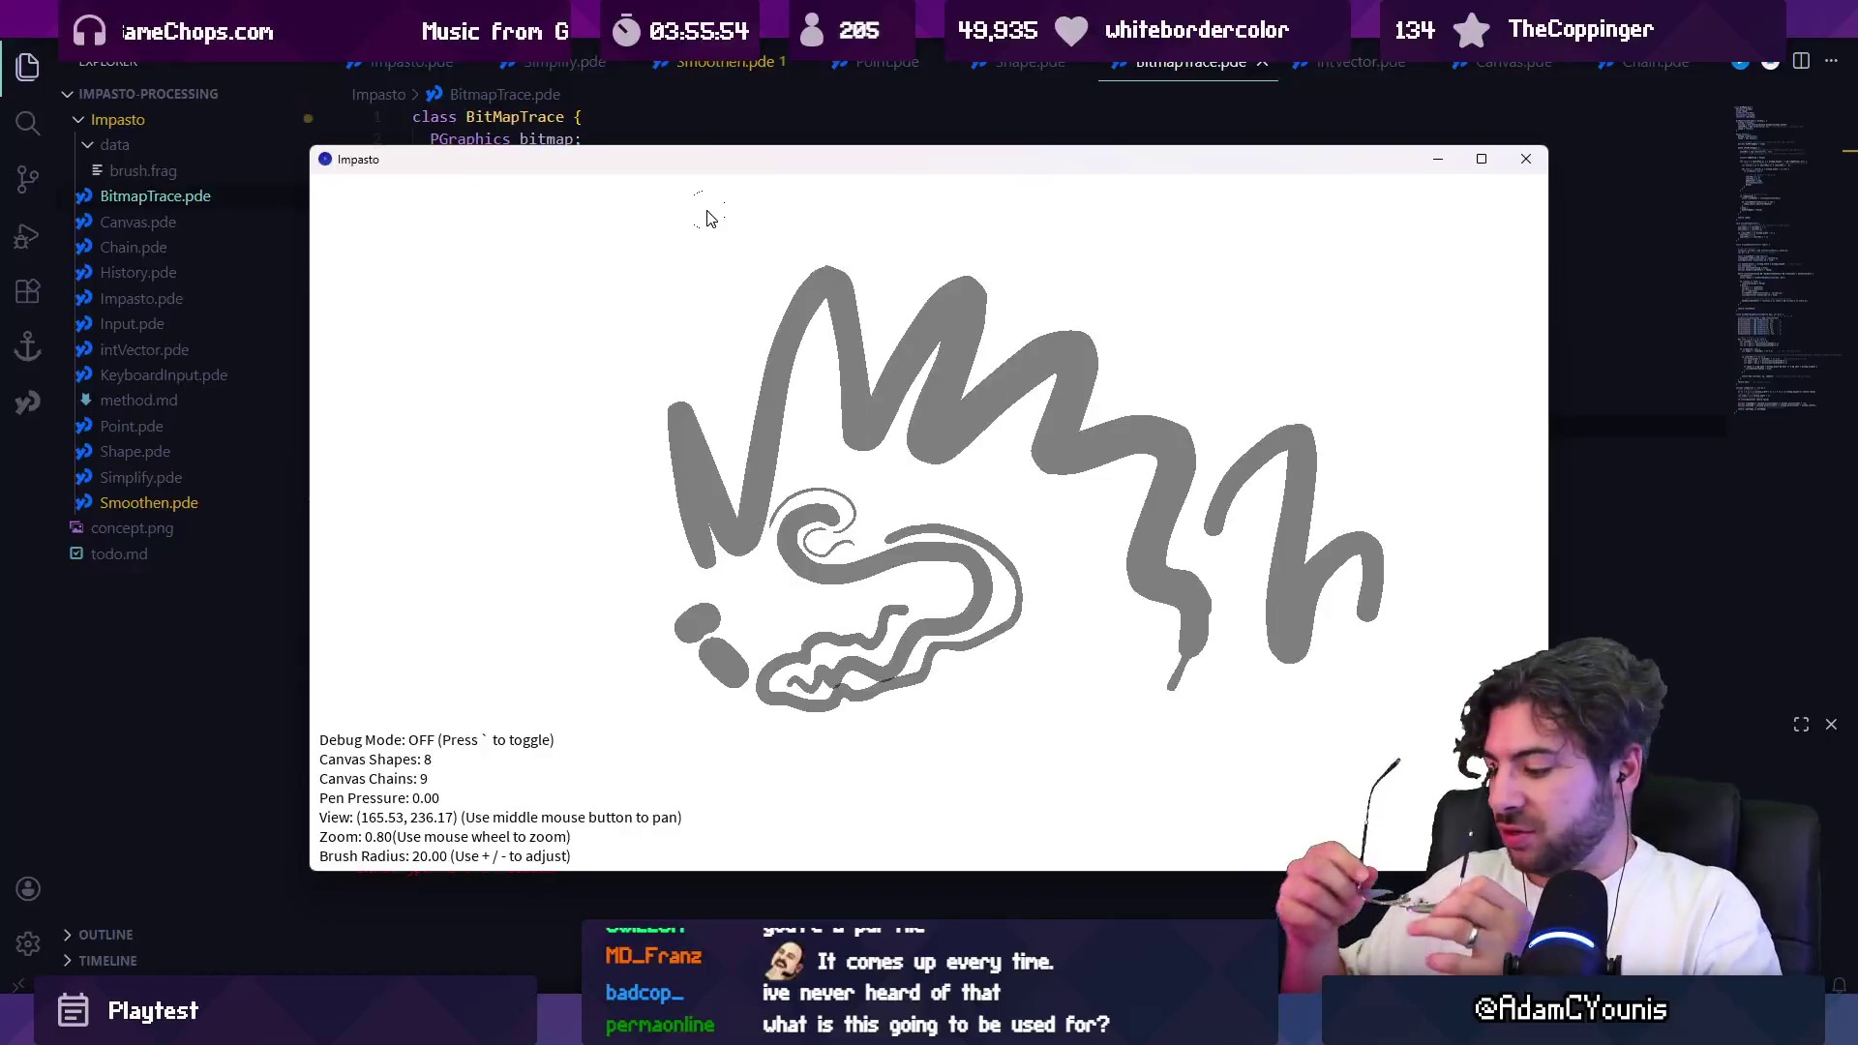
Step: Search 'fla' from the Windows key and launch Macromedia Flash 8
key("super")
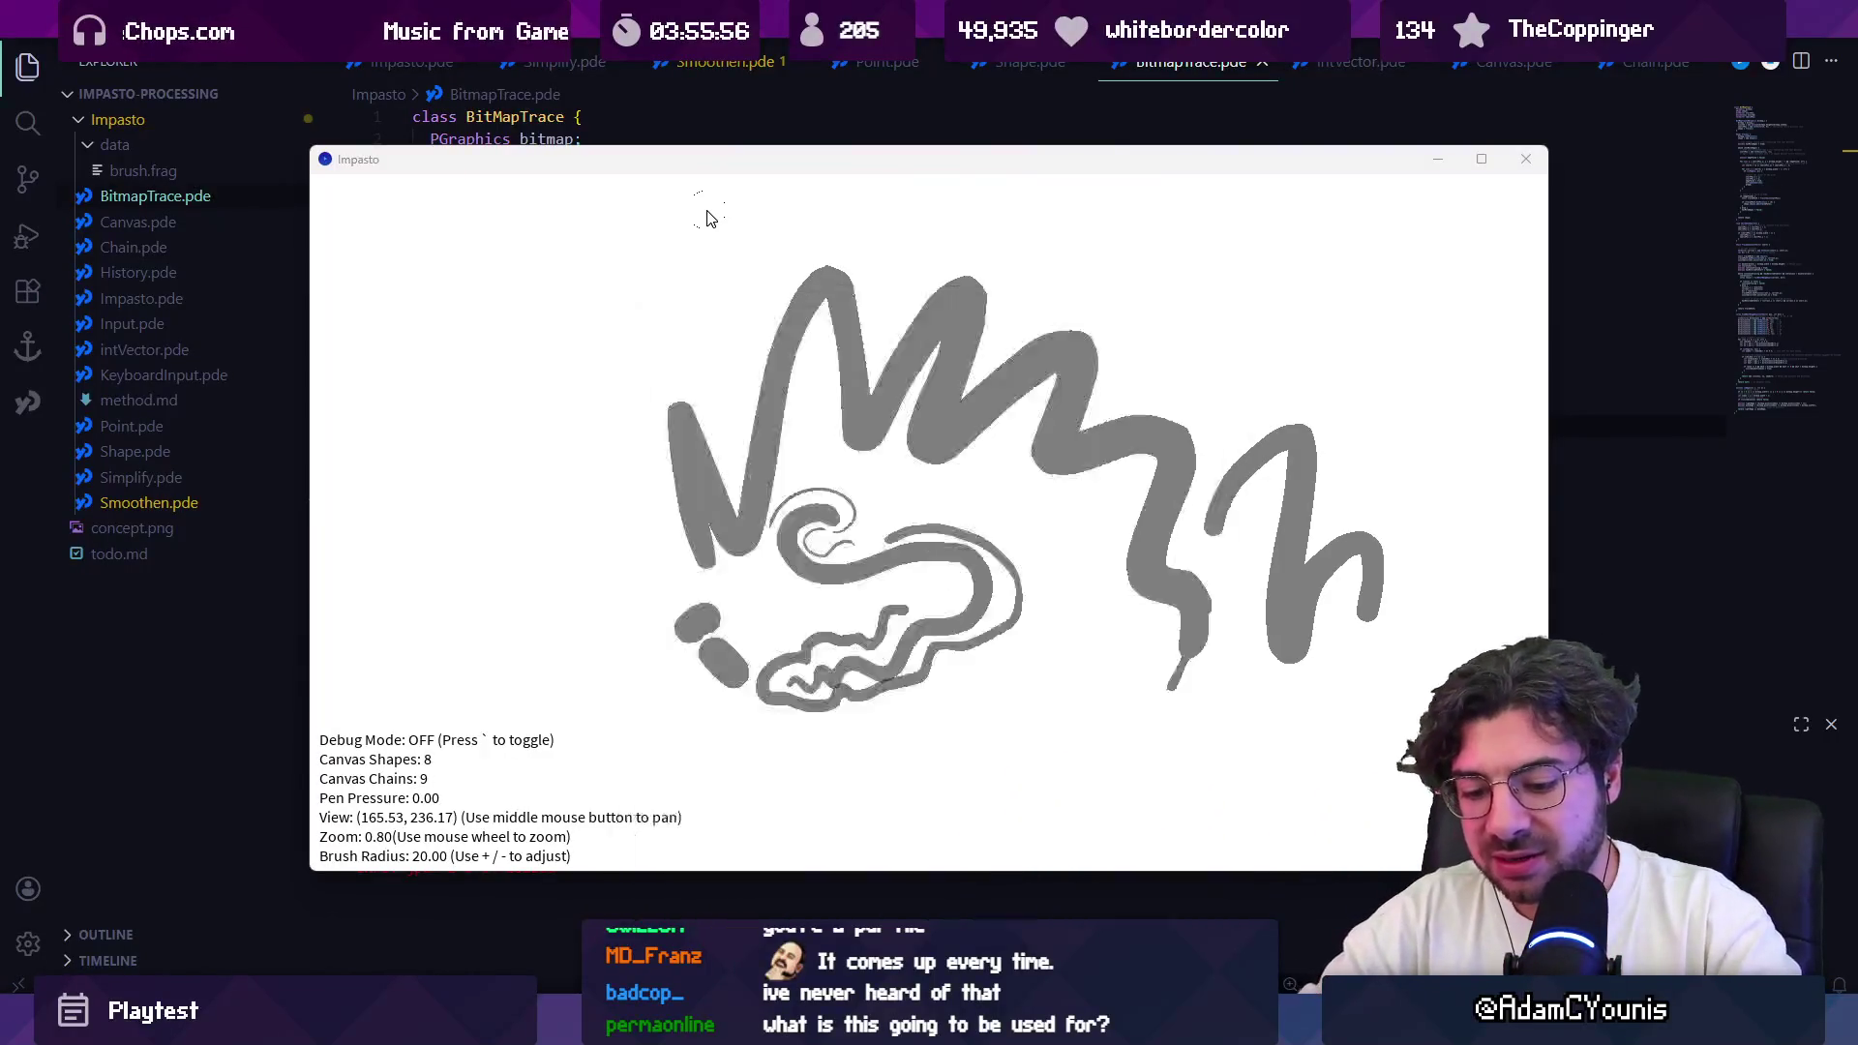
type("fla")
key("Return")
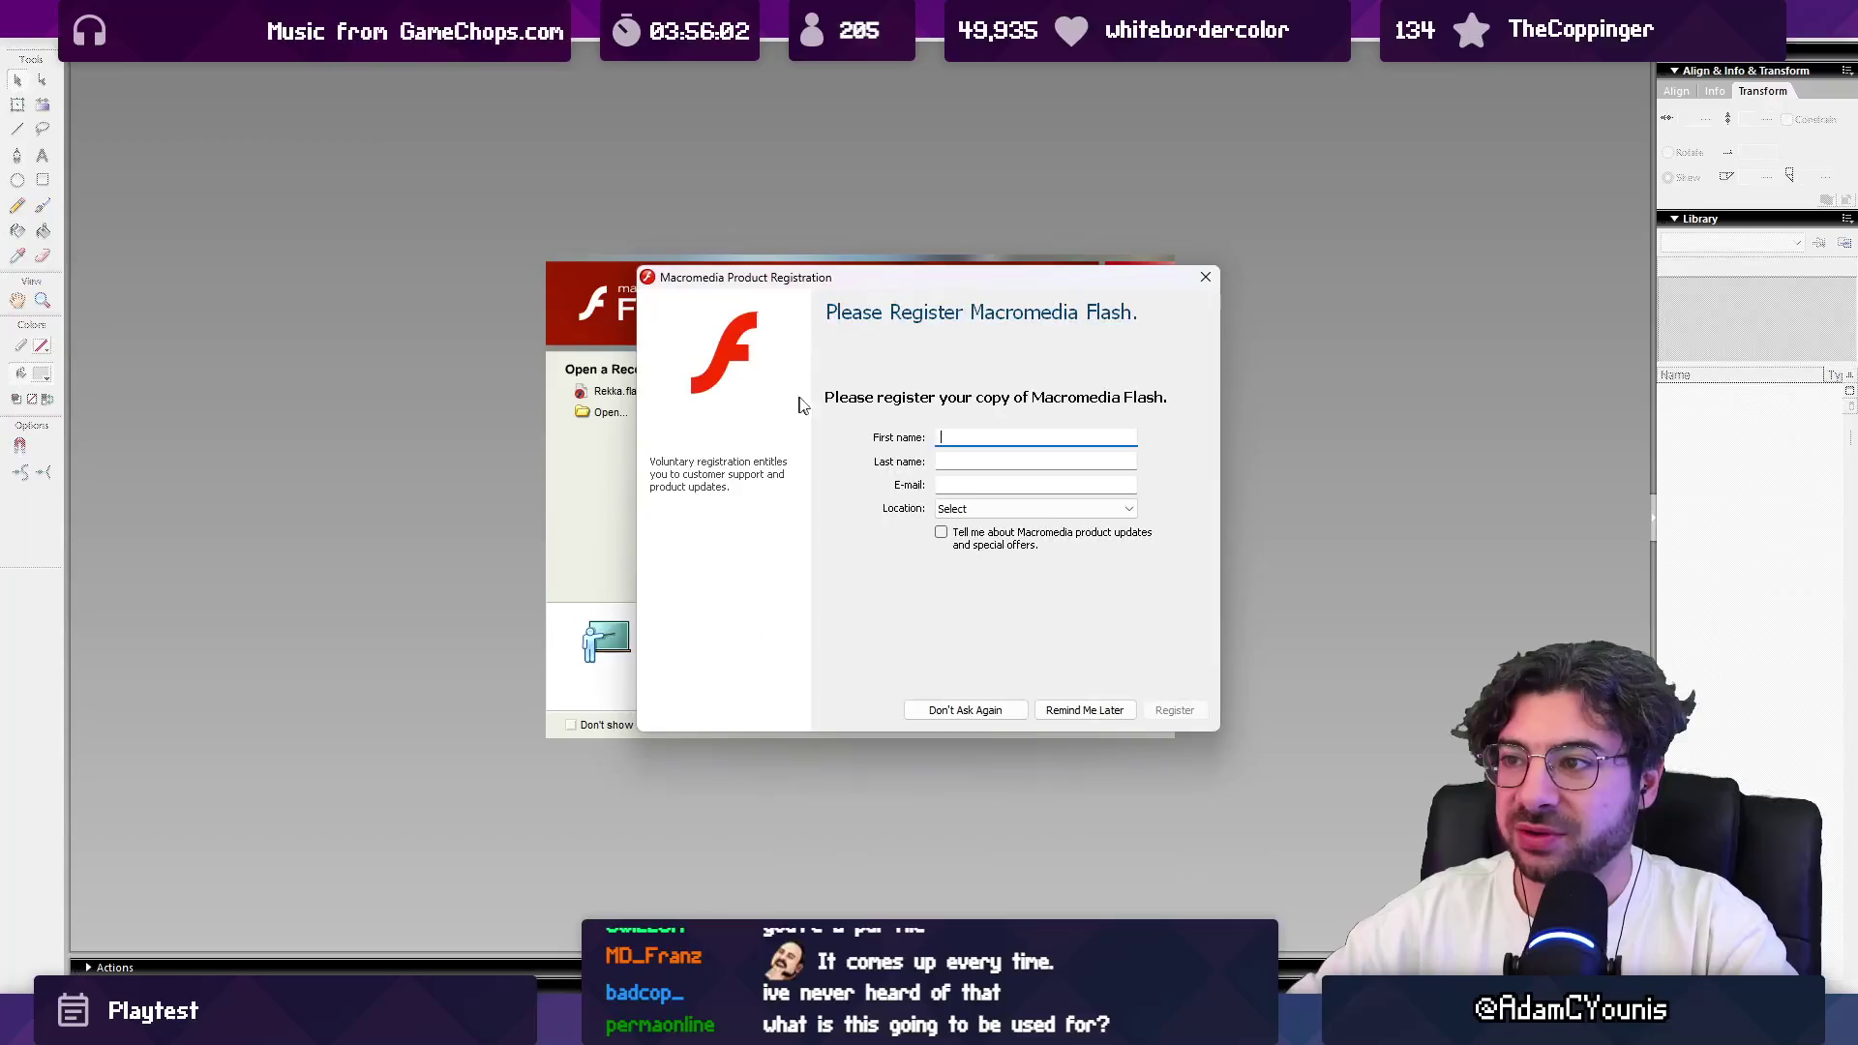
Step: Dismiss the registration prompt, start a new Flash document and brush a grey freehand stroke
left_click(1205, 279)
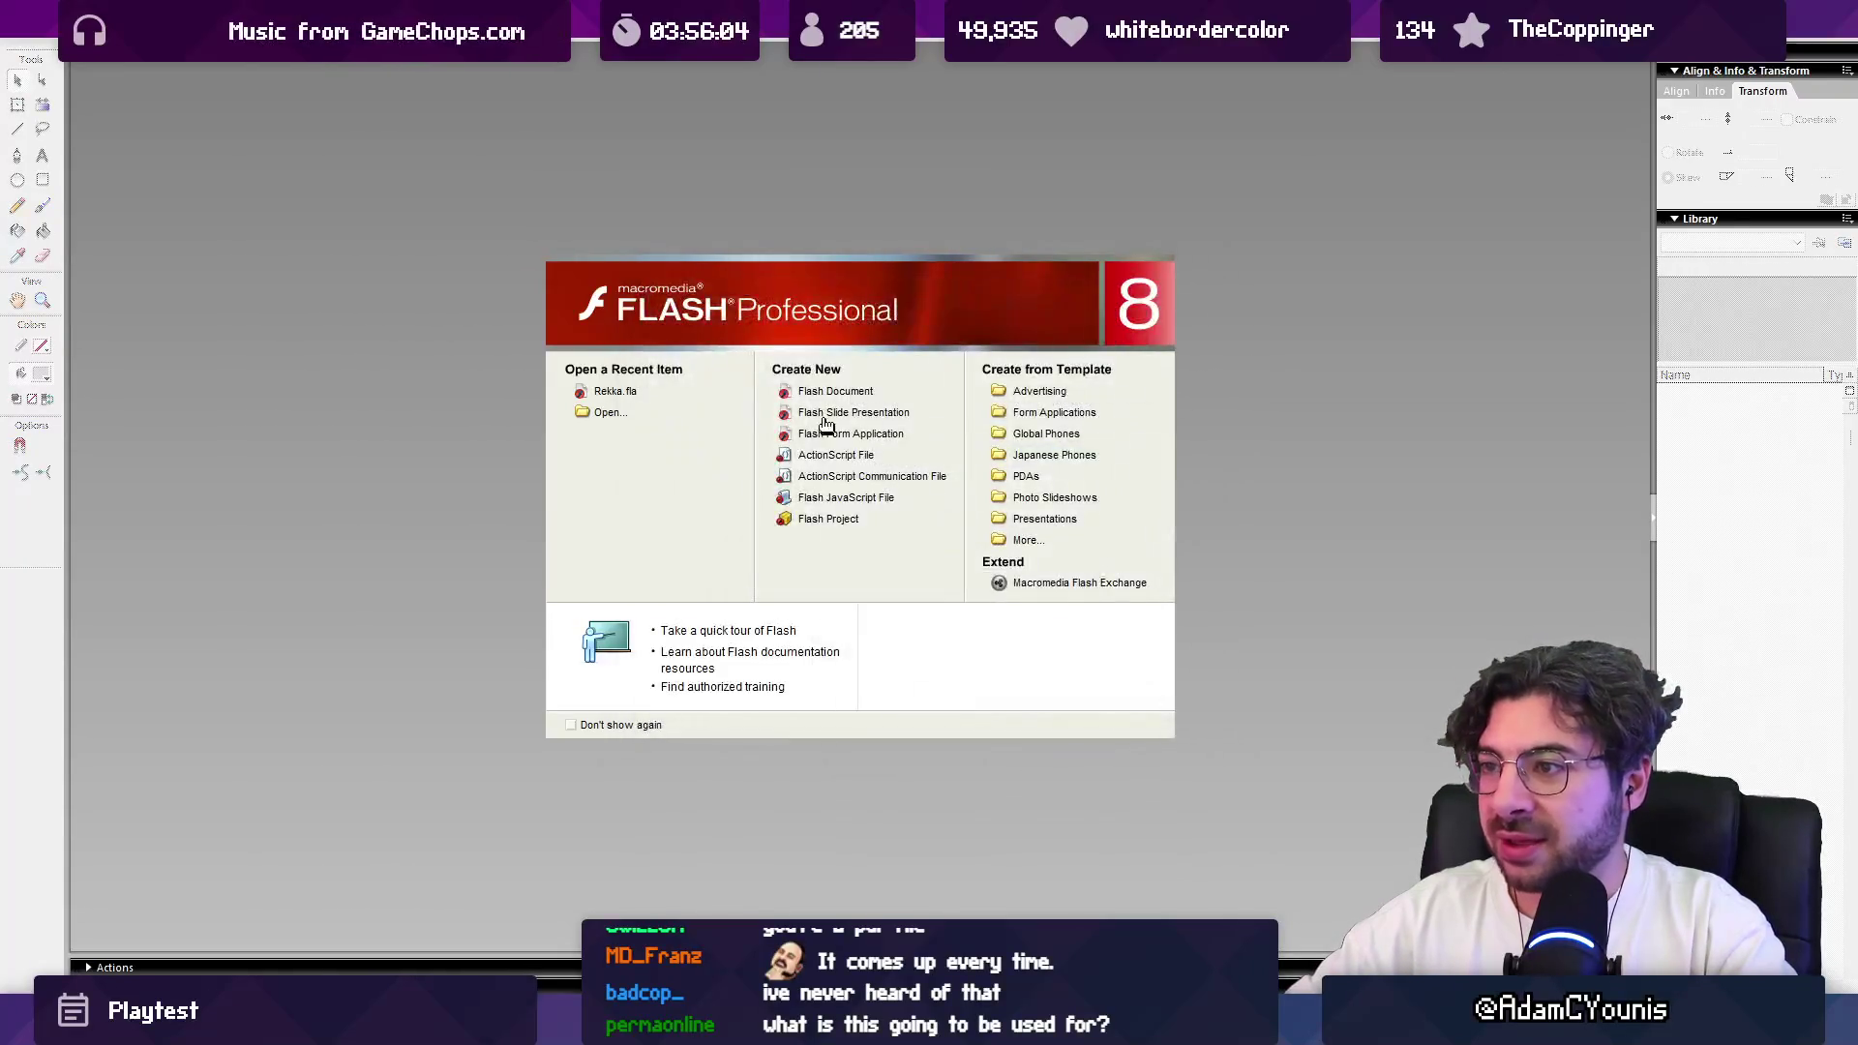
left_click(786, 392)
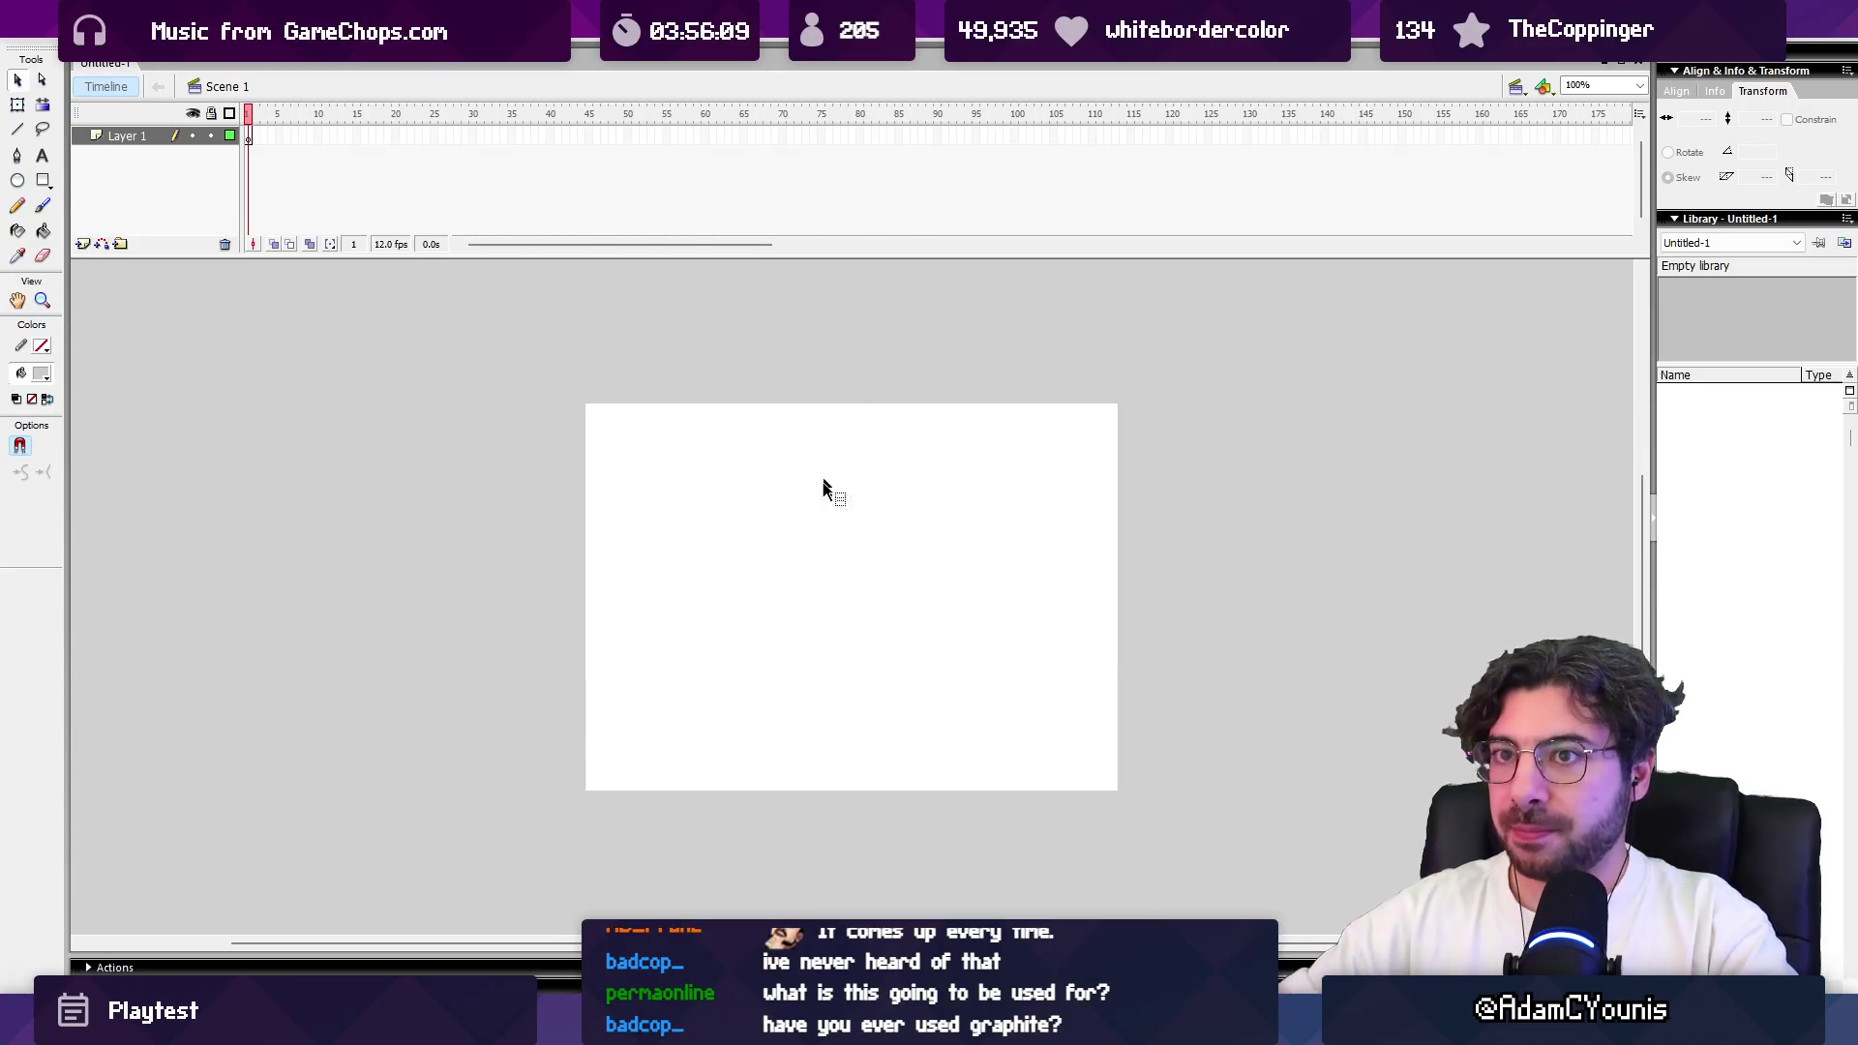
key("b")
mouse_move(702, 534)
left_mouse_down()
mouse_move(776, 535)
mouse_move(932, 682)
left_mouse_up()
Step: At 200% zoom, reshape the grey stroke into a Z, filling its inner wedge and widening its top
key("ctrl+equal")
key("v")
left_click(735, 515)
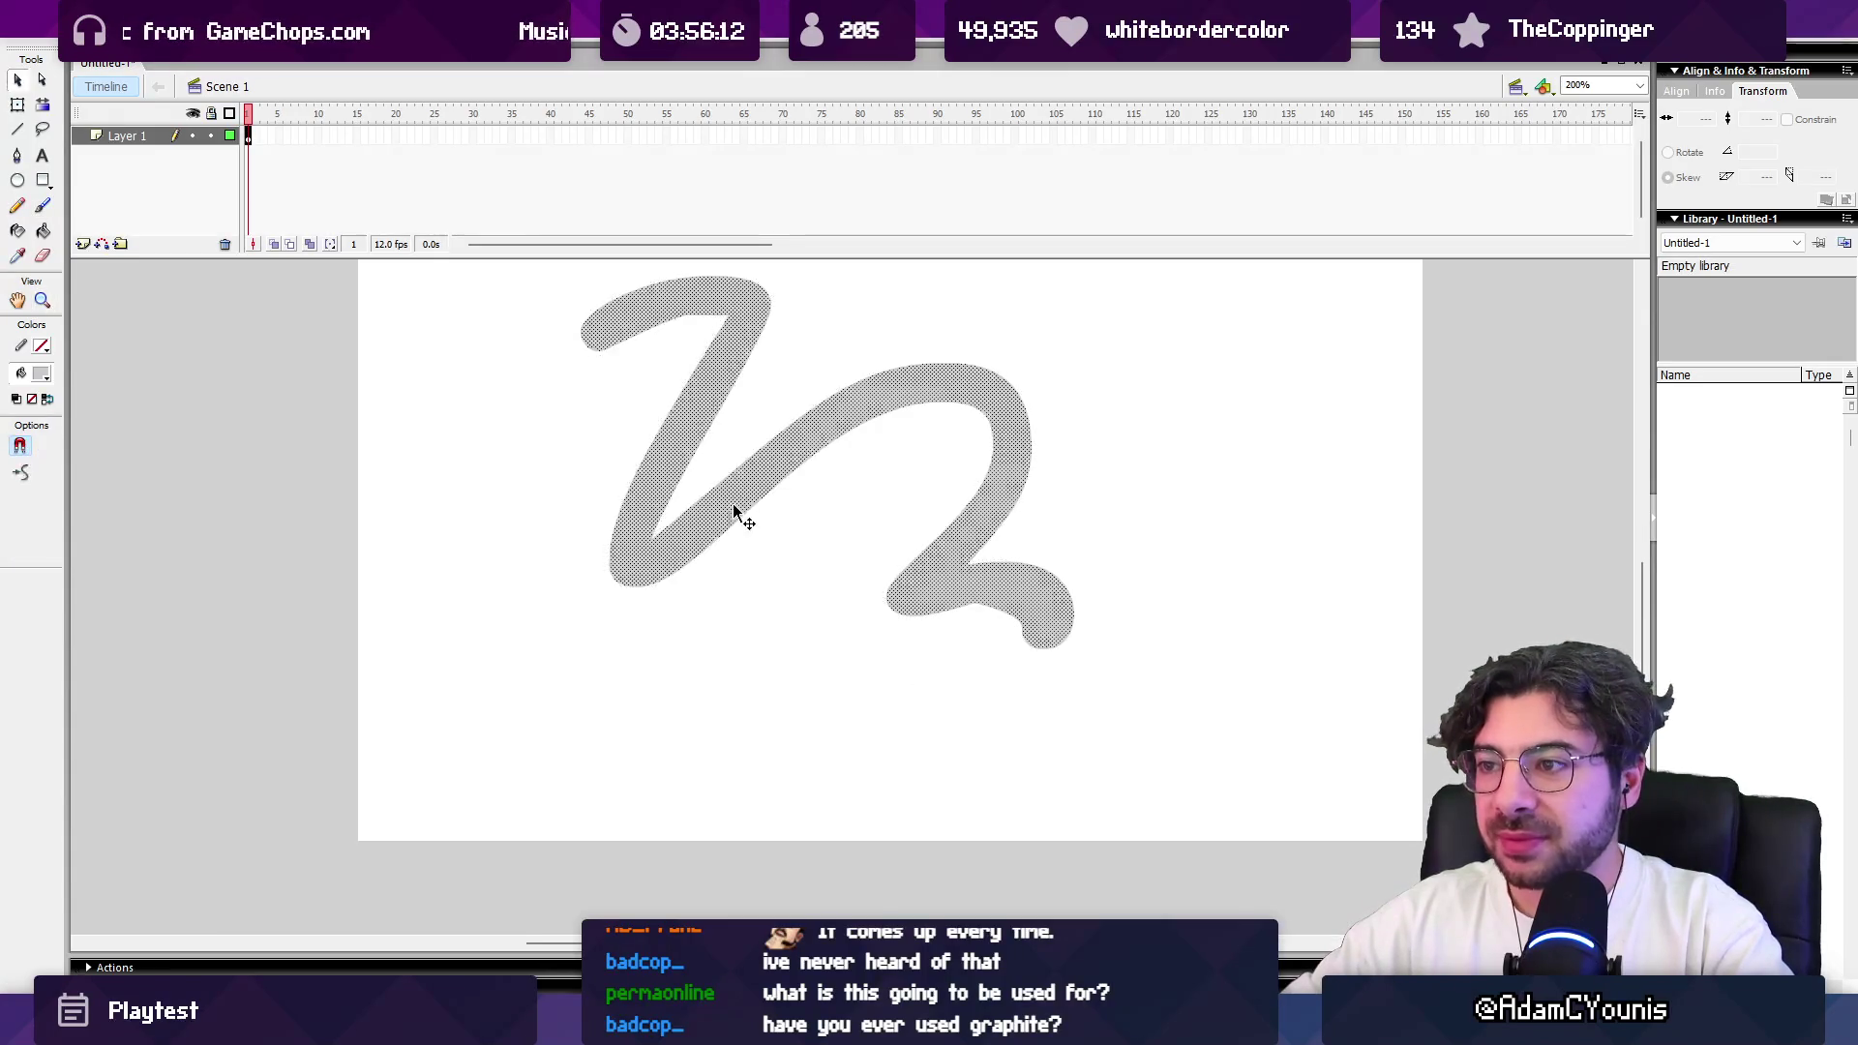
left_click_drag(588, 458, 574, 491)
left_click_drag(523, 345, 811, 776)
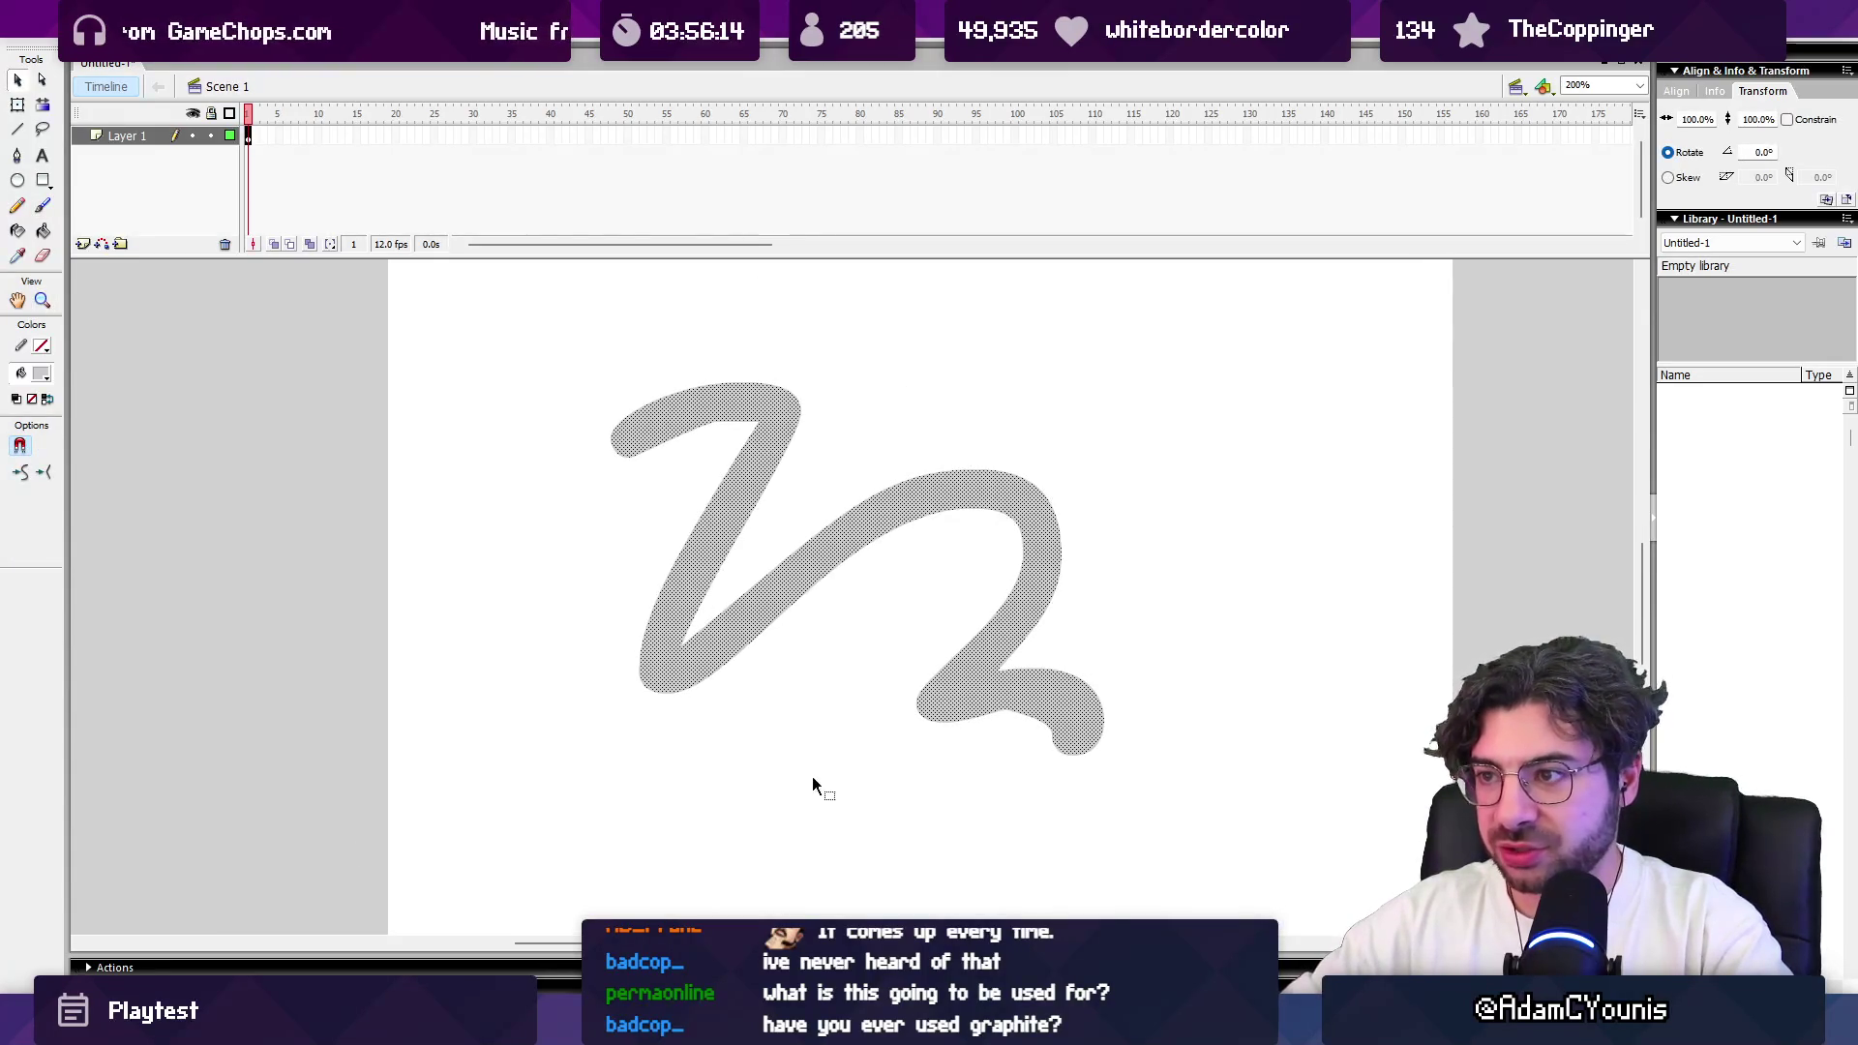
left_click_drag(690, 665, 598, 665)
left_click(755, 727)
mouse_move(999, 561)
left_mouse_down()
mouse_move(927, 455)
mouse_move(988, 385)
left_mouse_up()
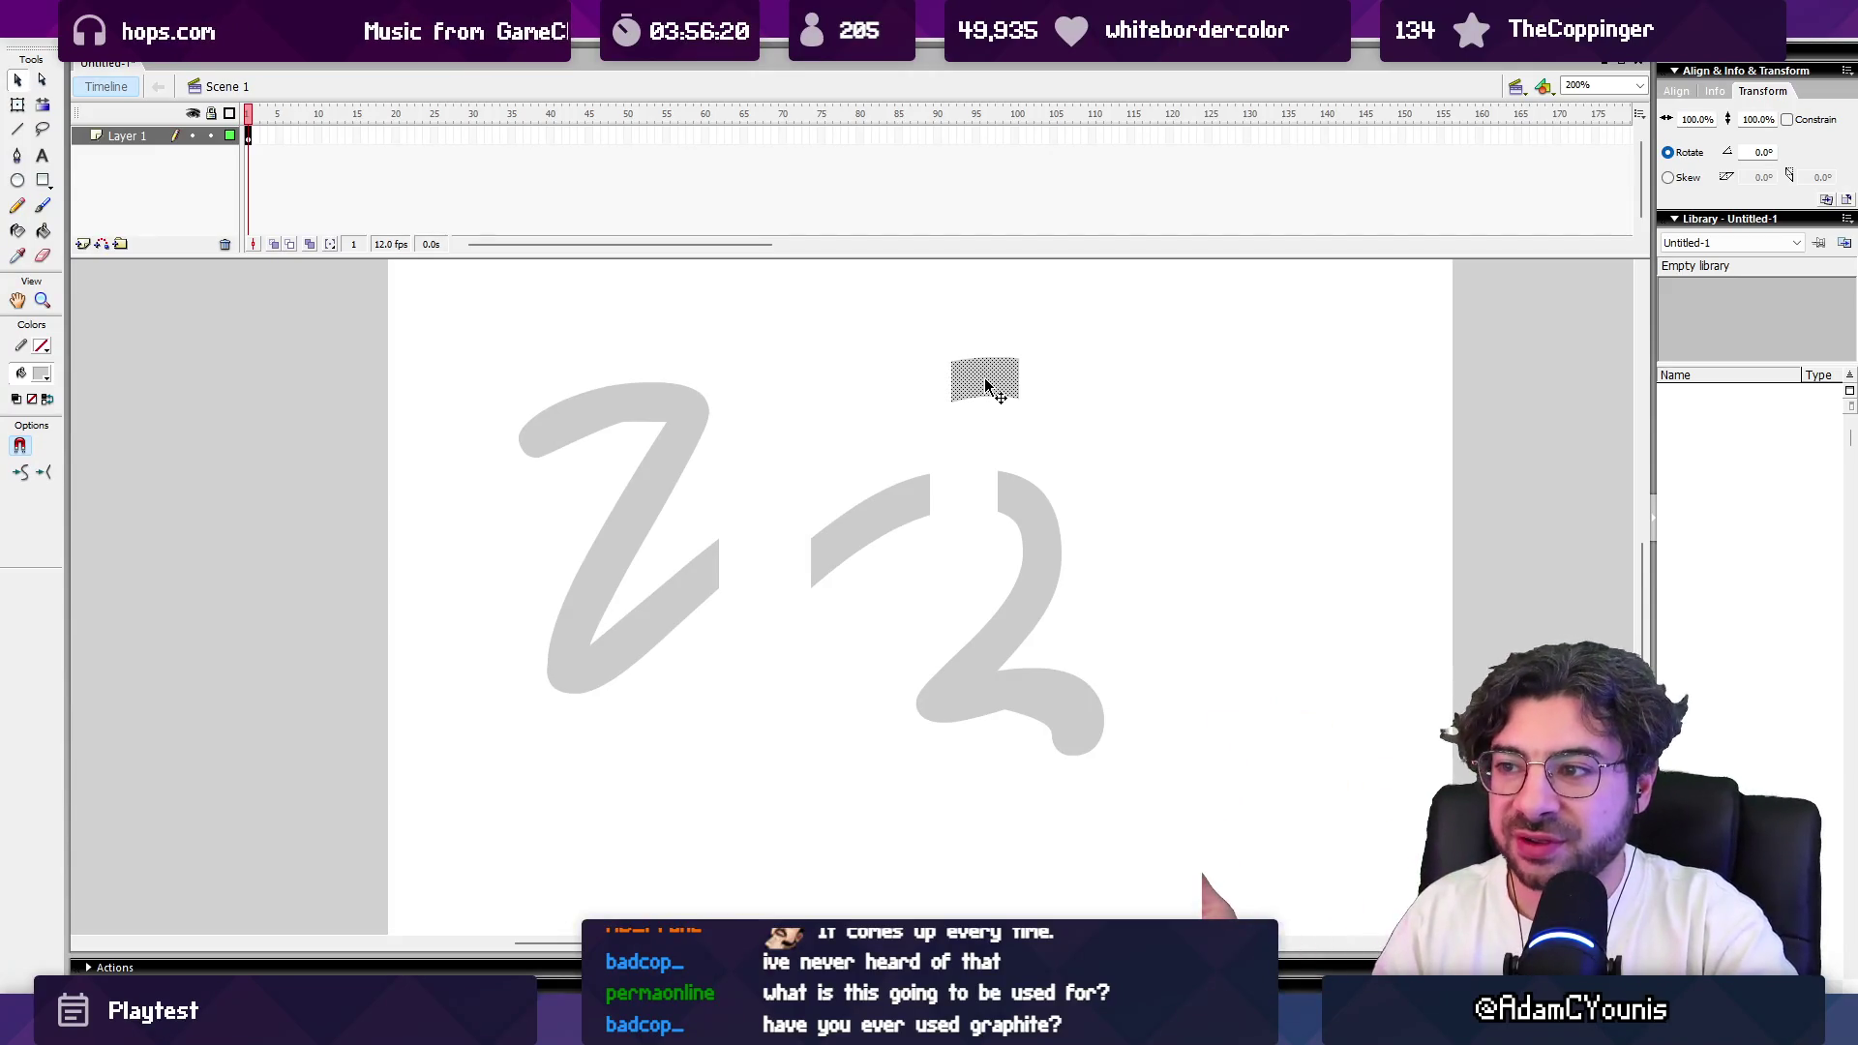
key("ctrl+z")
key("ctrl+z")
key("ctrl+z")
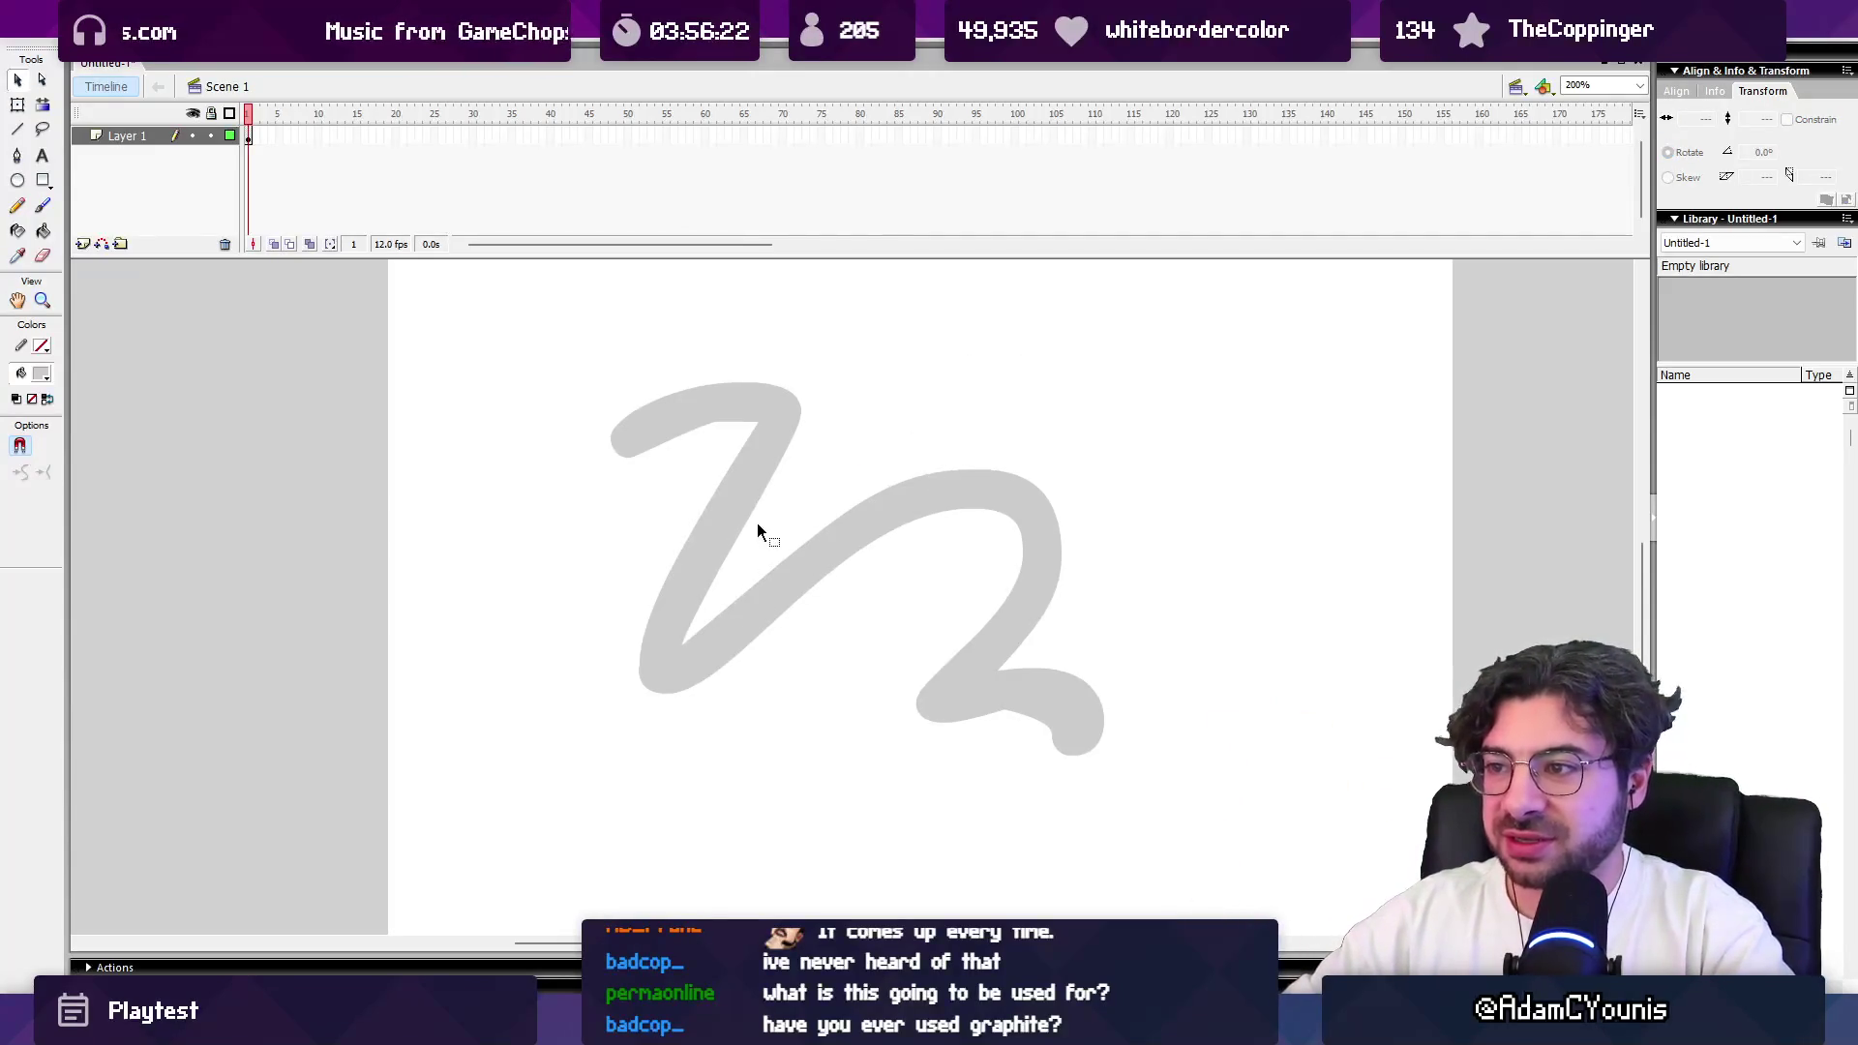
left_click_drag(755, 426, 681, 479)
left_click_drag(791, 444, 867, 442)
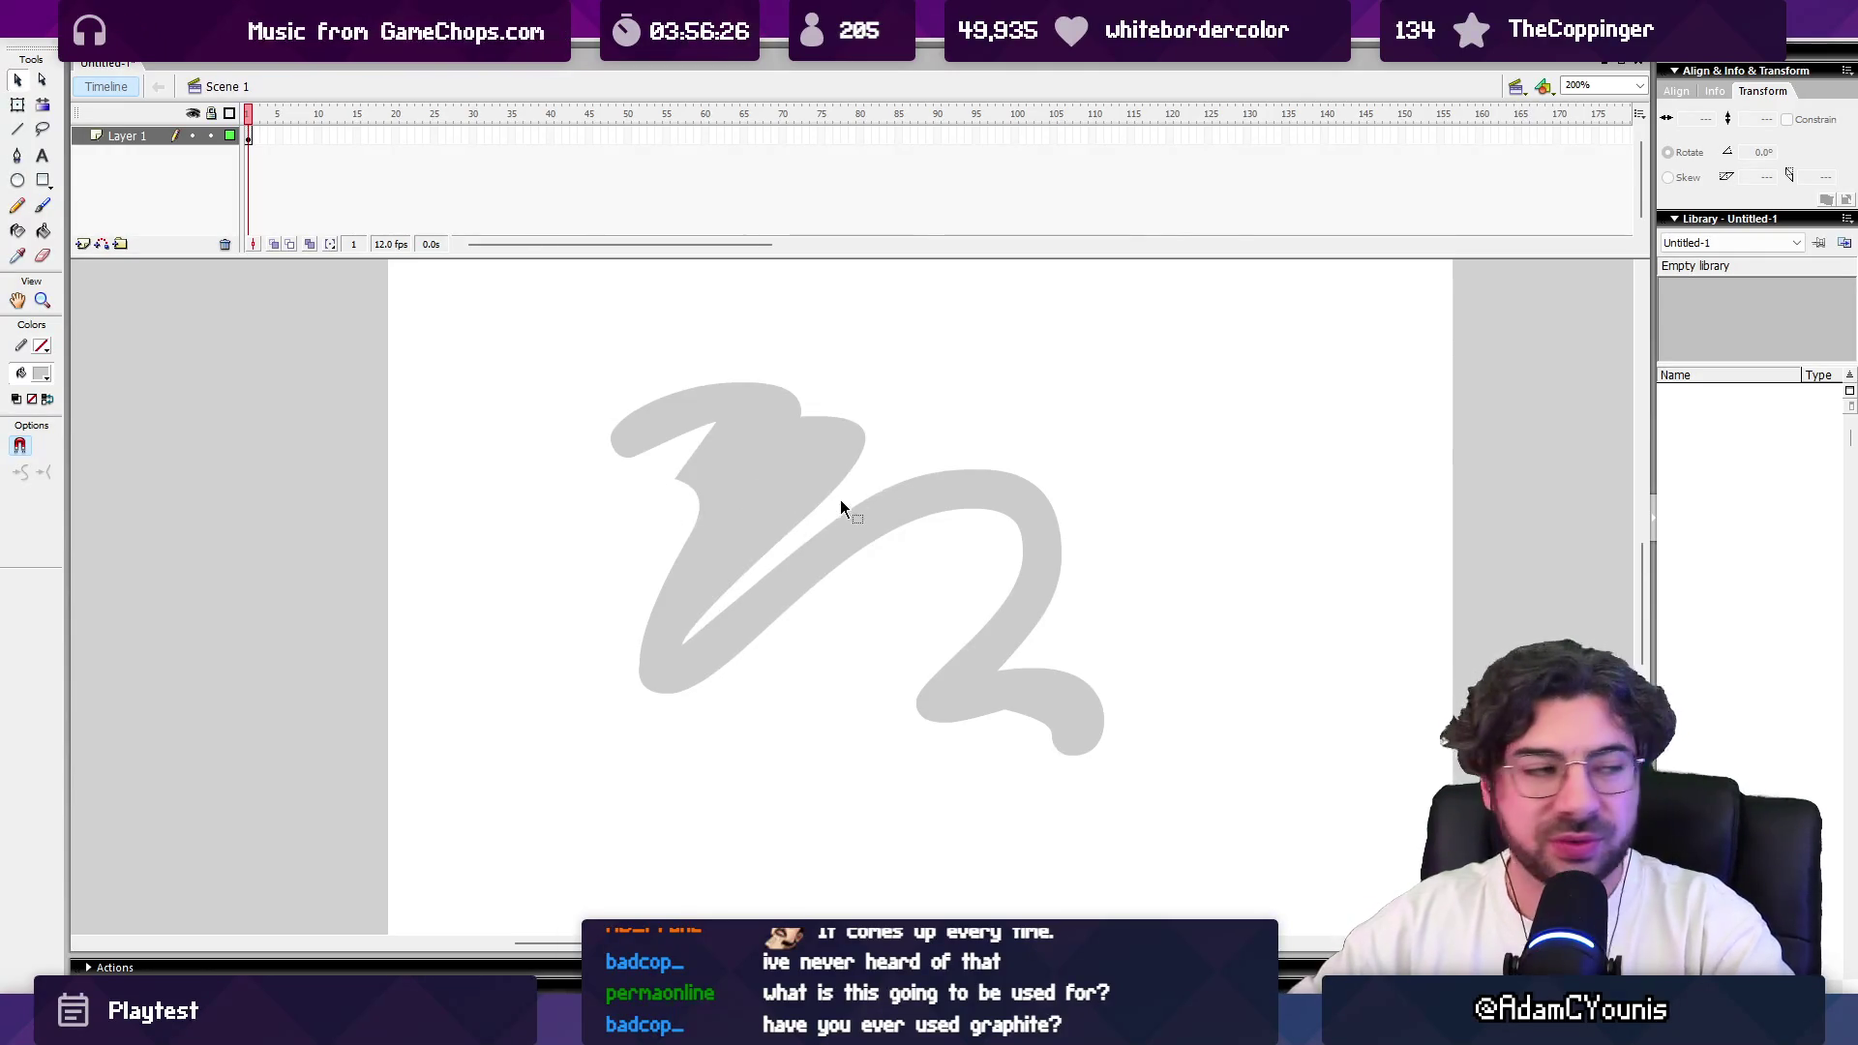
Step: Set the fill colour to blue and paint a blue blob above the grey shape
left_click(43, 375)
left_click(84, 468)
key("b")
mouse_move(755, 493)
left_mouse_down()
mouse_move(762, 466)
mouse_move(933, 378)
mouse_move(851, 419)
mouse_move(857, 441)
mouse_move(989, 385)
mouse_move(880, 416)
mouse_move(873, 432)
mouse_move(998, 392)
left_mouse_up()
key("v")
left_click(1082, 419)
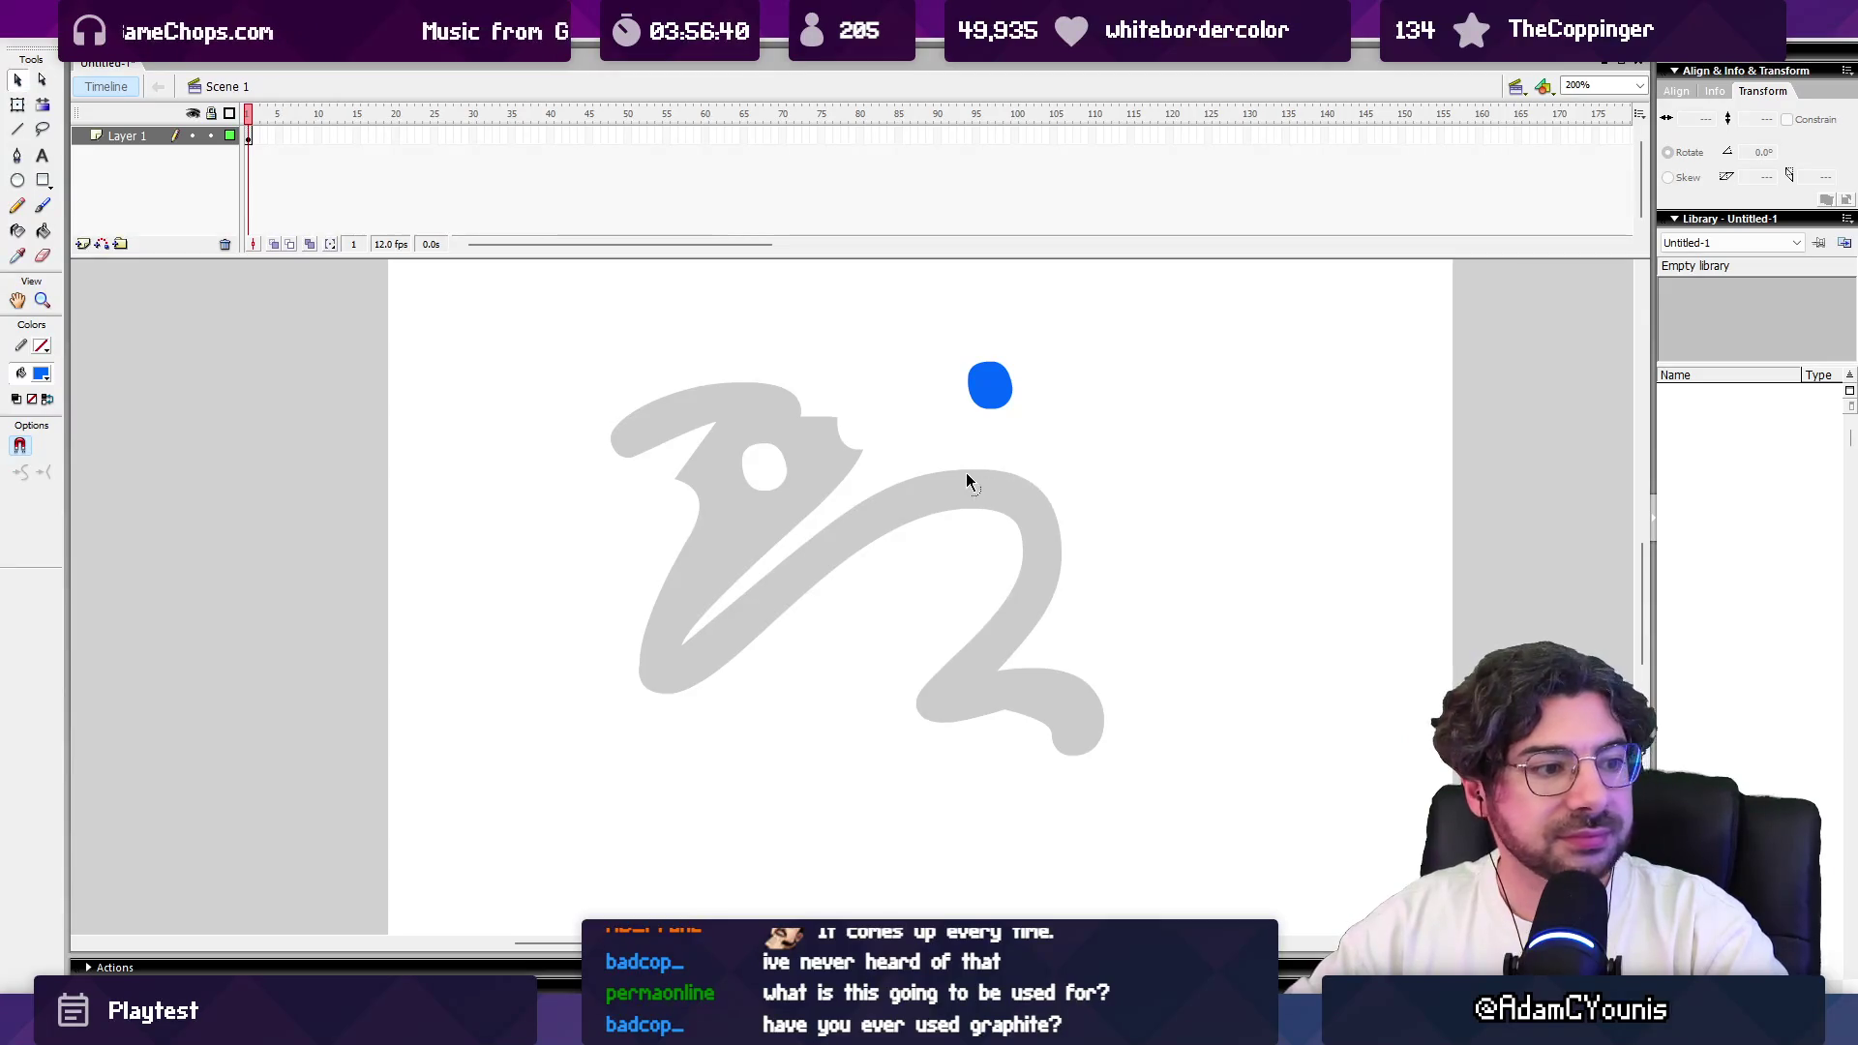
Step: Paint a thick blue block and a blue zigzag, then join them with a bar
key("b")
mouse_move(919, 376)
left_mouse_down()
mouse_move(916, 509)
mouse_move(876, 623)
left_mouse_up()
mouse_move(936, 386)
left_mouse_down()
mouse_move(895, 619)
mouse_move(929, 600)
mouse_move(944, 397)
mouse_move(936, 629)
mouse_move(900, 468)
mouse_move(910, 502)
mouse_move(878, 603)
mouse_move(858, 382)
mouse_move(876, 605)
mouse_move(908, 486)
left_mouse_up()
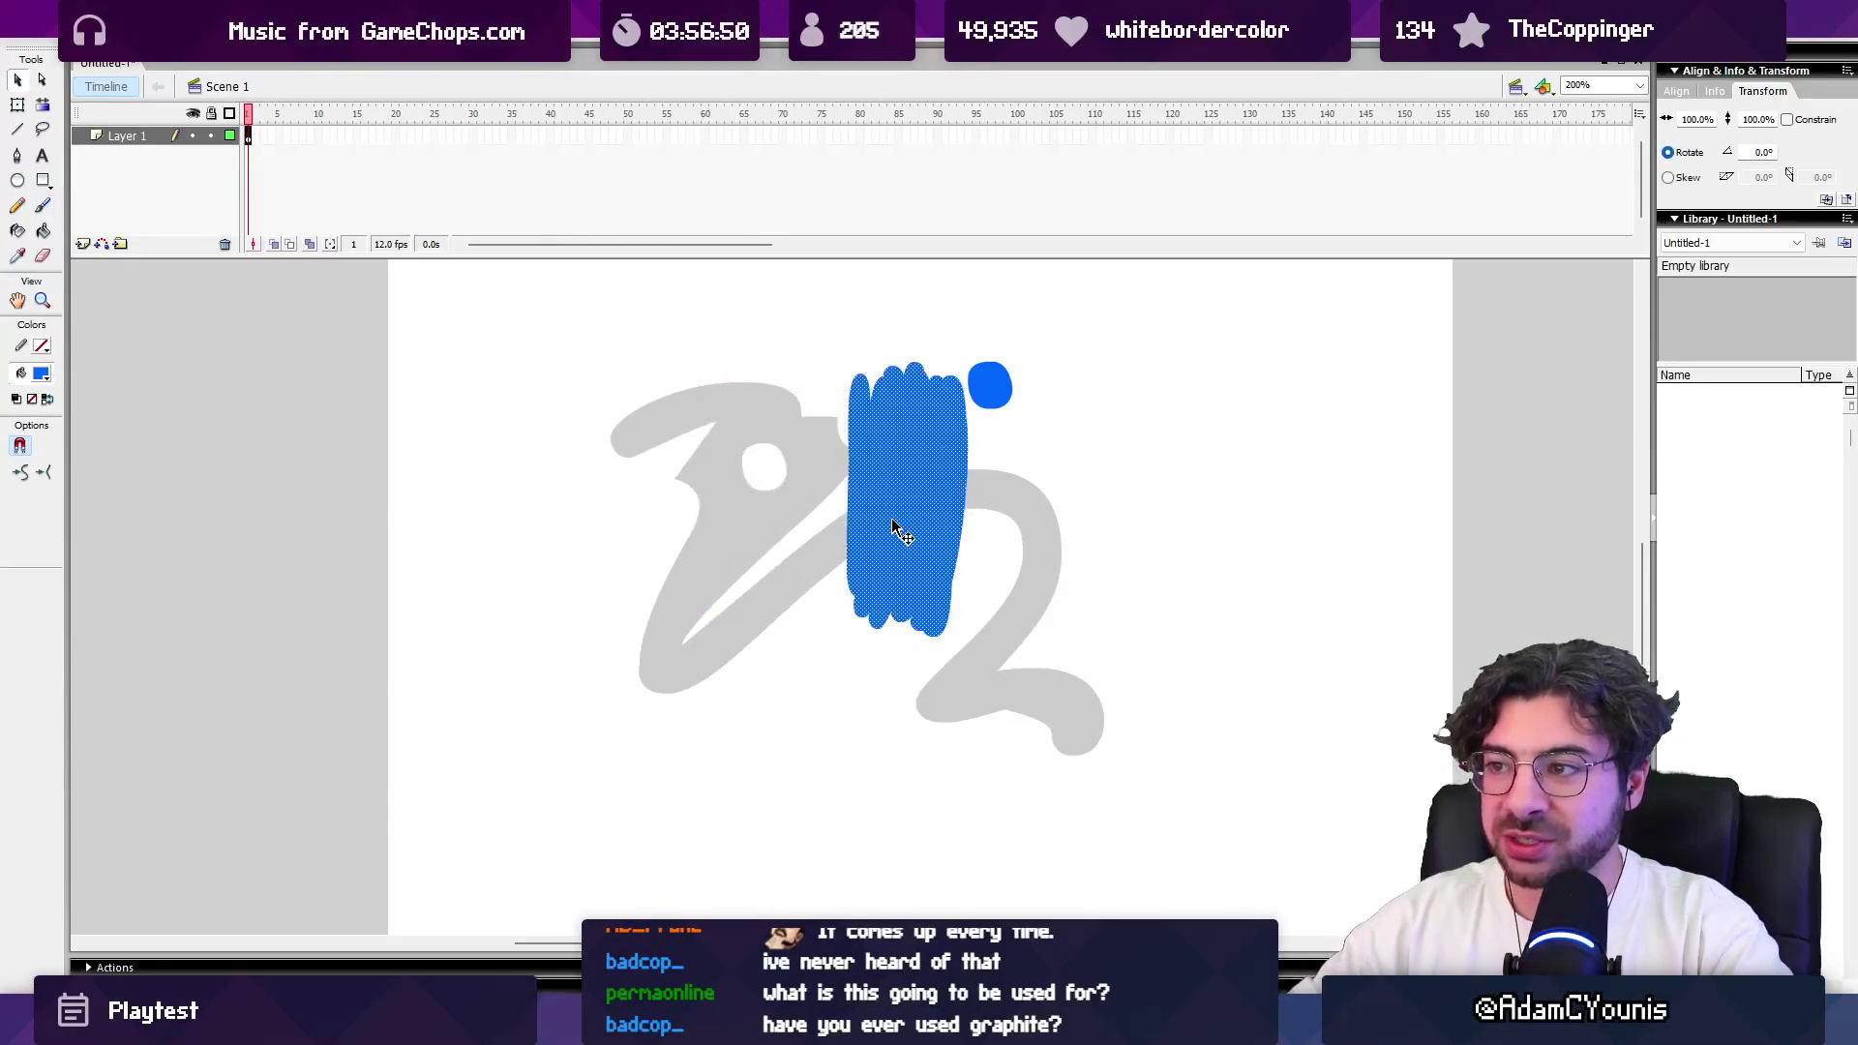
left_click_drag(1129, 495, 1207, 590)
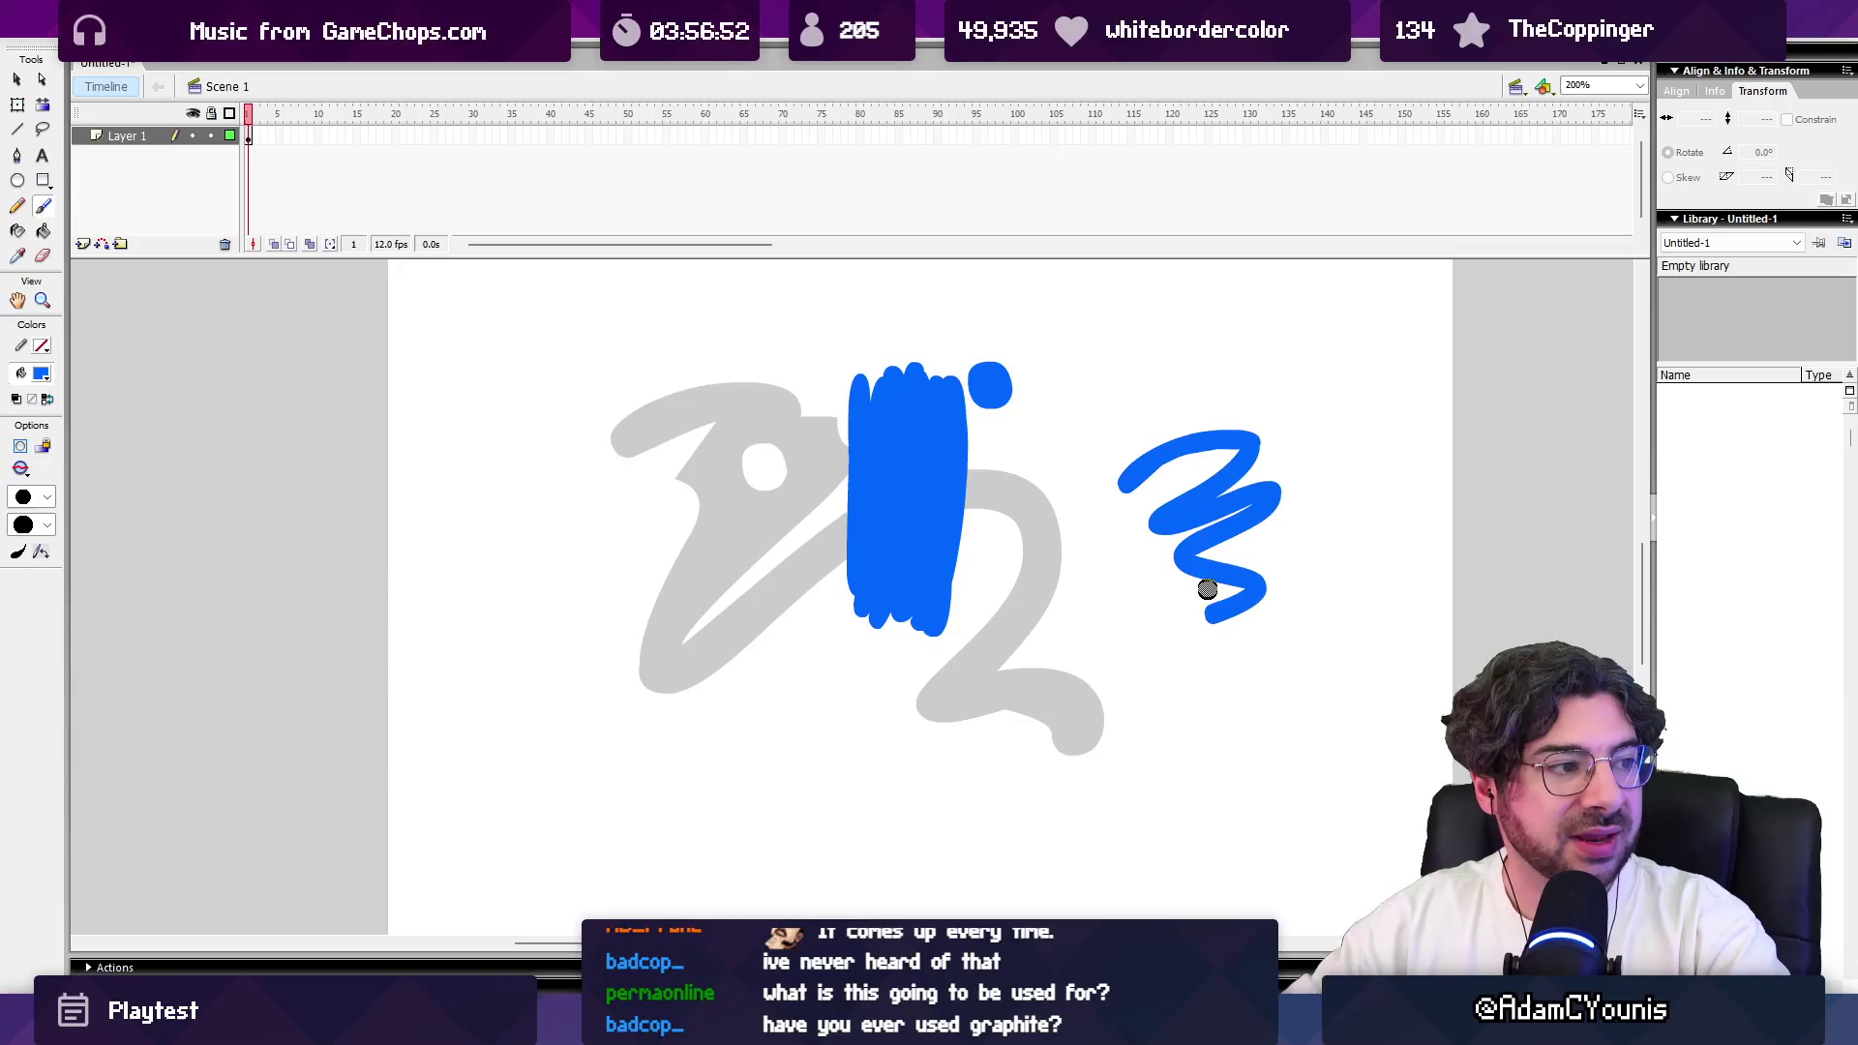
mouse_move(1213, 511)
left_mouse_down()
mouse_move(1132, 470)
mouse_move(916, 526)
mouse_move(1115, 515)
mouse_move(943, 716)
left_mouse_up()
key("v")
left_click(944, 716)
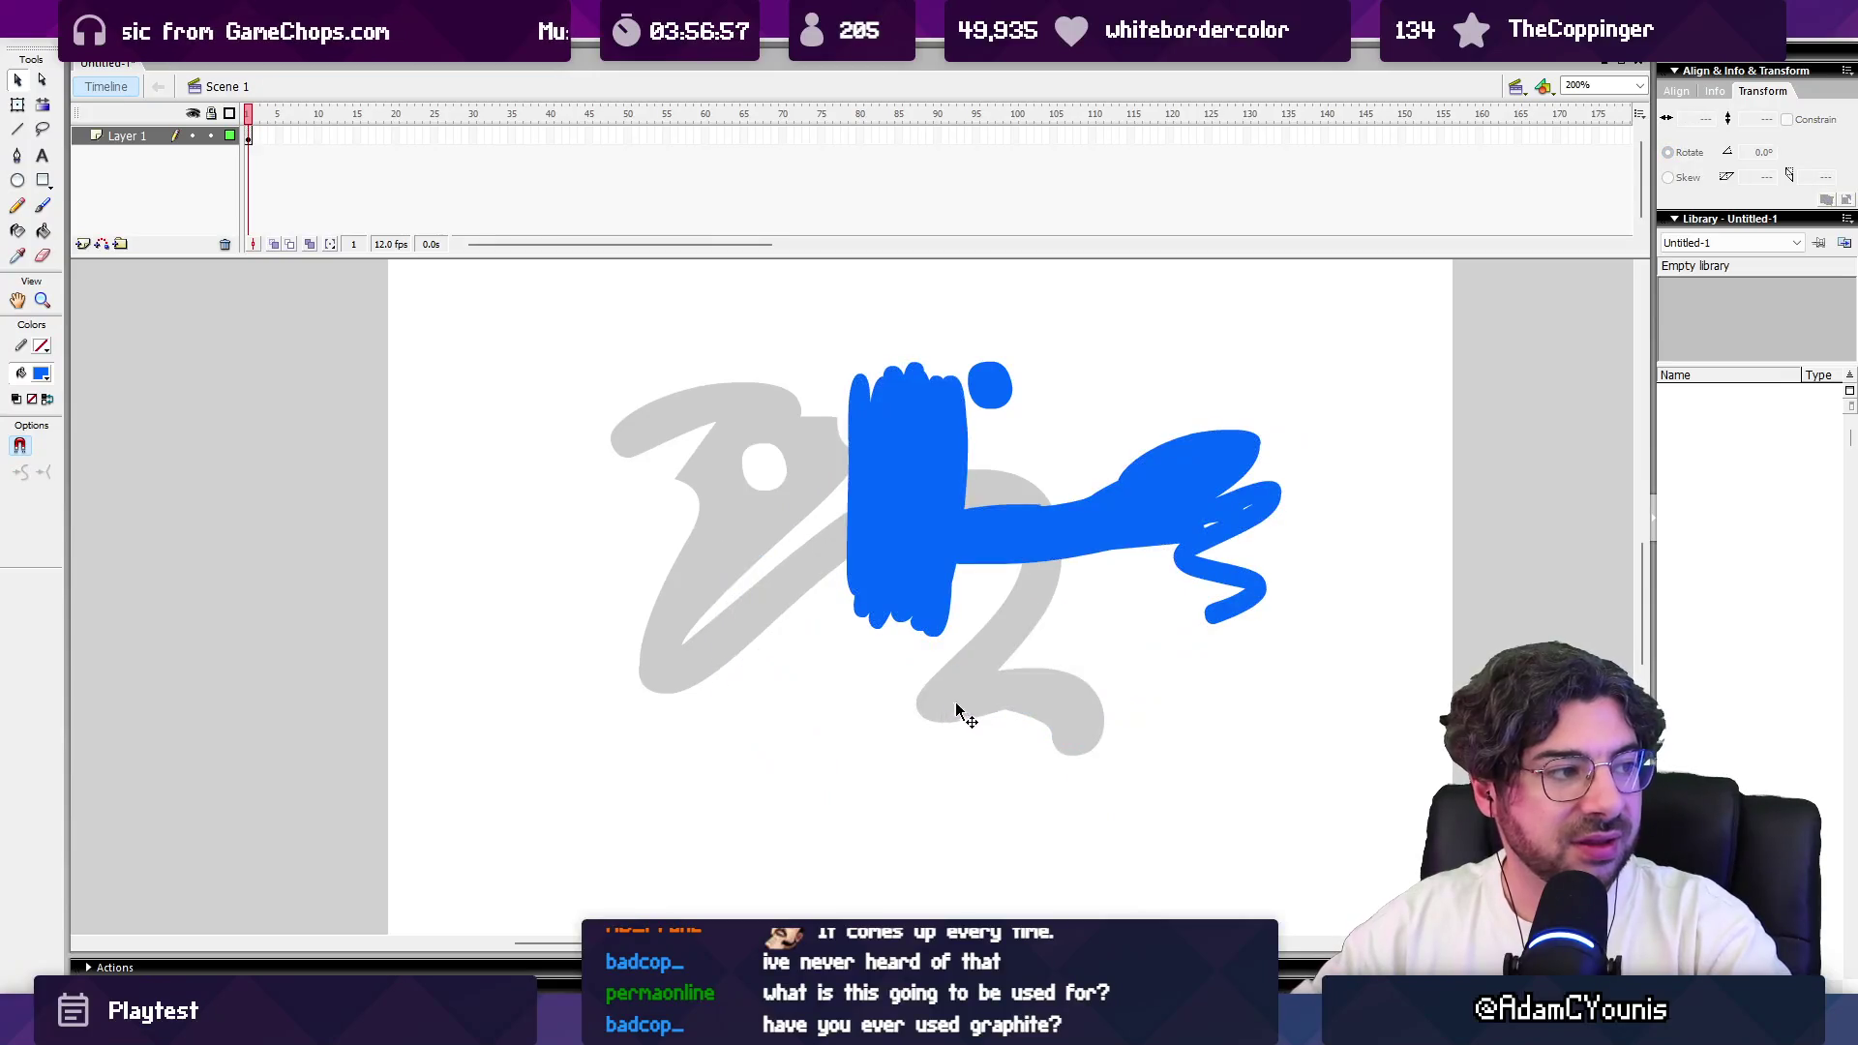
Step: Zoom to 500% and close the small white hole and sliver in the blue fill
left_click(1138, 532)
key("z")
left_click(932, 553)
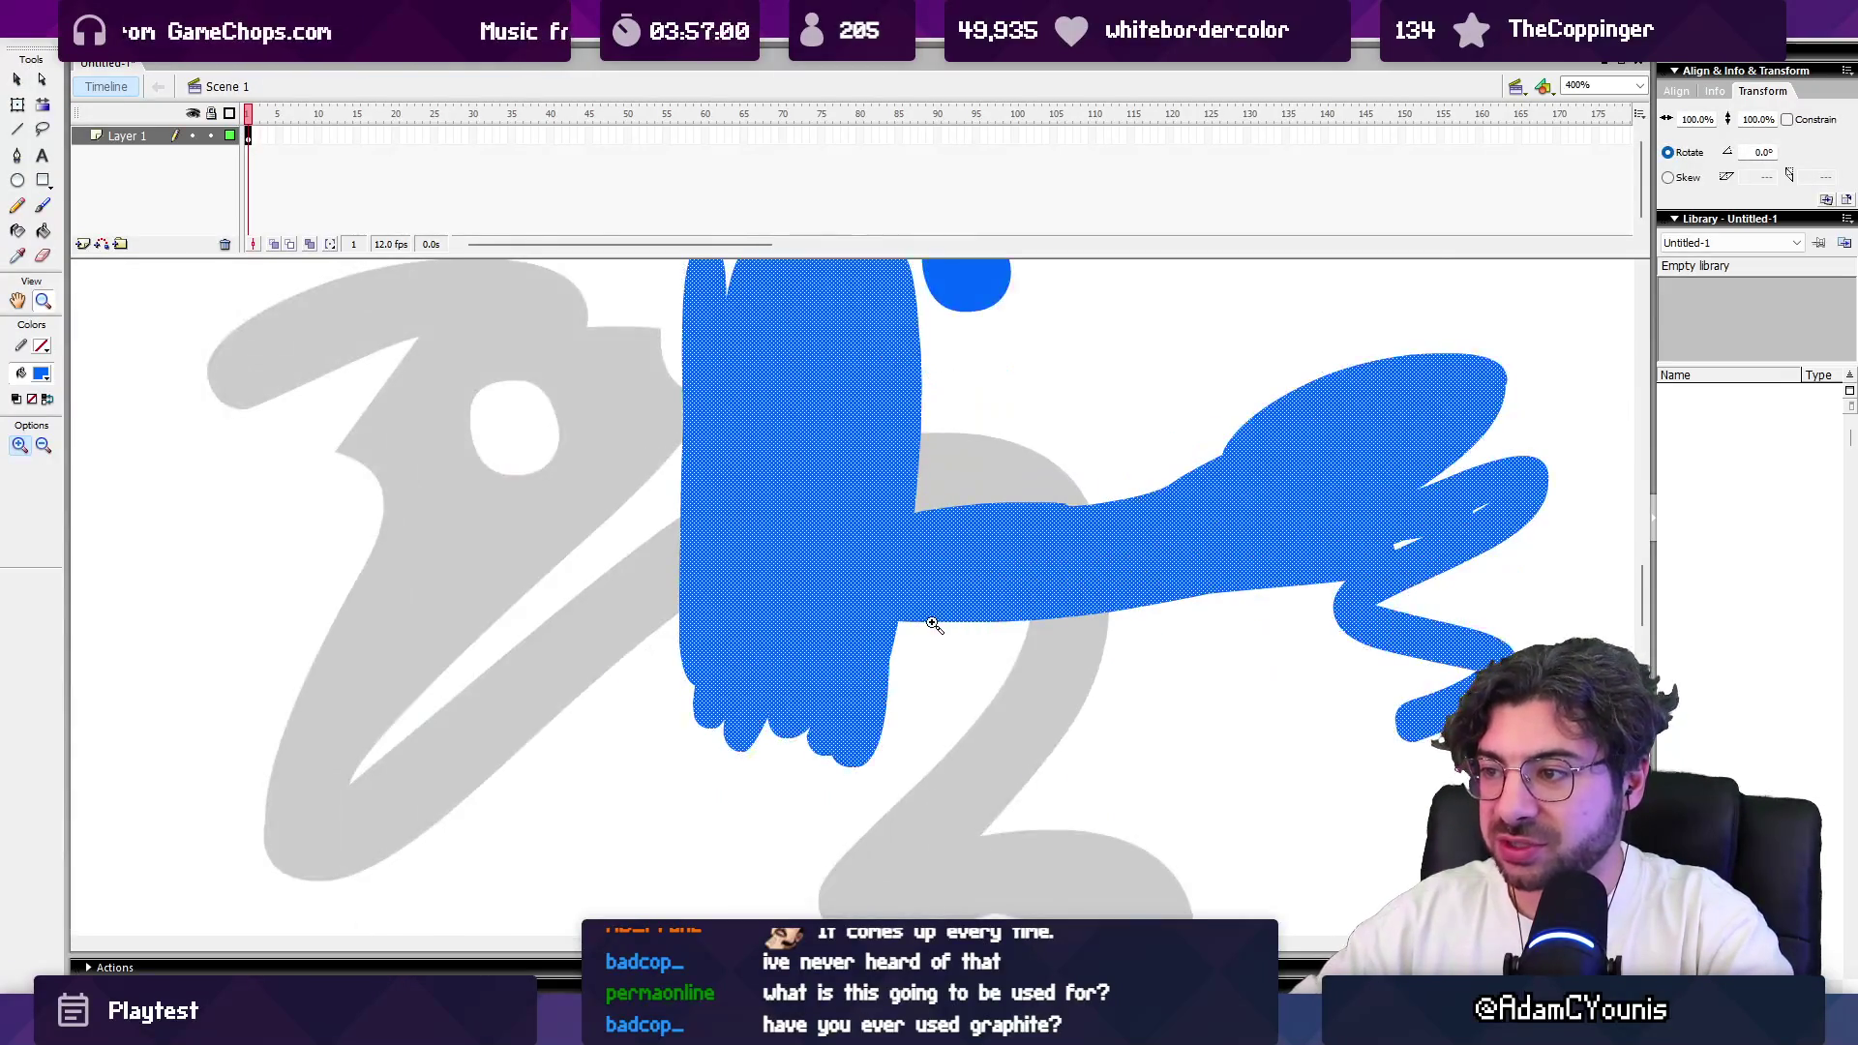
left_click(905, 636)
left_click(872, 563)
left_click(864, 600)
key("v")
key("z")
left_click(821, 620, "alt")
left_click(818, 607, "alt")
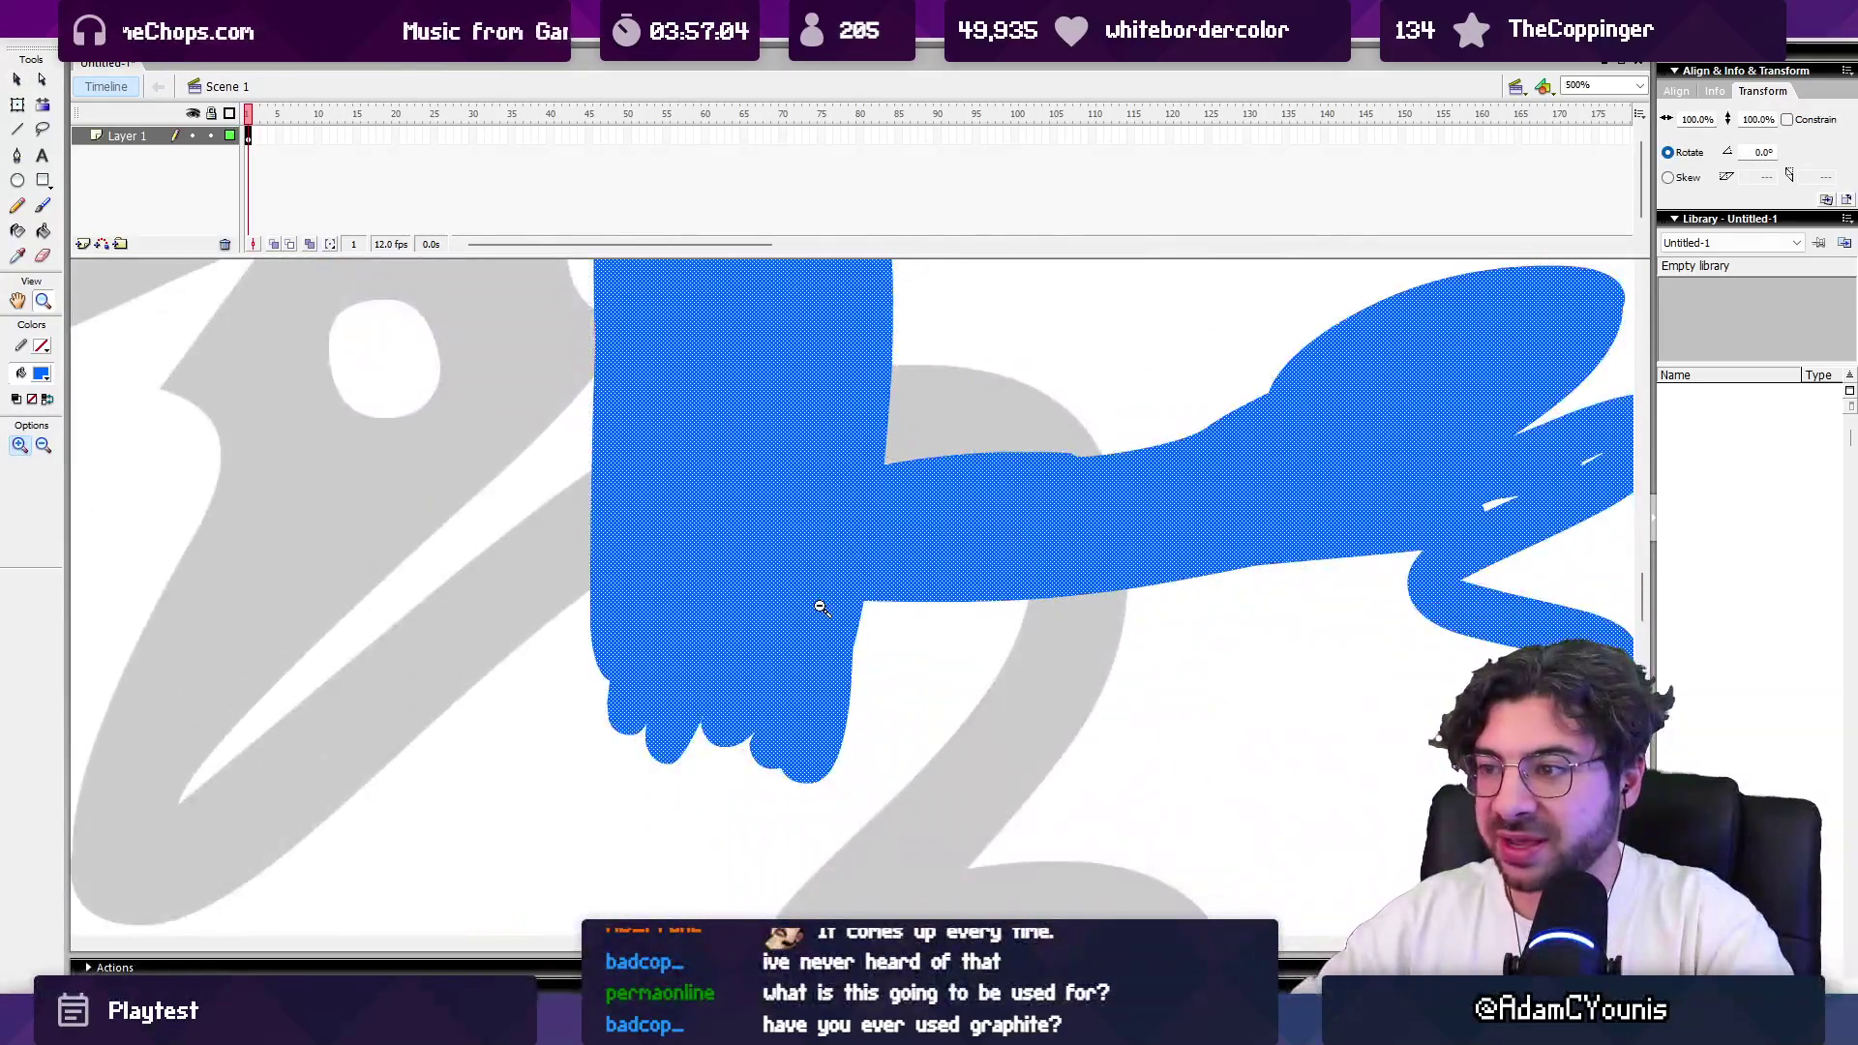
left_click(818, 608, "alt")
left_click(935, 526)
key("v")
left_click_drag(763, 648, 717, 664)
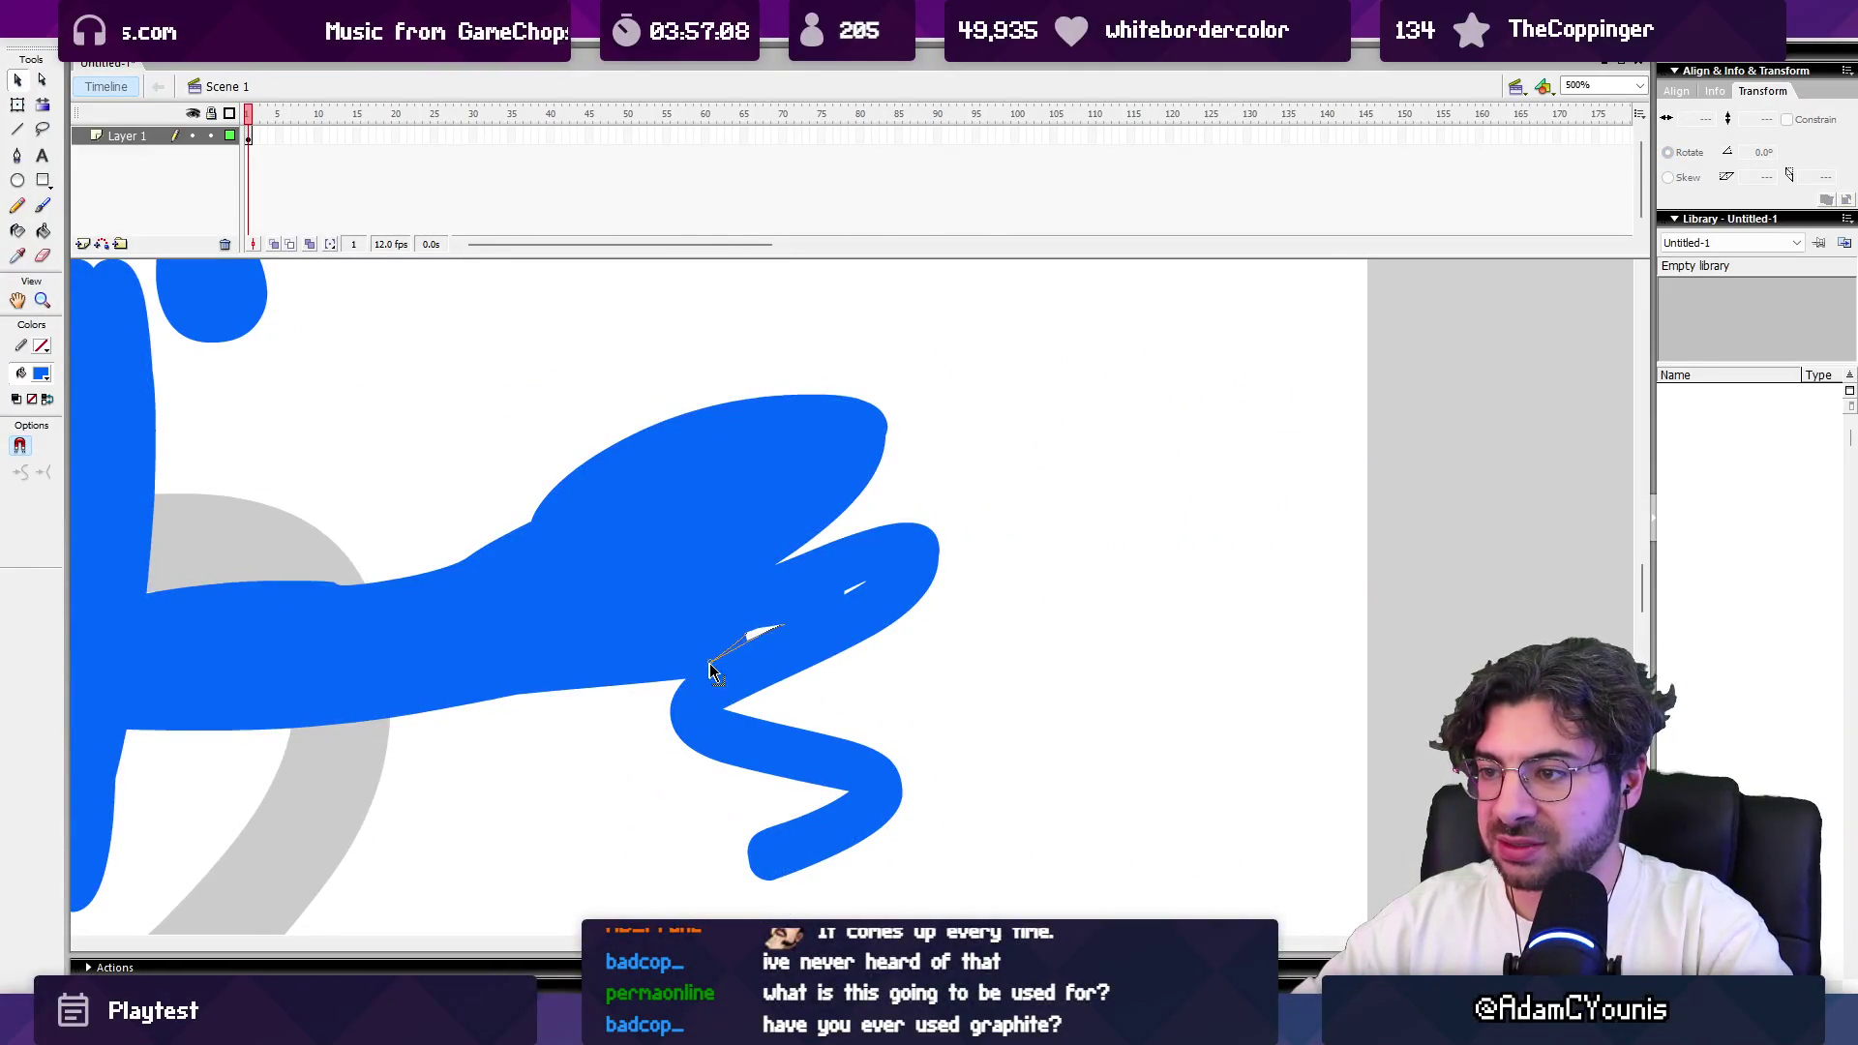
mouse_move(855, 585)
left_mouse_down()
mouse_move(910, 578)
mouse_move(846, 594)
left_mouse_up()
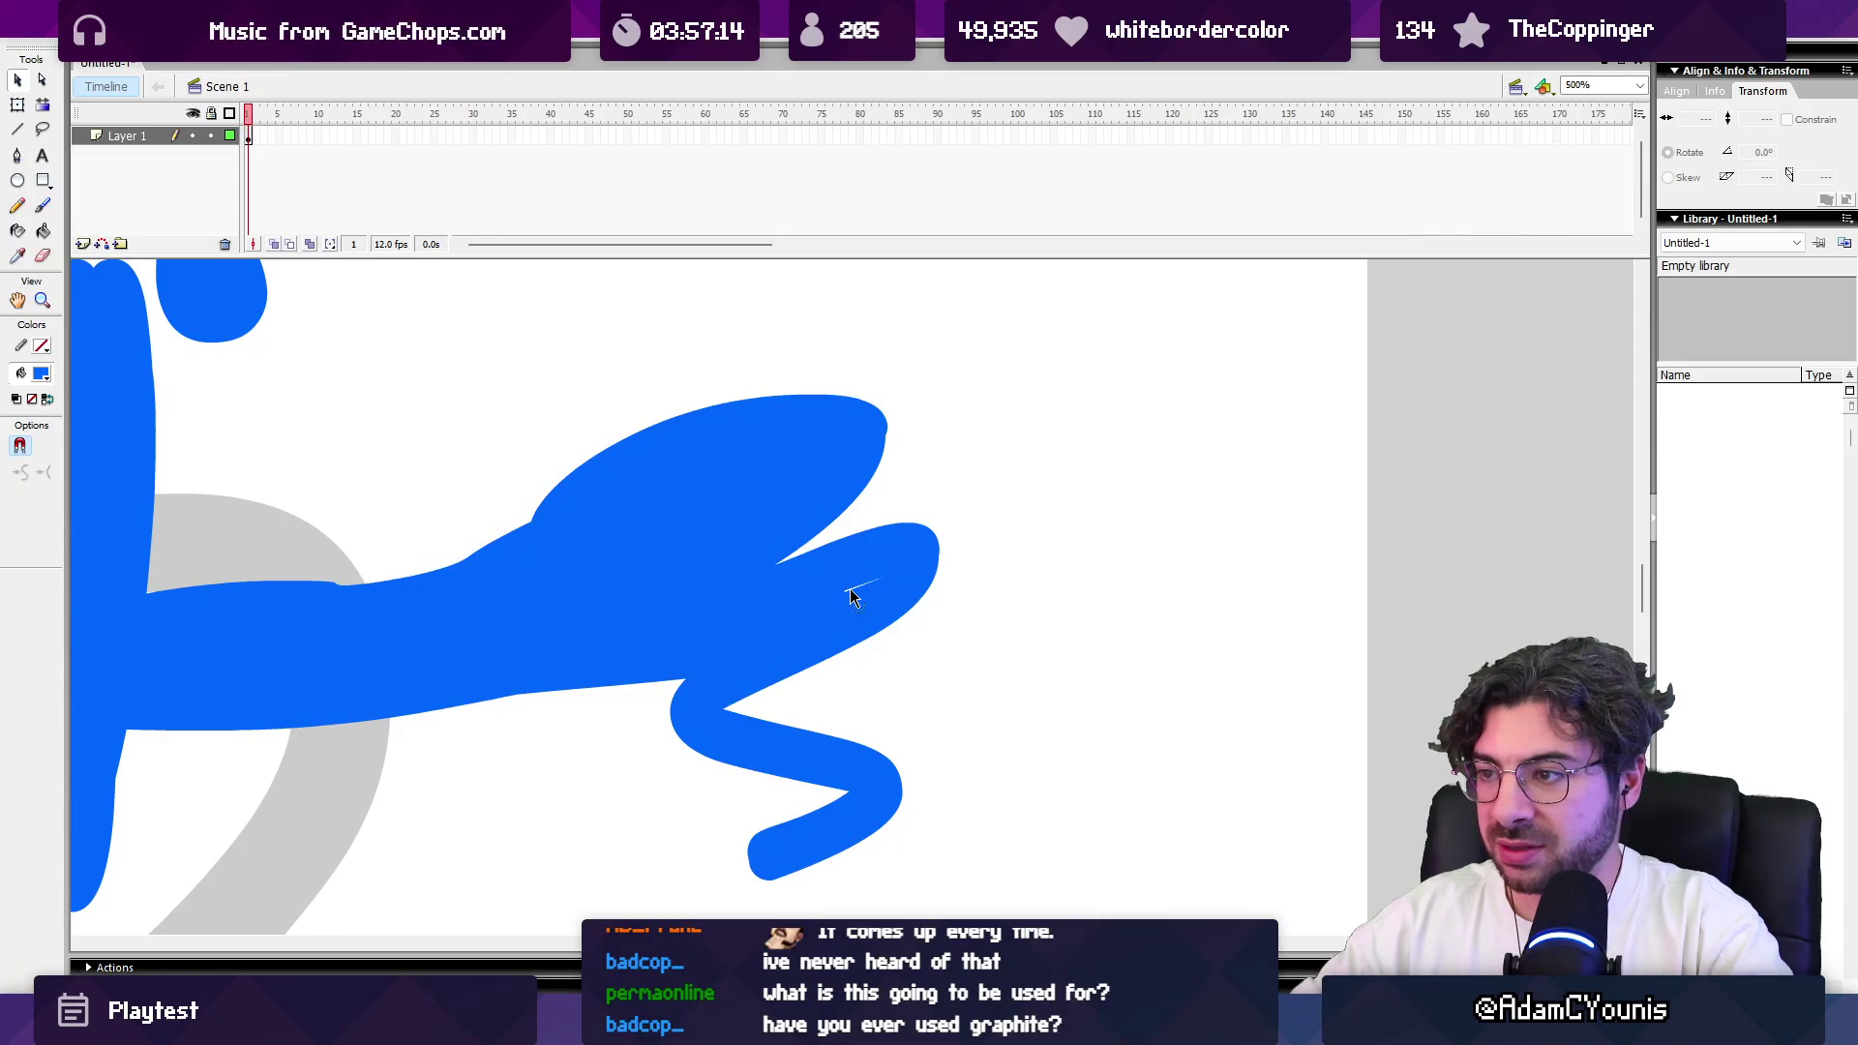
left_click(889, 572)
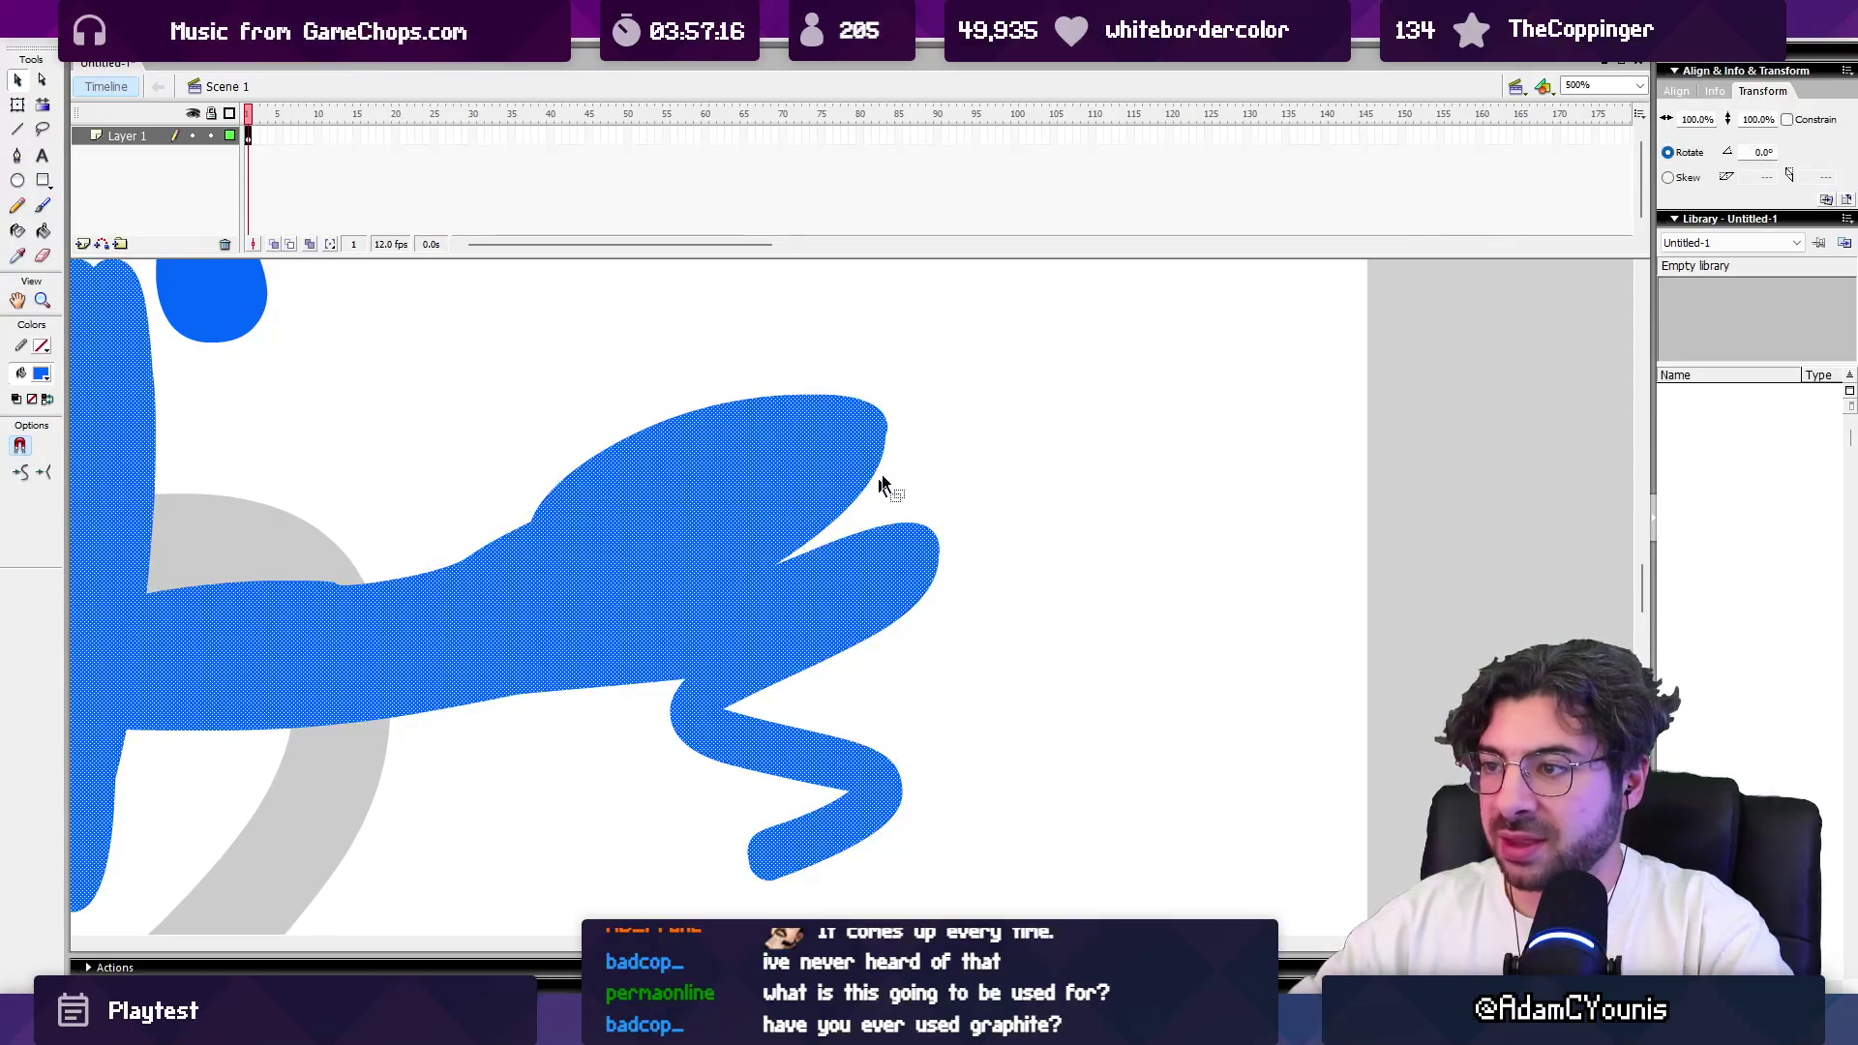
left_click(873, 499)
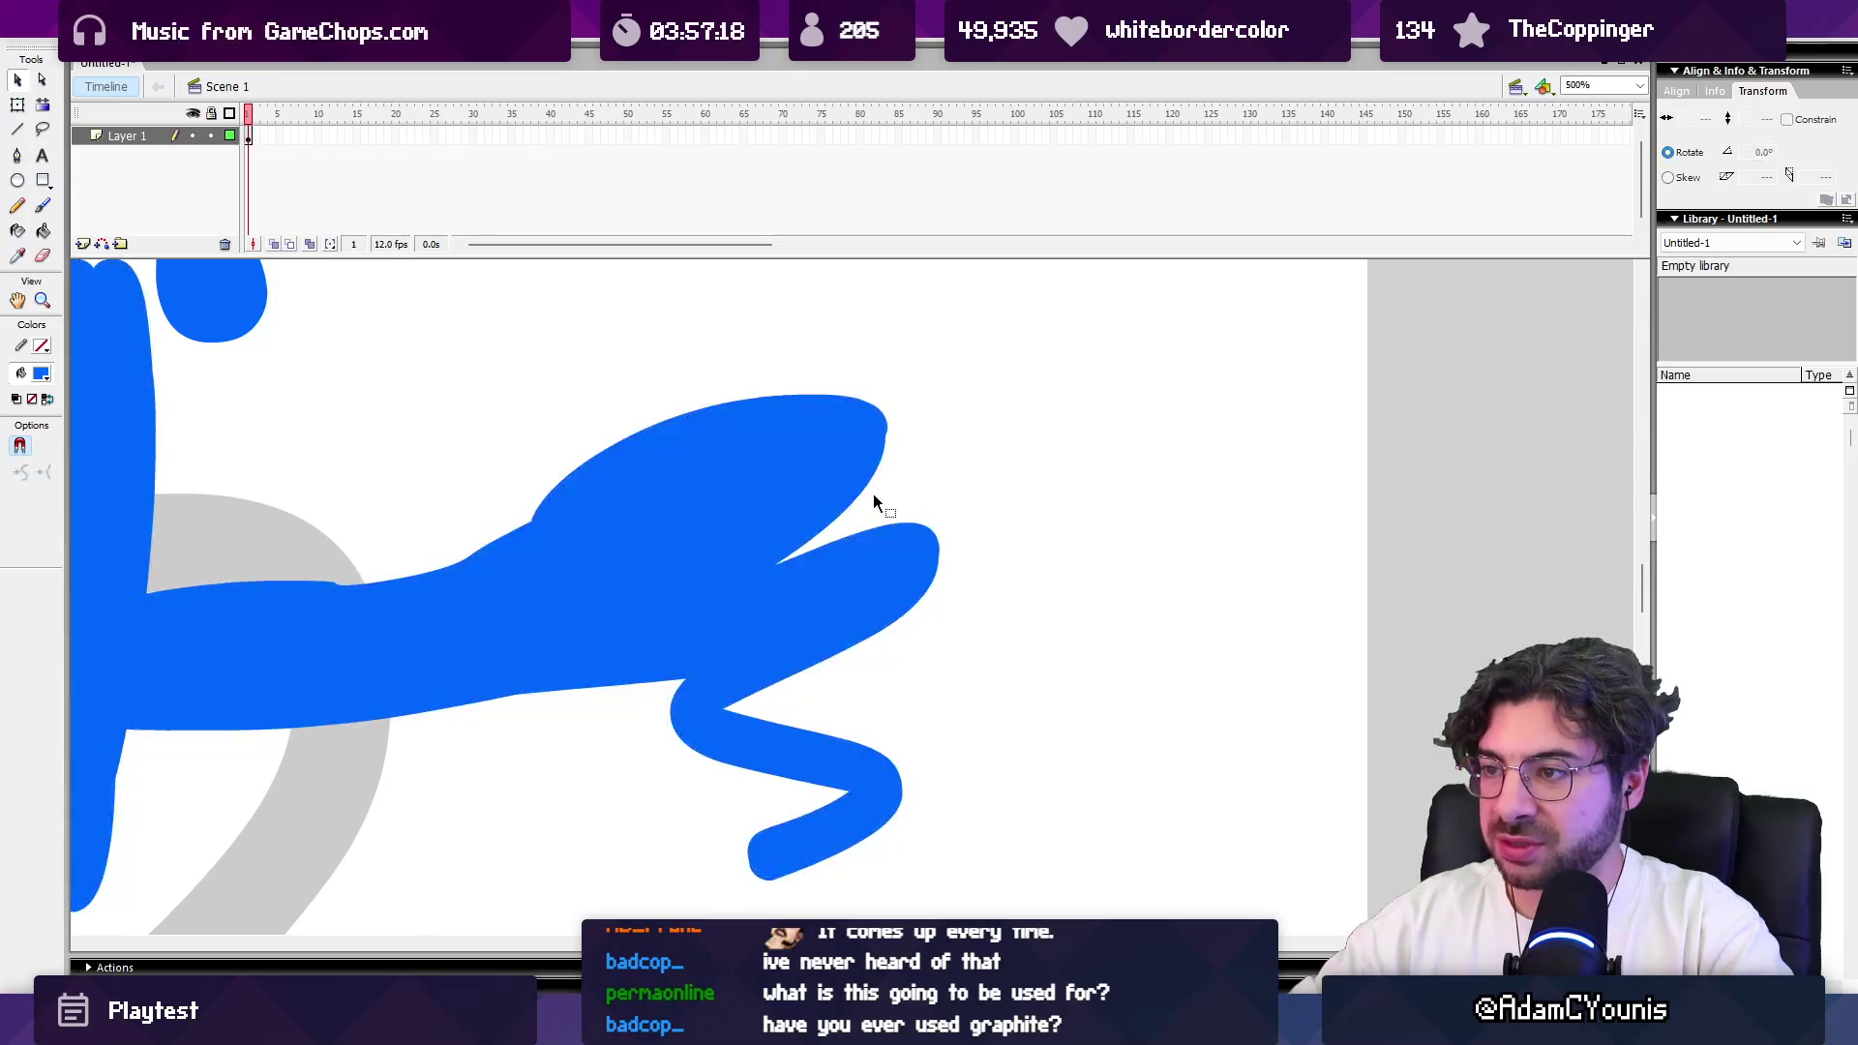
Step: Reshape the notch at the blue shape's right end and smooth it four times
mouse_move(912, 494)
left_mouse_down()
mouse_move(958, 545)
mouse_move(816, 337)
left_mouse_up()
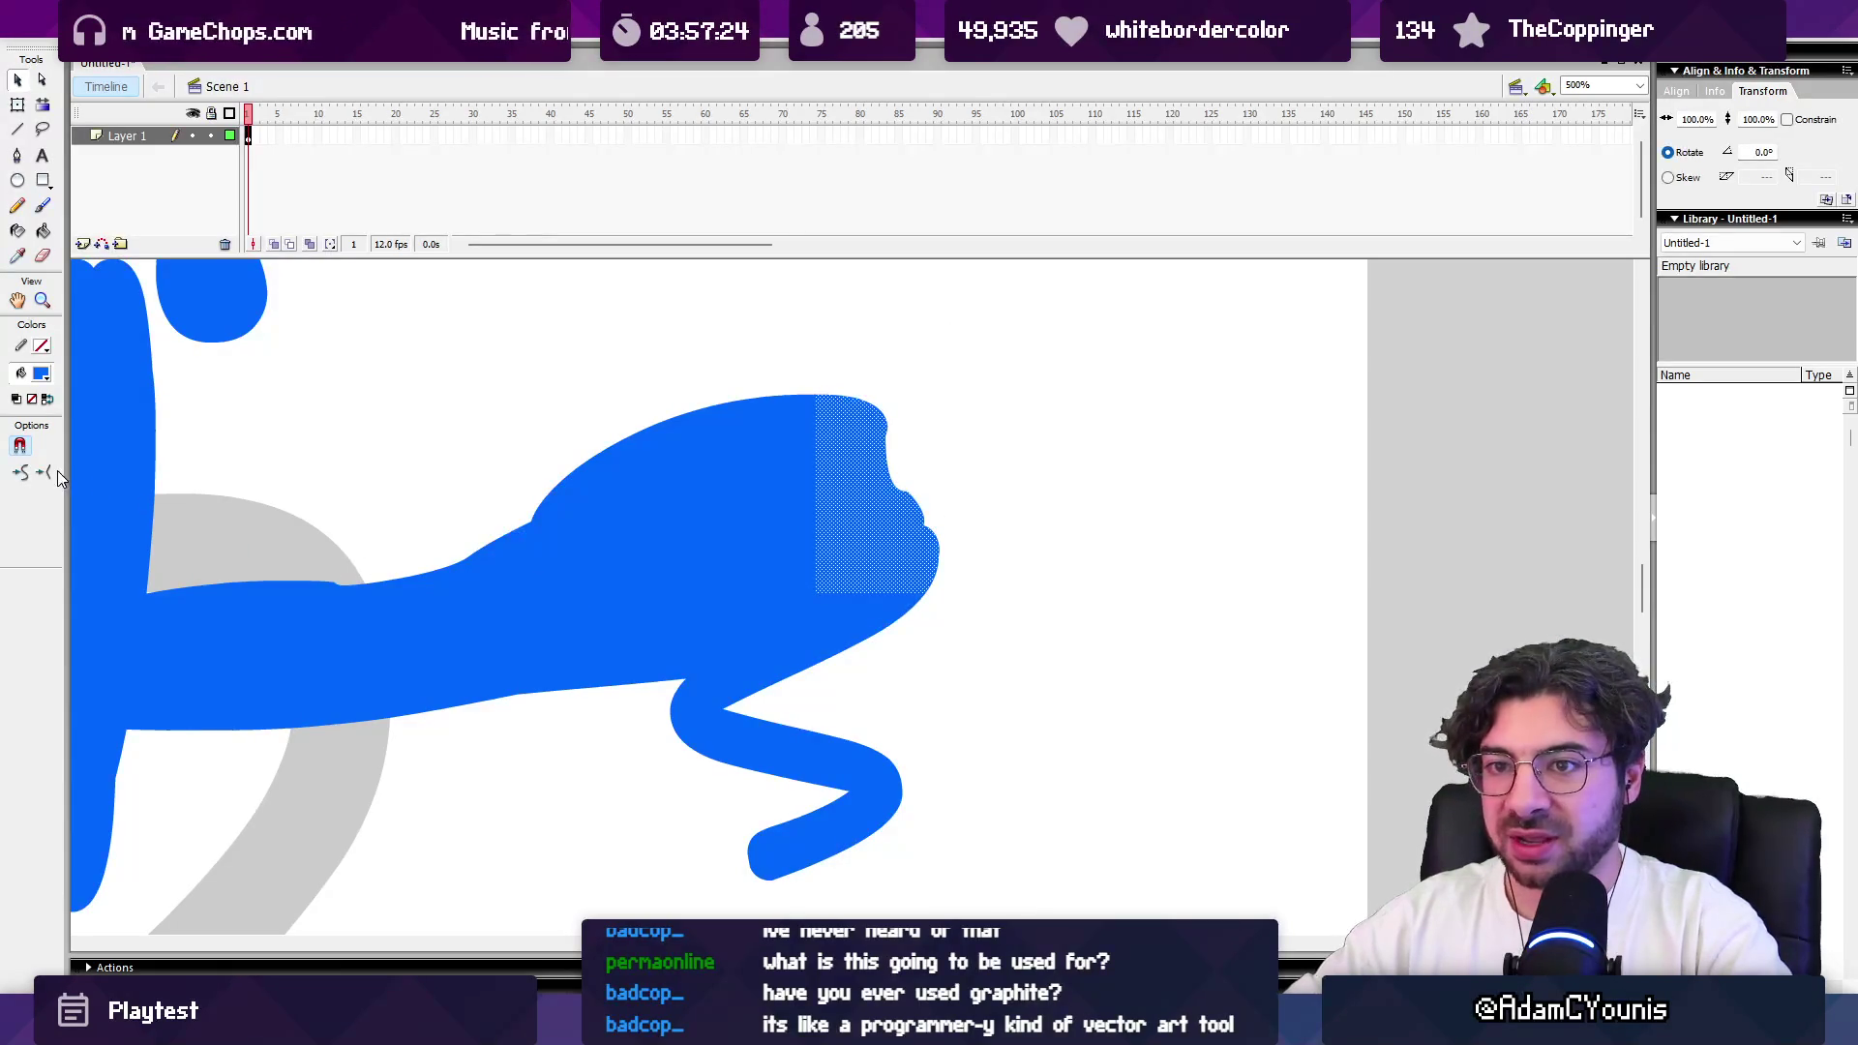
left_click(22, 471)
left_click(22, 471)
left_click(22, 470)
left_click(22, 470)
left_click(338, 448)
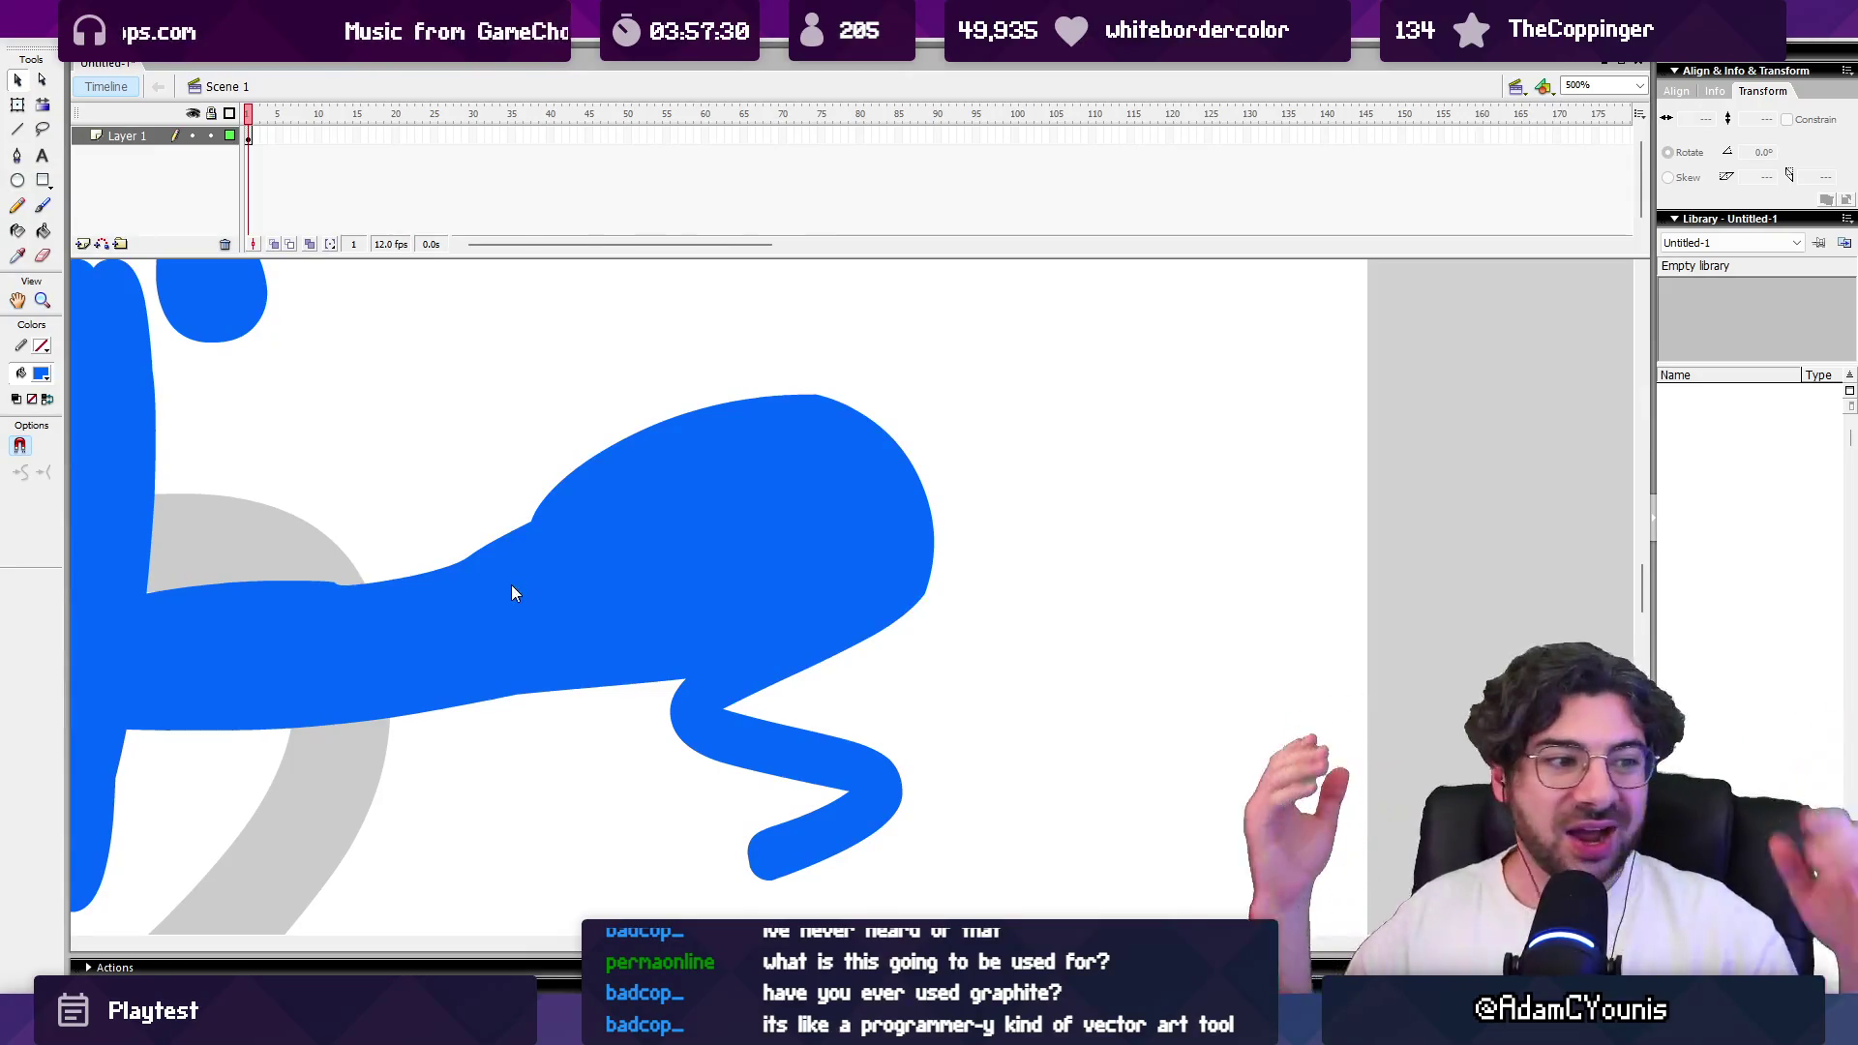
Step: Smooth the lower-right part of the blue fill, then zoom out to the whole drawing
left_click_drag(659, 308, 935, 523)
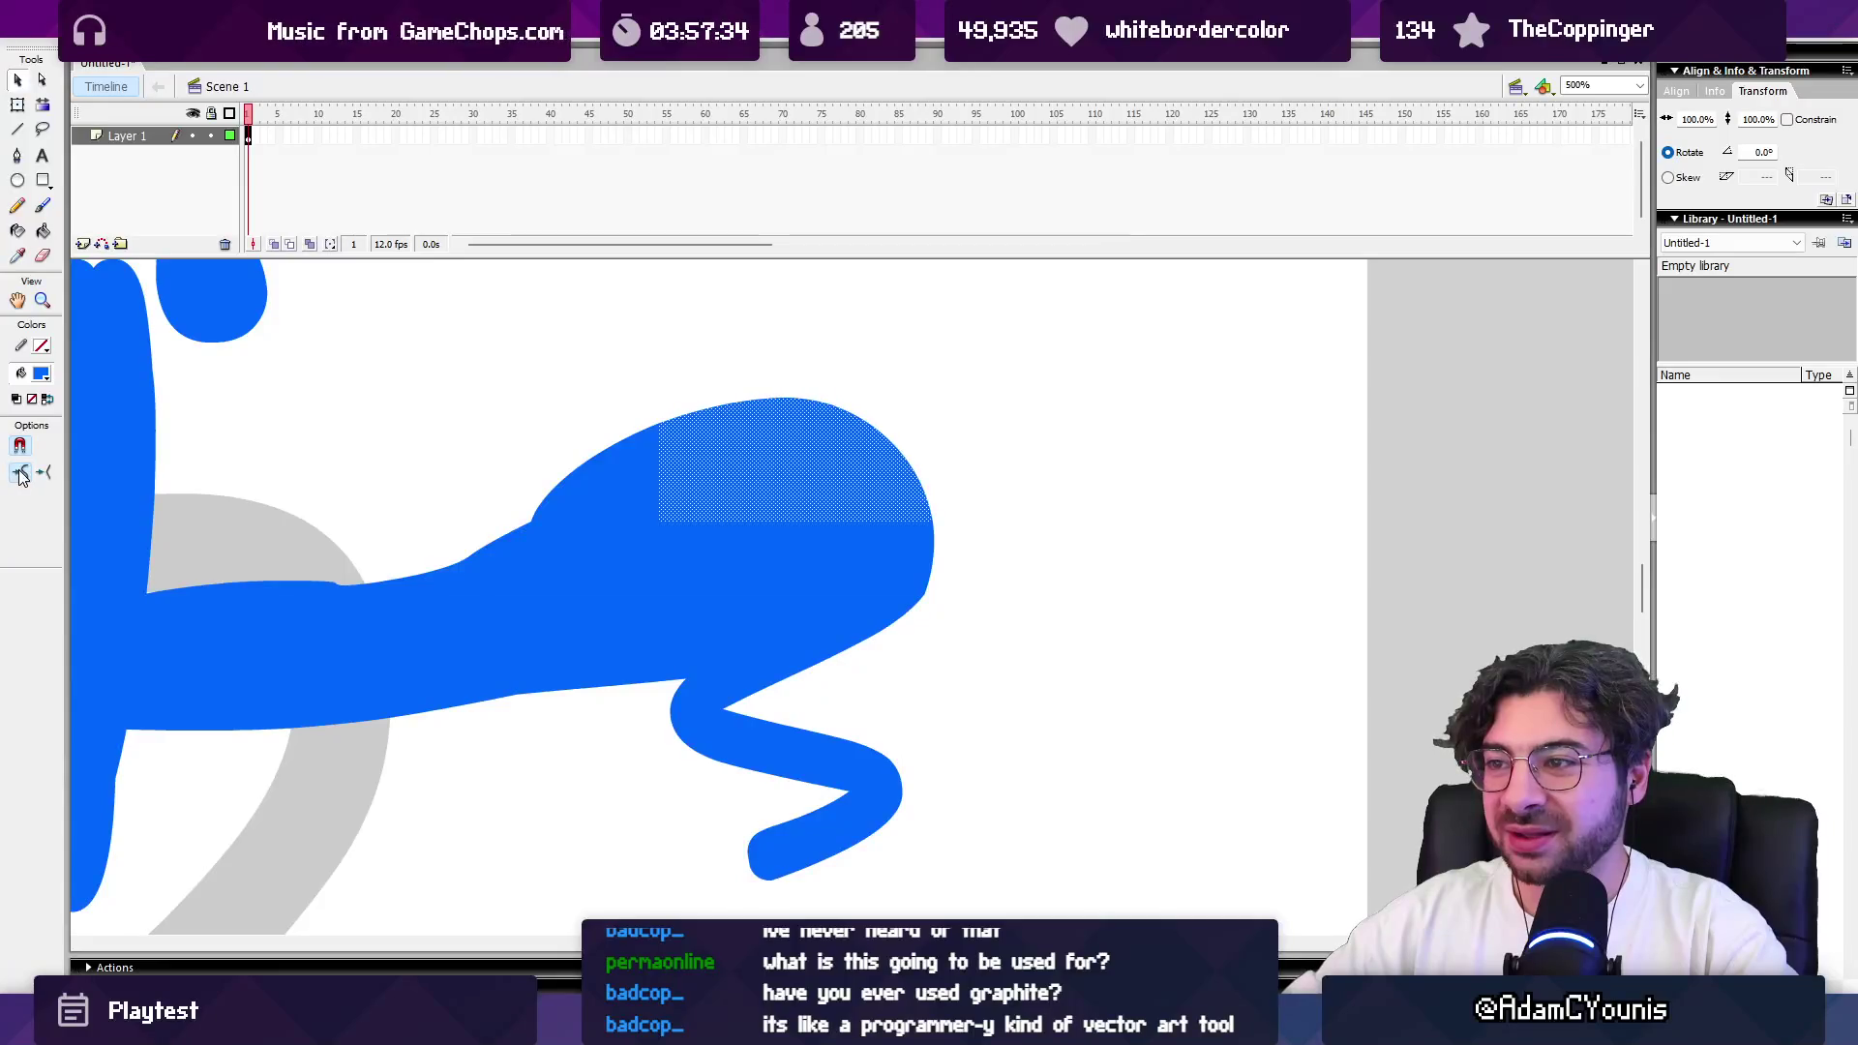
left_click(1030, 585)
left_click_drag(1005, 517, 832, 646)
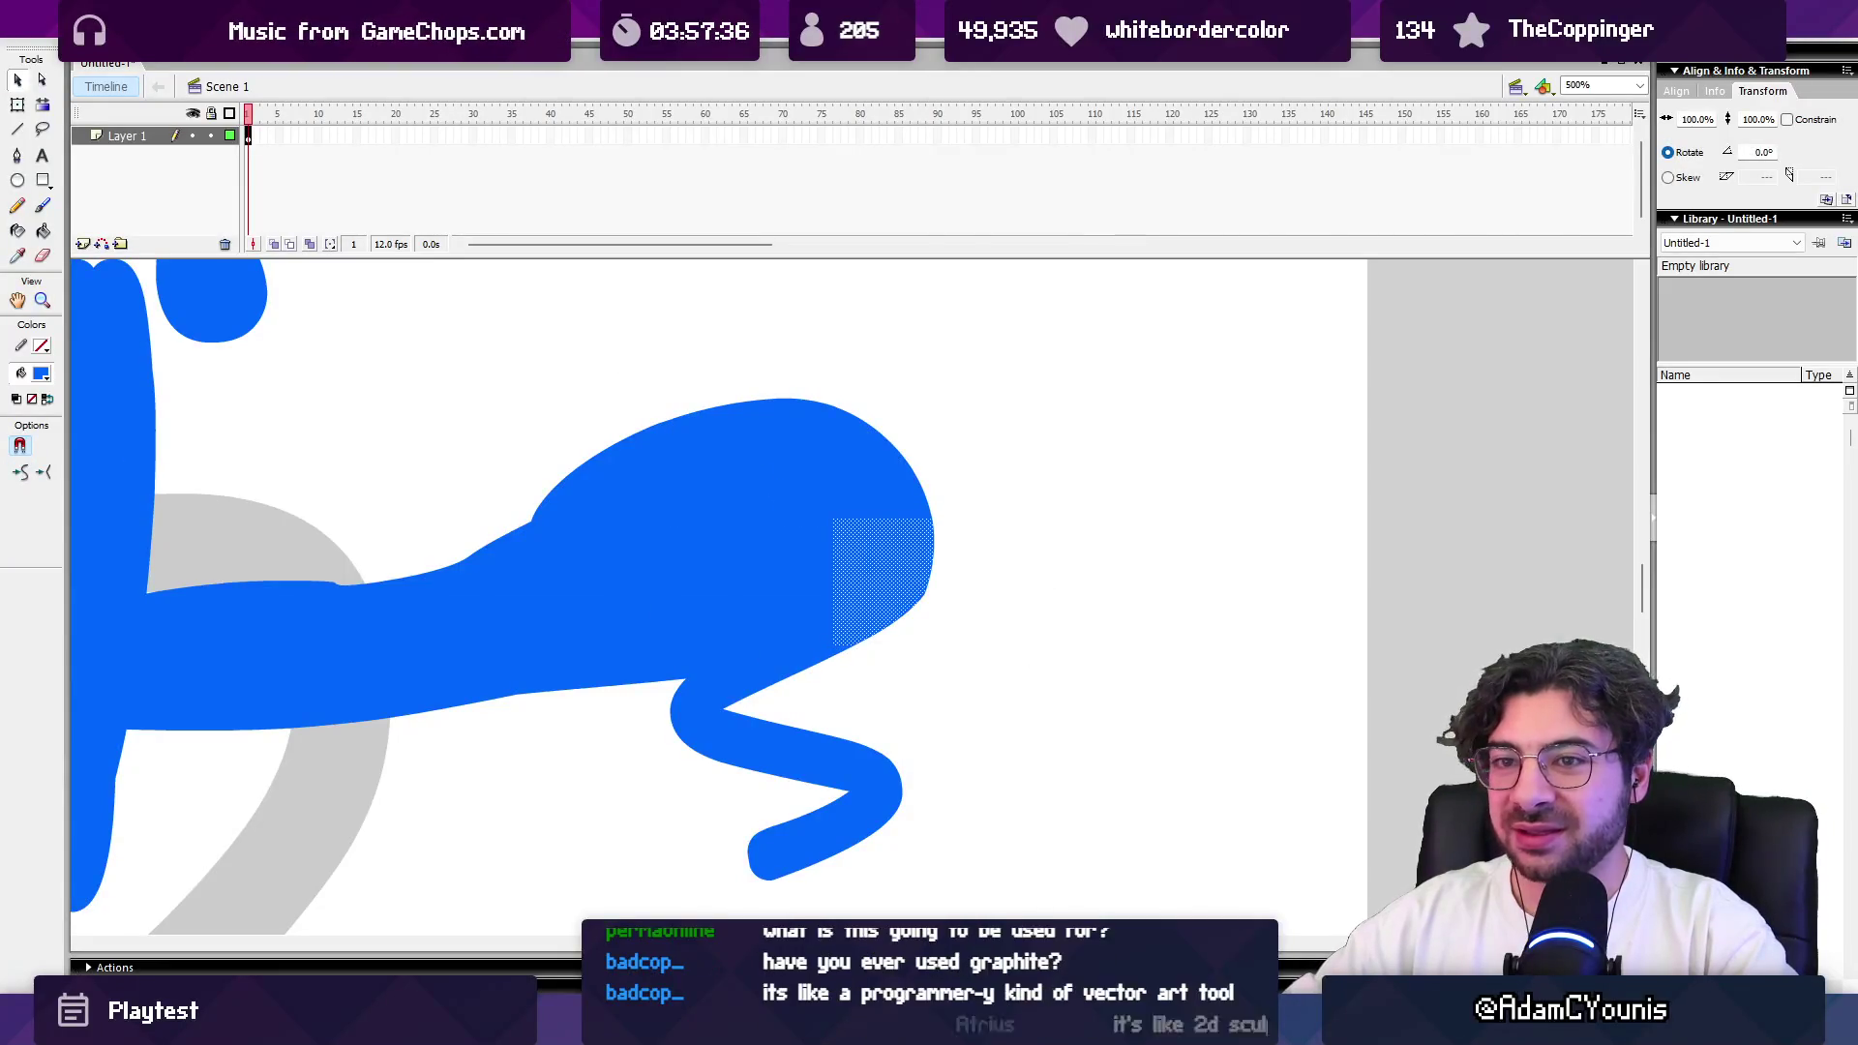
left_click(24, 481)
left_click(428, 403)
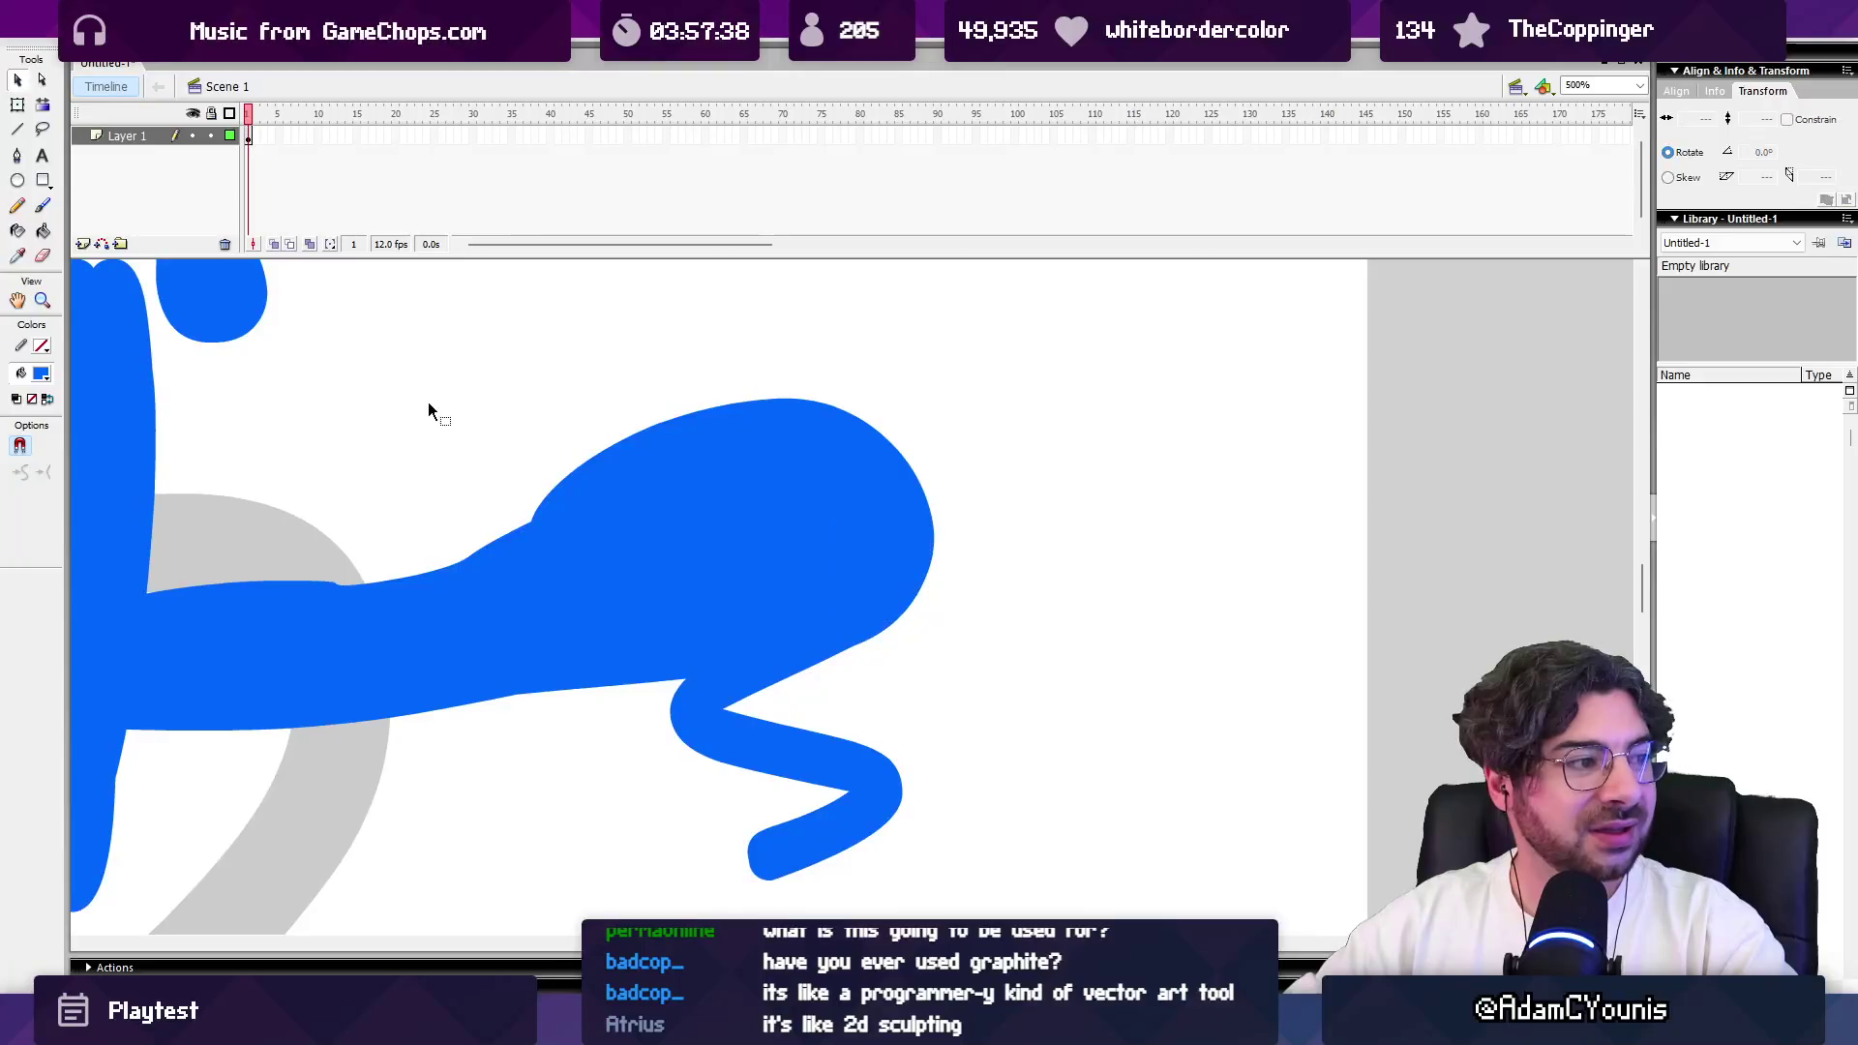
key("z")
scroll(1144, 526, "down", 3)
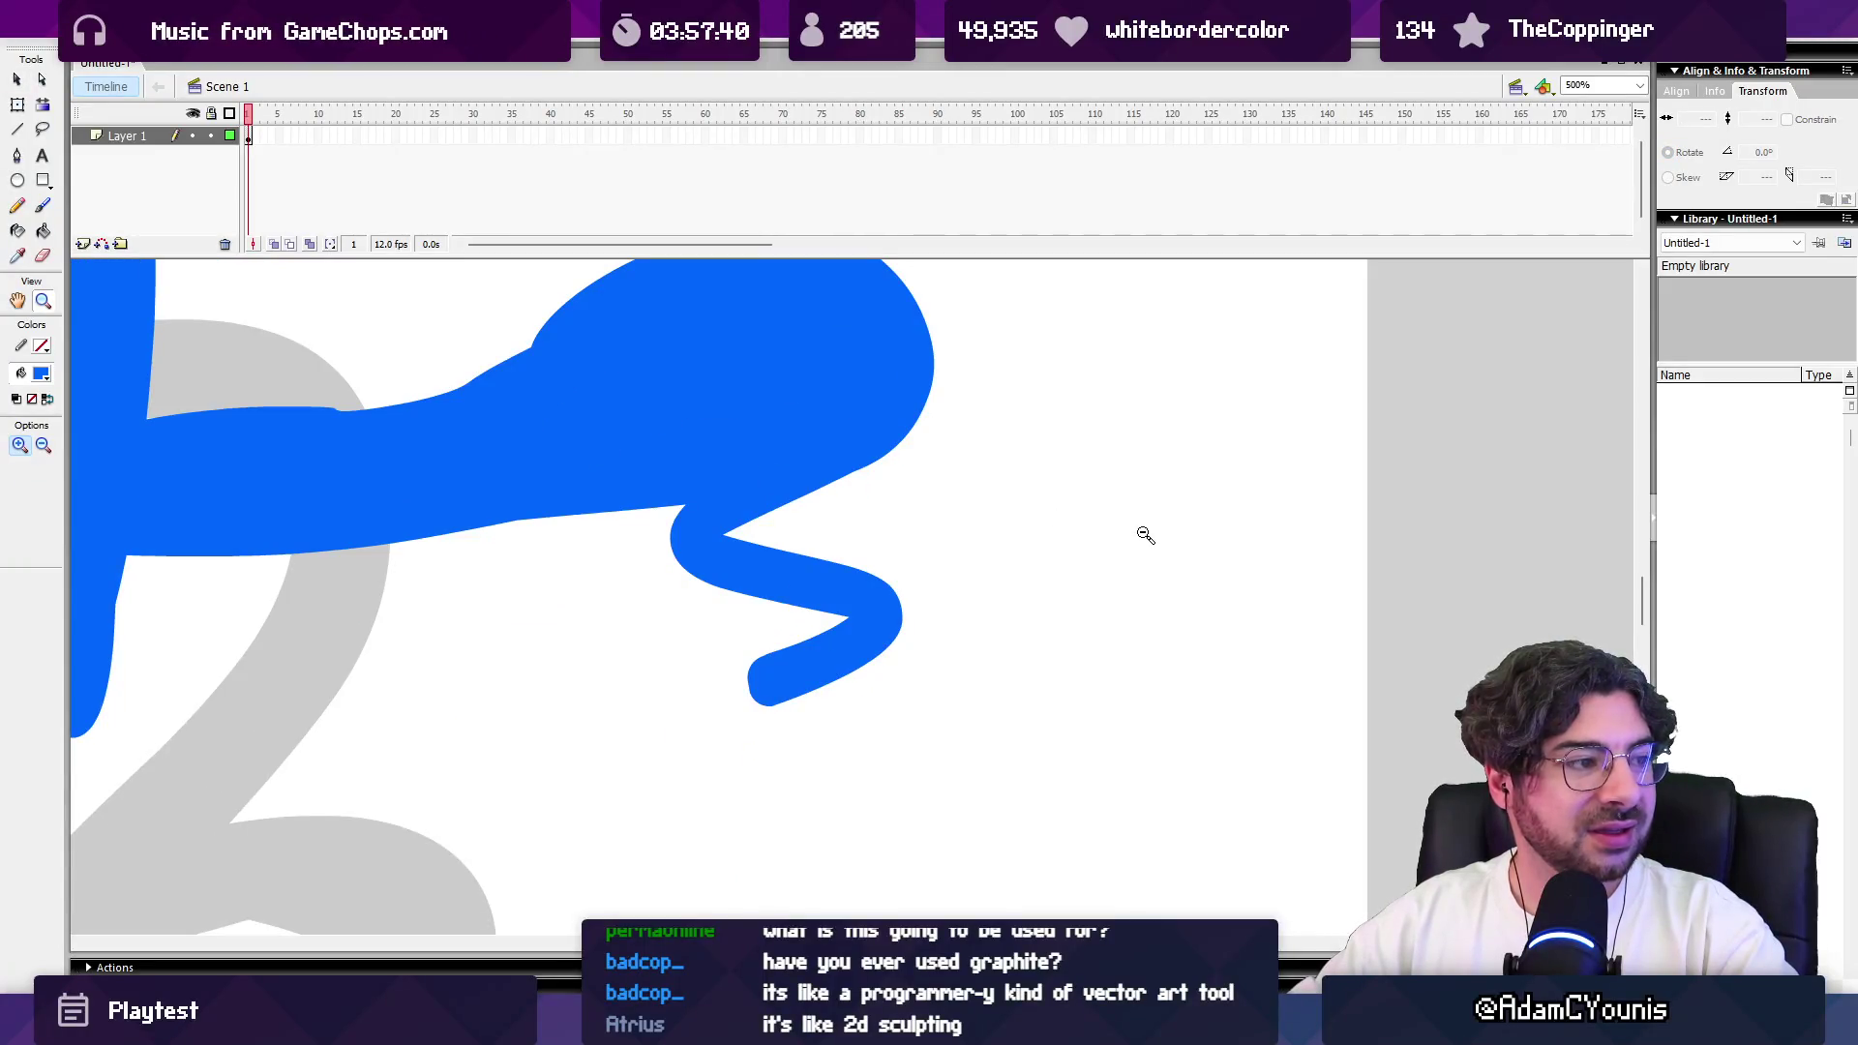
left_click(1145, 535, "alt")
left_click_drag(921, 527, 980, 623)
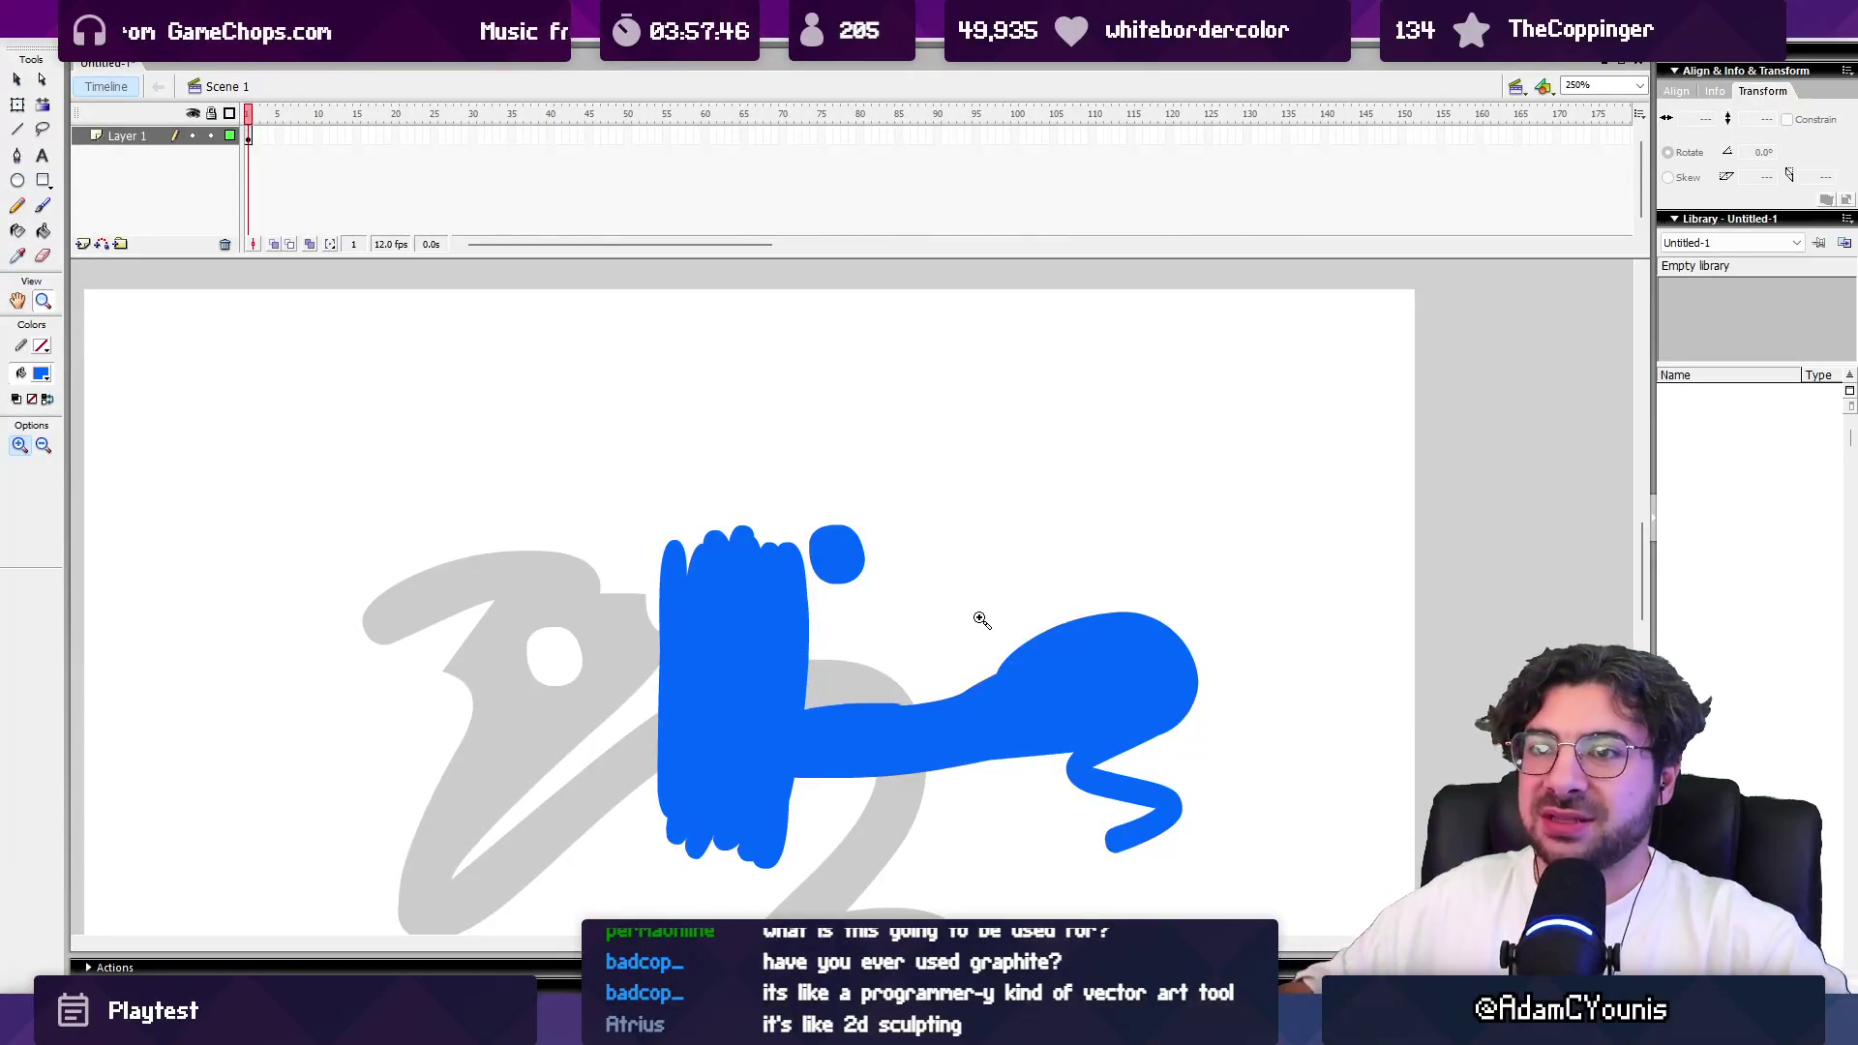
Step: With pressure-sensitive brush width, paint a blue eyebrow arc and zoom in on it
left_click_drag(689, 509, 1091, 514)
key("b")
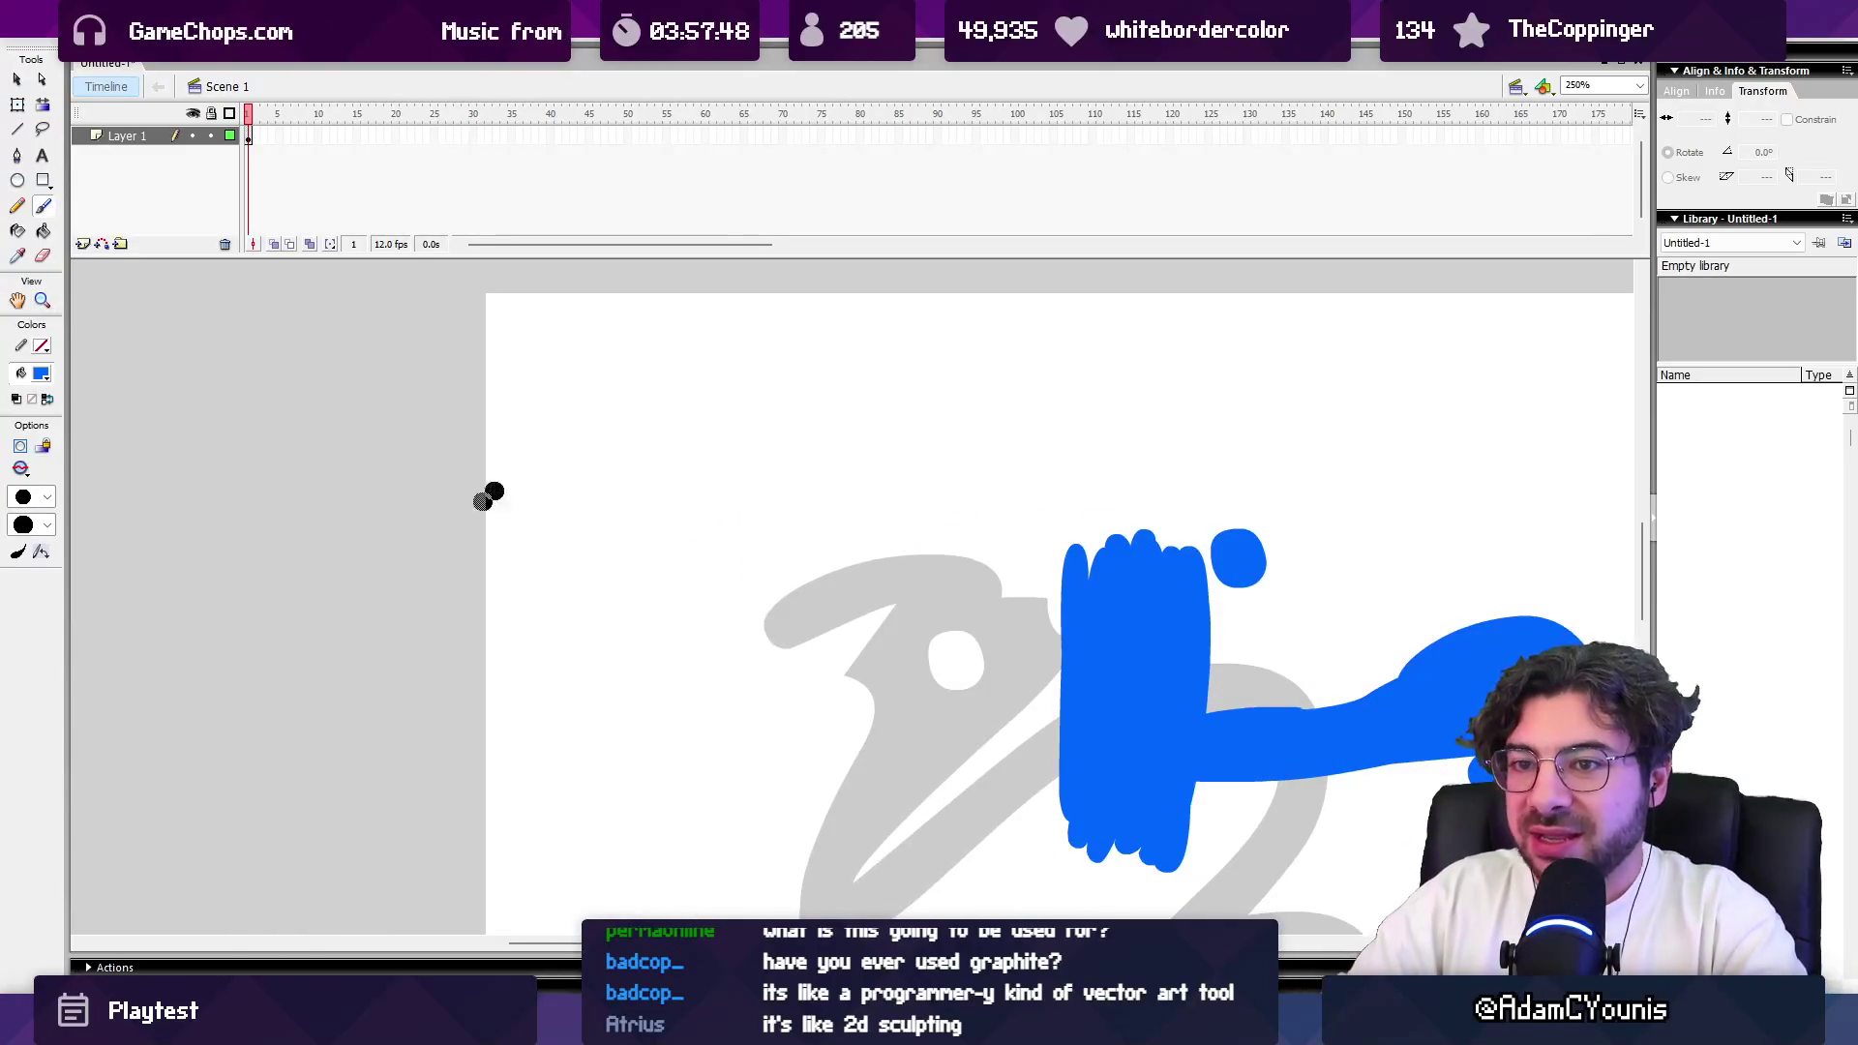
left_click(18, 553)
mouse_move(640, 436)
left_mouse_down()
mouse_move(768, 427)
mouse_move(788, 450)
mouse_move(658, 439)
mouse_move(789, 447)
mouse_move(764, 566)
mouse_move(717, 561)
mouse_move(739, 484)
left_mouse_up()
key("z")
left_click(745, 477)
key("b")
Step: Smooth the eyebrow arc and nudge it slightly up and right
key("q")
left_click(776, 426)
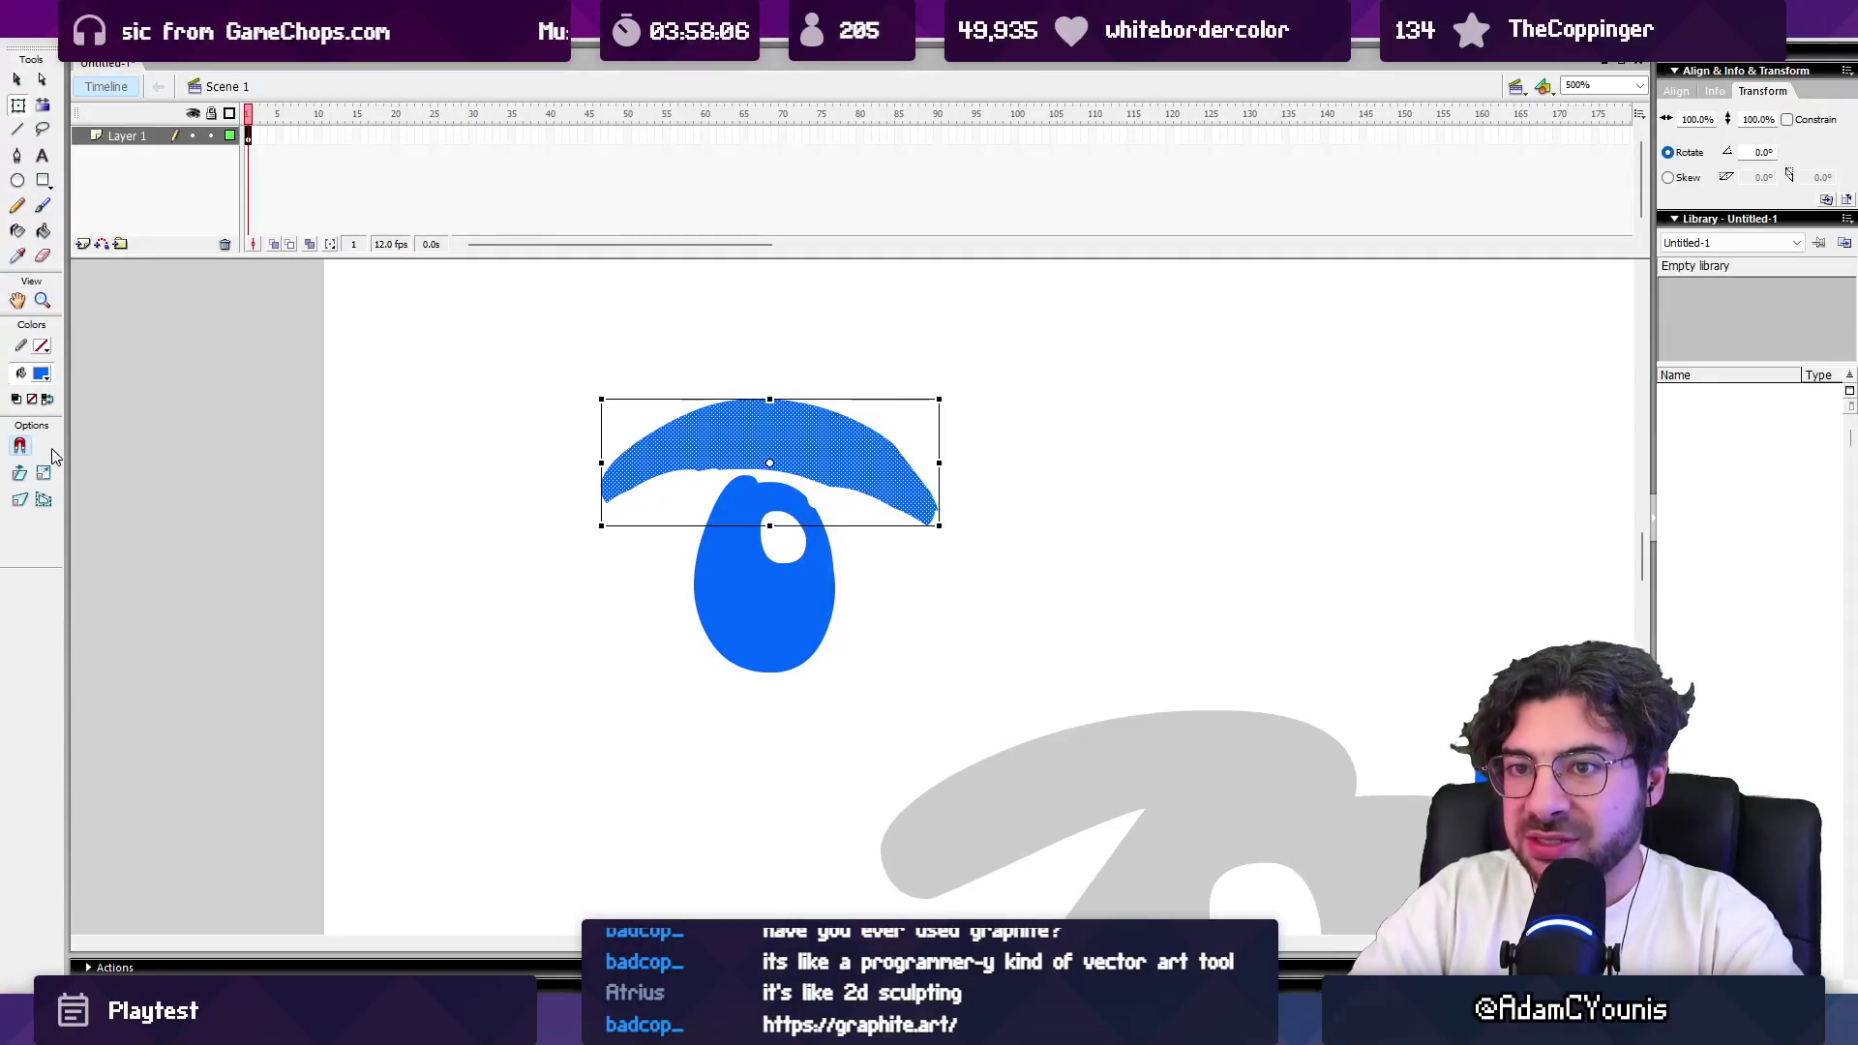
key("v")
left_click(29, 468)
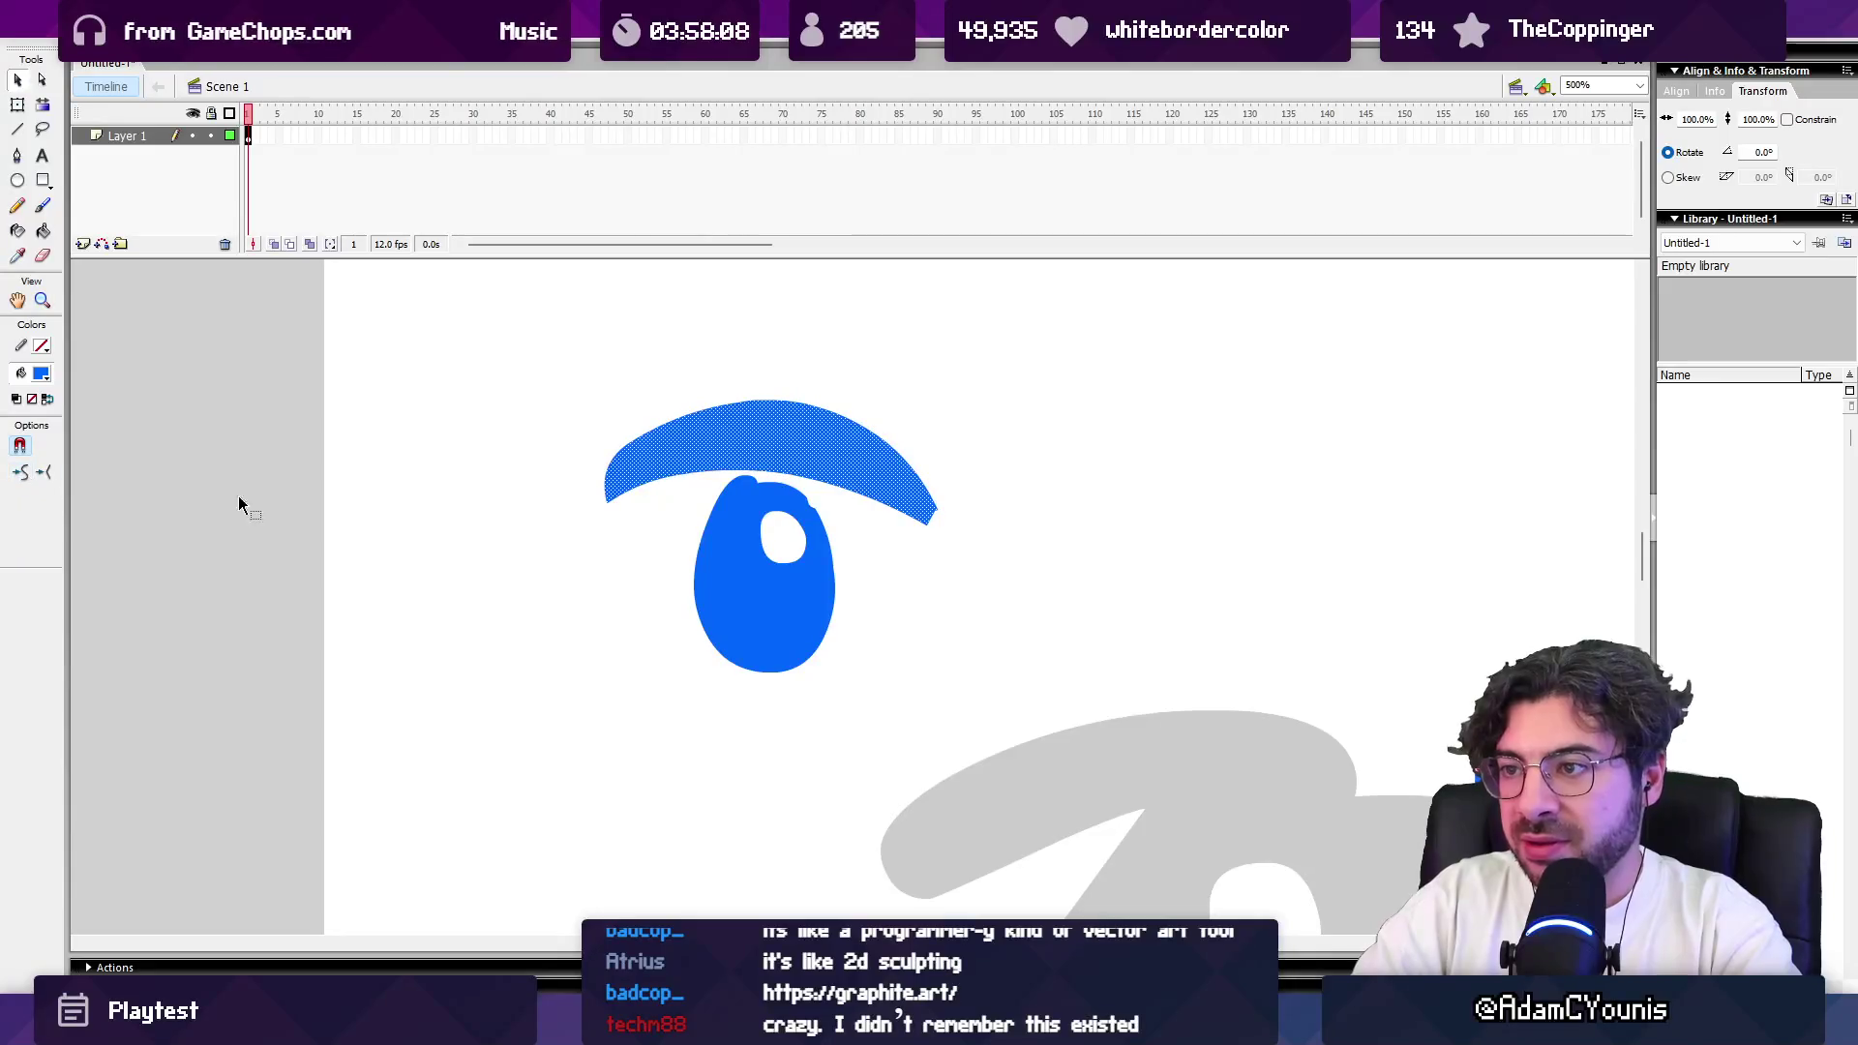
left_click_drag(695, 447, 709, 444)
Step: Smooth the blue eye shape twice and redock the Tools panel
left_click(718, 542)
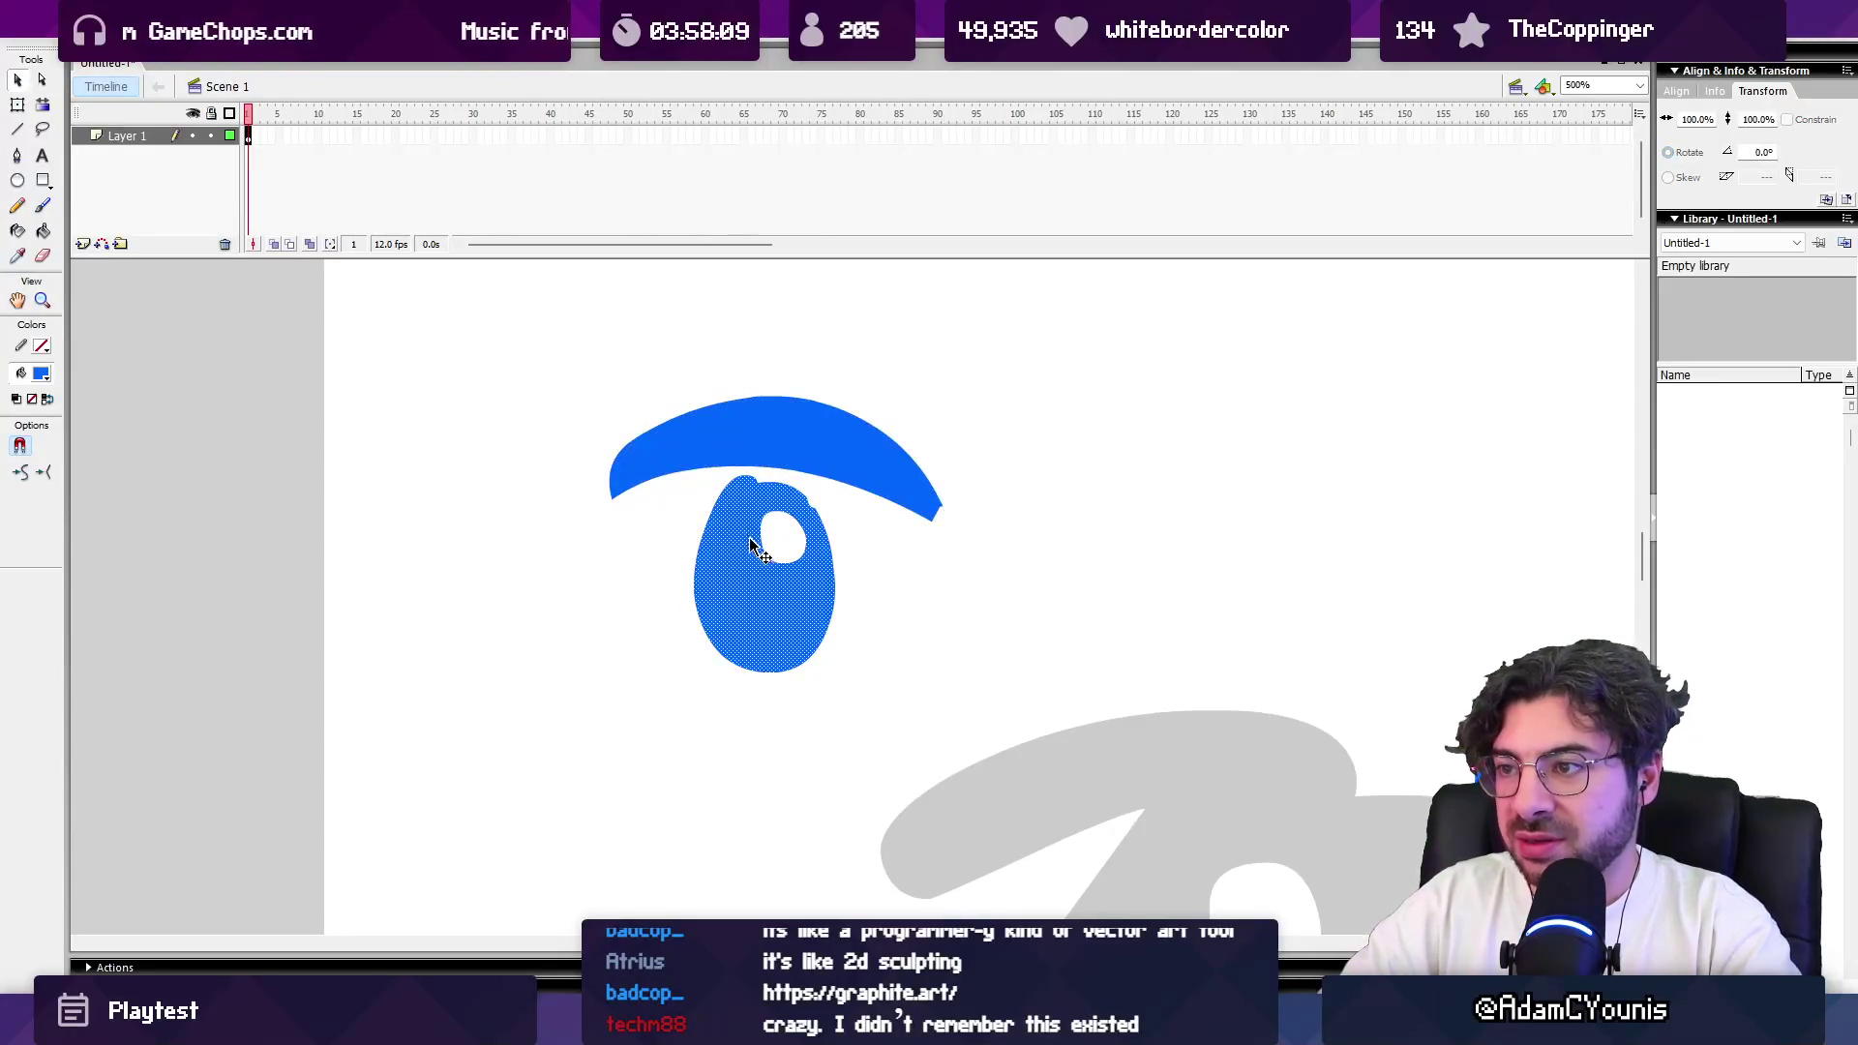
left_click(21, 474)
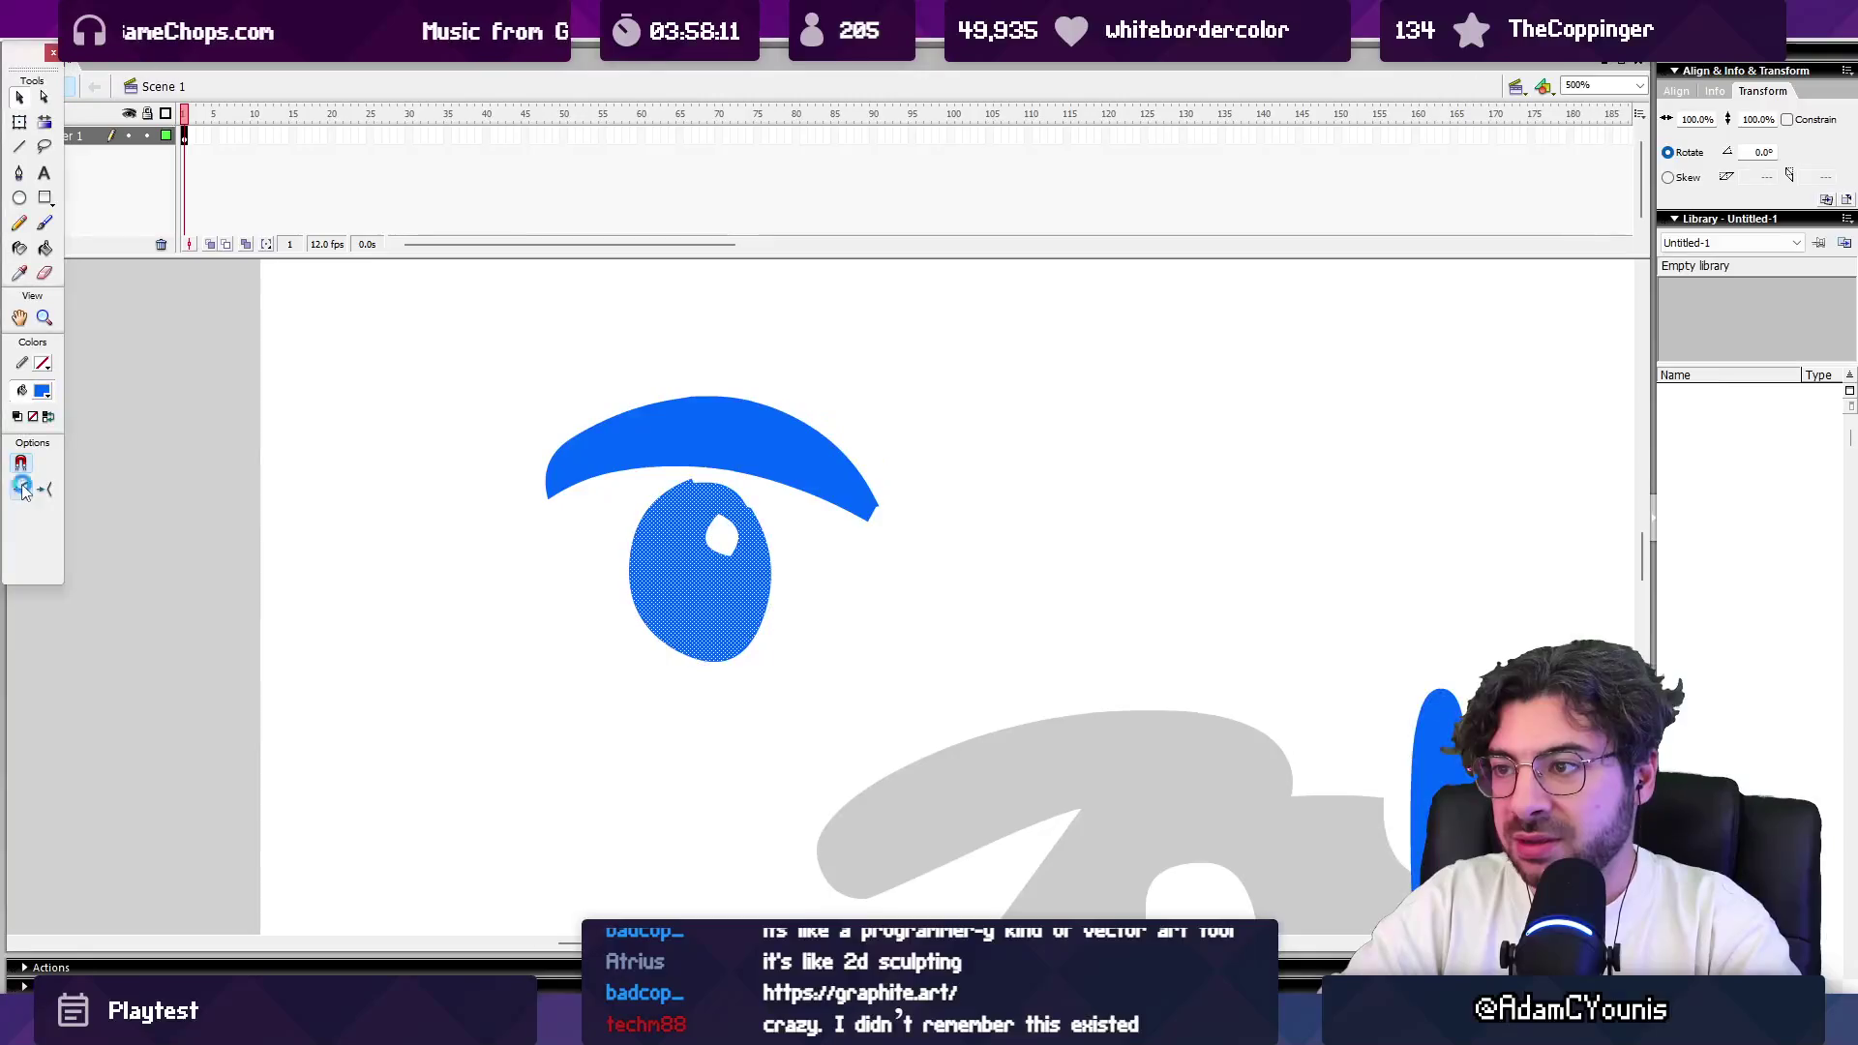
left_click(295, 423)
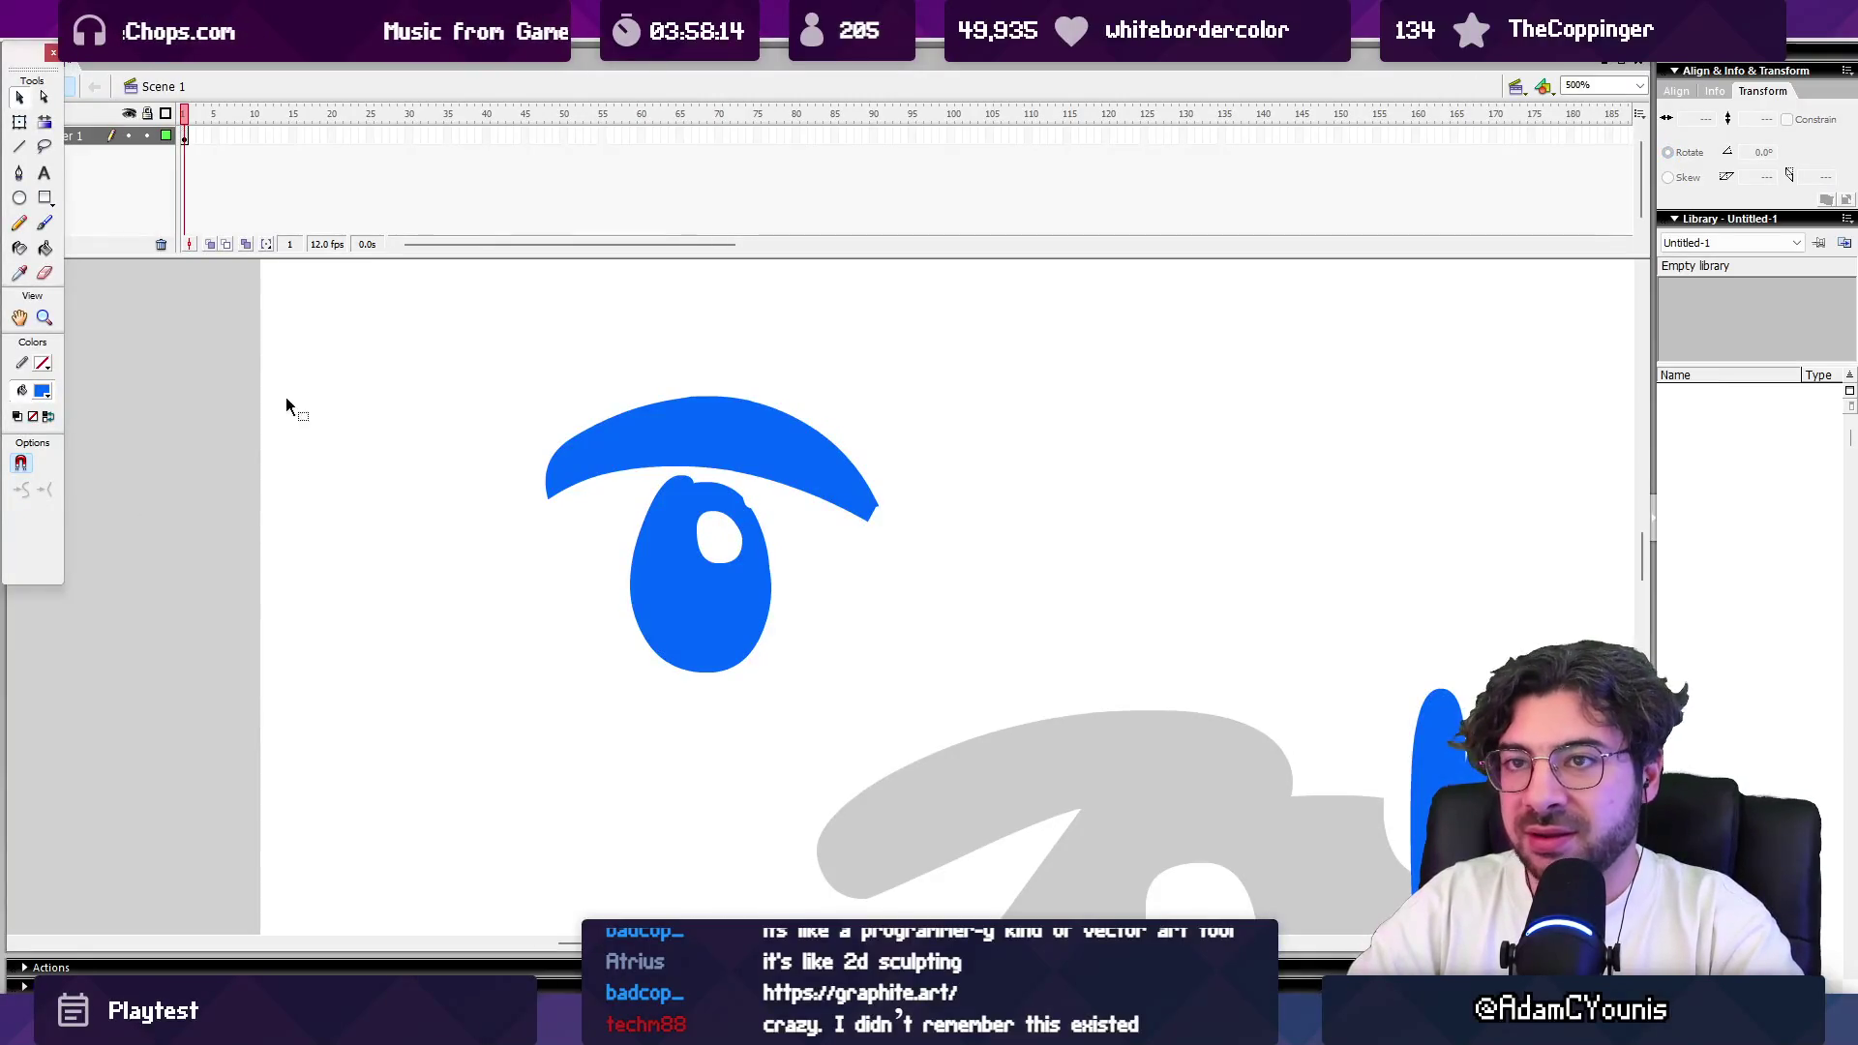
mouse_move(42, 73)
left_mouse_down()
mouse_move(35, 463)
mouse_move(79, 461)
mouse_move(110, 377)
mouse_move(44, 329)
mouse_move(17, 246)
mouse_move(19, 126)
mouse_move(30, 322)
left_mouse_up()
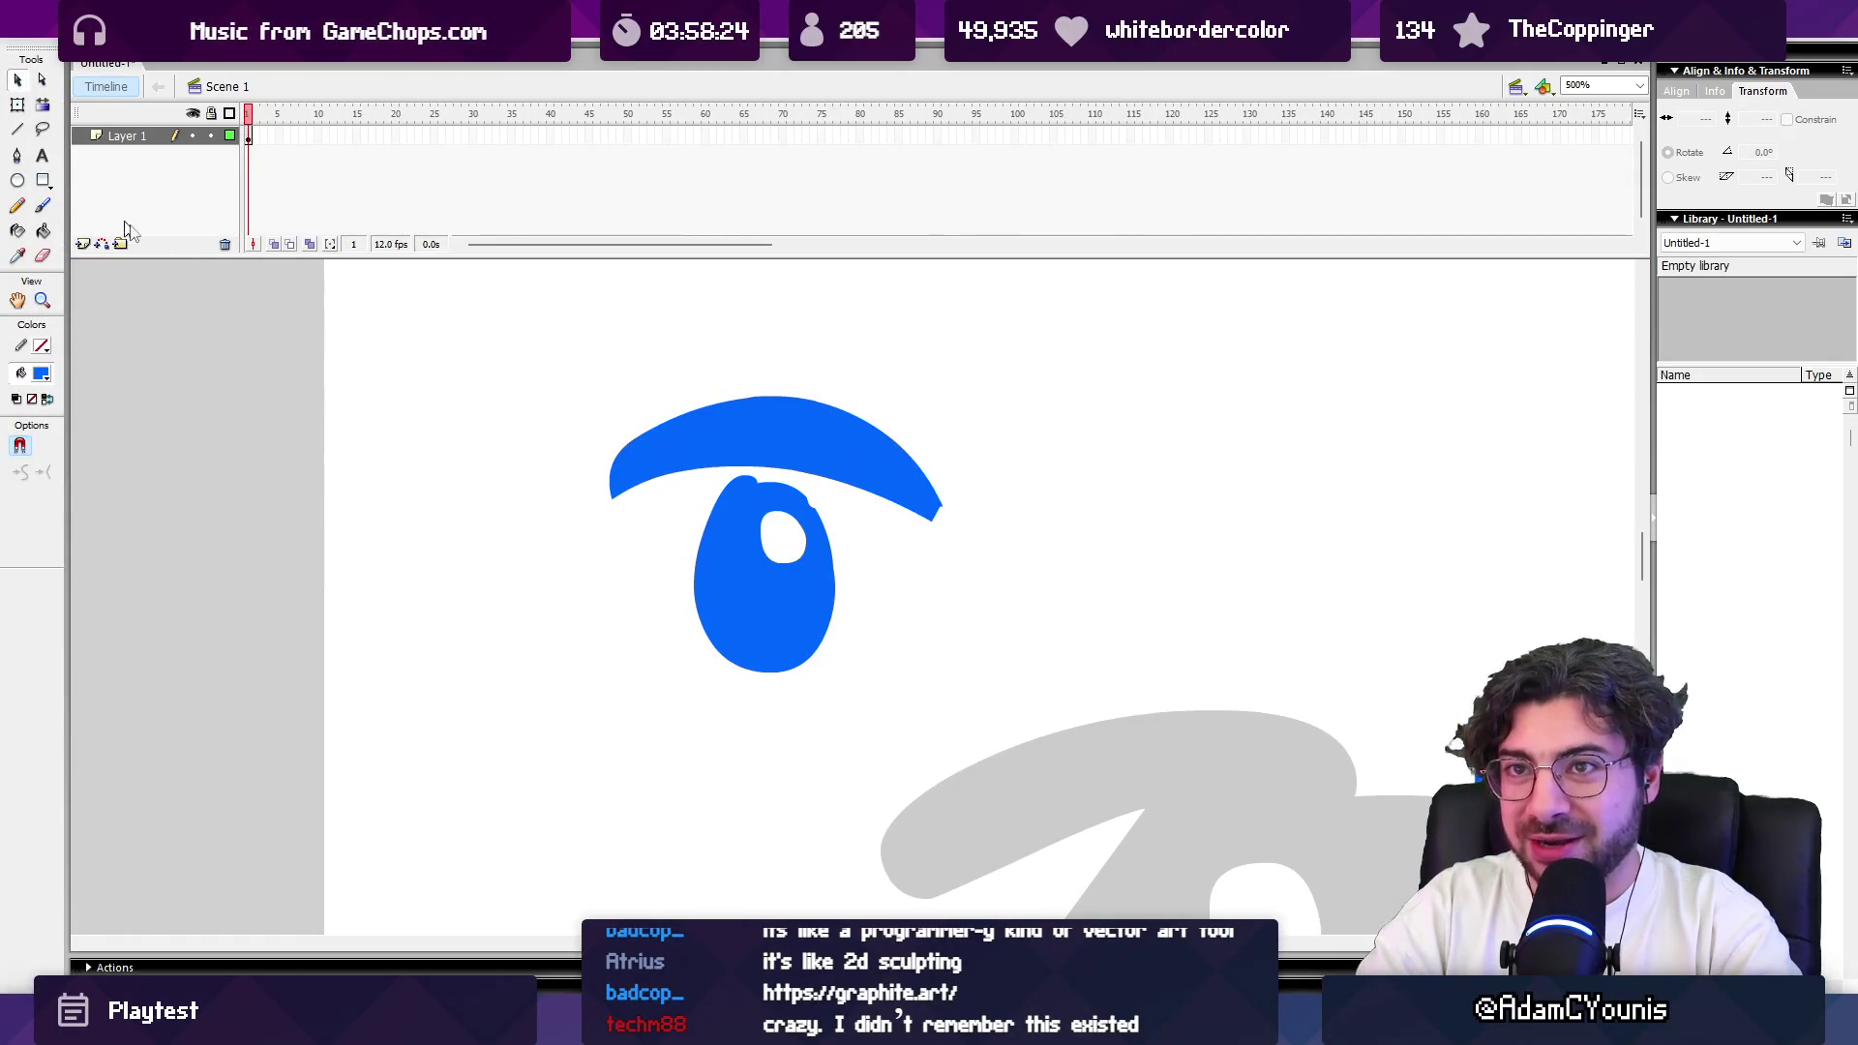
Step: Smooth the upper part of the eye shape three times and flatten the bump on its top edge
key("z")
double_click(774, 523)
key("q")
left_click_drag(568, 401, 978, 557)
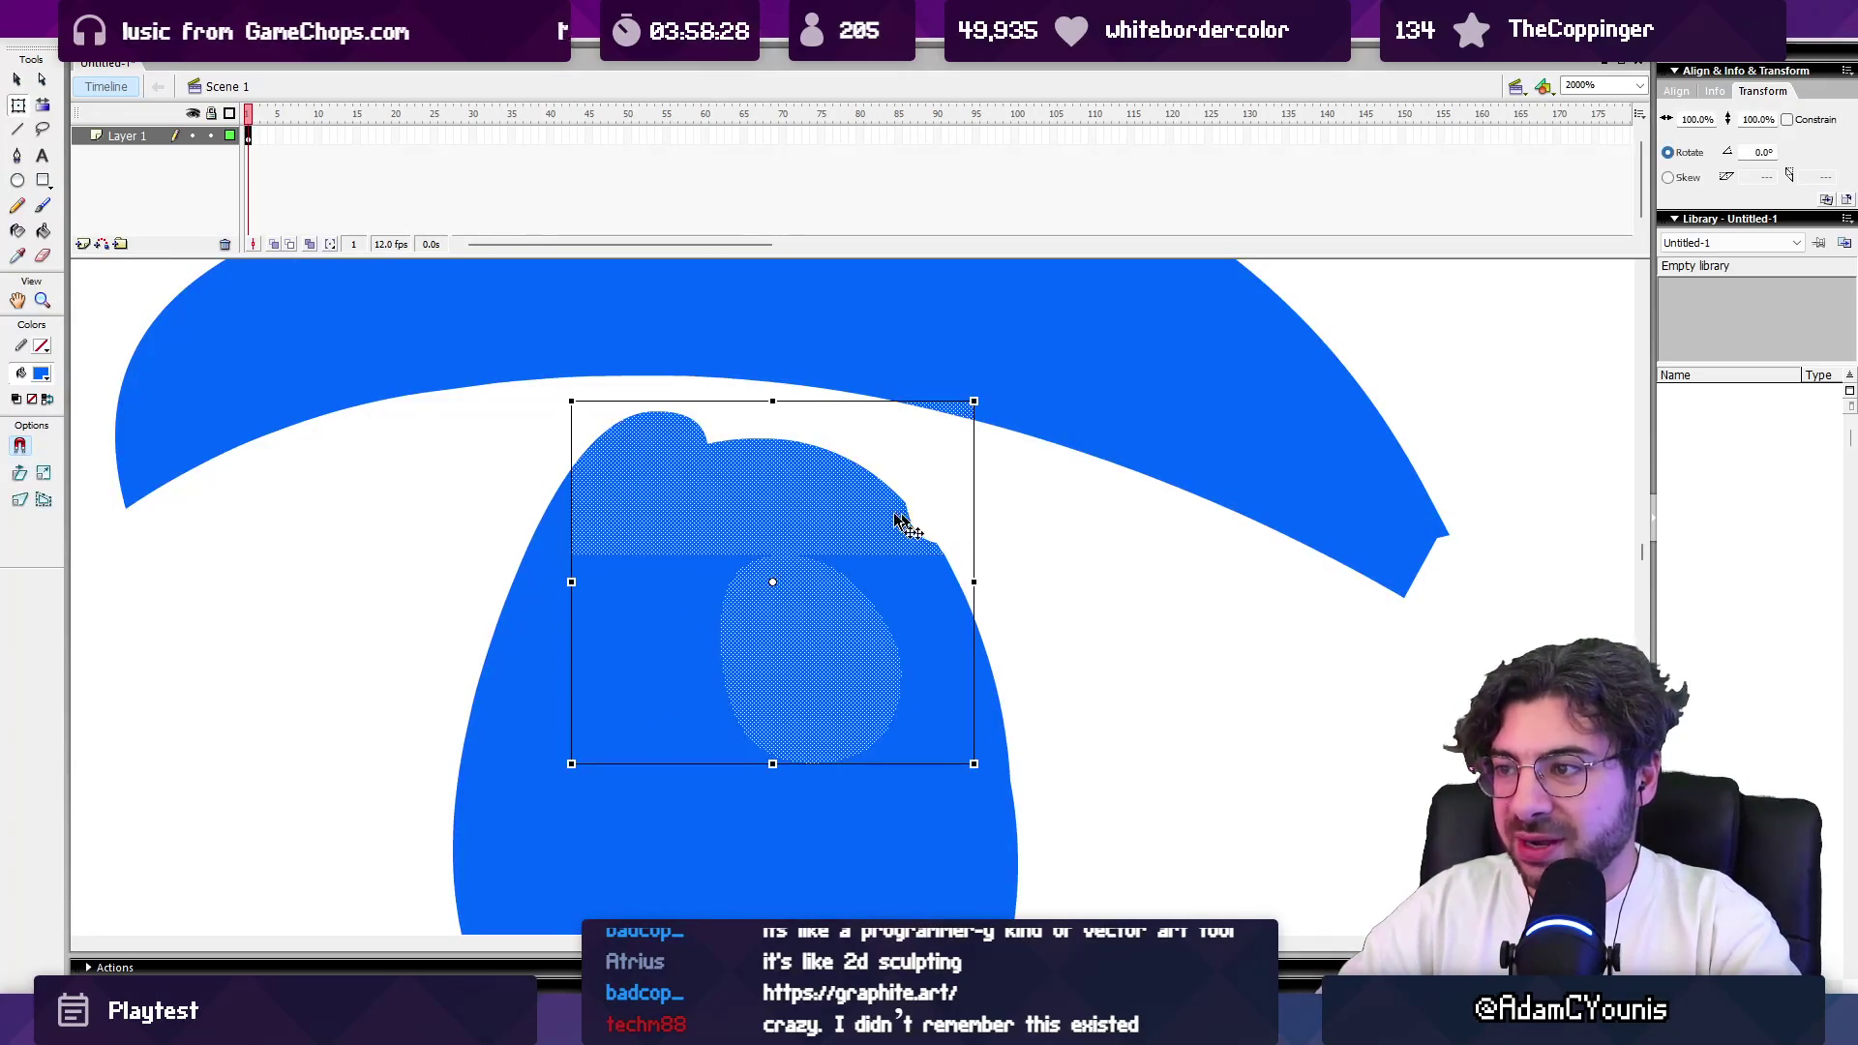
left_click(563, 459)
left_click_drag(971, 548, 546, 398)
key("v")
left_click(19, 472)
left_click(20, 473)
left_click(20, 472)
left_click(20, 473)
left_click(19, 472)
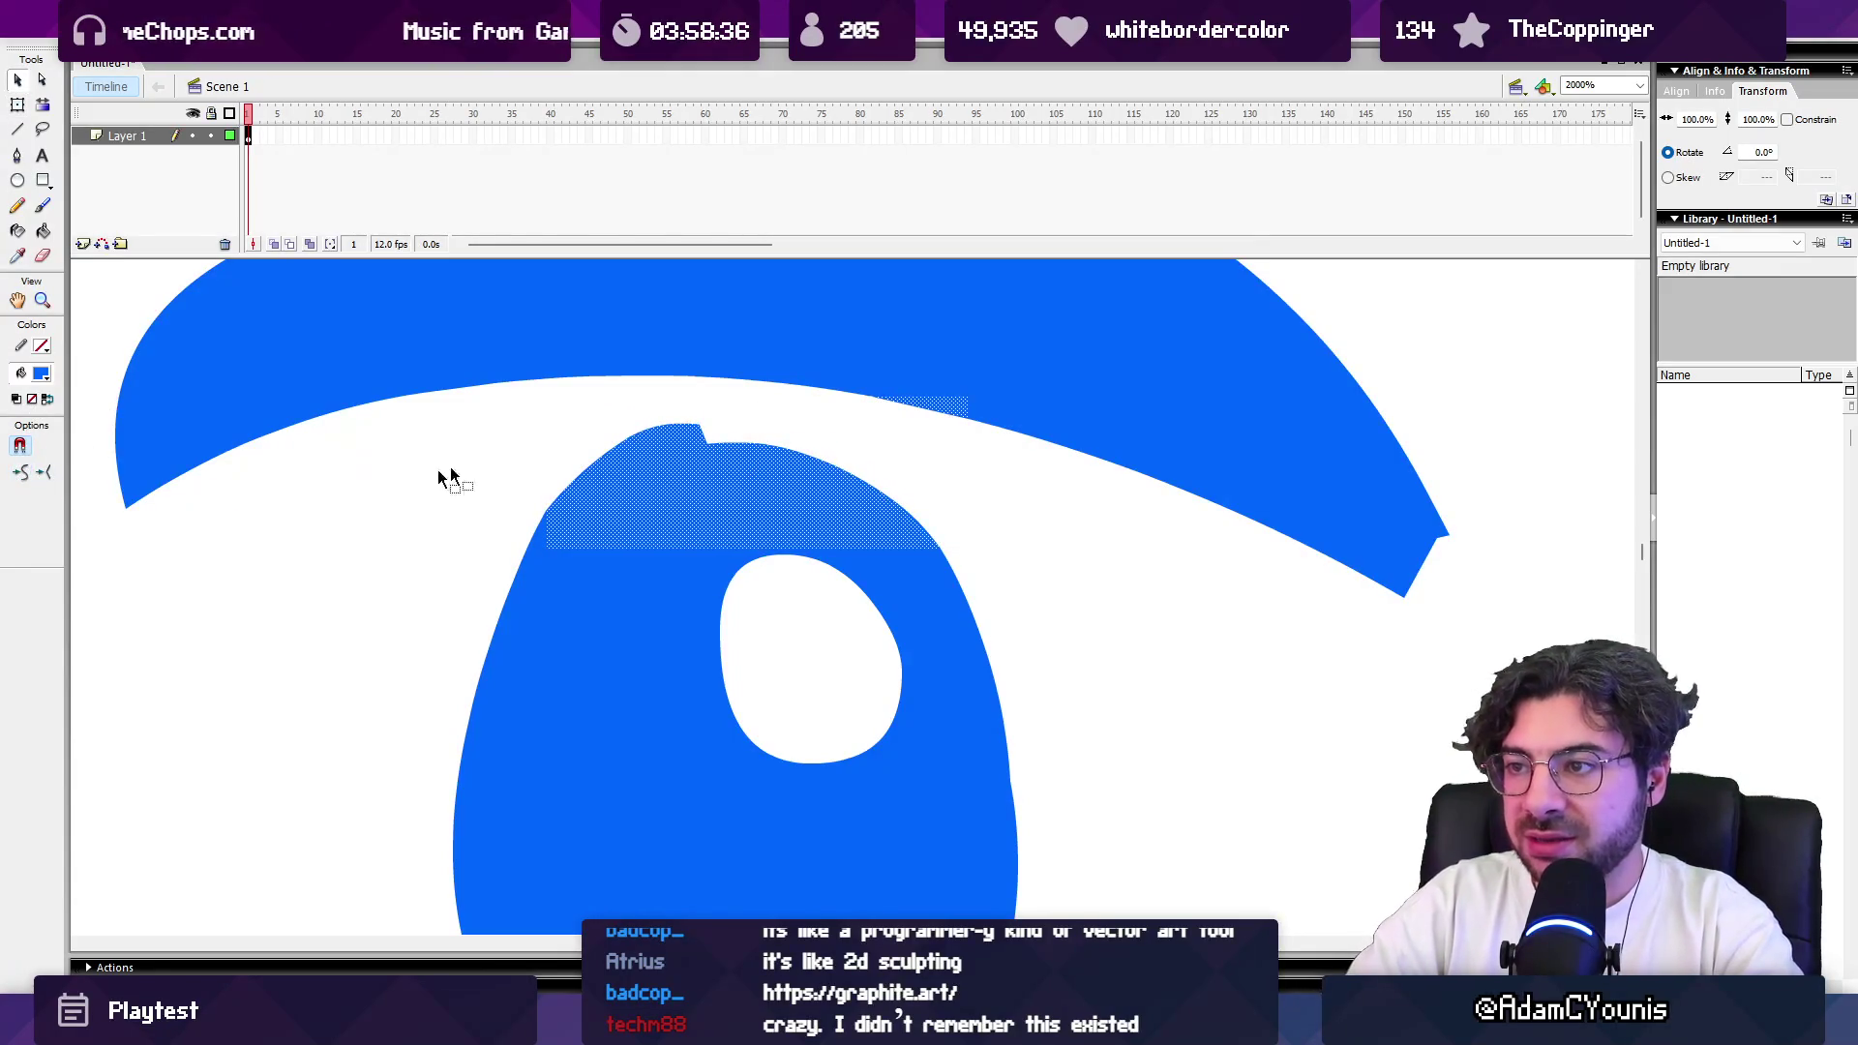
left_click(716, 419)
left_click_drag(713, 423, 577, 456)
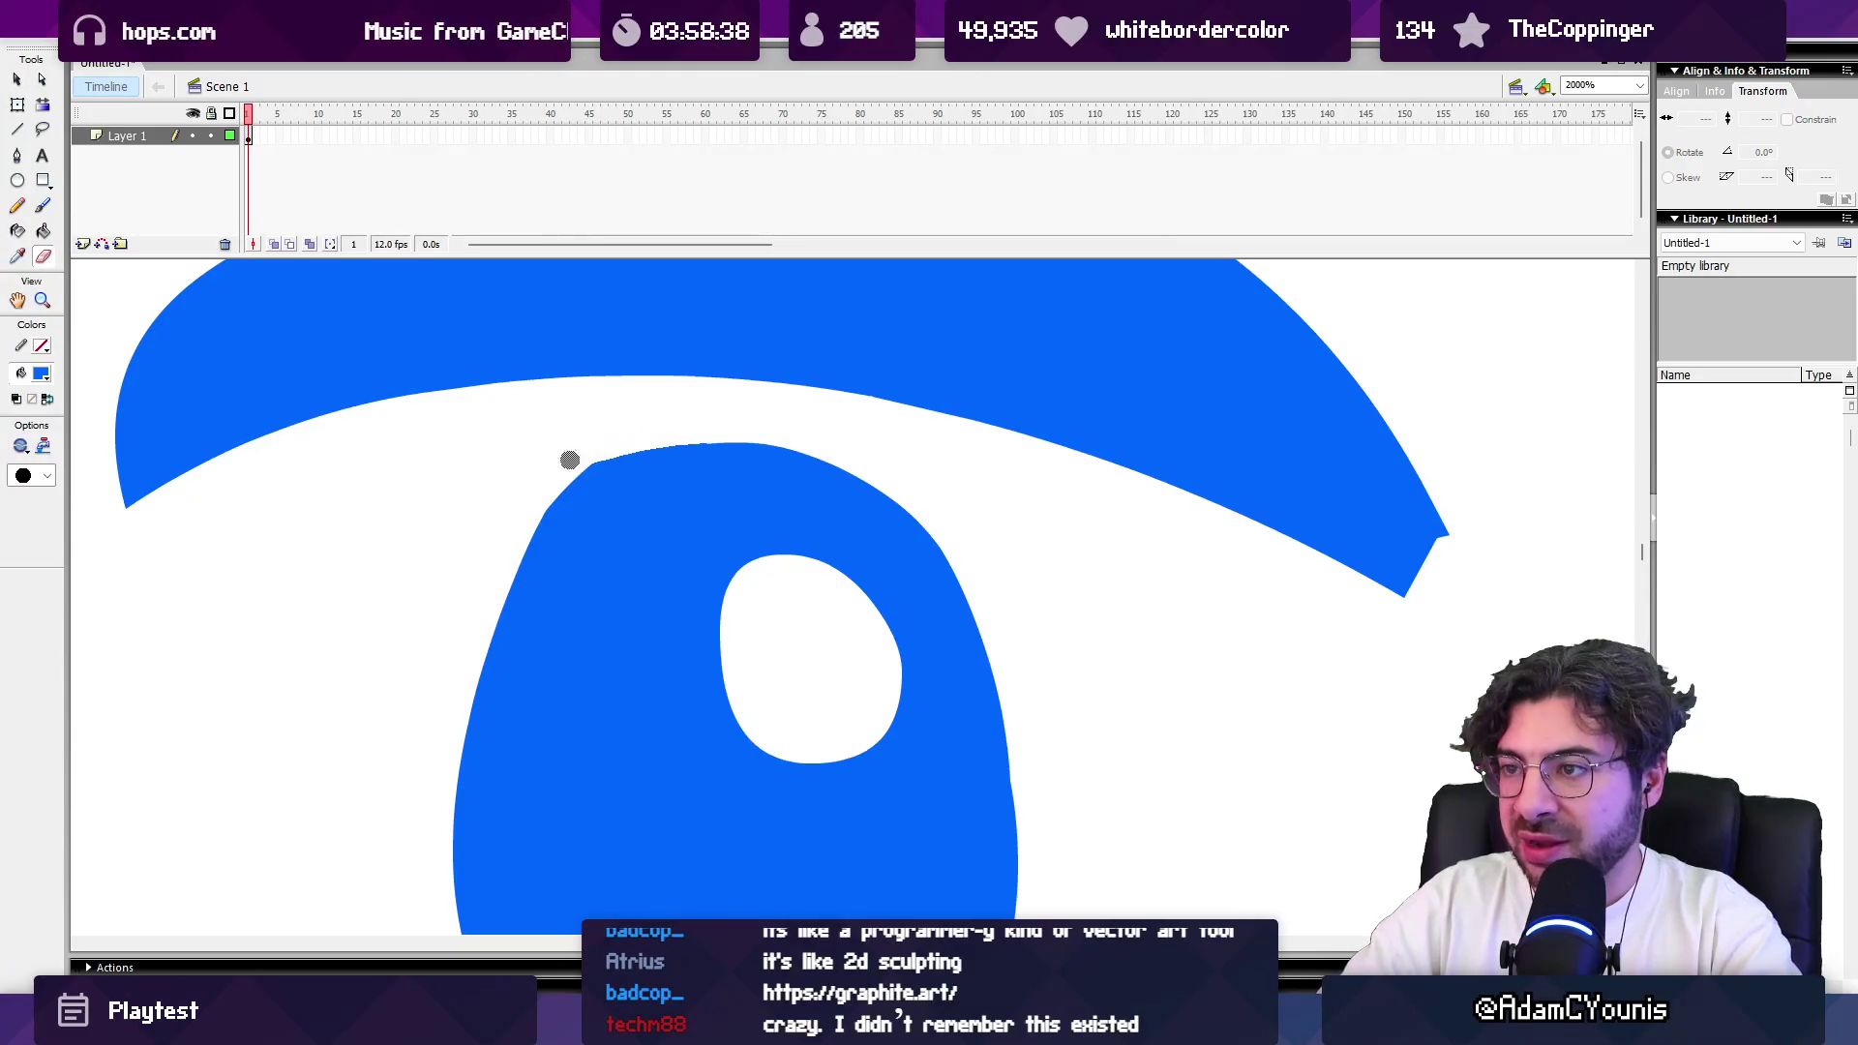
Step: At 1000% zoom, smooth the eye's top band again, then return to 500%
key("z")
key("ctrl+apostrophe")
key("ctrl+apostrophe")
key("ctrl+minus")
key("ctrl+minus")
key("ctrl+equal")
left_click_drag(772, 606, 719, 490)
key("v")
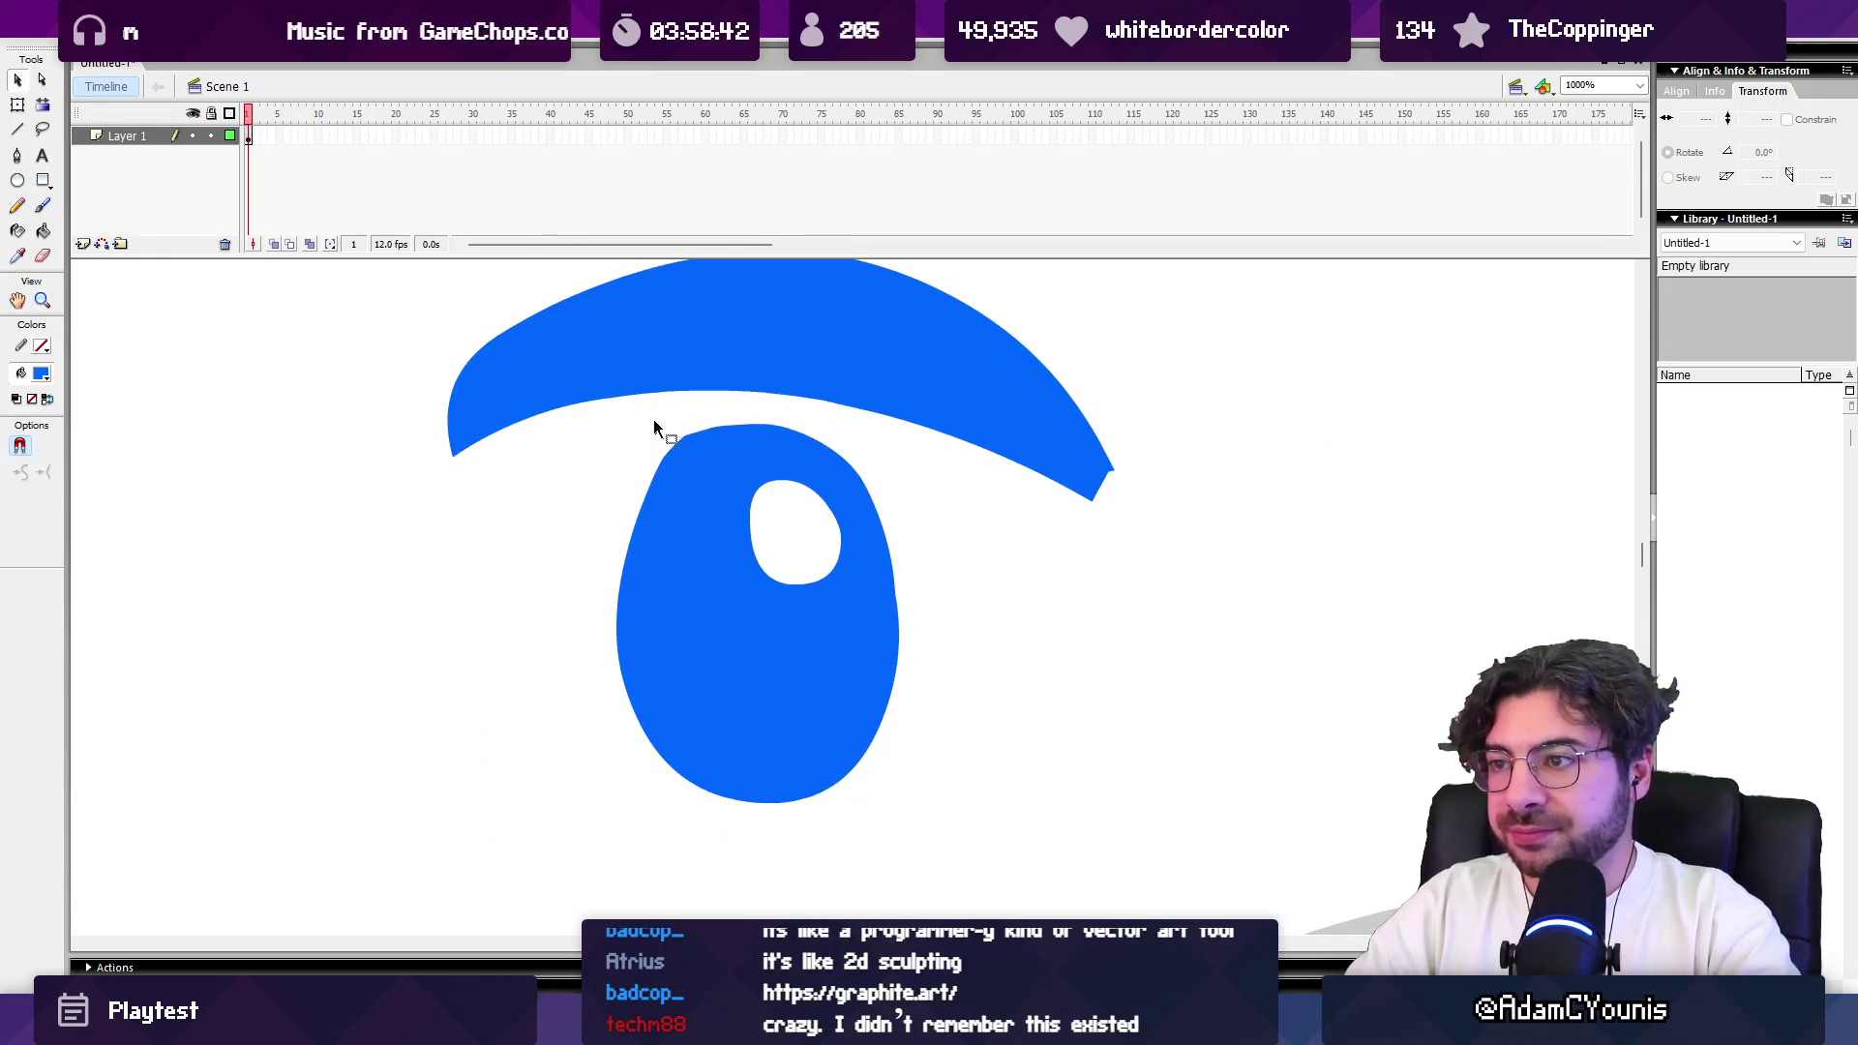
left_click_drag(851, 466, 349, 432)
left_click(21, 470)
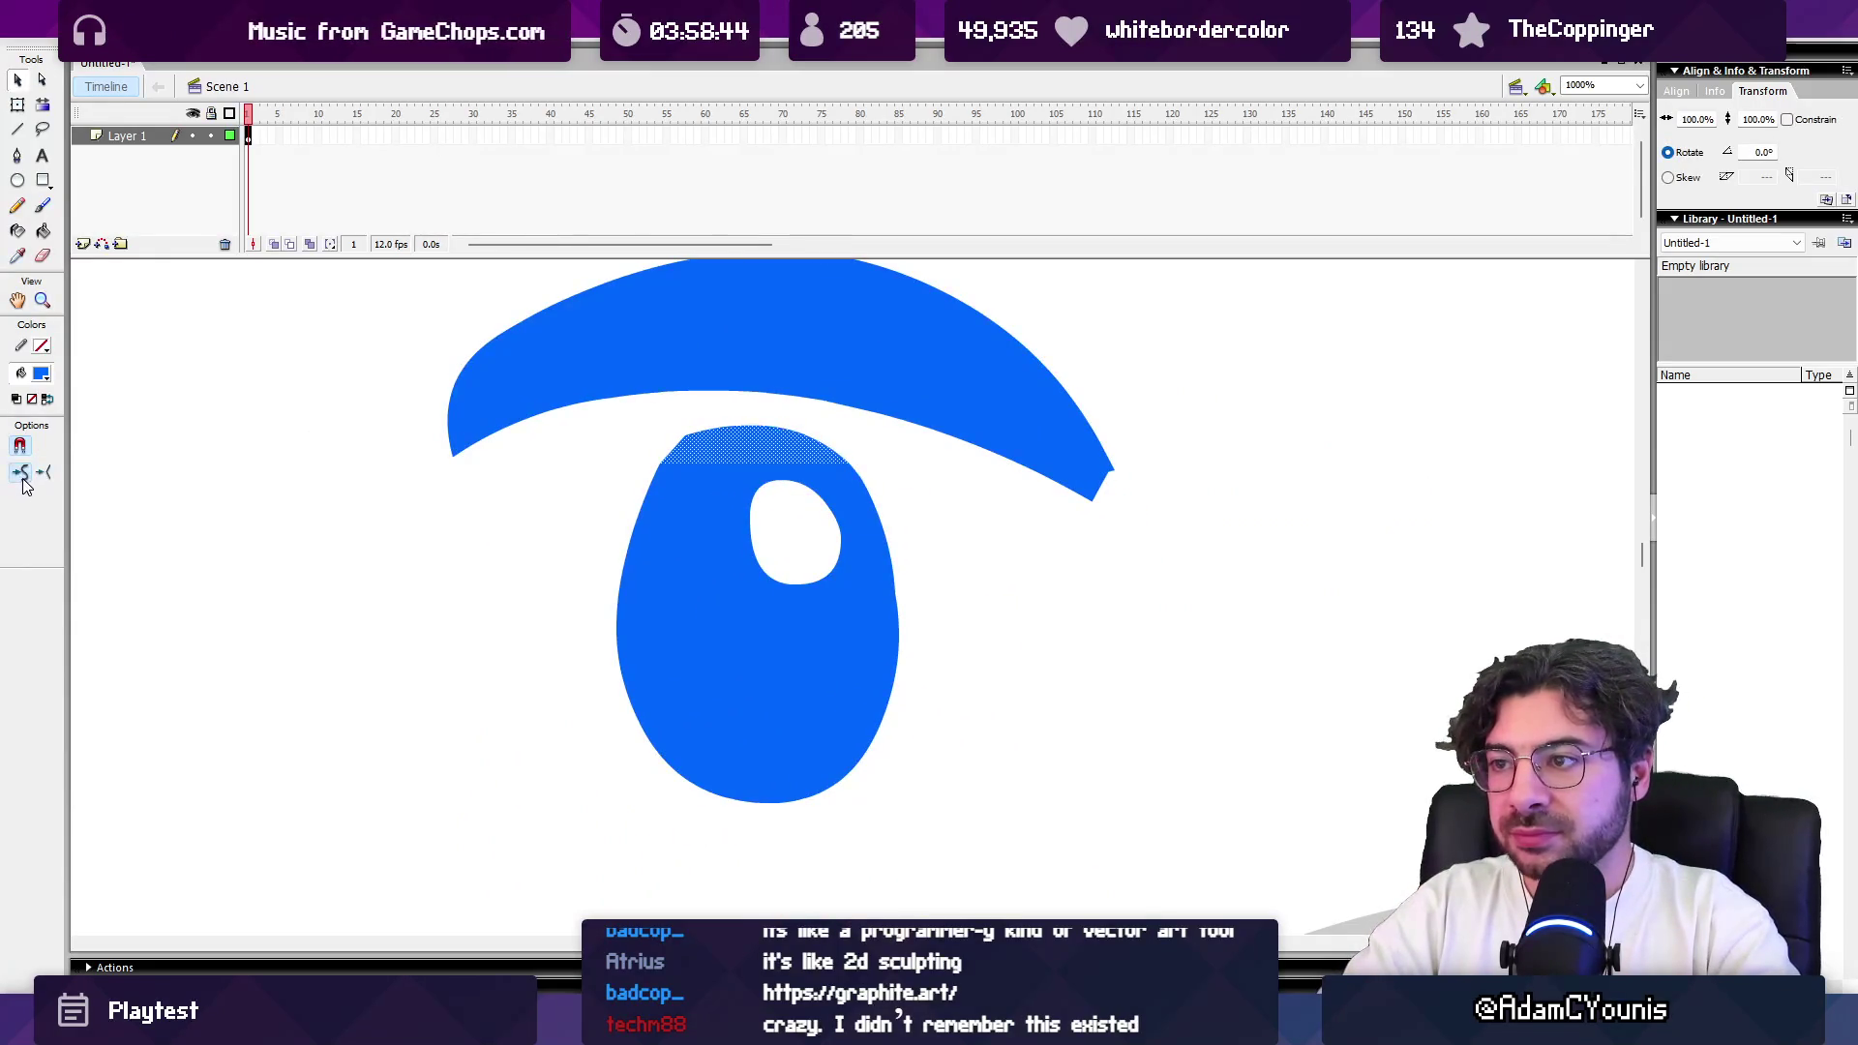
left_click(647, 461)
left_click_drag(650, 431, 699, 484)
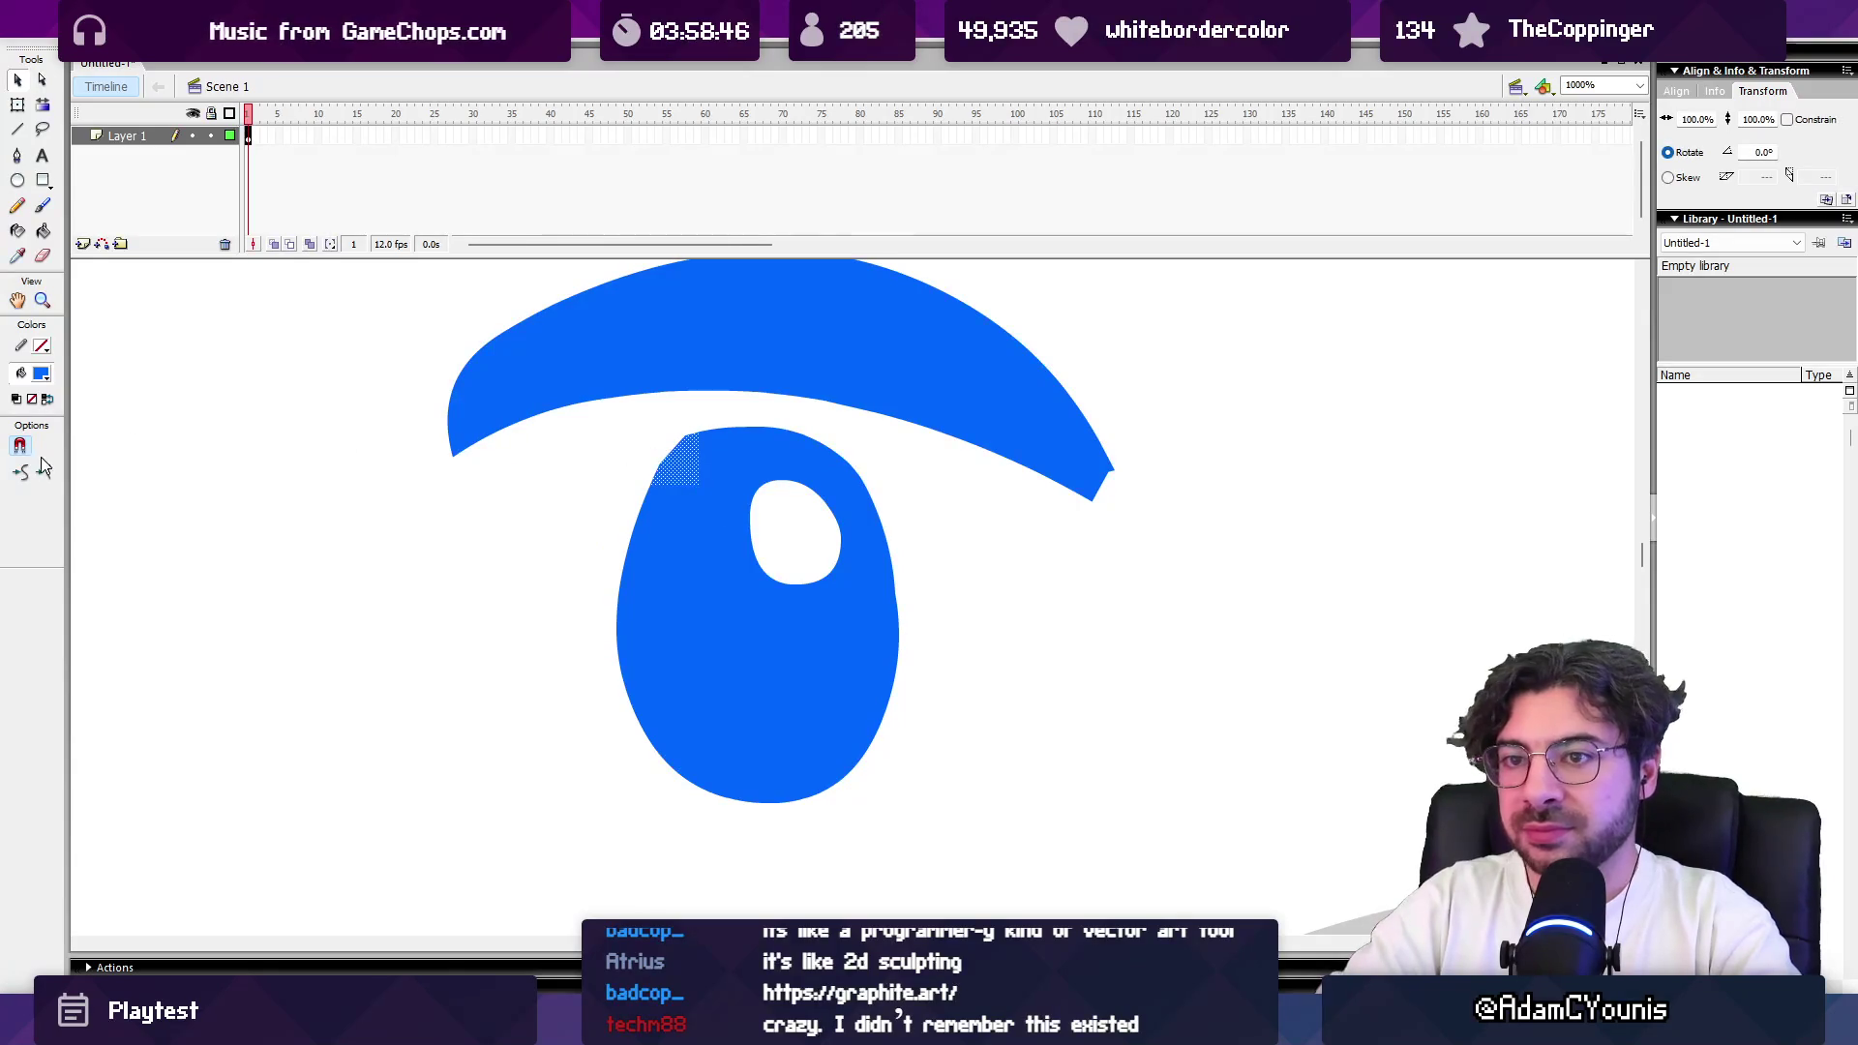
left_click(451, 504)
key("e")
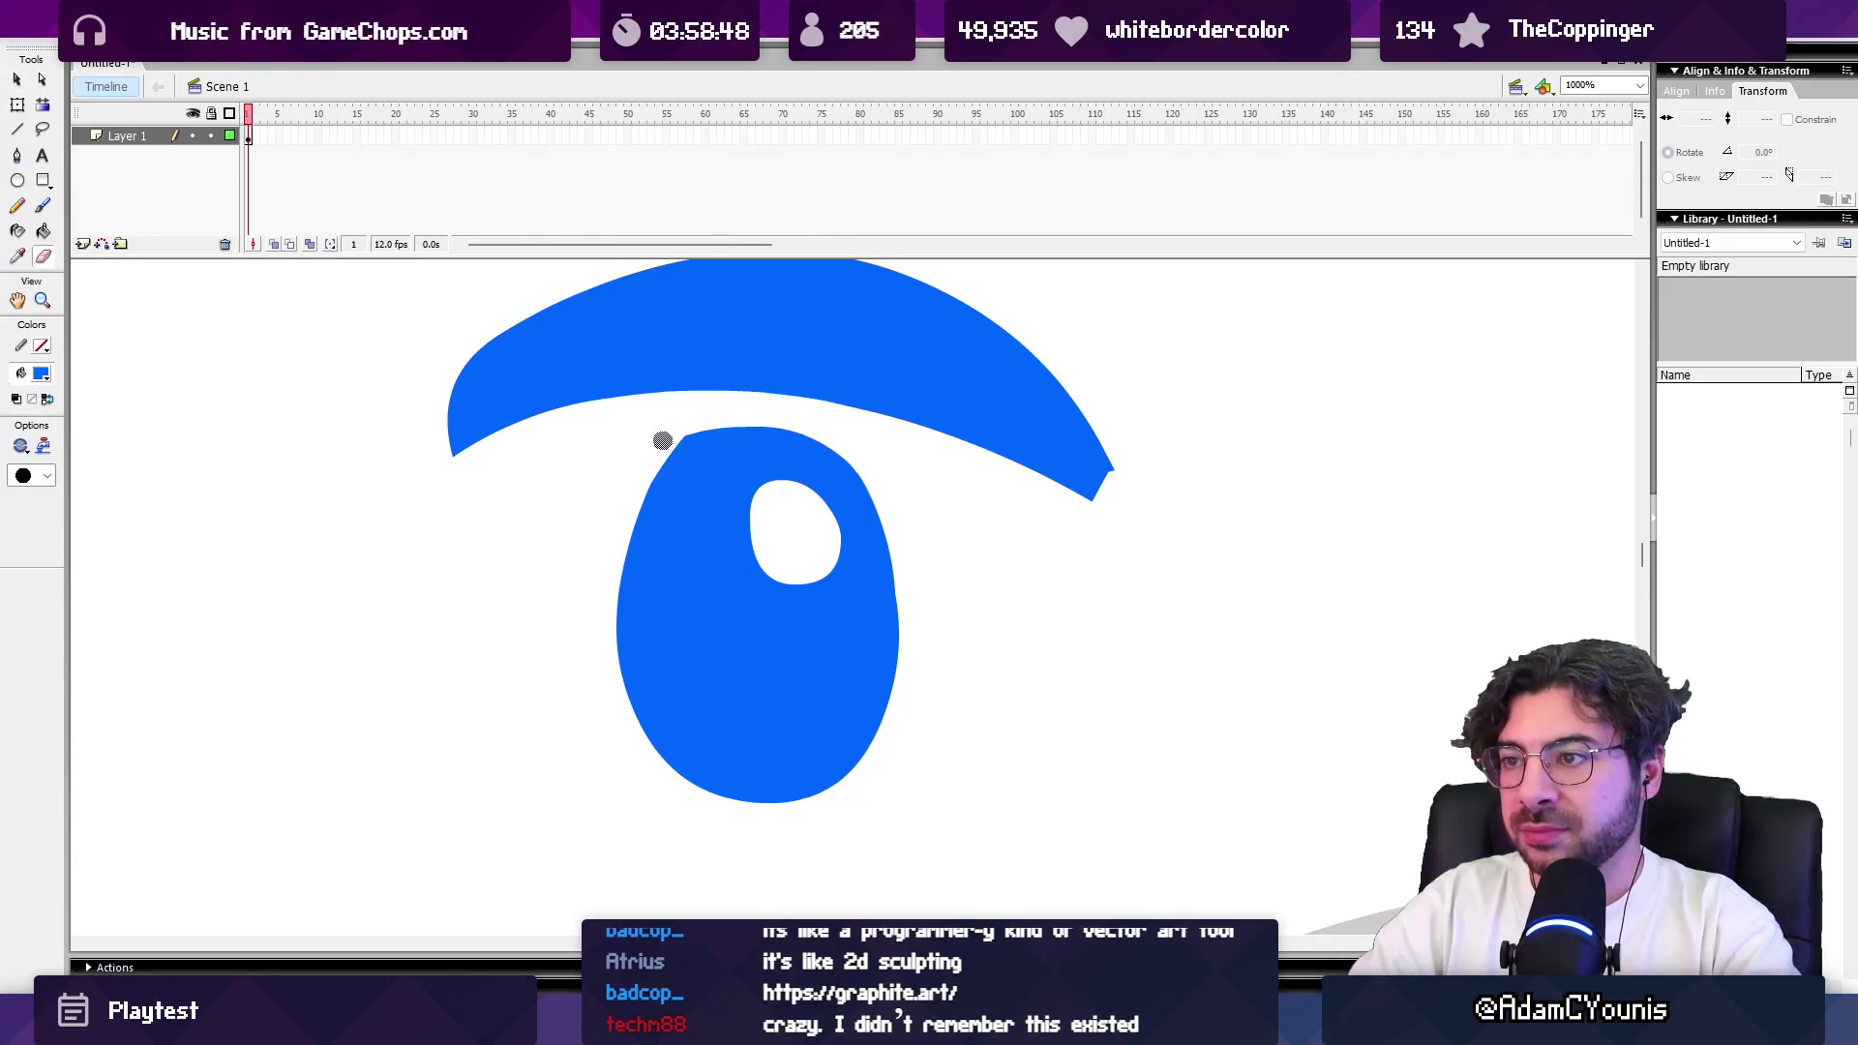
key("z")
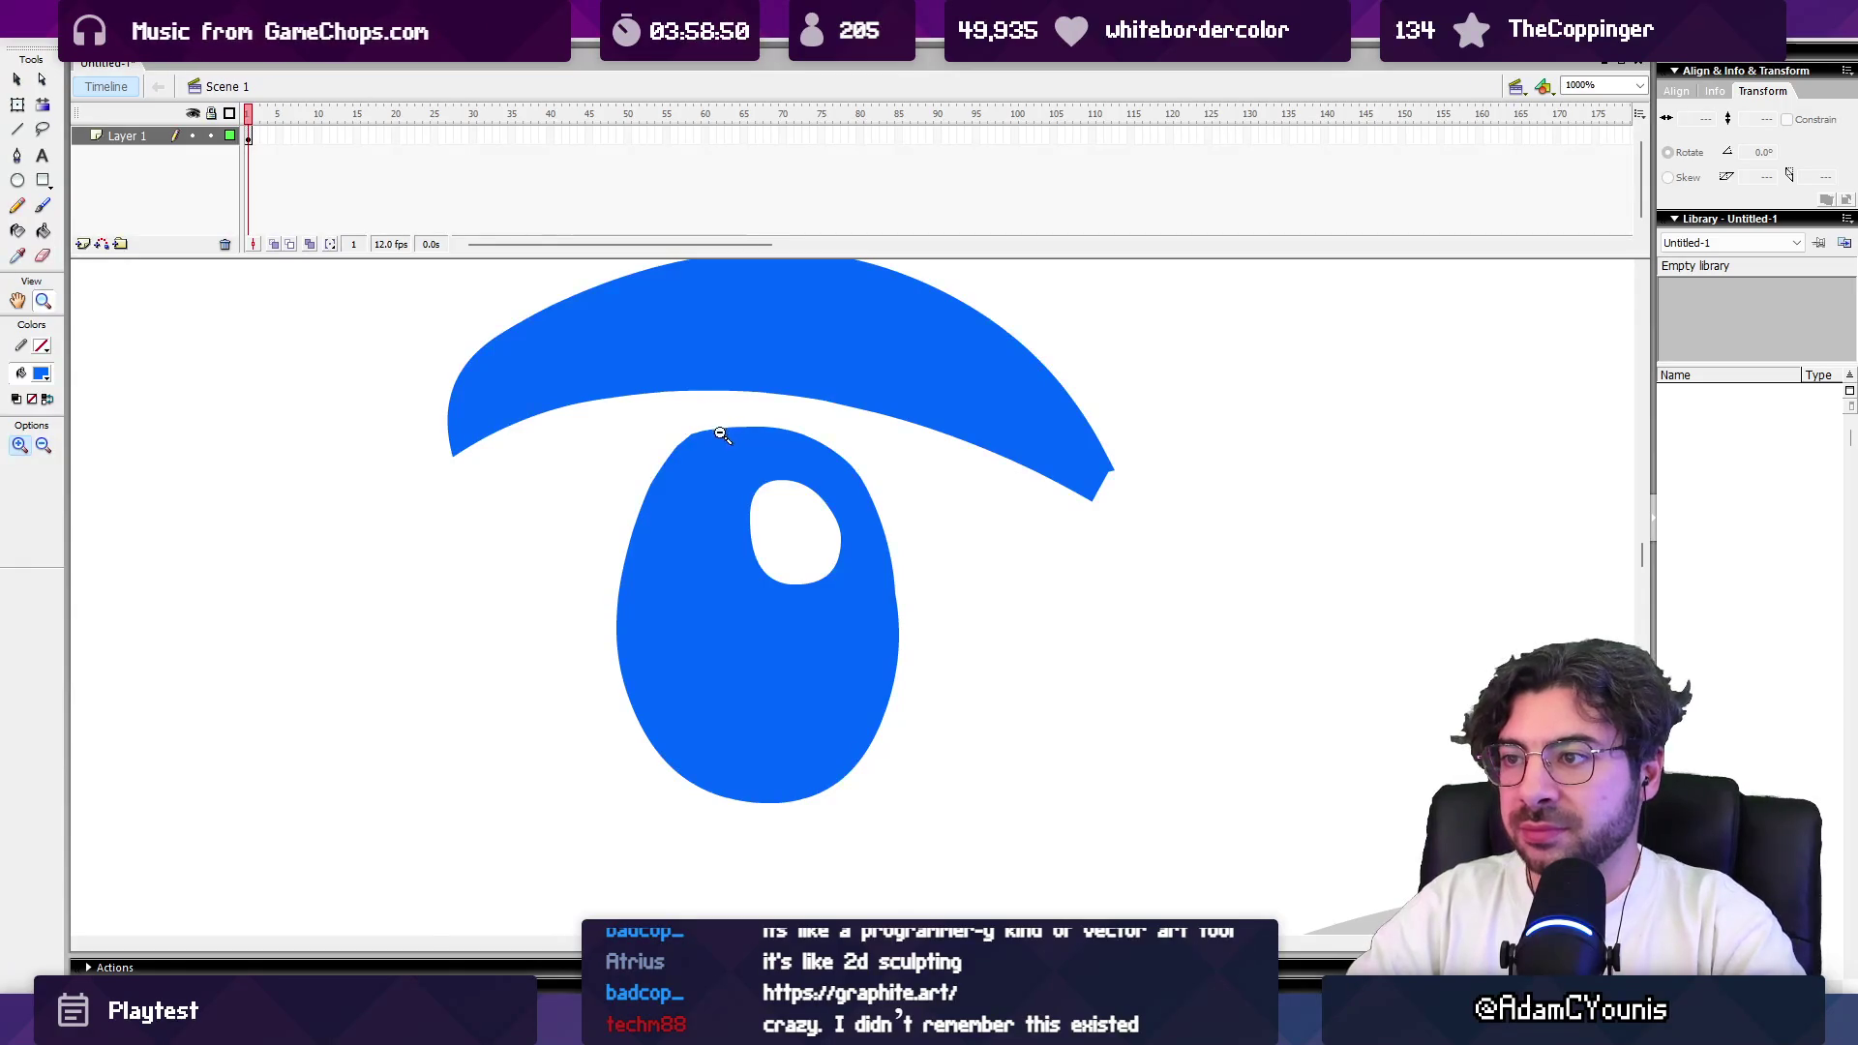
left_click(736, 431, "alt")
left_click_drag(934, 518, 741, 451)
Step: Try two brush strokes right of the eye and undo them
key("v")
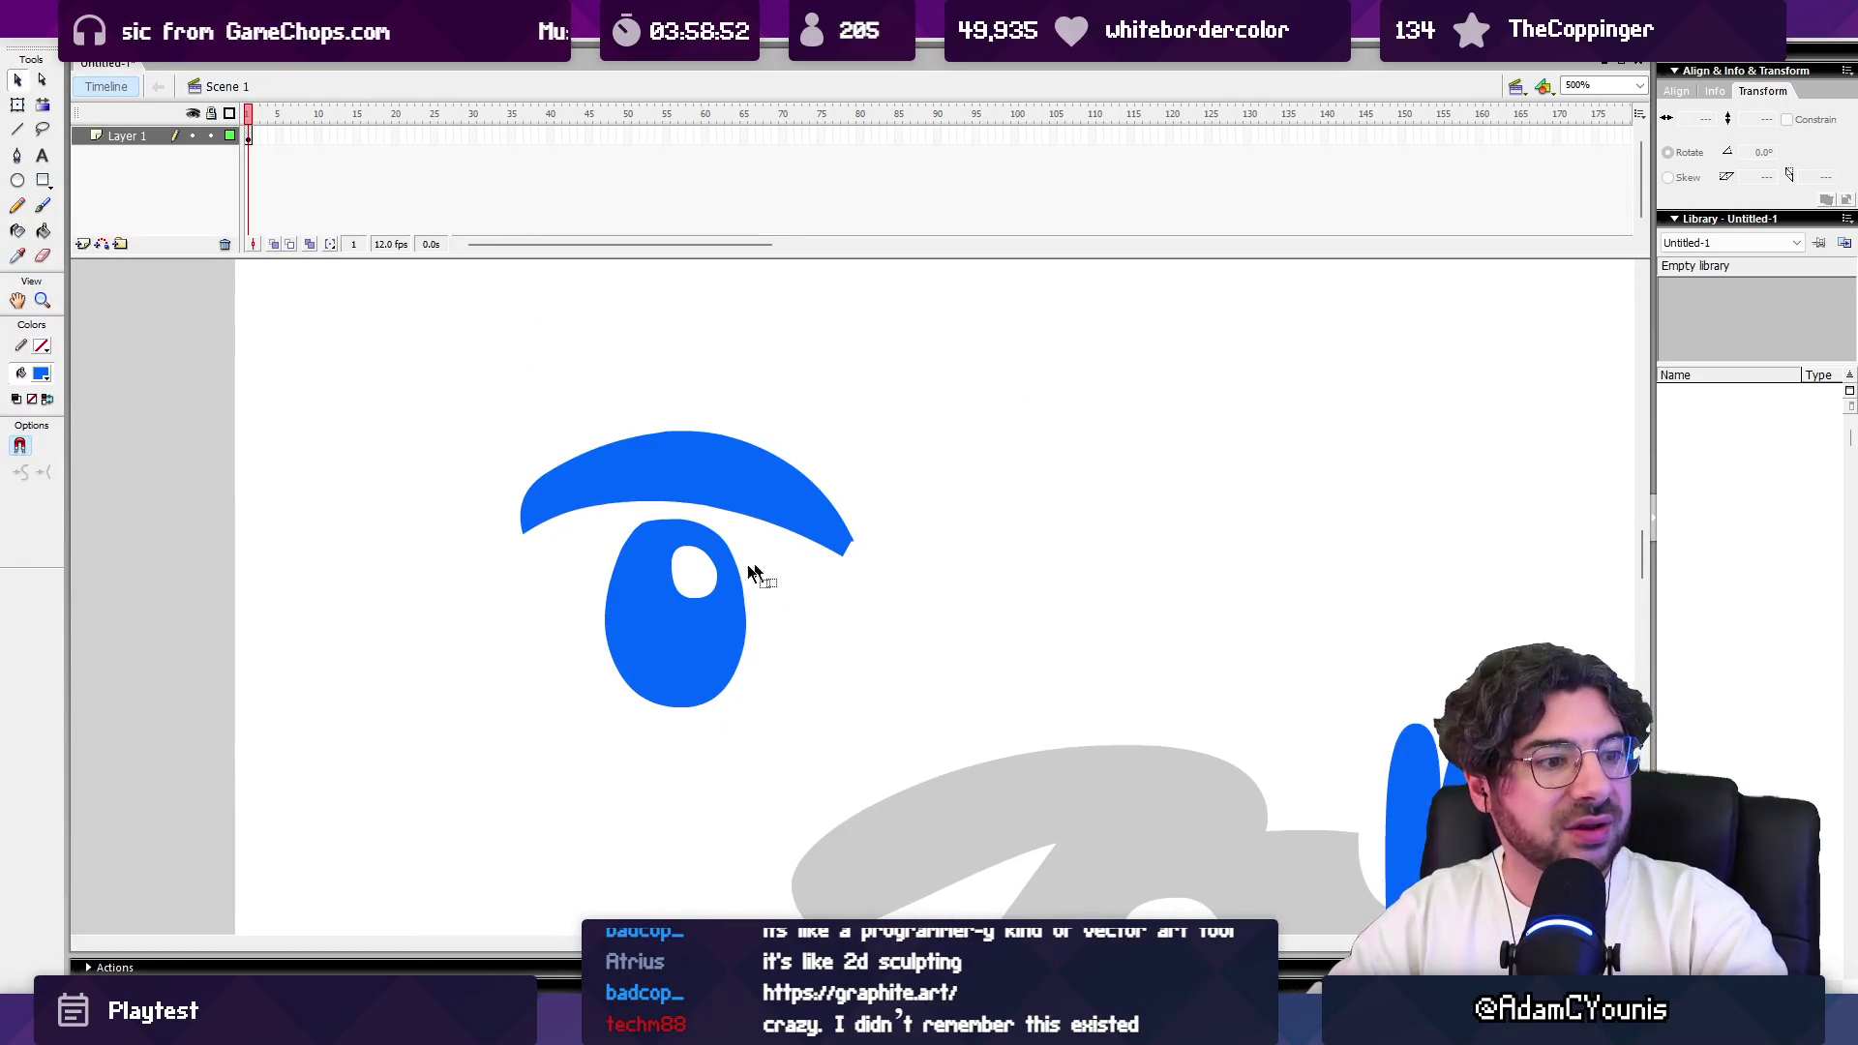
key("b")
mouse_move(1110, 542)
left_mouse_down()
mouse_move(1092, 515)
mouse_move(1236, 481)
left_mouse_up()
key("ctrl+z")
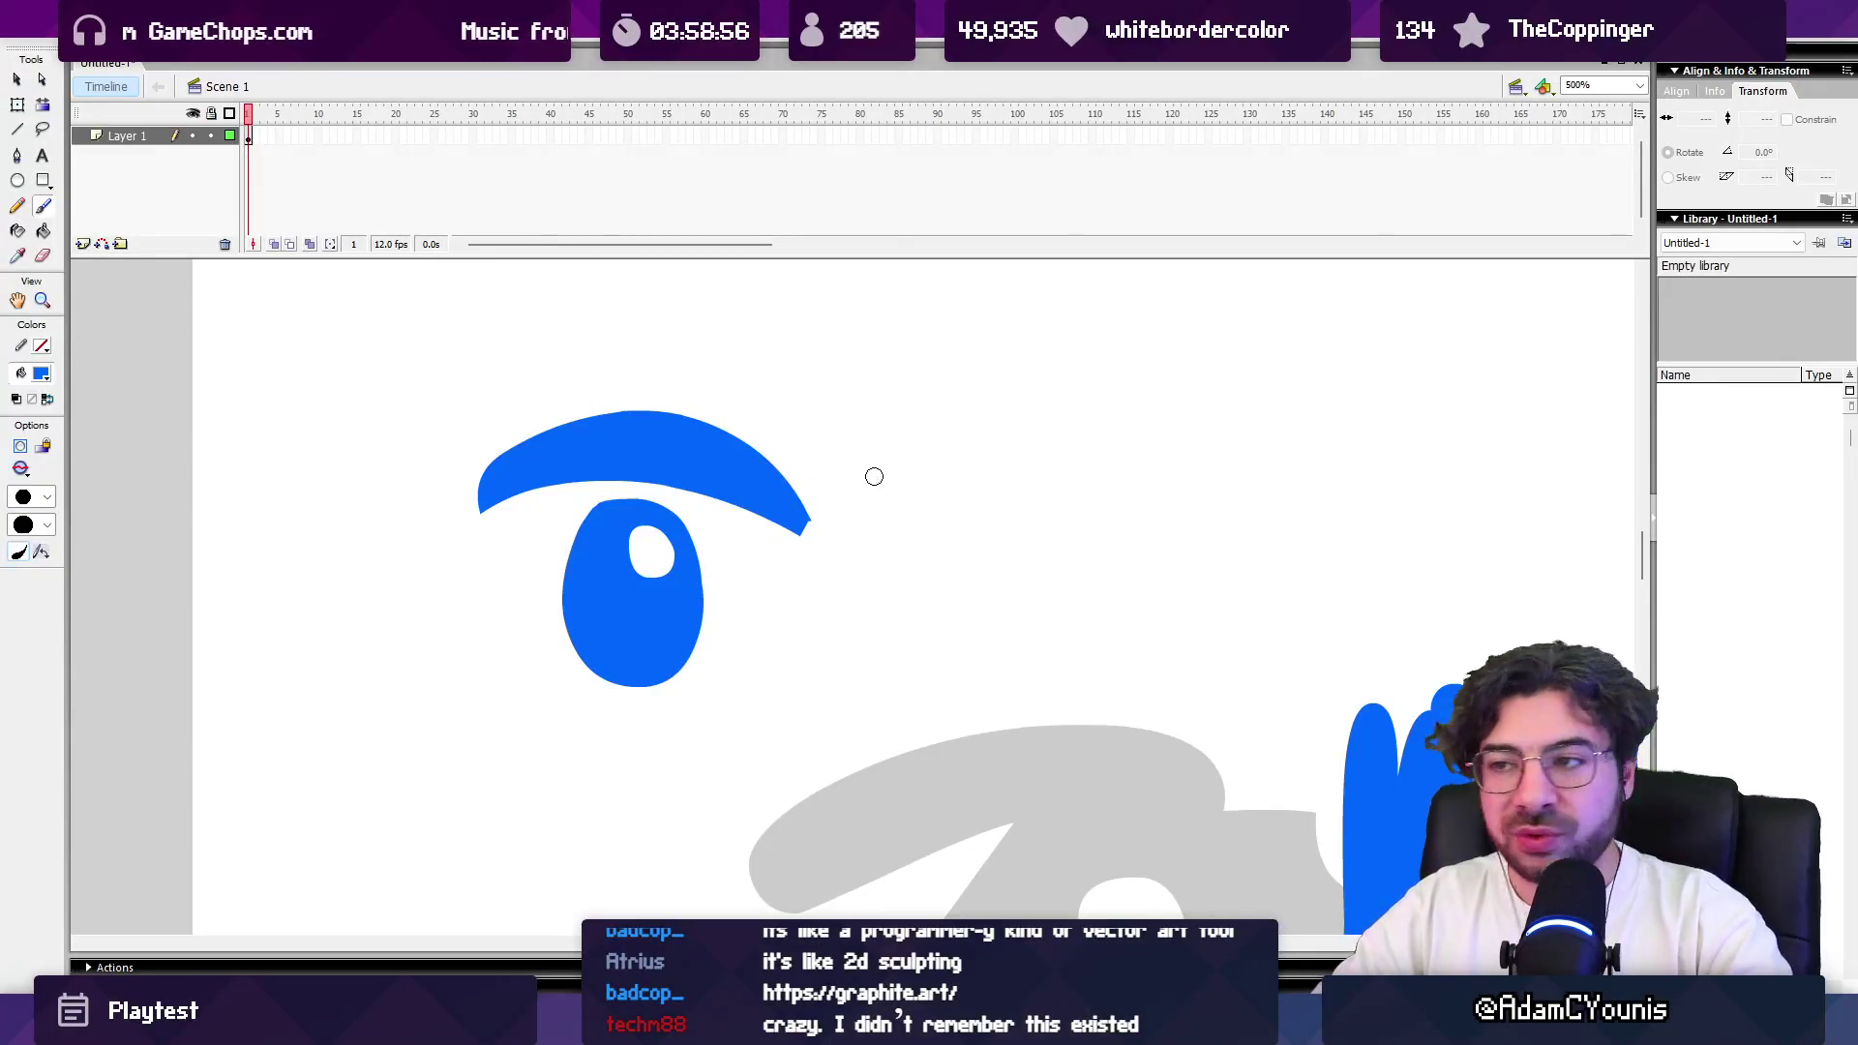
left_click_drag(815, 386, 1002, 528)
left_click_drag(863, 365, 1029, 571)
key("ctrl+z")
key("ctrl+z")
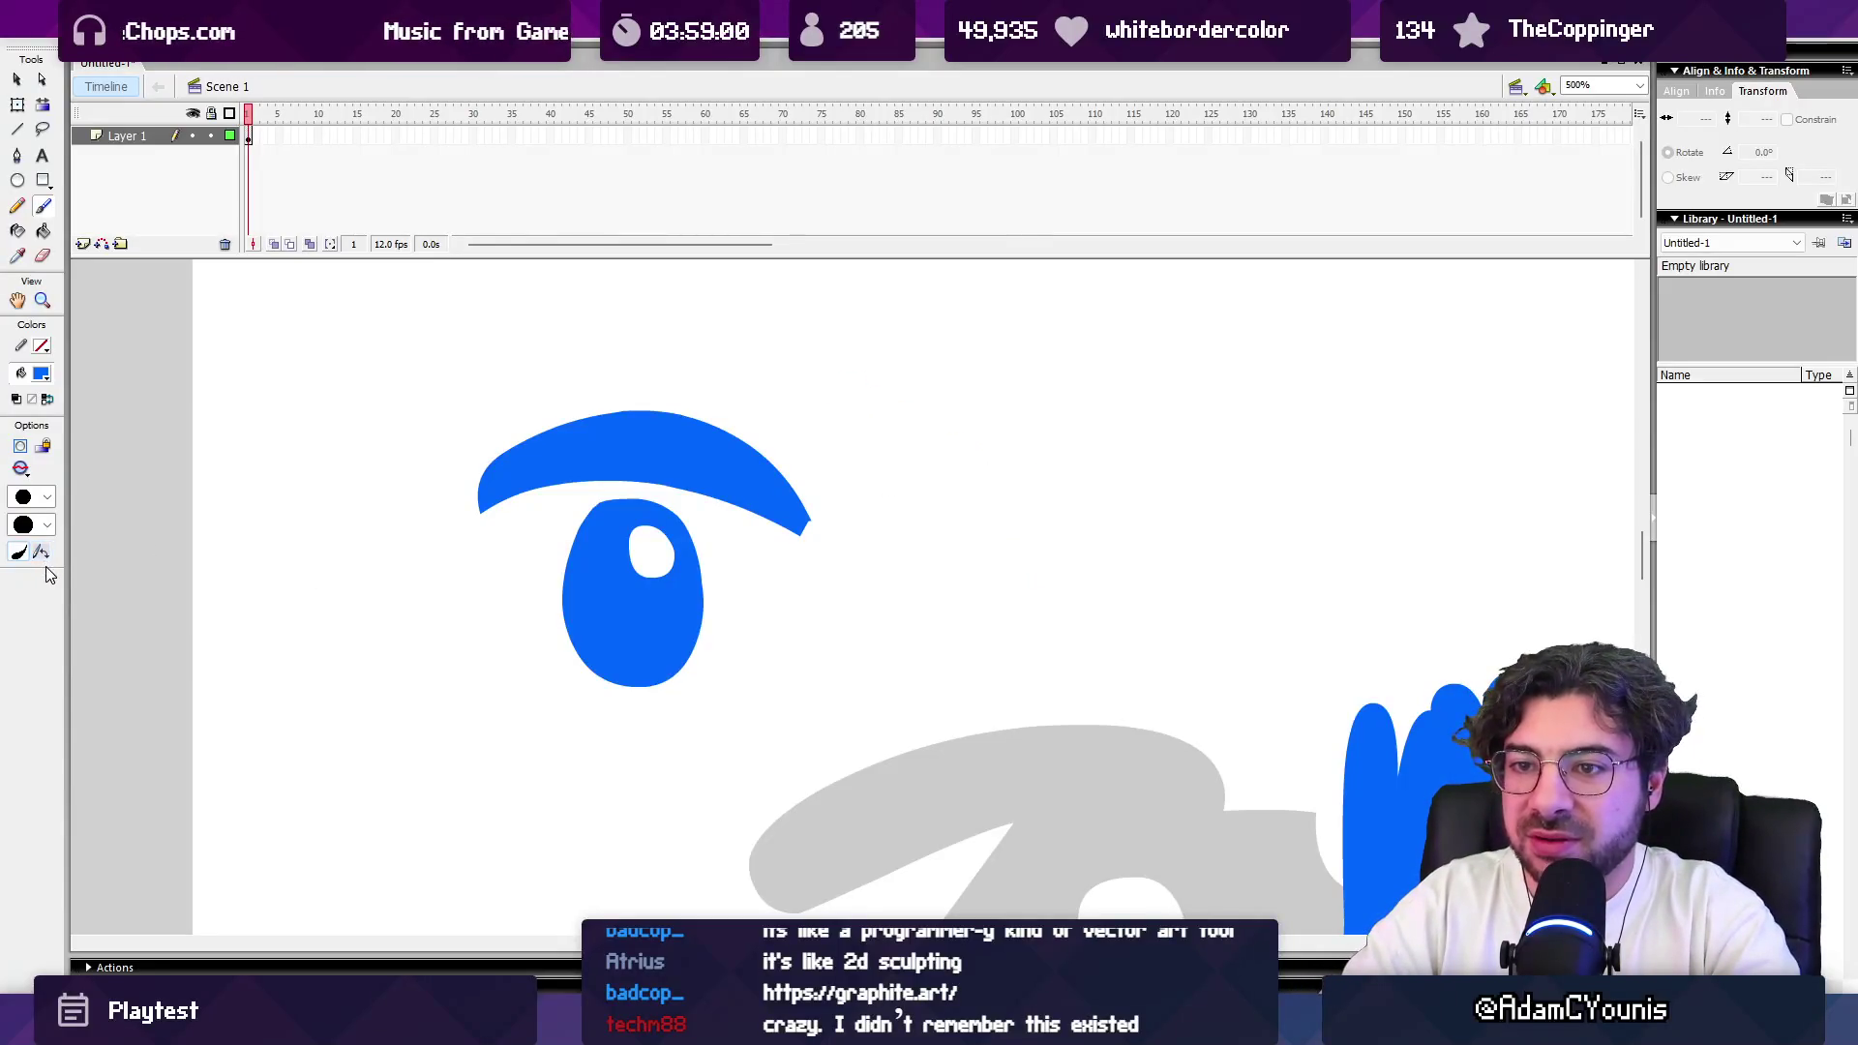
Step: Paint a curved hook and a dash left of the eye, plus two blue zigzags to its right
left_click_drag(422, 602, 461, 688)
left_click_drag(516, 638, 479, 649)
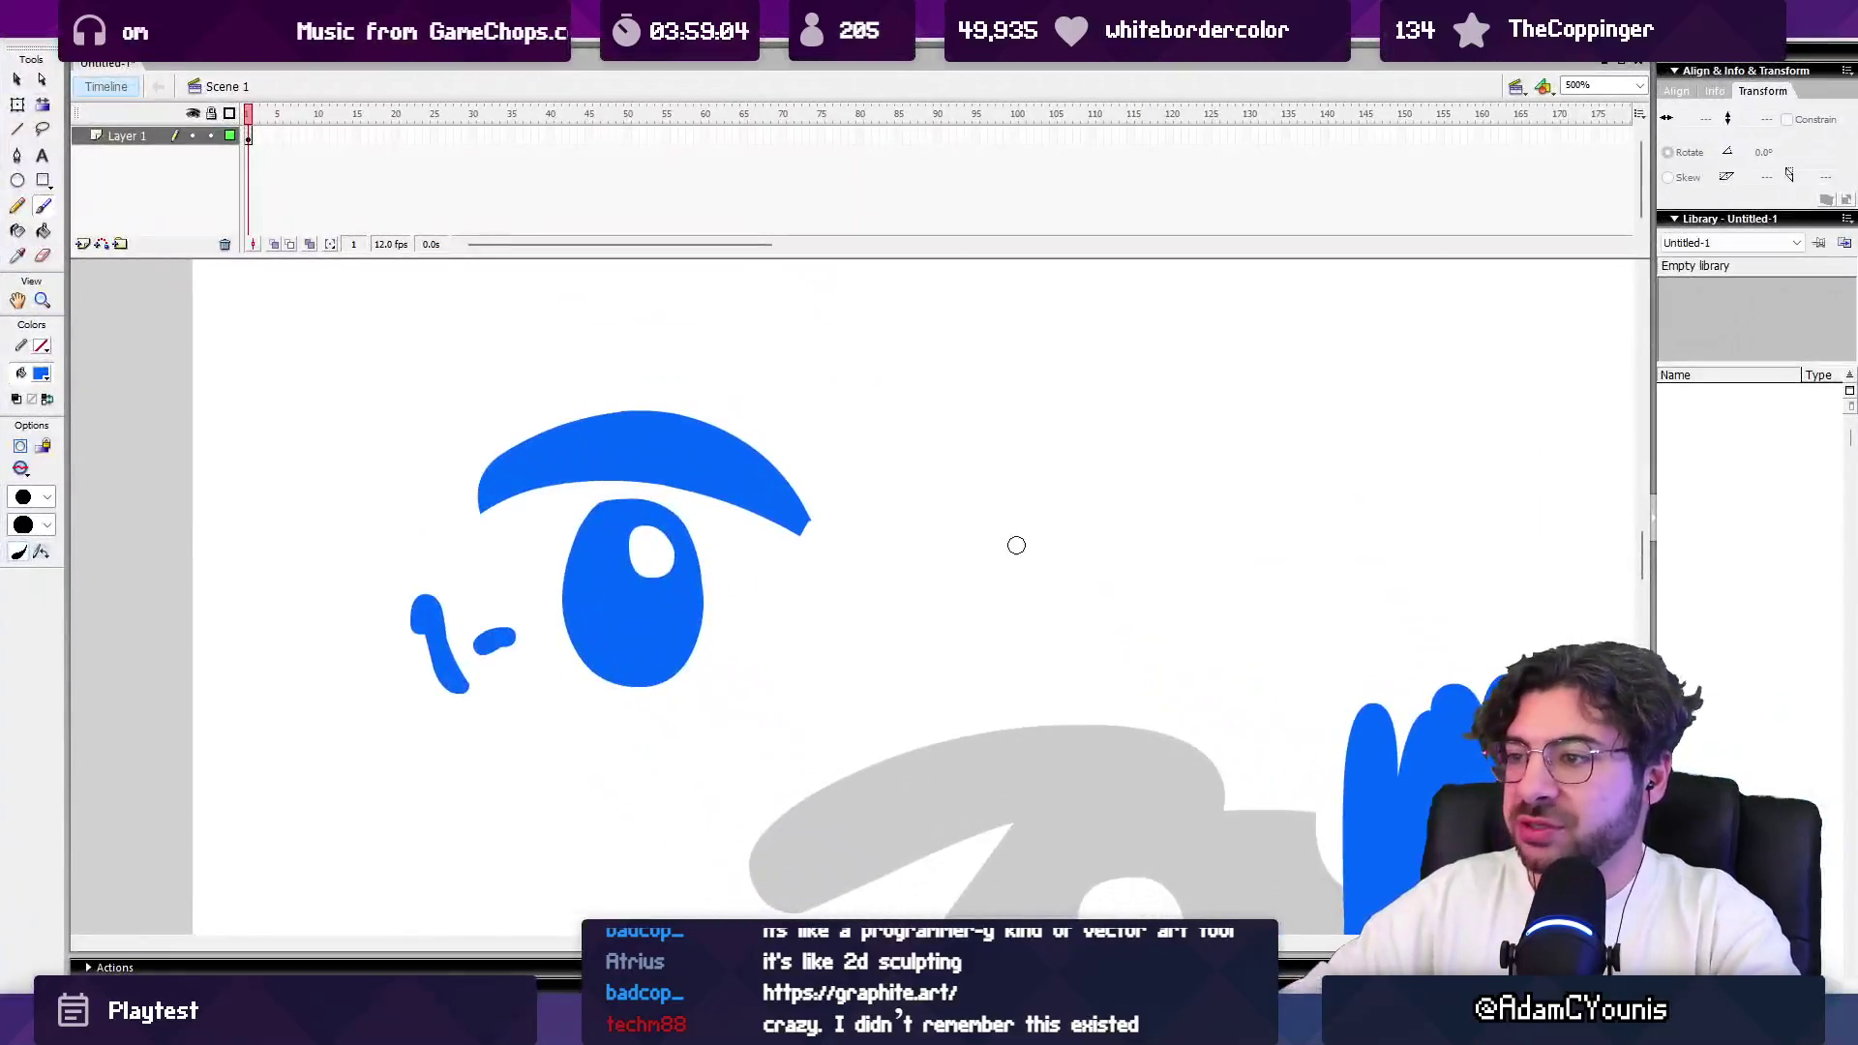
mouse_move(952, 496)
left_mouse_down()
mouse_move(1024, 495)
mouse_move(1077, 549)
left_mouse_up()
mouse_move(931, 437)
left_mouse_down()
mouse_move(1007, 373)
mouse_move(1216, 452)
mouse_move(1239, 508)
left_mouse_up()
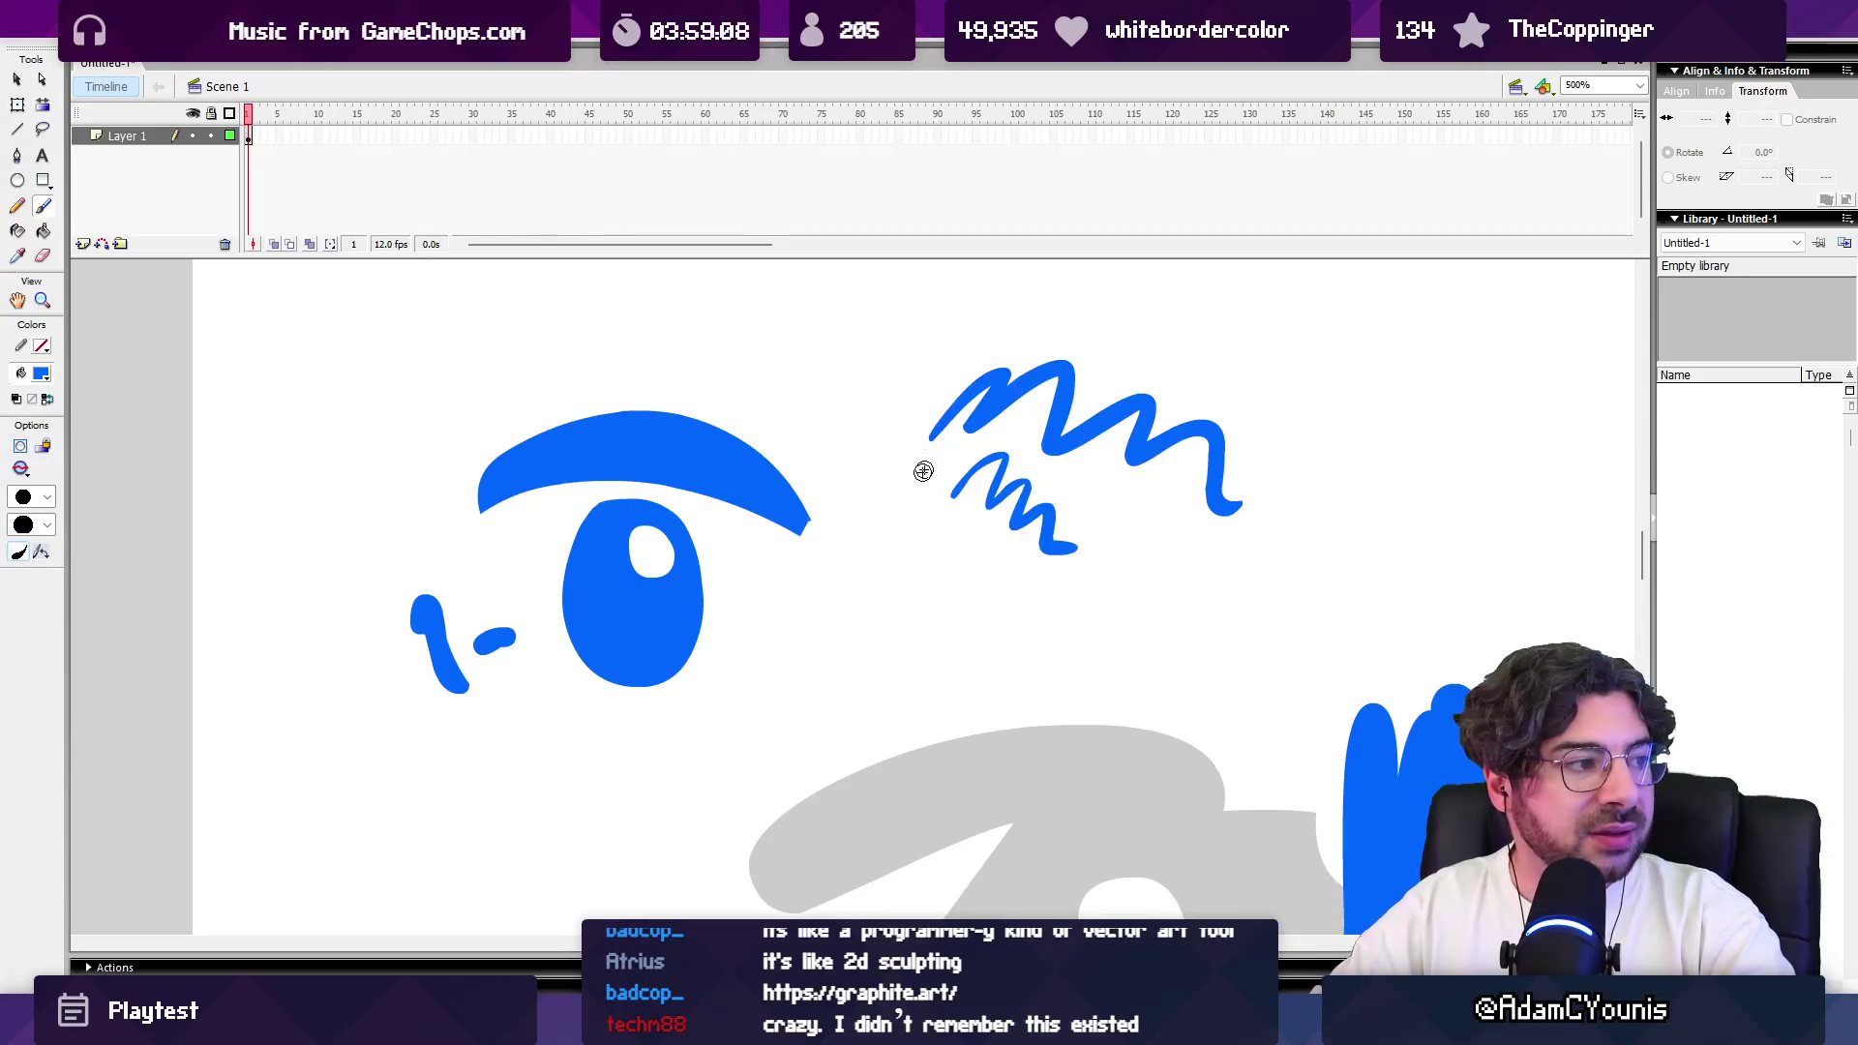
Step: Erase the eyebrow's right tip into a rounded end and trim its bottom edge
key("e")
left_click_drag(826, 527, 782, 554)
key("z")
left_click(782, 520)
left_click(805, 573)
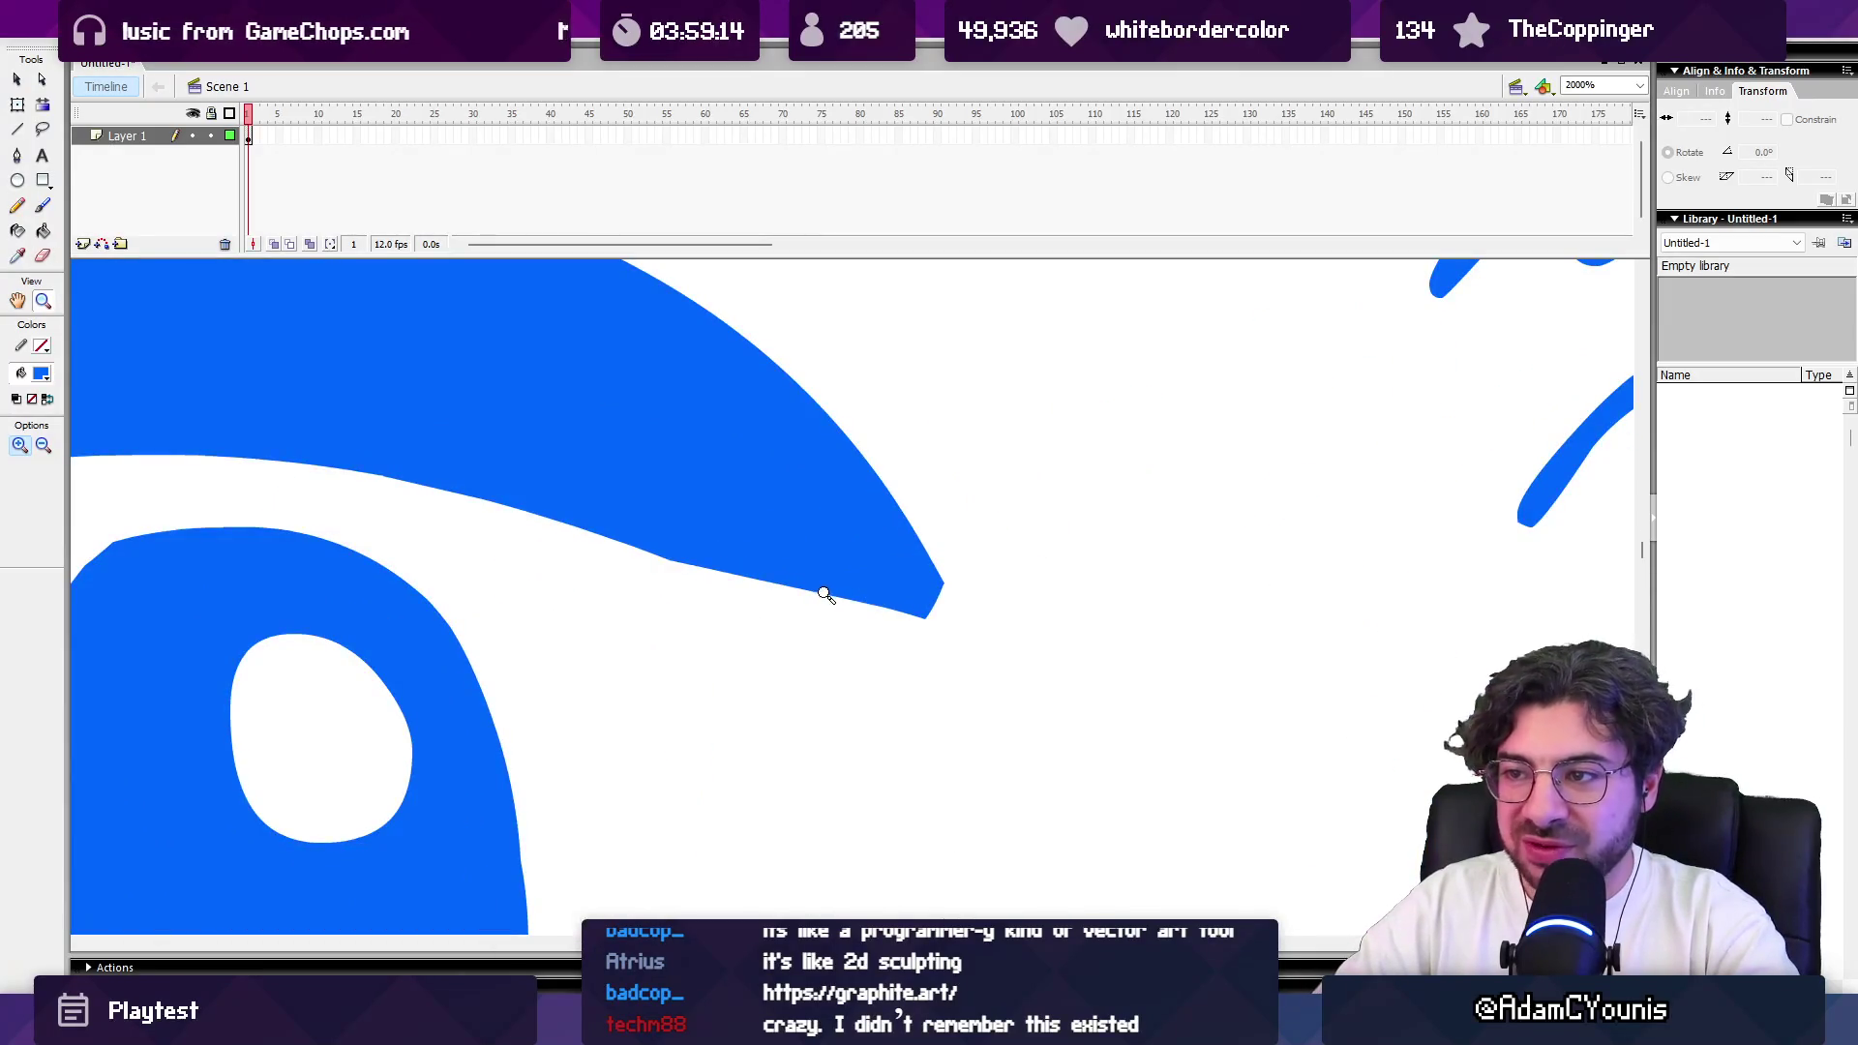
key("e")
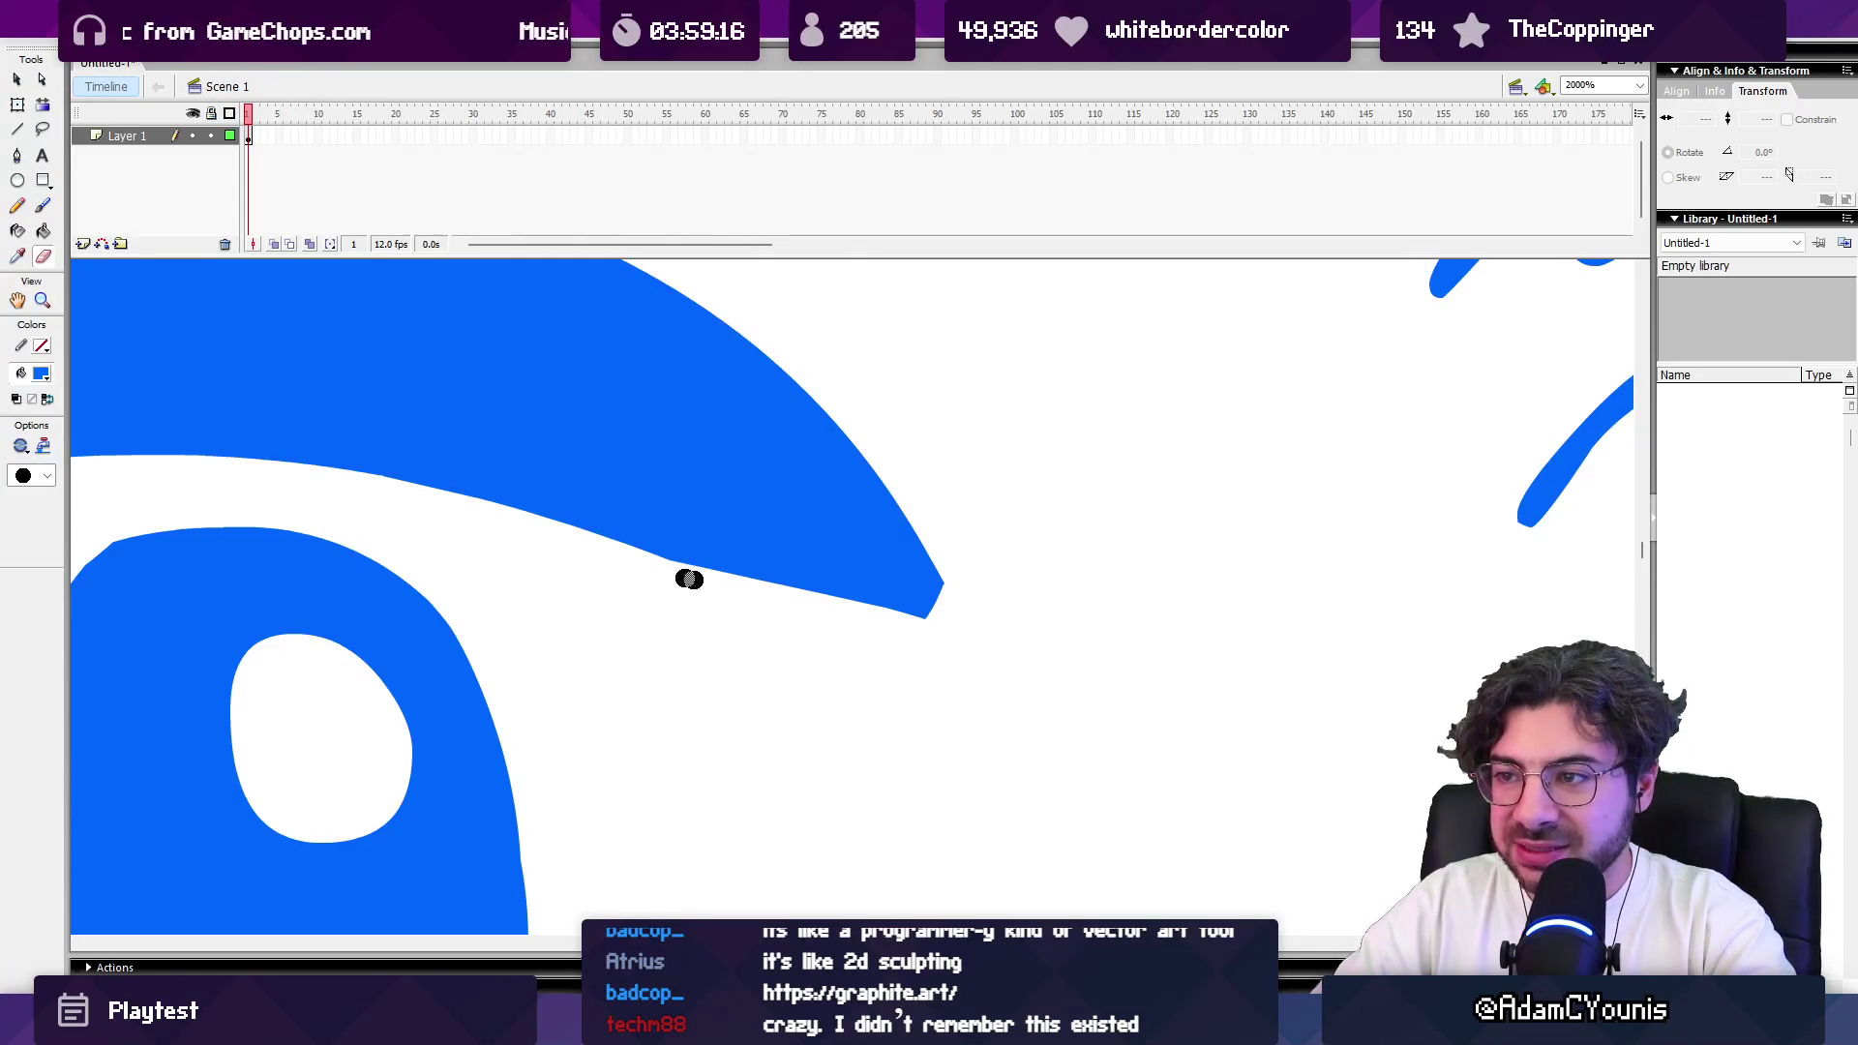
left_click_drag(663, 566, 747, 593)
Step: Zoom out to 250% to review the drawing, return to 500% on the eye, and begin closing it
key("z")
left_click(857, 548, "alt")
left_click(862, 549, "alt")
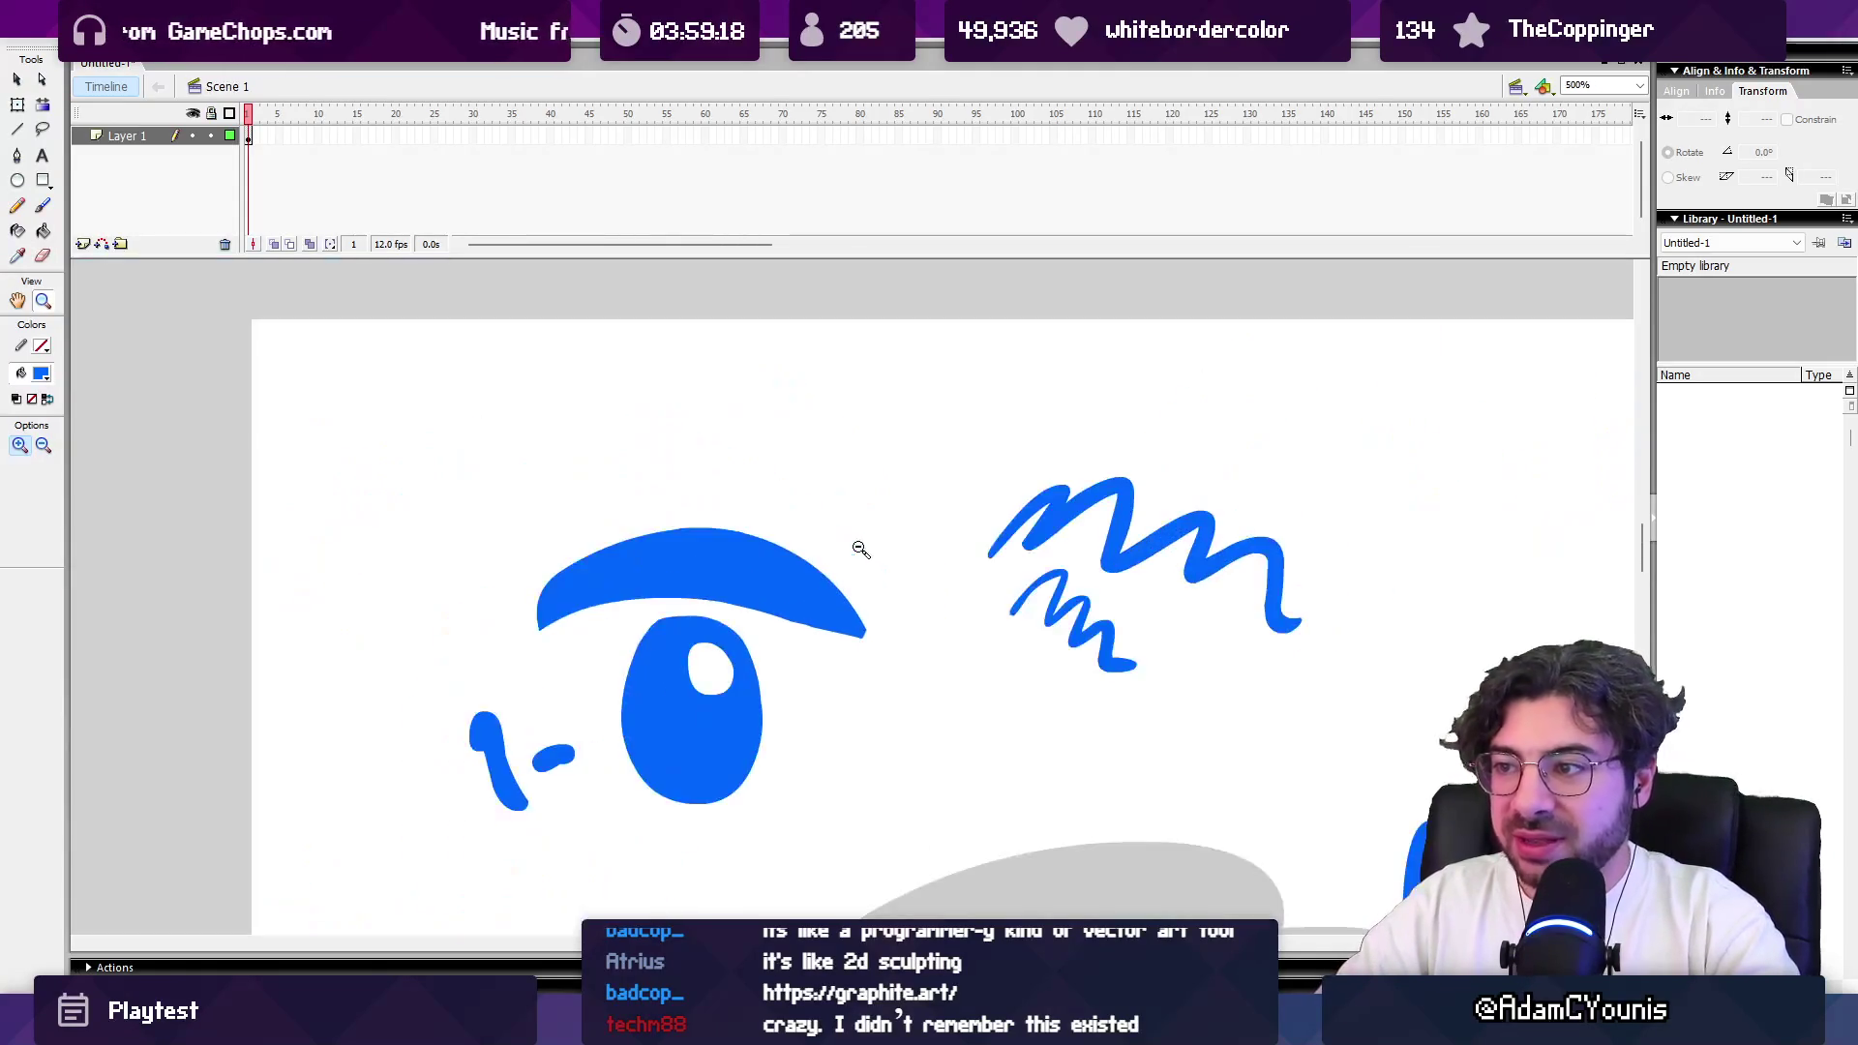
left_click_drag(921, 613, 755, 548)
left_click(755, 548, "alt")
left_click_drag(891, 589, 713, 477)
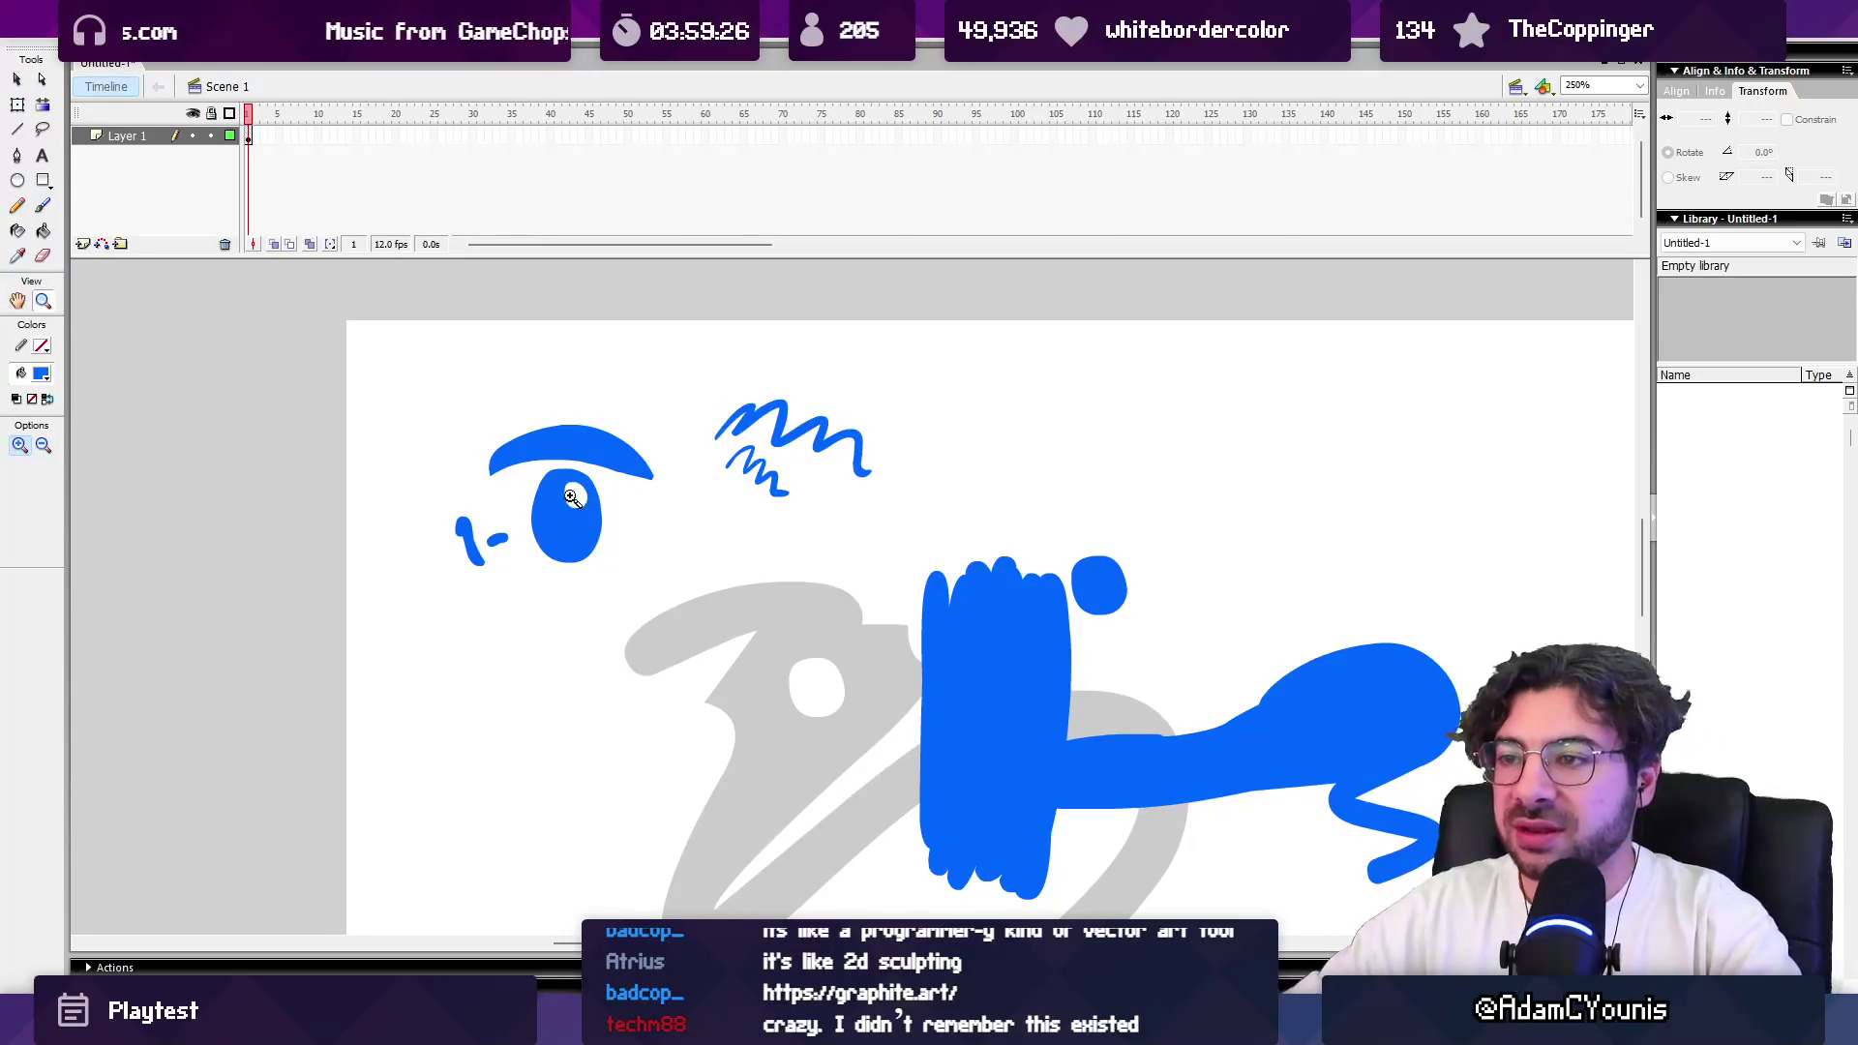
left_click(592, 468)
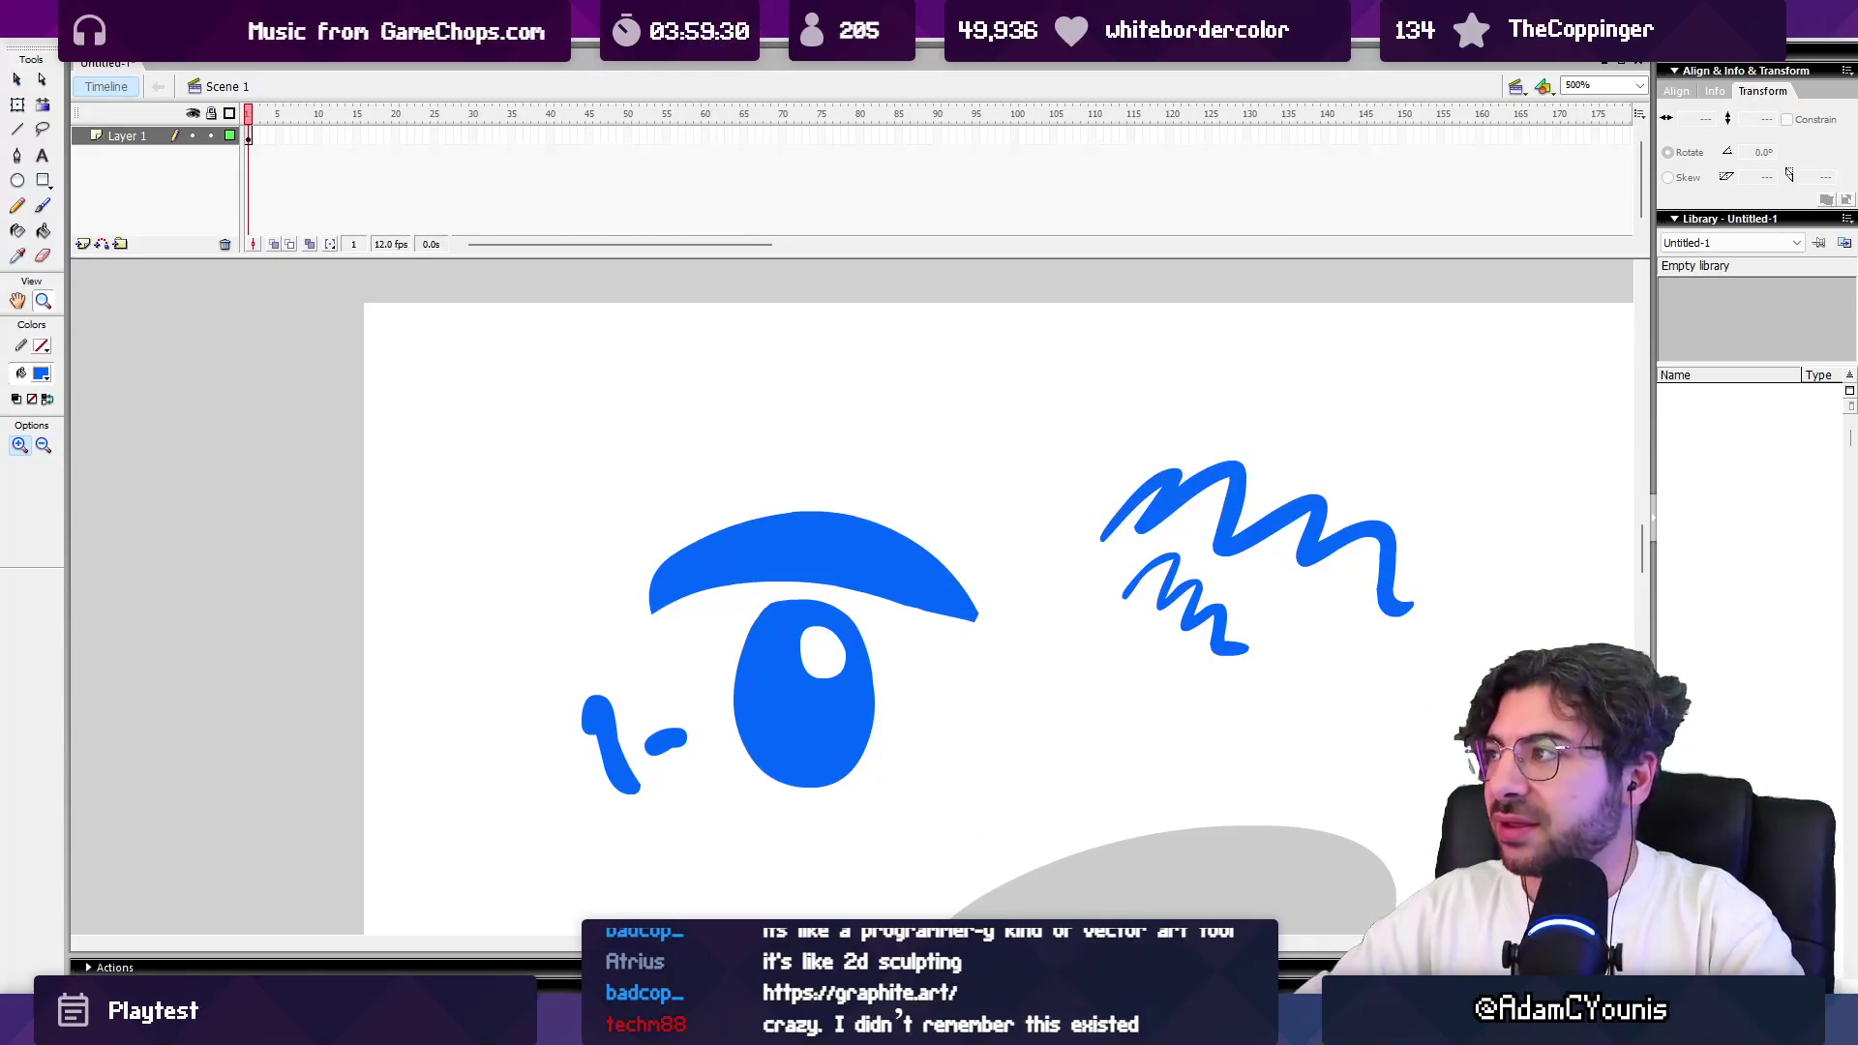
key("ctrl+w")
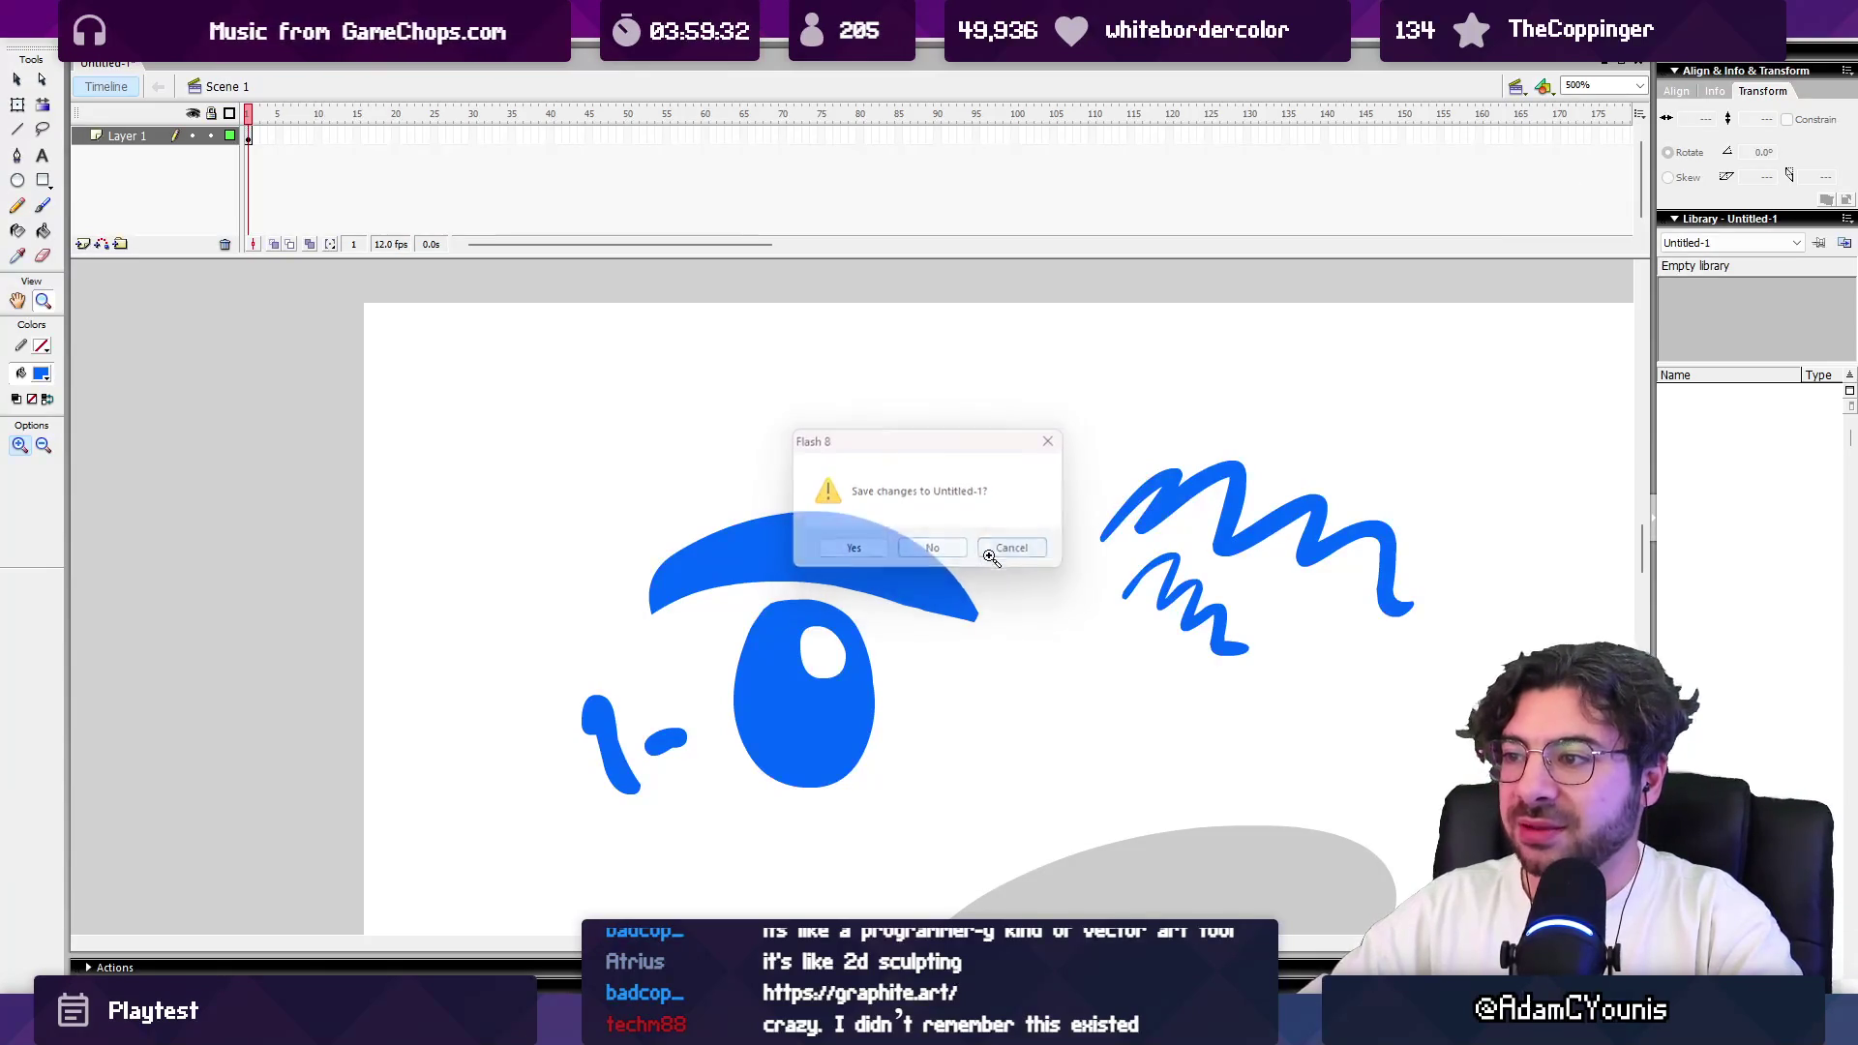
Step: Cancel the first close prompt, then close the drawing again choosing not to save
left_click(1014, 552)
left_click(821, 581)
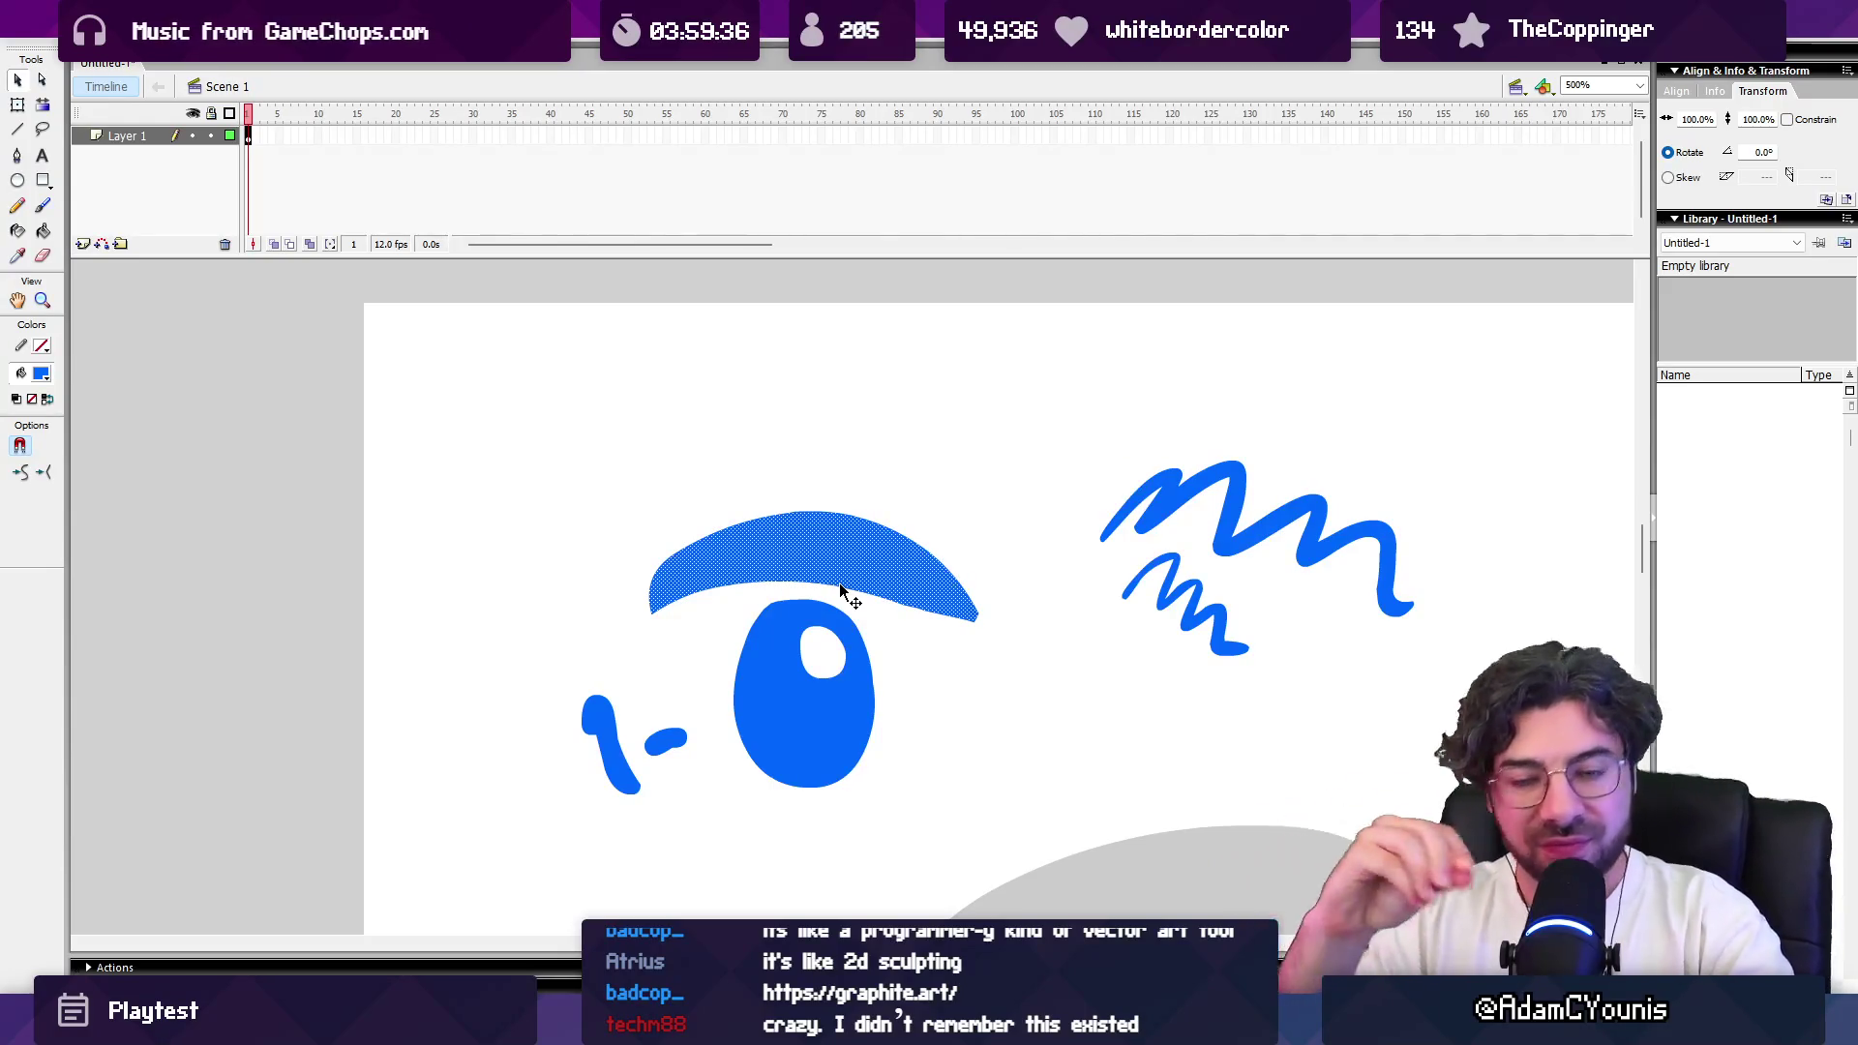
key("ctrl+w")
left_click(944, 542)
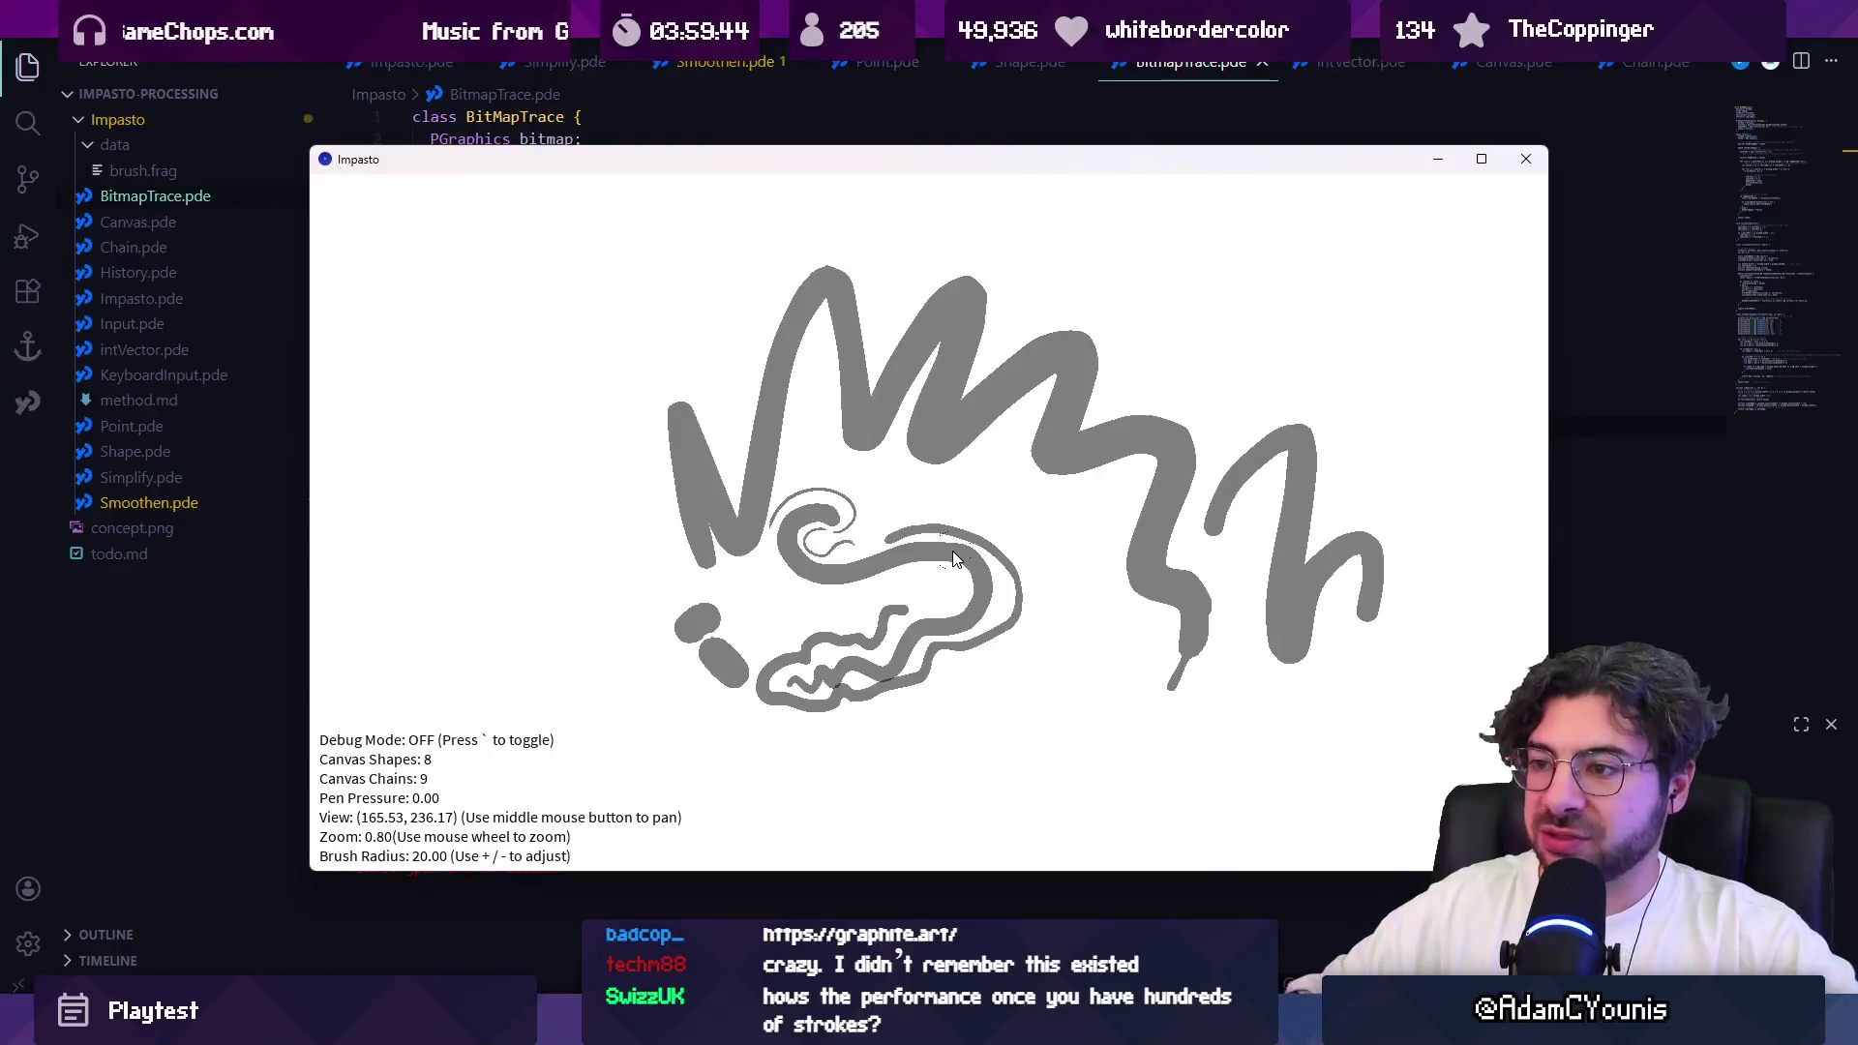
Step: Paint rows of grey vertical and slanted strokes across the Impasto canvas, reaching 153 shapes
scroll(956, 503, "down", 10)
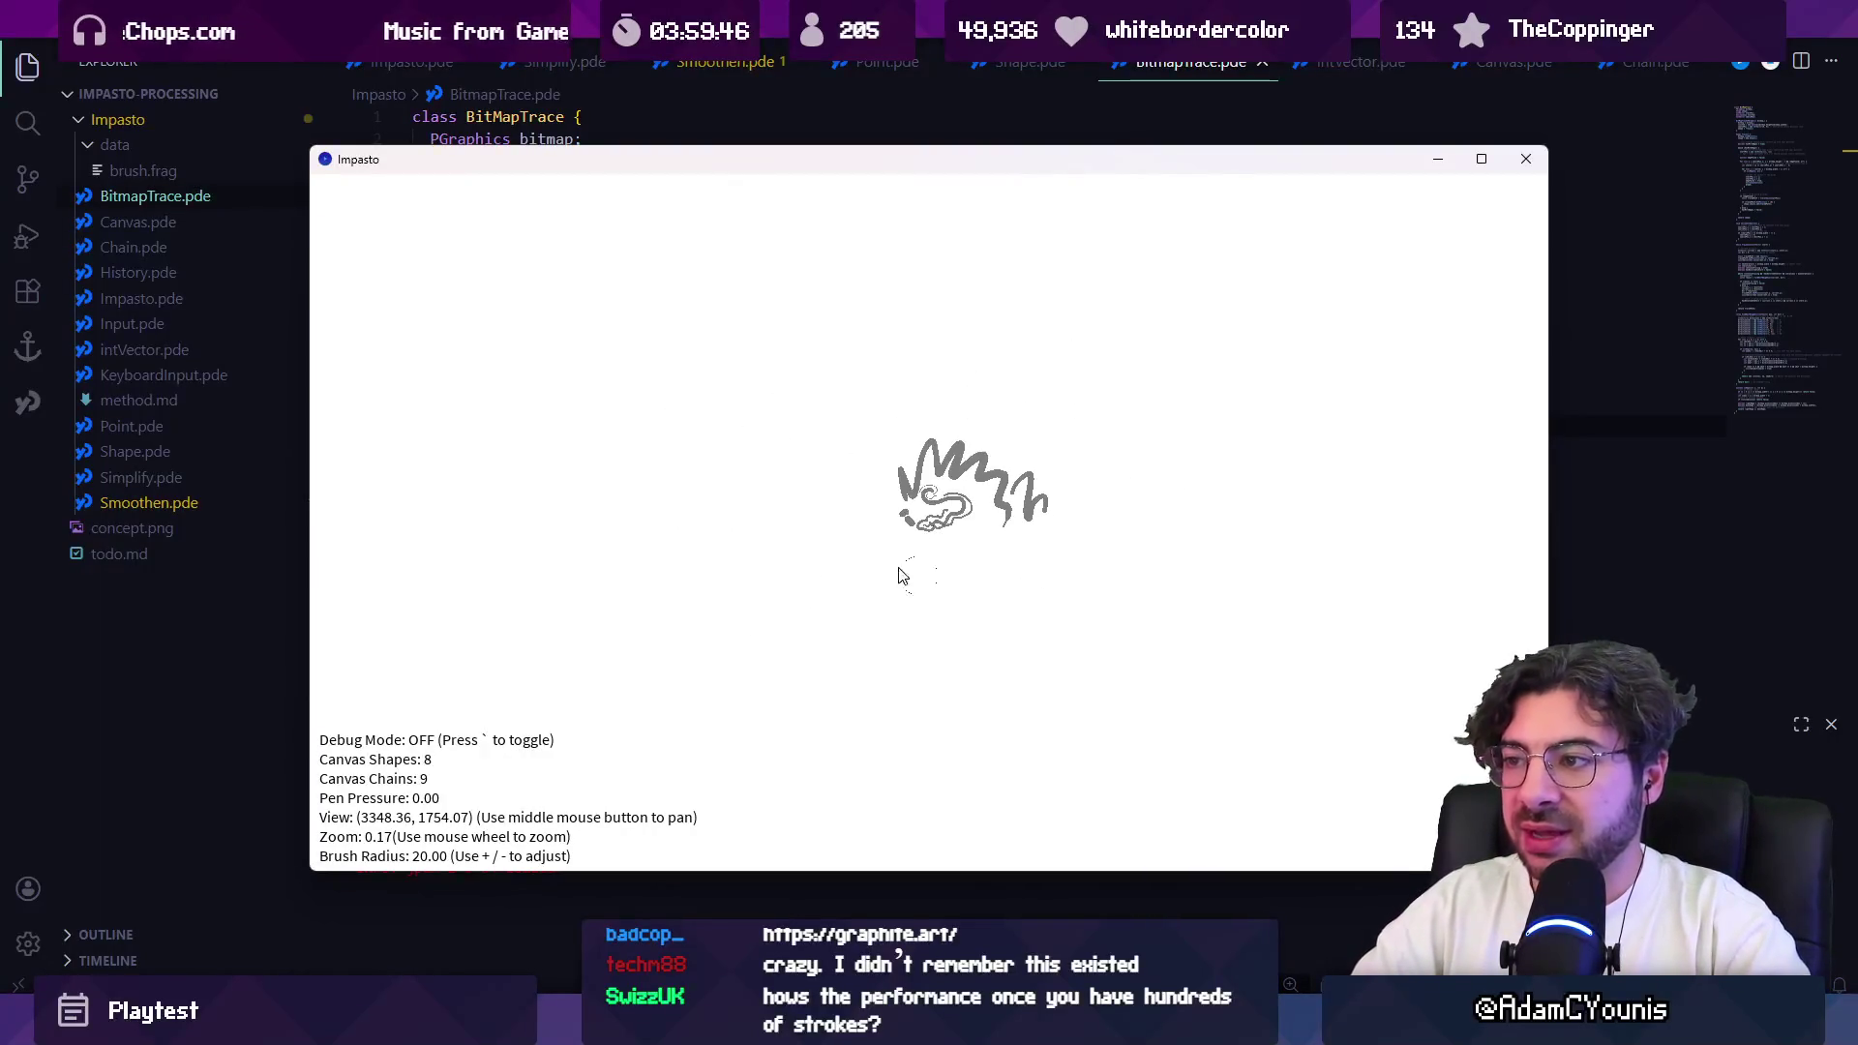
mouse_move(486, 515)
left_mouse_down()
mouse_move(542, 410)
mouse_move(638, 387)
mouse_move(795, 481)
mouse_move(863, 374)
mouse_move(996, 290)
mouse_move(1065, 278)
mouse_move(1215, 338)
mouse_move(1294, 286)
mouse_move(1420, 336)
mouse_move(1402, 635)
mouse_move(1355, 619)
mouse_move(1270, 743)
mouse_move(1111, 542)
mouse_move(1016, 750)
mouse_move(634, 824)
mouse_move(503, 764)
mouse_move(409, 347)
mouse_move(499, 238)
mouse_move(683, 358)
mouse_move(915, 250)
left_mouse_up()
scroll(1002, 526, "down", 5)
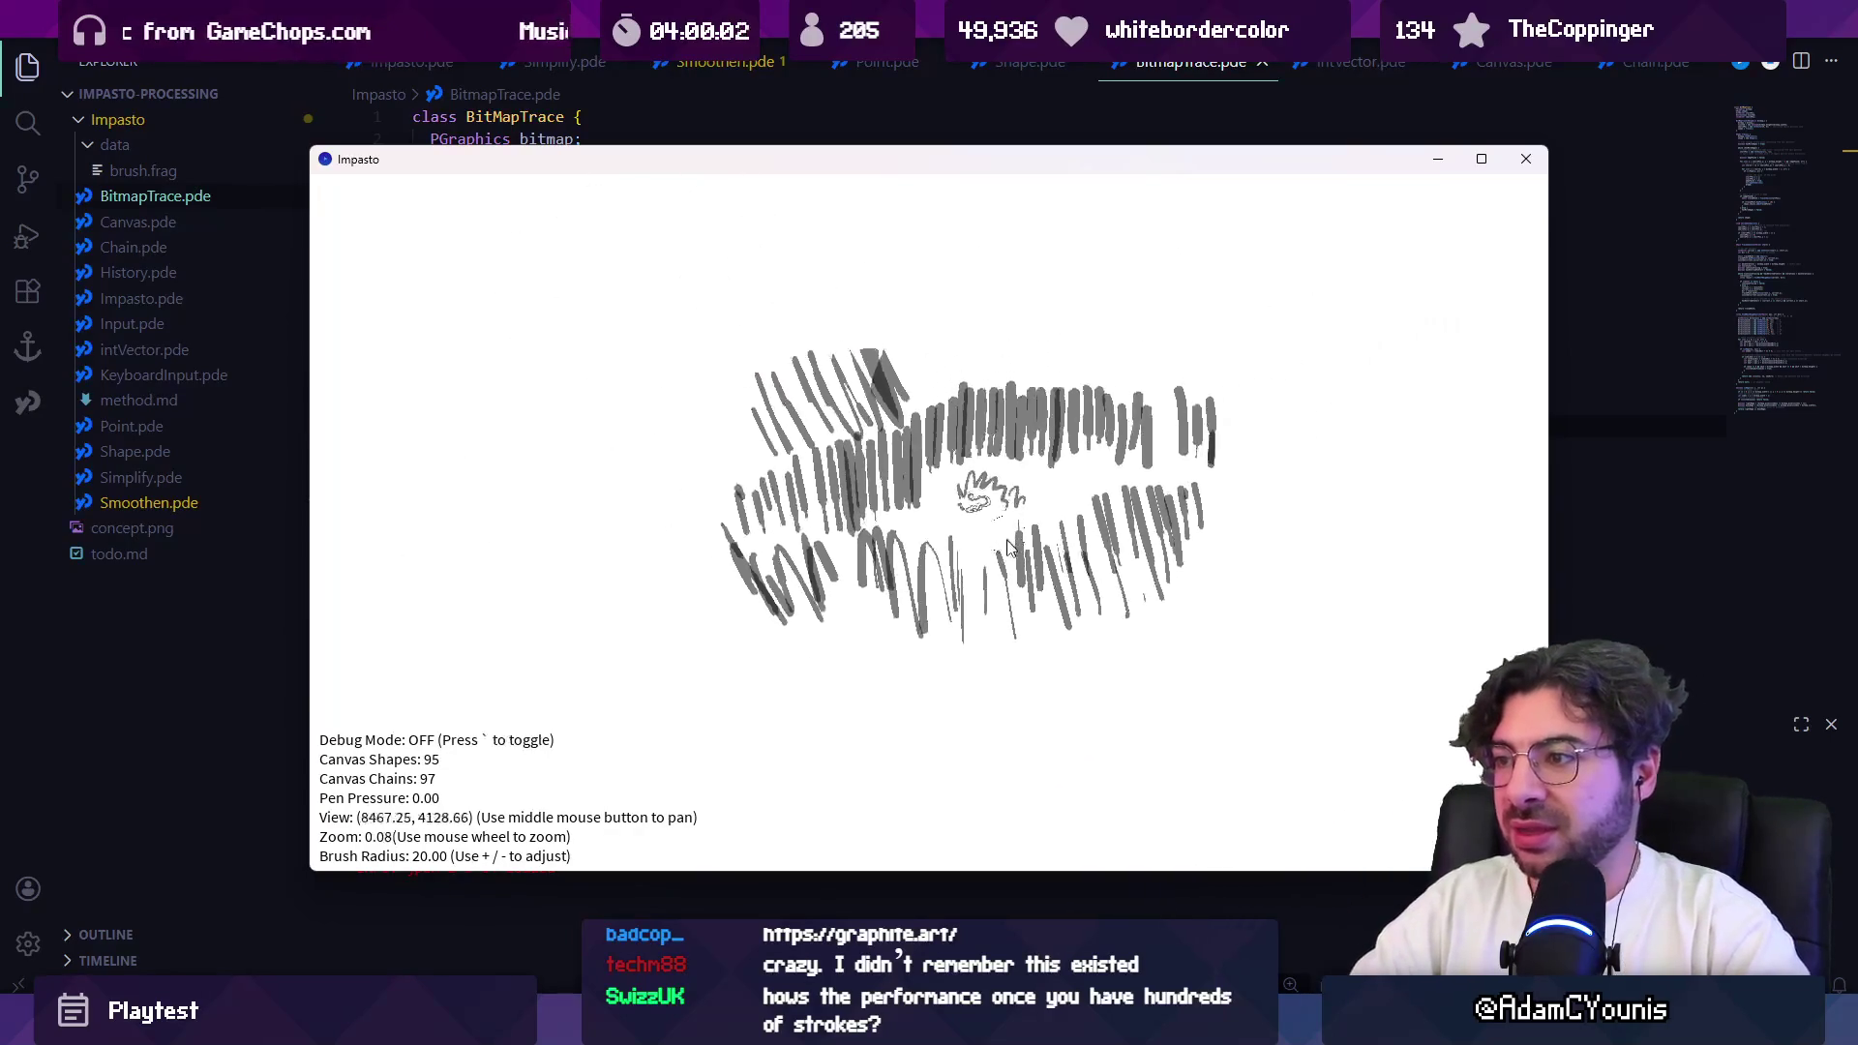
left_click_drag(953, 372, 996, 532)
mouse_move(989, 392)
left_mouse_down()
mouse_move(997, 450)
mouse_move(1145, 415)
mouse_move(1221, 527)
mouse_move(1303, 322)
mouse_move(1439, 415)
mouse_move(1381, 713)
mouse_move(1194, 580)
mouse_move(1103, 697)
mouse_move(972, 764)
mouse_move(769, 717)
mouse_move(619, 591)
mouse_move(552, 617)
mouse_move(425, 475)
mouse_move(551, 320)
mouse_move(677, 320)
mouse_move(786, 387)
mouse_move(908, 426)
mouse_move(934, 331)
left_mouse_up()
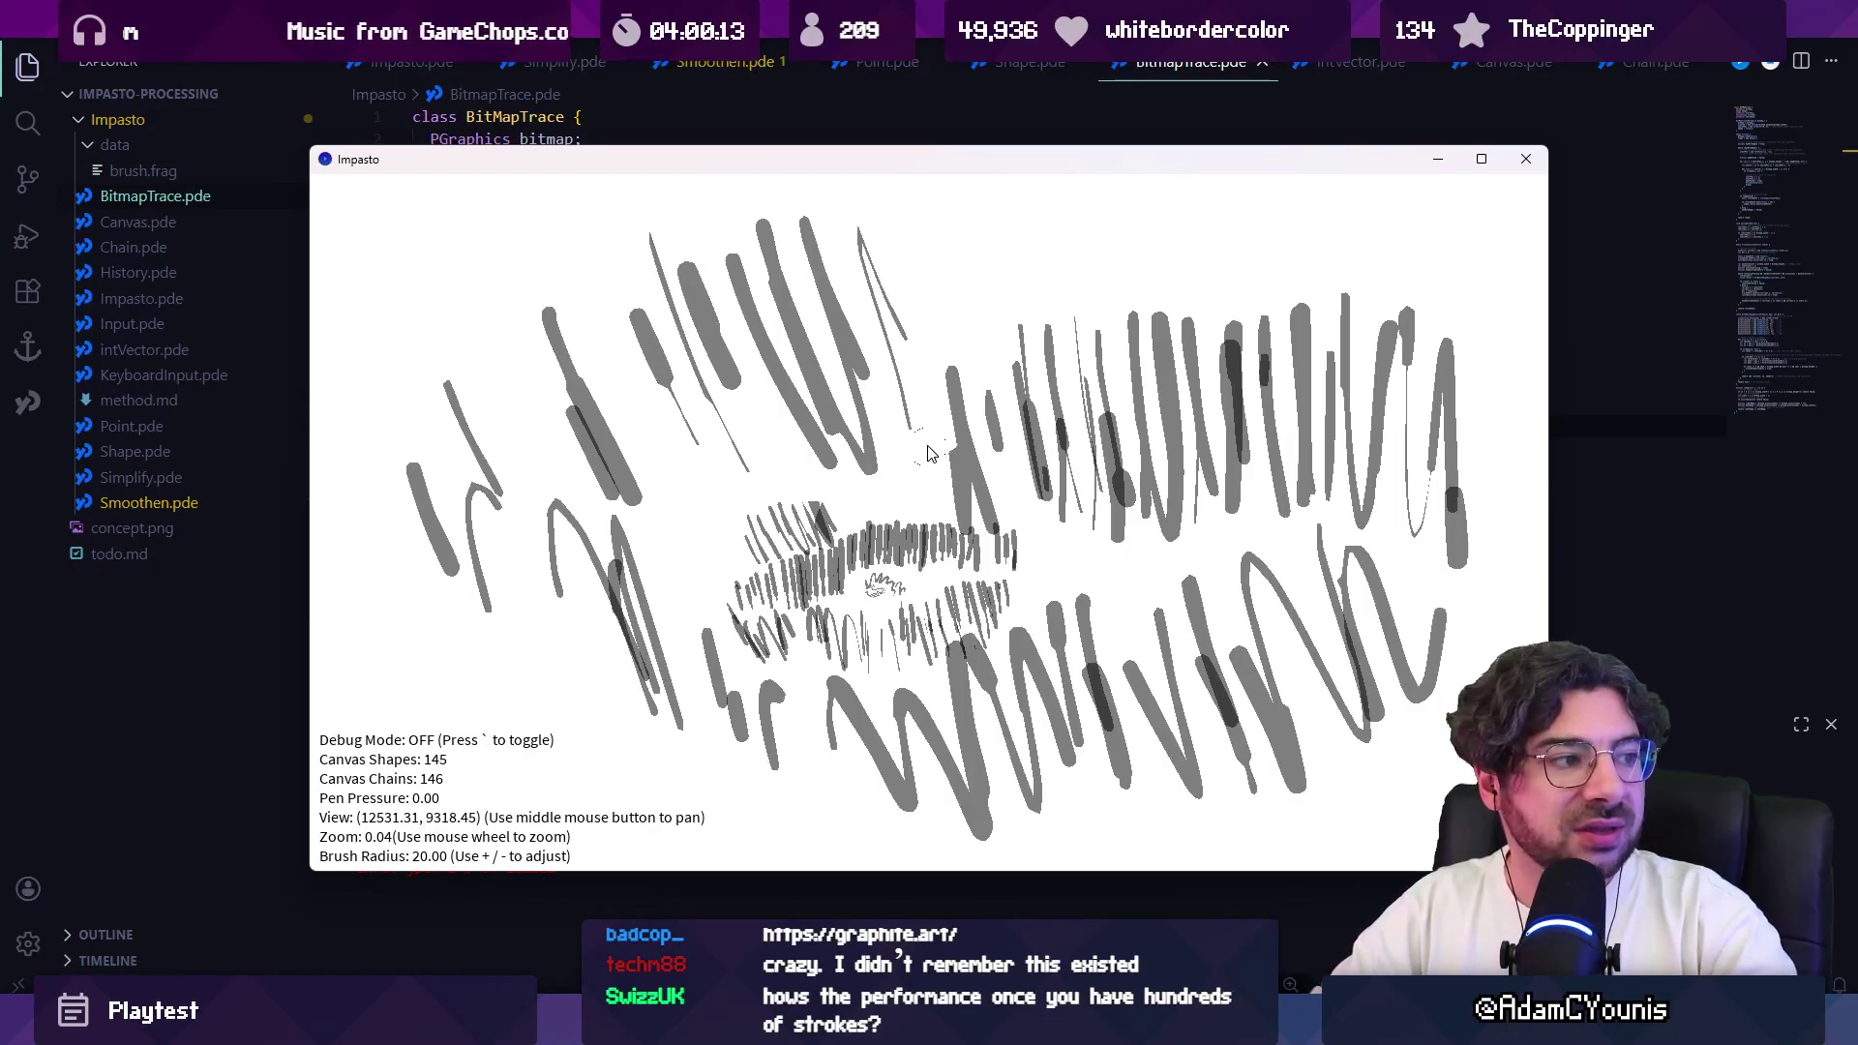
mouse_move(924, 404)
left_mouse_down()
mouse_move(988, 229)
mouse_move(1078, 187)
mouse_move(1157, 290)
mouse_move(1291, 235)
mouse_move(1442, 366)
left_mouse_up()
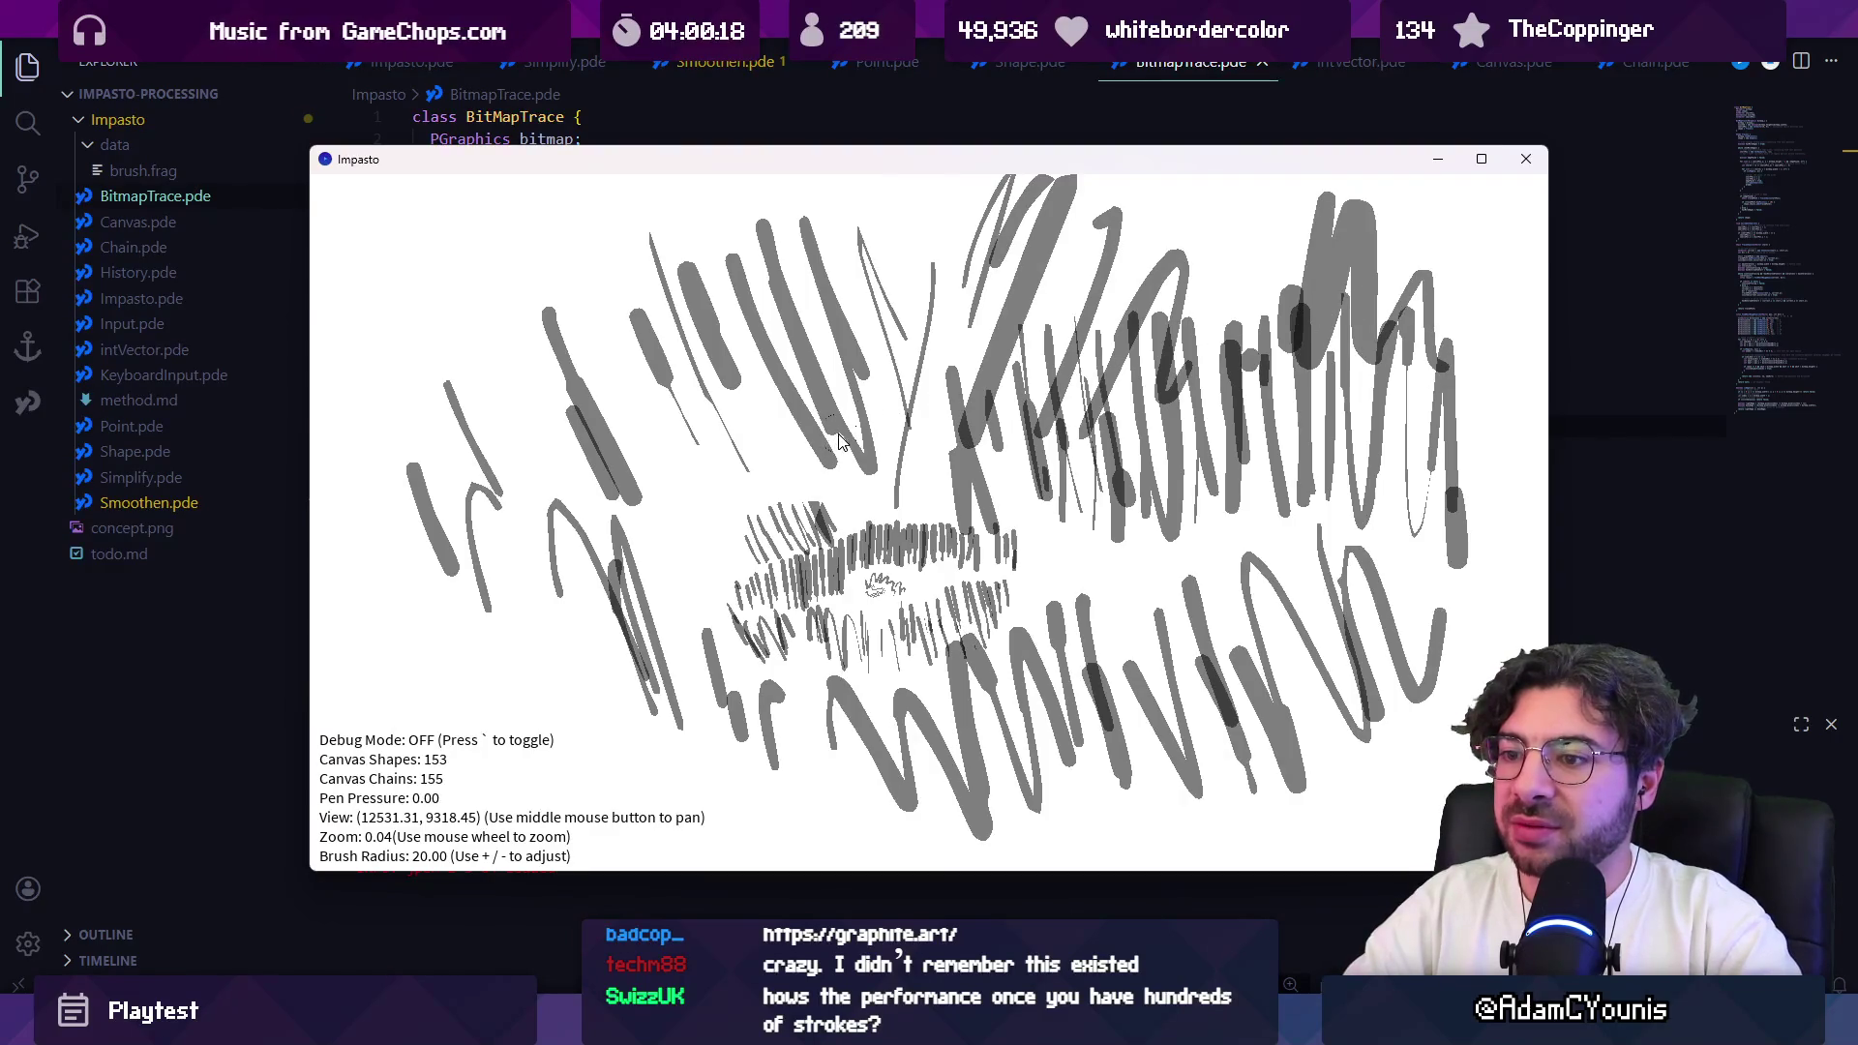
scroll(840, 440, "up", 5)
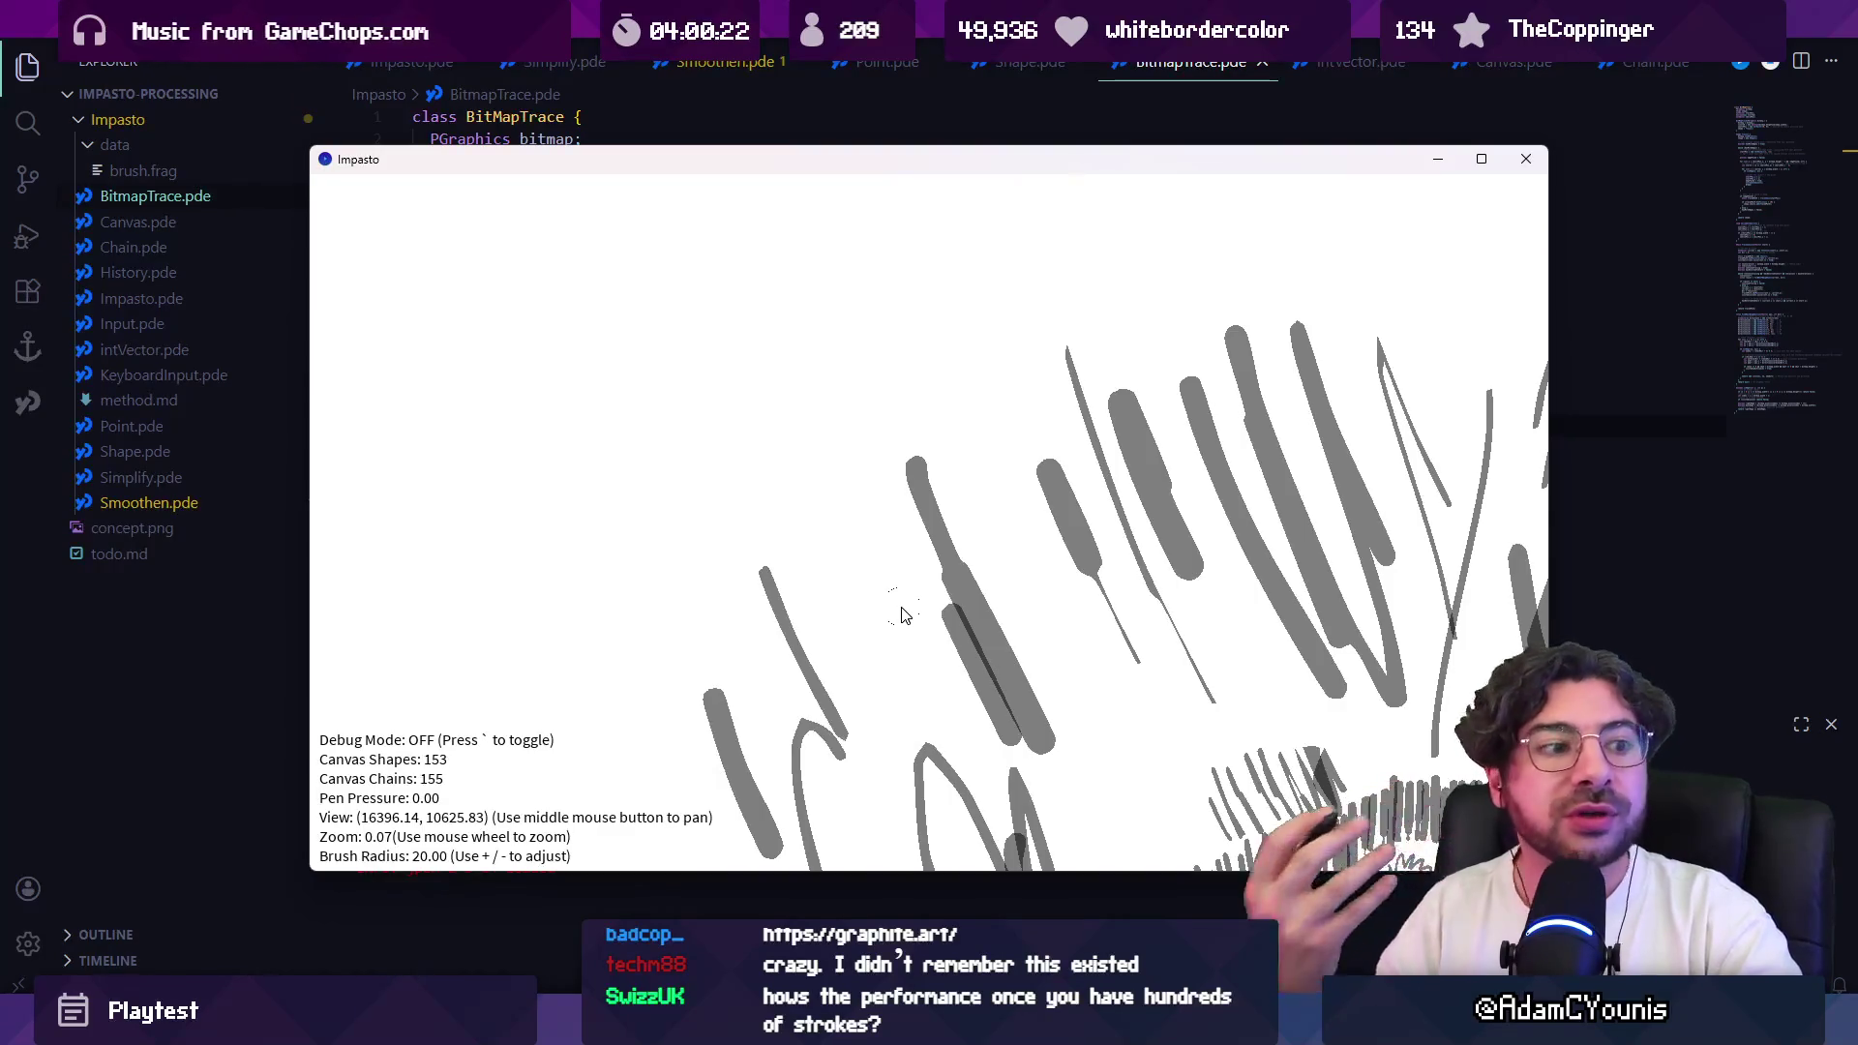
Step: Paint several strokes and scribbled blobs across the centre and left of the canvas
left_click_drag(910, 503, 978, 697)
left_click_drag(875, 456, 876, 397)
left_click_drag(758, 445, 789, 474)
mouse_move(634, 348)
left_mouse_down()
mouse_move(642, 593)
mouse_move(593, 650)
mouse_move(568, 620)
left_mouse_up()
mouse_move(481, 507)
left_mouse_down()
mouse_move(493, 581)
mouse_move(460, 385)
mouse_move(387, 503)
left_mouse_up()
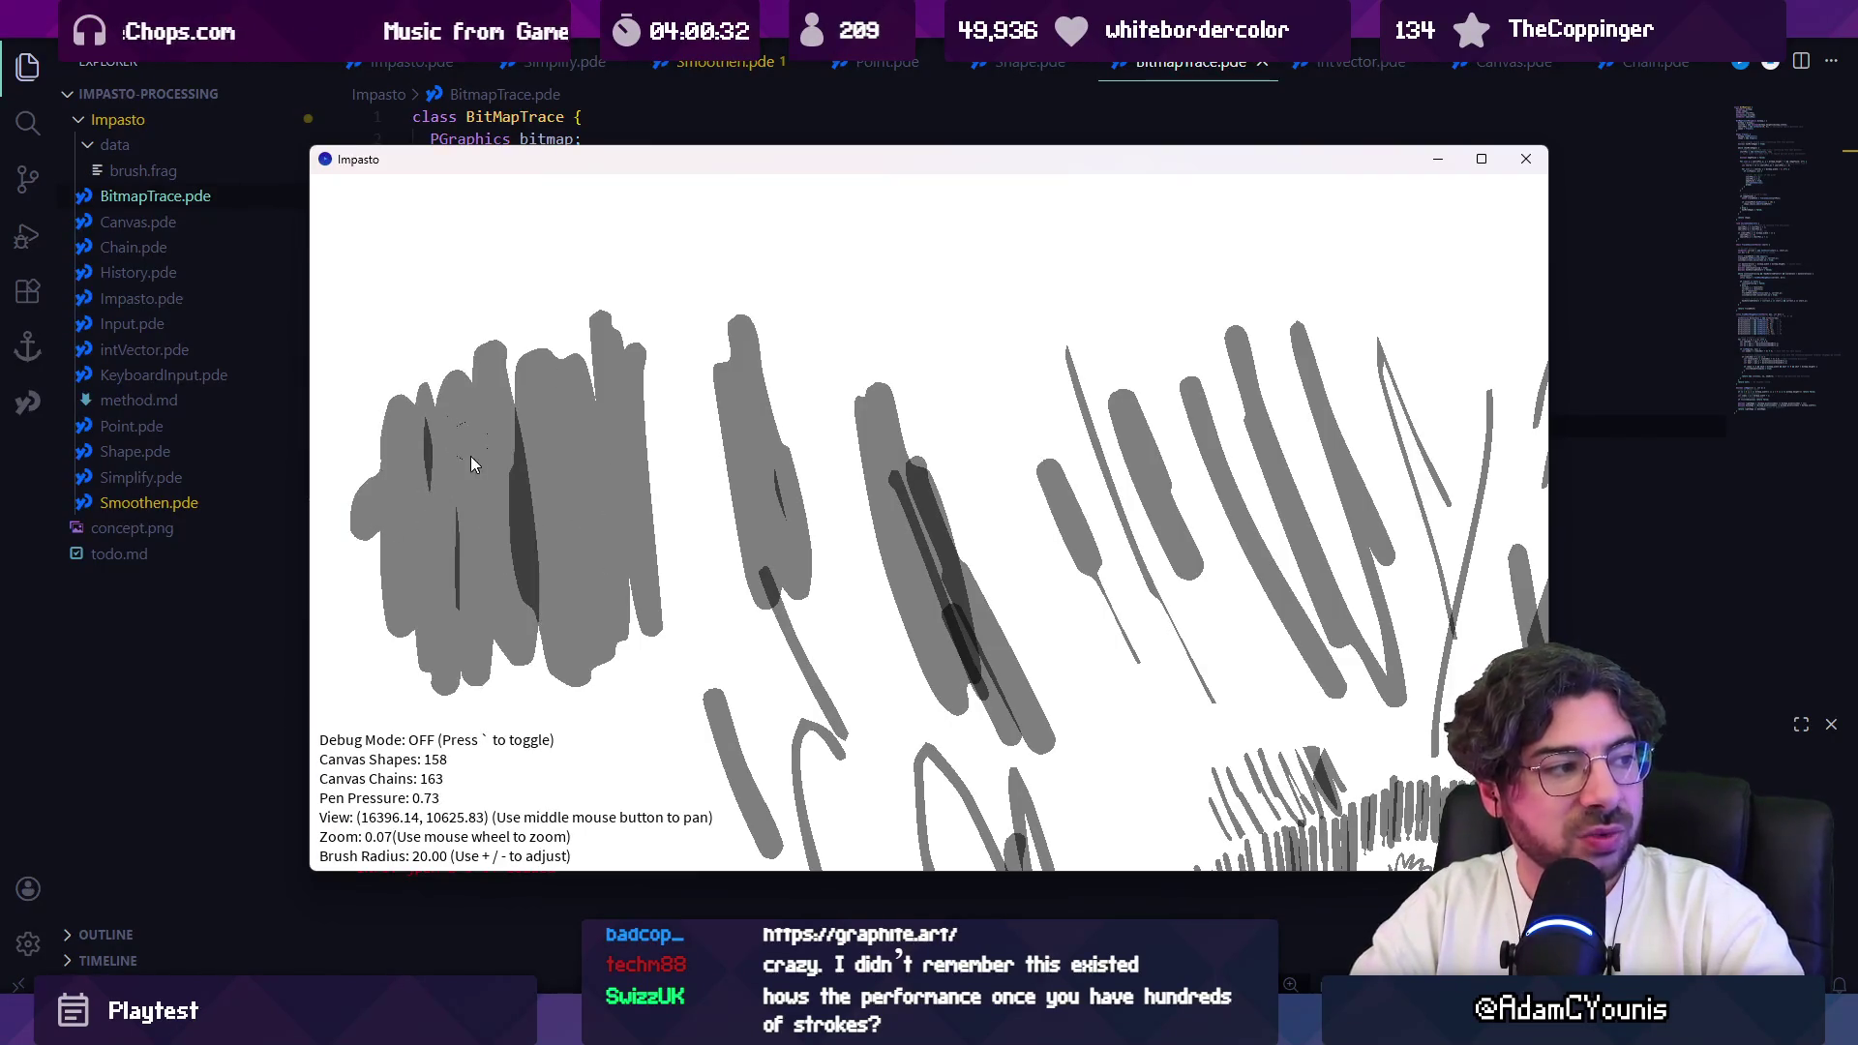
Step: Zoom out and paint vertical strokes, a long zigzag loop and short strokes beside it
scroll(712, 497, "down", 5)
mouse_move(866, 446)
left_mouse_down()
mouse_move(876, 561)
mouse_move(920, 552)
left_mouse_up()
mouse_move(934, 435)
left_mouse_down()
mouse_move(965, 446)
mouse_move(1007, 555)
mouse_move(1087, 581)
mouse_move(1160, 509)
mouse_move(1344, 541)
mouse_move(1408, 643)
mouse_move(1248, 740)
mouse_move(961, 581)
mouse_move(751, 796)
mouse_move(619, 620)
mouse_move(478, 535)
mouse_move(455, 493)
mouse_move(513, 329)
mouse_move(591, 280)
mouse_move(747, 410)
mouse_move(902, 346)
mouse_move(992, 437)
mouse_move(1066, 236)
mouse_move(1154, 513)
mouse_move(1246, 354)
mouse_move(1361, 303)
mouse_move(1439, 752)
mouse_move(1432, 590)
mouse_move(1014, 774)
mouse_move(770, 590)
mouse_move(593, 561)
mouse_move(485, 461)
mouse_move(597, 355)
mouse_move(861, 490)
mouse_move(610, 644)
mouse_move(358, 561)
left_mouse_up()
scroll(936, 367, "down", 5)
left_click_drag(697, 443, 876, 605)
left_click_drag(650, 405, 641, 511)
mouse_move(563, 416)
left_mouse_down()
mouse_move(585, 479)
mouse_move(600, 450)
left_mouse_up()
left_click_drag(402, 315, 411, 327)
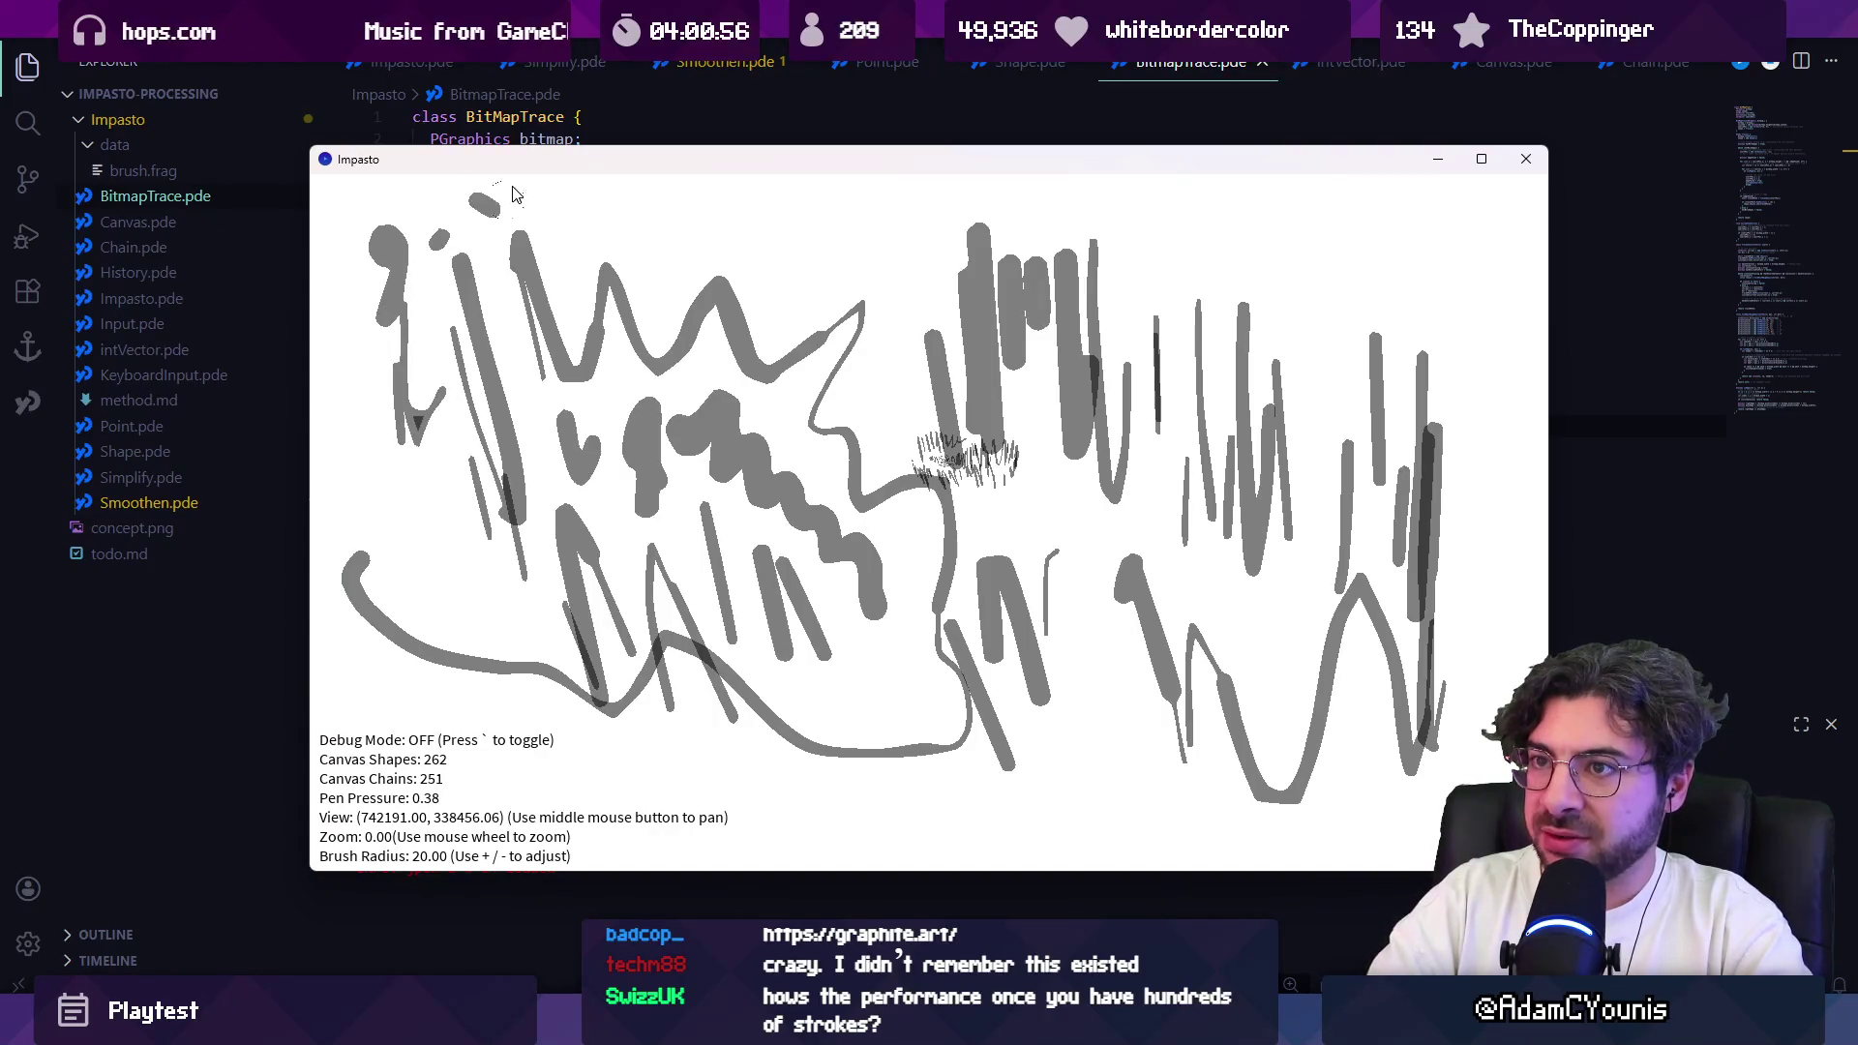
Step: Zoom in and paint two strokes on the canvas
scroll(989, 443, "up", 5)
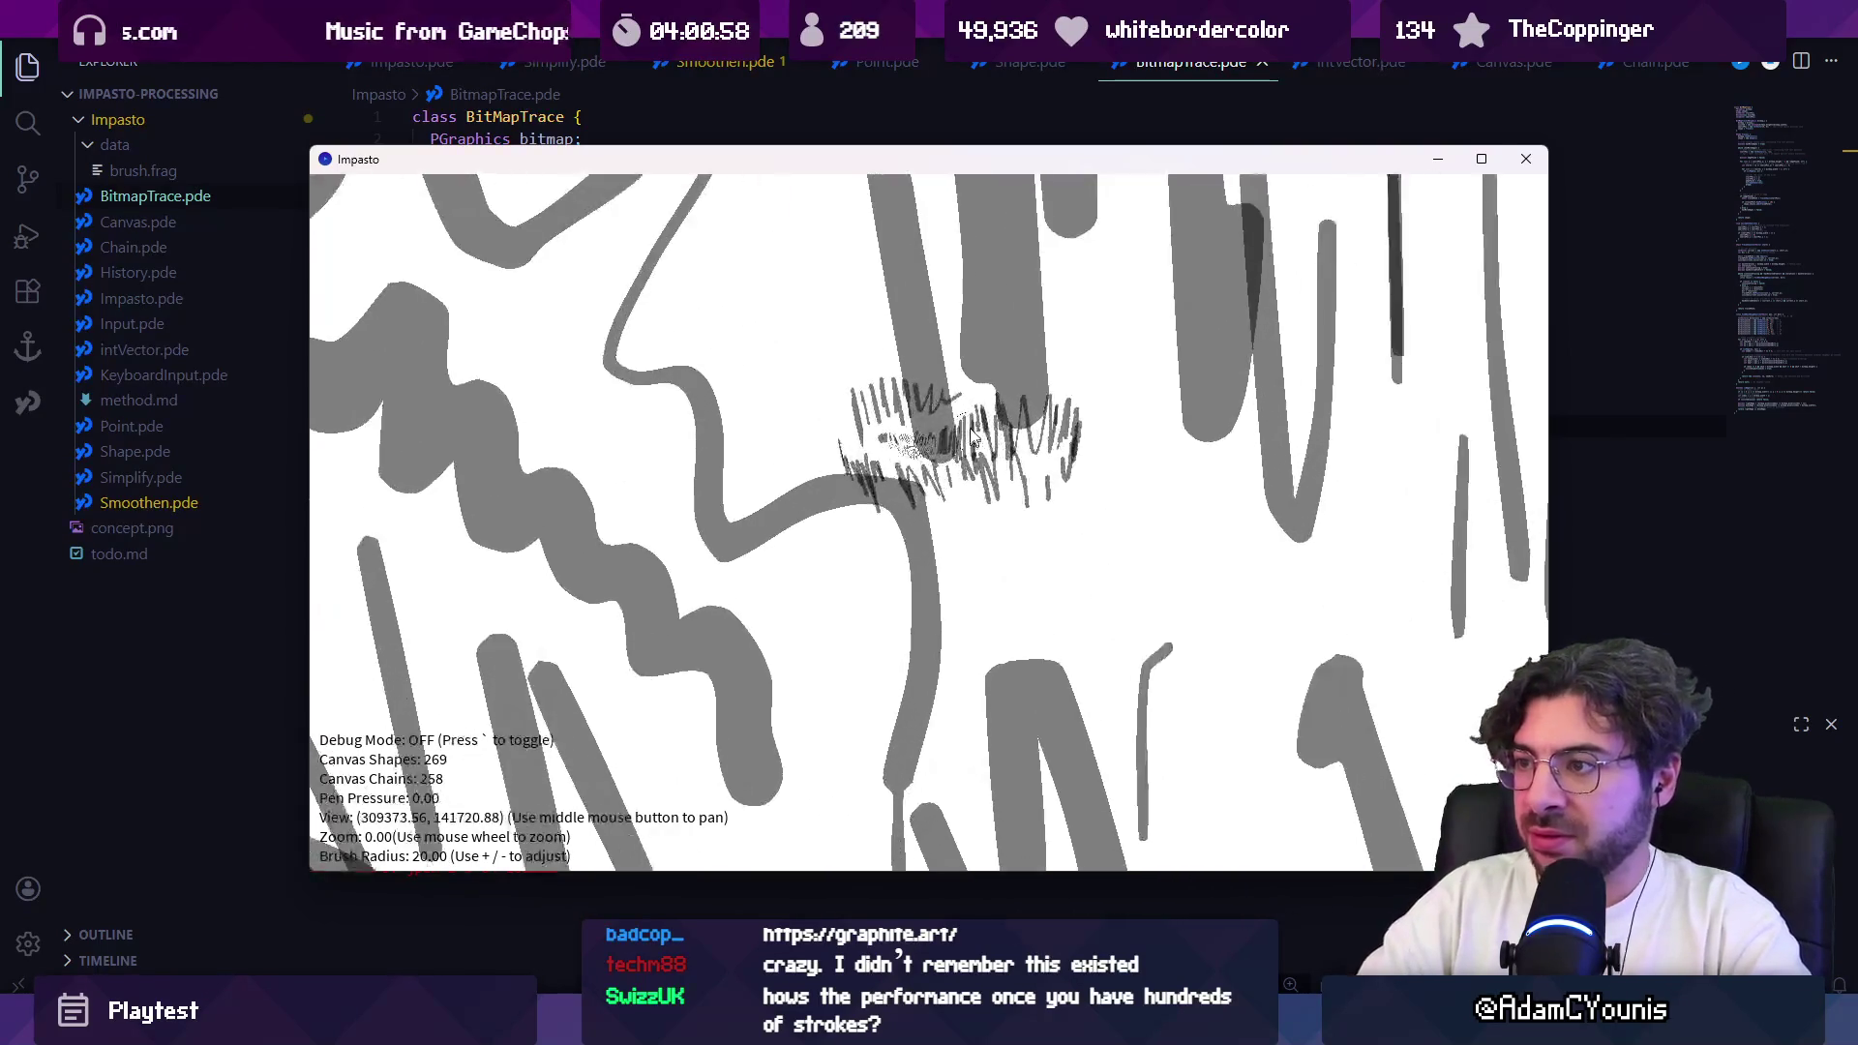
scroll(983, 425, "down", 5)
scroll(978, 415, "up", 3)
scroll(977, 414, "up", 5)
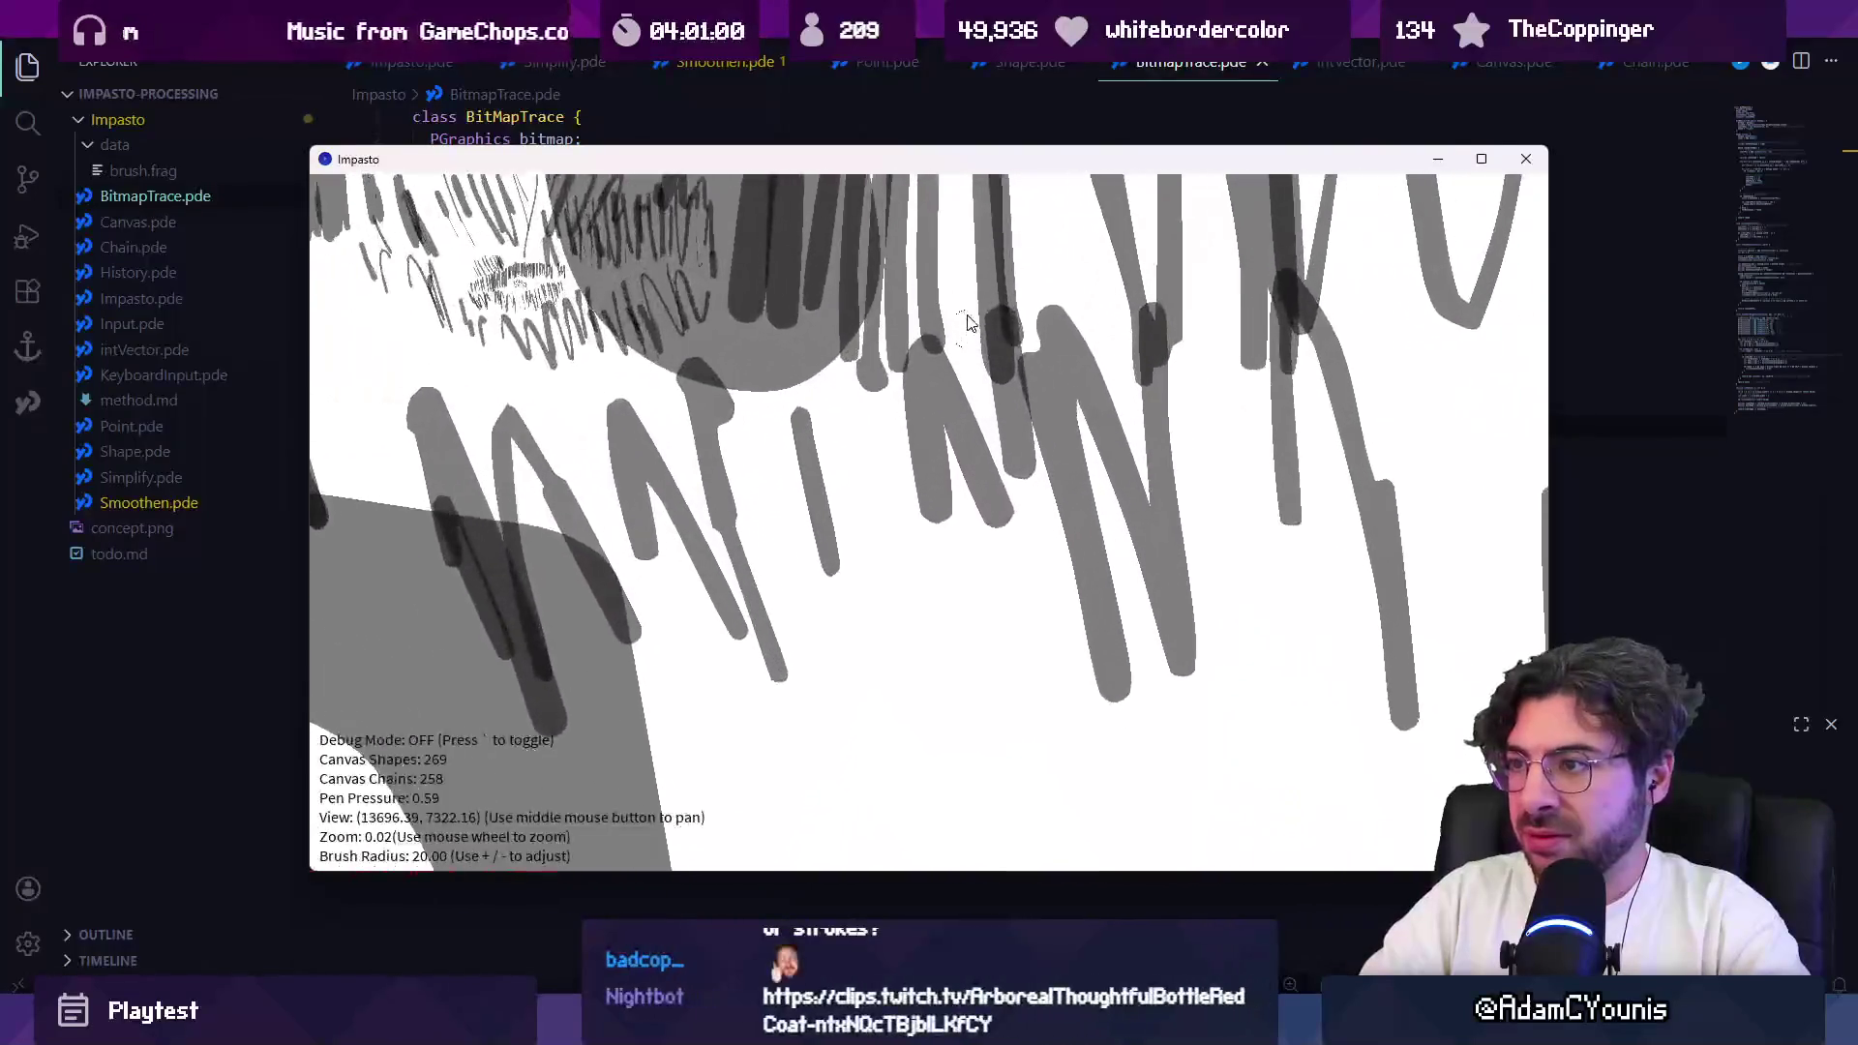
mouse_move(557, 523)
left_mouse_down()
mouse_move(663, 794)
mouse_move(585, 795)
left_mouse_up()
left_click_drag(488, 455, 448, 642)
Step: Paint a zigzag near the lips with a row of vertical dashes beside and below it
scroll(637, 567, "down", 3)
scroll(636, 566, "down", 1)
mouse_move(704, 627)
left_mouse_down()
mouse_move(721, 609)
mouse_move(833, 668)
left_mouse_up()
left_click_drag(866, 581, 876, 683)
left_click_drag(886, 569, 915, 702)
left_click_drag(924, 595, 941, 724)
left_click_drag(650, 505, 668, 630)
left_click_drag(690, 508, 718, 668)
left_click_drag(728, 522, 762, 689)
mouse_move(769, 527)
left_mouse_down()
mouse_move(790, 689)
mouse_move(838, 712)
left_mouse_up()
left_click_drag(842, 542, 854, 614)
mouse_move(883, 561)
left_mouse_down()
mouse_move(886, 624)
mouse_move(931, 696)
left_mouse_up()
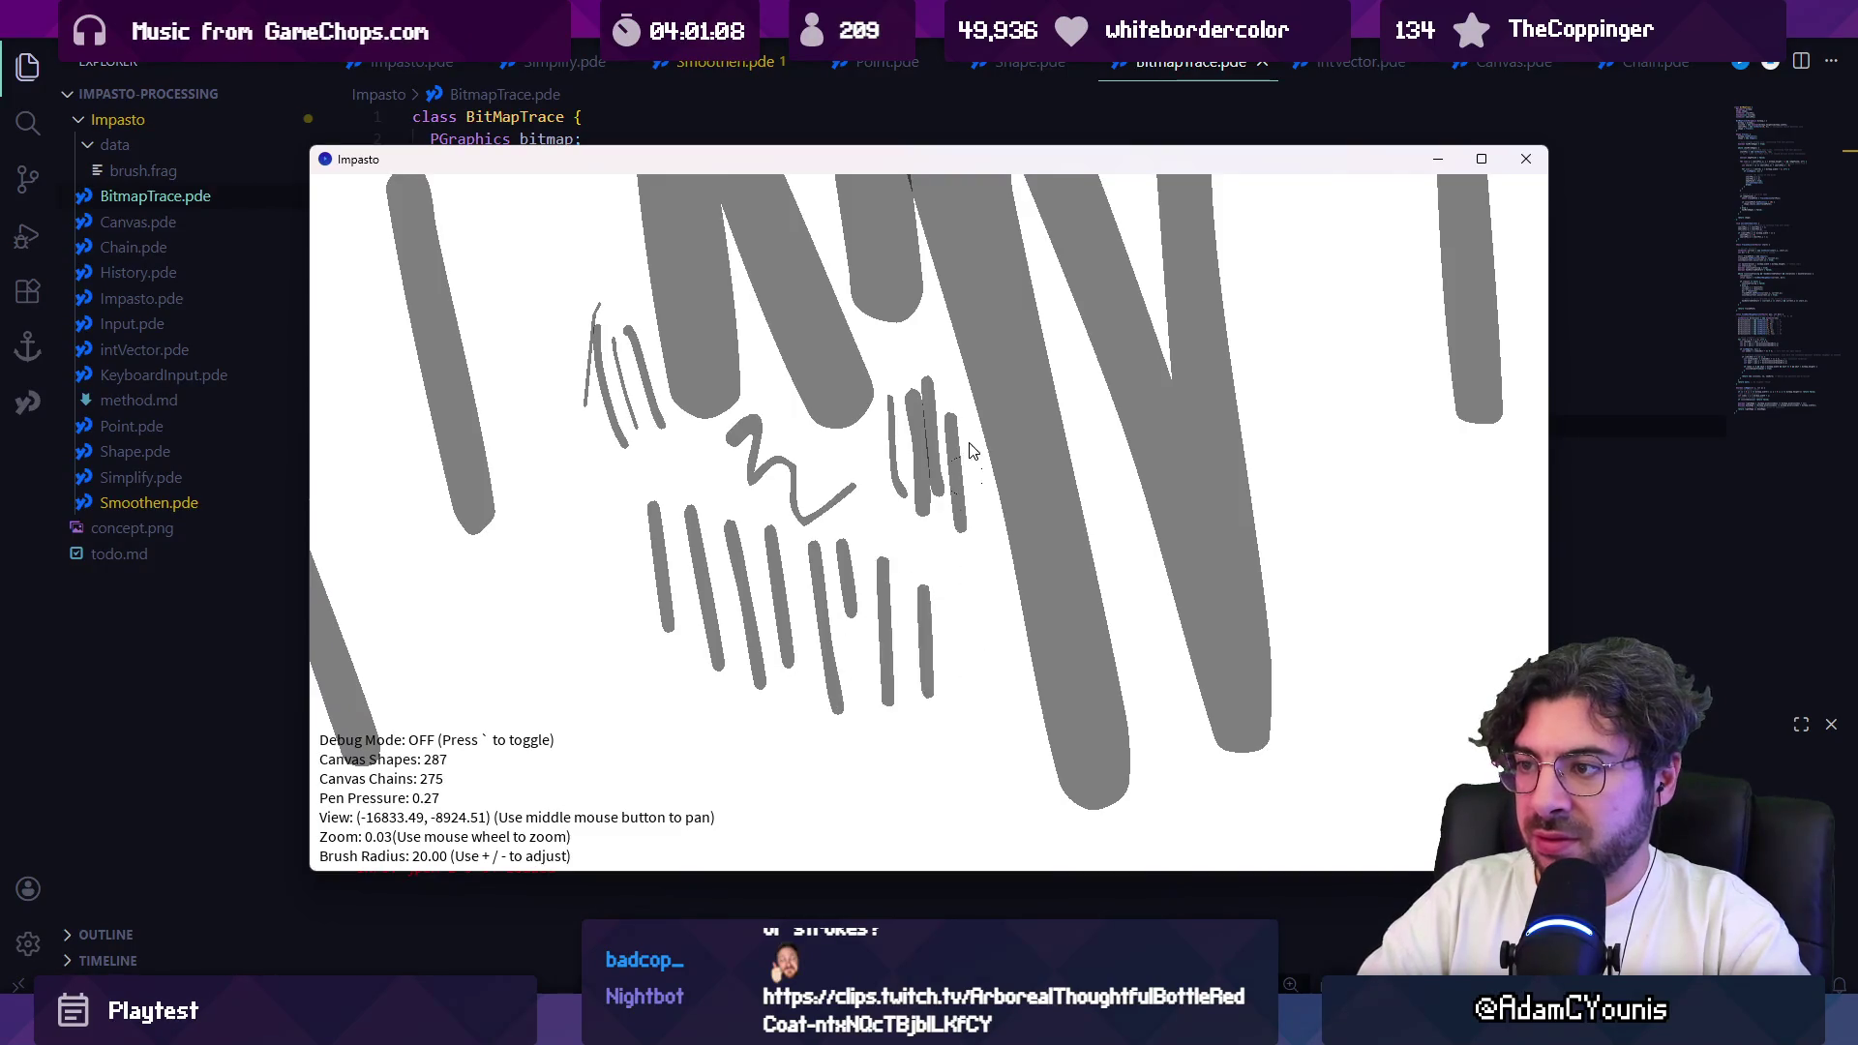
Step: Zoom out and draw a big loop around the right and bottom of the drawing
scroll(959, 639, "down", 6)
scroll(958, 638, "up", 2)
scroll(961, 613, "up", 2)
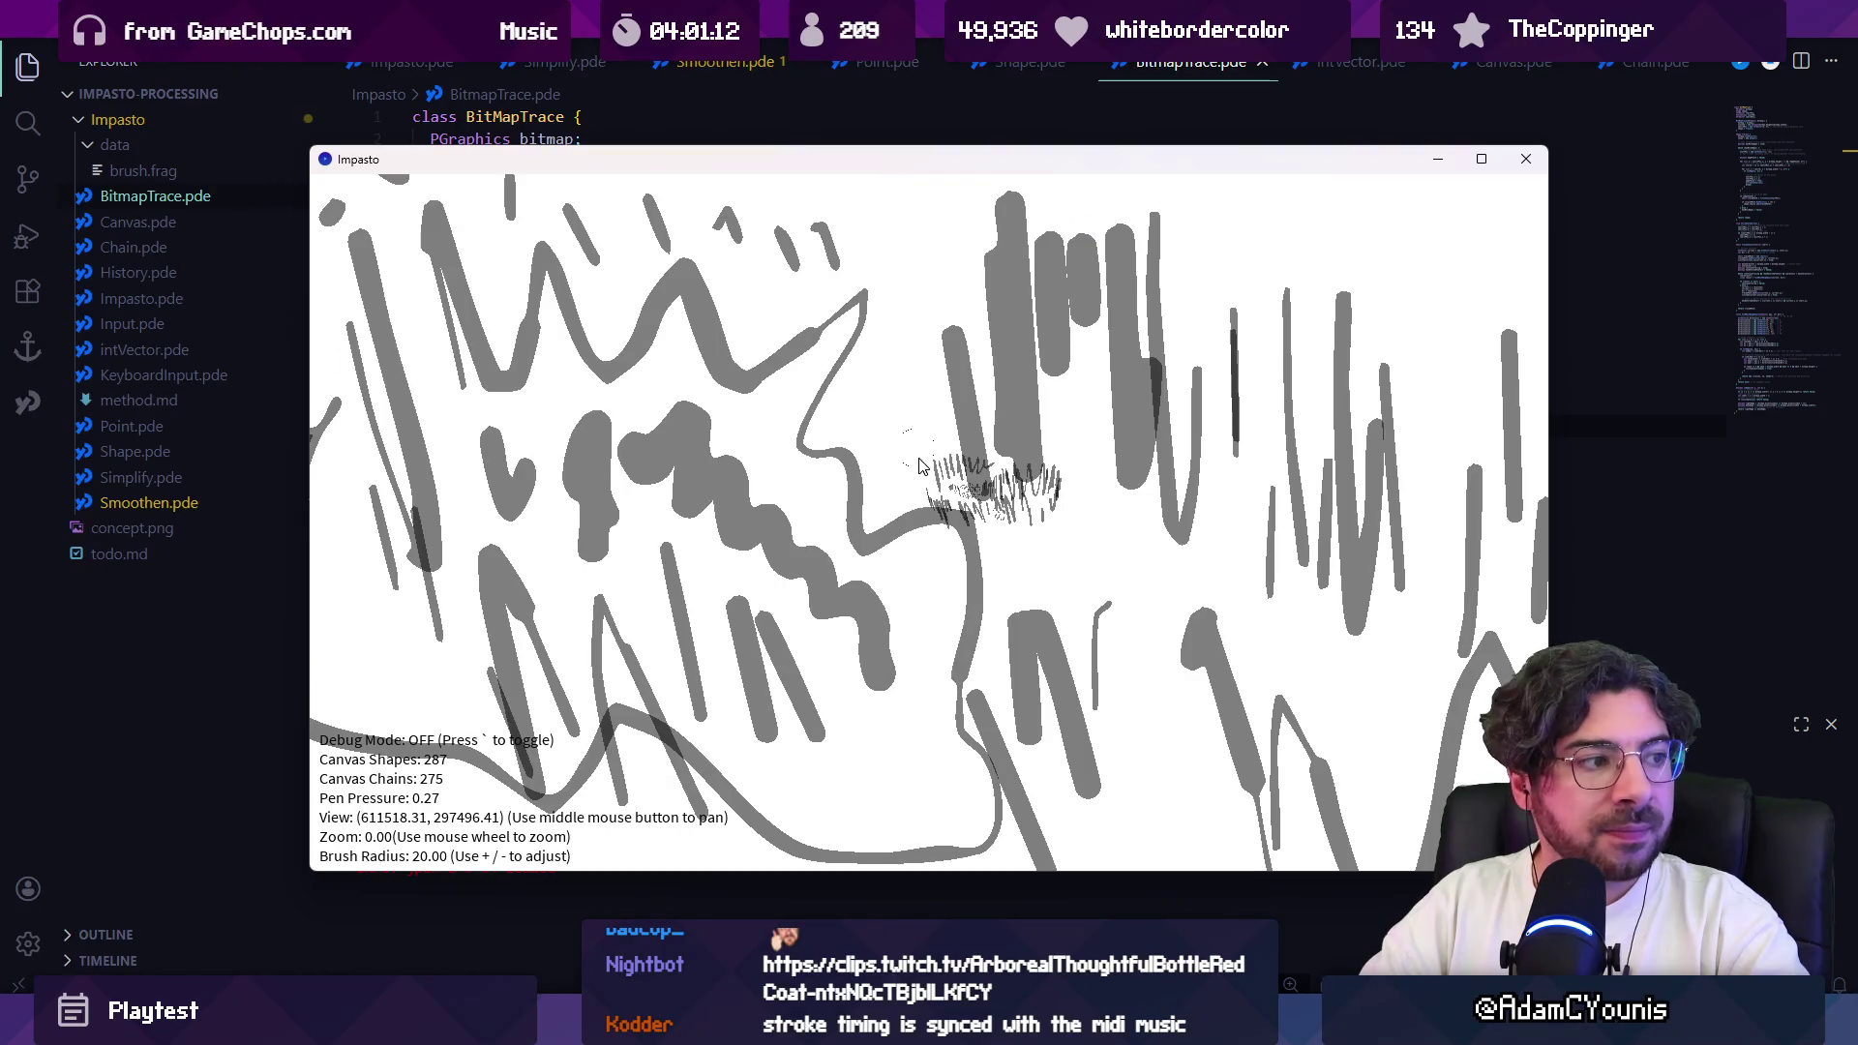
scroll(920, 464, "up", 10)
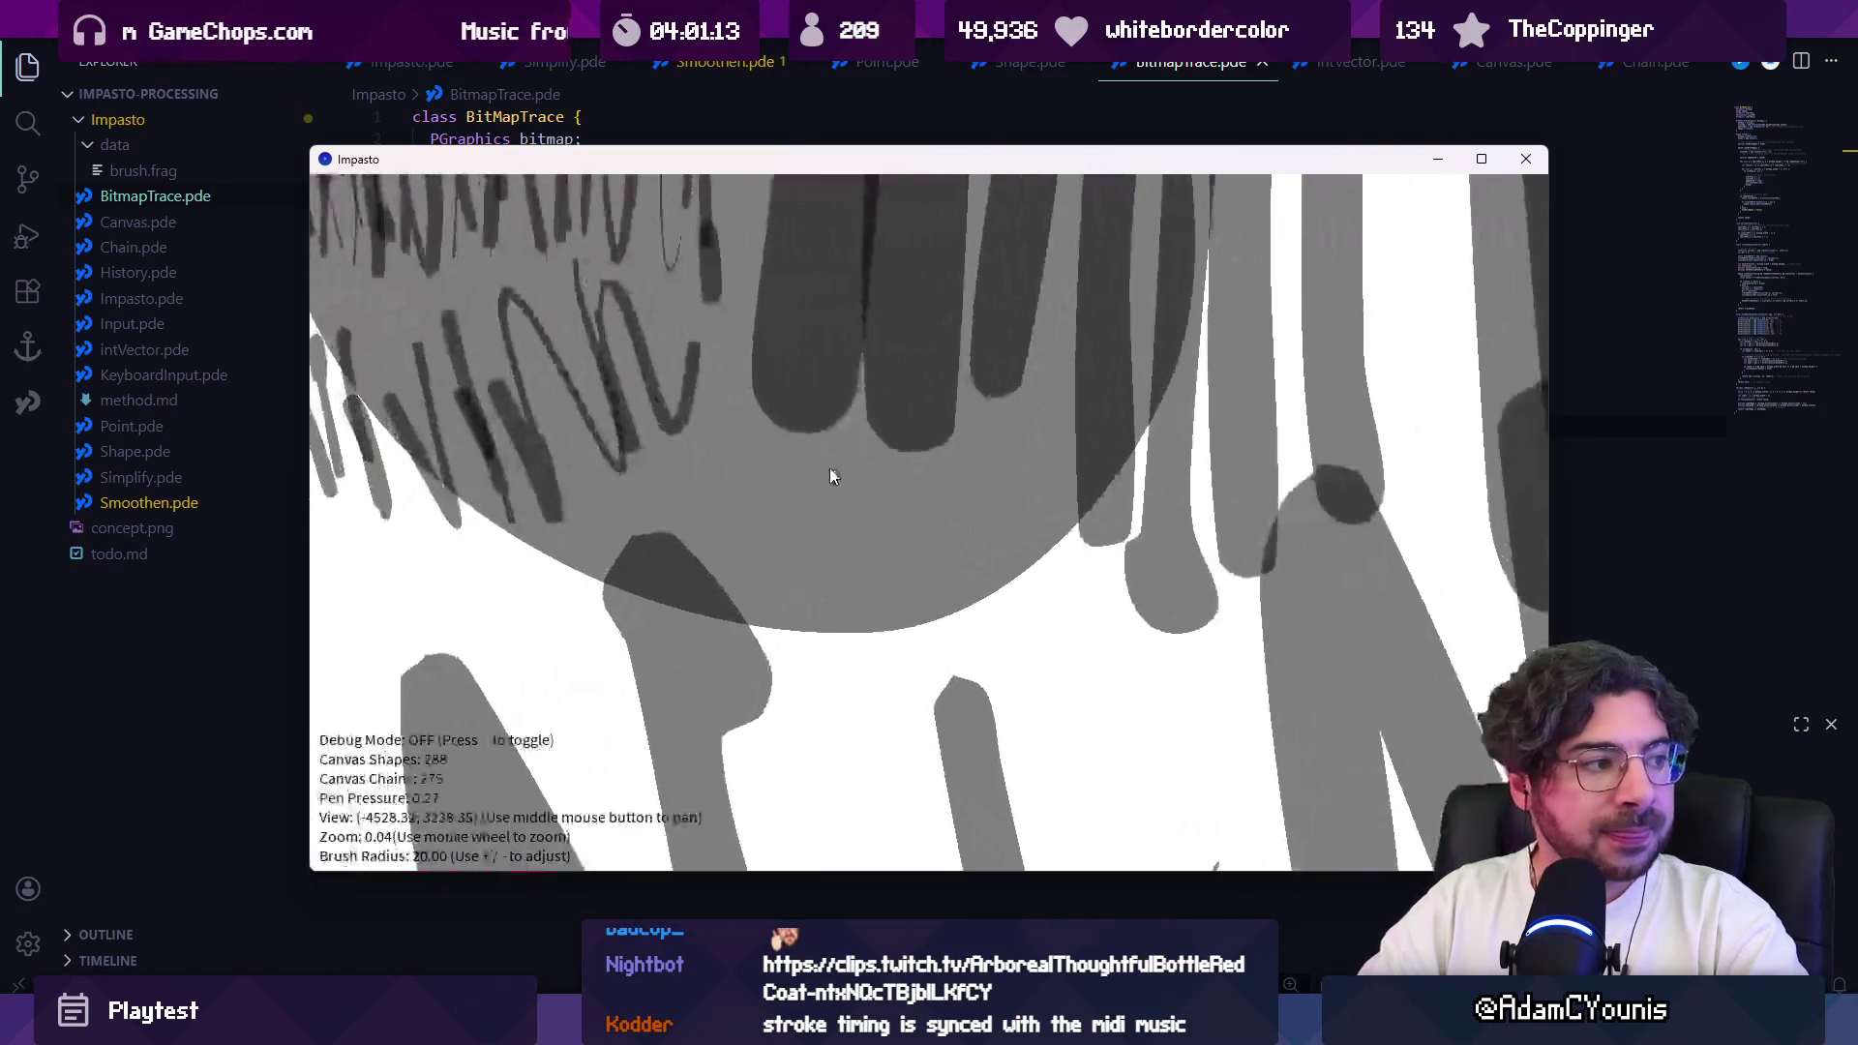
scroll(845, 475, "down", 3)
scroll(834, 519, "up", 3)
scroll(1162, 572, "down", 3)
scroll(1058, 465, "up", 3)
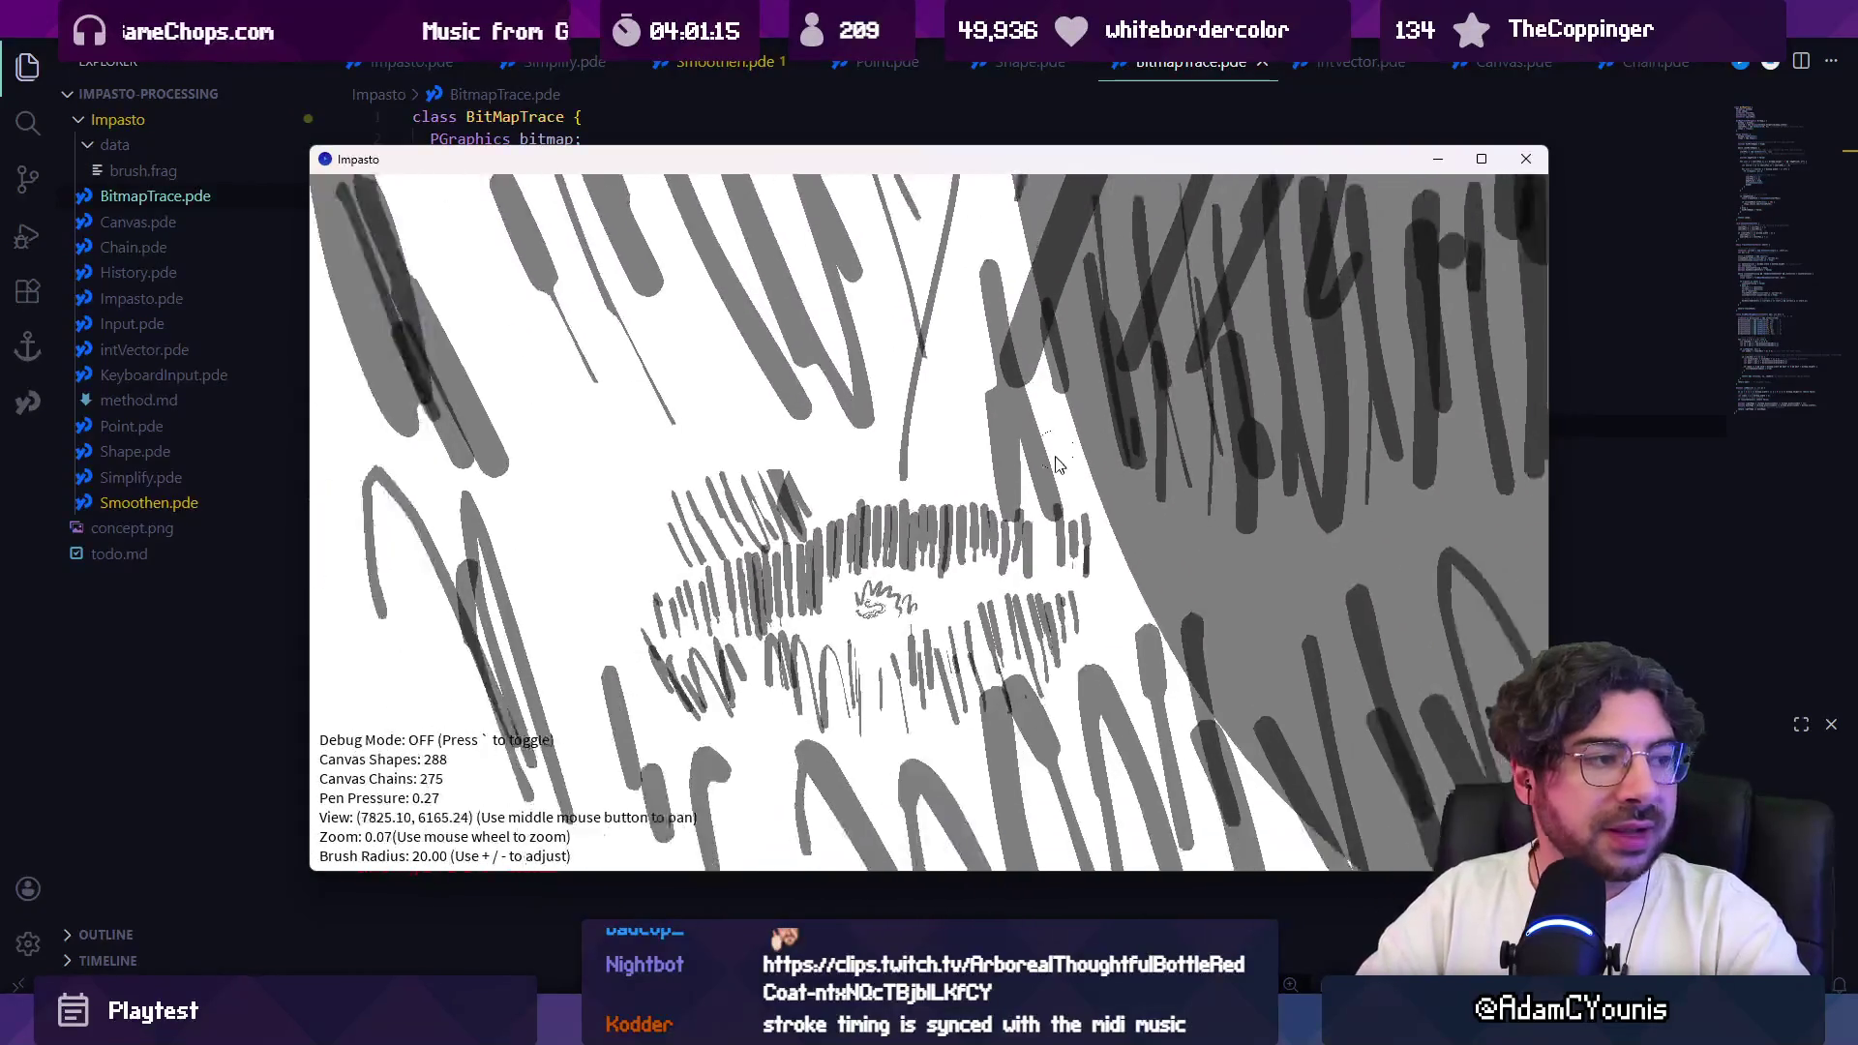
scroll(1059, 465, "down", 1)
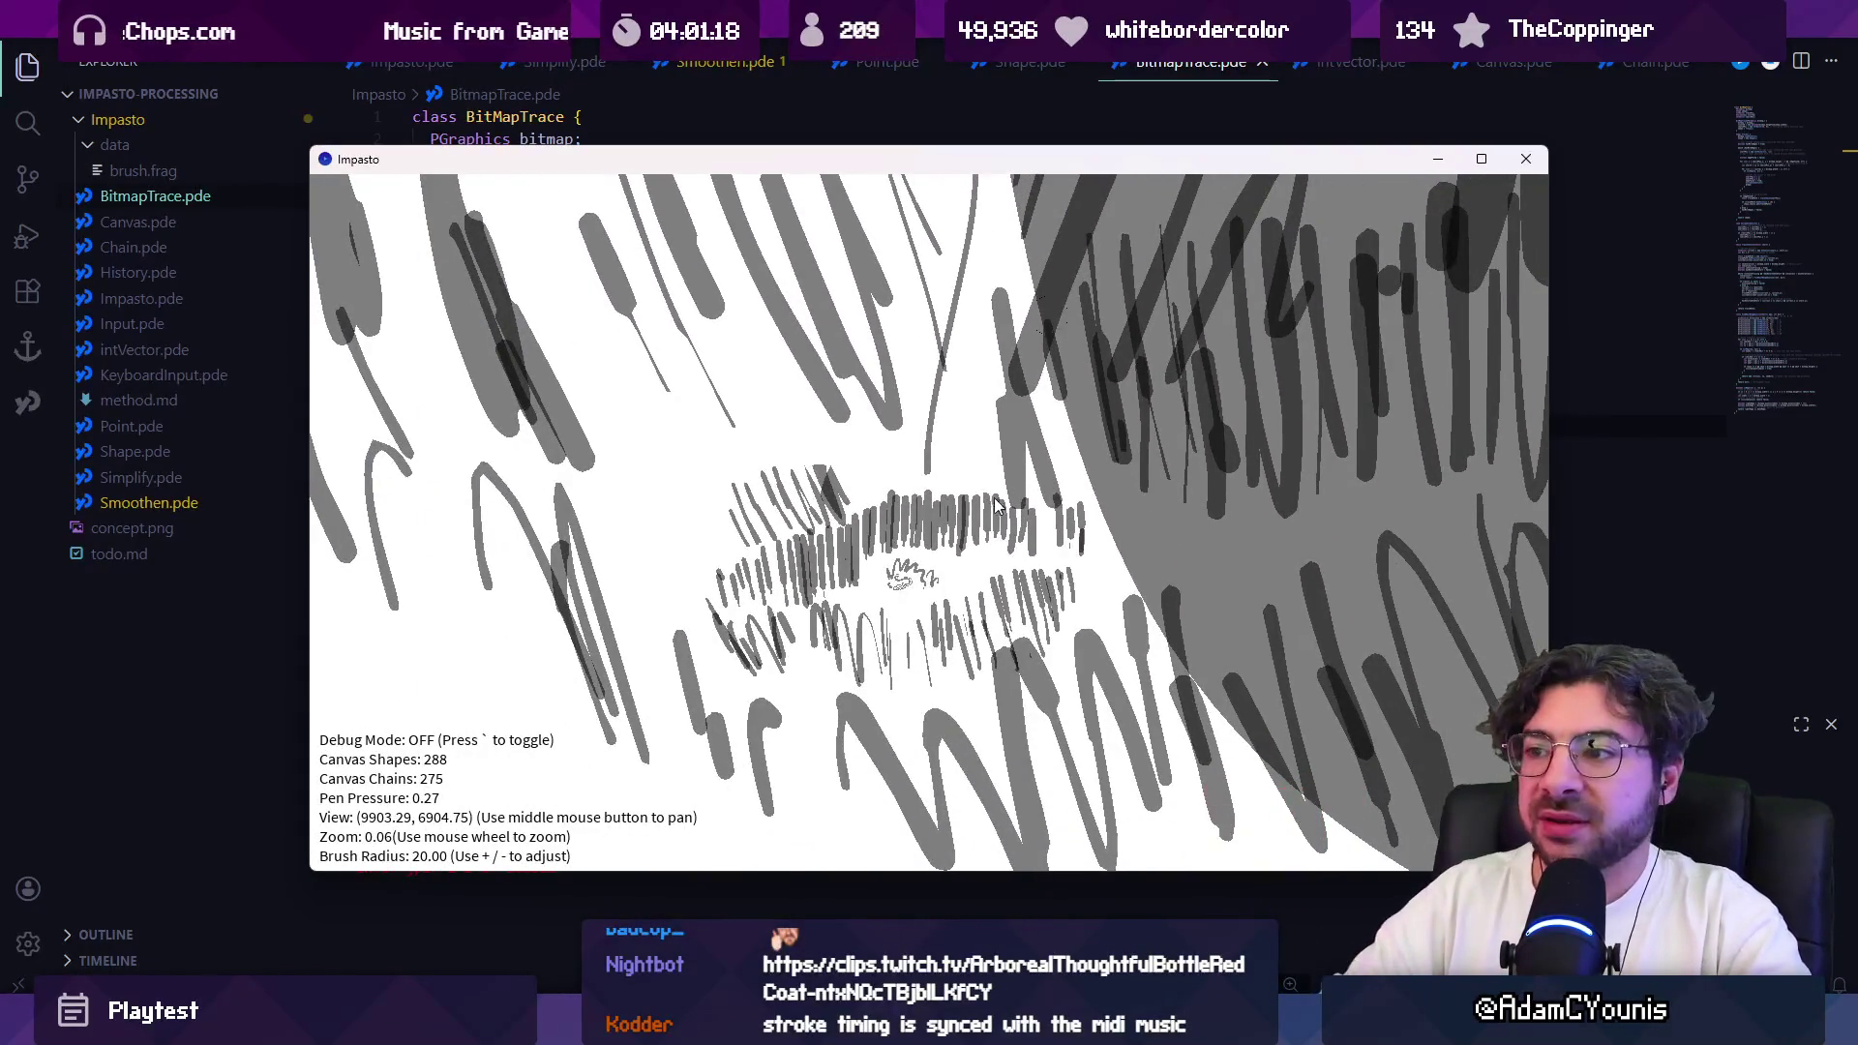
scroll(1049, 316, "up", 5)
scroll(948, 503, "down", 2)
mouse_move(1056, 391)
left_mouse_down()
mouse_move(1140, 405)
mouse_move(1280, 637)
mouse_move(997, 731)
mouse_move(692, 653)
left_mouse_up()
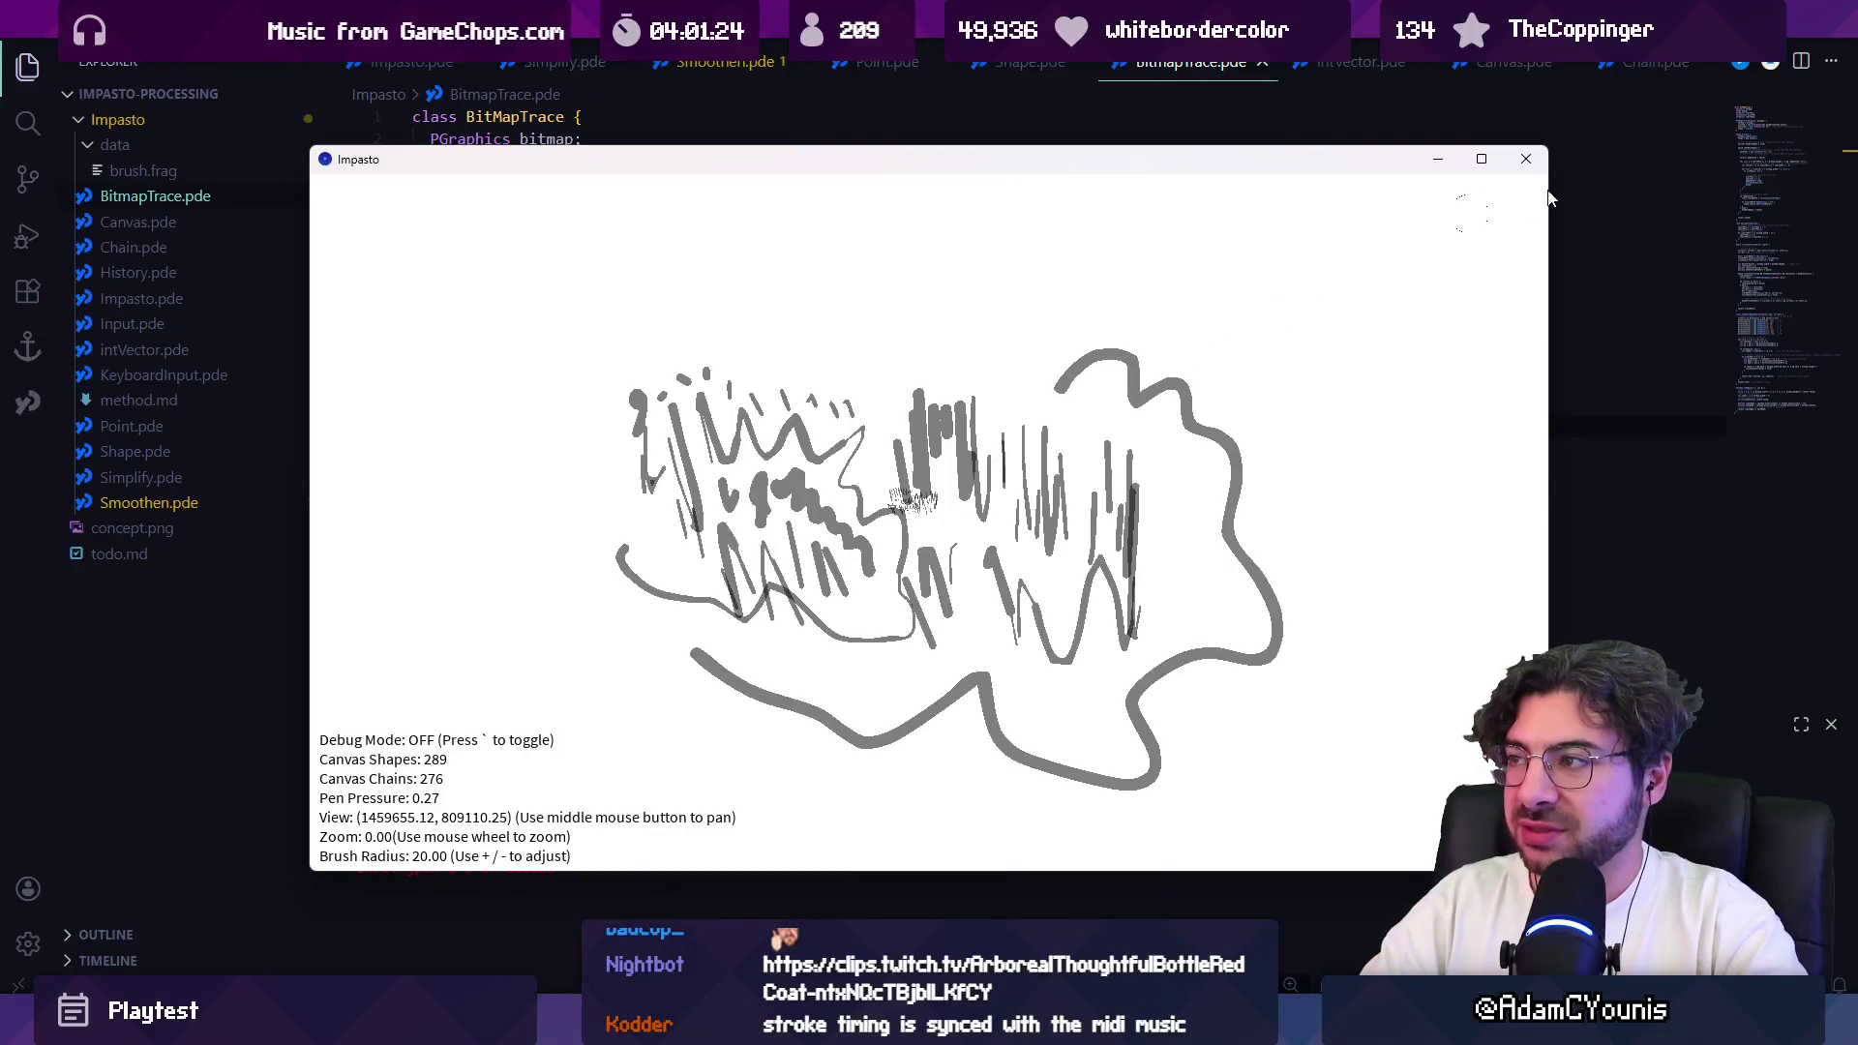
Step: Add a looping stroke on the right side, then close the Impasto sketch
scroll(988, 474, "up", 2)
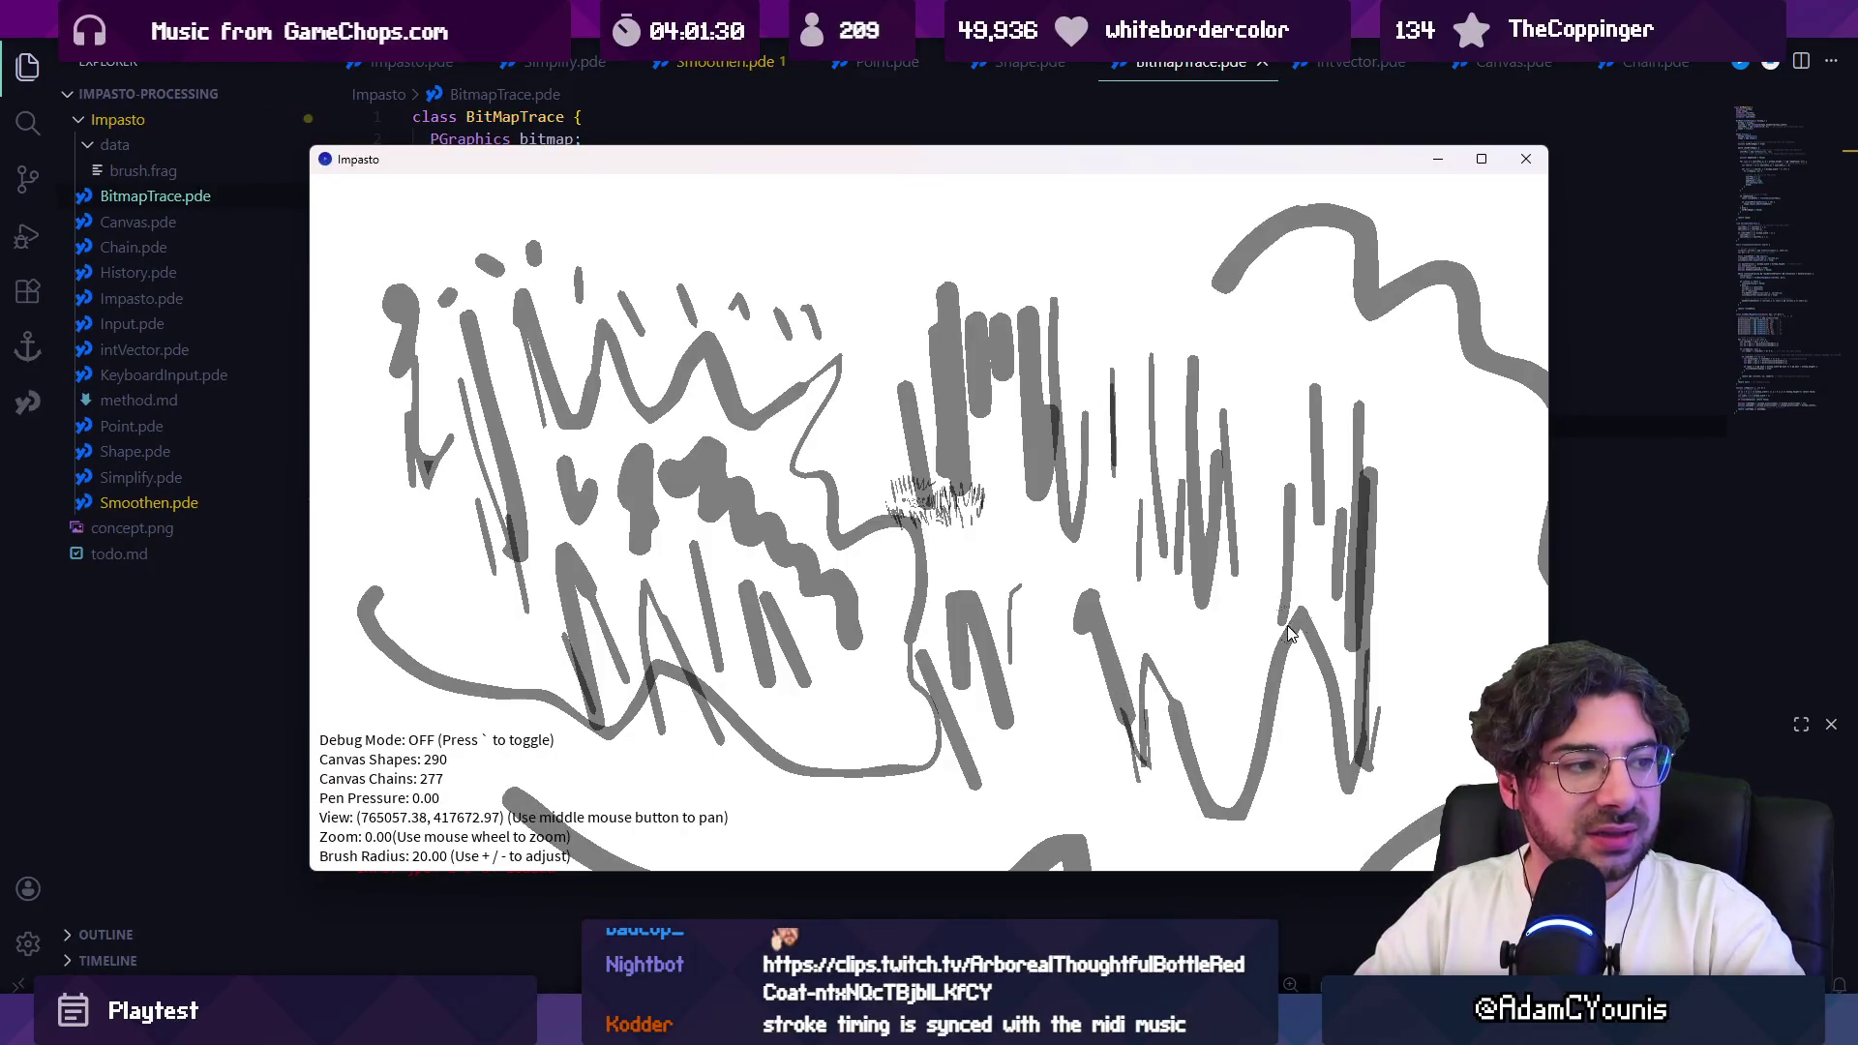
left_click_drag(1328, 381, 1360, 424)
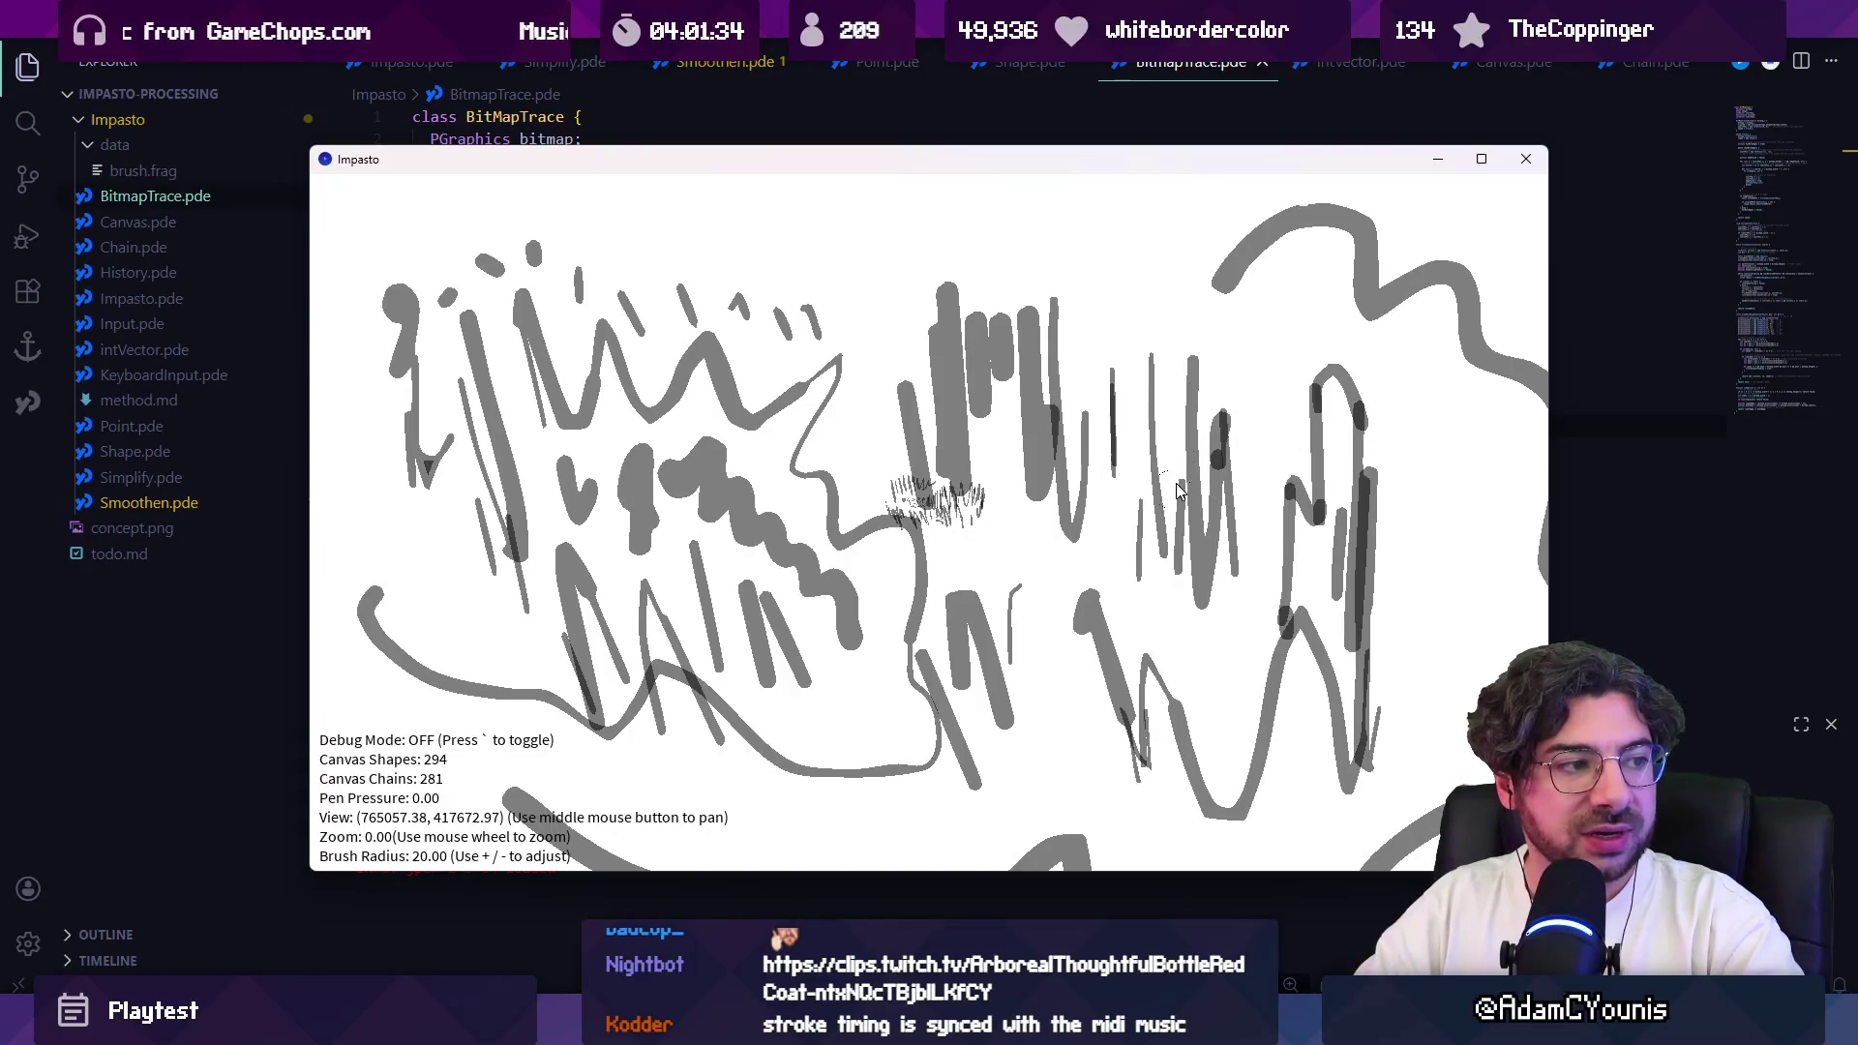
key("Escape")
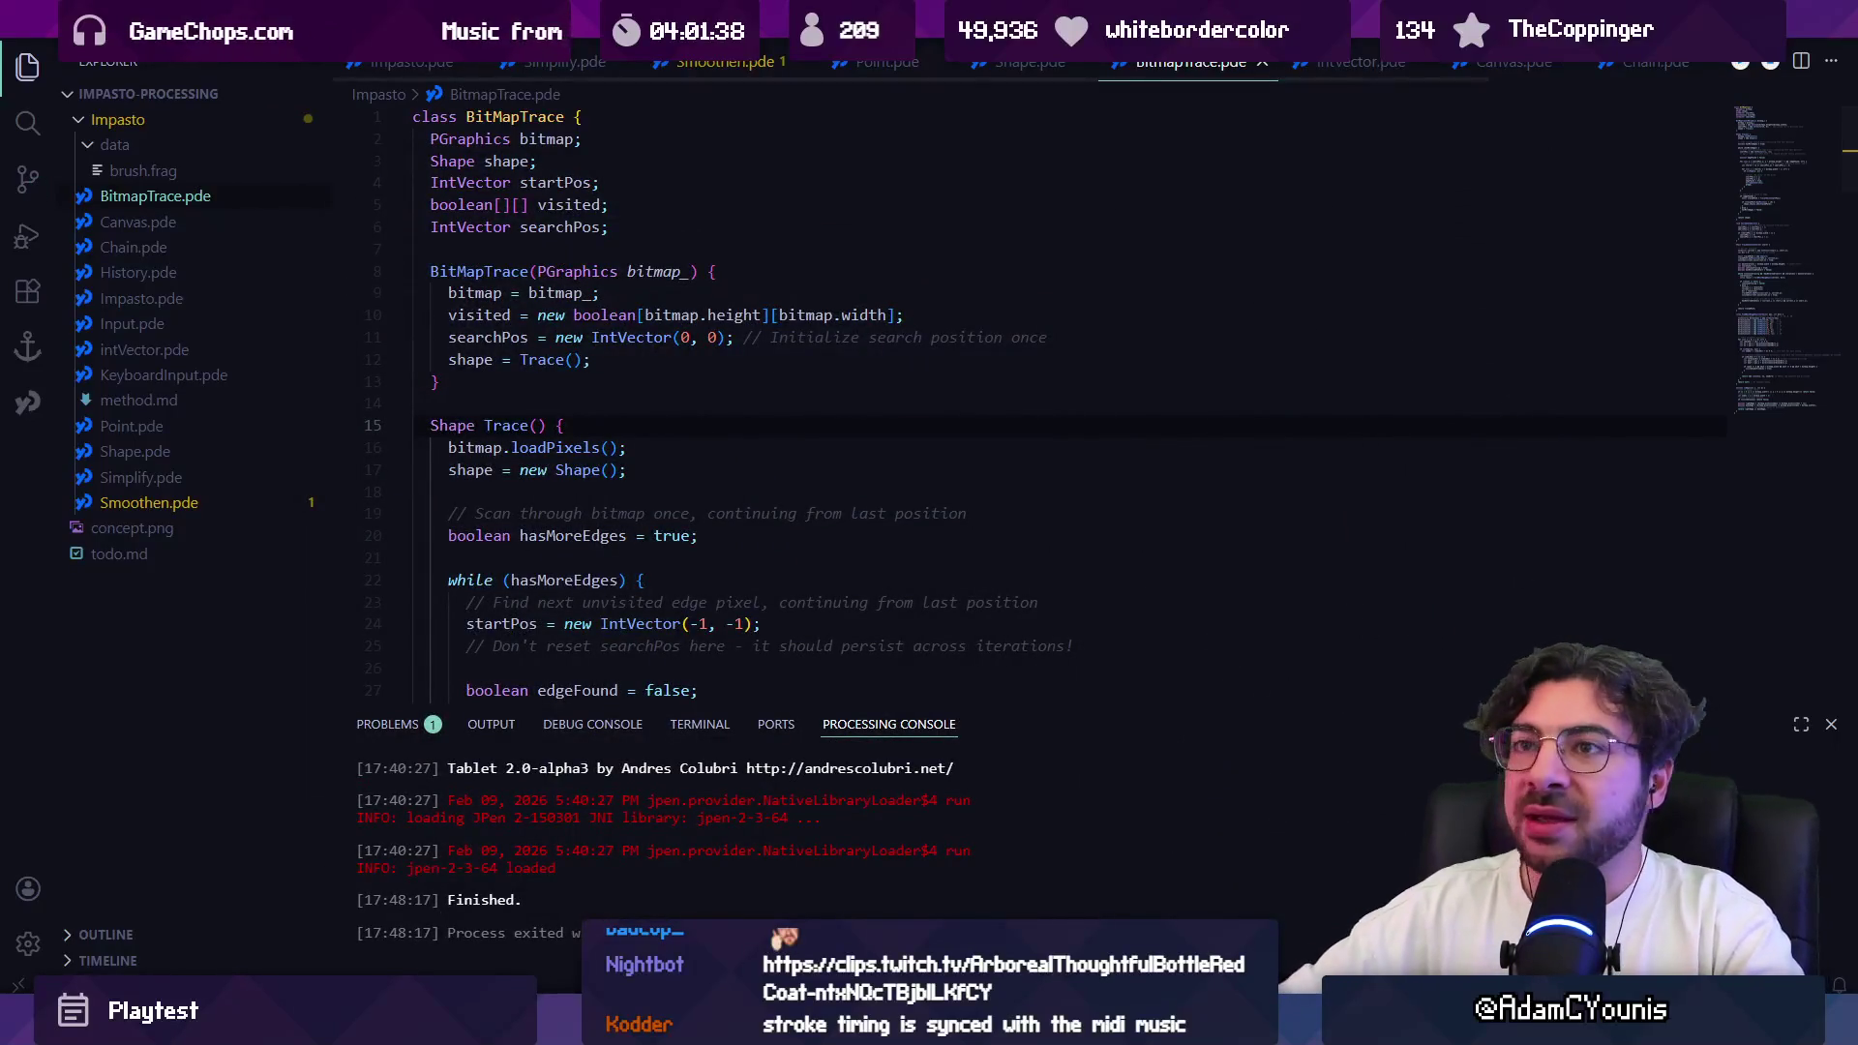
Step: Reopen the E:\Documents\Insignia project from File > Open Recent in Visual Studio Code
key("alt+f")
mouse_move(282, 277)
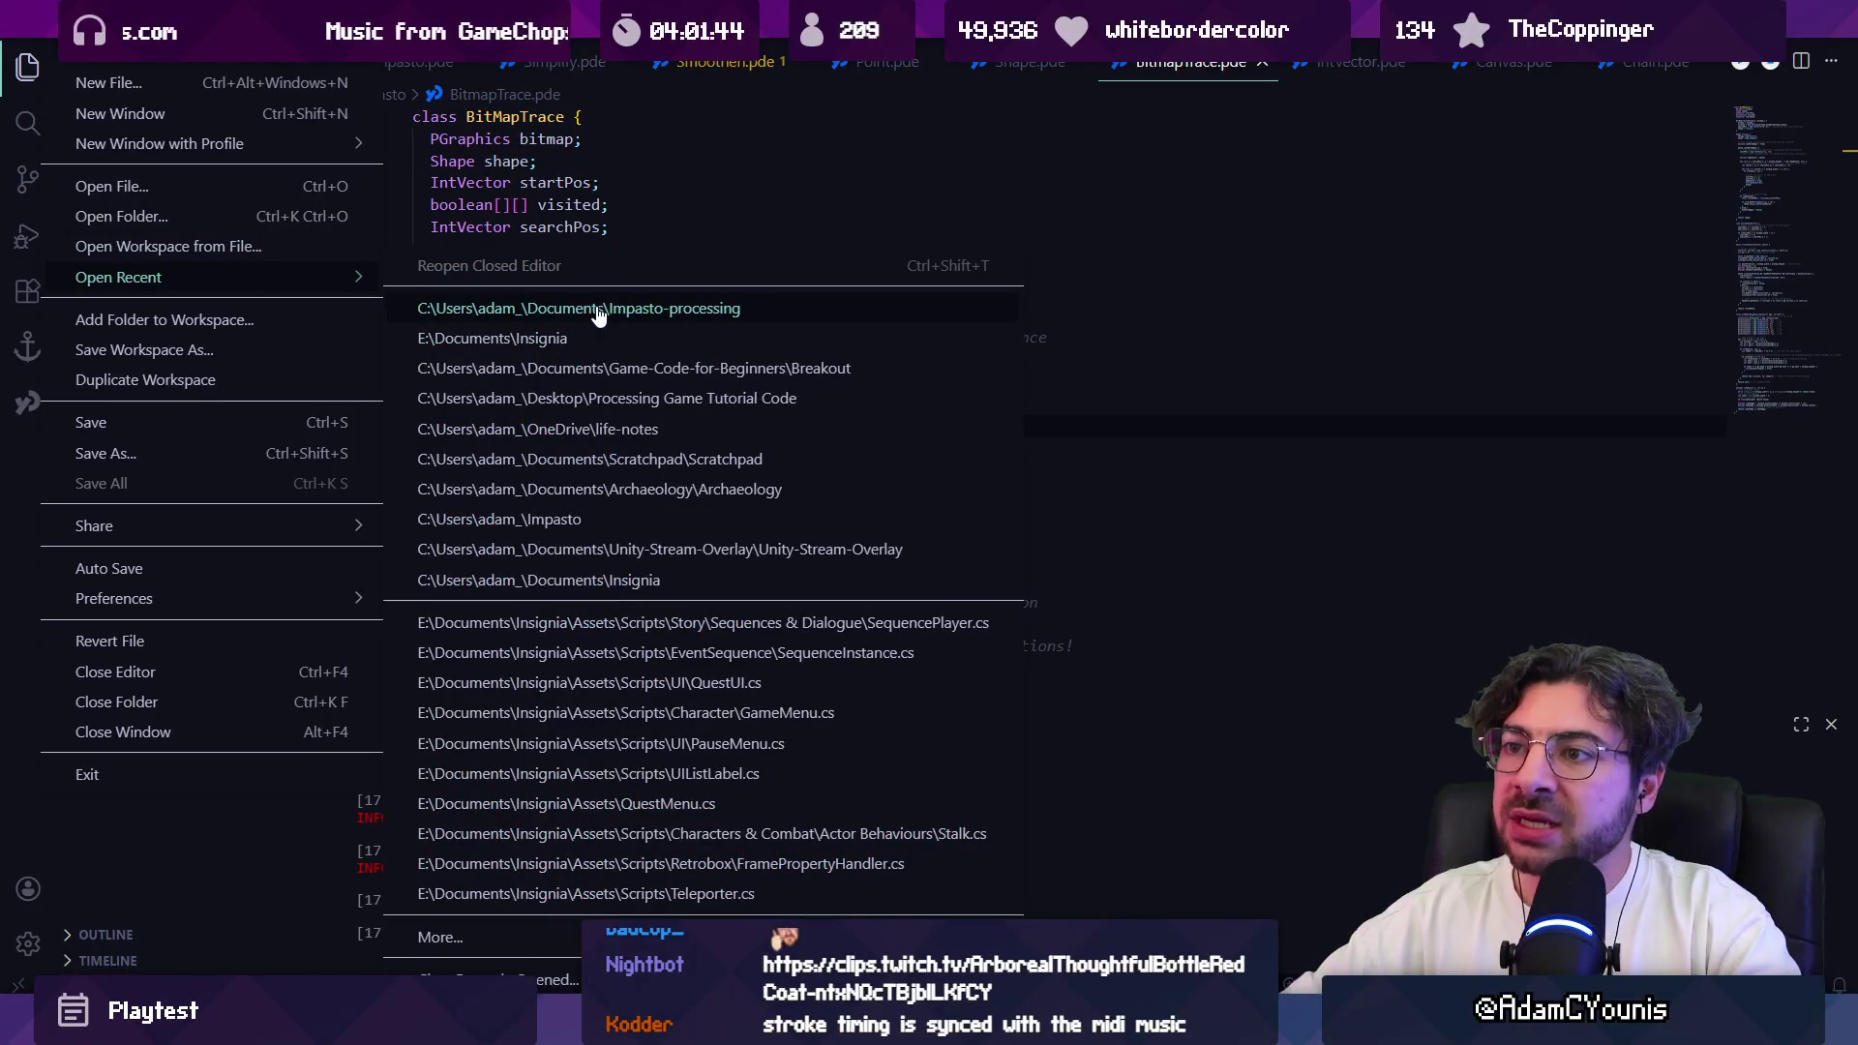
left_click(593, 346)
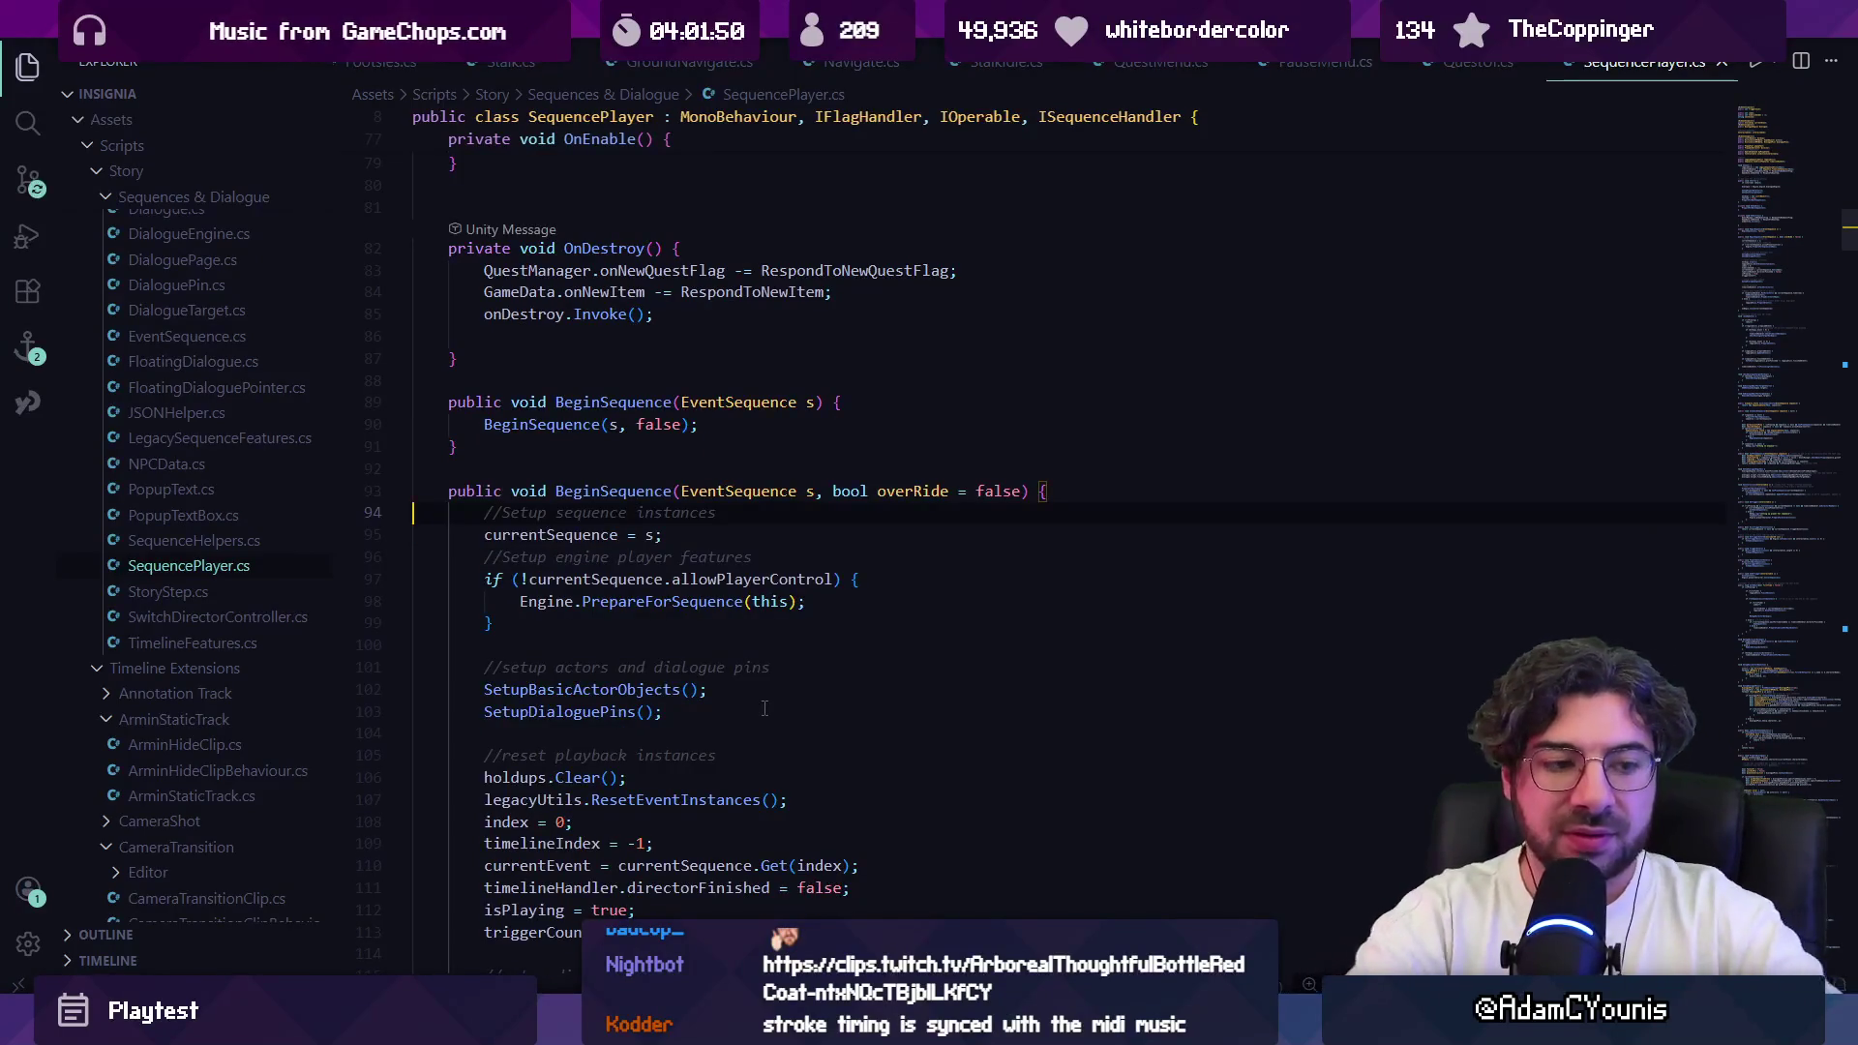
Step: Launch Leonardo from Start search and show its File menu's recent drawings
key("super")
type("leo")
key("Escape")
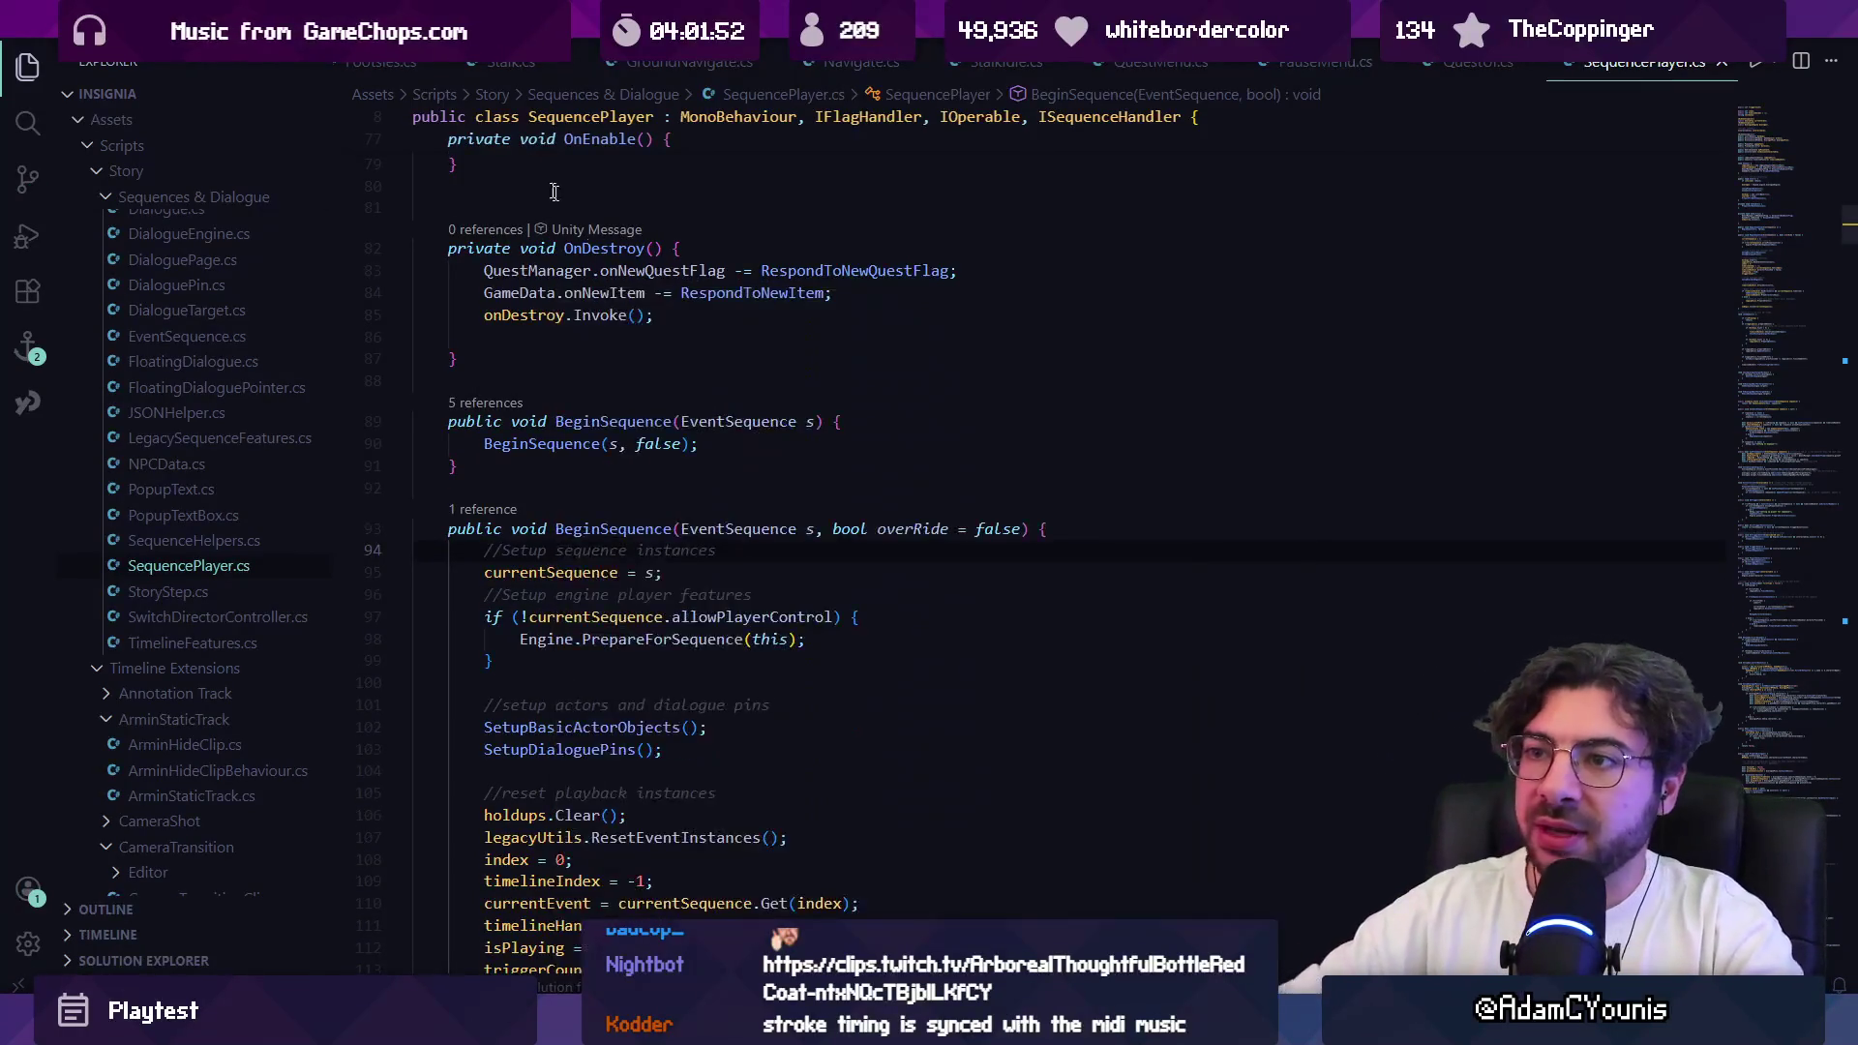
left_click(27, 45)
Step: Open Armin Skywatching 2026 poster pose.leo from Open recent, zoom to 66%, then switch to Unity
mouse_move(257, 184)
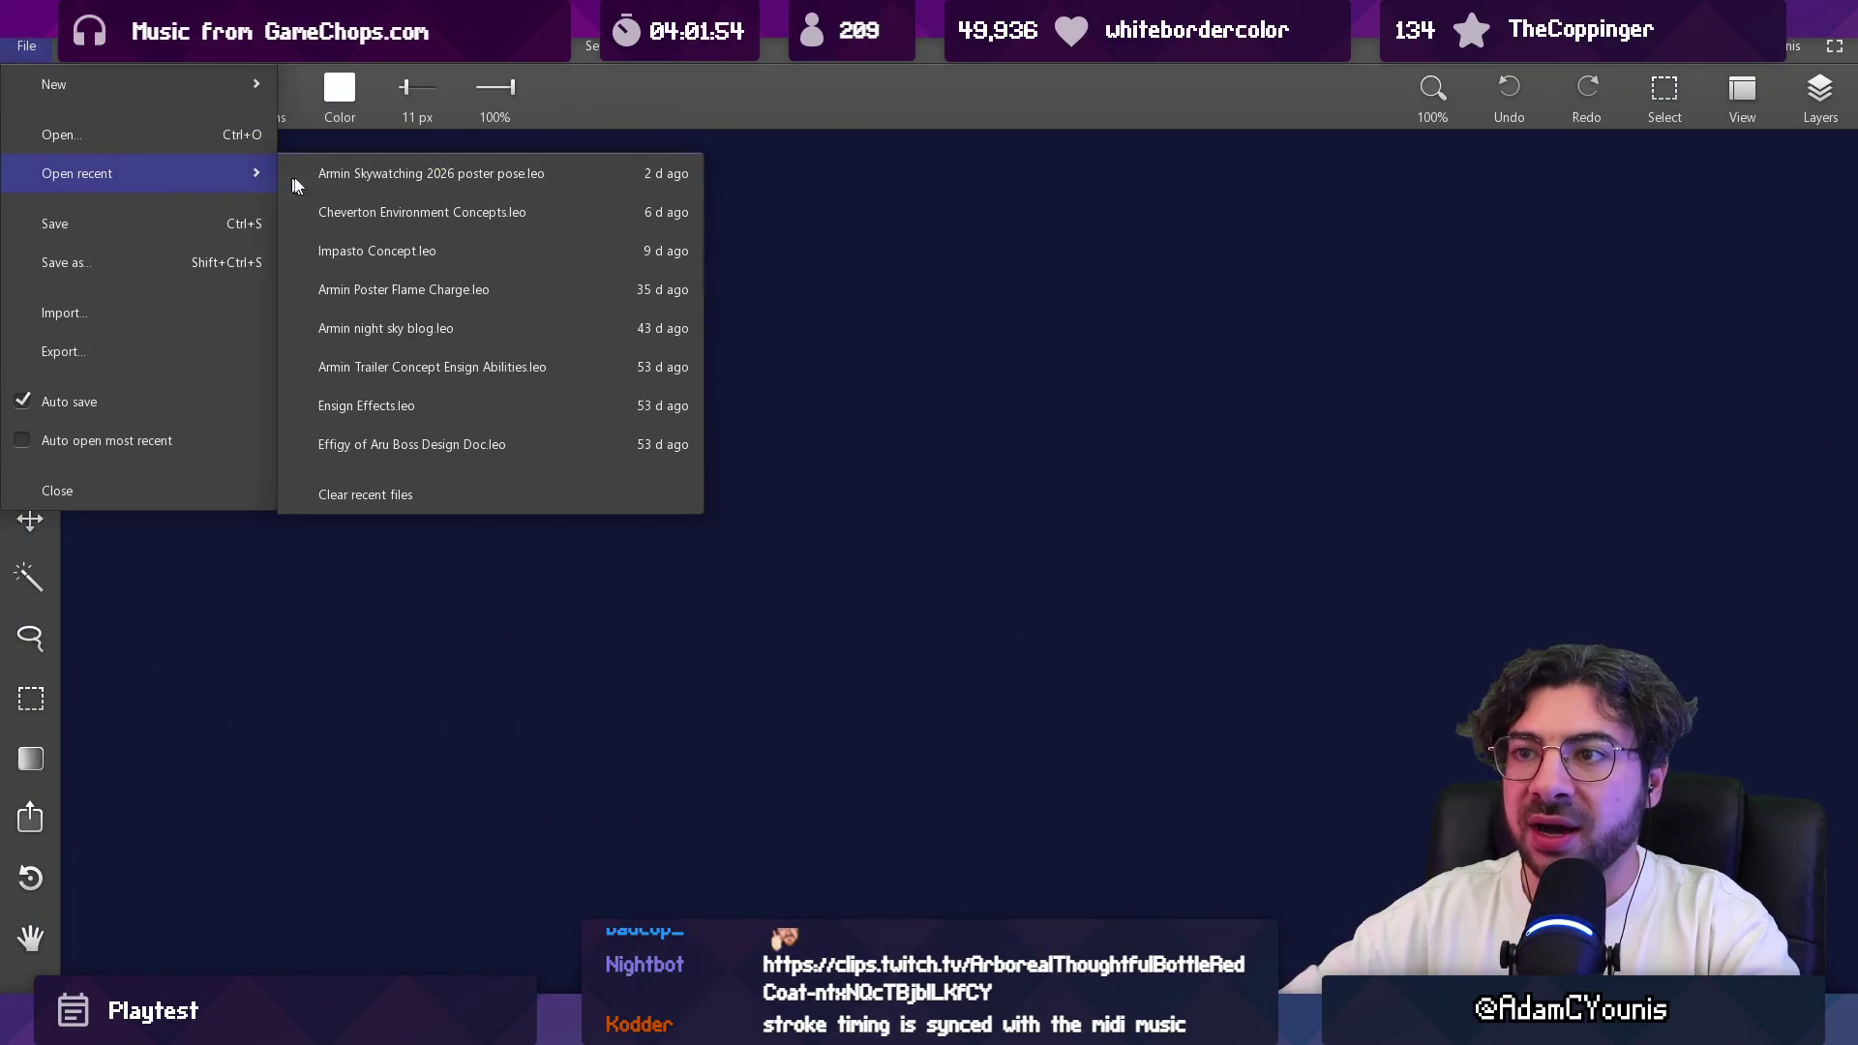
left_click(471, 185)
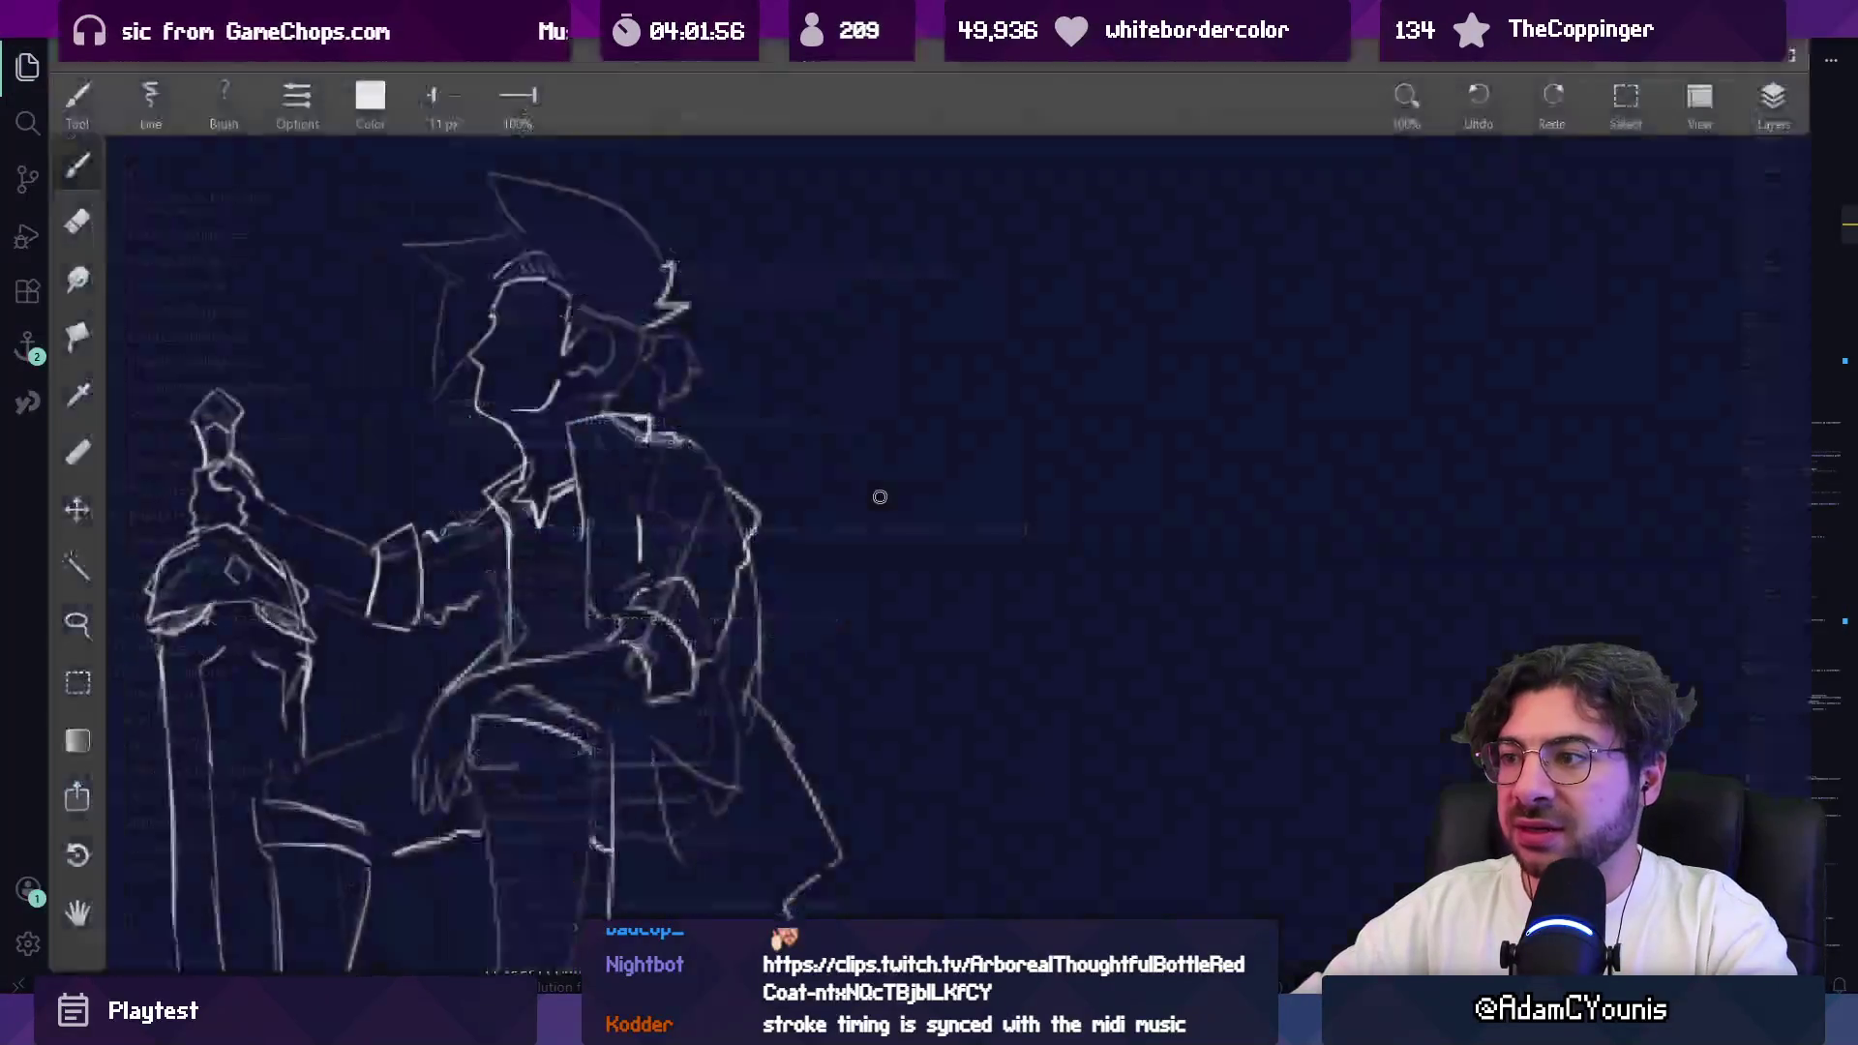
scroll(856, 439, "down", 3)
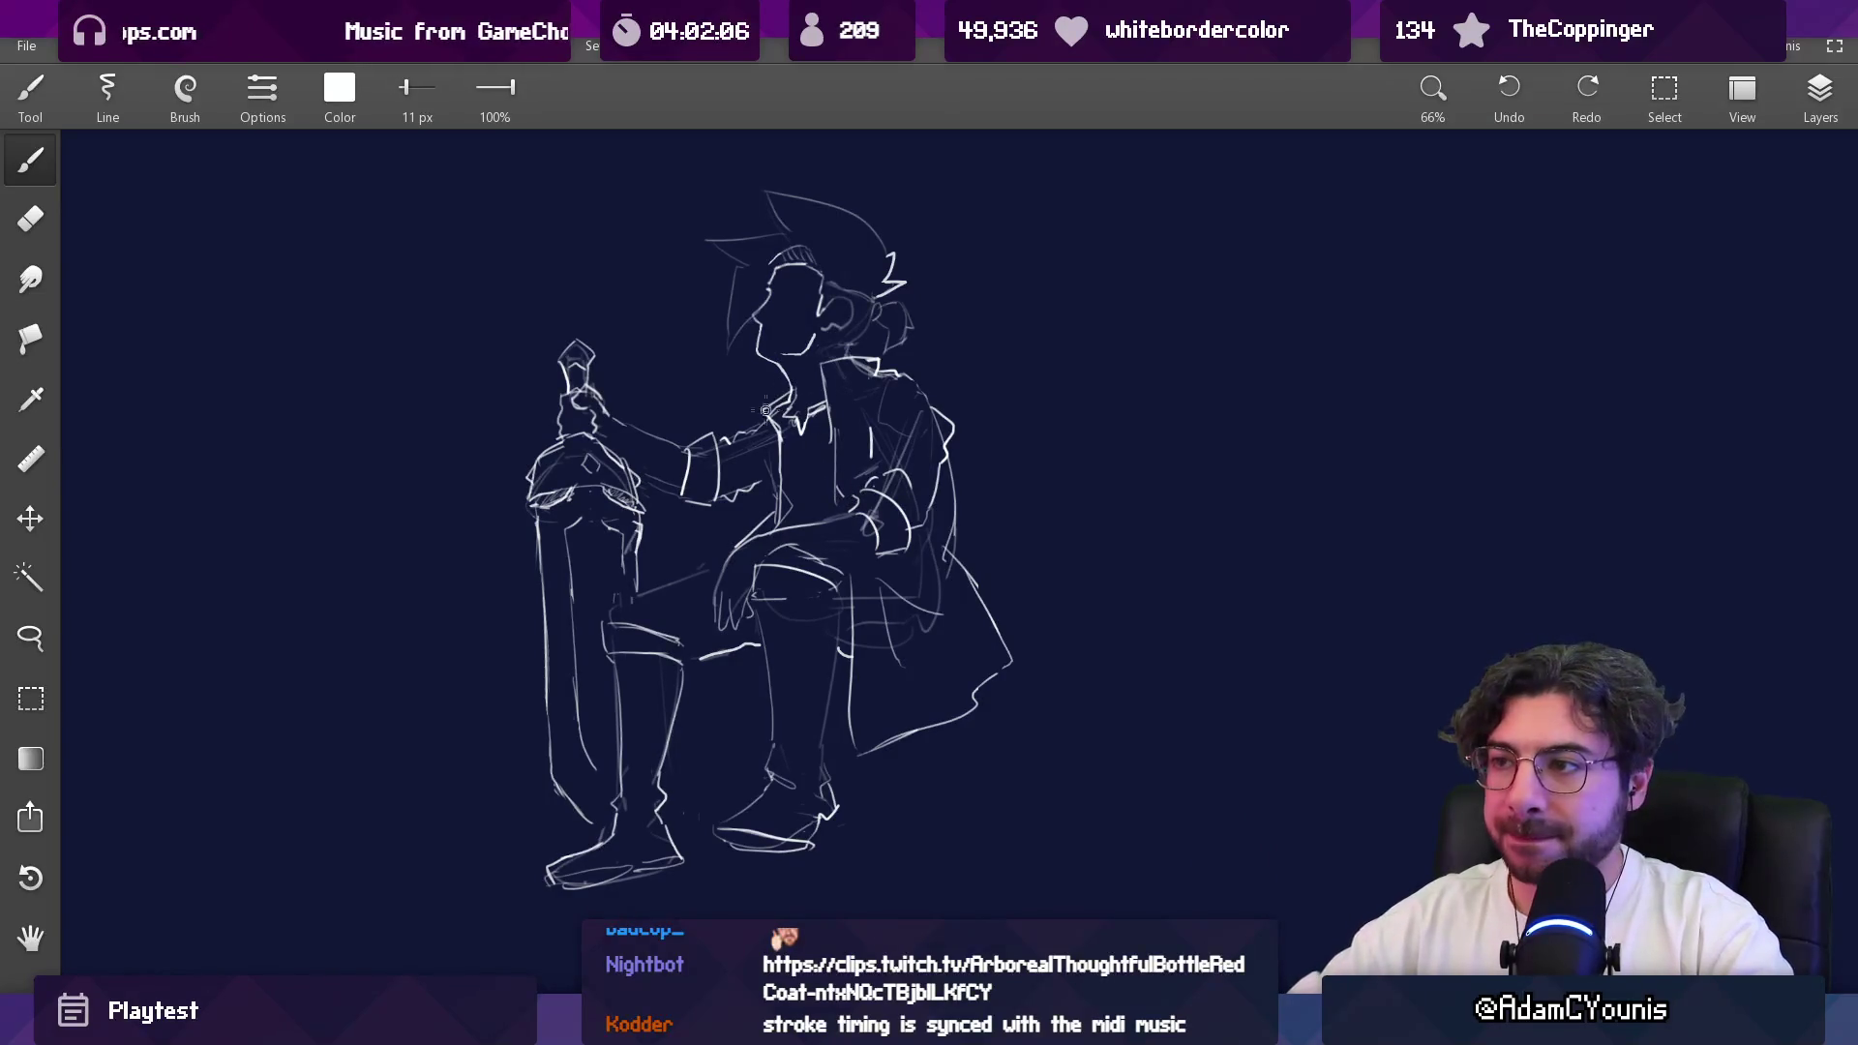
mouse_move(1186, 1023)
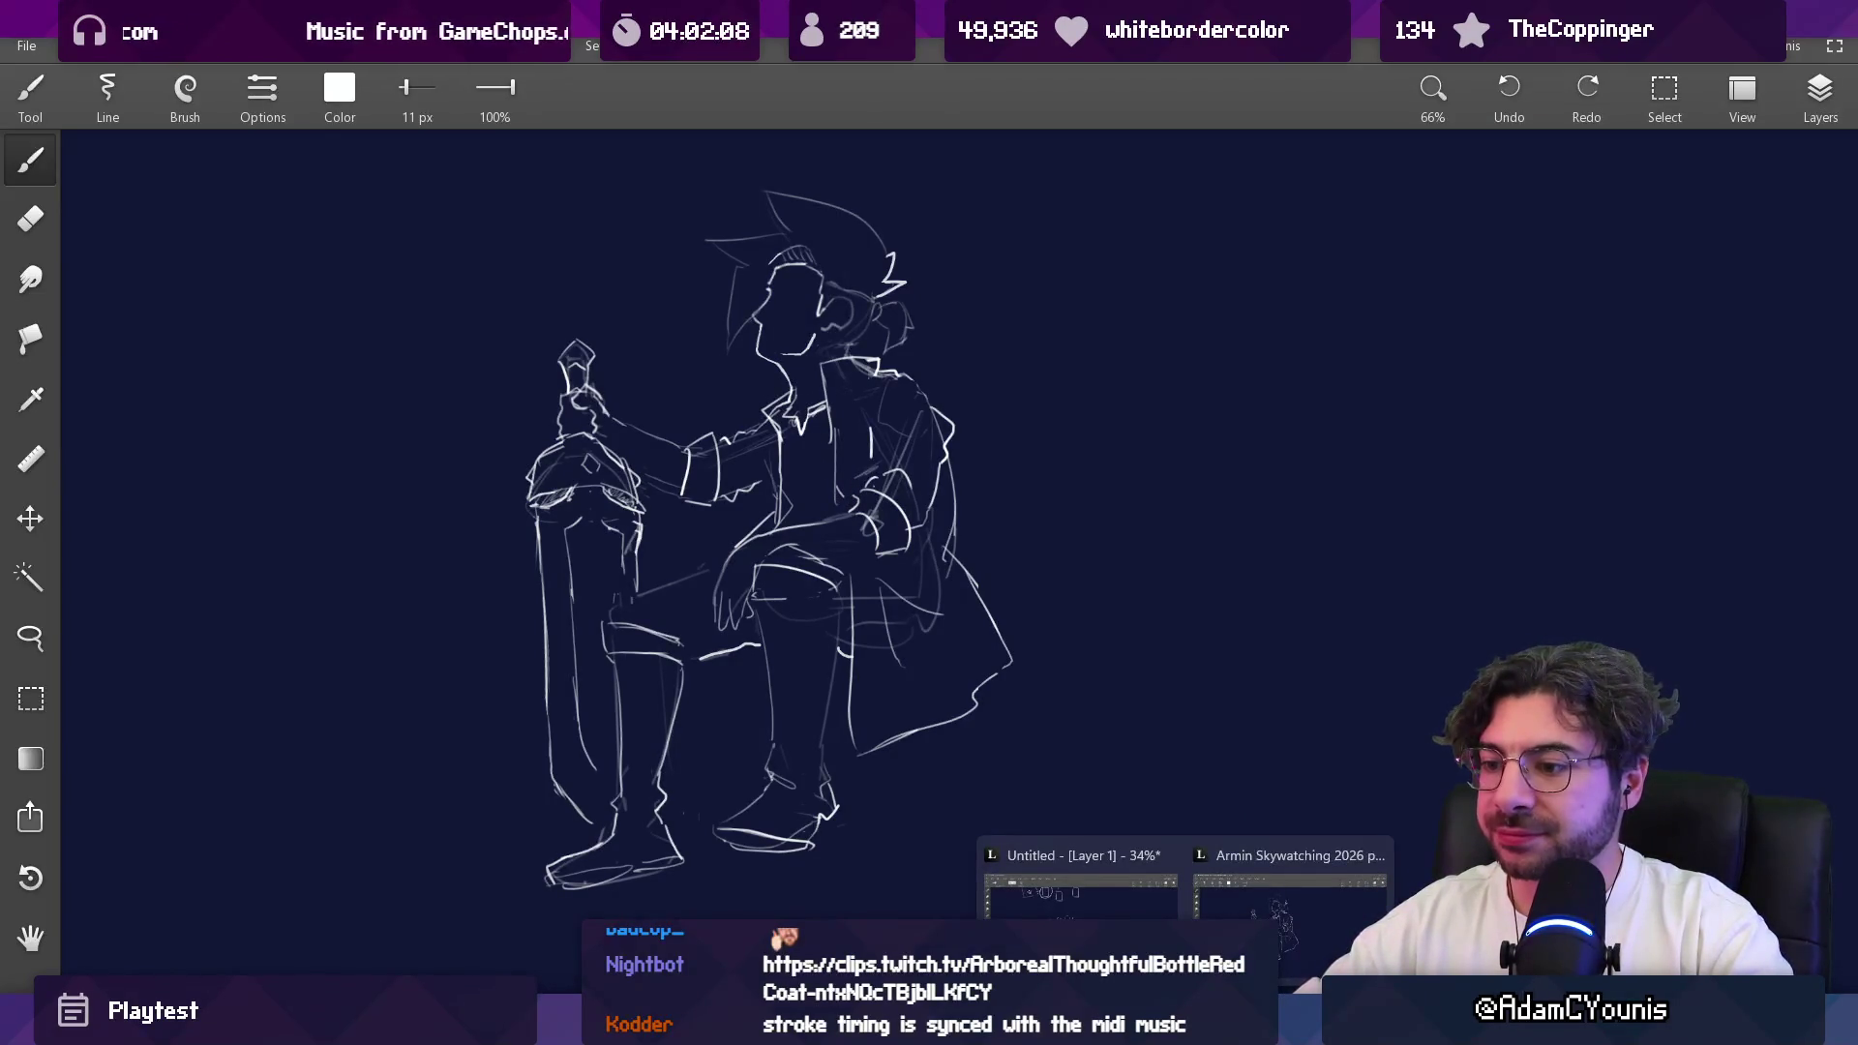
key("alt+Tab")
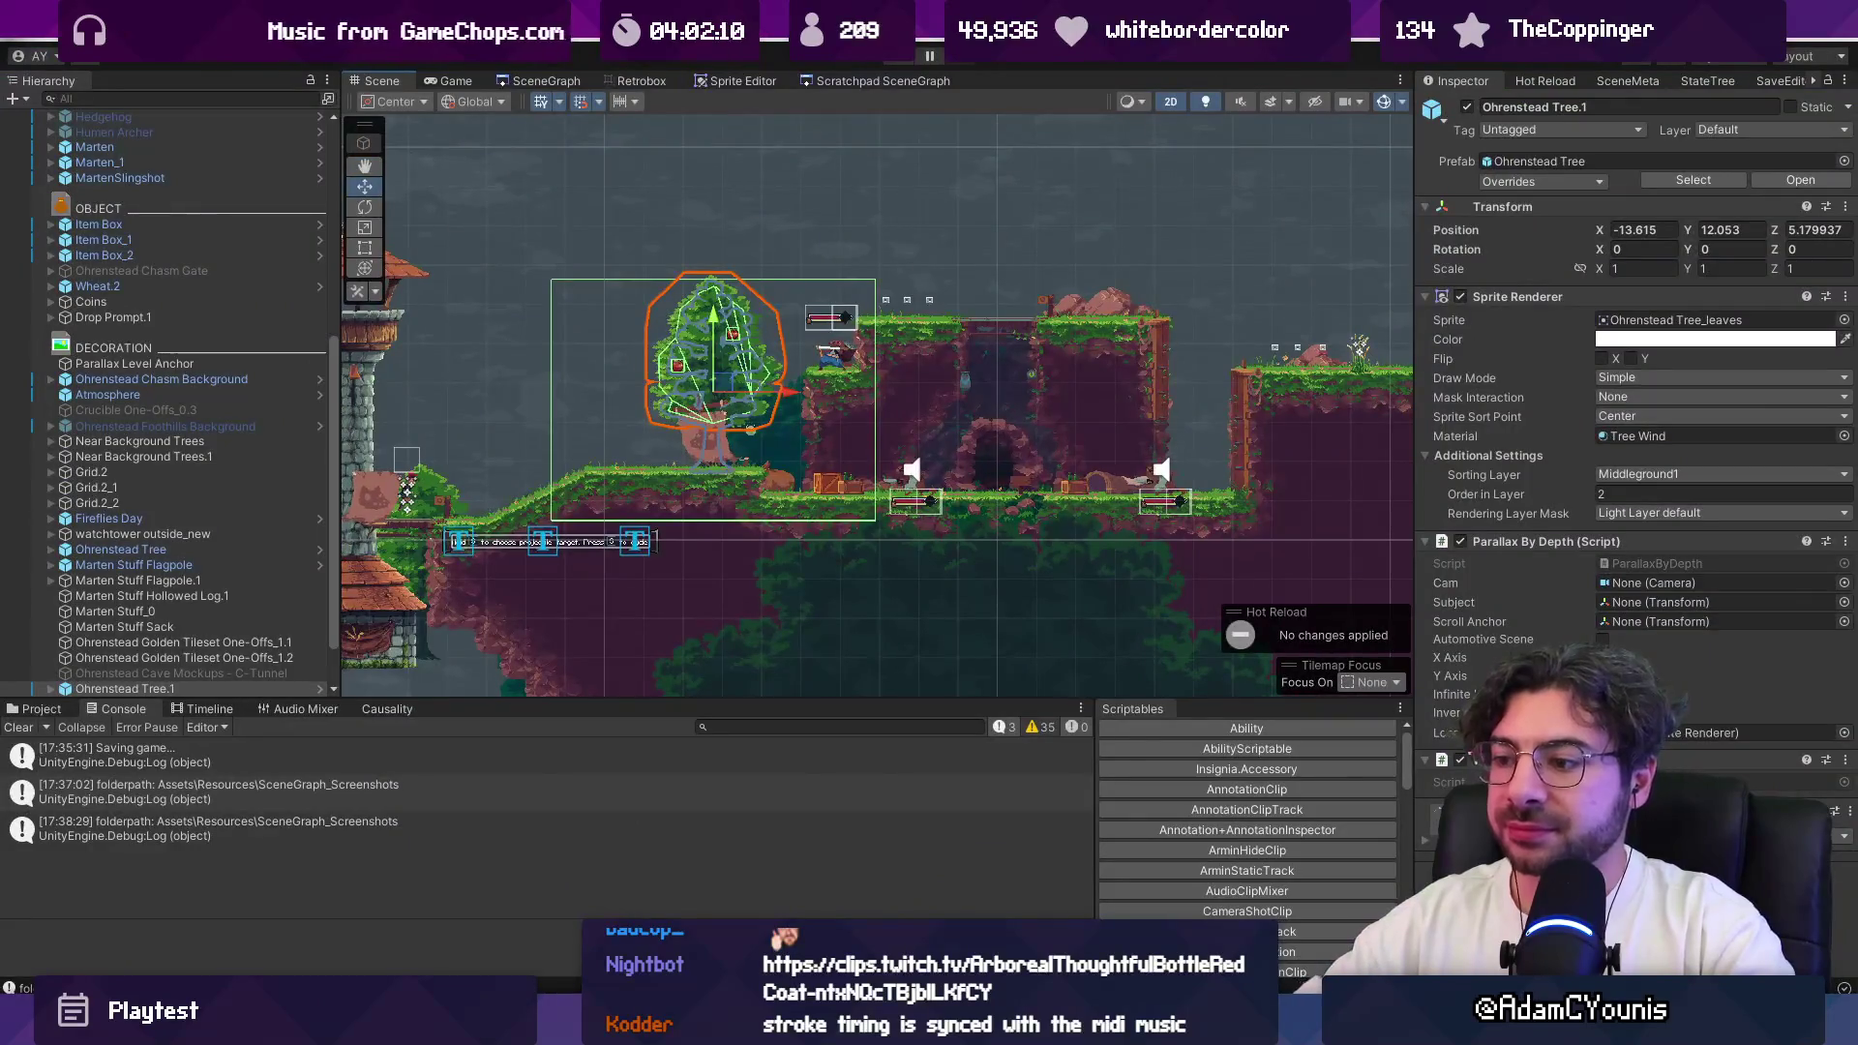
Step: Select the Ohrenstead Bridge tilemap and expand it and its Grid to list ground, Pulleys, walls and ledges
key("alt+Tab")
key("alt+Tab")
scroll(694, 453, "down", 3)
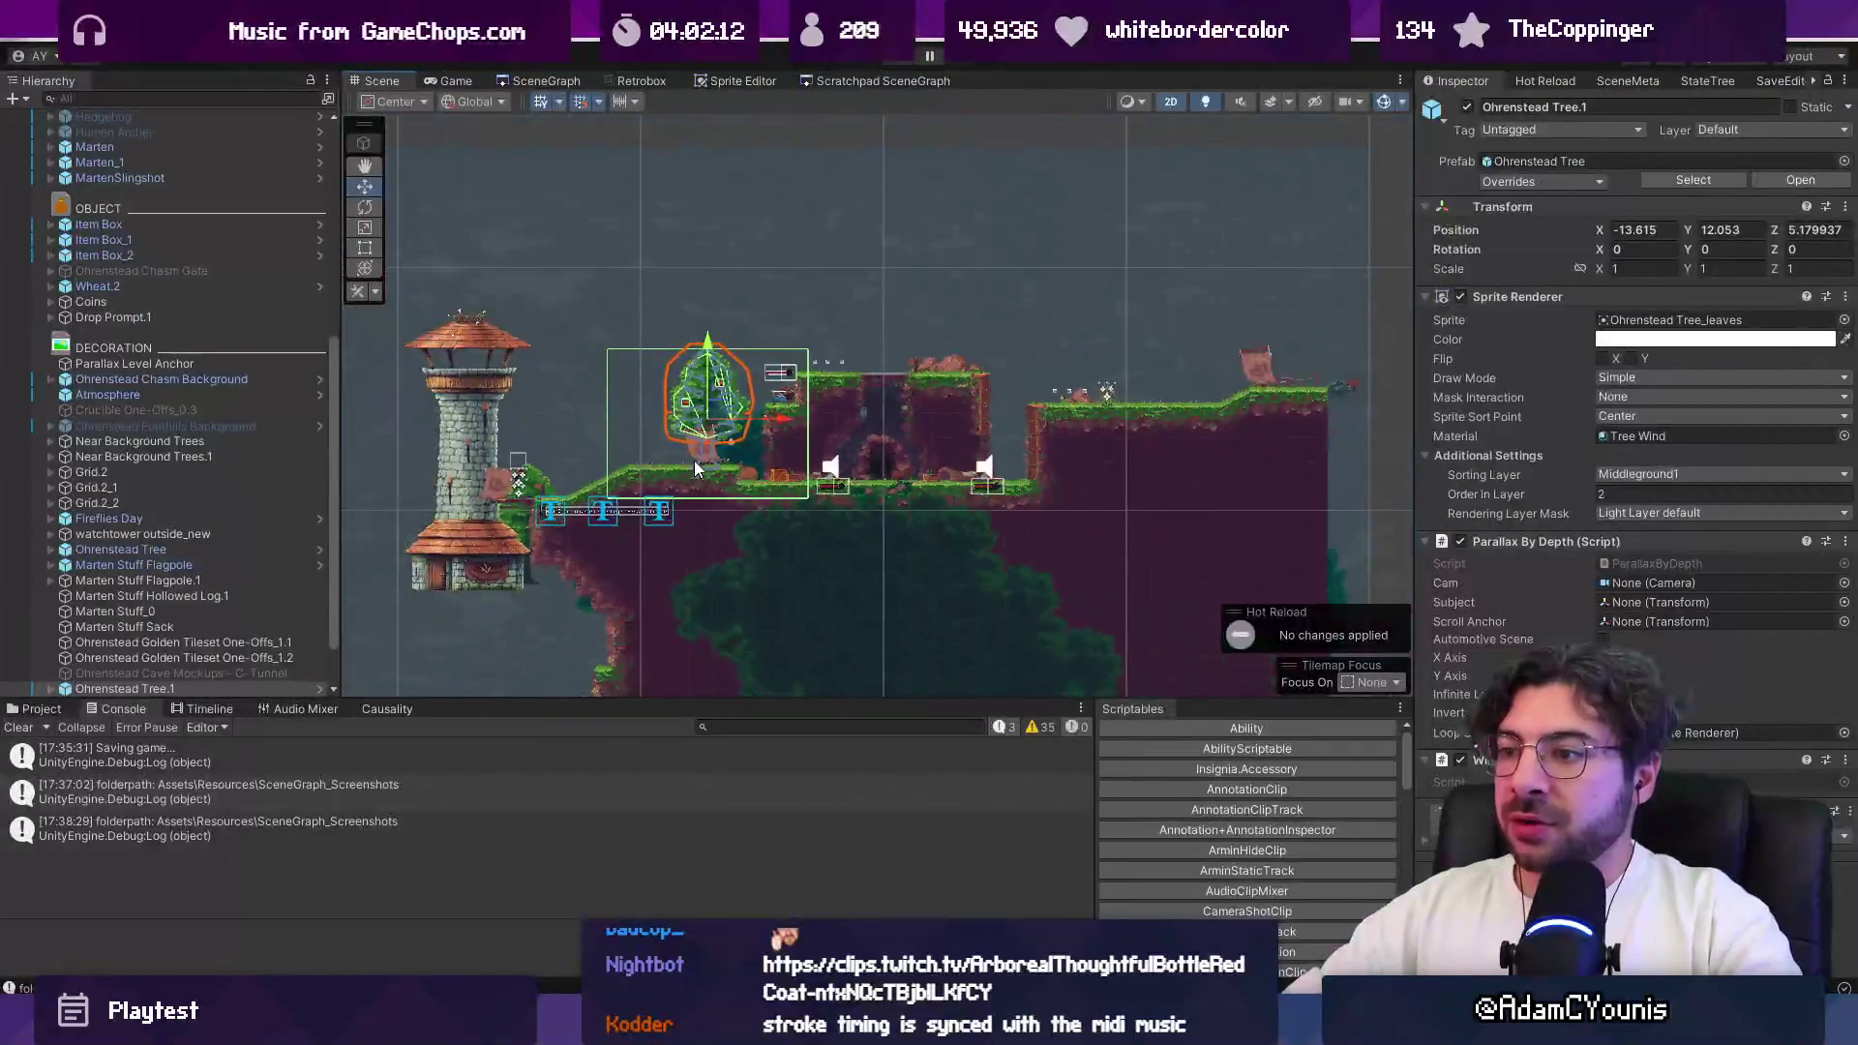
left_click(672, 571)
left_click_drag(671, 573, 642, 464)
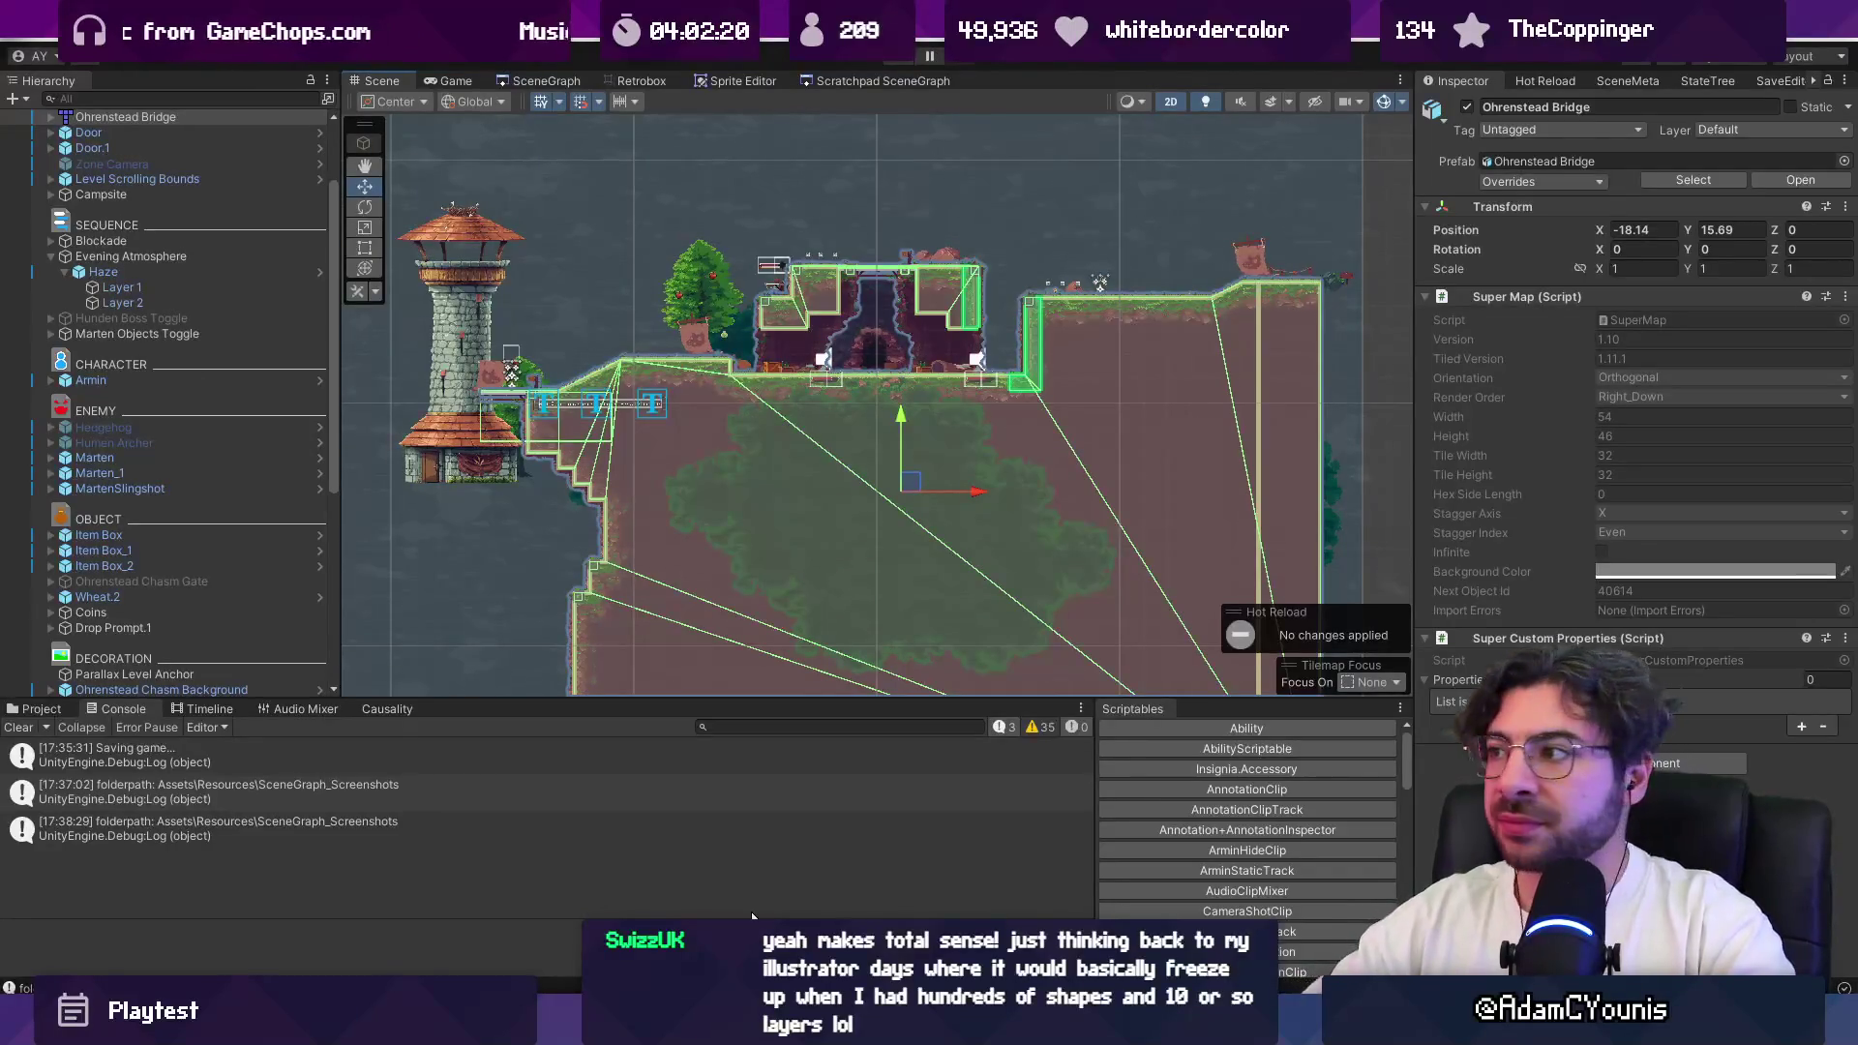
left_click(131, 383)
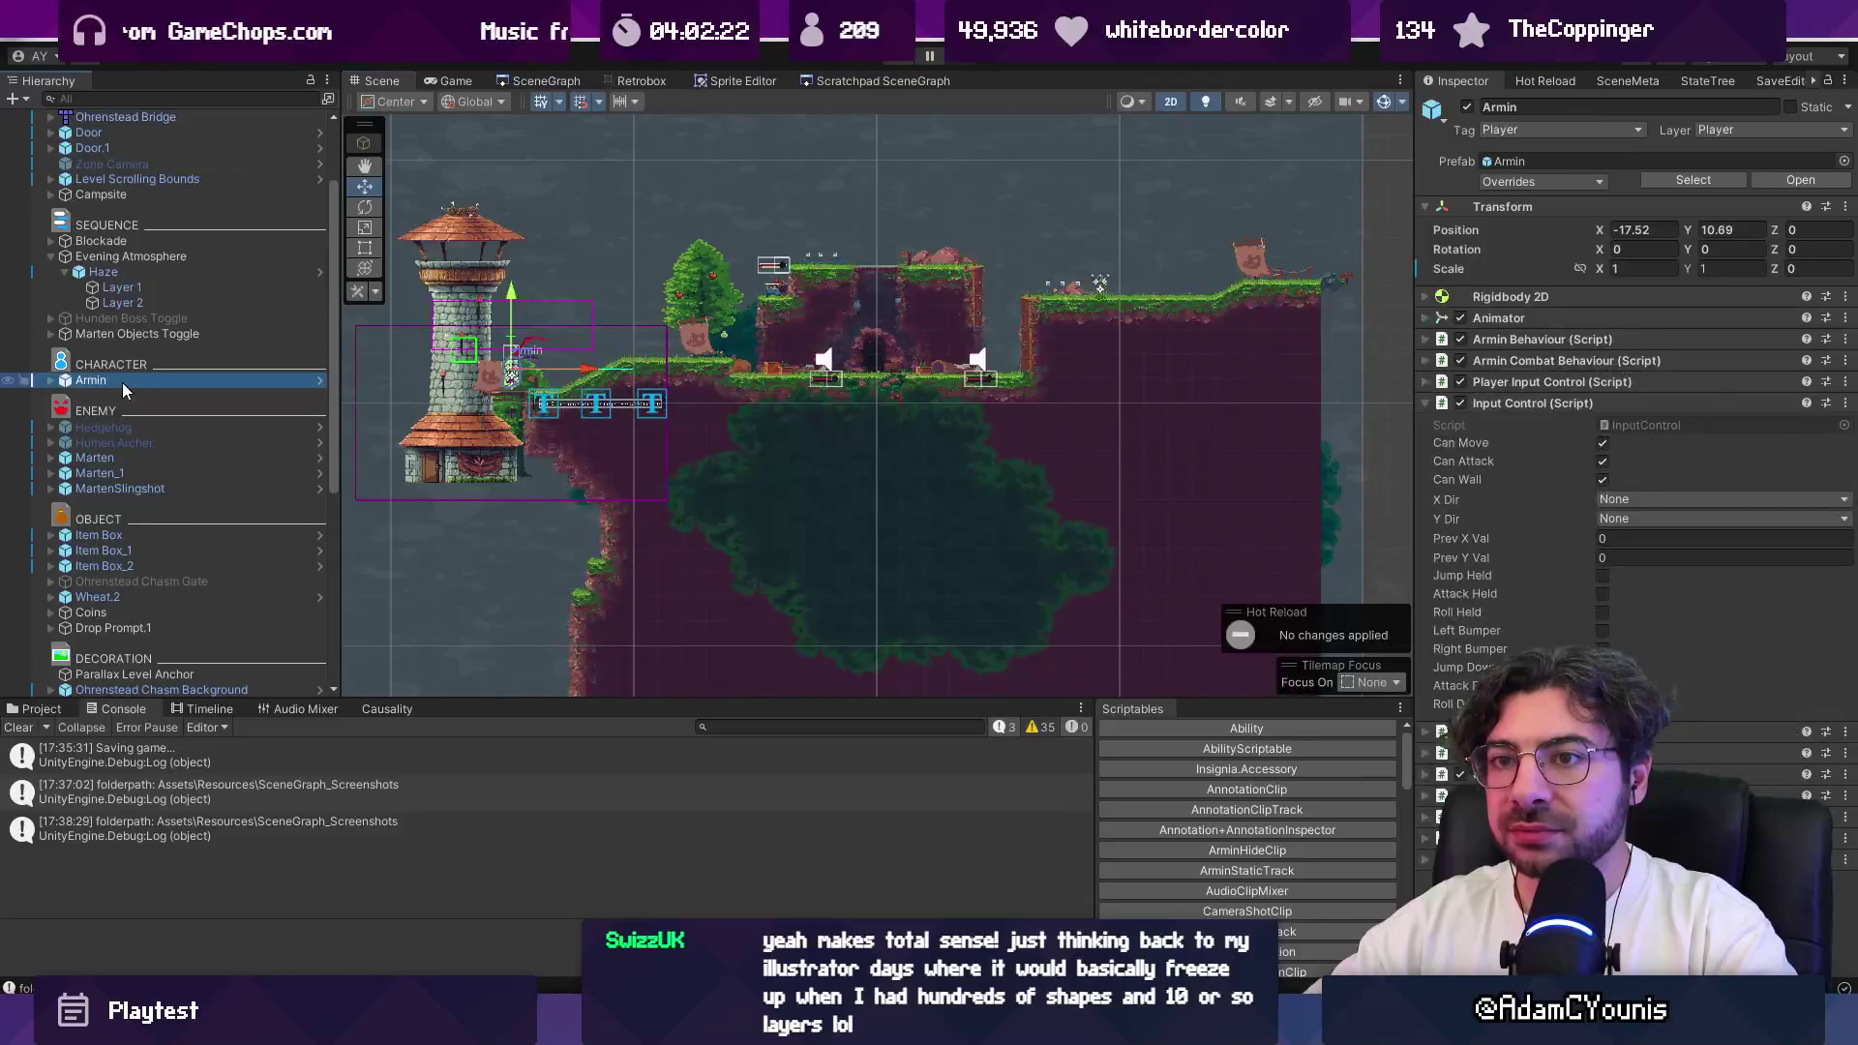
left_click(673, 392)
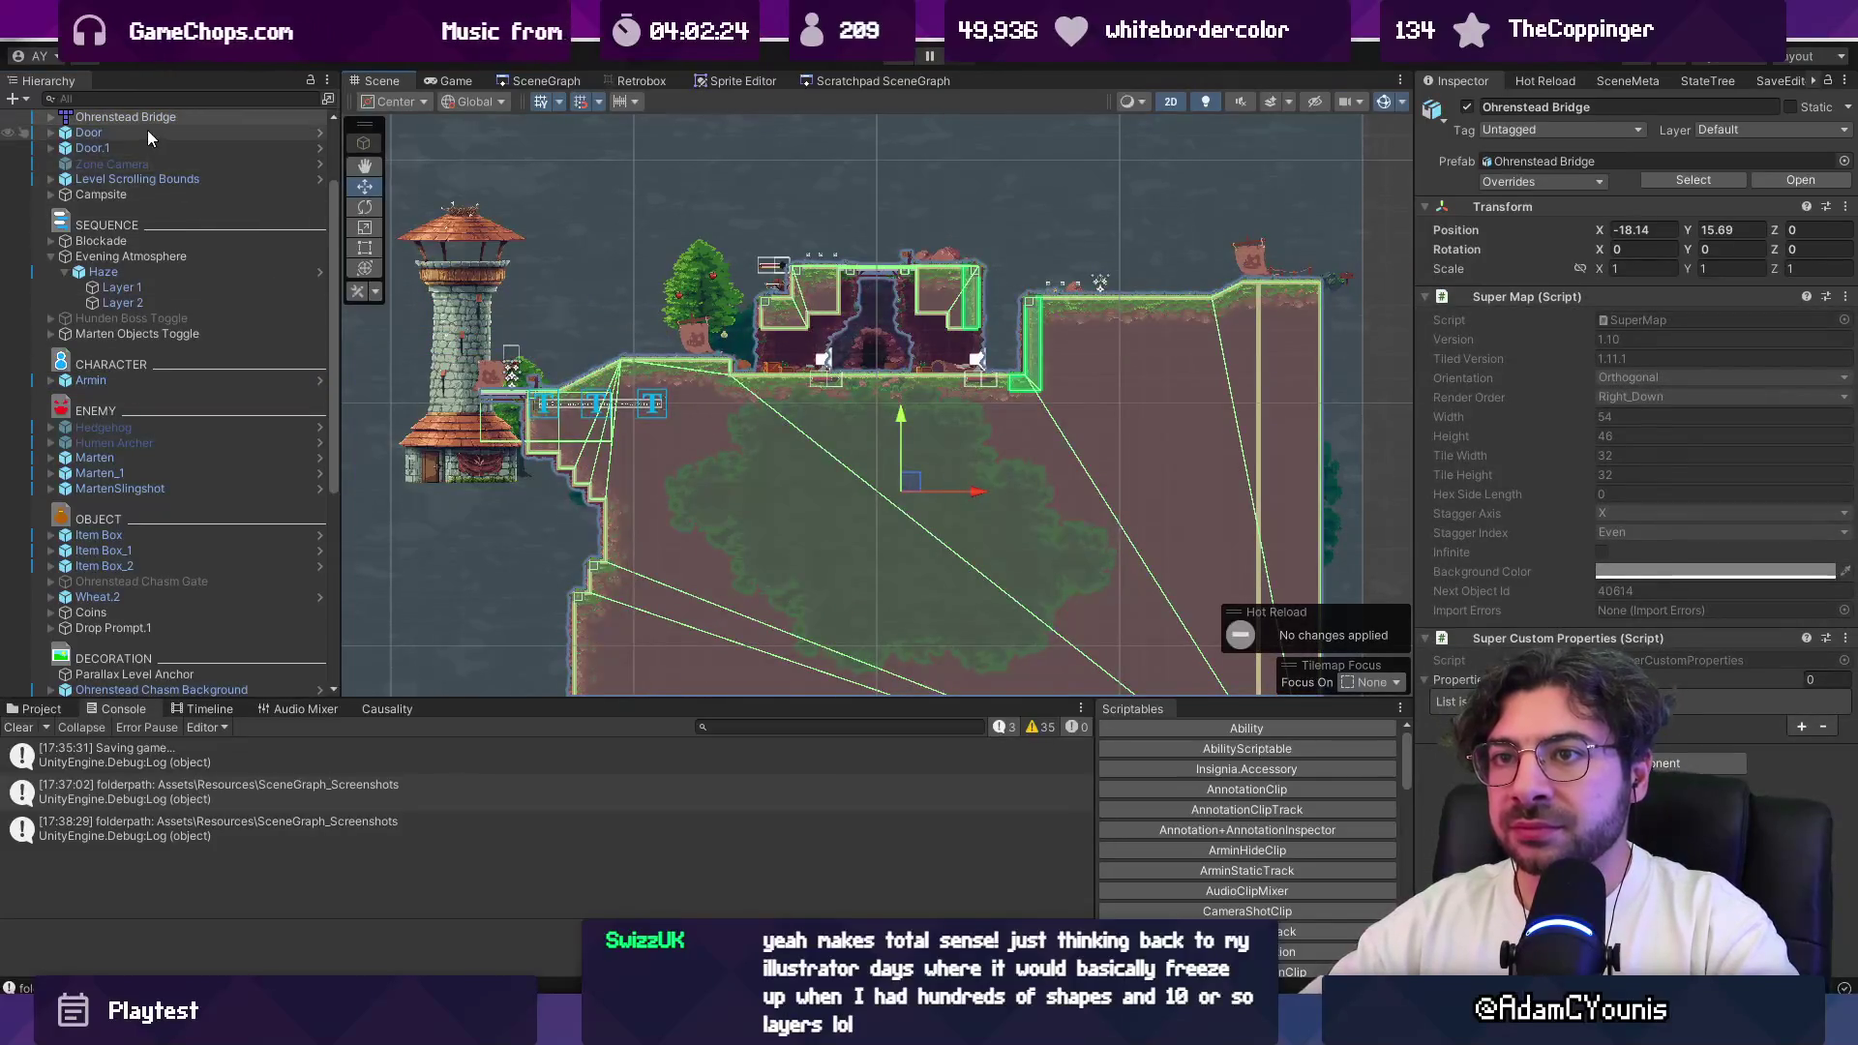
left_click(50, 117)
left_click(65, 132)
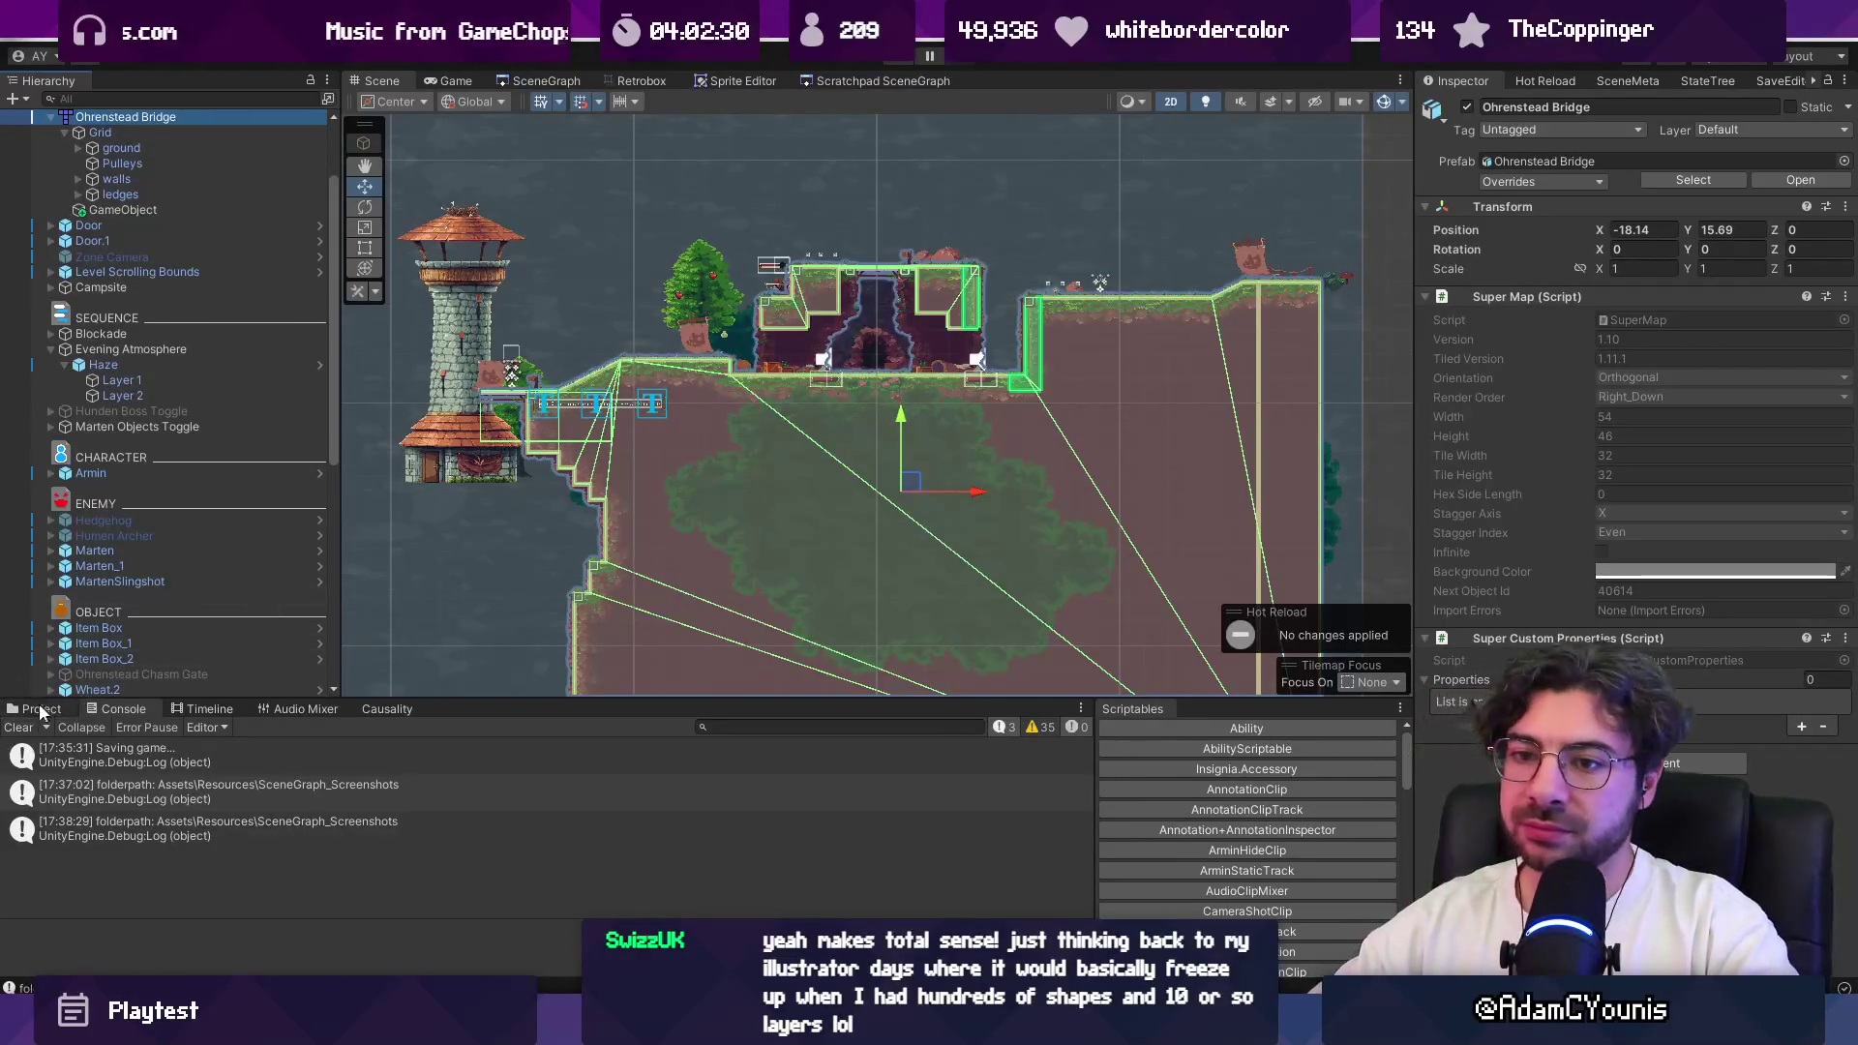
Step: Show forest tileset 2's import settings with the sprite sheet preview, keeping Mesh Type at Full Rect
key("ctrl+5")
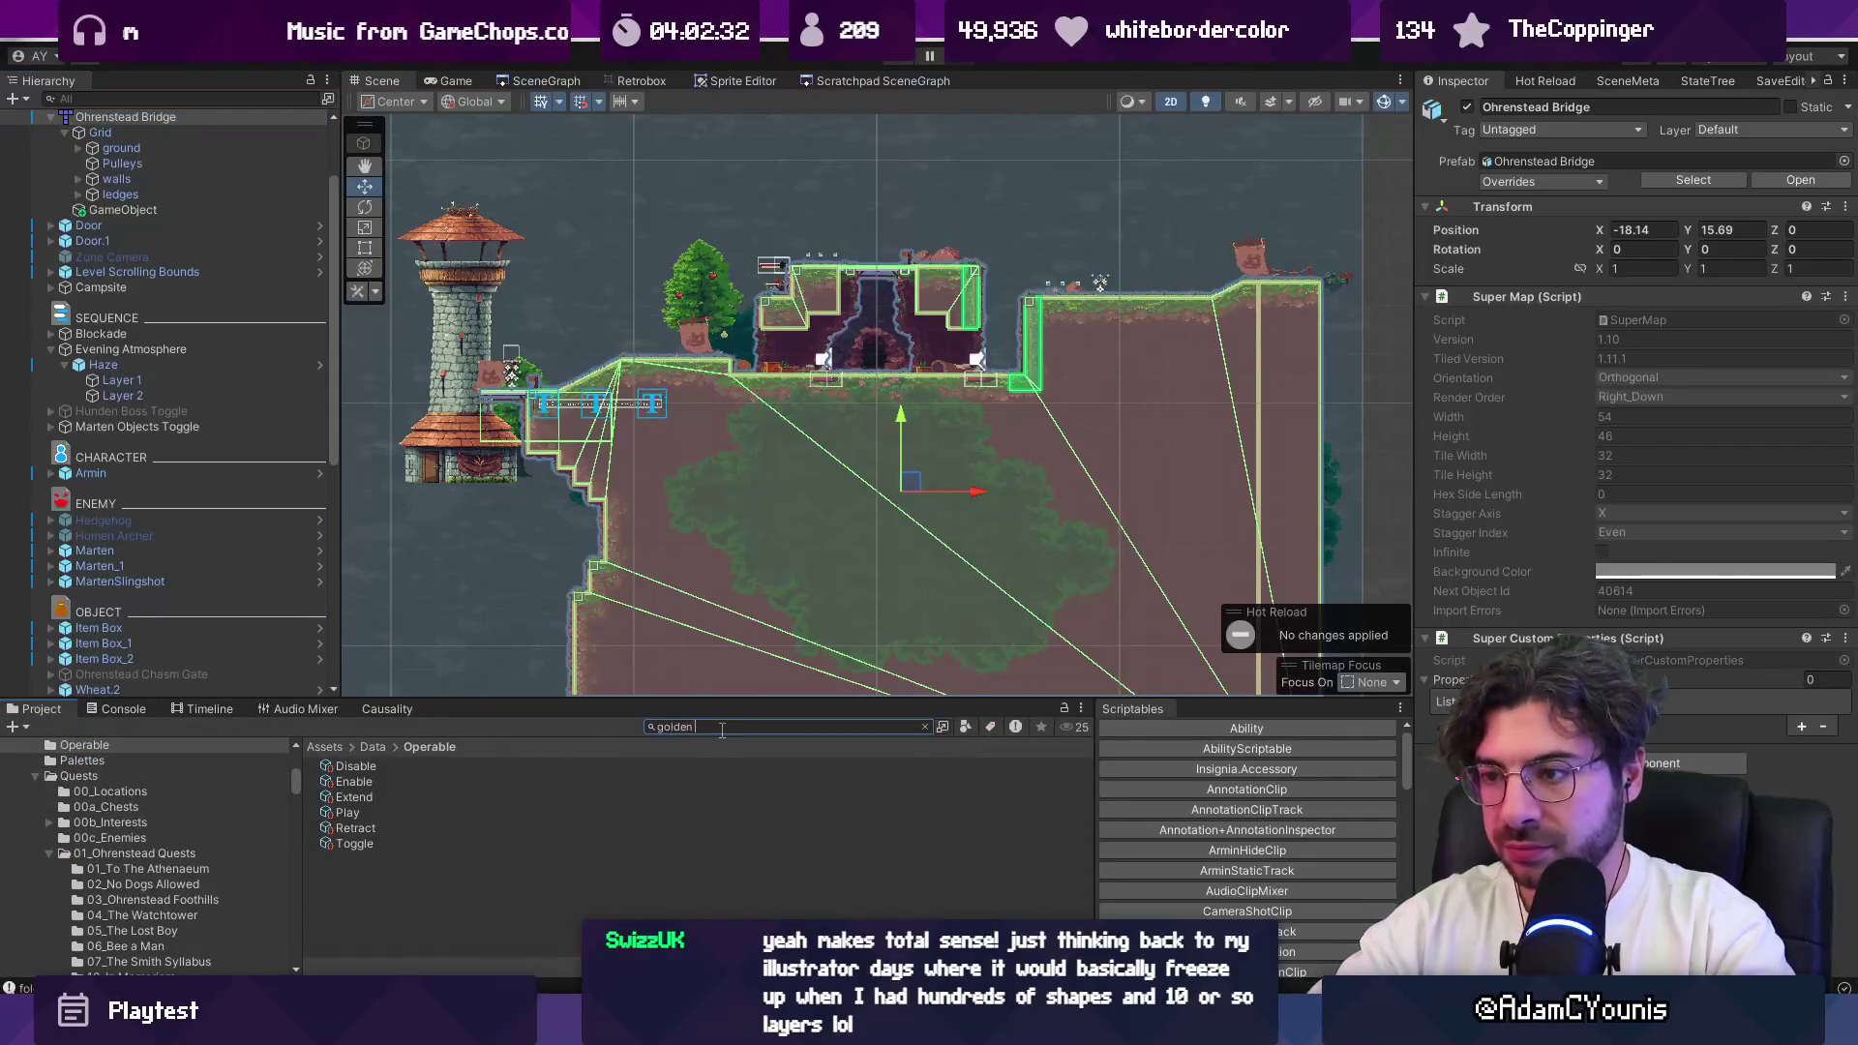
scroll(474, 820, "down", 1)
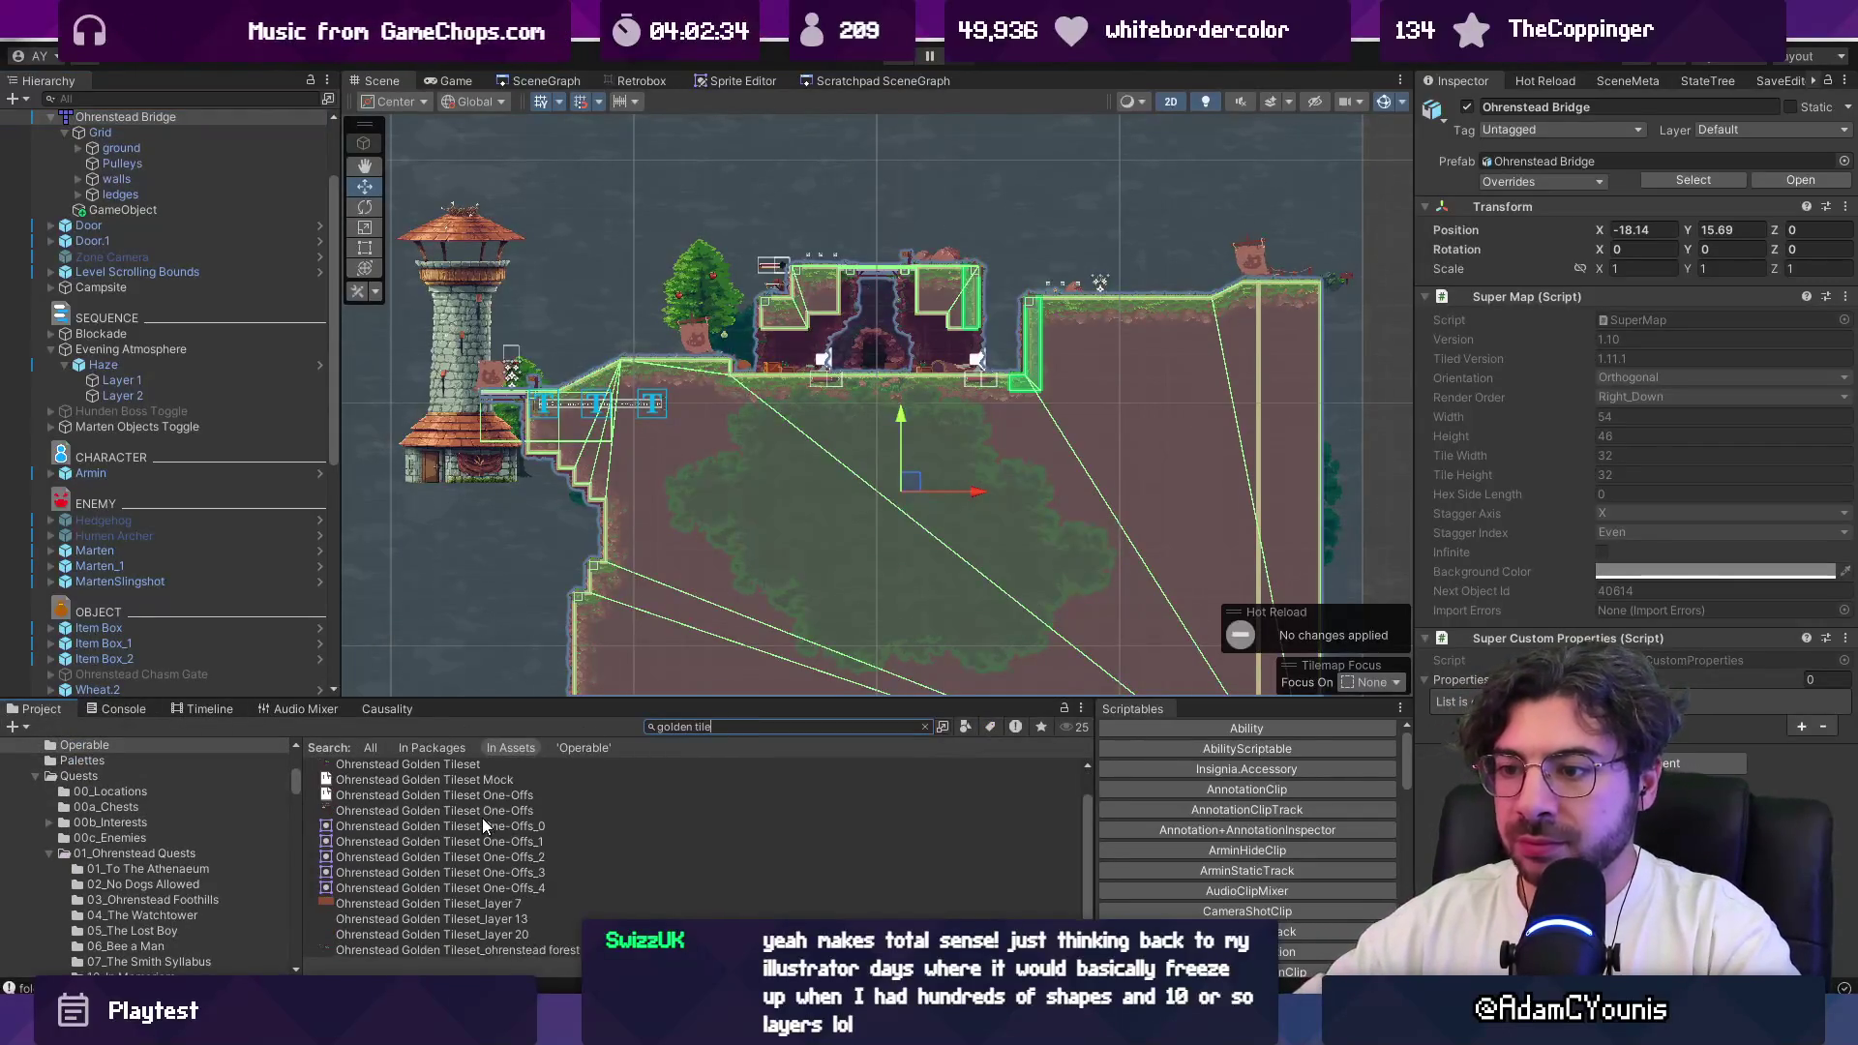
left_click(558, 950)
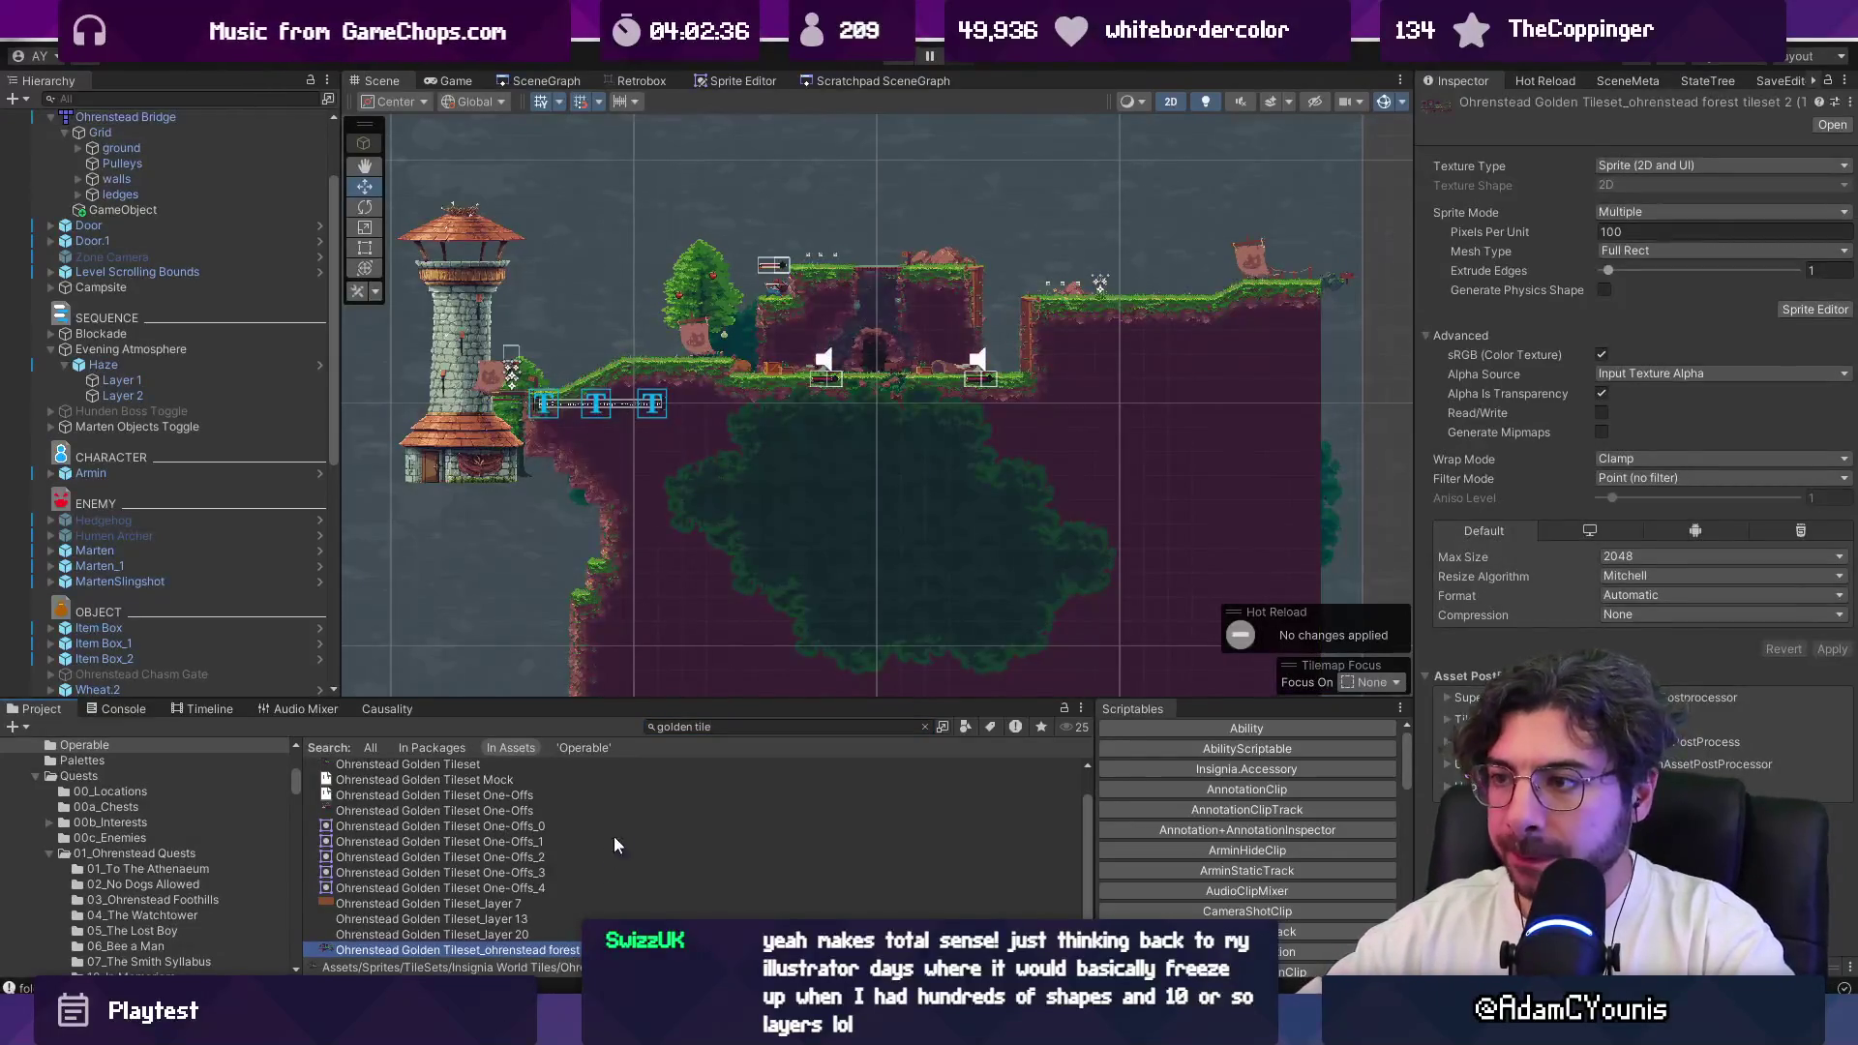
left_click_drag(678, 713, 678, 594)
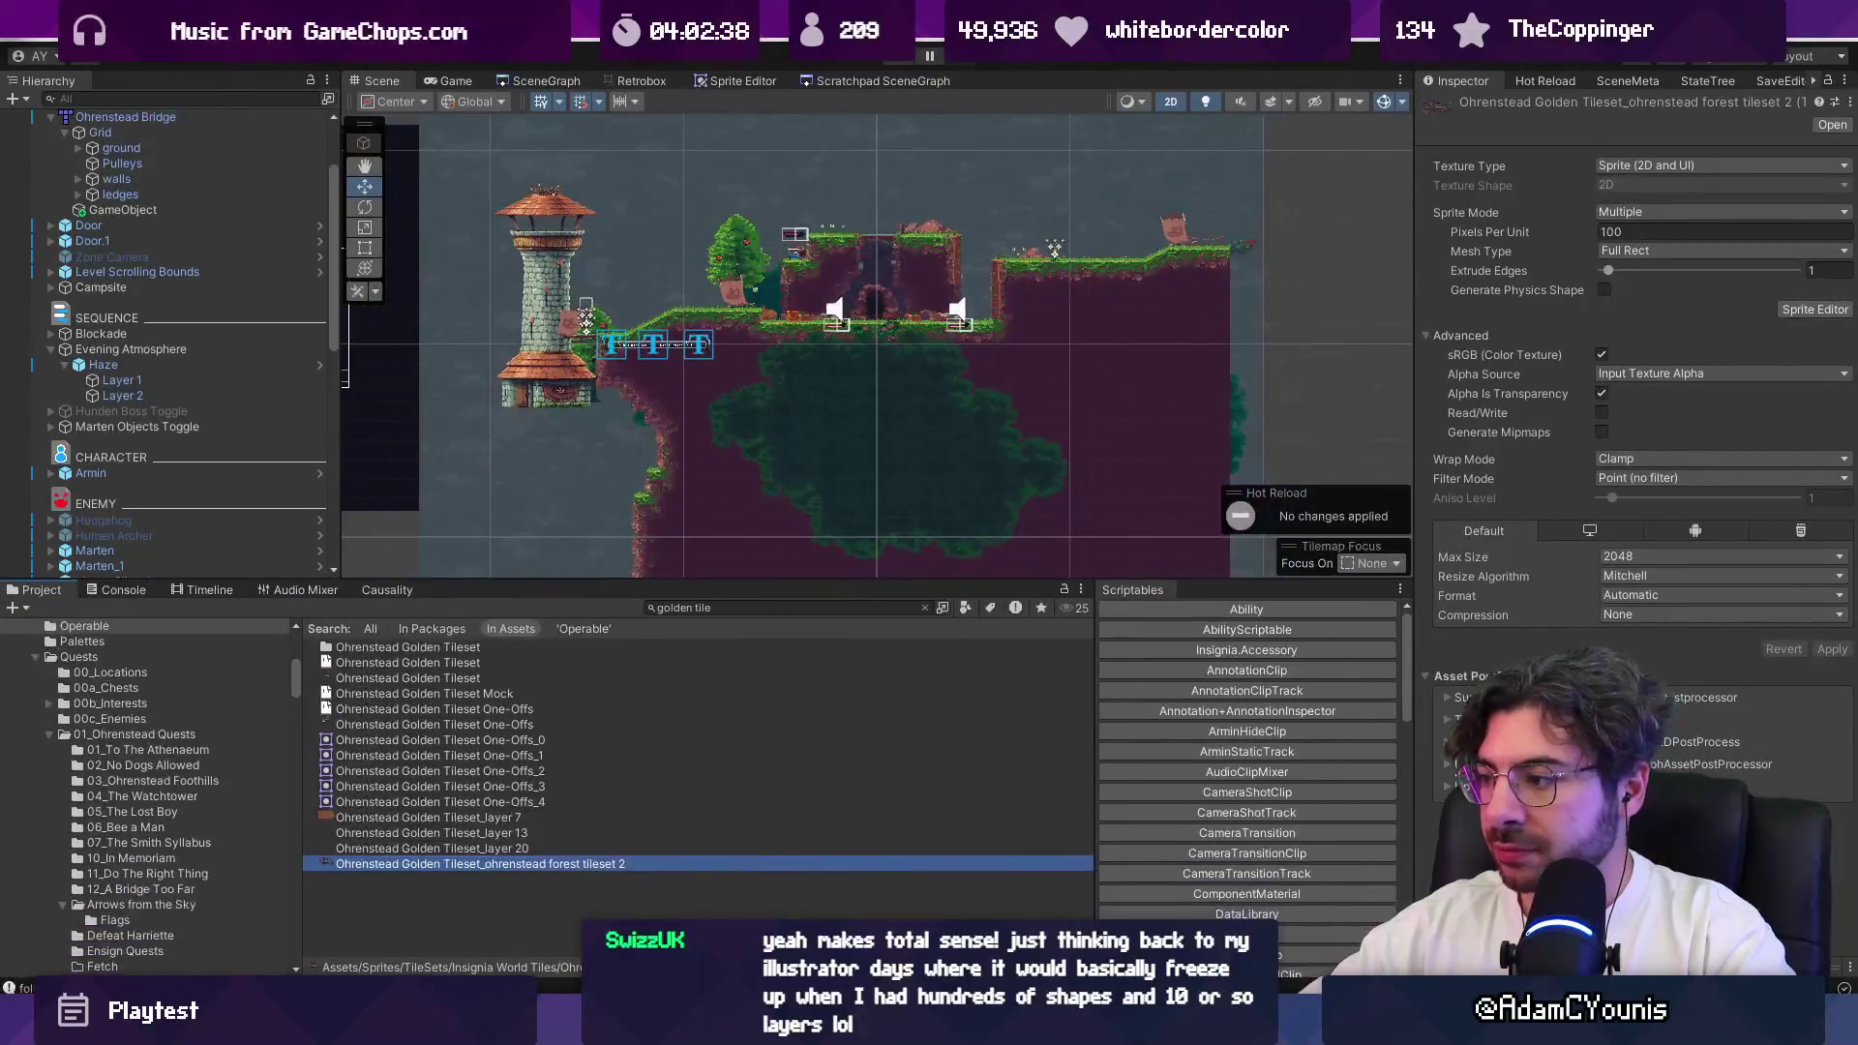
mouse_move(1563, 966)
left_mouse_down()
mouse_move(1563, 547)
mouse_move(1563, 600)
left_mouse_up()
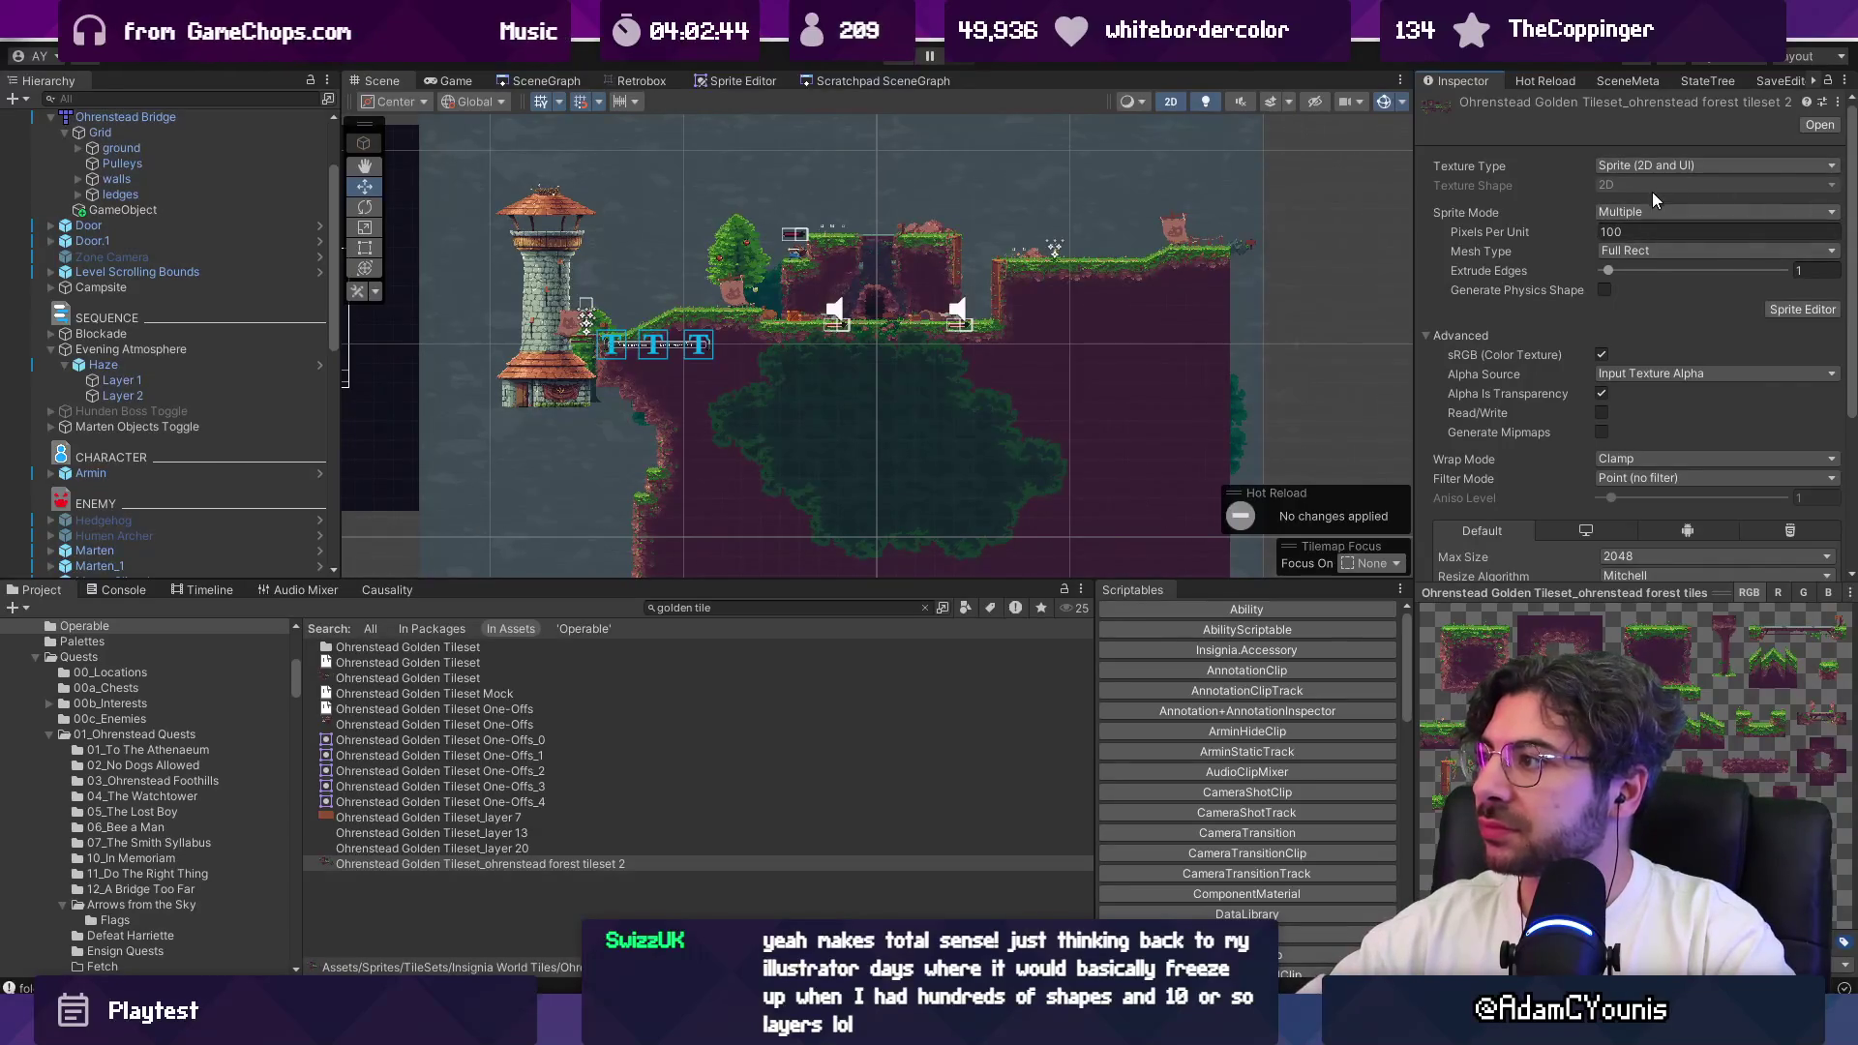
left_click(1636, 250)
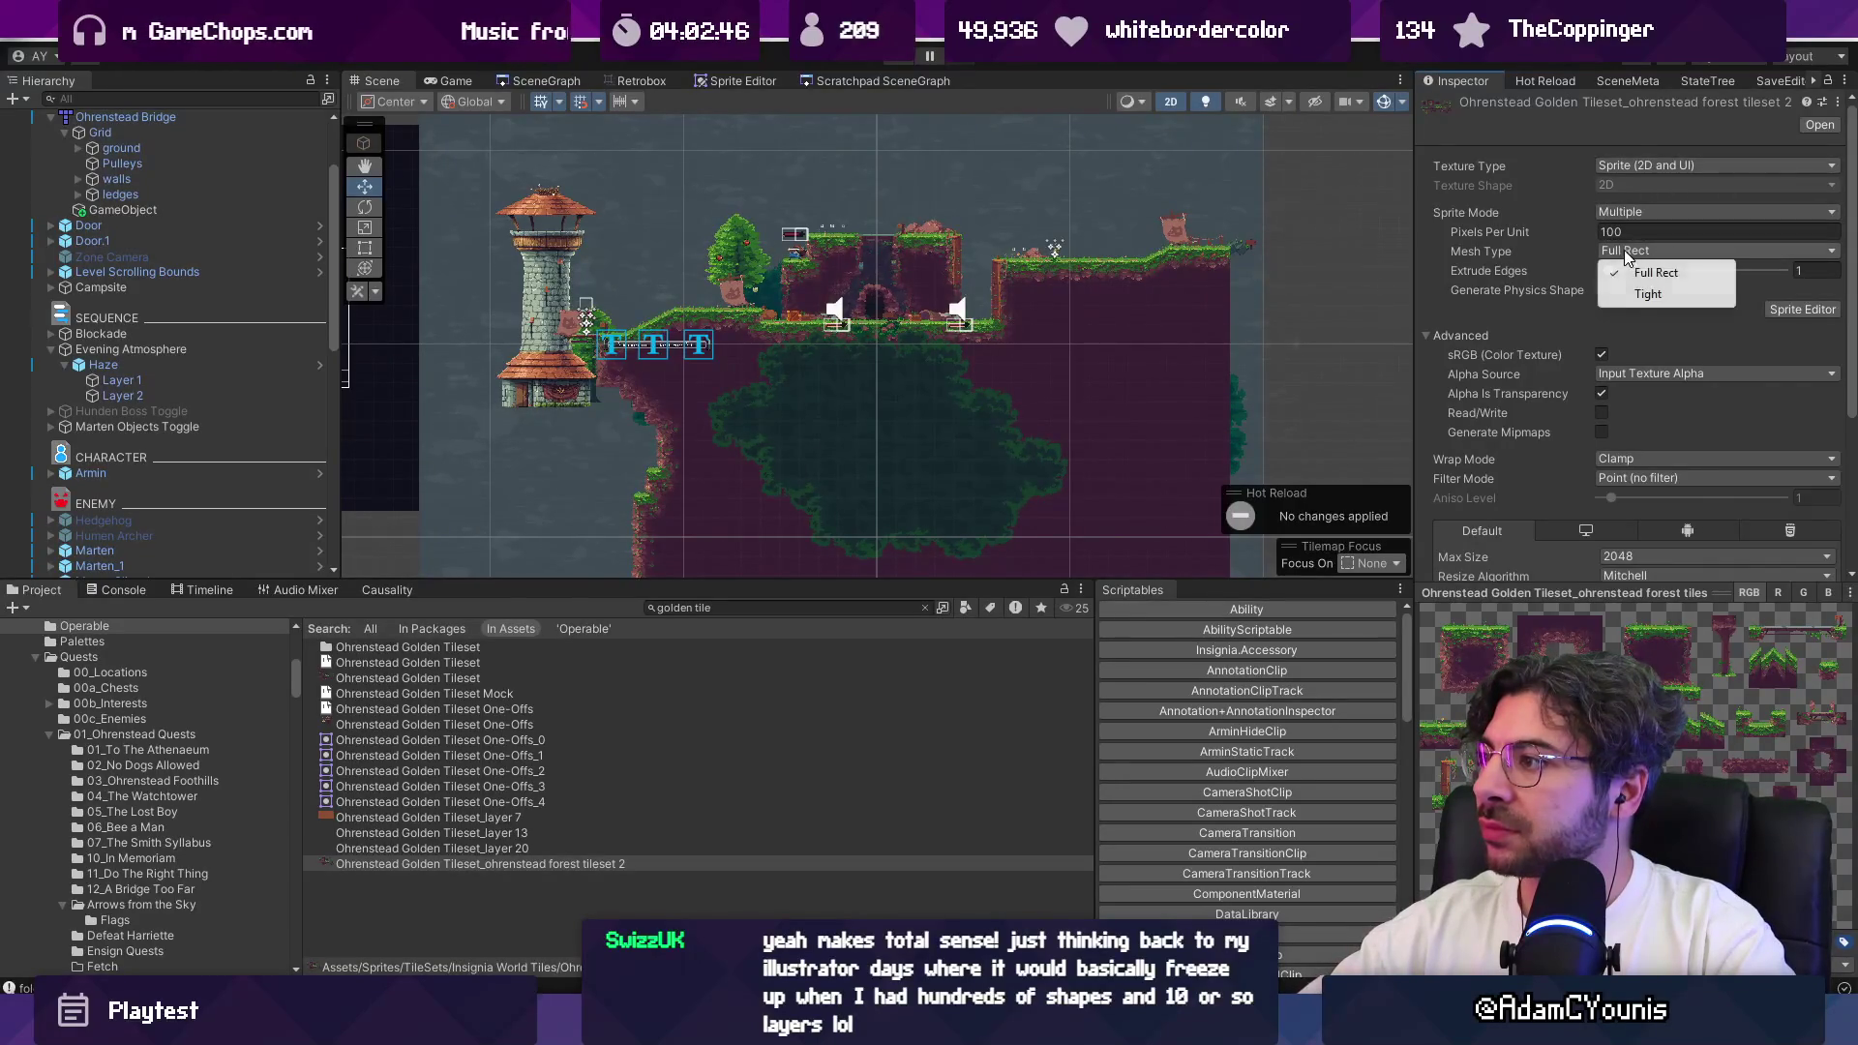
left_click(1487, 252)
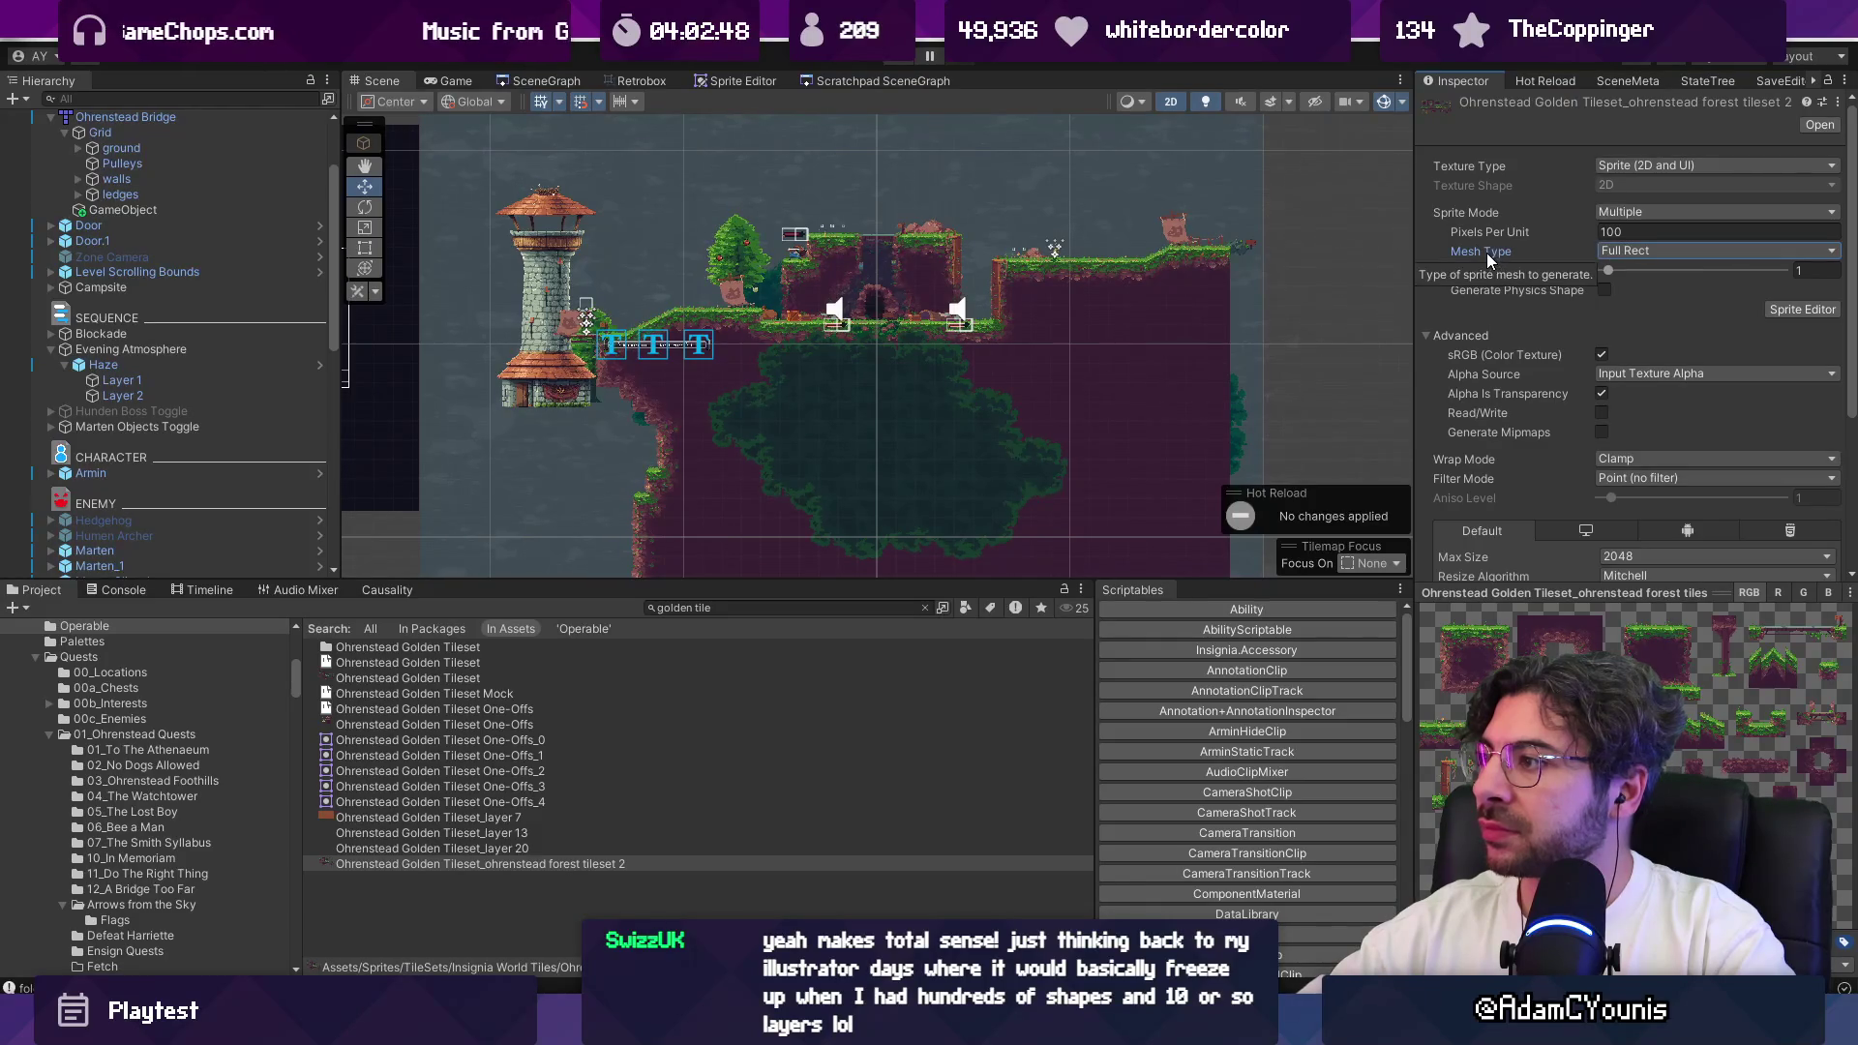
Step: Step through the tileset assets to the Ohrenstead Golden Tileset texture, showing Point filtering
left_click(382, 847)
left_click(388, 834)
left_click(398, 817)
left_click(409, 803)
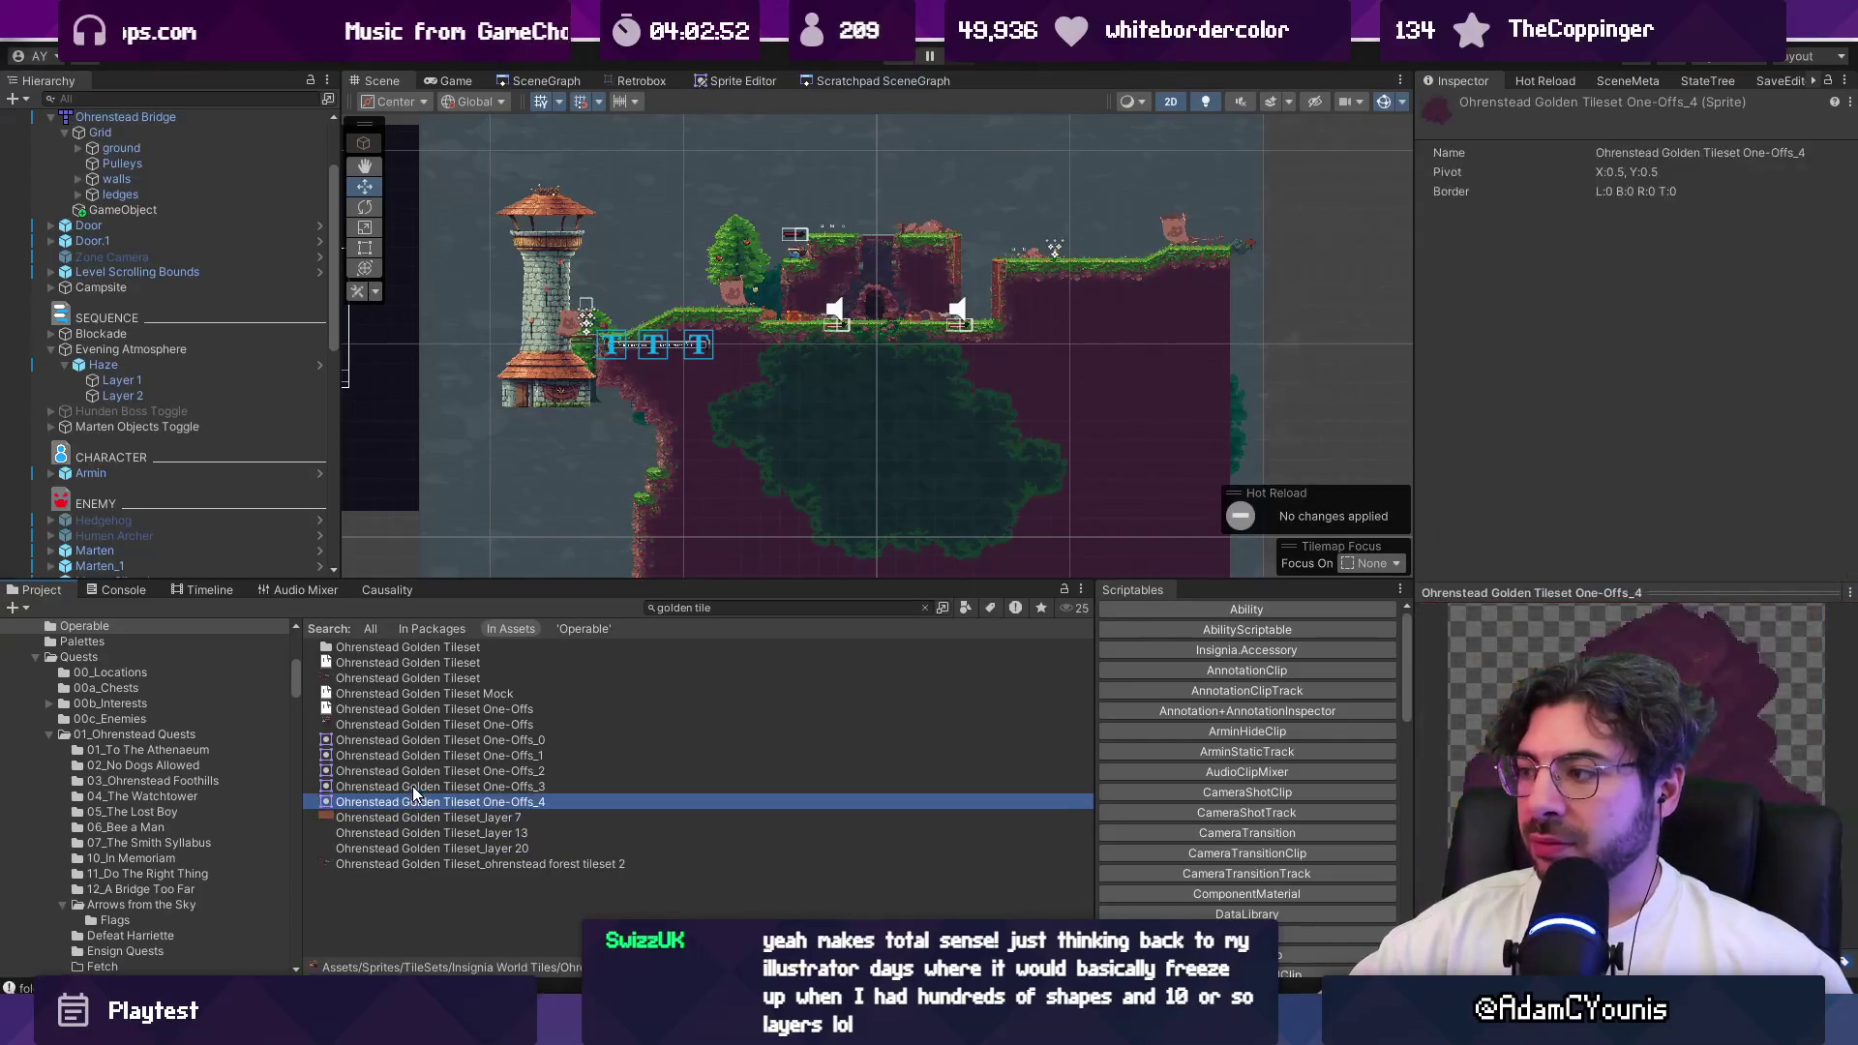
left_click(414, 786)
key("Up")
key("Up")
key("Up")
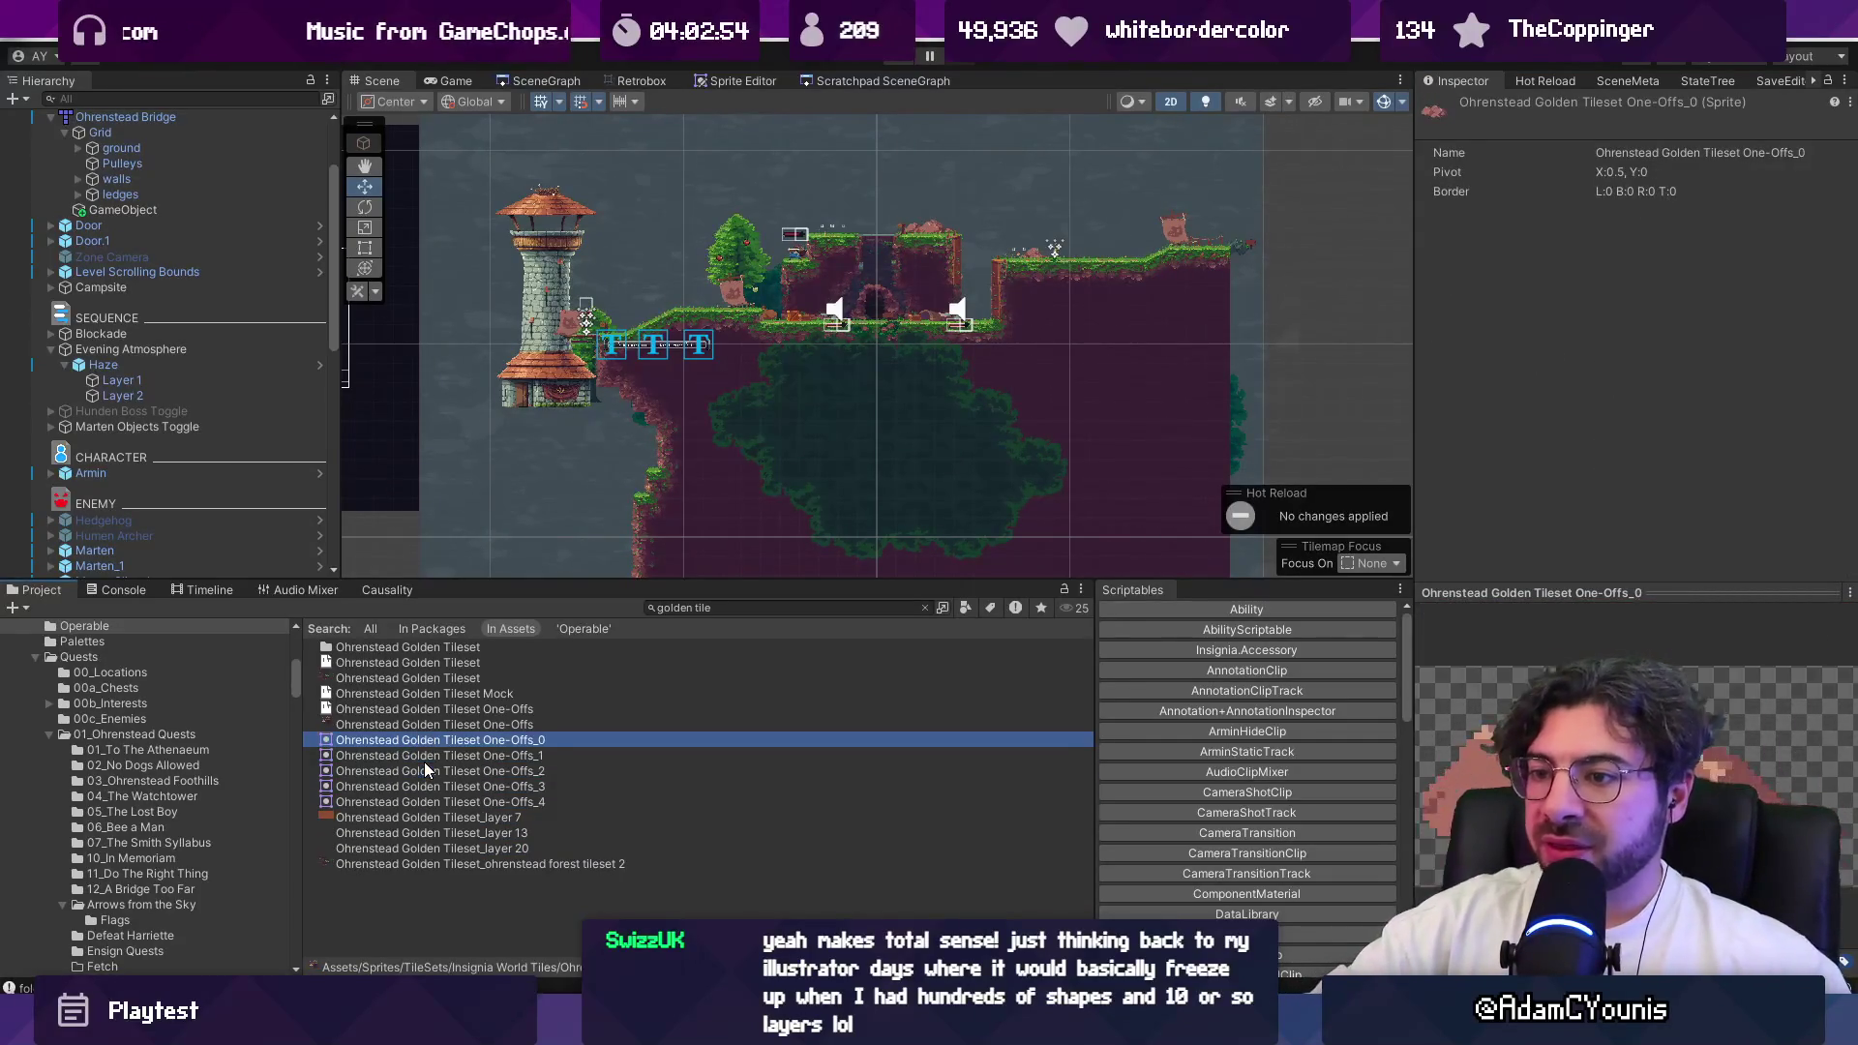
key("Up")
key("Up")
key("Down")
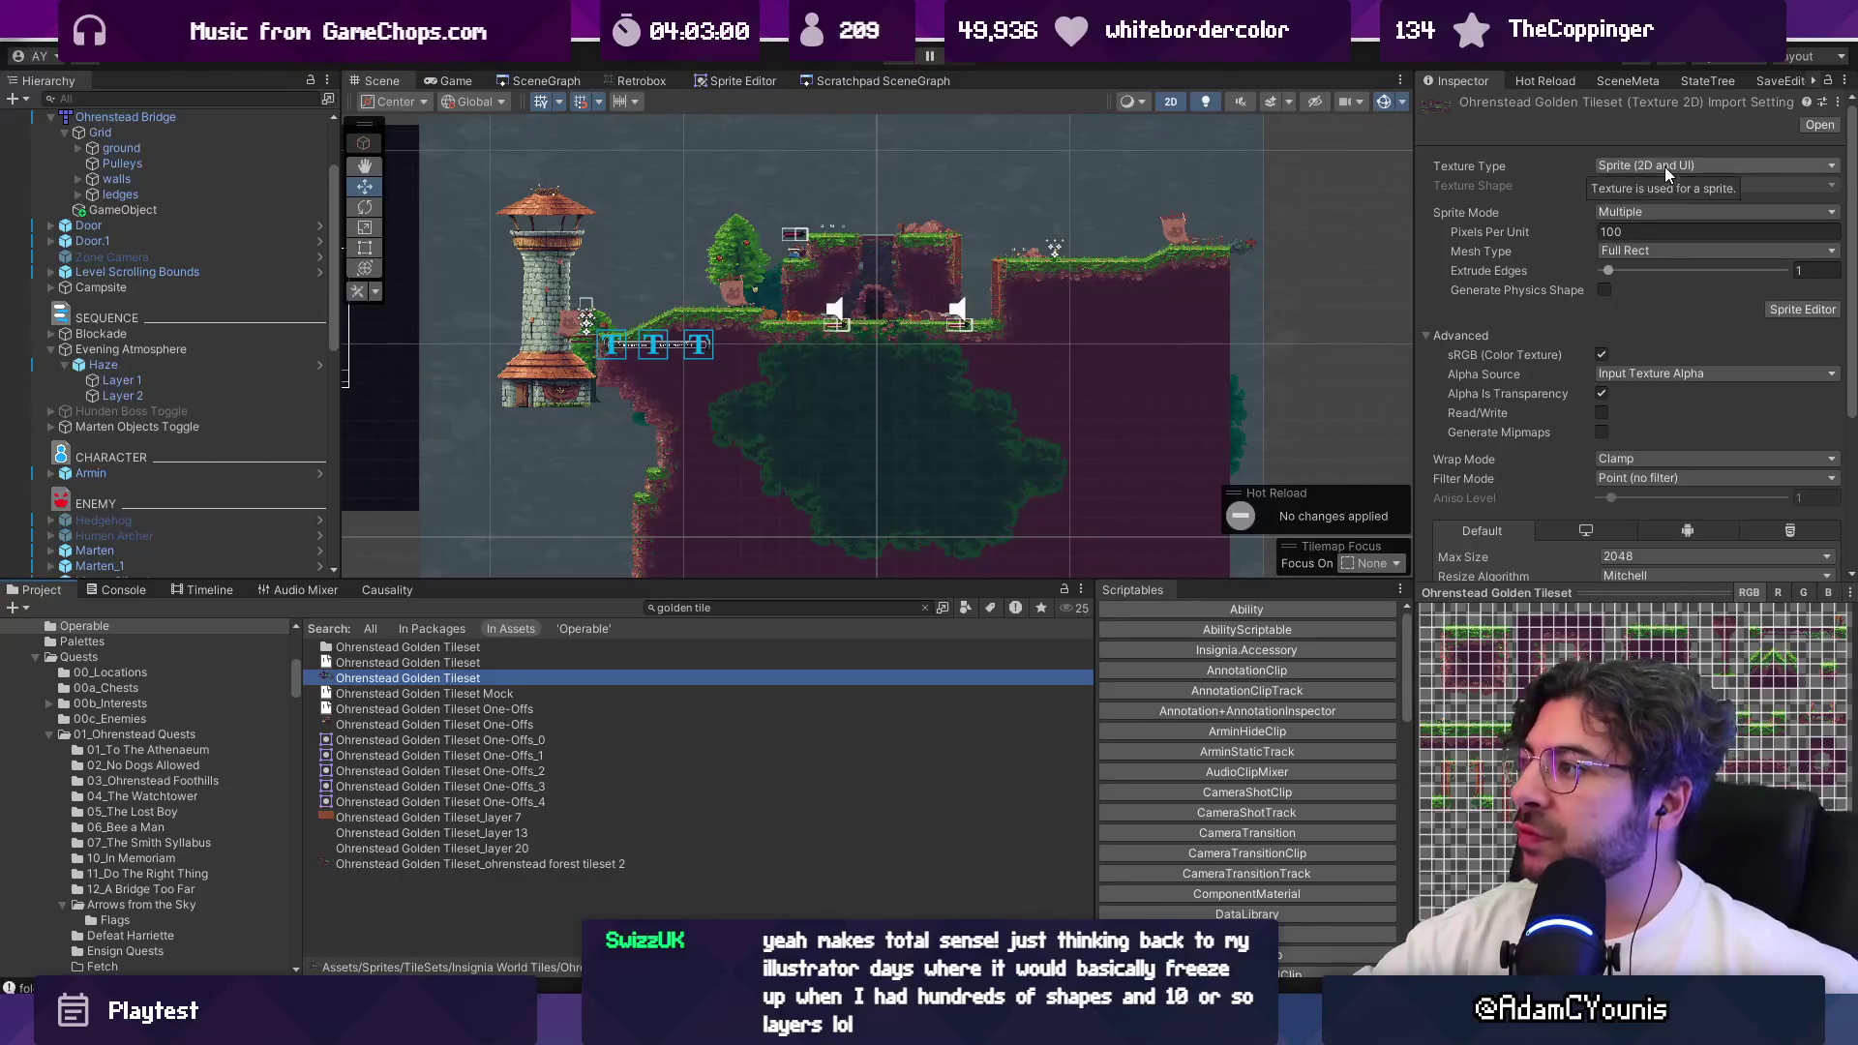
scroll(1589, 318, "down", 5)
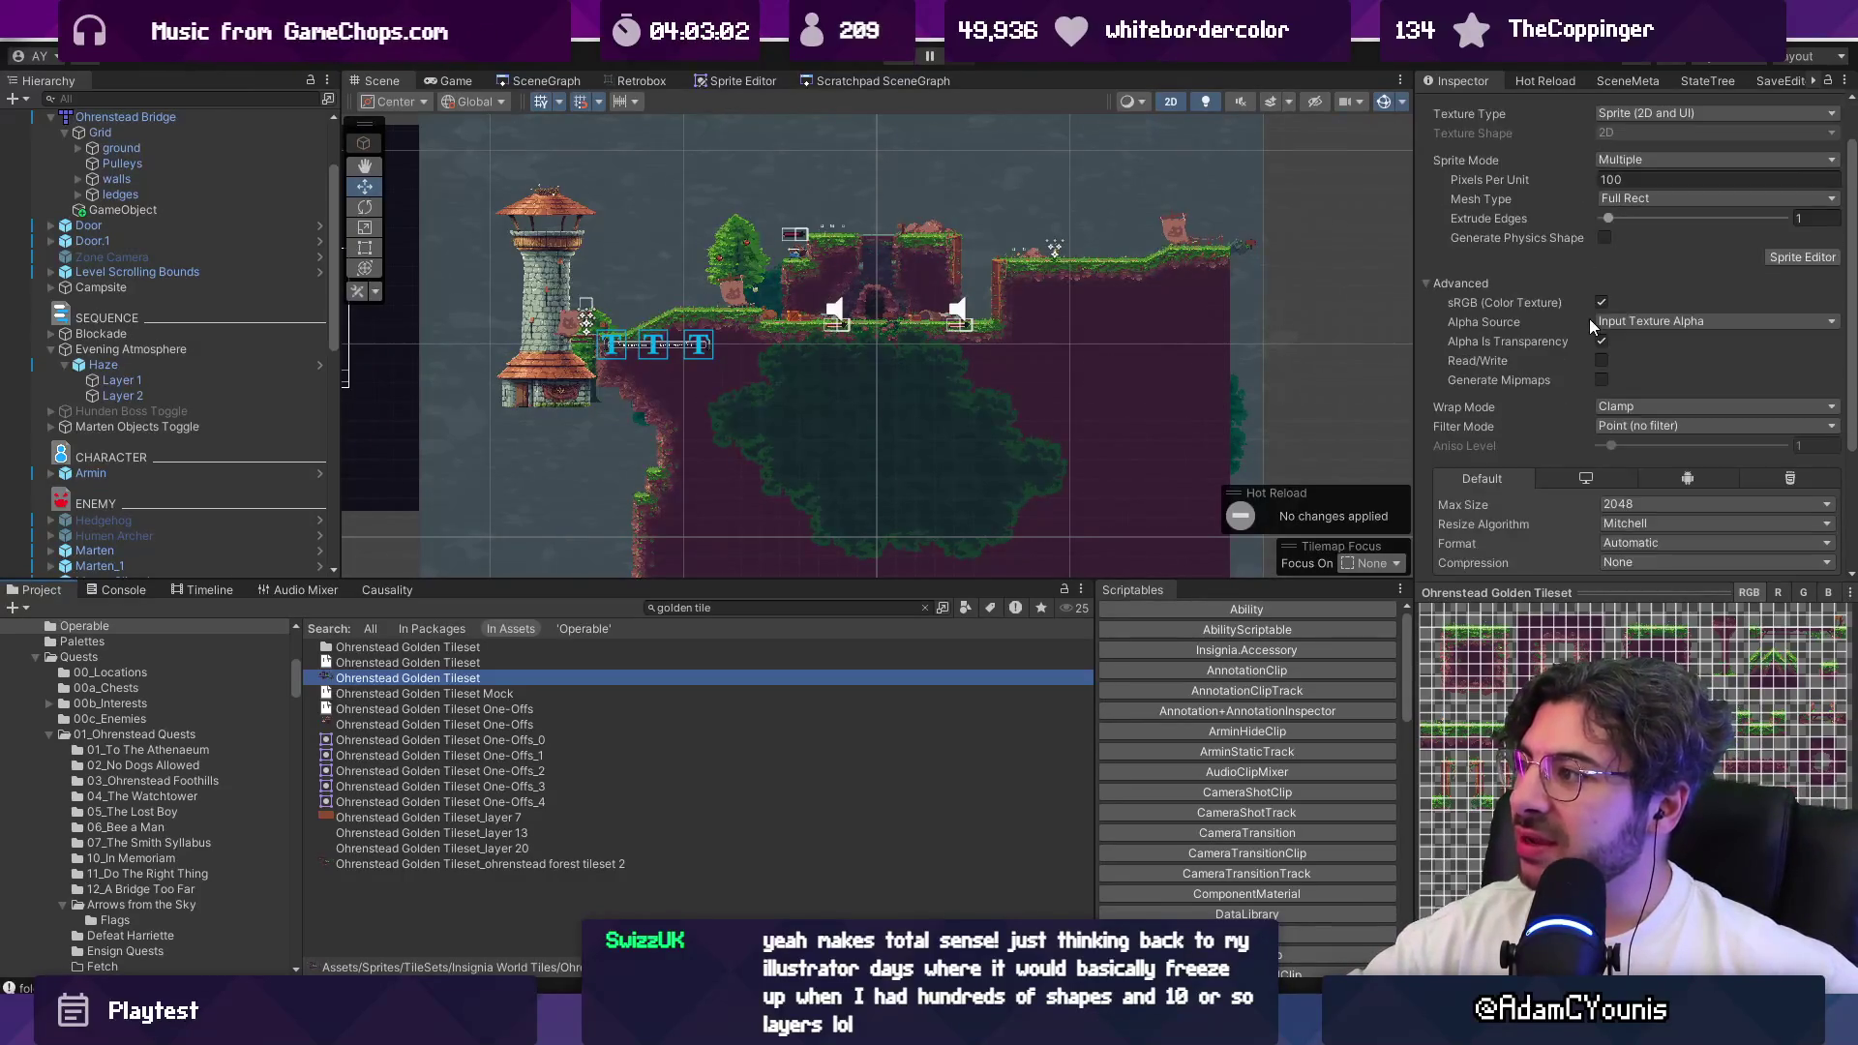
scroll(1590, 316, "up", 5)
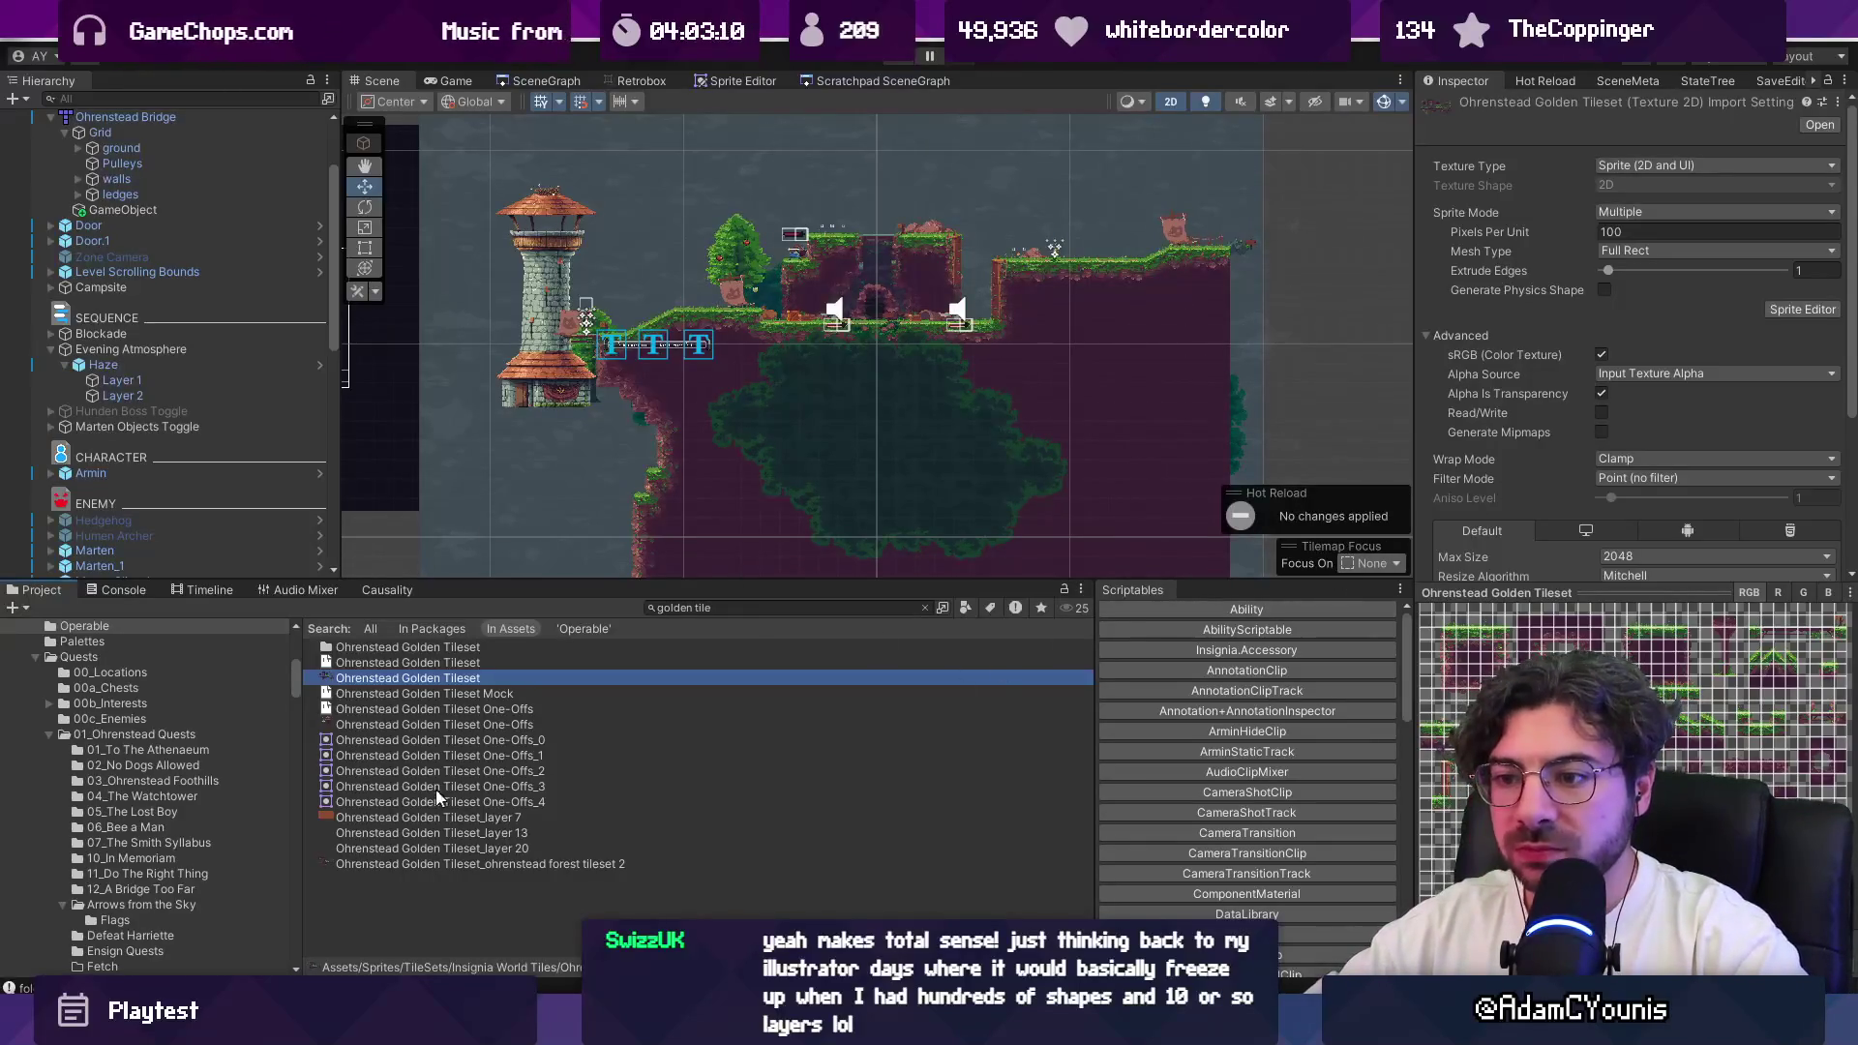
scroll(232, 320, "up", 3)
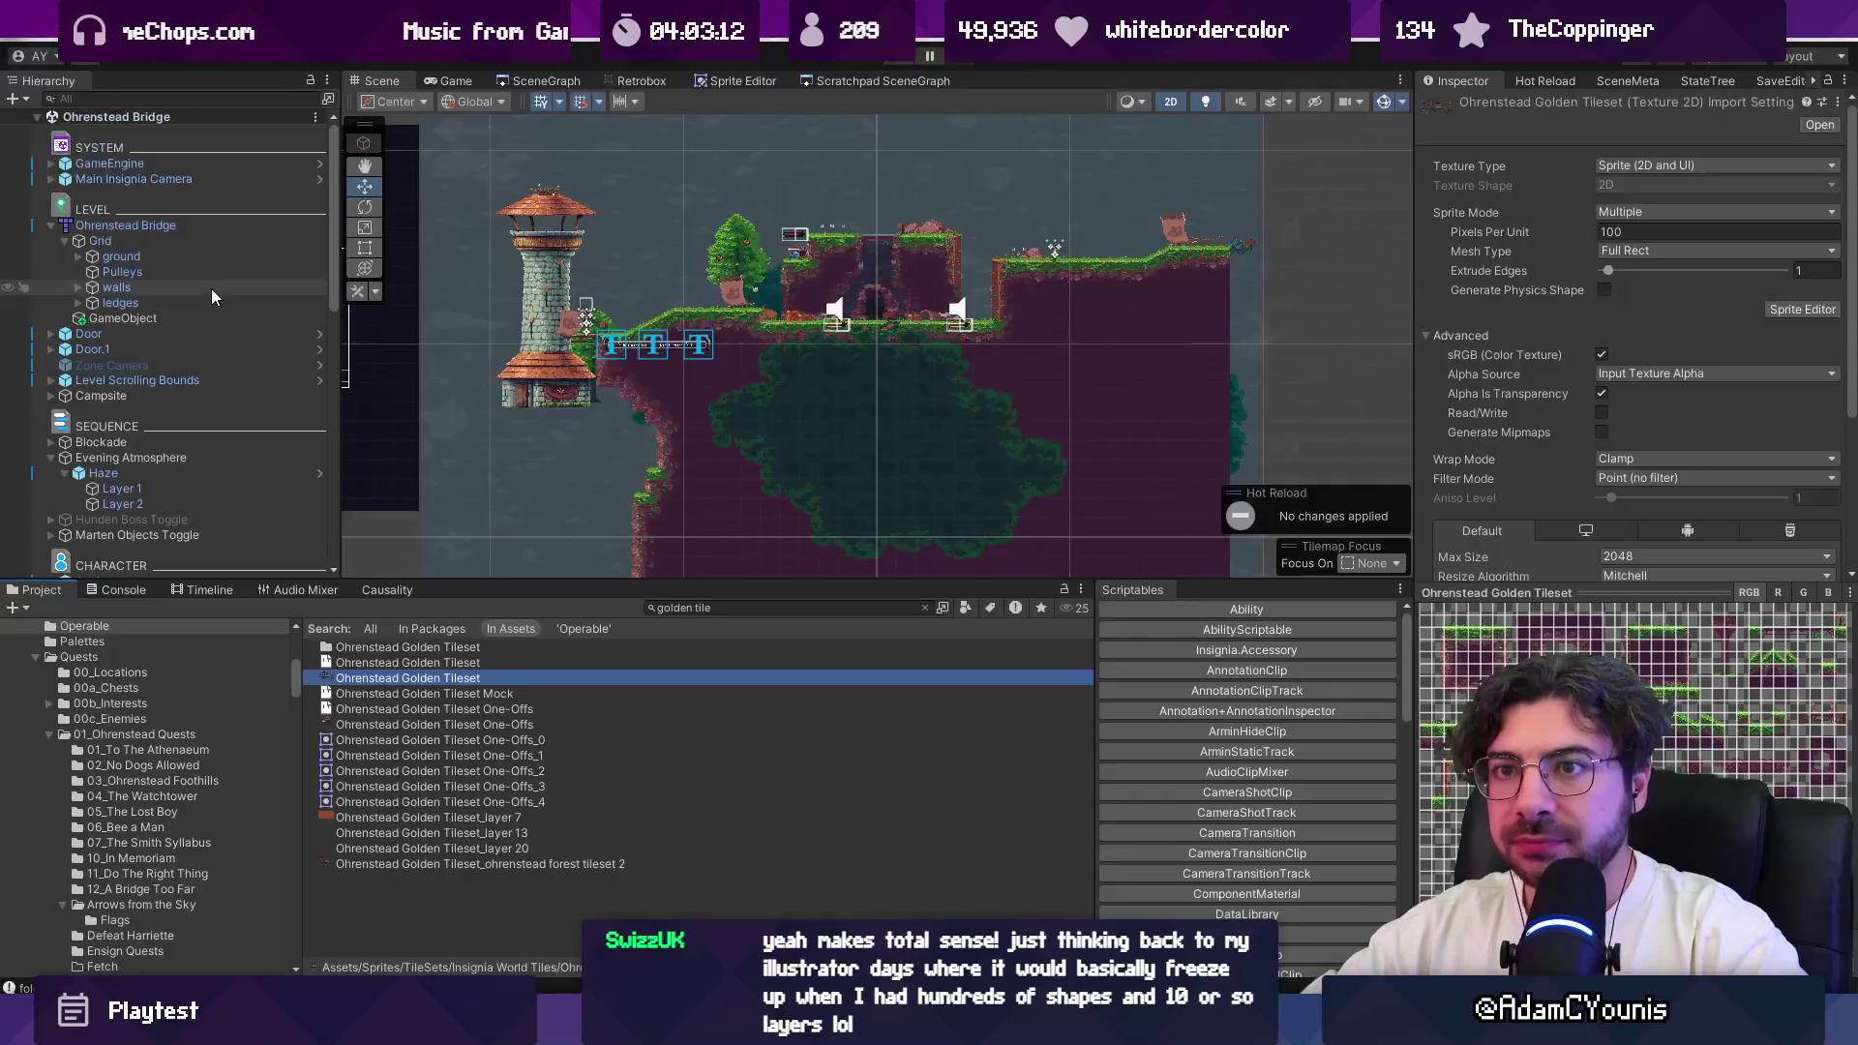
Step: Open the Ohrenstead Bridge map in Tiled via Prefab > Open Model, then return to its 54×46 Super Map settings
right_click(154, 225)
left_click(107, 211)
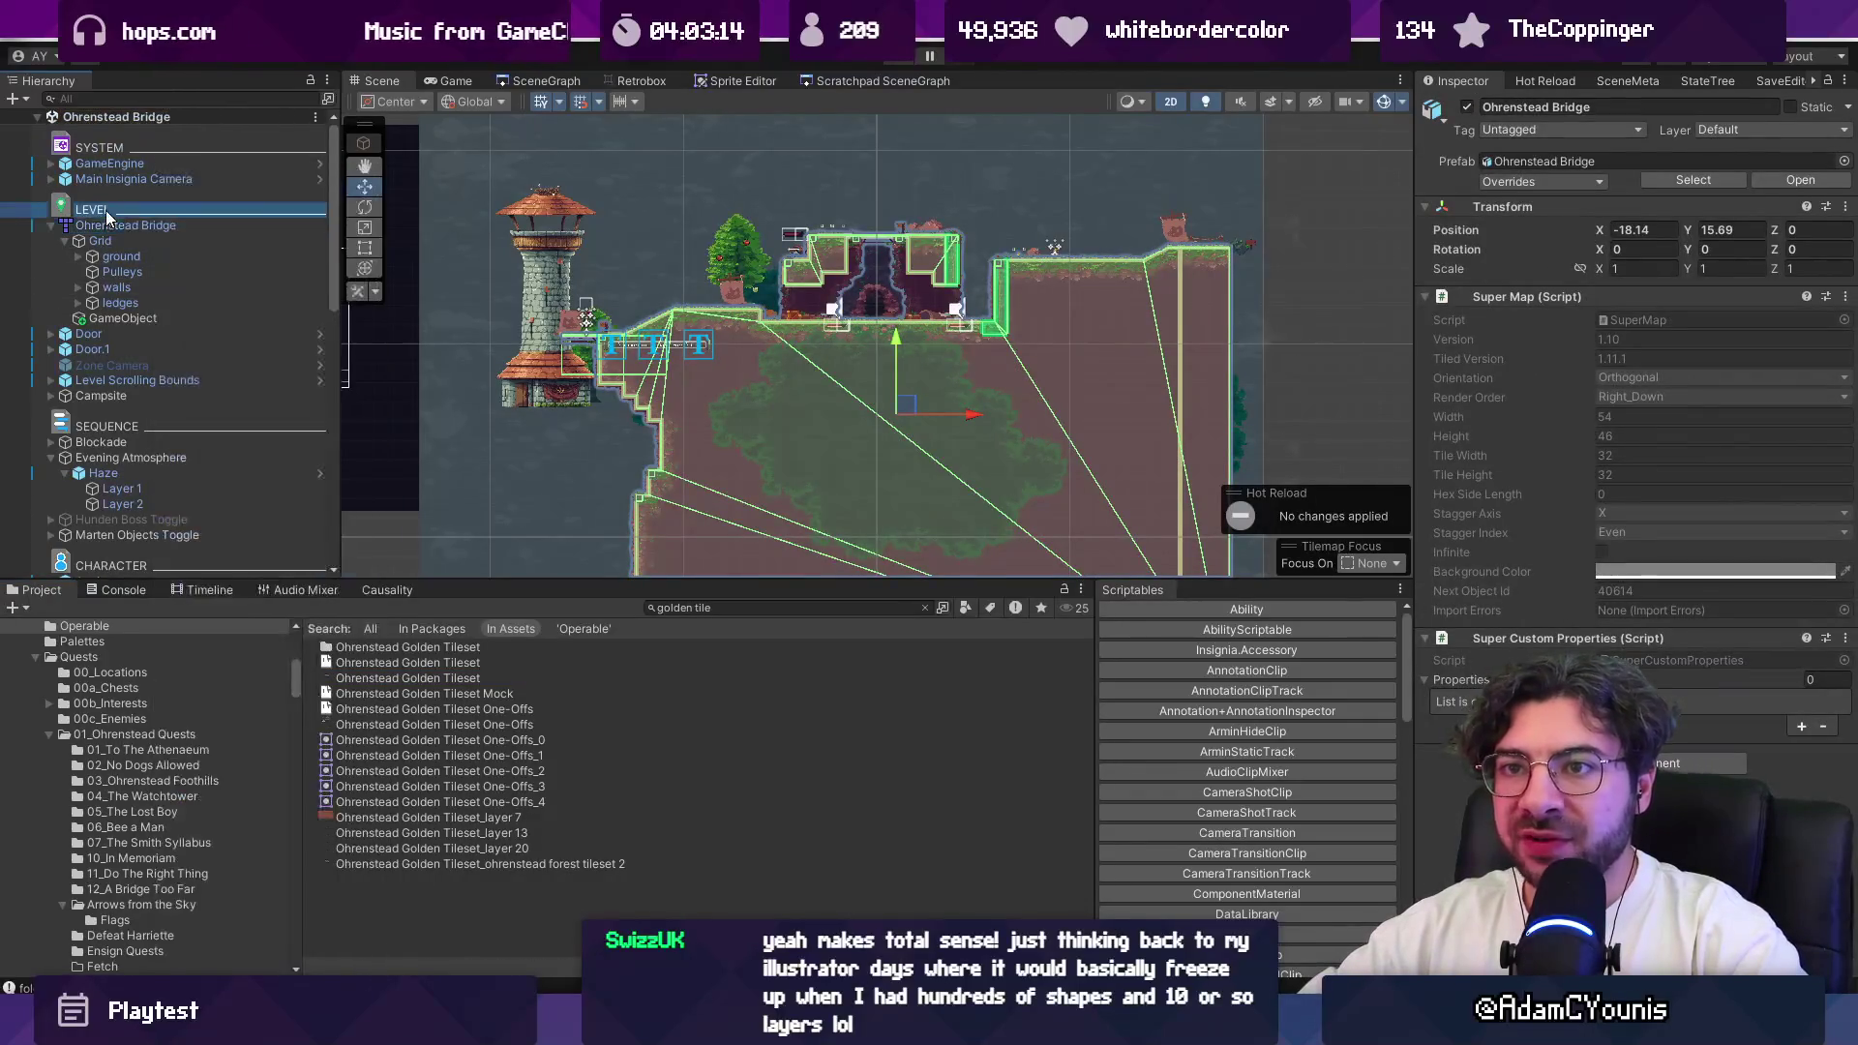
right_click(233, 224)
mouse_move(319, 435)
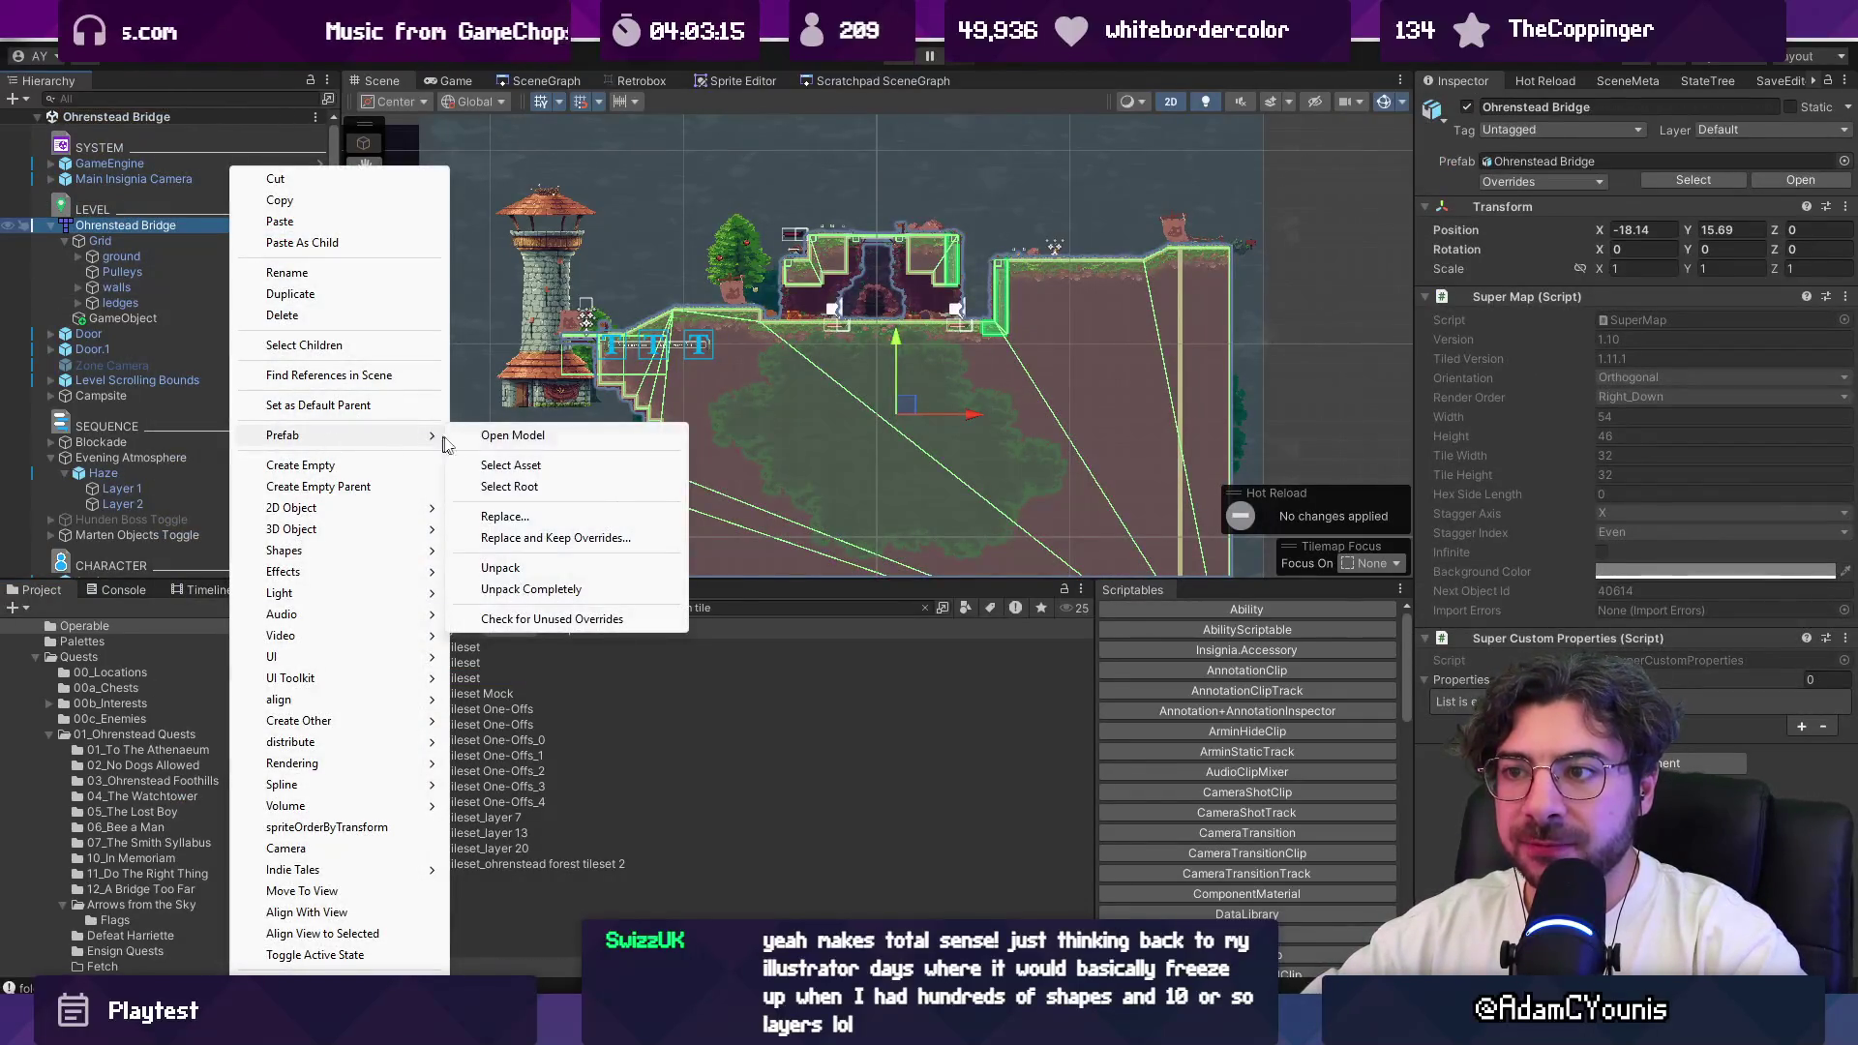
left_click(480, 437)
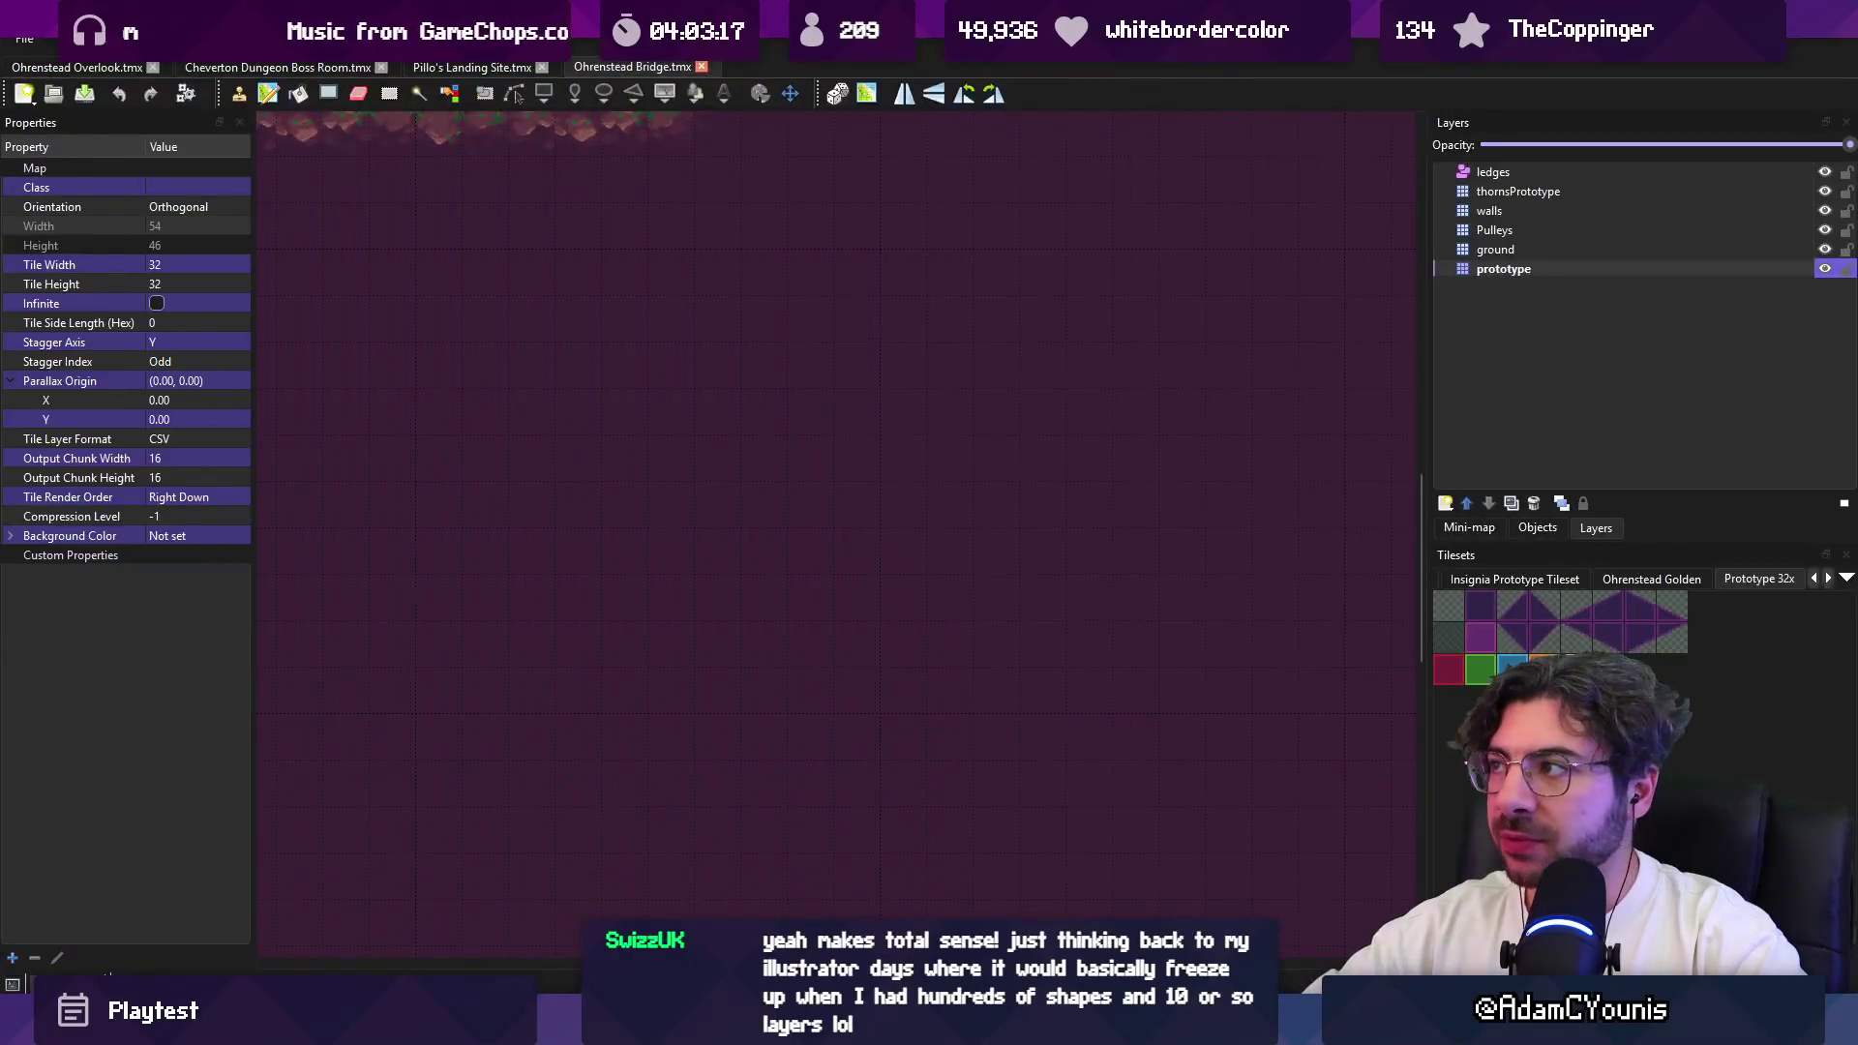
key("alt+Tab")
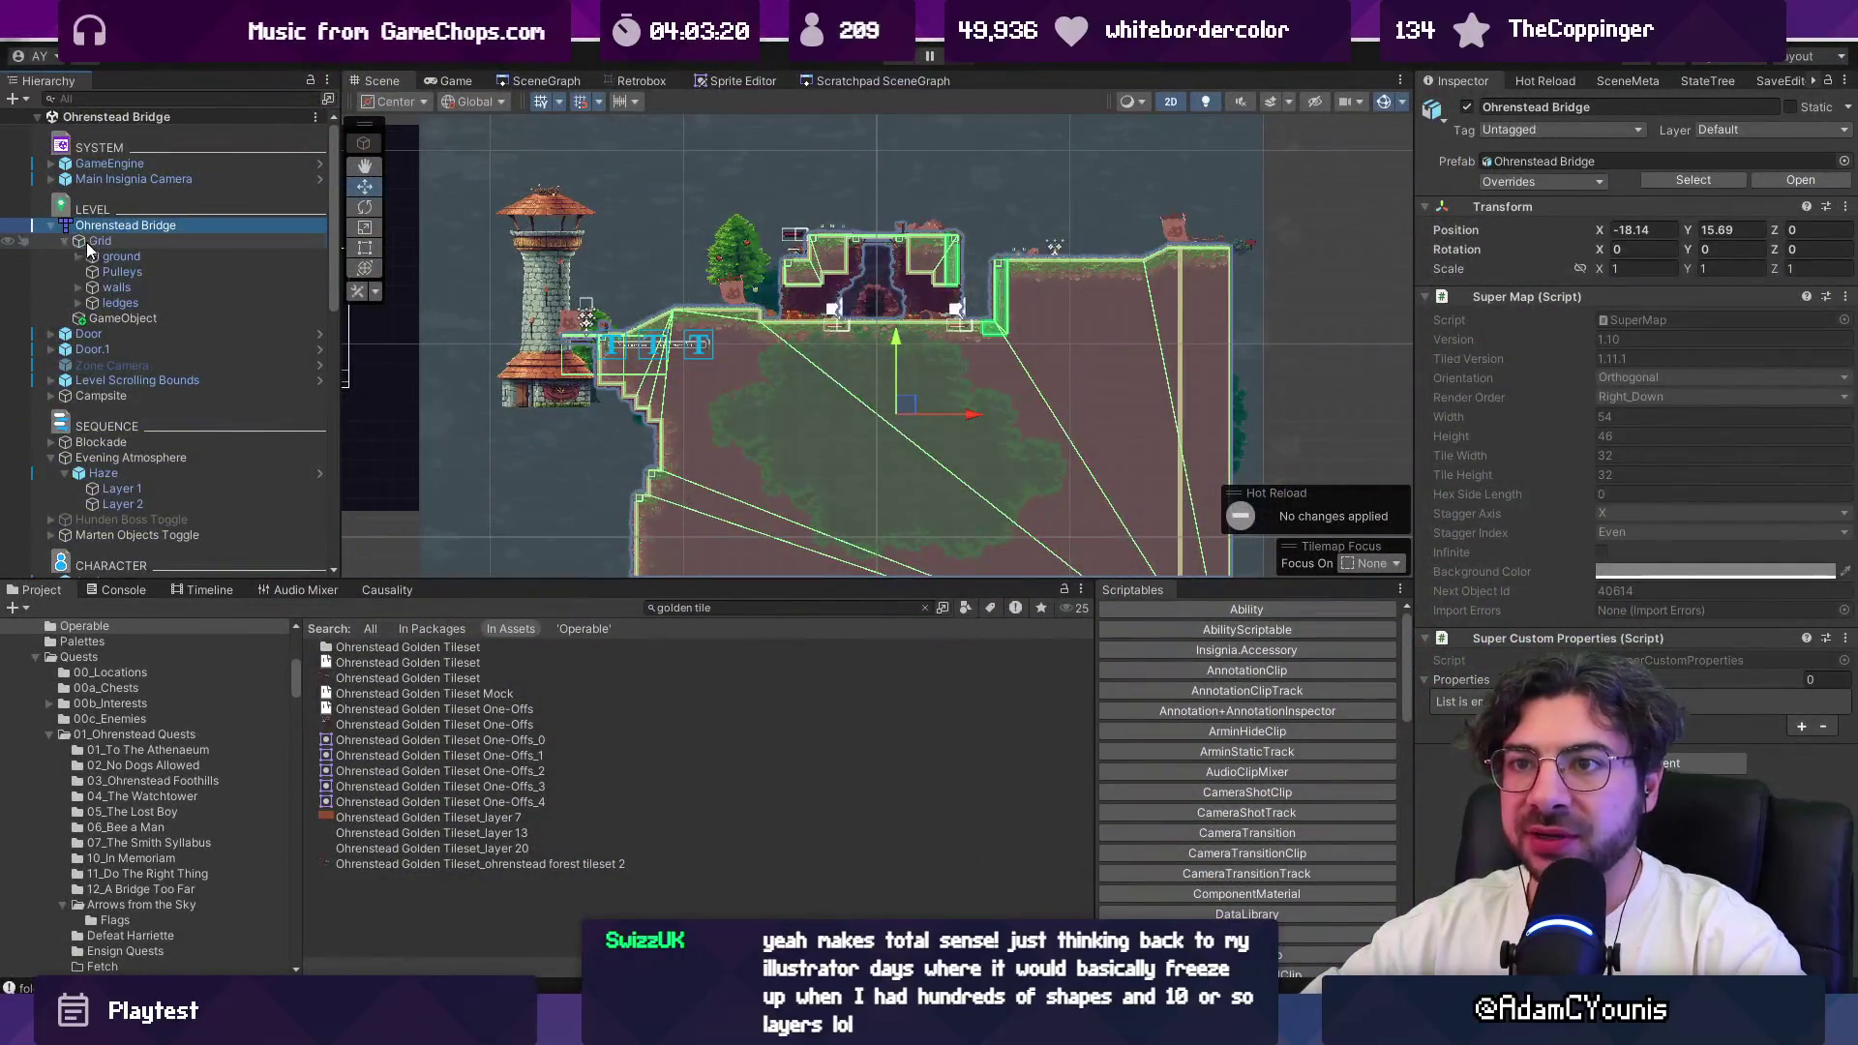
left_click(97, 241)
Step: Select the ground tile layer and expand it to check its collision objects
left_click(121, 256)
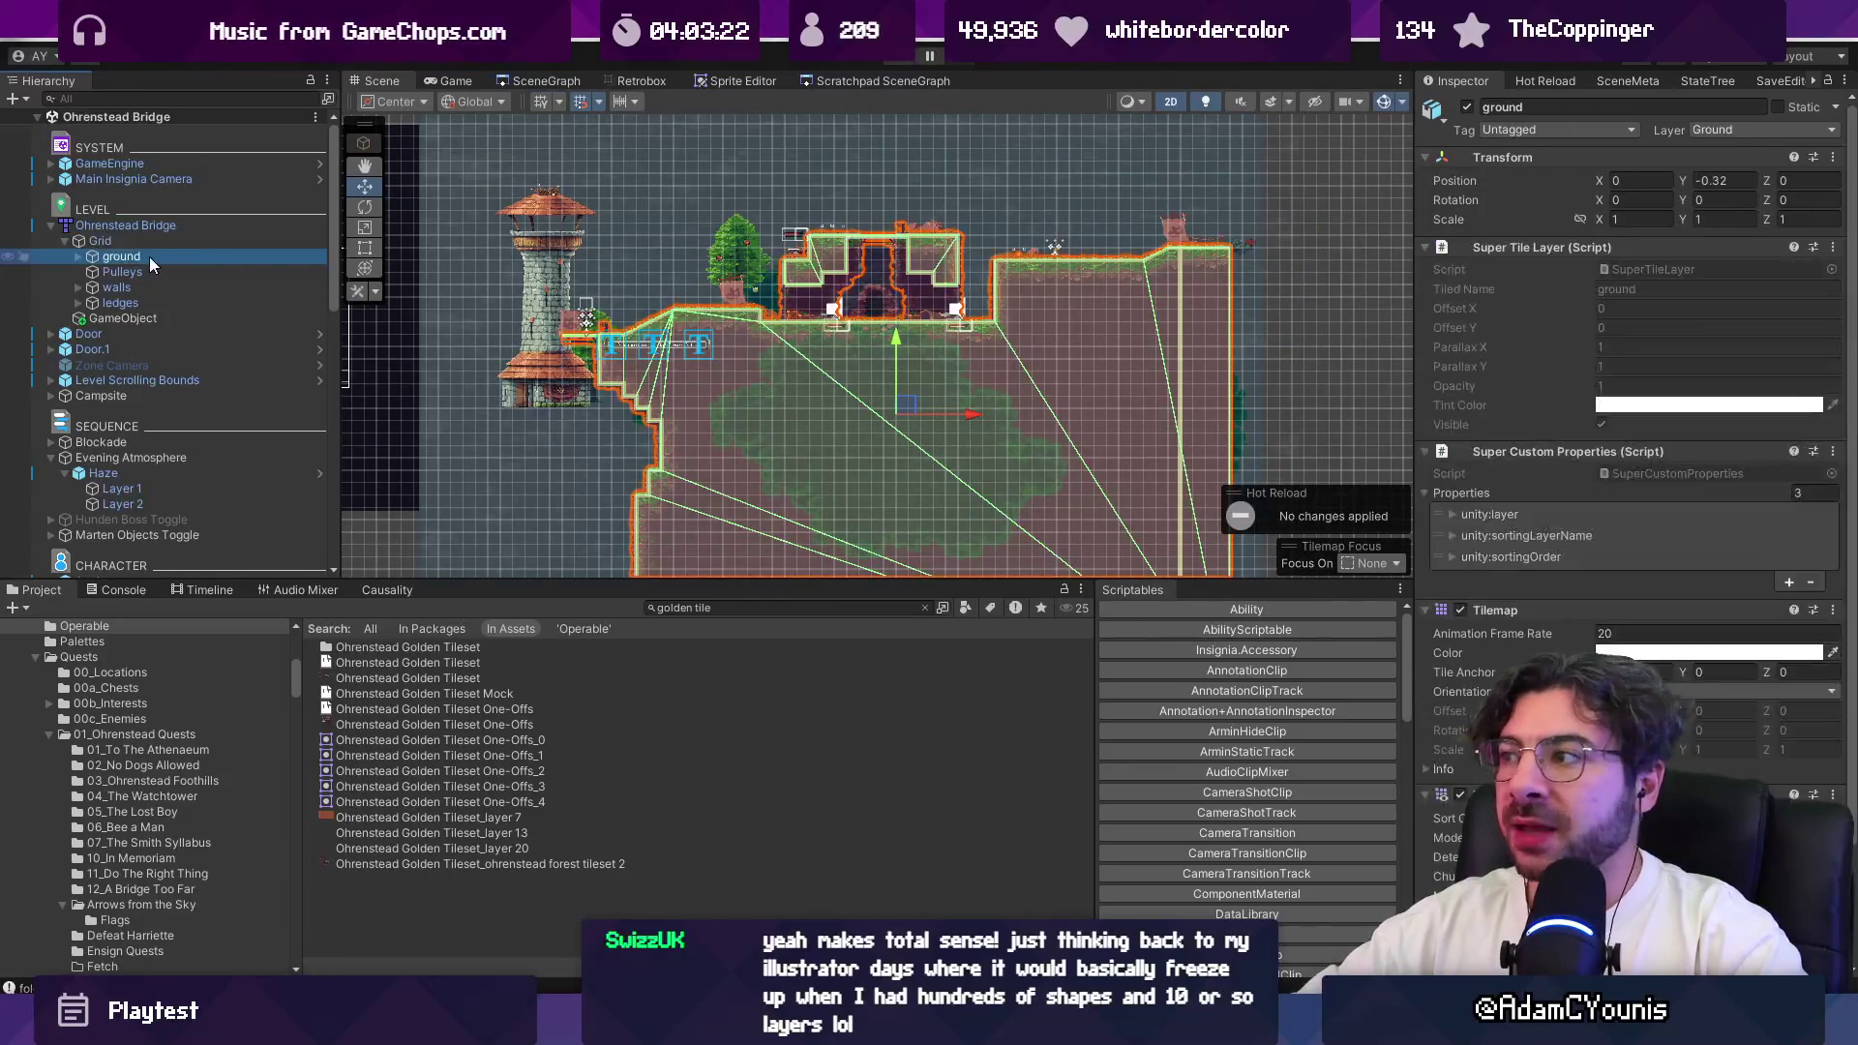
scroll(1549, 611, "down", 2)
scroll(1548, 607, "up", 2)
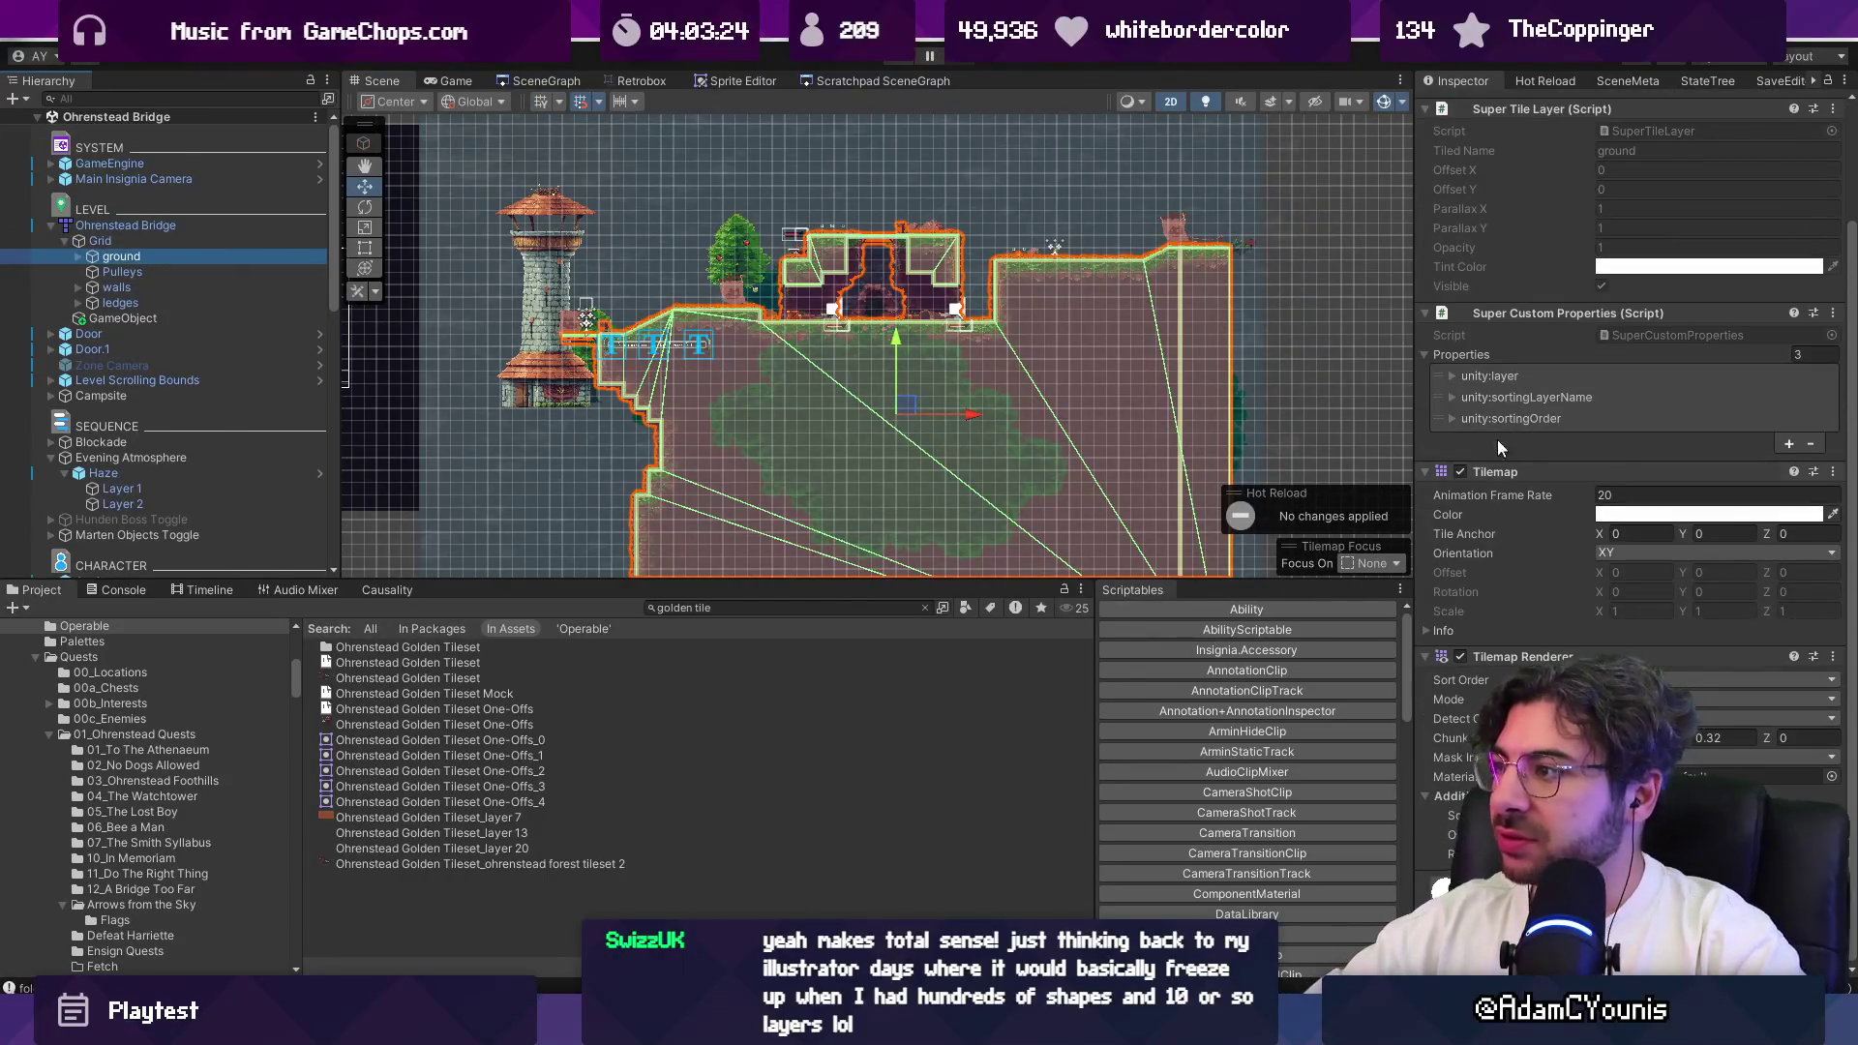
scroll(1558, 420, "down", 3)
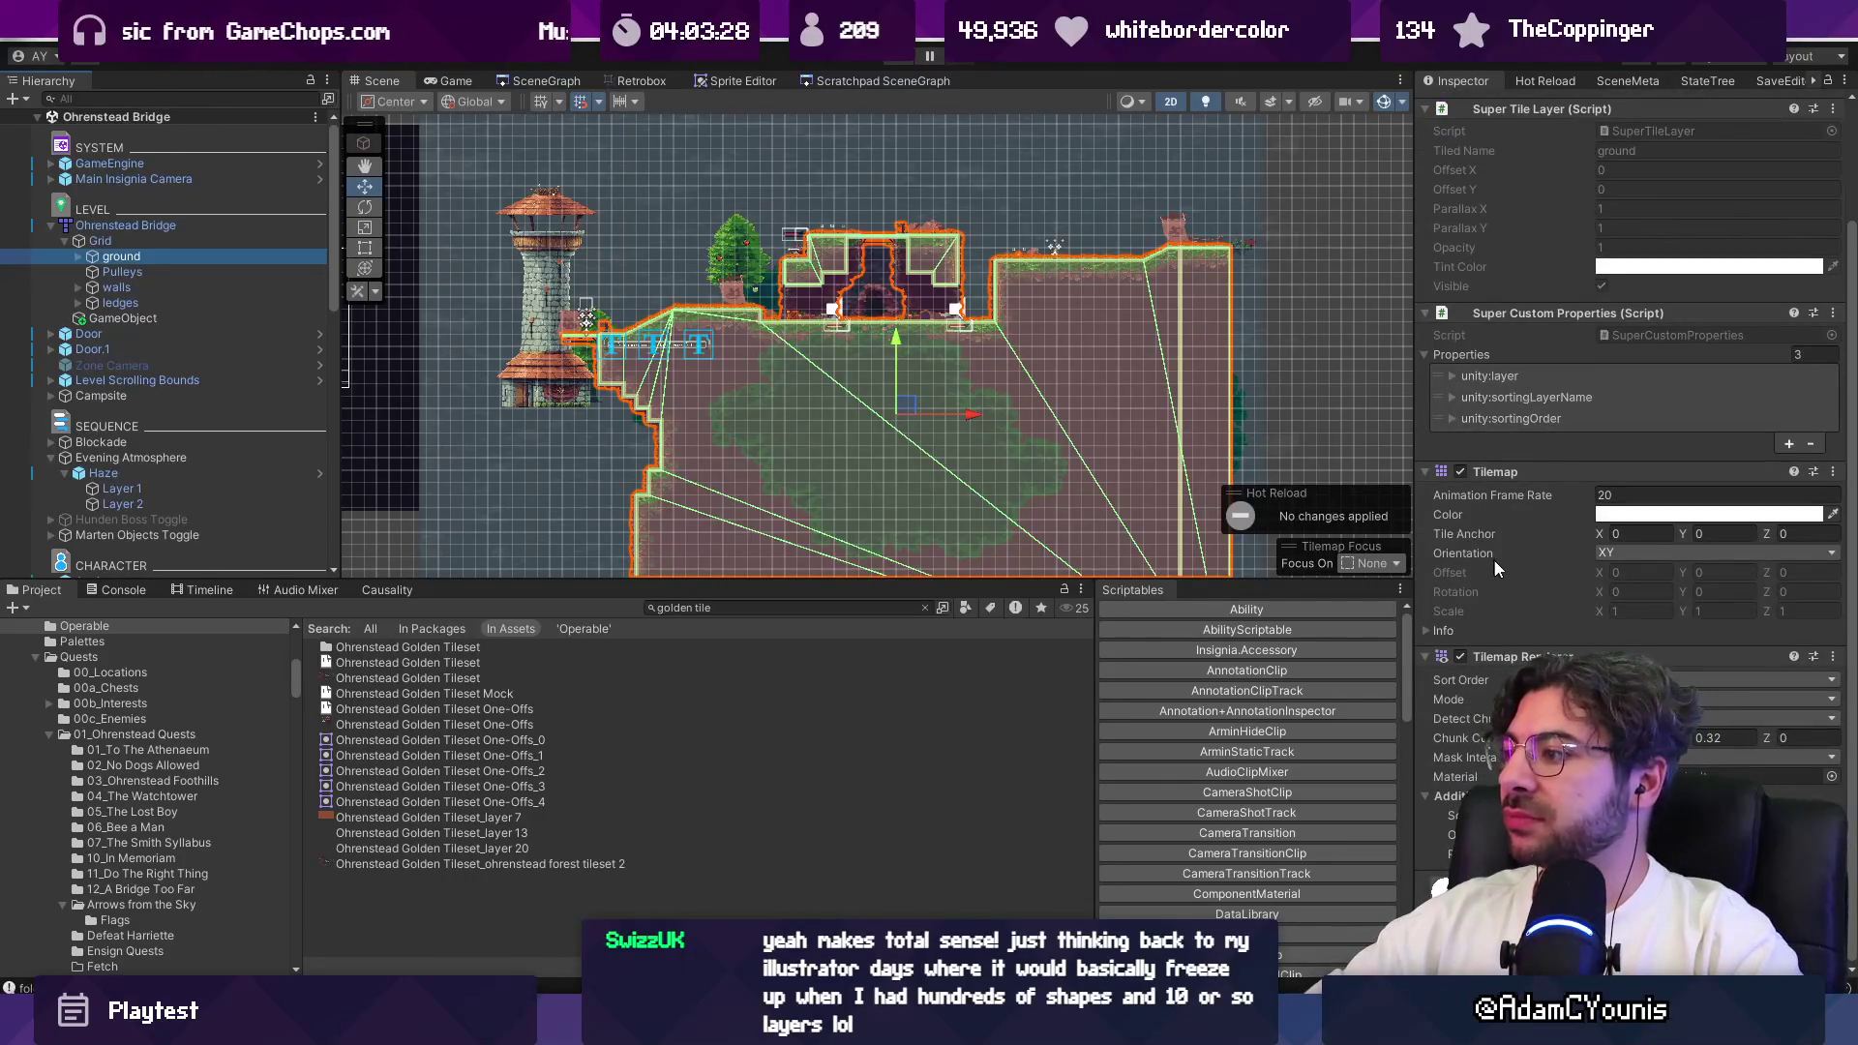
left_click(78, 256)
left_click(145, 272)
left_click(145, 288)
left_click(146, 272)
left_click(145, 288)
left_click(150, 257)
scroll(850, 287, "up", 5)
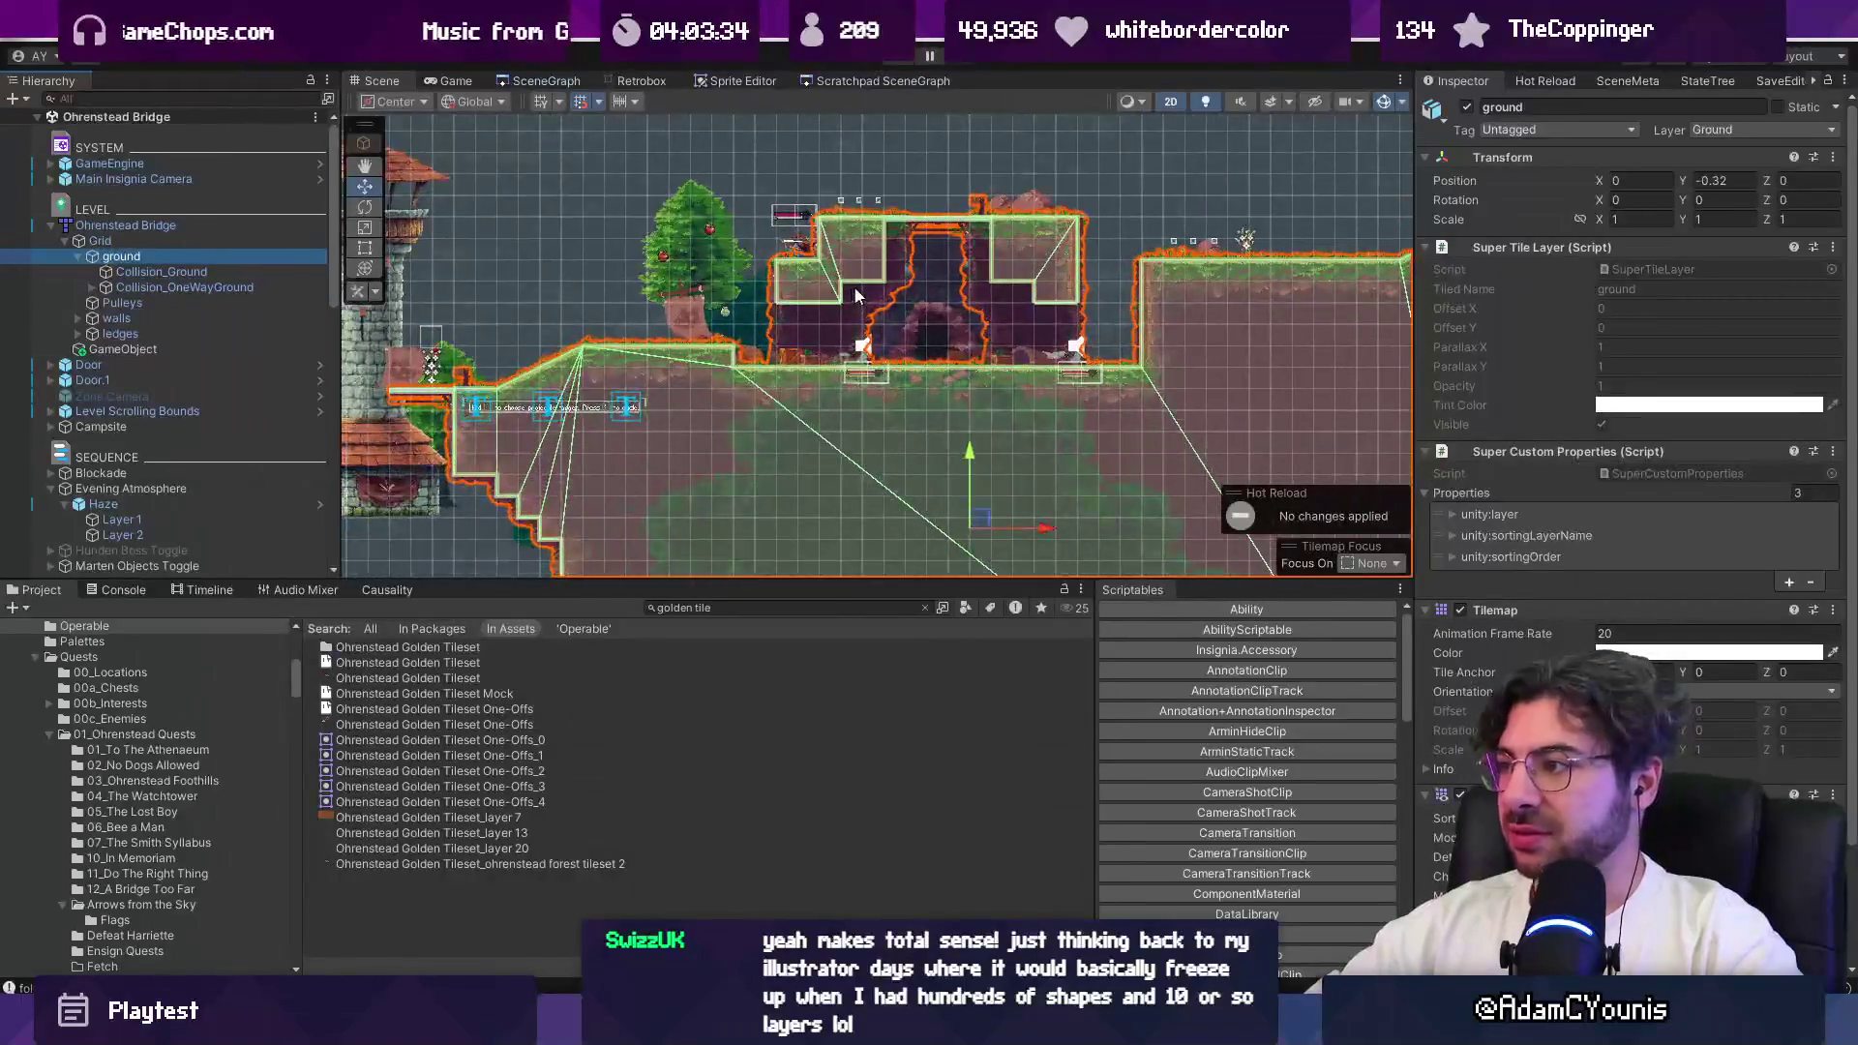
scroll(1531, 625, "down", 3)
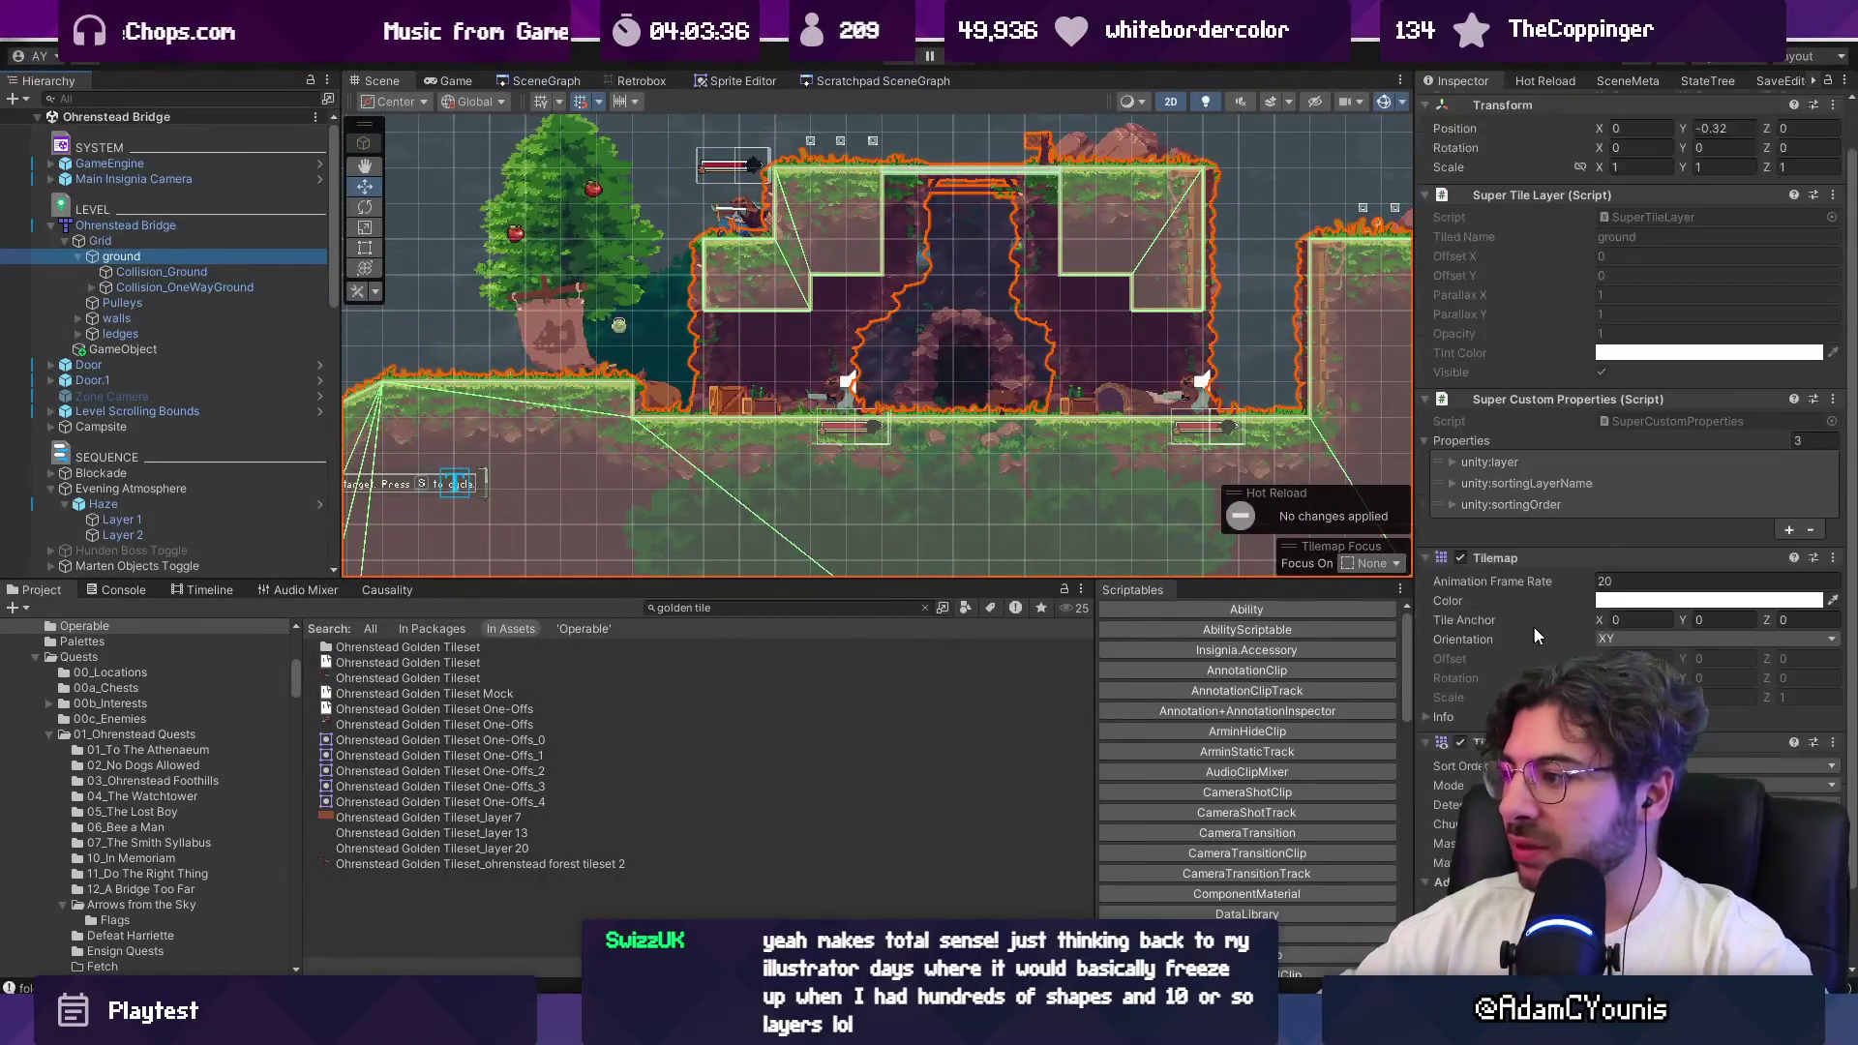
Step: Expand ground's Tilemap Info and ping a Super Tile's tileset in the 01_Tilemaps folder
left_click(1449, 627)
scroll(1461, 634, "down", 2)
scroll(1481, 581, "down", 1)
left_click(1514, 461)
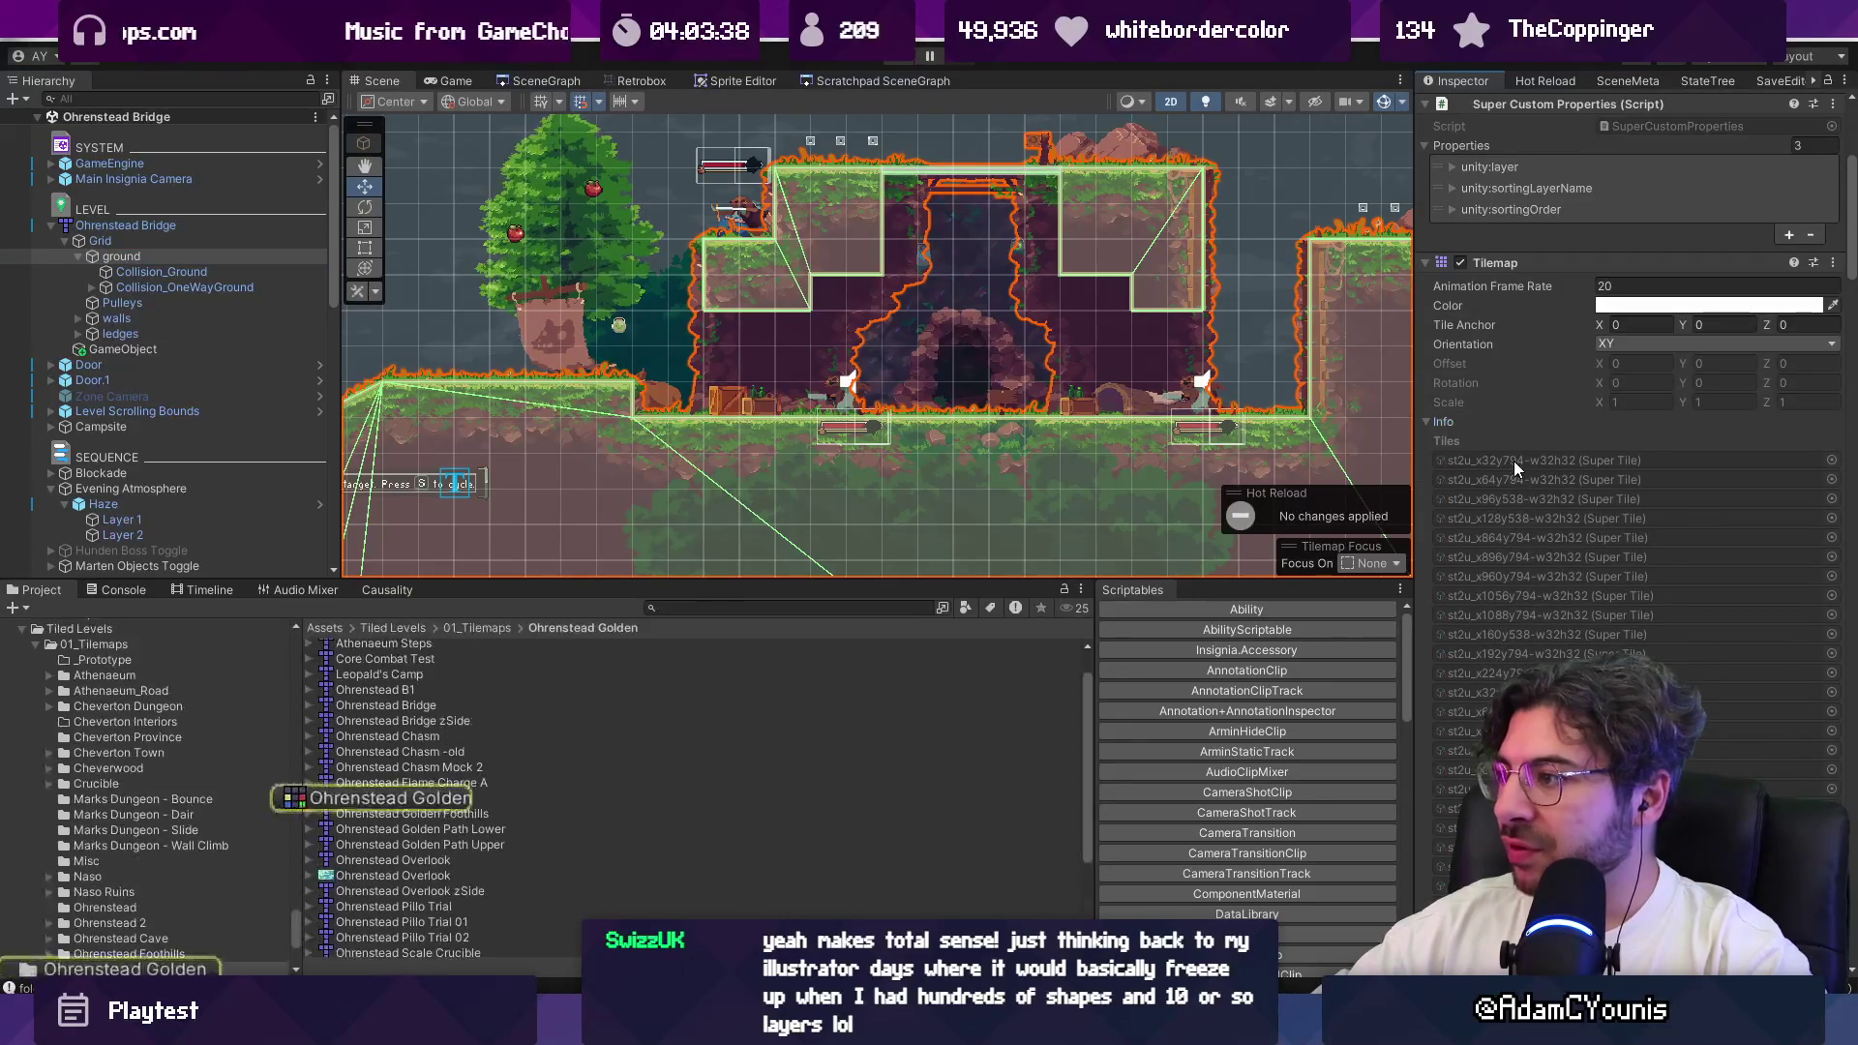
Step: Review Ohrenstead Golden's import settings: Tile Collider Type None, its source-image dependency and 50 references
left_click(360, 800)
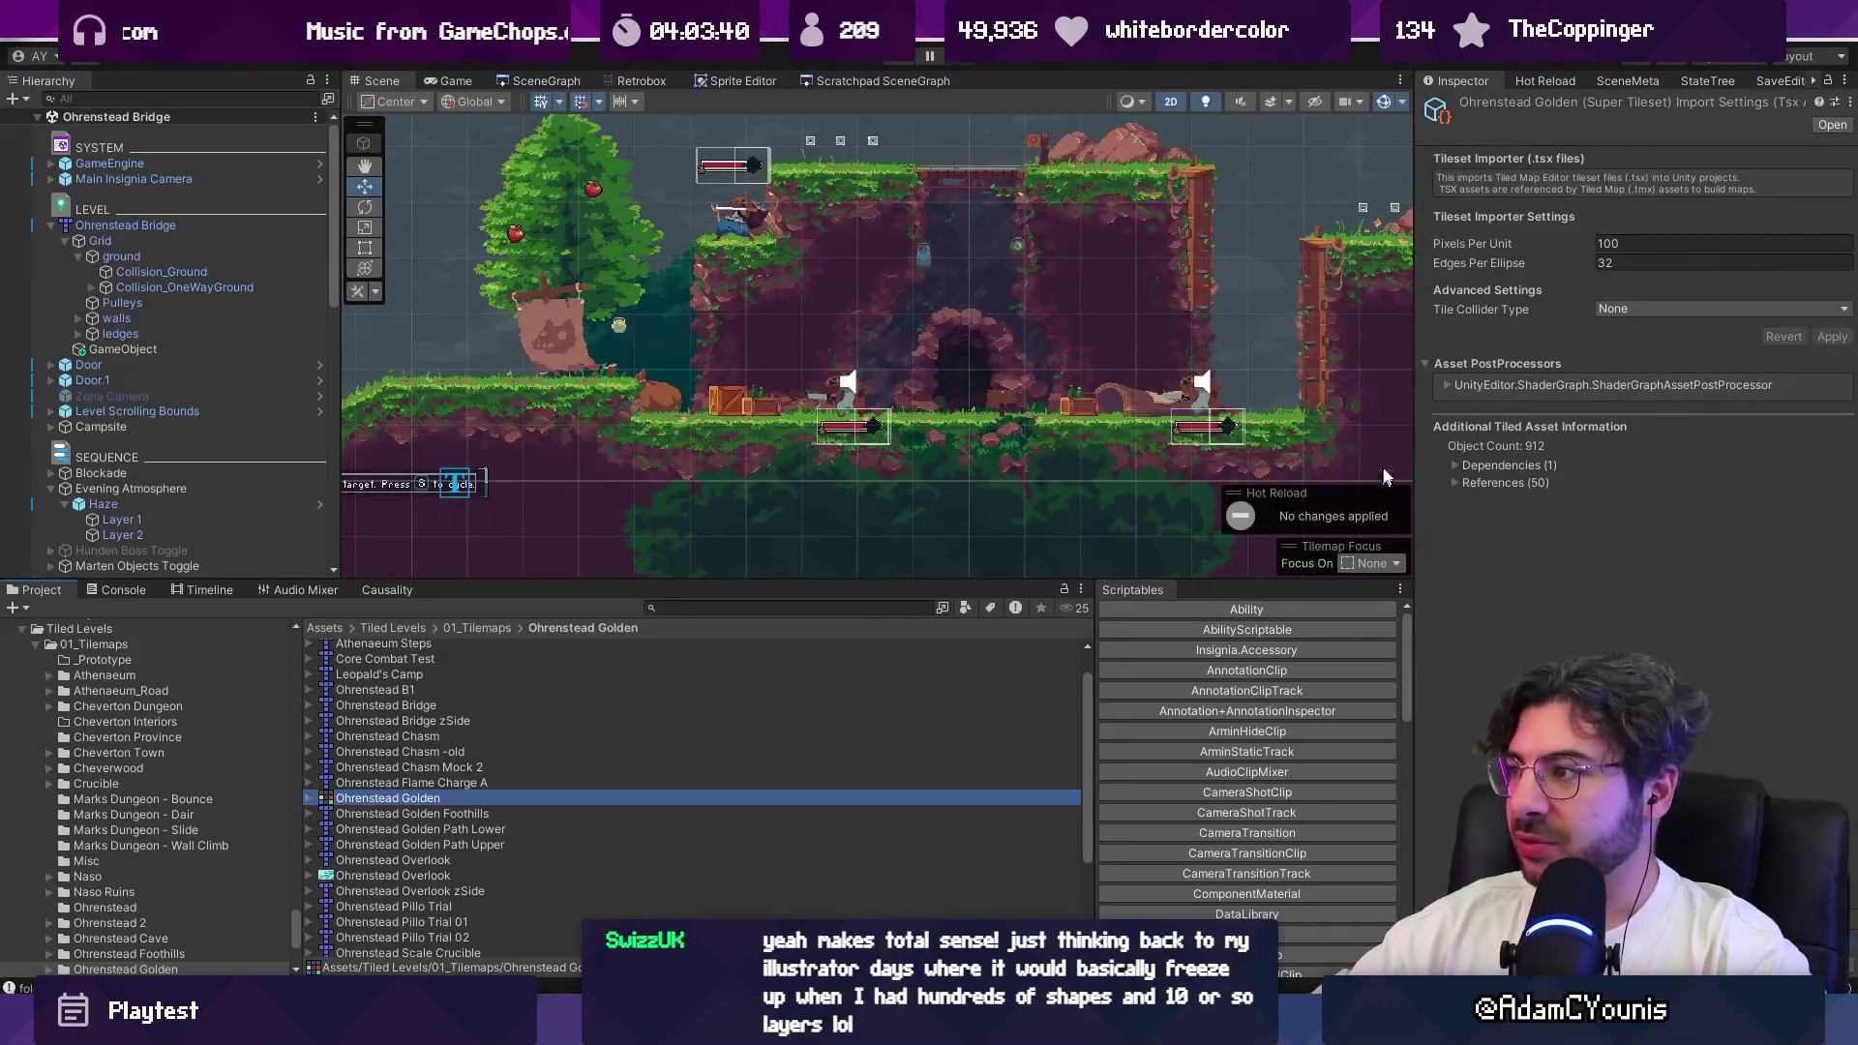
left_click_drag(1414, 414, 1205, 414)
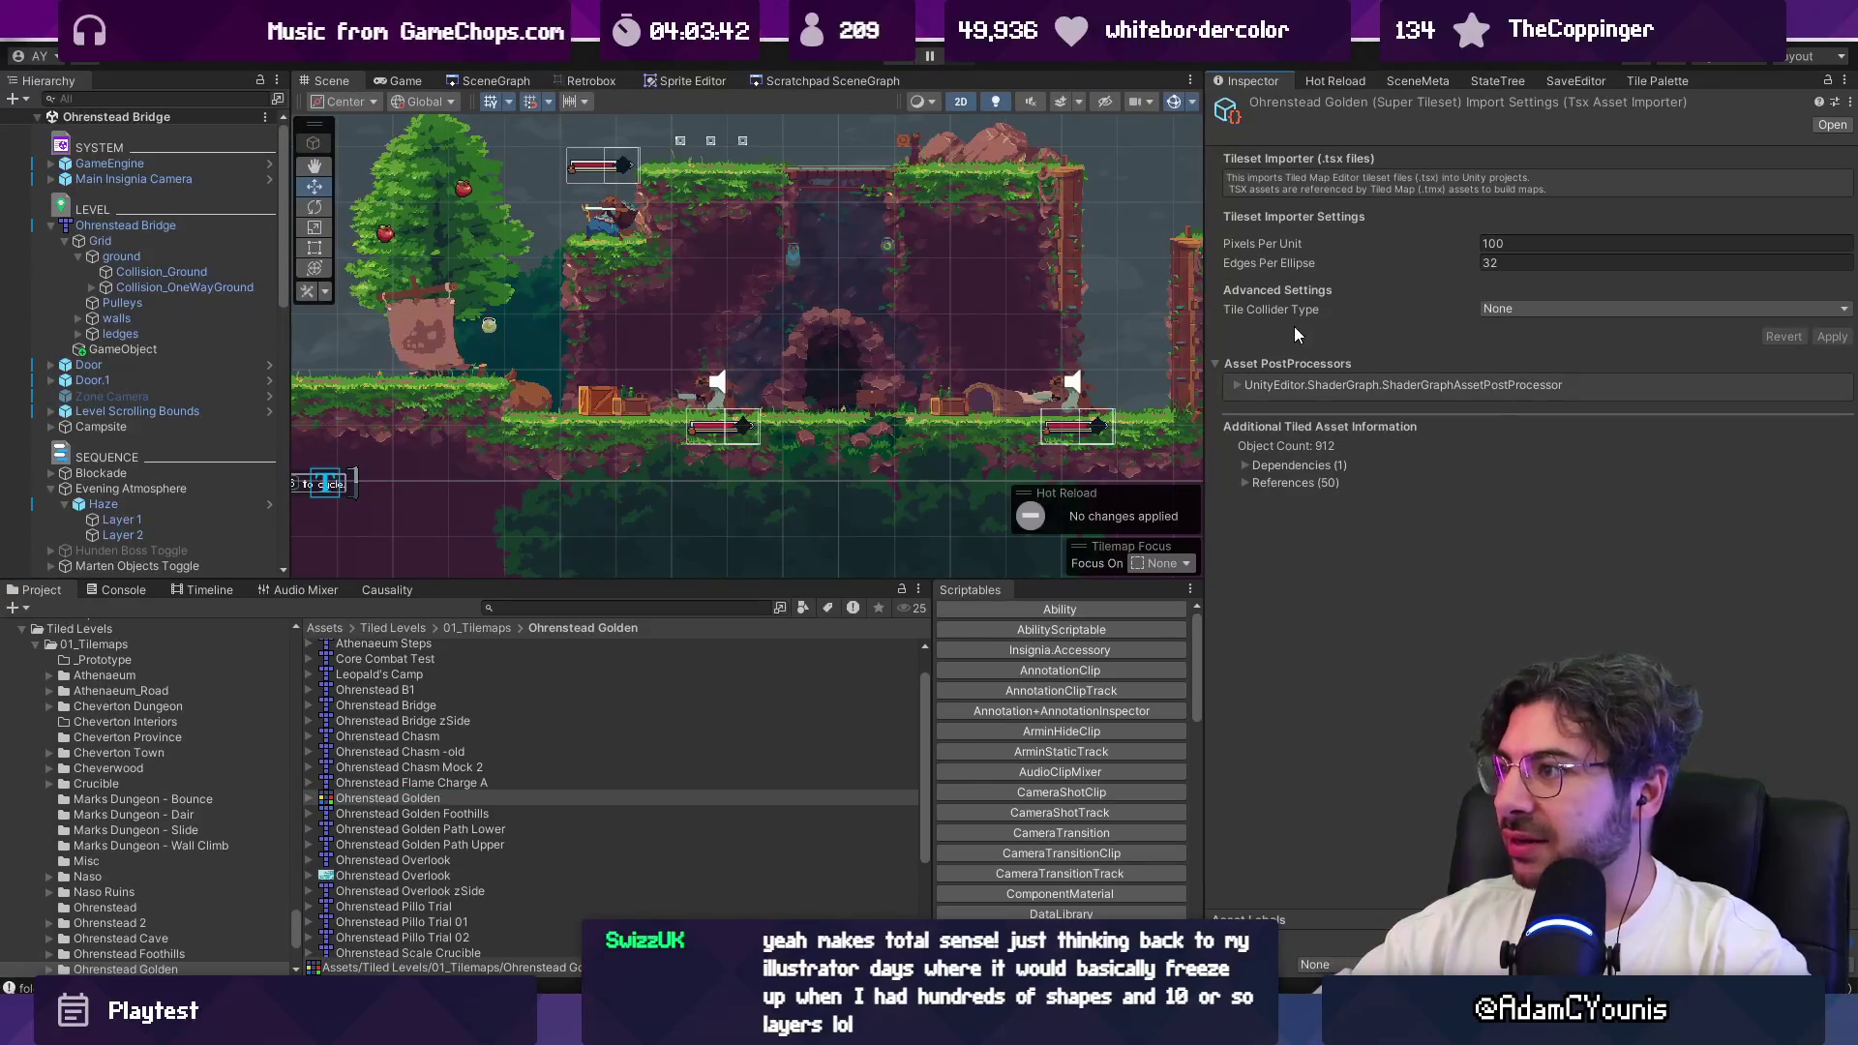
left_click(1482, 310)
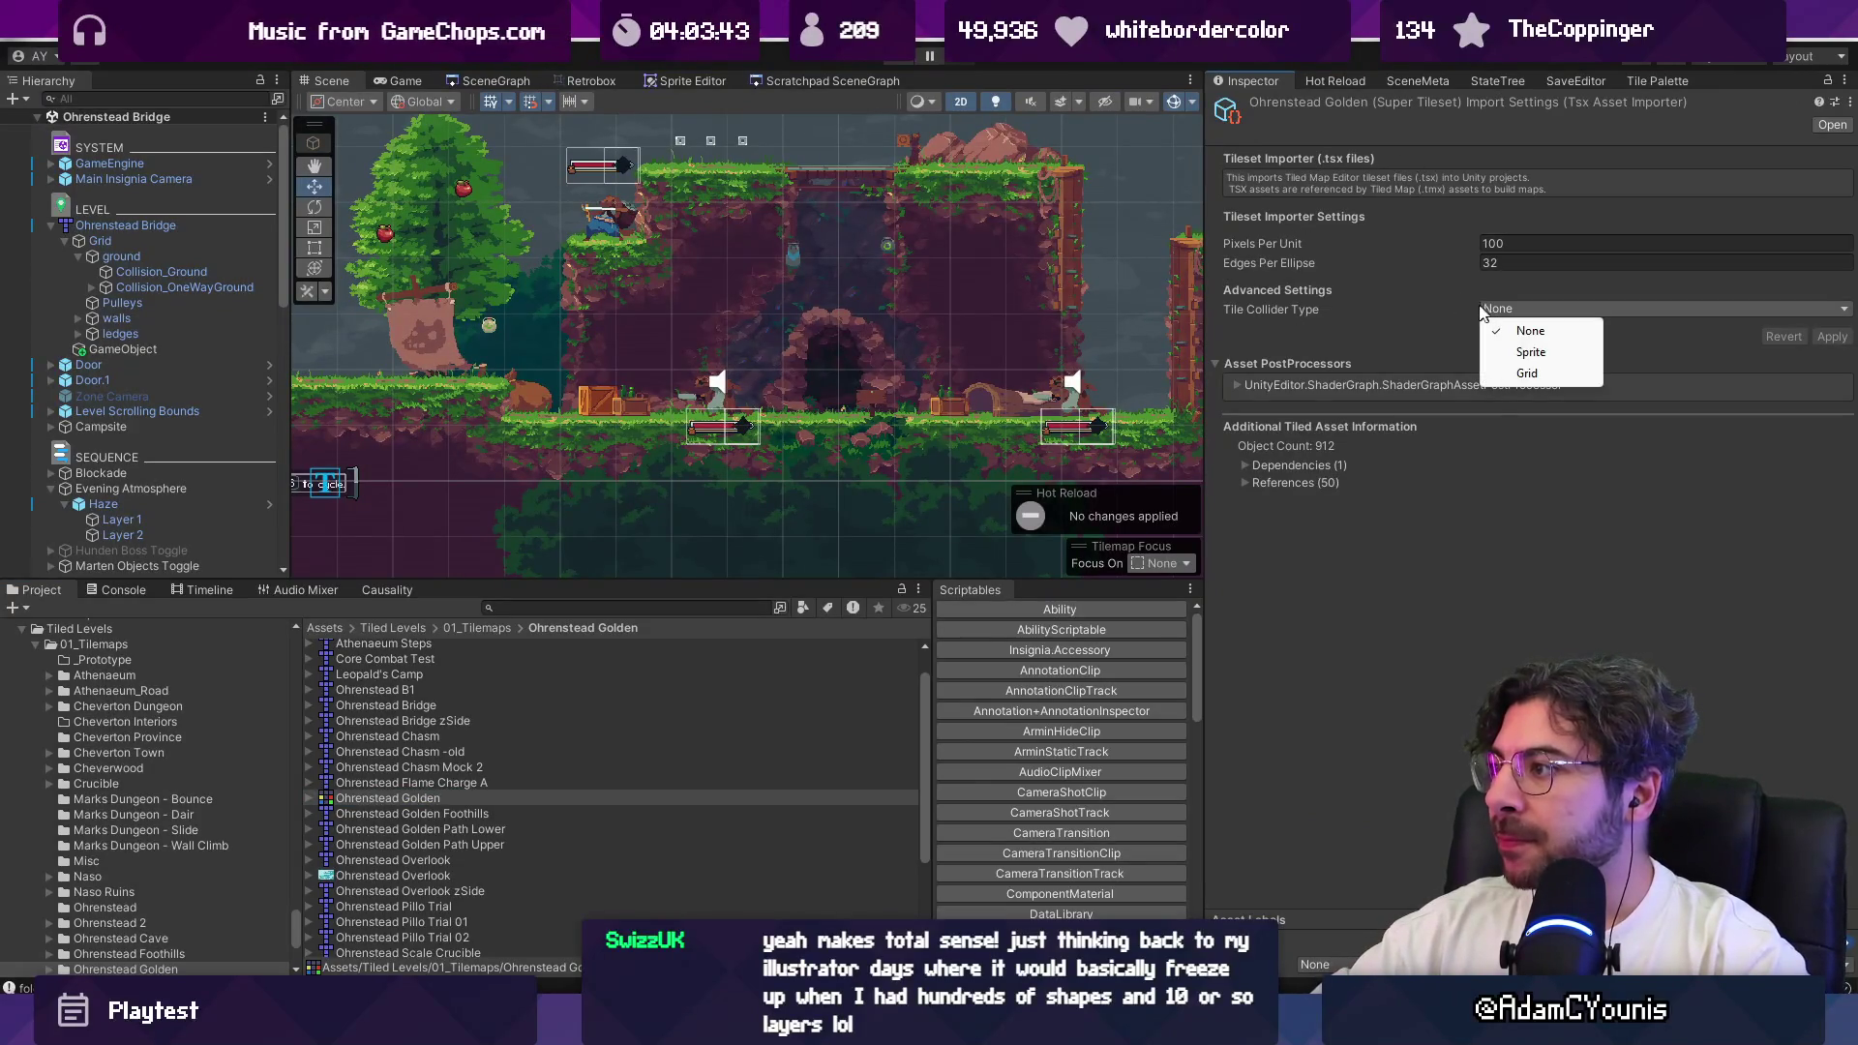
left_click(1437, 306)
left_click(1234, 385)
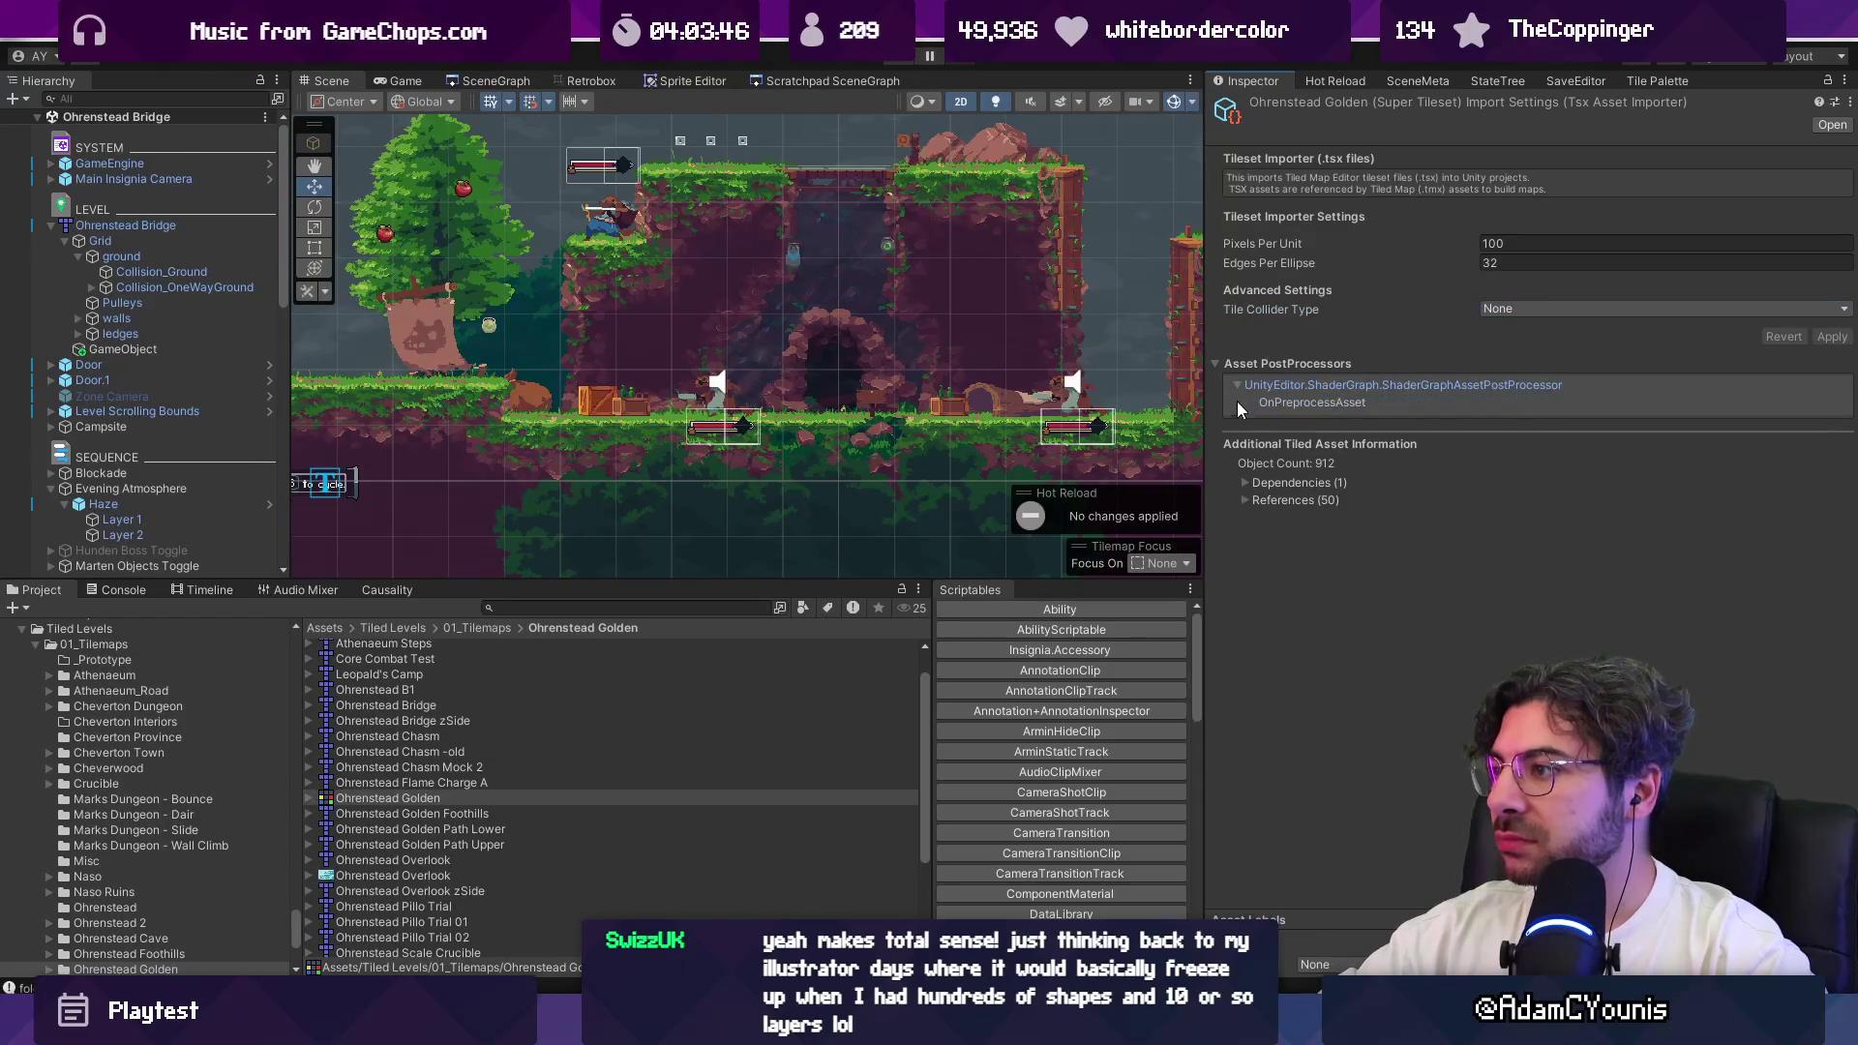
left_click(1242, 486)
left_click(1246, 521)
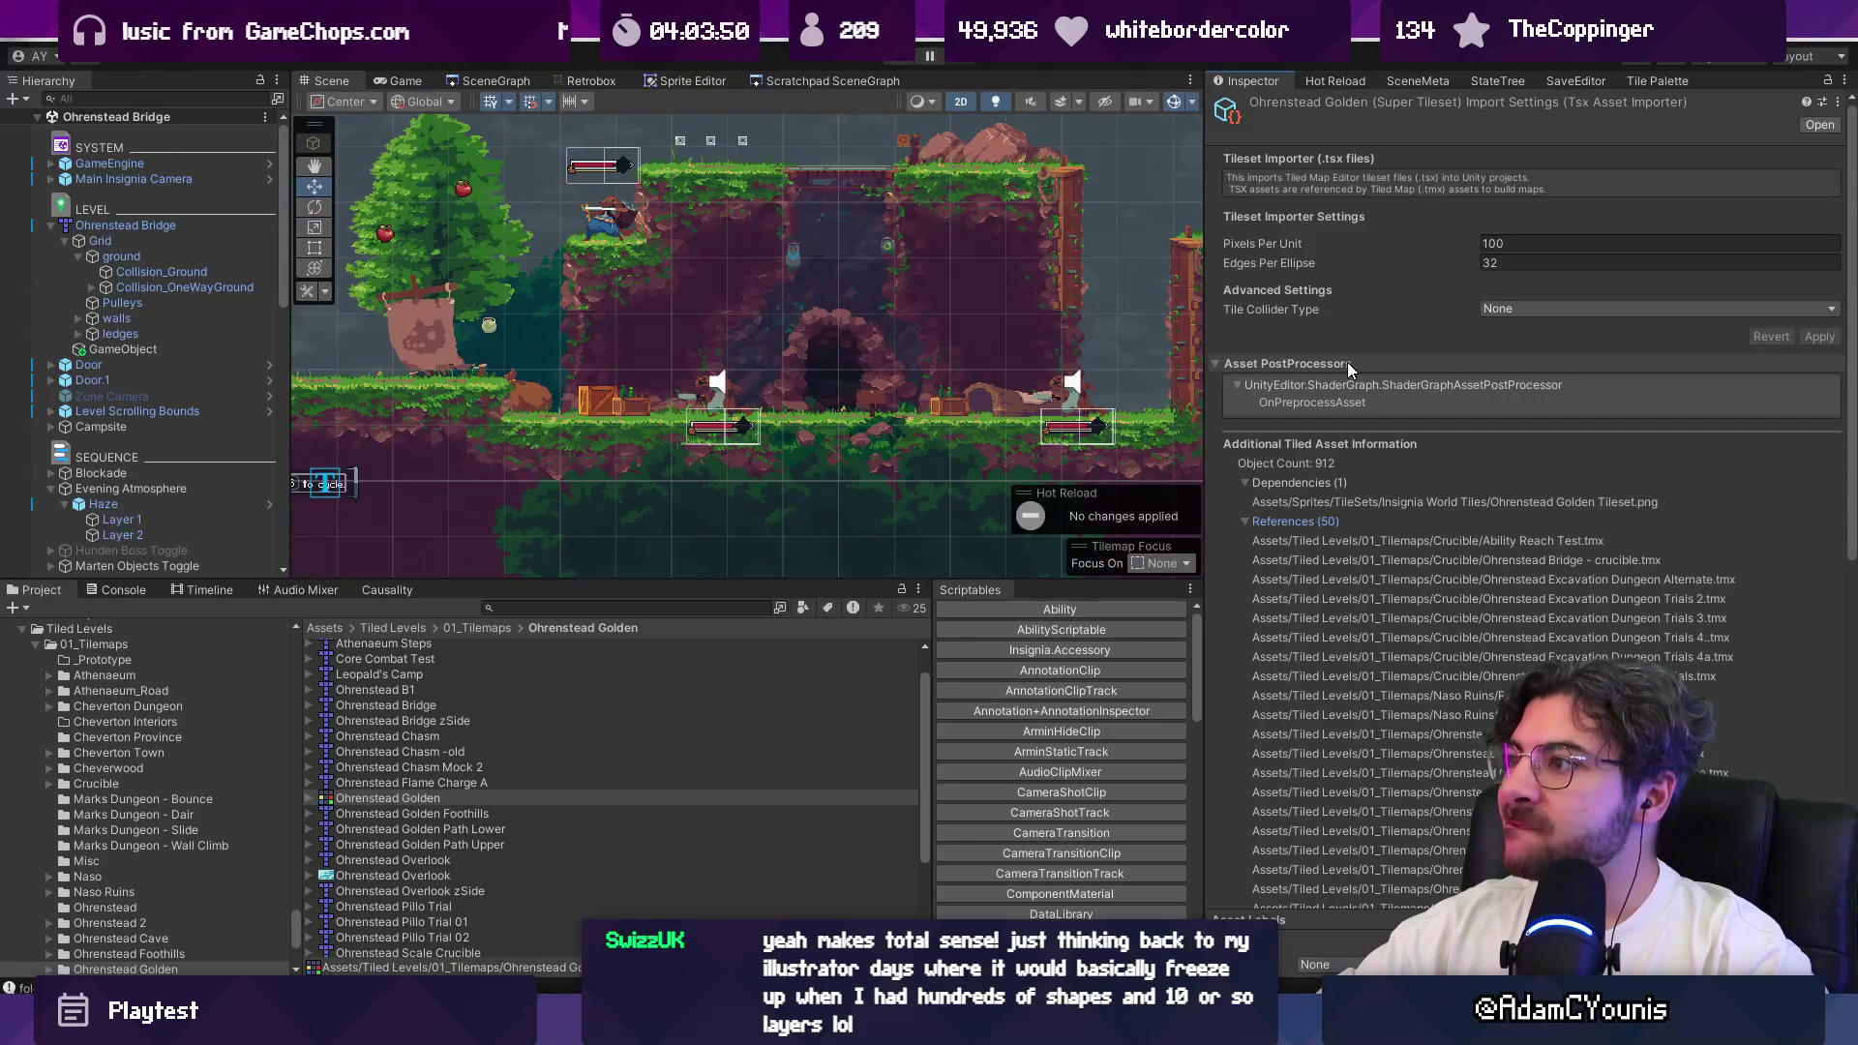
Step: Inspect the tileset's Super Asset Tileset sub-asset, then go back to the ground layer via Collision_Ground
left_click(316, 796)
left_click(327, 813)
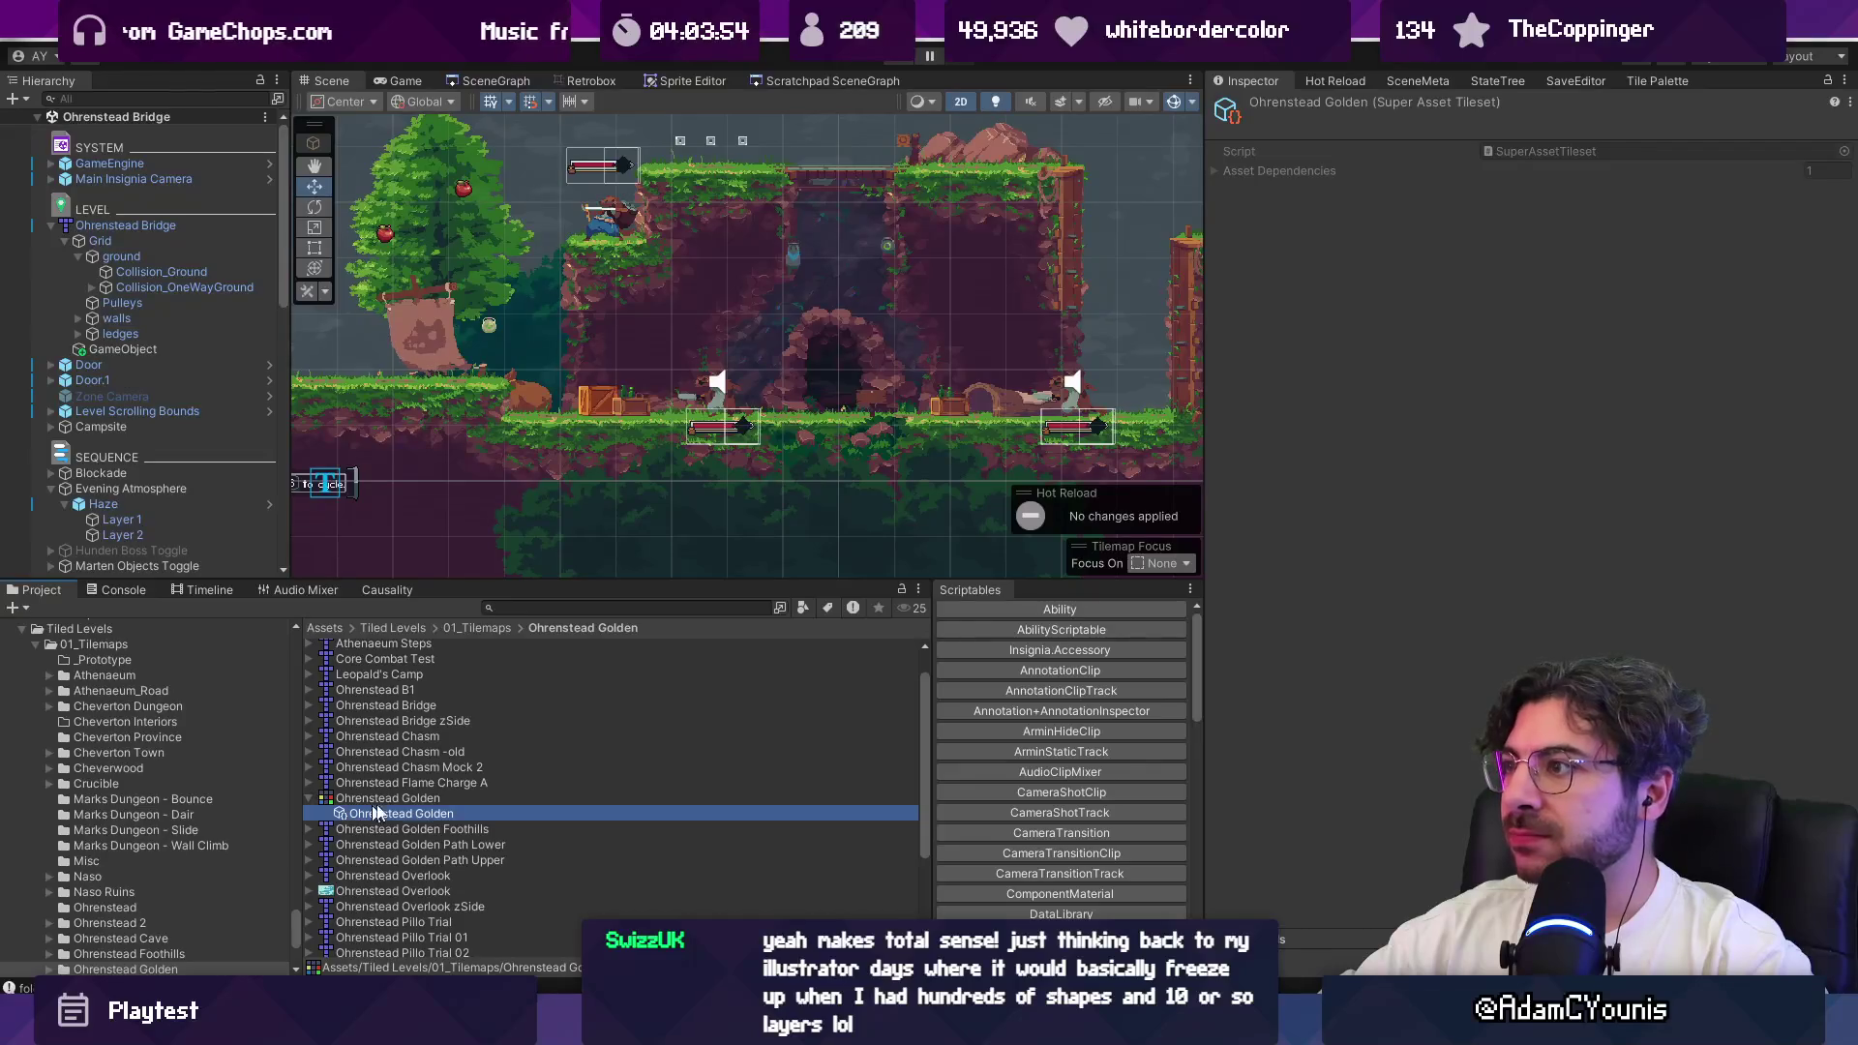
left_click(1216, 172)
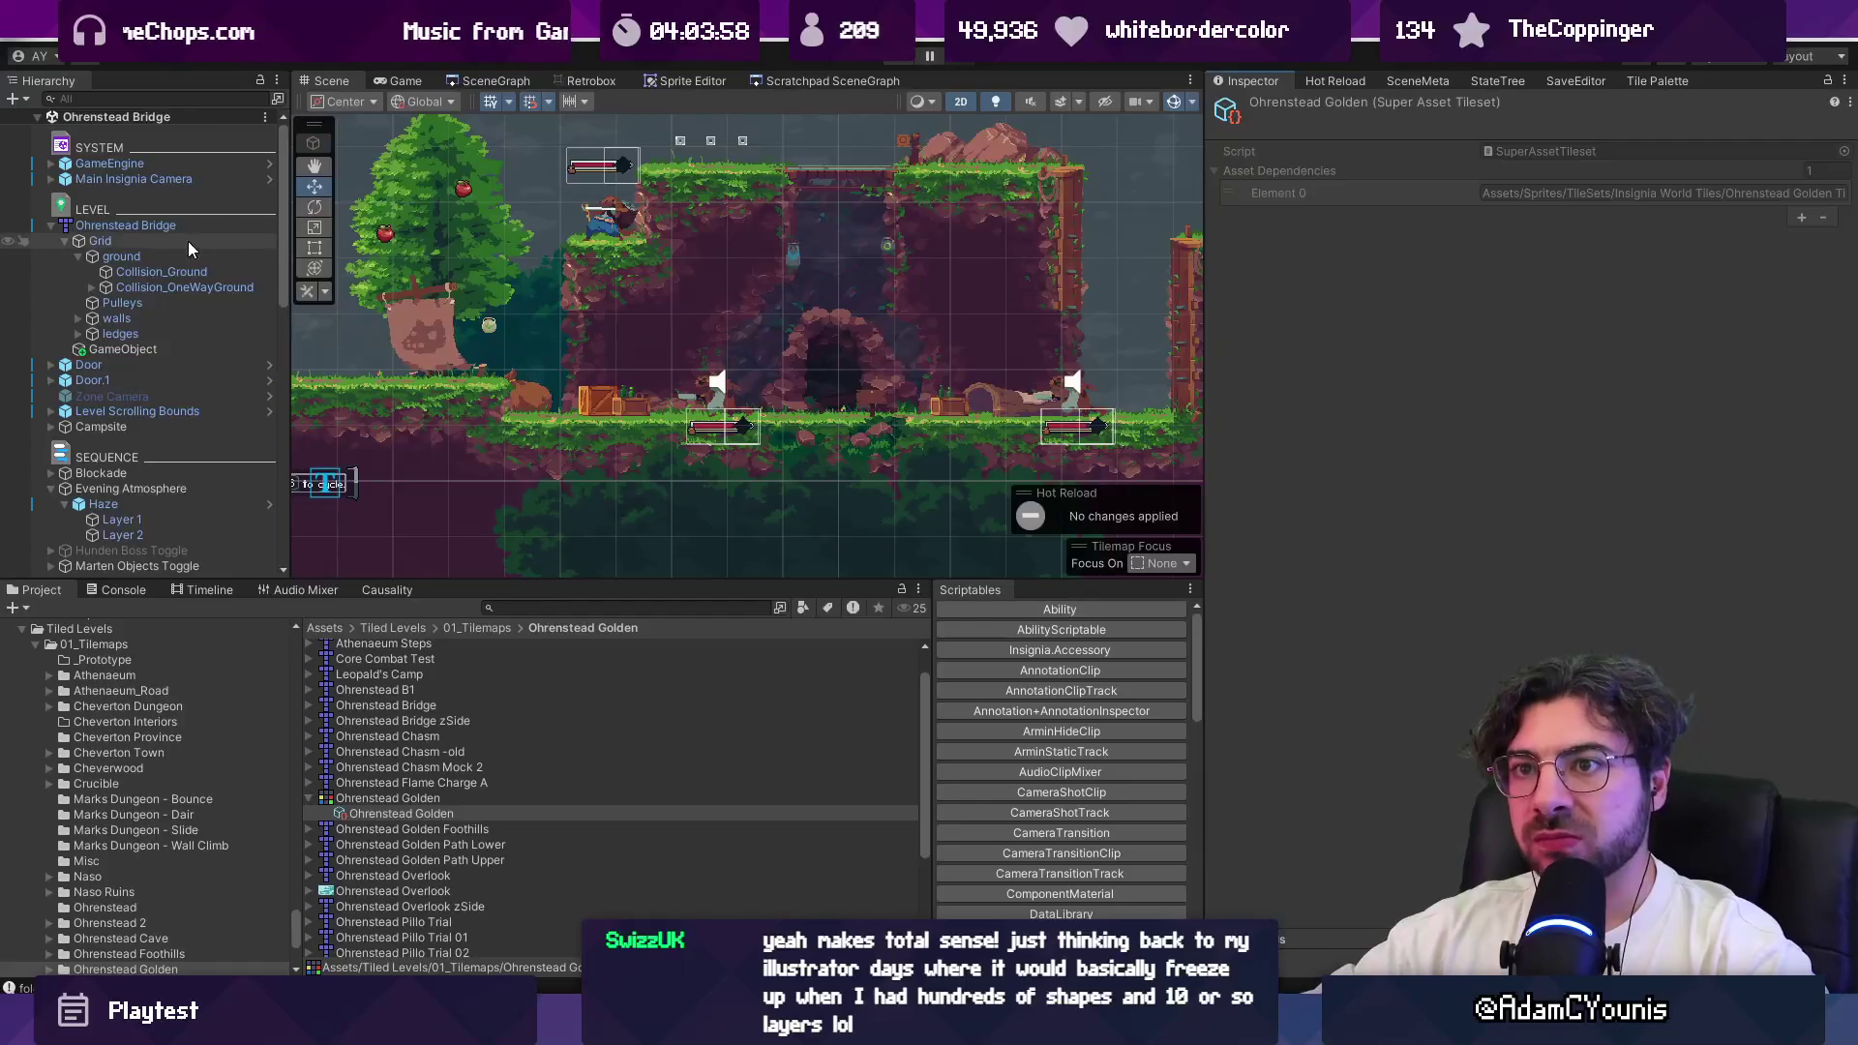
left_click(178, 269)
left_click(188, 287)
left_click(193, 273)
key("Up")
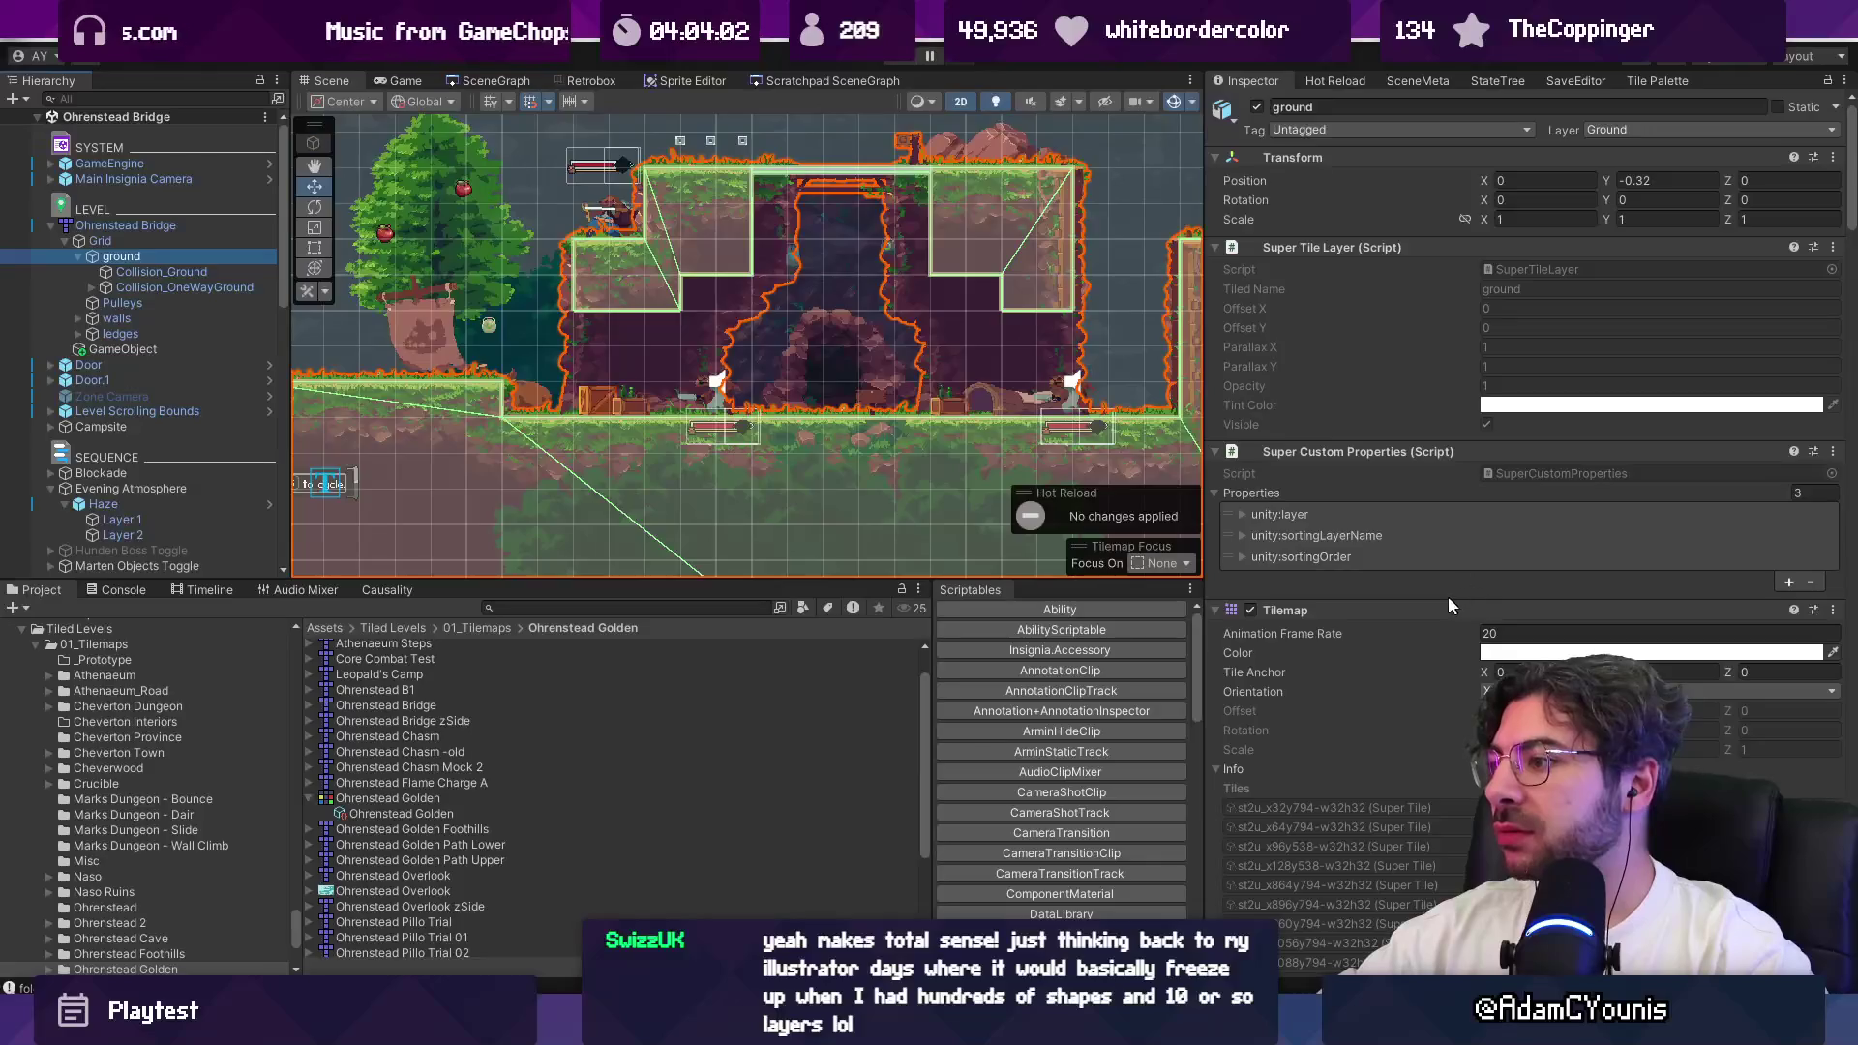
scroll(1419, 614, "down", 5)
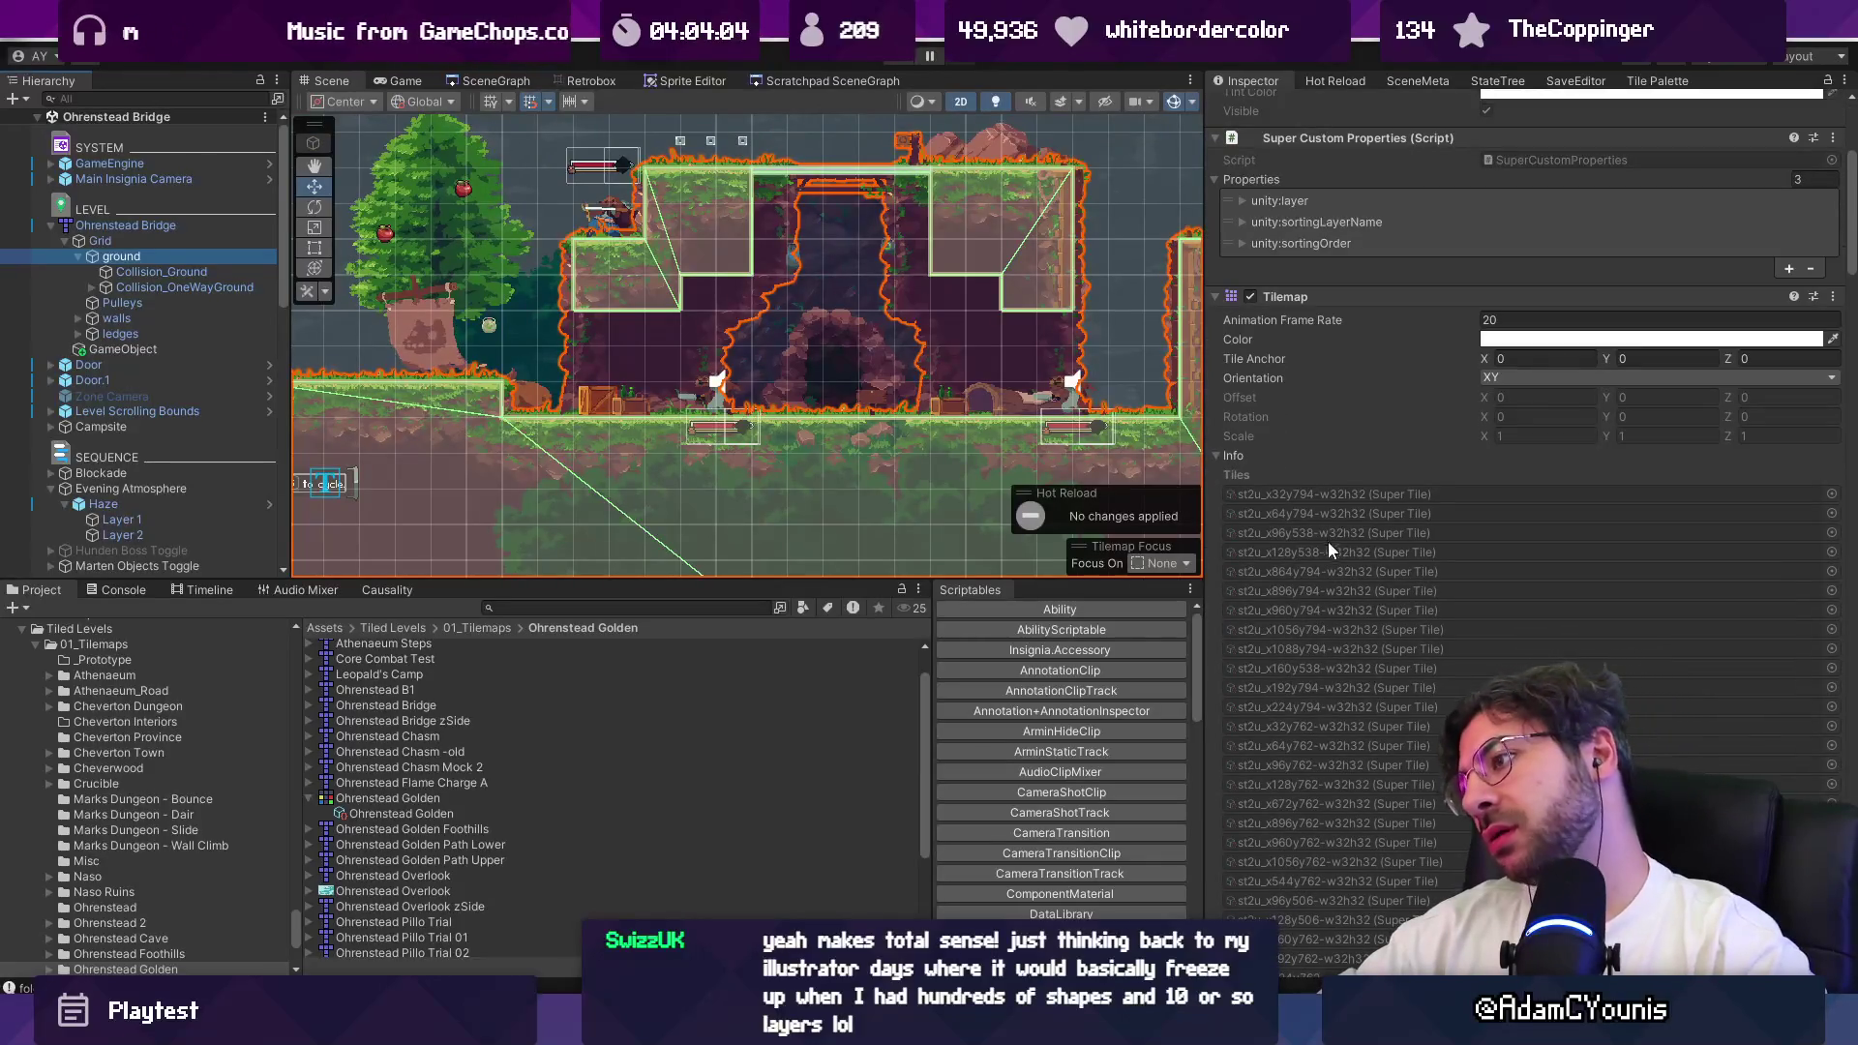
scroll(1335, 580, "down", 15)
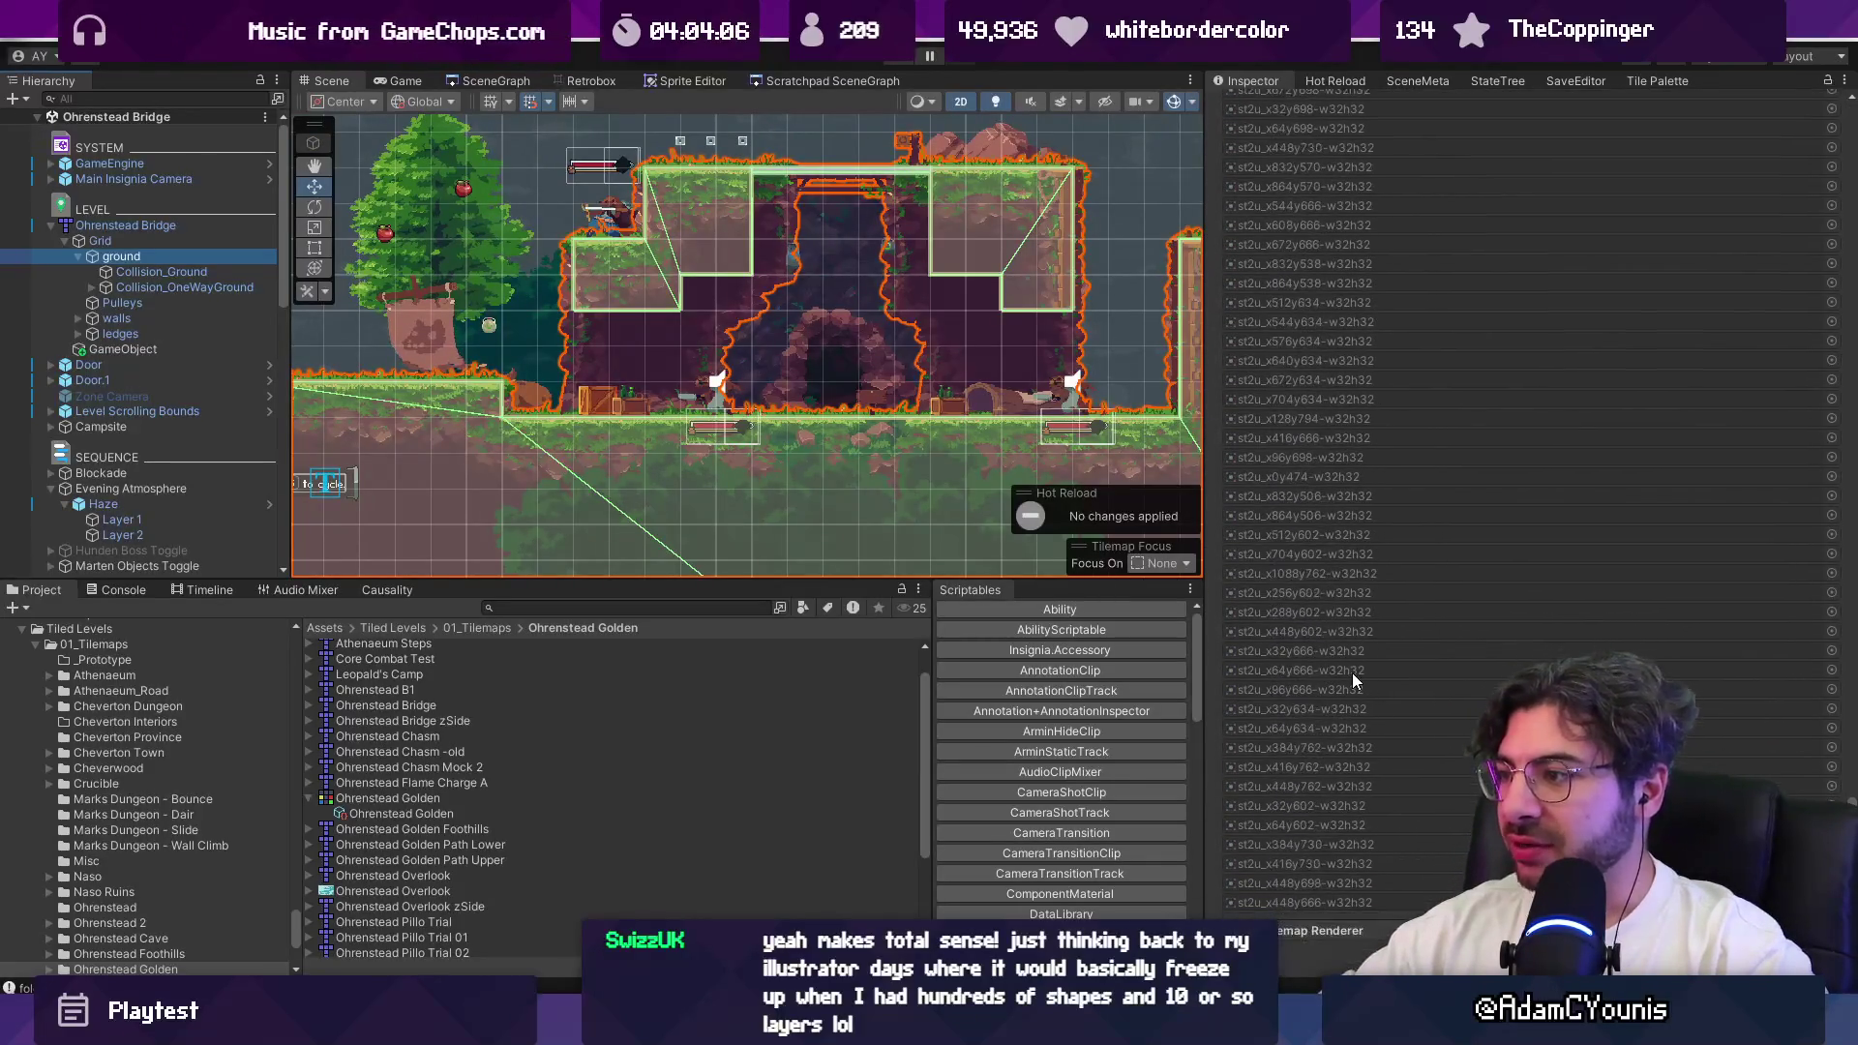
scroll(1351, 672, "down", 5)
scroll(1773, 153, "up", 20)
scroll(1773, 189, "down", 5)
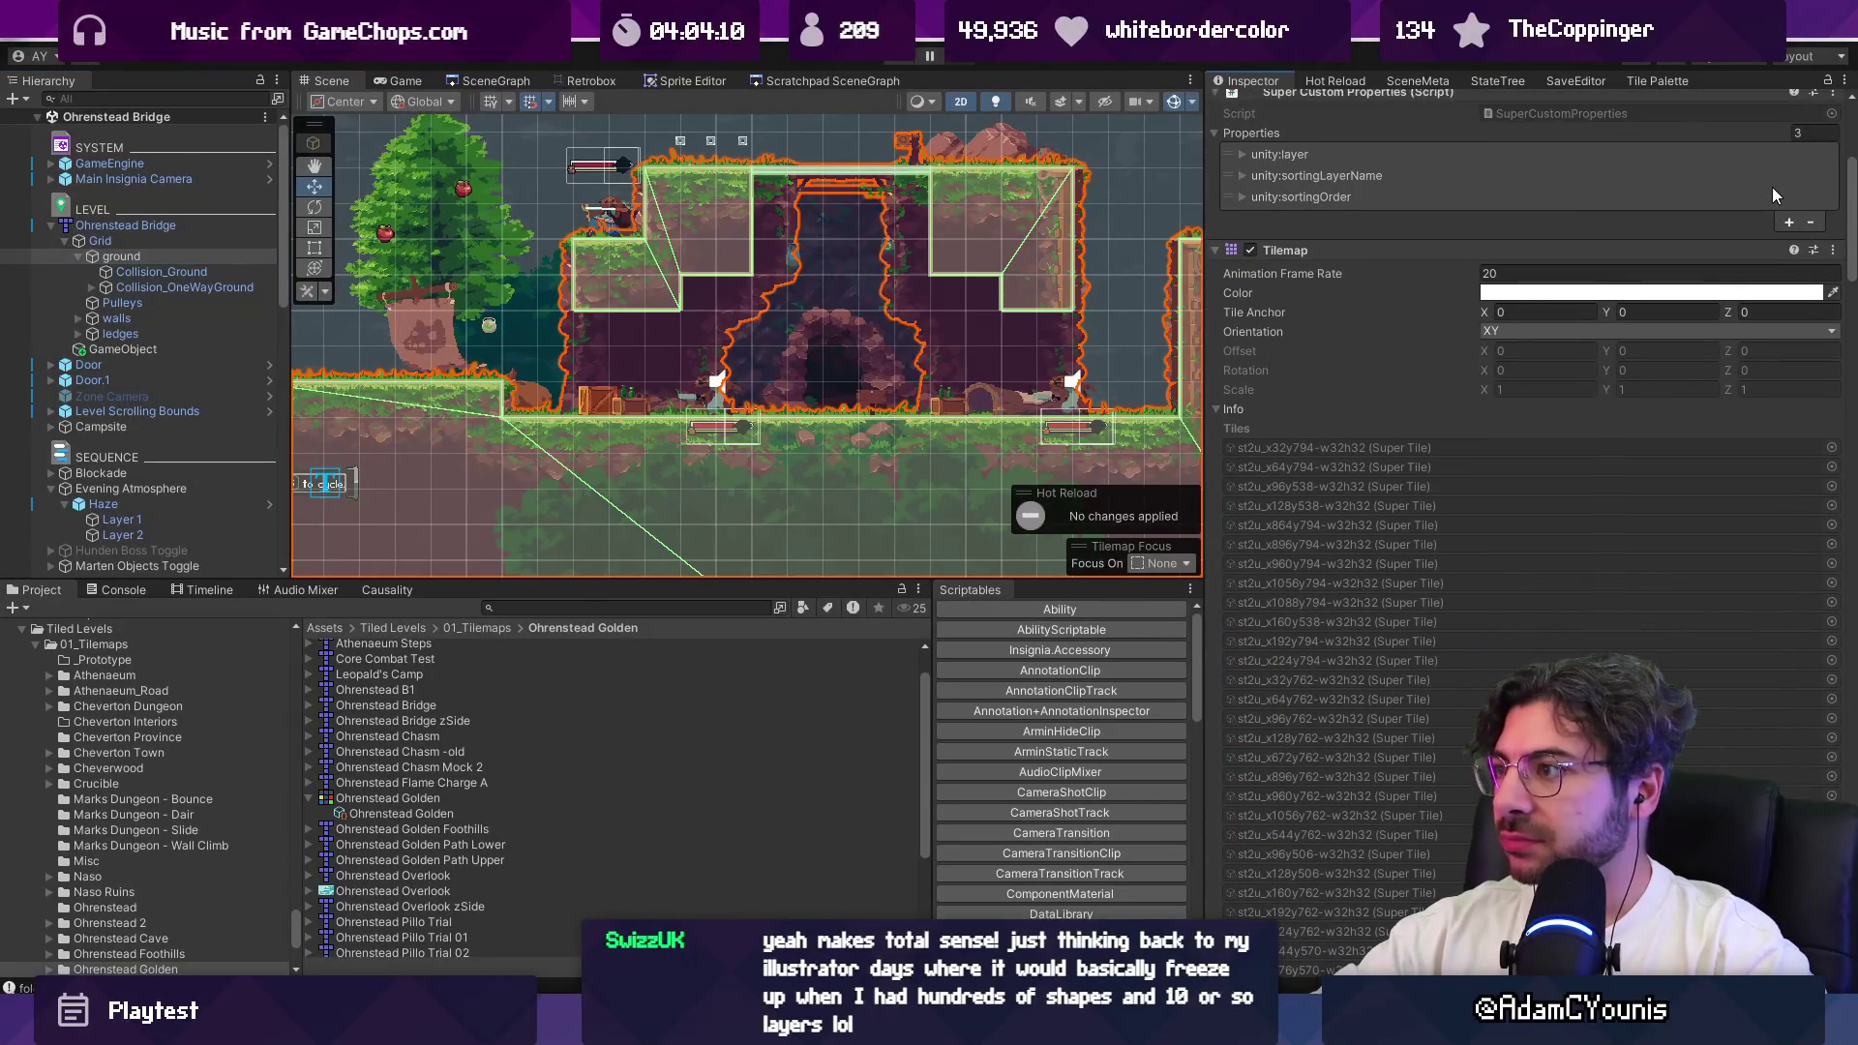
scroll(1298, 315, "up", 7)
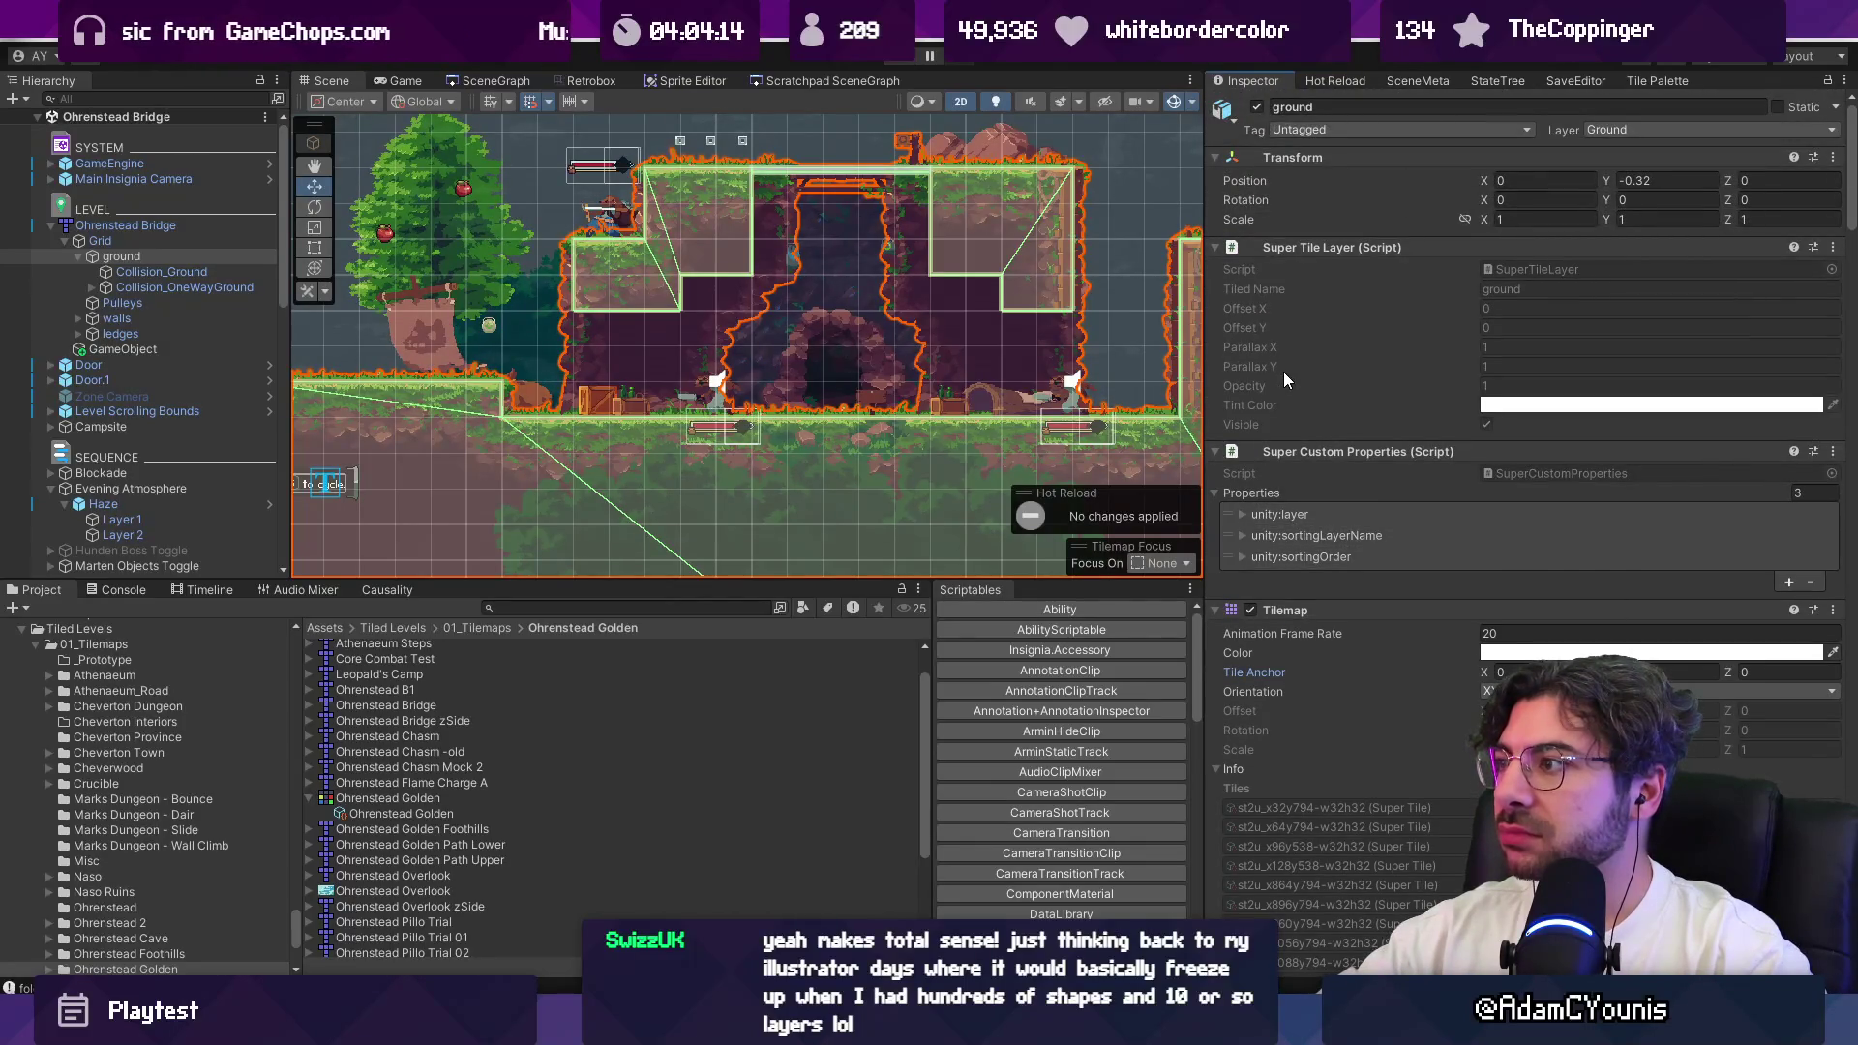
left_click(1284, 515)
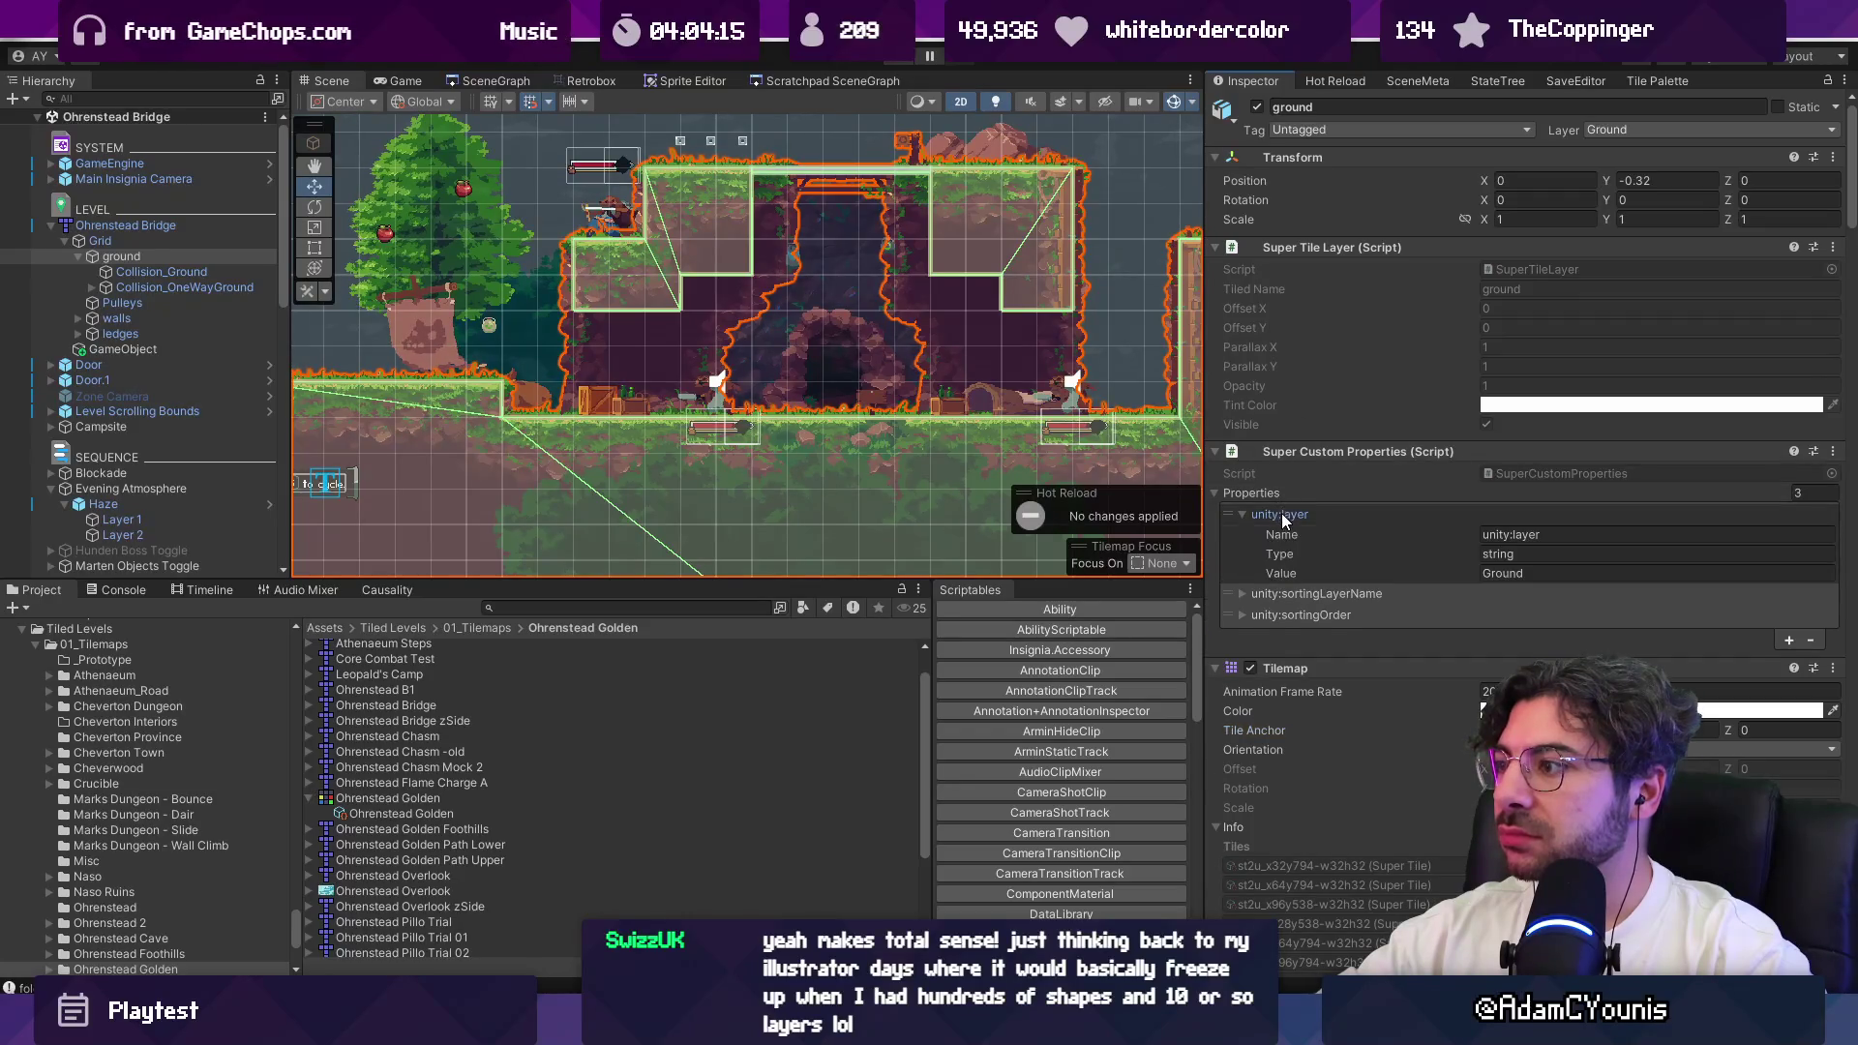
left_click(1283, 516)
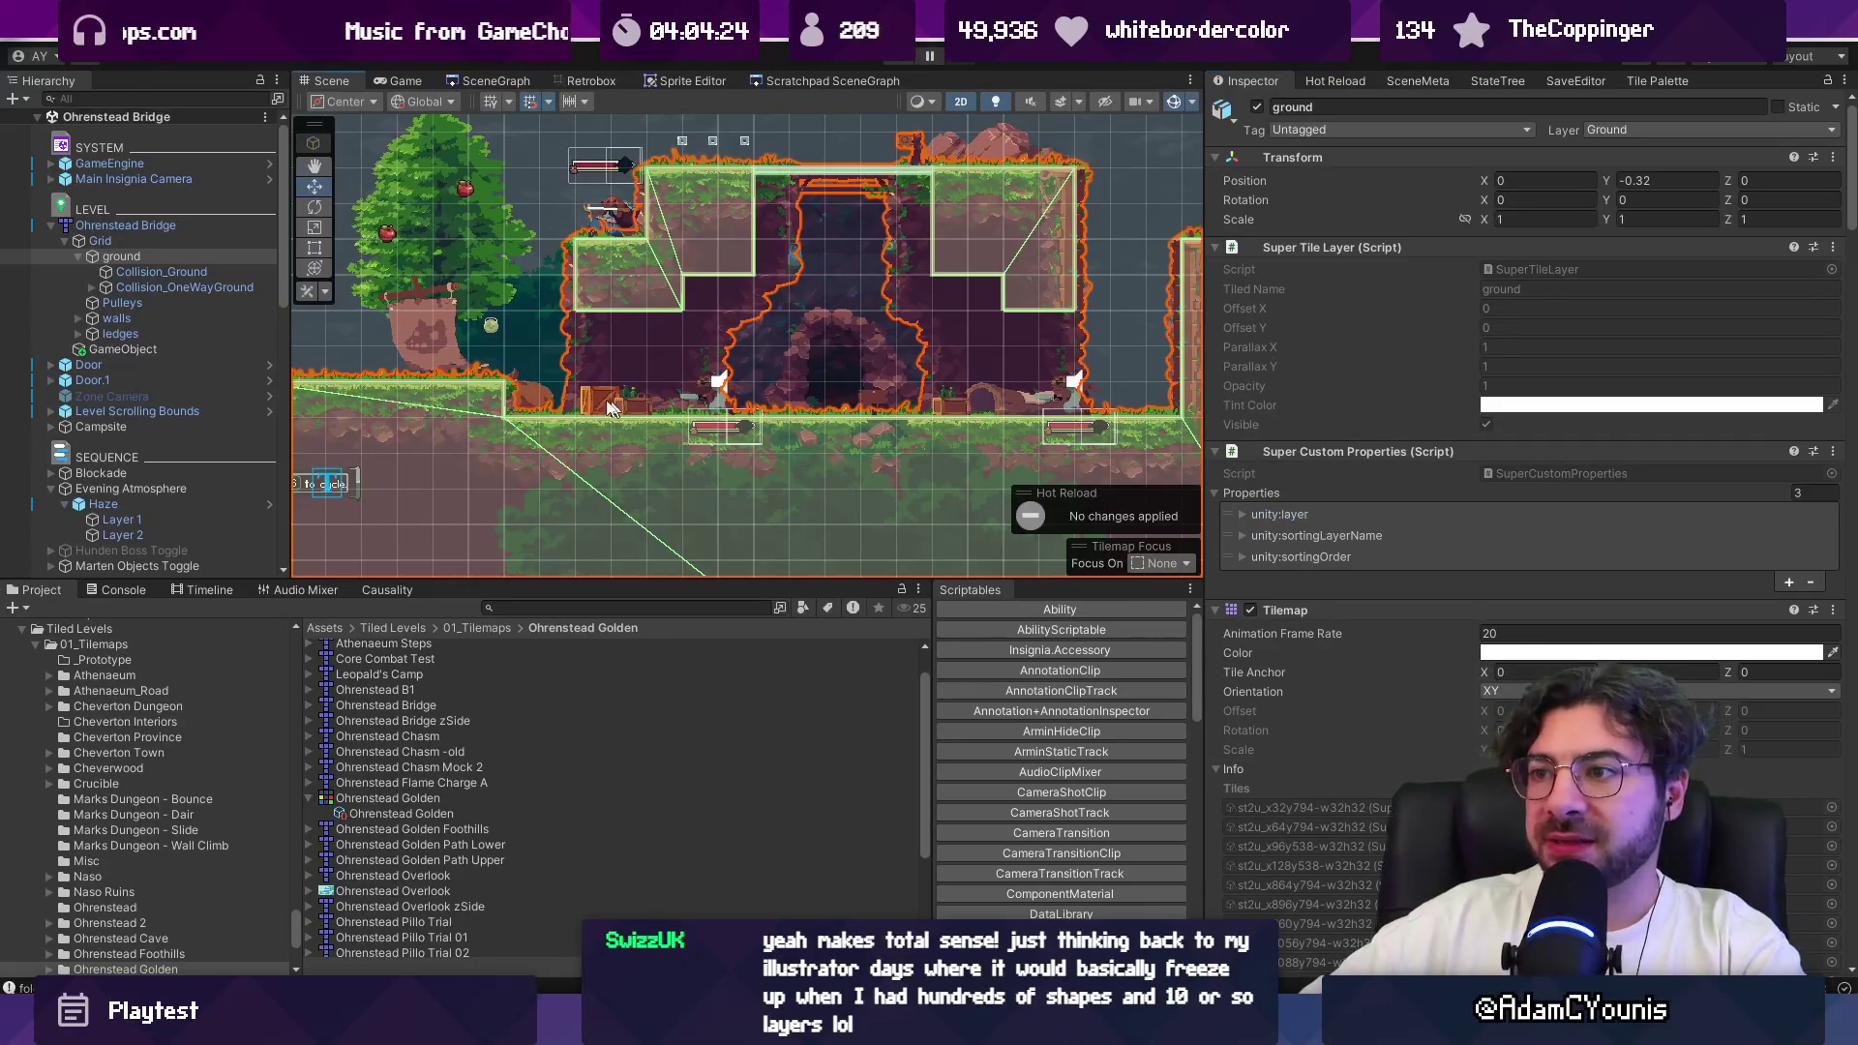
scroll(656, 440, "left", 5)
scroll(656, 440, "down", 3)
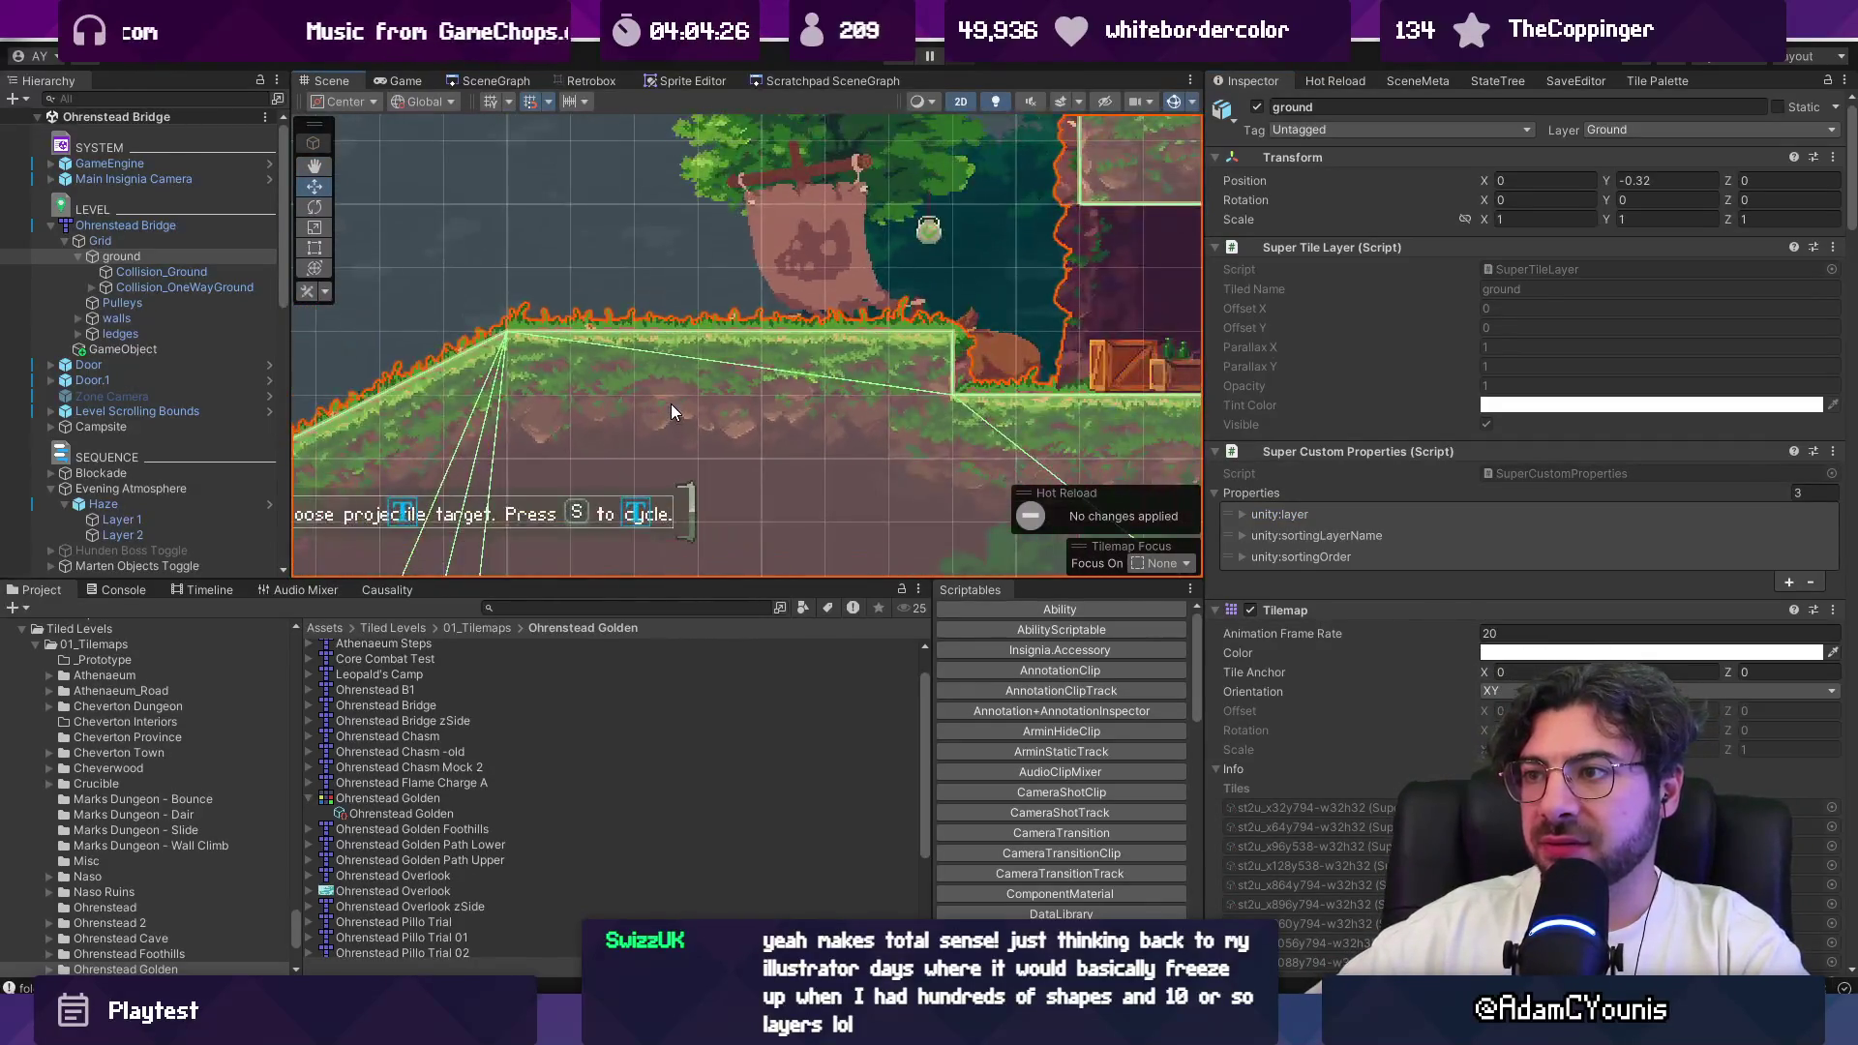
scroll(670, 414, "left", 2)
Step: Launch Google Chrome from Start search with 'chrome', landing on ChatGPT's start page
key("super")
type("chromew")
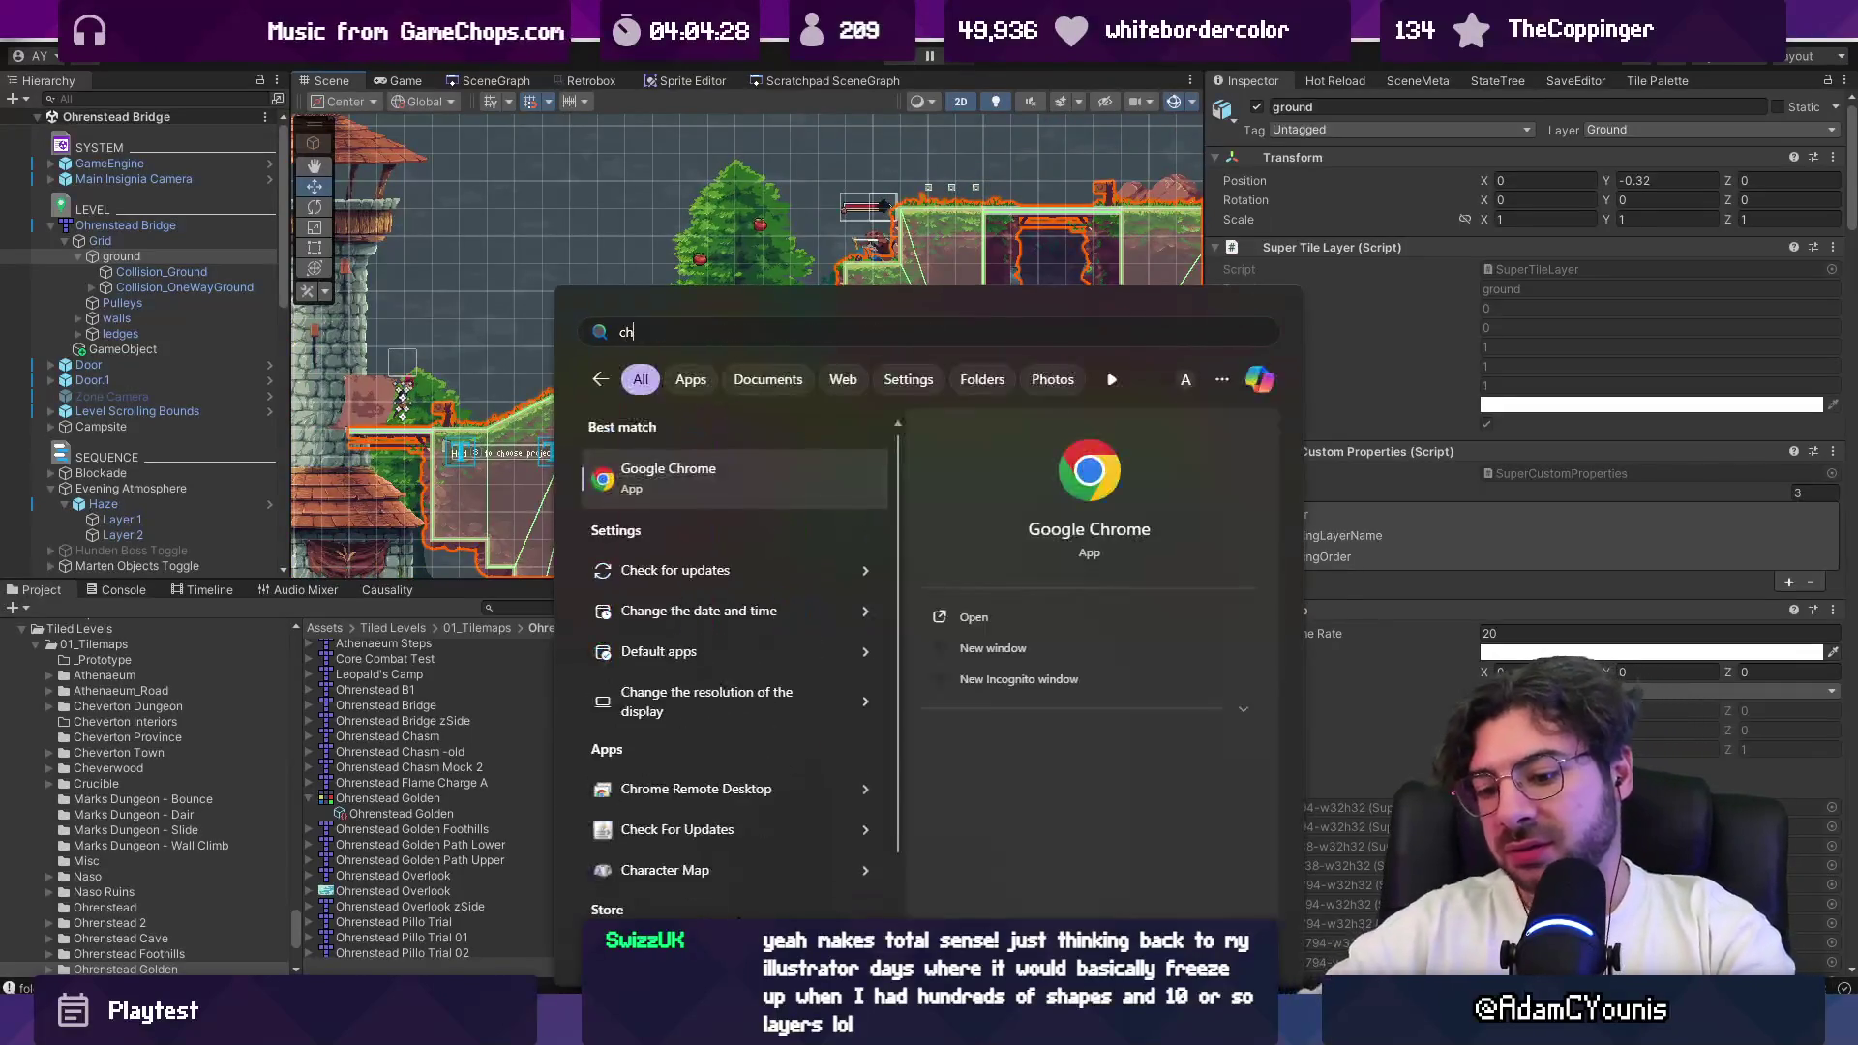
key("BackSpace")
key("Return")
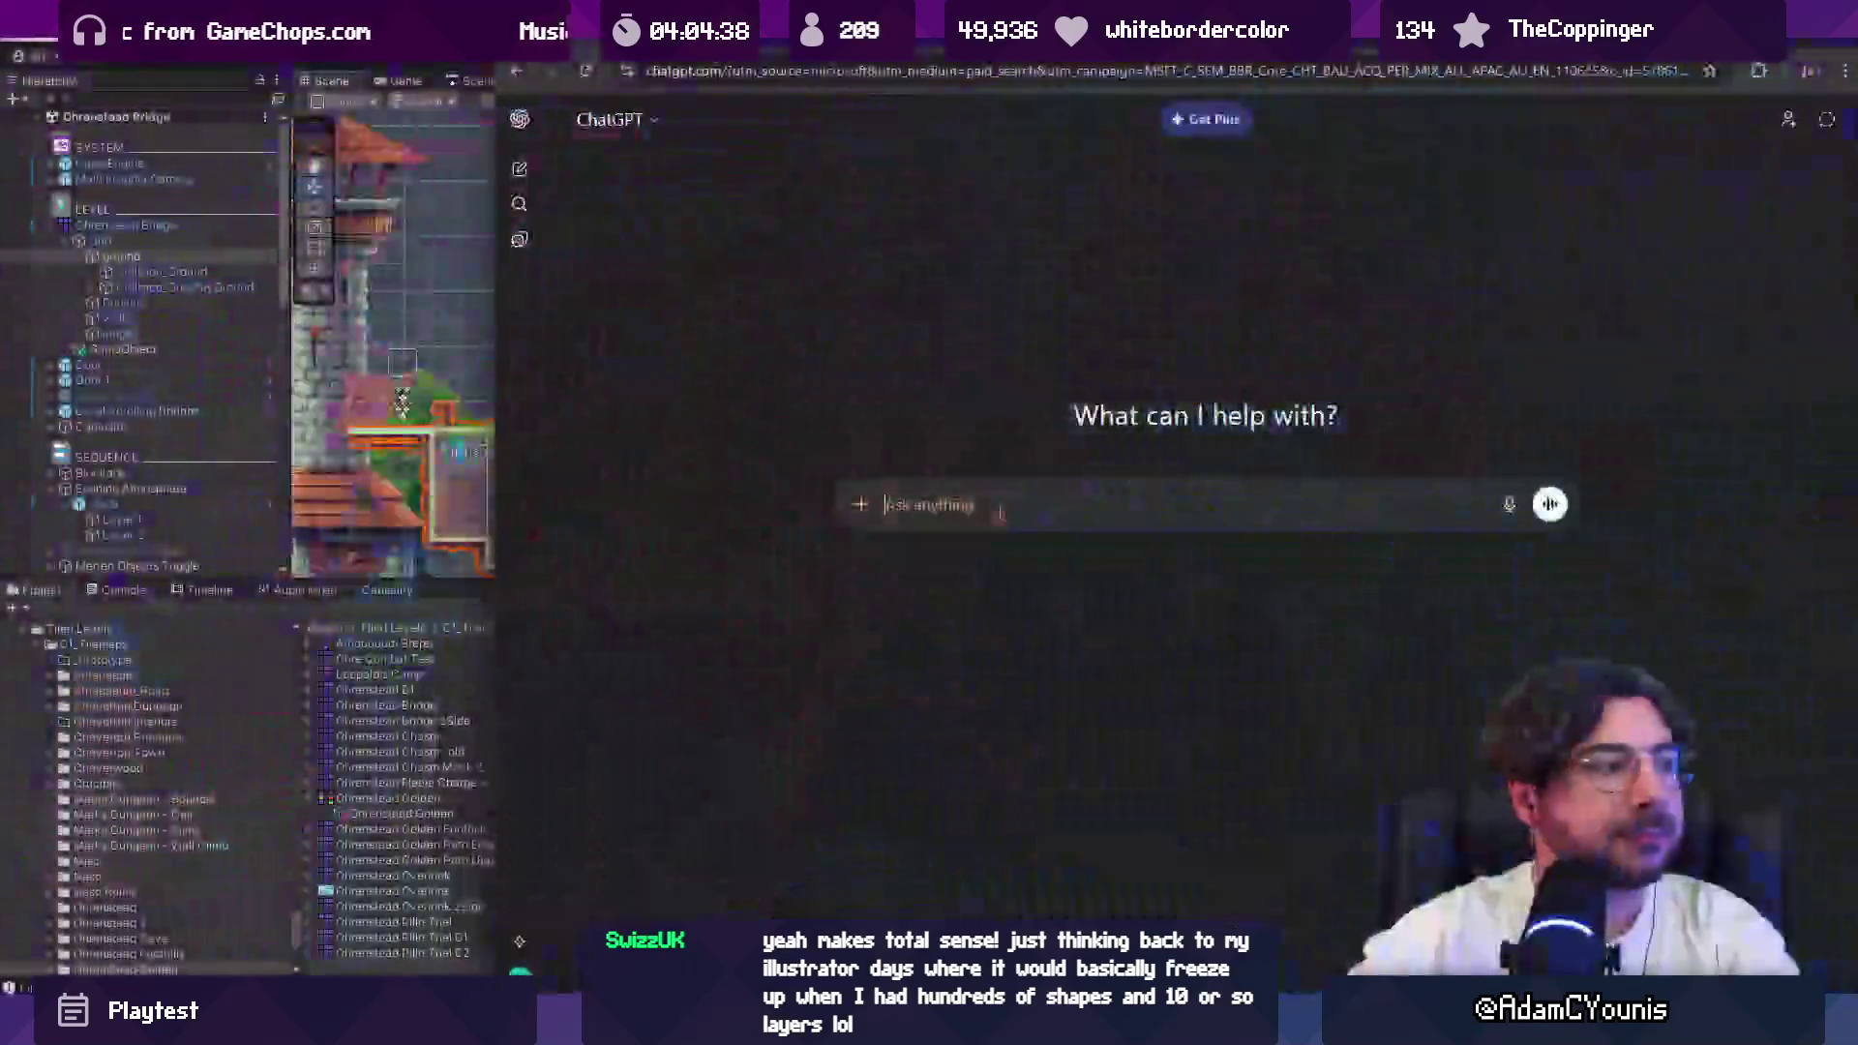
Step: Begin the ChatGPT prompt explaining that maps made in Tiled and imported are having tile issues
type("I'm using")
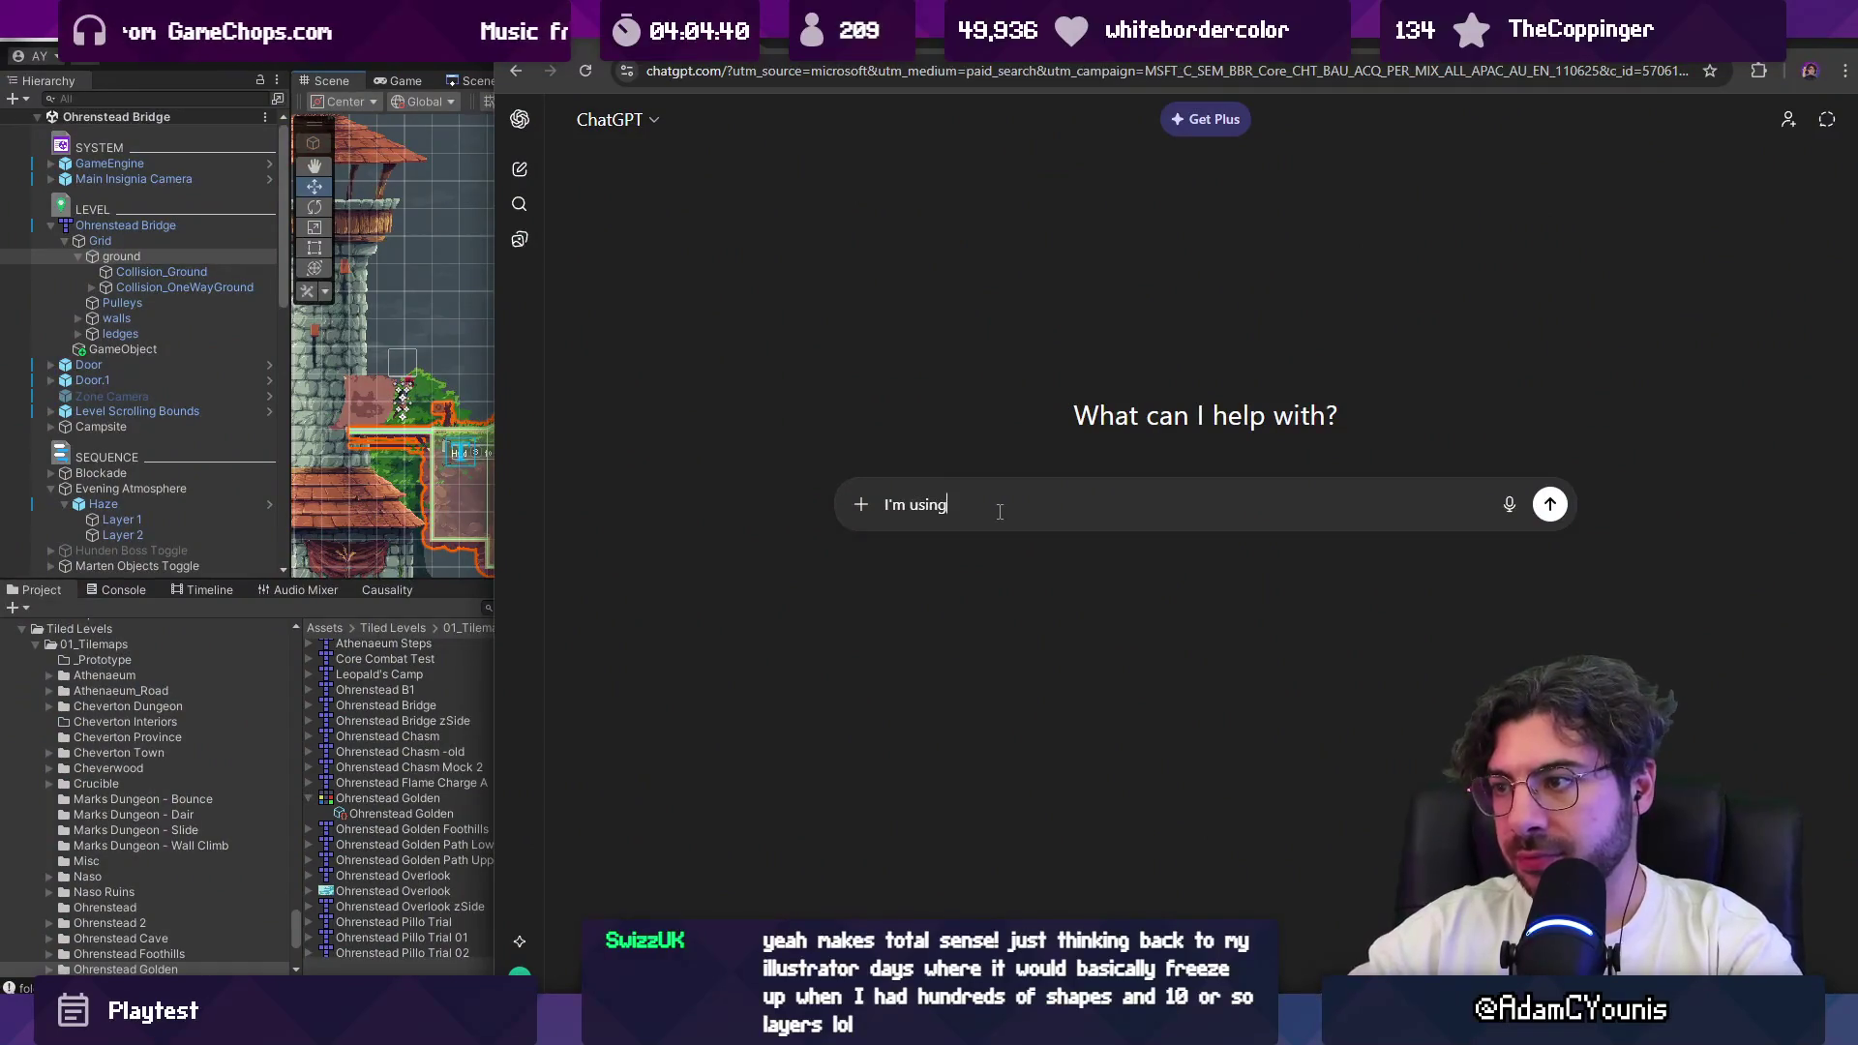
type(" Super Tiled 2 Unity to creat")
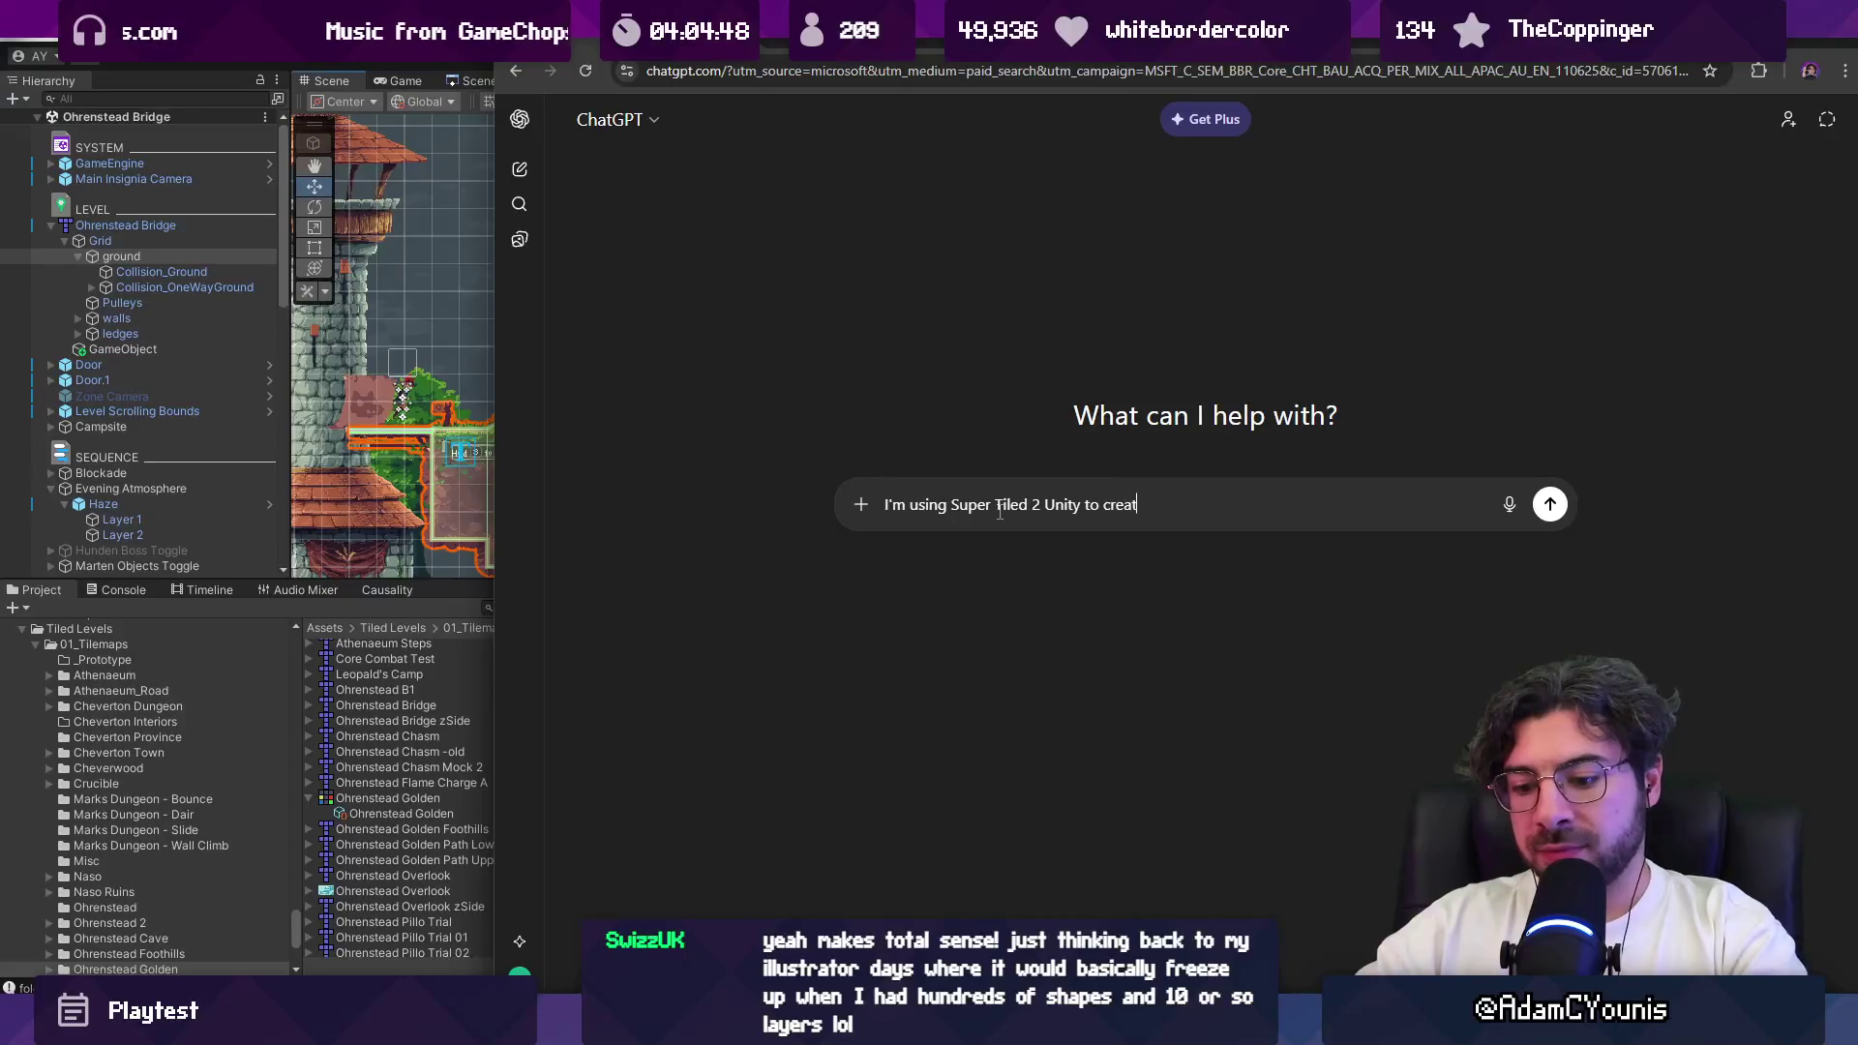
key("ctrl+shift+Left")
key("ctrl+shift+Left")
type("import Tiled ")
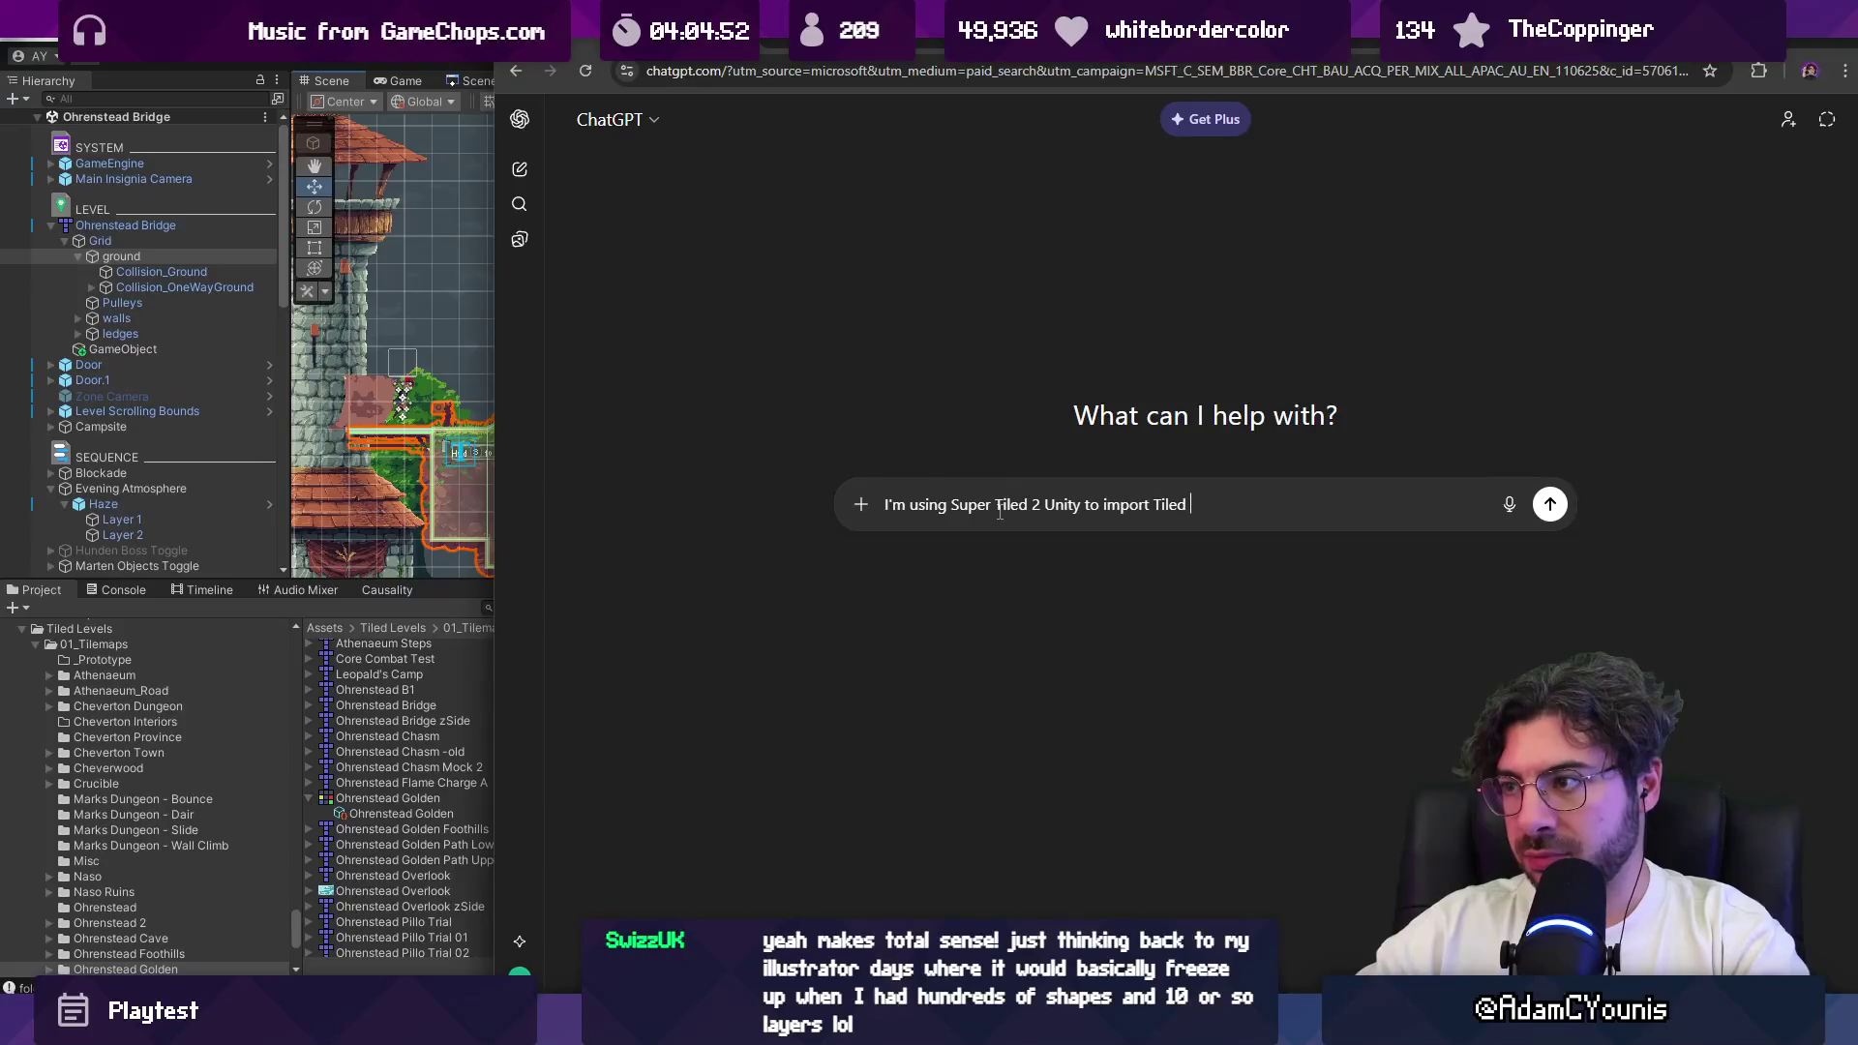
type("my unity game, and I")
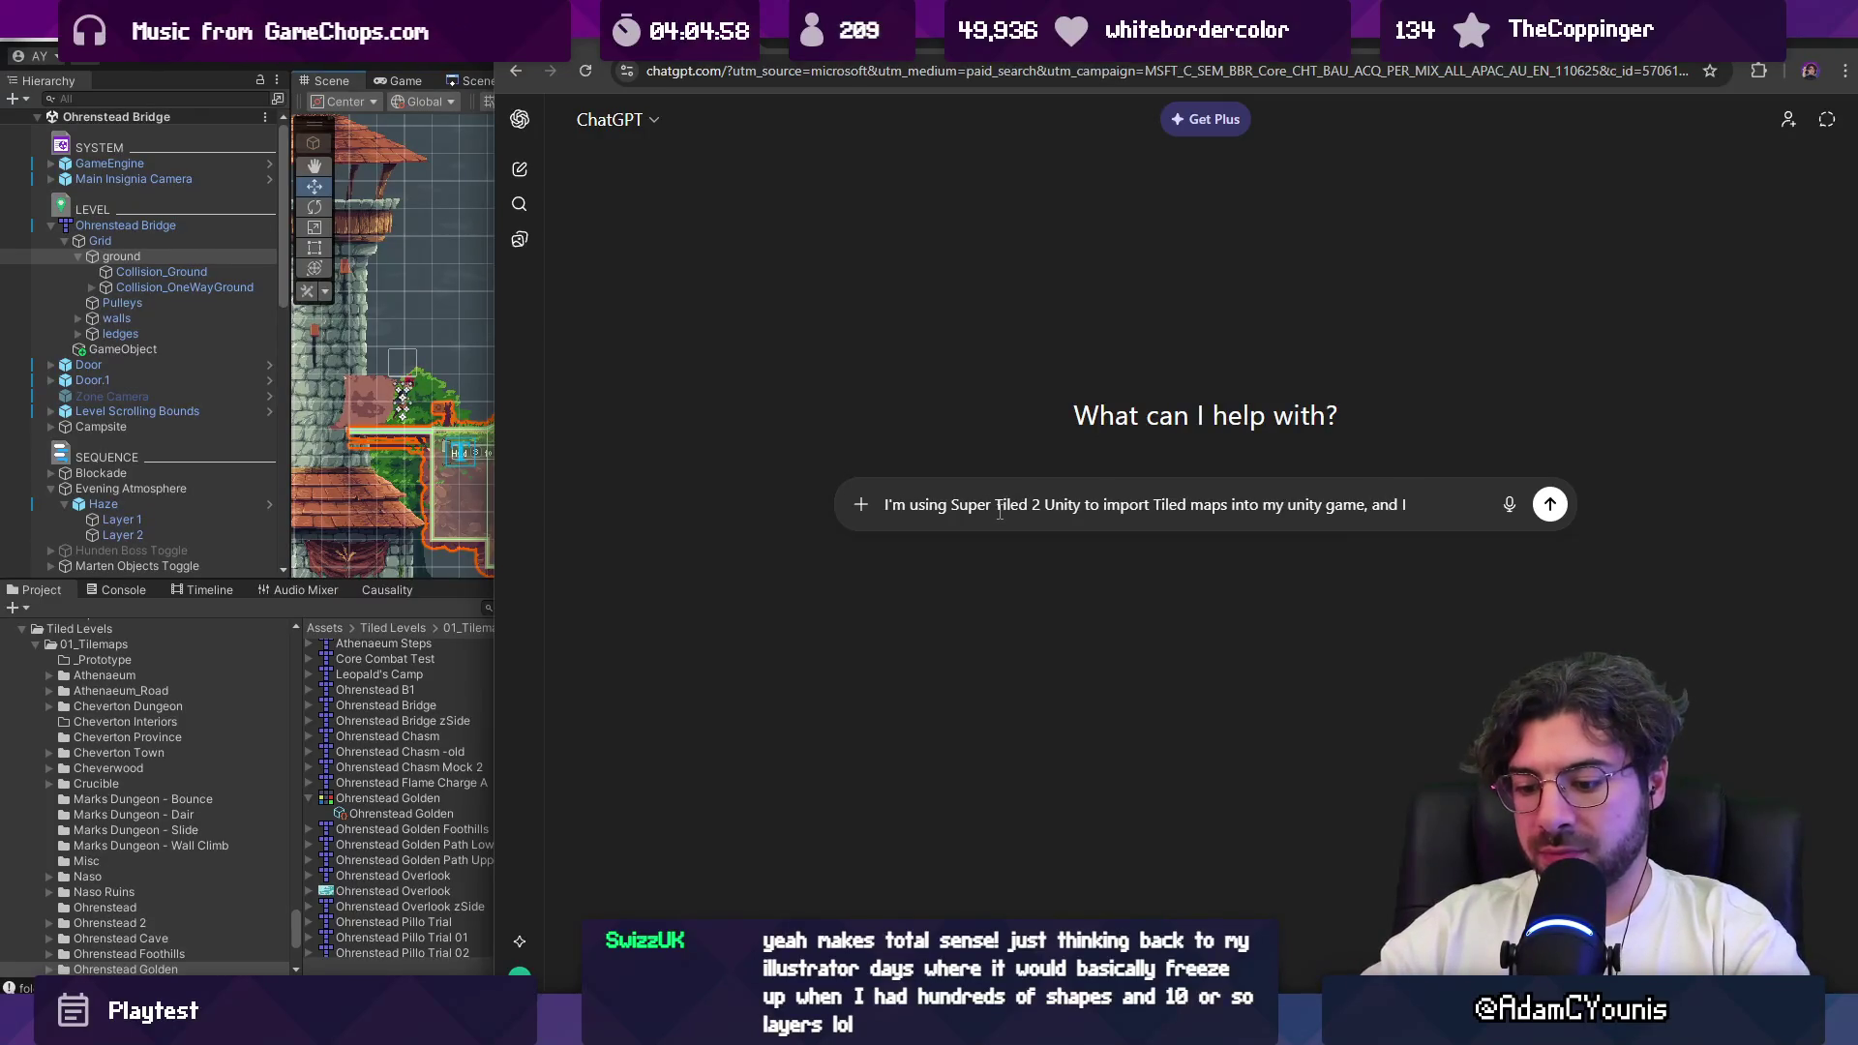
type("ing")
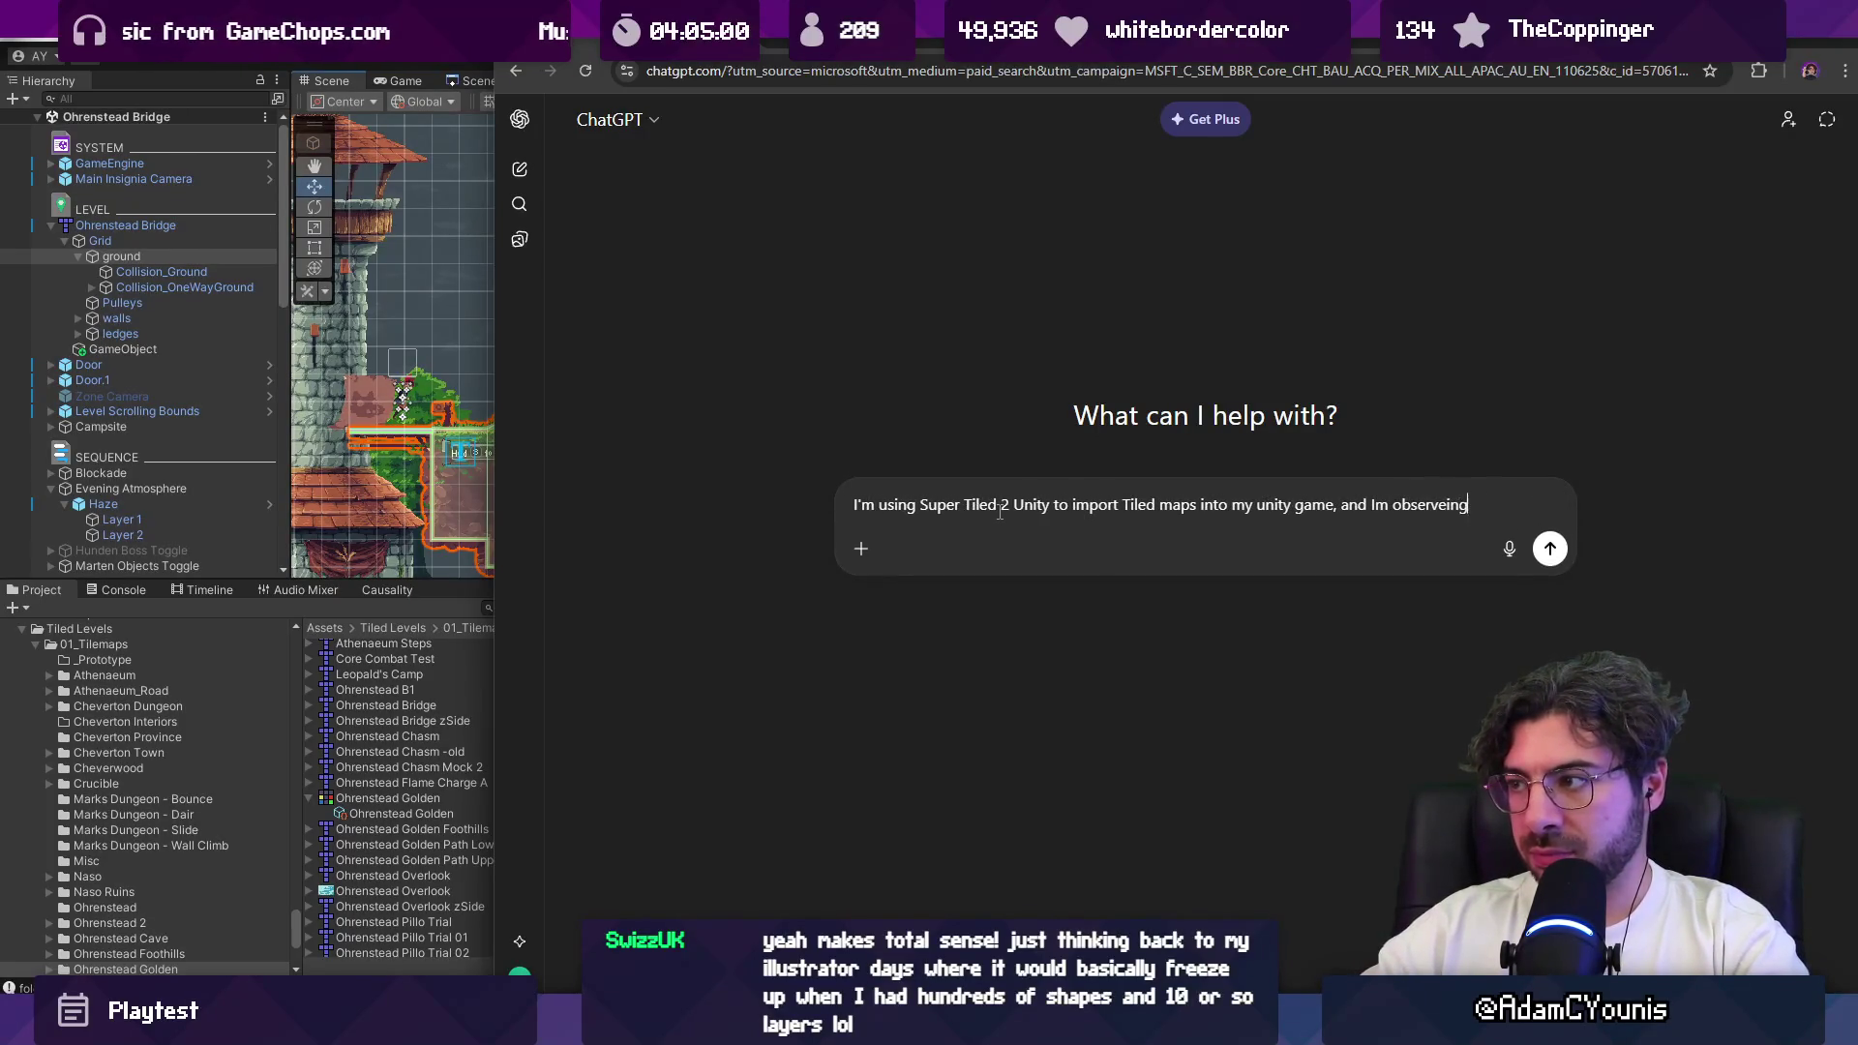
type(" issues with")
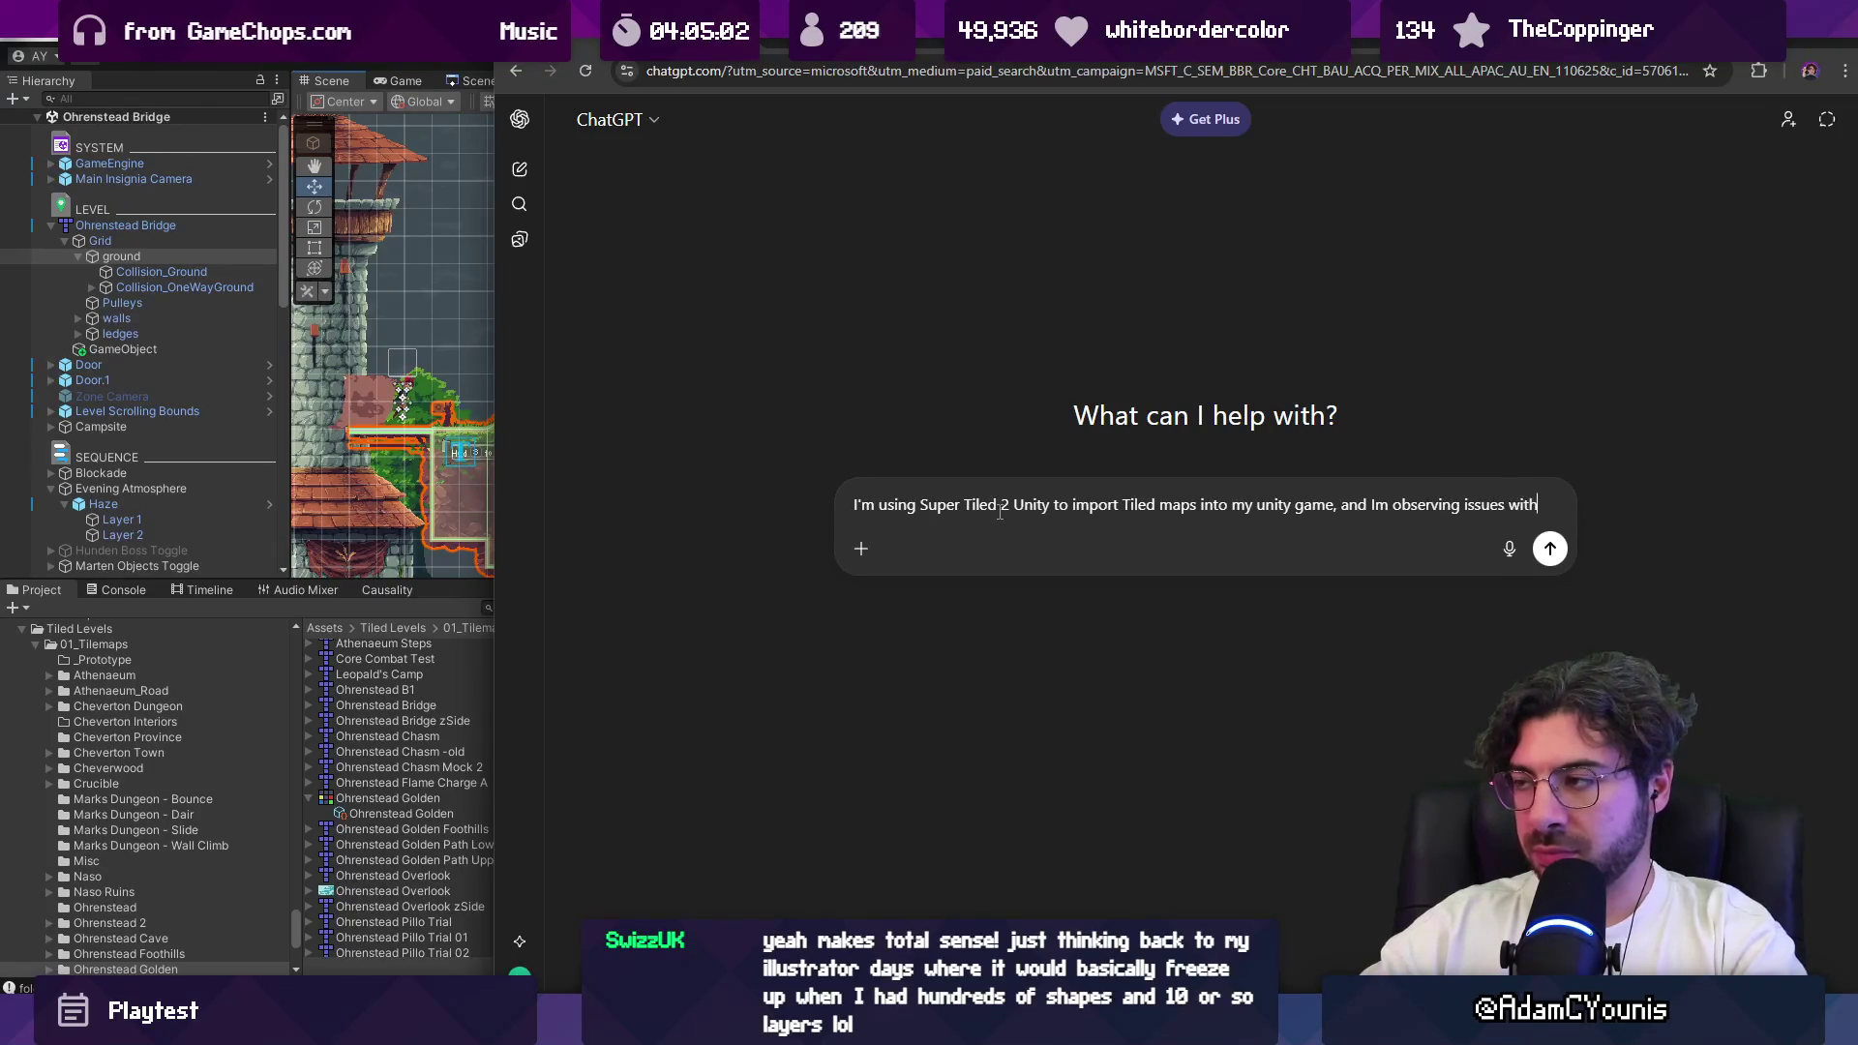
type(" the tiles appearing to split at the sea")
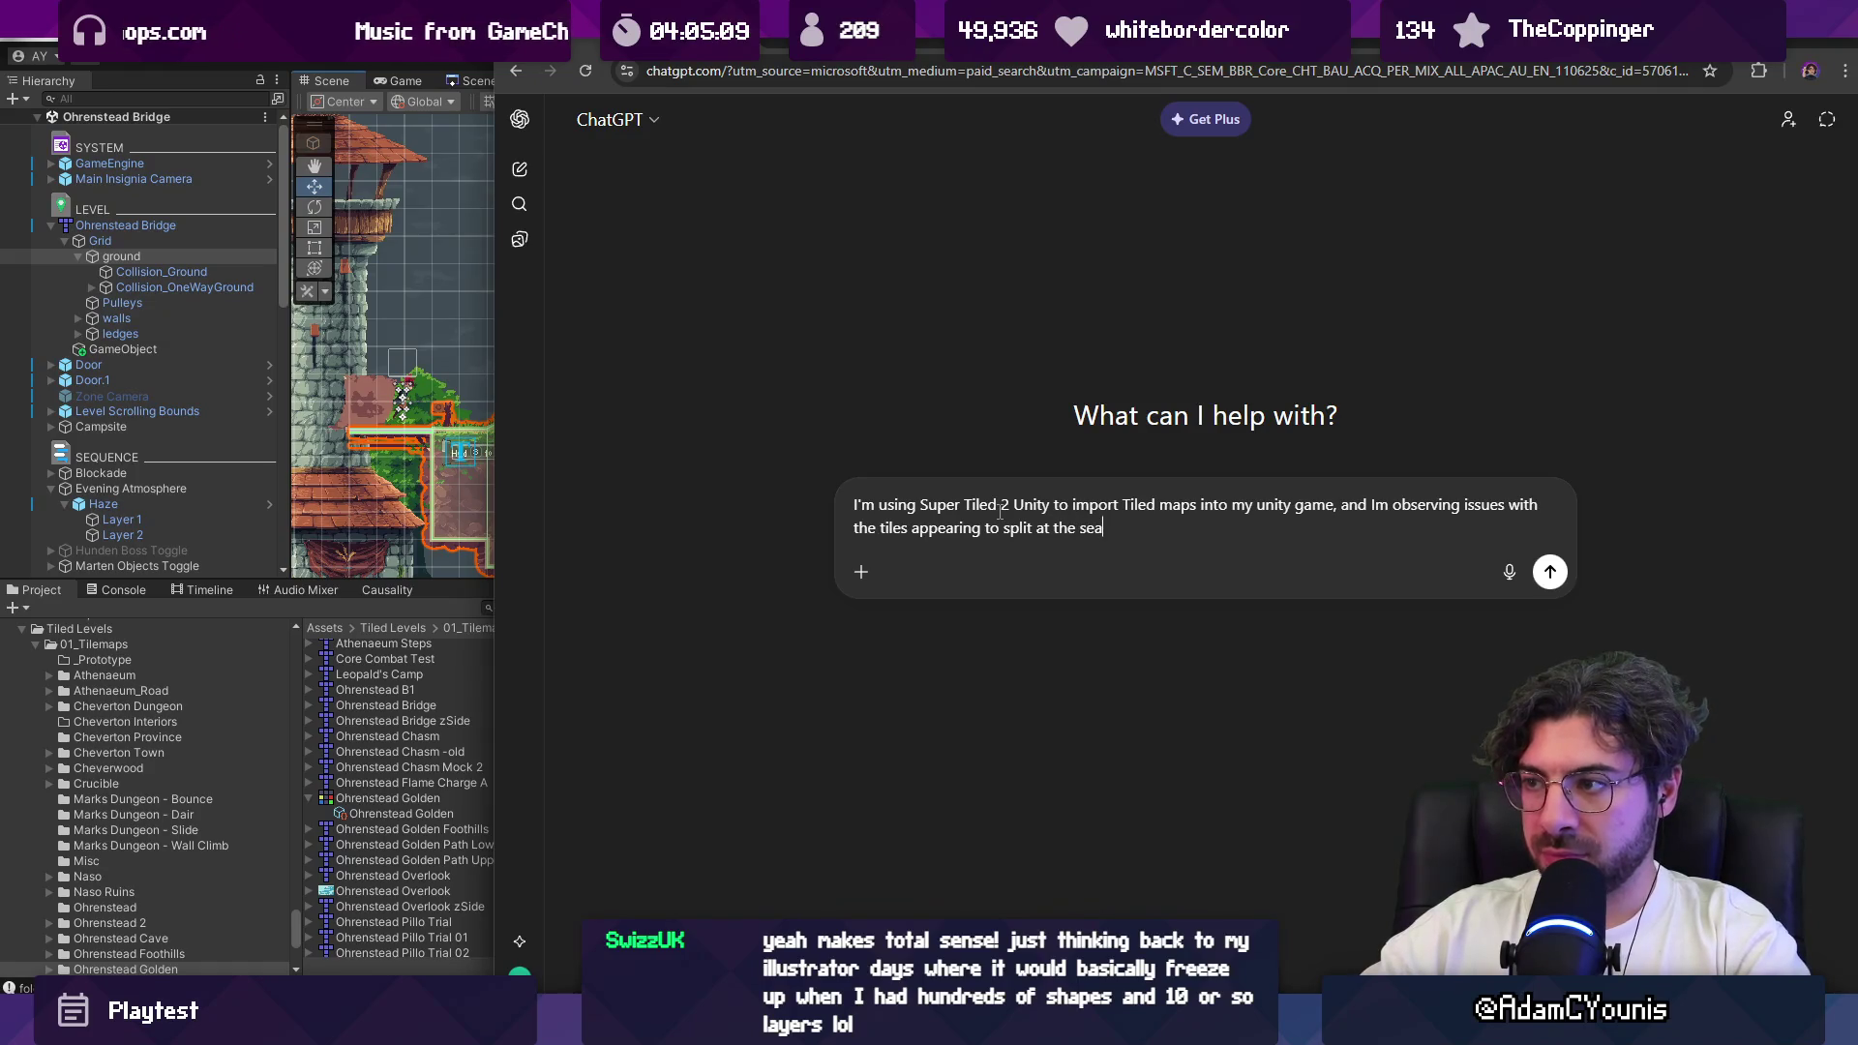
key("BackSpace")
type("e seams as I ")
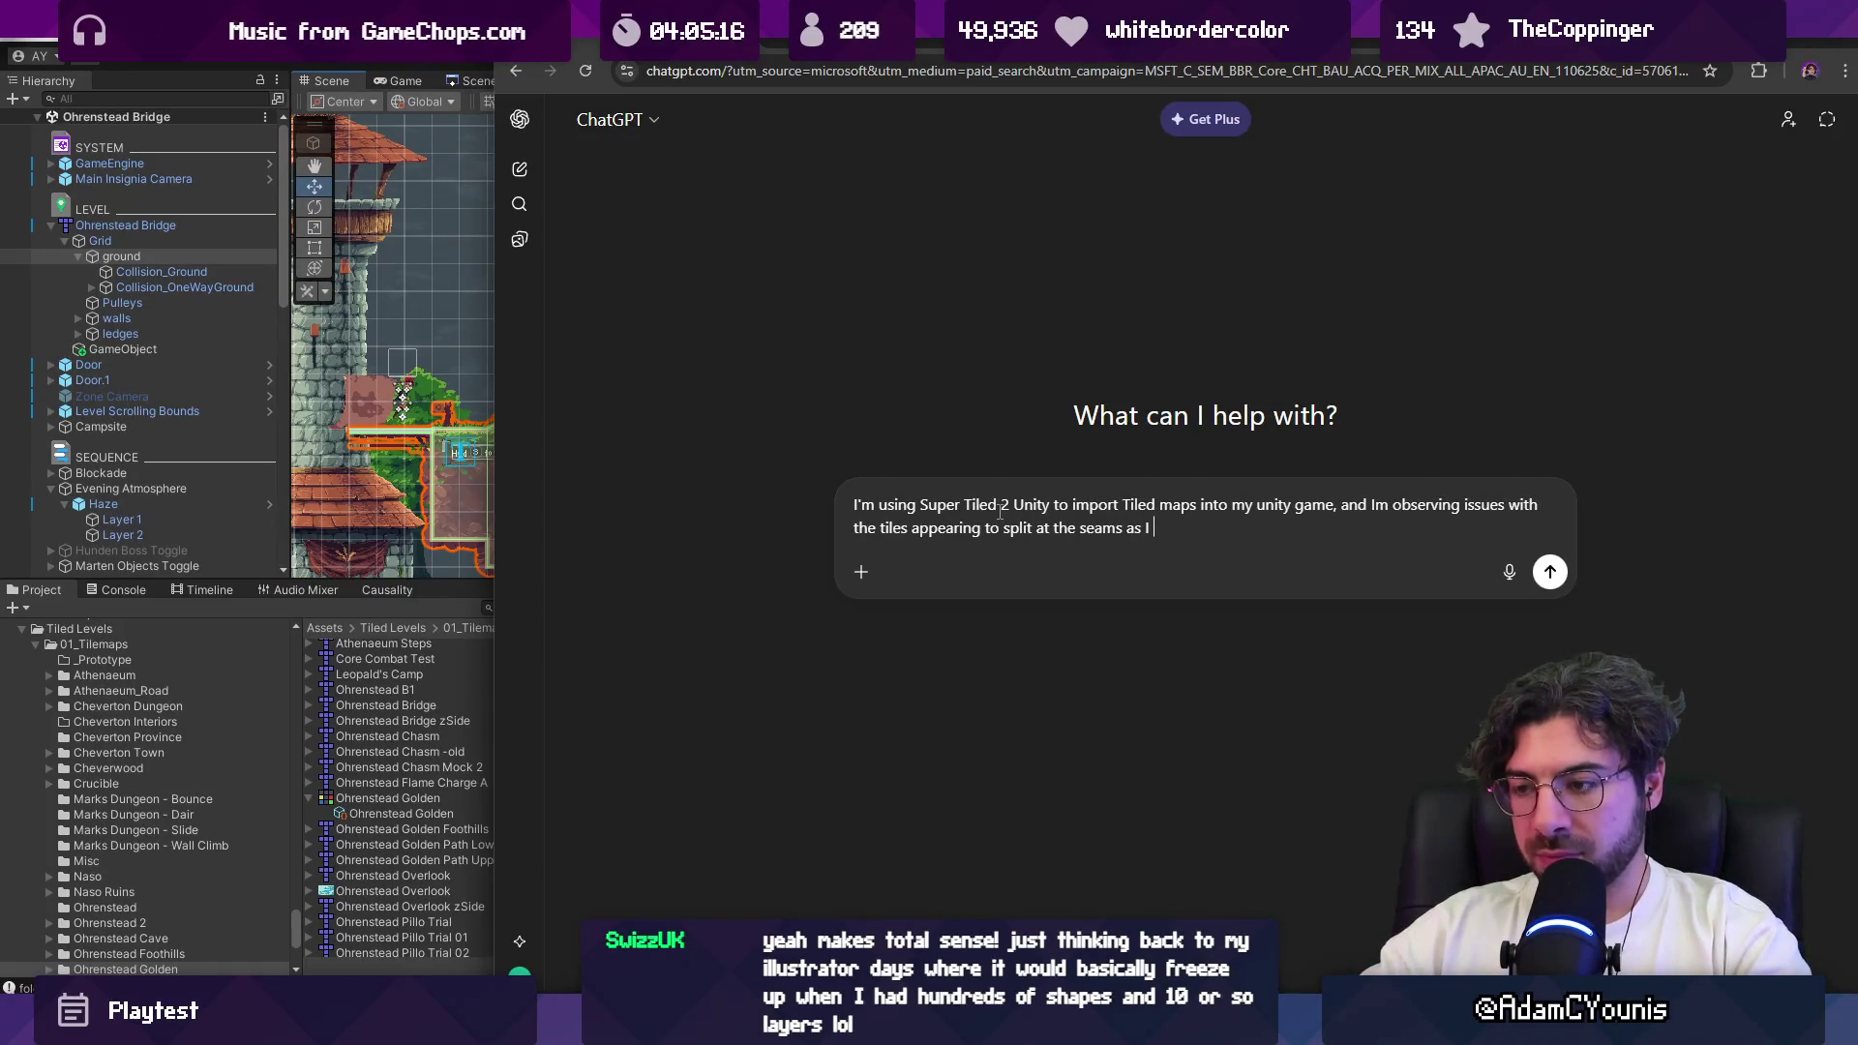
Step: Finish the prompt noting that tiles appear to split by a single pixel, then send it
type("move the camera across them")
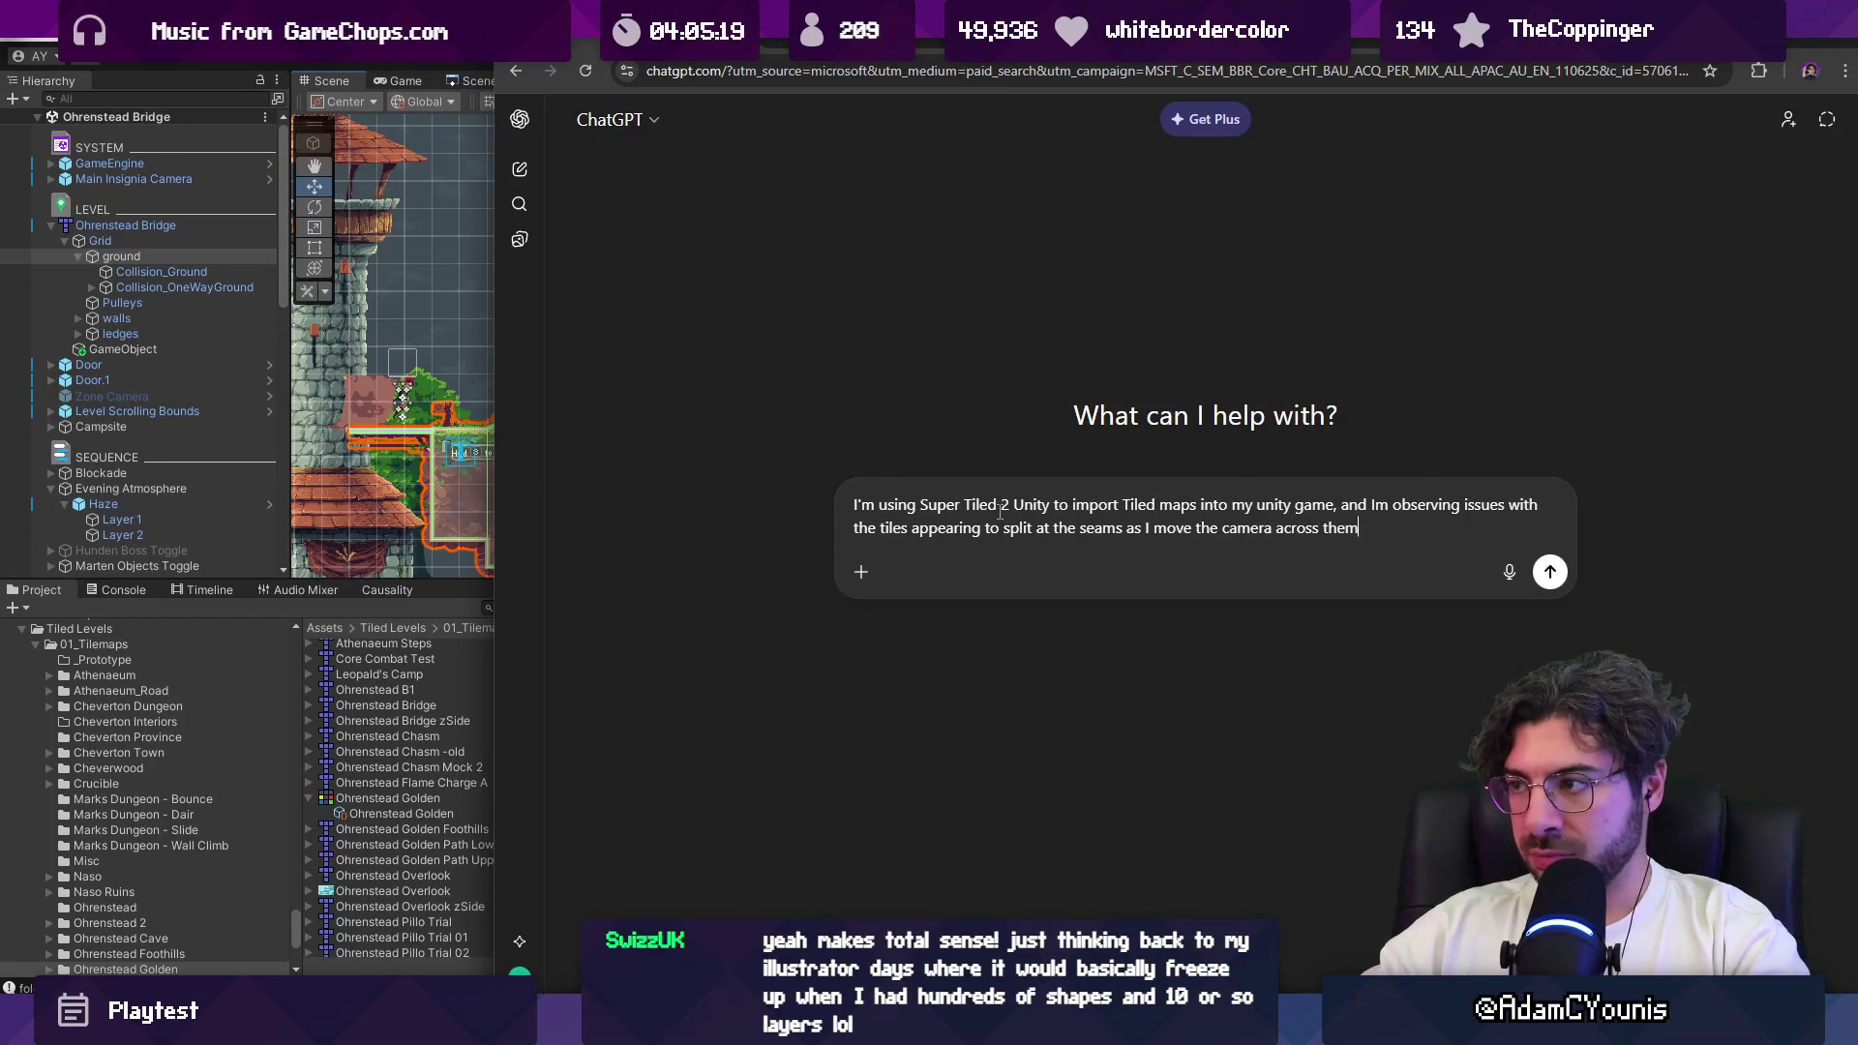
type(". This happens interm")
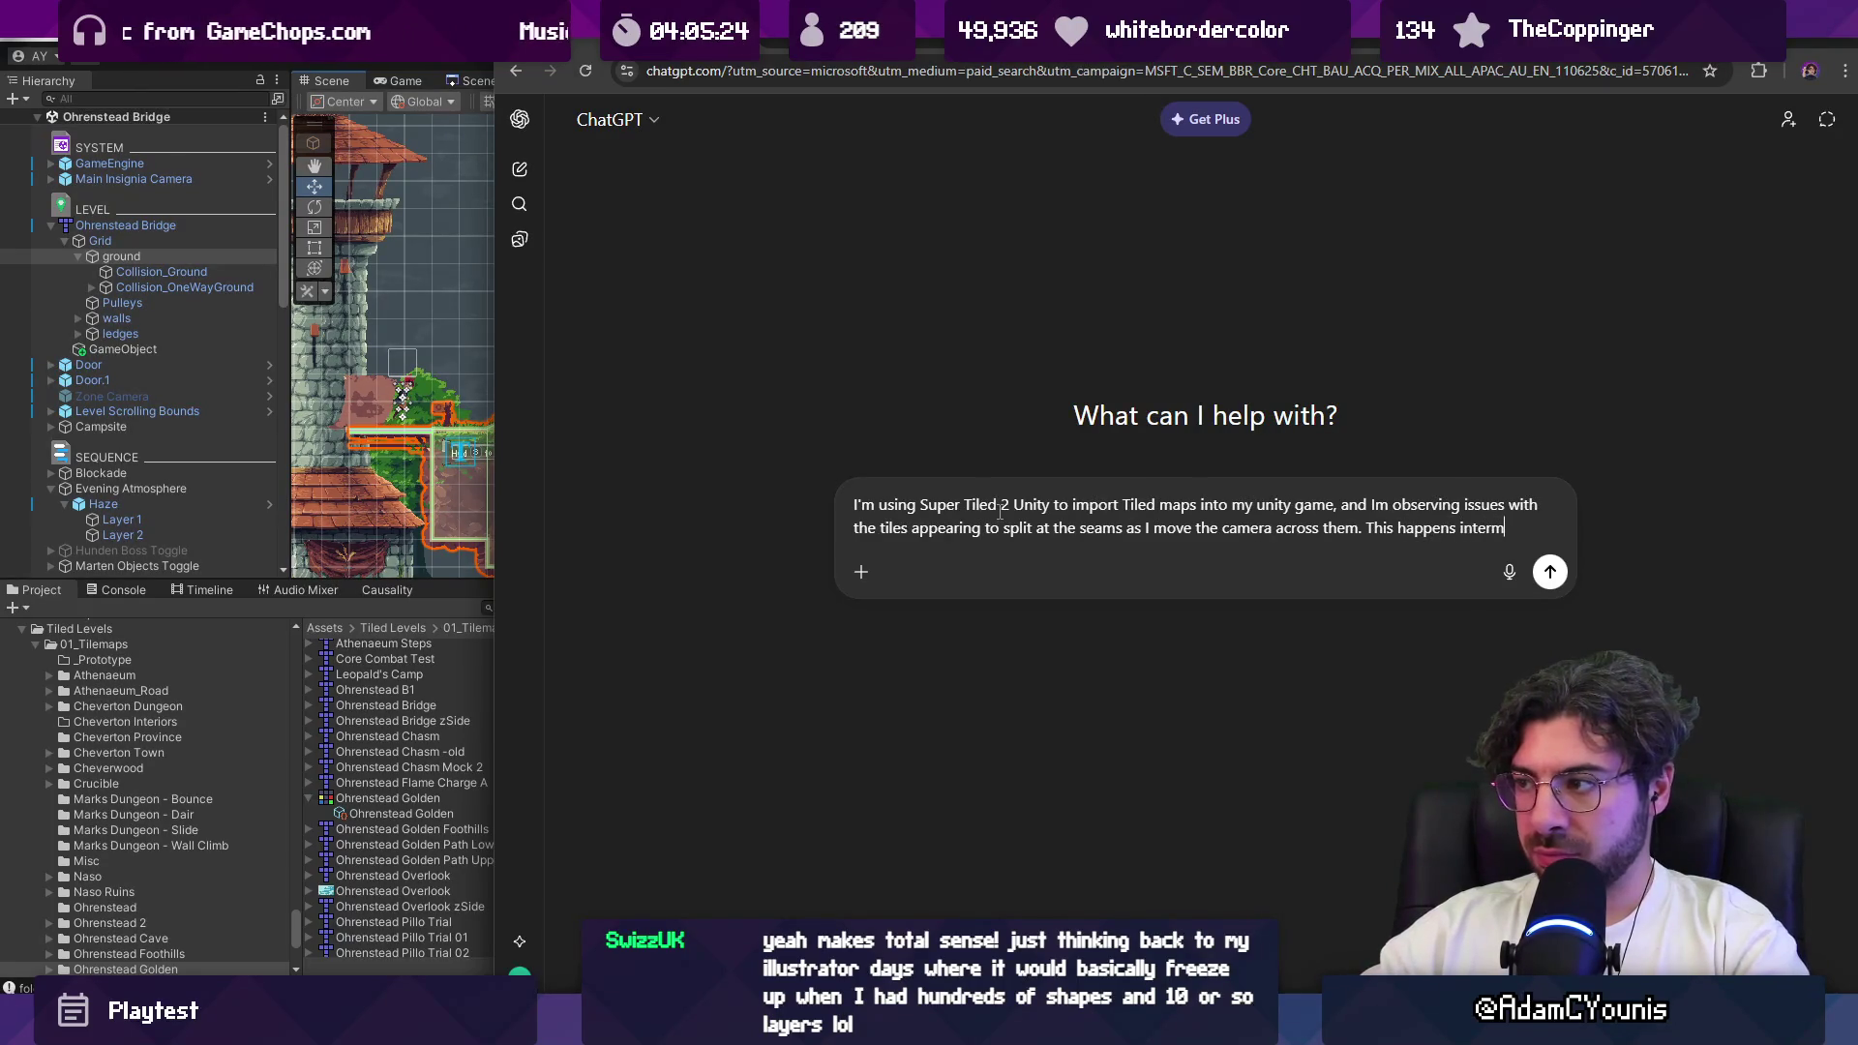
type("ittently, at")
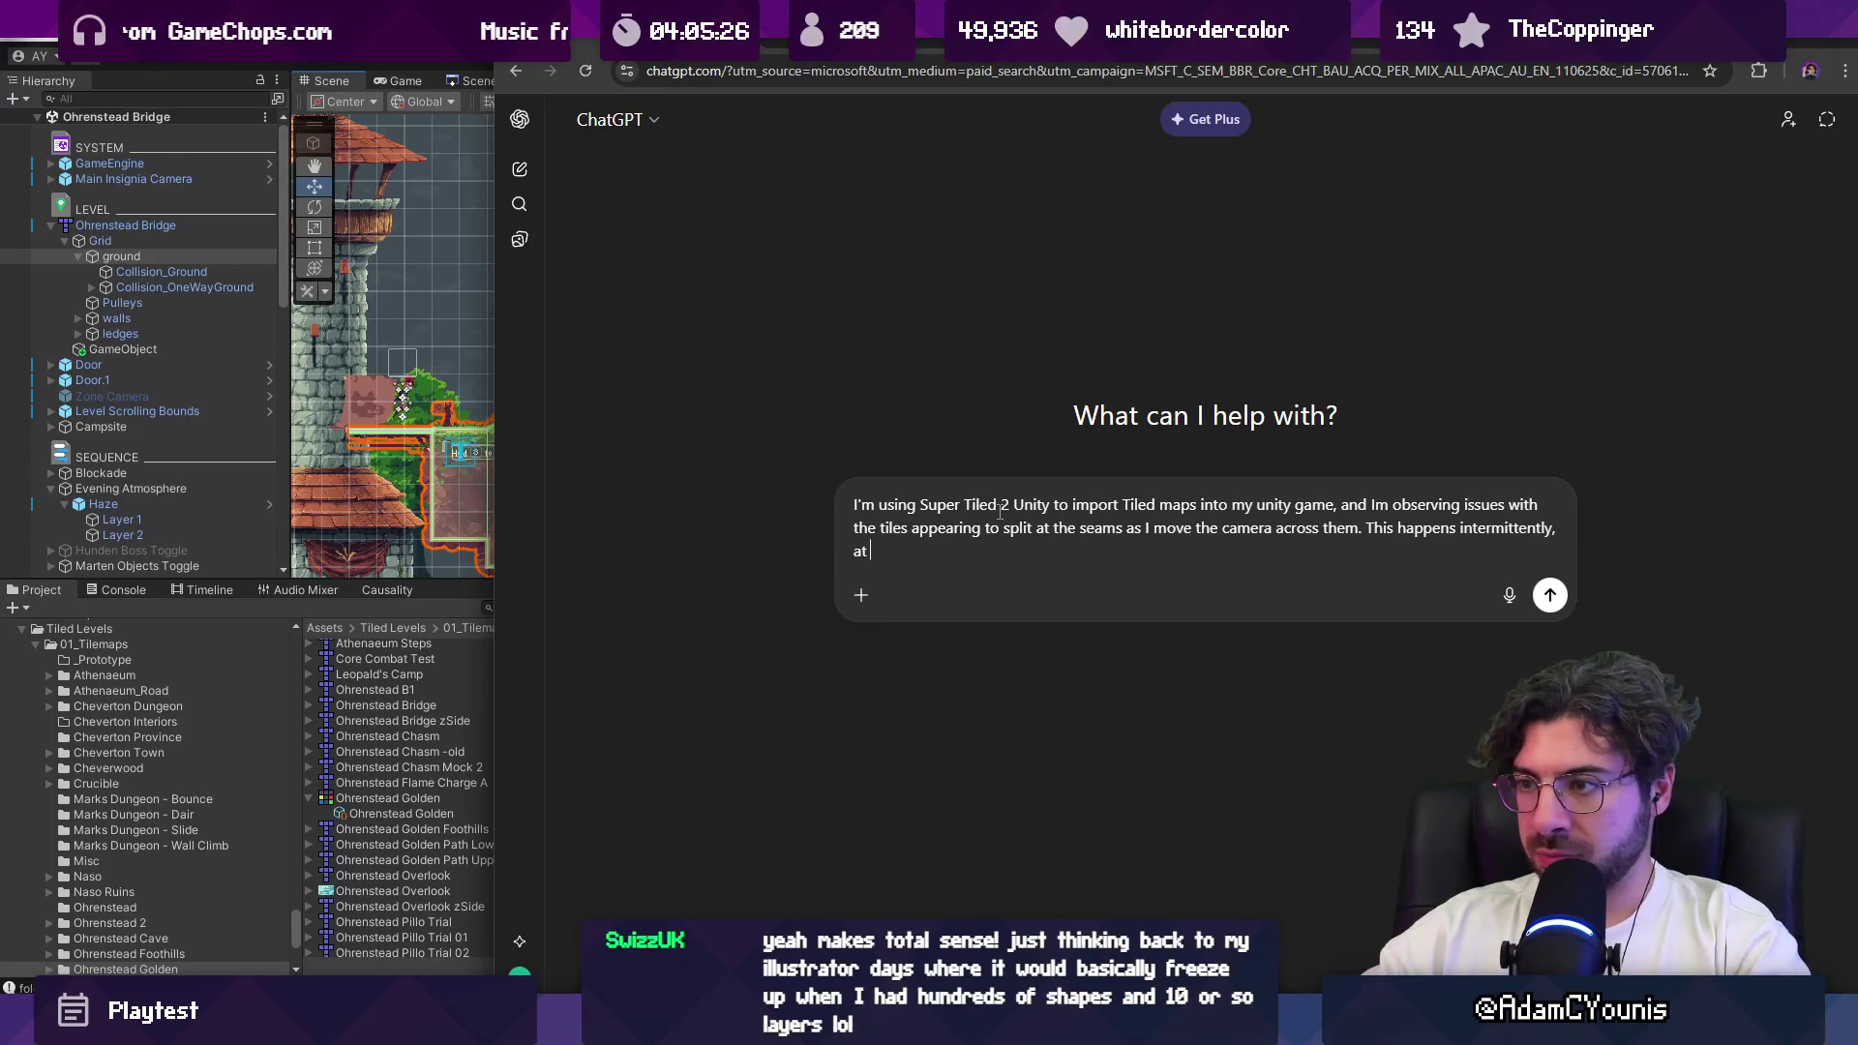
type("a")
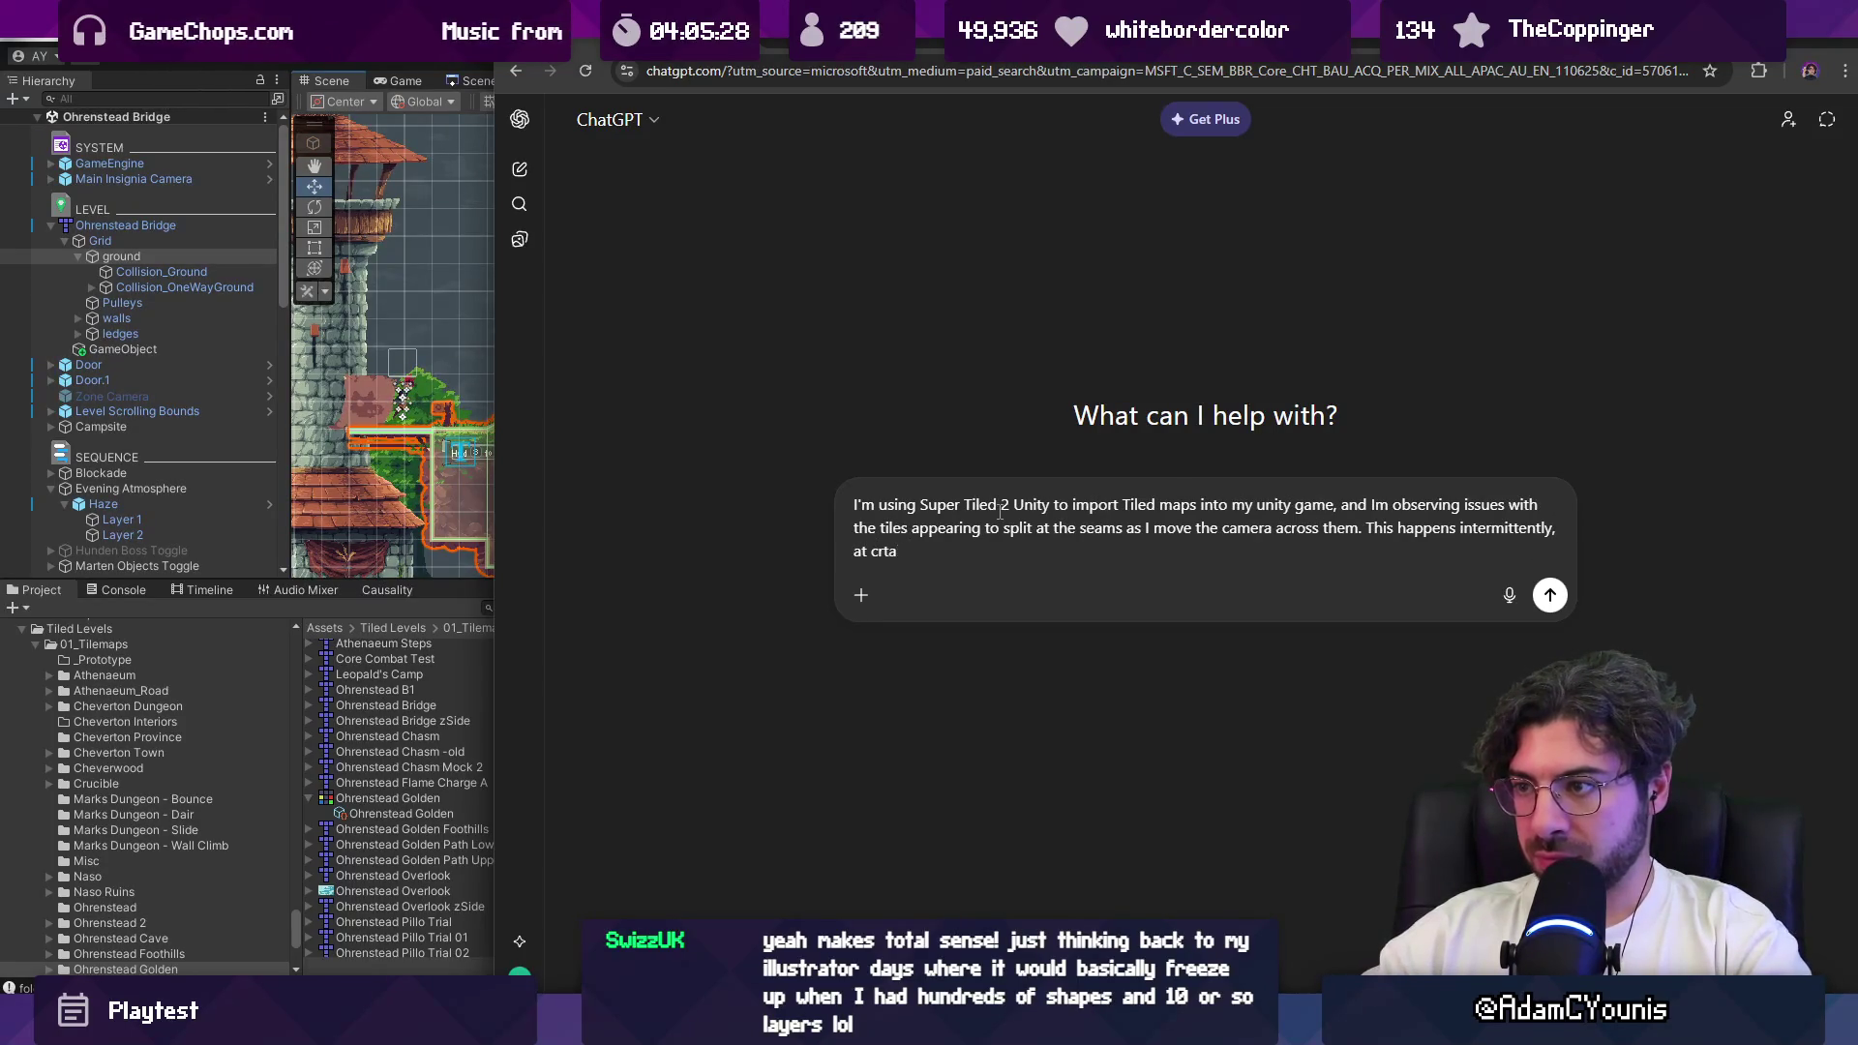
type("in ertain x and y positions of the")
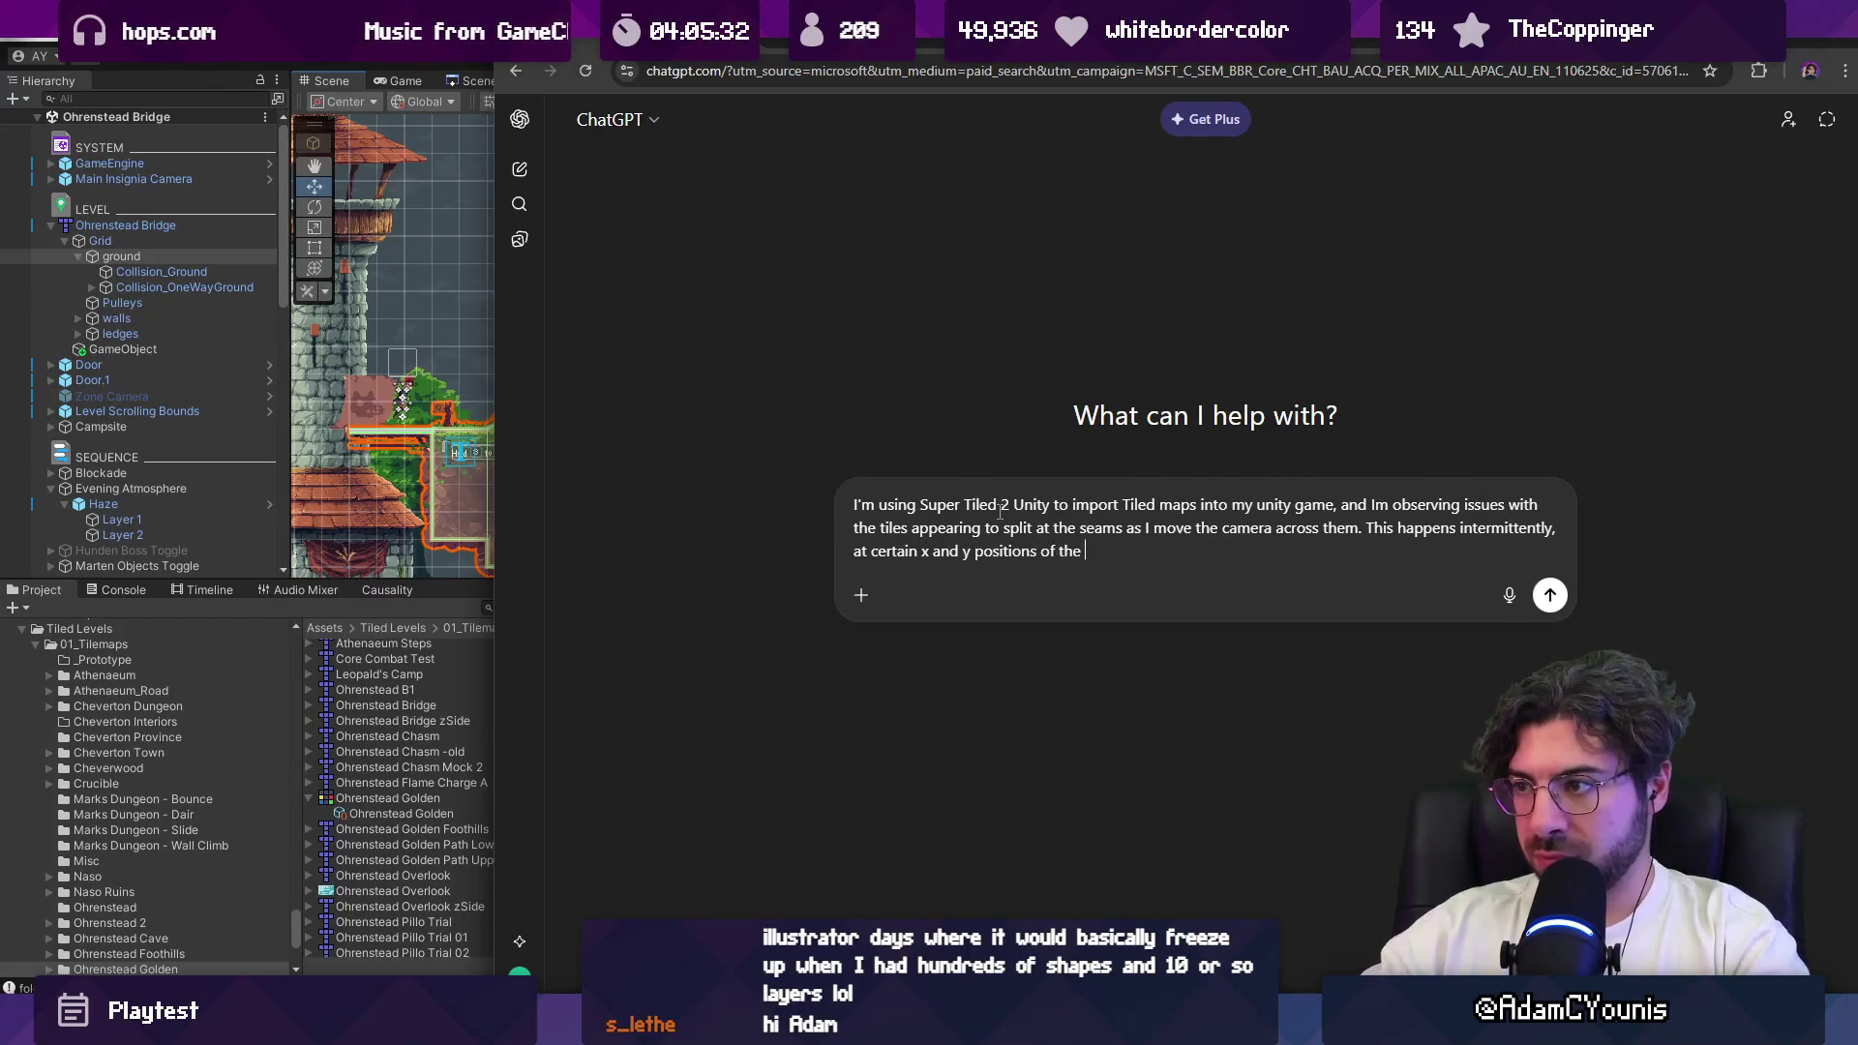
type("camera, and only ab")
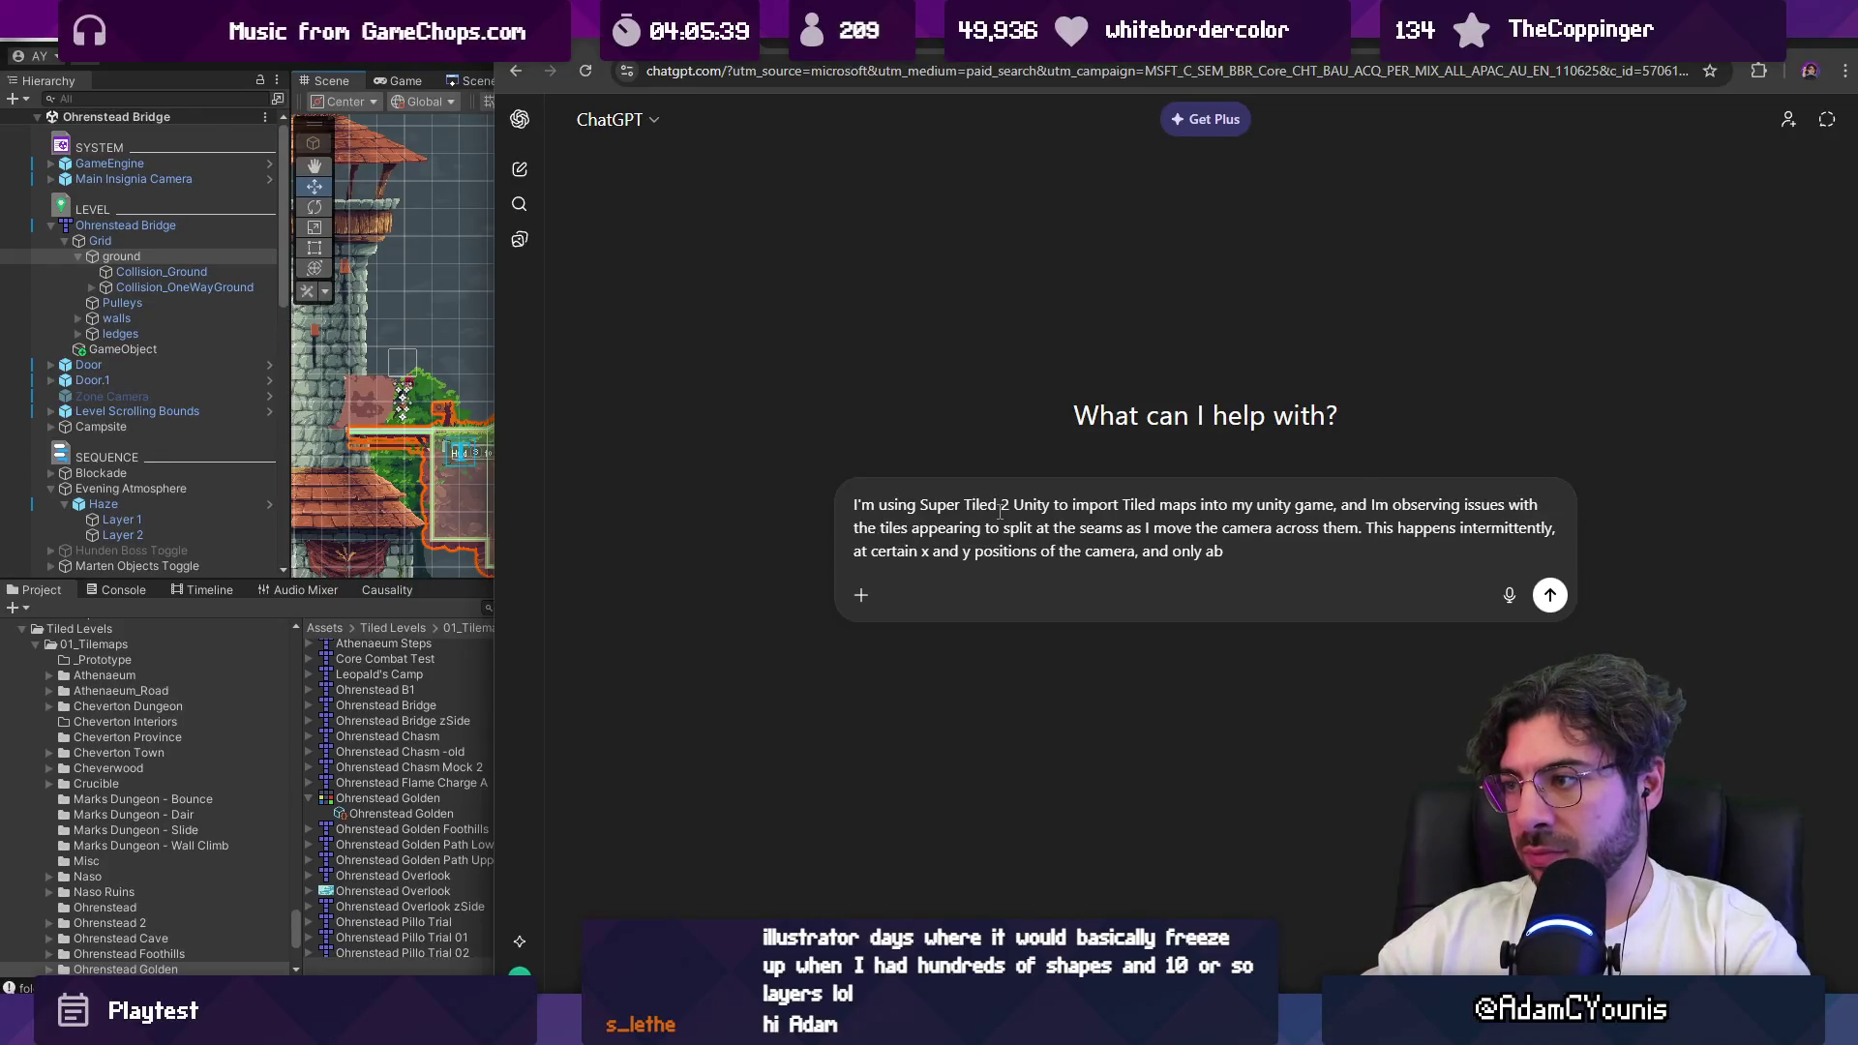
key("BackSpace")
type("ppears to sp")
key("BackSpace")
key("BackSpace")
type("it by a single pixel")
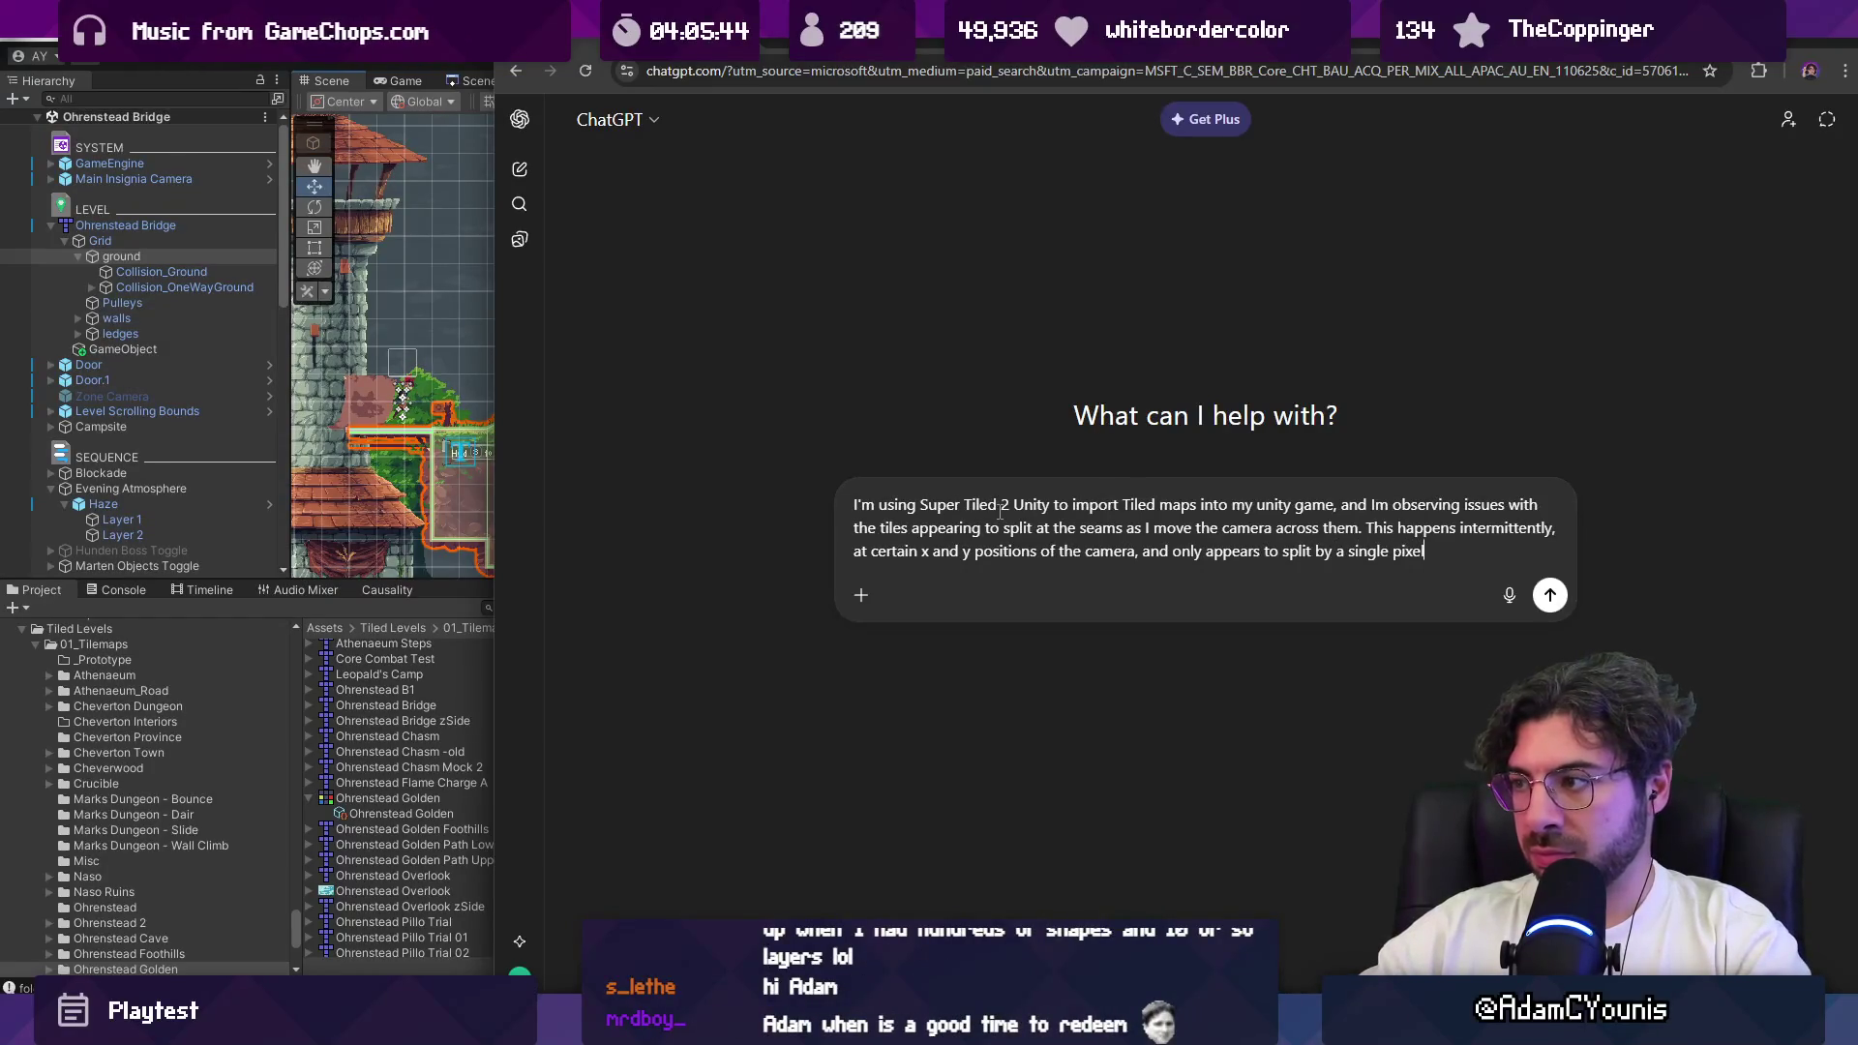
key("Return")
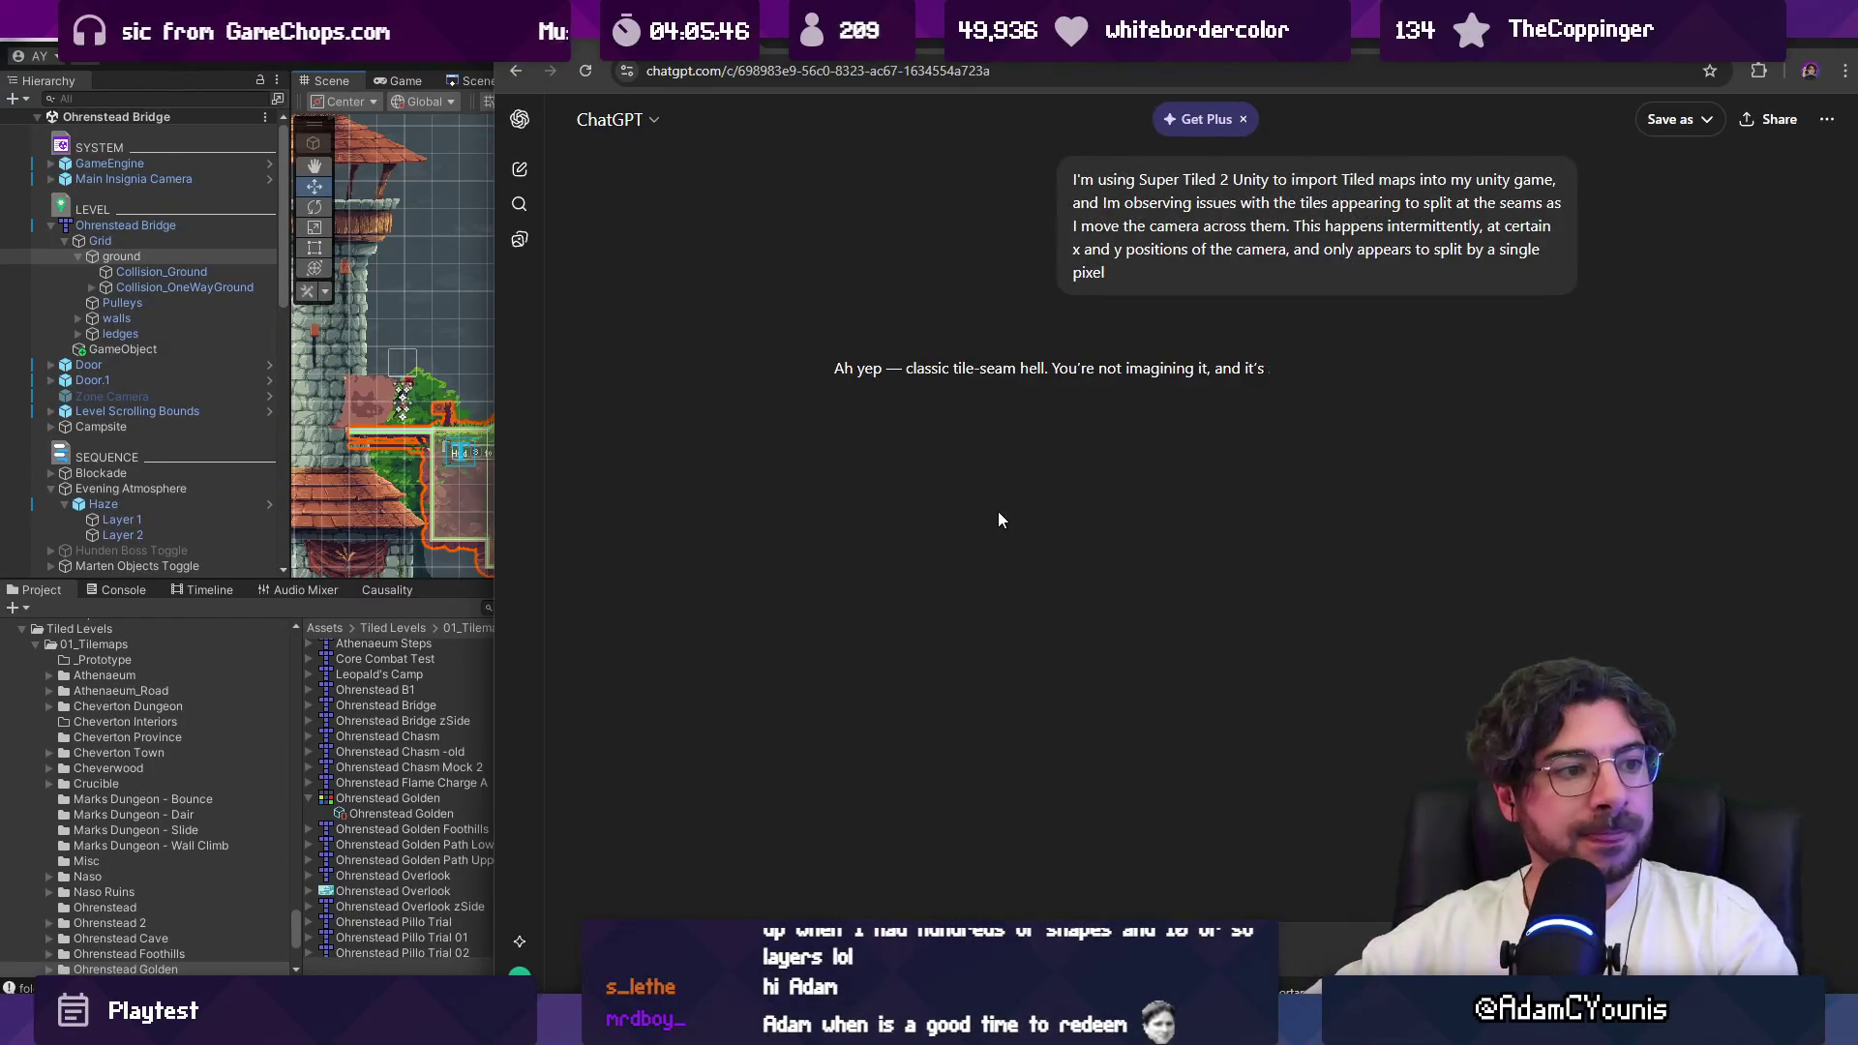
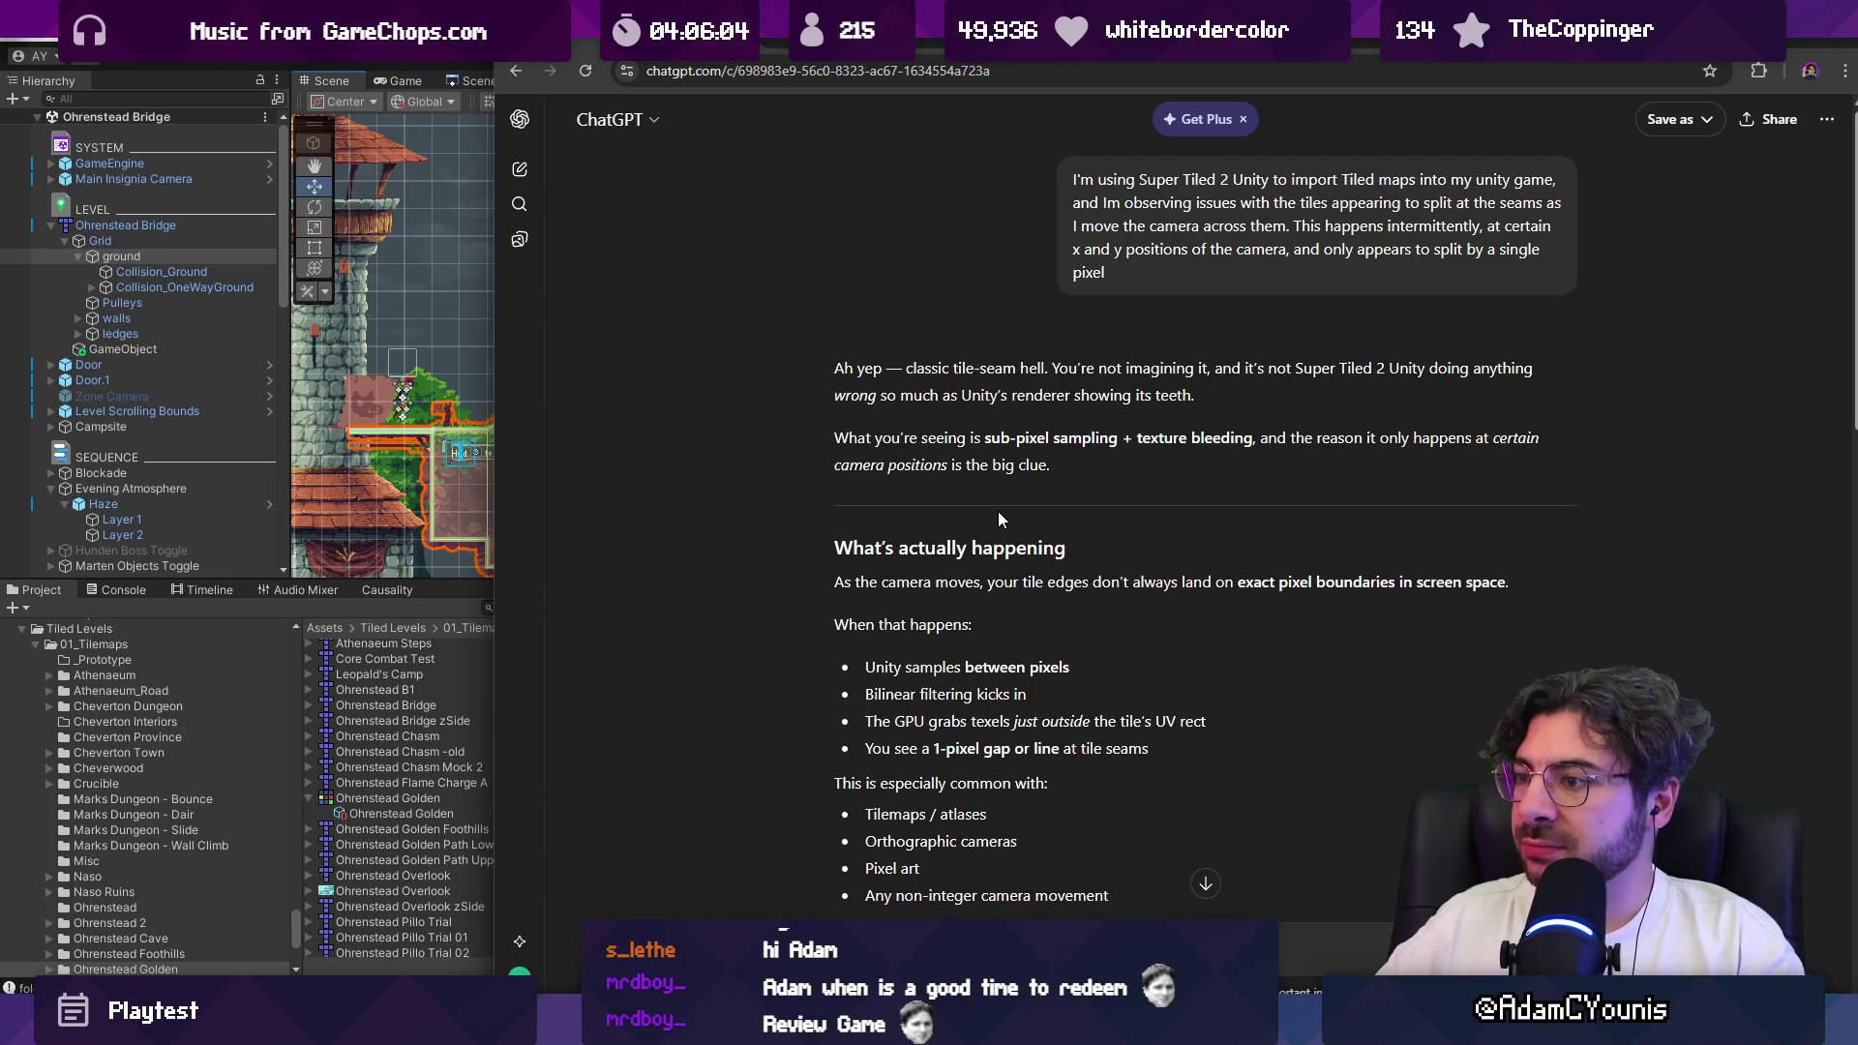
Step: Read ChatGPT's tile-seam advice down to the texture import and padding sections, then return to Unity
scroll(987, 508, "down", 2)
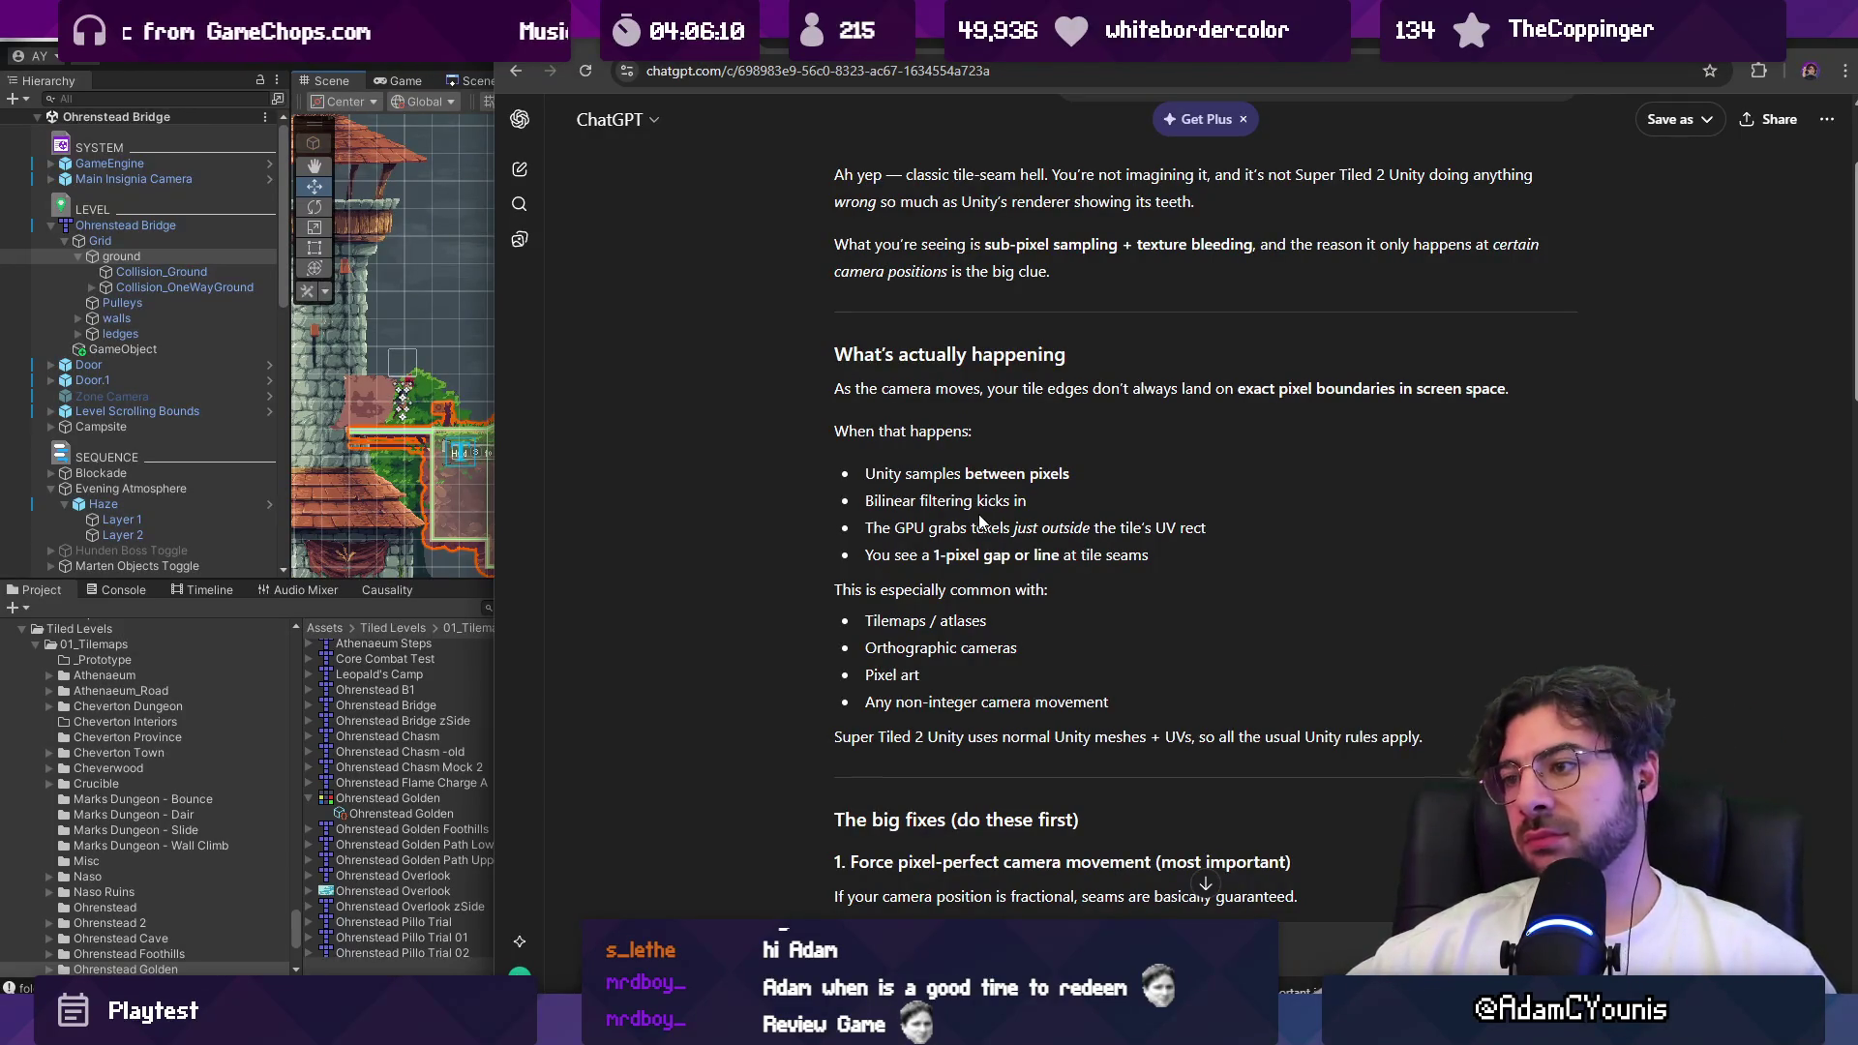
scroll(978, 513, "down", 2)
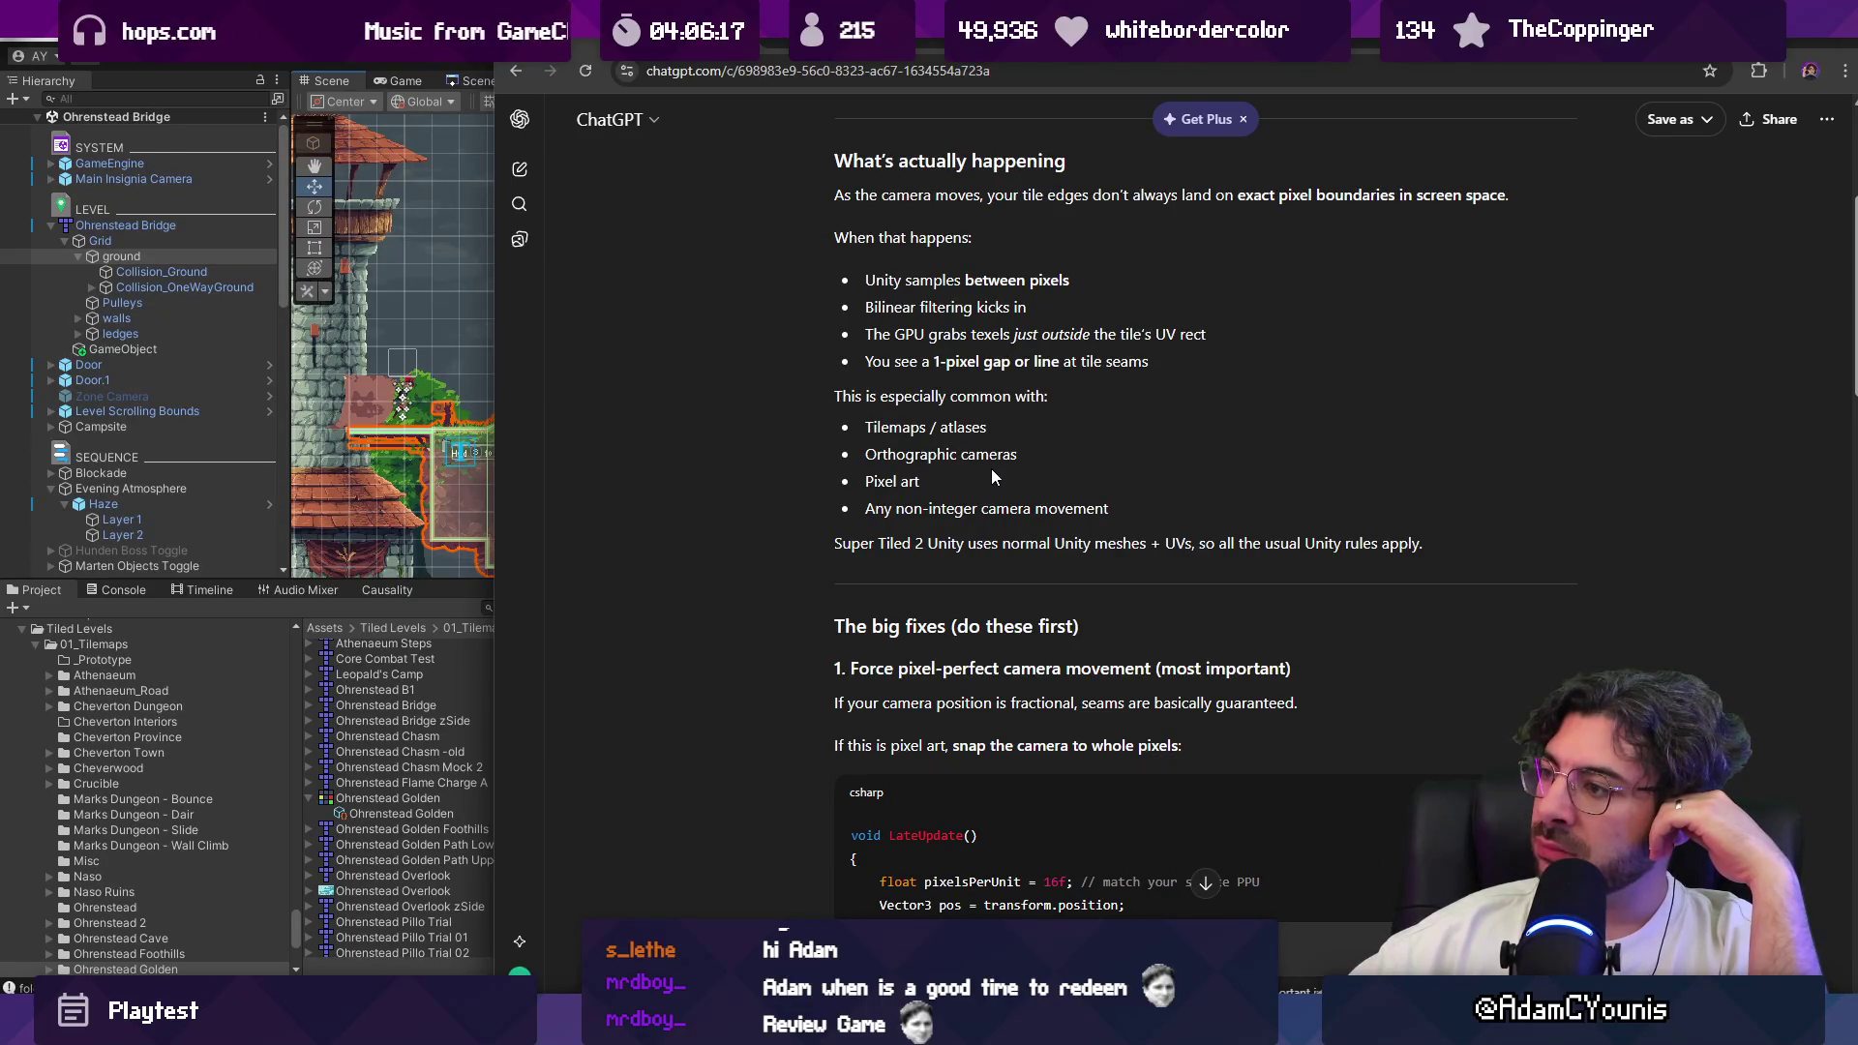
scroll(991, 468, "down", 3)
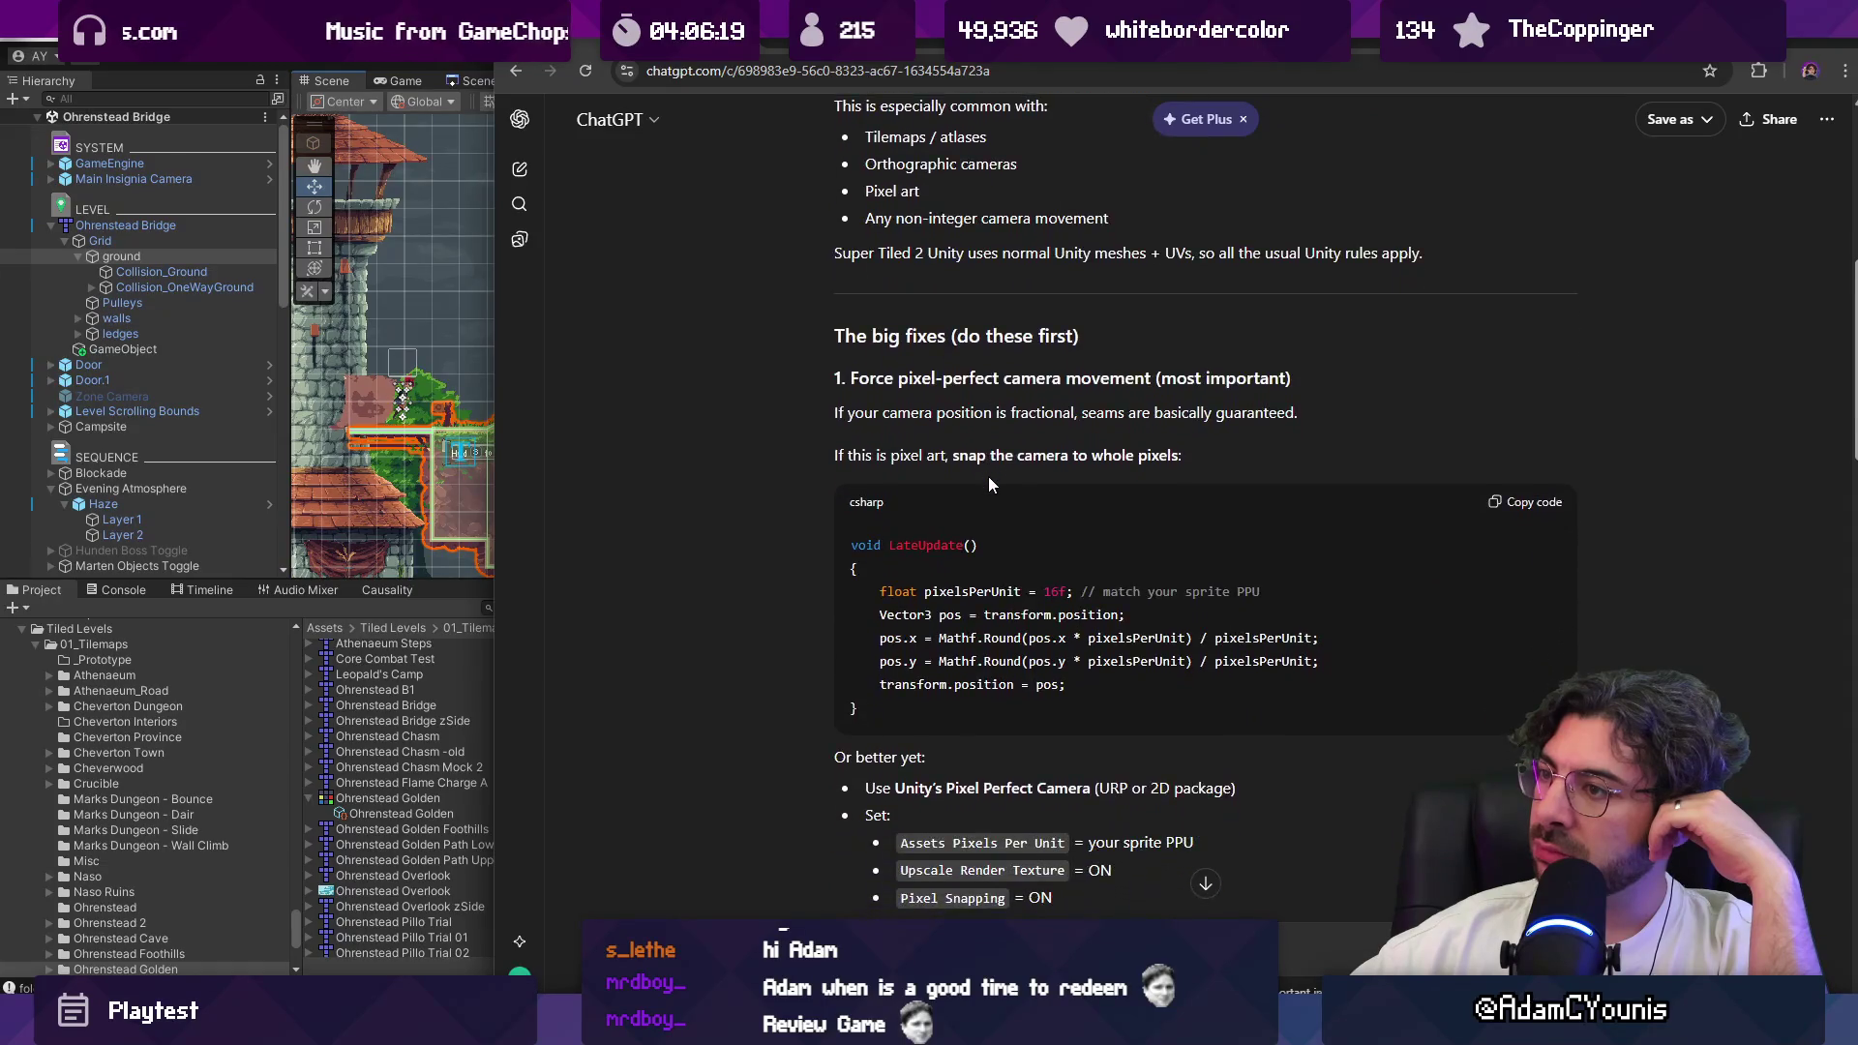
scroll(989, 477, "down", 1)
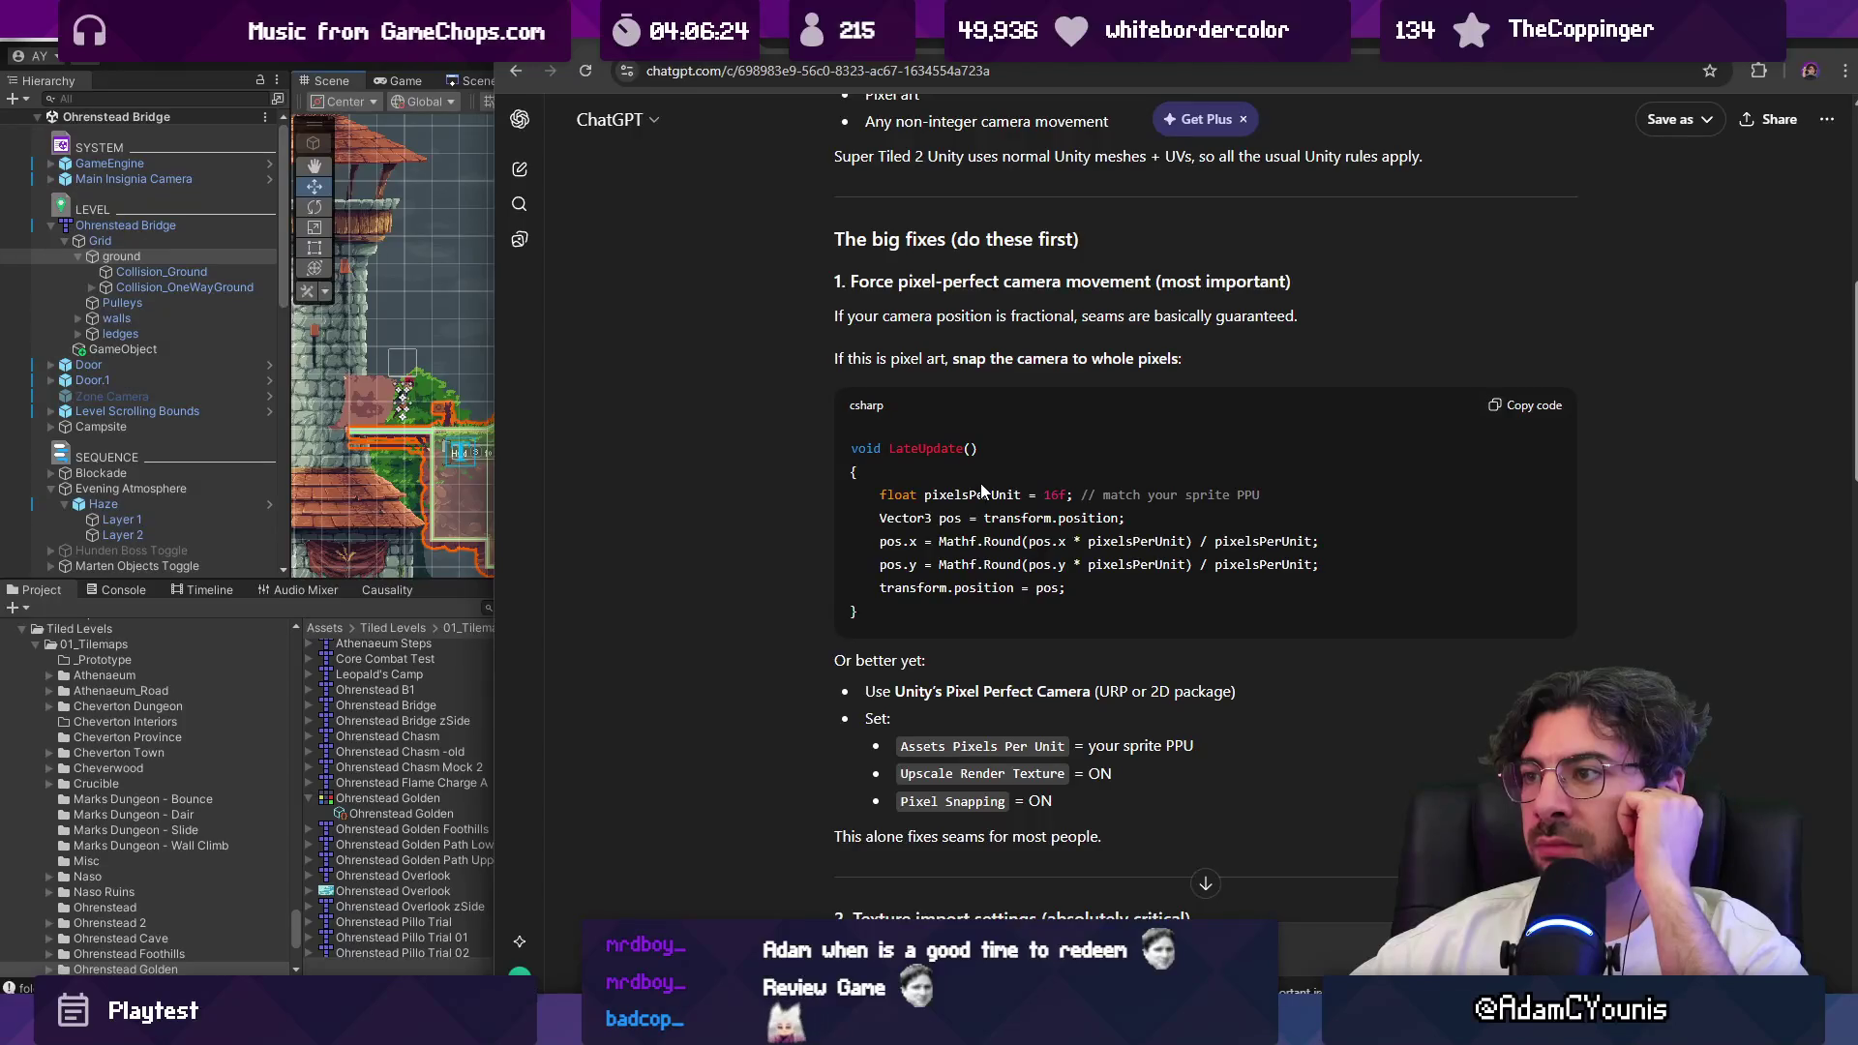
scroll(861, 428, "down", 1)
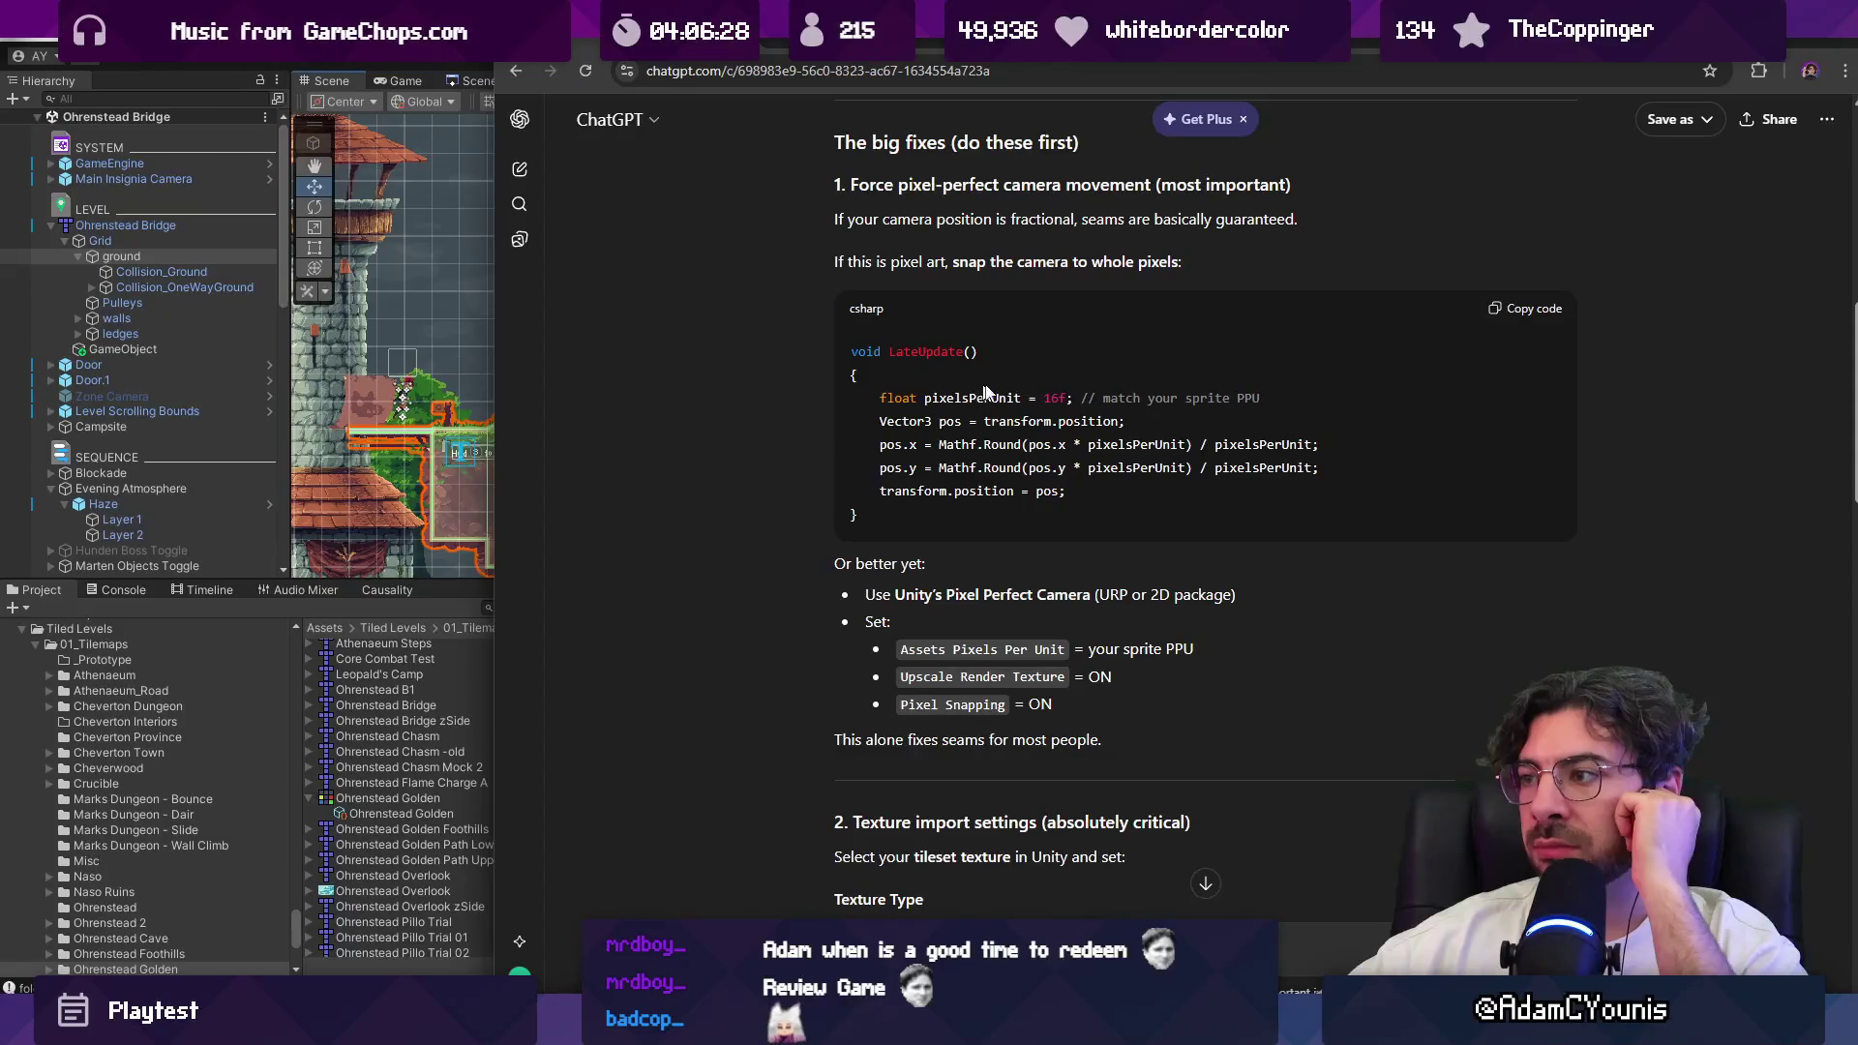
scroll(813, 455, "down", 4)
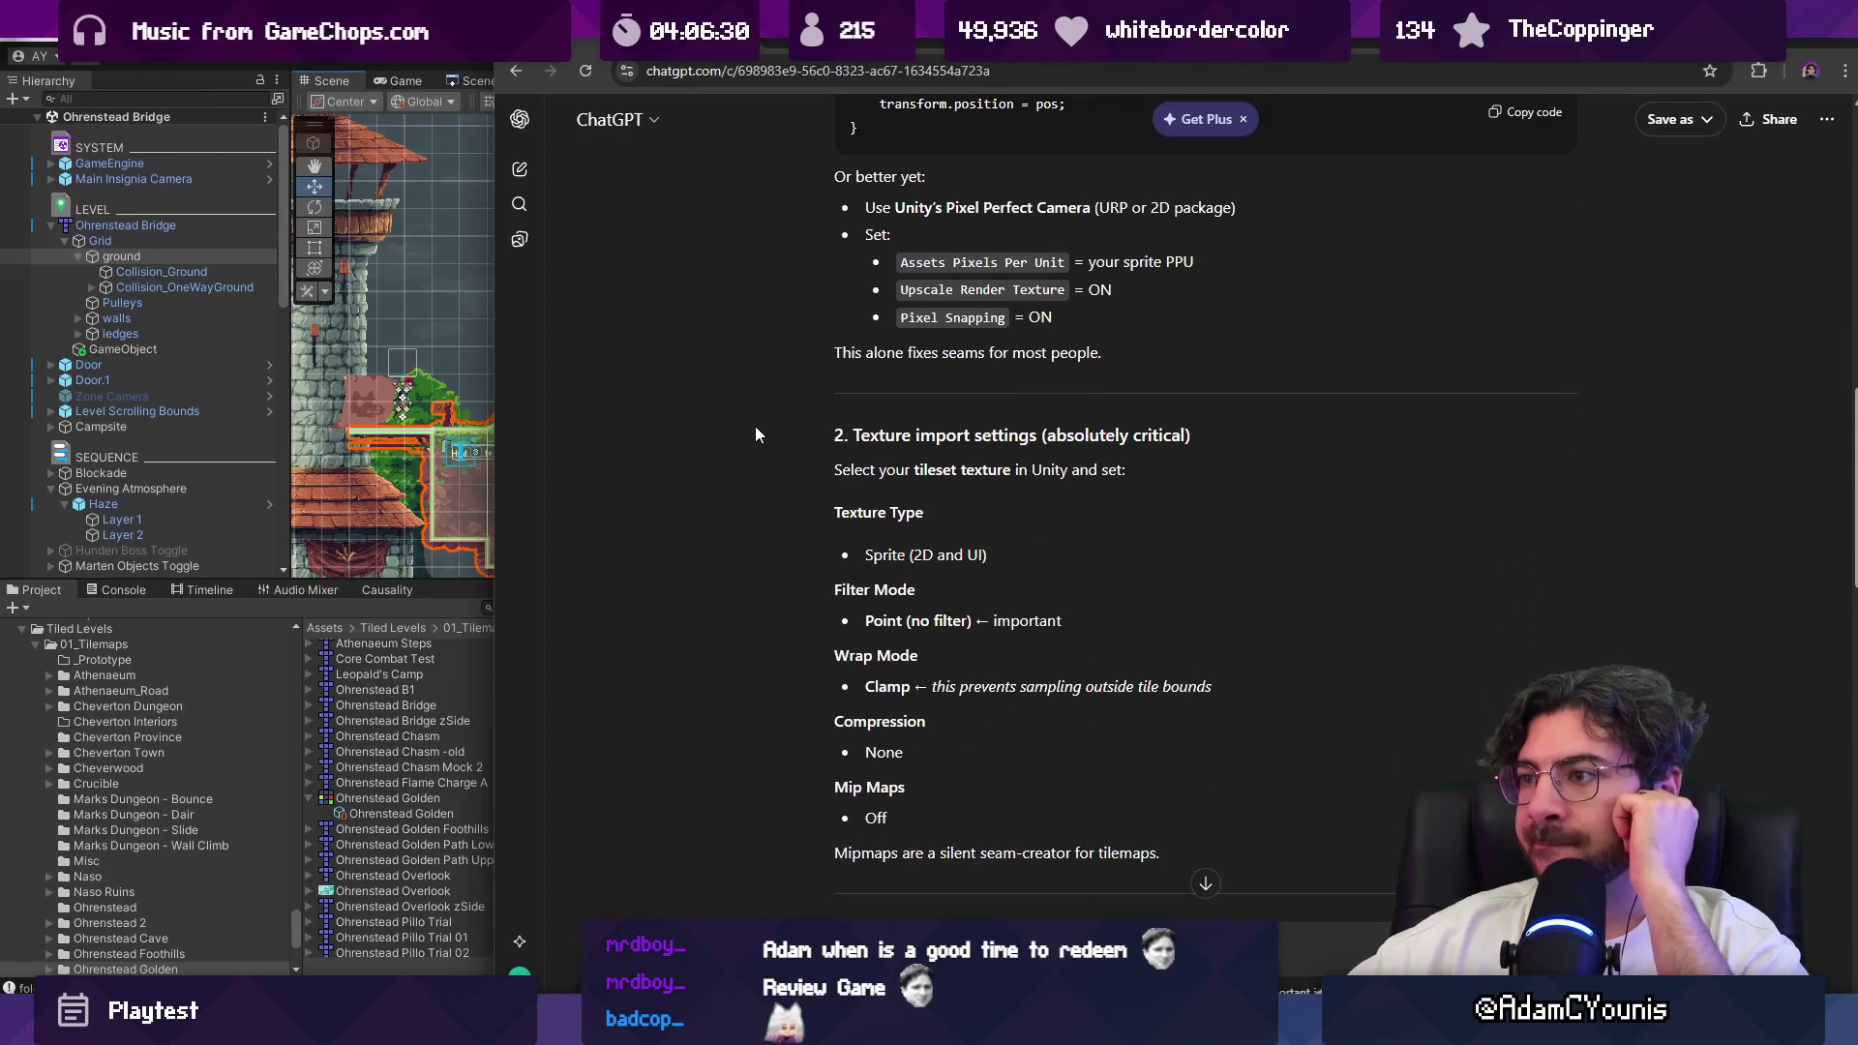
scroll(755, 426, "down", 2)
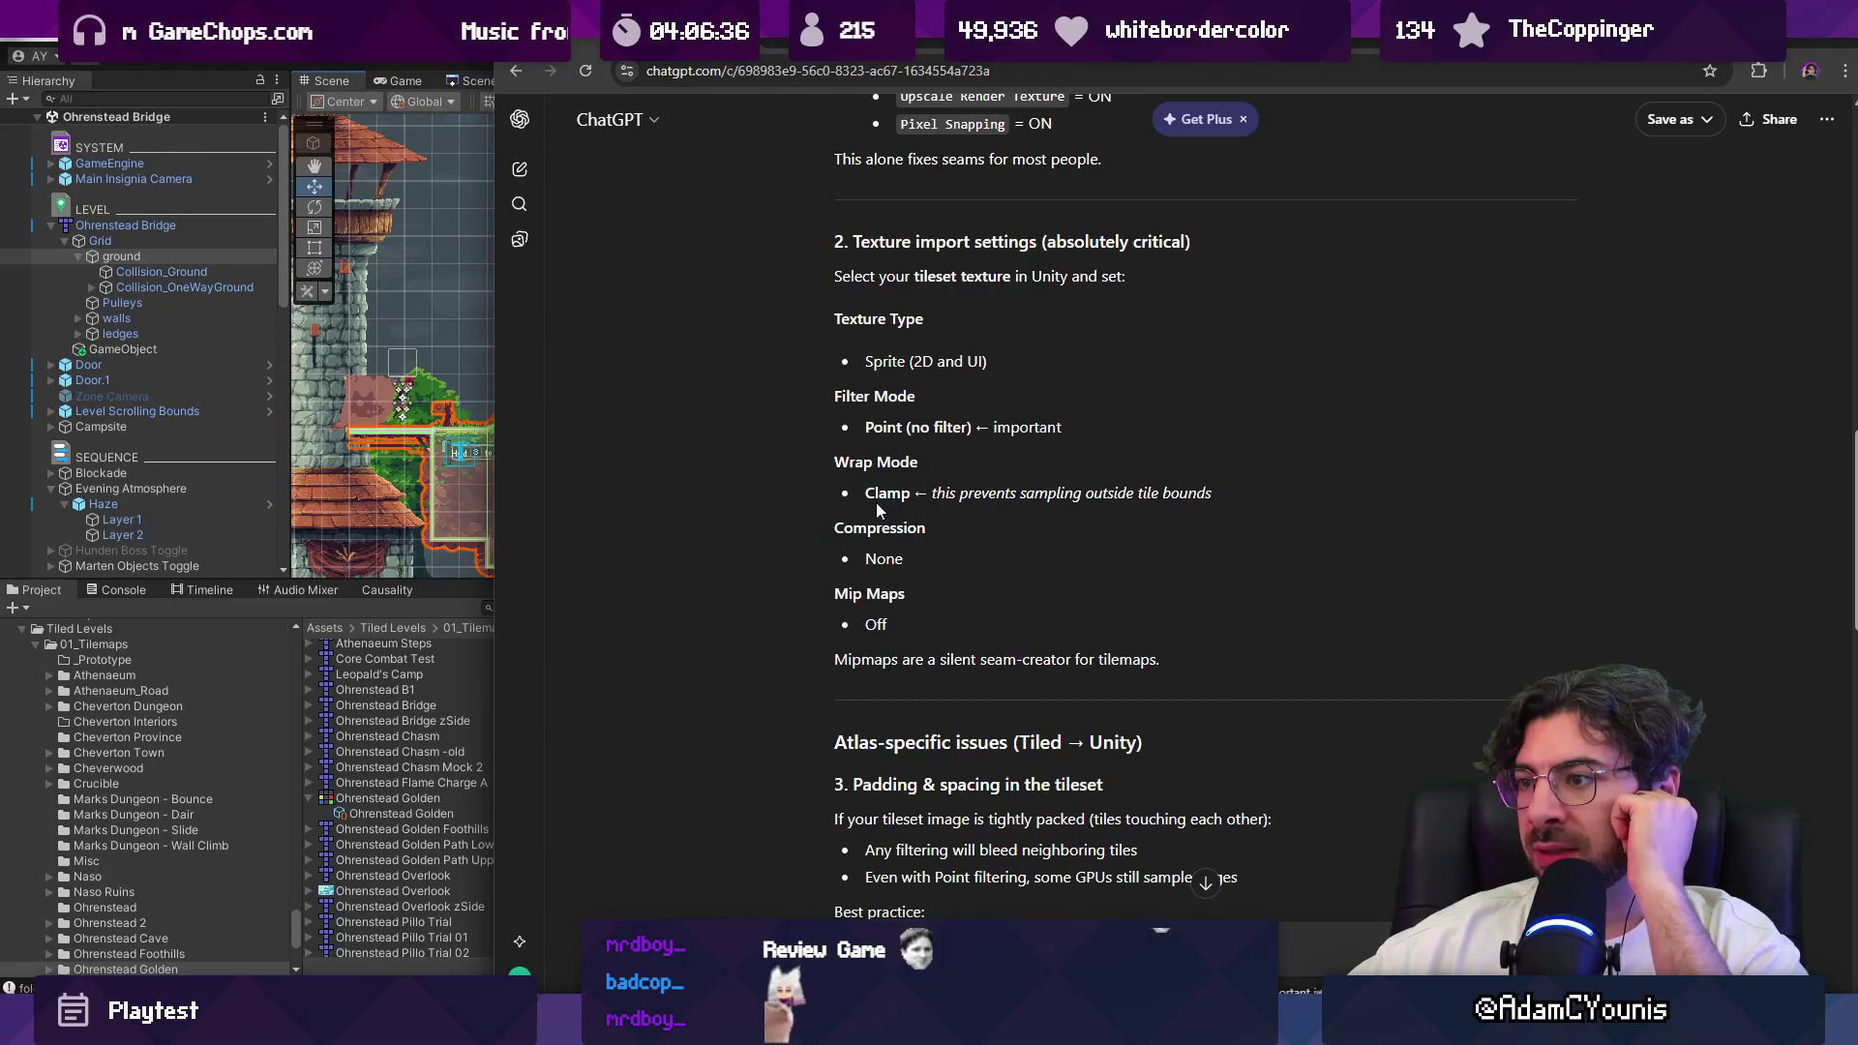
key("alt+Tab")
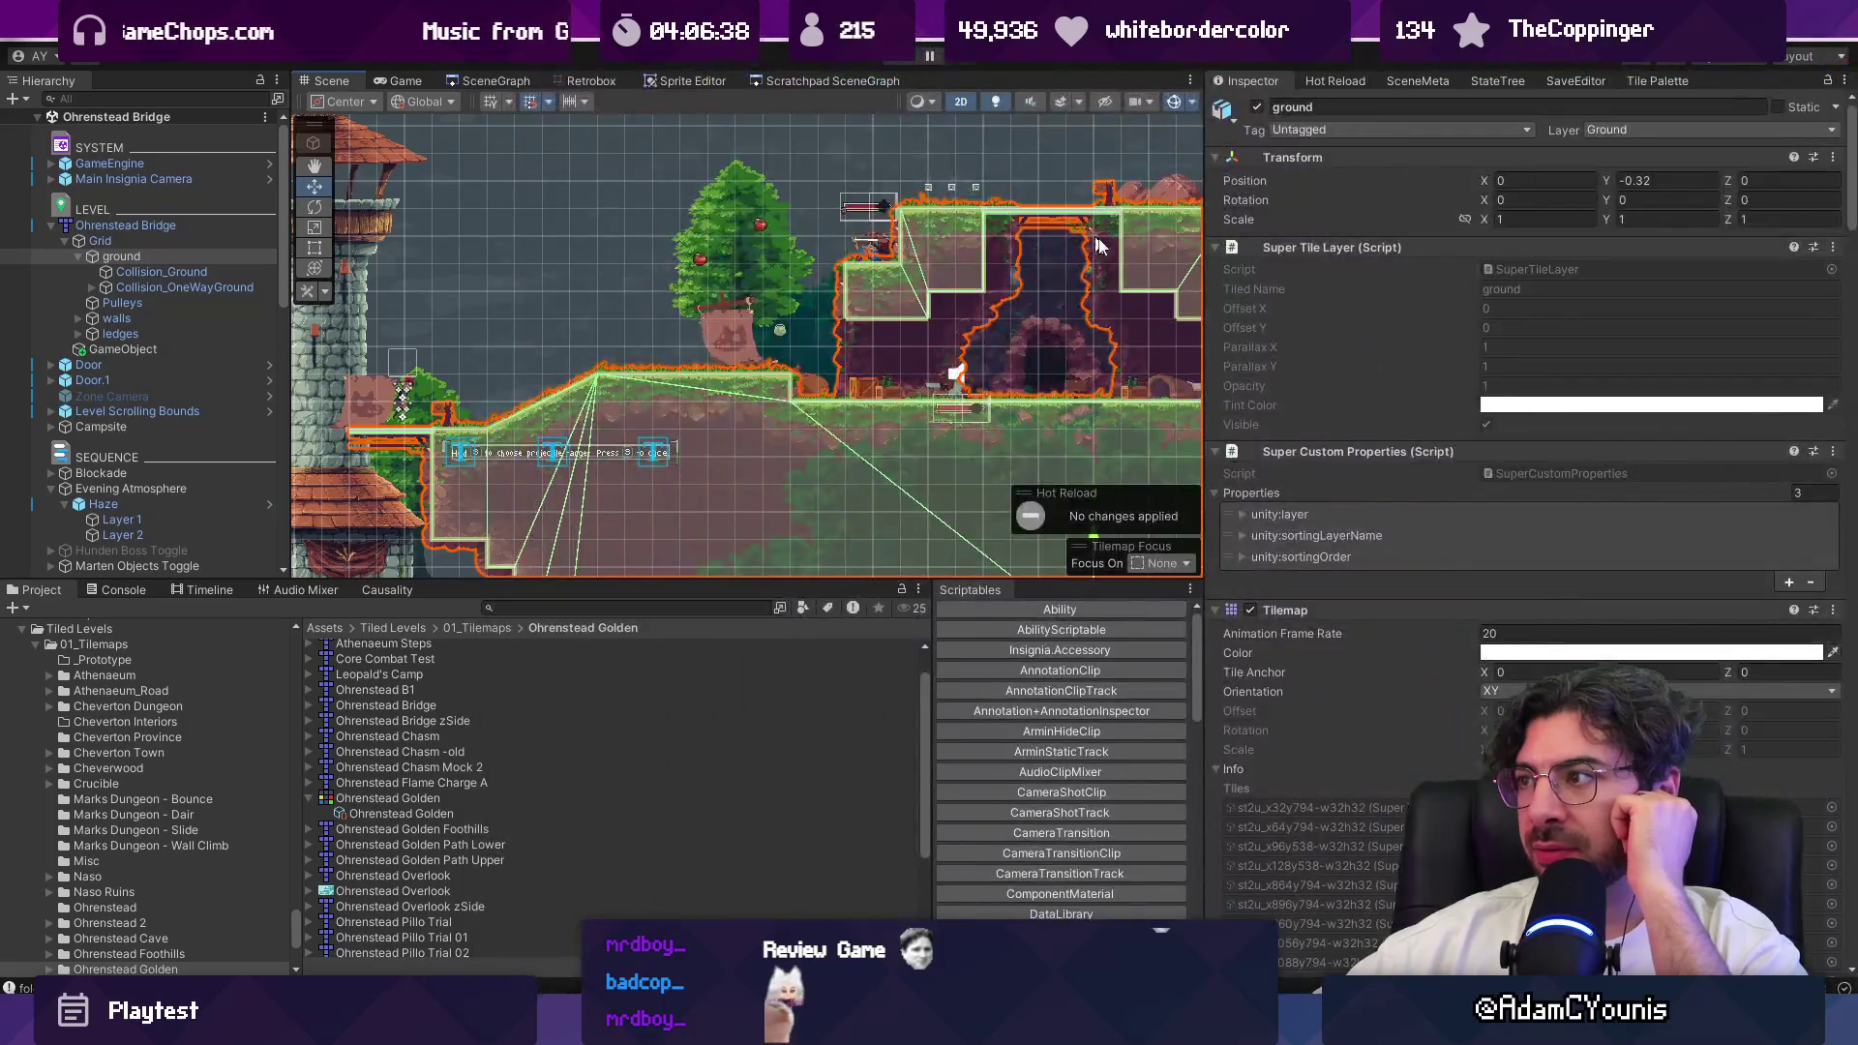
Step: Check the Ohrenstead Golden tileset's dependencies and references, then view the Ohrenstead Chasm map's import settings
left_click(440, 802)
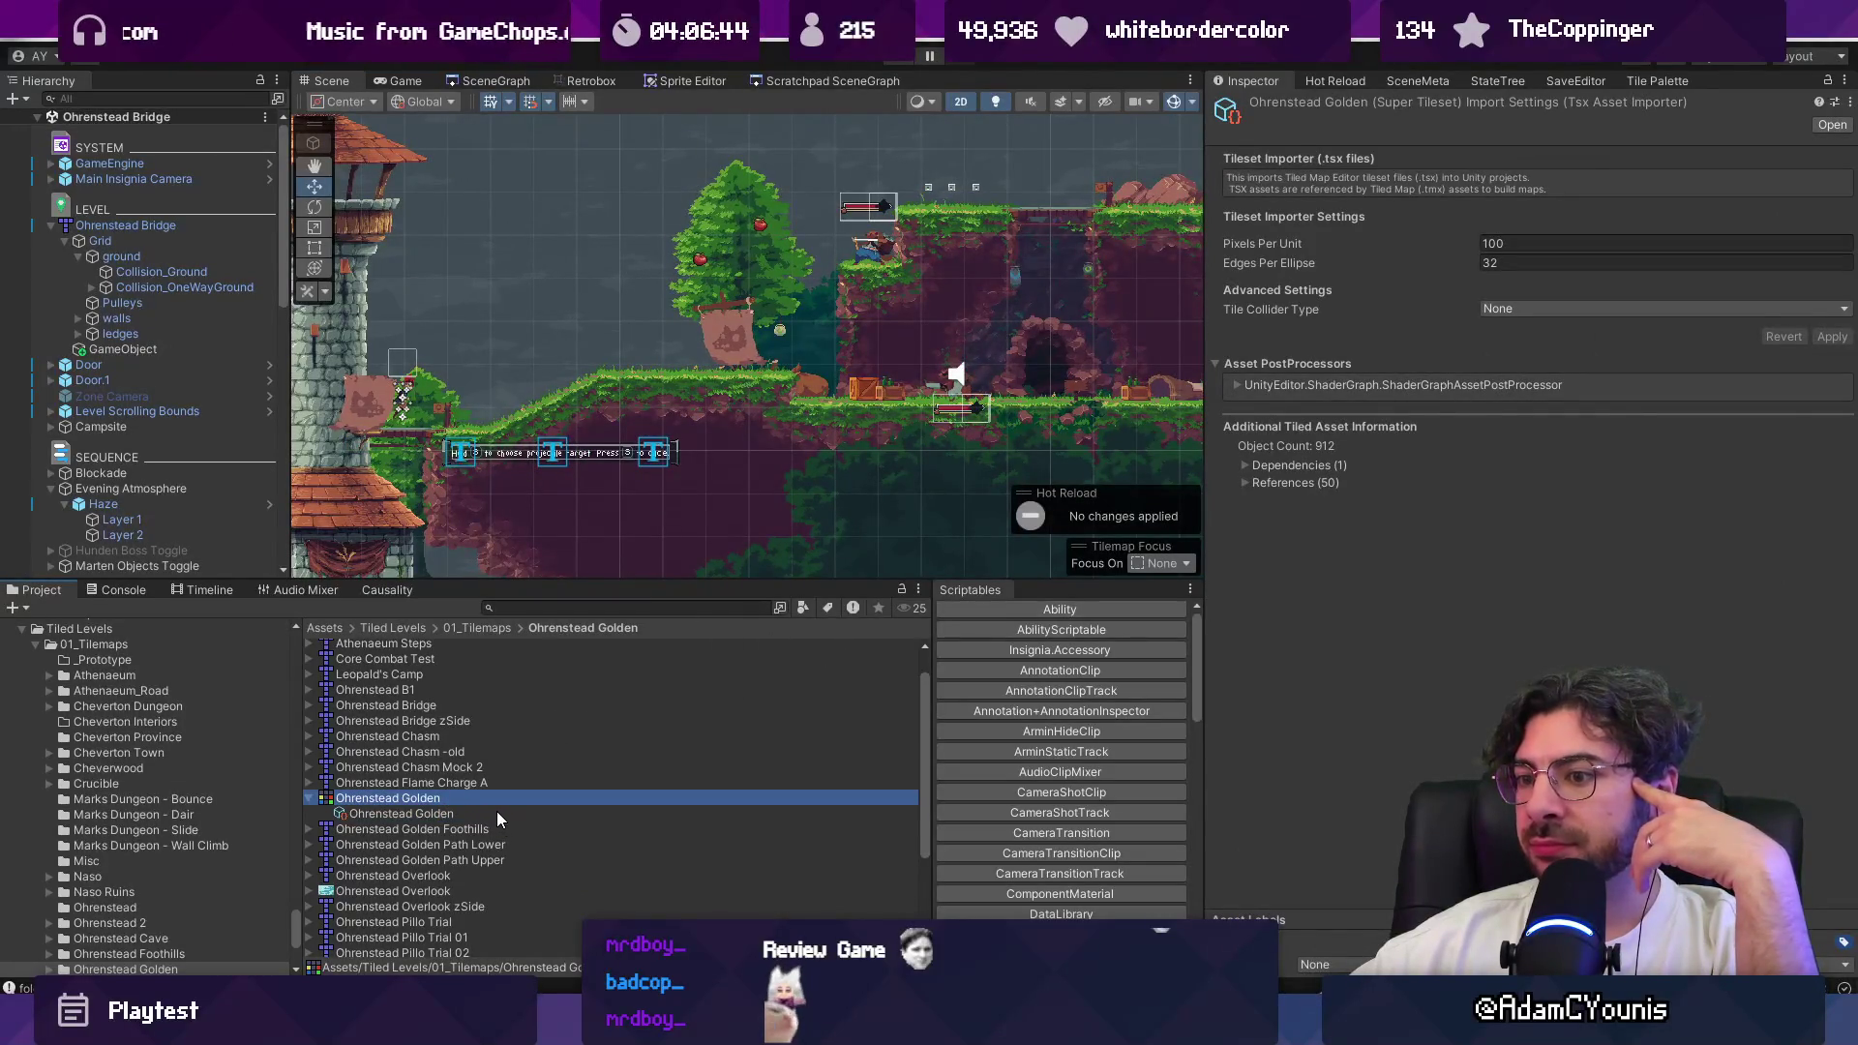
left_click(1237, 387)
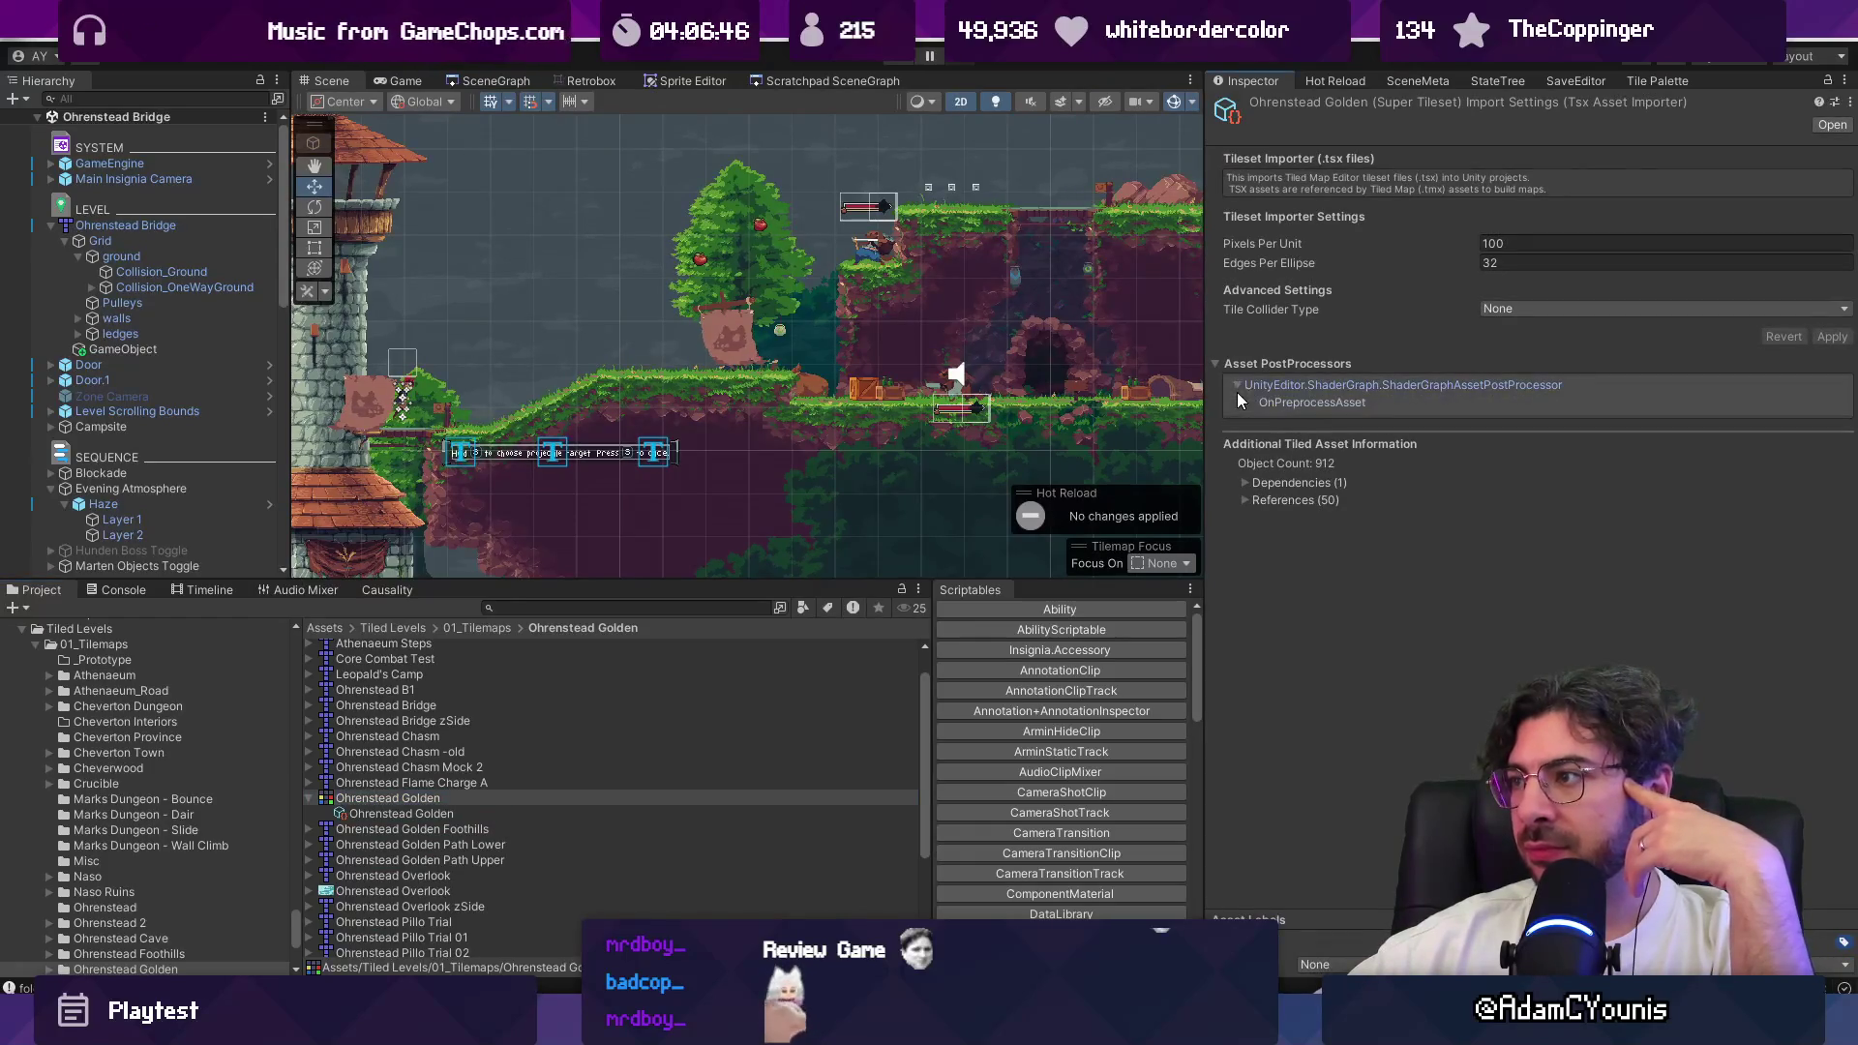
left_click(1244, 485)
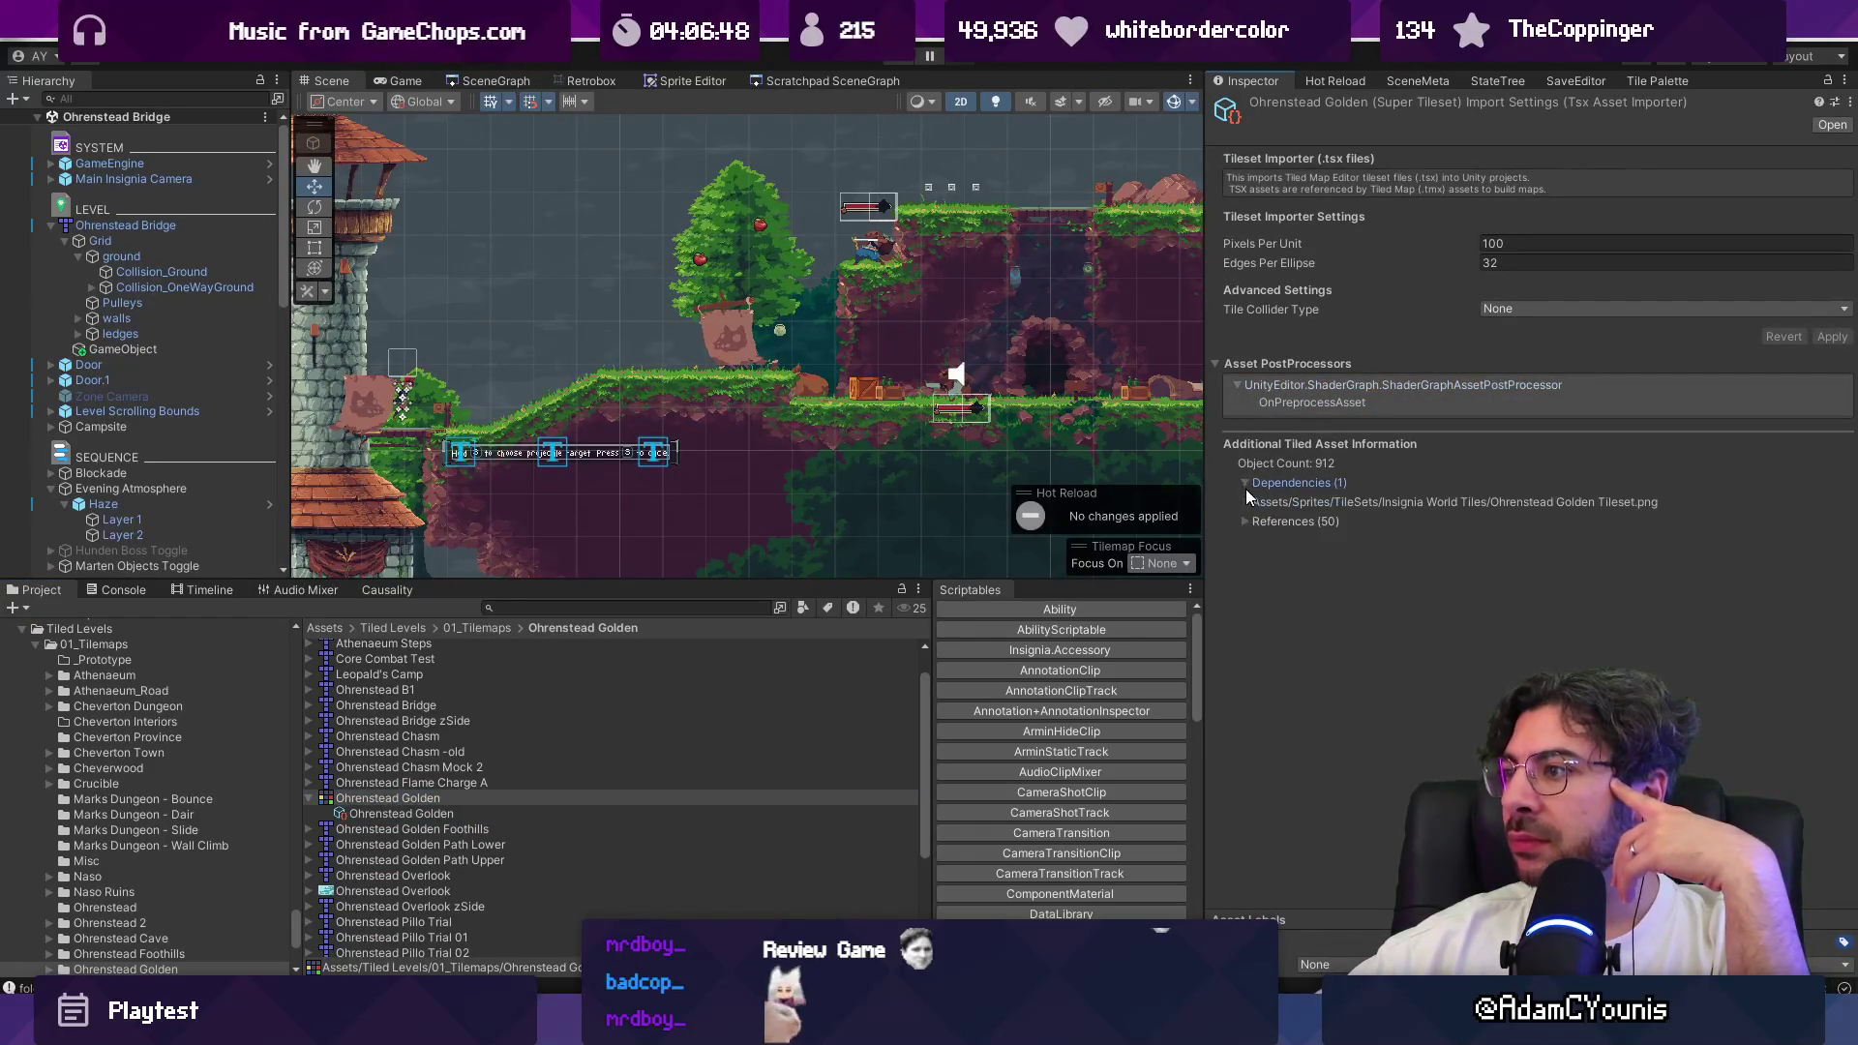
left_click(1246, 523)
scroll(1489, 542, "down", 10)
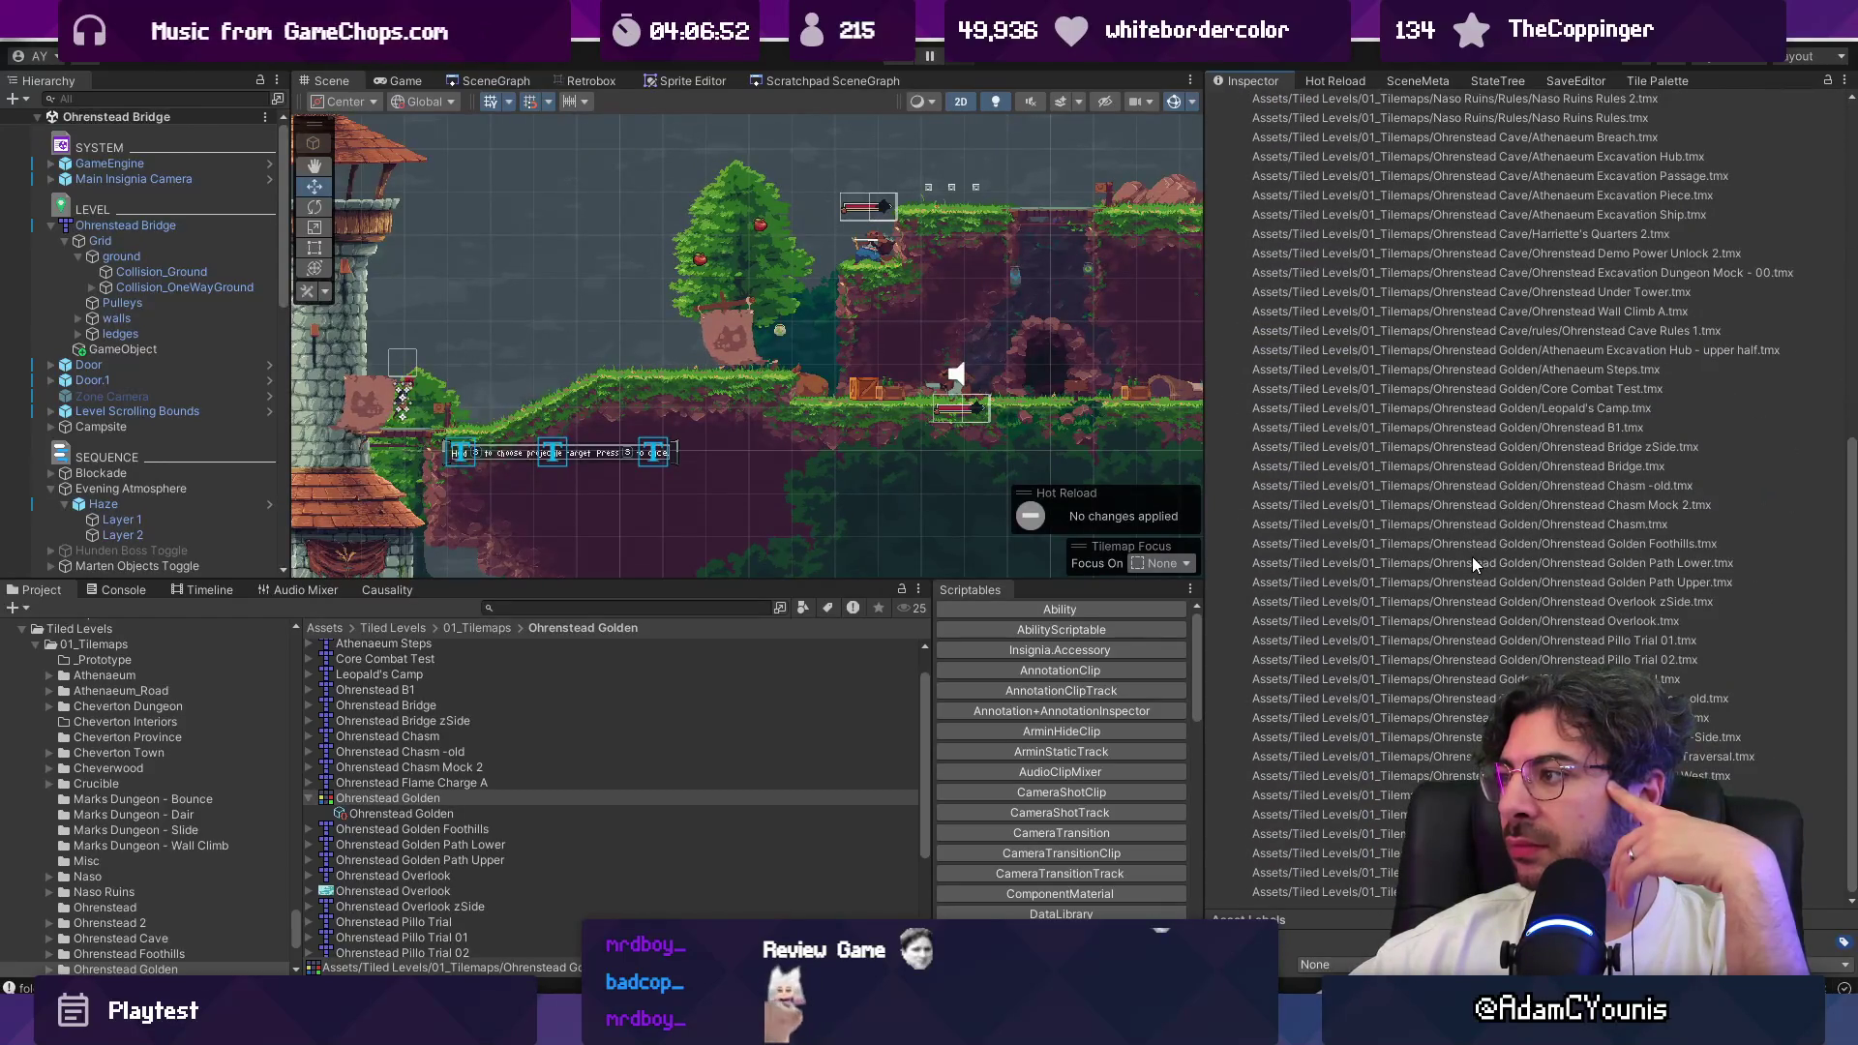
scroll(1472, 557, "up", 10)
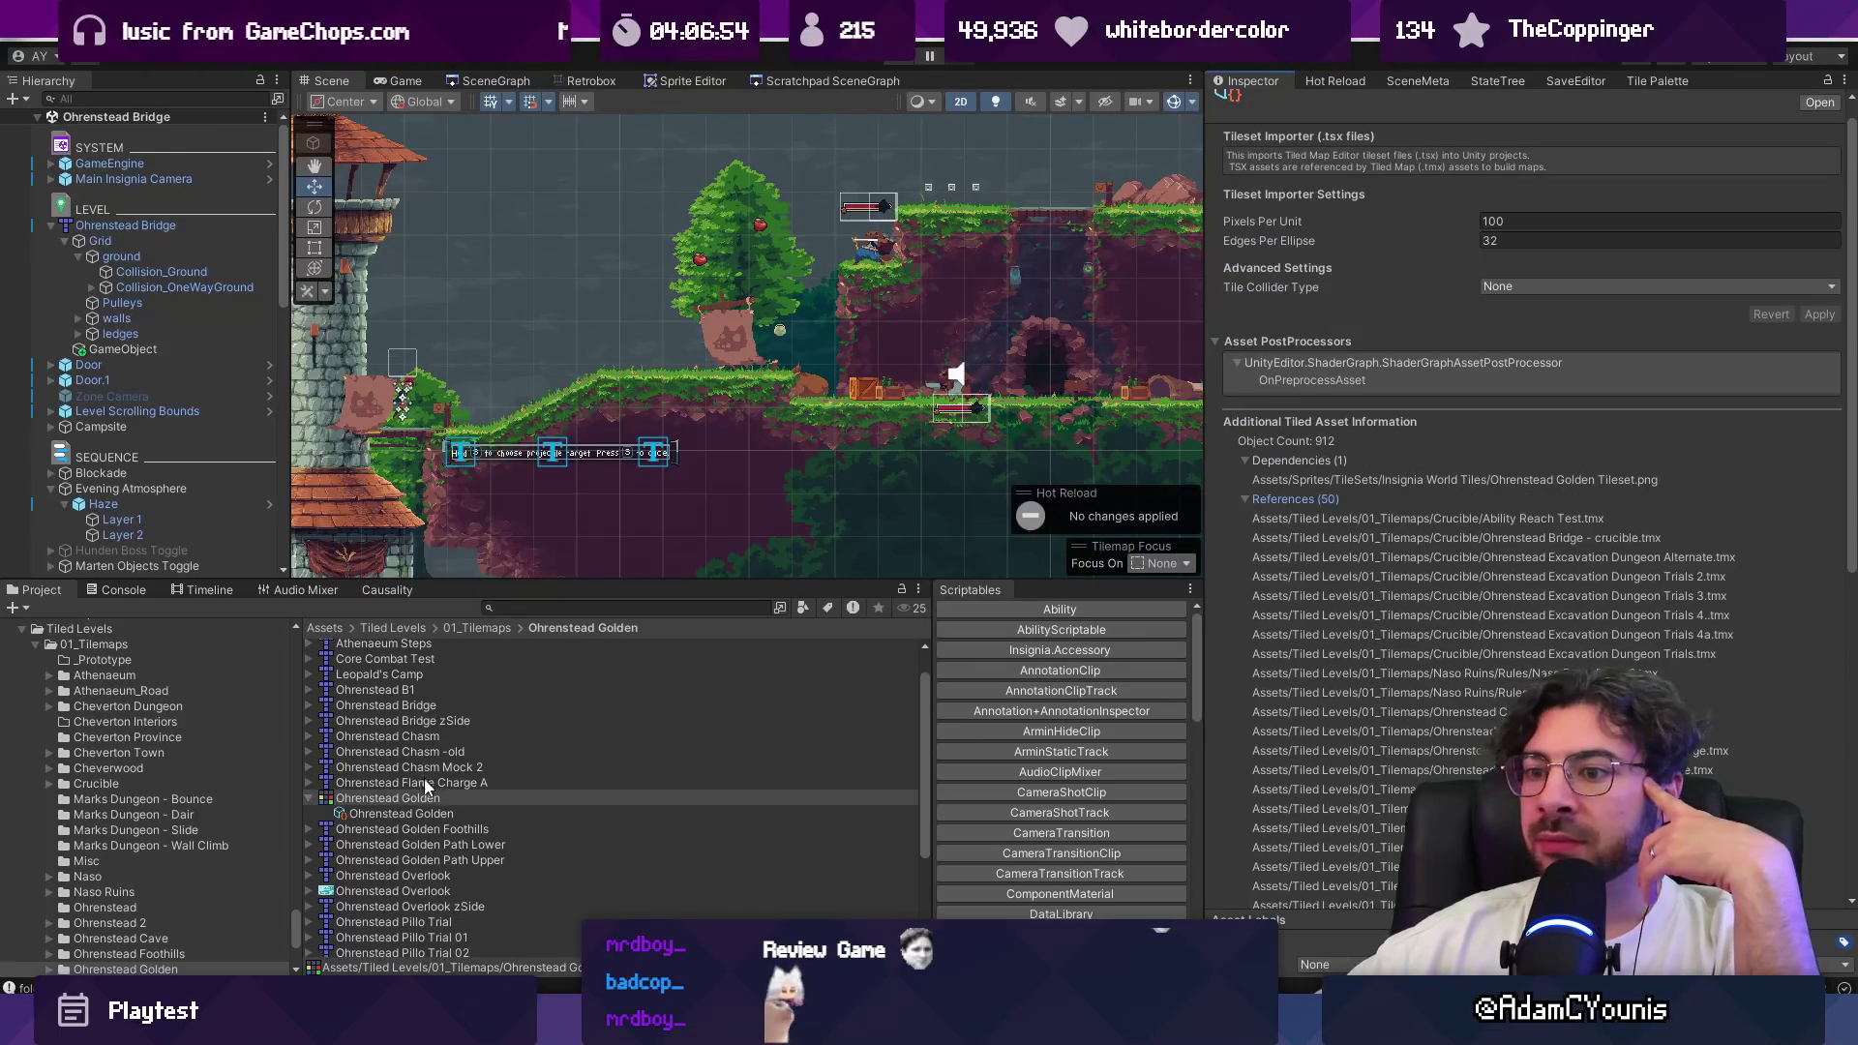
scroll(1456, 424, "up", 1)
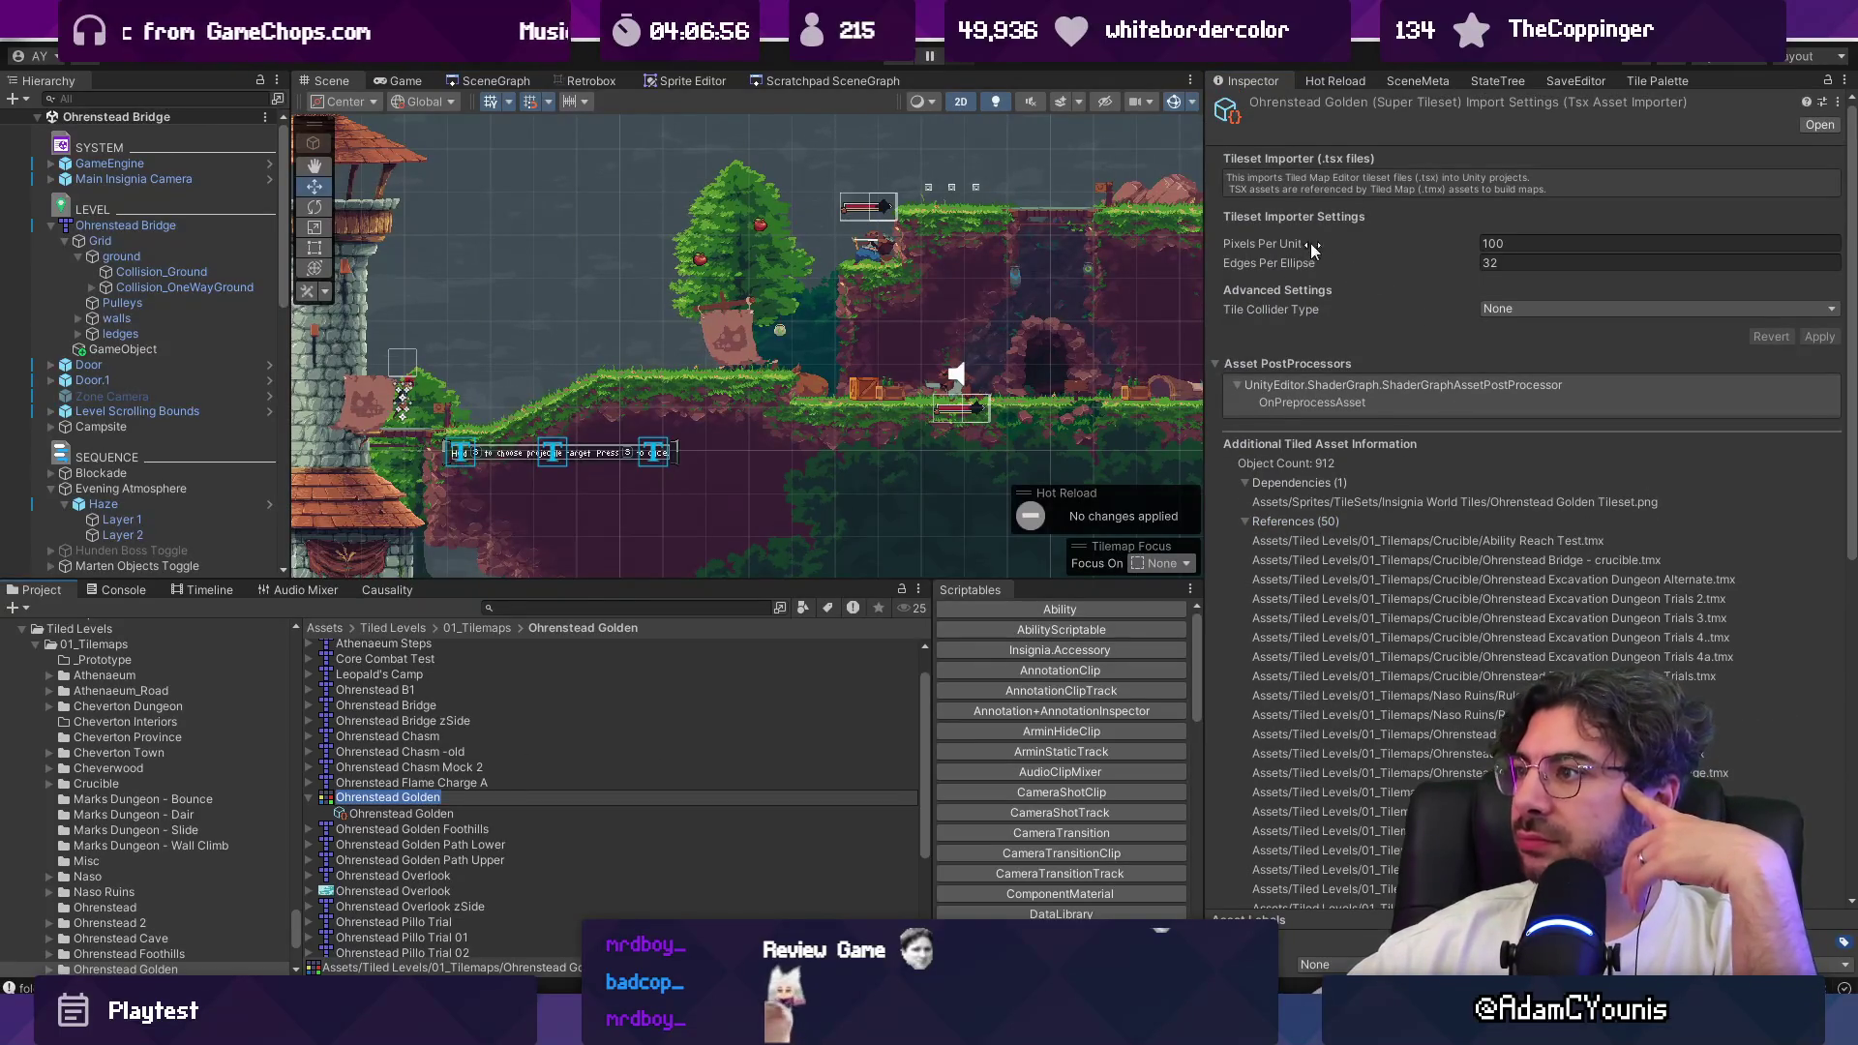
left_click(613, 736)
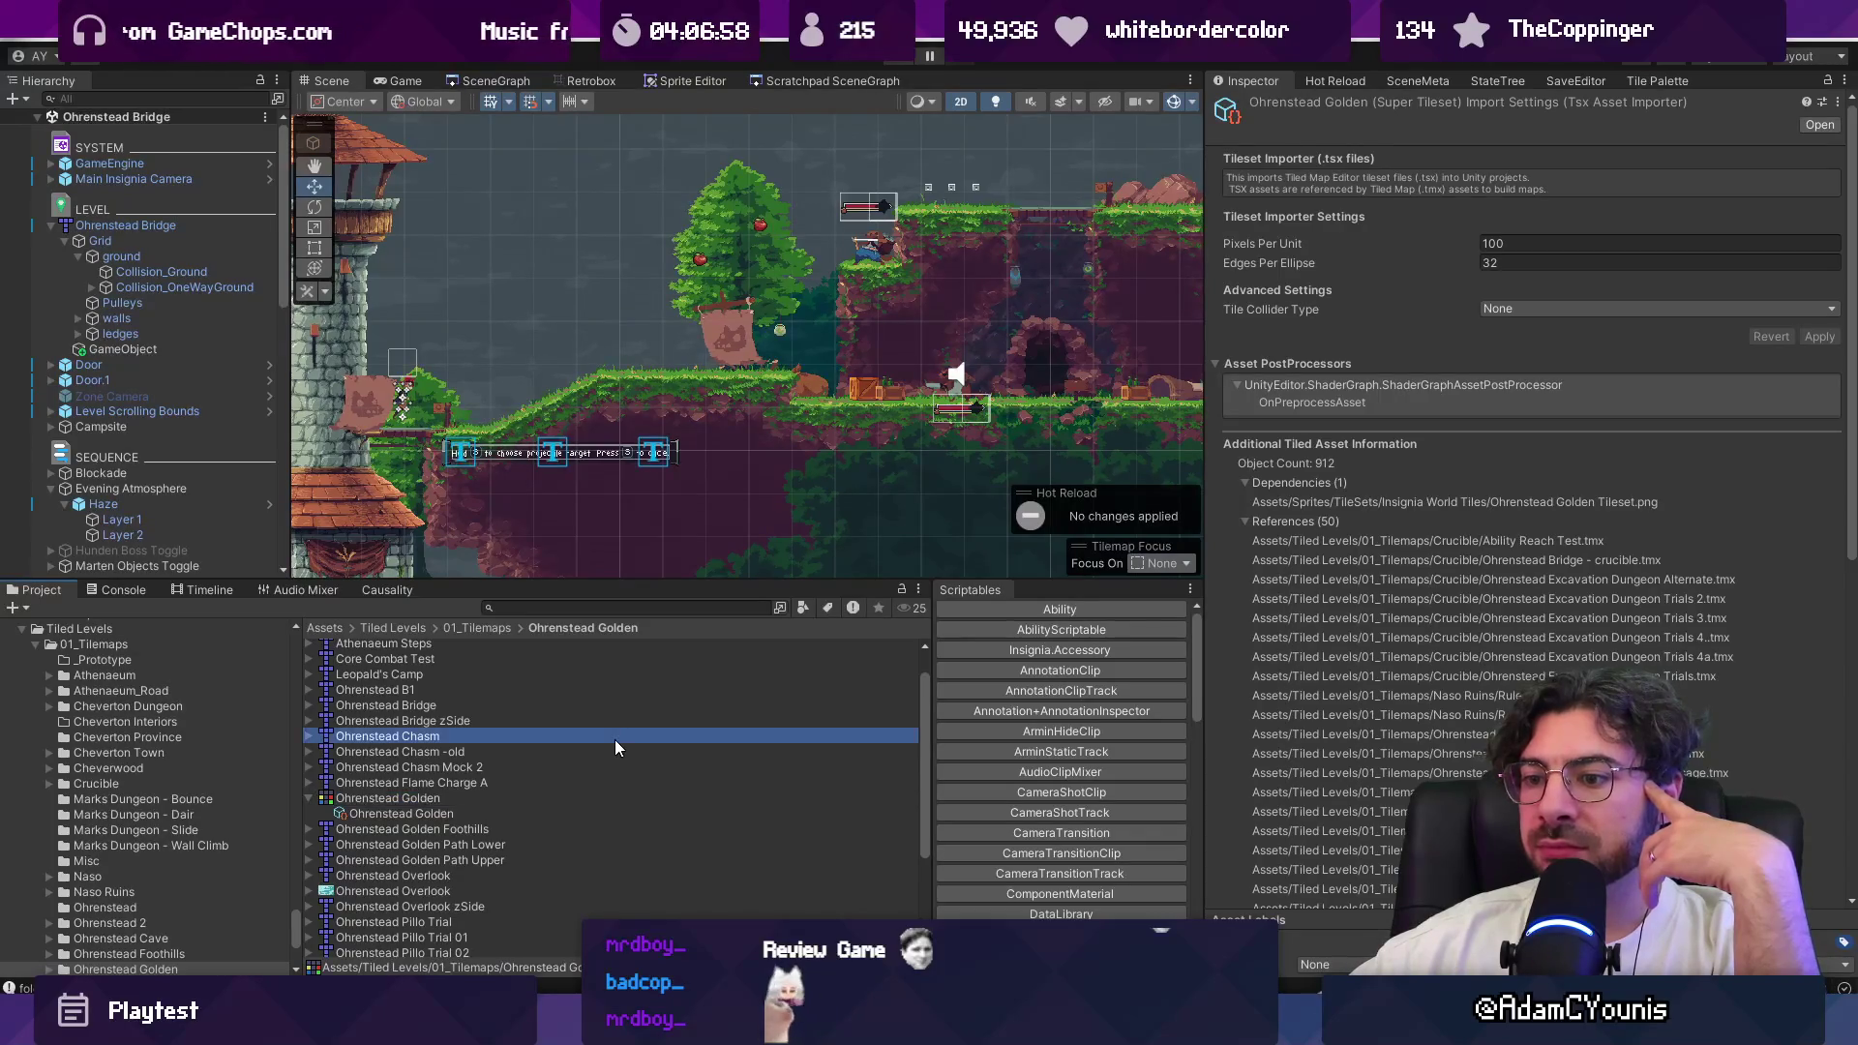
scroll(613, 731, "up", 2)
Step: Filter the Project panel by 'golden' and select the Ohrenstead Golden Tileset texture
left_click(576, 607)
type("golden")
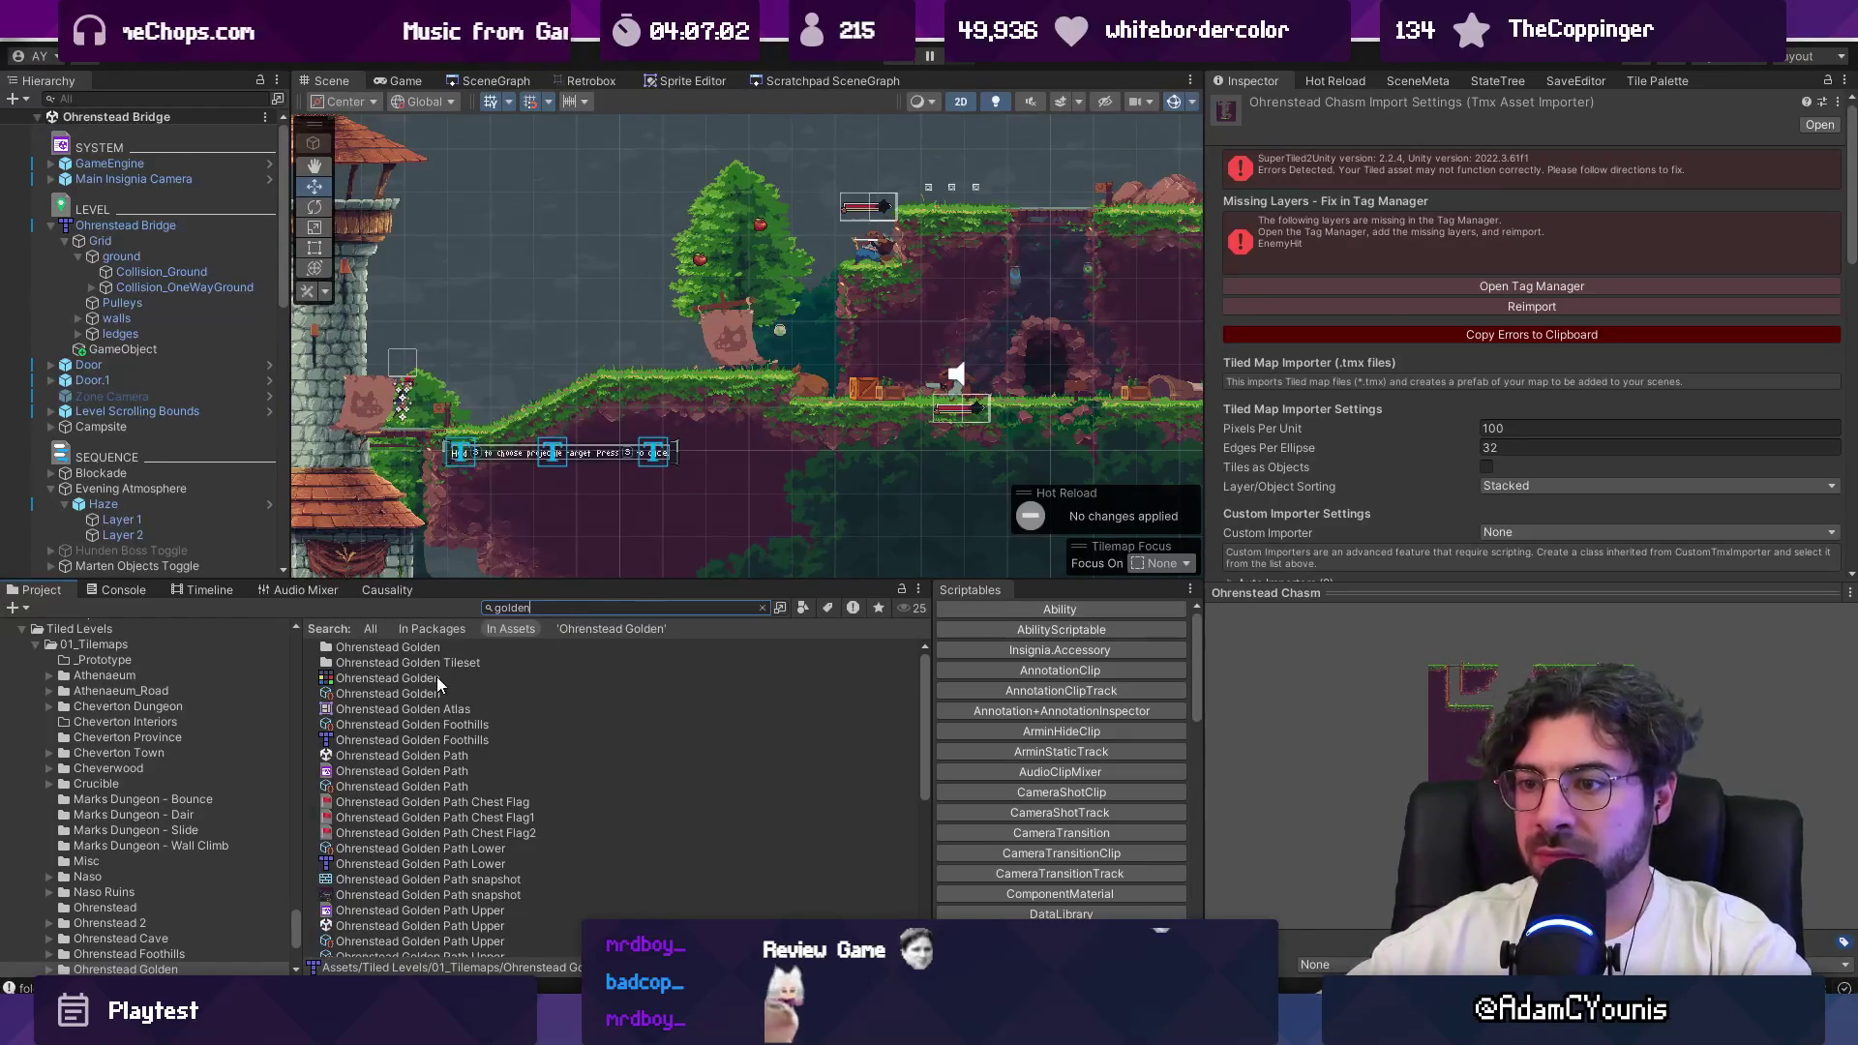
left_click(437, 678)
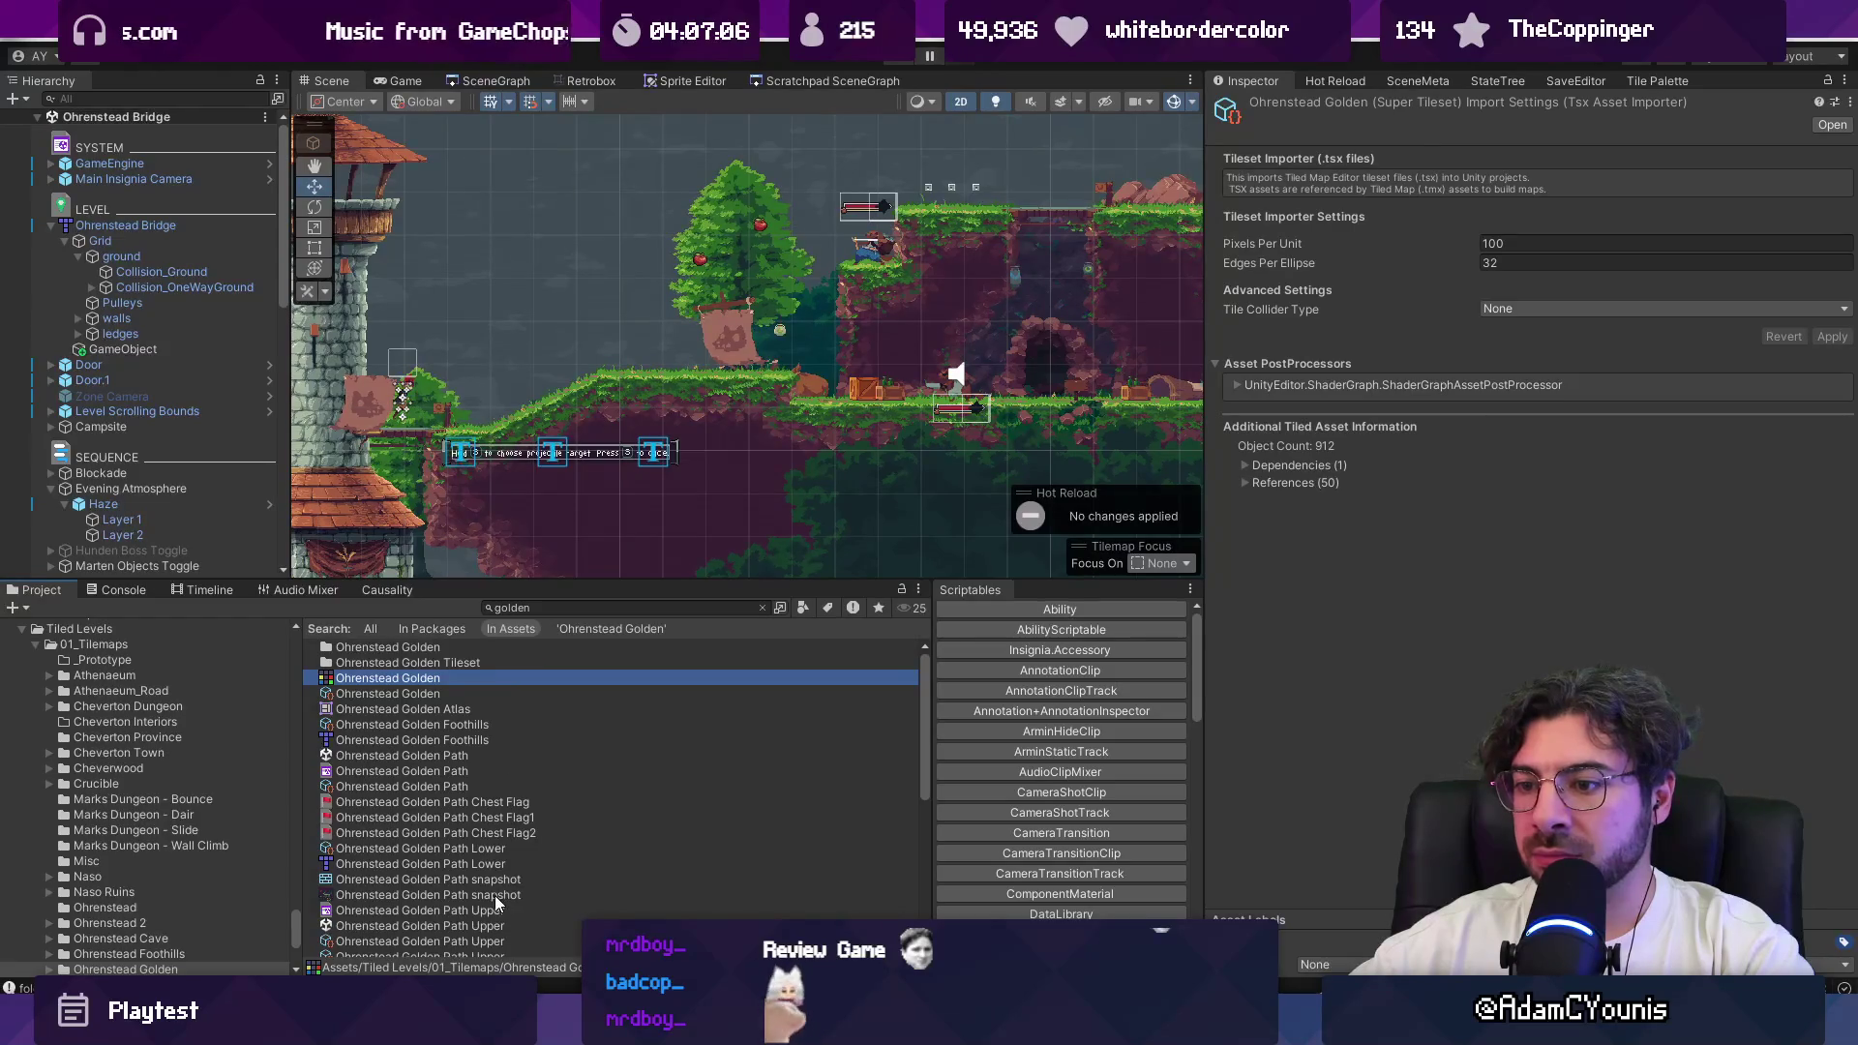
scroll(463, 766, "down", 7)
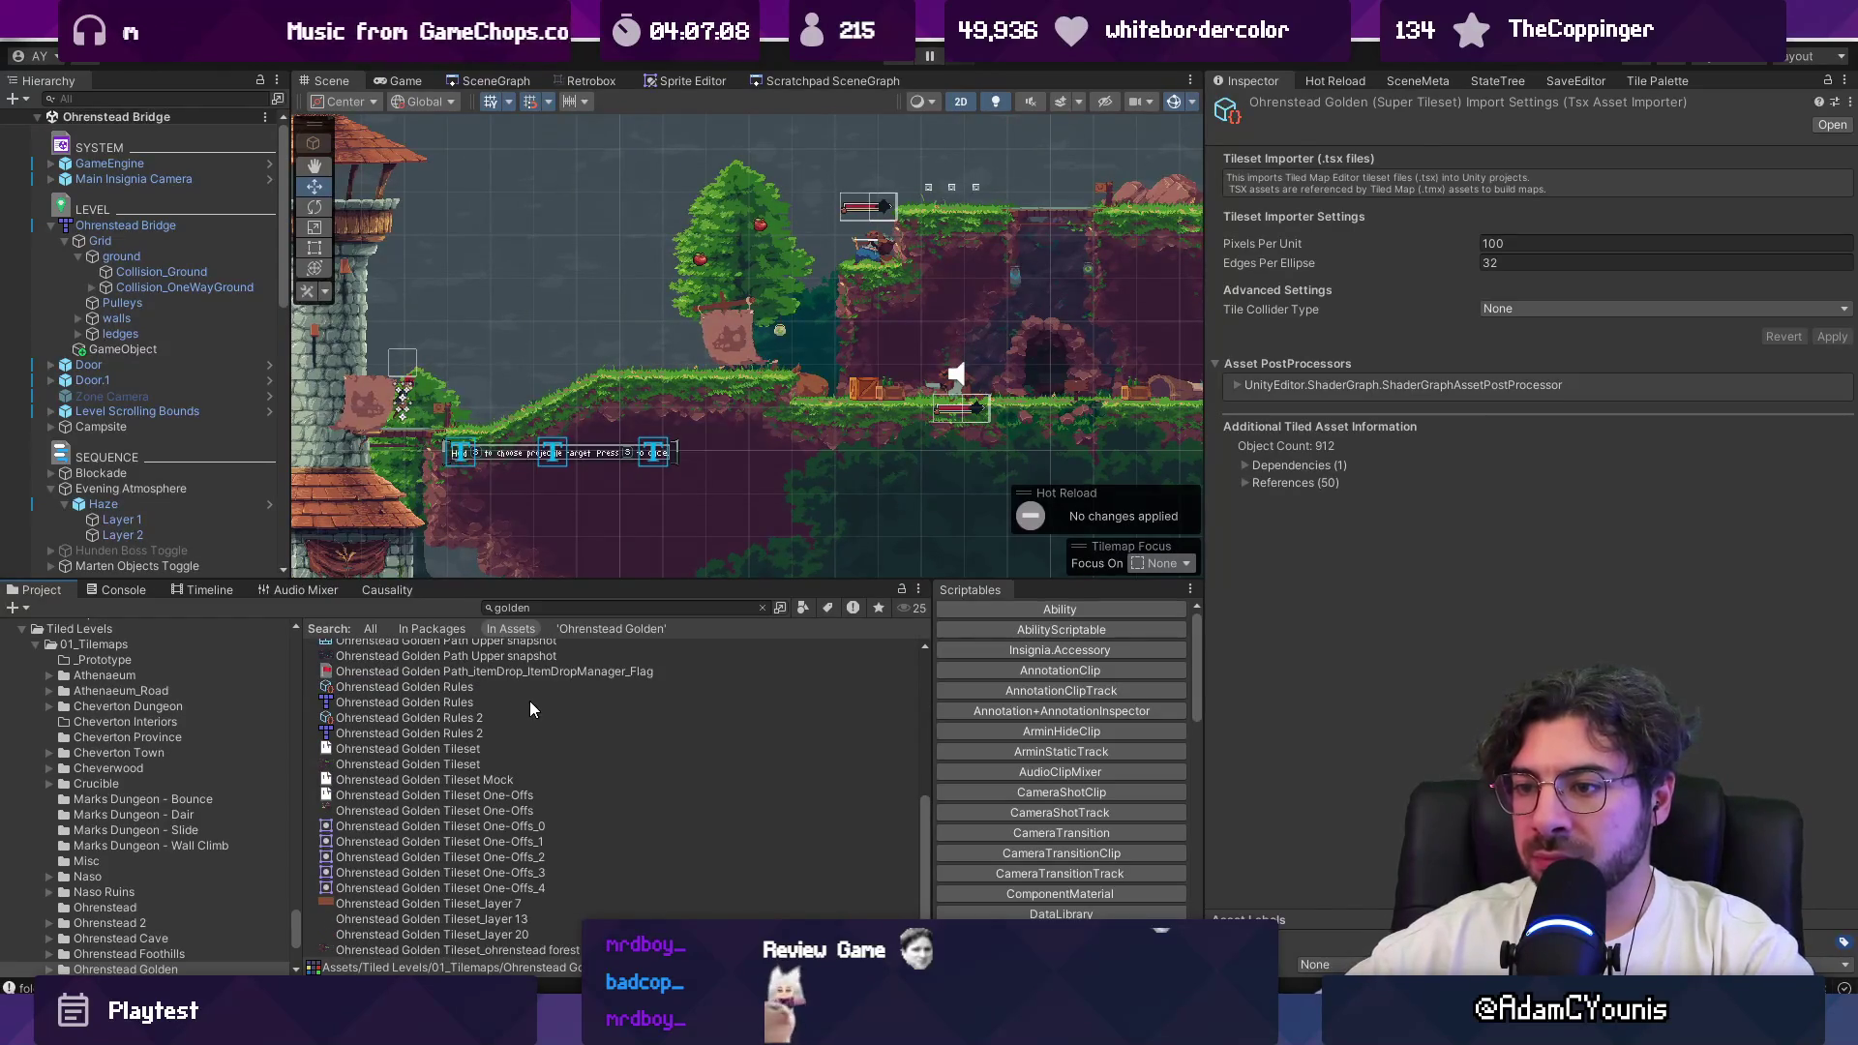
left_click(477, 764)
left_click(478, 764)
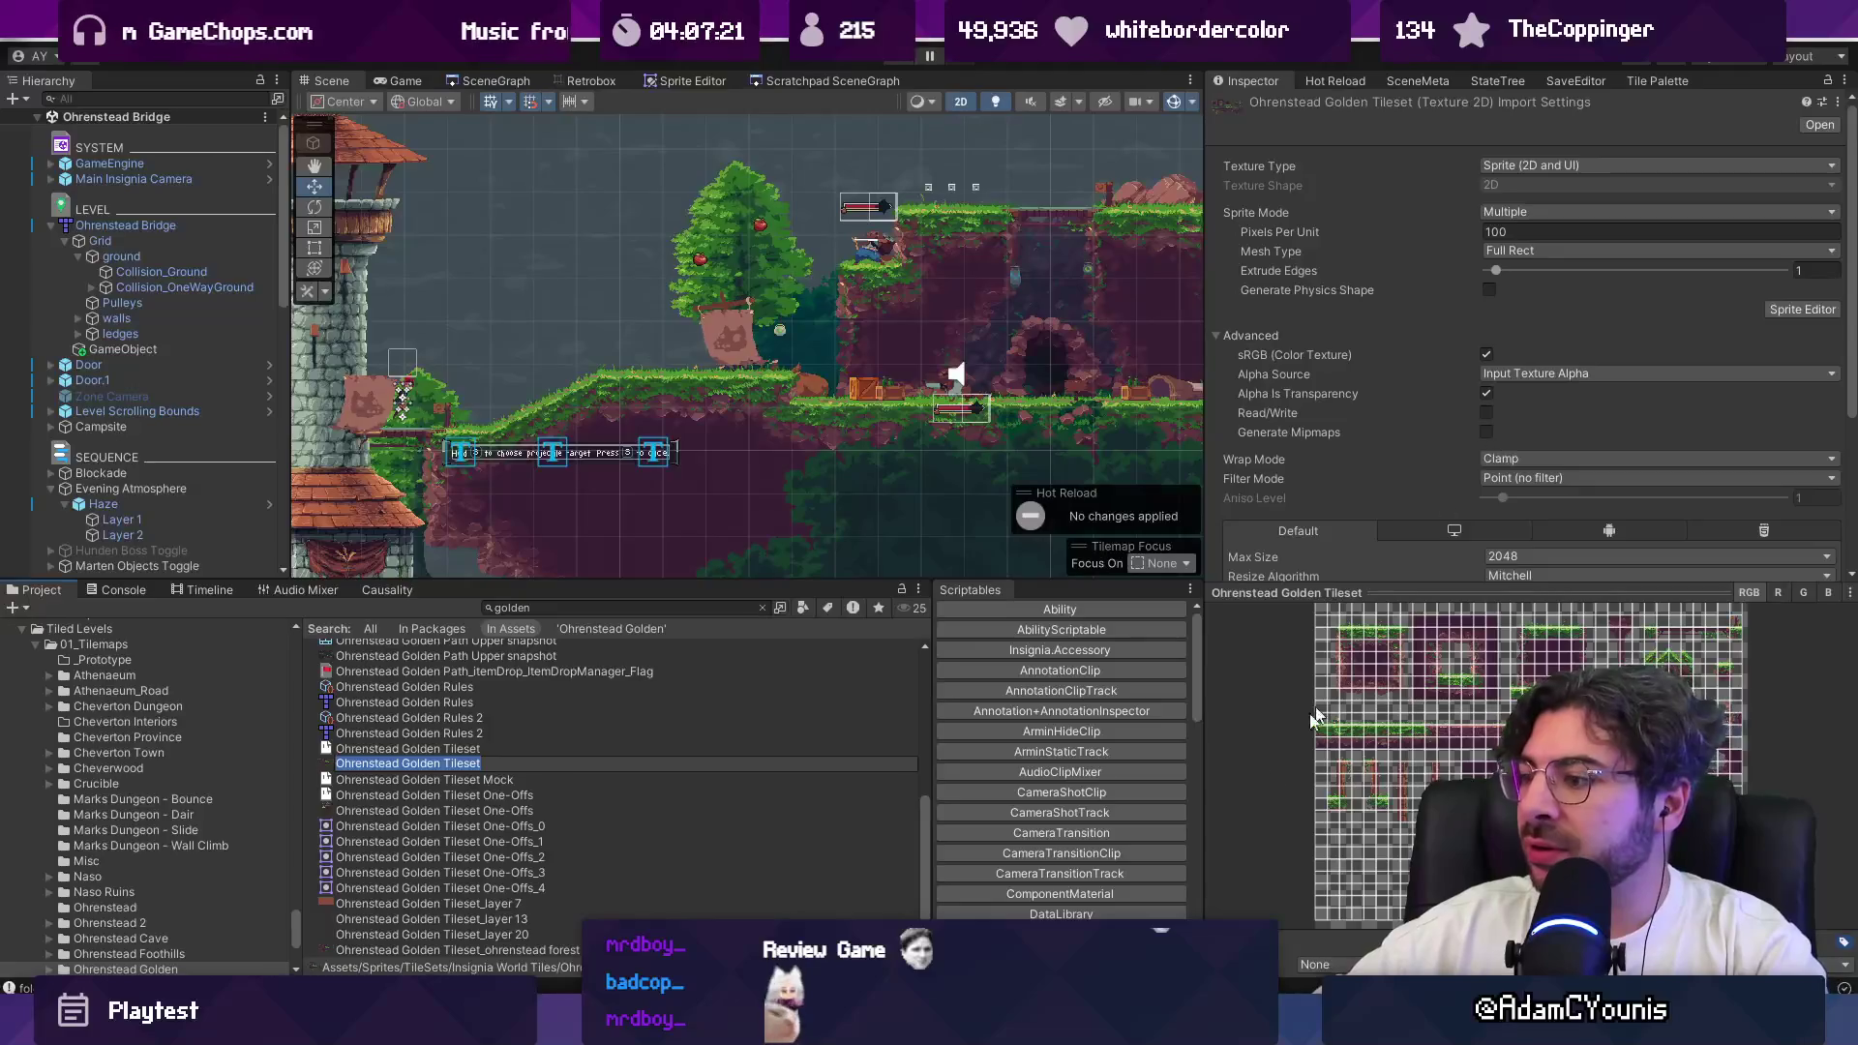
Step: Confirm the tileset's Compression is None, then bring the ChatGPT conversation back to the front
left_click(1103, 1026)
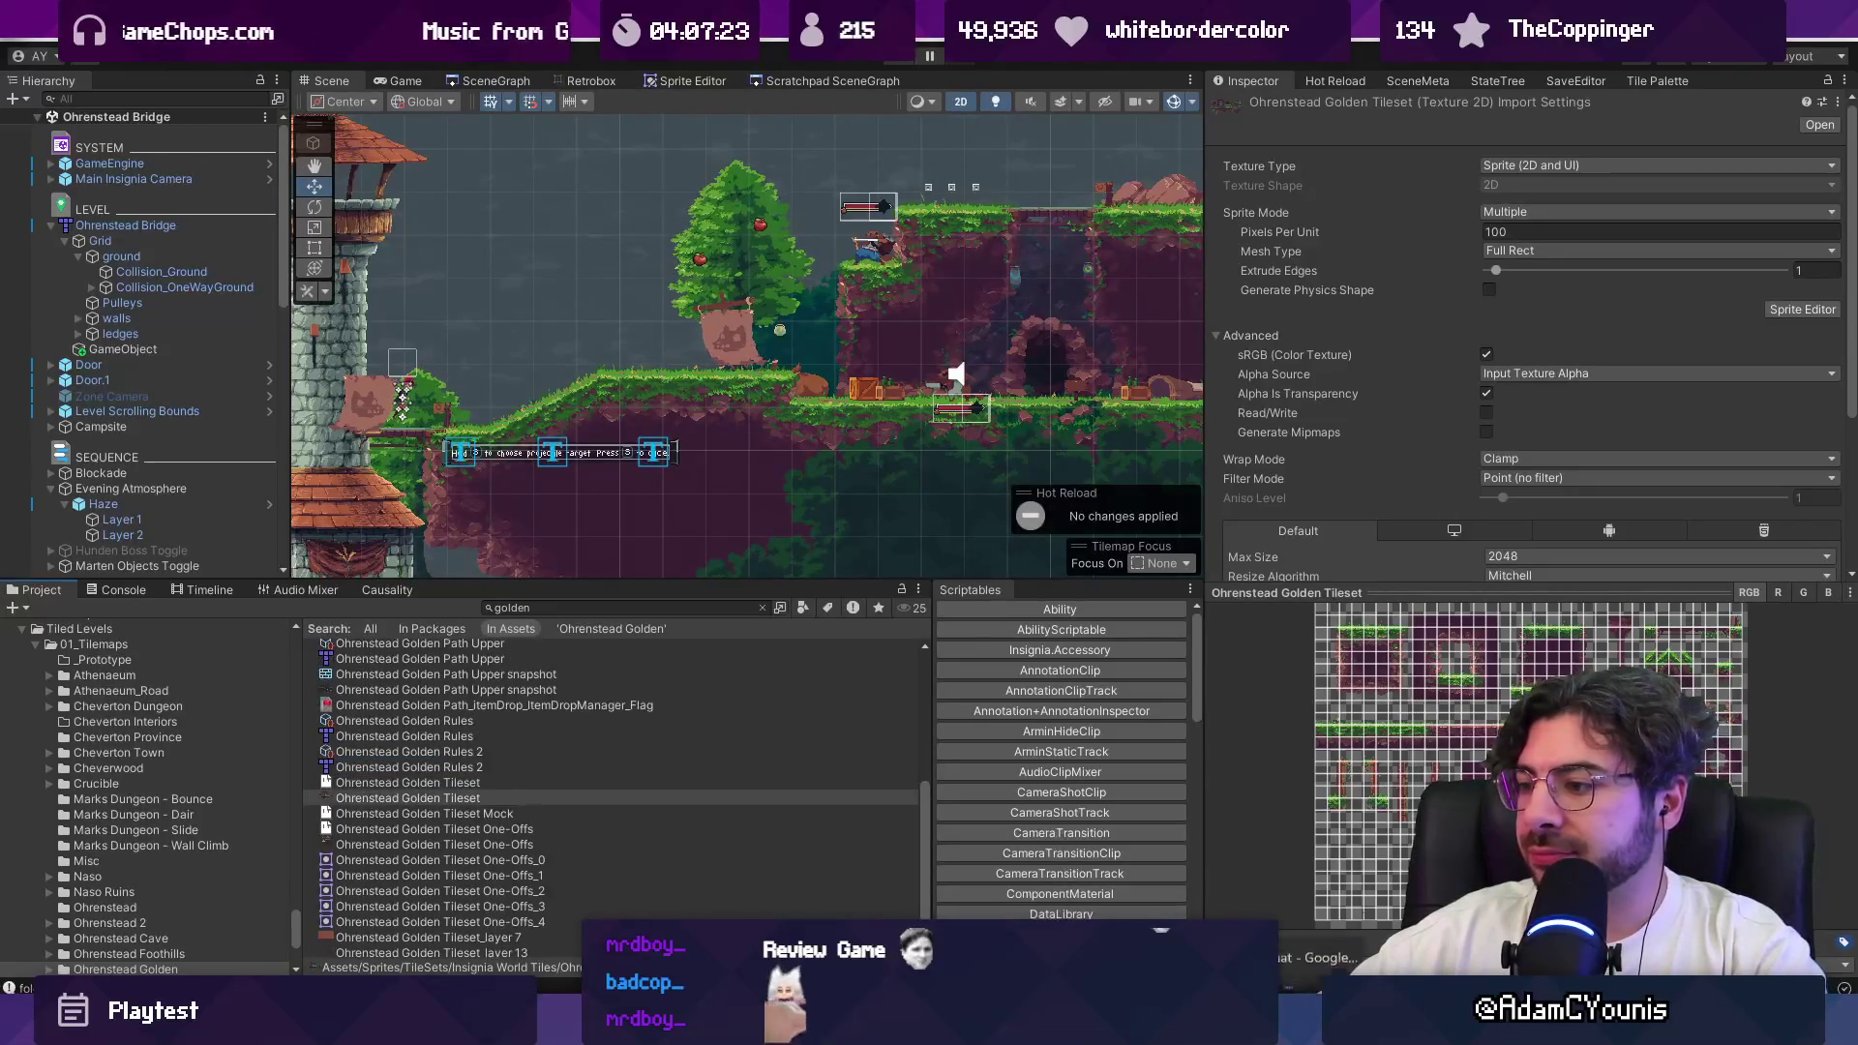
mouse_move(1288, 895)
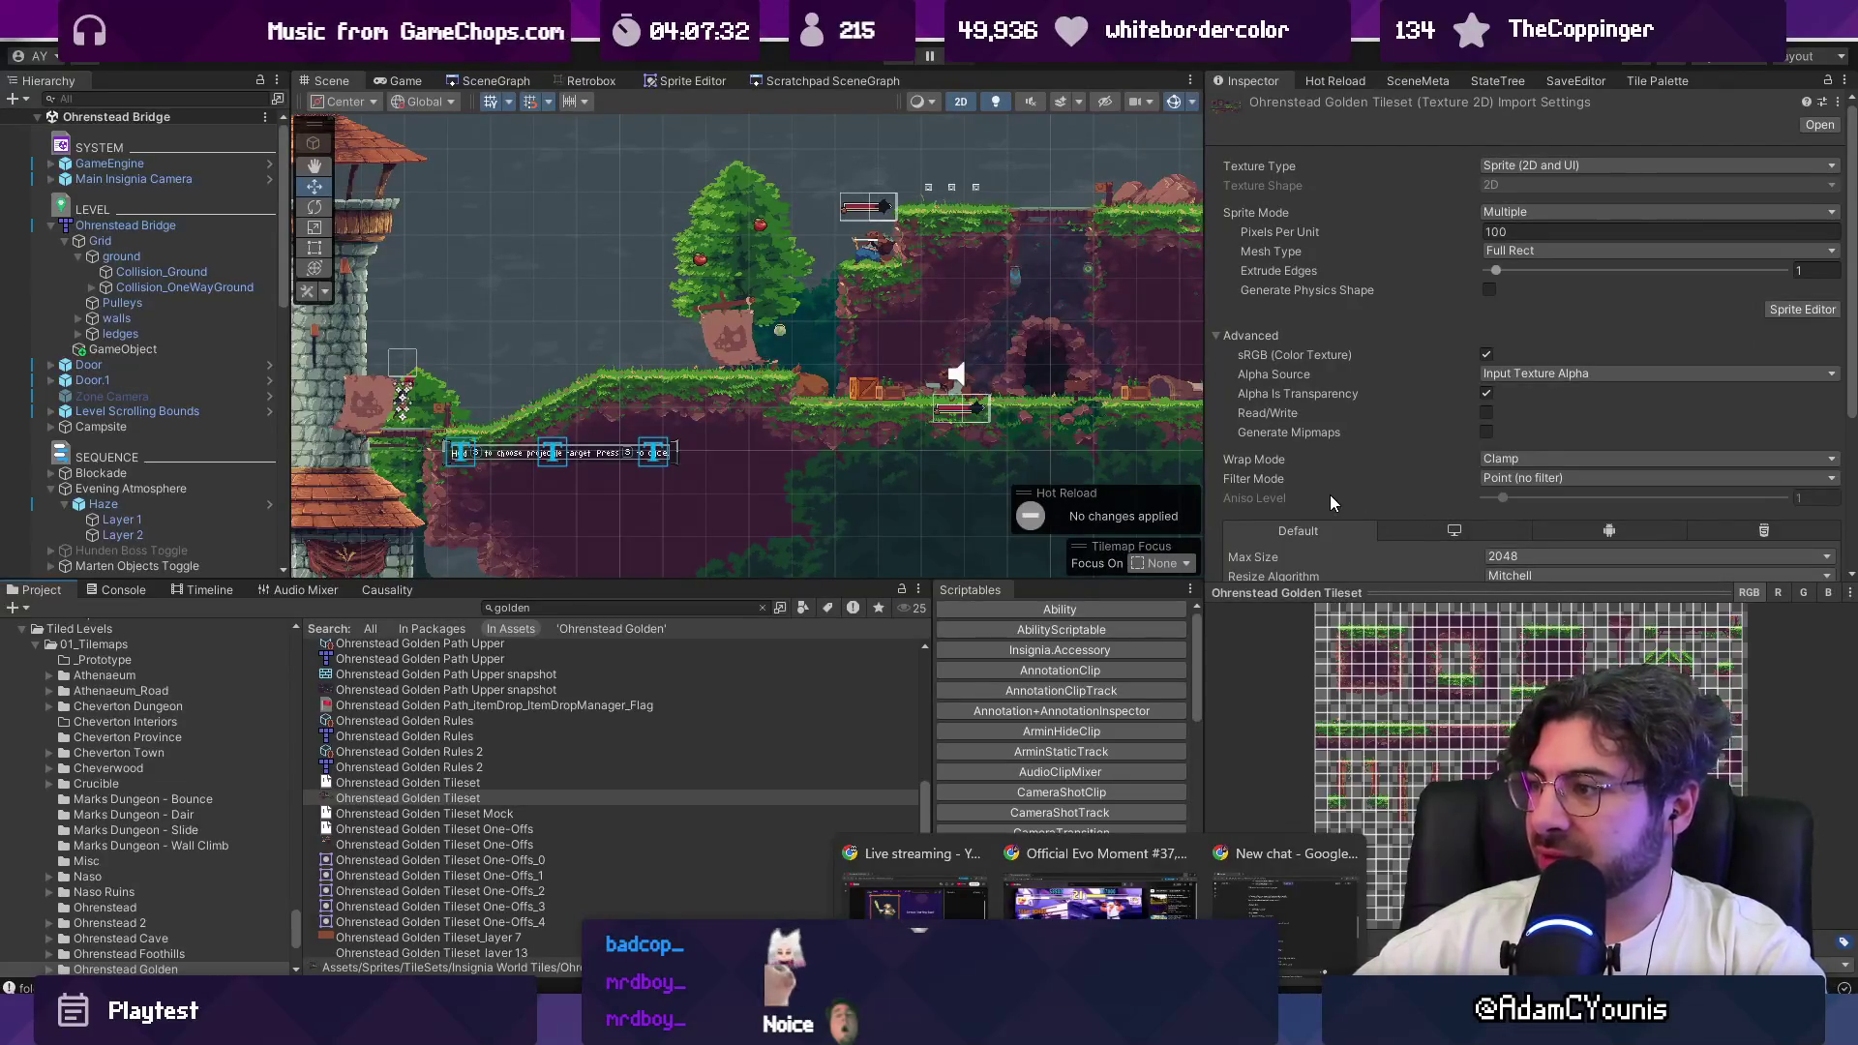
scroll(1335, 492, "down", 3)
scroll(1344, 488, "up", 2)
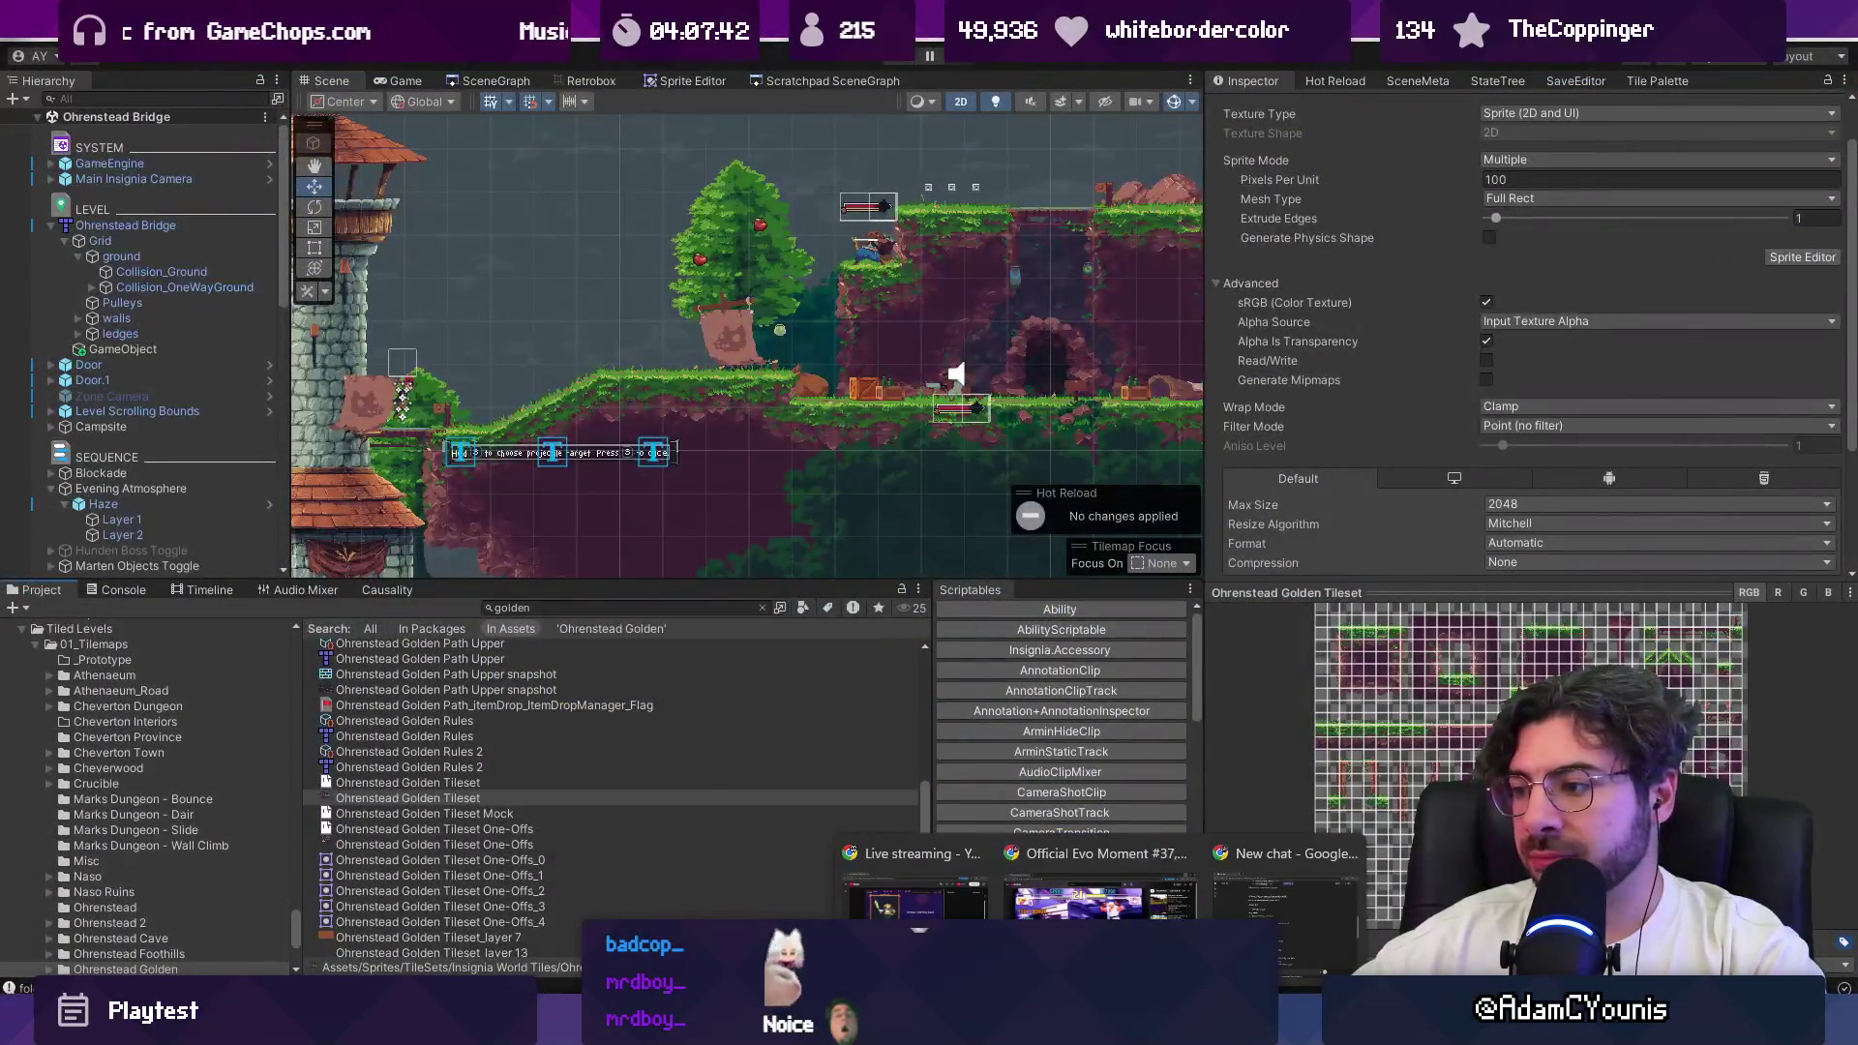
left_click(1215, 885)
scroll(804, 610, "down", 1)
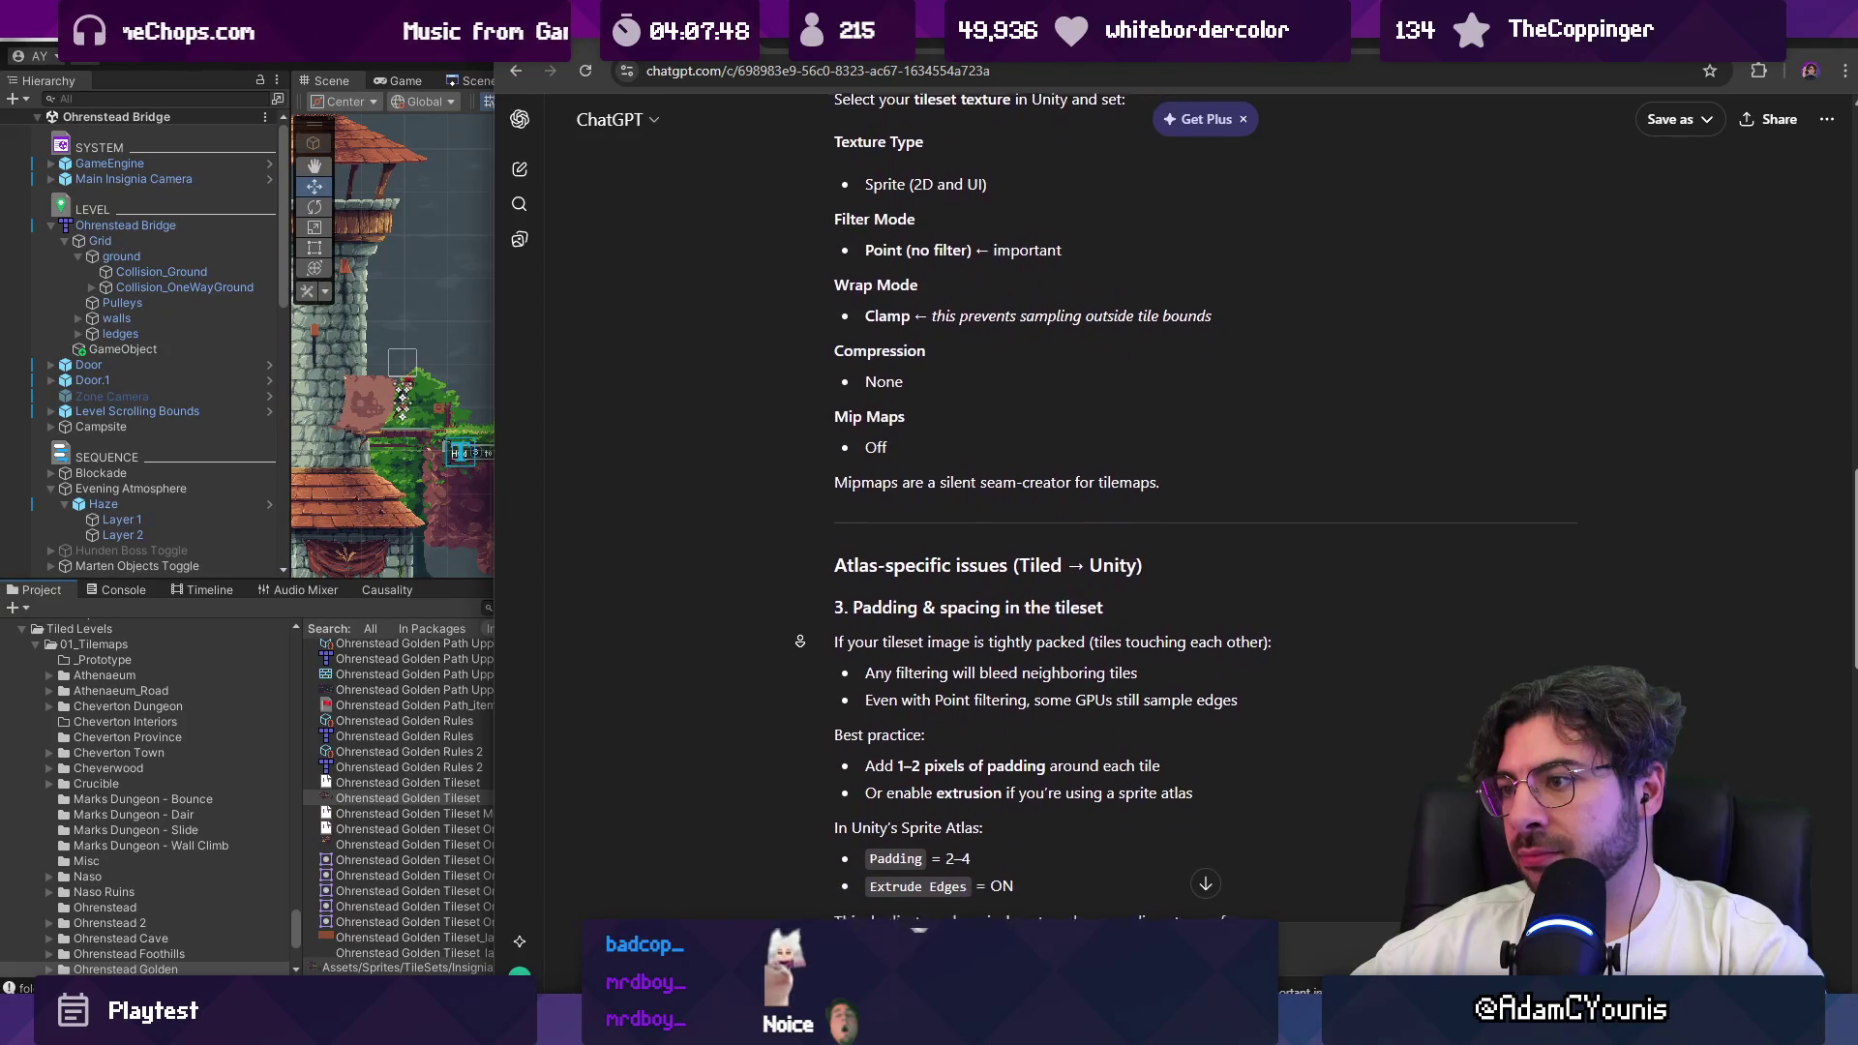
Step: Autoscroll ChatGPT's answer to the Sprite Atlas advice, then return to Unity's Project search field
middle_click(802, 645)
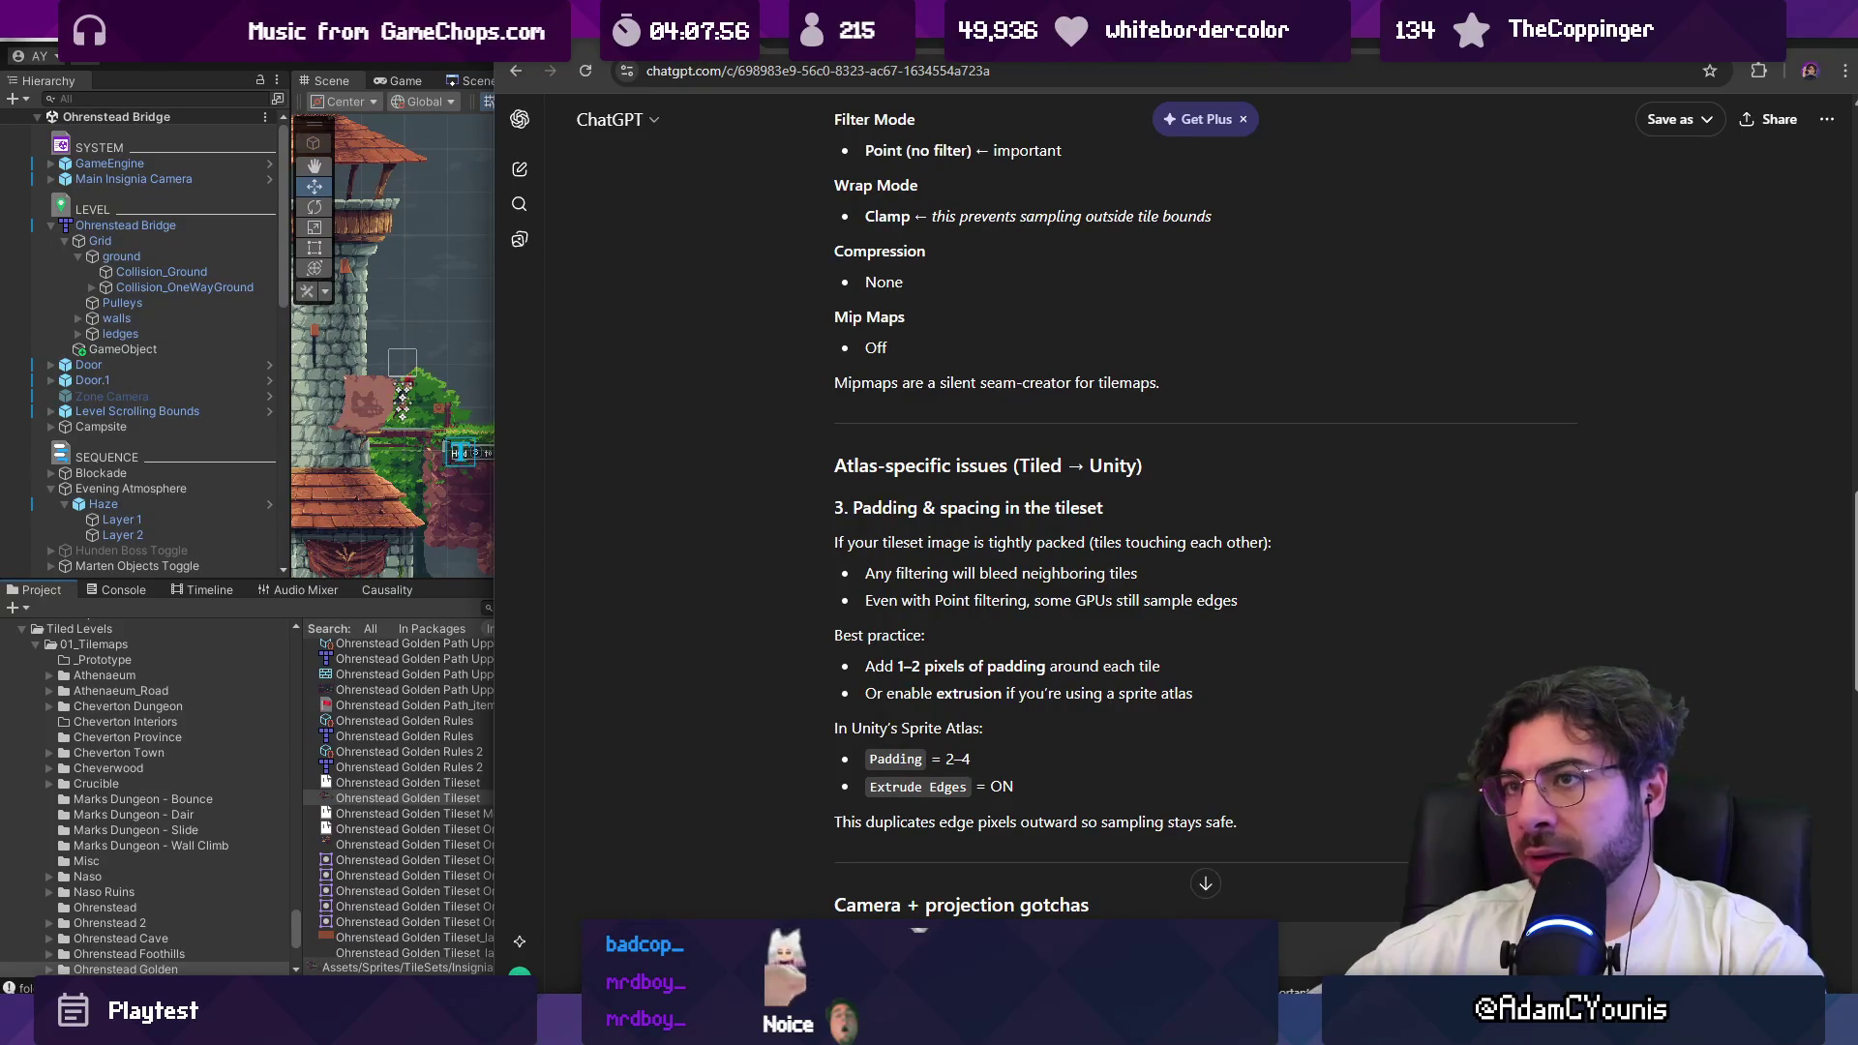
key("alt+Tab")
left_click(571, 609)
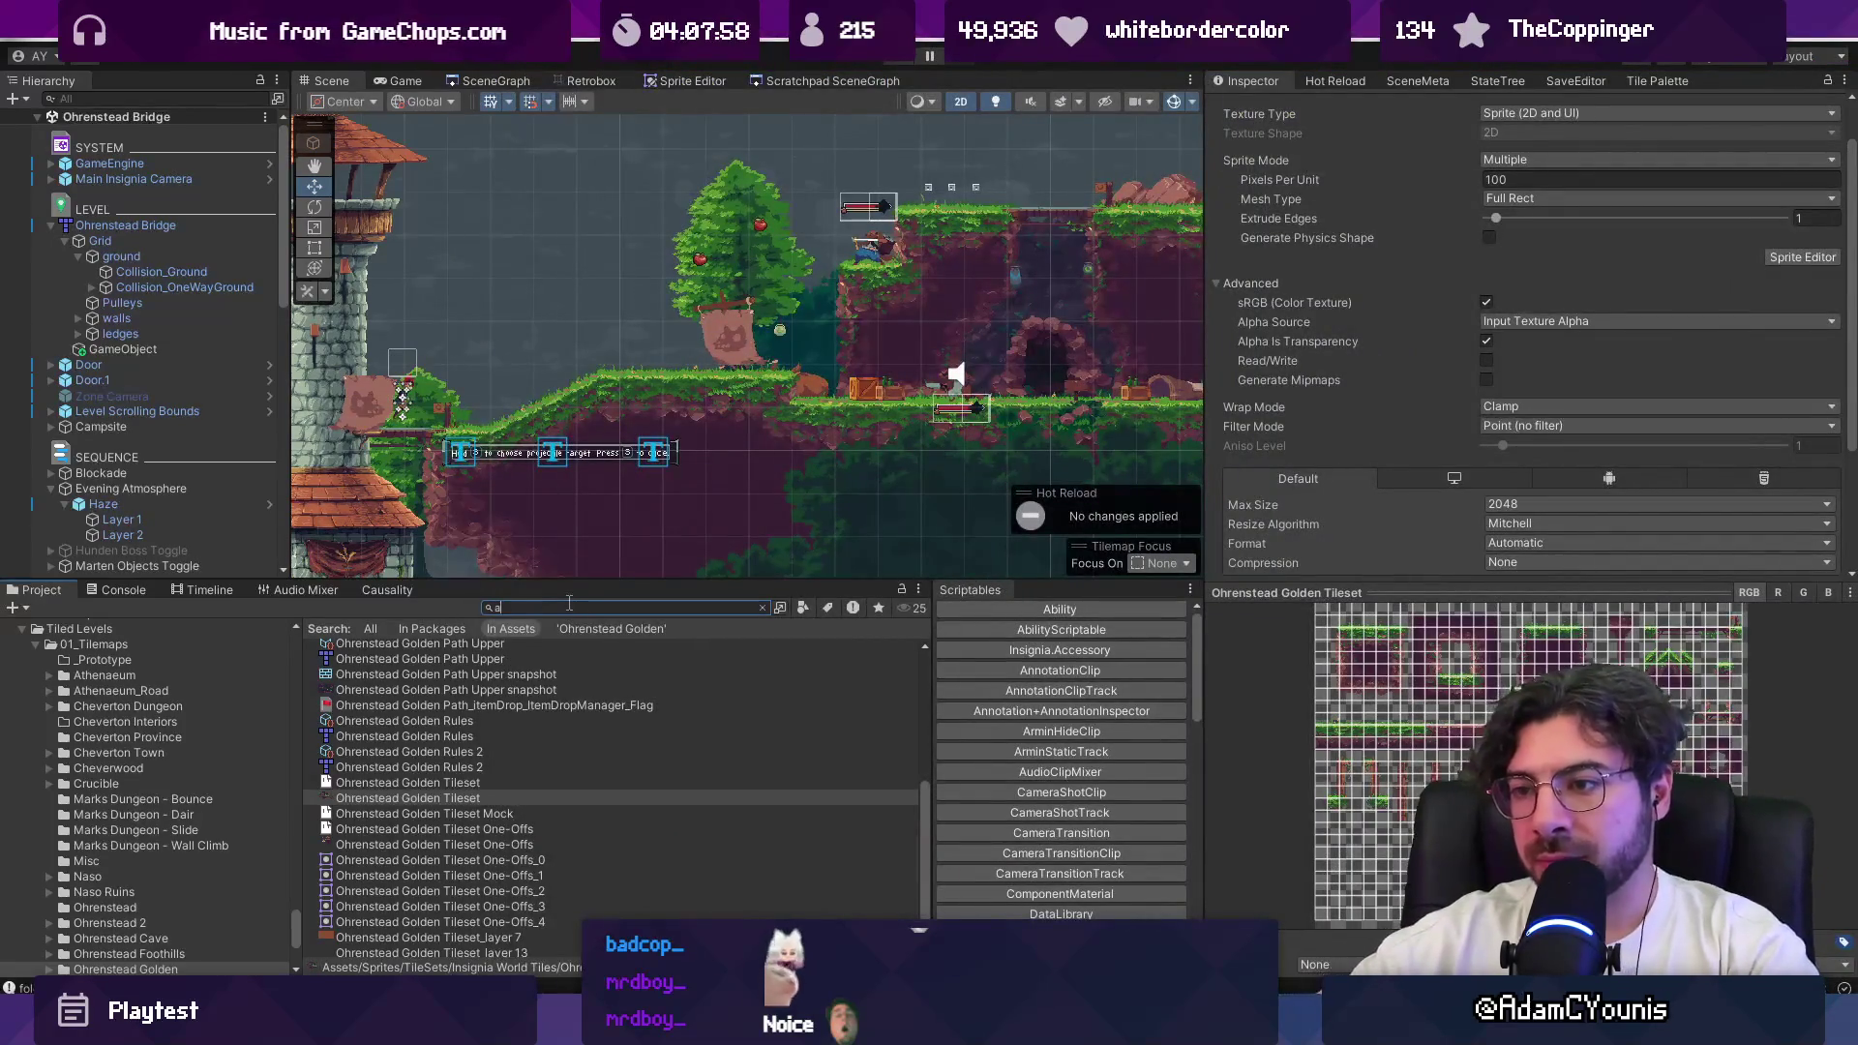
Step: Search the Project for 'atlas' and inspect the Forest Tileset Atlas settings
type("atlas")
scroll(521, 681, "up", 5)
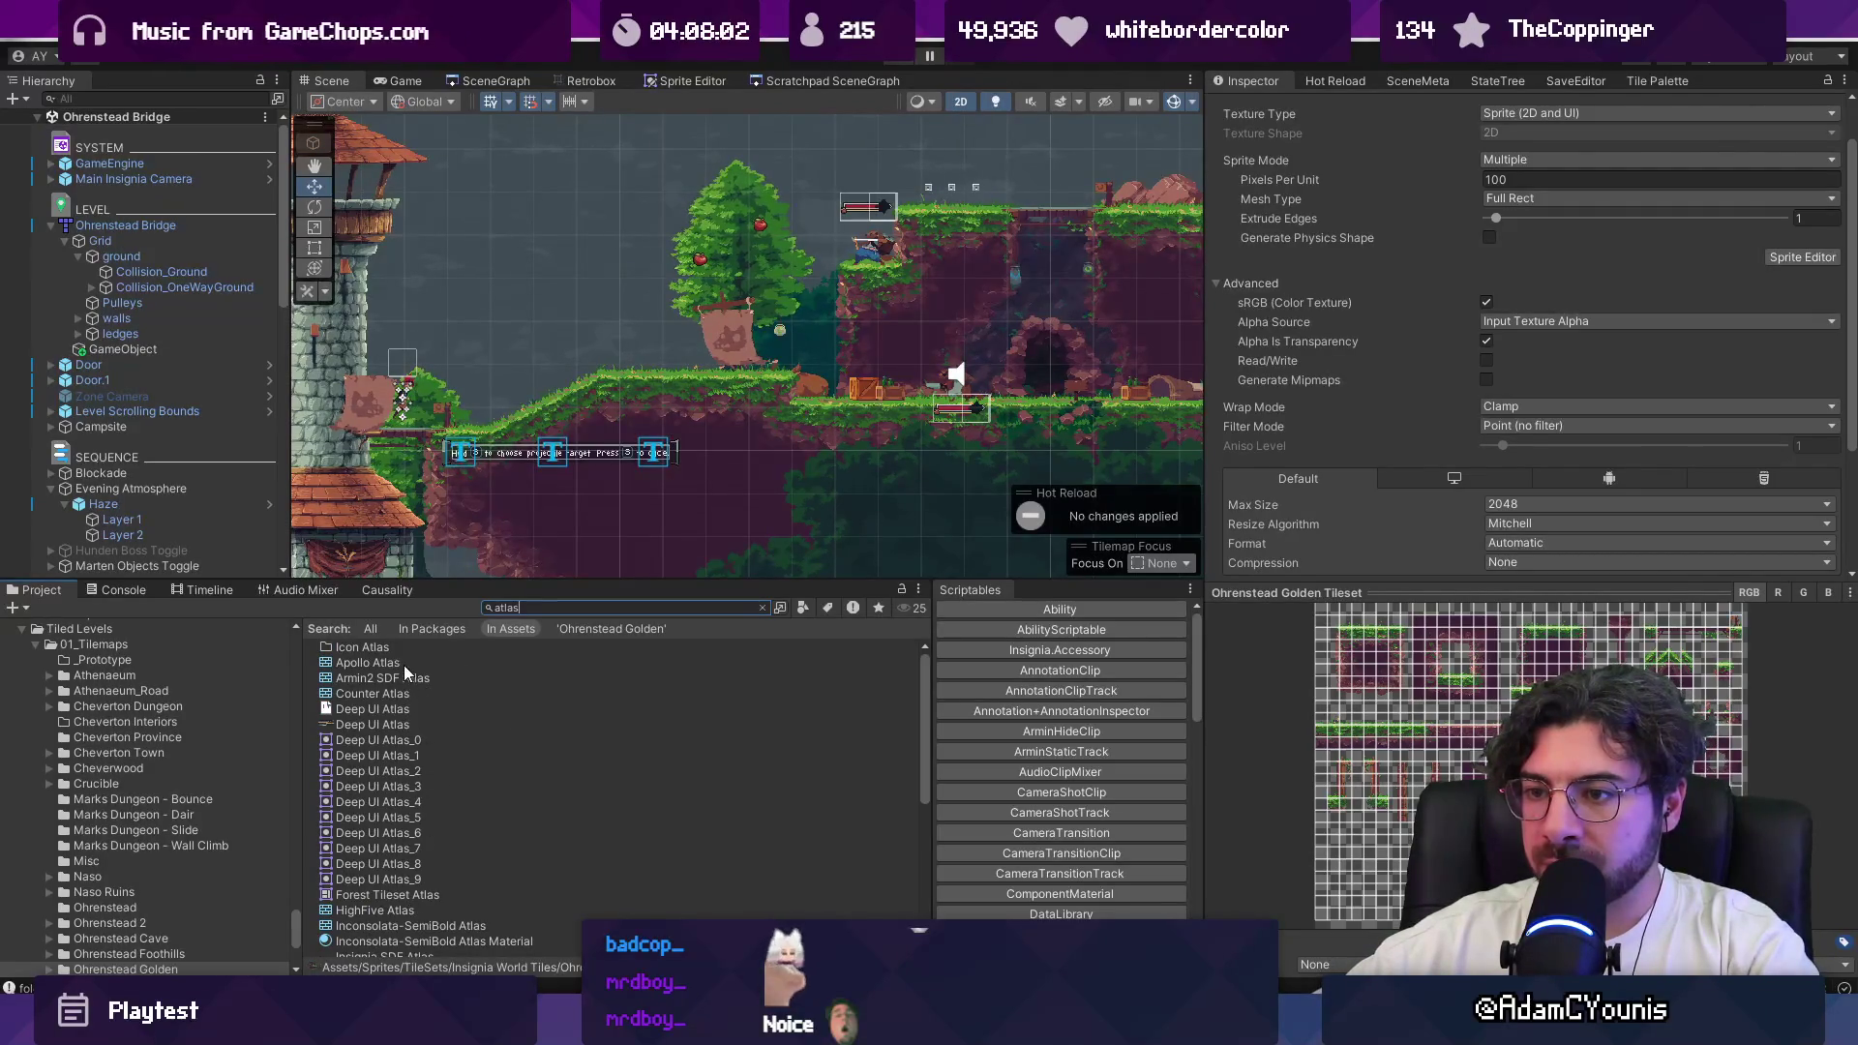
scroll(403, 677, "down", 4)
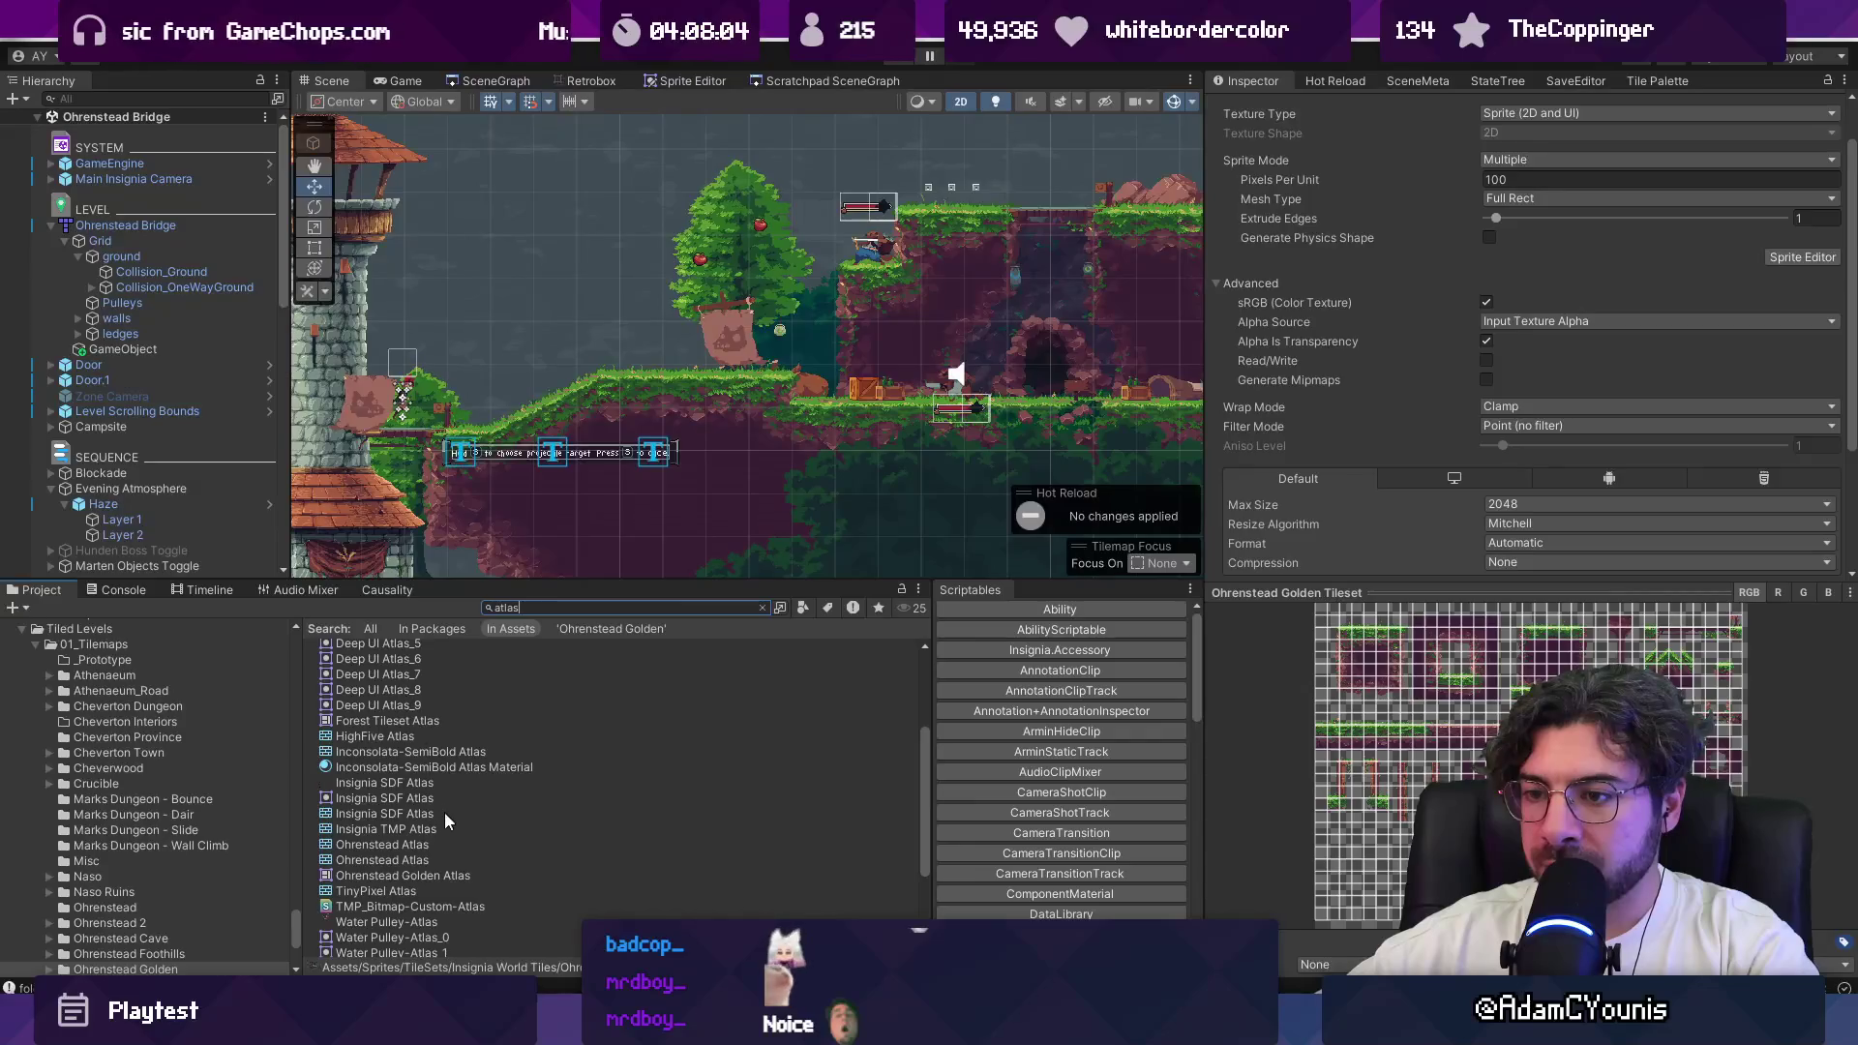
scroll(428, 773, "down", 3)
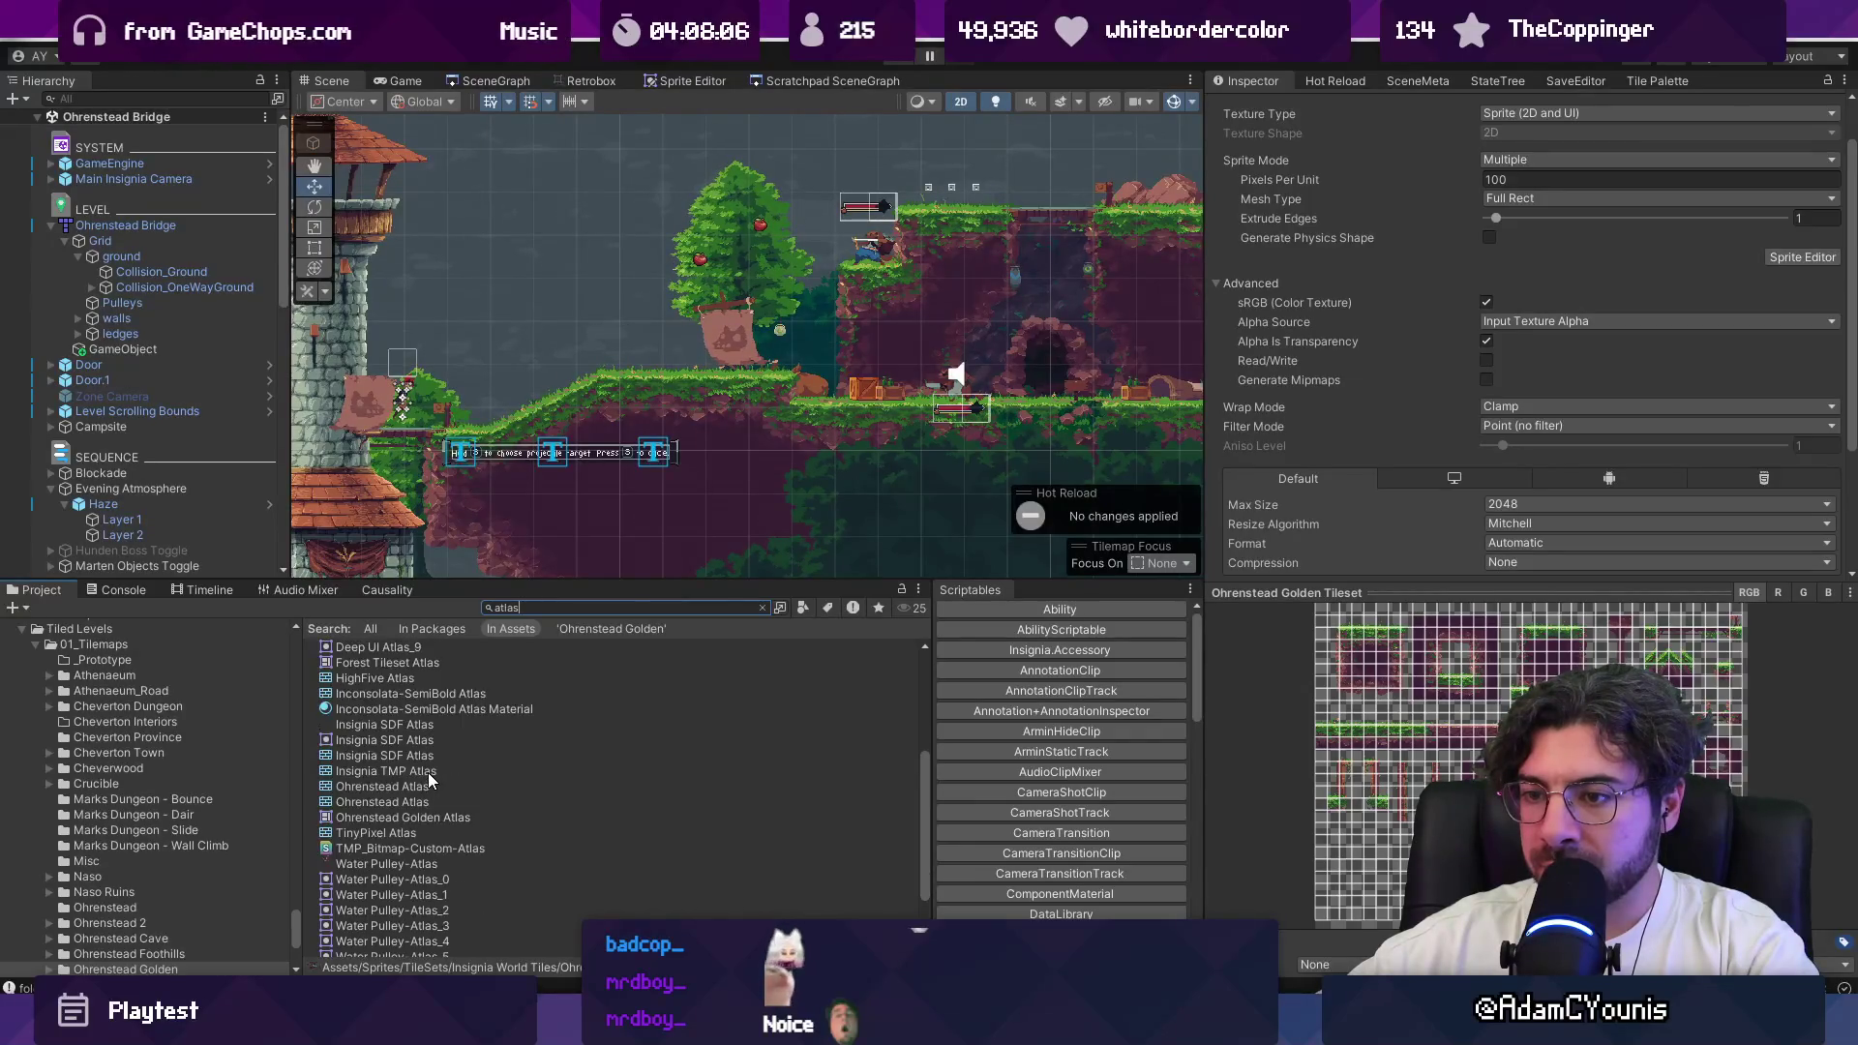
scroll(409, 787, "up", 5)
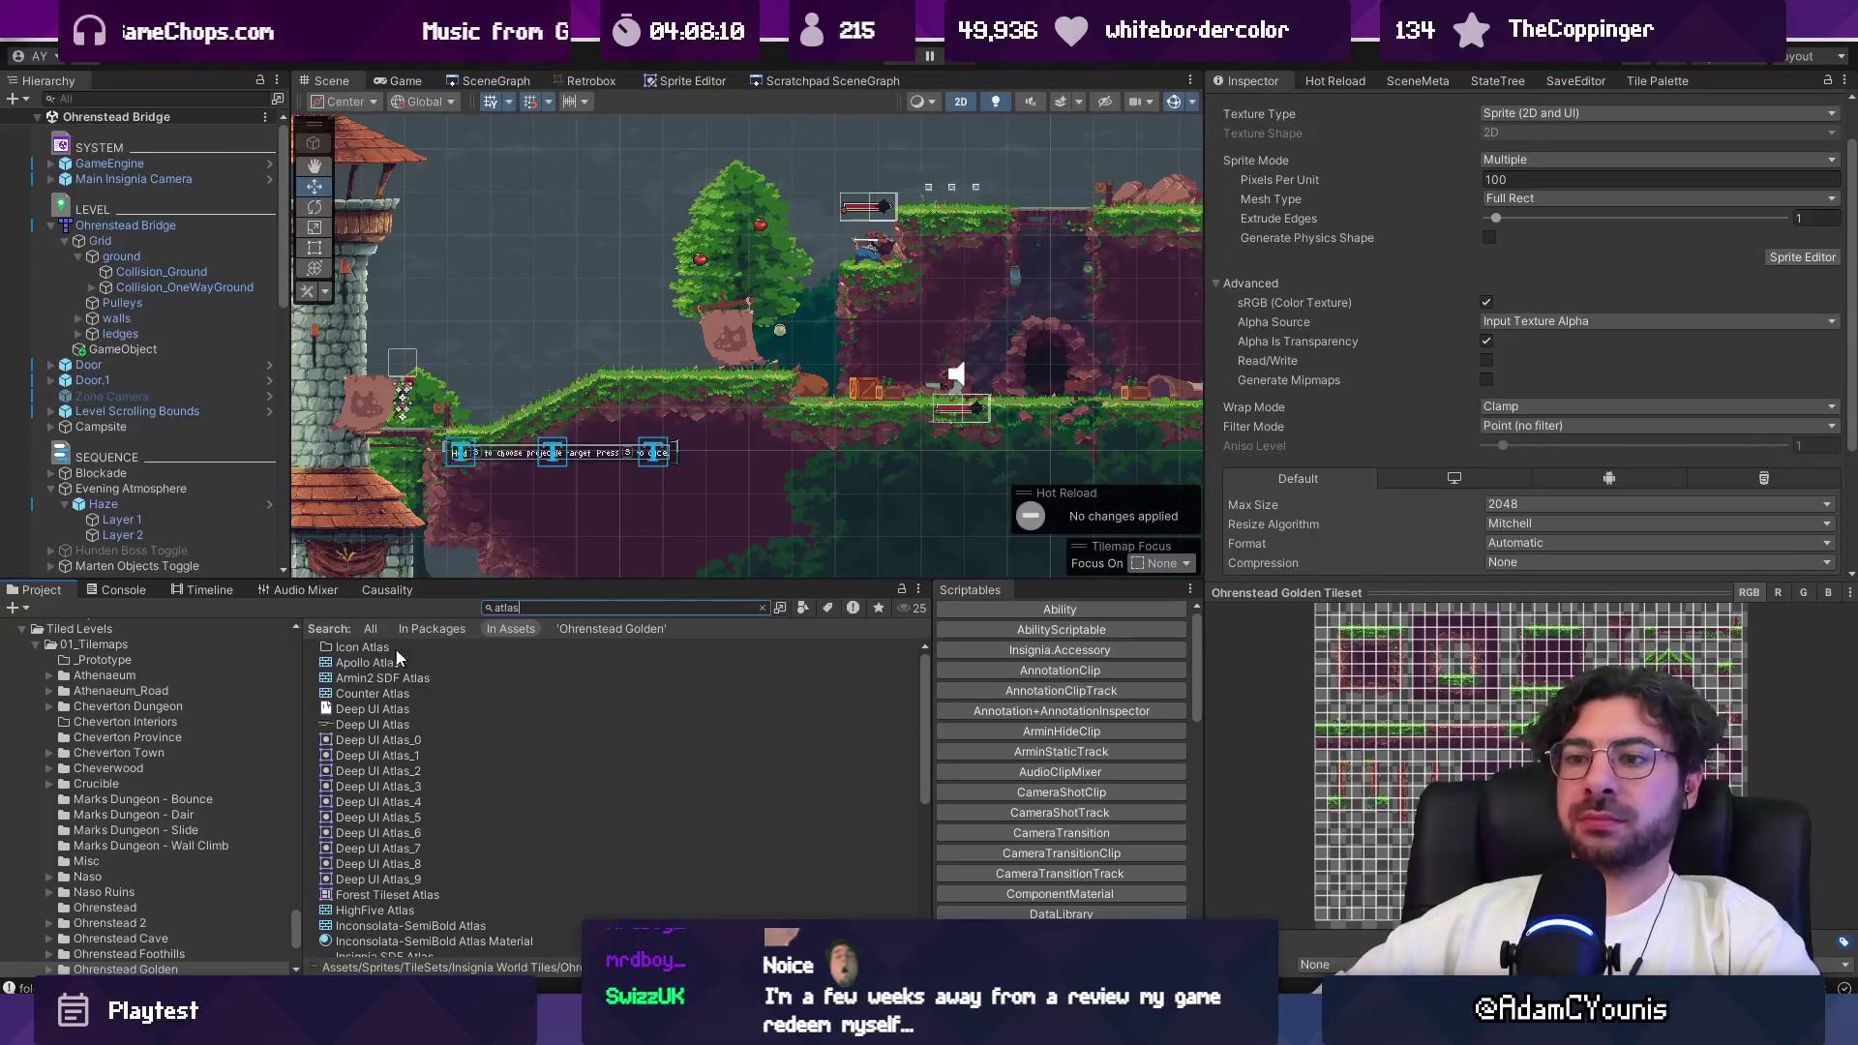
scroll(496, 718, "down", 1)
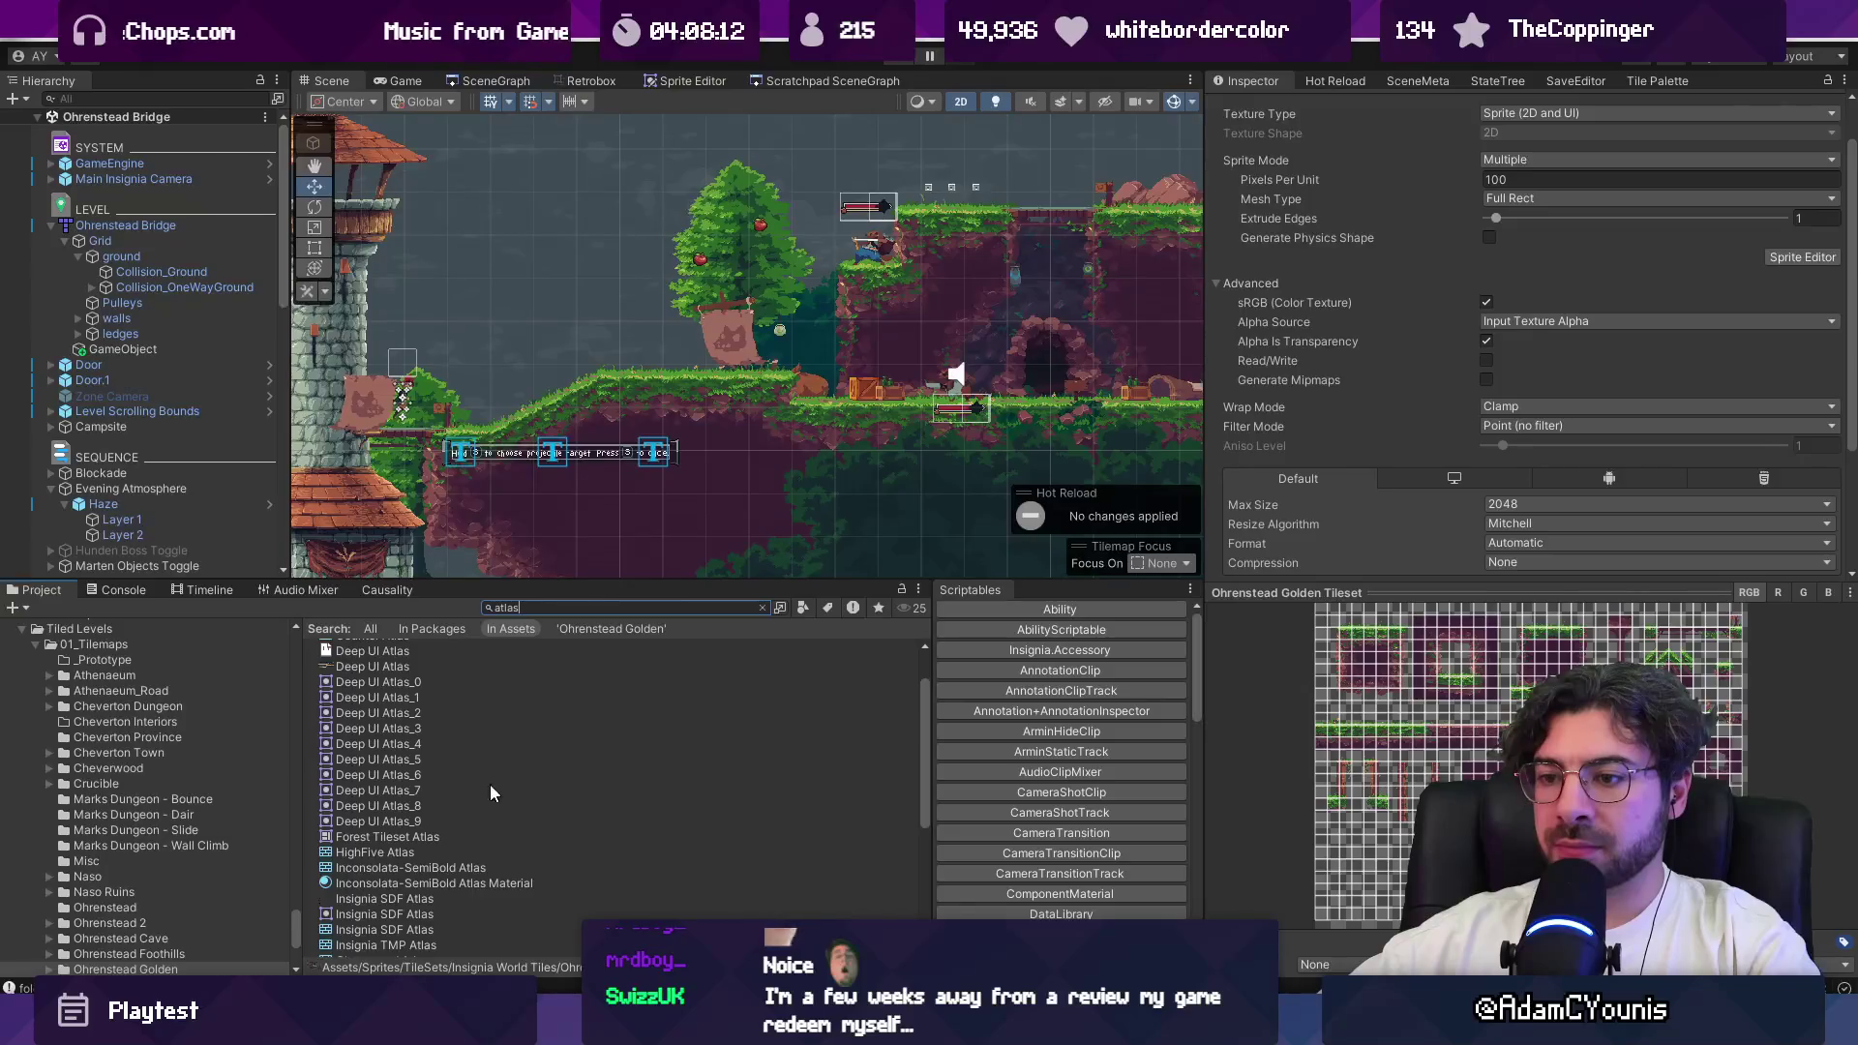
scroll(462, 827, "down", 2)
scroll(461, 826, "down", 2)
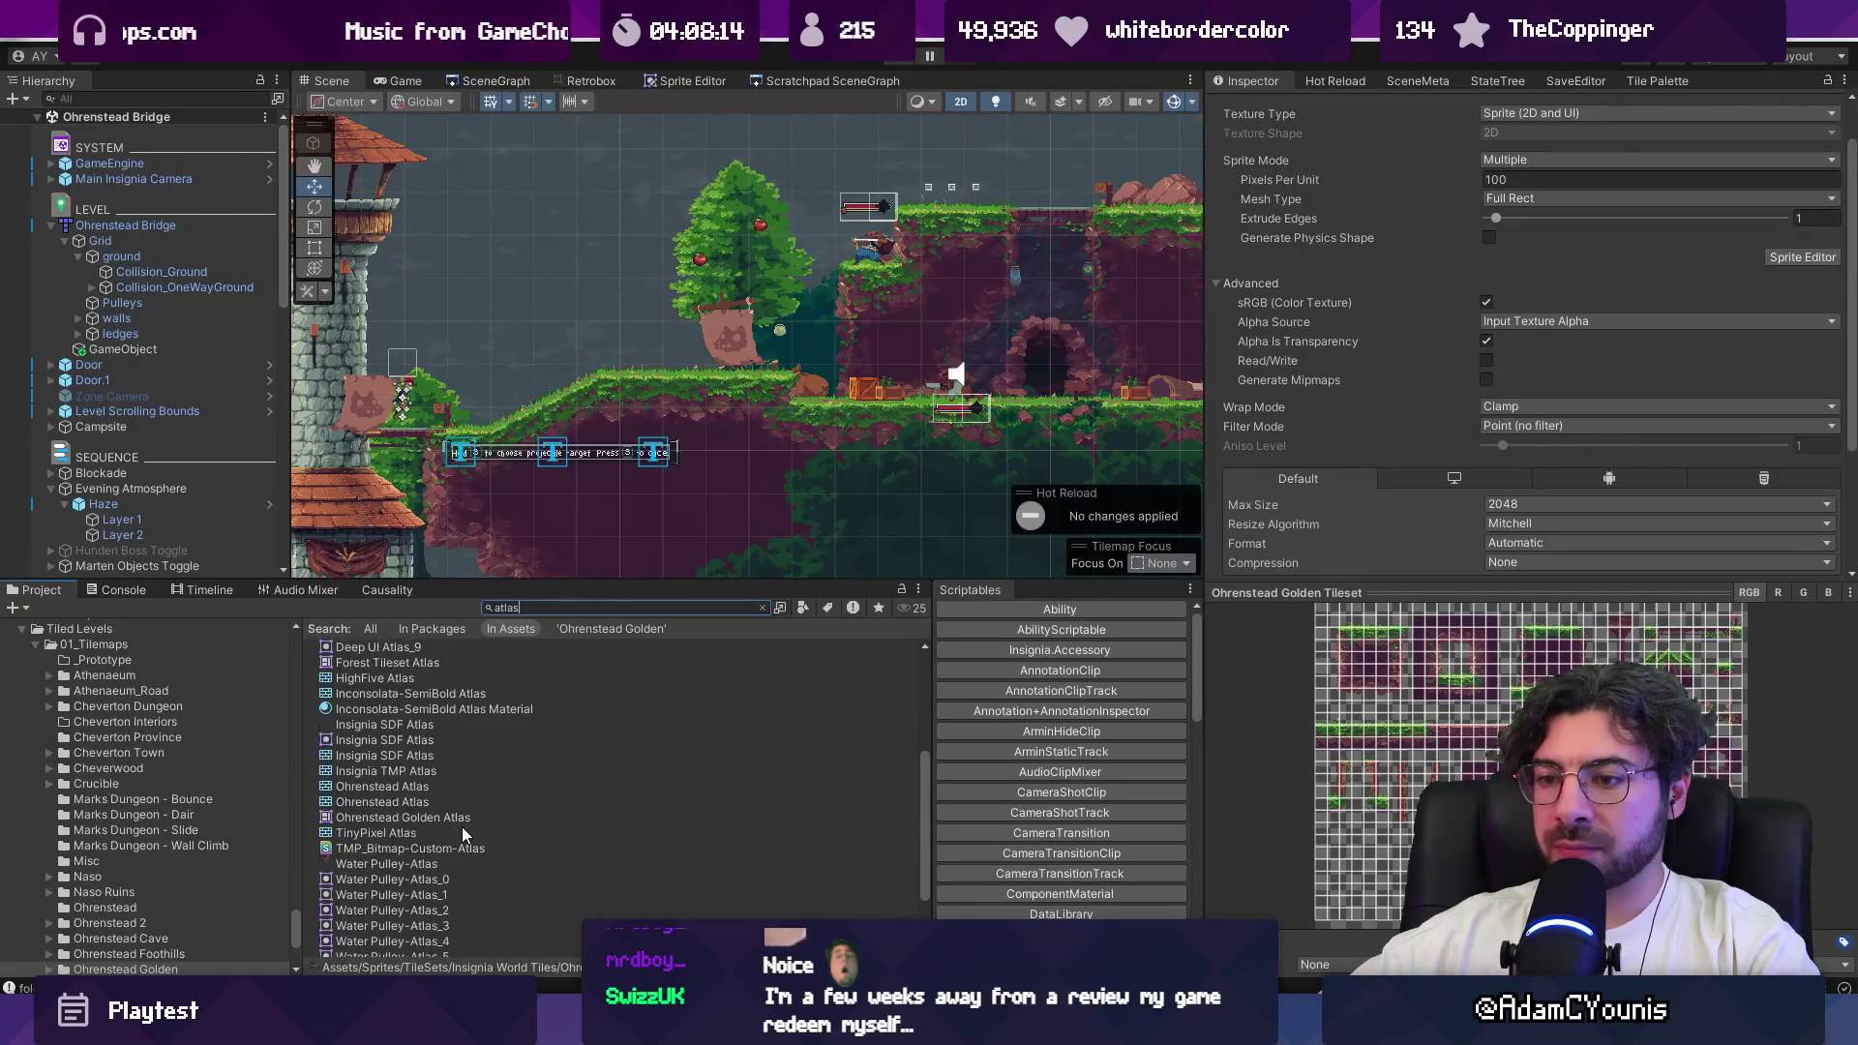
left_click(392, 662)
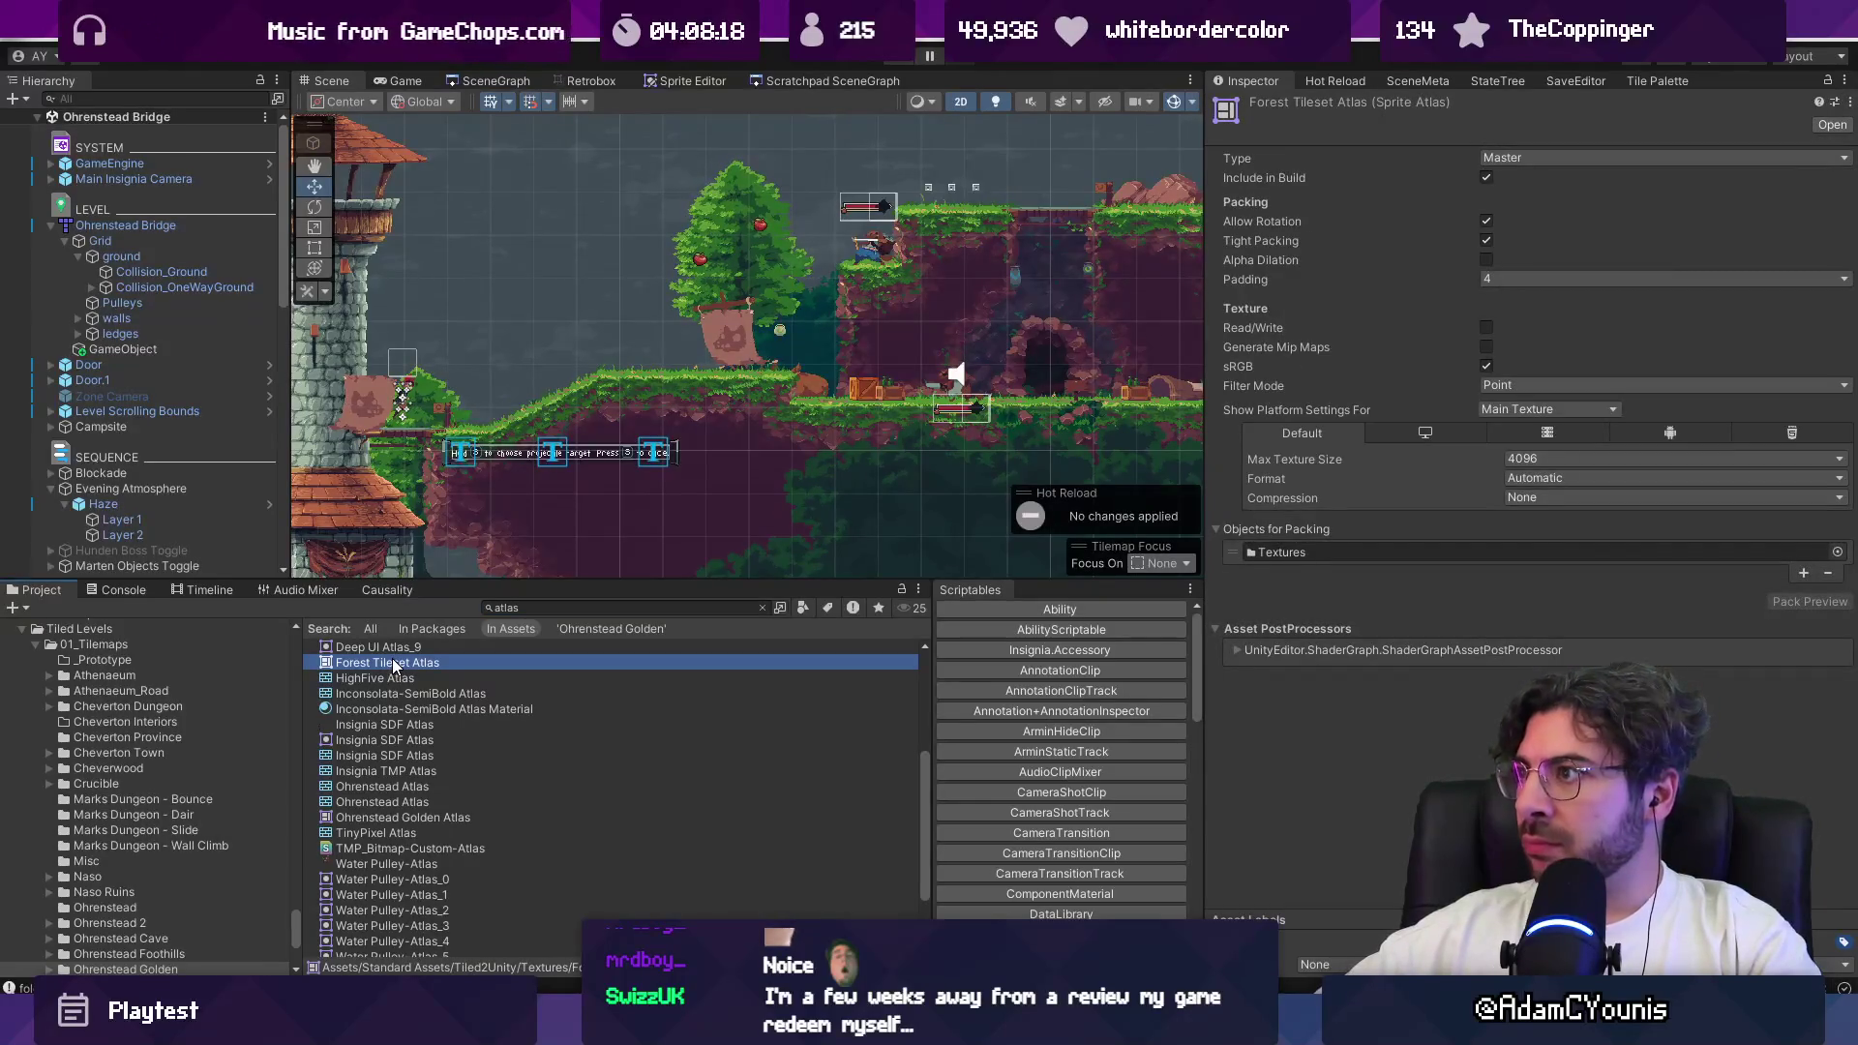
scroll(530, 726, "up", 4)
Step: Search 't:spriteatlas', open Ohrenstead Golden Atlas, and locate and expand its Ohrenstead Golden Tileset
left_click(550, 610)
type("t:")
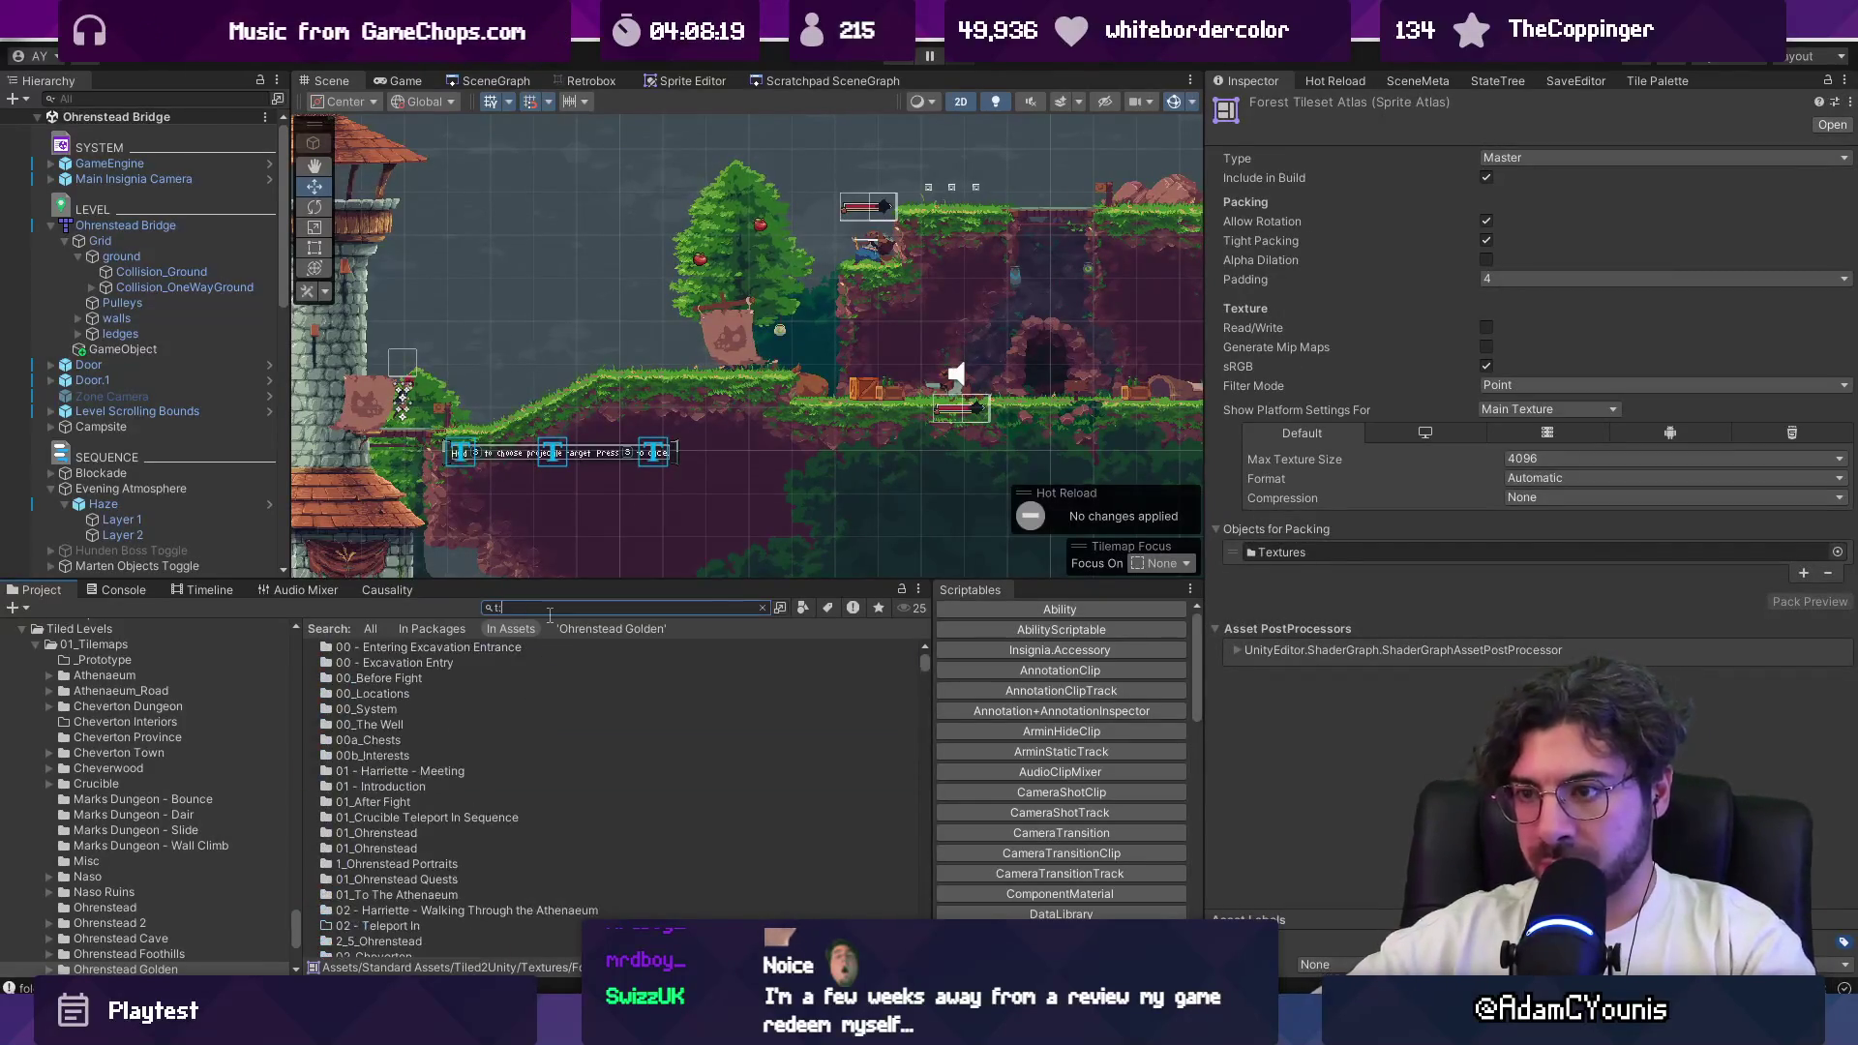
type("spriteatlas")
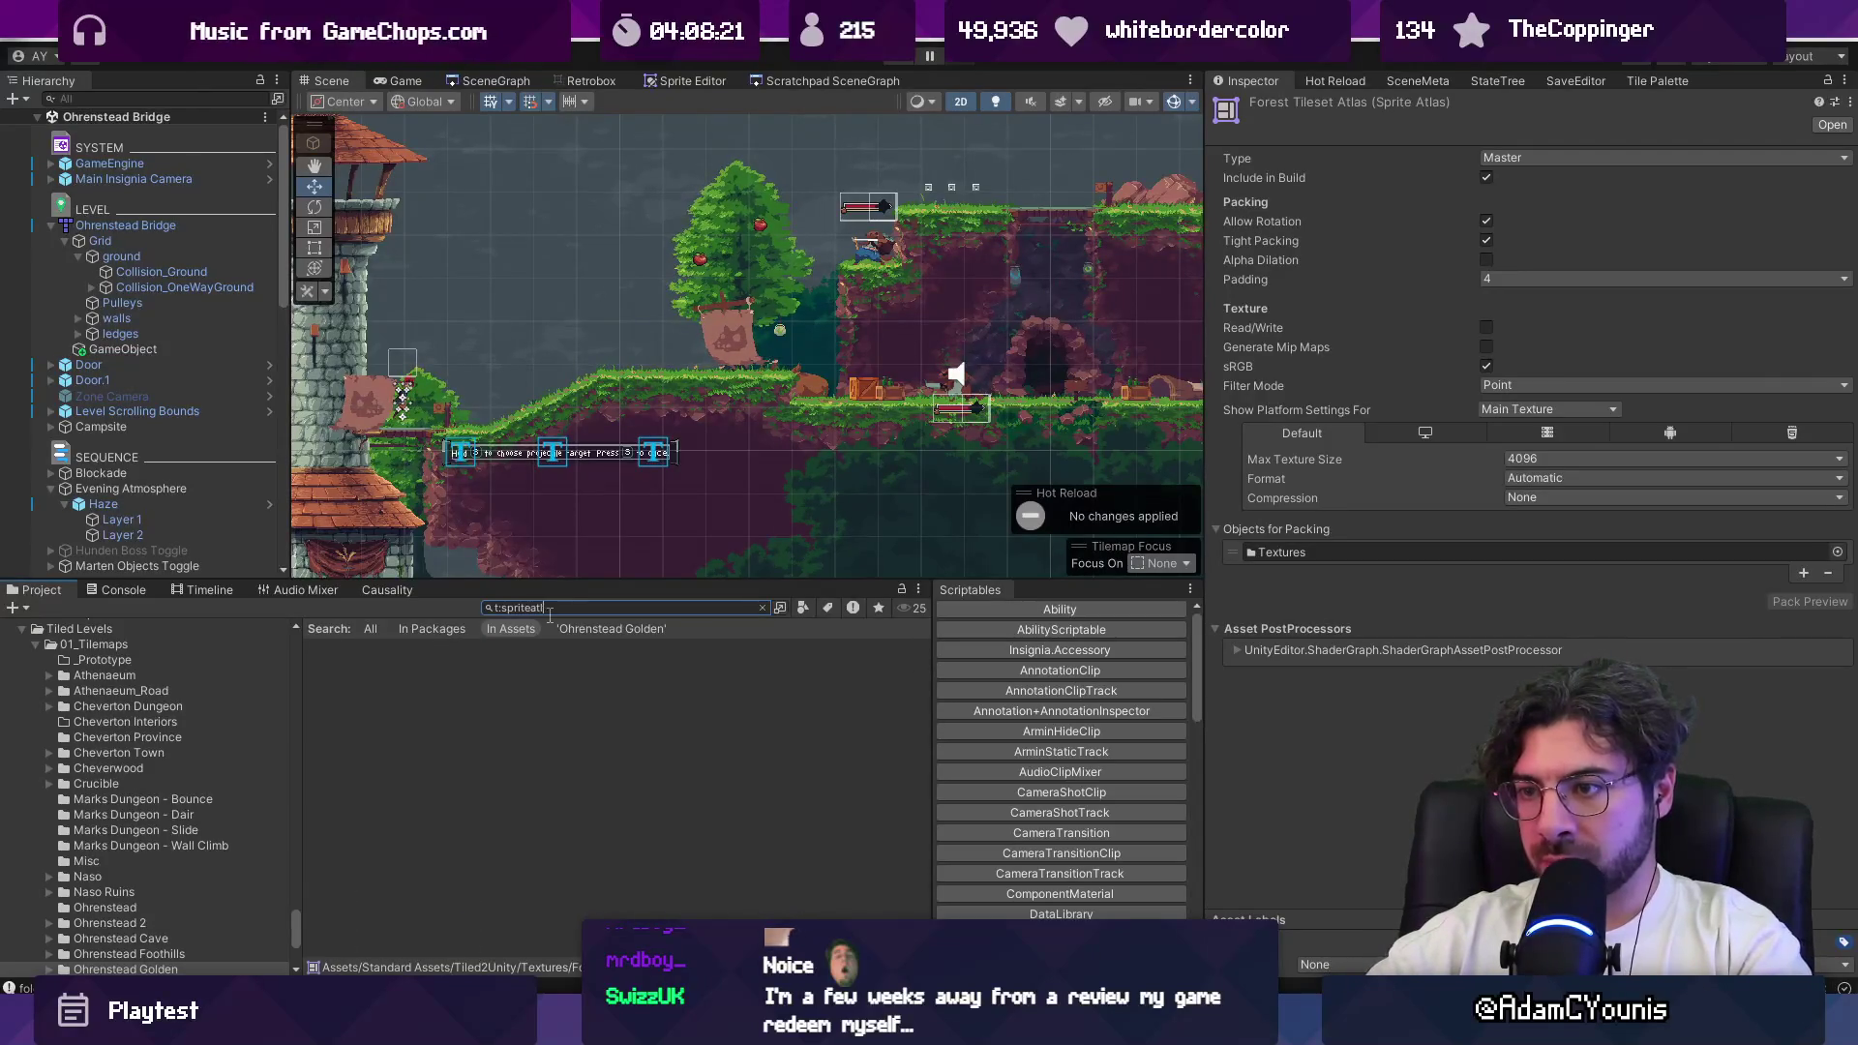
left_click(457, 664)
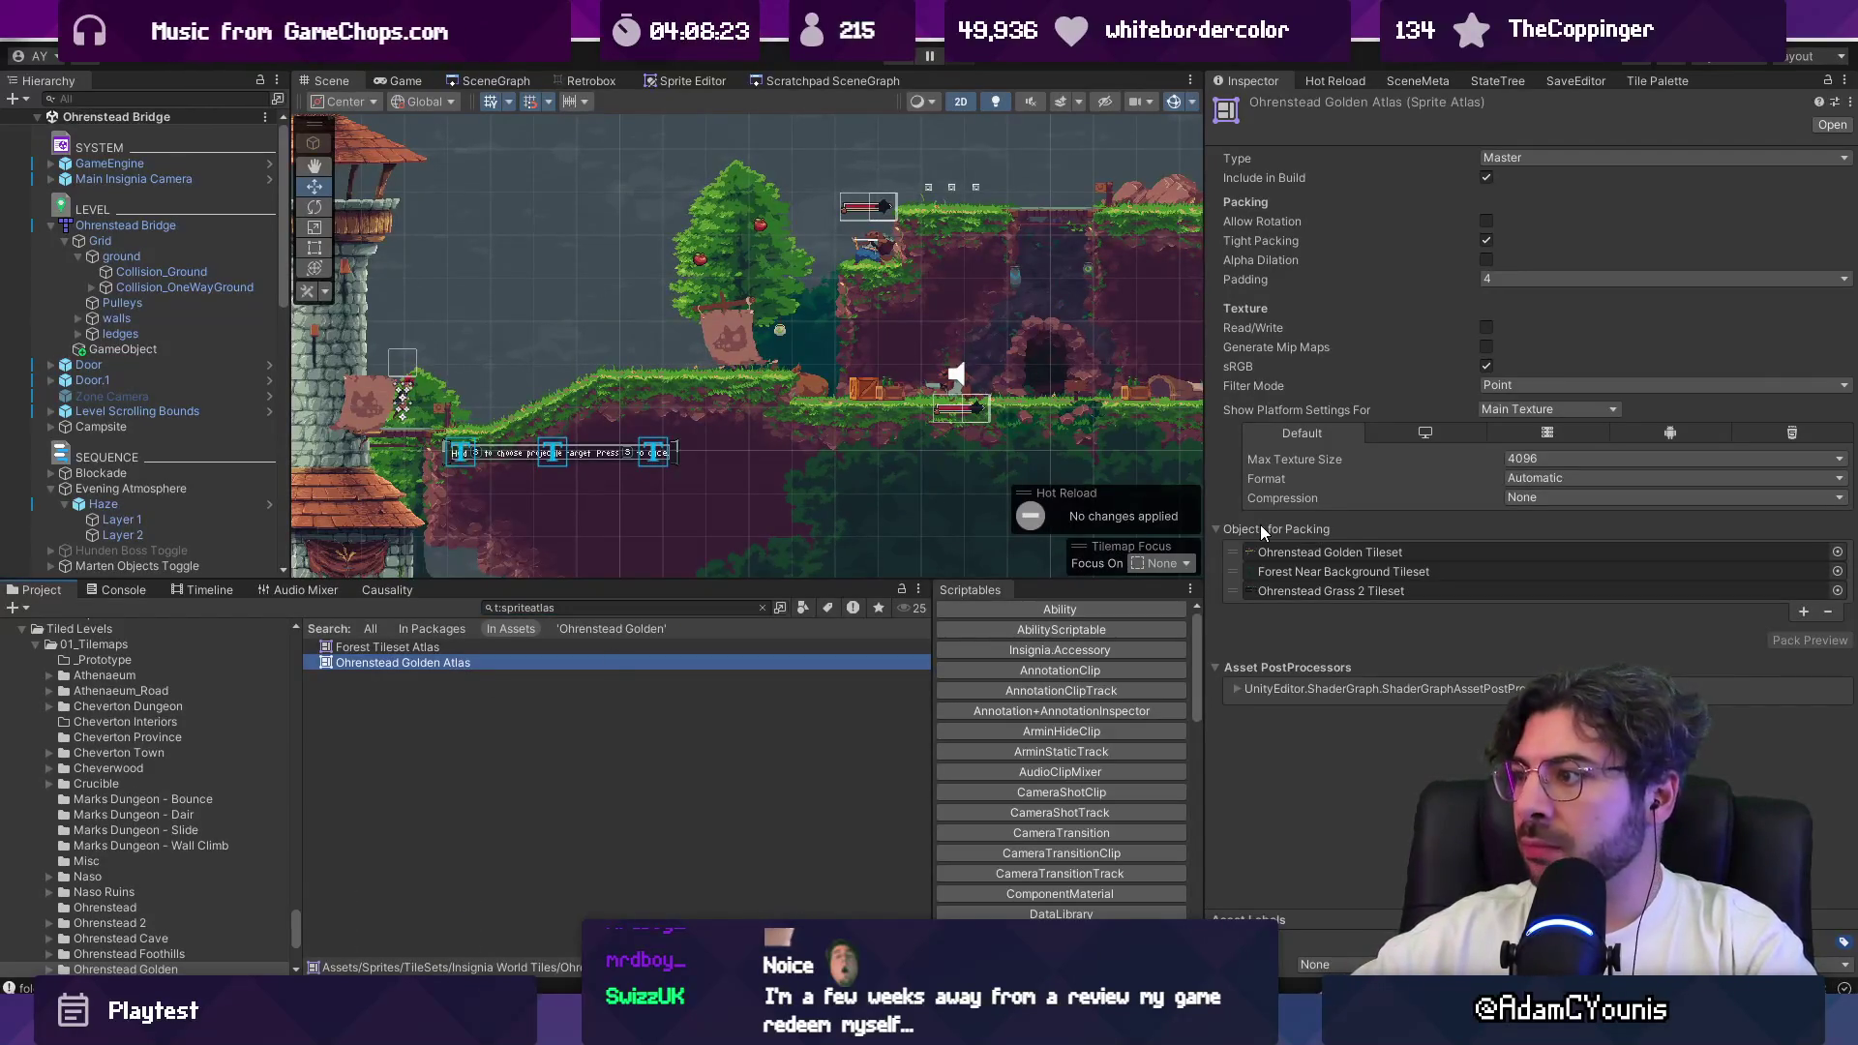
double_click(1299, 551)
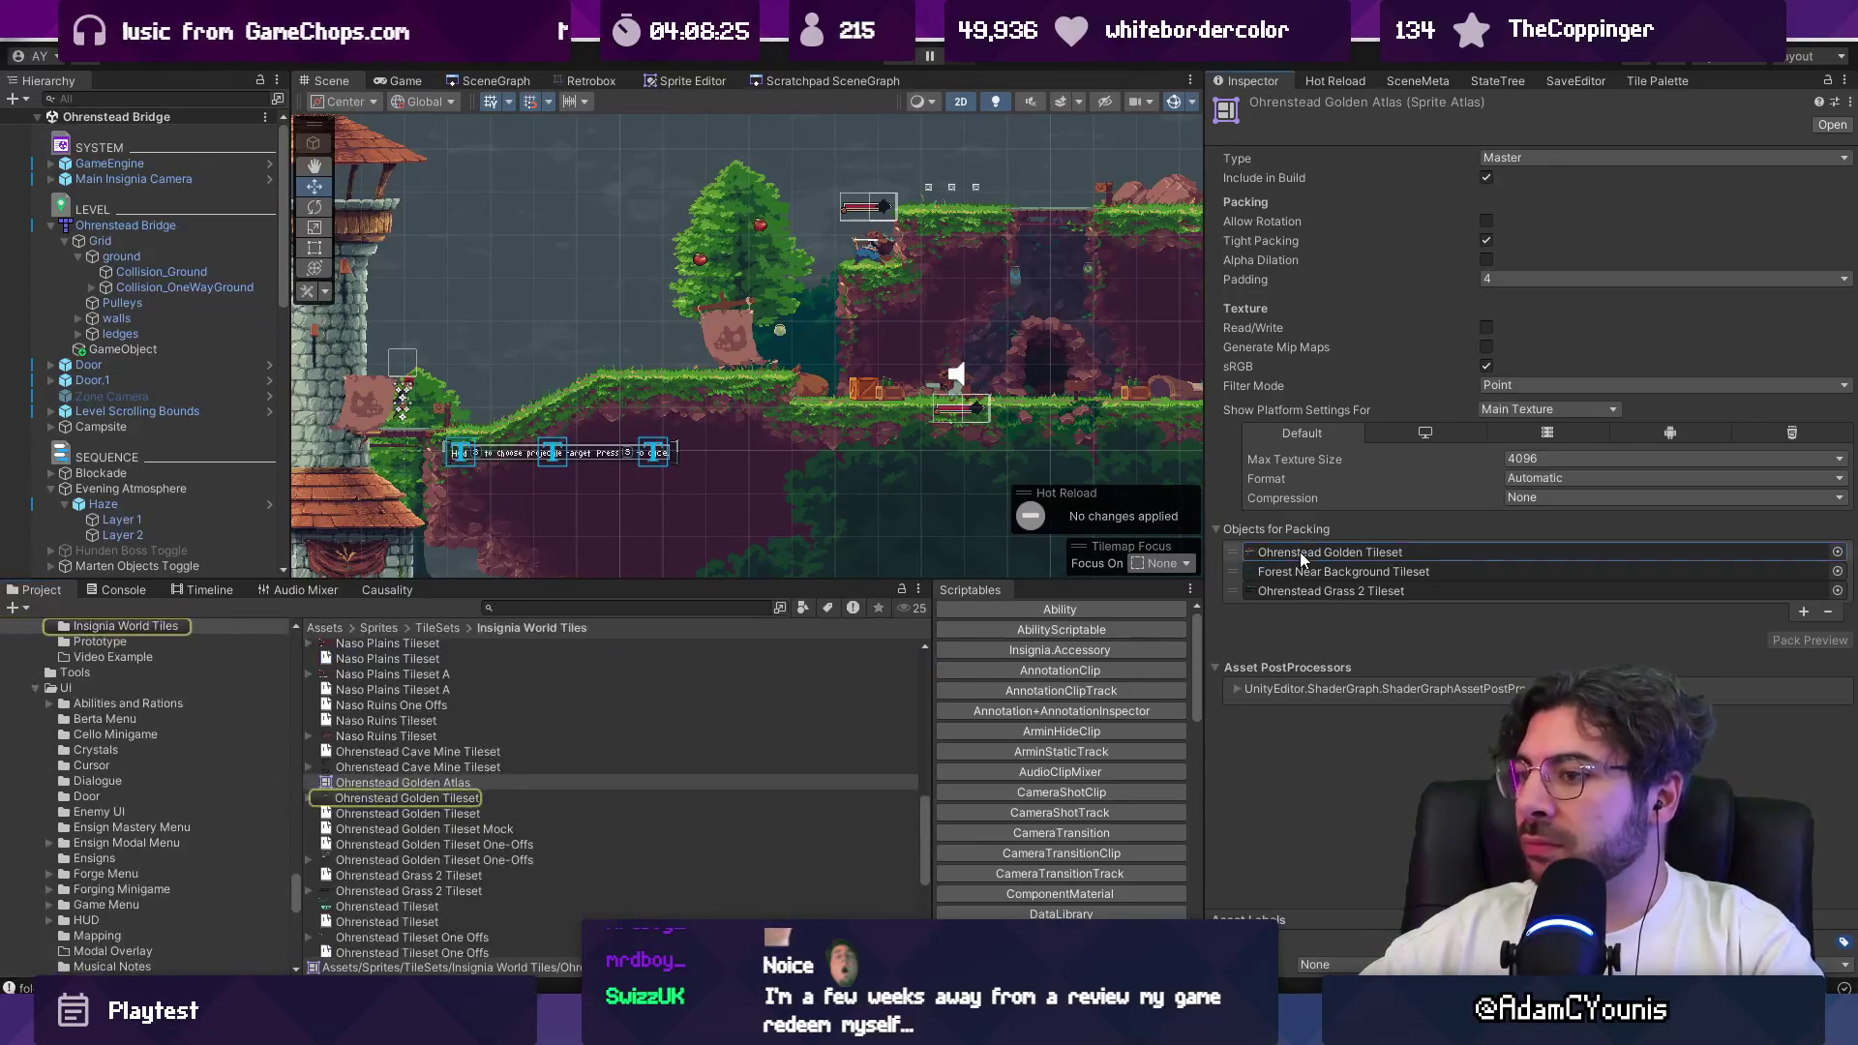
left_click(1514, 172)
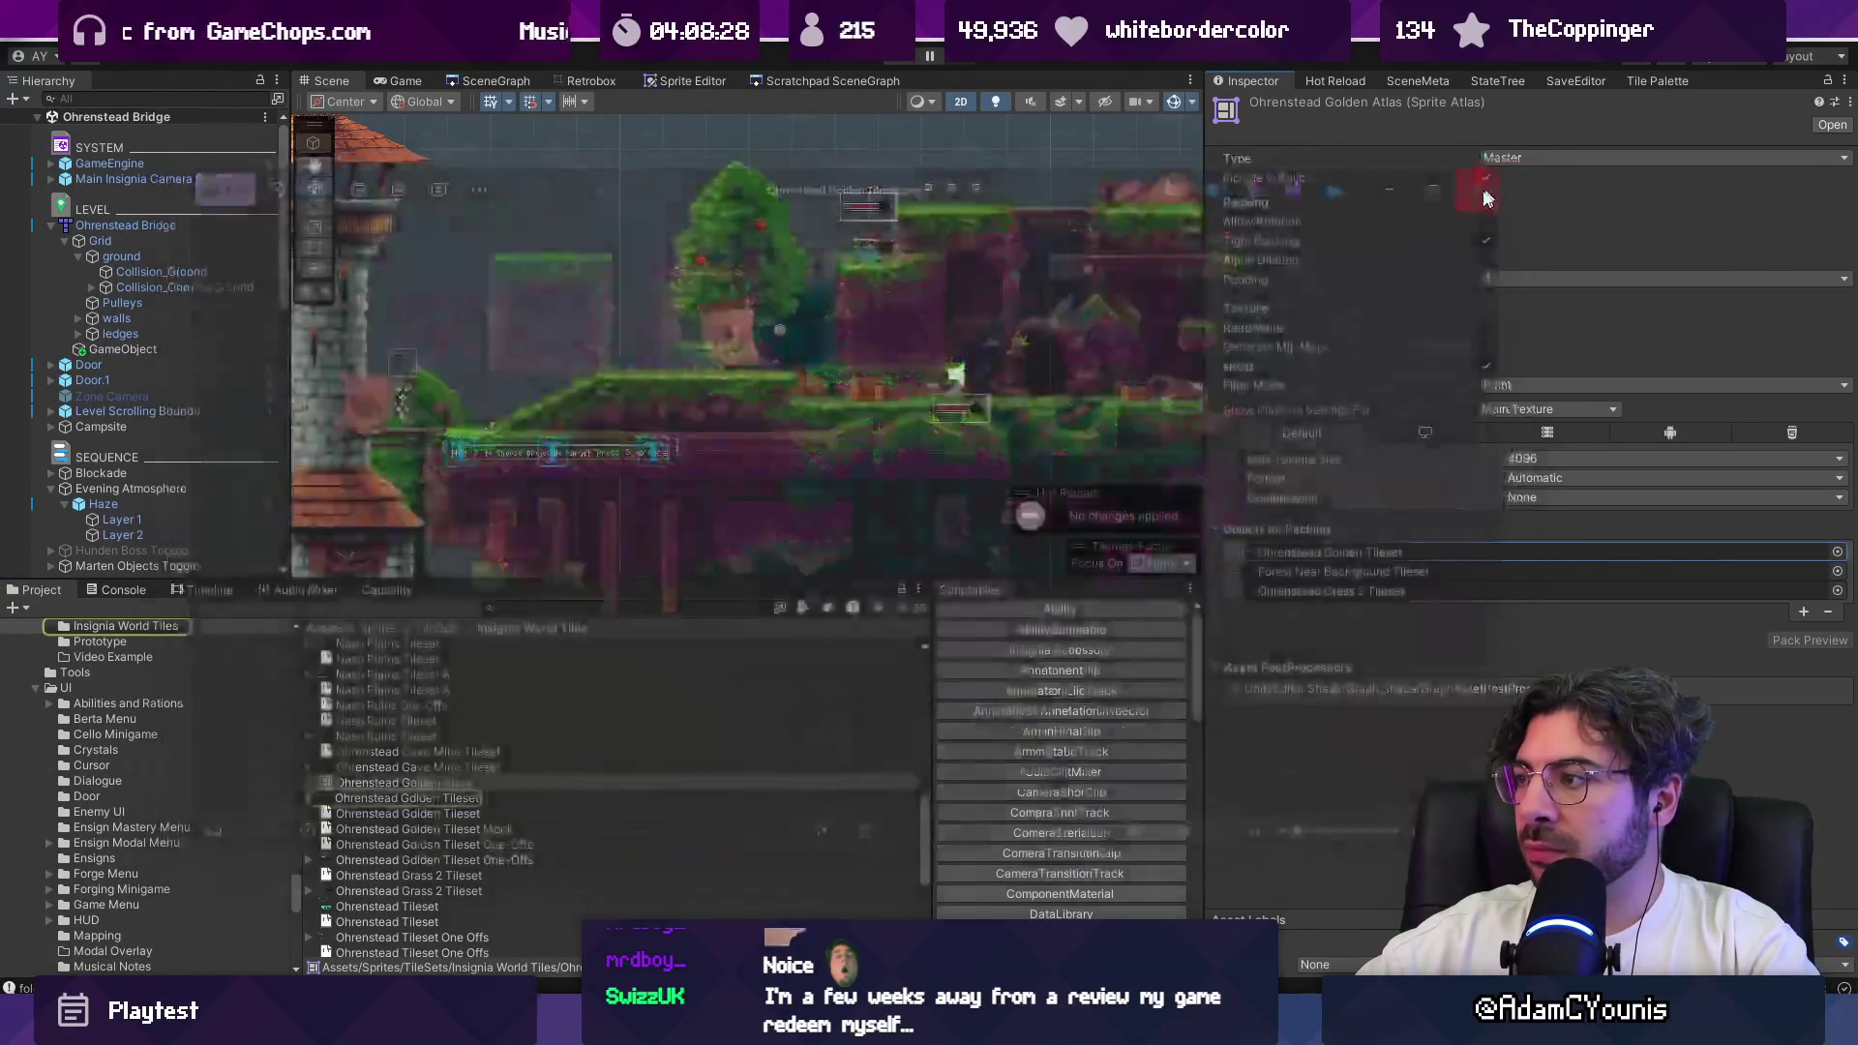
left_click(312, 799)
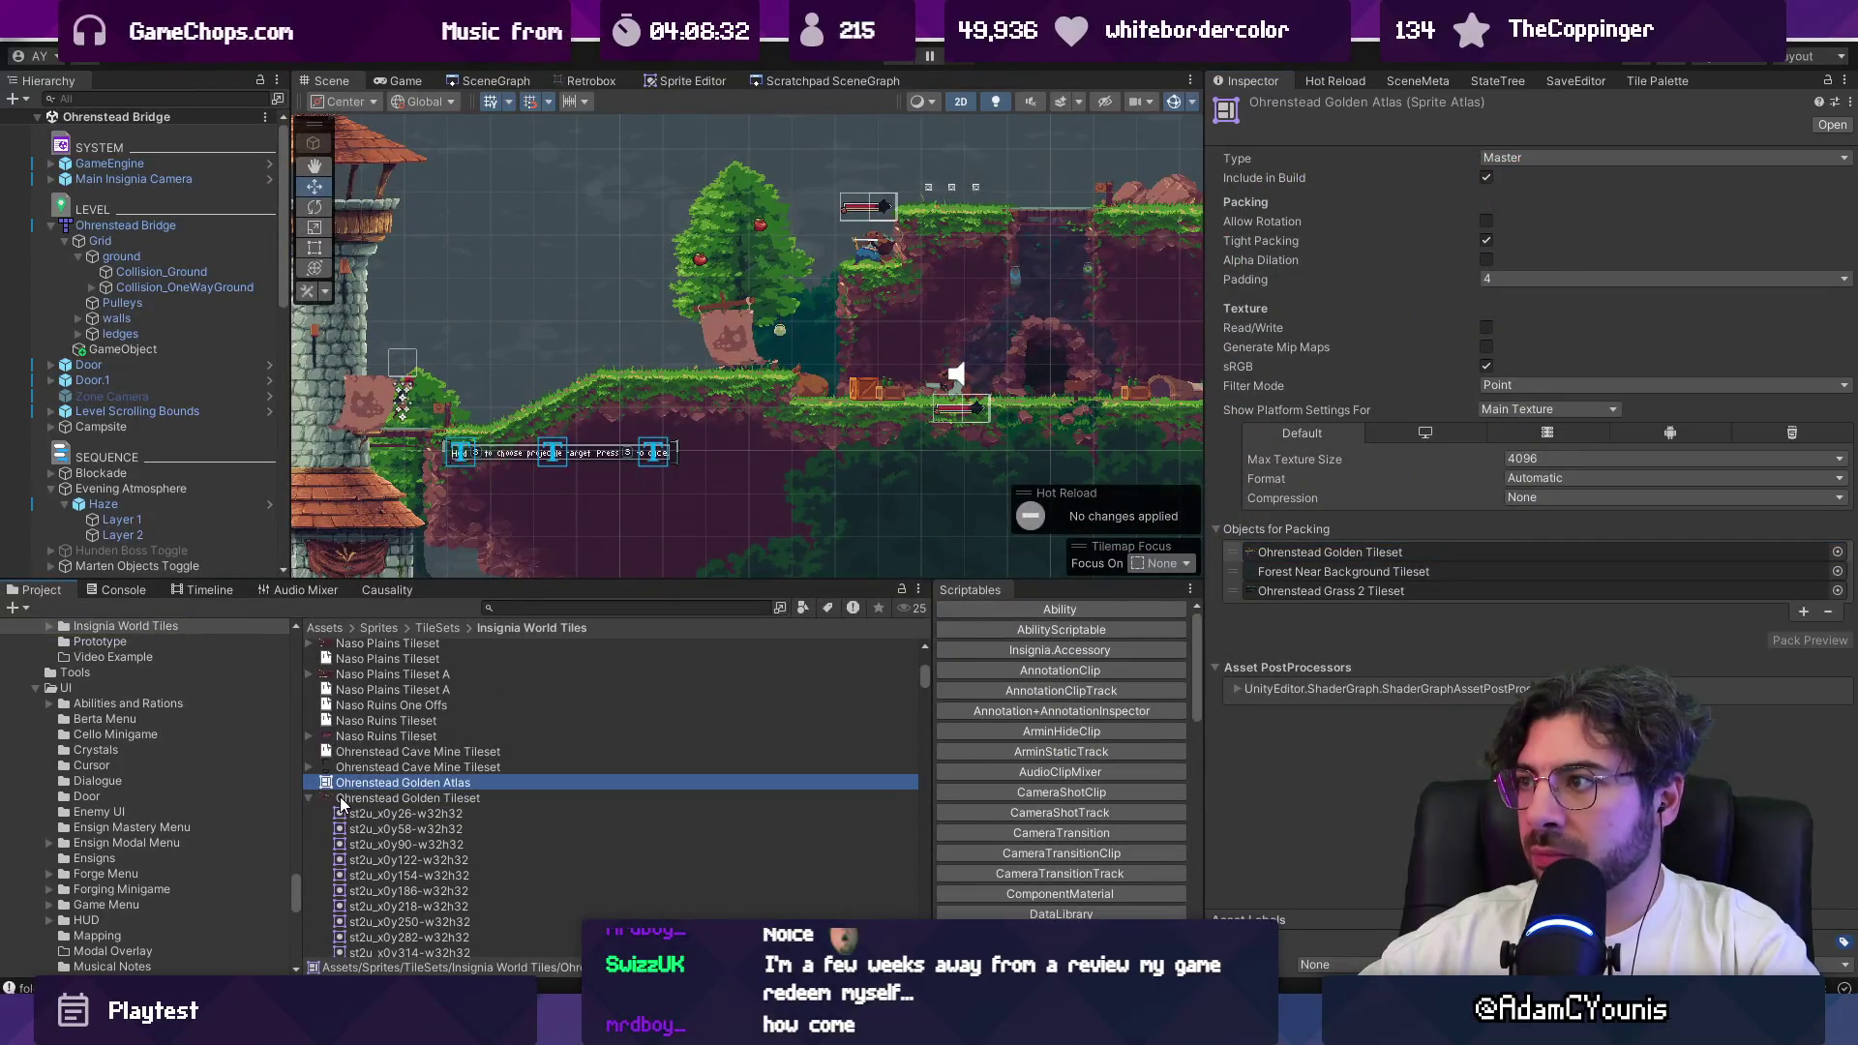
scroll(532, 764, "up", 5)
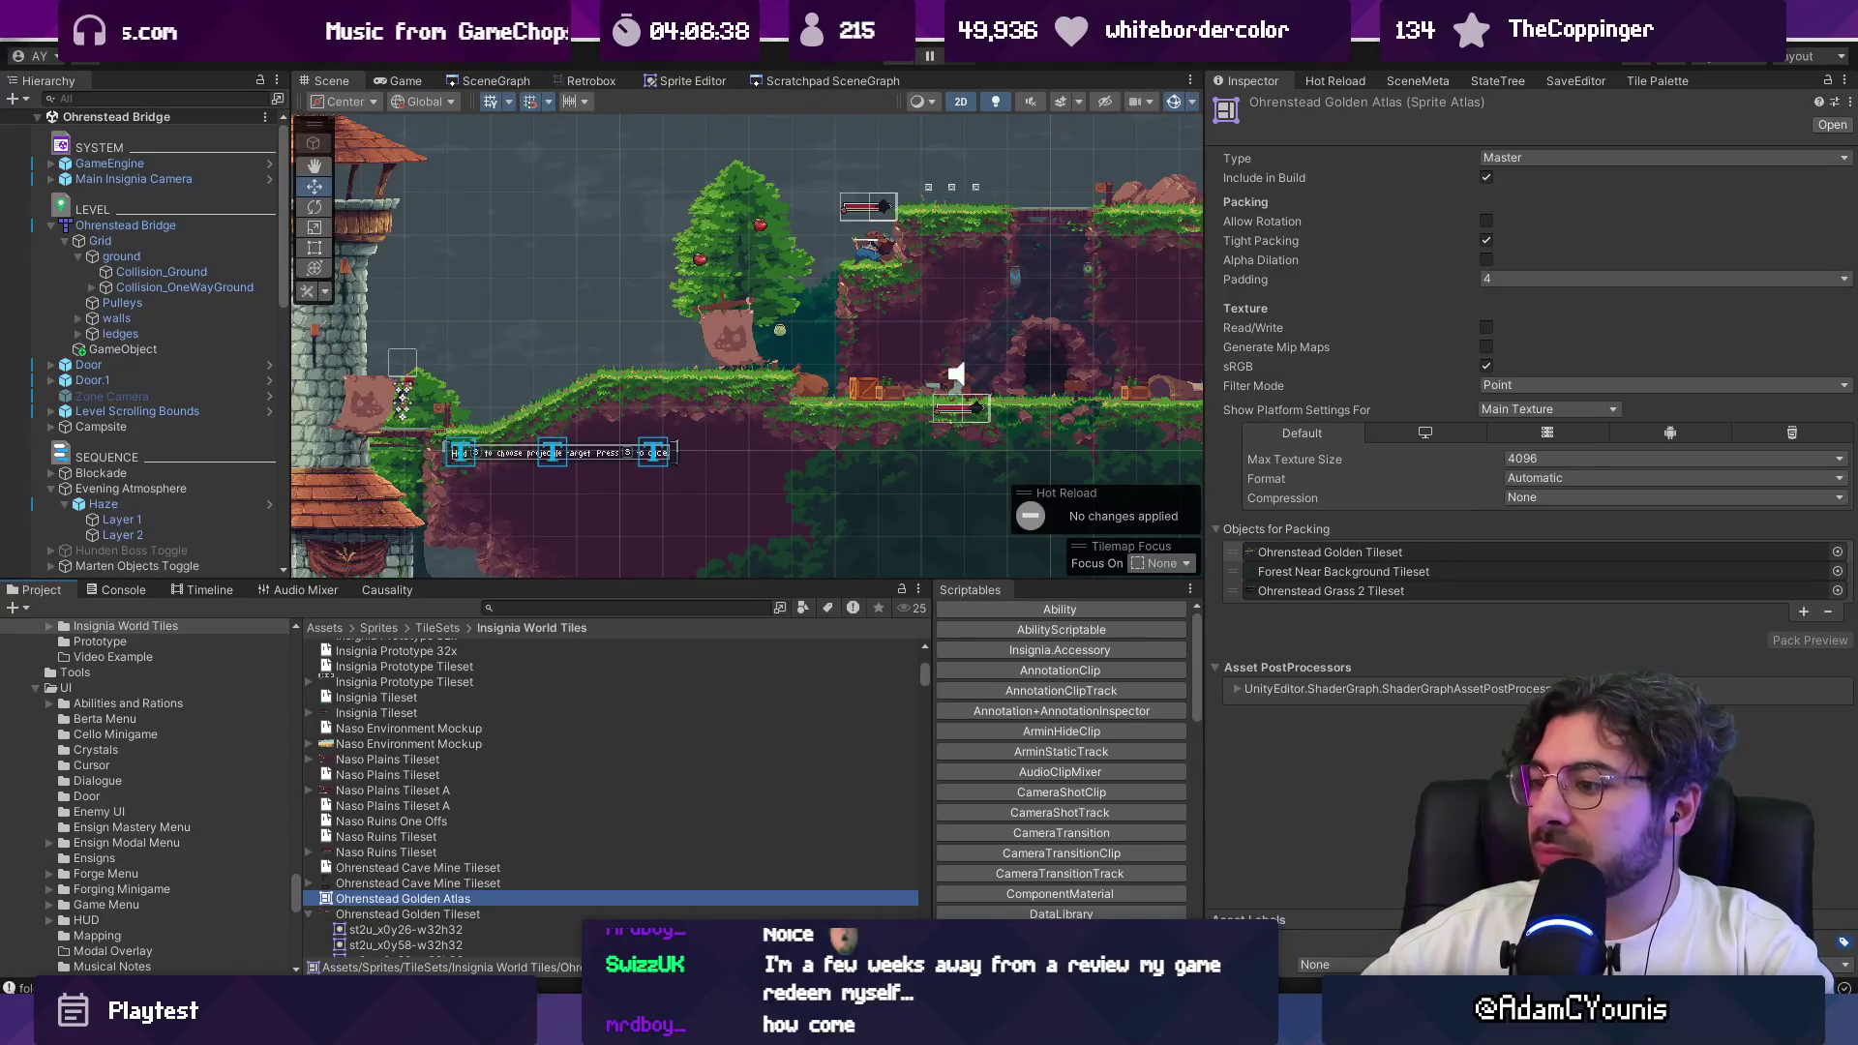
Step: Check ChatGPT's padding advice, then set the Ohrenstead Golden Atlas padding to 2
mouse_move(1287, 1026)
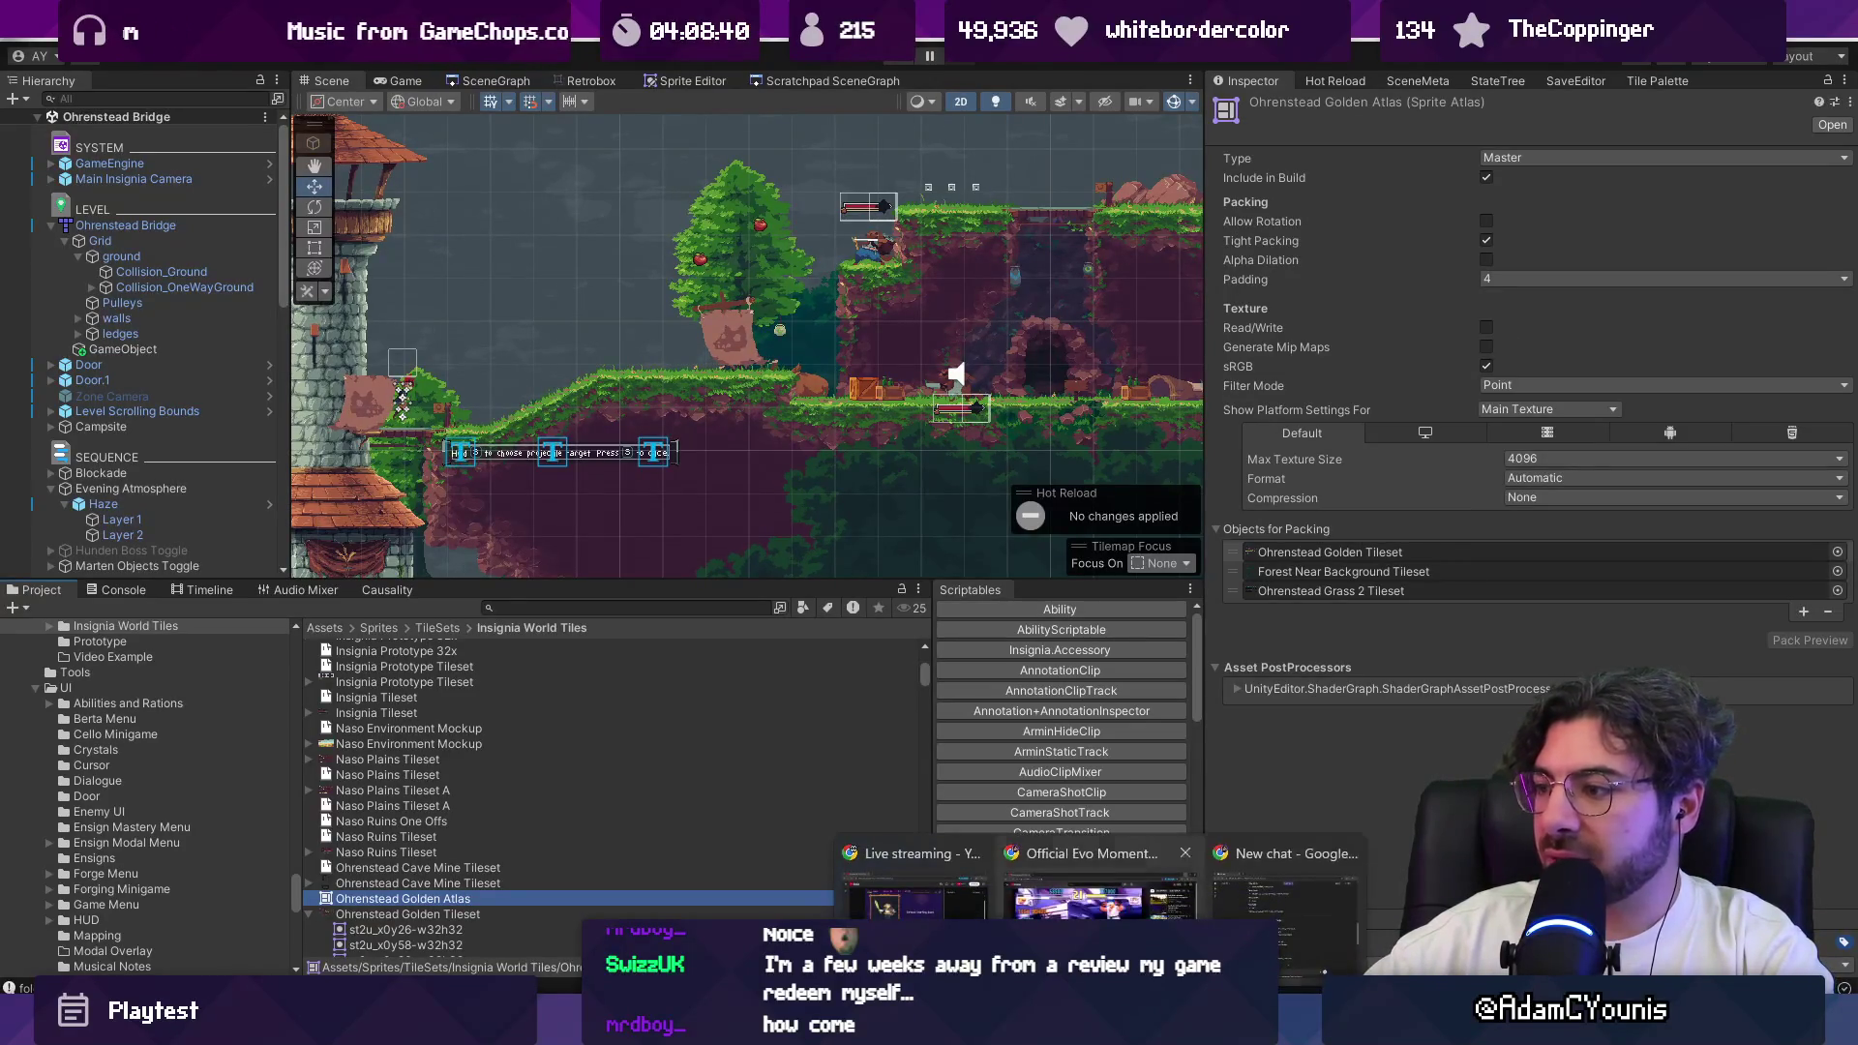
left_click(1287, 905)
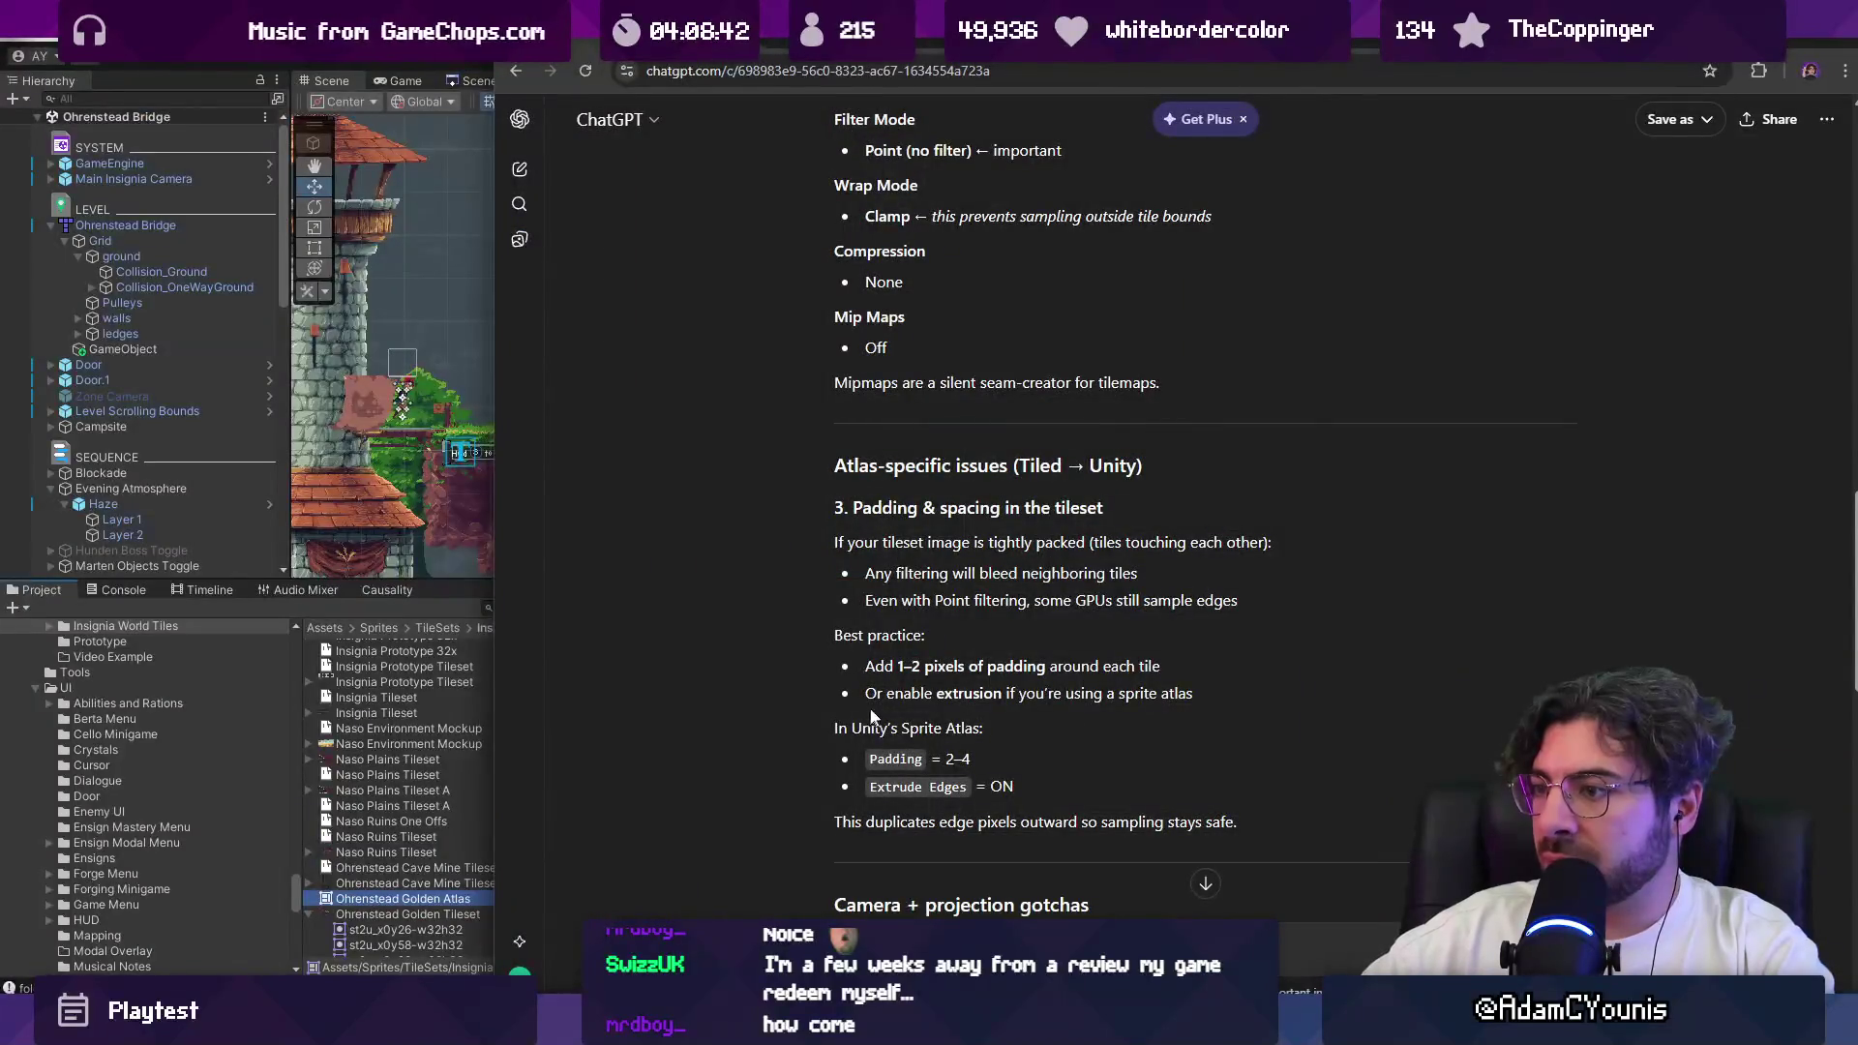
double_click(879, 665)
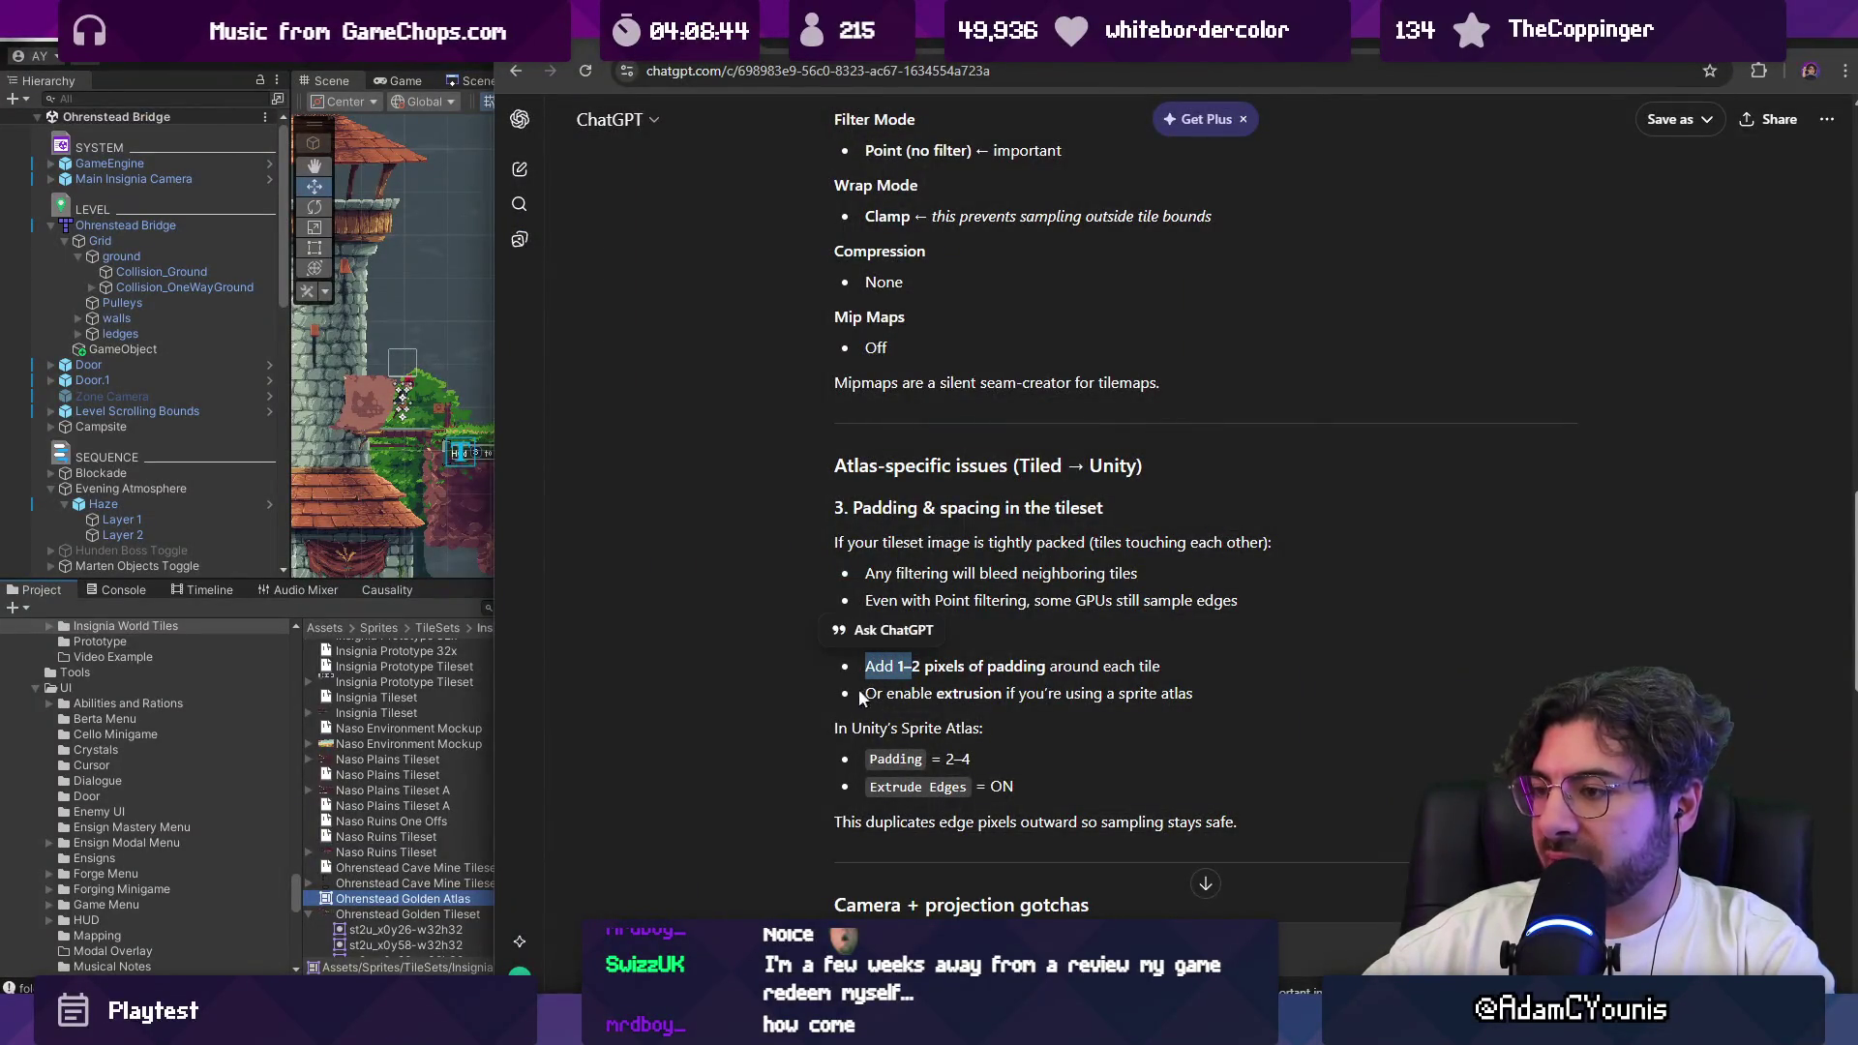
left_click(825, 697)
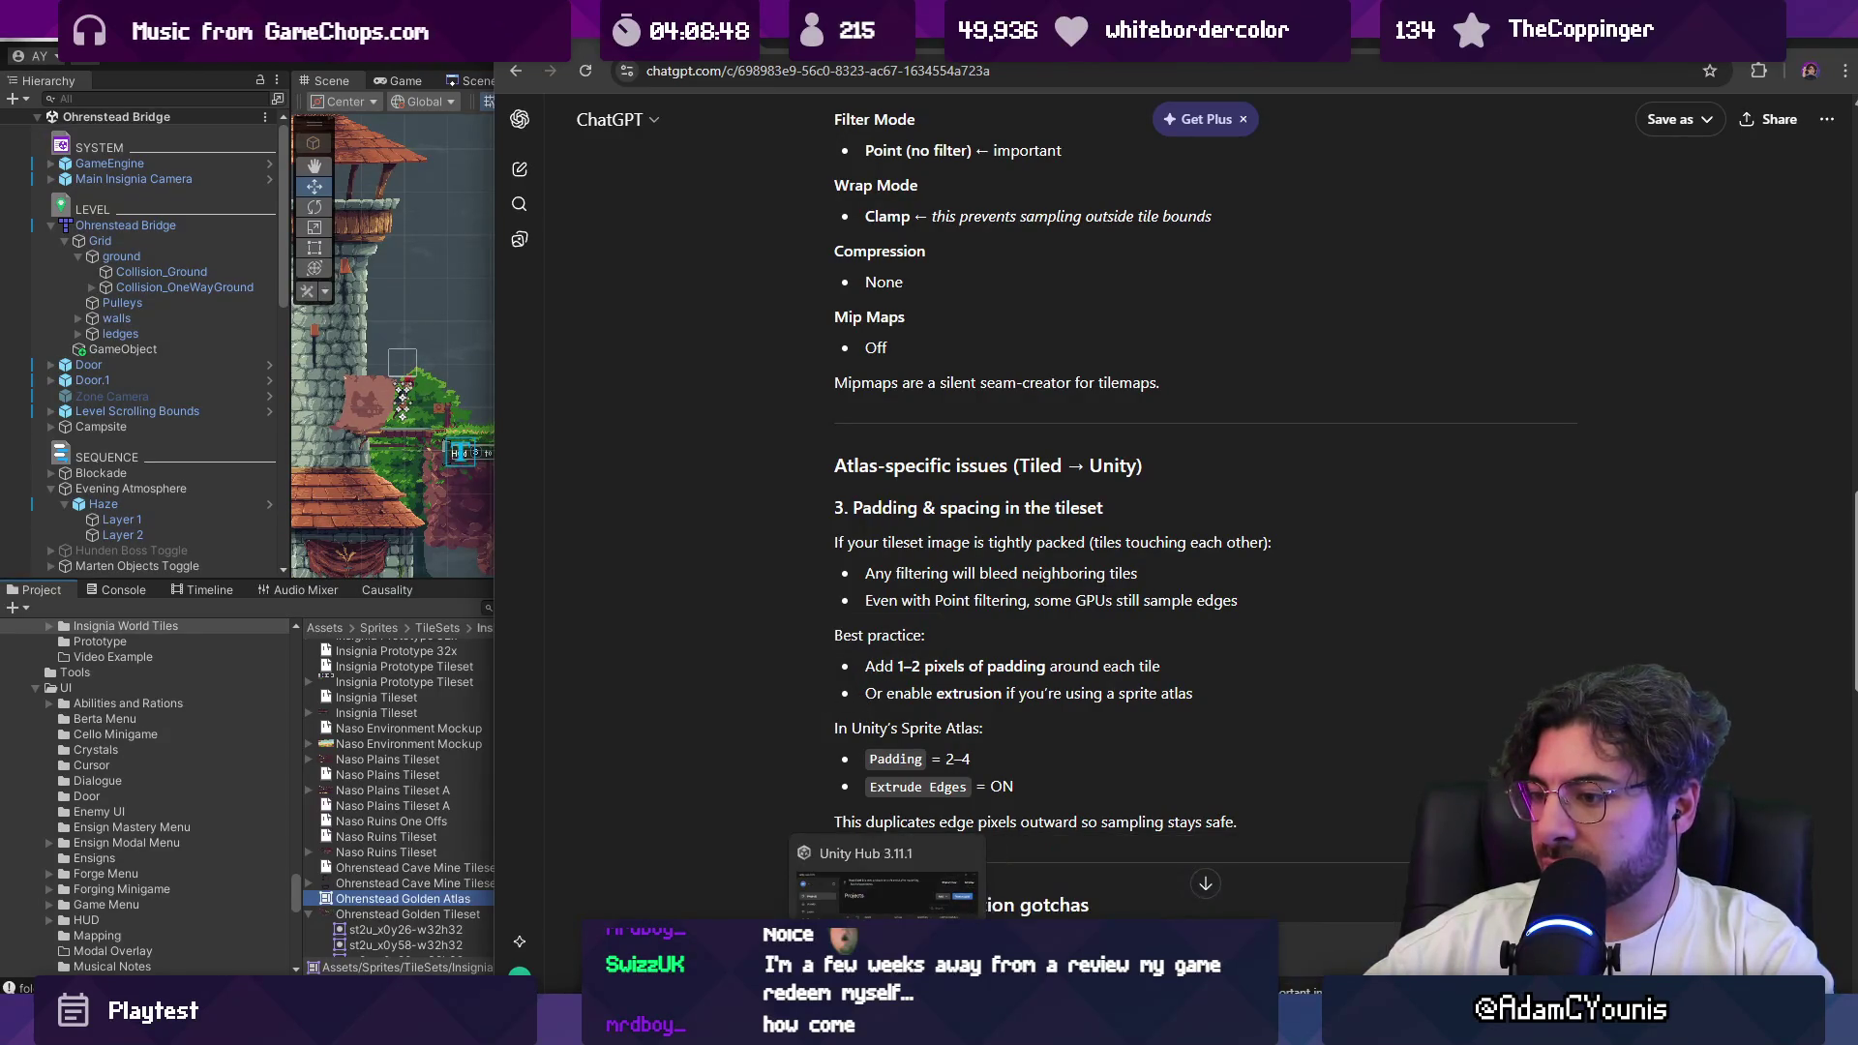
key("alt+Tab")
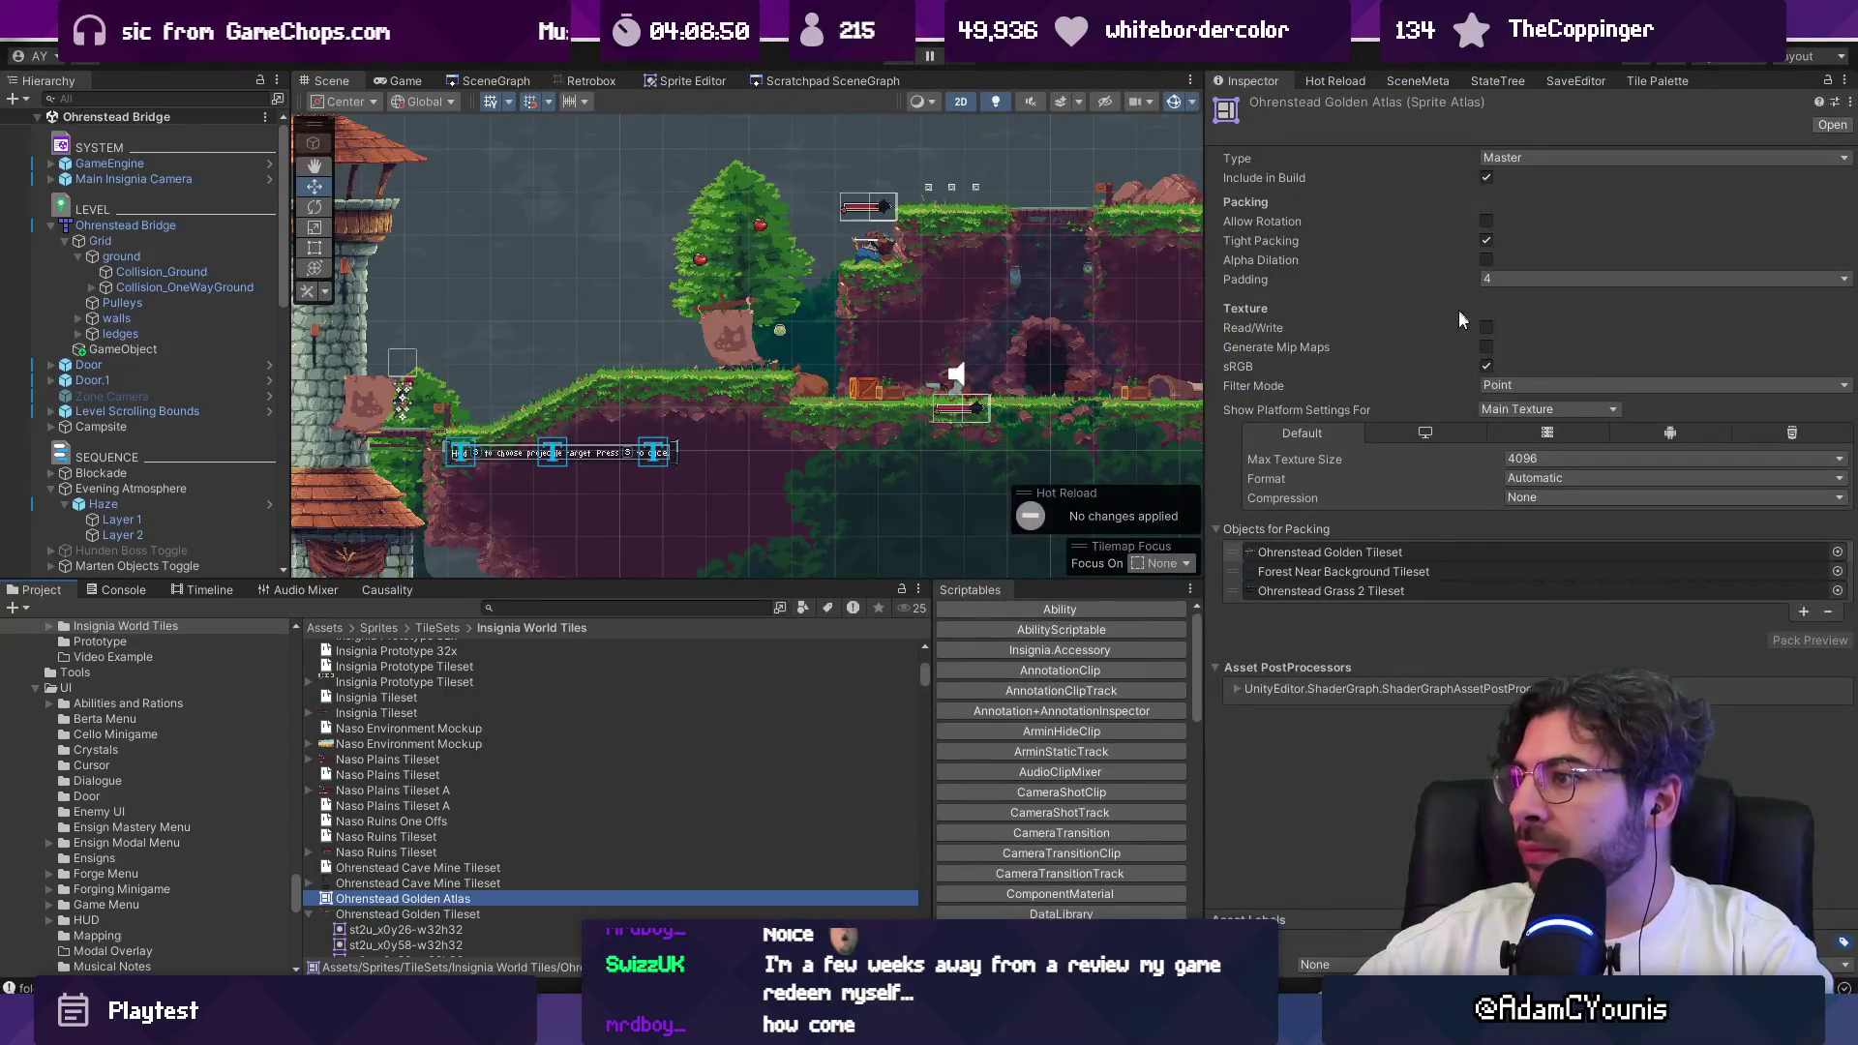
left_click(1502, 281)
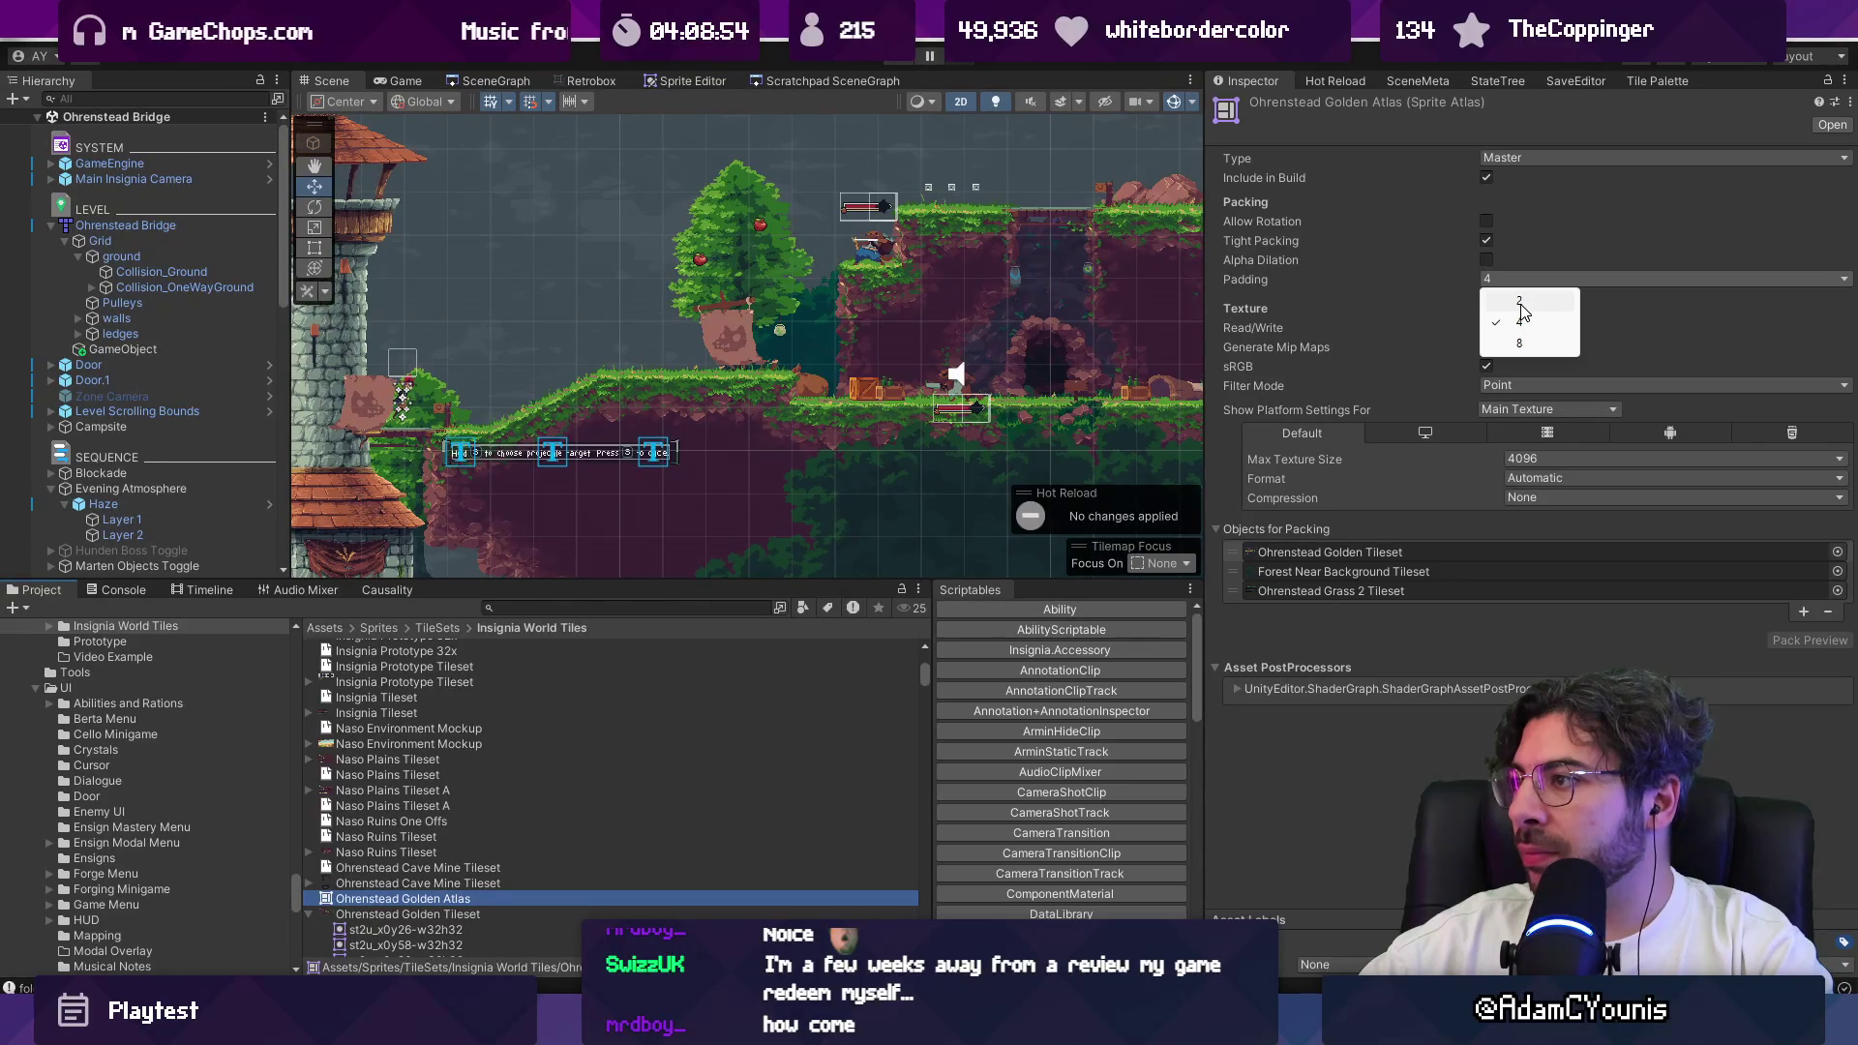
left_click(1520, 303)
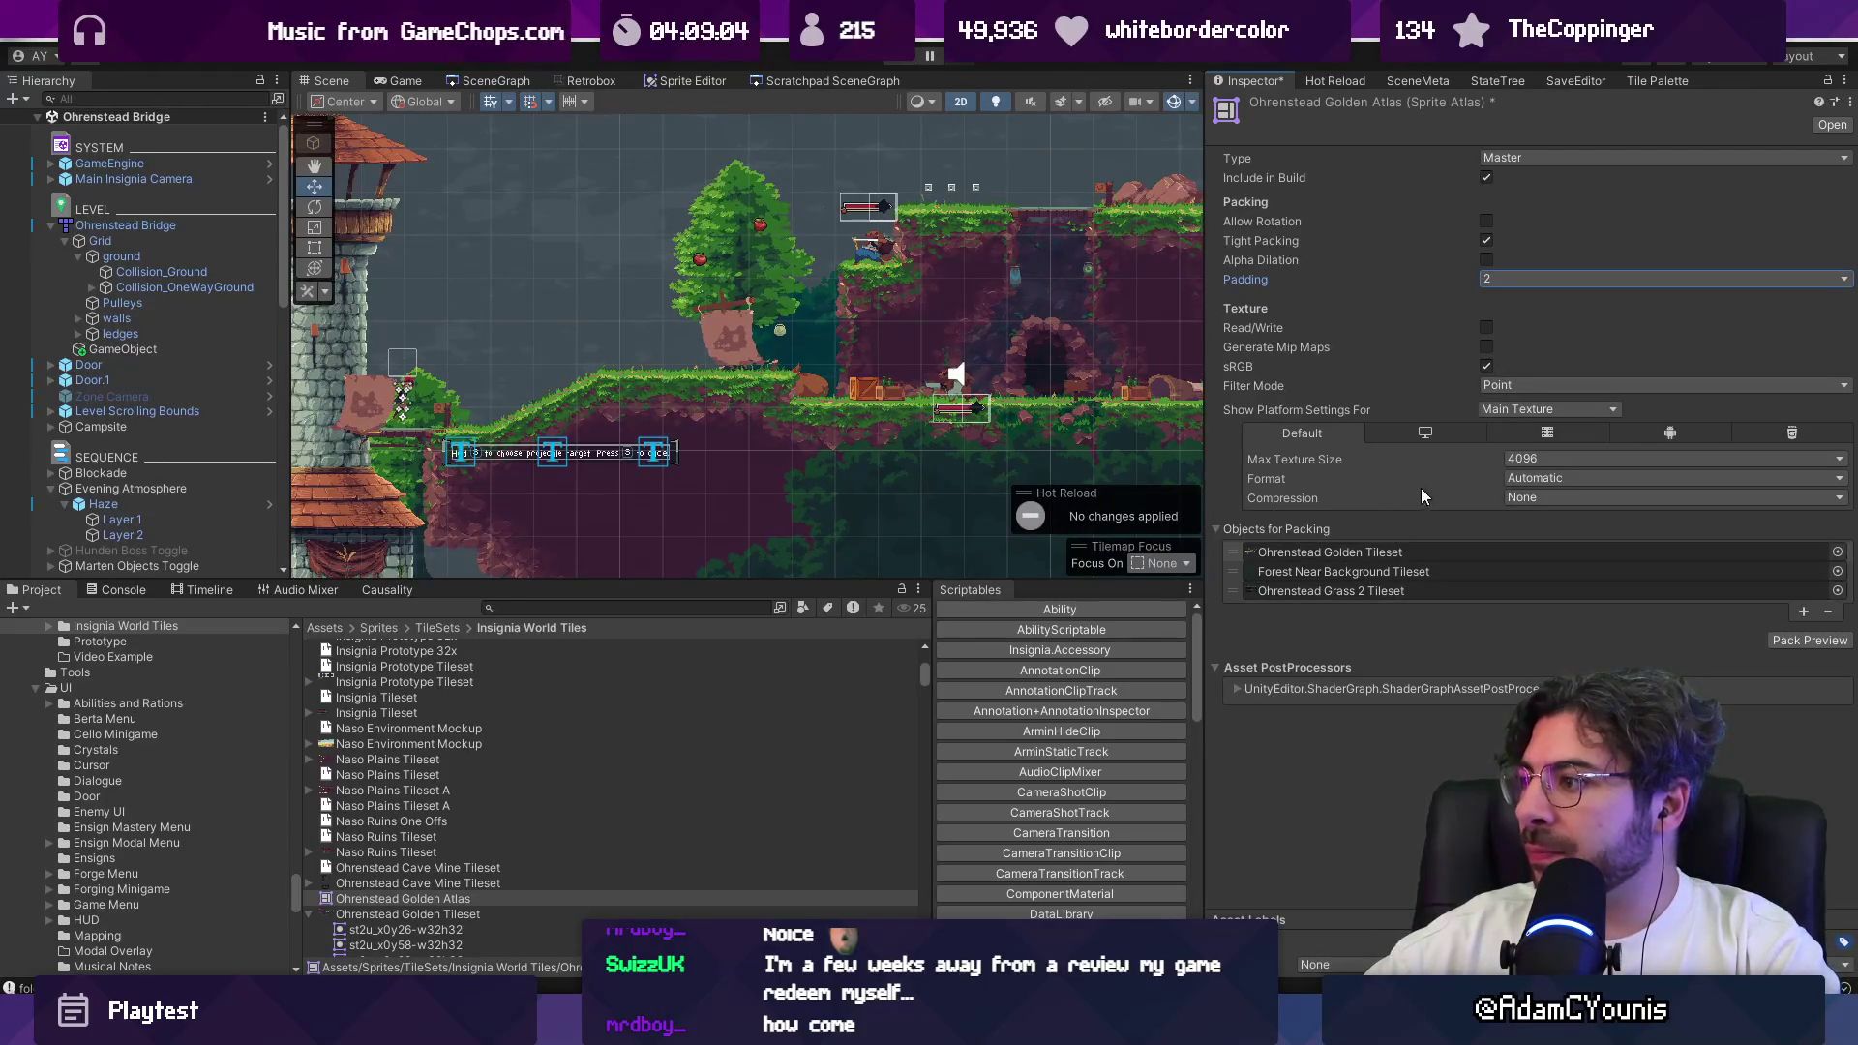
key("alt+Tab")
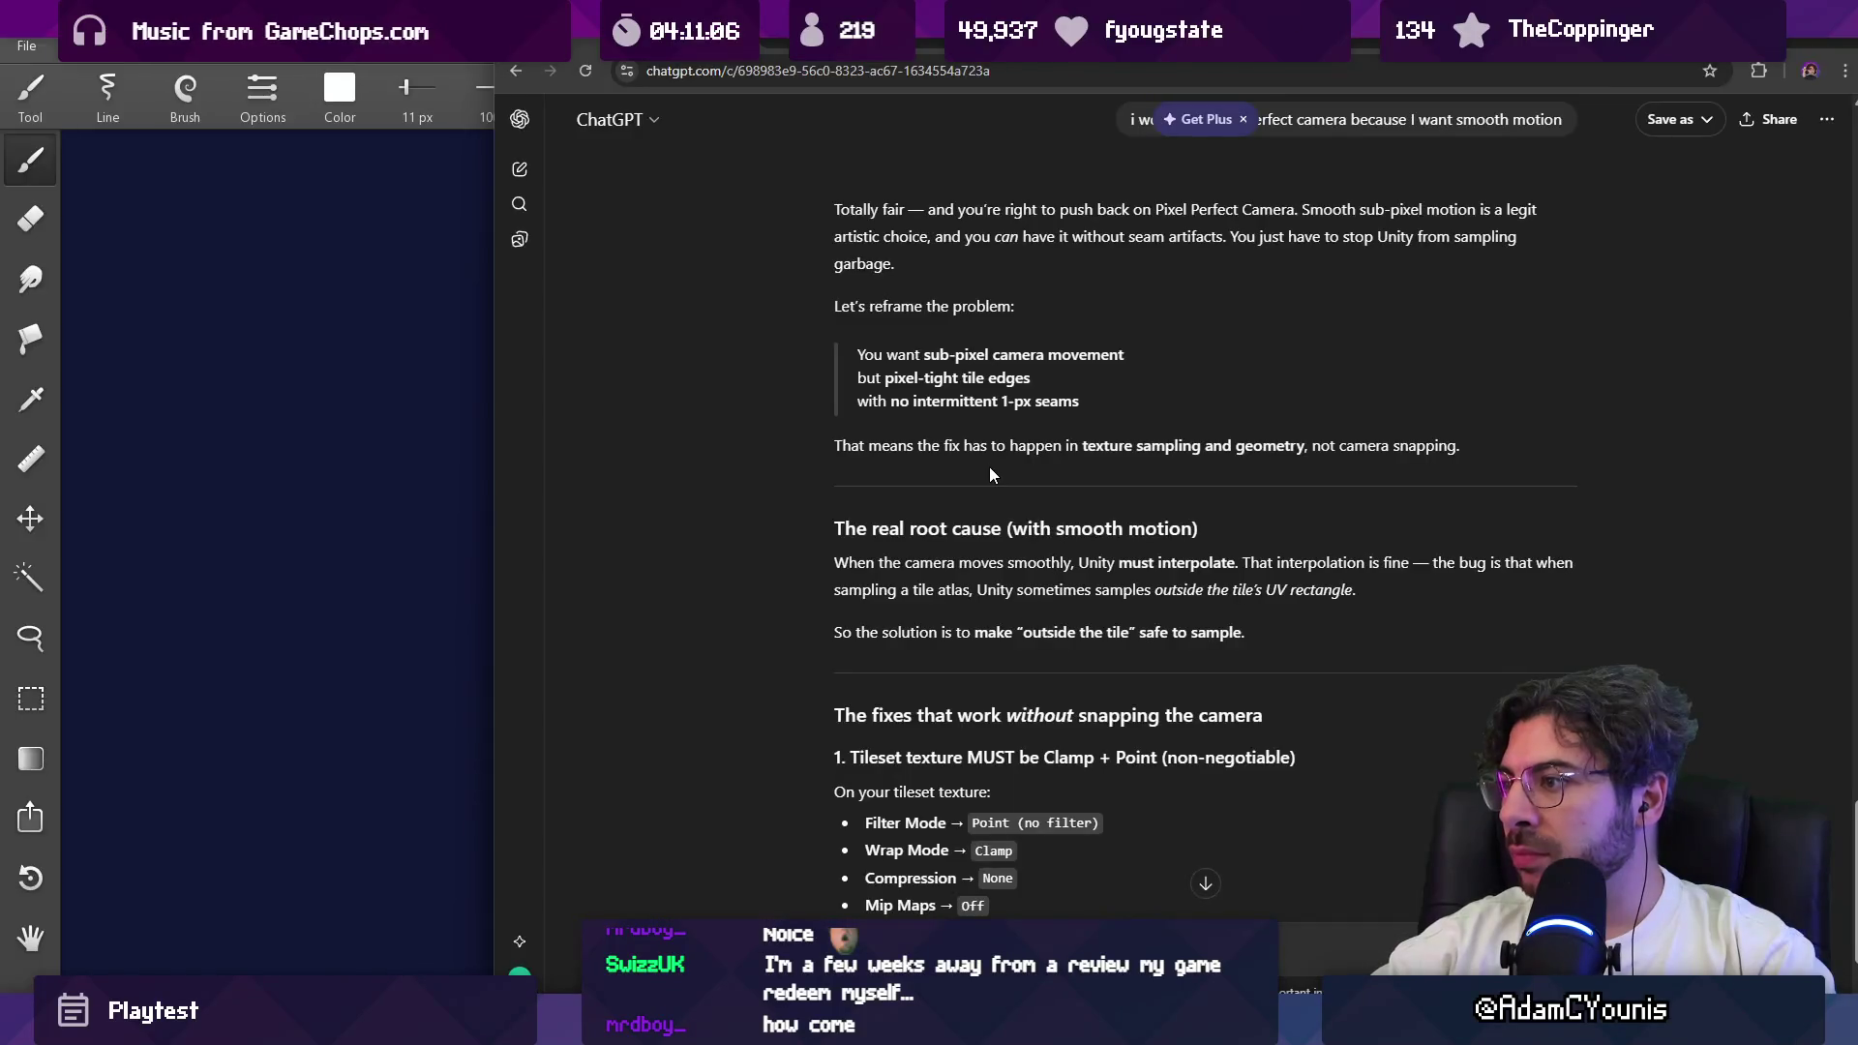
Step: Skim ChatGPT's smooth camera motion fixes, then return to the tileset's import settings in Unity
scroll(794, 460, "down", 3)
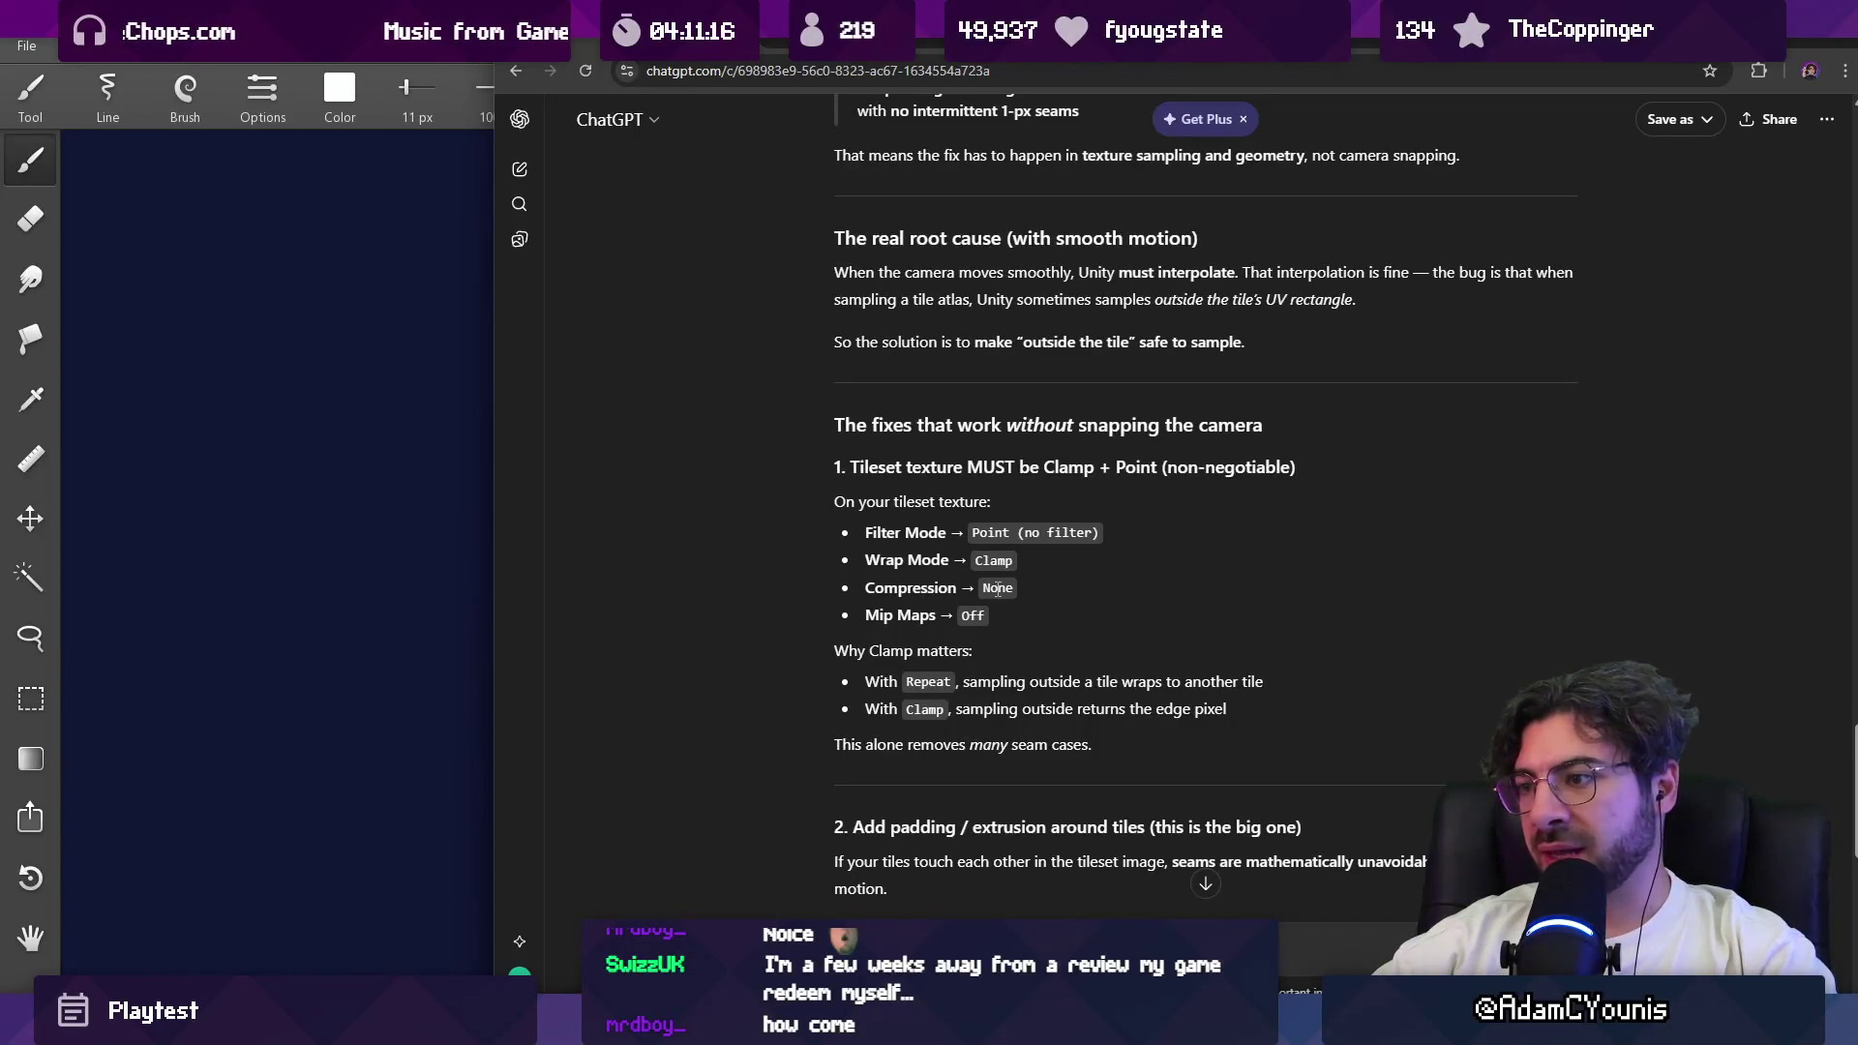
key("alt+Tab")
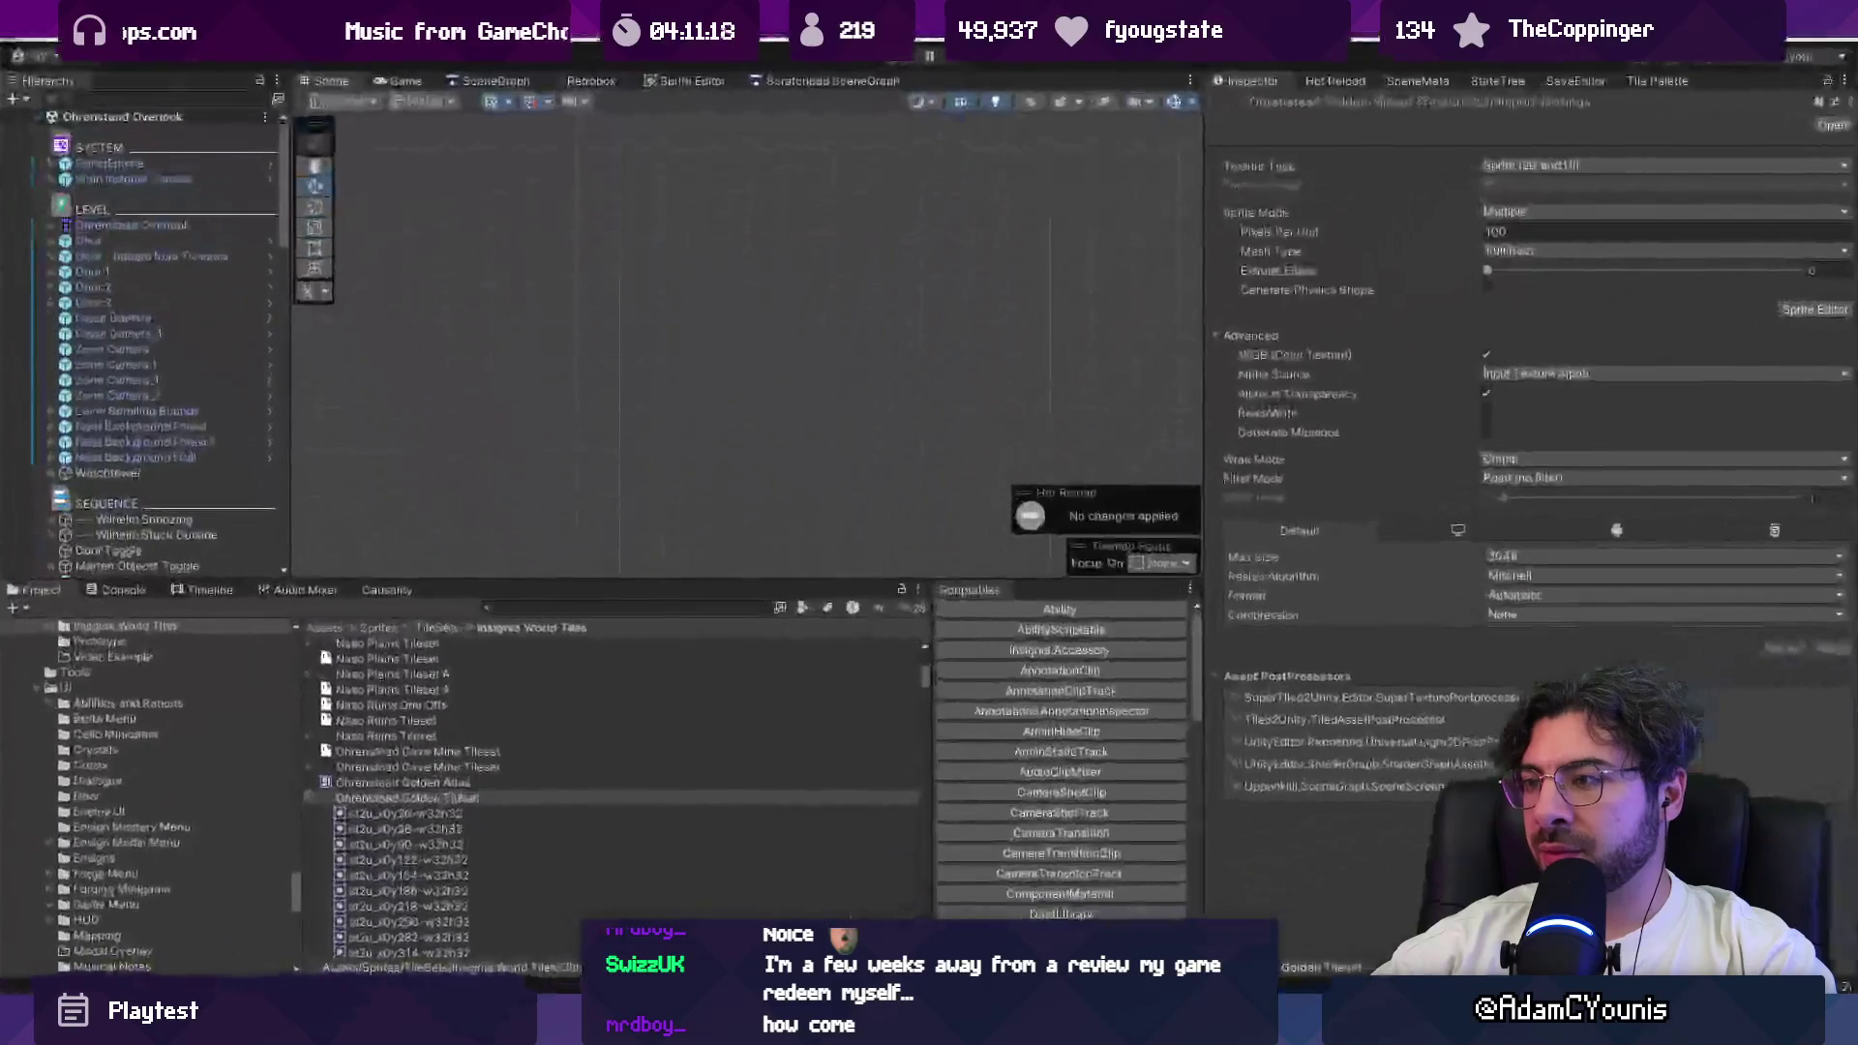
left_click(1521, 257)
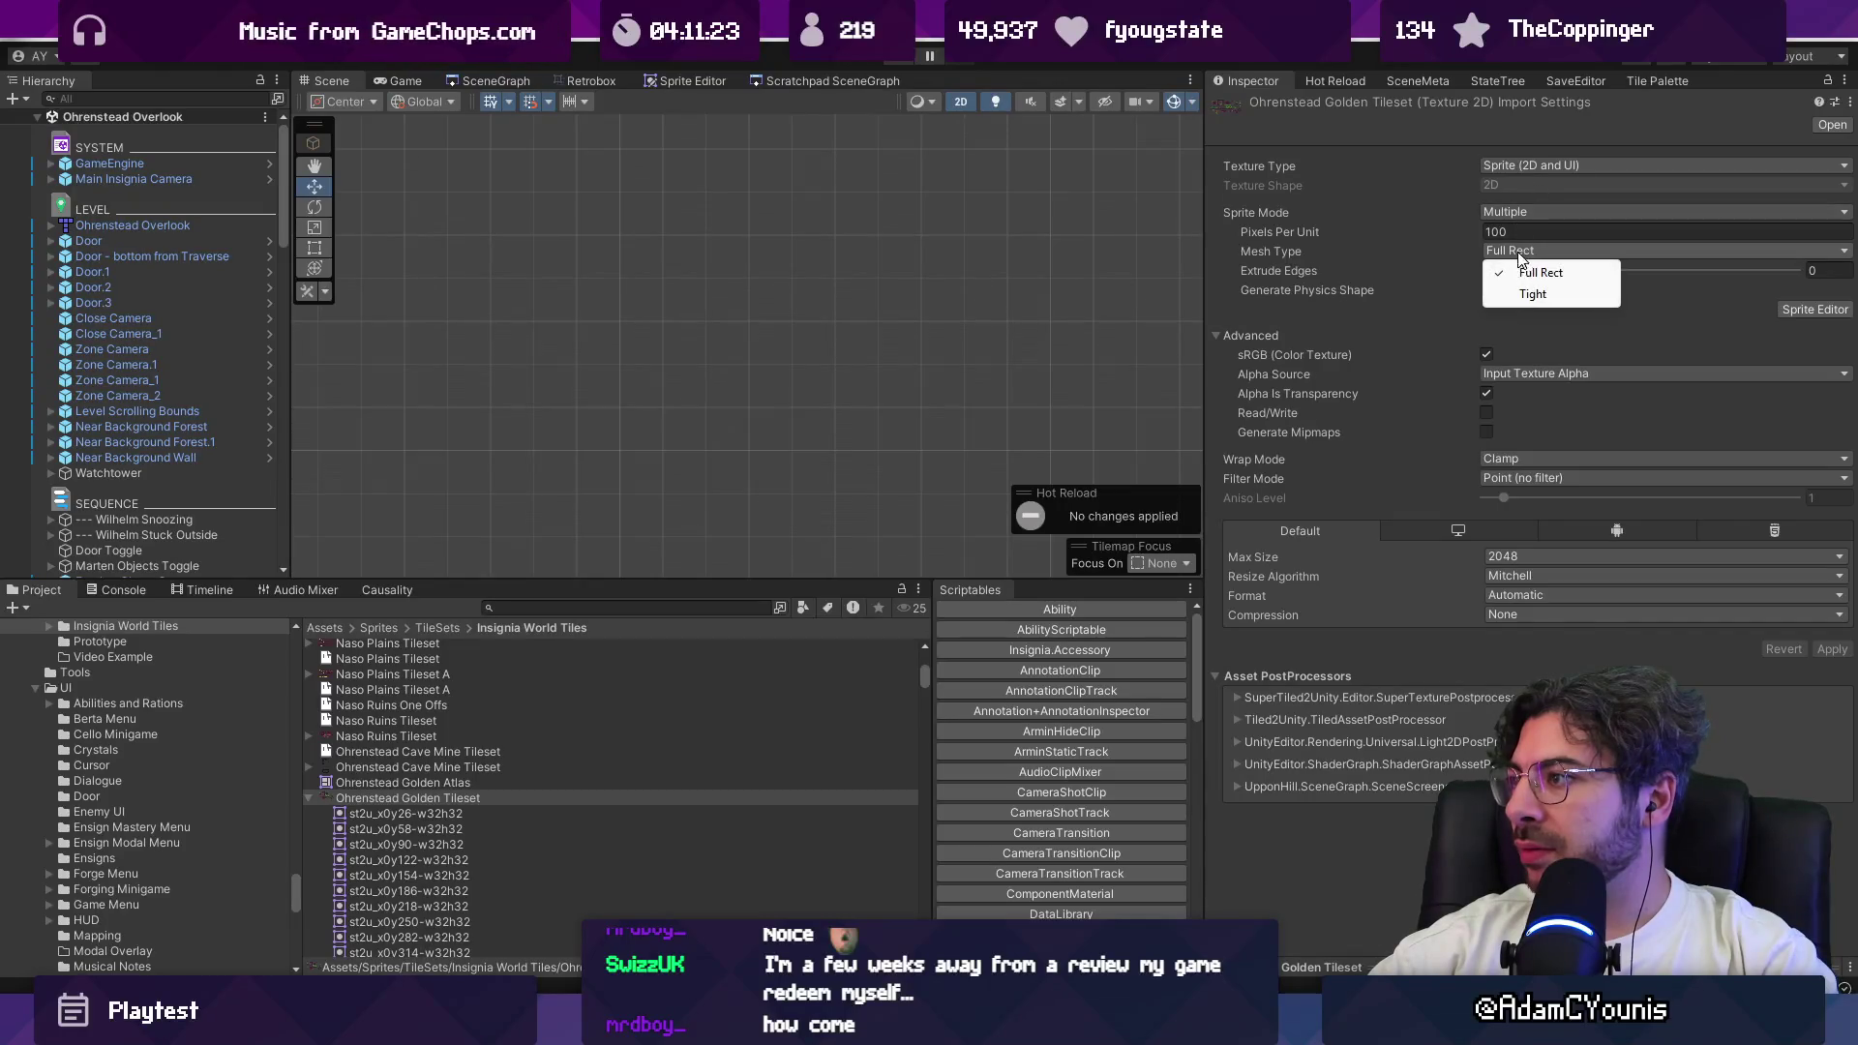
left_click(1381, 258)
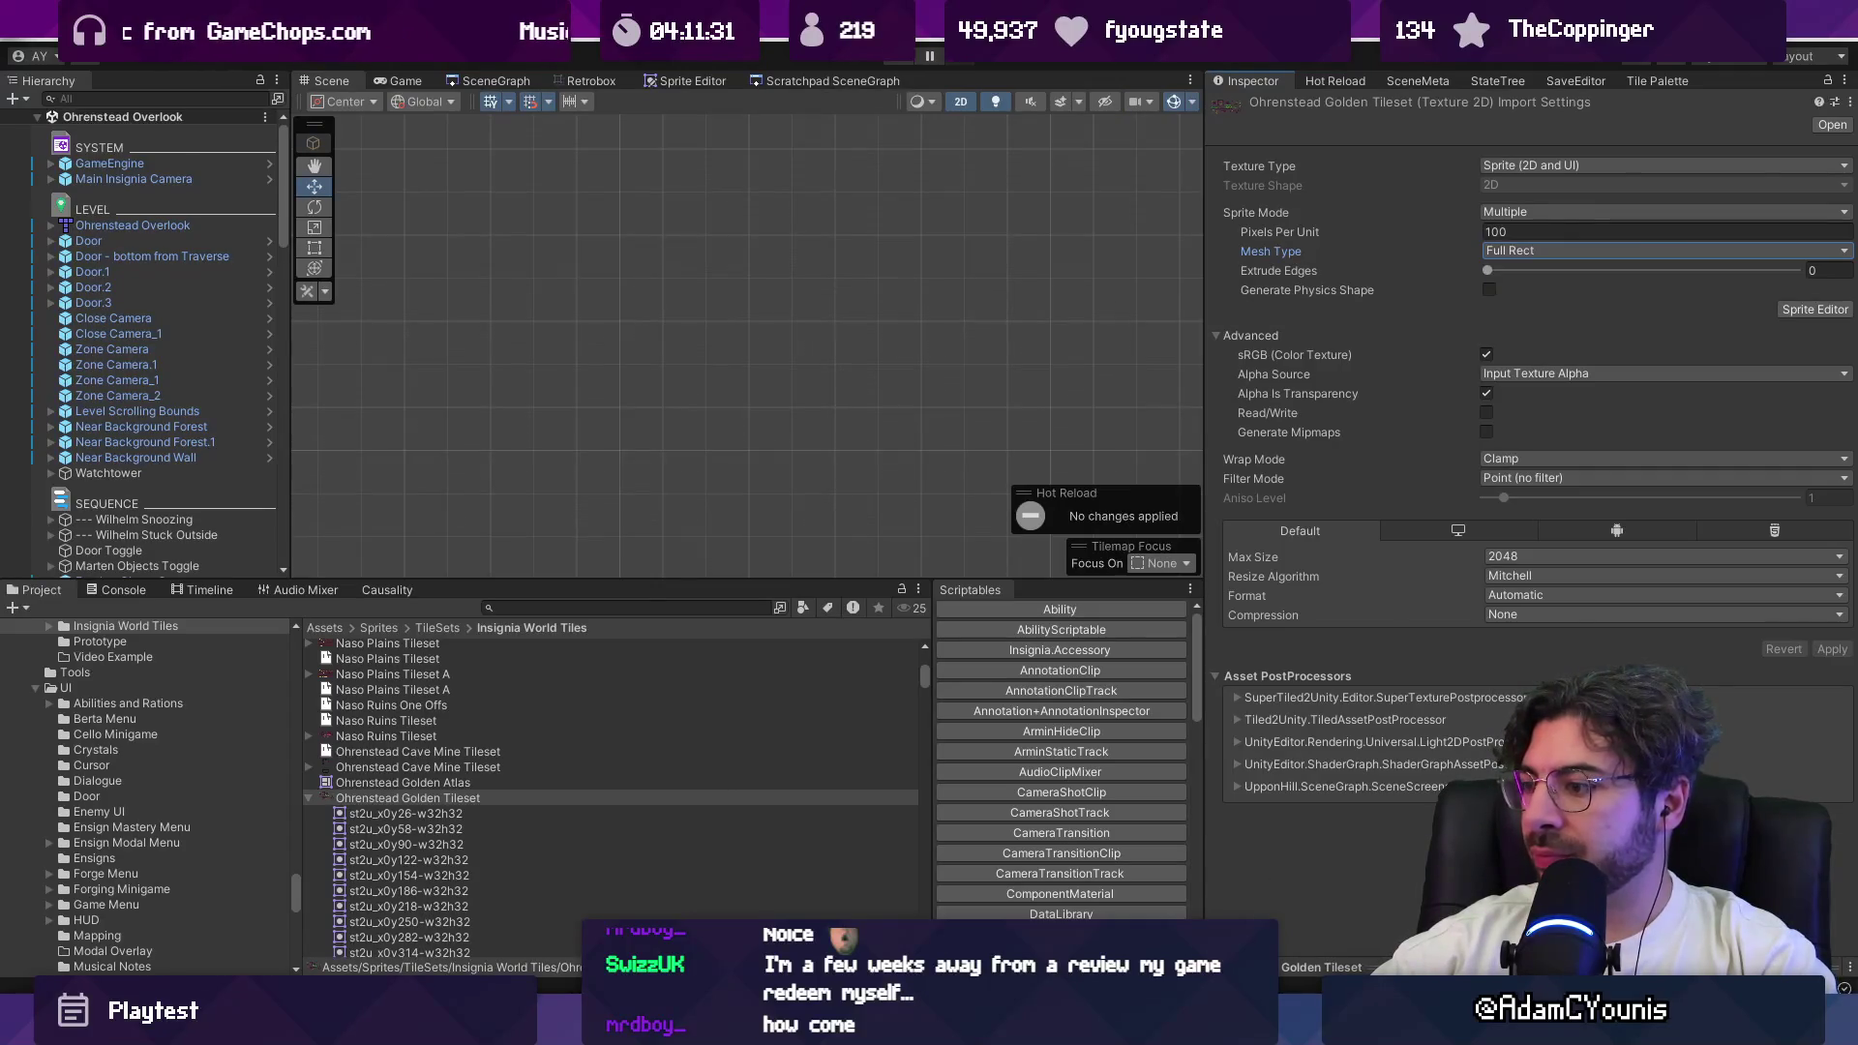
mouse_move(1103, 1021)
mouse_move(1231, 909)
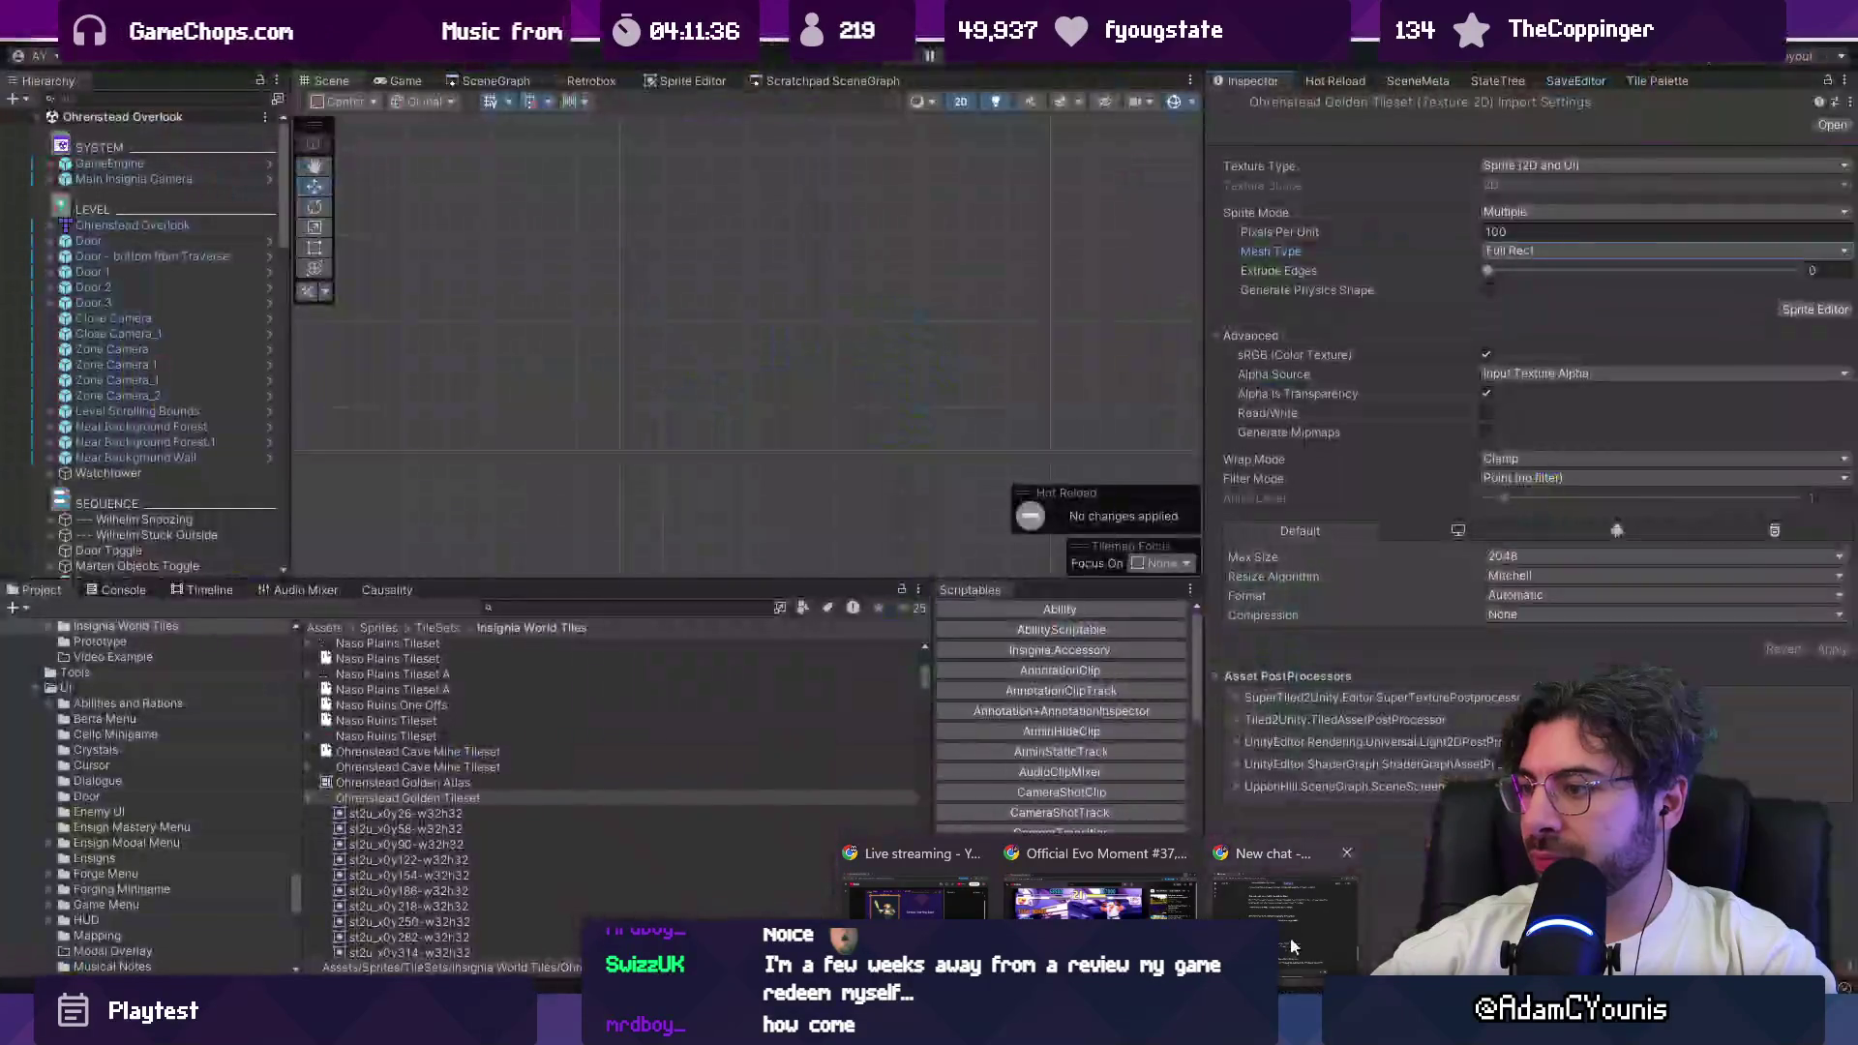
Step: Highlight ChatGPT's padding and extrusion section, noting that padding matters most
left_click(1277, 905)
scroll(769, 602, "down", 2)
scroll(769, 604, "down", 4)
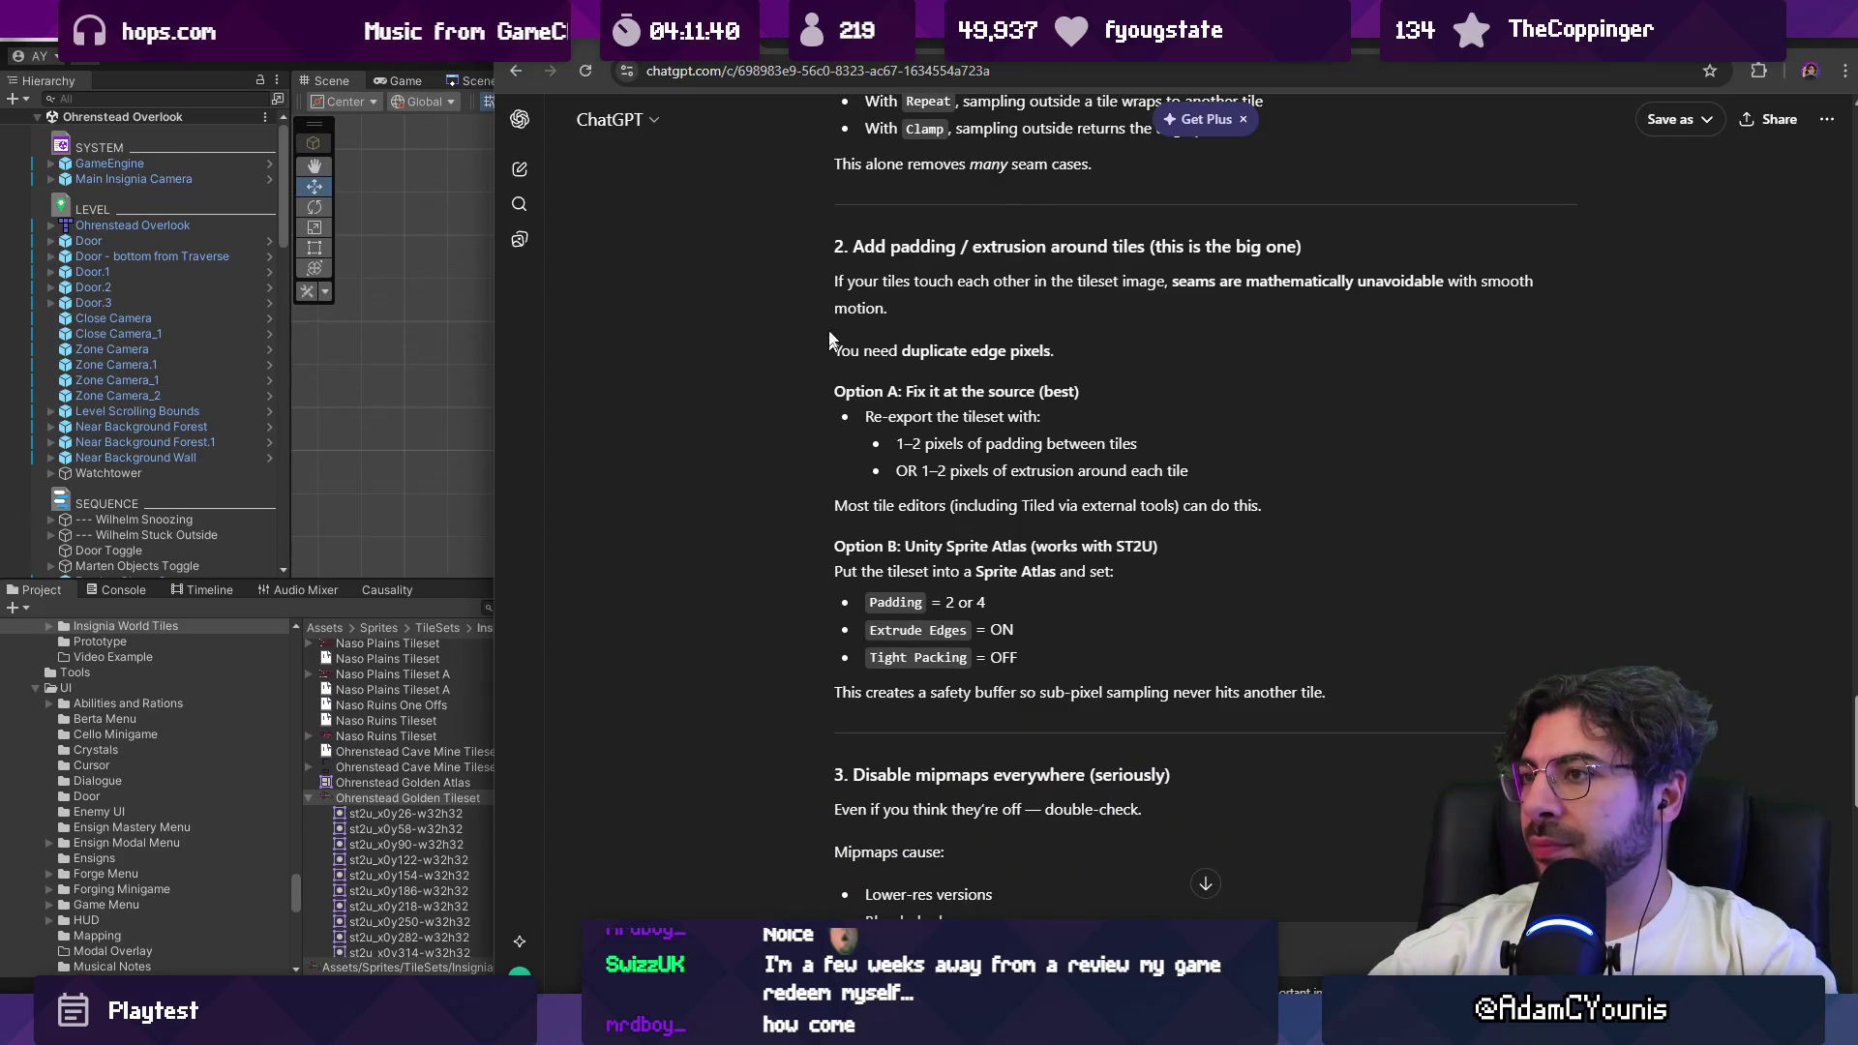
left_click_drag(1153, 247, 1302, 247)
scroll(889, 360, "up", 5)
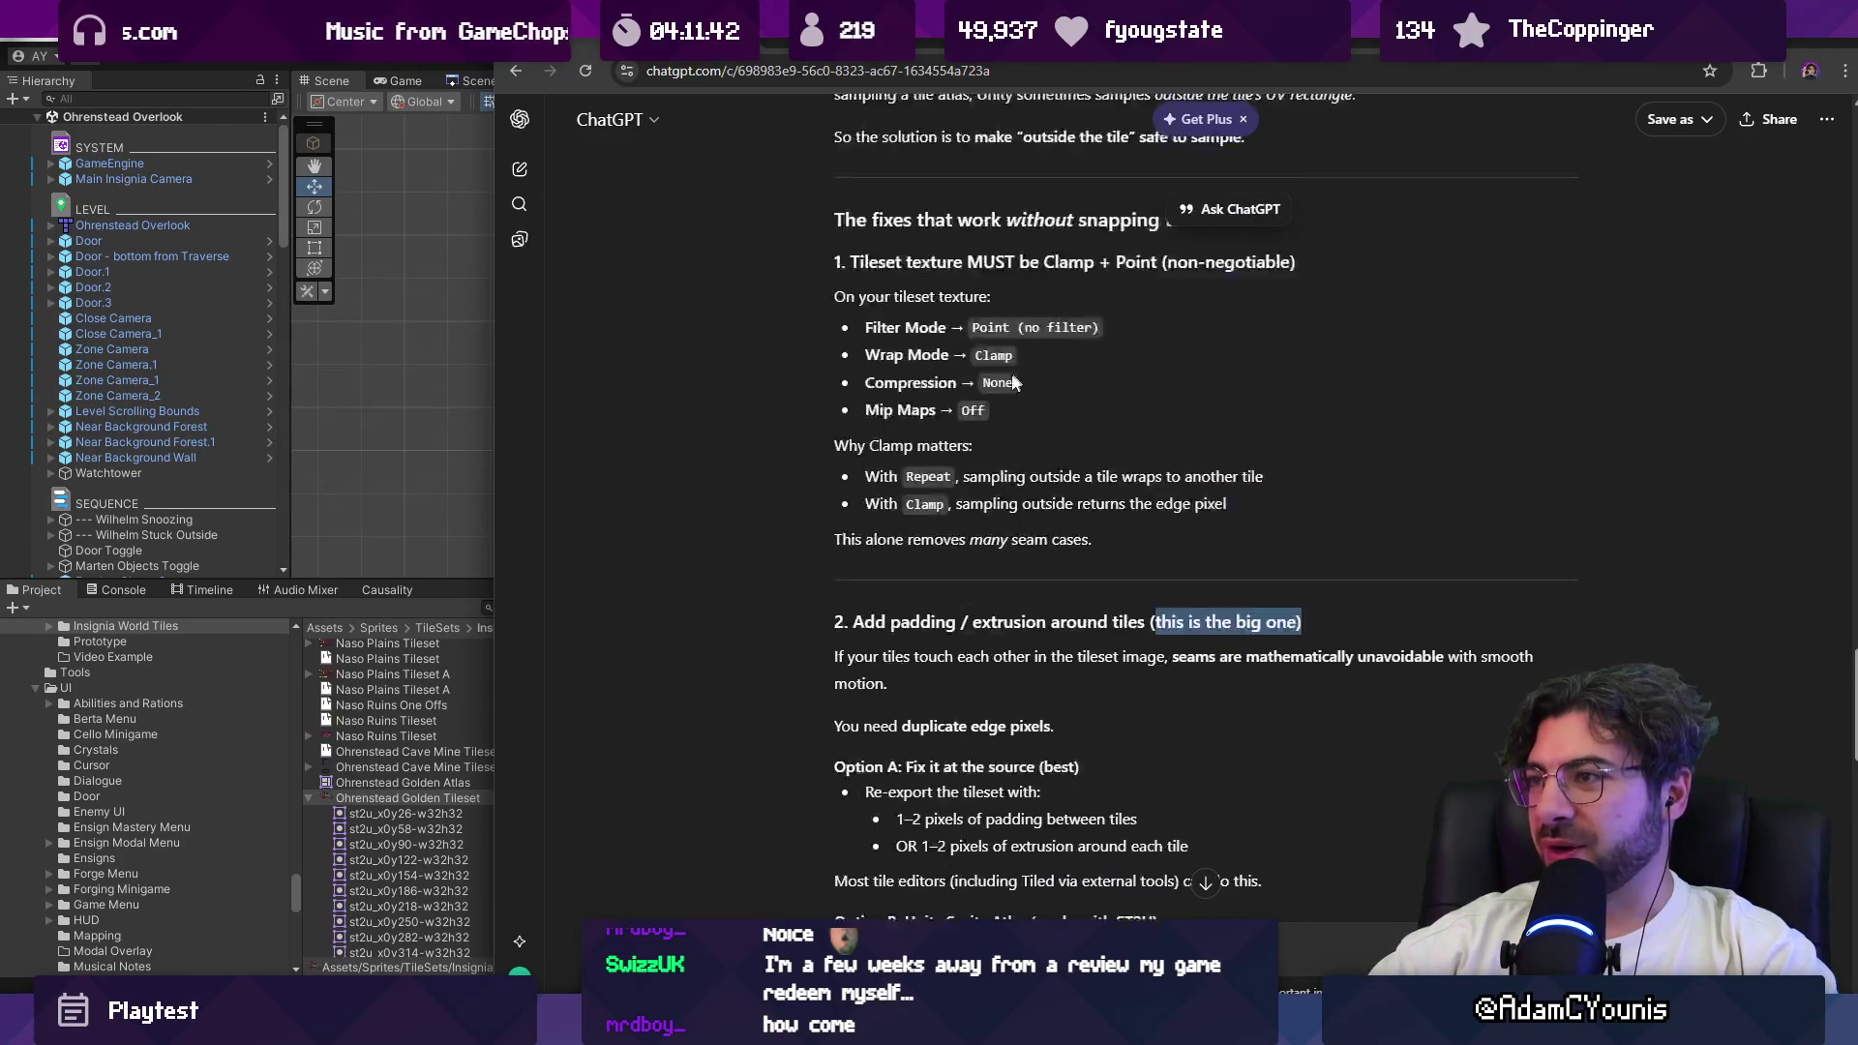
mouse_move(862, 330)
left_mouse_down()
mouse_move(1057, 331)
mouse_move(1103, 438)
left_mouse_up()
scroll(1161, 484, "down", 4)
left_click_drag(1149, 343, 1343, 345)
left_click(1338, 356)
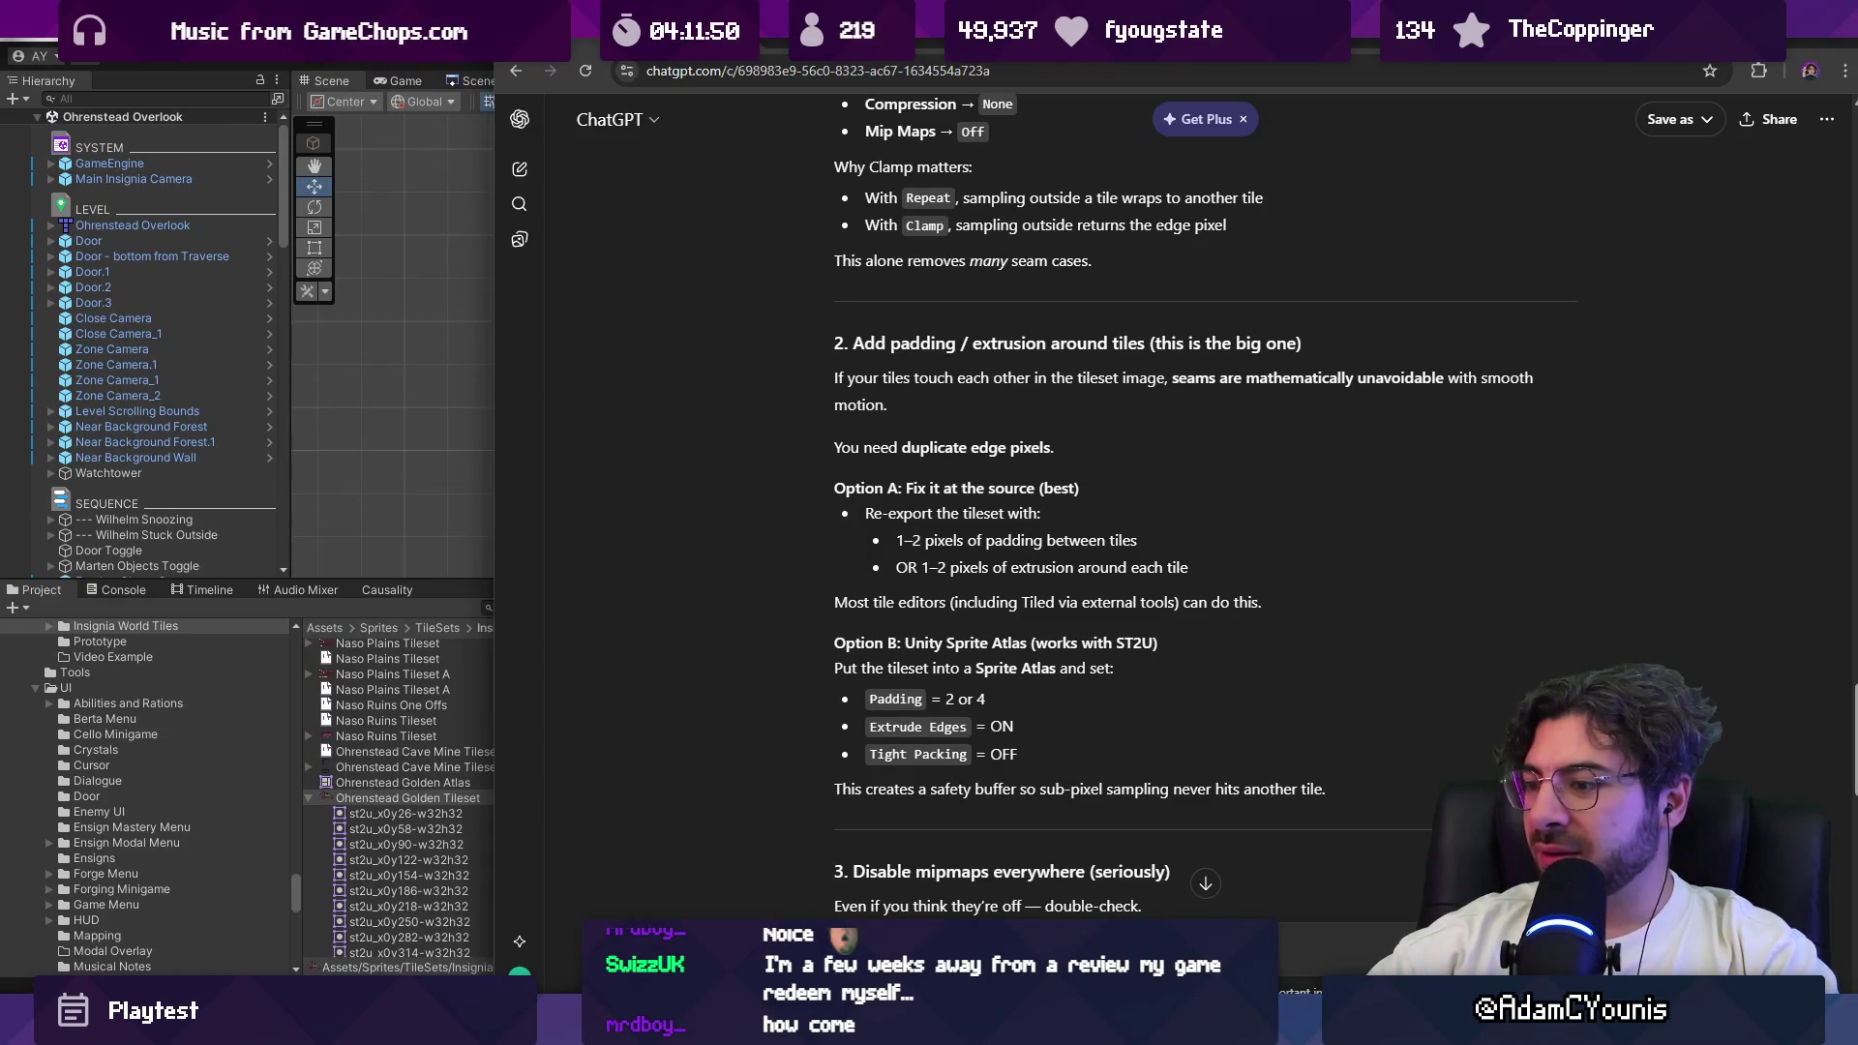
Step: Finish reading the answer and set the Ohrenstead Golden Tileset's Extrude Edges to 2
mouse_move(632, 1026)
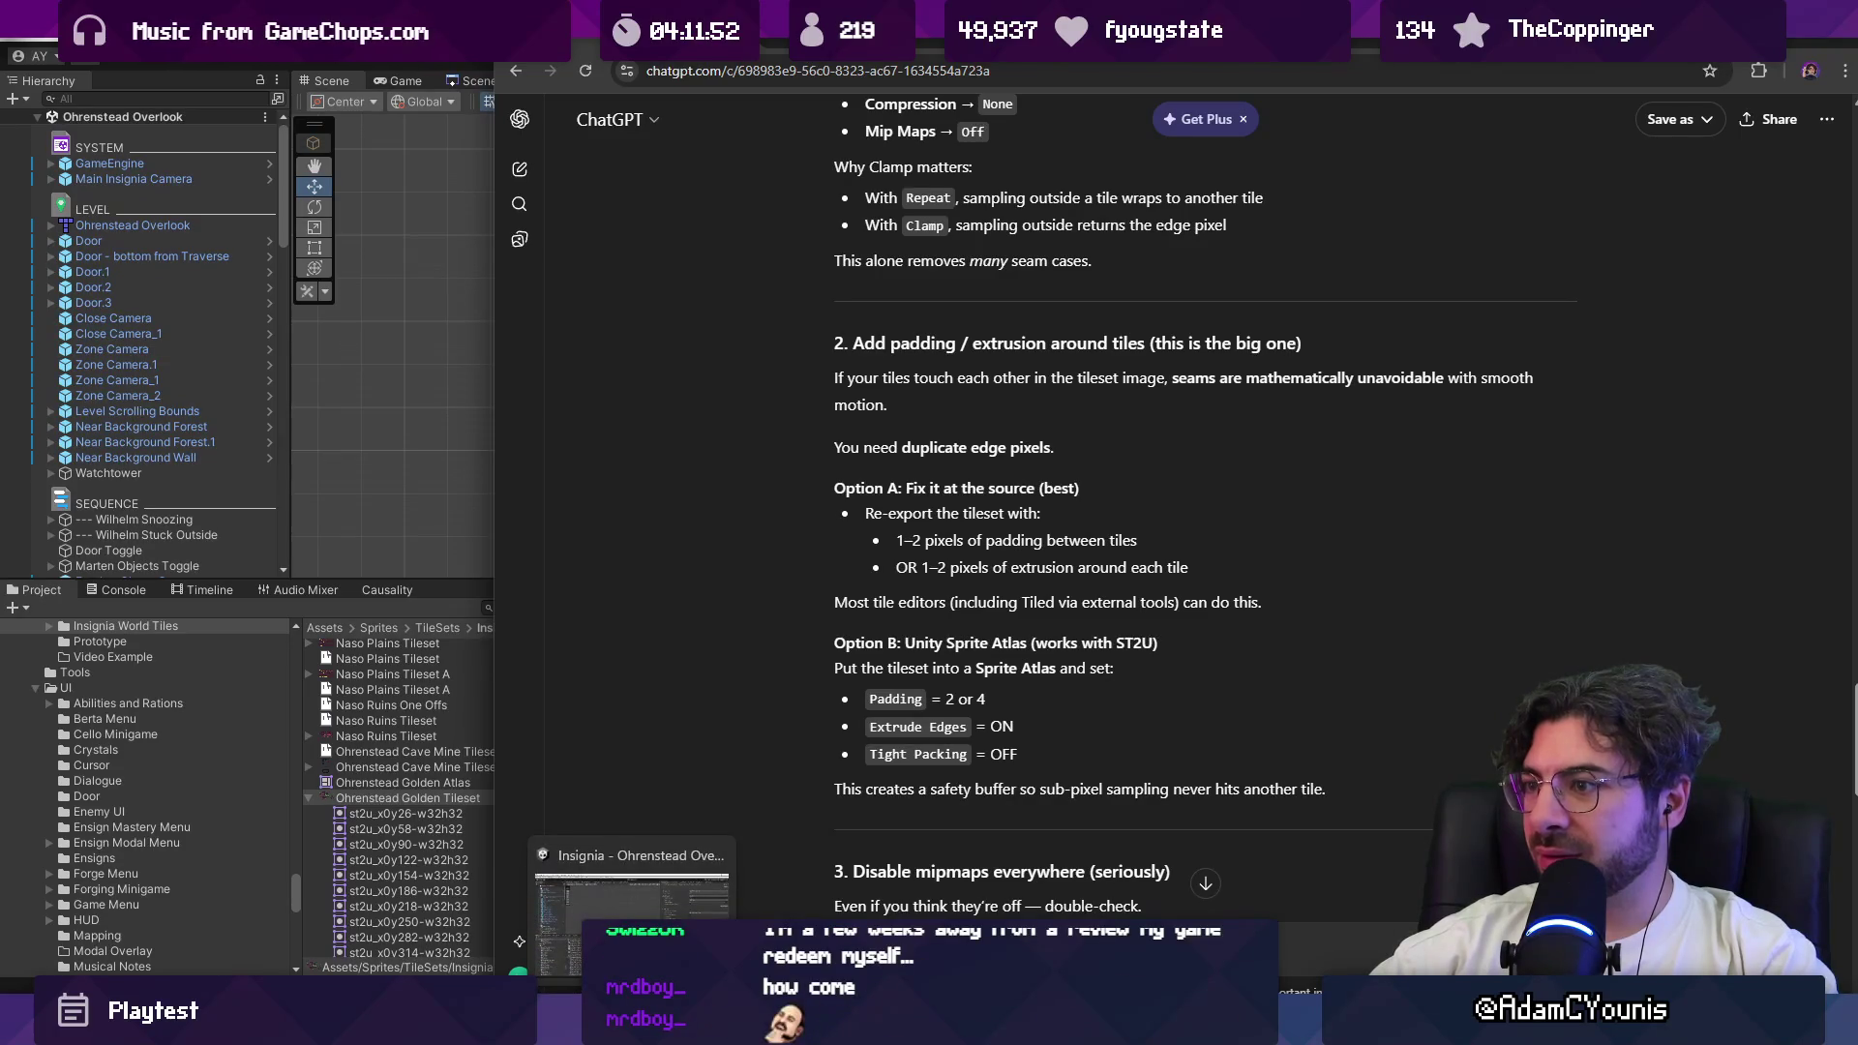
scroll(1118, 818, "down", 10)
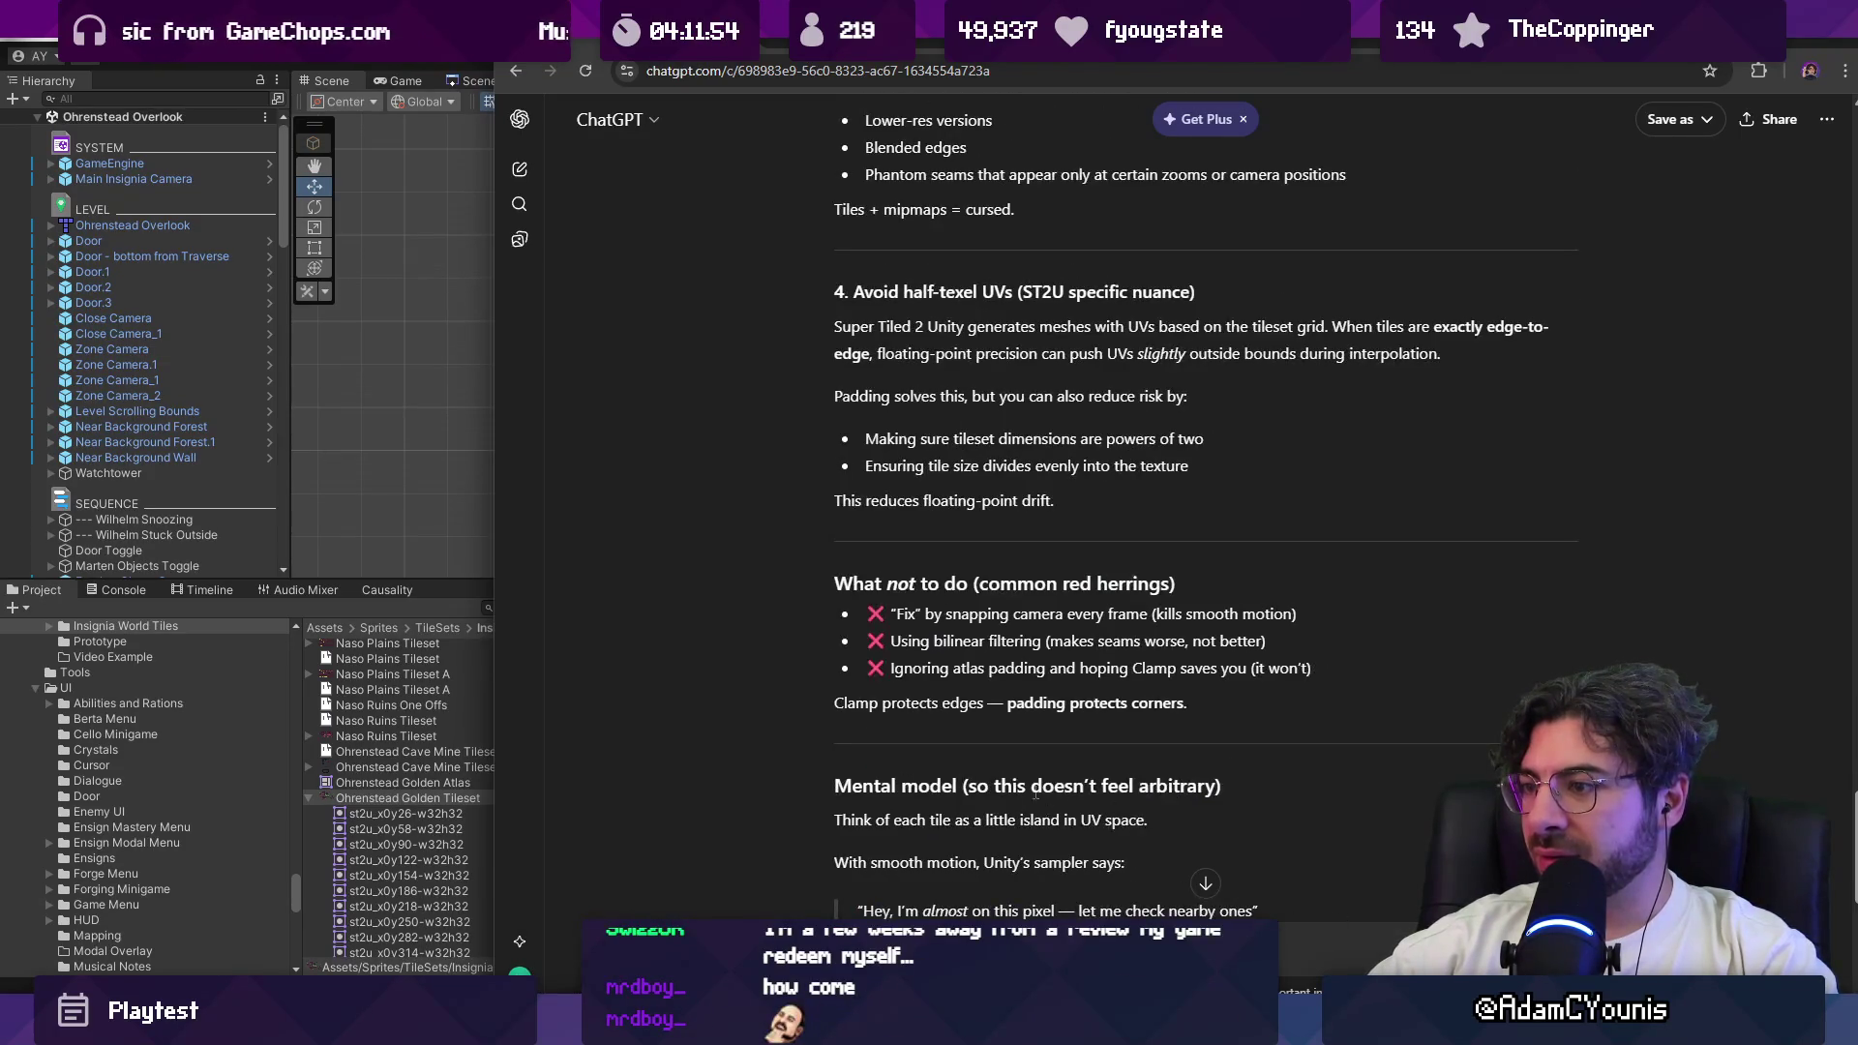
scroll(1037, 791, "down", 7)
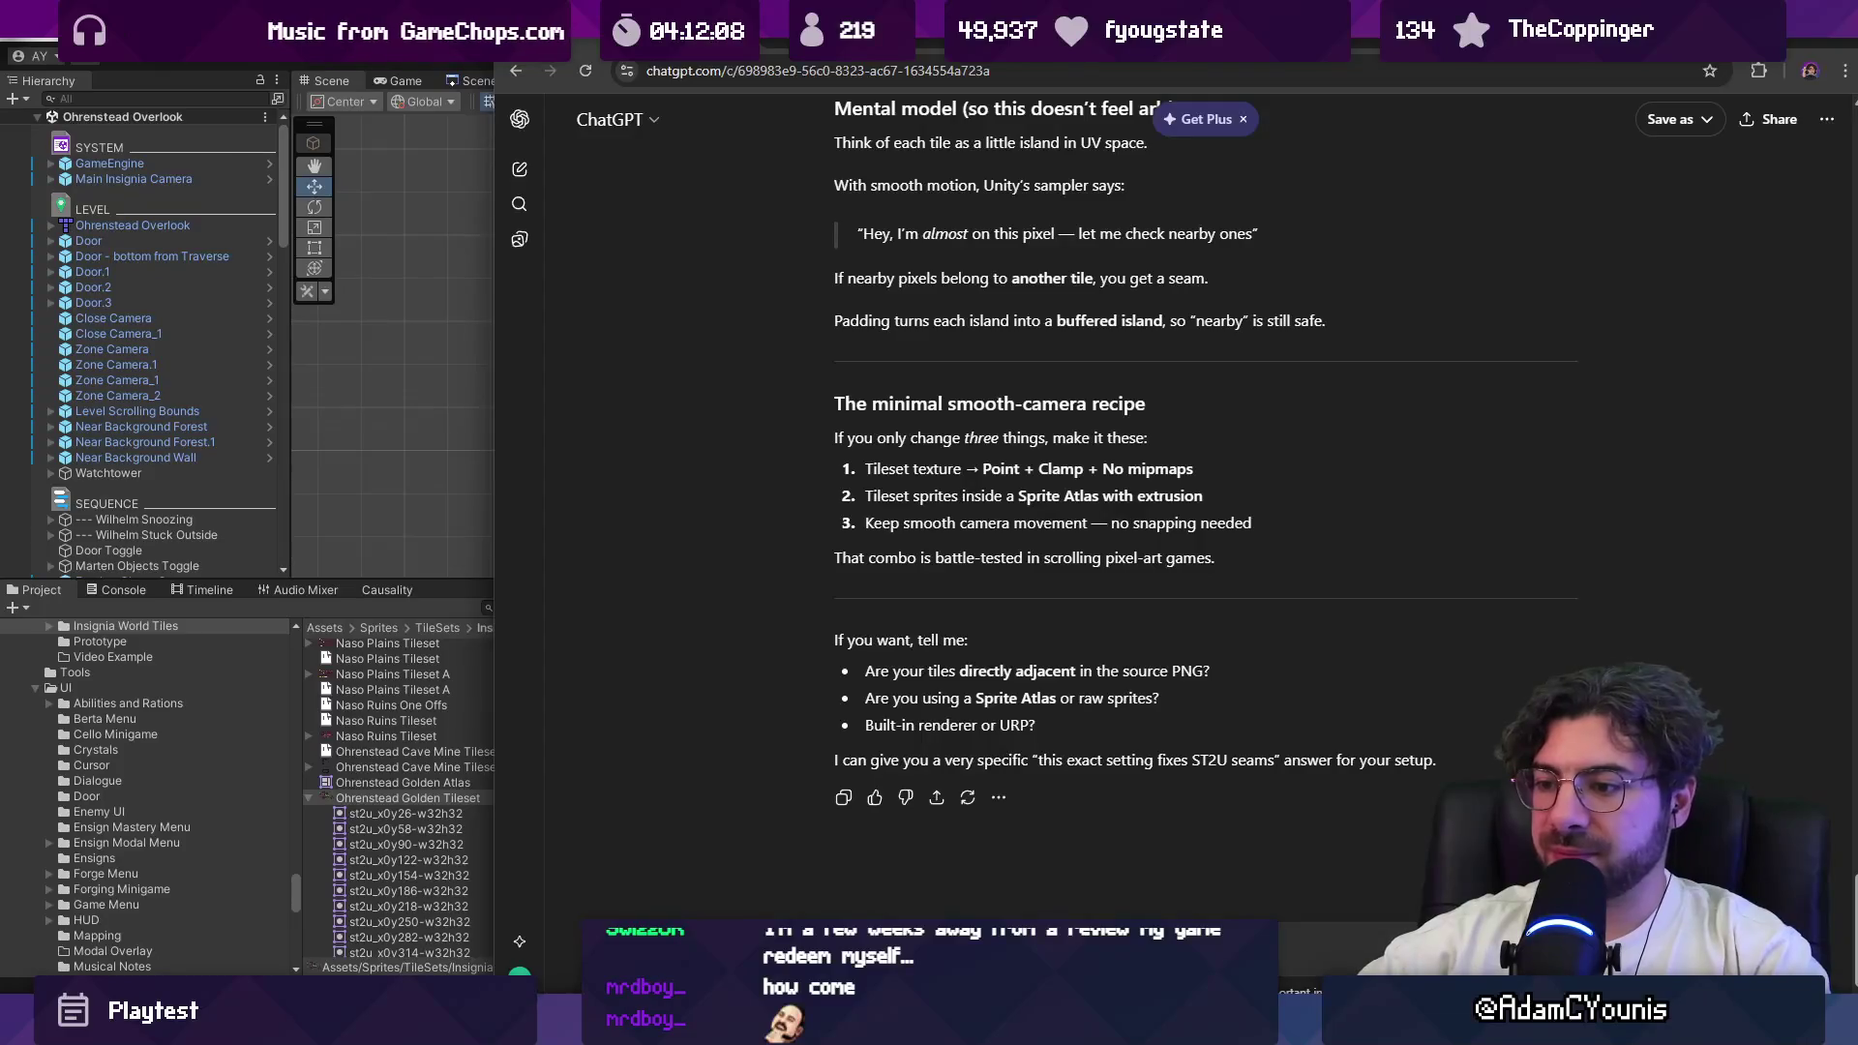
key("alt+Tab")
left_click(1810, 270)
type("2")
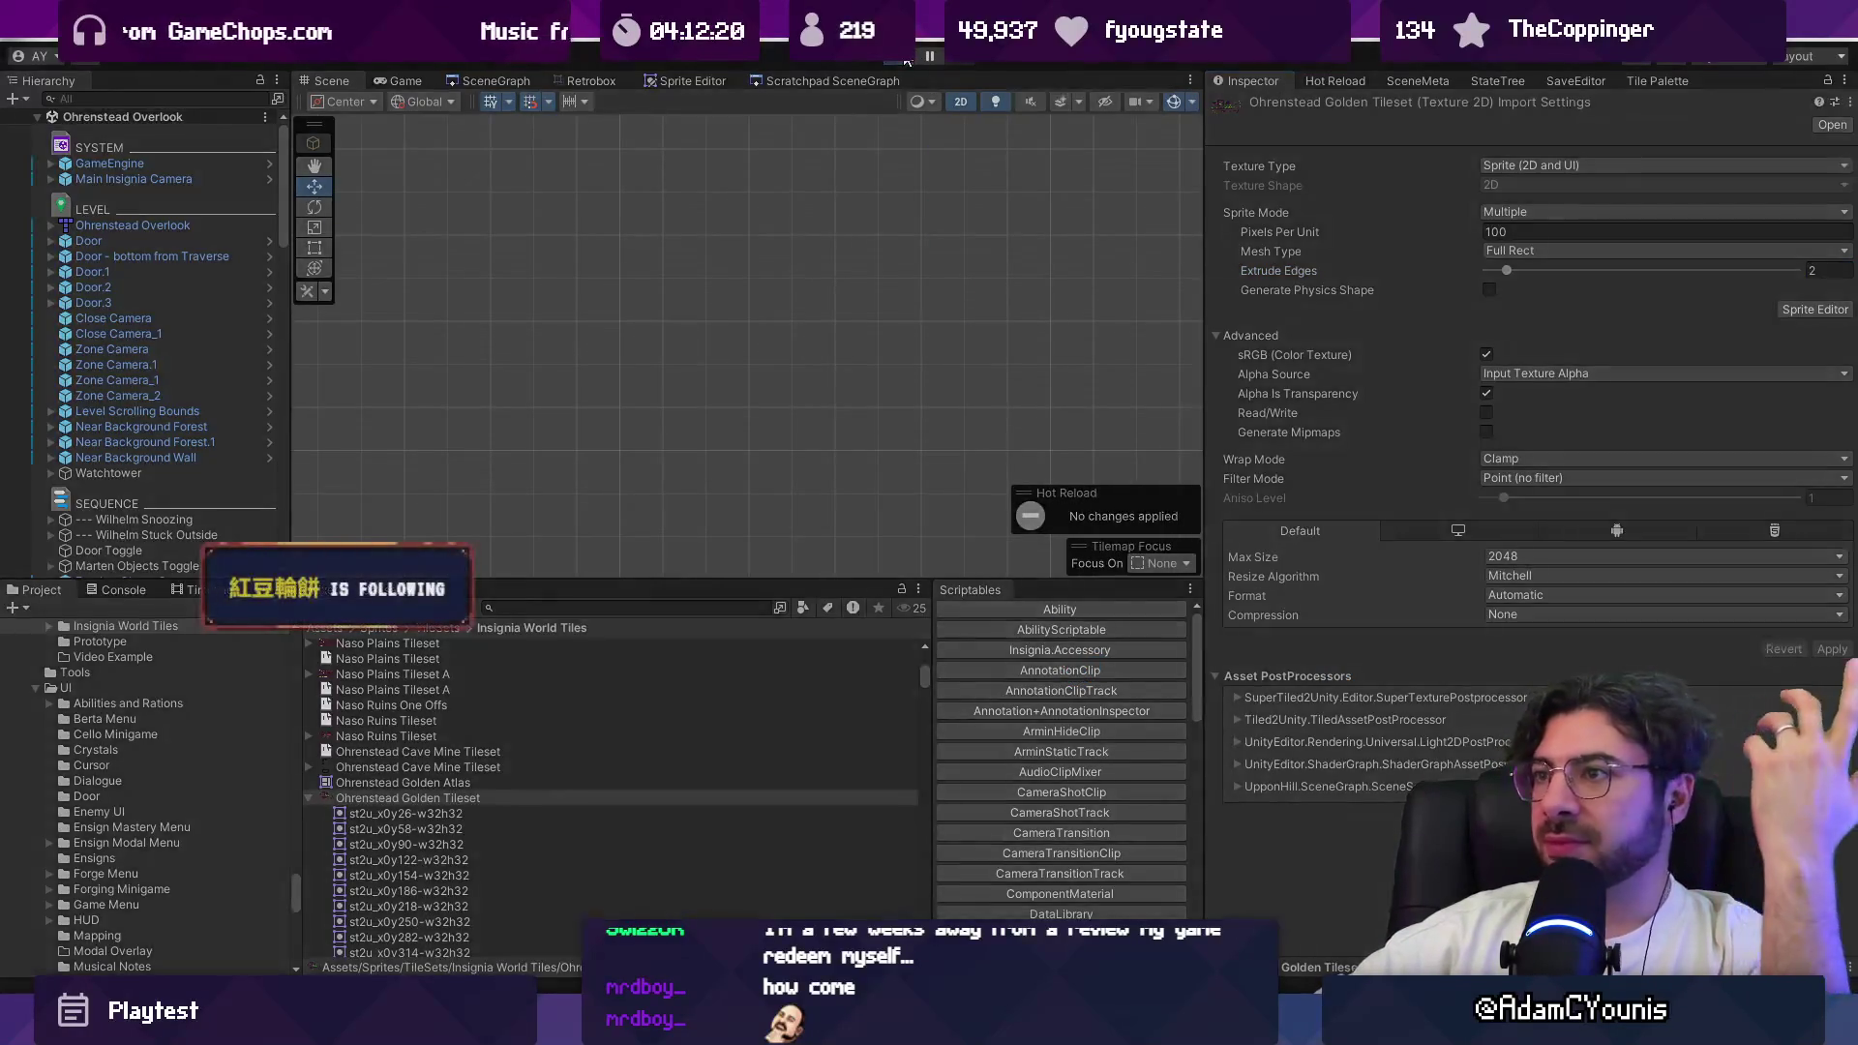
Step: Play-test the shaft wall-jumps for seams, then stop and set Extrude Edges to 4
left_click(907, 58)
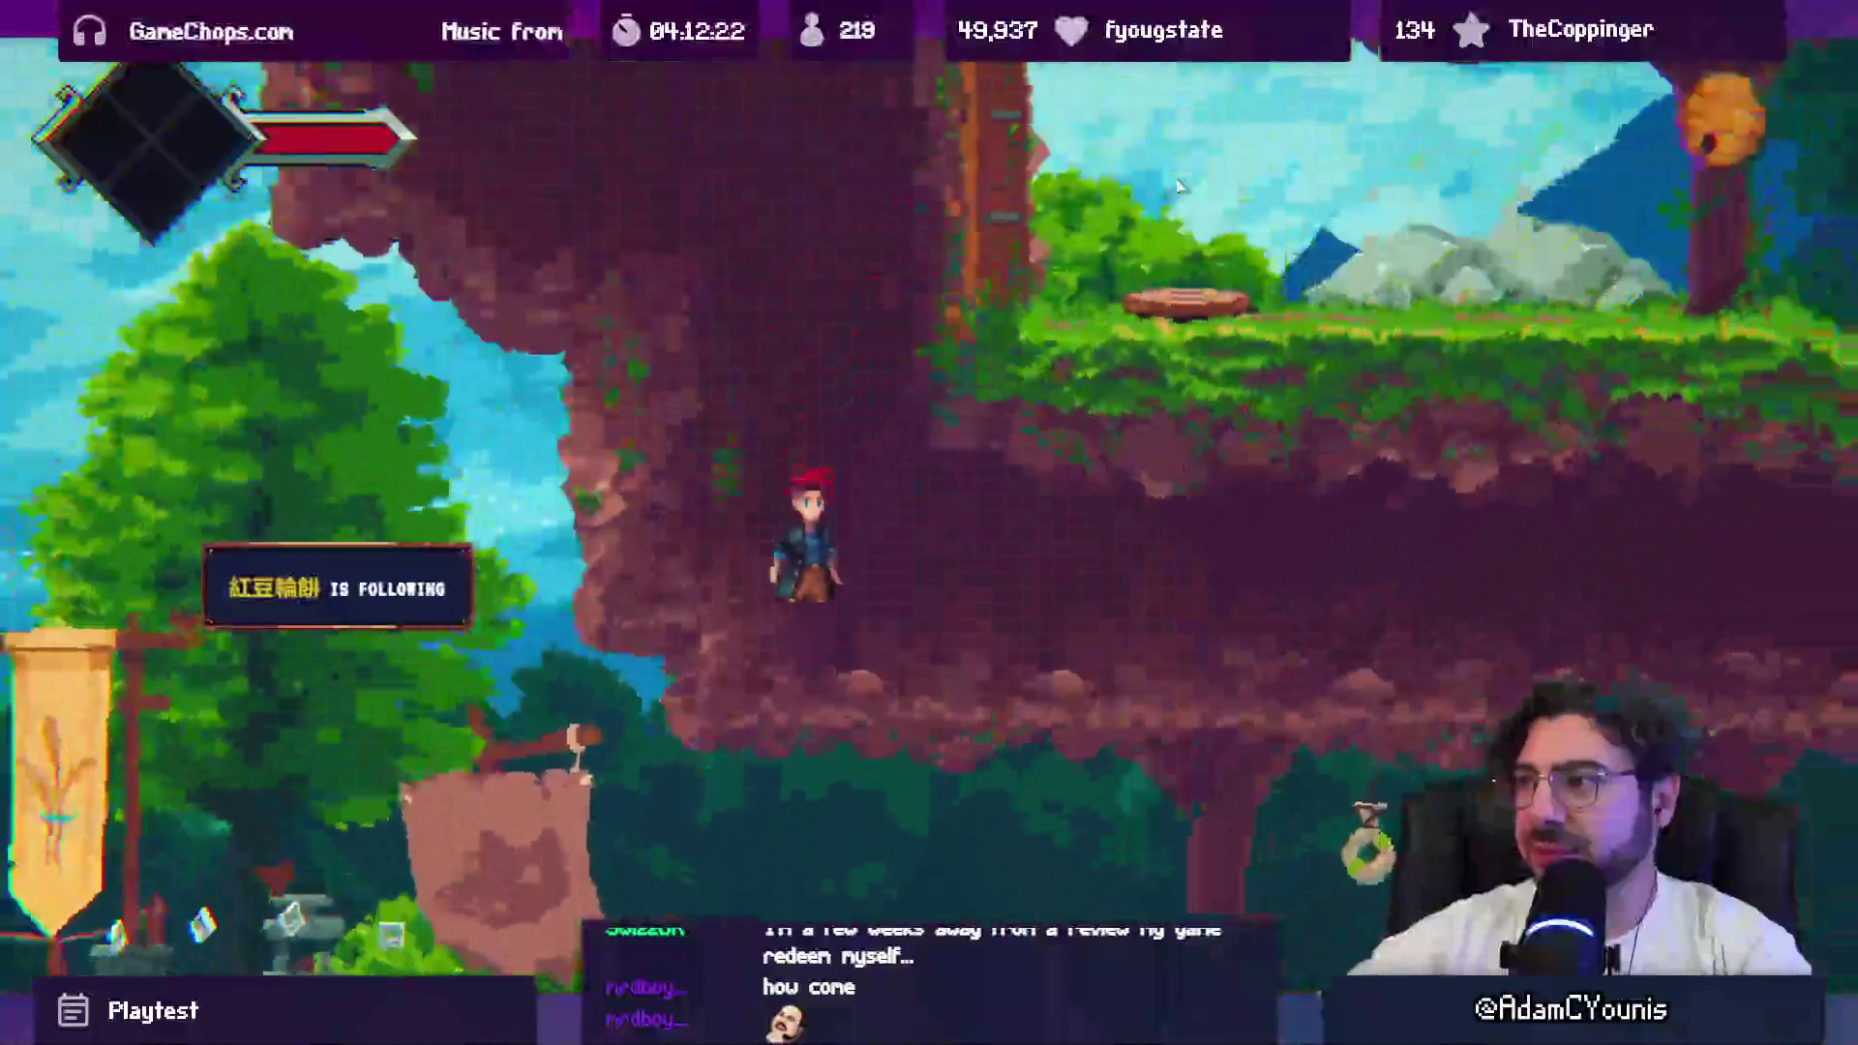
key("Right")
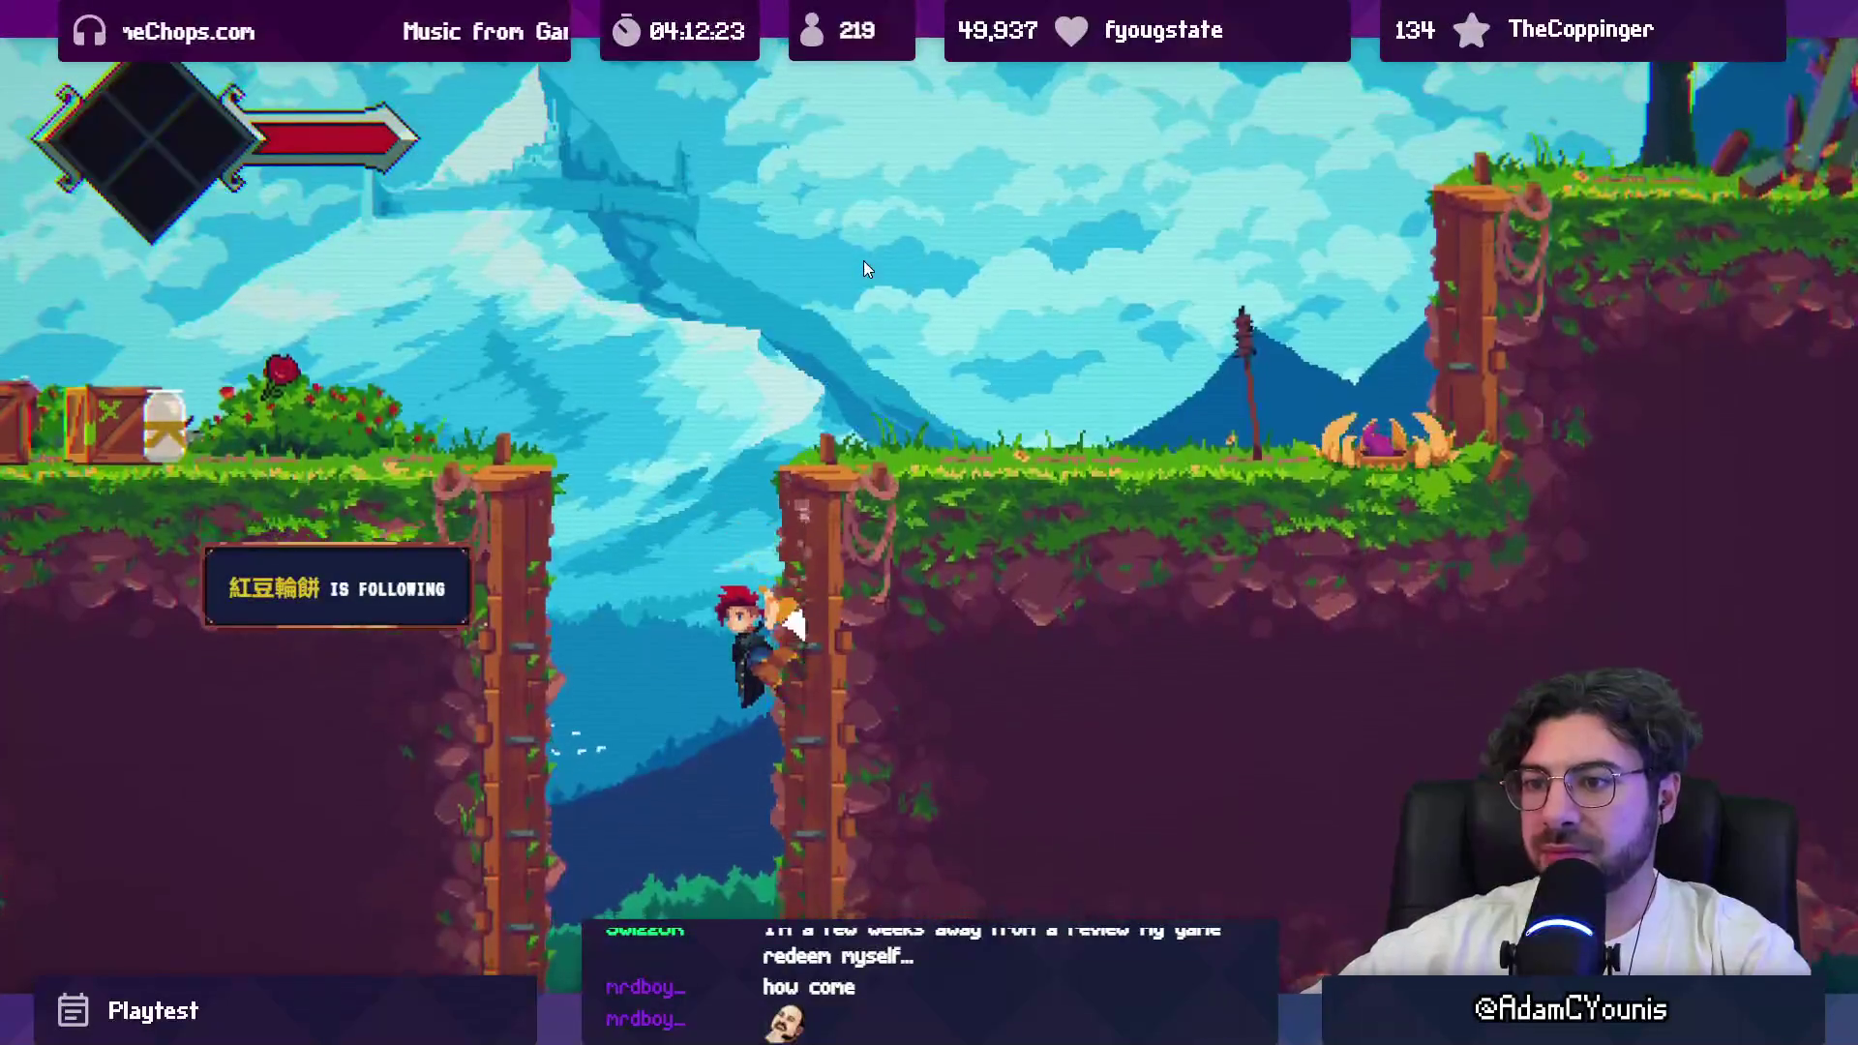
key("z")
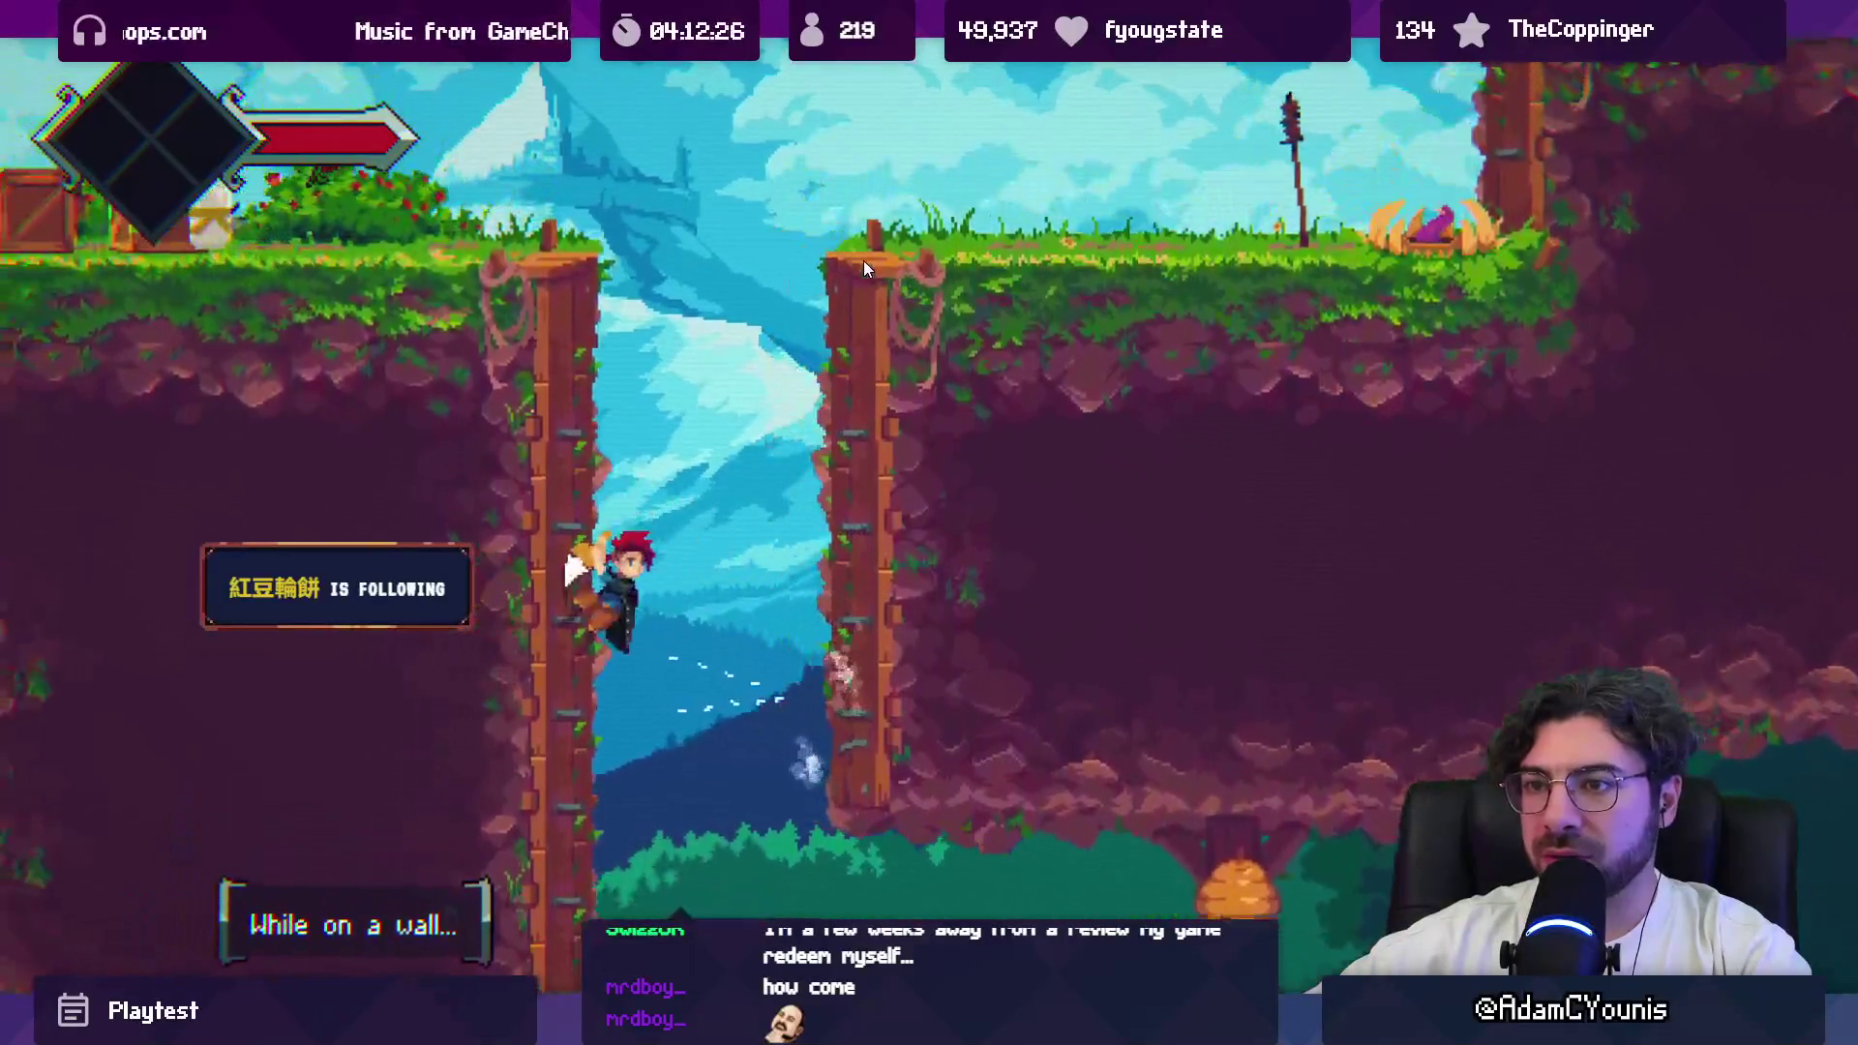
key("z")
key("shift+space")
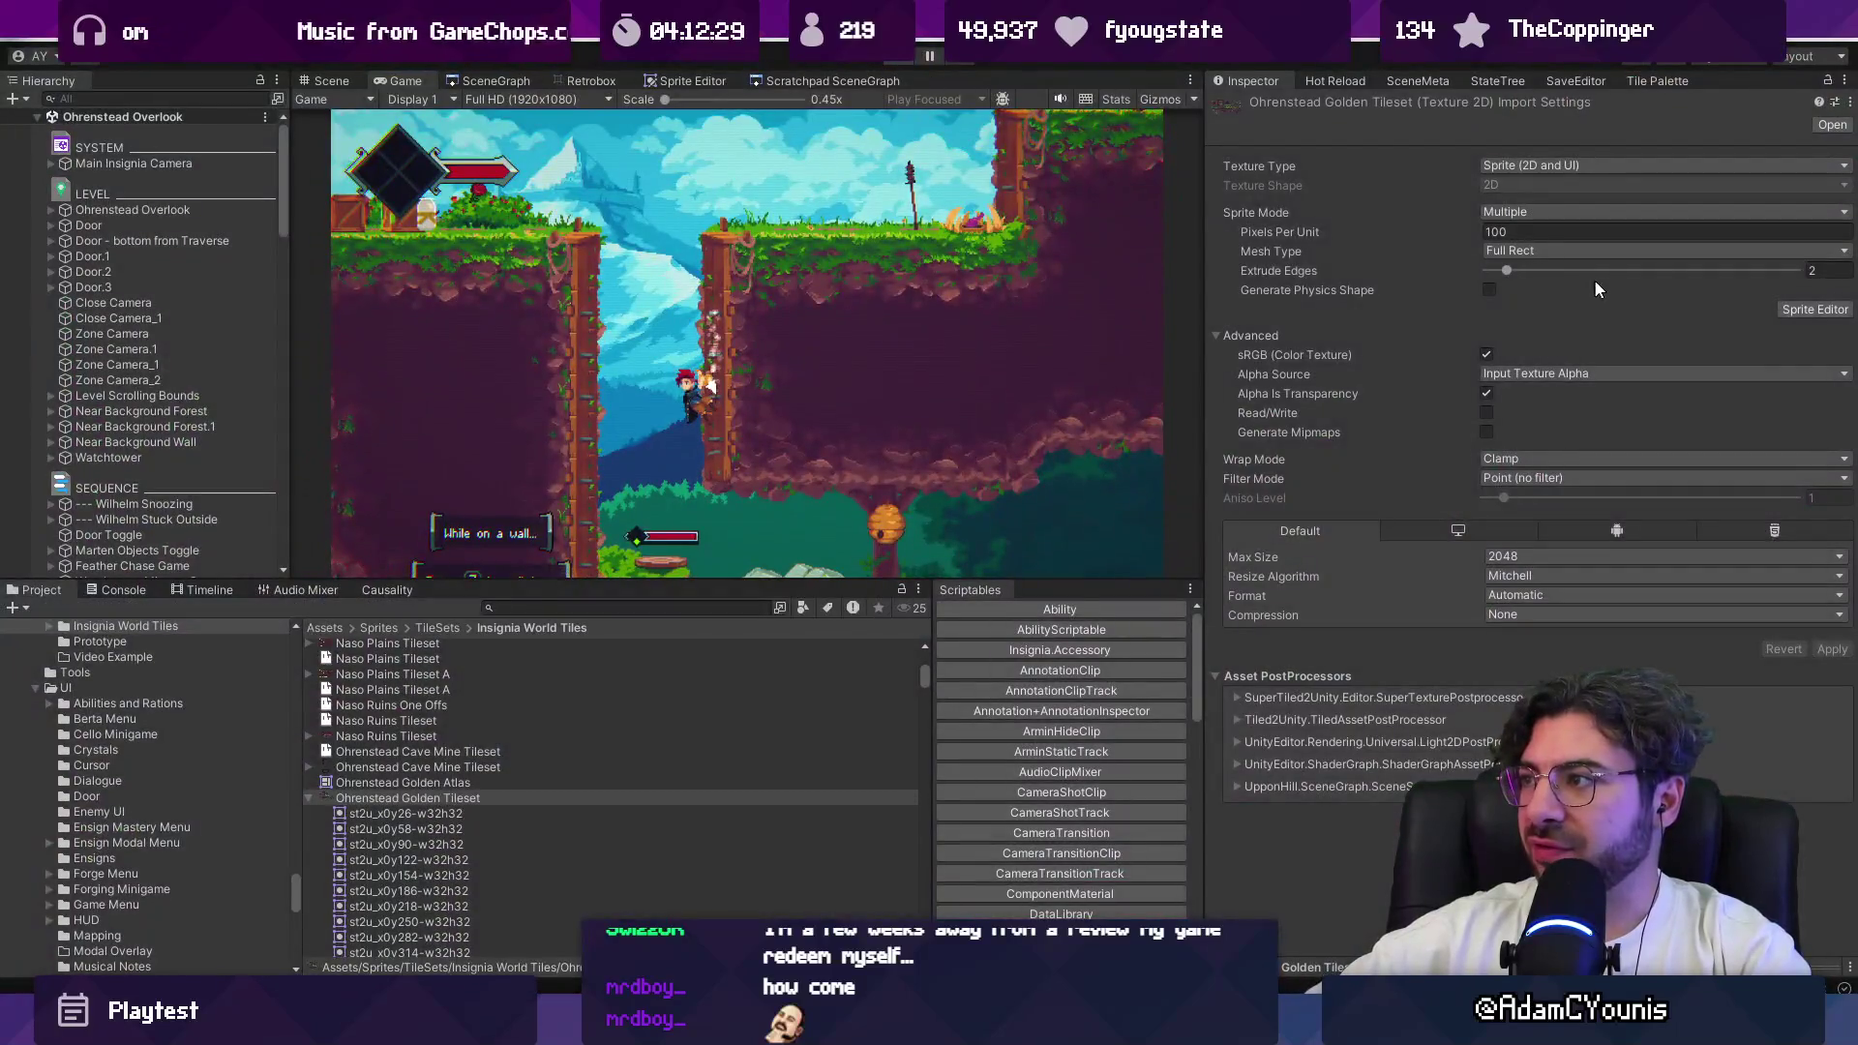
key("ctrl+p")
left_click(1817, 270)
type("4")
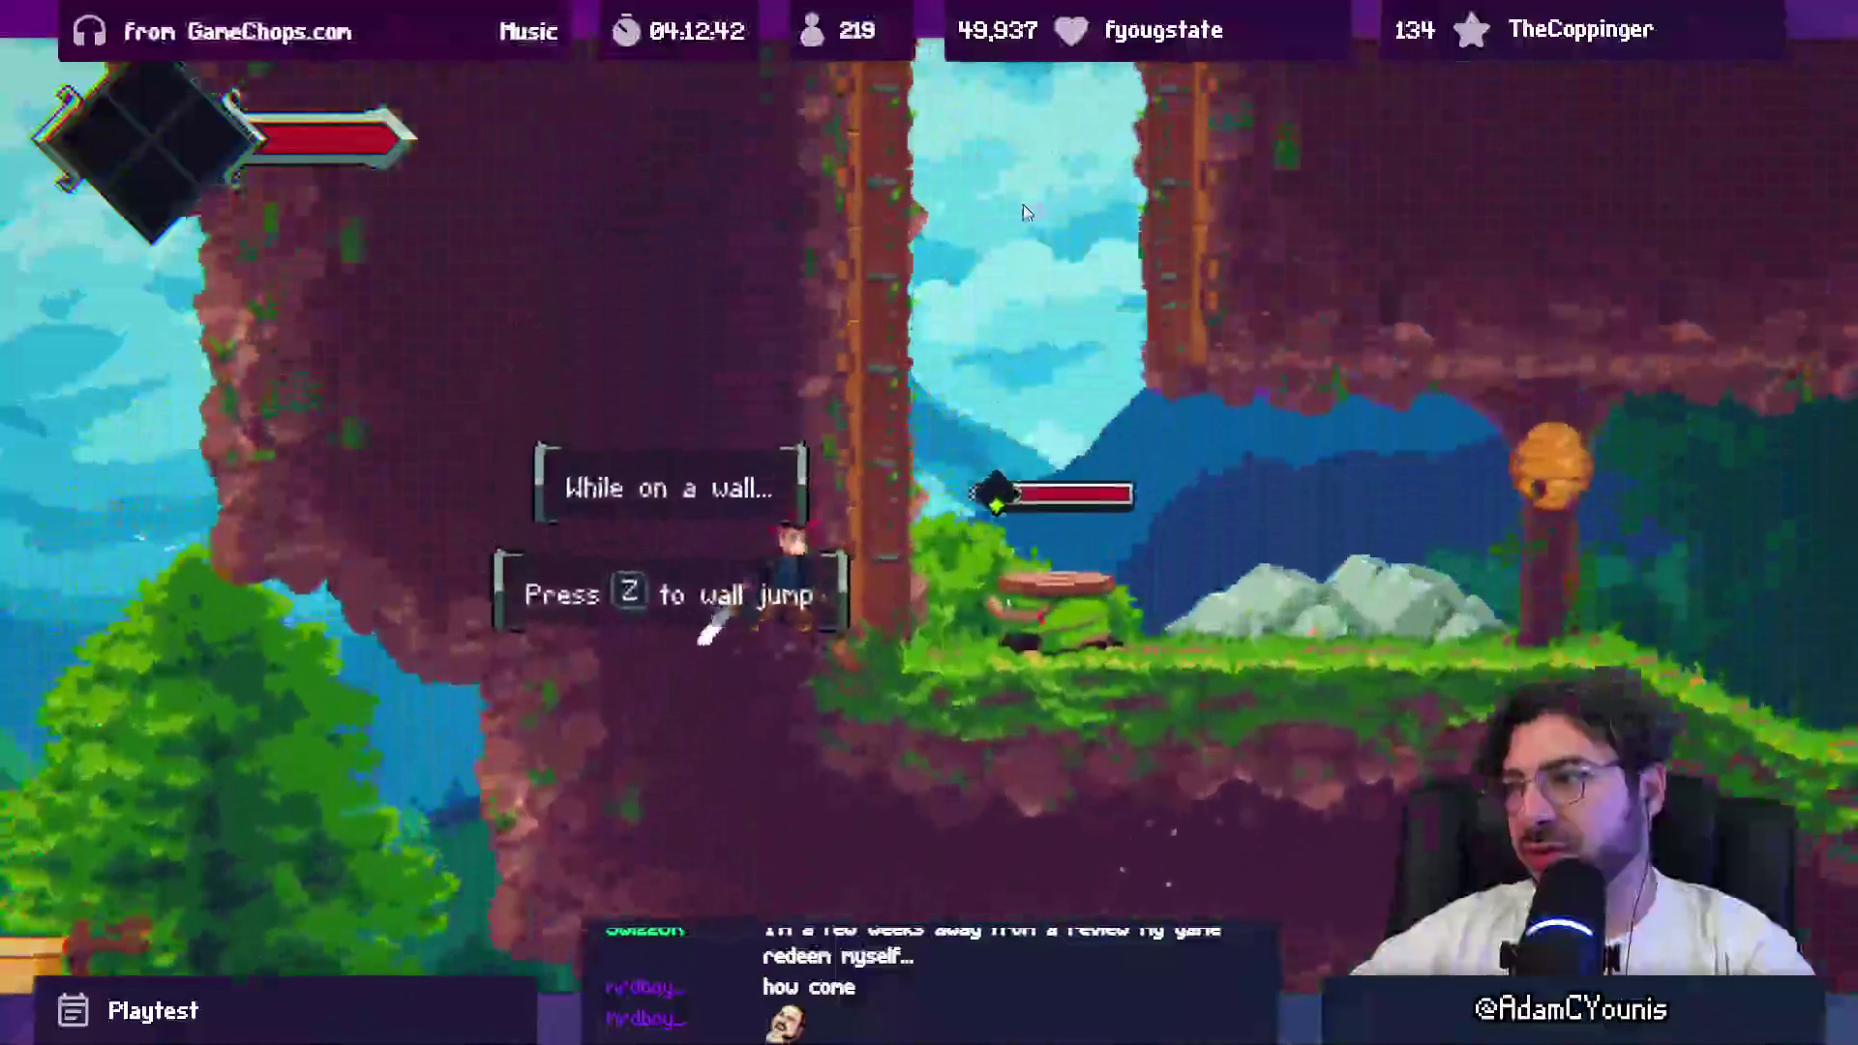
Step: Play-test wall-jumping between the pillars again with Extrude Edges 4, then exit play mode
key("z")
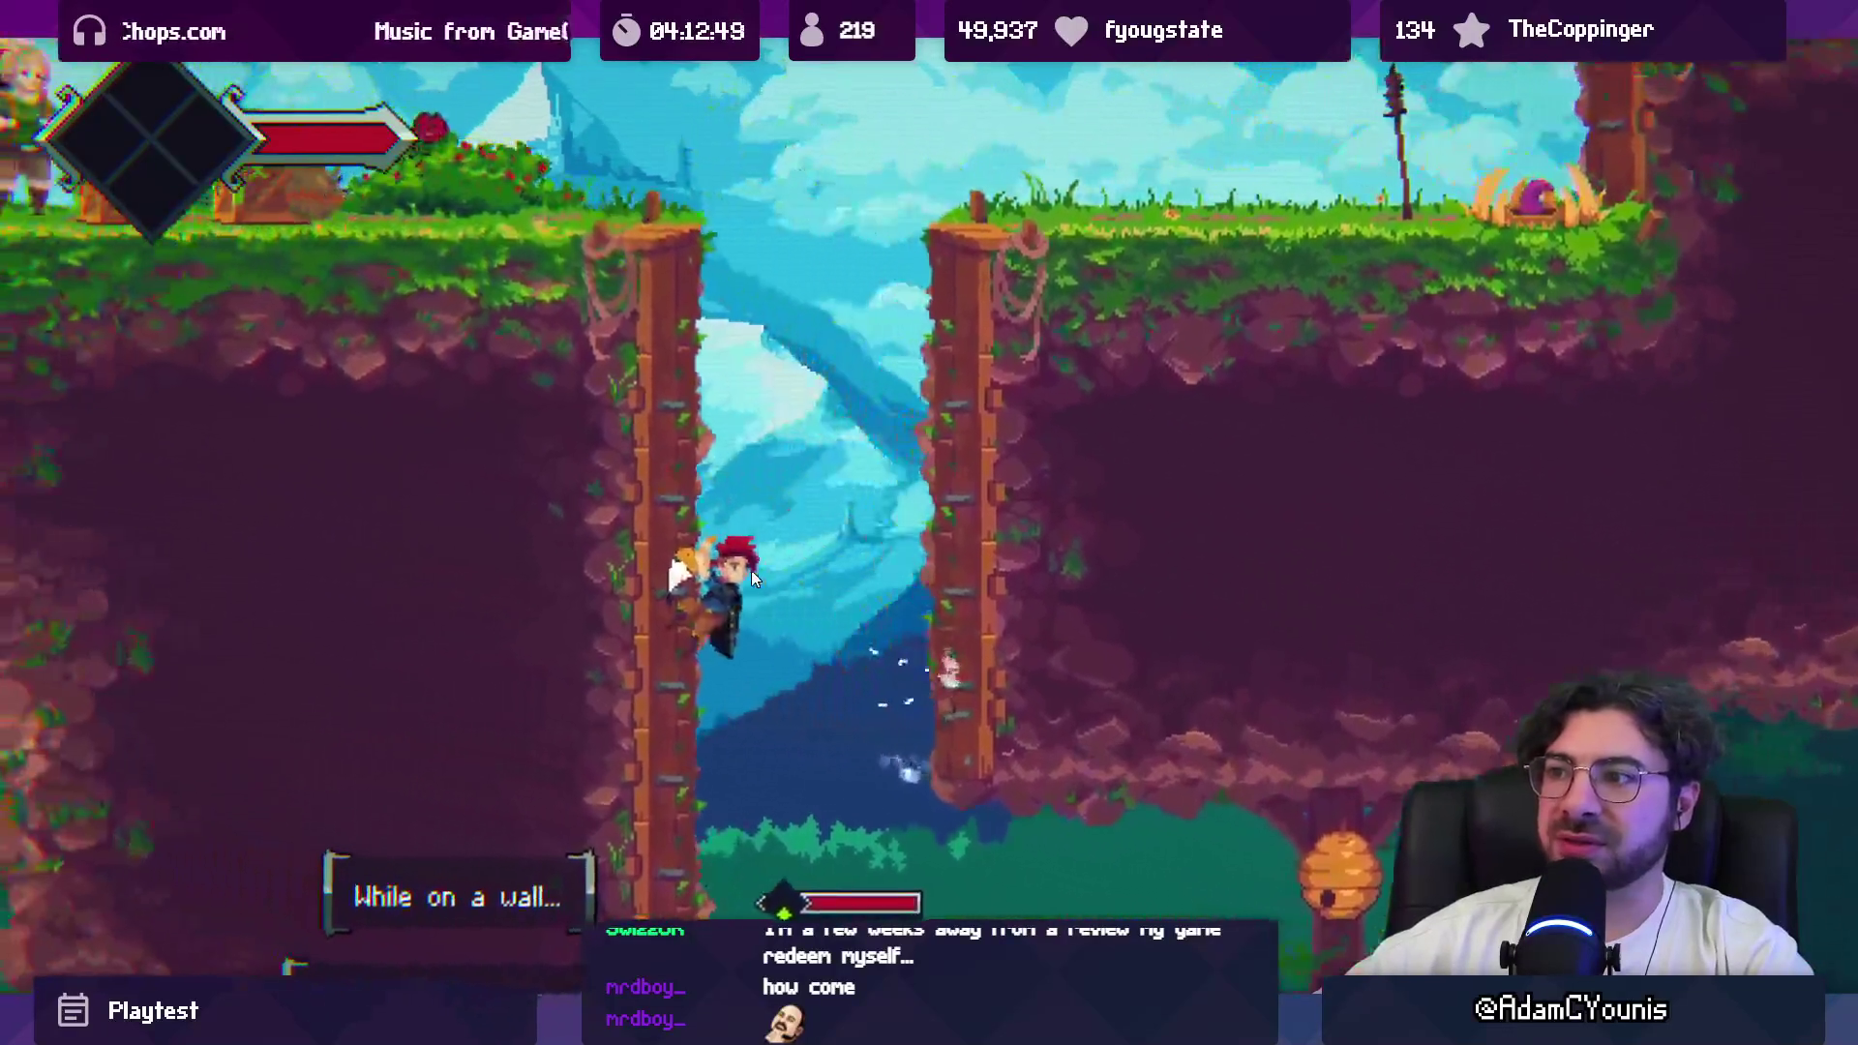
key("z")
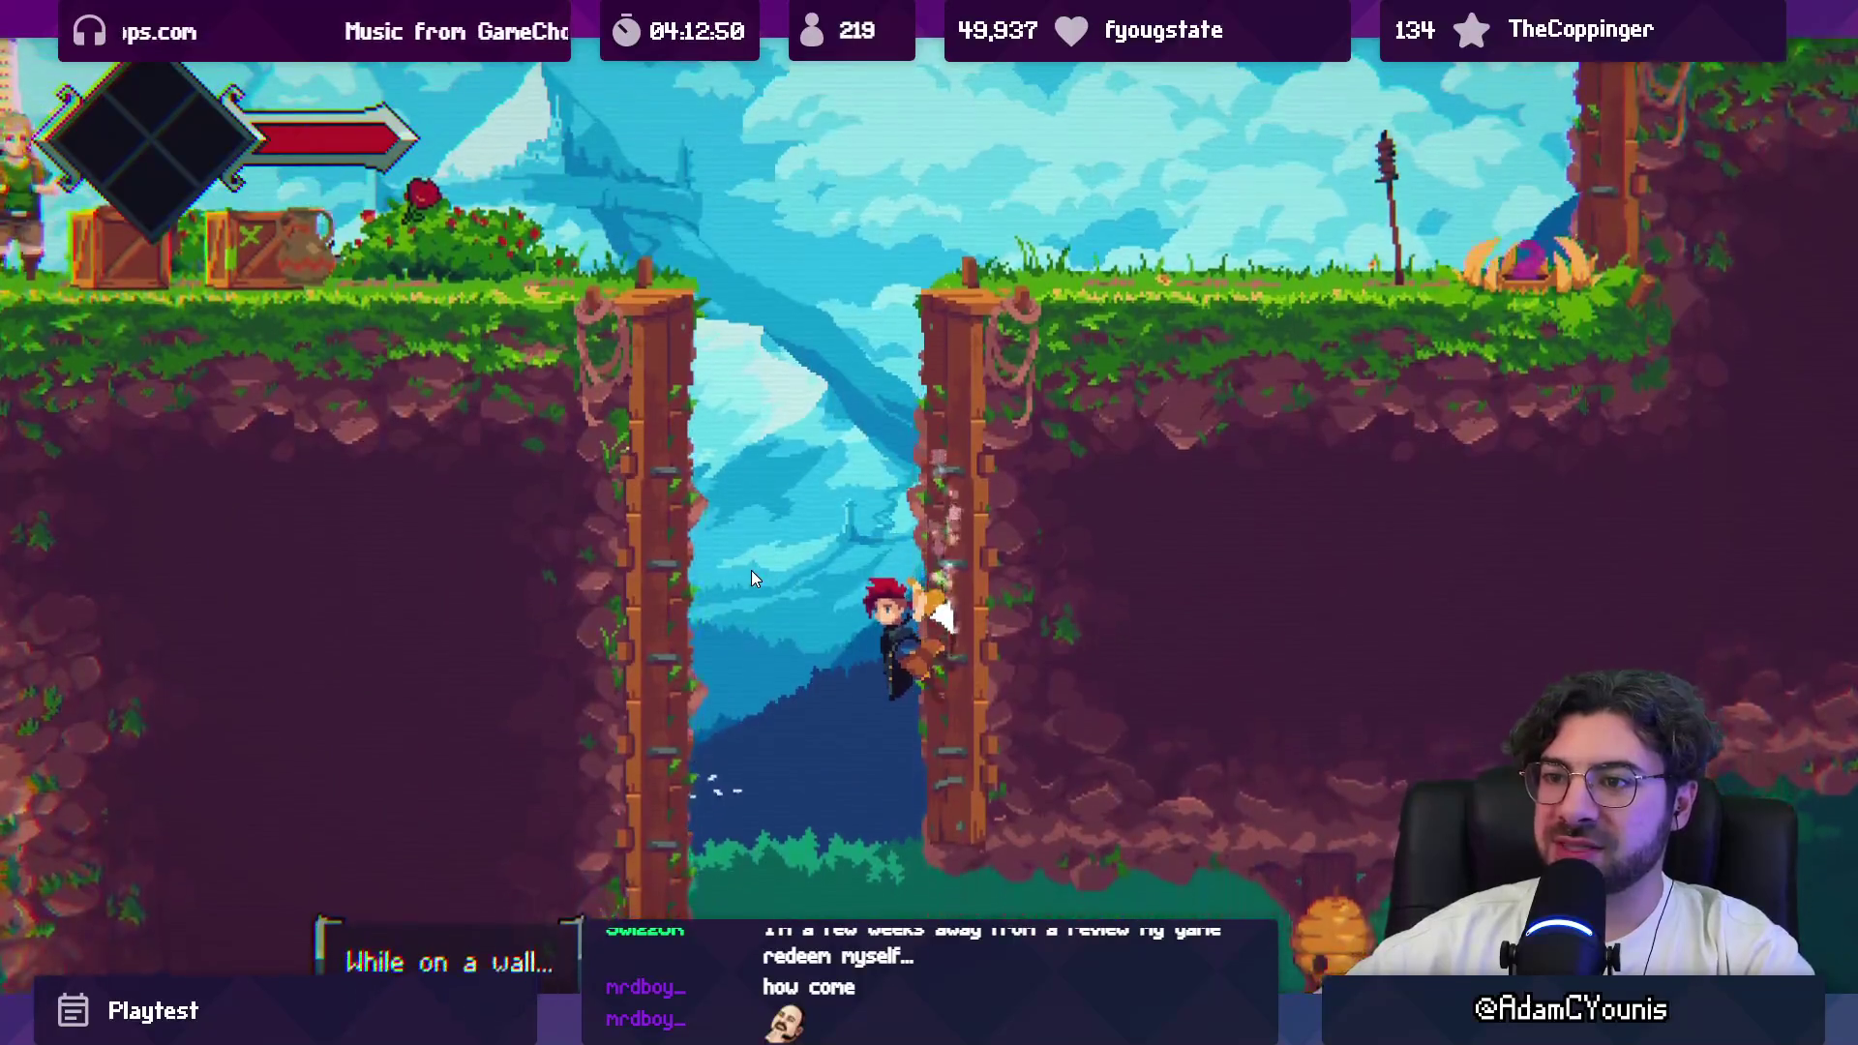
key("z")
key("z")
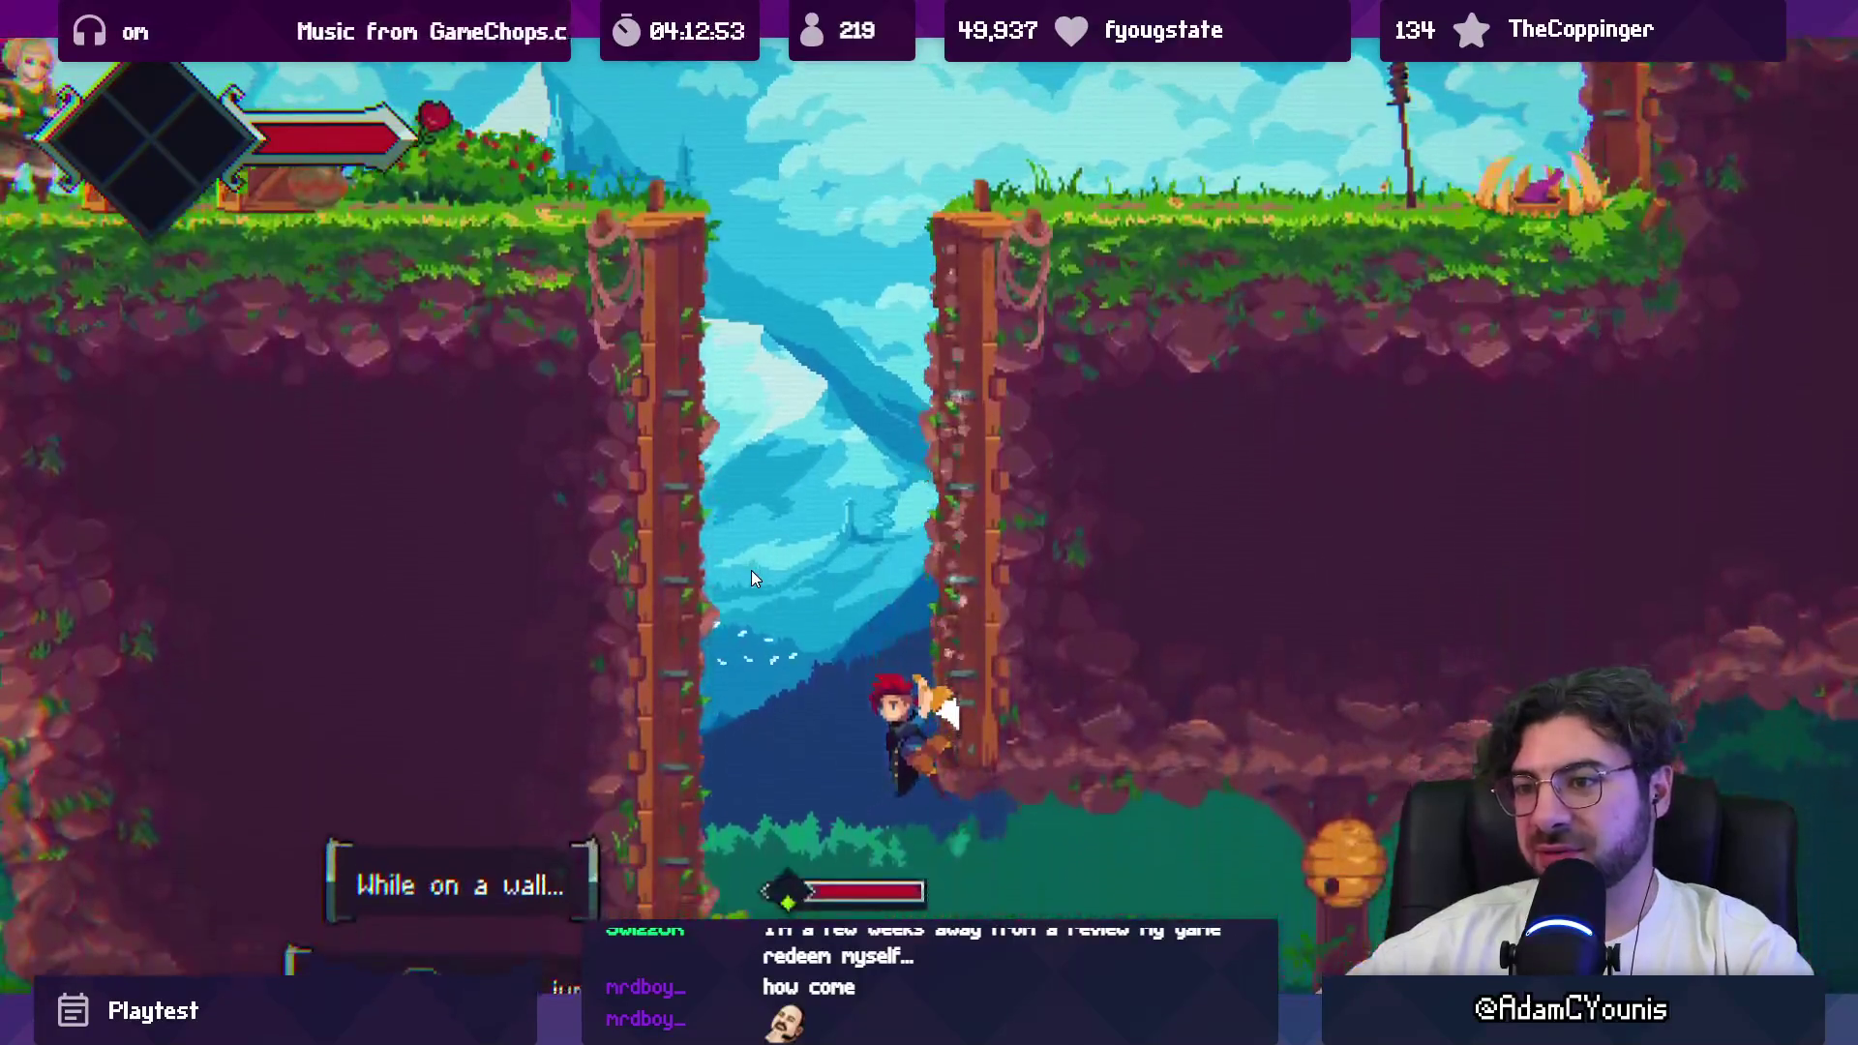
key("z")
key("z")
key("z")
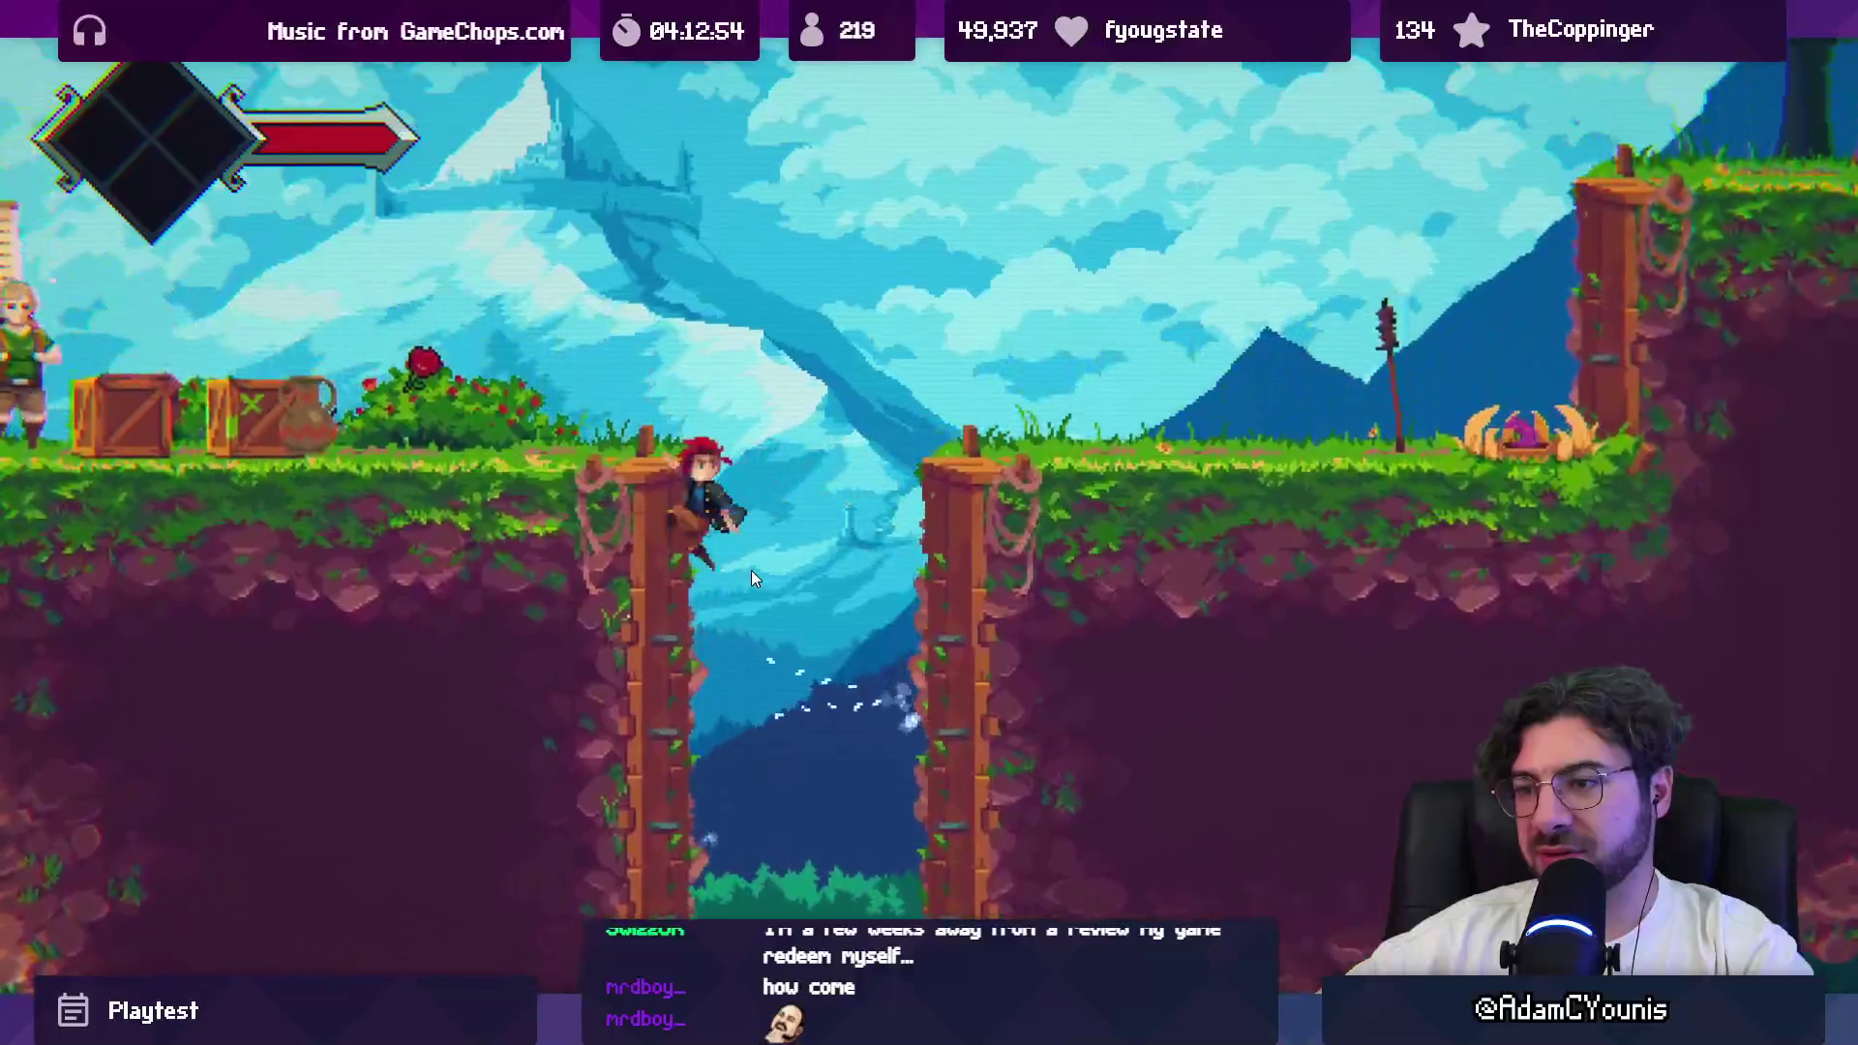
key("z")
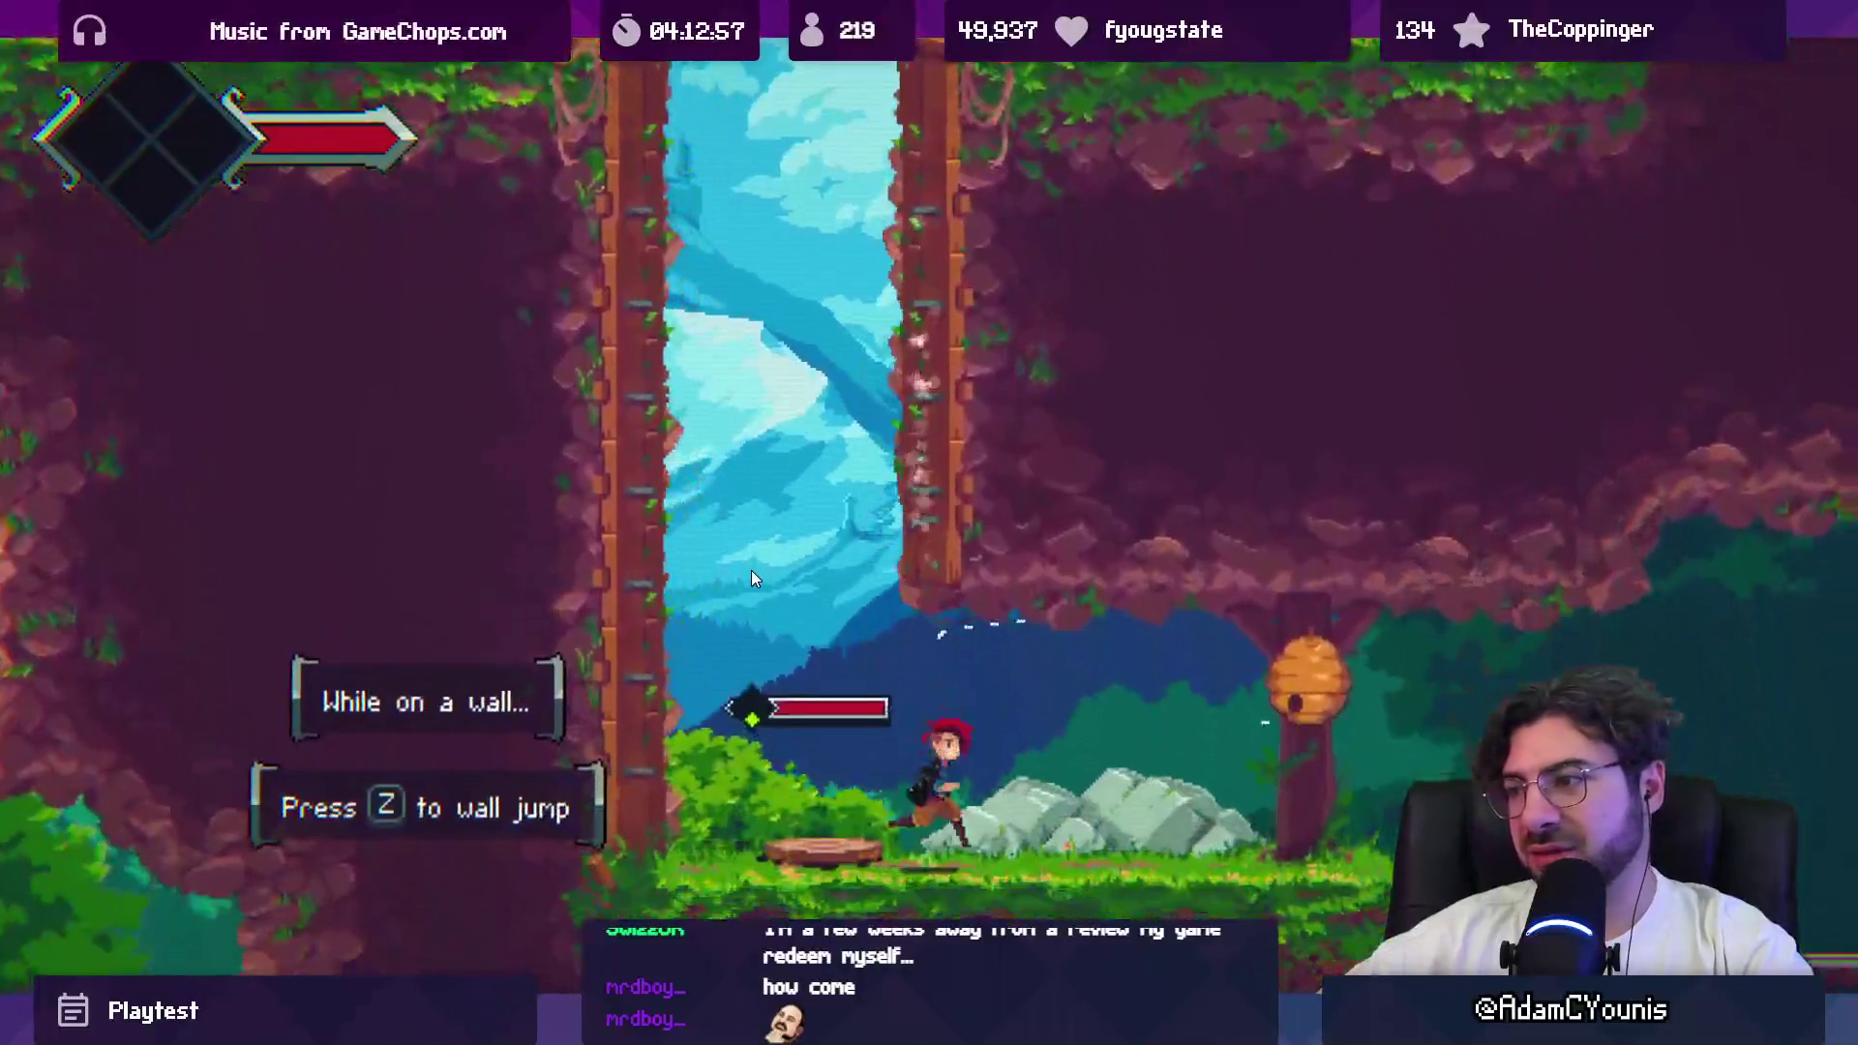
key("Right")
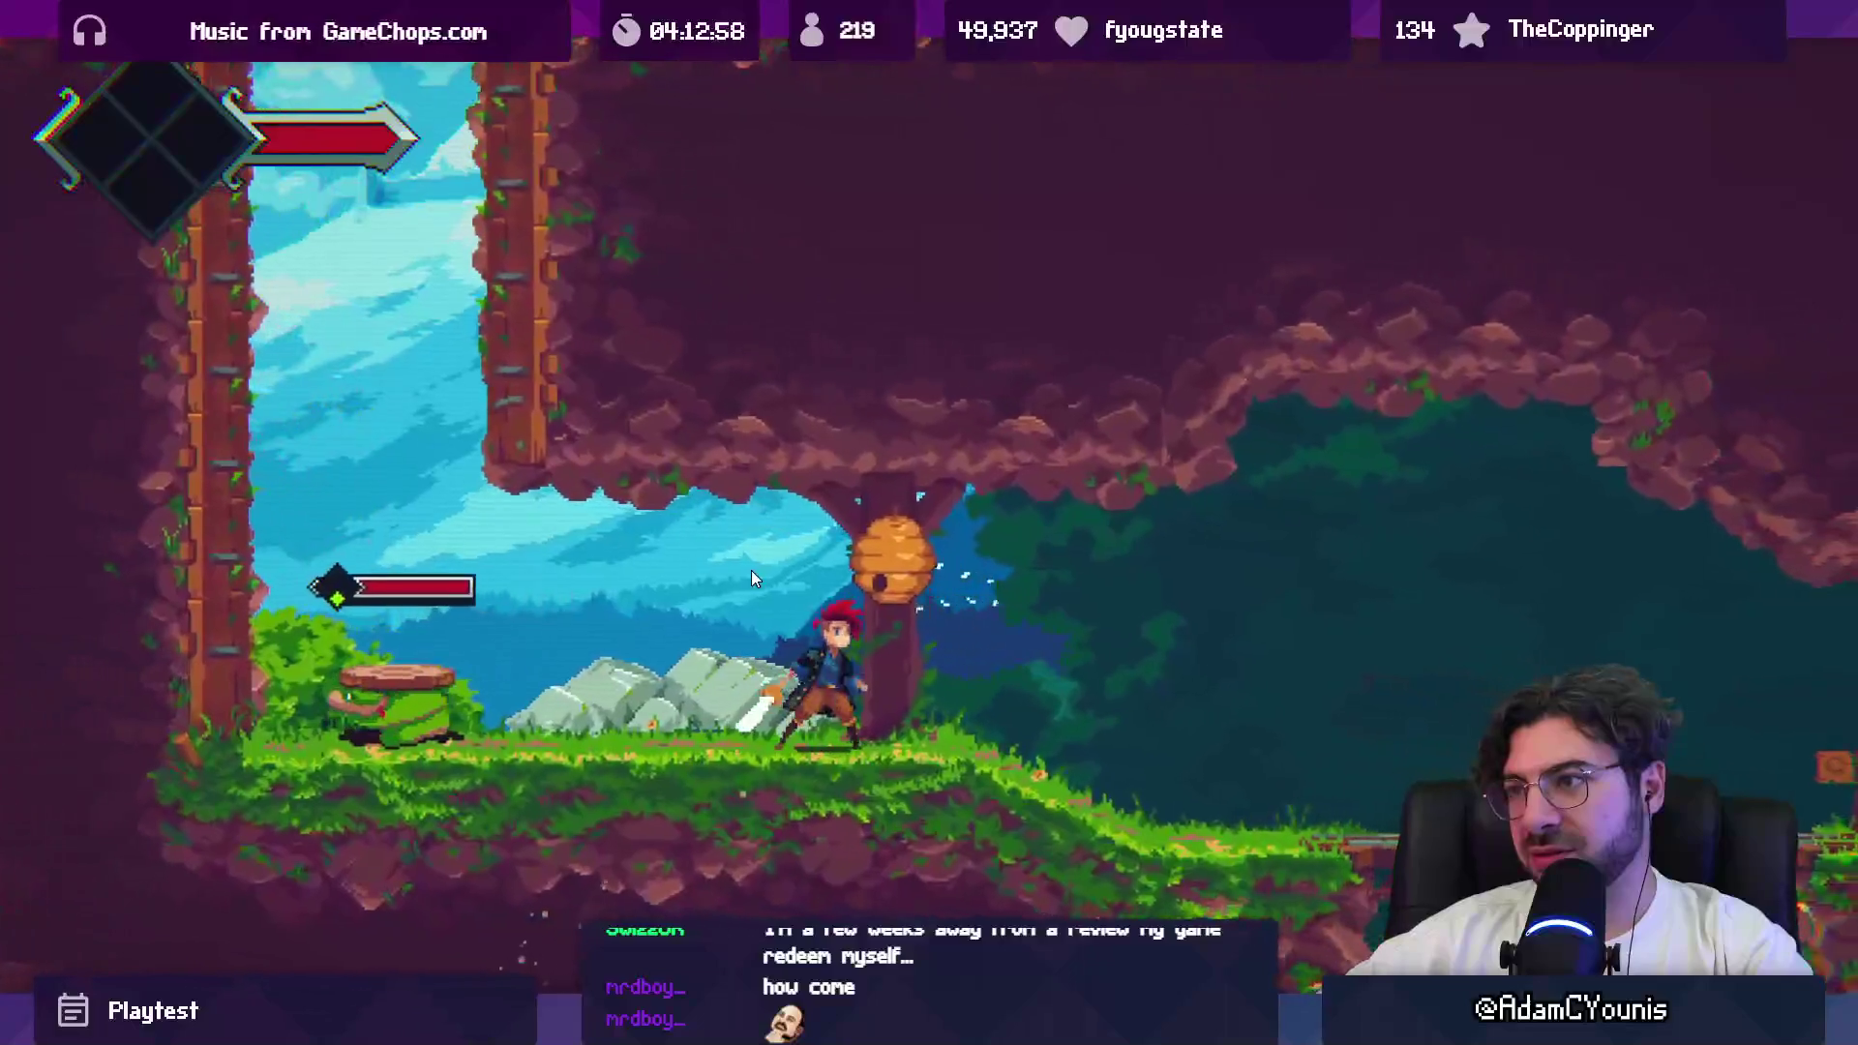
key("Left")
key("z")
key("z")
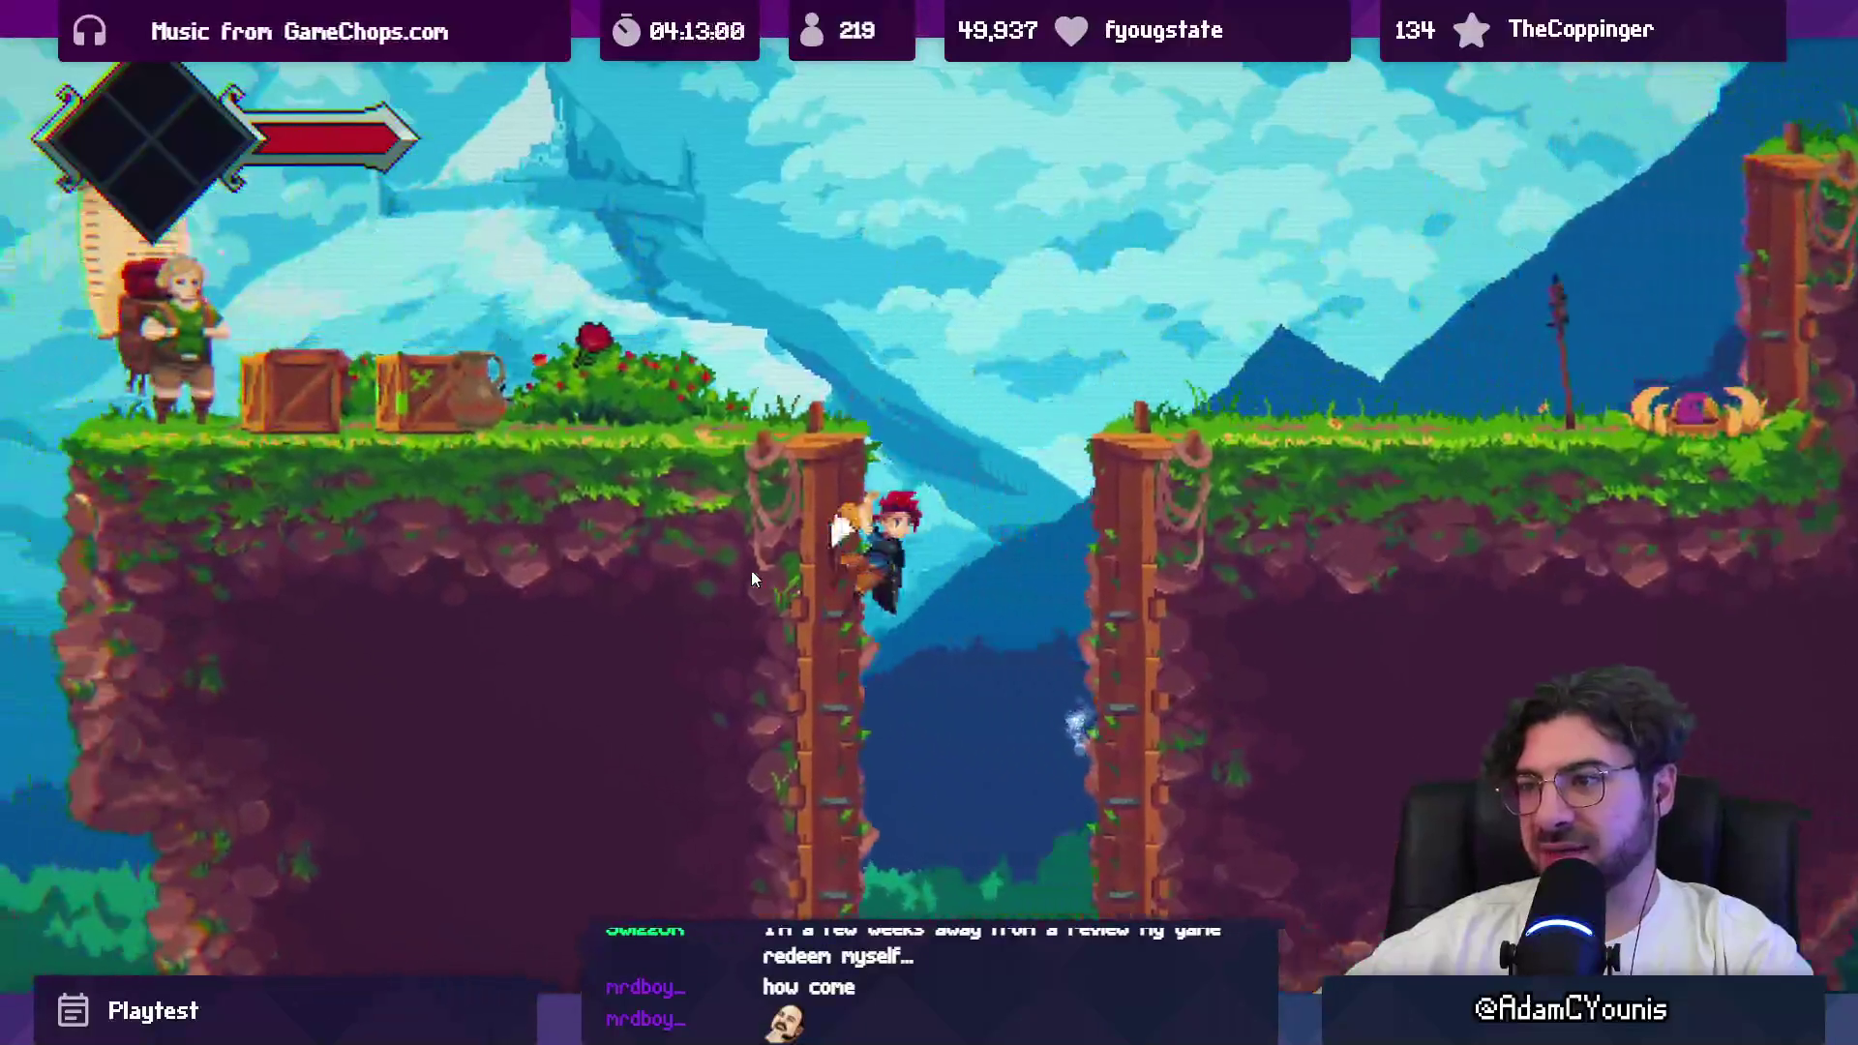
key("z")
key("ctrl+p")
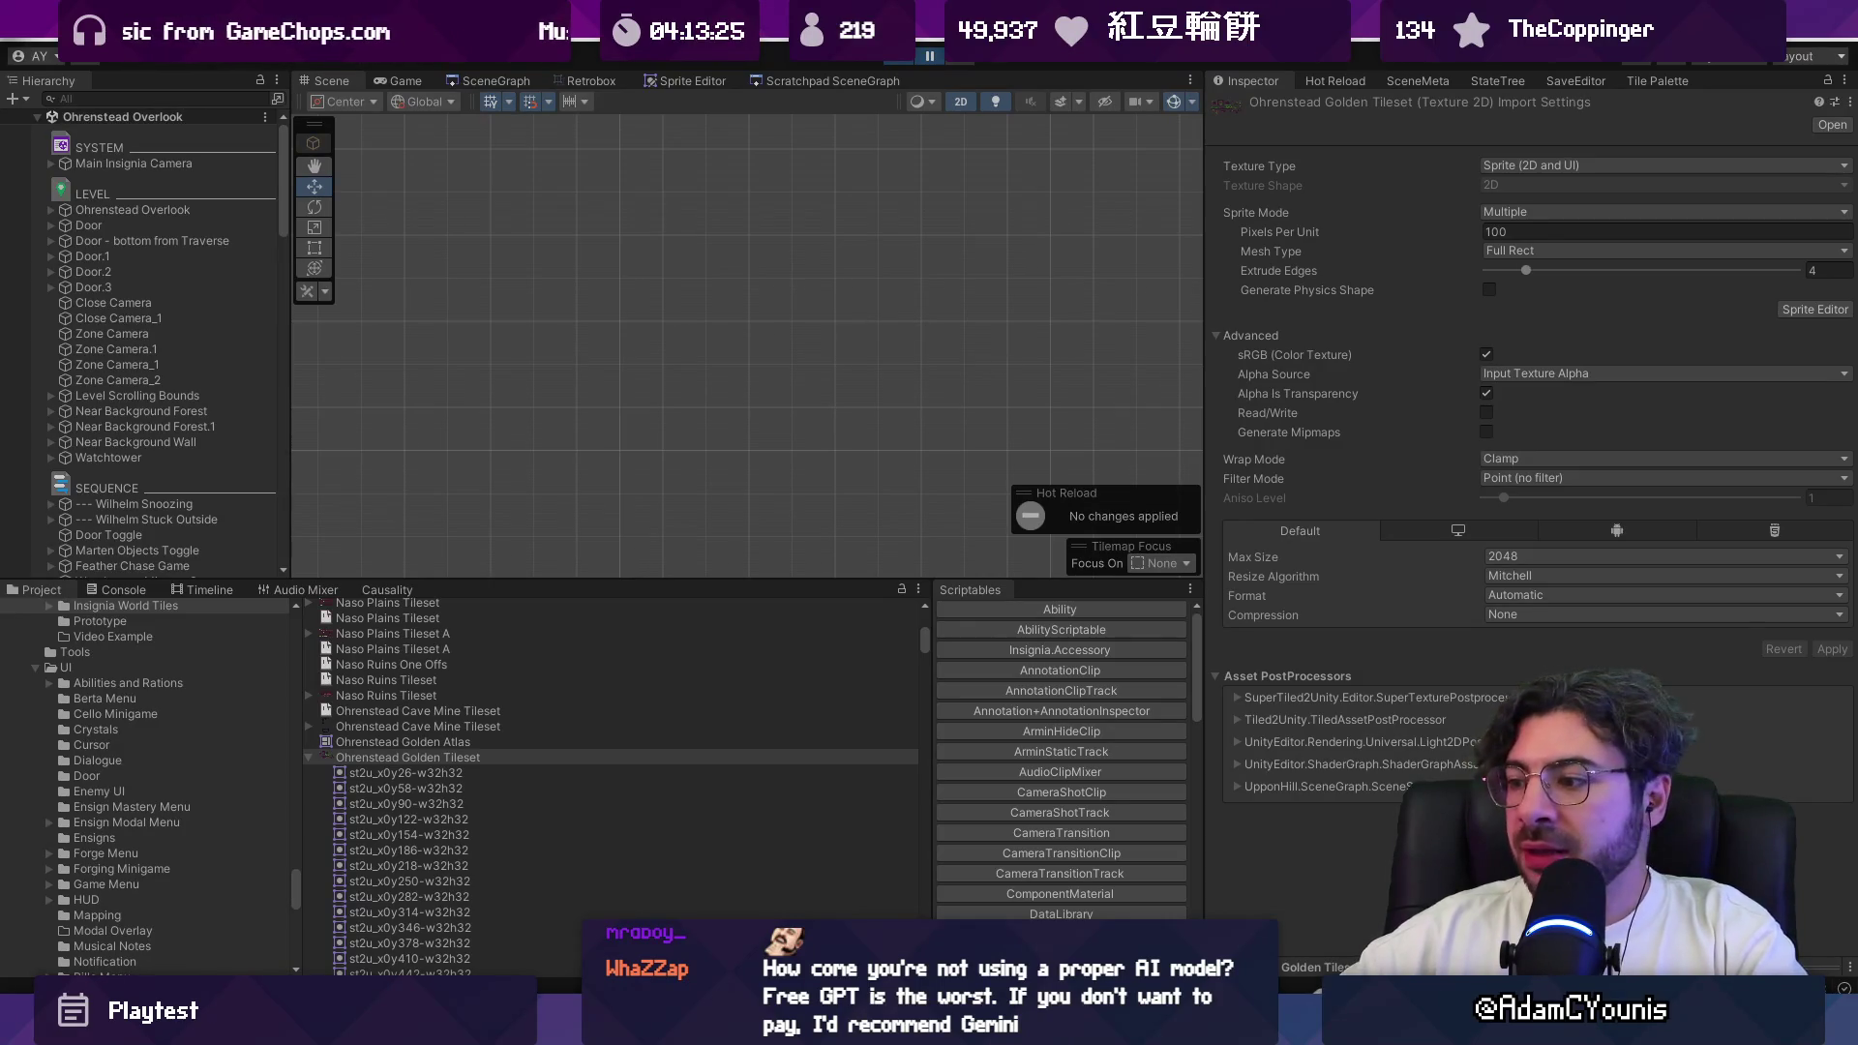
mouse_move(844, 1028)
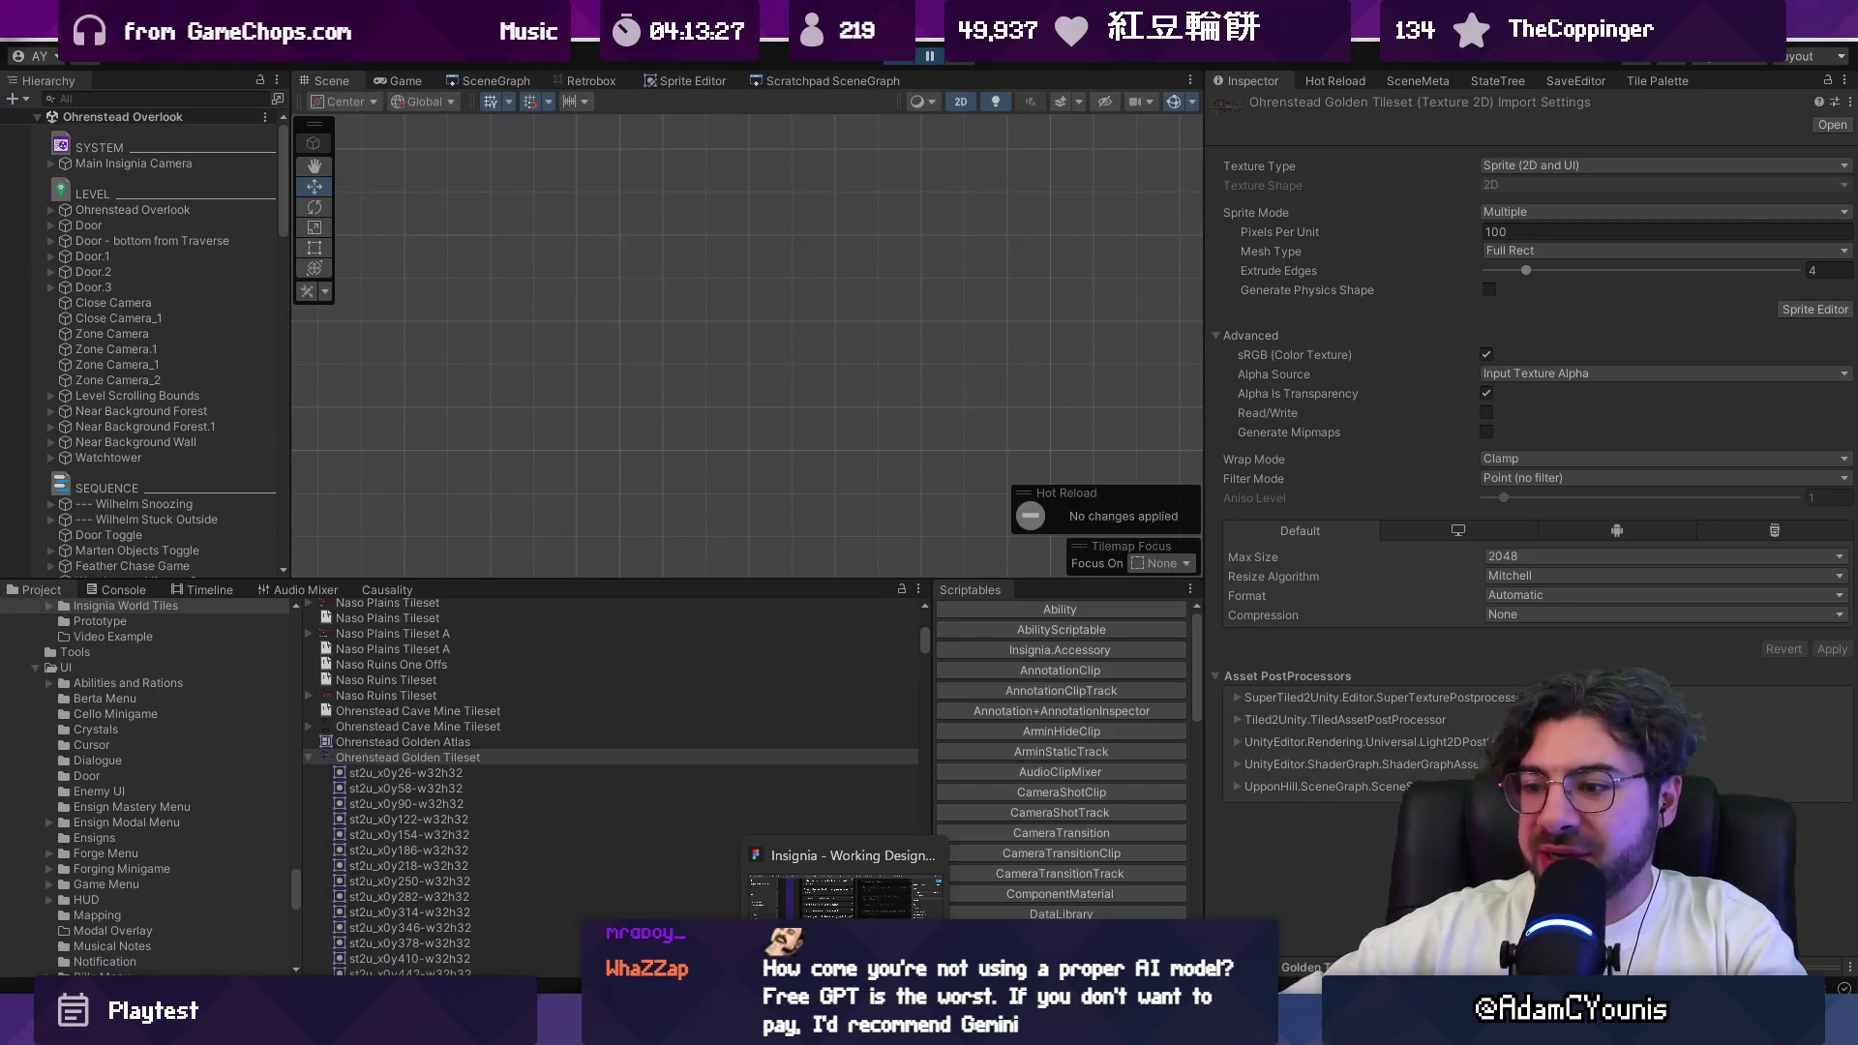
left_click(844, 895)
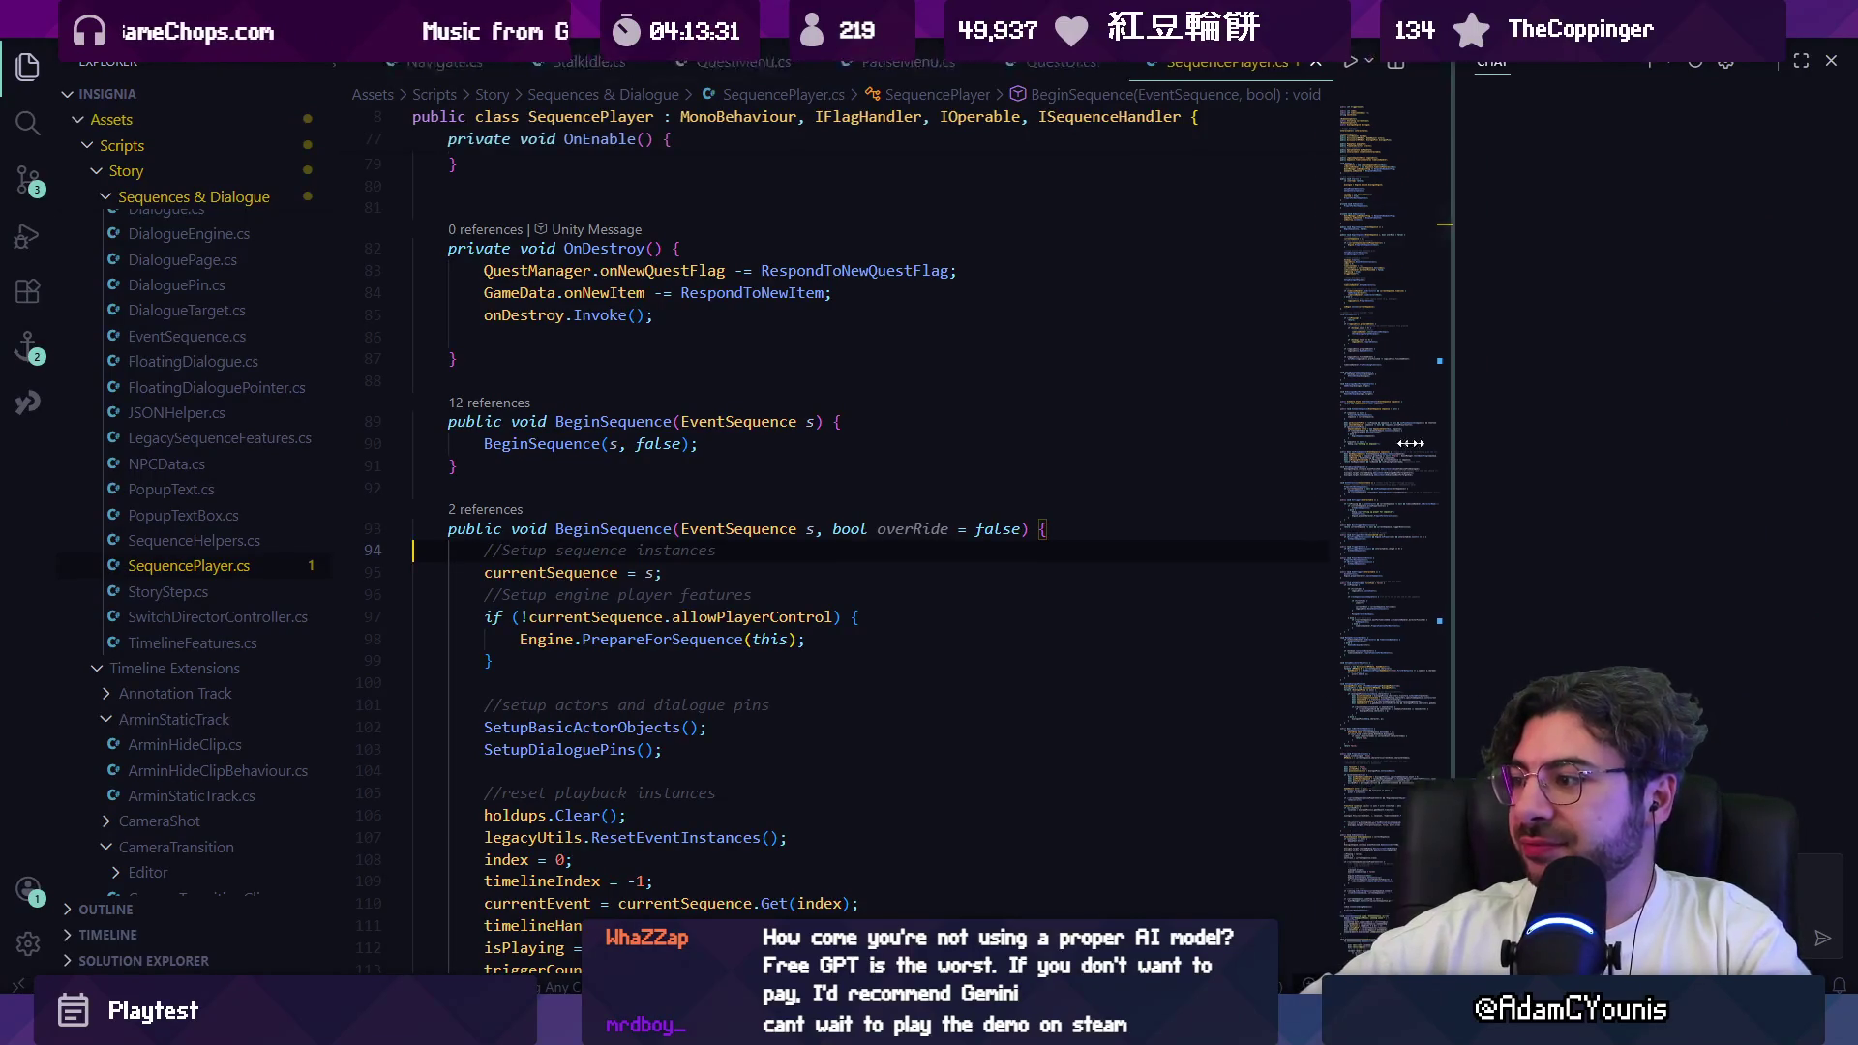
Step: Widen the VS Code chat panel and switch it to Ask mode
left_click_drag(1513, 439, 1091, 444)
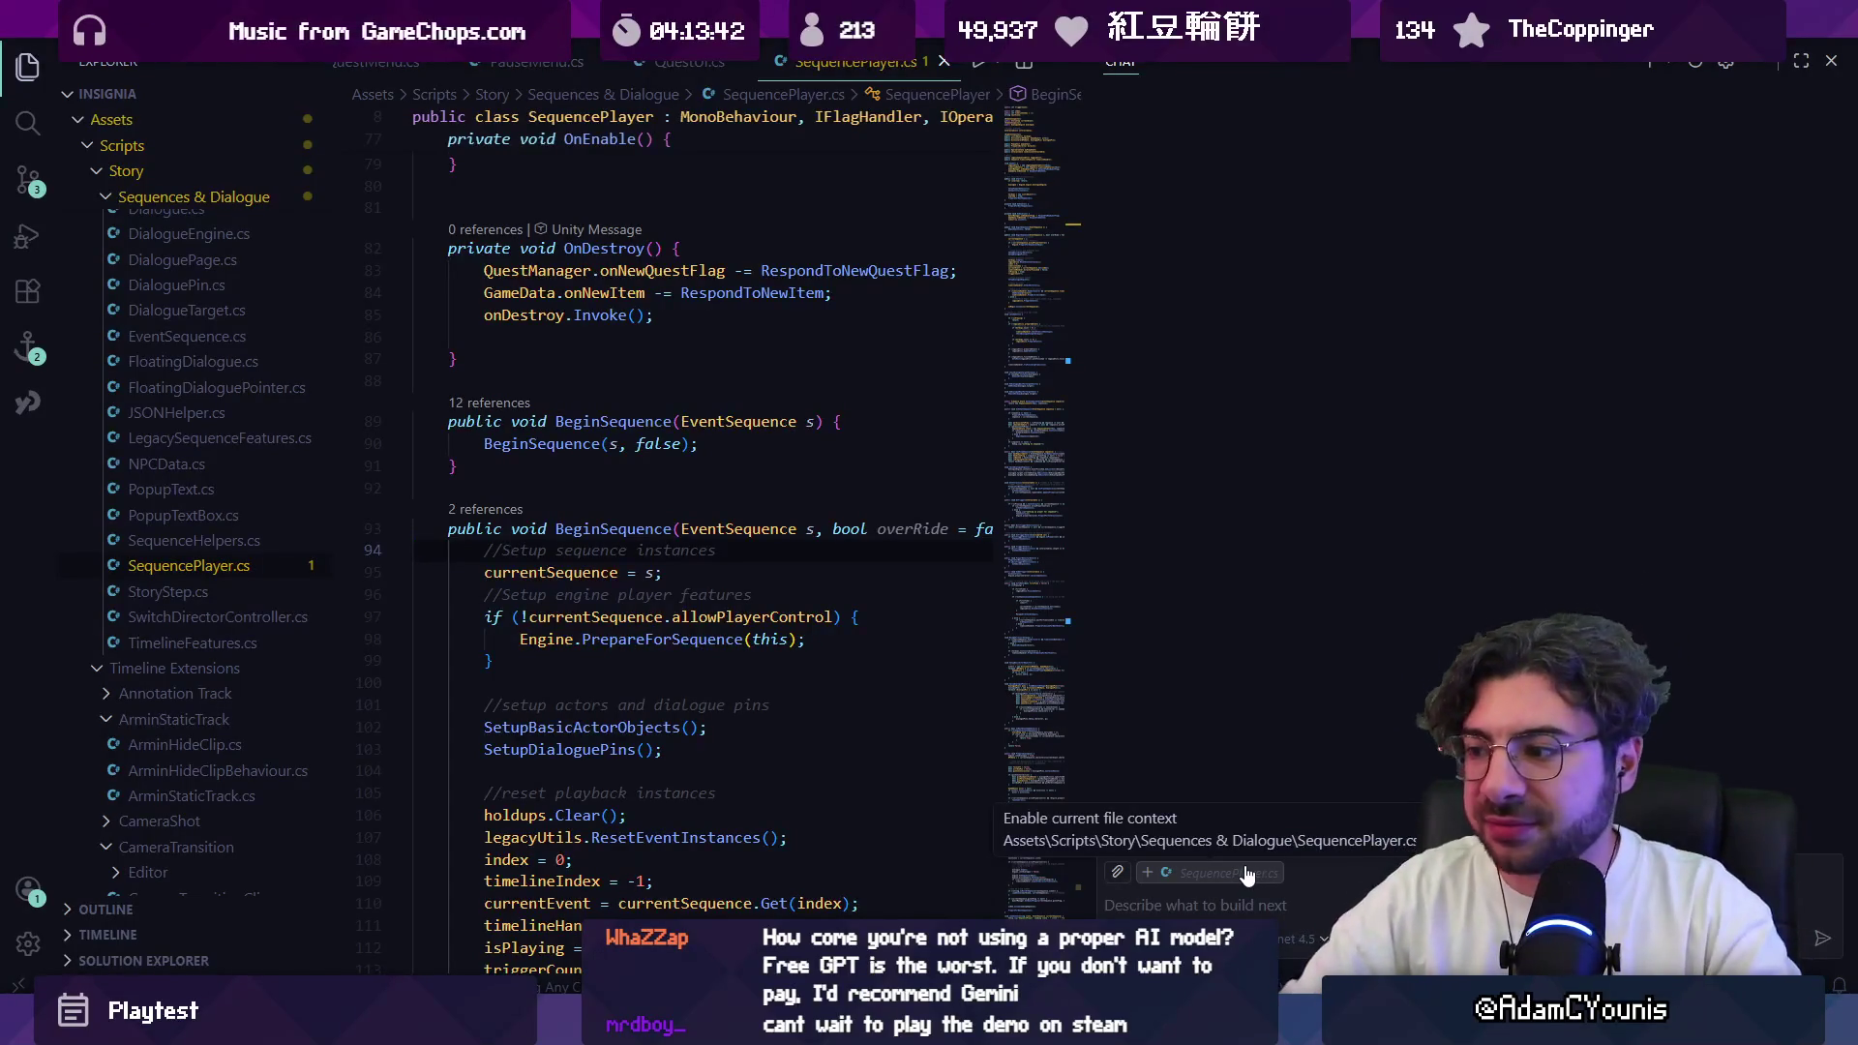
left_click(1245, 898)
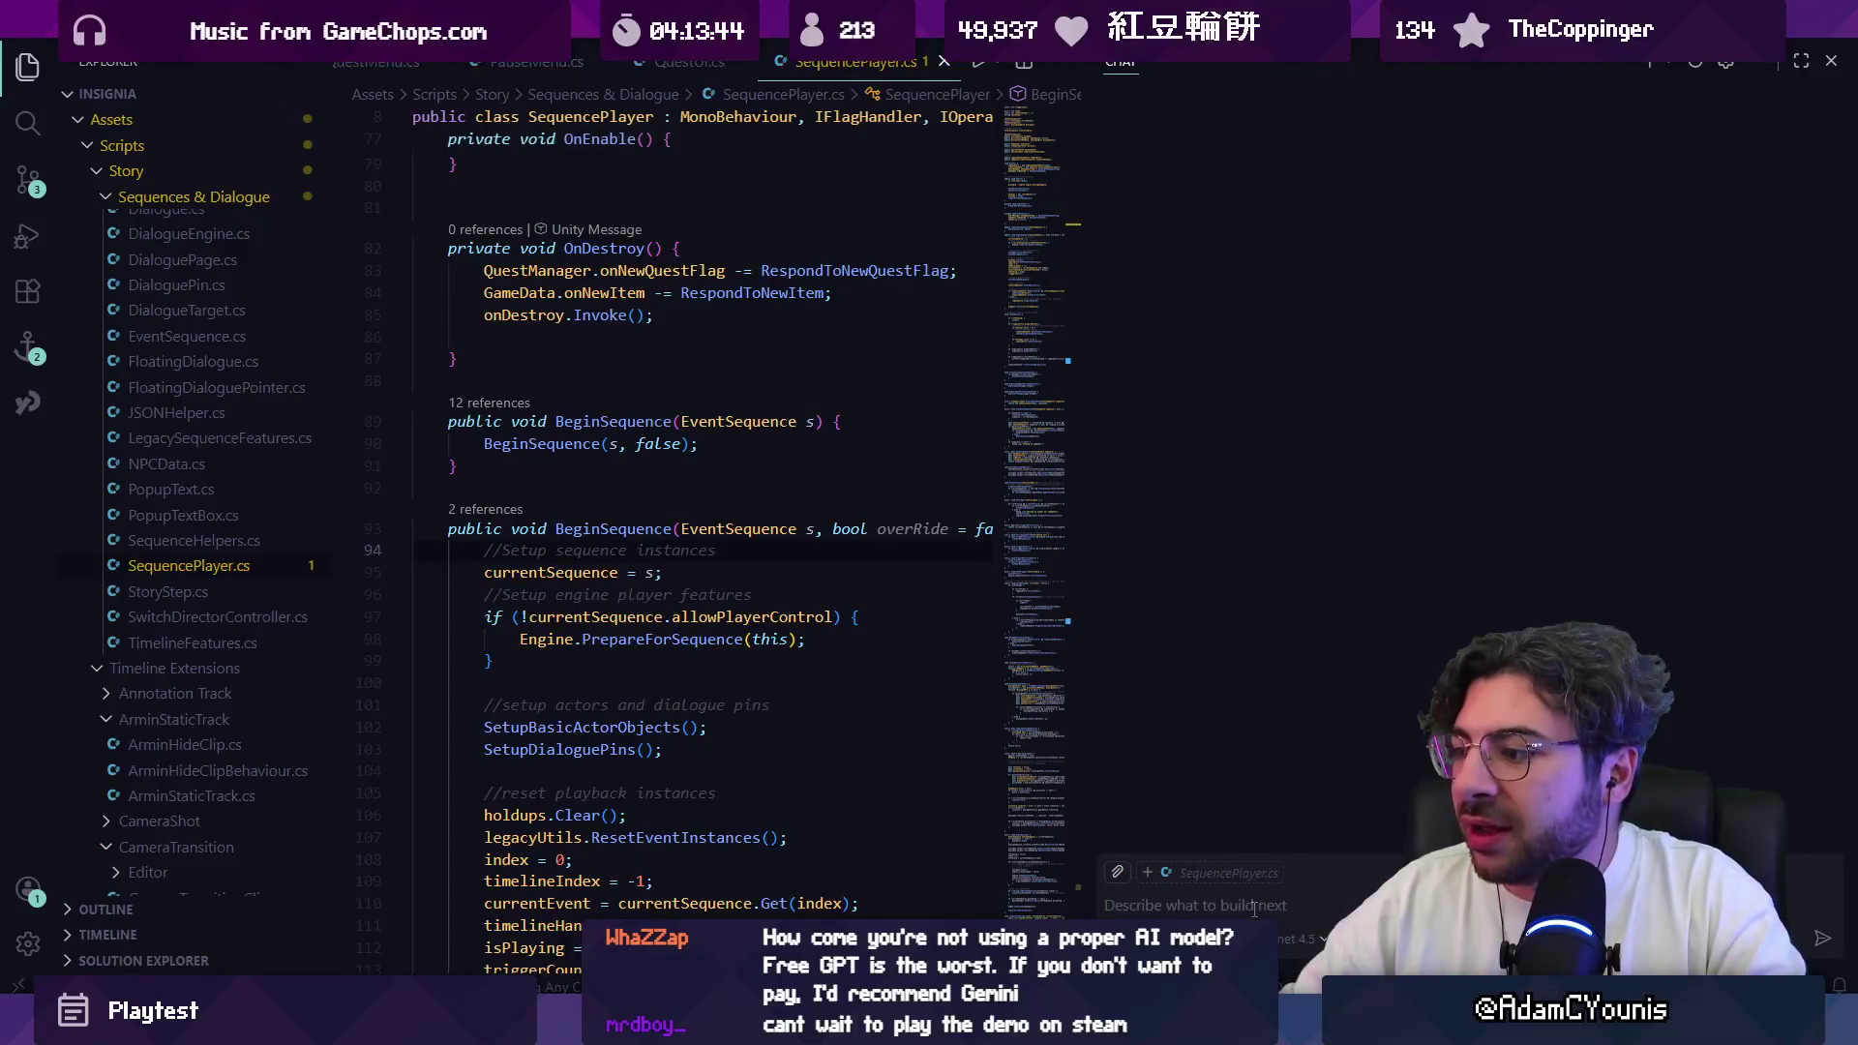
left_click(1127, 936)
left_click(1190, 809)
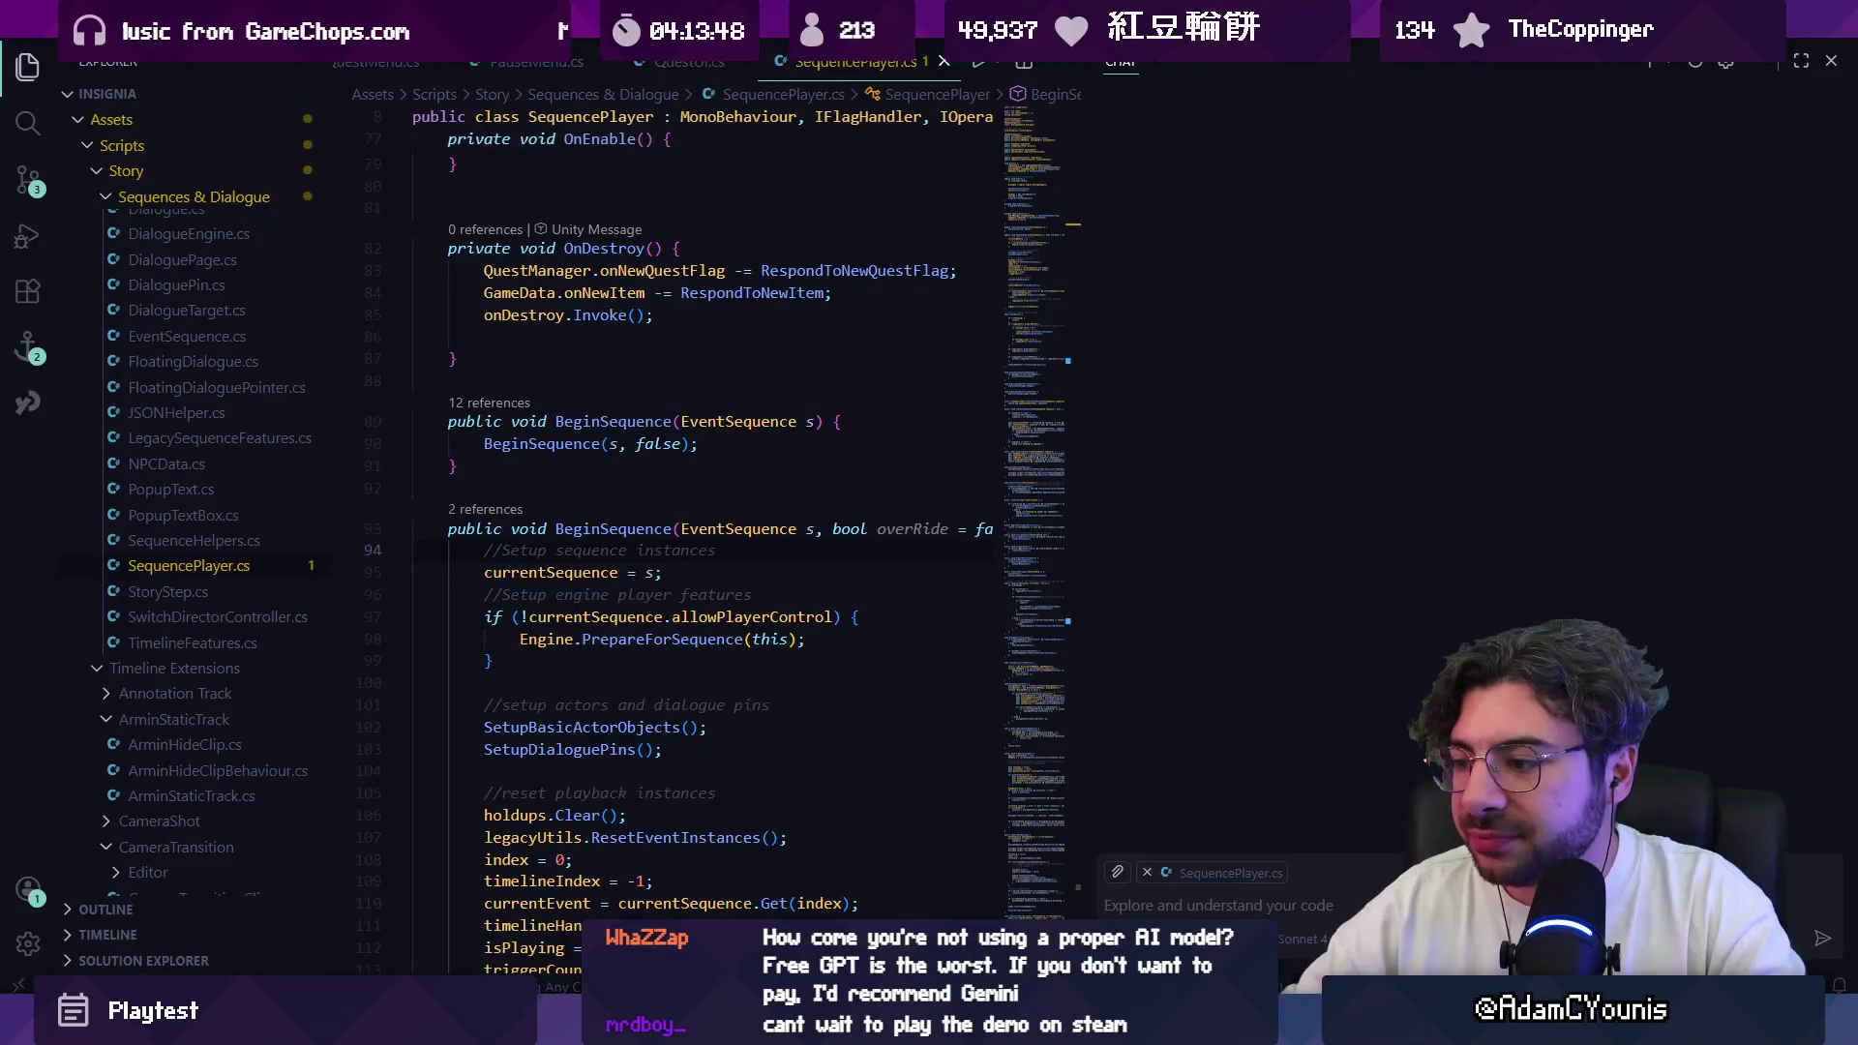
Step: Copy the original tile-seam question from ChatGPT and paste it into the VS Code chat
left_click(1161, 881)
scroll(908, 374, "up", 10)
scroll(908, 377, "up", 15)
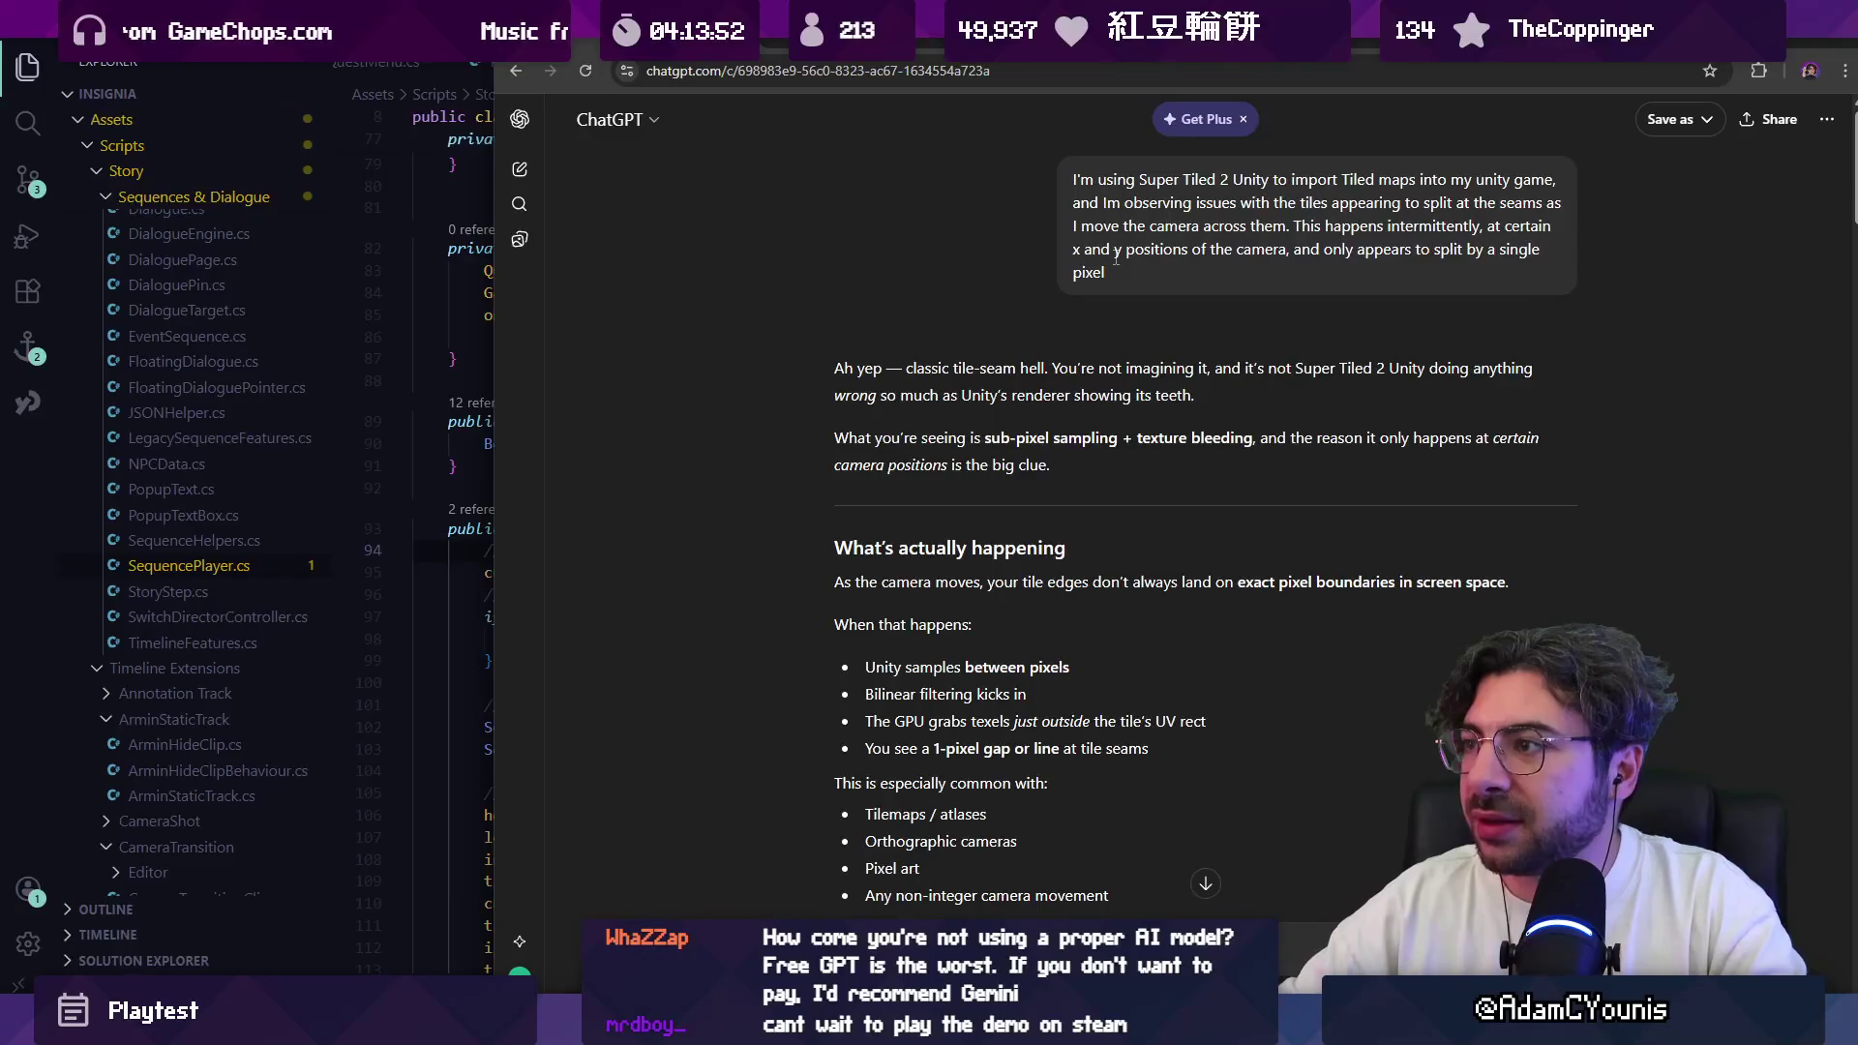
left_click_drag(1113, 275, 1063, 186)
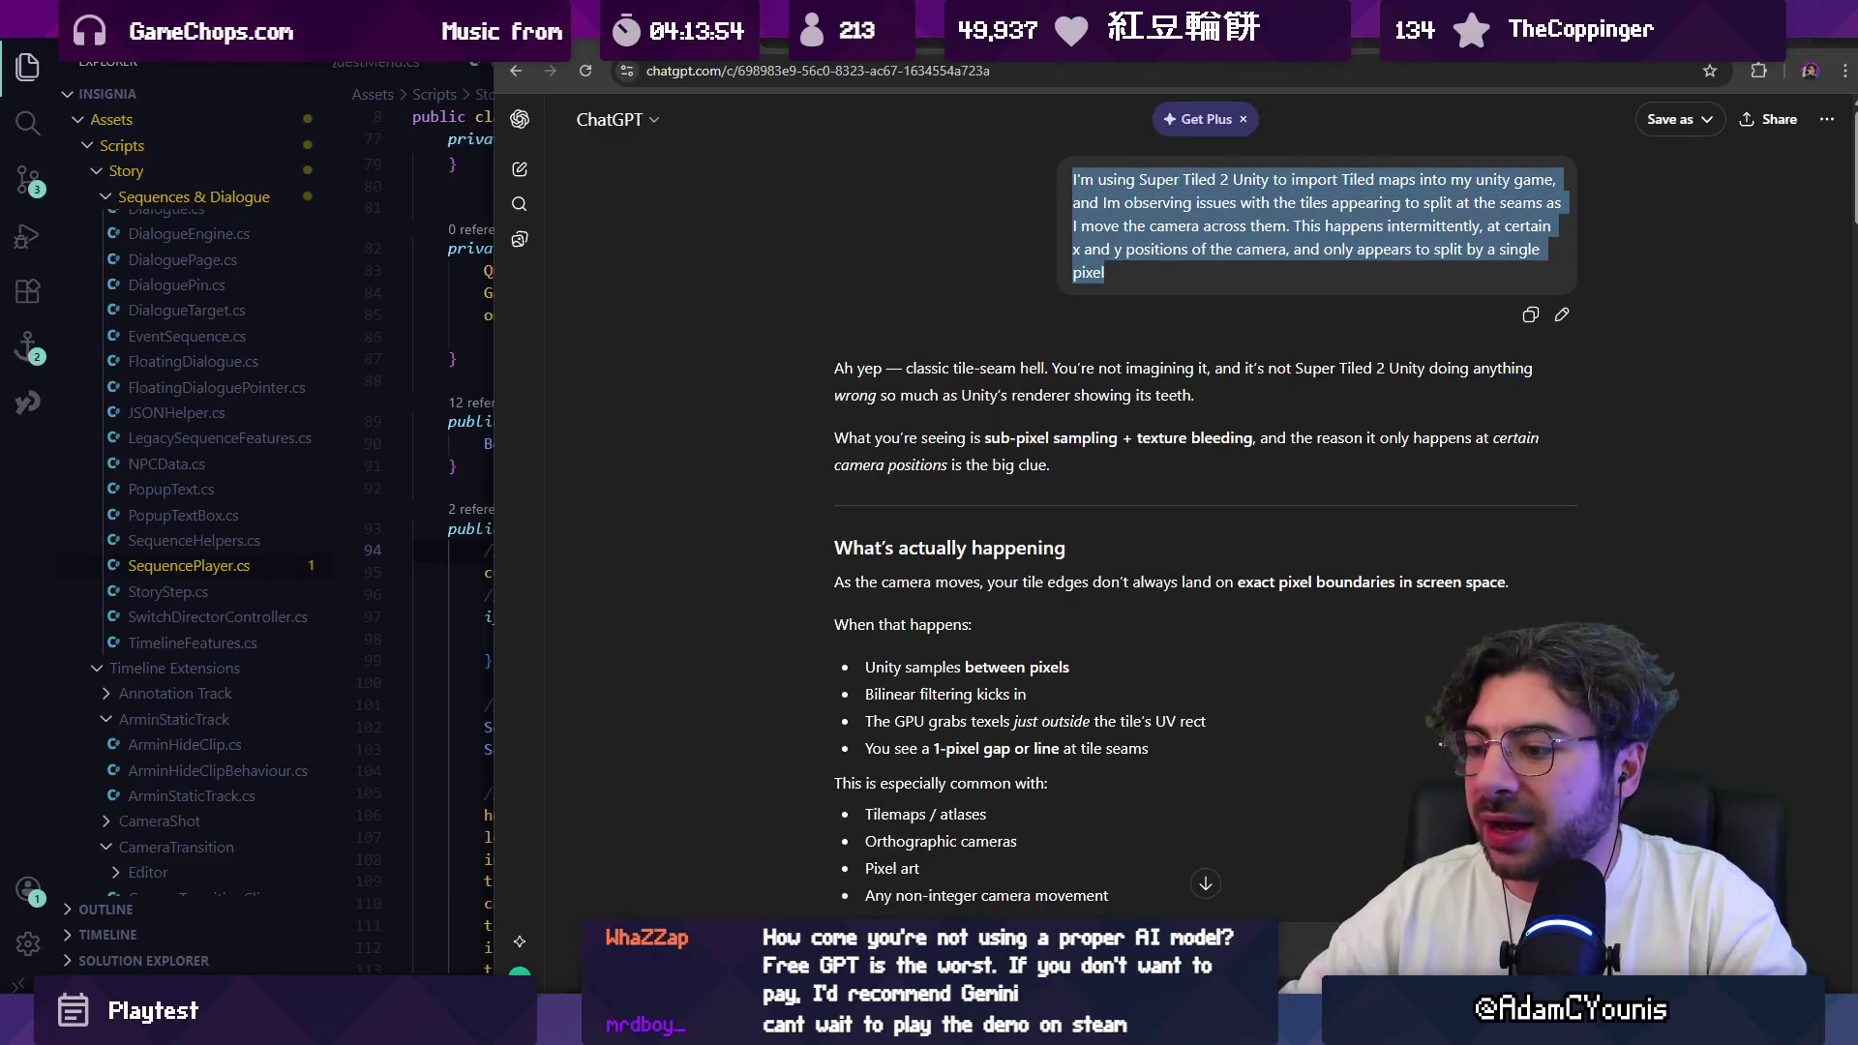
key("ctrl+c")
key("alt+Tab")
key("ctrl+v")
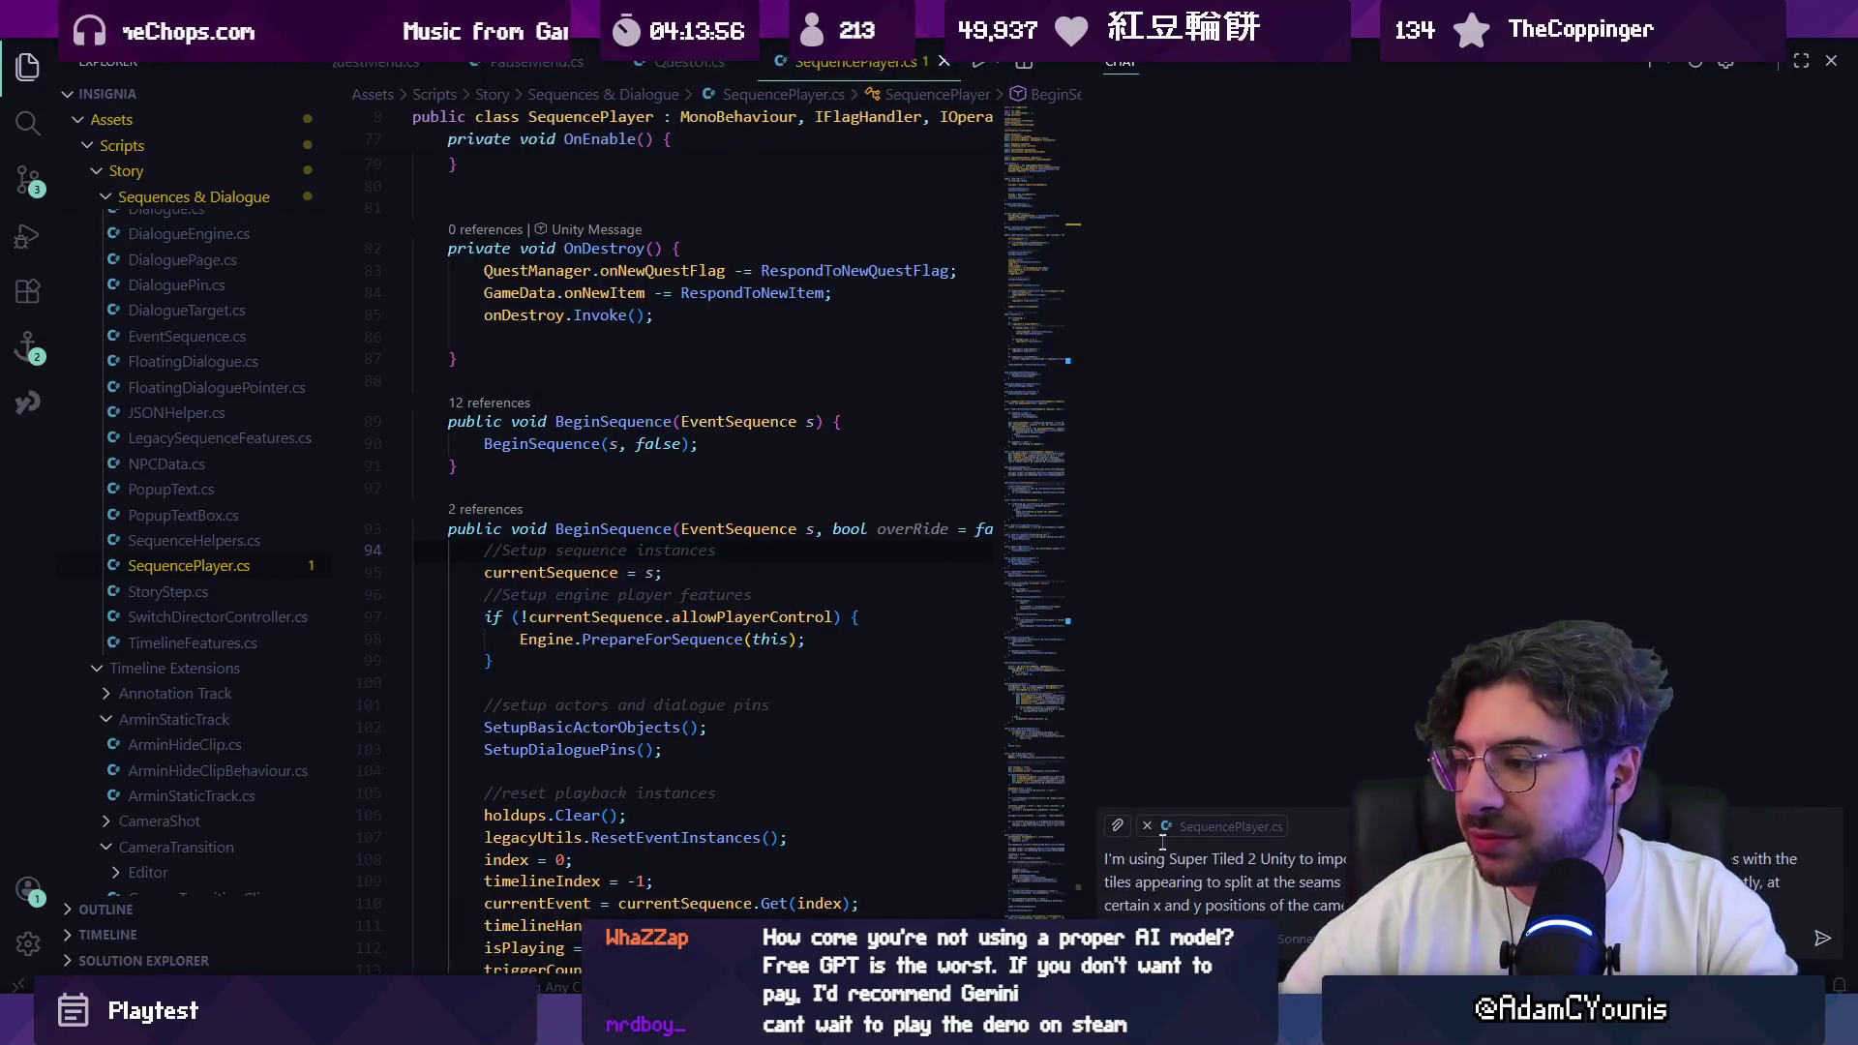
left_click(1147, 826)
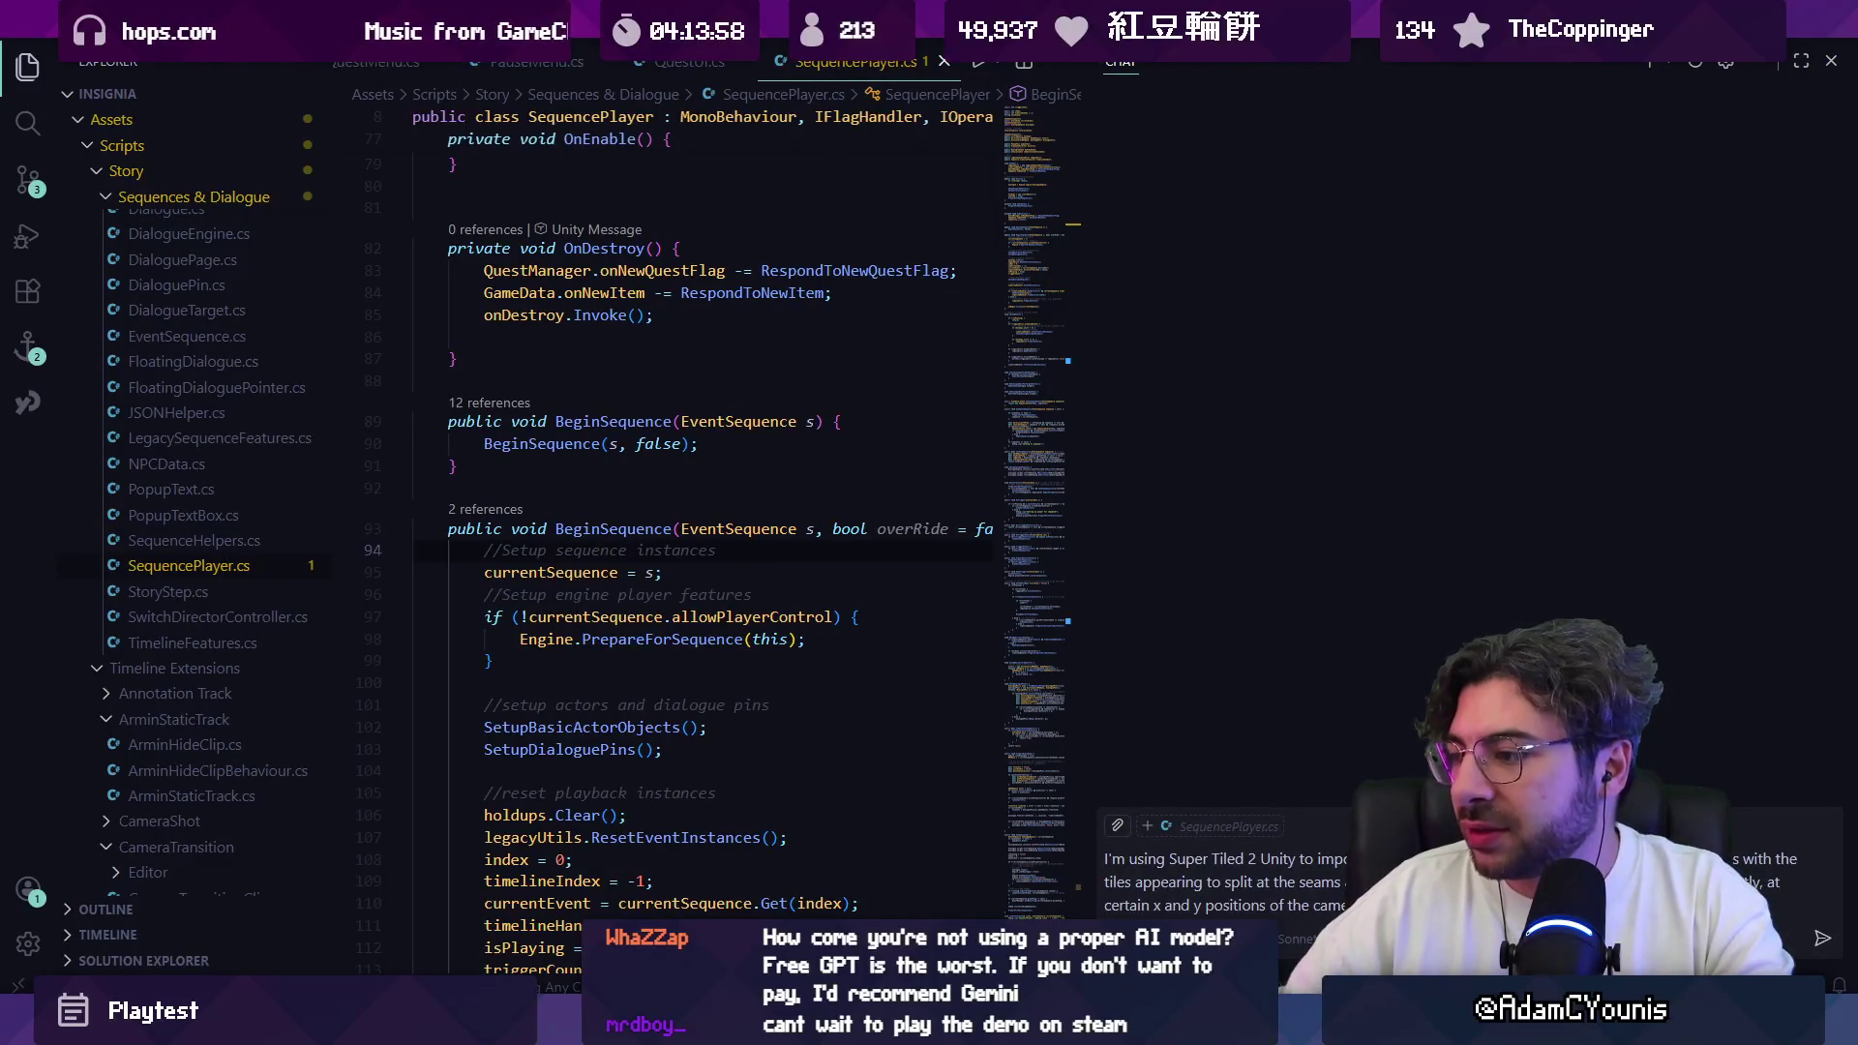
Step: Open the Ohrenstead Golden.tsx tileset file through Quick Open
key("ctrl+p")
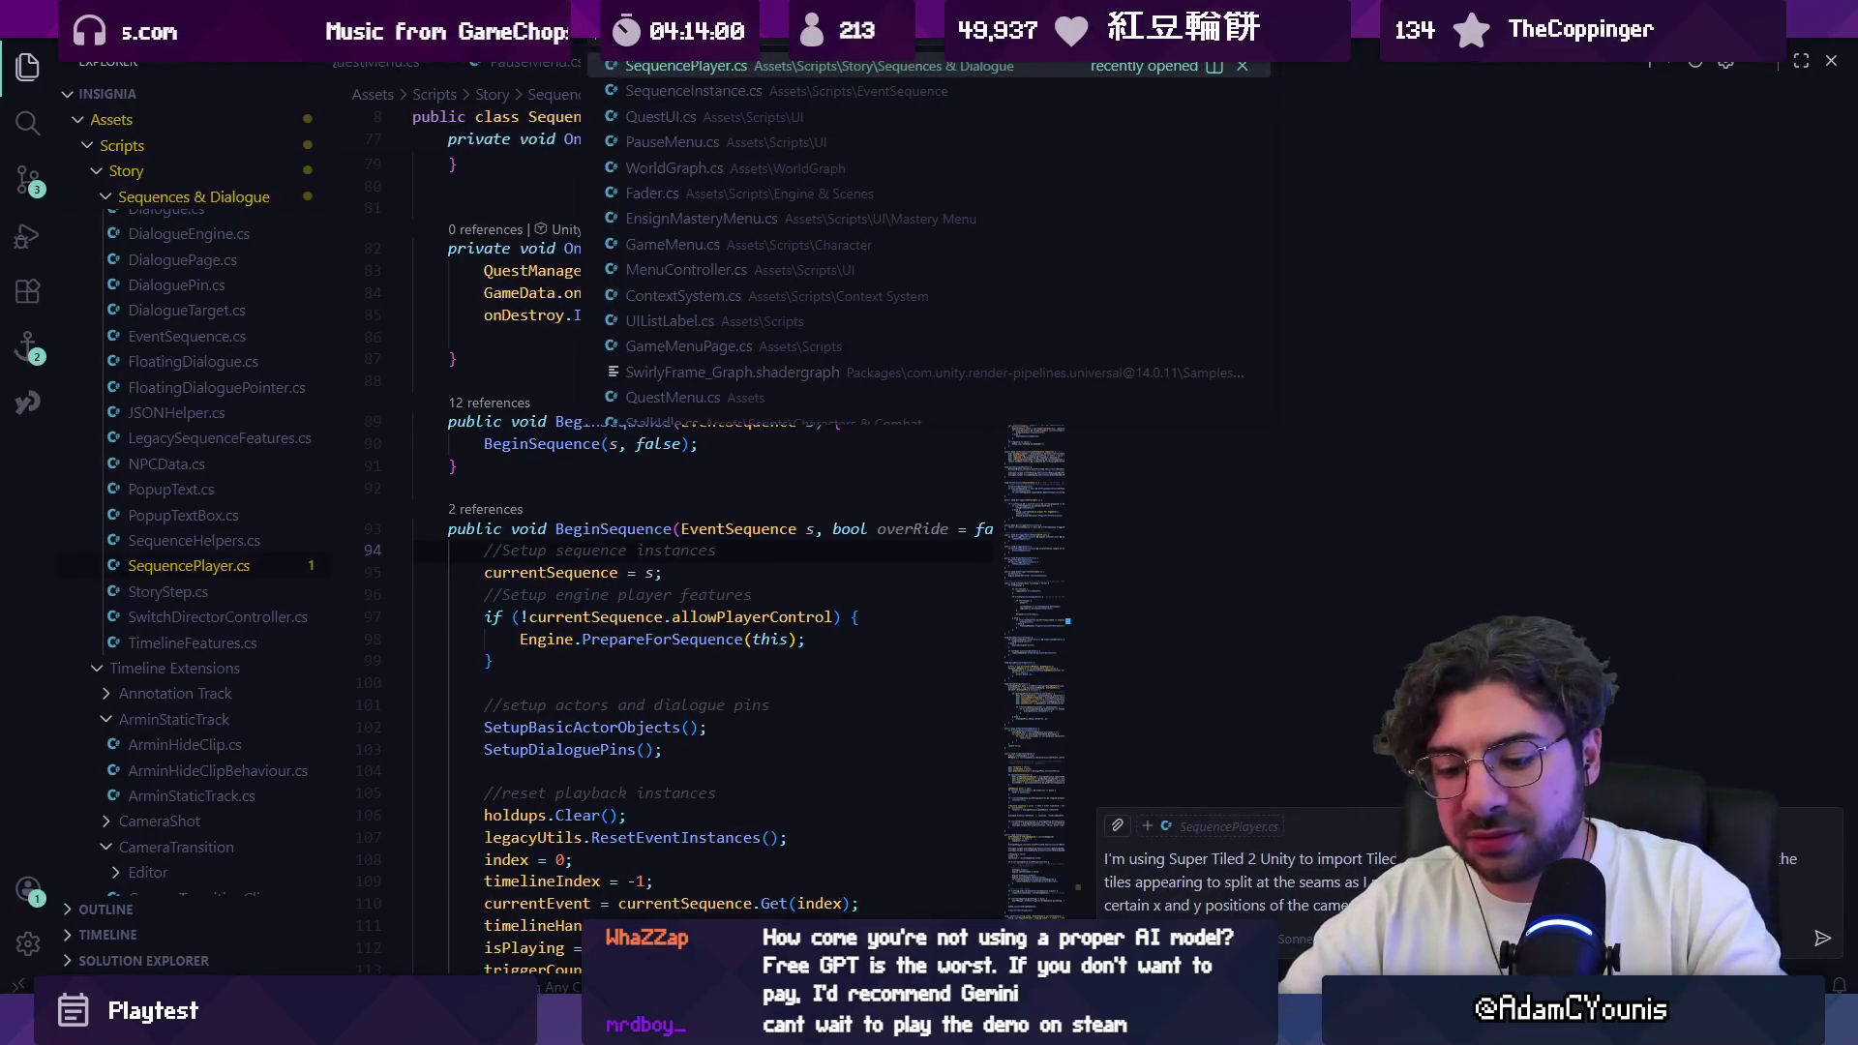
type("tilemap")
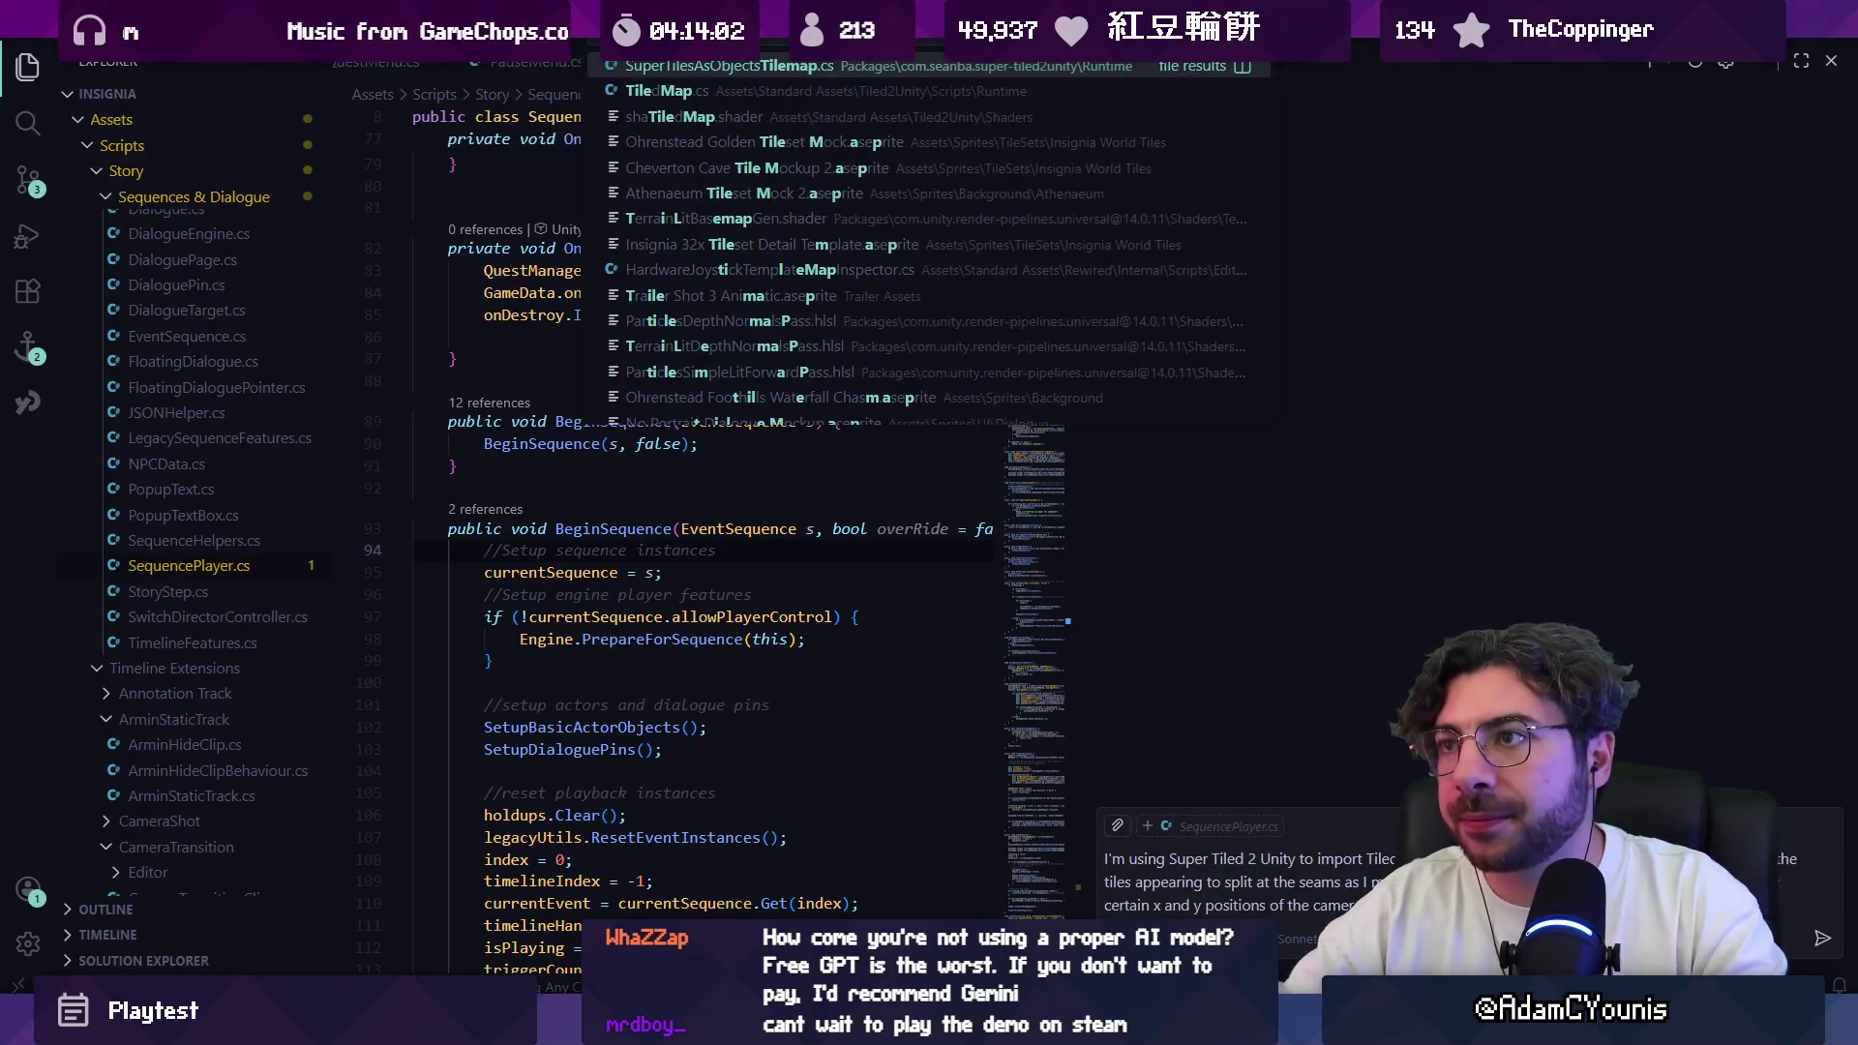
key("ctrl+a")
type("golden")
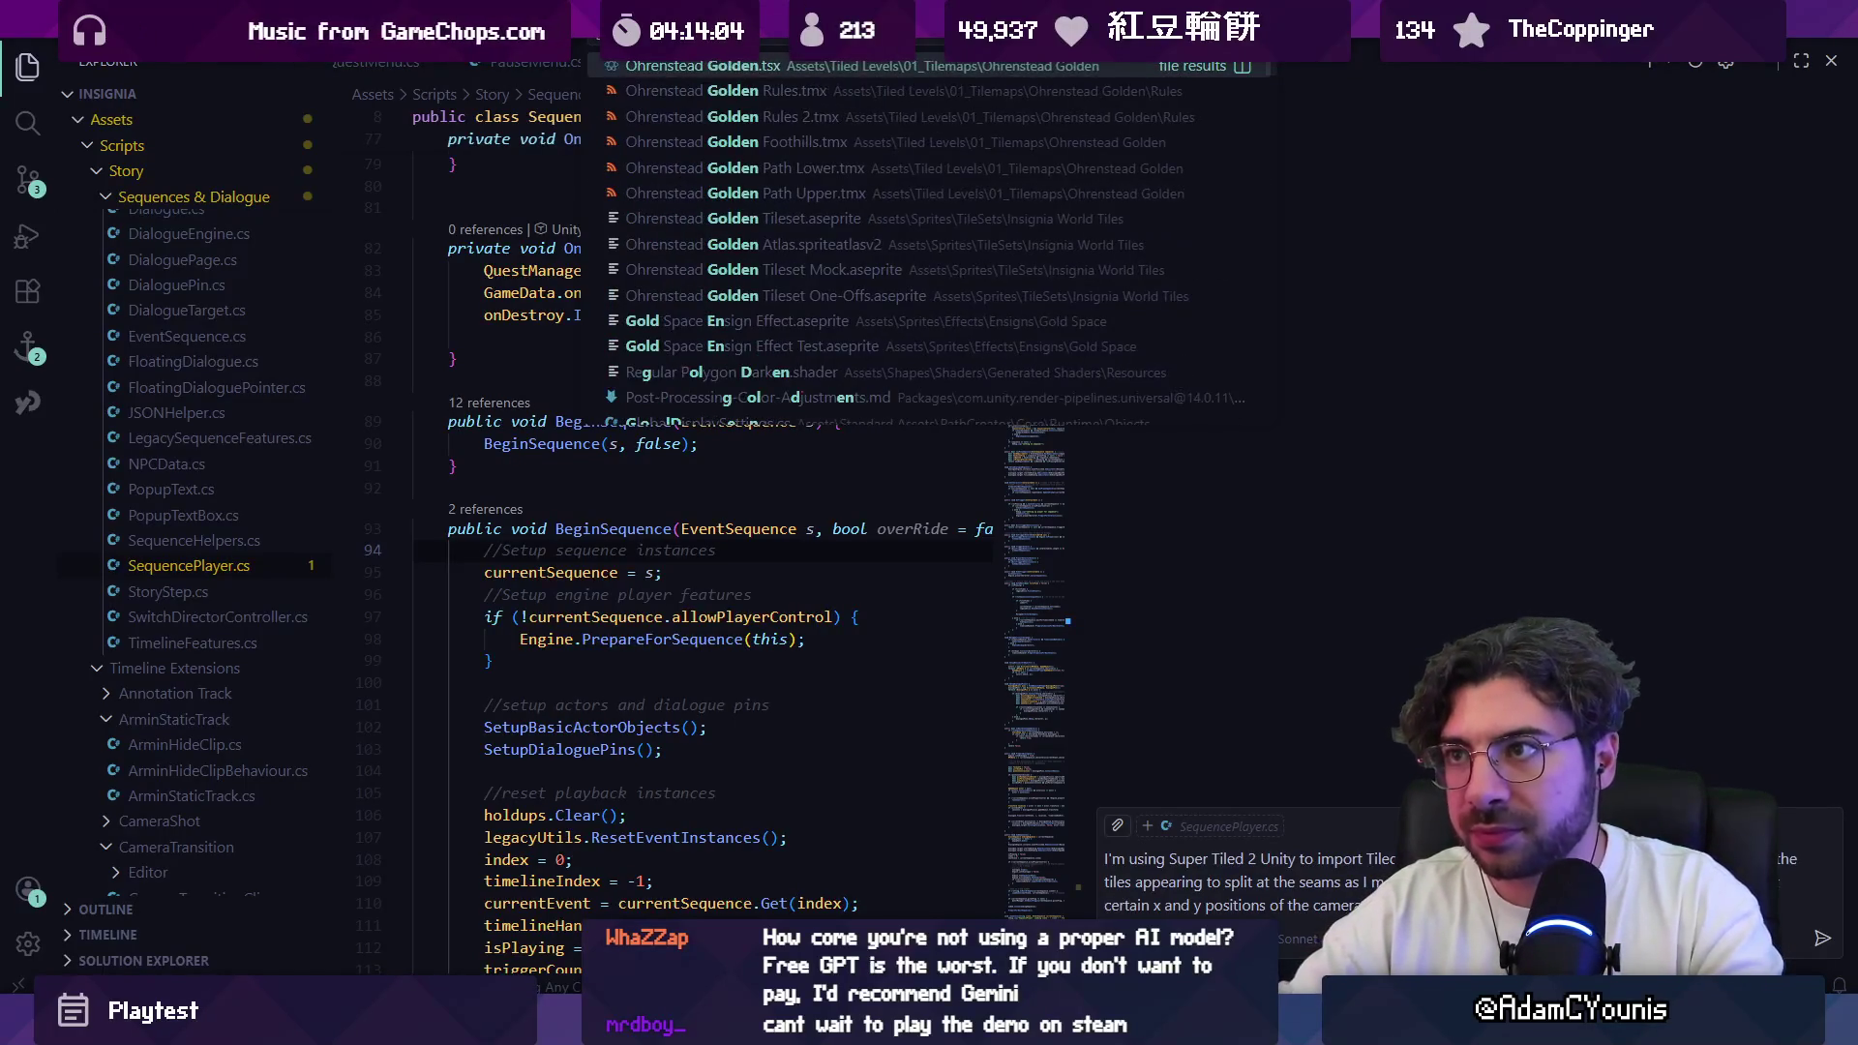
key("Return")
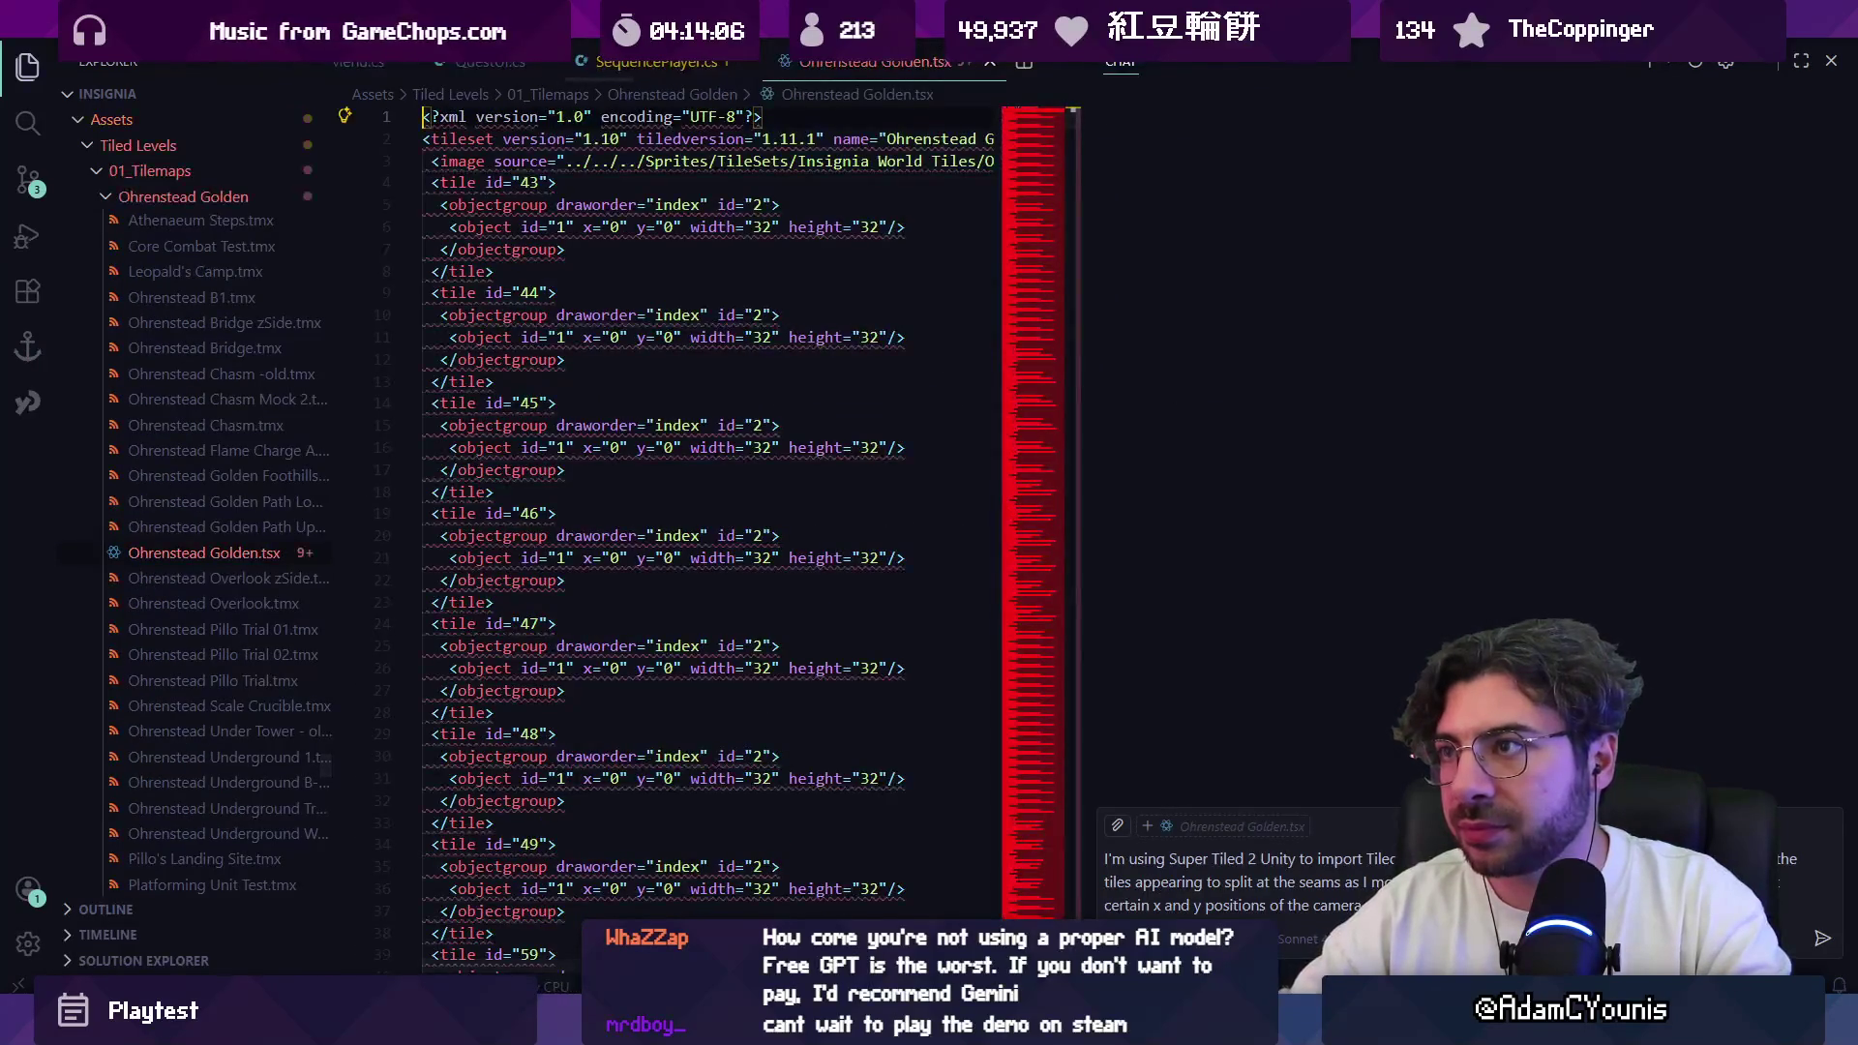
Step: Open Ohrenstead Golden Atlas.spriteatlasv2 and send the tile-seam question to the chat
key("ctrl+p")
type("golden")
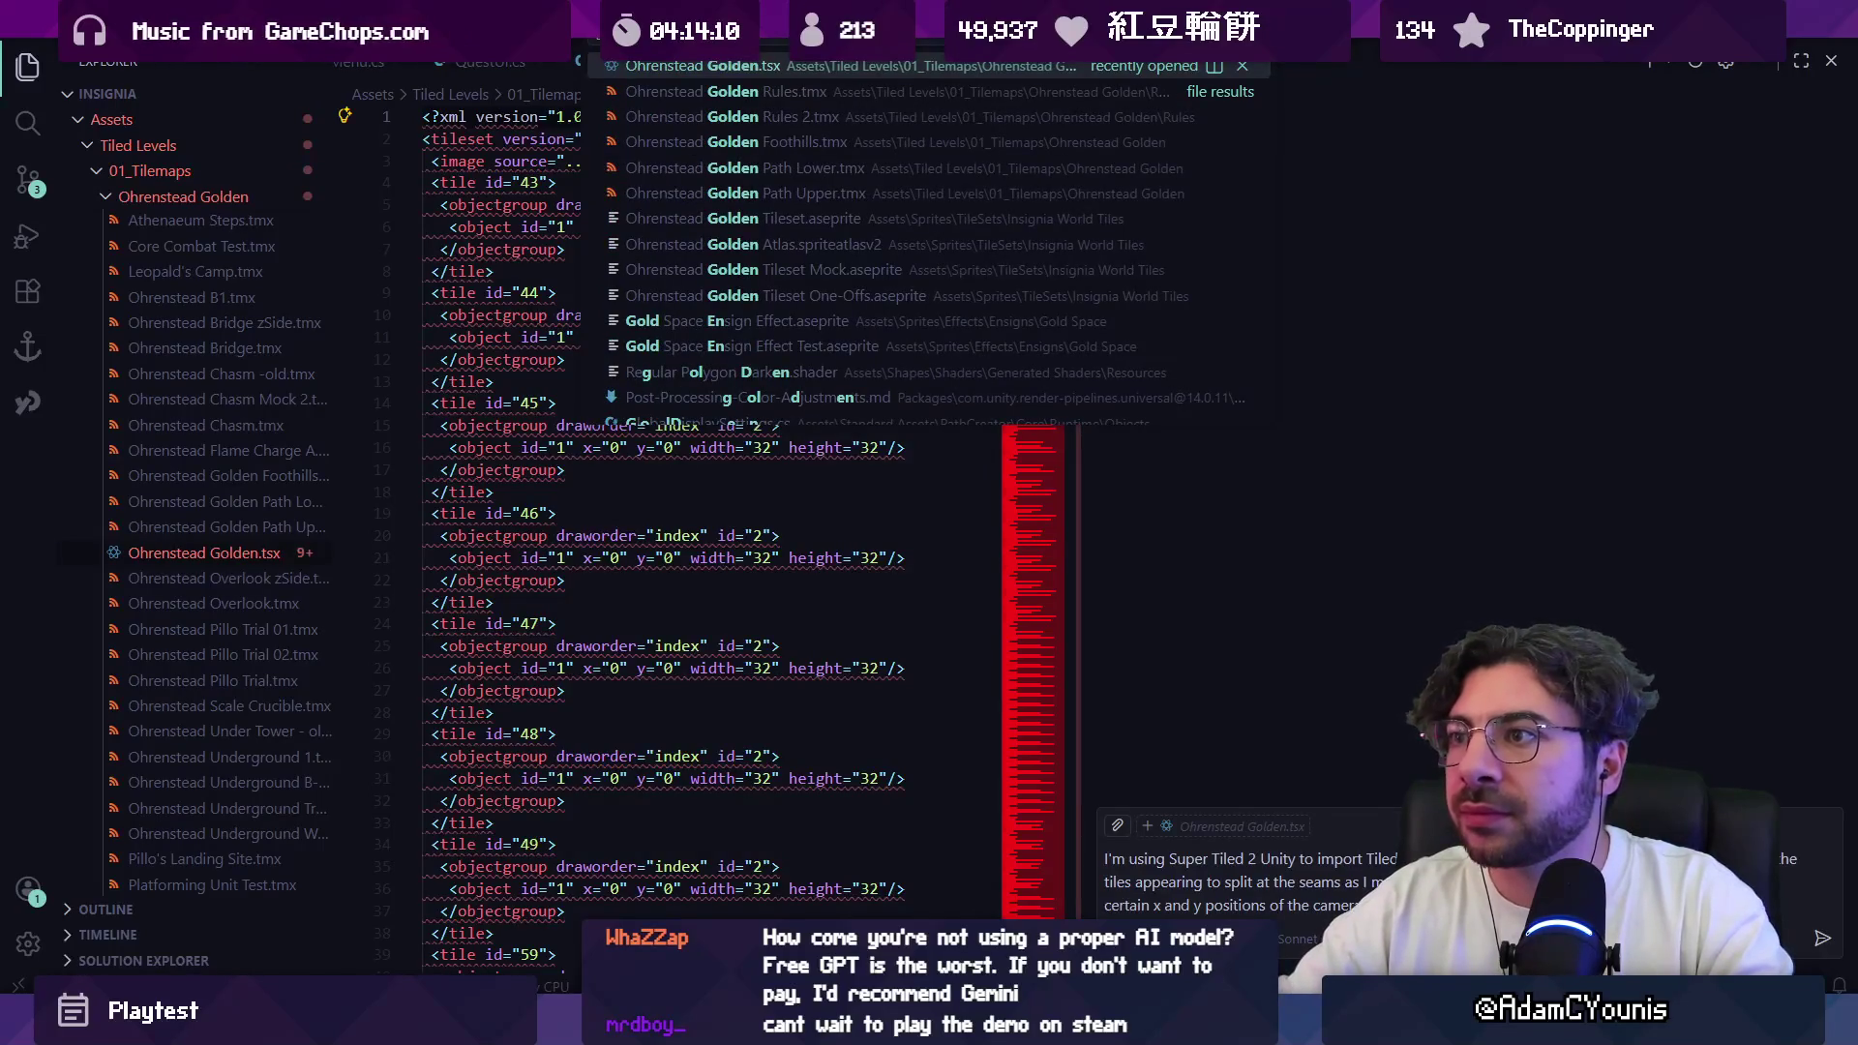
type(" tile")
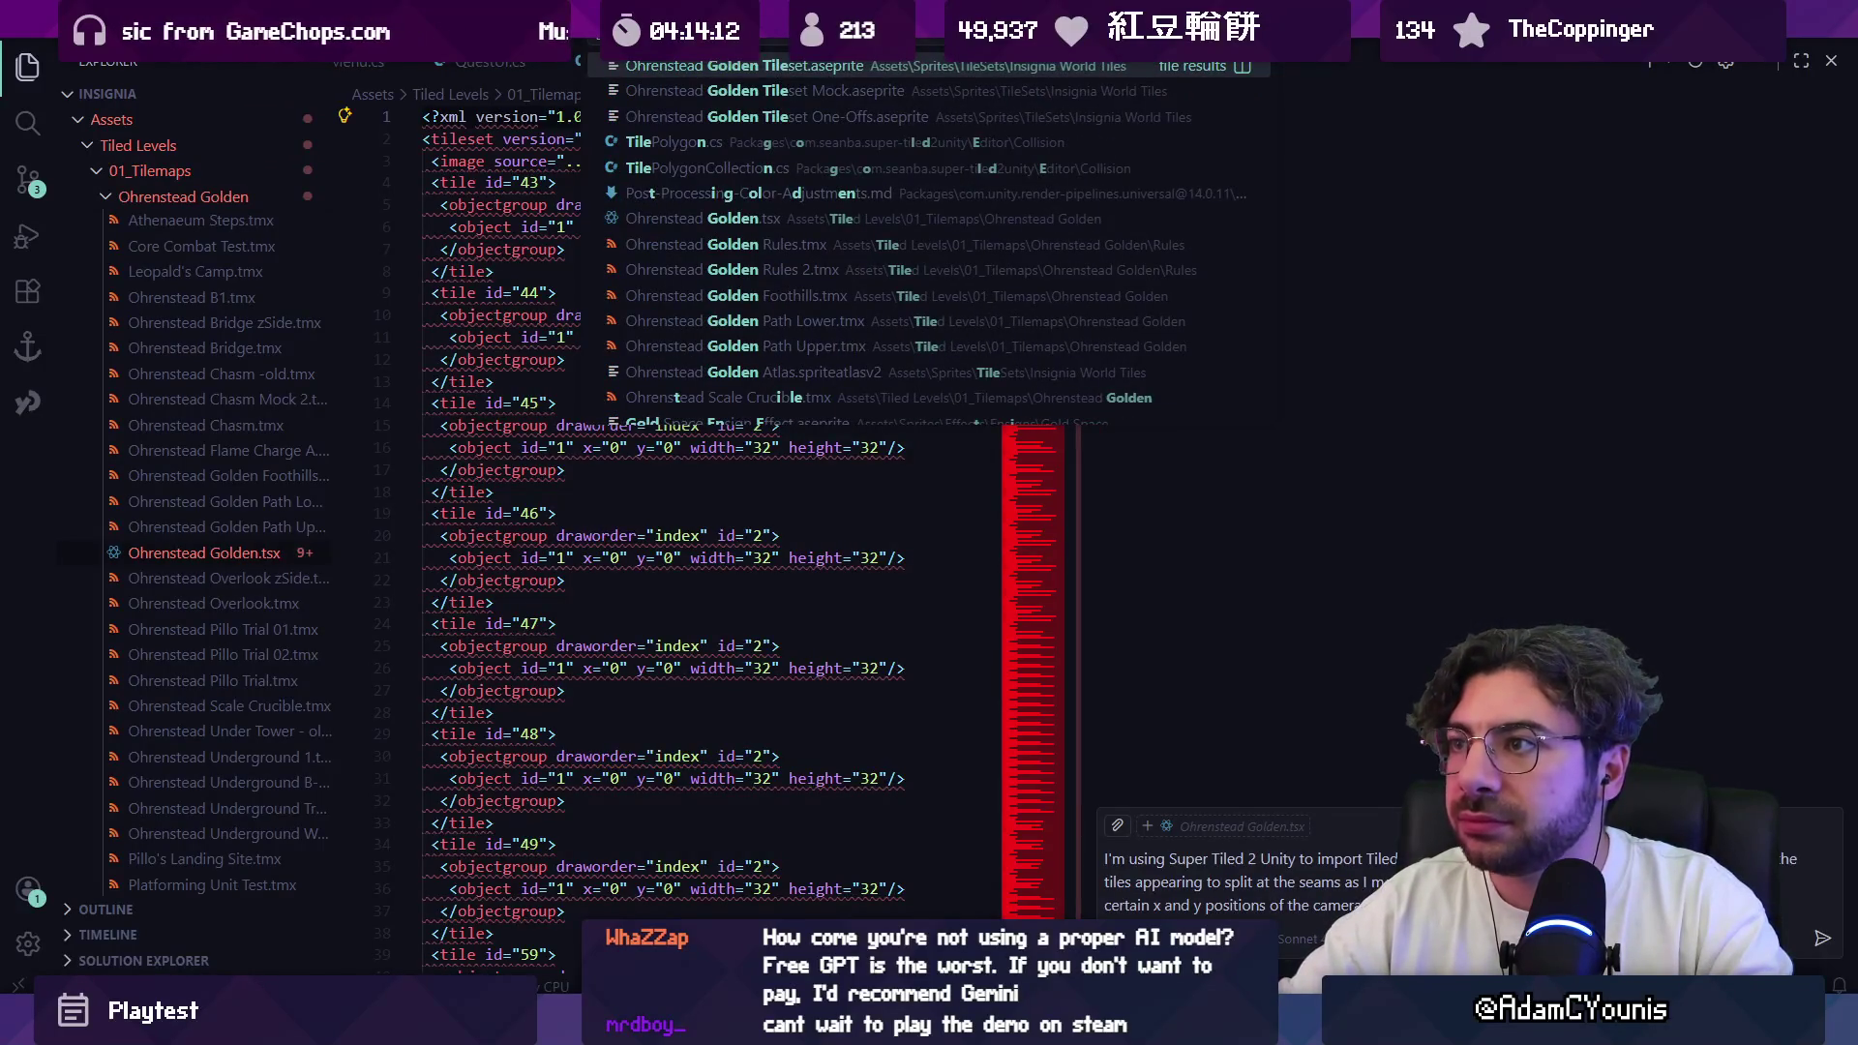
type("set")
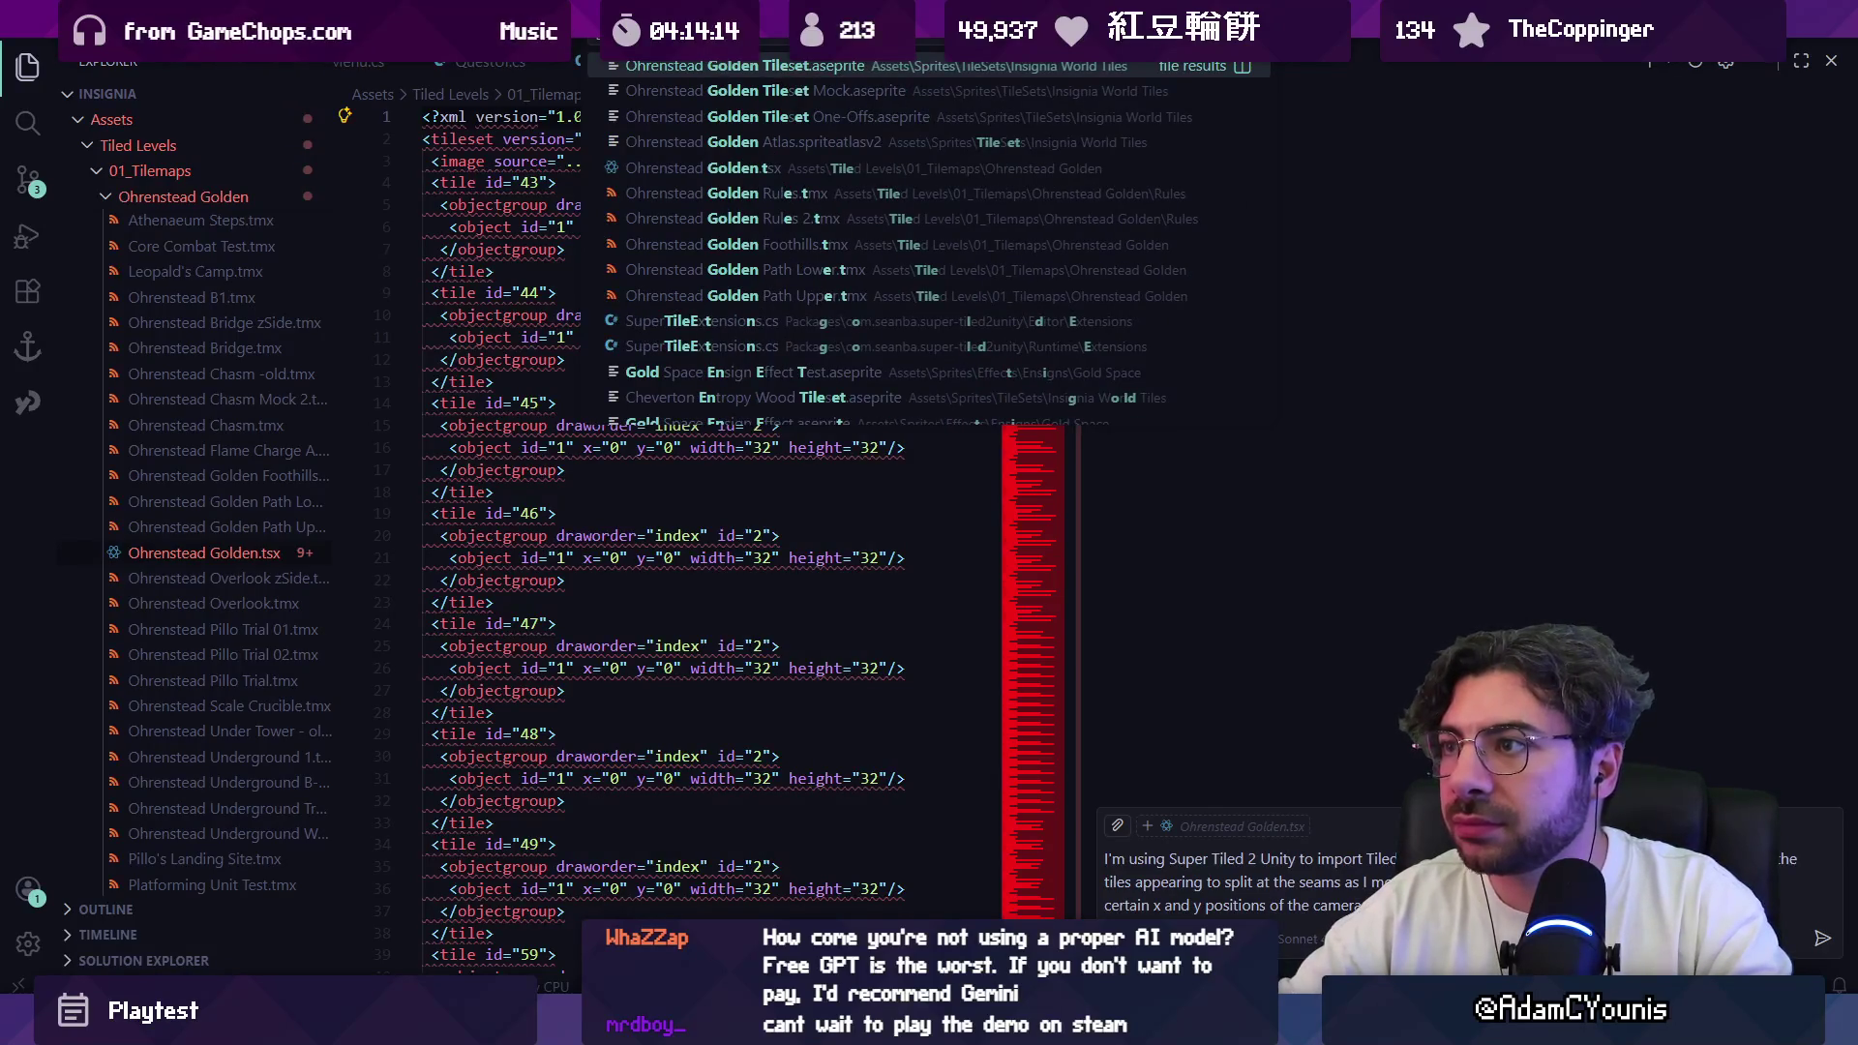
key("Down")
key("Down")
key("Down")
key("Return")
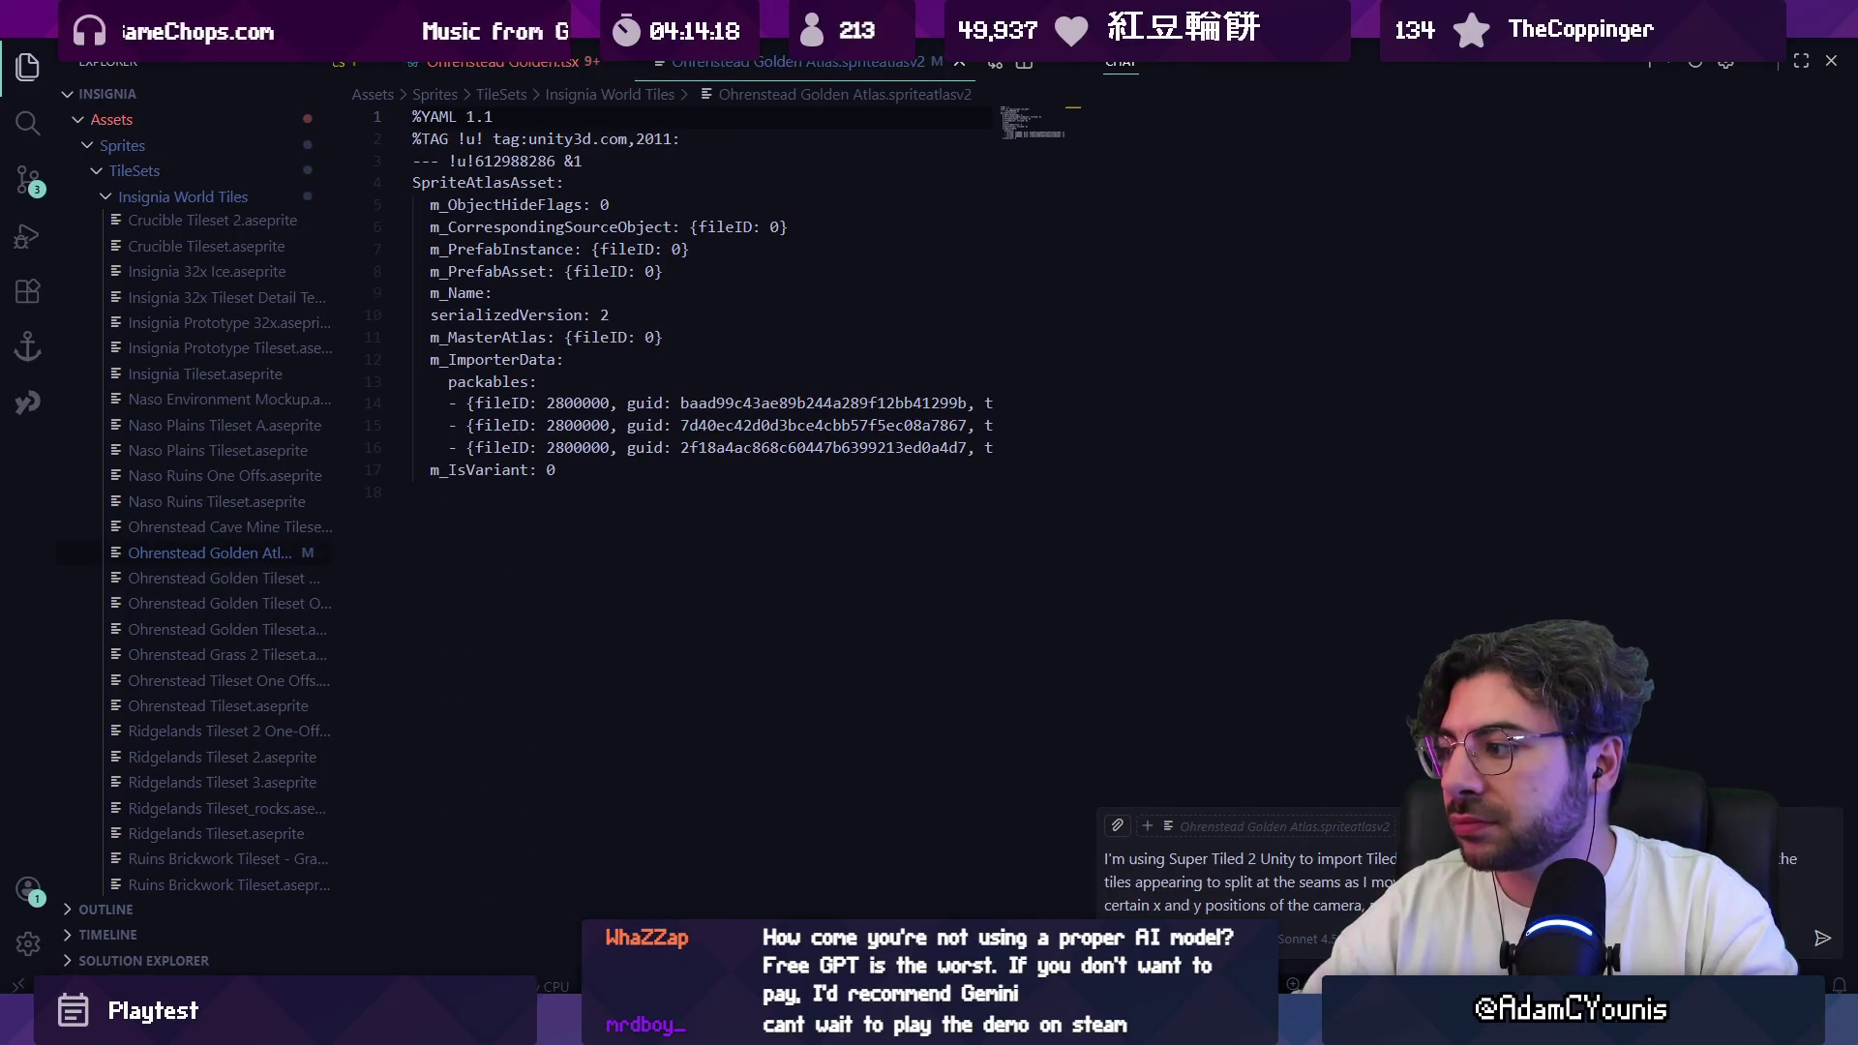
key("Return")
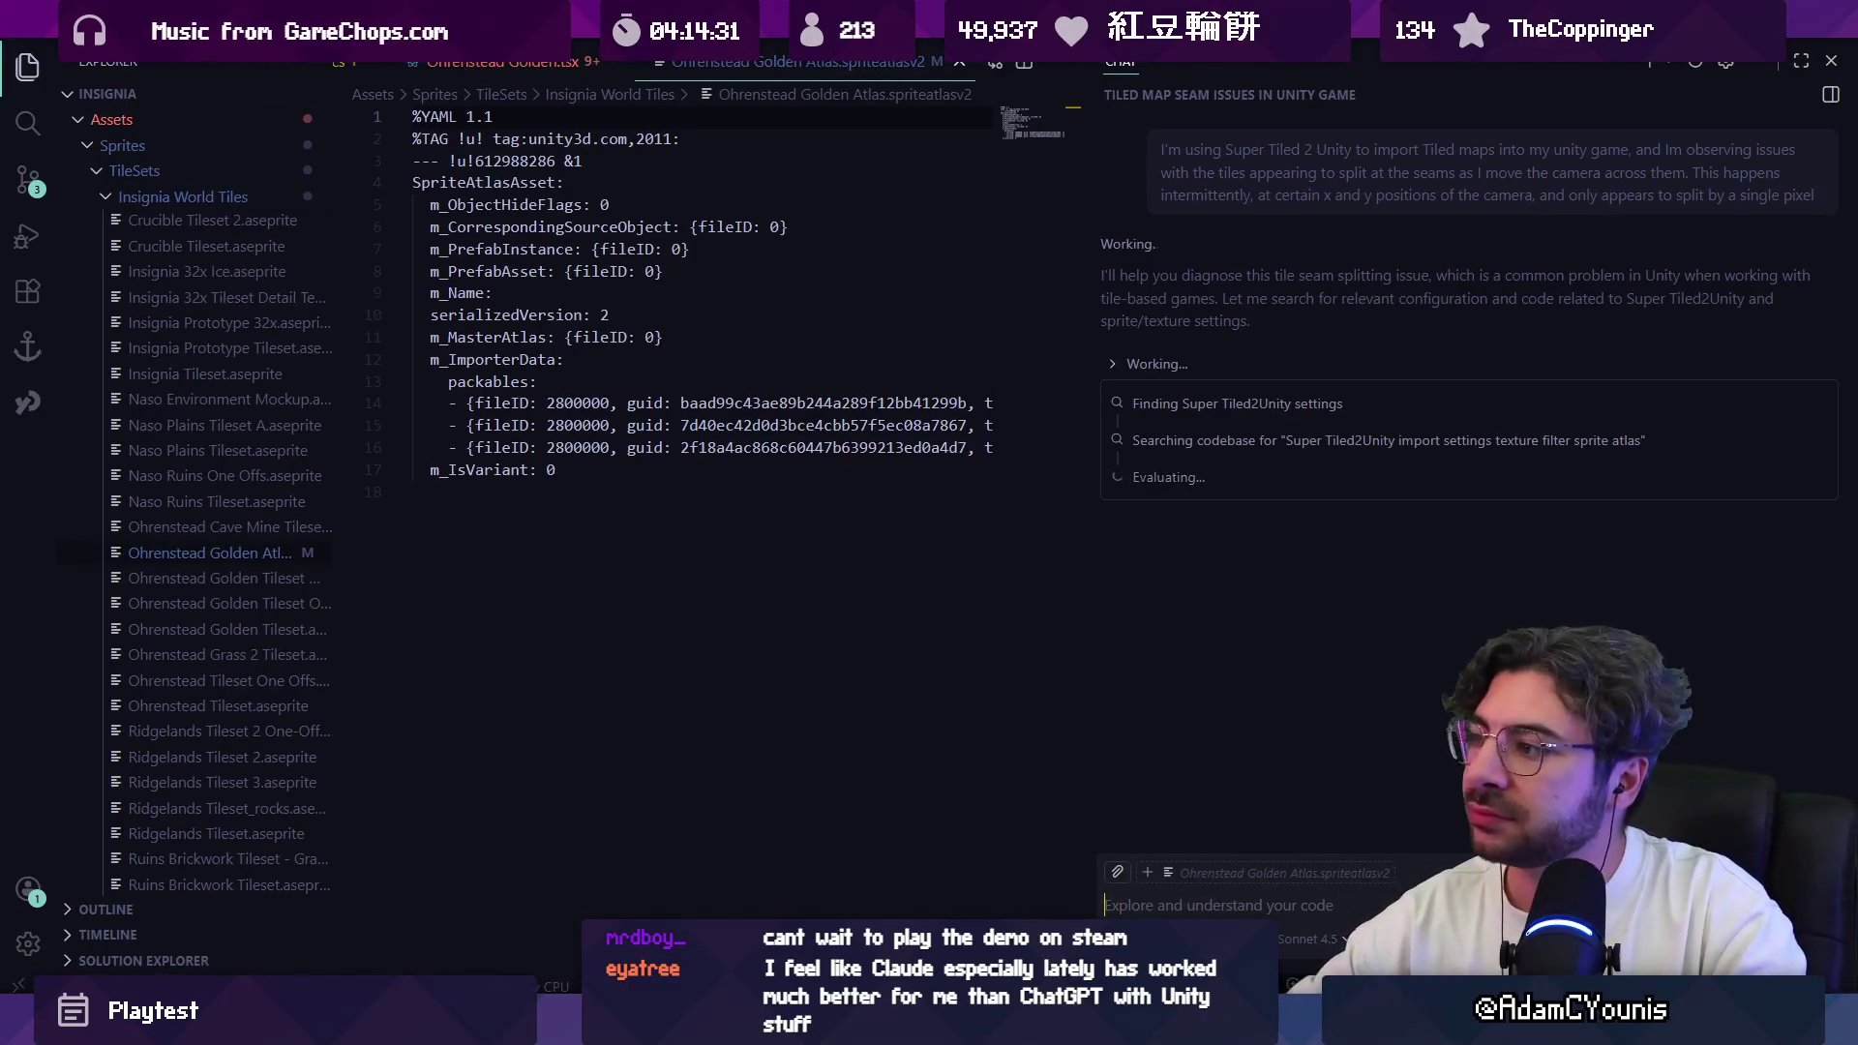
Step: Drop the 'supertil' search and open the InsigniaST2UImporter.cs importer script
key("ctrl+p")
type("supertil")
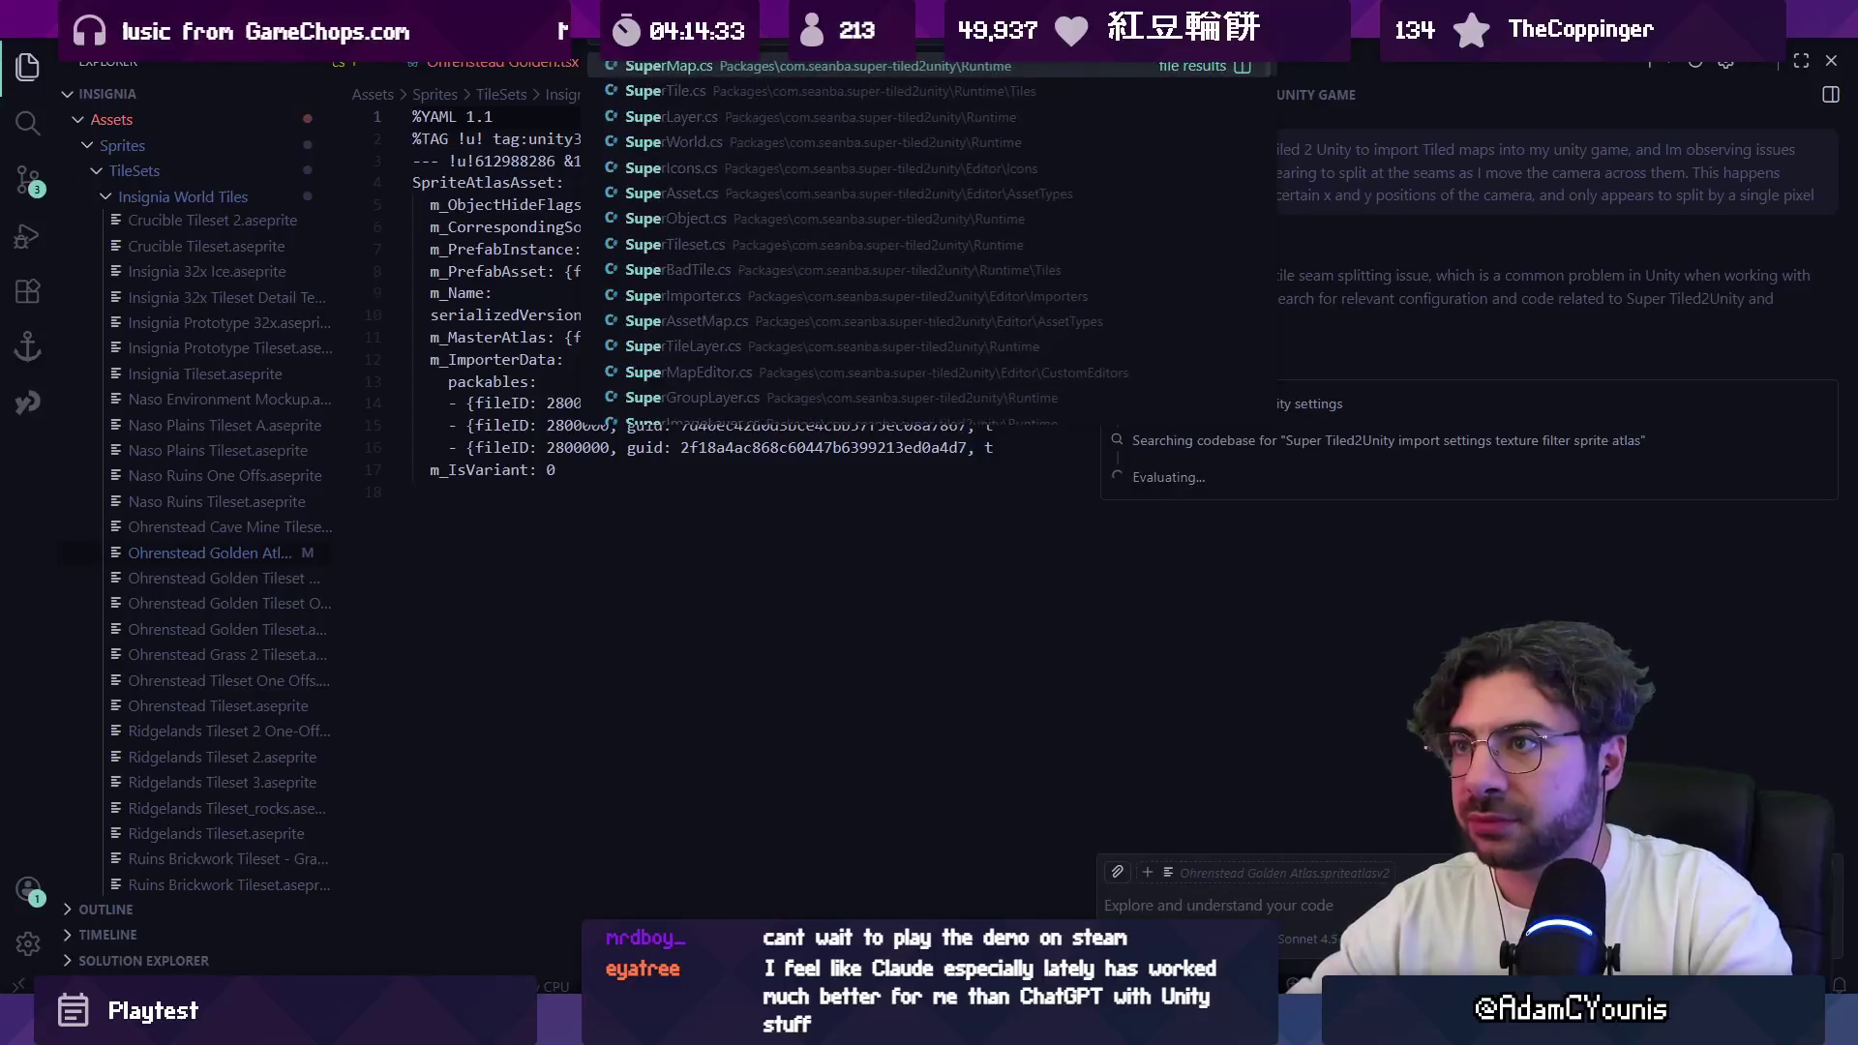
key("Escape")
key("ctrl+p")
type("insignia")
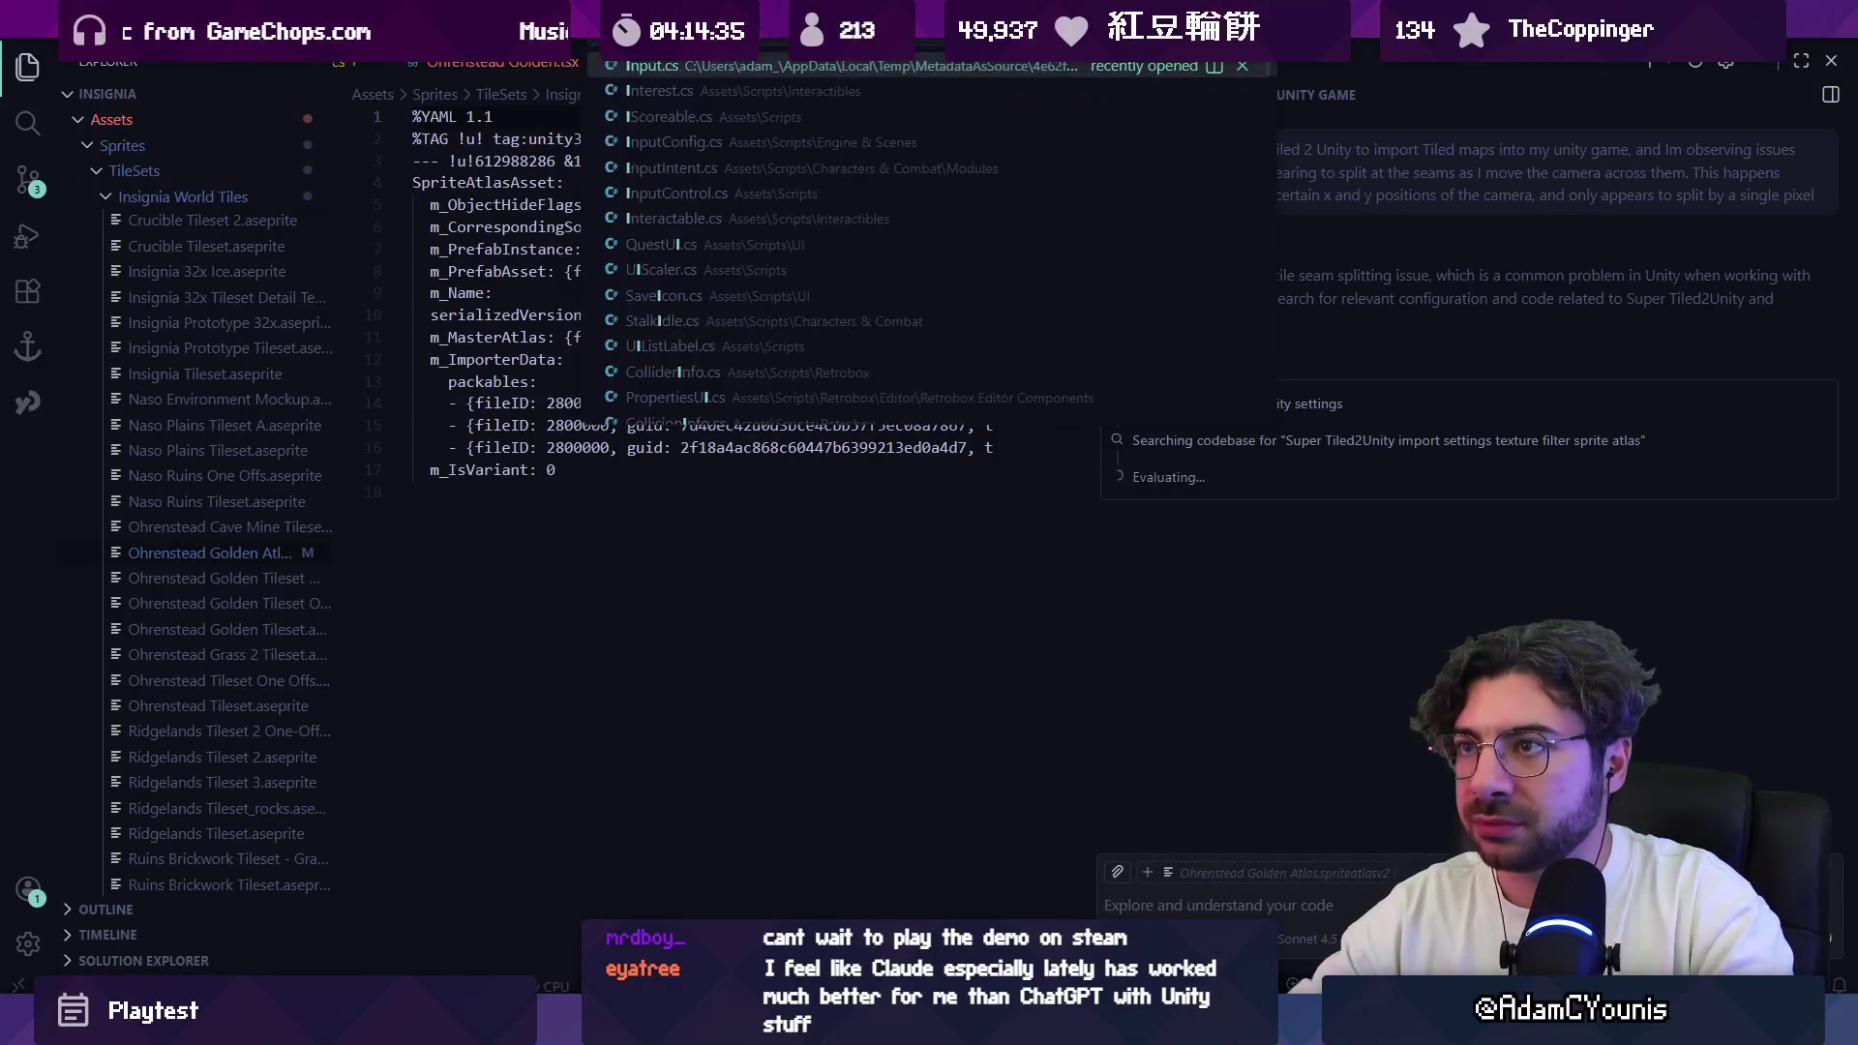
key("Down")
key("Down")
key("Down")
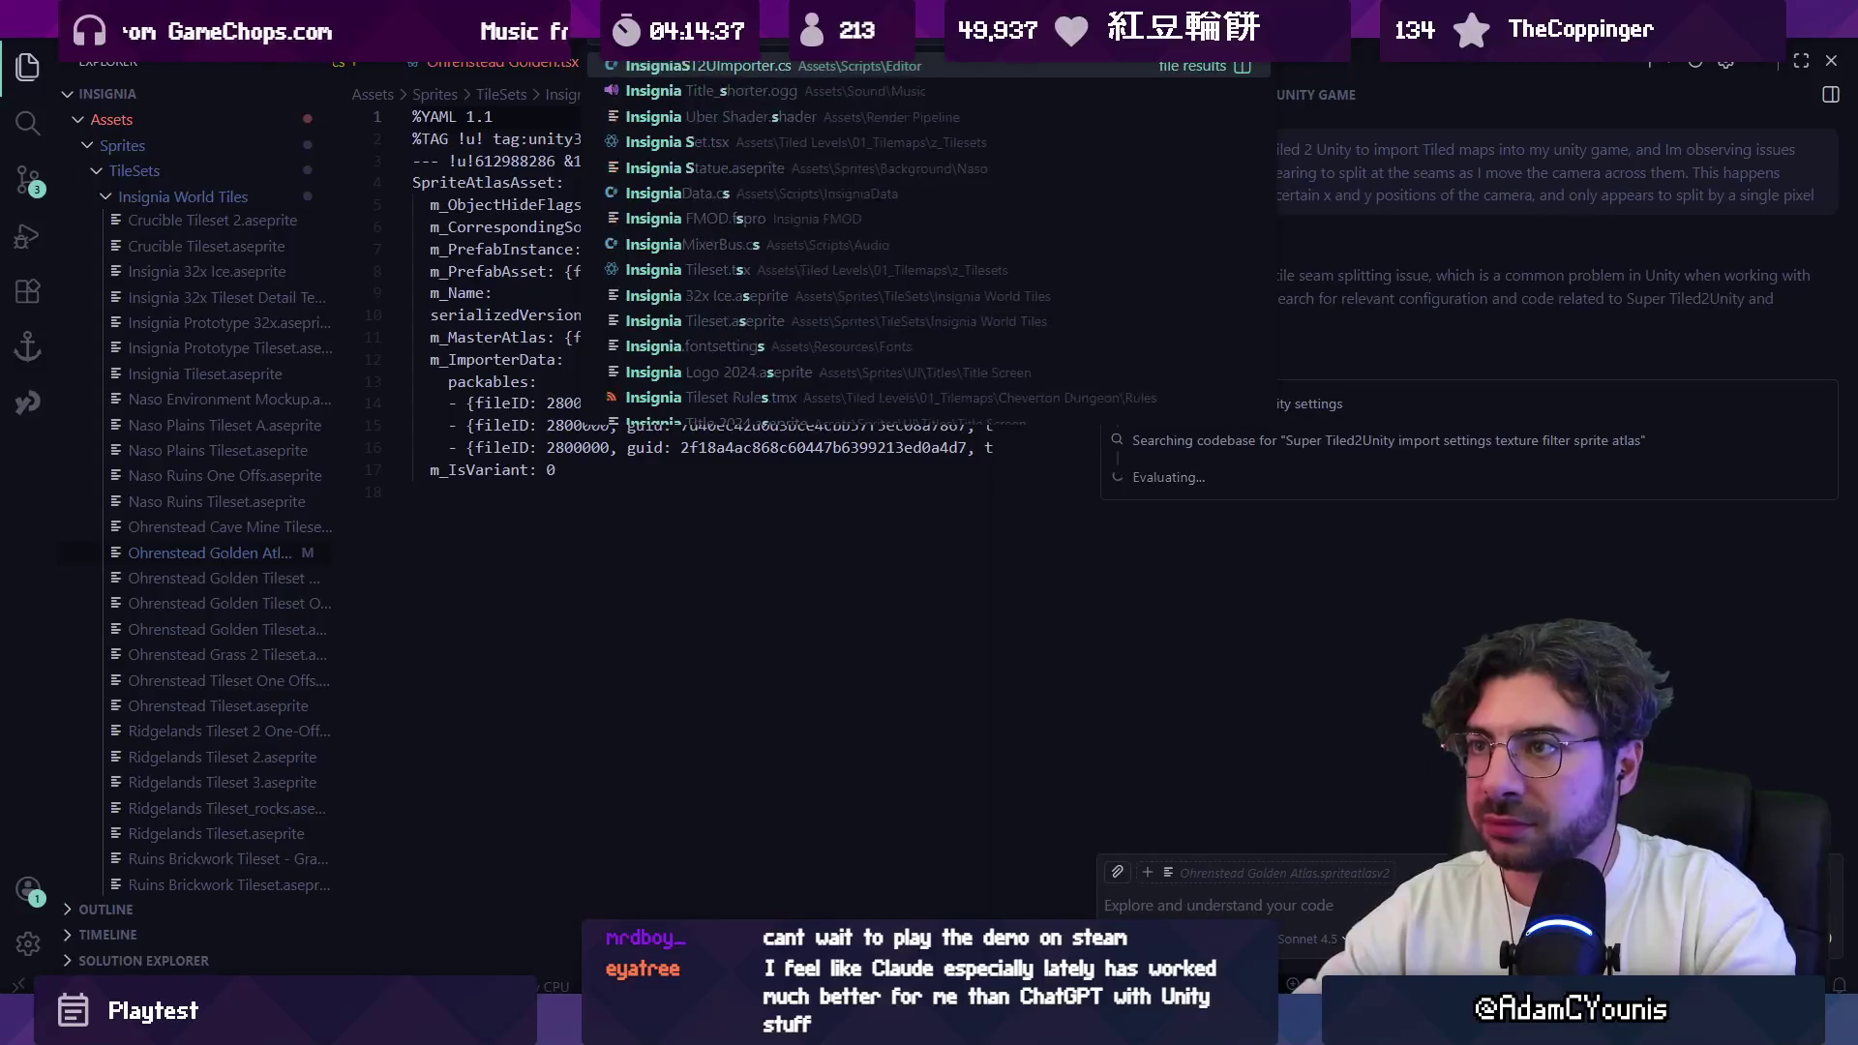
key("Return")
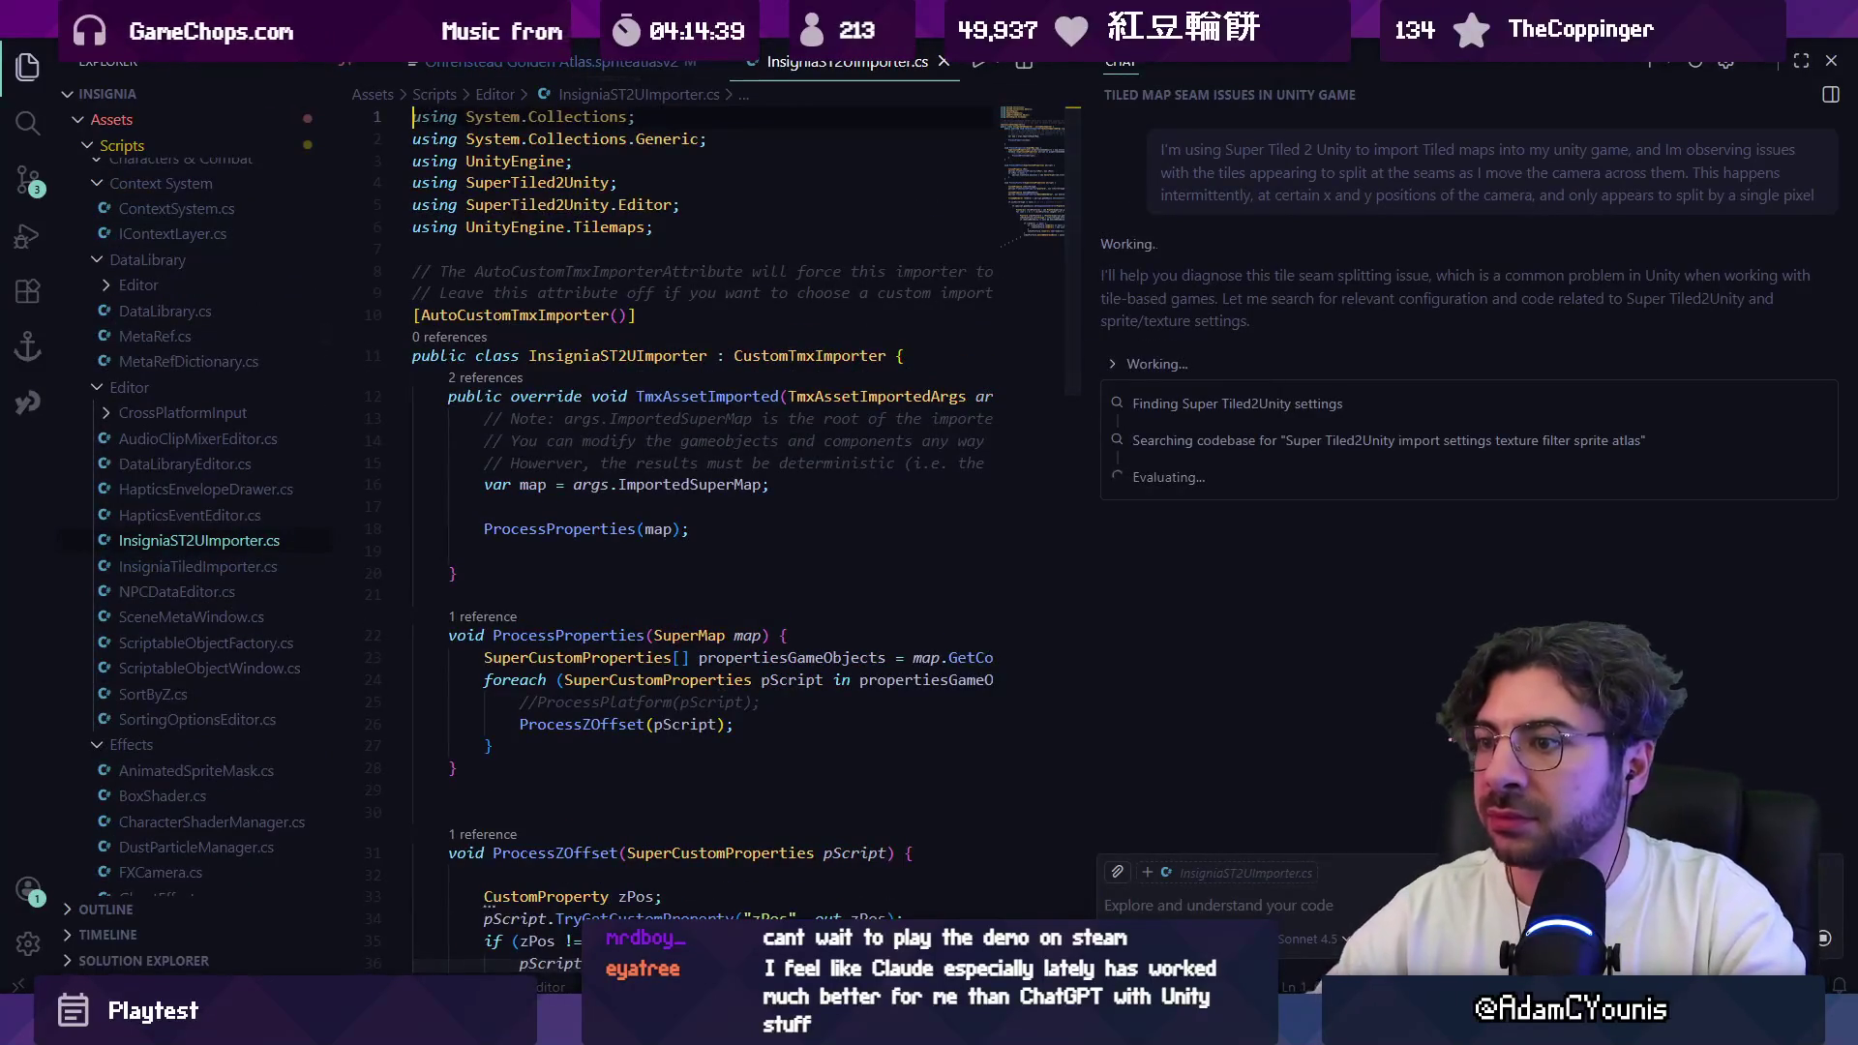
left_click(1198, 887)
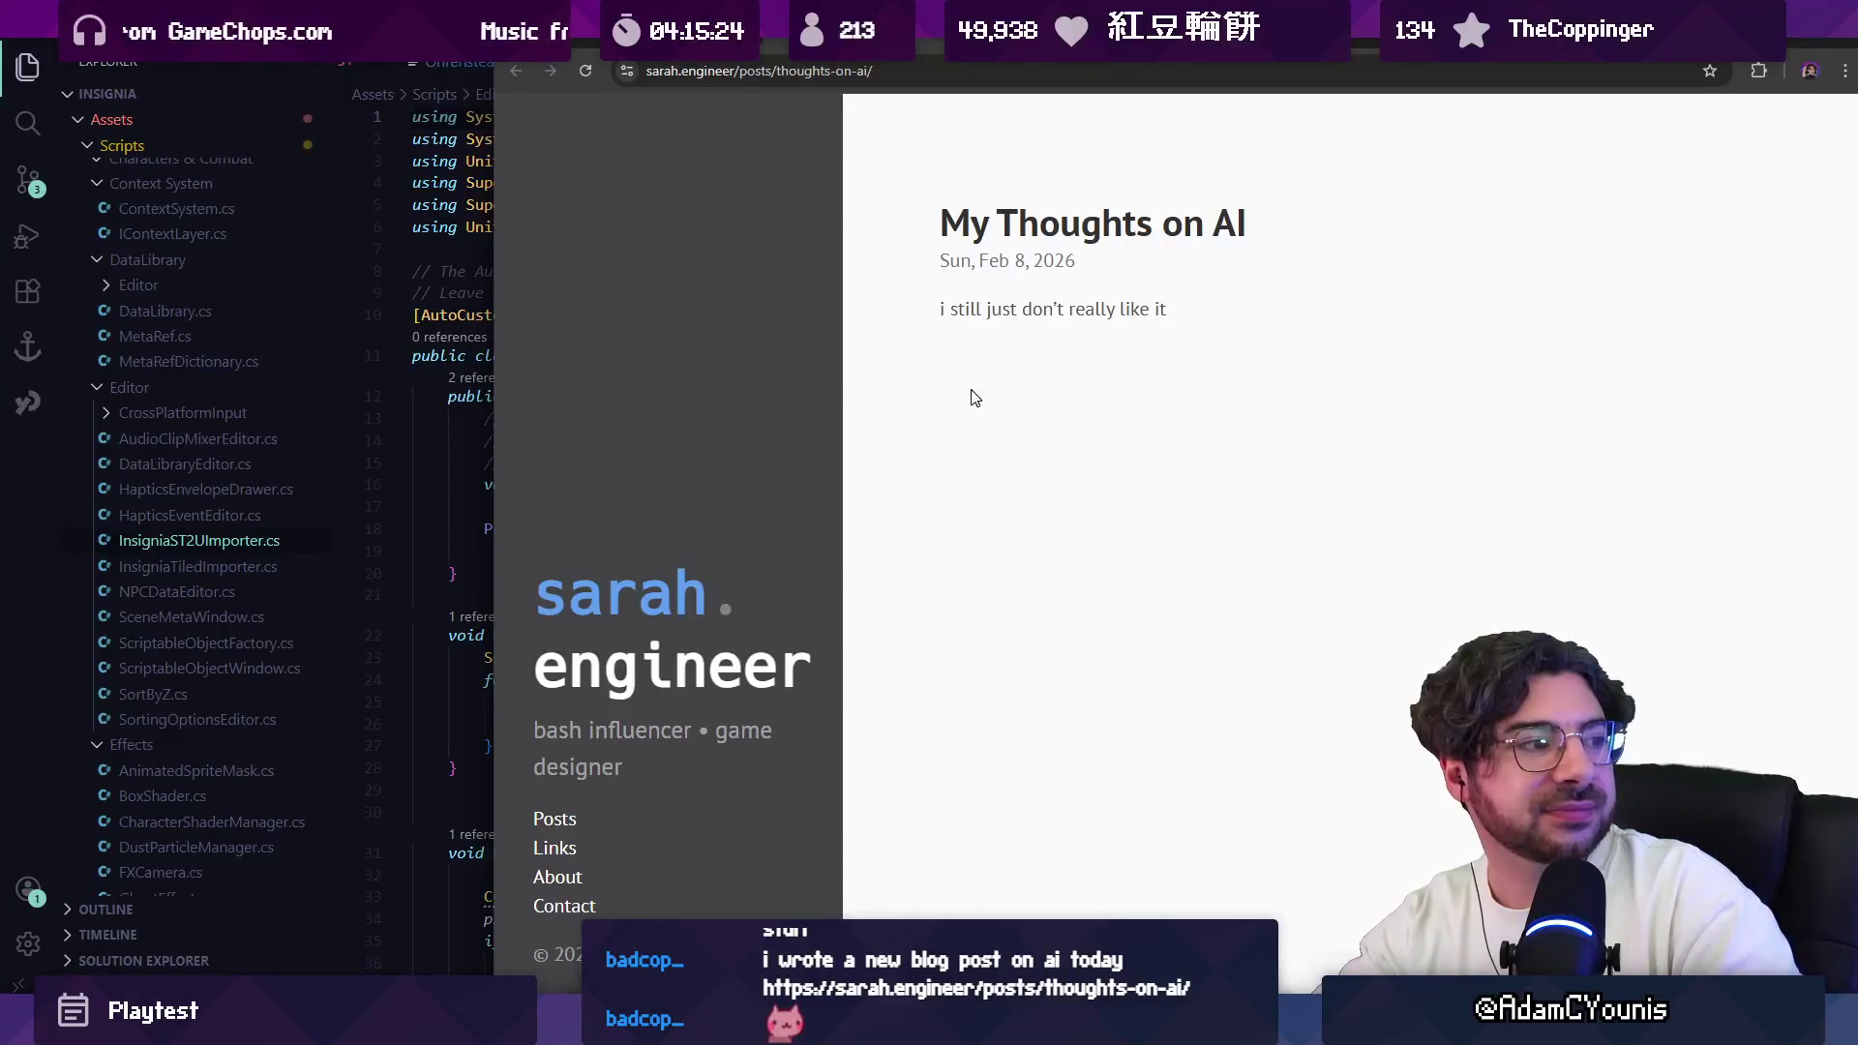
Step: Leave the 'My Thoughts on AI' blog post and bring VS Code's chat panel to the front
key("alt+Tab")
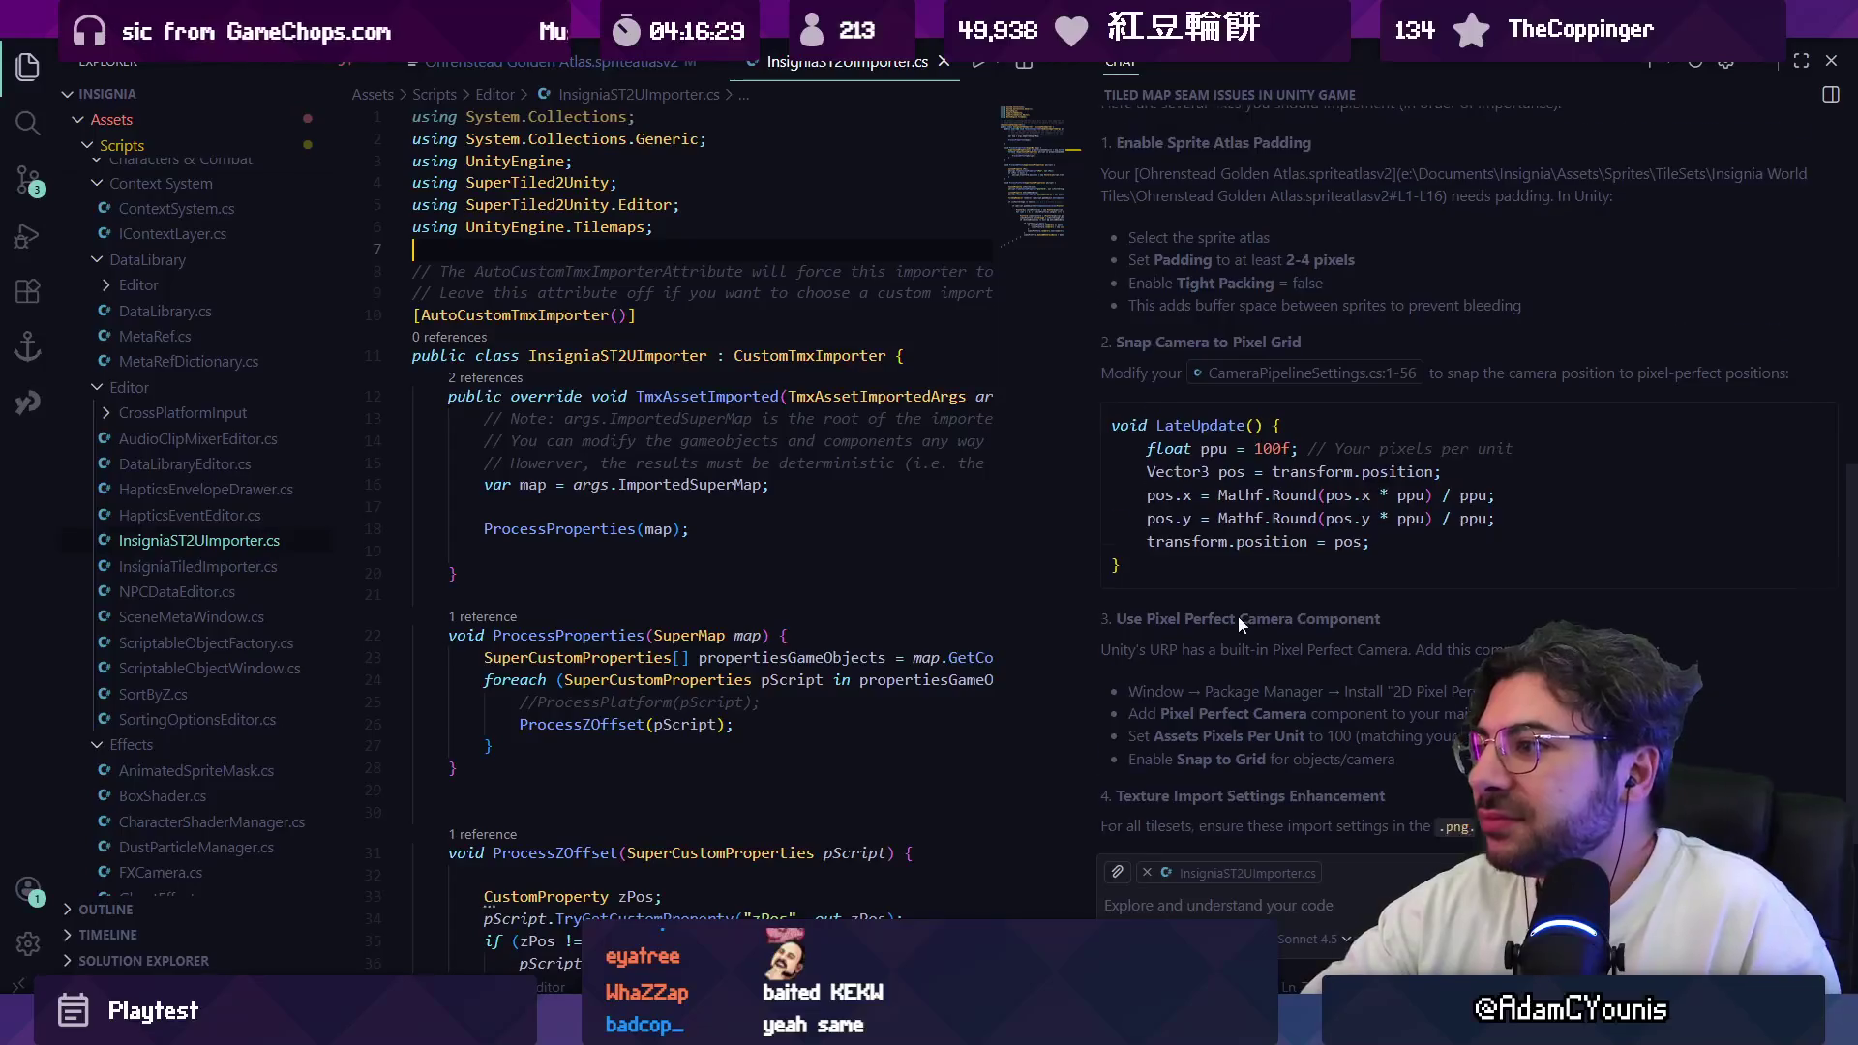
Step: Read the chat's Problem and Solutions sections: 2–4 px atlas padding, Tight Packing off, LateUpdate camera snap
scroll(1239, 617, "up", 5)
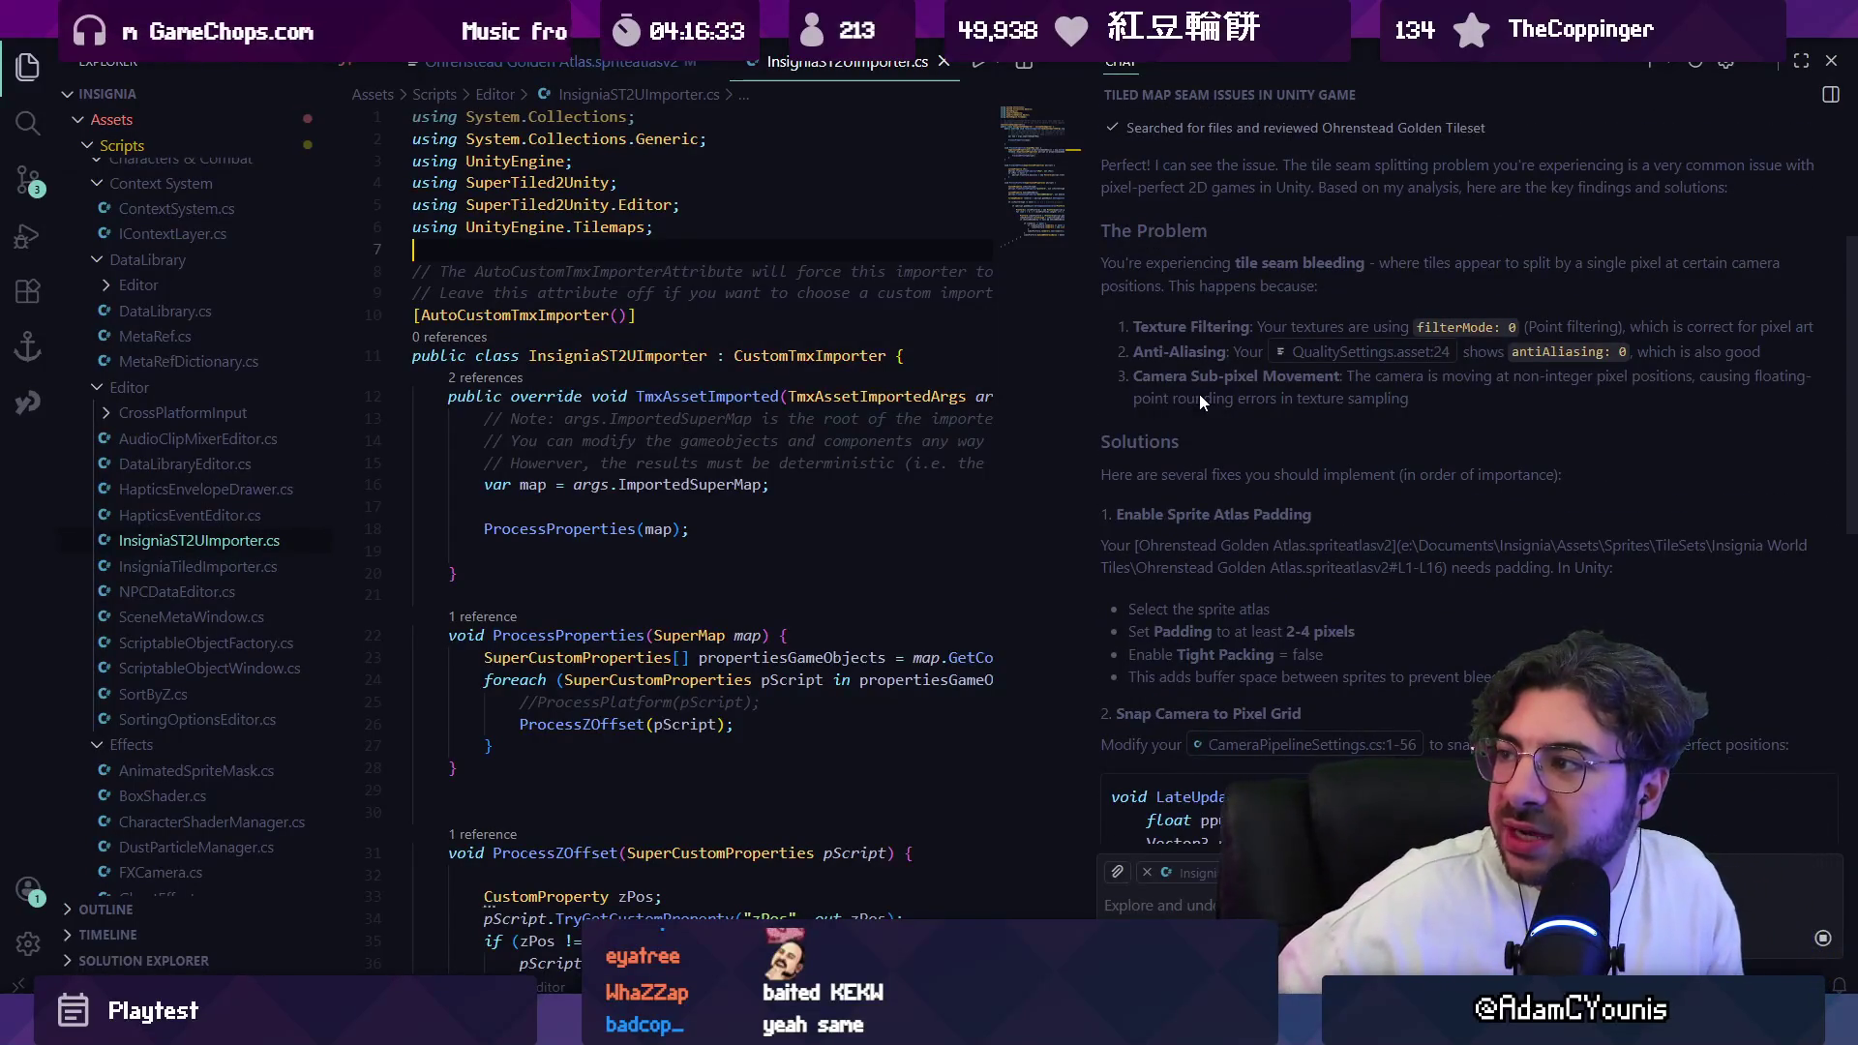
scroll(1179, 358, "down", 1)
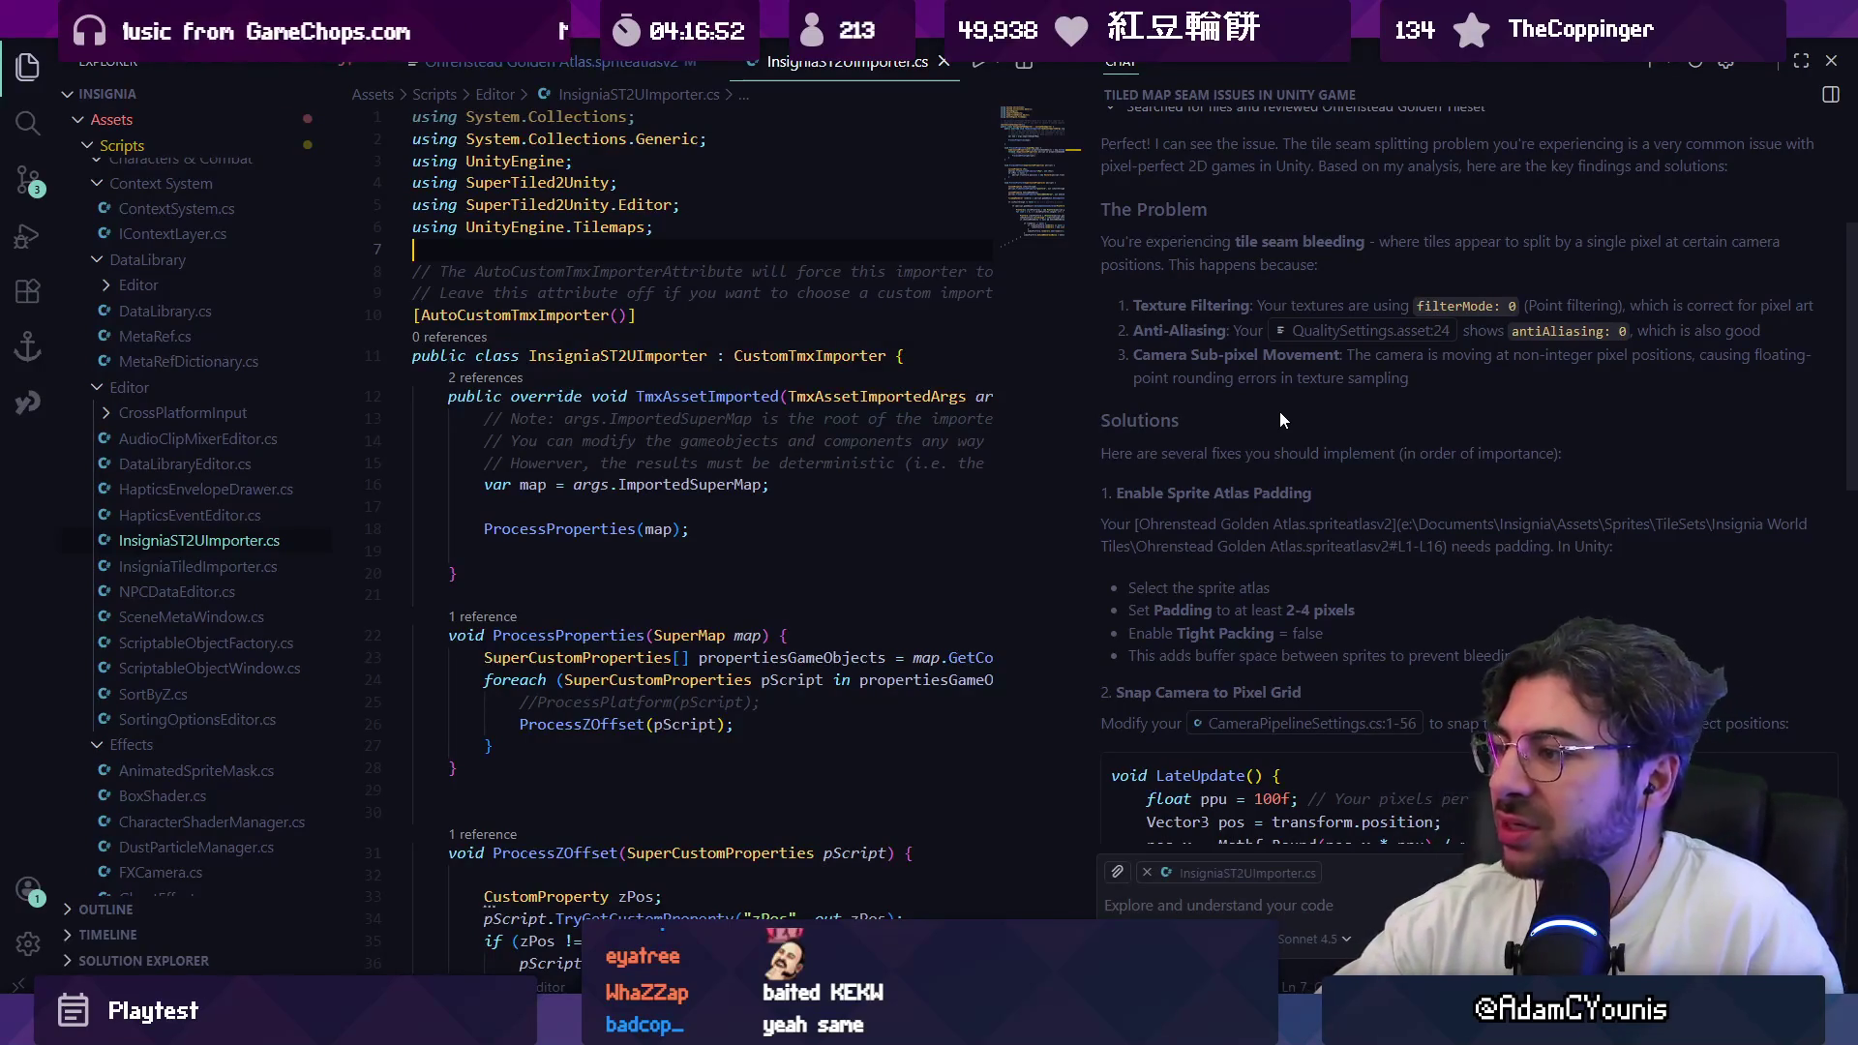
scroll(1256, 414, "down", 1)
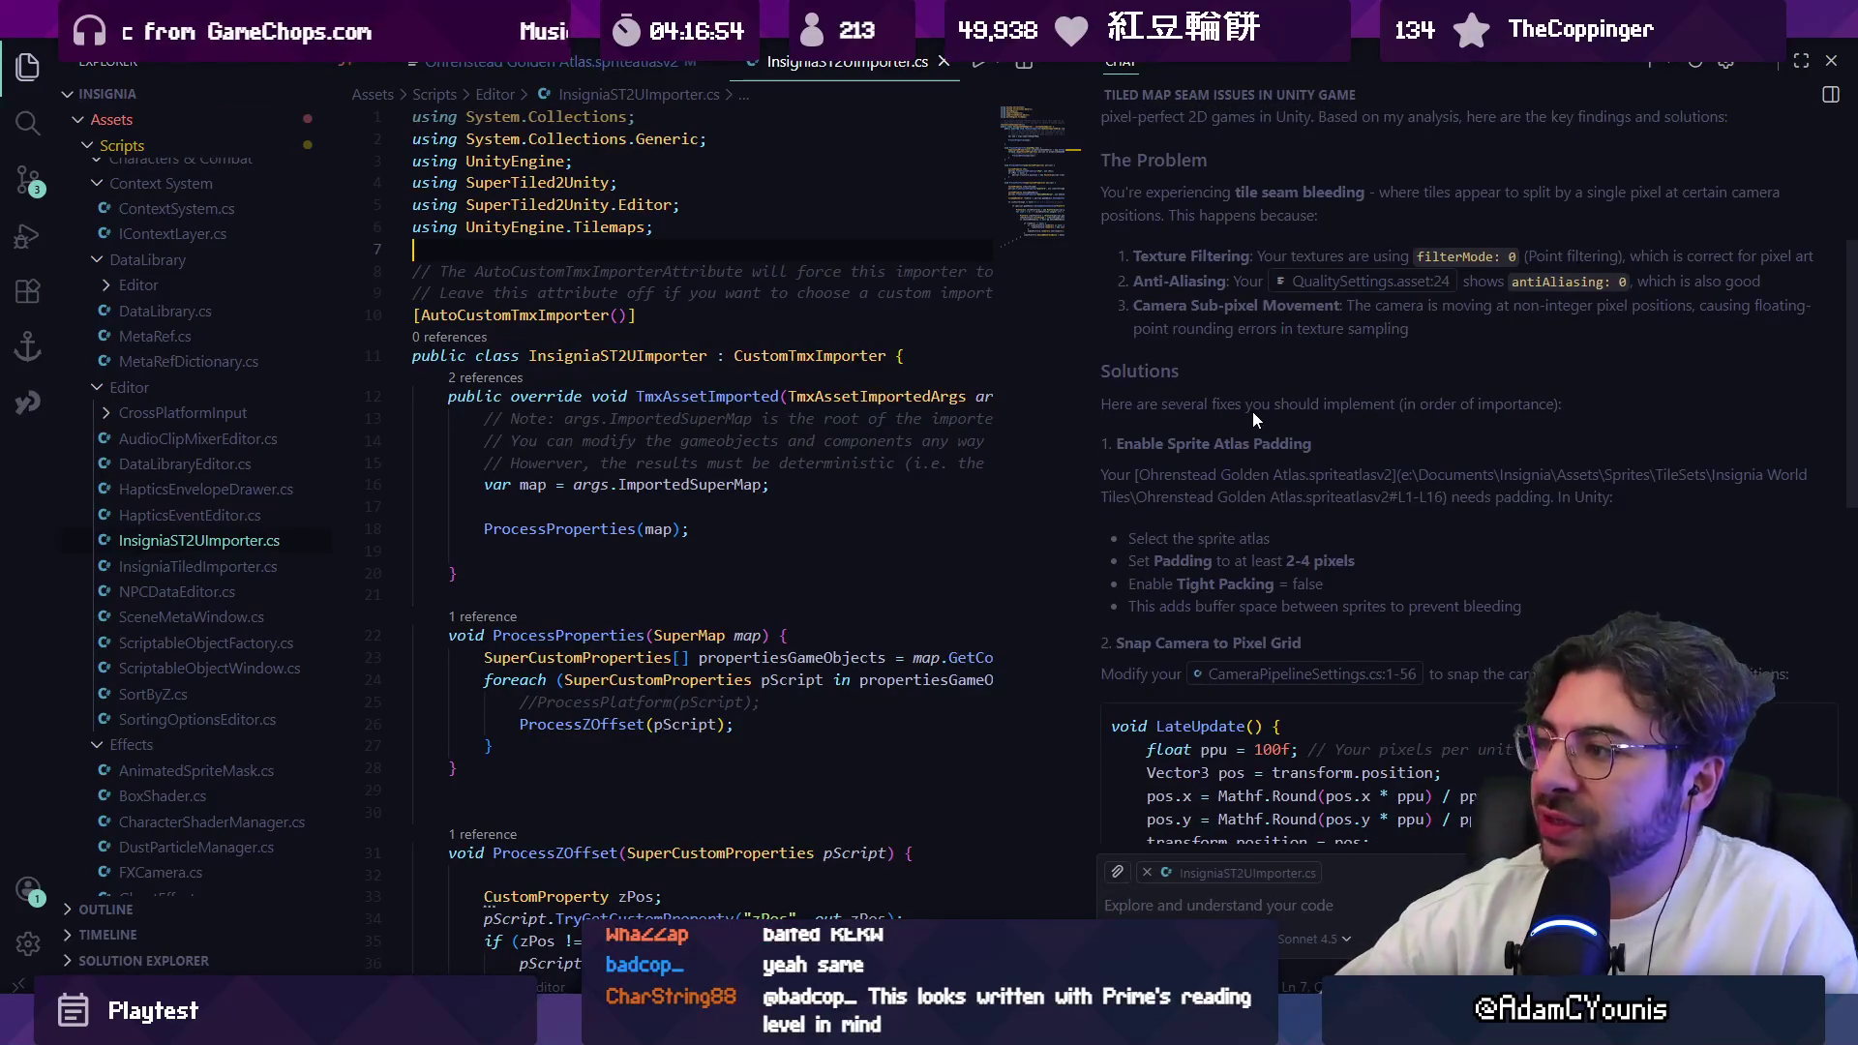
scroll(1355, 430, "down", 1)
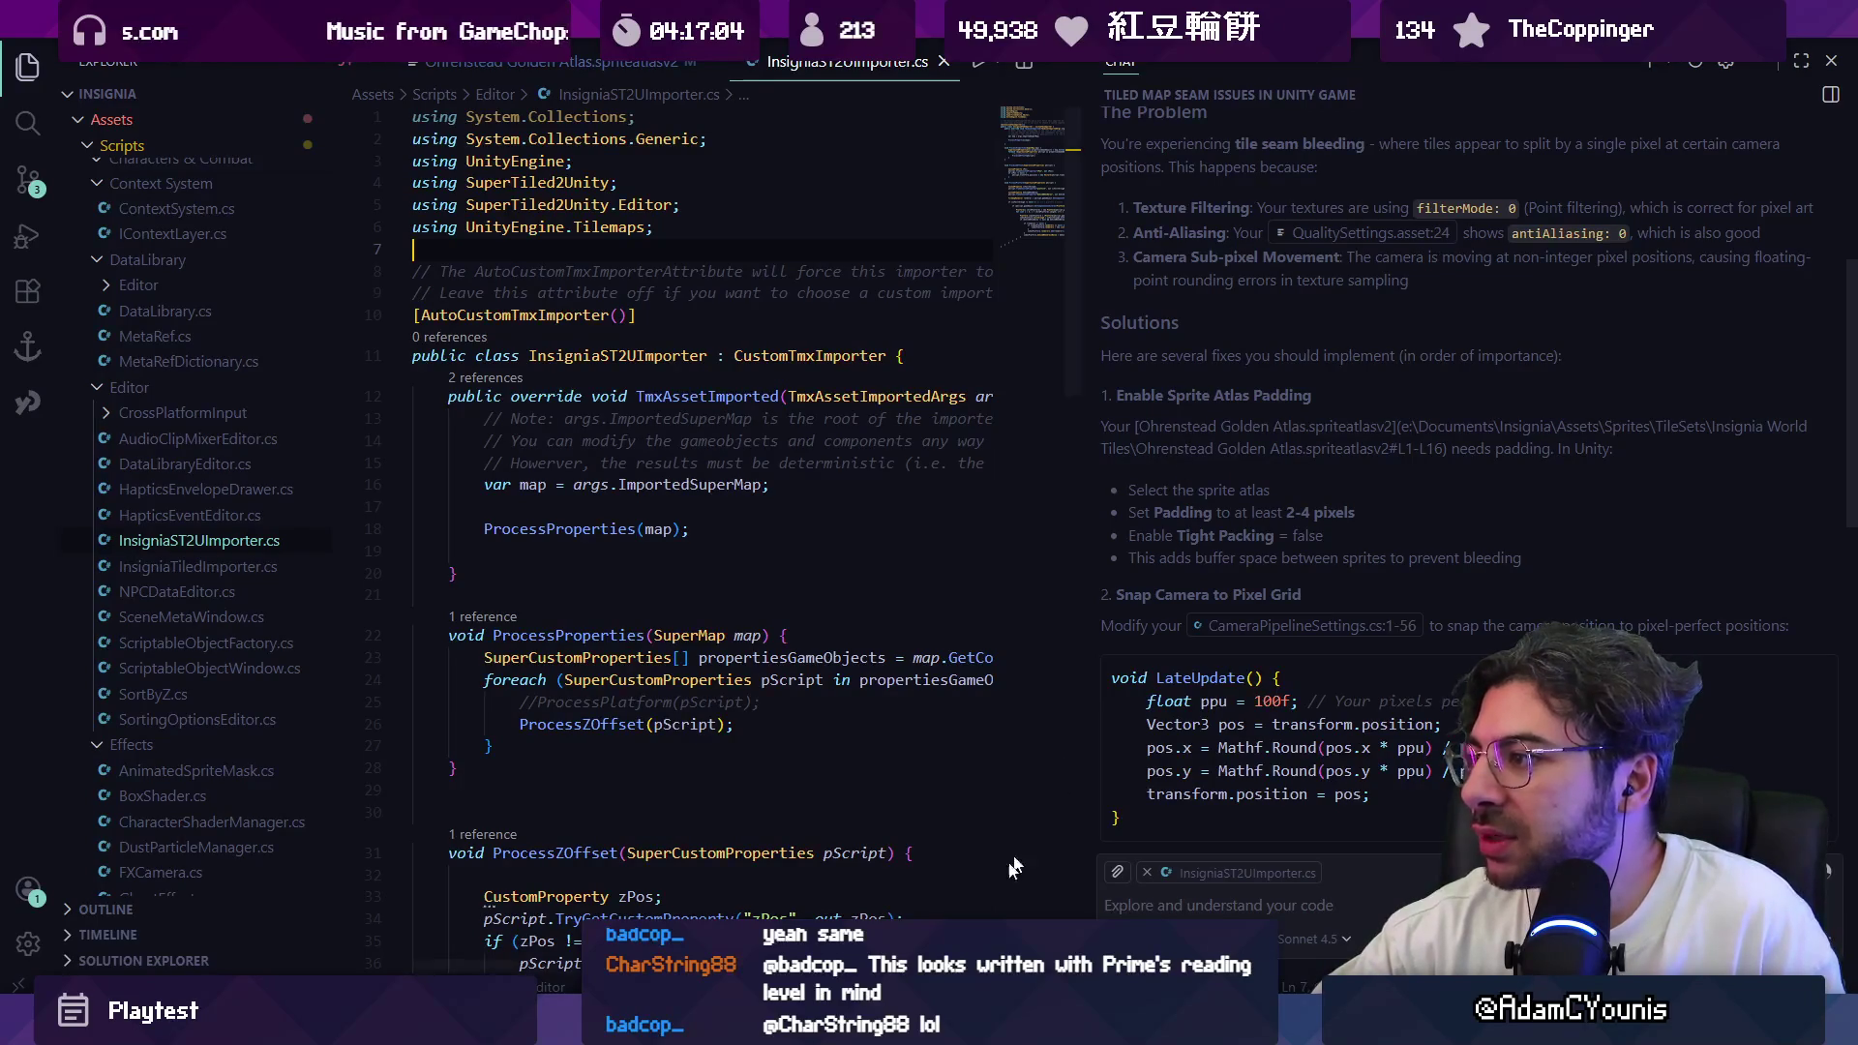
Step: Set the Ohrenstead Golden Atlas padding to 8 and save the change
key("alt+Tab")
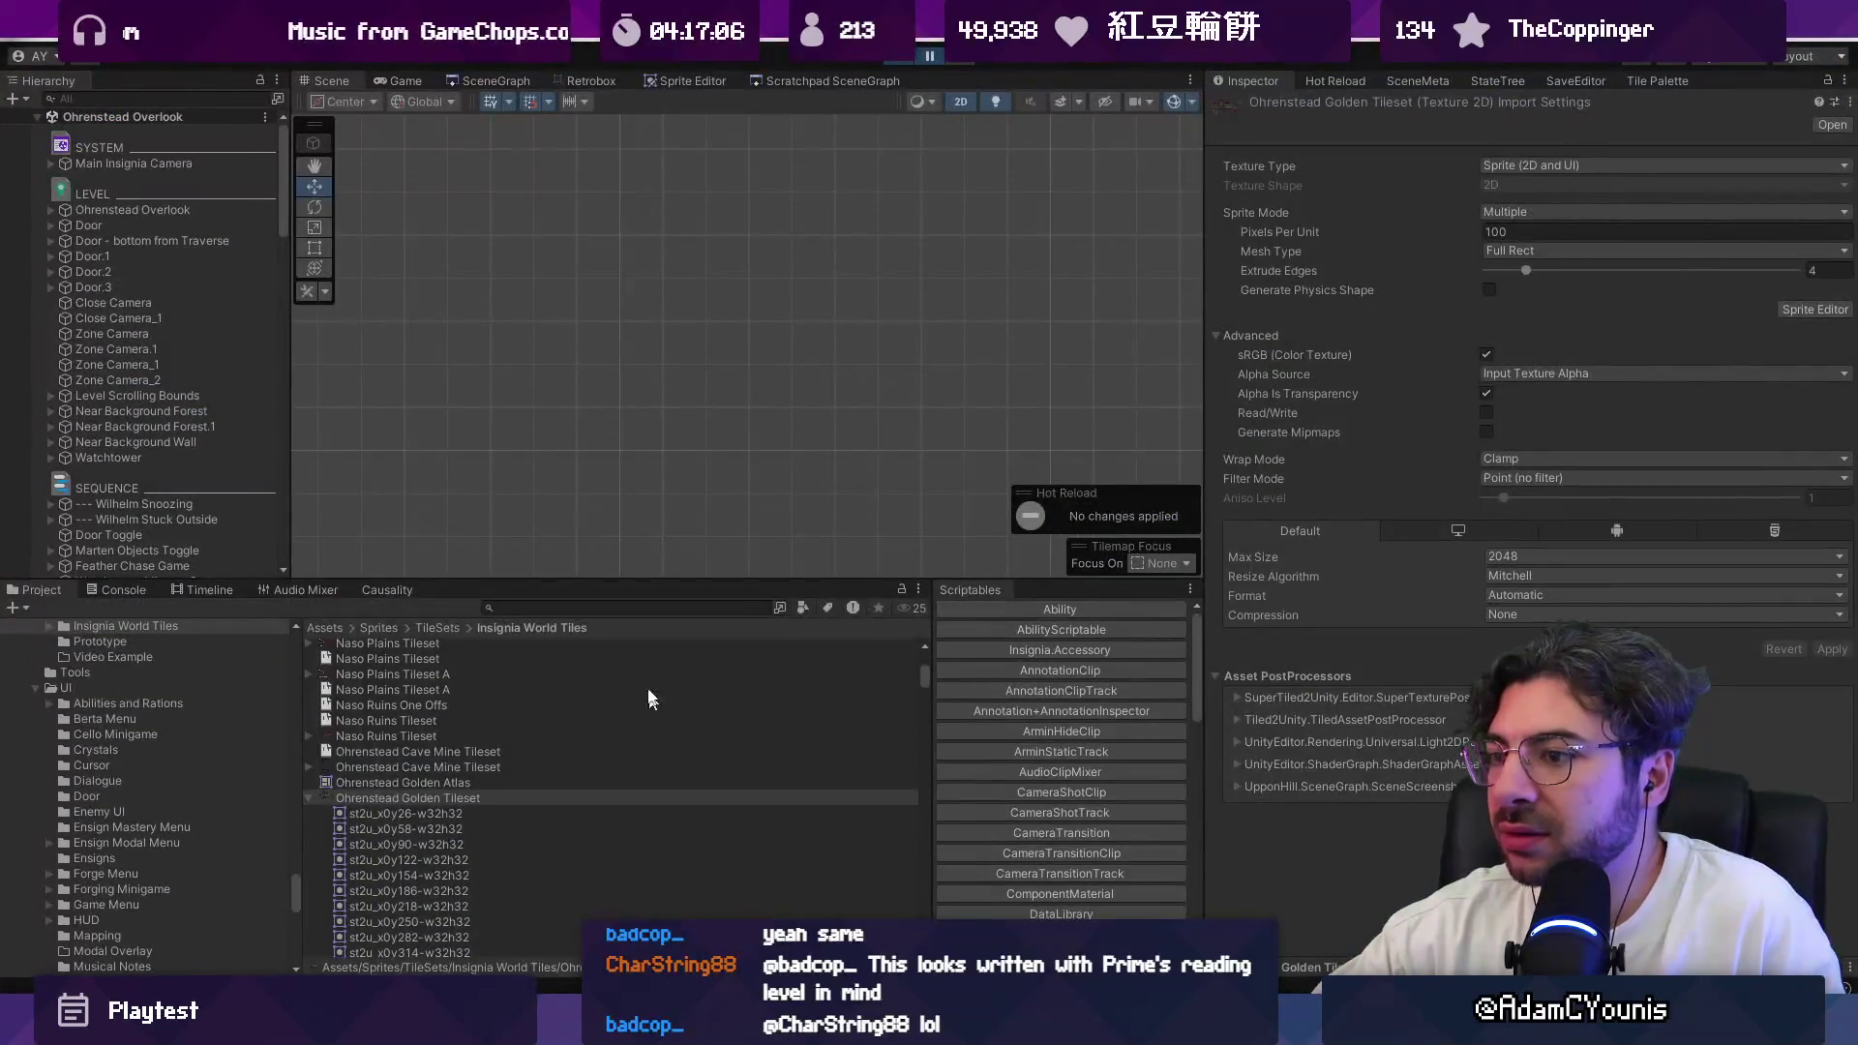
left_click(551, 782)
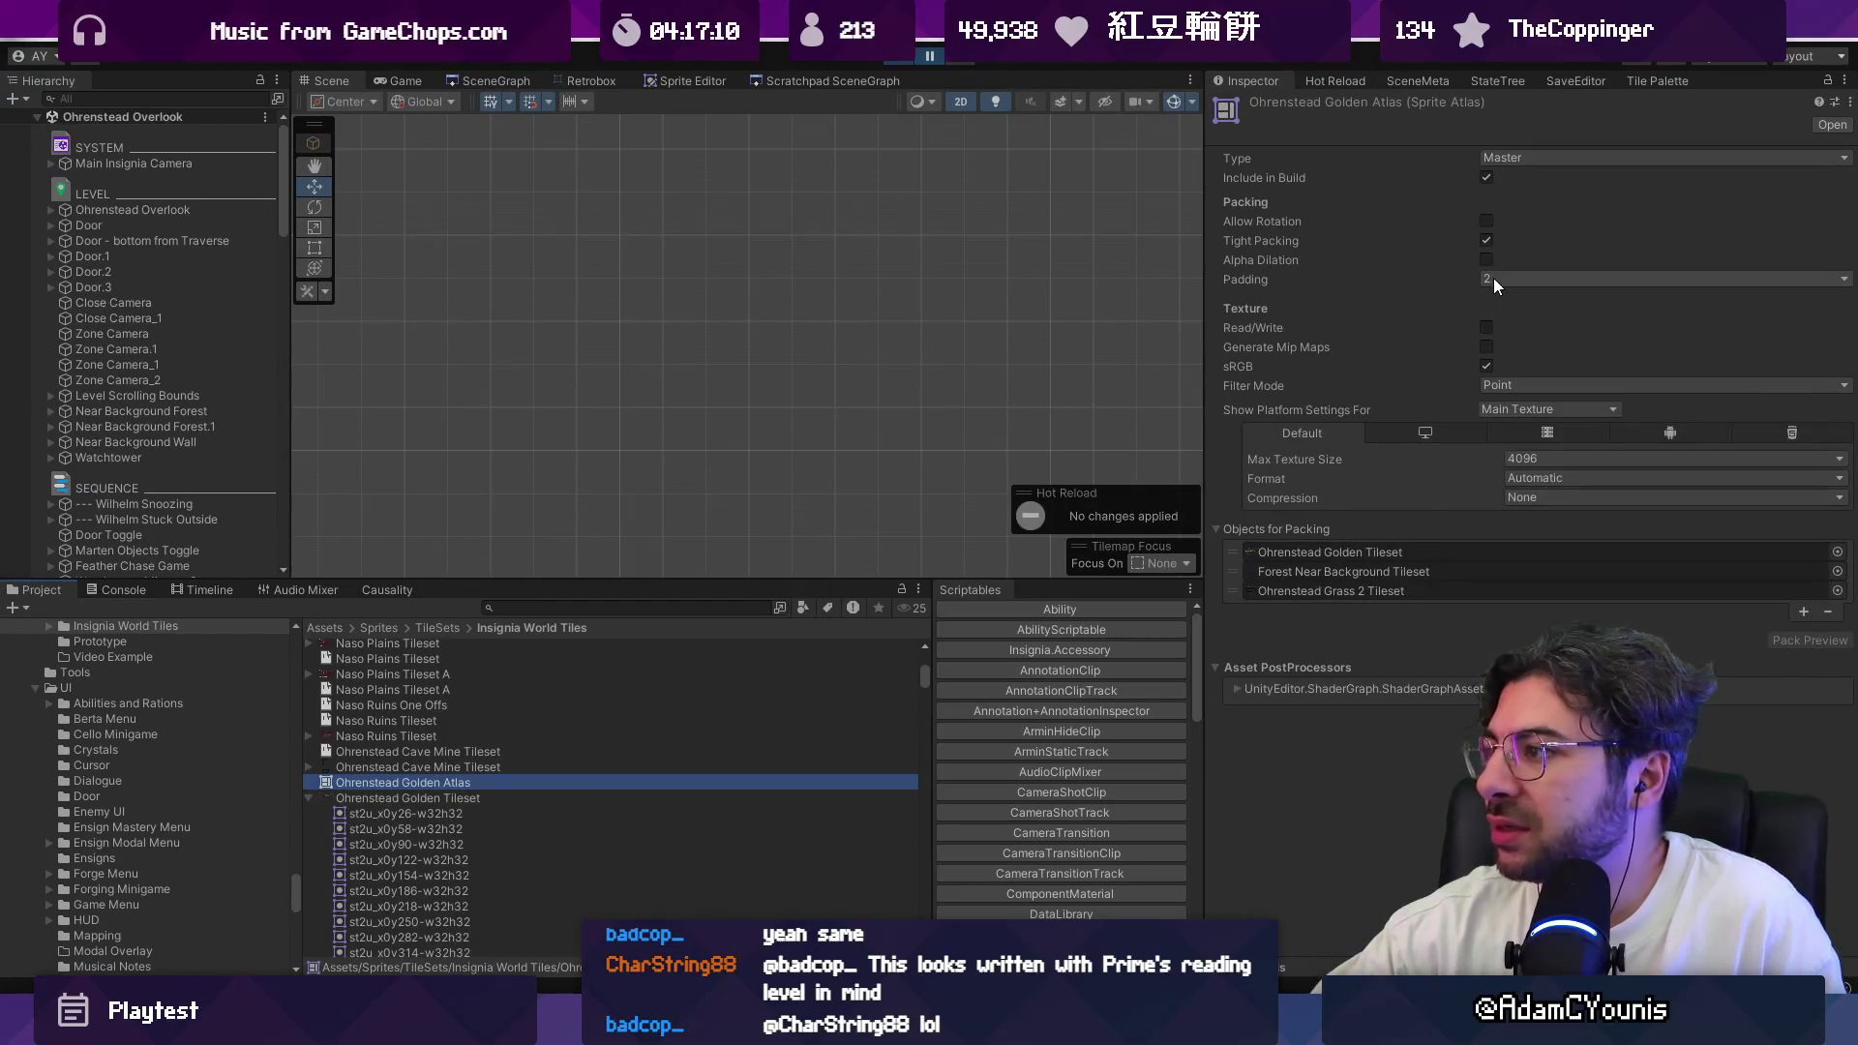
key("alt+Tab")
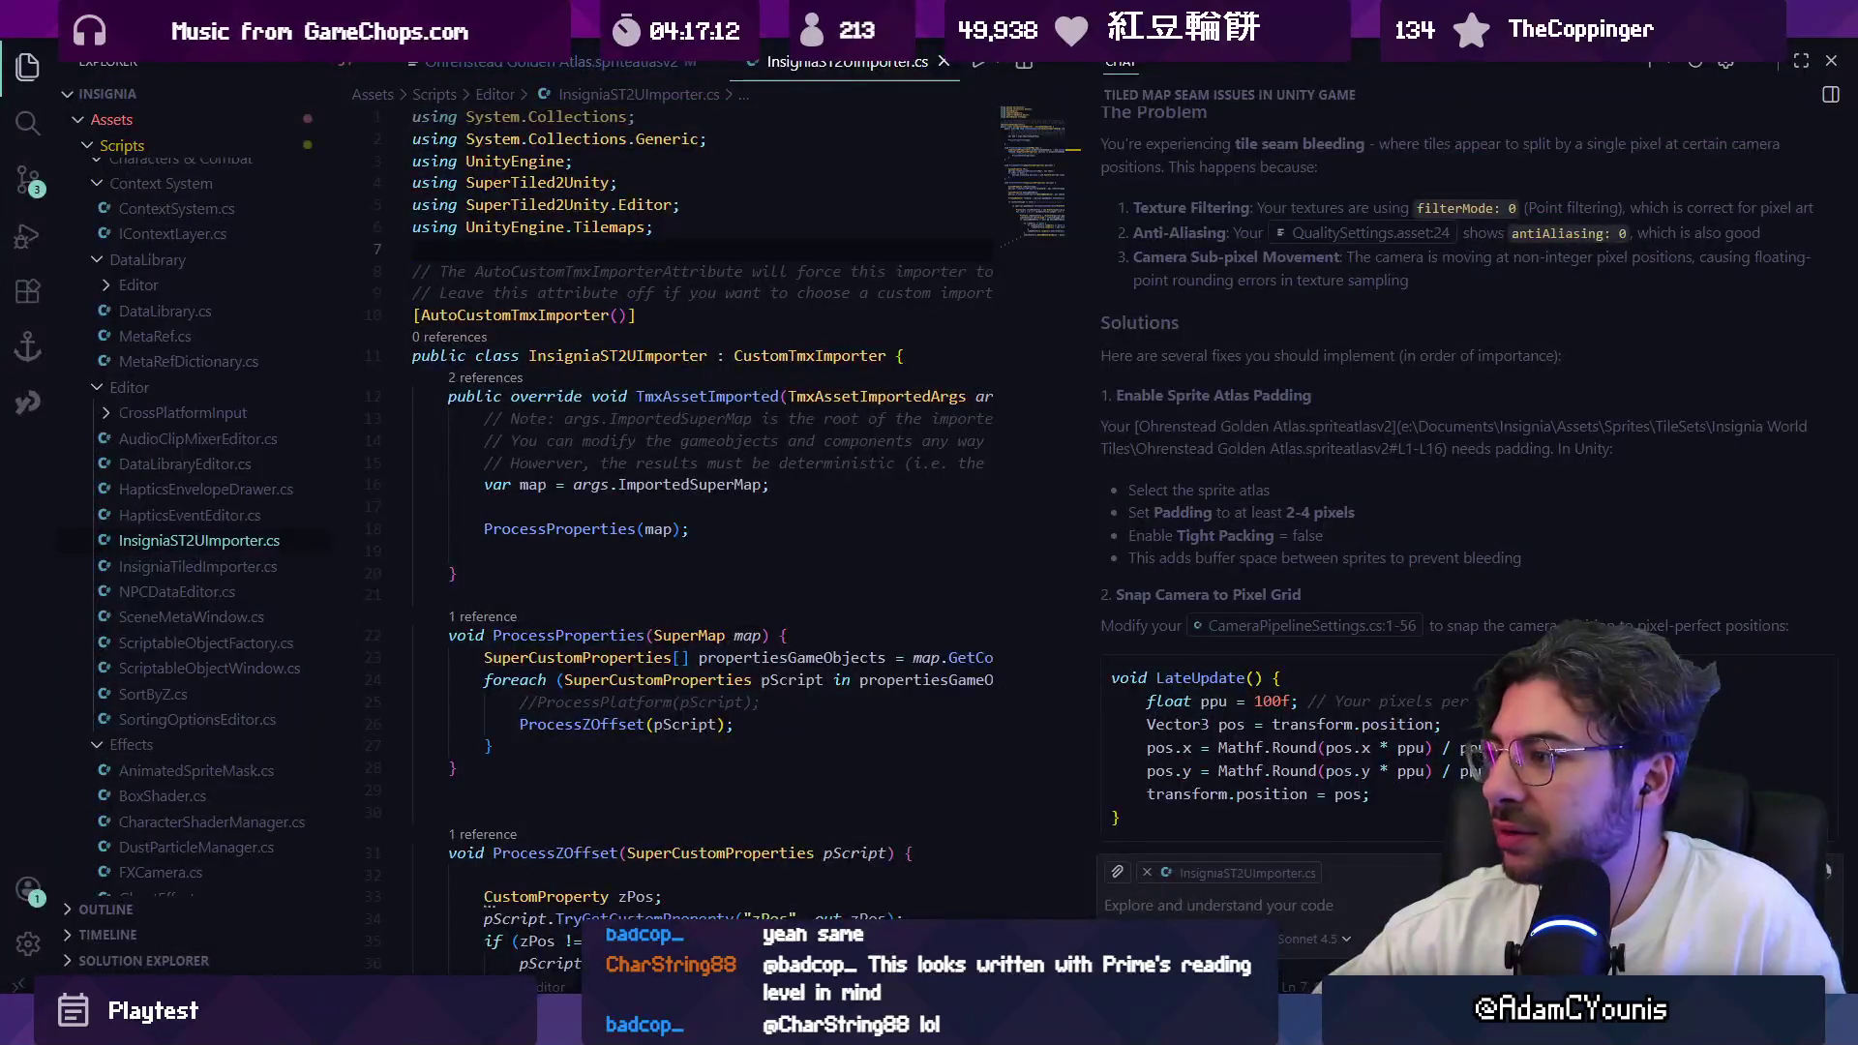
key("alt+Tab")
left_click(1516, 280)
left_click(1520, 339)
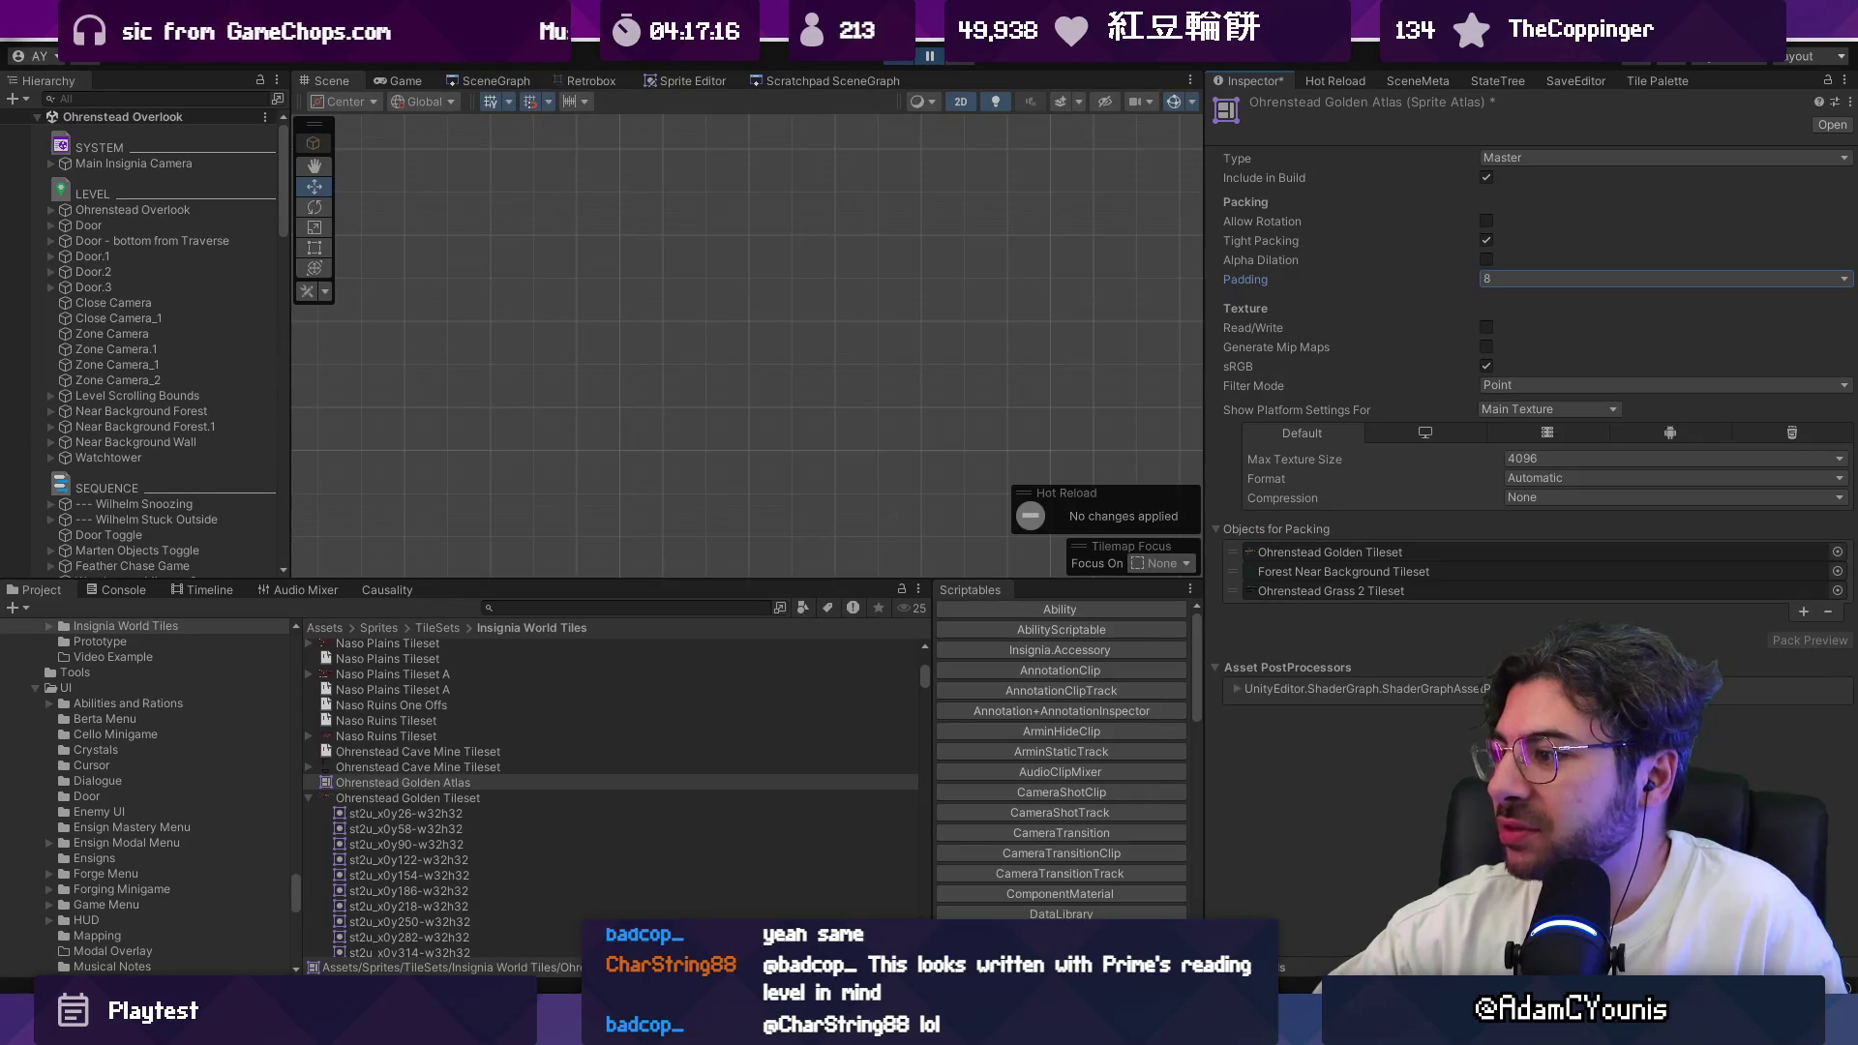
key("ctrl+s")
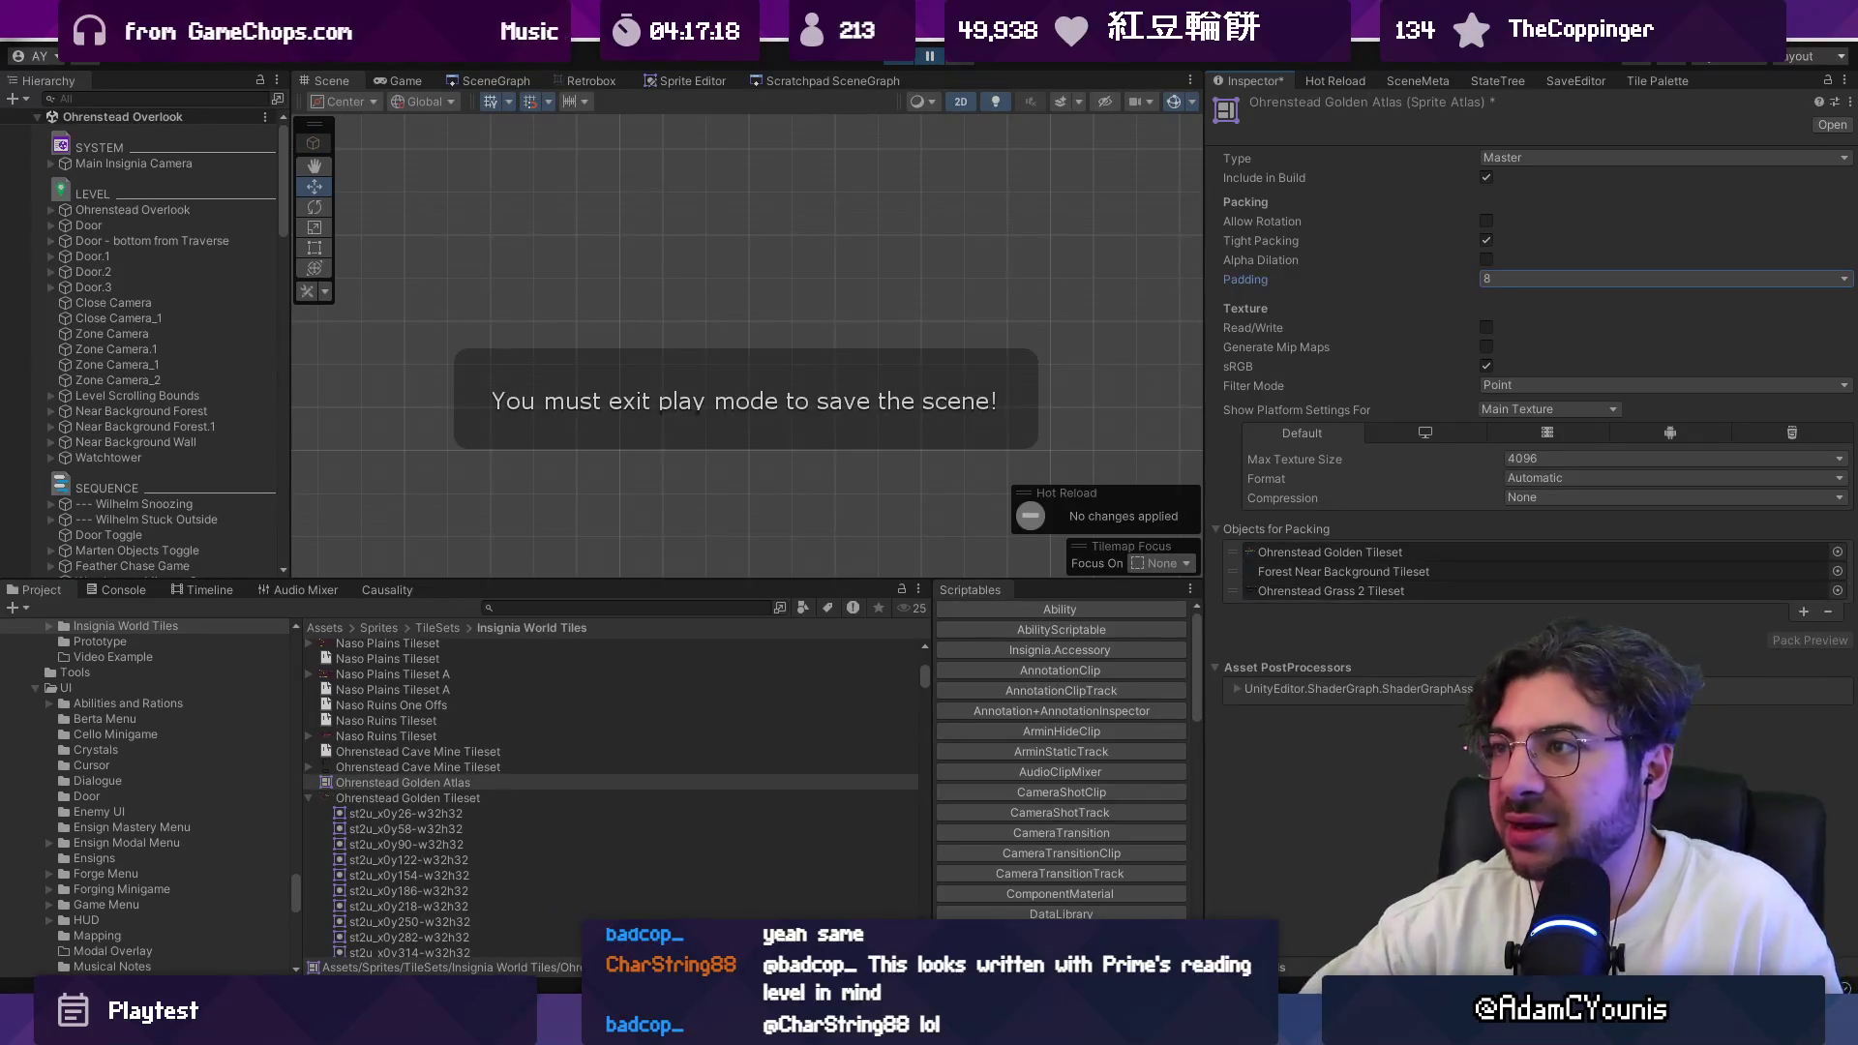
left_click(898, 60)
left_click(895, 542)
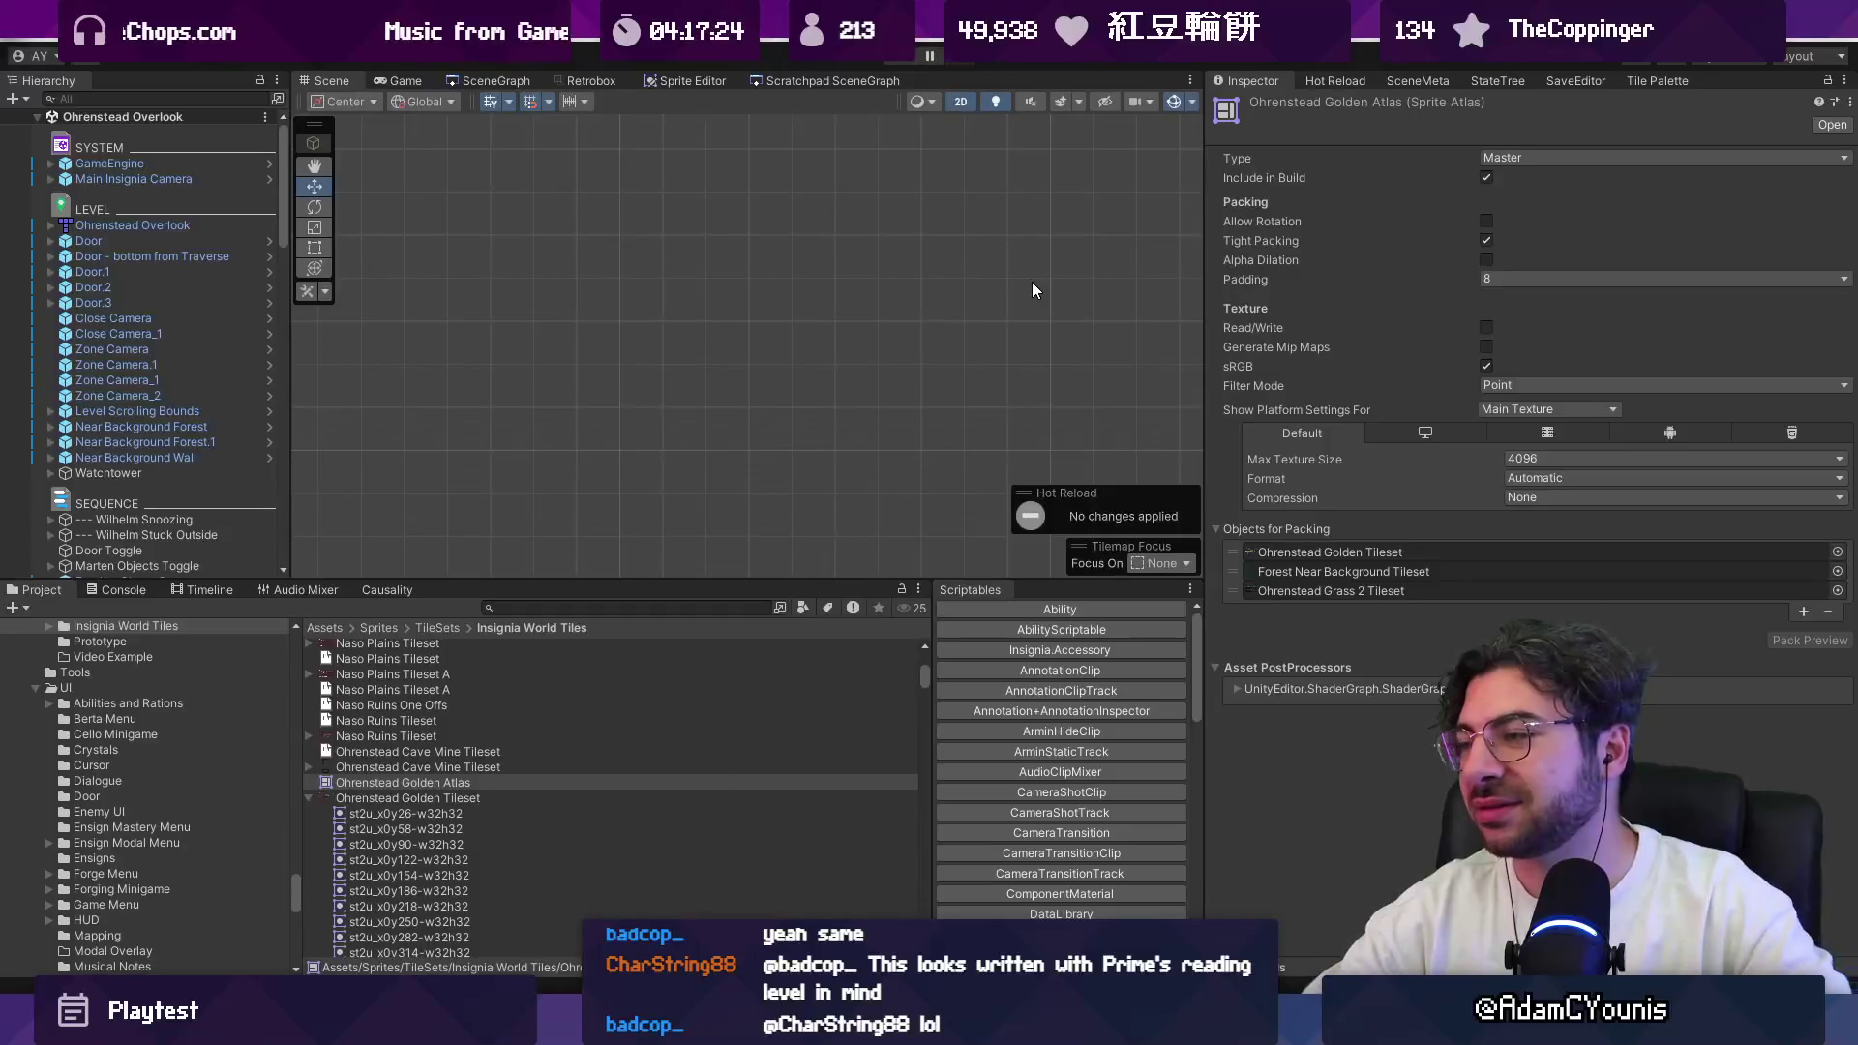
Step: Turn off Tight Packing for the atlas and repack it with Pack Preview
key("alt+Tab")
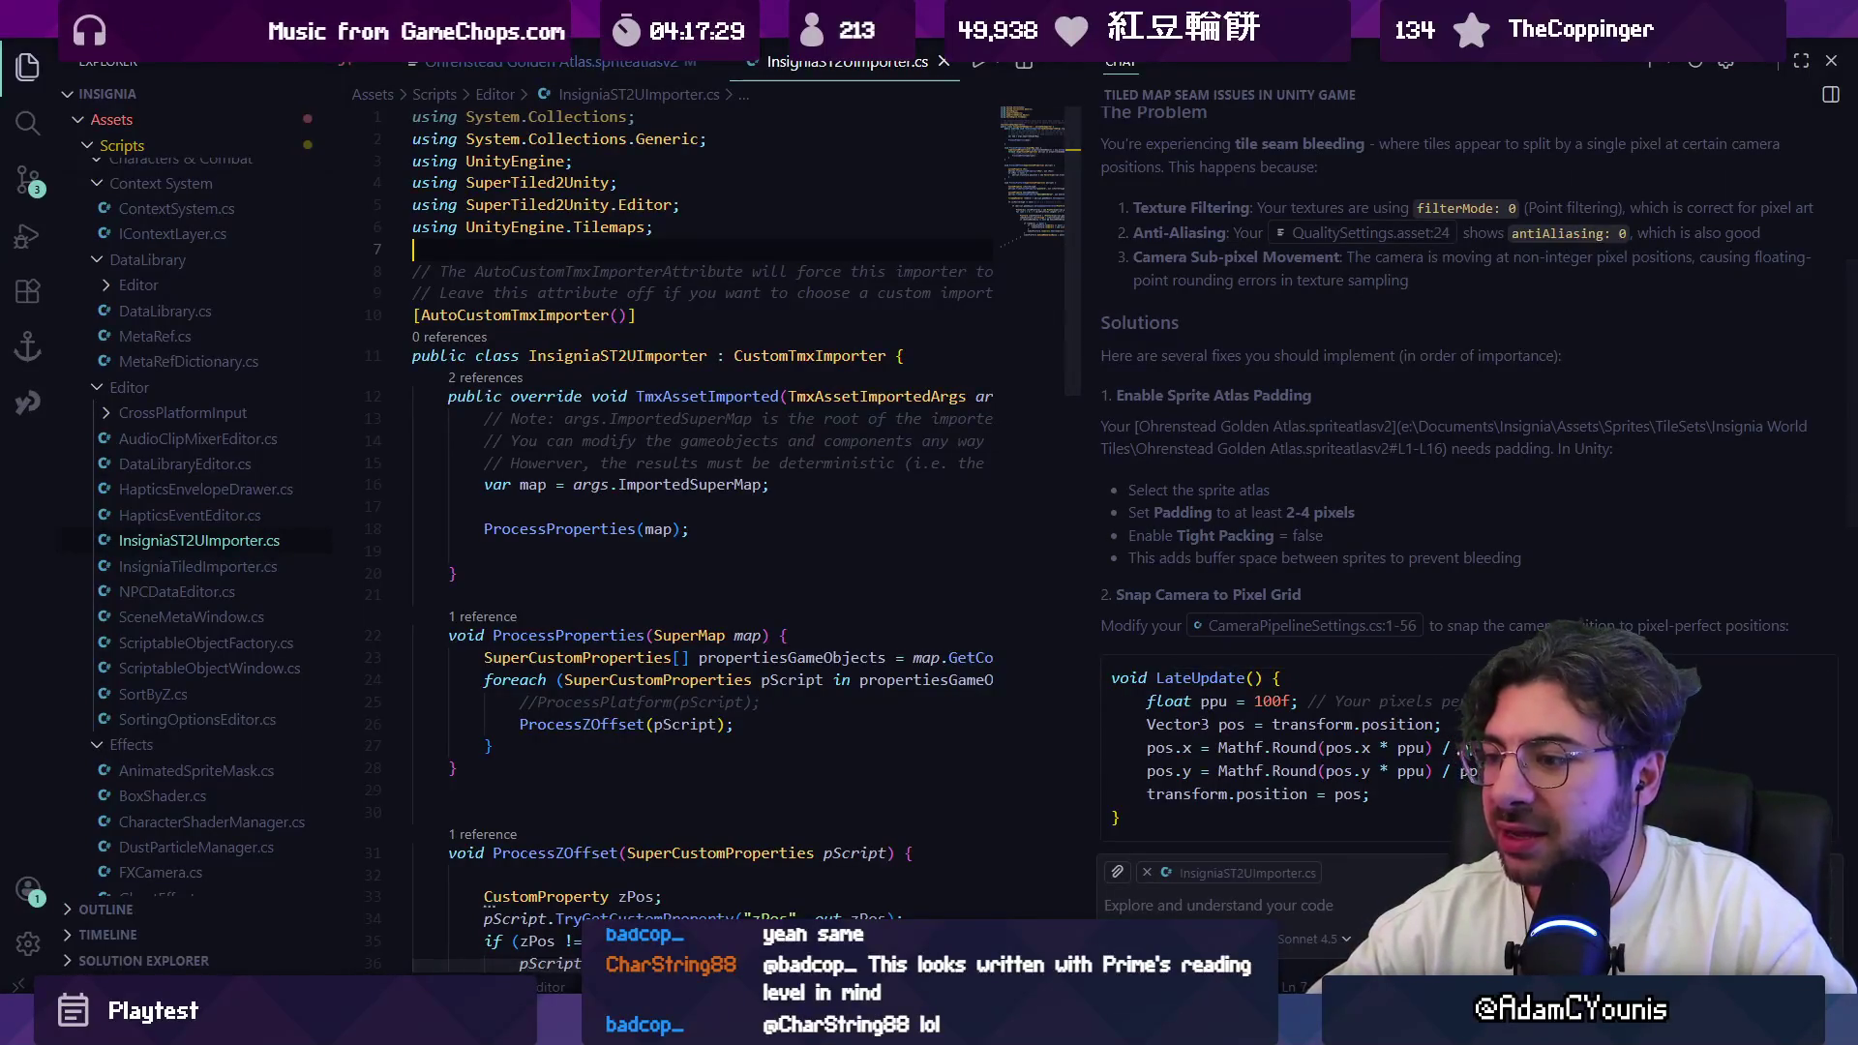
left_click(675, 1030)
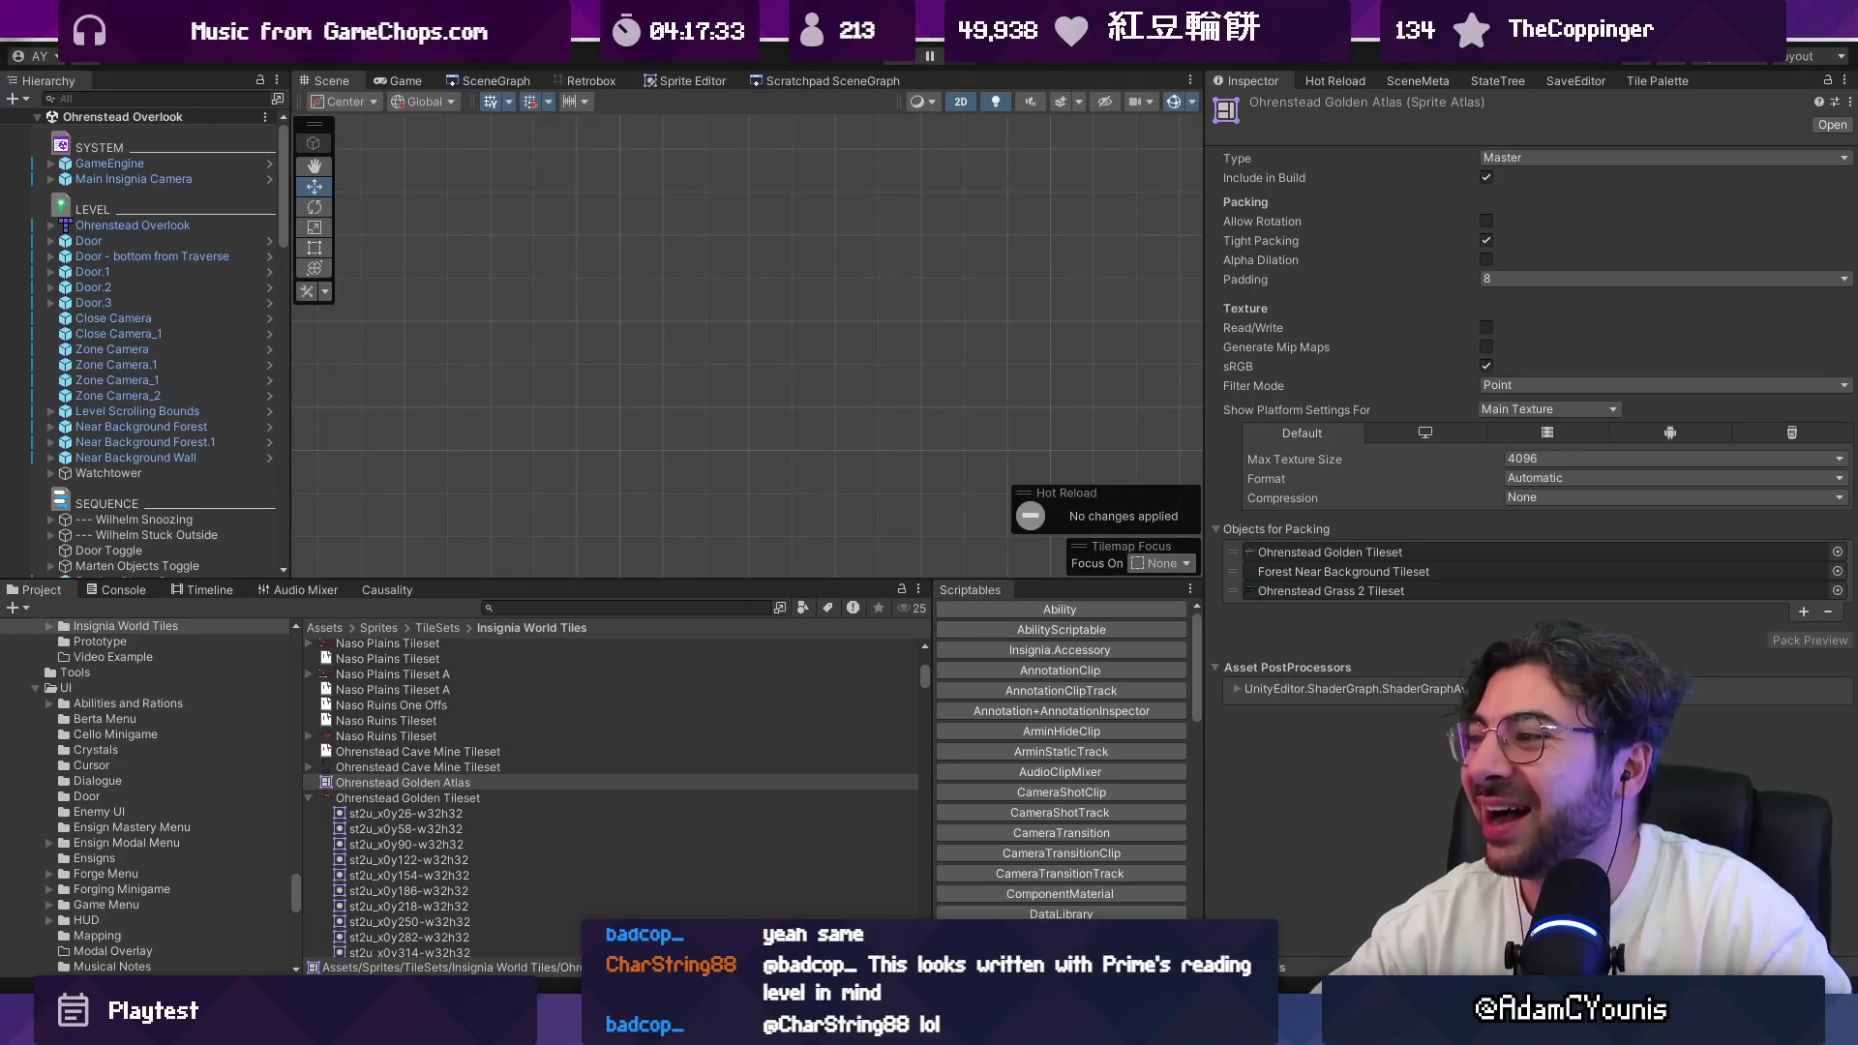
left_click(1485, 241)
left_click(1780, 636)
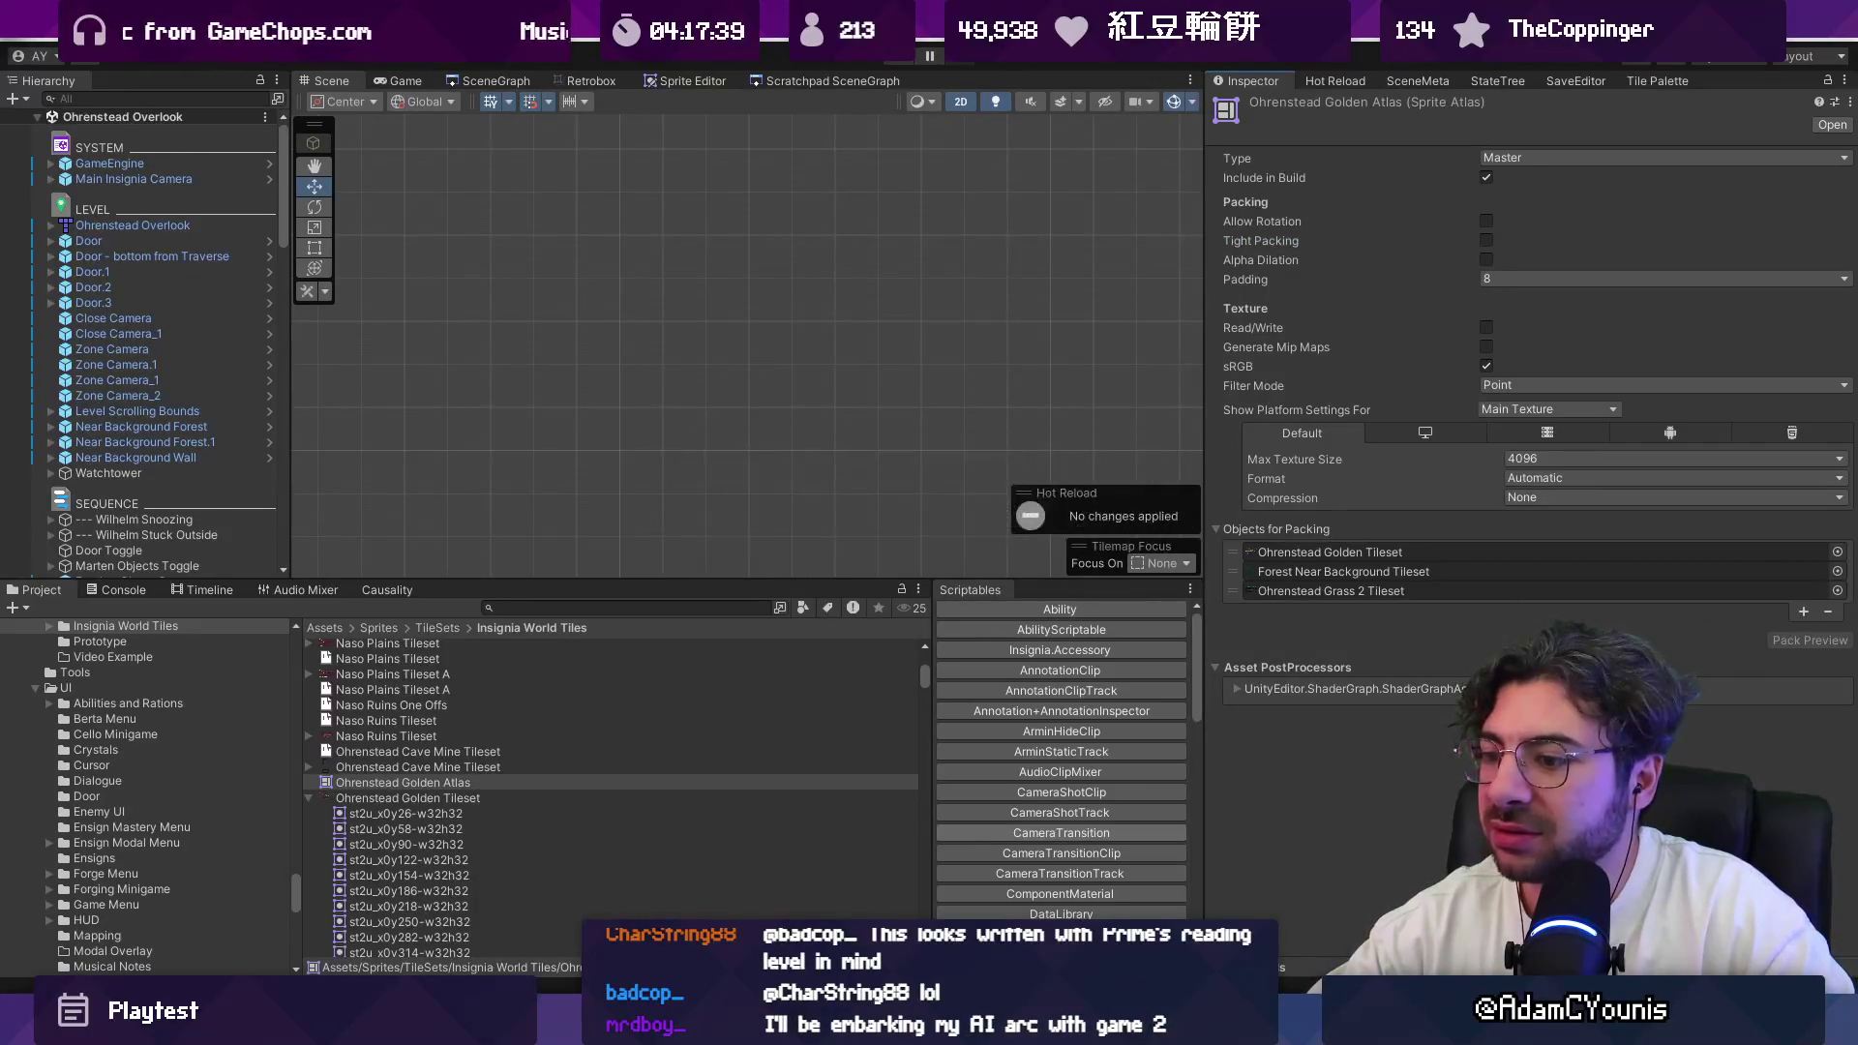
key("alt+Tab")
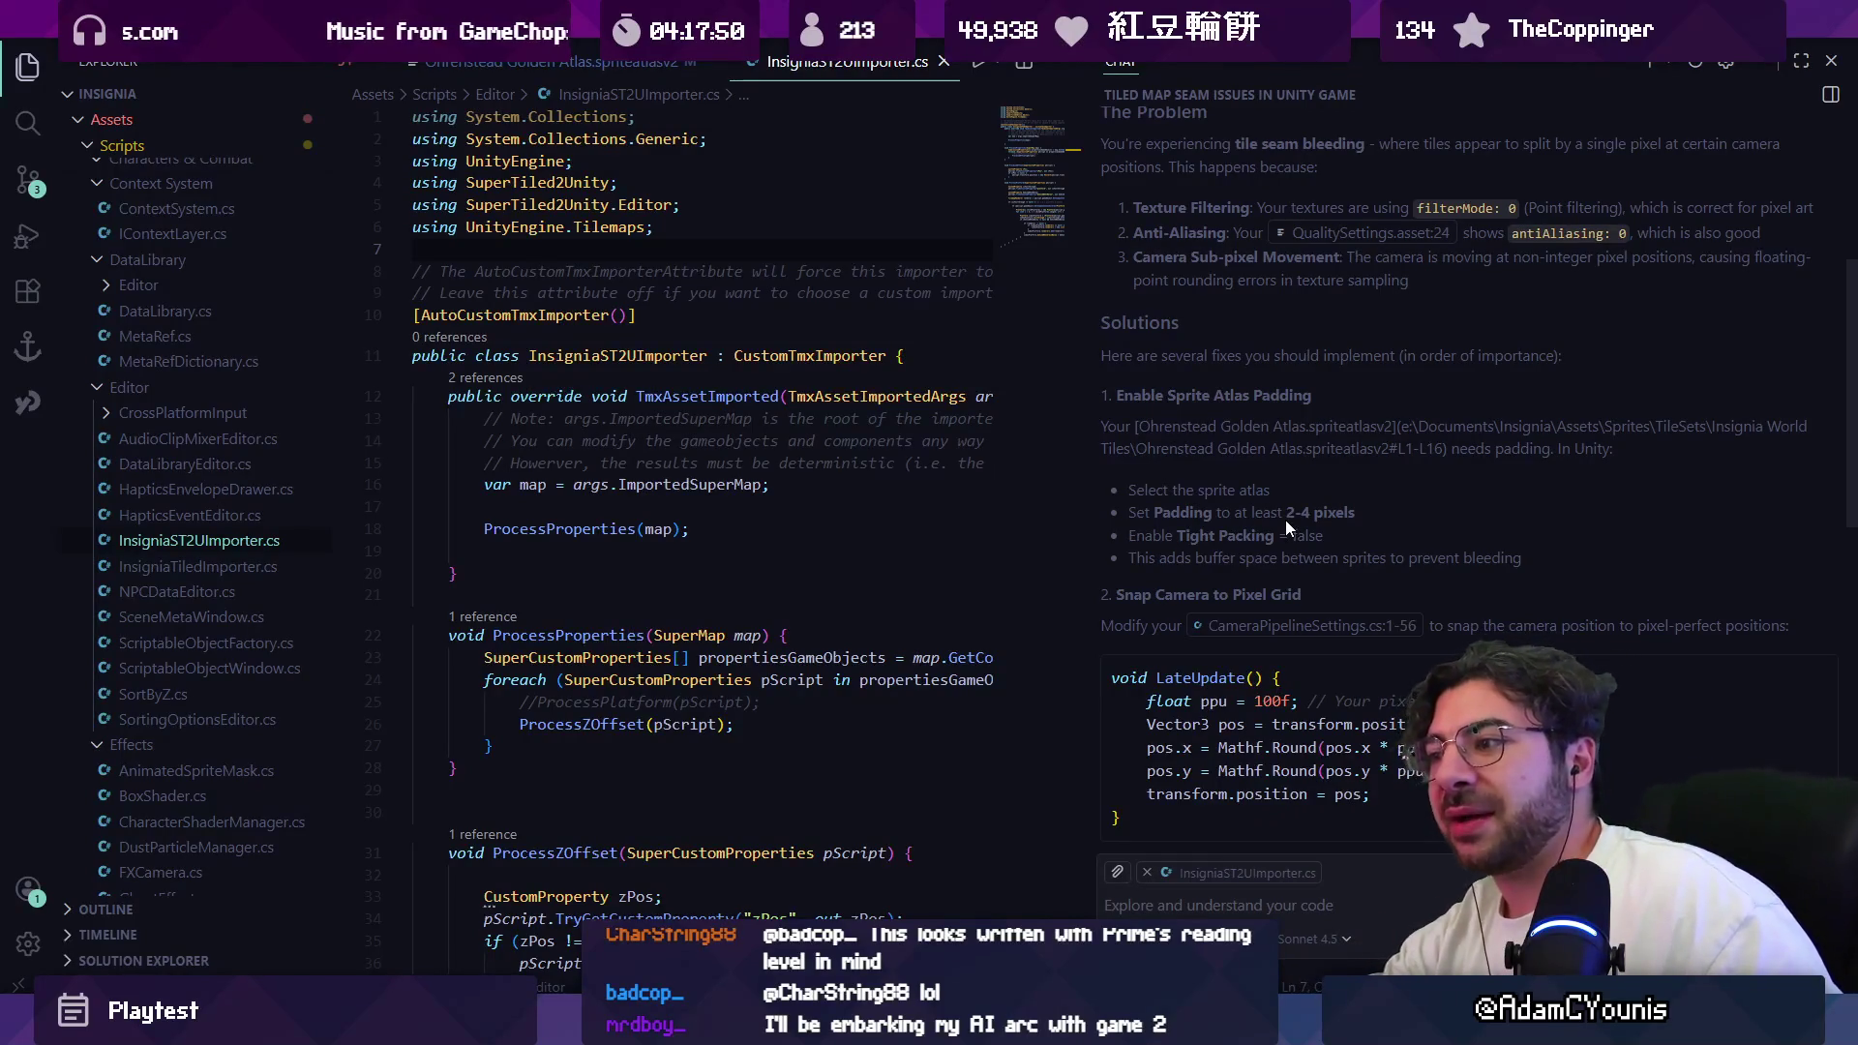
Step: Read the rest of the chat's suggested fixes, then return to Unity's atlas settings
scroll(1326, 537, "down", 2)
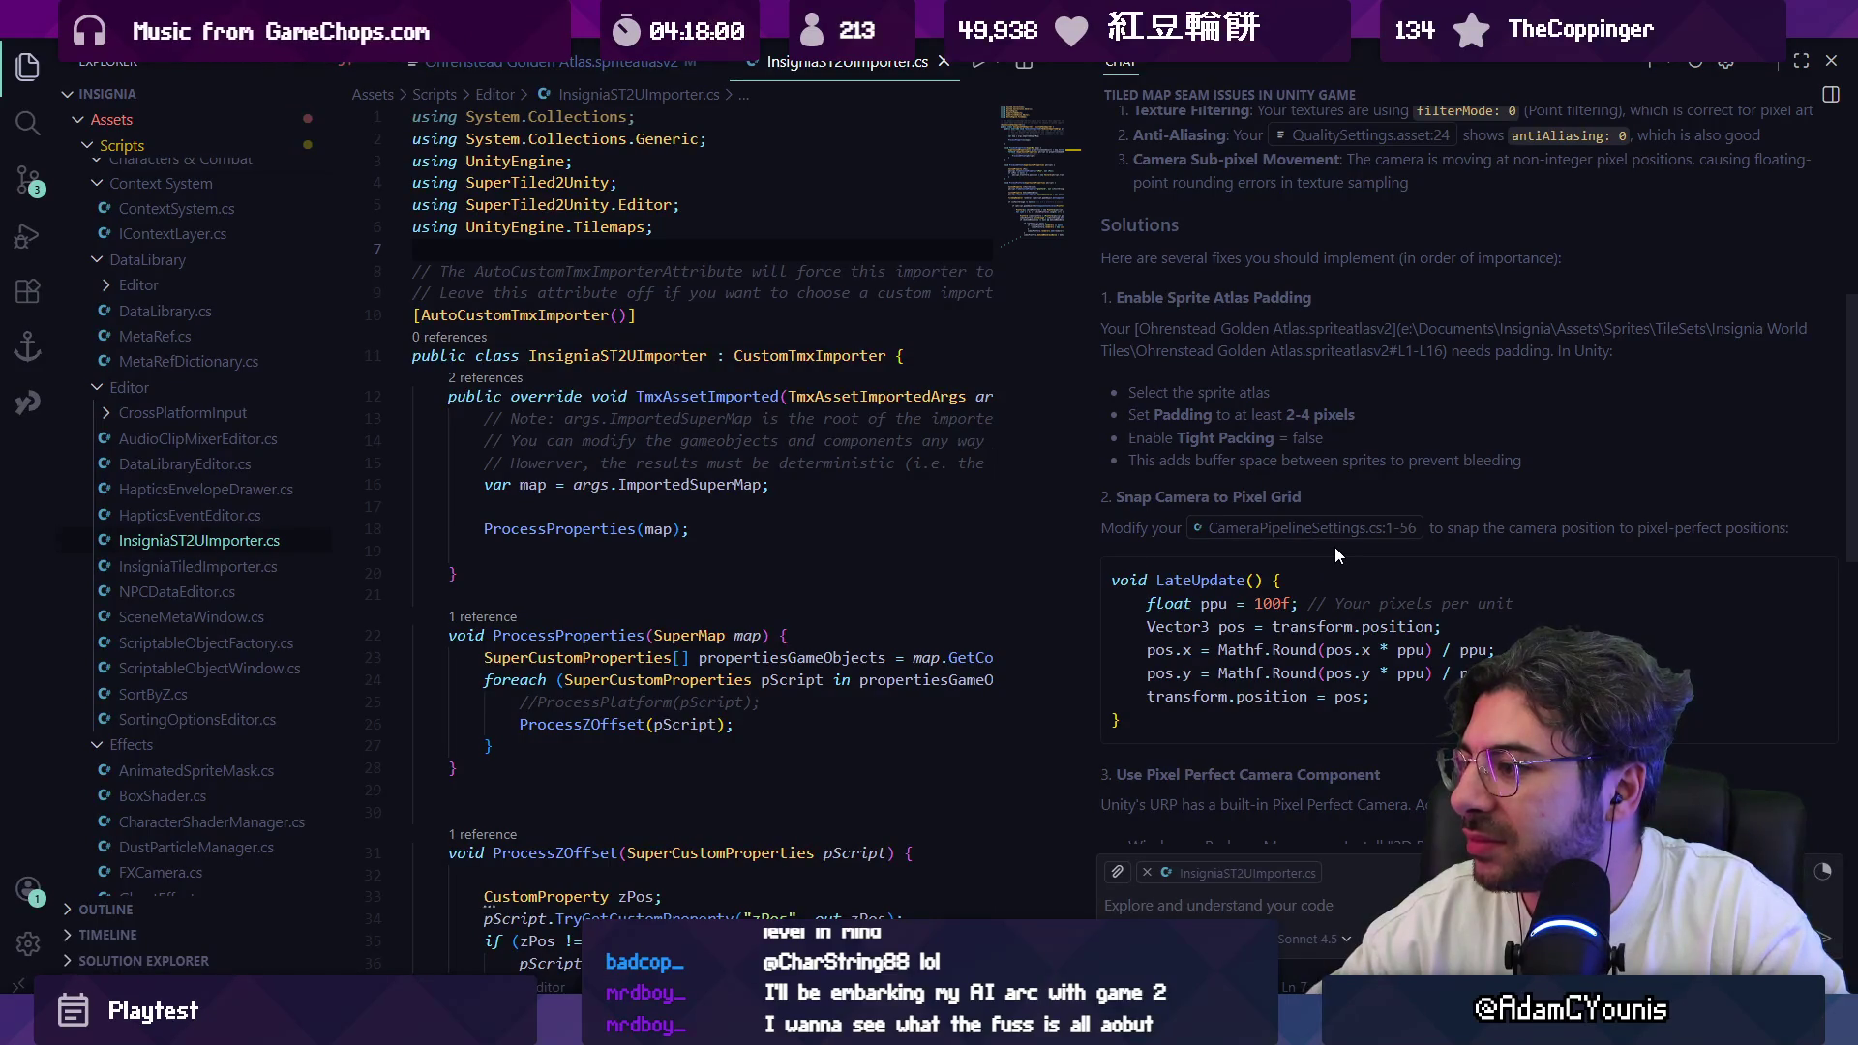
scroll(1334, 548, "down", 2)
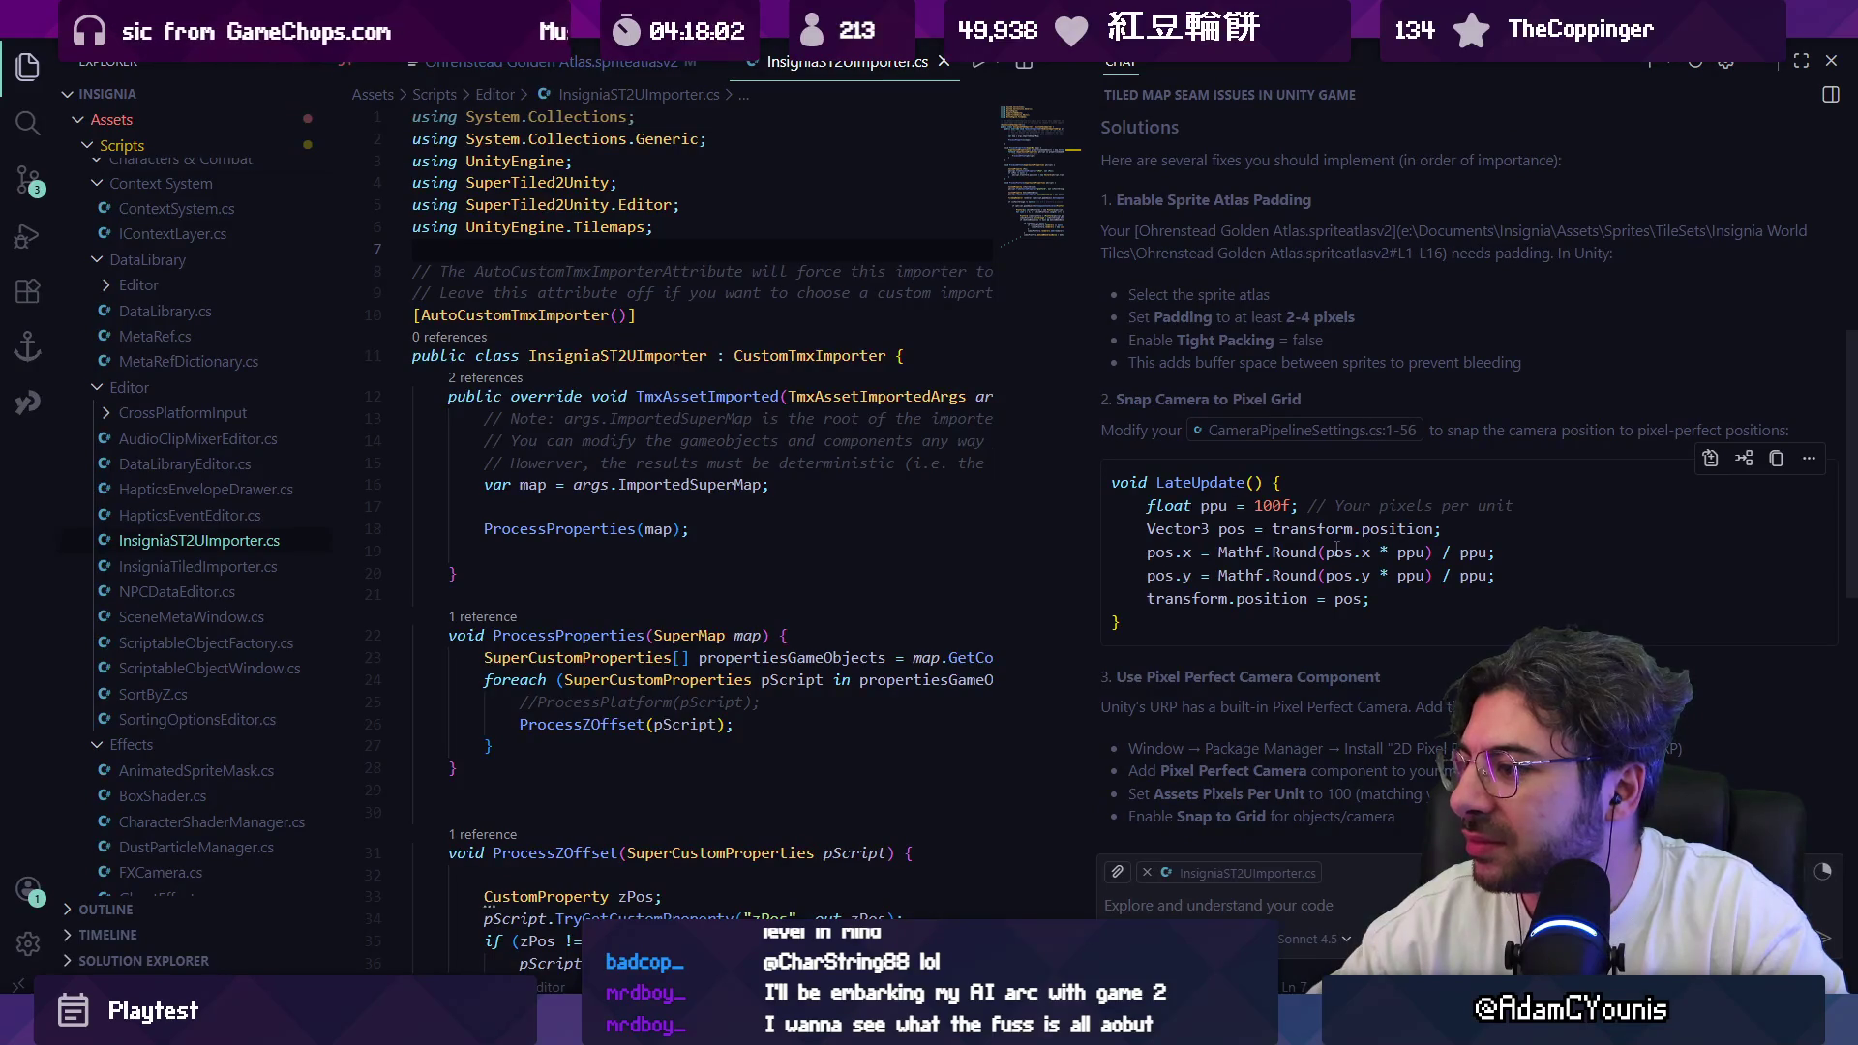
scroll(1335, 548, "down", 5)
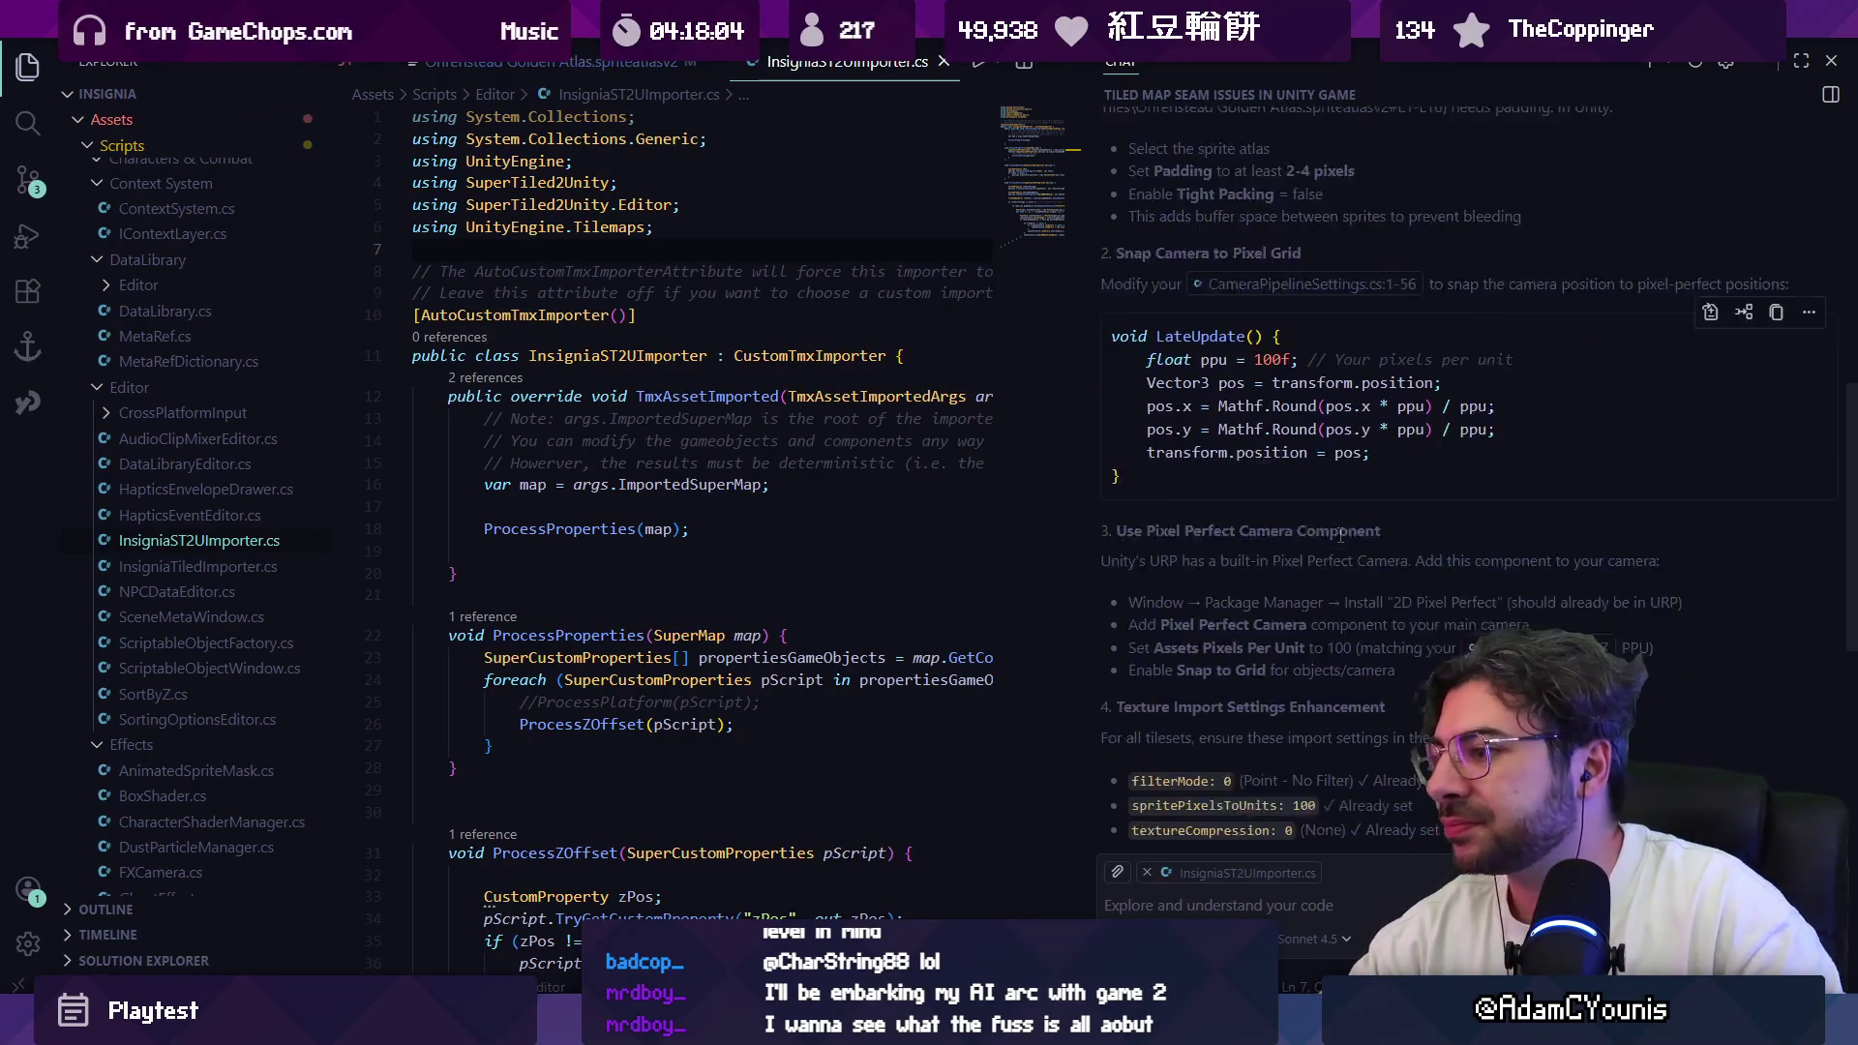
scroll(1338, 534, "down", 2)
scroll(1339, 539, "down", 5)
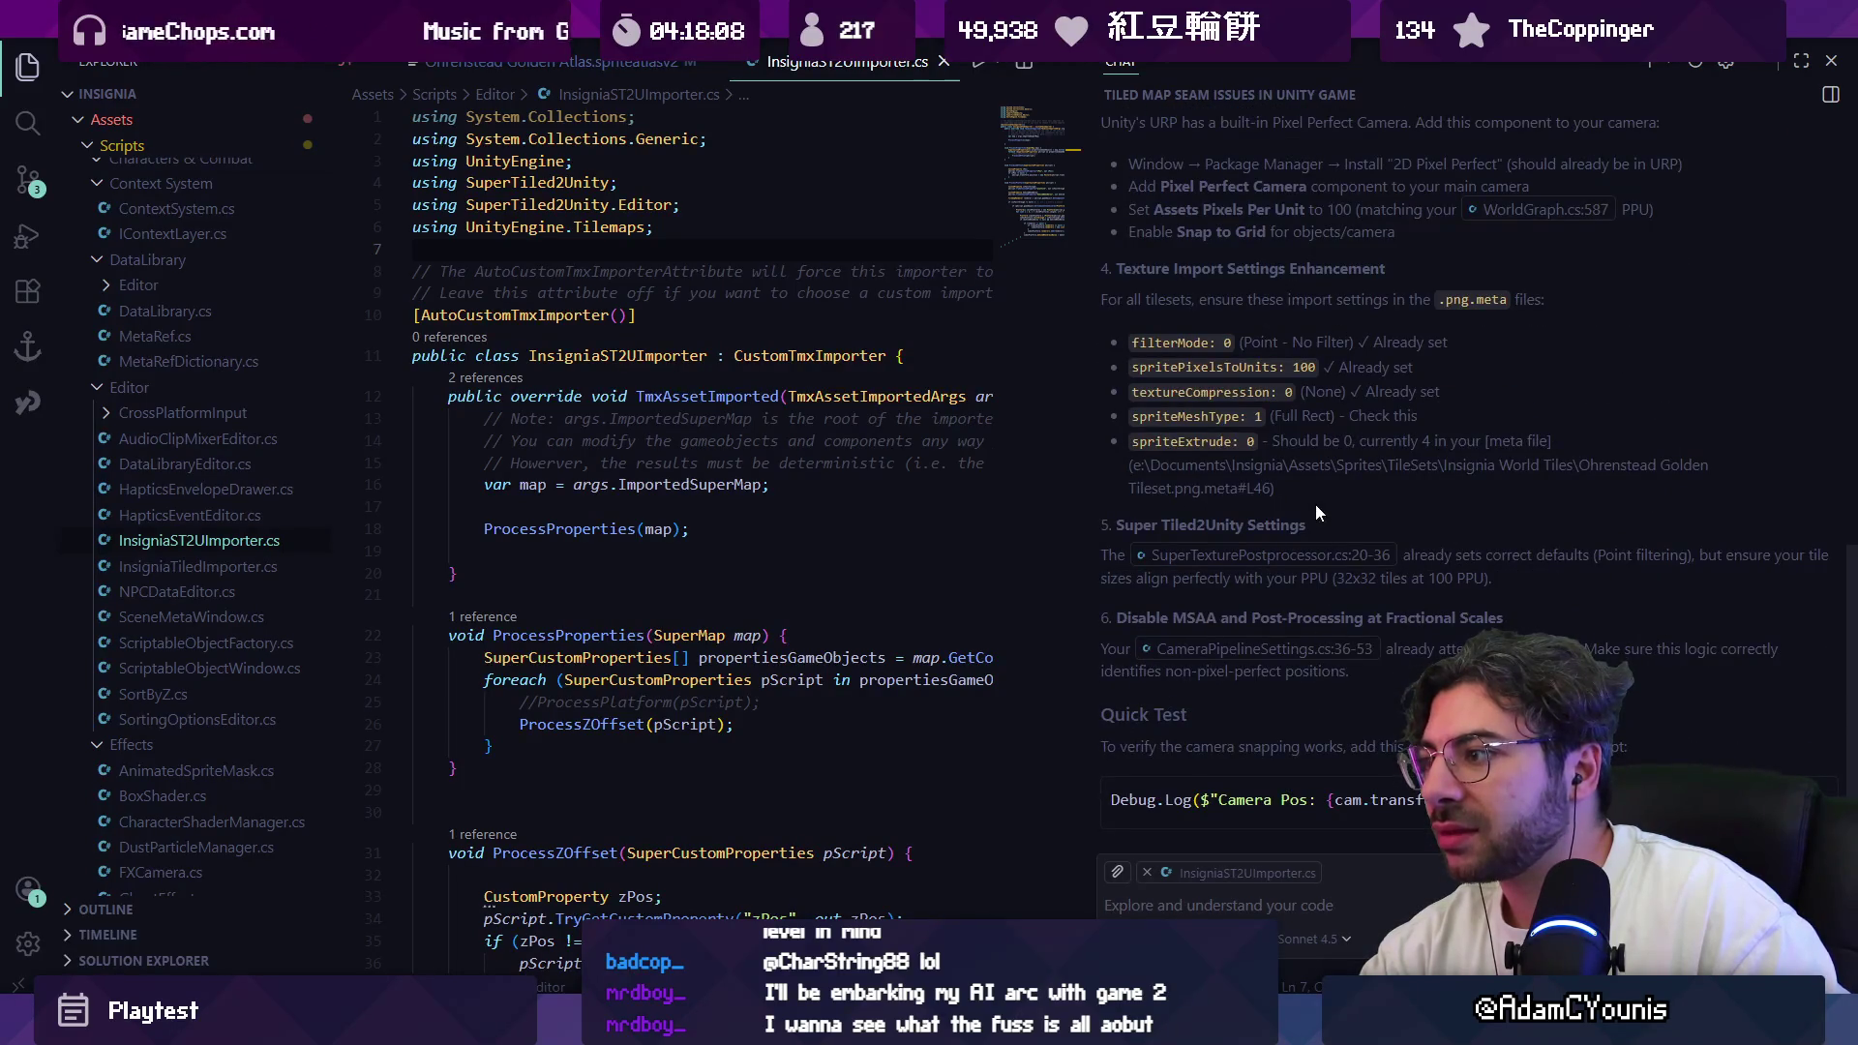
scroll(1315, 503, "up", 5)
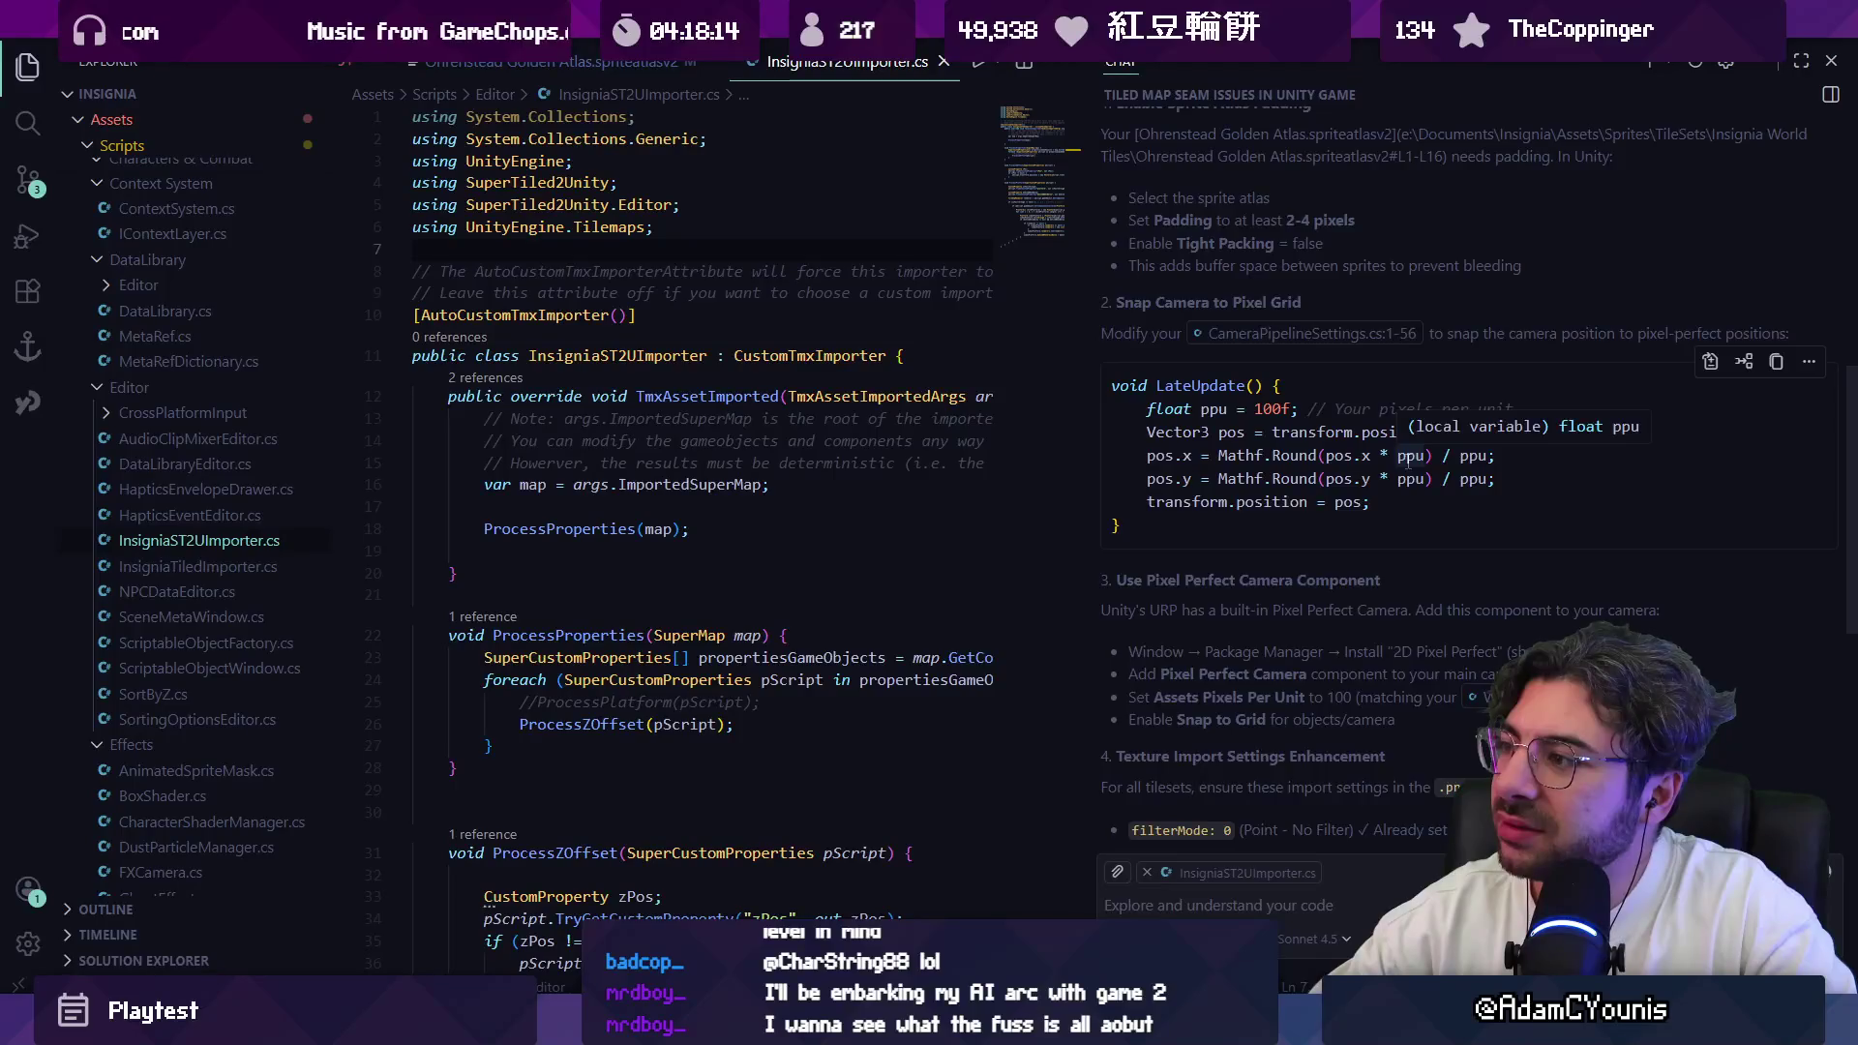
scroll(1405, 470, "down", 1)
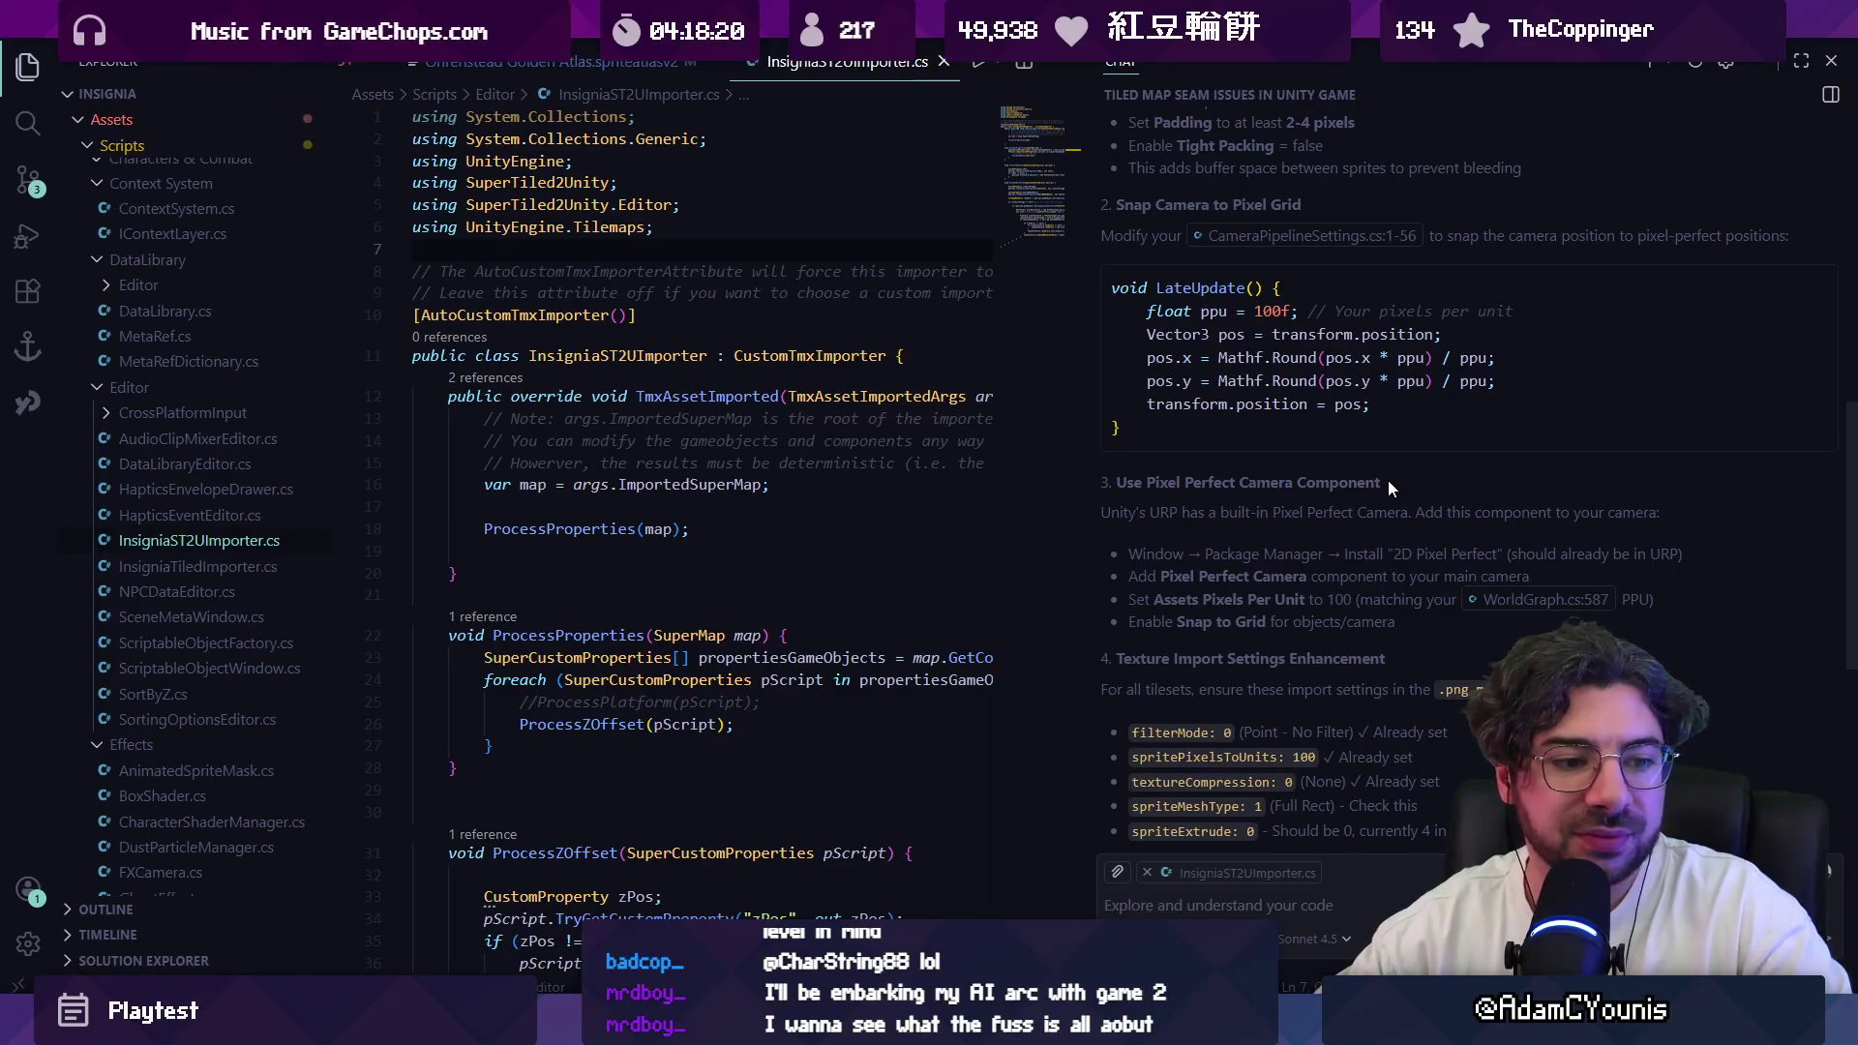
scroll(1388, 480, "down", 3)
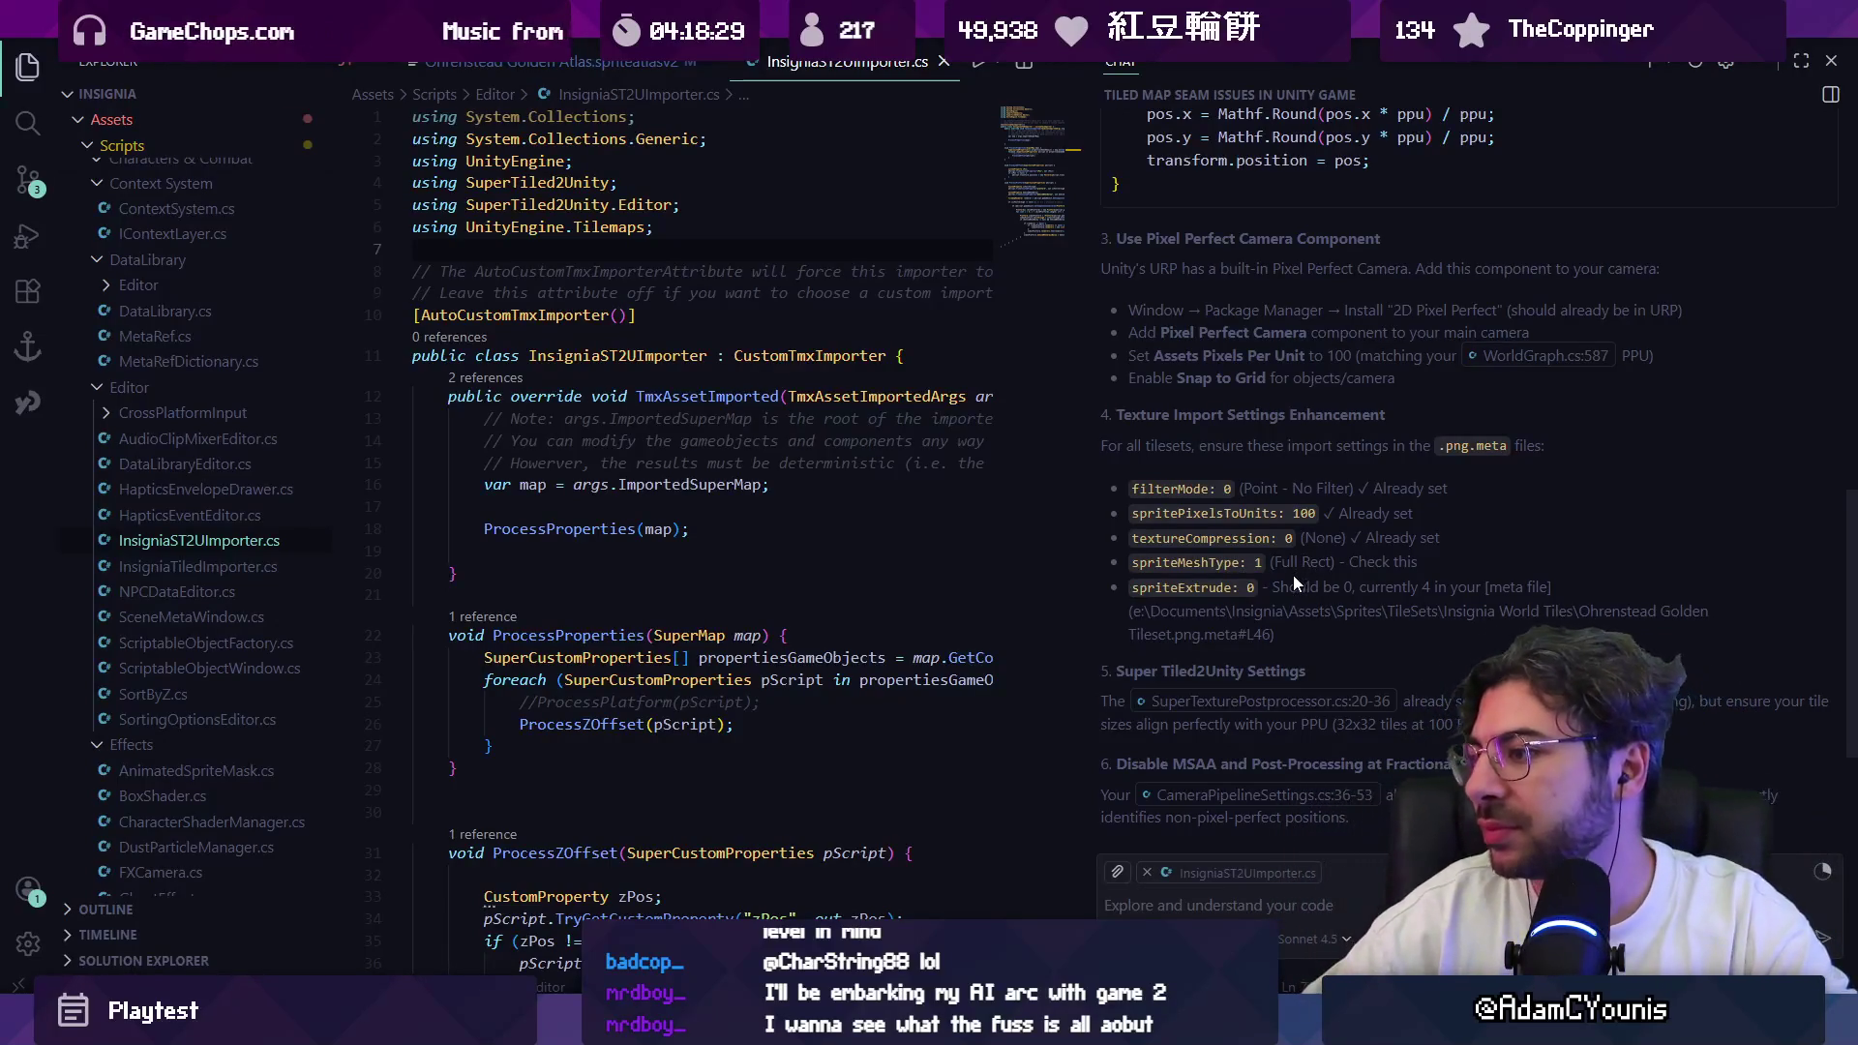
scroll(1268, 590, "down", 2)
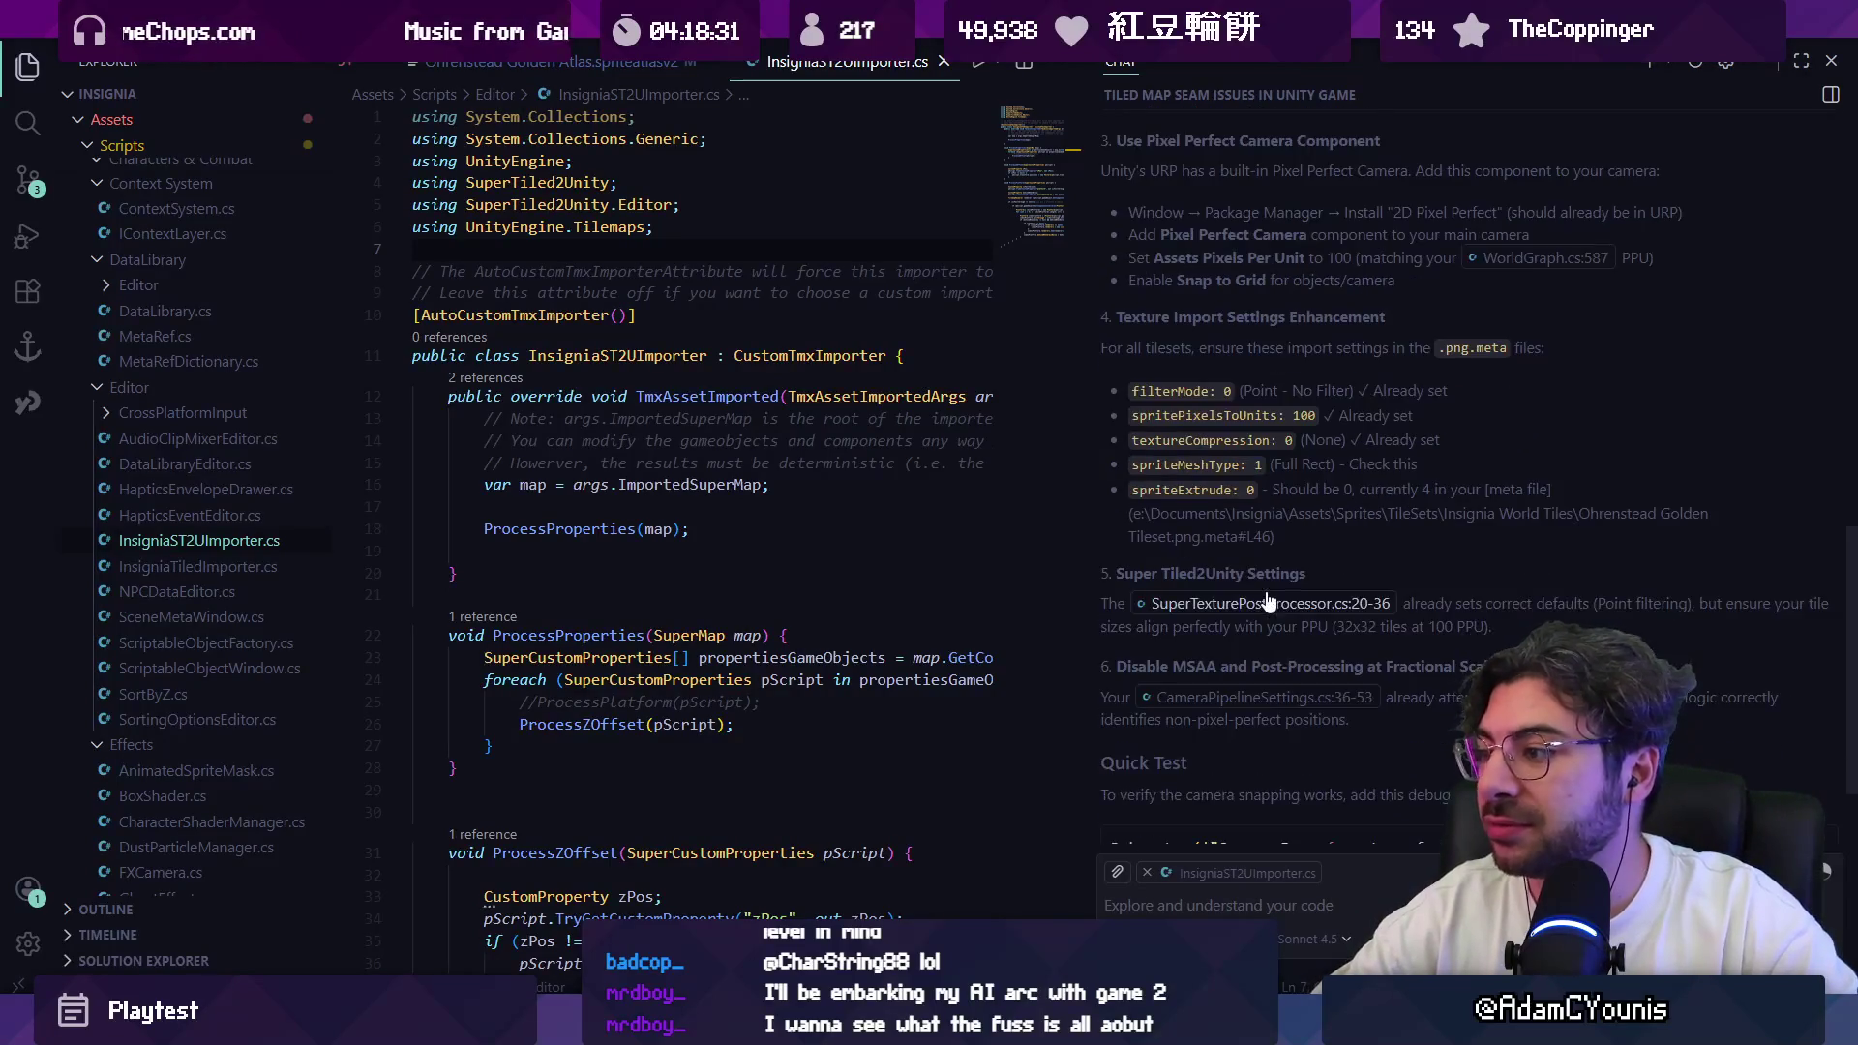
key("alt+Tab")
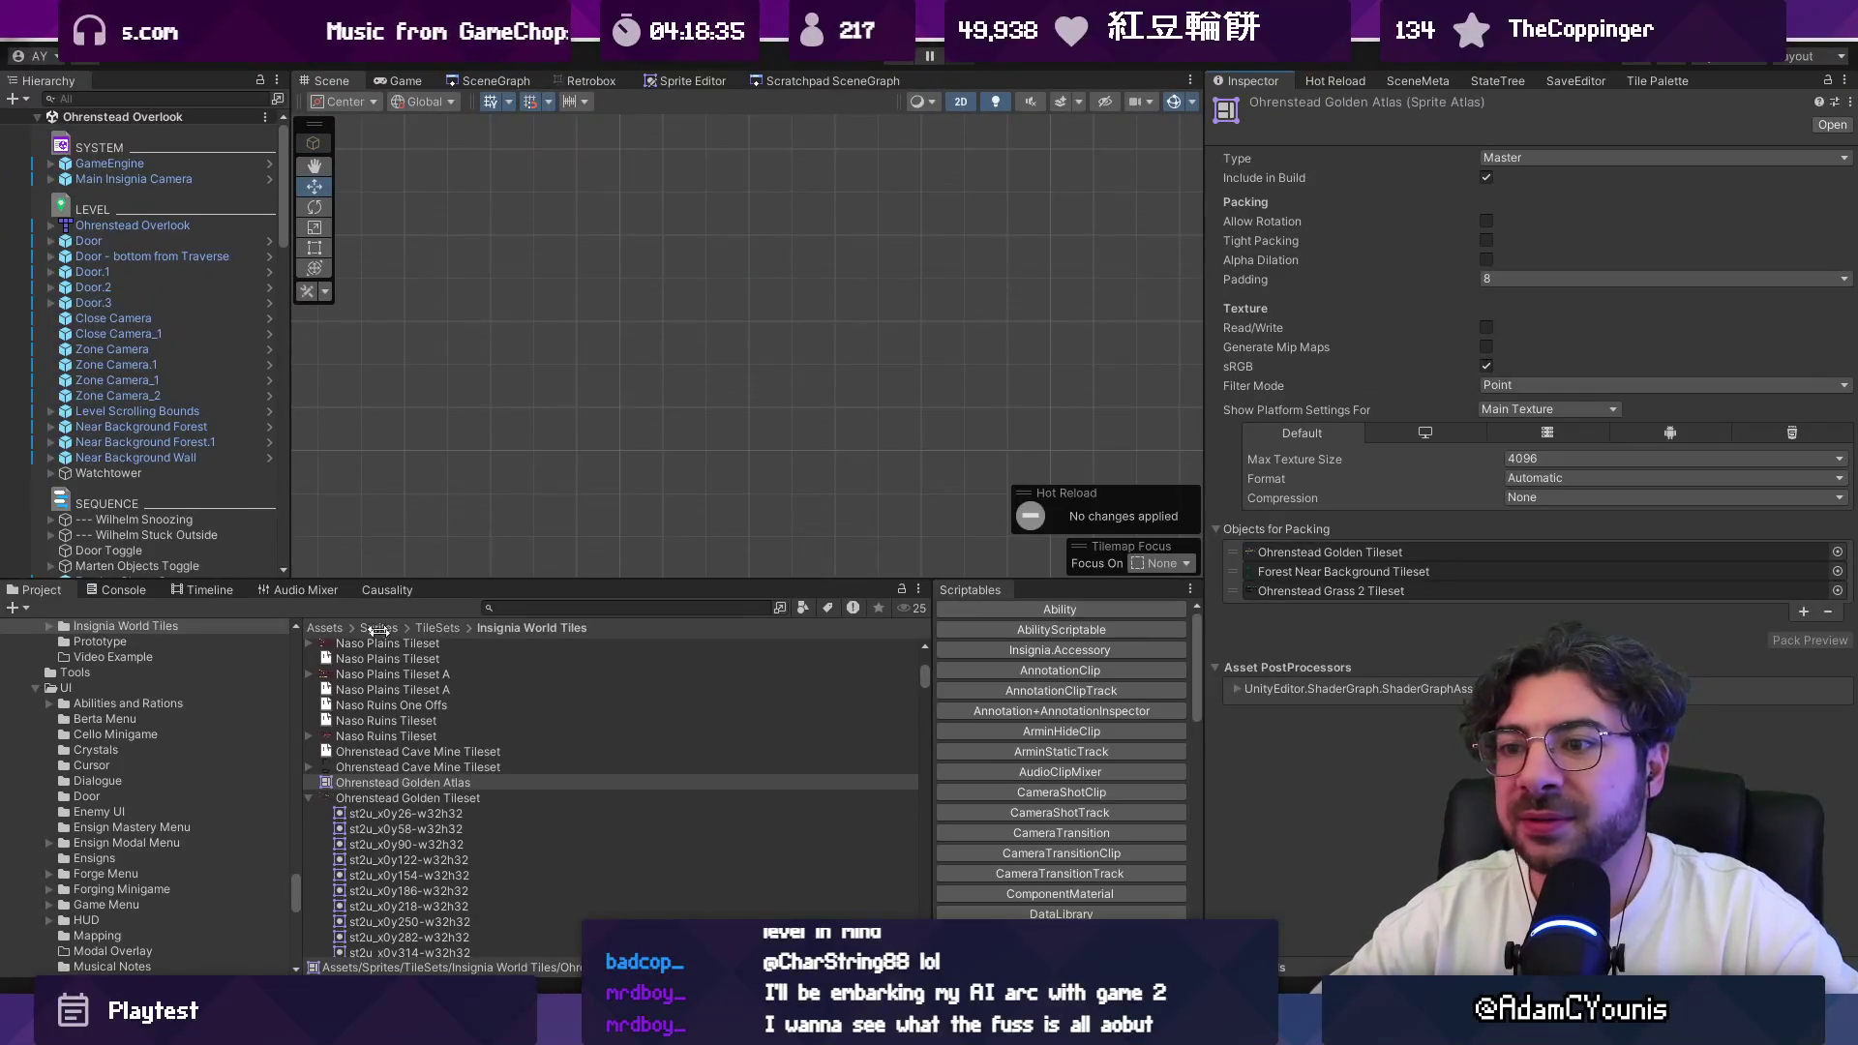
Step: Lower the Ohrenstead Golden Tileset's Extrude Edges from 4 to 0 and let it reimport
left_click(422, 799)
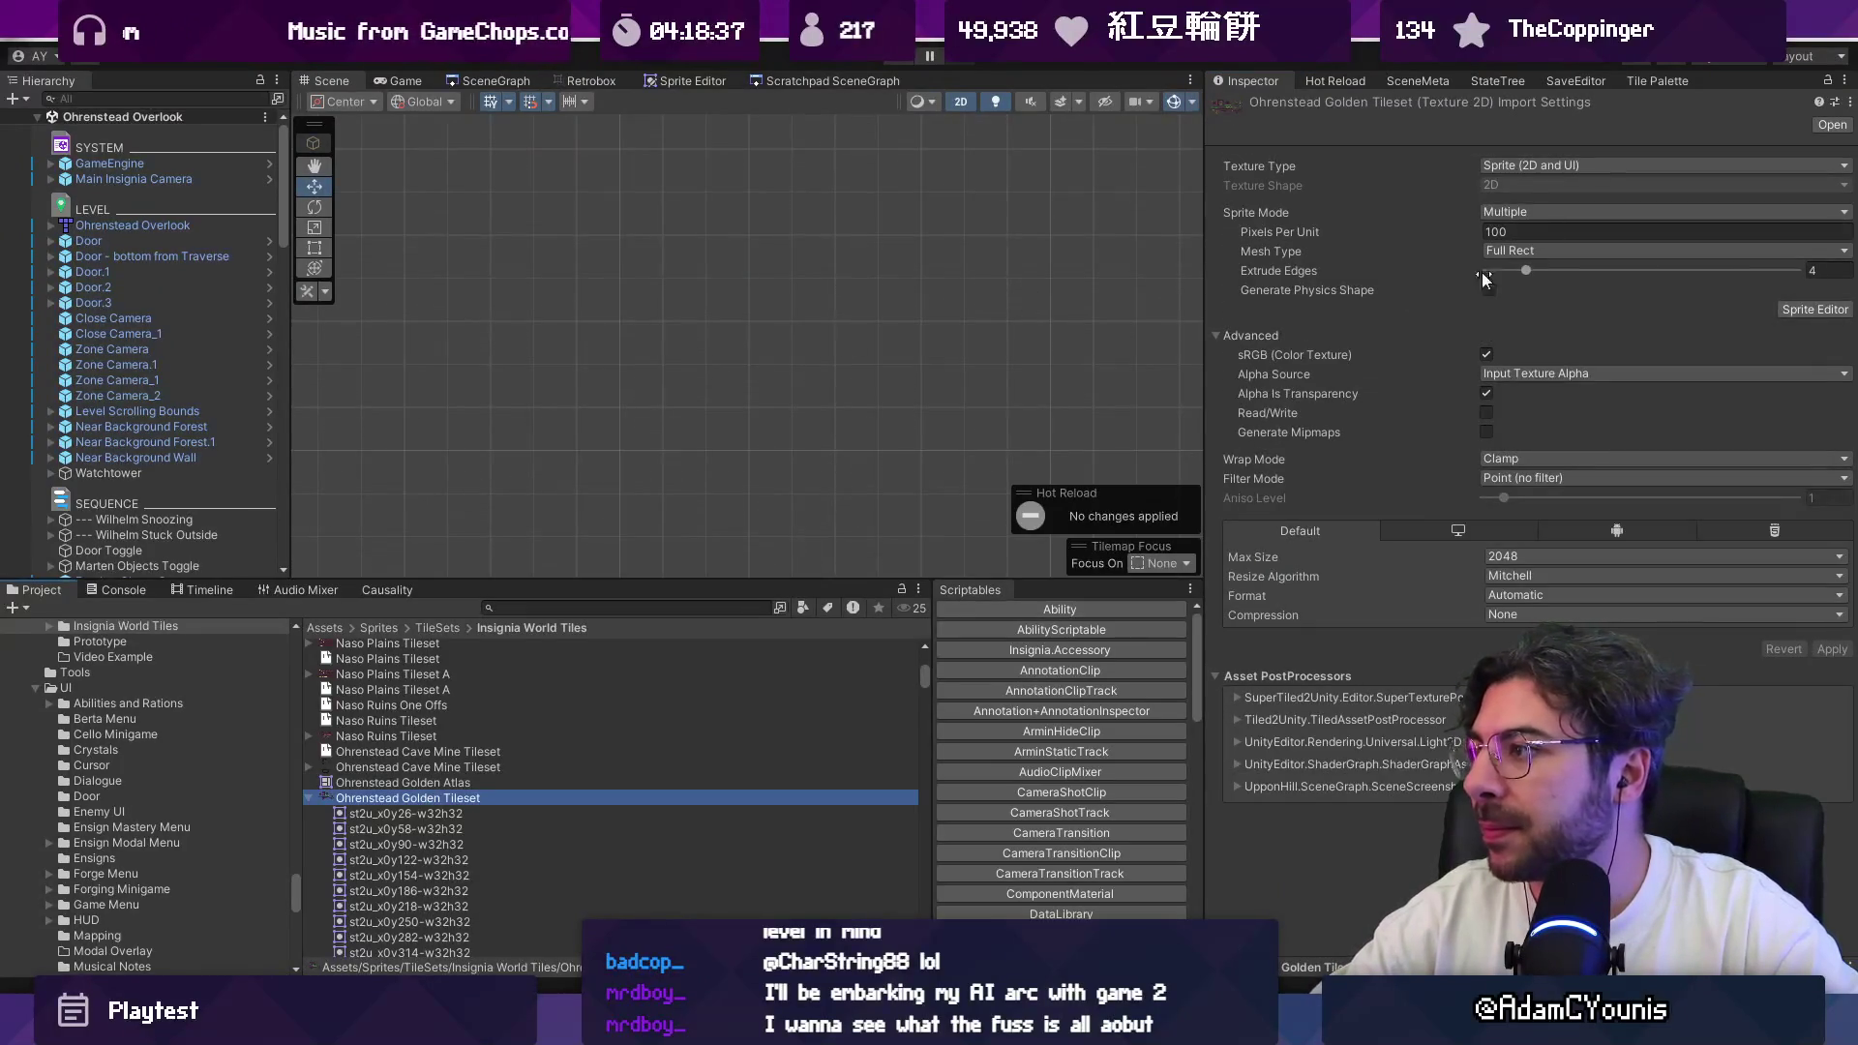
left_click_drag(1475, 281, 1406, 281)
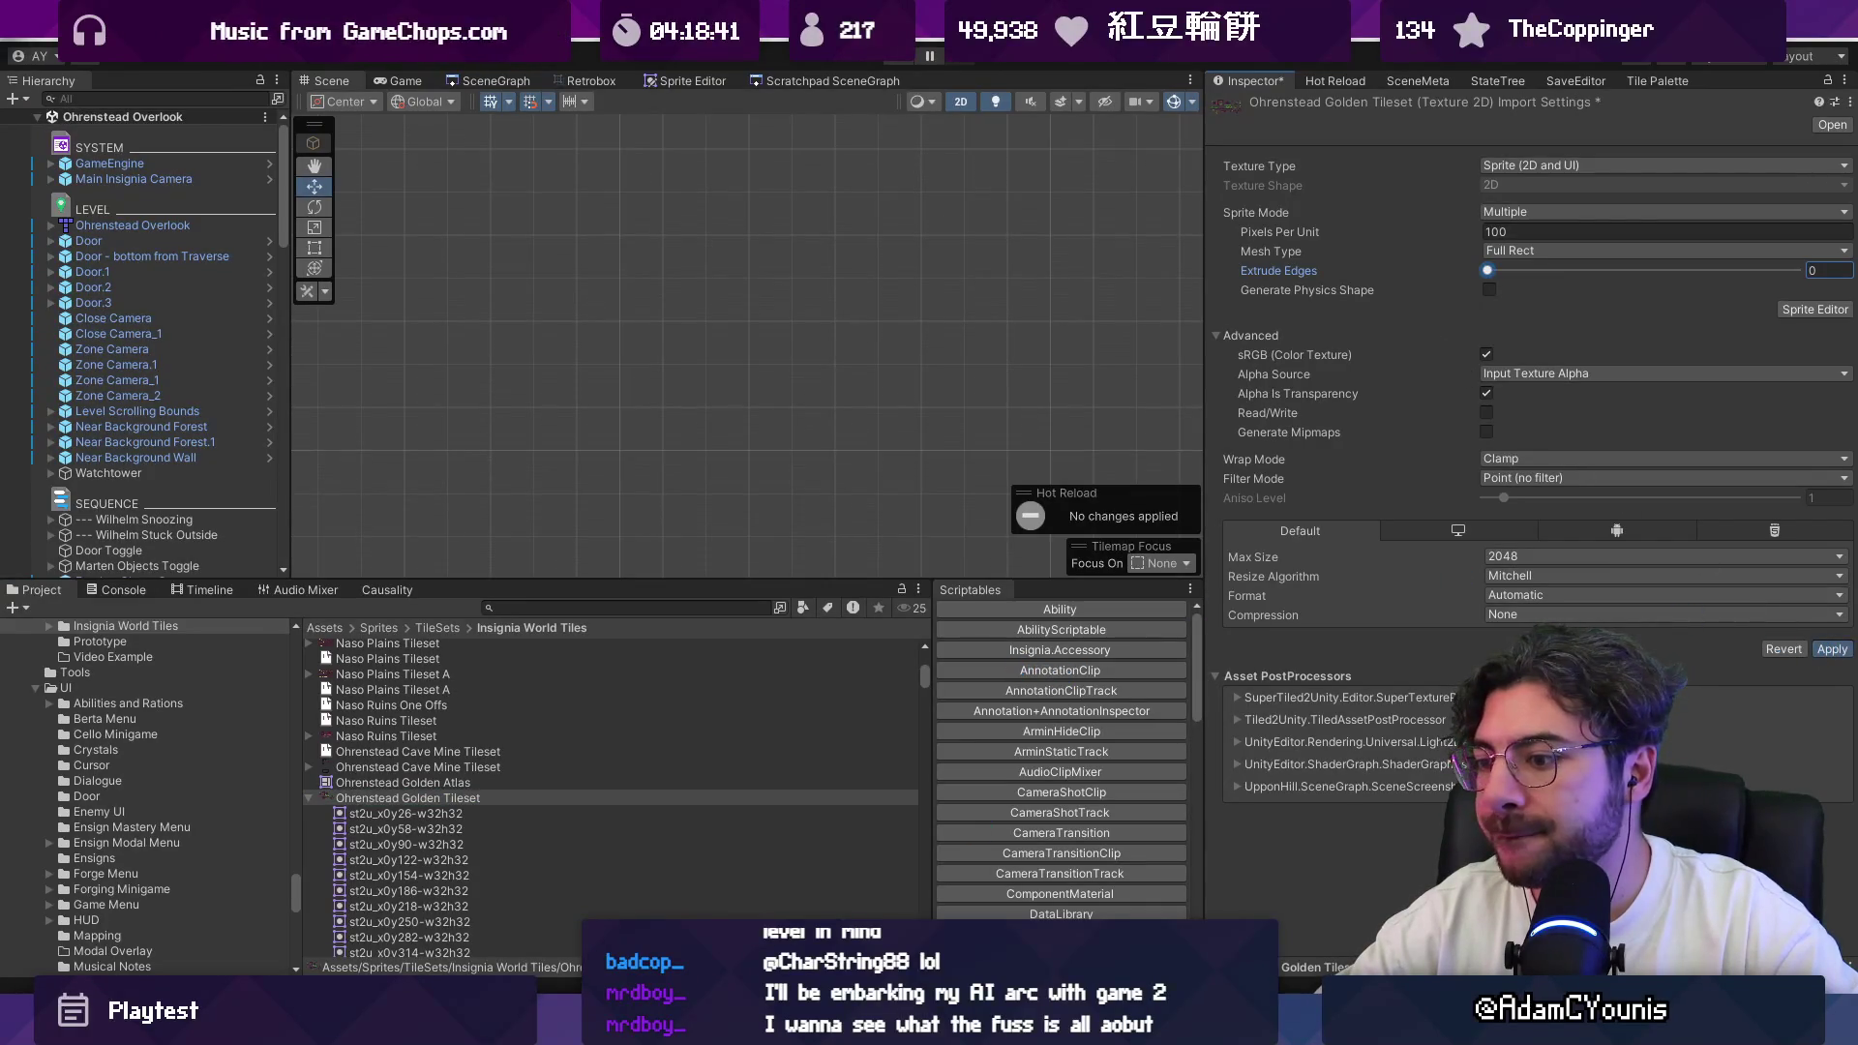
mouse_move(1100, 1028)
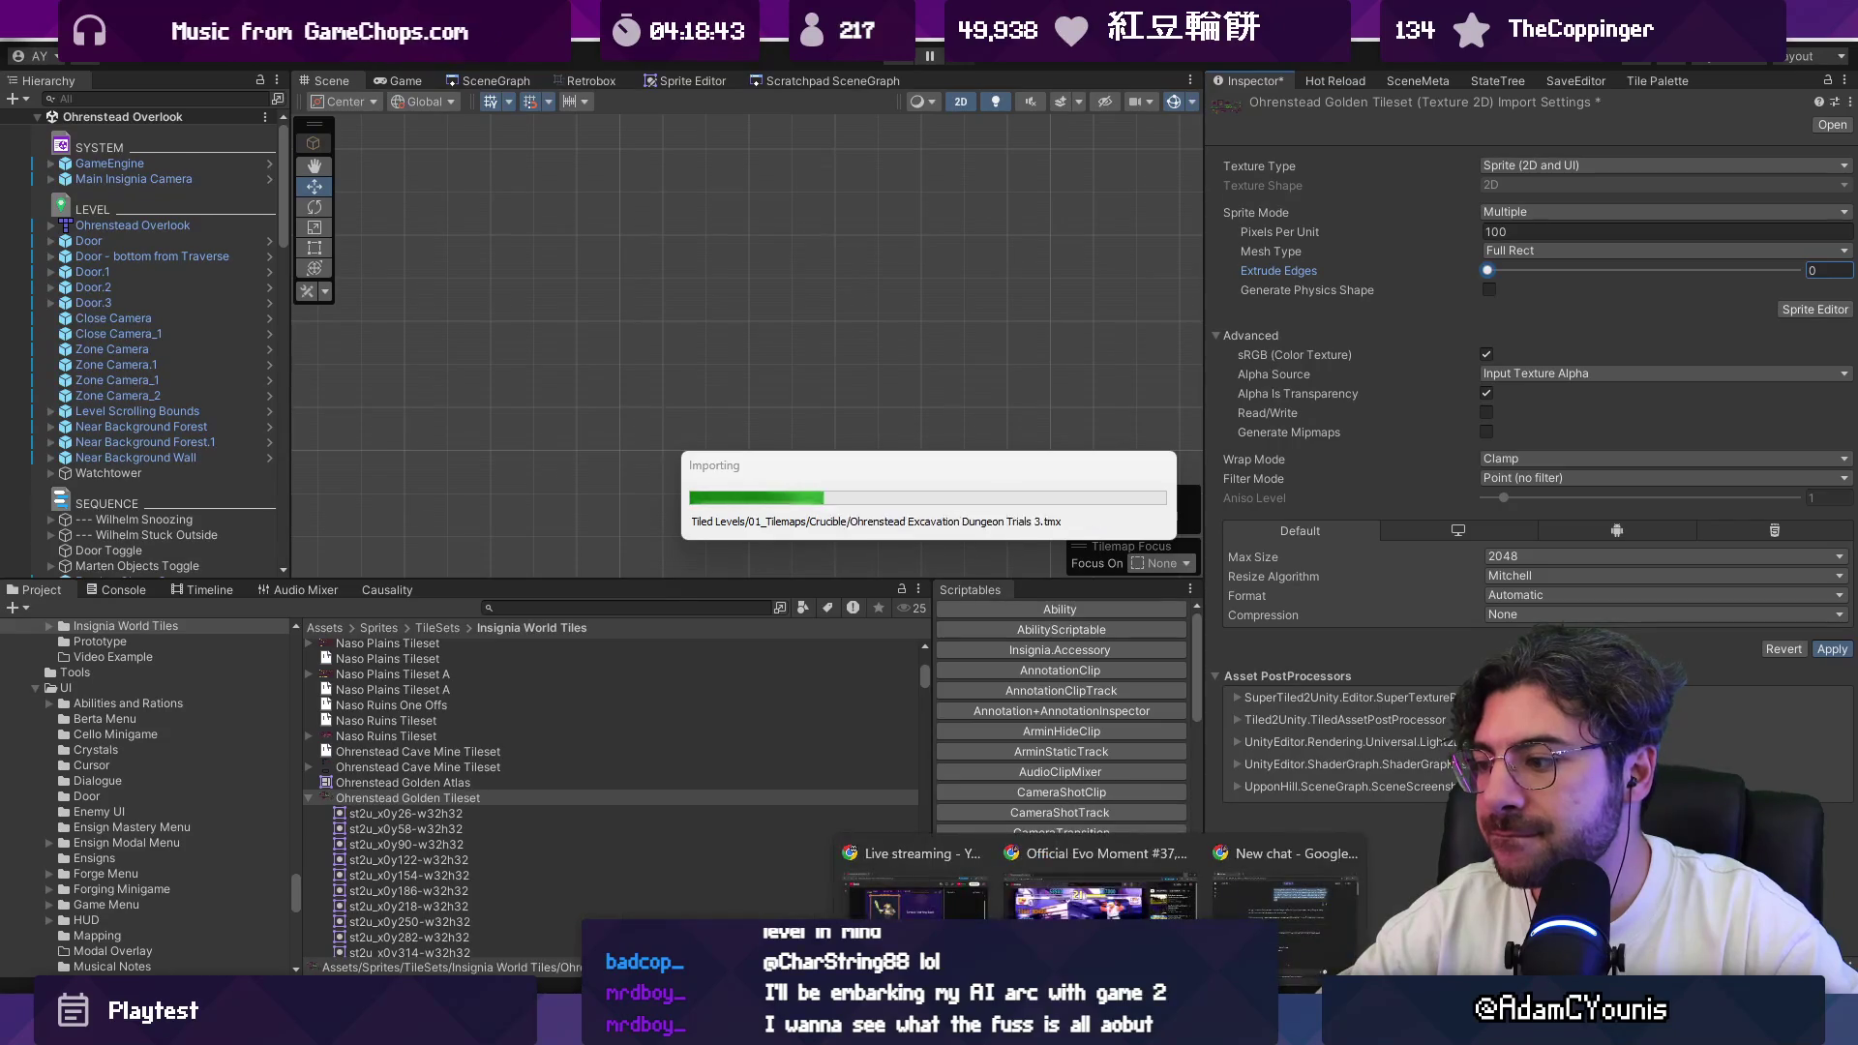
key("alt+Tab")
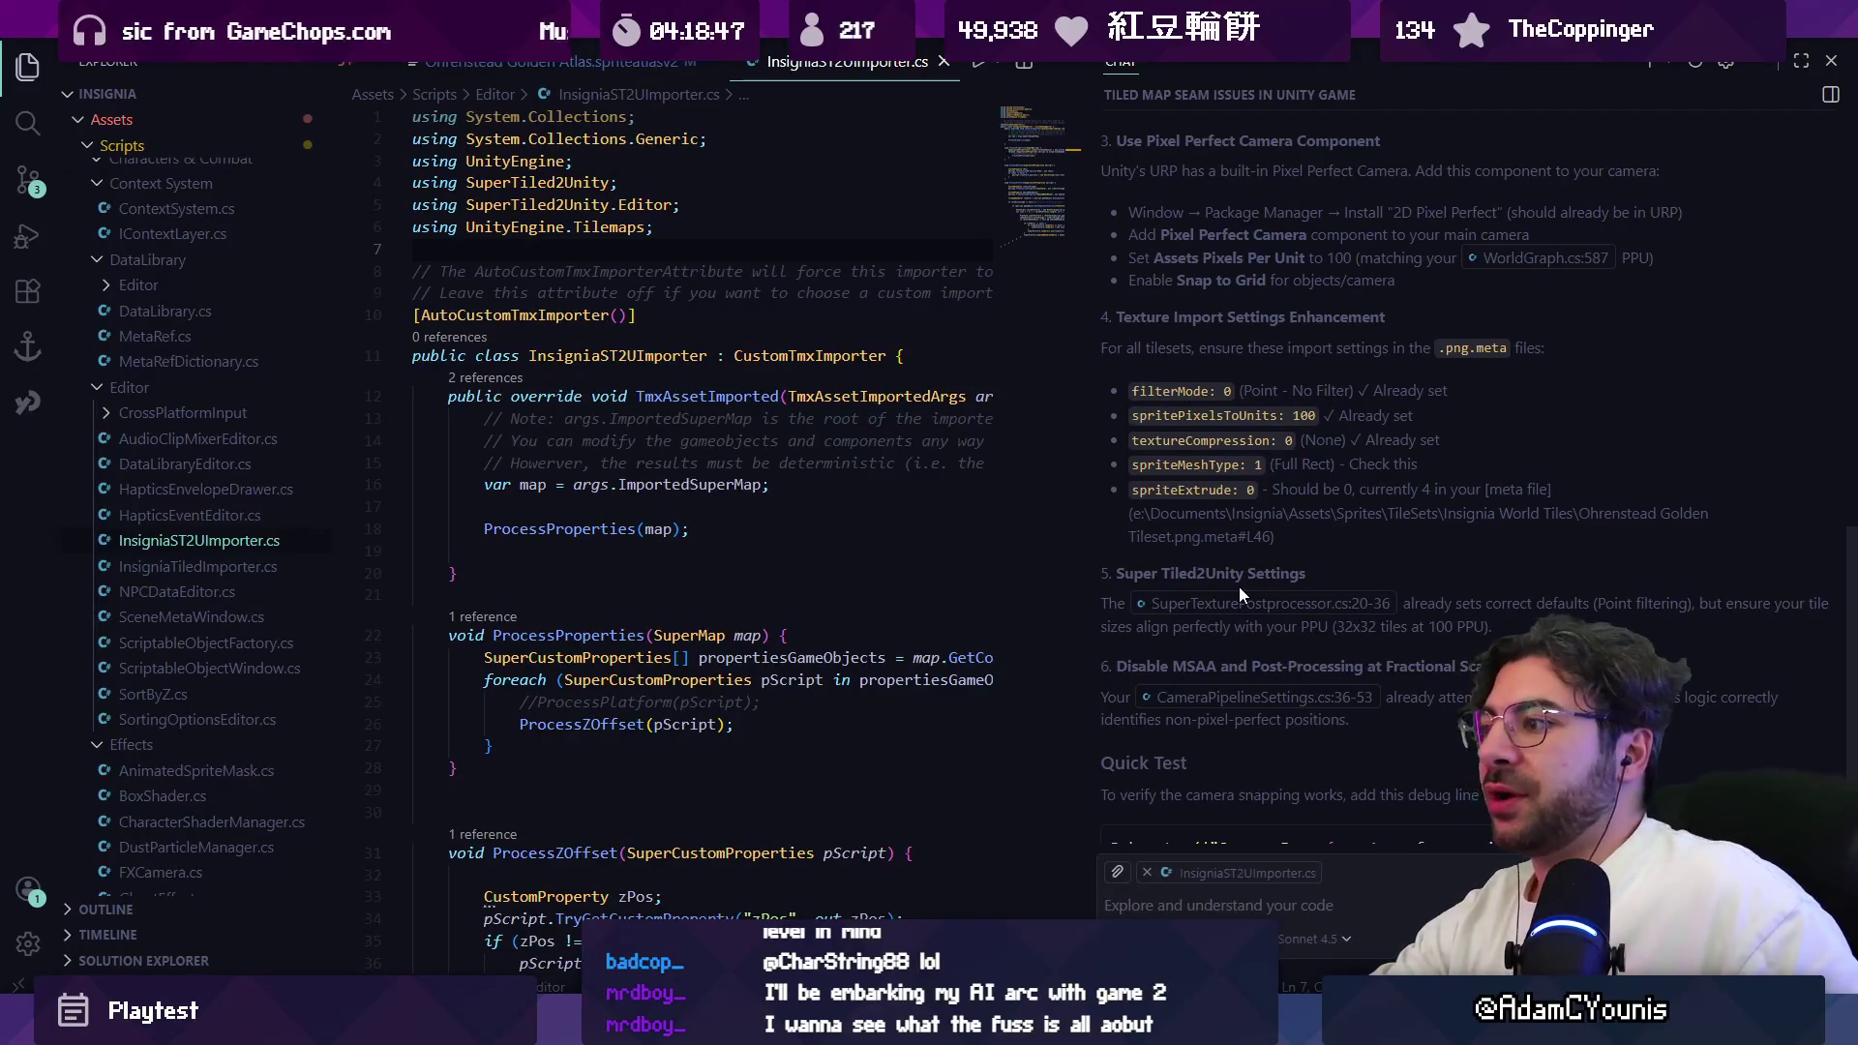
scroll(1222, 650, "down", 1)
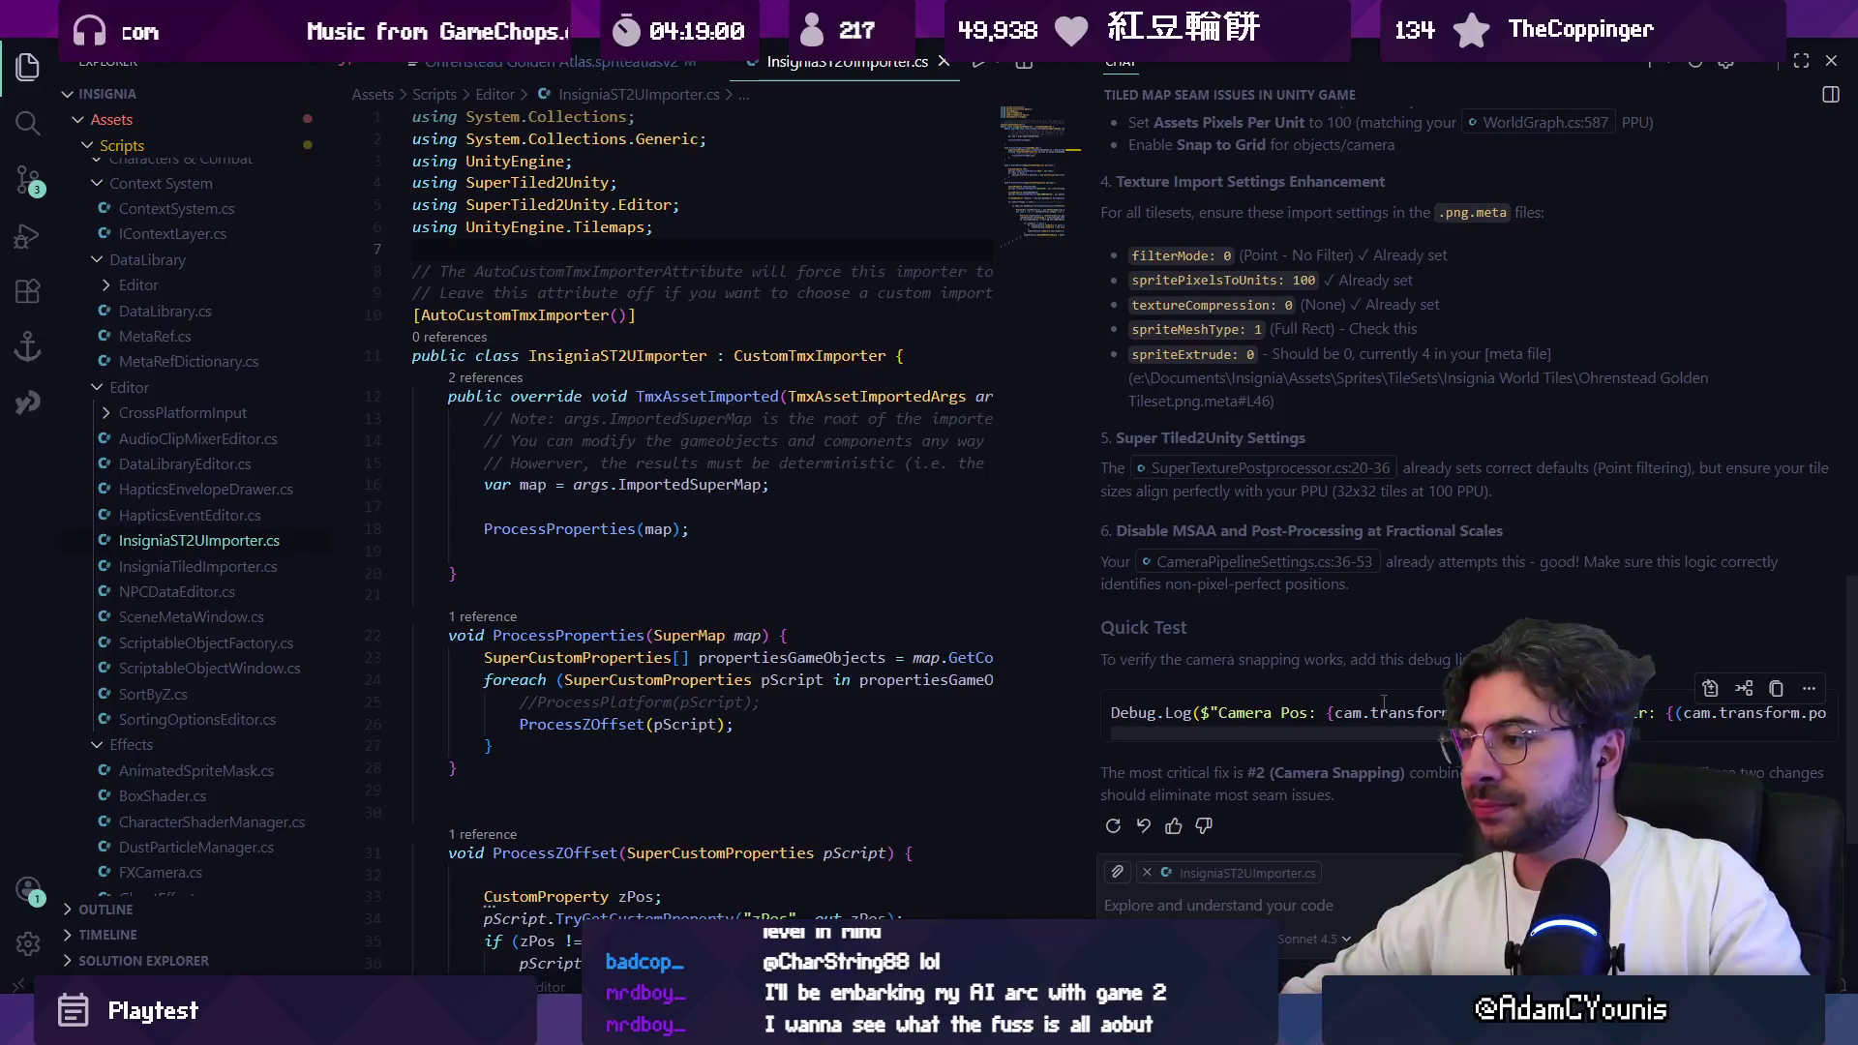
mouse_move(1431, 736)
left_mouse_down()
mouse_move(1618, 735)
mouse_move(1350, 739)
left_mouse_up()
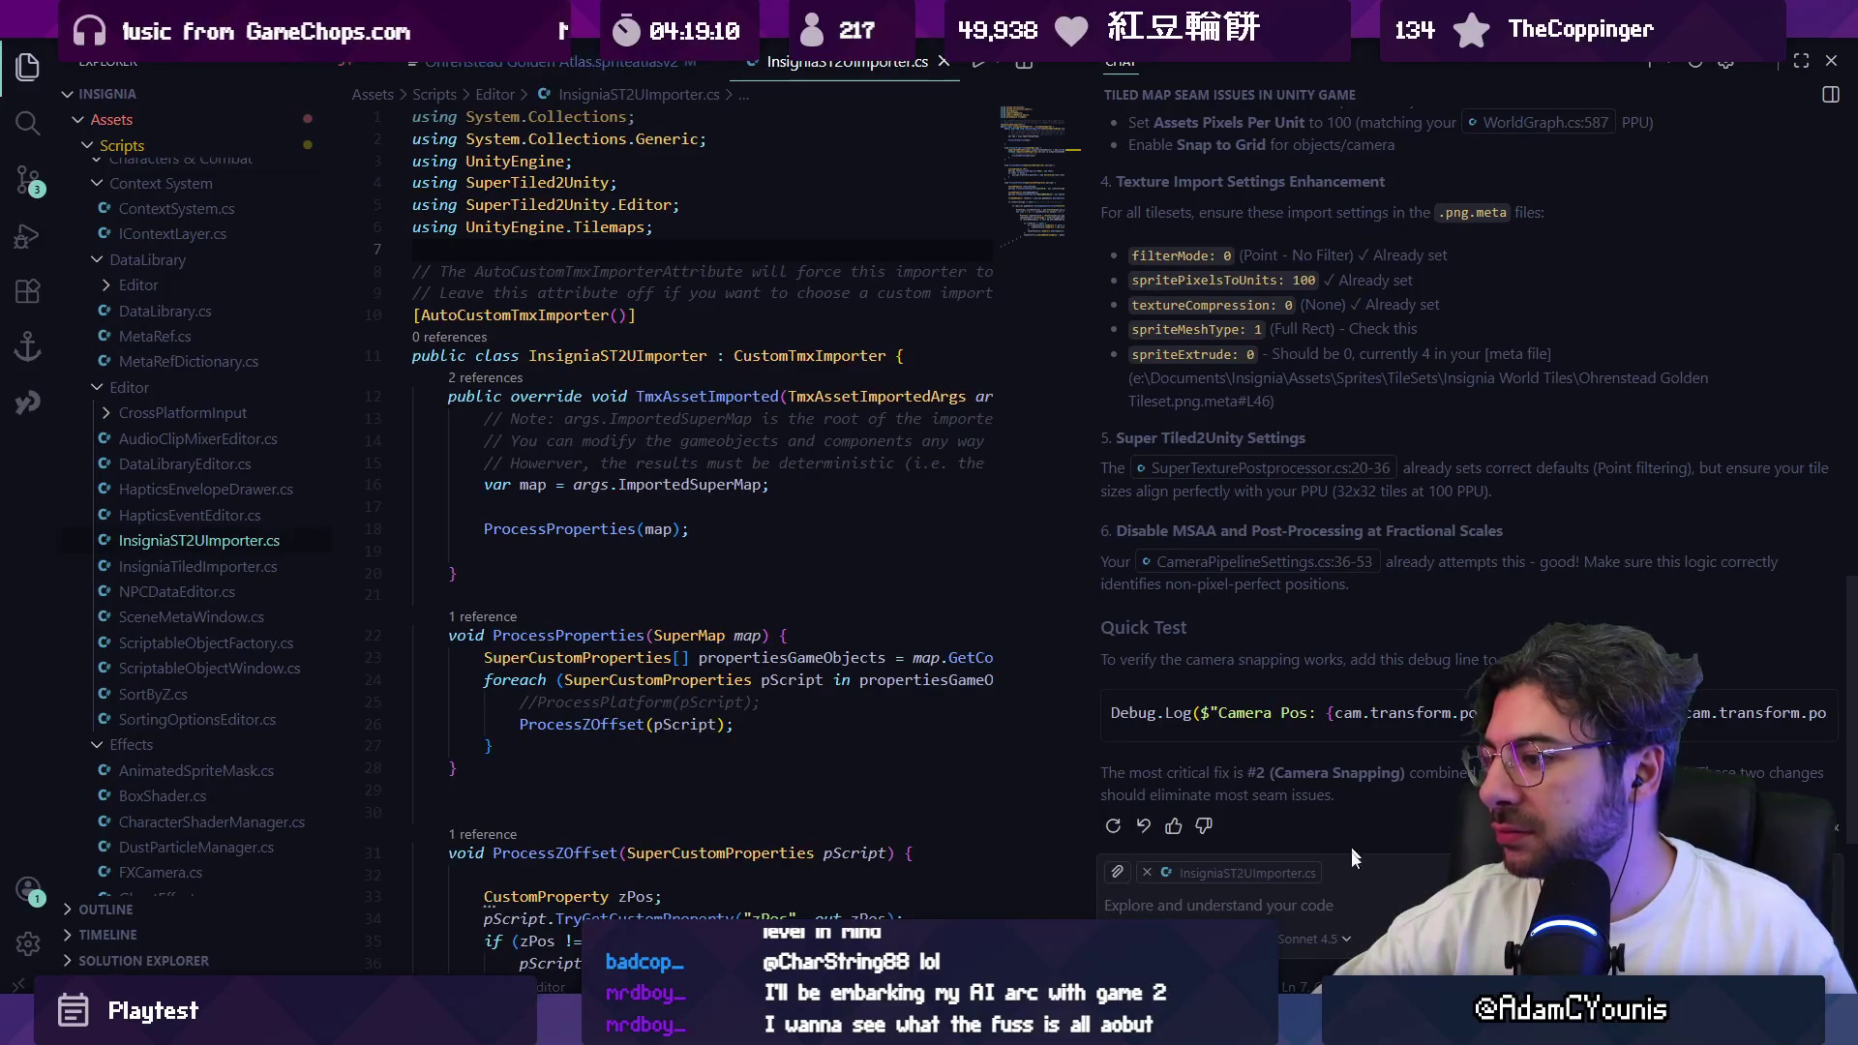
left_click(1212, 908)
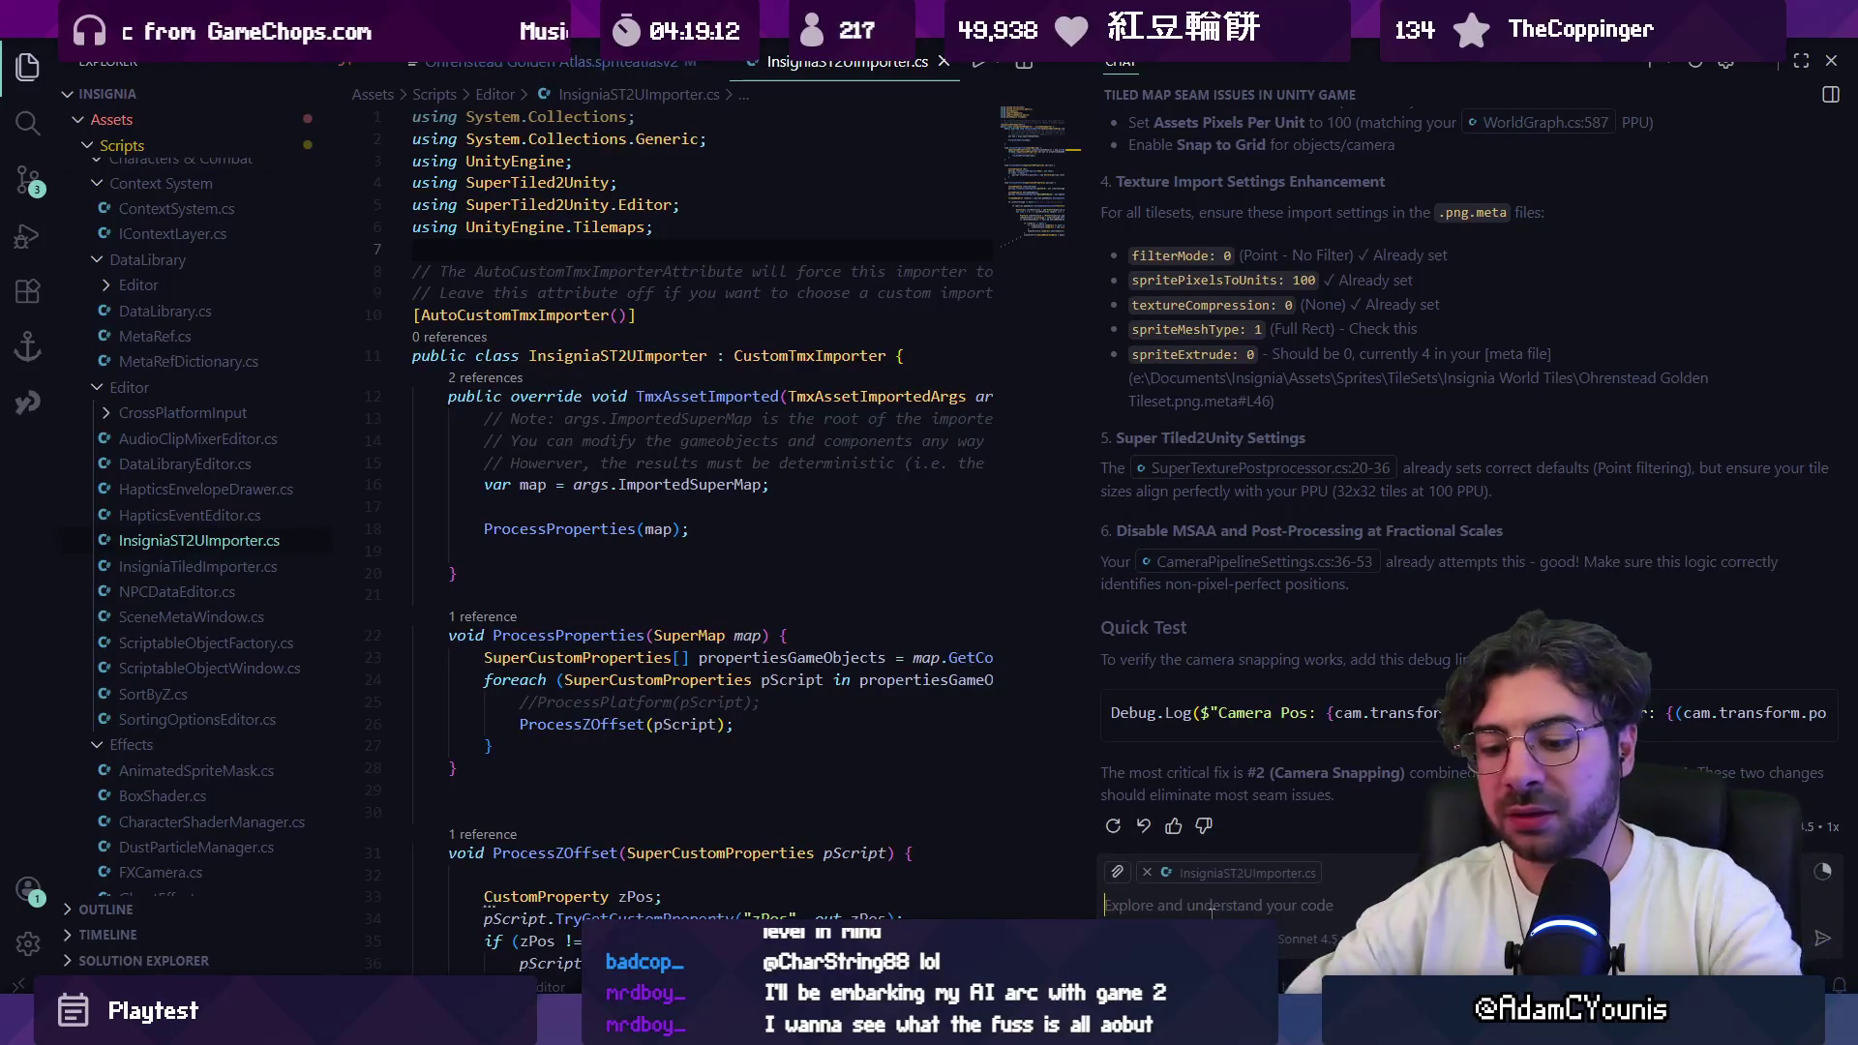
Step: Ask whether sub-pixel camera positions at ortho size 1.8 and 1080p must snap to 0.01 units
type("What i")
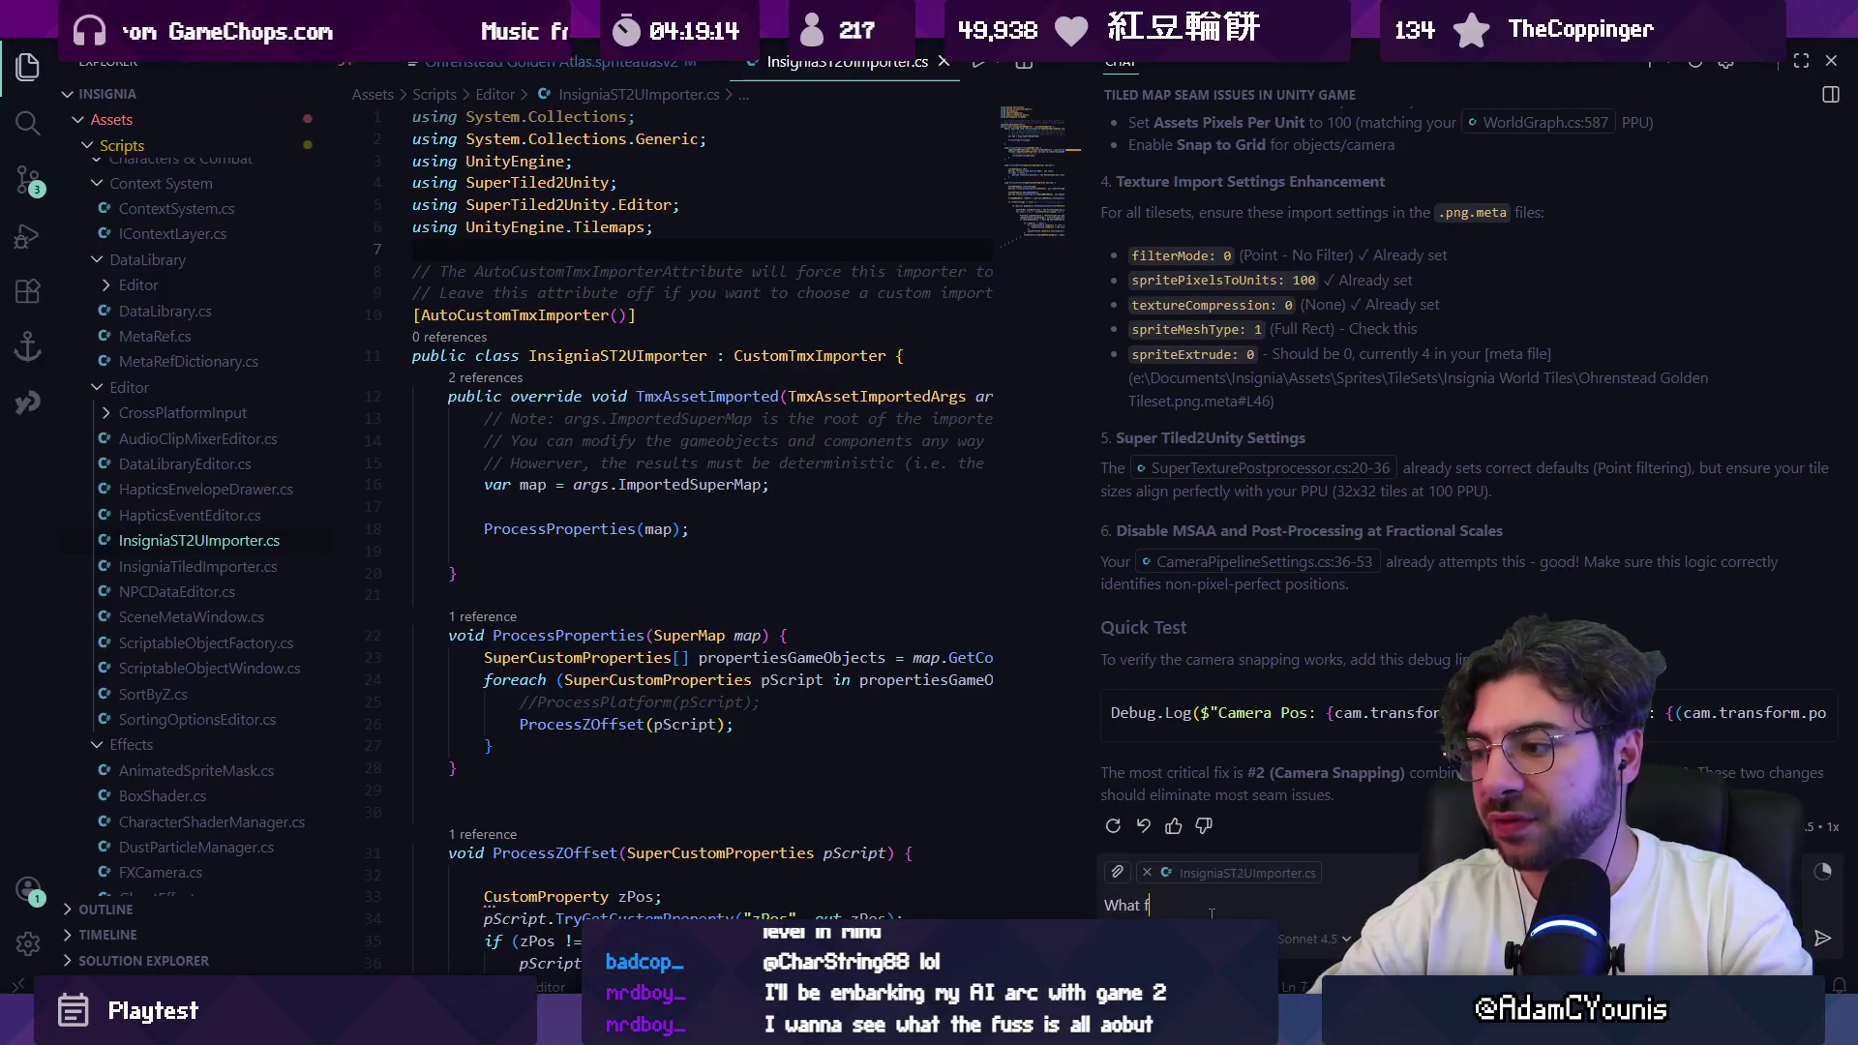
type("f I want the camera to move")
key("ctrl+a")
type("Are these sub-pixel camera positions")
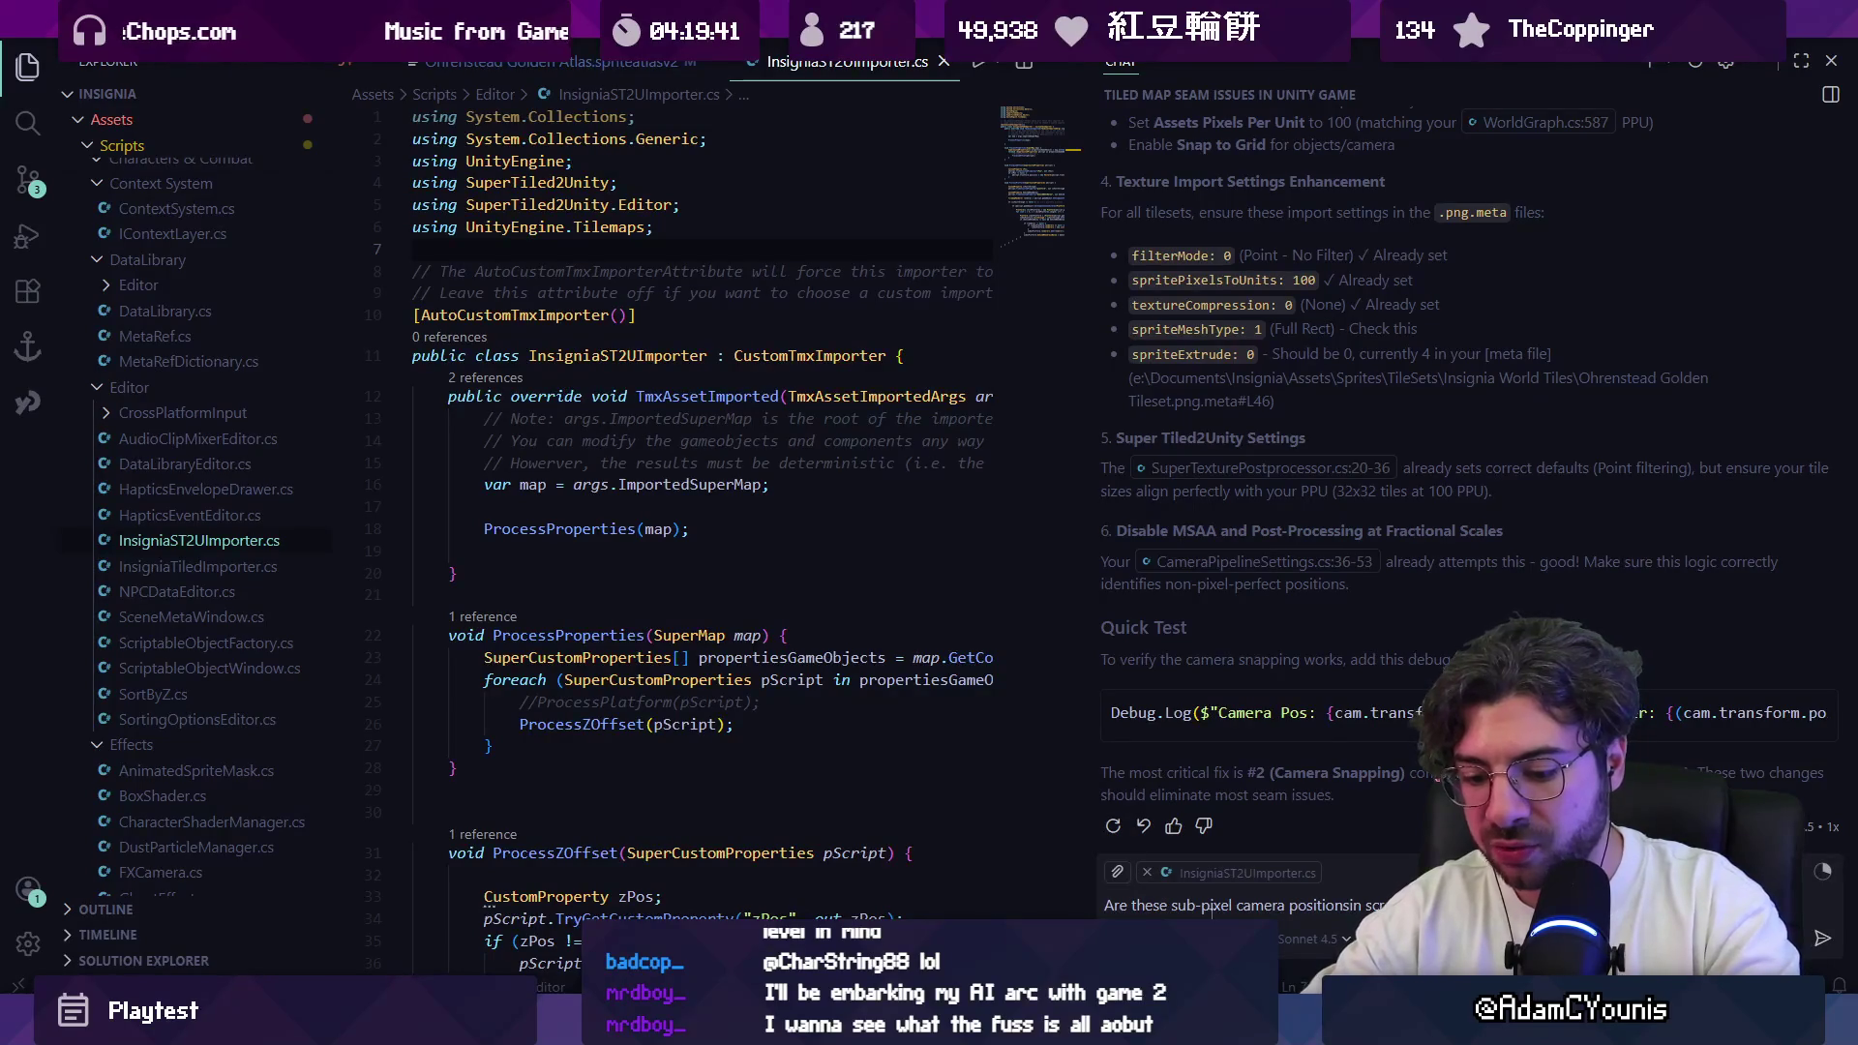
type("ortho size of 1.8 and i'm using a 1080p")
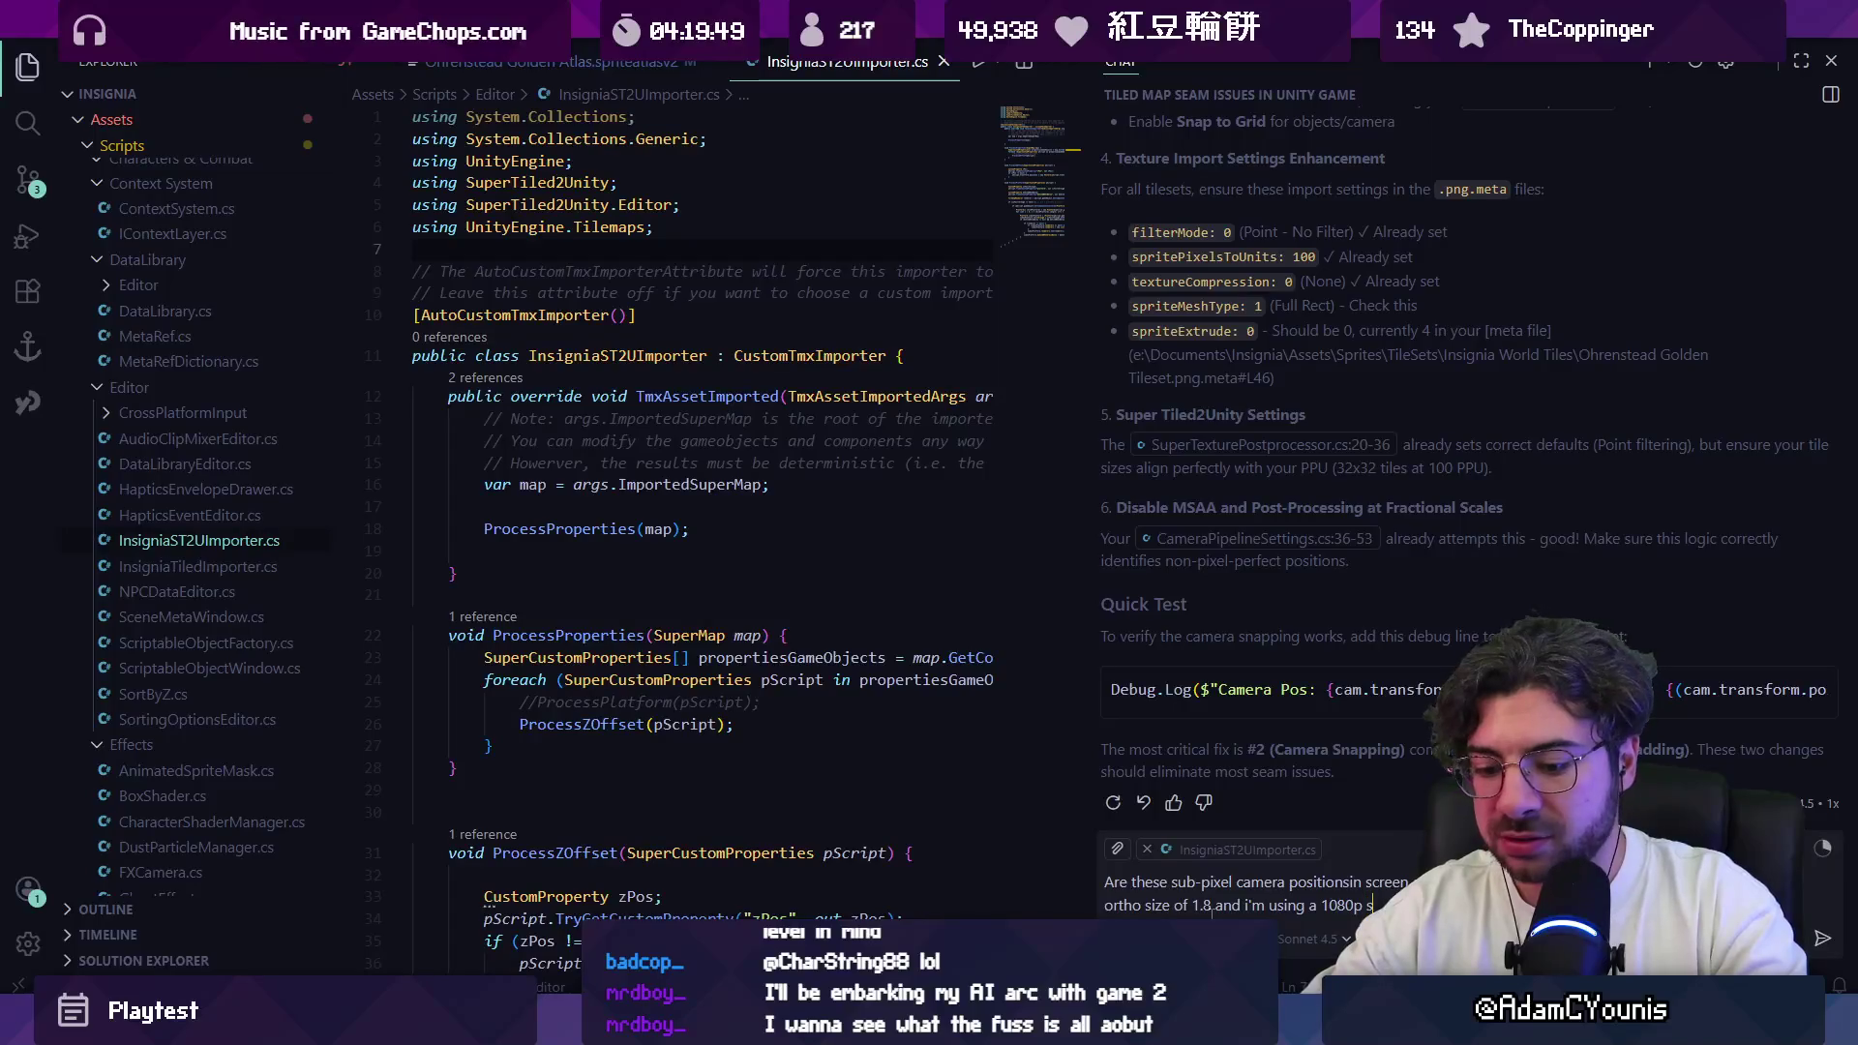
type("s")
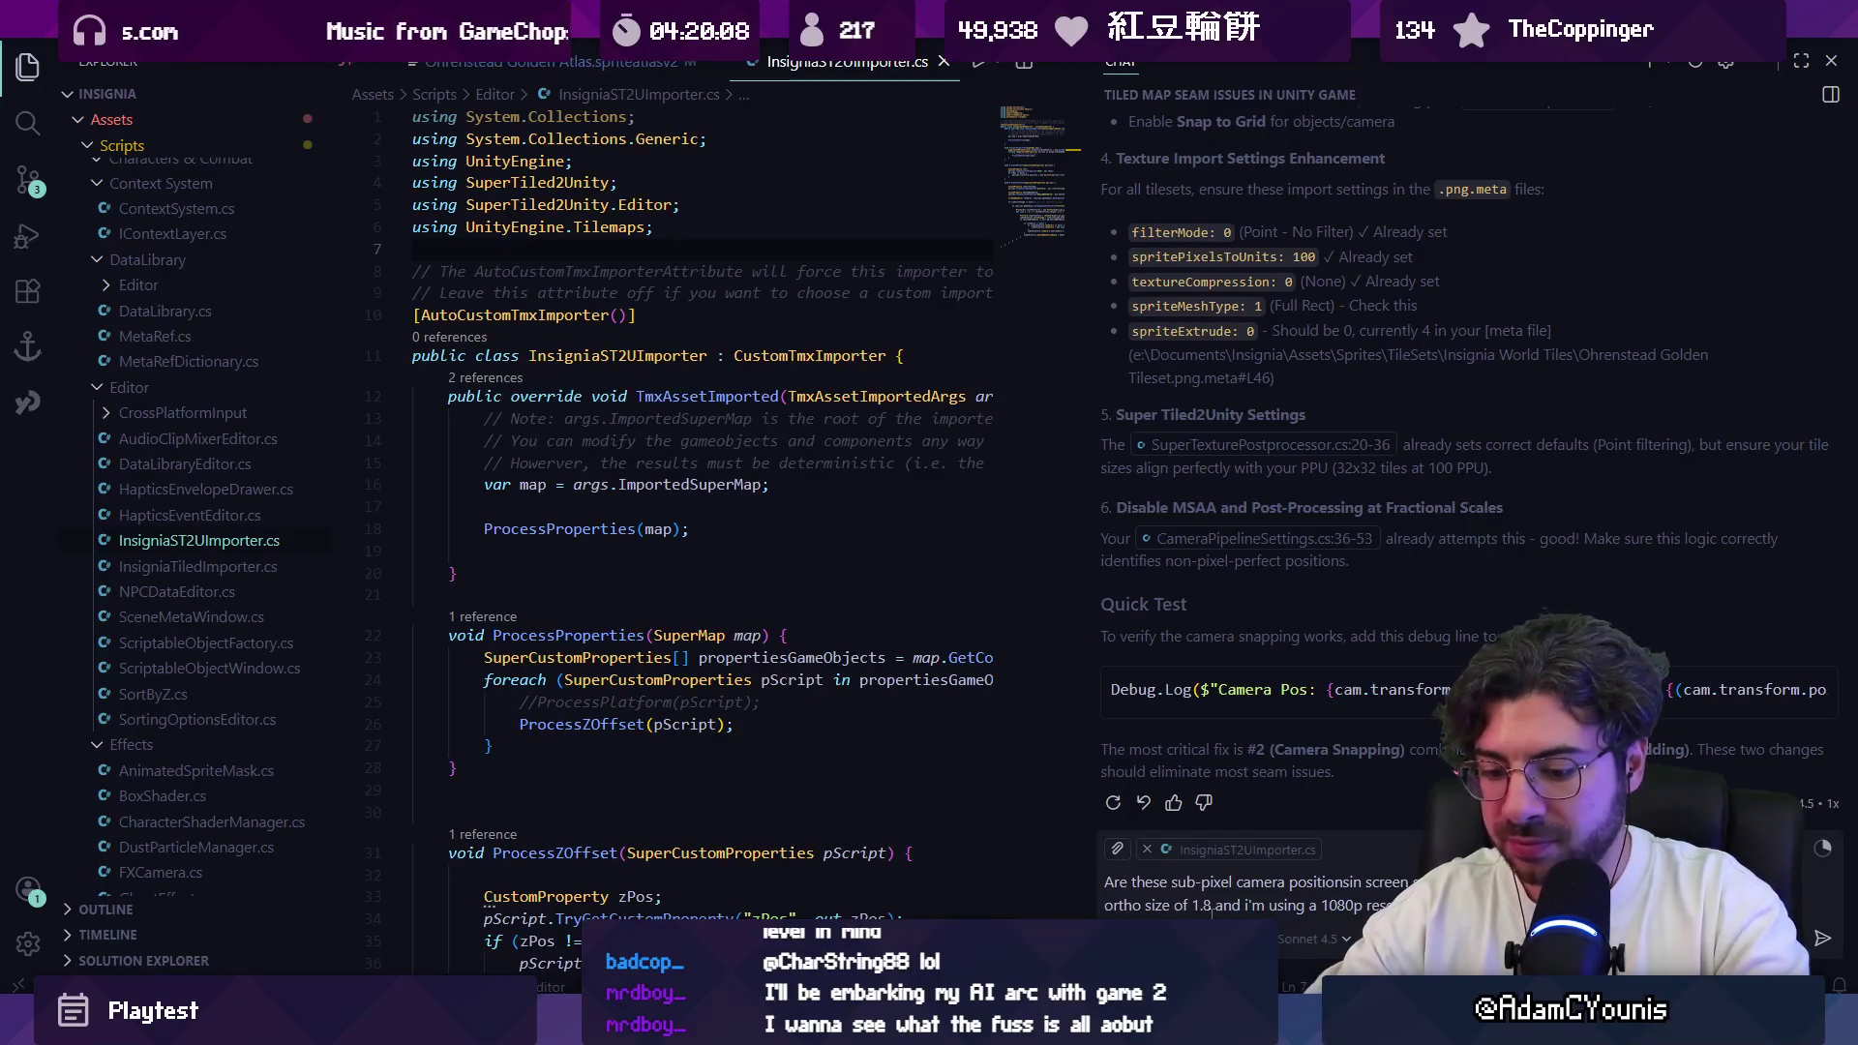
type("or")
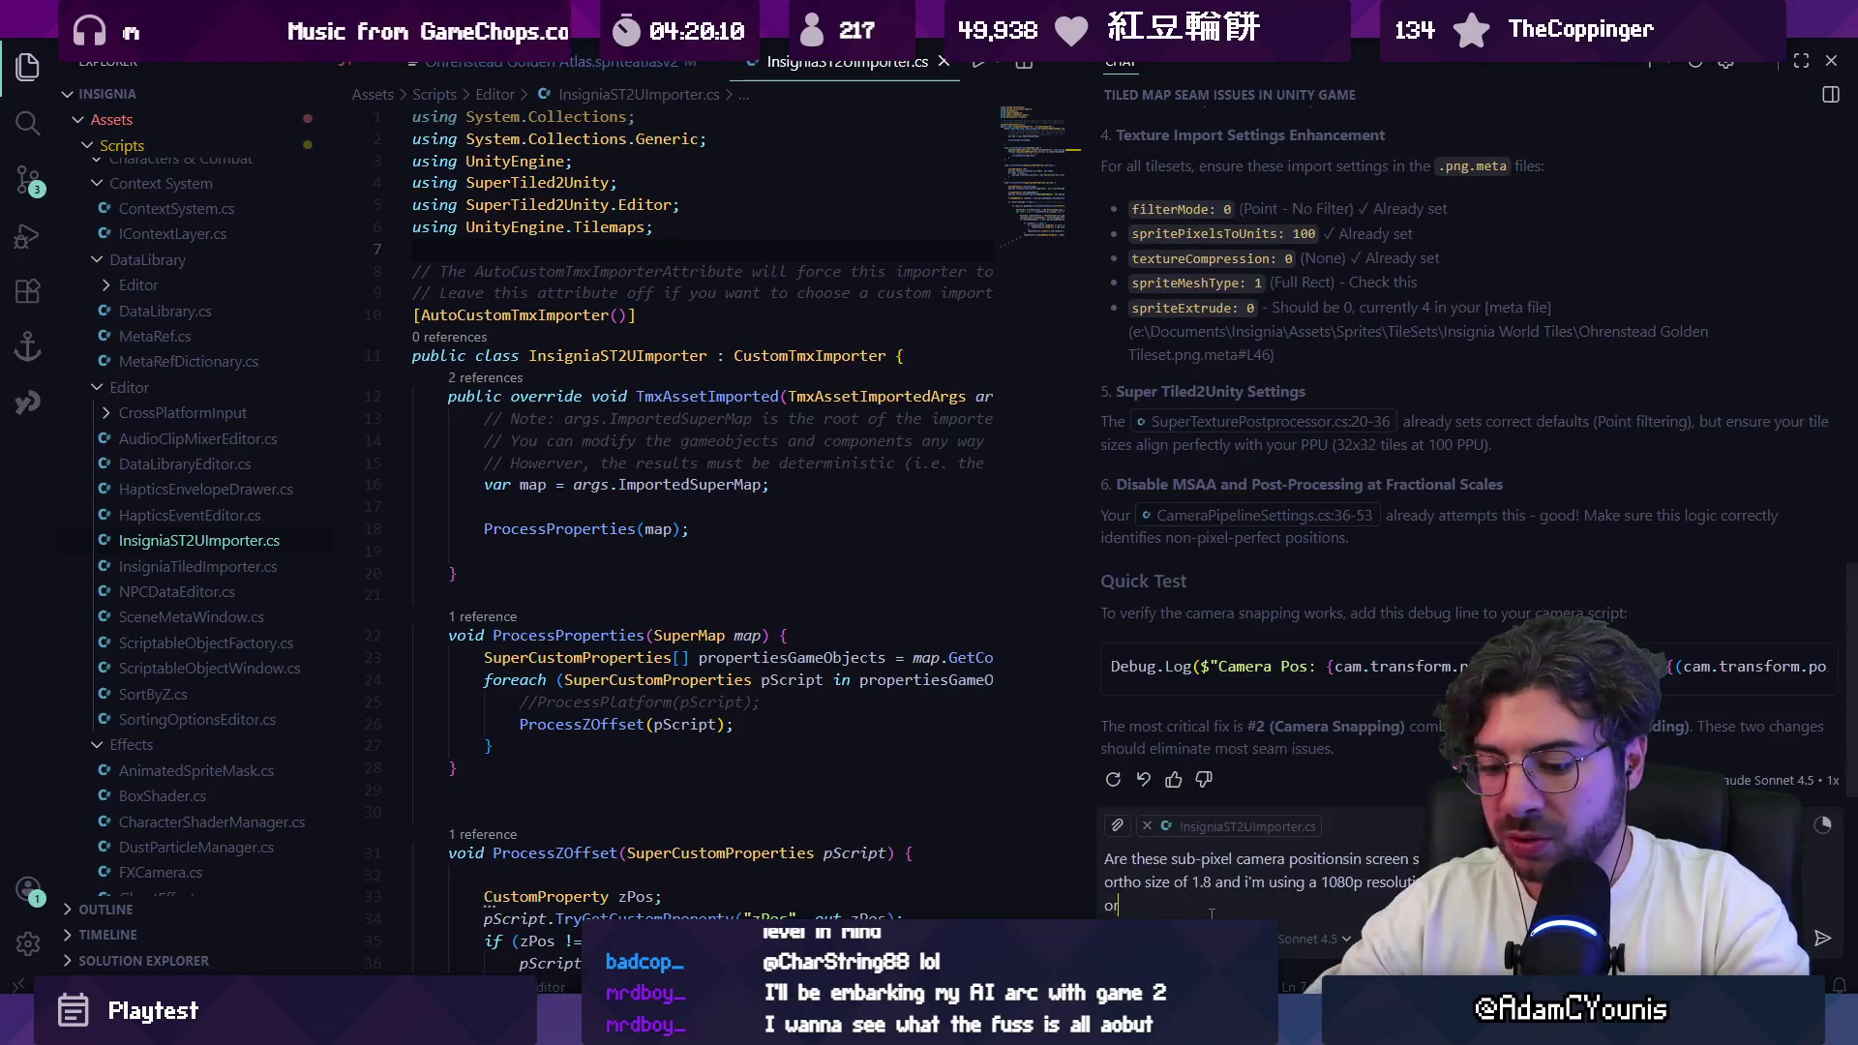
type(" does it have to be art scale pixels")
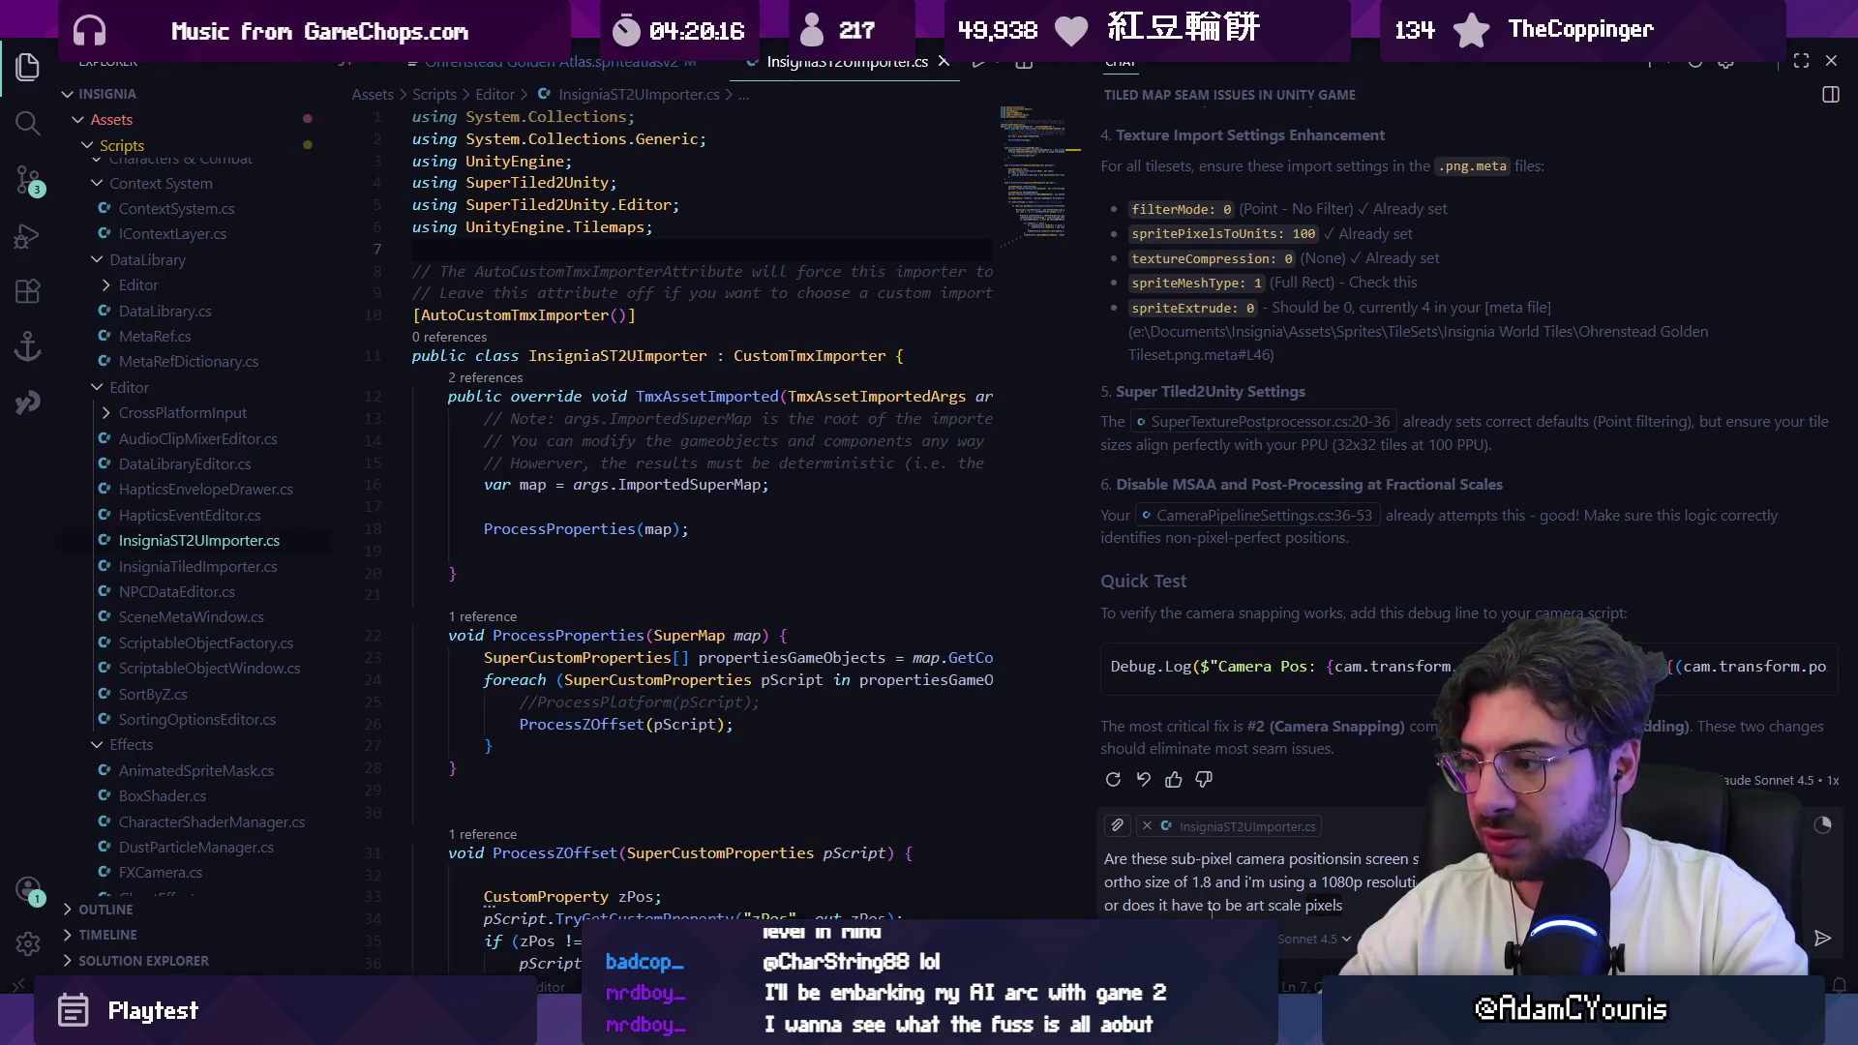
type(" (0.01 w")
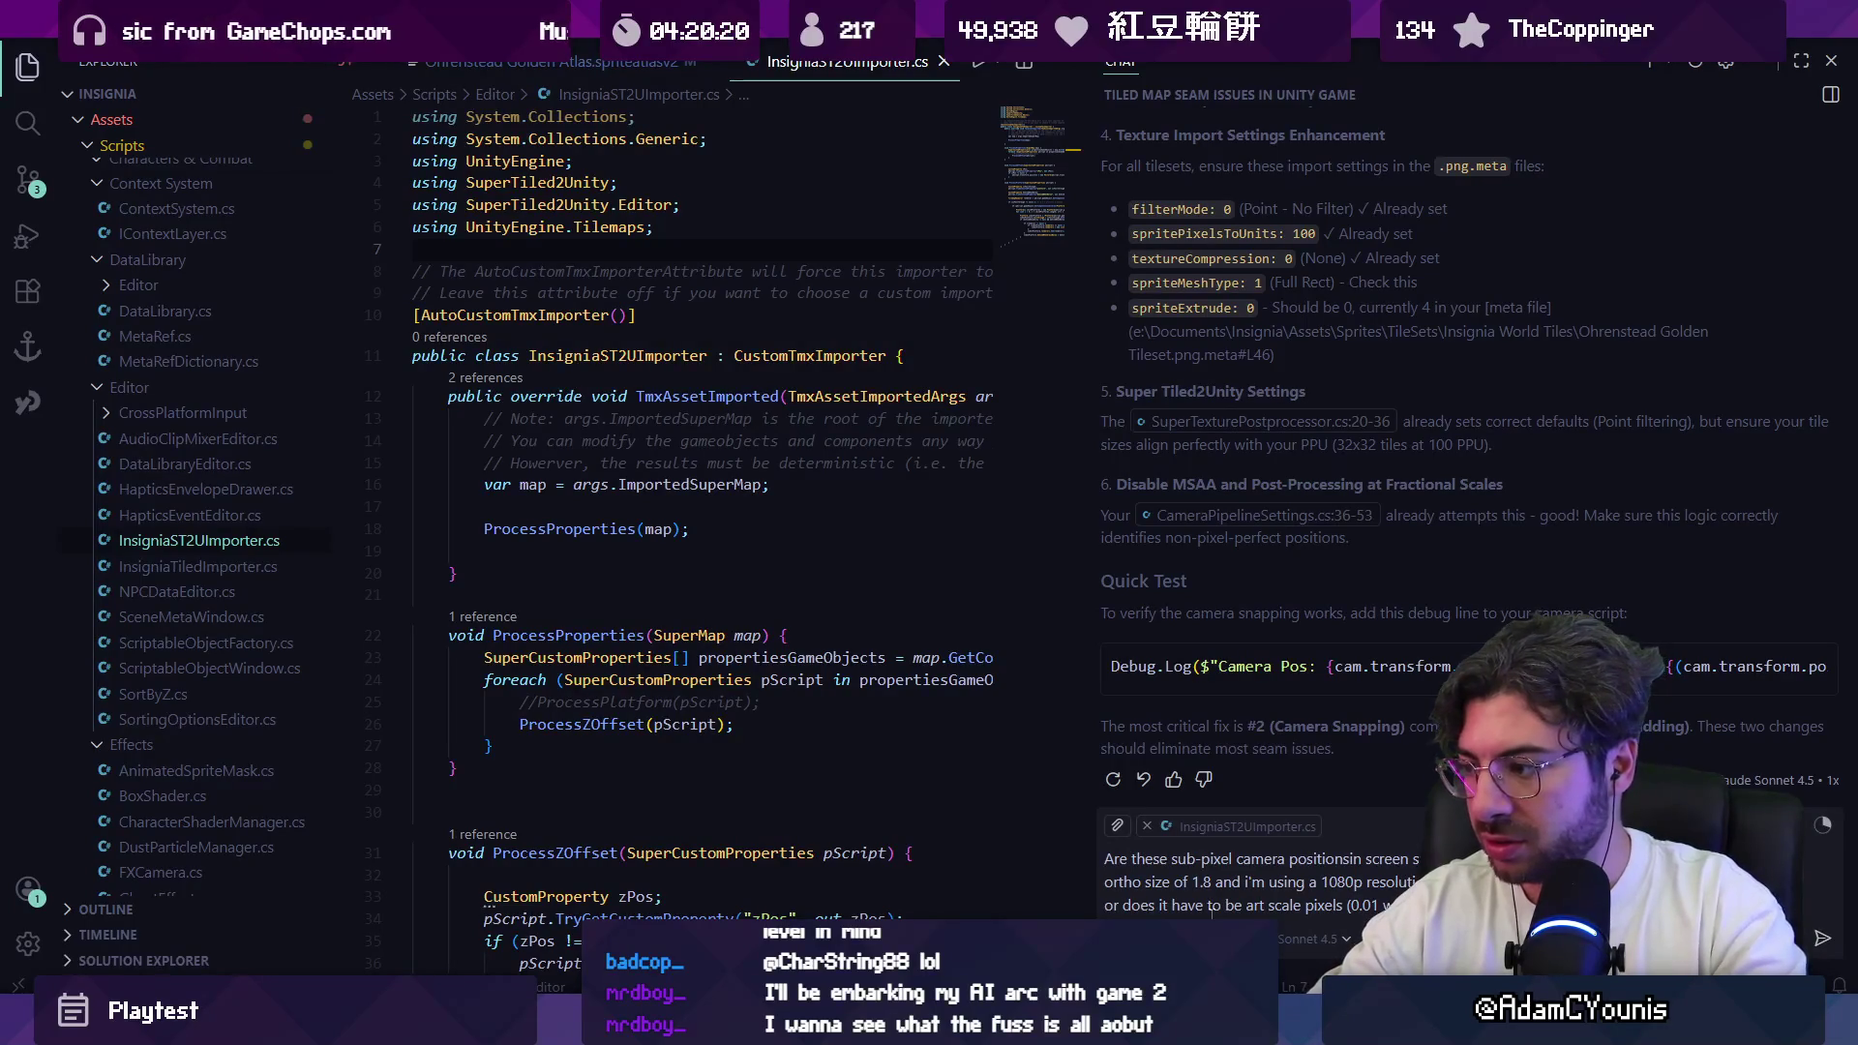
key("Return")
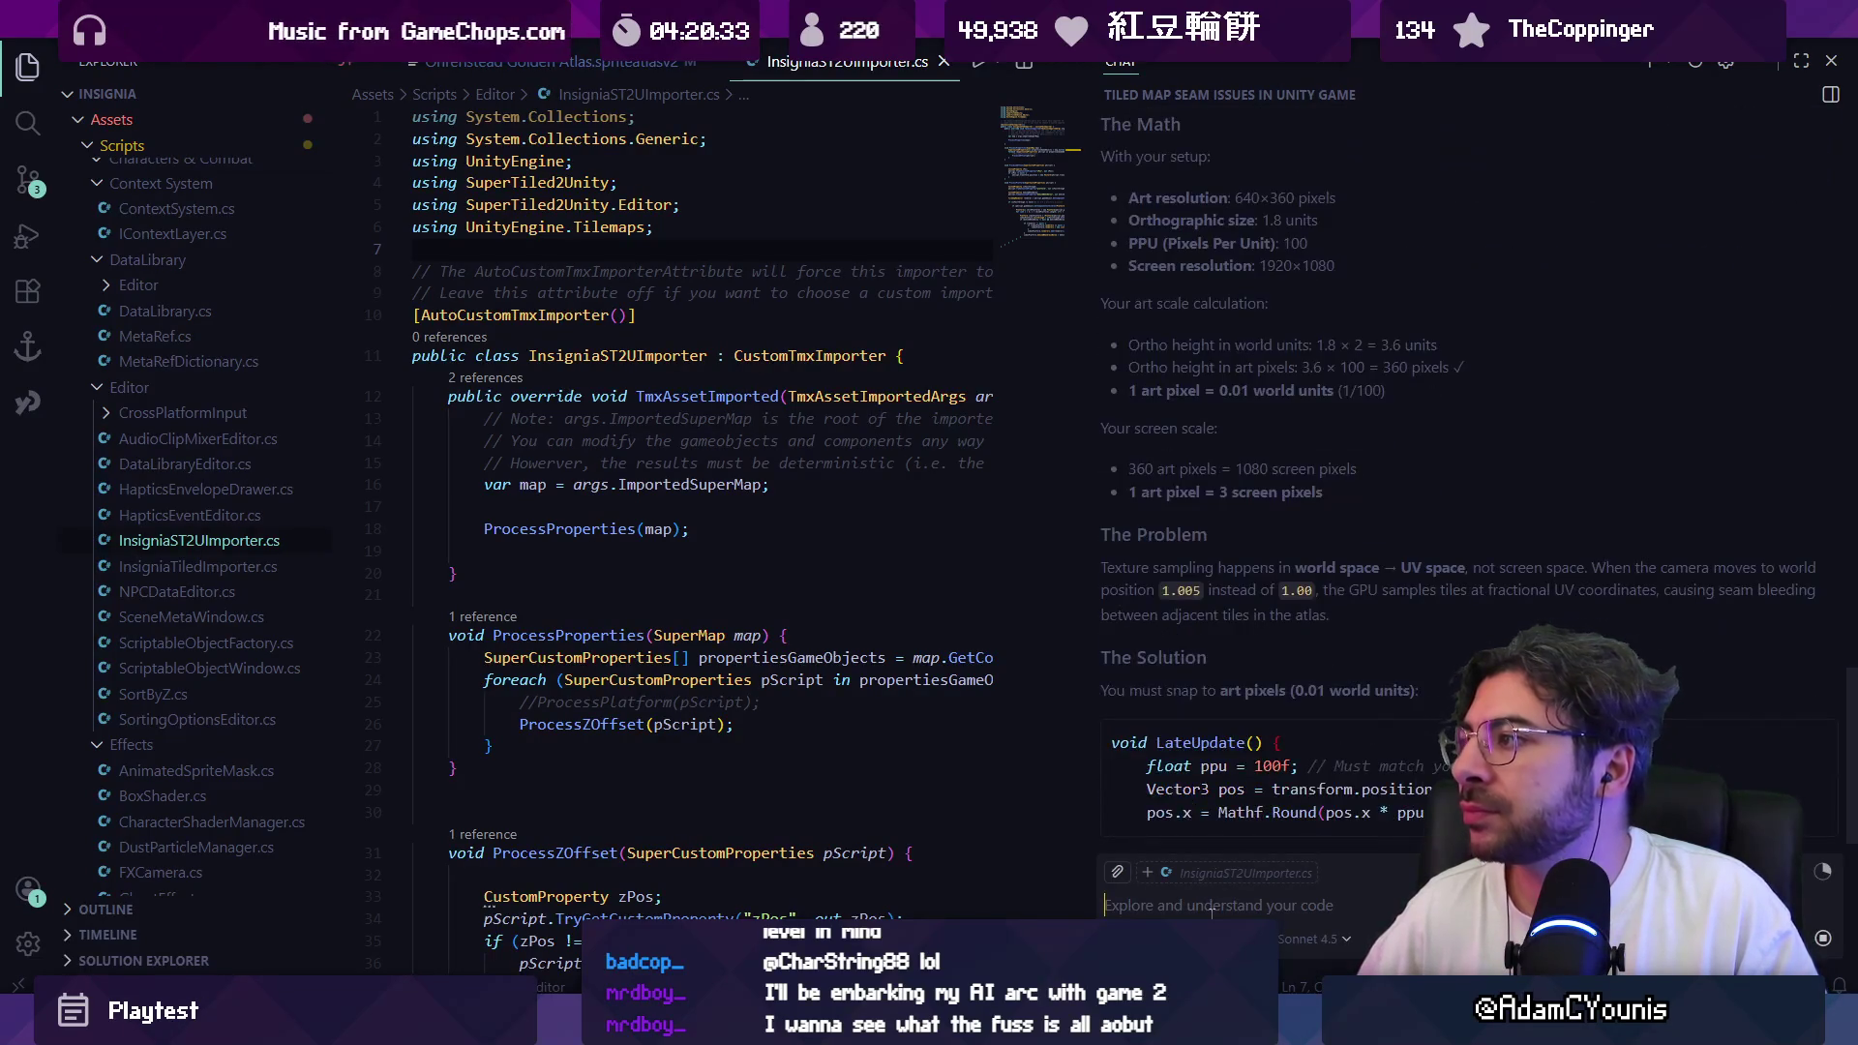
Step: Tell the chat that hard snapping looks bad and ask about smooth parallax and camera tracking
scroll(1301, 582, "up", 3)
scroll(1301, 582, "down", 5)
left_click(1339, 874)
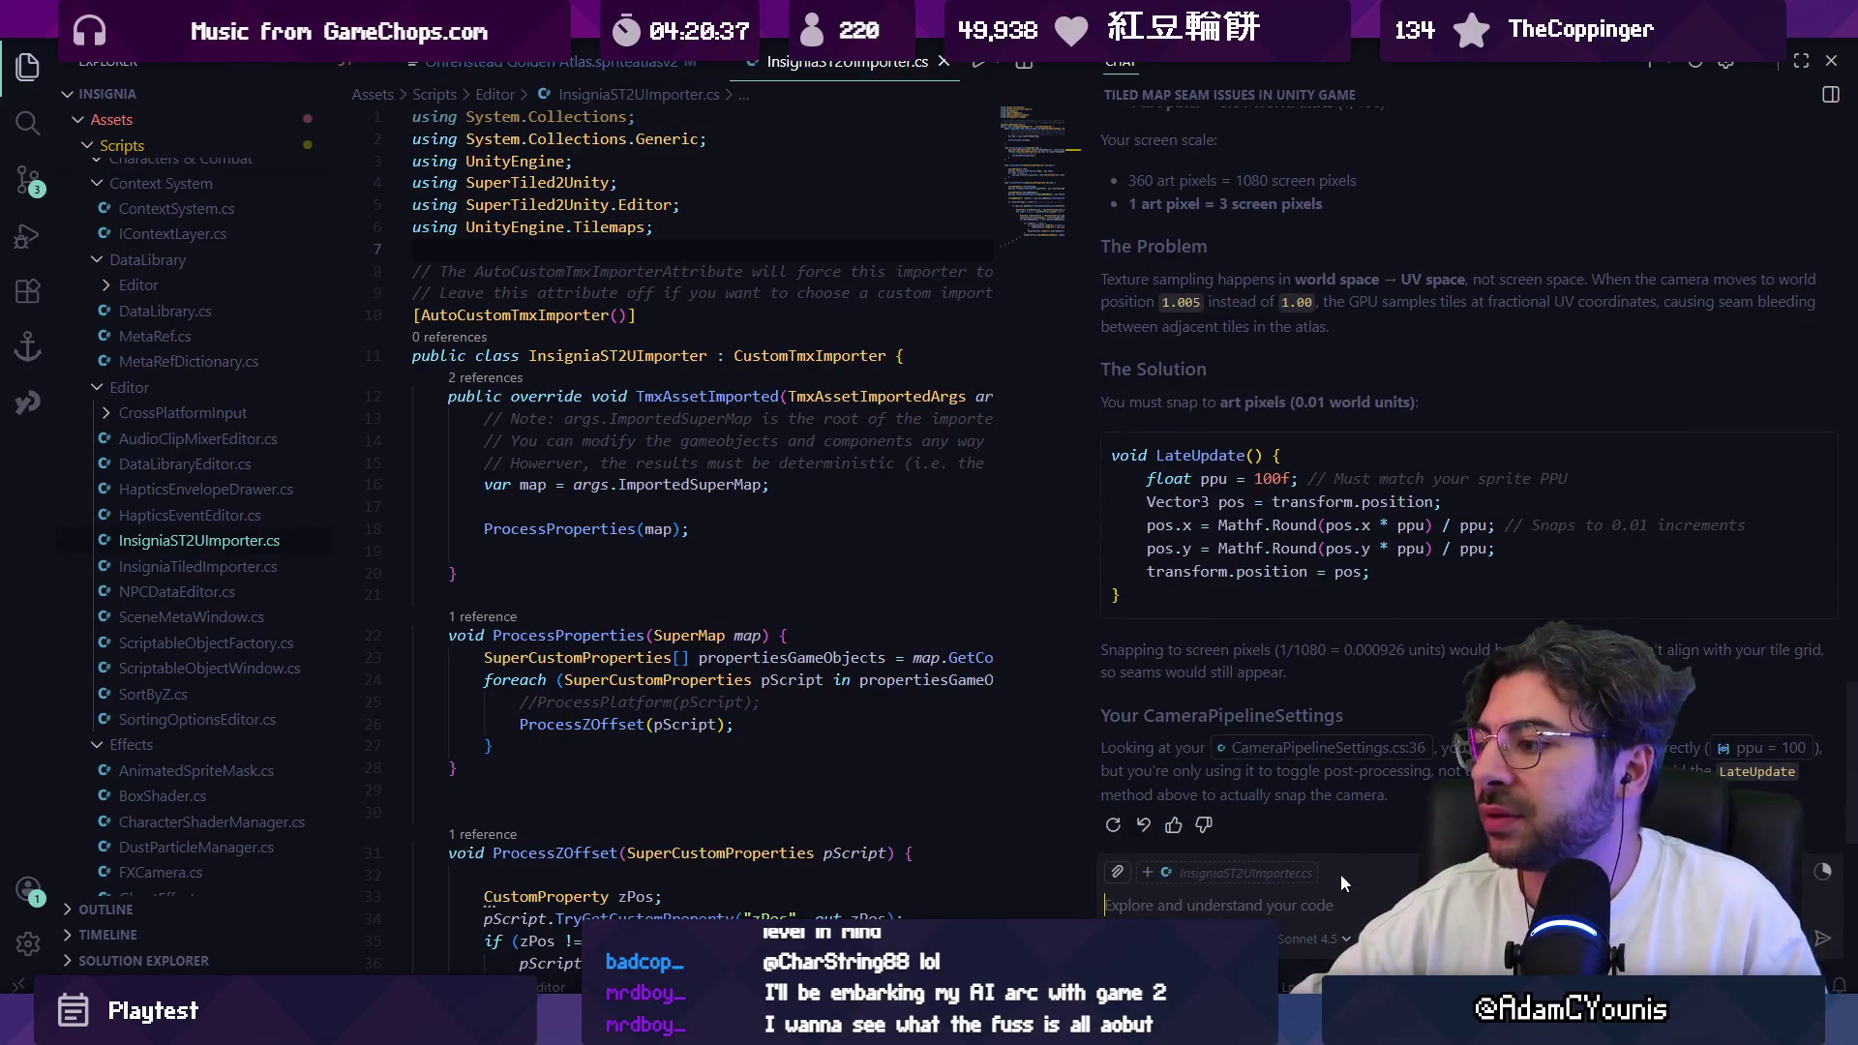
type("this will look bad f")
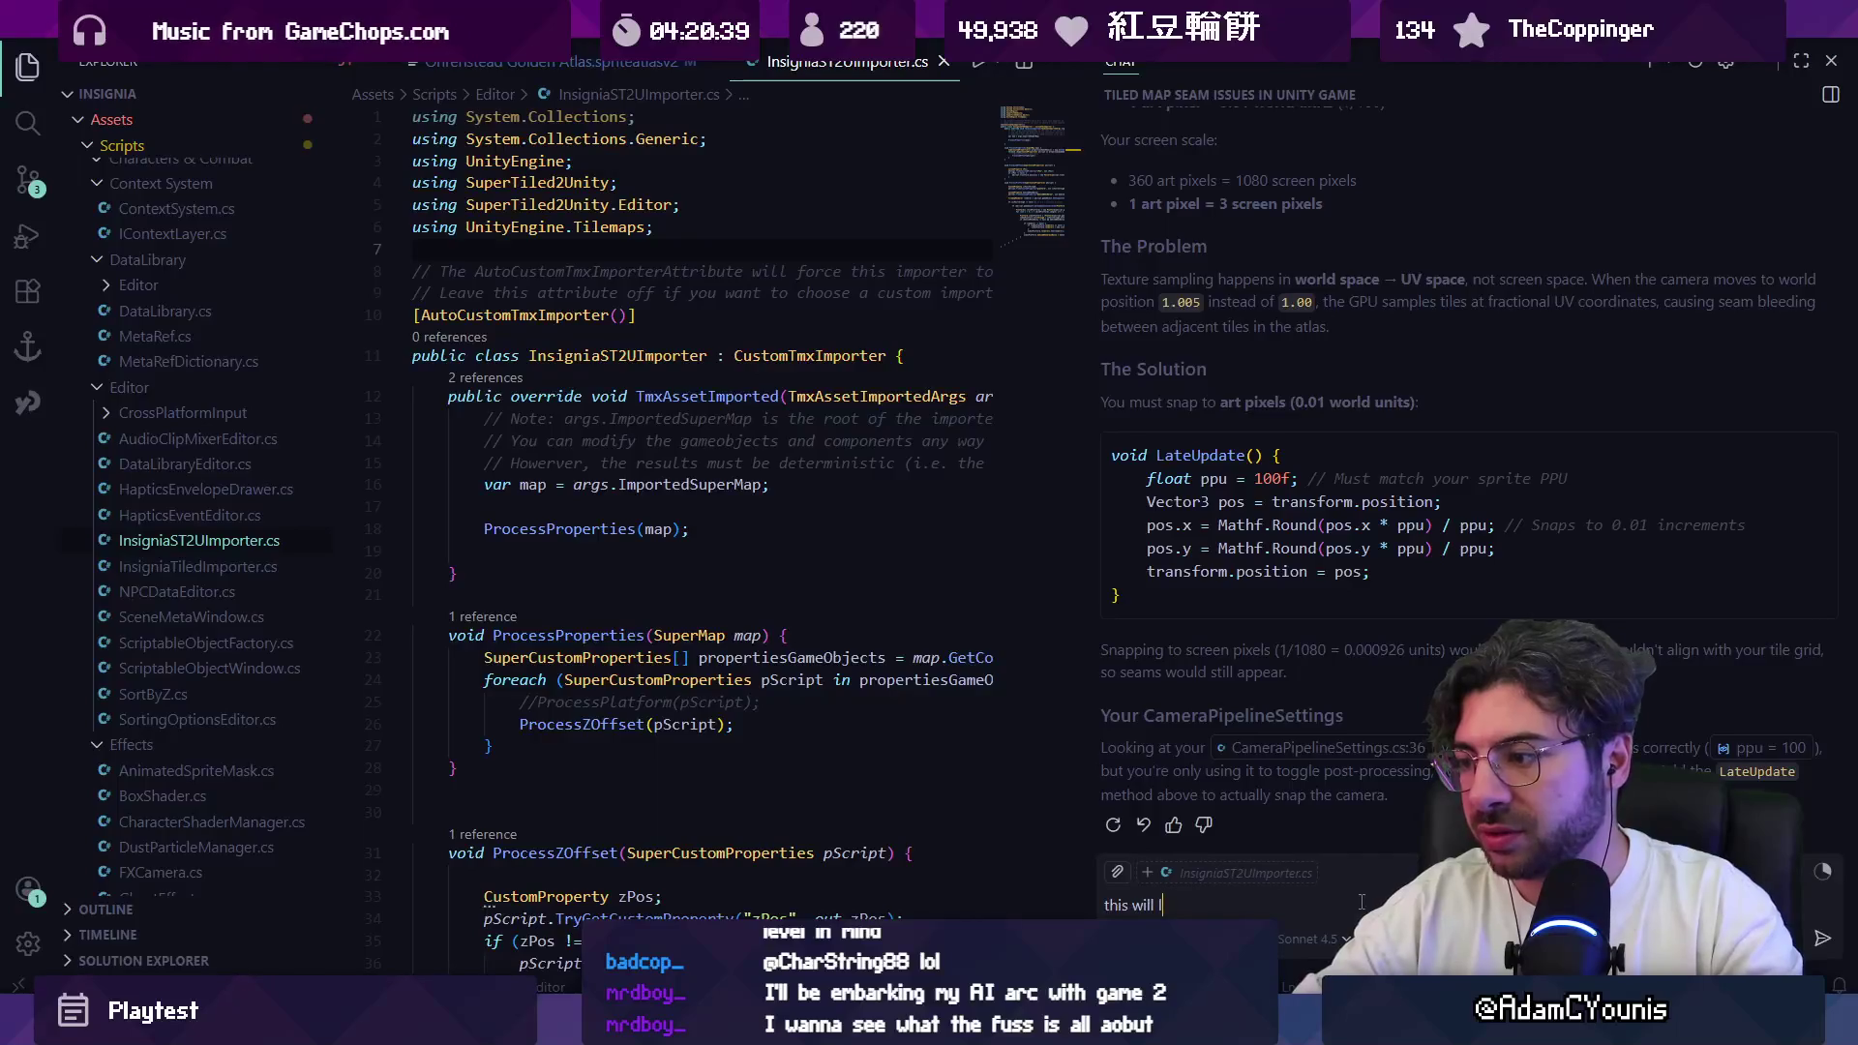
type("or my")
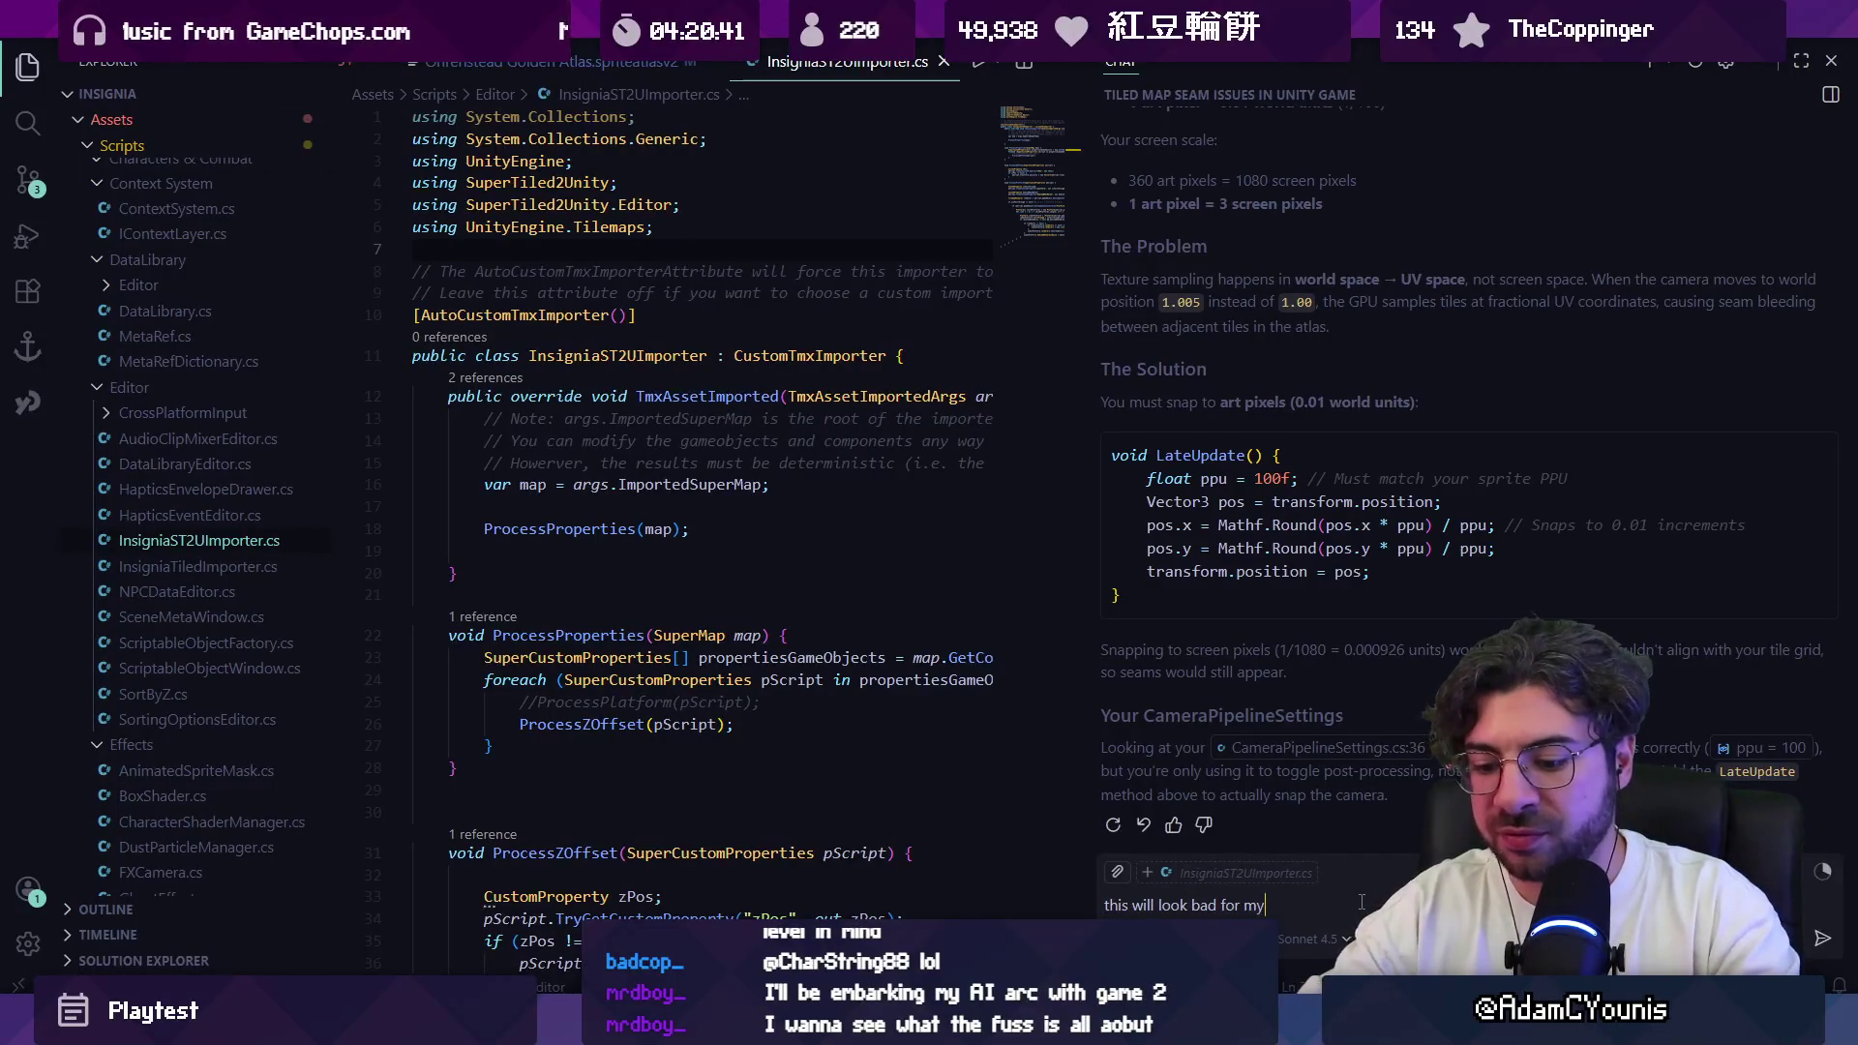
type(" game, which need")
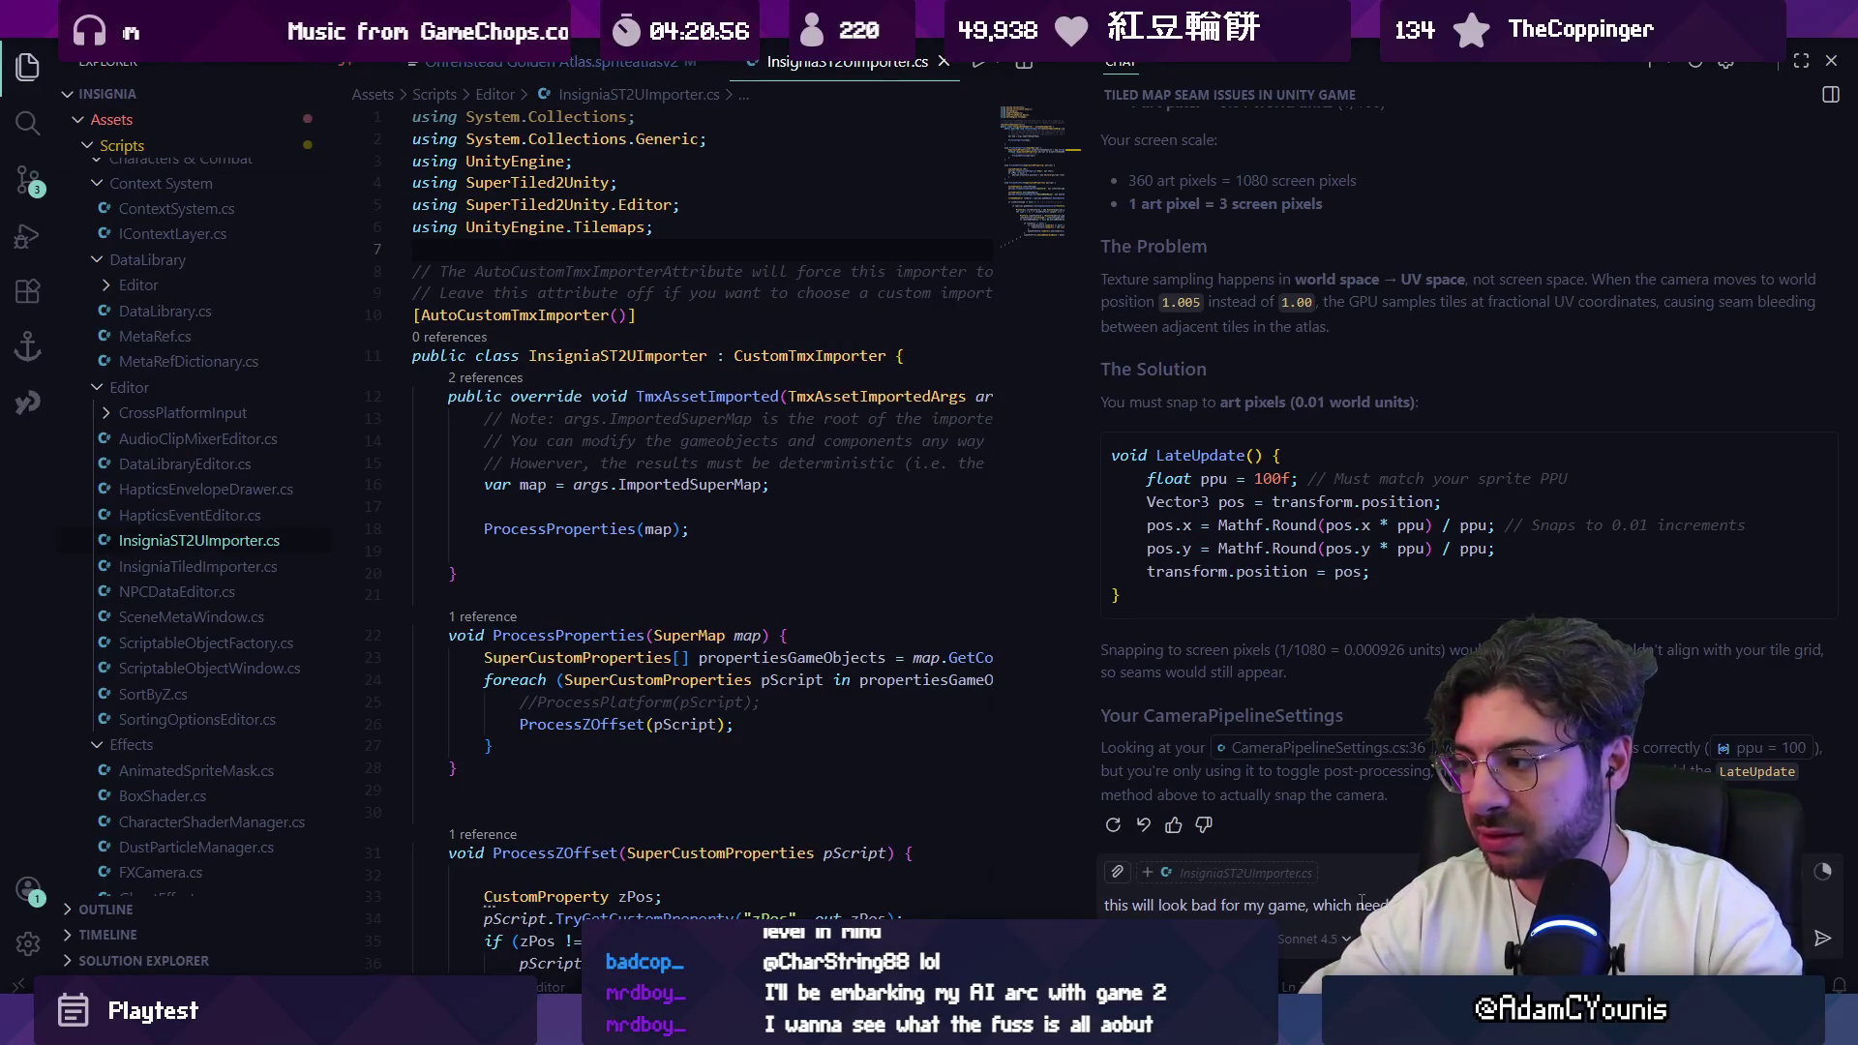
type("and subtle camera")
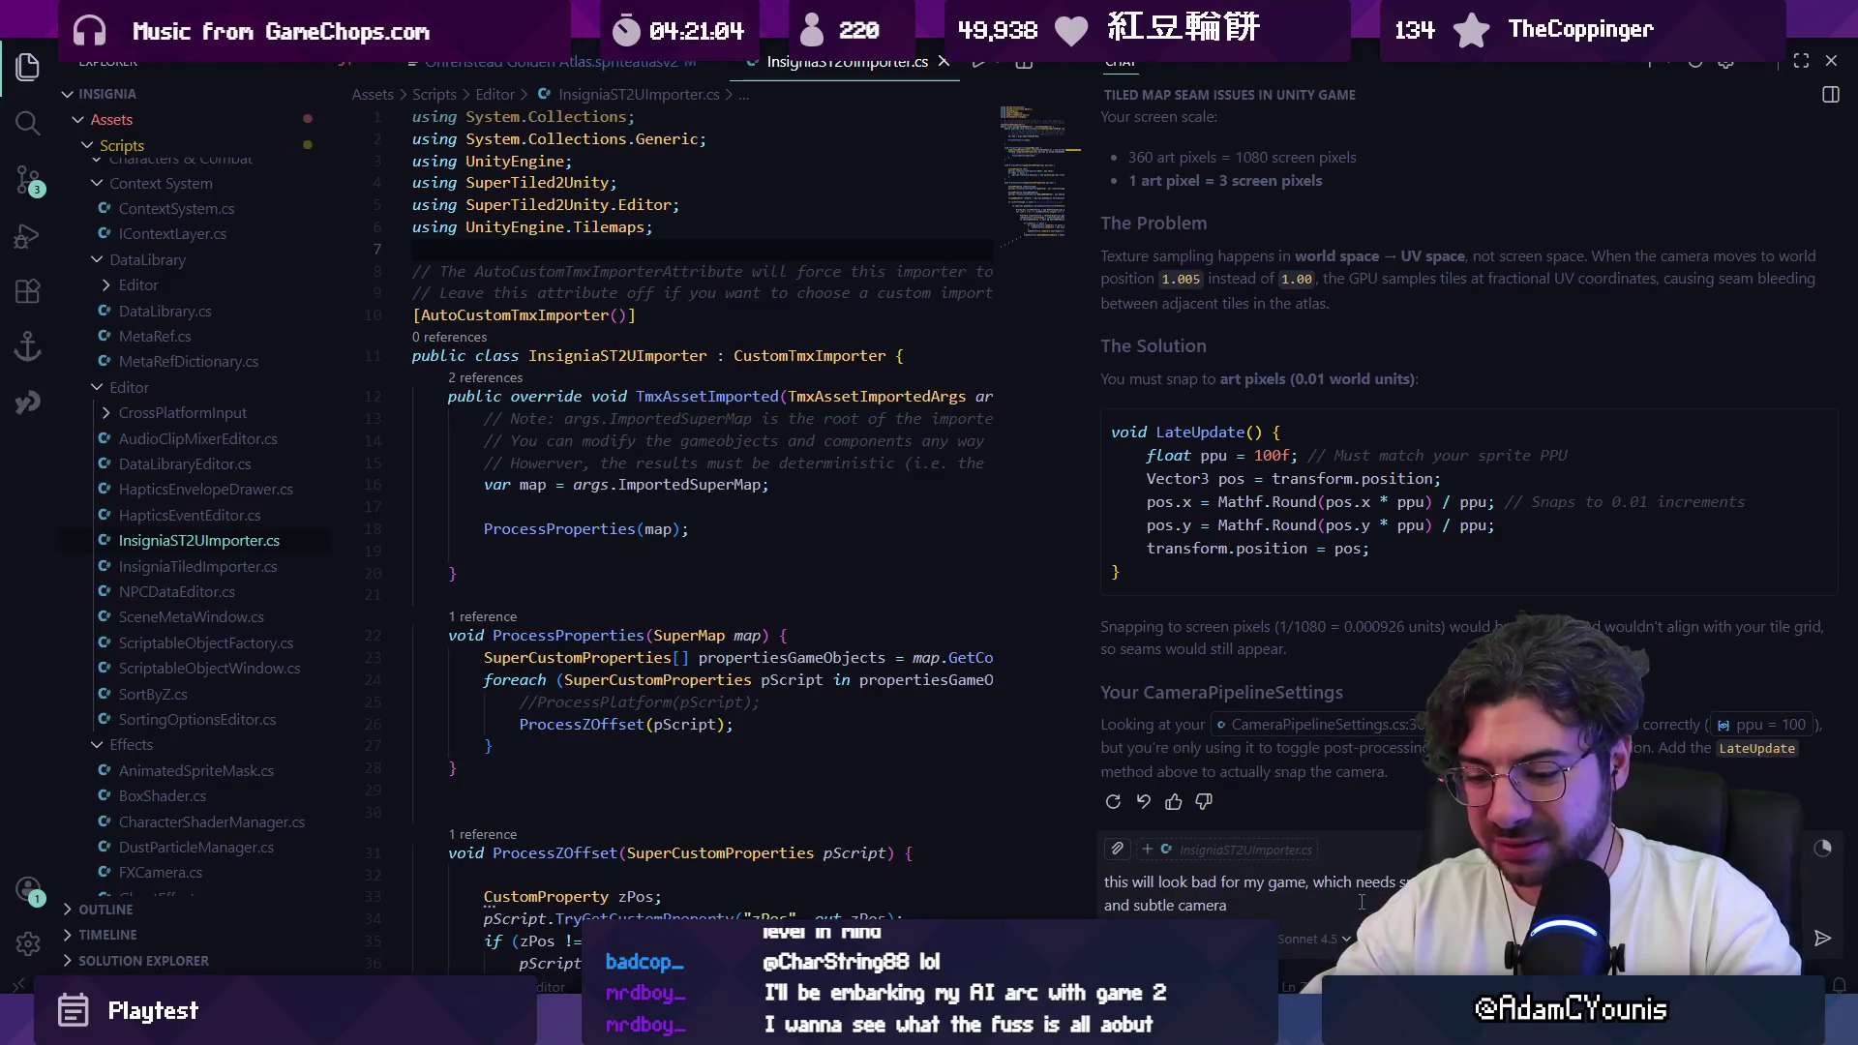
type(" trac")
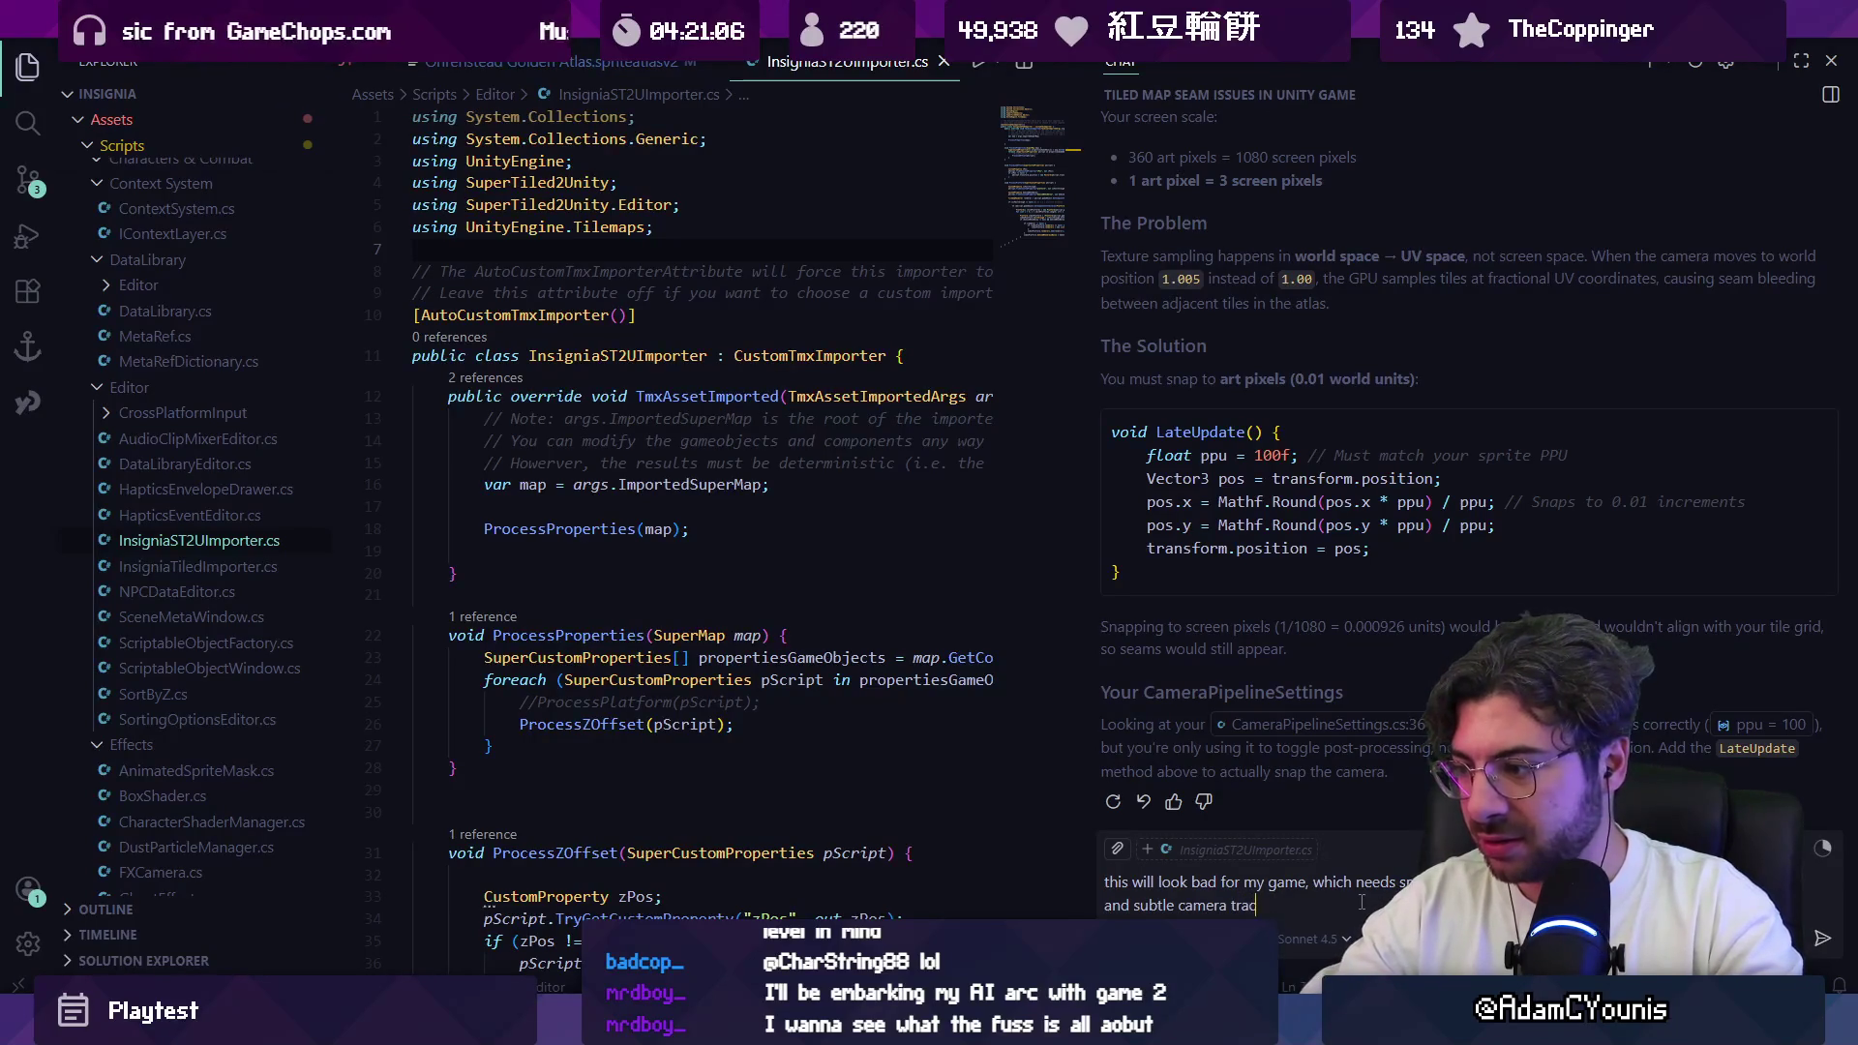
type("king")
key("Return")
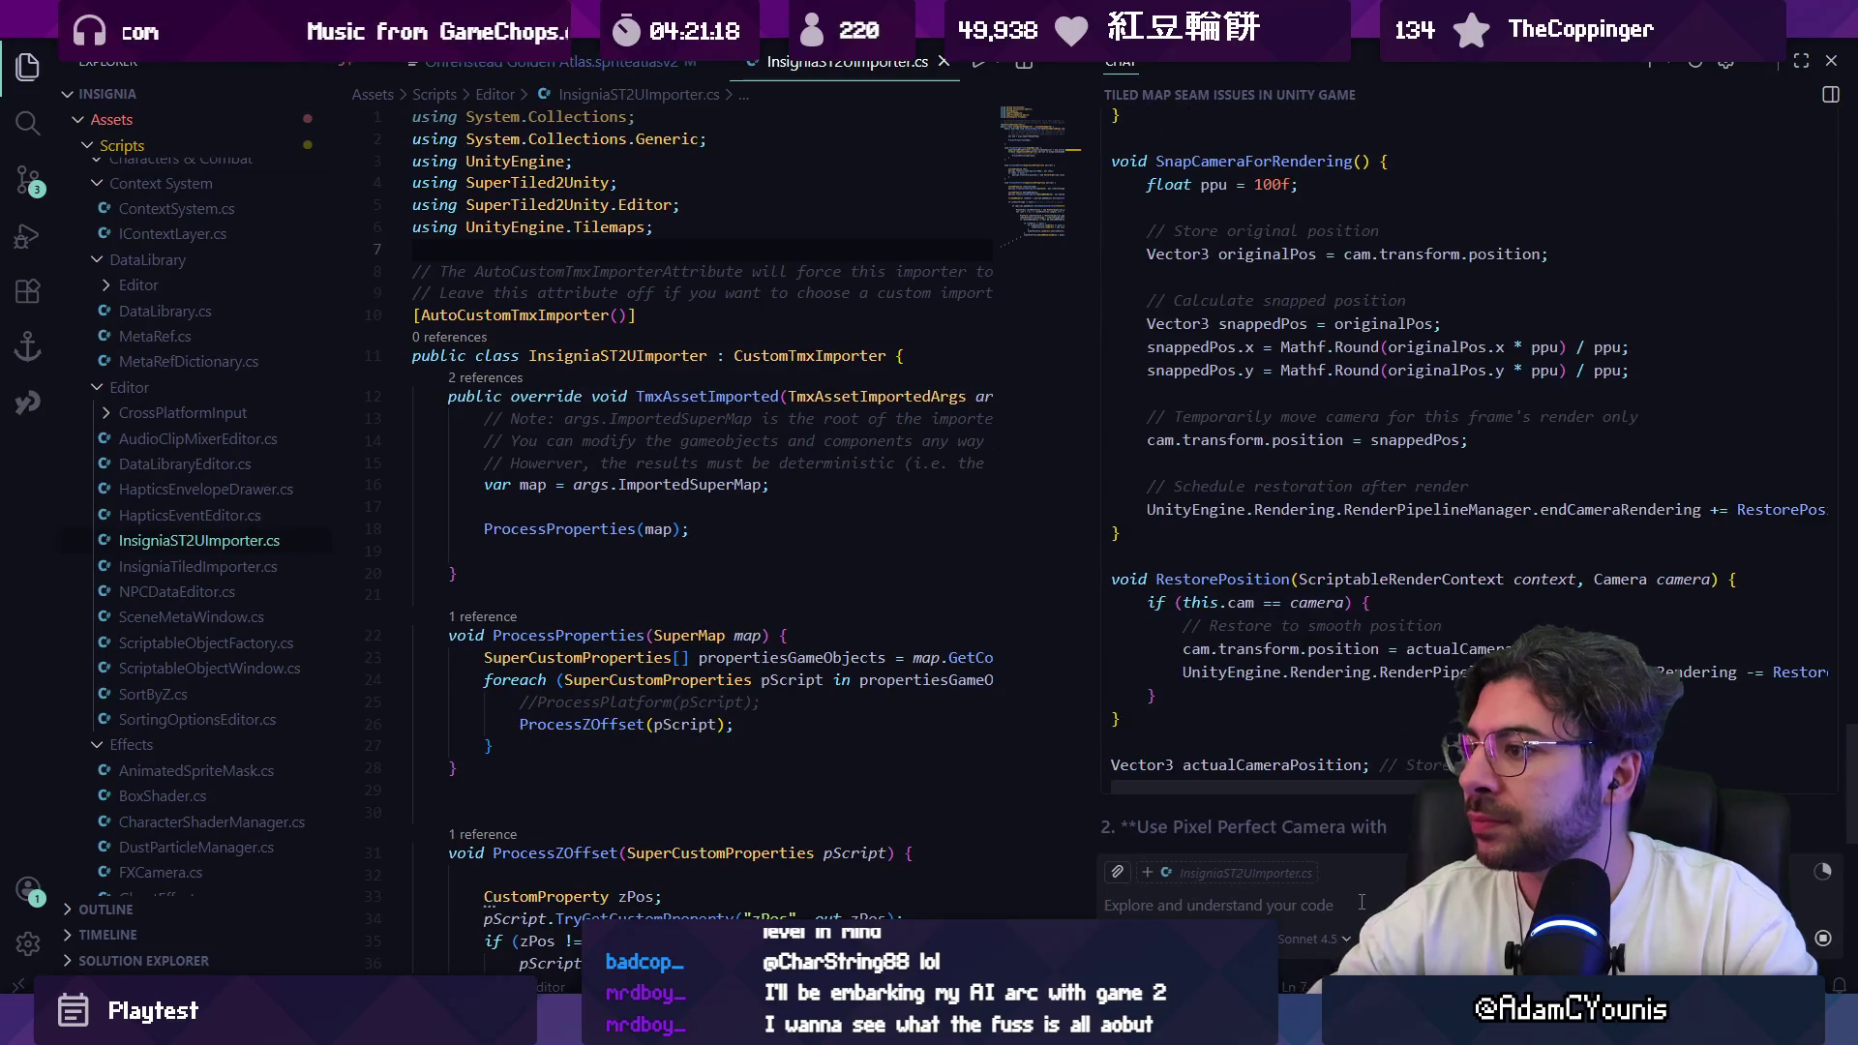
Step: Read the AI's smoother alternatives to hard camera snapping, then switch back to Unity
scroll(1421, 531, "up", 10)
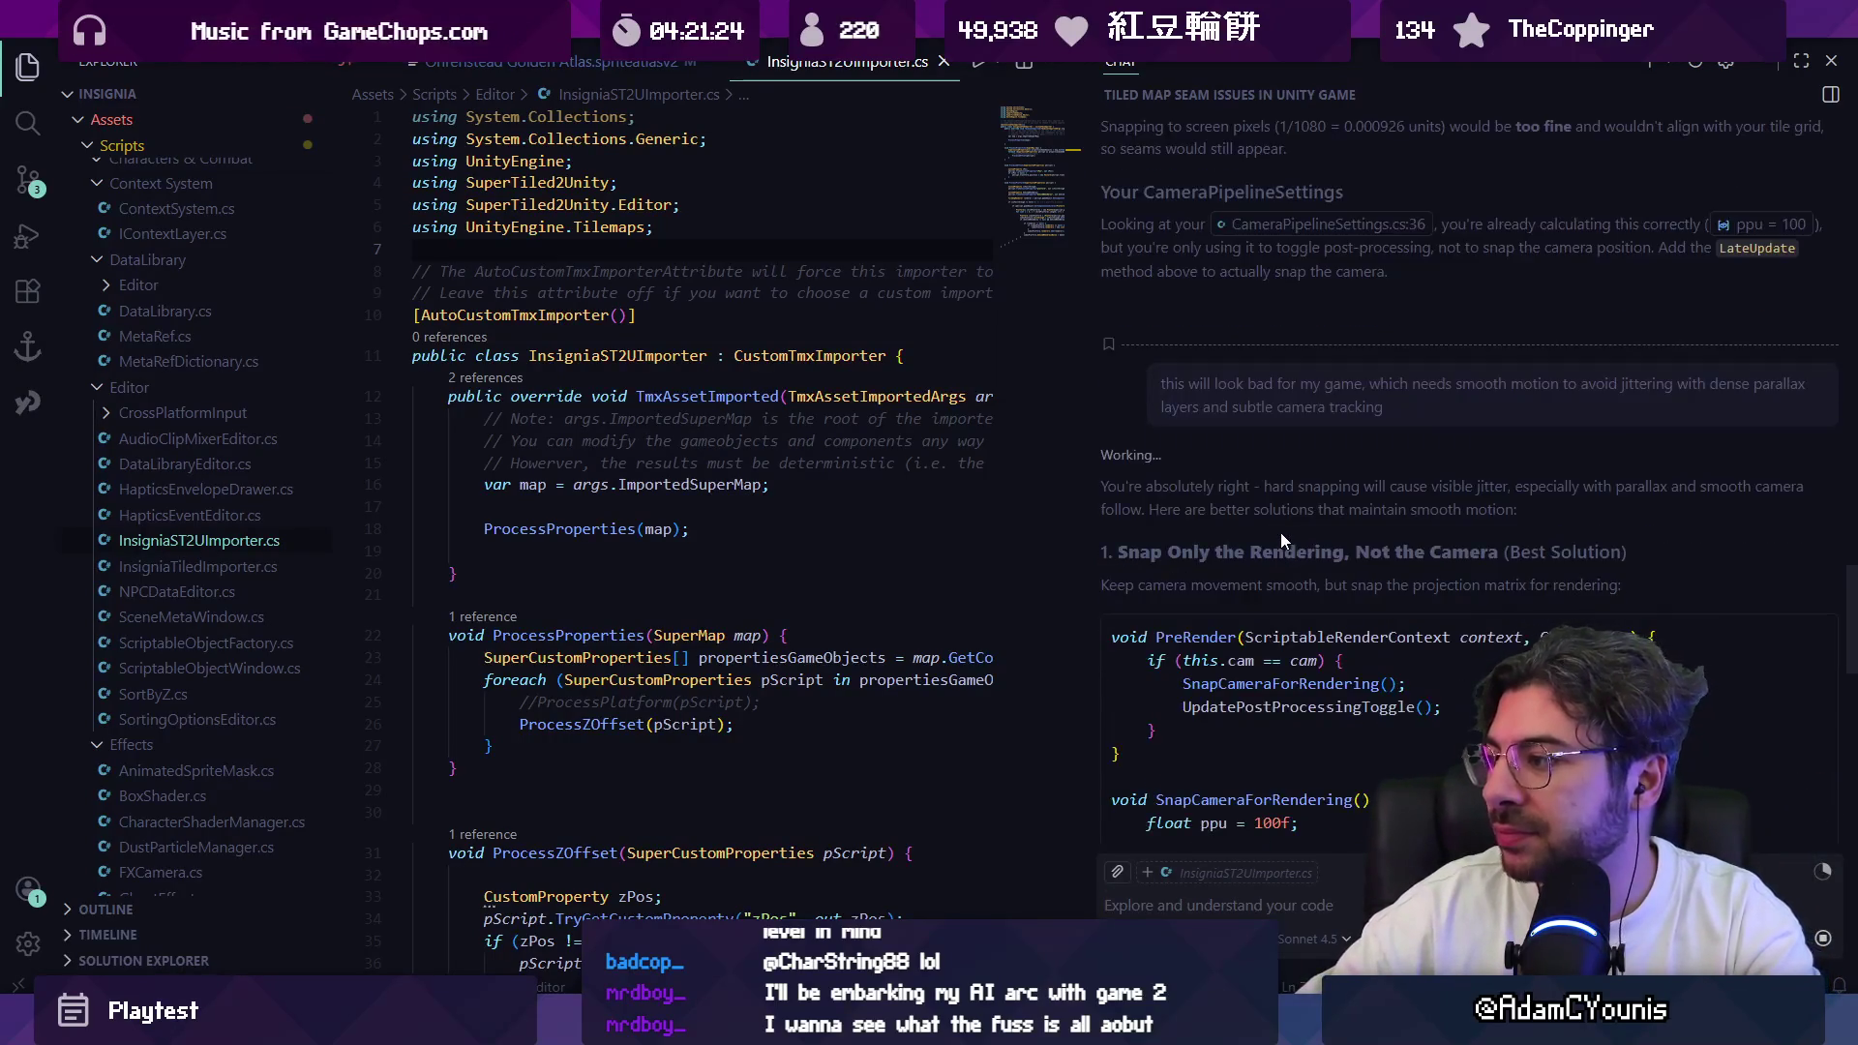
scroll(1280, 532, "down", 3)
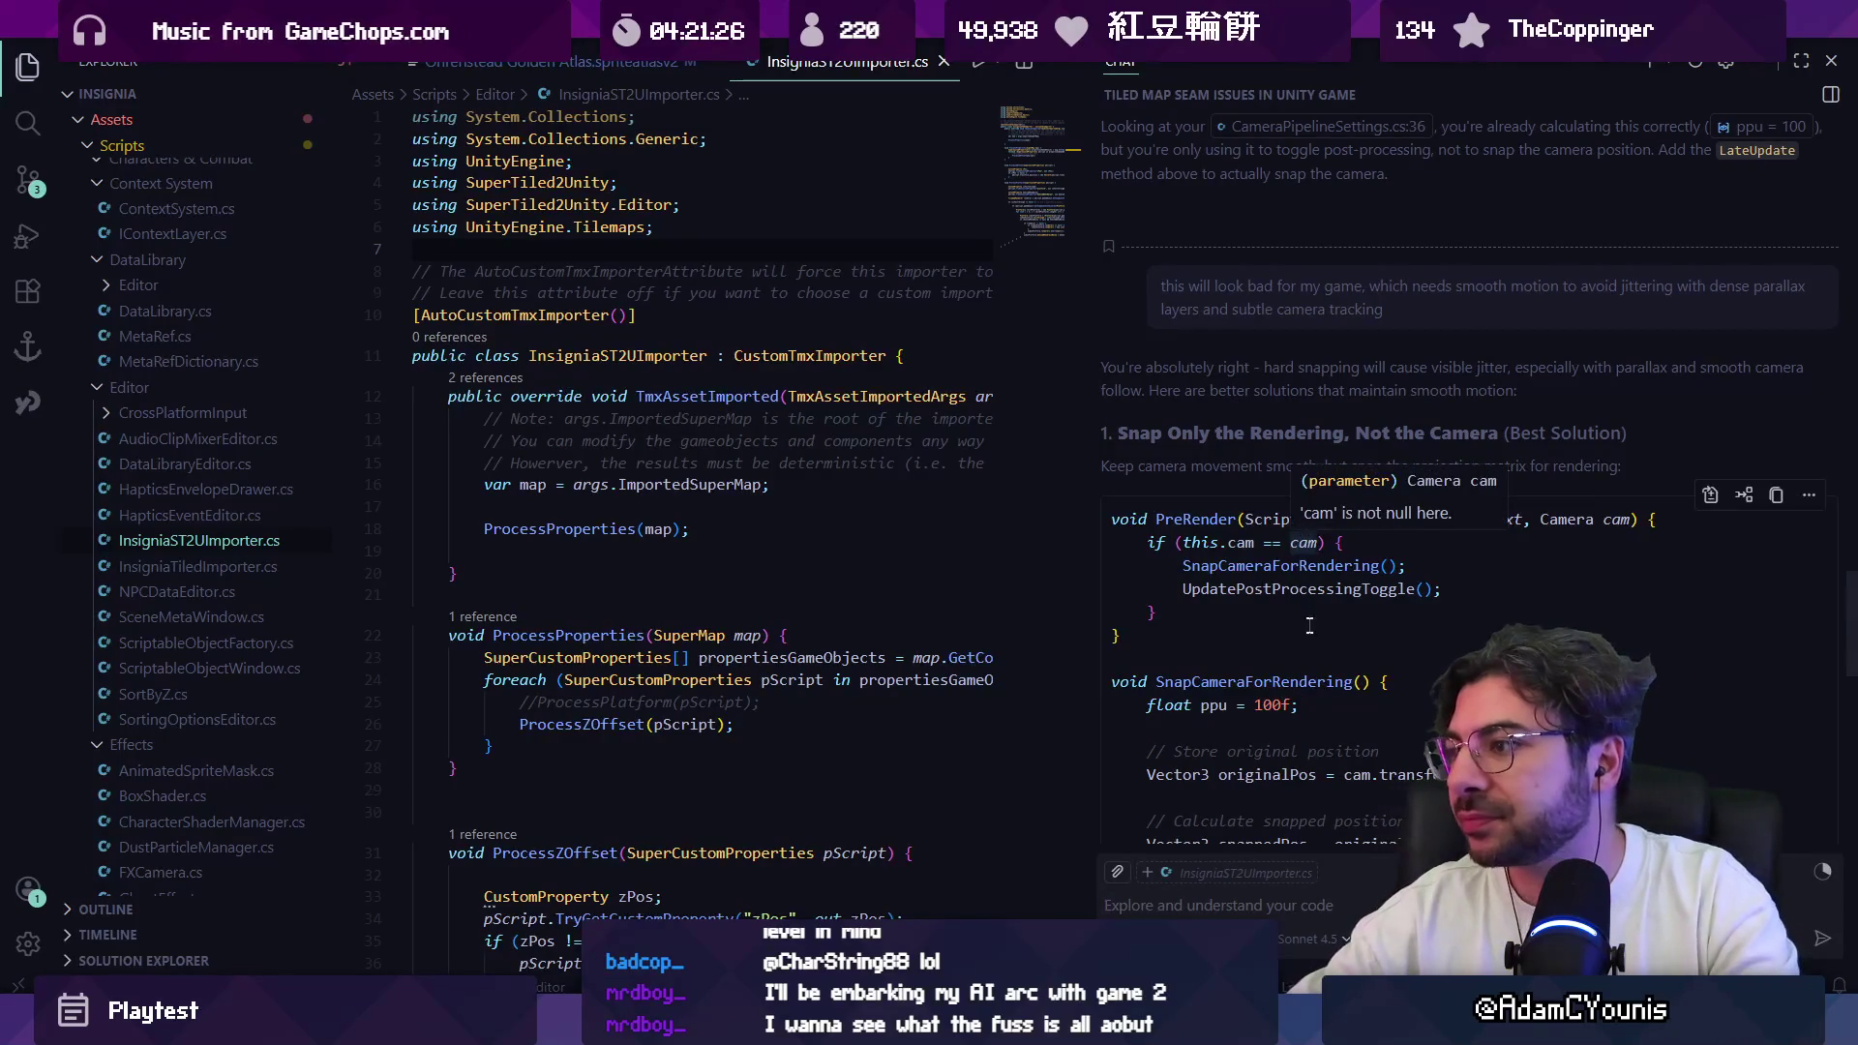
scroll(1315, 630, "down", 5)
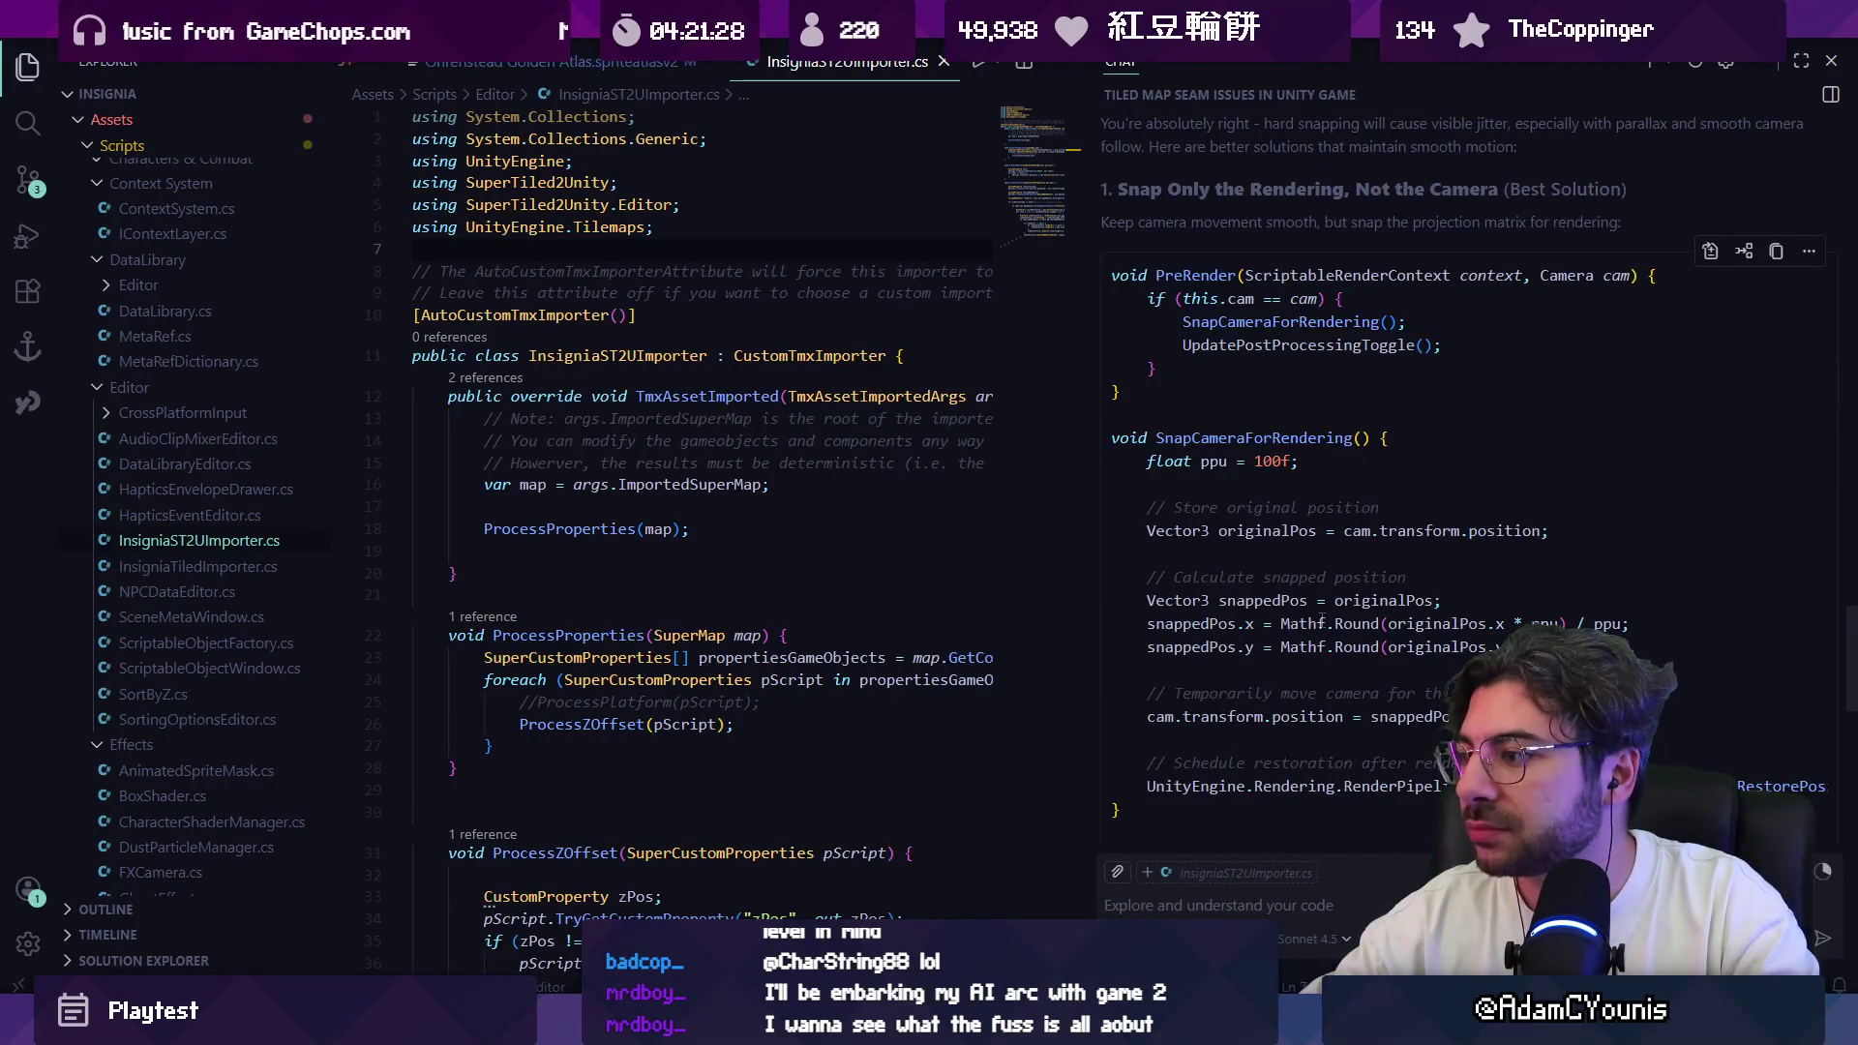
scroll(1322, 621, "down", 5)
scroll(1324, 626, "down", 3)
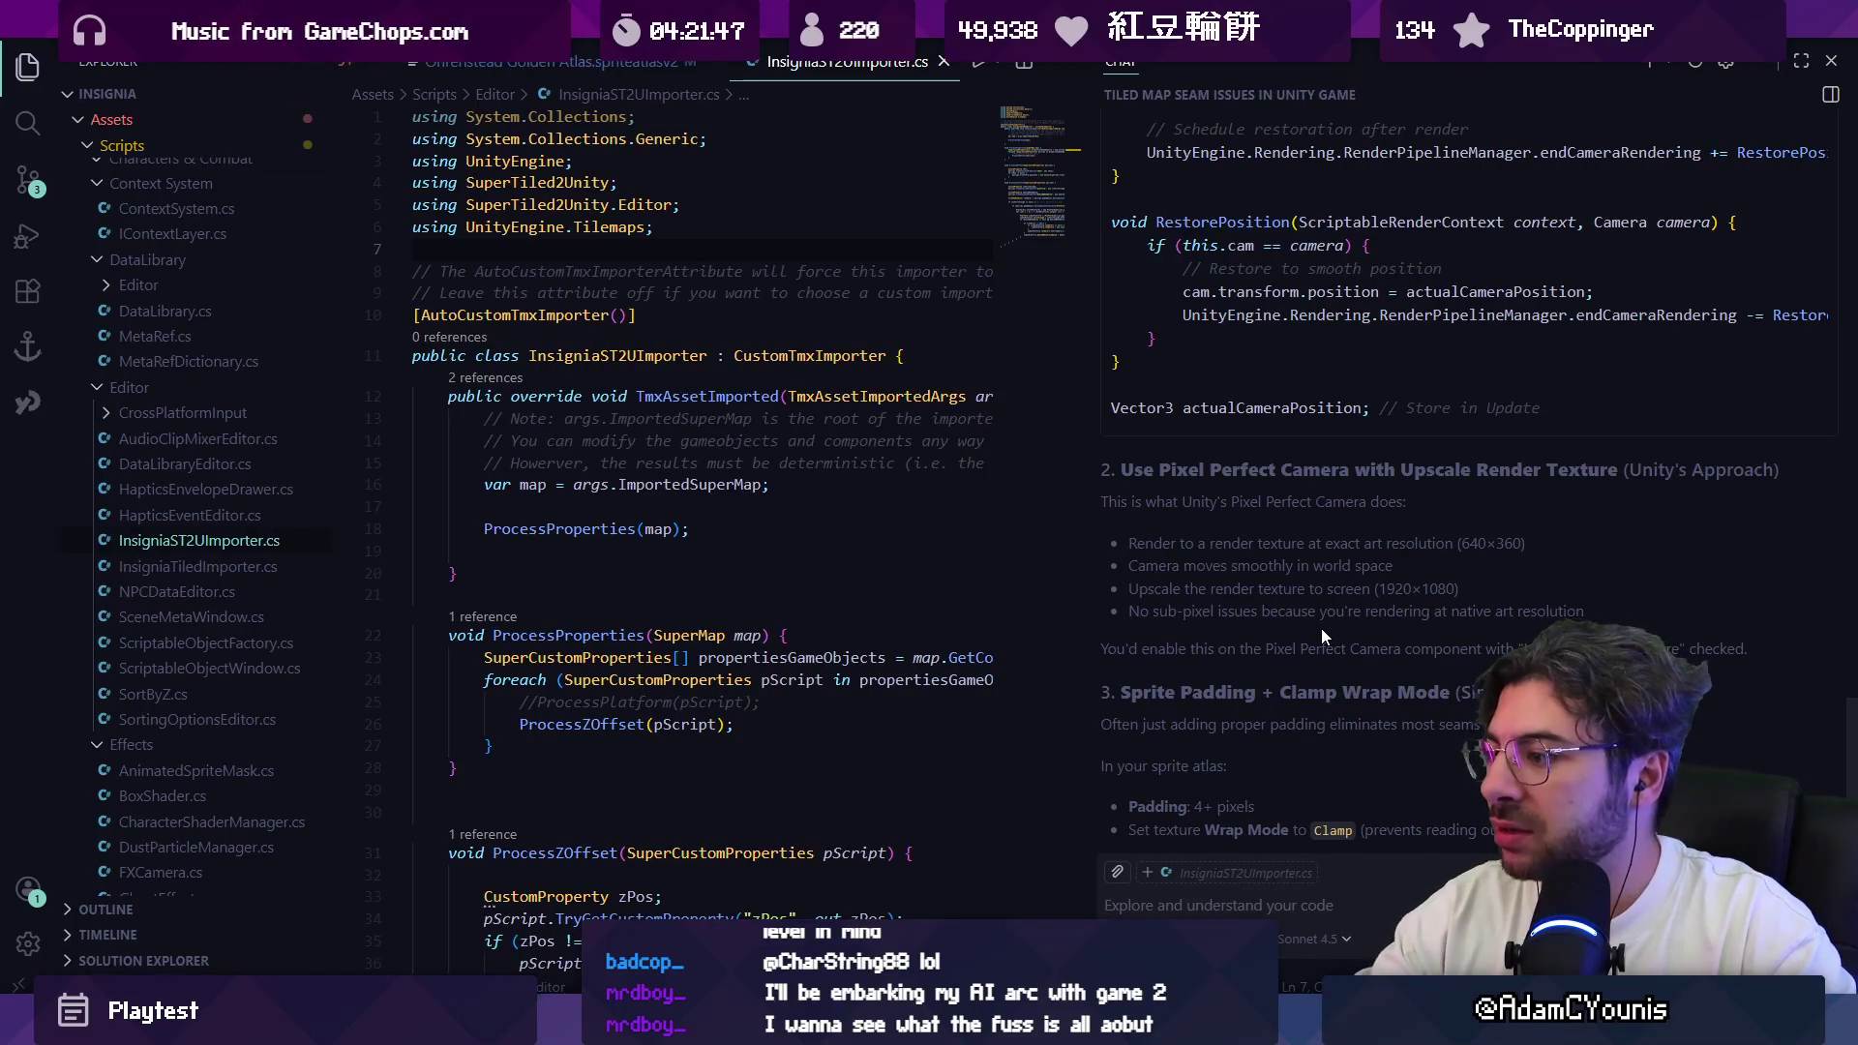
scroll(1321, 629, "down", 3)
scroll(1250, 605, "down", 1)
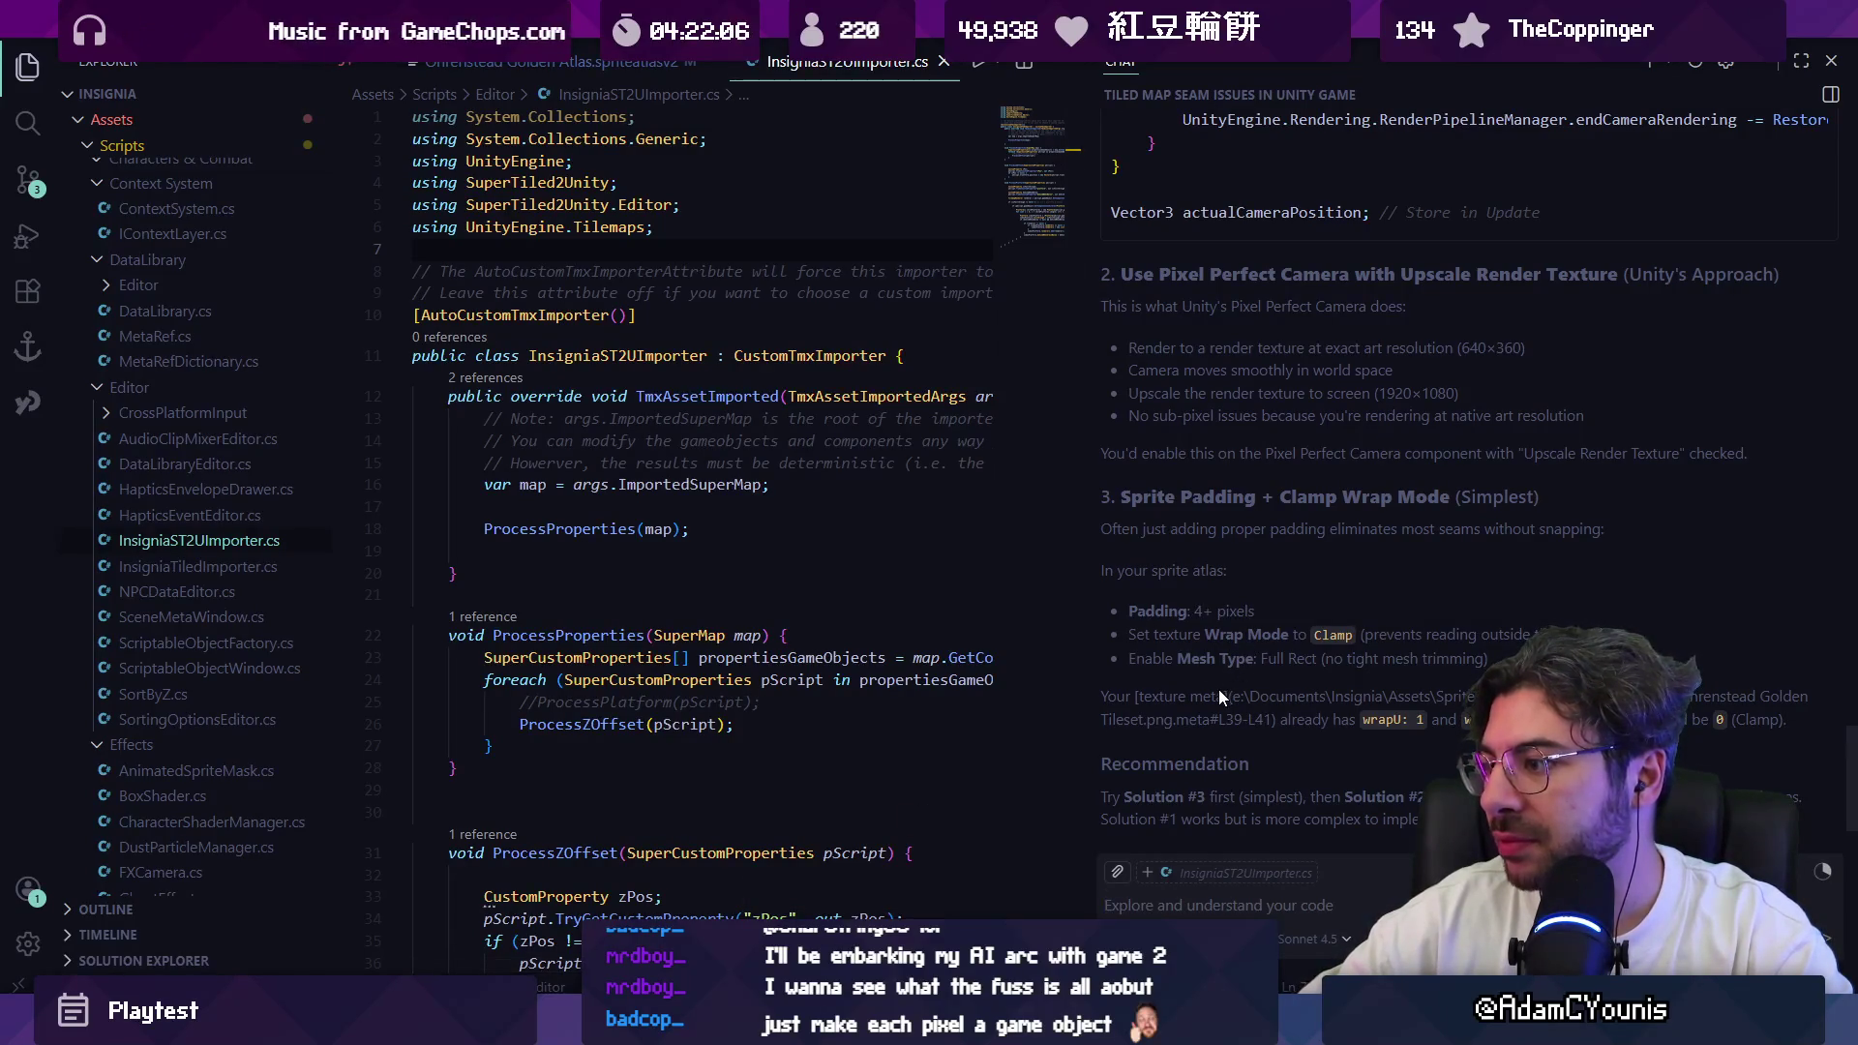
key("alt+Tab")
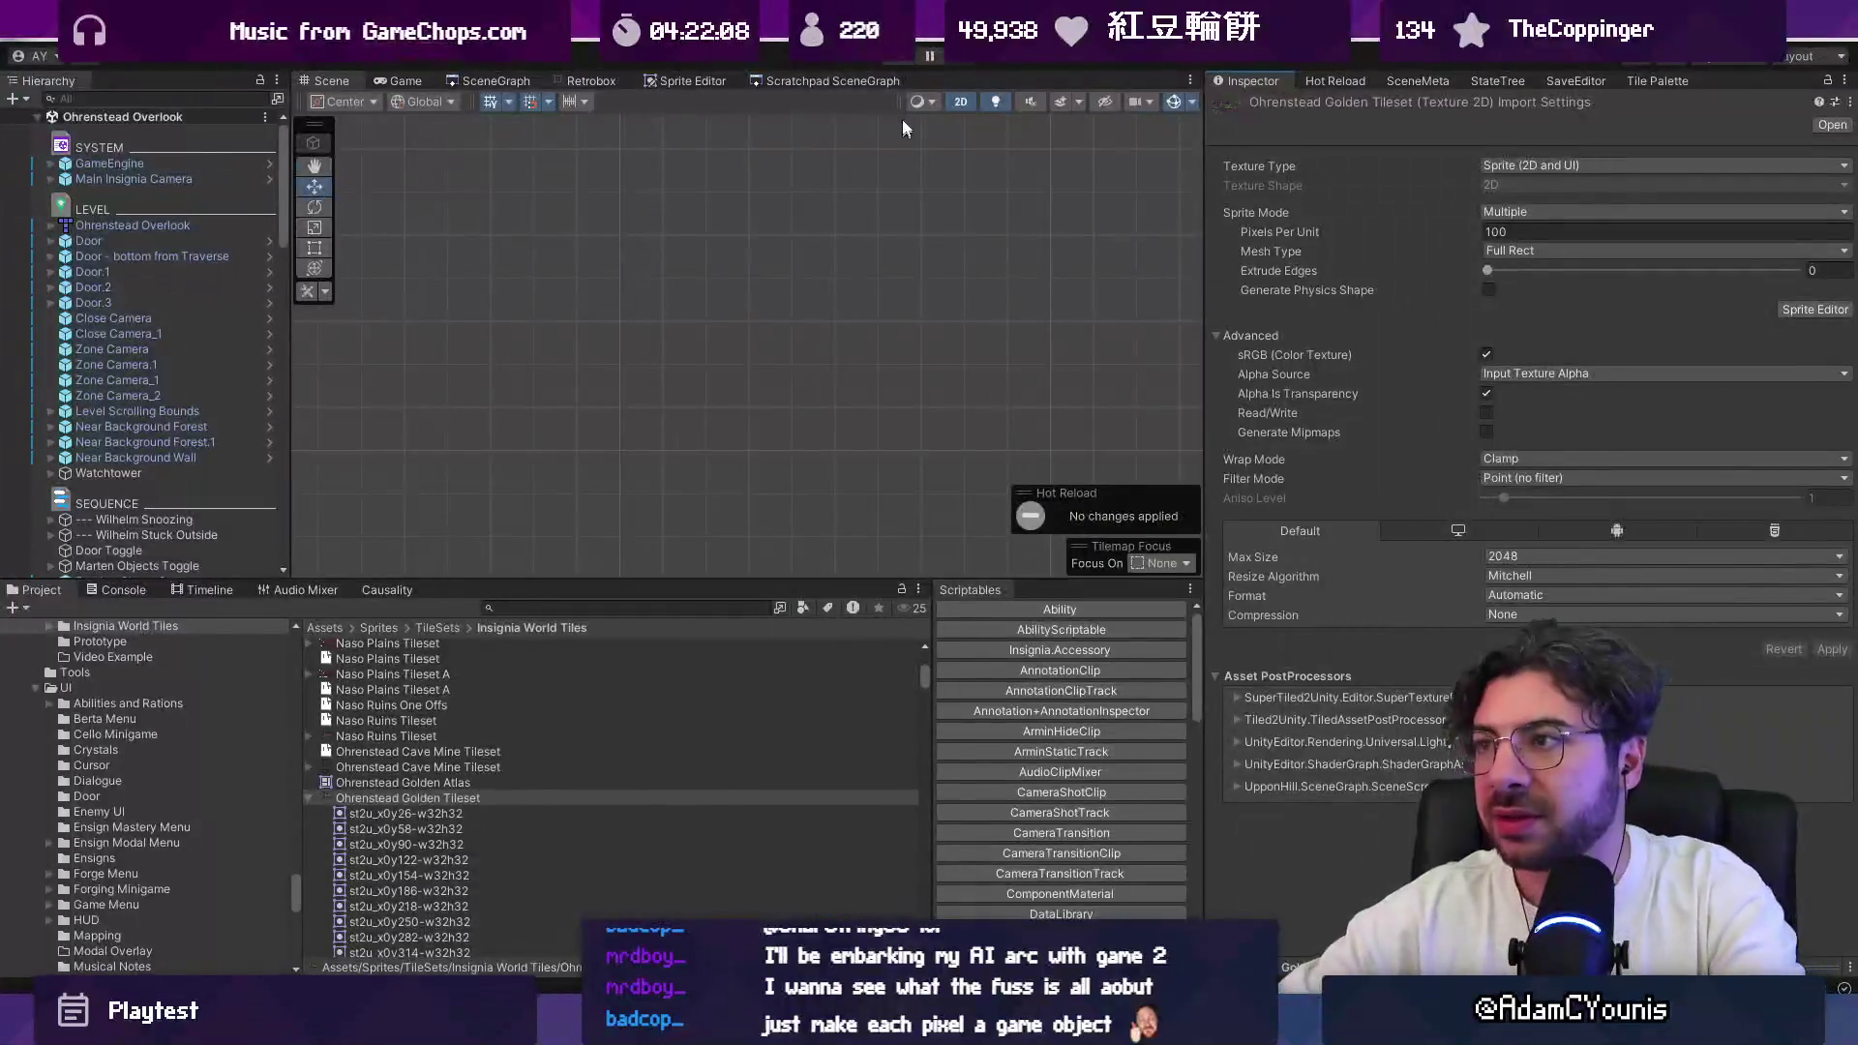
Step: Start play mode, run left and right with a jump, and exit the maximized Game view
left_click(906, 60)
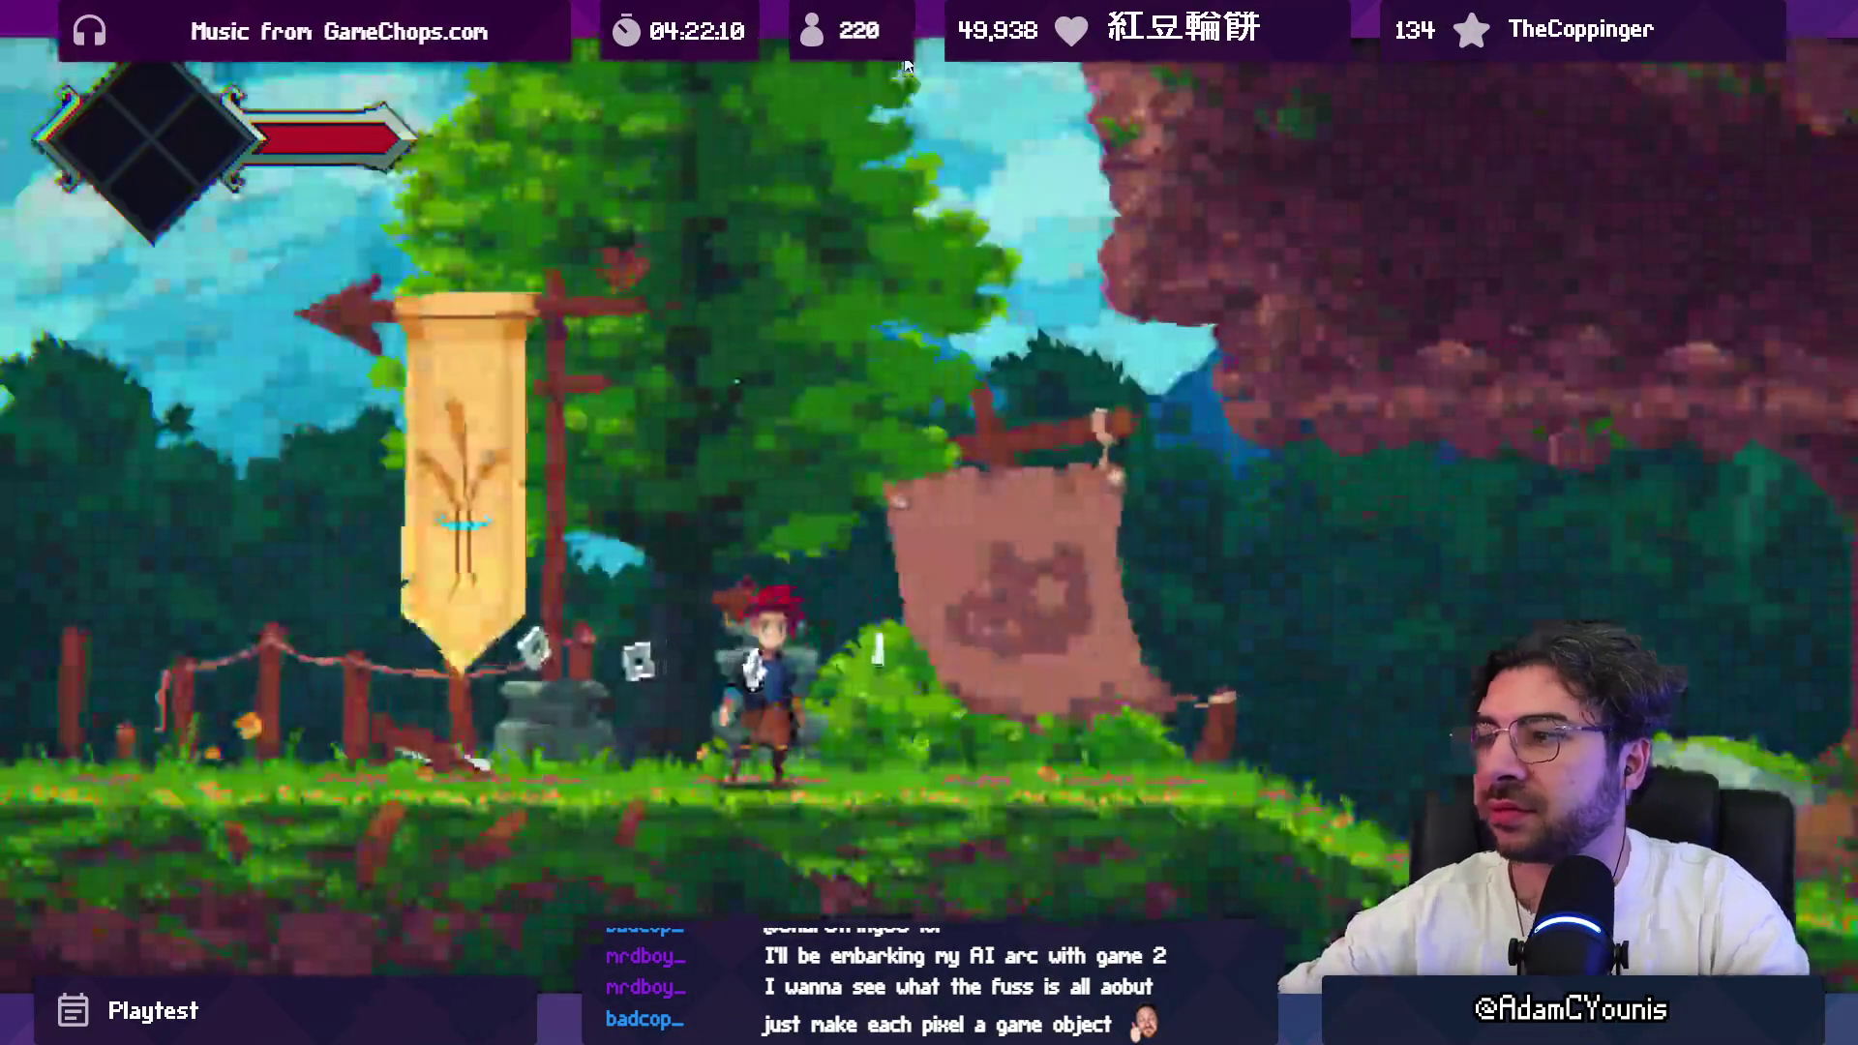
key("Left")
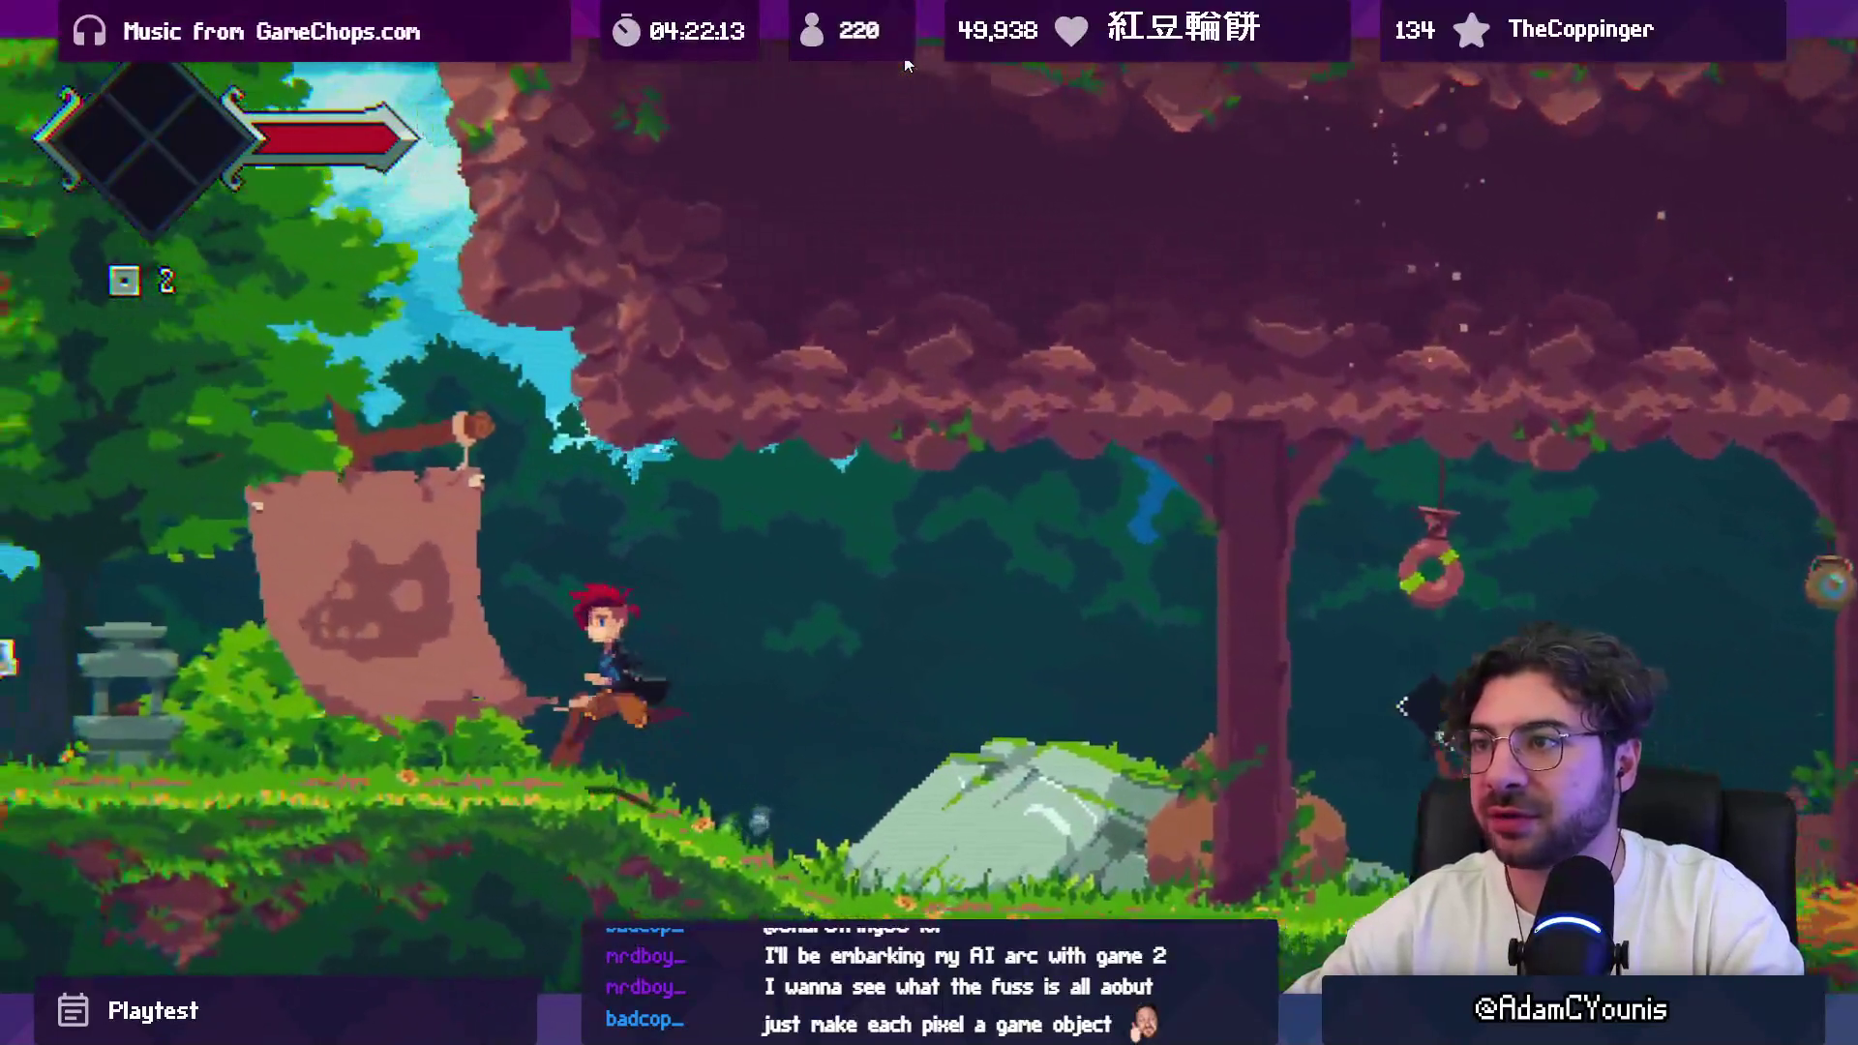
key("Left")
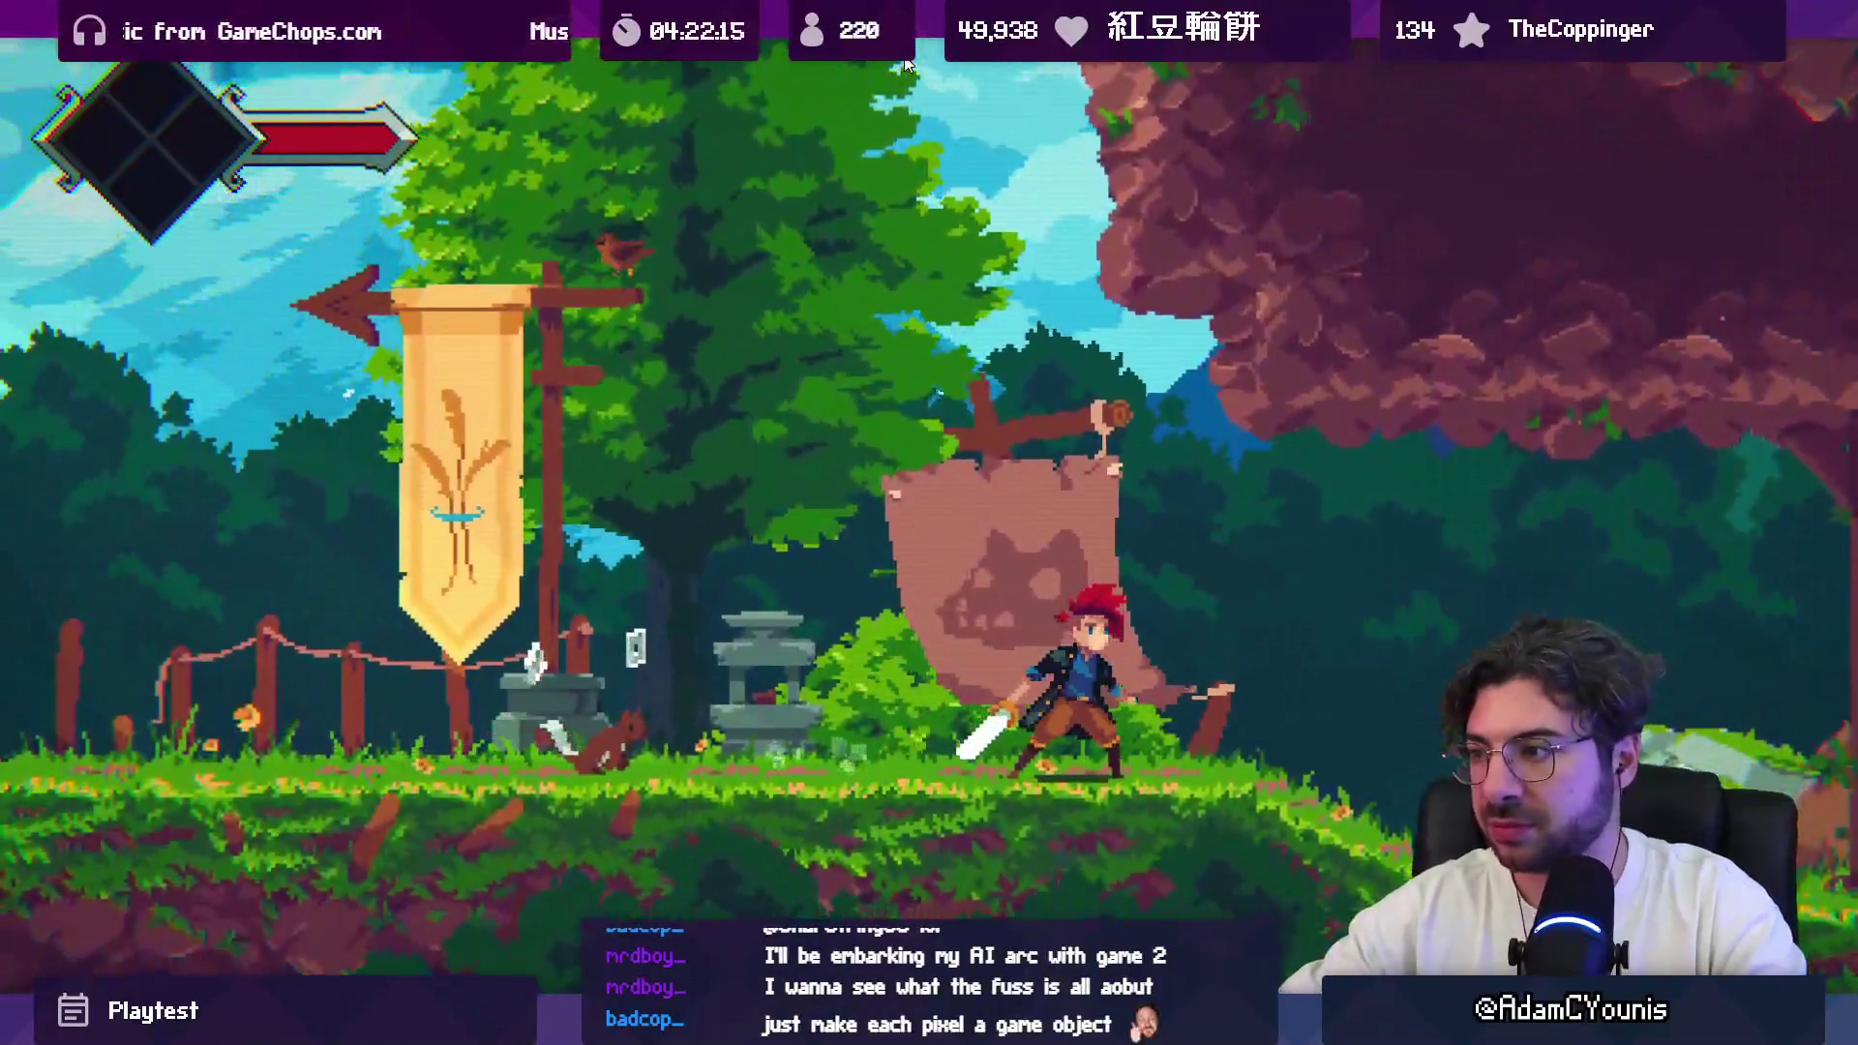
key("Right")
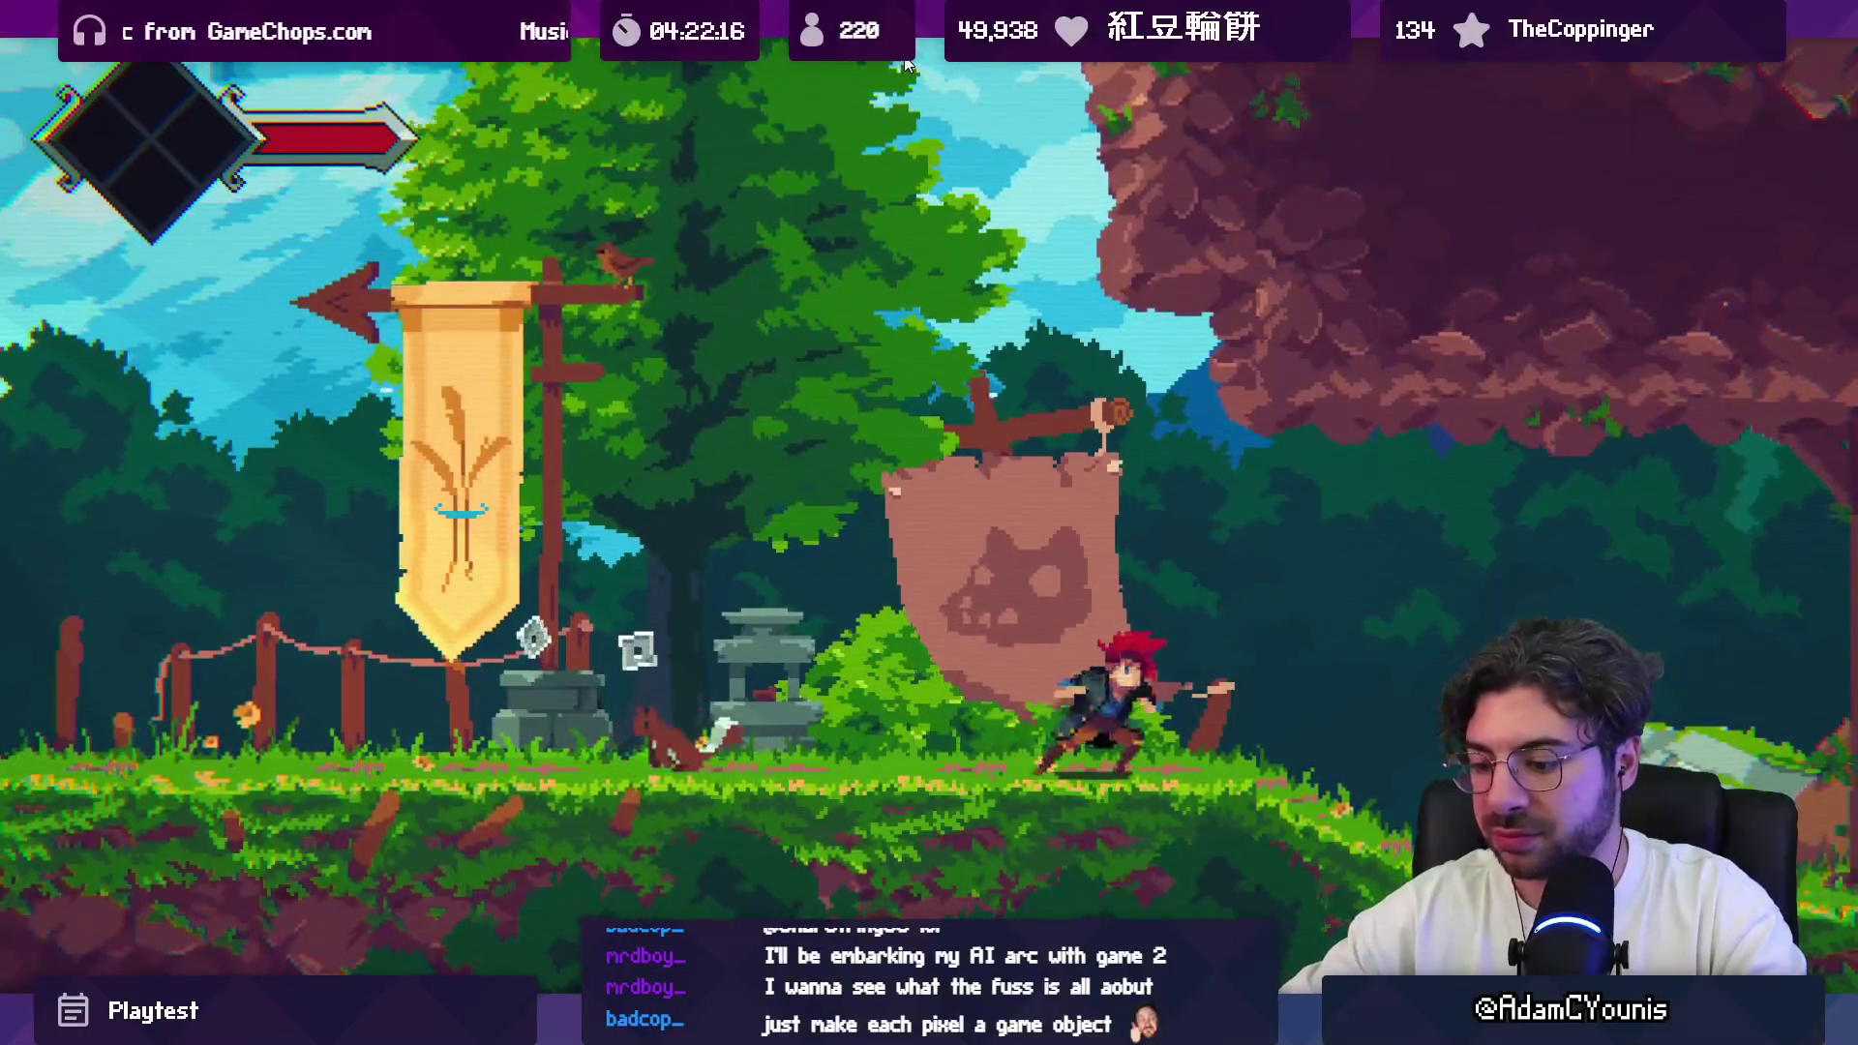
key("space")
key("shift+space")
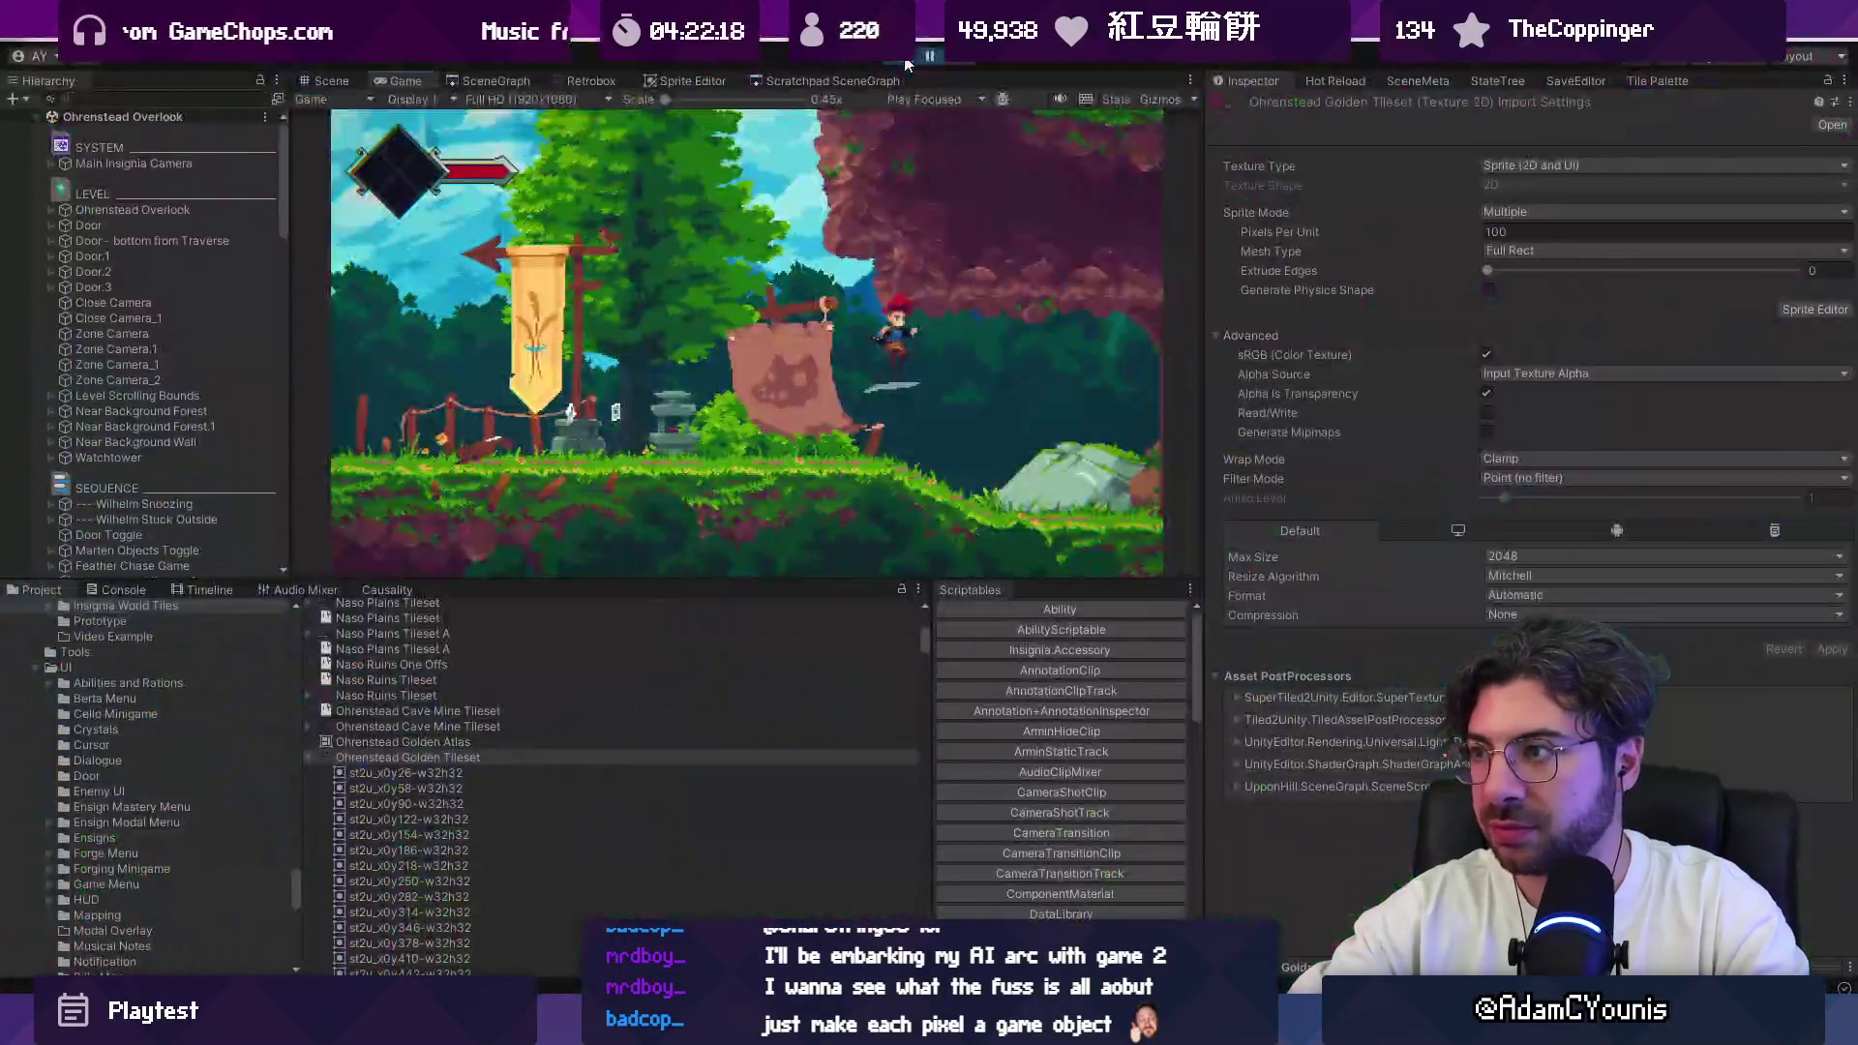
Step: Run the character through the forest, swinging the sword and leaping along the way
key("Right")
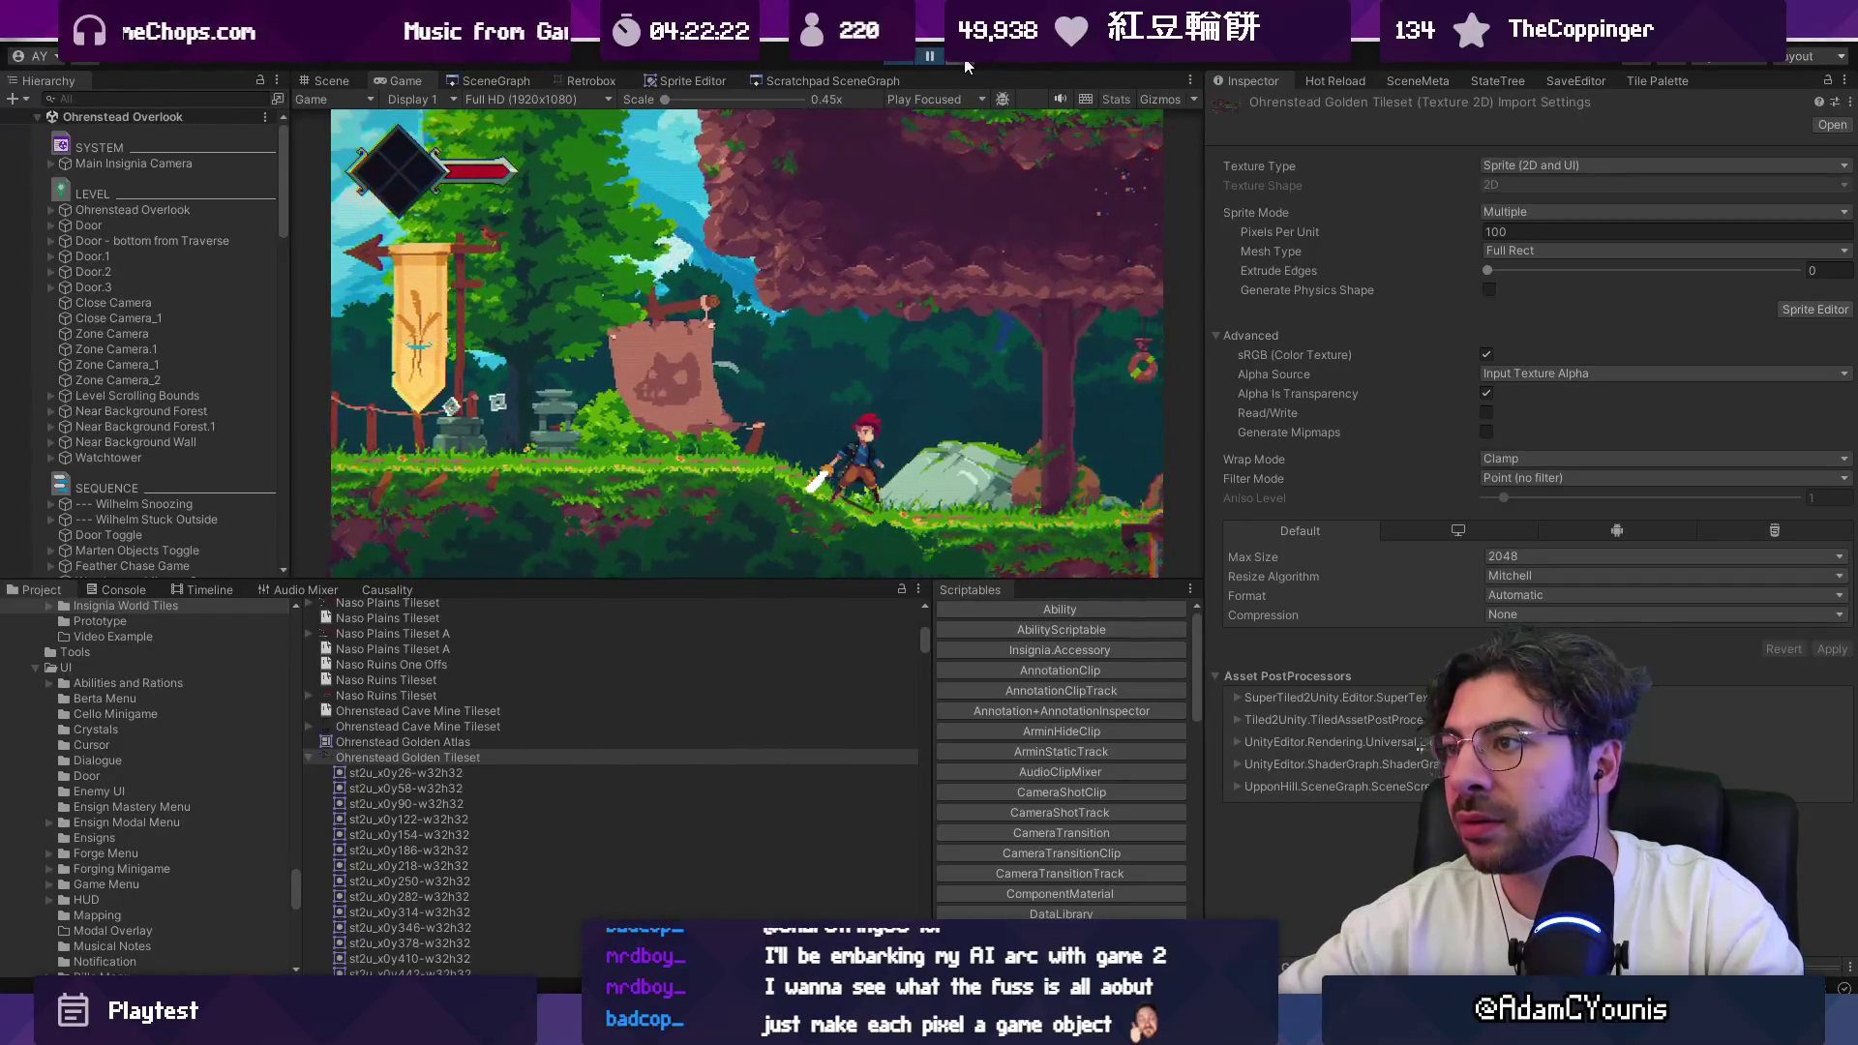
key("x")
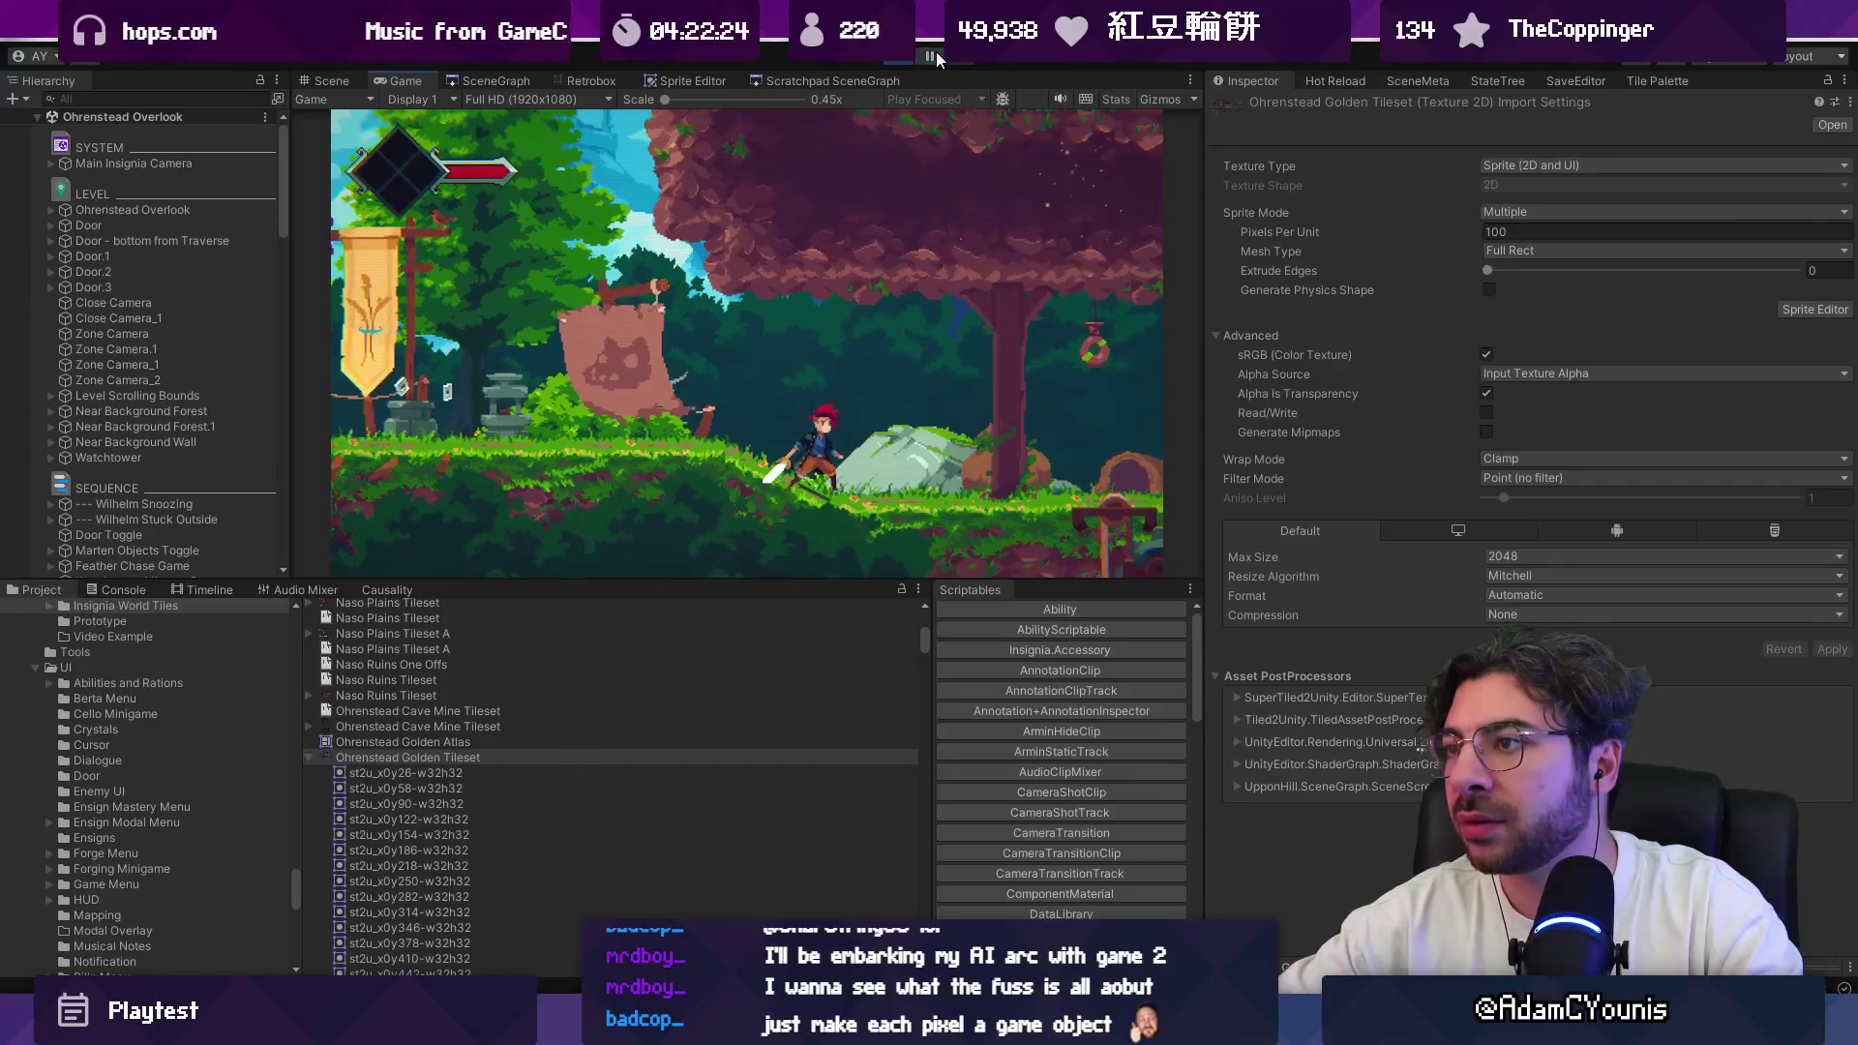
key("Left")
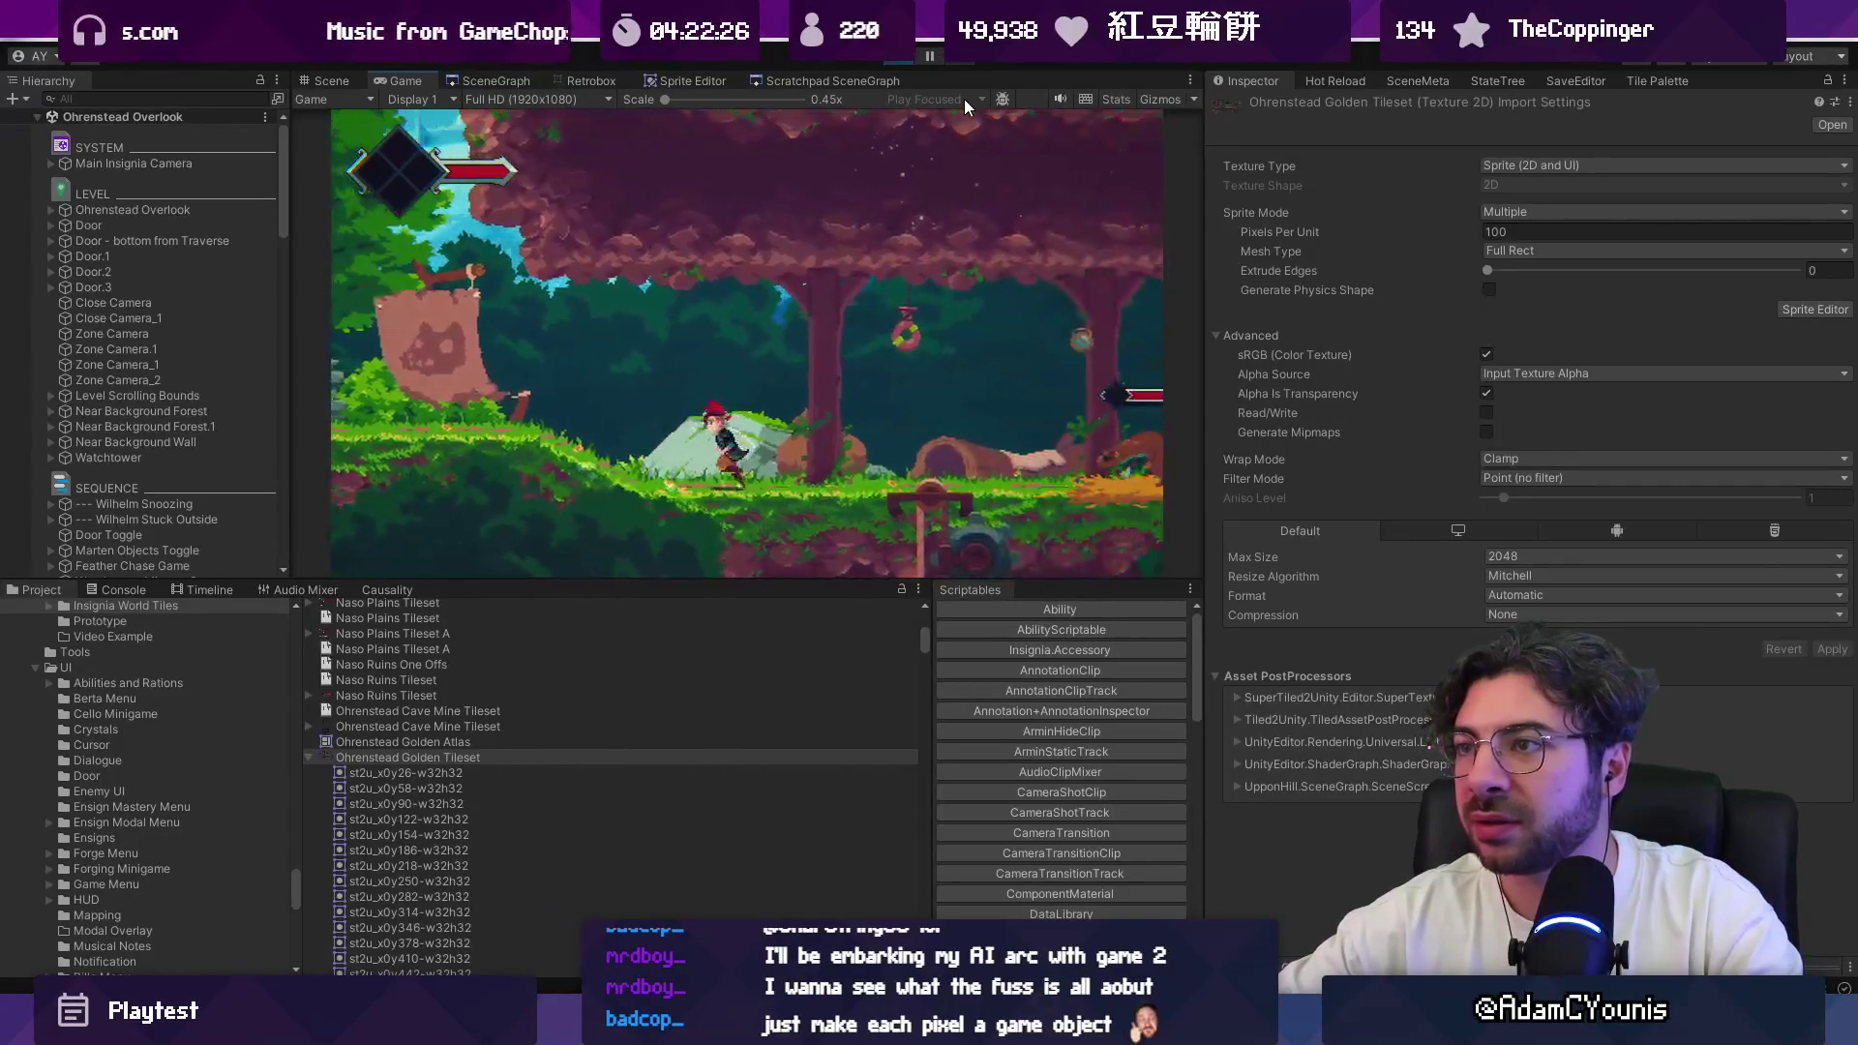
key("x")
key("Right")
key("space")
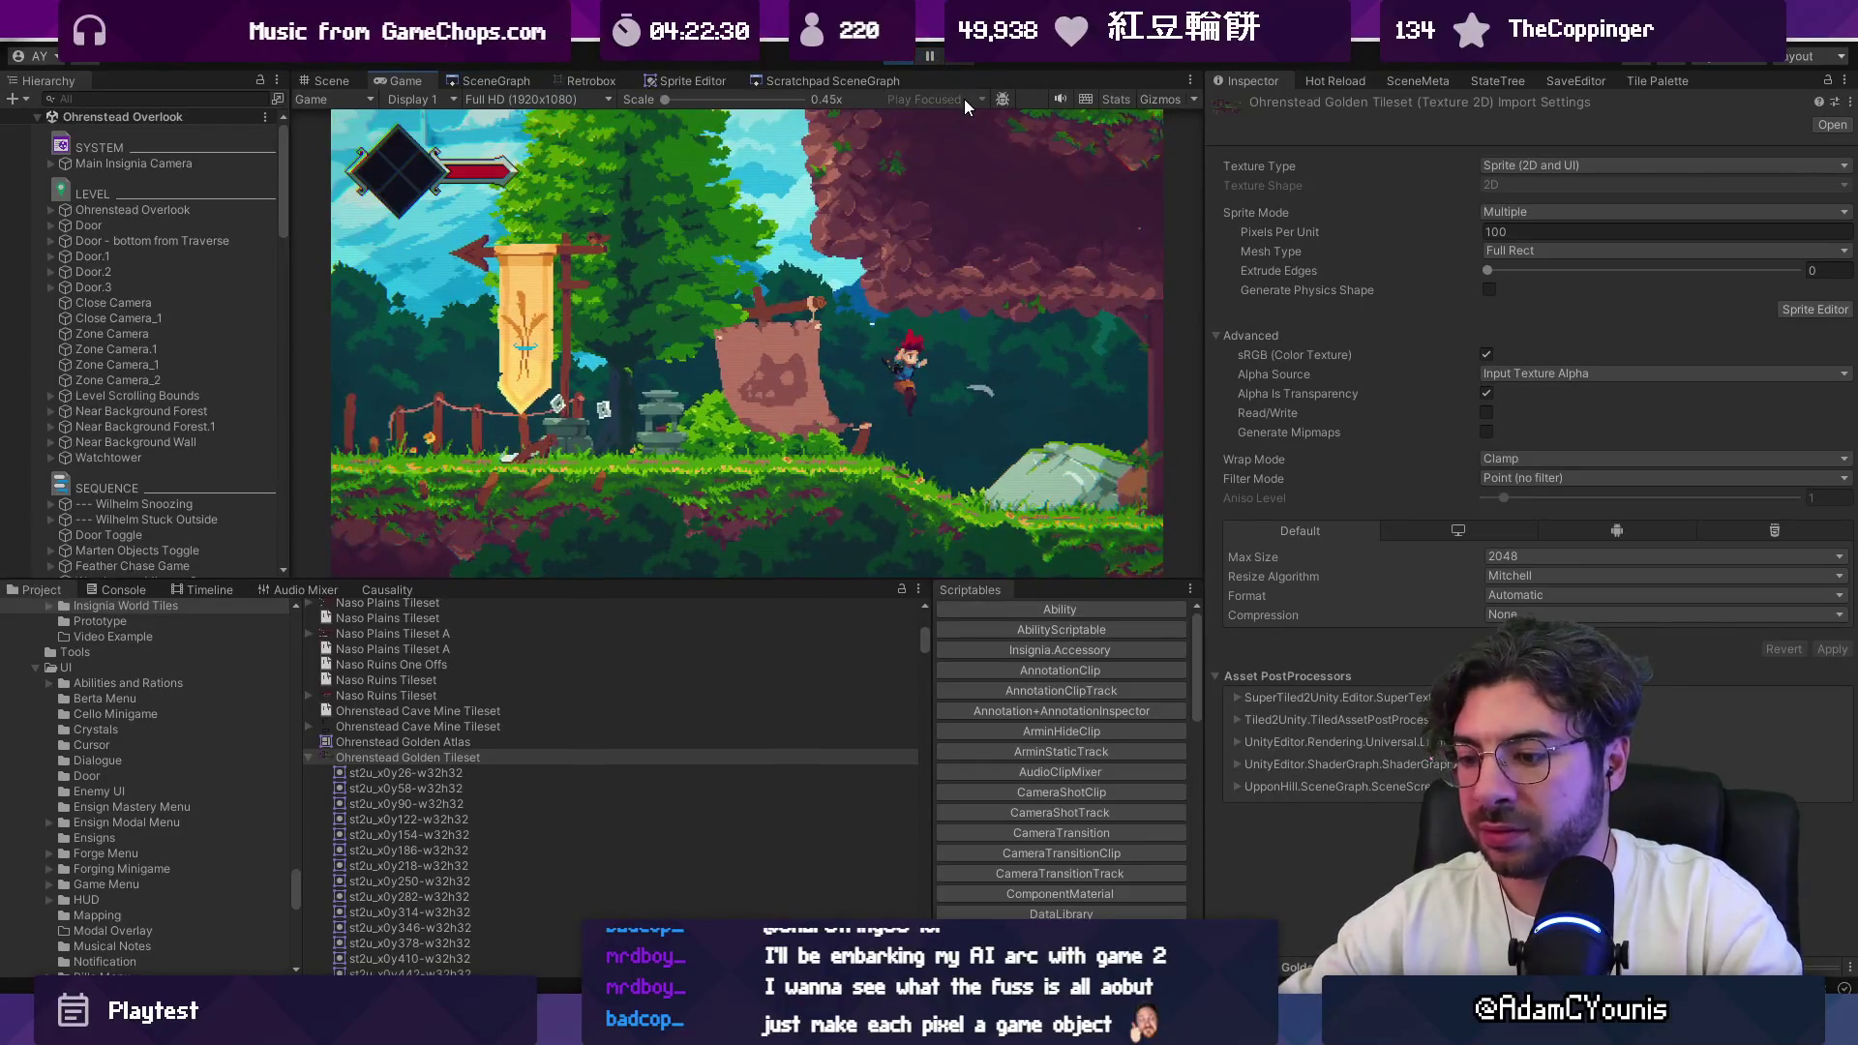
key("Right")
key("x")
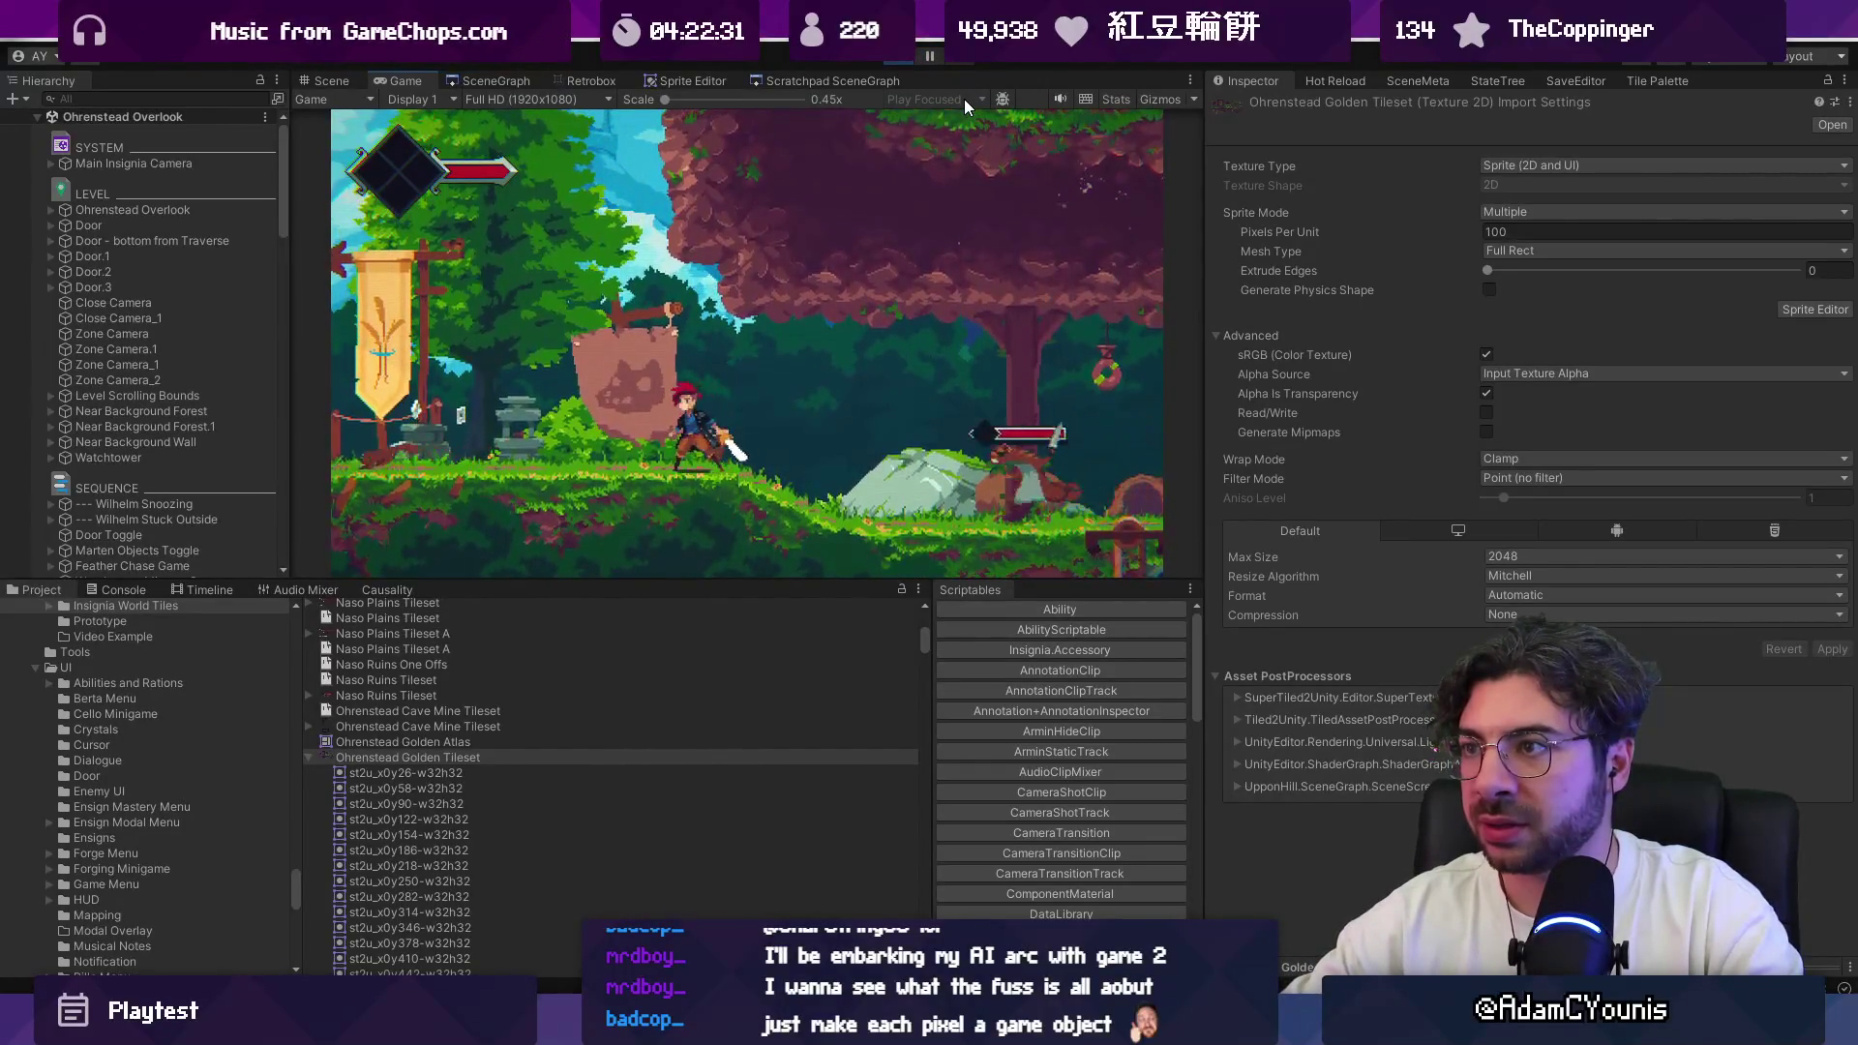
Step: Jump toward the enemy, pause the game mid-jump, then resume it
key("Right")
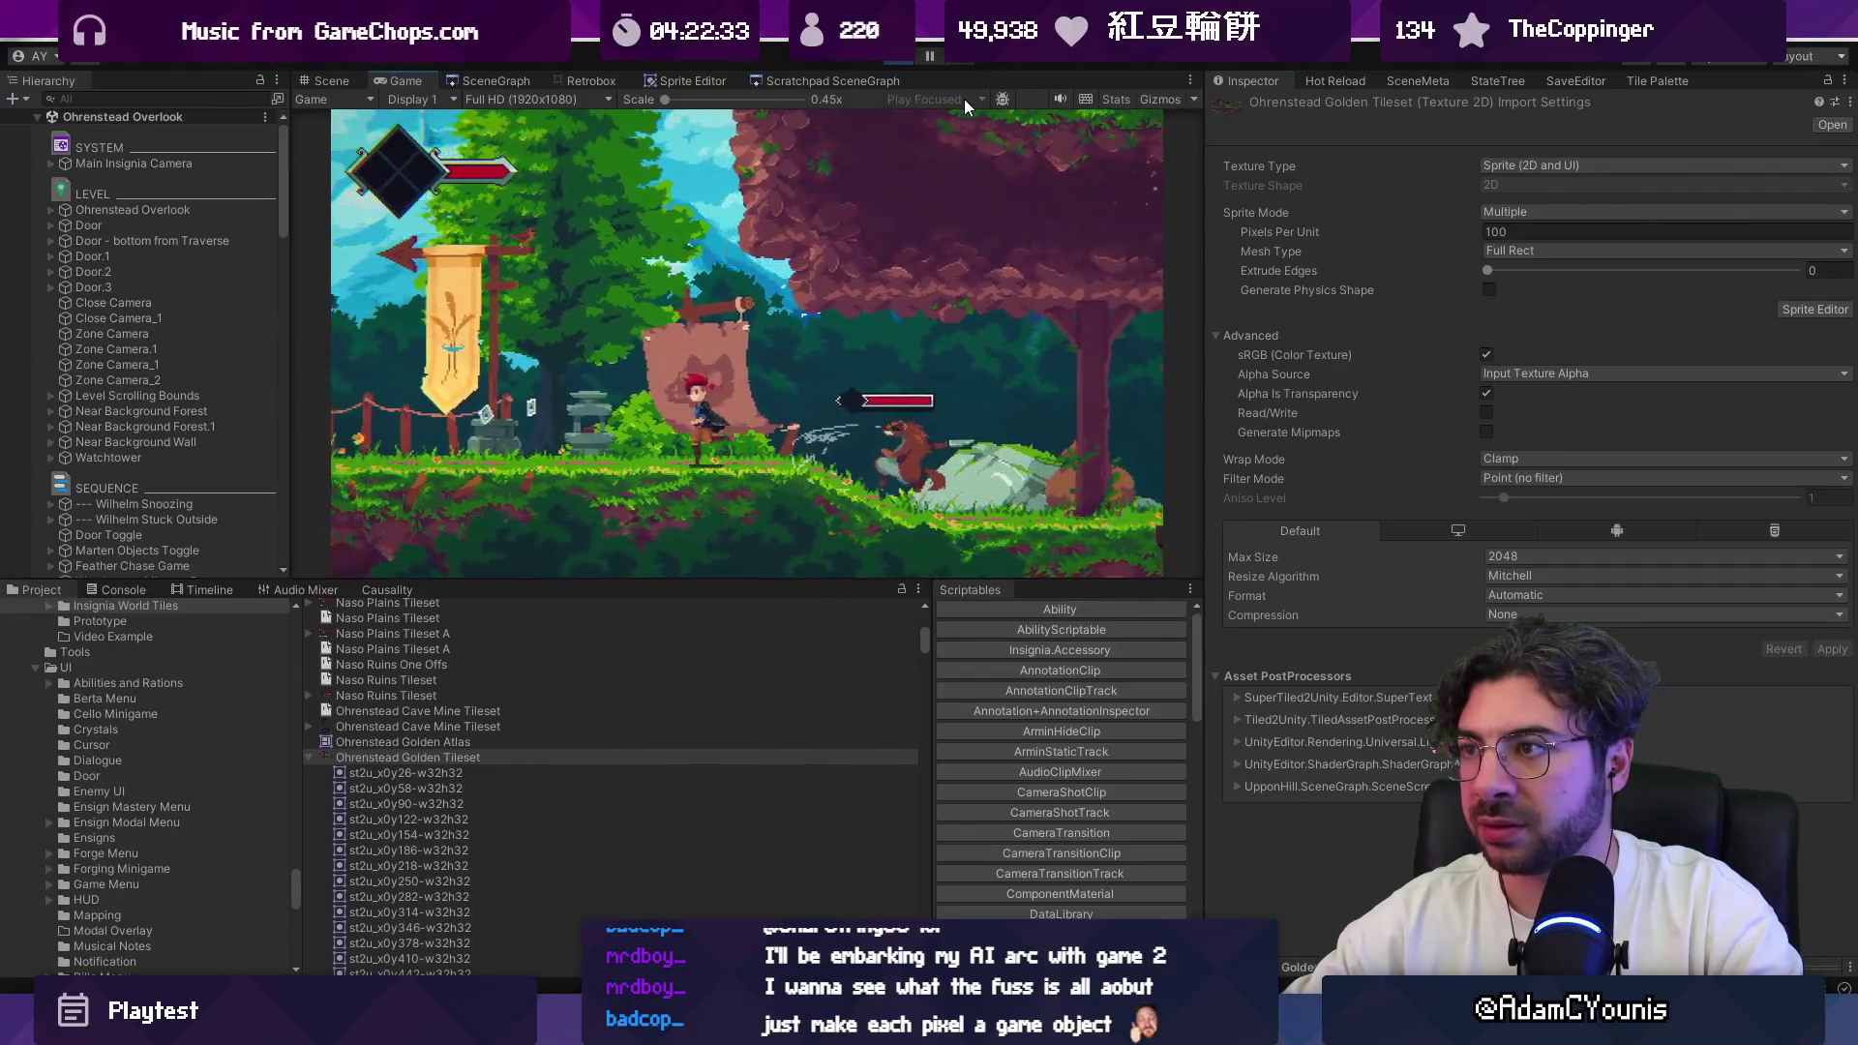
key("space")
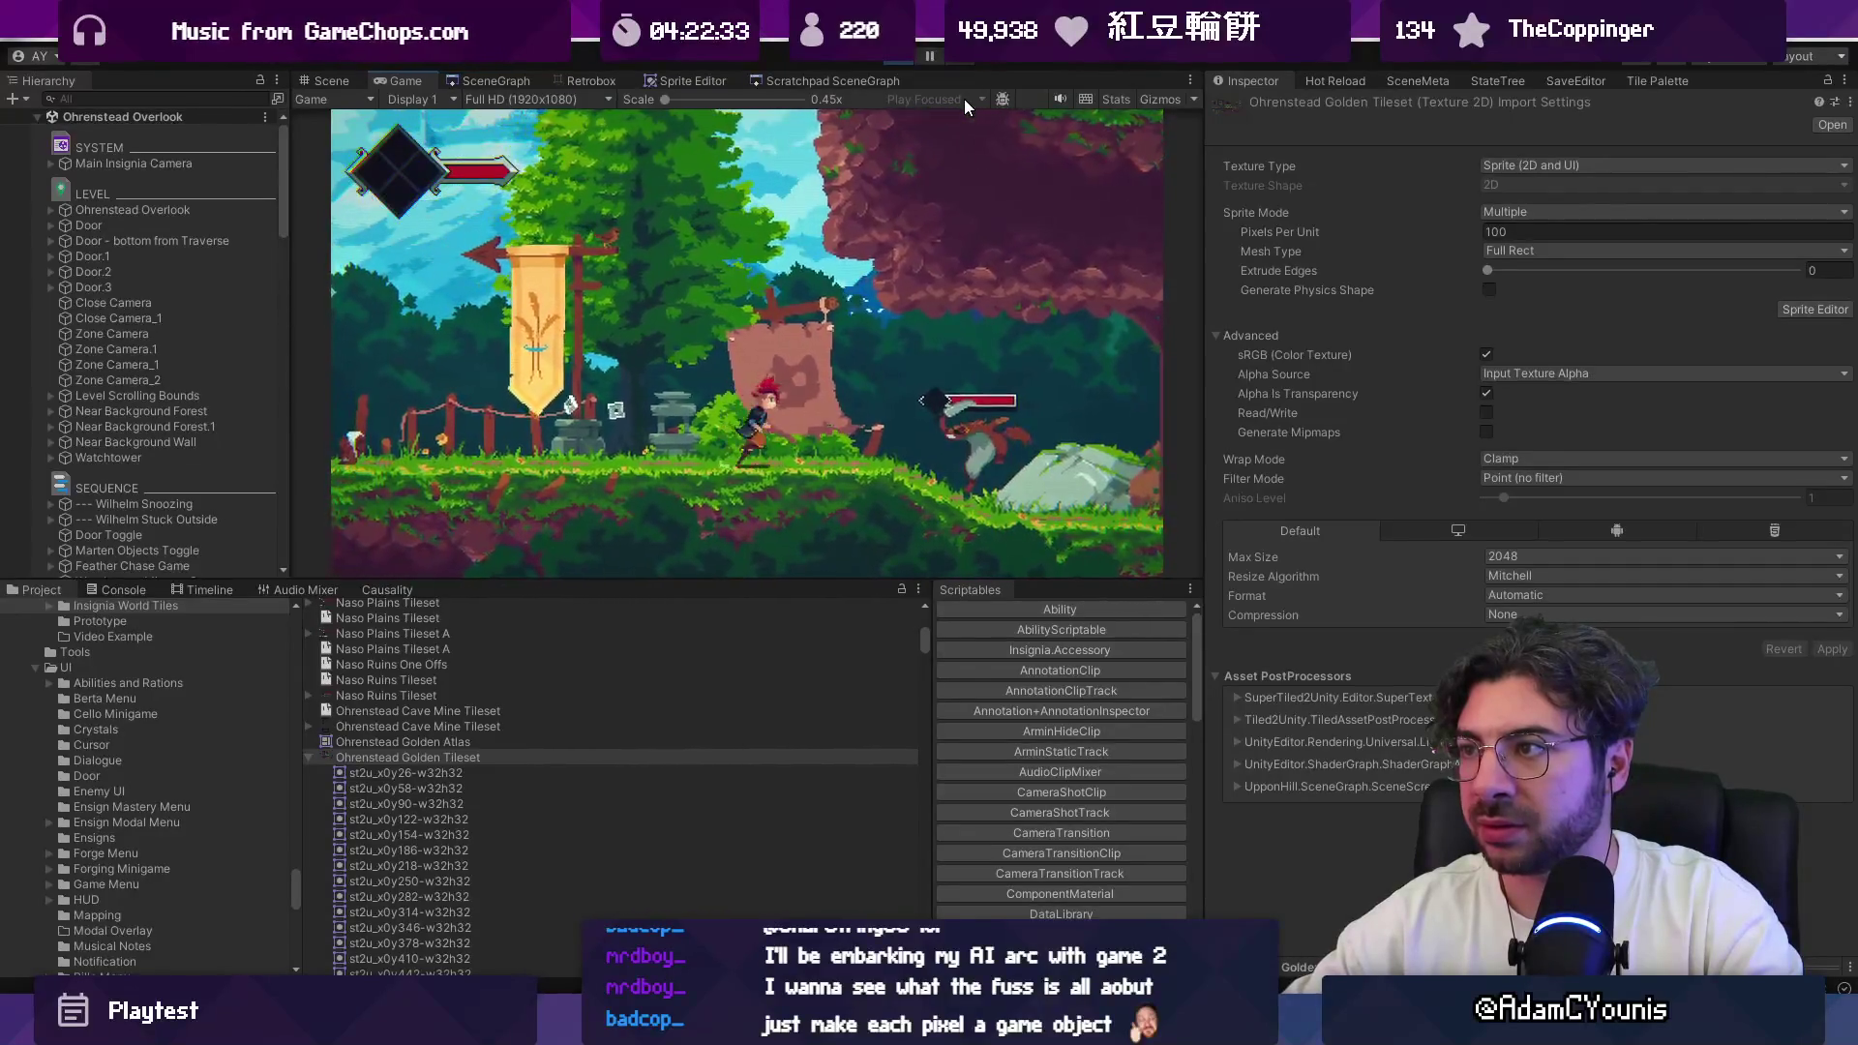
key("ctrl+shift+p")
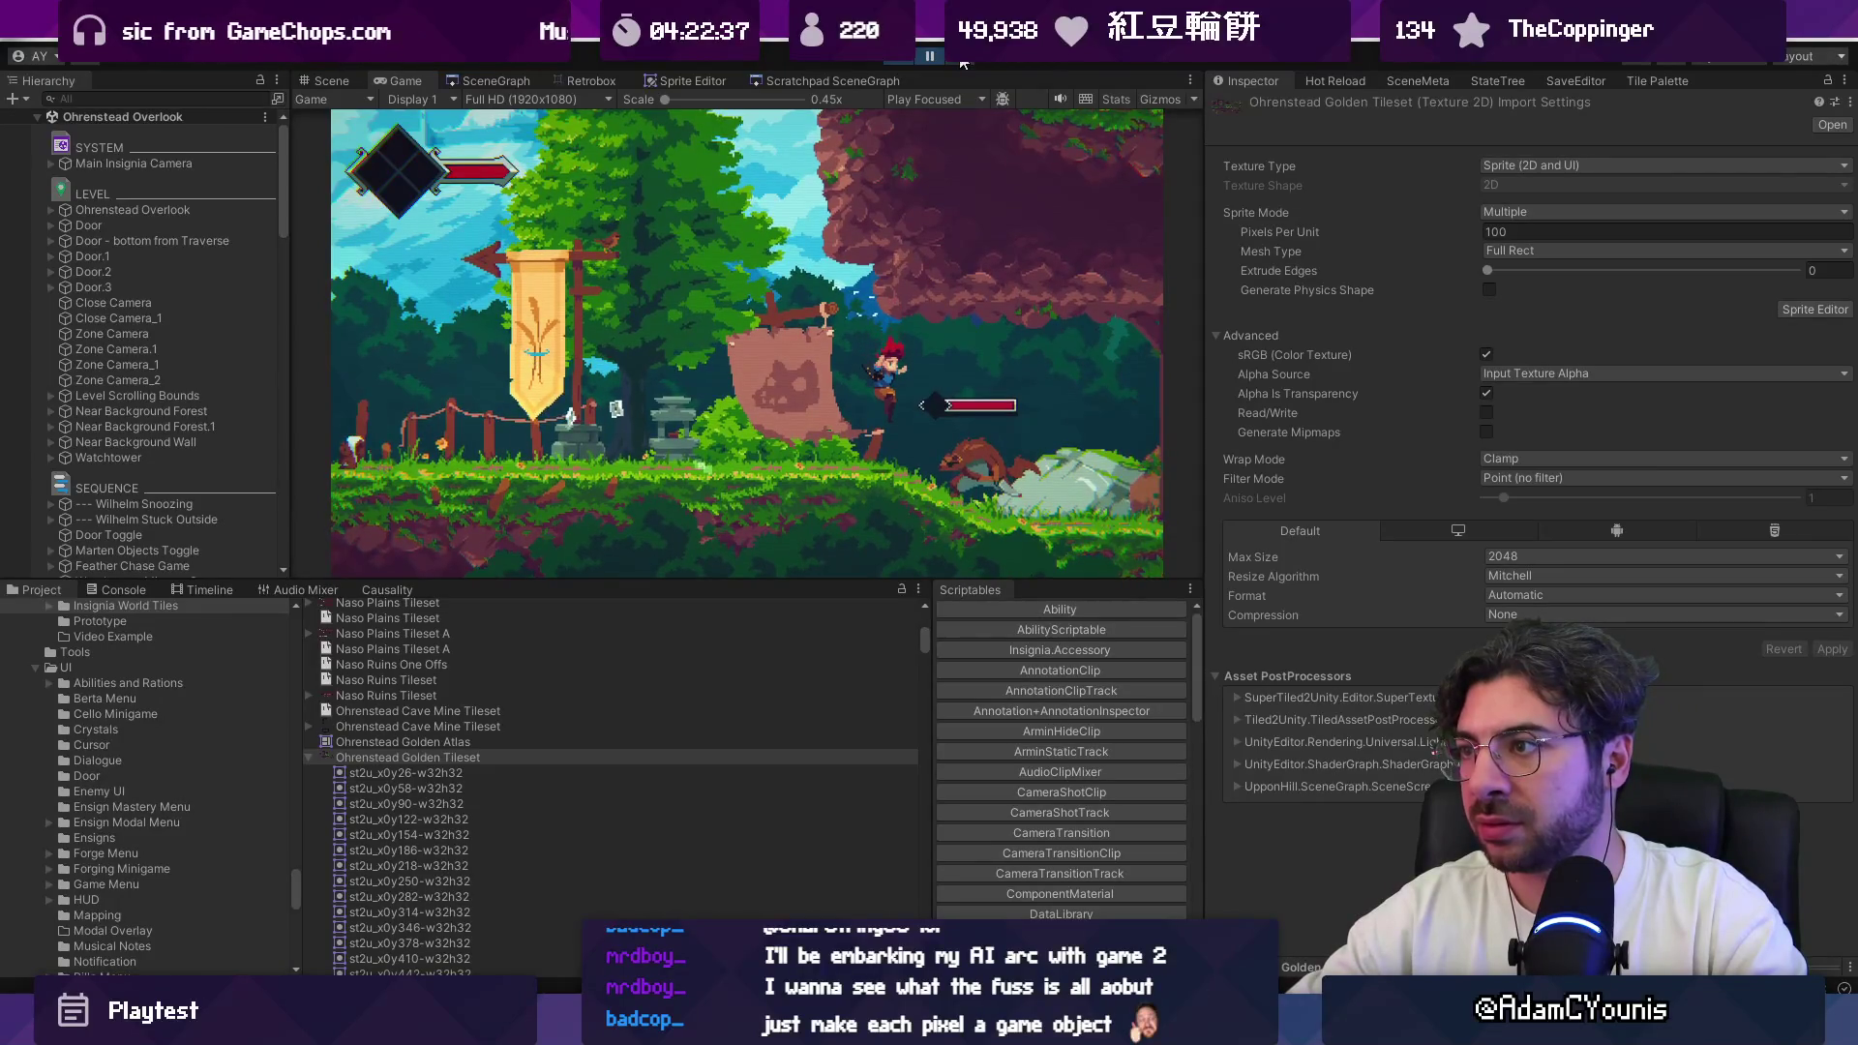
left_click(930, 56)
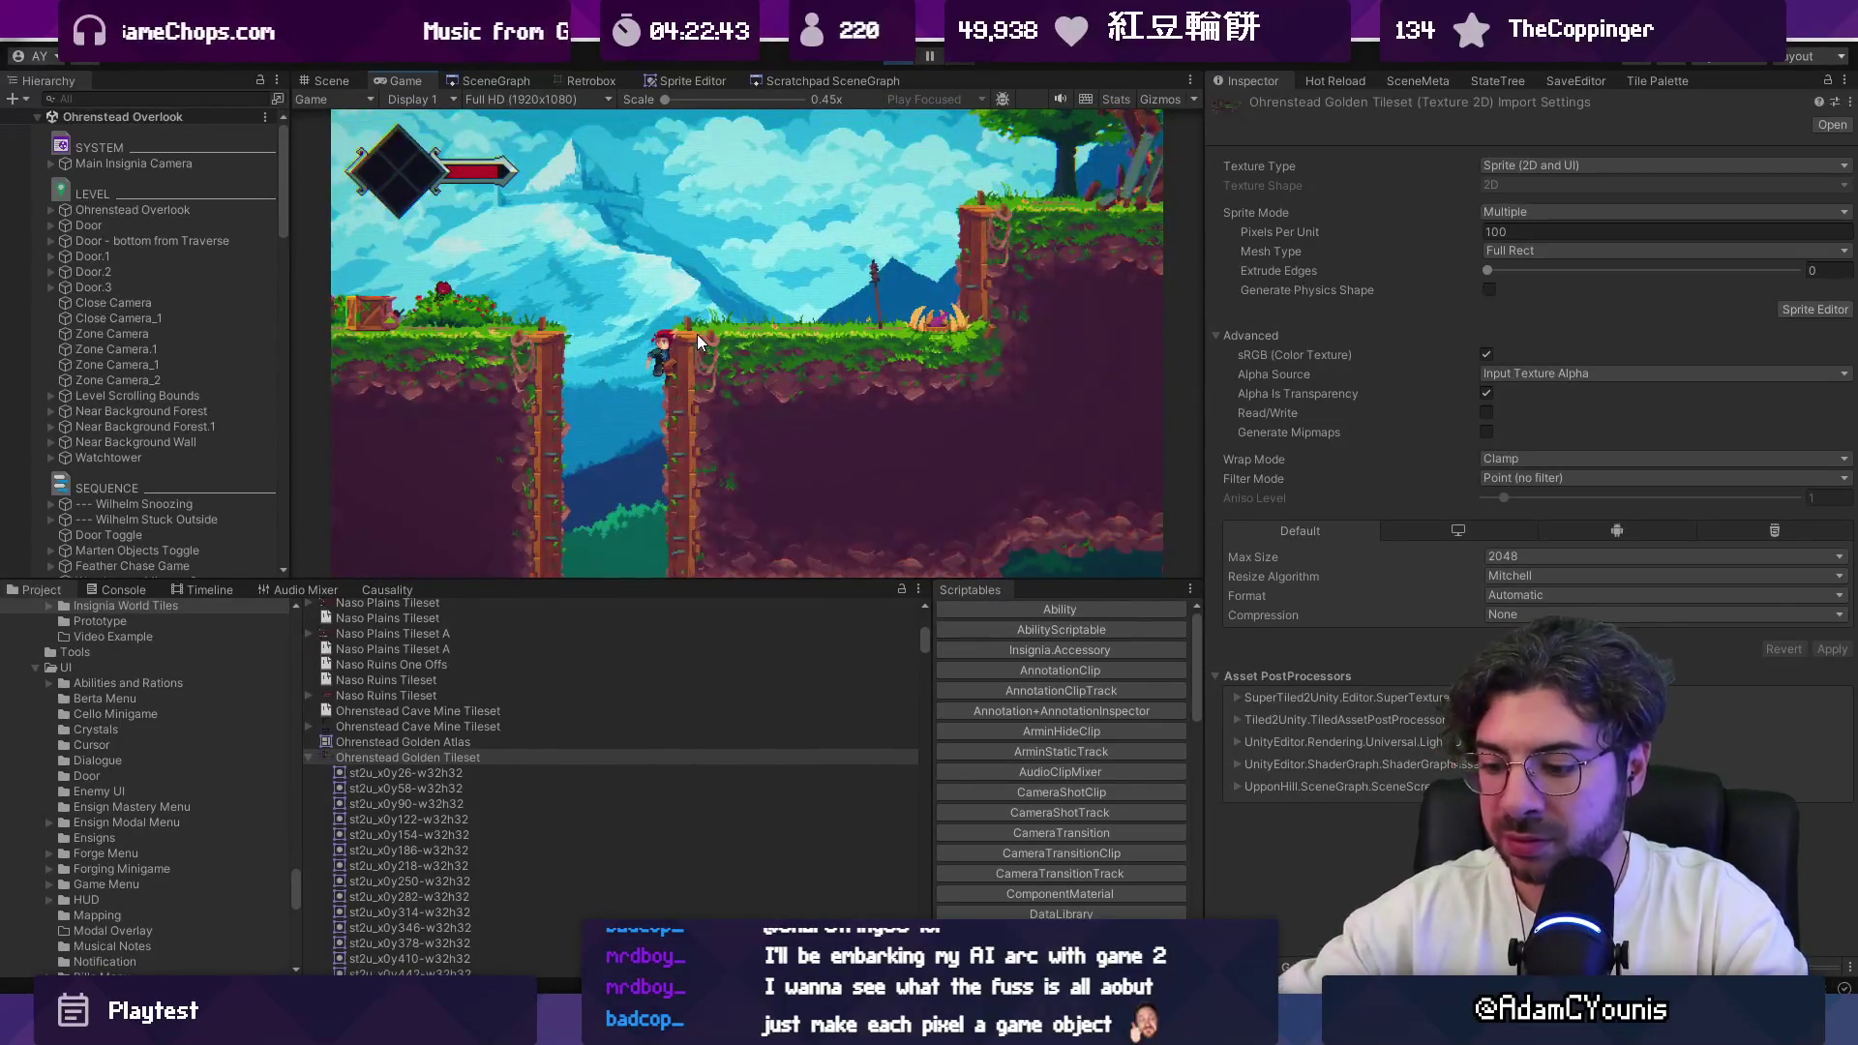
Step: Toggle the maximized Game view, wall-jump between the earthen pillars, then unpause and re-pause
key("F11")
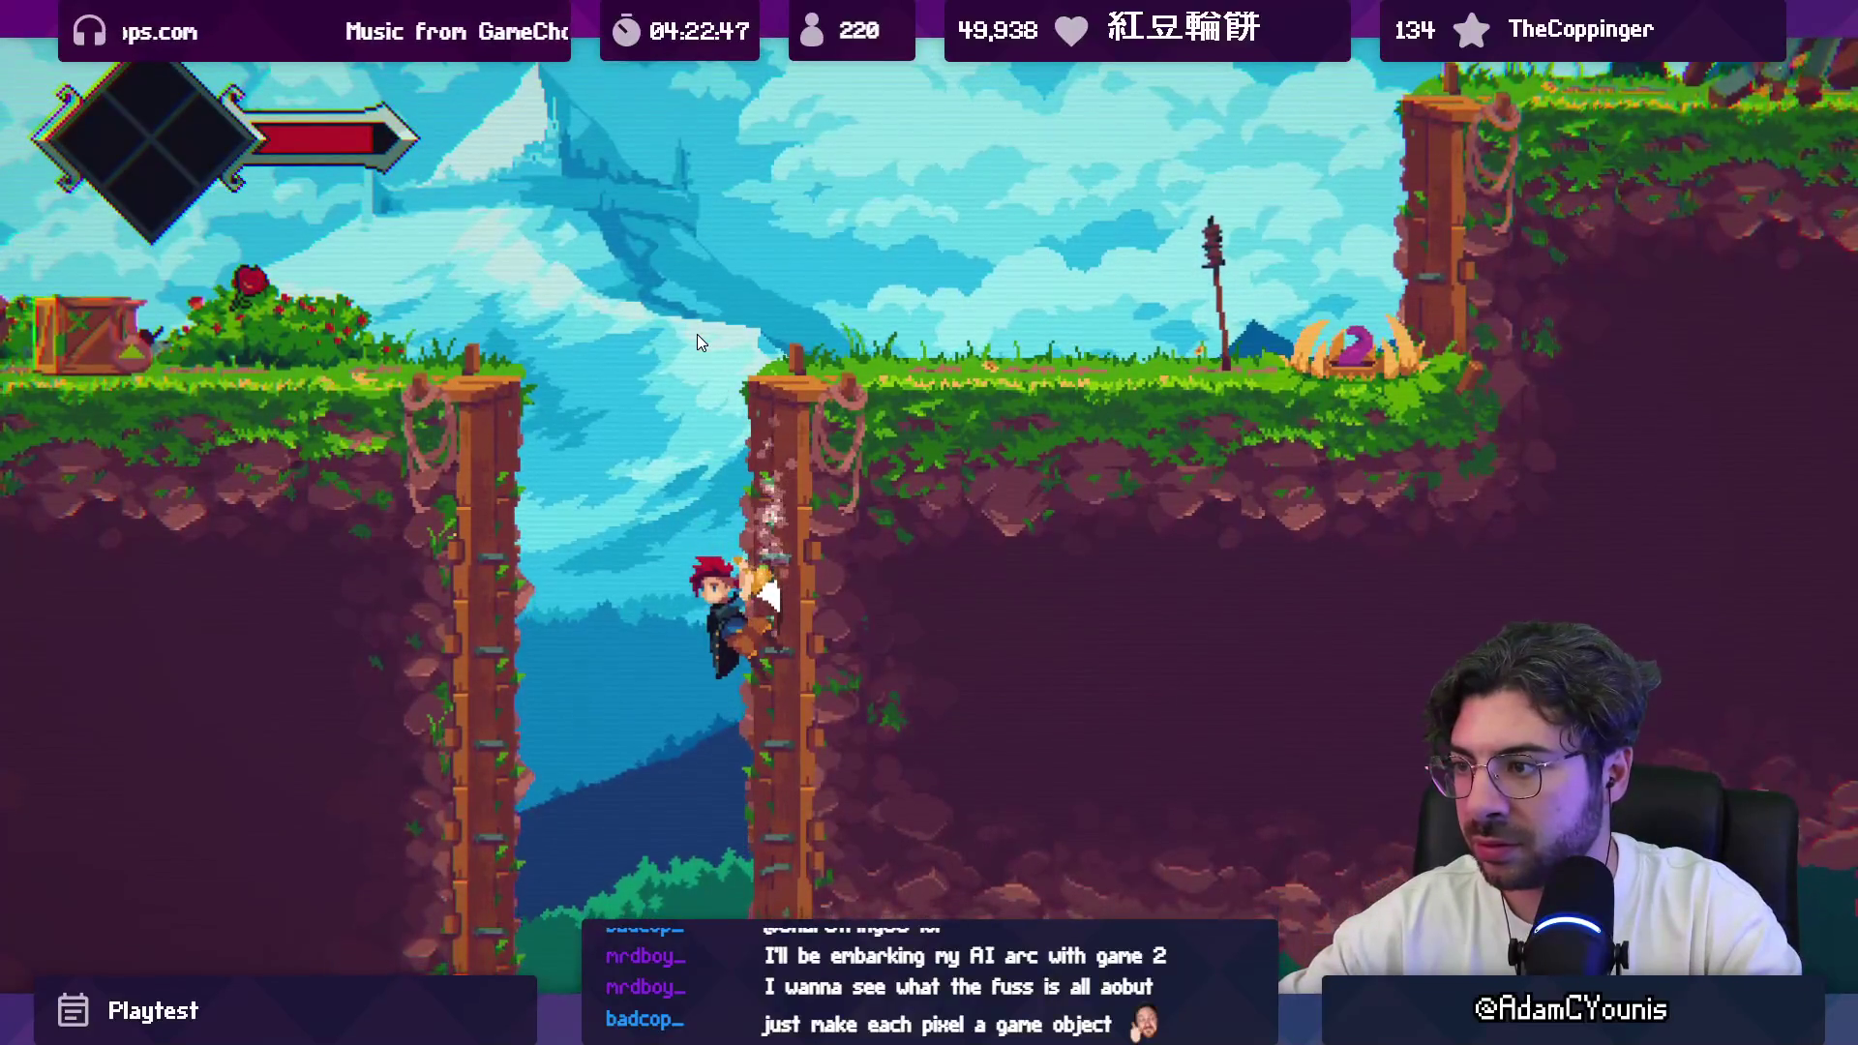
key("F11")
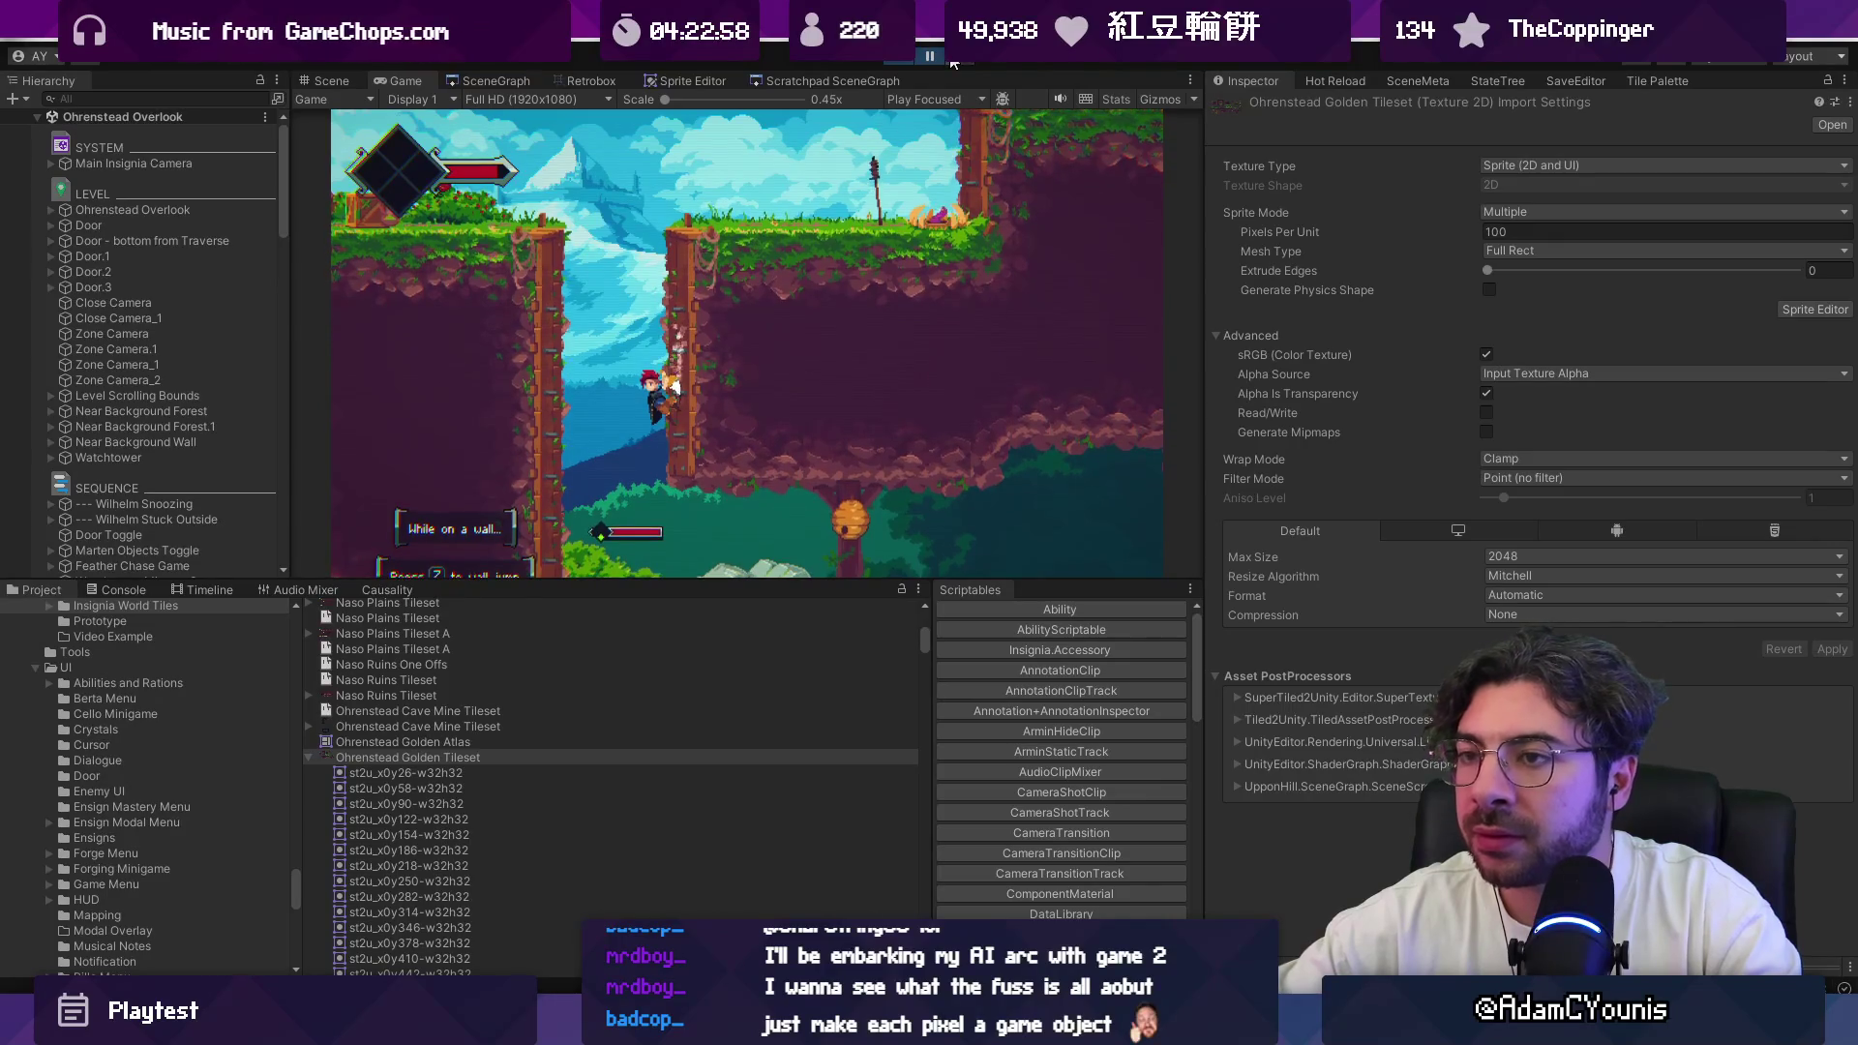
key("z")
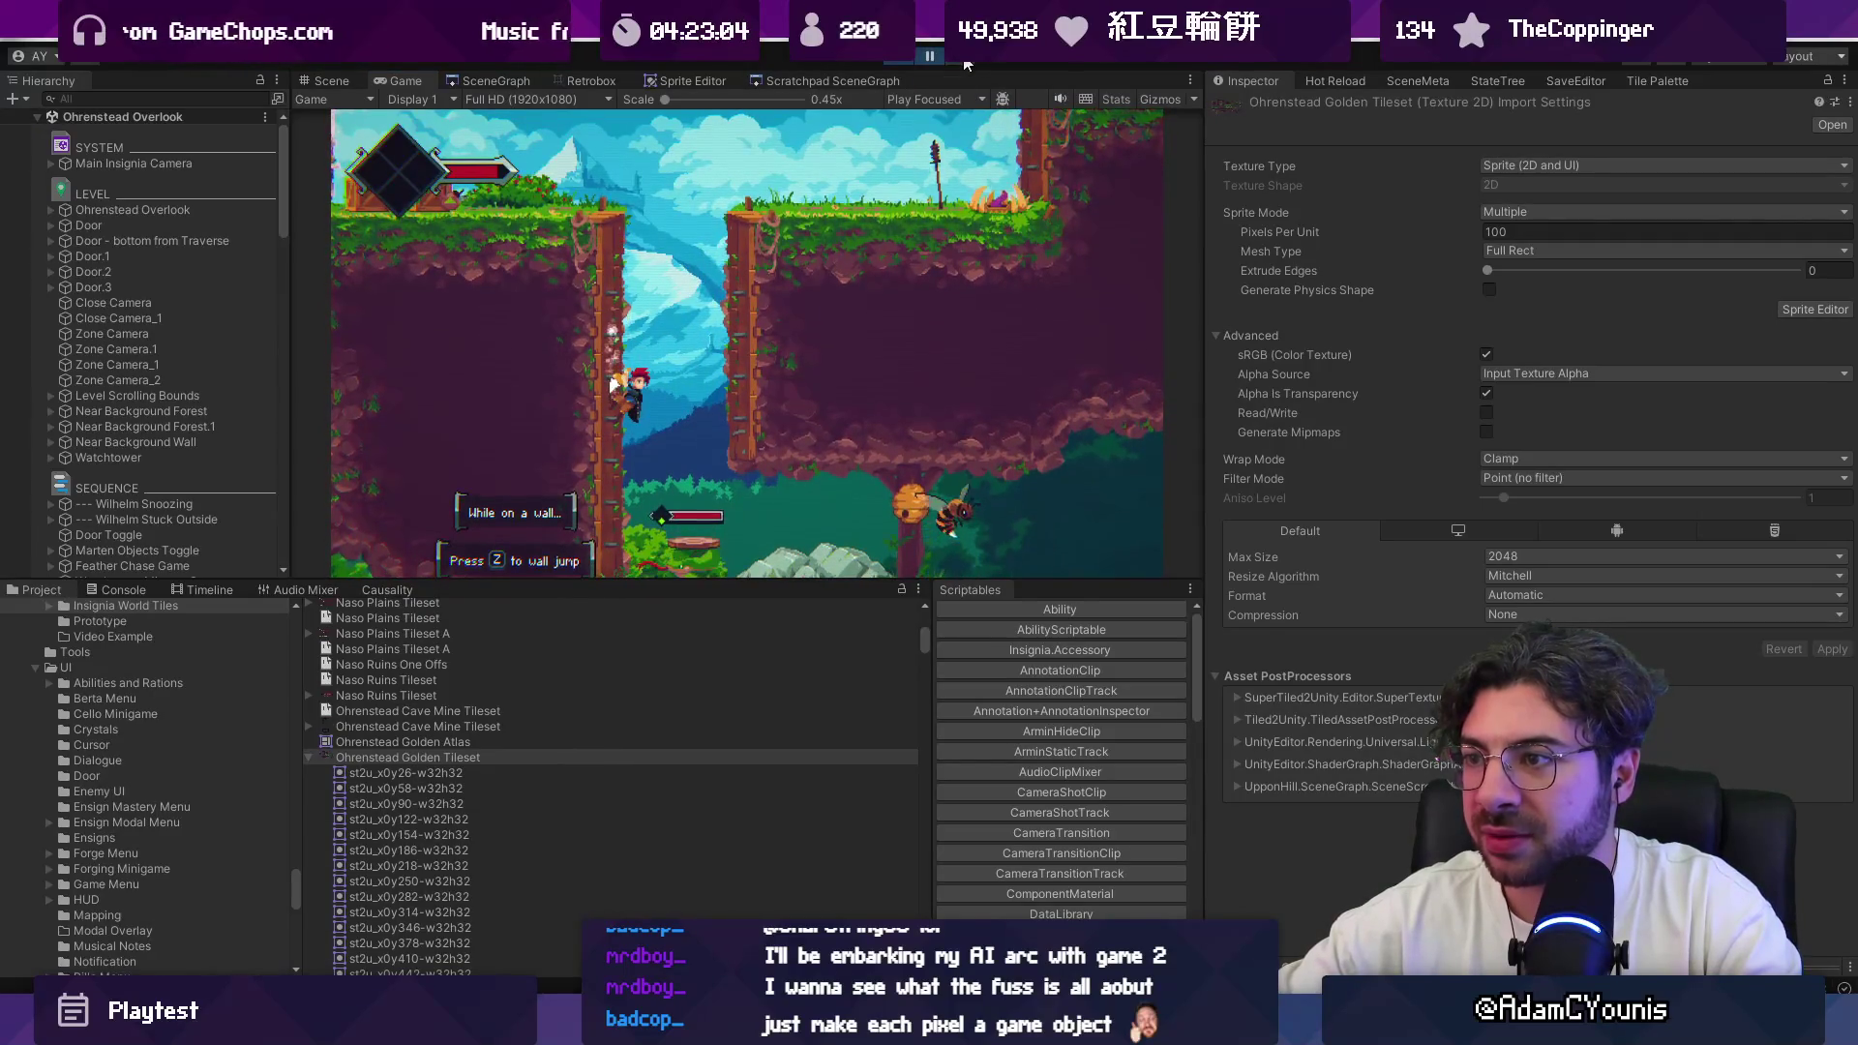
left_click(927, 61)
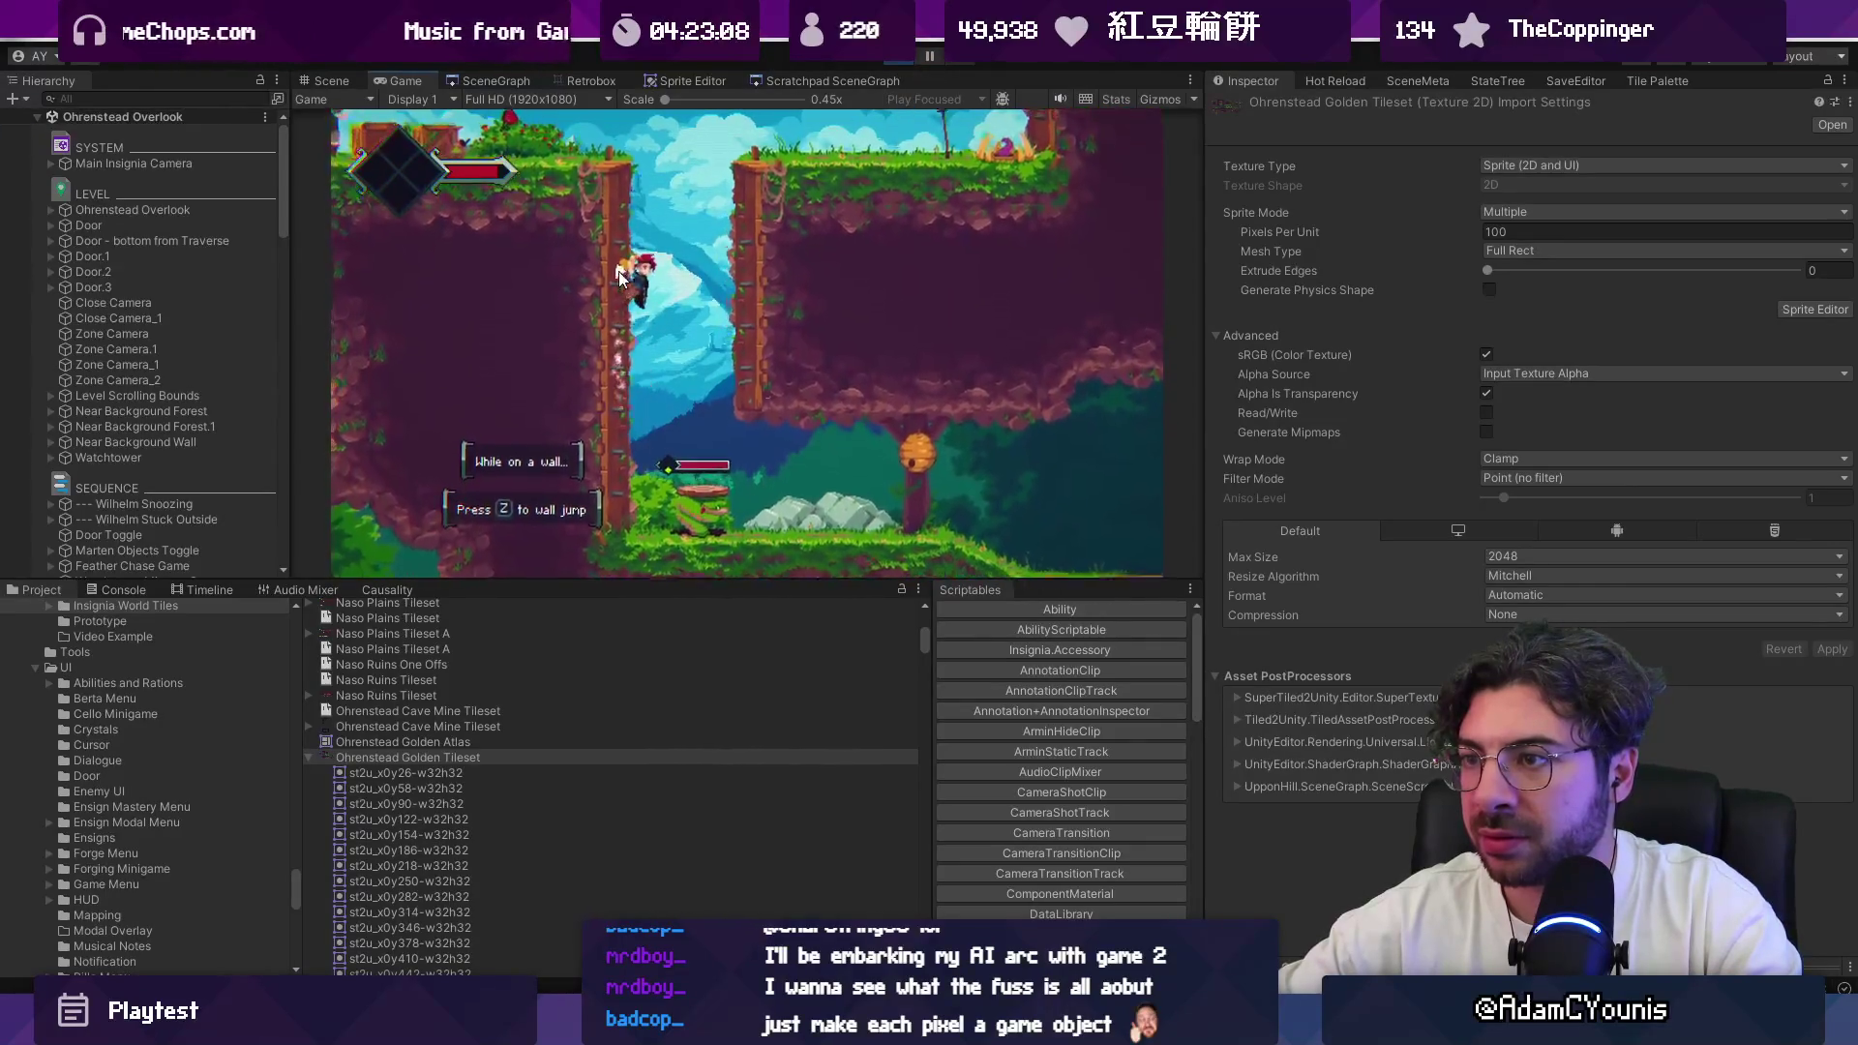
left_click(930, 60)
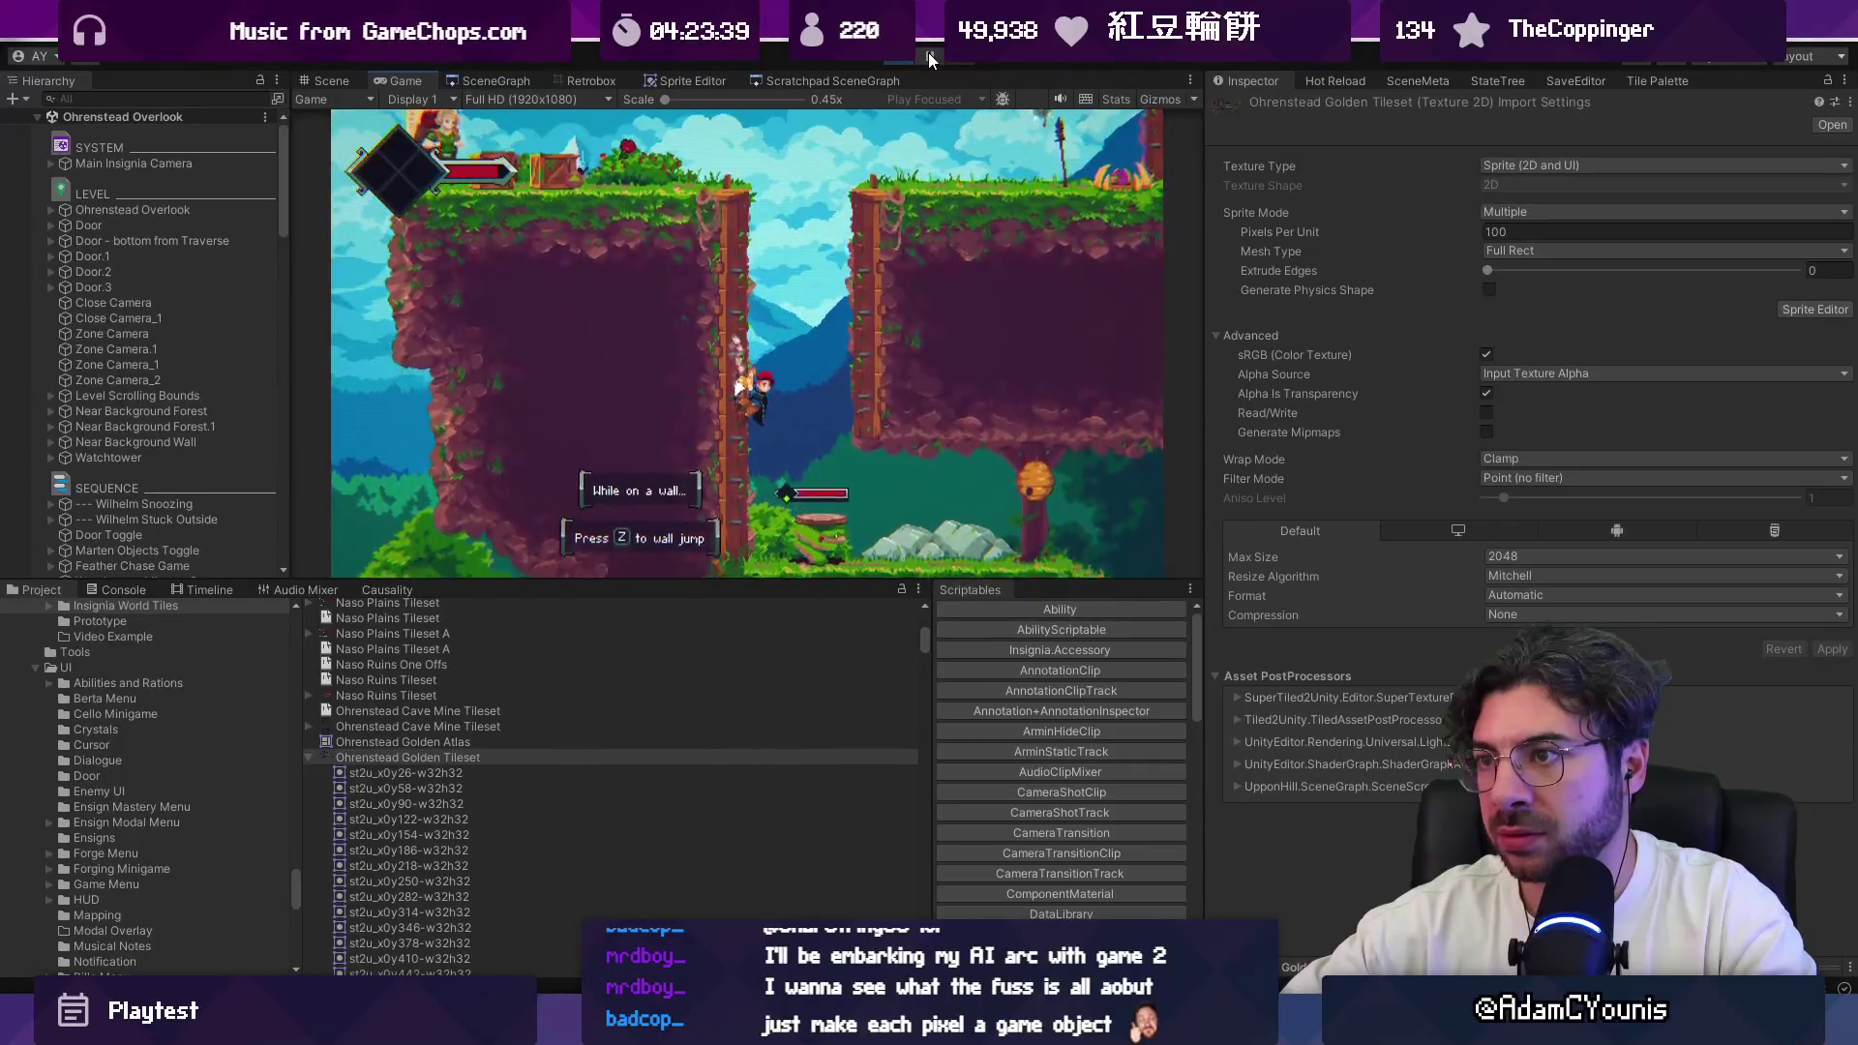
Step: Pause the wall-jump, step through several frames, then resume the jump
left_click(931, 55)
left_click(961, 60)
left_click(961, 60)
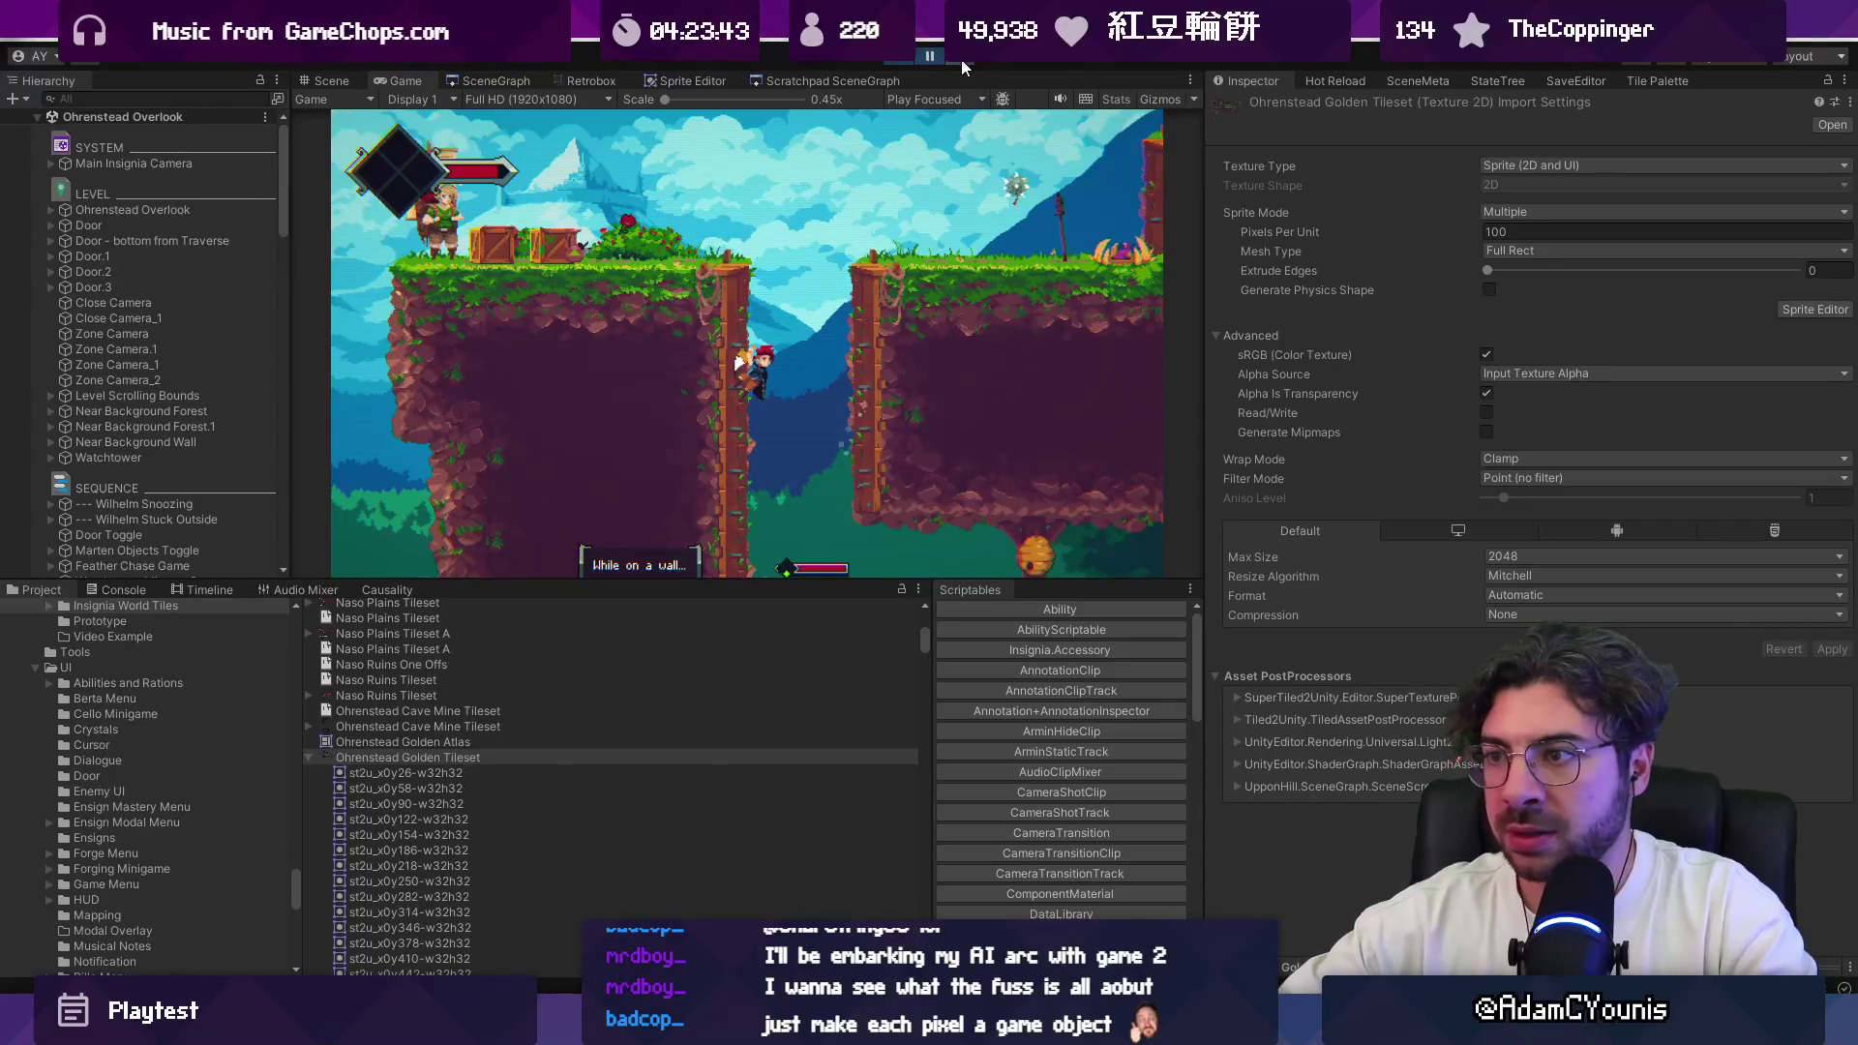
left_click(961, 60)
left_click(961, 60)
left_click(961, 60)
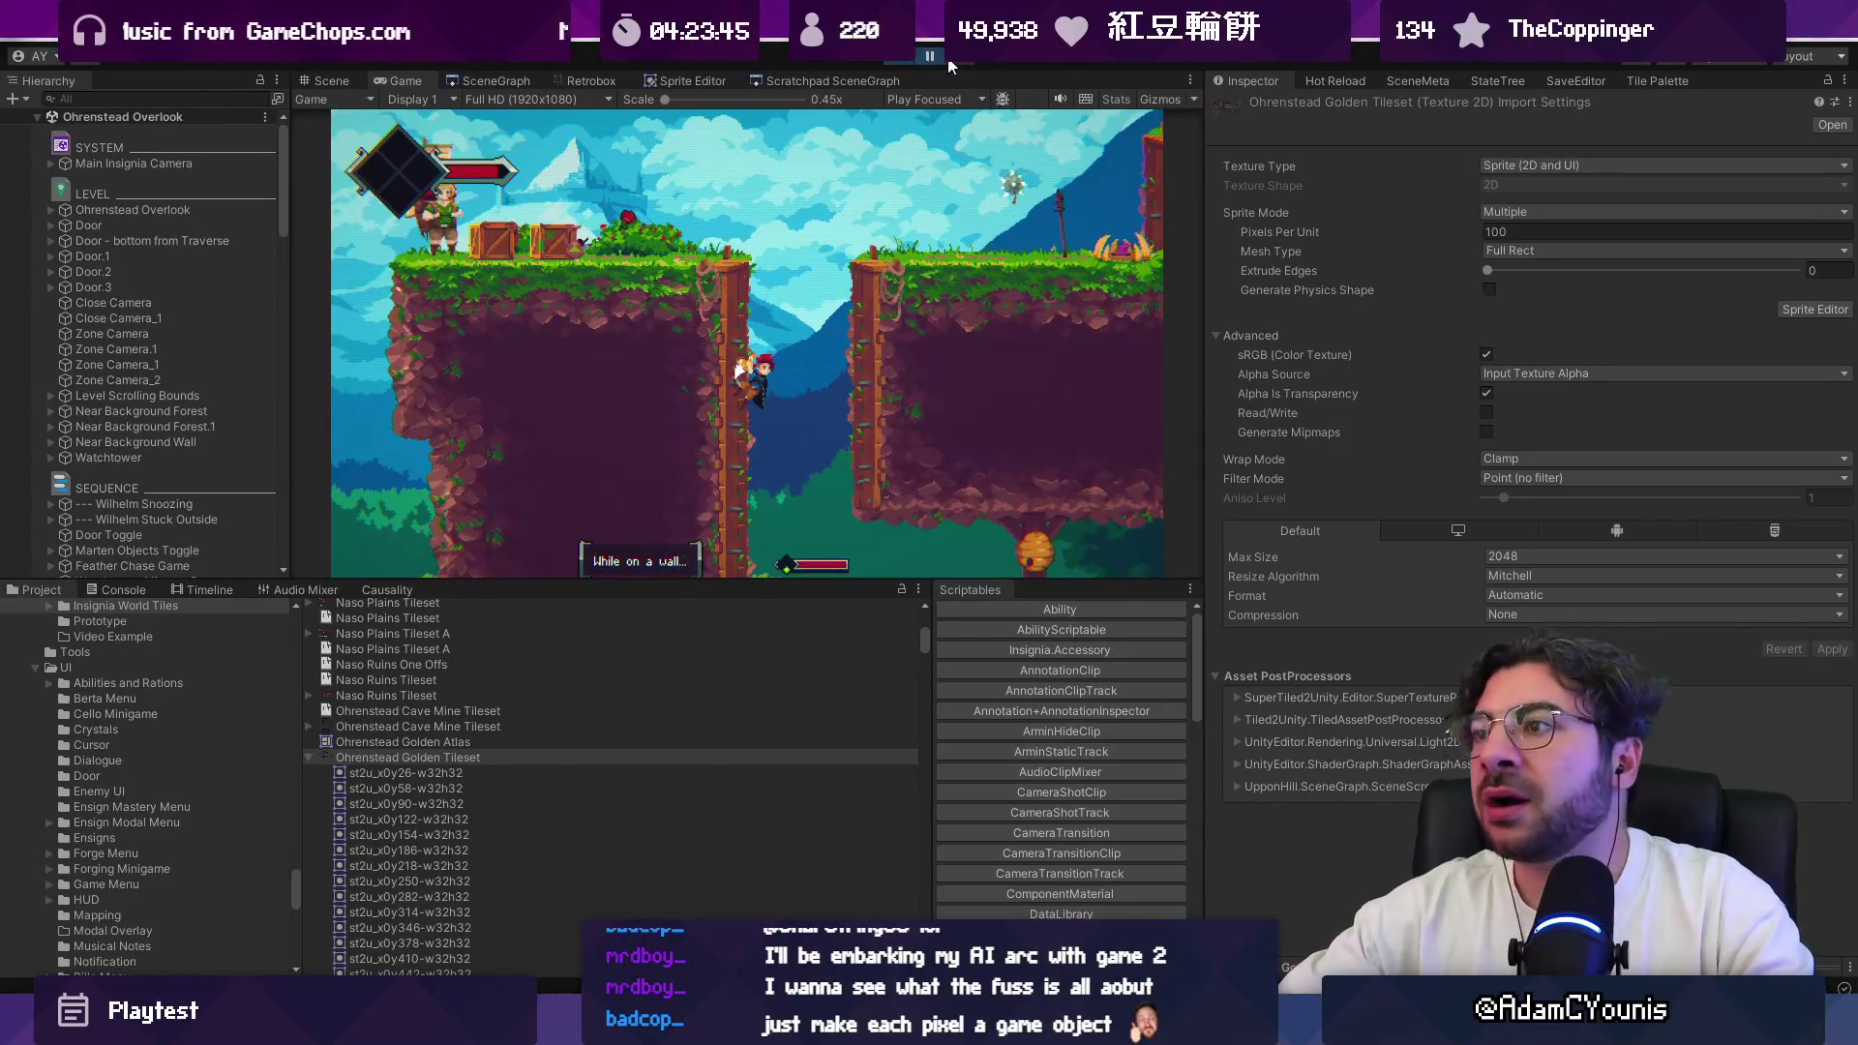
left_click(937, 55)
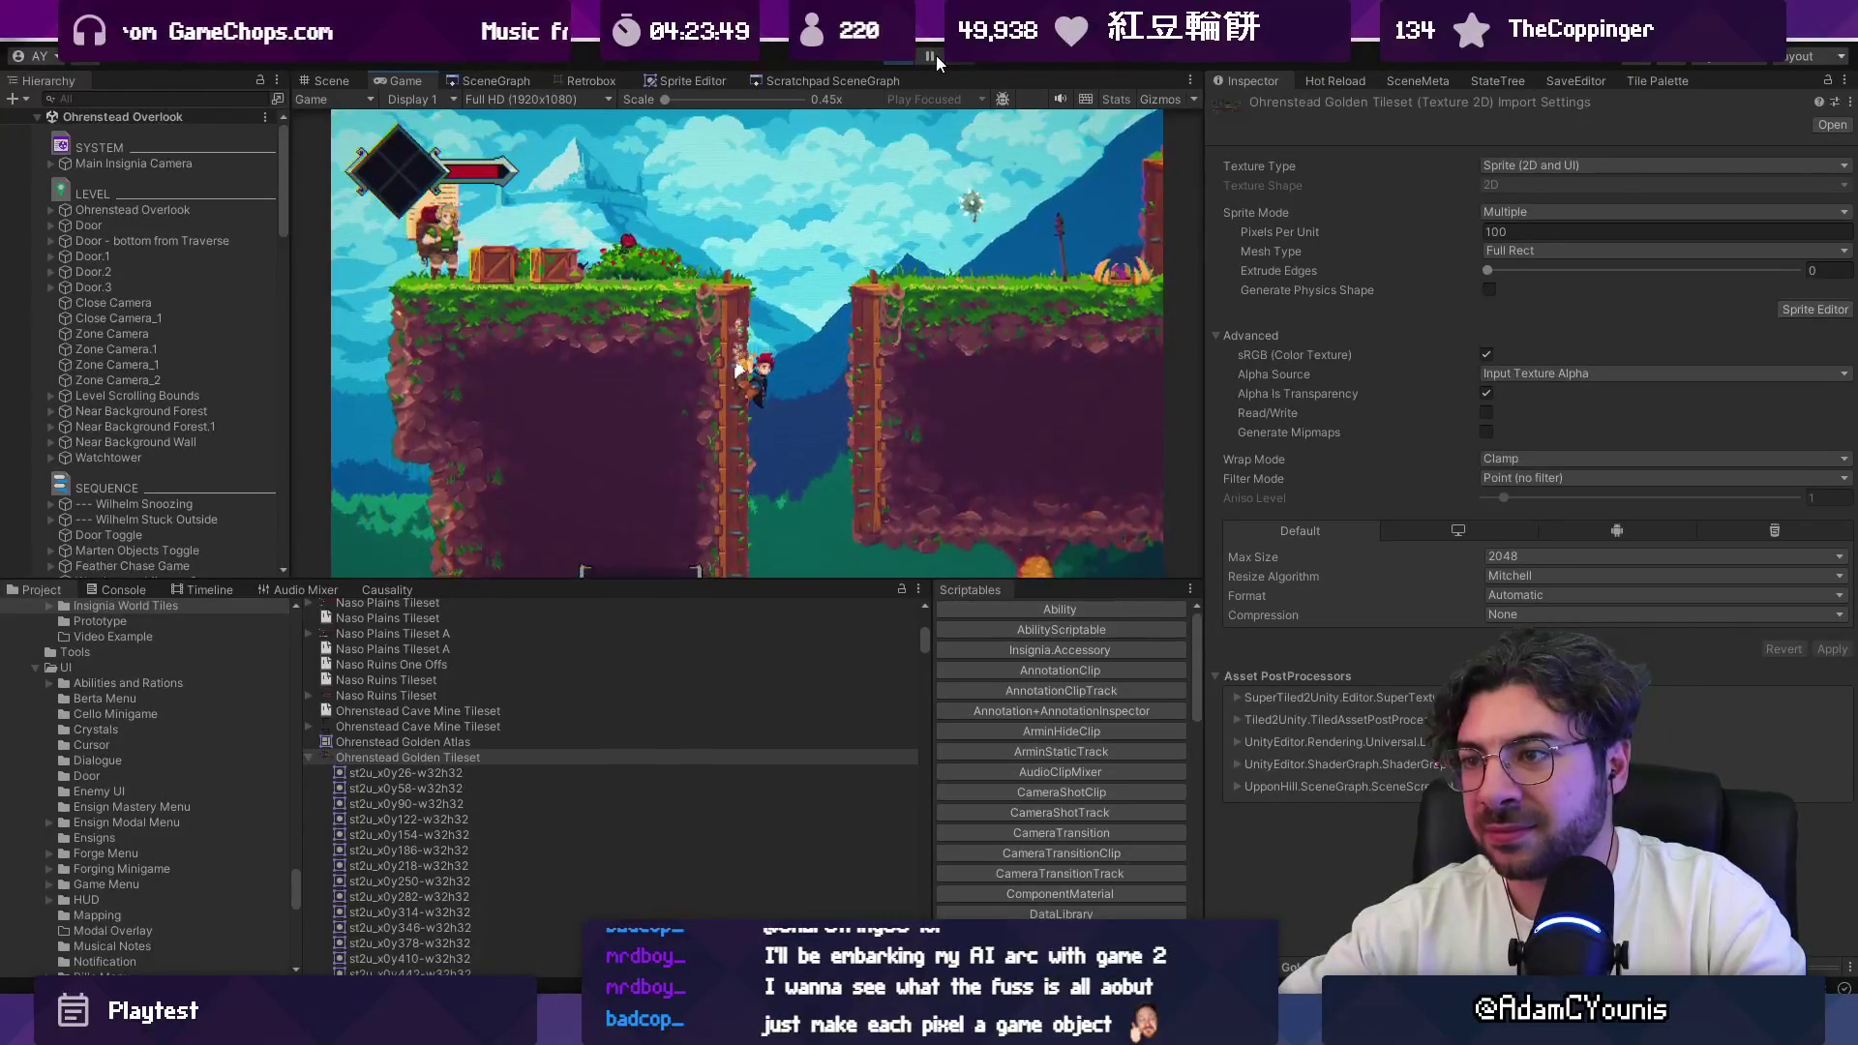
left_click(965, 64)
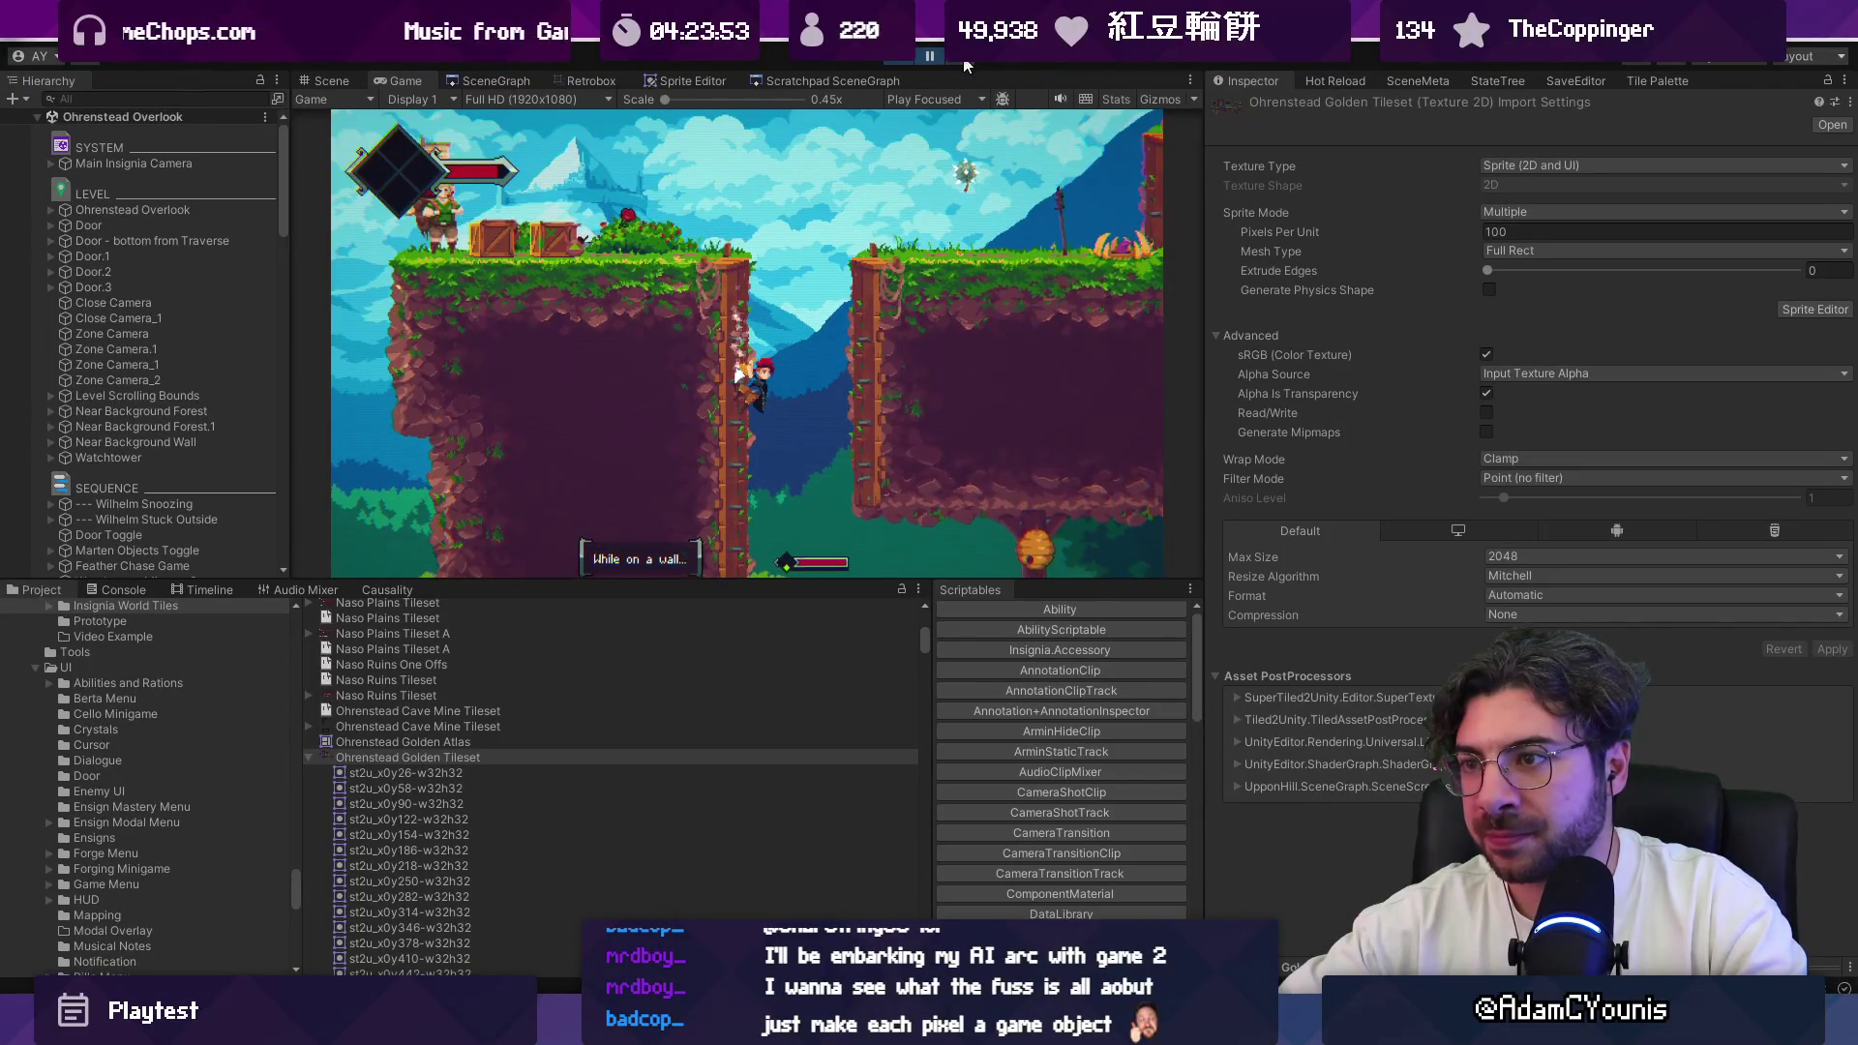
left_click(922, 61)
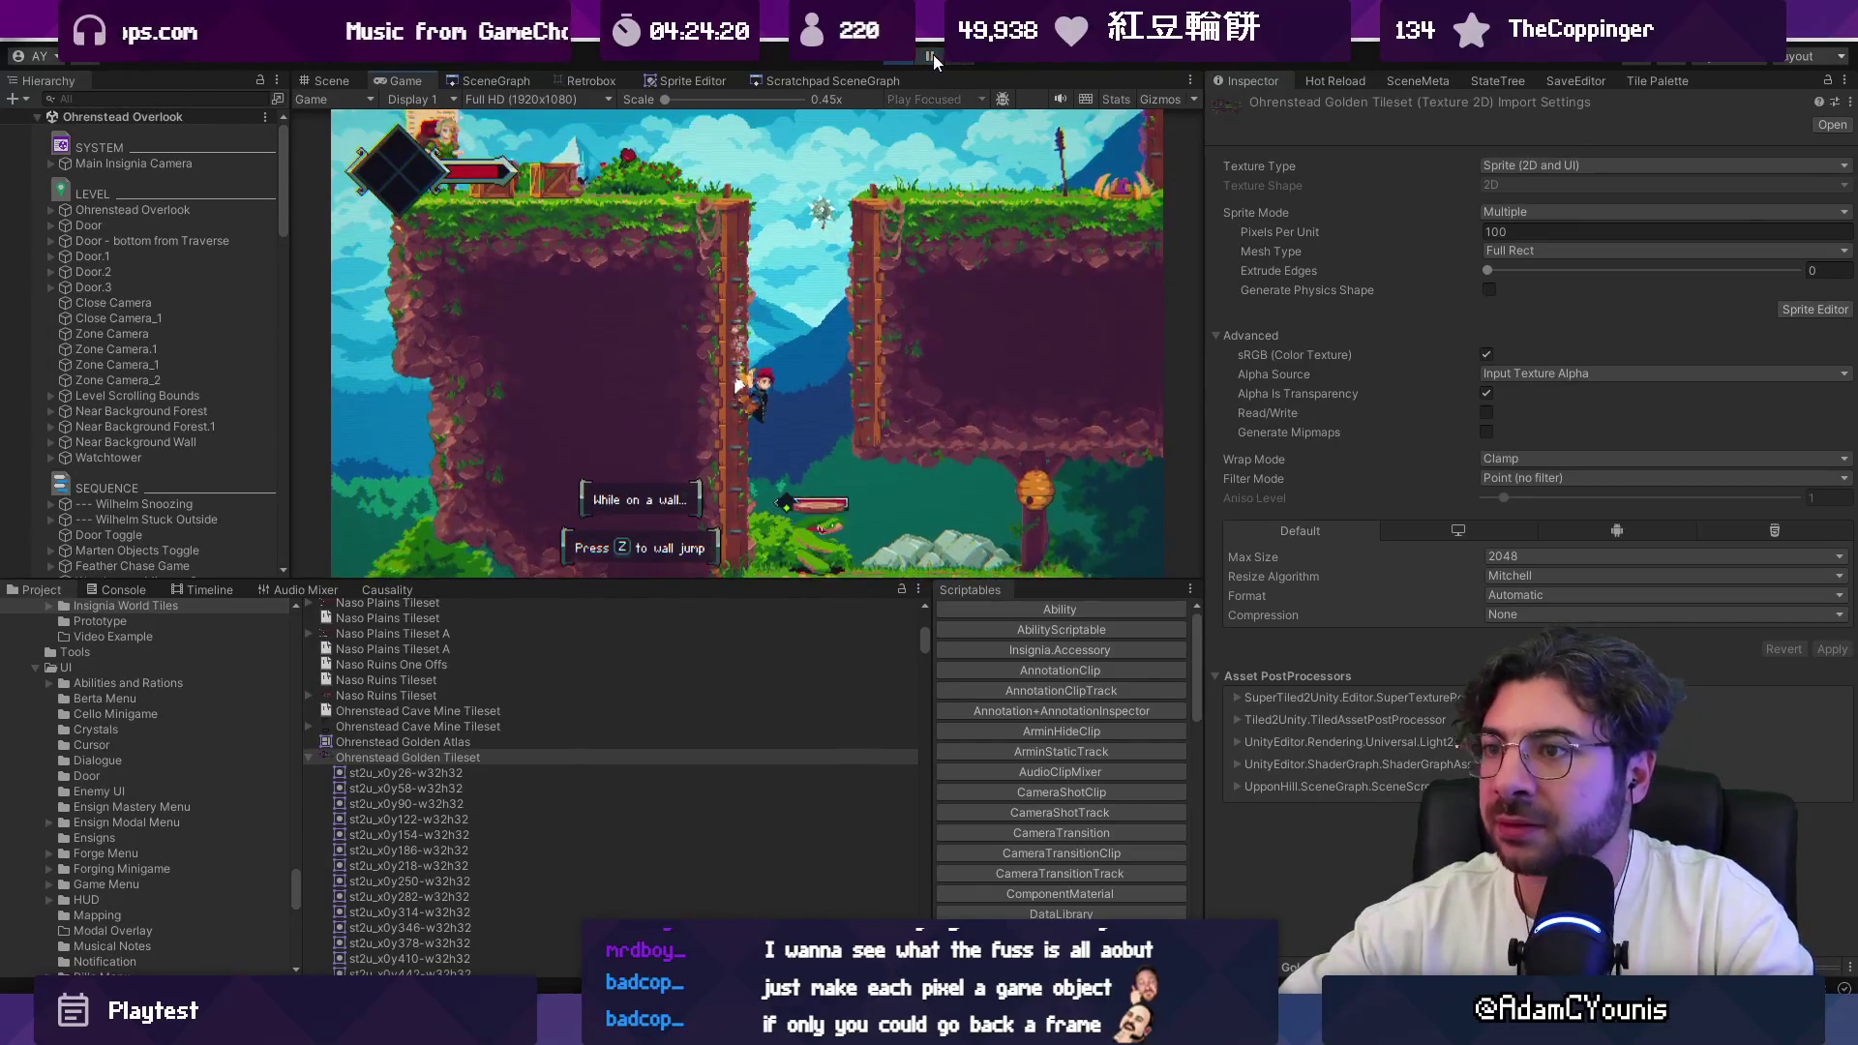
Step: Pause again and step frame by frame as the character reaches the pillar wall
left_click(931, 56)
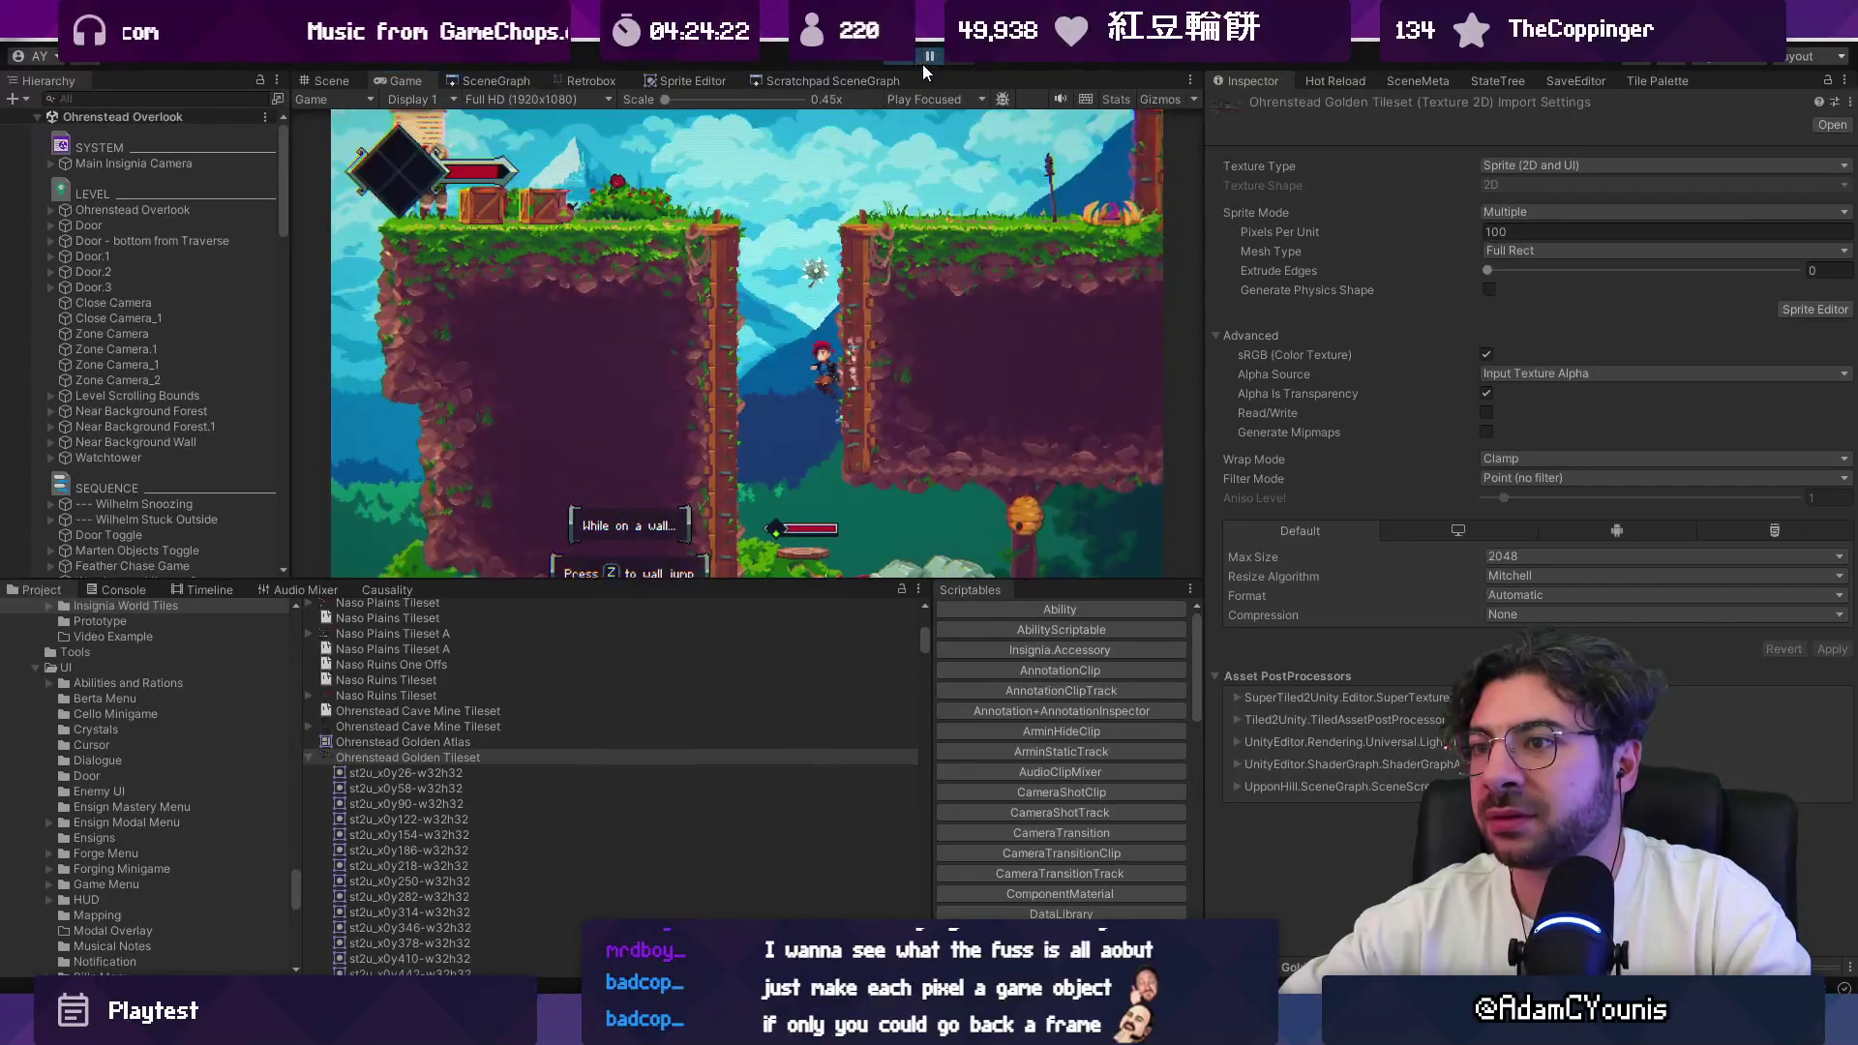
left_click(958, 60)
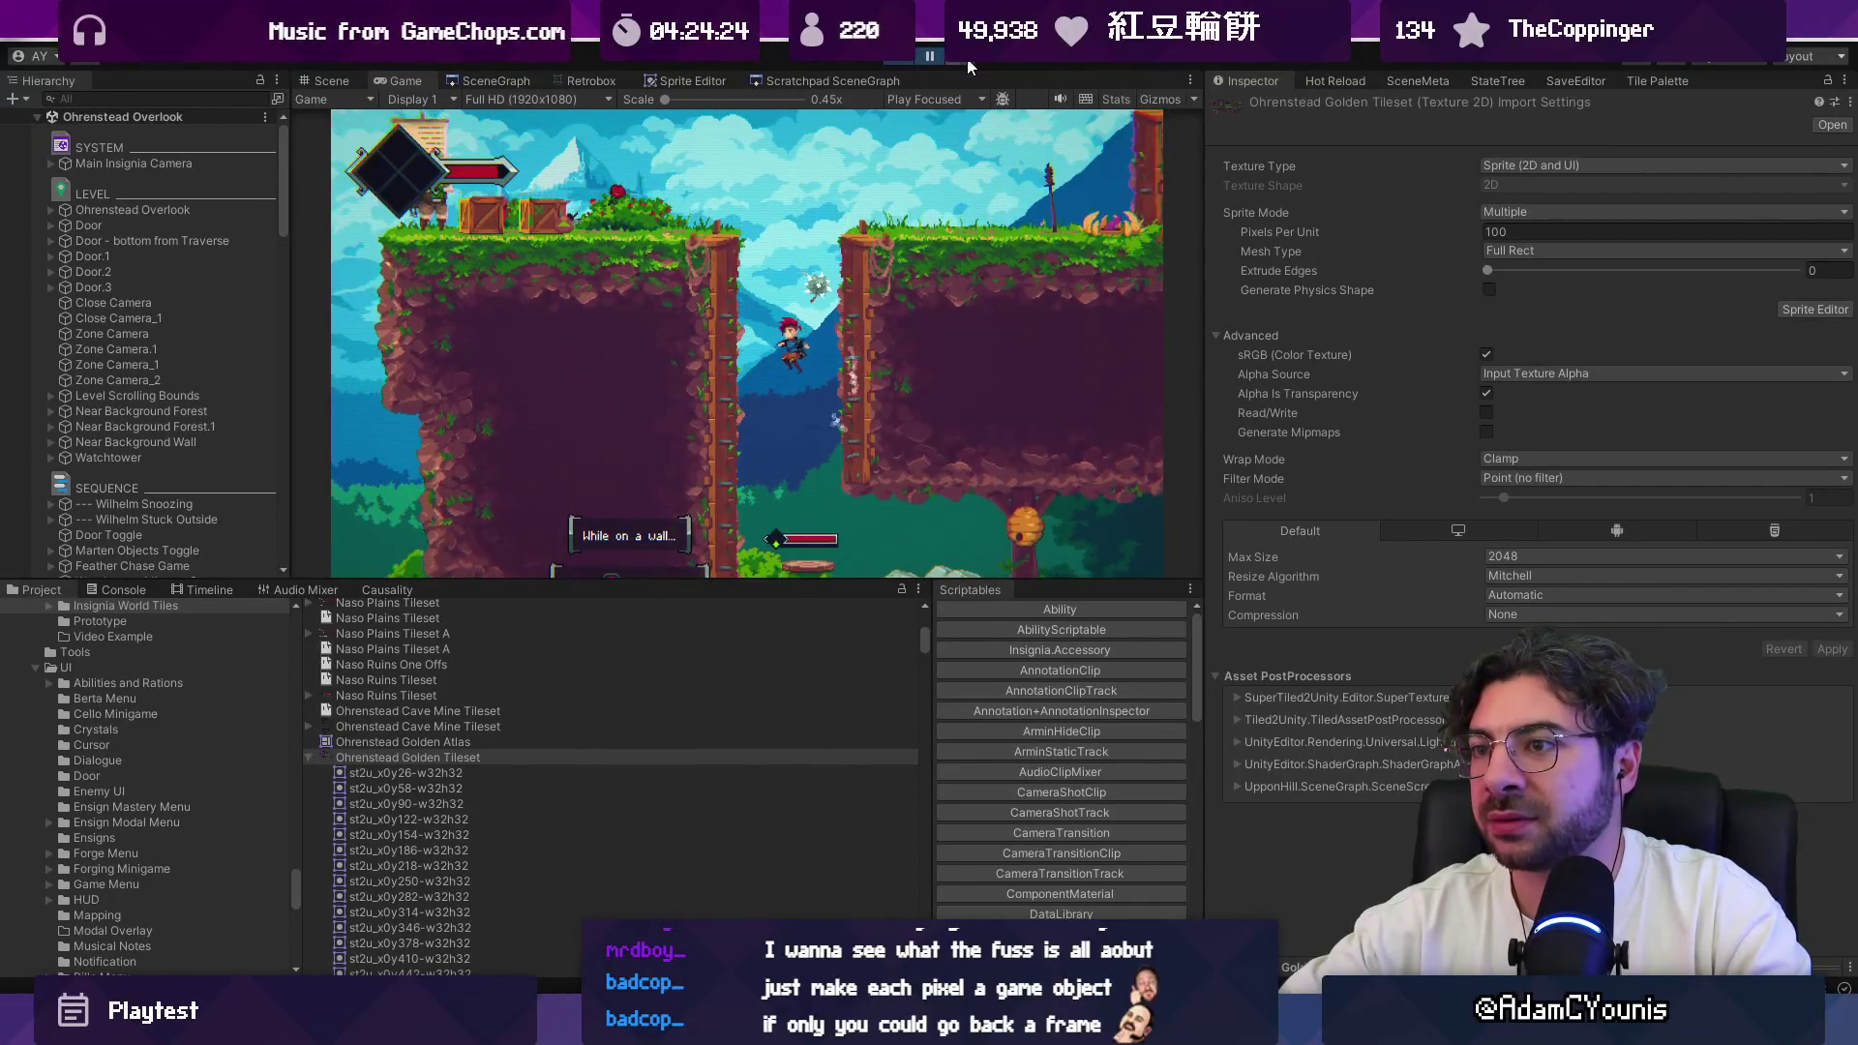
left_click(940, 62)
left_click(941, 62)
left_click(941, 62)
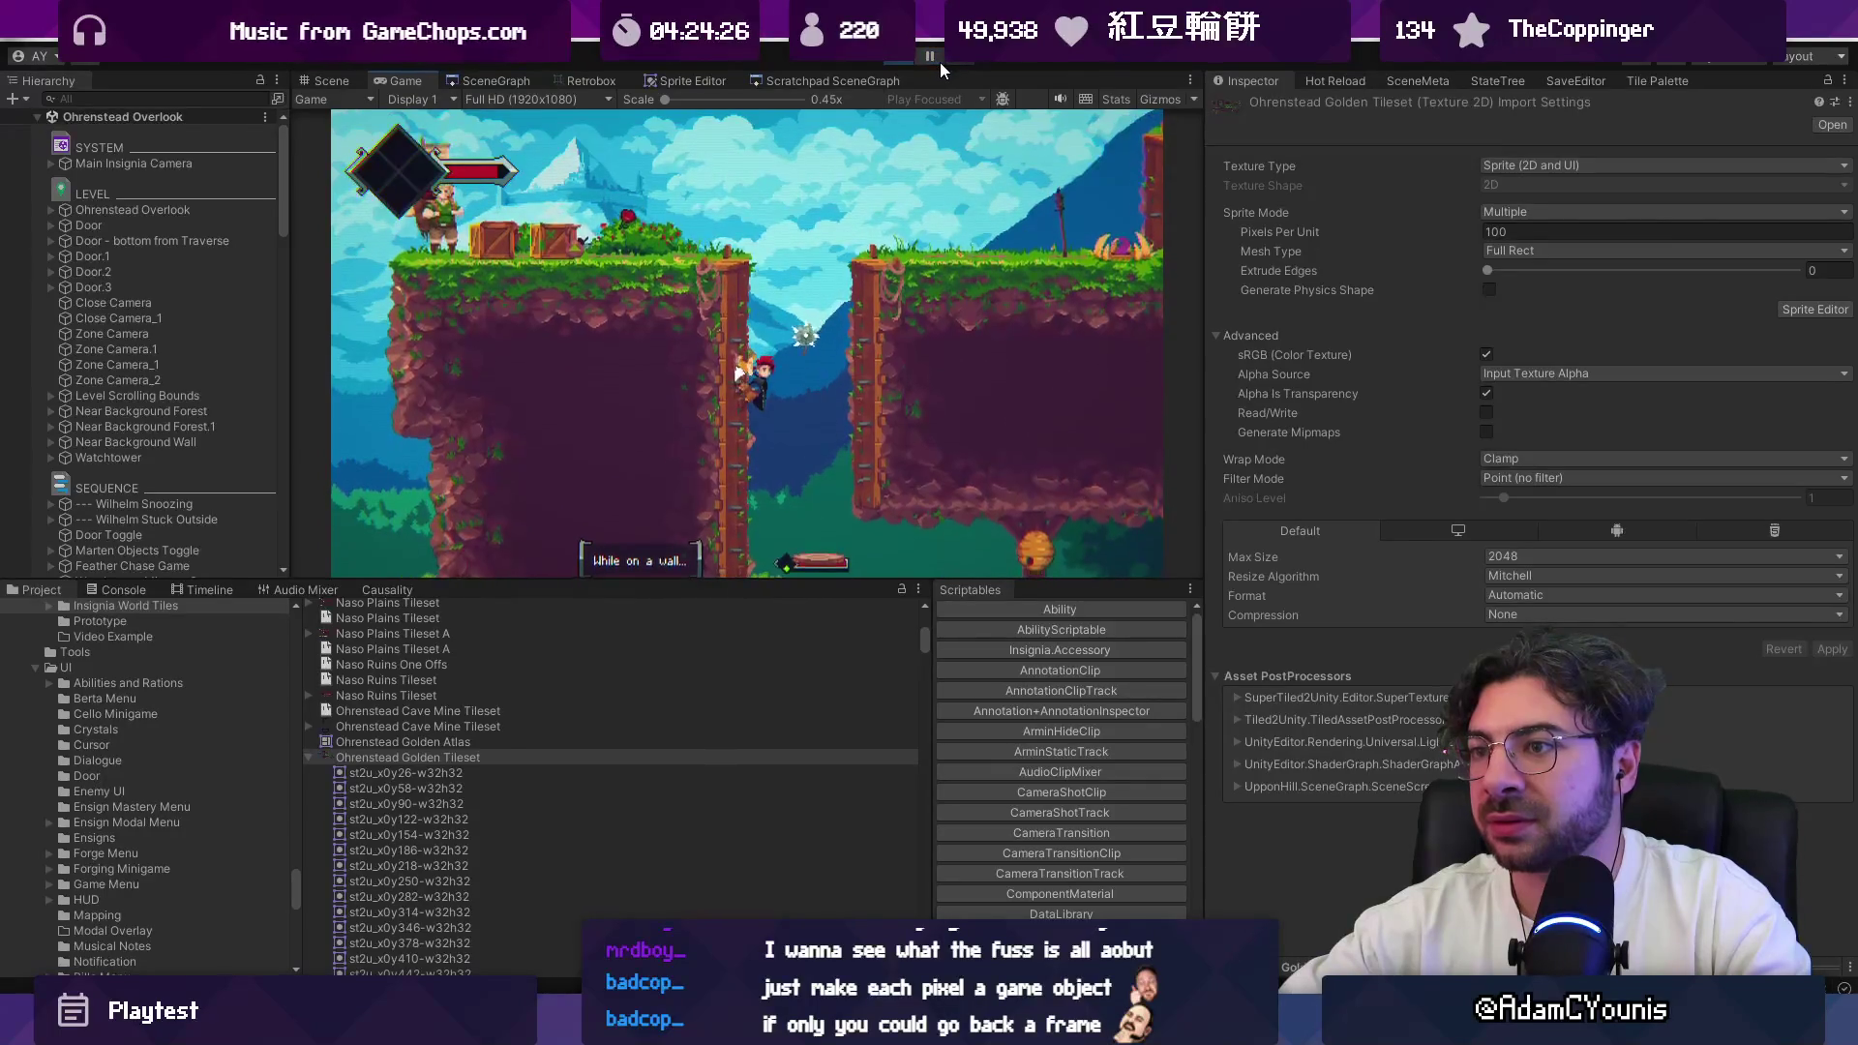
left_click(950, 62)
left_click(944, 65)
left_click(939, 66)
left_click(945, 68)
left_click(945, 68)
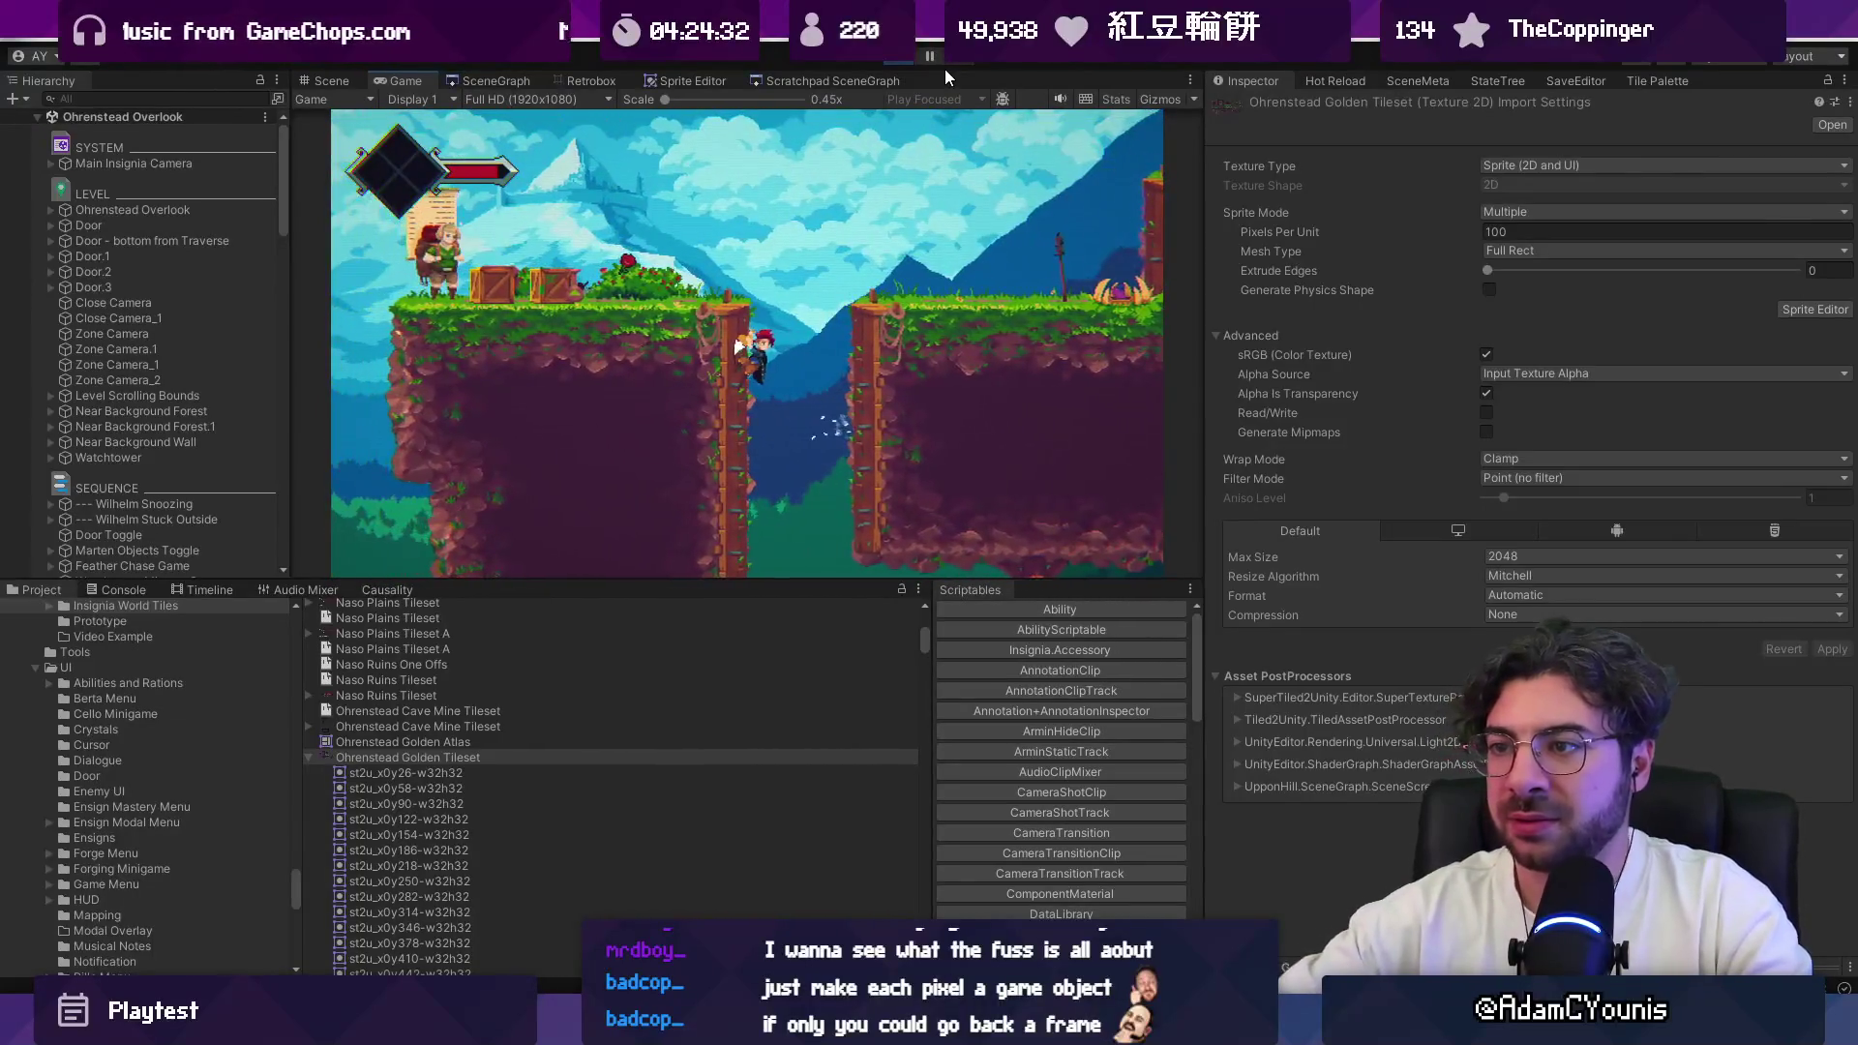
left_click(945, 67)
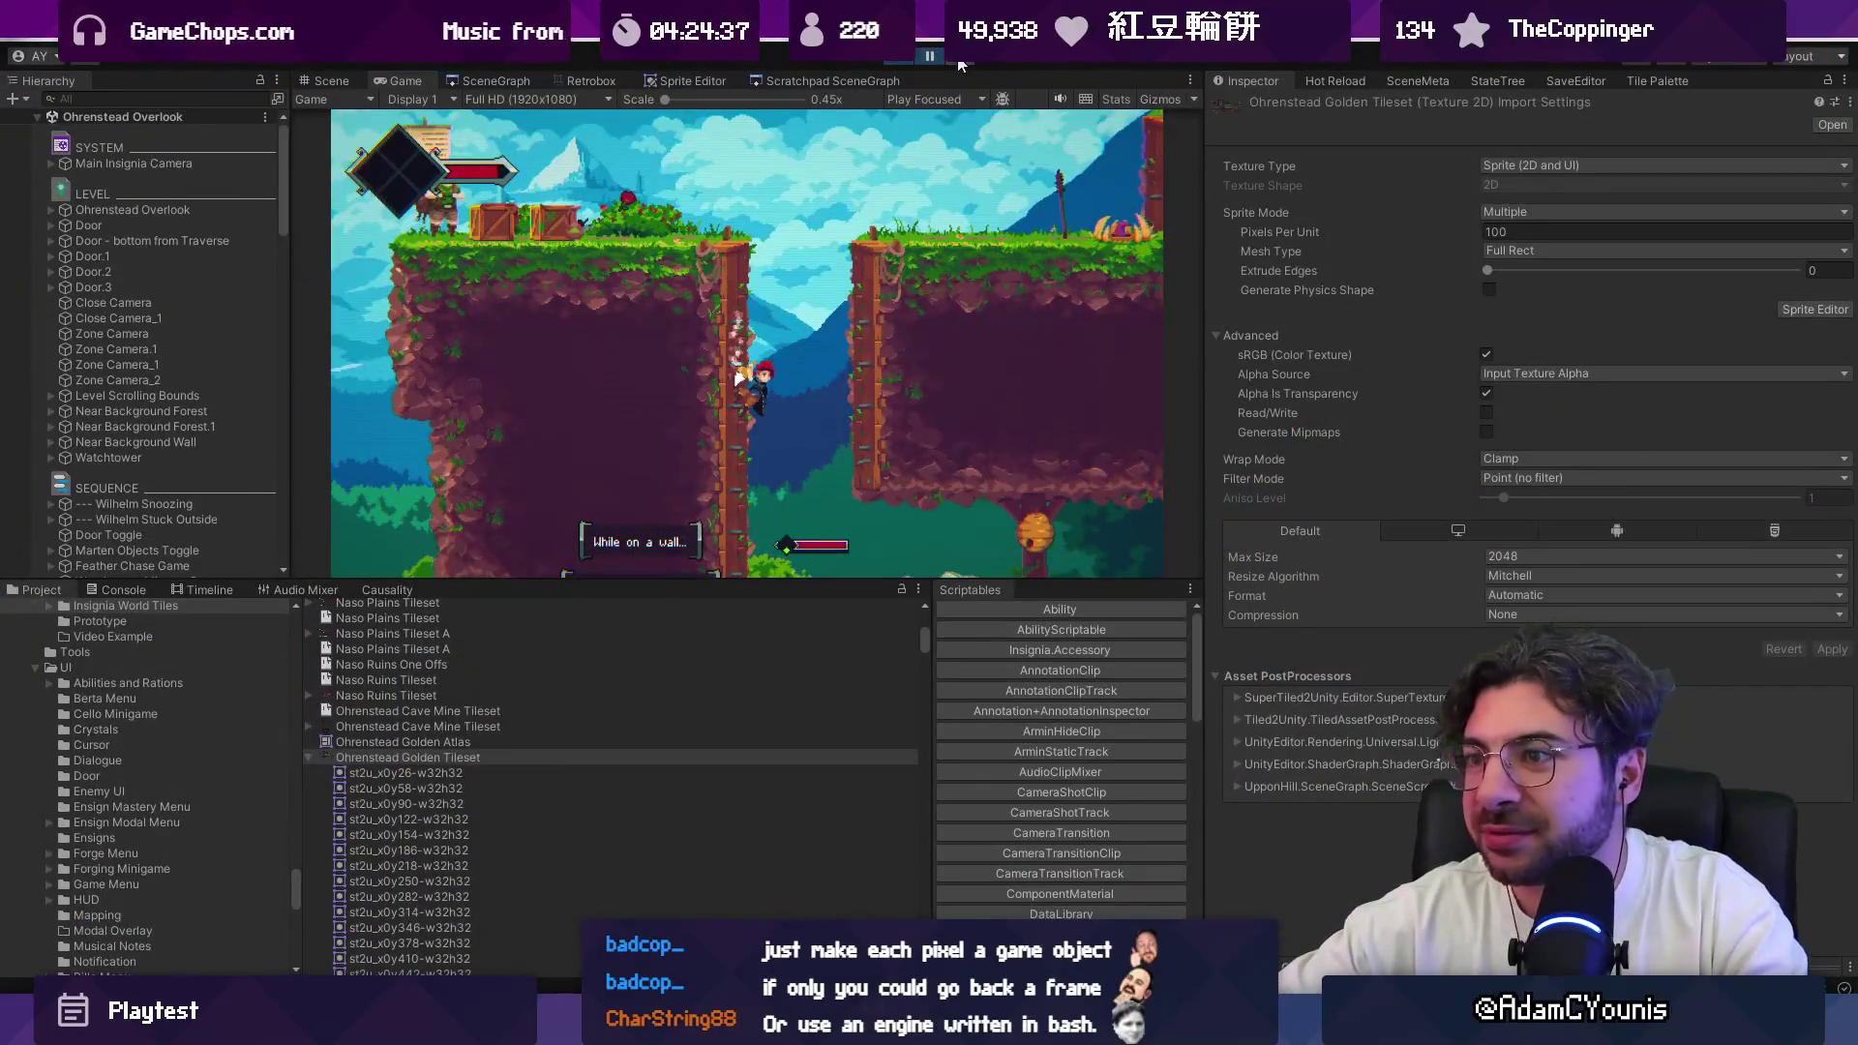
left_click(960, 63)
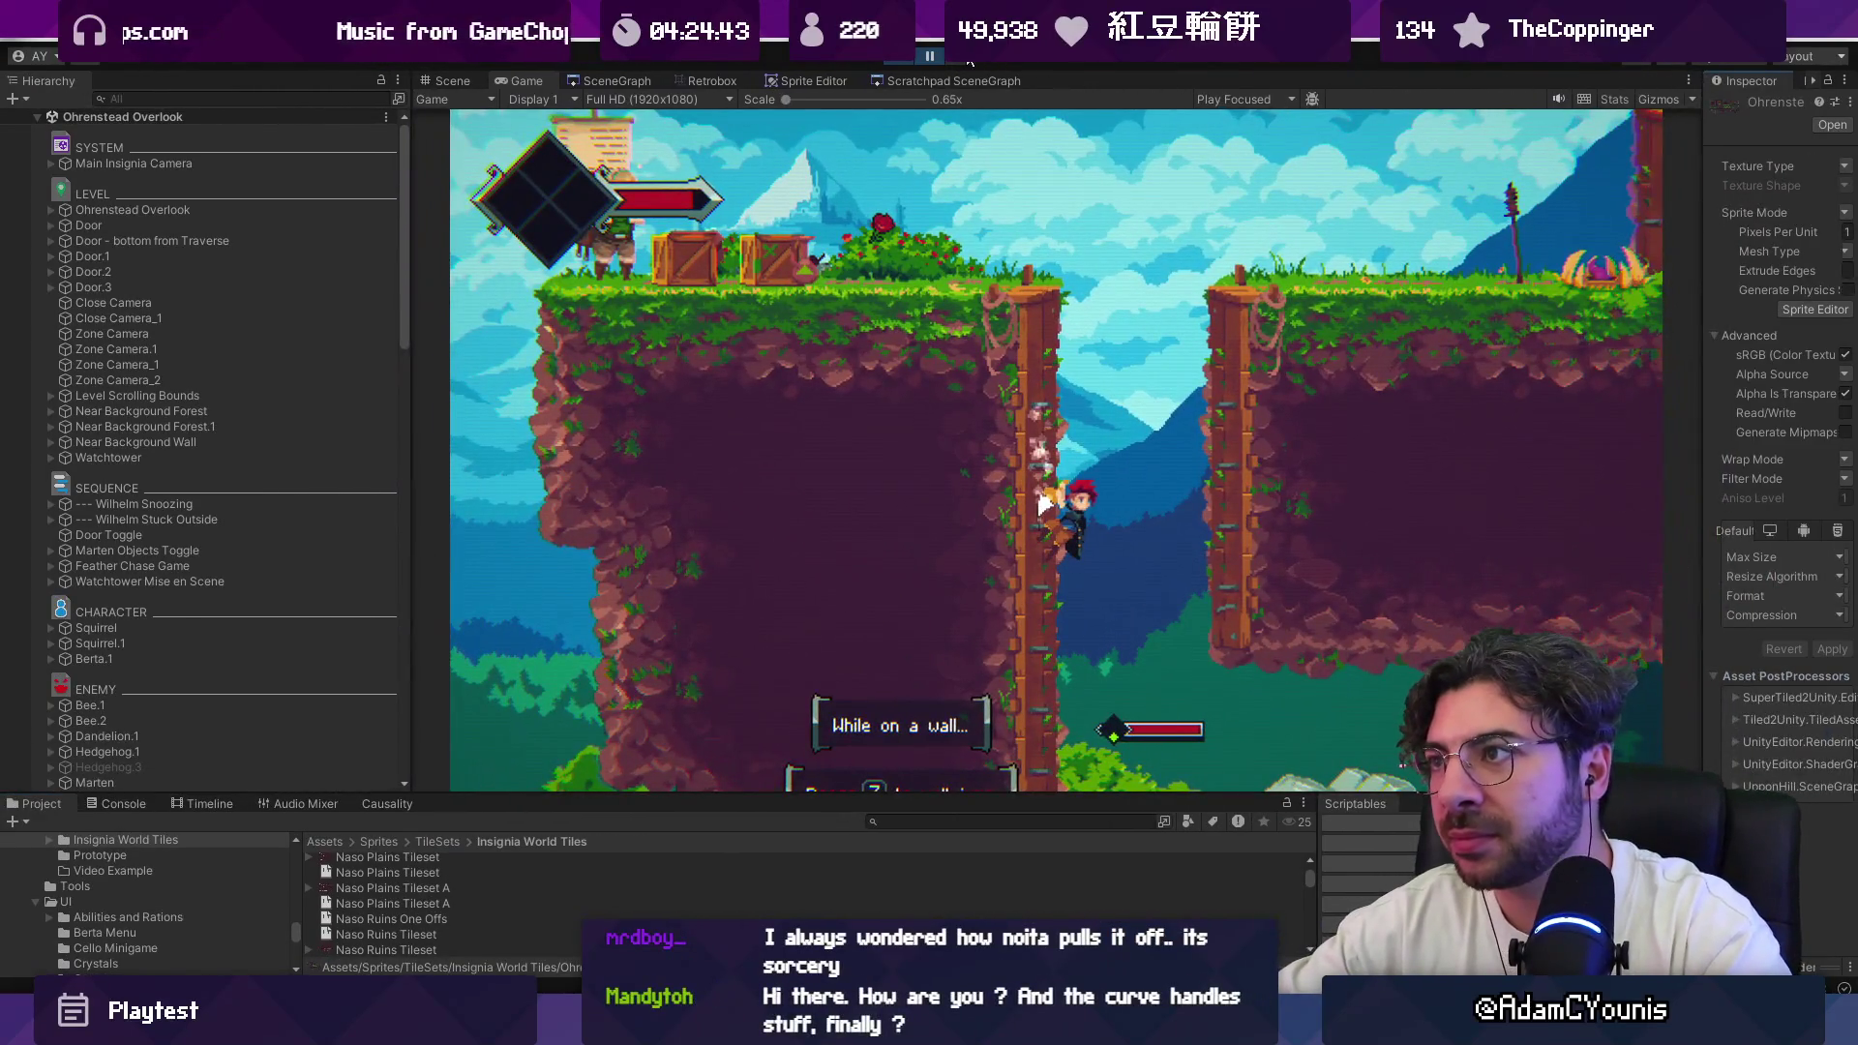
Step: Step the paused game seven more frames to inspect the pillar tiles
left_click(968, 61)
left_click(968, 61)
left_click(967, 61)
left_click(968, 61)
left_click(967, 61)
left_click(968, 61)
left_click(968, 61)
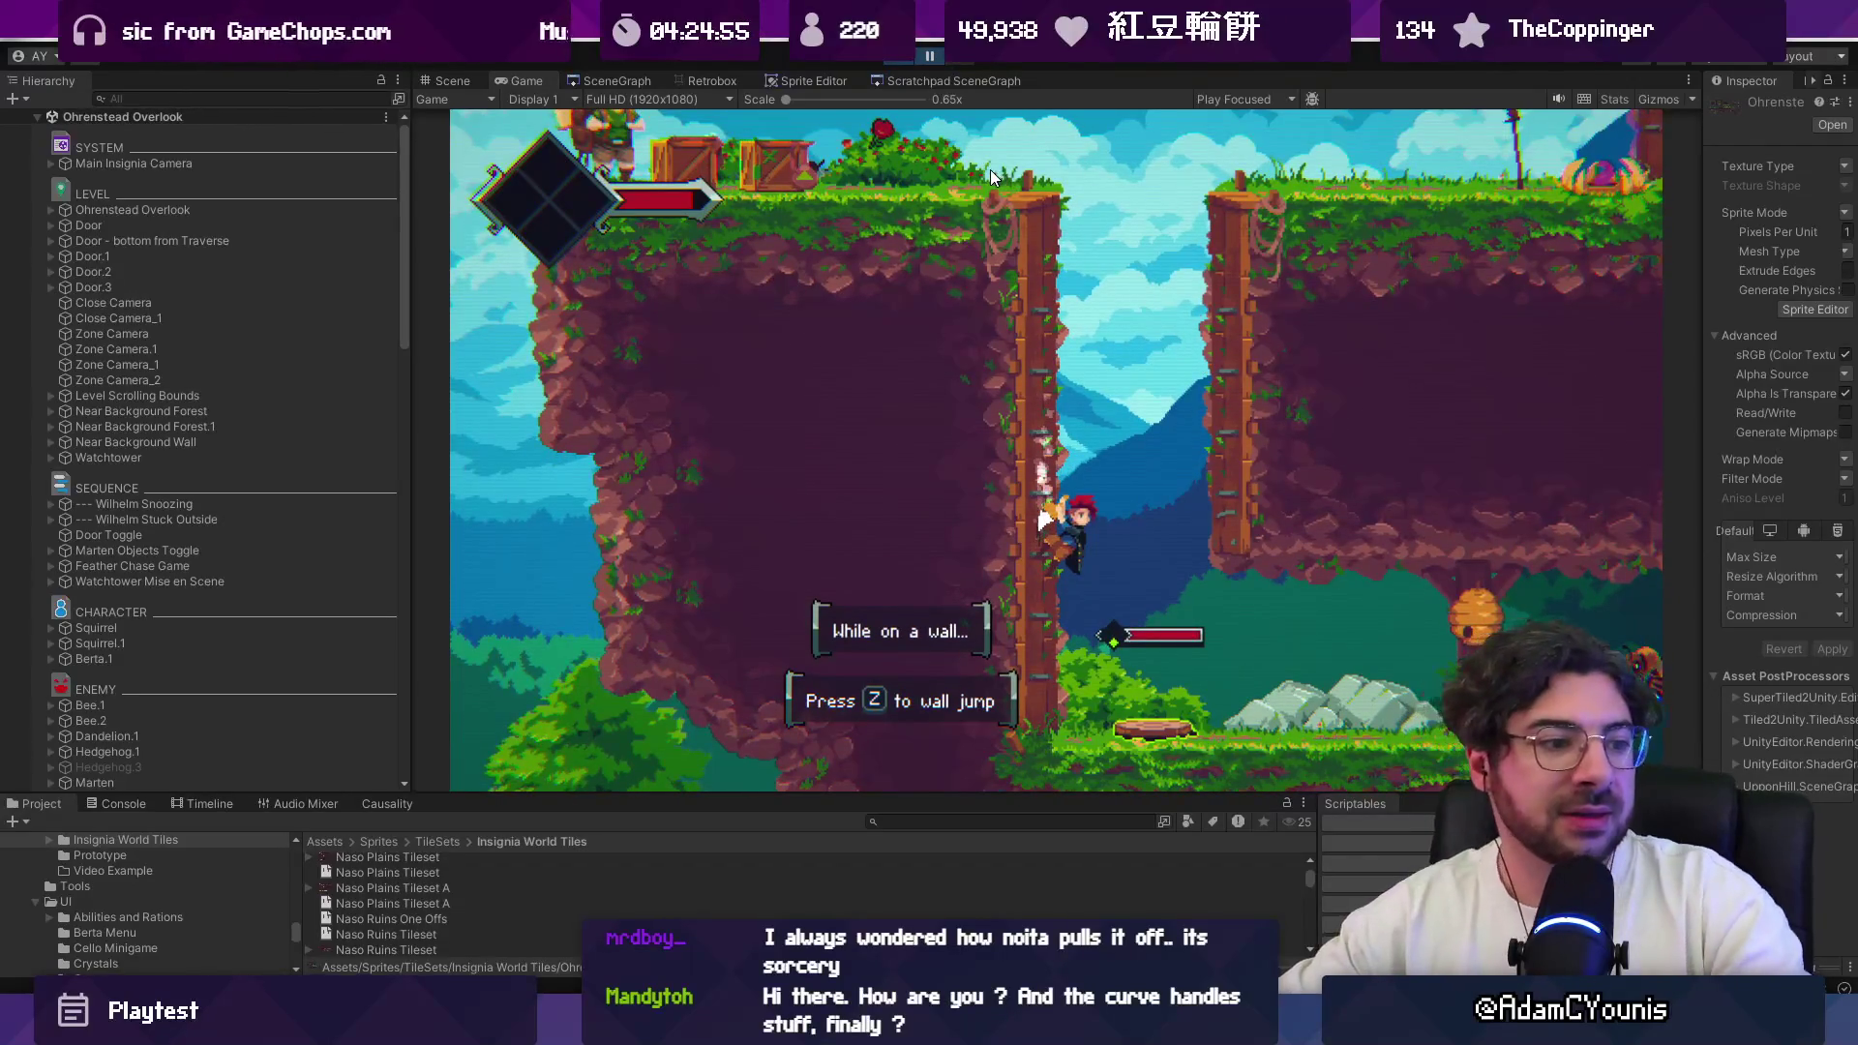
Step: Wall-jump between the pillars, hop onto the tree ledge, and drop into the lower area
key("z")
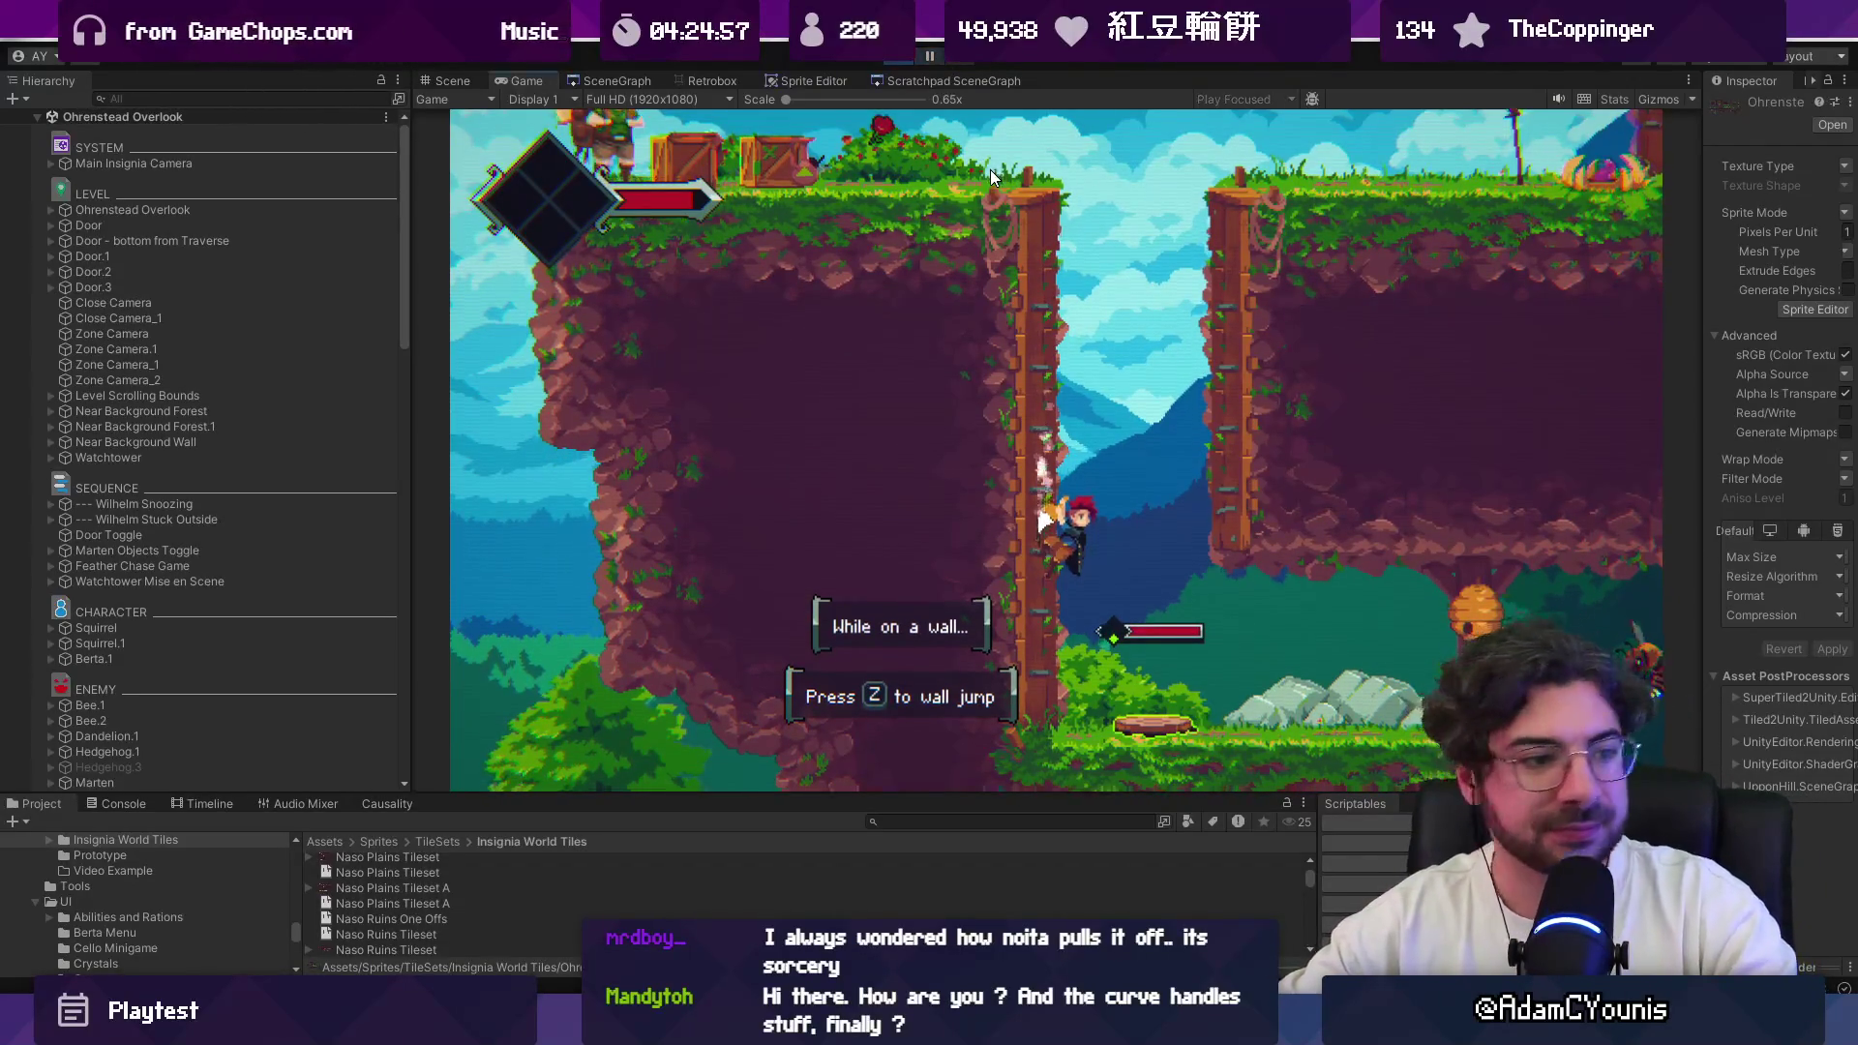
key("z")
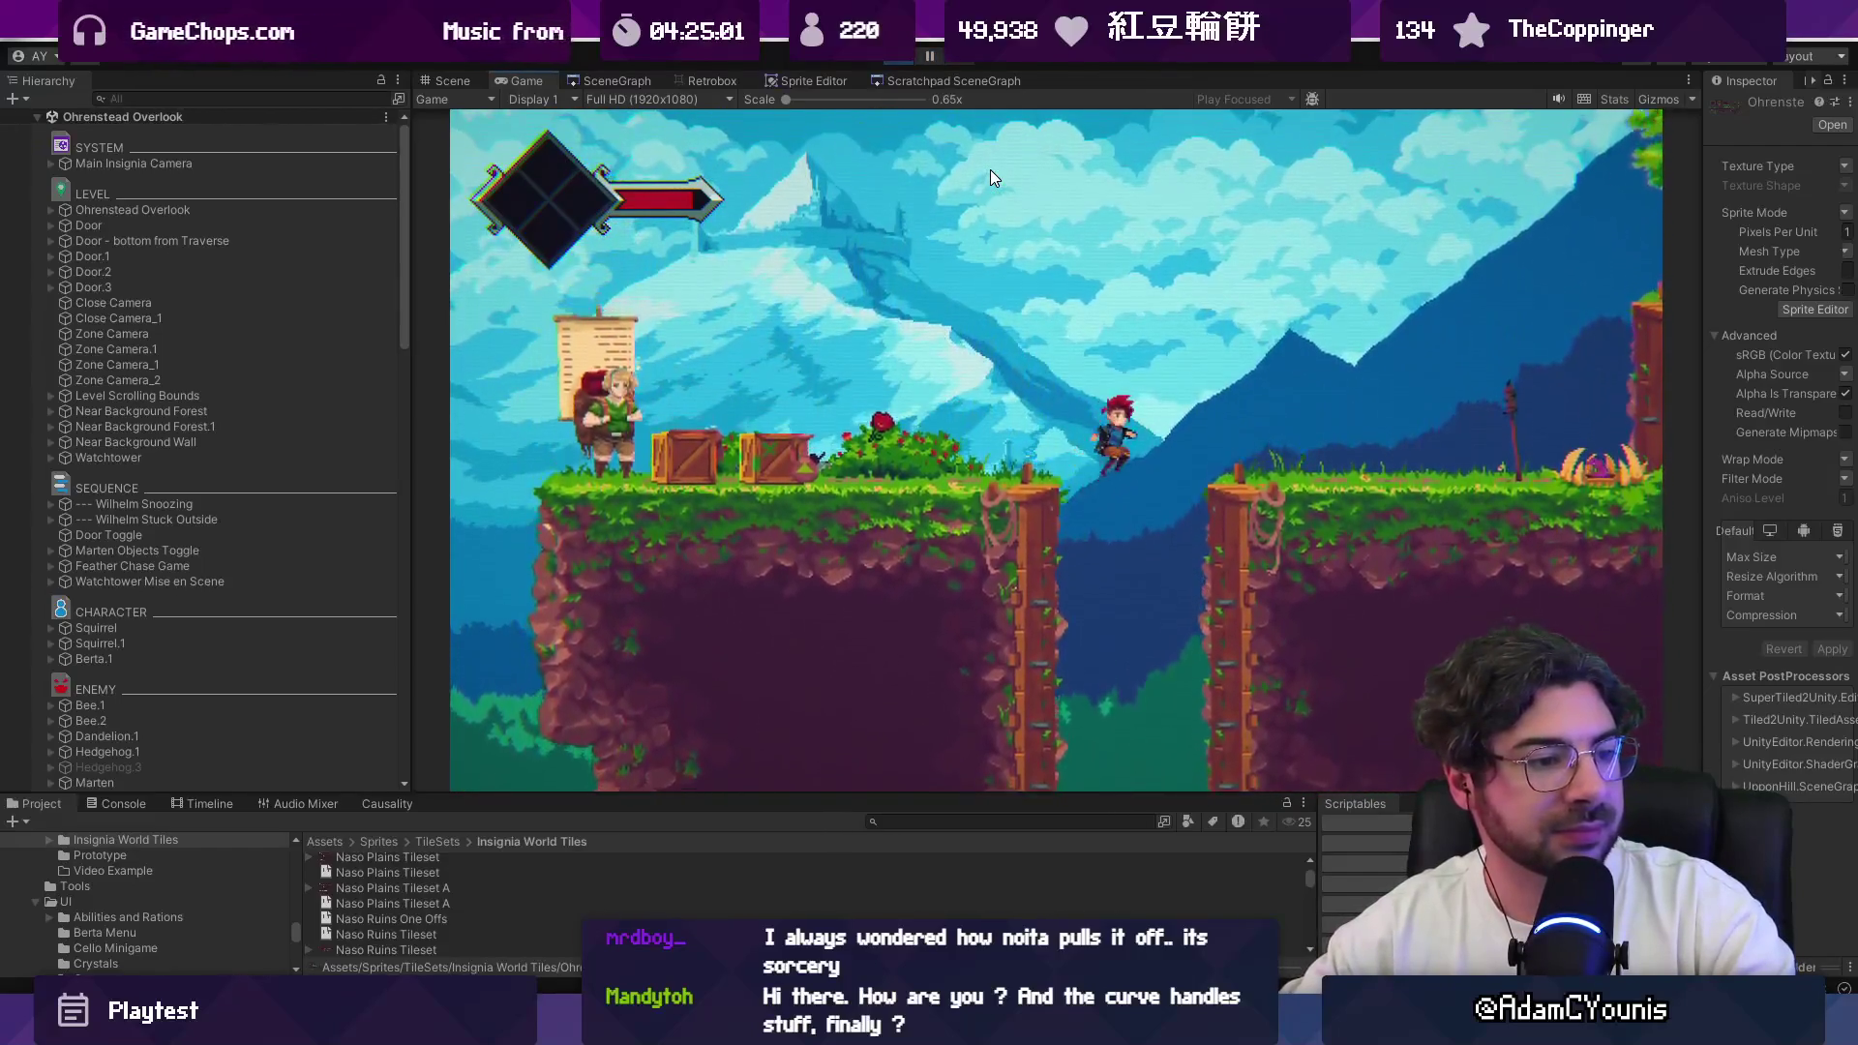
key("Right")
key("z")
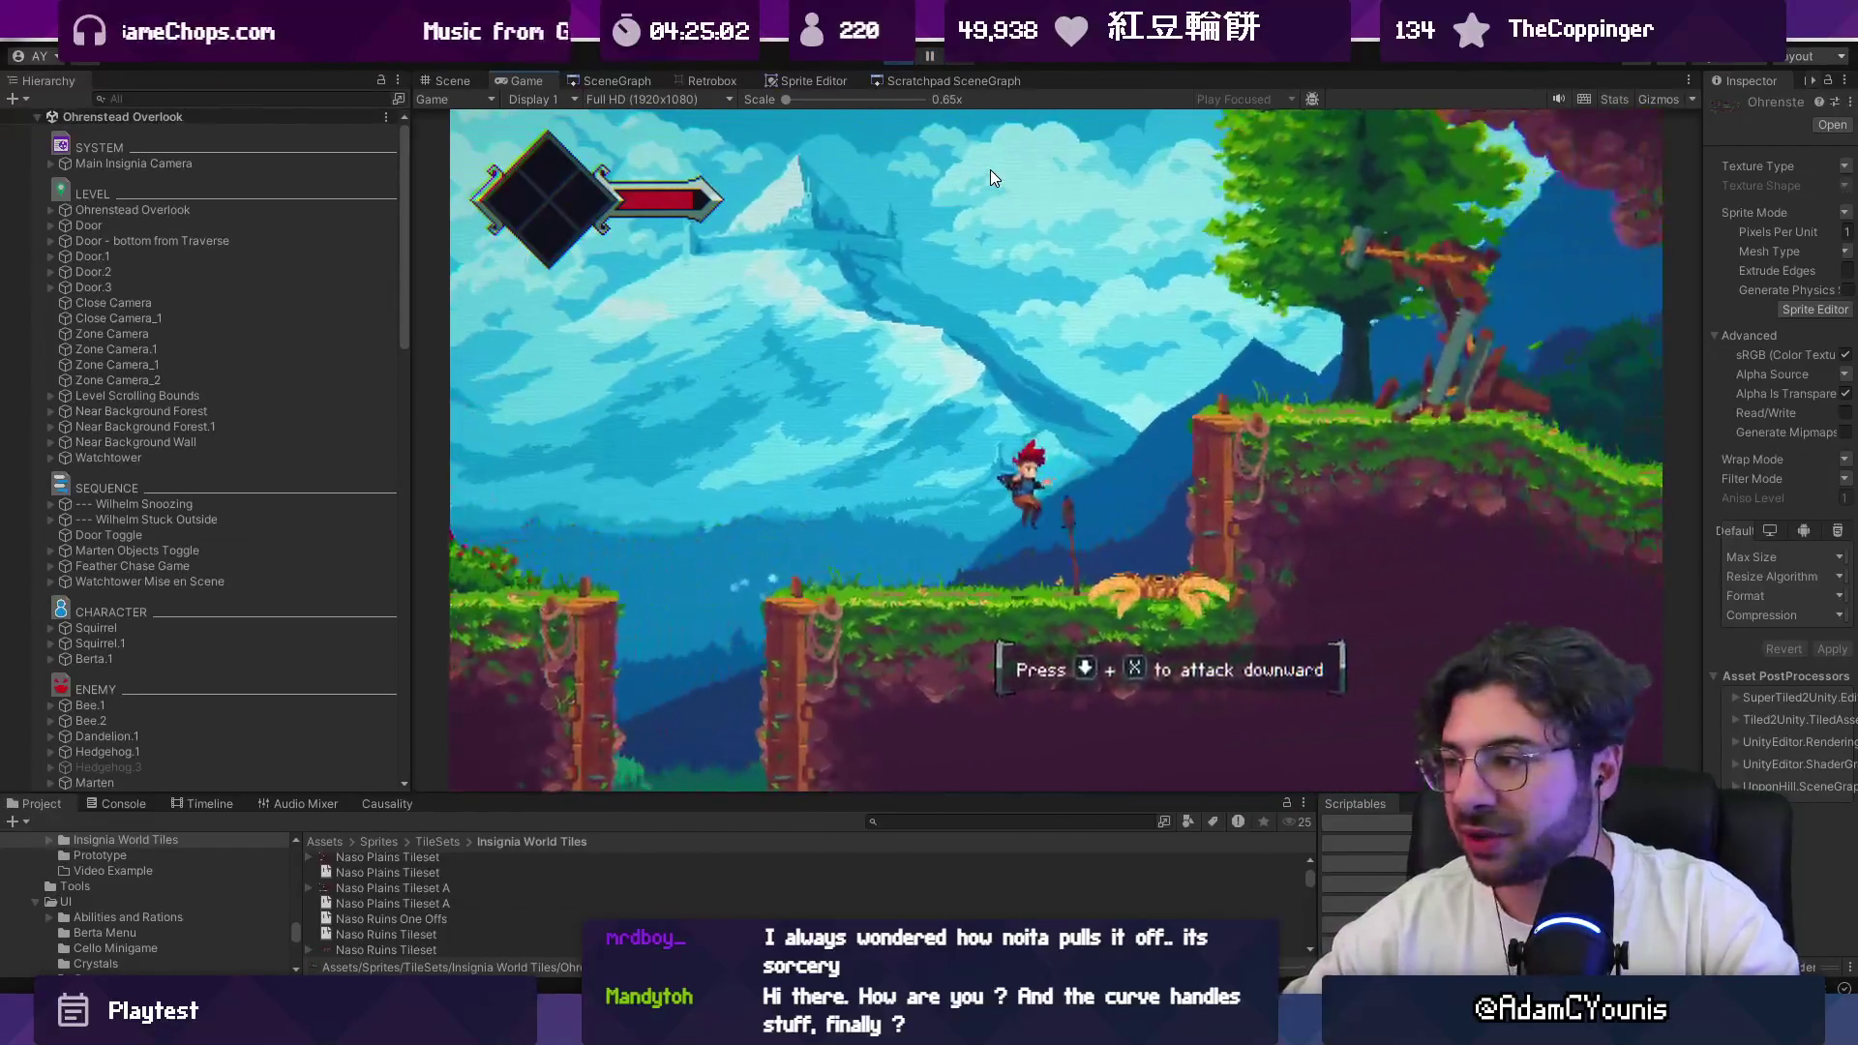
key("Left")
key("z")
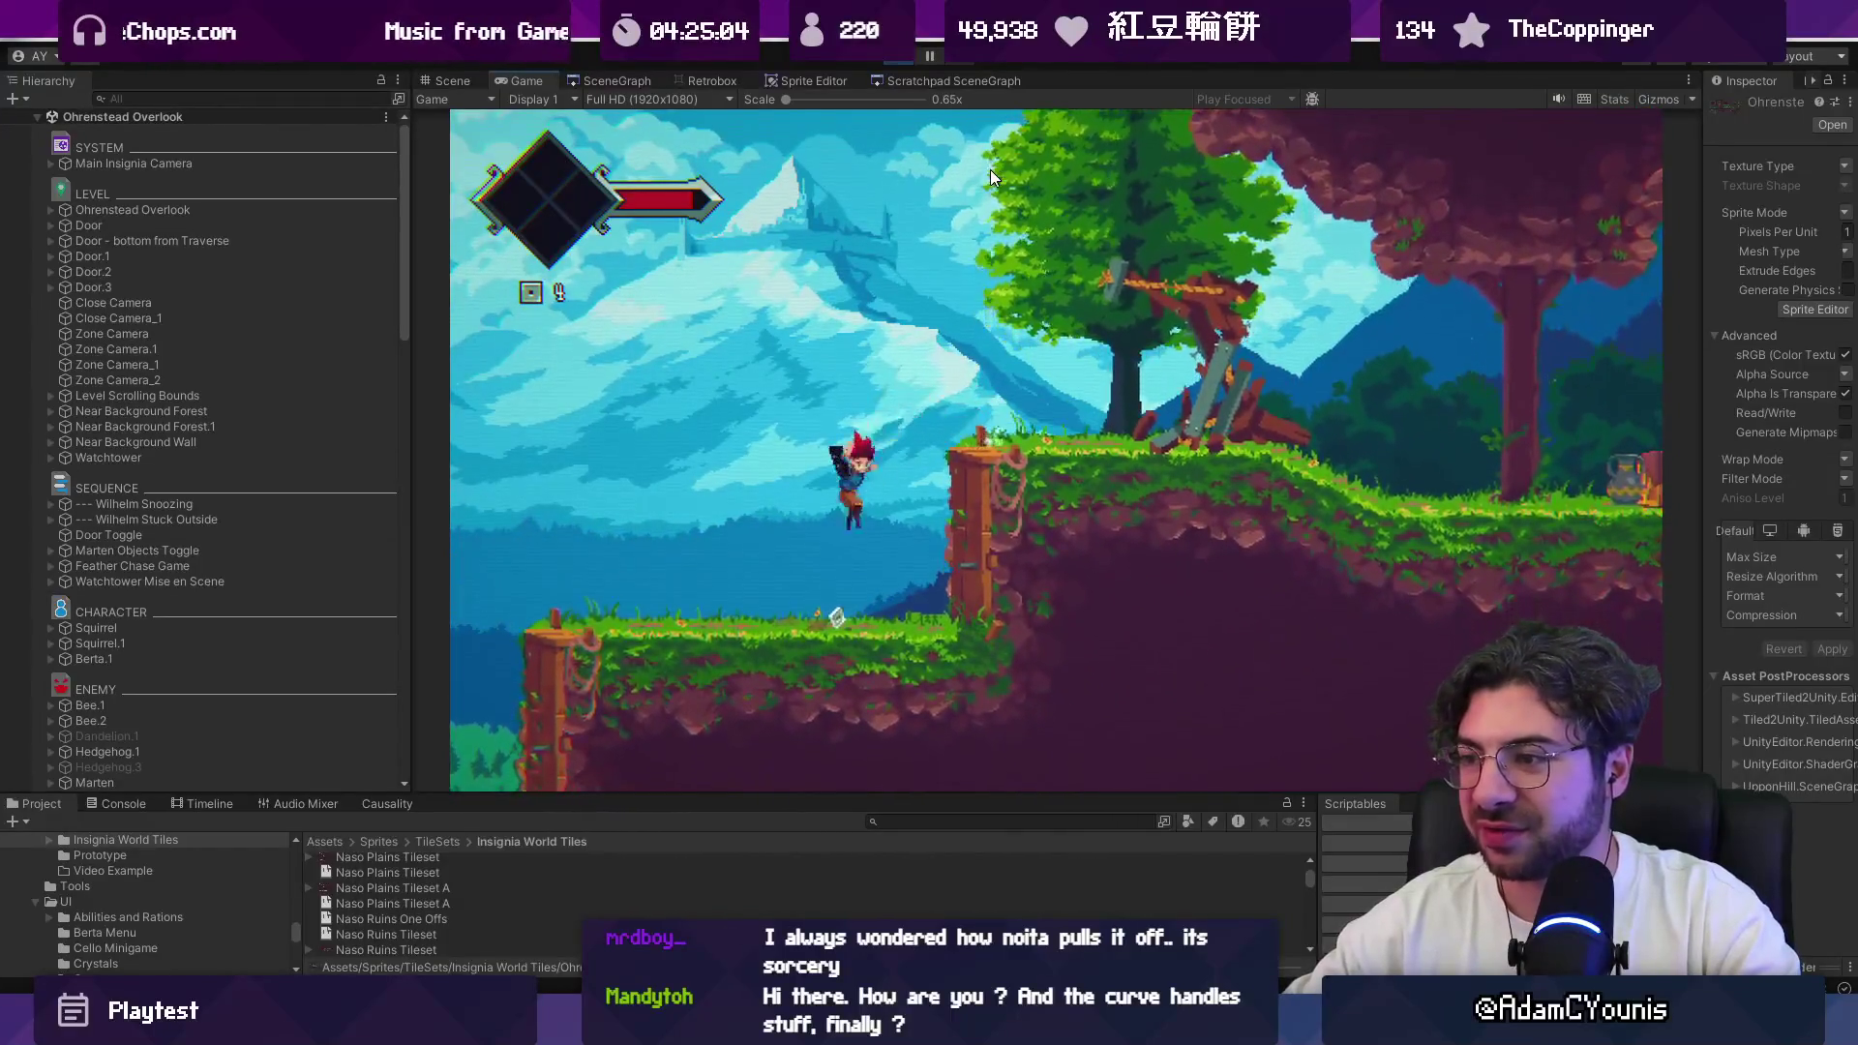
key("z")
key("Right")
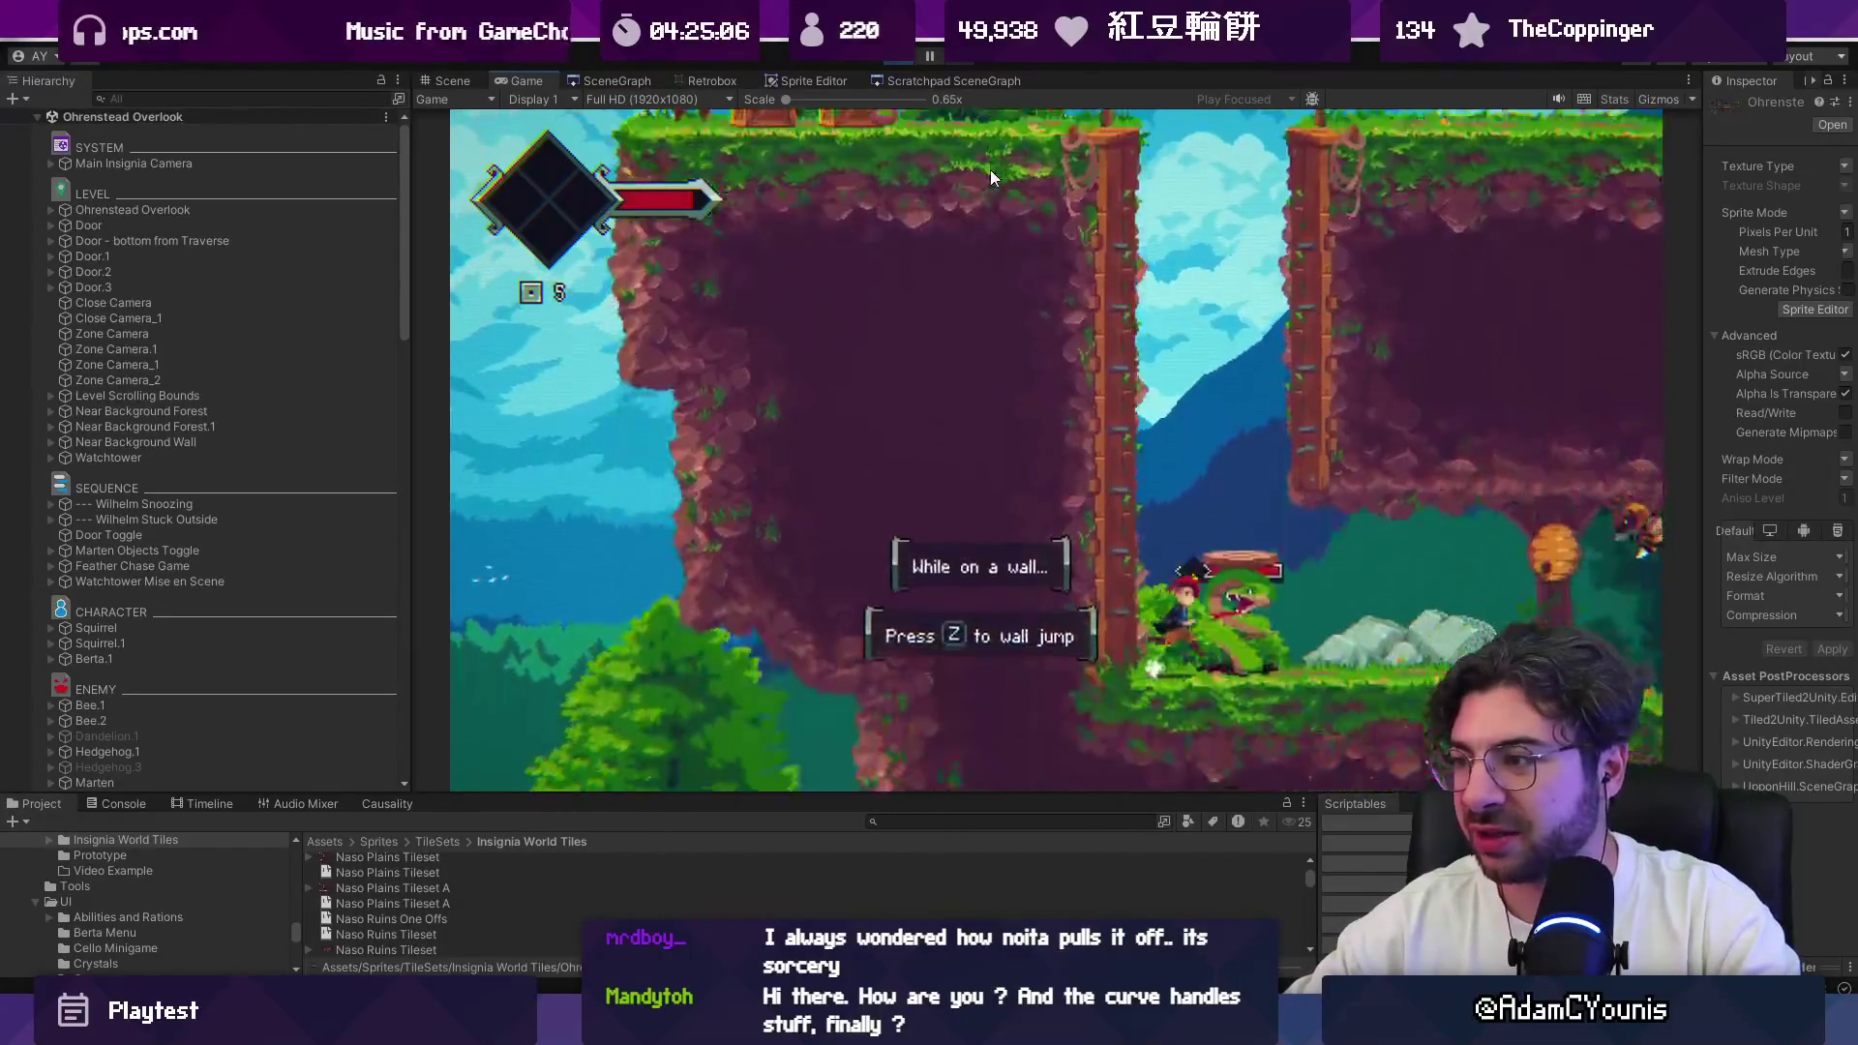
Step: Fight the plant enemy with sword slashes to the left and right
key("x")
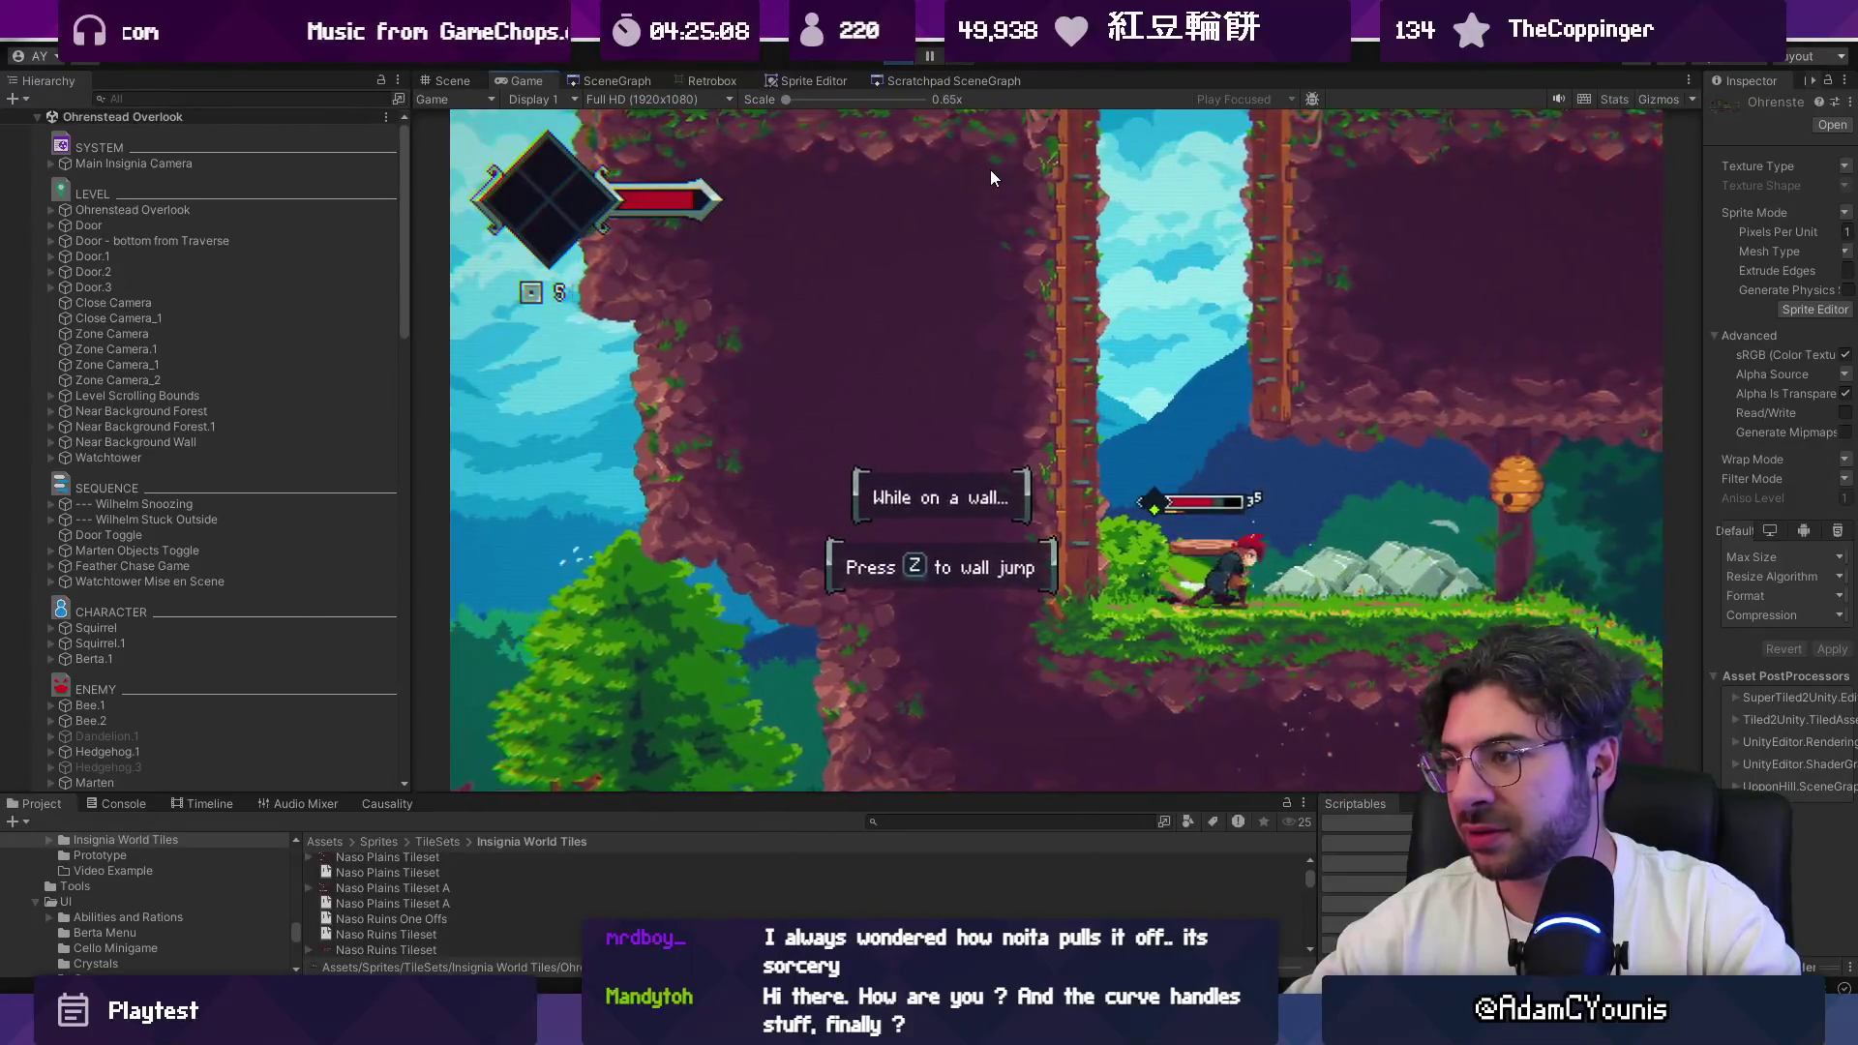
key("Left")
key("x")
key("x")
key("Right")
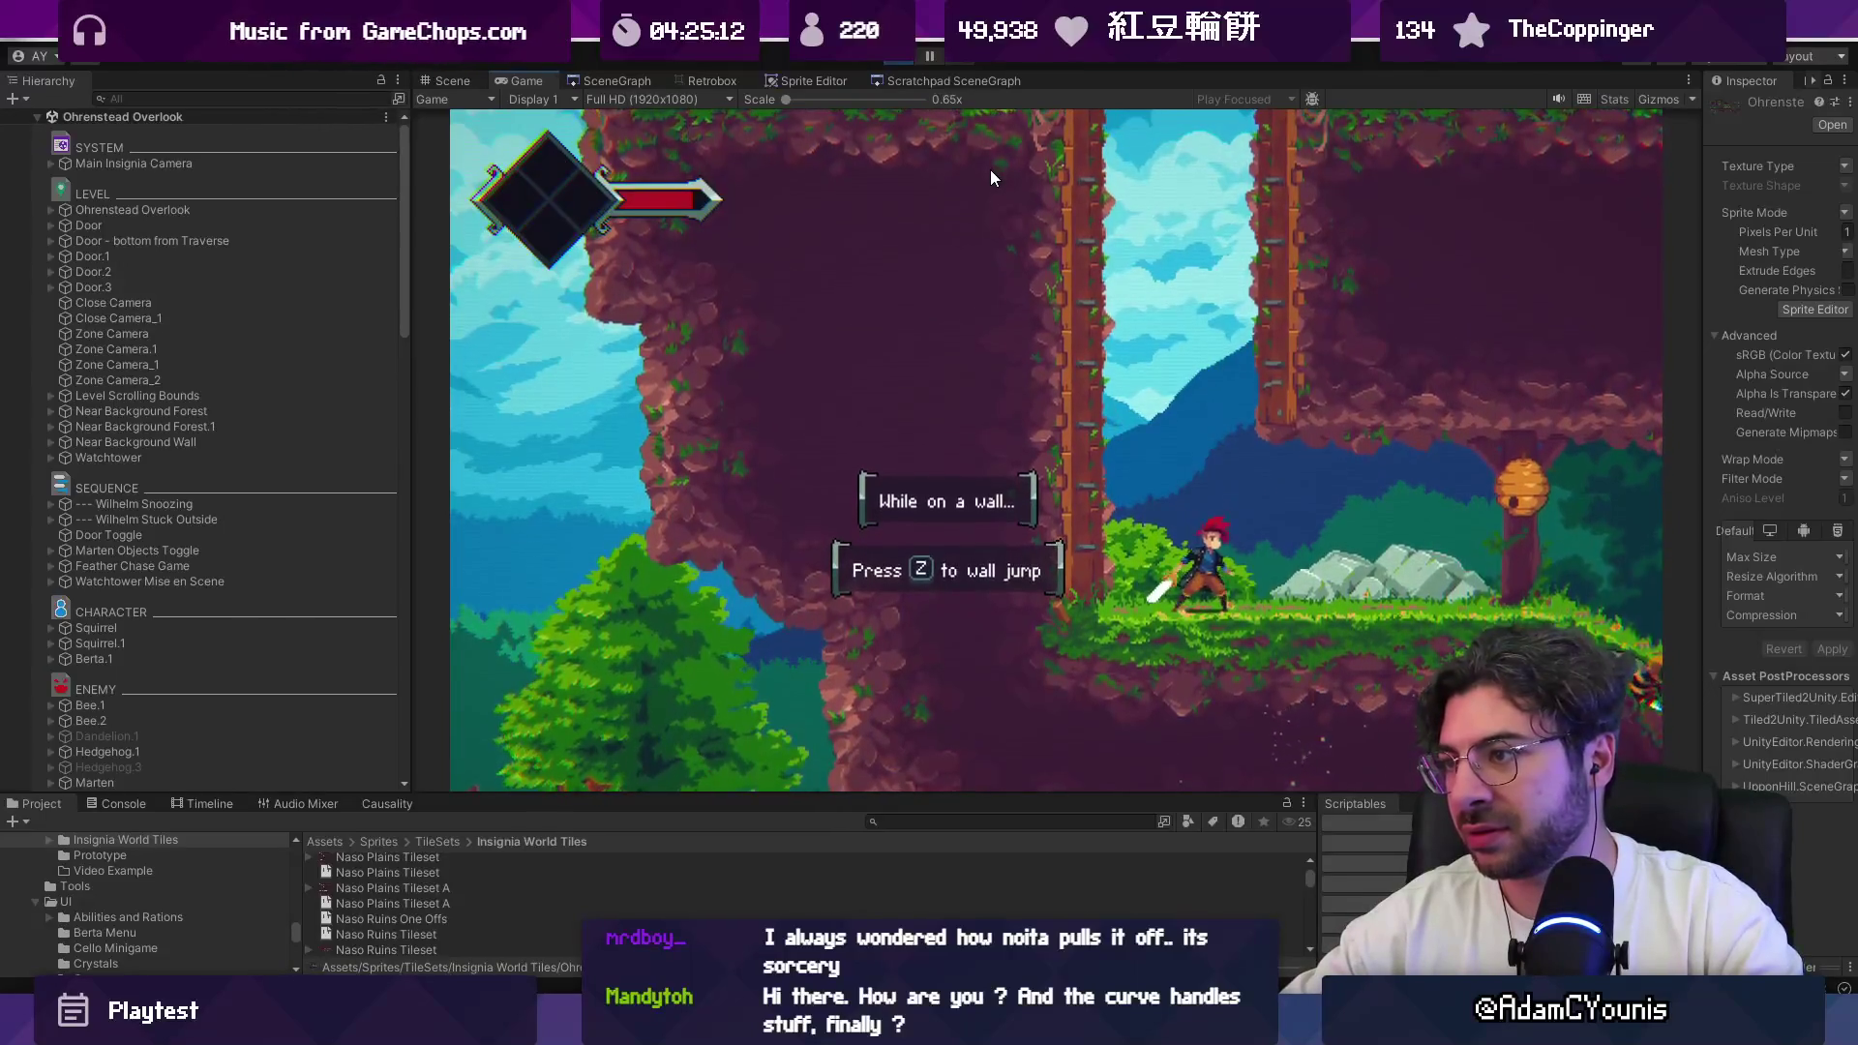
key("x")
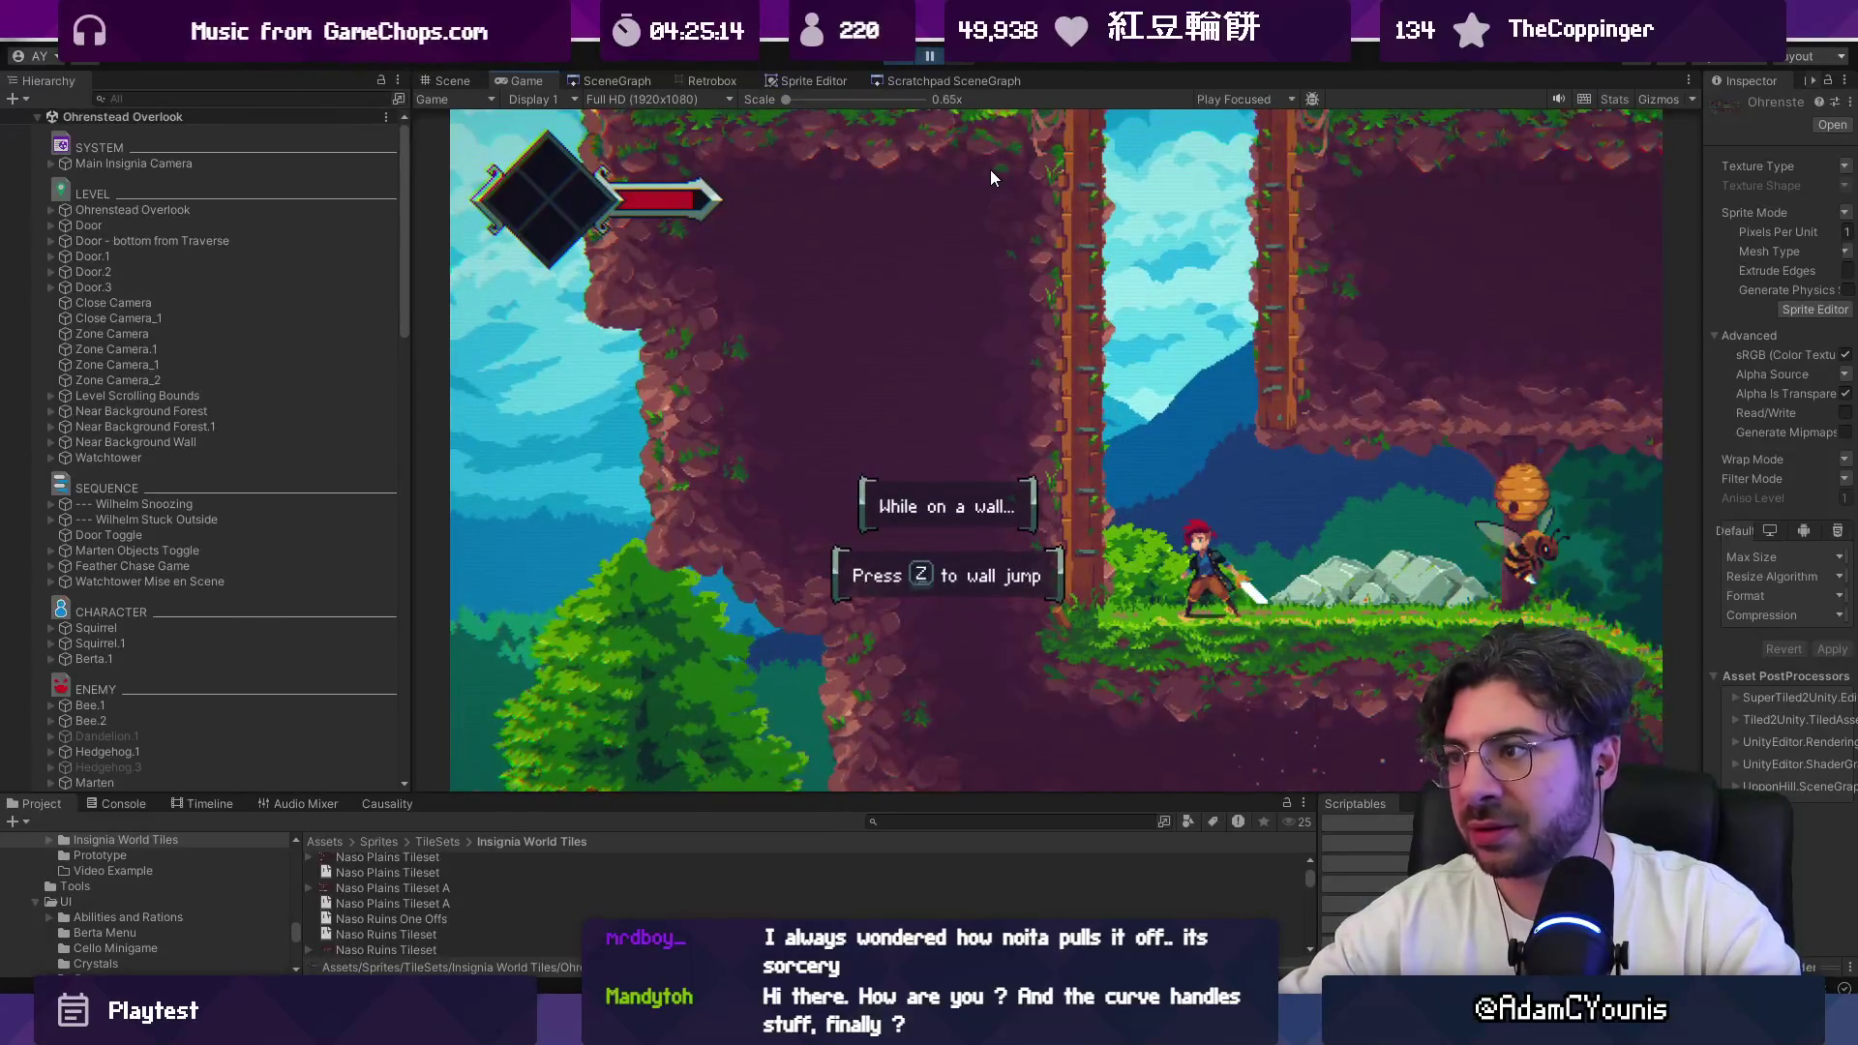
key("Left")
key("x")
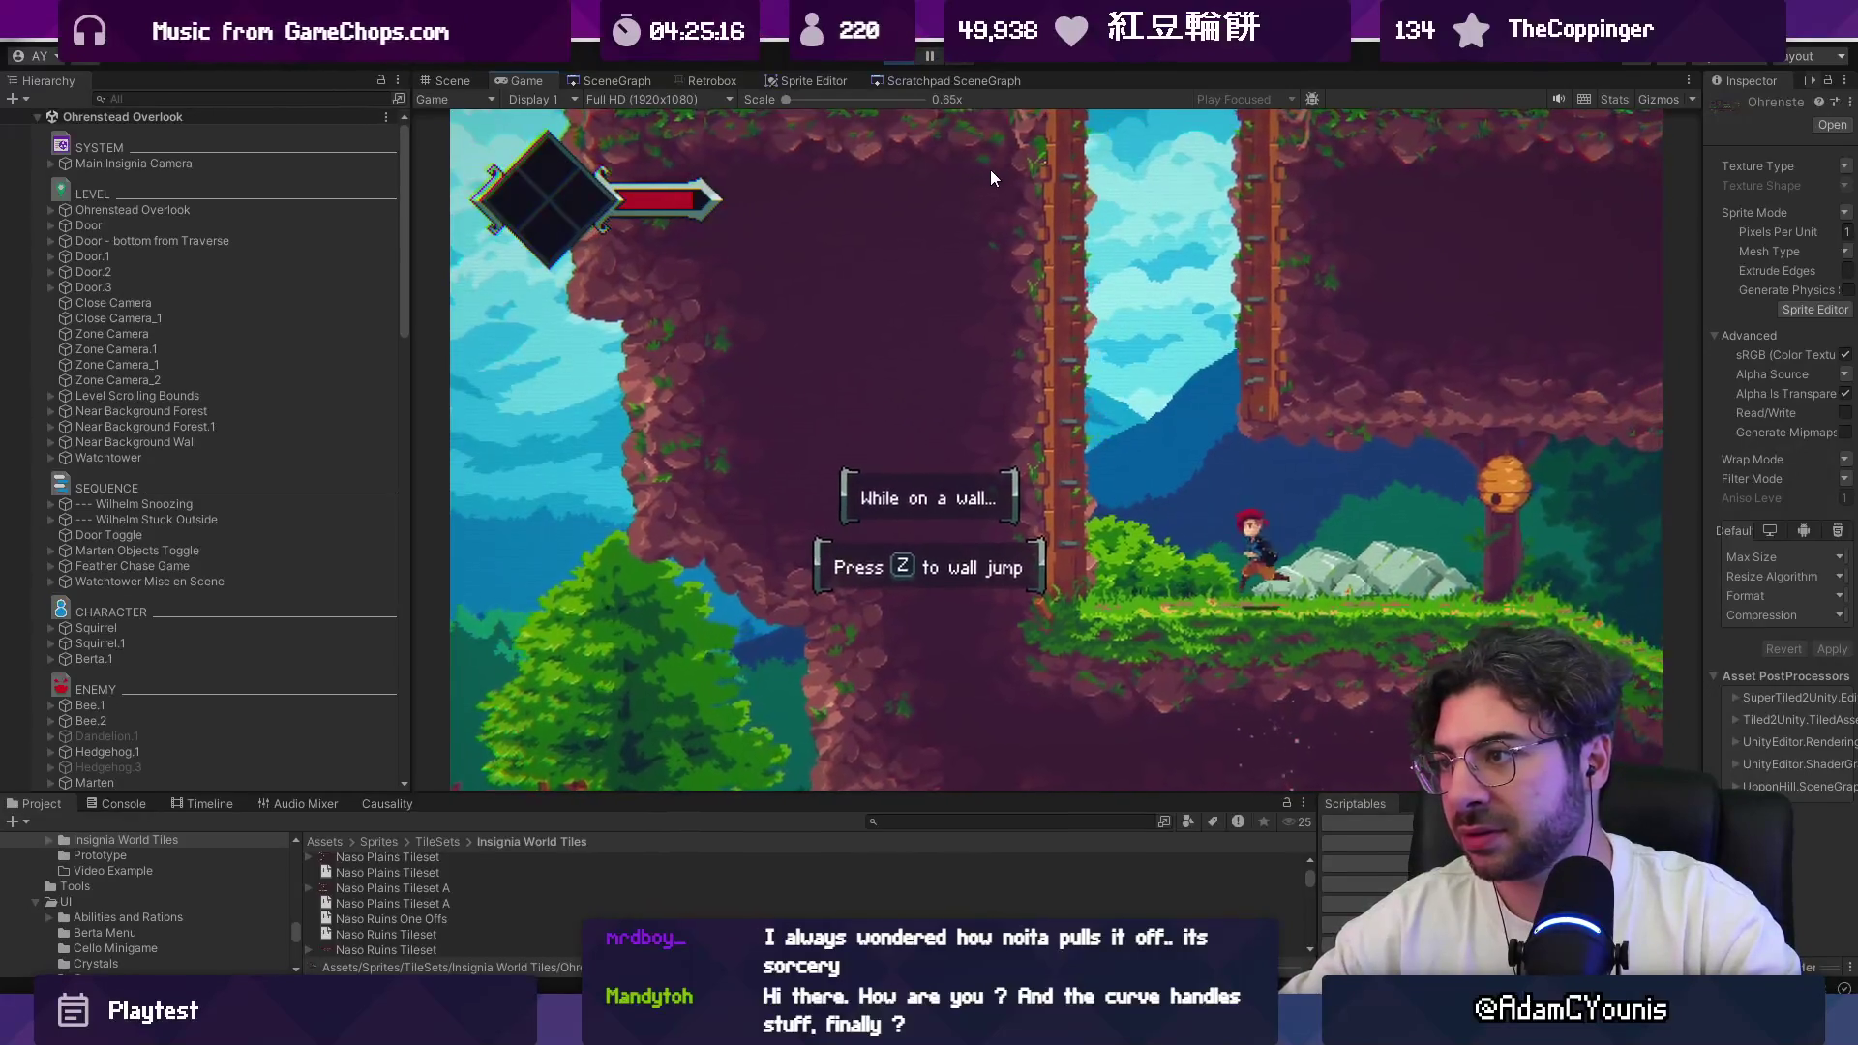
key("Right")
key("x")
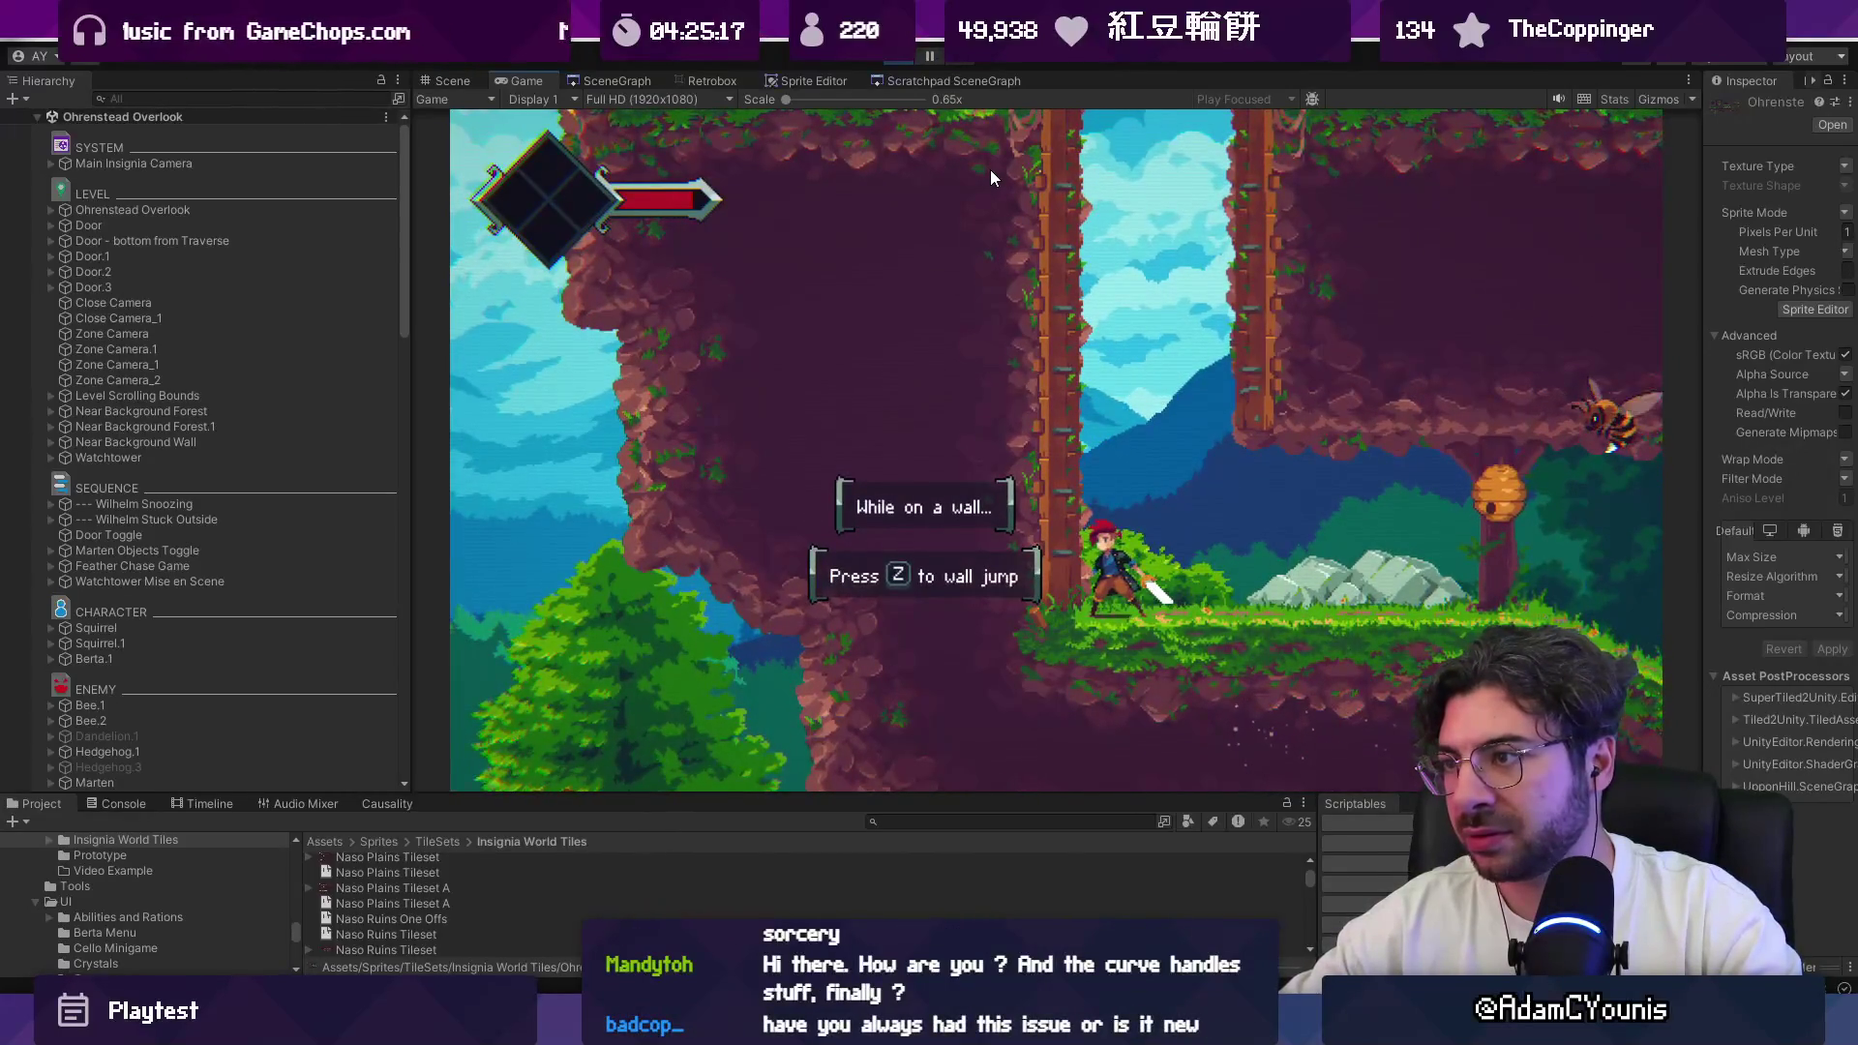
Step: Run left to the tall wall and climb it with repeated wall-jumps
key("Right")
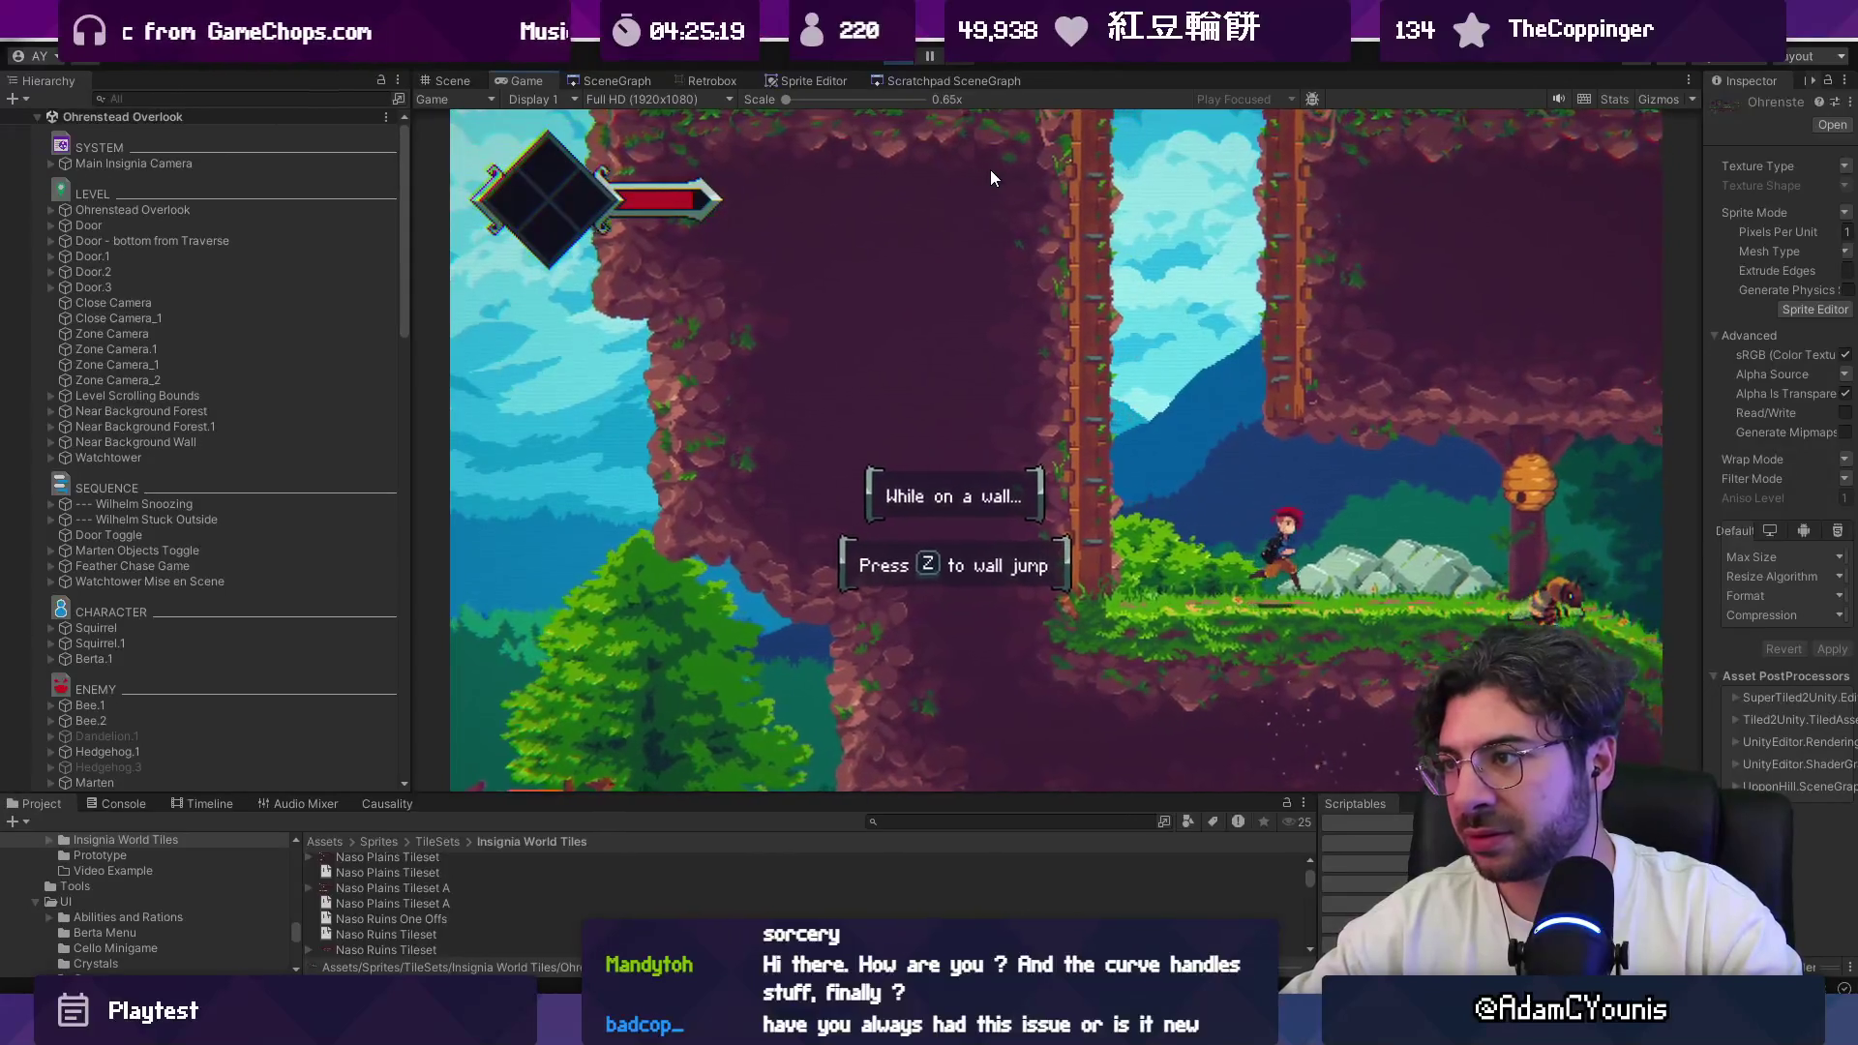
key("Left")
key("z")
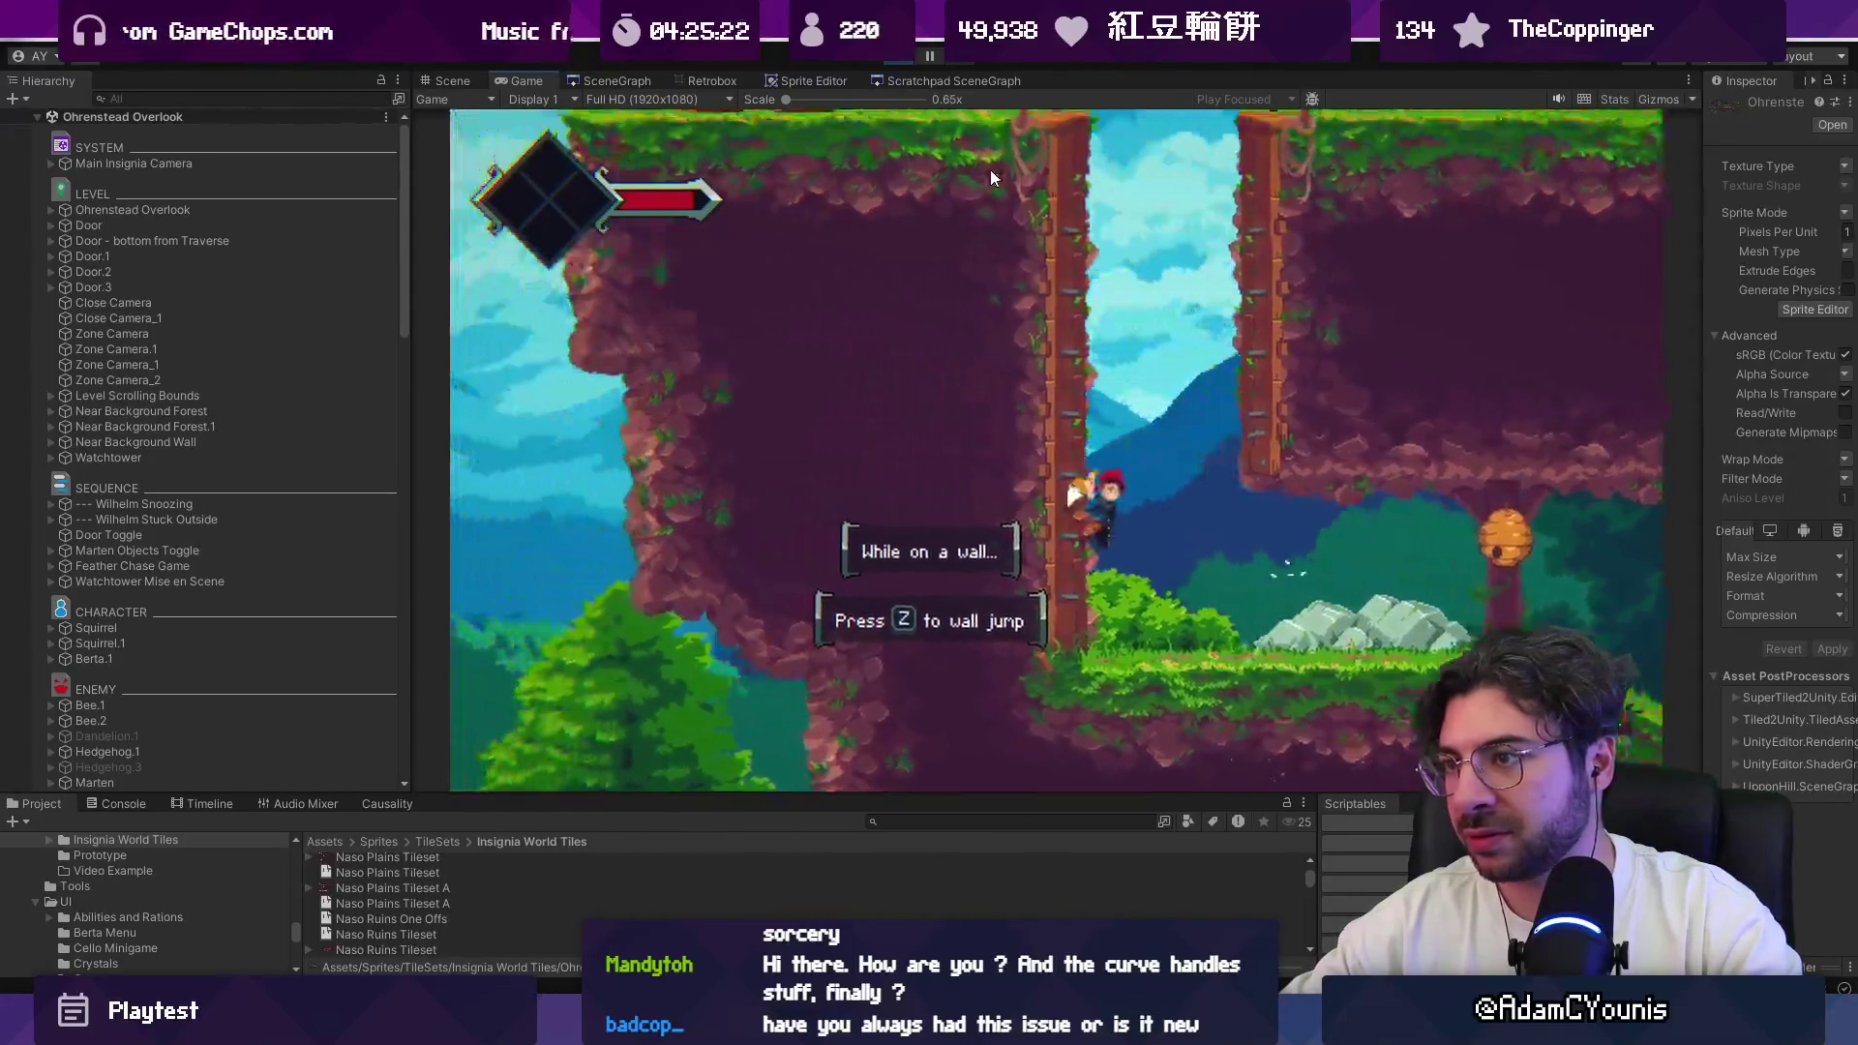
key("z")
key("z")
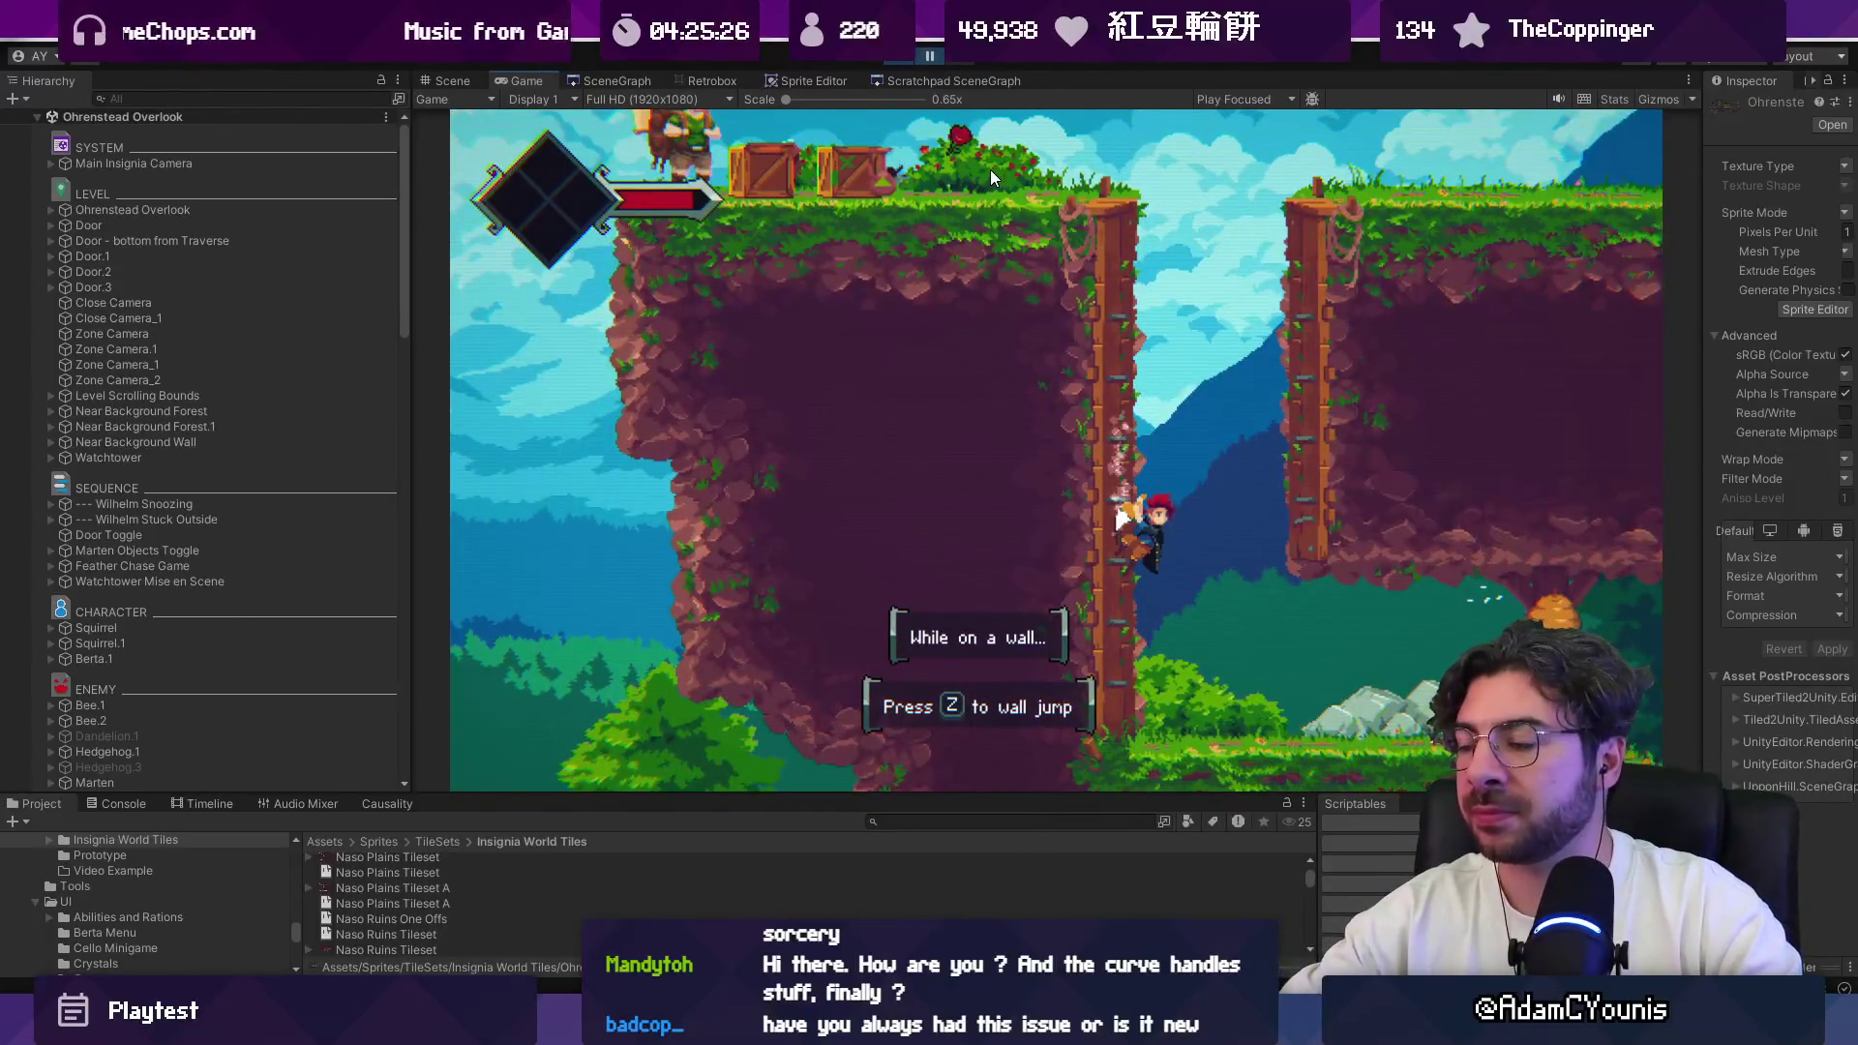
key("z")
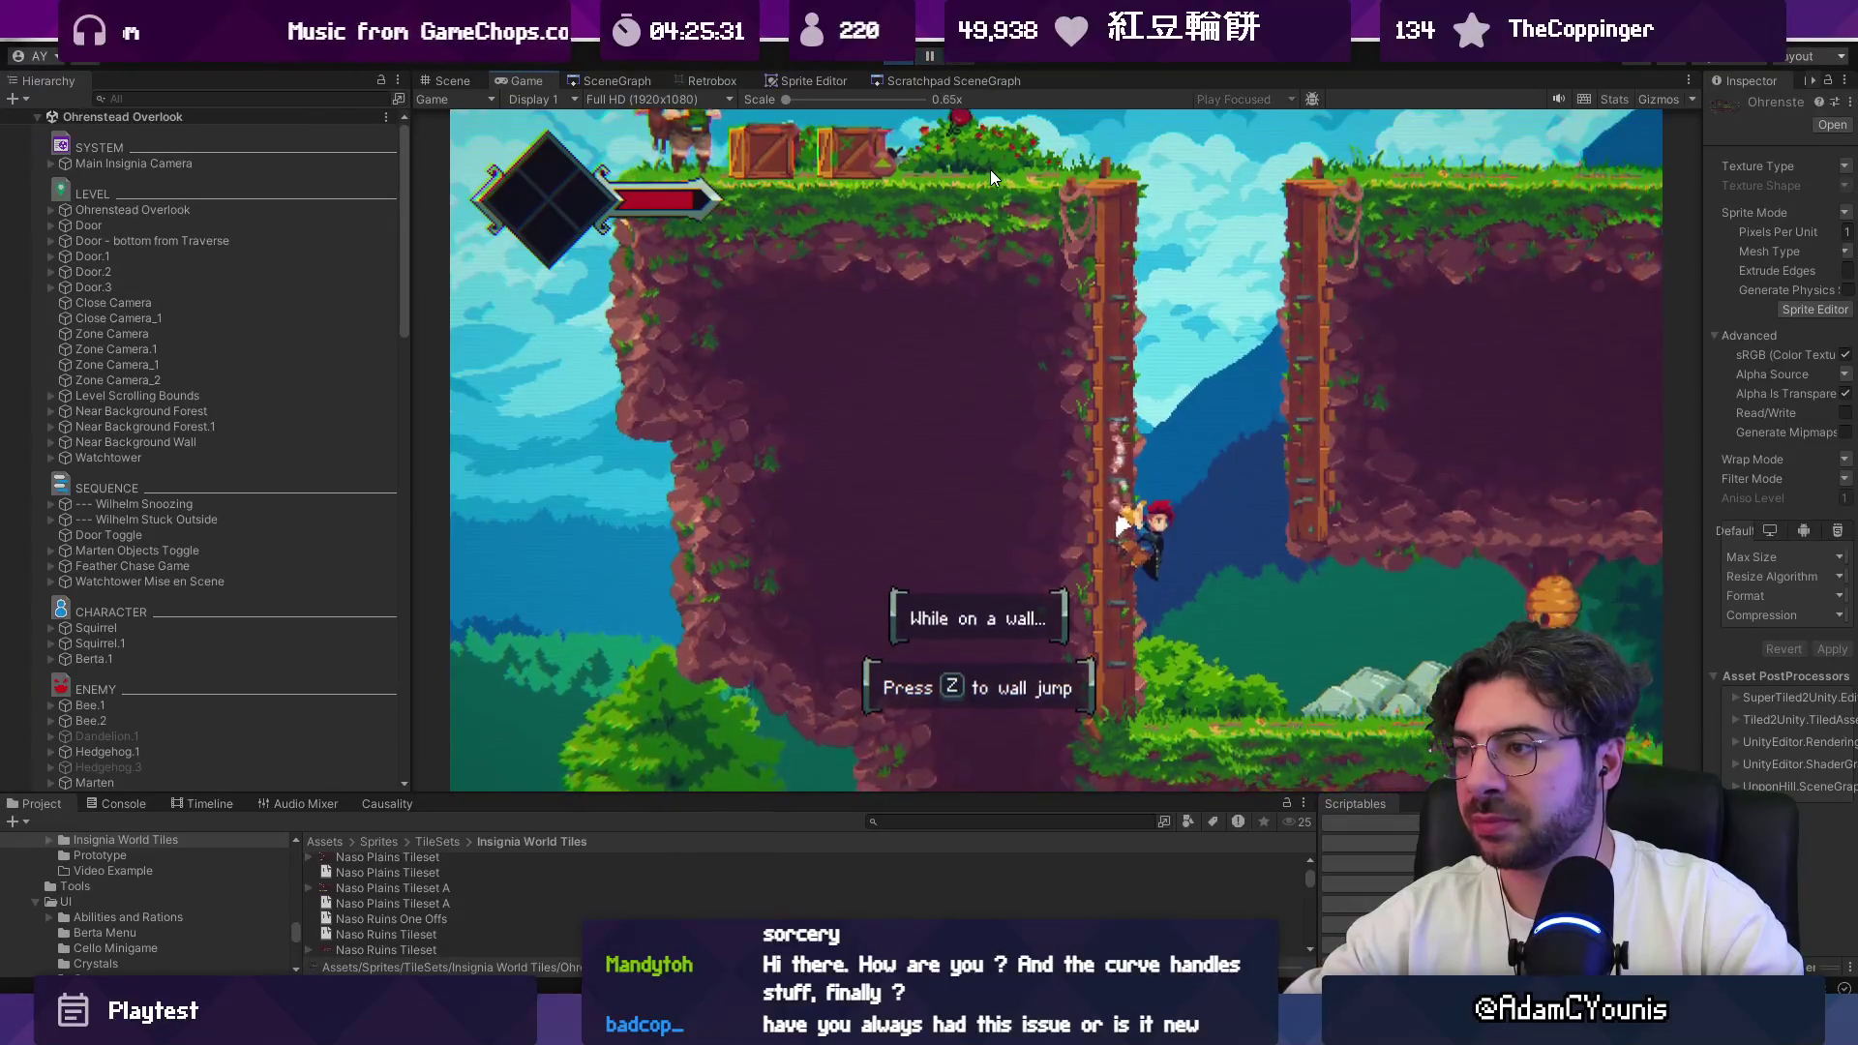
key("z")
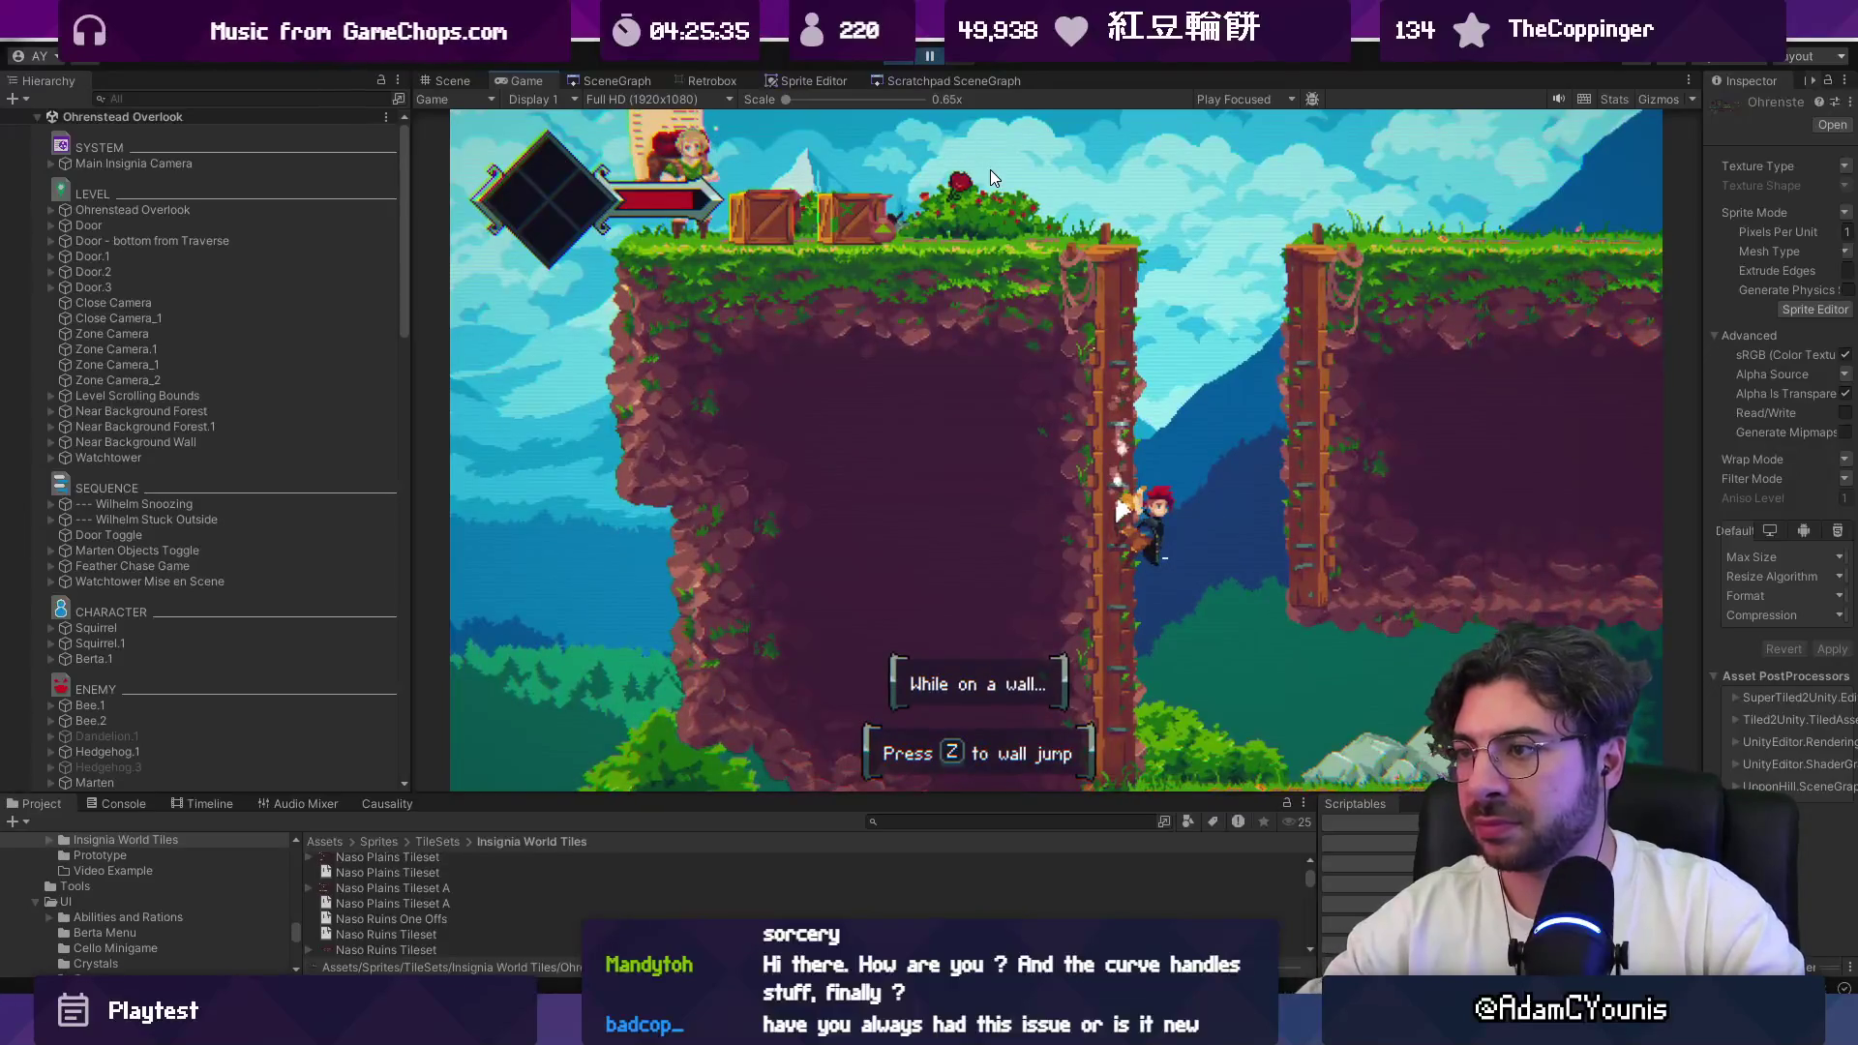
key("z")
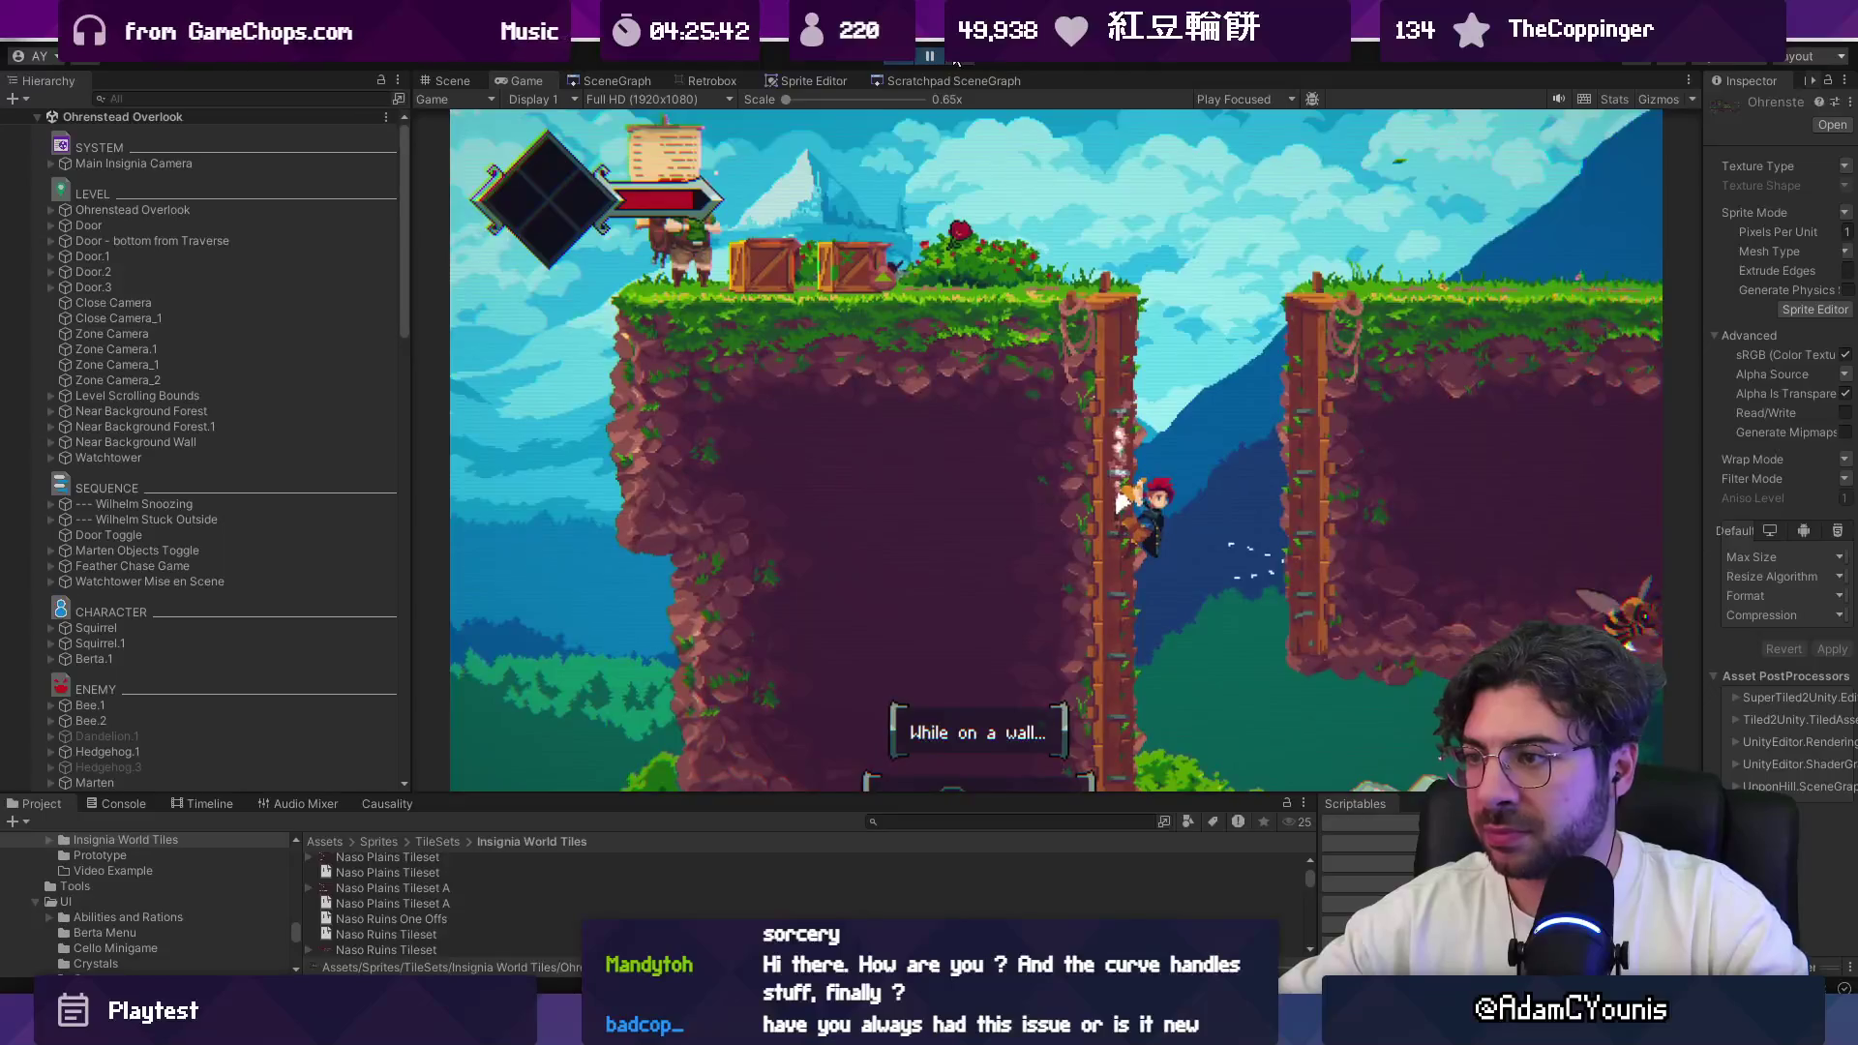
Step: Step the paused wall-jump frame by frame at the pillar, then unpause
left_click(956, 59)
left_click(963, 60)
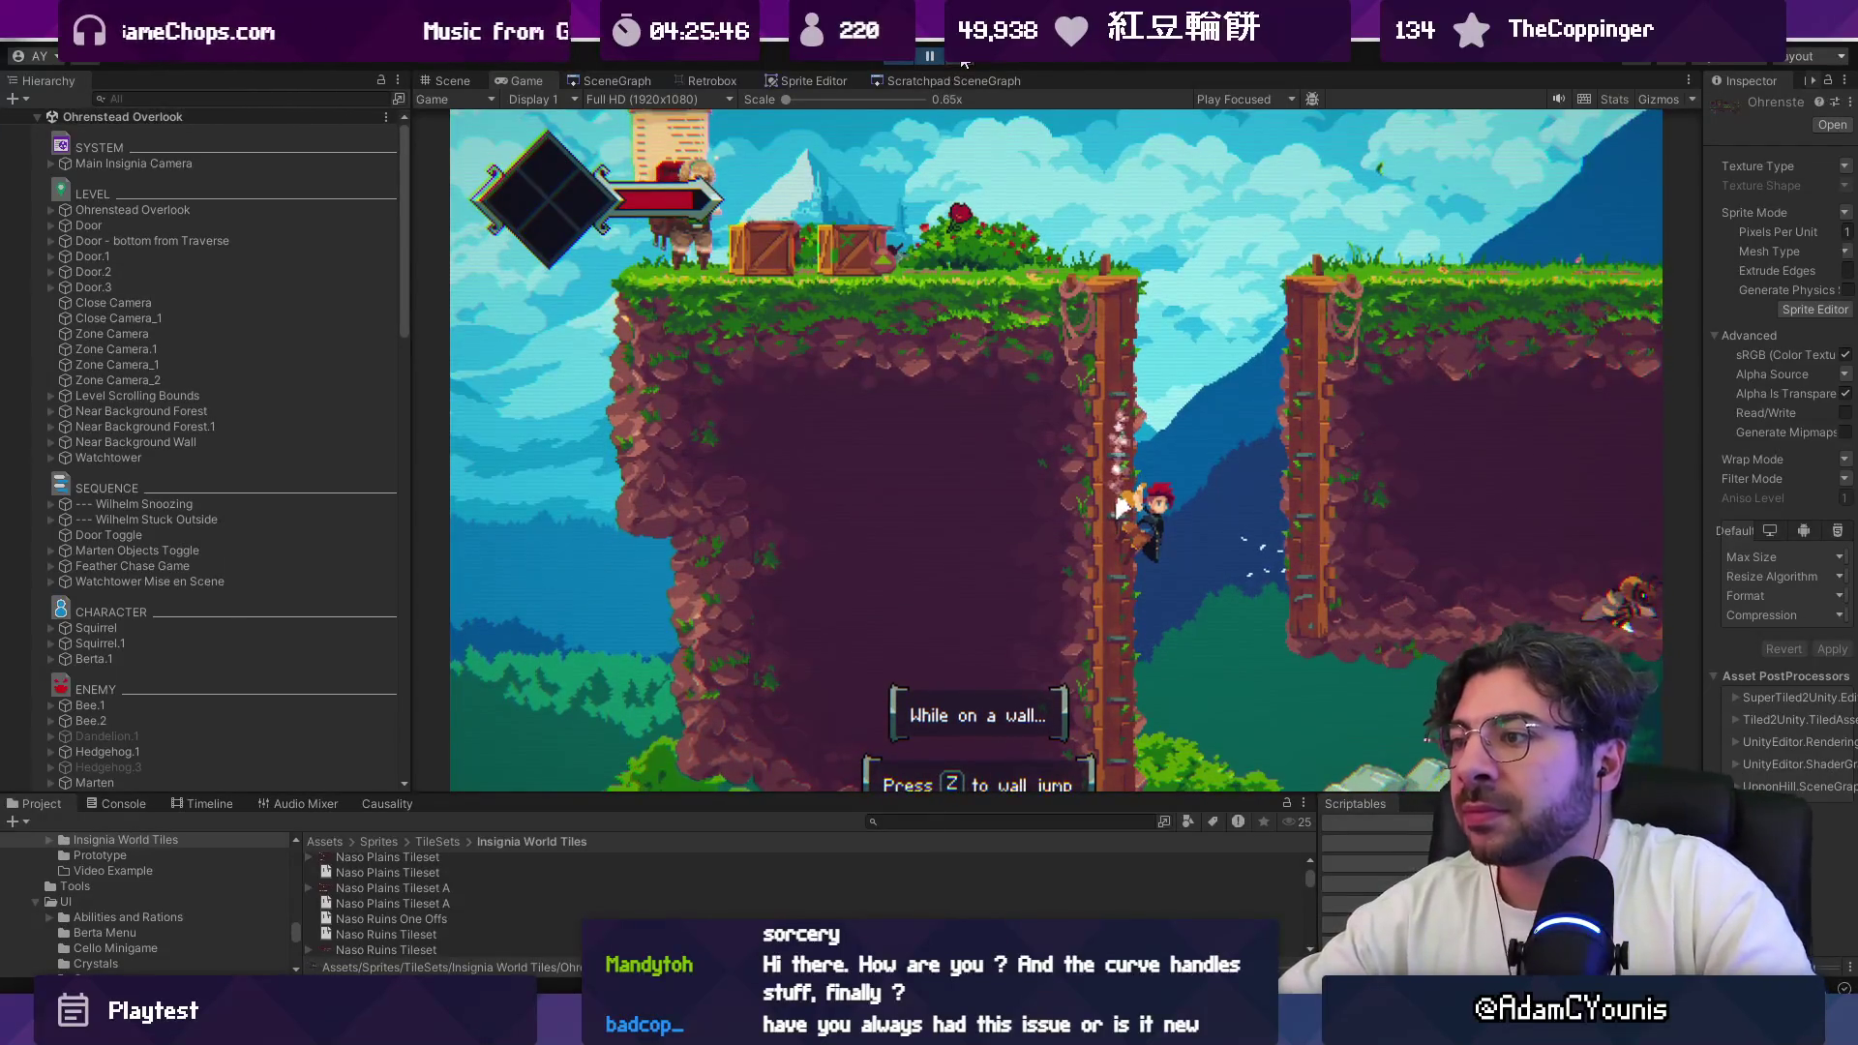
left_click(963, 60)
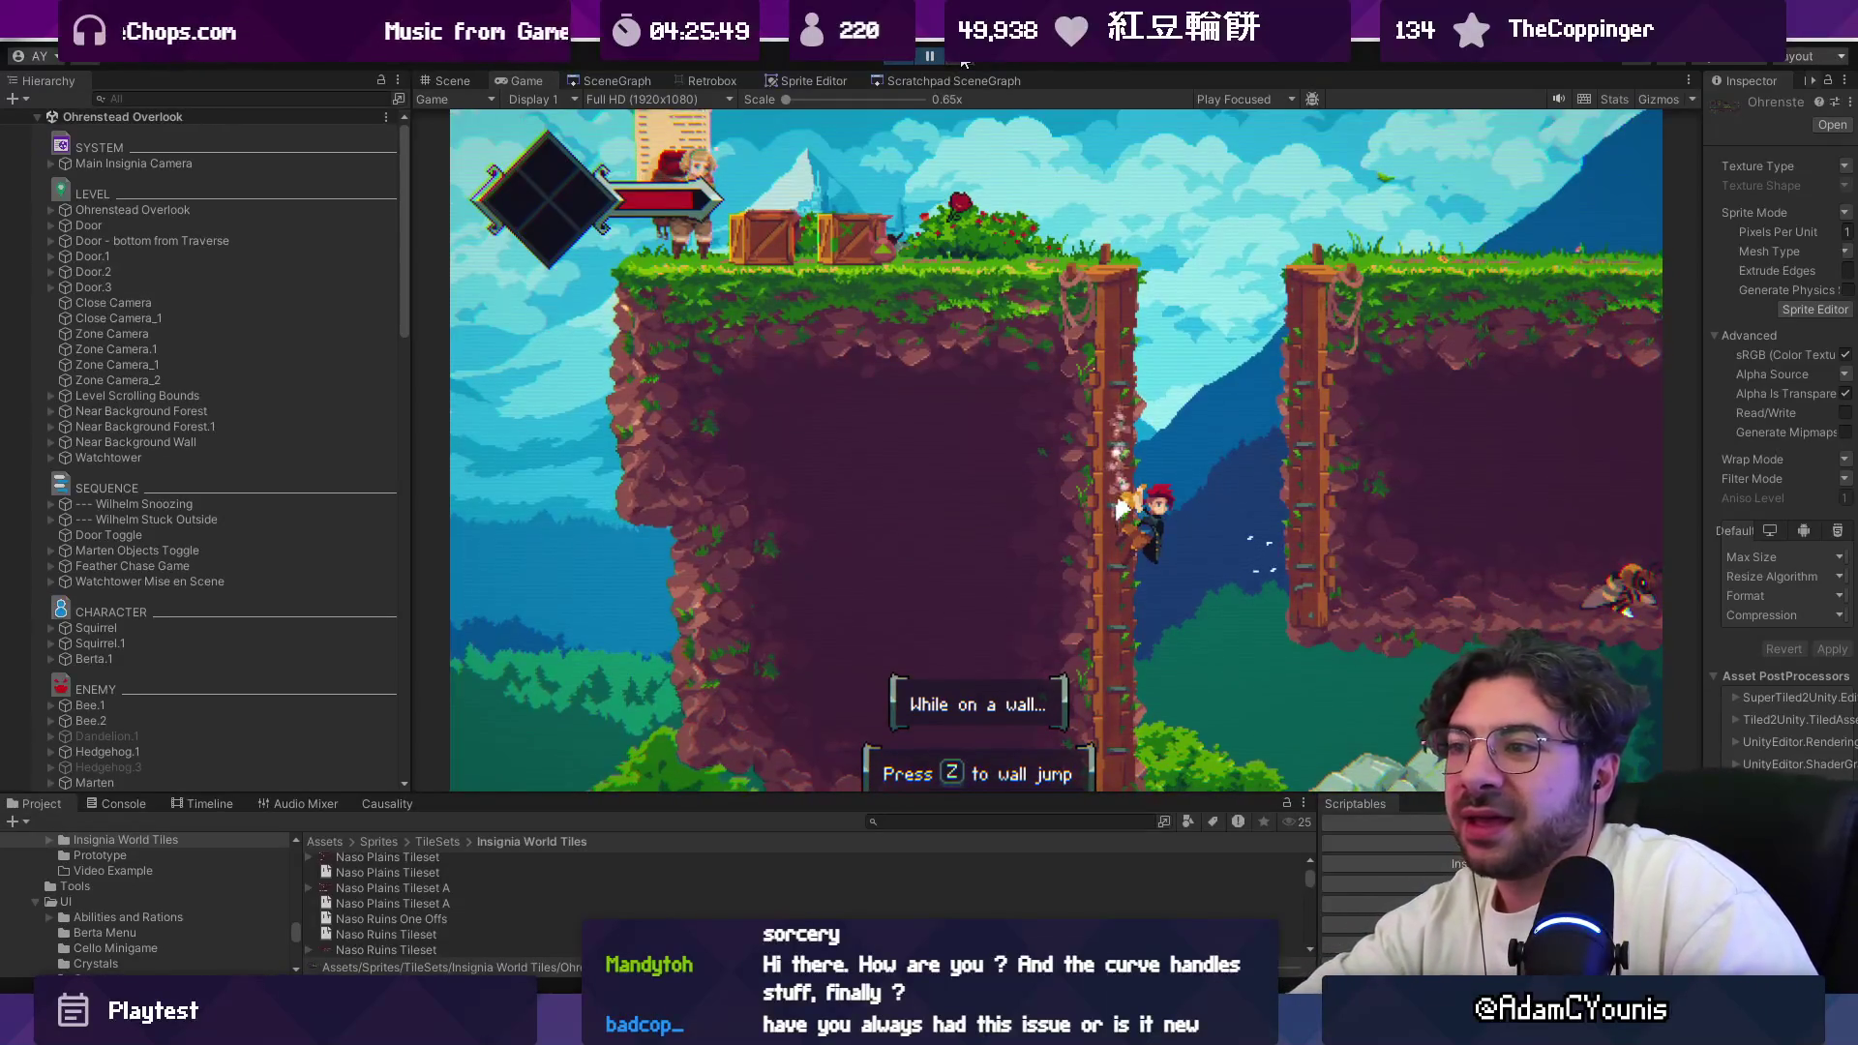
left_click(963, 60)
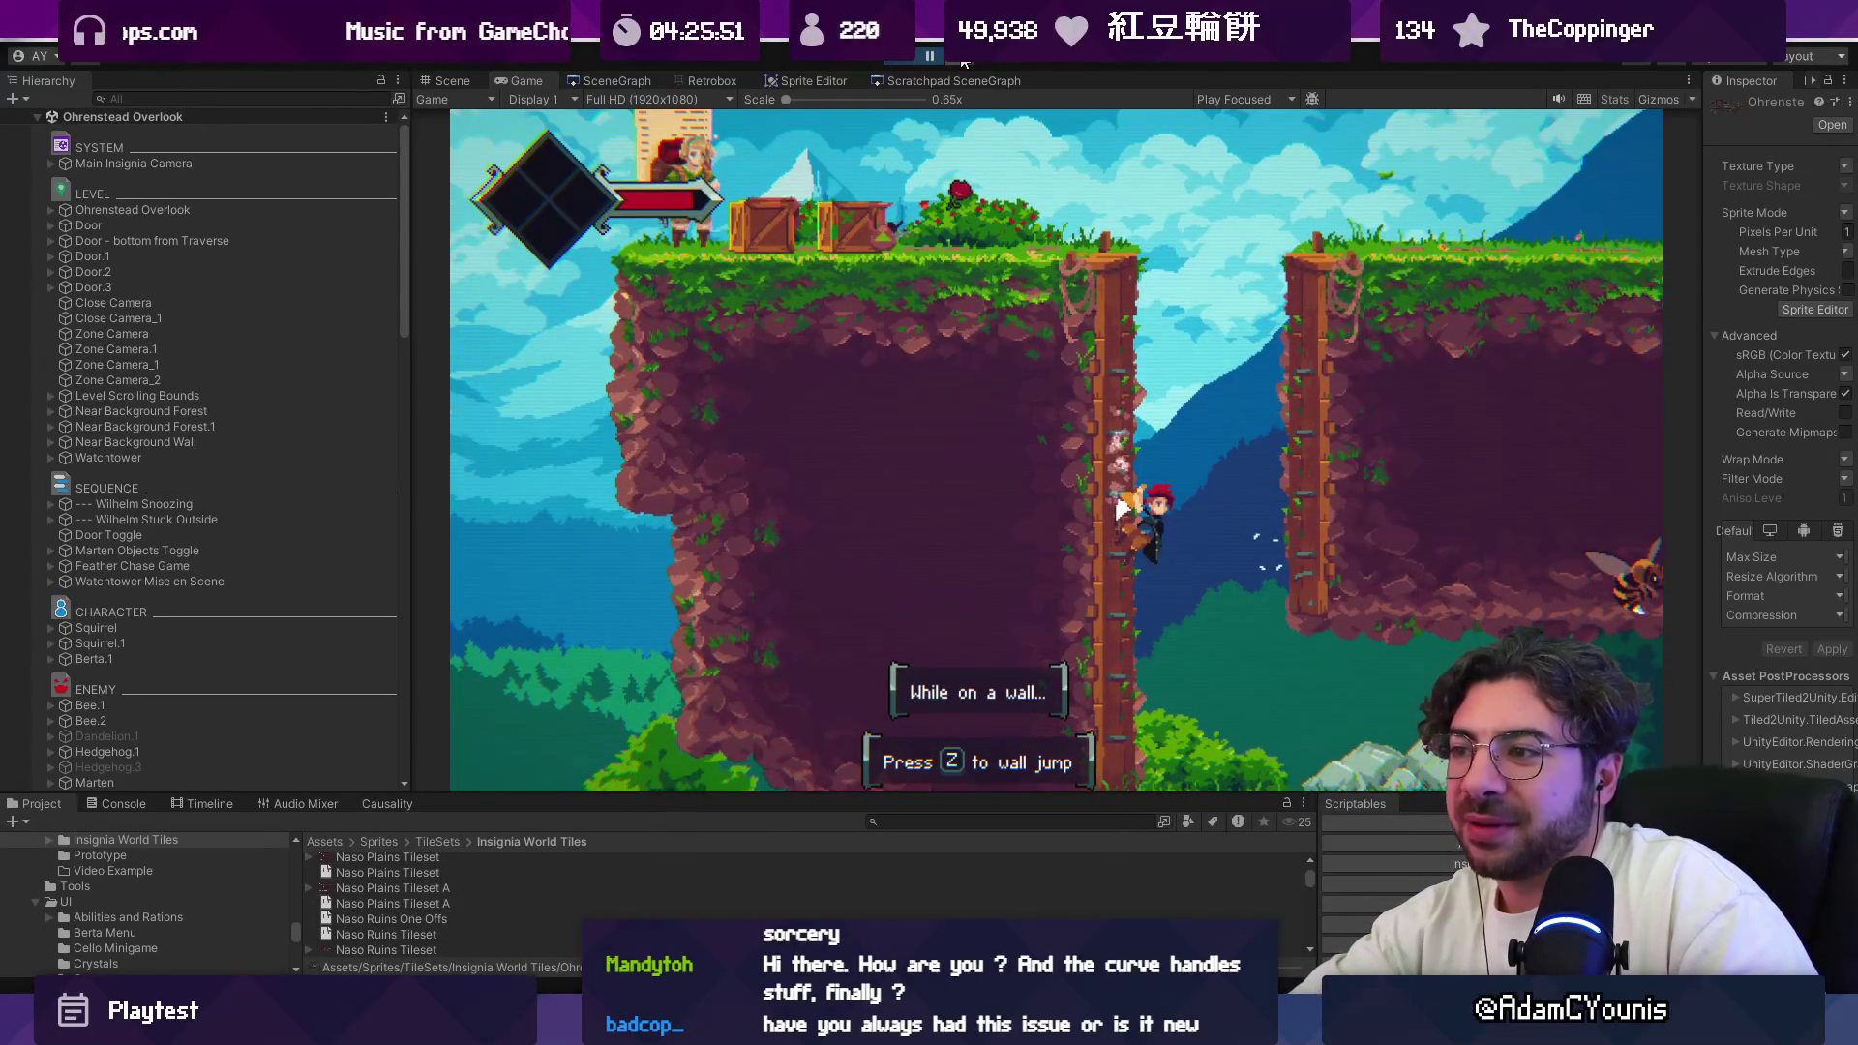
left_click(963, 61)
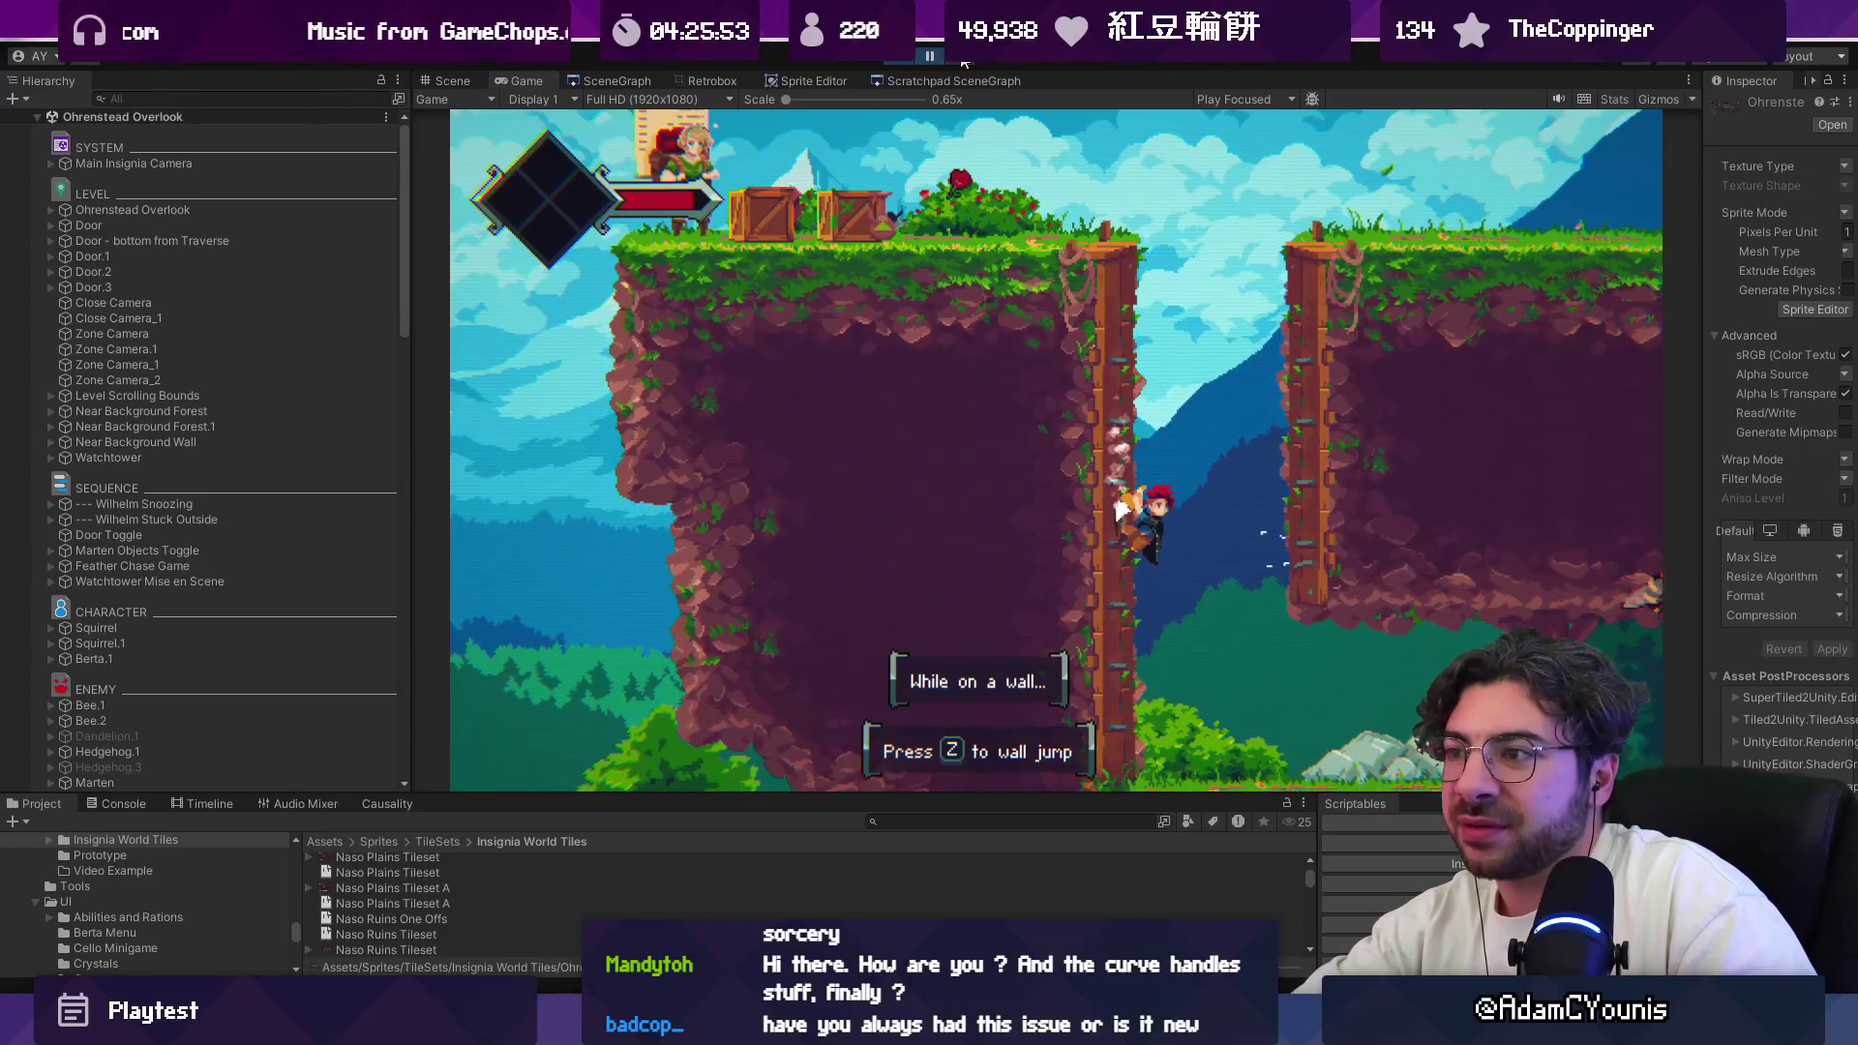
left_click(963, 61)
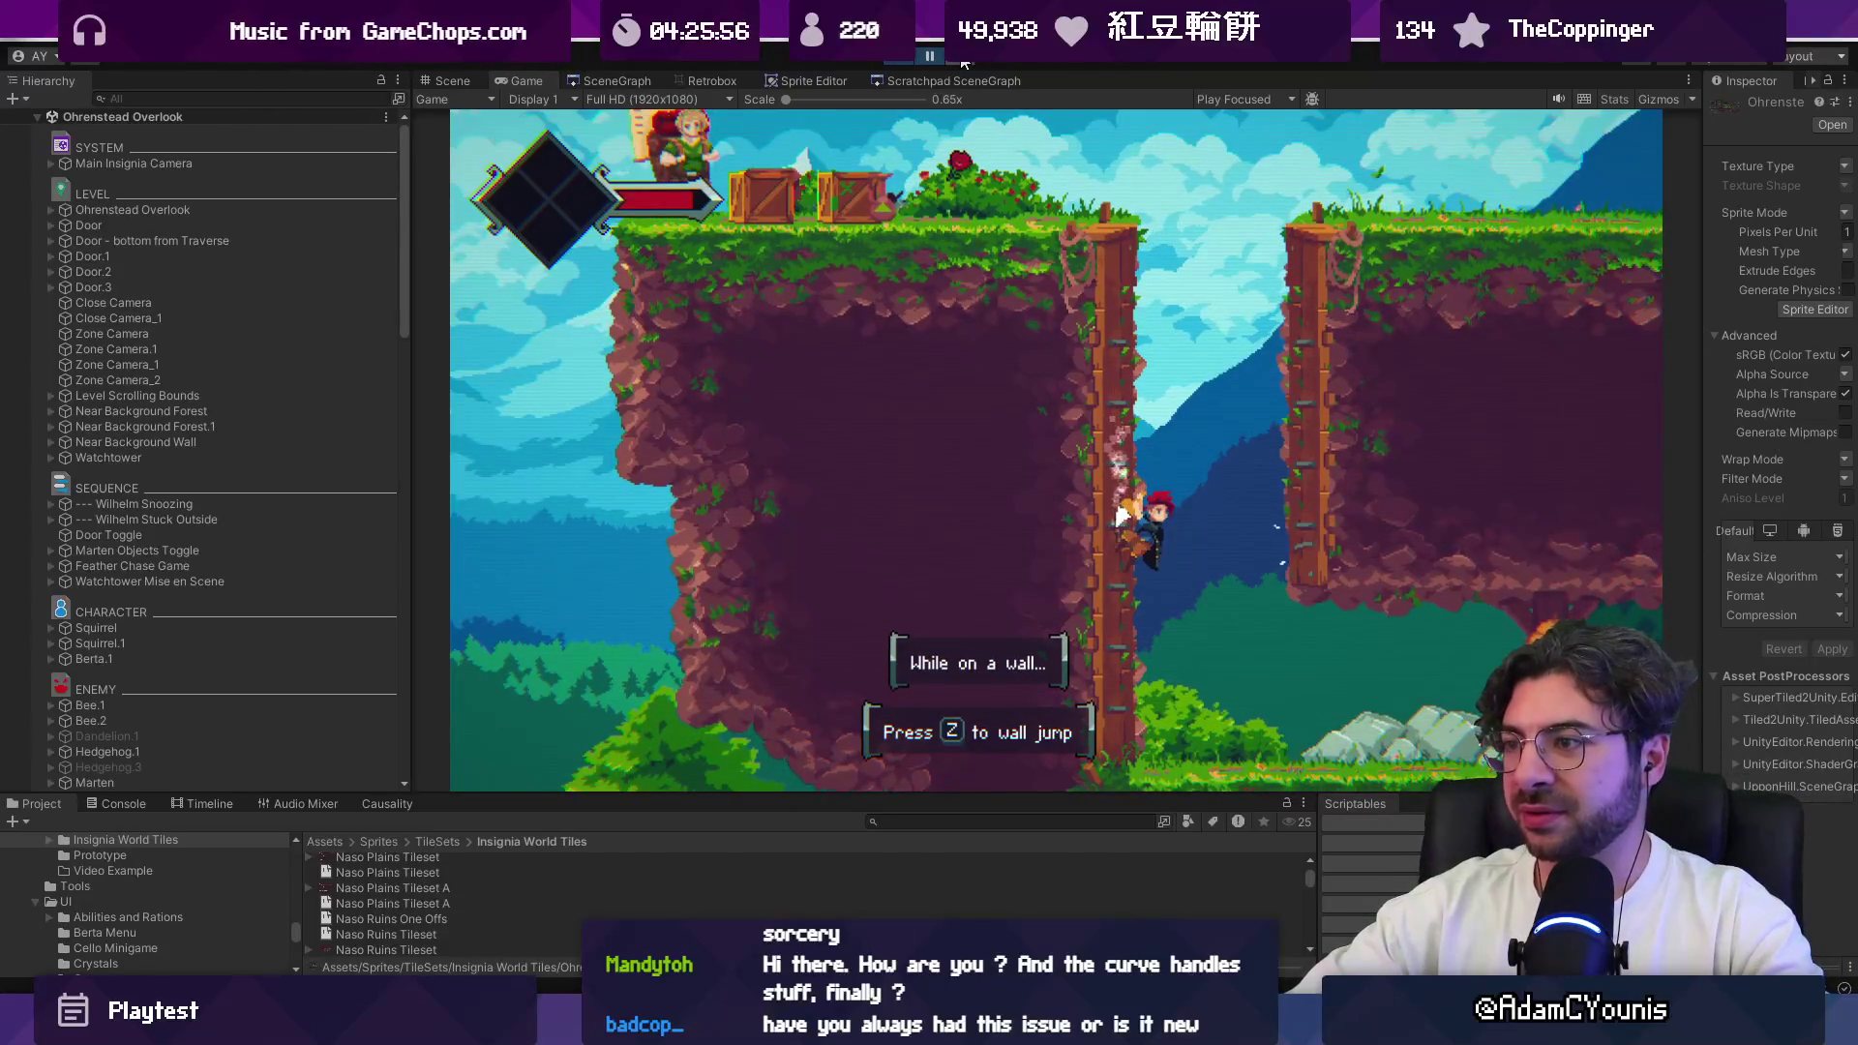
left_click(963, 61)
left_click(963, 61)
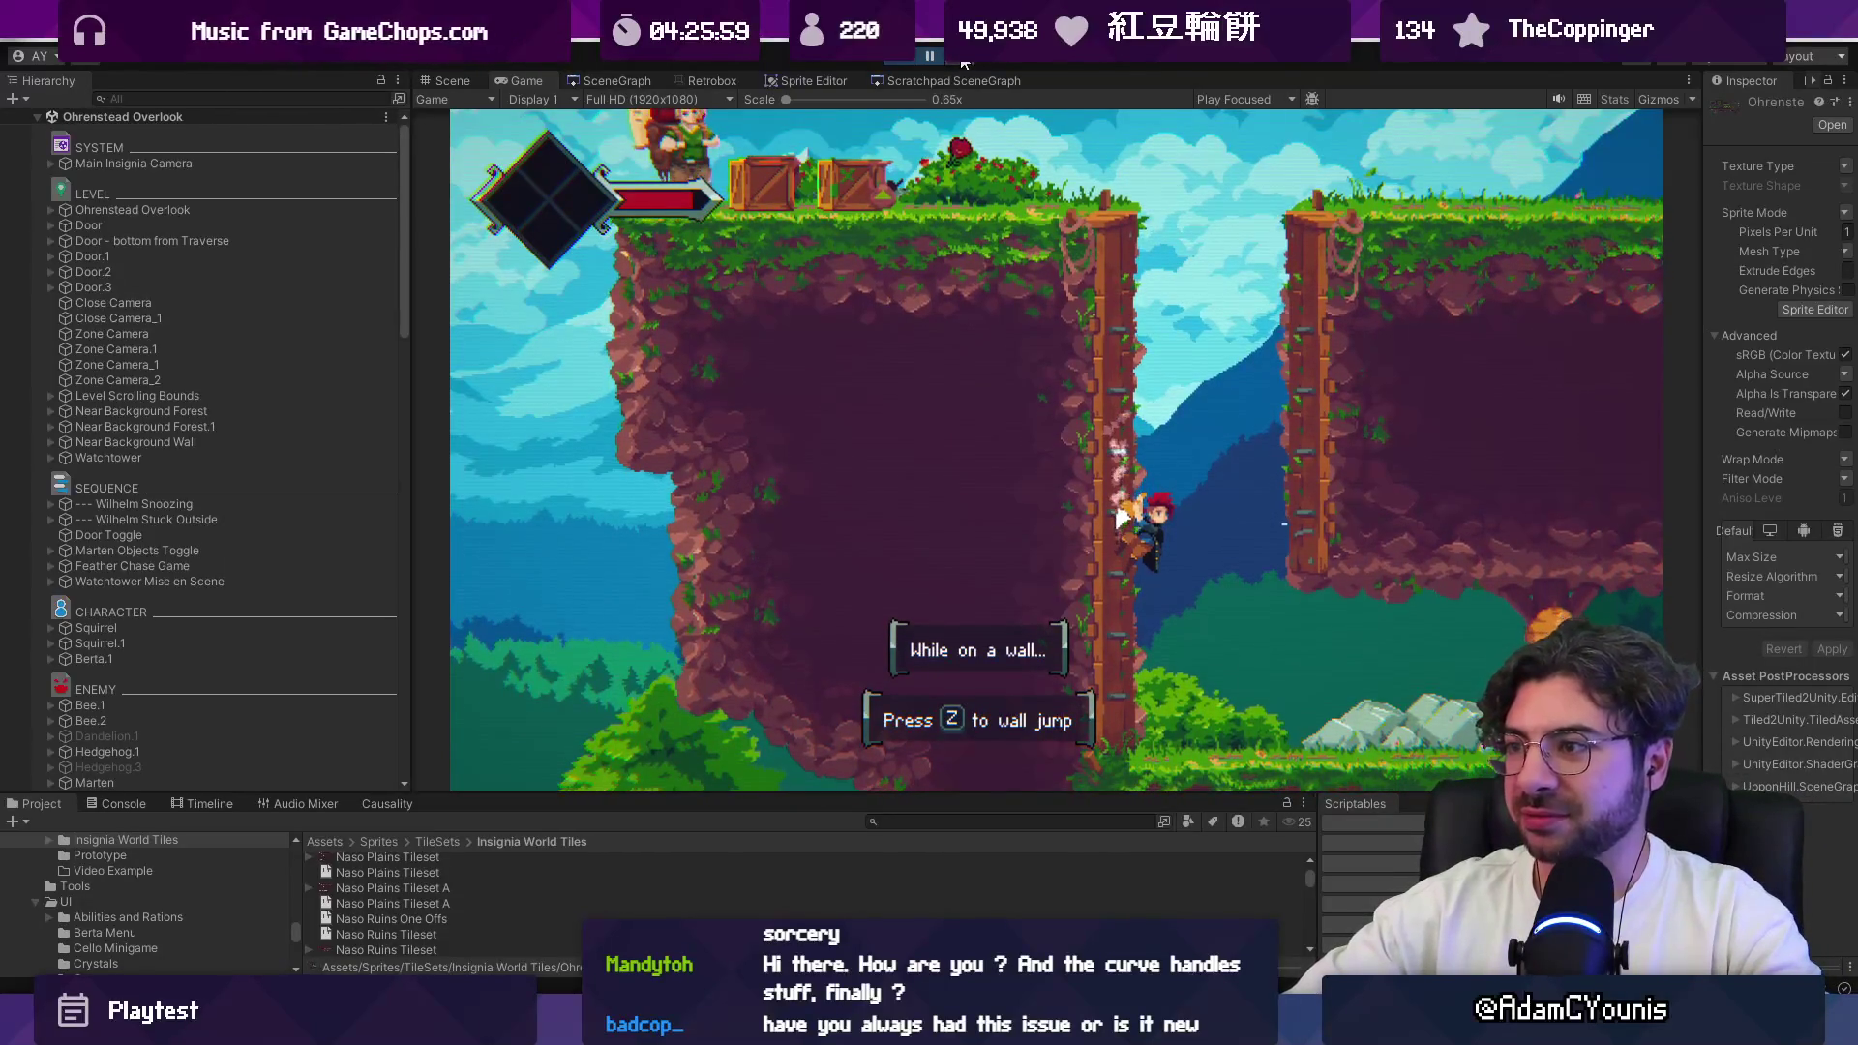
left_click(963, 61)
left_click(963, 60)
left_click(963, 61)
left_click(963, 61)
left_click(964, 62)
left_click(964, 62)
left_click(964, 62)
left_click(964, 62)
left_click(964, 62)
left_click(964, 62)
left_click(929, 58)
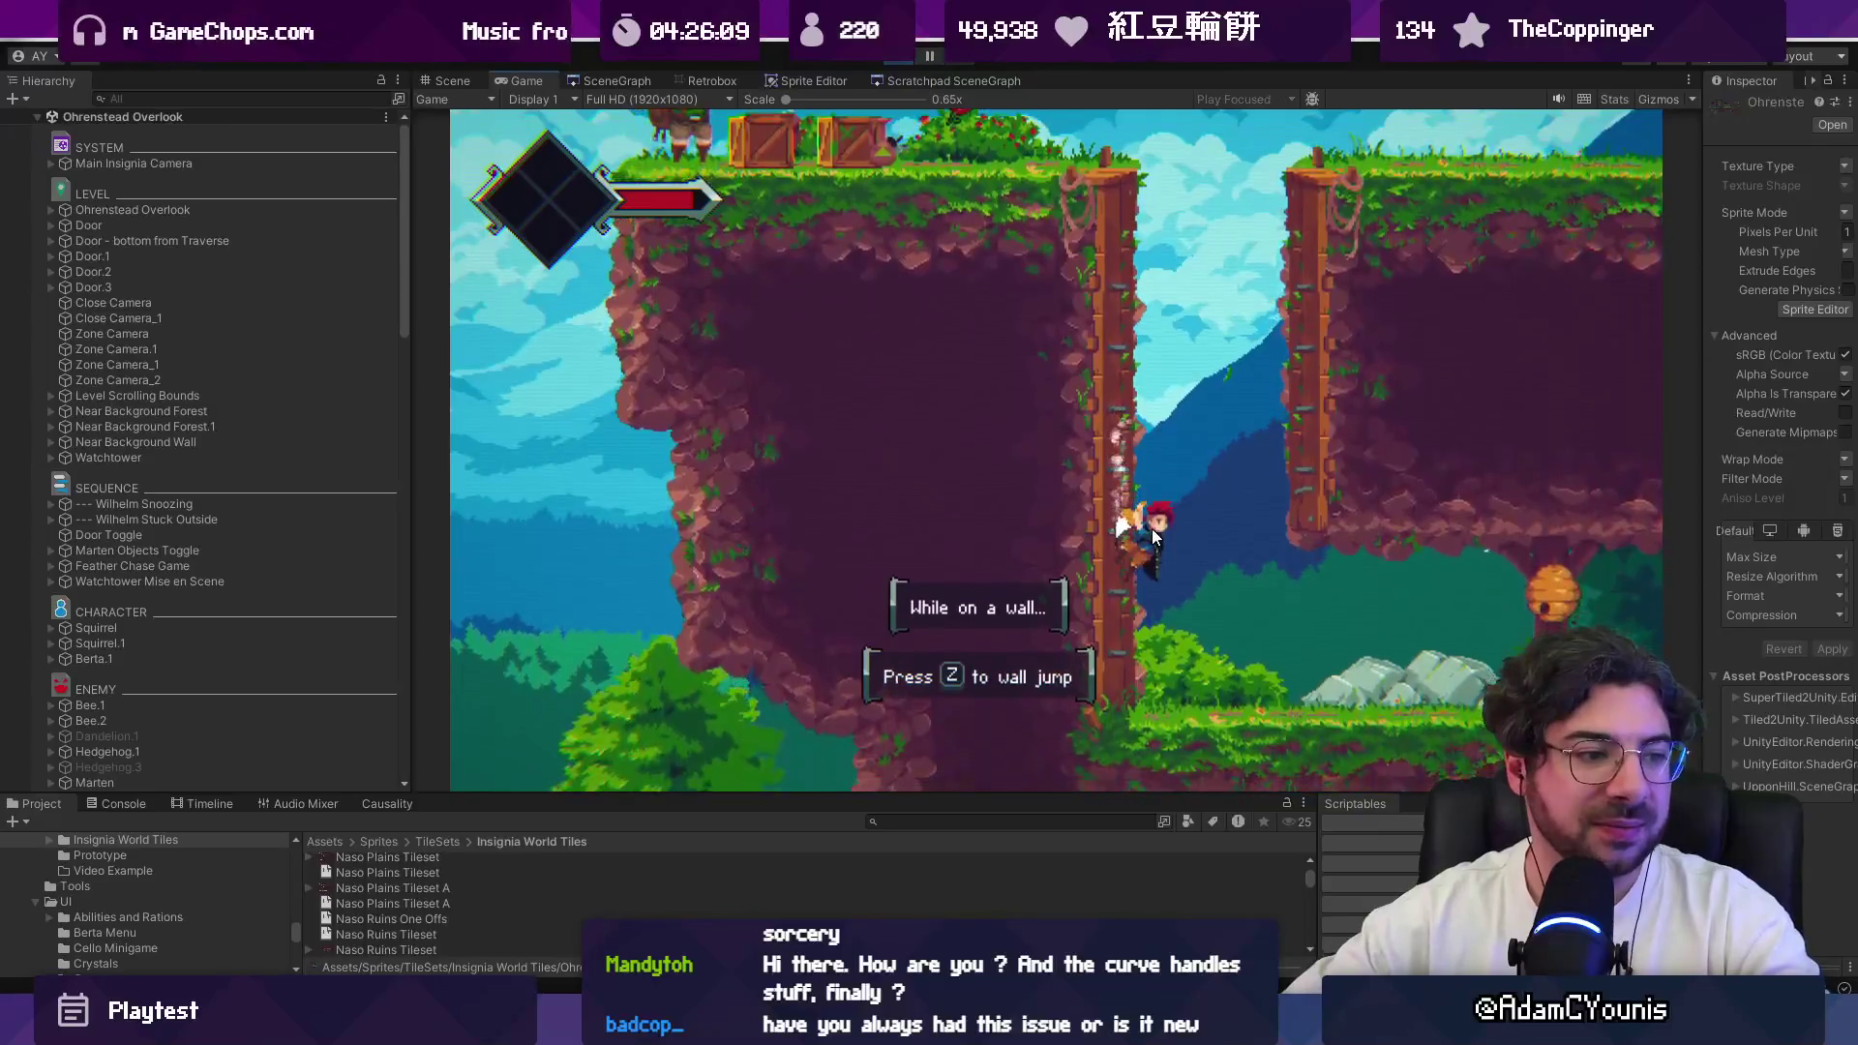
Step: Climb past the pillar and switch the Game view to full screen with Shift+Space
key("z")
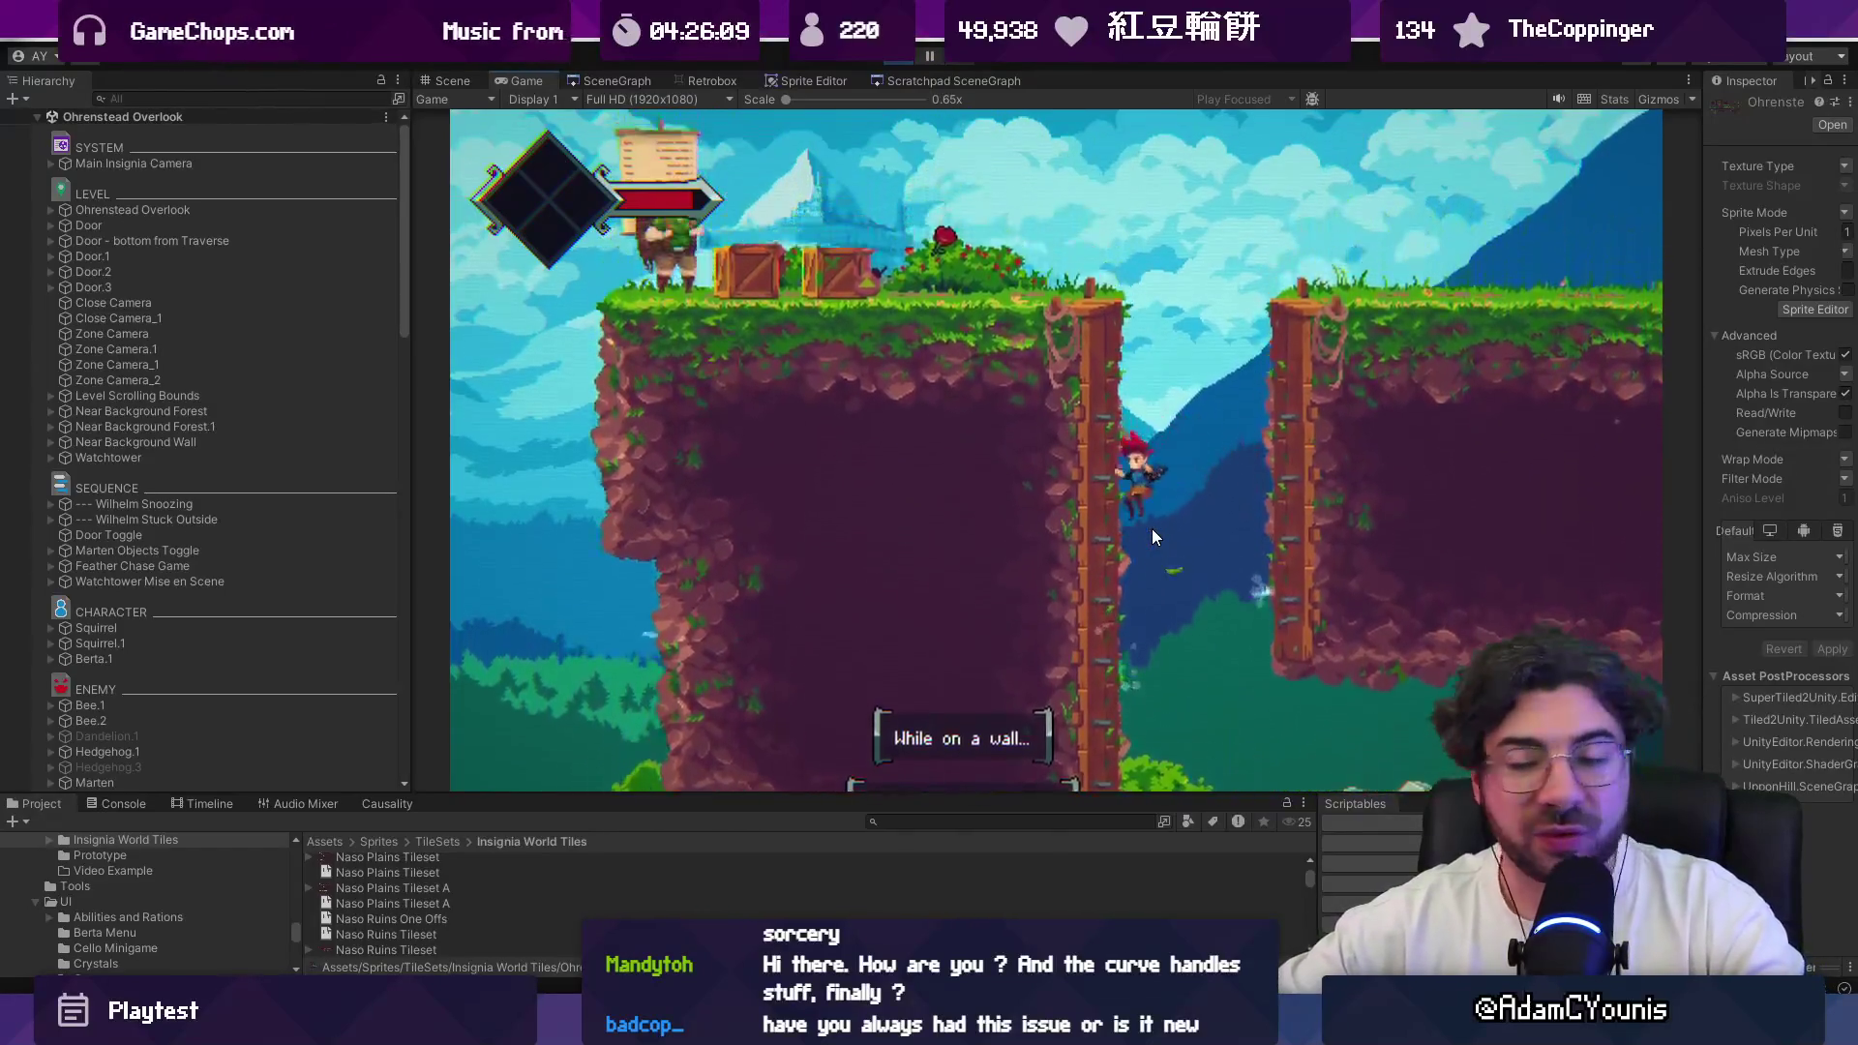
key("z")
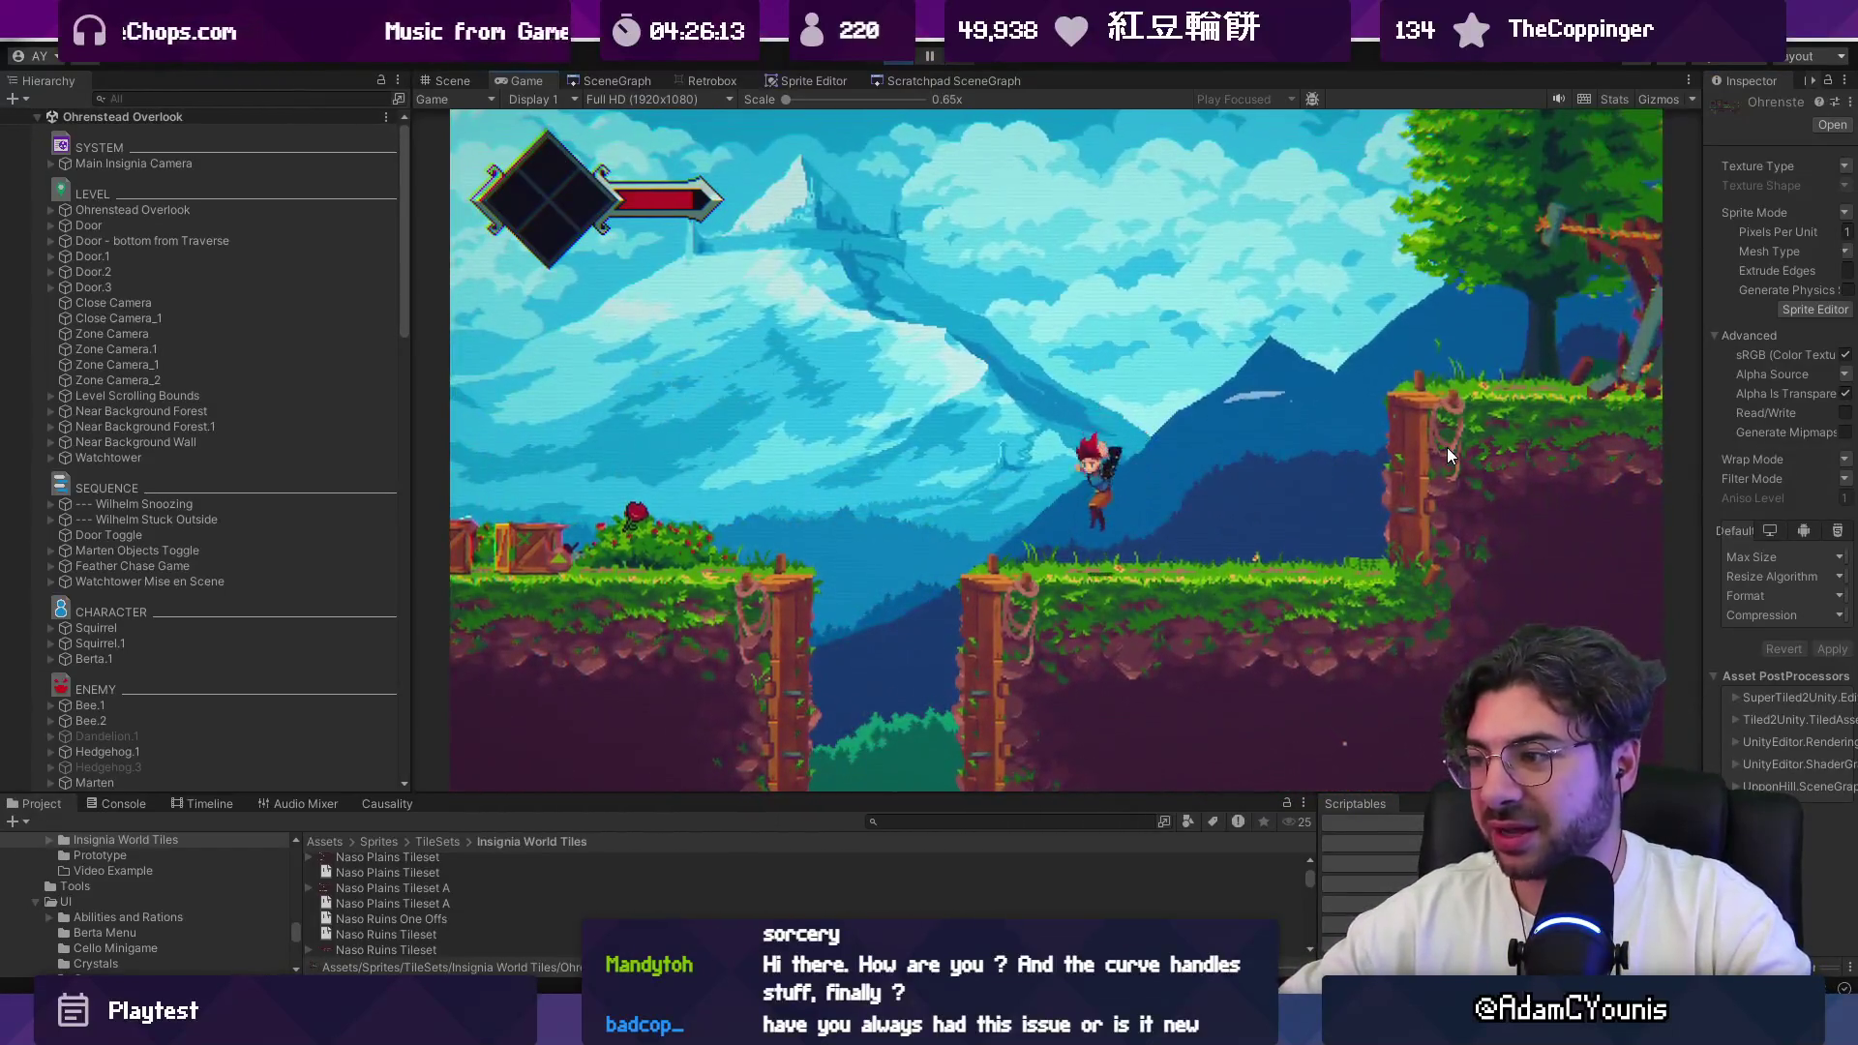
key("shift+space")
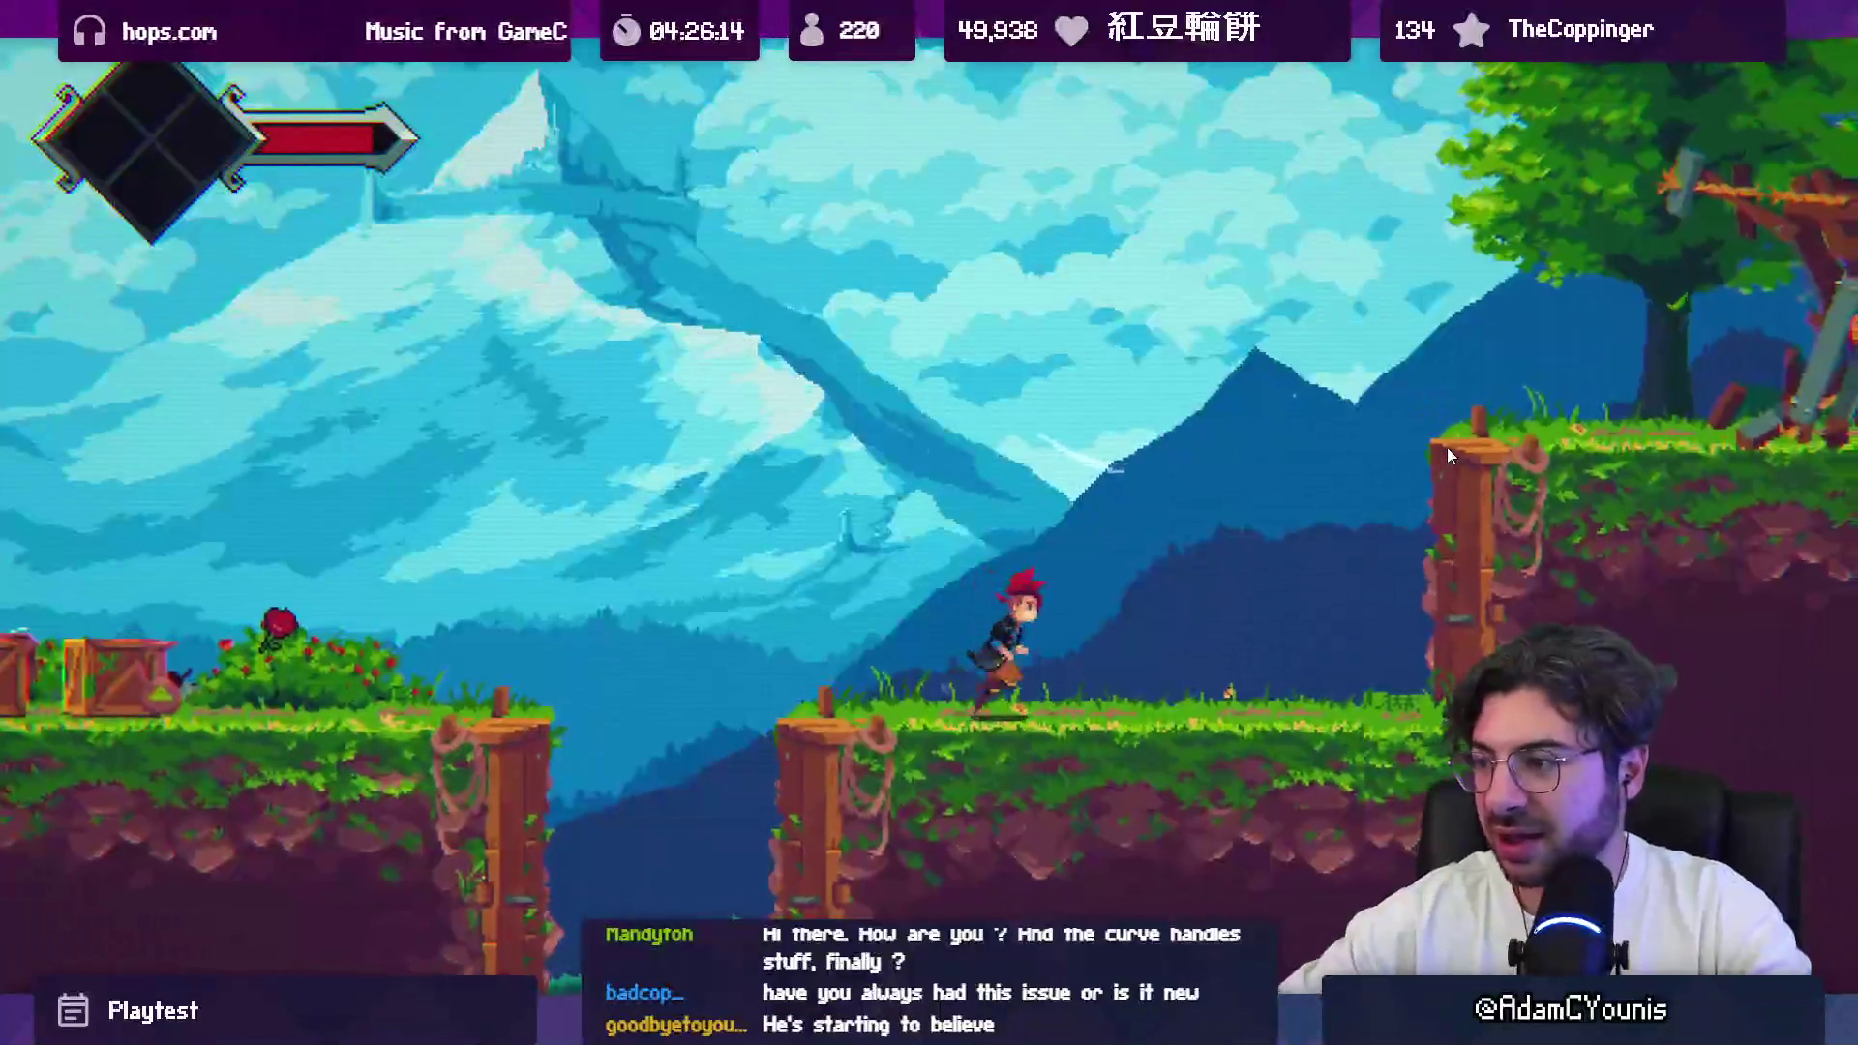
key("Right")
key("z")
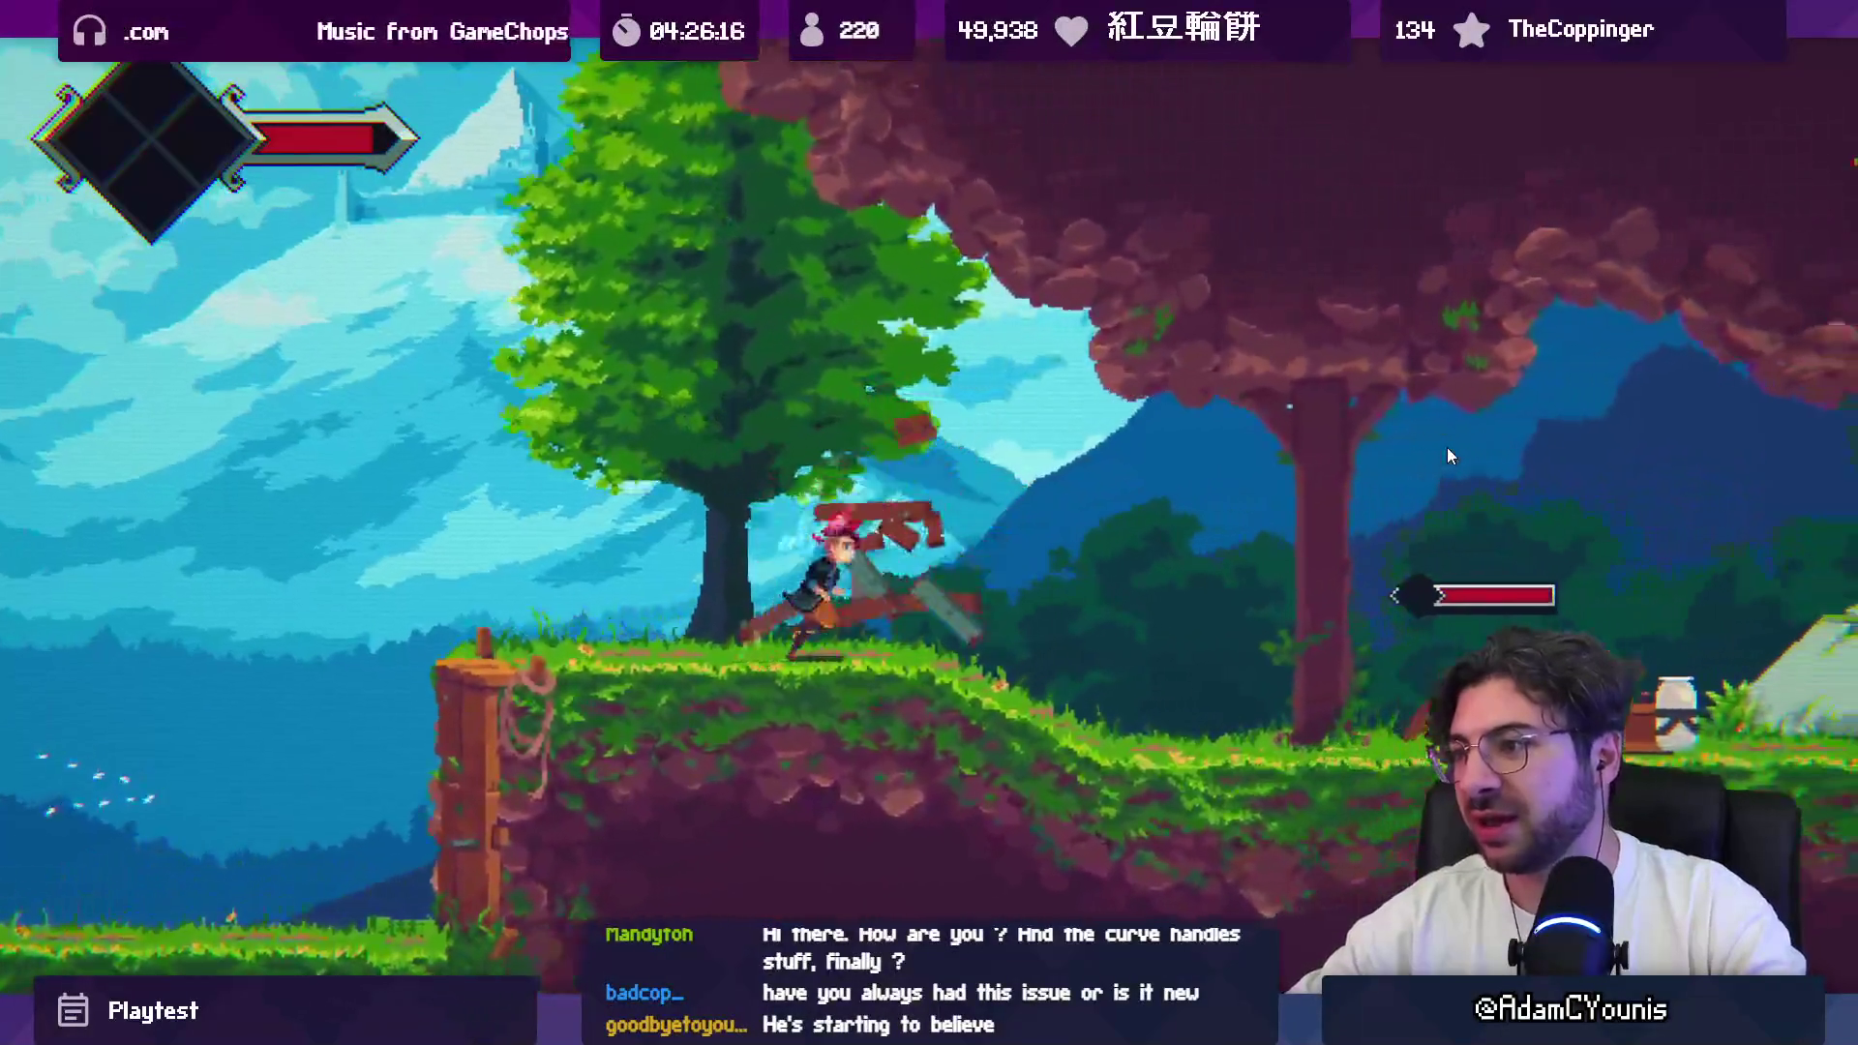
Step: Run right into the enemy group and slash the red enemy until it's defeated
key("Right")
key("z")
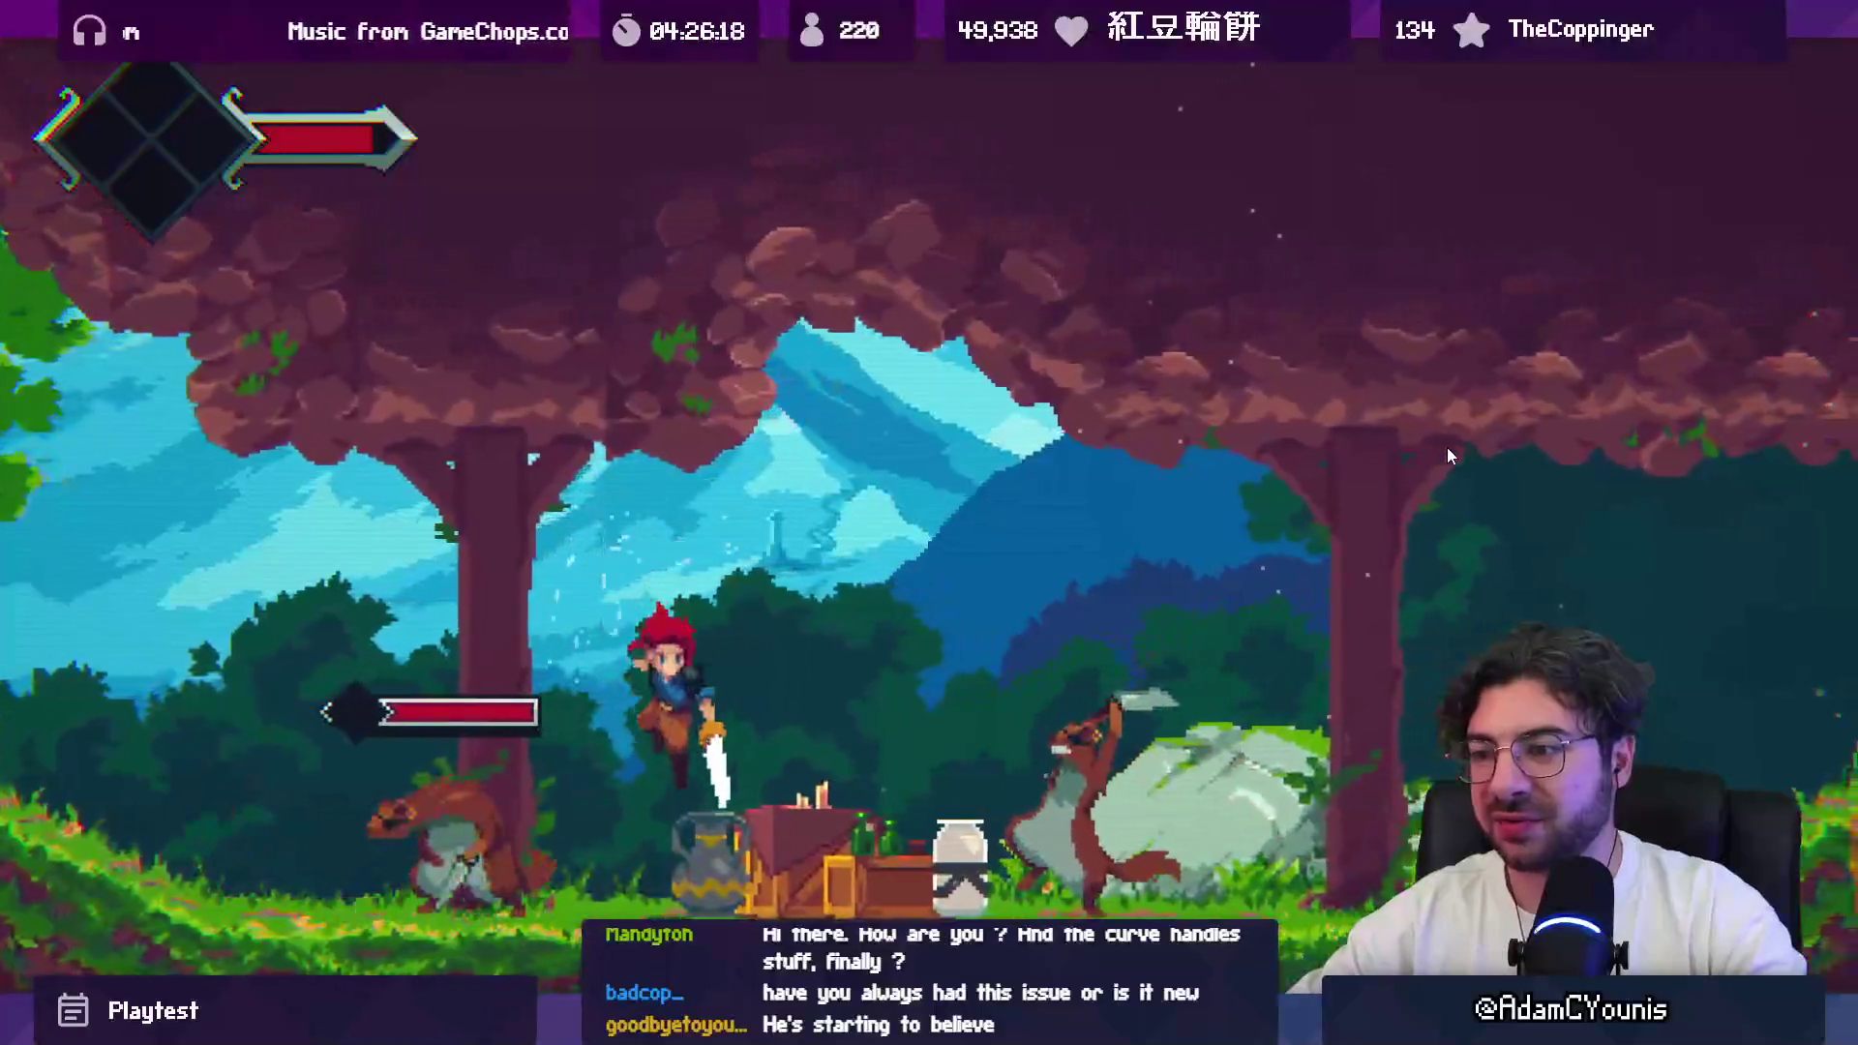
key("Left")
key("x")
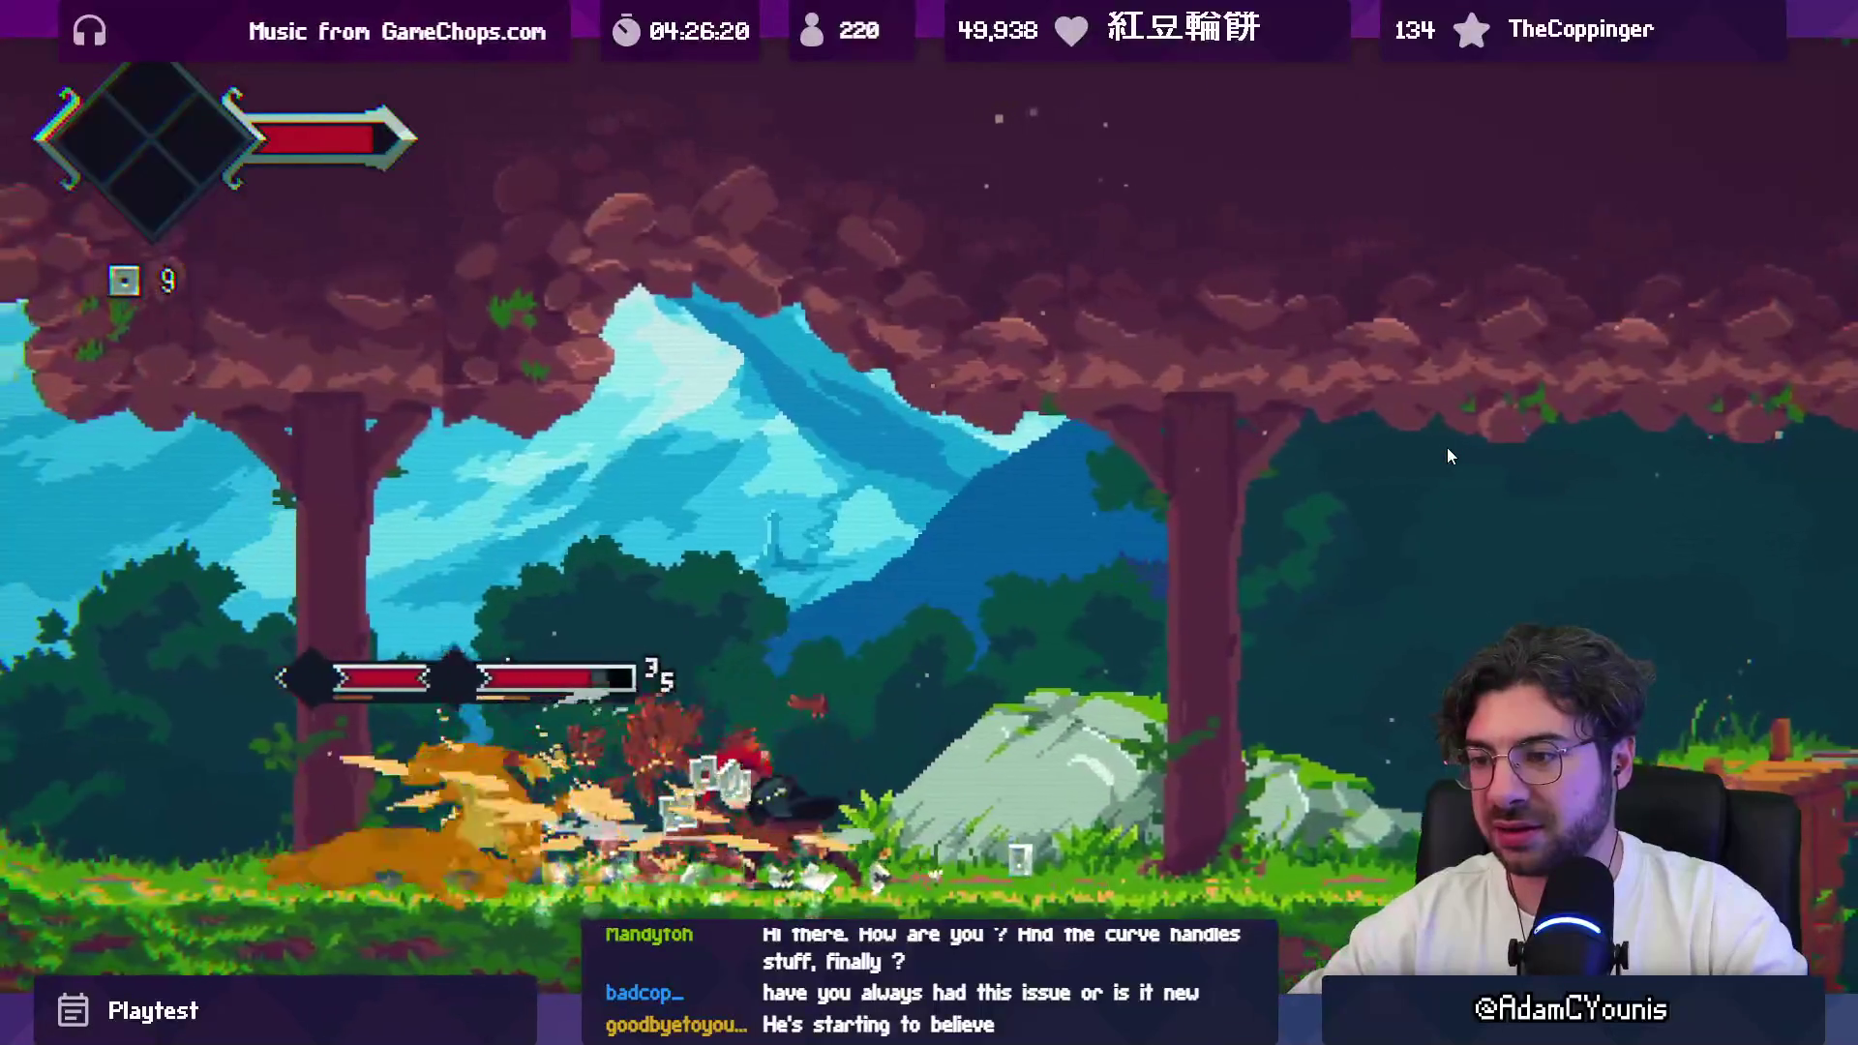
key("Left")
key("x")
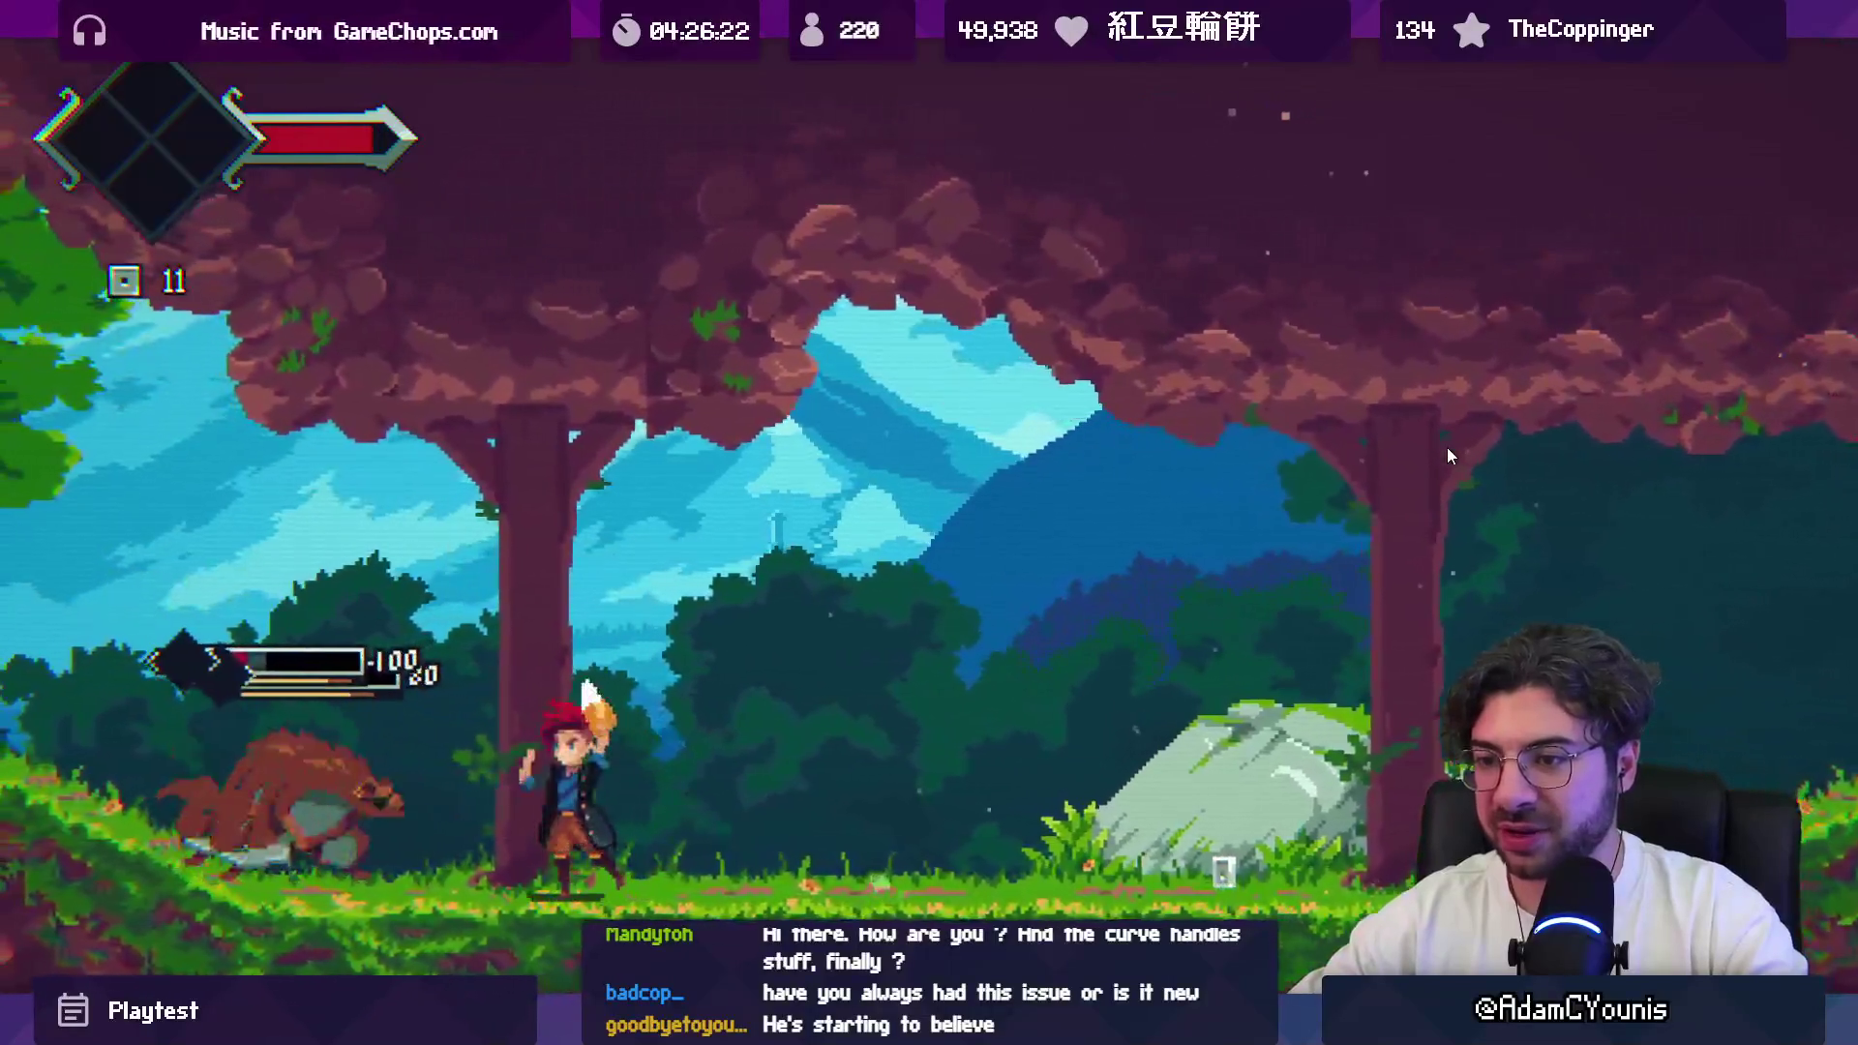
key("Left")
key("x")
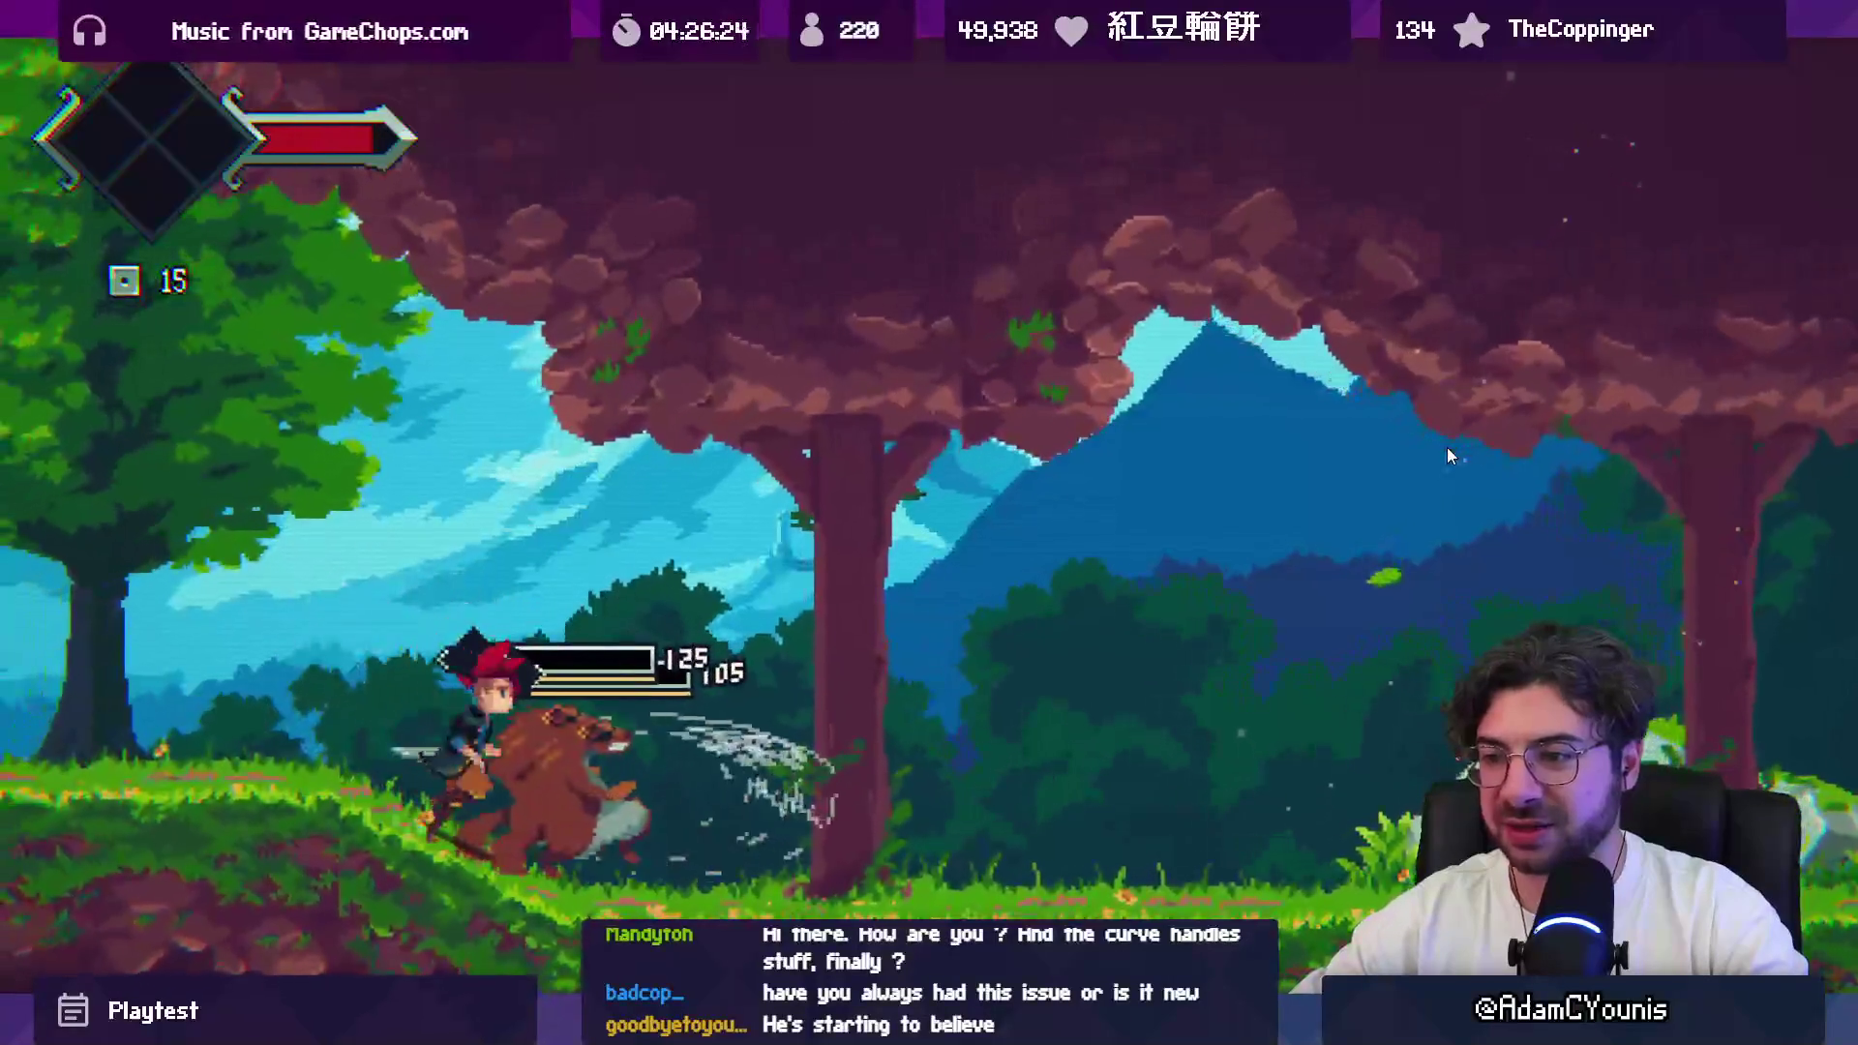
key("x")
Step: Jump and run left through the forest, swinging more slash attacks
key("Left")
key("space")
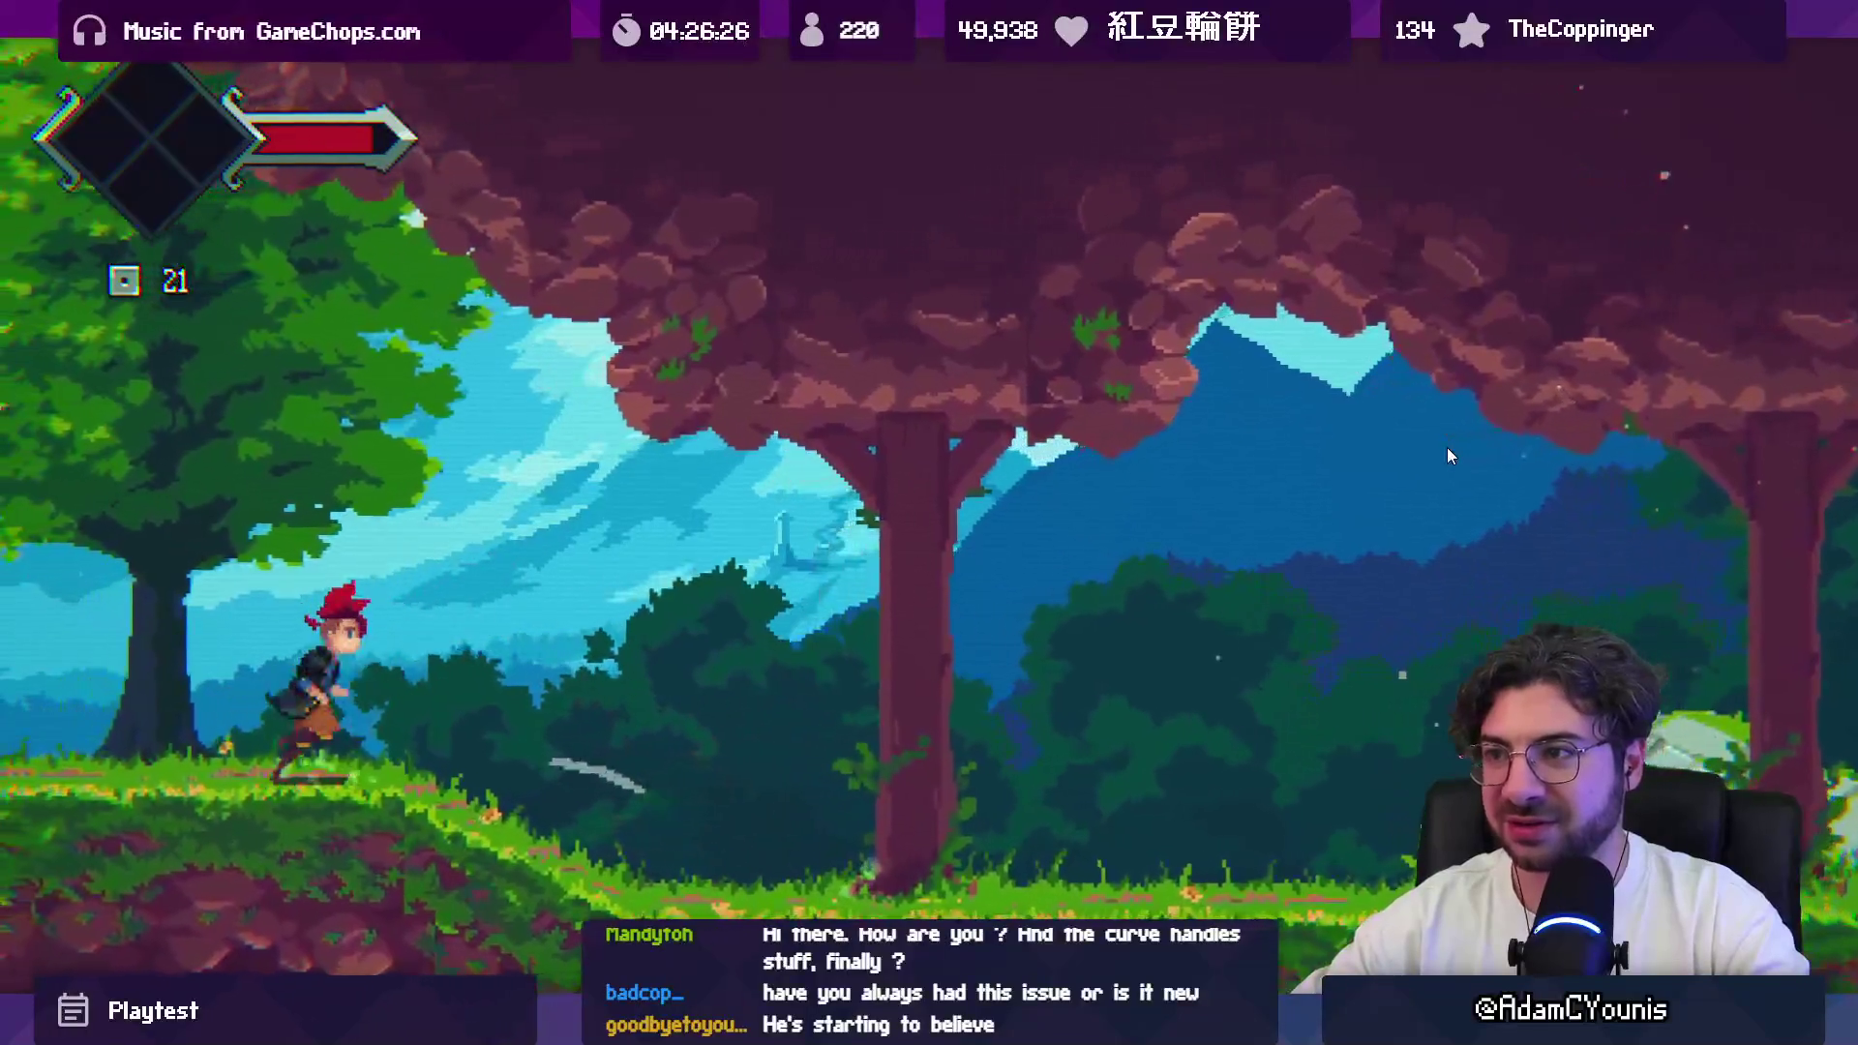
key("Right")
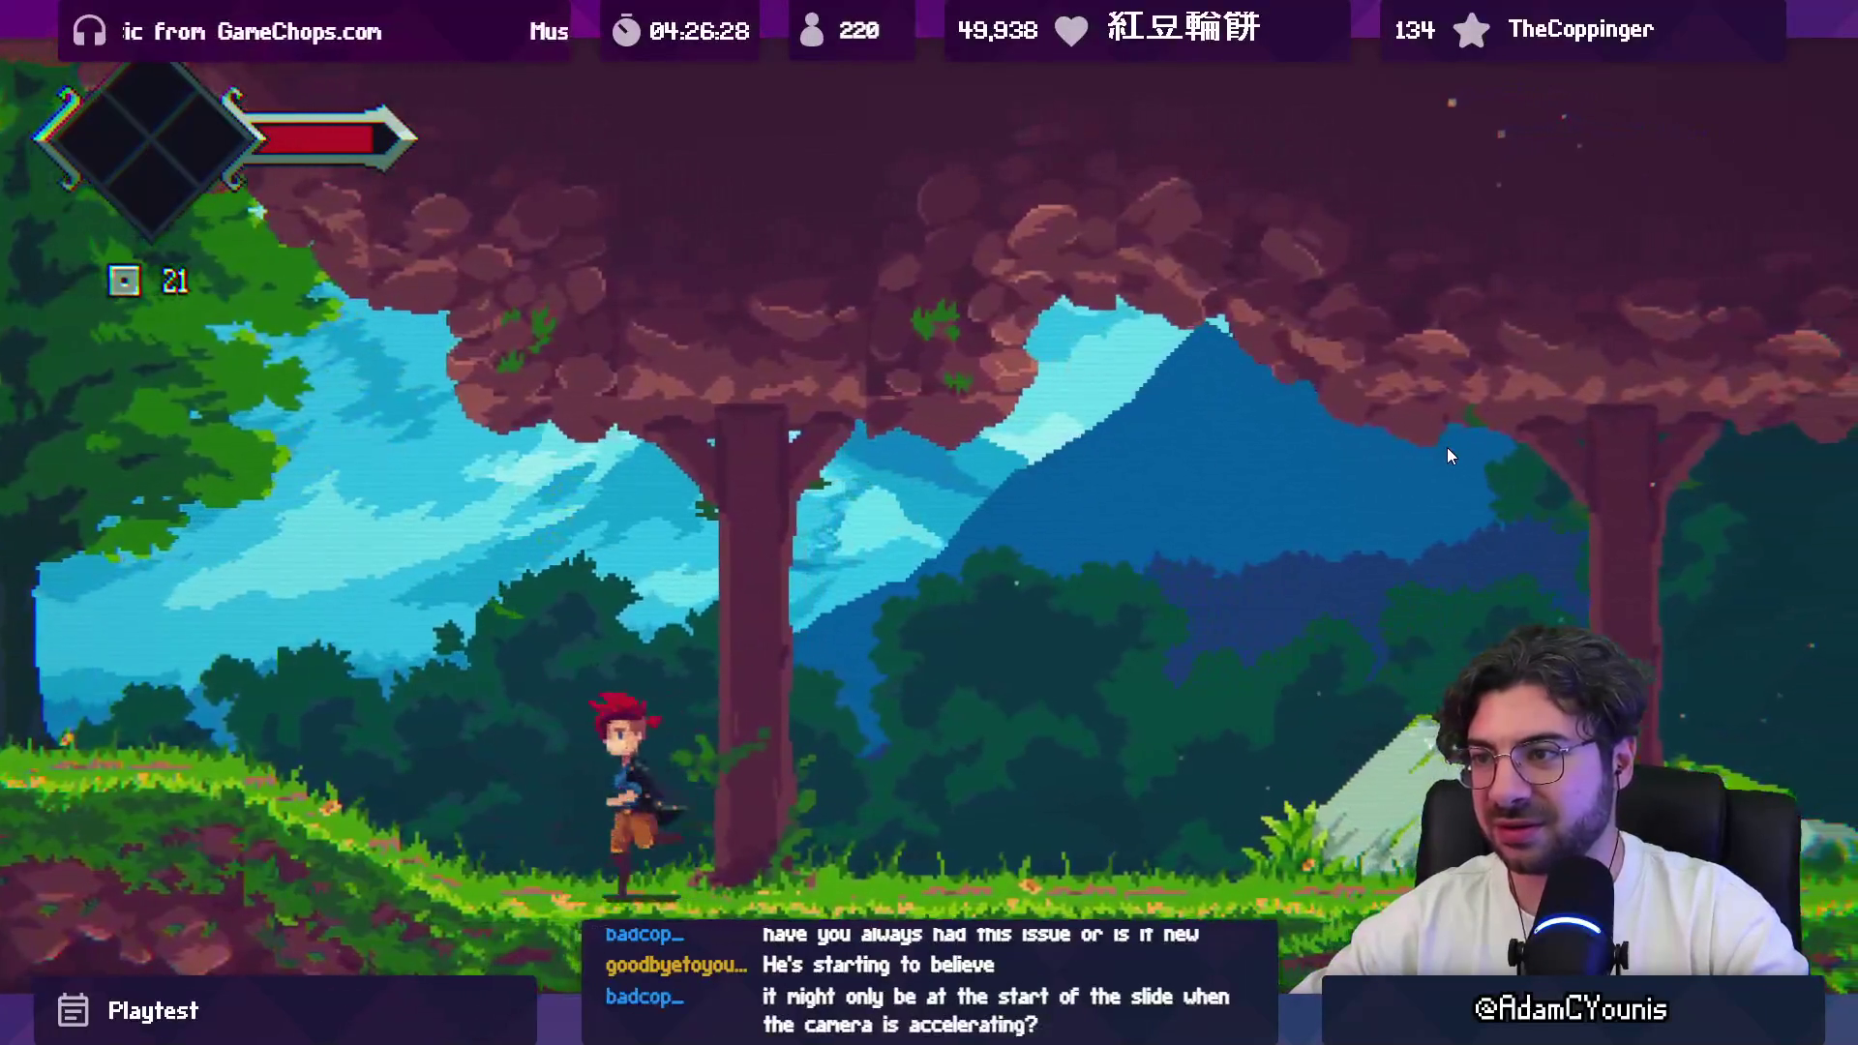
key("Left")
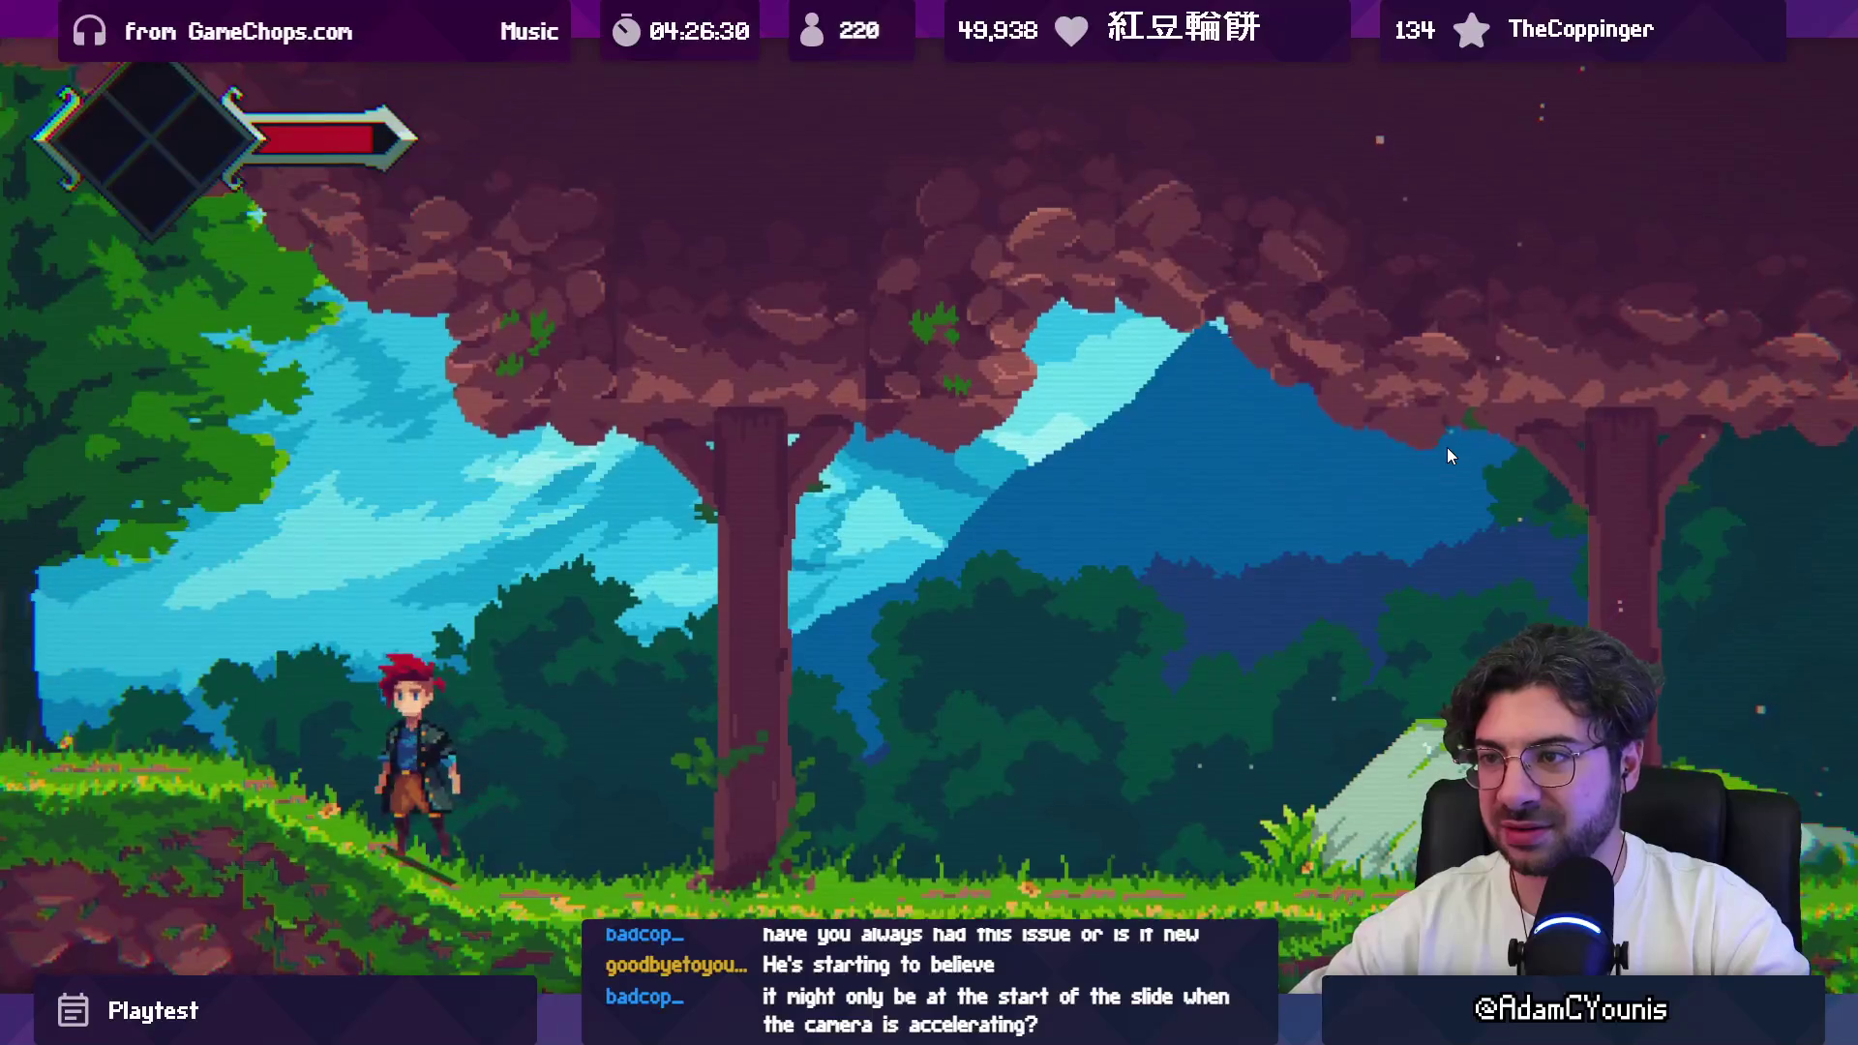
key("Left")
key("x")
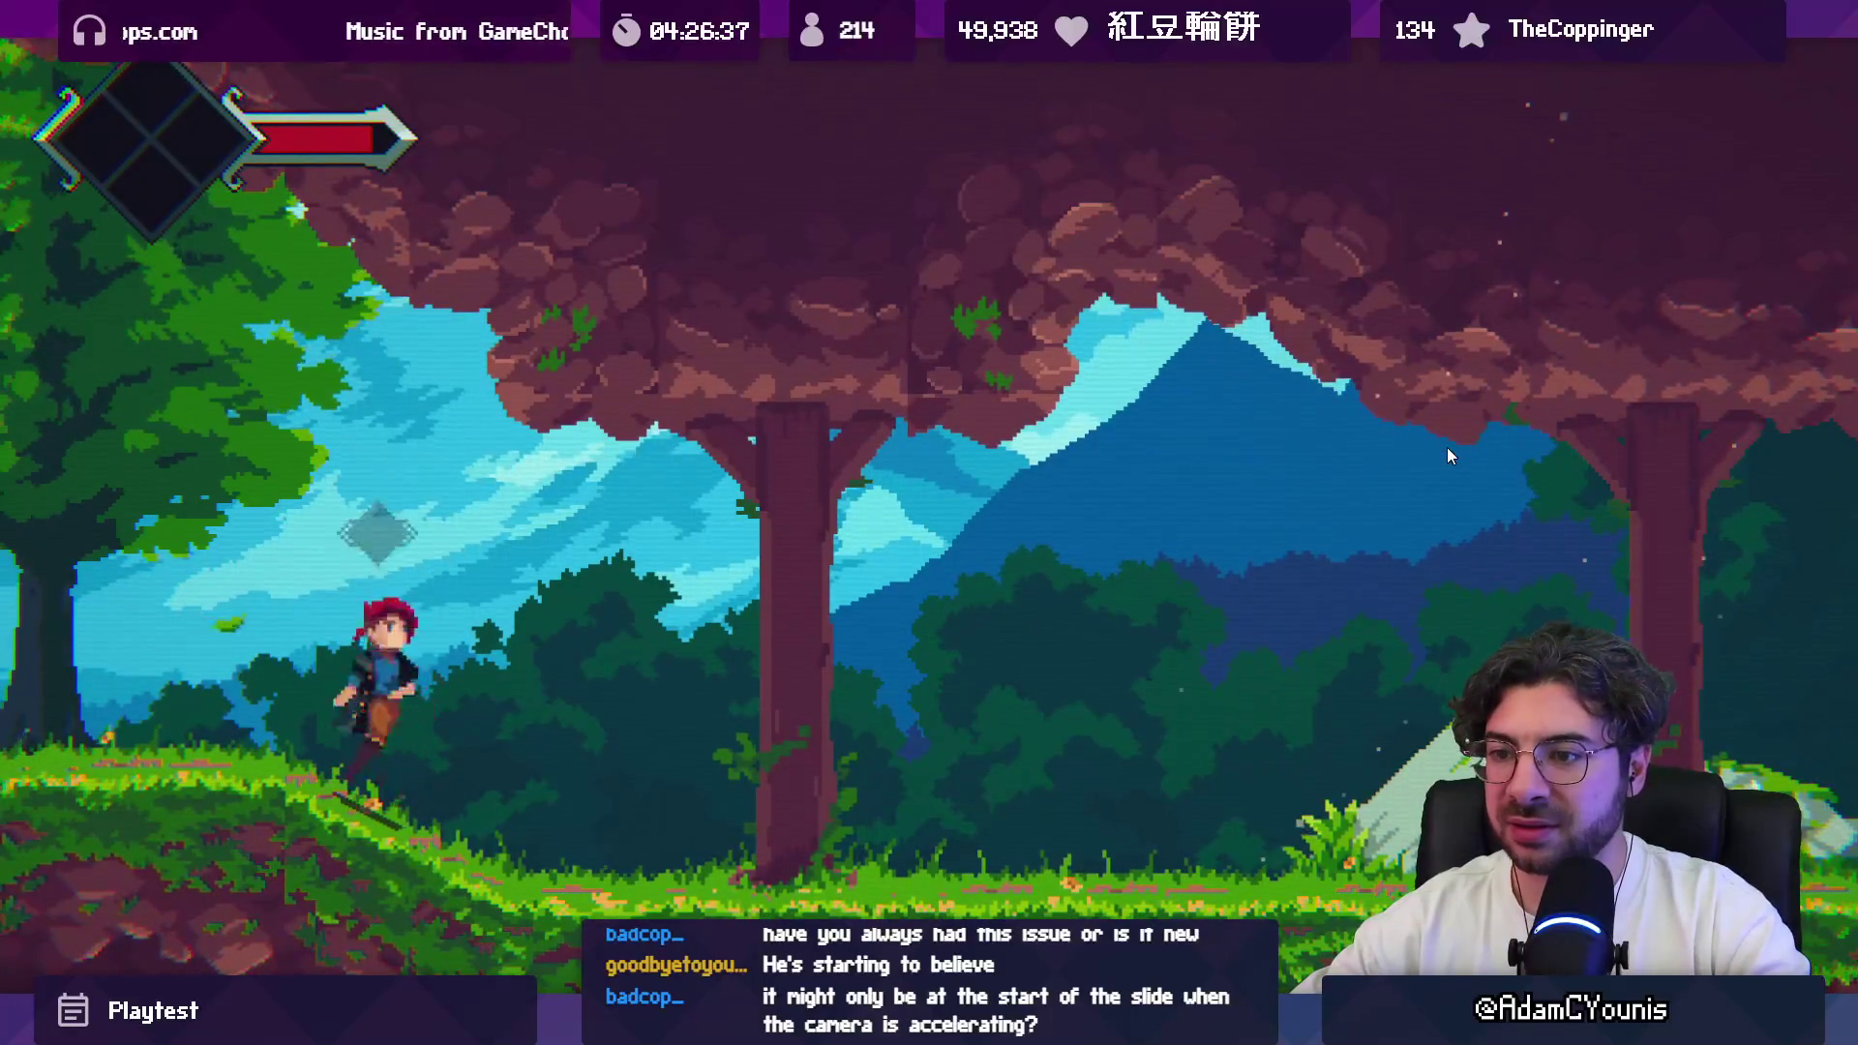
Step: Double-jump rightward, then run and slide back and forth across the forest
key("space")
key("space")
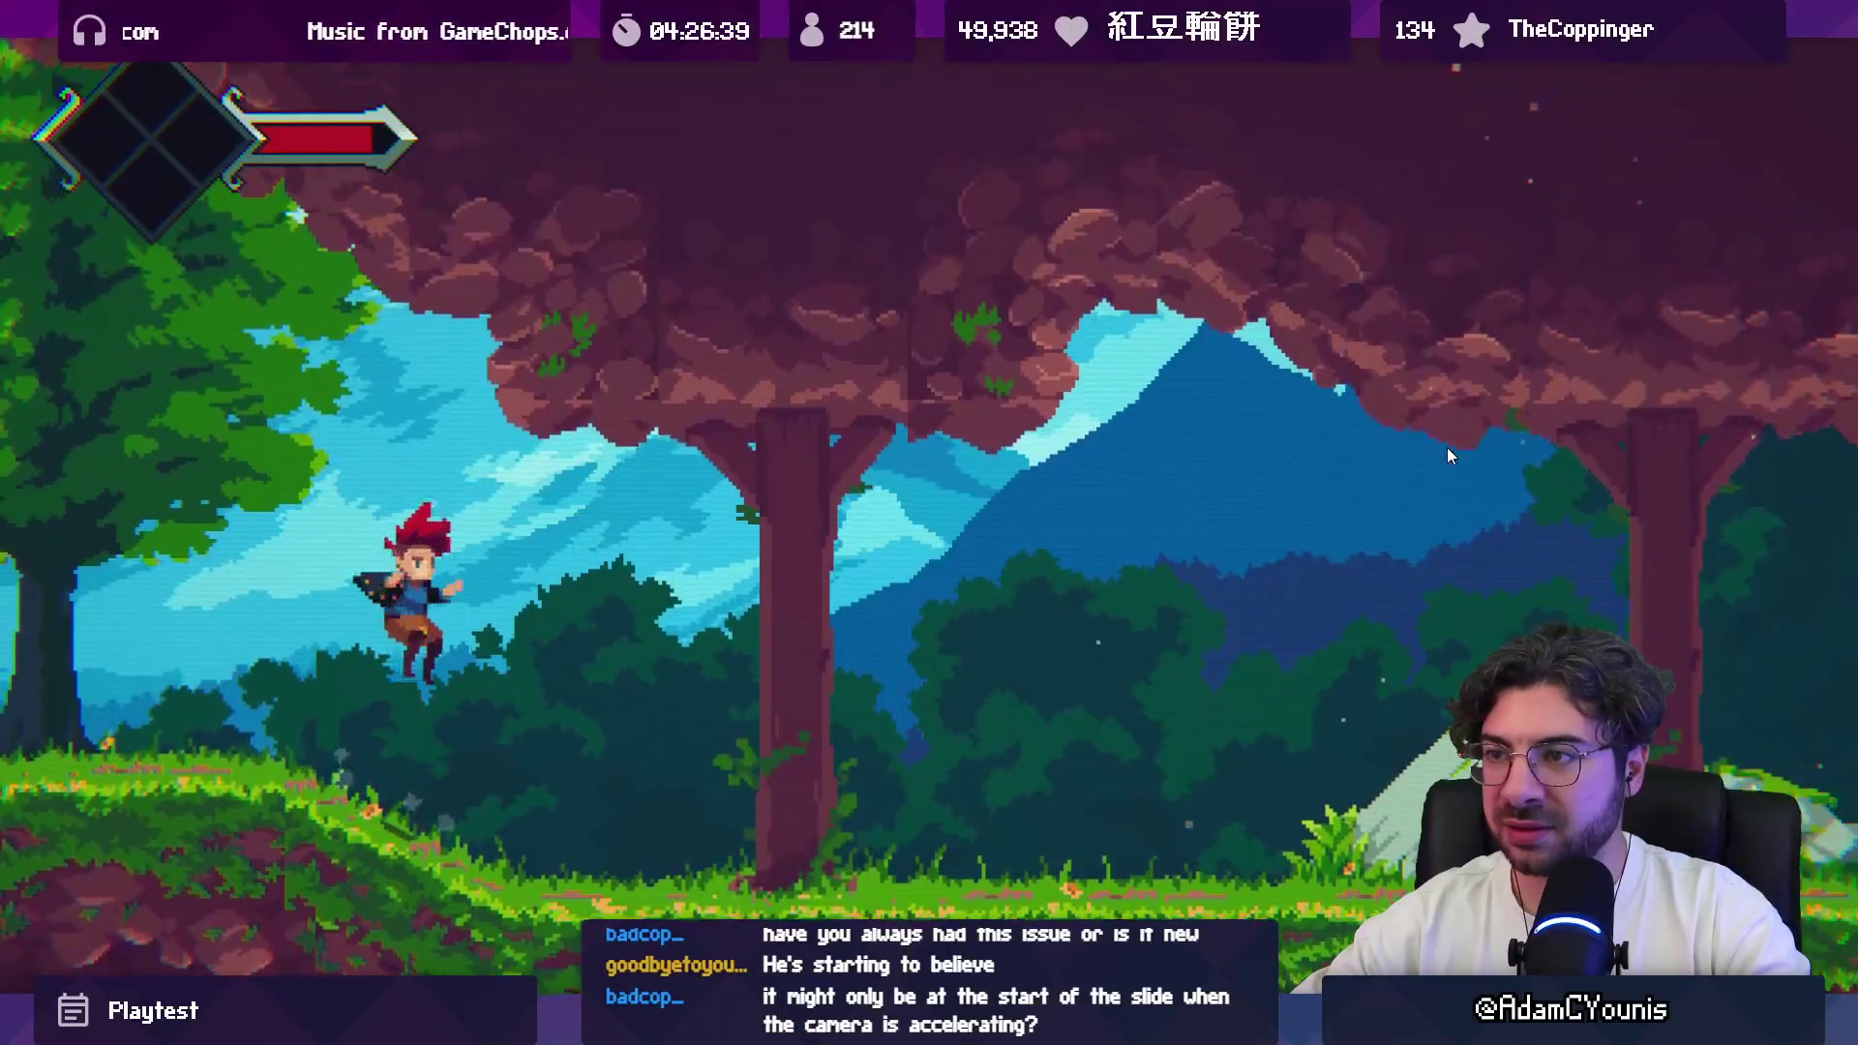
key("space")
key("space")
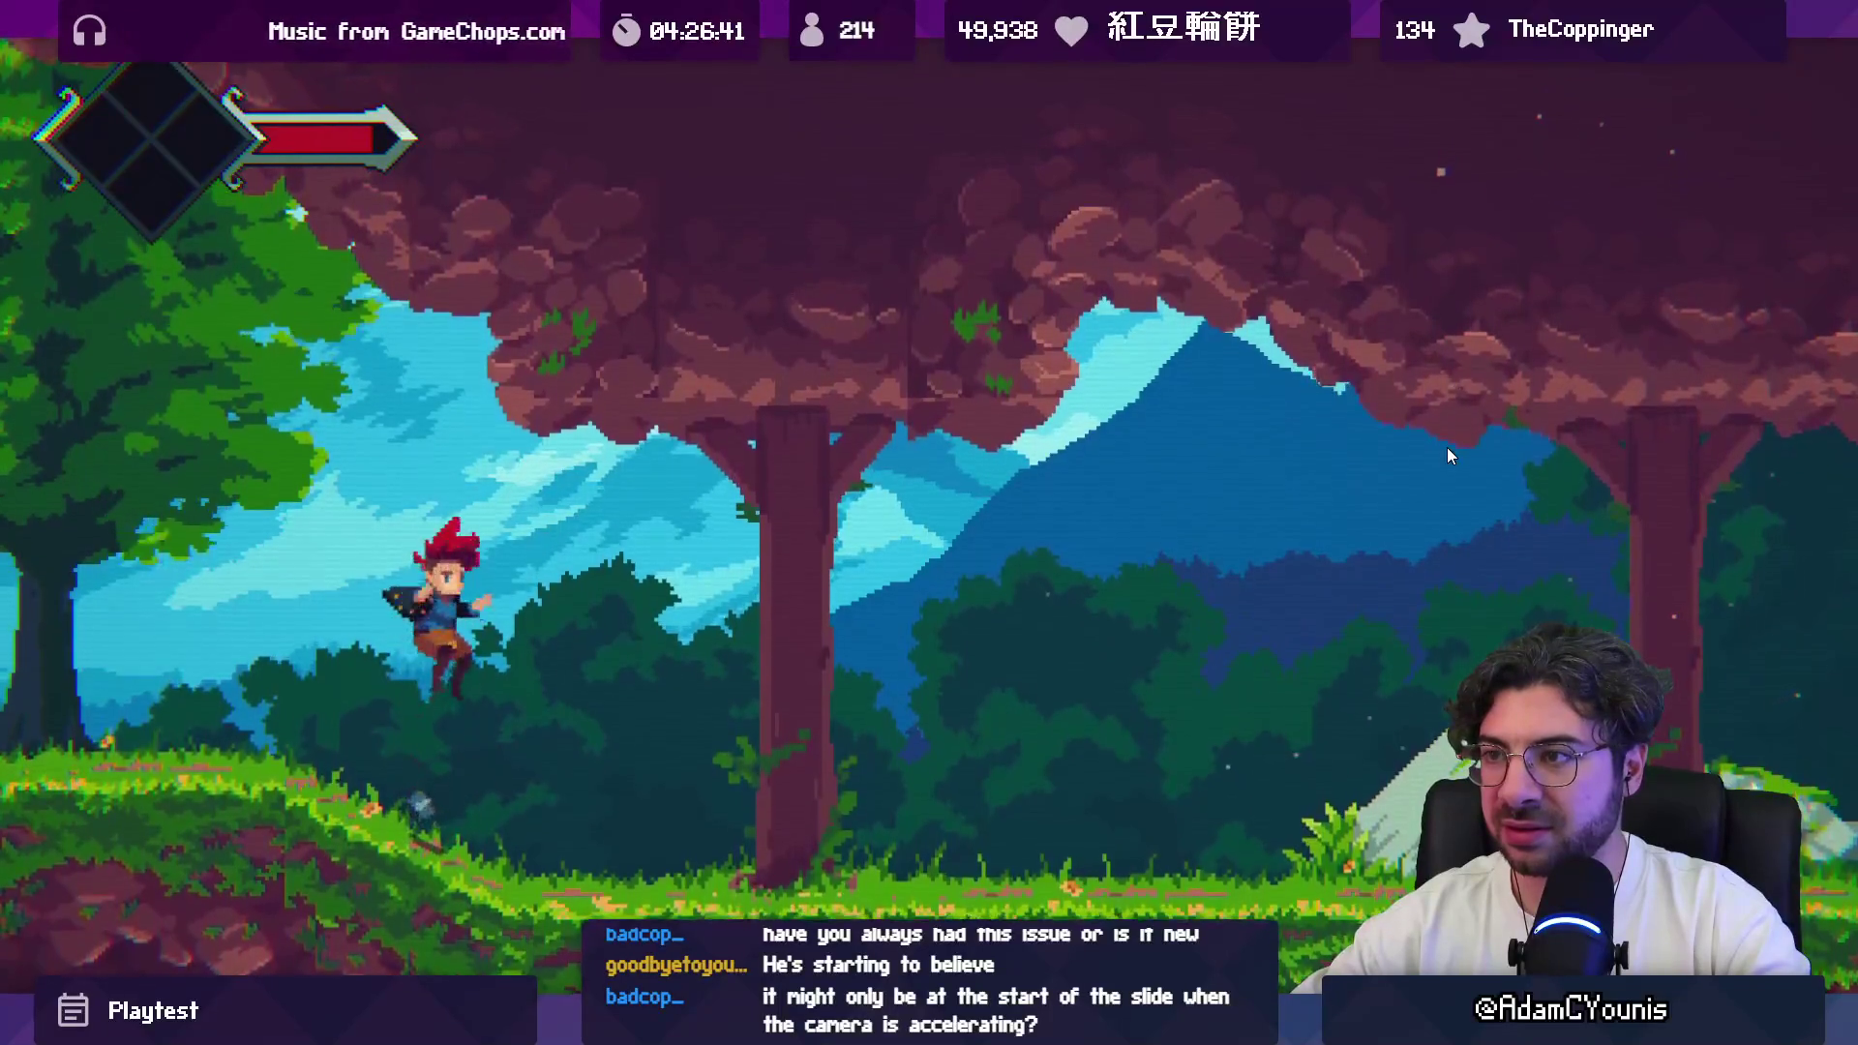
key("space")
key("Right")
key("space")
key("space")
key("space")
key("space")
key("Right")
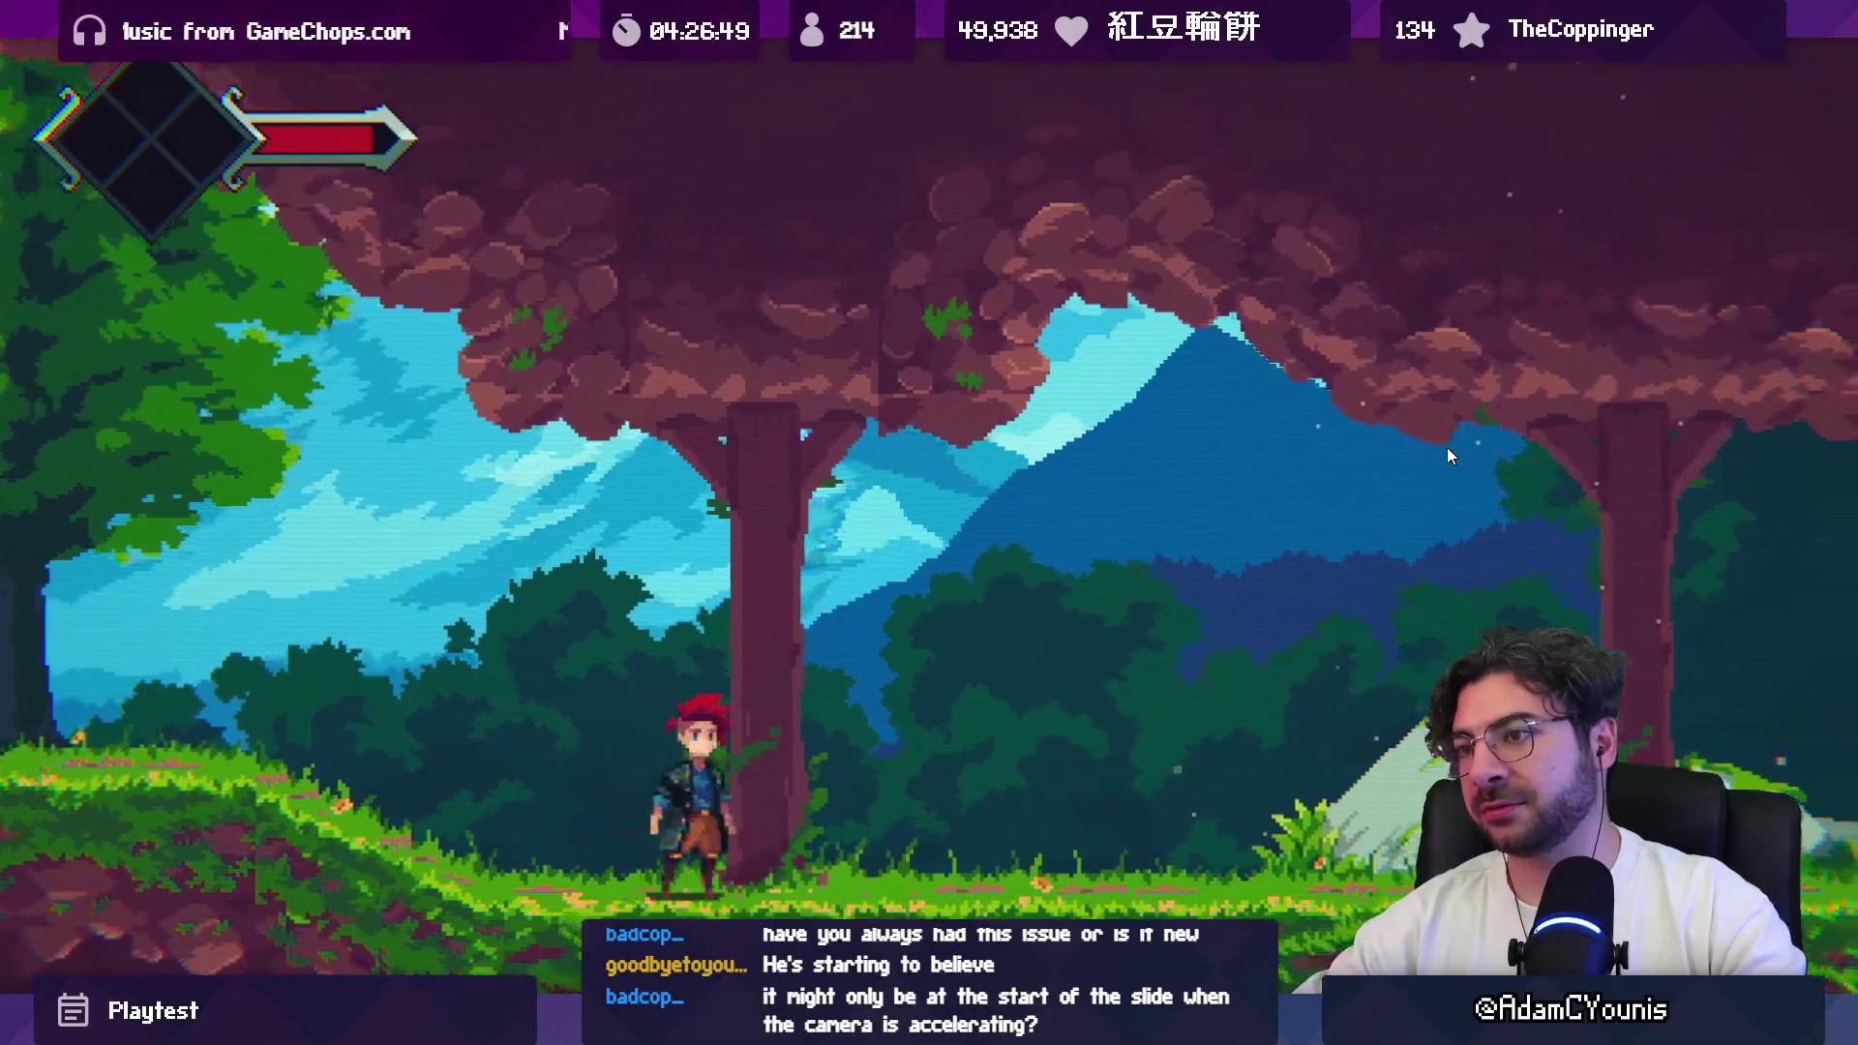
key("Left")
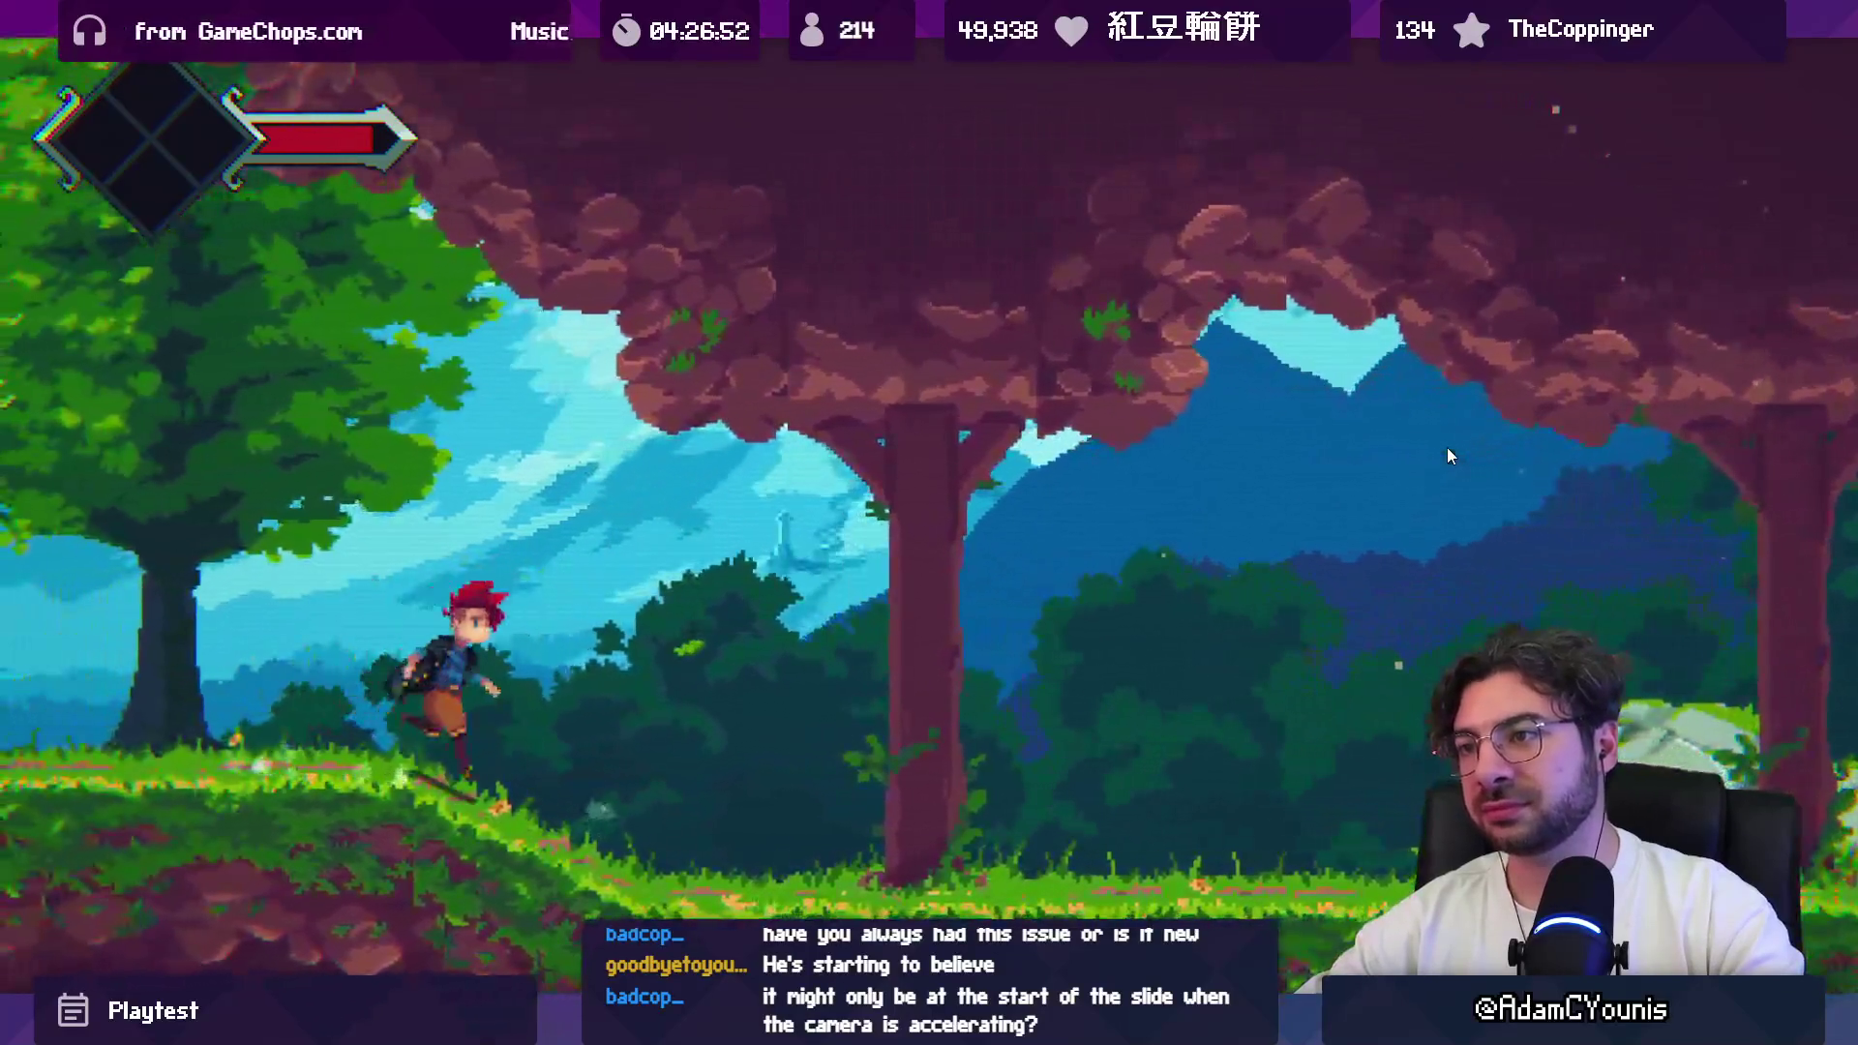
key("Right")
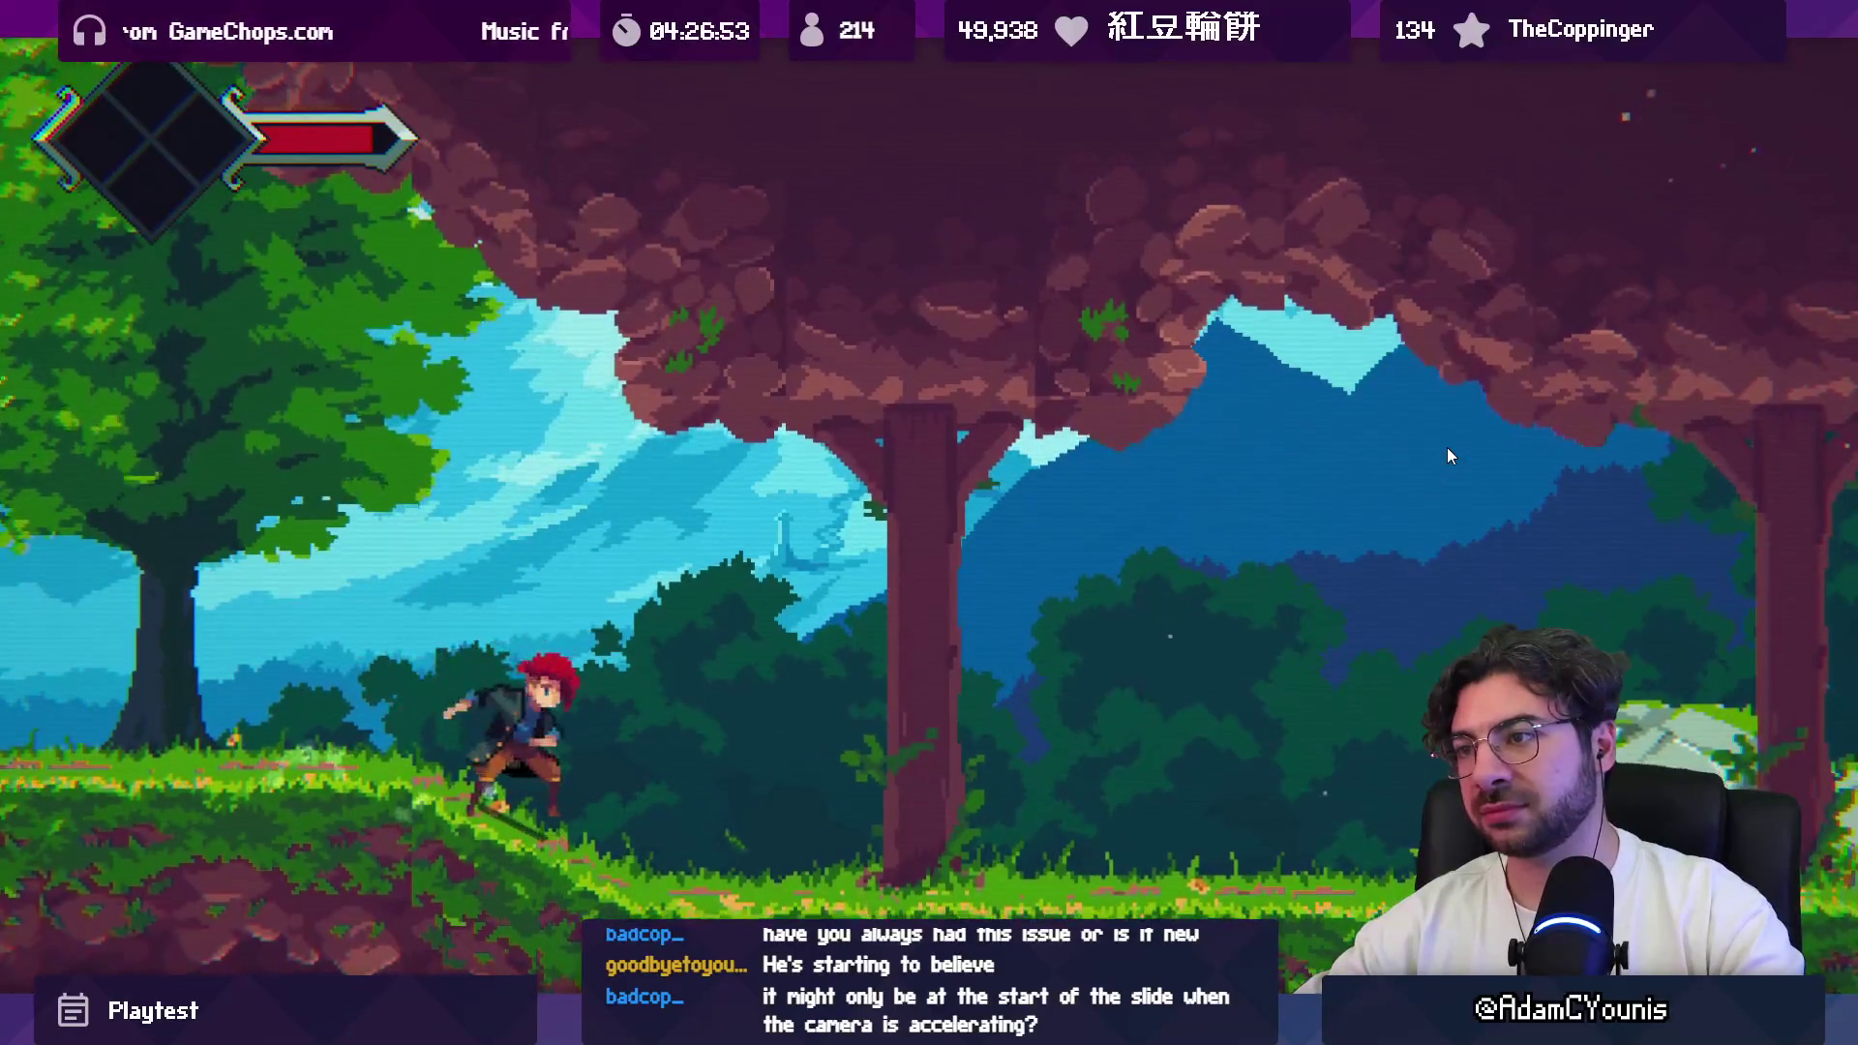
key("Left")
key("Right")
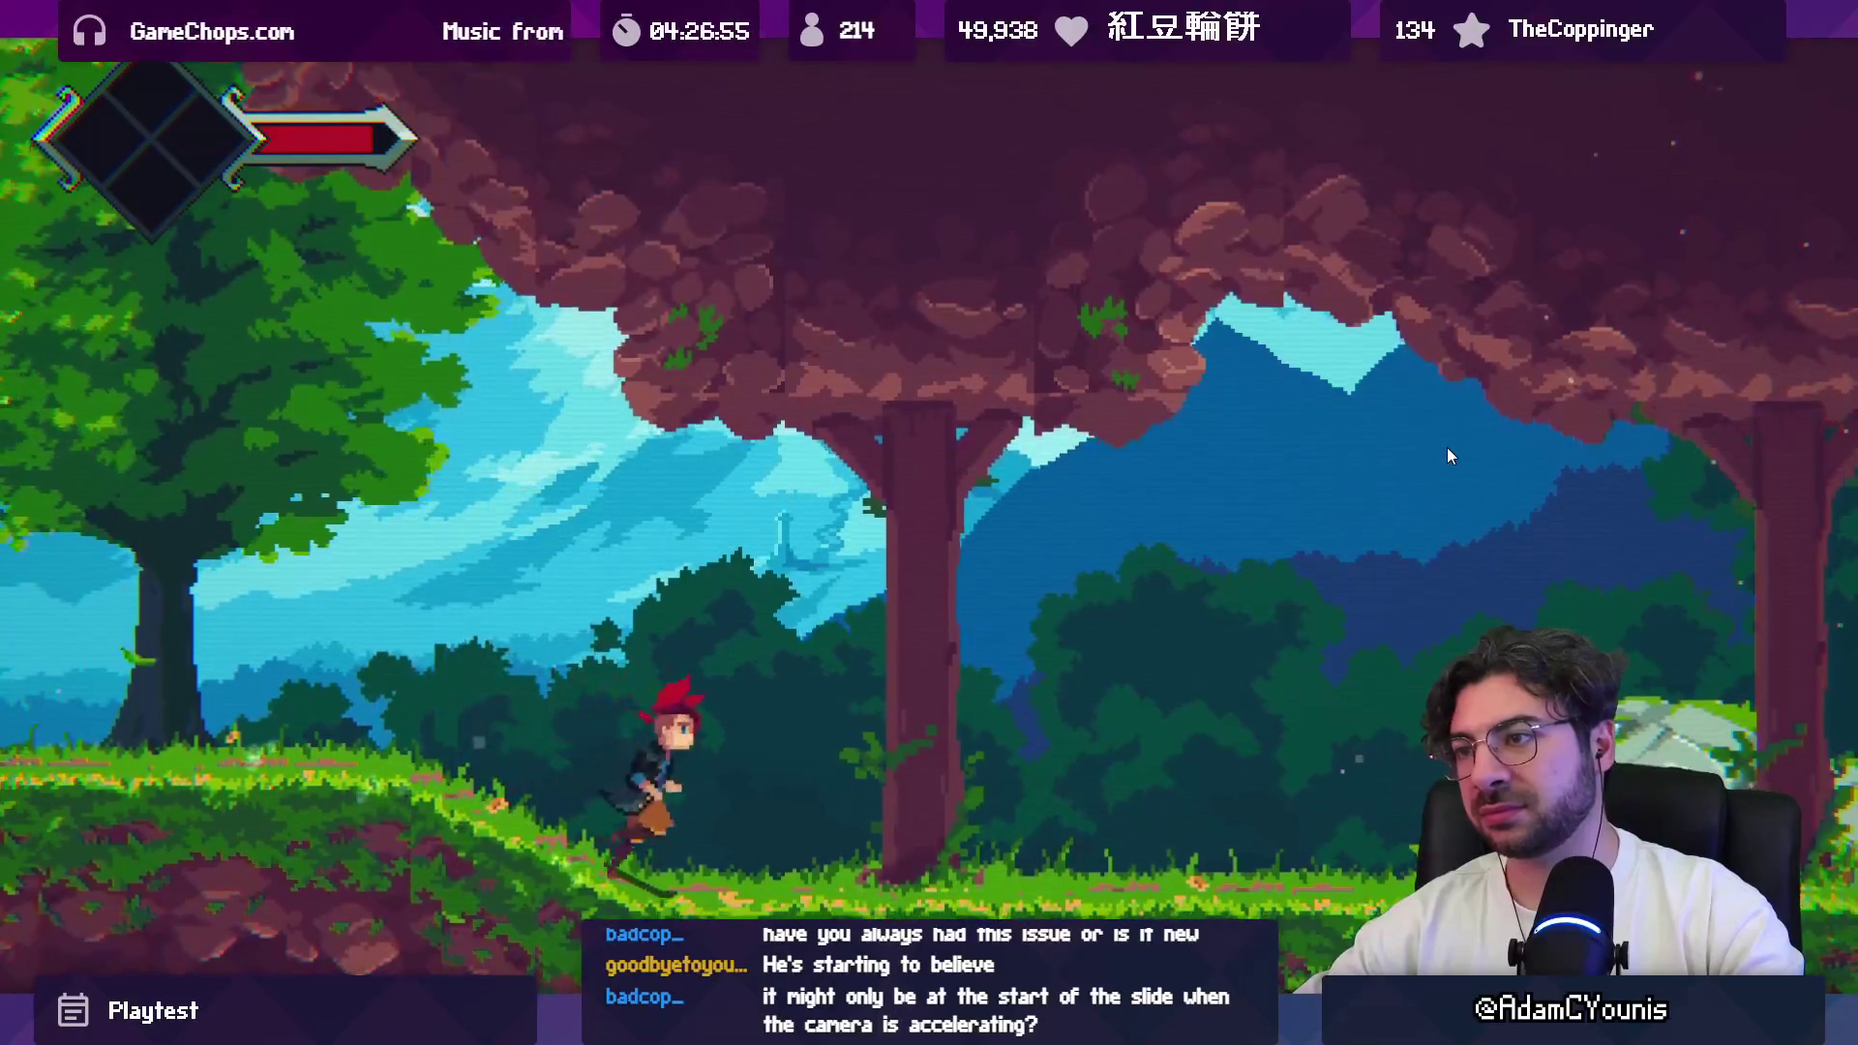
key("Left")
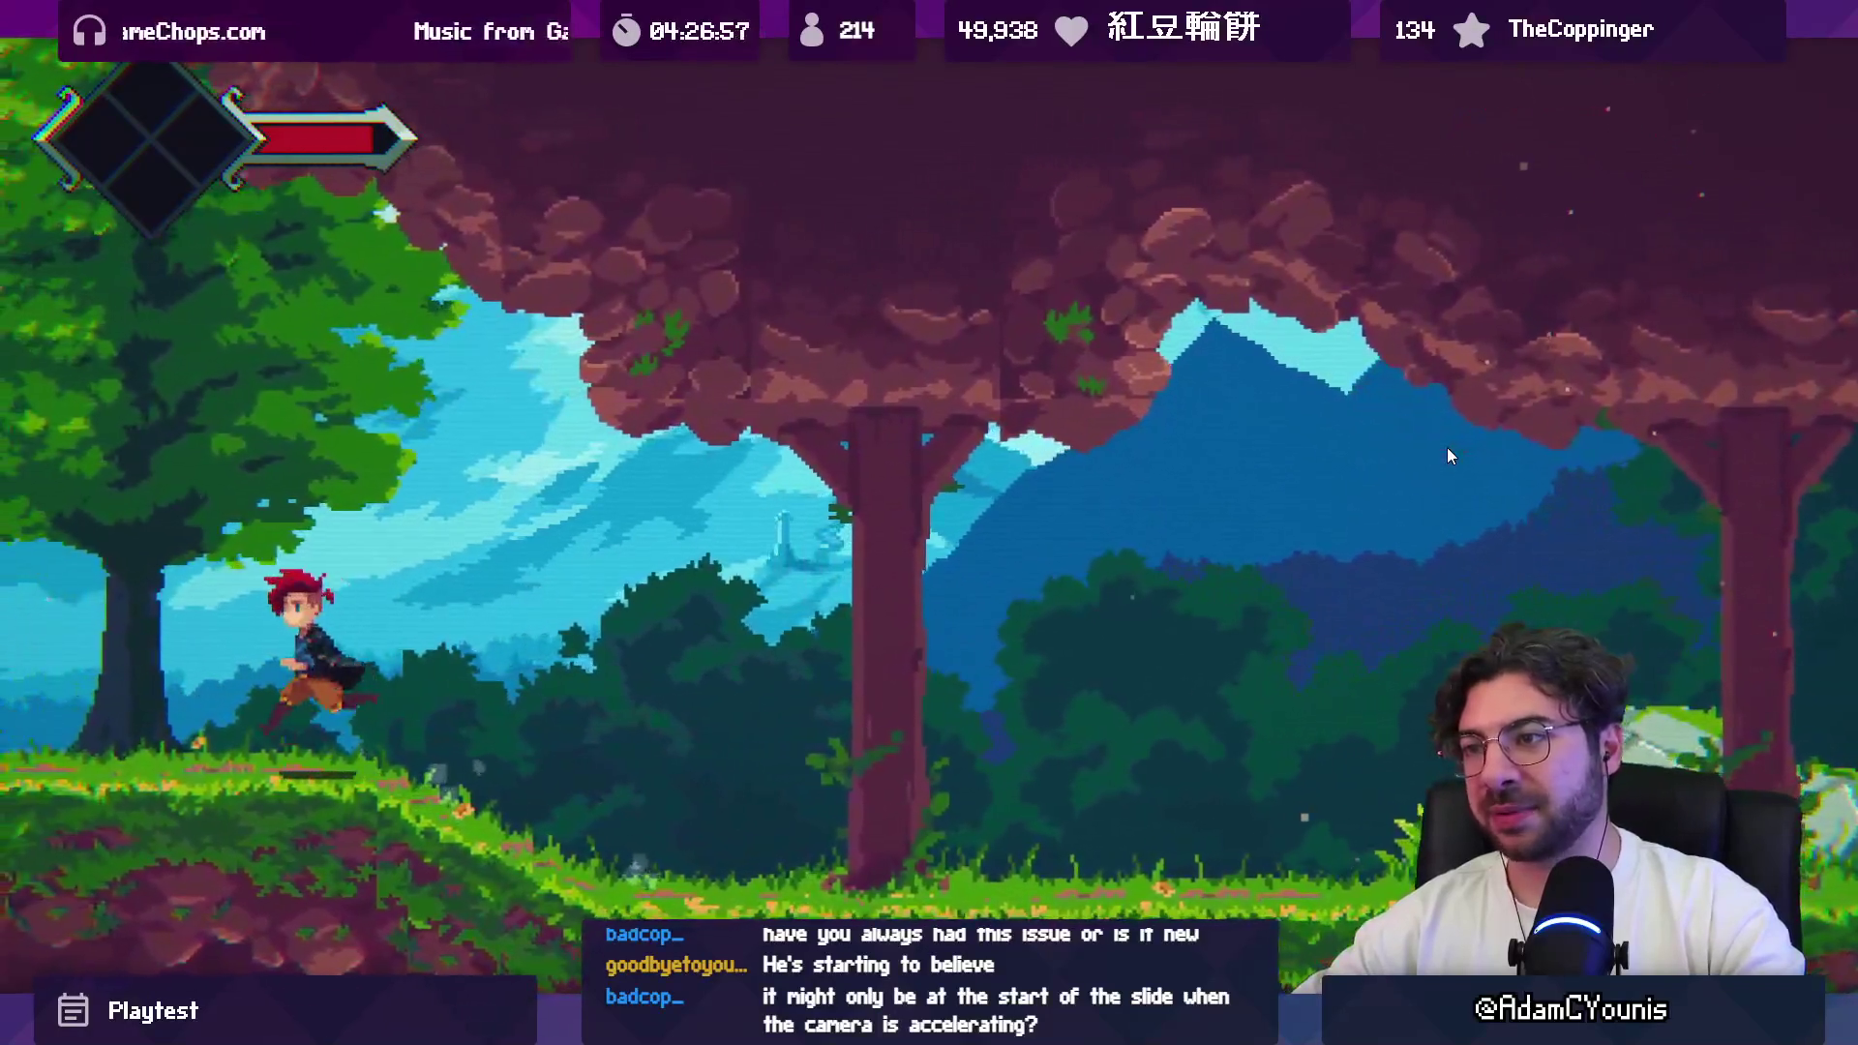
key("Left")
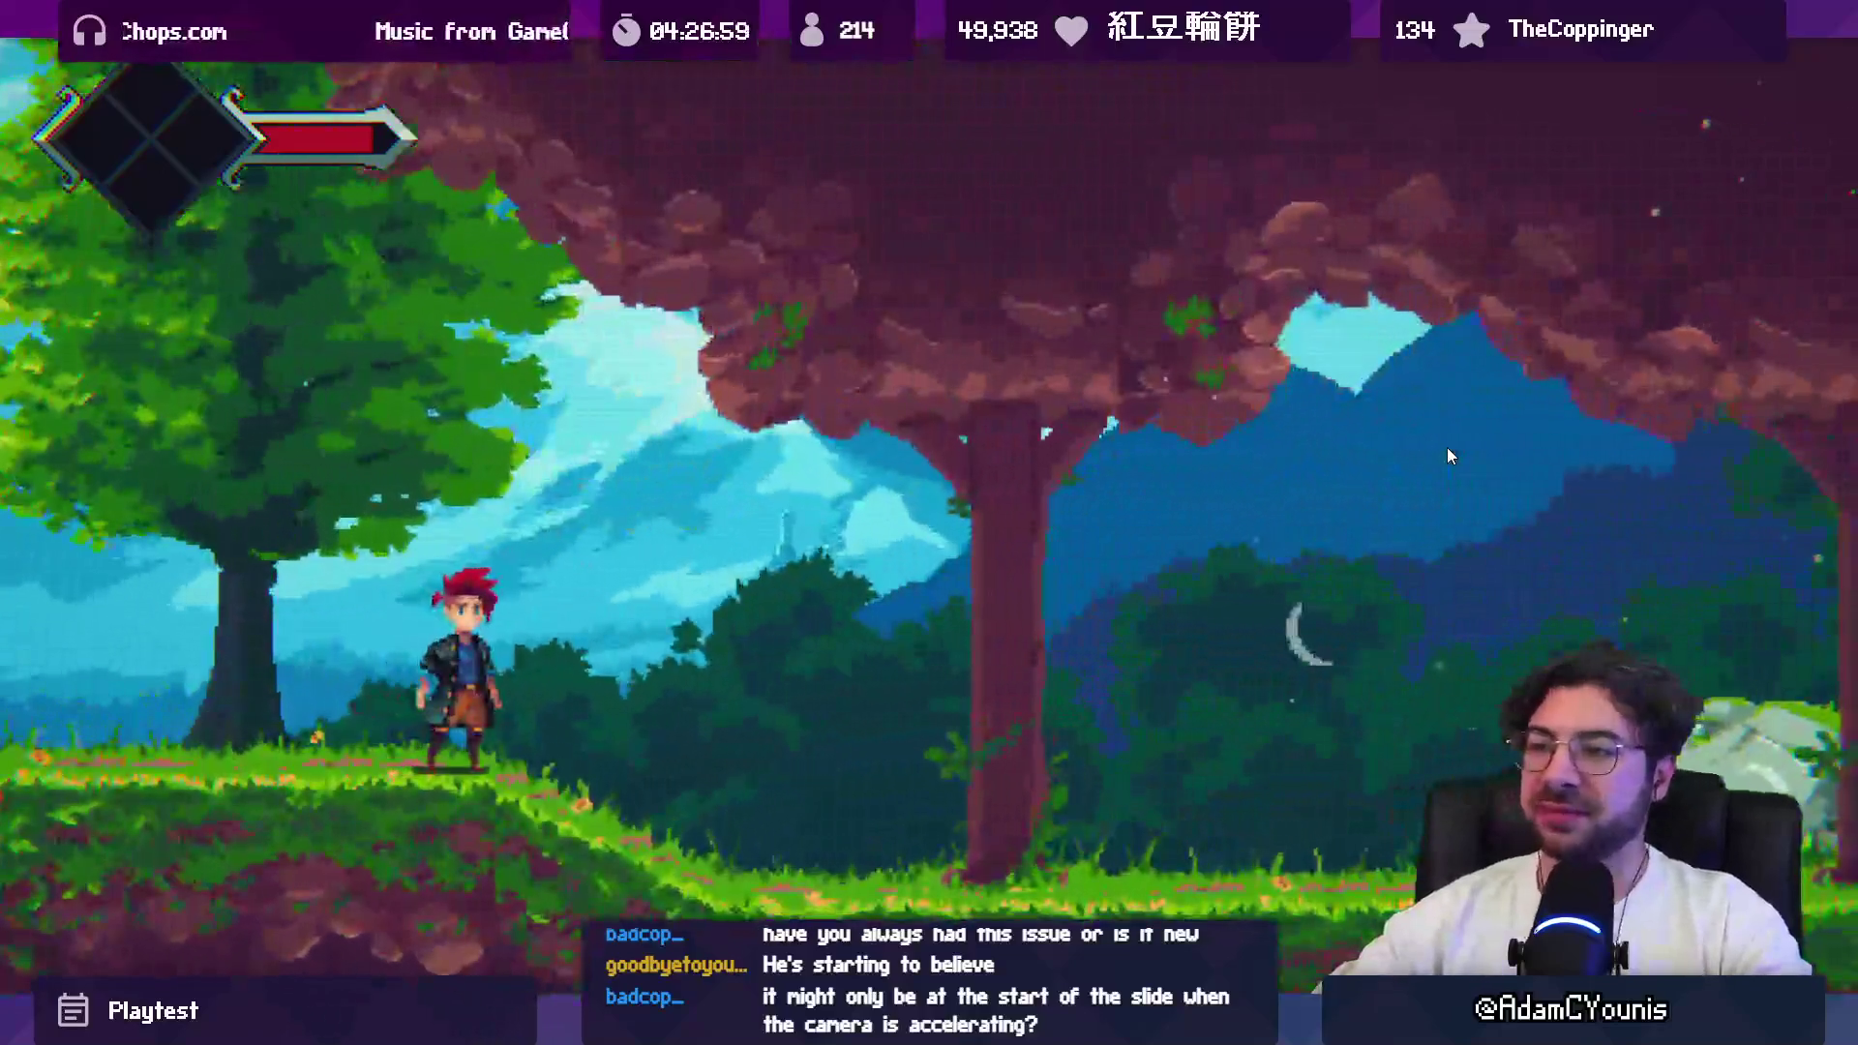
Step: Run and jump left and right to pan the camera until the Shortcut Conflict prompt appears
key("Right")
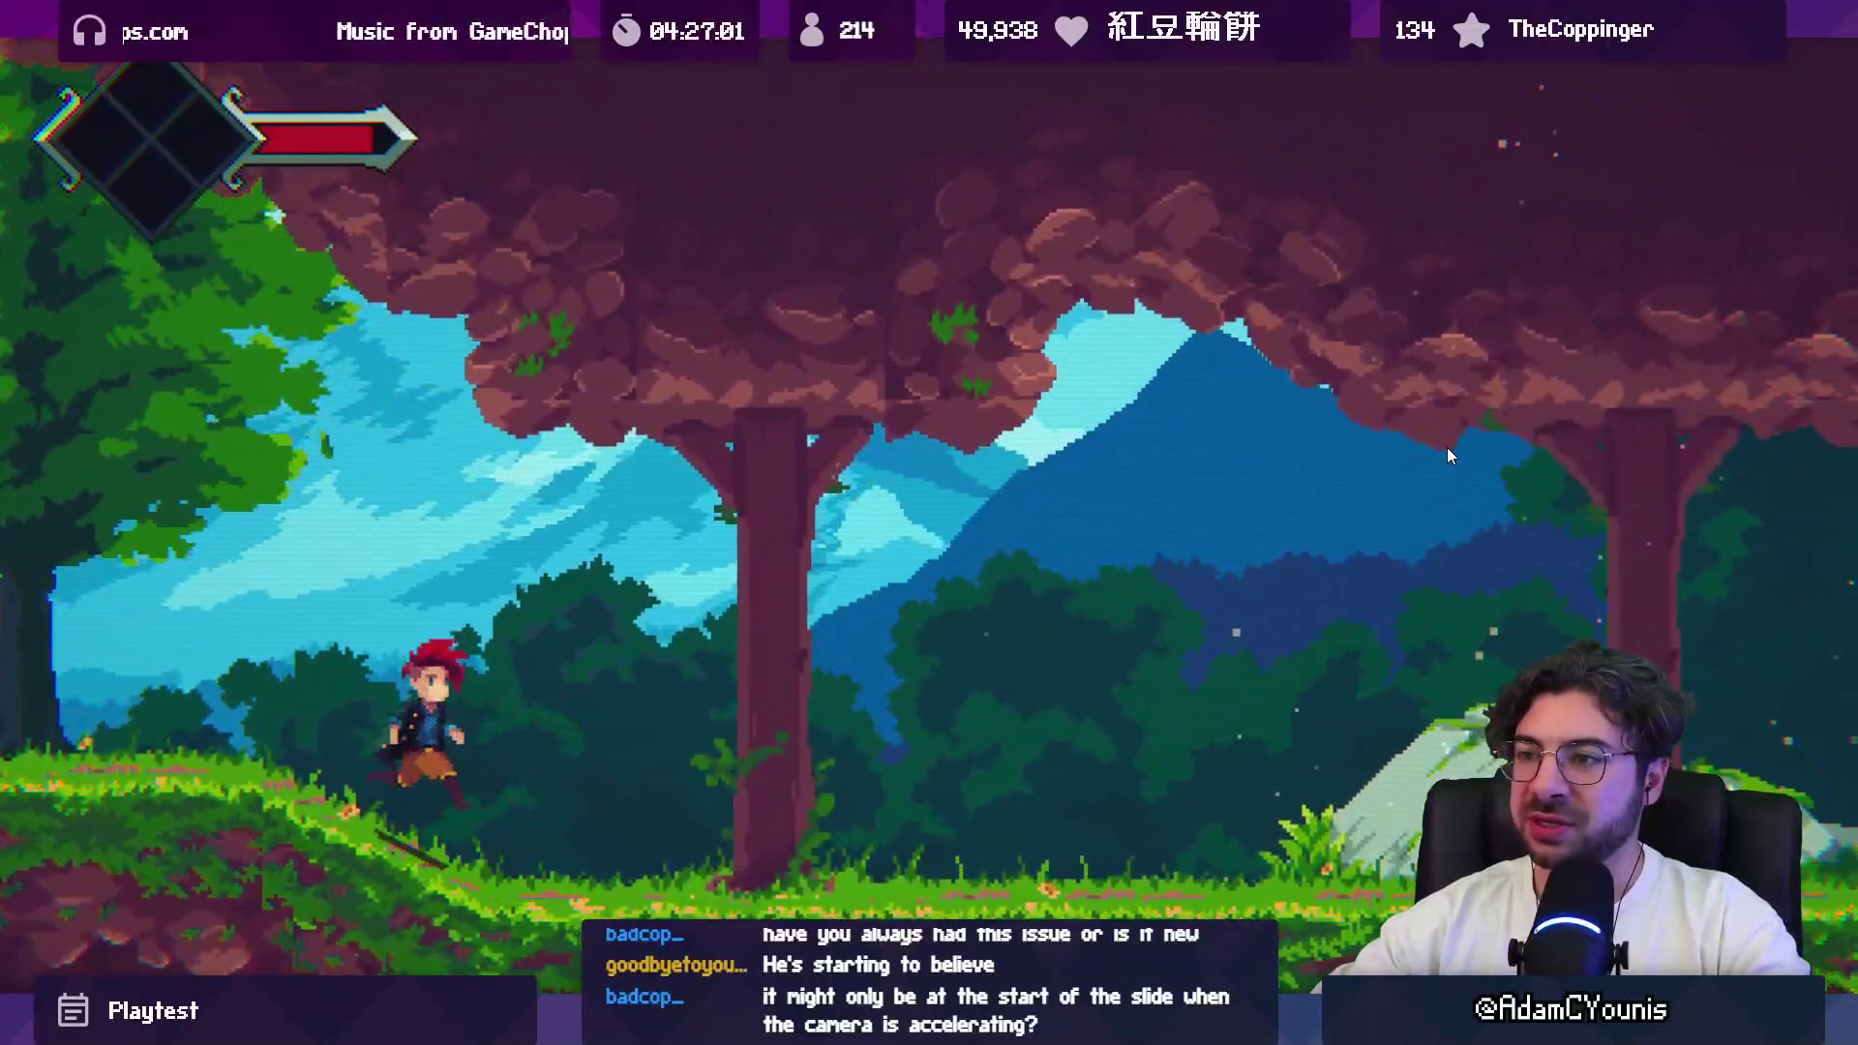
key("Right")
key("Left")
key("Right")
key("space")
key("Left")
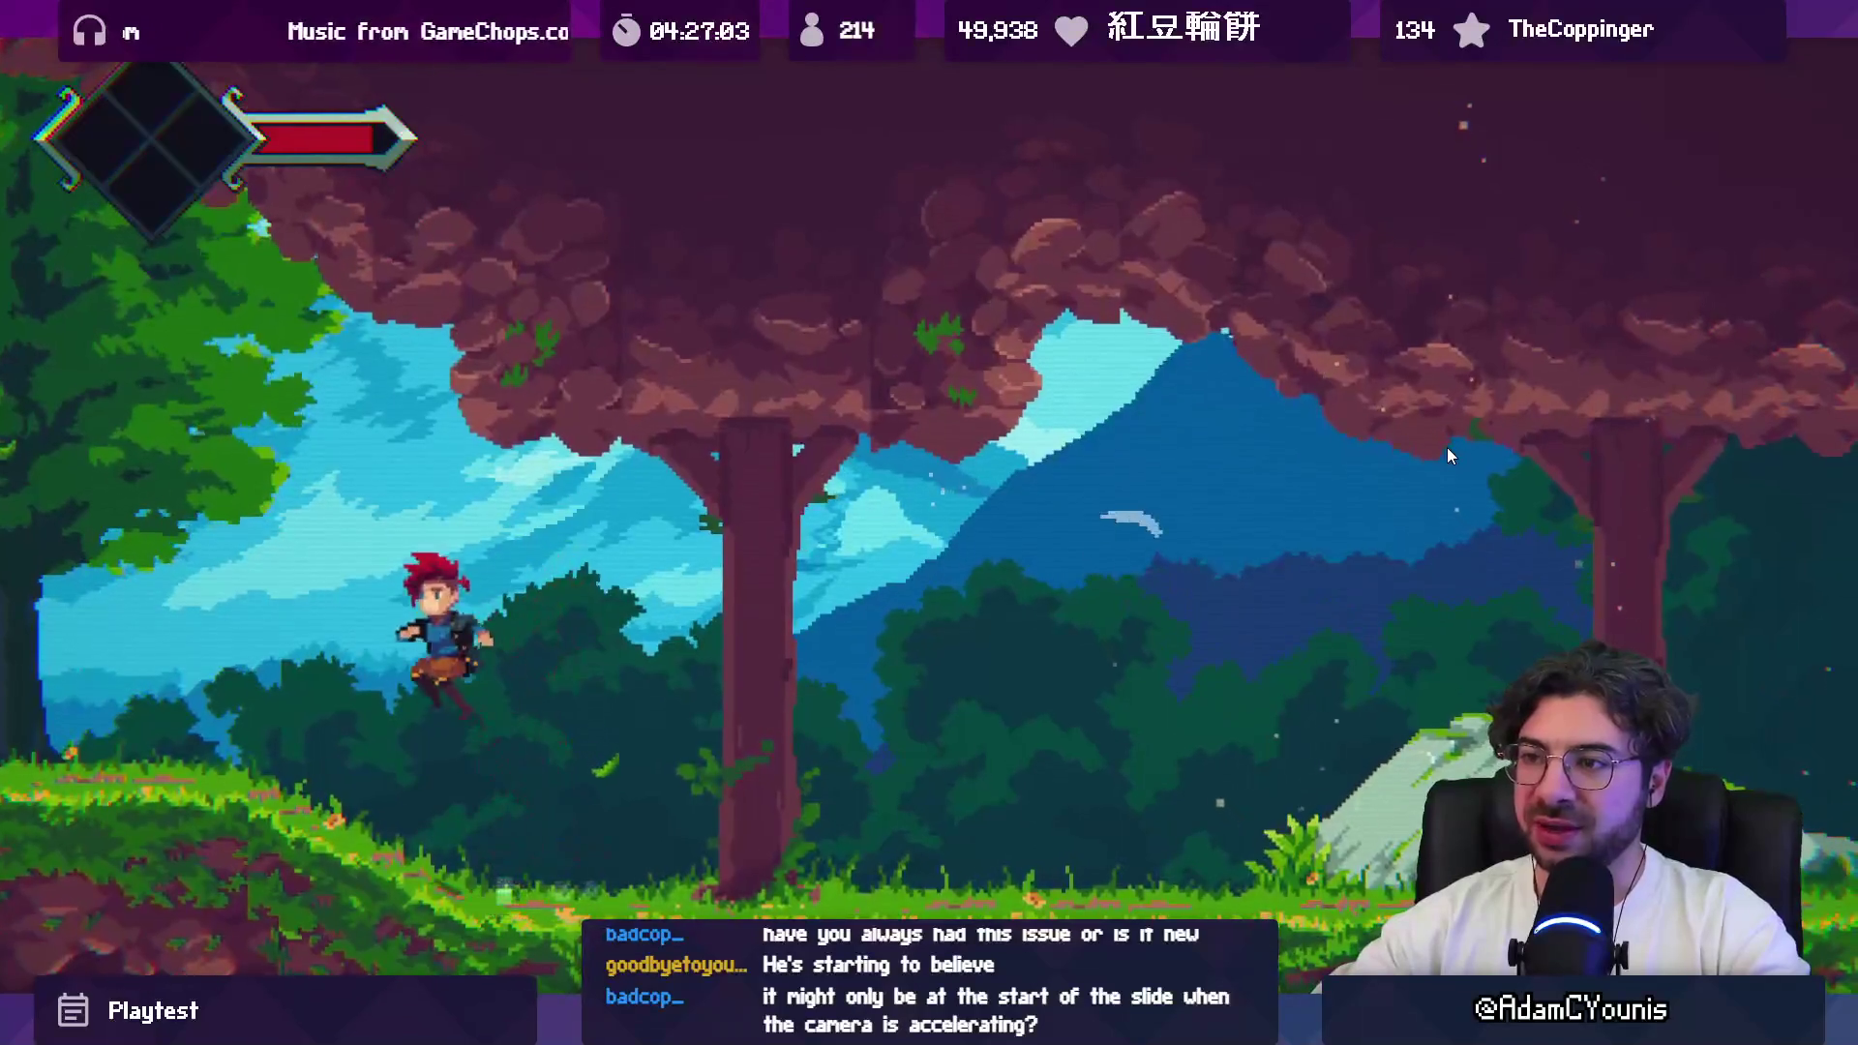
key("space")
key("Right")
key("Left")
key("space")
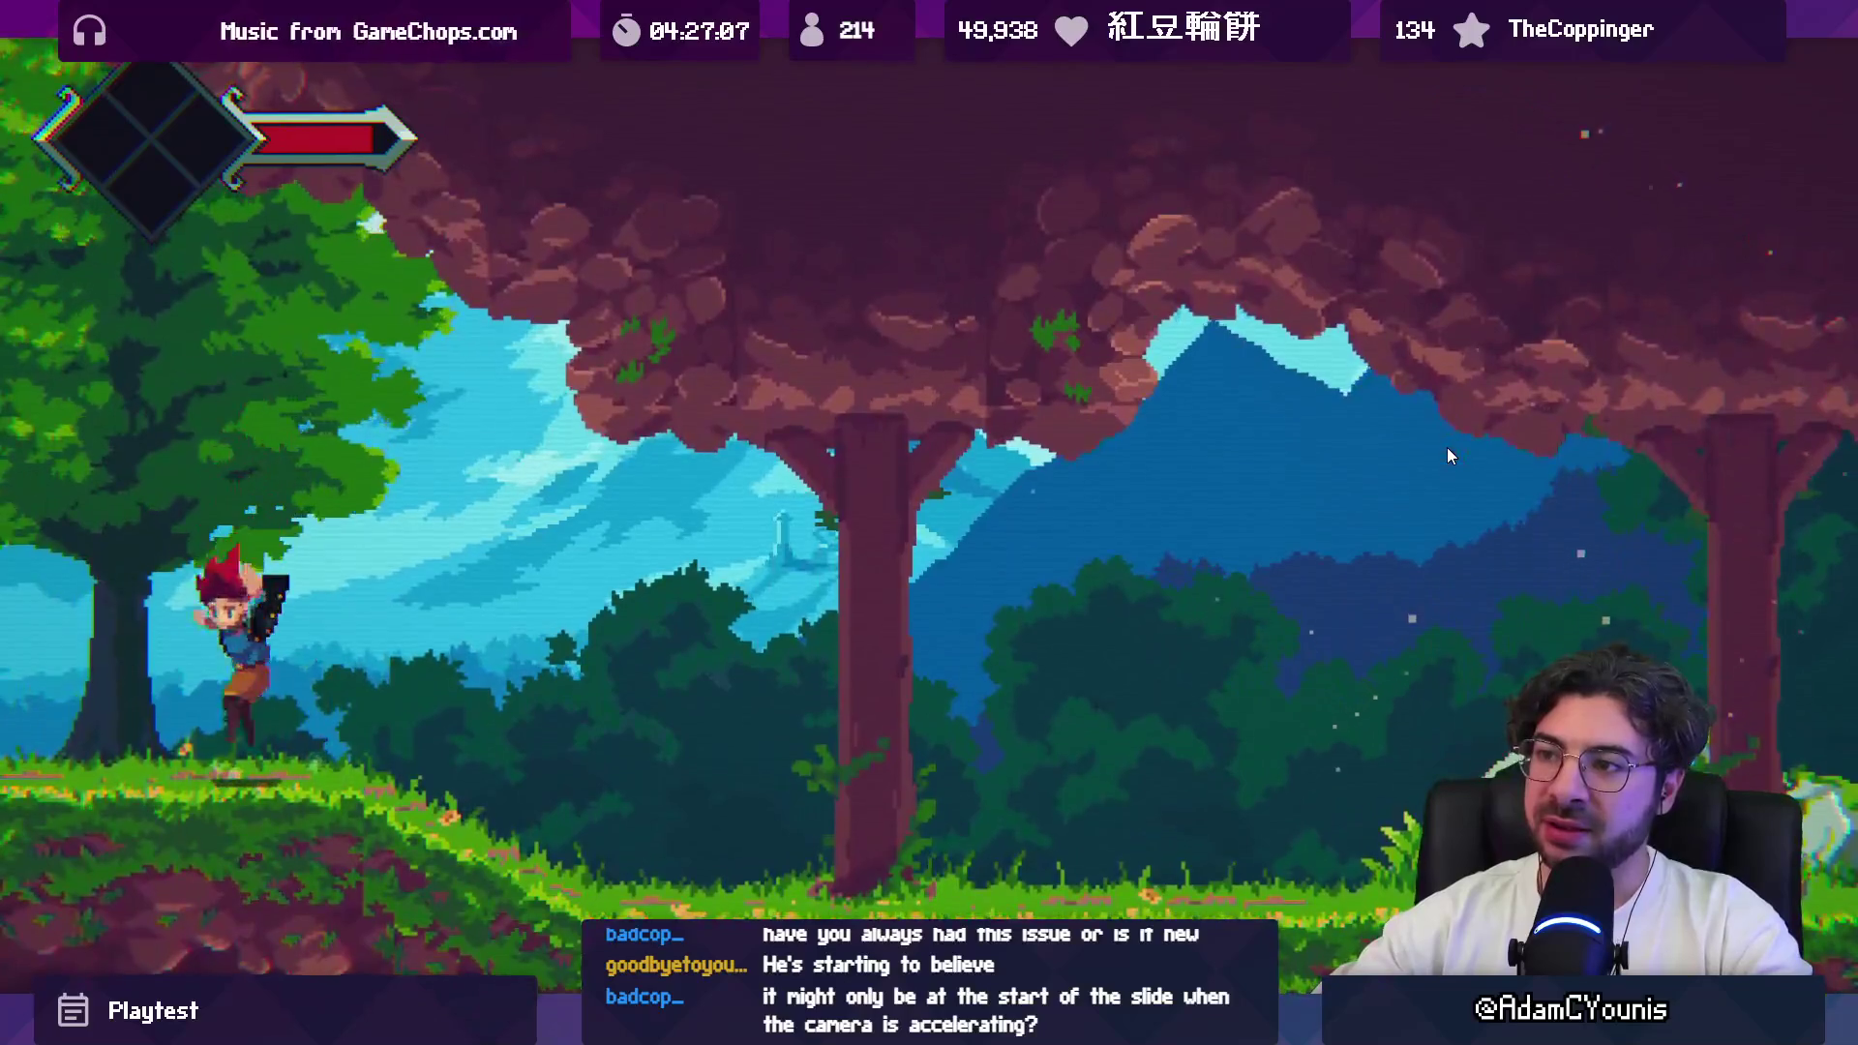
key("Right")
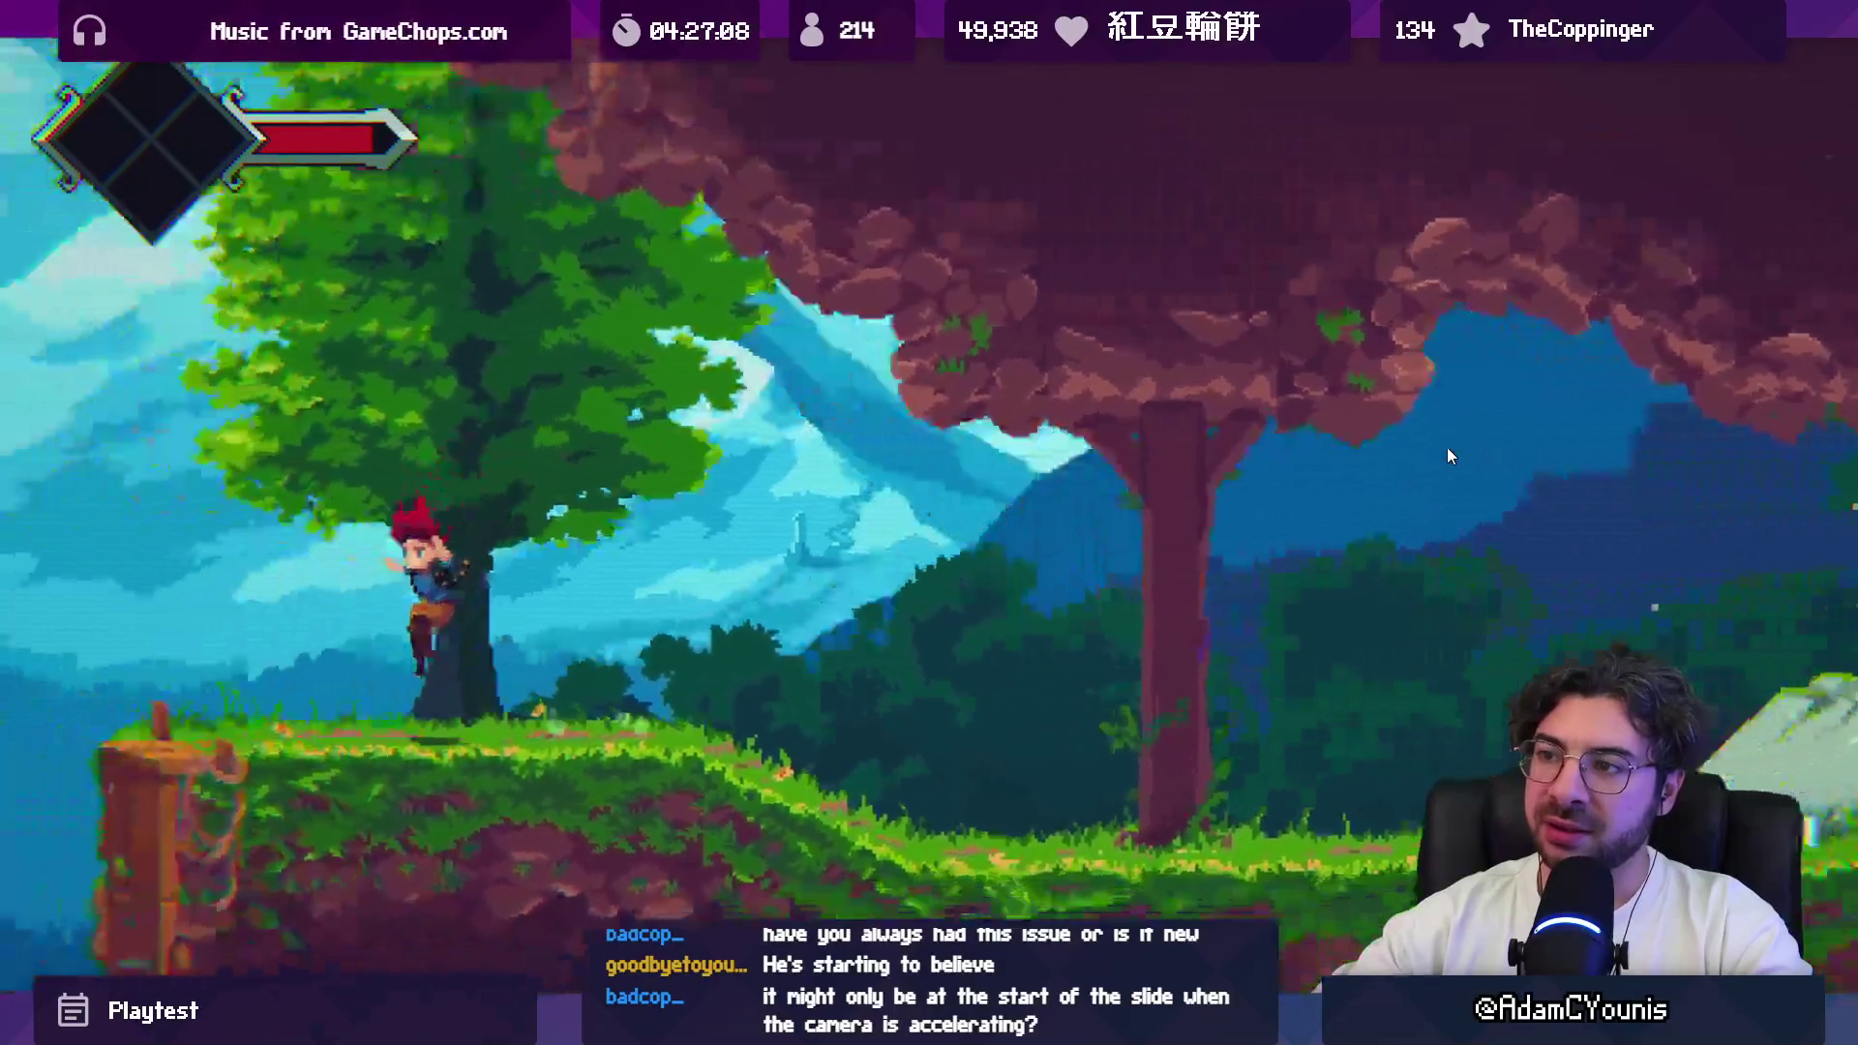
key("Left")
key("space")
key("Right")
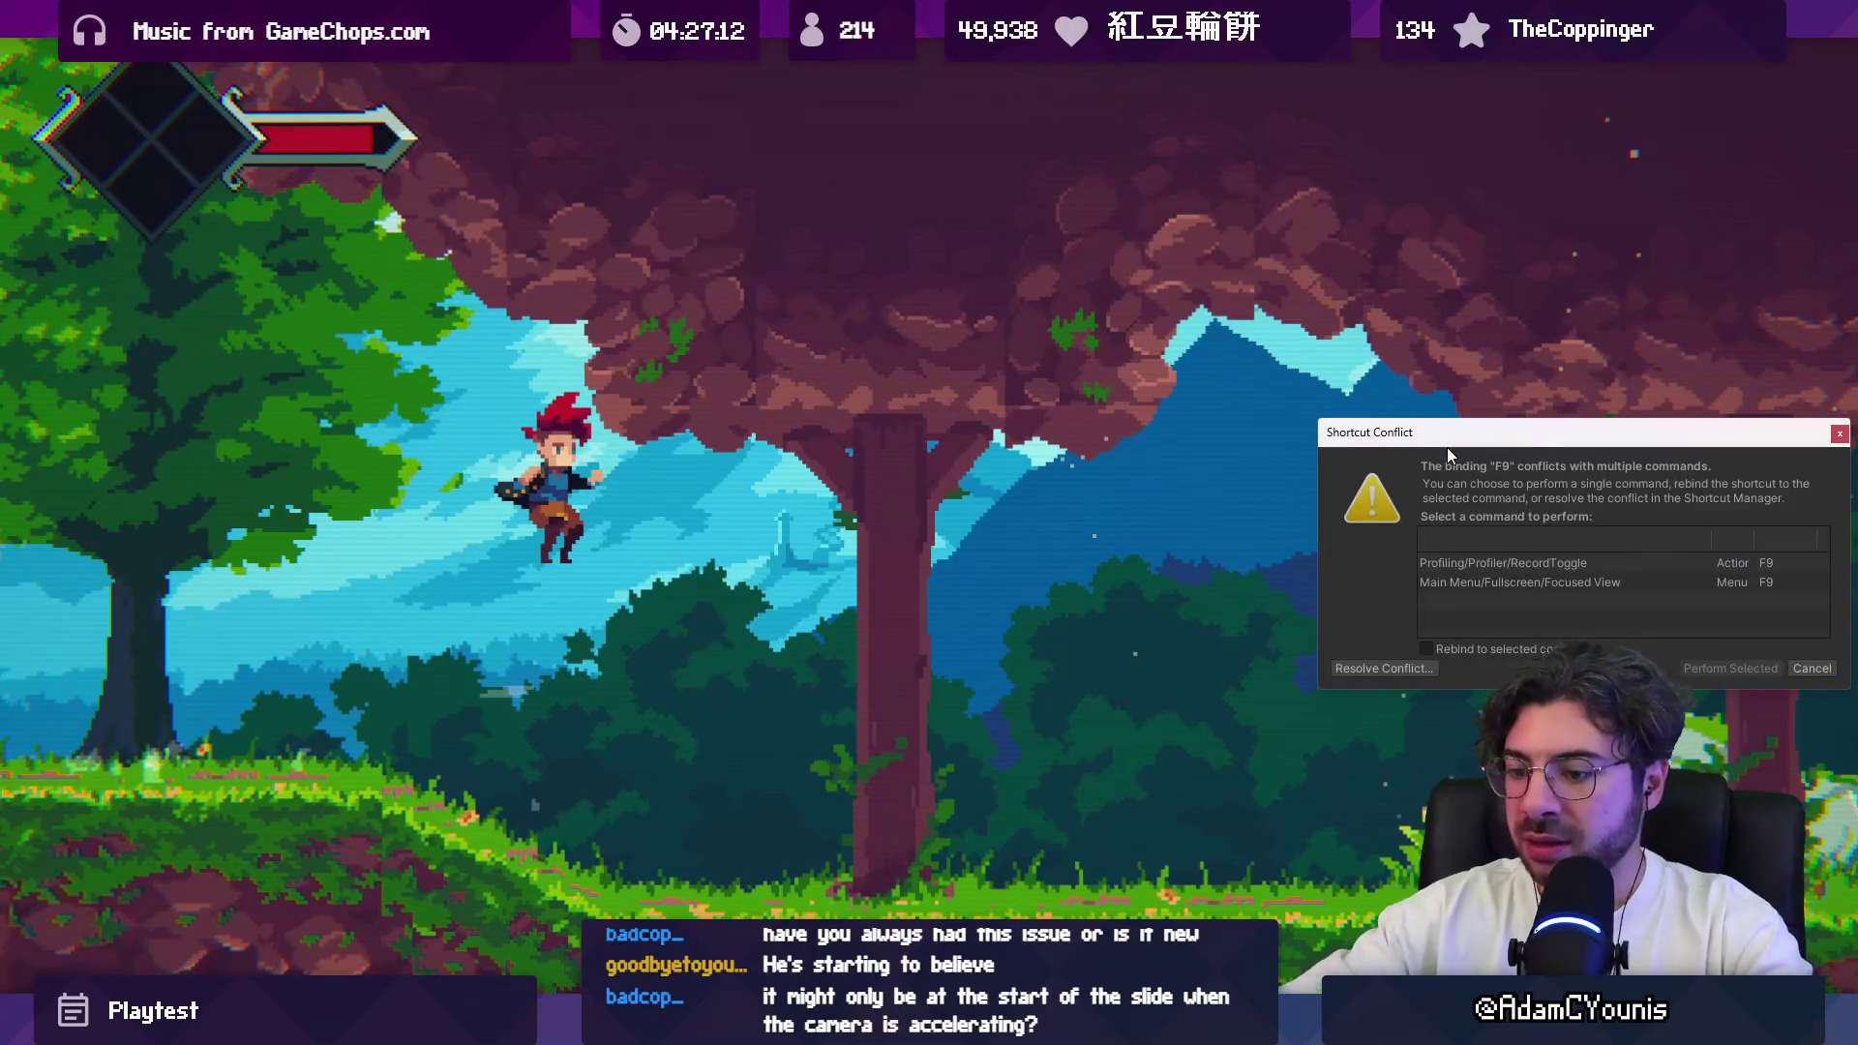
Step: Exit full screen, do one last pillar wall-jump, stop play mode, and switch to Visual Studio Code
key("Escape")
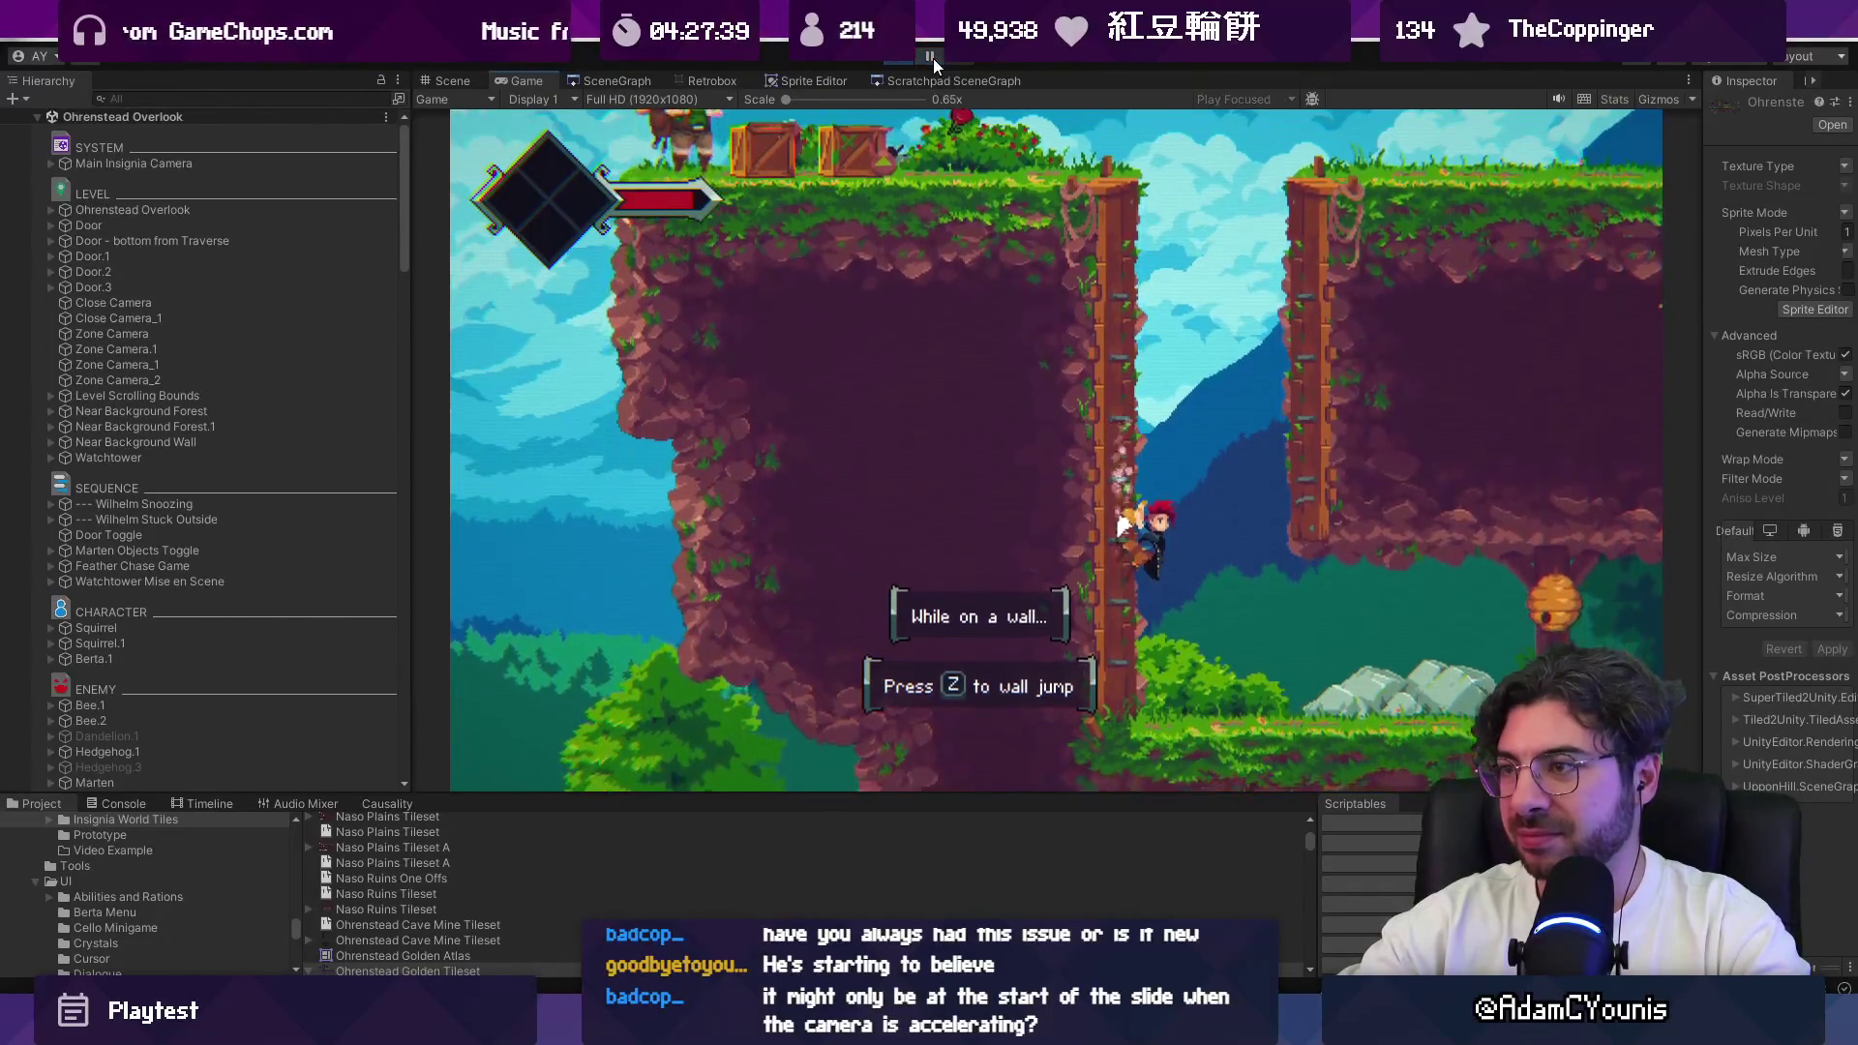
key("z")
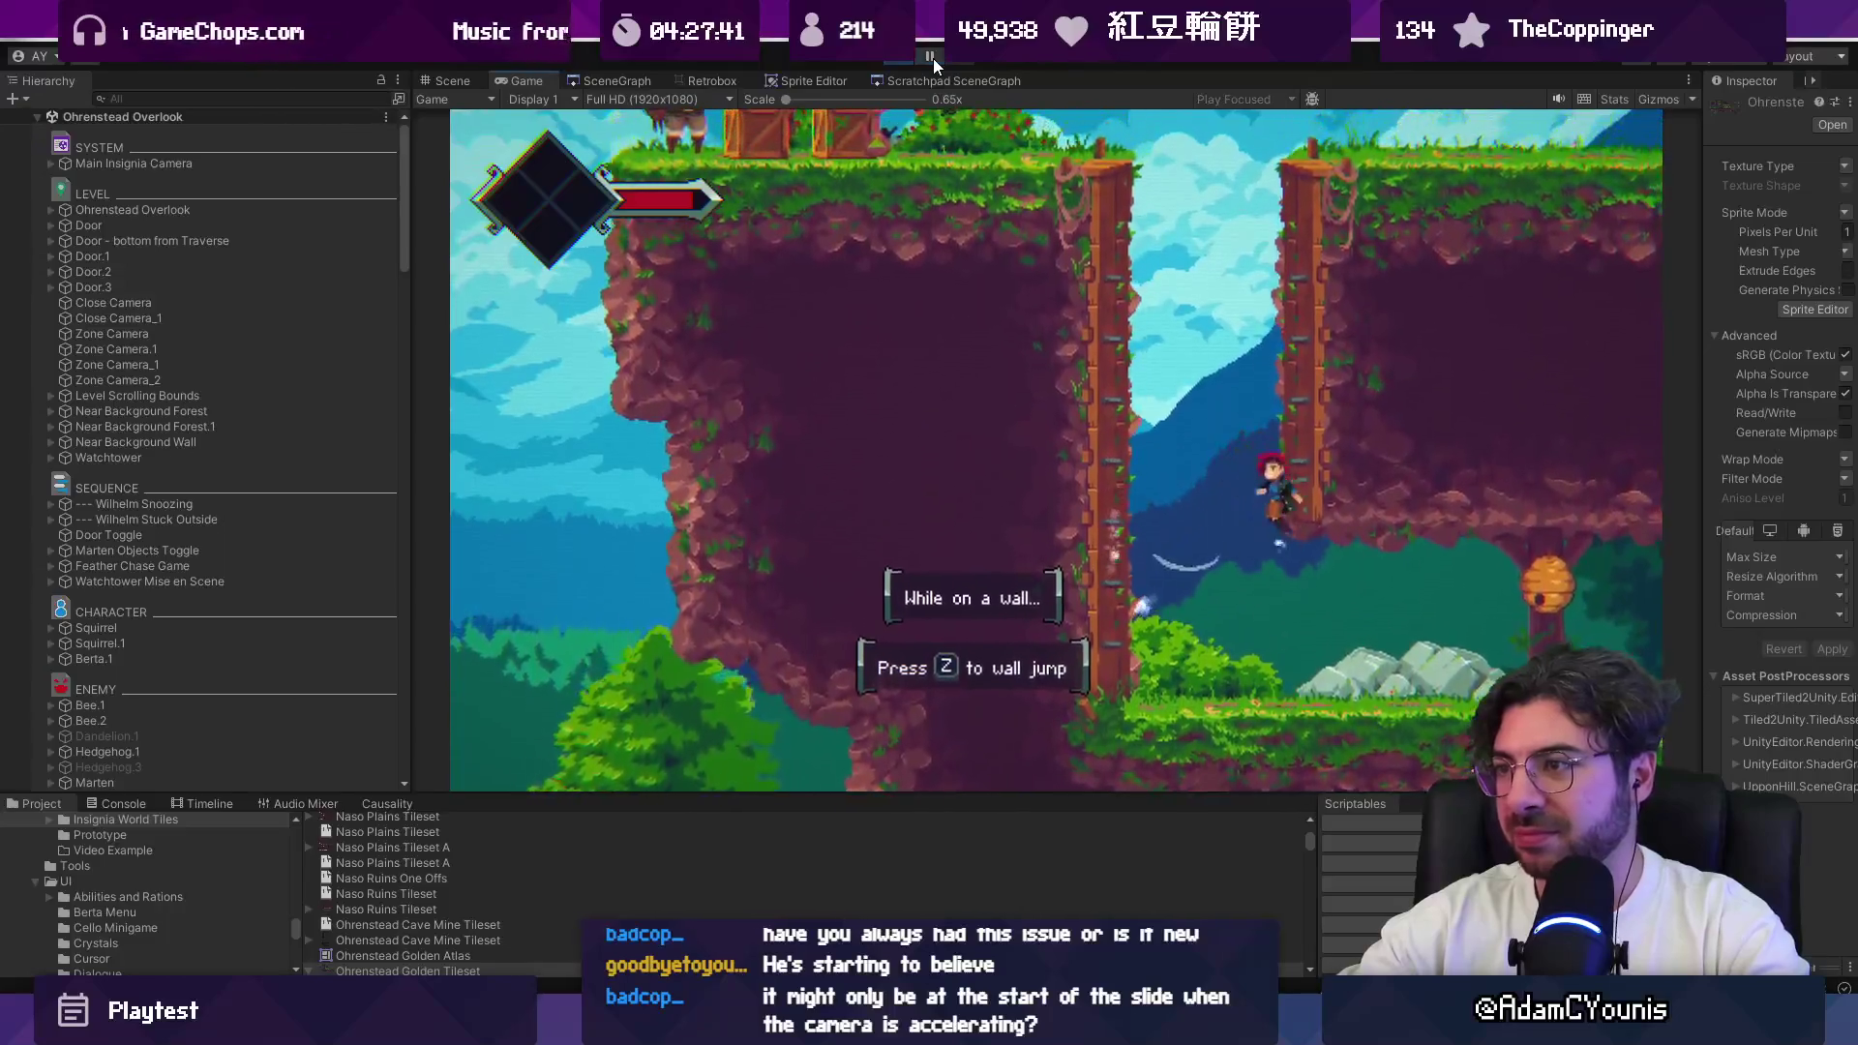
key("z")
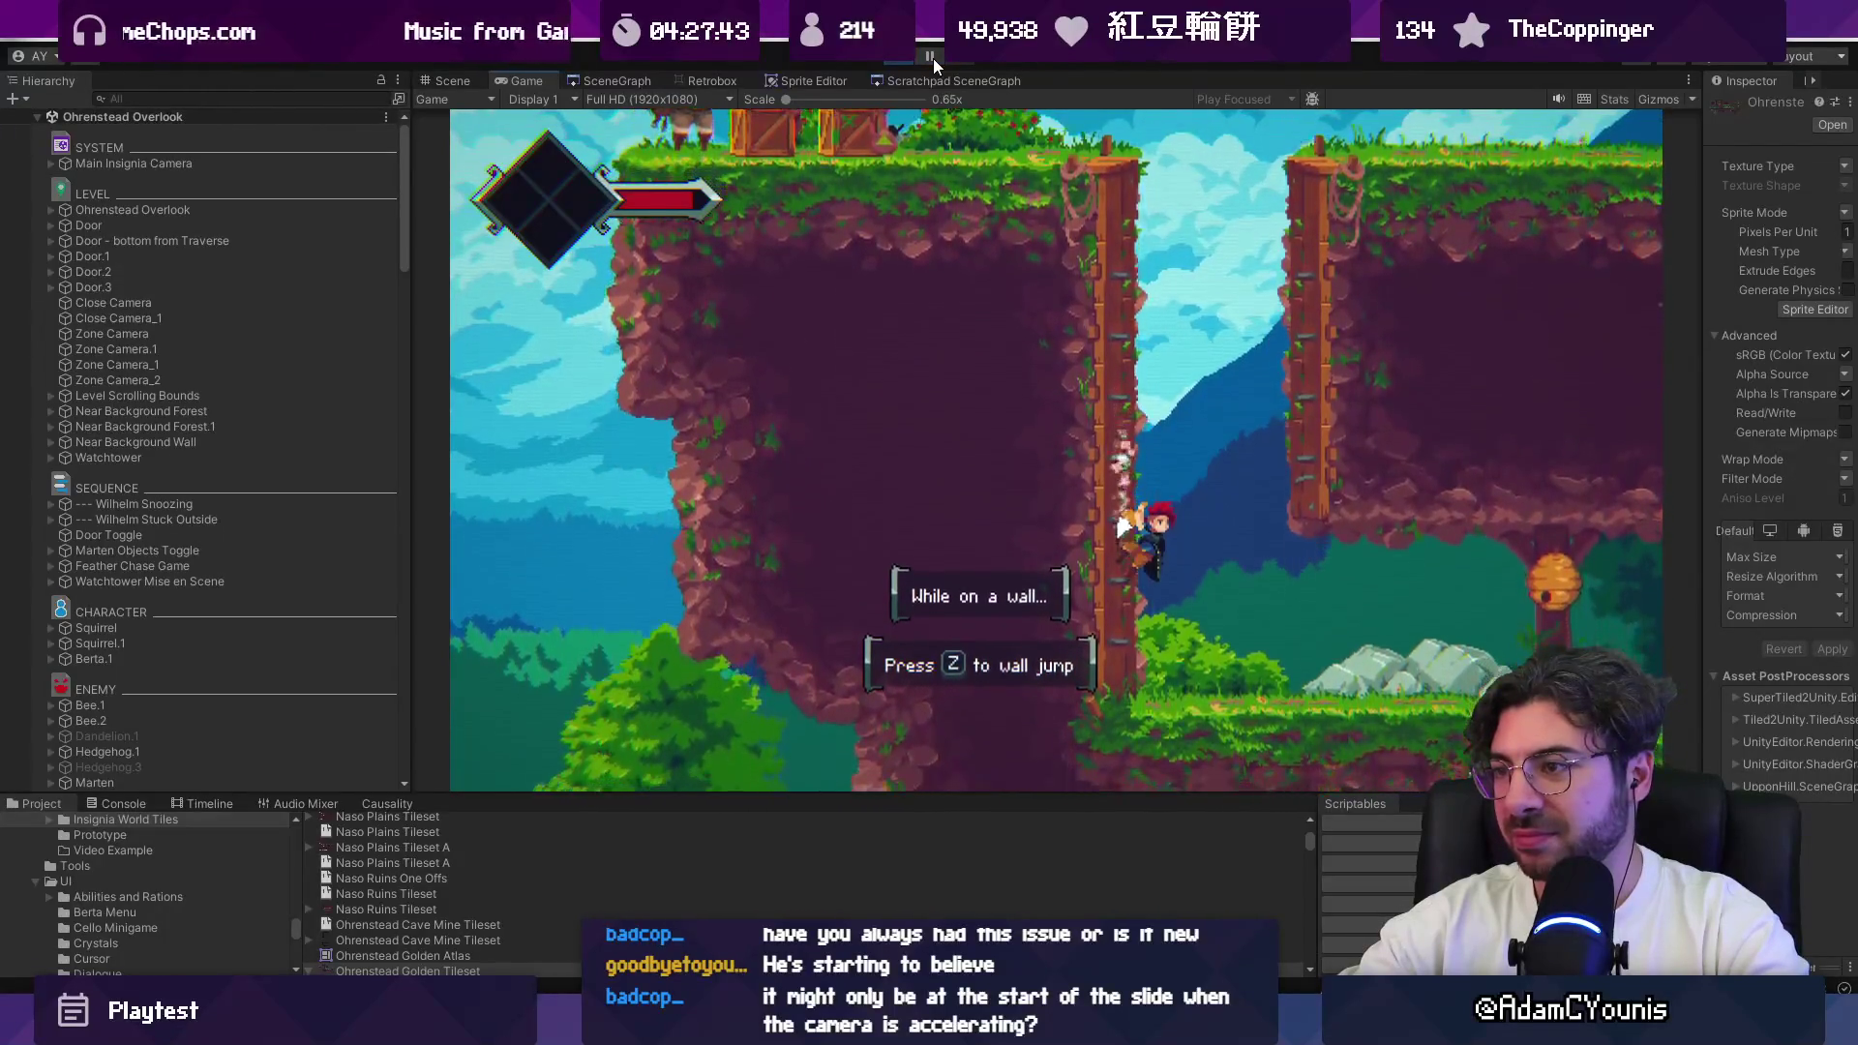
key("ctrl+p")
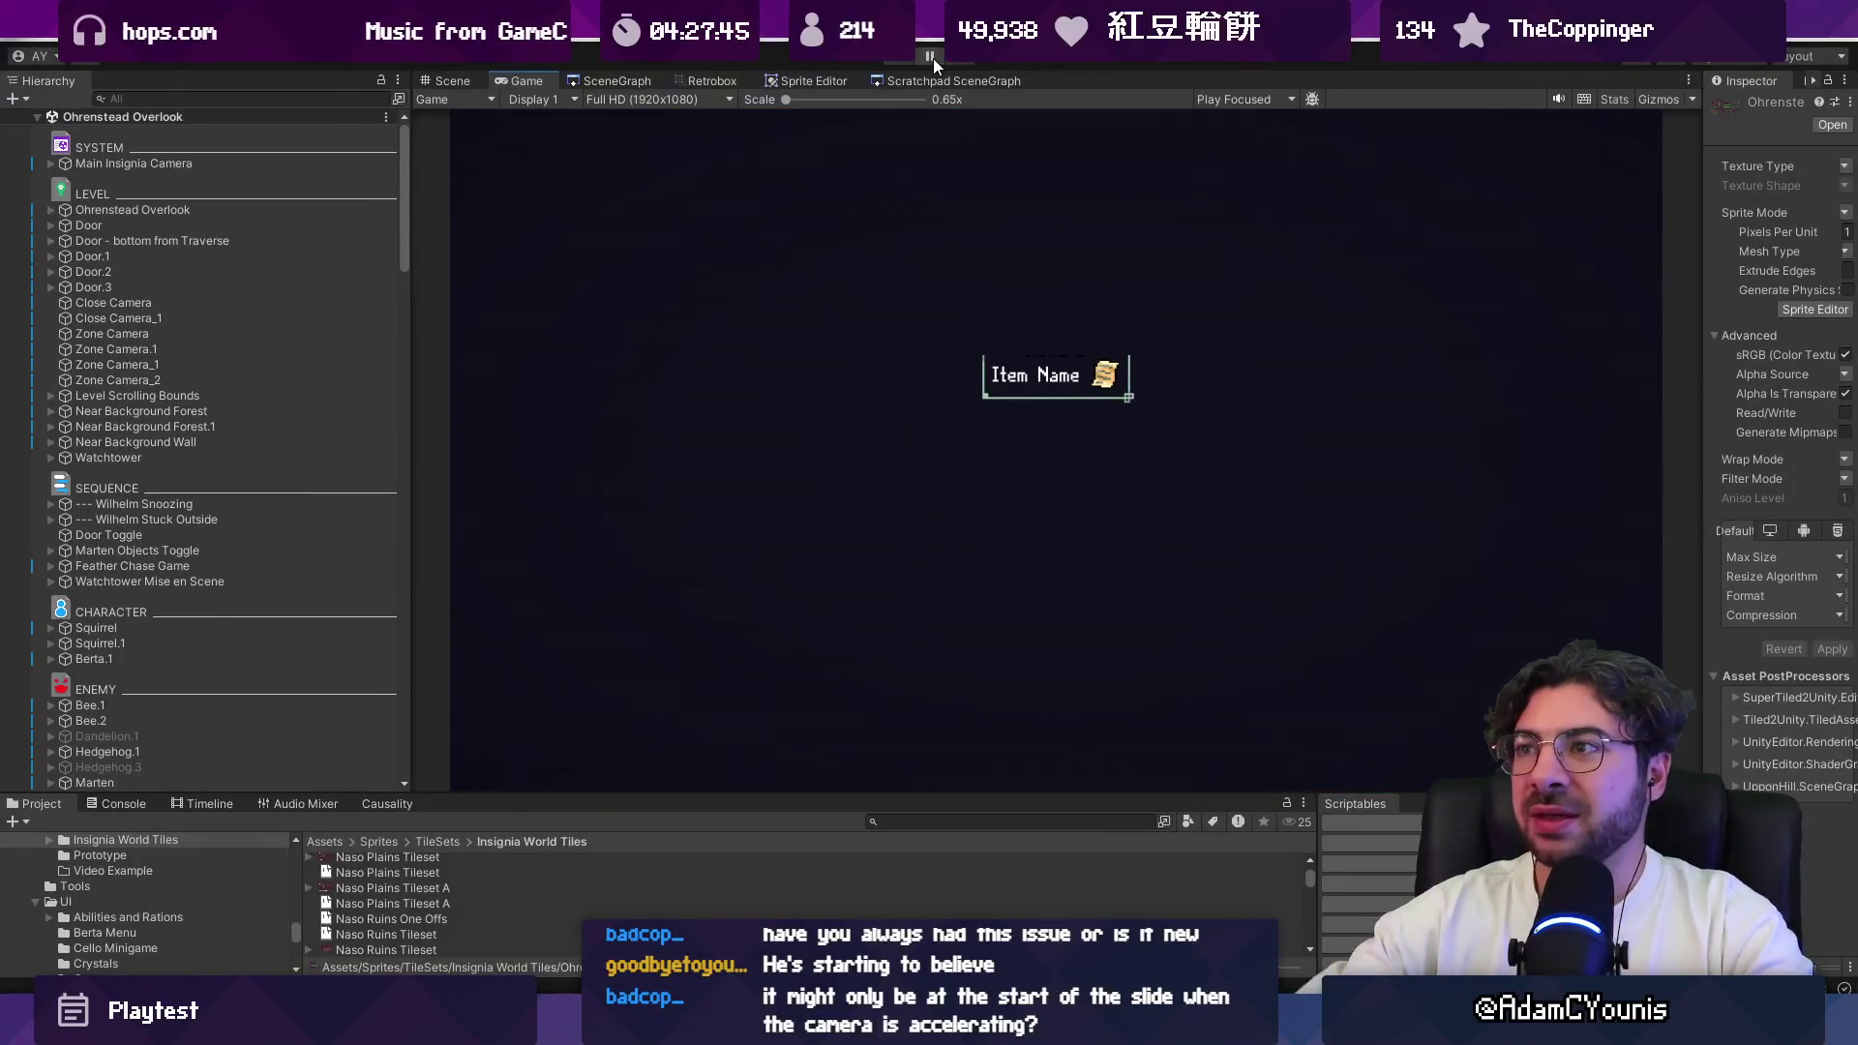
left_click(908, 56)
key("ctrl+p")
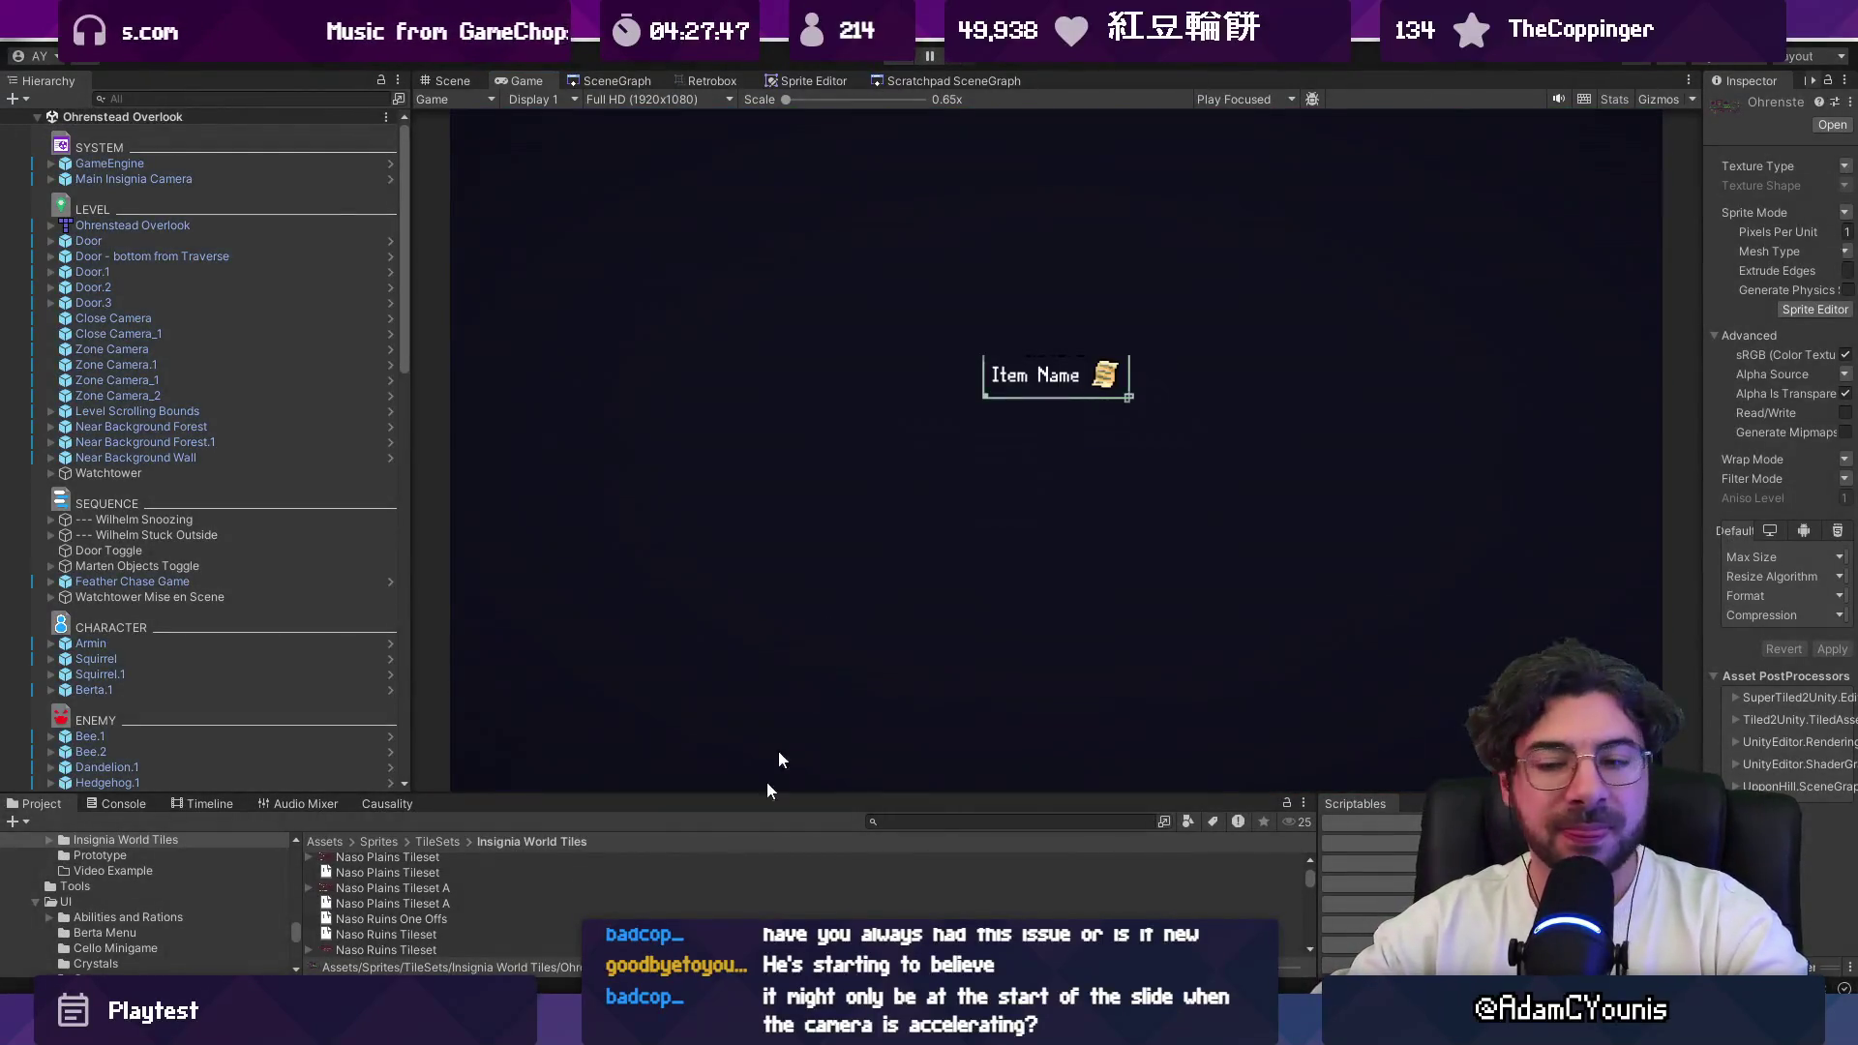
key("alt+Tab")
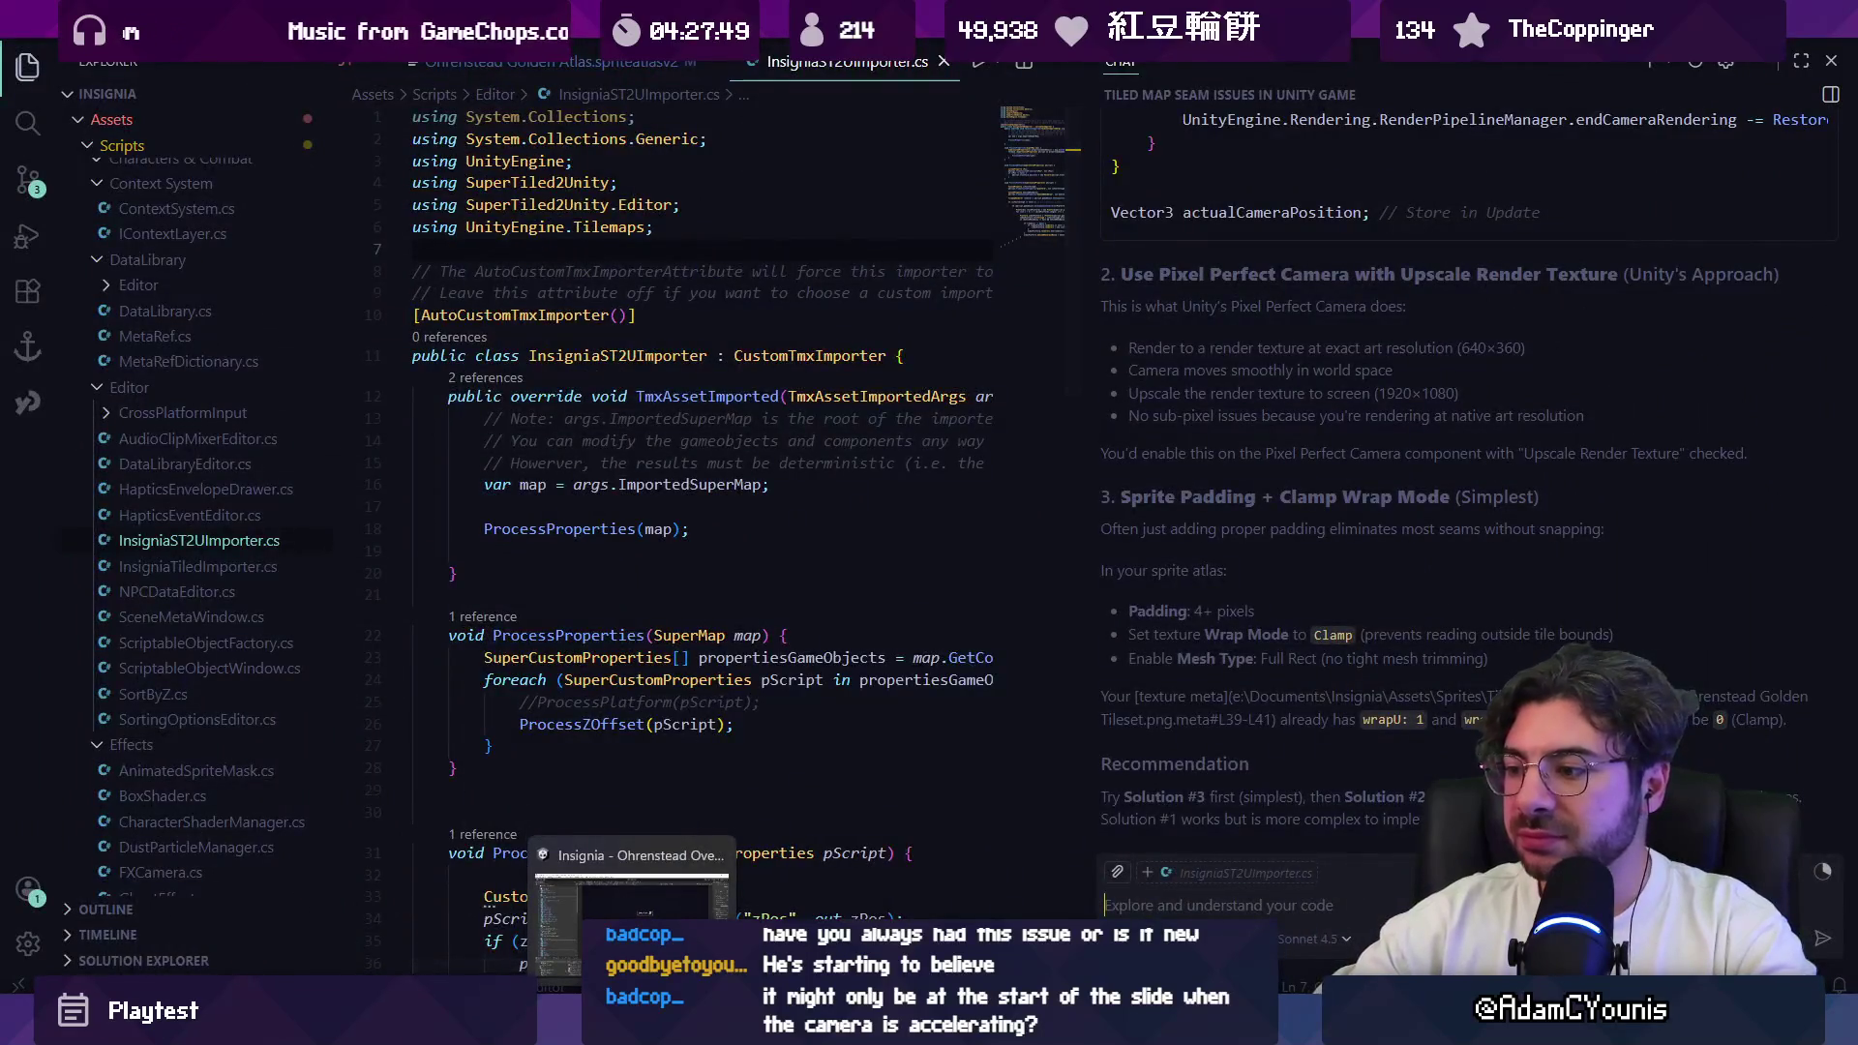
Step: Search Google for 'actual solution to unity tile seams' from Chrome's address bar
key("alt+Tab")
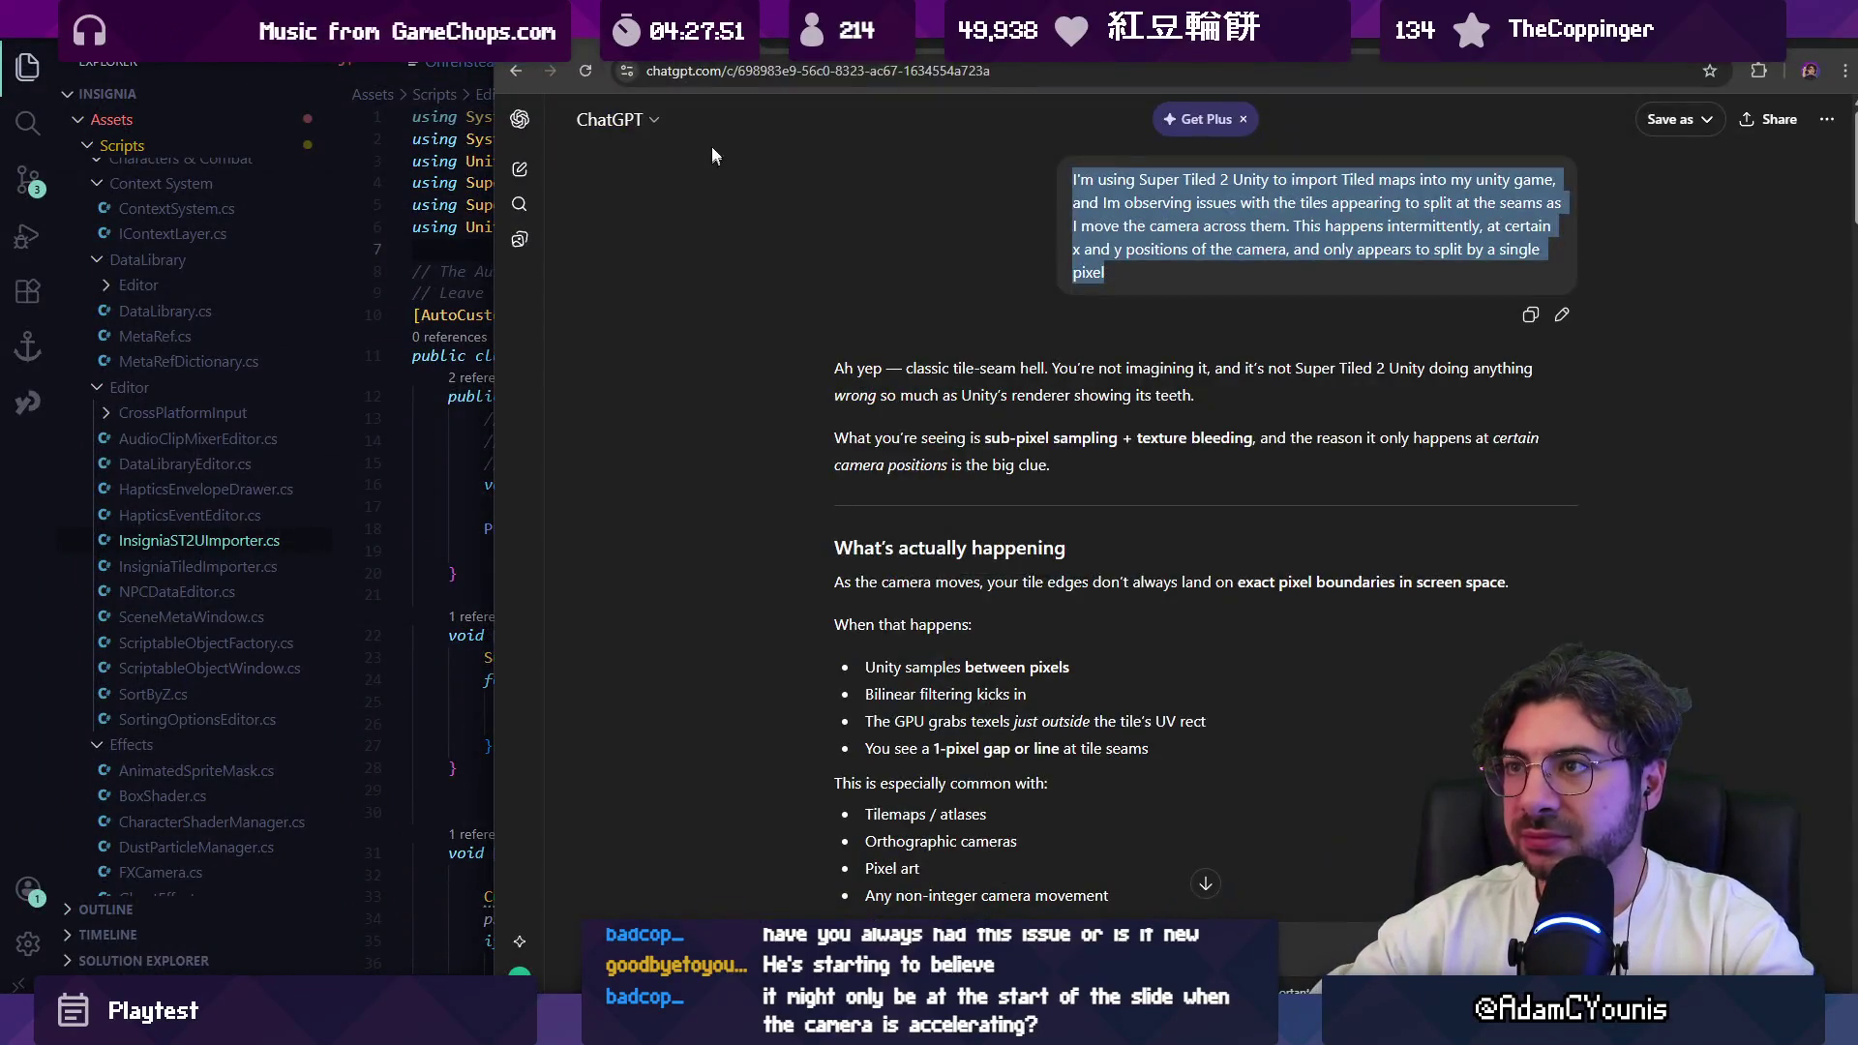
left_click(751, 73)
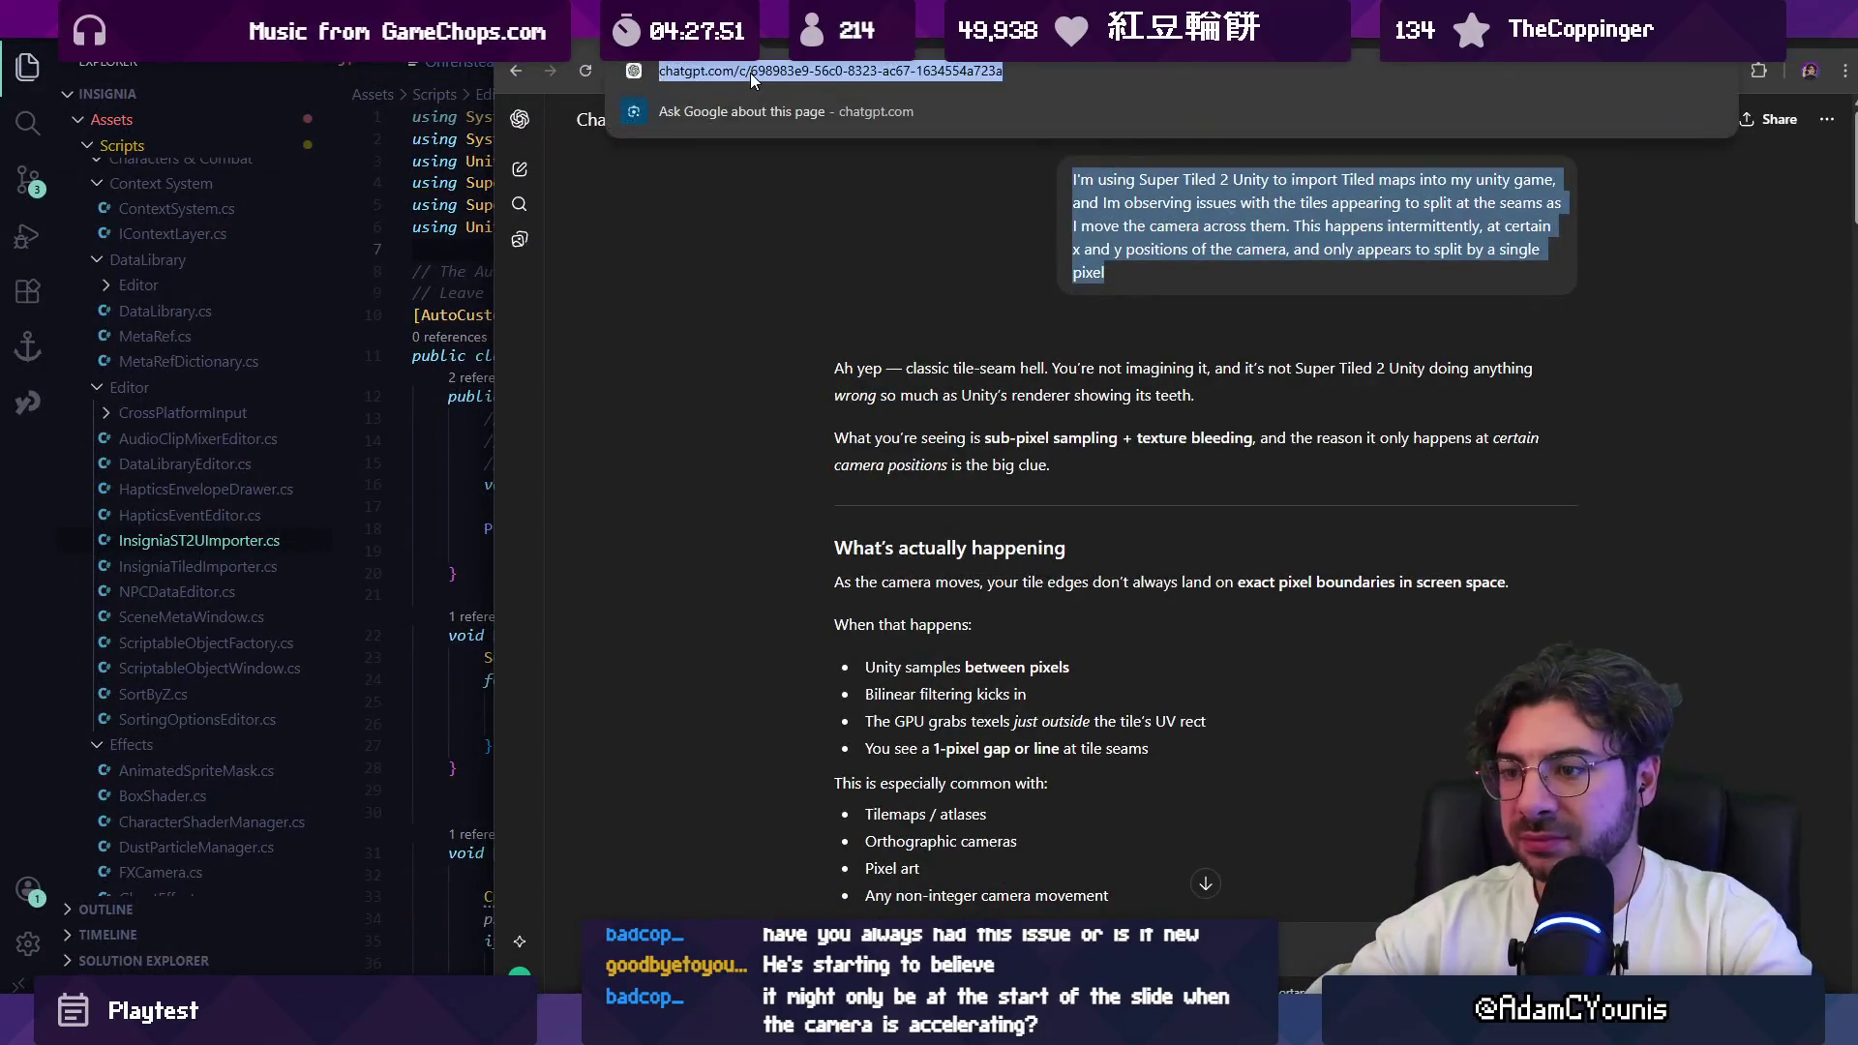
type("actual solution to unity ")
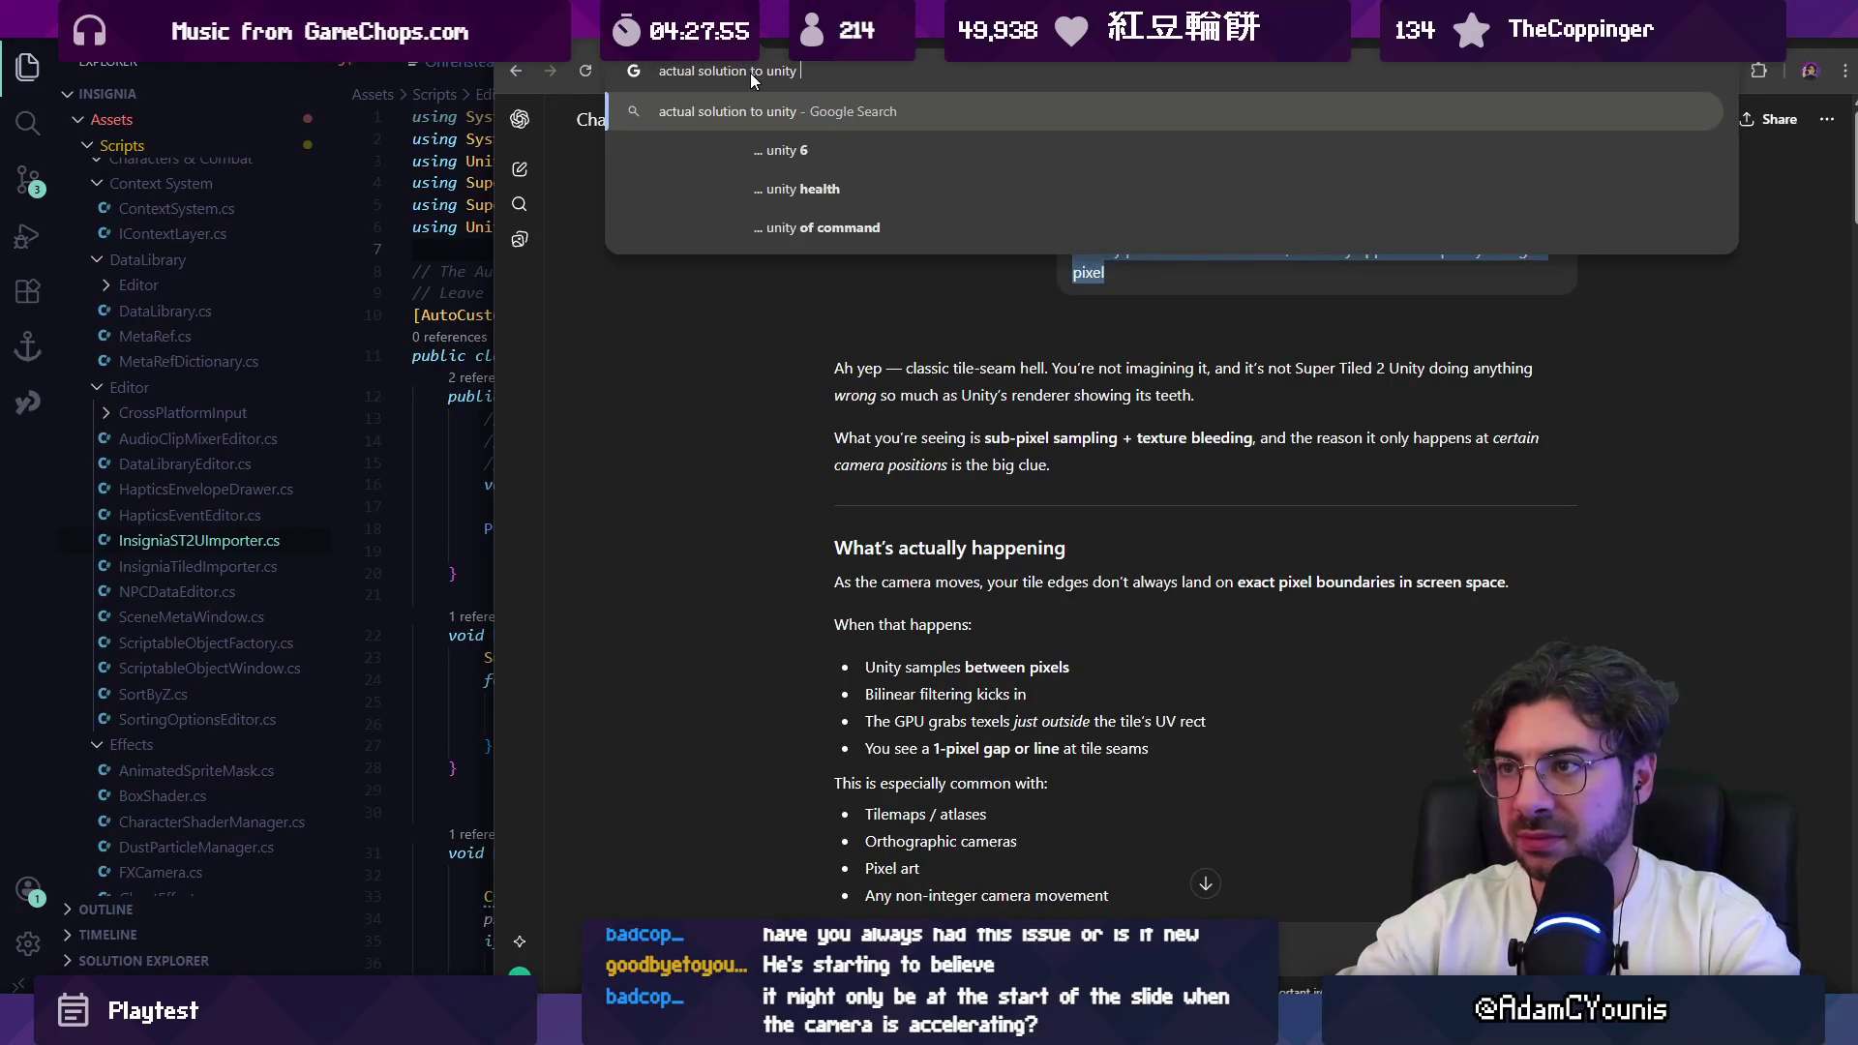
type("tile seams")
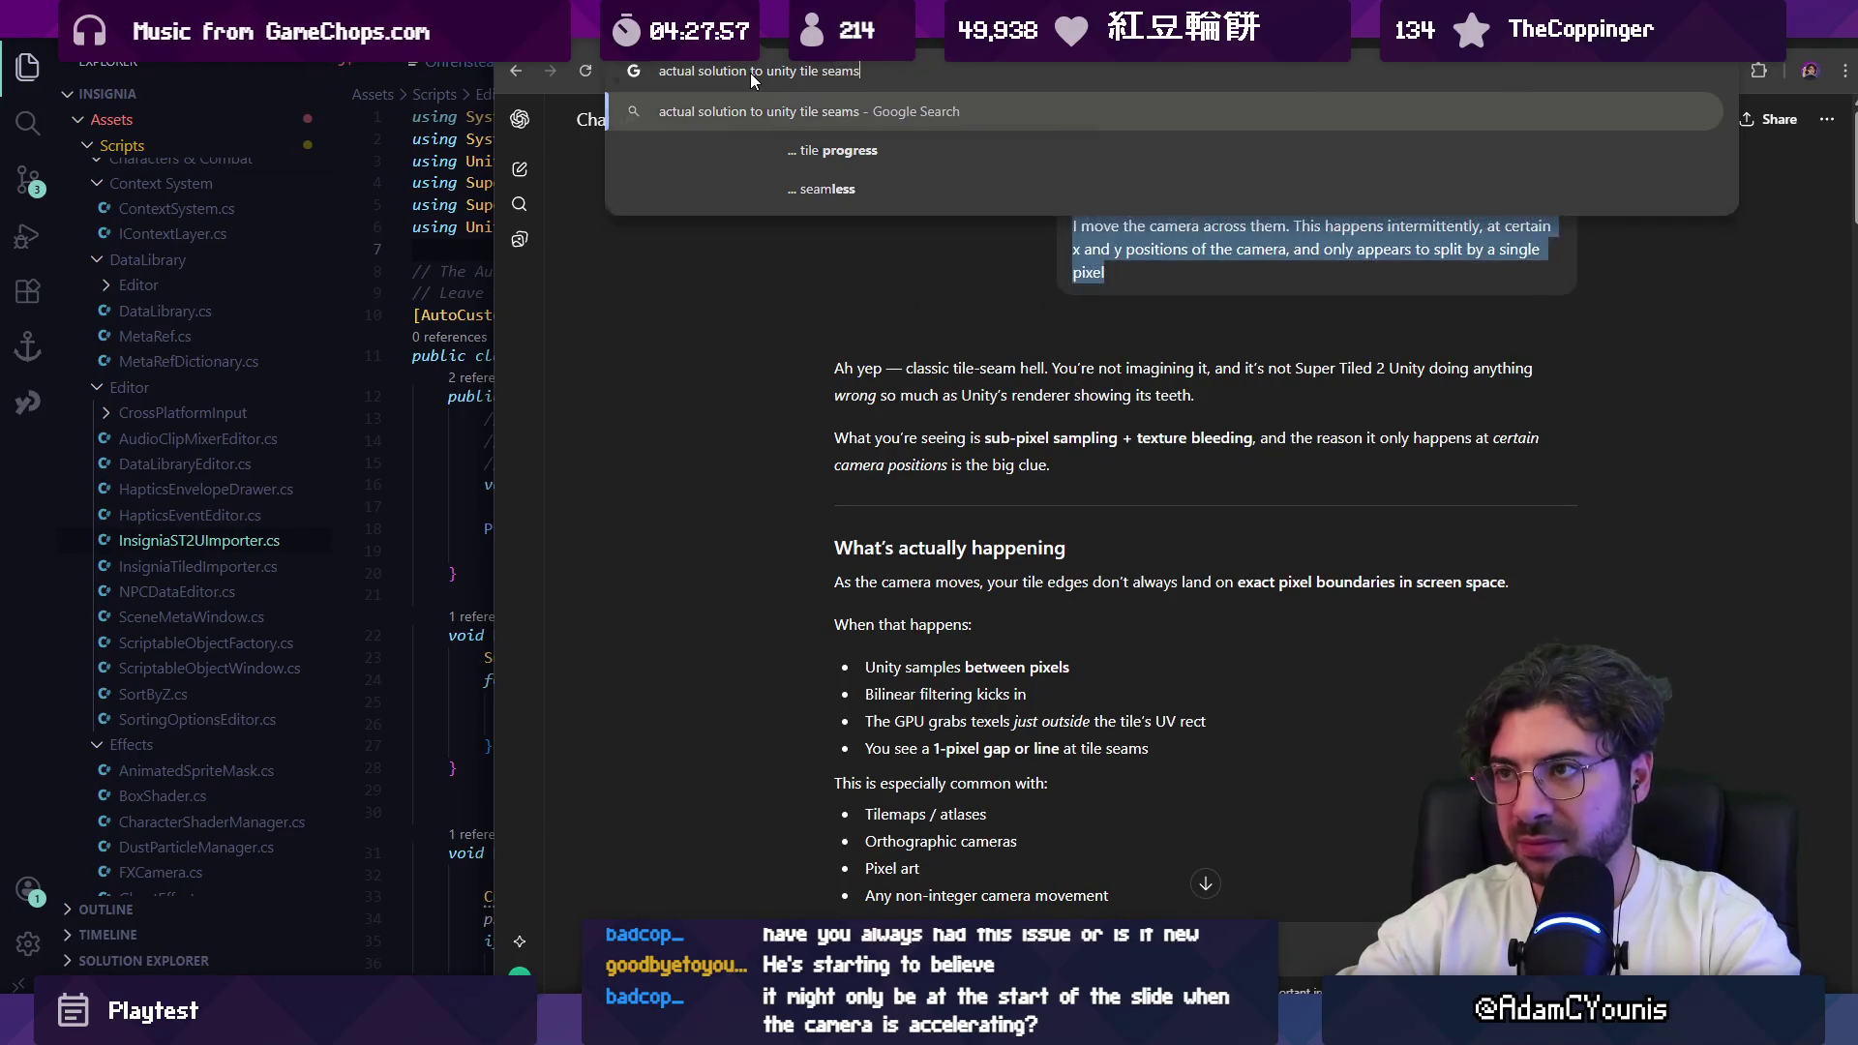
key("Return")
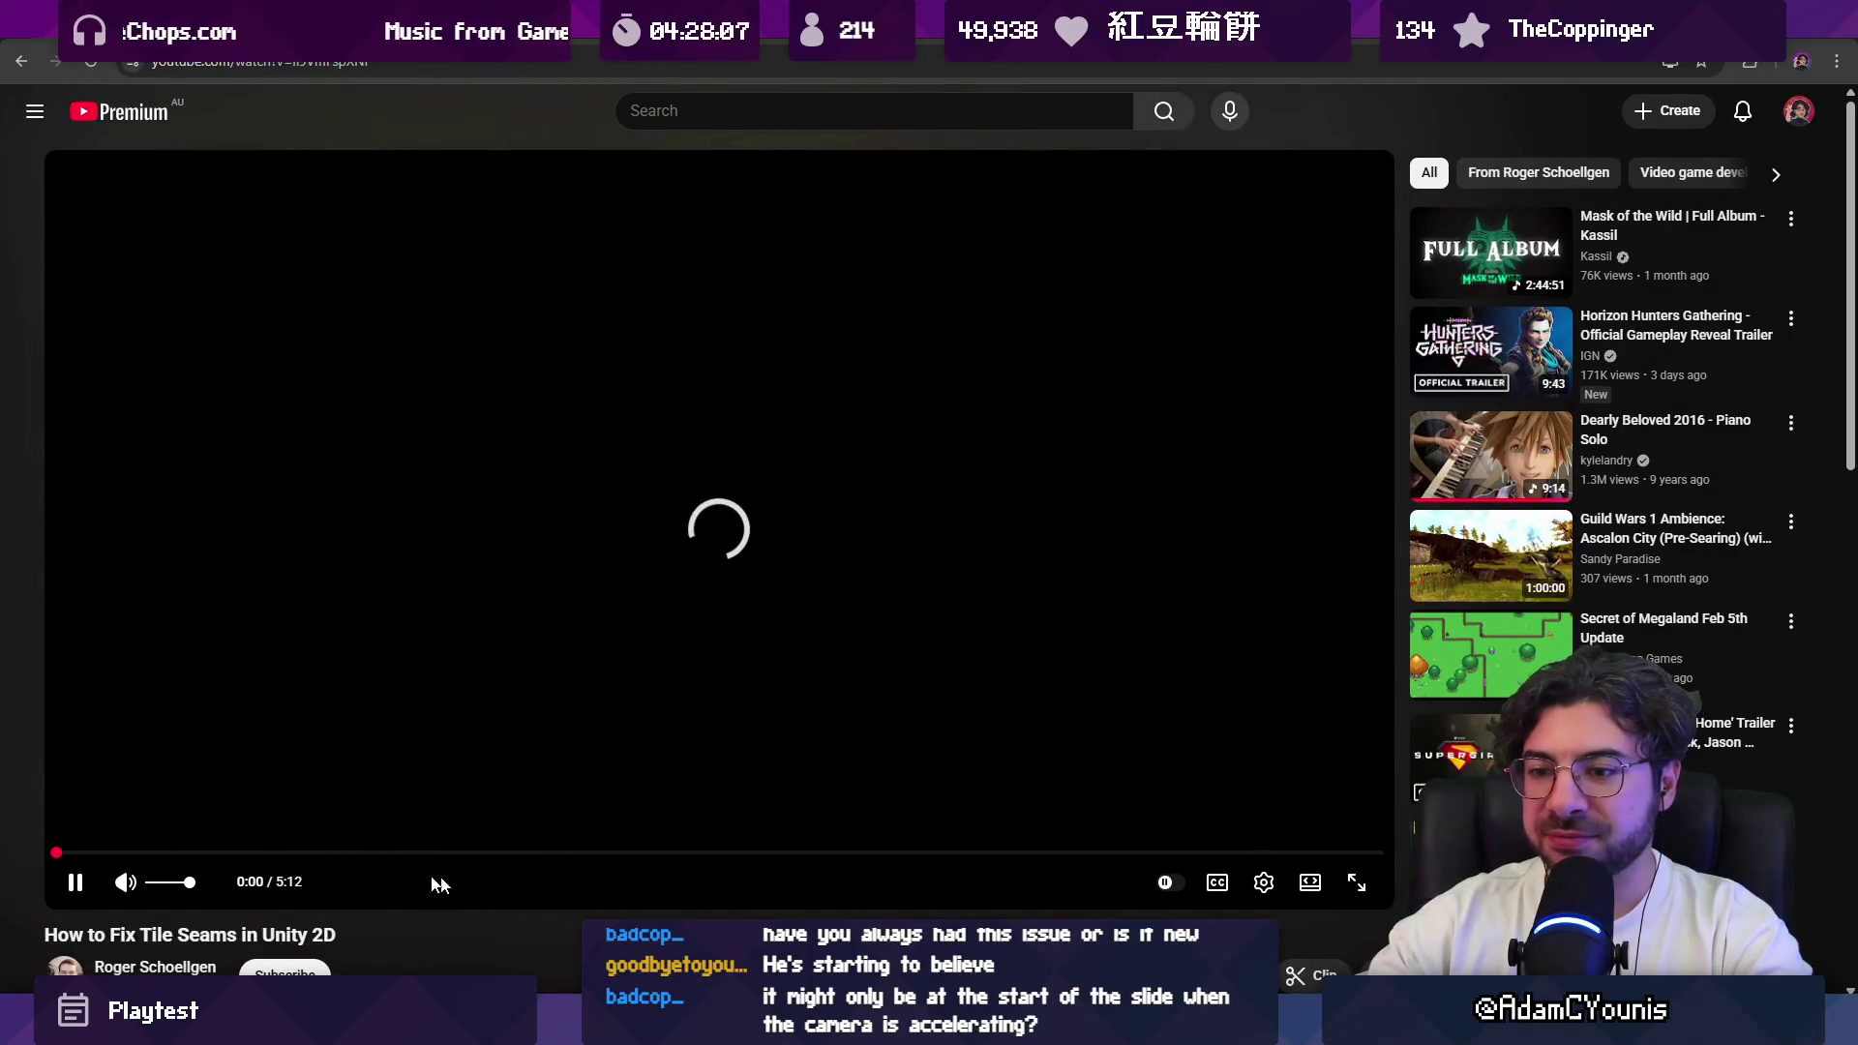
Step: Pause the background music in Media Player and return to the playing tutorial
left_click(75, 883)
left_click(78, 884)
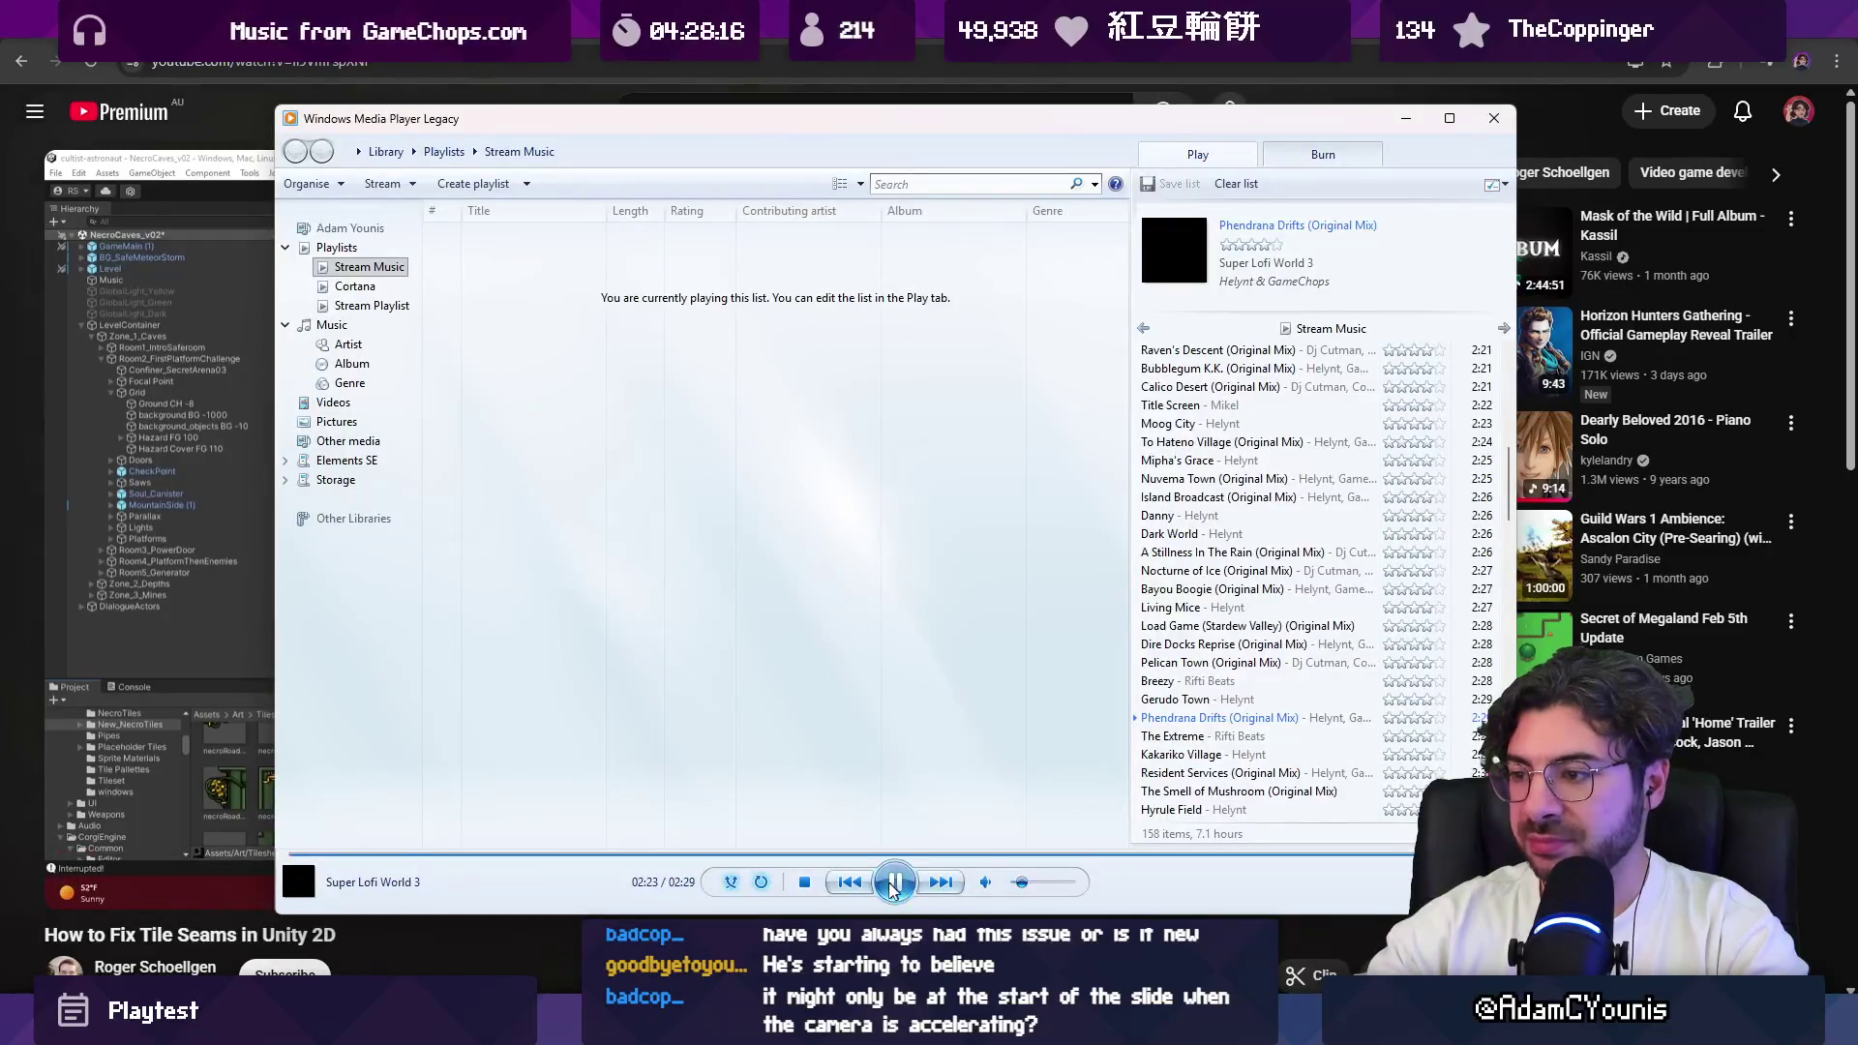
left_click(894, 881)
key("alt+Tab")
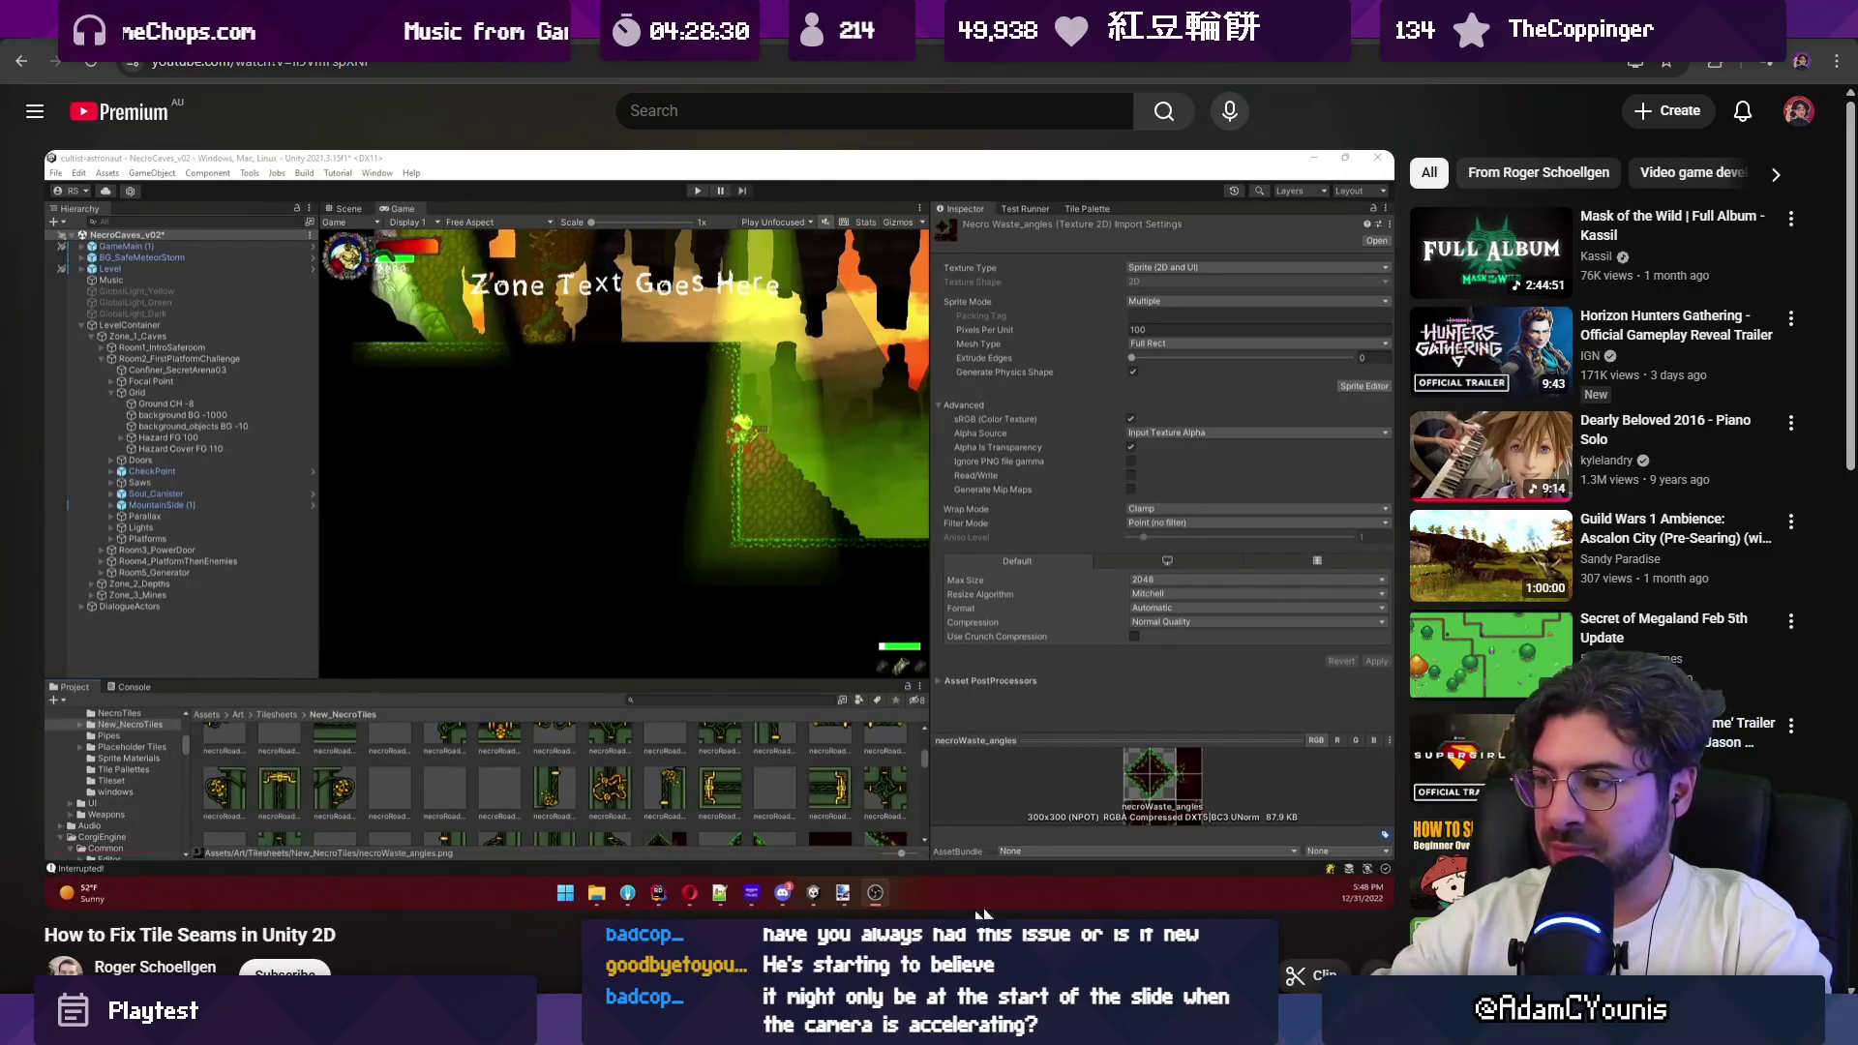
Step: Set the video's custom playback speed to 2.25x
left_click(1264, 883)
left_click(1258, 771)
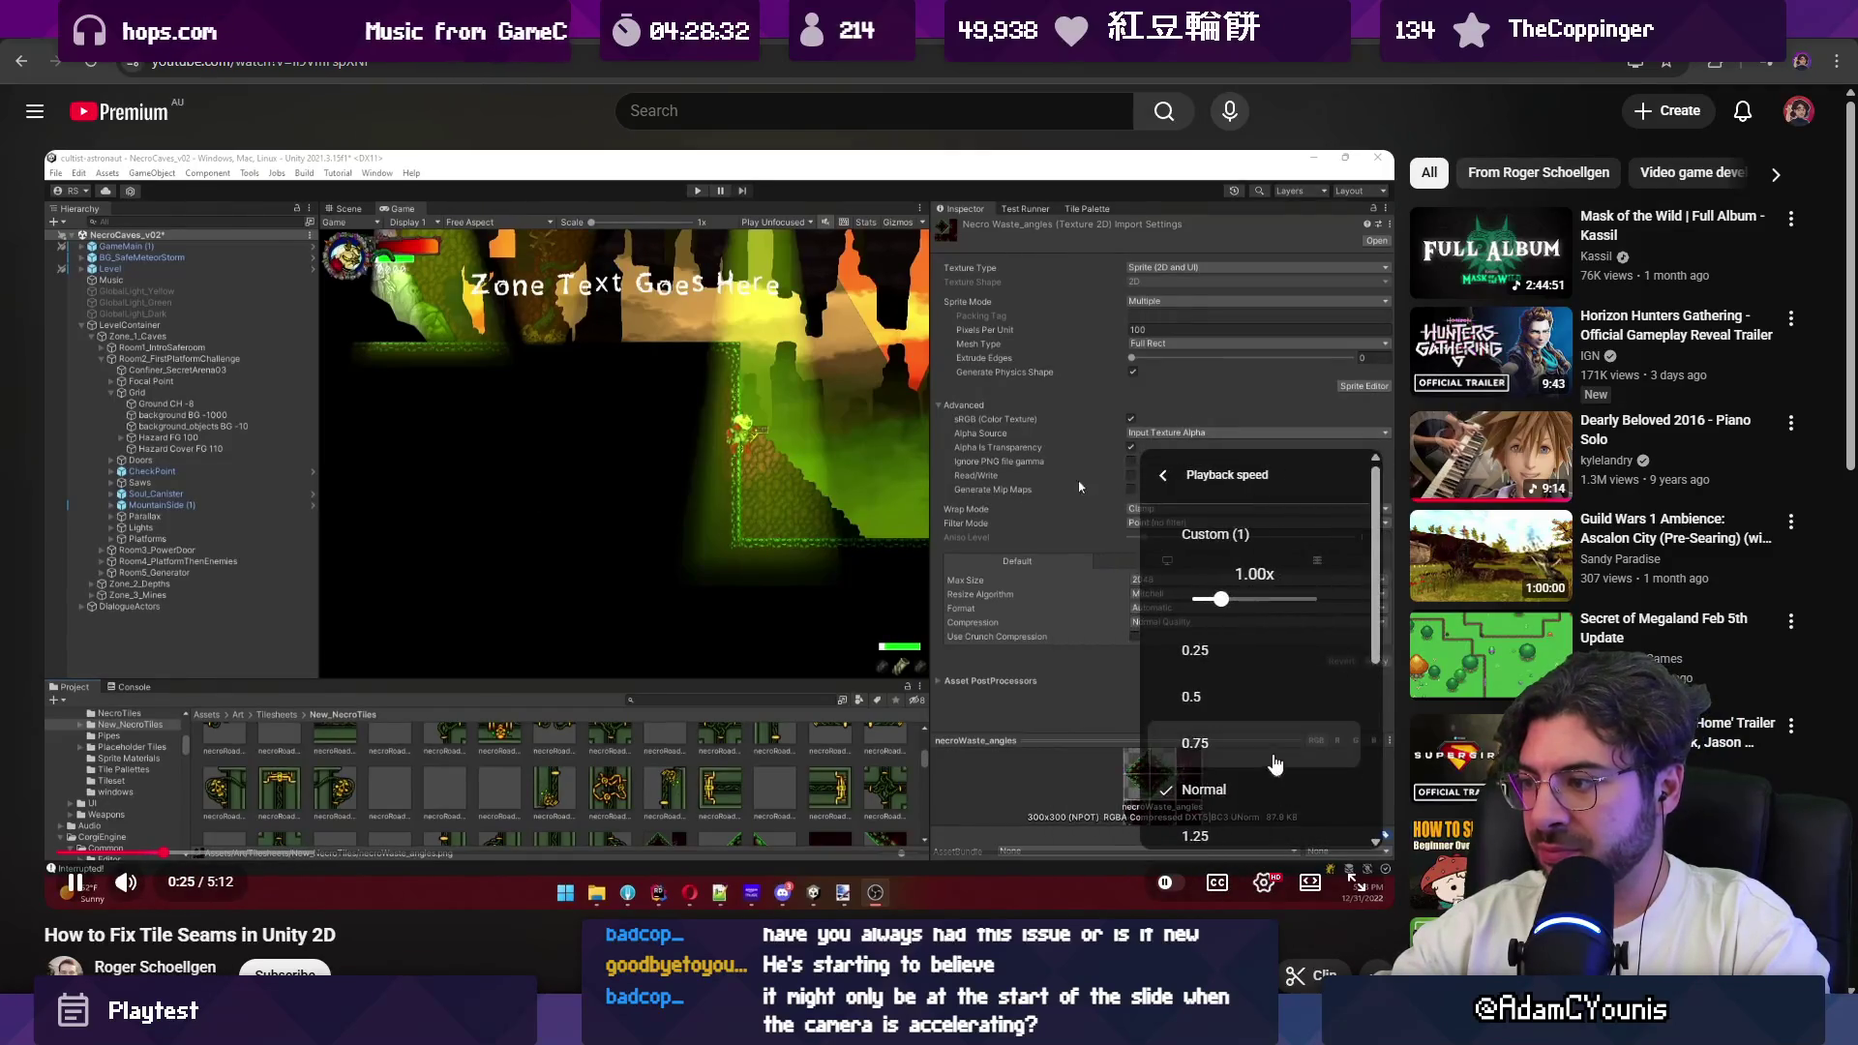
mouse_move(1231, 603)
left_mouse_down()
mouse_move(1267, 604)
mouse_move(1248, 602)
left_mouse_up()
left_click(973, 898)
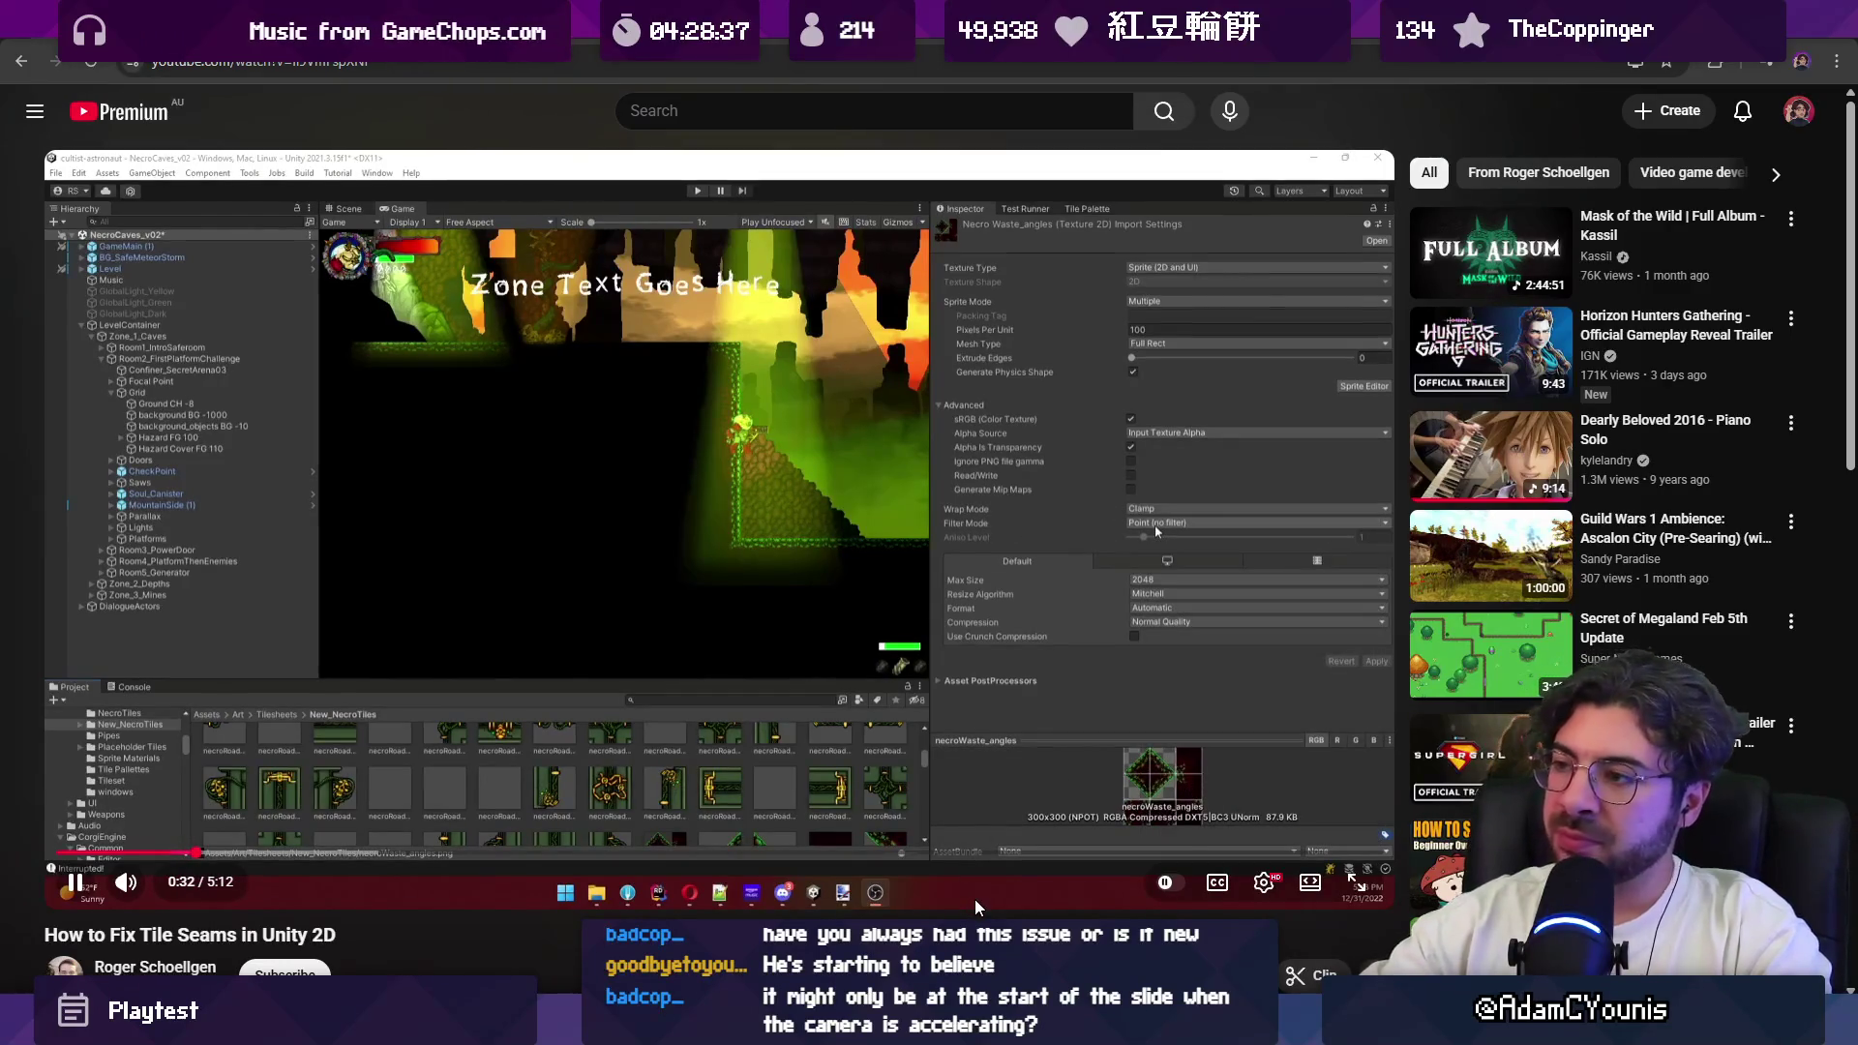